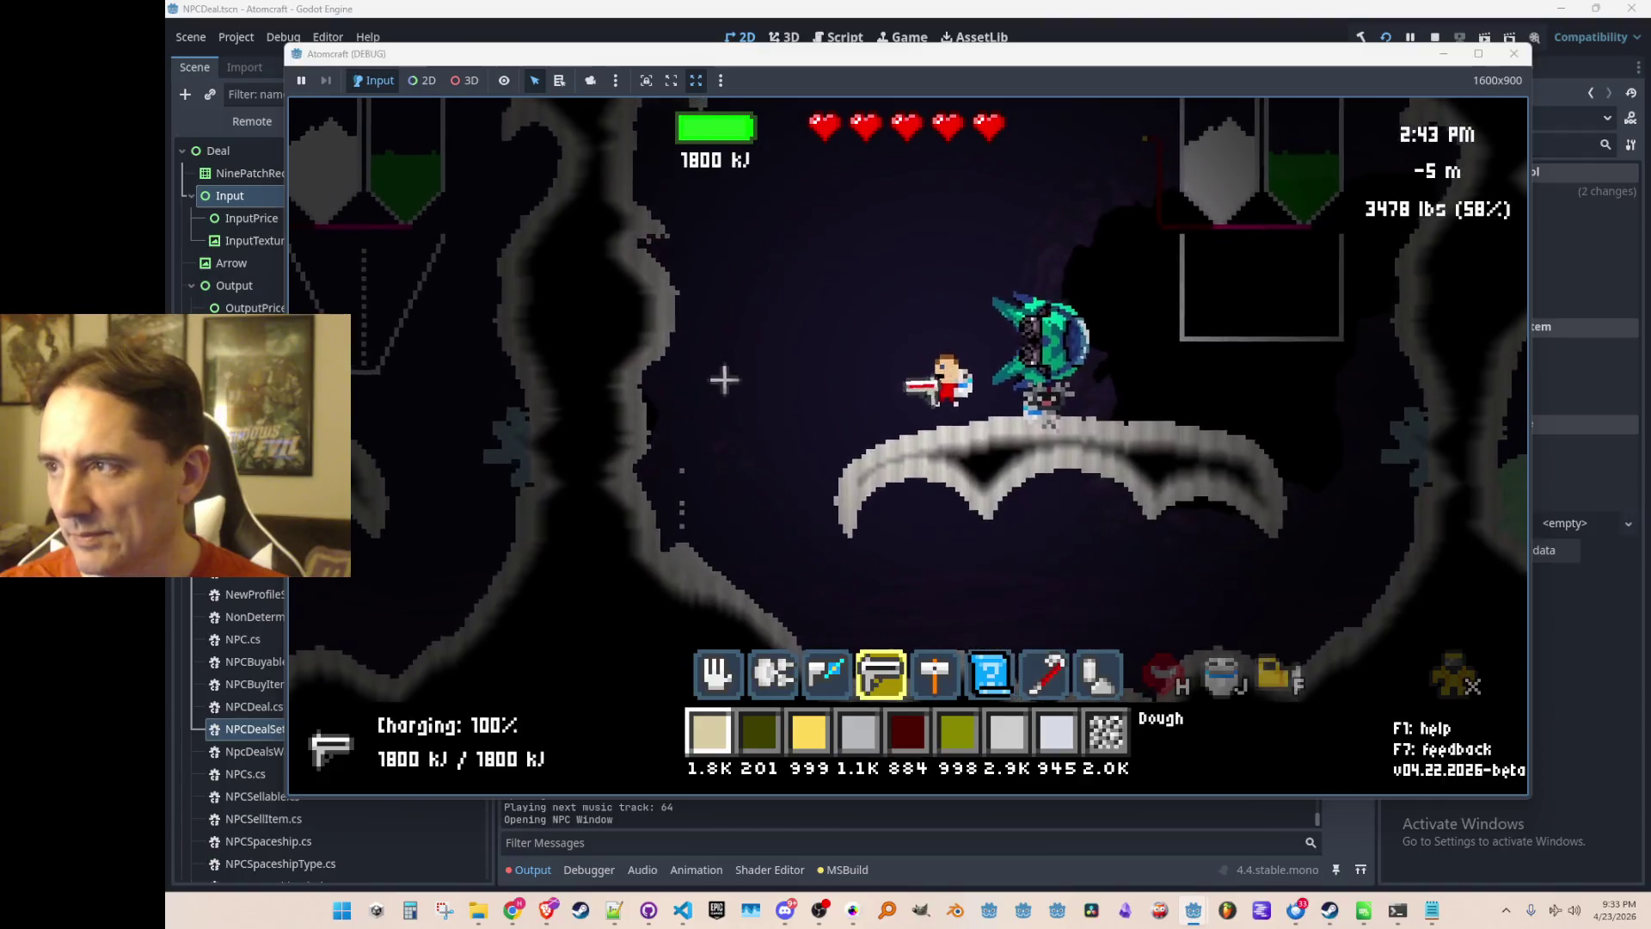
# Fire the laser at the rock wall, equip the crowbar, and open the robot NPC's deal window.
pyautogui.moveTo(656, 468)
pyautogui.mouseDown()
pyautogui.moveTo(656, 265)
pyautogui.moveTo(626, 369)
pyautogui.moveTo(654, 249)
pyautogui.moveTo(593, 473)
pyautogui.moveTo(624, 275)
pyautogui.moveTo(555, 455)
pyautogui.moveTo(628, 387)
pyautogui.mouseUp()
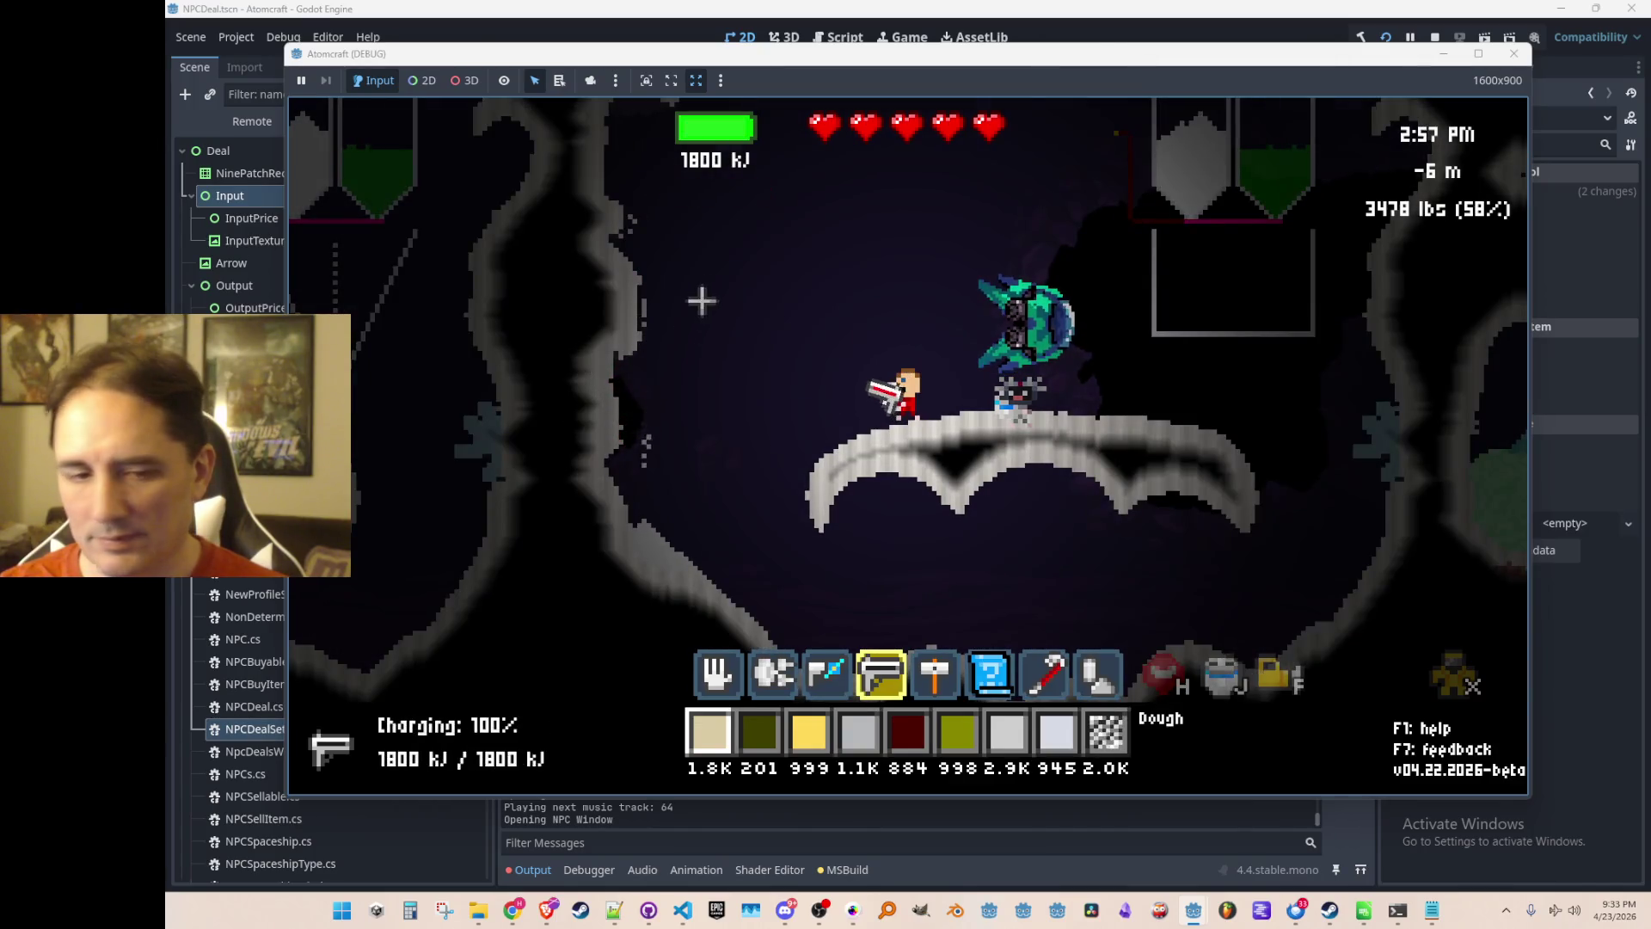
pyautogui.press('5')
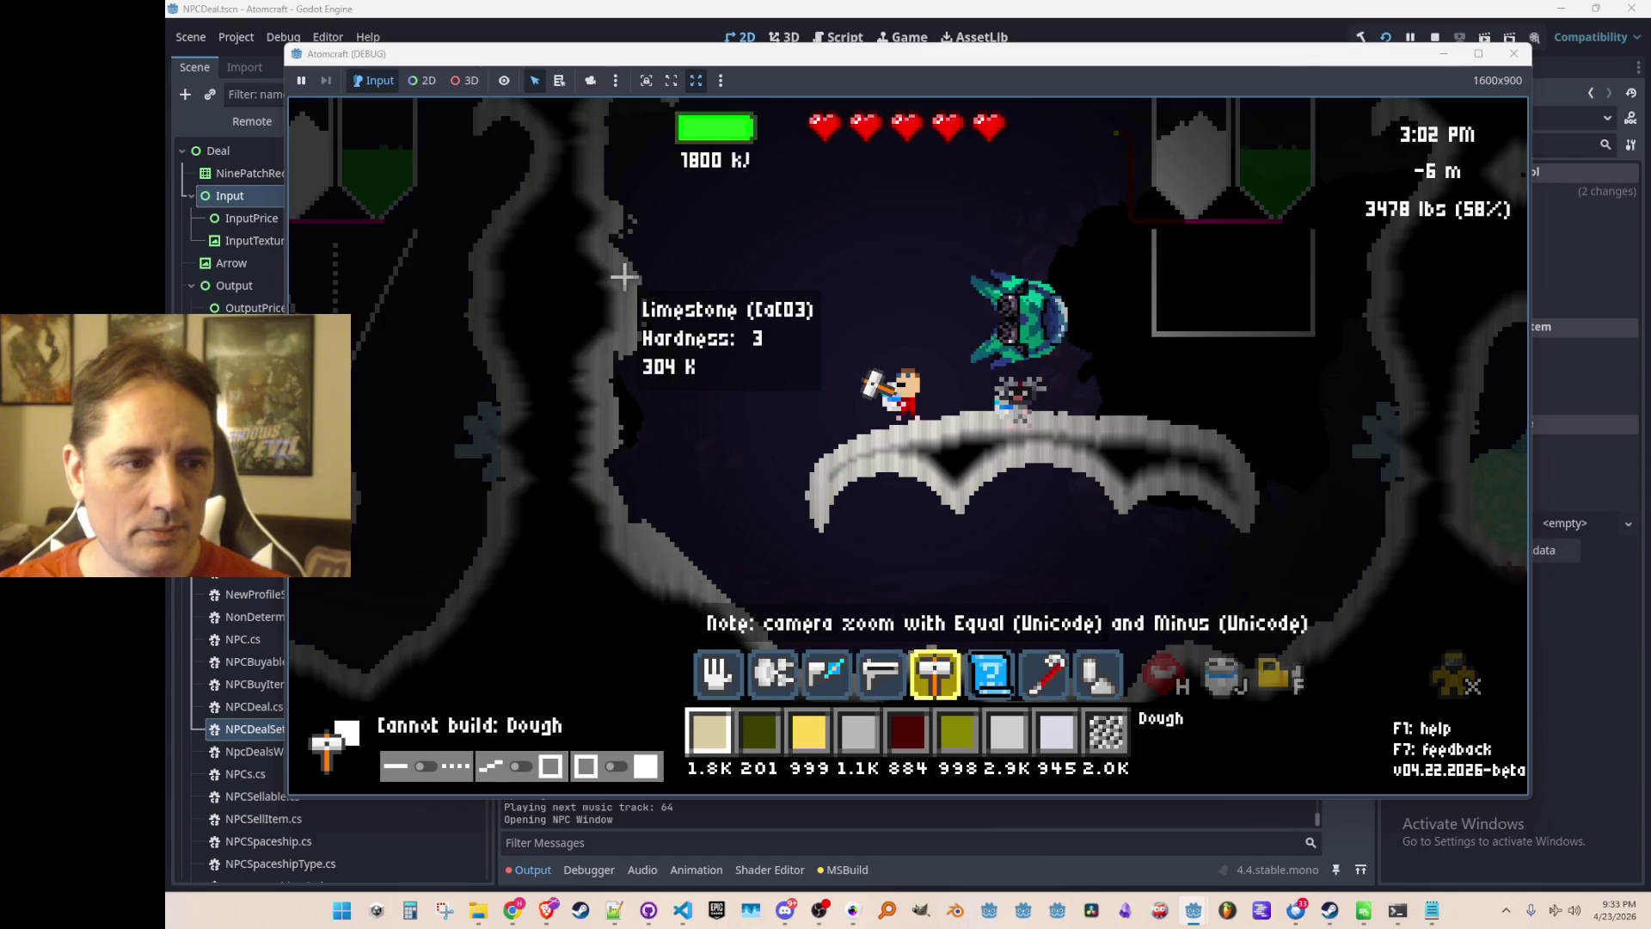
pyautogui.press('7')
pyautogui.click(1070, 476)
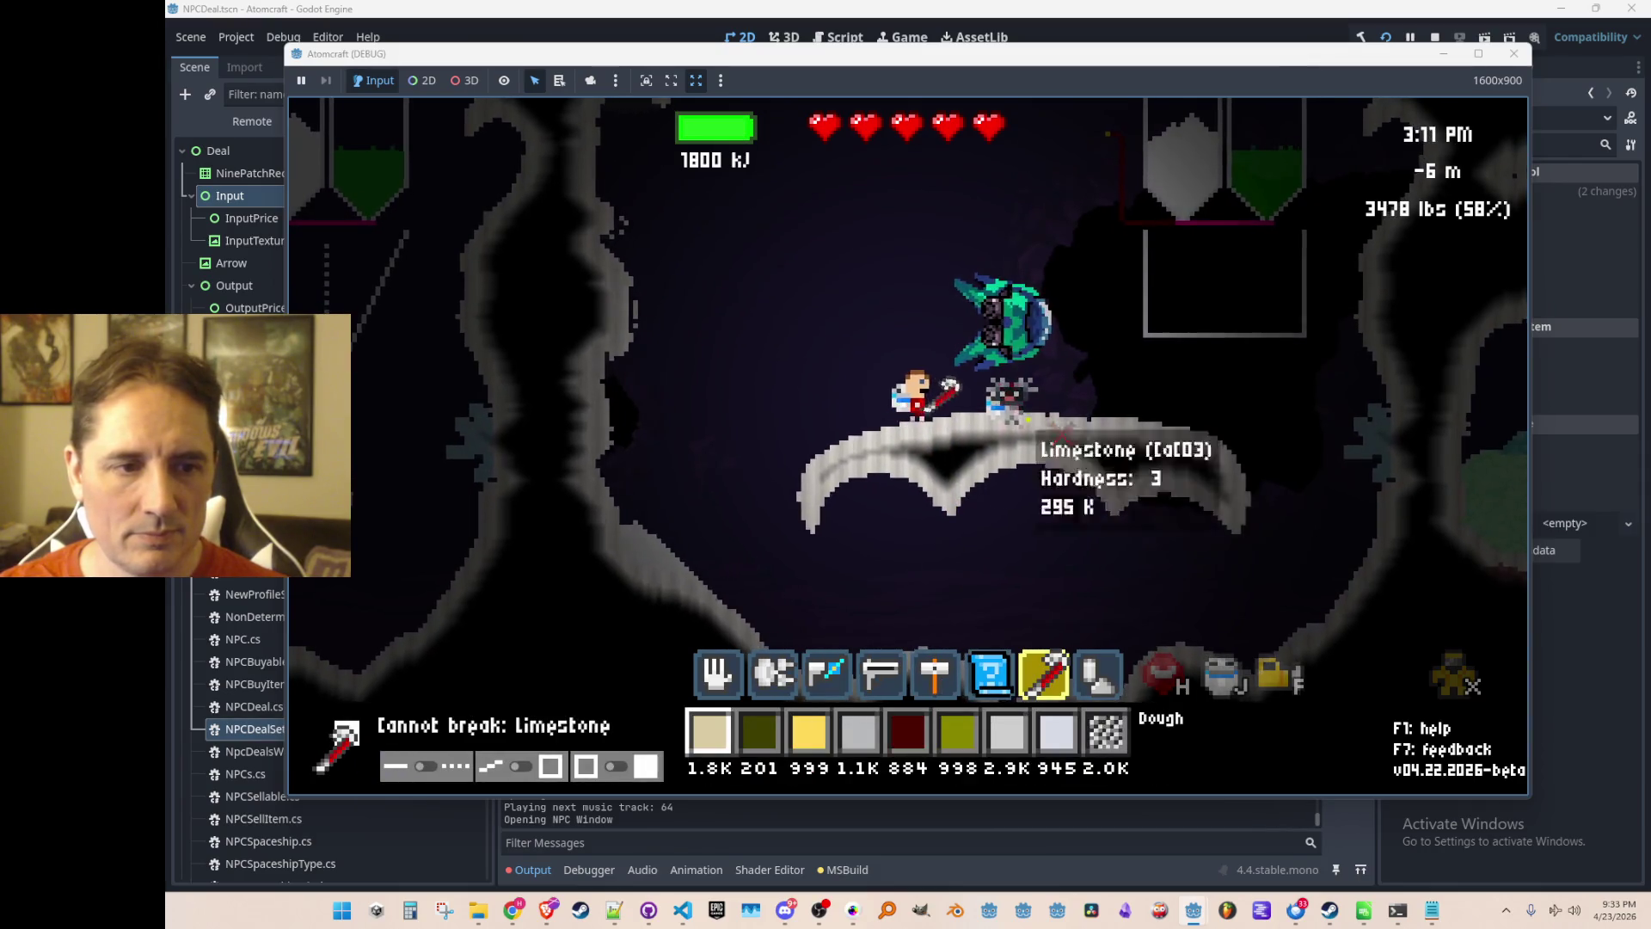
pyautogui.press('Return')
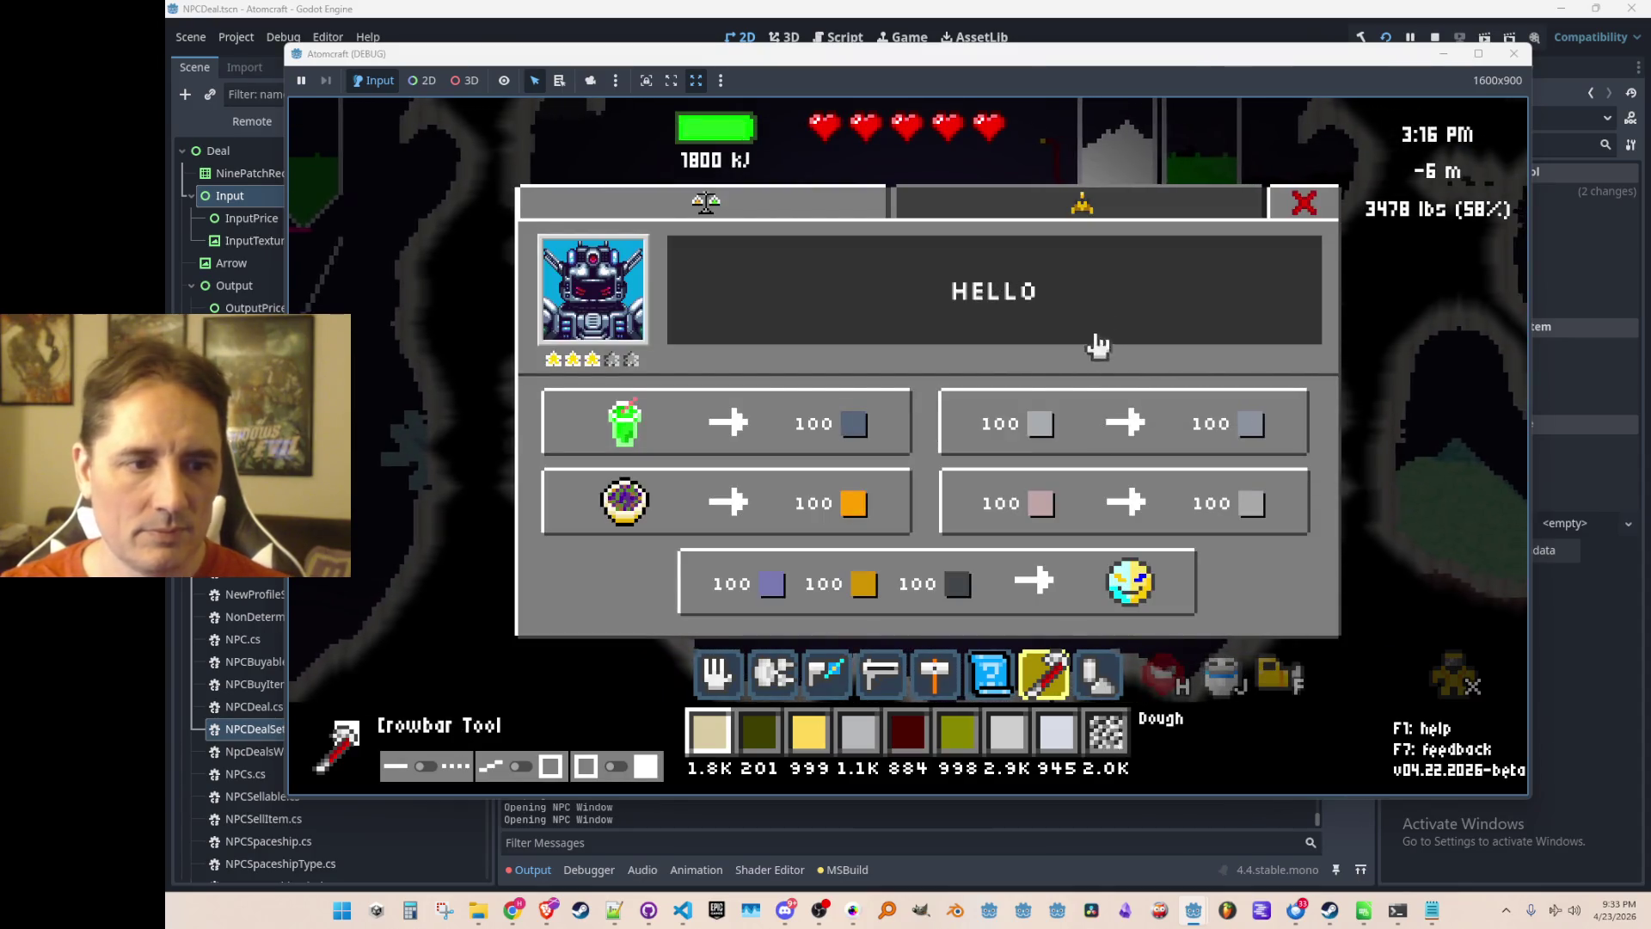
# Try the robot's Slime Shake for Tantalum trade.
pyautogui.click(860, 433)
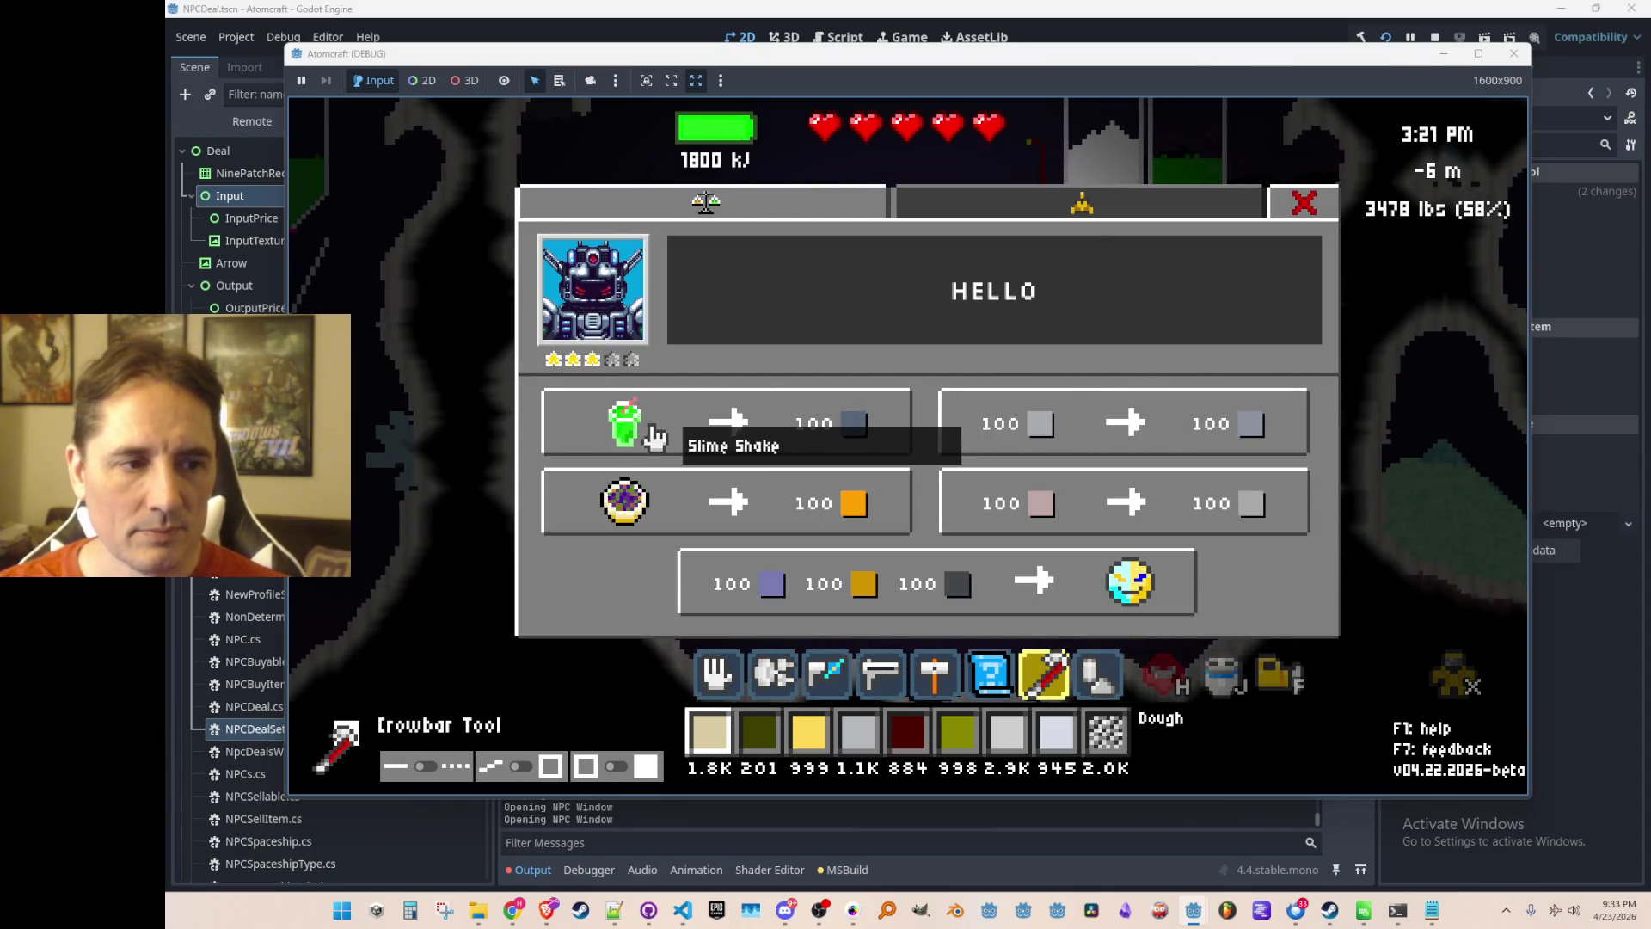
pyautogui.click(875, 440)
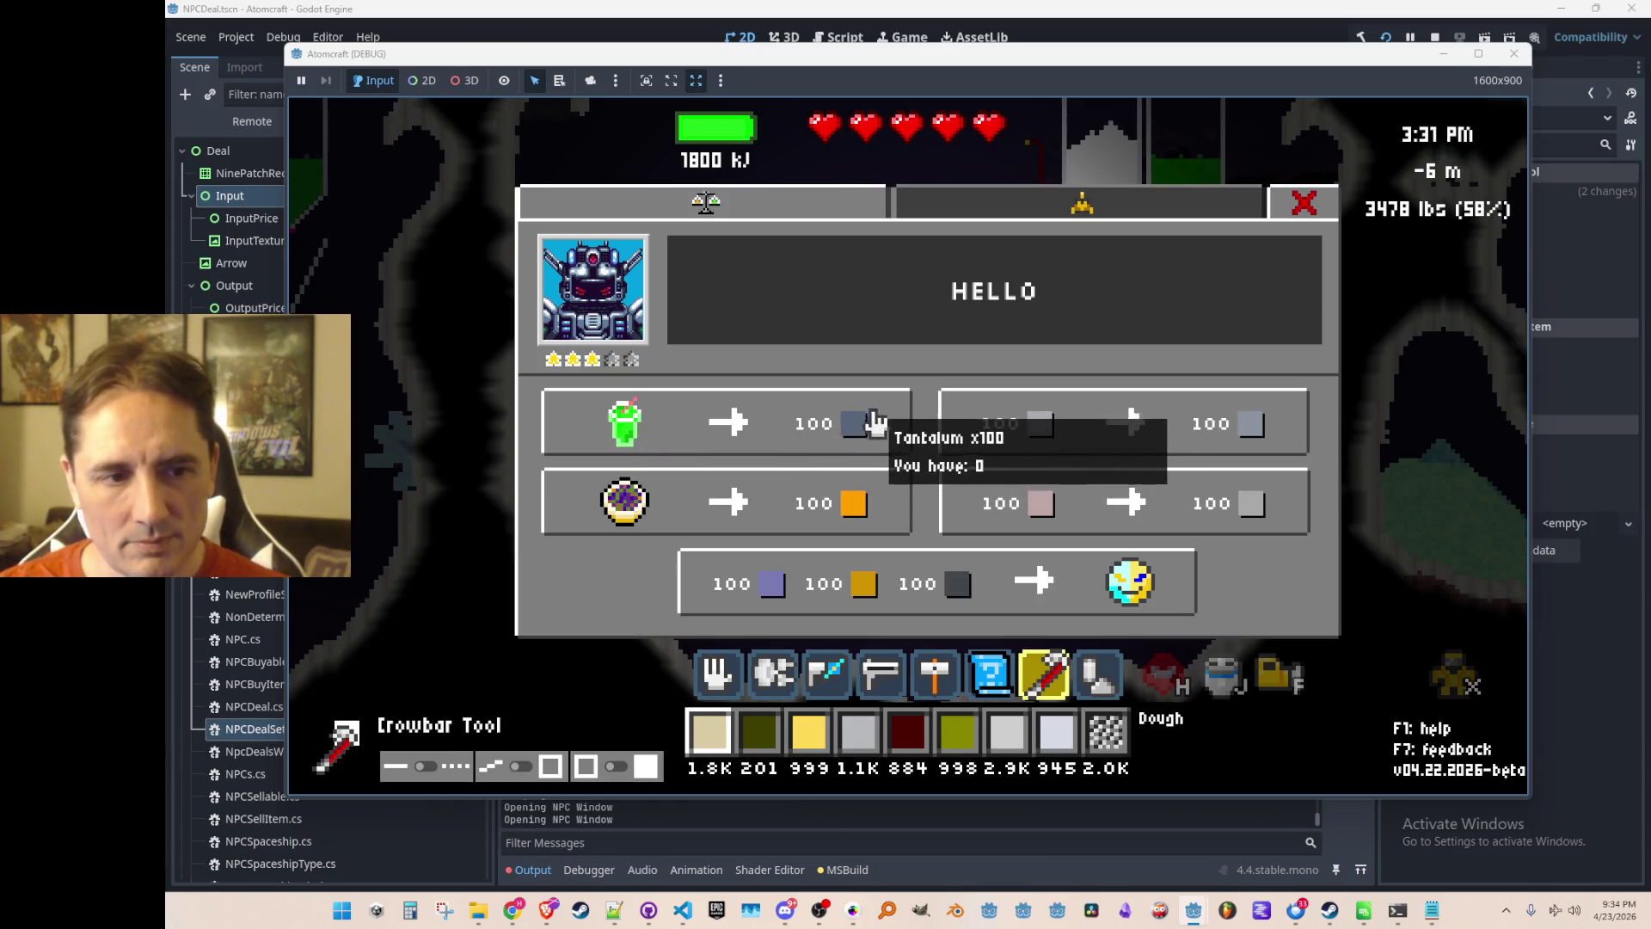
pyautogui.click(880, 434)
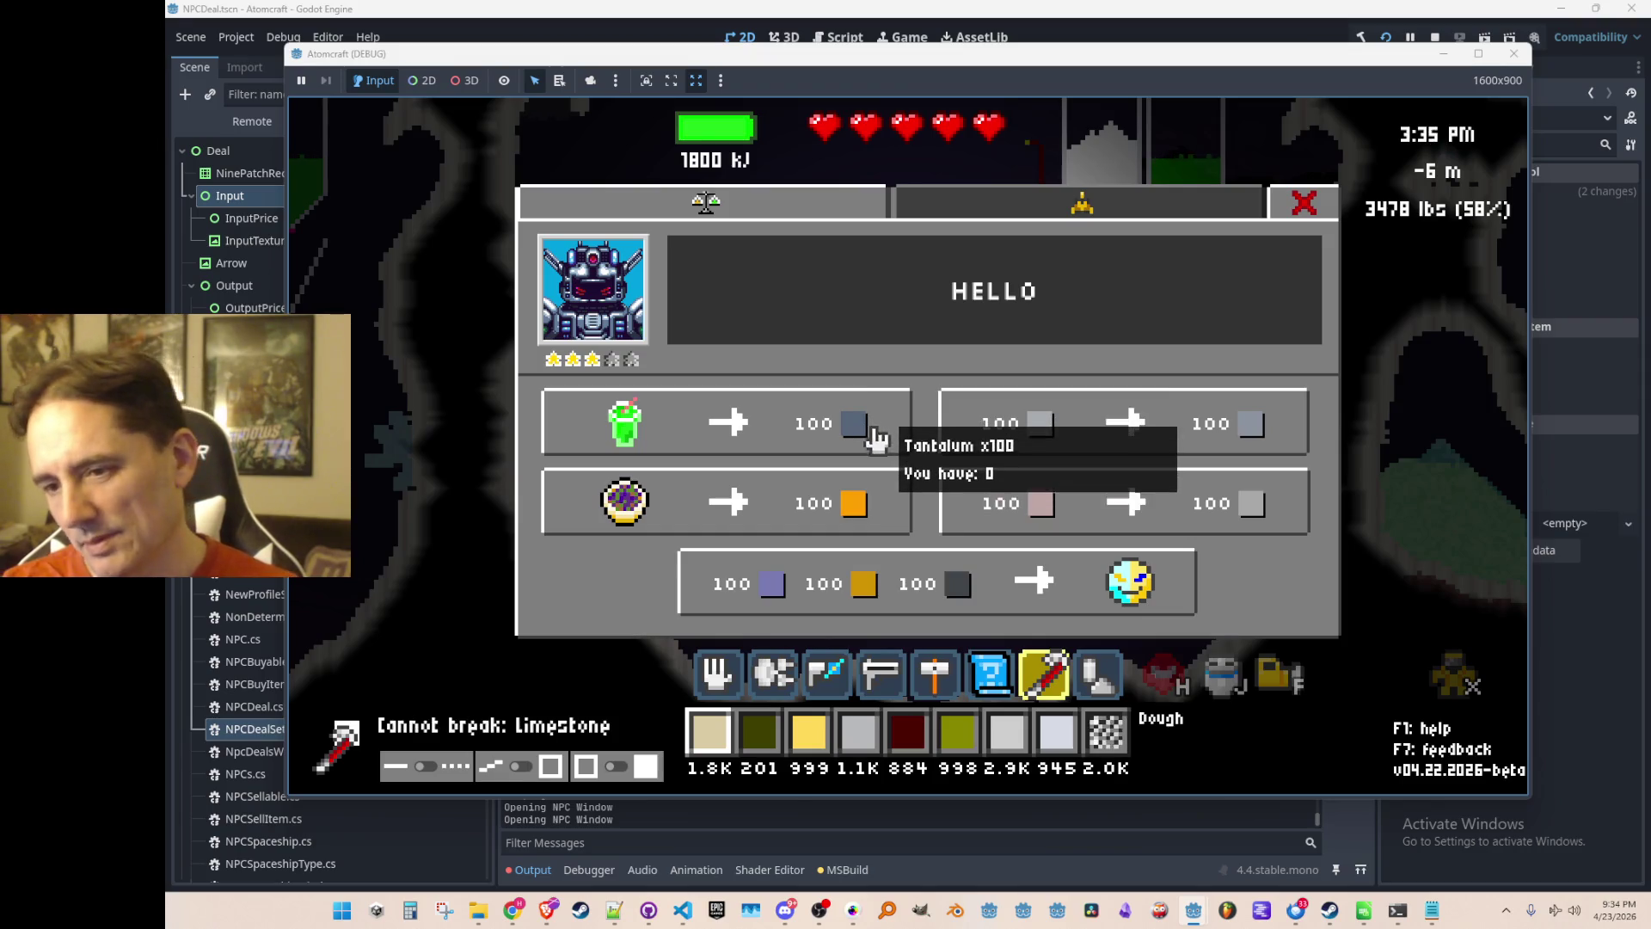
pyautogui.click(858, 440)
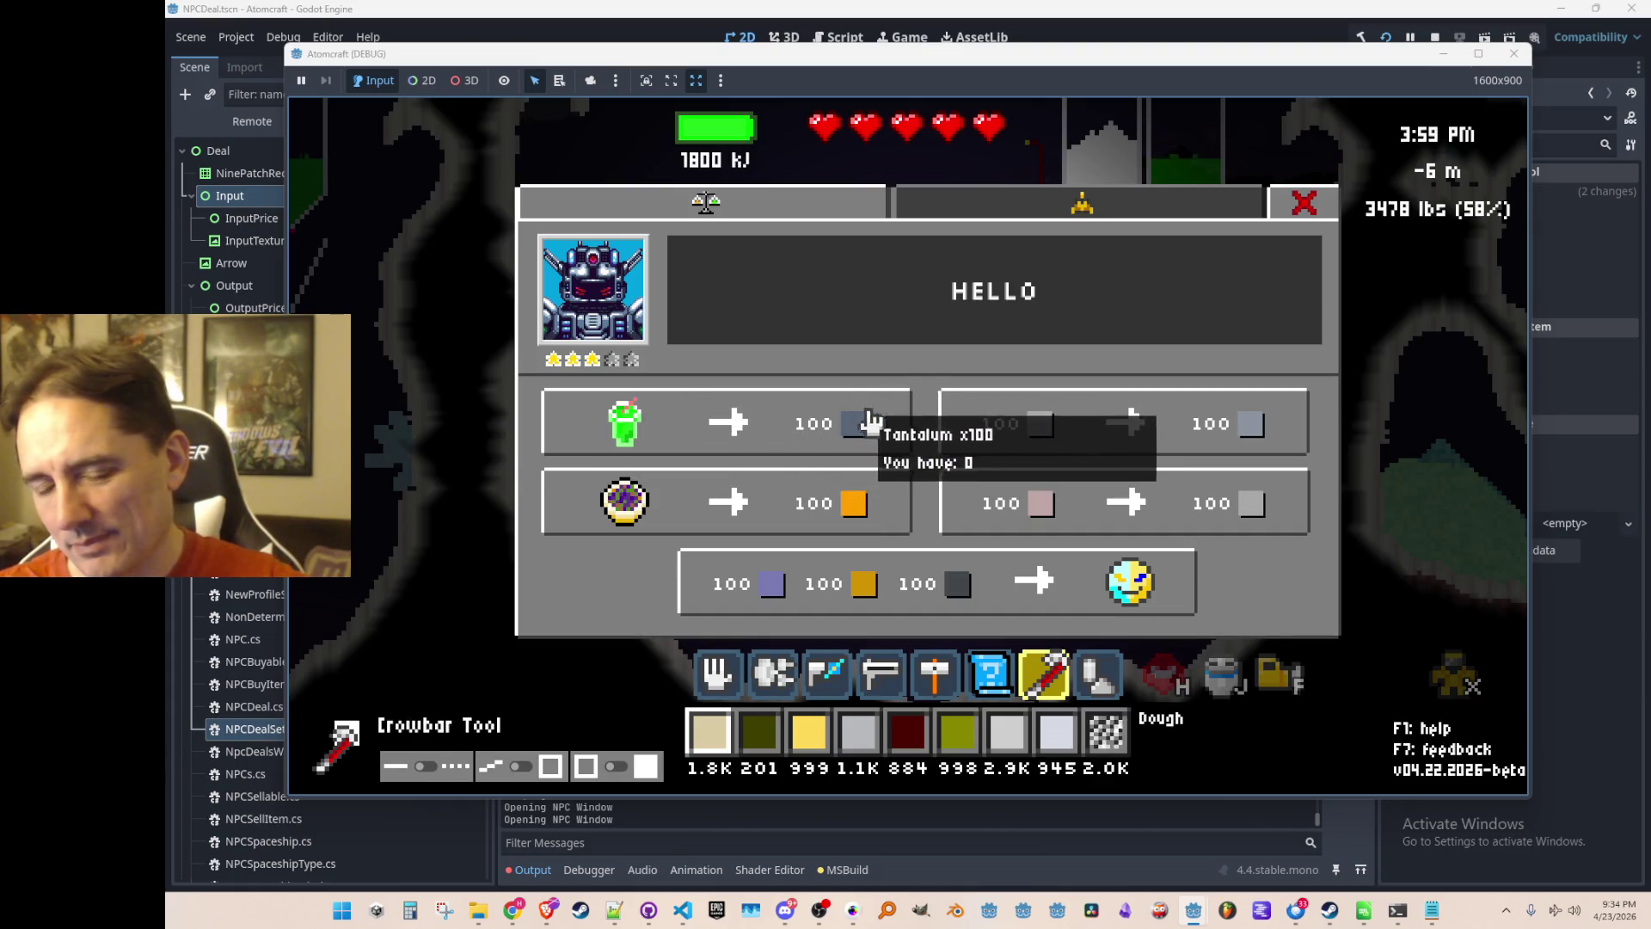
pyautogui.click(1100, 462)
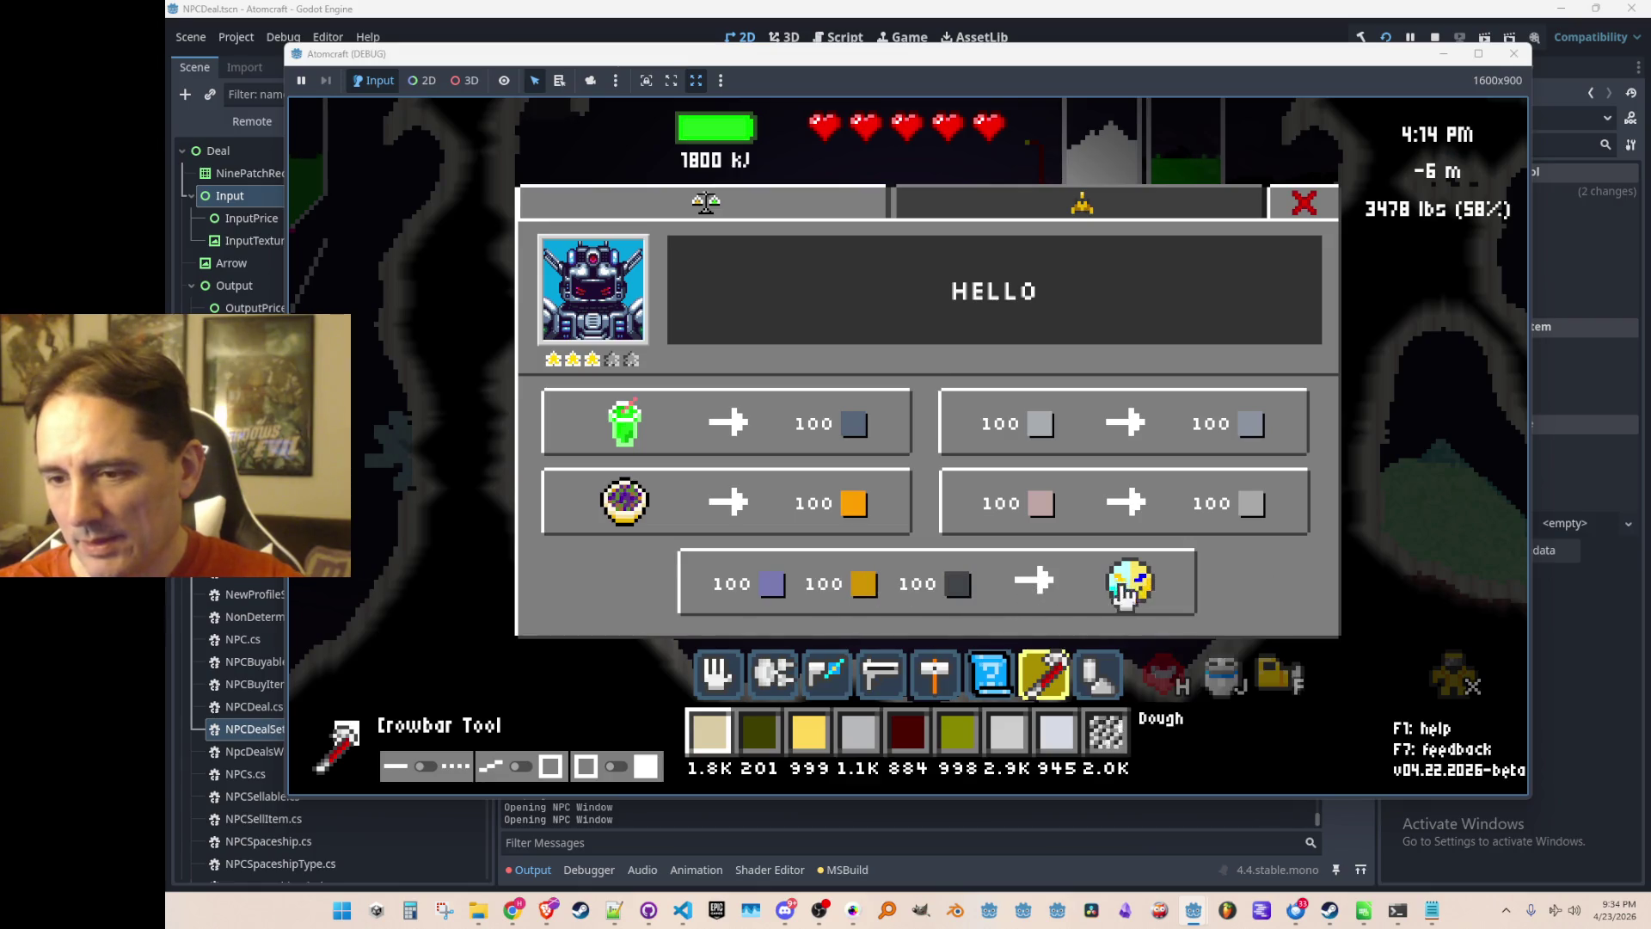
# Try the robot's Selenium, Aluminum and Molybdenum trades.
pyautogui.click(853, 520)
pyautogui.click(858, 518)
pyautogui.click(856, 422)
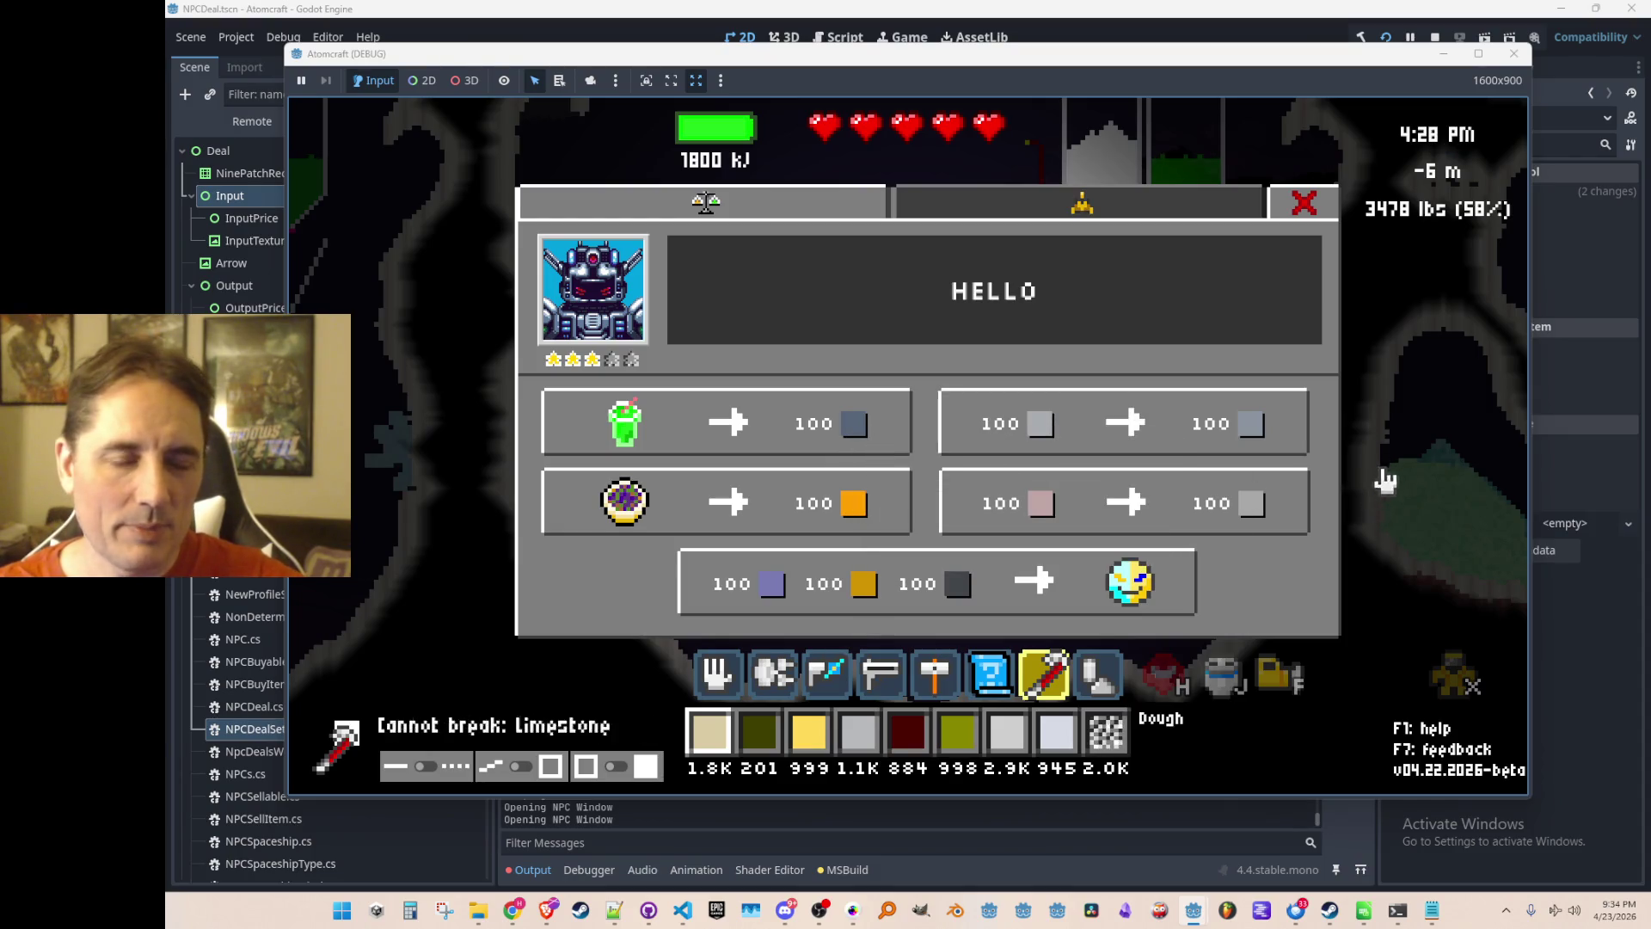
pyautogui.click(1061, 464)
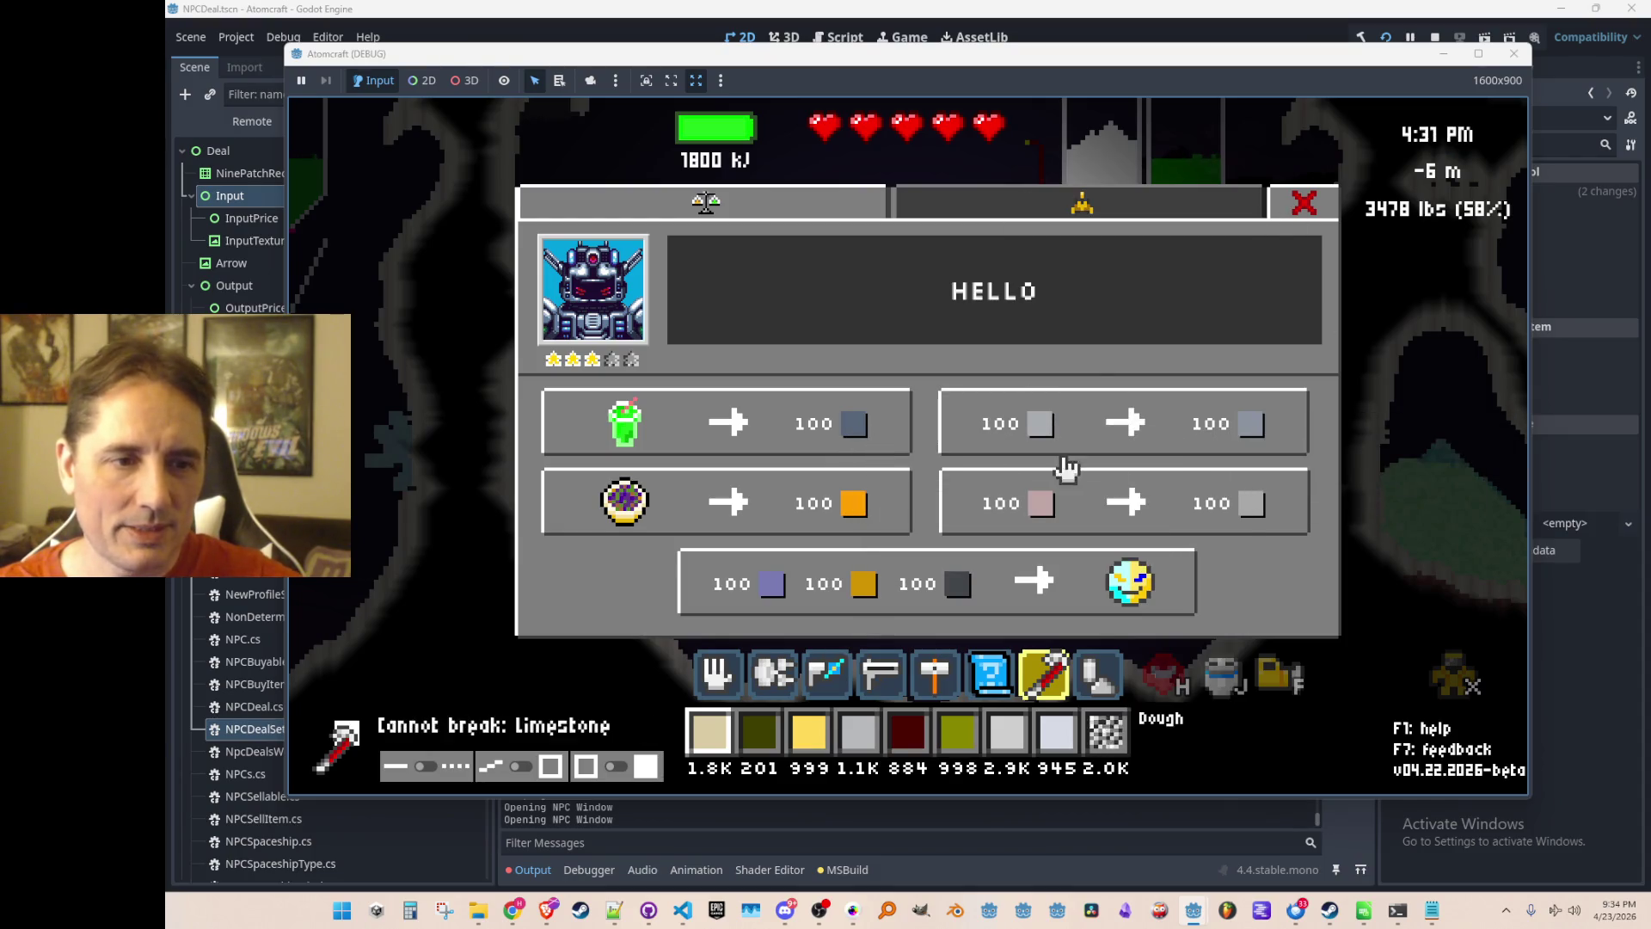
pyautogui.click(994, 497)
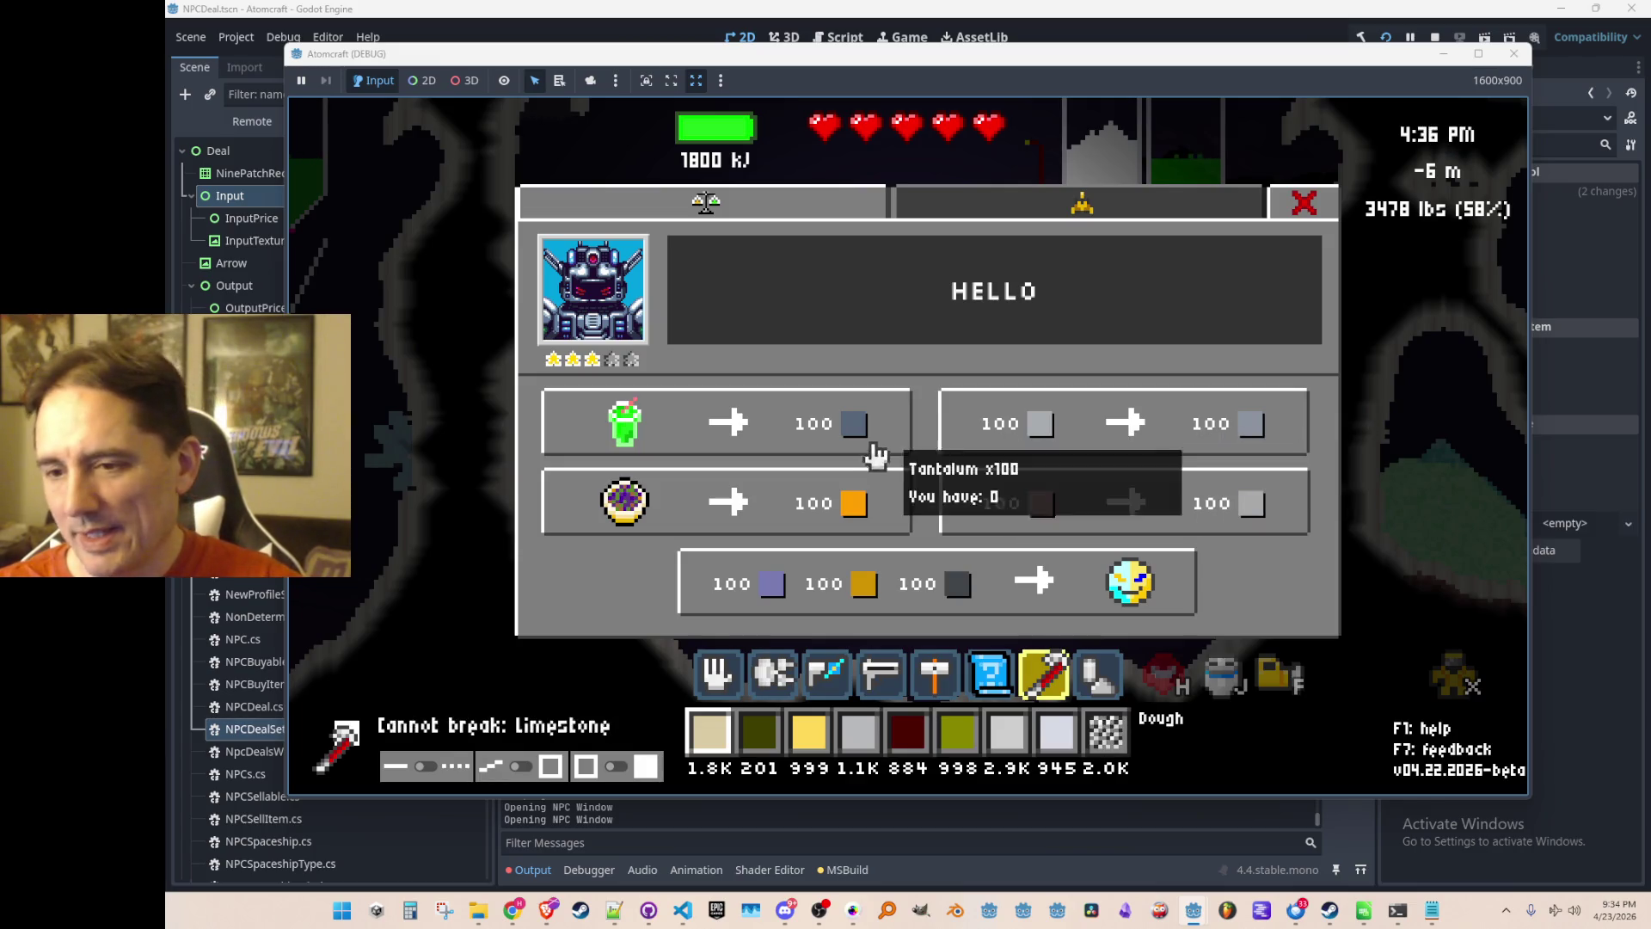
pyautogui.click(1075, 443)
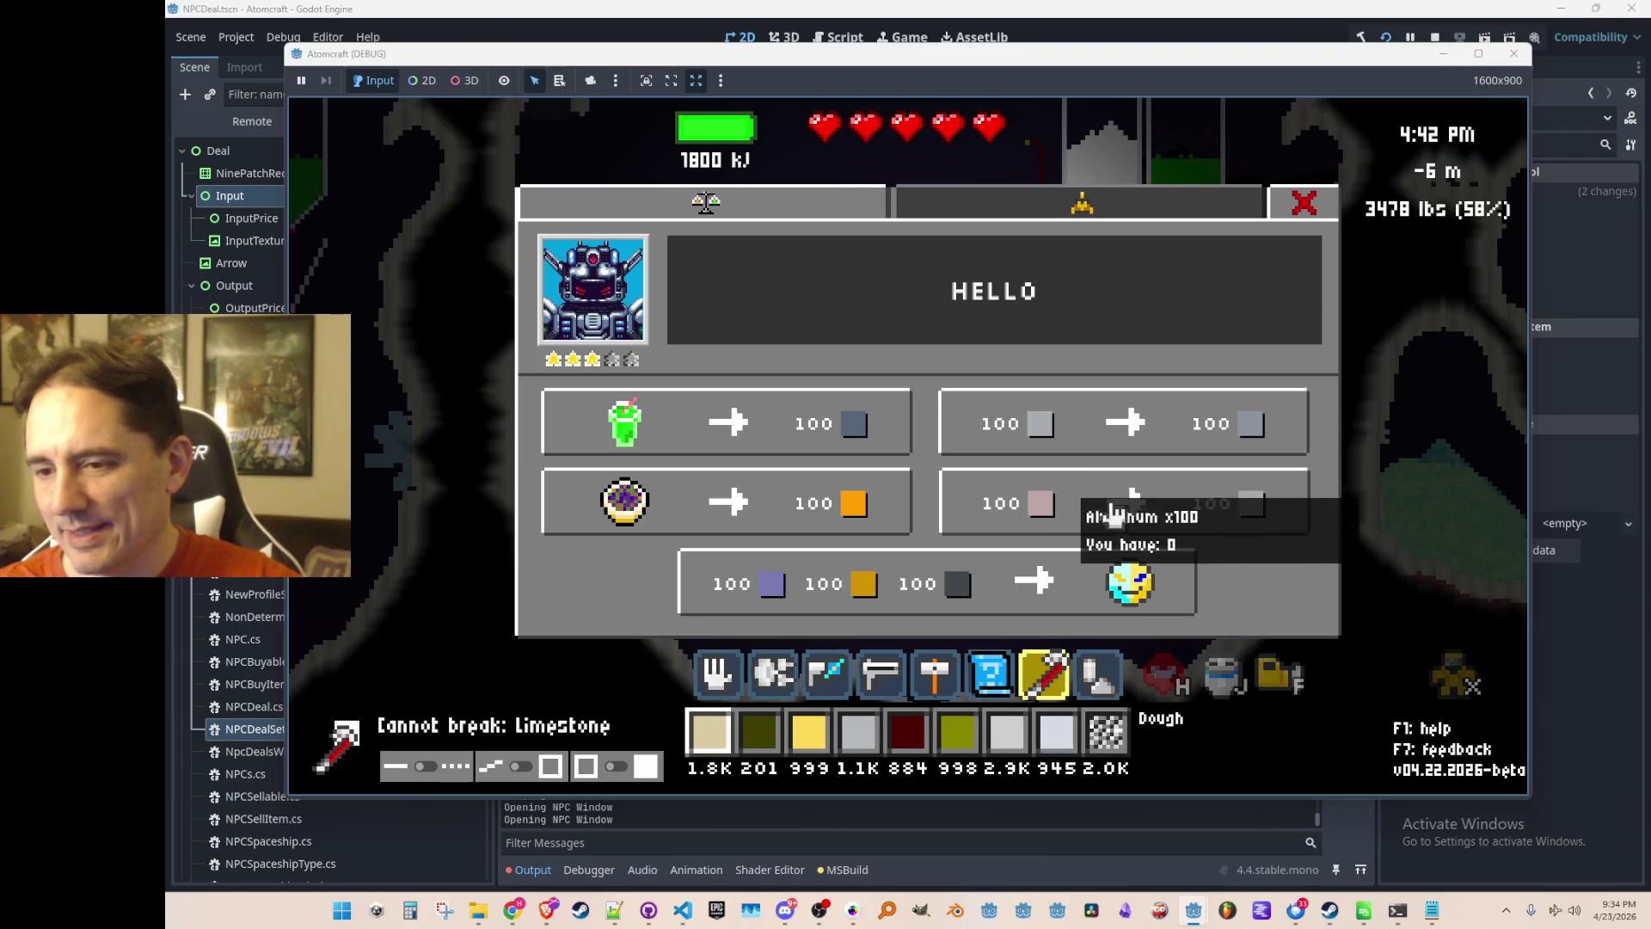
pyautogui.click(1032, 434)
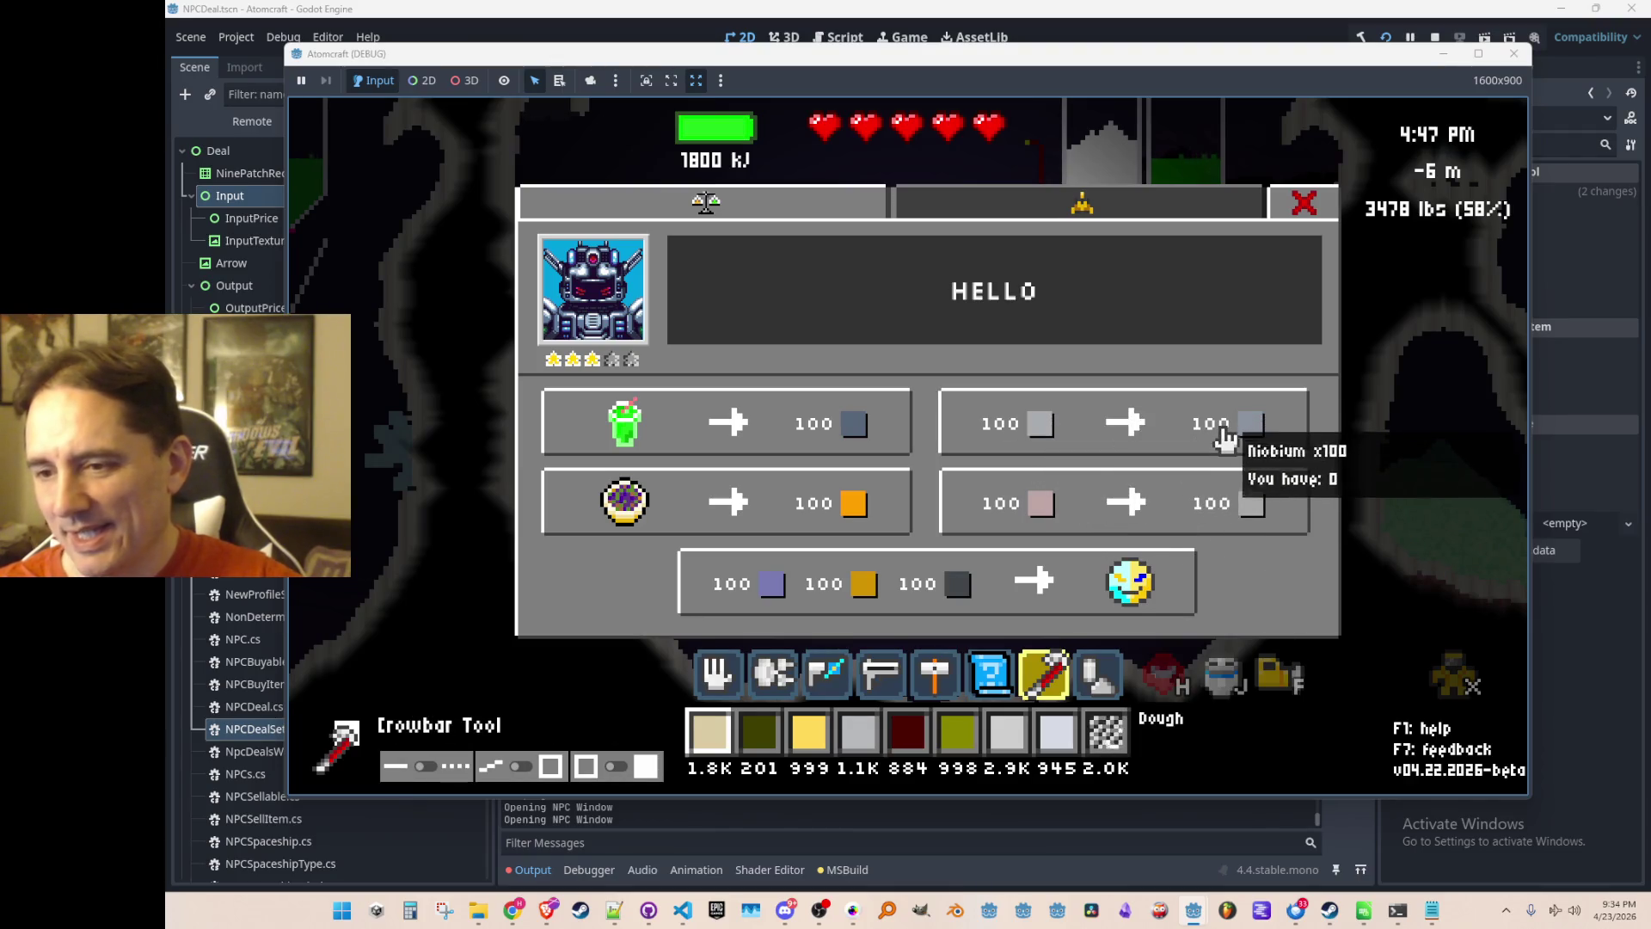
pyautogui.click(1056, 445)
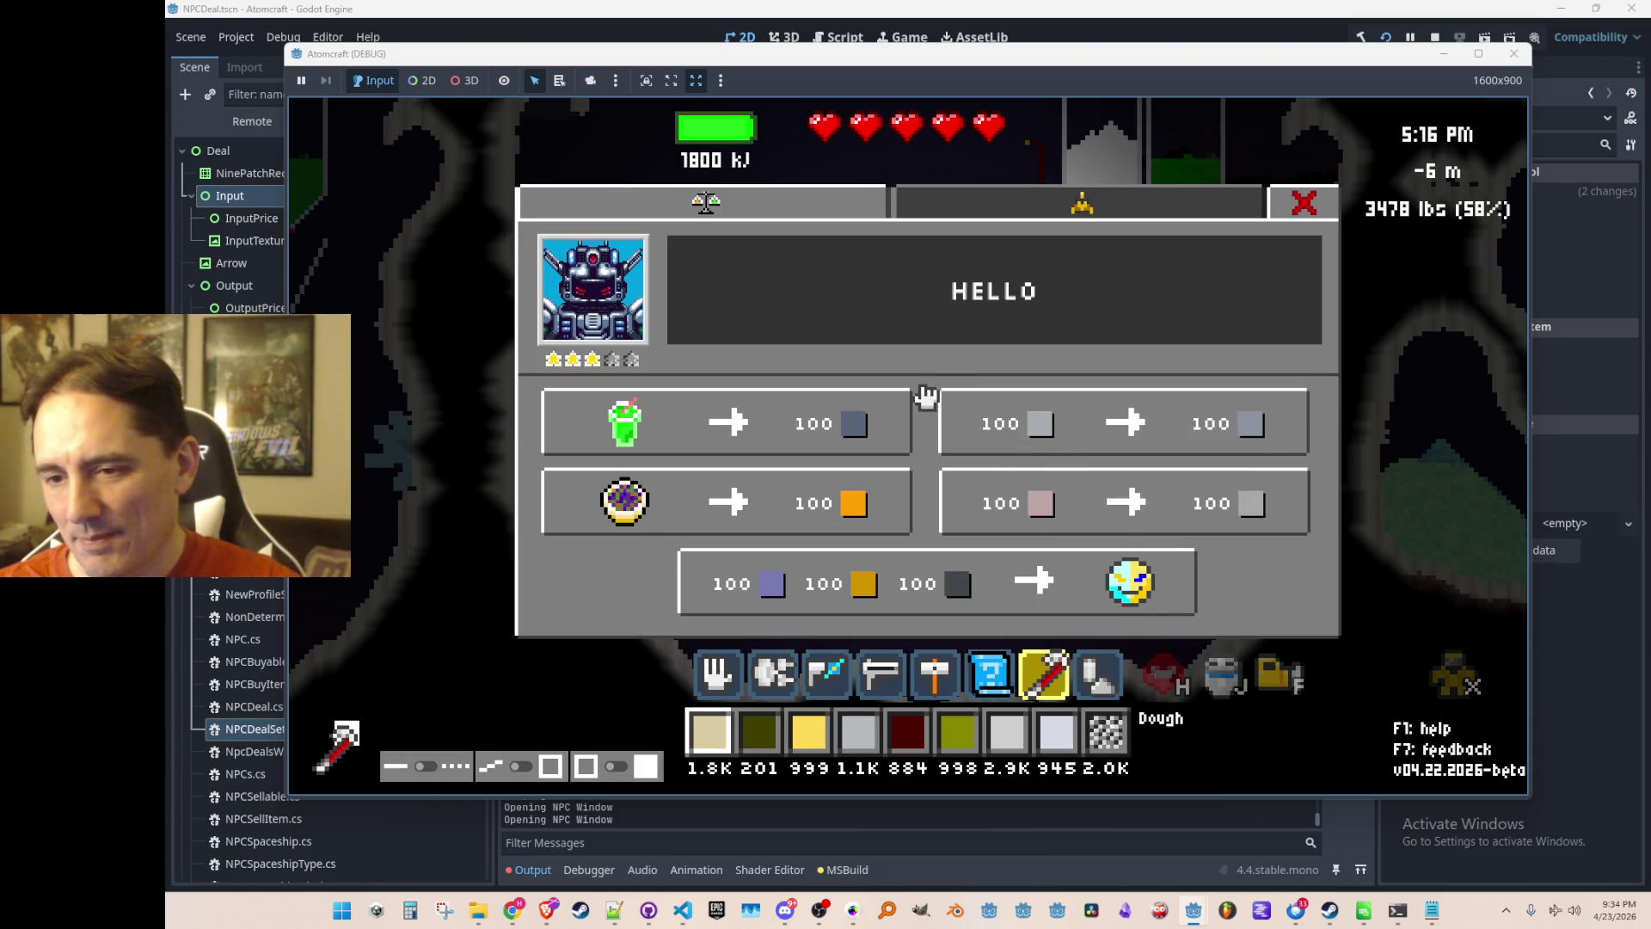
# Try the Selenium and sun moon disc super deals, then stop the game and bring up Data.cs.
pyautogui.click(928, 432)
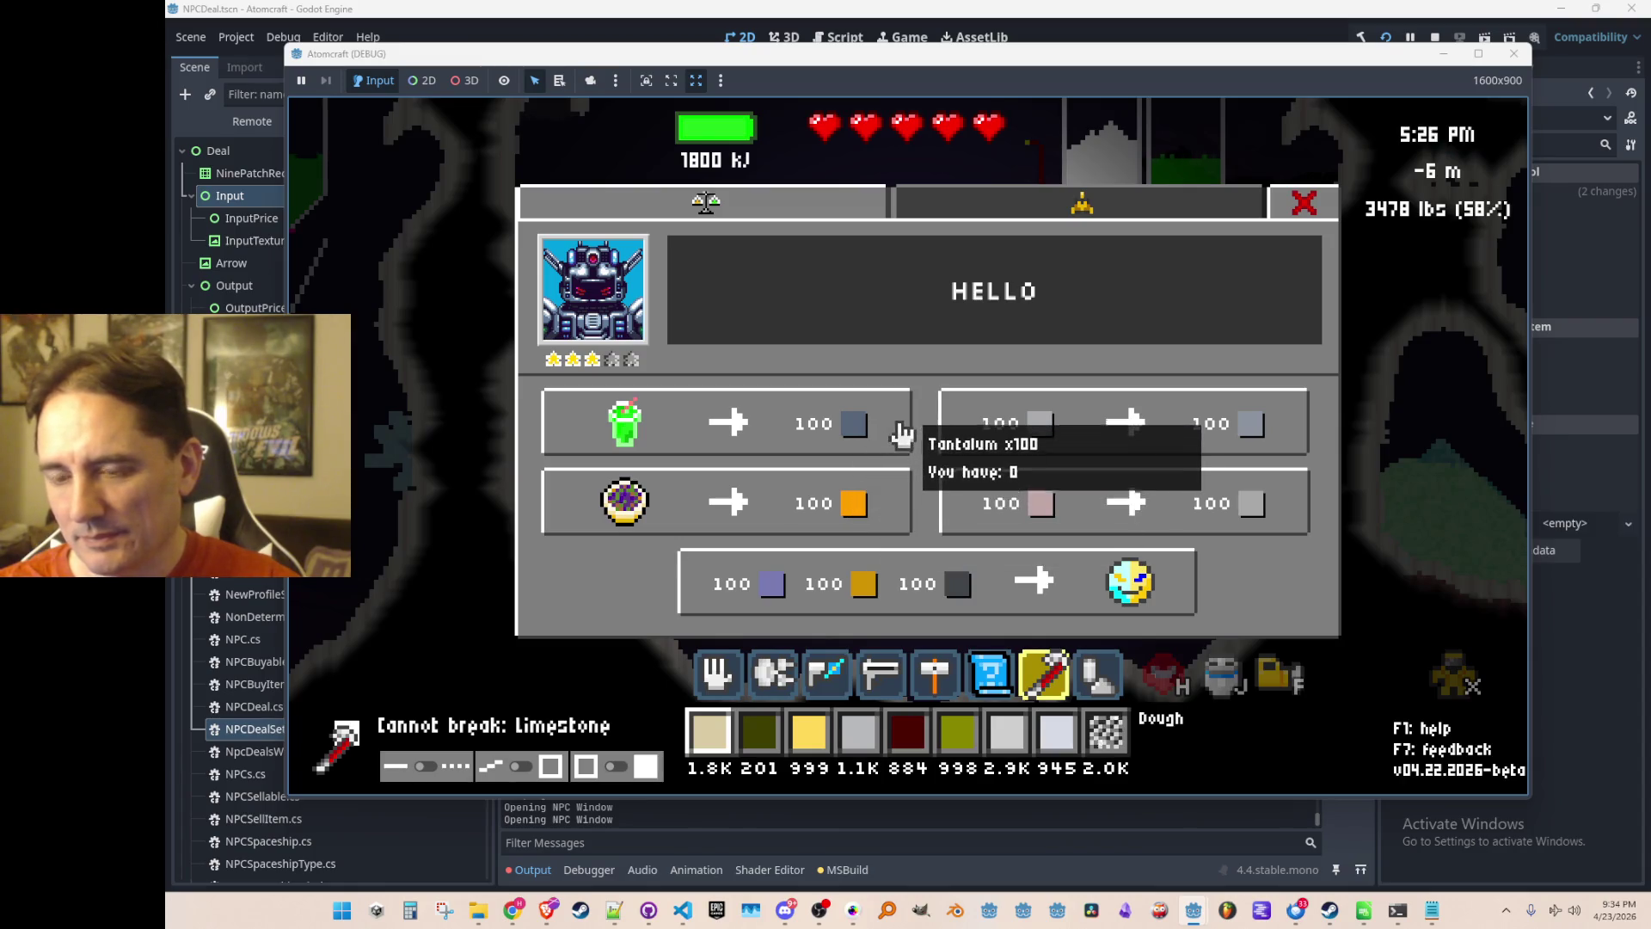
pyautogui.click(927, 444)
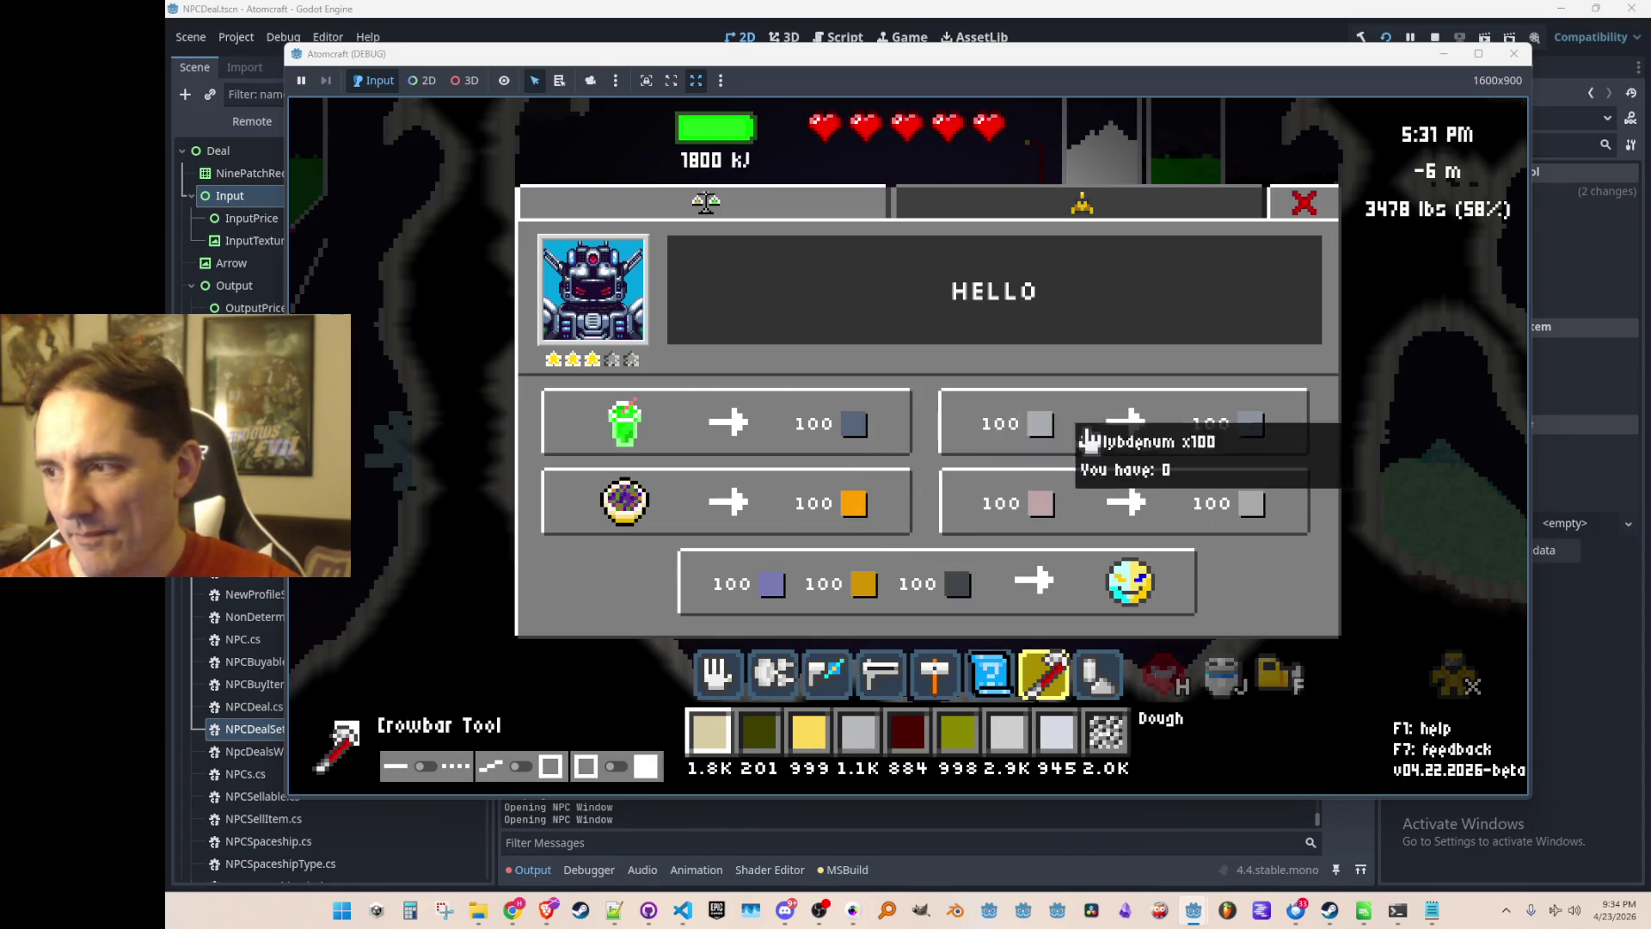
pyautogui.click(1051, 302)
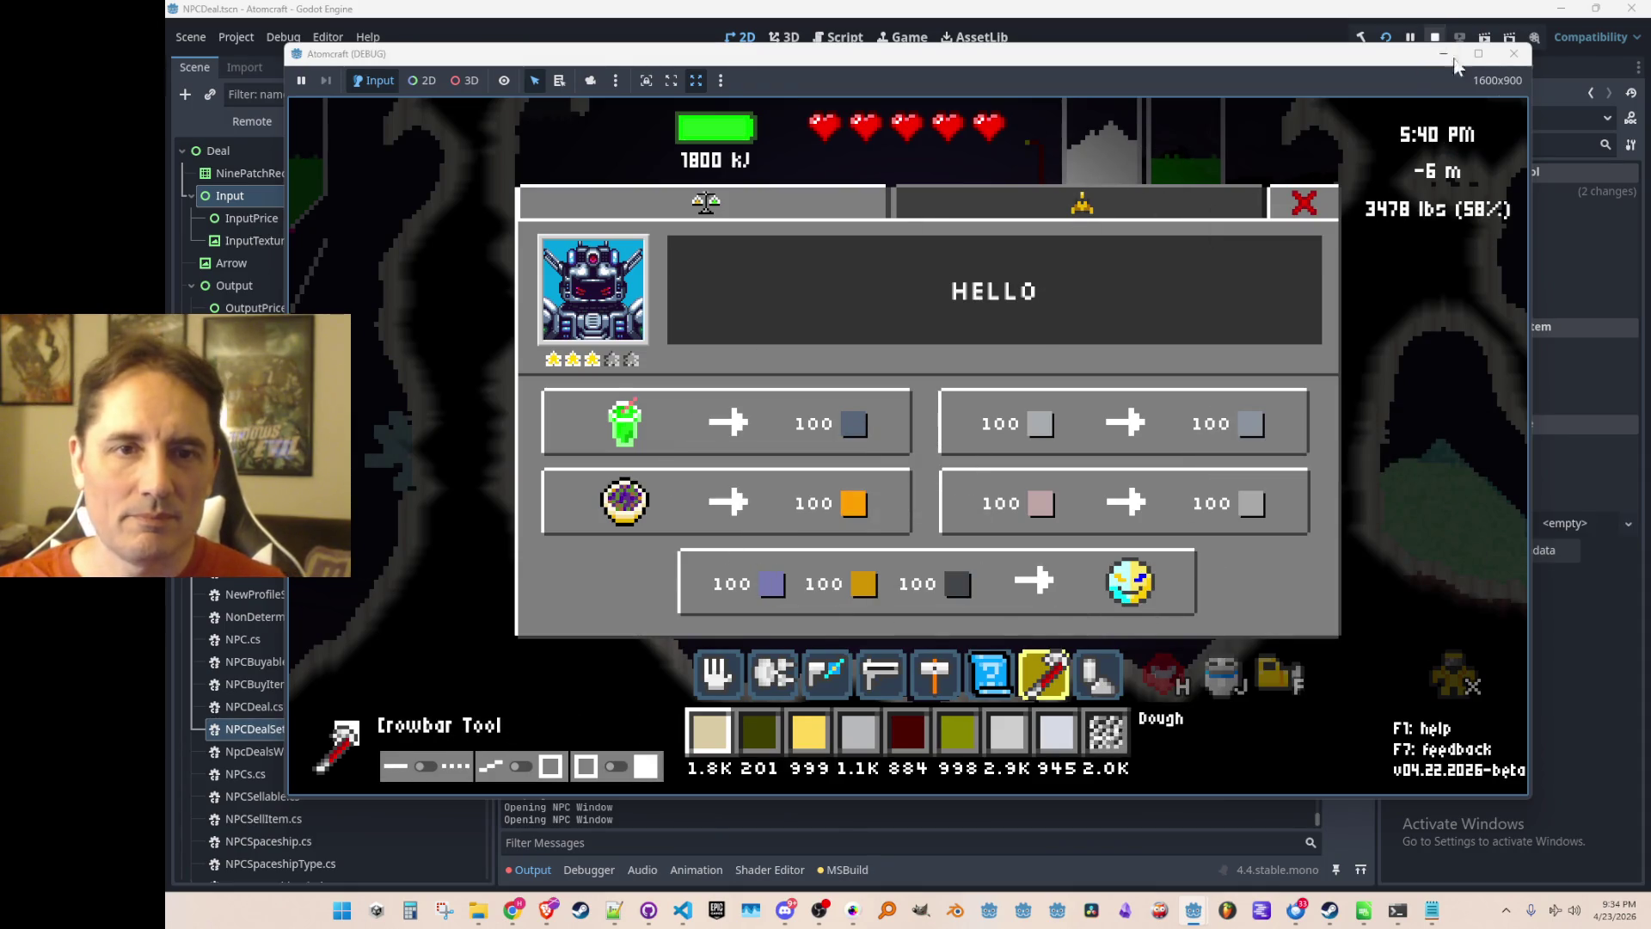
pyautogui.click(1515, 55)
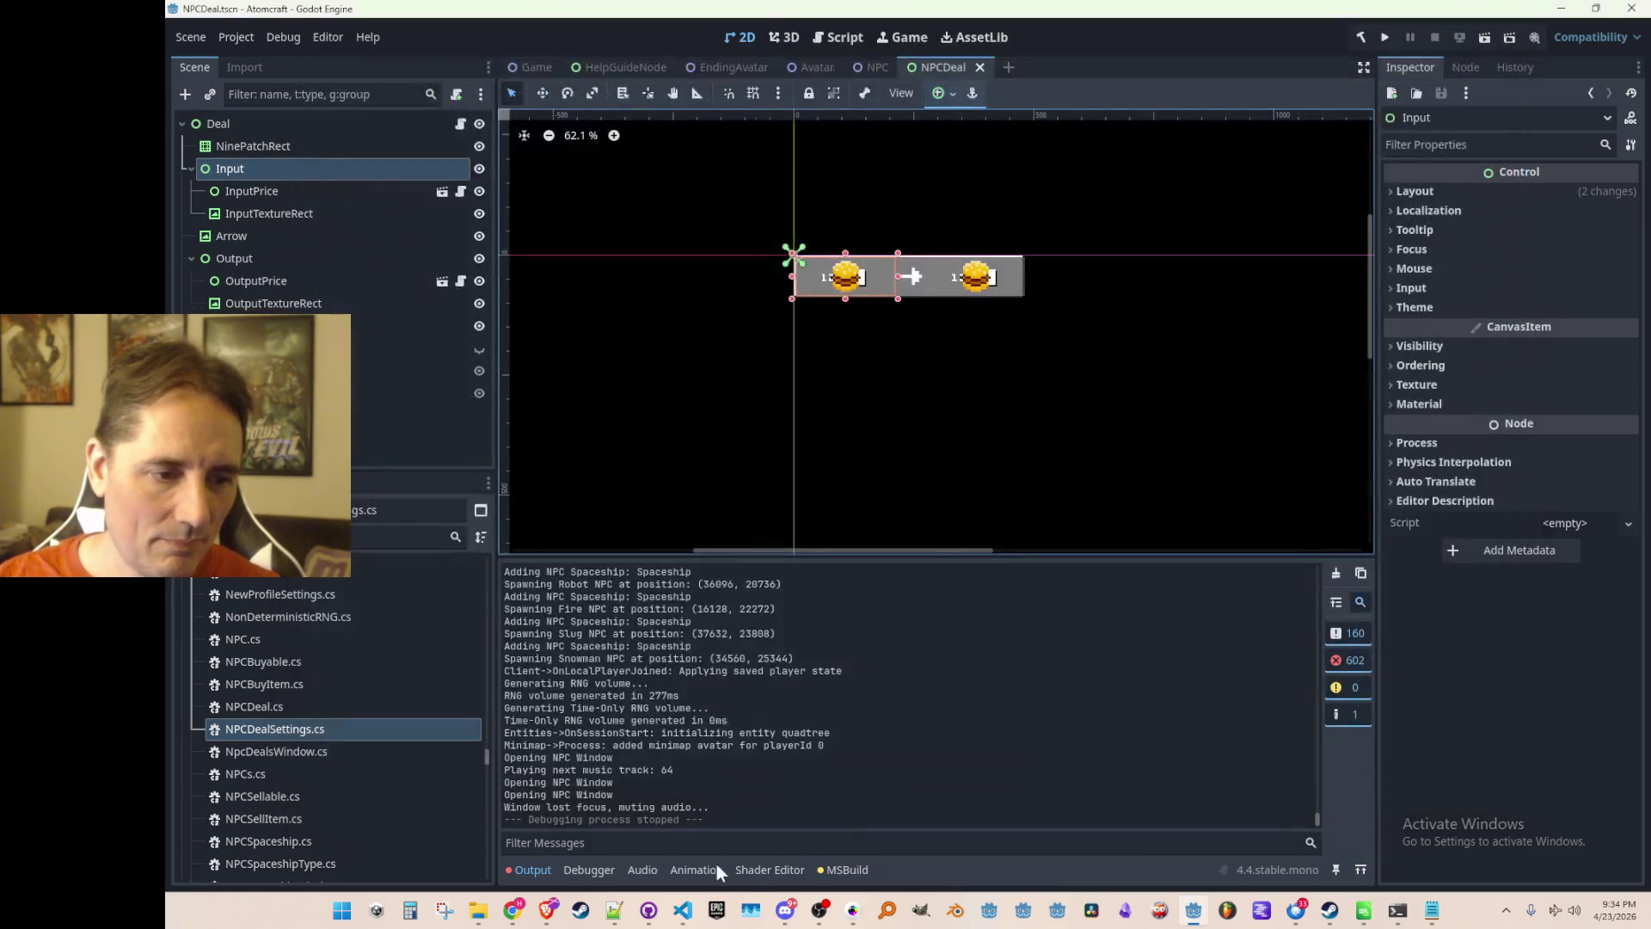
pyautogui.click(679, 913)
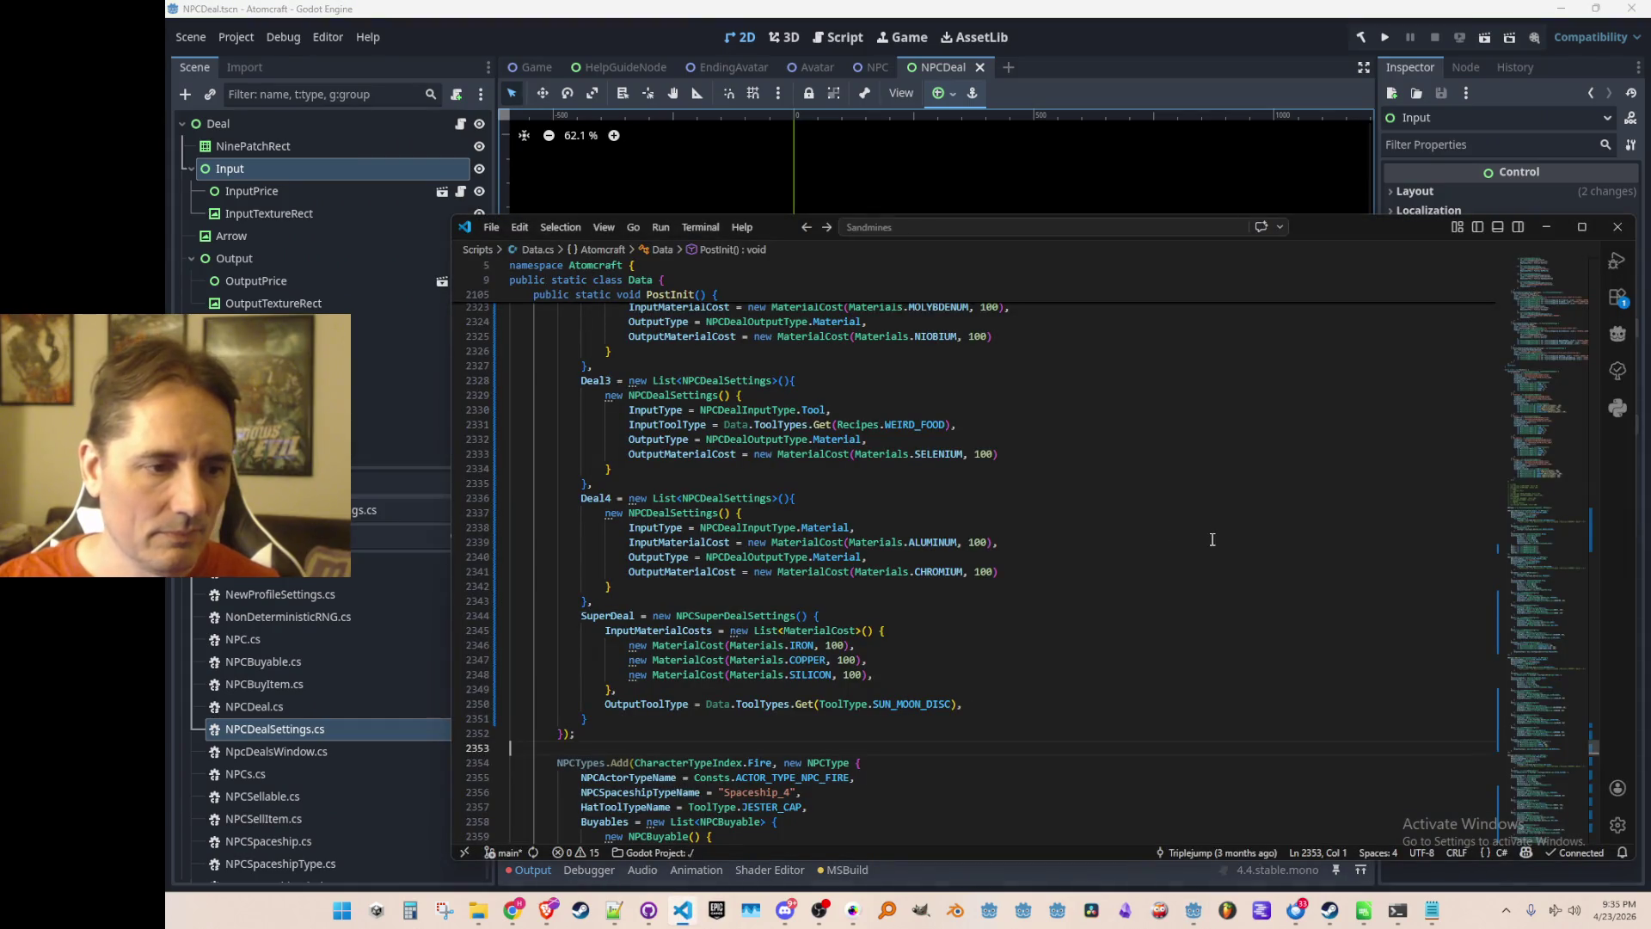
# Change the Fire NPC super deal's output from PEACE_RING to HEAT_RING.
pyautogui.scroll(-11, 1212, 539)
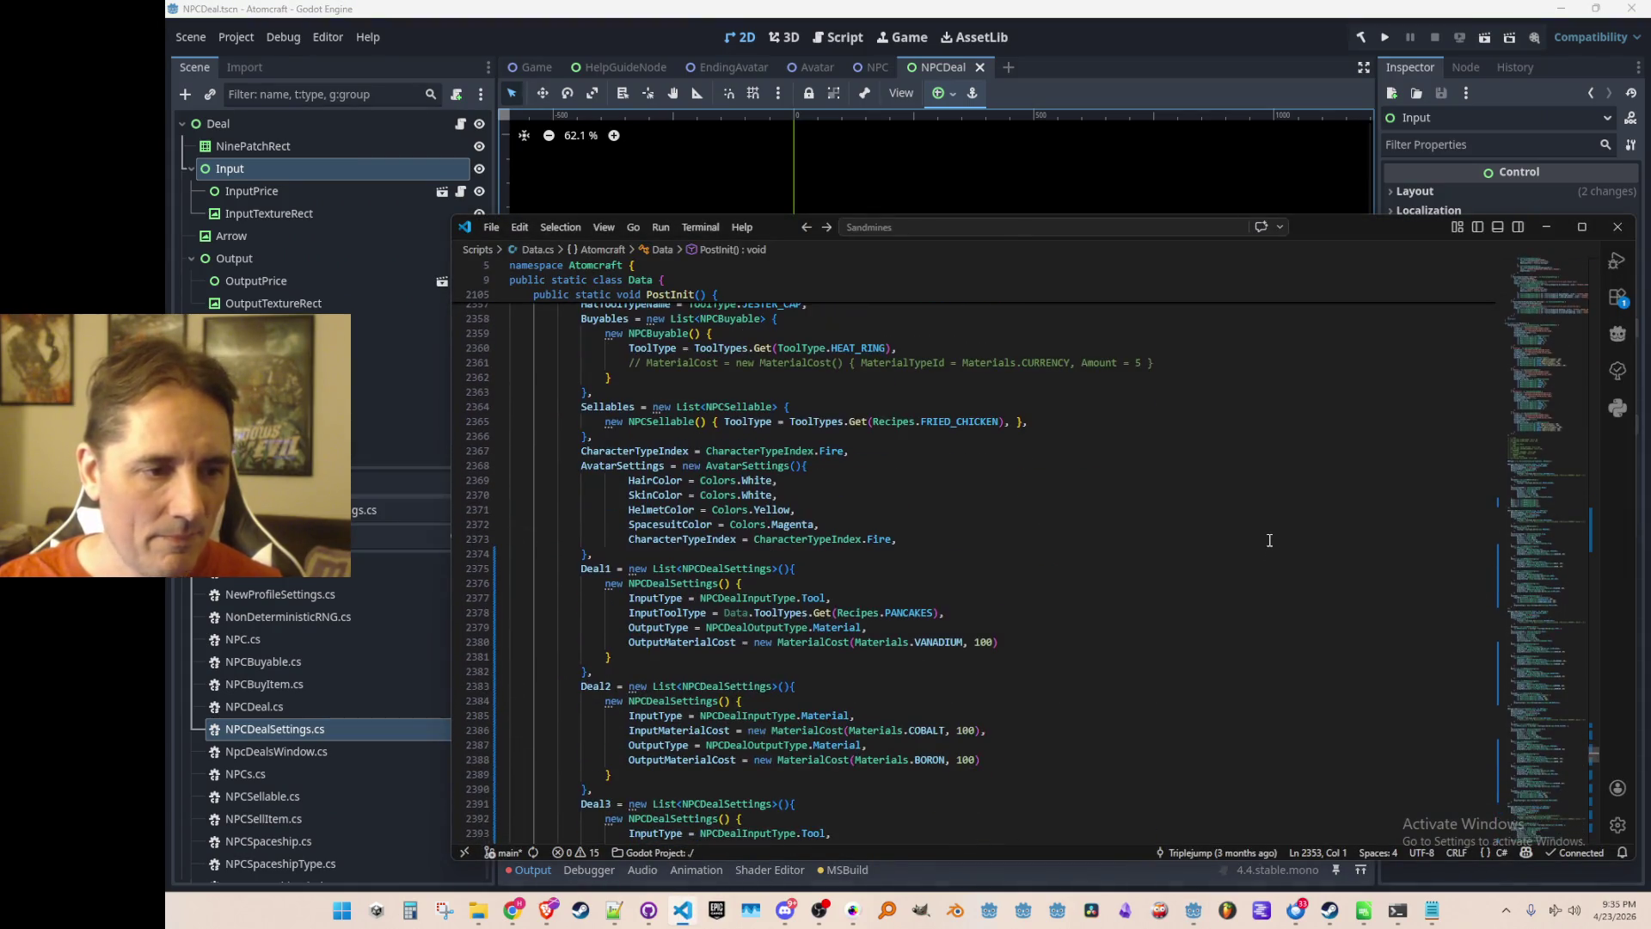
pyautogui.scroll(-4, 1267, 539)
pyautogui.scroll(7, 1266, 538)
pyautogui.doubleClick(861, 462)
pyautogui.hotkey('ctrl', 'c')
pyautogui.click(1128, 513)
pyautogui.scroll(-12, 1135, 524)
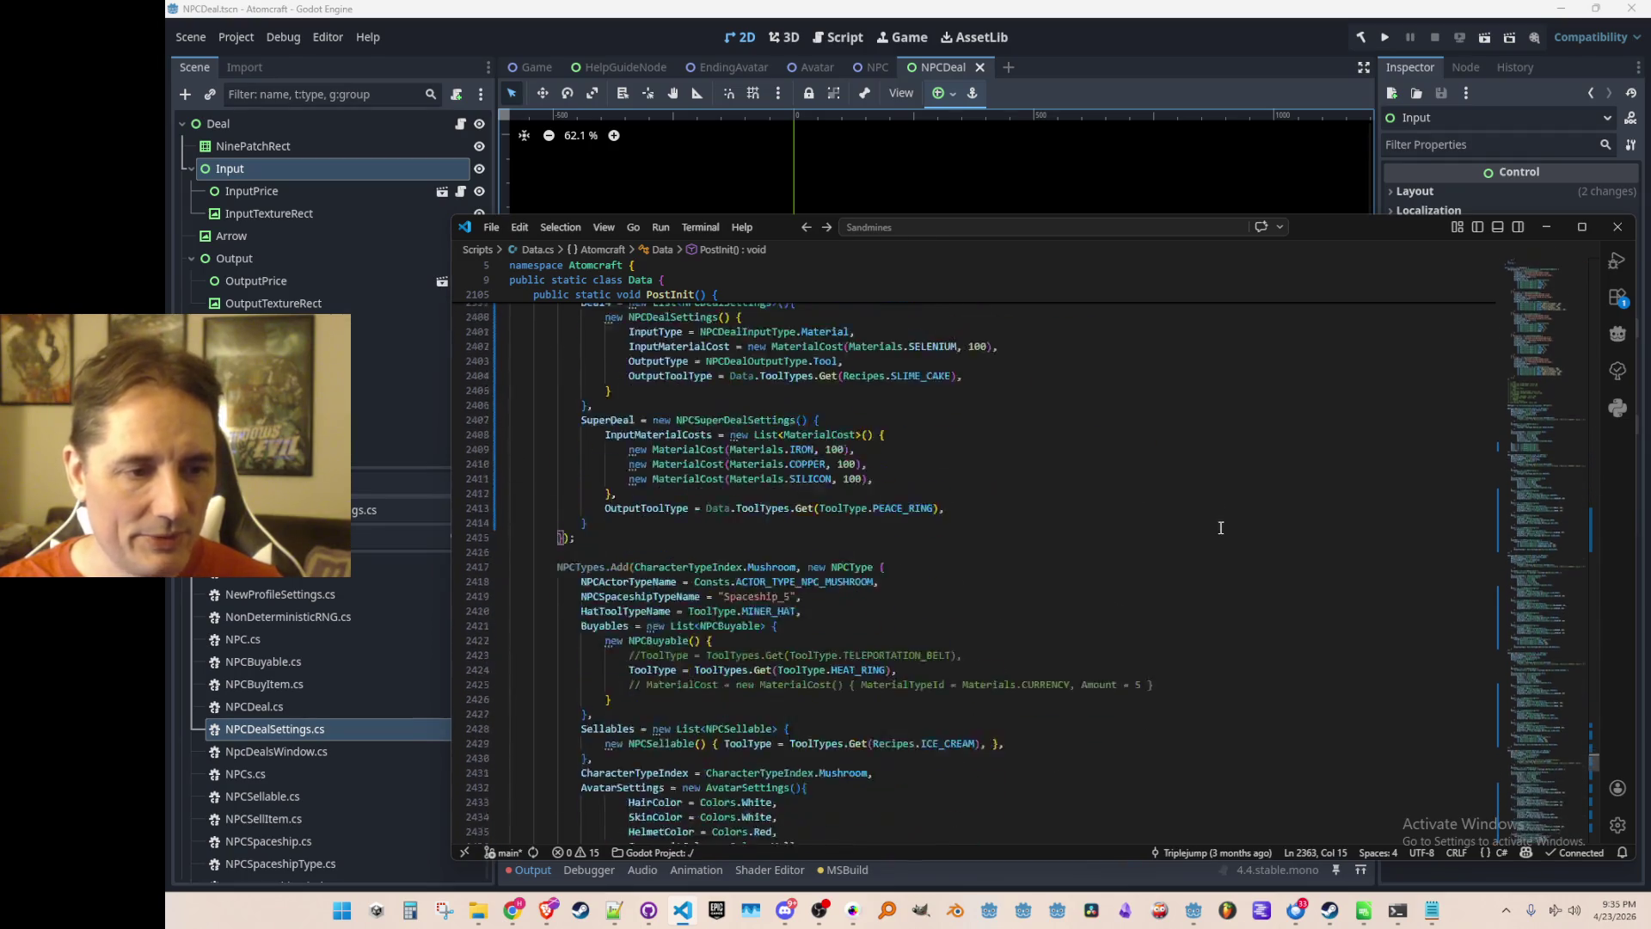
pyautogui.doubleClick(908, 701)
pyautogui.hotkey('ctrl', 'v')
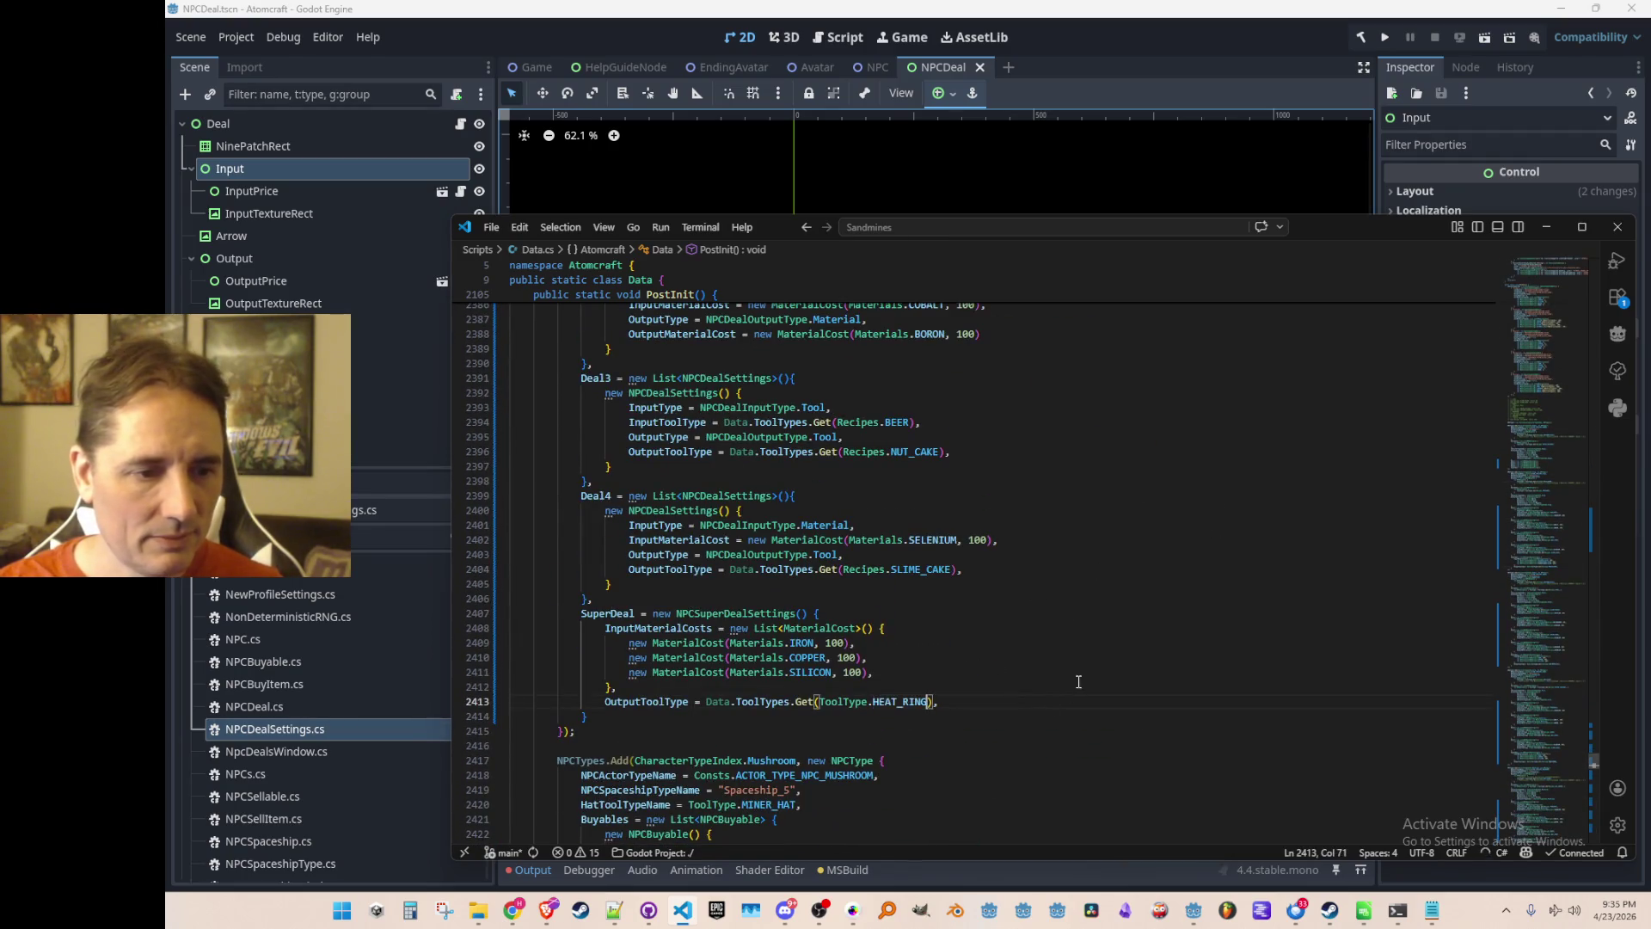
# Change the super deal's cost materials from IRON, COPPER, SILICON to CHARCOAL, COAL, OIL.
pyautogui.scroll(-4, 1075, 602)
pyautogui.click(1235, 473)
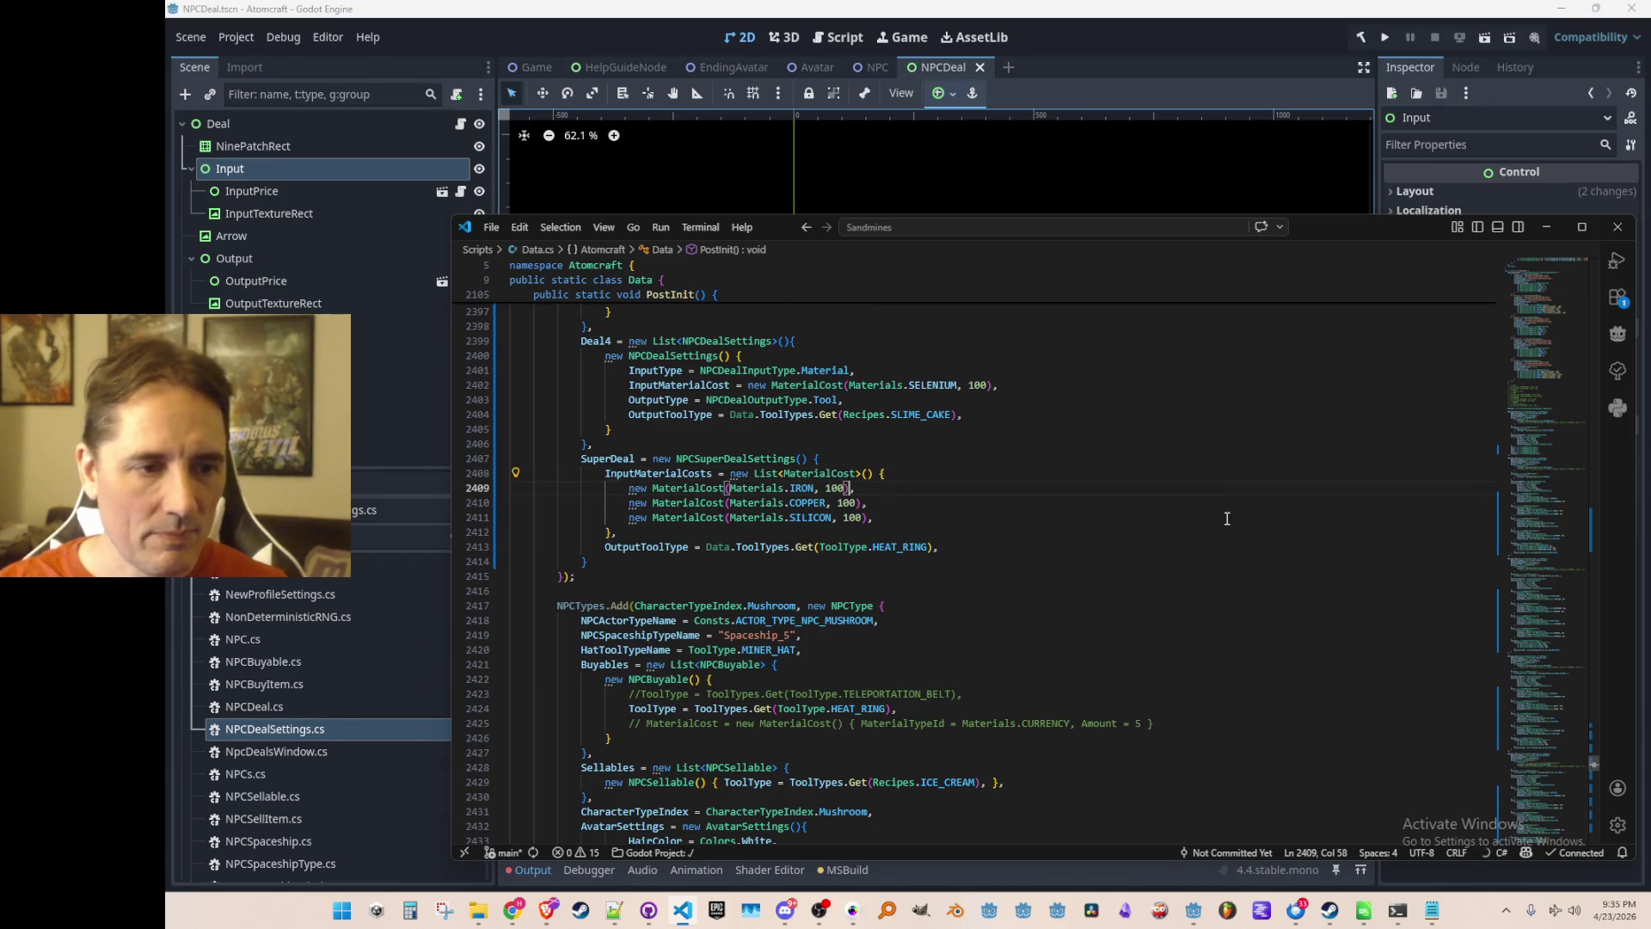
pyautogui.hotkey('ctrl', 'Delete')
pyautogui.write('CHARC')
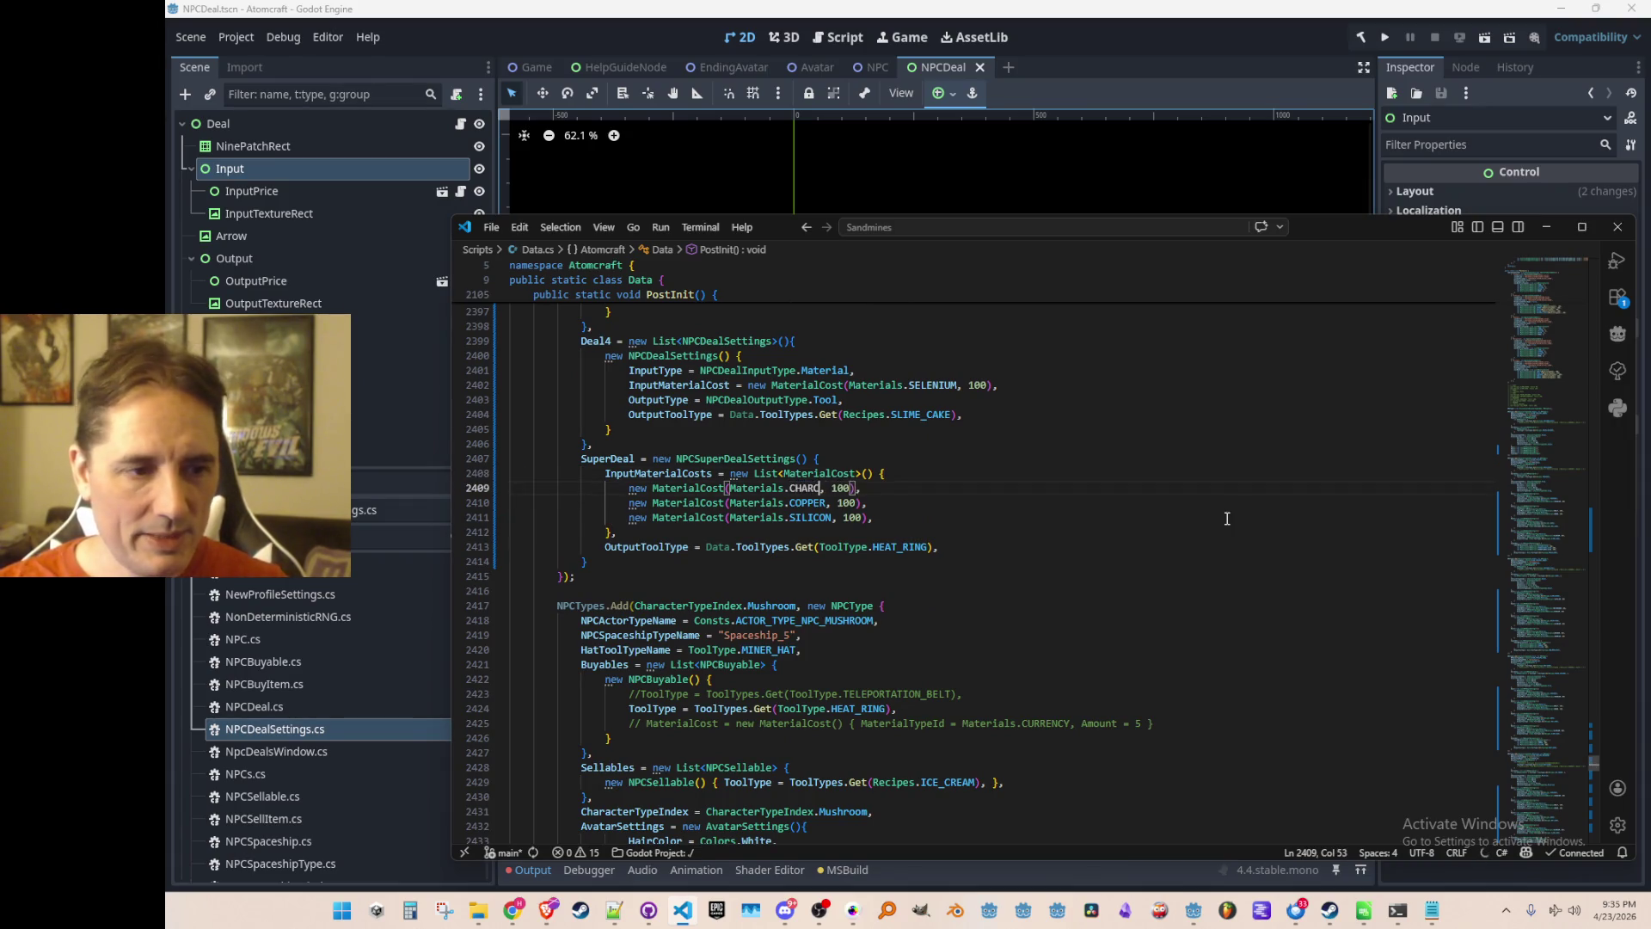
pyautogui.press('Tab')
pyautogui.press('Down')
pyautogui.hotkey('ctrl', 'Left')
pyautogui.hotkey('ctrl', 'Delete')
pyautogui.write('COAL')
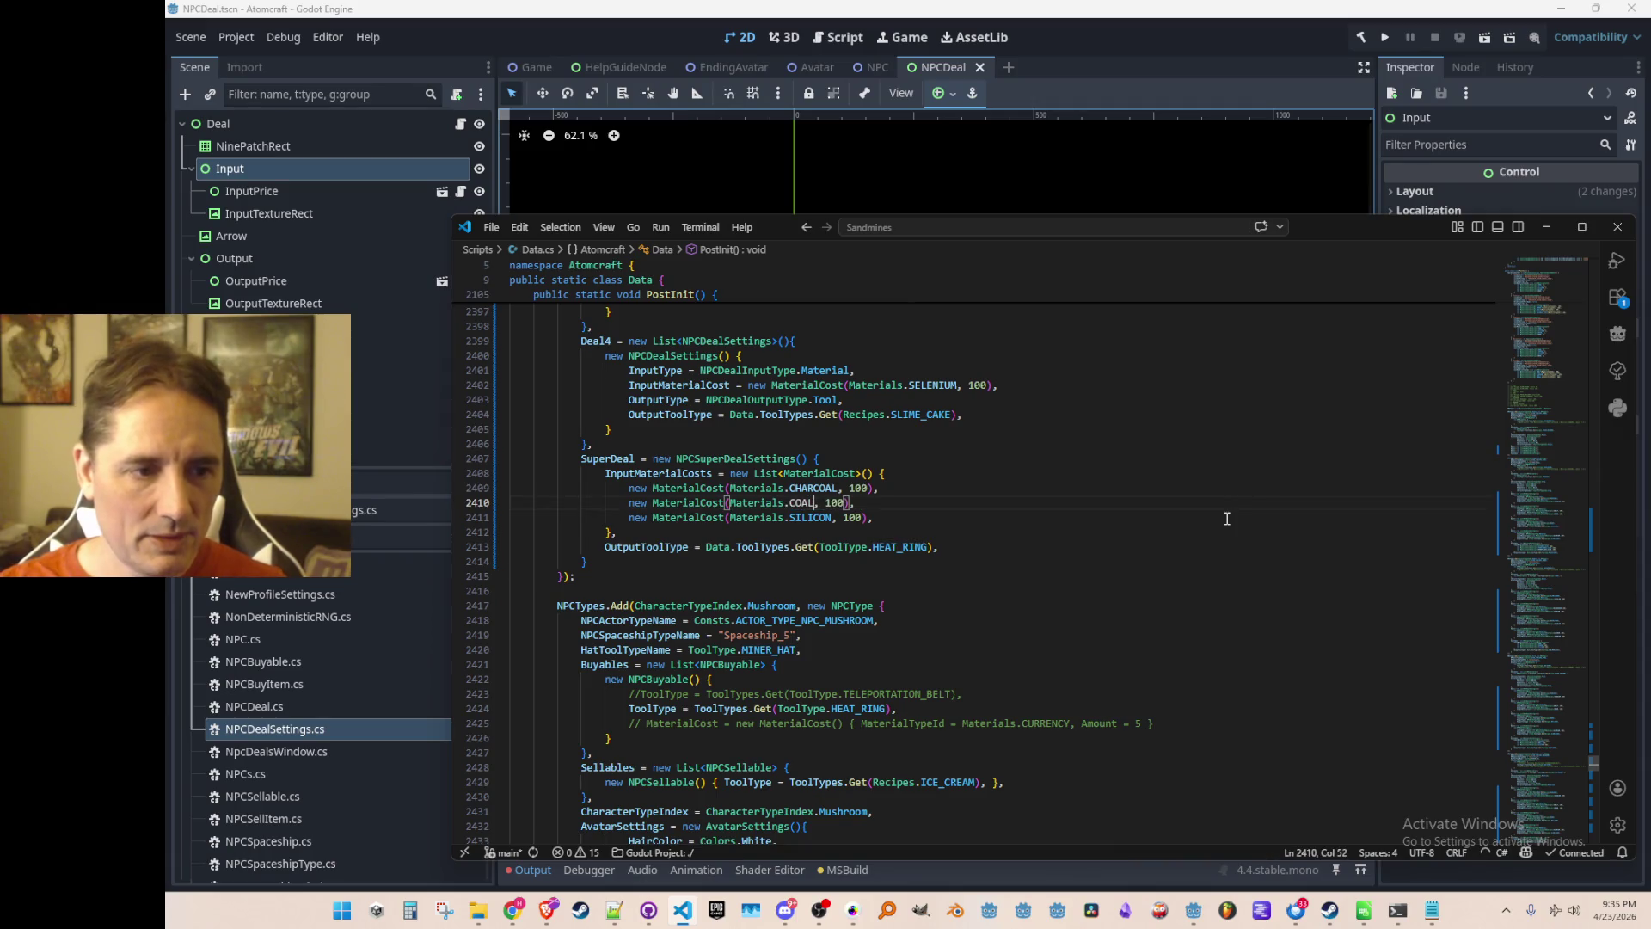
pyautogui.hotkey('ctrl', 'Left')
pyautogui.hotkey('ctrl', 'Delete')
pyautogui.write('OIL')
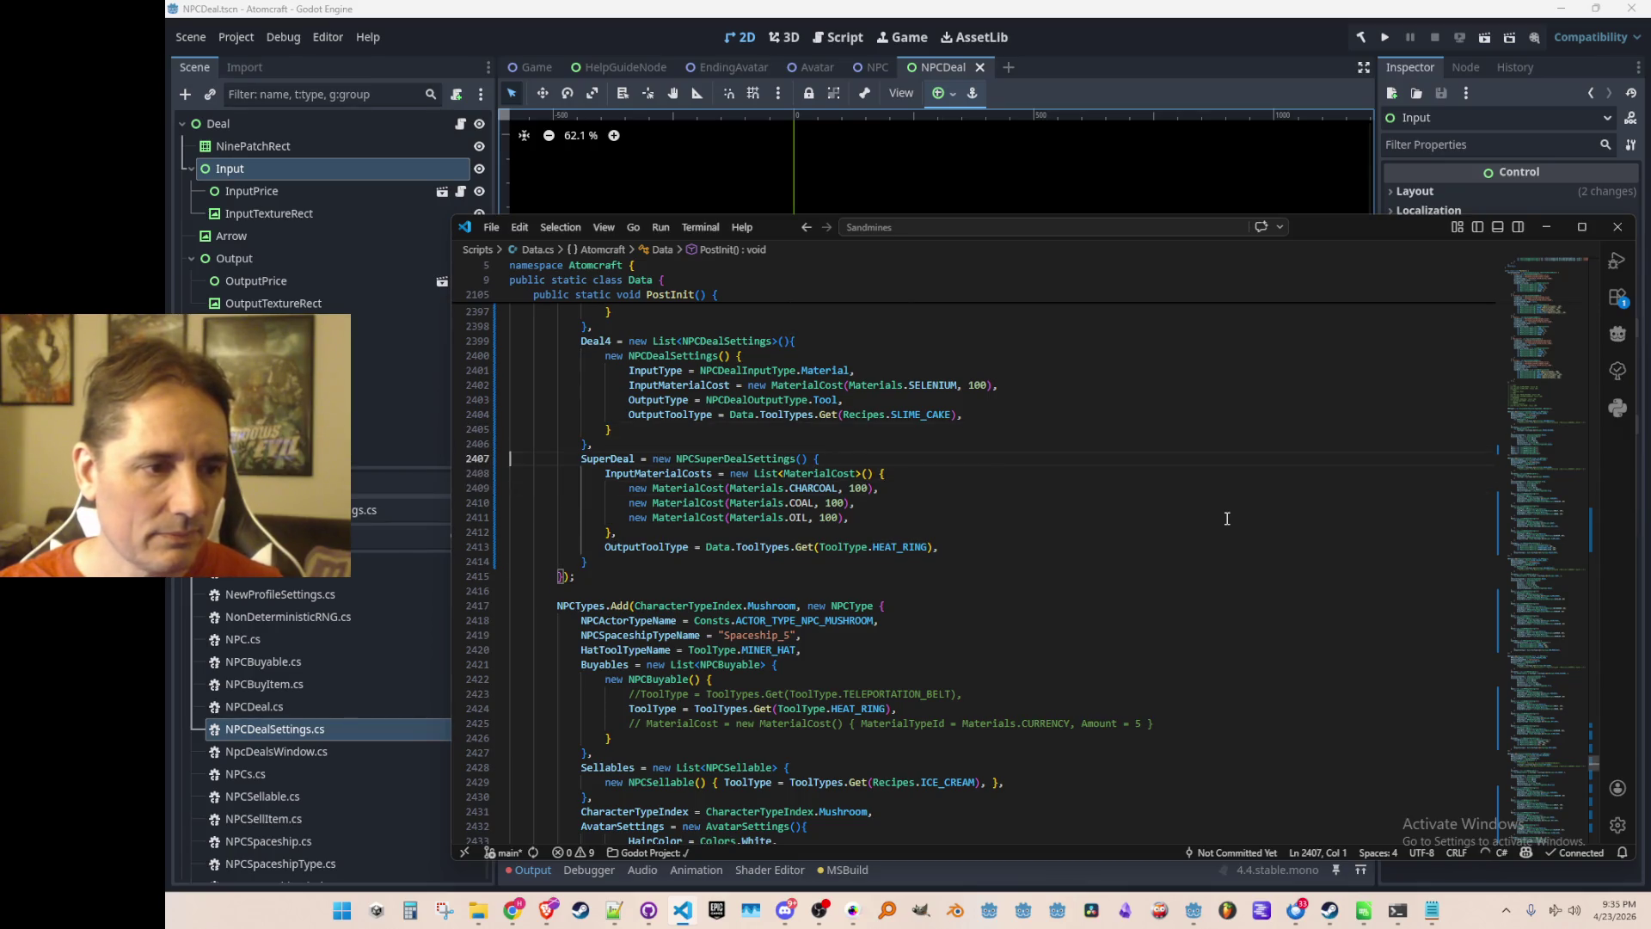
# Check the new costs and jump to OIL's definition in Materials.cs.
pyautogui.scroll(3, 1080, 589)
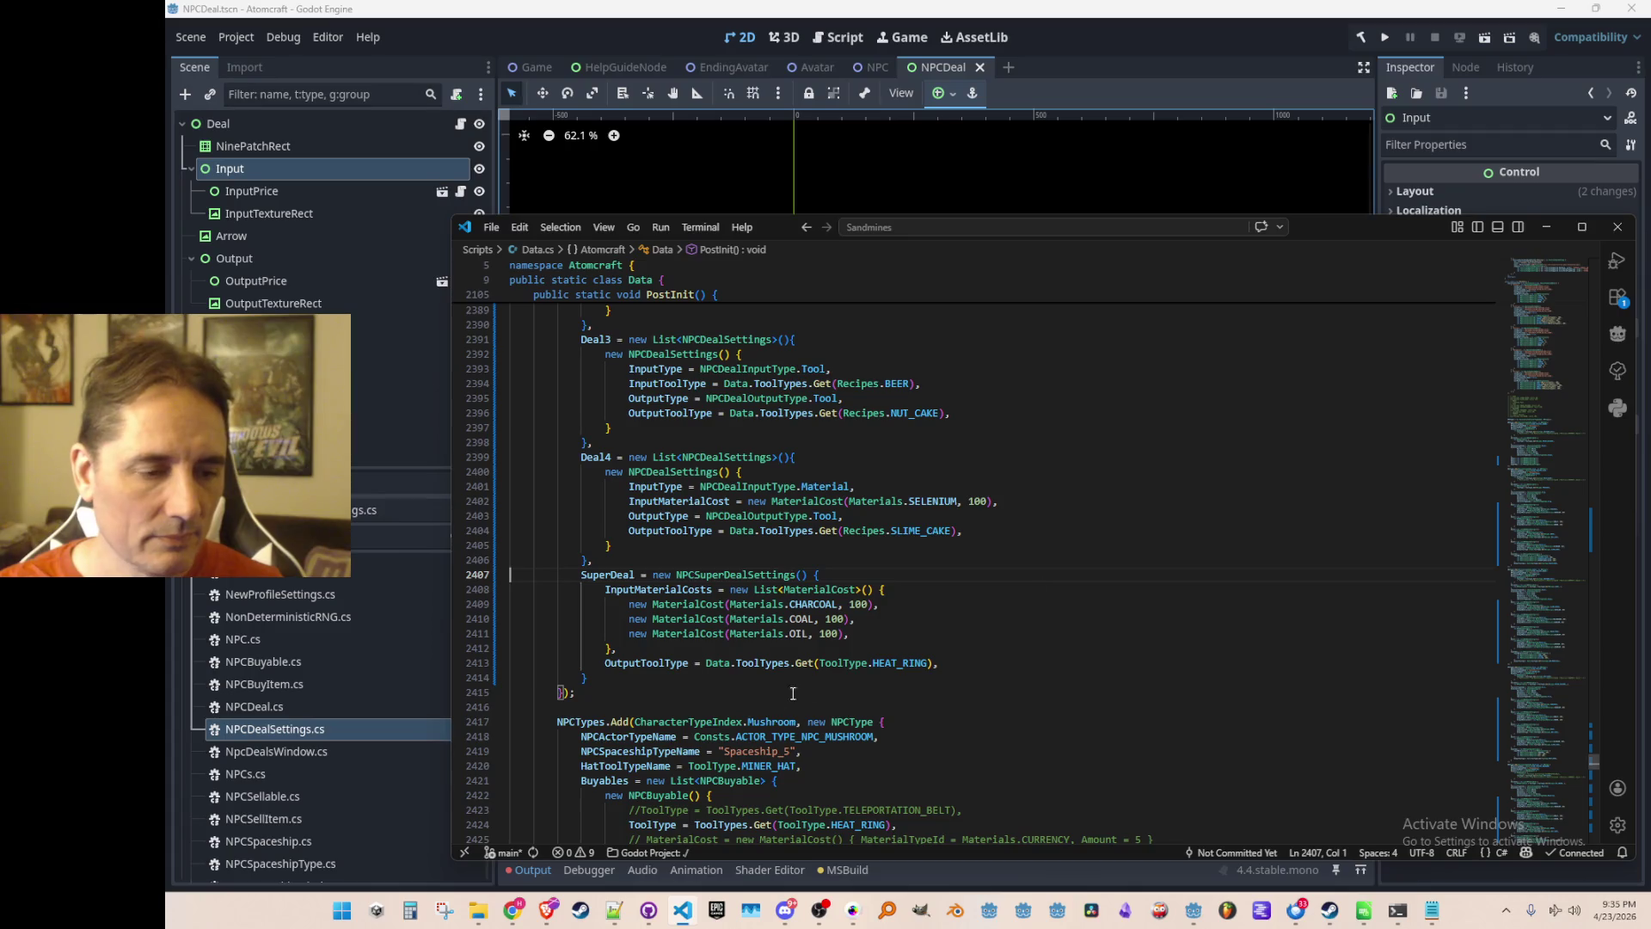
pyautogui.click(766, 708)
pyautogui.doubleClick(804, 604)
pyautogui.click(802, 634)
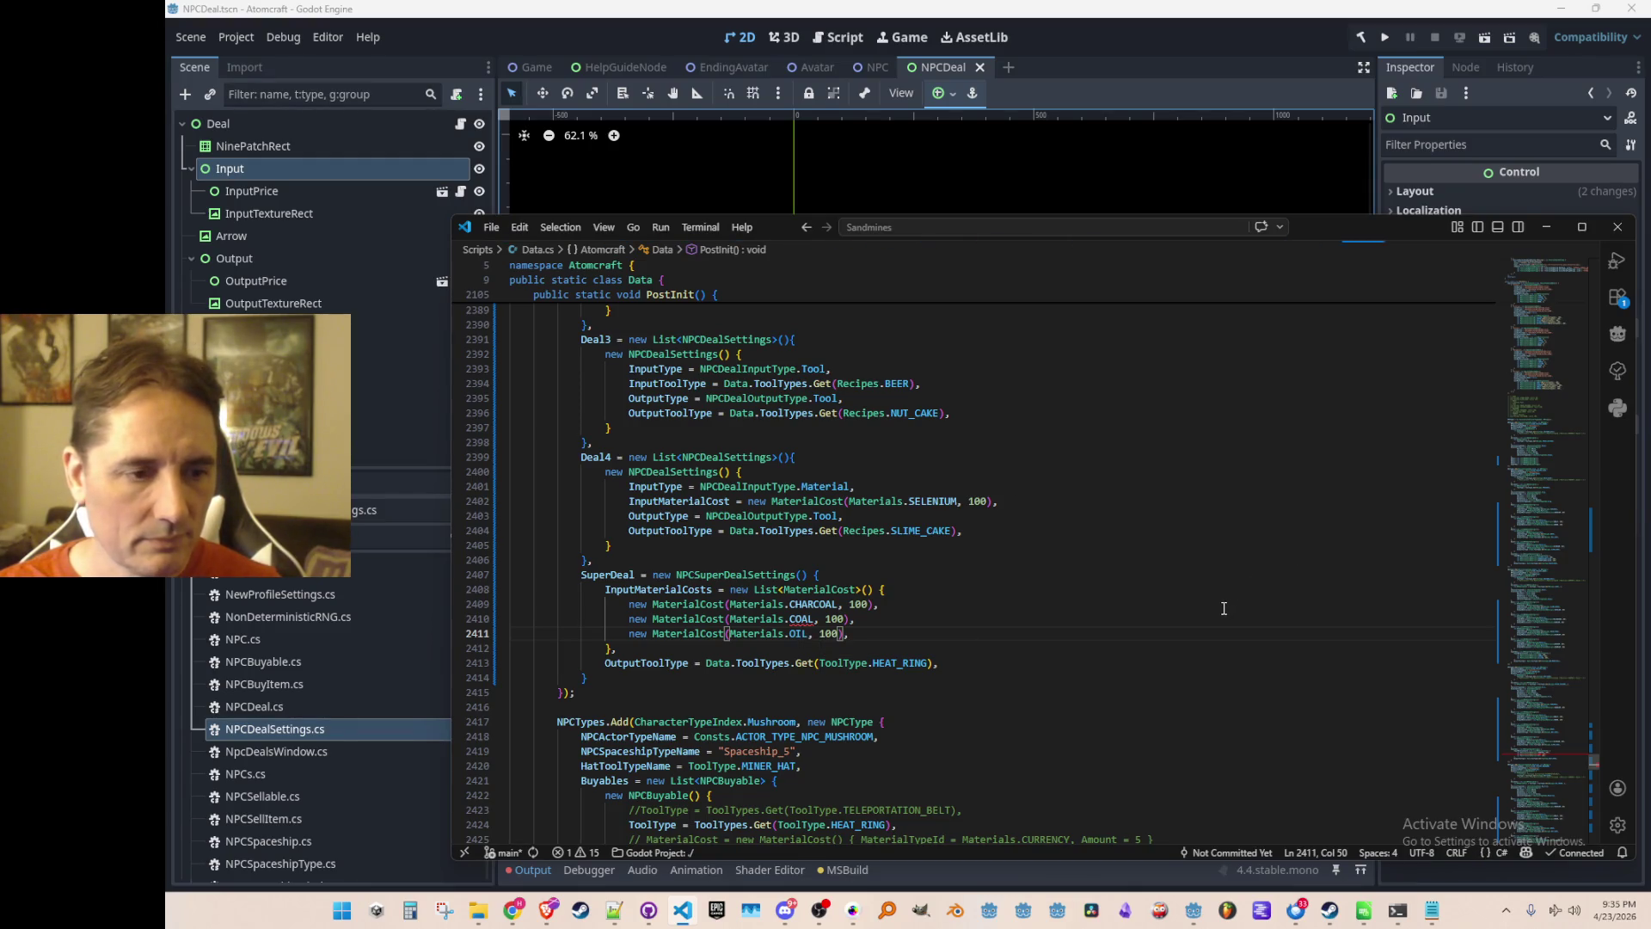
pyautogui.press('F12')
pyautogui.scroll(2, 1165, 606)
# Declare a COAL material beside CHROMIUM by duplicating the COBALT declaration and renaming it.
pyautogui.scroll(-10, 1165, 607)
pyautogui.scroll(-20, 1549, 435)
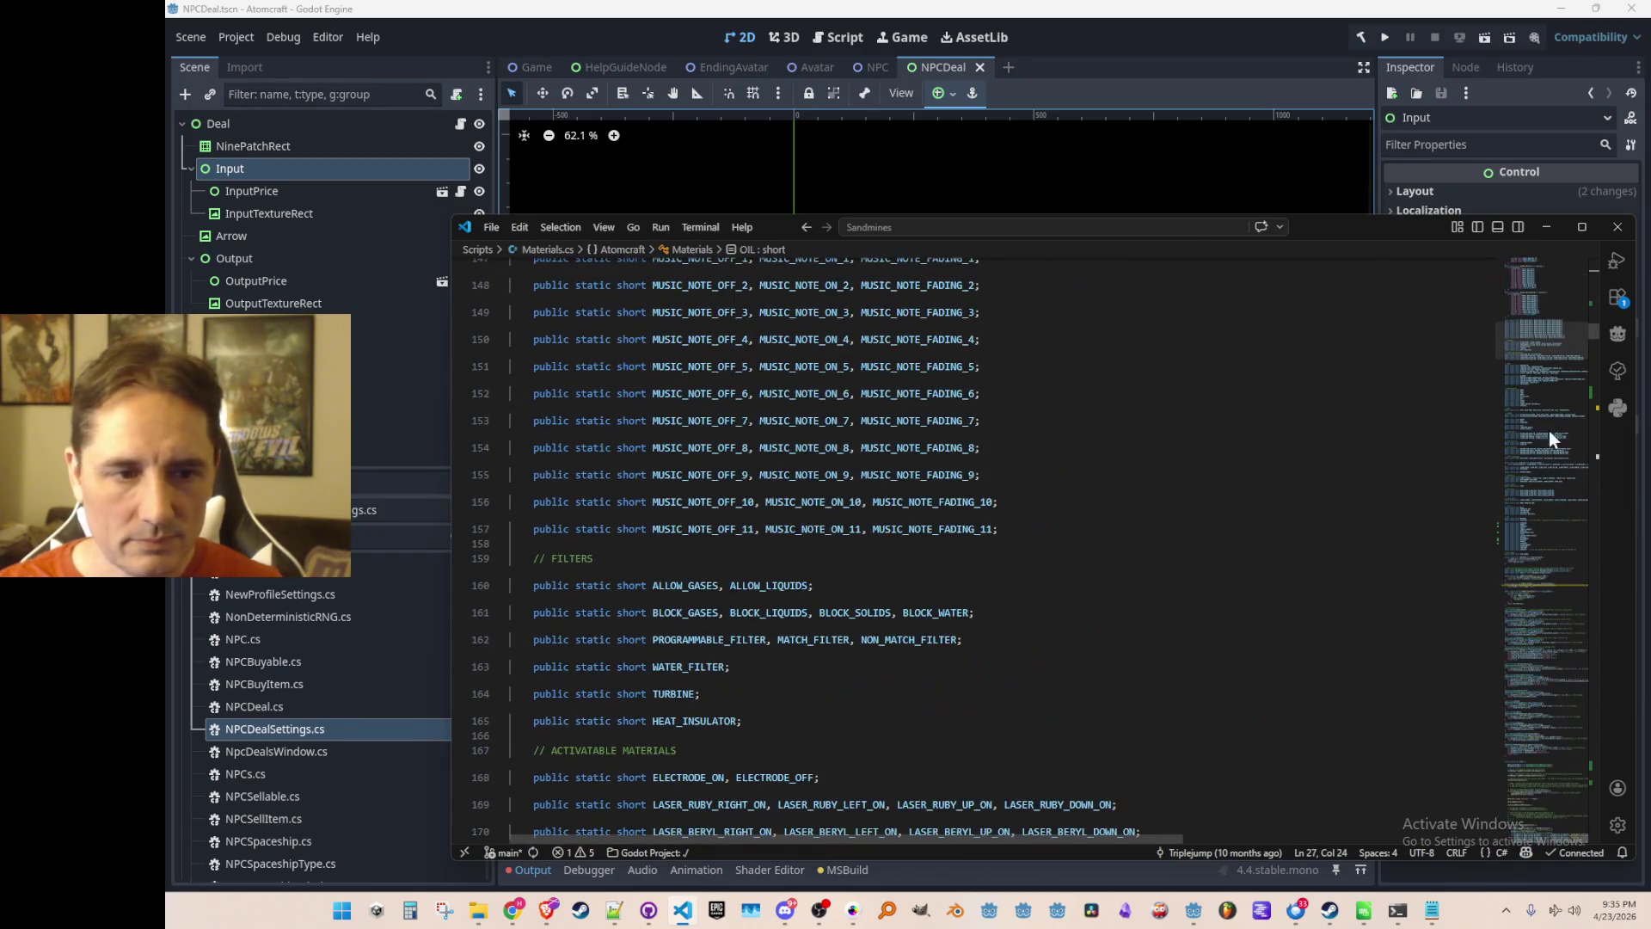
pyautogui.moveTo(1539, 389)
pyautogui.mouseDown()
pyautogui.moveTo(1543, 411)
pyautogui.moveTo(1542, 396)
pyautogui.mouseUp()
pyautogui.scroll(-1, 1313, 510)
pyautogui.click(1313, 510)
pyautogui.scroll(-1, 1311, 504)
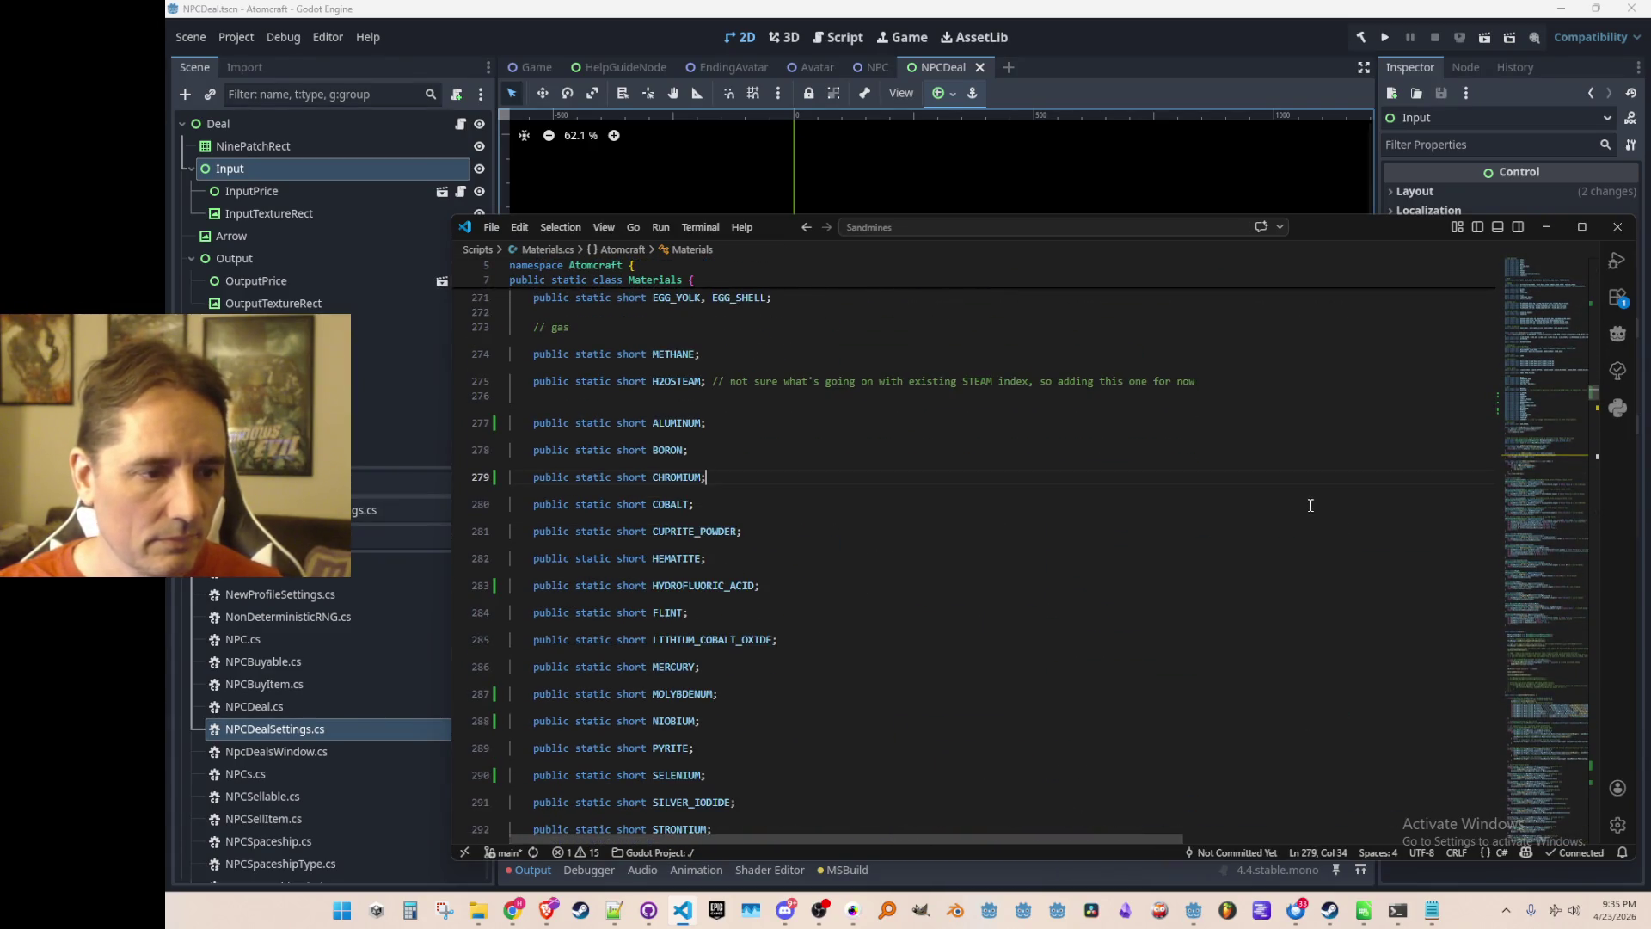
pyautogui.press('Down')
pyautogui.hotkey('shift', 'alt', 'Up')
pyautogui.press('End')
pyautogui.press('Left')
pyautogui.hotkey('ctrl', 'shift', 'Left')
pyautogui.write('COAL')
# Add a COAL initialisation line after CHROMIUM's, then return to Data.cs.
pyautogui.press('Down')
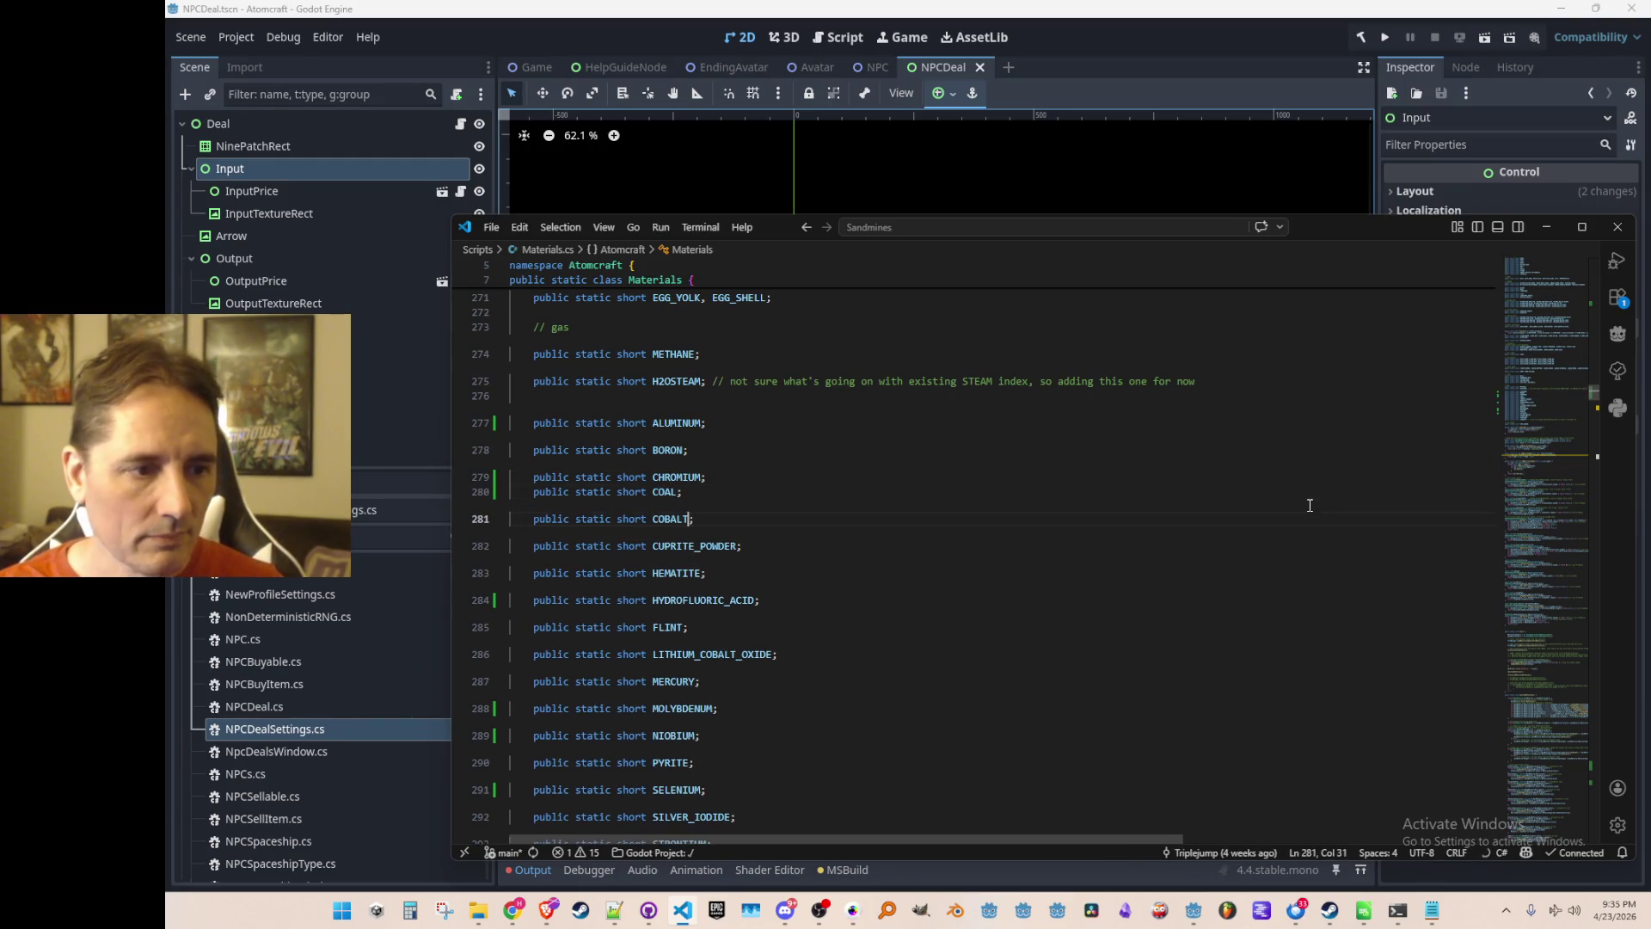
pyautogui.hotkey('ctrl', 'f')
pyautogui.press('Return')
pyautogui.press('Return')
pyautogui.press('Escape')
pyautogui.press('Up')
pyautogui.press('End')
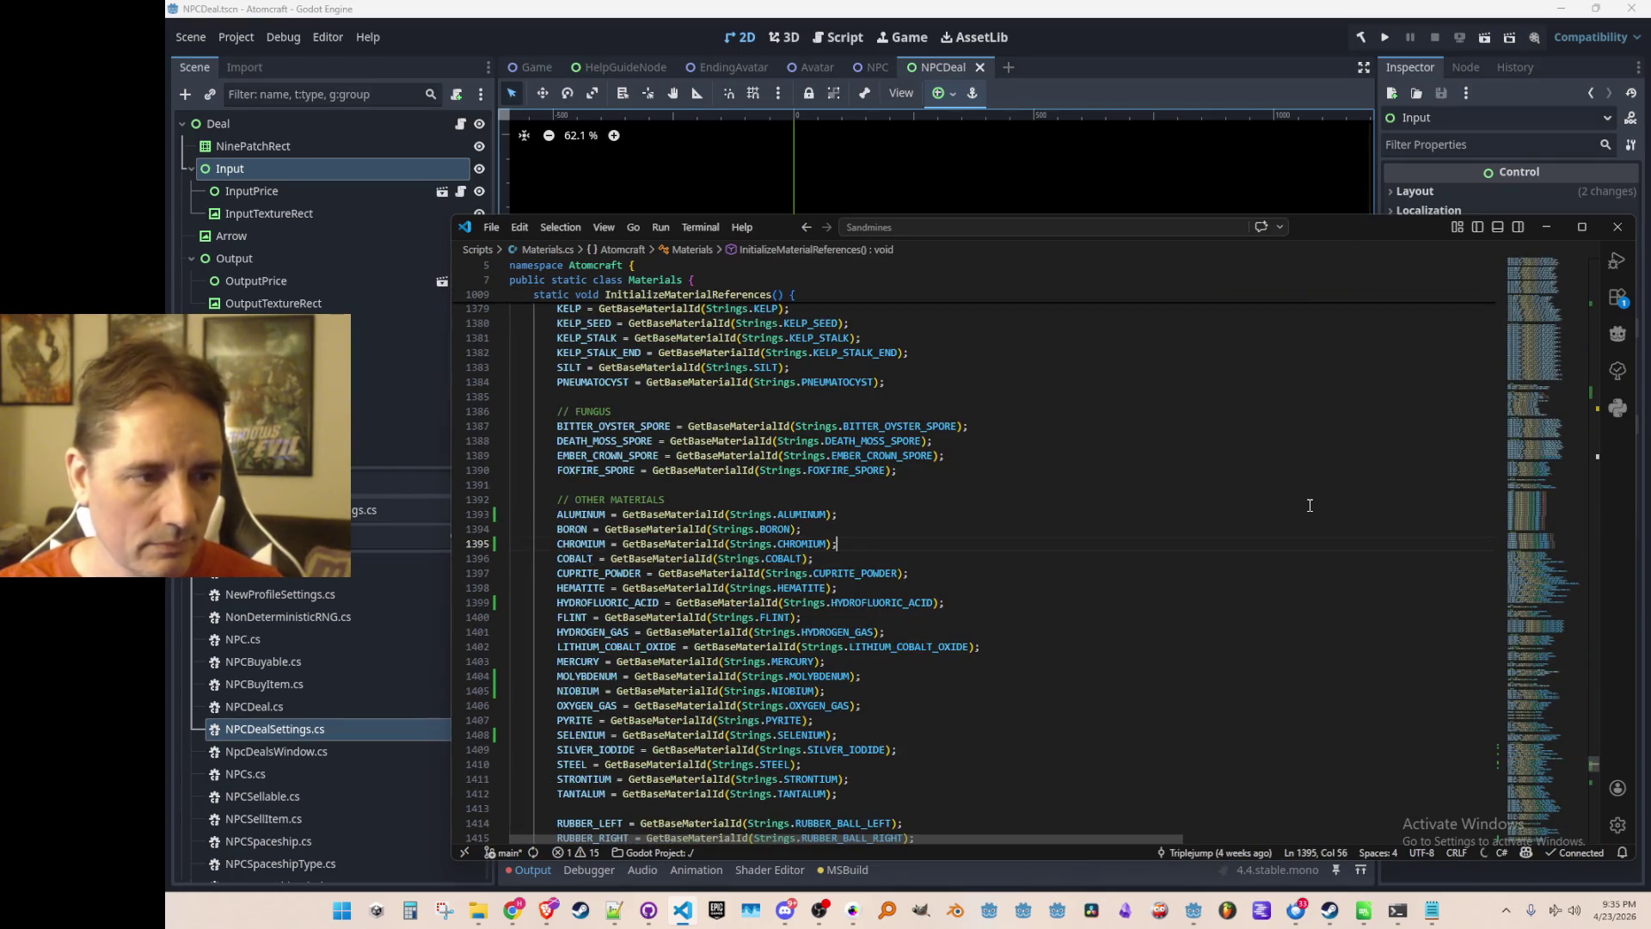
pyautogui.press('Down')
pyautogui.press('End')
pyautogui.press('Return')
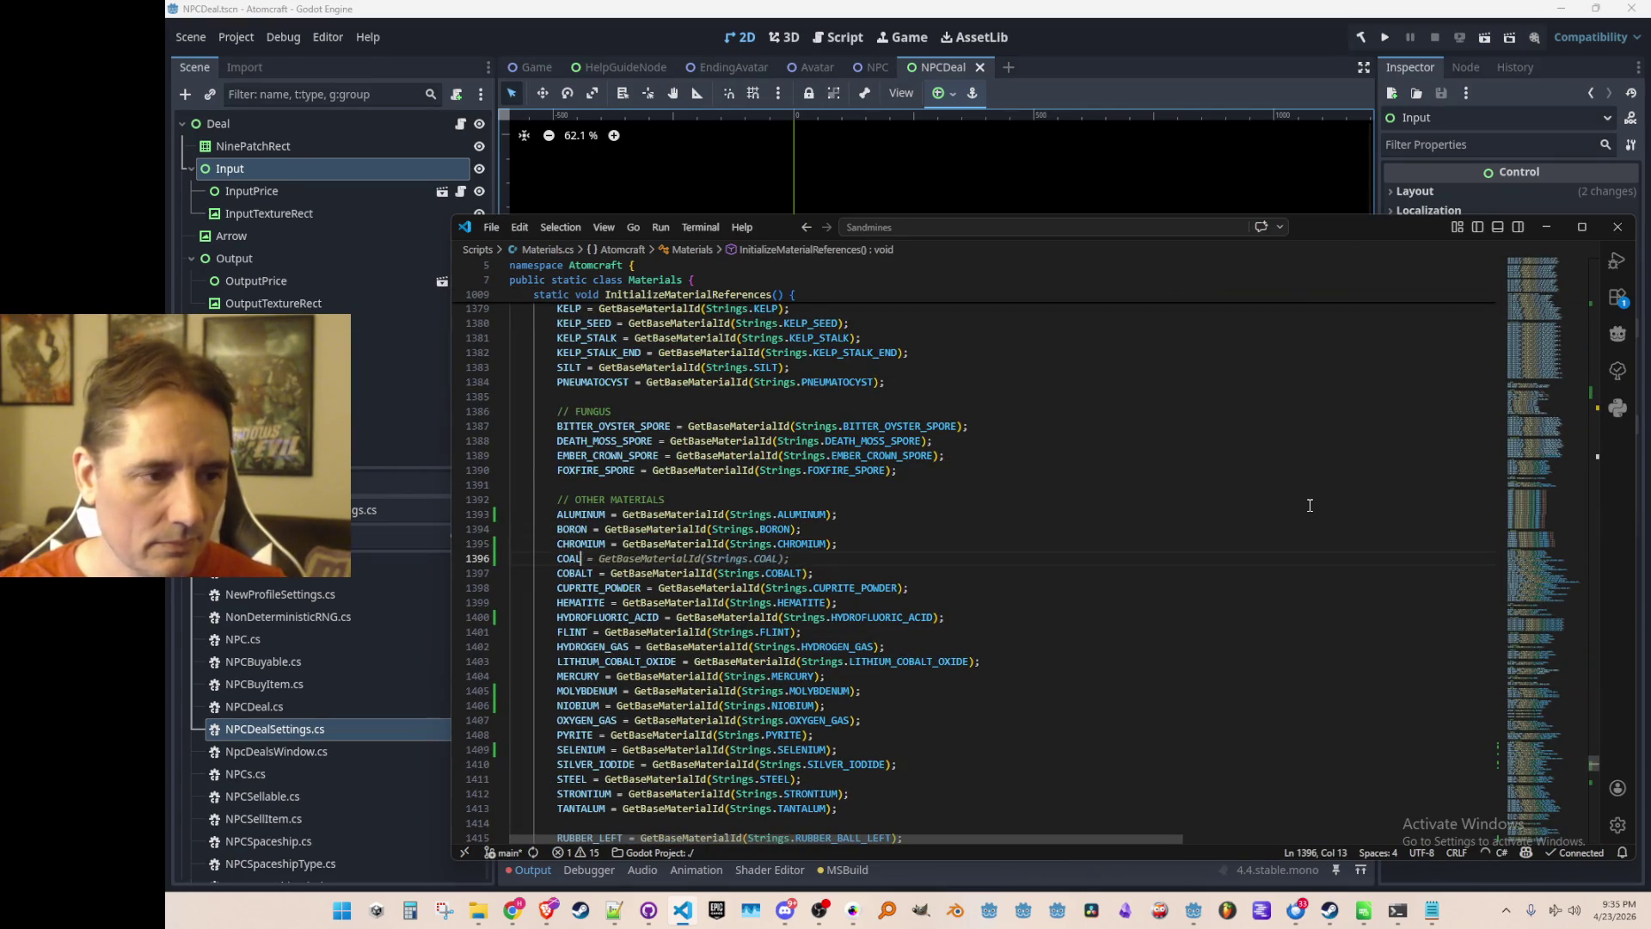
pyautogui.hotkey('alt', 'Left')
pyautogui.hotkey('alt', 'Left')
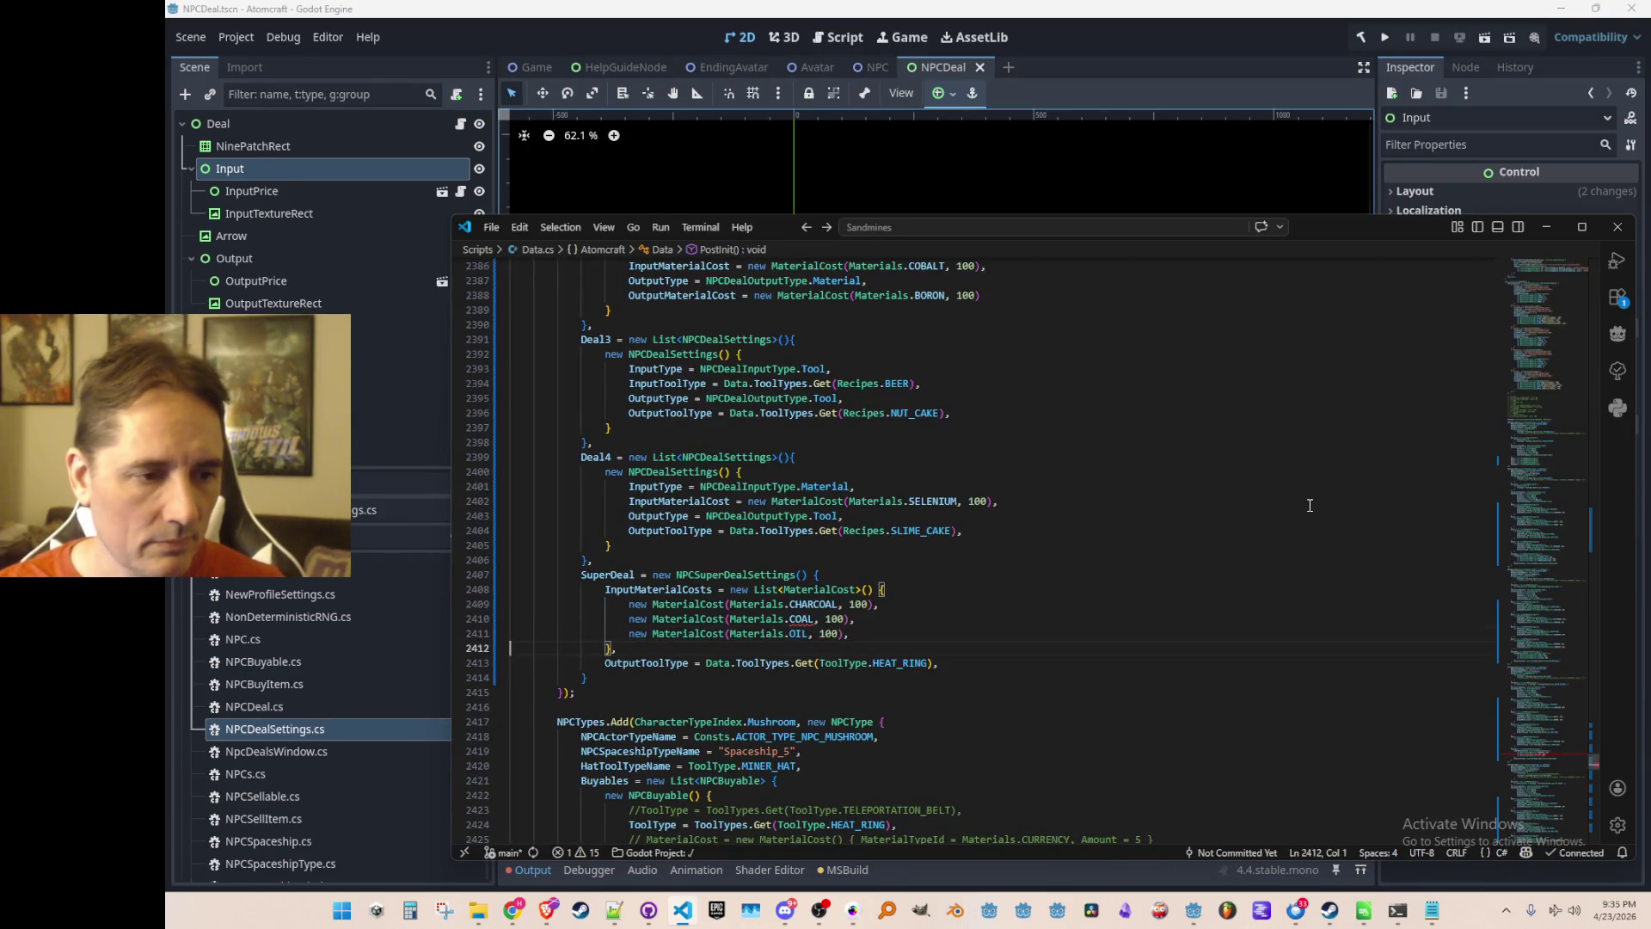
pyautogui.press('Down')
pyautogui.press('Down')
pyautogui.press('Down')
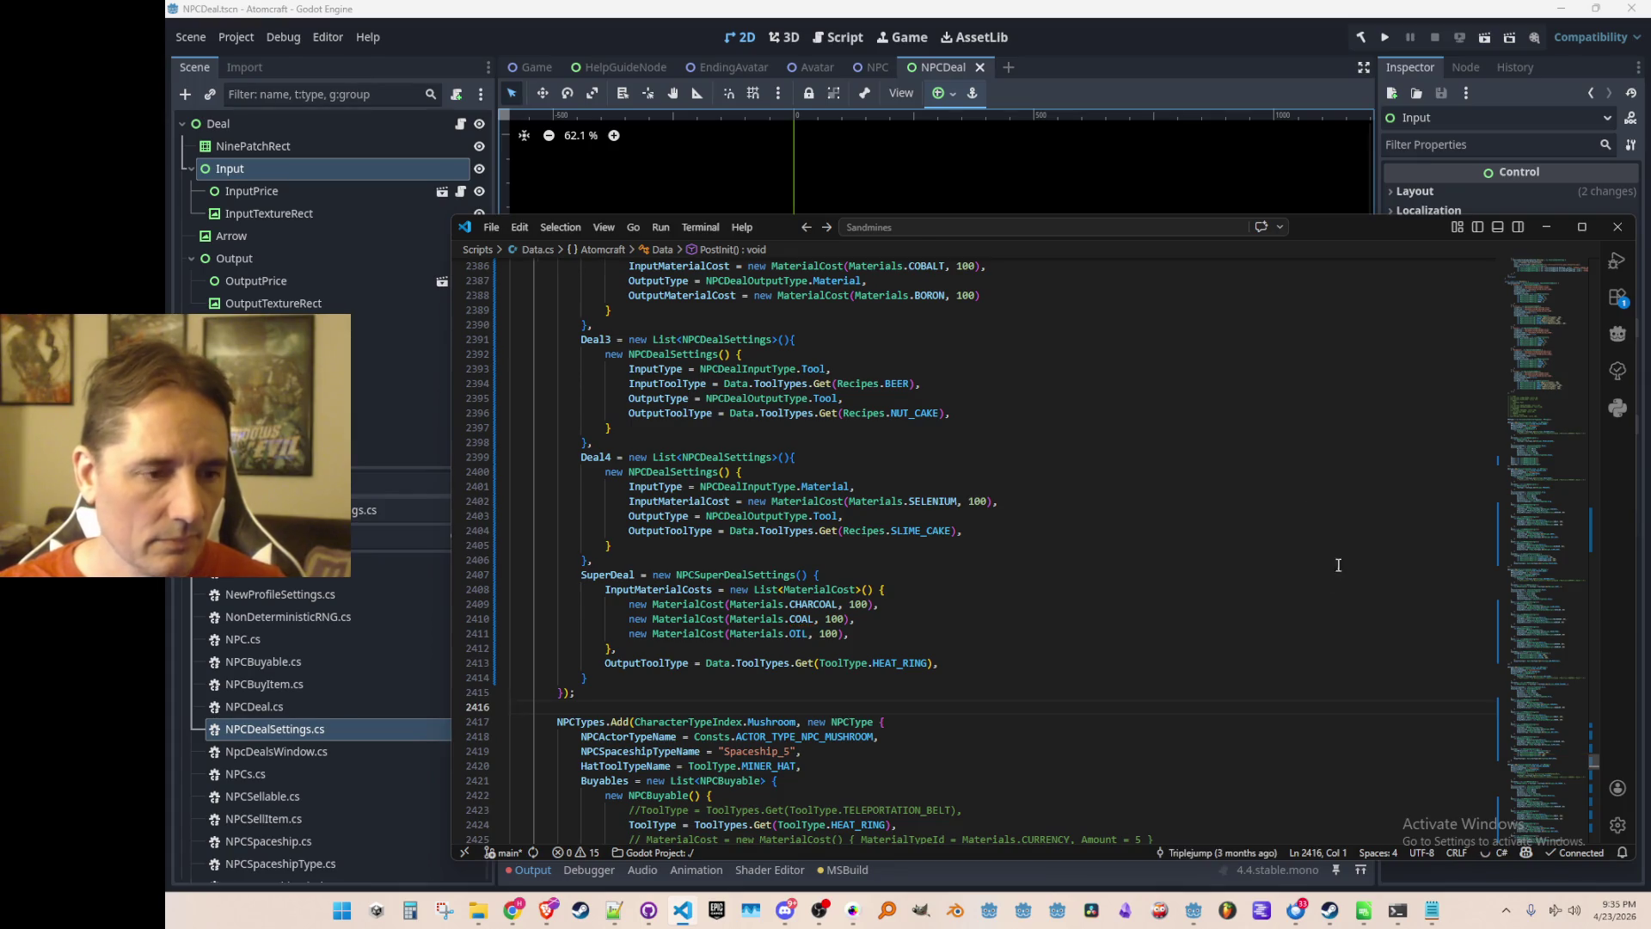
pyautogui.scroll(10, 1332, 551)
pyautogui.scroll(-5, 1198, 581)
pyautogui.scroll(1, 1175, 590)
pyautogui.doubleClick(926, 420)
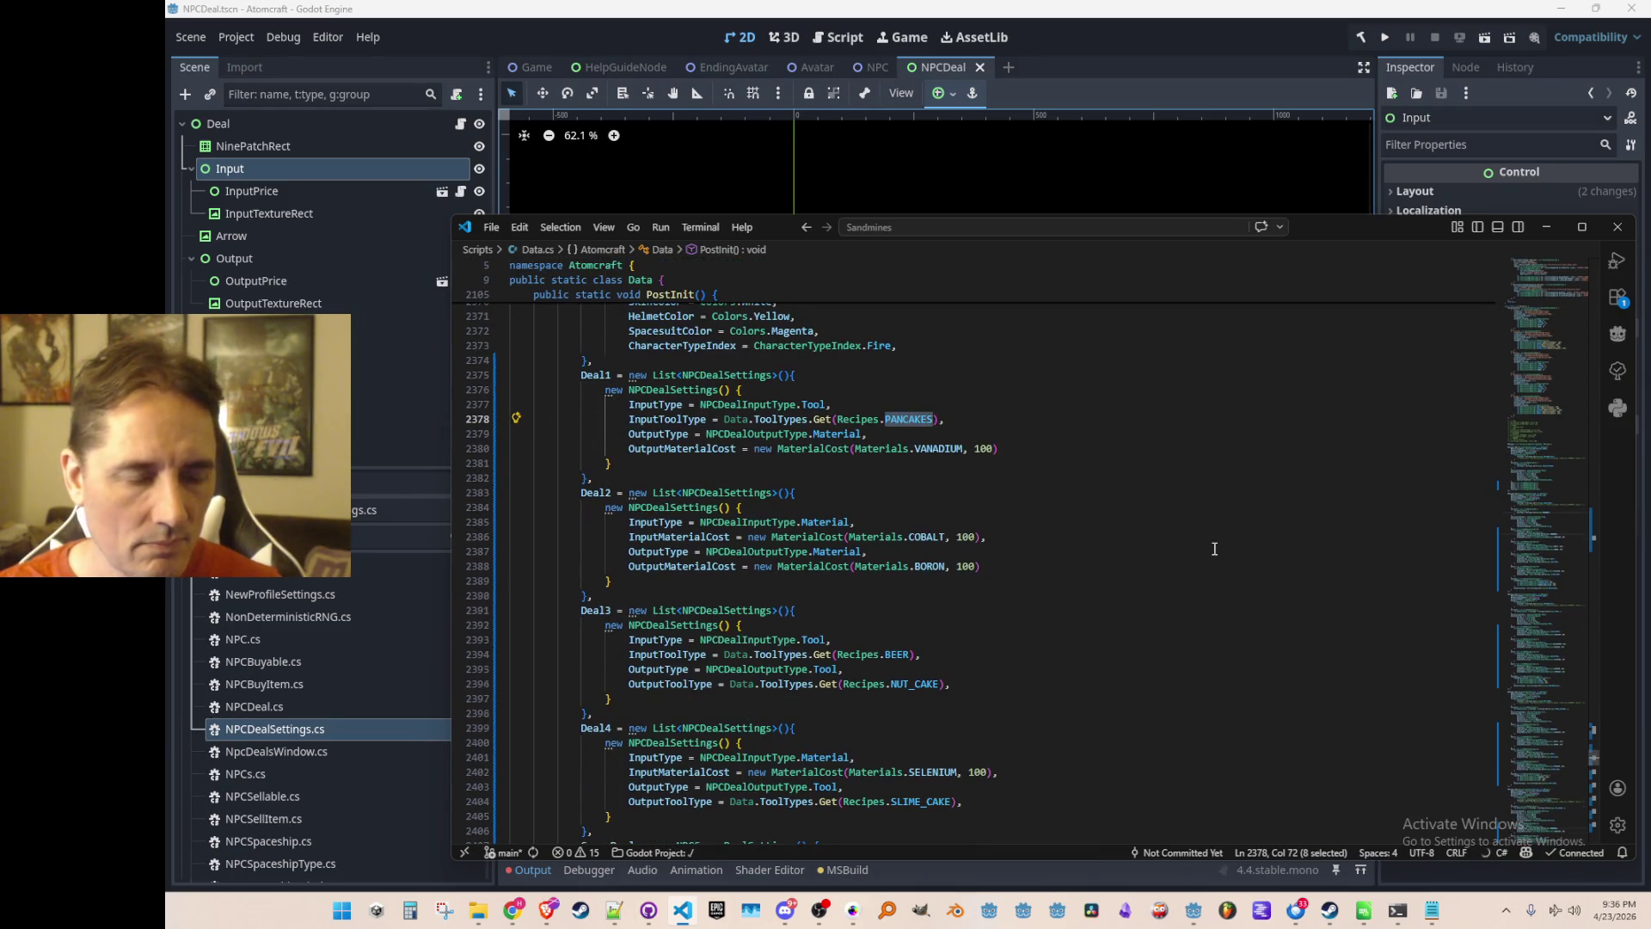
pyautogui.scroll(1, 1214, 548)
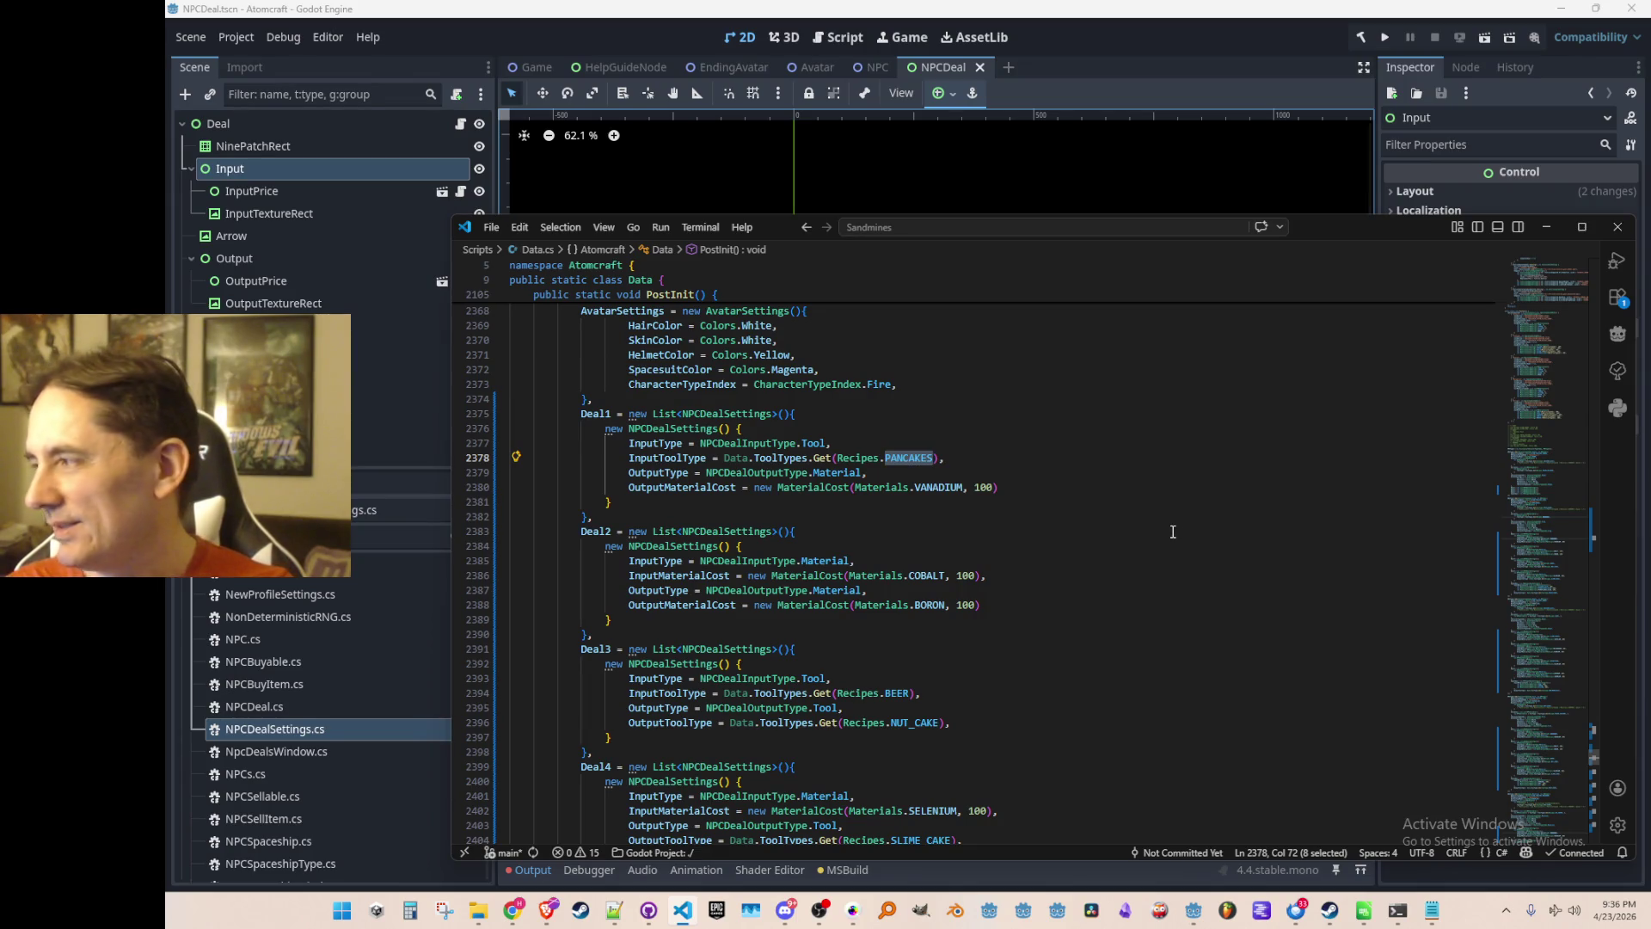
pyautogui.scroll(2, 1170, 528)
pyautogui.scroll(-3, 1172, 530)
pyautogui.scroll(1, 1176, 532)
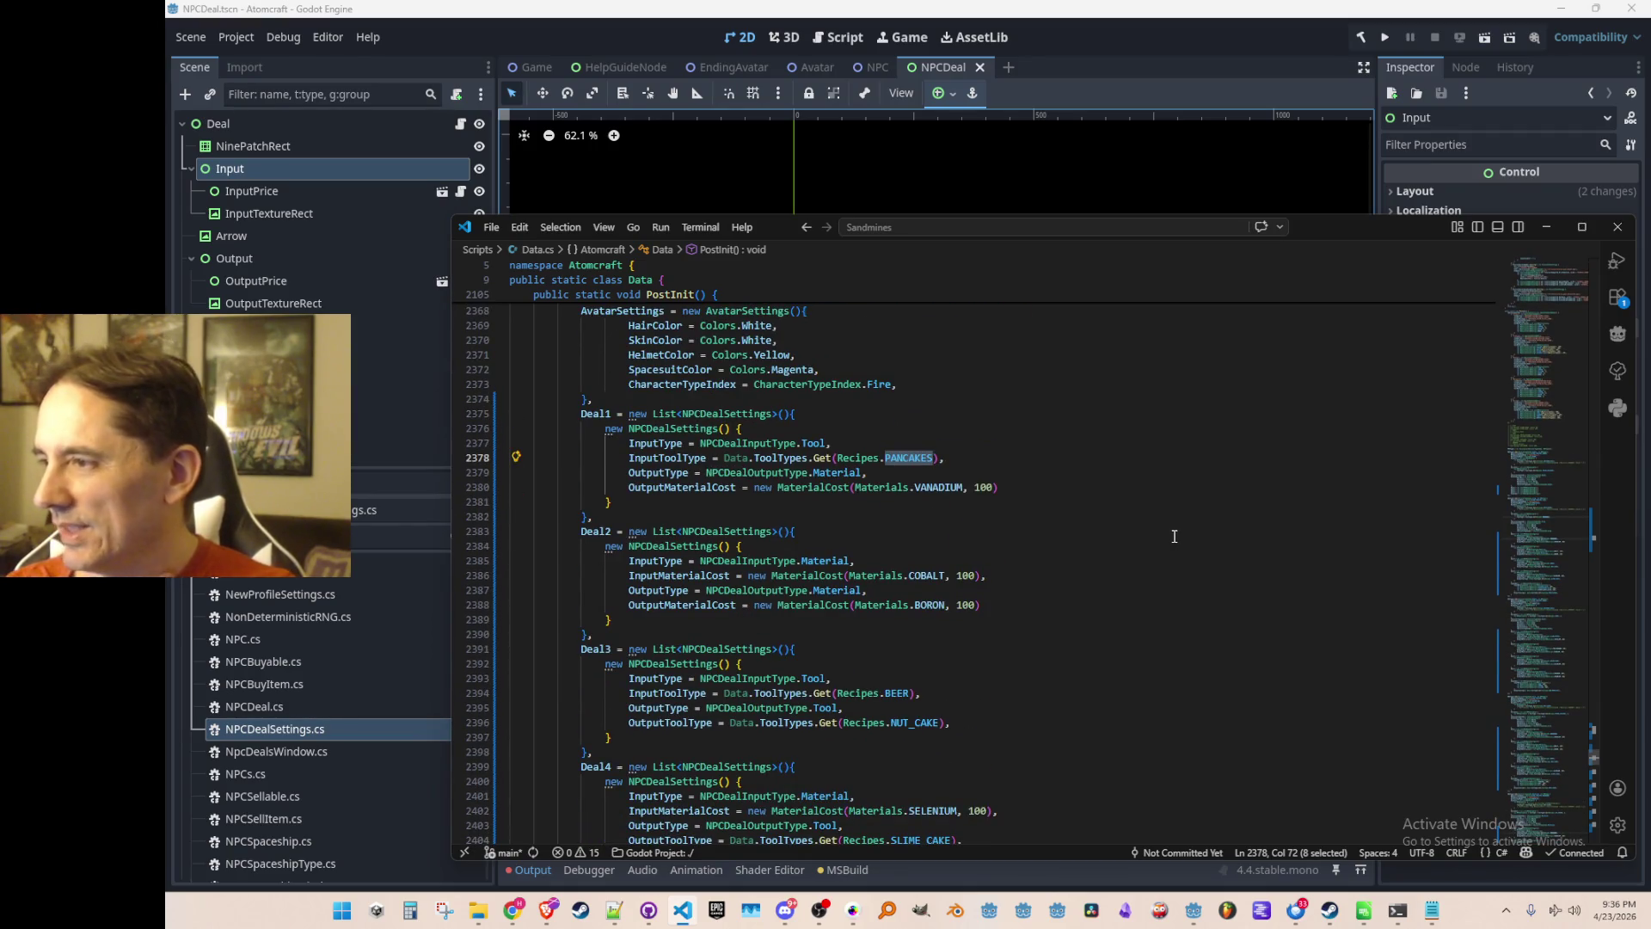
pyautogui.scroll(13, 1175, 535)
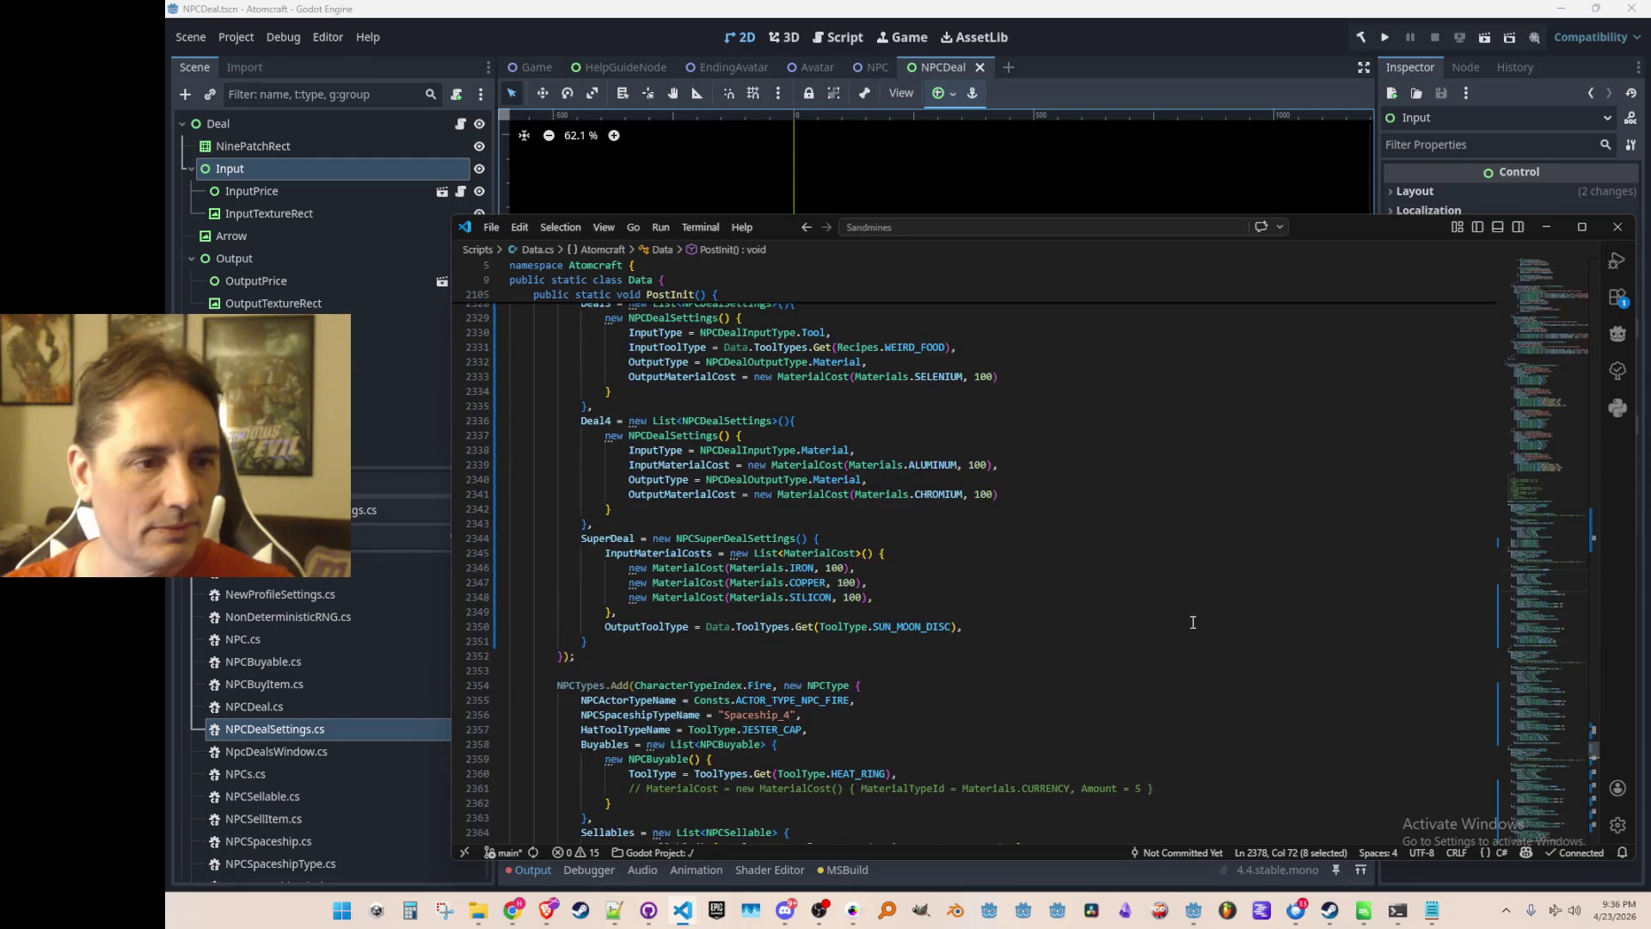
pyautogui.scroll(-6, 1198, 604)
pyautogui.scroll(-4, 1208, 589)
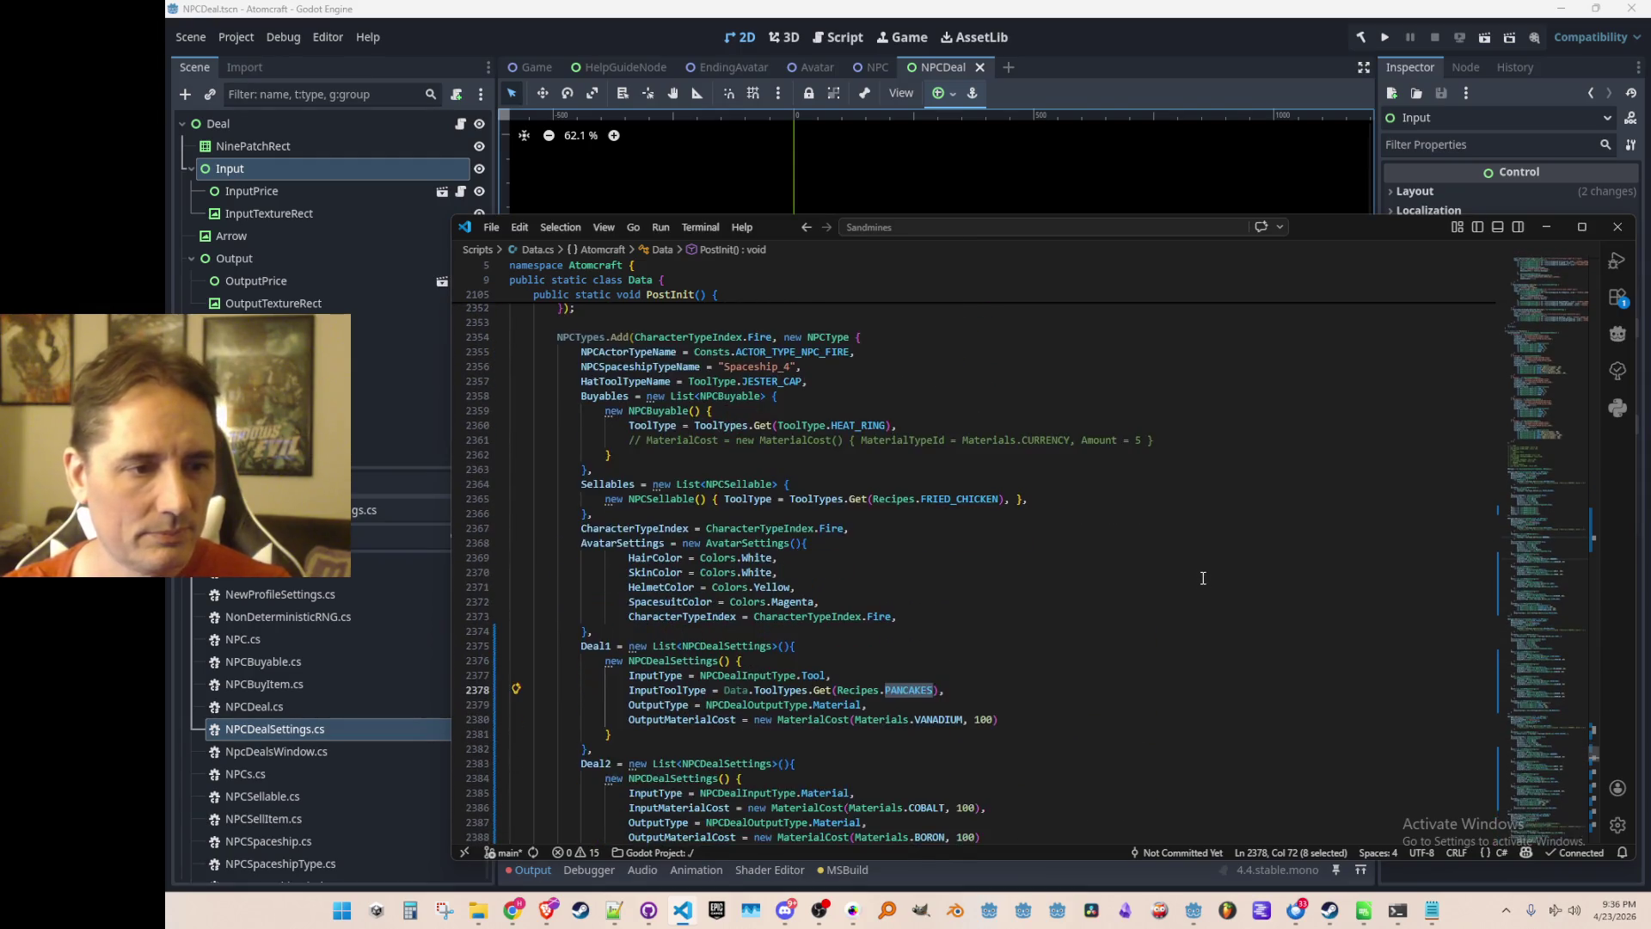
pyautogui.doubleClick(969, 420)
pyautogui.hotkey('ctrl', 'c')
pyautogui.scroll(-3, 1079, 515)
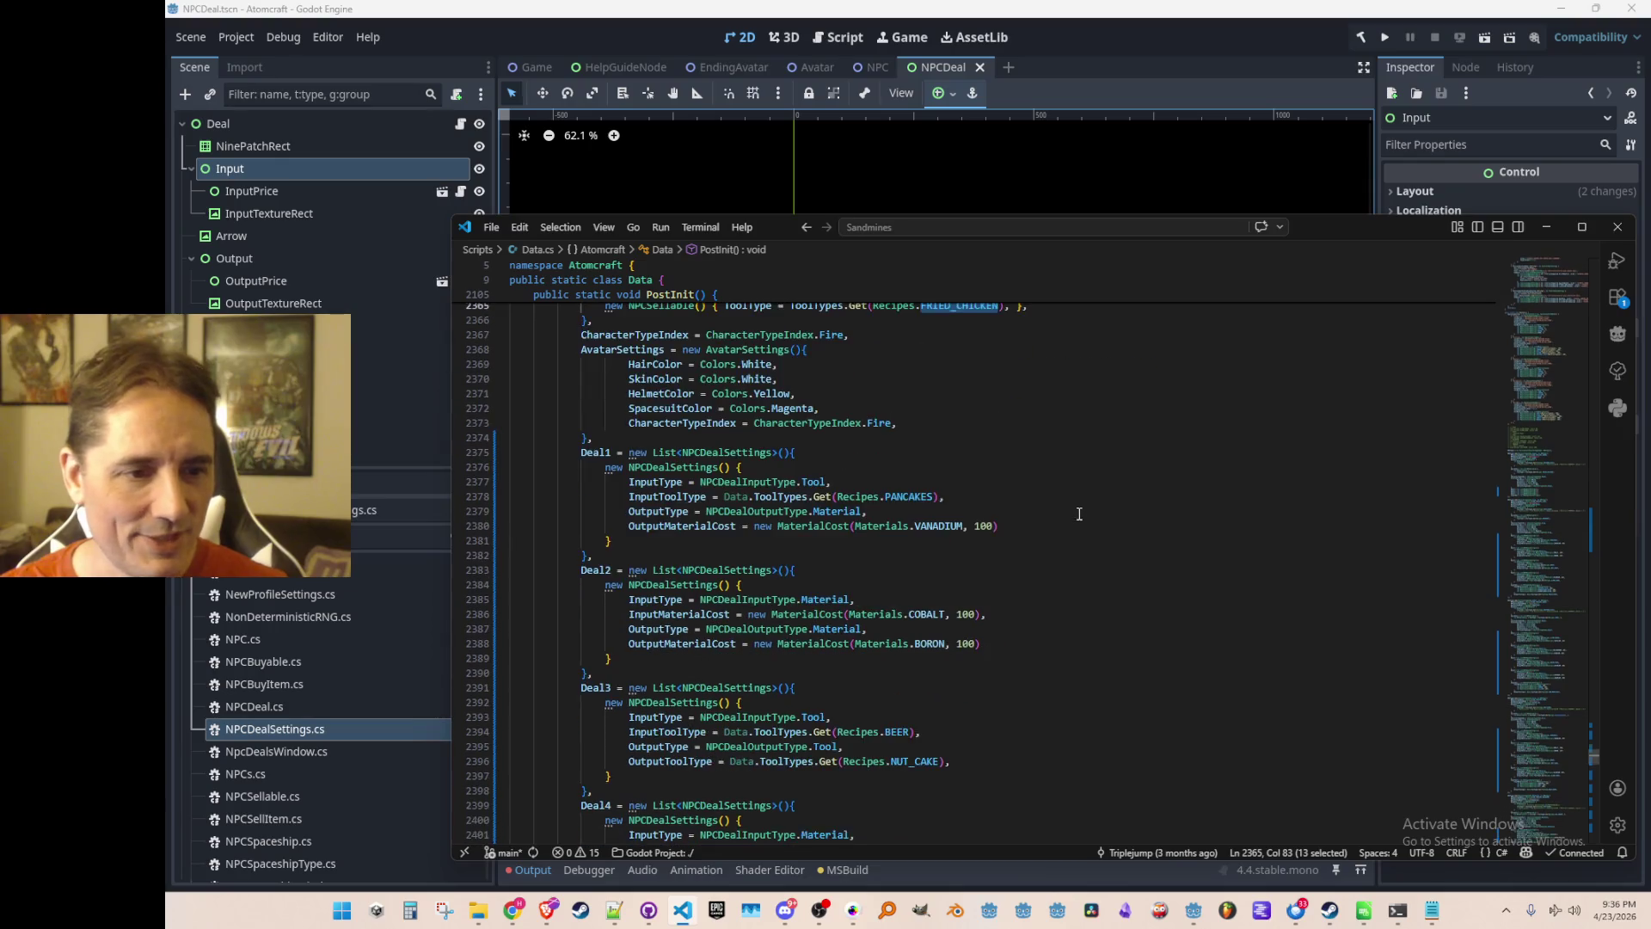
# Replace PANCAKES with FRIED_CHICKEN as Deal1's input.
pyautogui.doubleClick(904, 497)
pyautogui.hotkey('ctrl', 'v')
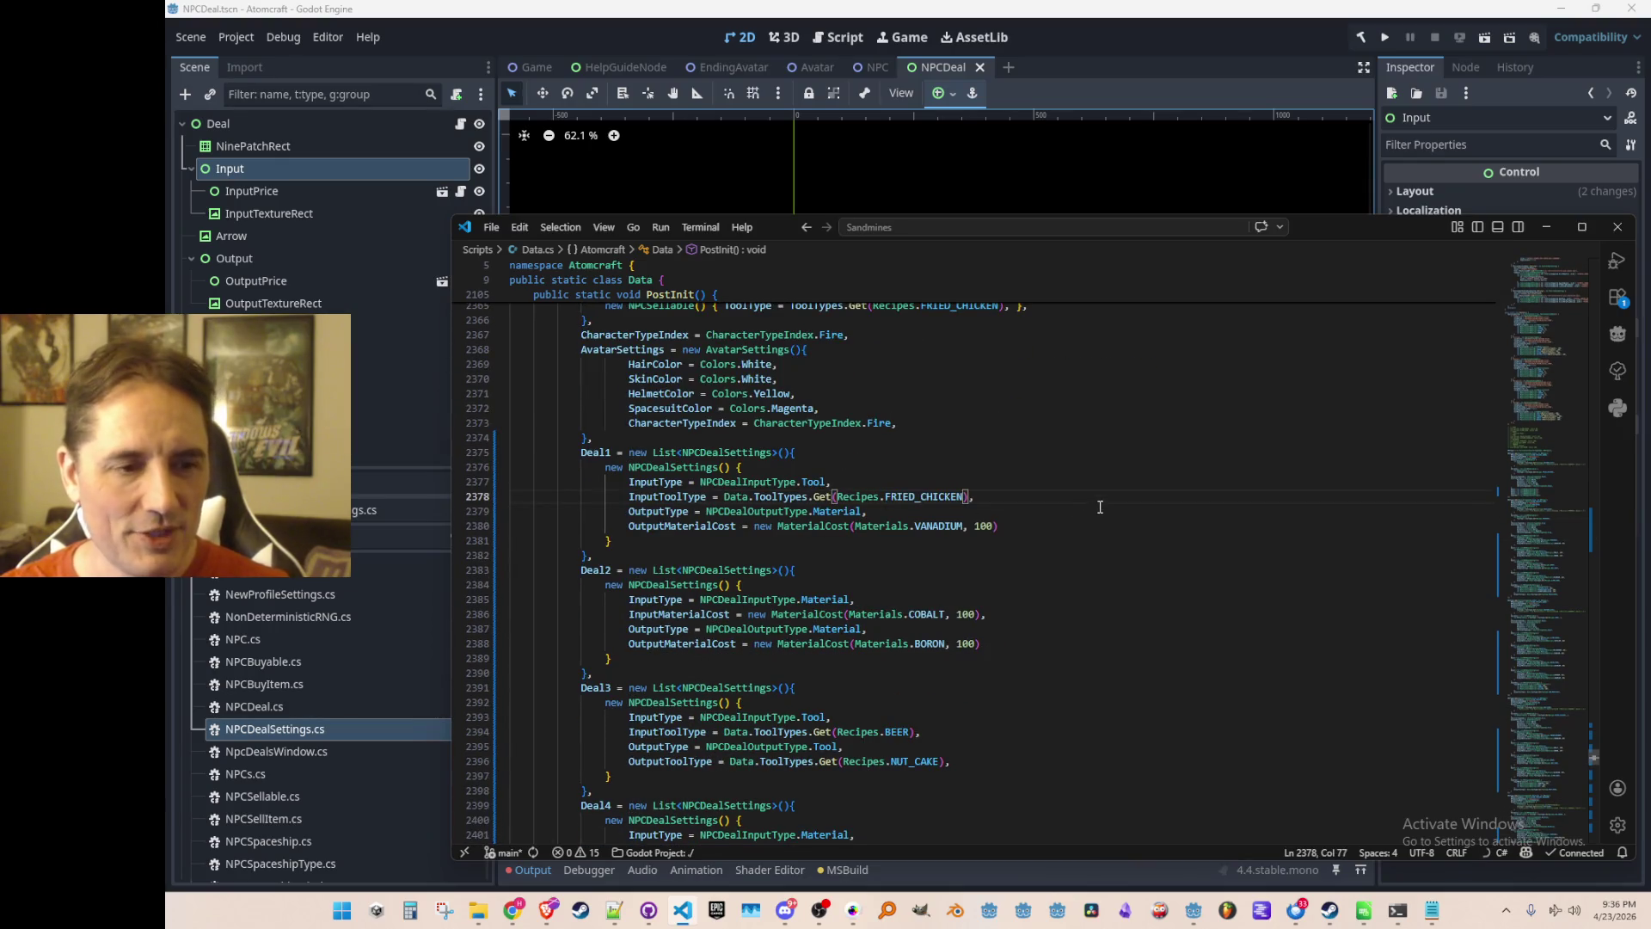
pyautogui.scroll(-2, 1100, 507)
# Replace Deal1's VANADIUM output with FIREFLY_EGG.
pyautogui.doubleClick(931, 448)
pyautogui.scroll(1, 1137, 568)
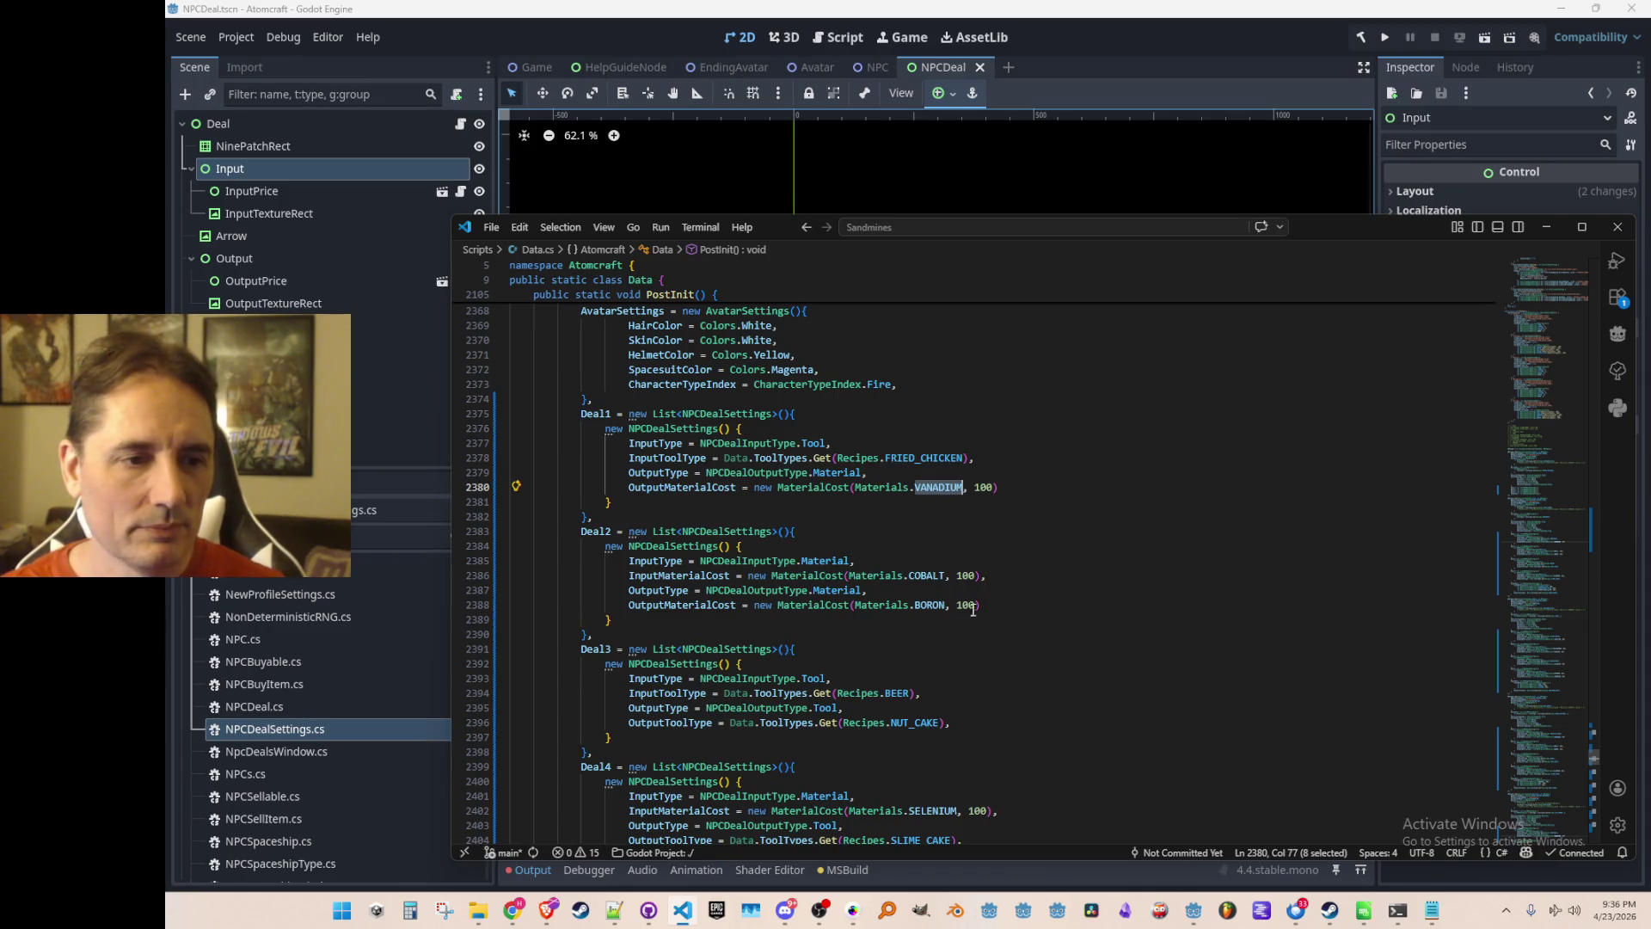
pyautogui.write('FIRE')
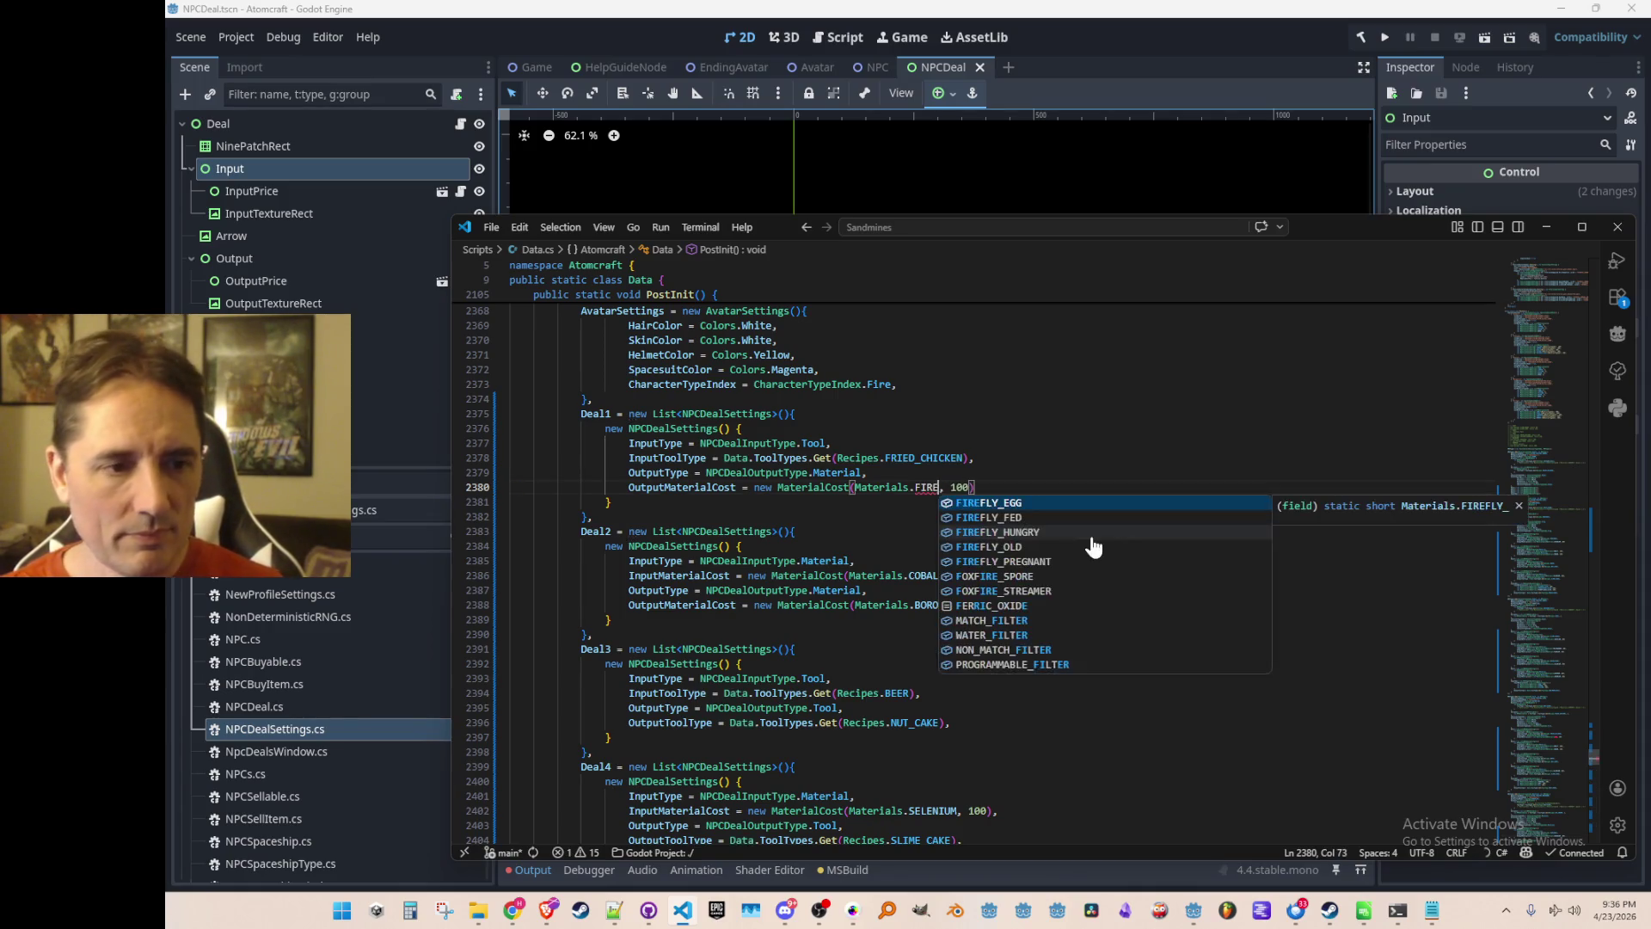
pyautogui.press('Down')
pyautogui.press('Down')
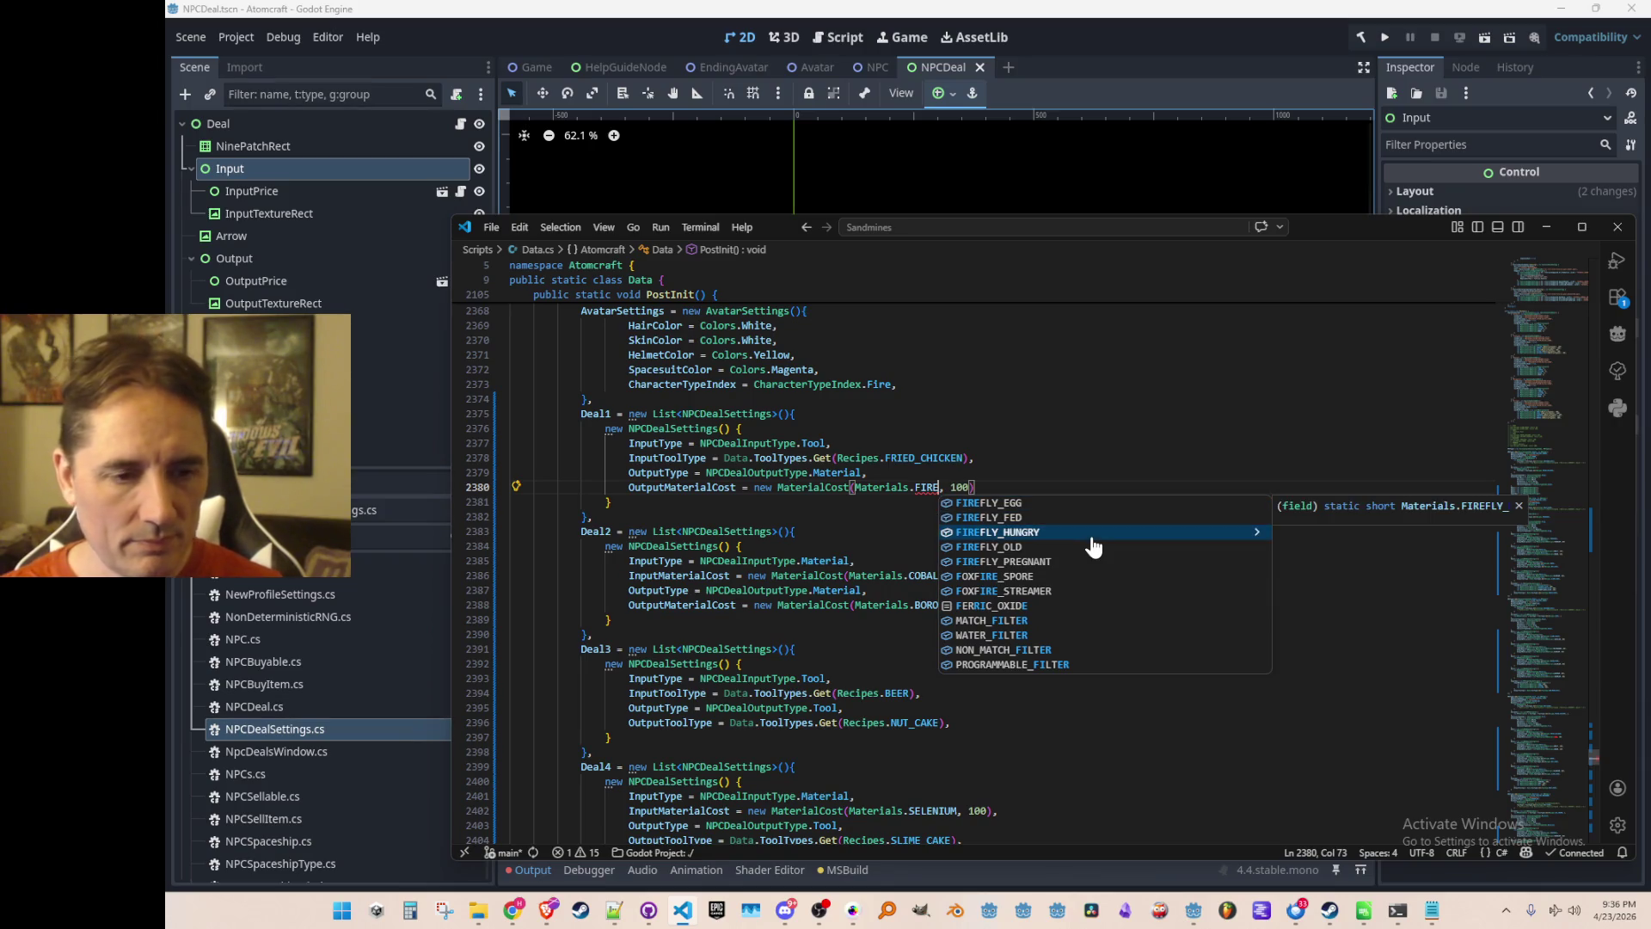
pyautogui.press('Up')
pyautogui.press('Down')
pyautogui.press('Up')
pyautogui.press('Up')
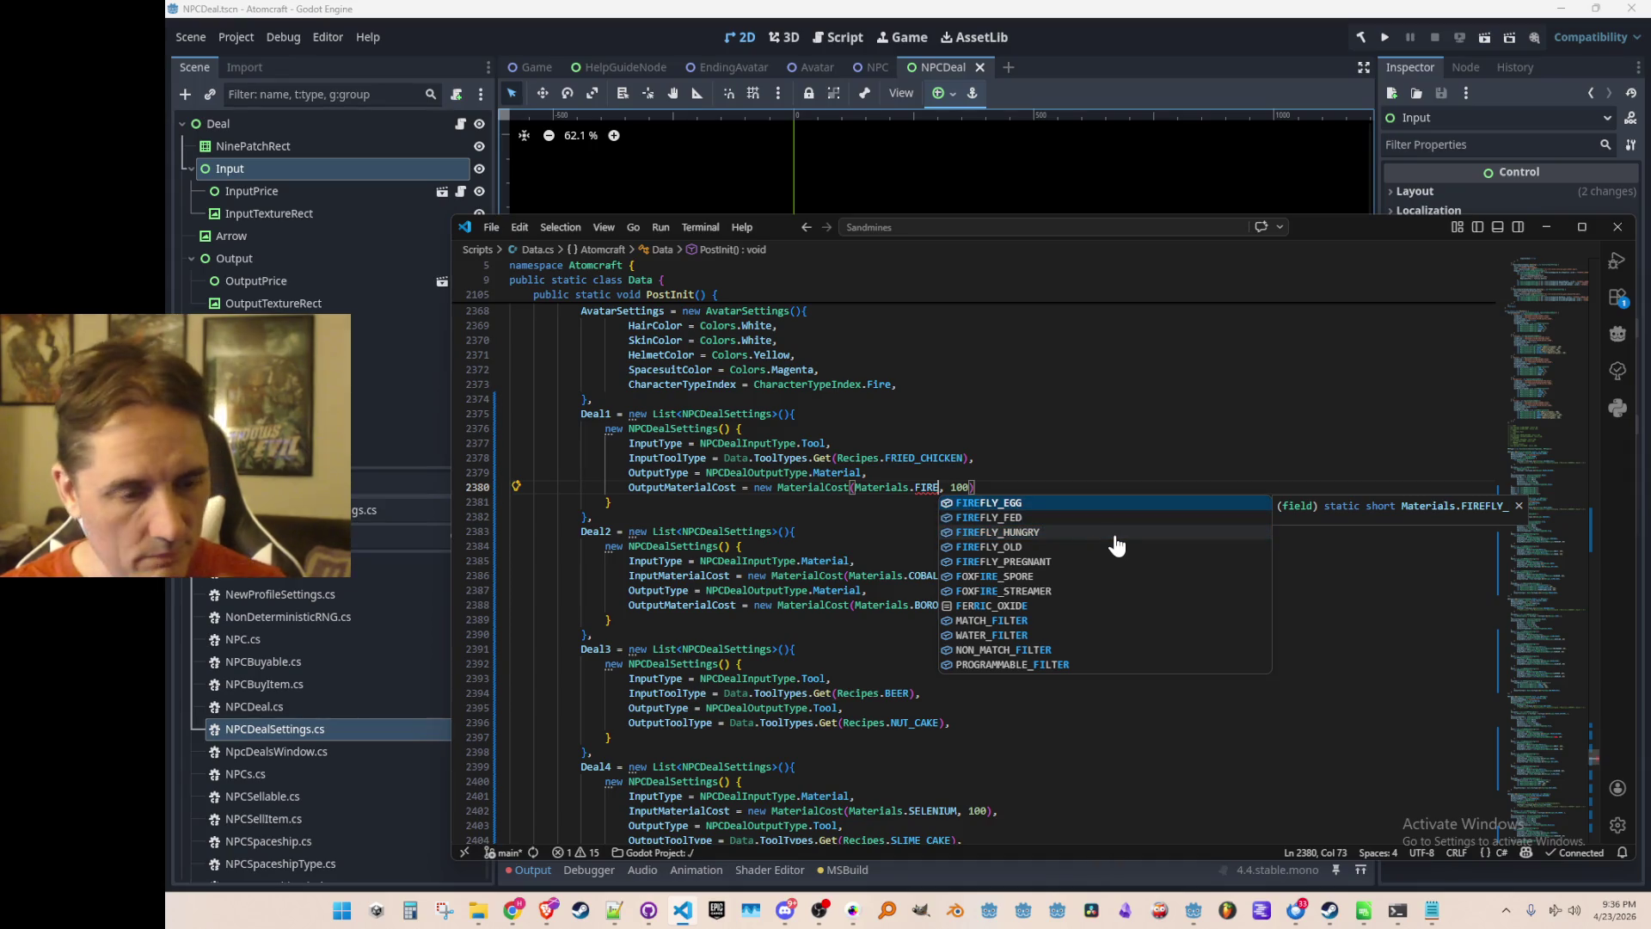
pyautogui.press('Return')
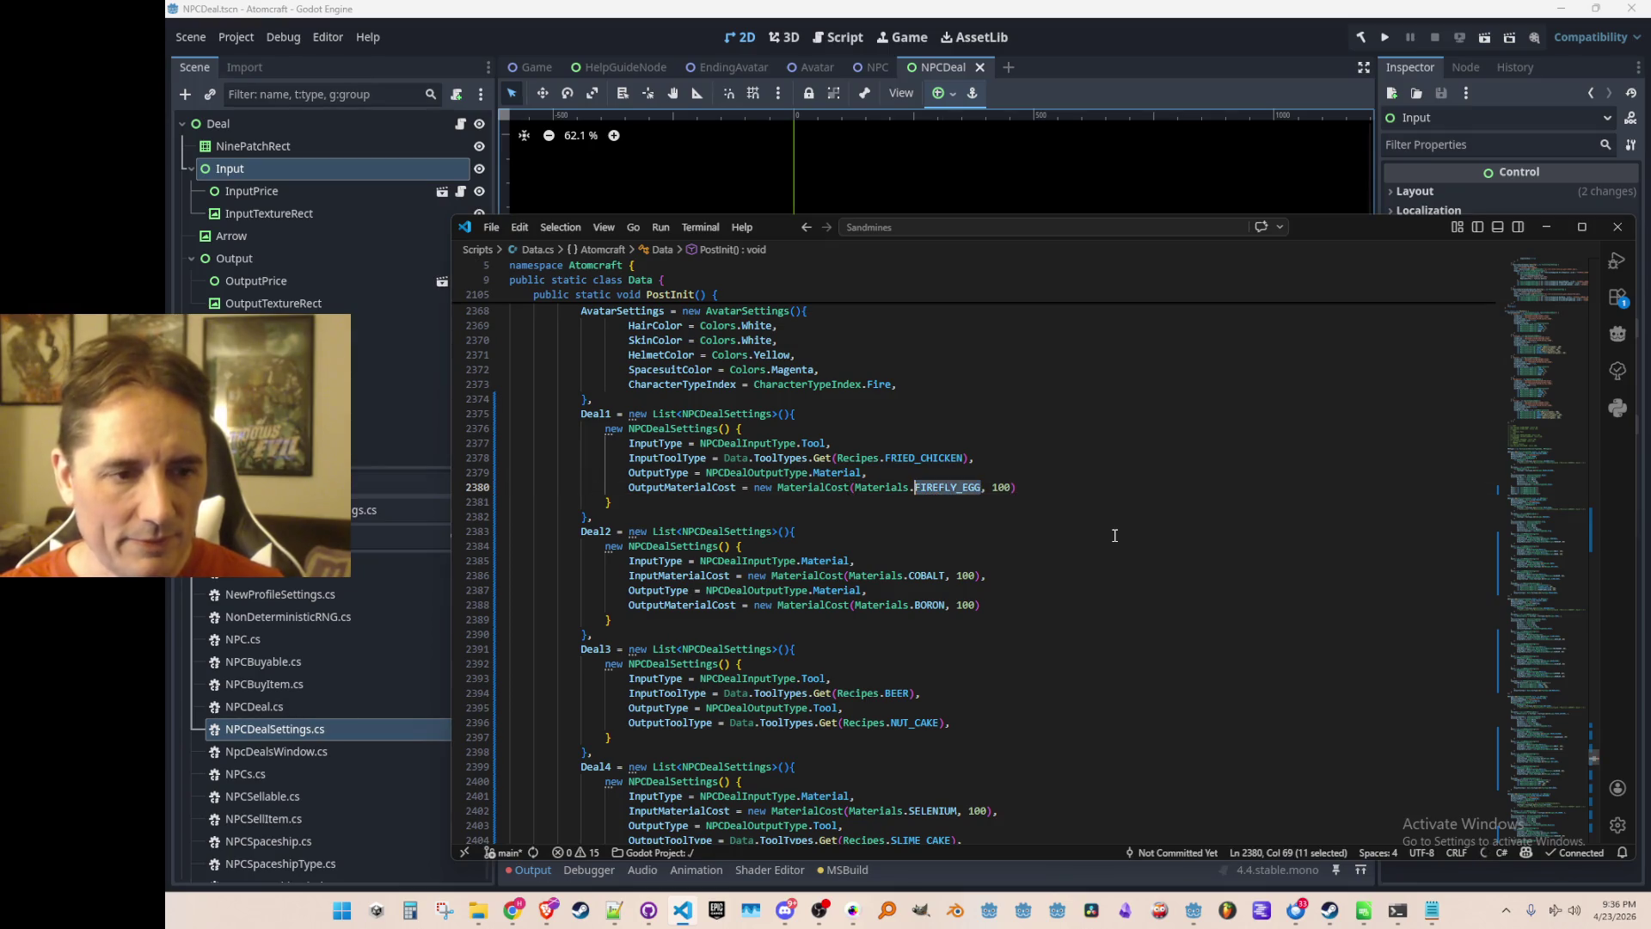
# Look up the FRIED_CHICKEN definition in Recipes.cs.
pyautogui.press('Up')
pyautogui.press('Up')
pyautogui.press('Left')
pyautogui.press('Left')
pyautogui.press('Left')
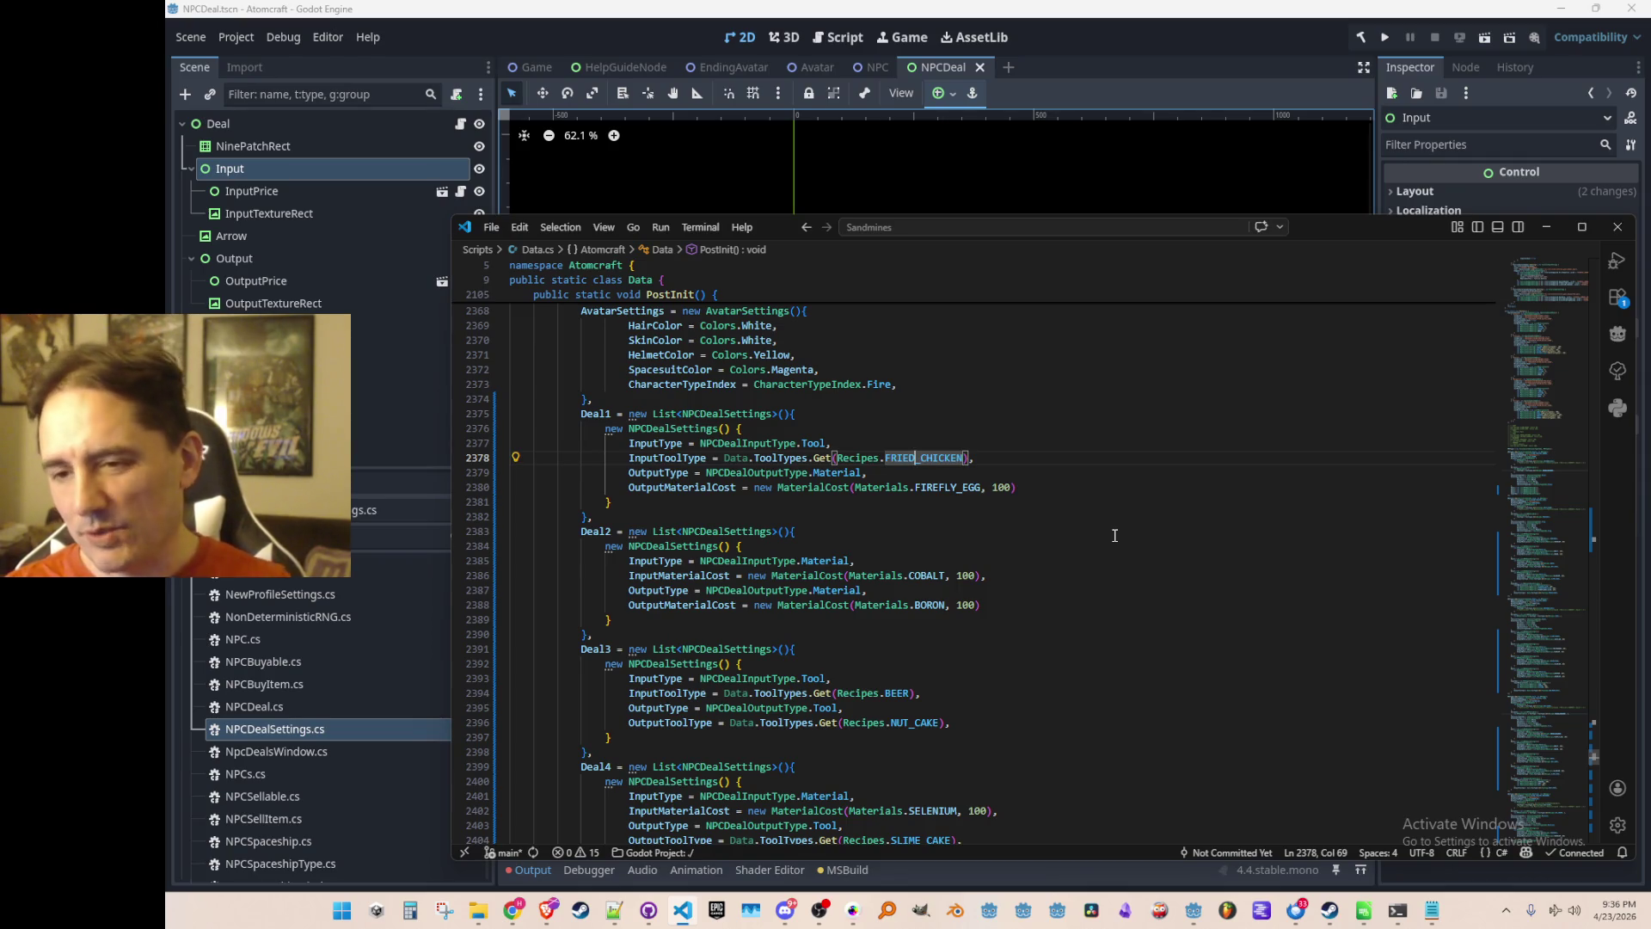
pyautogui.press('Down')
pyautogui.press('Down')
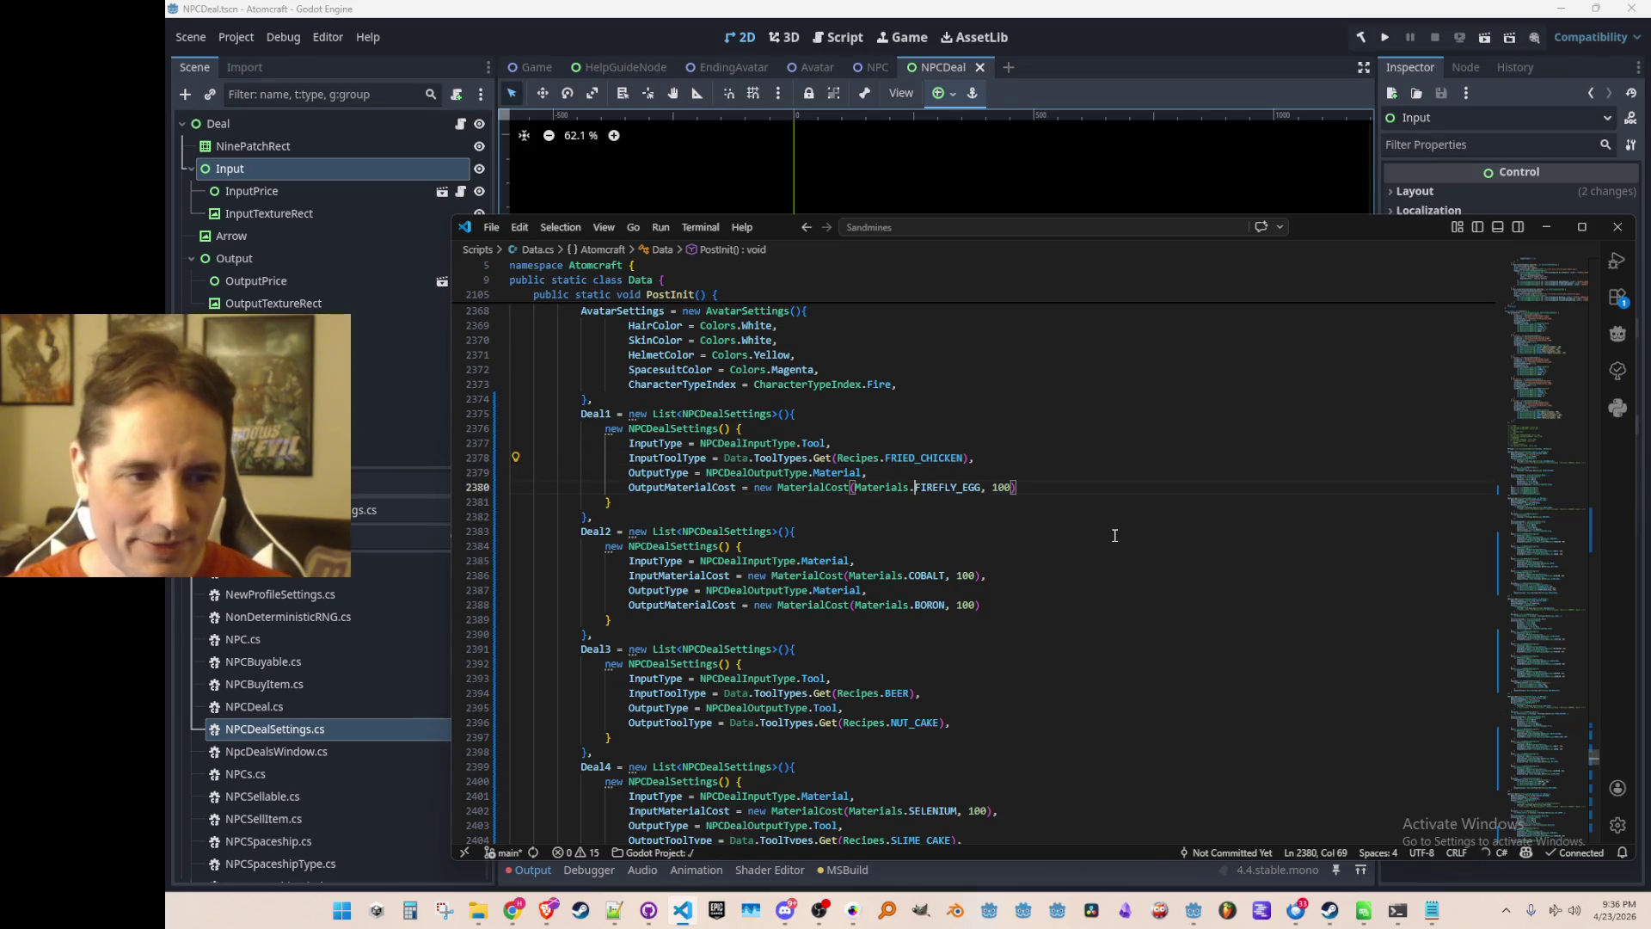
pyautogui.hotkey('ctrl', 'Right')
pyautogui.press('Down')
pyautogui.press('Down')
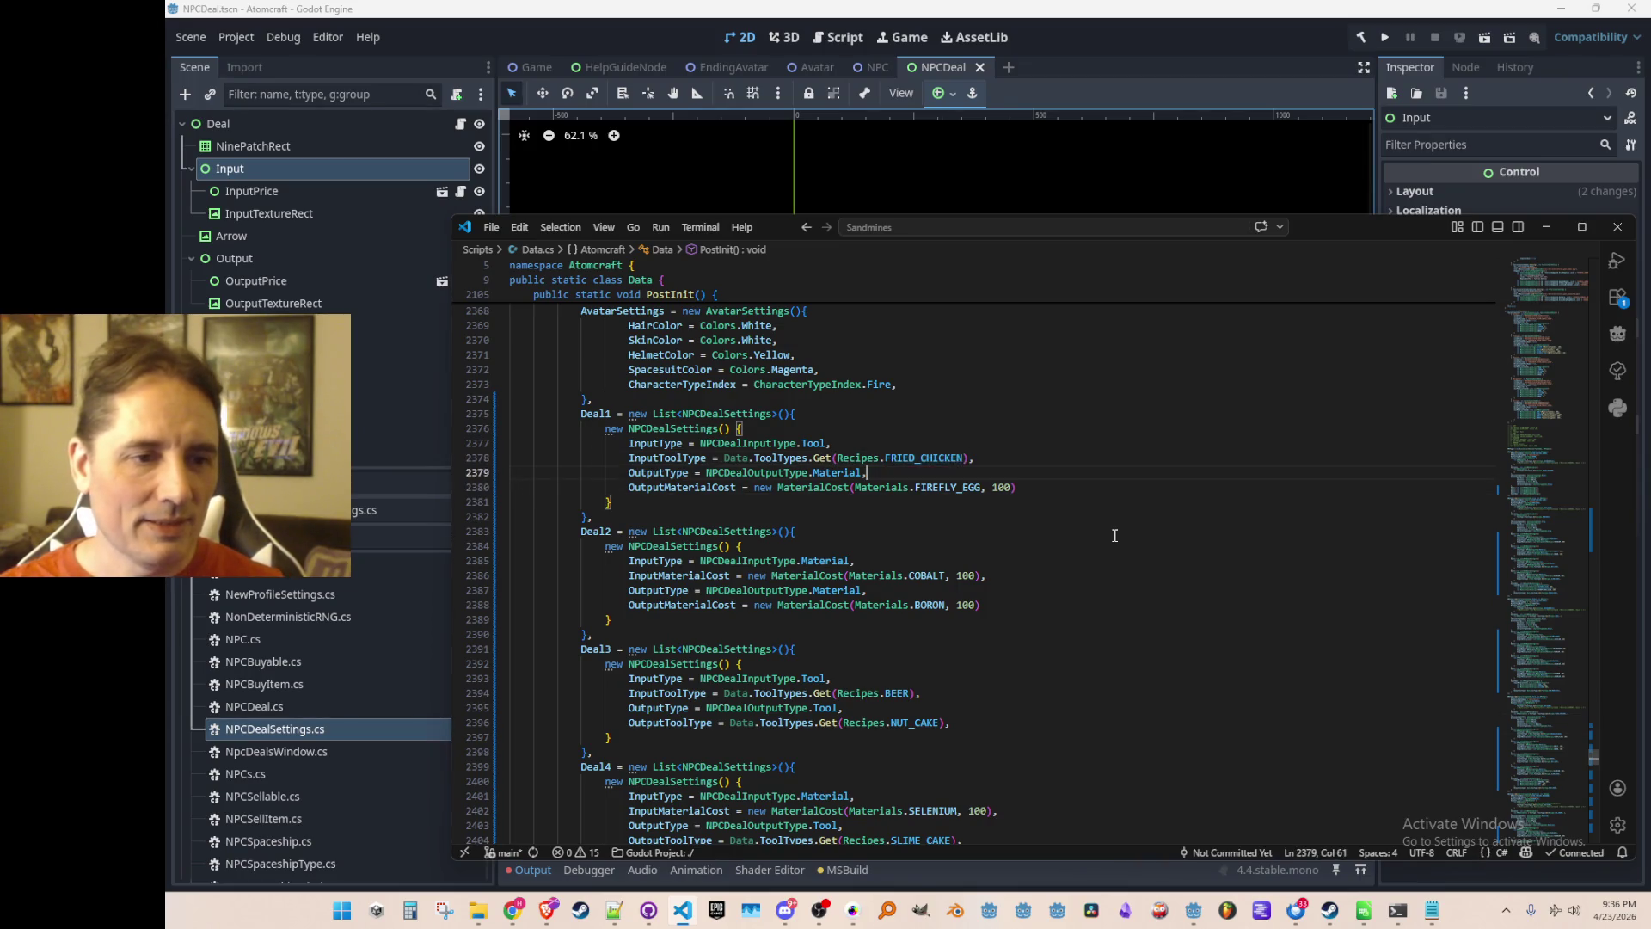
pyautogui.press('Up')
pyautogui.press('Up')
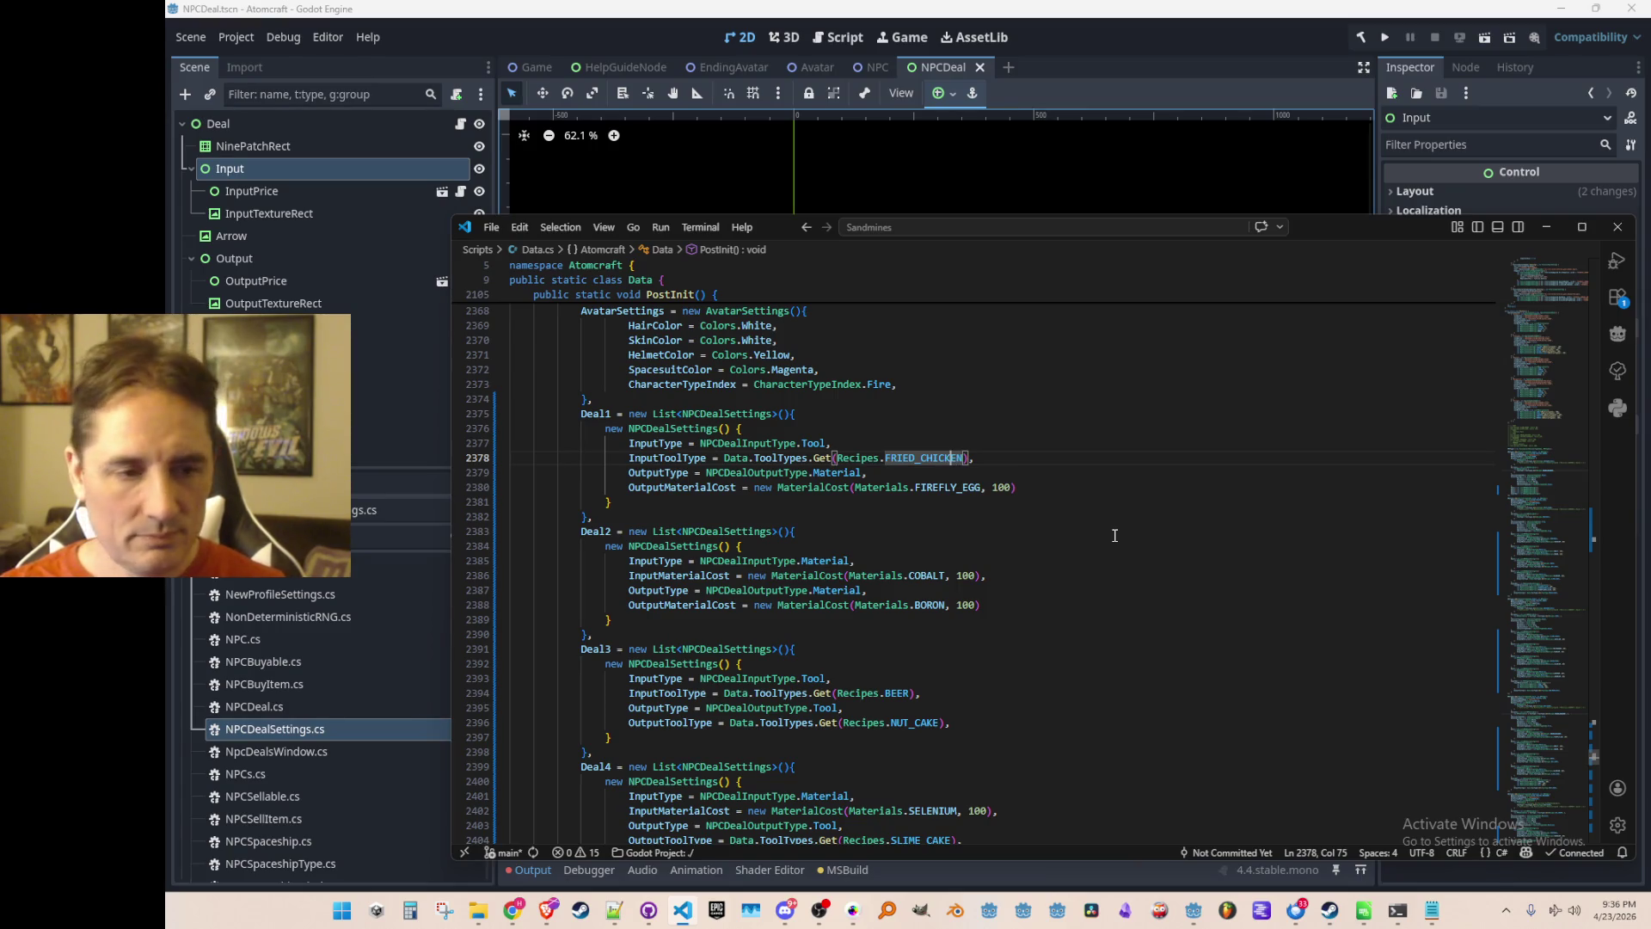
pyautogui.press('F12')
# Search Recipes.cs for FIREFLY_JAR, then go back to Deal1 in Data.cs.
pyautogui.hotkey('ctrl', 'f')
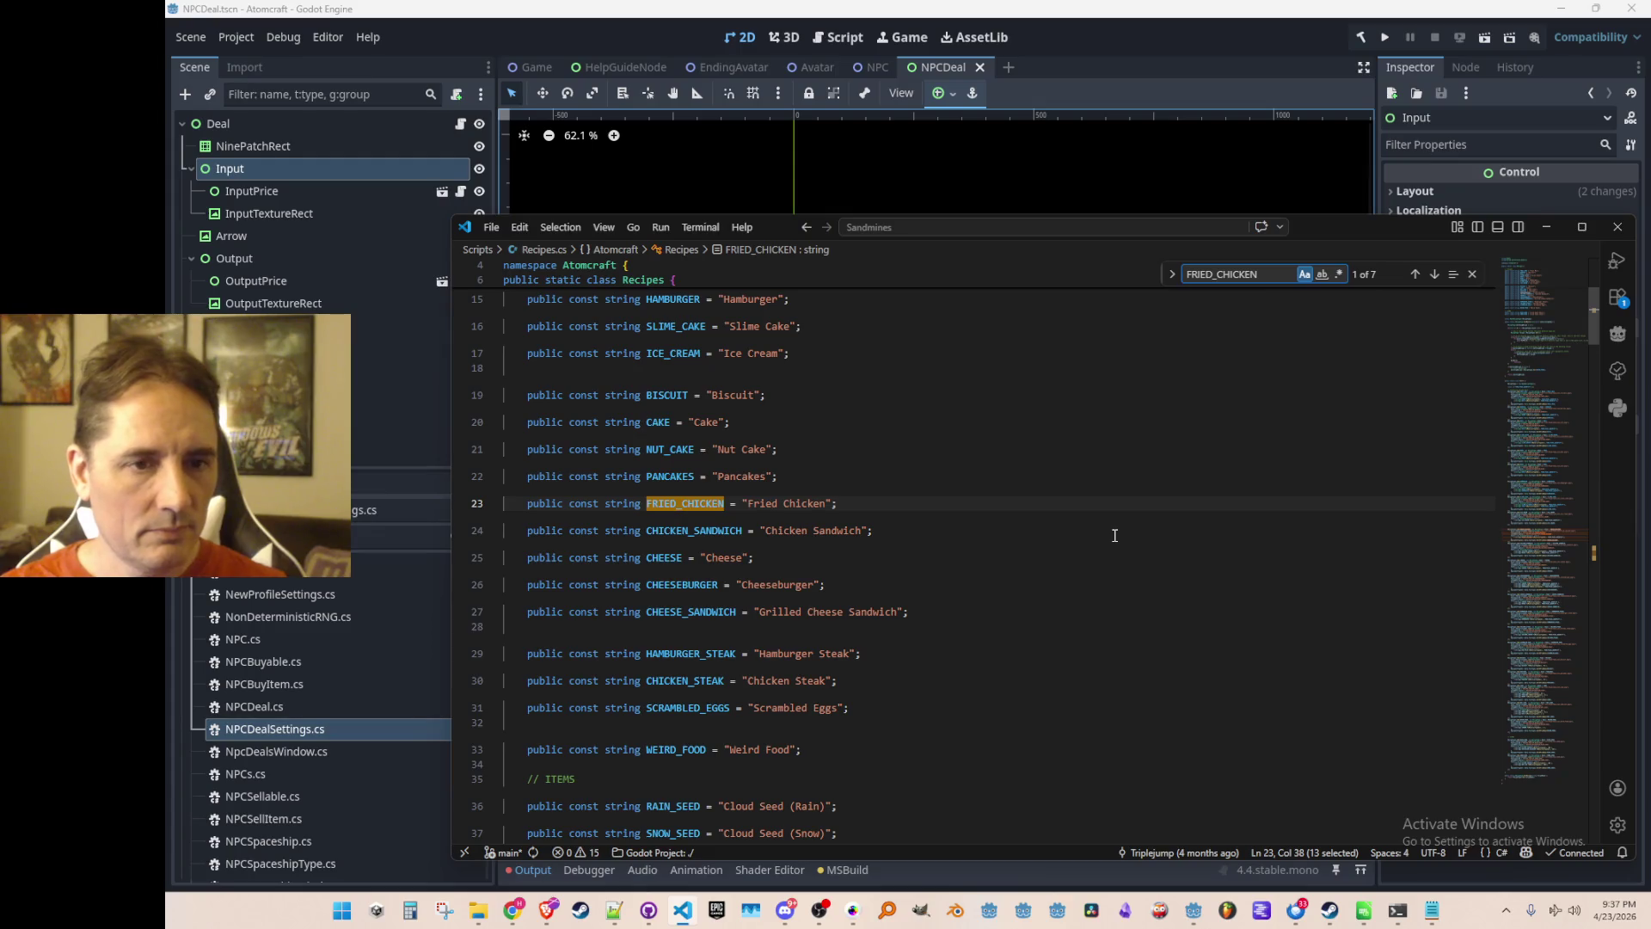
pyautogui.press('Escape')
pyautogui.hotkey('ctrl', 'f')
pyautogui.write('FIREFL')
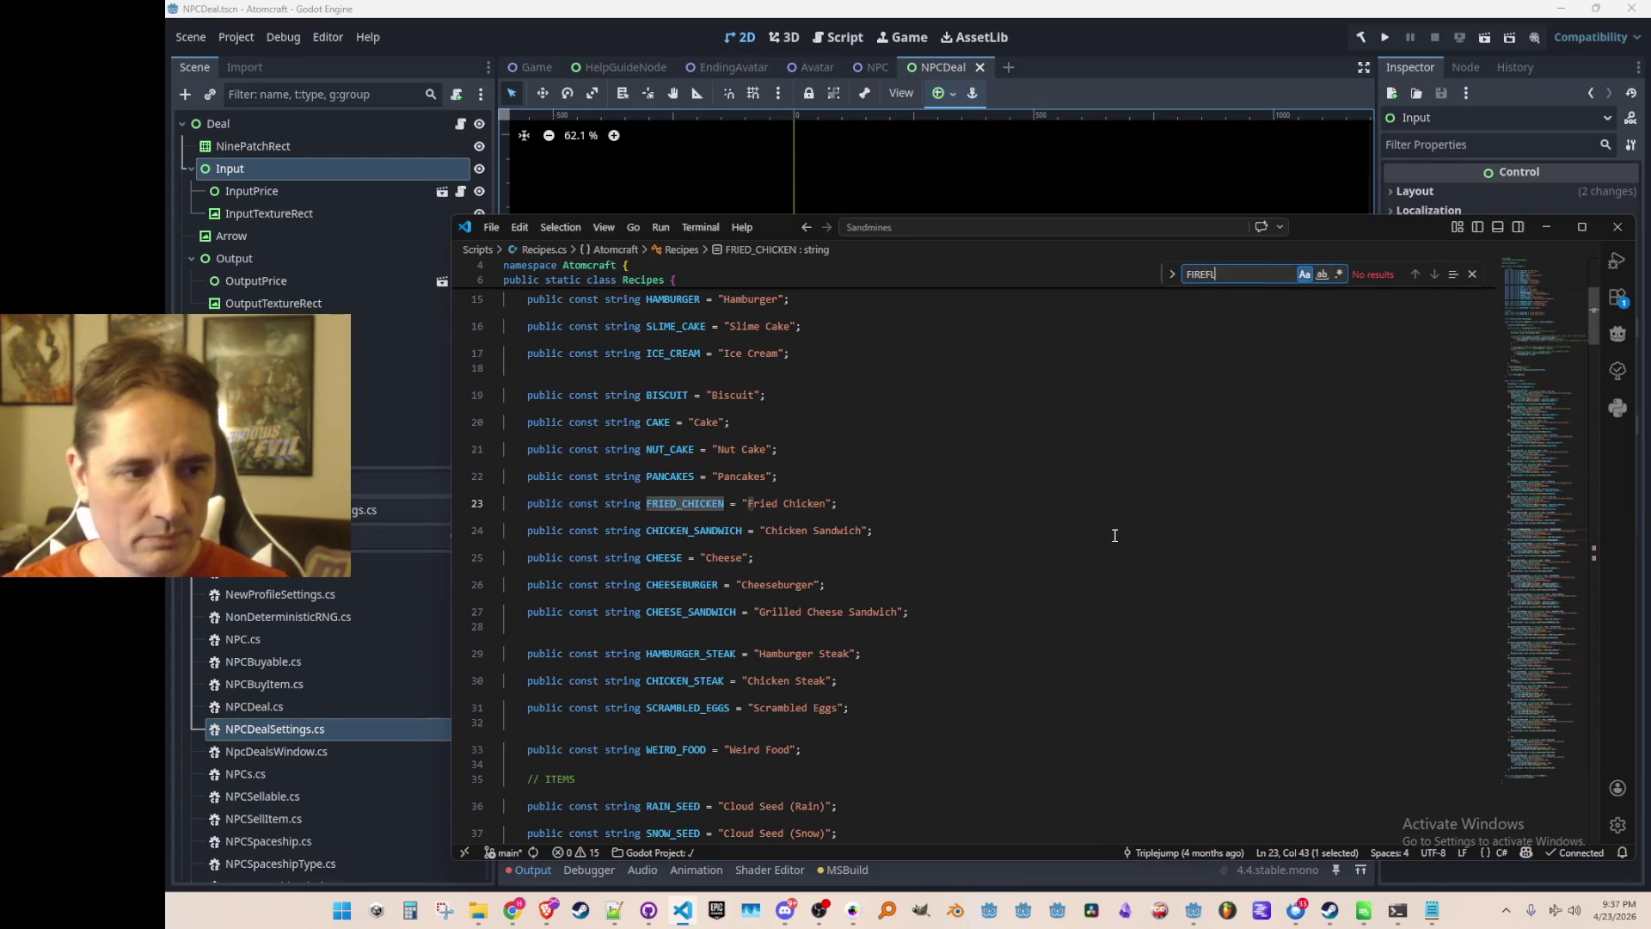
pyautogui.write('Y_JAR')
pyautogui.press('Escape')
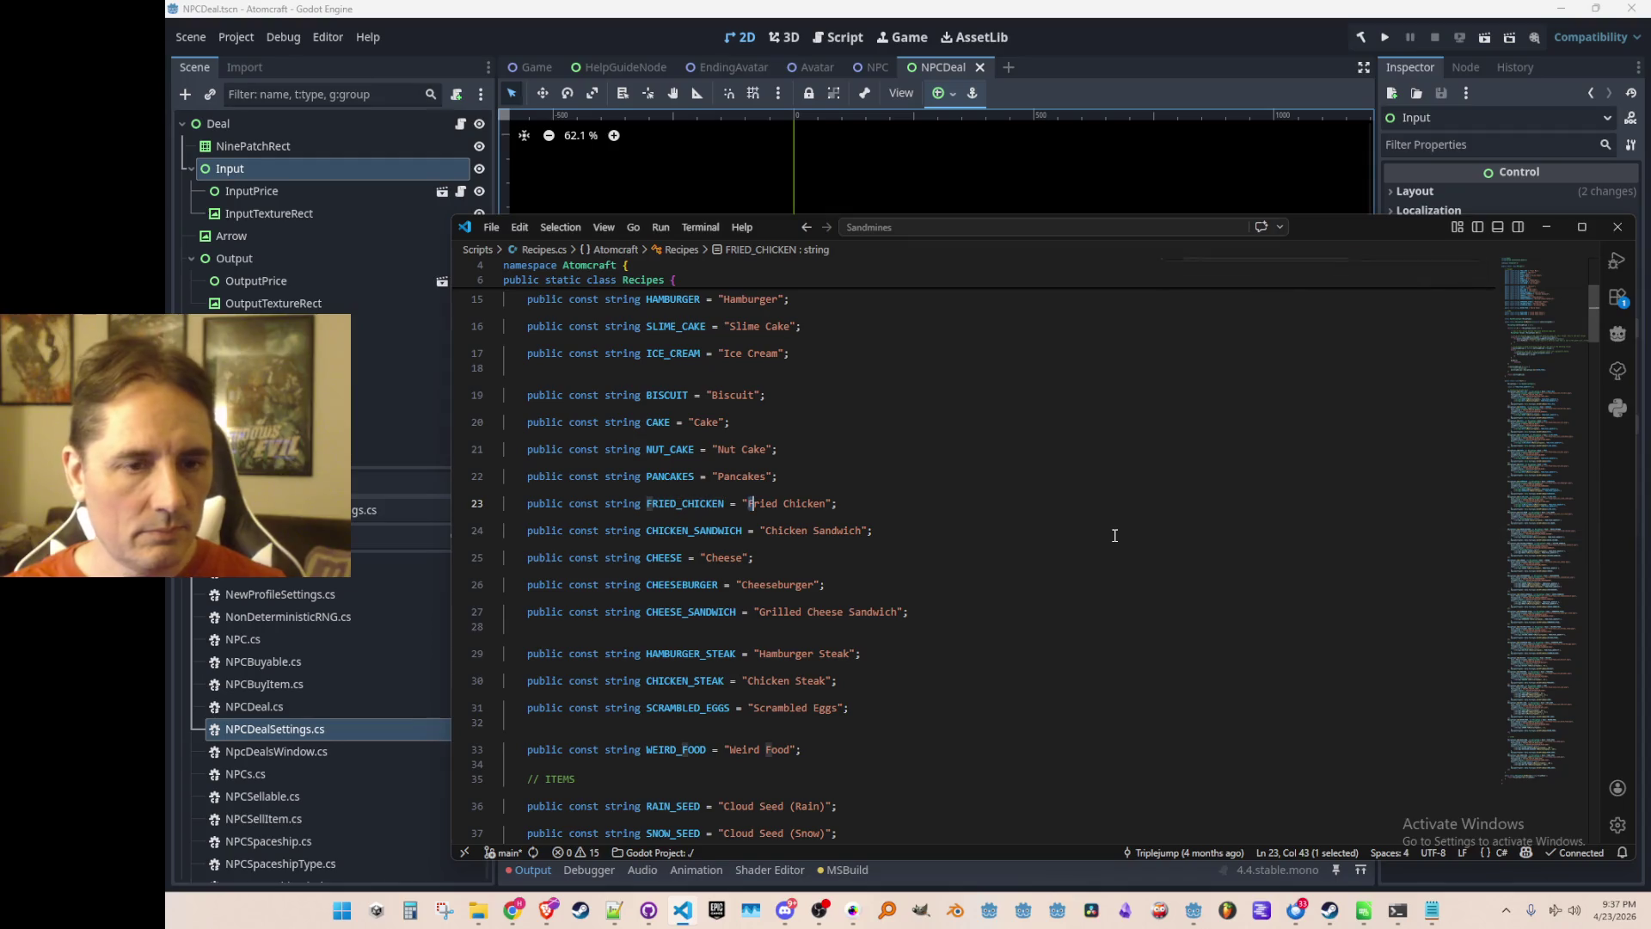
pyautogui.scroll(-5, 1075, 507)
pyautogui.scroll(2, 1074, 503)
pyautogui.hotkey('alt', 'Left')
pyautogui.click(1080, 511)
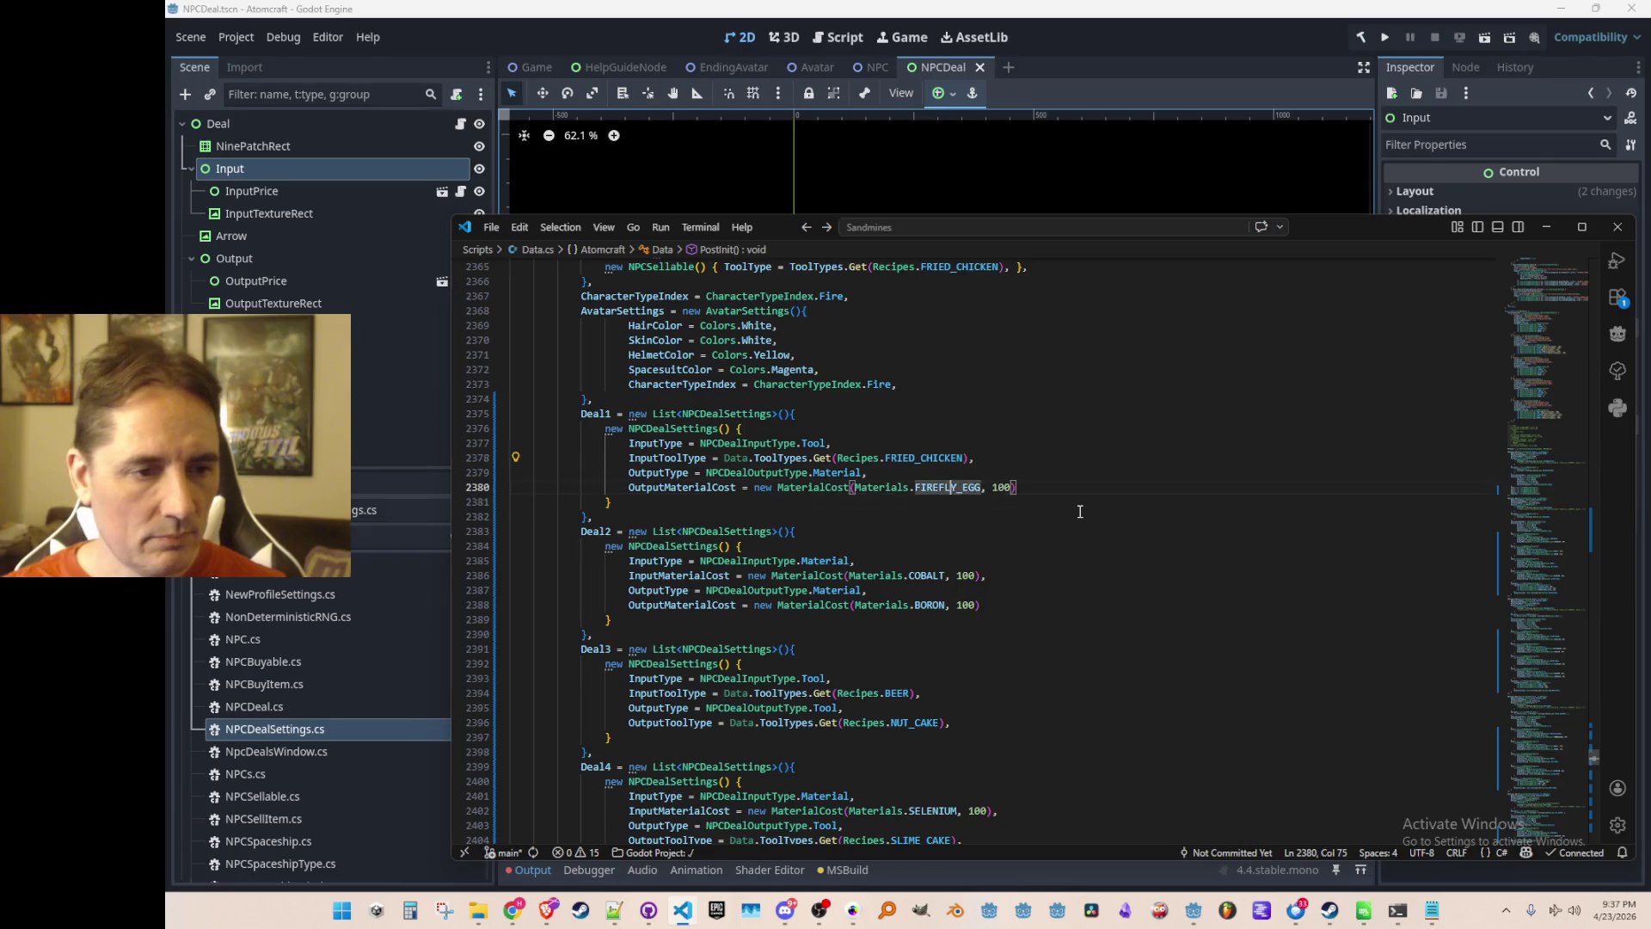
# Replace Deal2's BORON output with MITE_HUNGRY.
pyautogui.click(1107, 560)
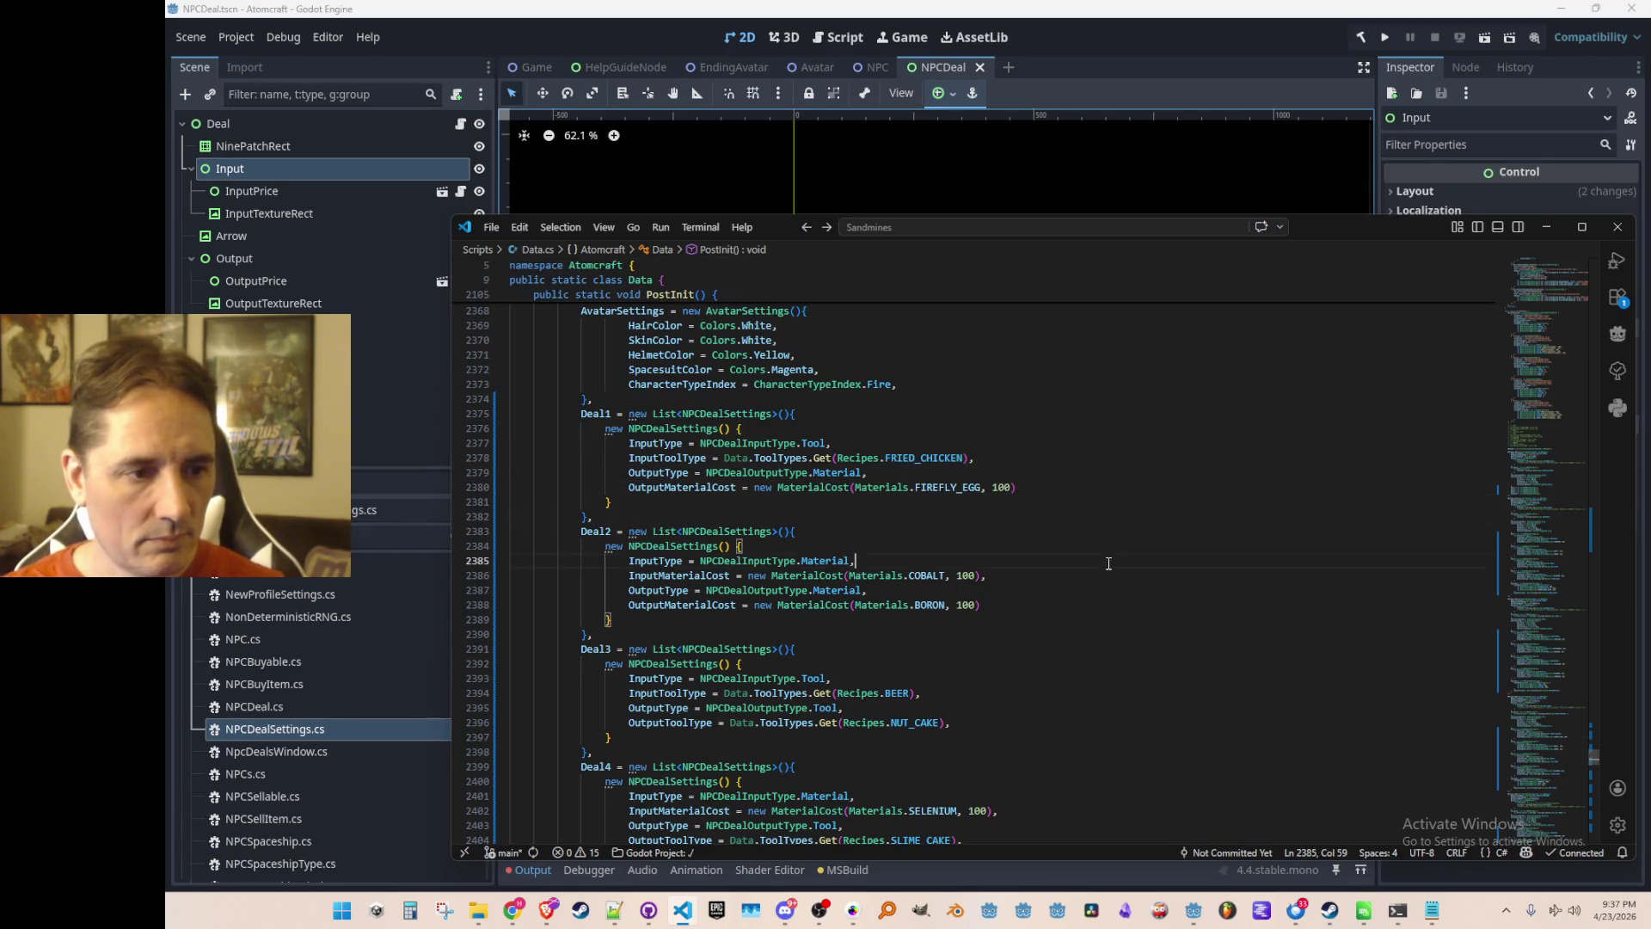
pyautogui.scroll(1, 1106, 593)
pyautogui.scroll(1, 1076, 580)
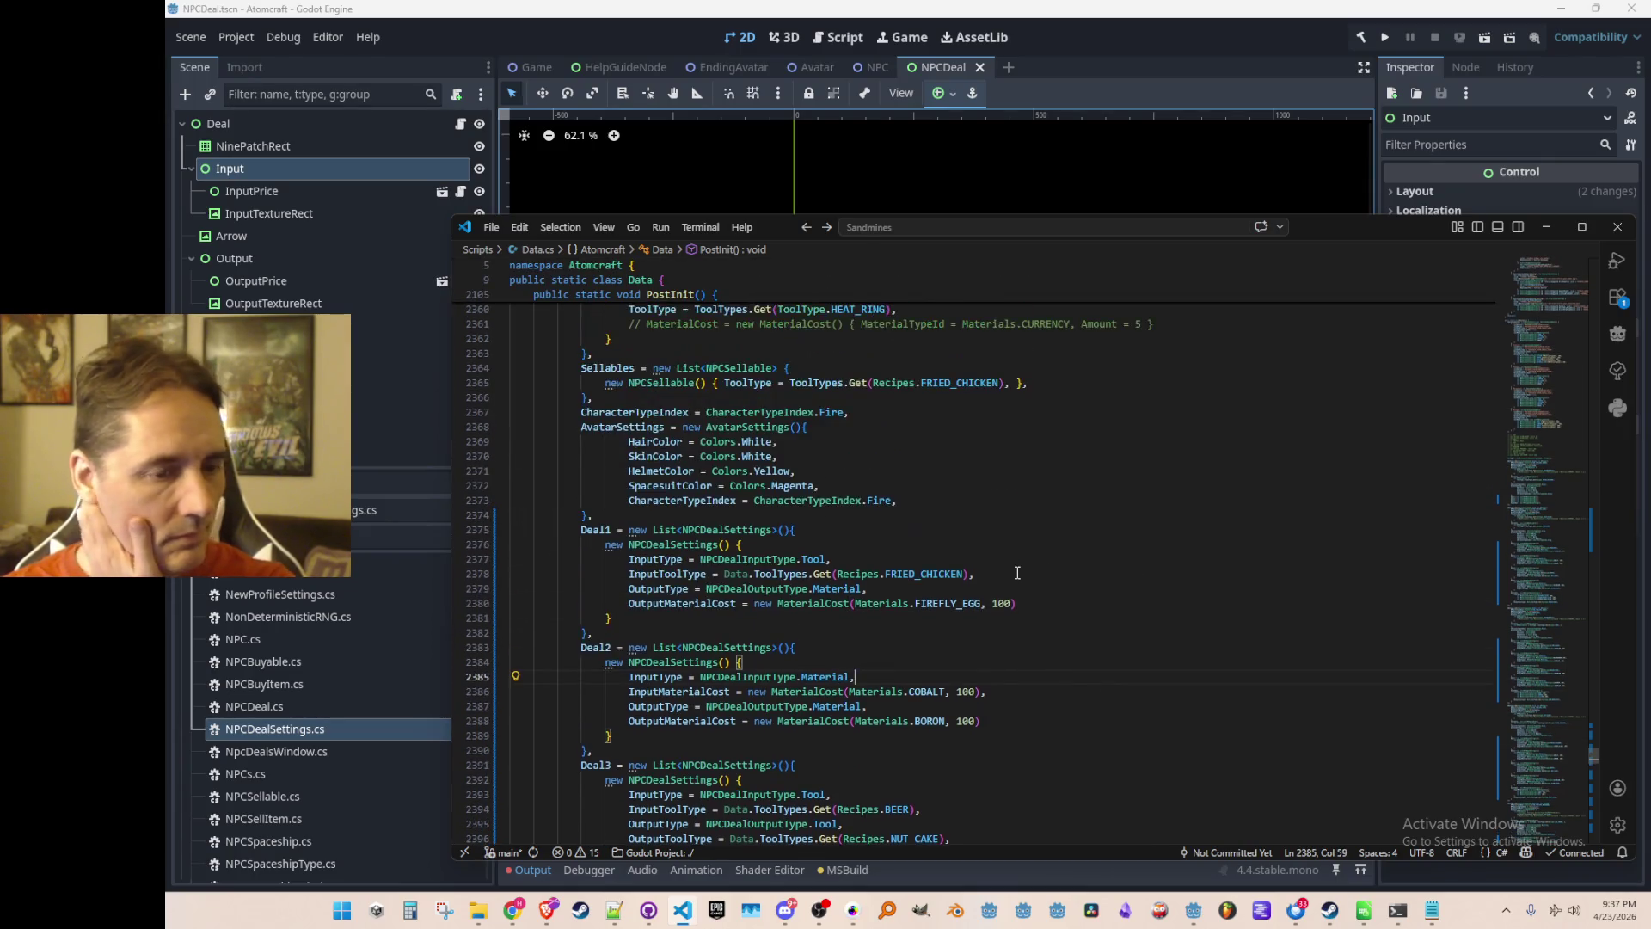
pyautogui.scroll(-2, 1074, 581)
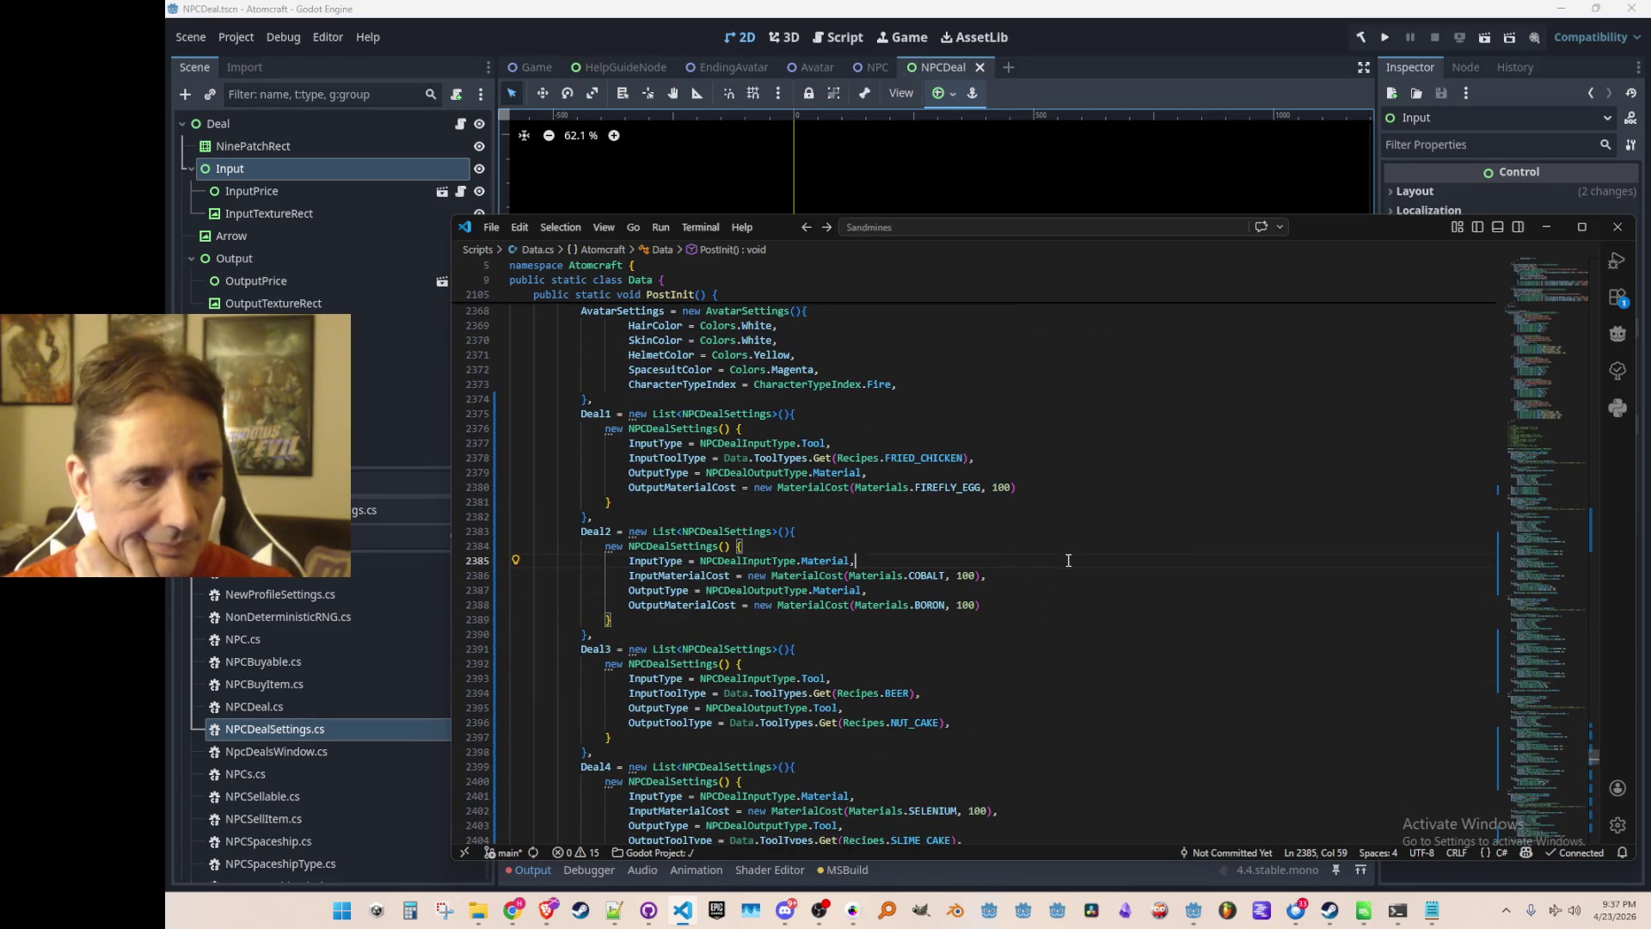
pyautogui.scroll(-1, 1068, 560)
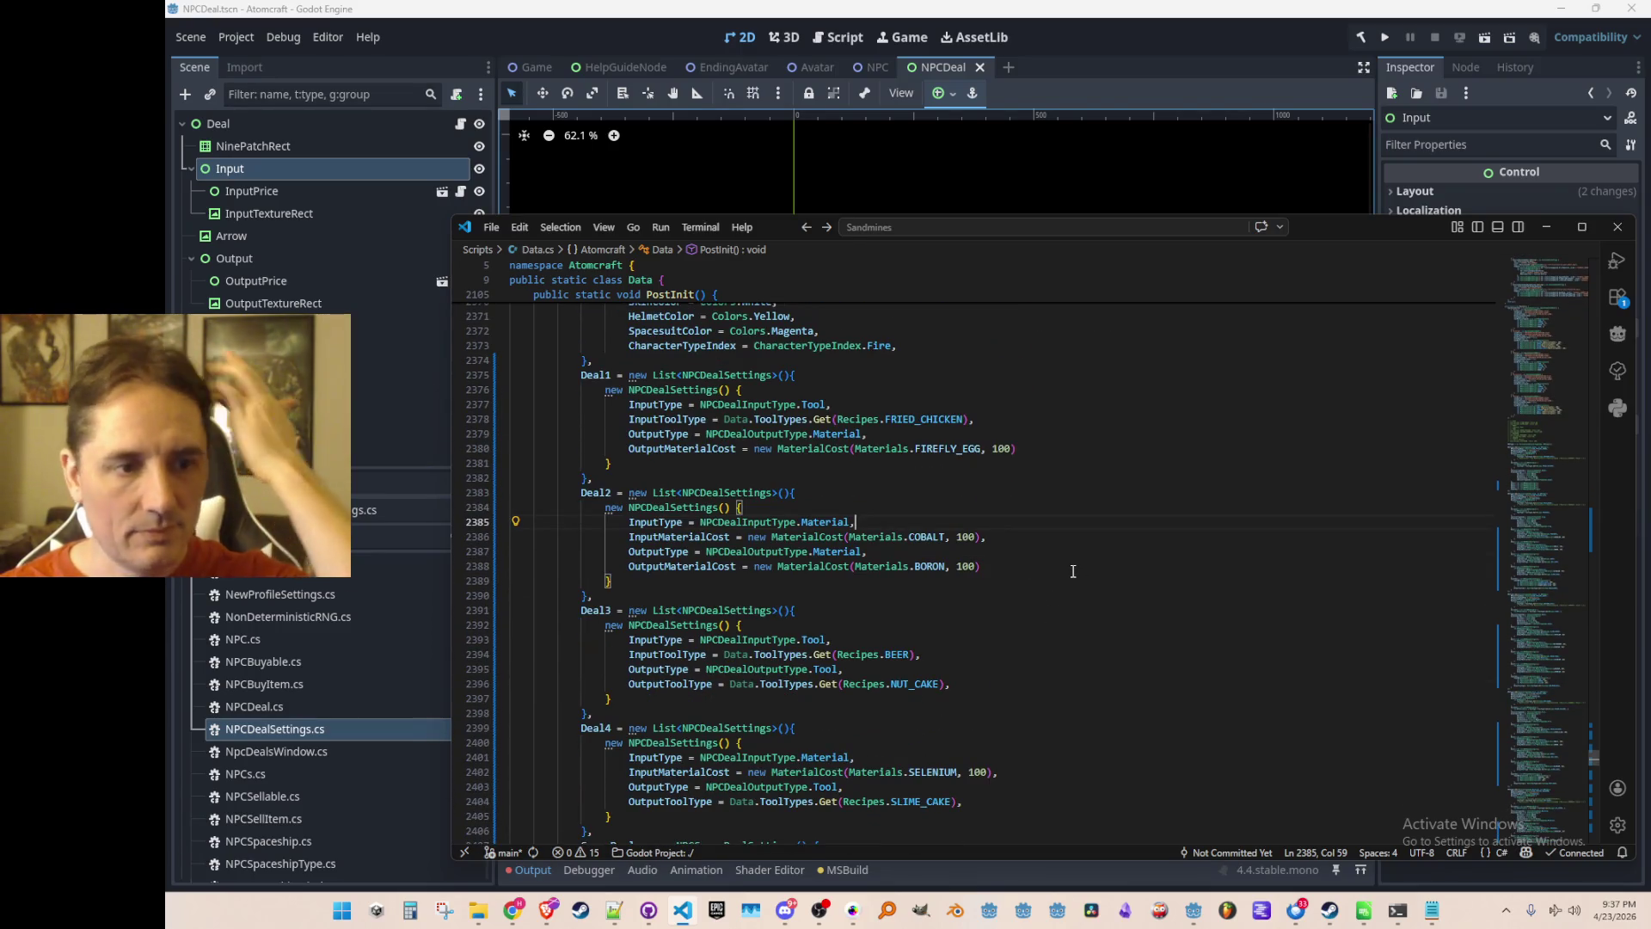
pyautogui.scroll(1, 1071, 594)
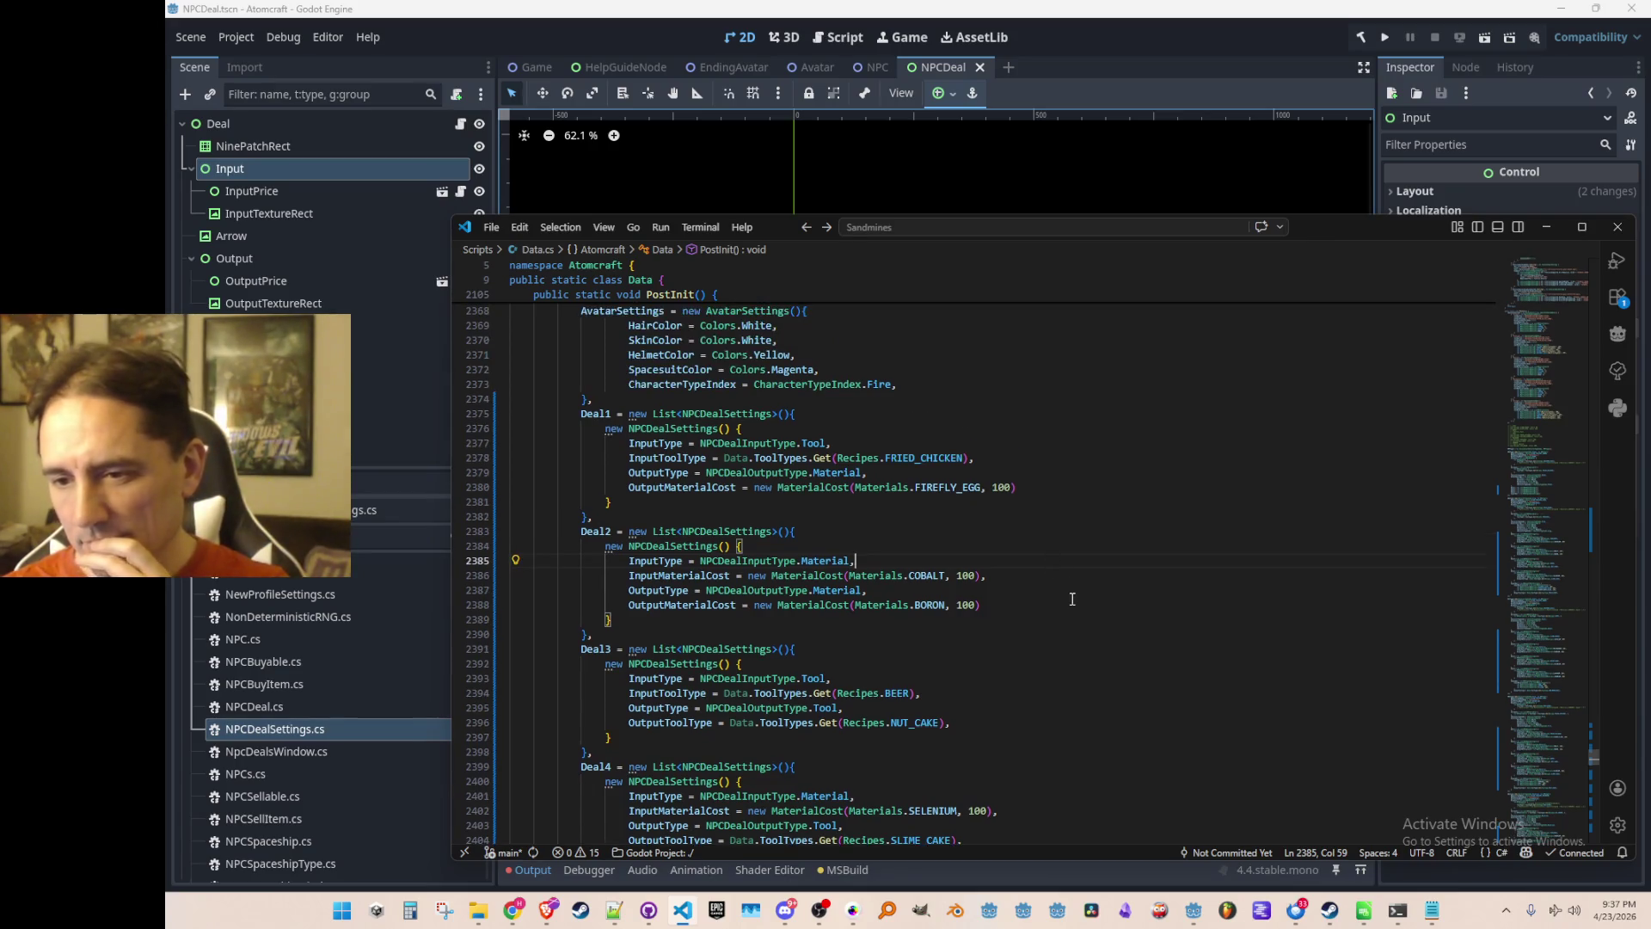
pyautogui.click(1077, 575)
pyautogui.scroll(-1, 1081, 567)
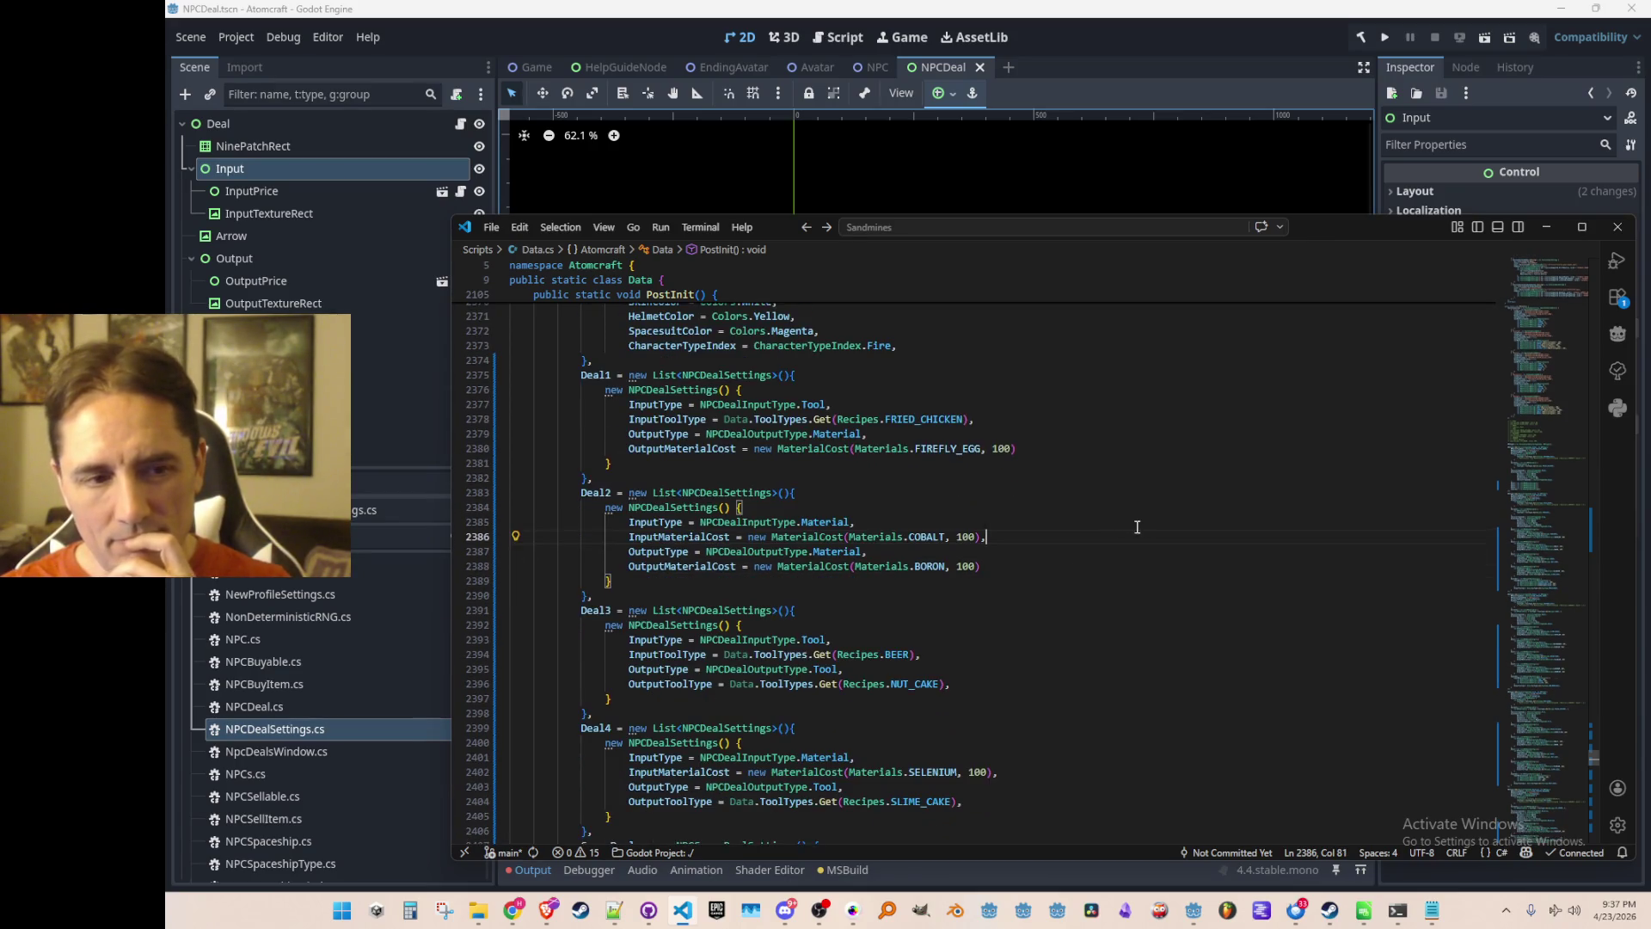
pyautogui.doubleClick(929, 565)
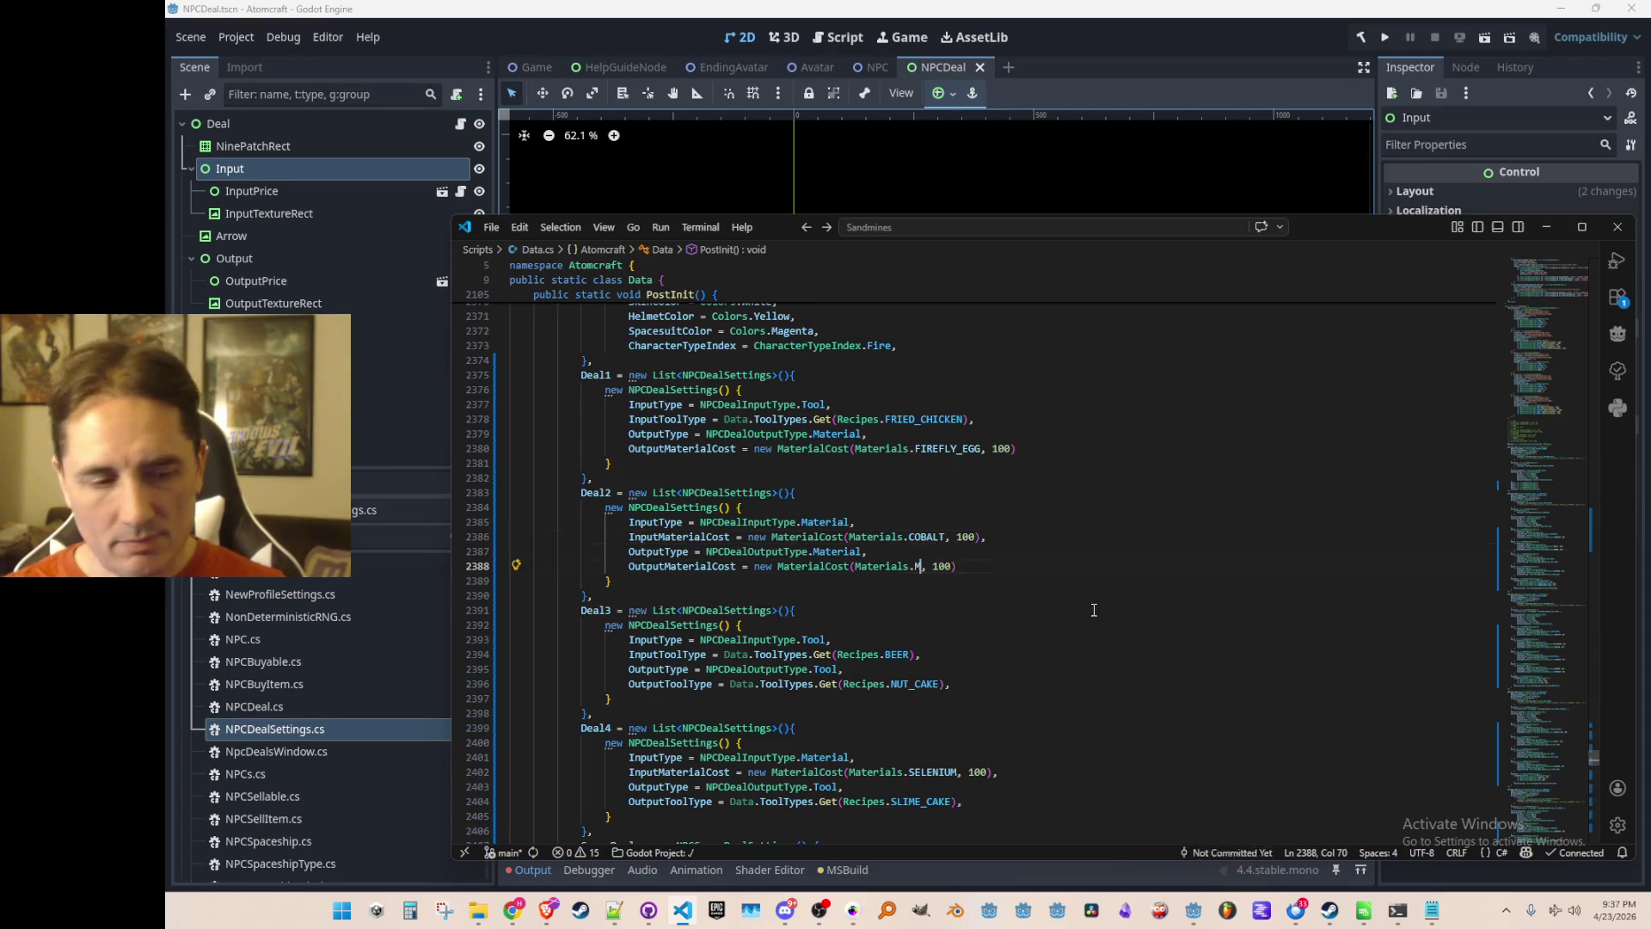
pyautogui.write('MITE')
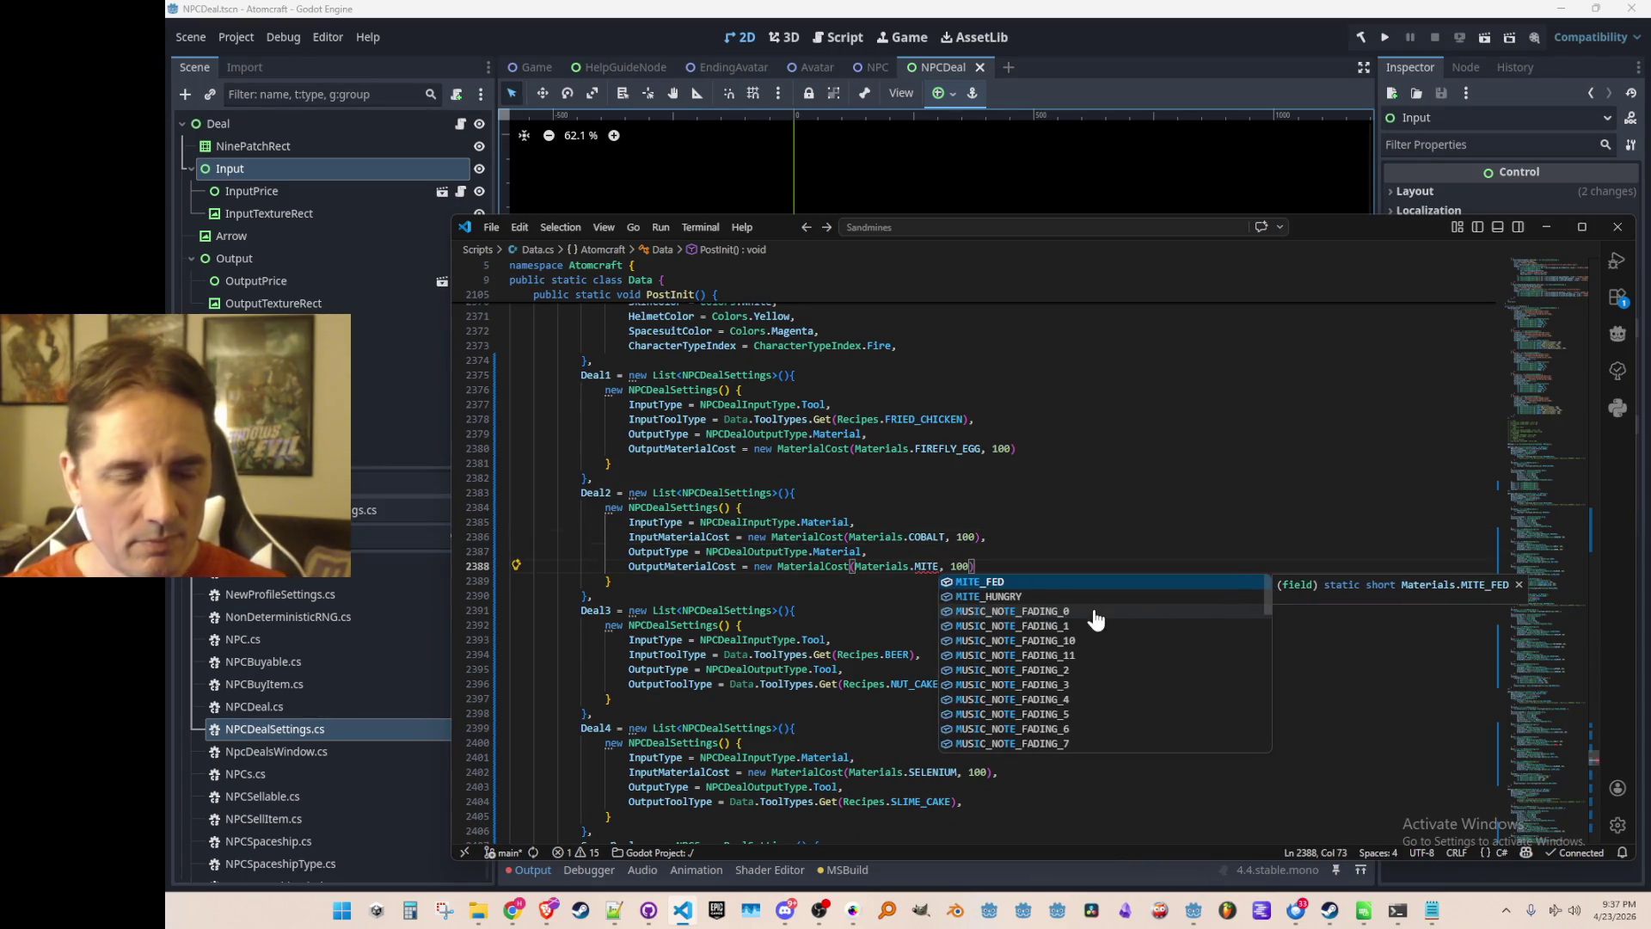
pyautogui.press('Down')
pyautogui.press('Return')
# Replace Deal2's COBALT input material with OIL.
pyautogui.press('Up')
pyautogui.press('Up')
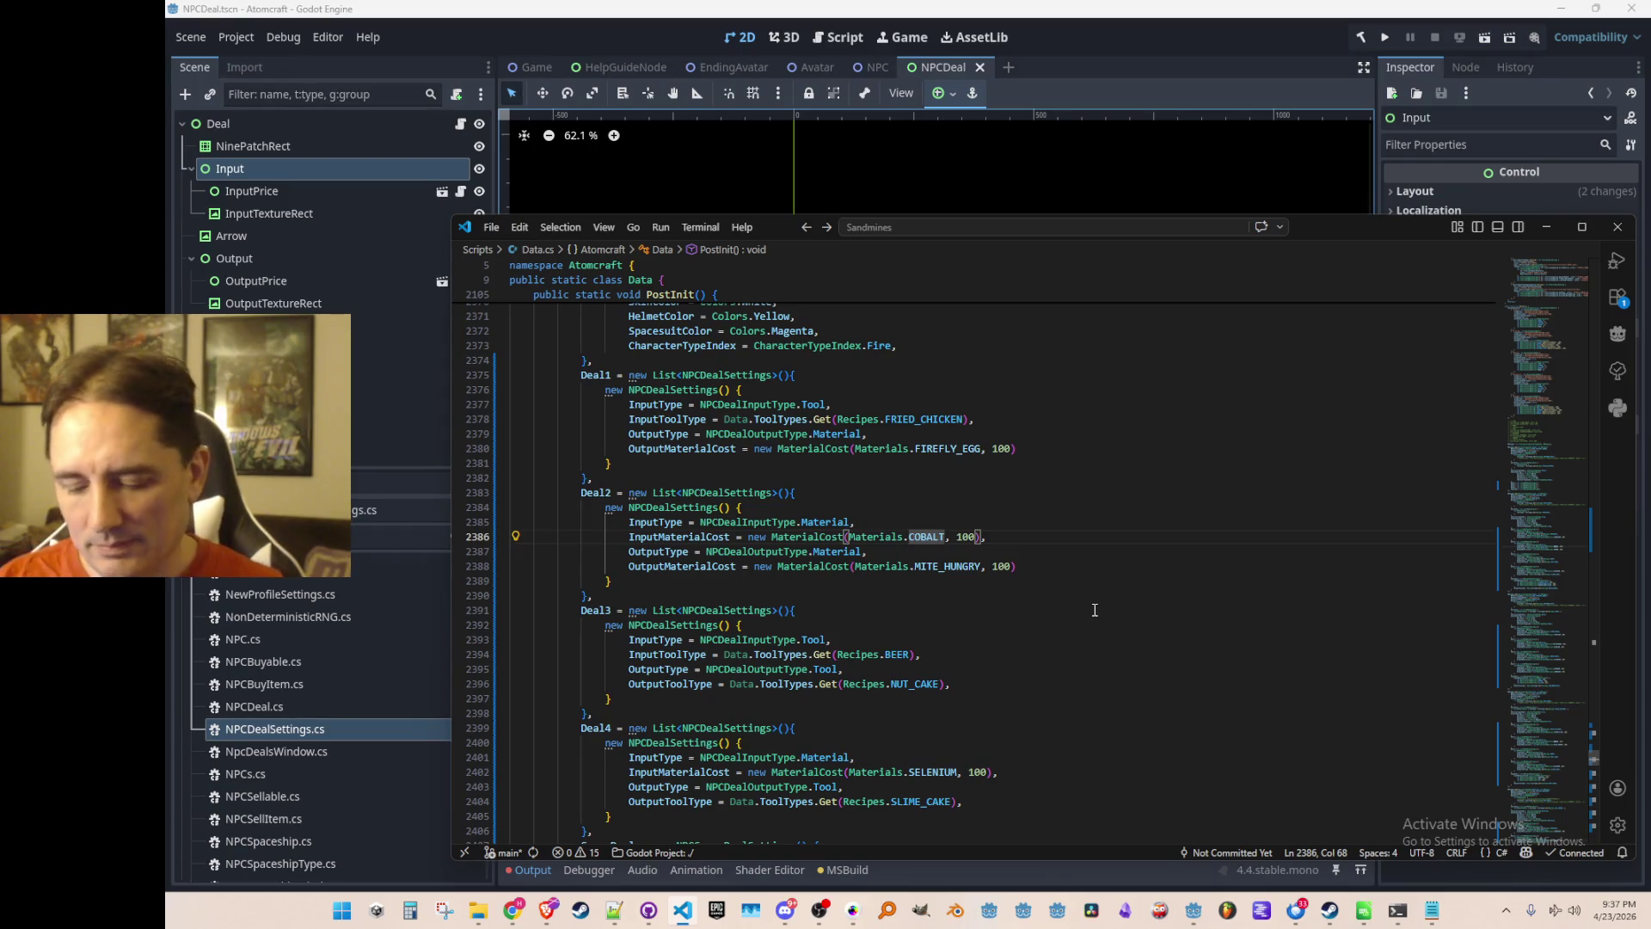
pyautogui.hotkey('ctrl', 'Delete')
pyautogui.write('OIL')
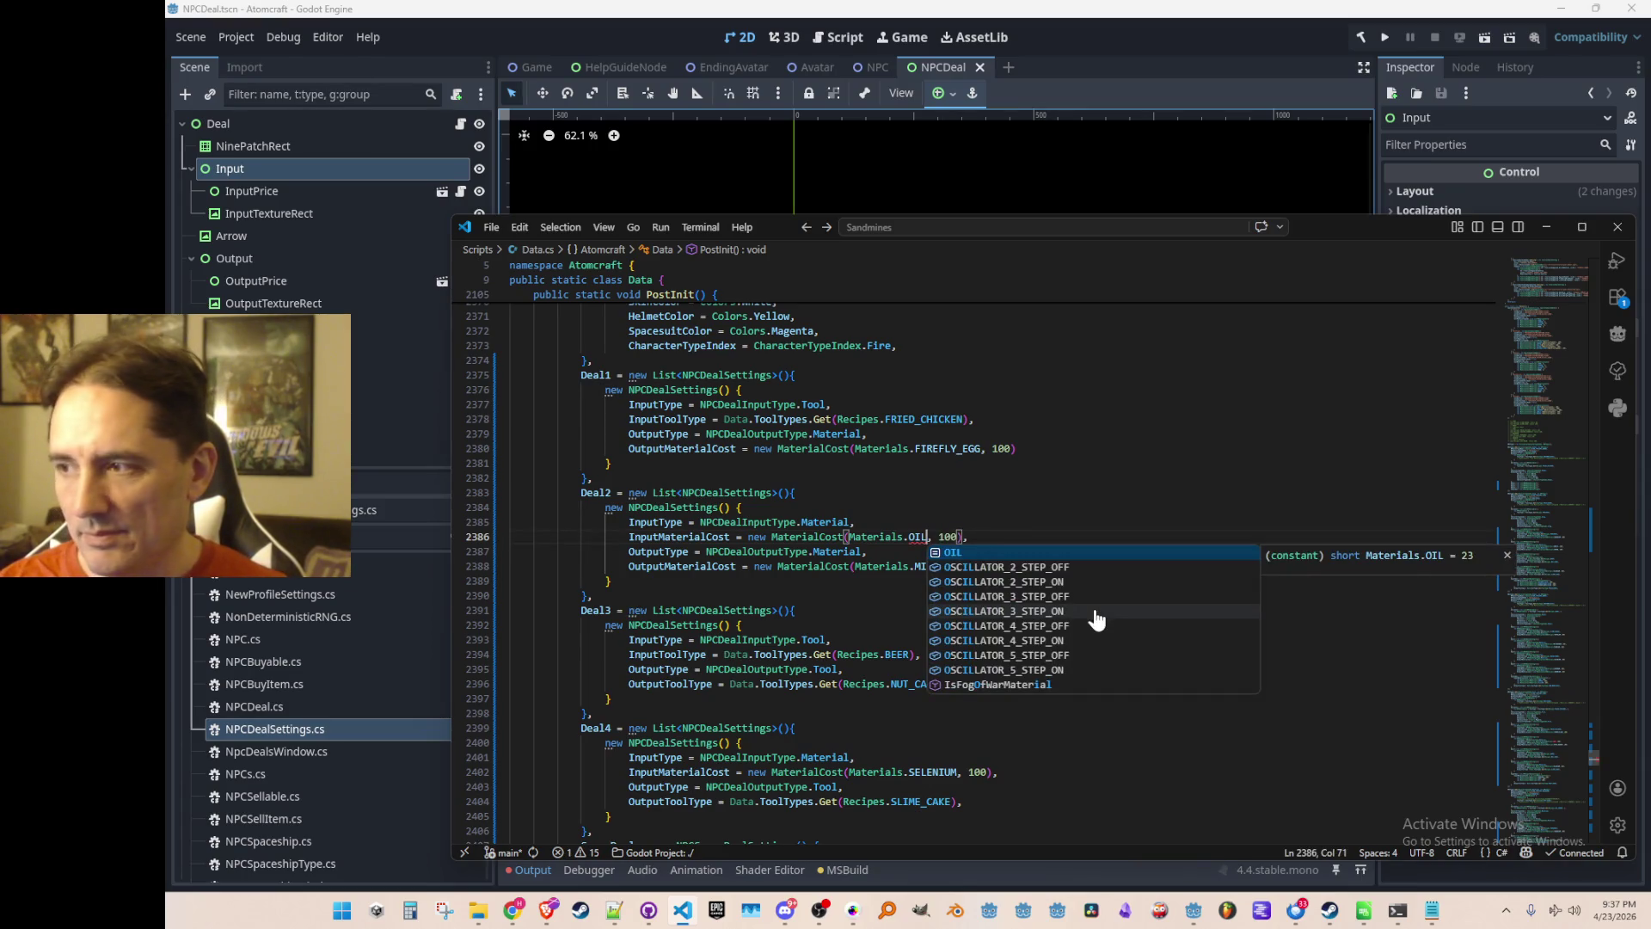
pyautogui.press('End')
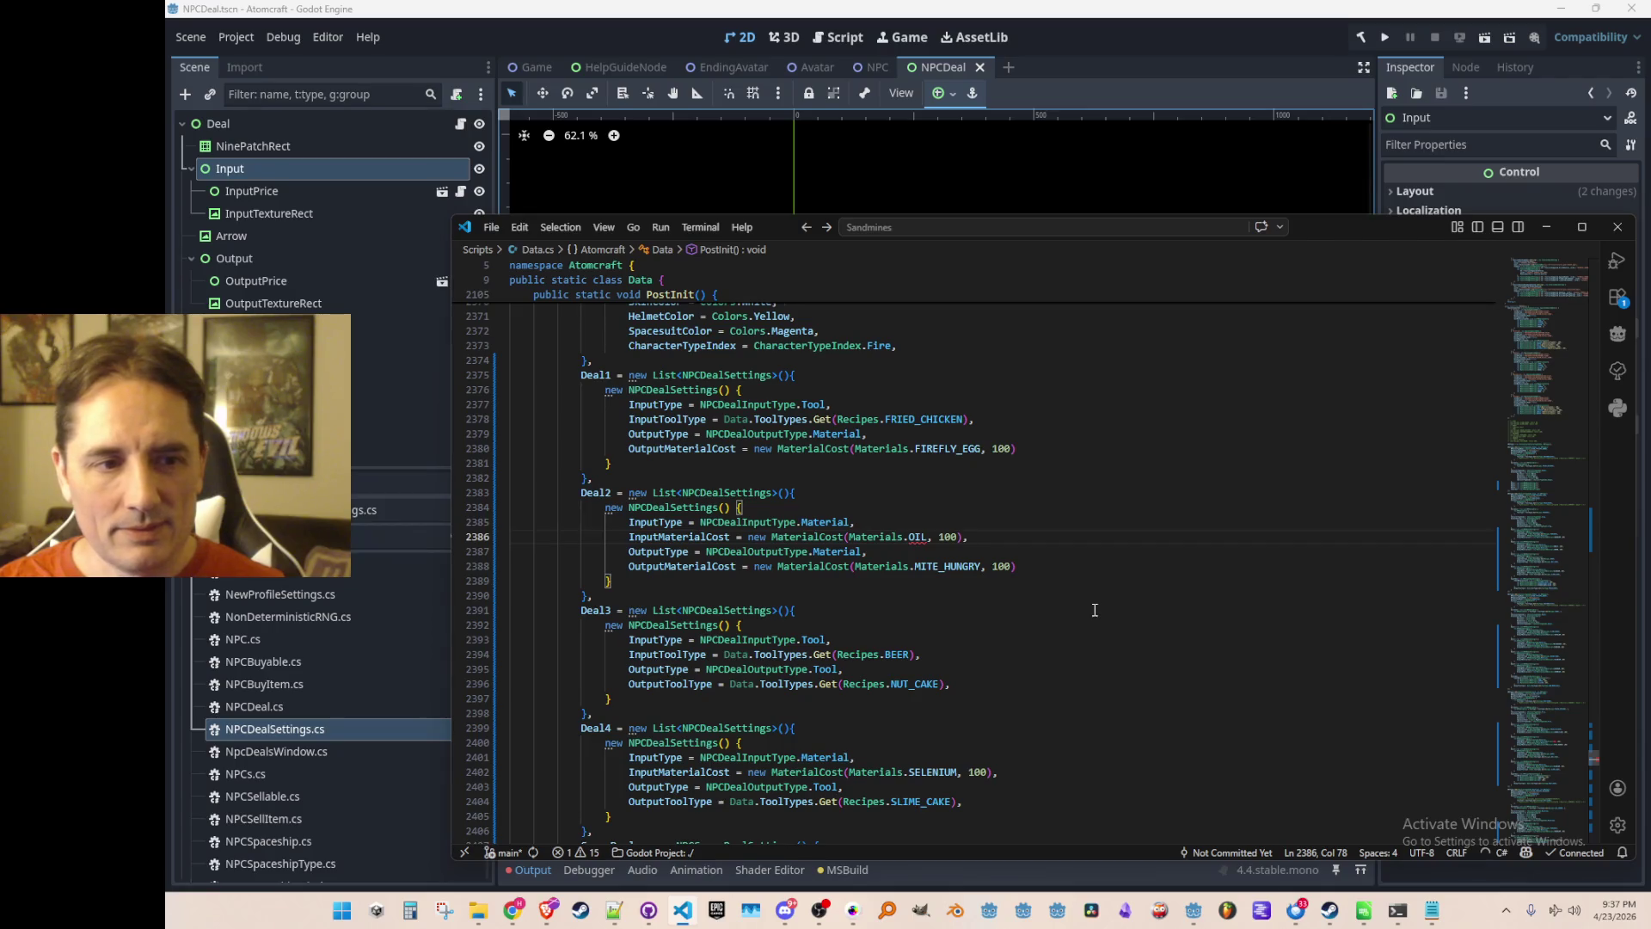
pyautogui.press('Down')
pyautogui.press('Down')
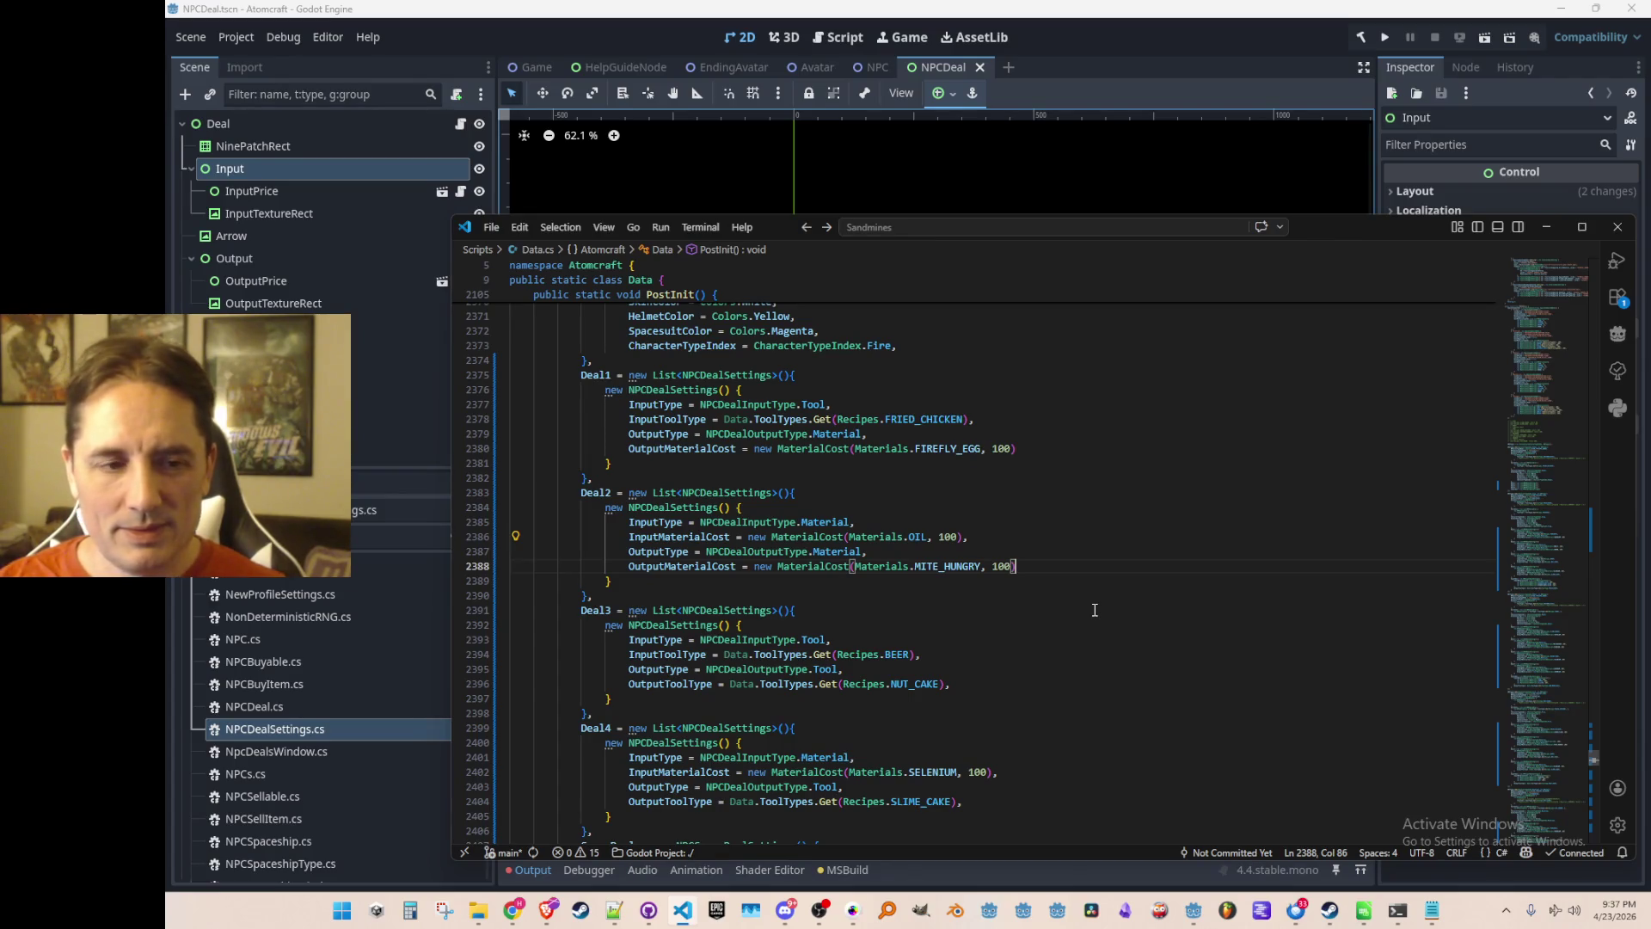
pyautogui.scroll(-2, 1199, 538)
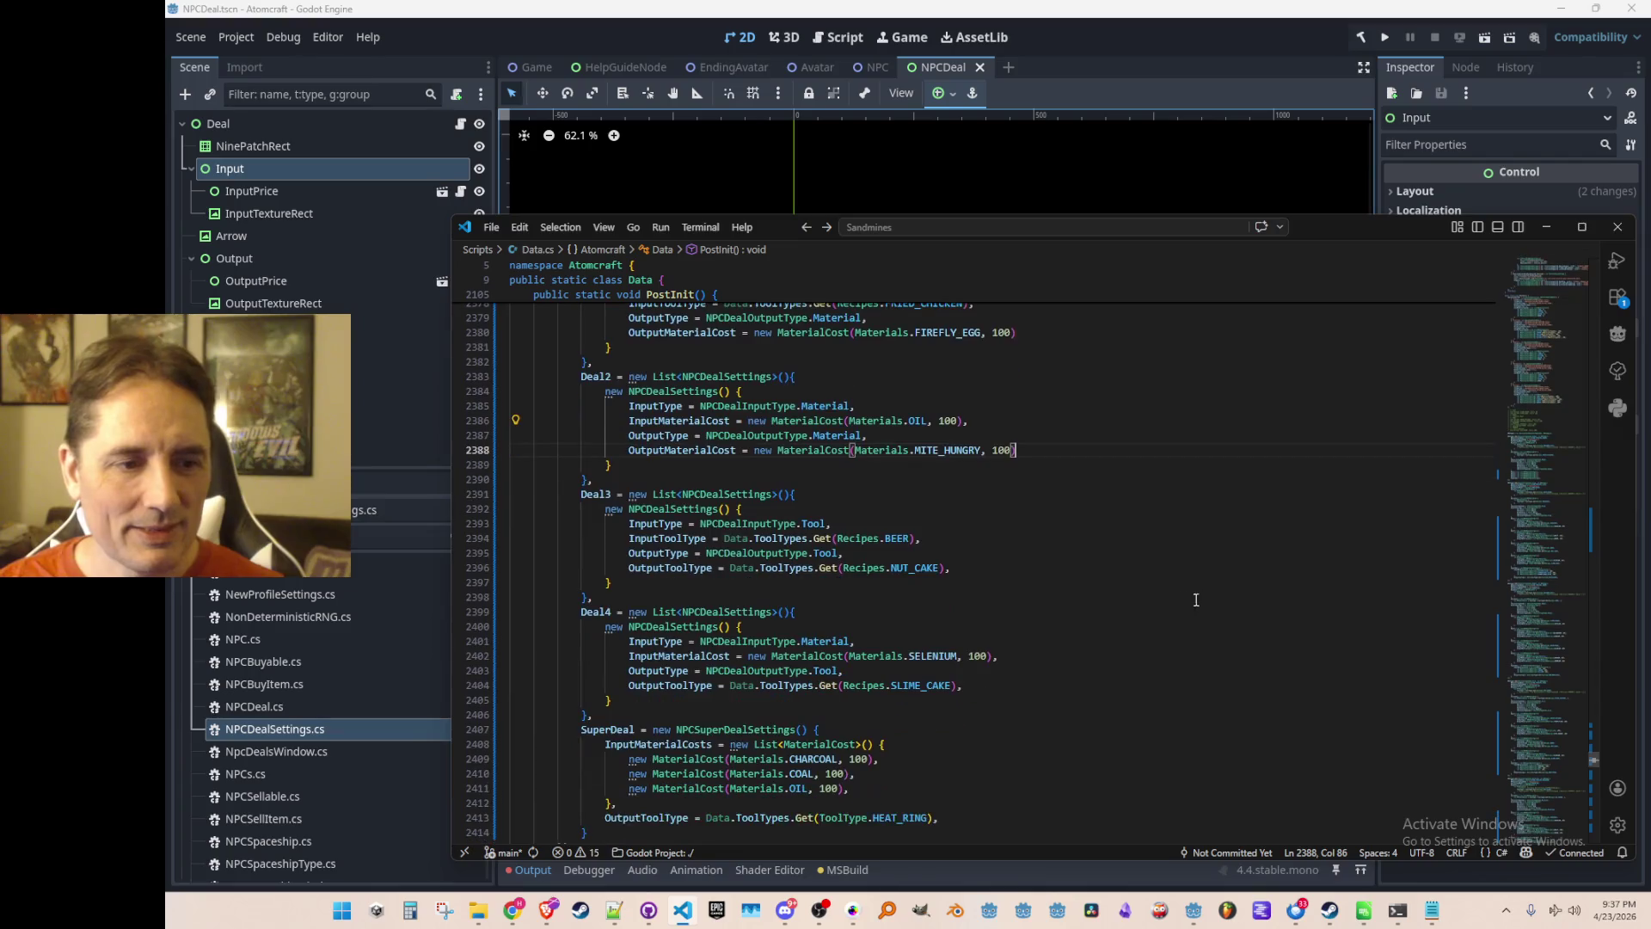
pyautogui.scroll(-1, 1152, 605)
# Look up BEER in Recipes.cs and pick out the HAMBURGER recipe name.
pyautogui.click(1157, 539)
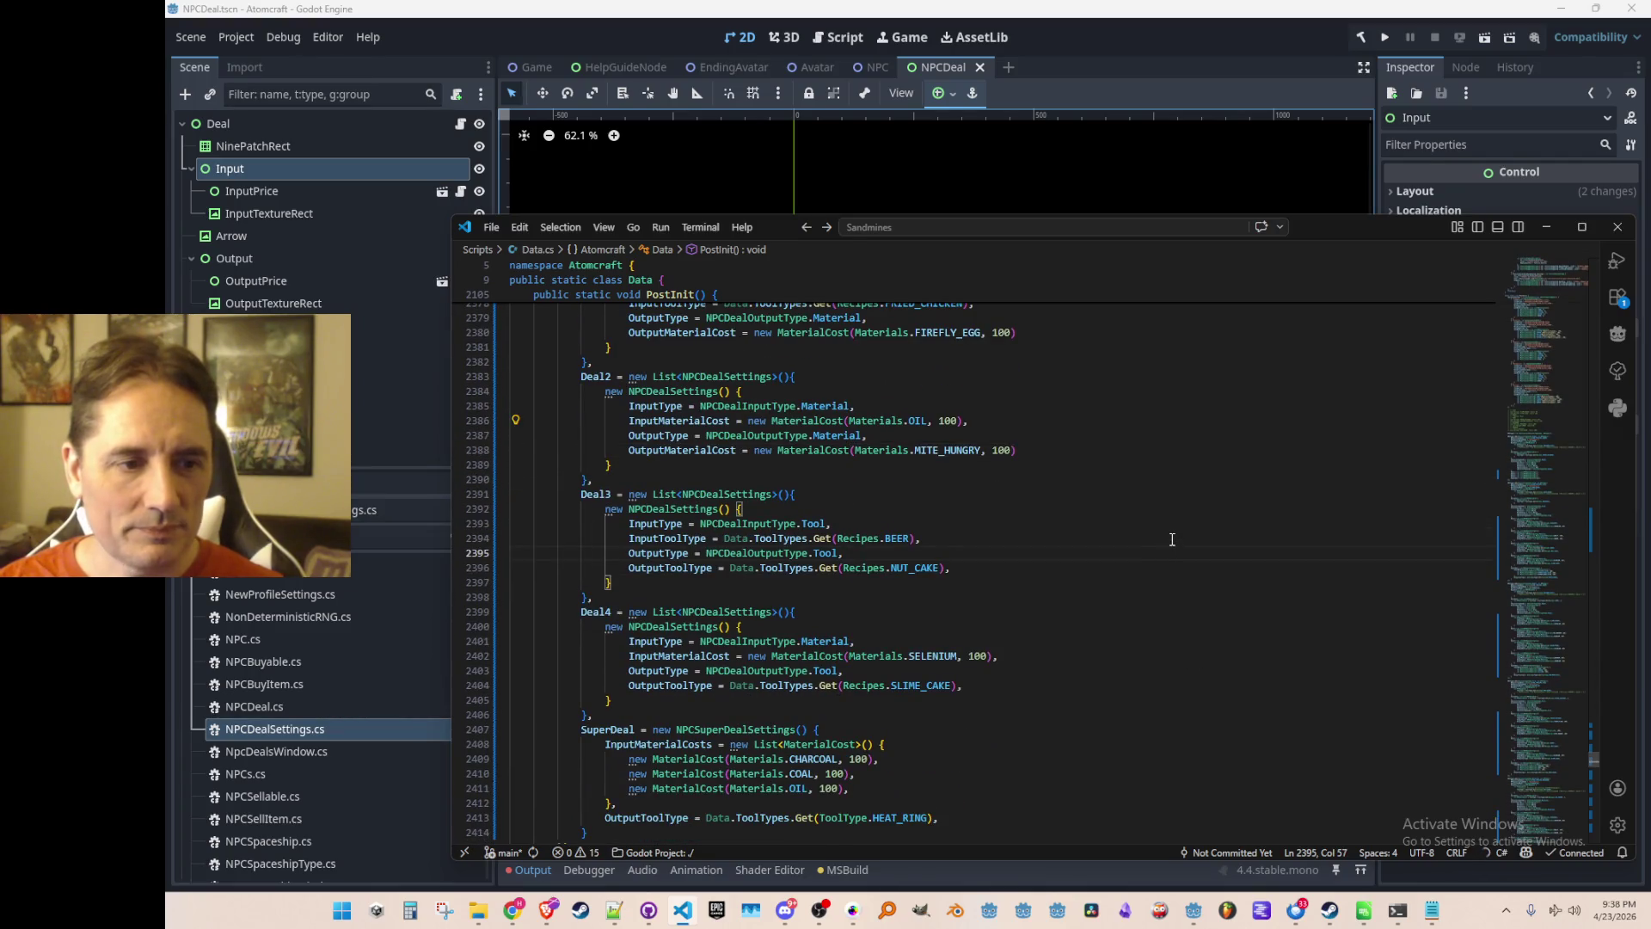
pyautogui.press('Left')
pyautogui.press('Left')
pyautogui.press('Left')
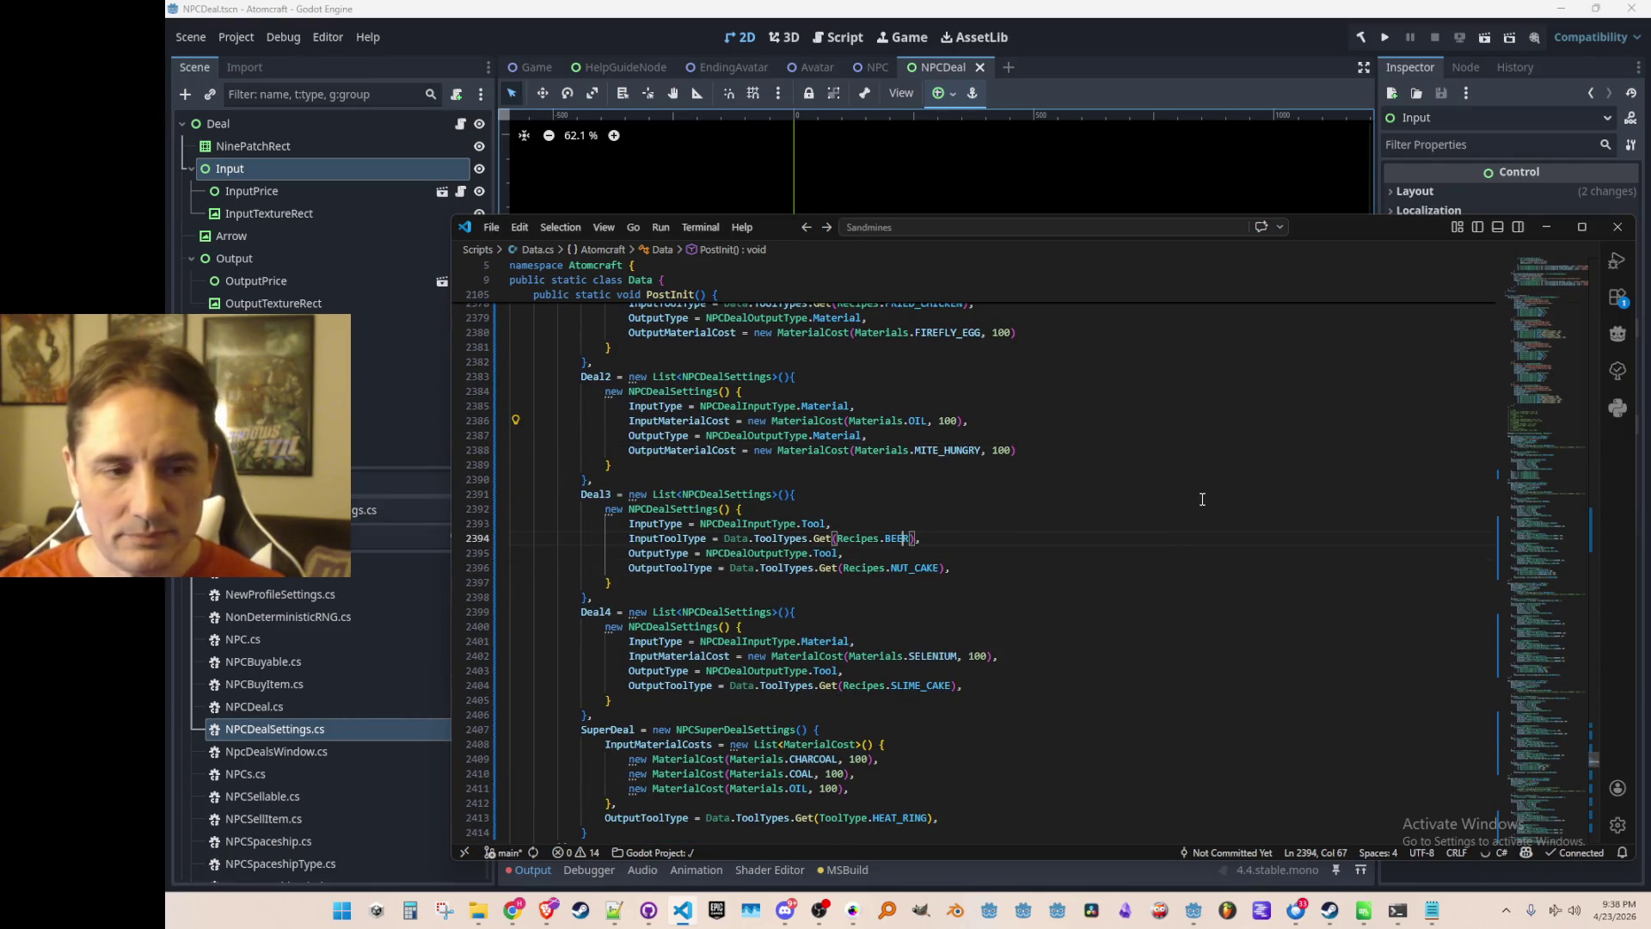
pyautogui.press('F12')
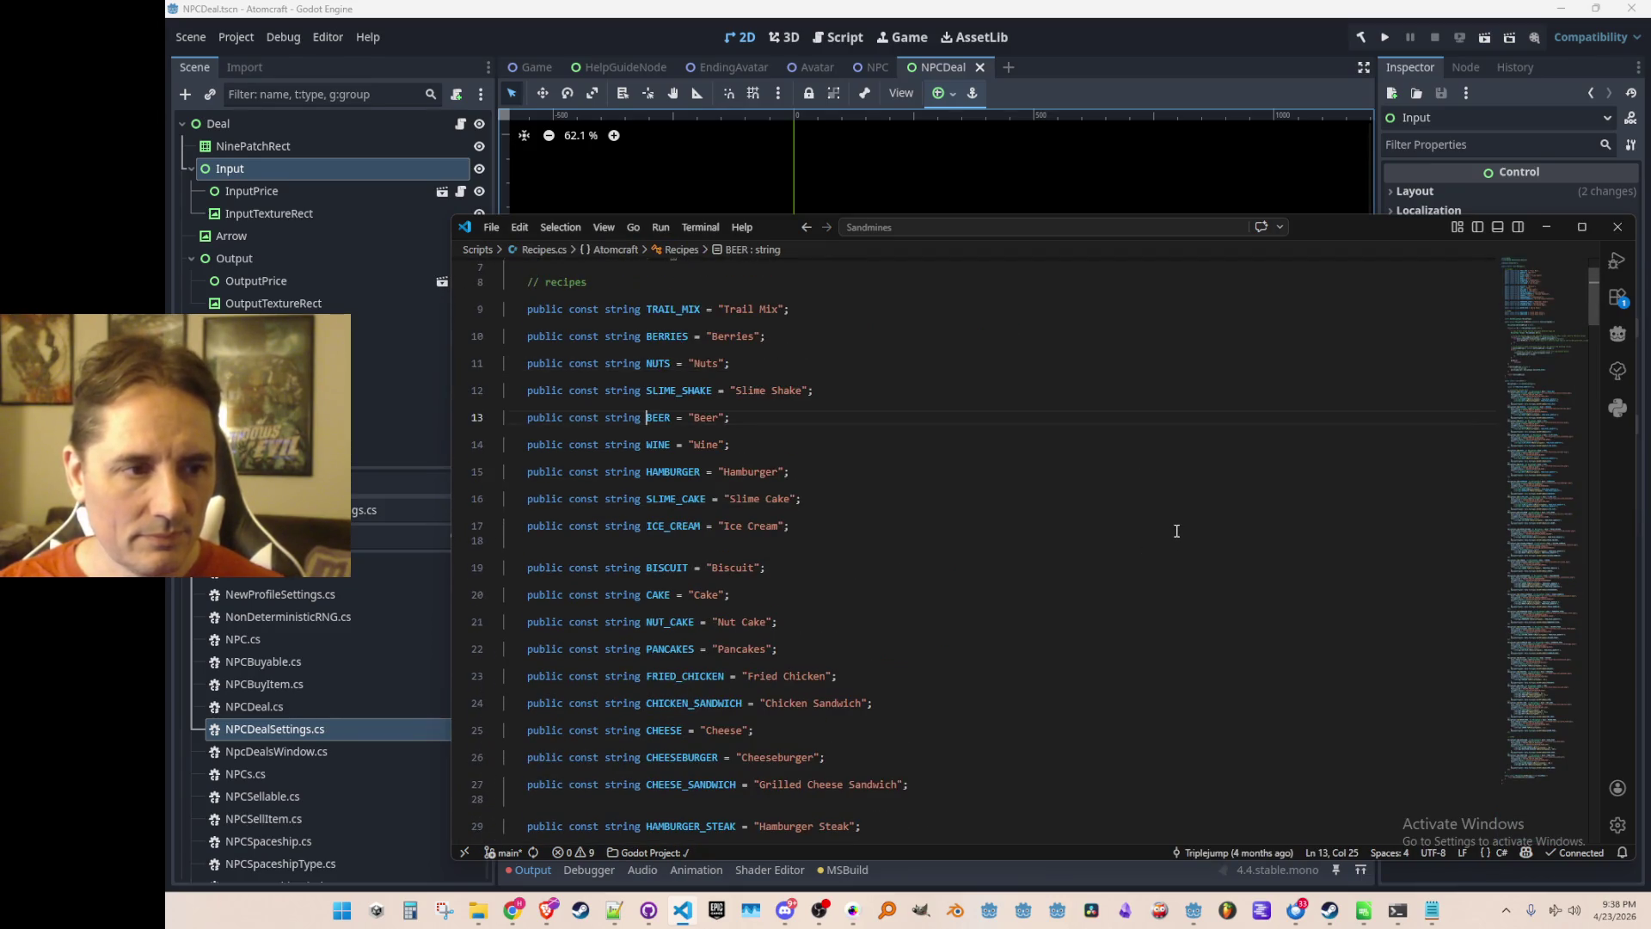
pyautogui.click(671, 472)
pyautogui.doubleClick(671, 472)
pyautogui.press('End')
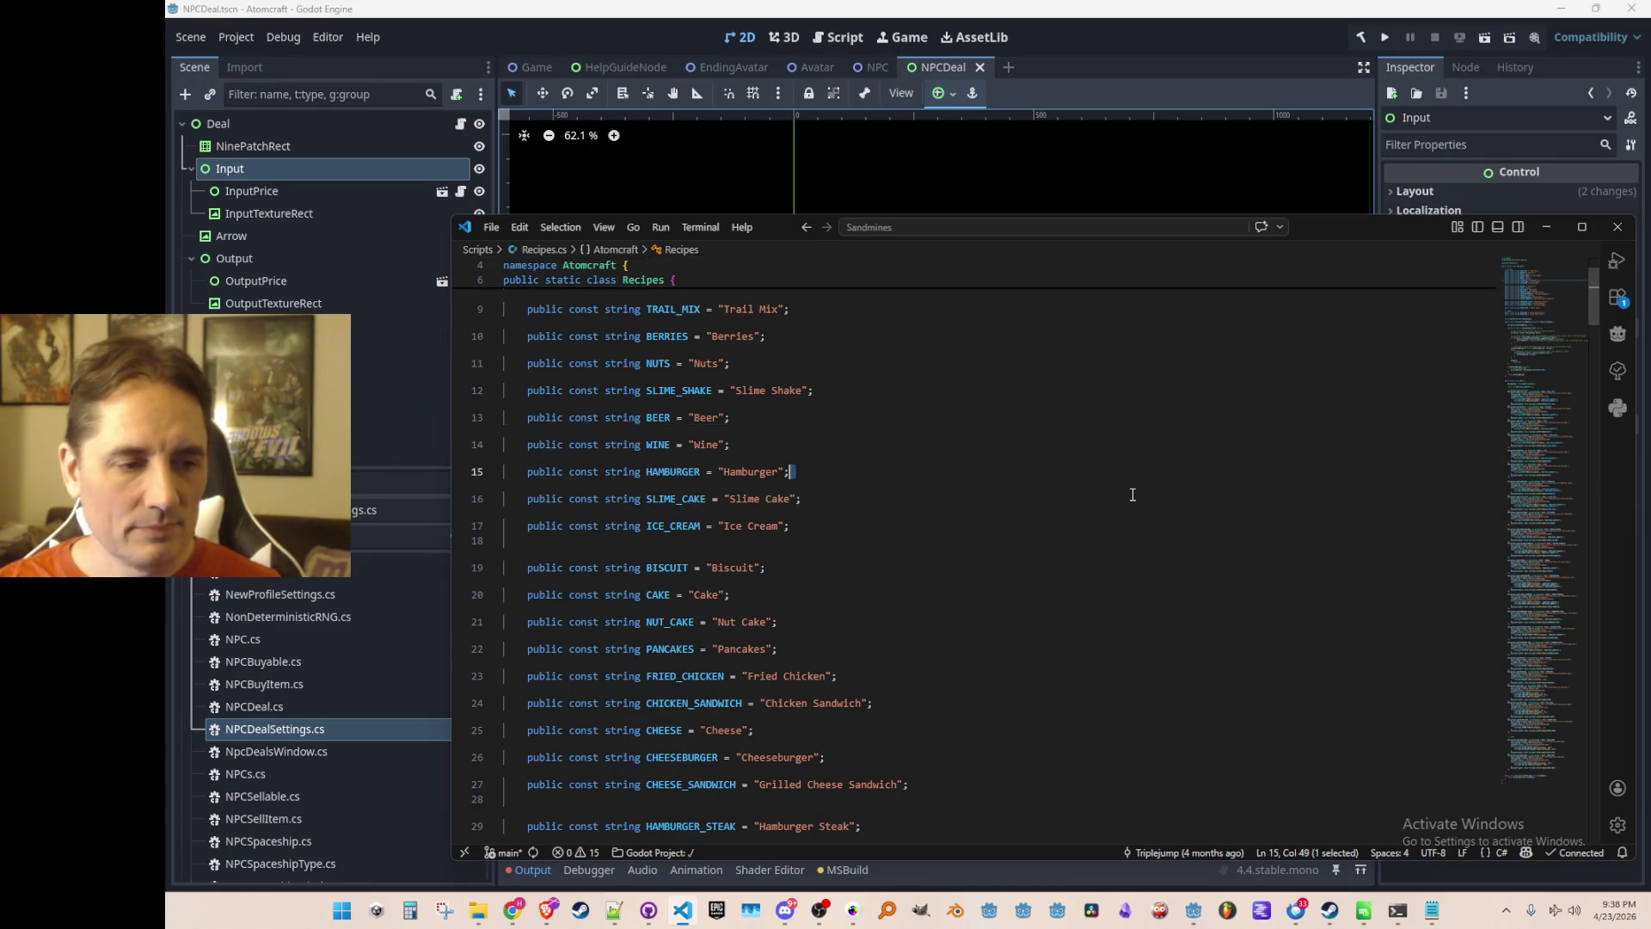
pyautogui.hotkey('alt', 'Left')
# Set Deal3's input to HAMBURGER and its output to CHEESE.
pyautogui.hotkey('ctrl', 'BackSpace')
pyautogui.write('HAMBURGER')
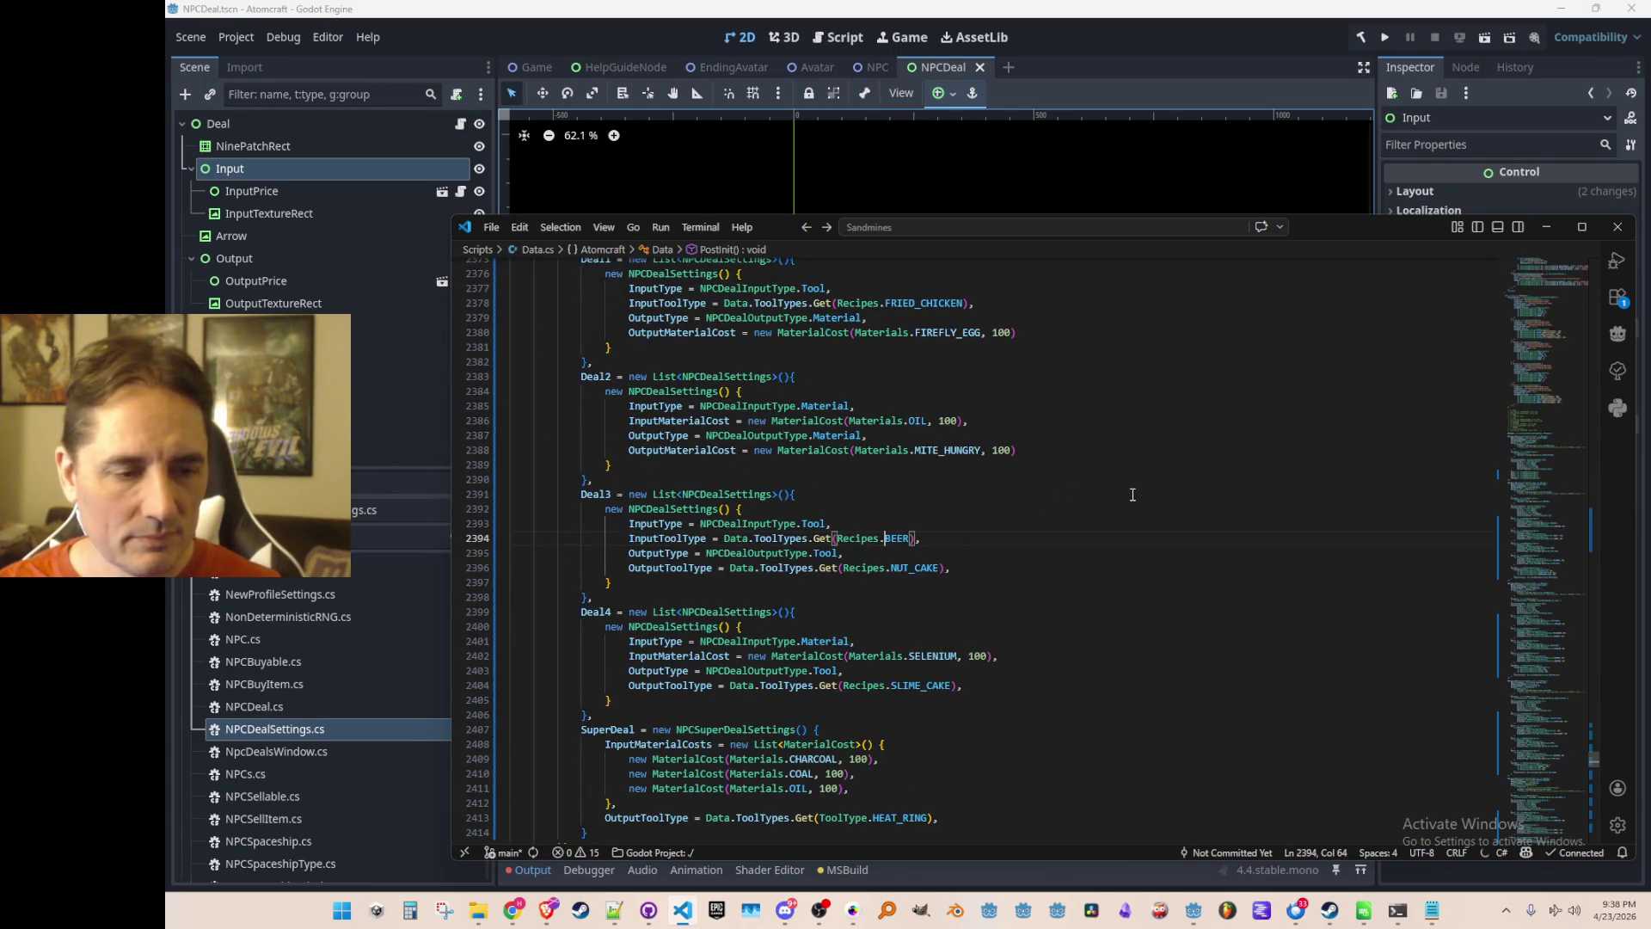
pyautogui.press('Down')
pyautogui.press('Down')
pyautogui.hotkey('ctrl', 'shift', 'Right')
pyautogui.write('CHEESE')
pyautogui.press('End')
pyautogui.press('Down')
pyautogui.press('Home')
pyautogui.press('Home')
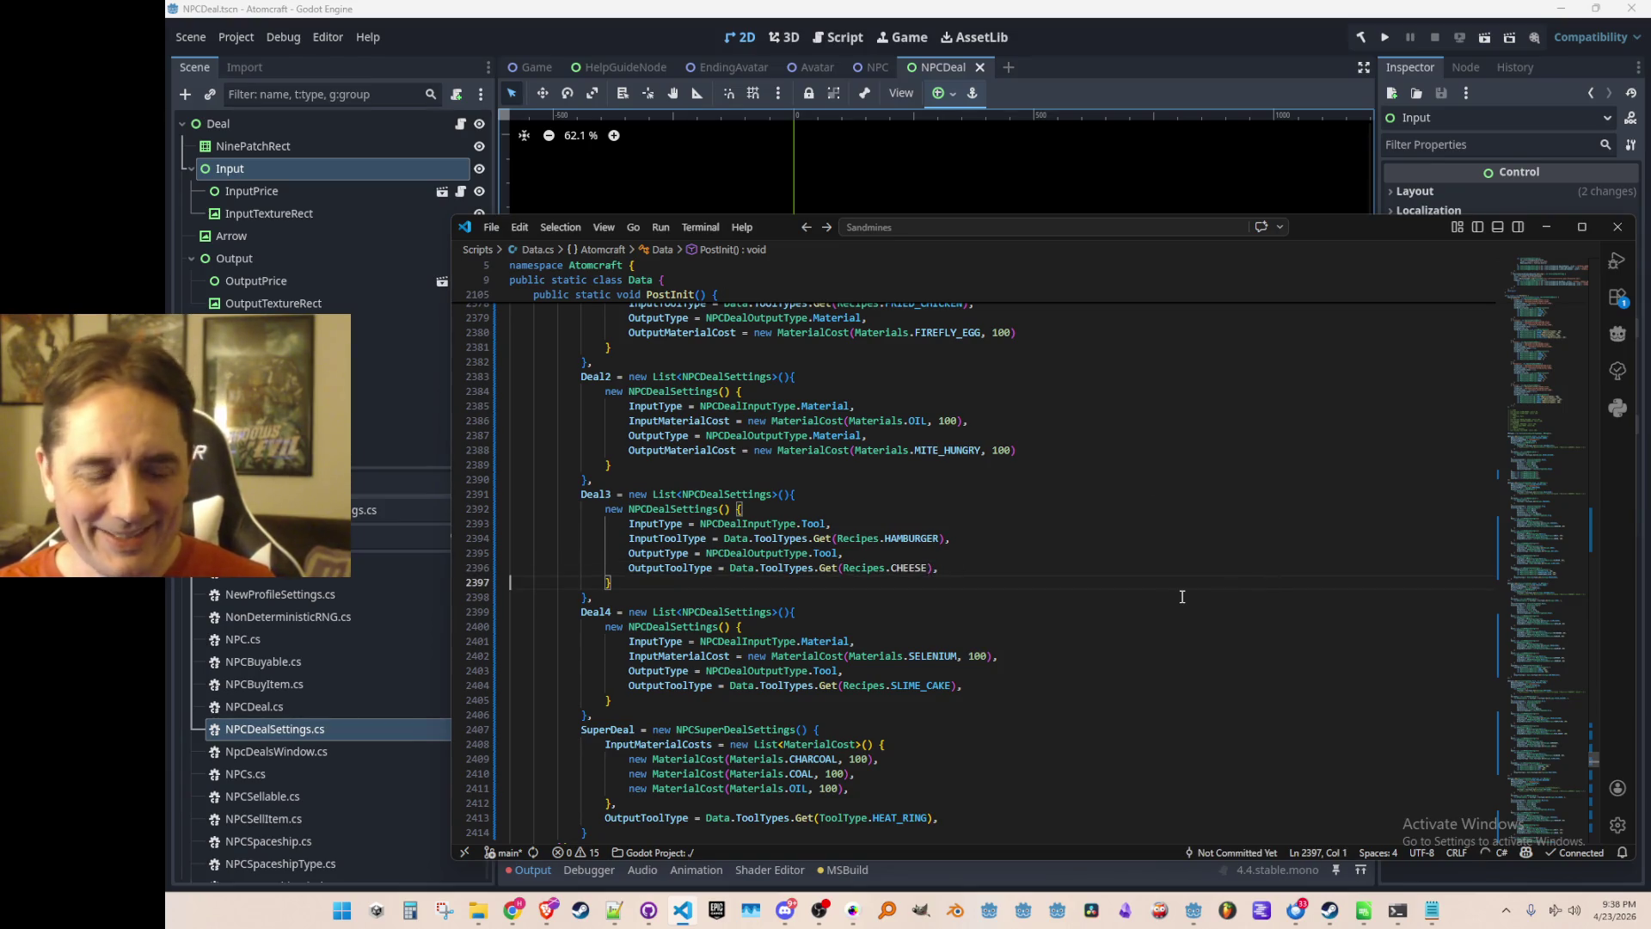
pyautogui.scroll(-2, 1109, 585)
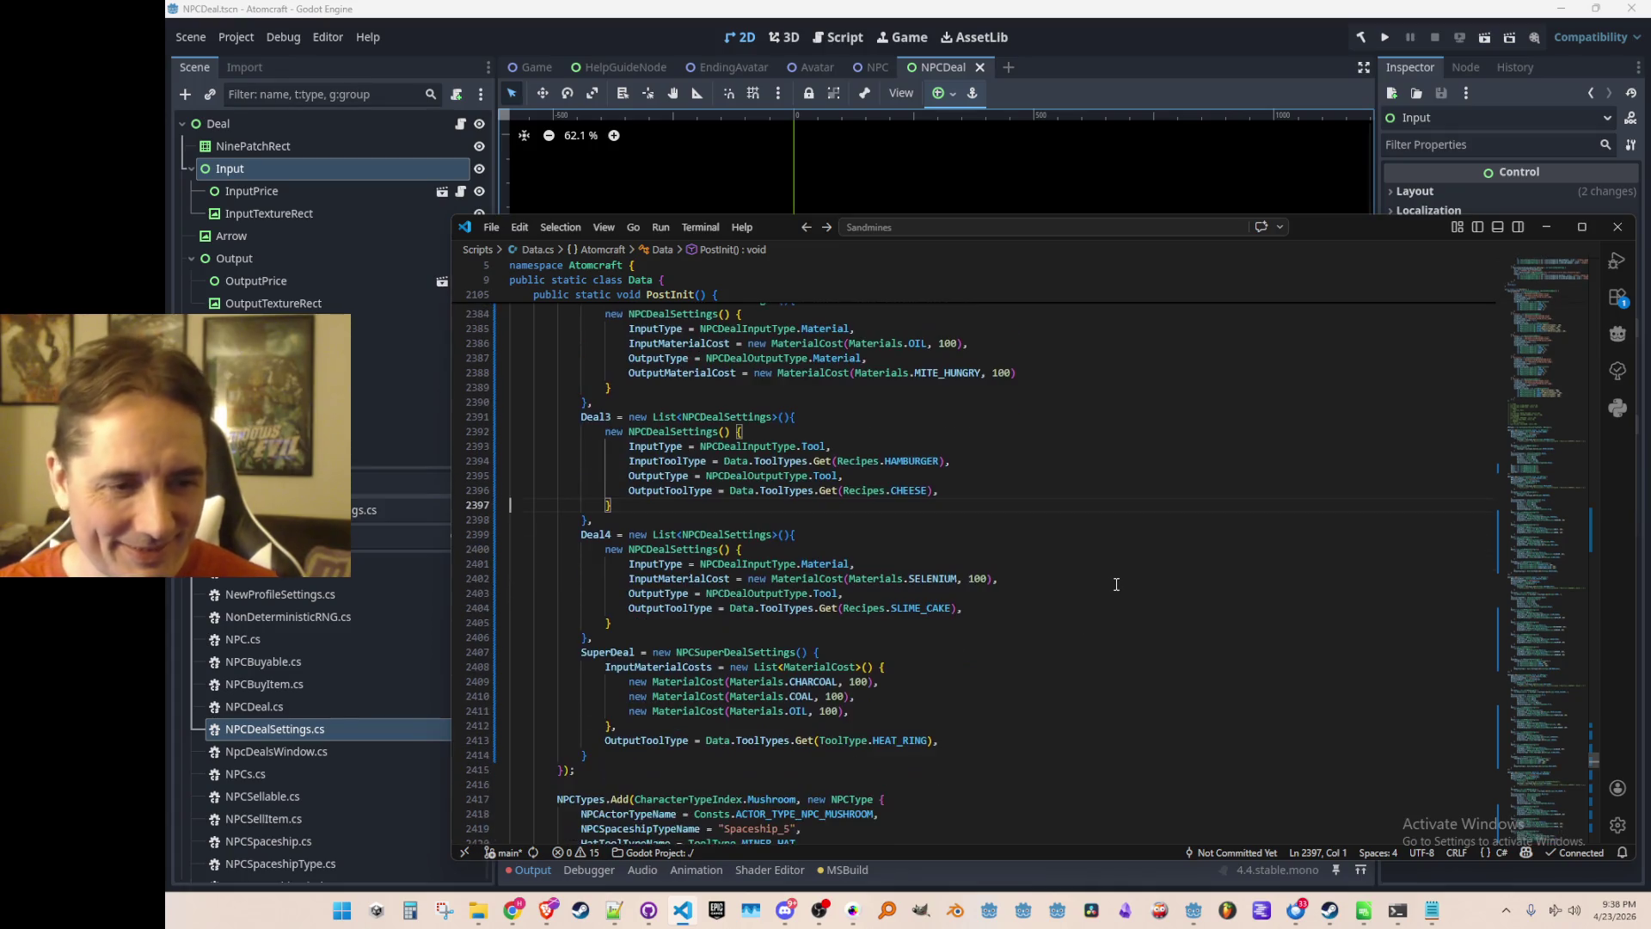
# Make Deal4 yield CHEESE by copying it from Deal3 over SLIME_CAKE.
pyautogui.click(904, 490)
pyautogui.doubleClick(904, 491)
pyautogui.hotkey('ctrl', 'c')
pyautogui.doubleClick(925, 608)
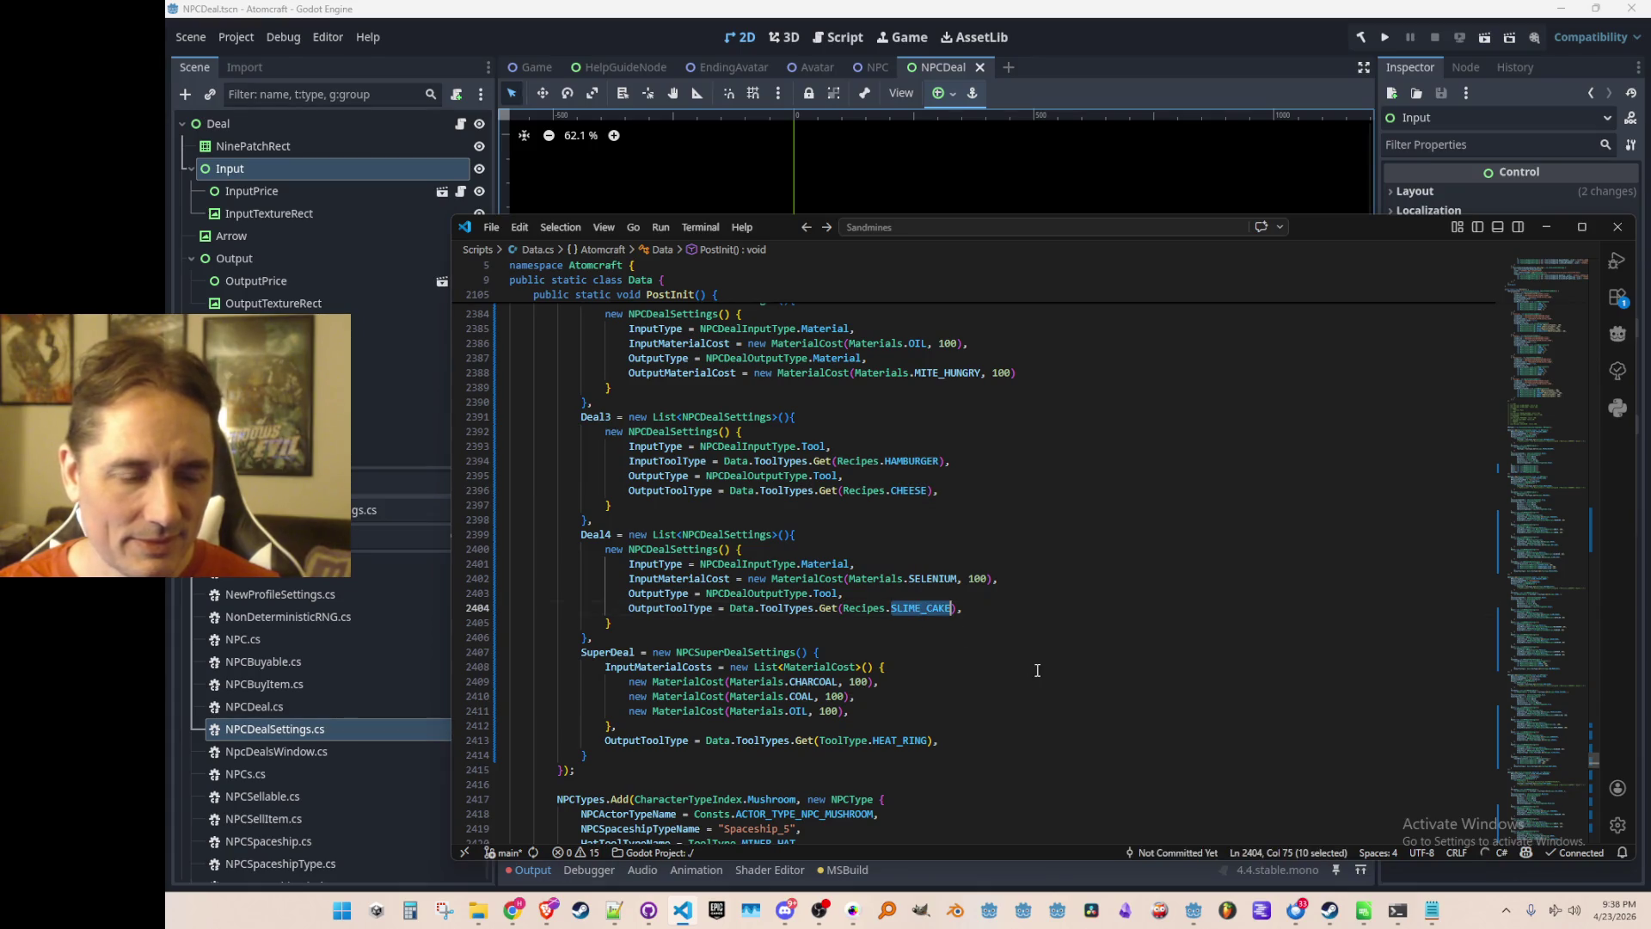
pyautogui.hotkey('ctrl', 'v')
# Replace SELENIUM with WINE as Deal4's input material.
pyautogui.press('Up')
pyautogui.press('Up')
pyautogui.press('Up')
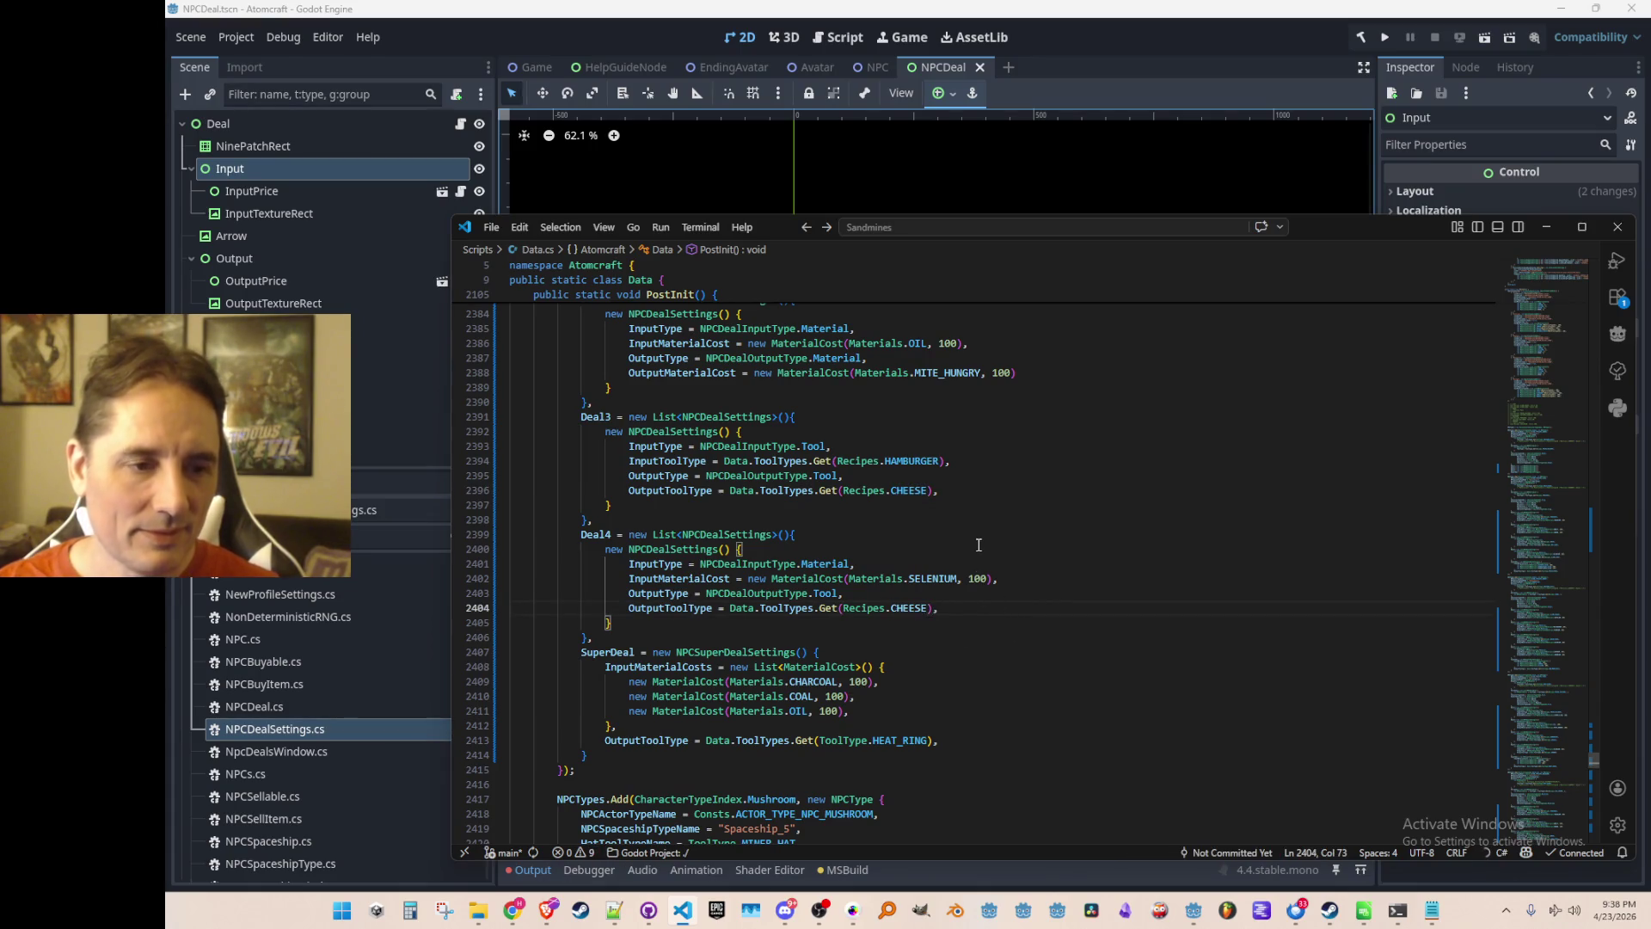
pyautogui.click(933, 579)
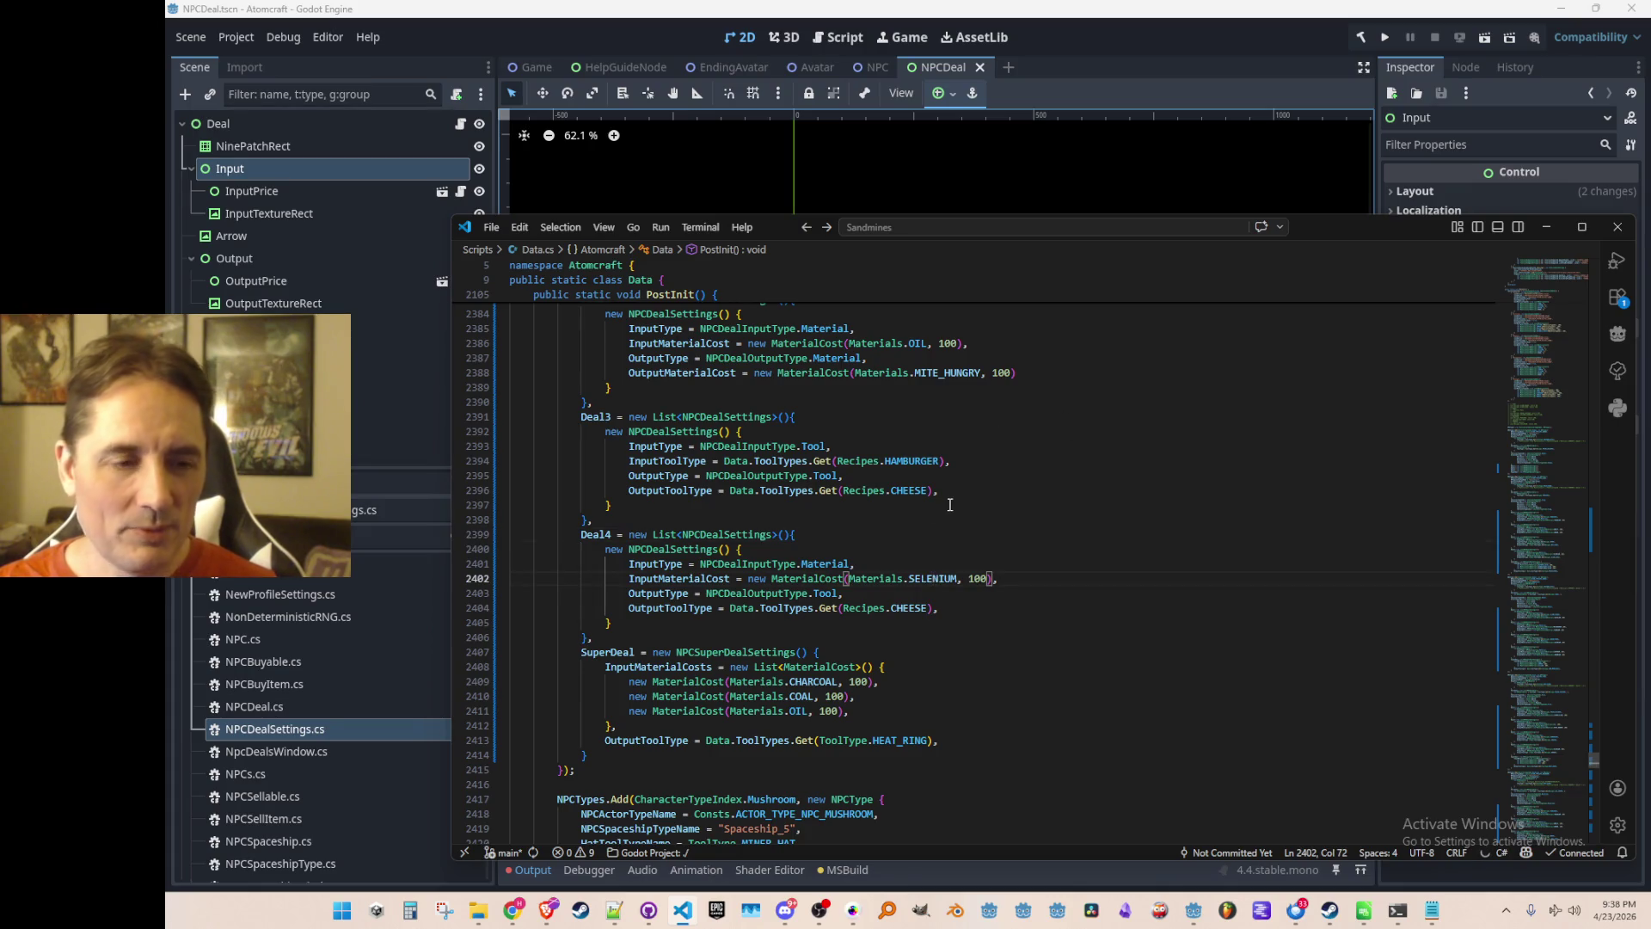
pyautogui.scroll(1, 950, 503)
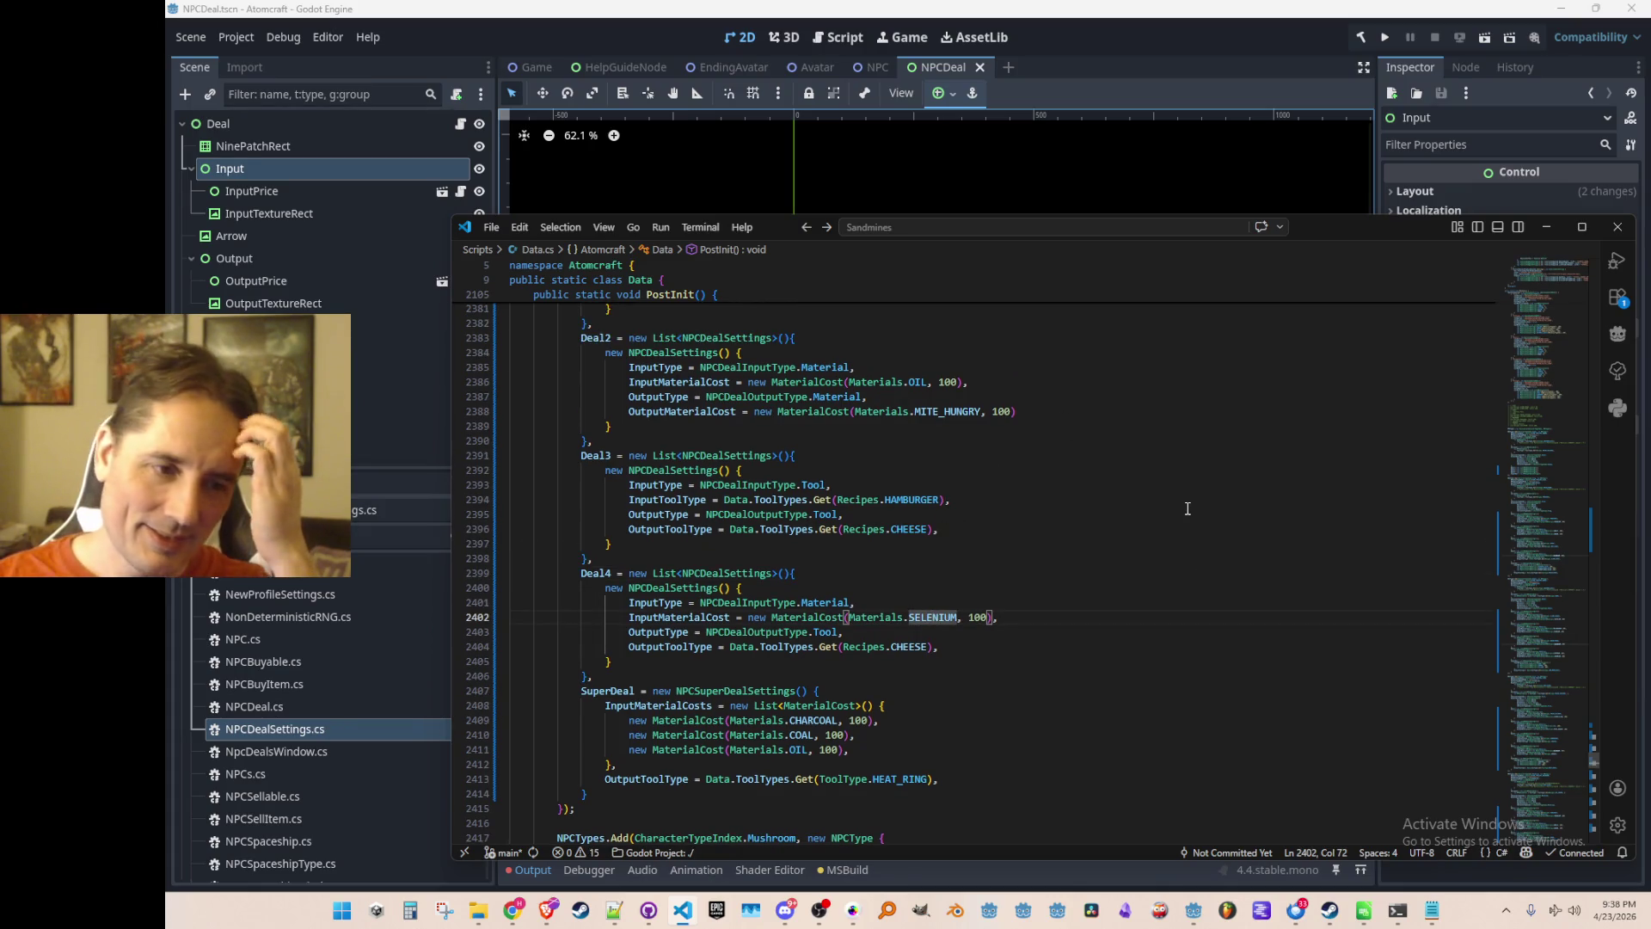
pyautogui.scroll(-1, 1202, 499)
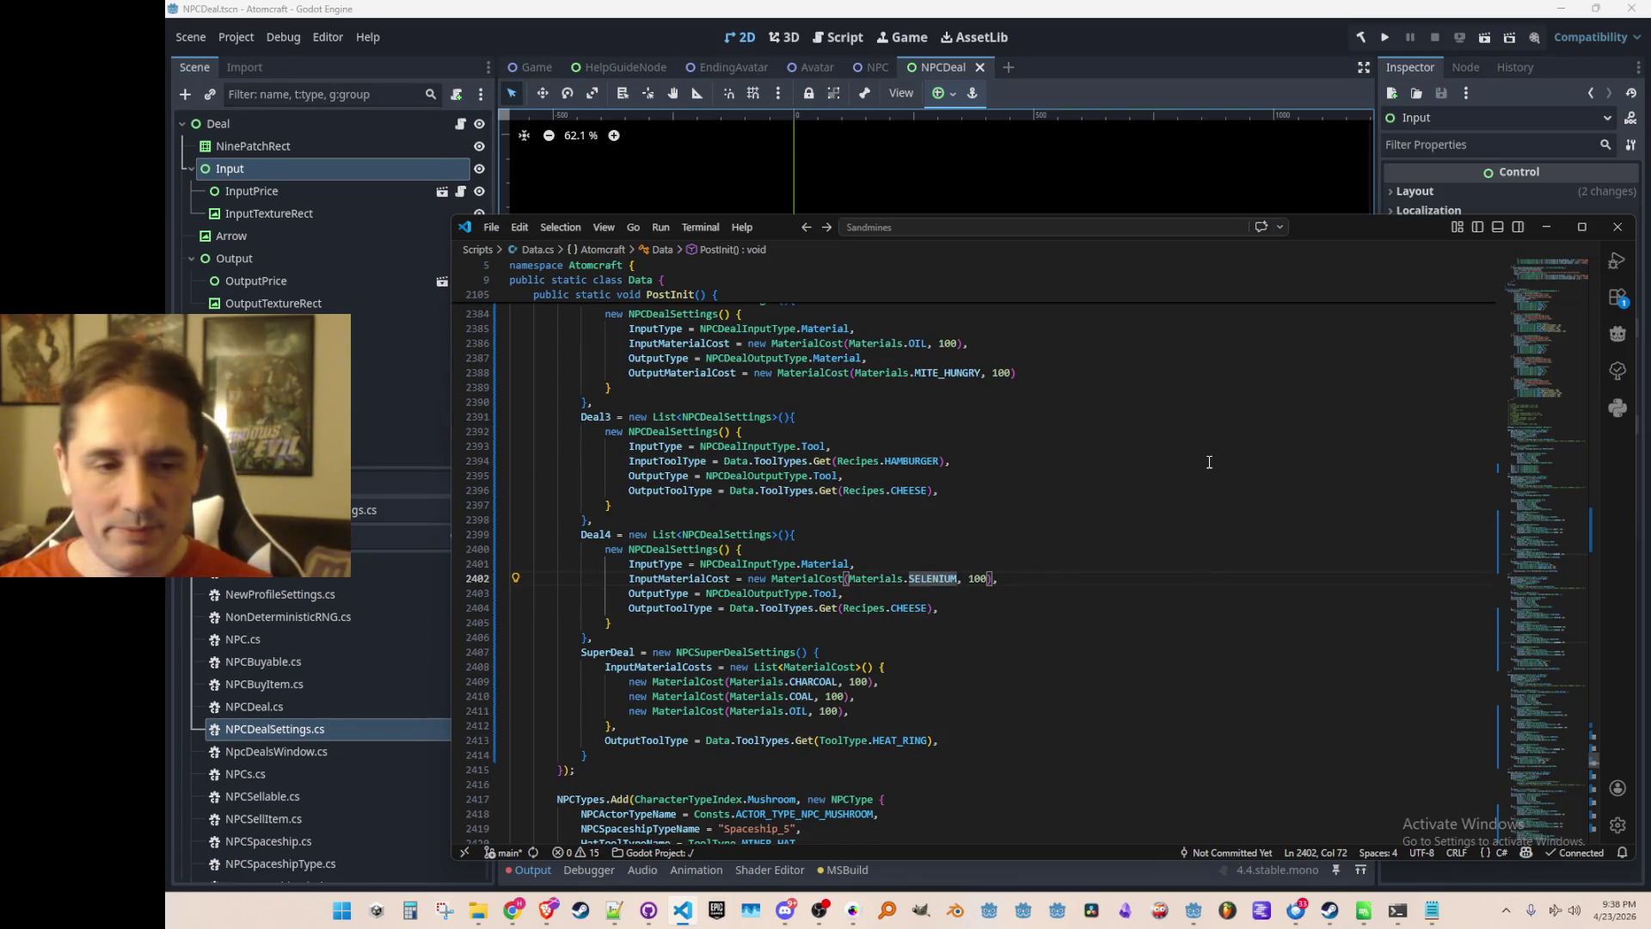
pyautogui.hotkey('ctrl', 'Delete')
pyautogui.write('WINE')
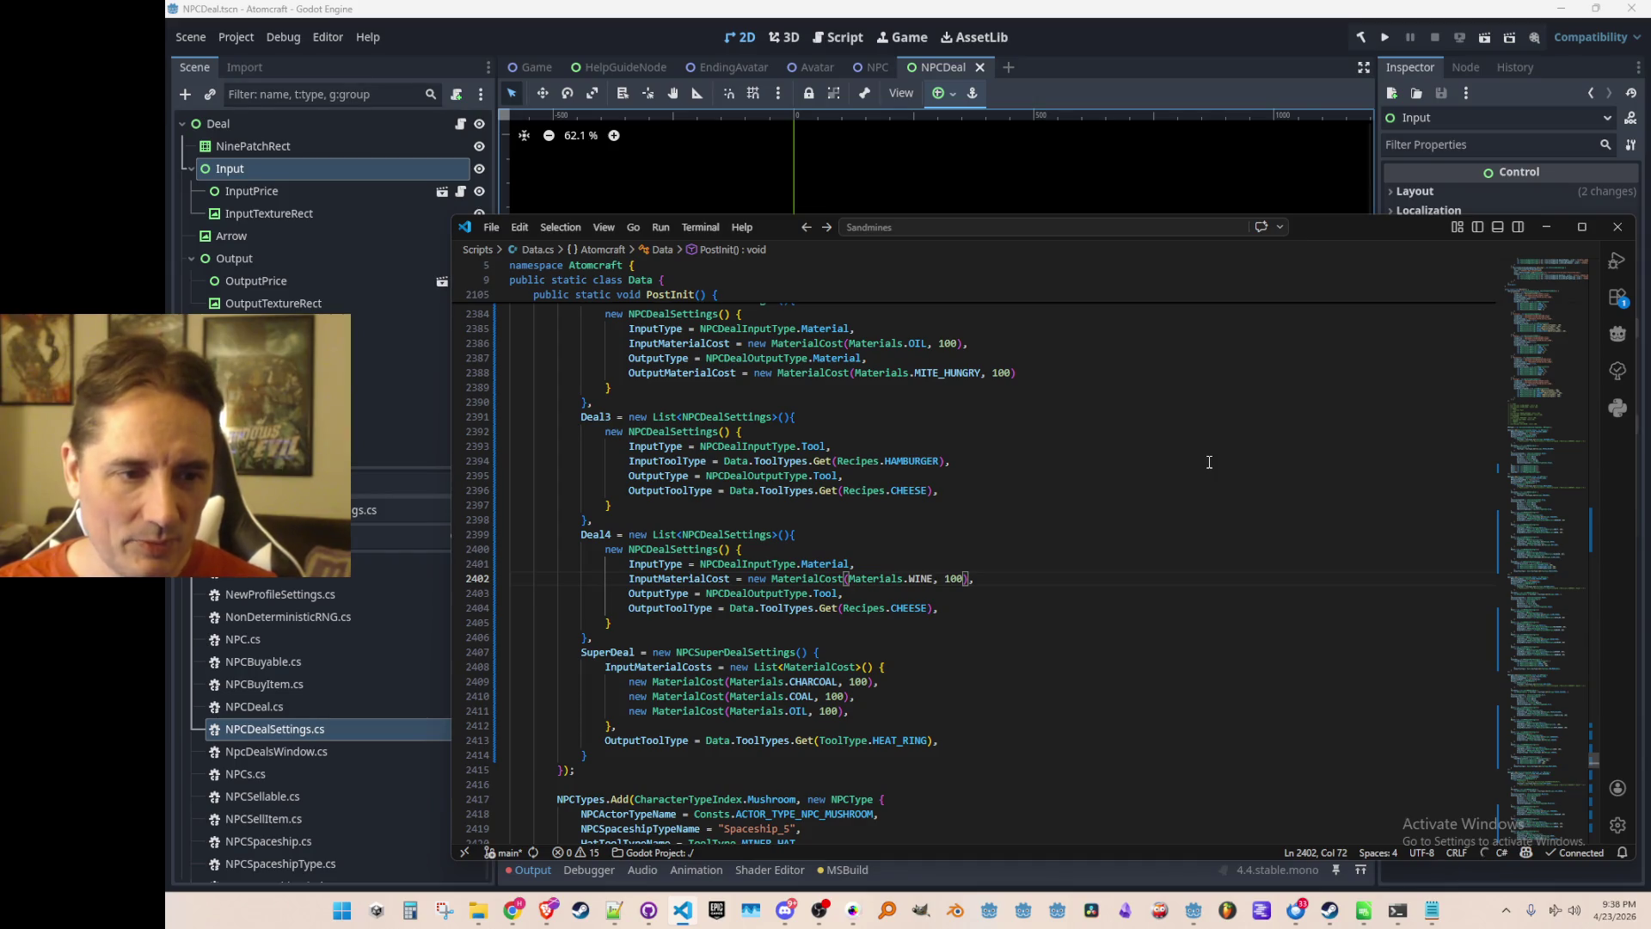
# Jump from OIL in Deal2 to its definition in Materials.cs.
pyautogui.press('Home')
pyautogui.press('Home')
pyautogui.press('Up')
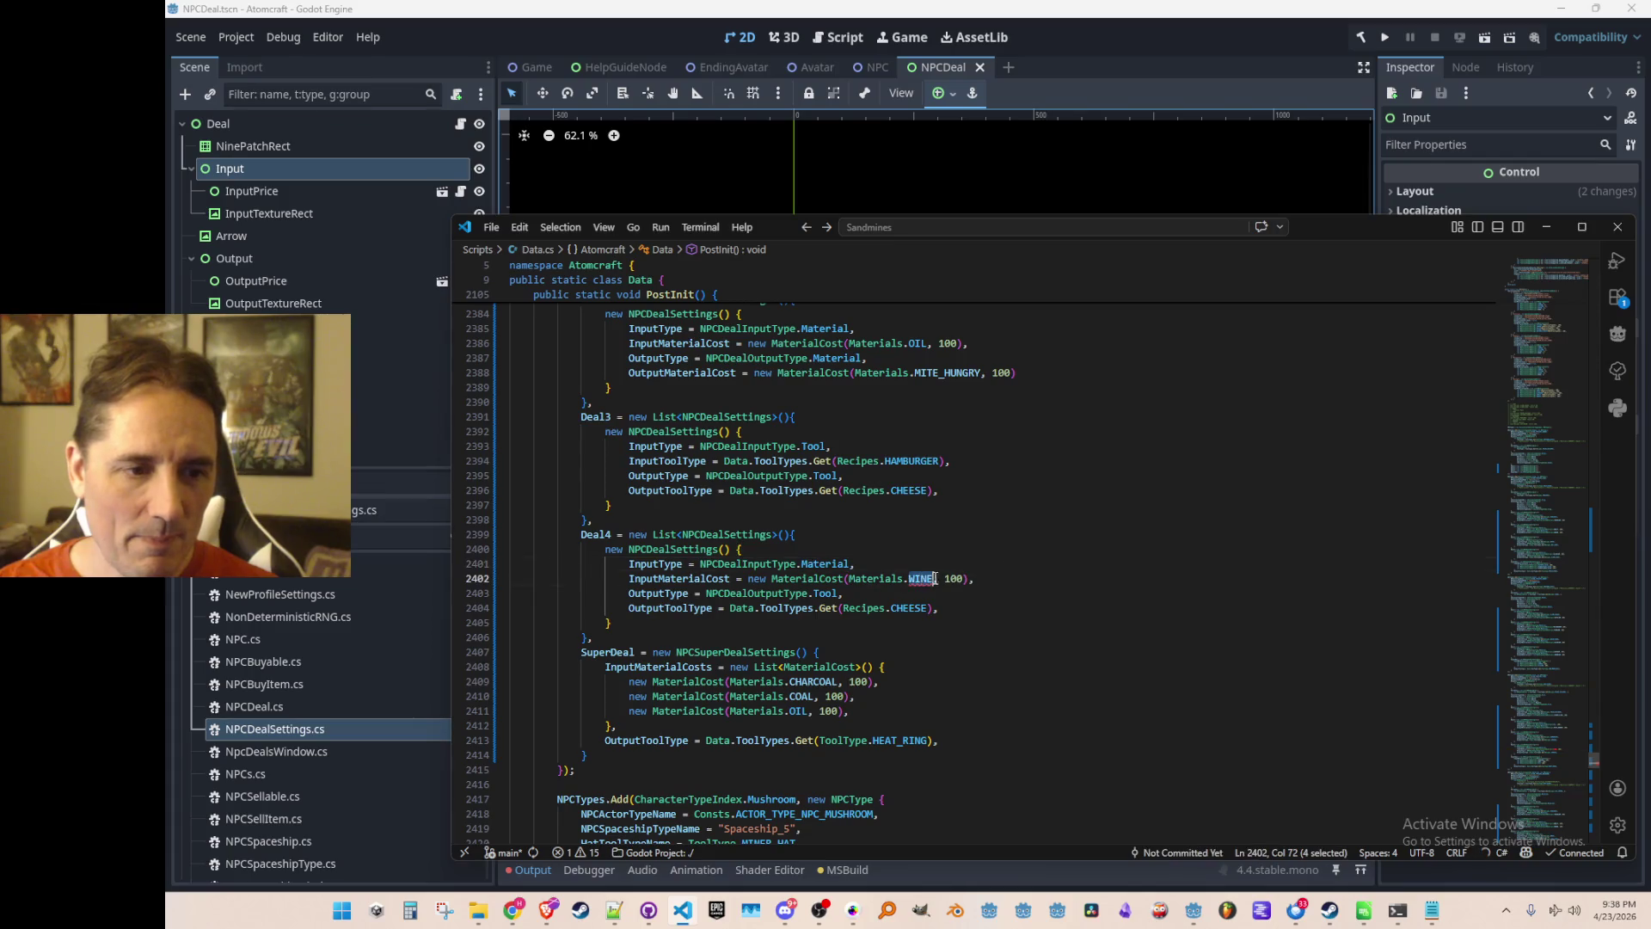
pyautogui.press('Up')
pyautogui.press('Up')
pyautogui.press('Up')
pyautogui.press('End')
pyautogui.scroll(2, 954, 447)
pyautogui.click(958, 420)
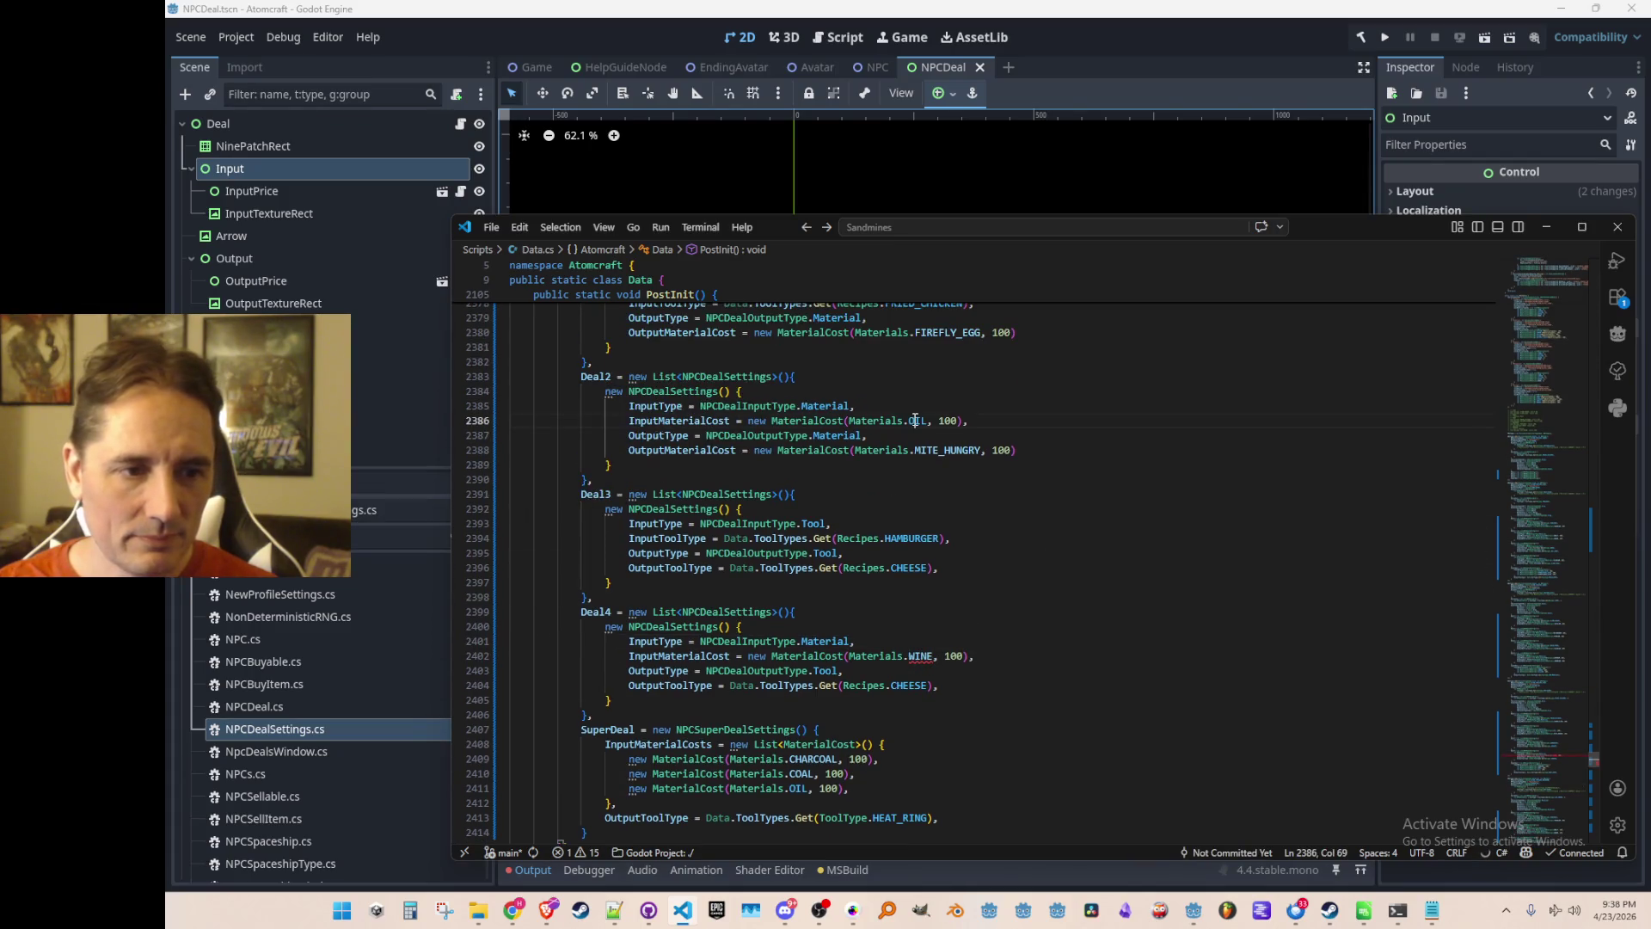
pyautogui.press('F12')
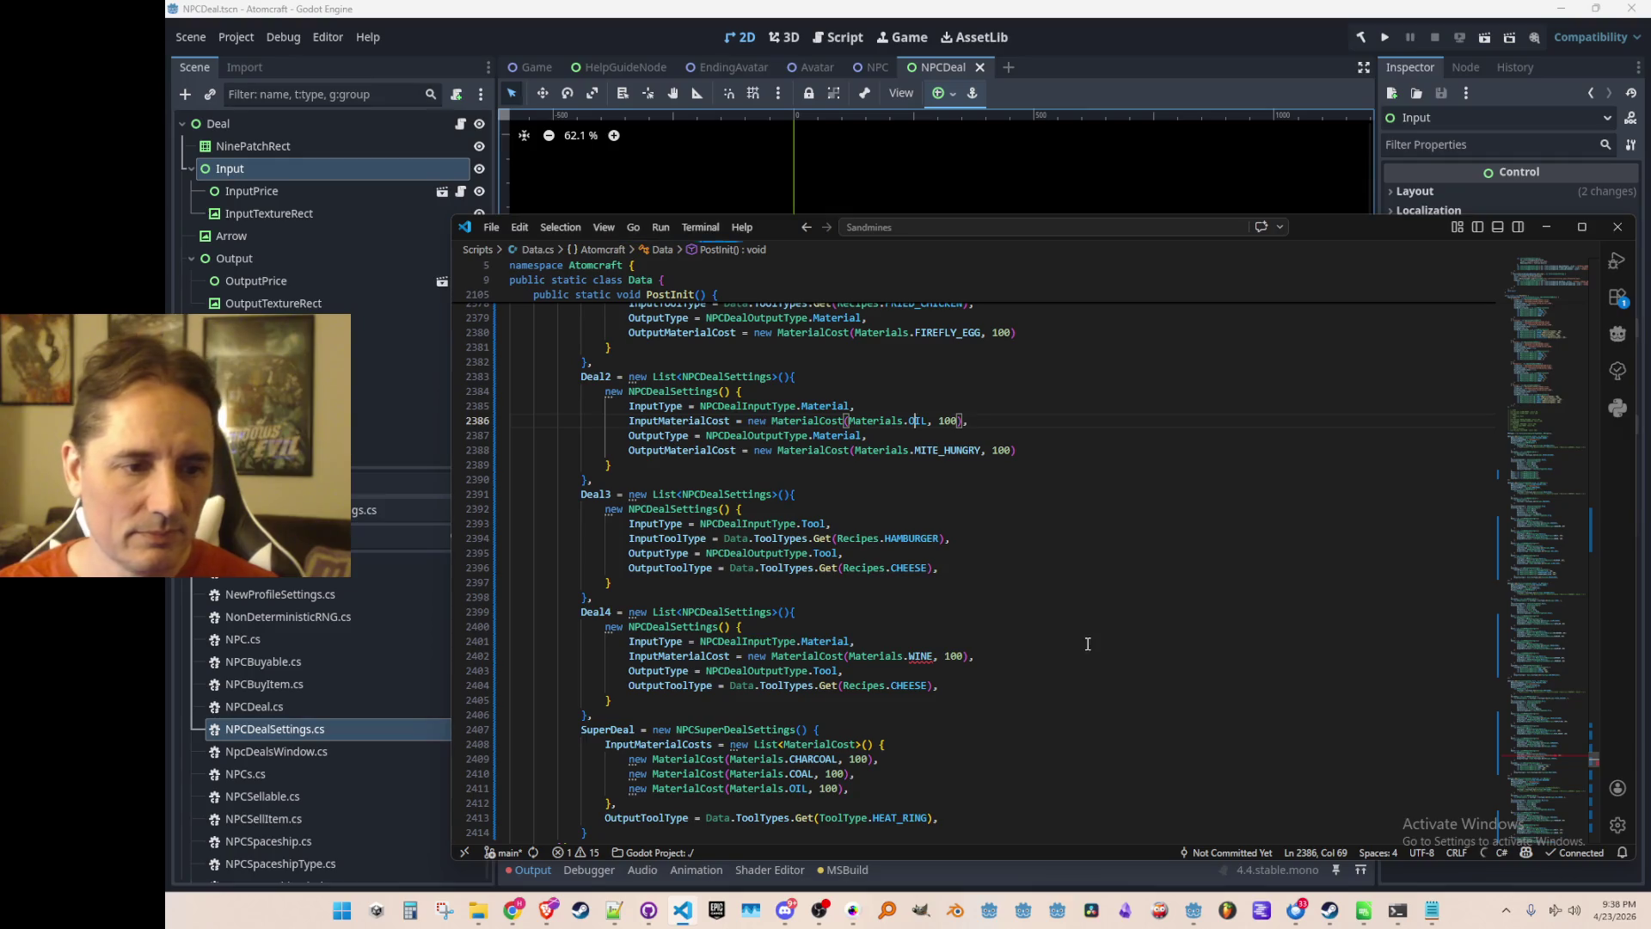
pyautogui.scroll(-10, 1536, 554)
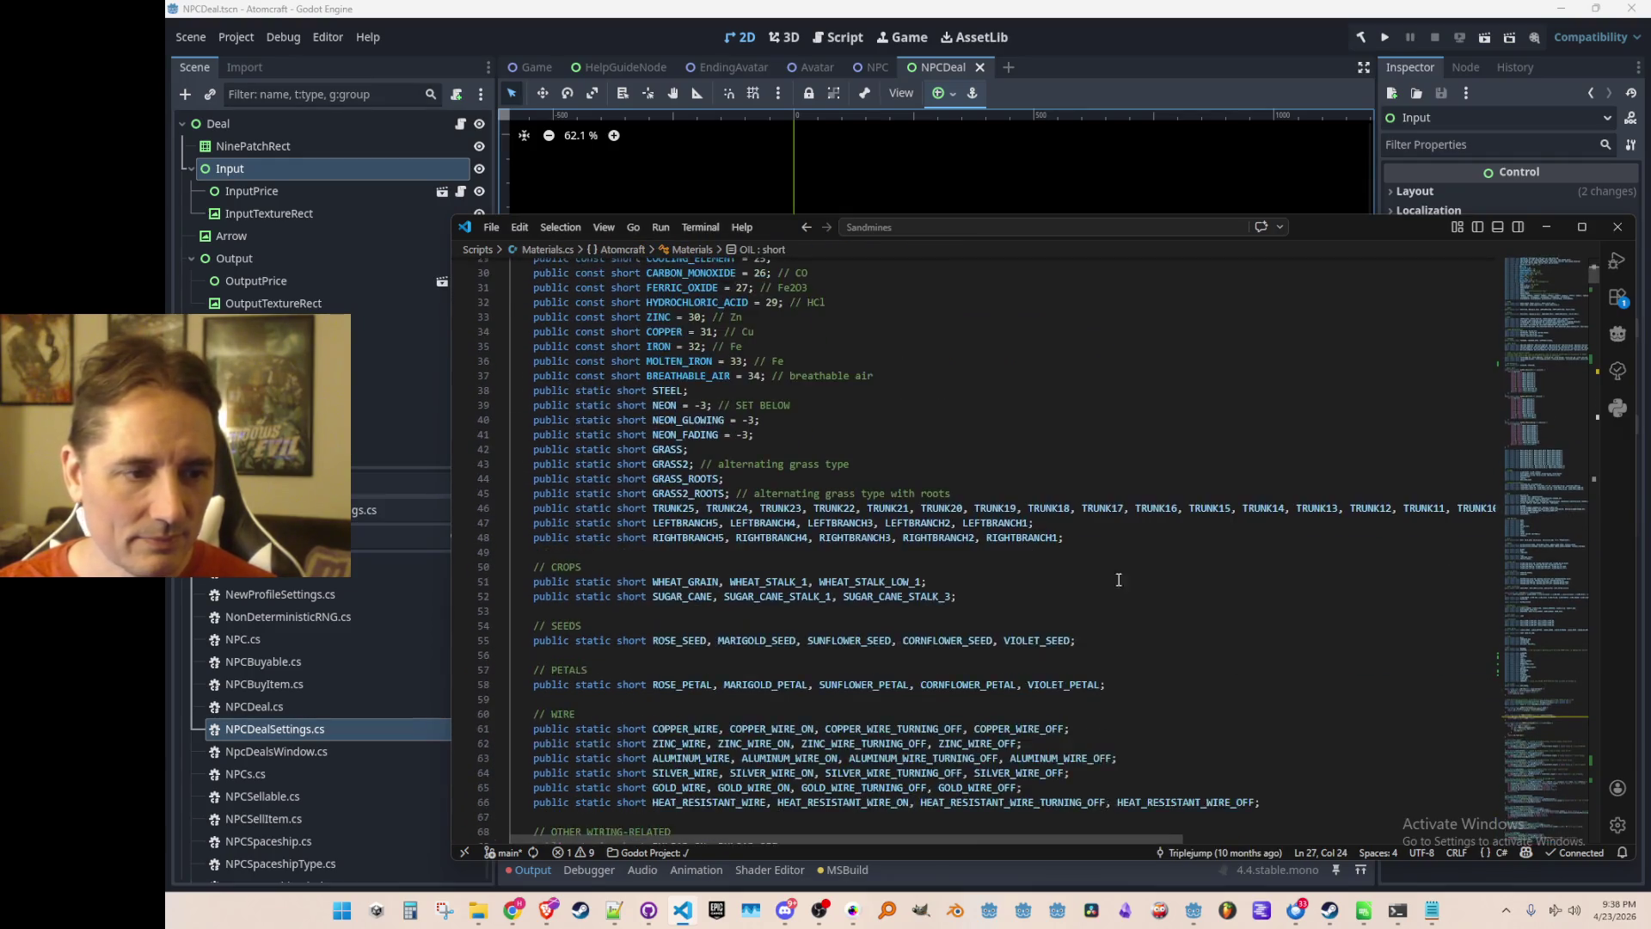
# Start a new public static short material declaration after TANTALUM in Materials.cs.
pyautogui.click(1536, 554)
pyautogui.scroll(-8, 1535, 430)
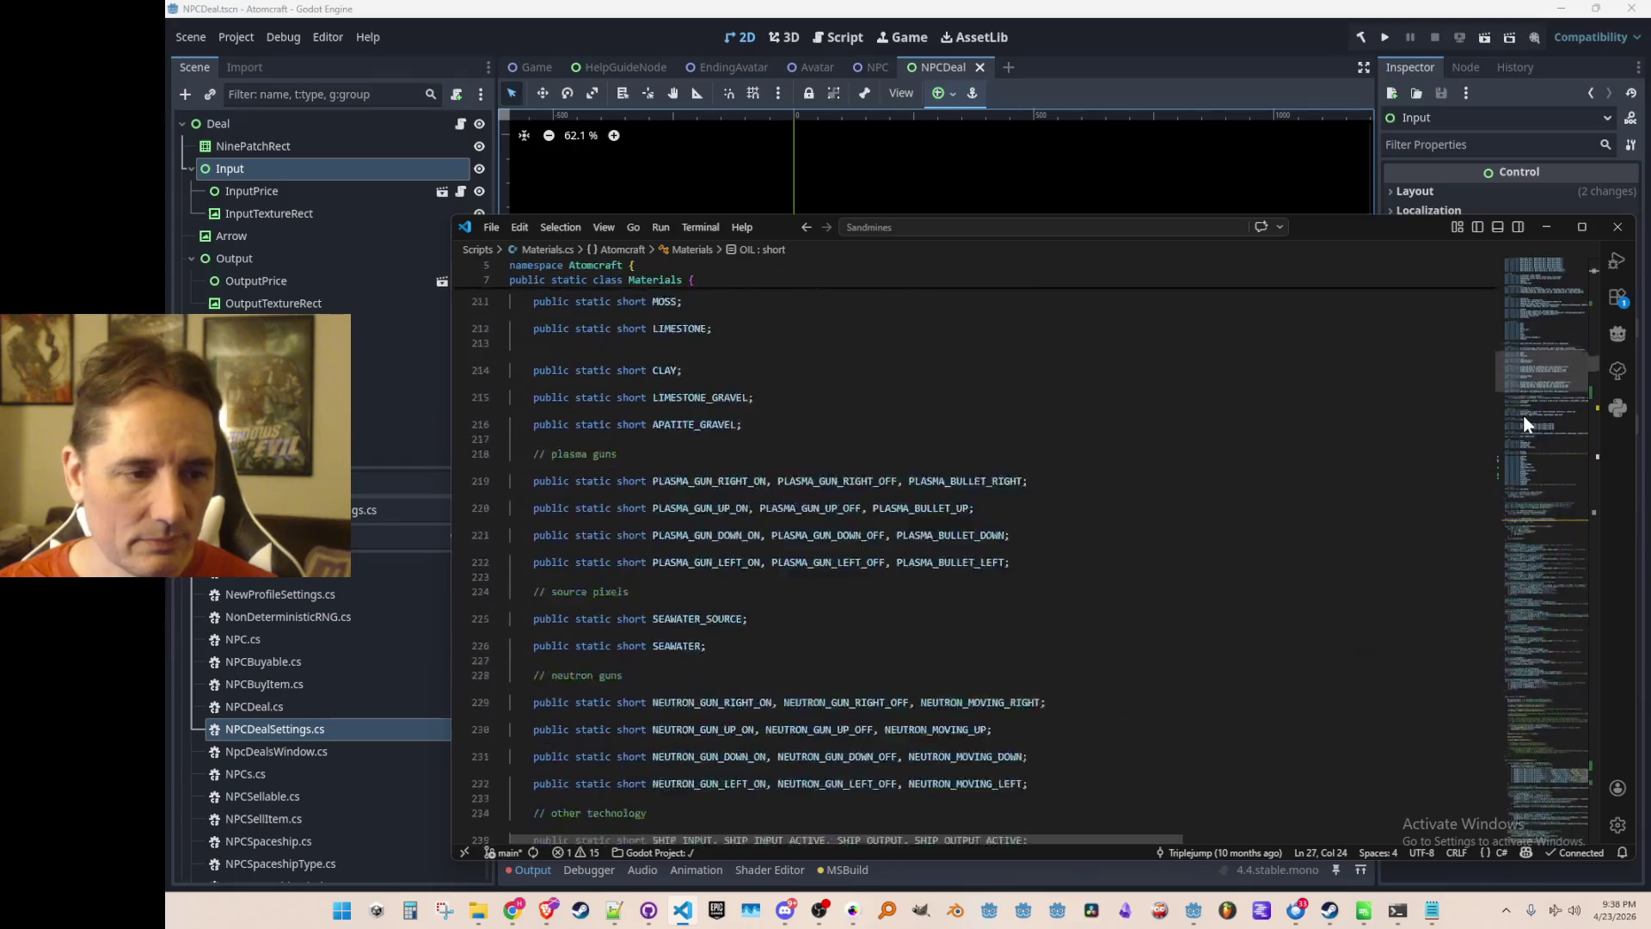
pyautogui.scroll(-3, 1517, 447)
pyautogui.click(1309, 585)
pyautogui.hotkey('ctrl', 'shift', 'Return')
pyautogui.write('public')
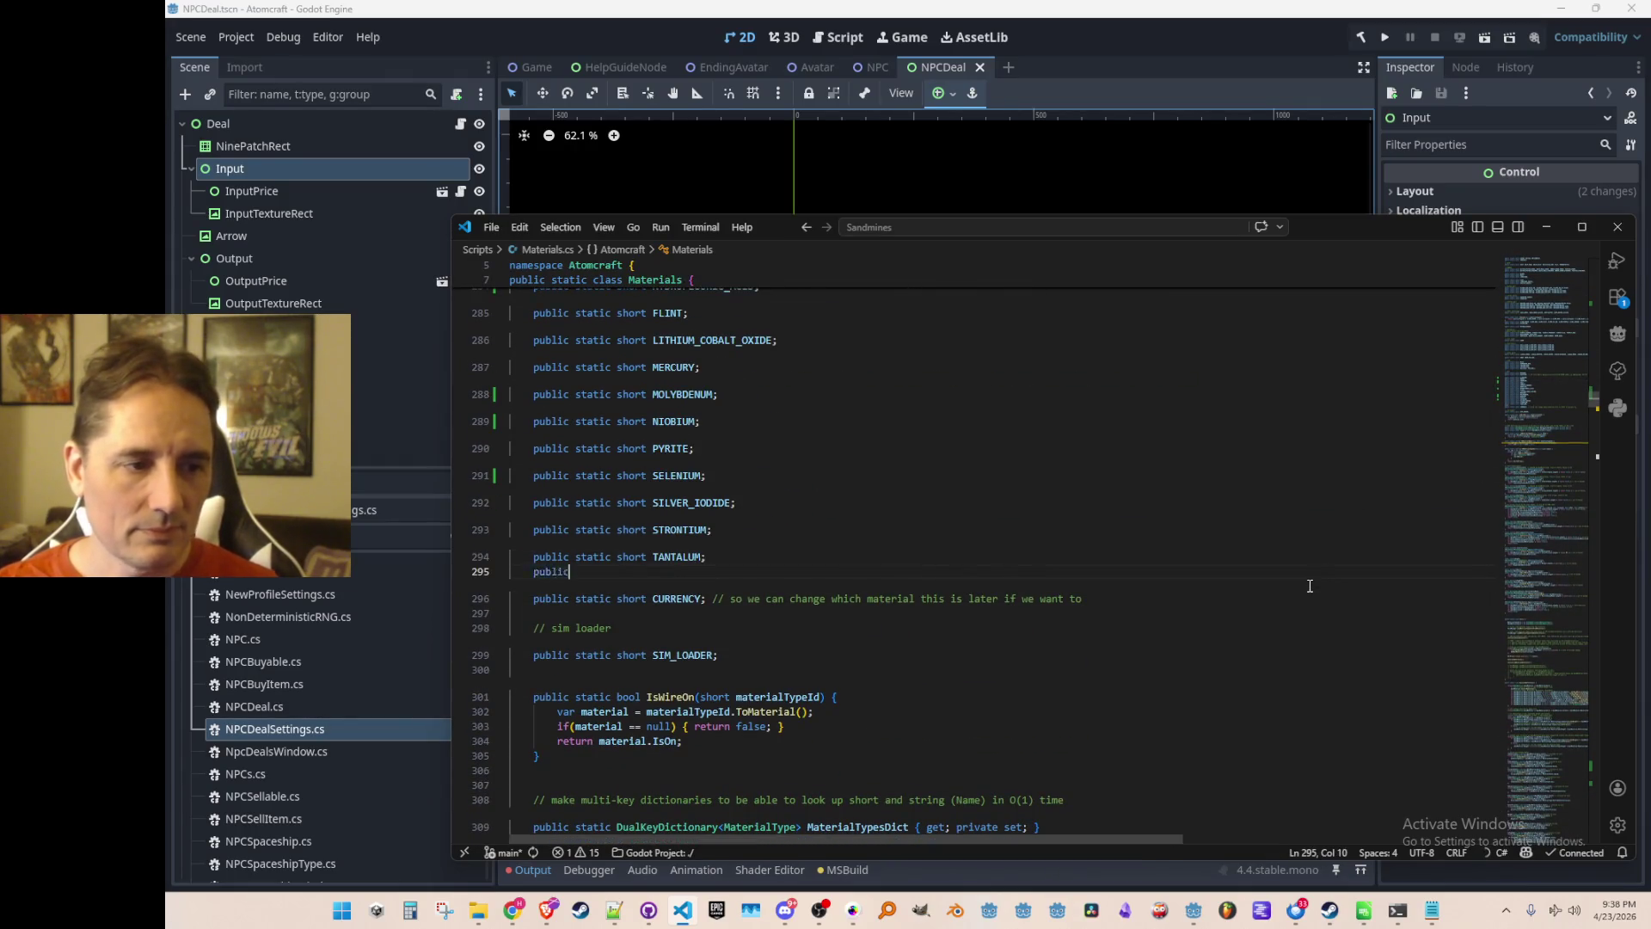
pyautogui.write(' static short WINE;')
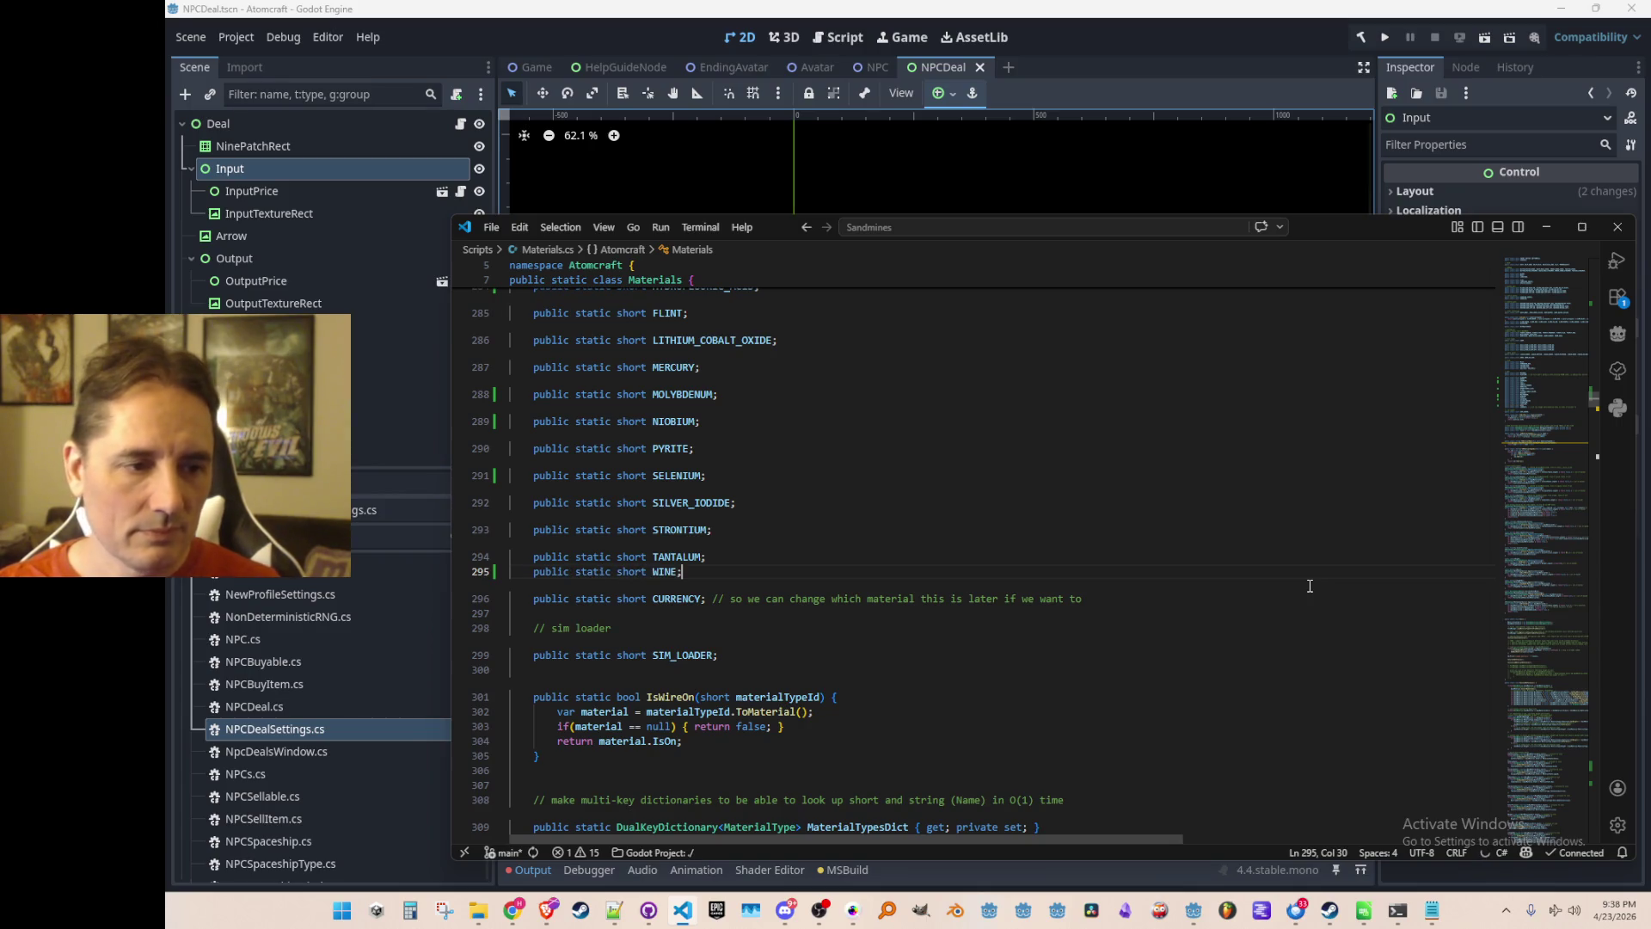
# Add the initializer WINE = GetBaseMaterialId(Strings.WINE) after TANTALUM's.
pyautogui.hotkey('ctrl', 'f')
pyautogui.press('Return')
pyautogui.press('Escape')
pyautogui.press('End')
pyautogui.press('Return')
pyautogui.press('Return')
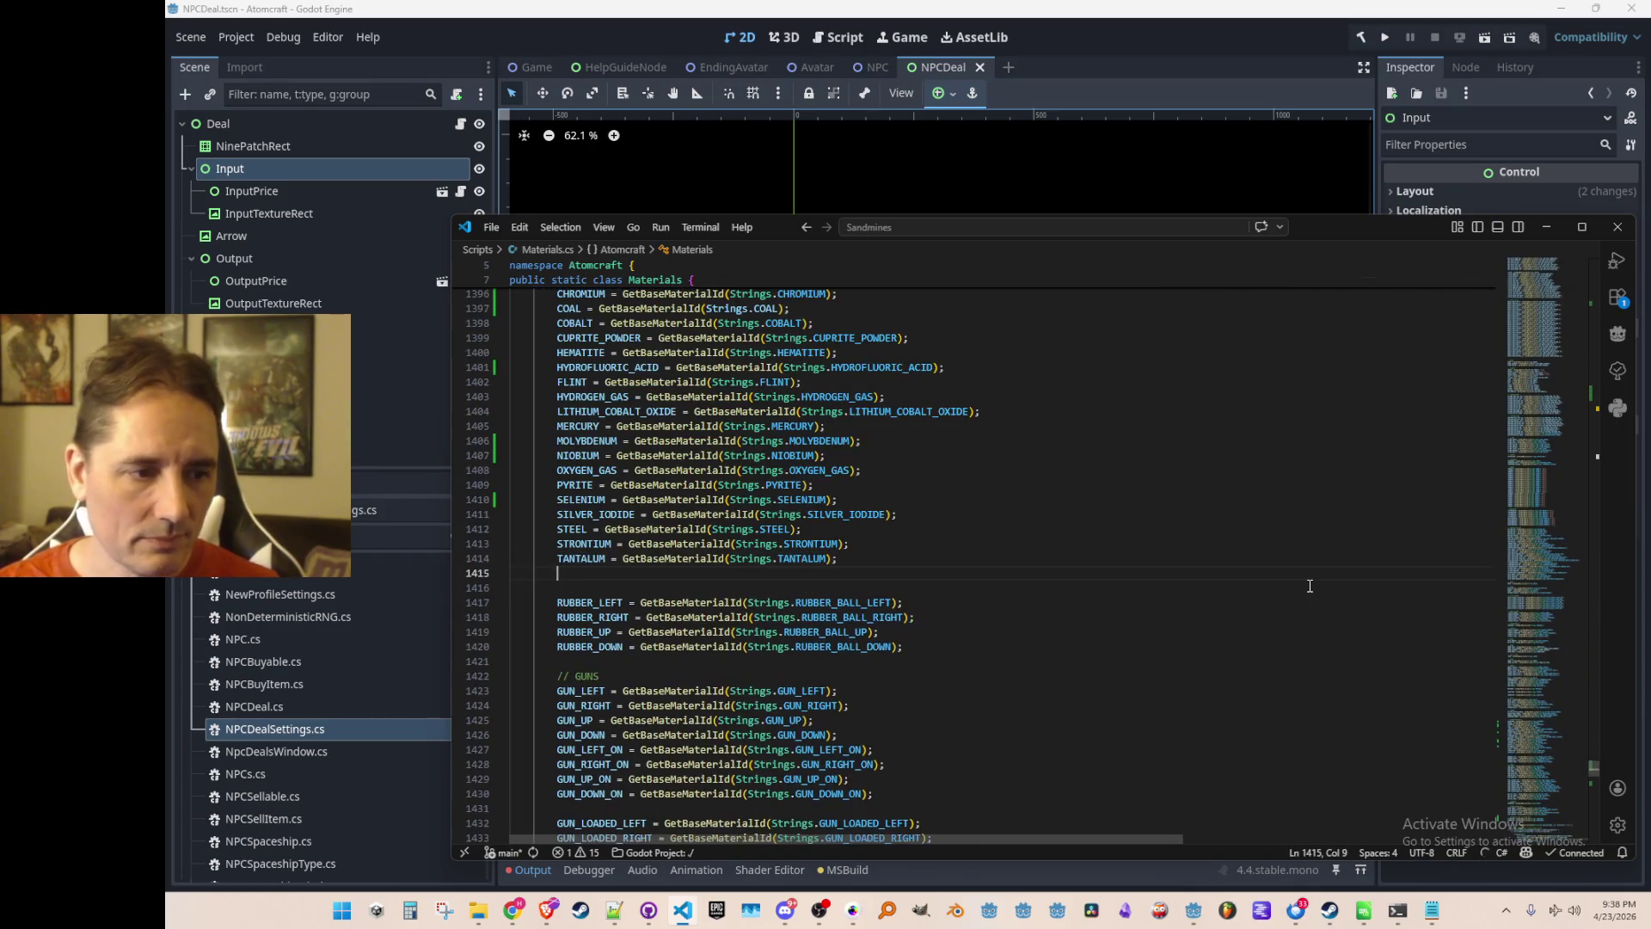
pyautogui.write('WINE')
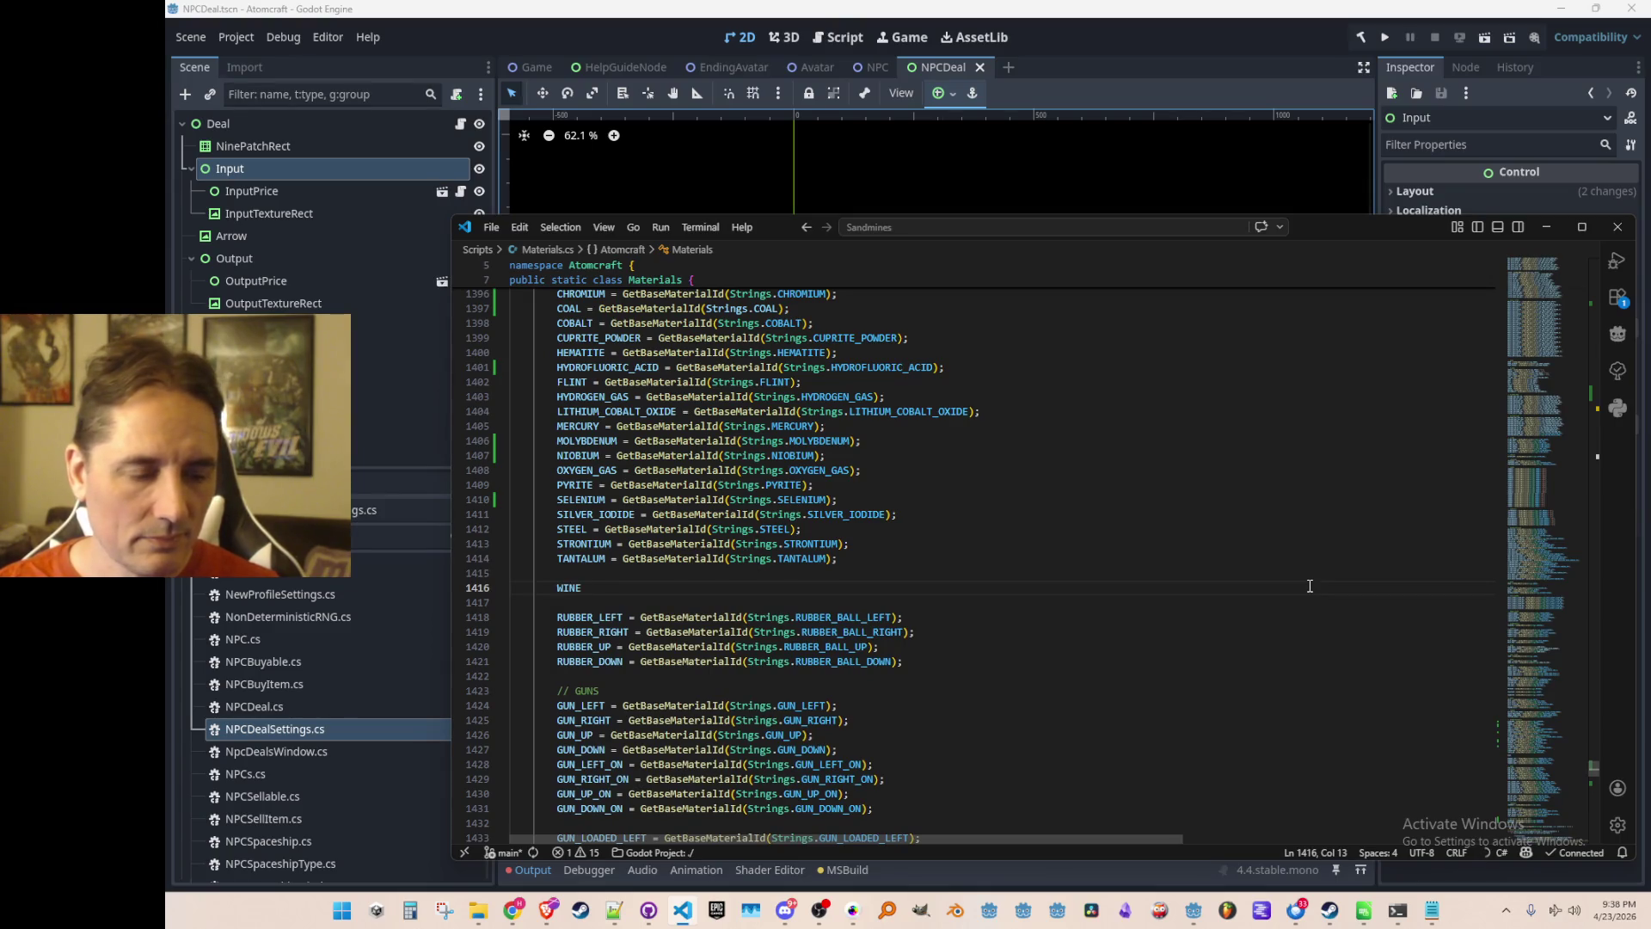
pyautogui.write(' =')
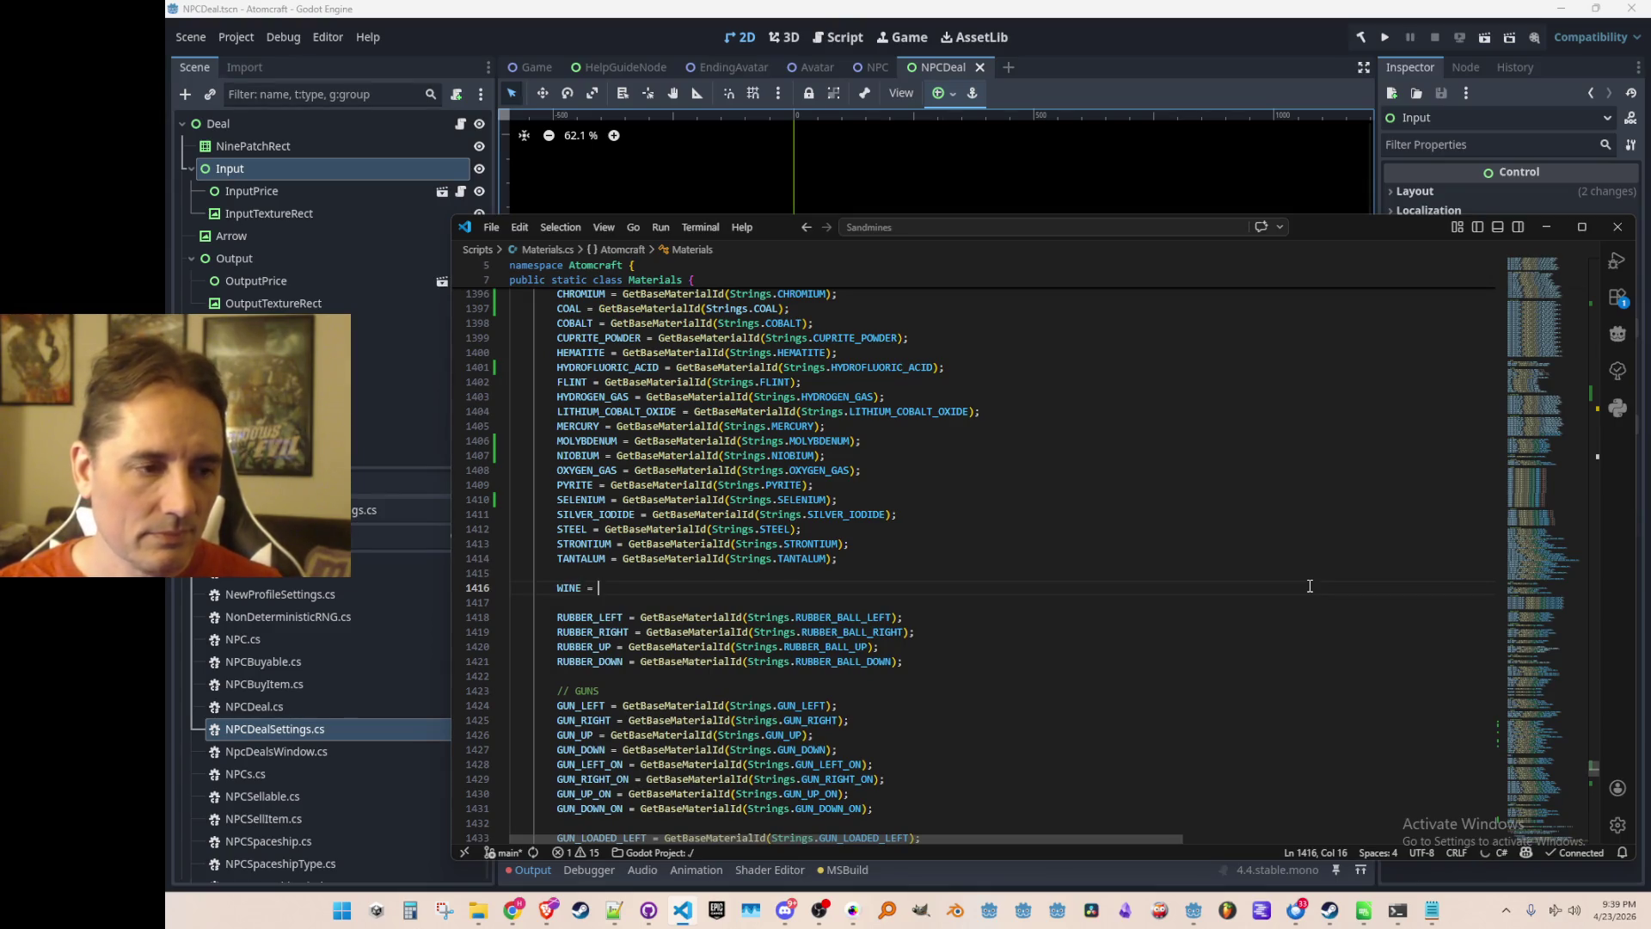
pyautogui.press('Up')
pyautogui.press('Up')
pyautogui.press('Up')
pyautogui.press('Down')
pyautogui.hotkey('shift', 'End')
pyautogui.press('Tab')
pyautogui.press('Tab')
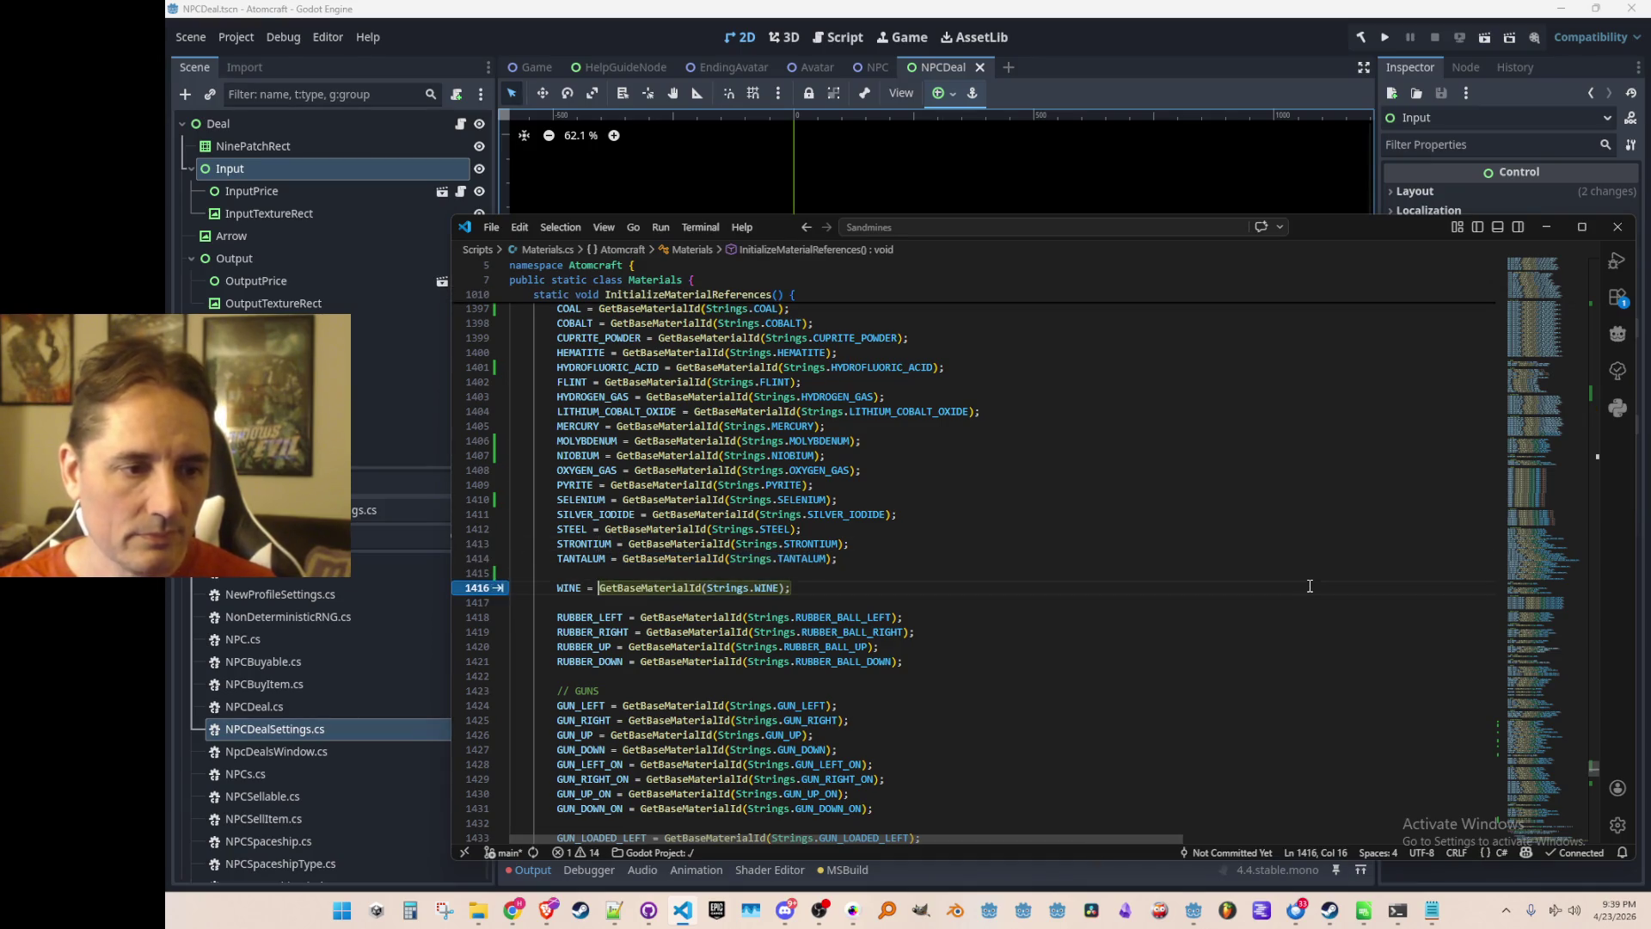
# Return to the NPC deals in Data.cs.
pyautogui.press('Up')
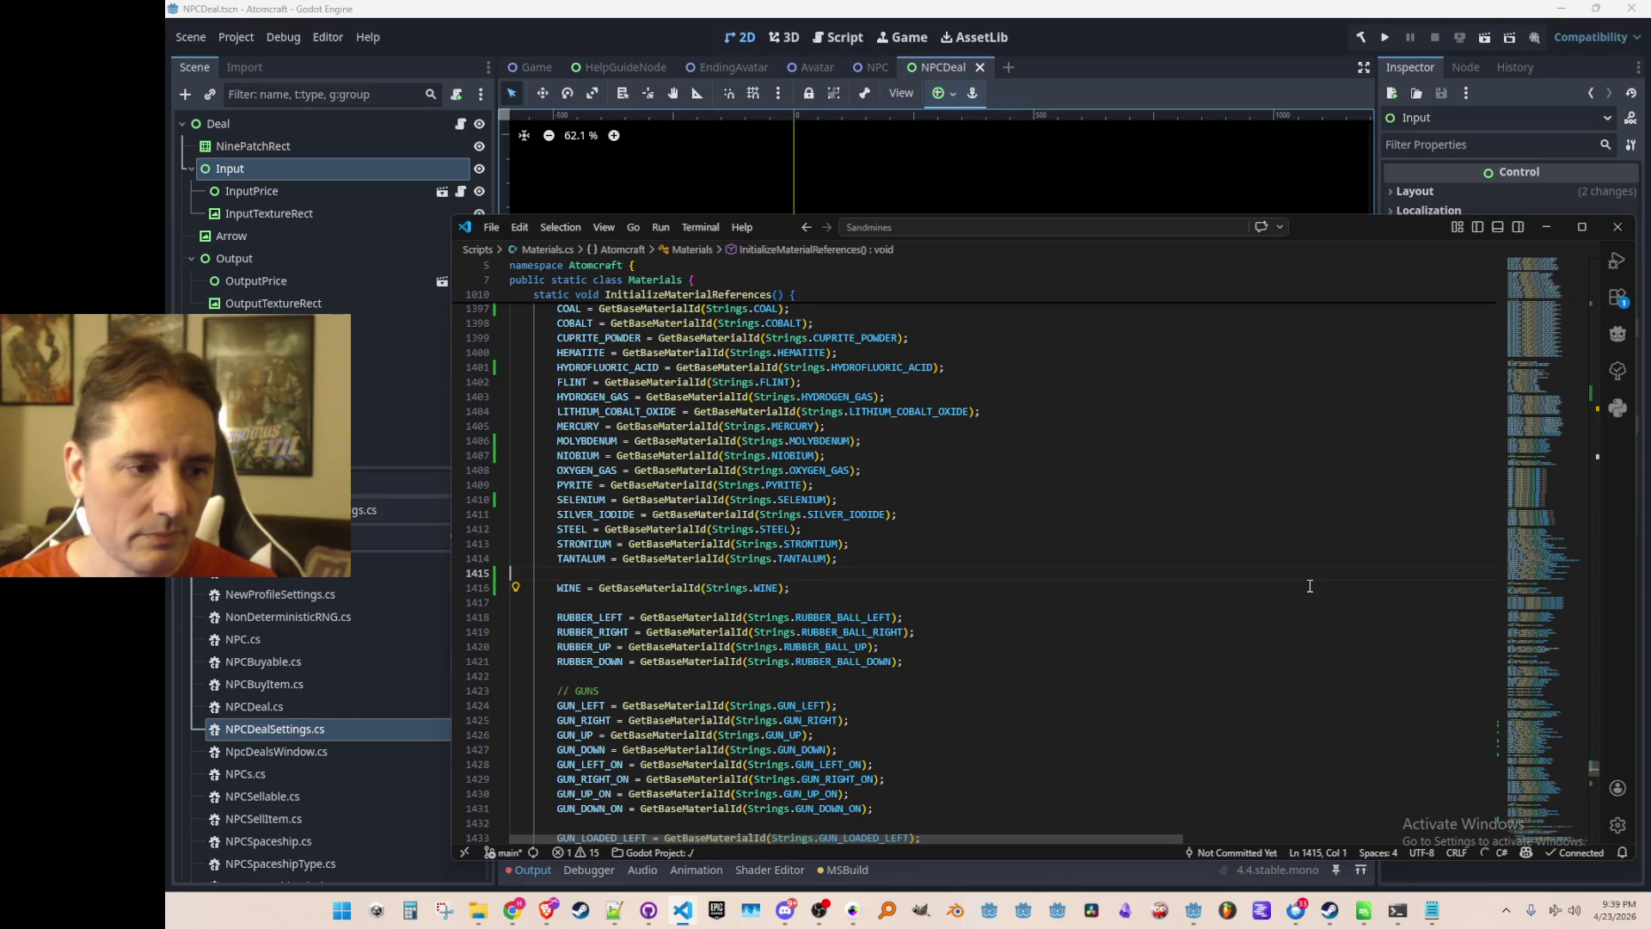
pyautogui.press('F12')
pyautogui.hotkey('alt', 'Left')
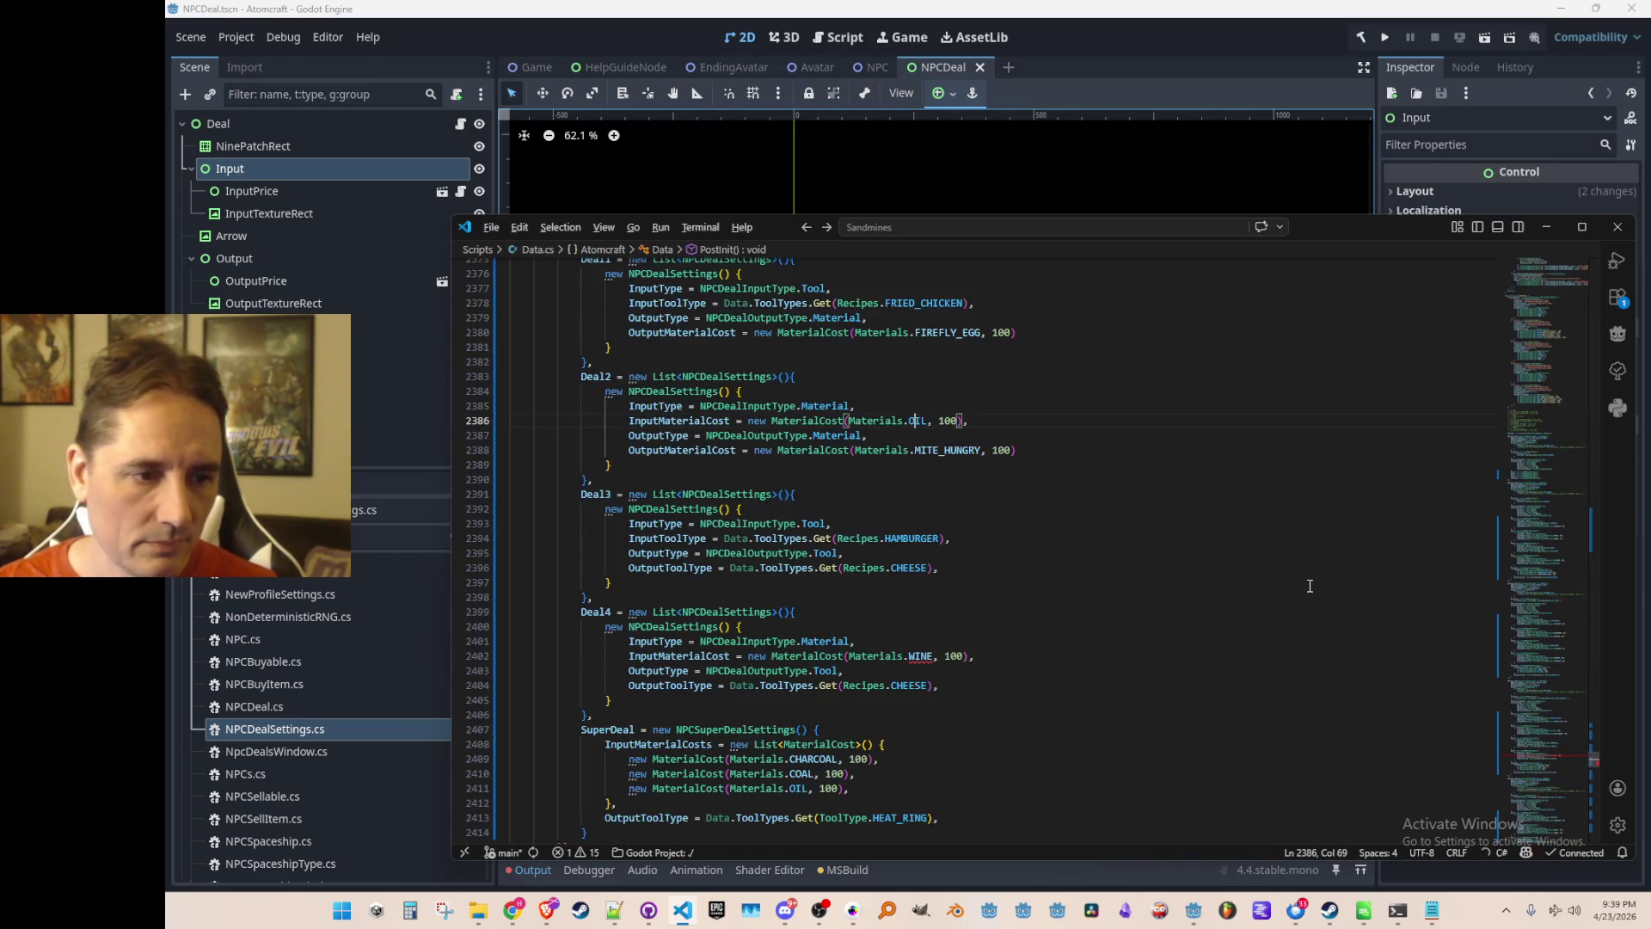
# Review the OIL and CHARCOAL costs in the Snowman super deal.
pyautogui.press('Down')
pyautogui.scroll(-5, 1315, 558)
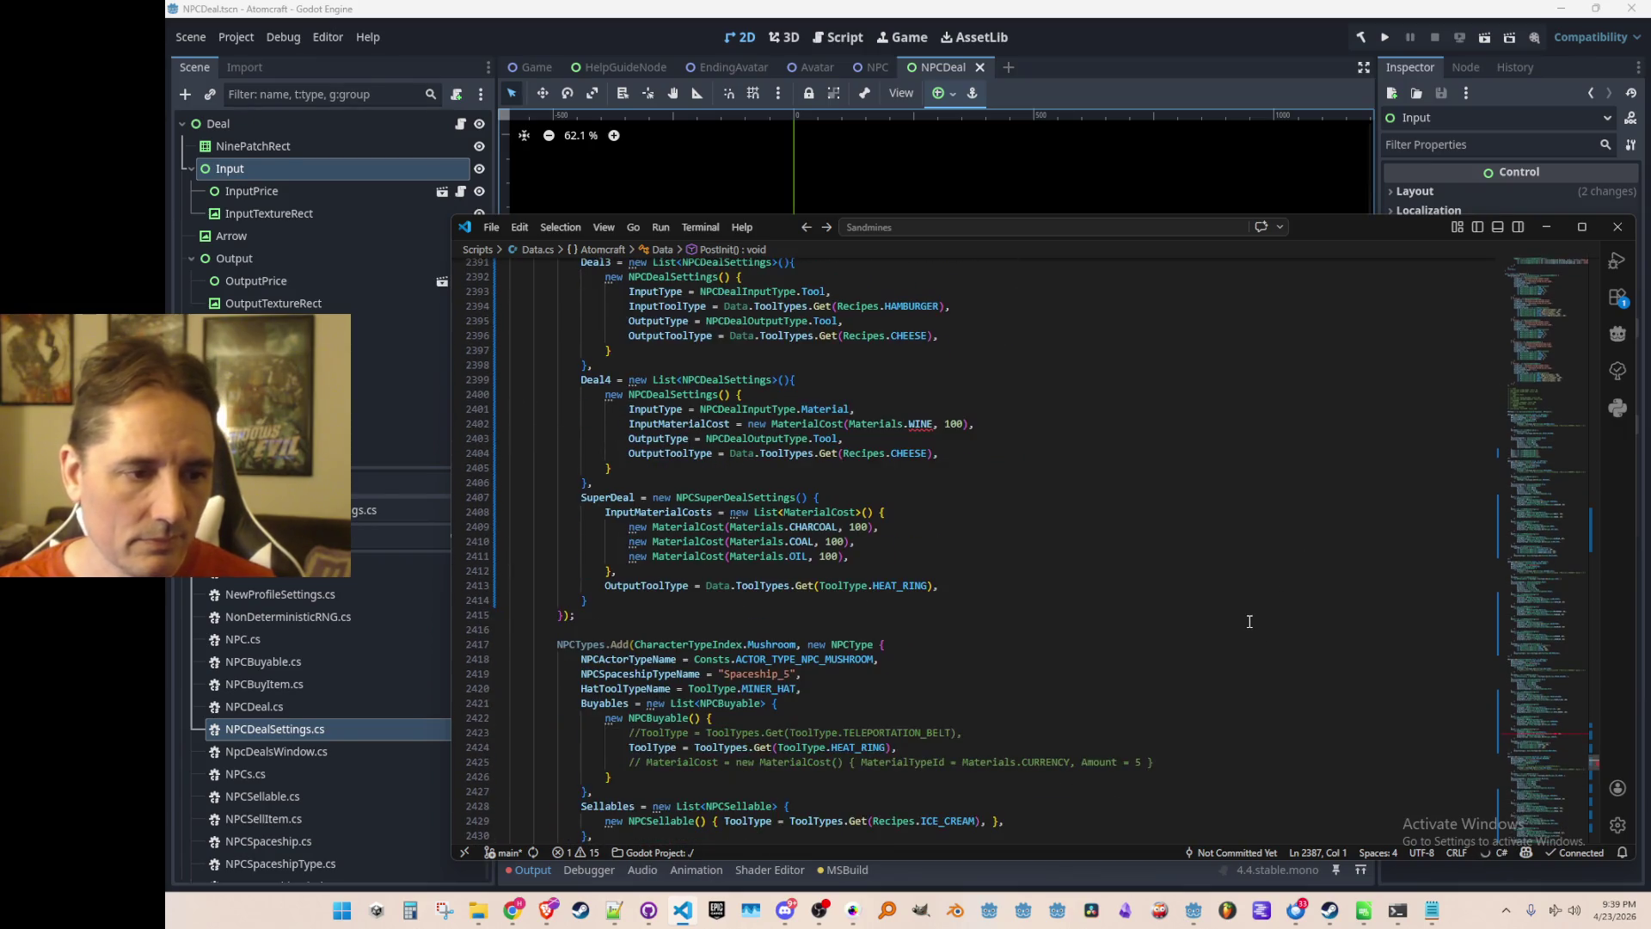
pyautogui.click(1249, 619)
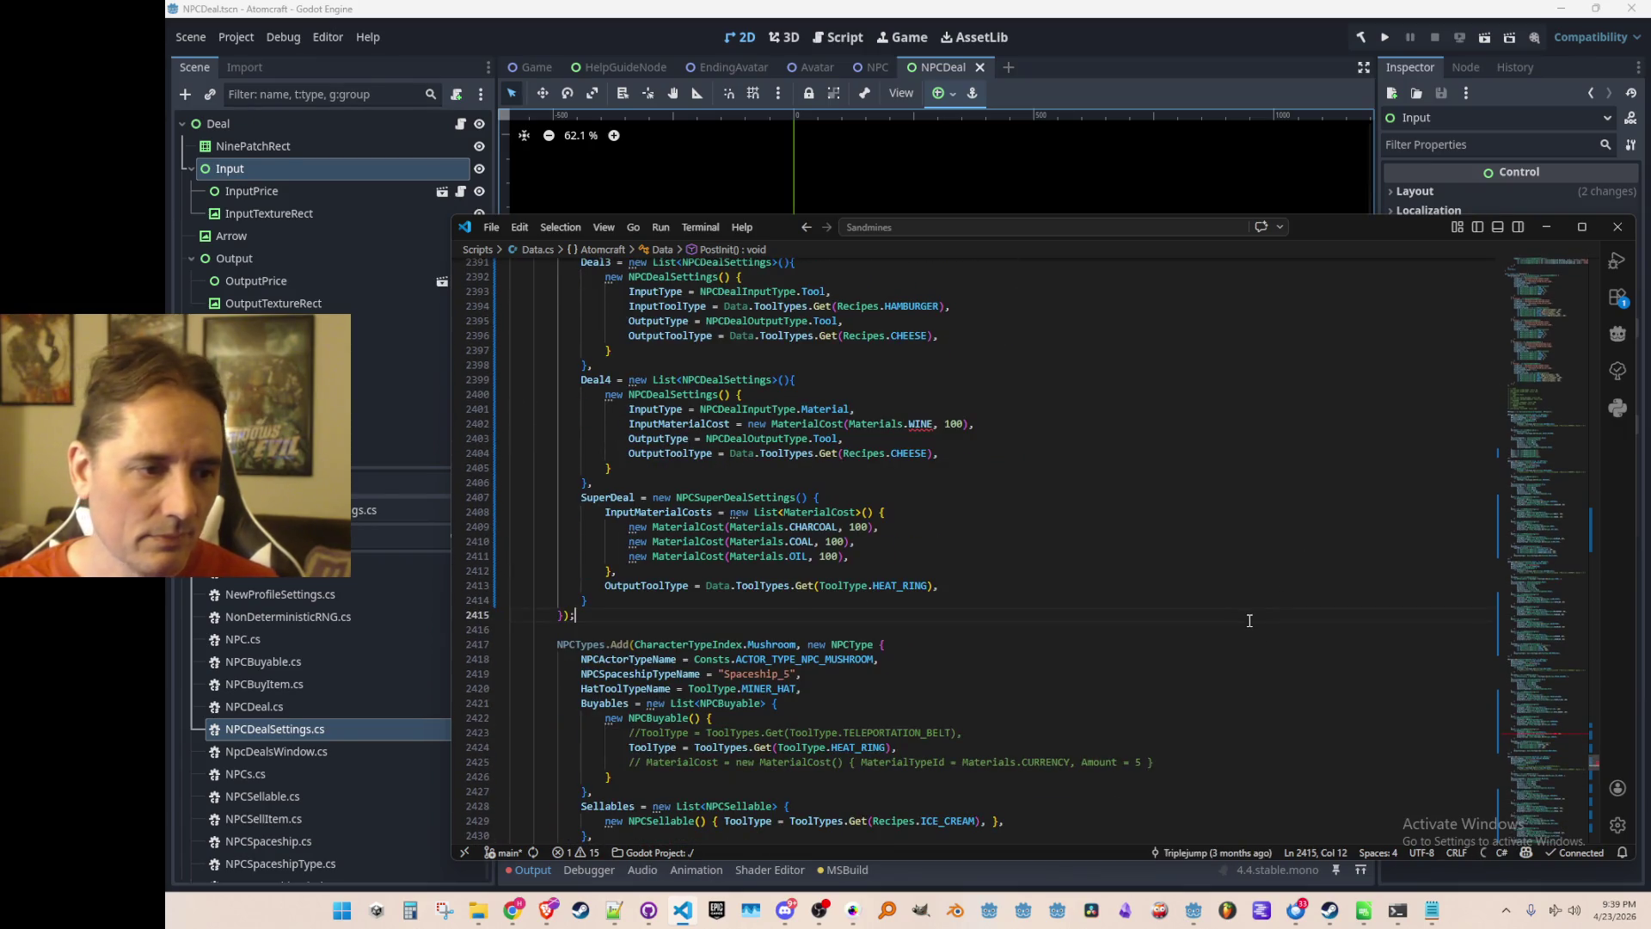
pyautogui.click(1082, 556)
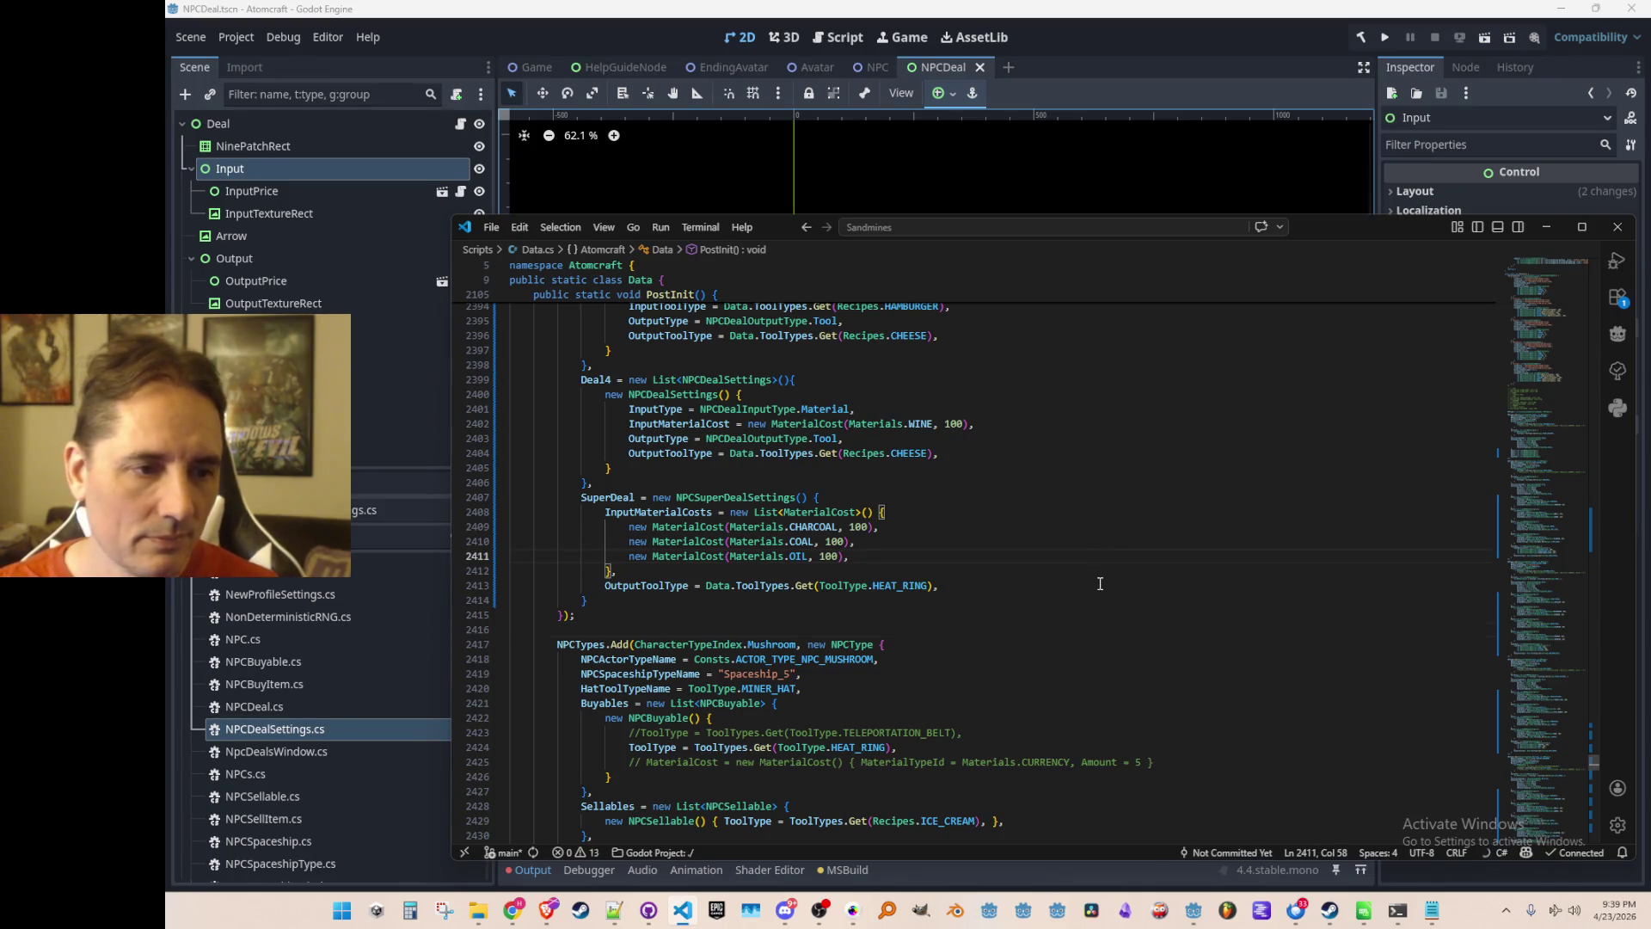
pyautogui.click(1128, 528)
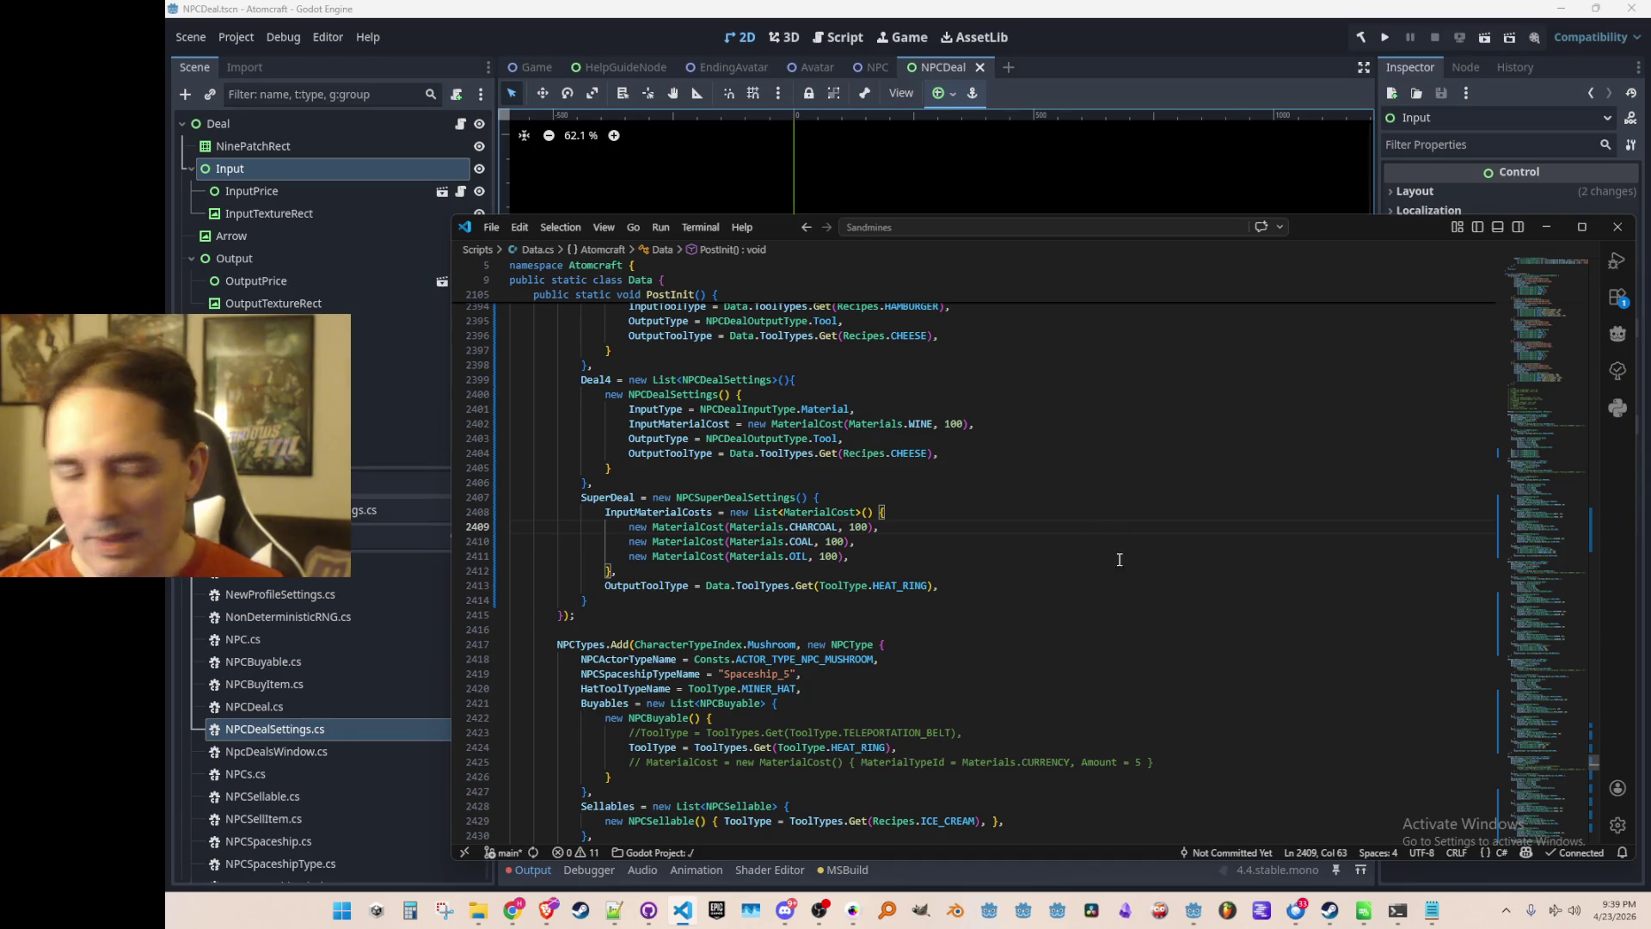
pyautogui.scroll(3, 1120, 555)
pyautogui.scroll(3, 1158, 643)
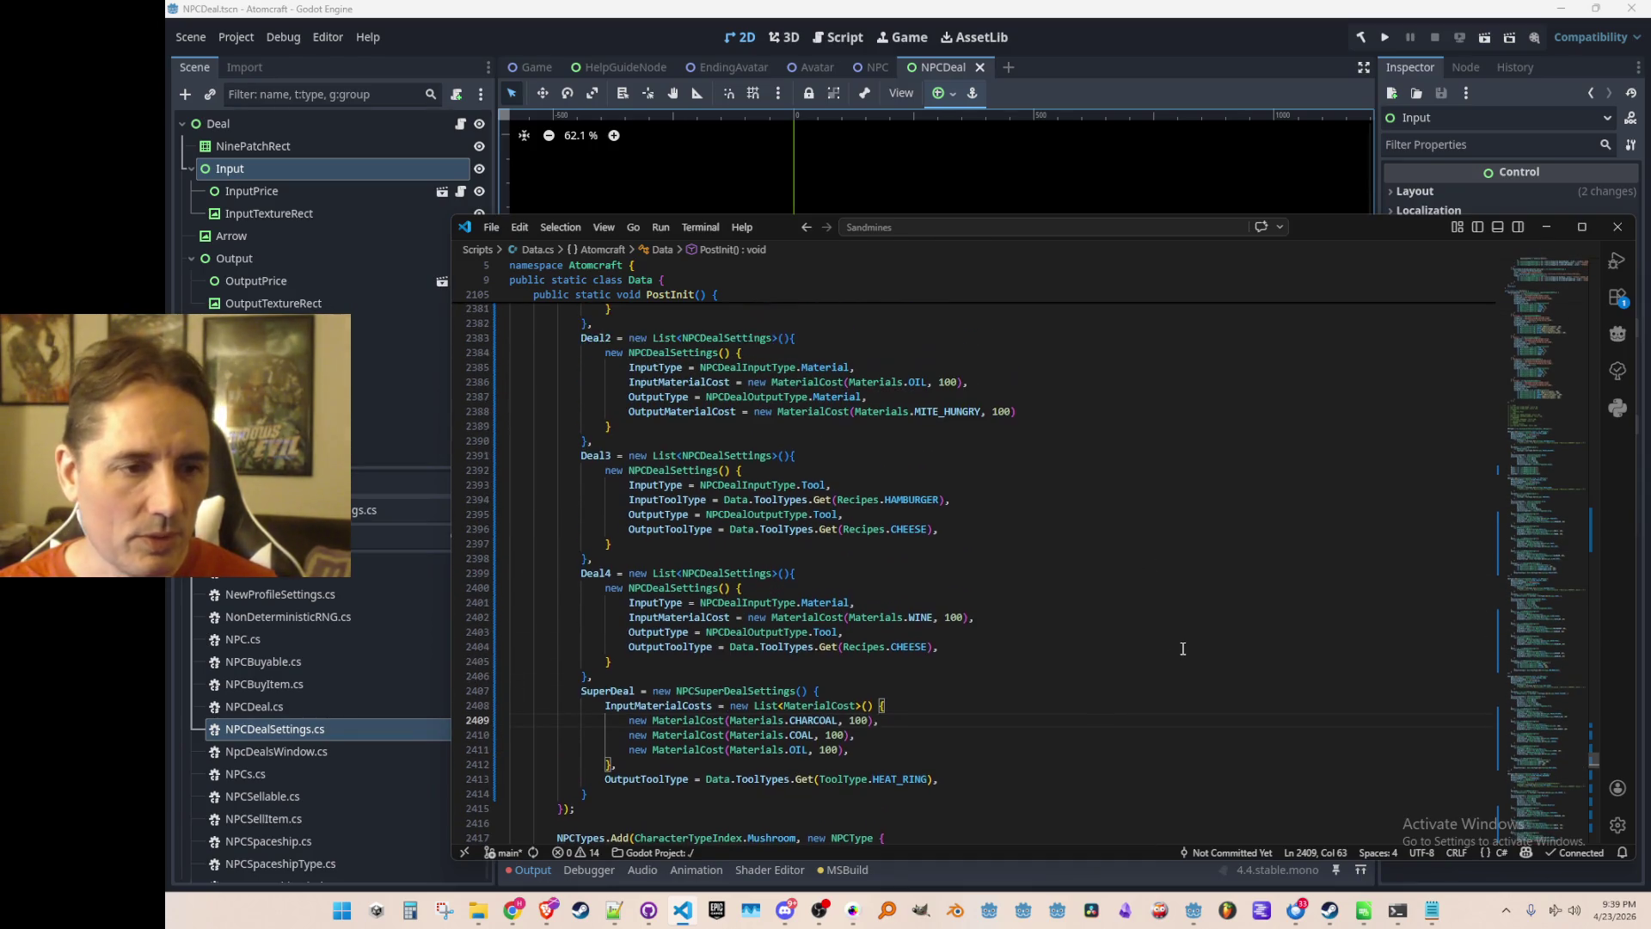
# Change Deal4's 100-unit input cost from WINE to METHANE.
pyautogui.doubleClick(913, 538)
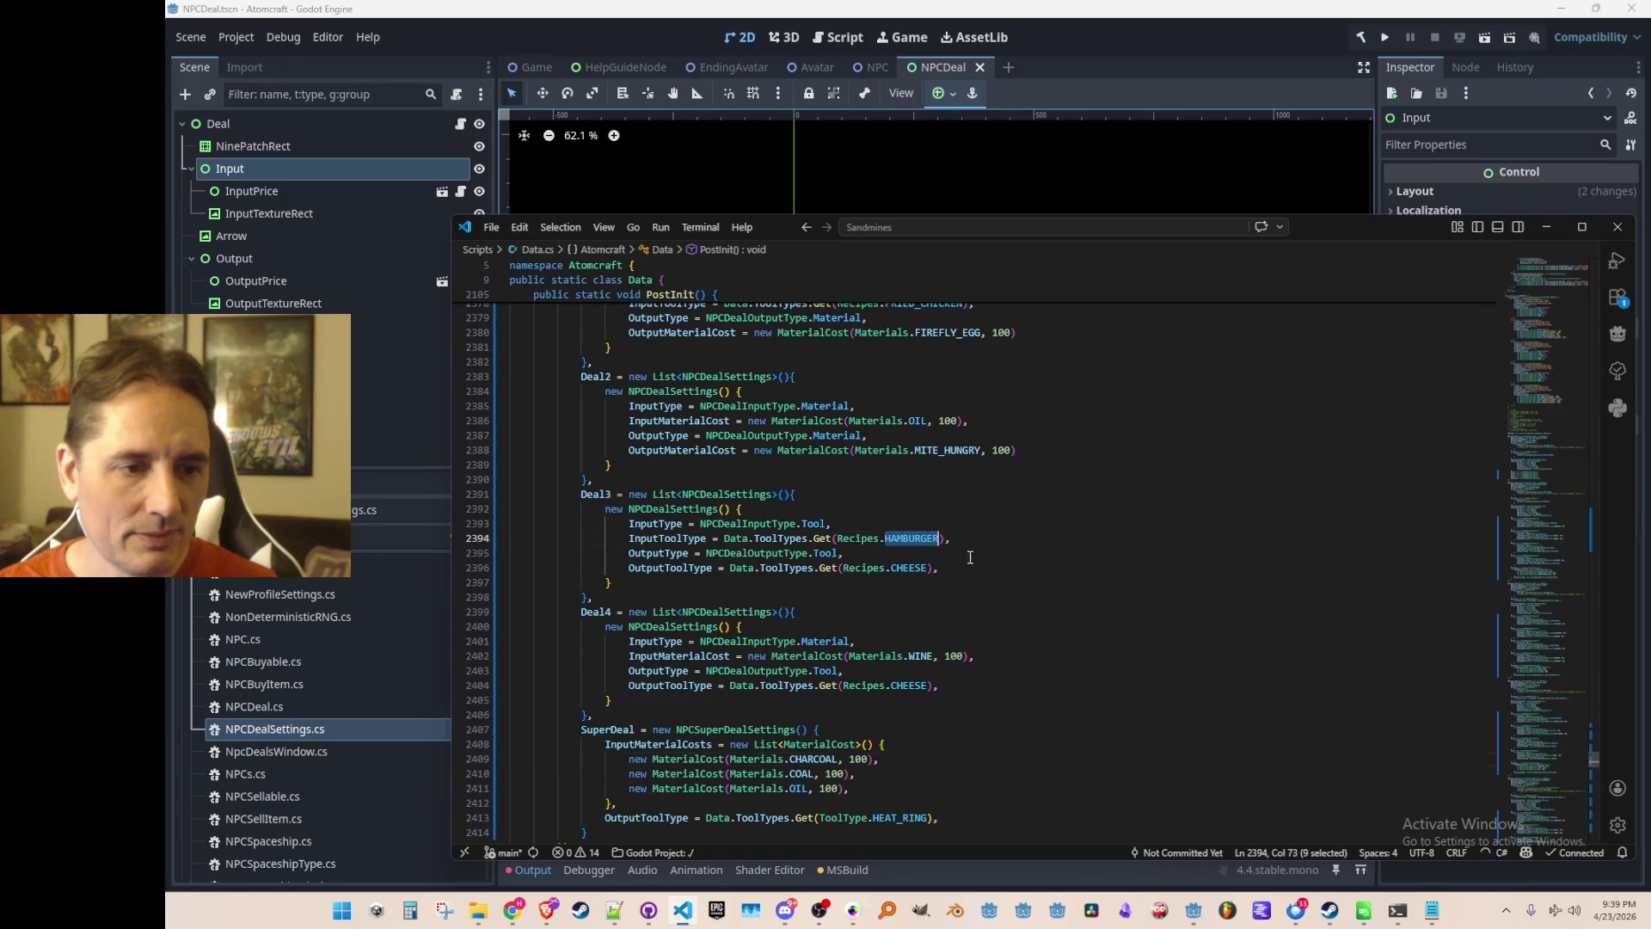
pyautogui.scroll(-1, 1099, 614)
pyautogui.doubleClick(920, 617)
pyautogui.scroll(2, 1212, 614)
pyautogui.scroll(-1, 1213, 613)
pyautogui.write('METHANE')
pyautogui.press('Up')
pyautogui.press('Home')
pyautogui.press('Home')
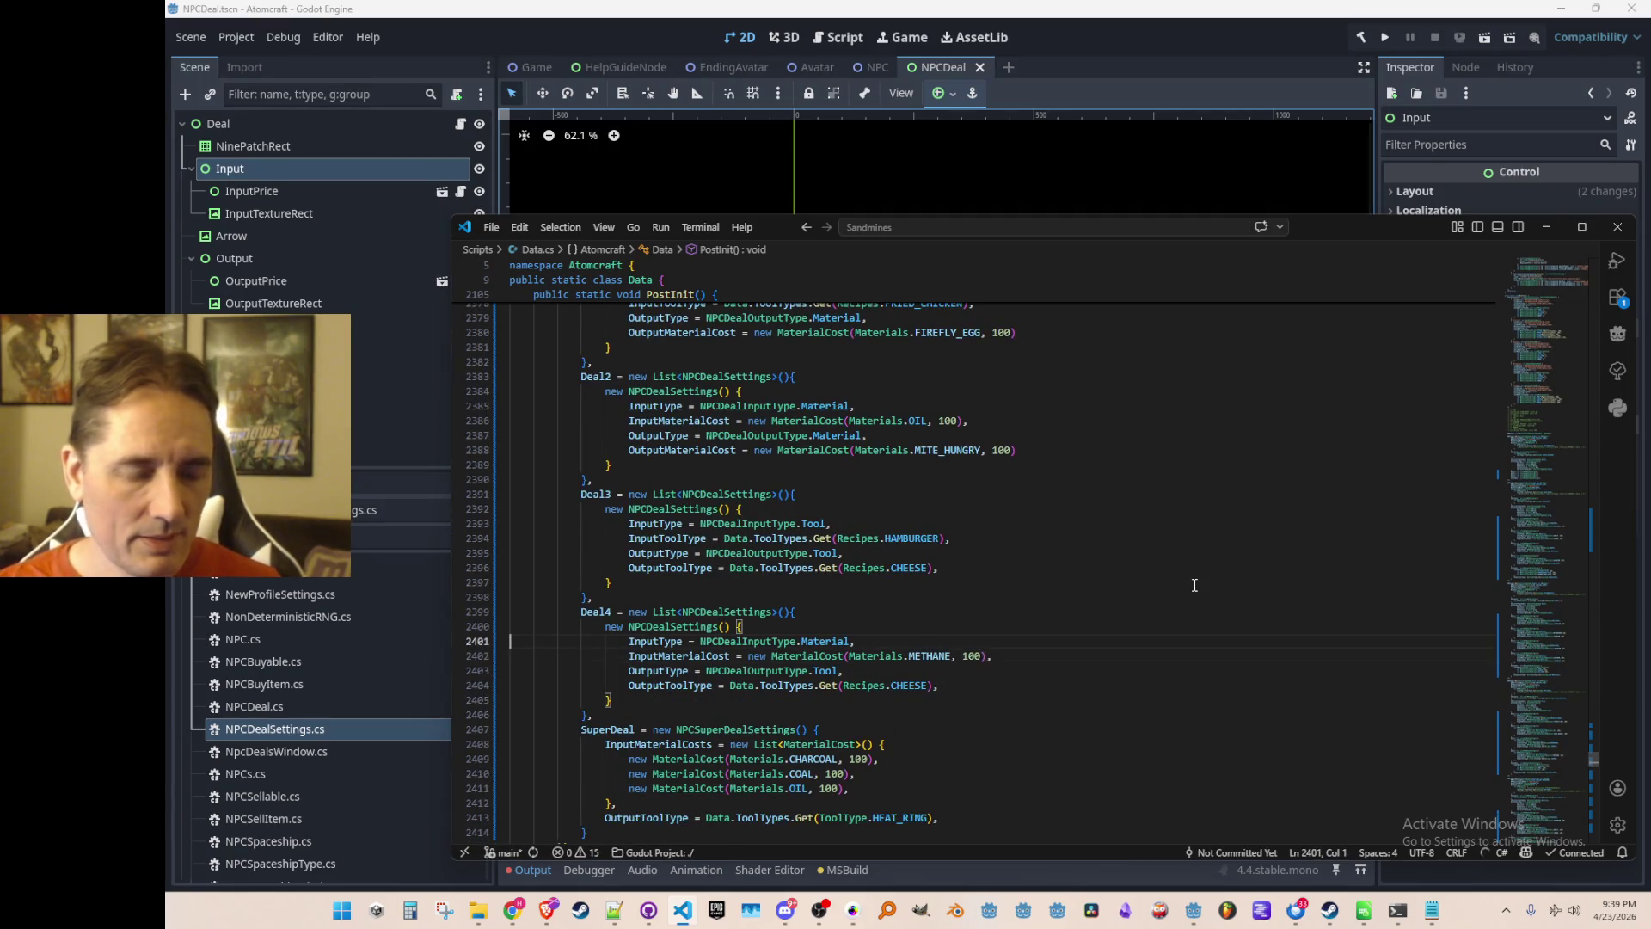
# Change Deal4's output from CHEESE to CHEESEBURGER.
pyautogui.click(978, 656)
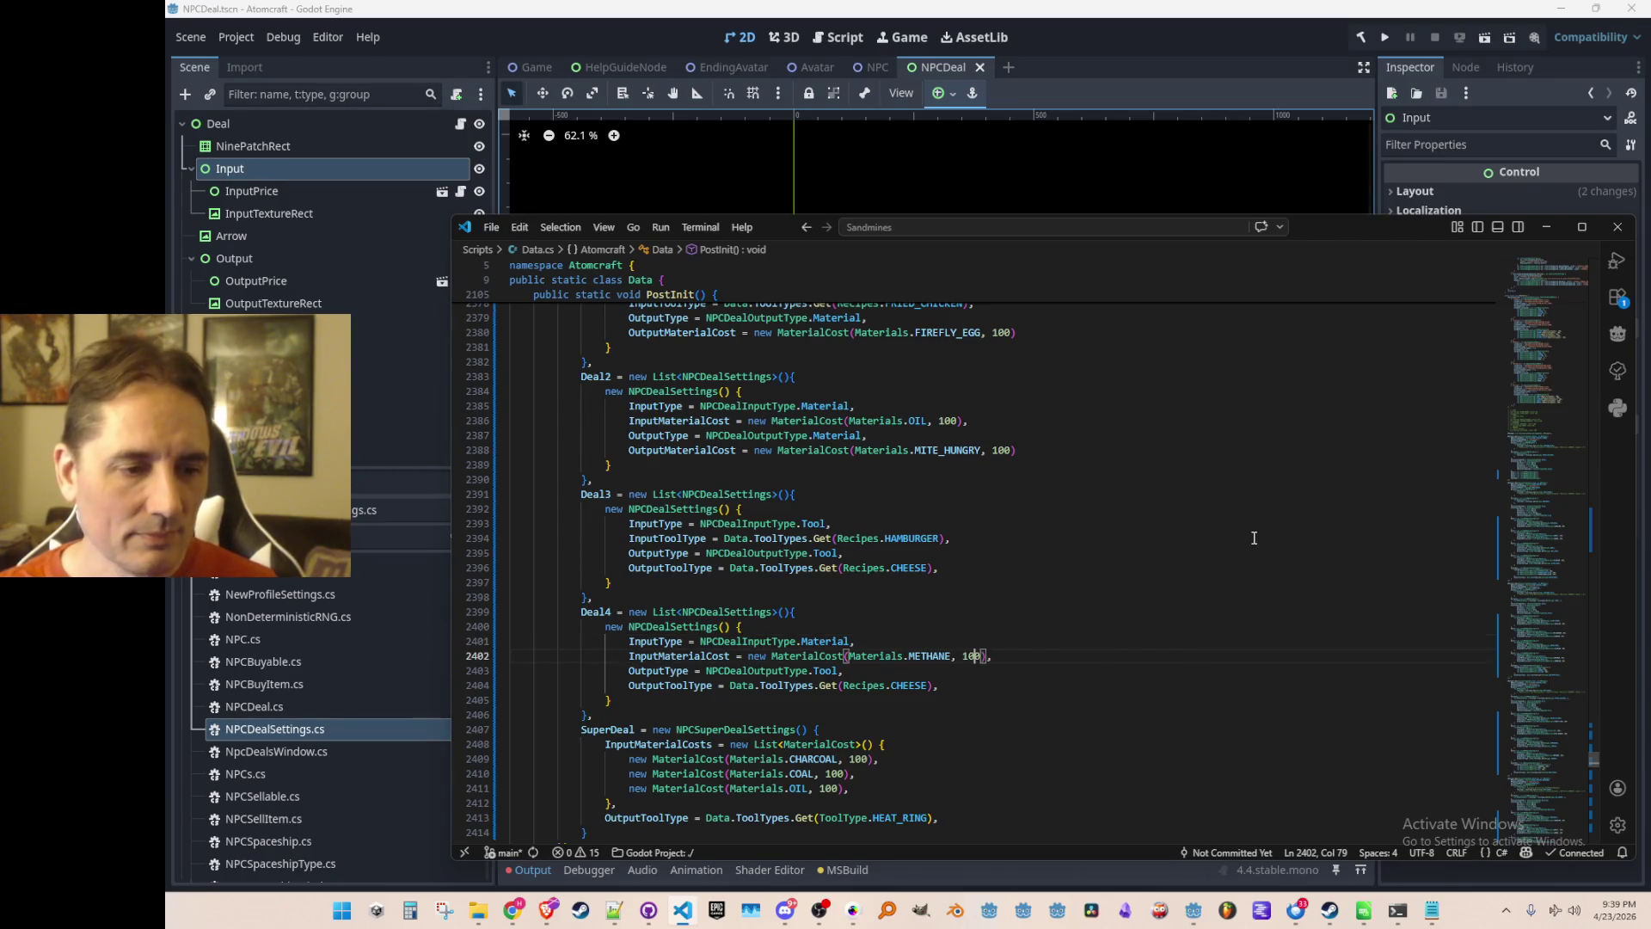
pyautogui.click(1099, 583)
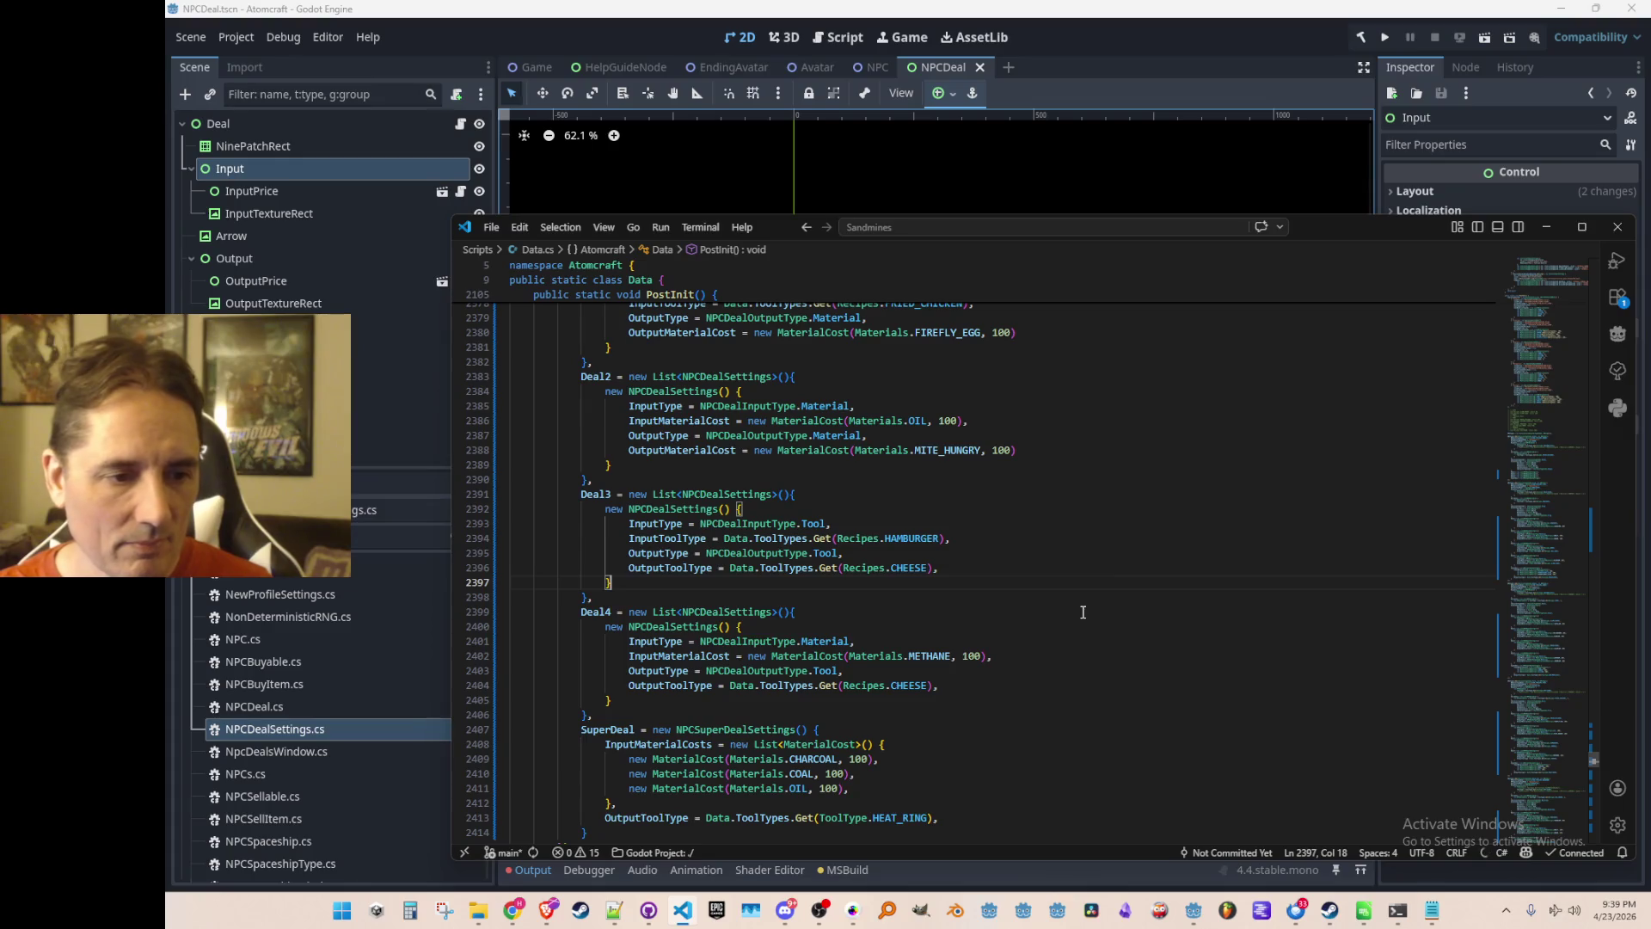
pyautogui.scroll(-1, 1094, 593)
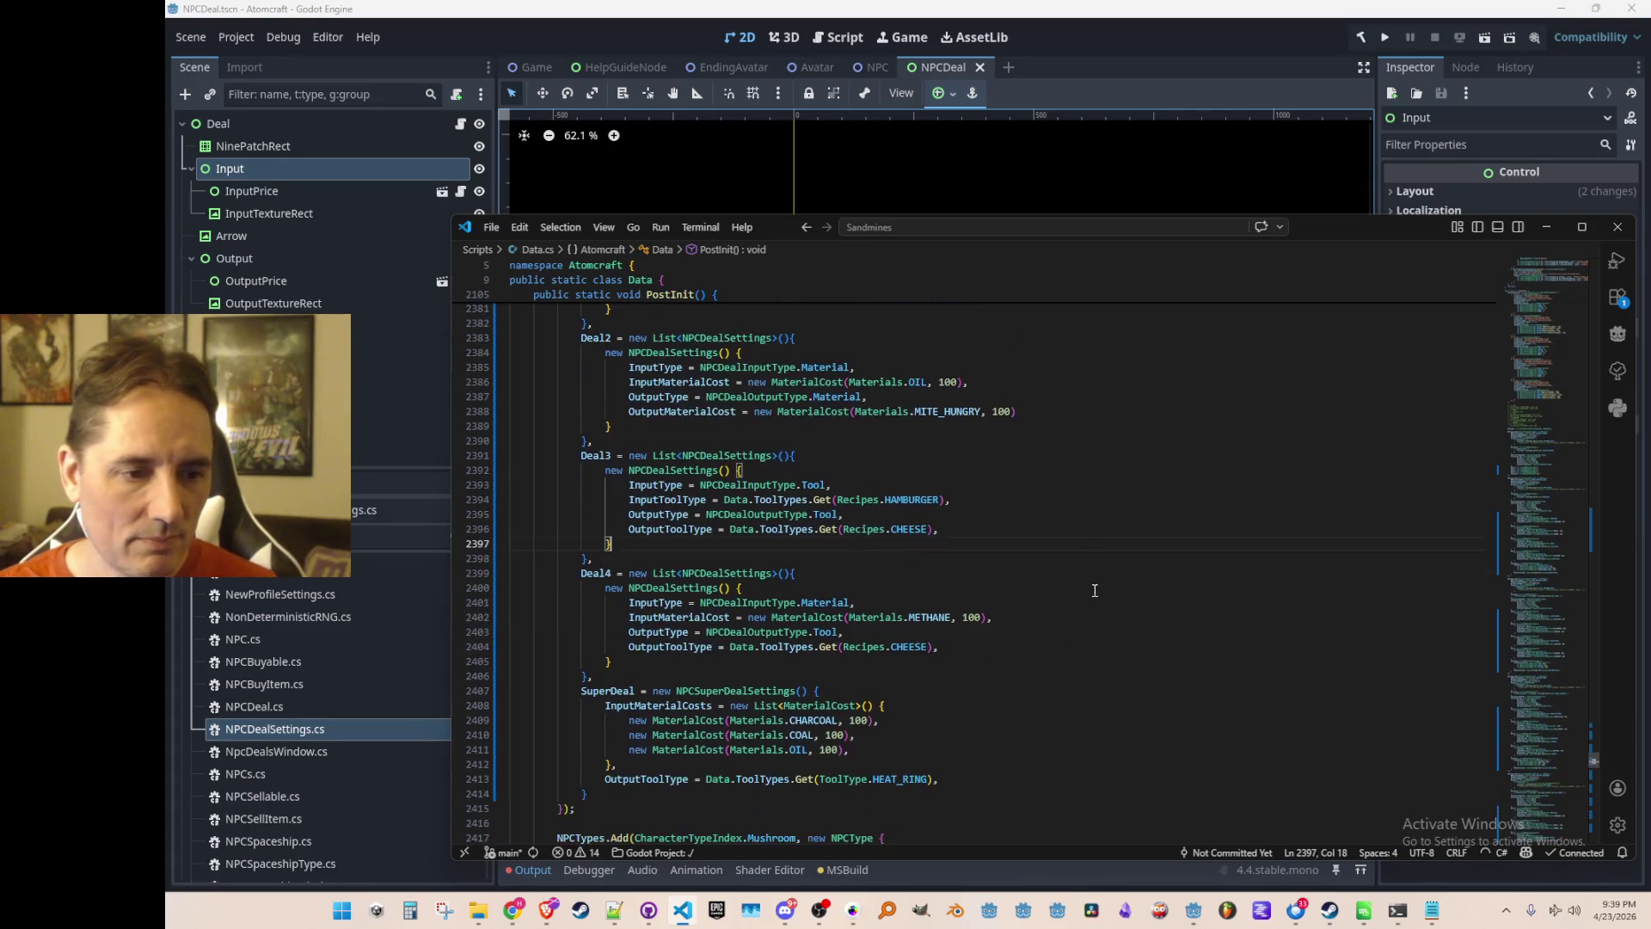
pyautogui.click(927, 645)
pyautogui.write('BURGER')
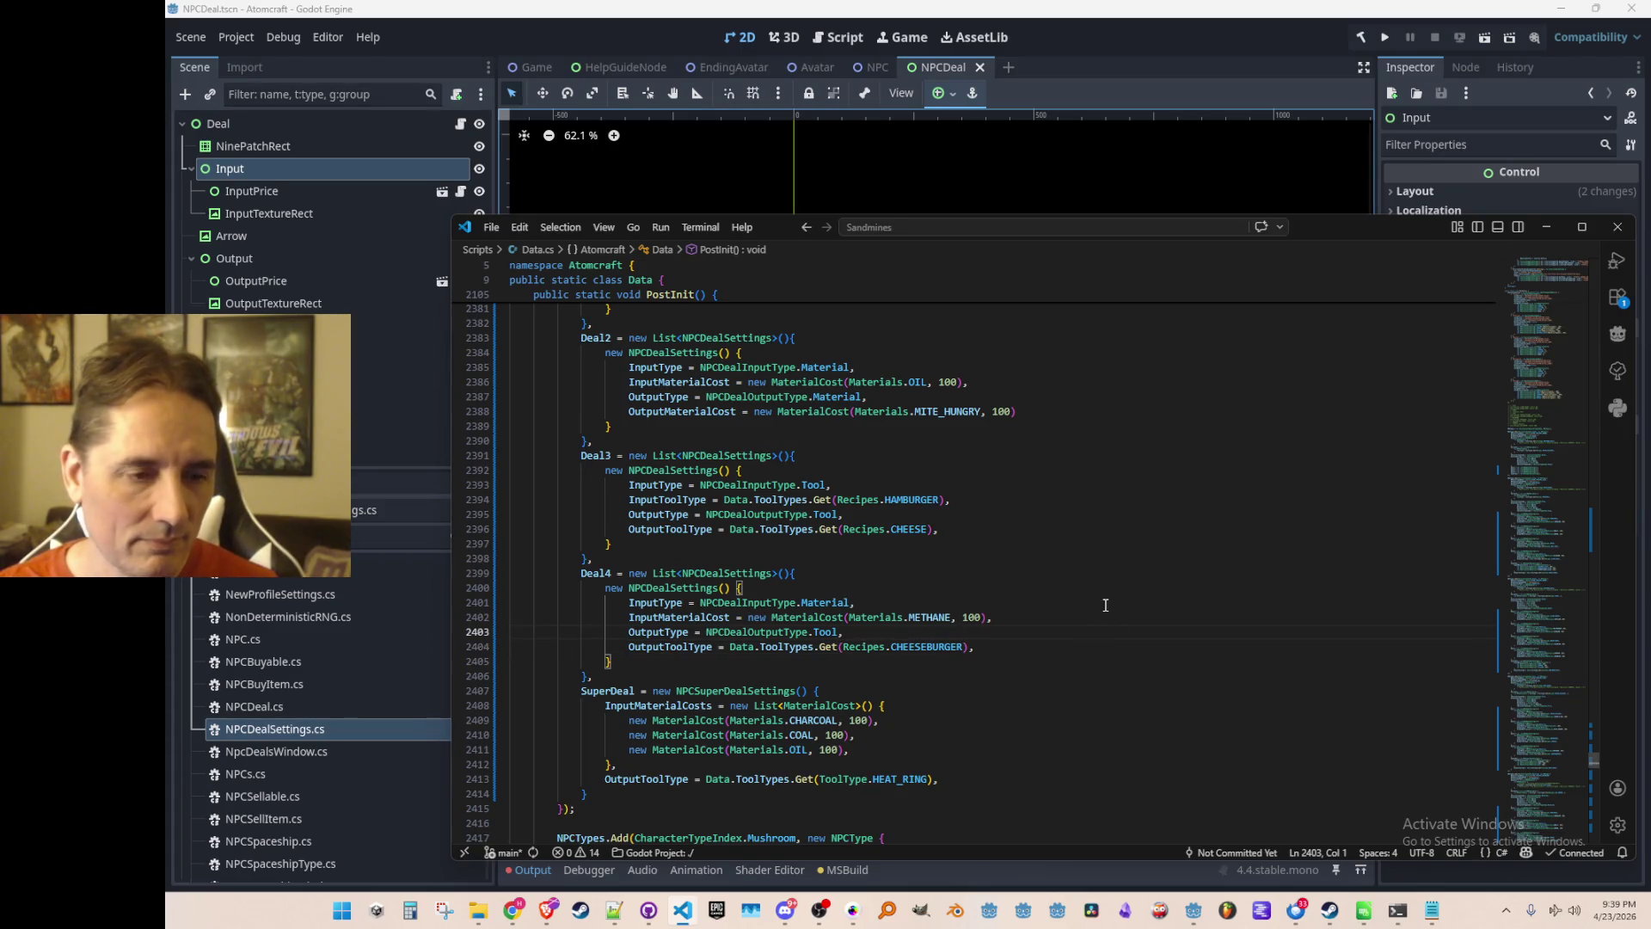
# Replace HAMBURGER with WINE as Deal3's input material.
pyautogui.scroll(2, 1104, 602)
pyautogui.click(916, 576)
pyautogui.doubleClick(915, 576)
pyautogui.write('WINE')
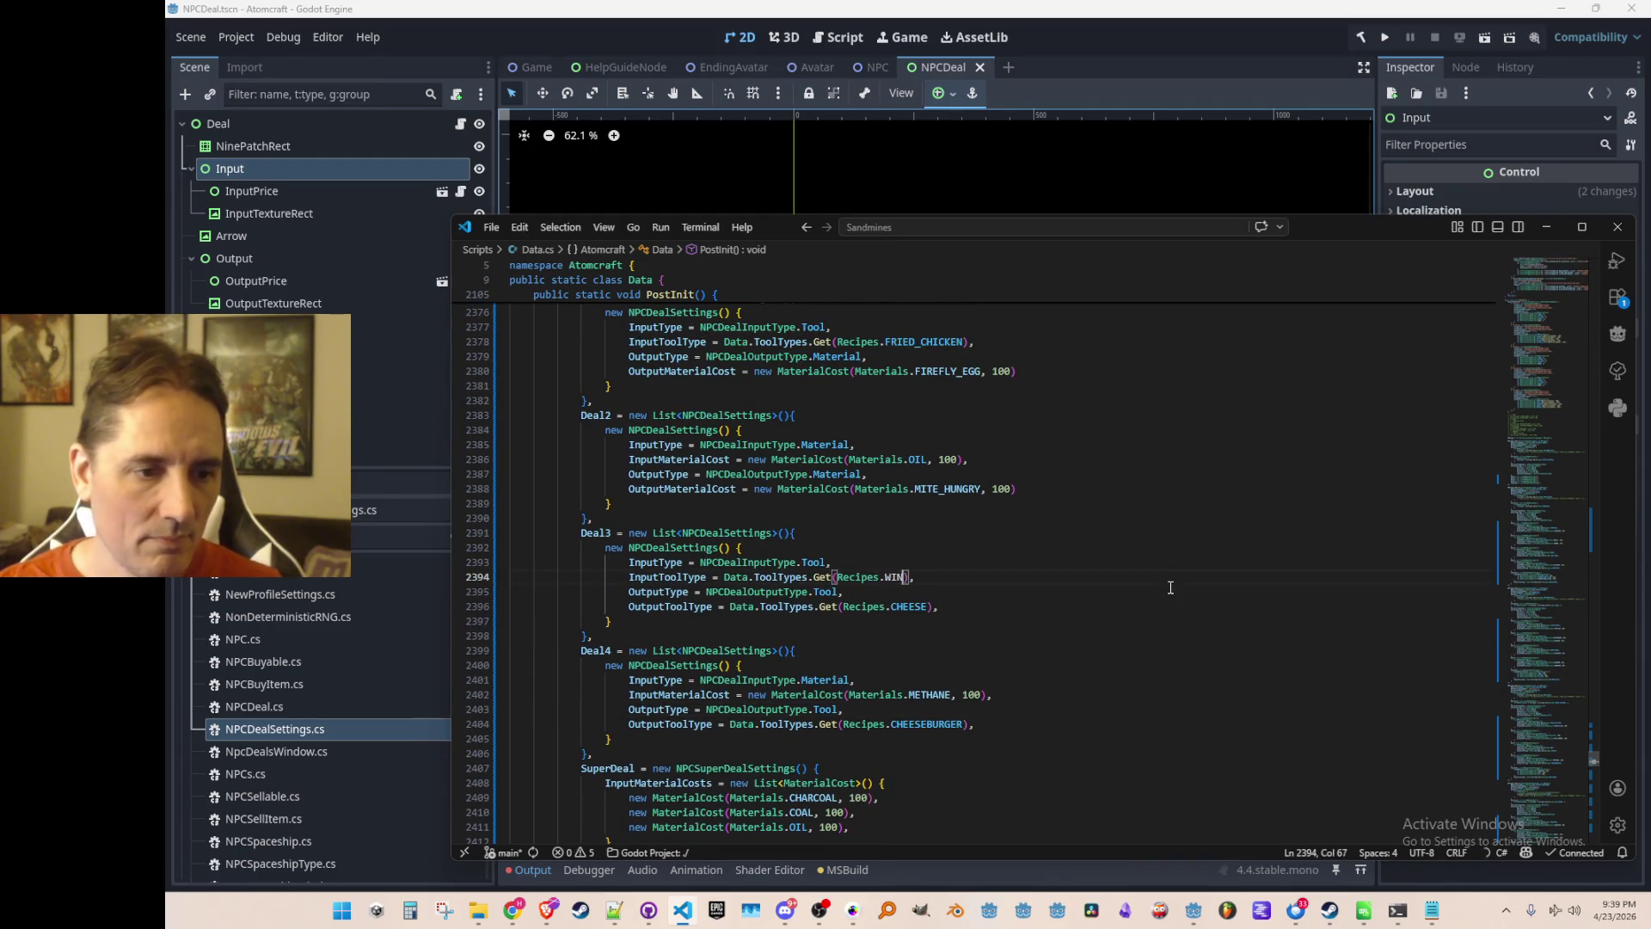
pyautogui.press('Down')
pyautogui.press('Up')
pyautogui.press('Up')
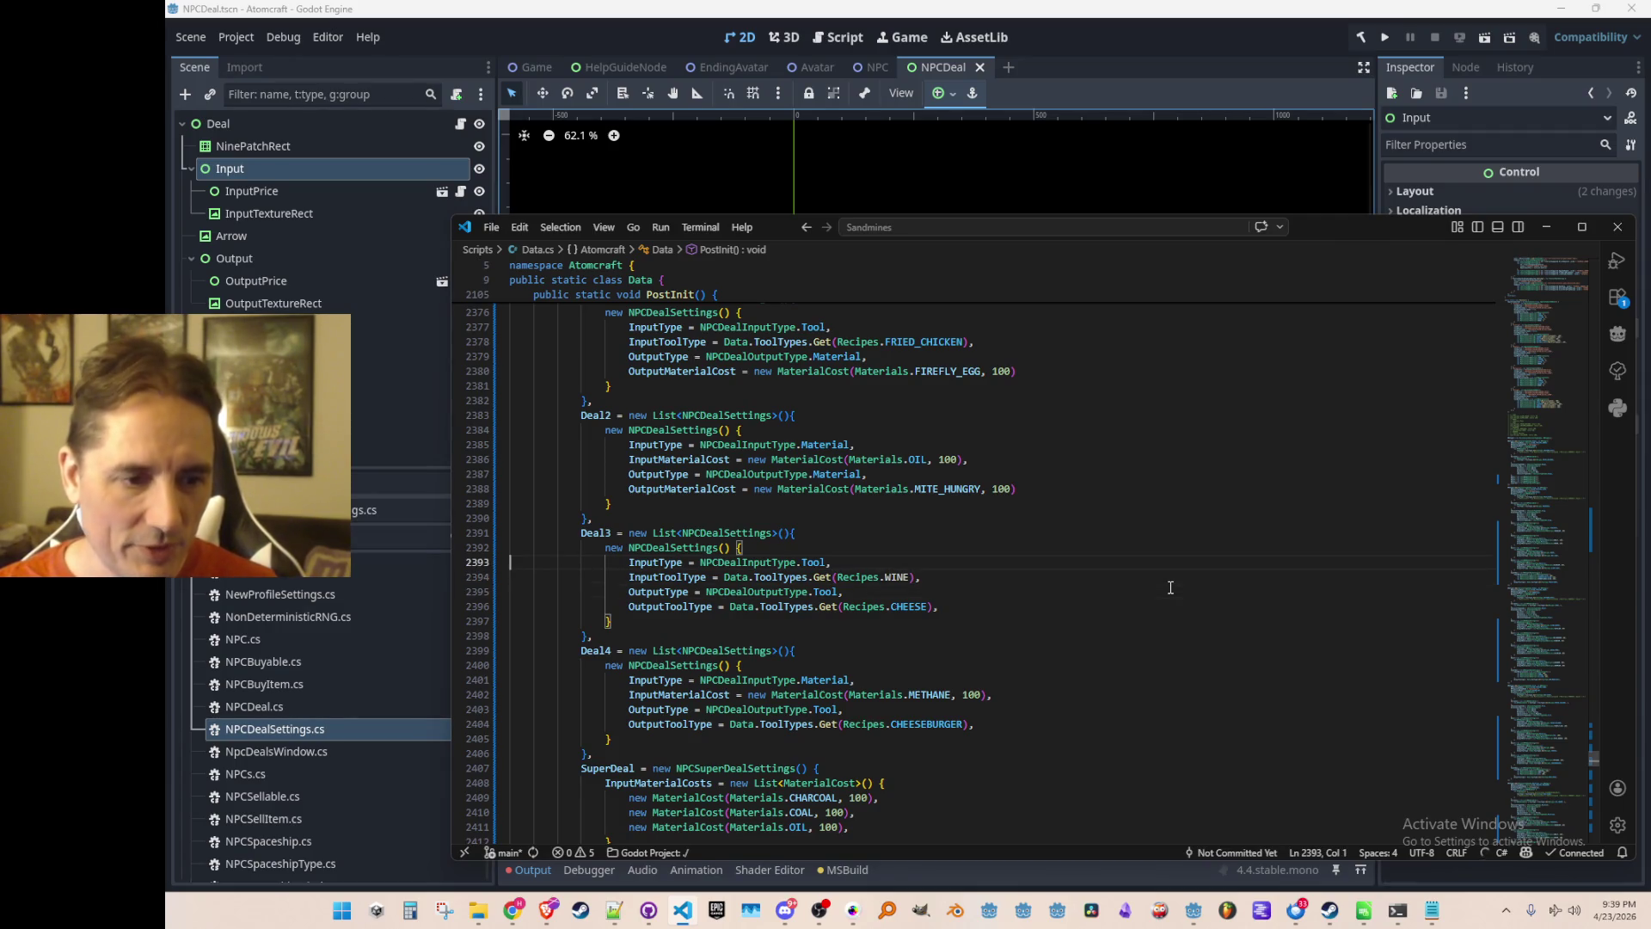
pyautogui.press('Down')
pyautogui.press('Down')
pyautogui.press('Down')
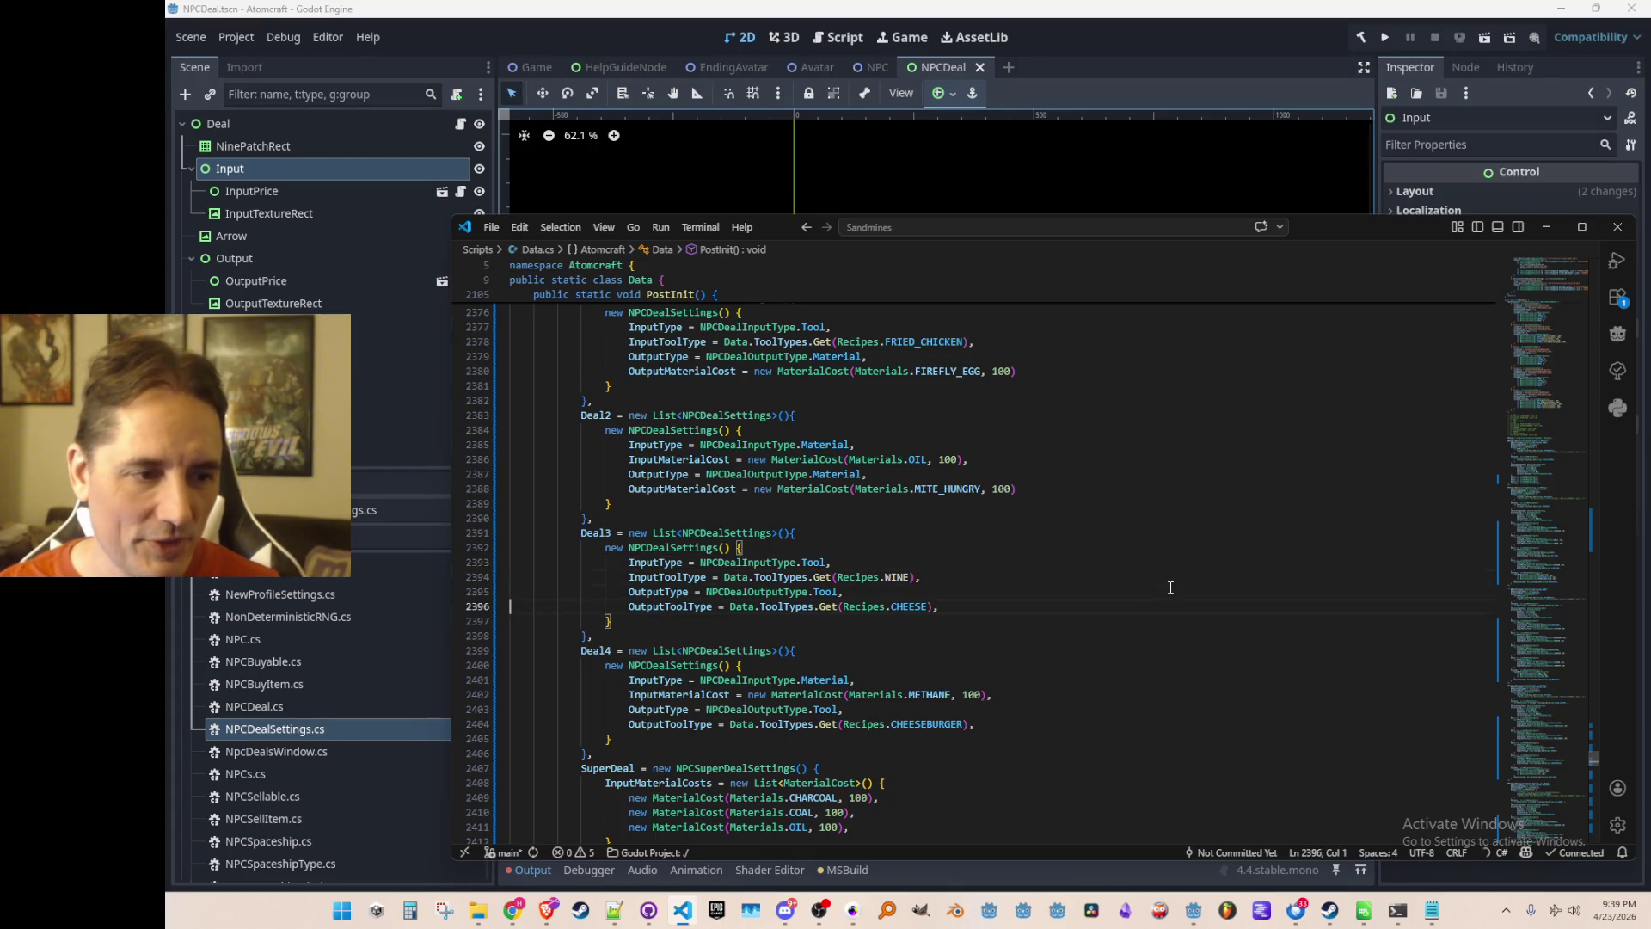
pyautogui.press('Up')
pyautogui.press('Up')
pyautogui.scroll(-3, 1182, 606)
pyautogui.scroll(-4, 1169, 580)
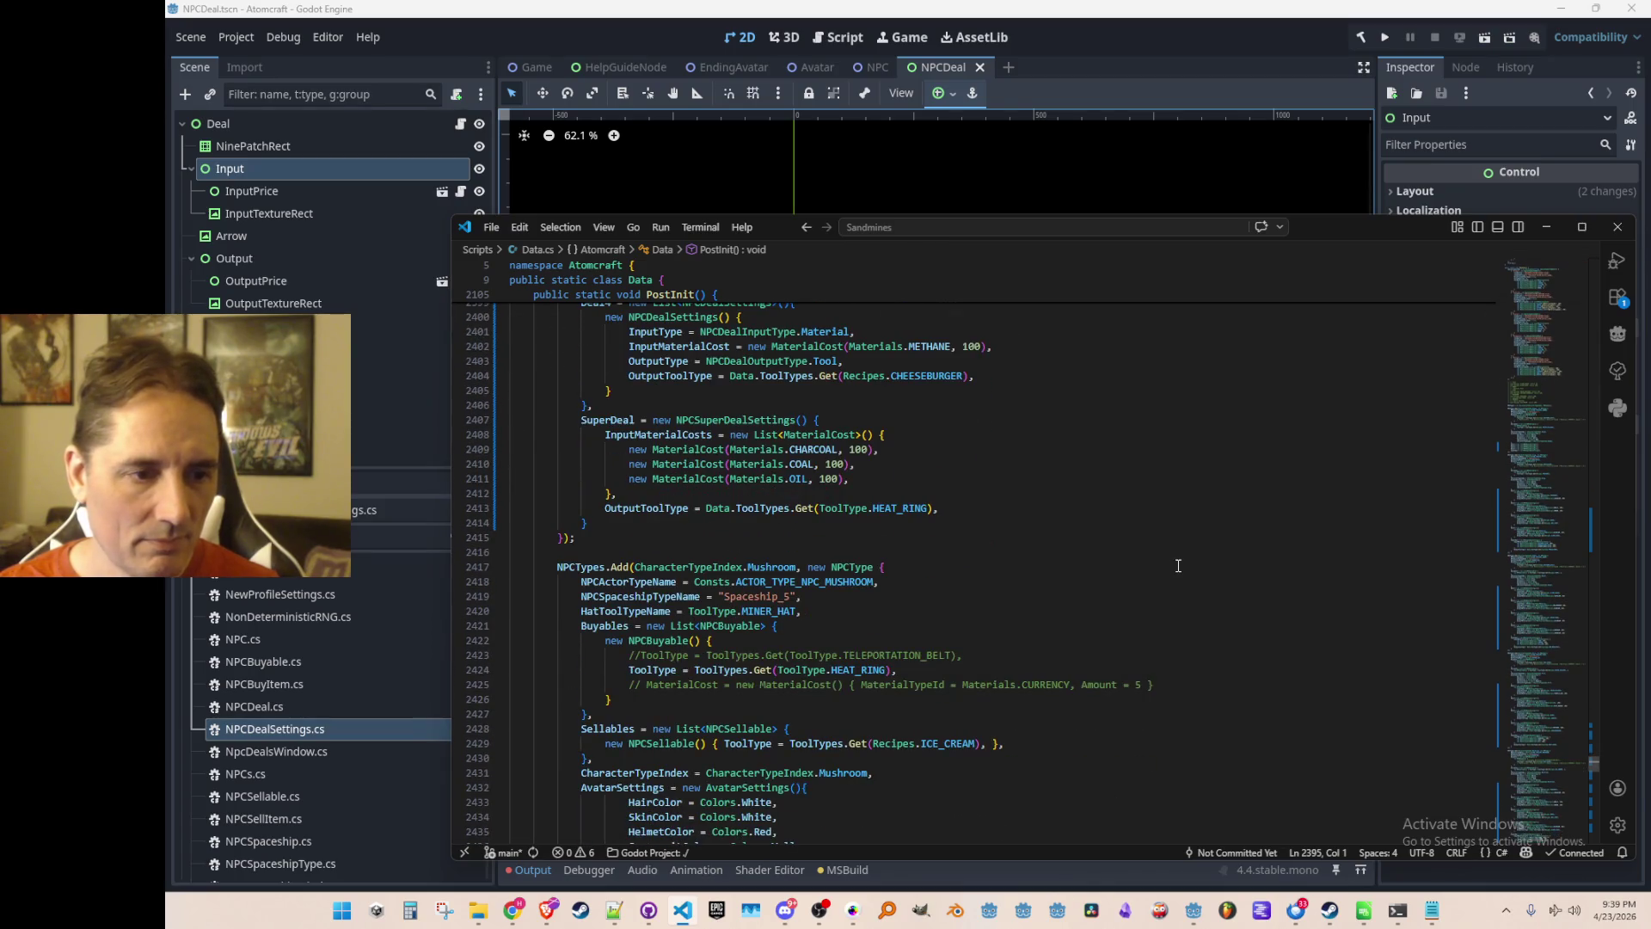
pyautogui.click(1160, 554)
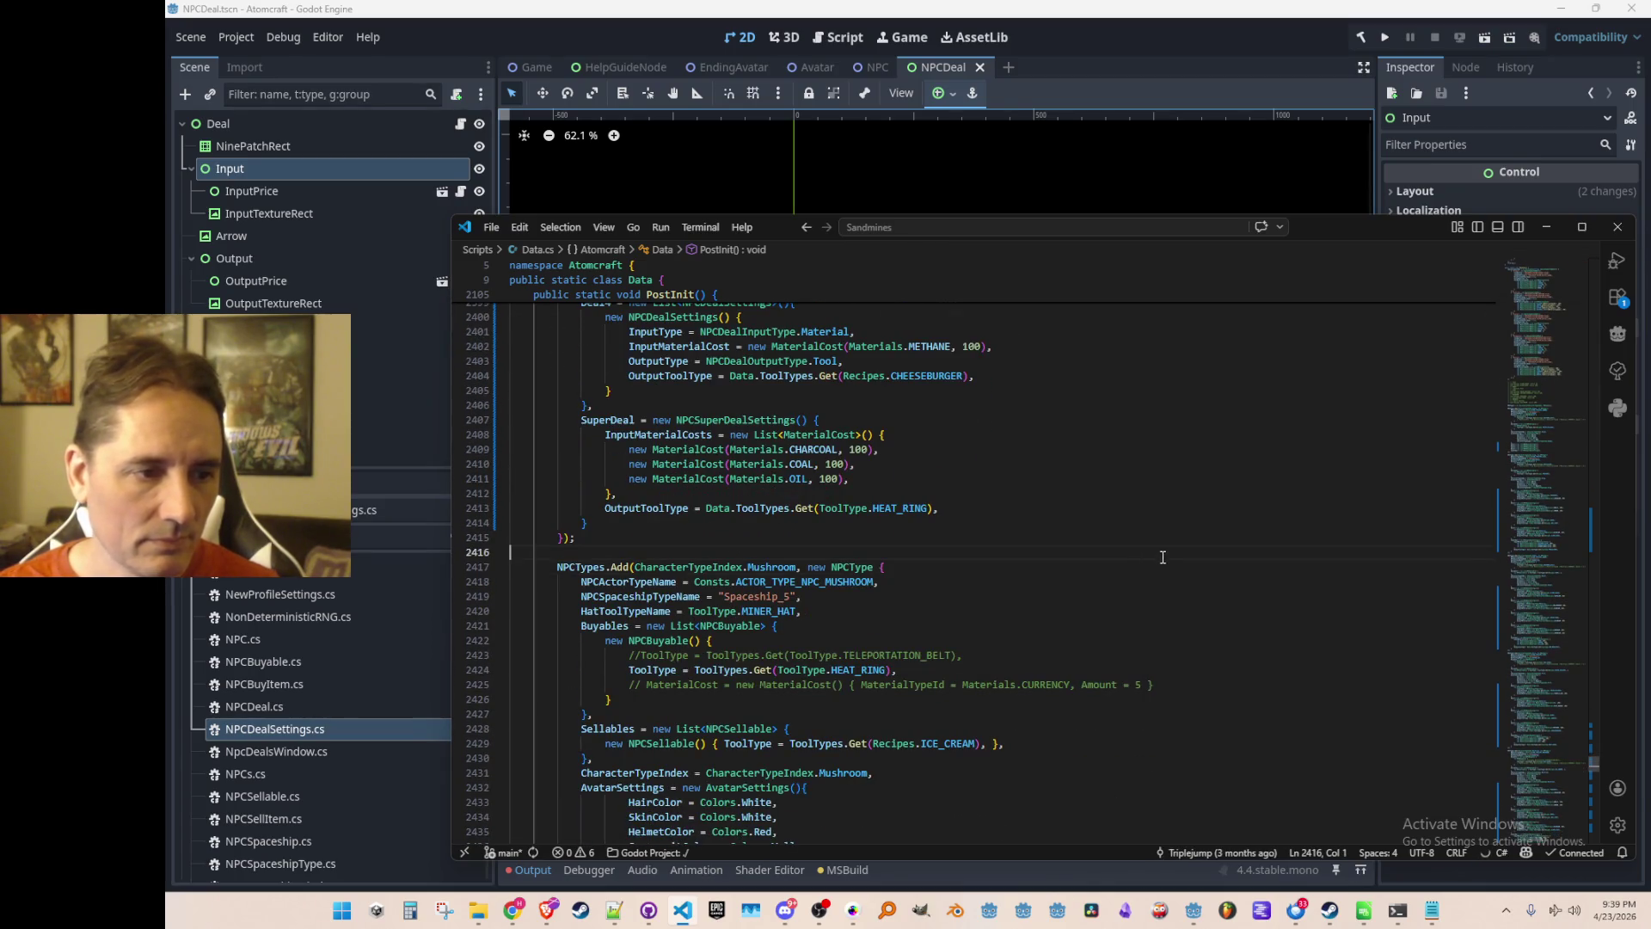
pyautogui.scroll(-19, 1165, 557)
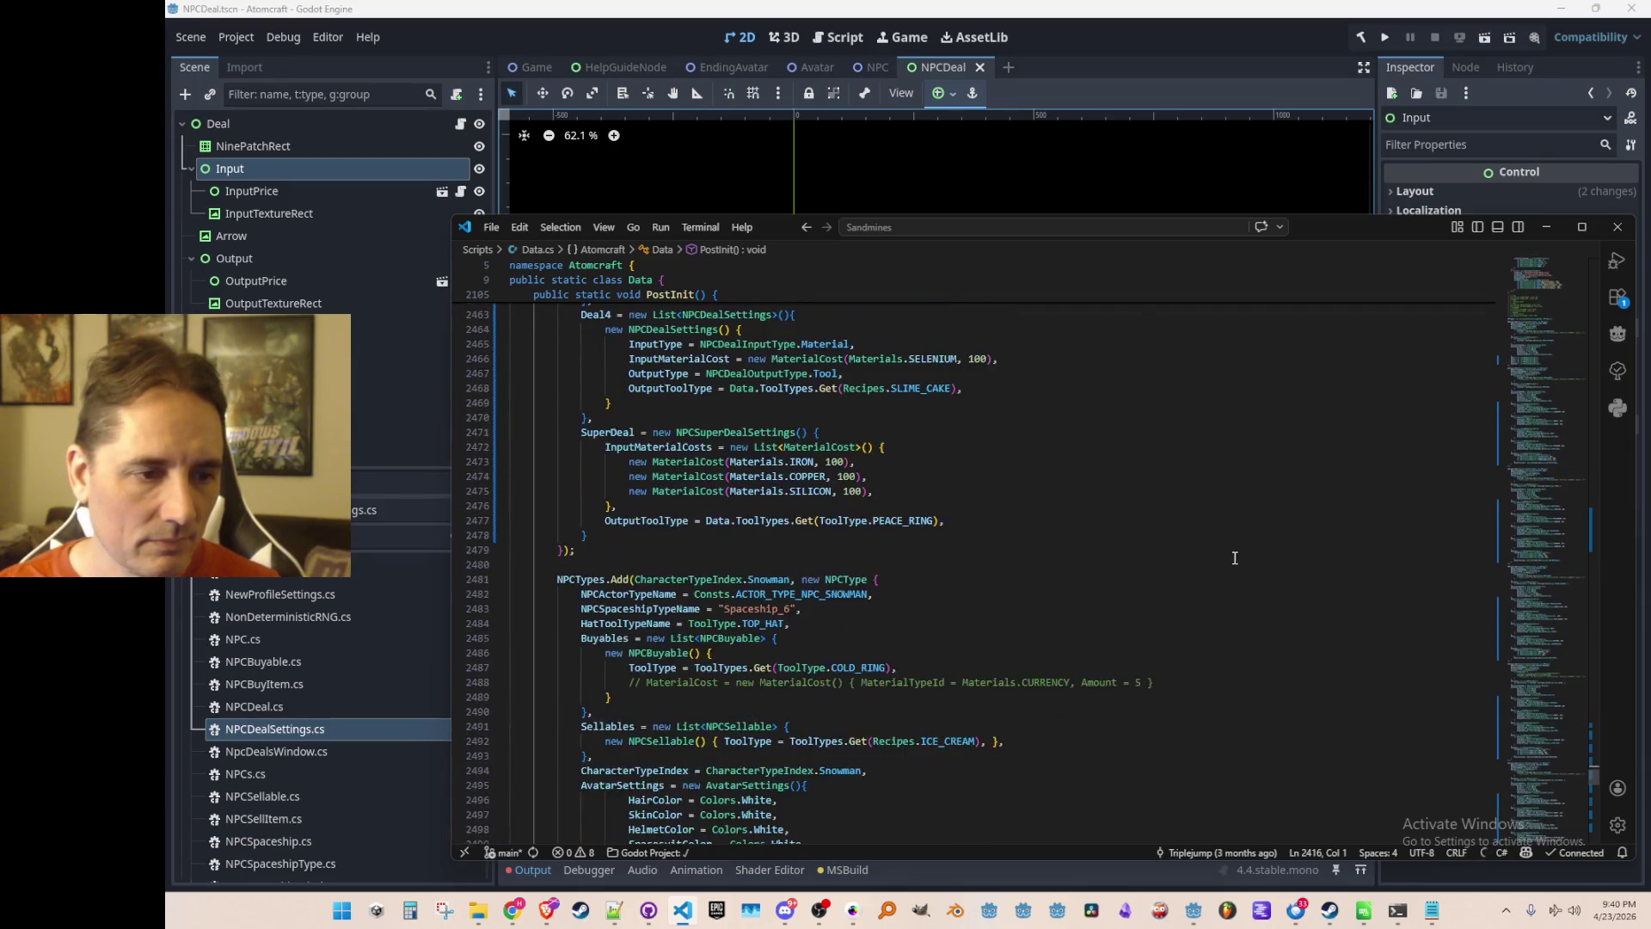
pyautogui.scroll(-3, 1238, 560)
pyautogui.scroll(-8, 1187, 699)
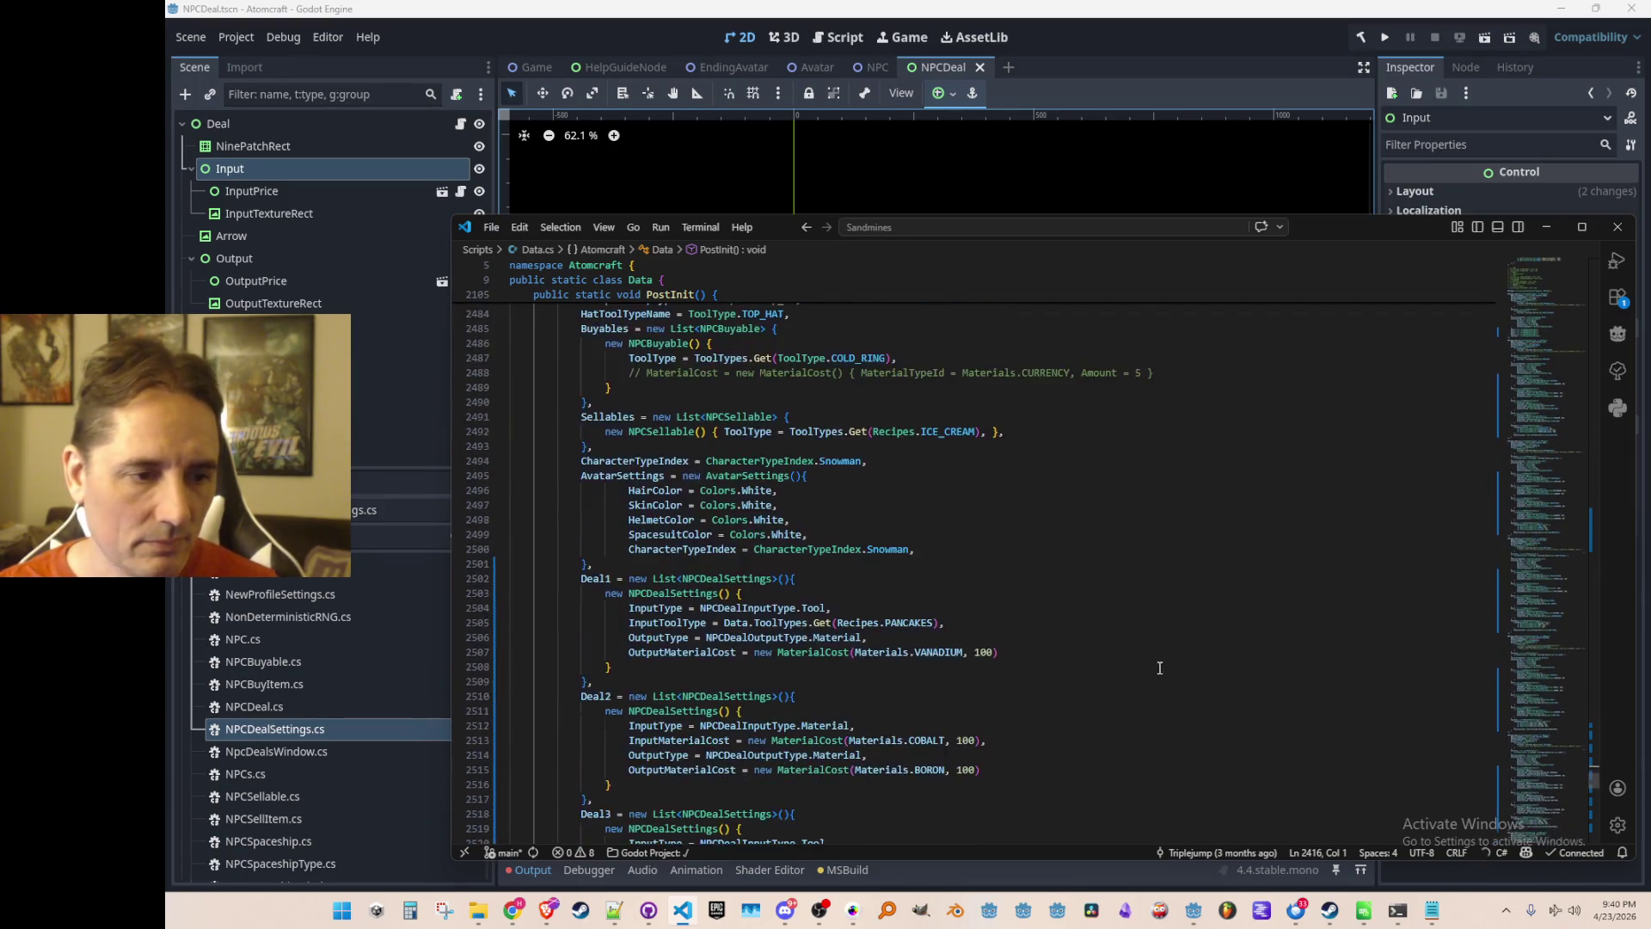
pyautogui.scroll(2, 1187, 595)
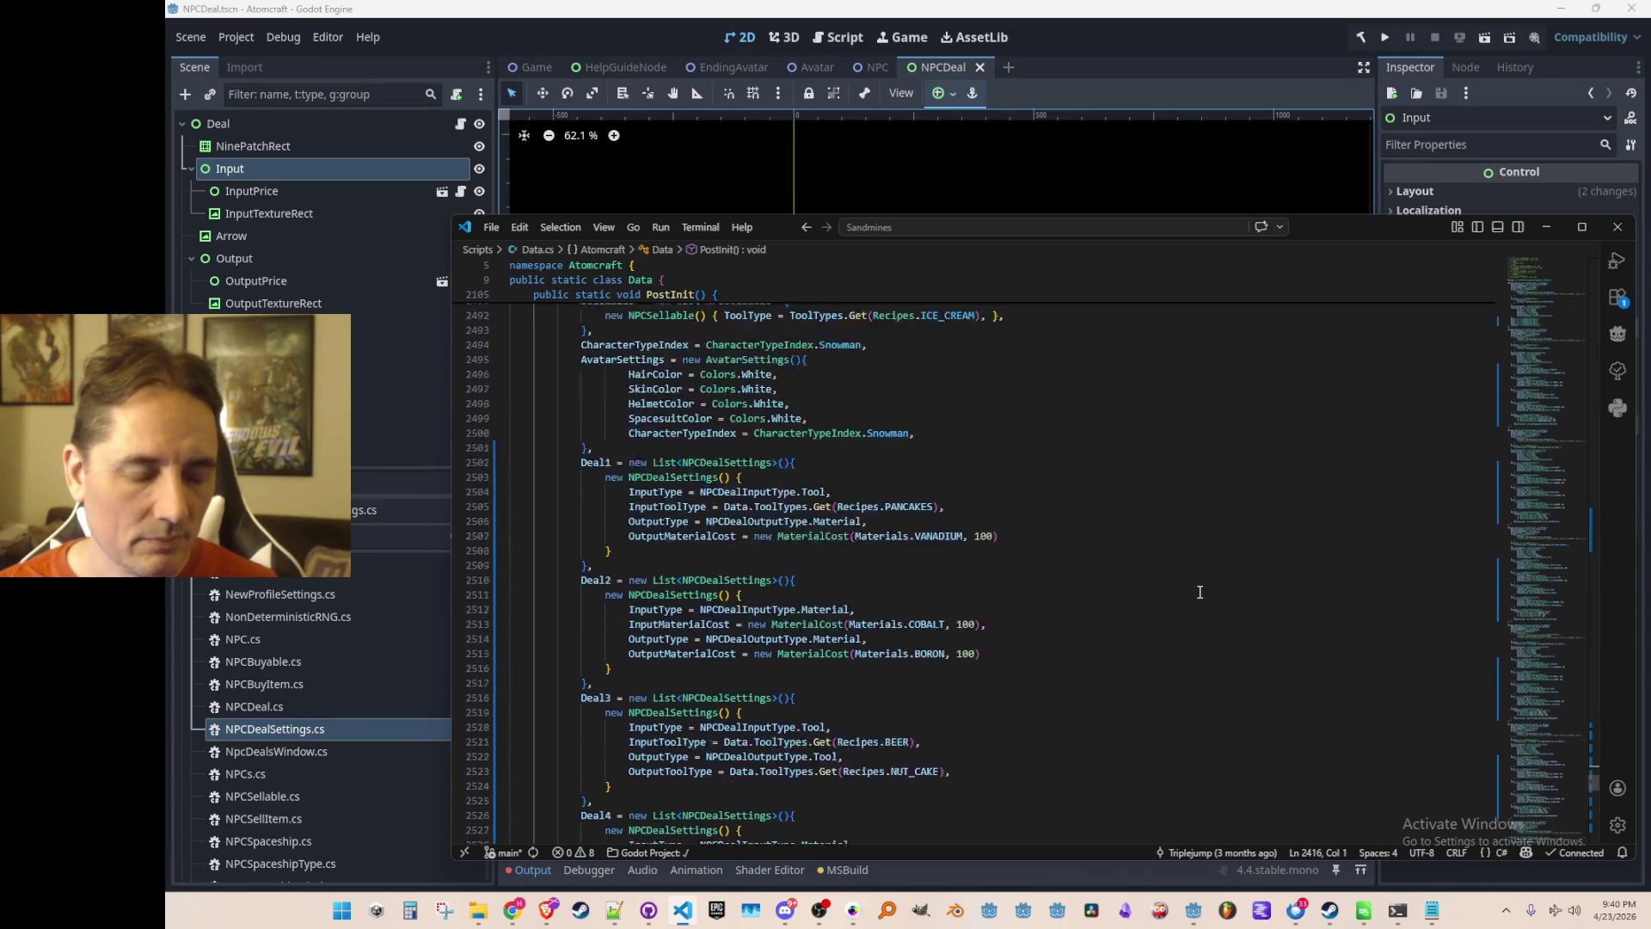
pyautogui.scroll(-2, 1197, 593)
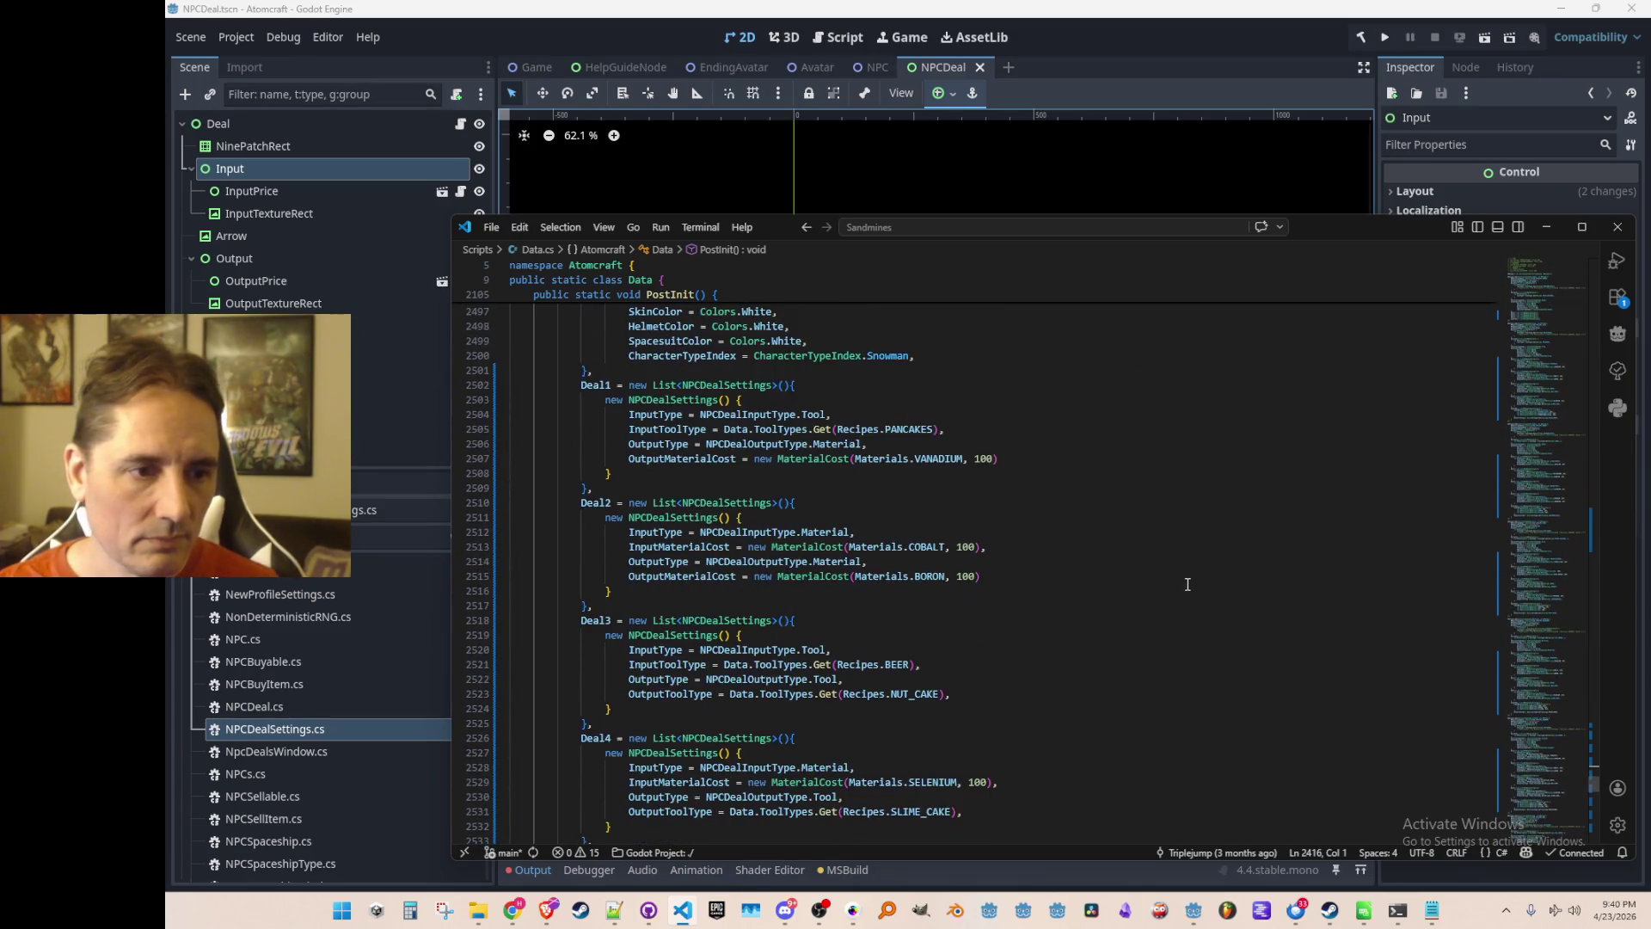
pyautogui.doubleClick(939, 458)
pyautogui.write('ICE')
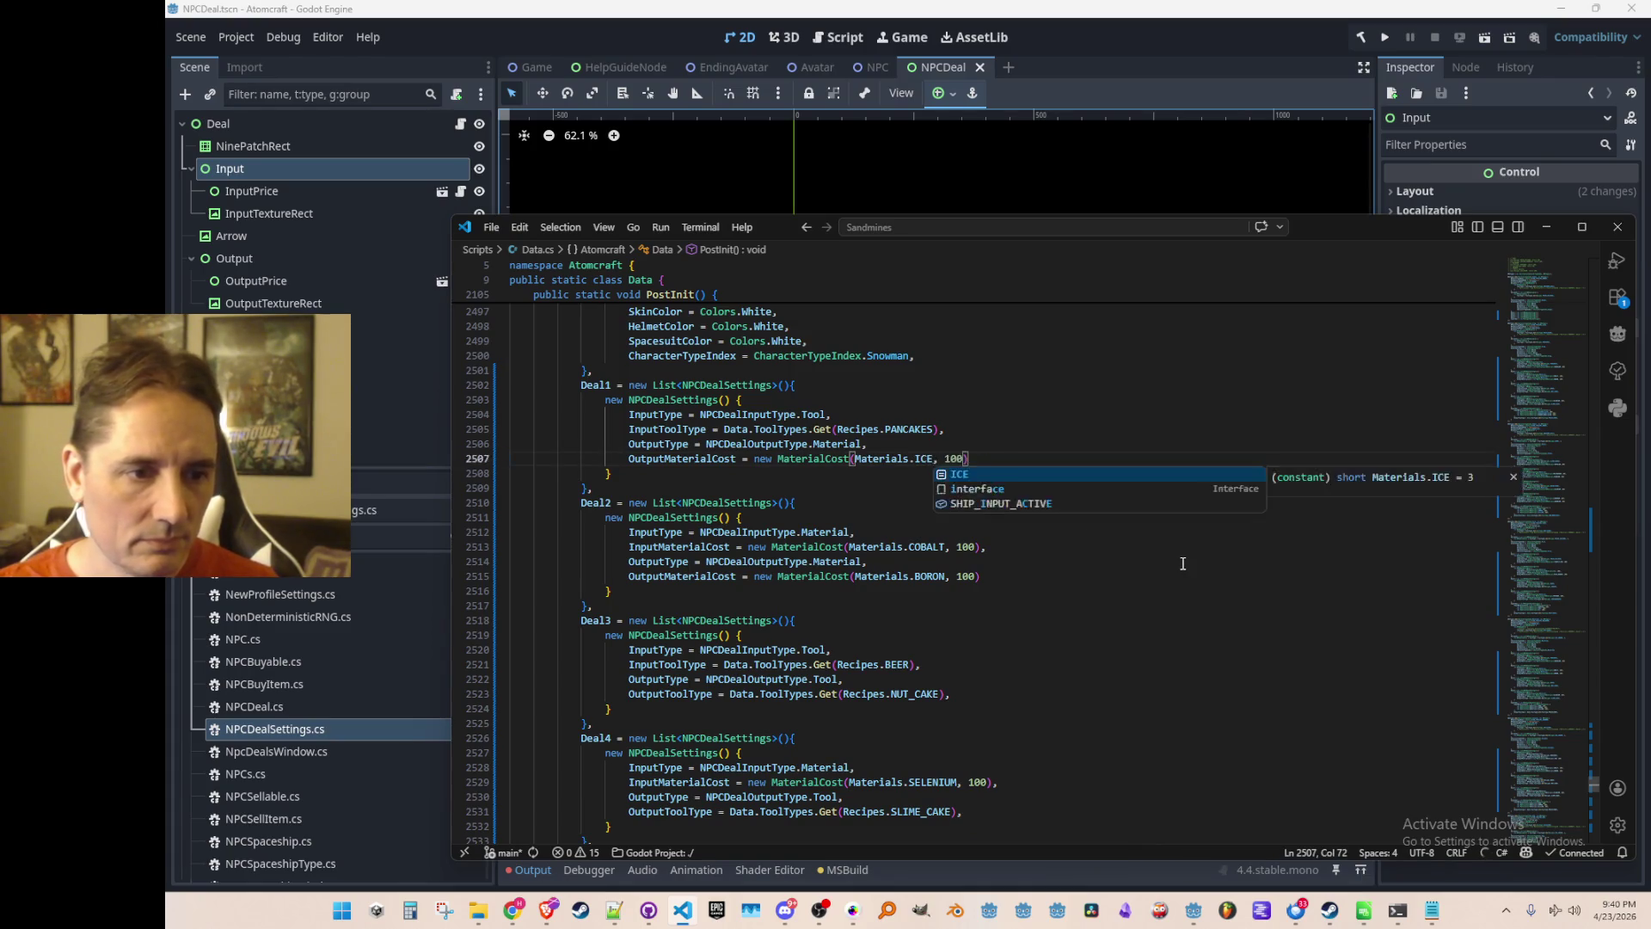
pyautogui.hotkey('ctrl', 'z')
pyautogui.press('End')
pyautogui.scroll(6, 1183, 563)
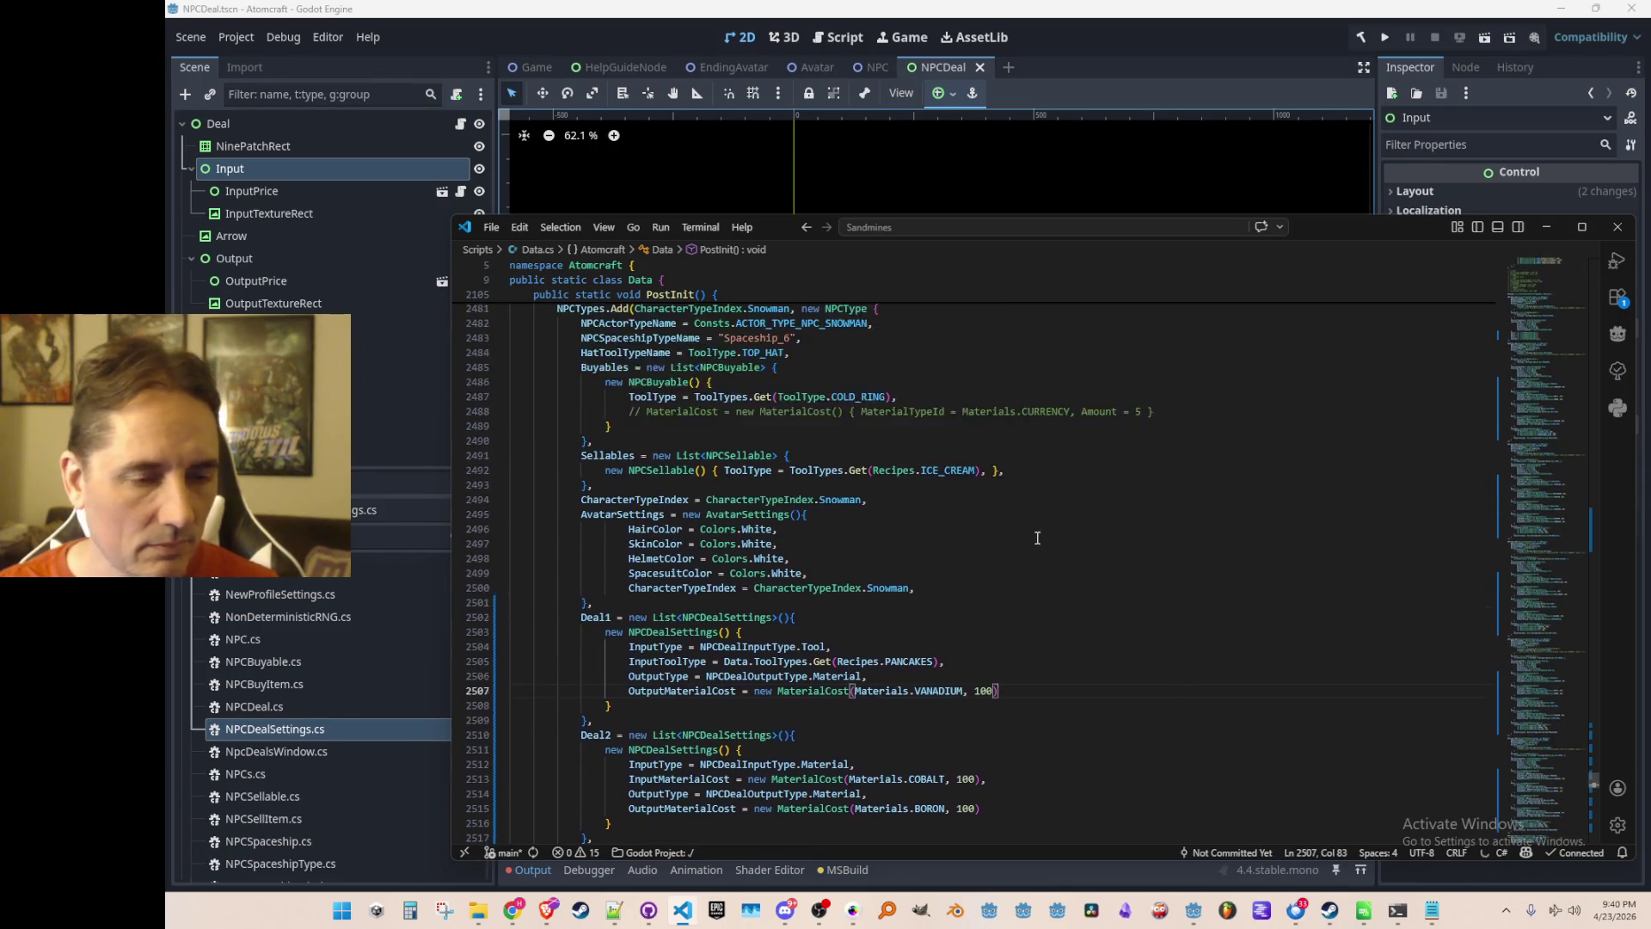
pyautogui.doubleClick(864, 436)
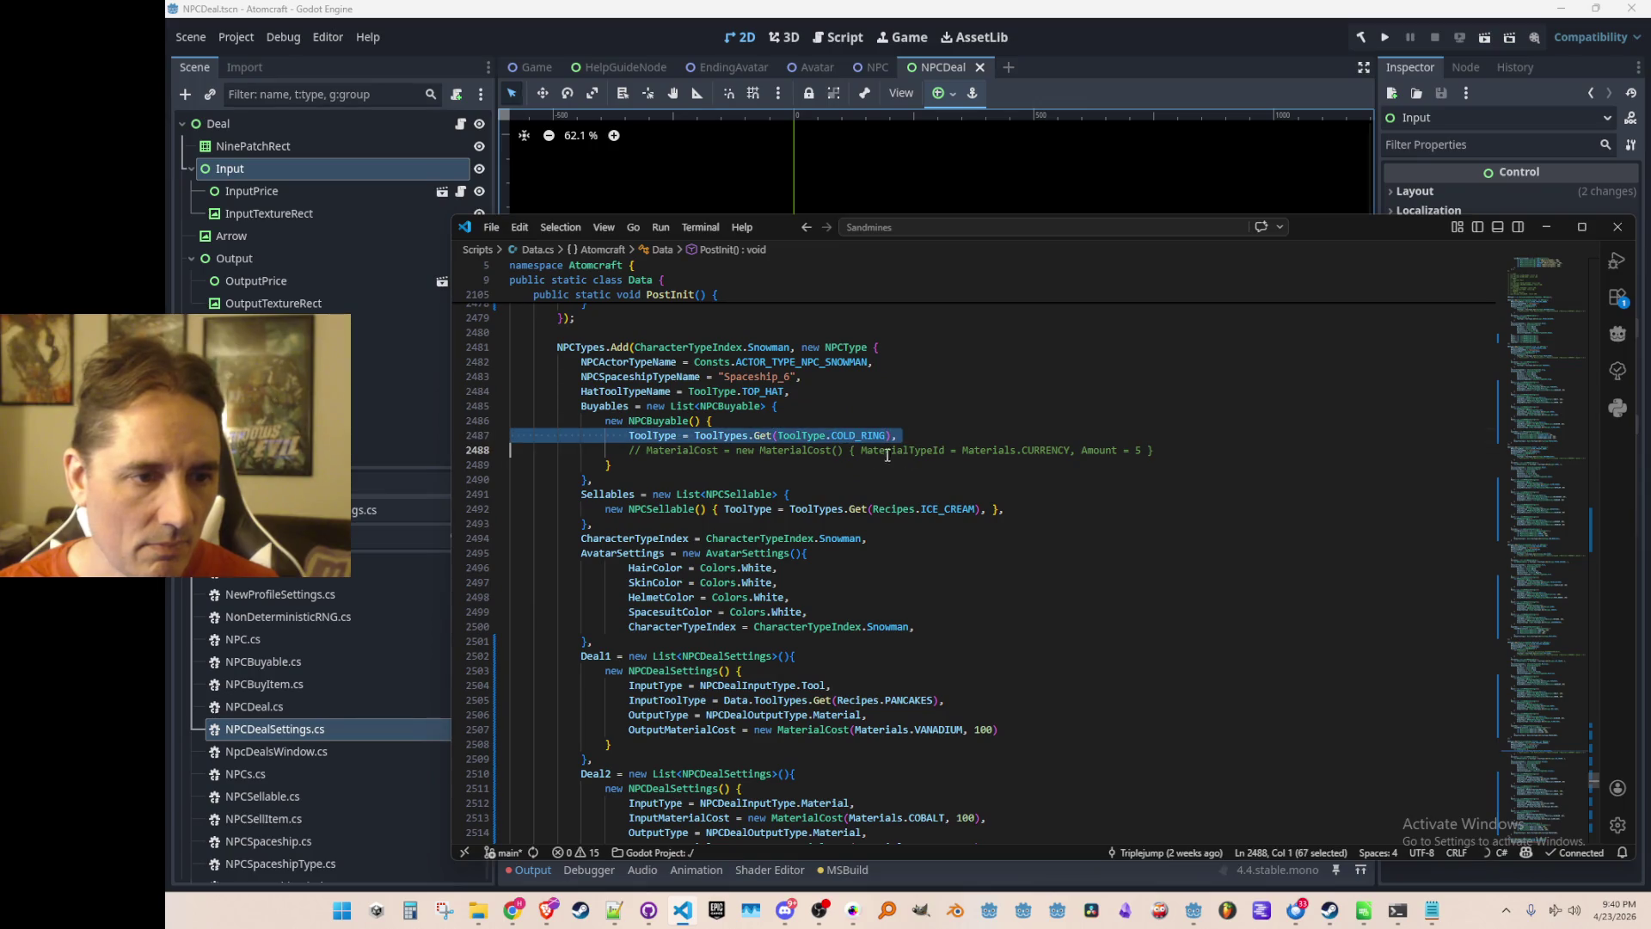
pyautogui.doubleClick(876, 436)
pyautogui.hotkey('ctrl', 'c')
pyautogui.click(789, 508)
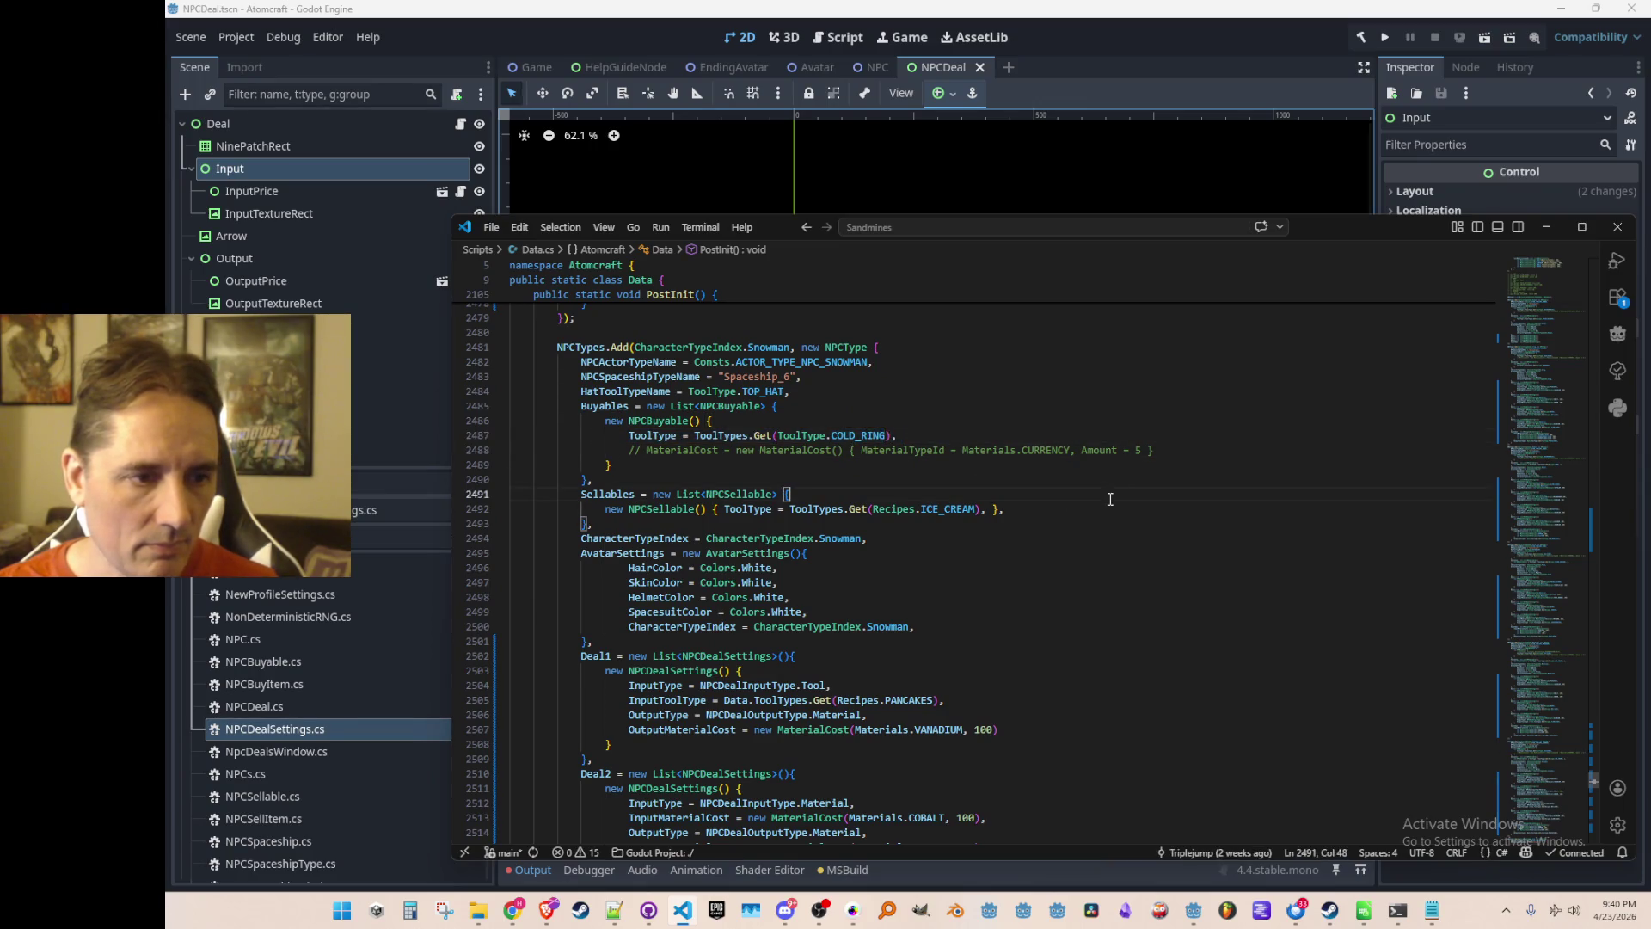
pyautogui.scroll(-10, 1131, 540)
pyautogui.scroll(-3, 1083, 603)
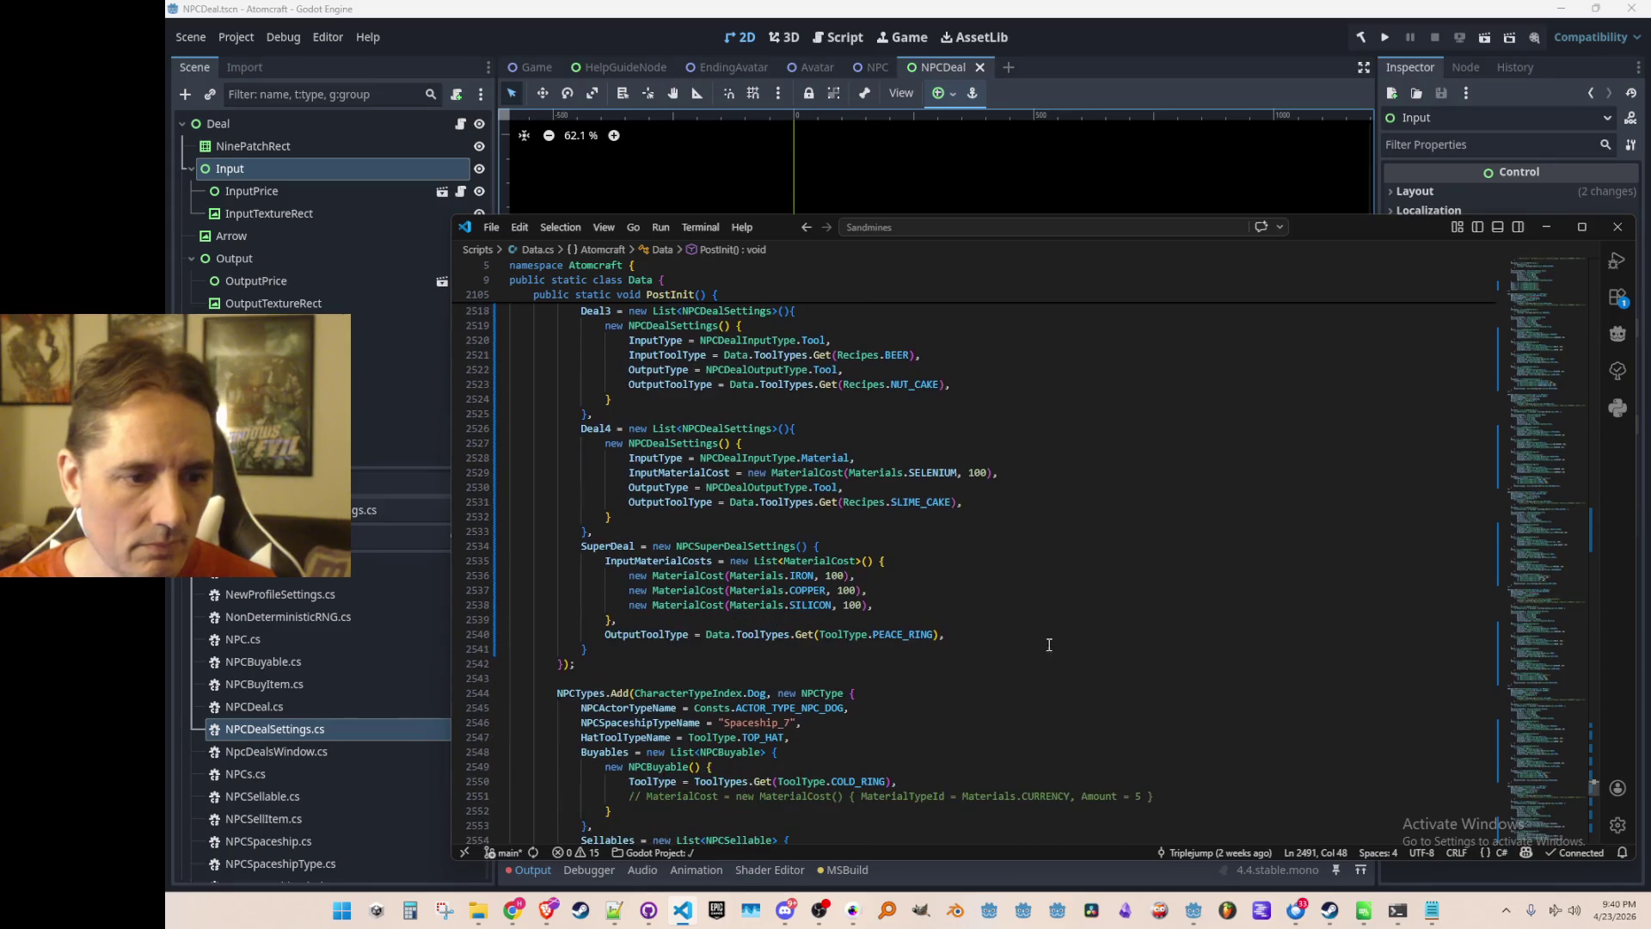
# Replace PEACE_RING with COLD_RING as the super deal's output and select its IRON cost.
pyautogui.doubleClick(918, 633)
pyautogui.hotkey('ctrl', 'v')
pyautogui.press('Up')
pyautogui.press('Up')
pyautogui.press('Up')
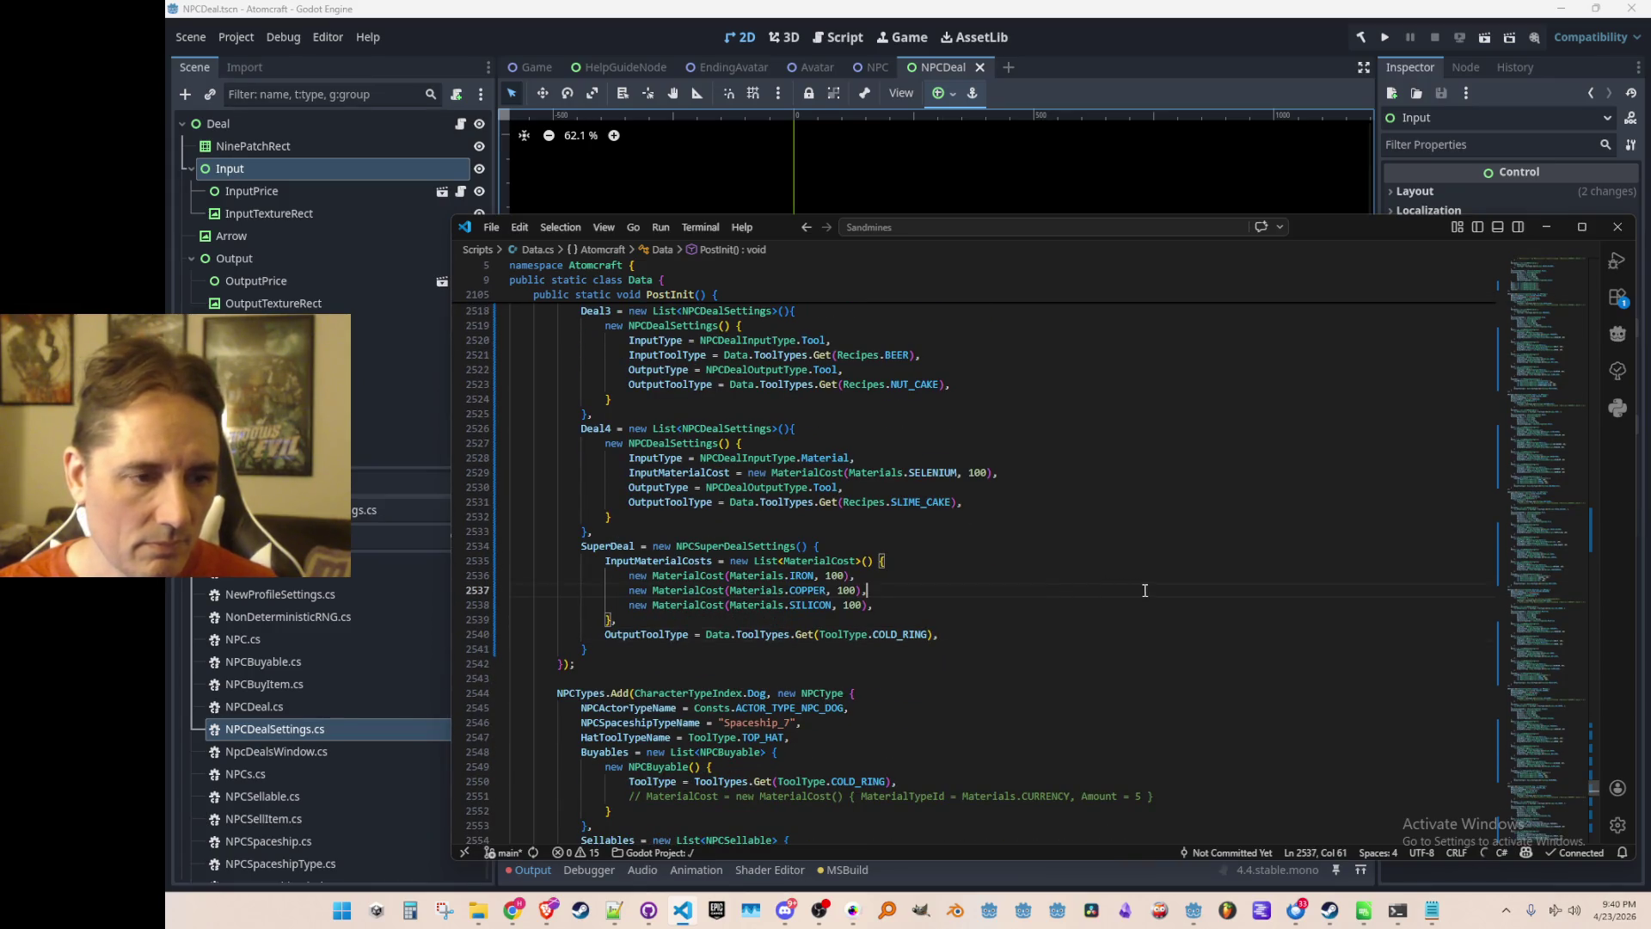
pyautogui.scroll(-1, 1204, 507)
pyautogui.press('Left')
pyautogui.press('Left')
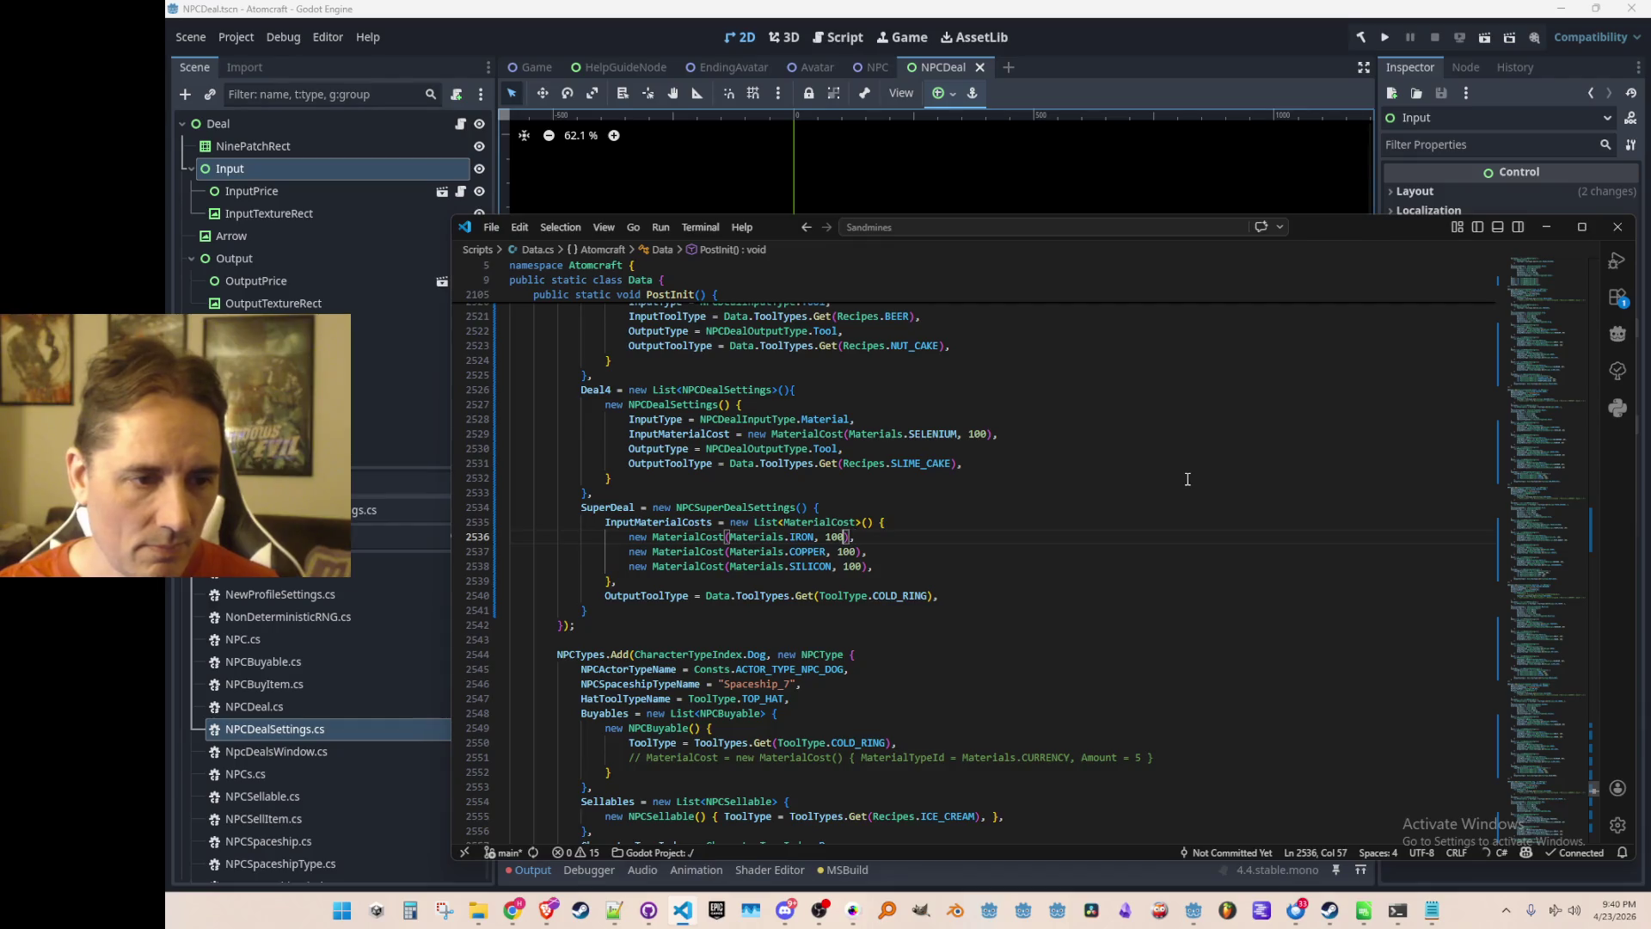
pyautogui.hotkey('ctrl', 'shift', 'Right')
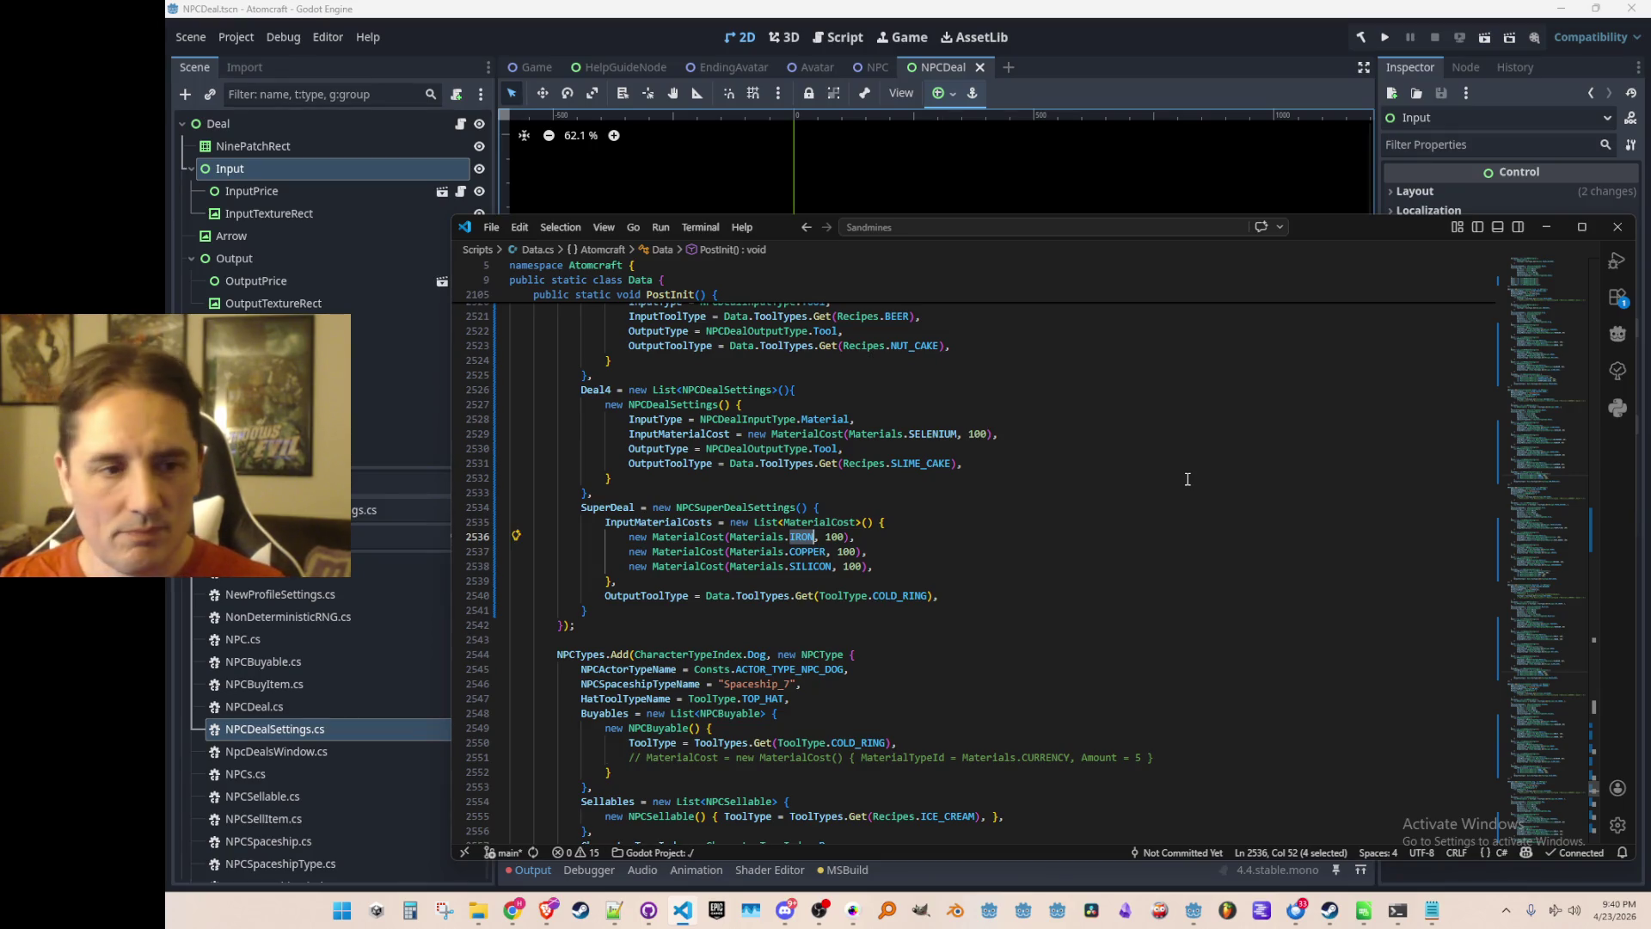
pyautogui.scroll(5, 1187, 479)
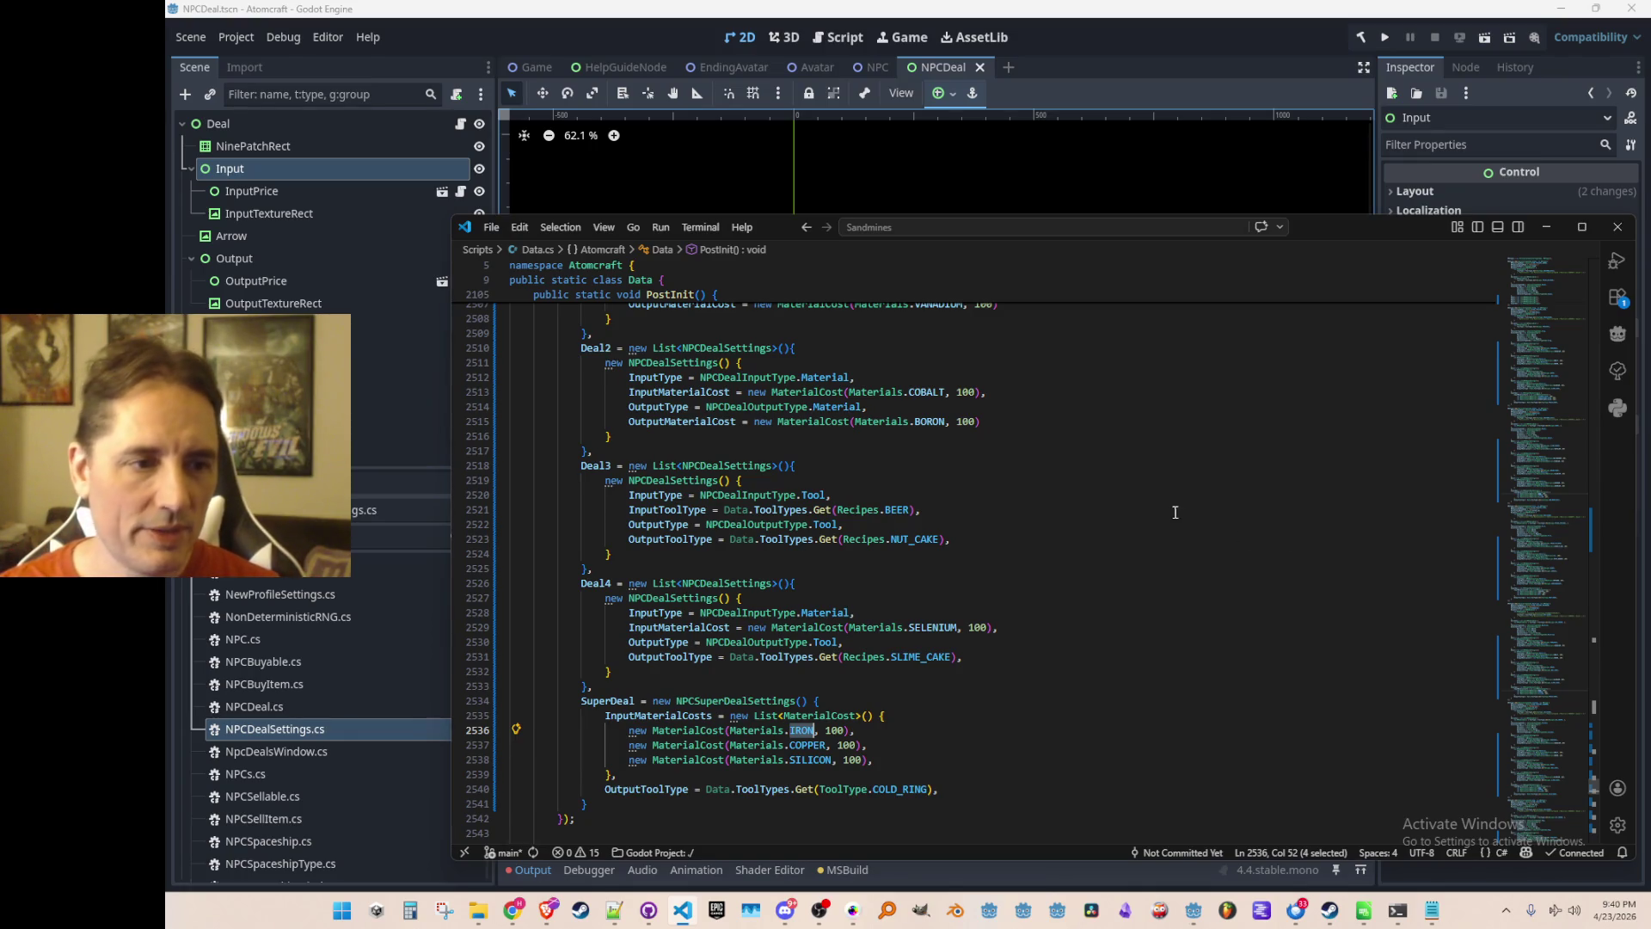
pyautogui.scroll(3, 1177, 512)
# Change Deal2's output material from BORON to BISMUTH, then look up VANADIUM's definition.
pyautogui.doubleClick(930, 538)
pyautogui.write('BISMUTH')
pyautogui.press('Up')
pyautogui.press('Up')
pyautogui.press('Left')
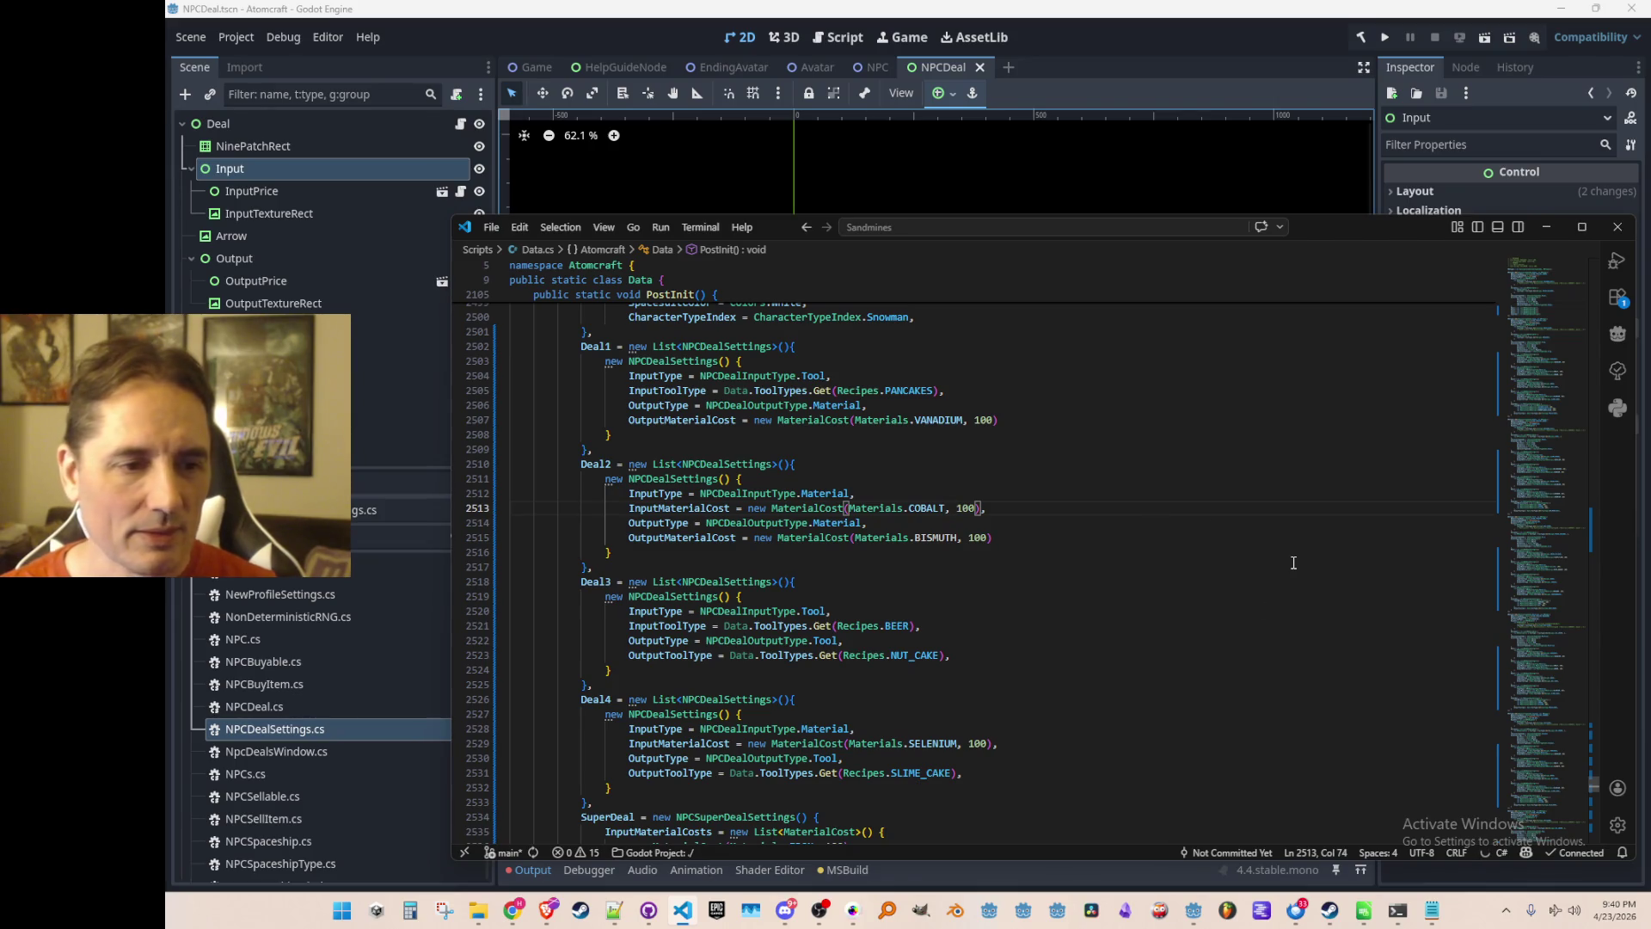
pyautogui.hotkey('ctrl', 'Left')
pyautogui.hotkey('ctrl', 'Left')
pyautogui.hotkey('ctrl', 'shift', 'Right')
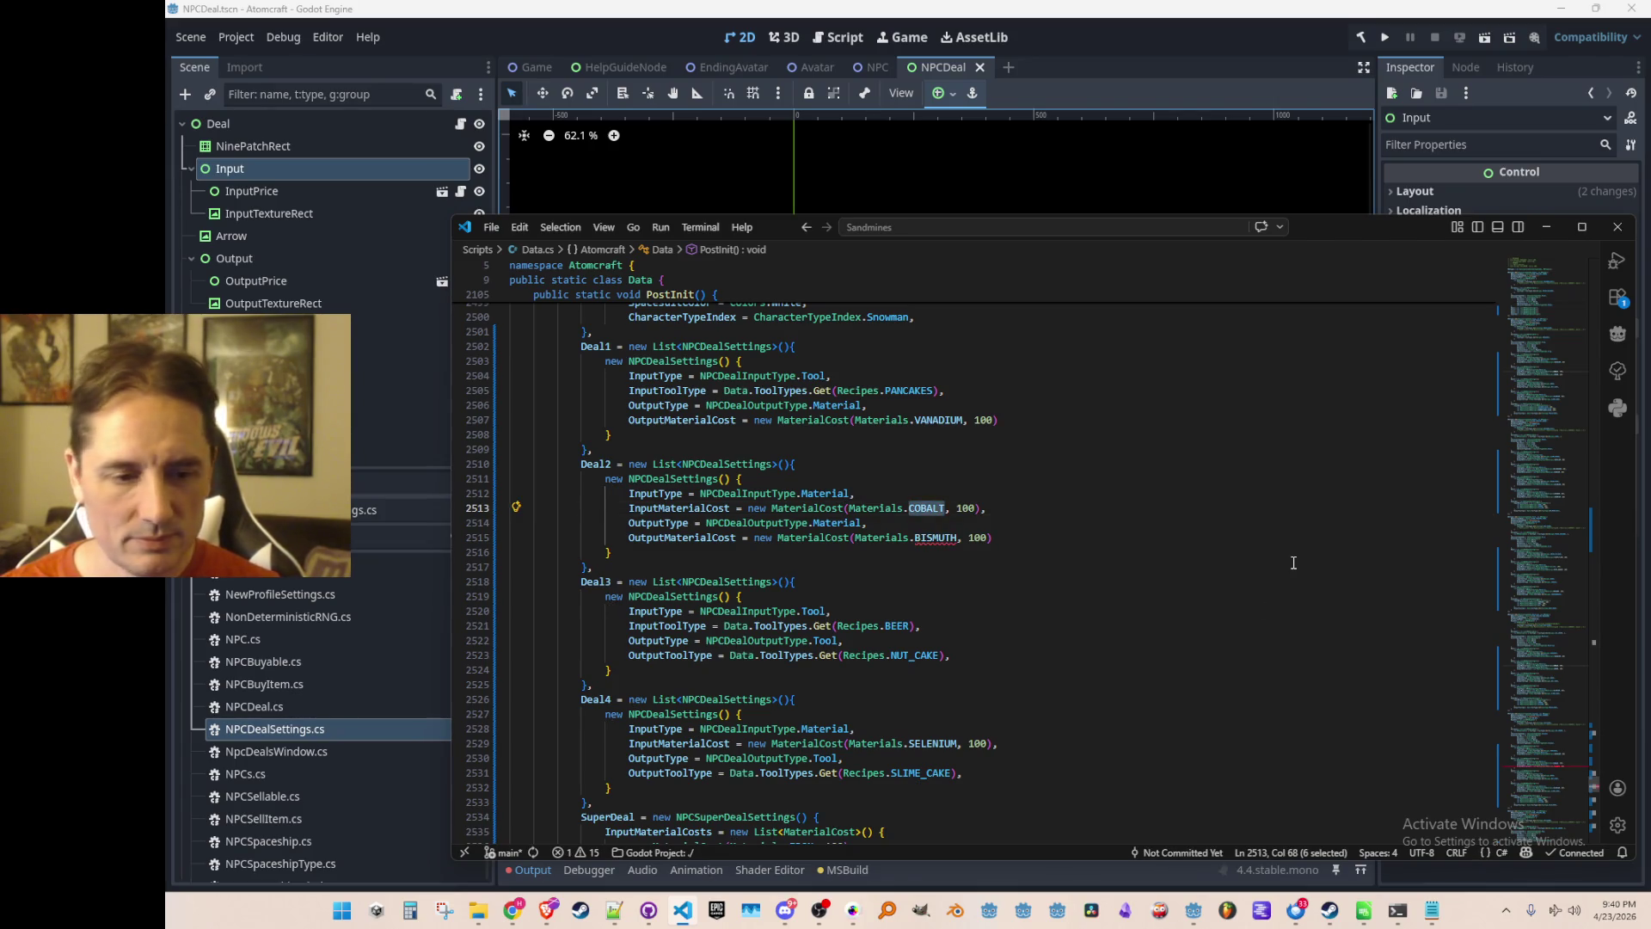
pyautogui.doubleClick(917, 538)
pyautogui.click(939, 421)
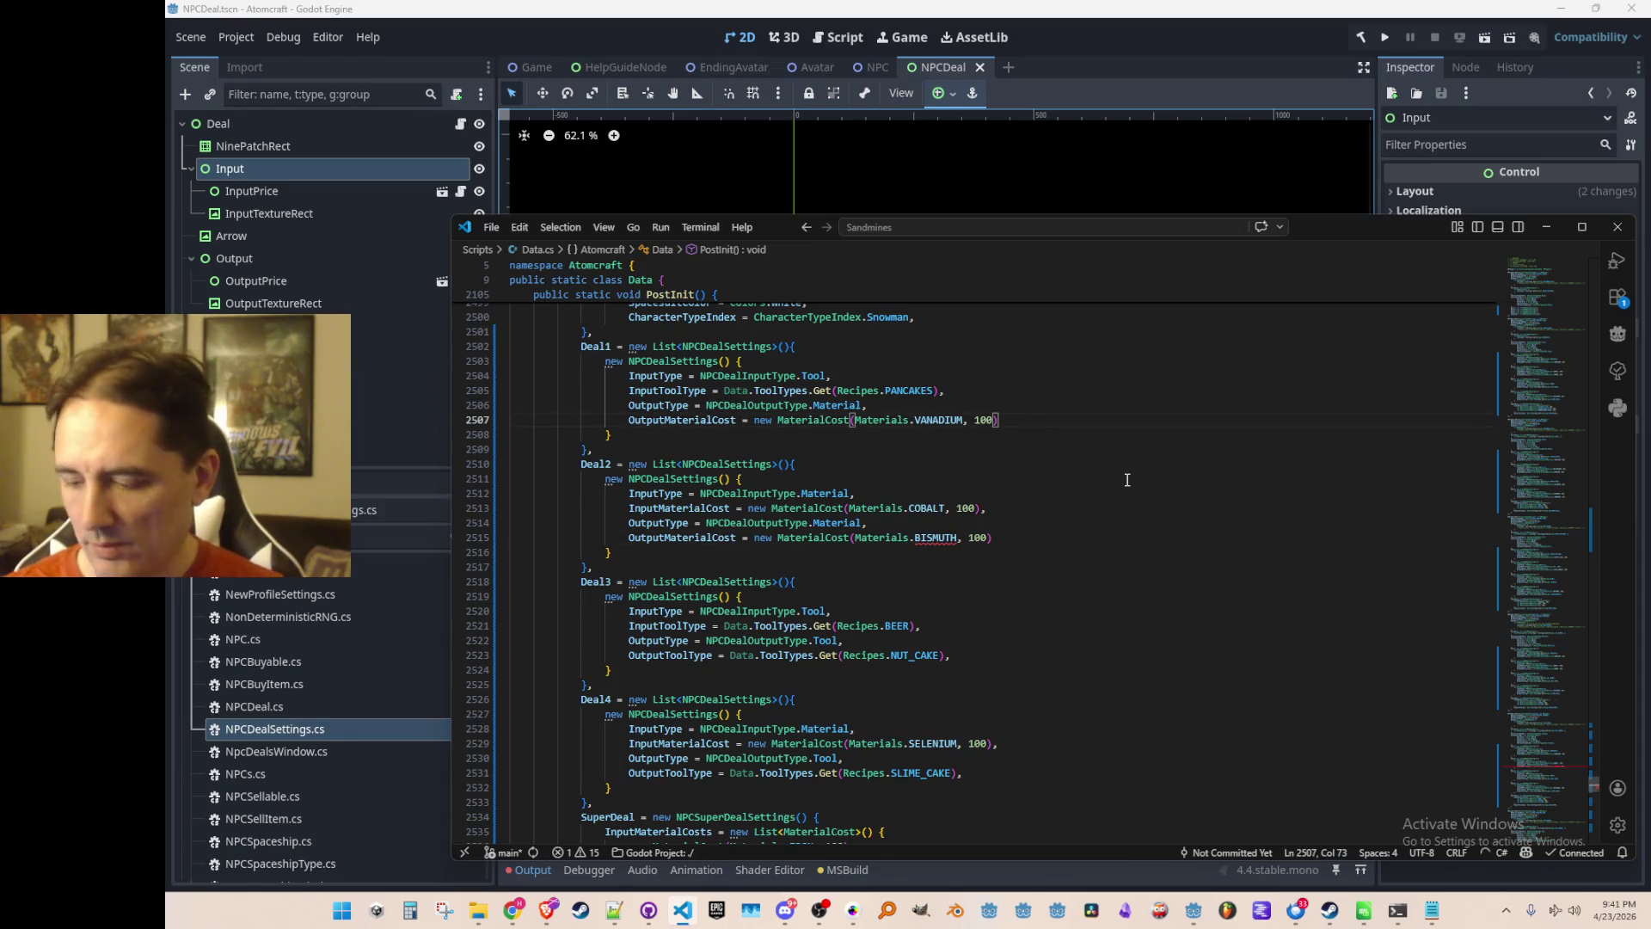
pyautogui.press('F12')
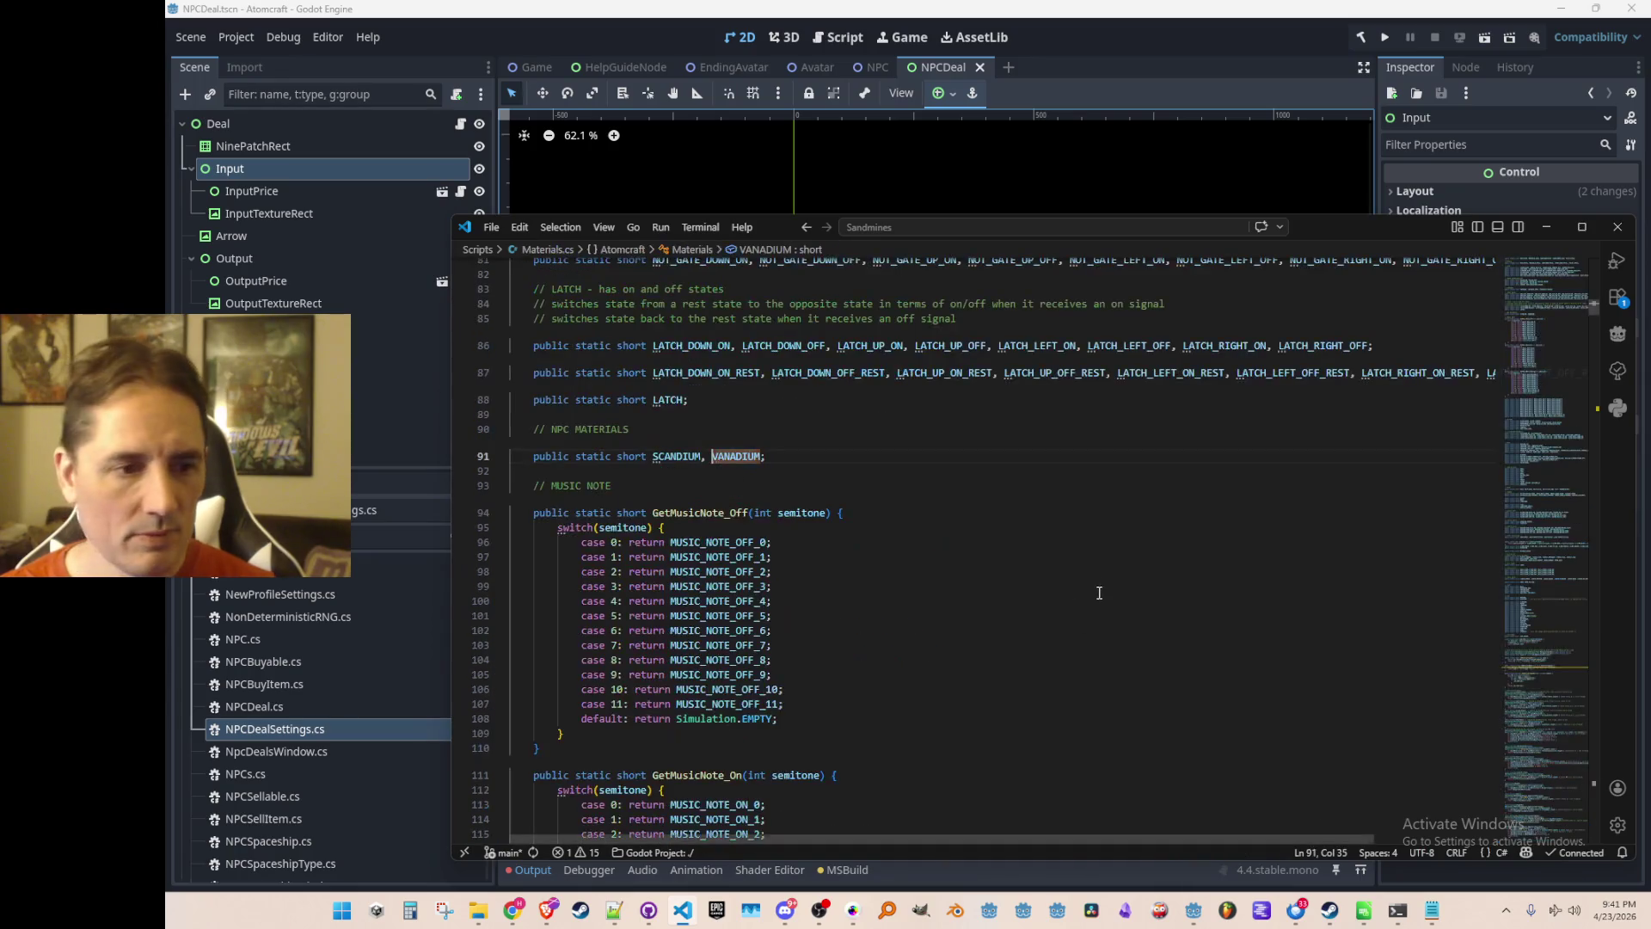
# Add a BISMUTH GetBaseMaterialId initialization above SCANDIUM's in Materials.cs, then return to Data.cs.
pyautogui.scroll(3, 1117, 533)
pyautogui.hotkey('ctrl', 'Left')
pyautogui.hotkey('ctrl', 'Left')
pyautogui.hotkey('ctrl', 'Right')
pyautogui.hotkey('ctrl', 'Right')
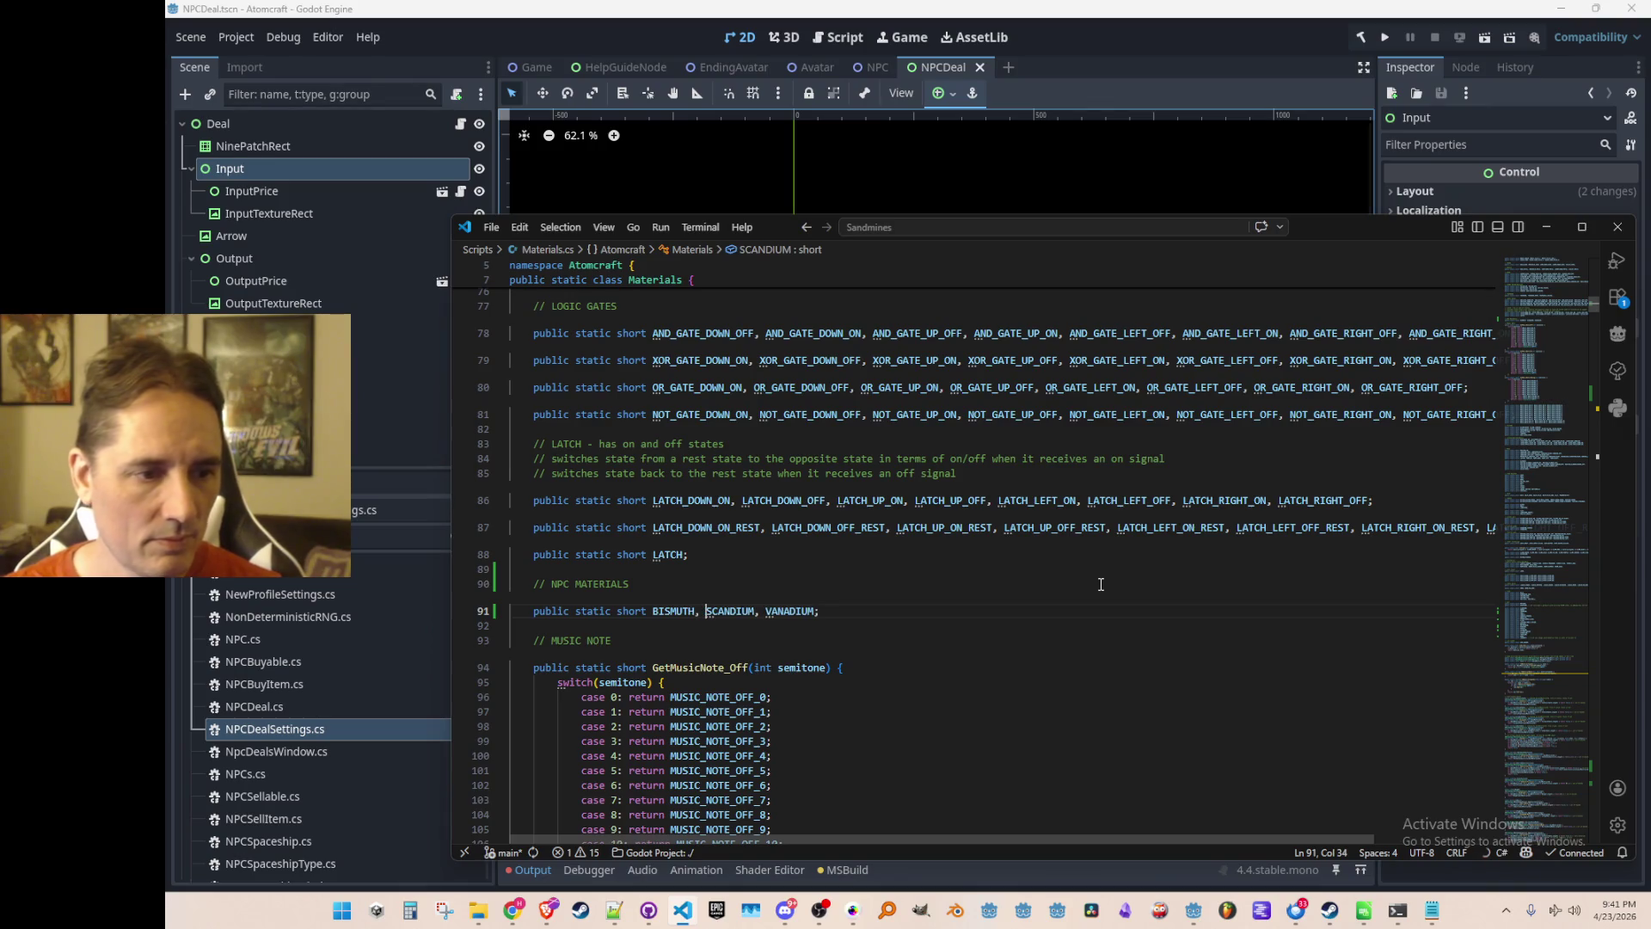
pyautogui.hotkey('ctrl', 'f')
pyautogui.press('Return')
pyautogui.press('Escape')
pyautogui.hotkey('ctrl', 'shift', 'Return')
pyautogui.write('BISMUTH')
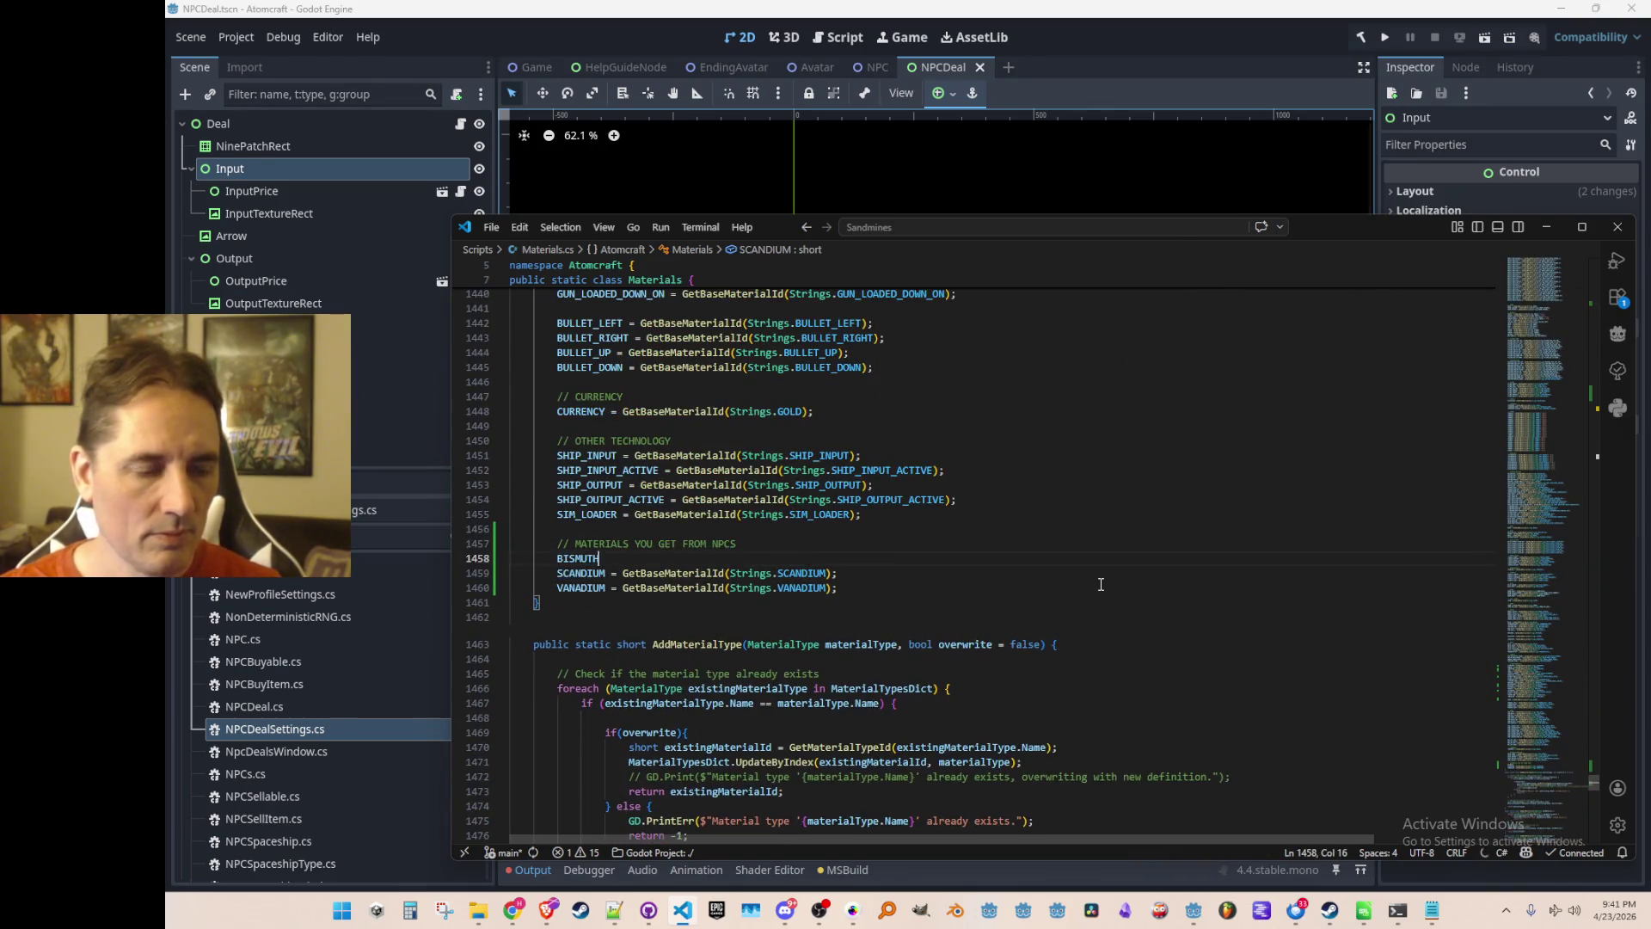
pyautogui.press('Tab')
pyautogui.press('Up')
pyautogui.press('Home')
pyautogui.press('Home')
pyautogui.hotkey('alt', 'Left')
pyautogui.hotkey('alt', 'Left')
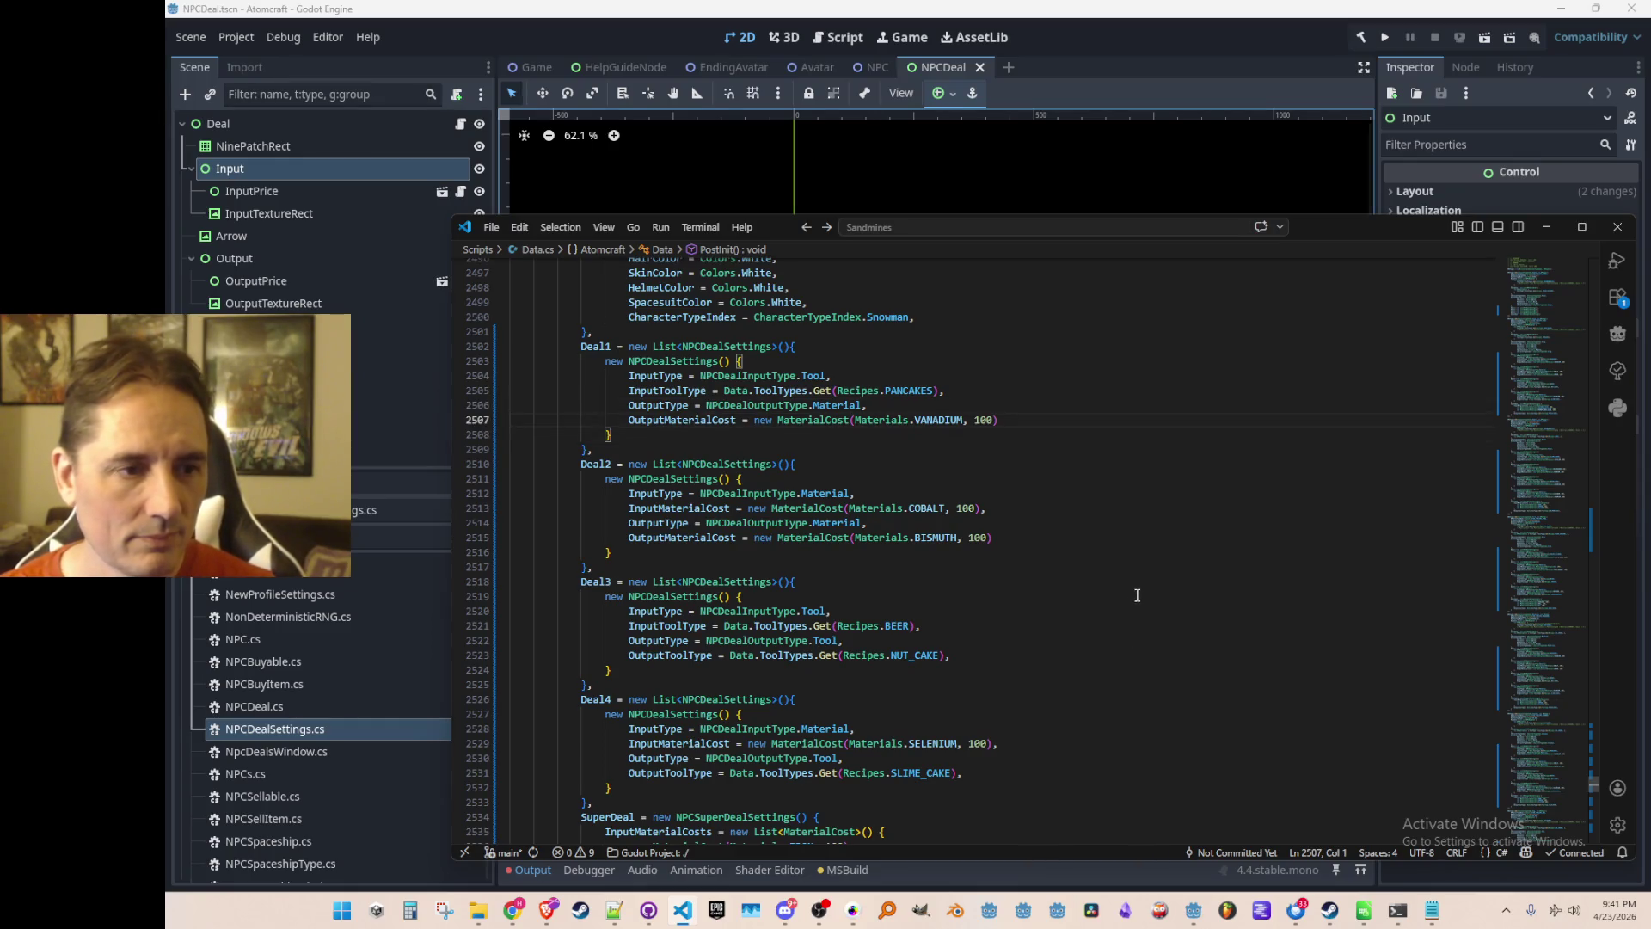
# Scroll through the Snowman deals in Data.cs to find the SuperDeal's input costs.
pyautogui.scroll(2, 1118, 589)
pyautogui.scroll(2, 1120, 591)
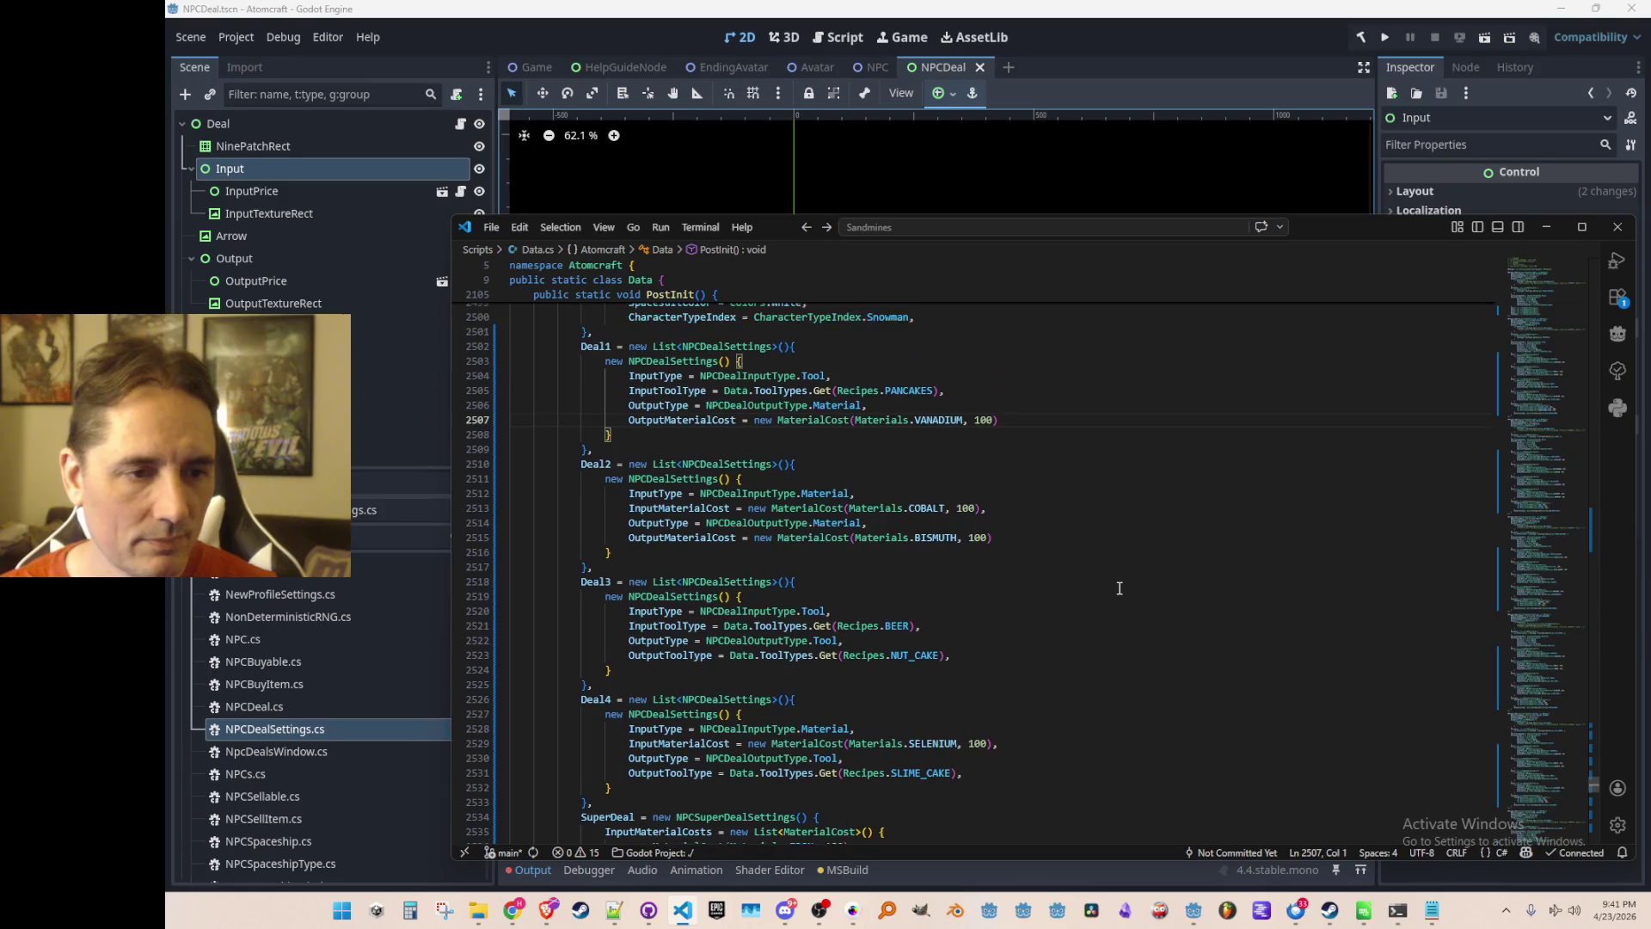
pyautogui.scroll(-3, 1109, 601)
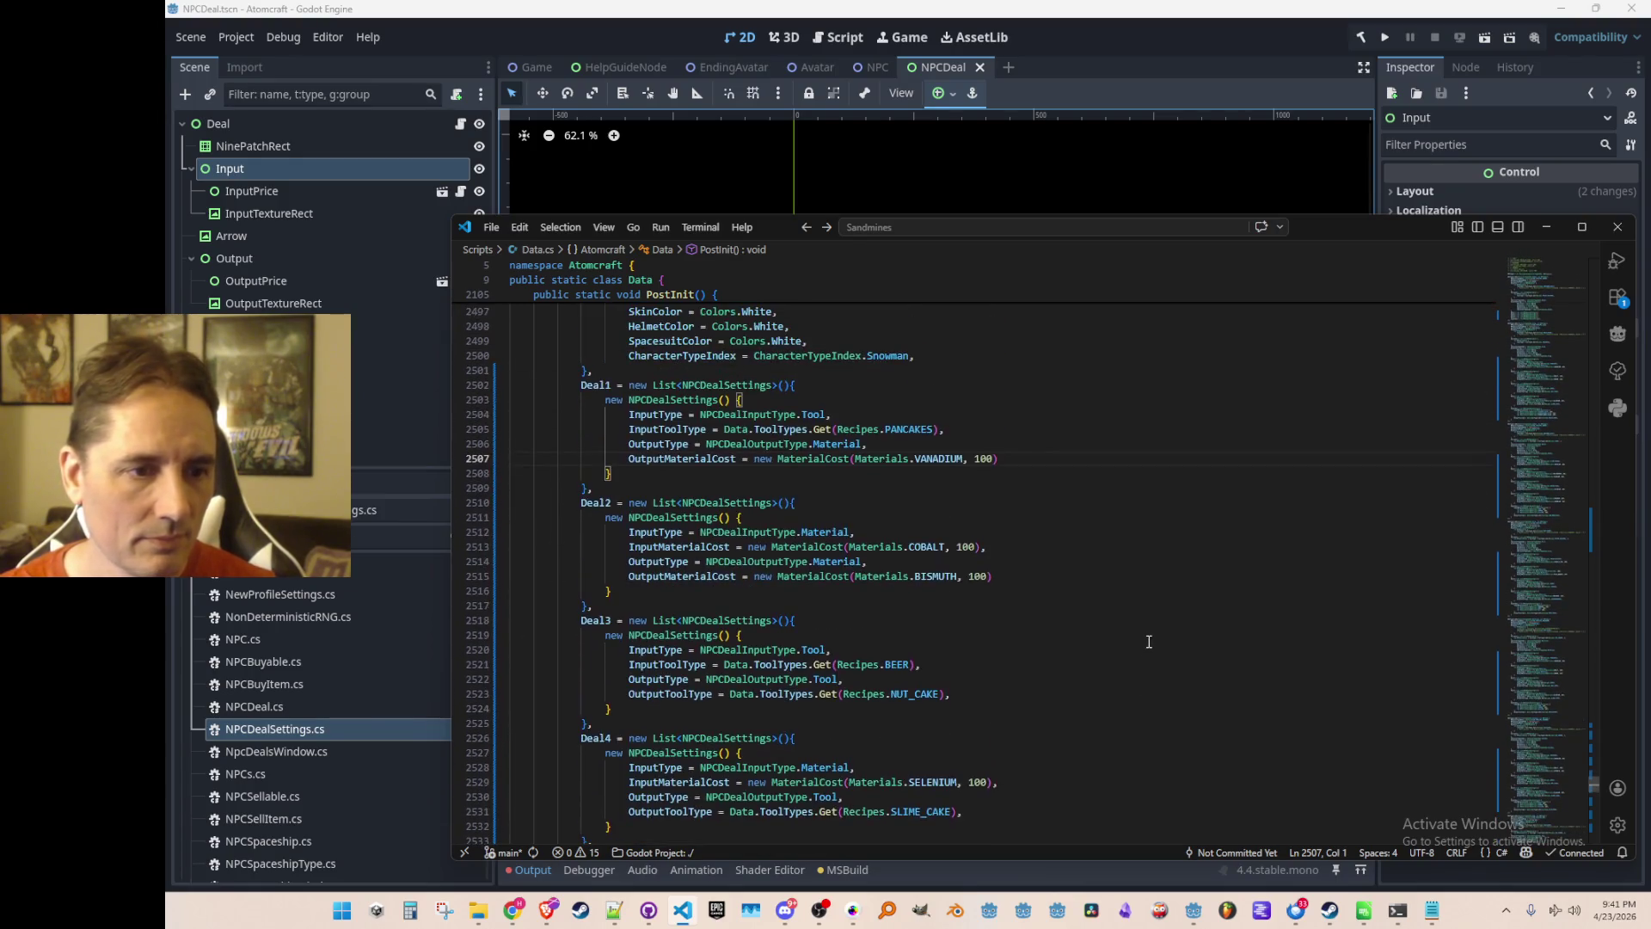
pyautogui.click(1164, 546)
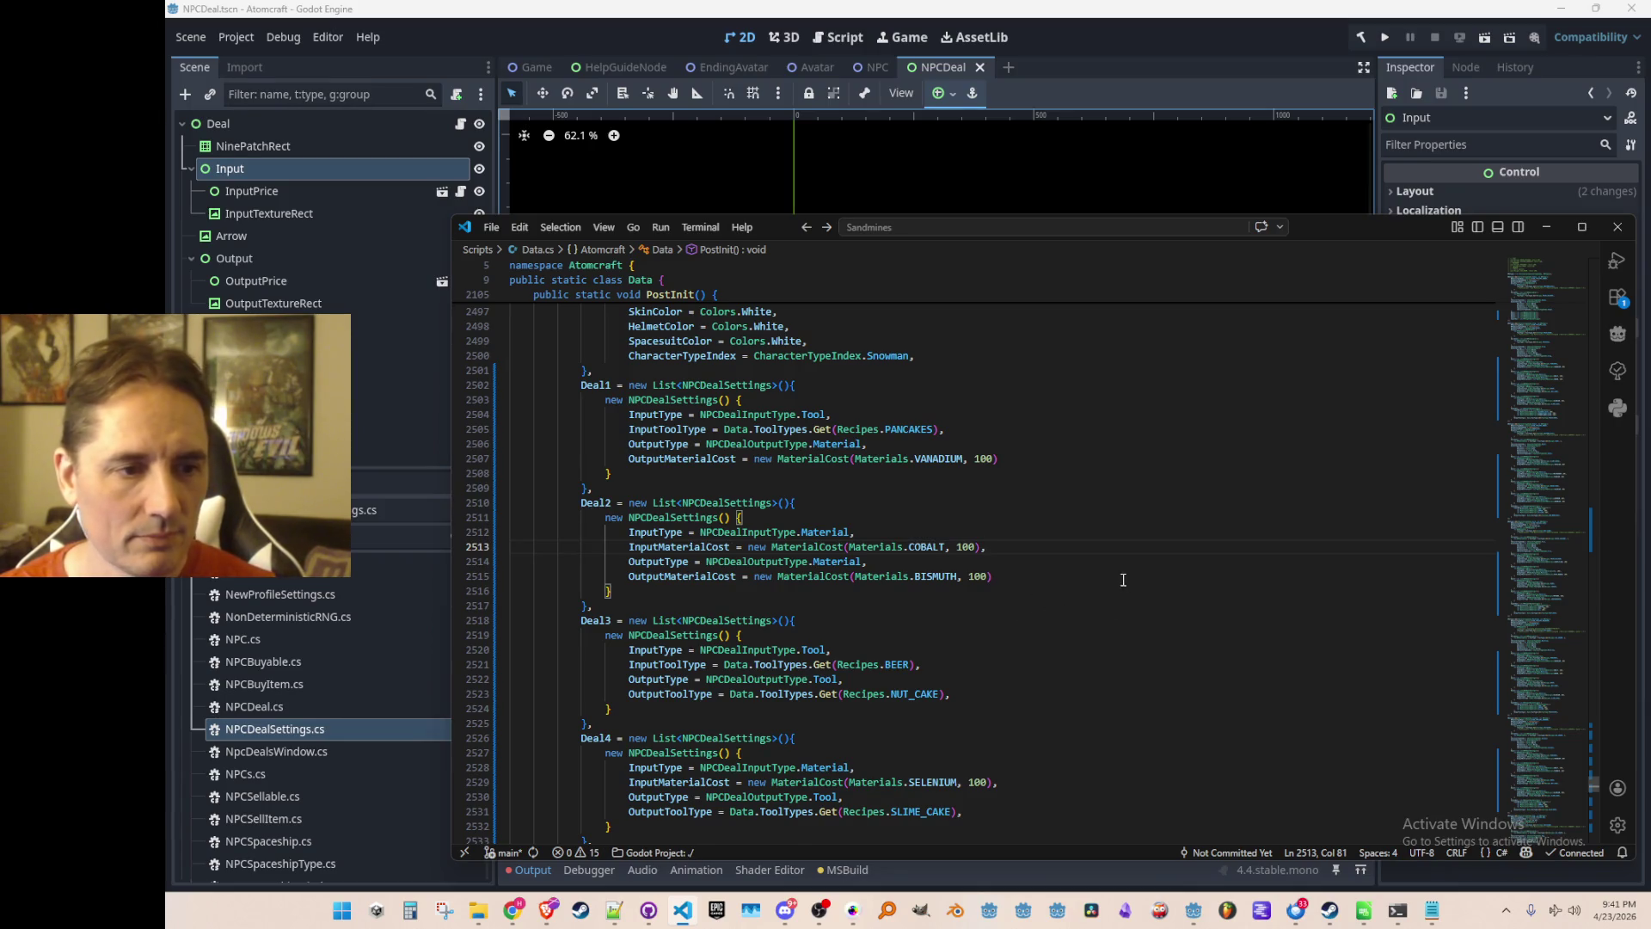
pyautogui.scroll(4, 1126, 583)
pyautogui.scroll(3, 1168, 632)
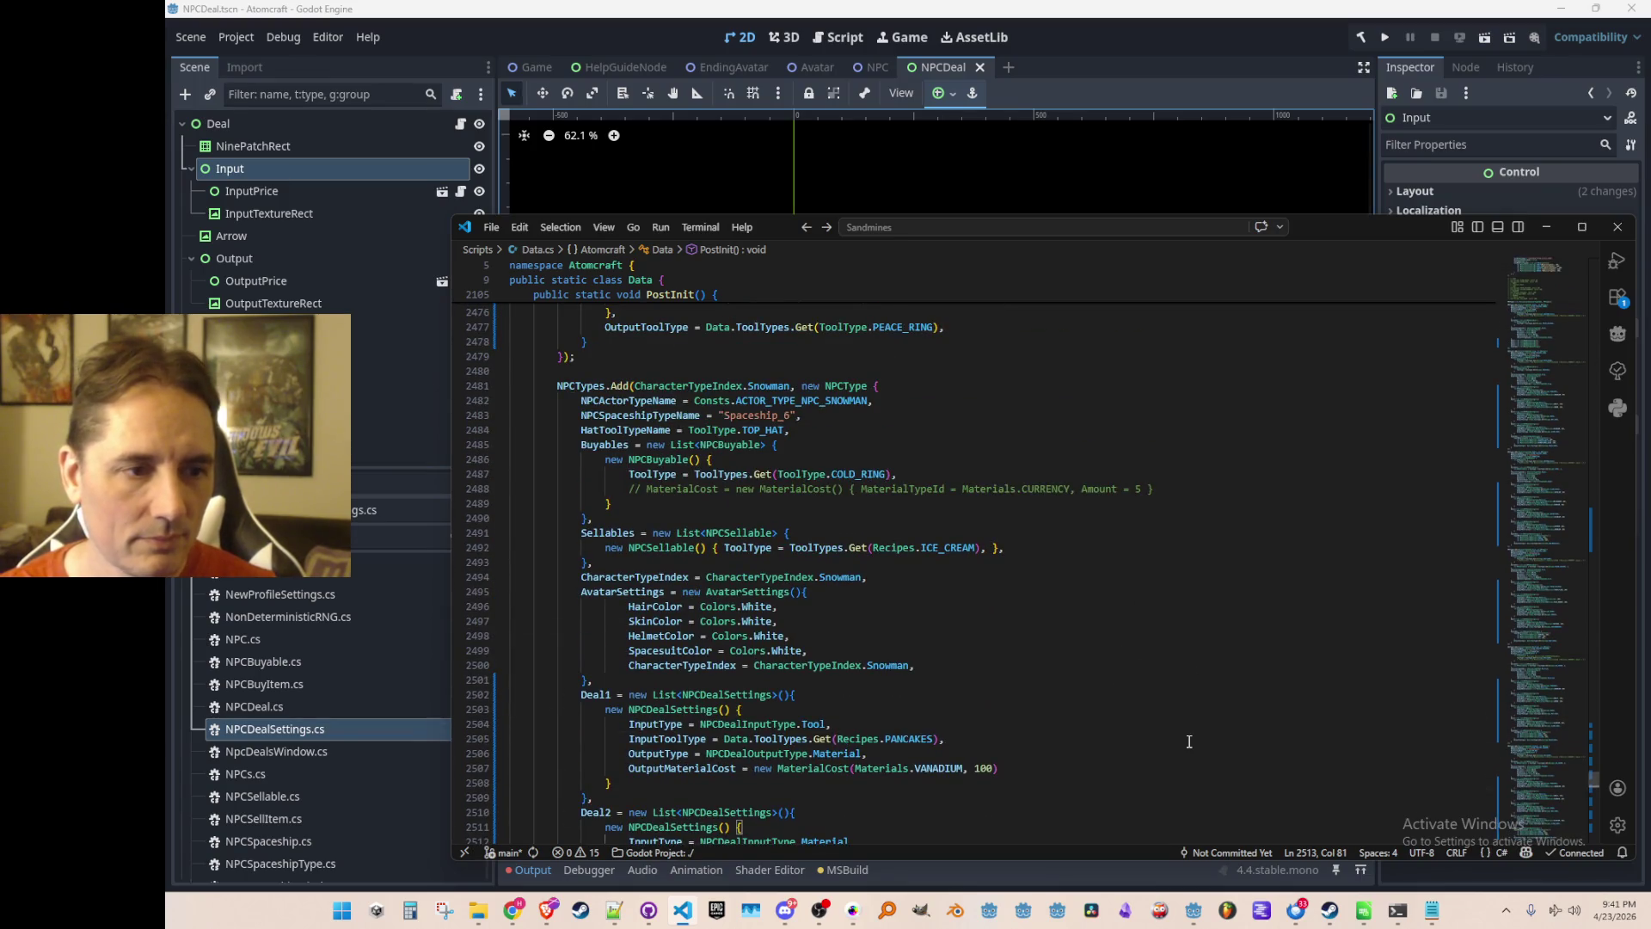
pyautogui.scroll(-11, 1189, 742)
pyautogui.scroll(-3, 1132, 546)
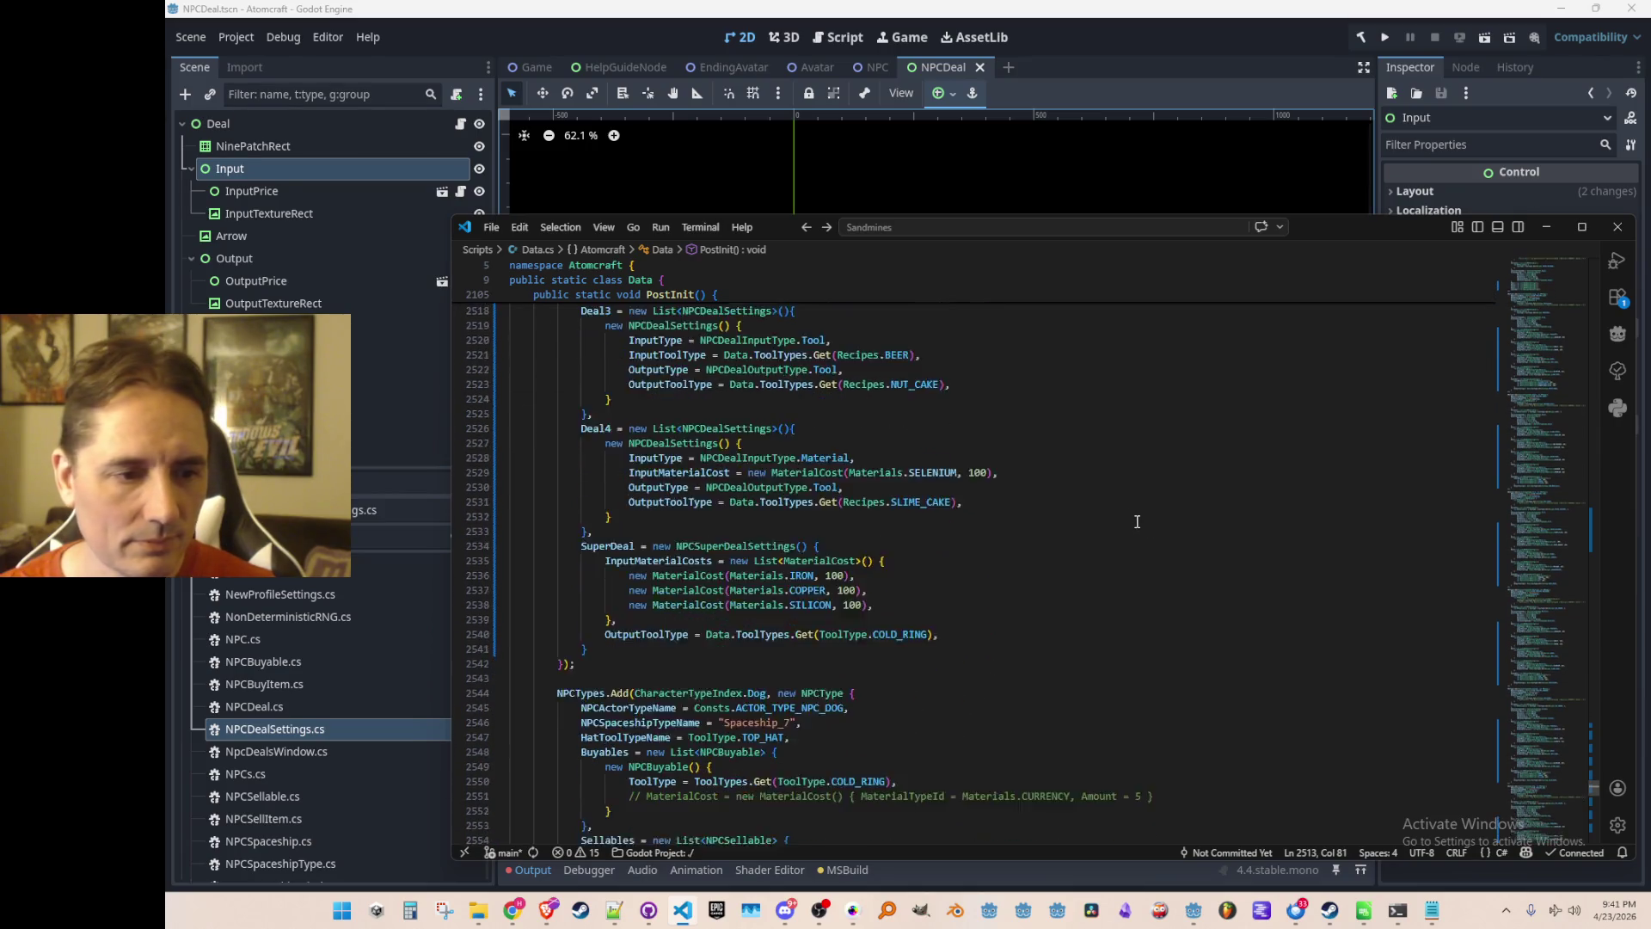
pyautogui.scroll(-2, 1136, 521)
# Change the SuperDeal's first input material from IRON to SNOW.
pyautogui.click(1212, 504)
pyautogui.hotkey('ctrl', 'Left')
pyautogui.hotkey('ctrl', 'Left')
pyautogui.hotkey('ctrl', 'Left')
pyautogui.hotkey('ctrl', 'shift', 'Right')
pyautogui.write('H')
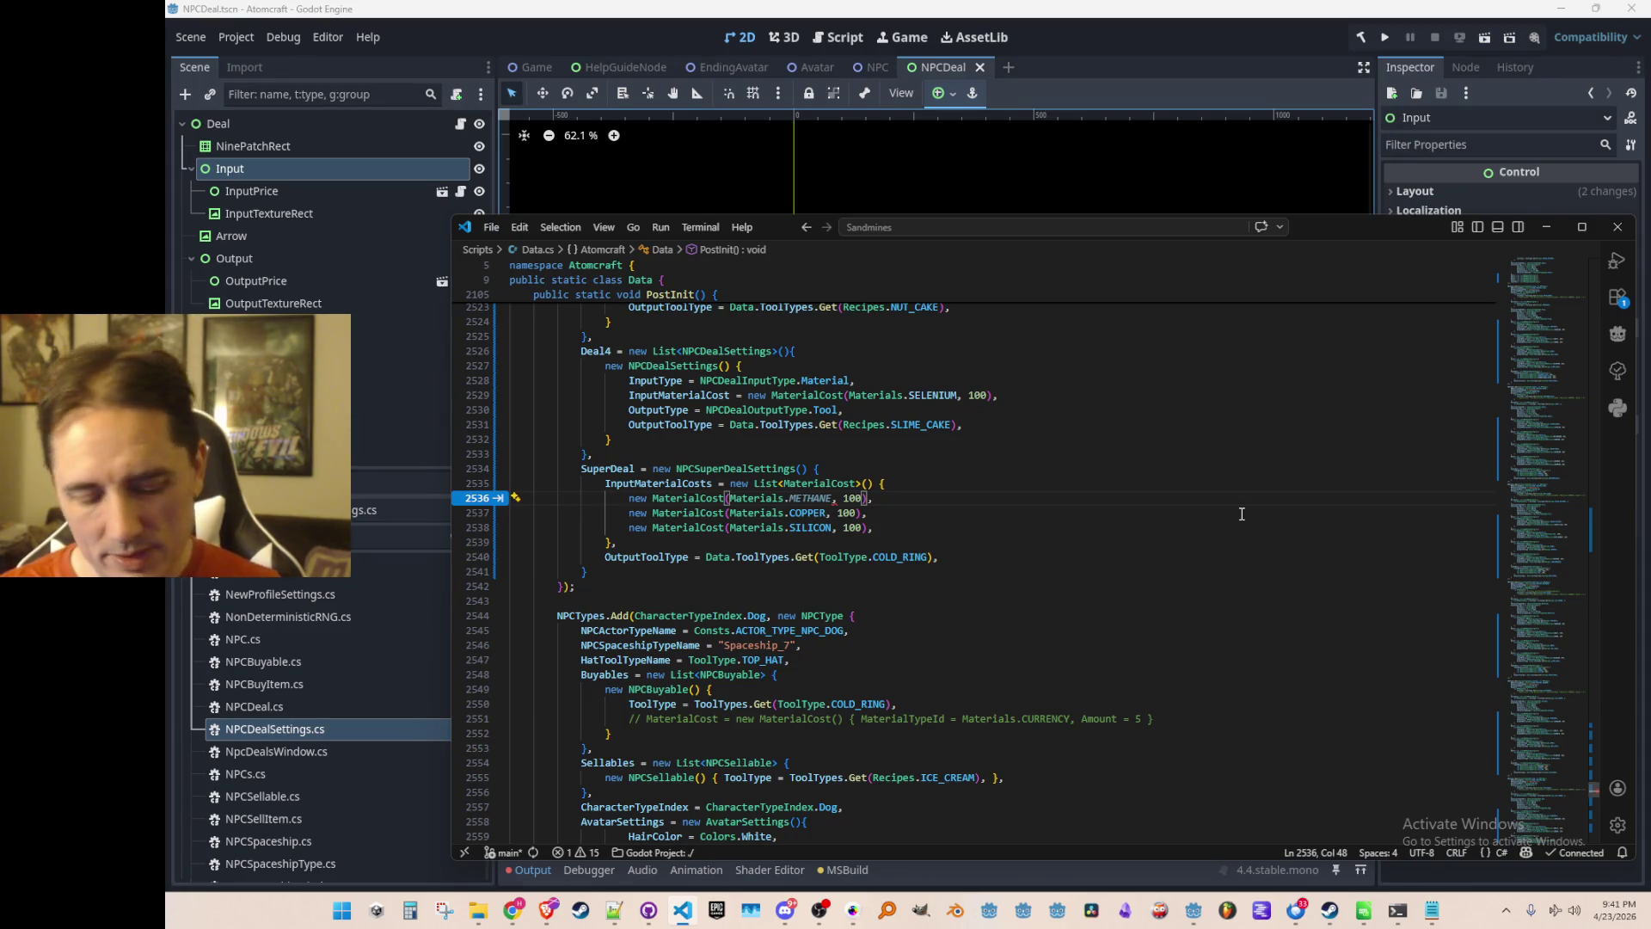
pyautogui.write('XE')
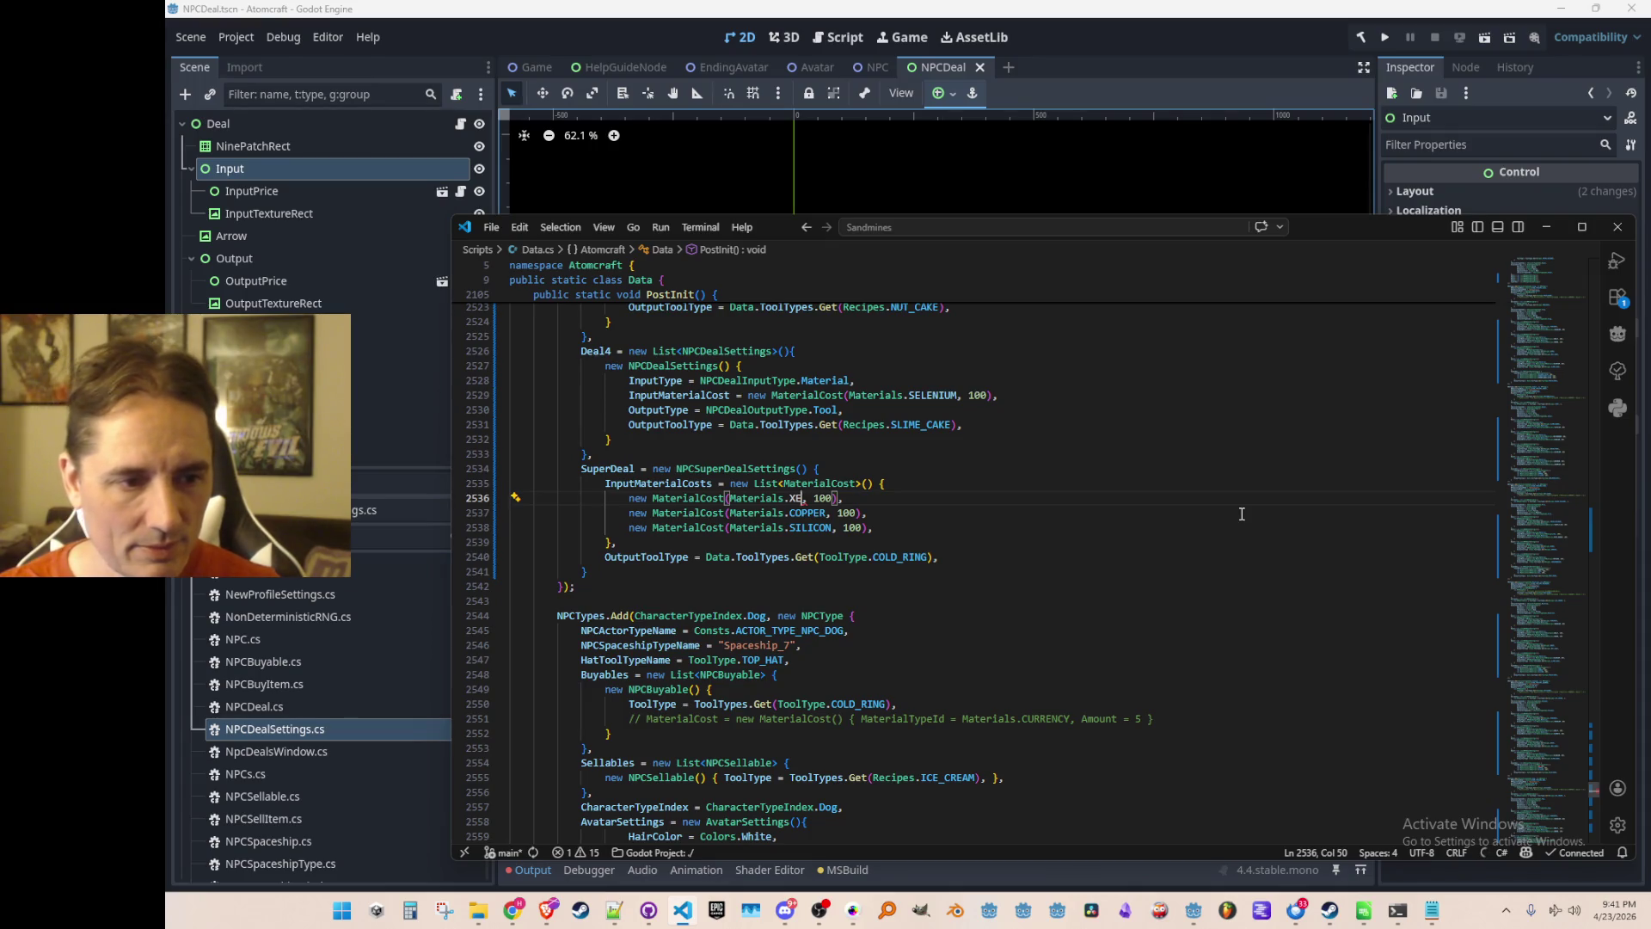
pyautogui.press('BackSpace')
pyautogui.press('BackSpace')
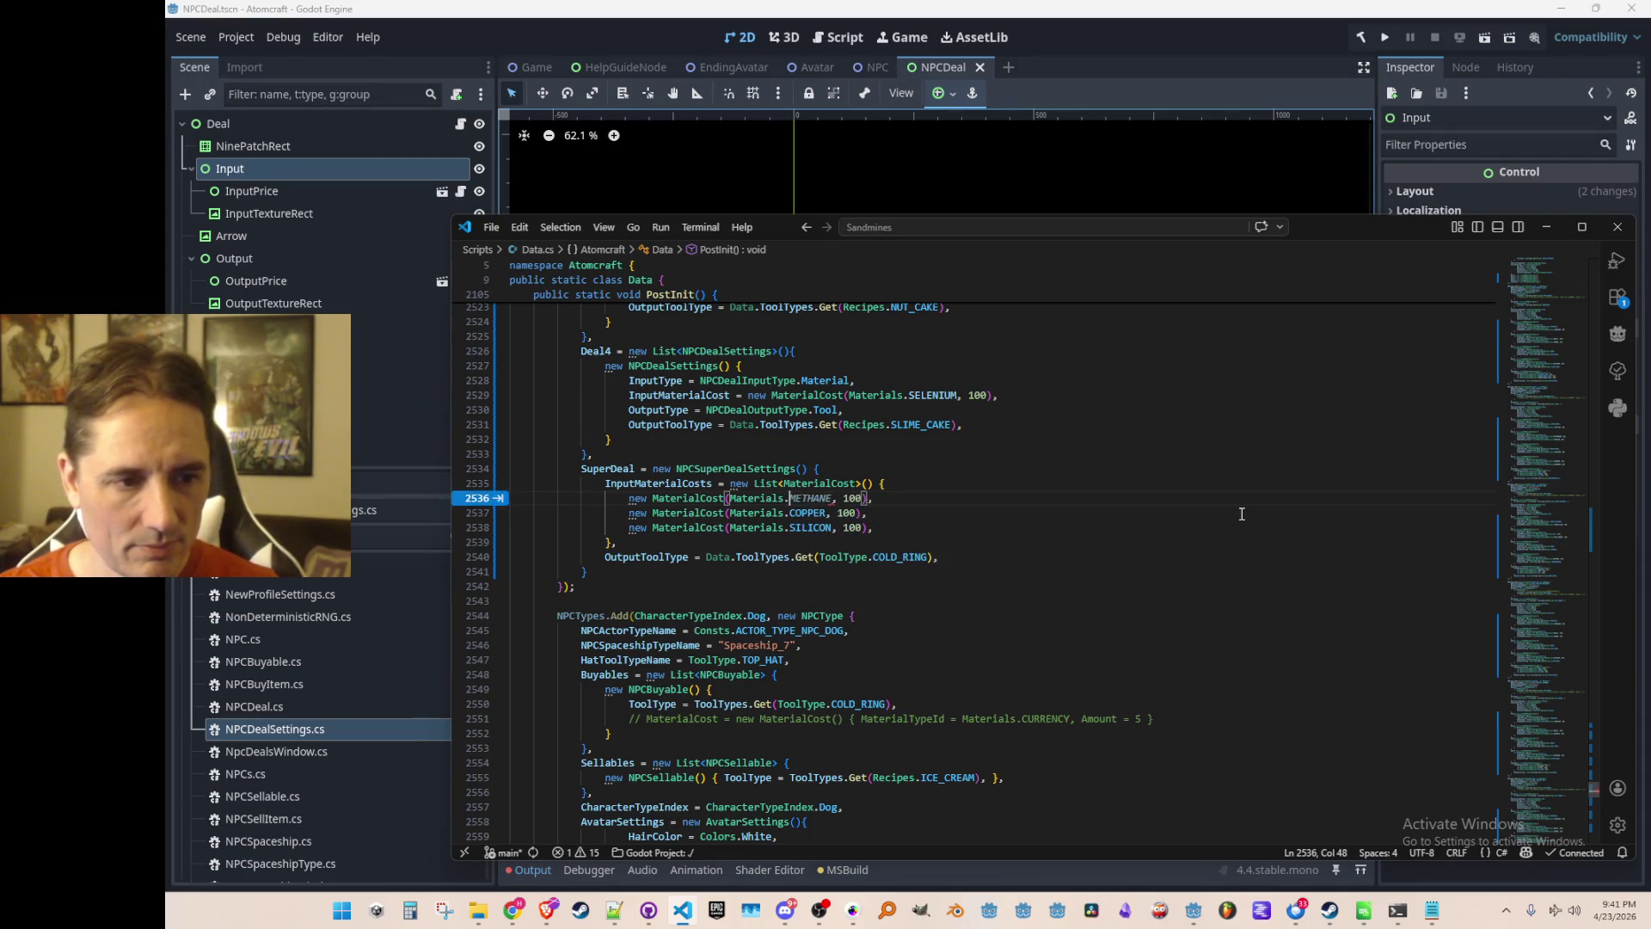
pyautogui.write('SNOW')
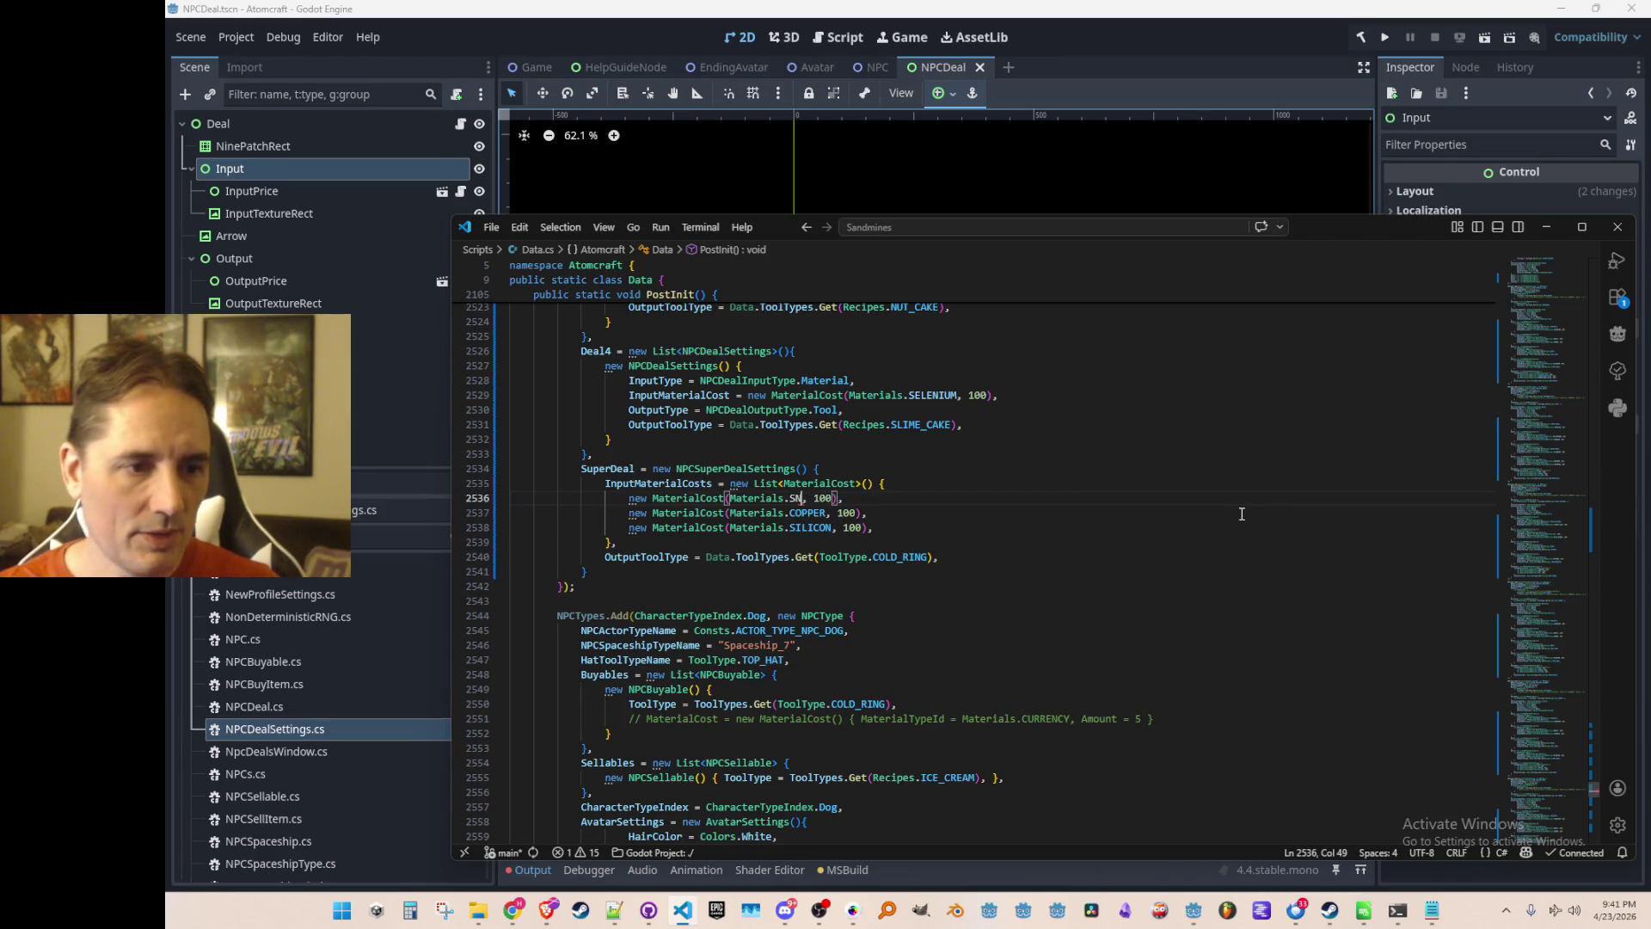
# Change the second input from COPPER to SLUSH, then search project files for 'Recipes'.
pyautogui.press('Down')
pyautogui.hotkey('ctrl', 'd')
pyautogui.write('SLUSH')
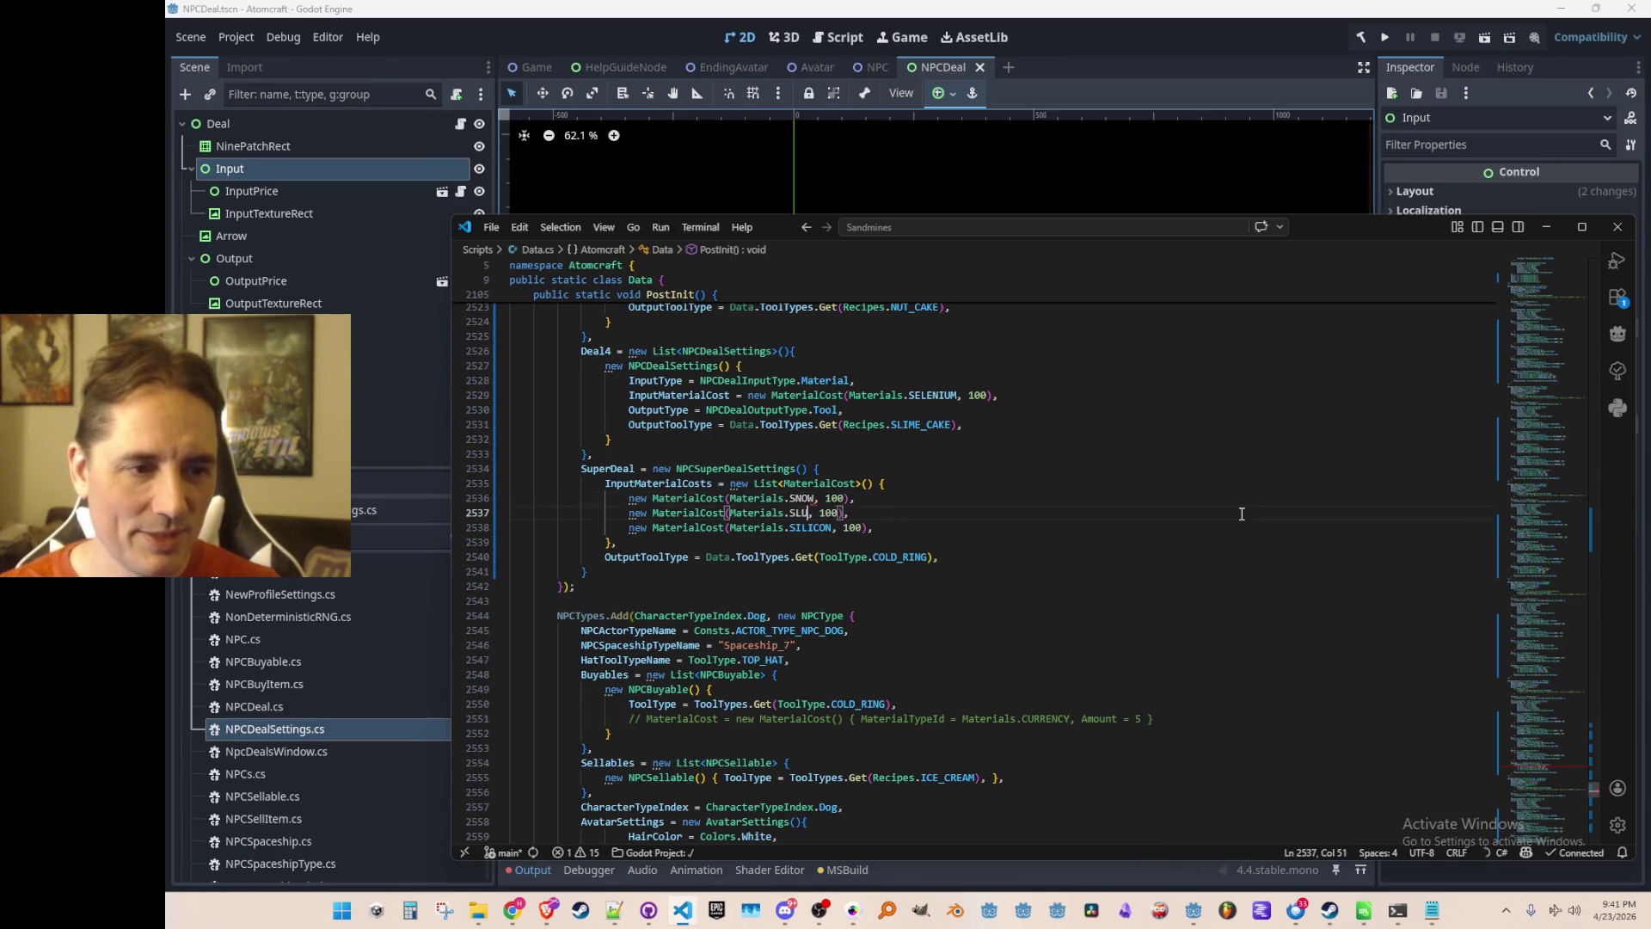
pyautogui.press('Down')
pyautogui.hotkey('ctrl', 'd')
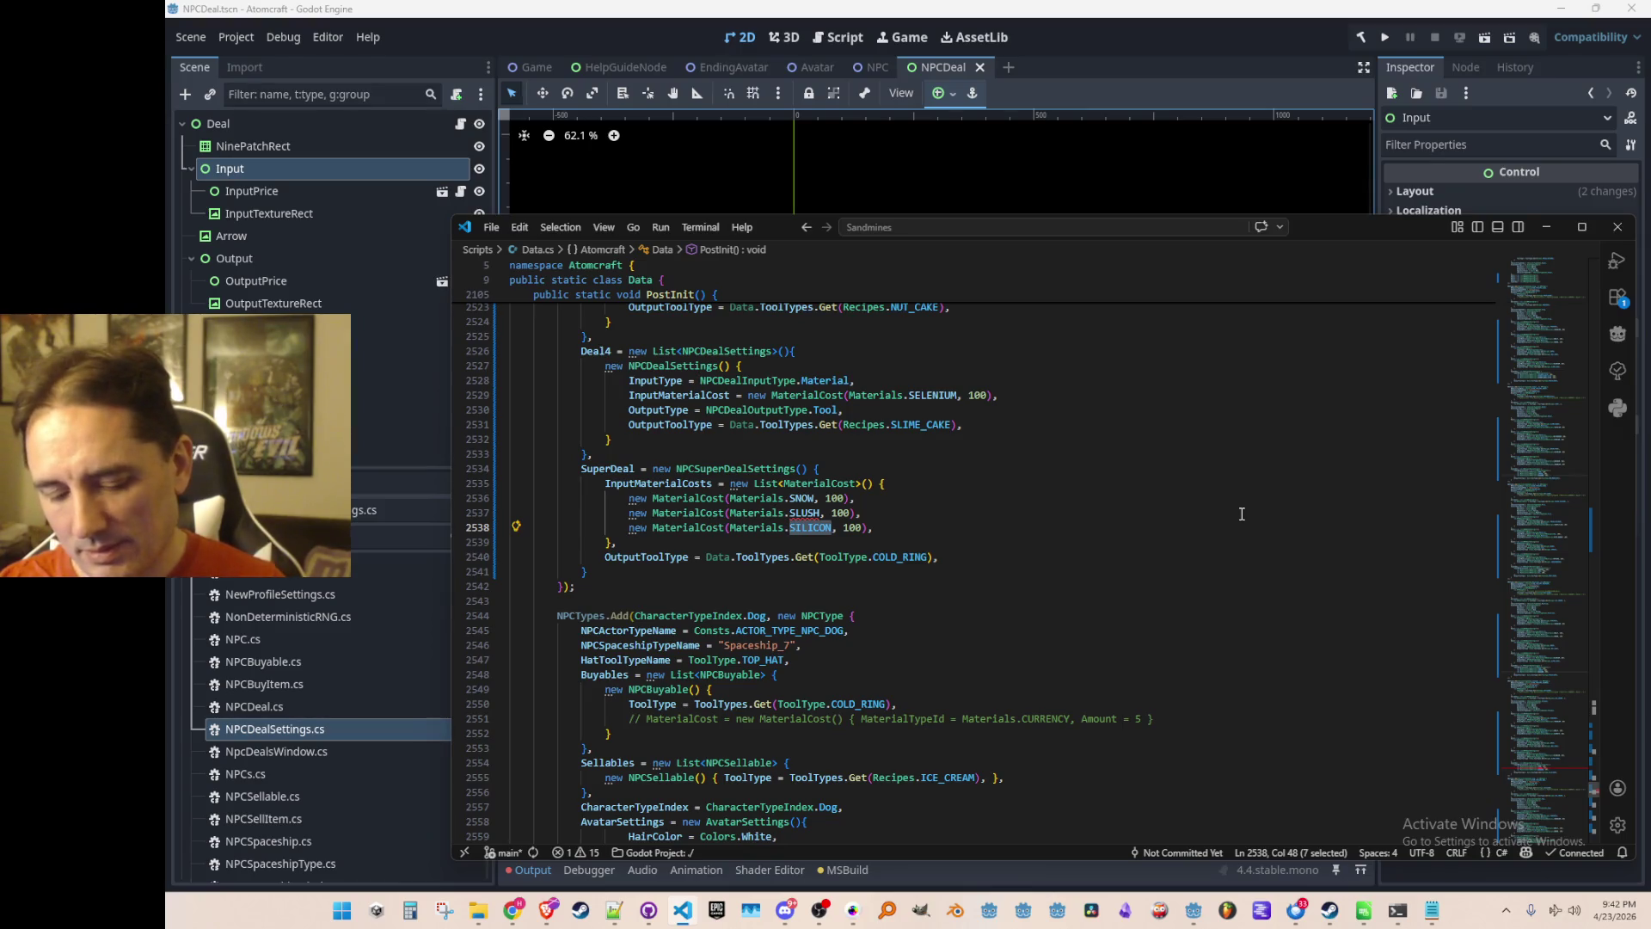
pyautogui.hotkey('ctrl', 'p')
pyautogui.write('Recipes')
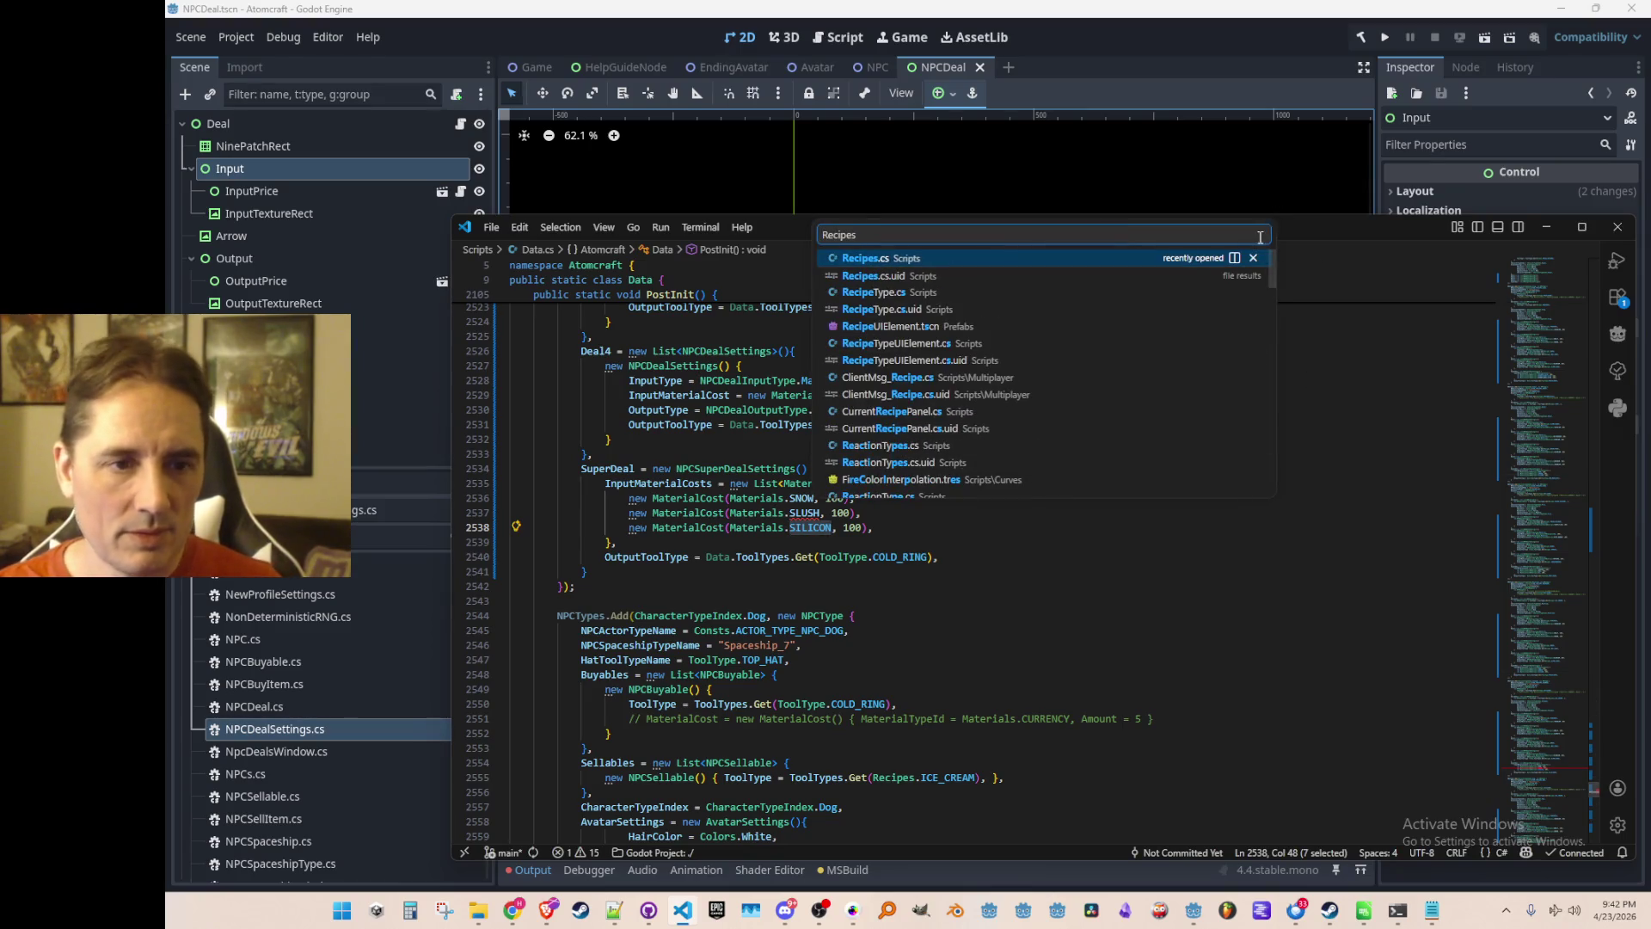
# Look up the SNOW_SEED recipe's ingredients in Recipes.cs, then return to the SuperDeal in Data.cs.
pyautogui.press('Return')
pyautogui.scroll(-10, 1165, 470)
pyautogui.scroll(5, 980, 552)
pyautogui.scroll(-1, 980, 552)
pyautogui.doubleClick(674, 464)
pyautogui.press('F3')
pyautogui.press('Escape')
pyautogui.press('Down')
pyautogui.press('Down')
pyautogui.press('Down')
pyautogui.hotkey('ctrl', 'z')
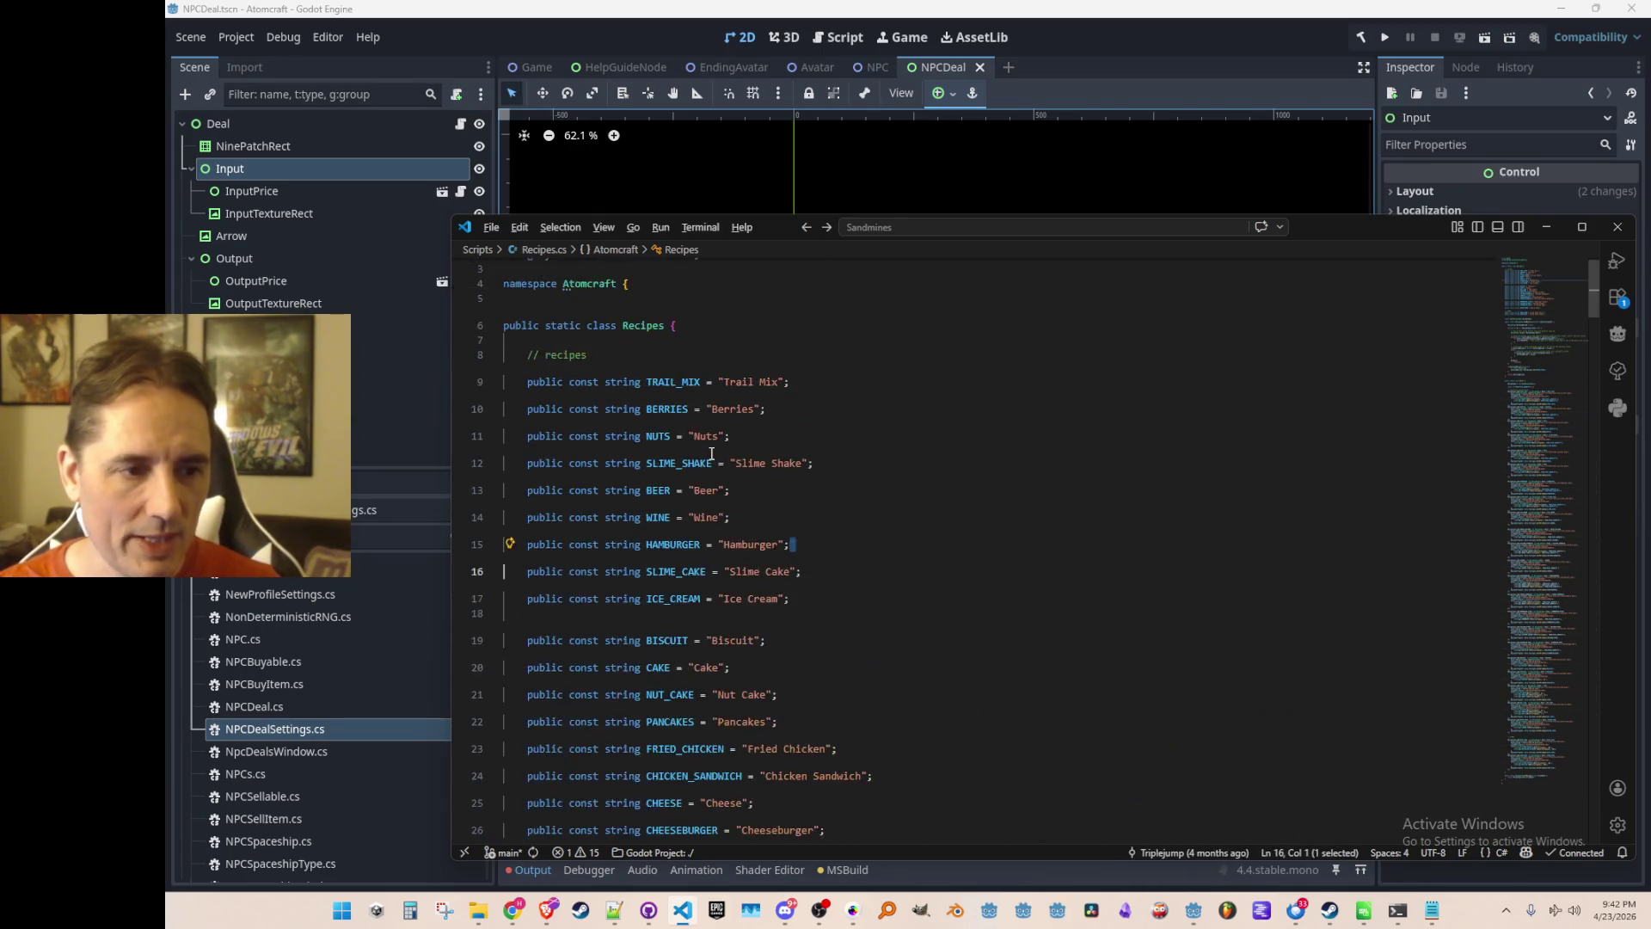
pyautogui.hotkey('ctrl', 'z')
pyautogui.hotkey('ctrl', 'z')
pyautogui.hotkey('ctrl', 'z')
pyautogui.hotkey('ctrl', 'z')
pyautogui.hotkey('ctrl', 'z')
# Change the SuperDeal's second input to DRY_ICE, keeping SILVER_IODIDE on the third line.
pyautogui.write('ICE')
pyautogui.press('End')
pyautogui.press('Down')
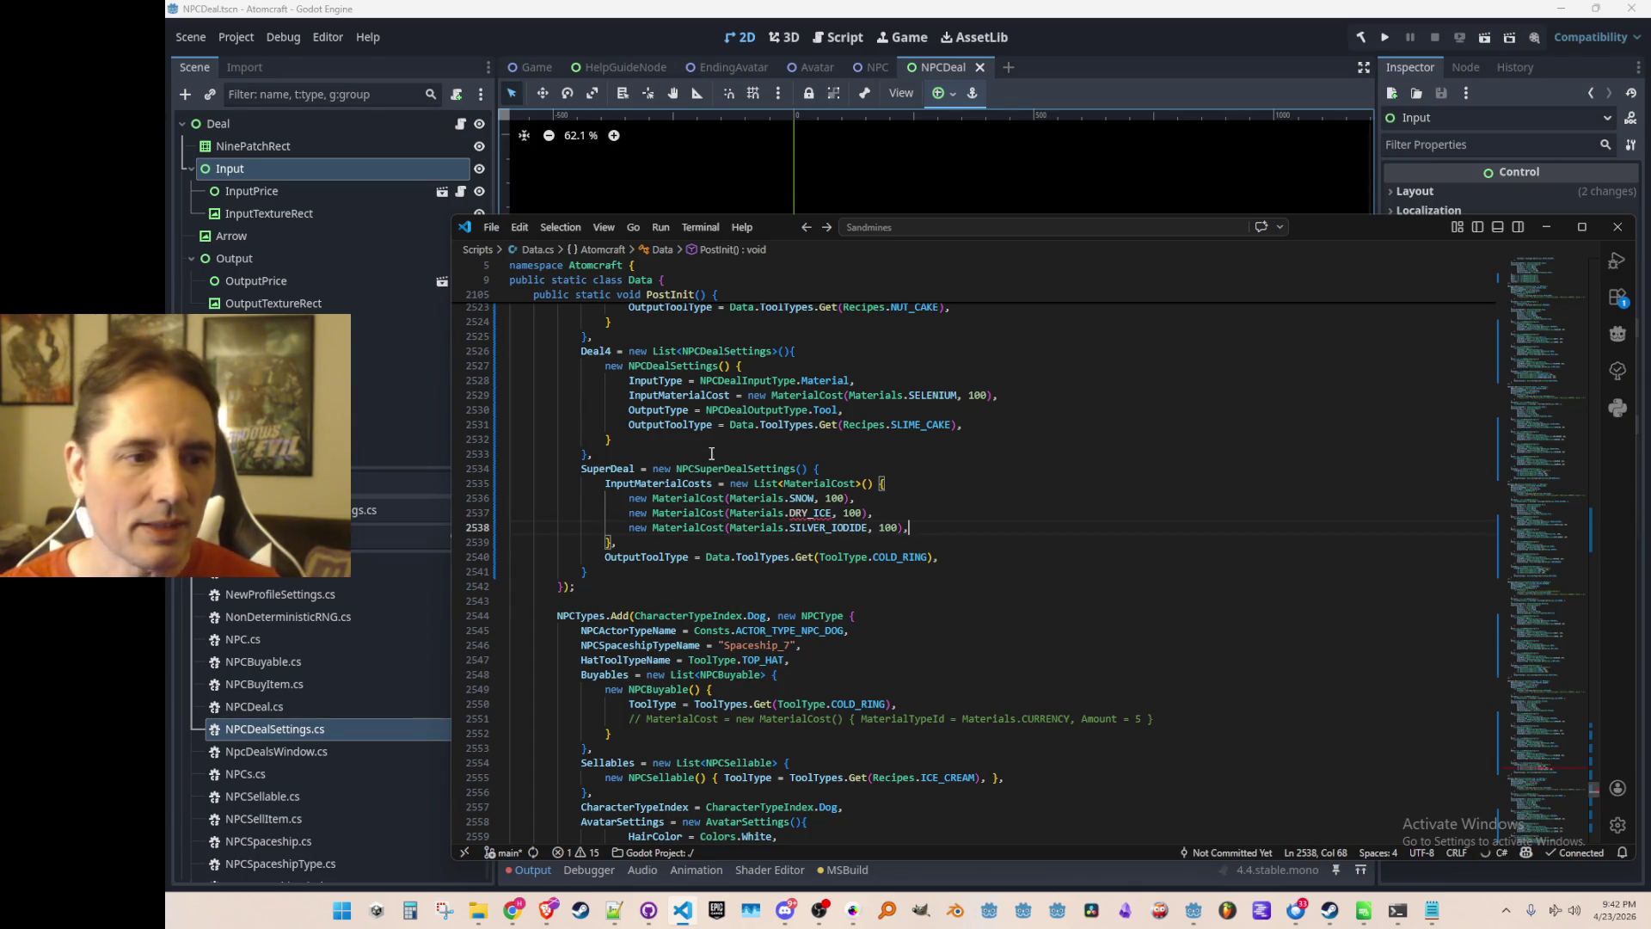
pyautogui.press('Down')
pyautogui.press('Down')
pyautogui.press('Down')
pyautogui.scroll(-2, 1085, 574)
pyautogui.scroll(2, 1089, 557)
pyautogui.scroll(2, 1085, 563)
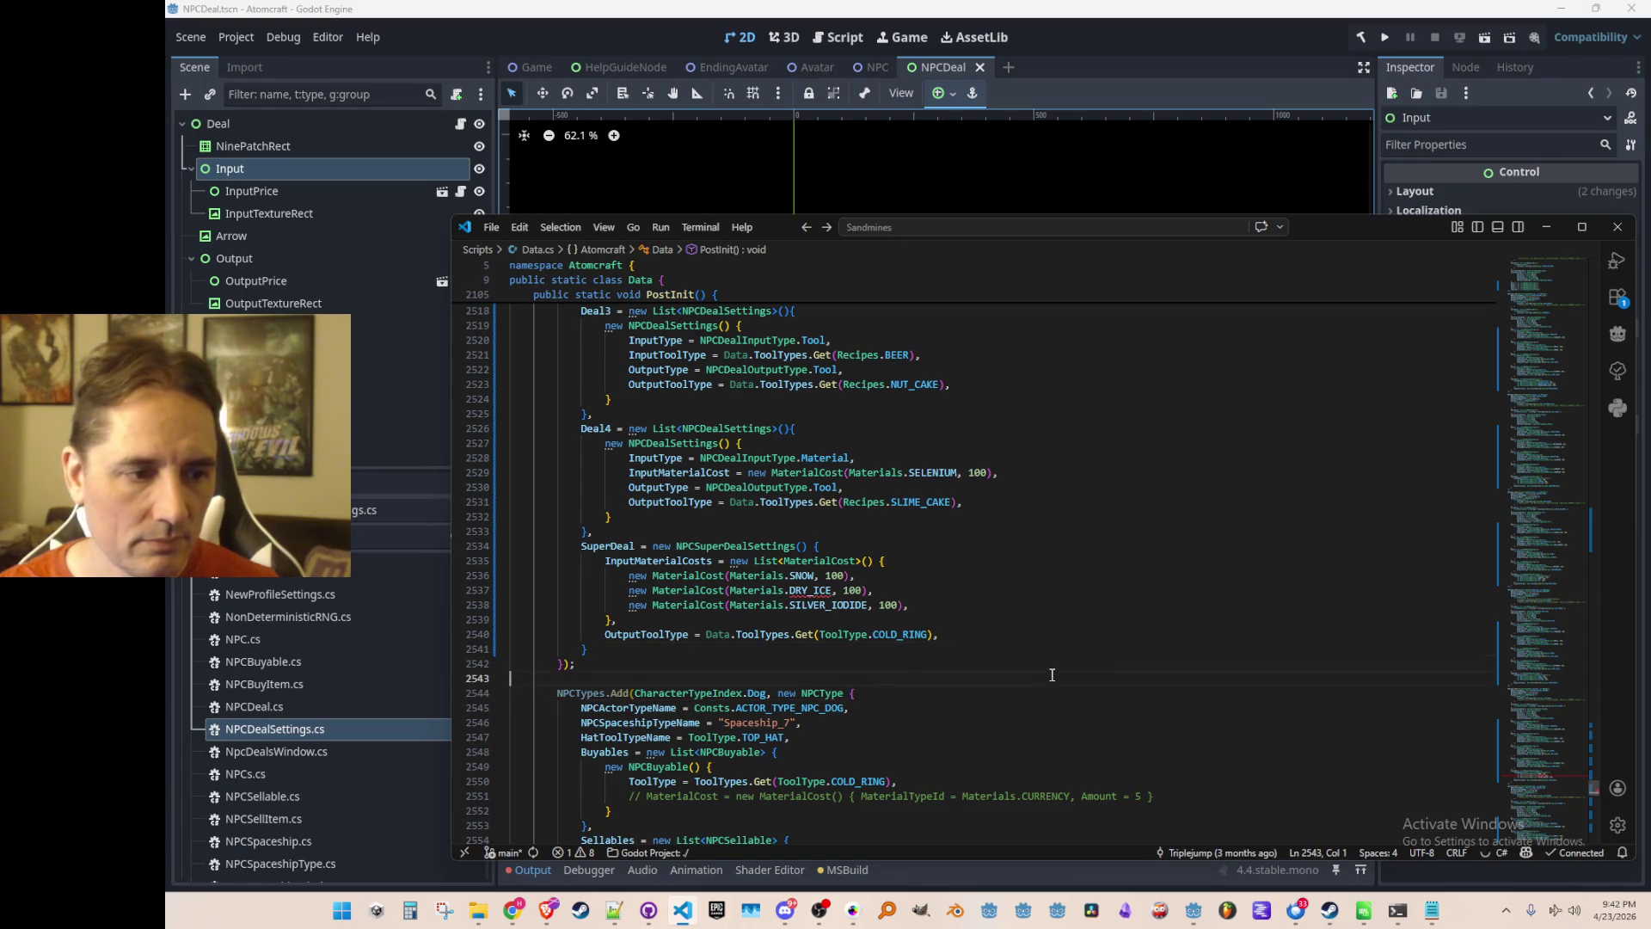
# Check SNOW and DRY_ICE against the SNOW_SEED entry in Recipes.cs, then return to Data.cs.
pyautogui.click(810, 593)
pyautogui.doubleClick(810, 592)
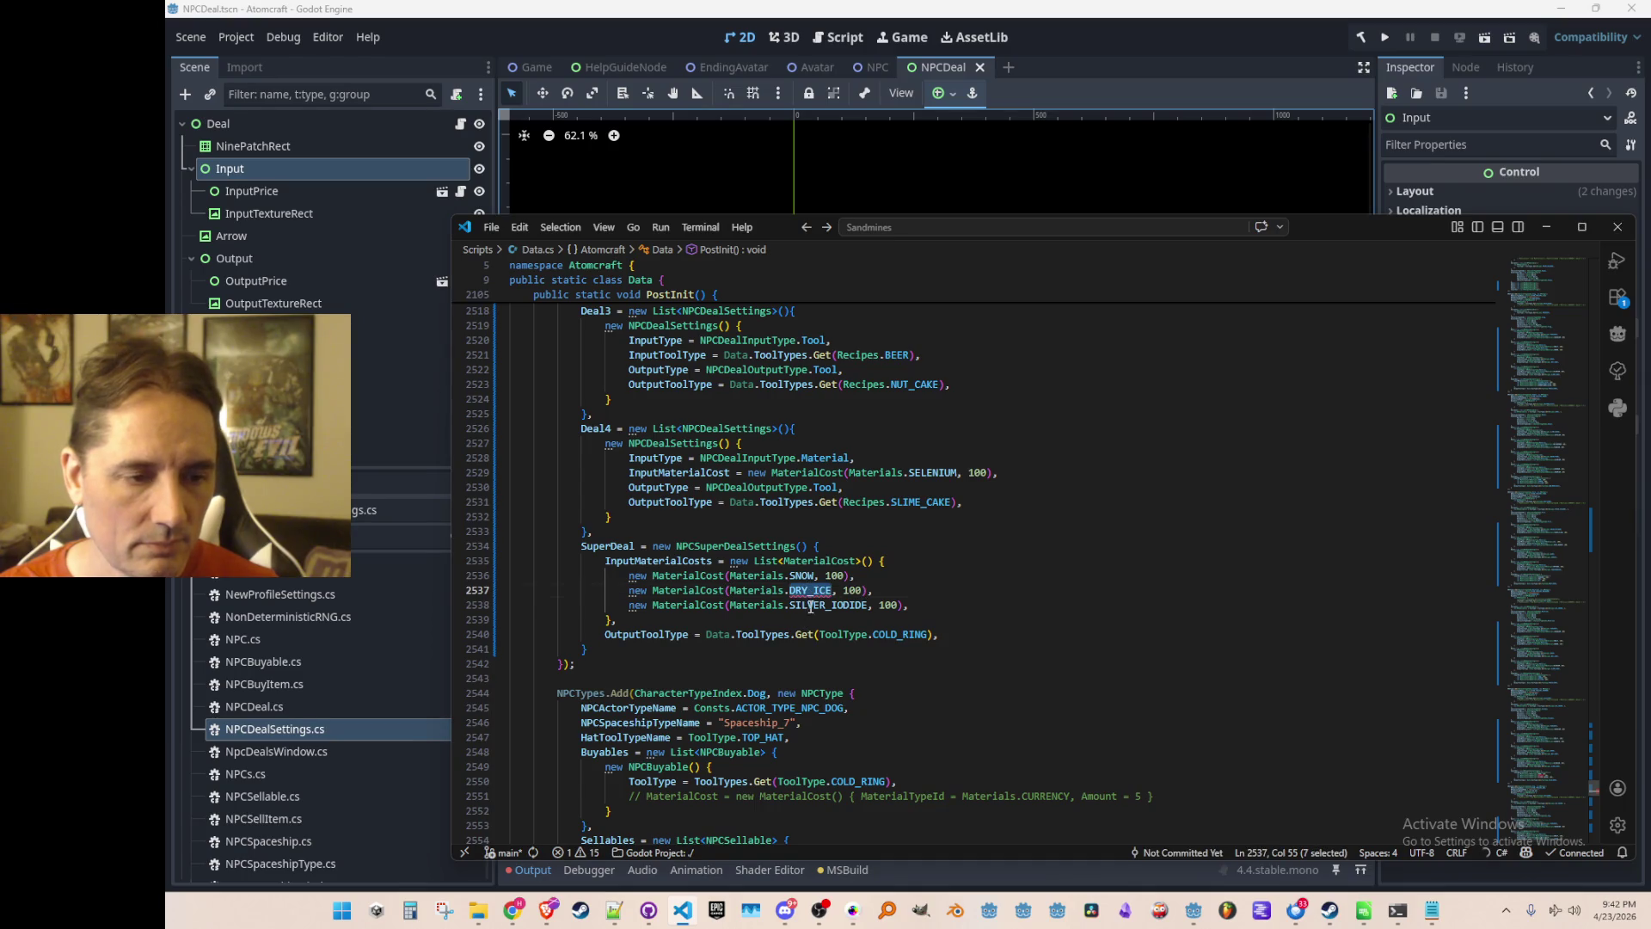
pyautogui.click(797, 576)
pyautogui.press('F12')
pyautogui.scroll(8, 1023, 535)
pyautogui.scroll(-8, 1023, 535)
pyautogui.press('Left')
pyautogui.press('Left')
pyautogui.hotkey('ctrl', 'f')
pyautogui.press('Return')
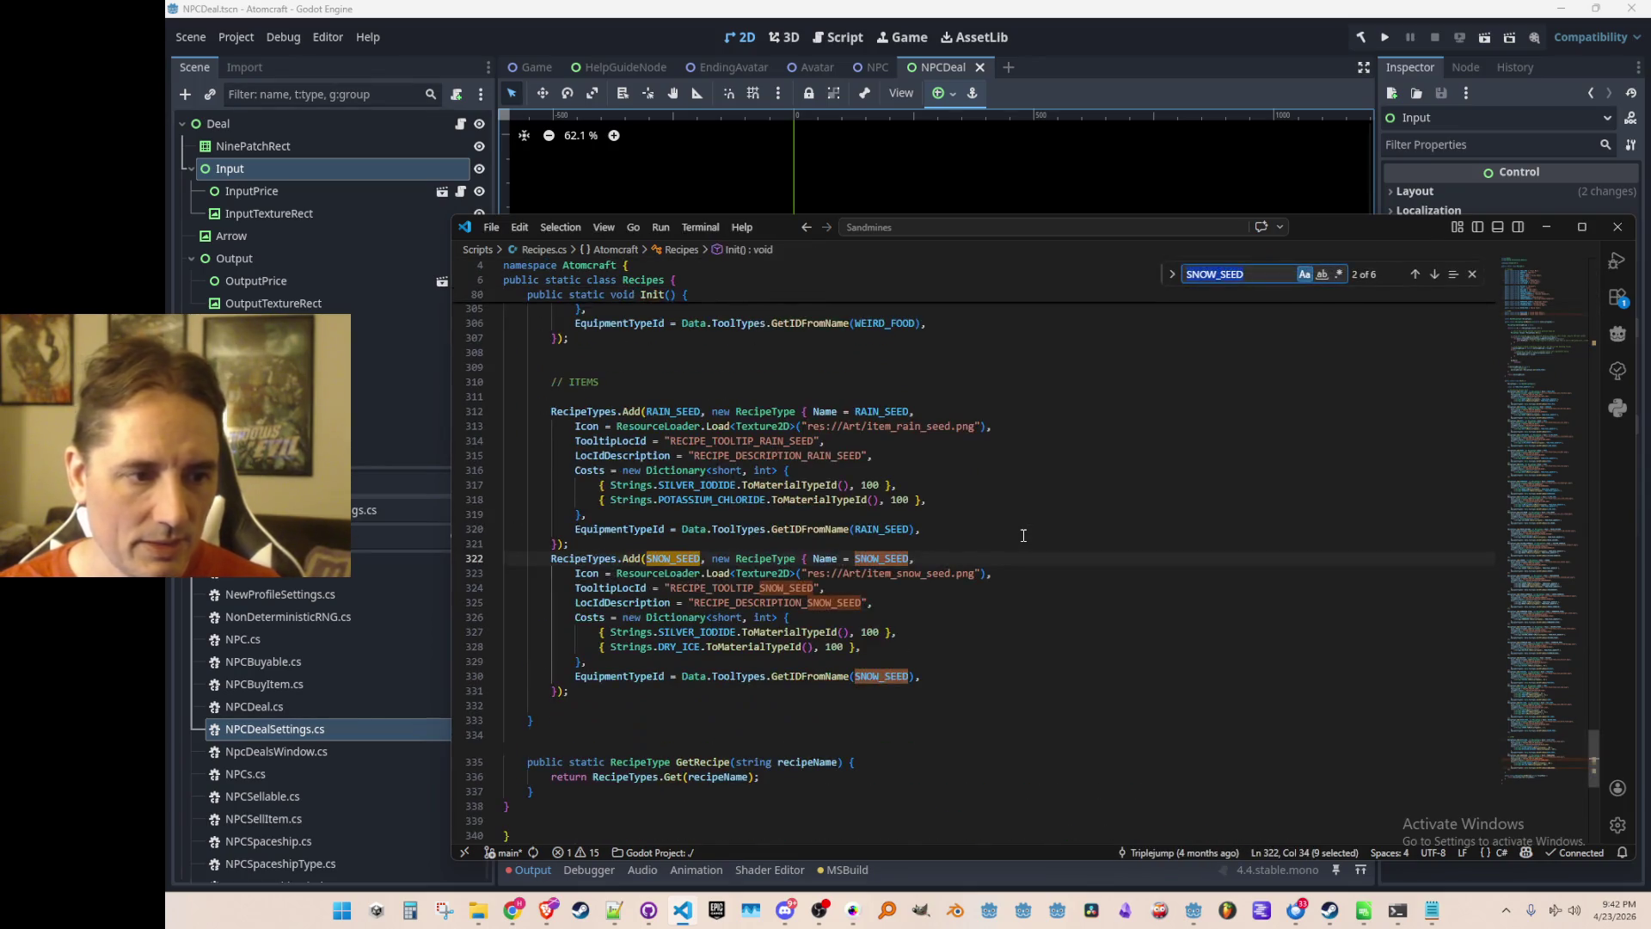
pyautogui.press('Escape')
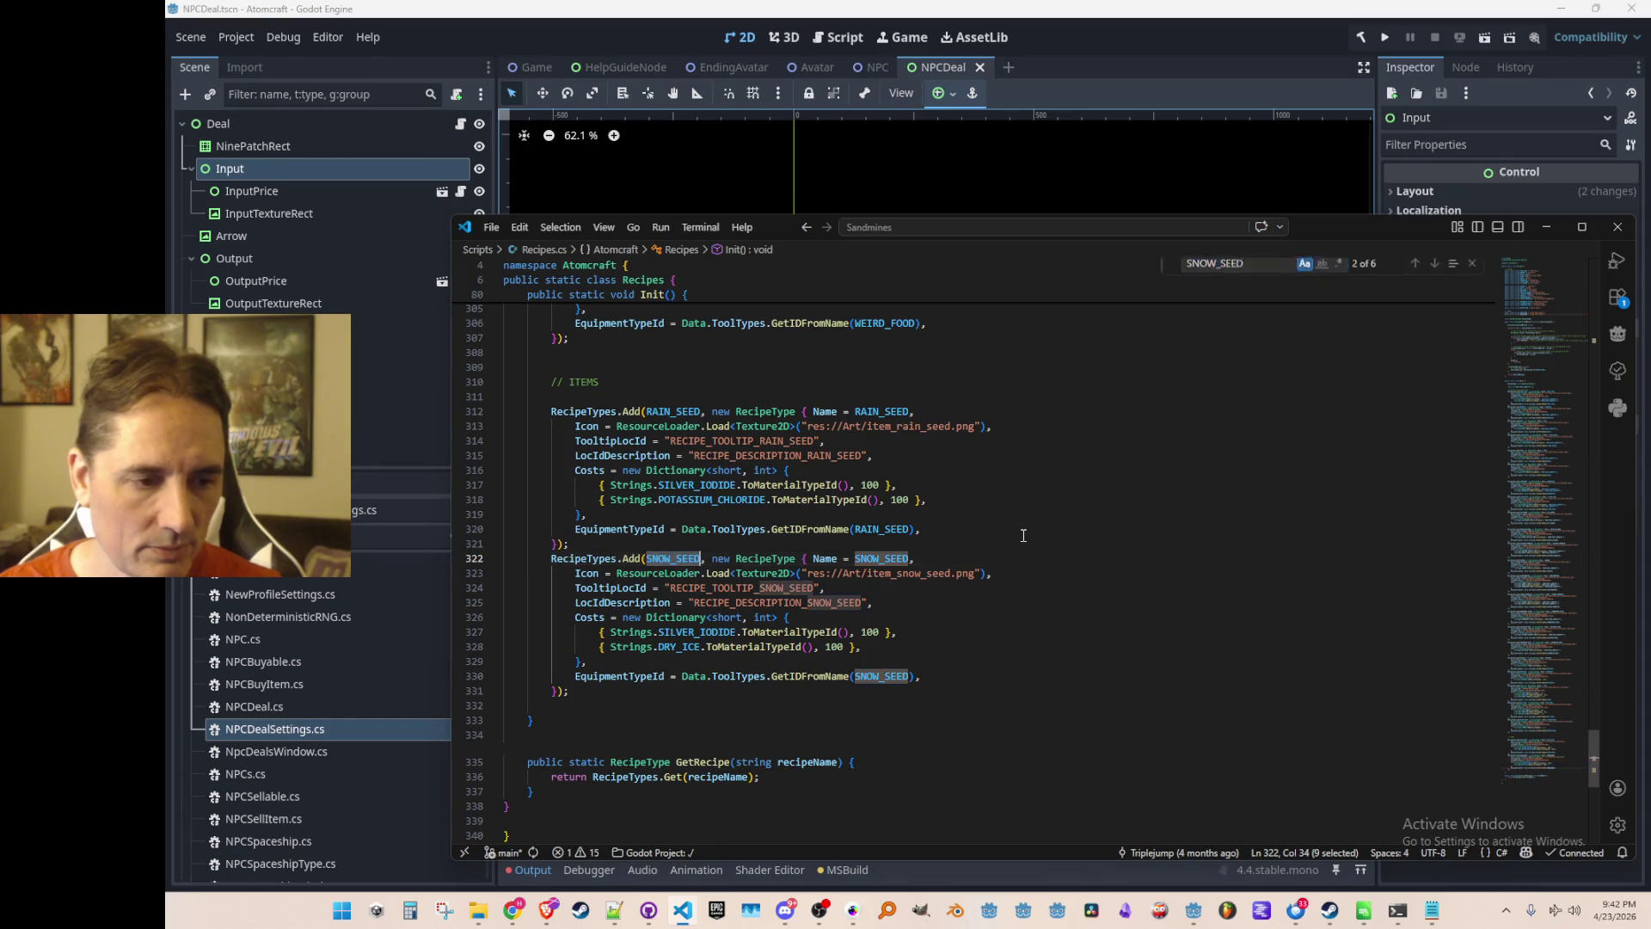
pyautogui.scroll(20, 1023, 535)
pyautogui.click(1023, 534)
pyautogui.hotkey('alt', 'Left')
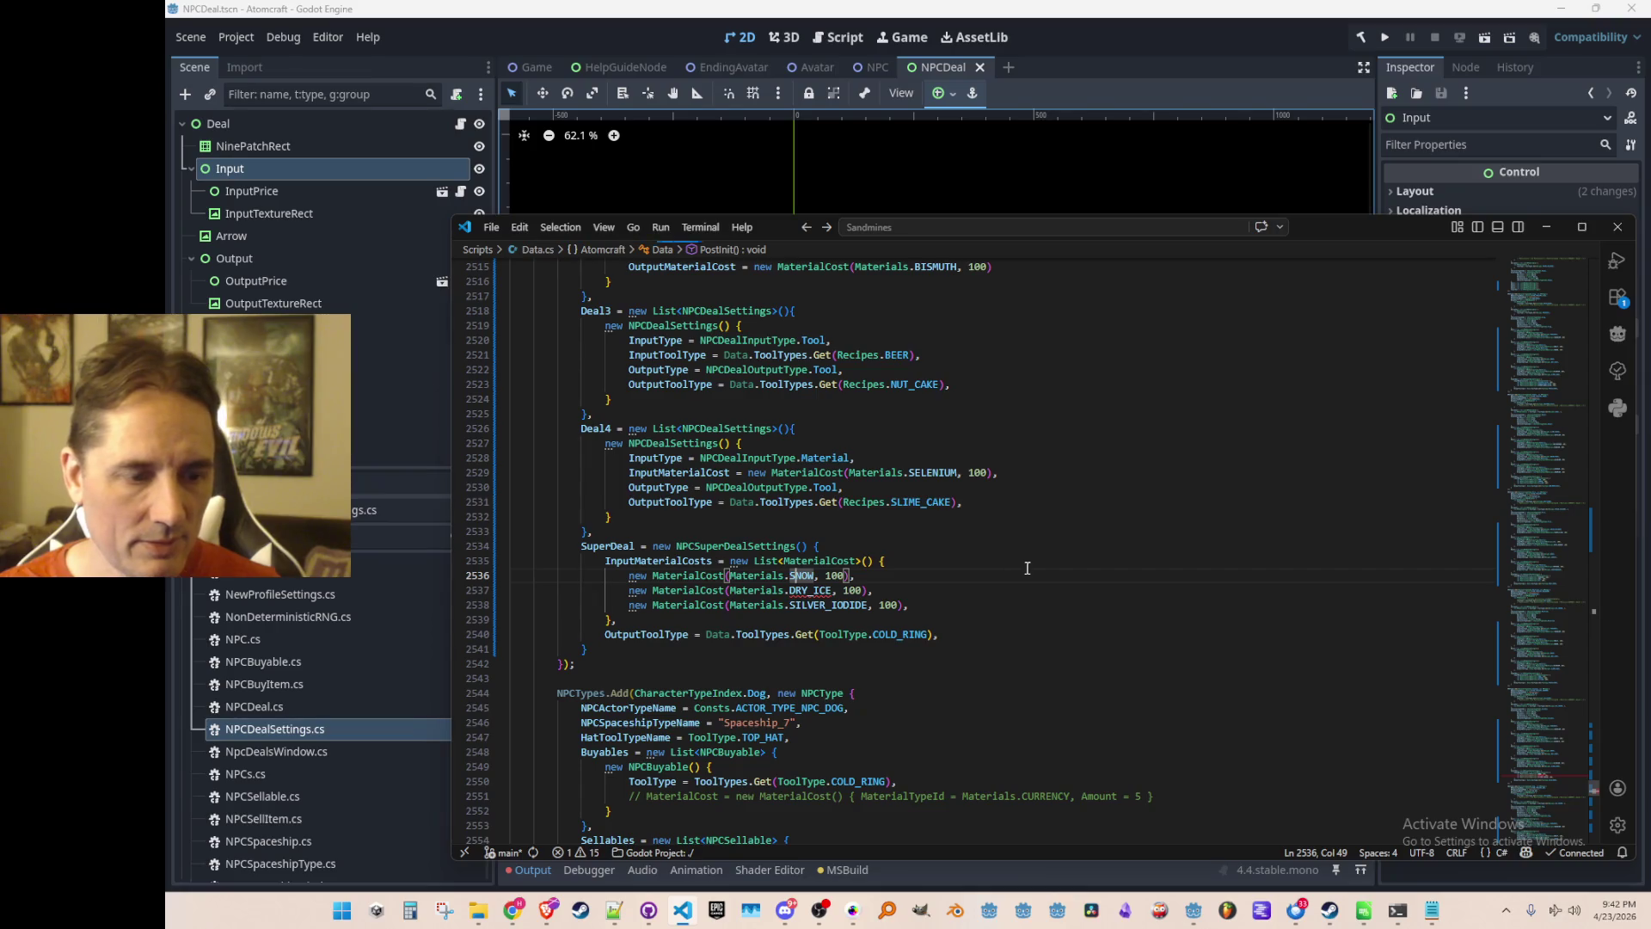
# Add a DRY_ICE declaration below CUPRITE_POWDER in the material list.
pyautogui.moveTo(1546, 452); pyautogui.dragTo(1525, 401)
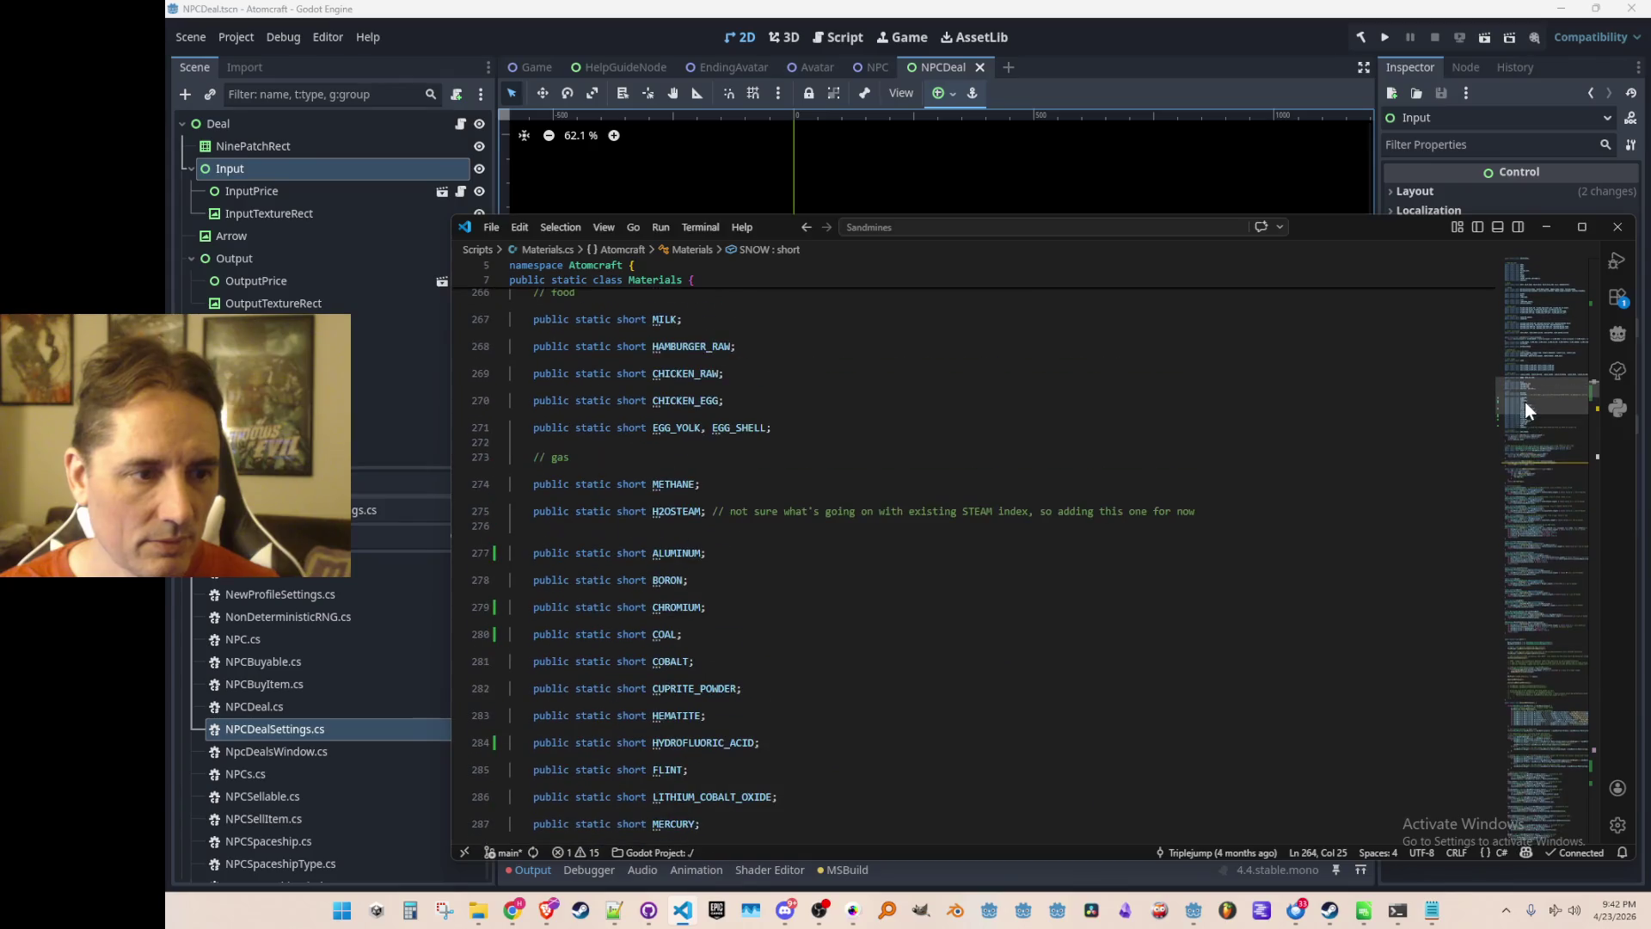
pyautogui.scroll(-2, 1462, 438)
pyautogui.click(1268, 536)
pyautogui.scroll(-1, 1281, 516)
pyautogui.click(1299, 507)
pyautogui.press('Return')
pyautogui.write('DRY_ICE')
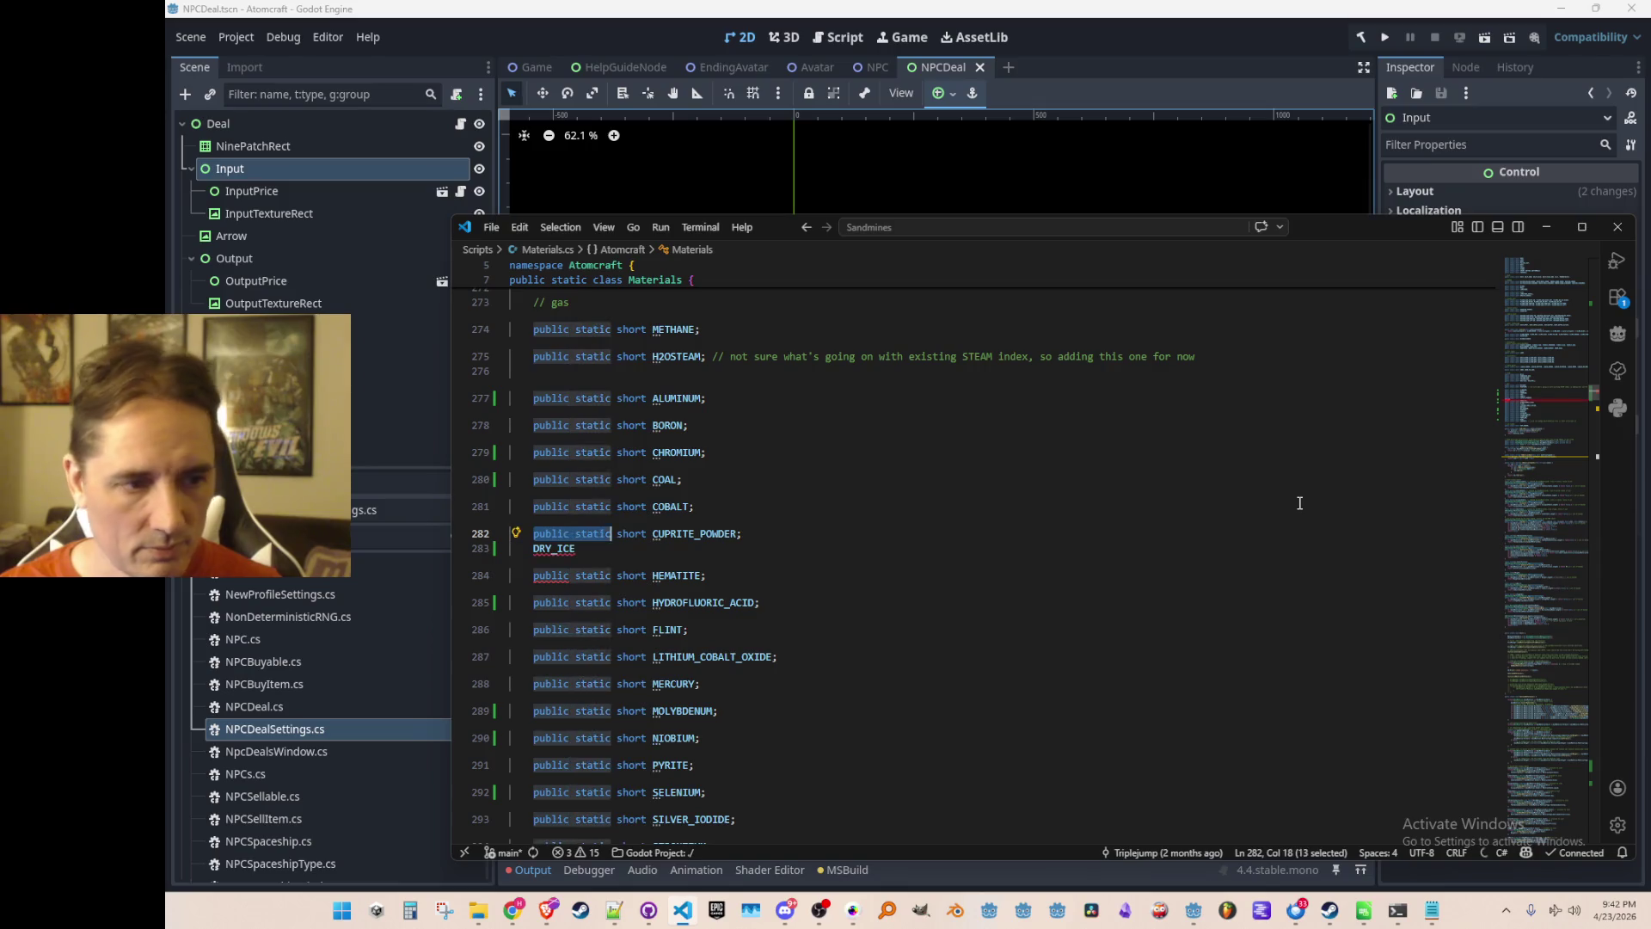
pyautogui.press('Tab')
# Add a DRY_ICE initialization line below CUPRITE_POWDER's initialization.
pyautogui.press('Left')
pyautogui.press('Up')
pyautogui.hotkey('ctrl', 'f')
pyautogui.press('Return')
pyautogui.press('Escape')
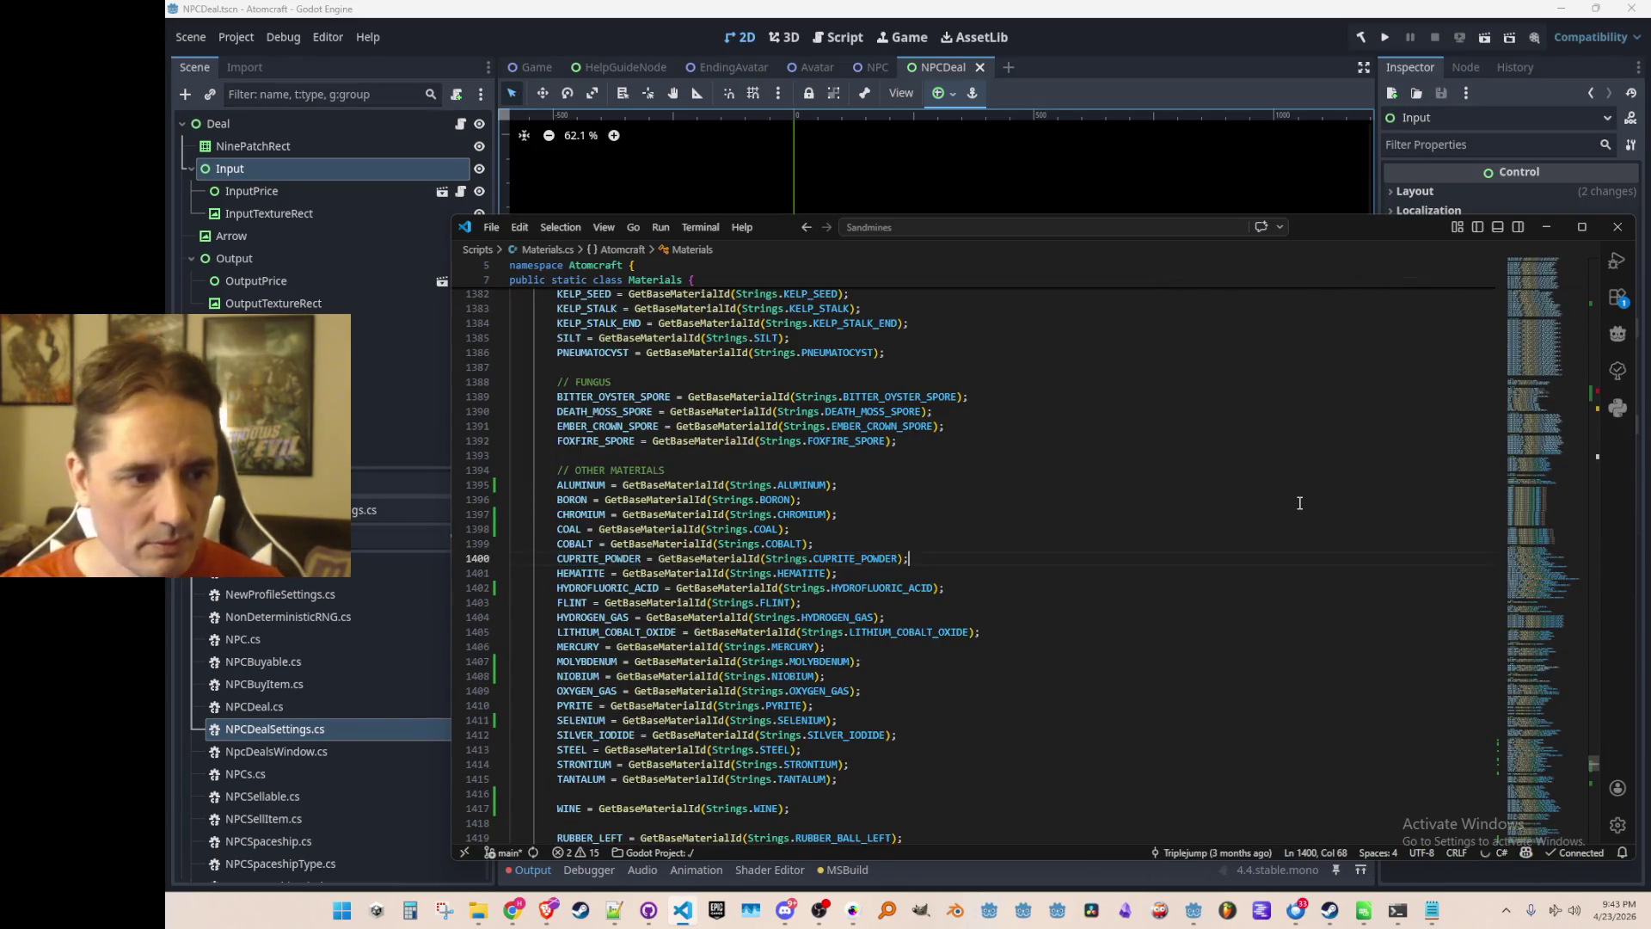
pyautogui.press('End')
pyautogui.press('Return')
pyautogui.write('DRY_ICE')
pyautogui.press('Tab')
pyautogui.press('Home')
pyautogui.press('Home')
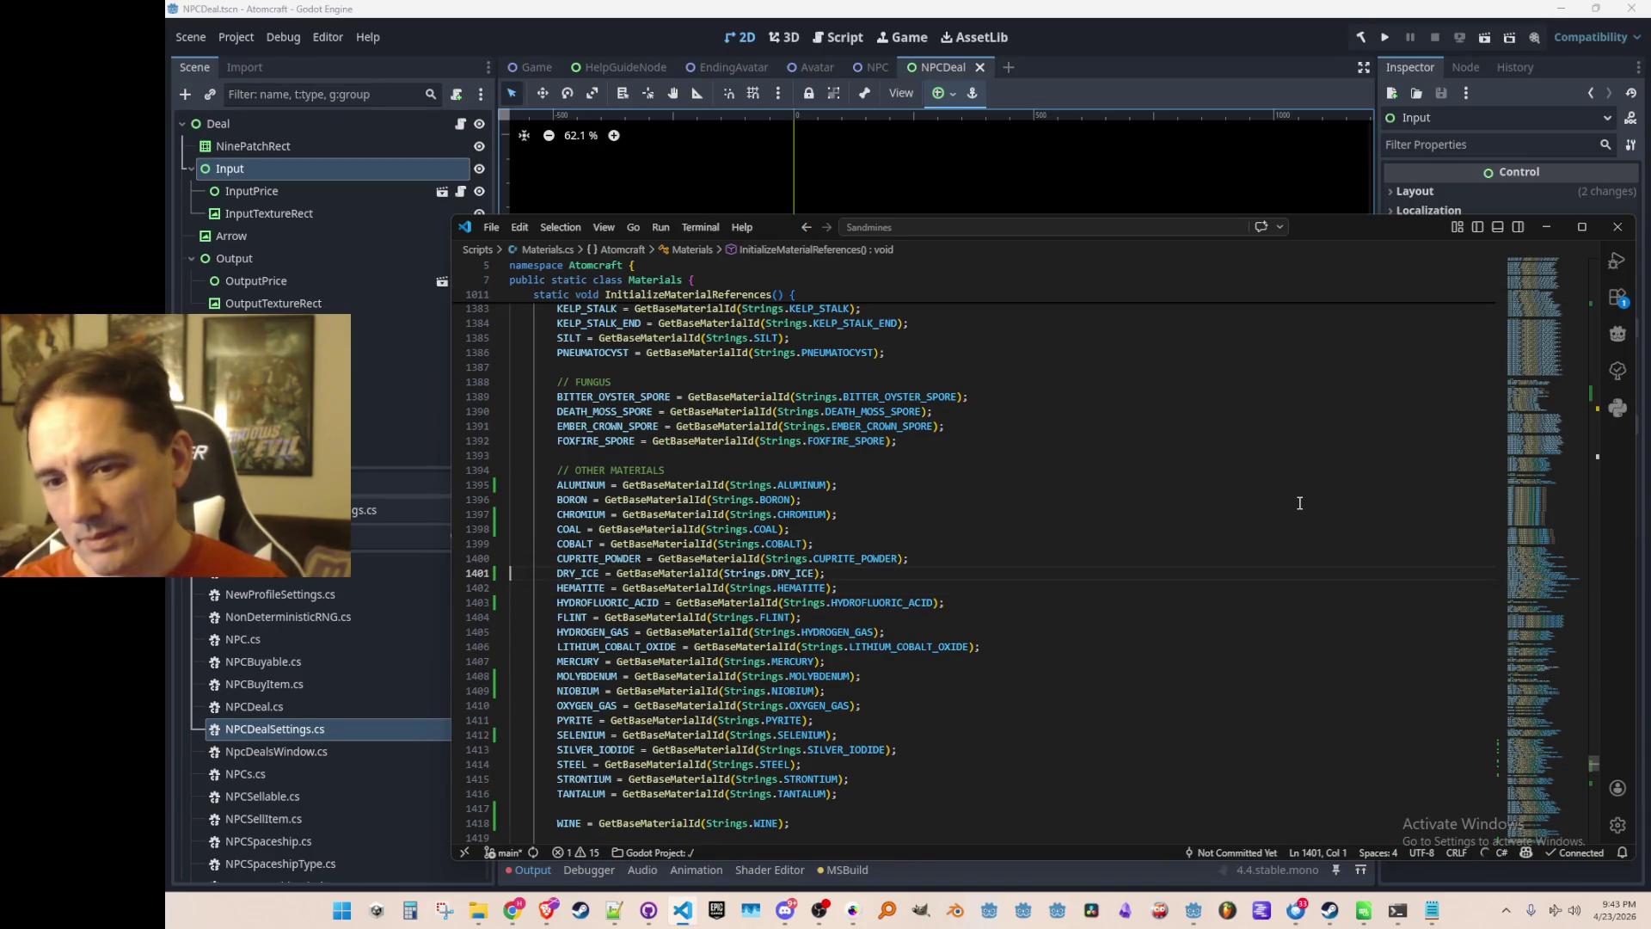
# Back in Data.cs, review the Snowman's Deal1–Deal4 and SuperDeal, then bring up the Miro board.
pyautogui.hotkey('alt', 'Left')
pyautogui.hotkey('alt', 'Left')
pyautogui.hotkey('alt', 'Left')
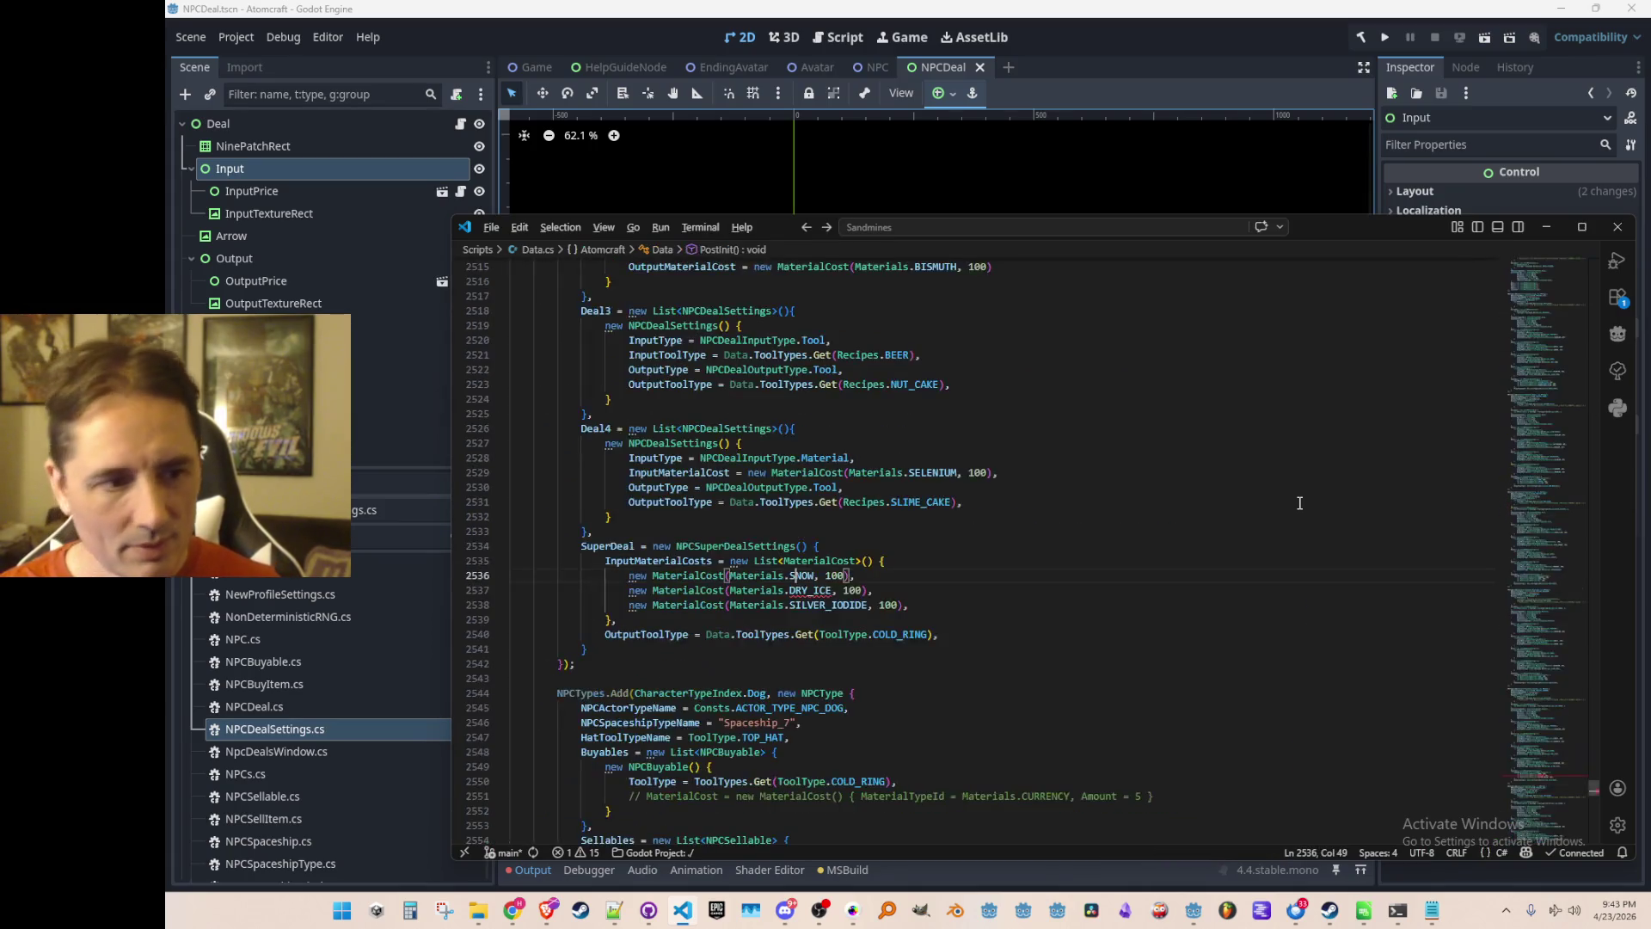
pyautogui.press('Down')
pyautogui.press('Down')
pyautogui.press('Down')
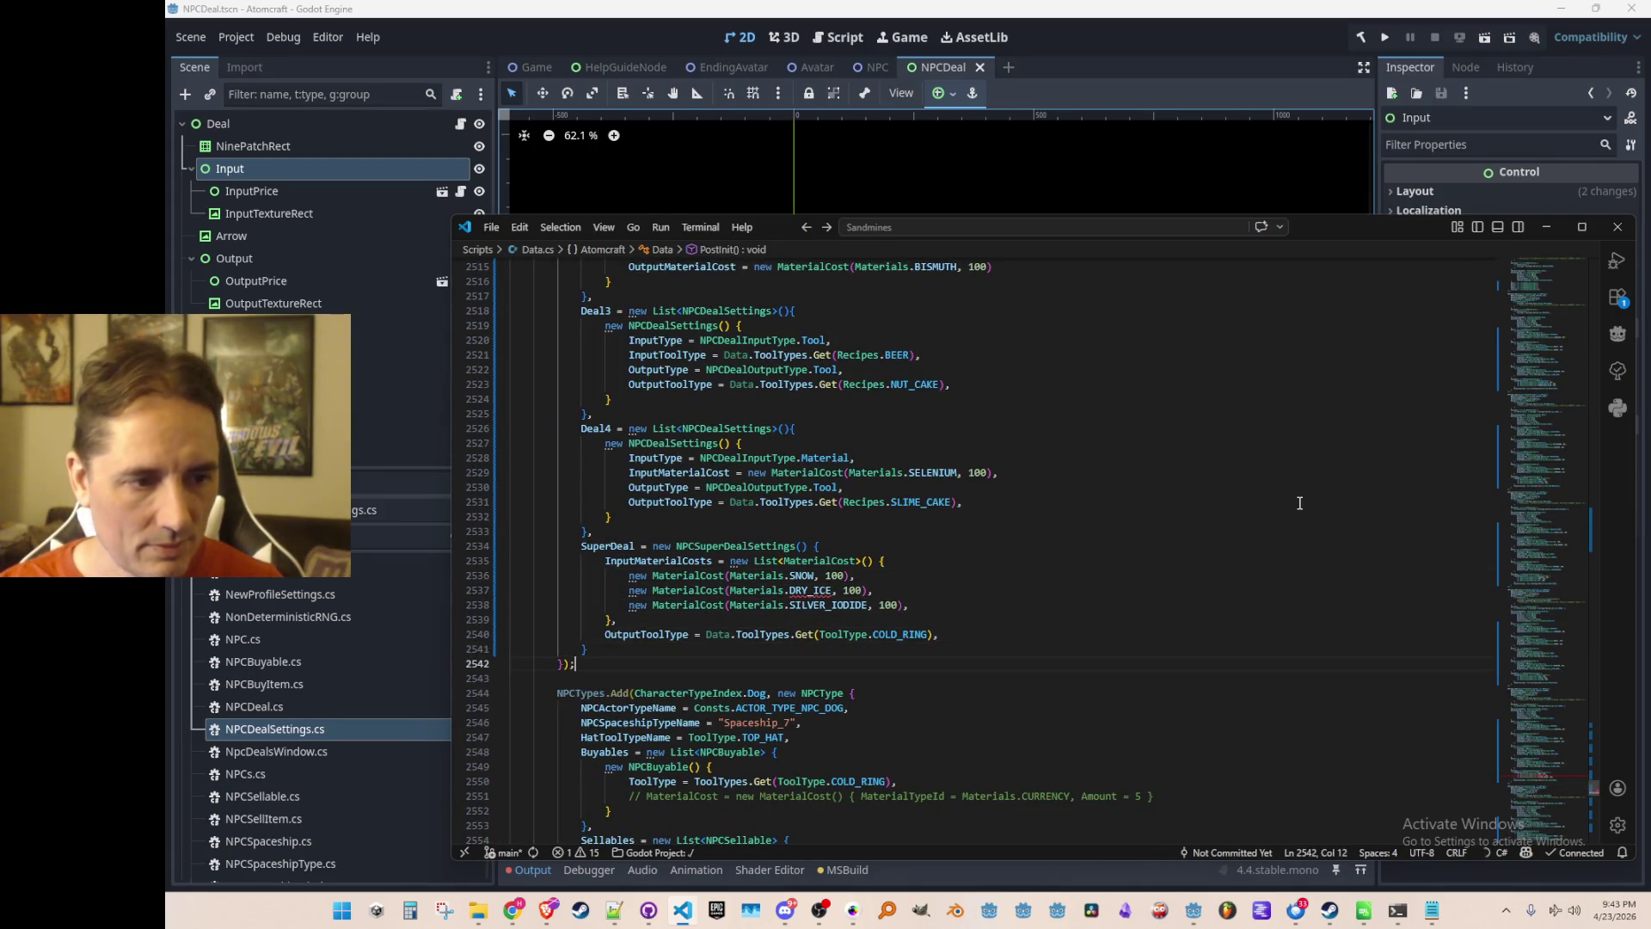
pyautogui.press('Up')
pyautogui.press('Up')
pyautogui.press('Up')
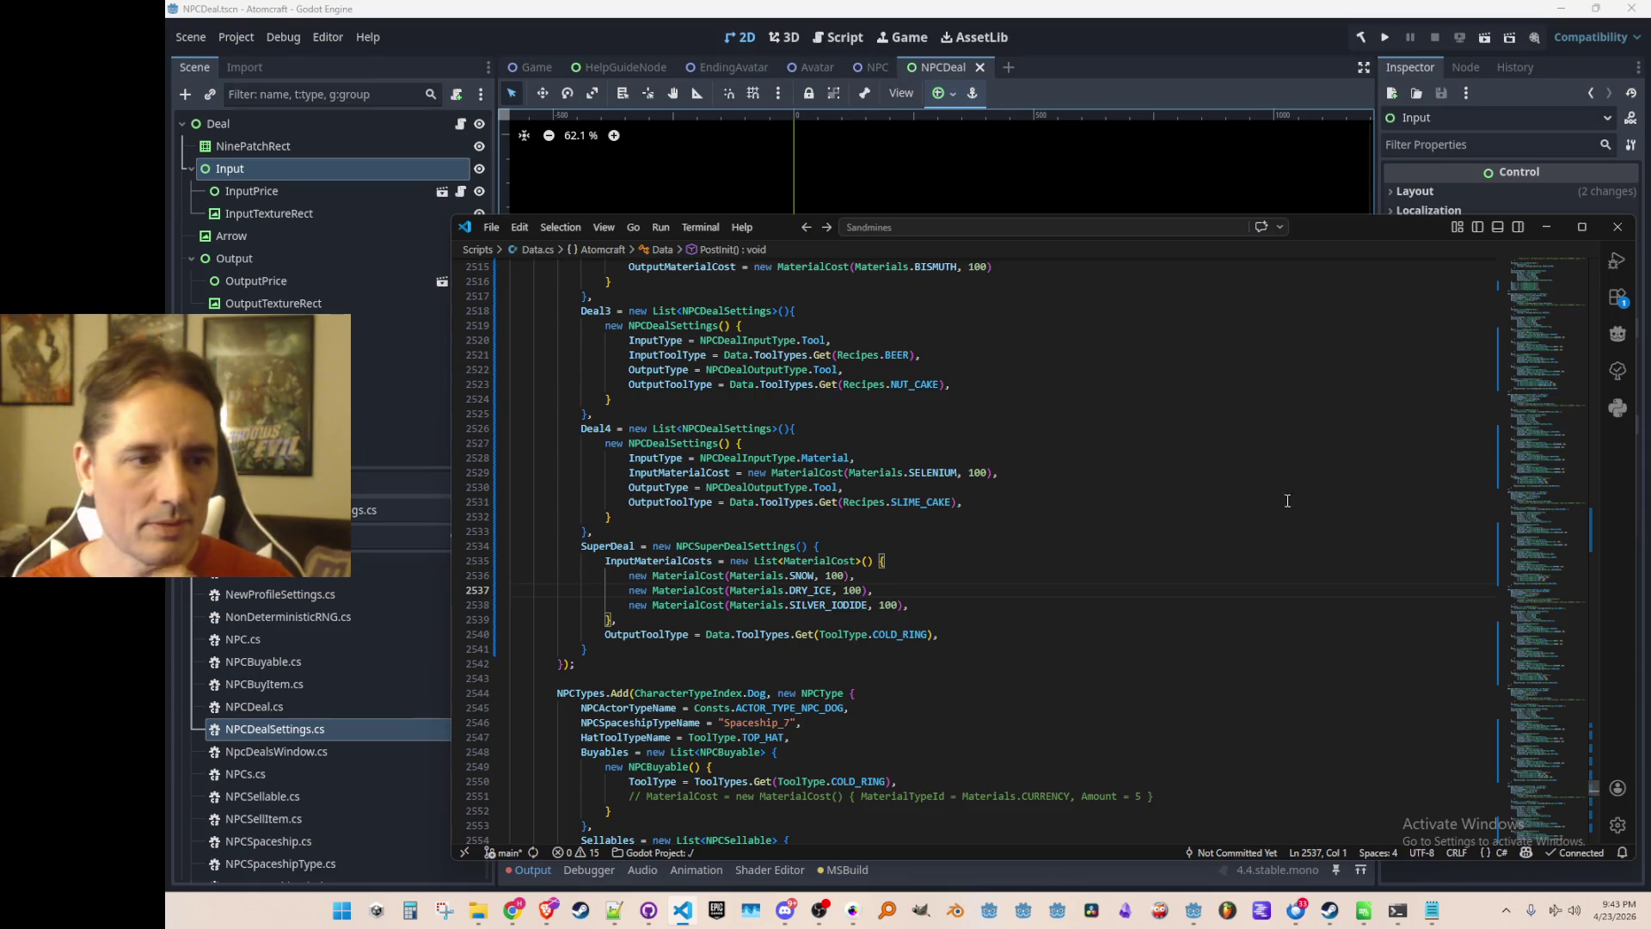
pyautogui.scroll(4, 1213, 637)
pyautogui.scroll(3, 1184, 678)
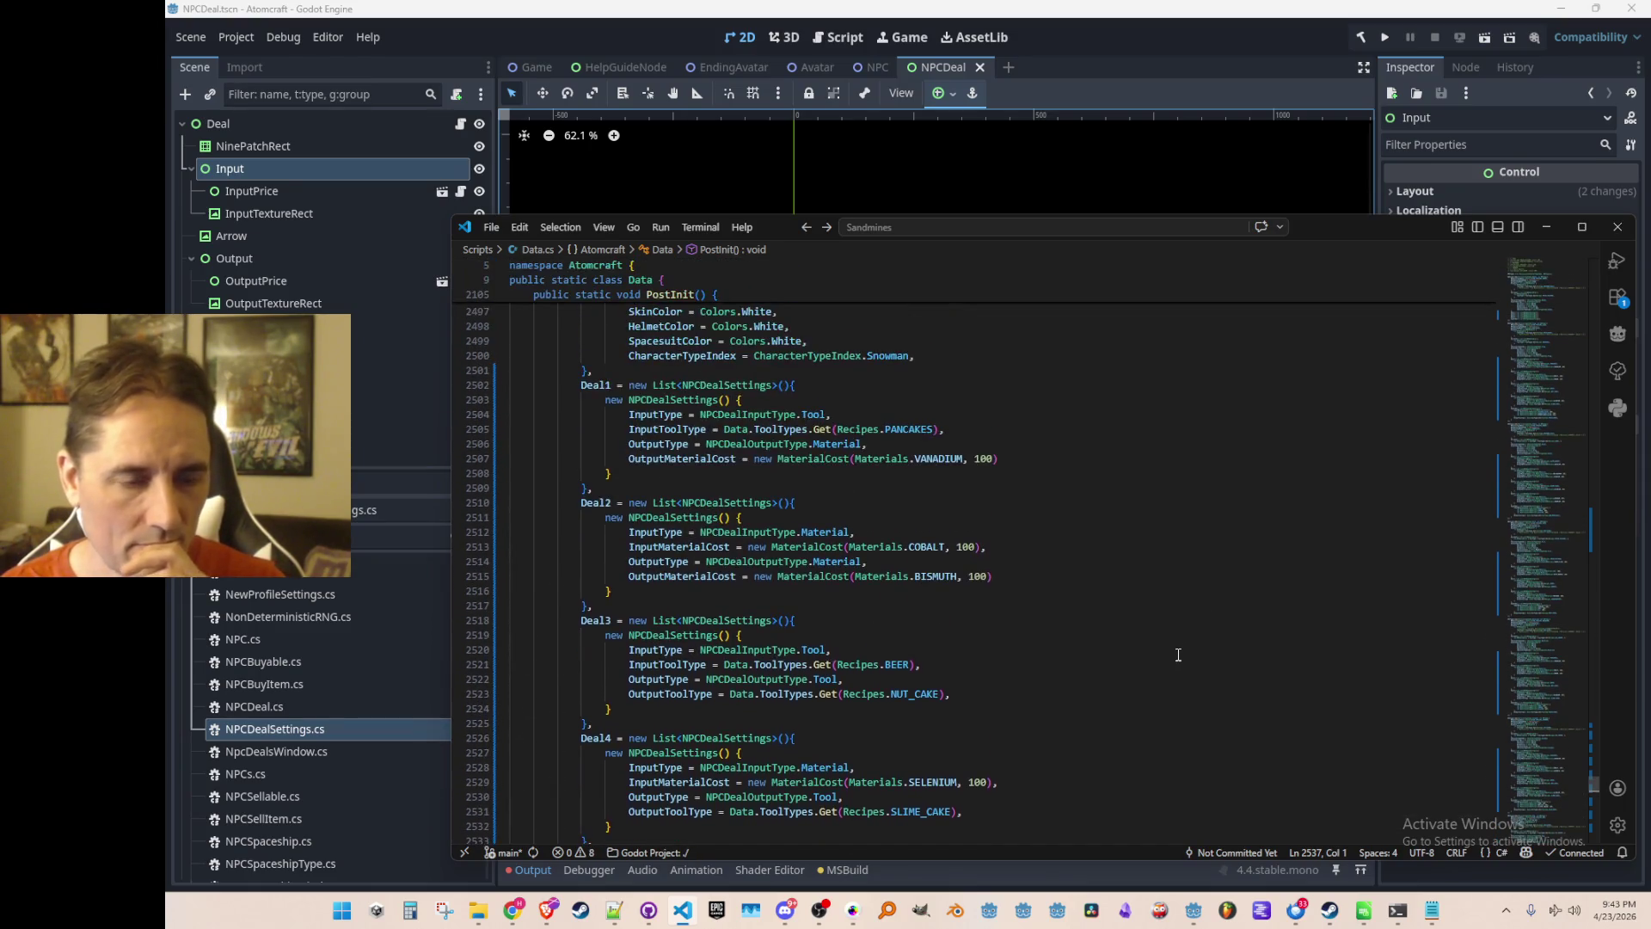
pyautogui.scroll(-2, 1187, 643)
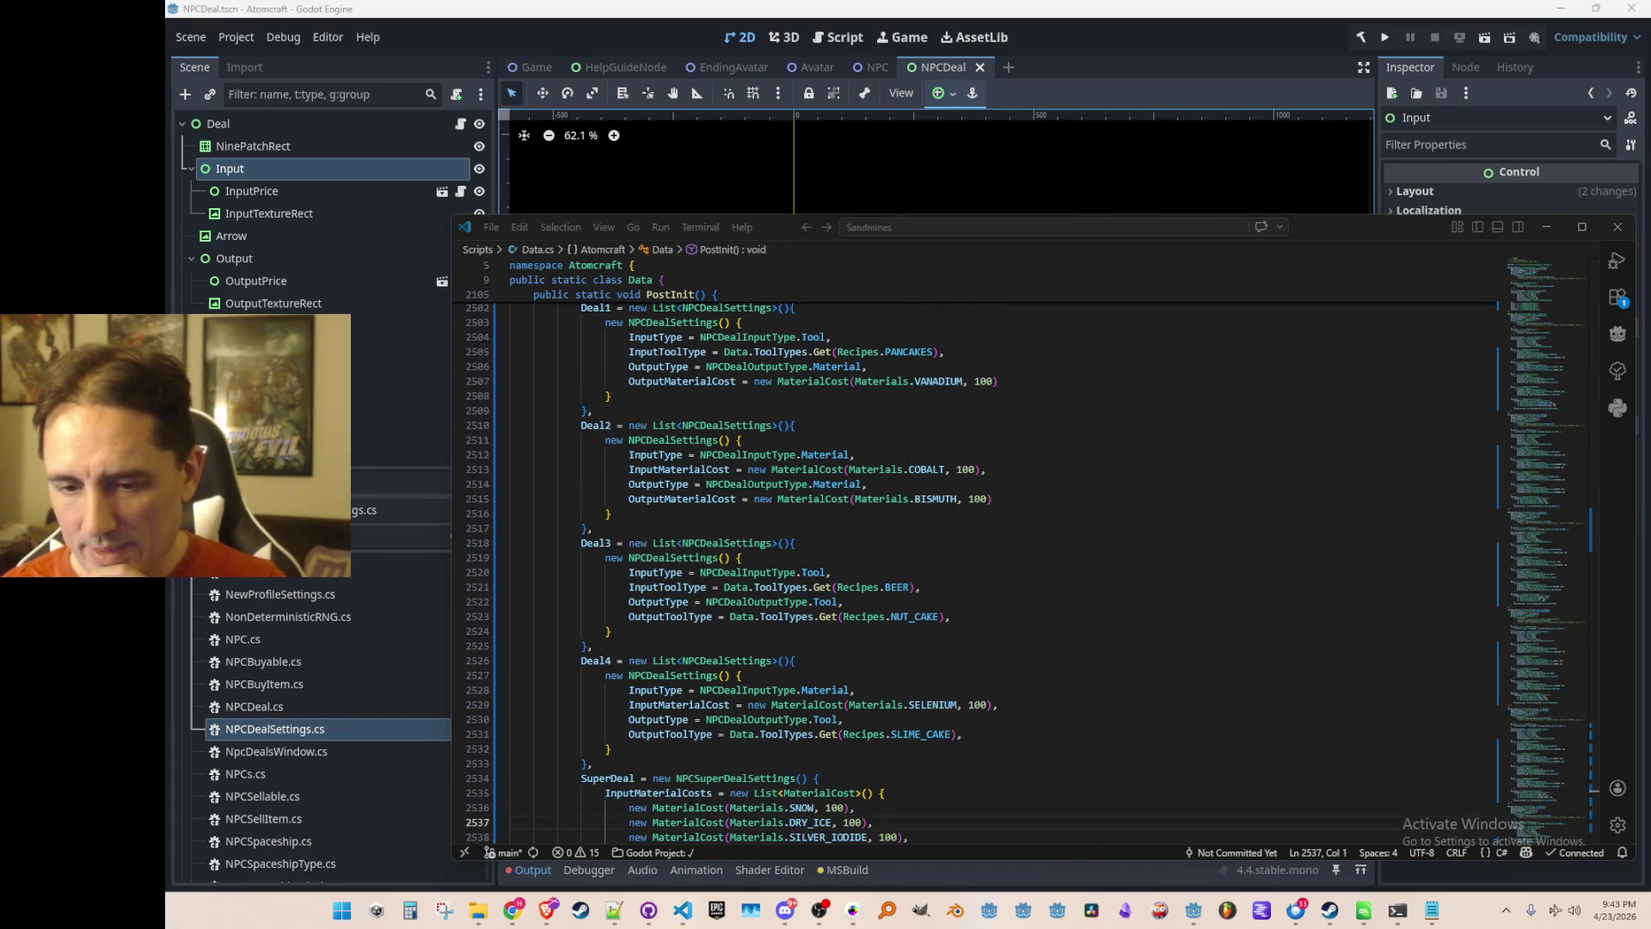
pyautogui.hotkey('alt', 'Tab')
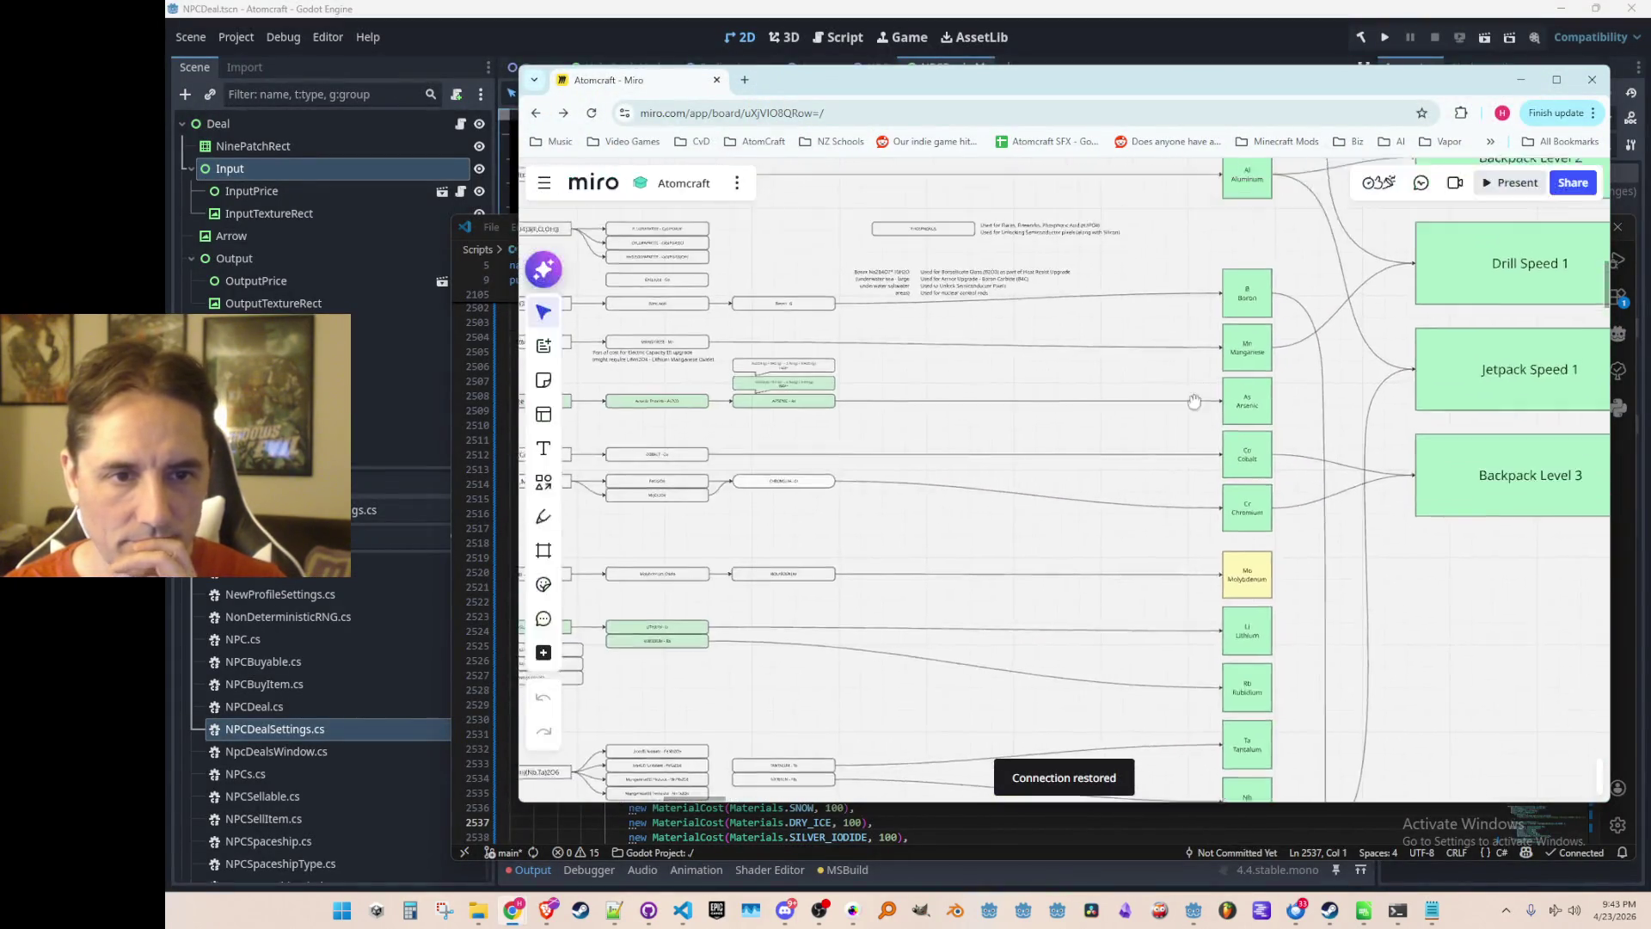
# Zoom around the Atomcraft Miro board to check the element rows and upgrade boxes.
pyautogui.scroll(5, 1178, 394)
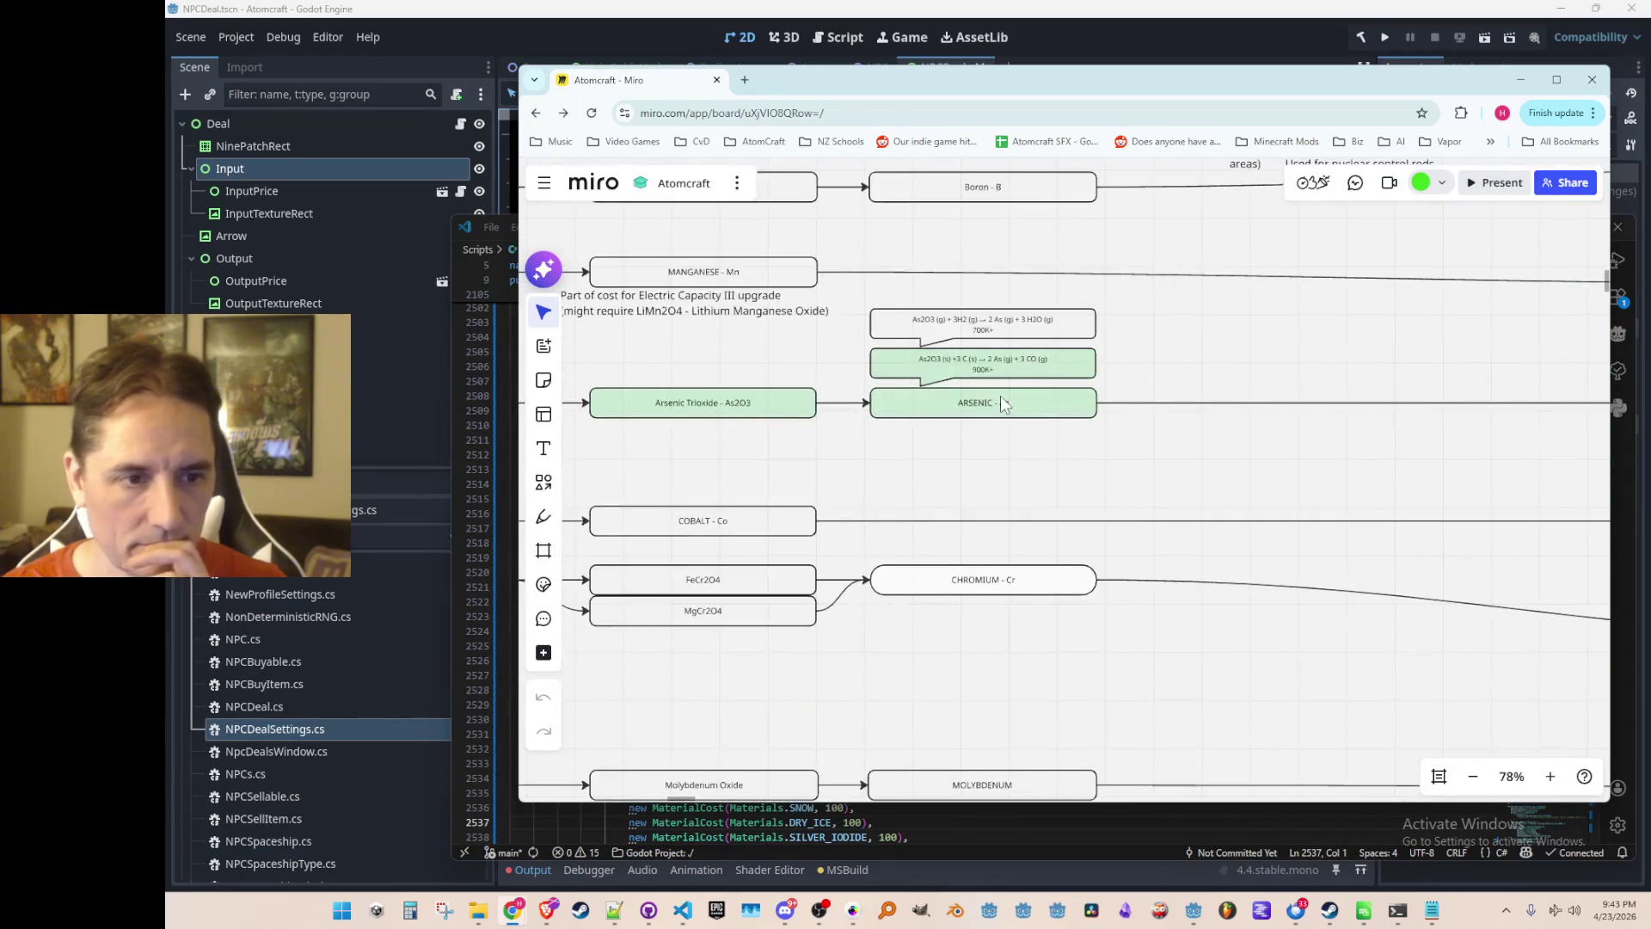
pyautogui.scroll(-5, 997, 426)
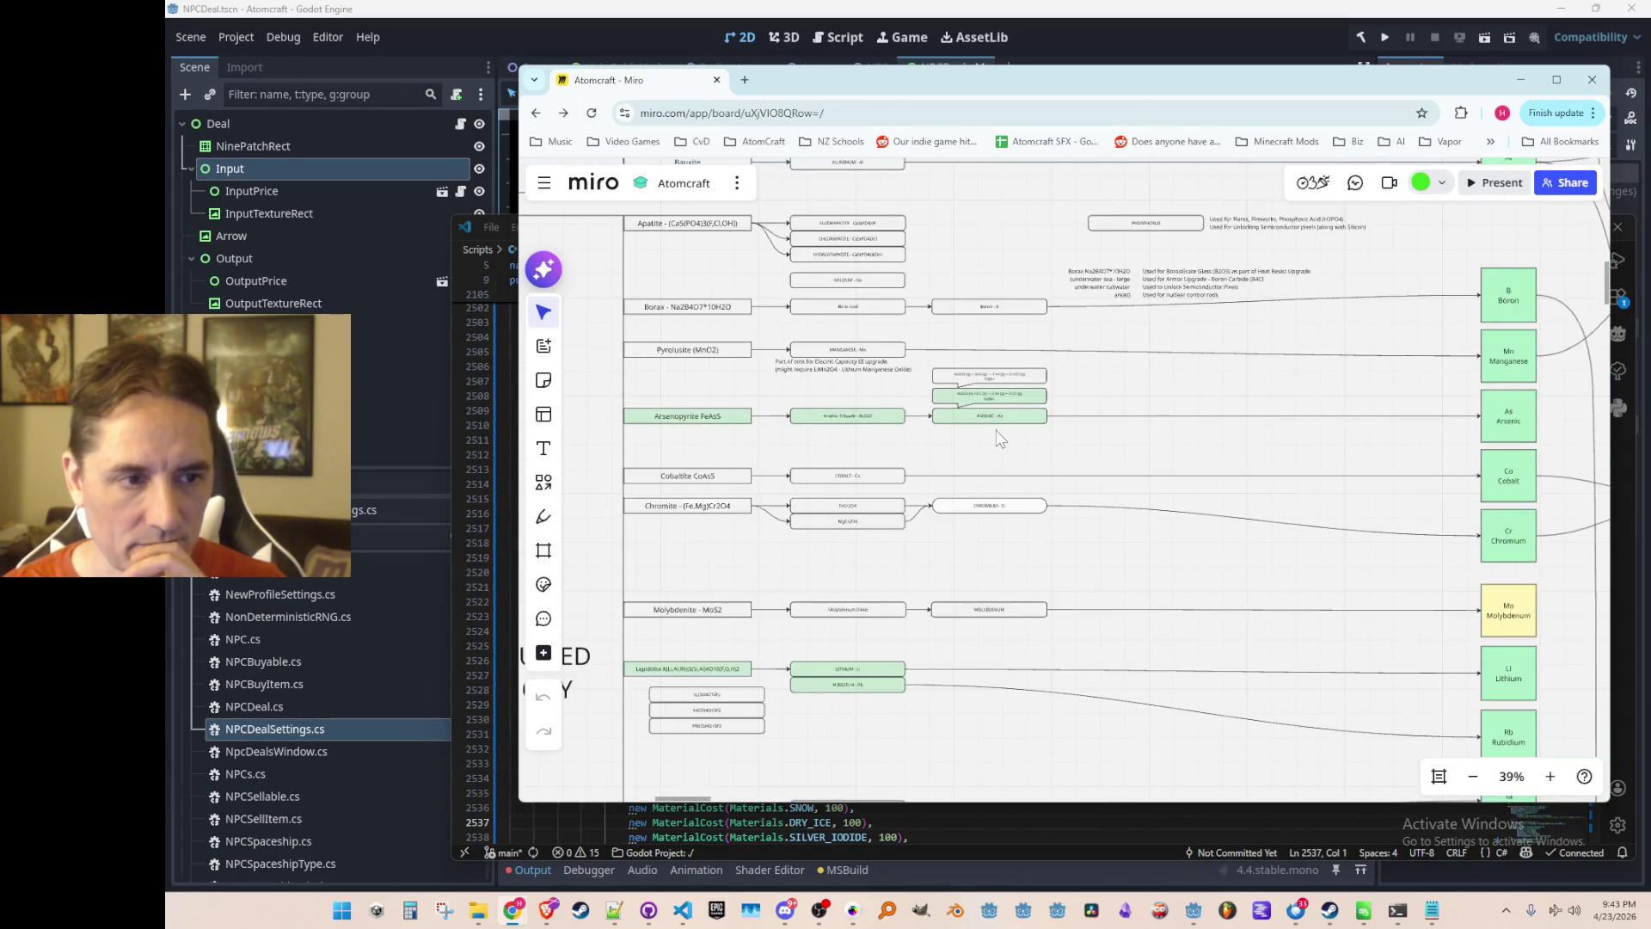
pyautogui.scroll(-2, 1255, 376)
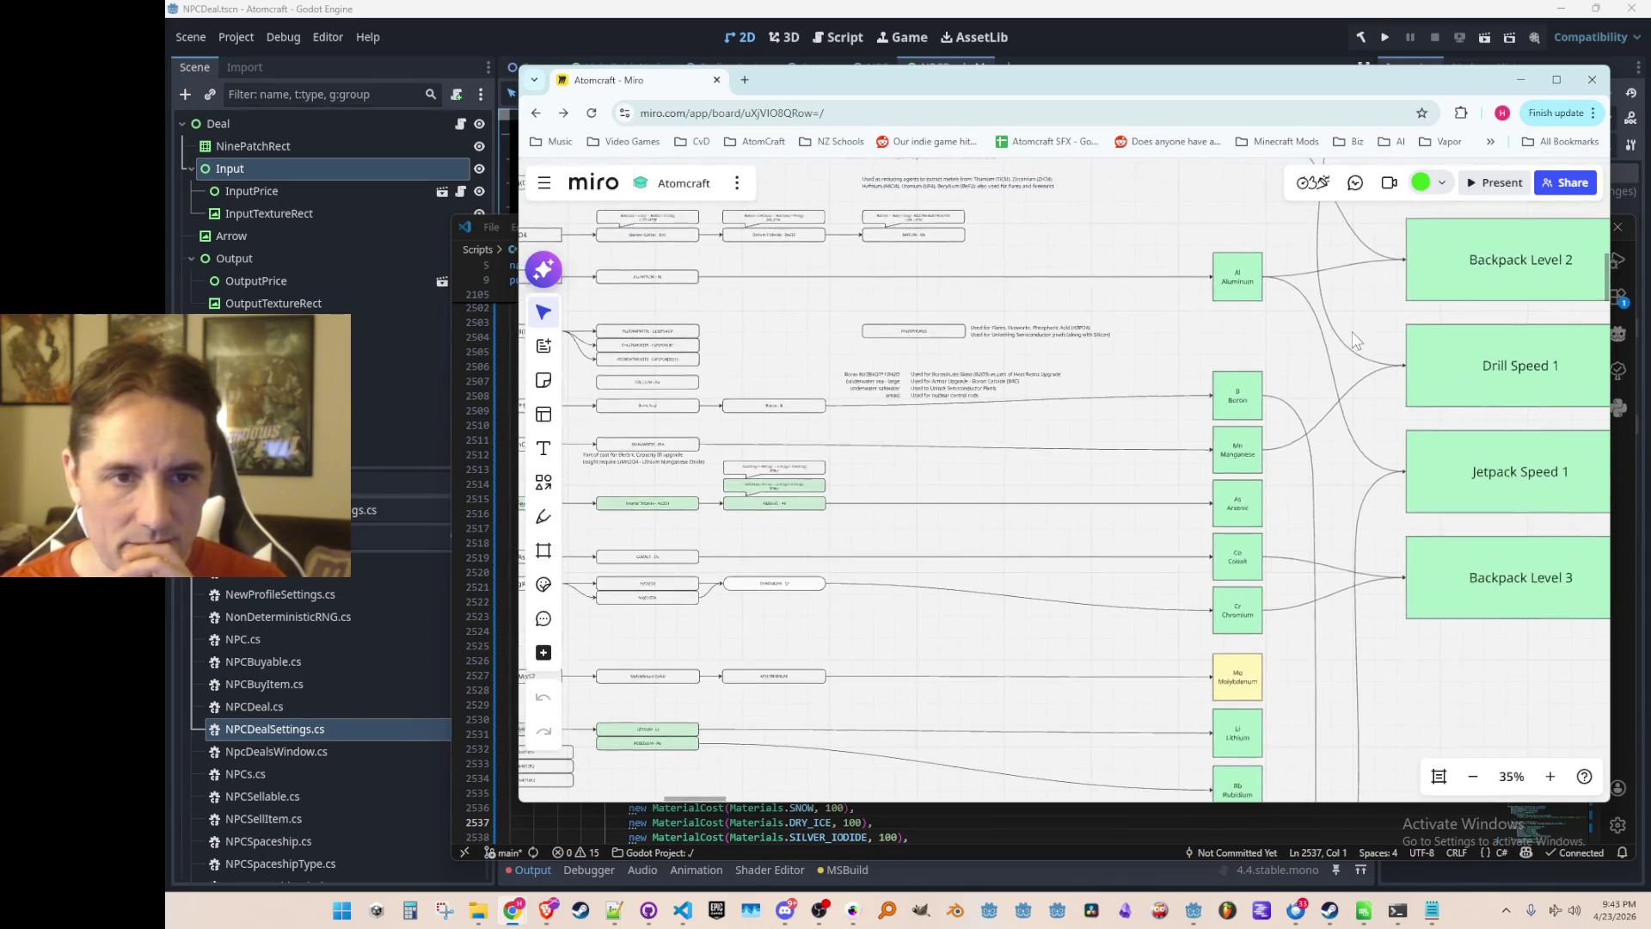
pyautogui.scroll(-1, 1264, 597)
pyautogui.scroll(2, 1228, 559)
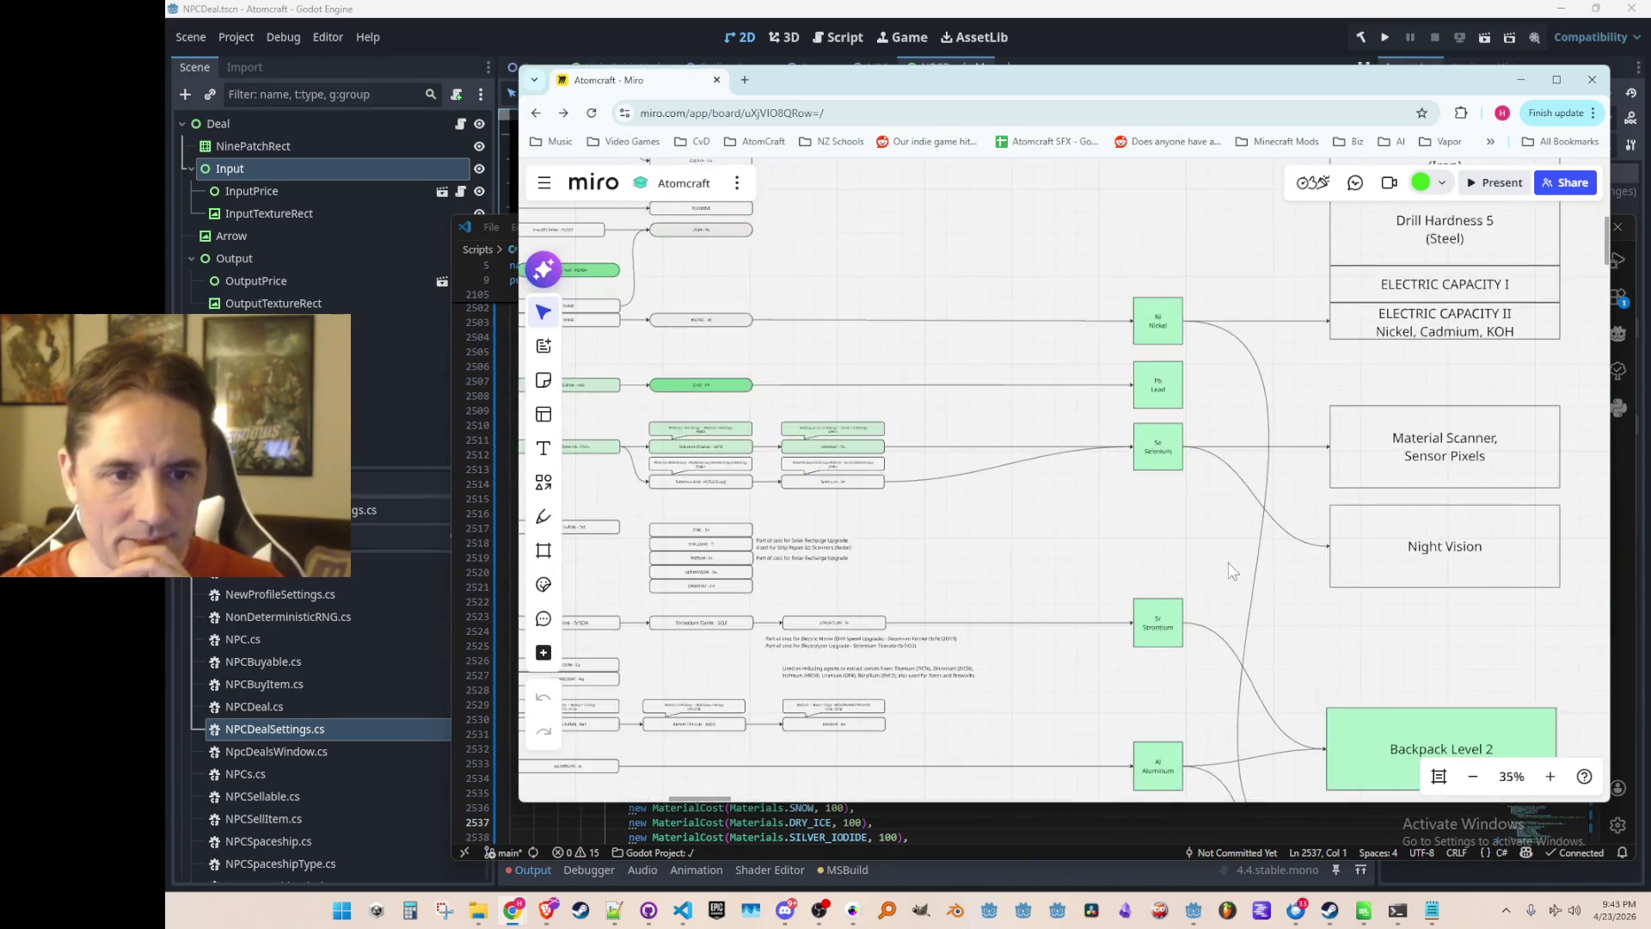
pyautogui.scroll(-5, 1191, 505)
pyautogui.scroll(-5, 1219, 561)
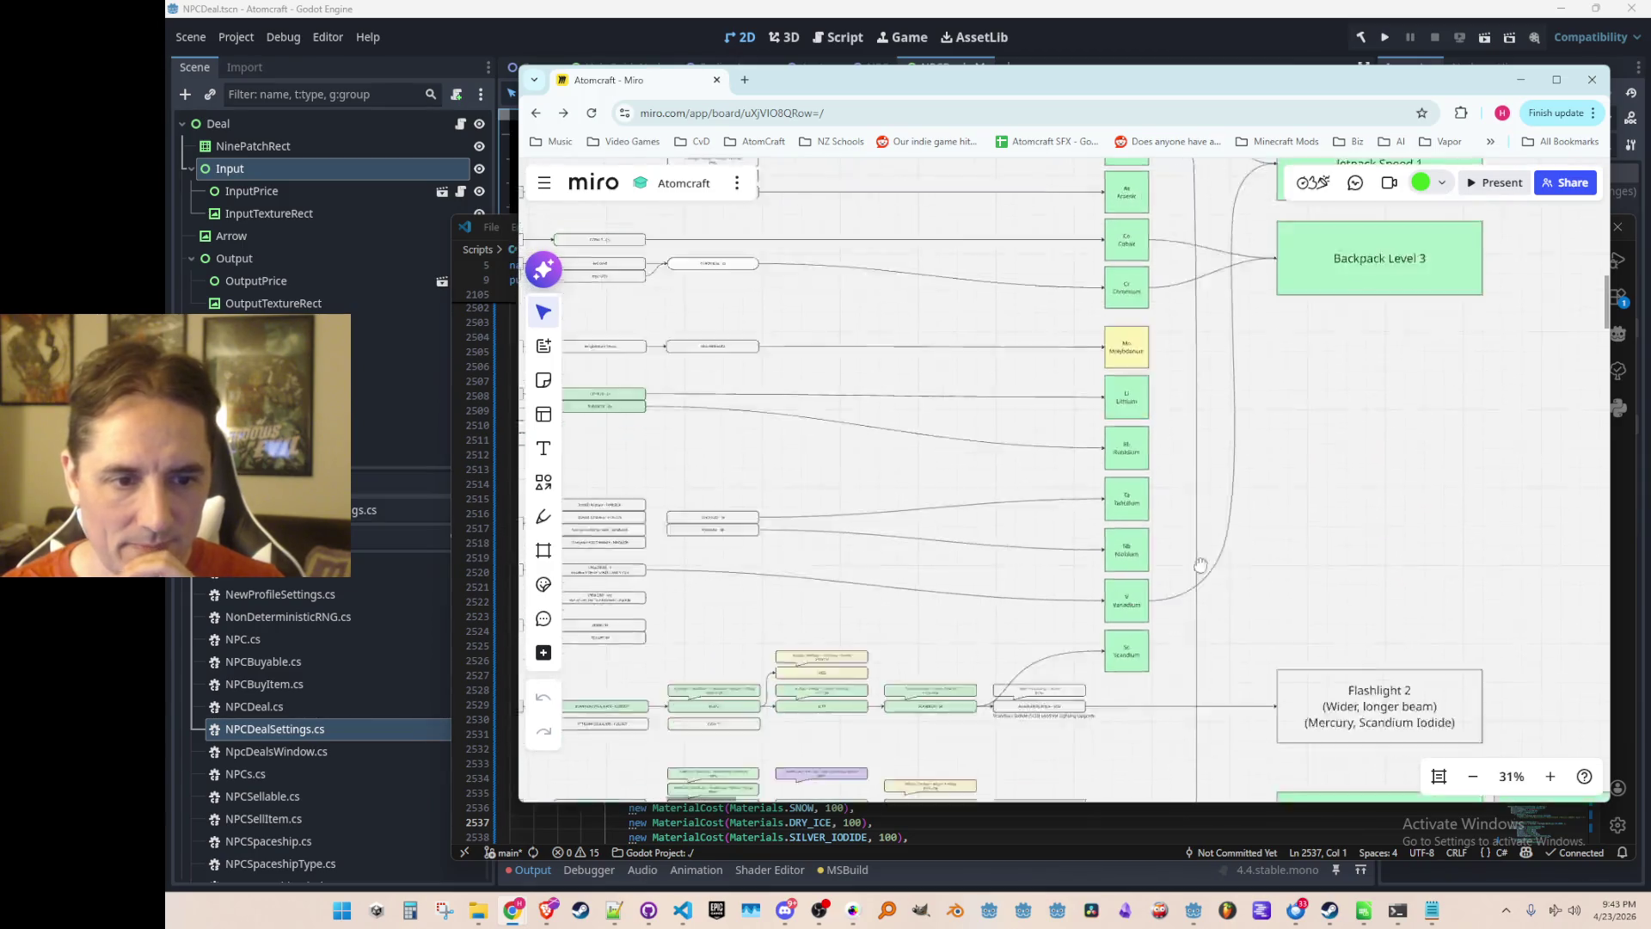
pyautogui.scroll(-5, 1250, 625)
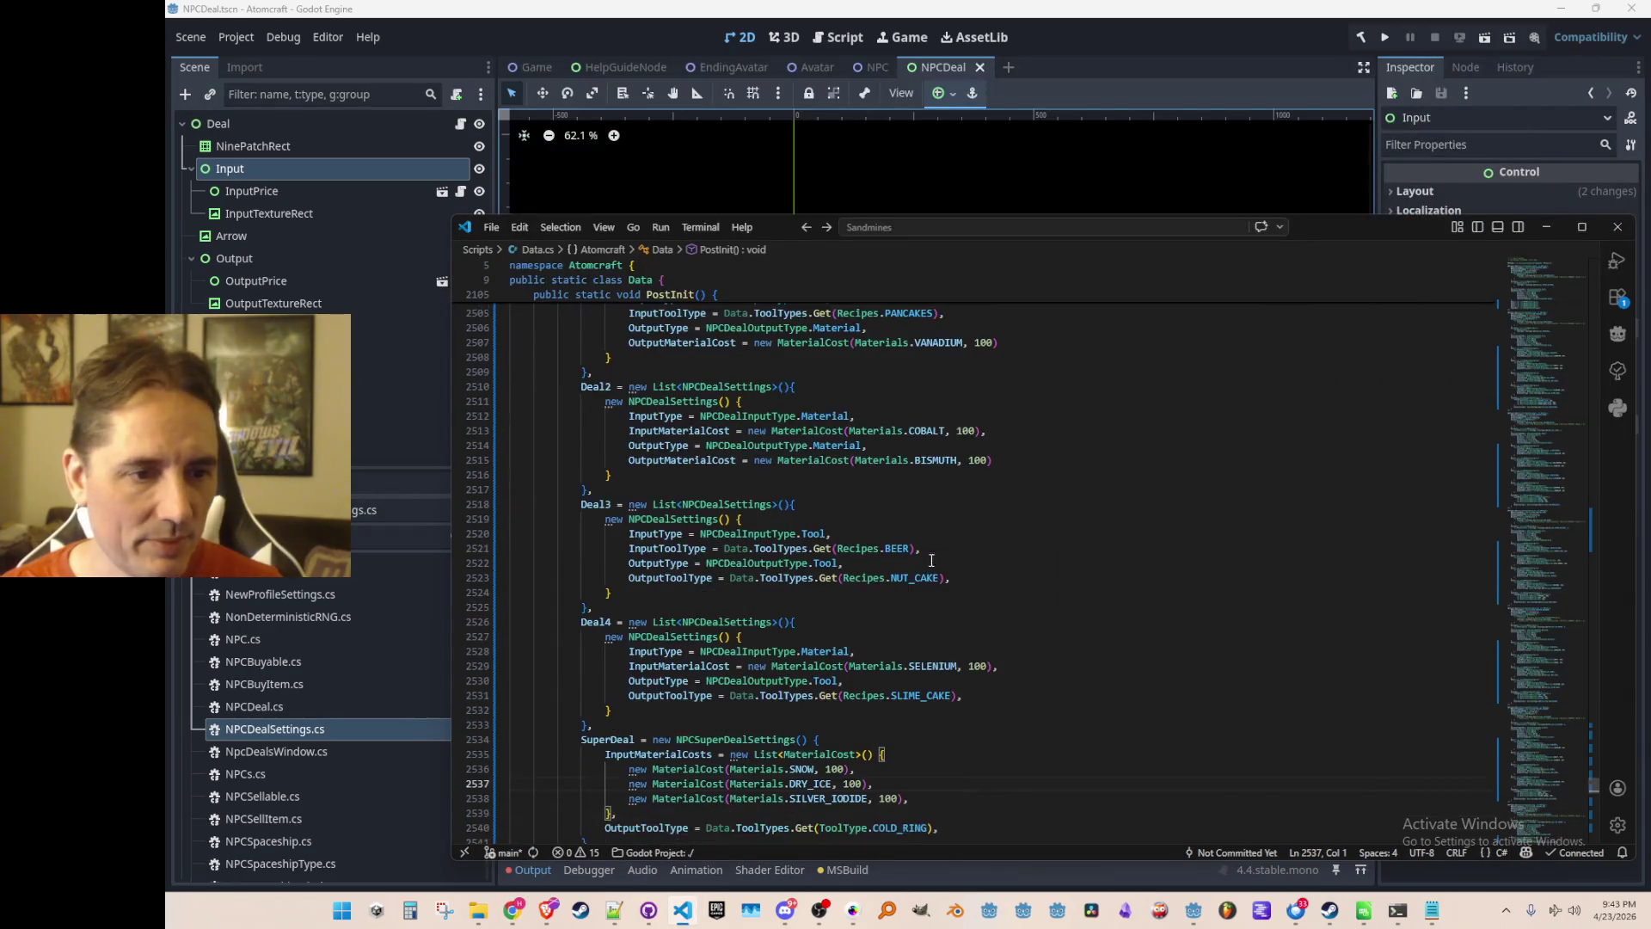
# Replace COBALT with STRONTIUM as Deal2's input material.
pyautogui.click(922, 470)
pyautogui.doubleClick(923, 470)
pyautogui.write('STRONTIUM')
pyautogui.press('End')
# Select Deal1's VANADIUM output material, then switch back to the Miro board.
pyautogui.scroll(3, 1106, 556)
pyautogui.press('Up')
pyautogui.press('Up')
pyautogui.press('Up')
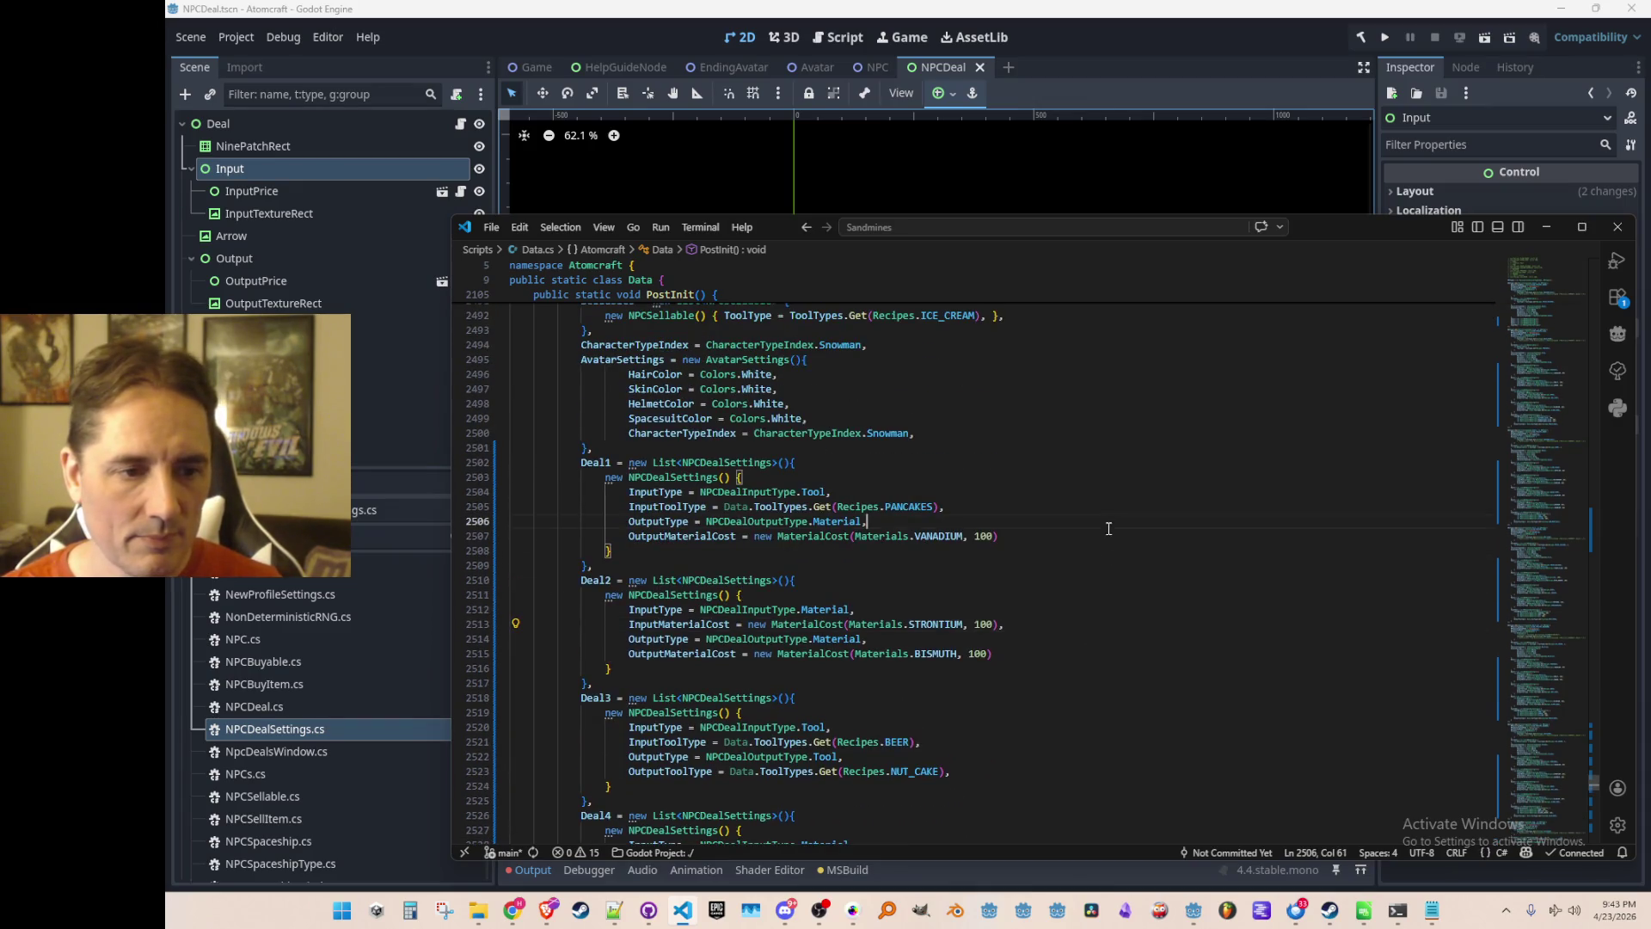
pyautogui.scroll(1, 1117, 555)
pyautogui.doubleClick(939, 575)
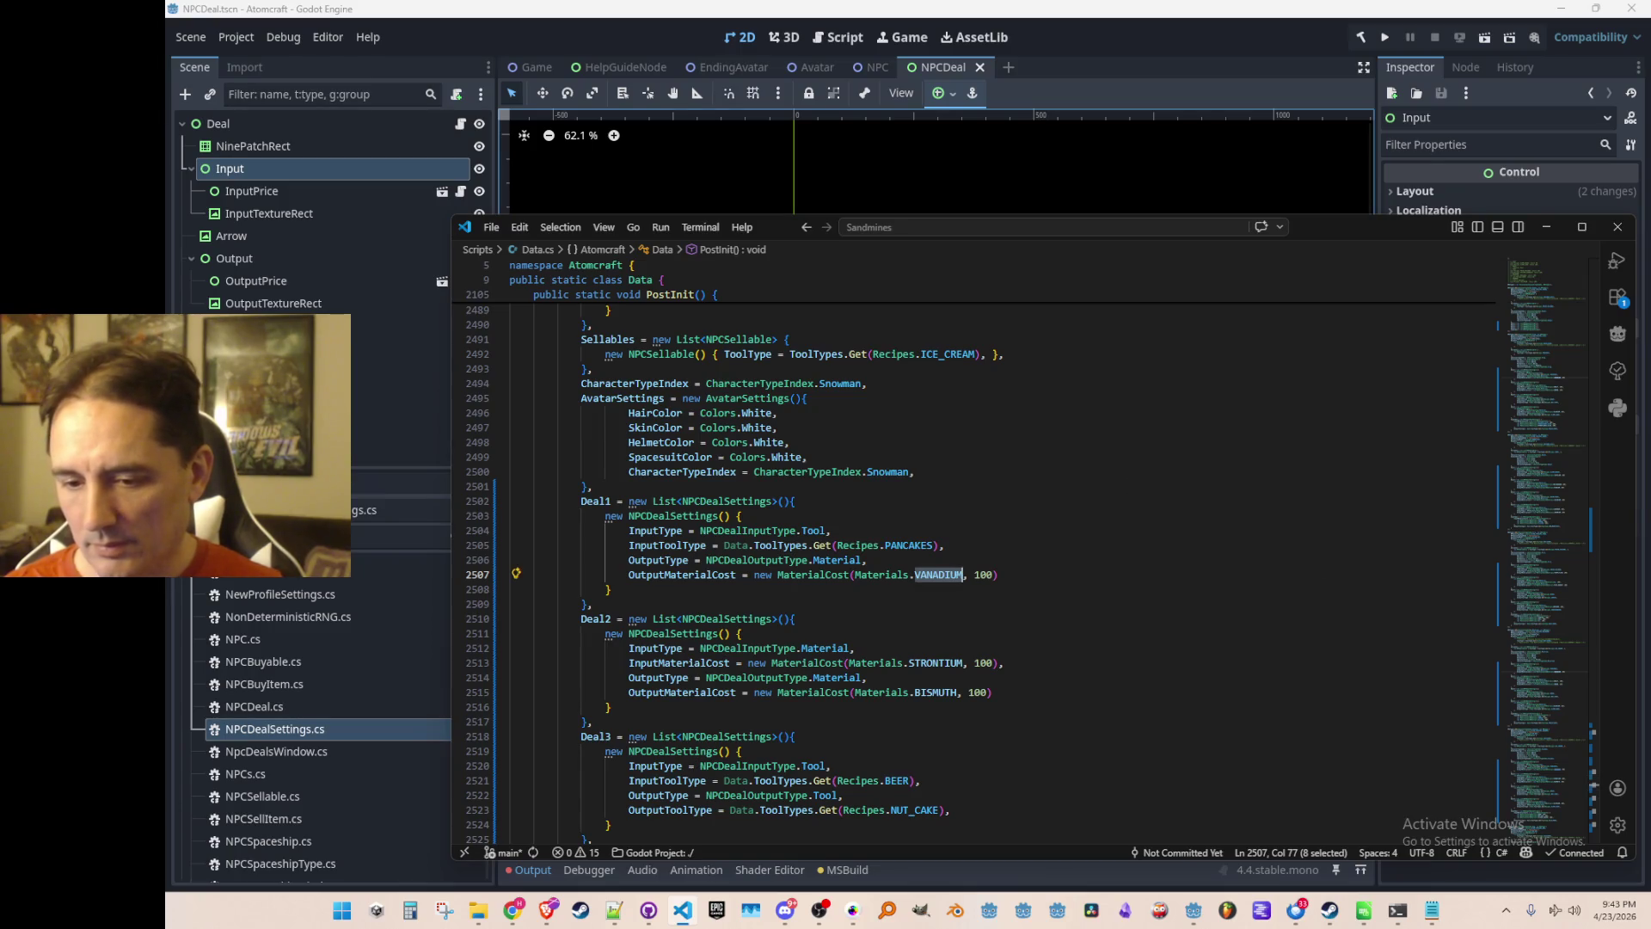
pyautogui.hotkey('alt', 'Tab')
pyautogui.scroll(3, 1142, 587)
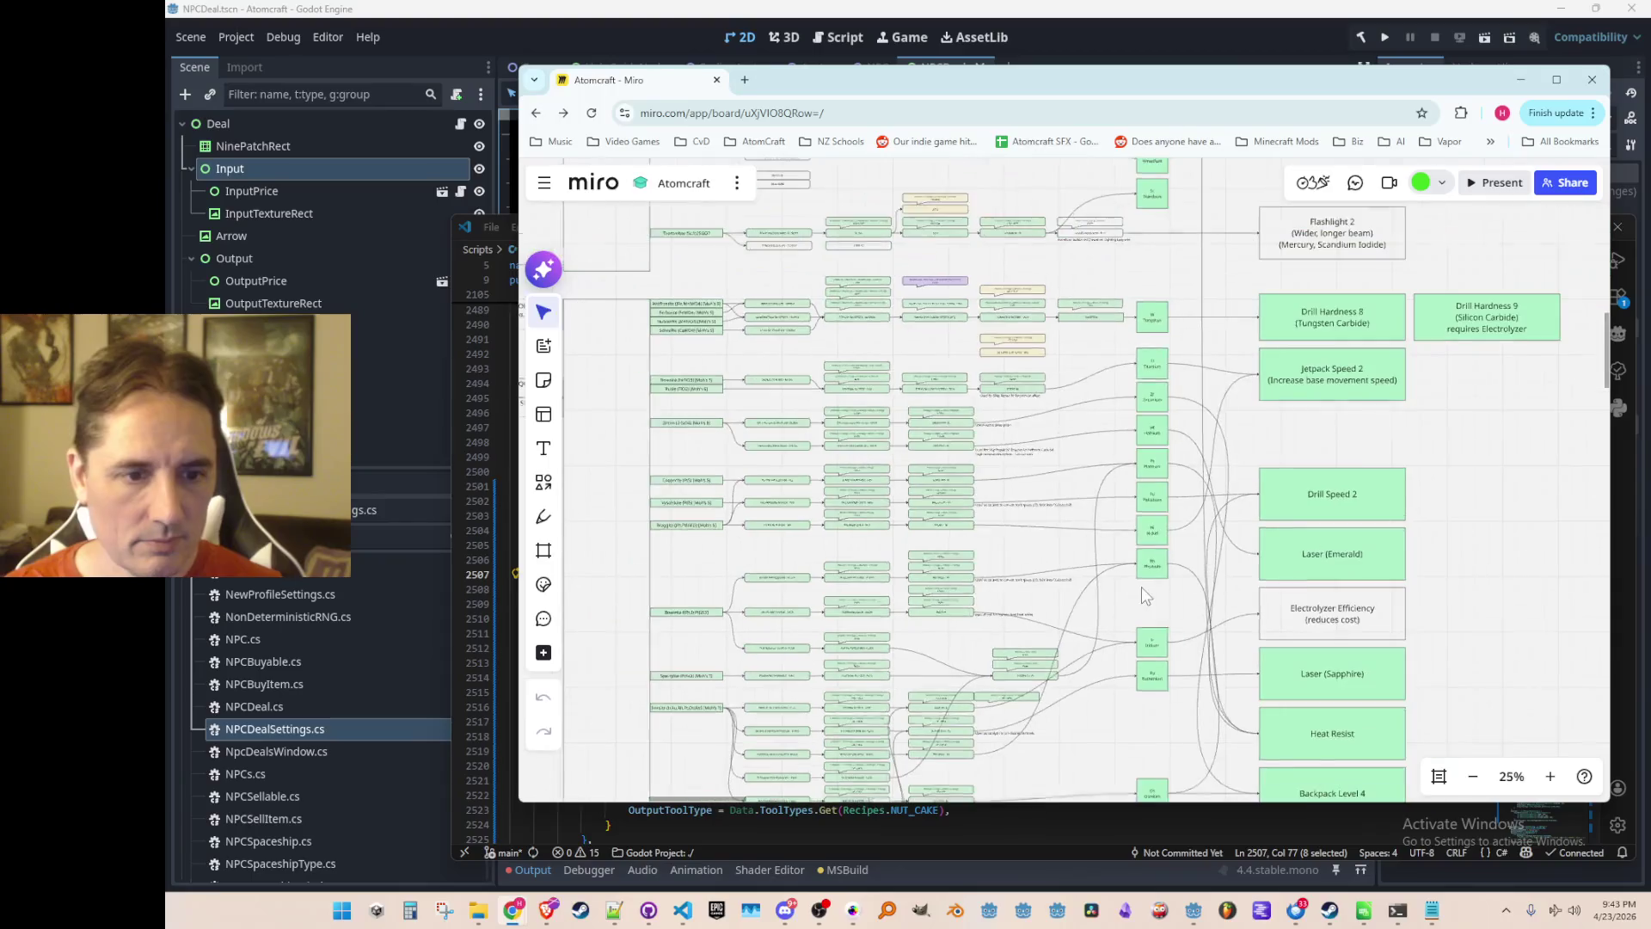
pyautogui.scroll(-3, 1119, 485)
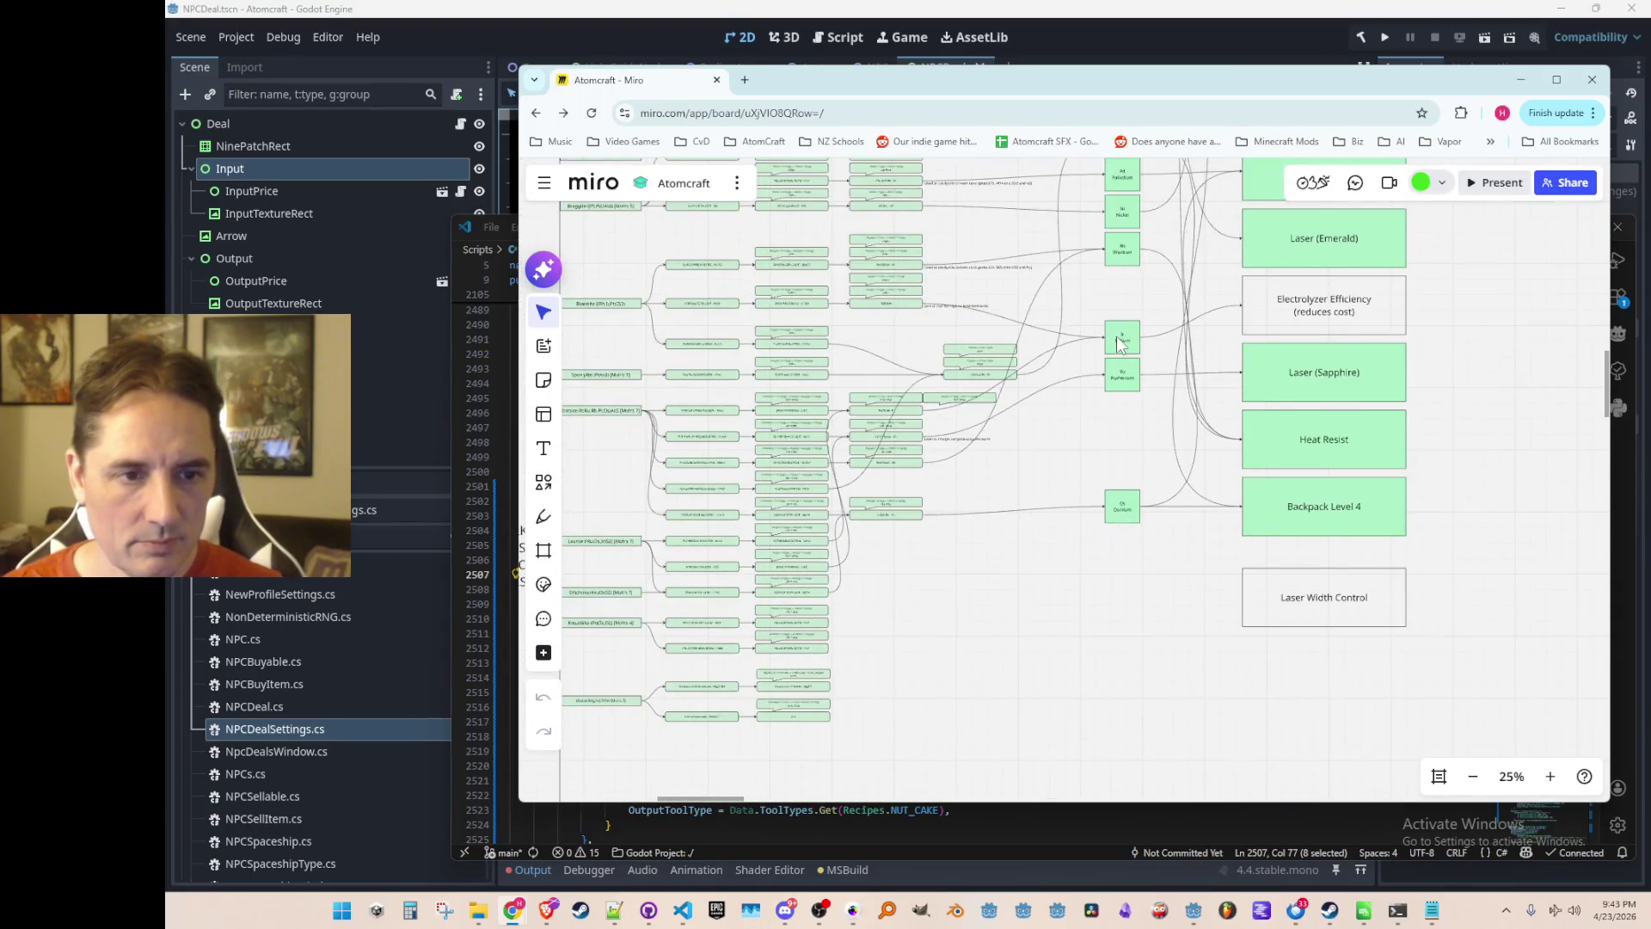
pyautogui.moveTo(1119, 344); pyautogui.dragTo(1141, 472)
pyautogui.scroll(-5, 1157, 311)
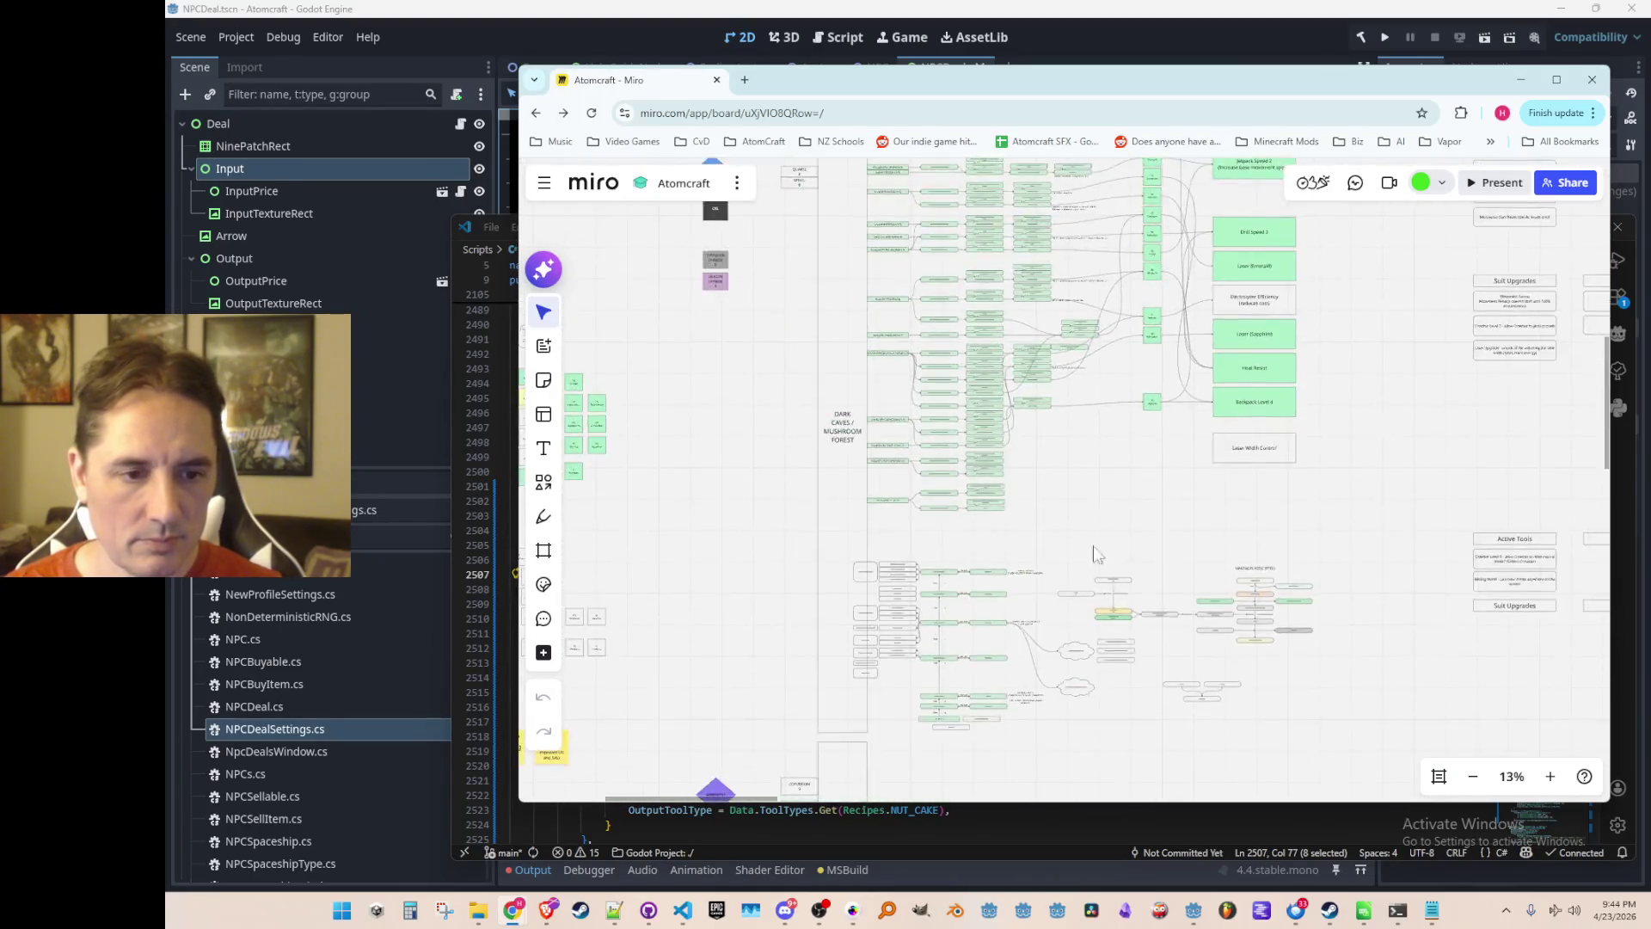
pyautogui.hscroll(10, 1109, 332)
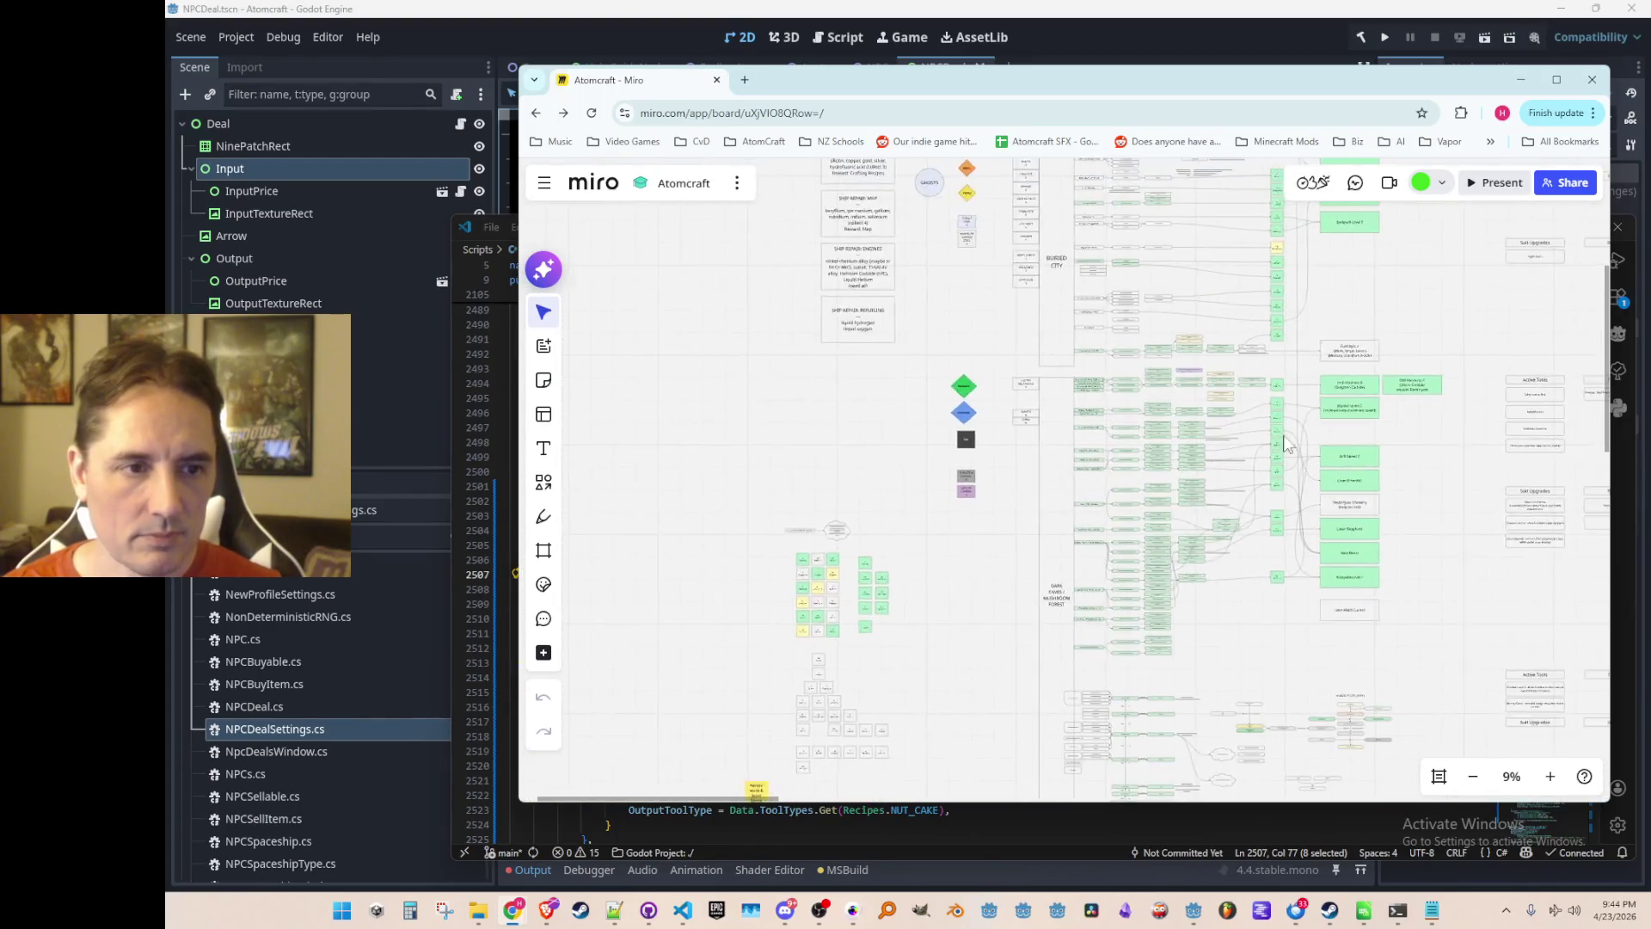
pyautogui.scroll(10, 1000, 368)
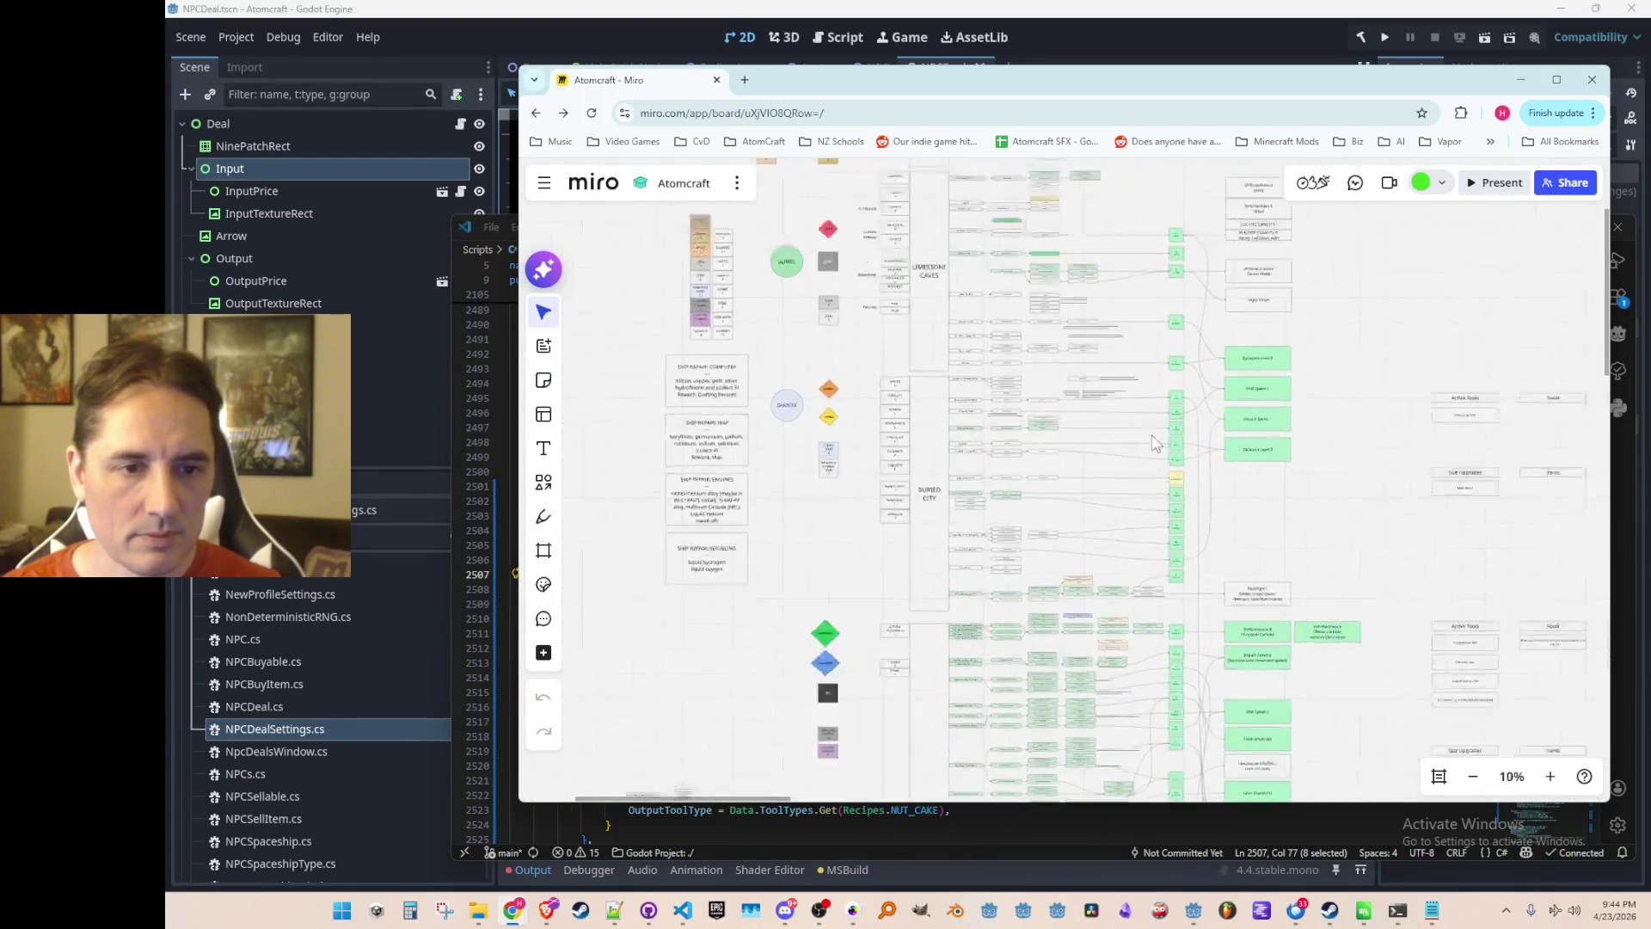
pyautogui.scroll(-3, 1132, 561)
pyautogui.scroll(-6, 1110, 584)
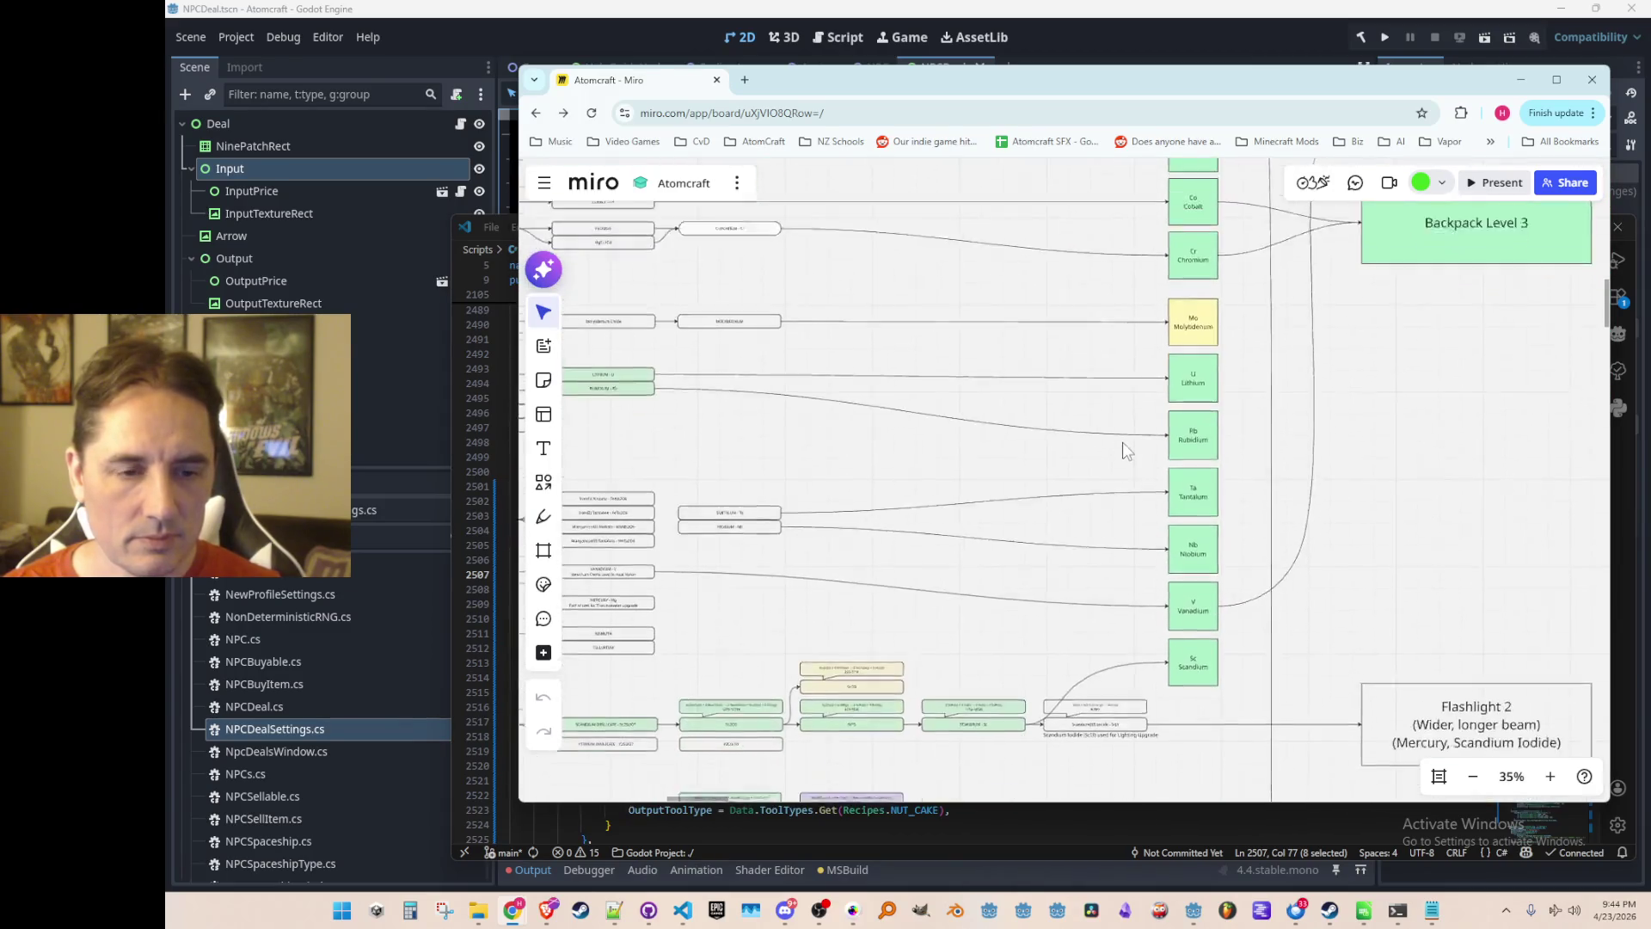
pyautogui.scroll(3, 1169, 540)
pyautogui.scroll(-2, 1118, 602)
pyautogui.scroll(-5, 1109, 602)
pyautogui.scroll(3, 1112, 574)
pyautogui.scroll(-1, 1079, 592)
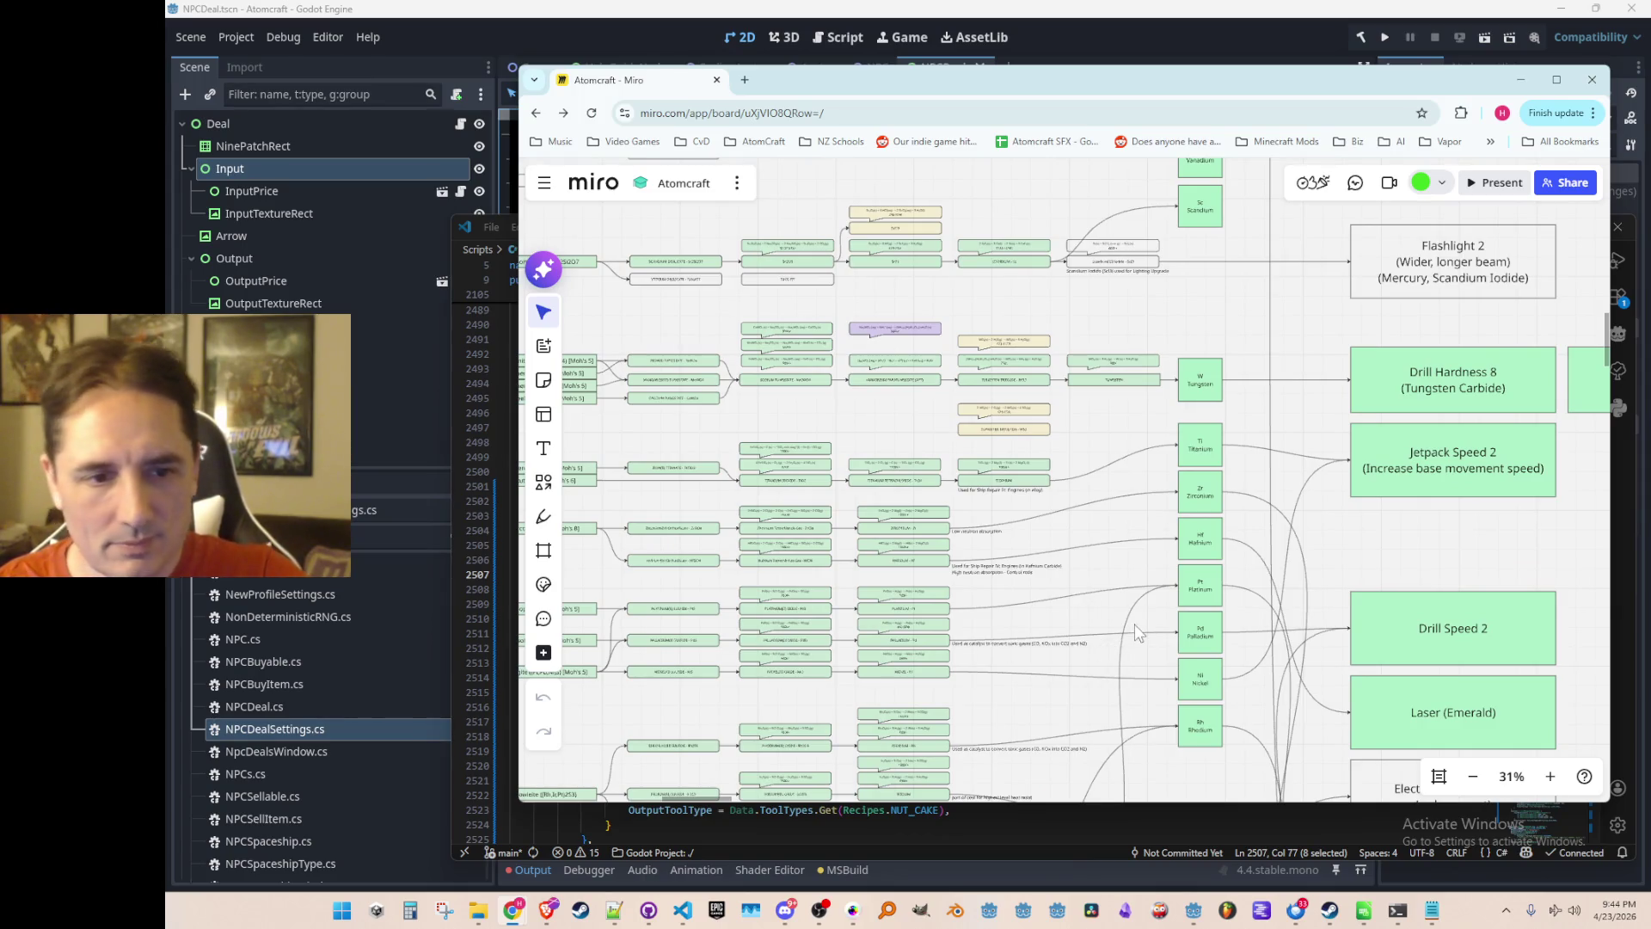
pyautogui.scroll(-2, 1109, 551)
pyautogui.scroll(2, 1115, 581)
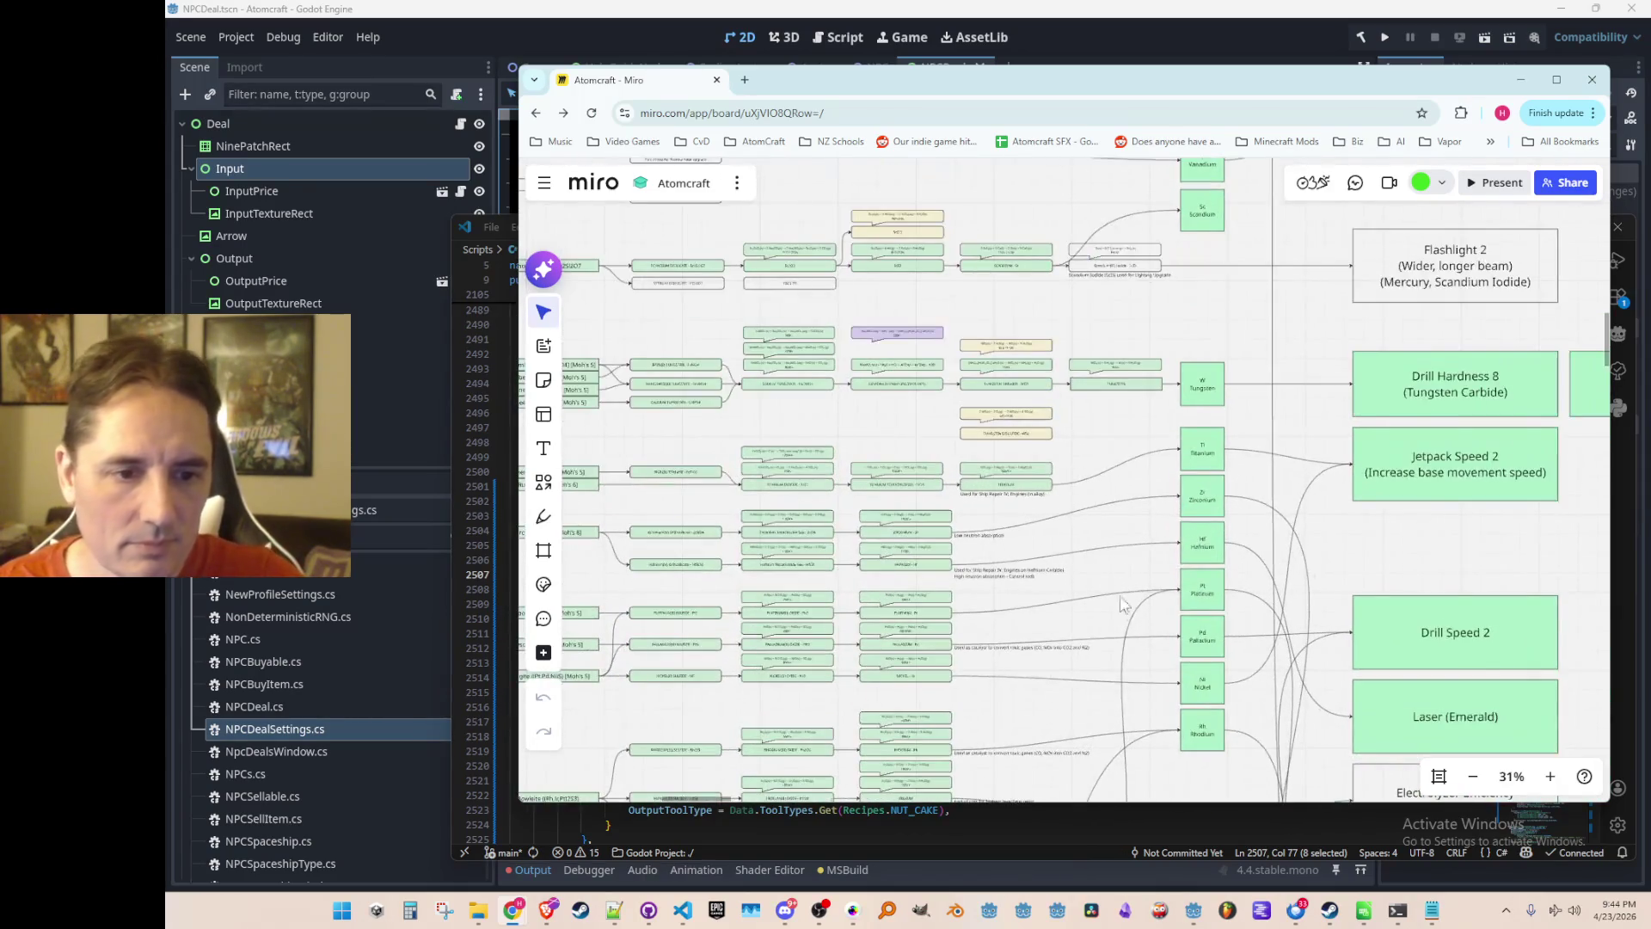
pyautogui.scroll(-1, 1135, 571)
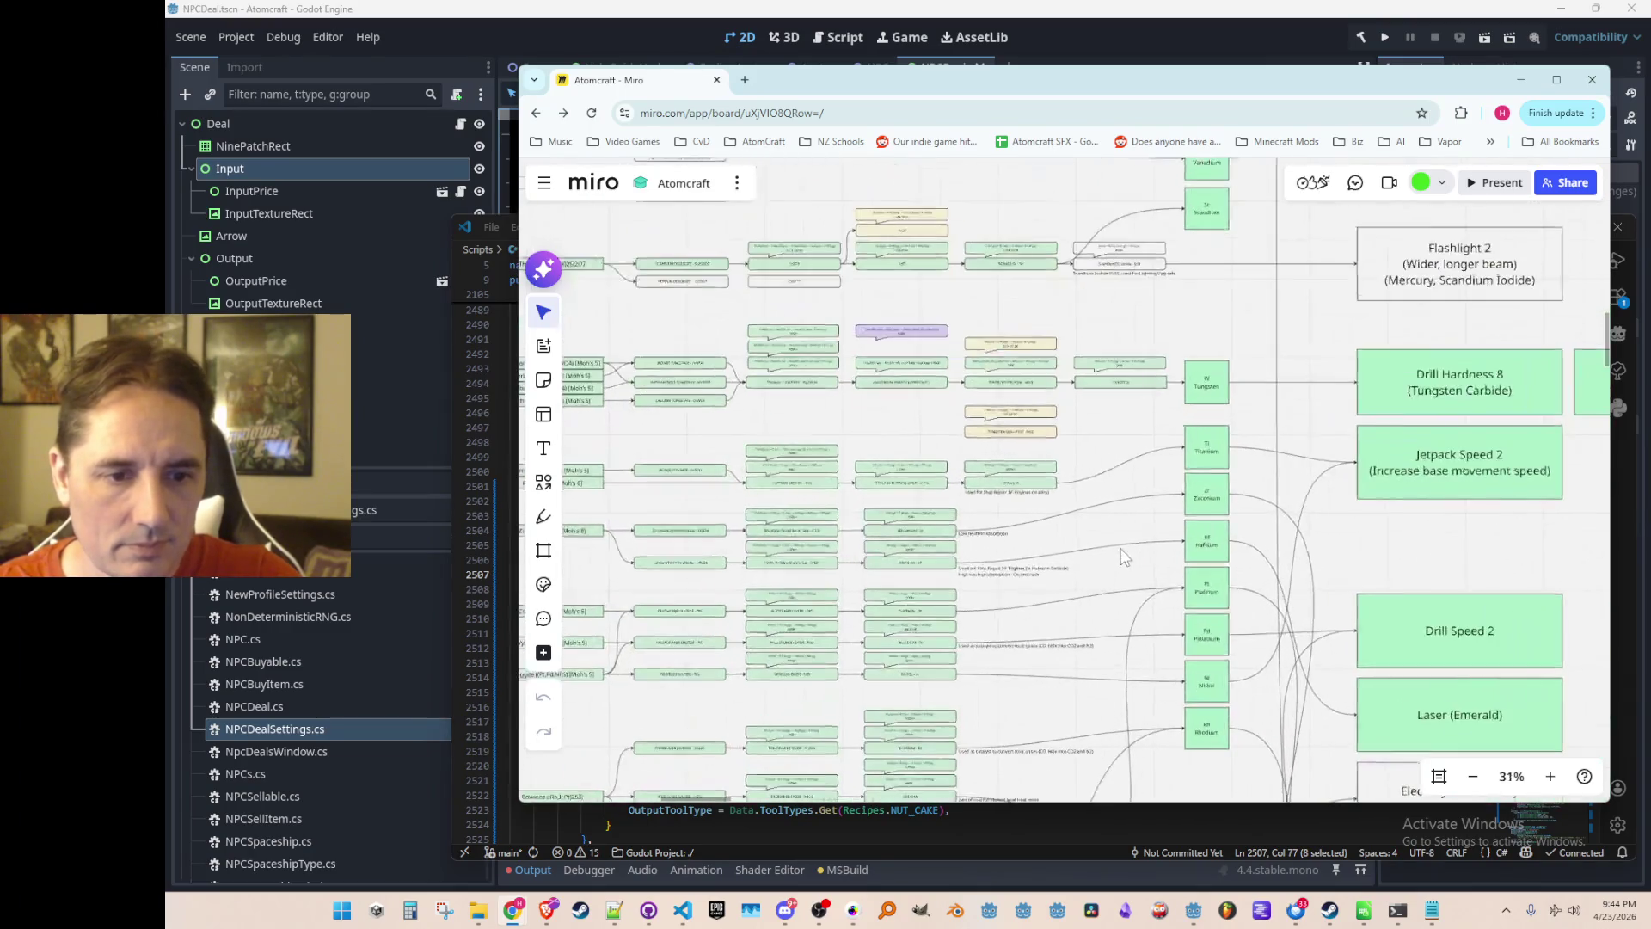
pyautogui.scroll(1, 1131, 593)
pyautogui.scroll(-3, 1143, 610)
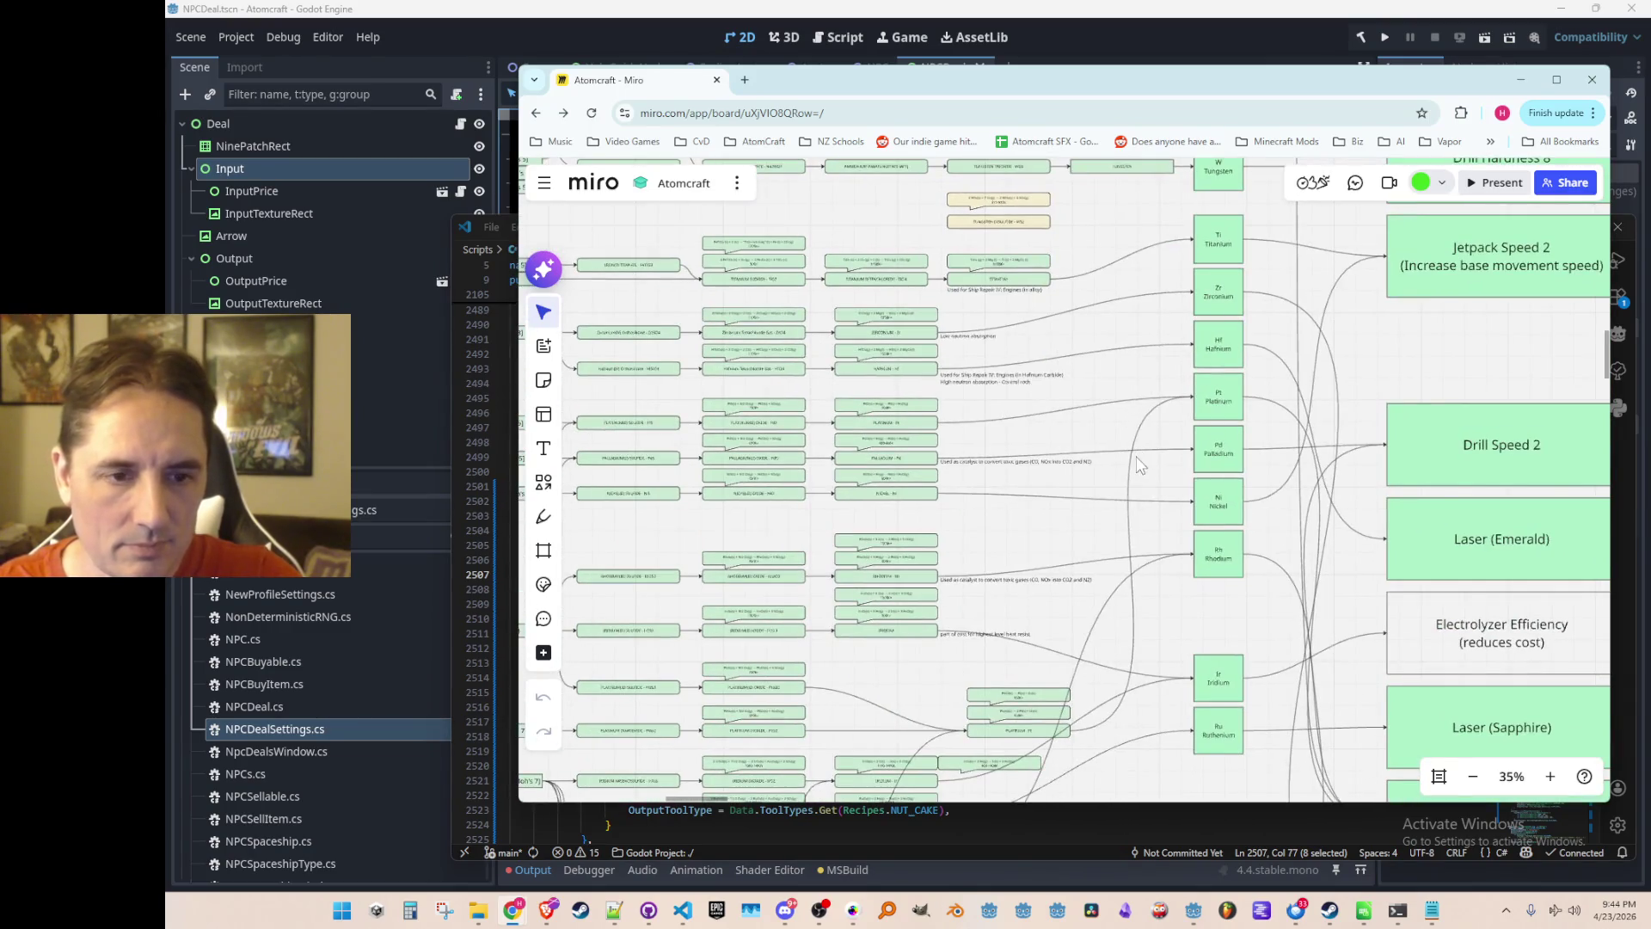
pyautogui.scroll(-5, 1109, 528)
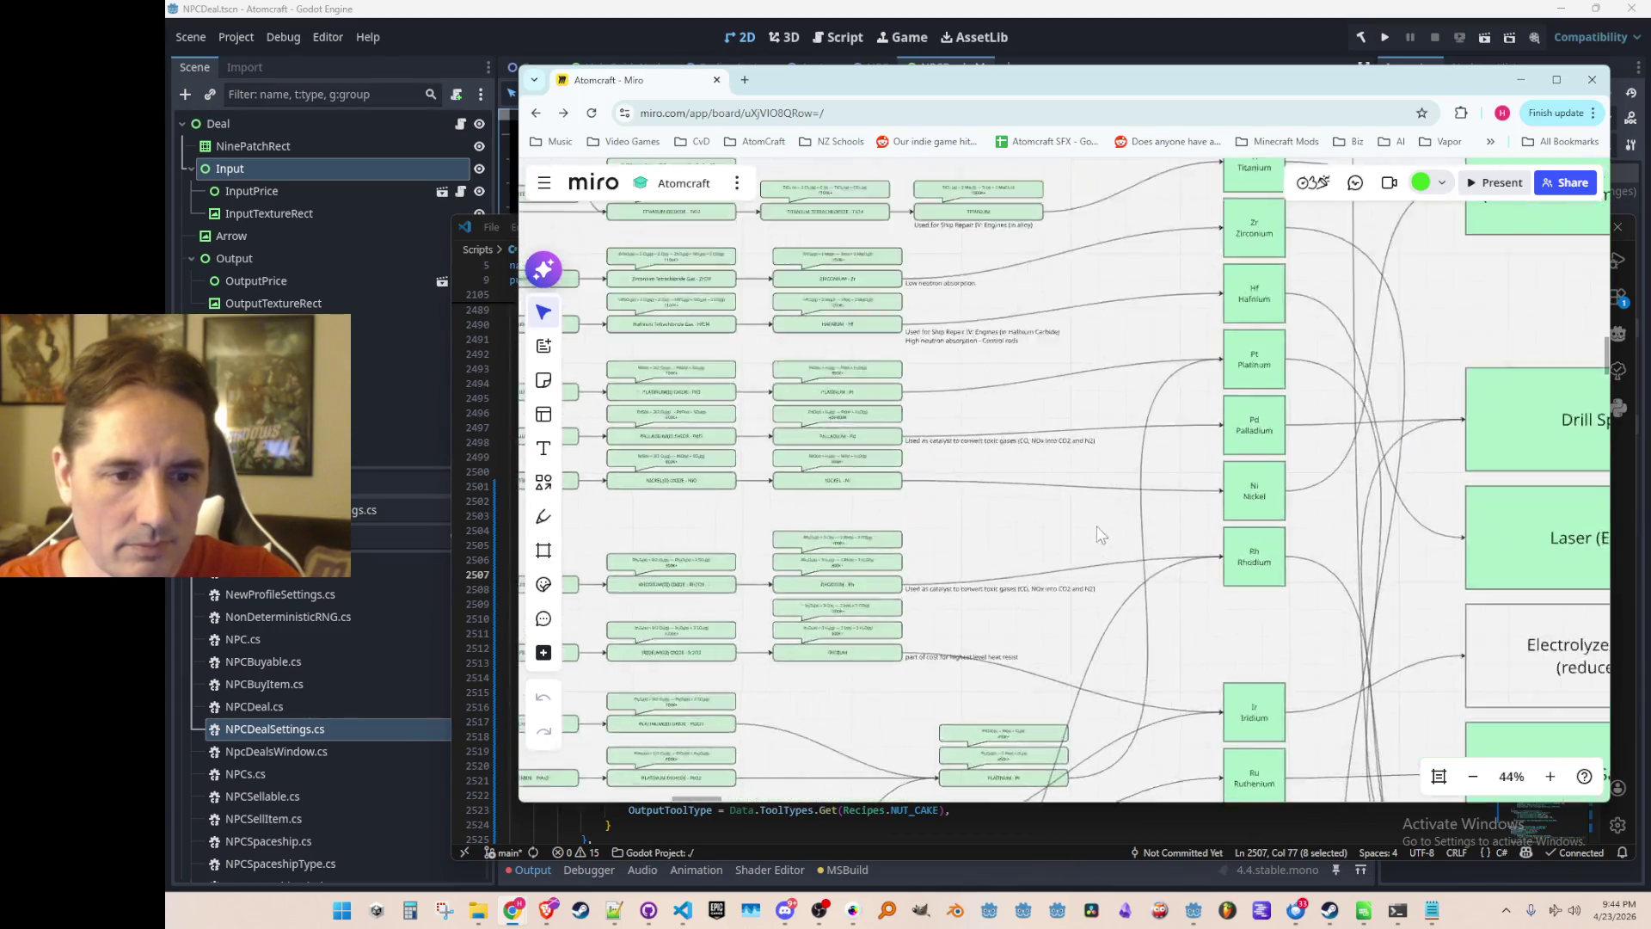
pyautogui.scroll(-3, 1182, 580)
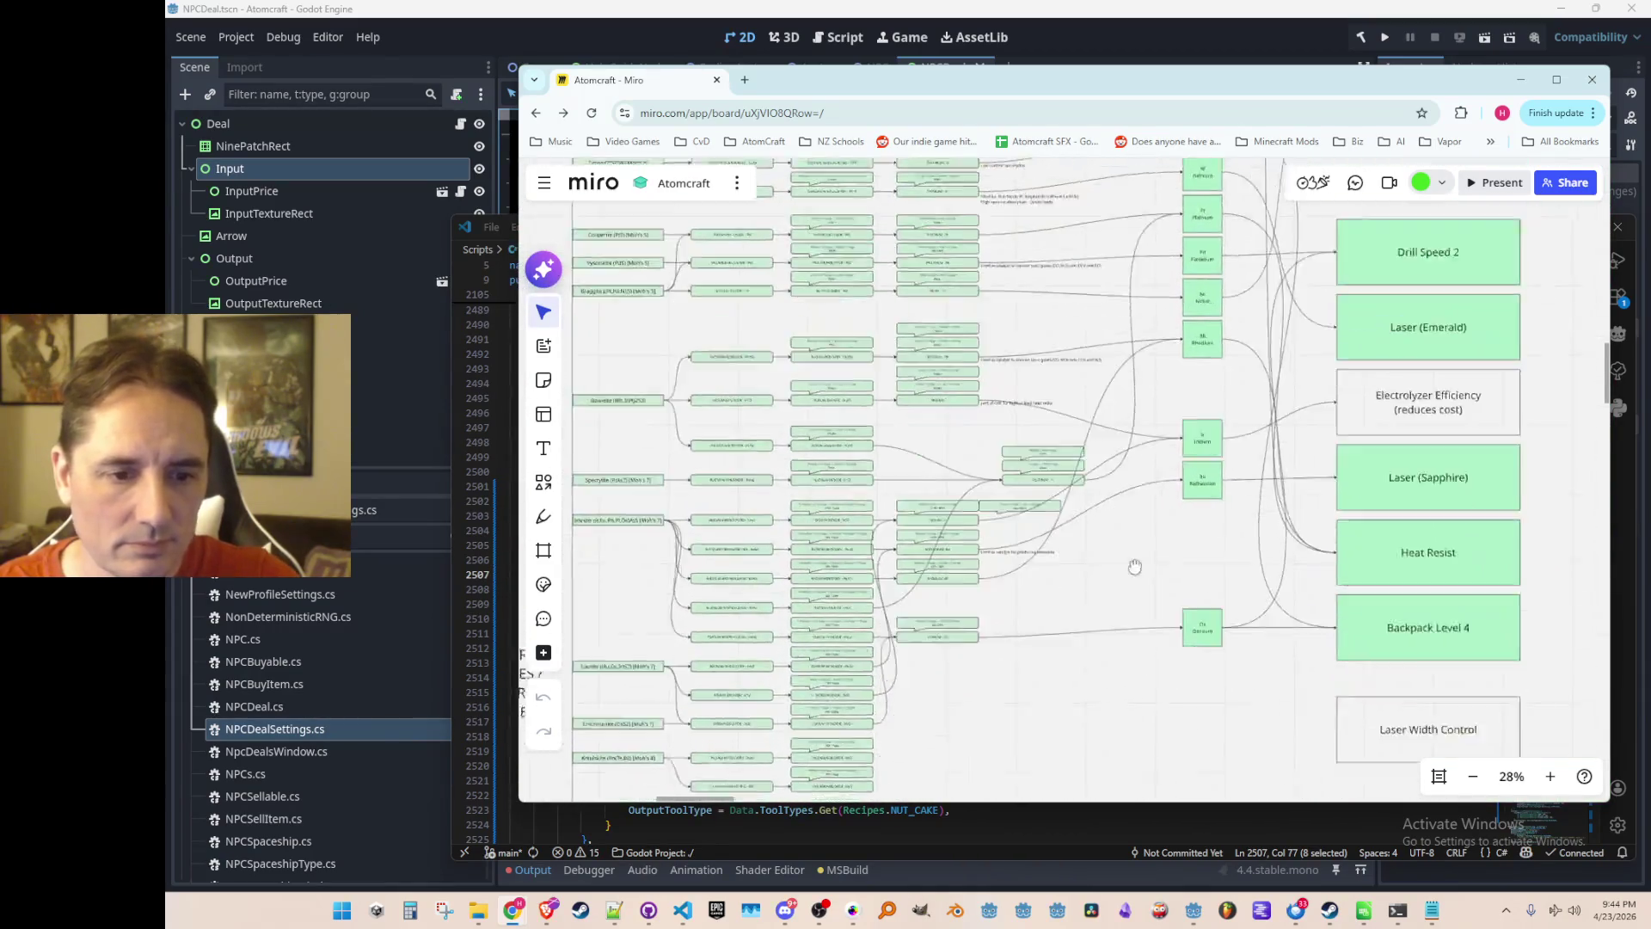
pyautogui.scroll(-2, 1096, 563)
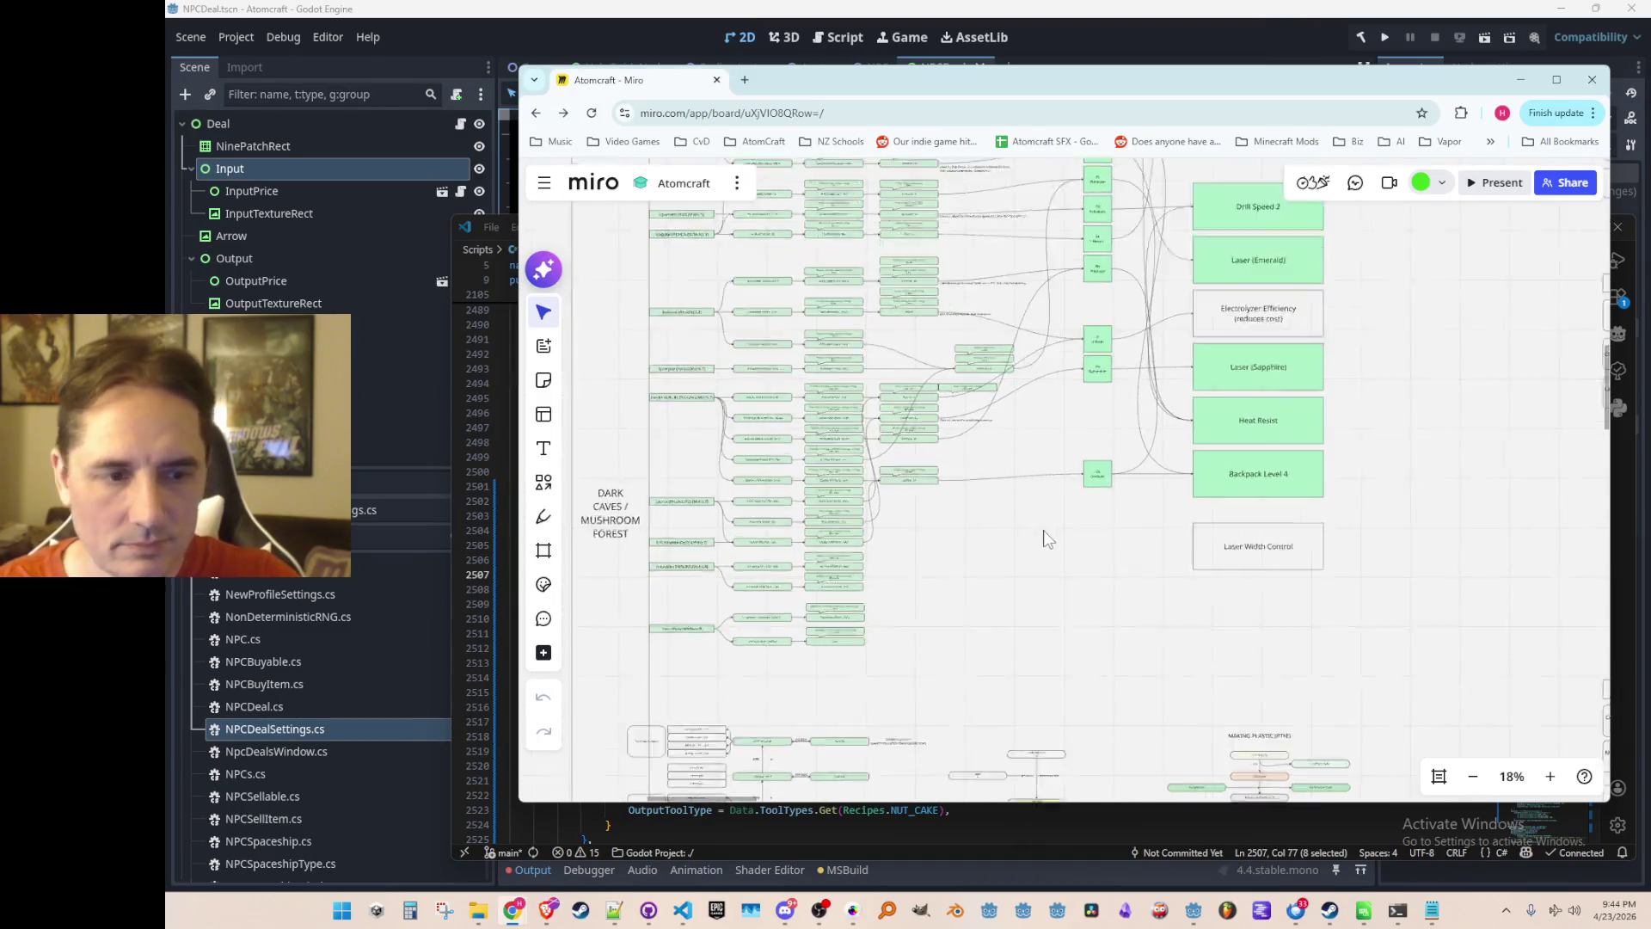
pyautogui.scroll(1, 1047, 600)
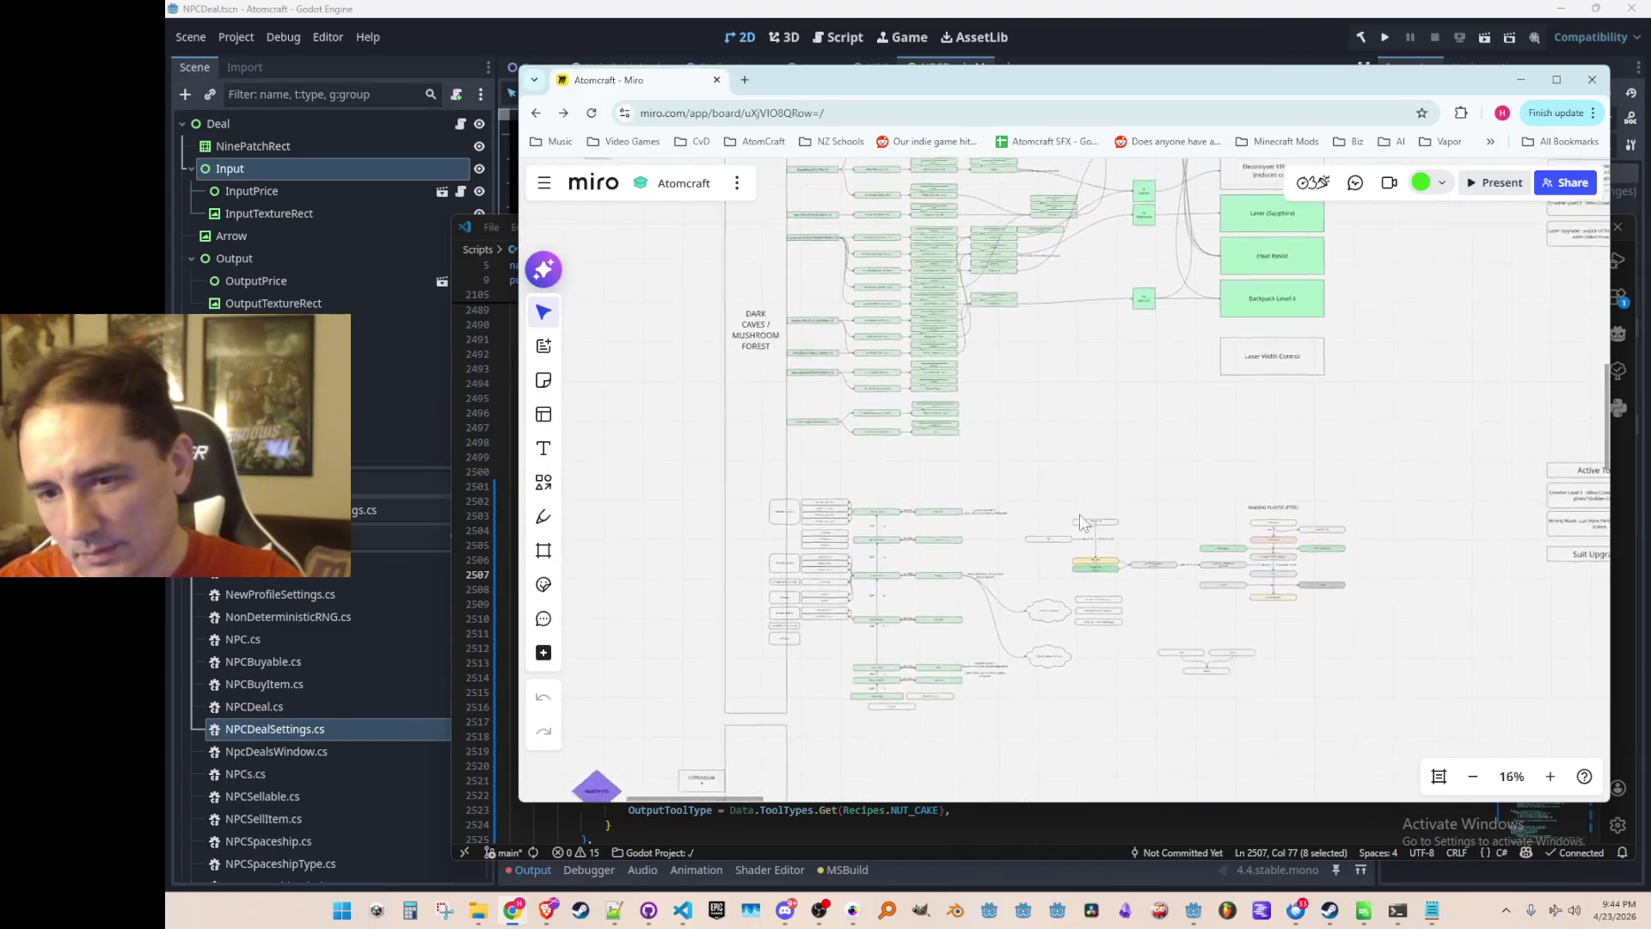
pyautogui.scroll(4, 1152, 559)
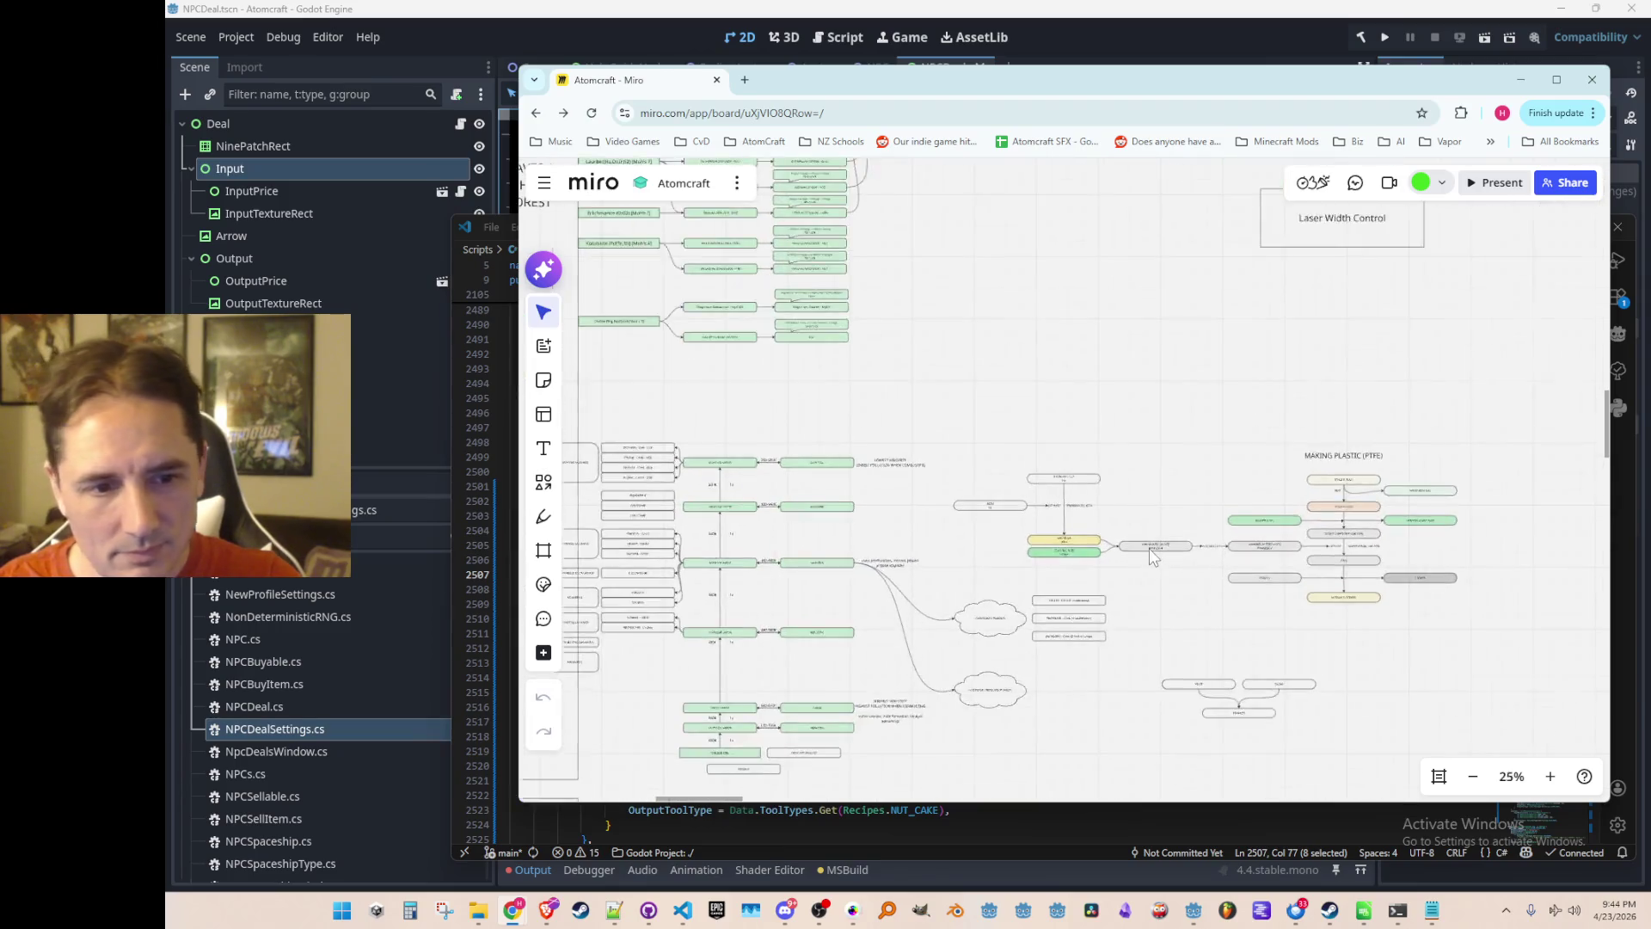
pyautogui.scroll(3, 1230, 430)
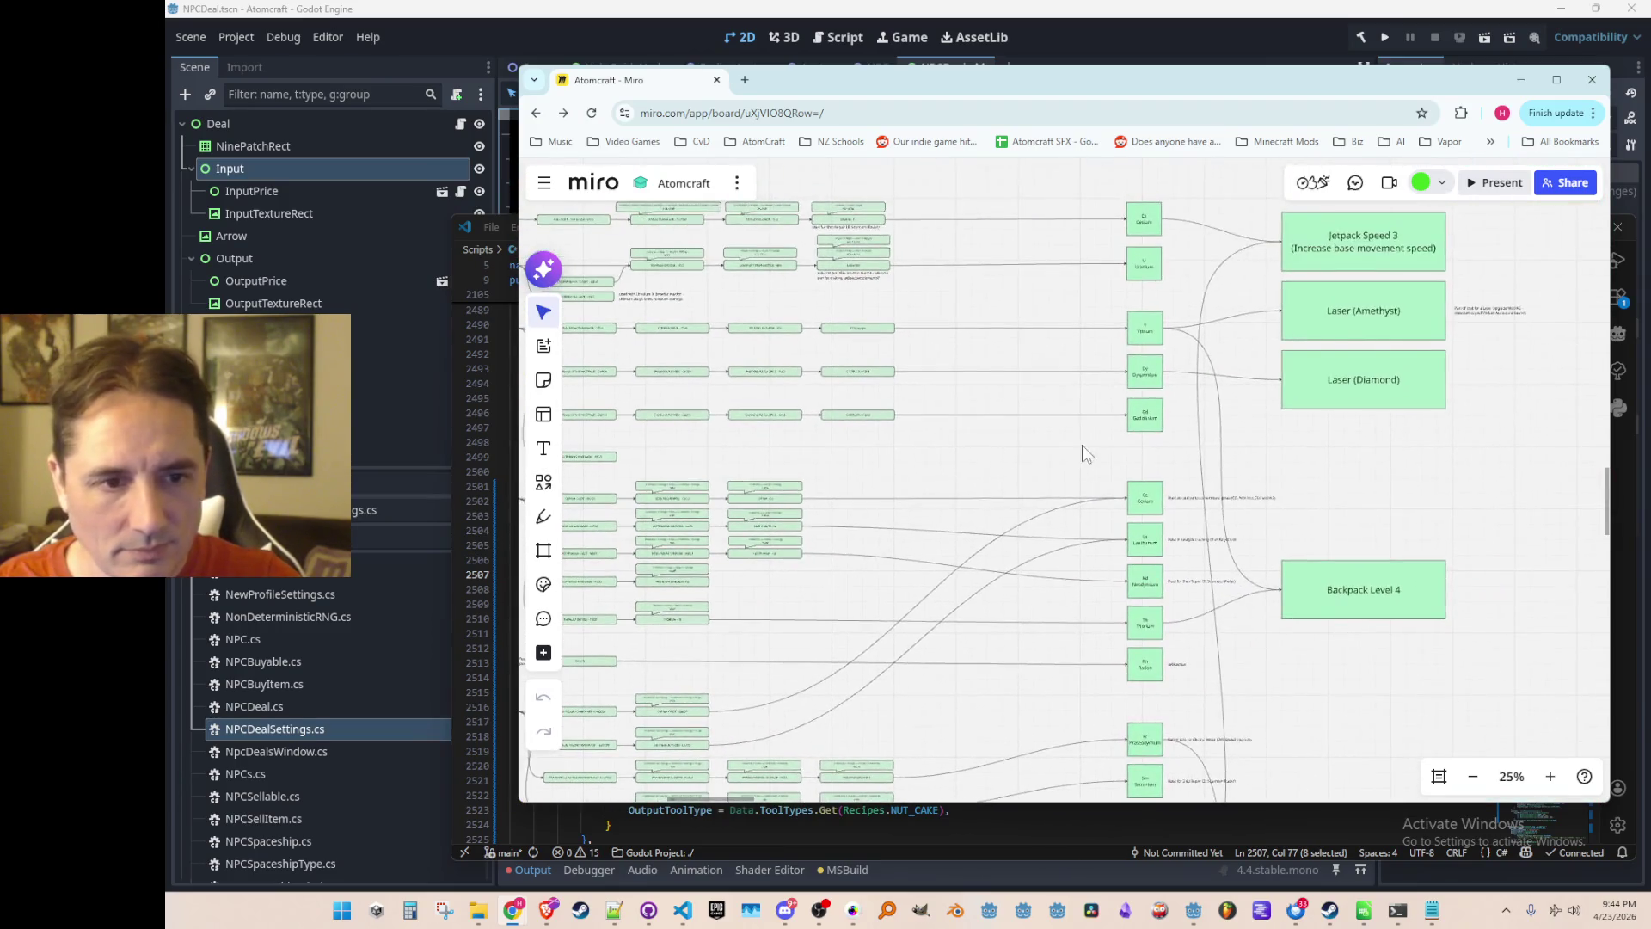
pyautogui.scroll(1, 1064, 399)
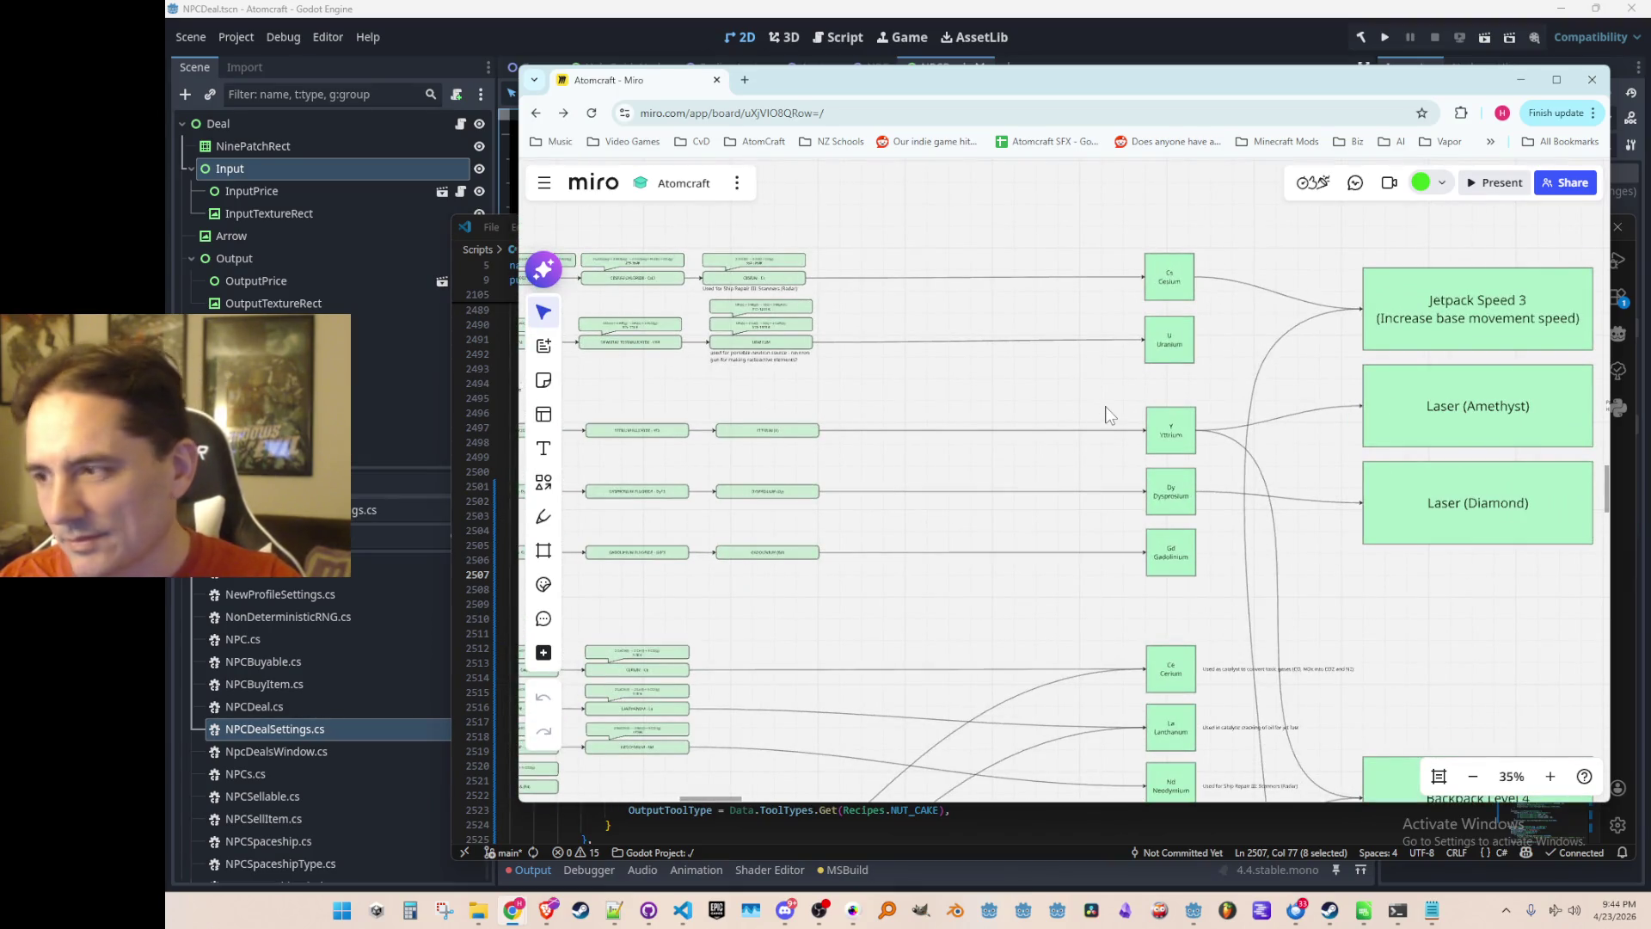
pyautogui.scroll(-5, 1109, 413)
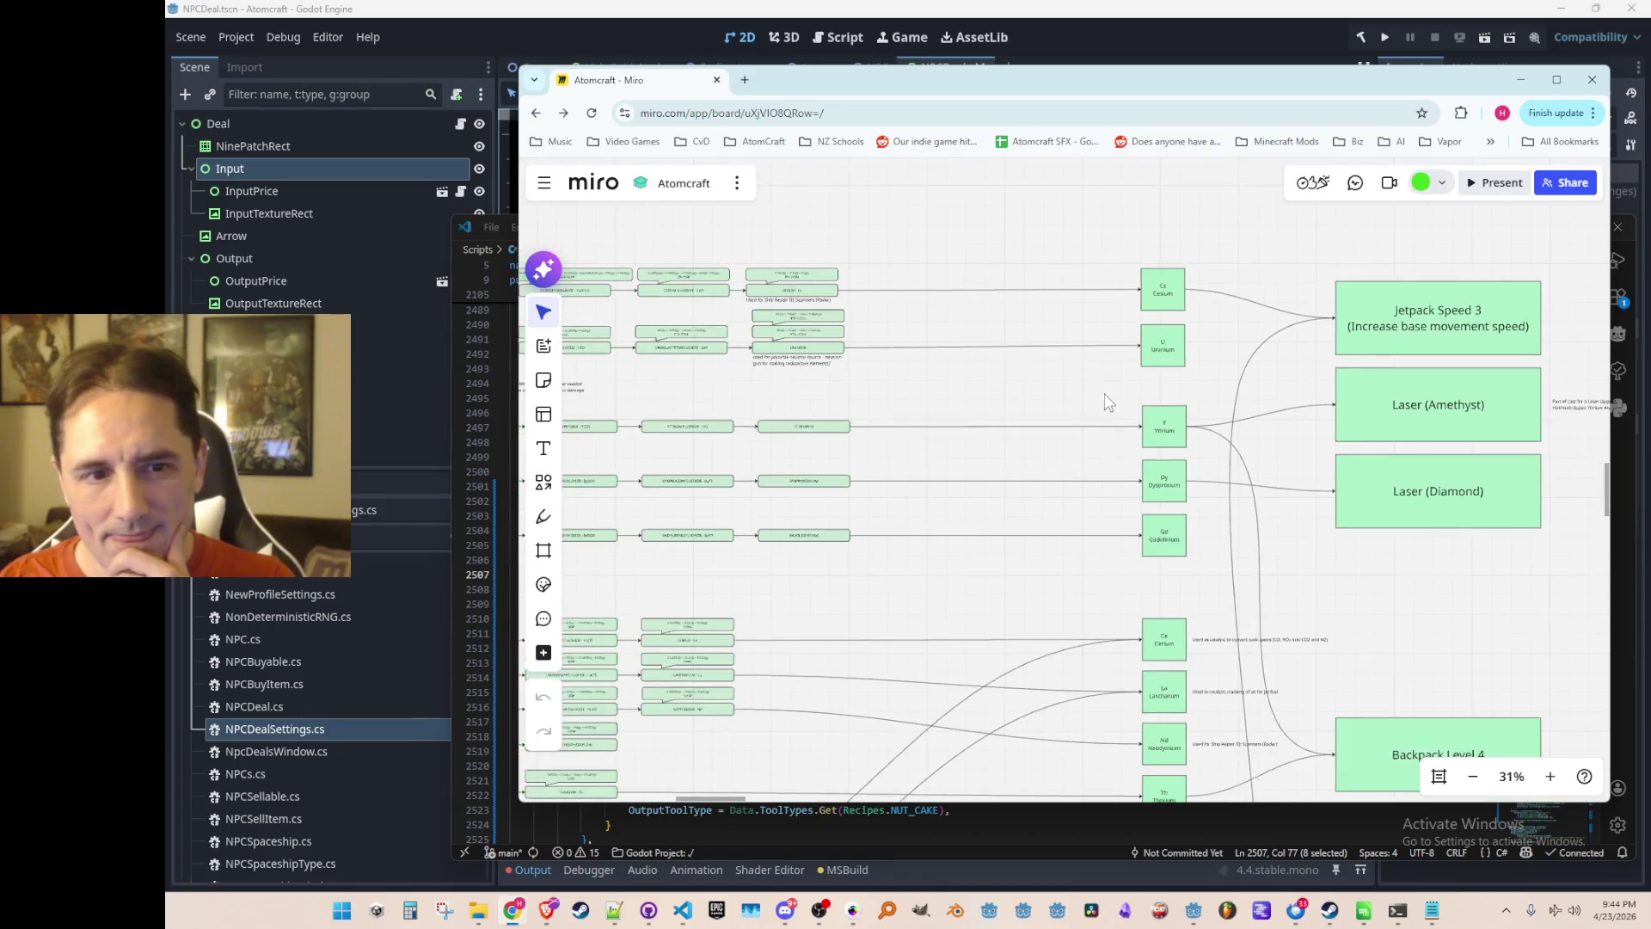
pyautogui.moveTo(1120, 435); pyautogui.dragTo(1138, 353)
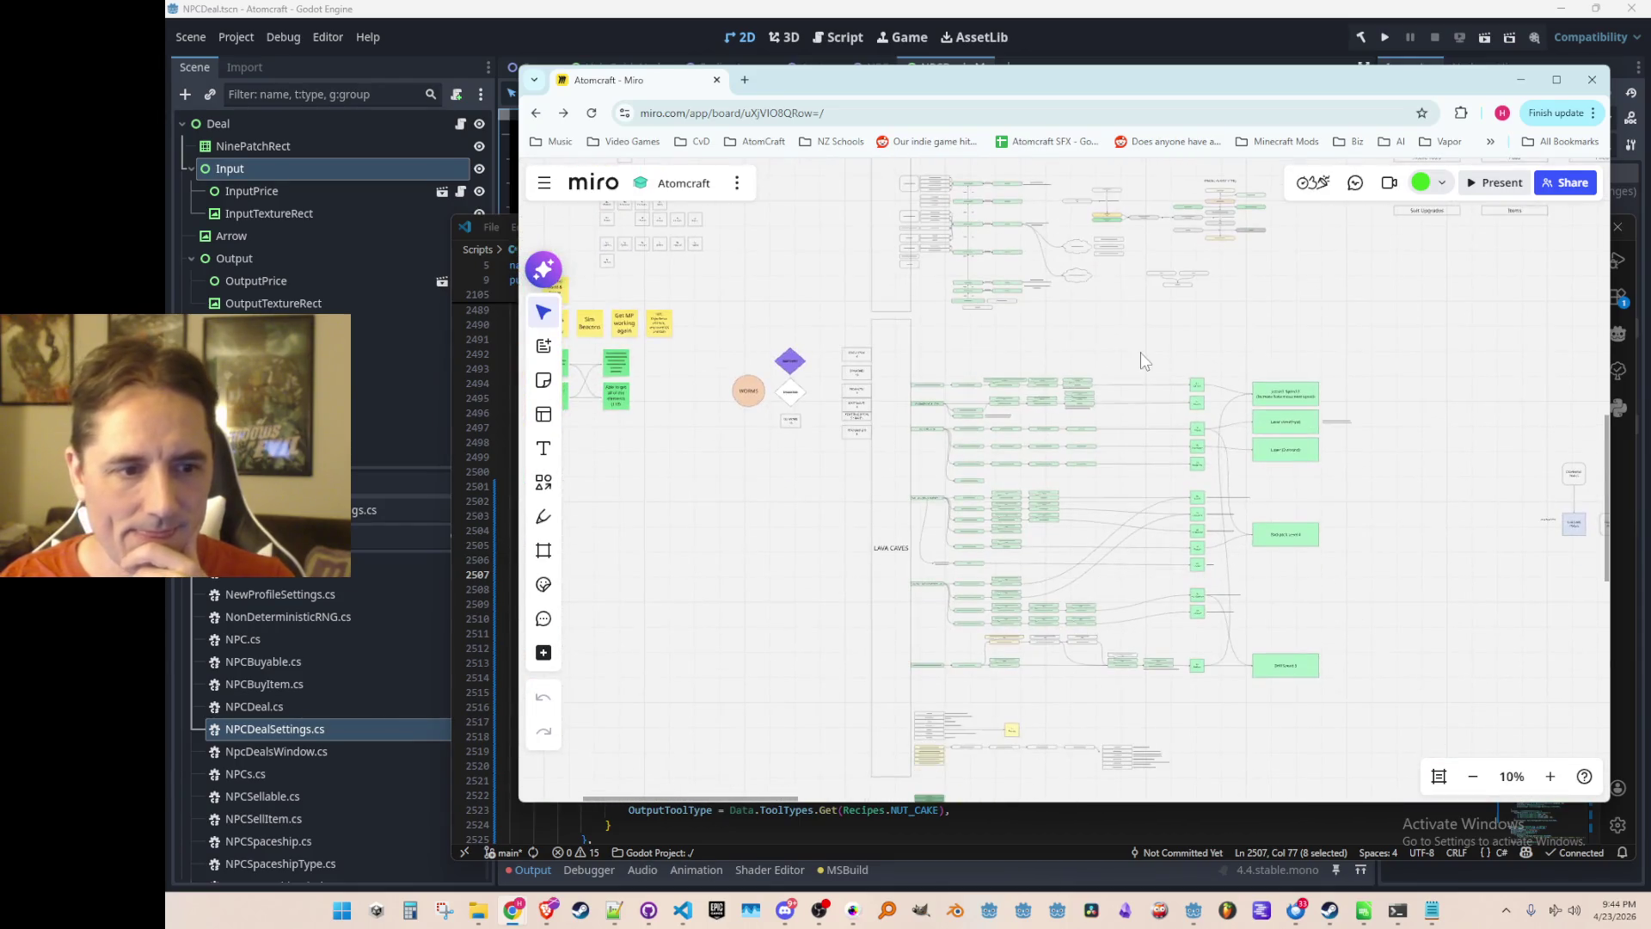
# Zoom in and out across the Miro board's material chains.
pyautogui.scroll(2, 1118, 390)
pyautogui.scroll(4, 1118, 390)
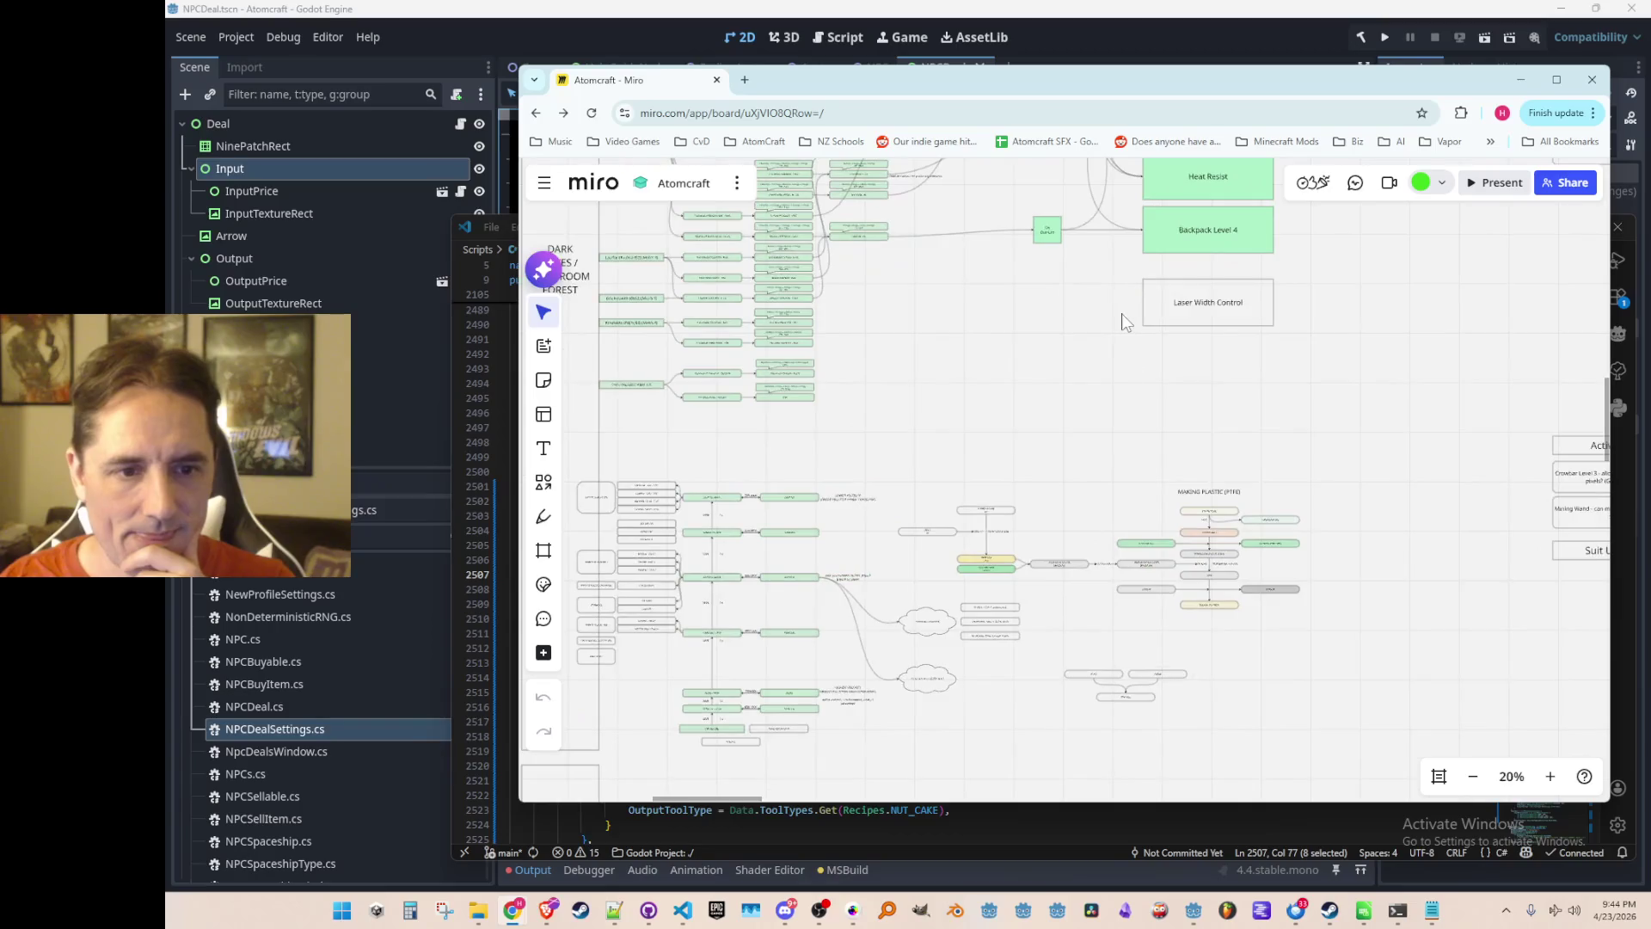
pyautogui.scroll(2, 1210, 481)
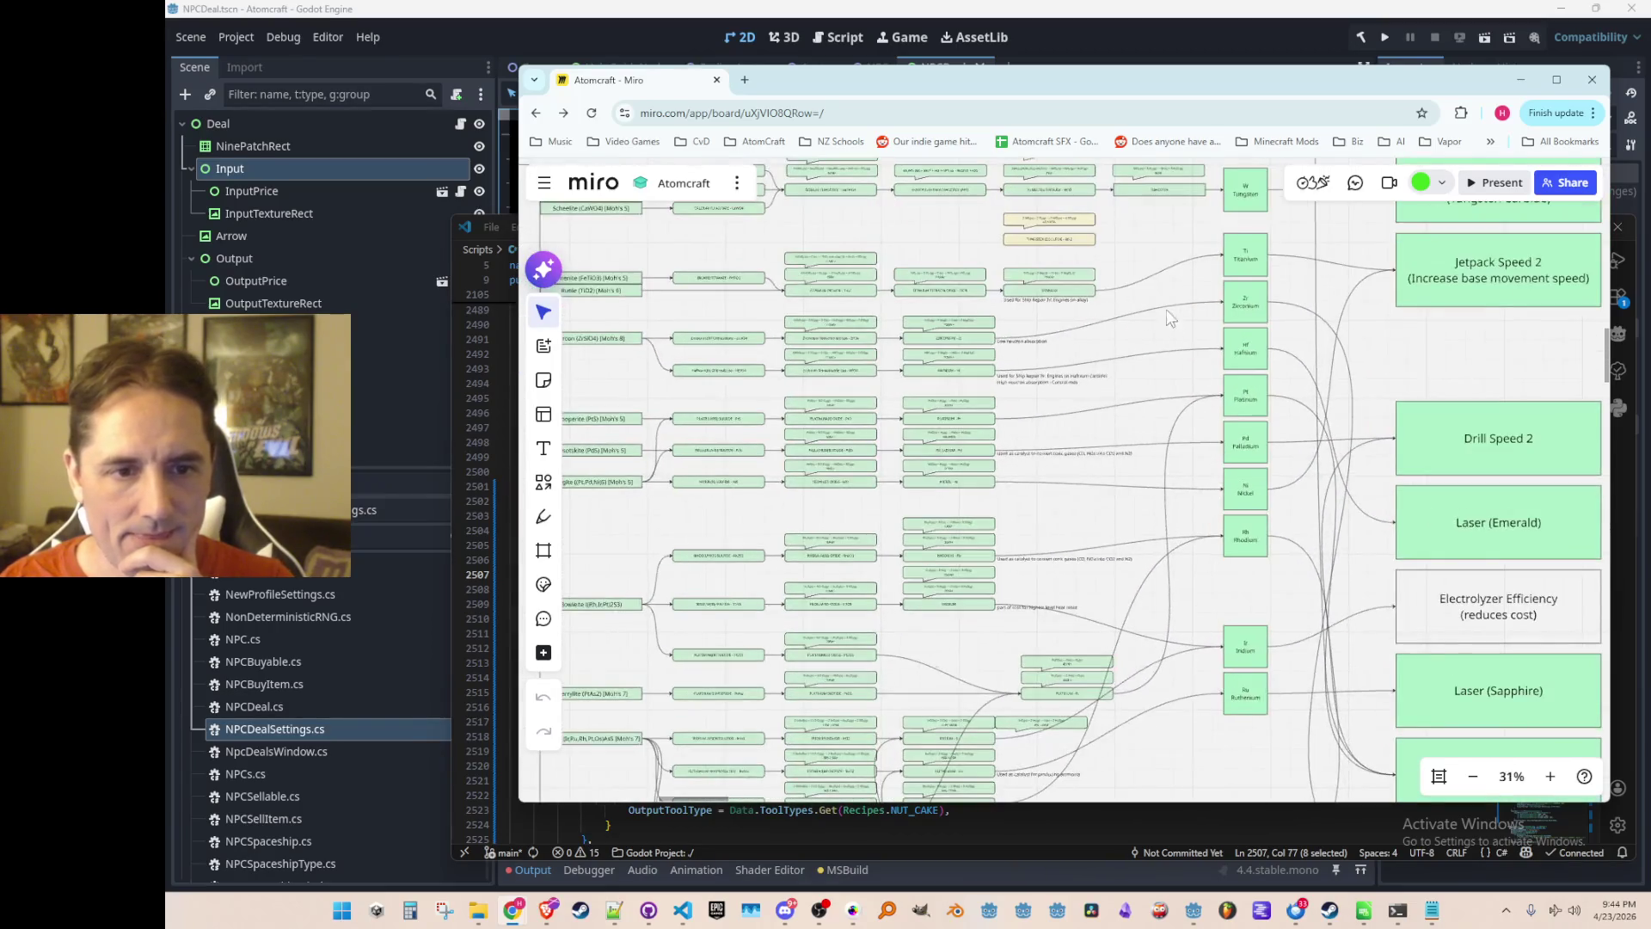
pyautogui.scroll(5, 1145, 277)
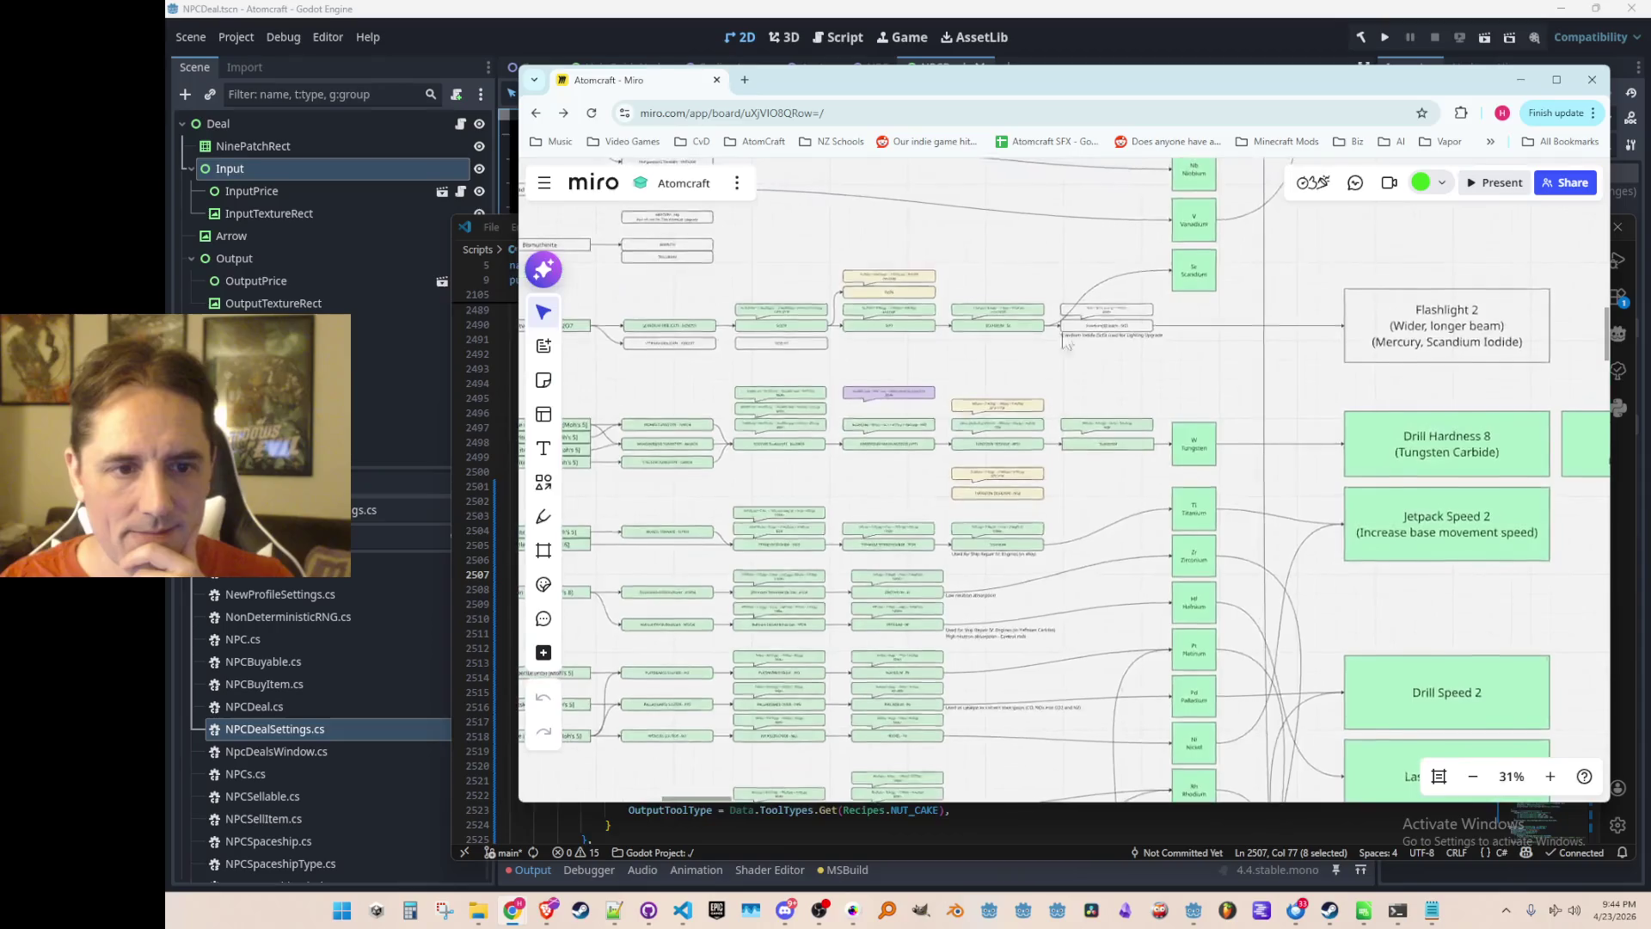
pyautogui.scroll(5, 1109, 356)
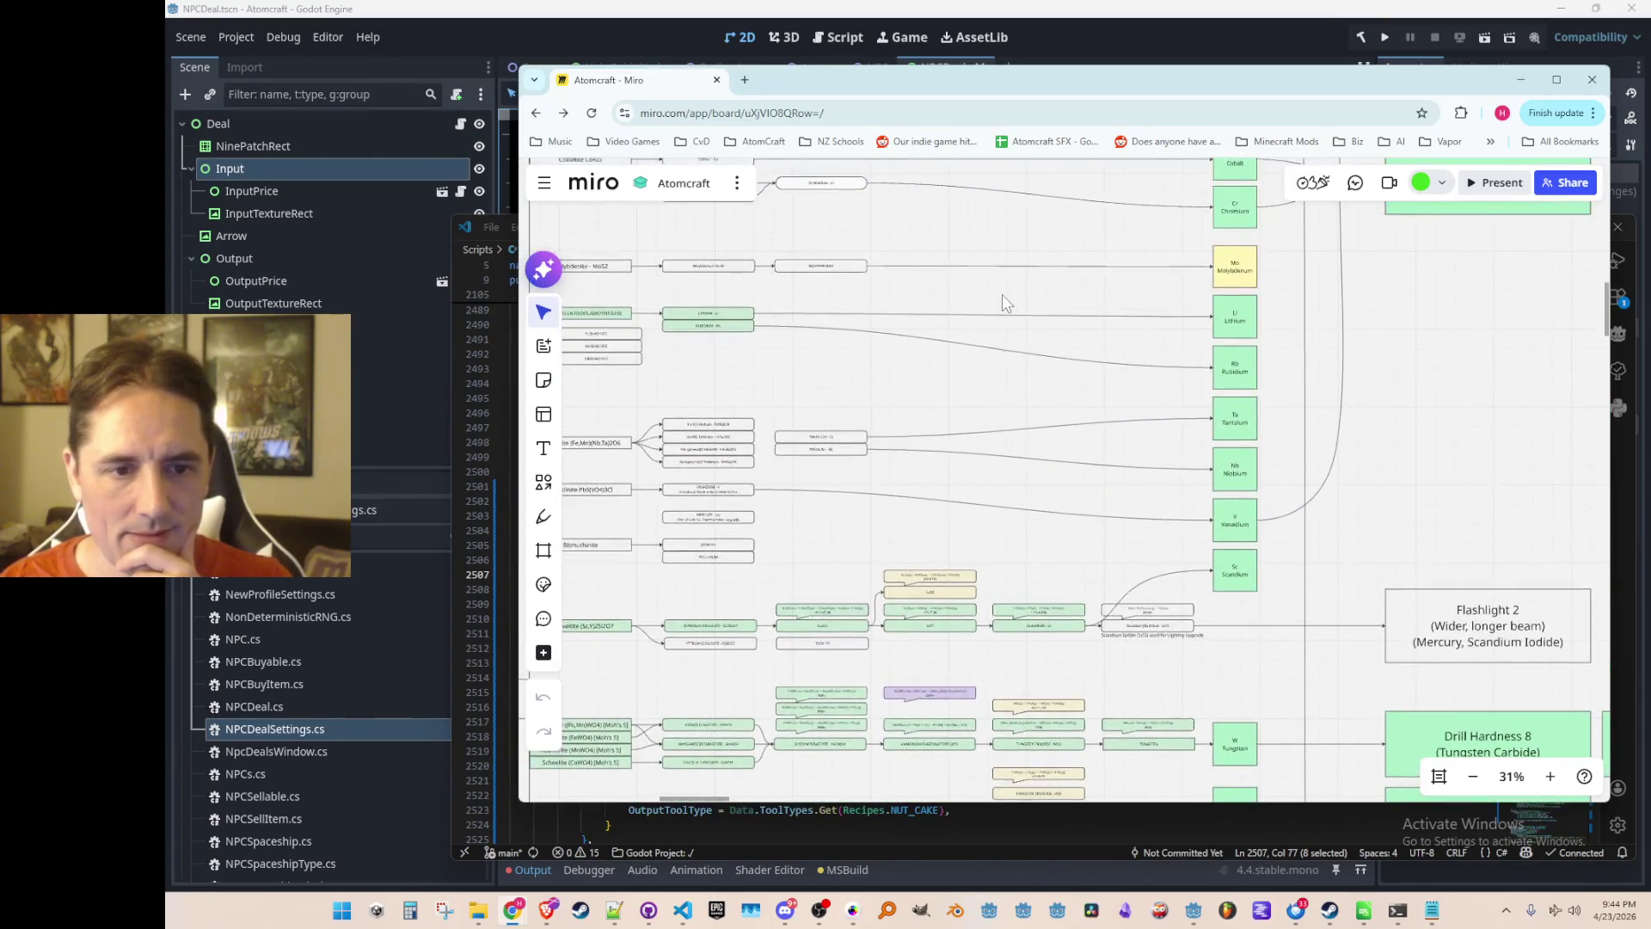
pyautogui.scroll(5, 1050, 323)
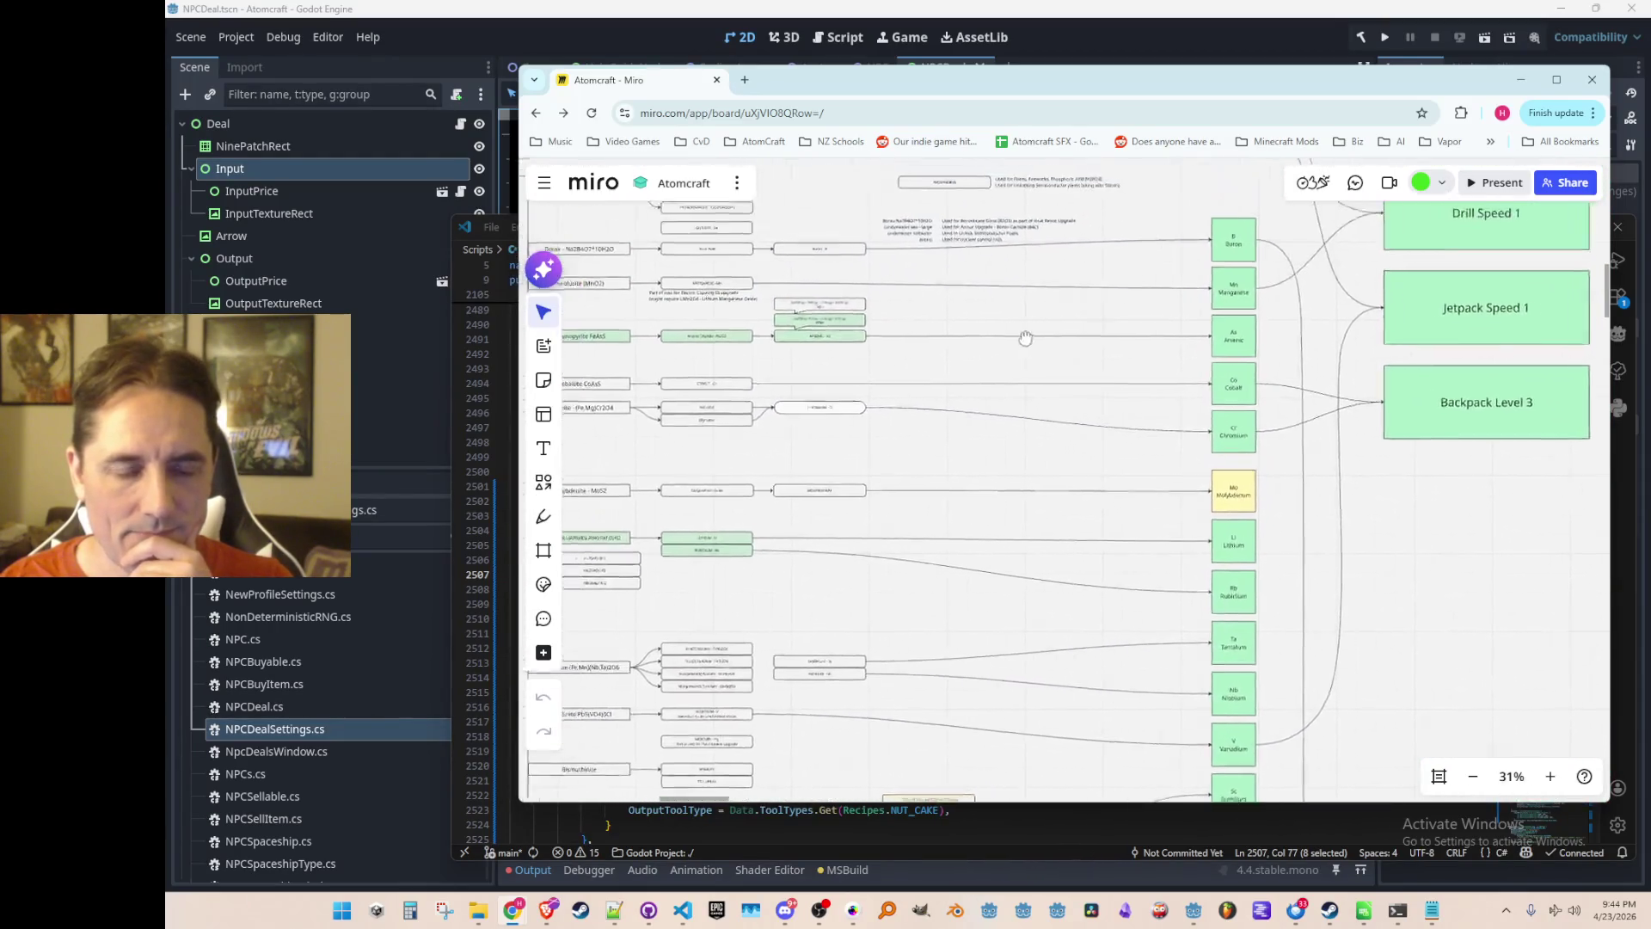
pyautogui.keyDown('ctrl'); pyautogui.scroll(5, 983, 454); pyautogui.keyUp('ctrl')
pyautogui.keyDown('ctrl'); pyautogui.scroll(-5, 1165, 445); pyautogui.keyUp('ctrl')
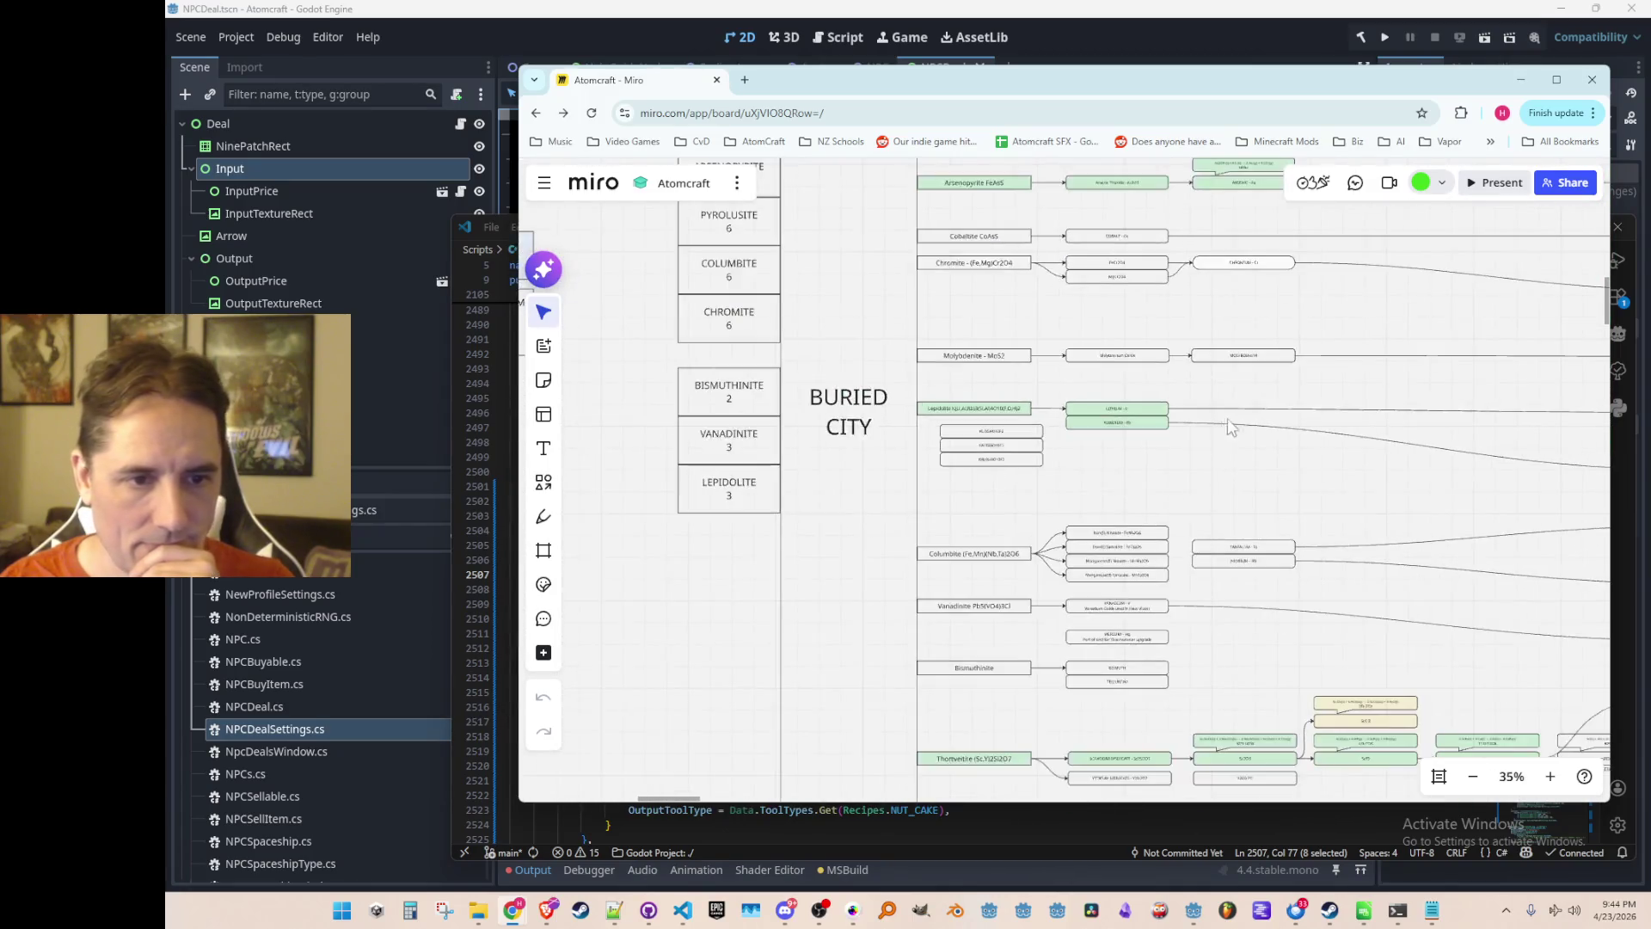
pyautogui.keyDown('ctrl'); pyautogui.scroll(3, 1034, 416); pyautogui.keyUp('ctrl')
pyautogui.scroll(5, 1092, 321)
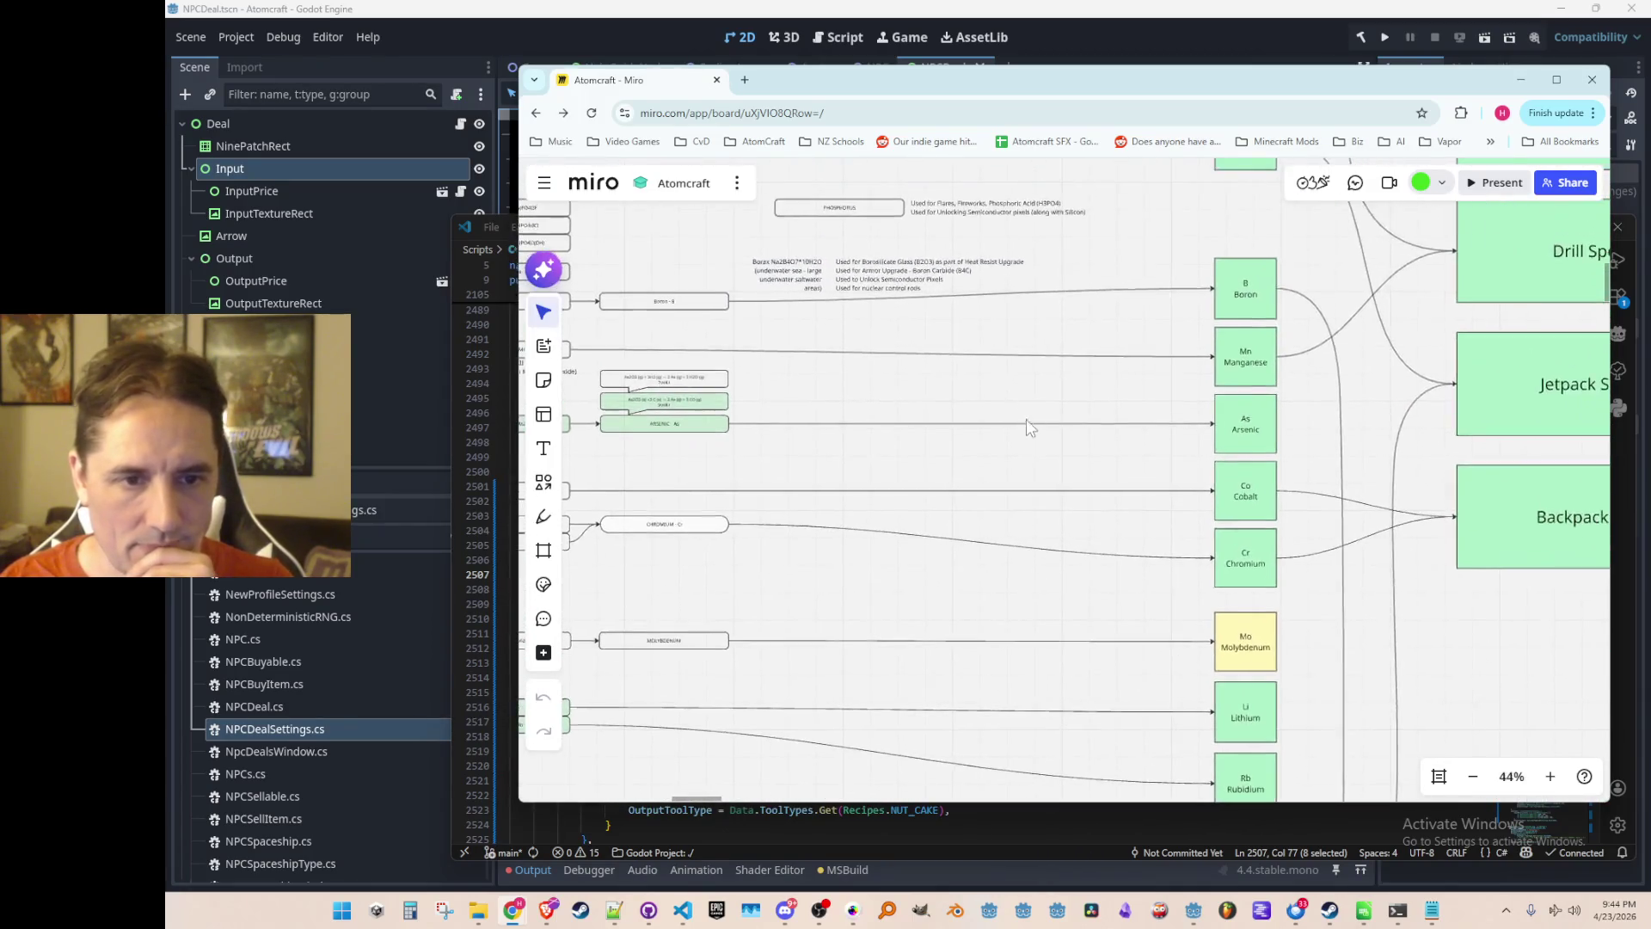
pyautogui.keyDown('ctrl'); pyautogui.scroll(-1, 1058, 481); pyautogui.keyUp('ctrl')
pyautogui.hscroll(-5, 1132, 482)
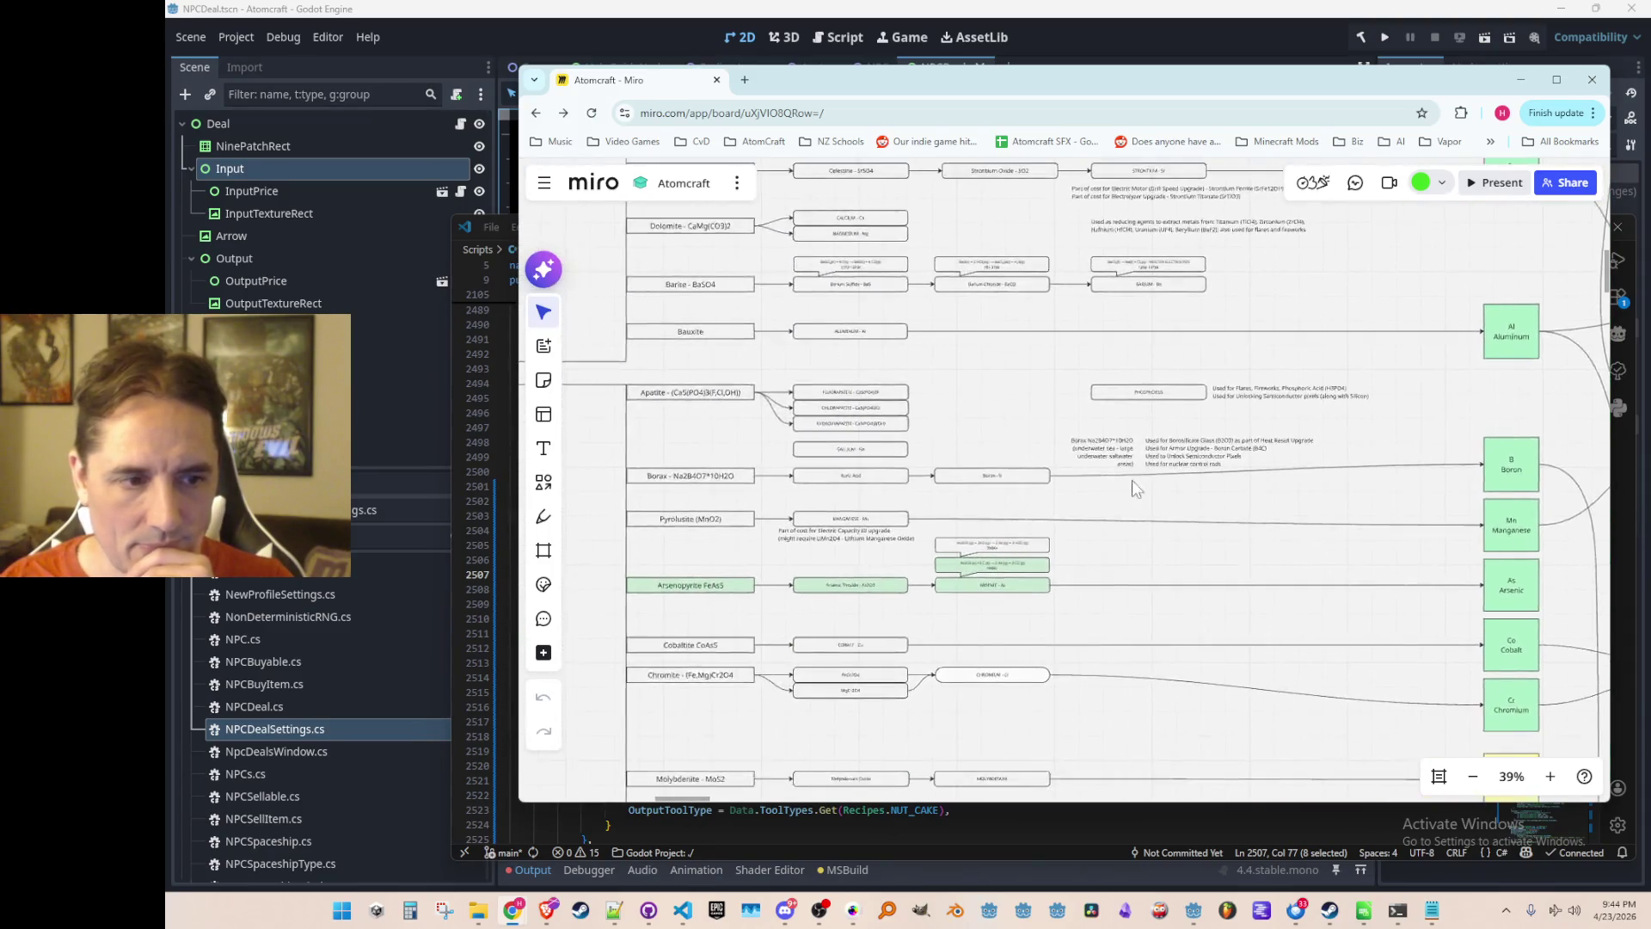
pyautogui.keyDown('ctrl'); pyautogui.scroll(3, 1178, 475); pyautogui.keyUp('ctrl')
pyautogui.keyDown('ctrl'); pyautogui.scroll(-2, 1177, 476); pyautogui.keyUp('ctrl')
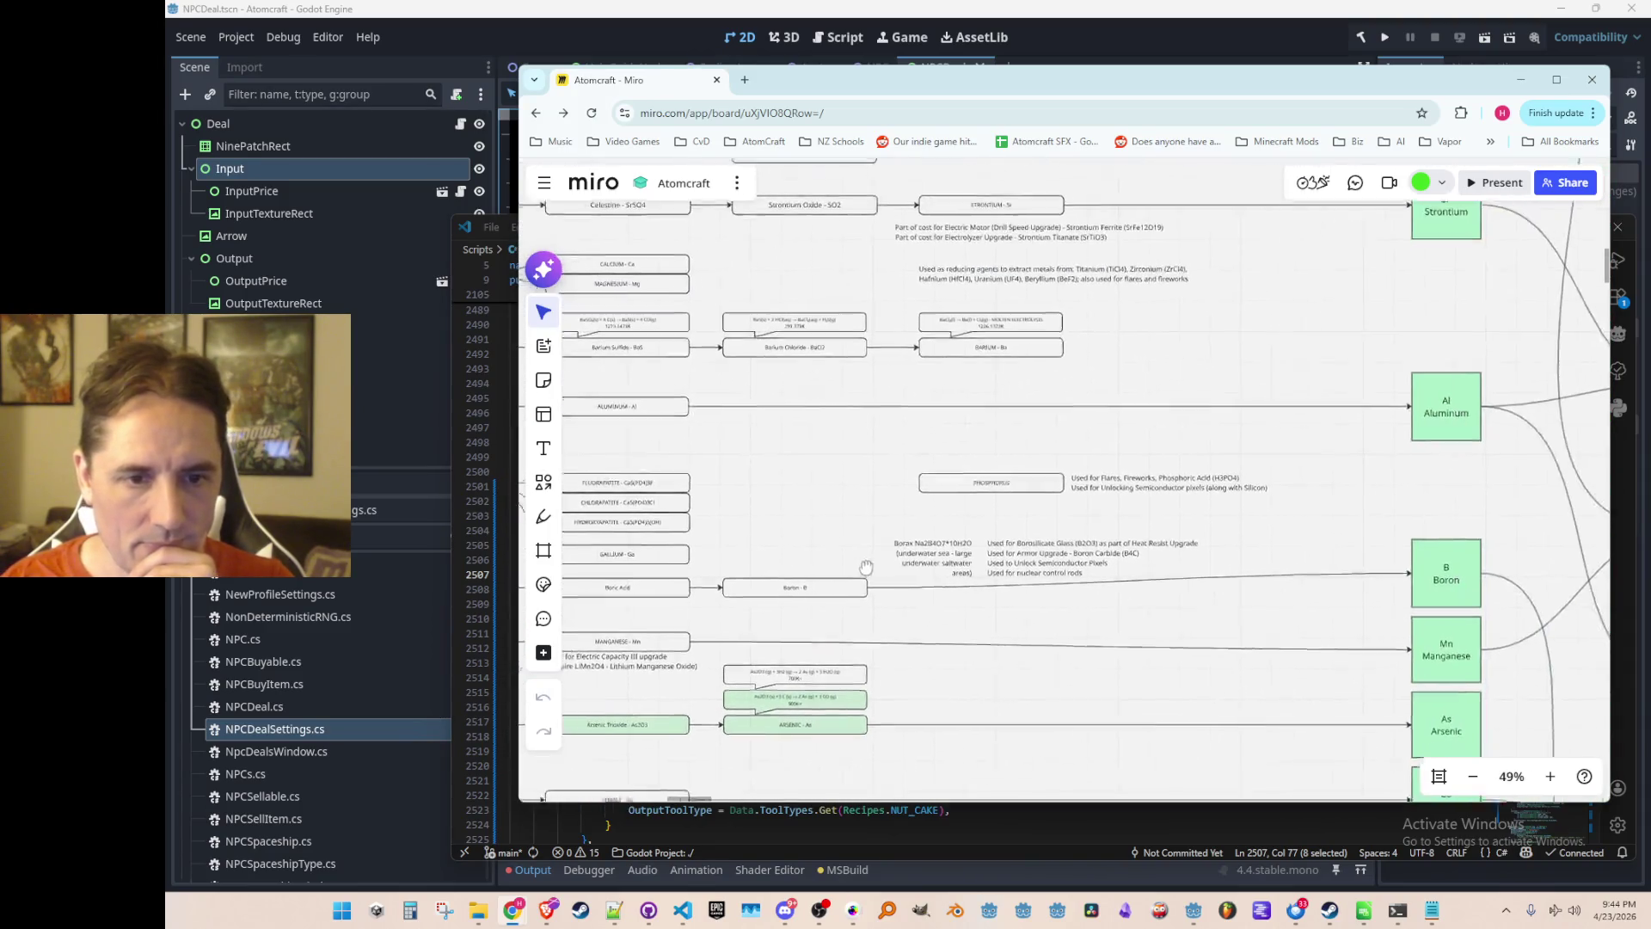
pyautogui.scroll(5, 1046, 520)
pyautogui.scroll(6, 1061, 553)
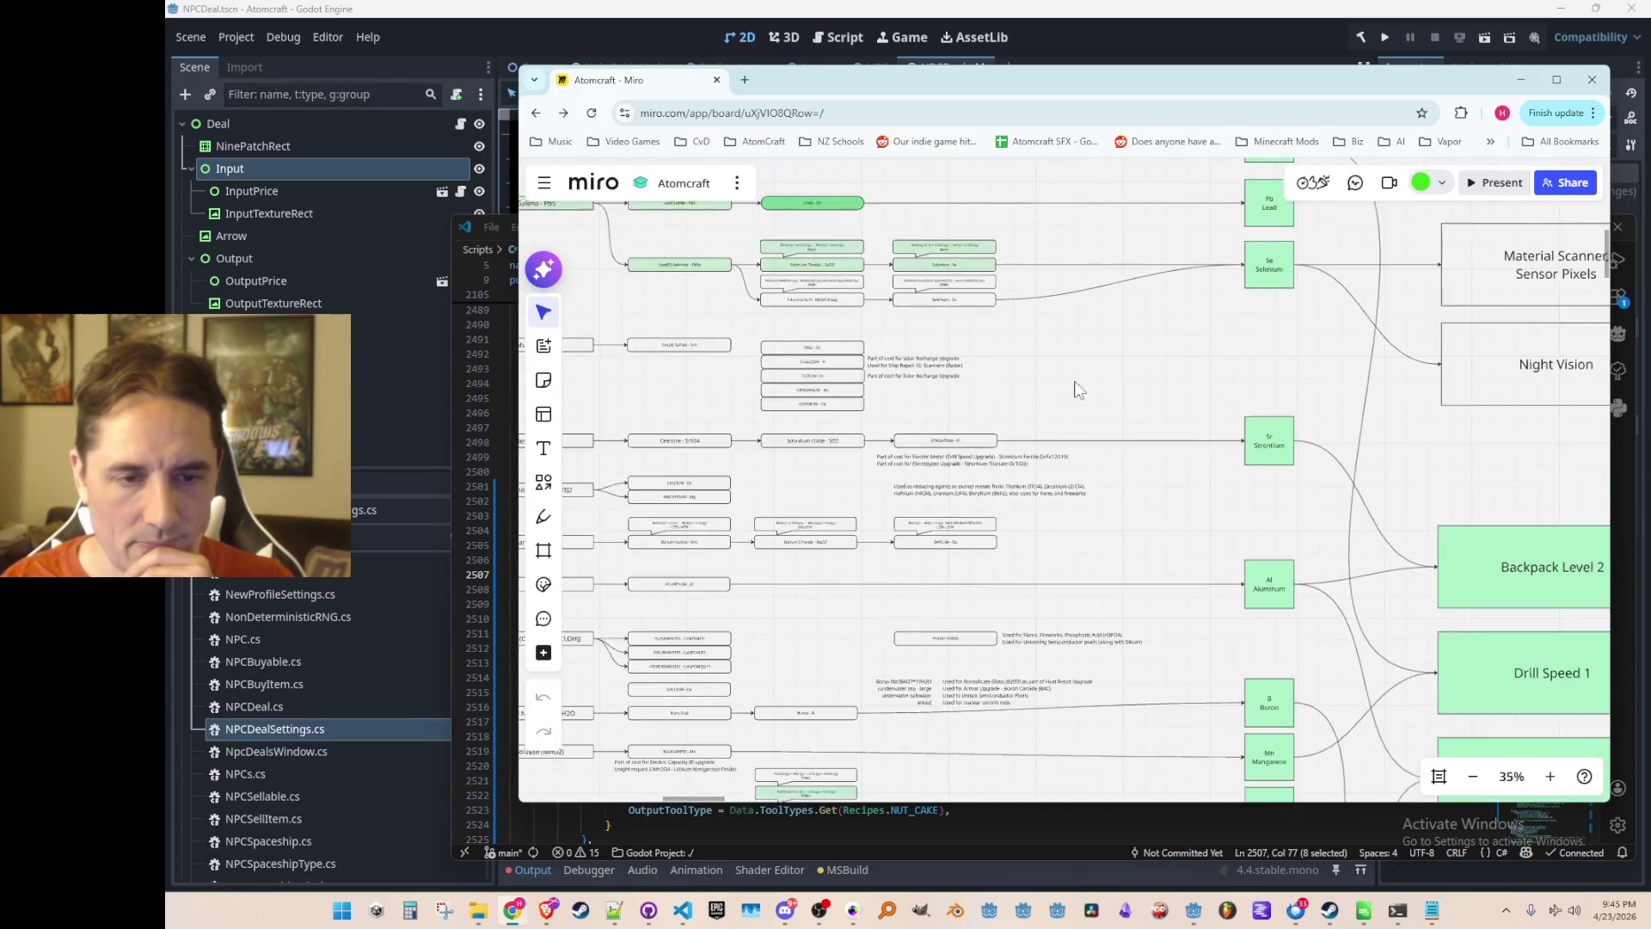
pyautogui.scroll(3, 1061, 538)
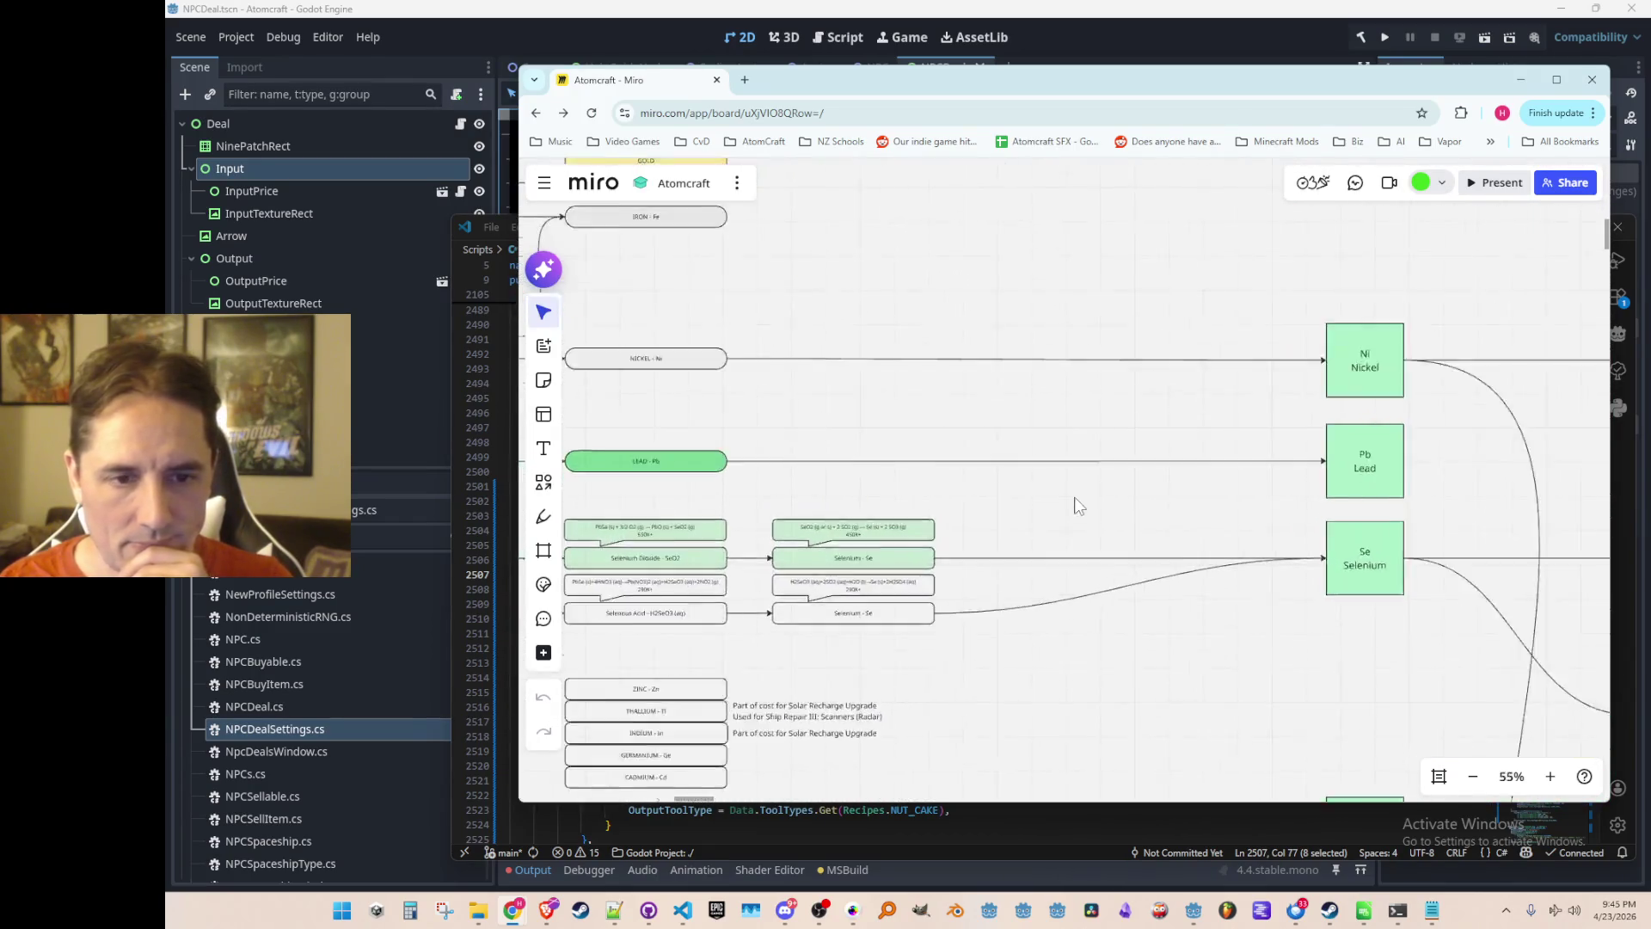
pyautogui.keyDown('ctrl'); pyautogui.scroll(-3, 1045, 602); pyautogui.keyUp('ctrl')
# Pan between the LIMESTONE CAVES section and the BURIED CITY ore chains.
pyautogui.moveTo(1044, 613); pyautogui.dragTo(1043, 379)
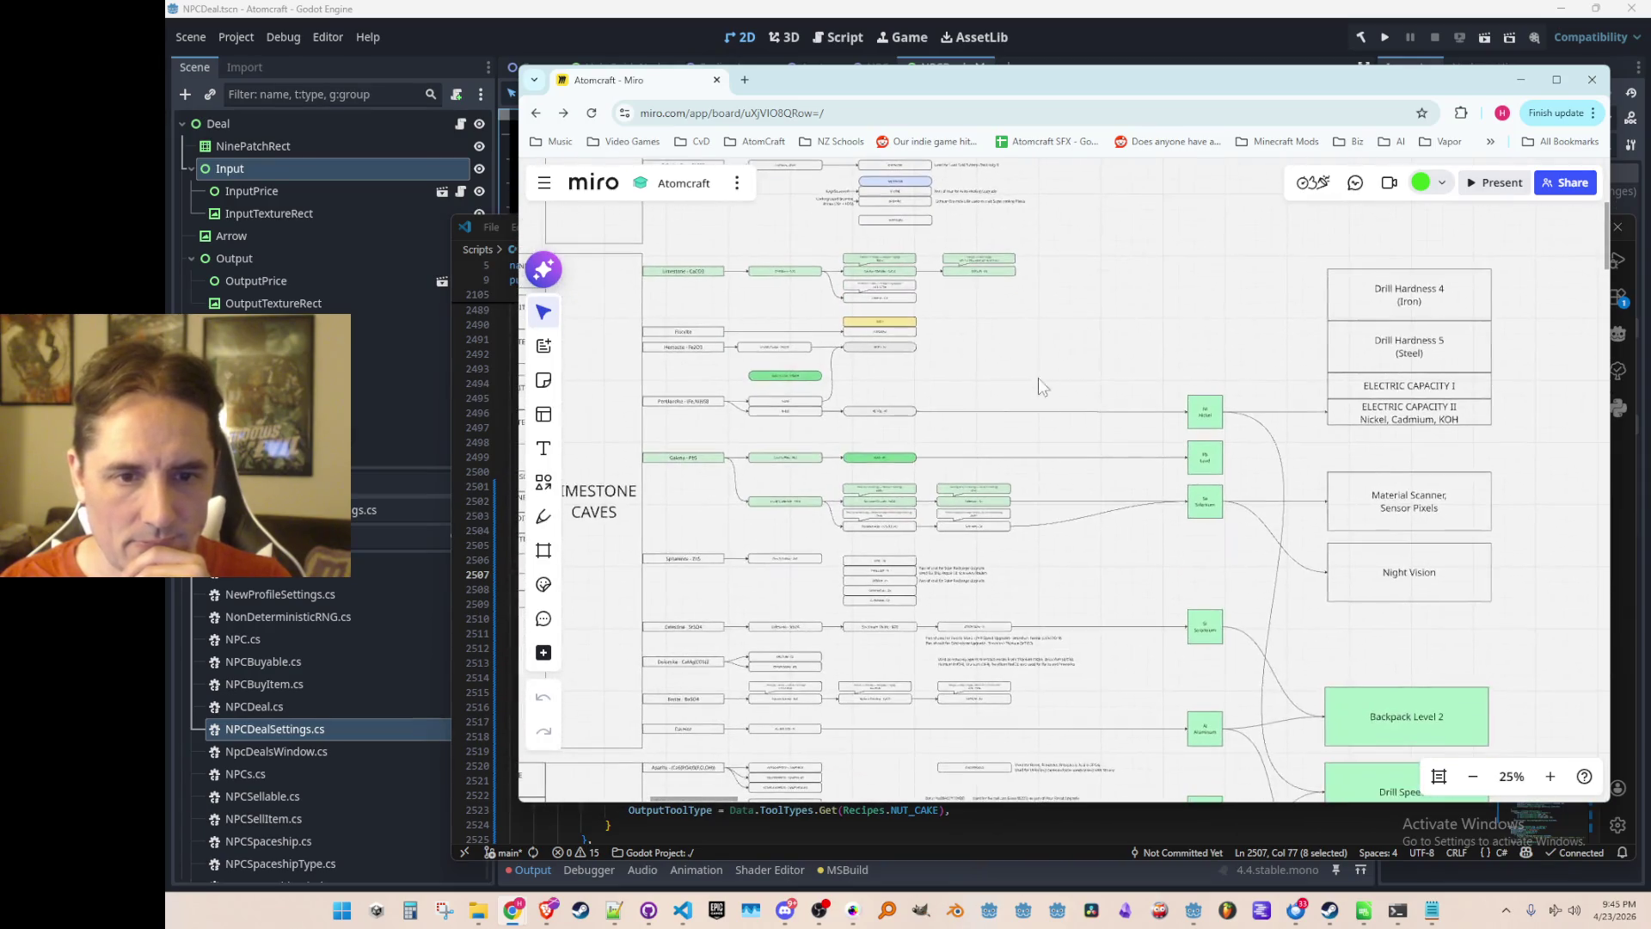
pyautogui.keyDown('ctrl'); pyautogui.scroll(-10, 1063, 632); pyautogui.keyUp('ctrl')
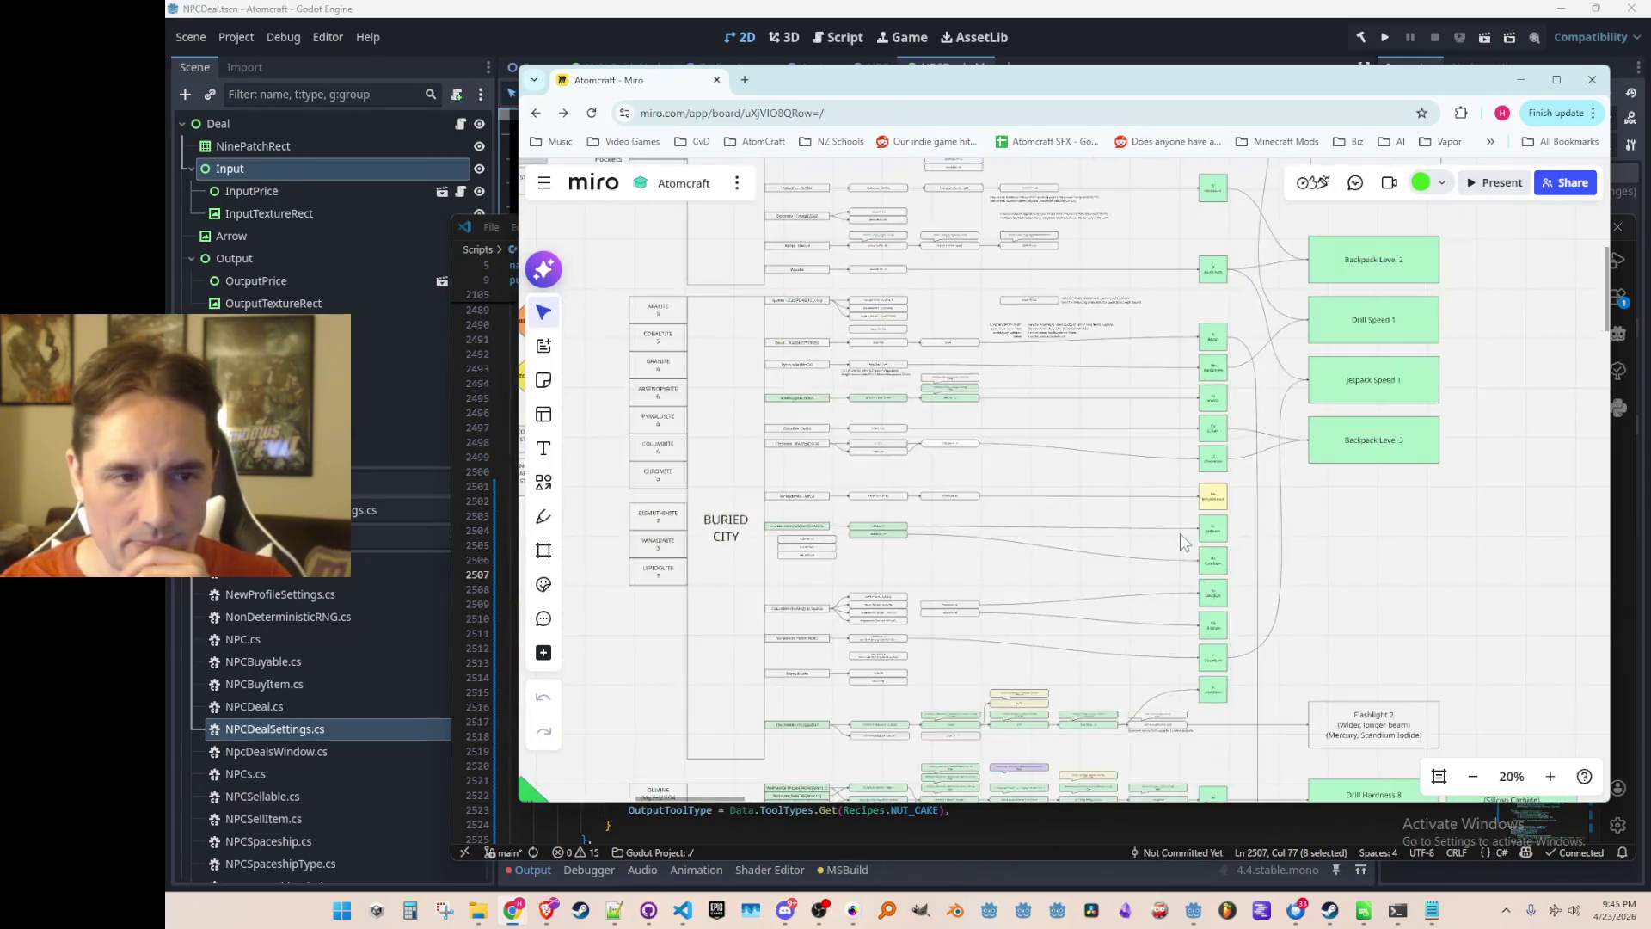
pyautogui.keyDown('ctrl'); pyautogui.scroll(5, 855, 441); pyautogui.keyUp('ctrl')
pyautogui.keyDown('ctrl'); pyautogui.scroll(-4, 1100, 525); pyautogui.keyUp('ctrl')
pyautogui.keyDown('ctrl'); pyautogui.scroll(7, 1113, 594); pyautogui.keyUp('ctrl')
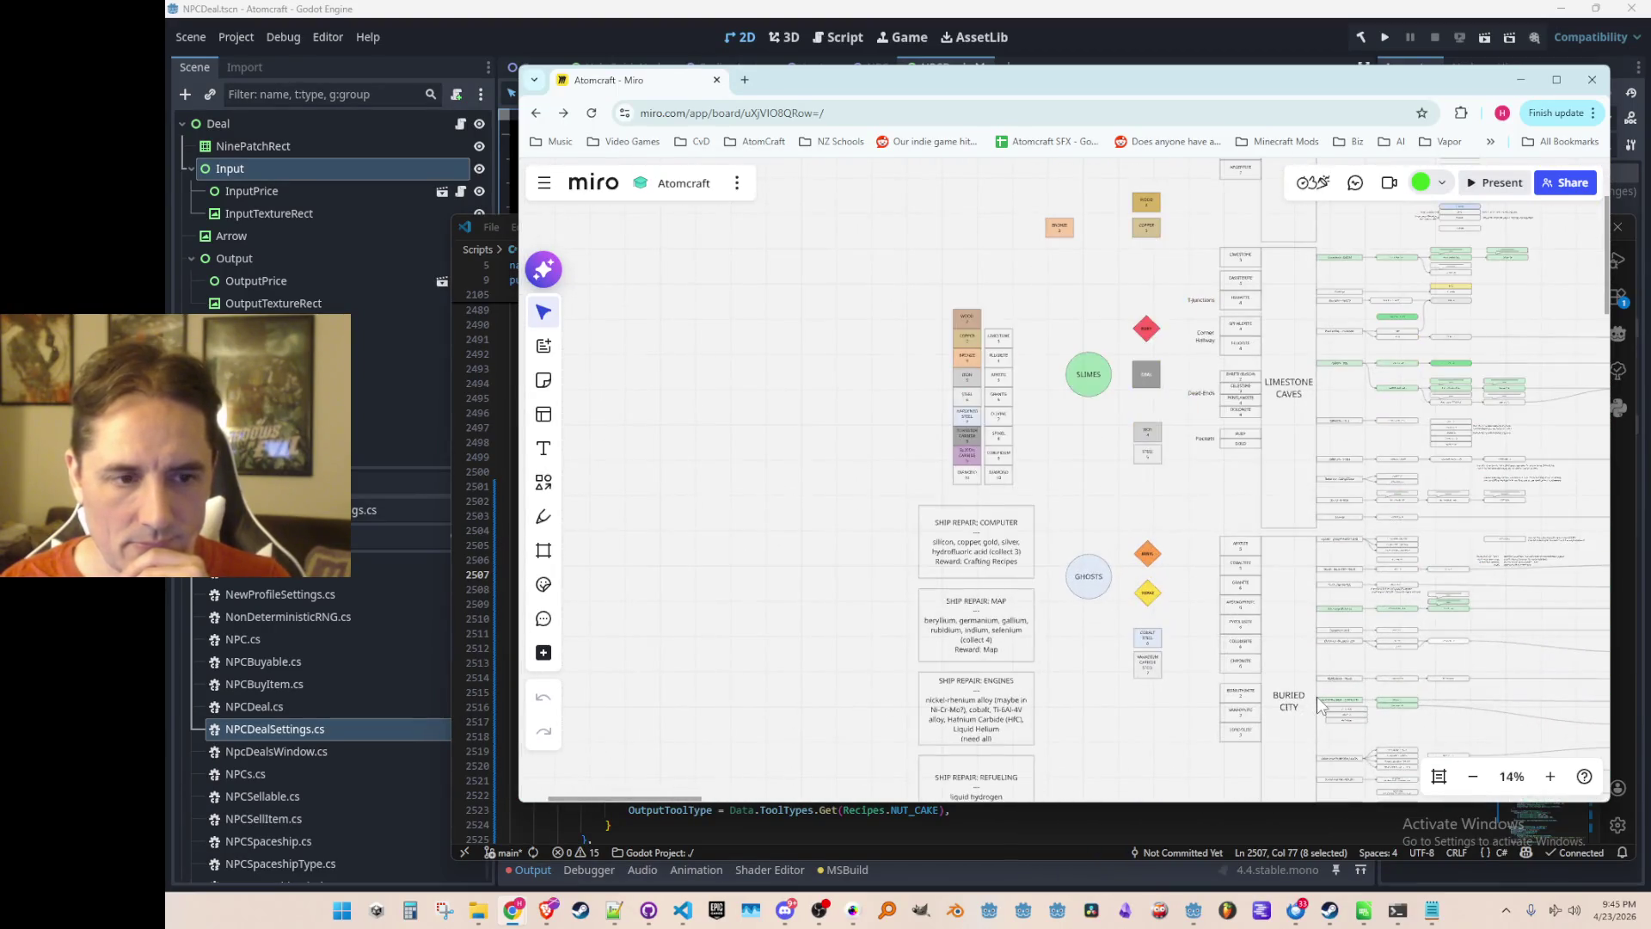
pyautogui.keyDown('ctrl'); pyautogui.scroll(-2, 1124, 559); pyautogui.keyUp('ctrl')
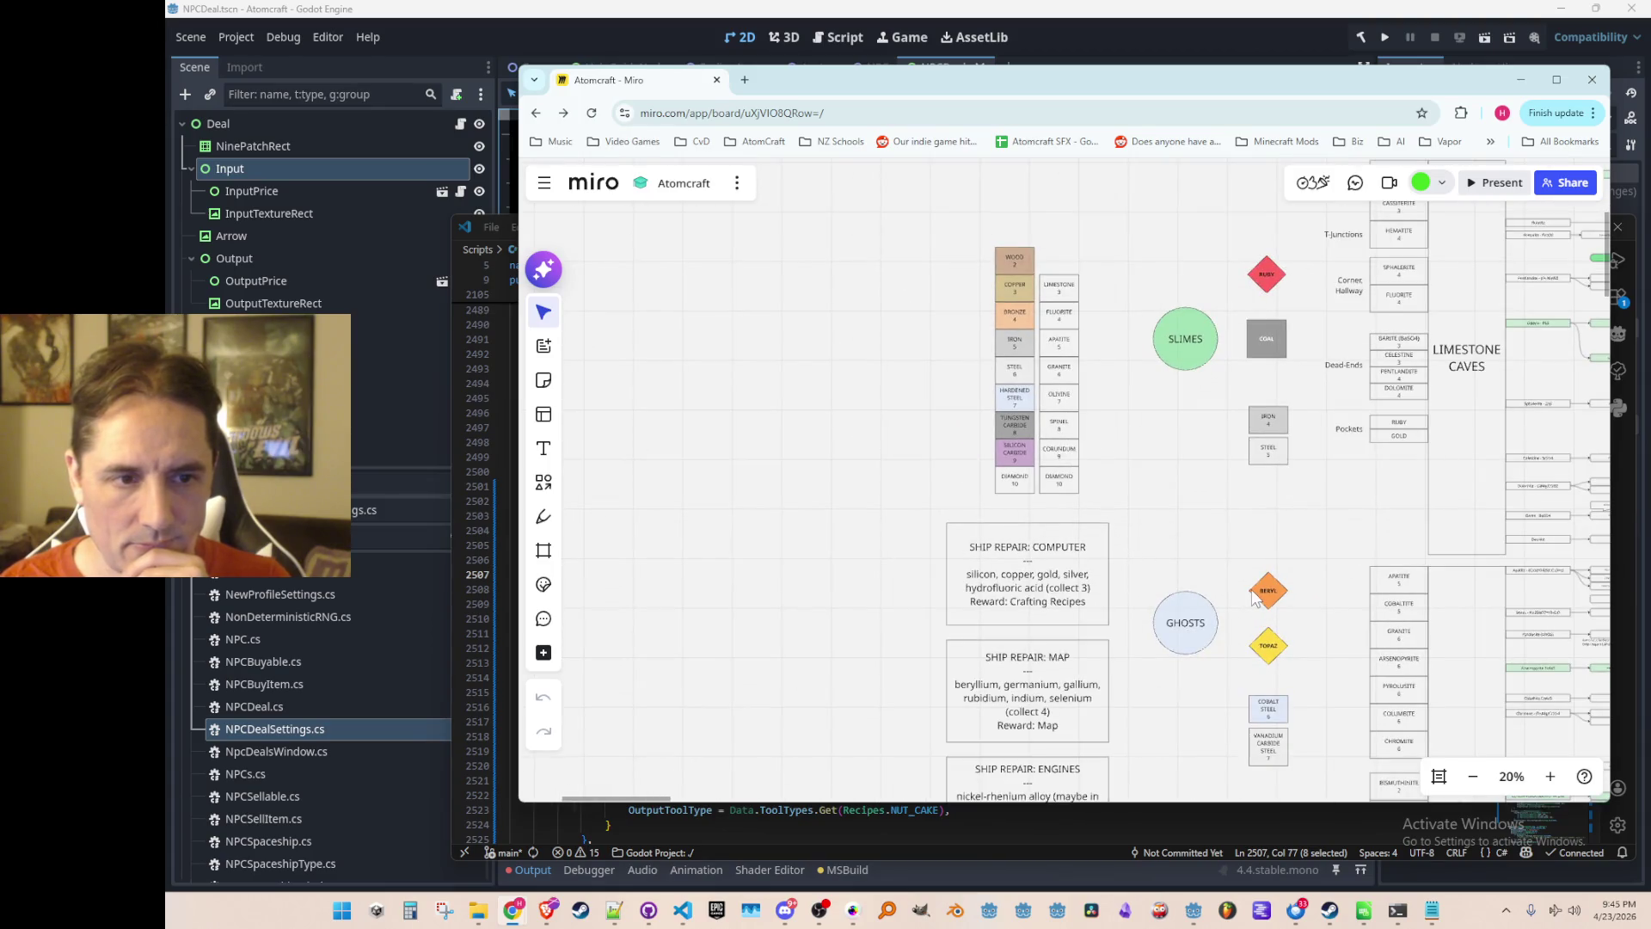
pyautogui.moveTo(1260, 593); pyautogui.dragTo(1001, 454)
pyautogui.keyDown('ctrl'); pyautogui.scroll(8, 1282, 626); pyautogui.keyUp('ctrl')
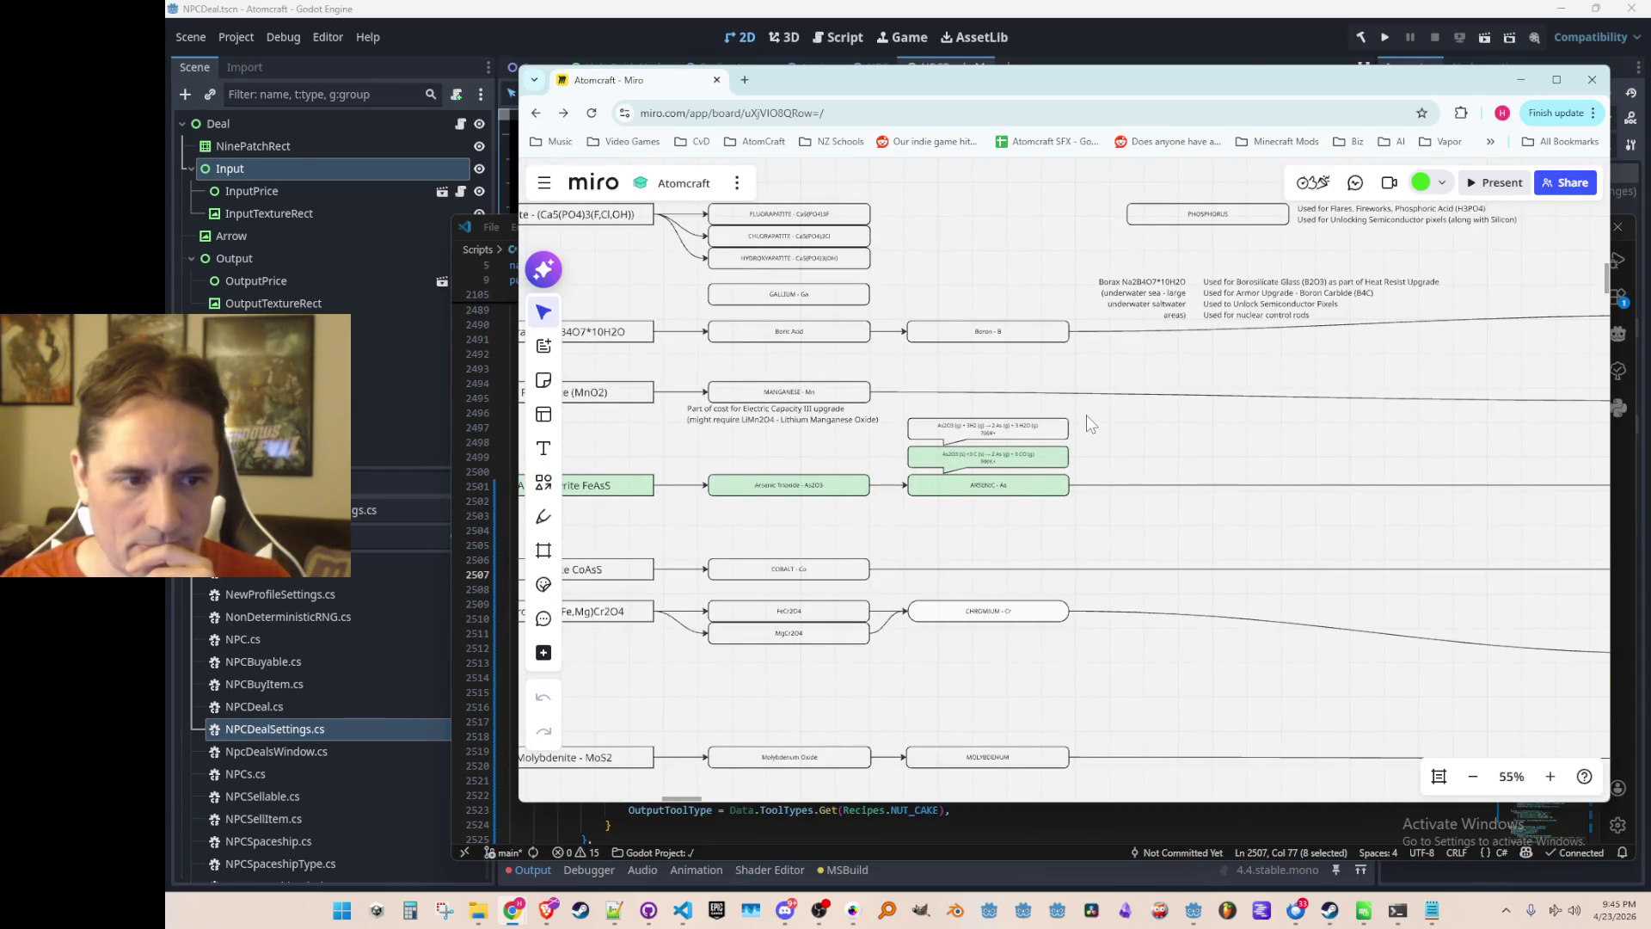
pyautogui.keyDown('ctrl'); pyautogui.scroll(-3, 1086, 414); pyautogui.keyUp('ctrl')
pyautogui.keyDown('ctrl'); pyautogui.scroll(4, 1140, 465); pyautogui.keyUp('ctrl')
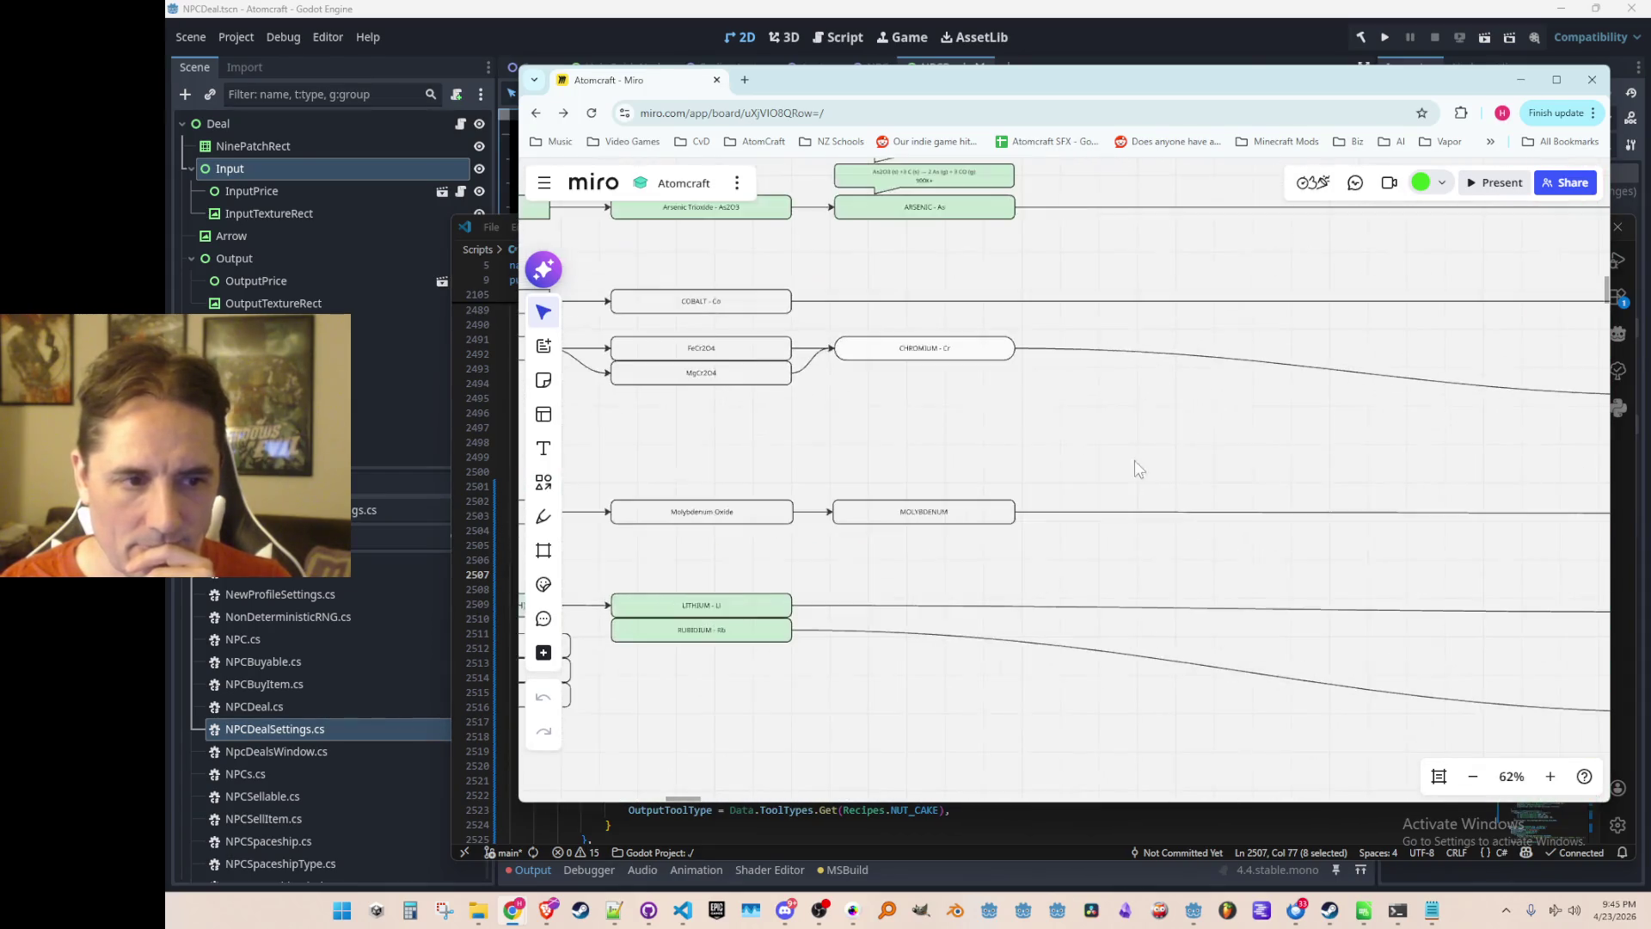
pyautogui.keyDown('ctrl'); pyautogui.scroll(-3, 1153, 525); pyautogui.keyUp('ctrl')
pyautogui.scroll(-5, 1195, 549)
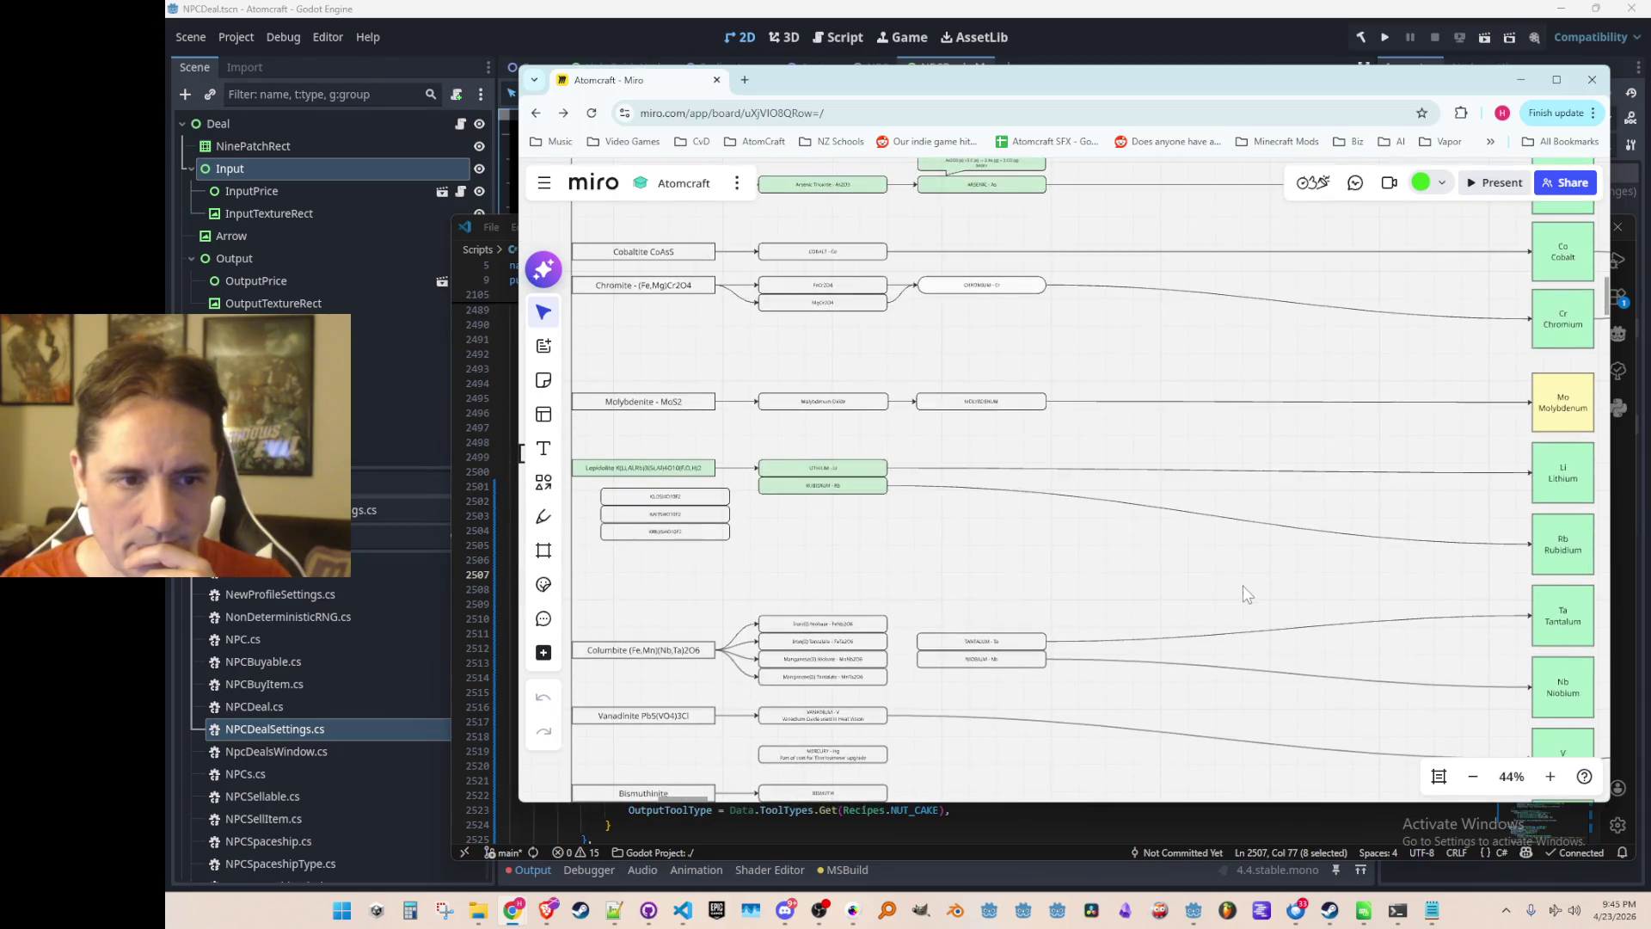
pyautogui.keyDown('ctrl'); pyautogui.scroll(-2, 1303, 575); pyautogui.keyUp('ctrl')
pyautogui.scroll(-2, 1260, 558)
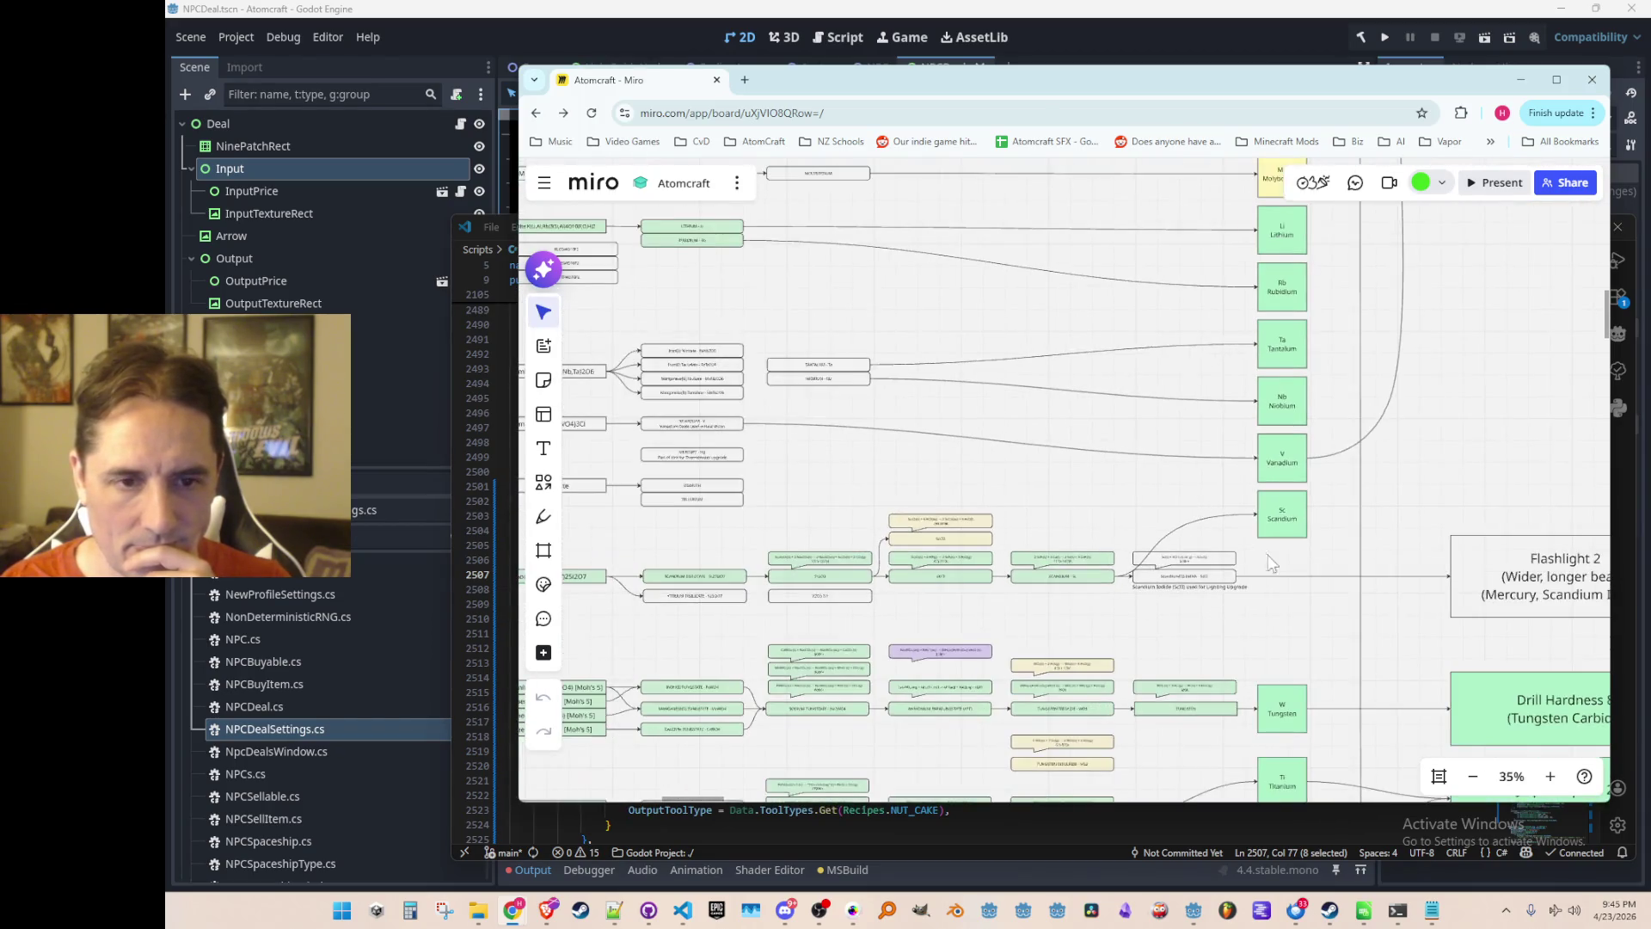
pyautogui.keyDown('ctrl'); pyautogui.scroll(1, 1282, 602); pyautogui.keyUp('ctrl')
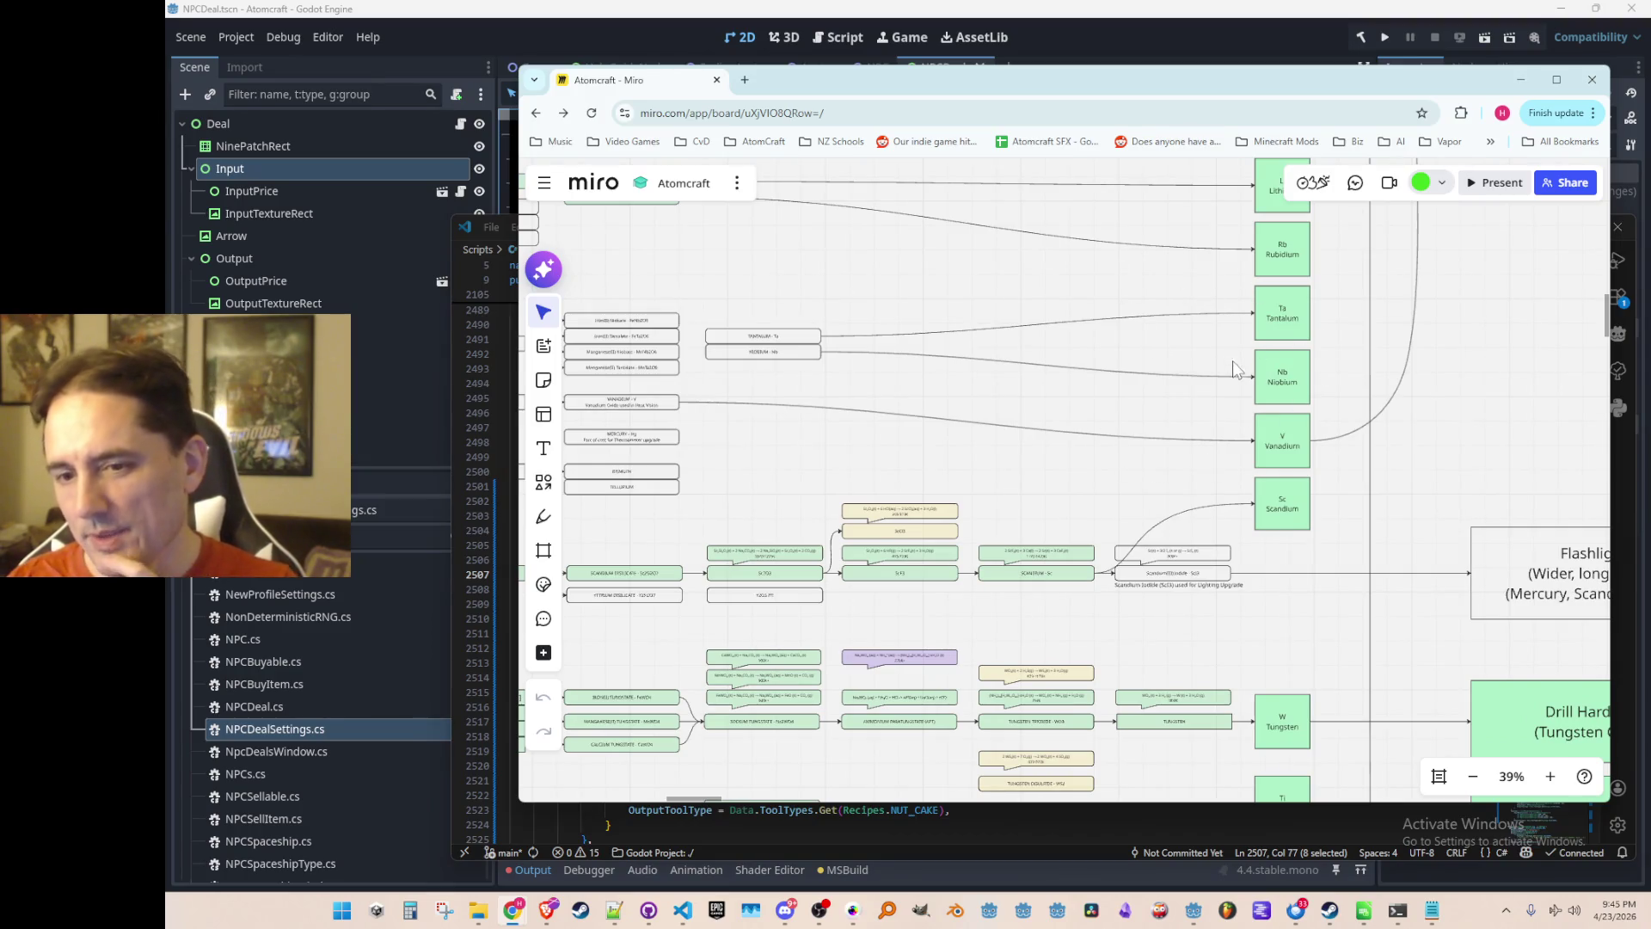
pyautogui.keyDown('ctrl'); pyautogui.scroll(-1, 1184, 363); pyautogui.keyUp('ctrl')
pyautogui.scroll(5, 1187, 395)
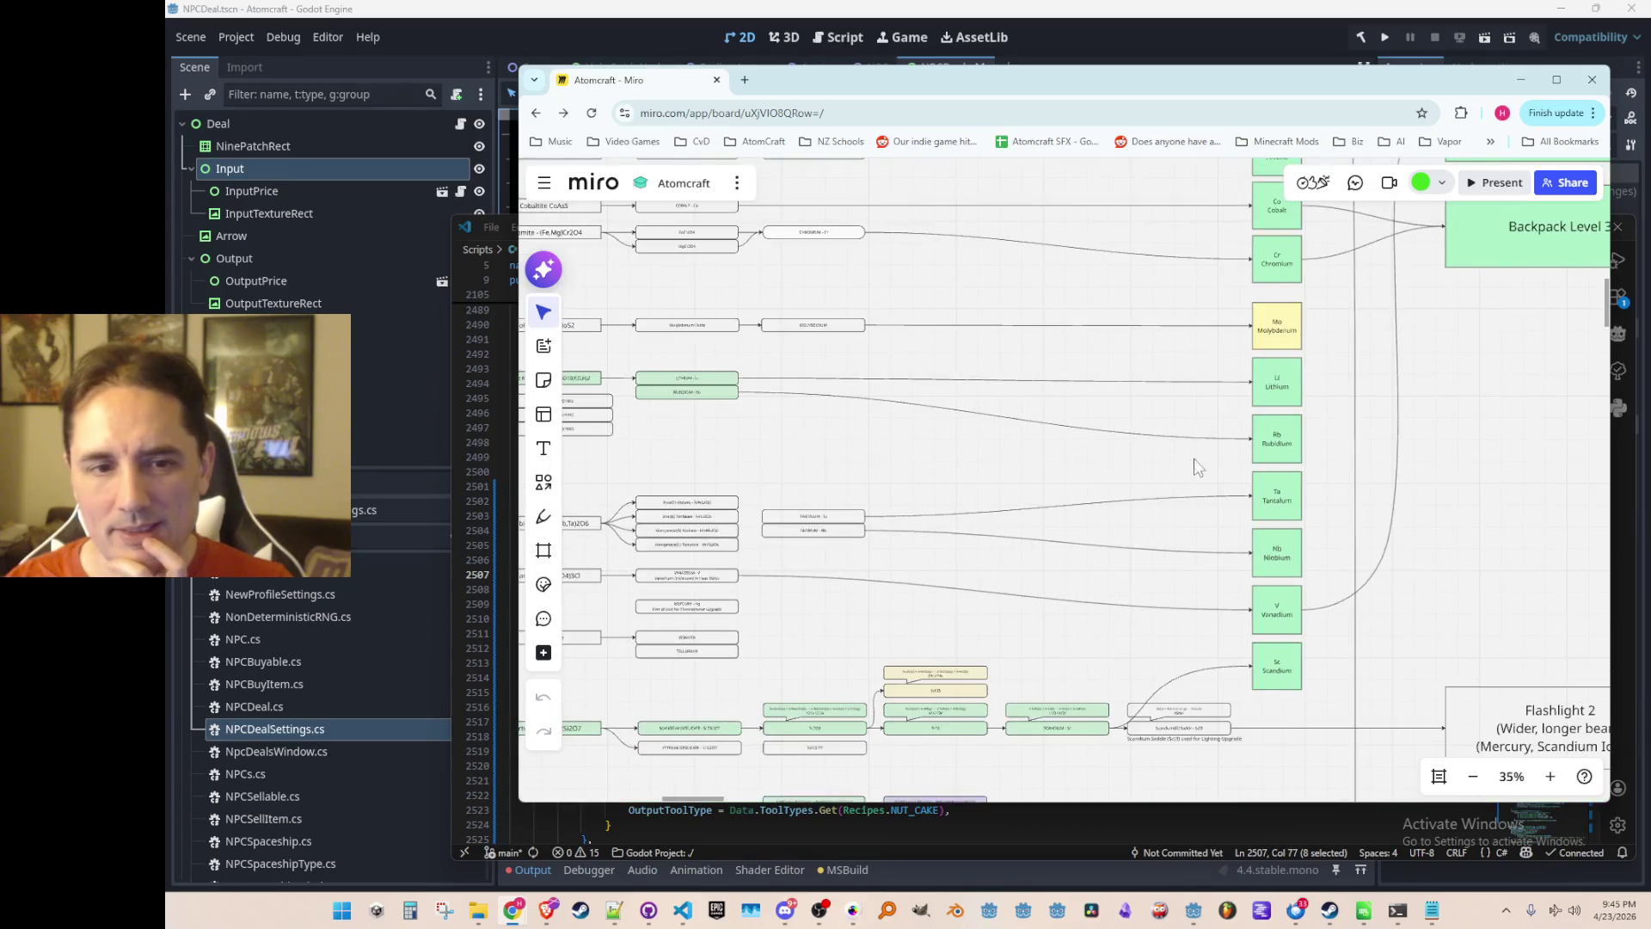
# Check the Boron, Manganese, Nickel and Lead rows, then minimize the browser to return to Data.cs.
pyautogui.moveTo(1187, 428); pyautogui.dragTo(1192, 581)
pyautogui.scroll(5, 1161, 597)
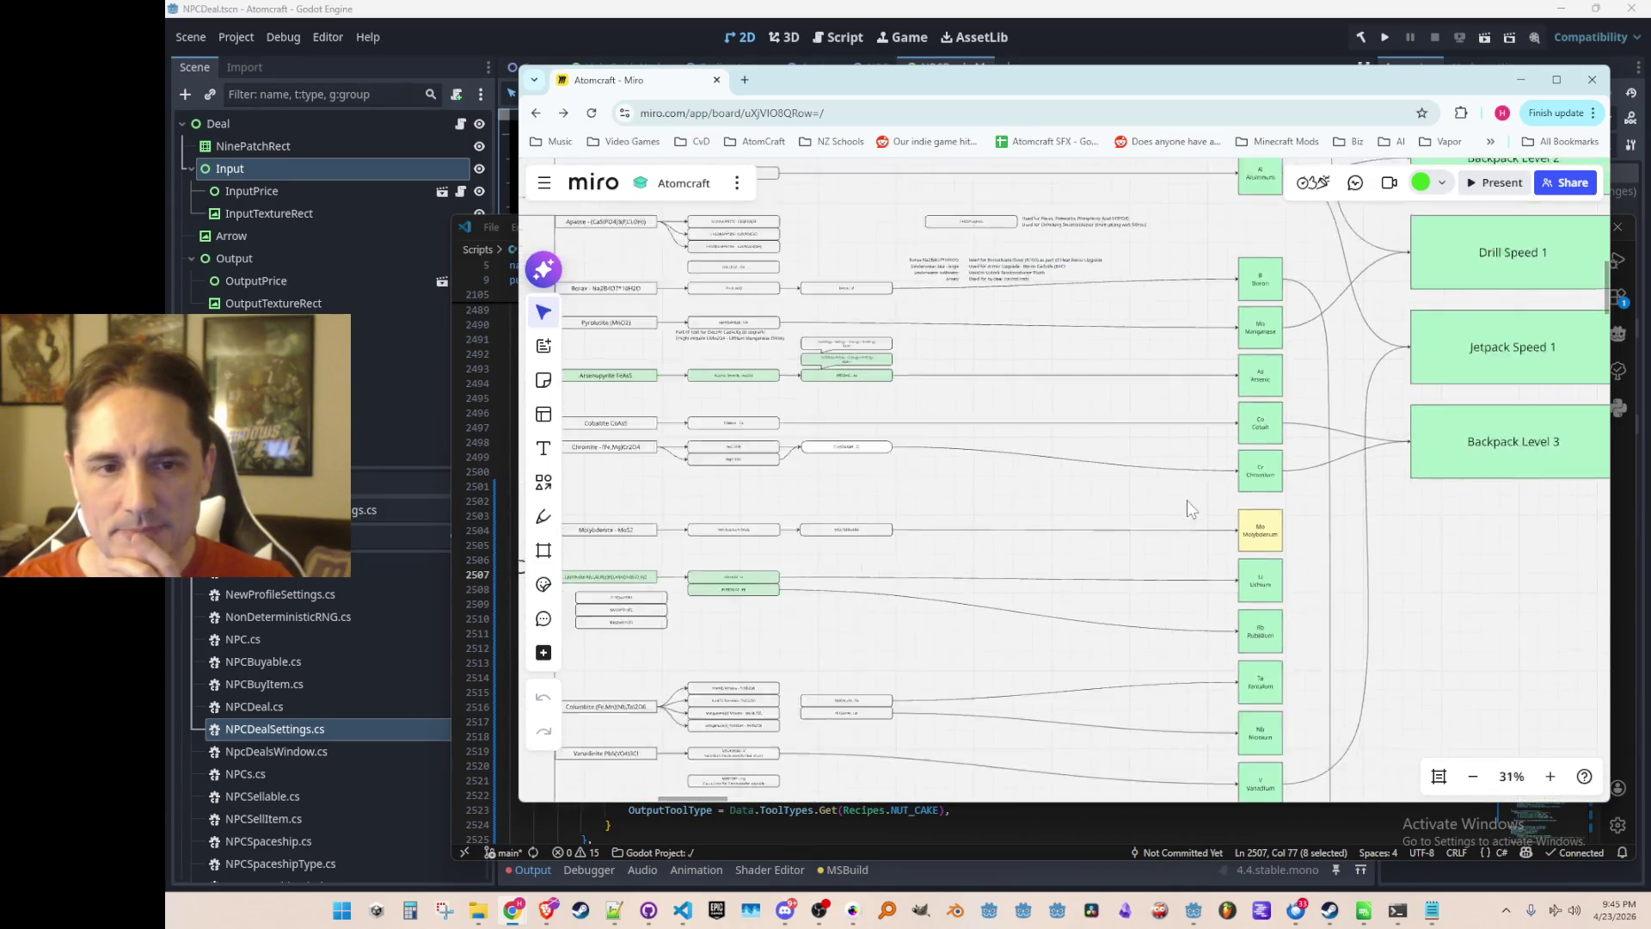
pyautogui.moveTo(1154, 344)
pyautogui.mouseDown()
pyautogui.moveTo(1120, 570)
pyautogui.moveTo(1133, 447)
pyautogui.mouseUp()
pyautogui.scroll(-2, 1133, 544)
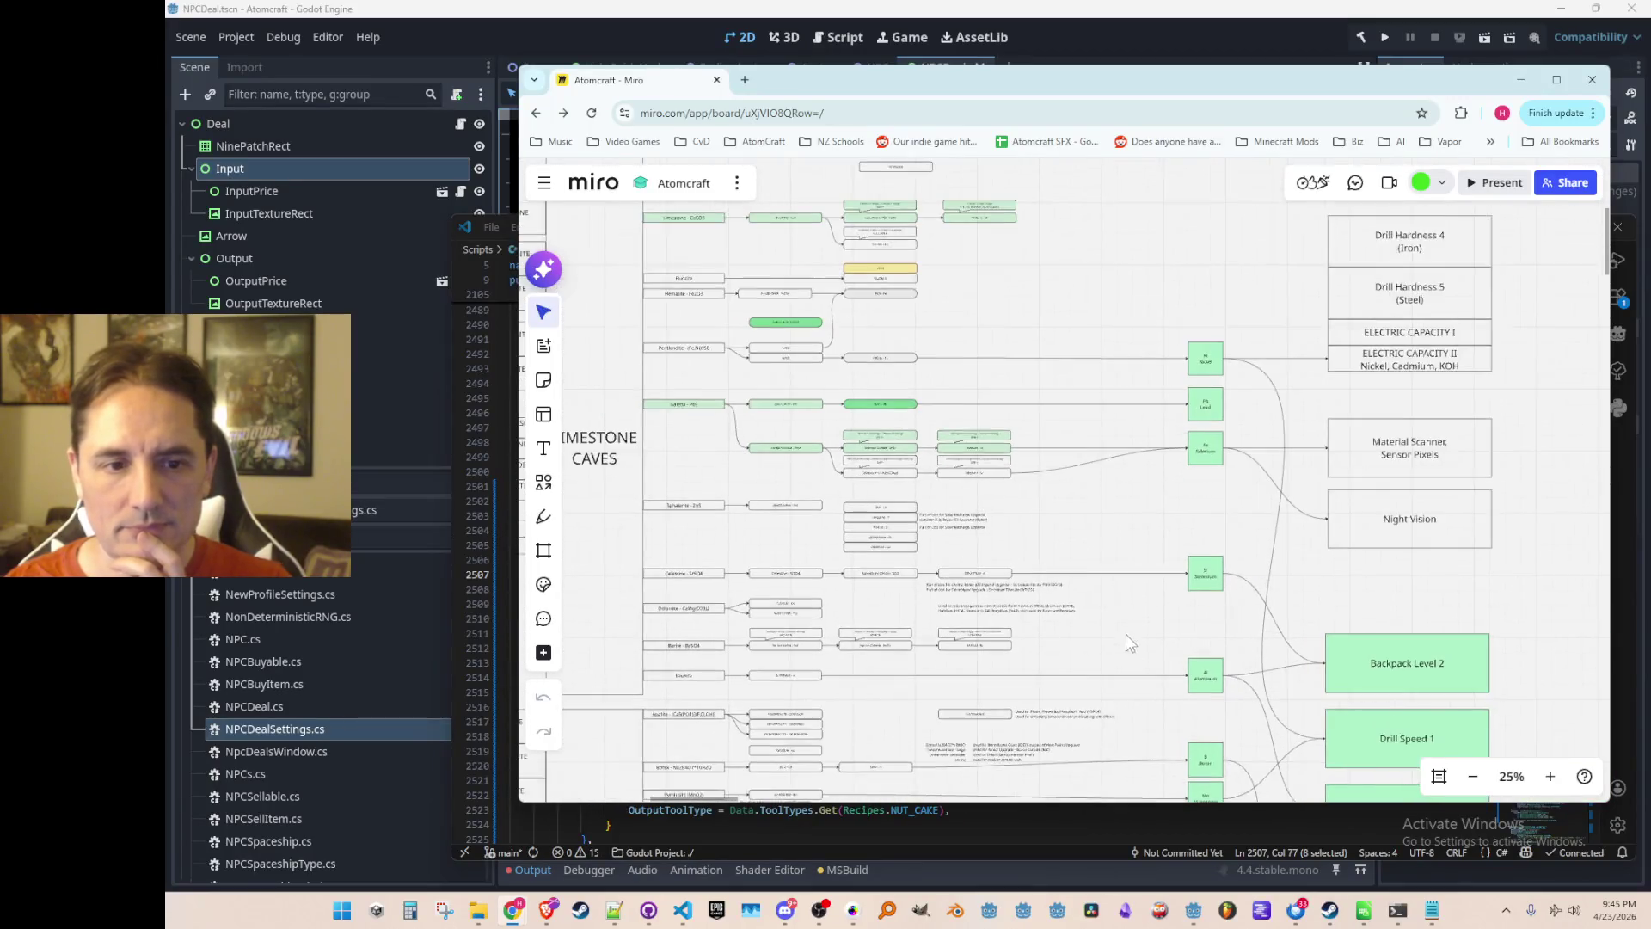
pyautogui.moveTo(1123, 627); pyautogui.dragTo(1141, 452)
pyautogui.scroll(-8, 1216, 424)
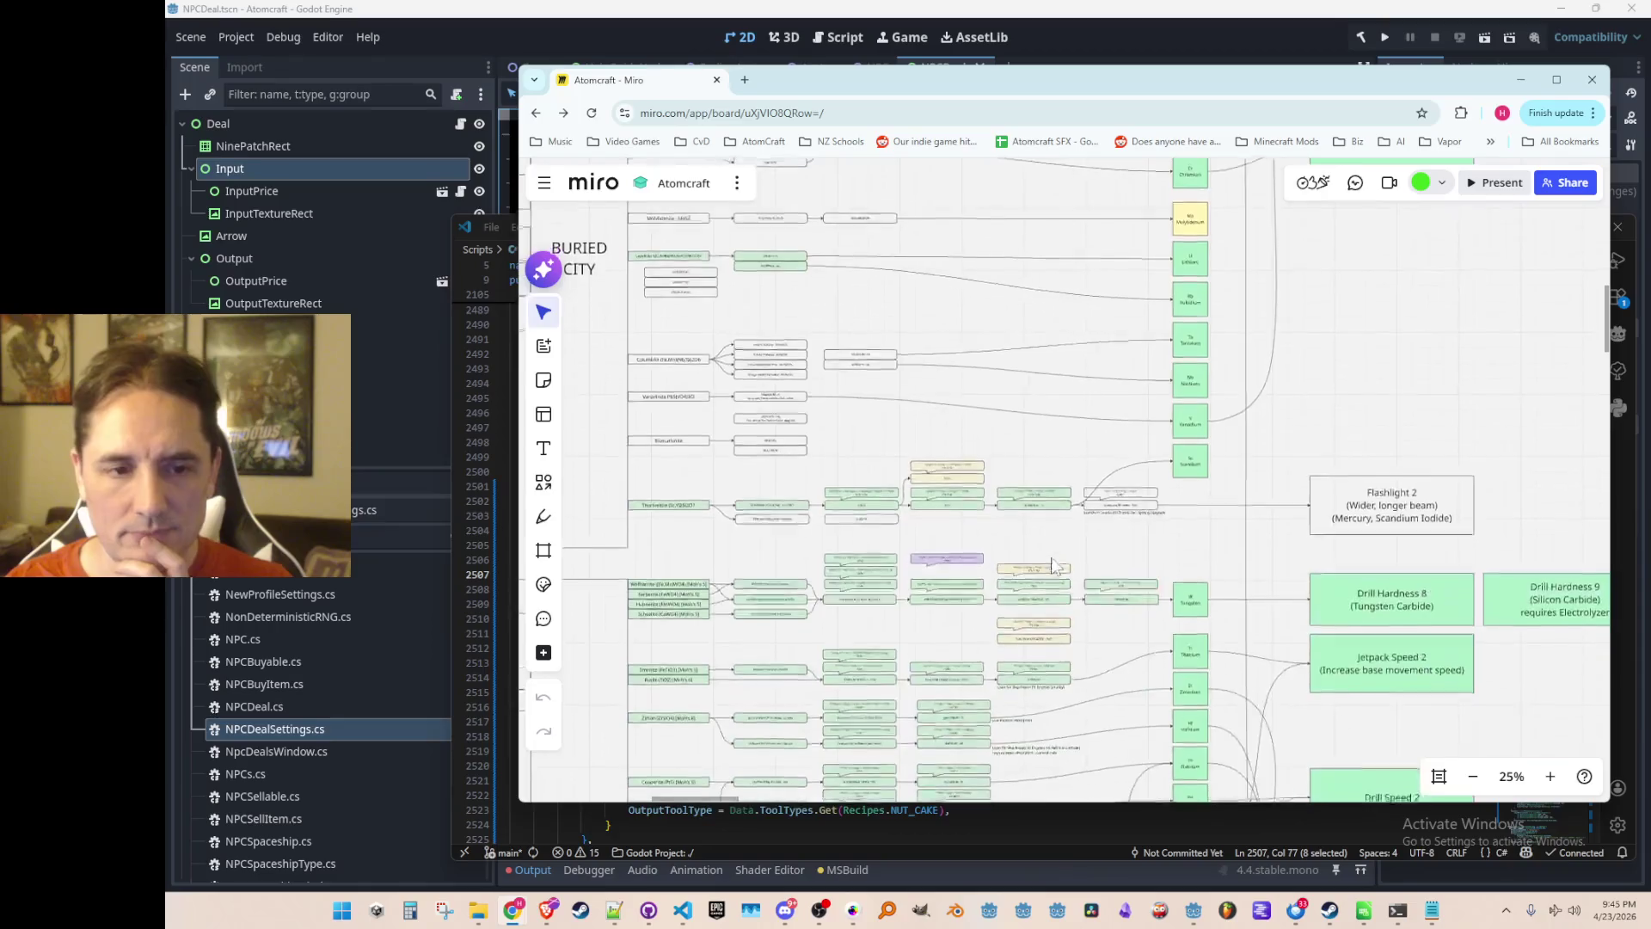
pyautogui.click(1515, 80)
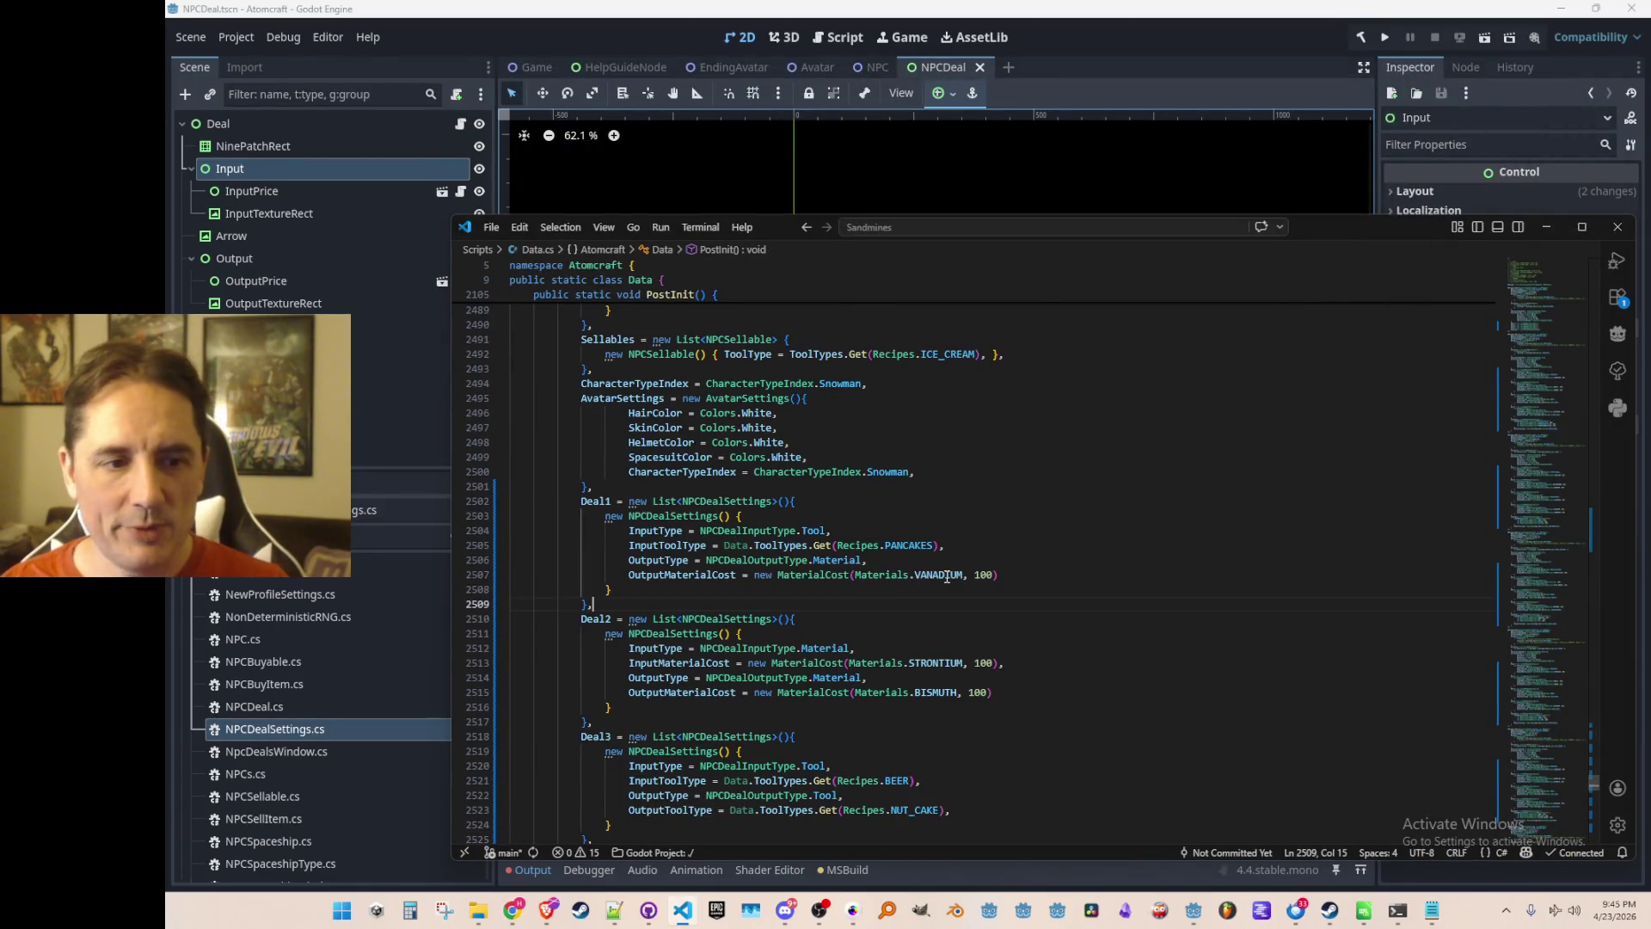
# Make Deal1 give LIQUID_HELIUM and take ICE_CREAM instead of PANCAKES.
pyautogui.write('HELIUM')
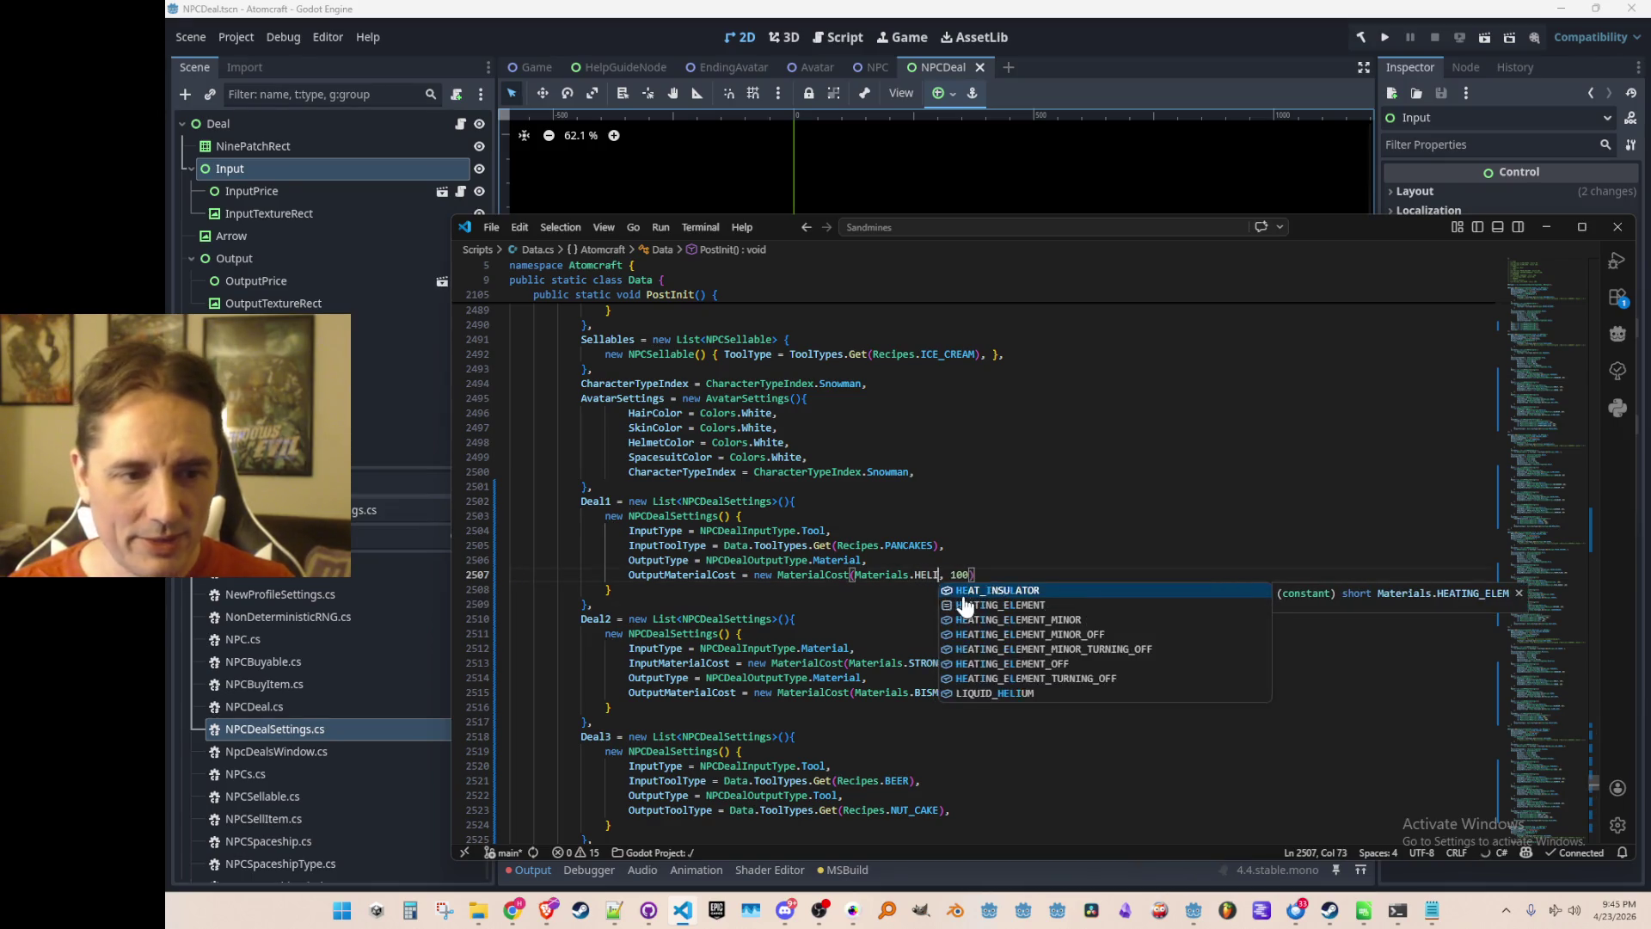
pyautogui.click(963, 593)
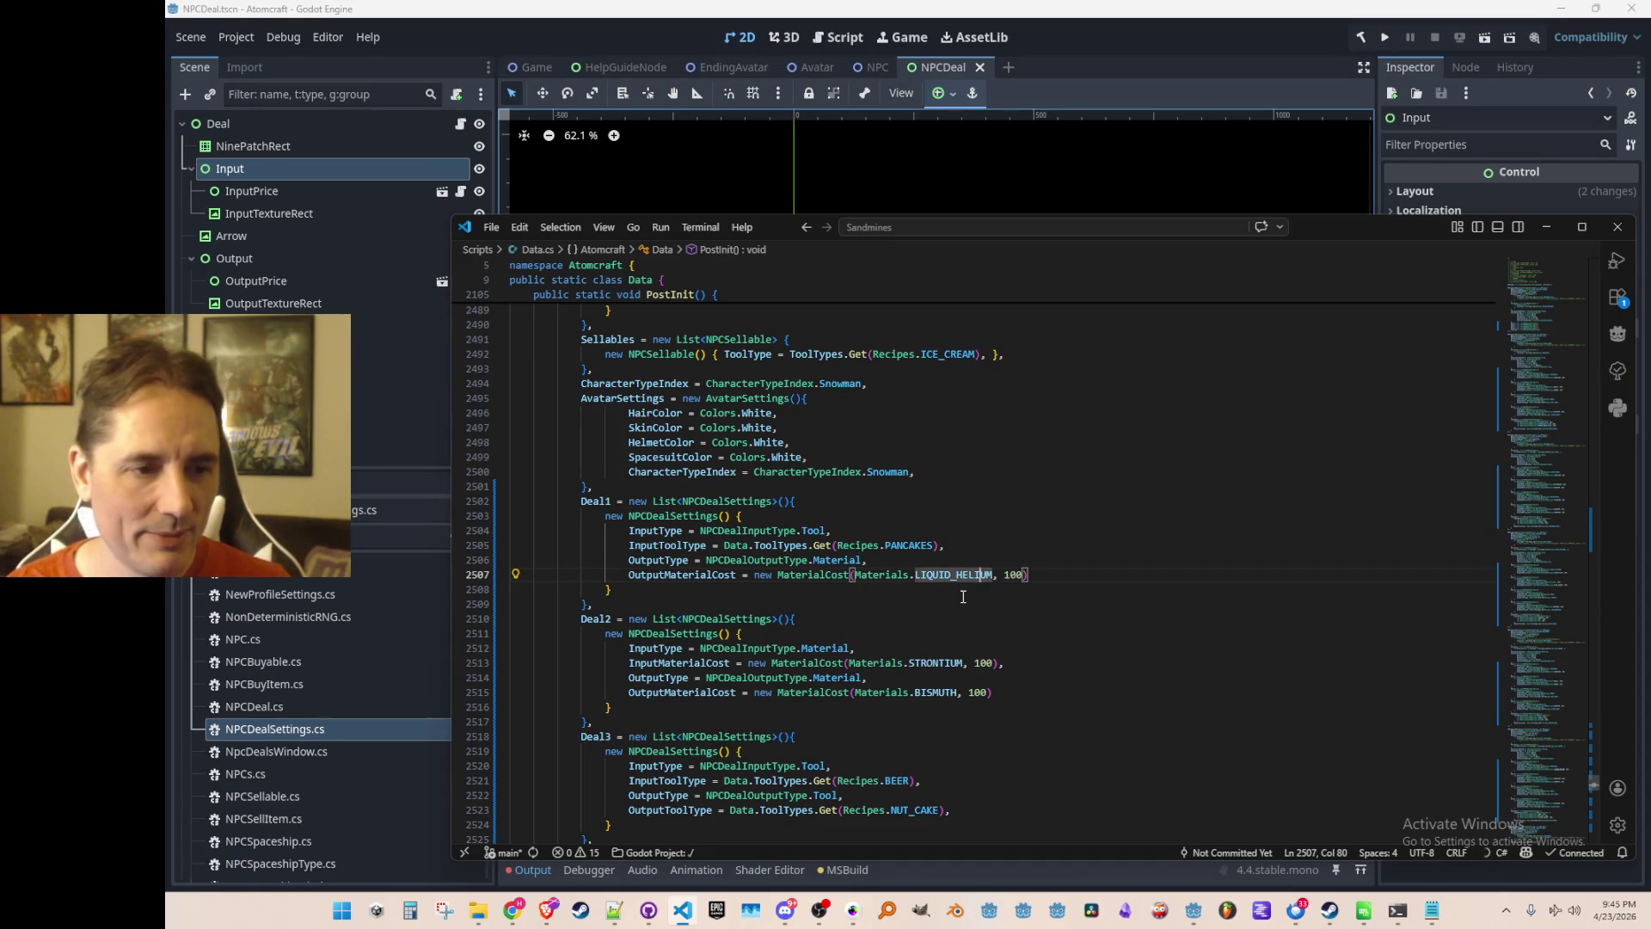
pyautogui.press('Up')
pyautogui.press('Up')
pyautogui.press('Left')
pyautogui.hotkey('ctrl', 'd')
pyautogui.scroll(5, 963, 597)
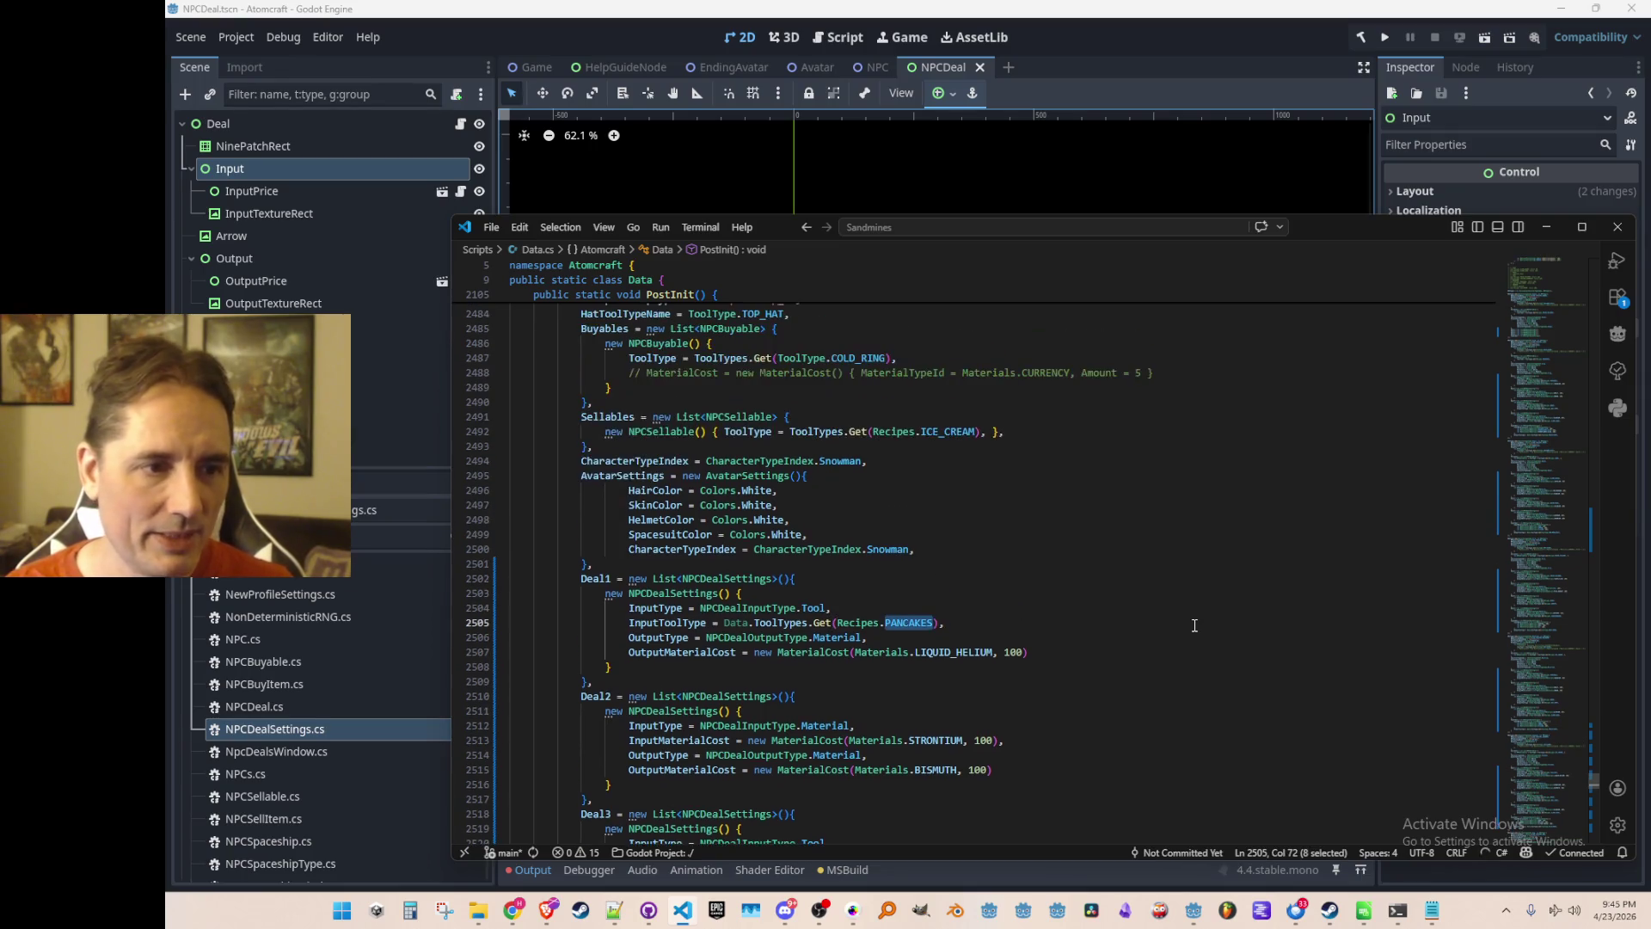
pyautogui.scroll(-7, 1191, 623)
pyautogui.write('ICE_CREAM')
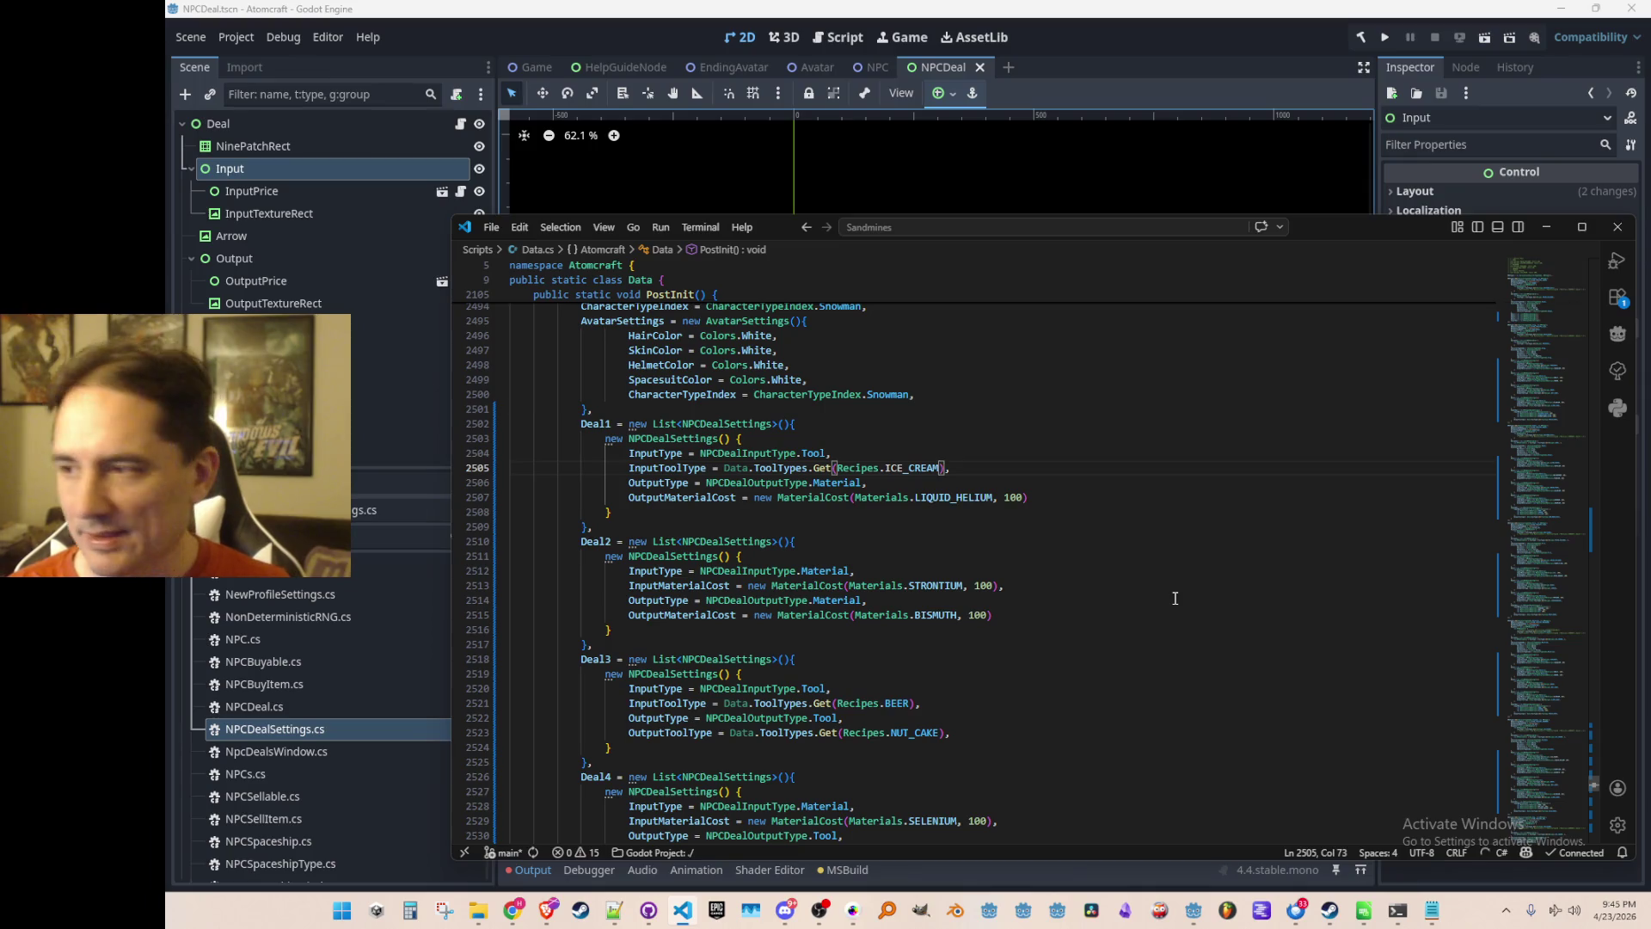
pyautogui.press('End')
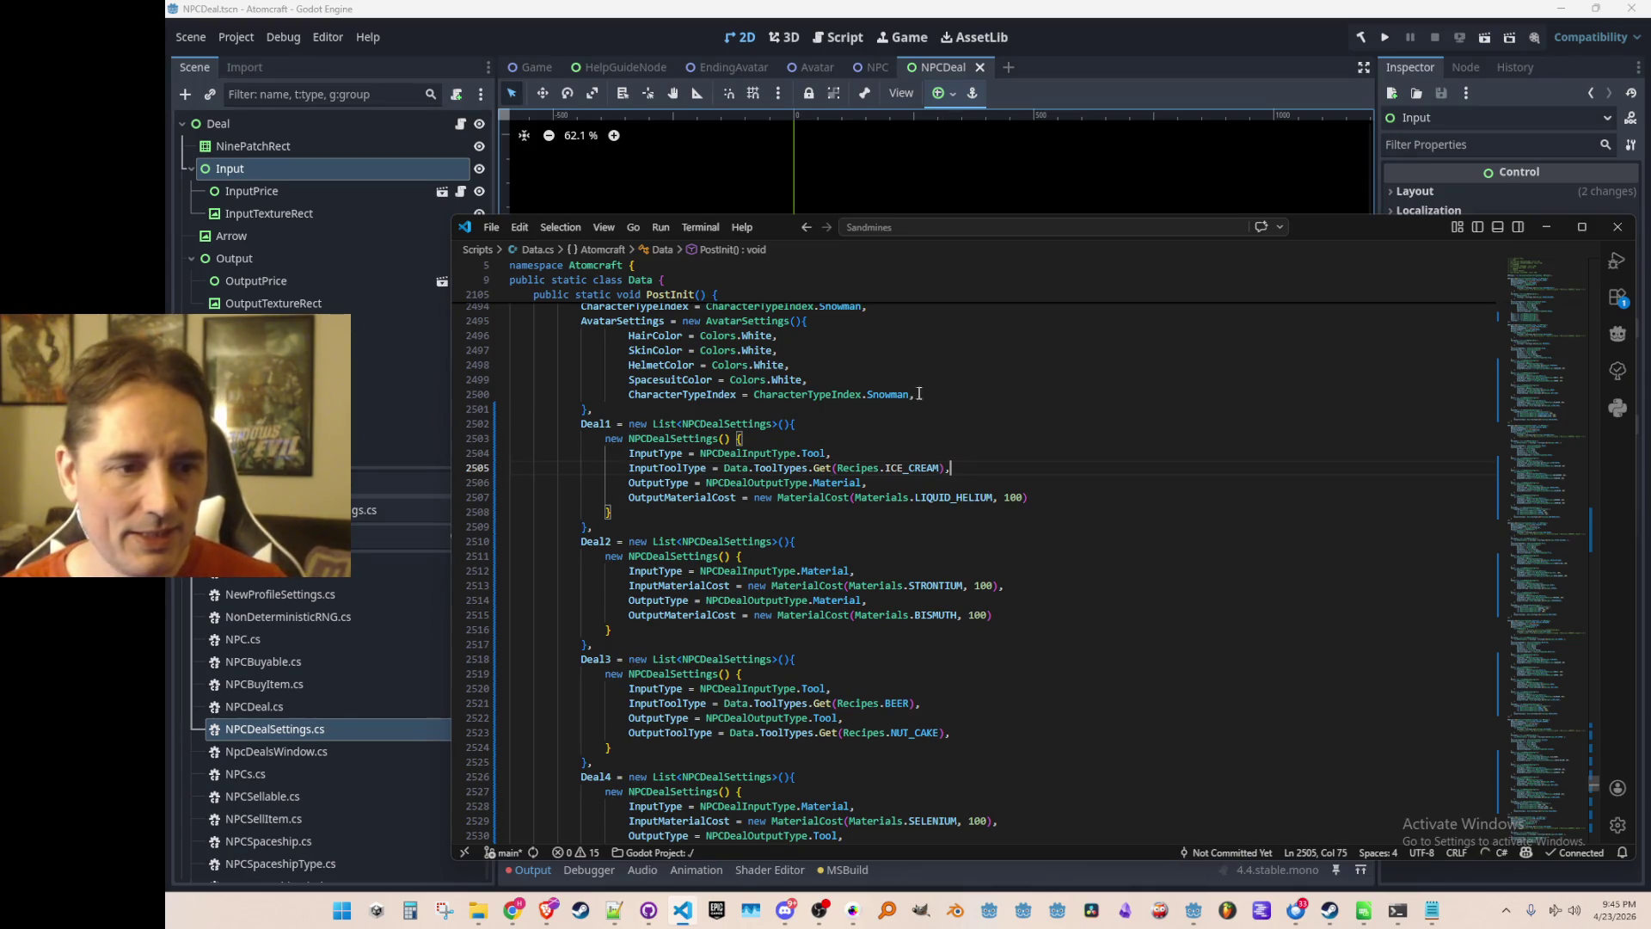
# Review Deal2's STRONTIUM cost line and Deal3's BEER recipe.
pyautogui.click(1140, 586)
pyautogui.scroll(-3, 1117, 576)
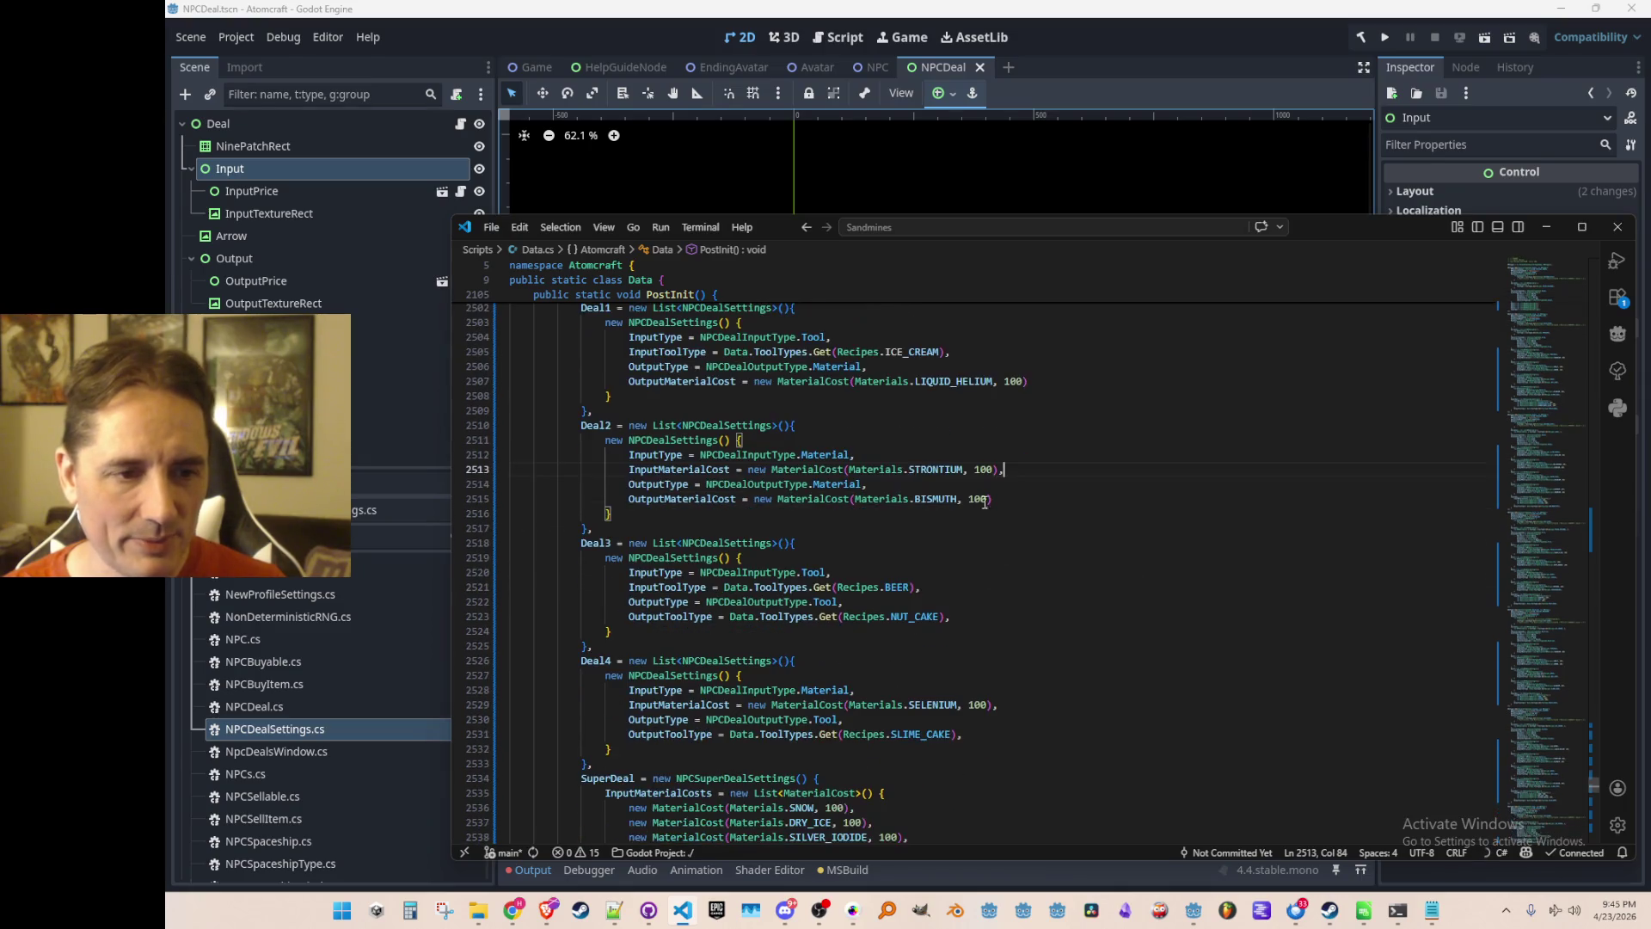
pyautogui.scroll(-3, 1084, 562)
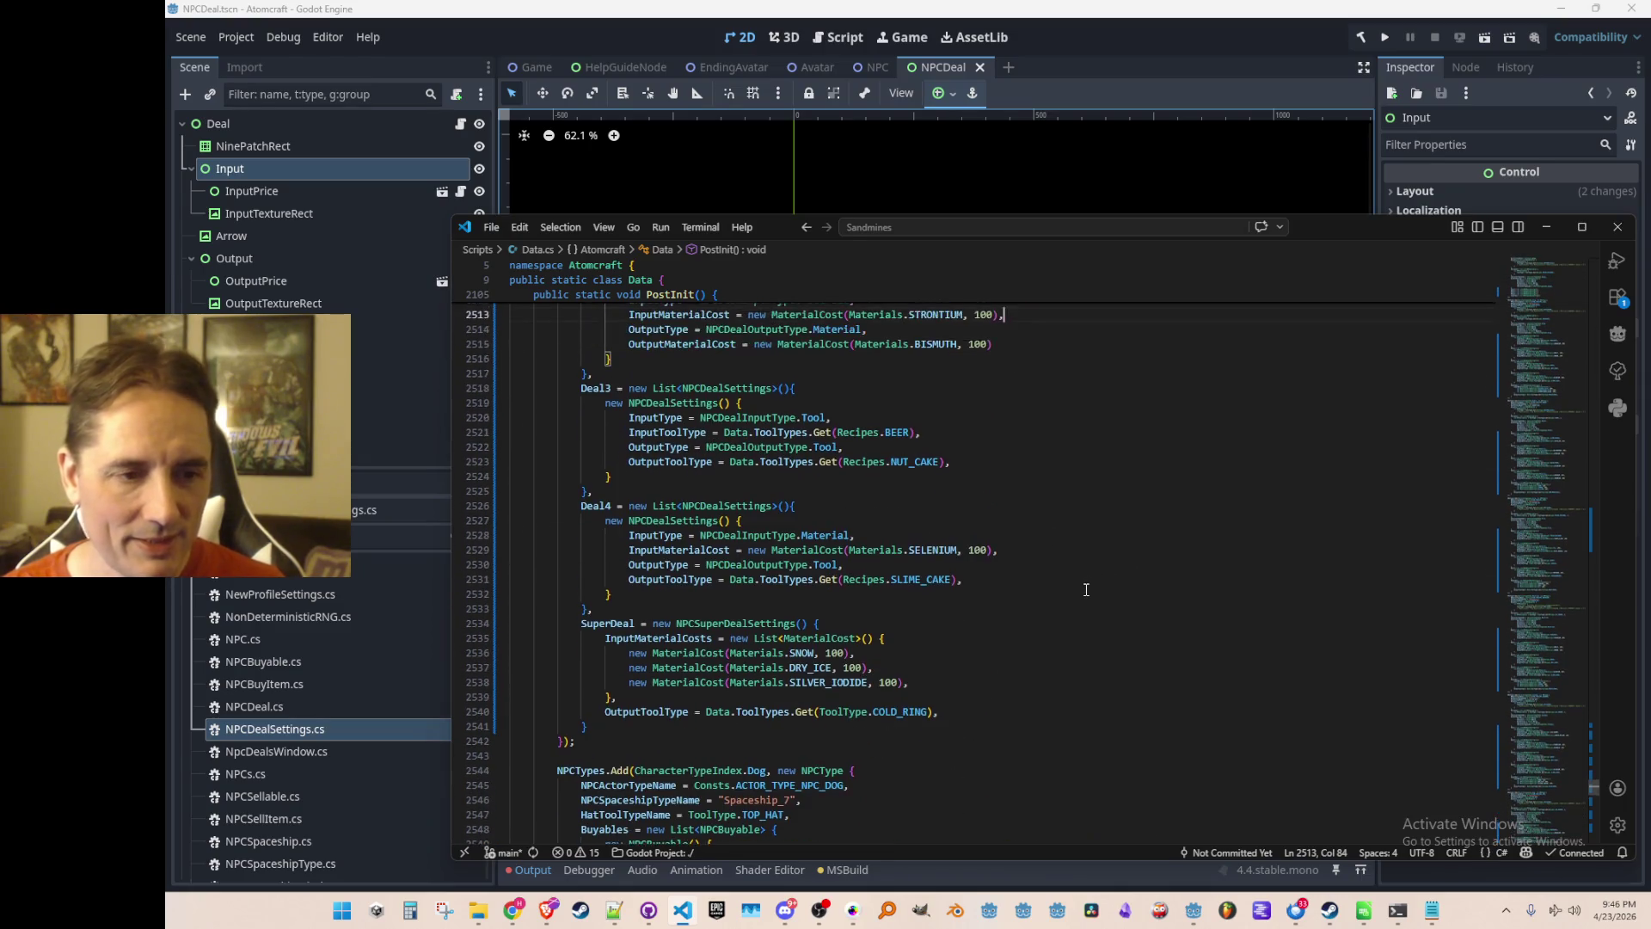
pyautogui.scroll(-3, 1051, 600)
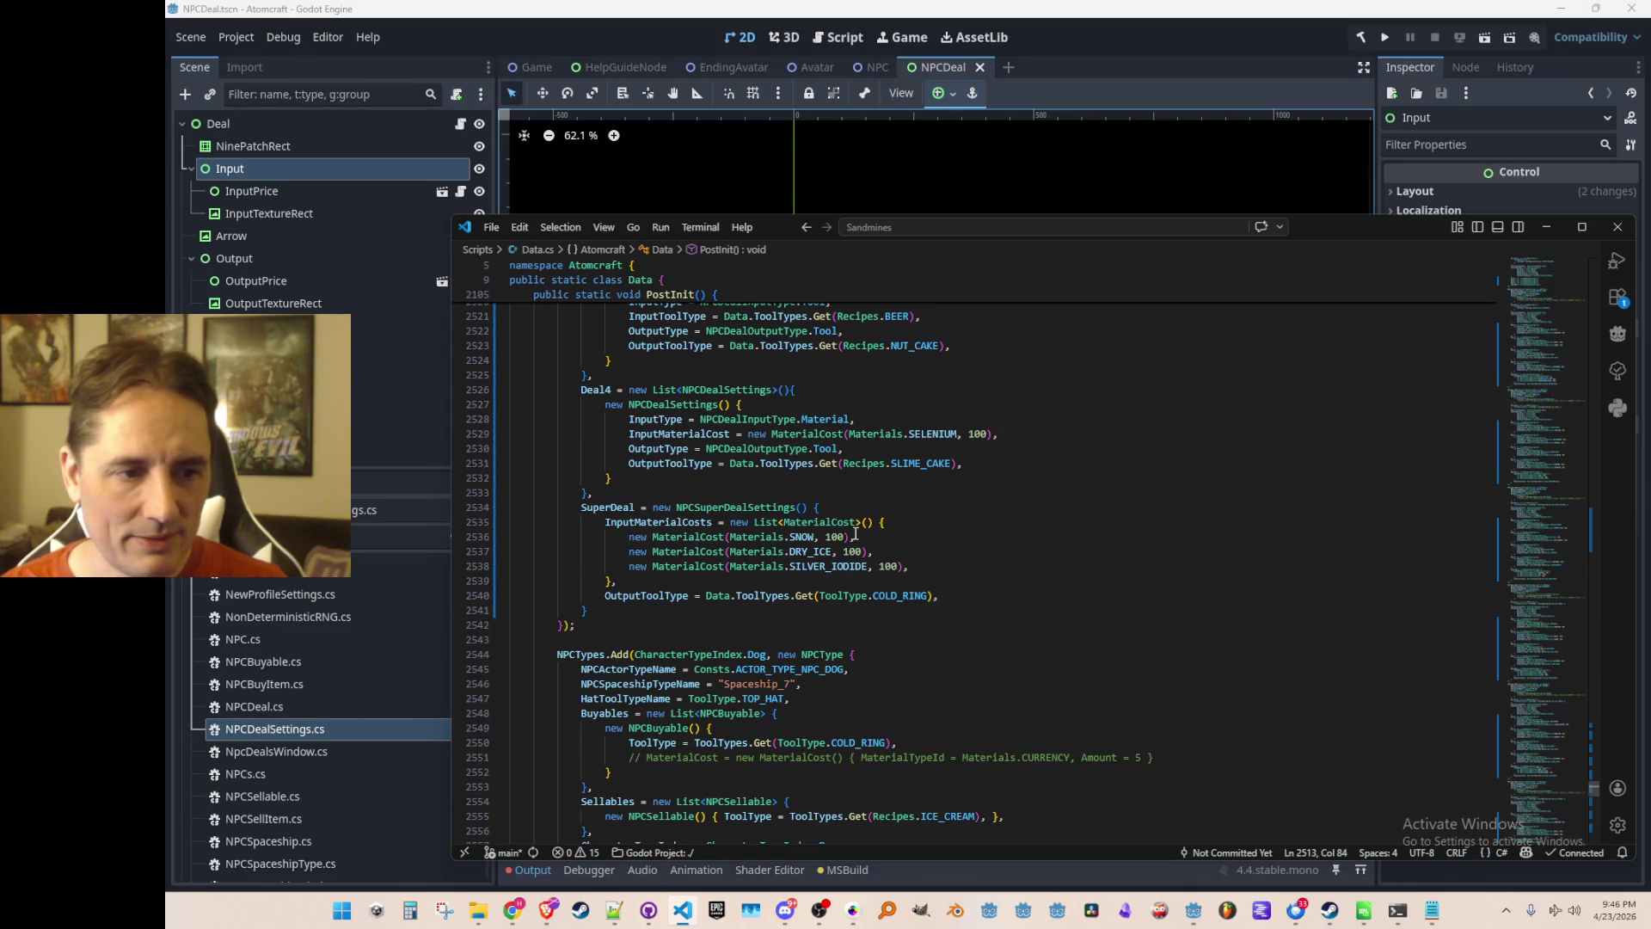
pyautogui.scroll(3, 1032, 559)
pyautogui.click(1213, 456)
pyautogui.scroll(1, 1213, 456)
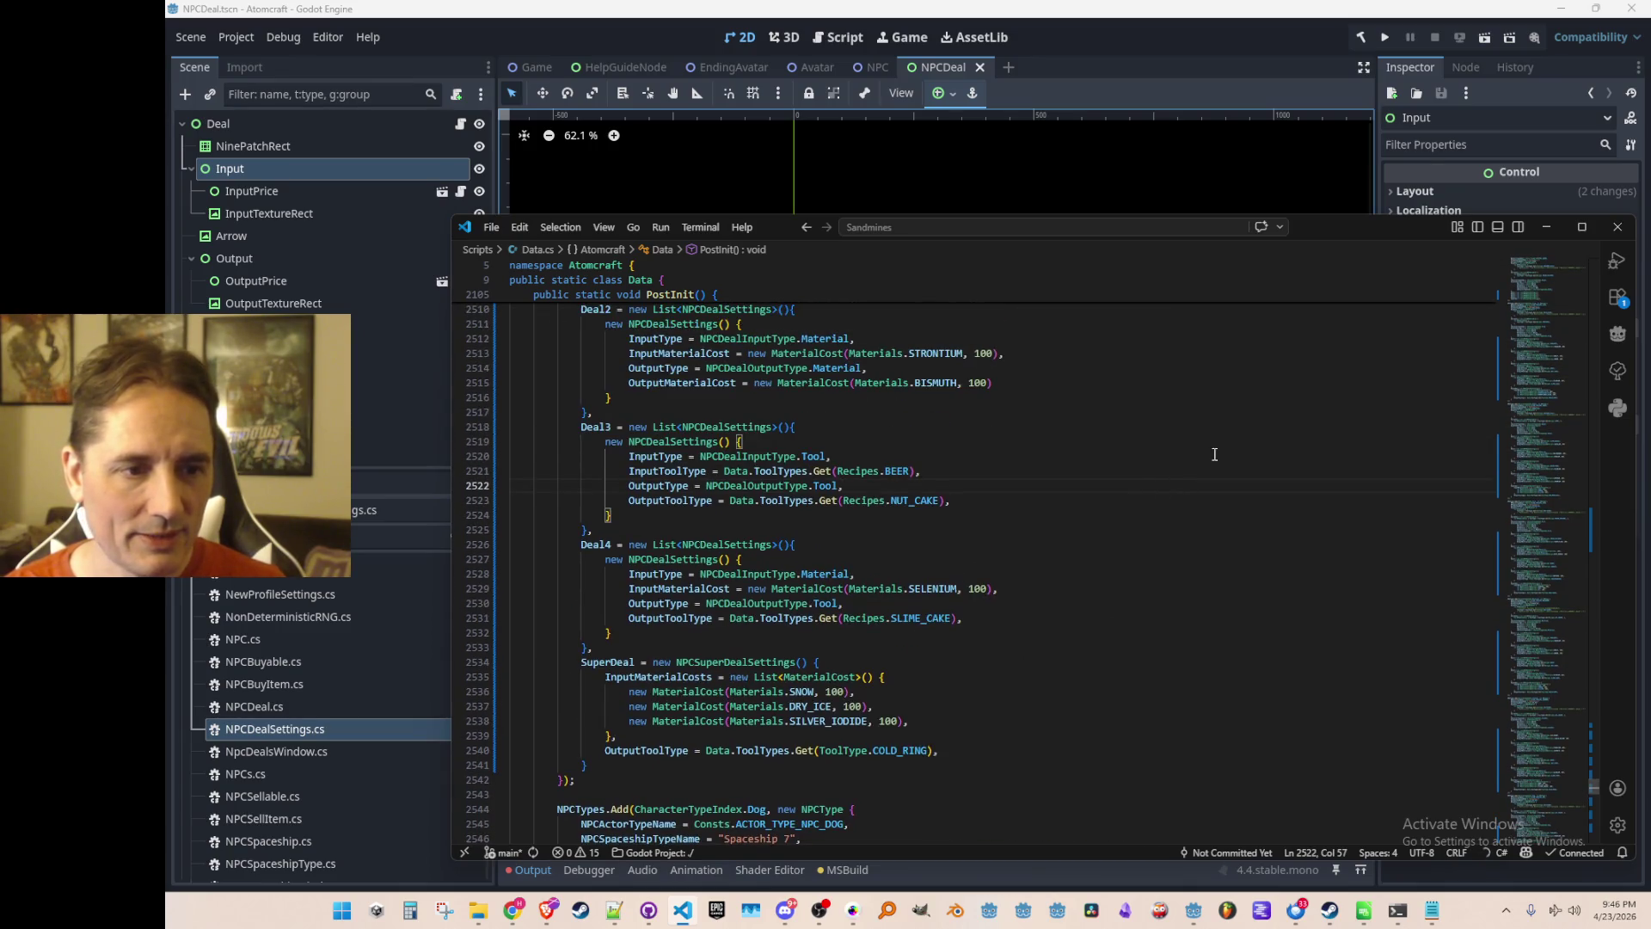
pyautogui.press('Up')
pyautogui.press('Right')
pyautogui.press('Right')
pyautogui.press('Right')
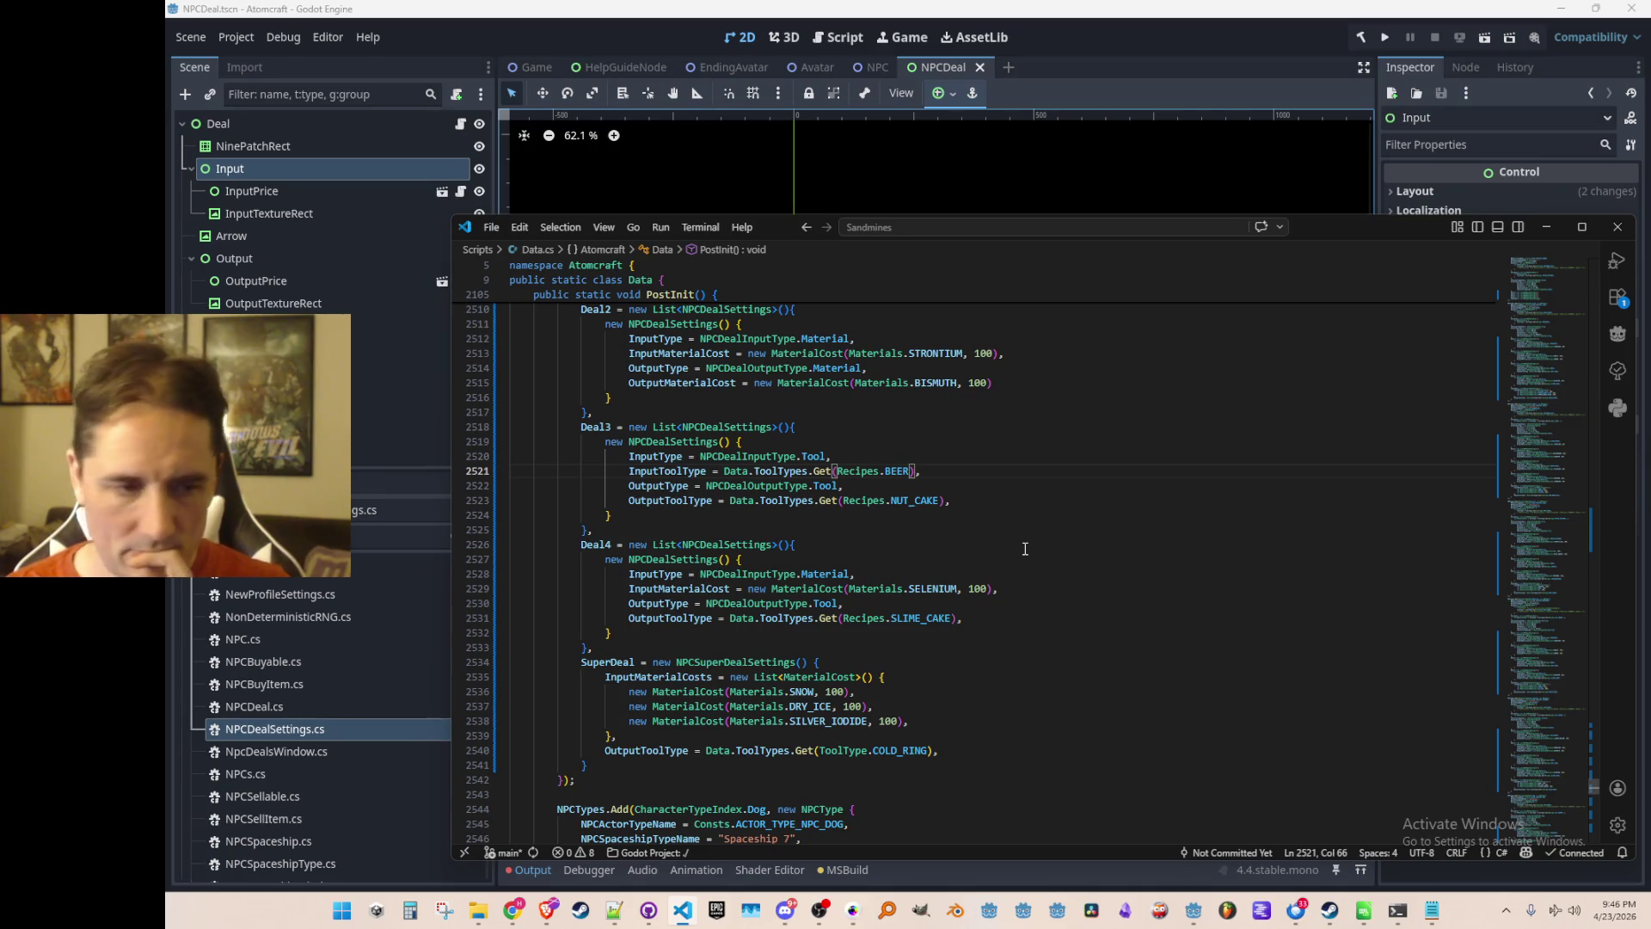
pyautogui.press('F12')
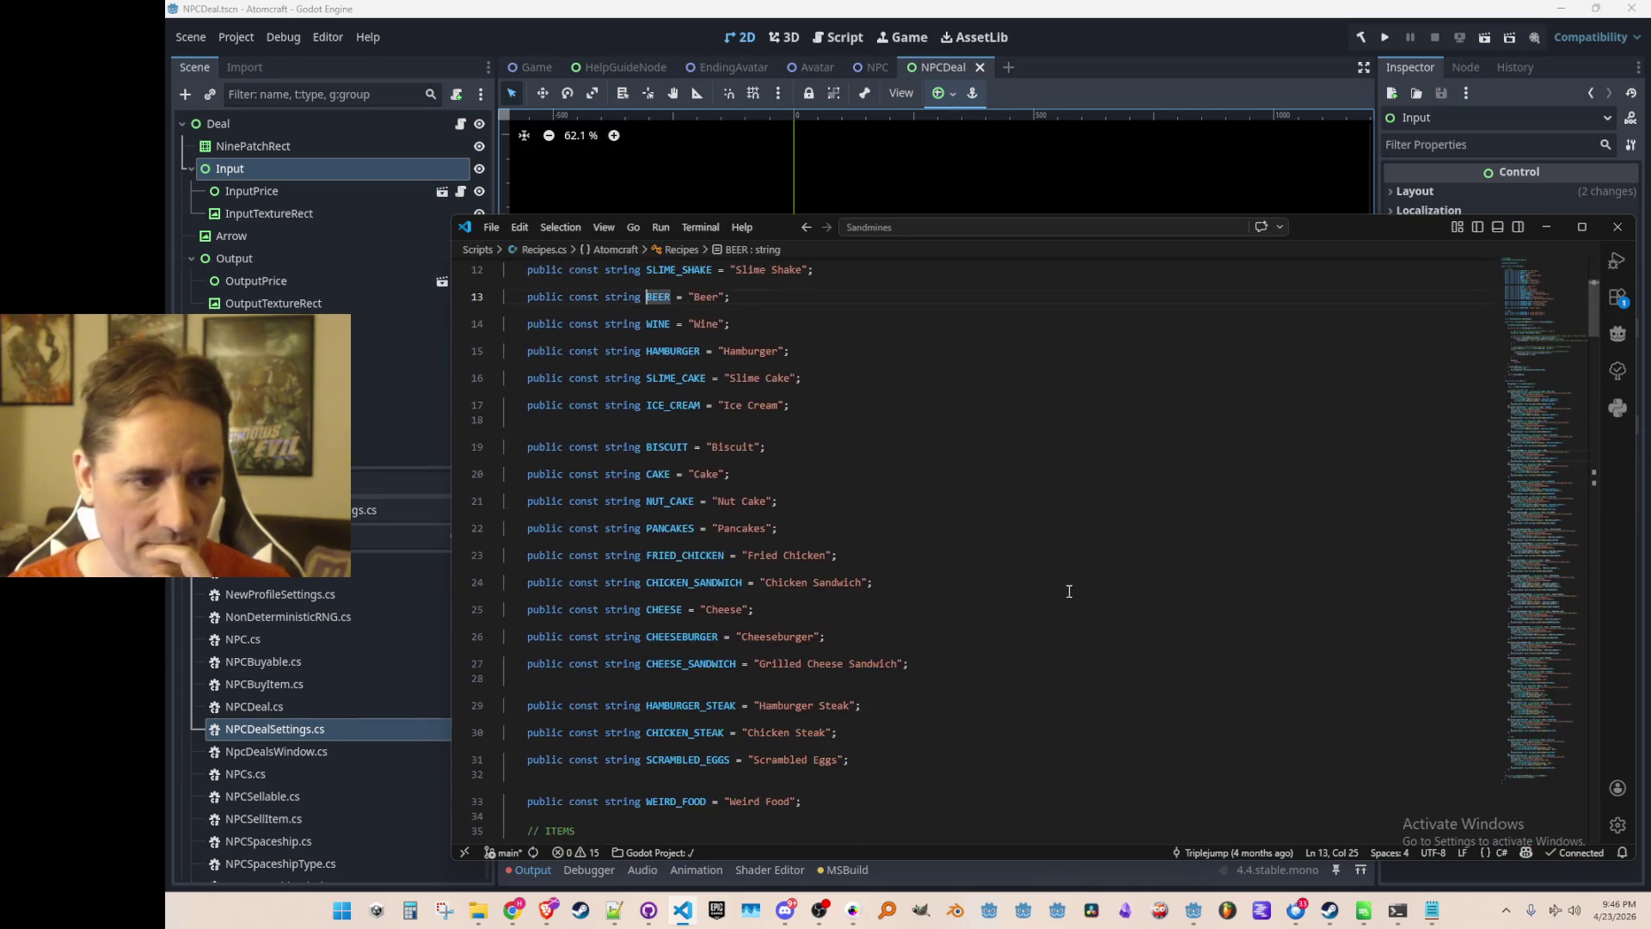
pyautogui.click(1077, 575)
pyautogui.scroll(-2, 1079, 580)
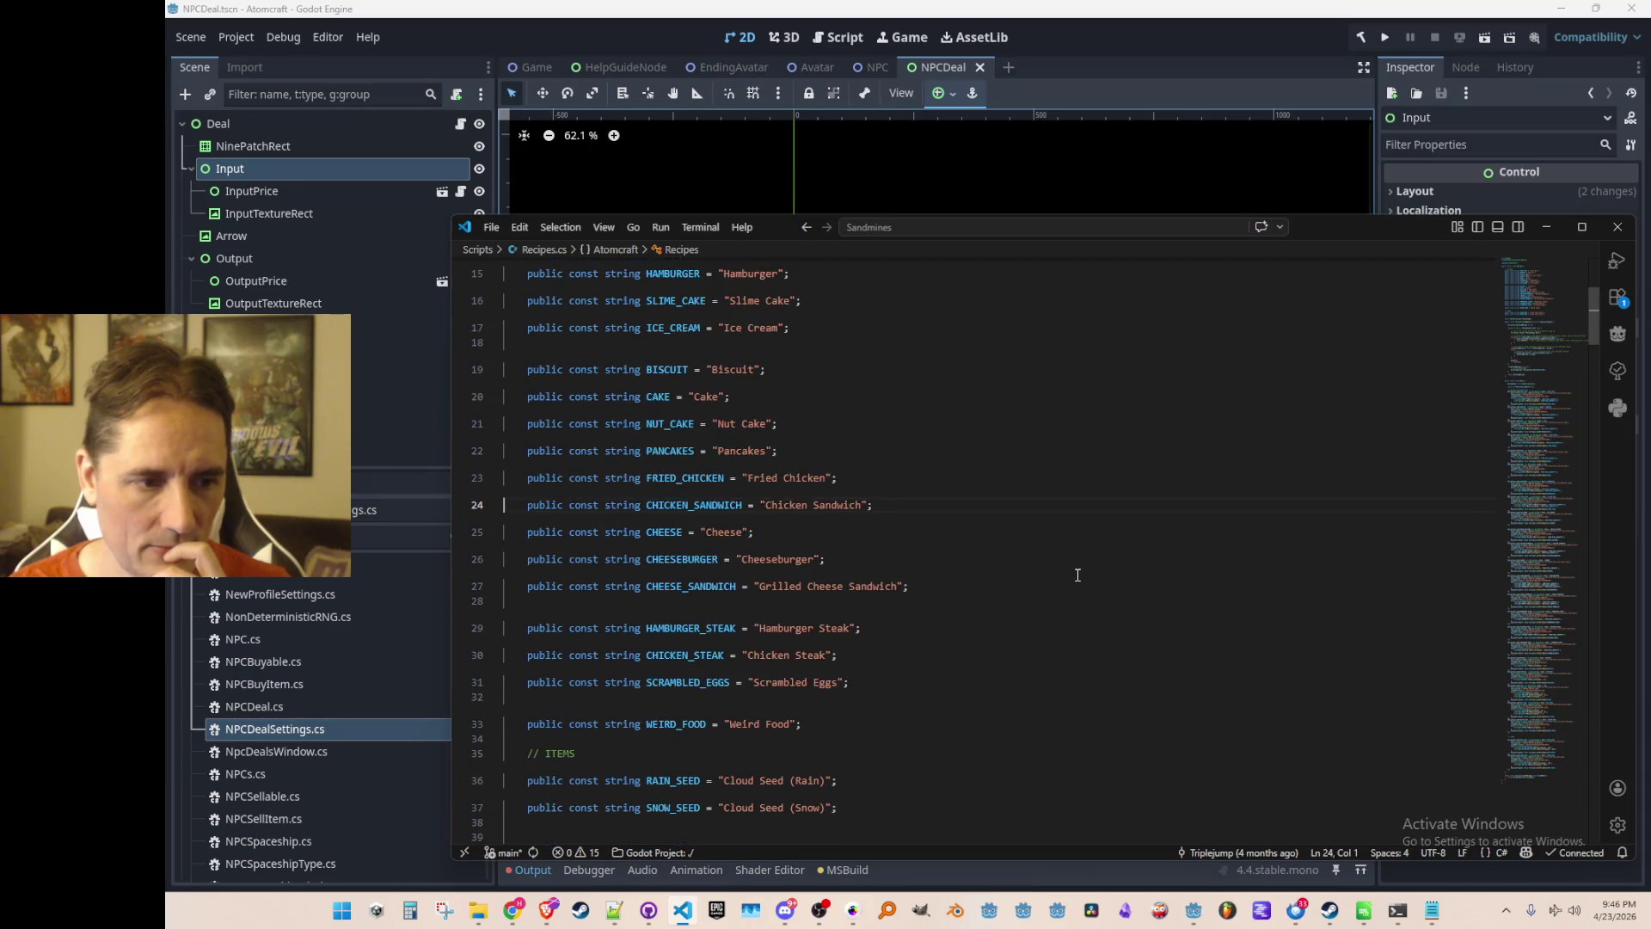
pyautogui.scroll(5, 1081, 587)
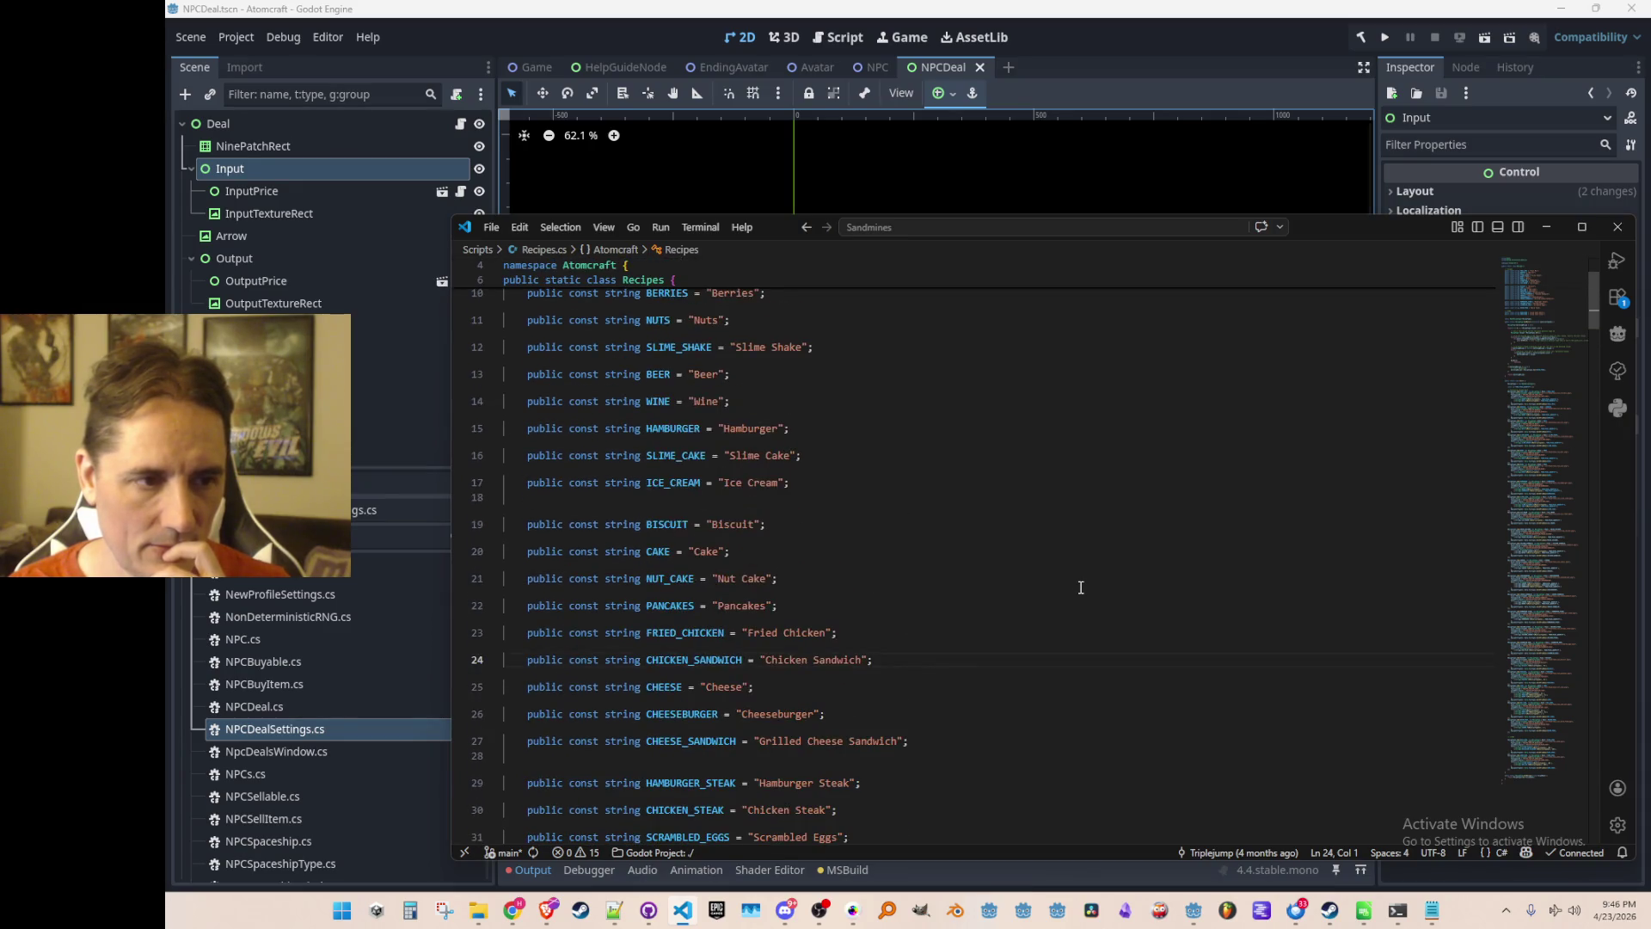
pyautogui.scroll(-1, 1081, 588)
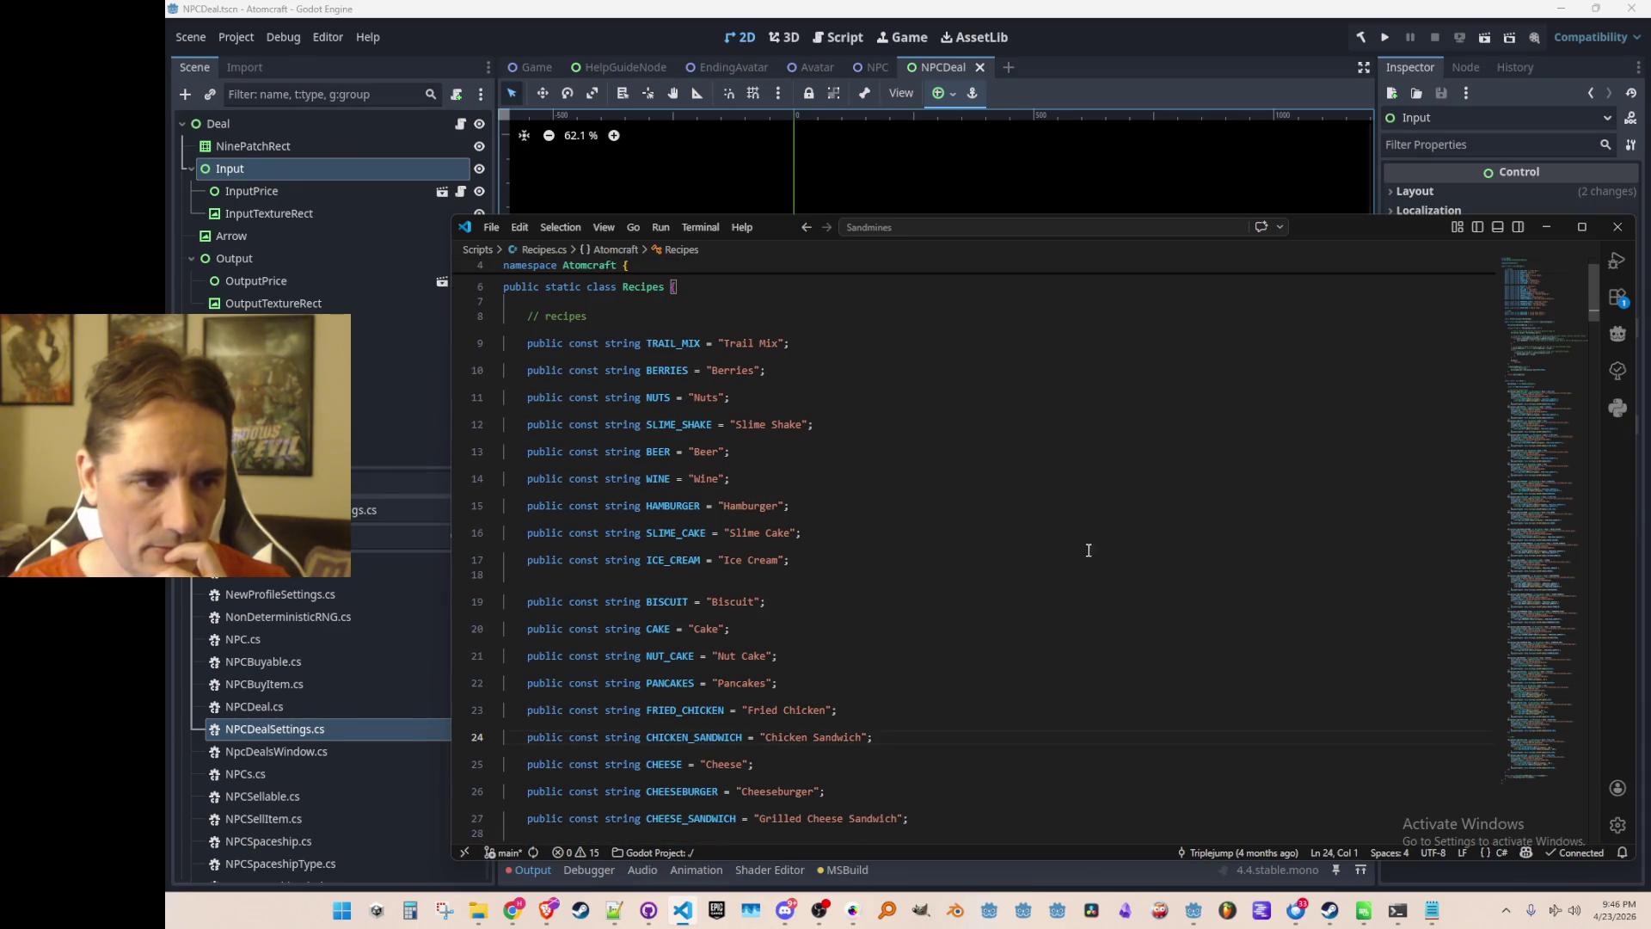
pyautogui.click(1108, 485)
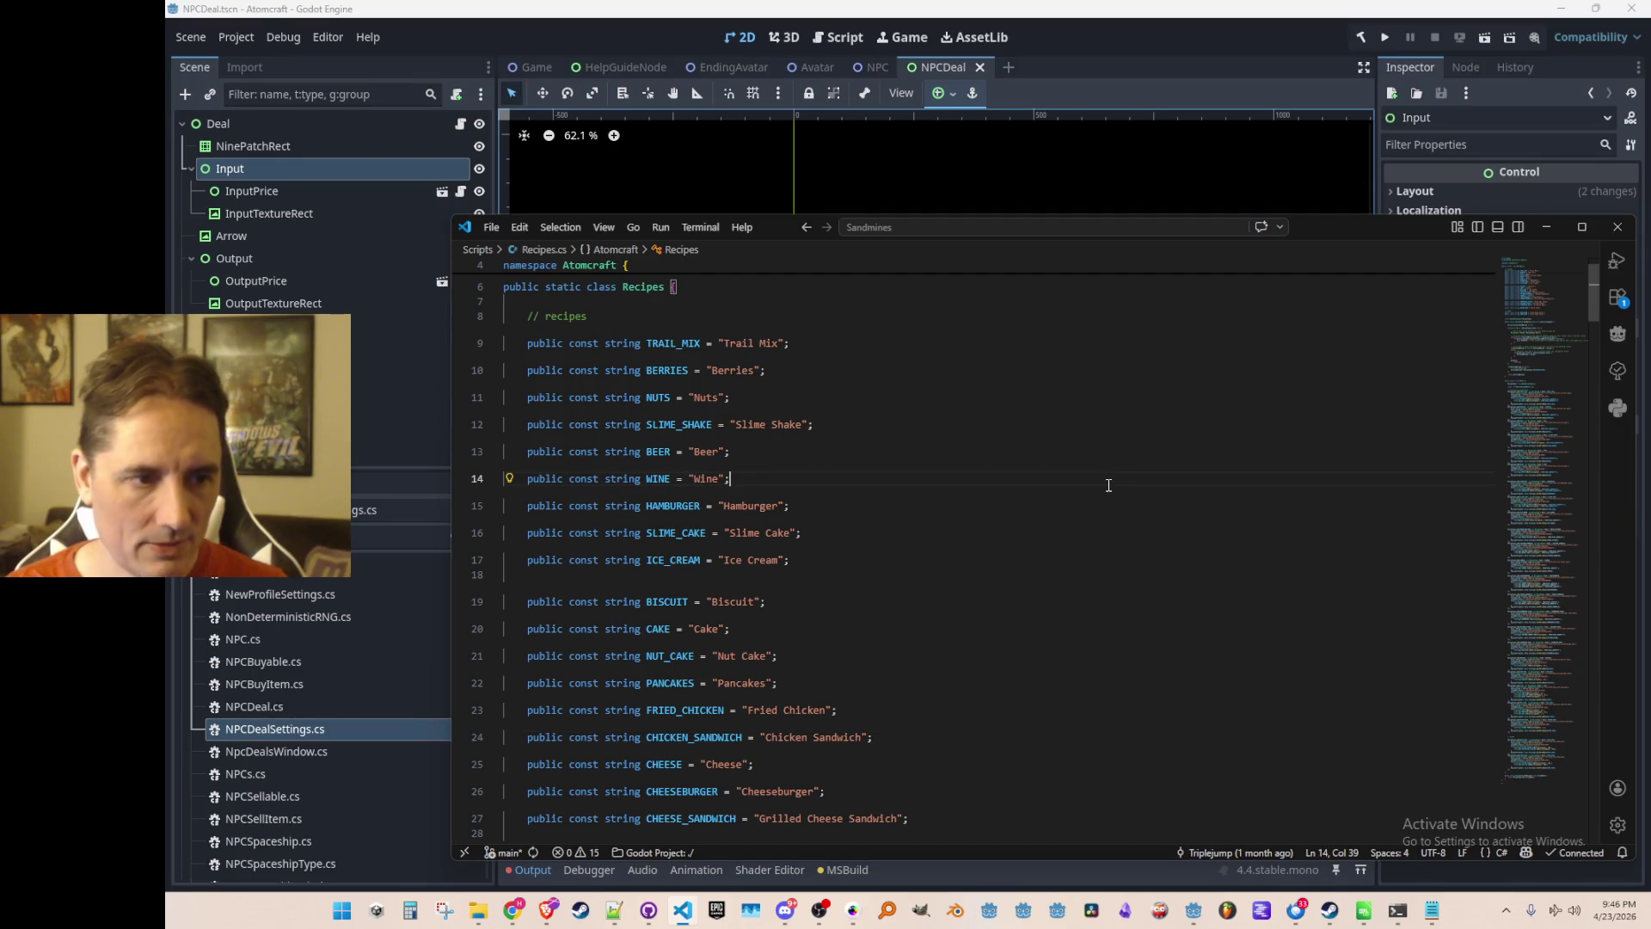
pyautogui.hotkey('alt', 'Left')
pyautogui.hotkey('alt', 'Left')
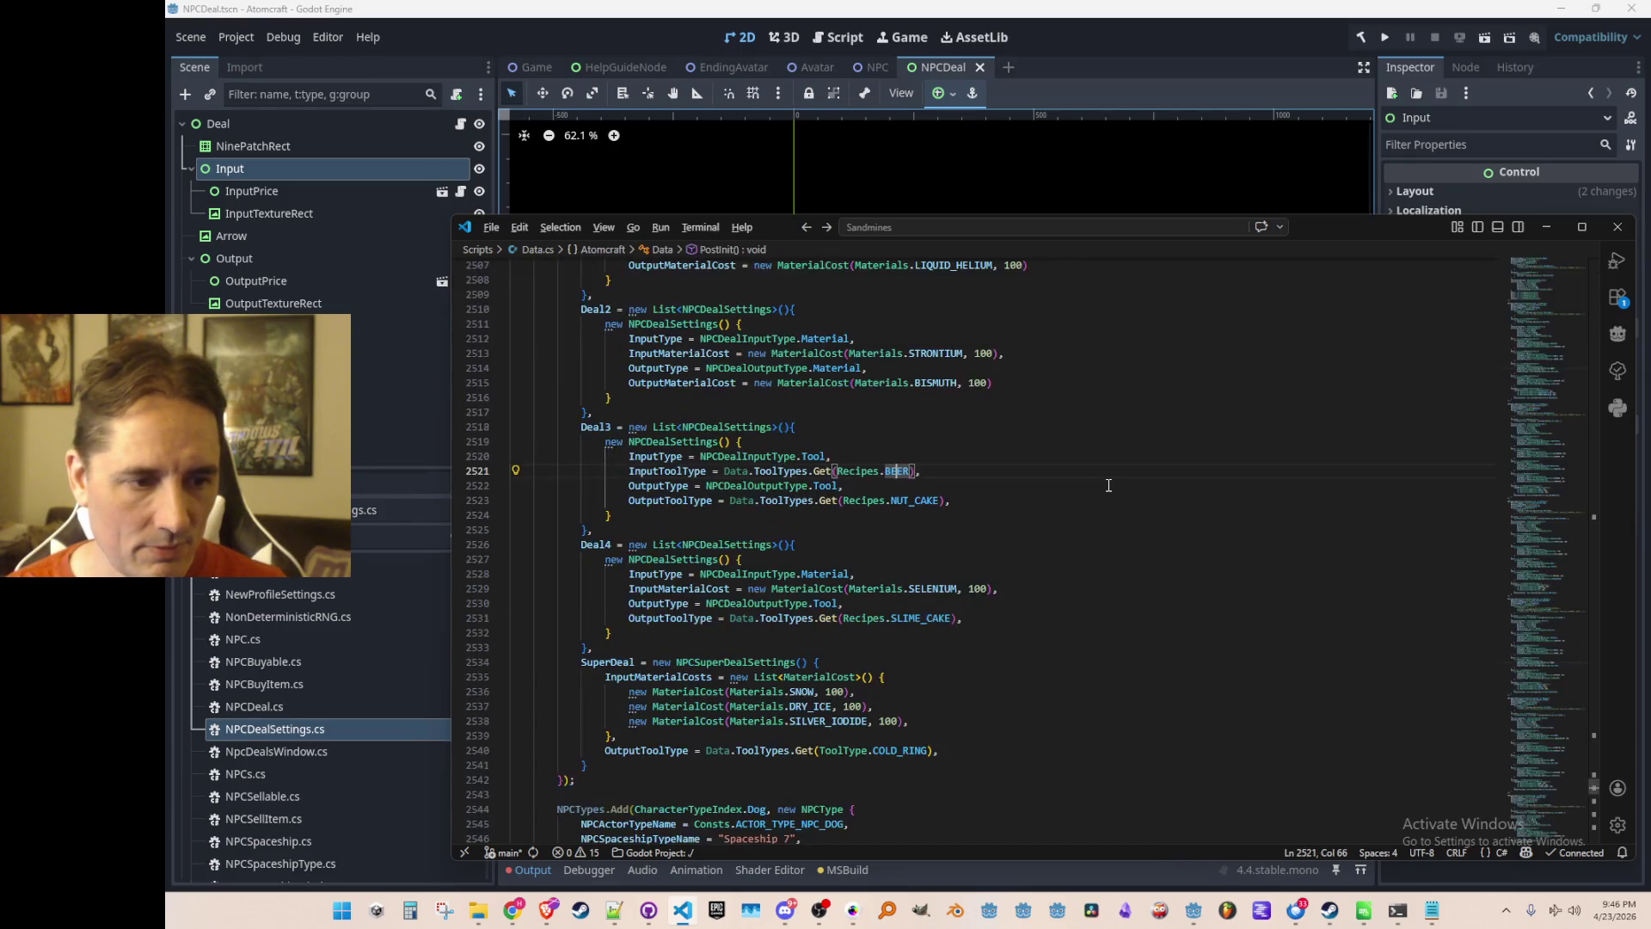
pyautogui.hotkey('alt', 'Left')
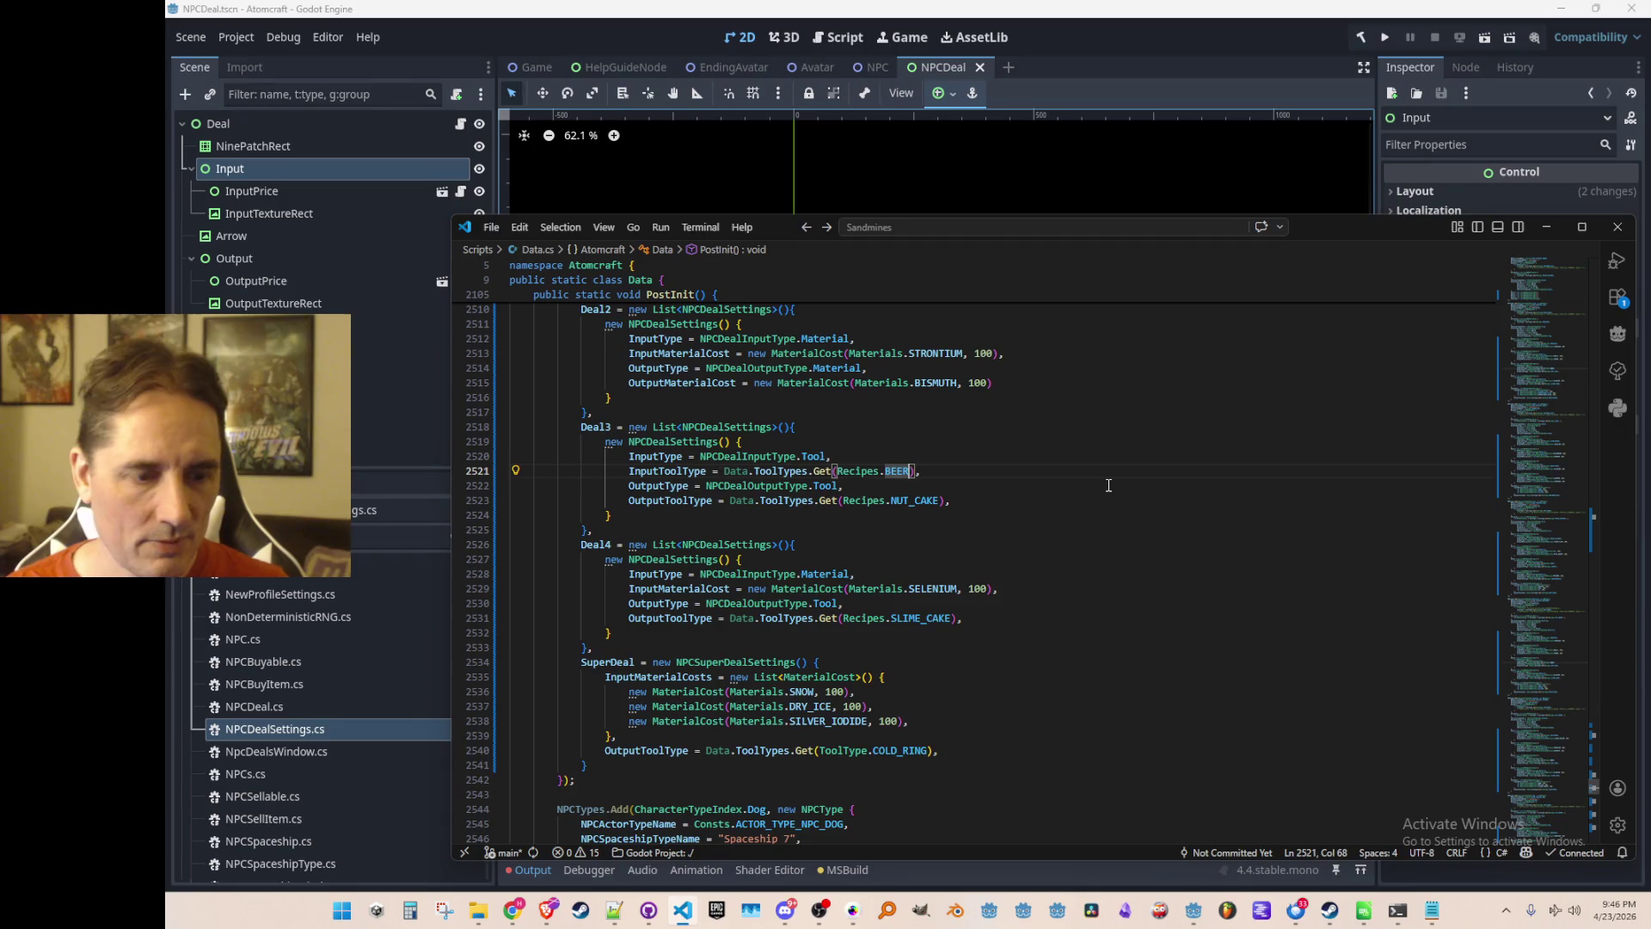
pyautogui.scroll(20, 1108, 485)
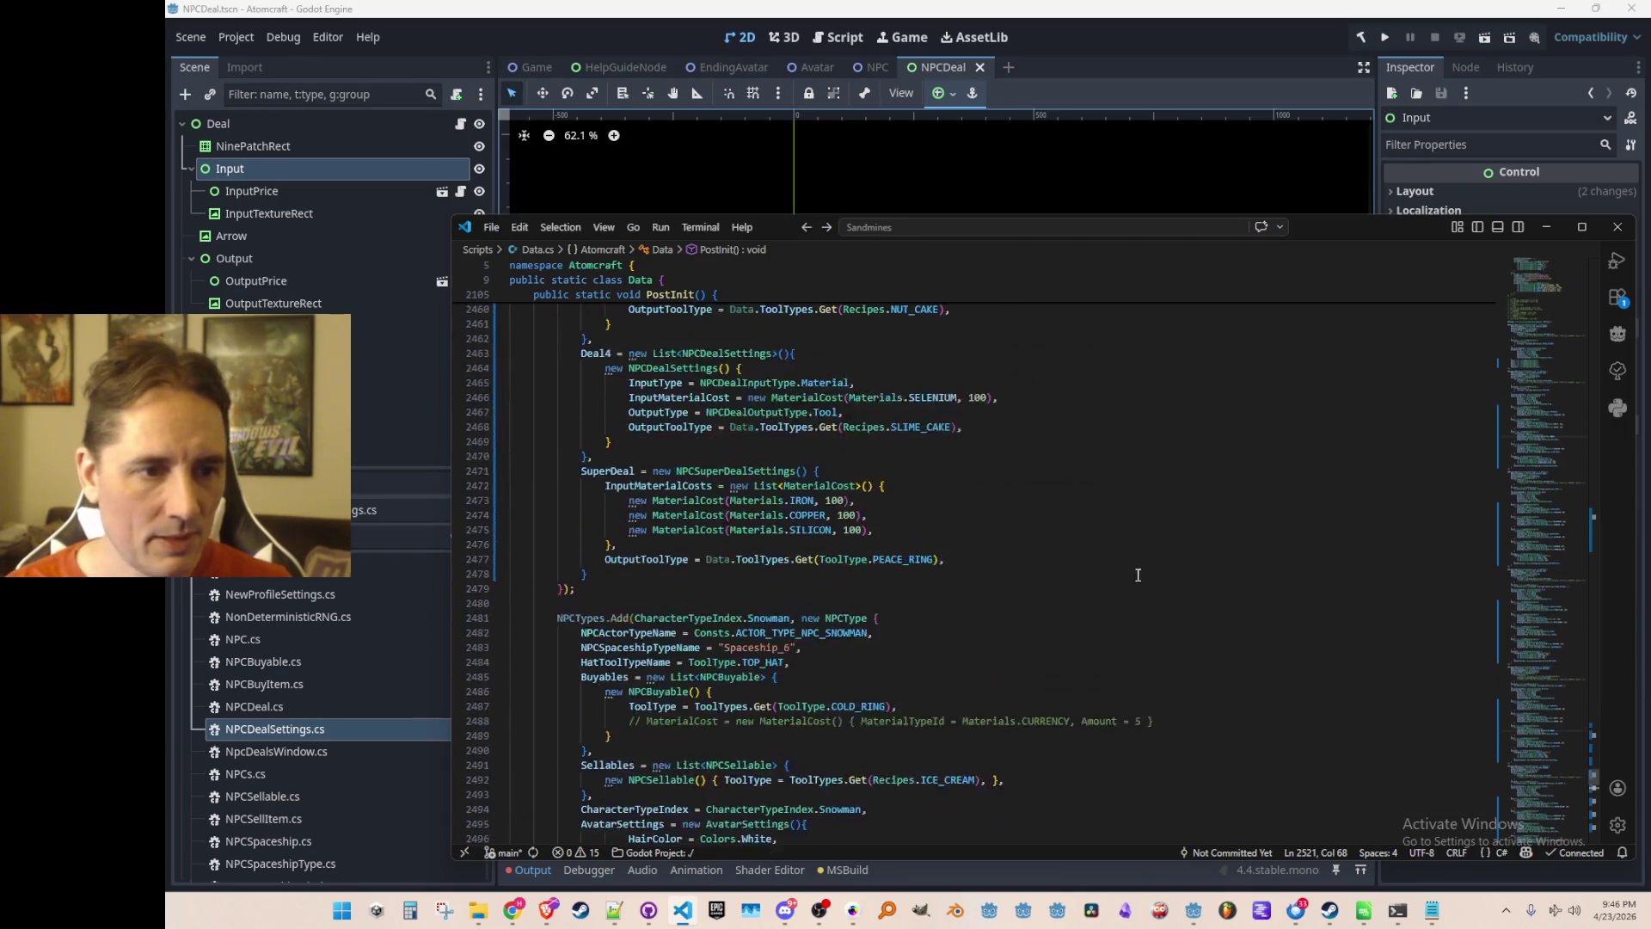
pyautogui.scroll(12, 1195, 603)
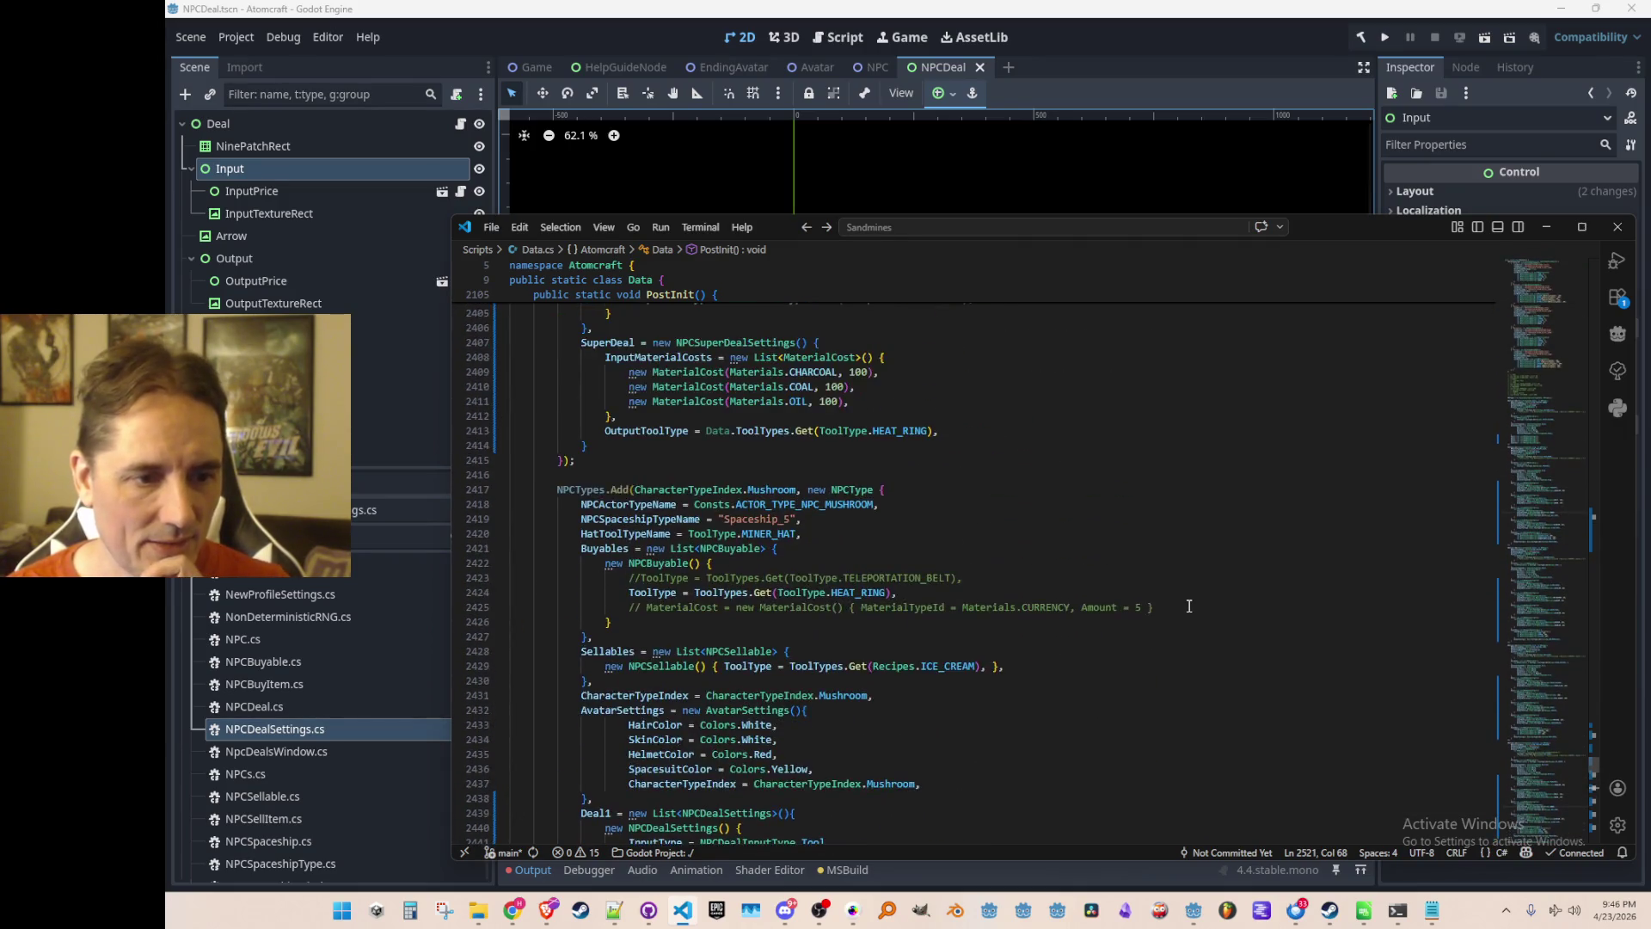
pyautogui.scroll(17, 1180, 597)
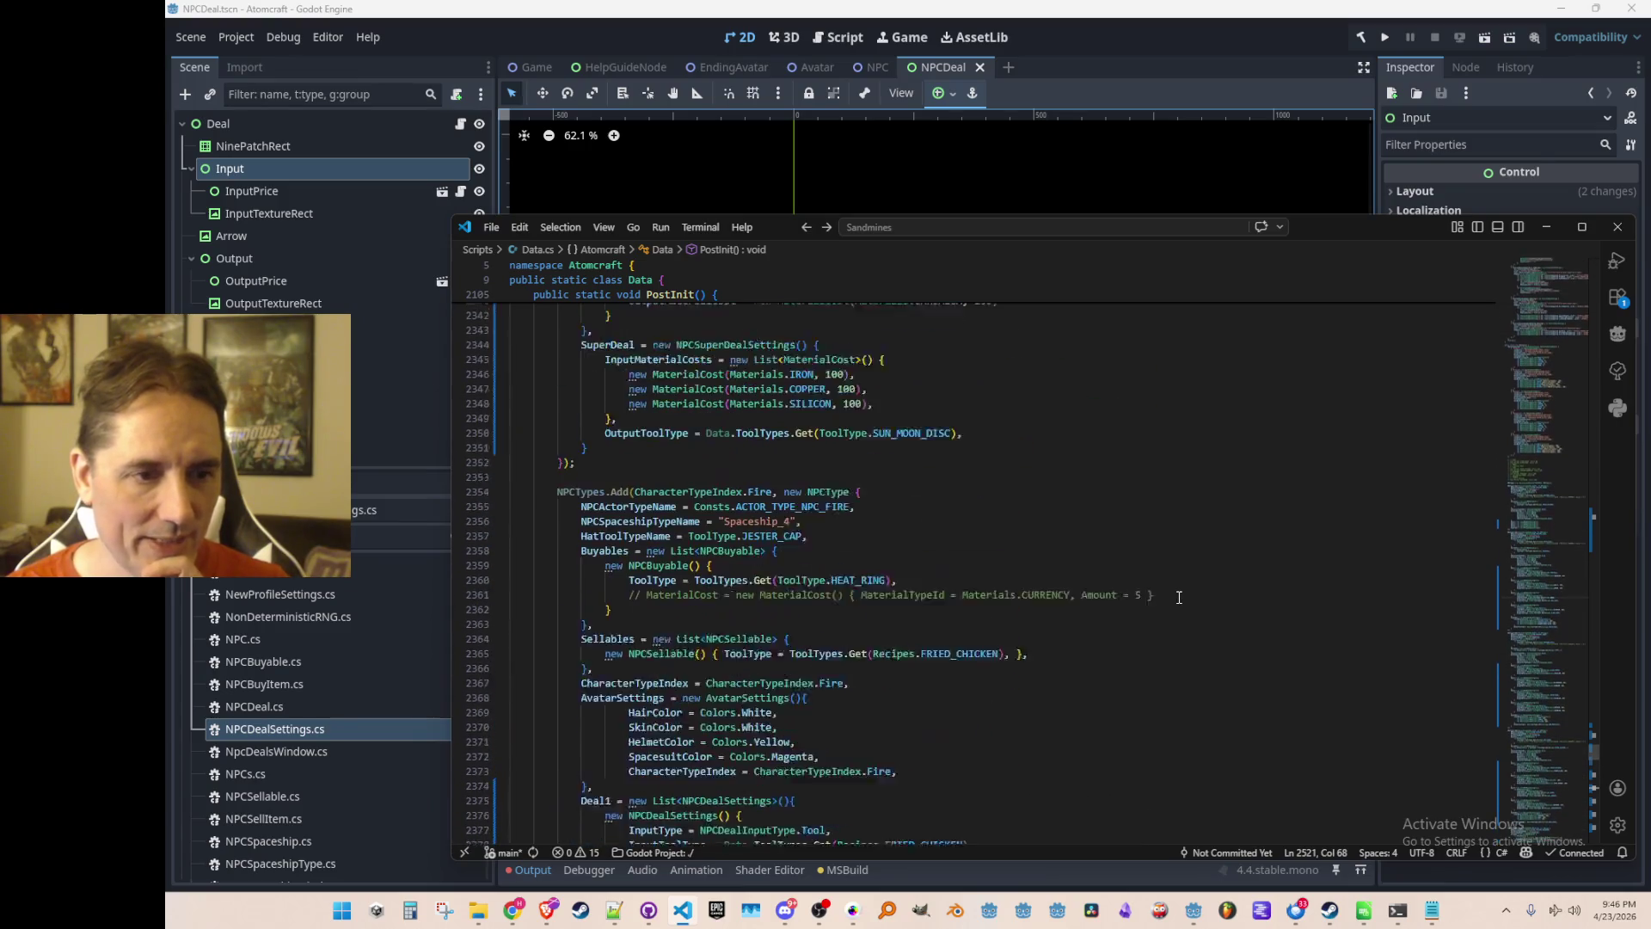
pyautogui.scroll(13, 1178, 597)
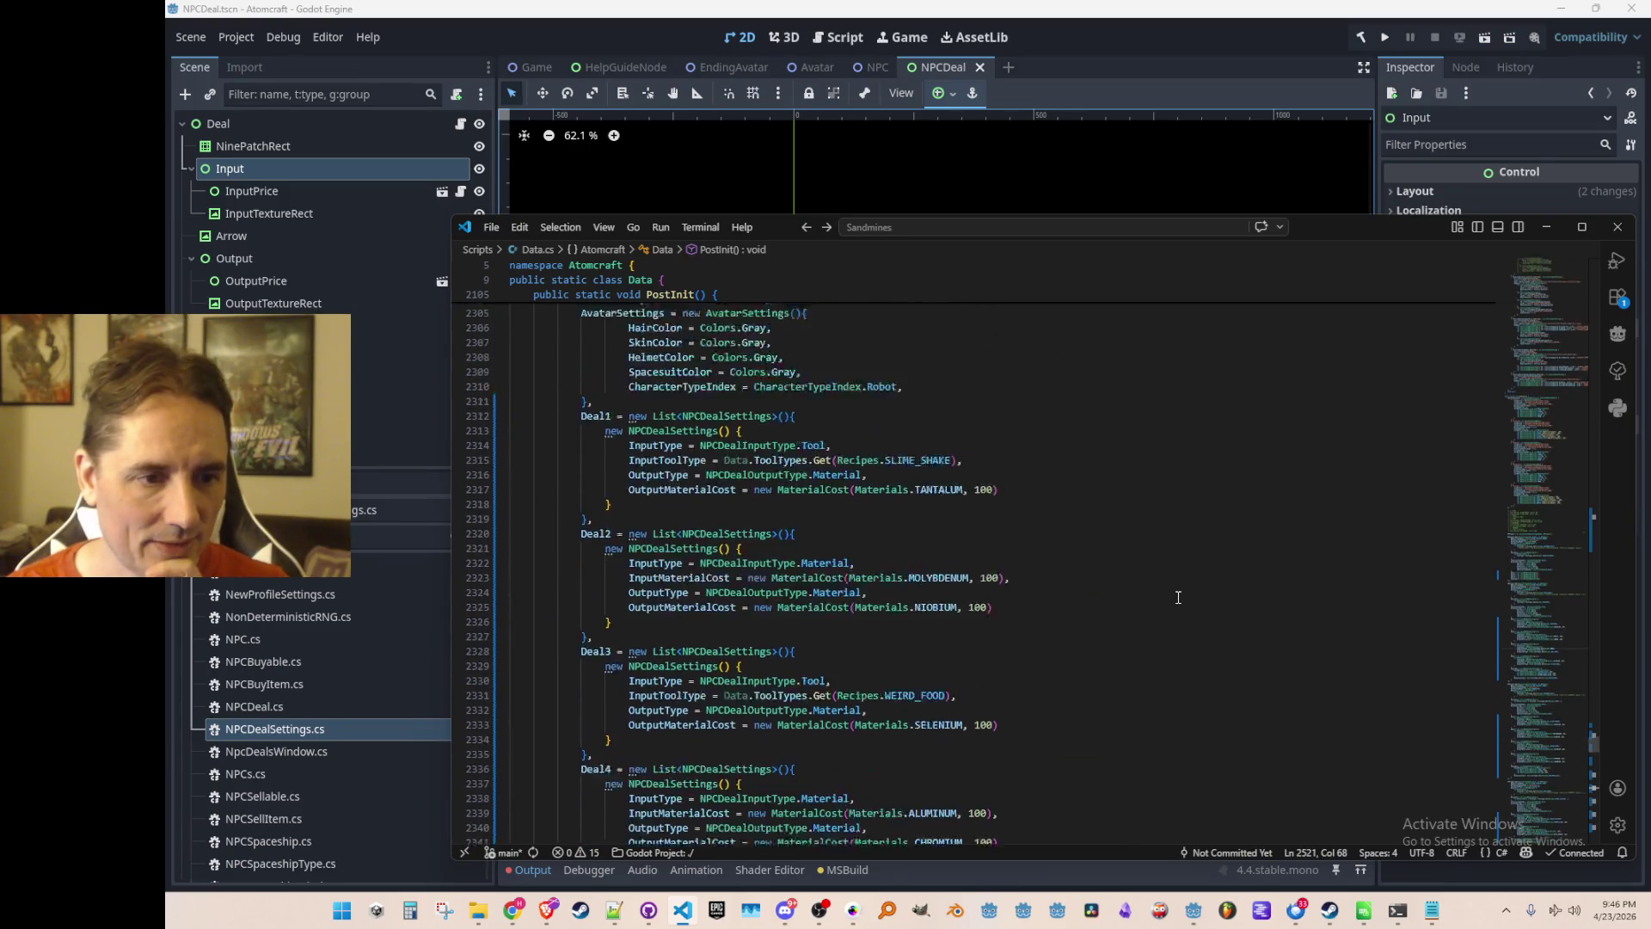
pyautogui.scroll(6, 1176, 600)
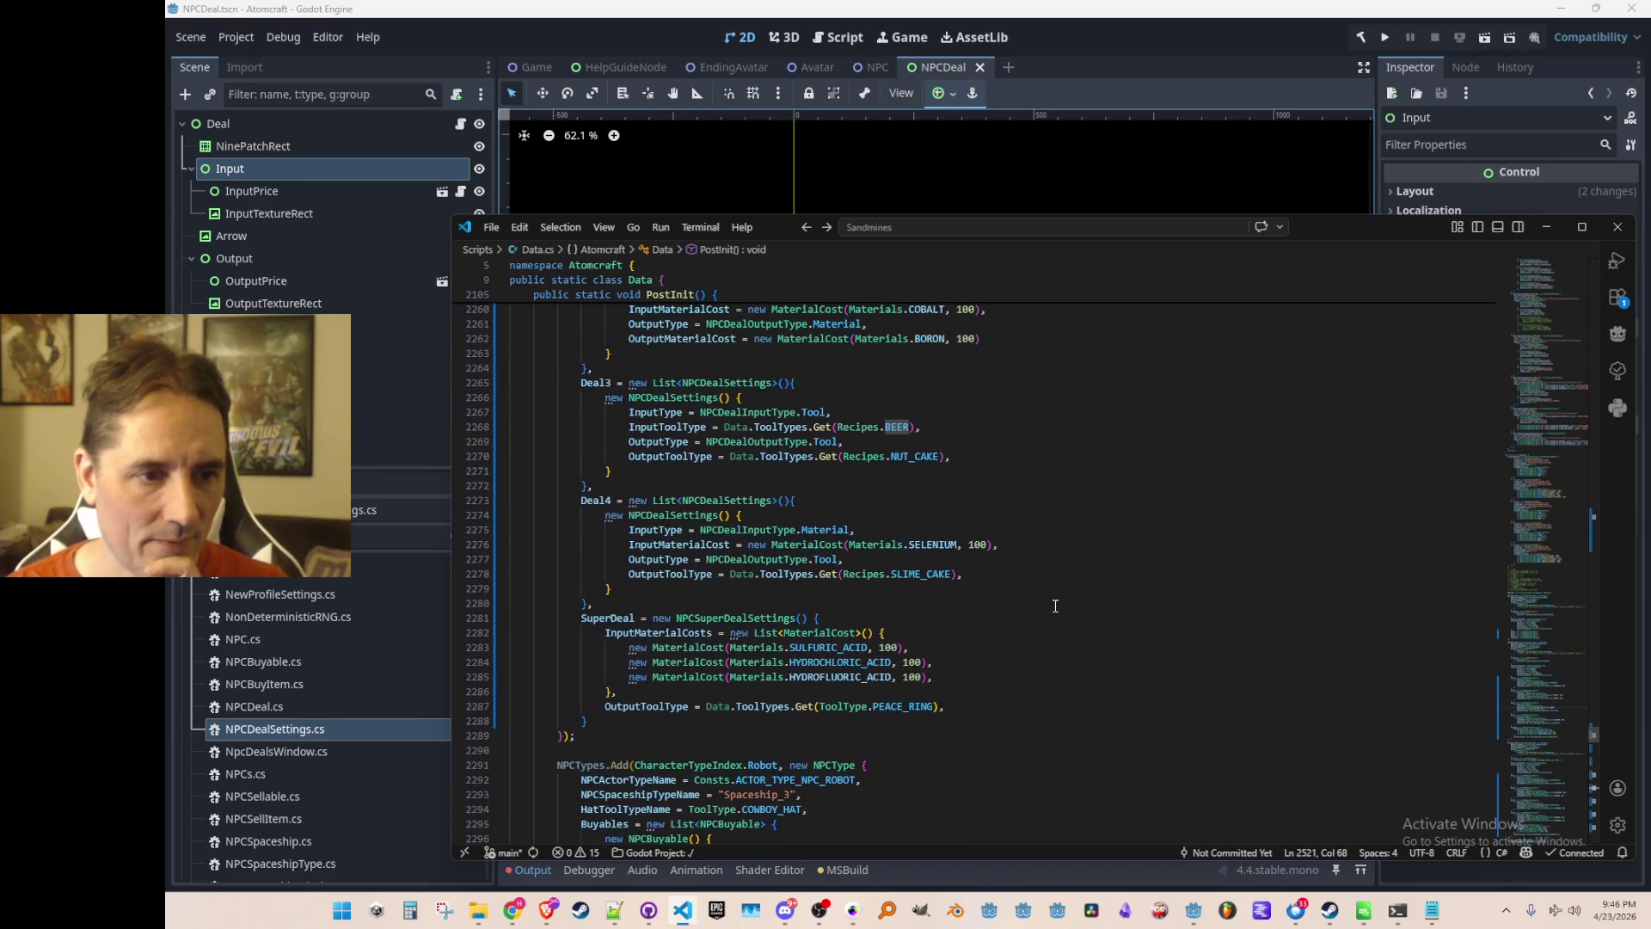
pyautogui.scroll(3, 908, 676)
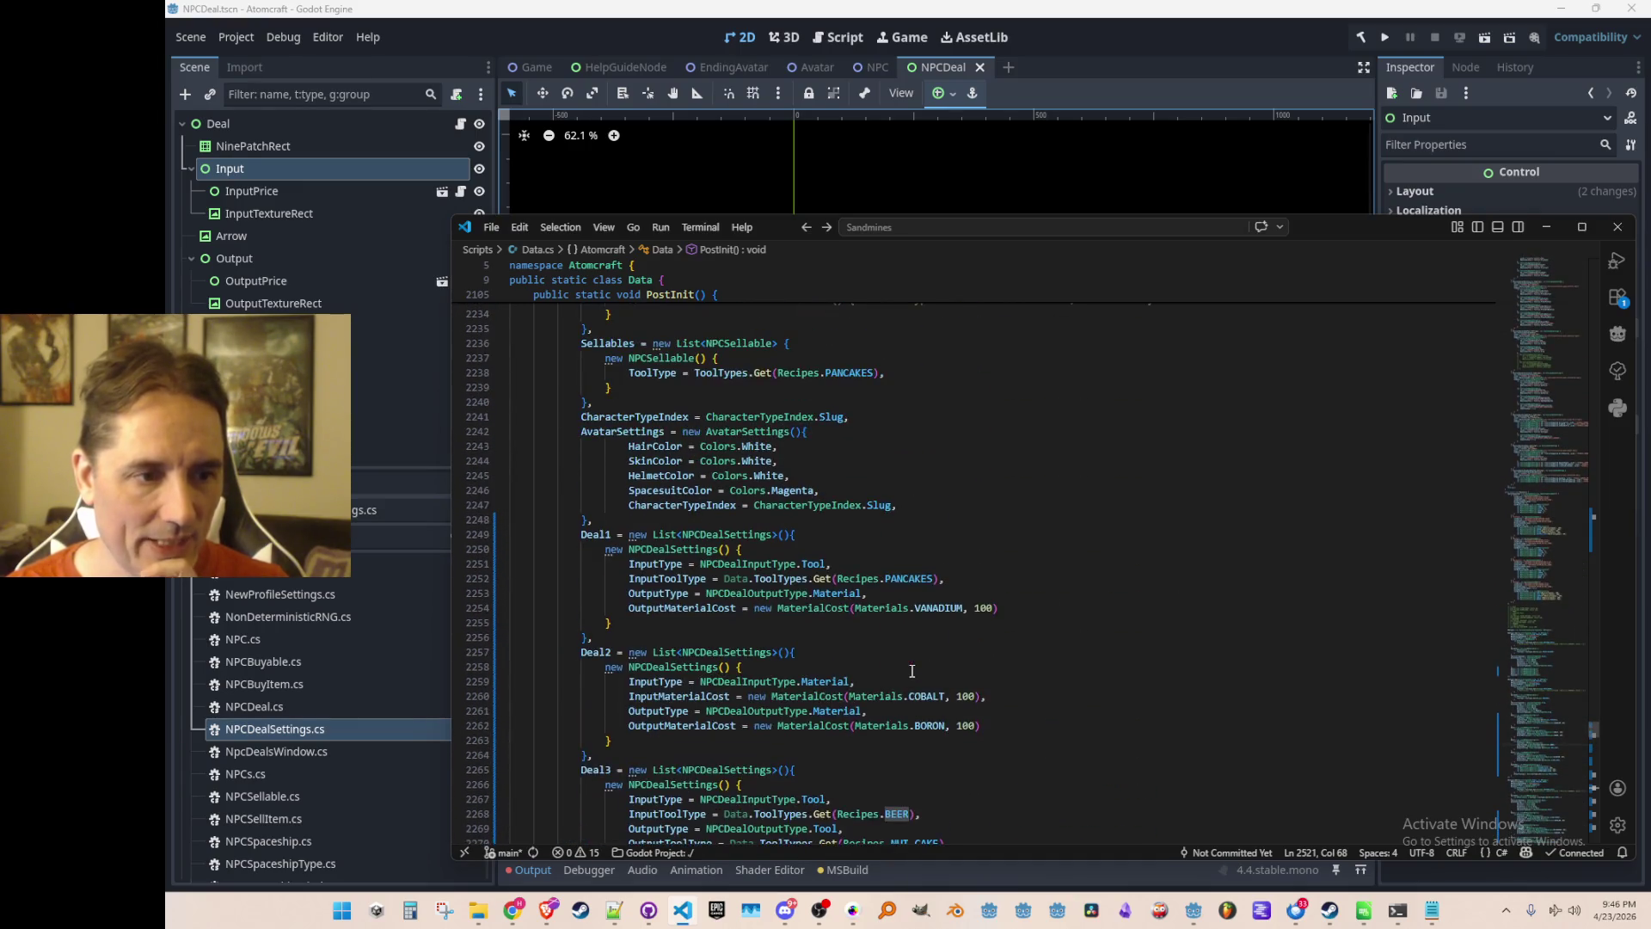
pyautogui.scroll(-6, 928, 659)
pyautogui.doubleClick(919, 537)
pyautogui.hotkey('ctrl', 'c')
pyautogui.hotkey('alt', 'Left')
pyautogui.hotkey('alt', 'Left')
pyautogui.hotkey('alt', 'Left')
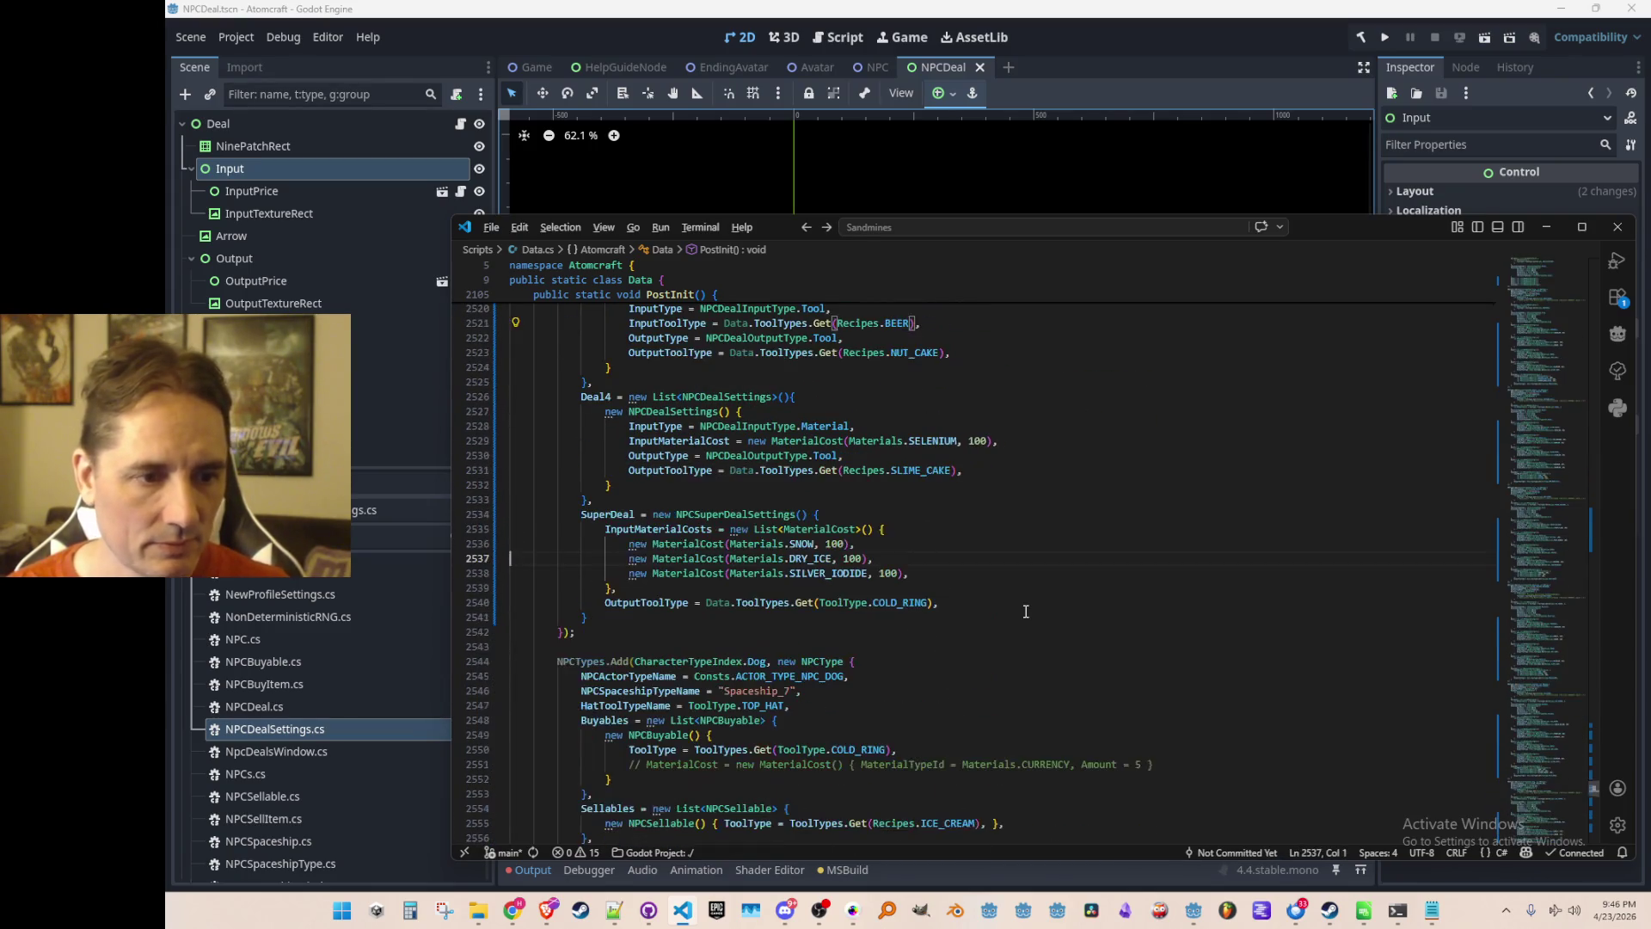
pyautogui.hotkey('alt', 'Left')
pyautogui.hotkey('alt', 'Left')
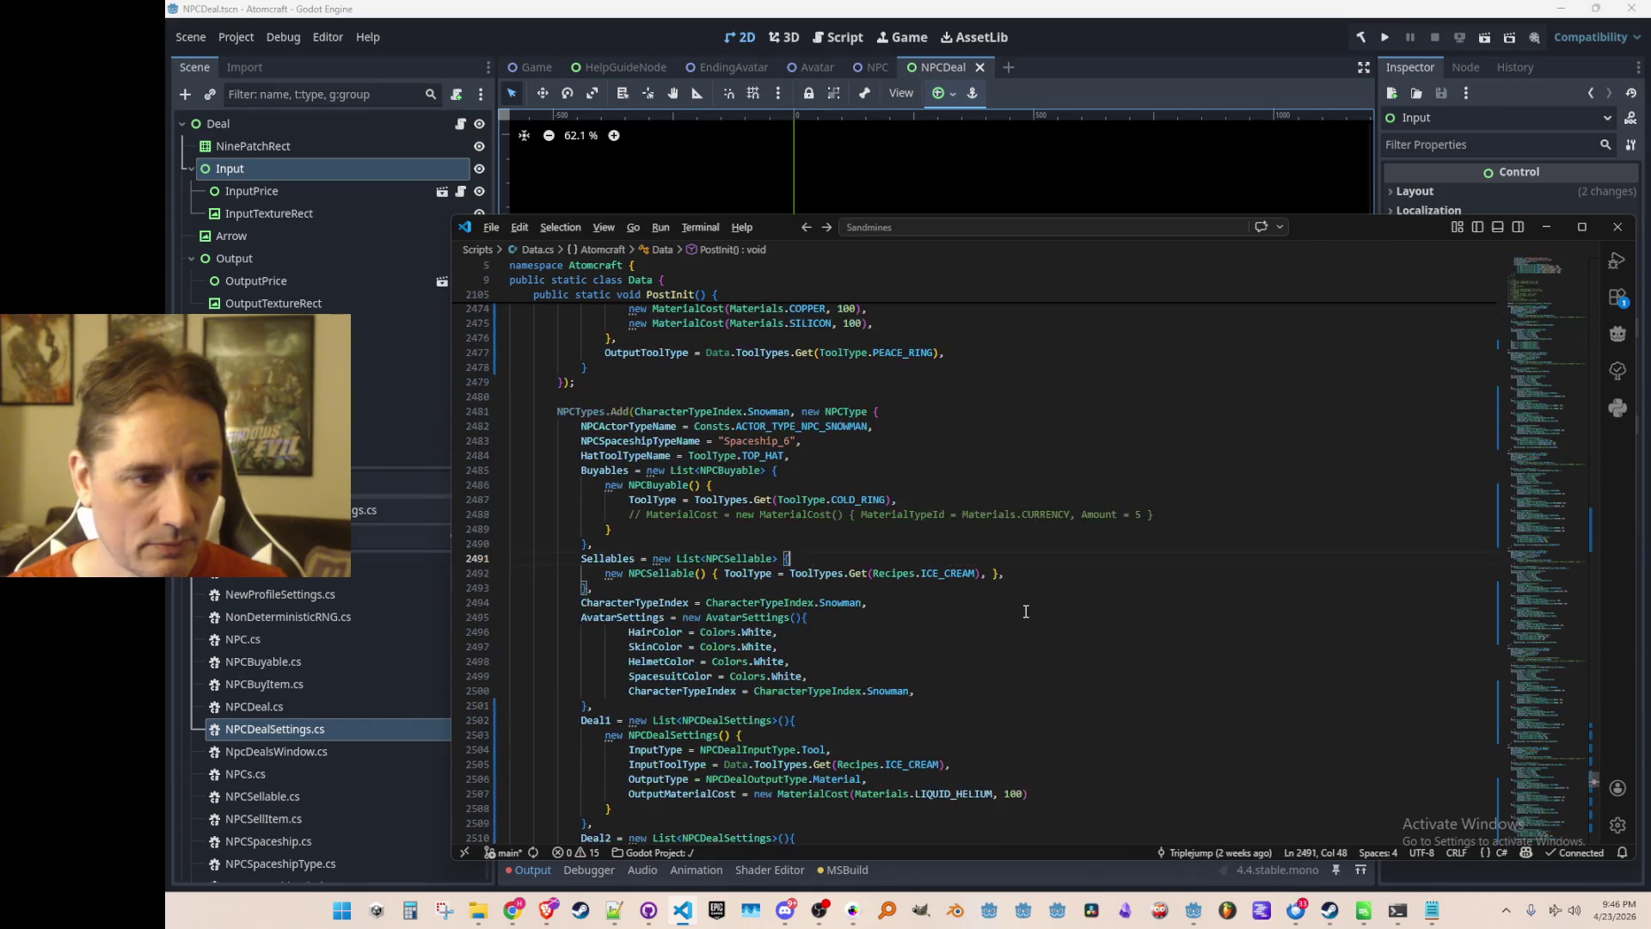
pyautogui.hotkey('alt', 'Left')
pyautogui.hotkey('alt', 'Right')
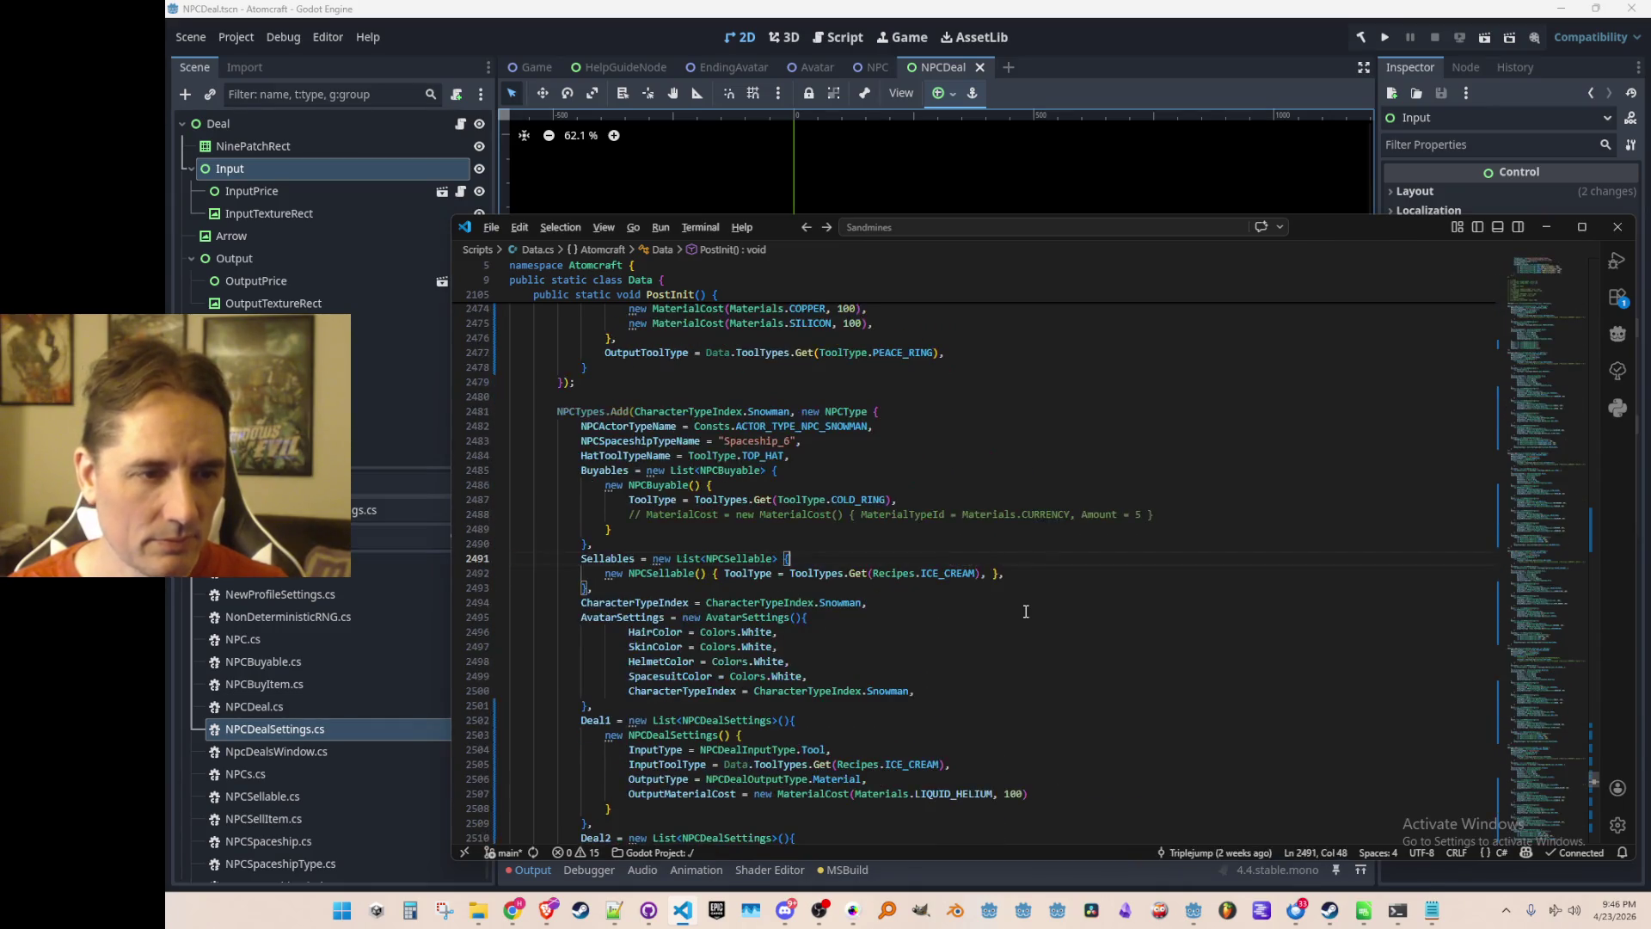
pyautogui.scroll(-15, 1036, 596)
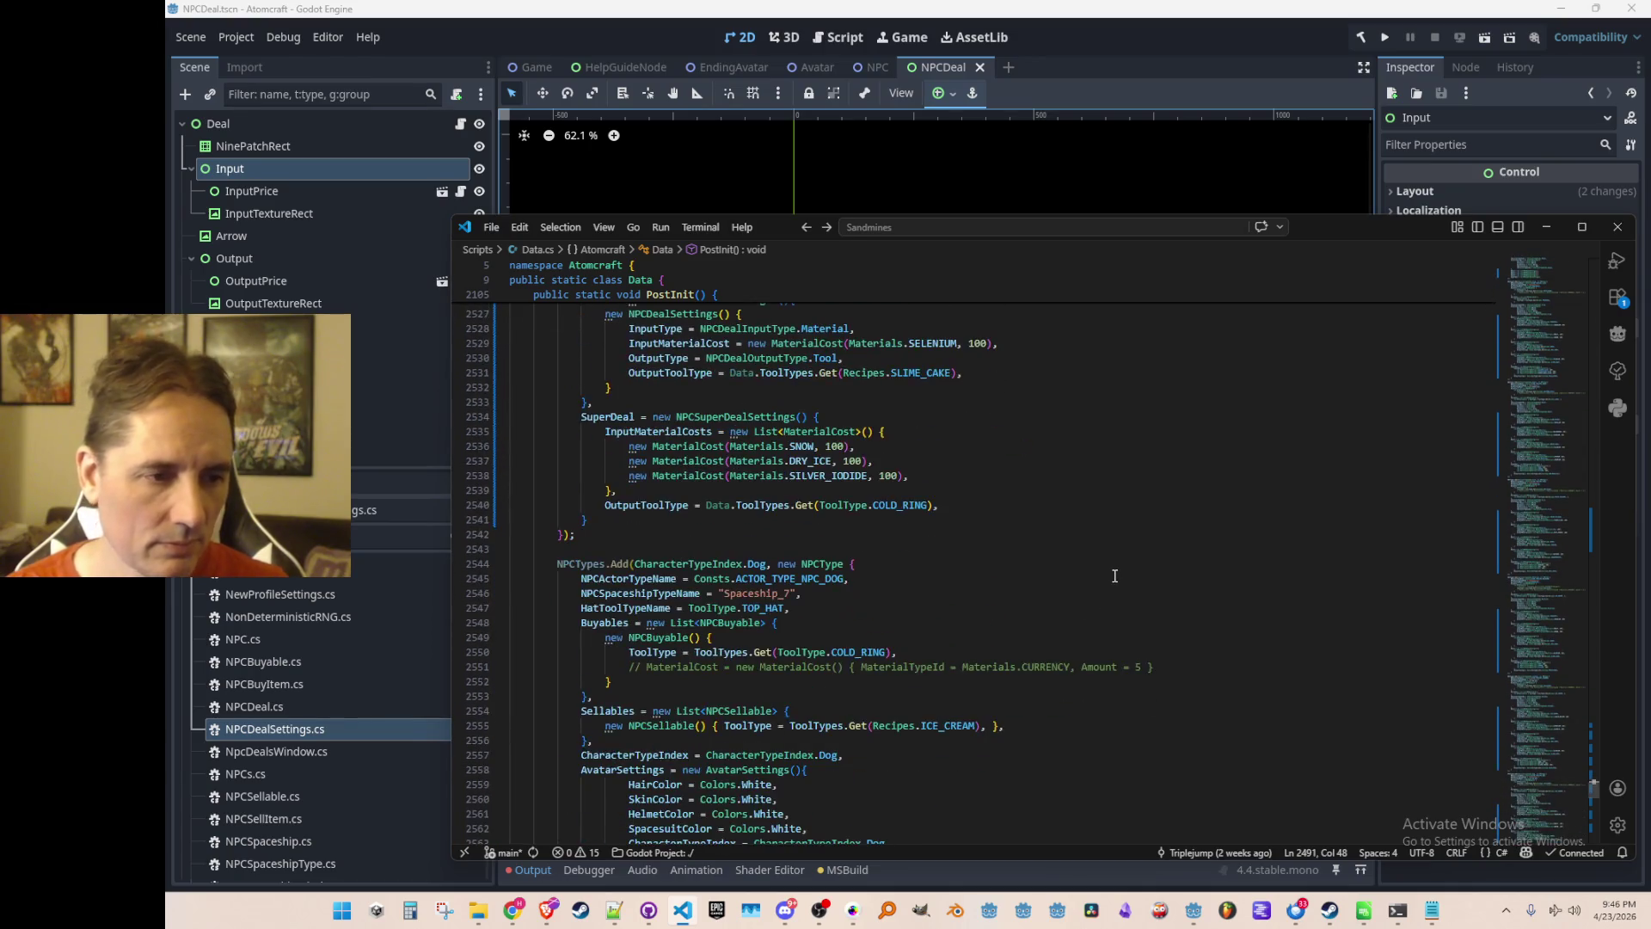
pyautogui.scroll(10, 1141, 619)
pyautogui.click(1176, 569)
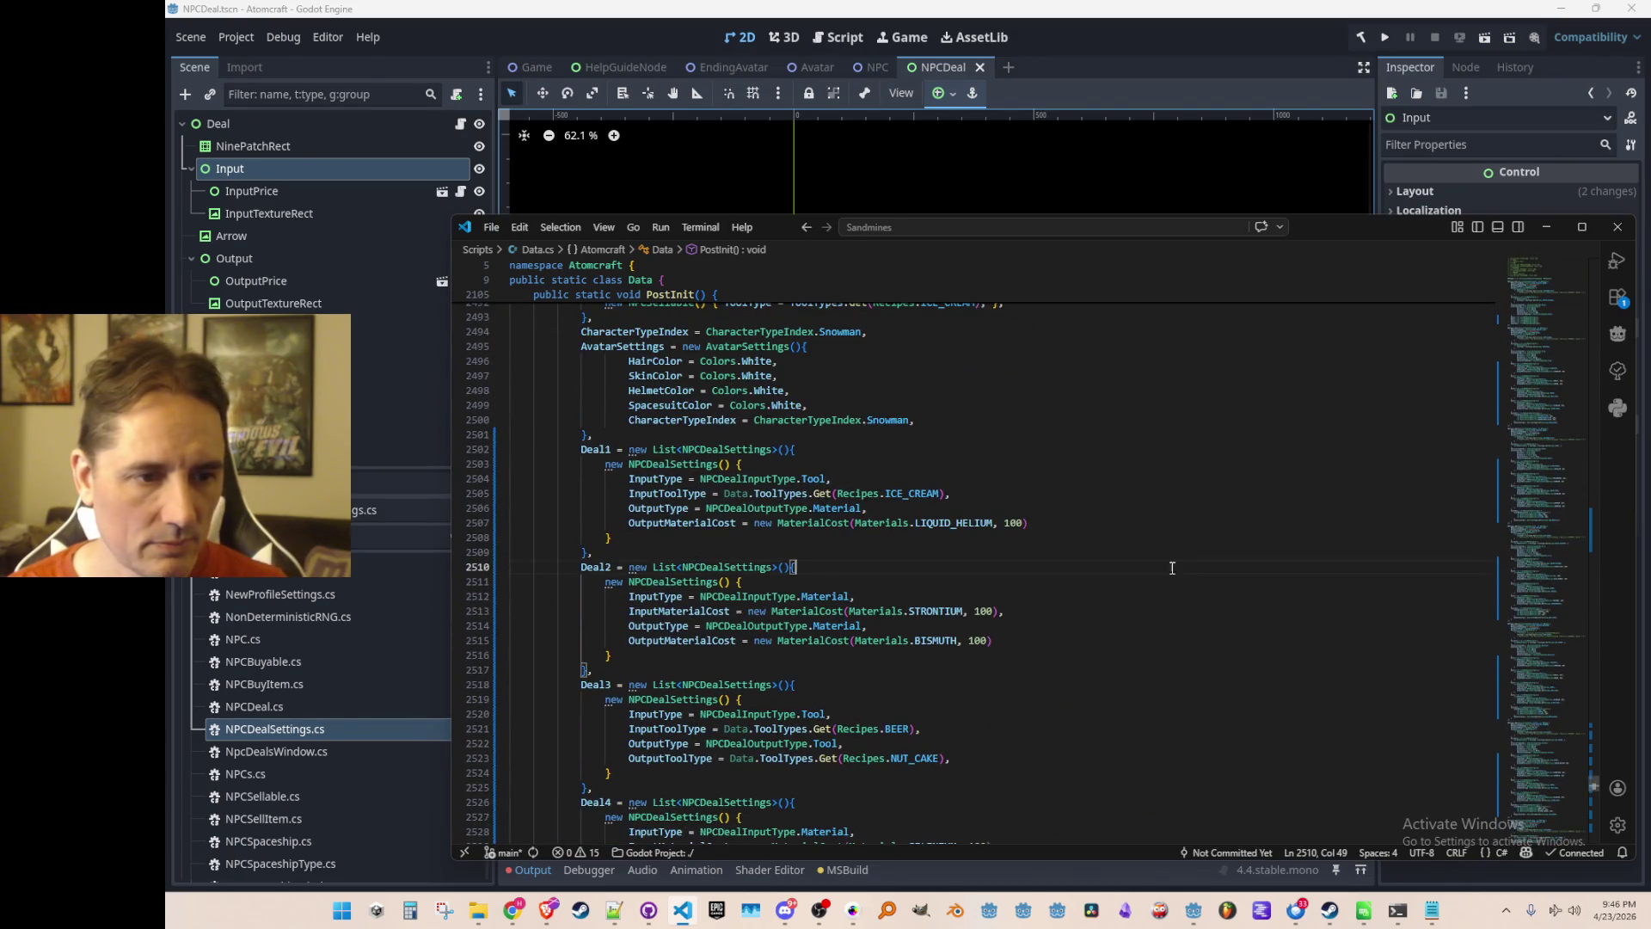
# Replace BEER with the copied SLIME_CAKE as the Snowman Deal3's input.
pyautogui.scroll(-2, 1135, 516)
pyautogui.scroll(-4, 1109, 534)
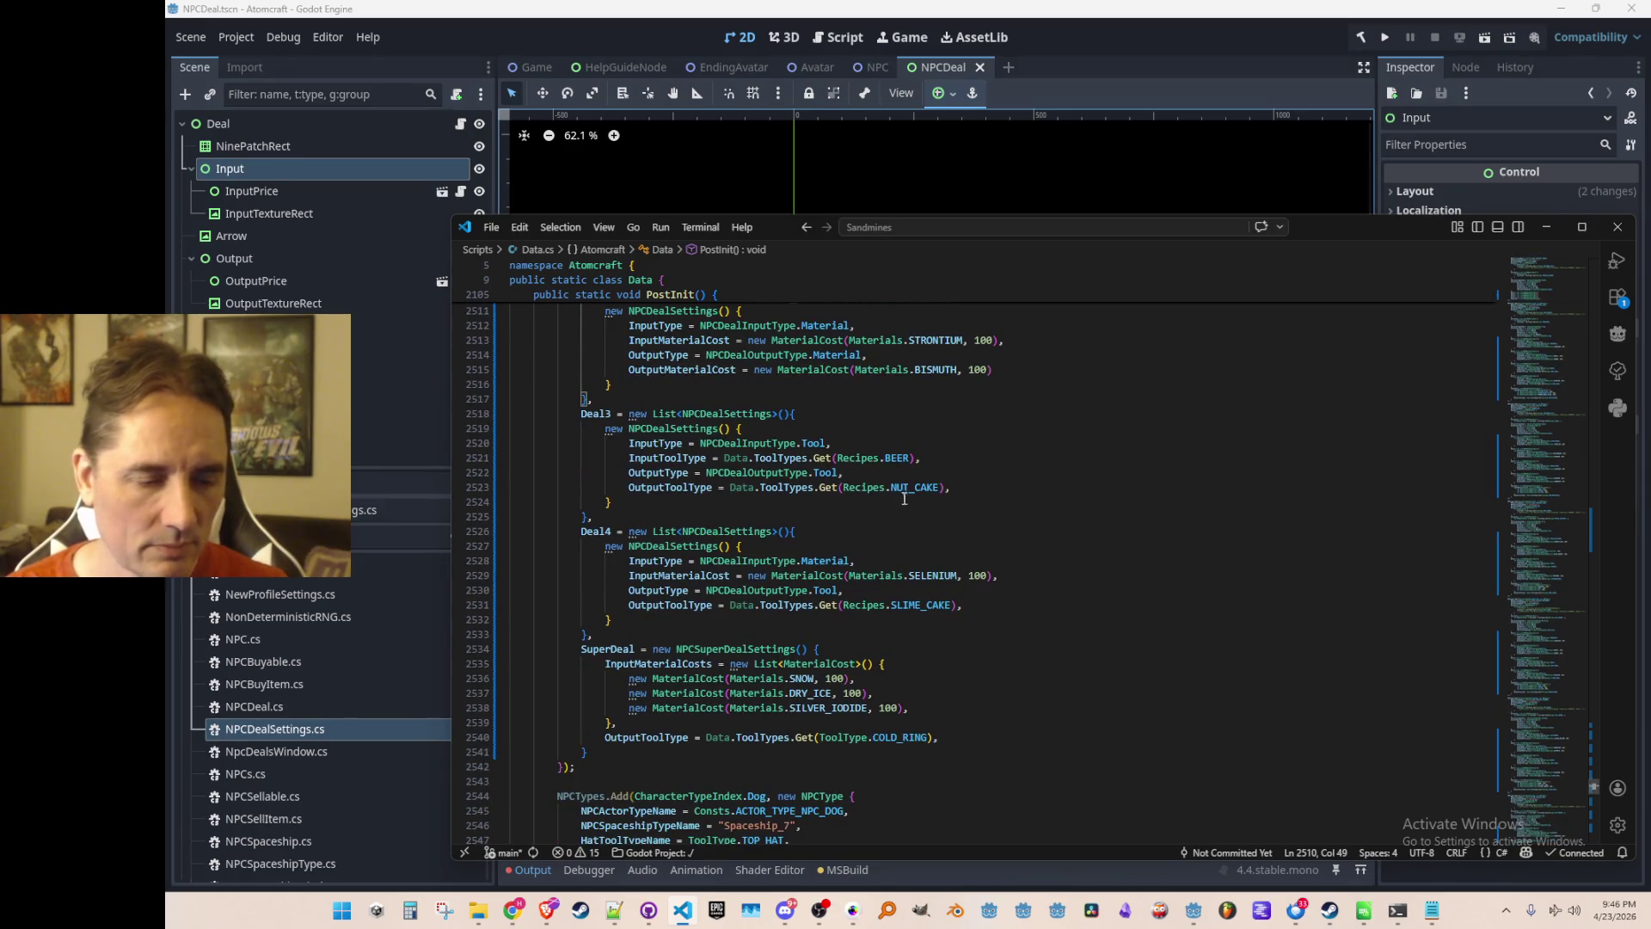
pyautogui.doubleClick(894, 457)
pyautogui.hotkey('ctrl', 'v')
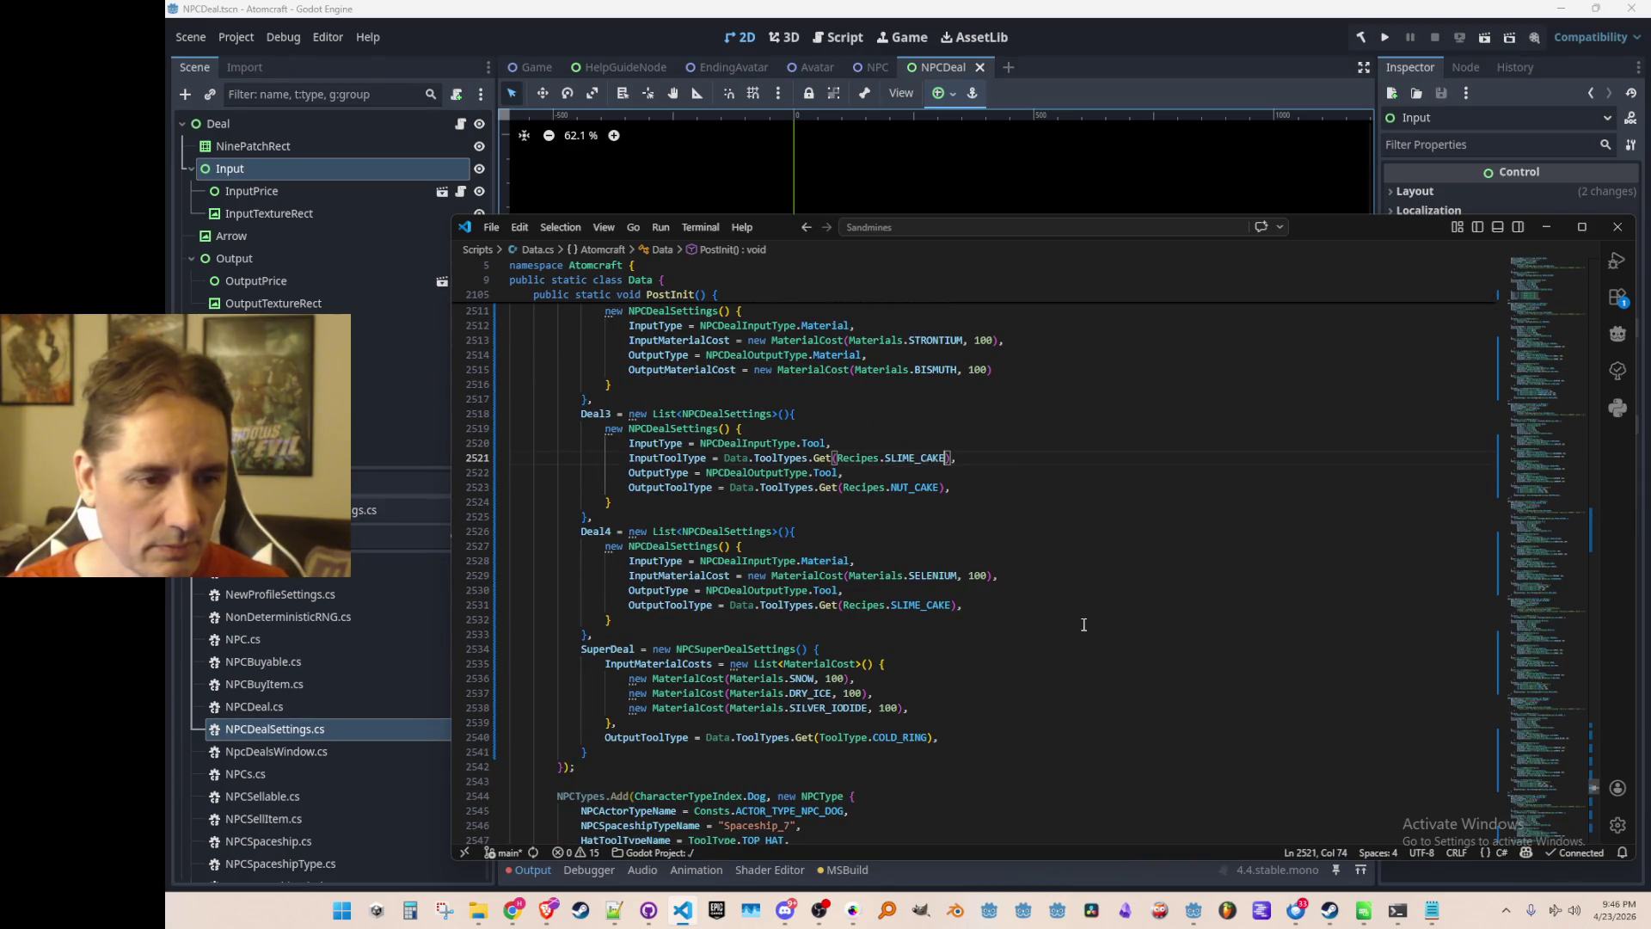
# Select NUT_CAKE, Deal3's output, and review its definition in Recipes.cs.
pyautogui.scroll(1, 940, 560)
pyautogui.doubleClick(917, 529)
pyautogui.scroll(-1, 1122, 615)
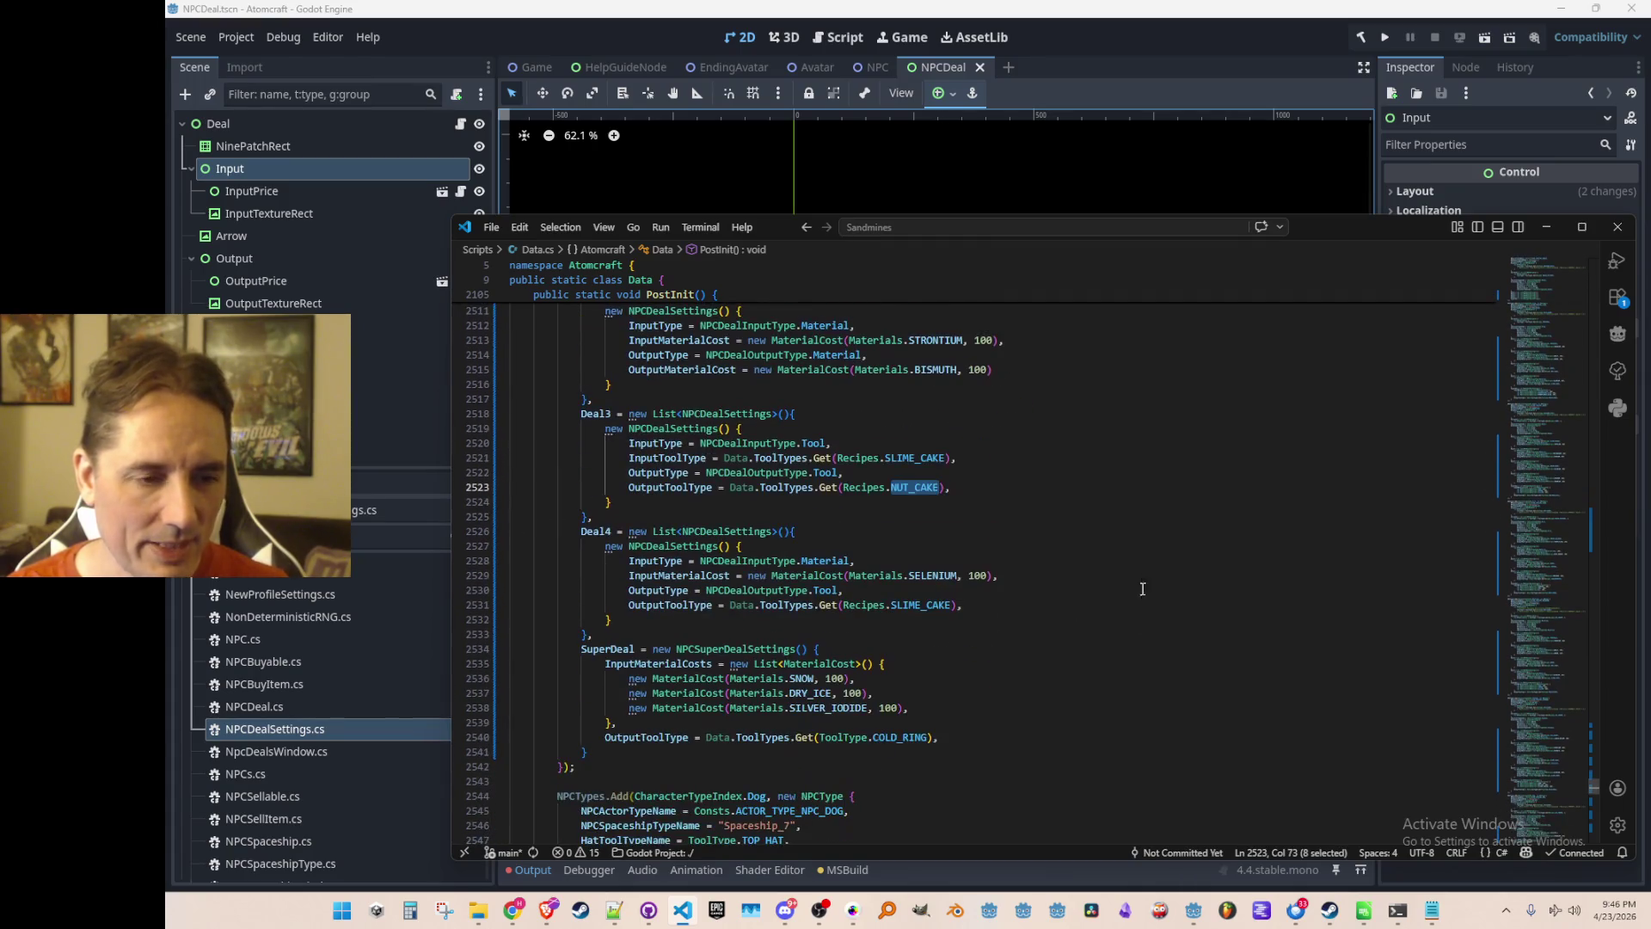
pyautogui.press('Left')
pyautogui.scroll(5, 1085, 541)
pyautogui.scroll(-4, 1085, 541)
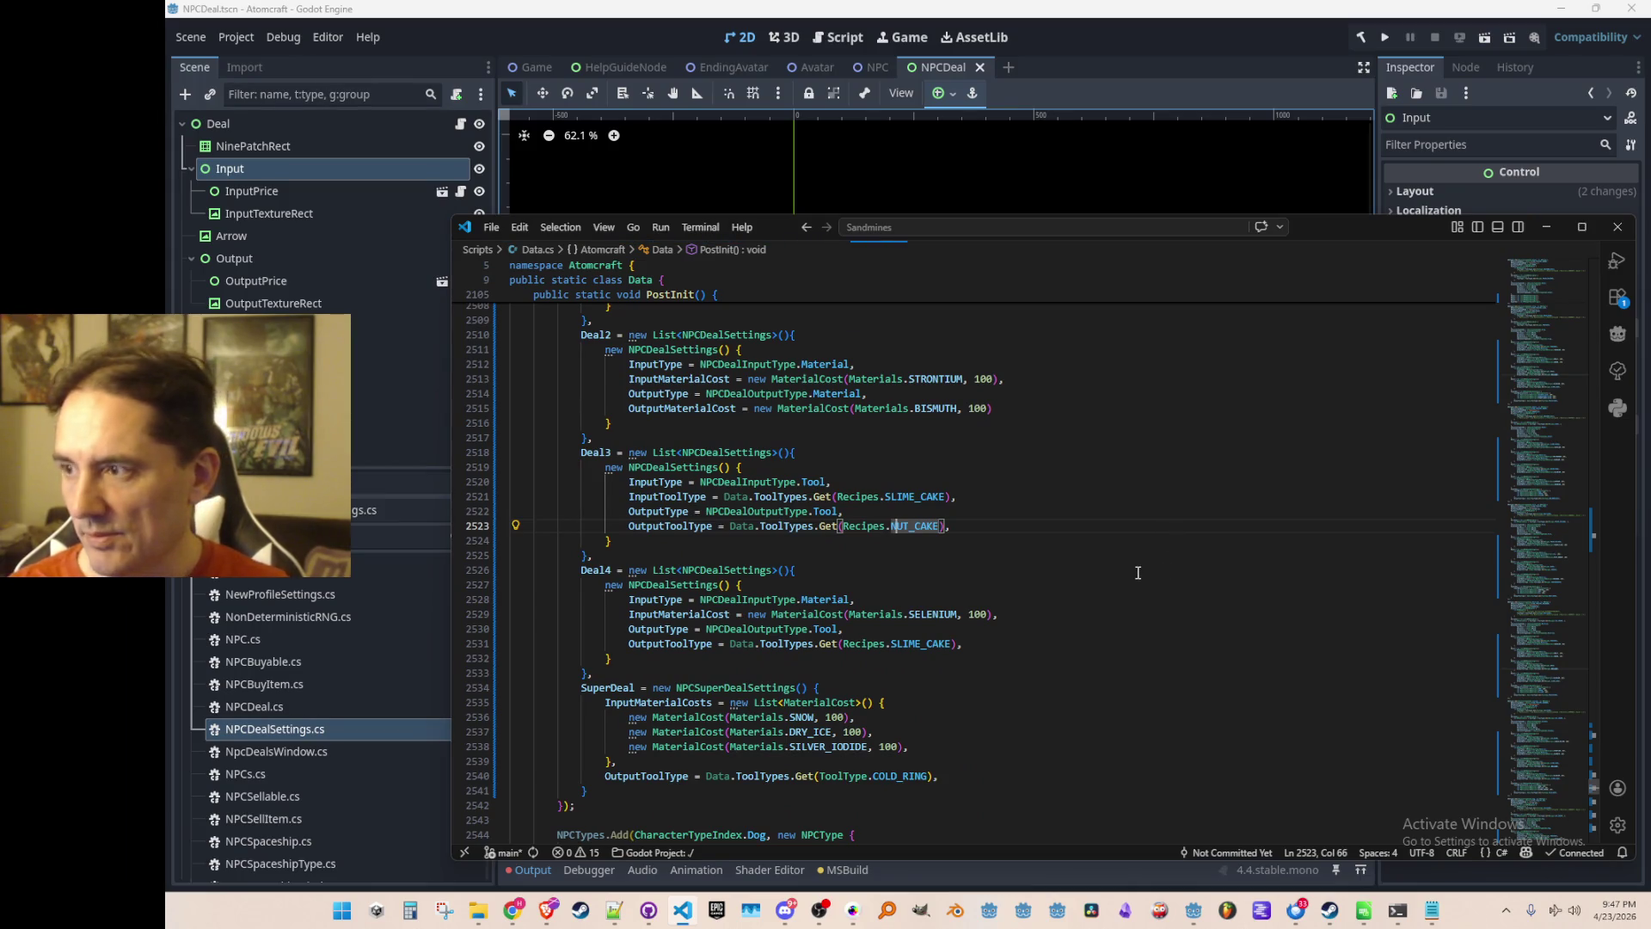
pyautogui.hotkey('alt', 'Tab')
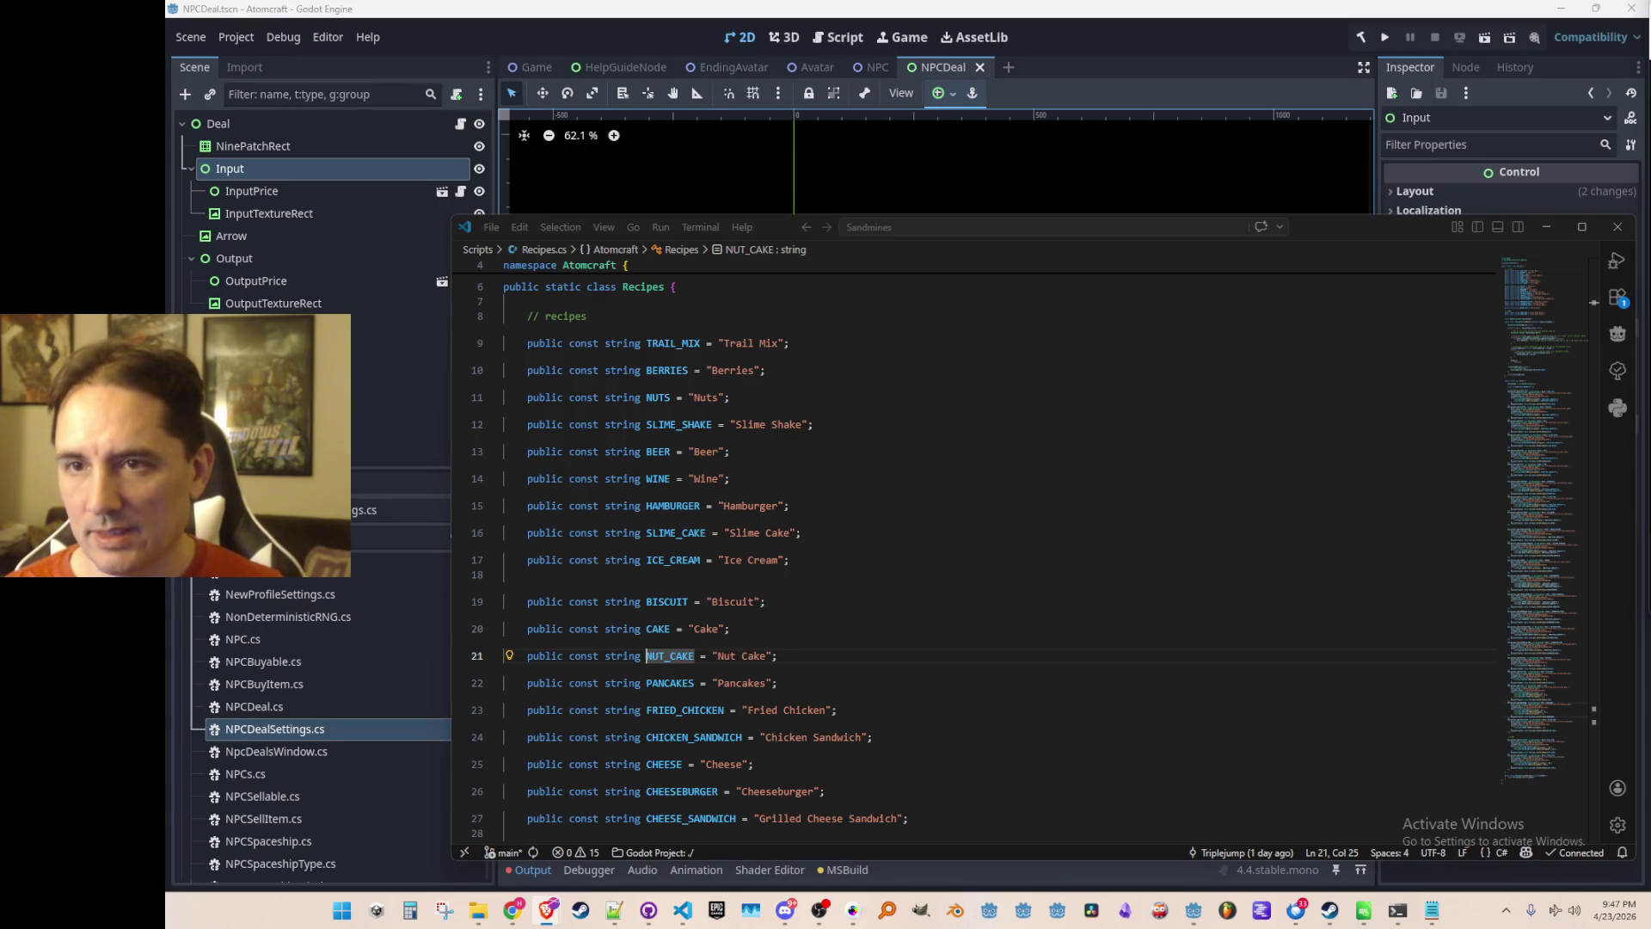
pyautogui.moveTo(1650, 33)
pyautogui.mouseDown()
pyautogui.moveTo(967, 33)
pyautogui.moveTo(1054, 46)
pyautogui.mouseUp()
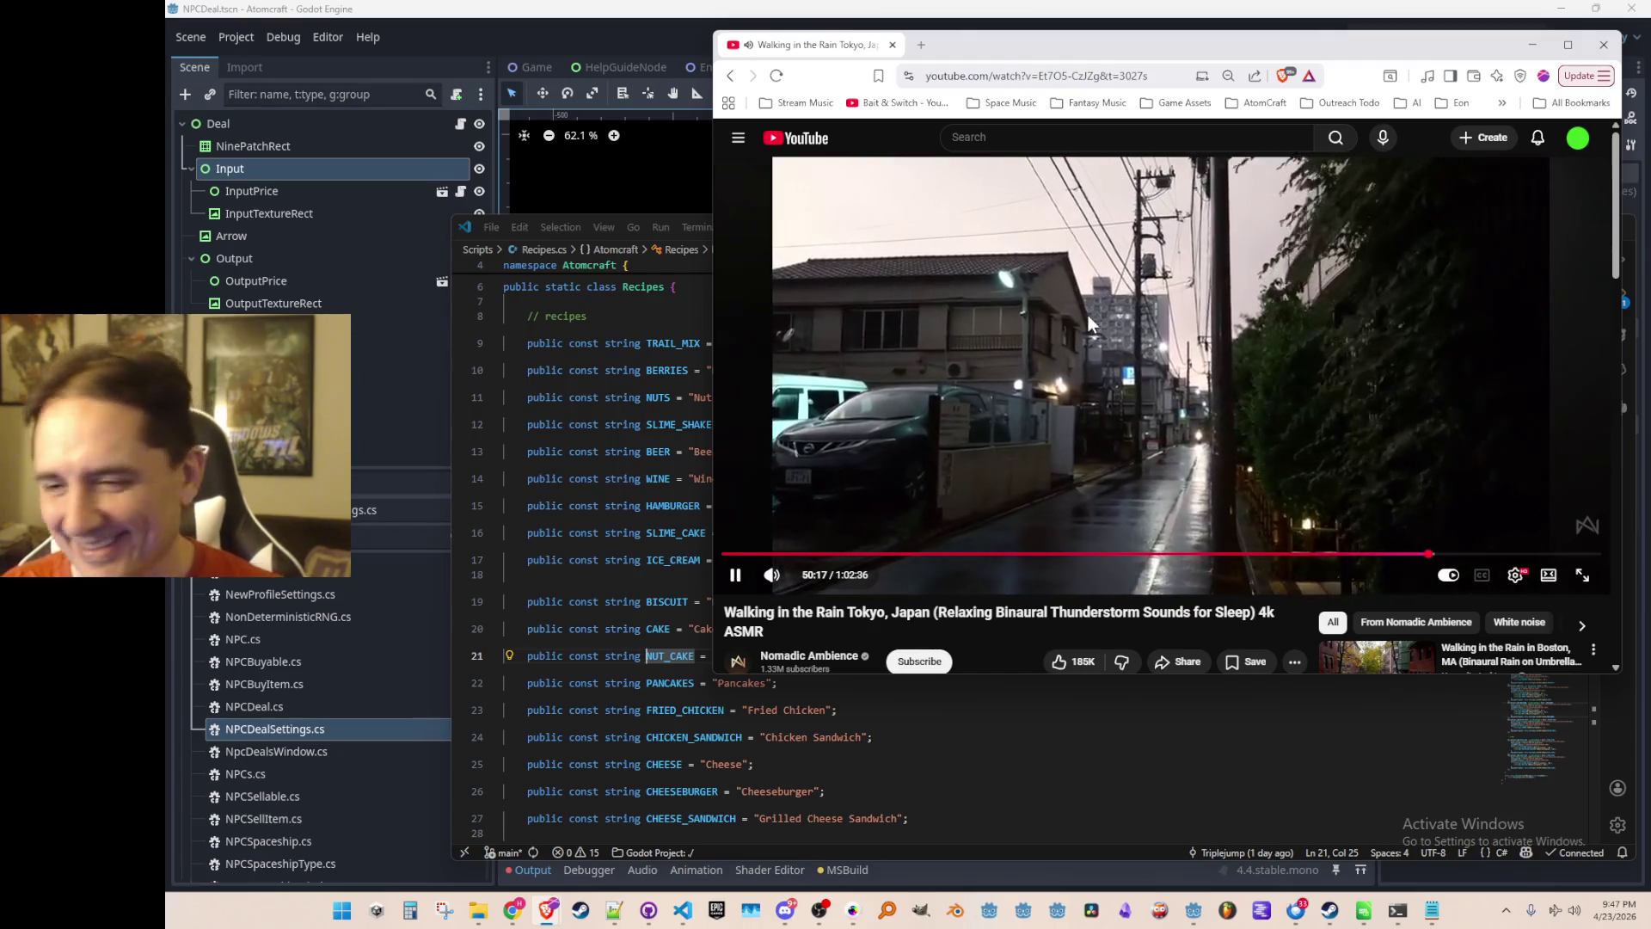
pyautogui.moveTo(826, 52)
pyautogui.mouseDown()
pyautogui.moveTo(874, 114)
pyautogui.moveTo(1650, 129)
pyautogui.mouseUp()
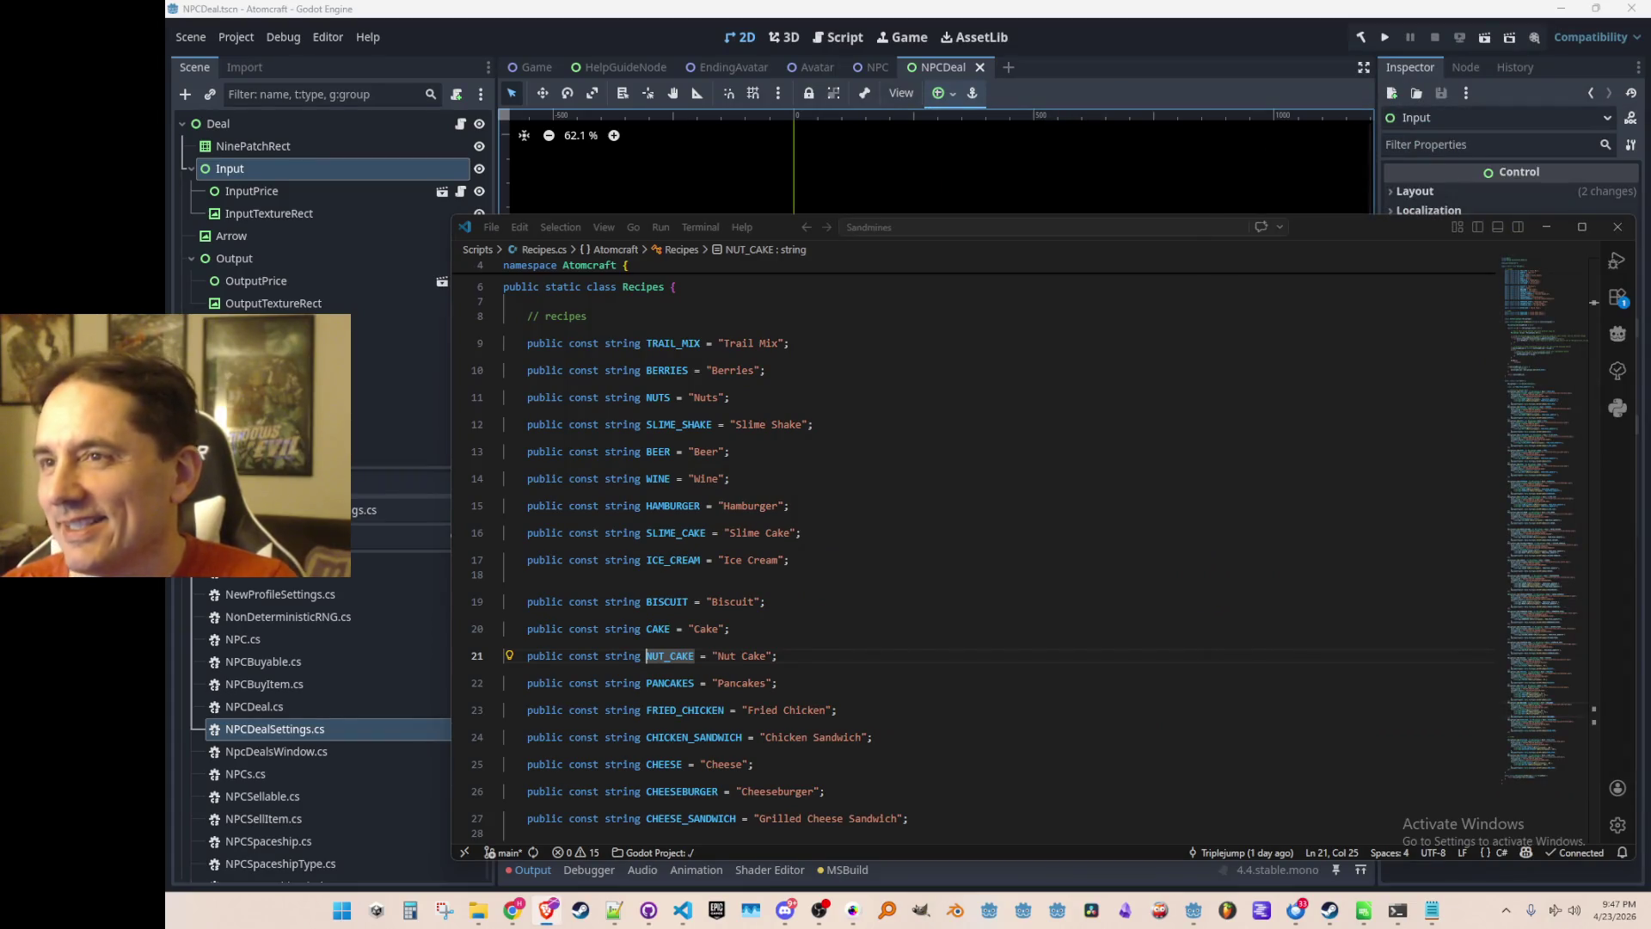
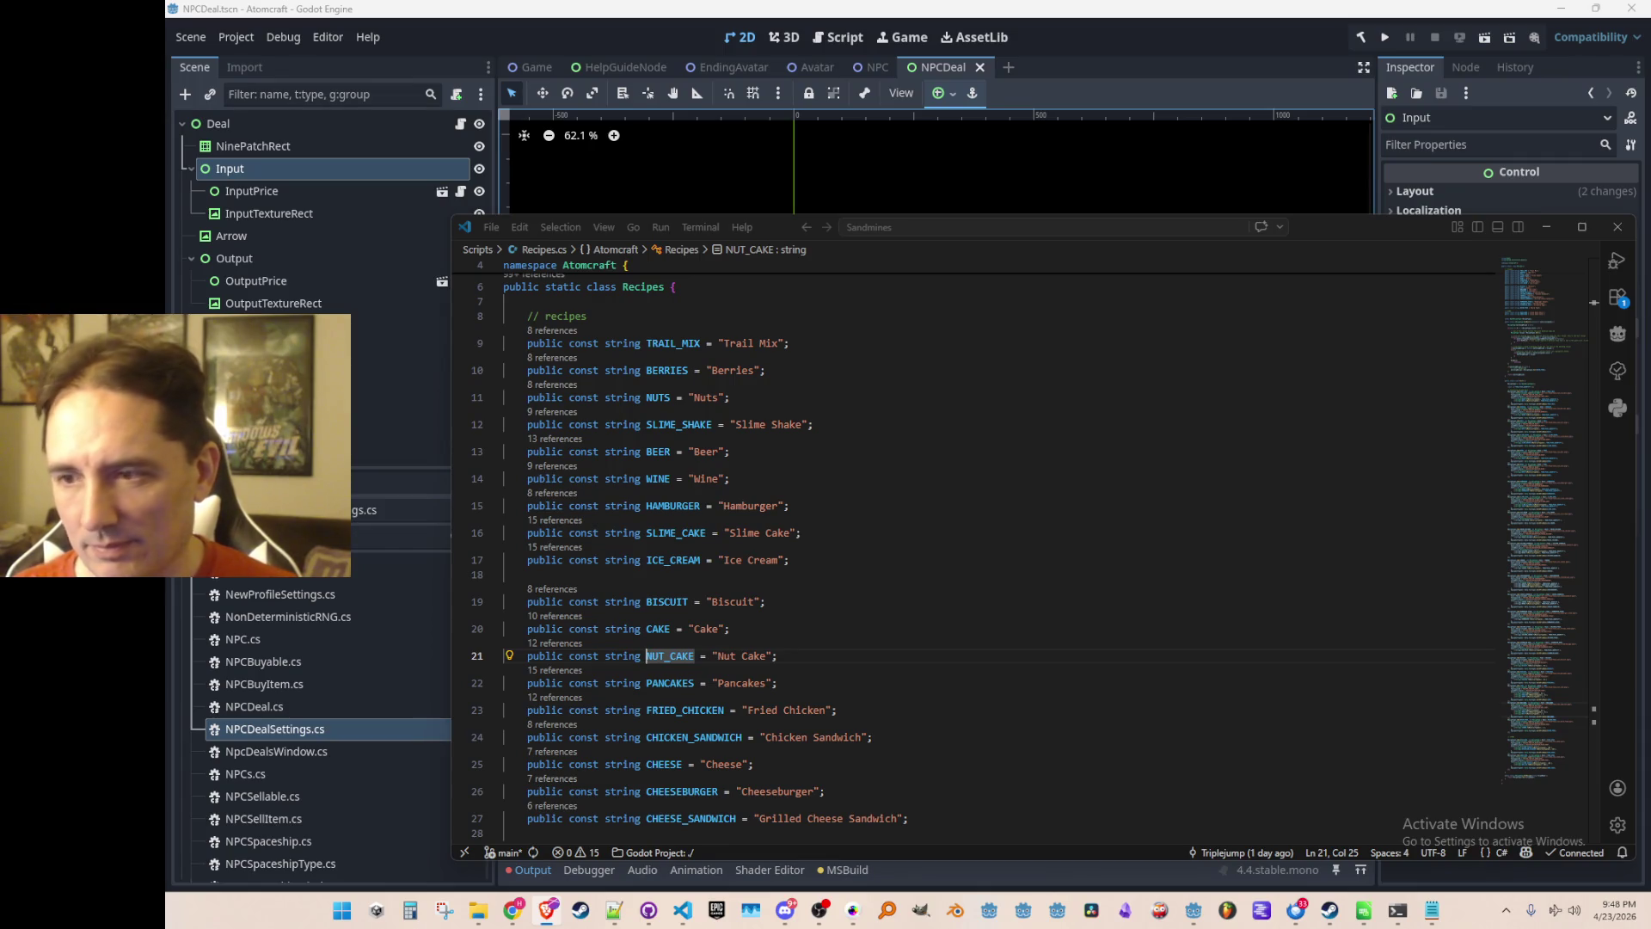
# Read through the Recipes file, placing the caret around lines 27–28.
pyautogui.click(1095, 640)
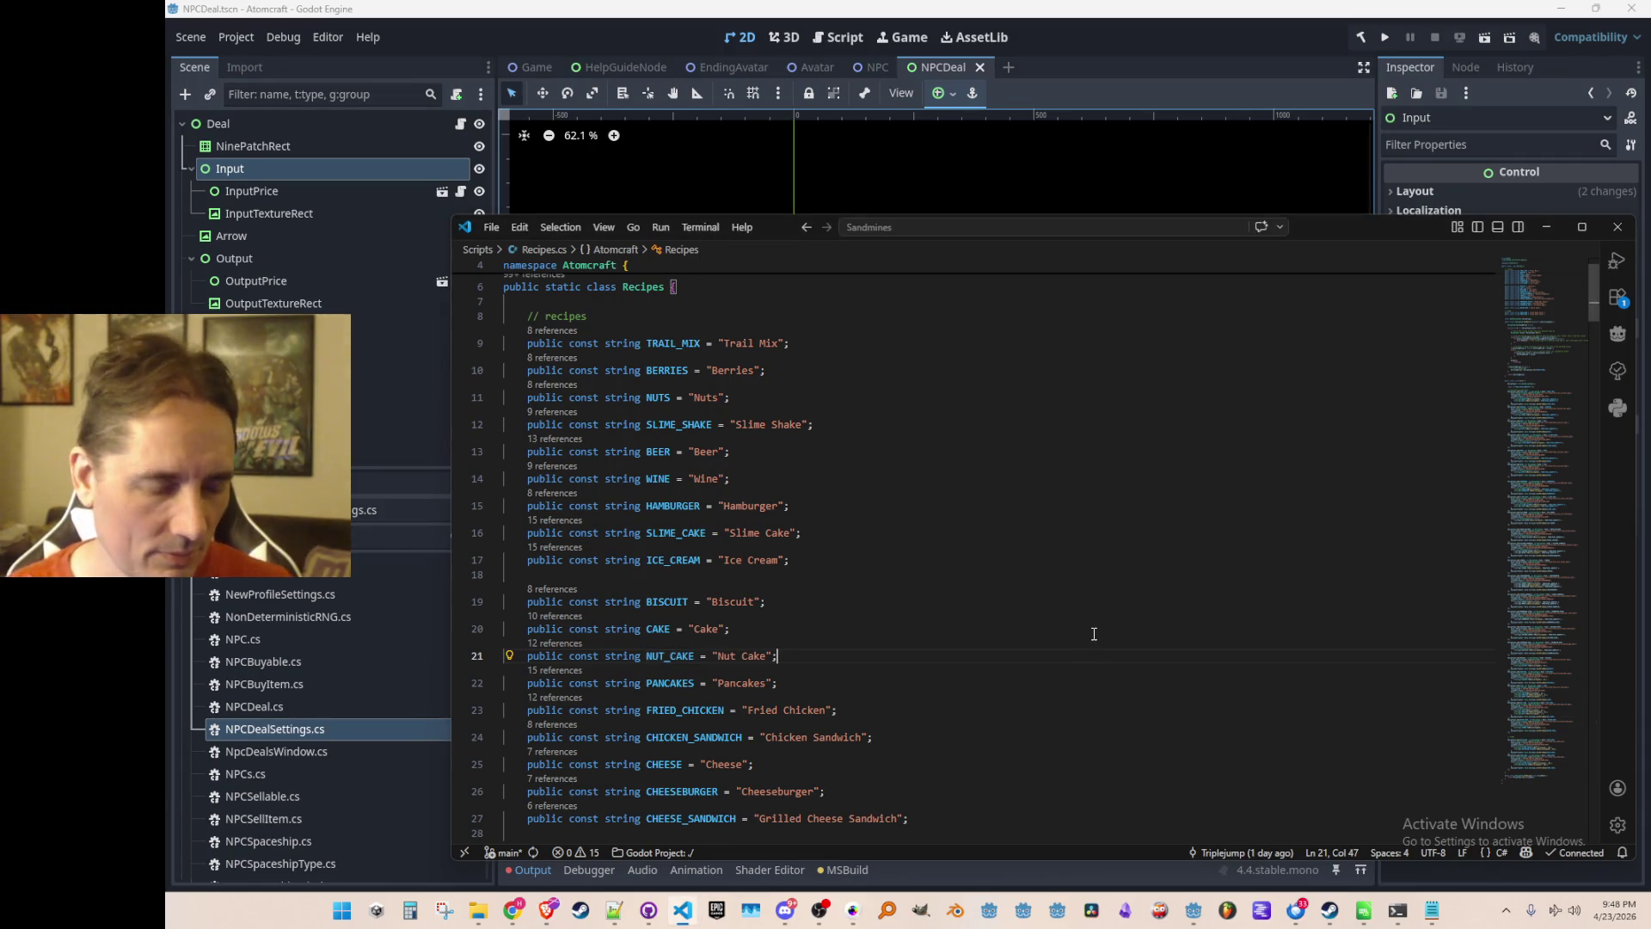
pyautogui.scroll(-3, 1092, 645)
pyautogui.scroll(-3, 1088, 655)
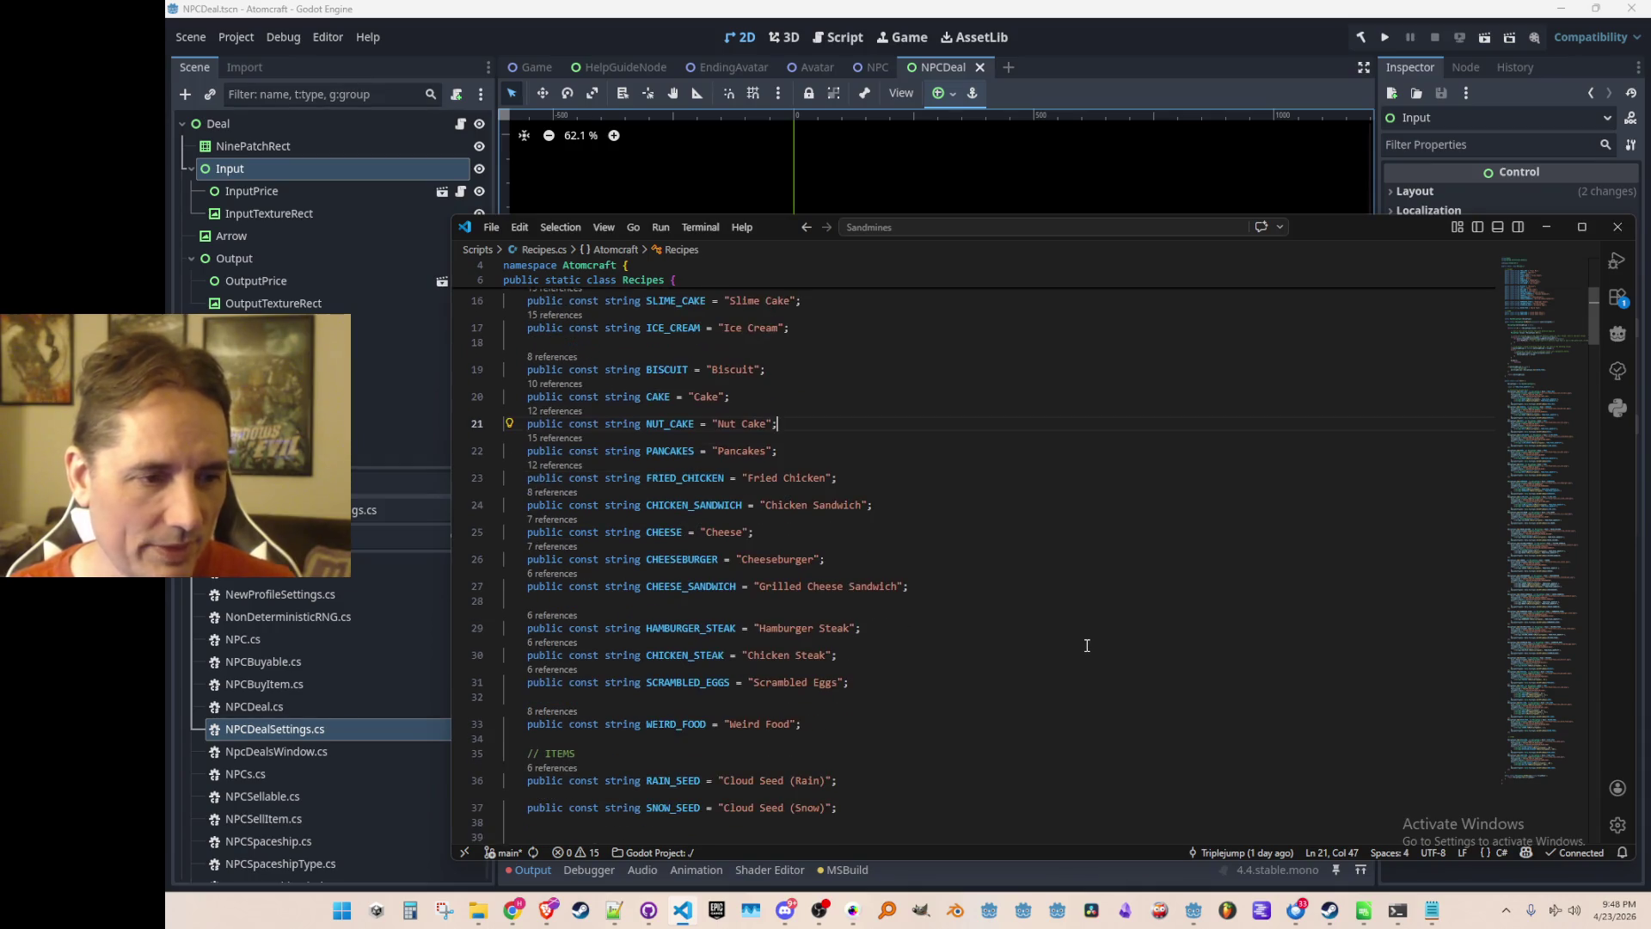
pyautogui.scroll(5, 1023, 644)
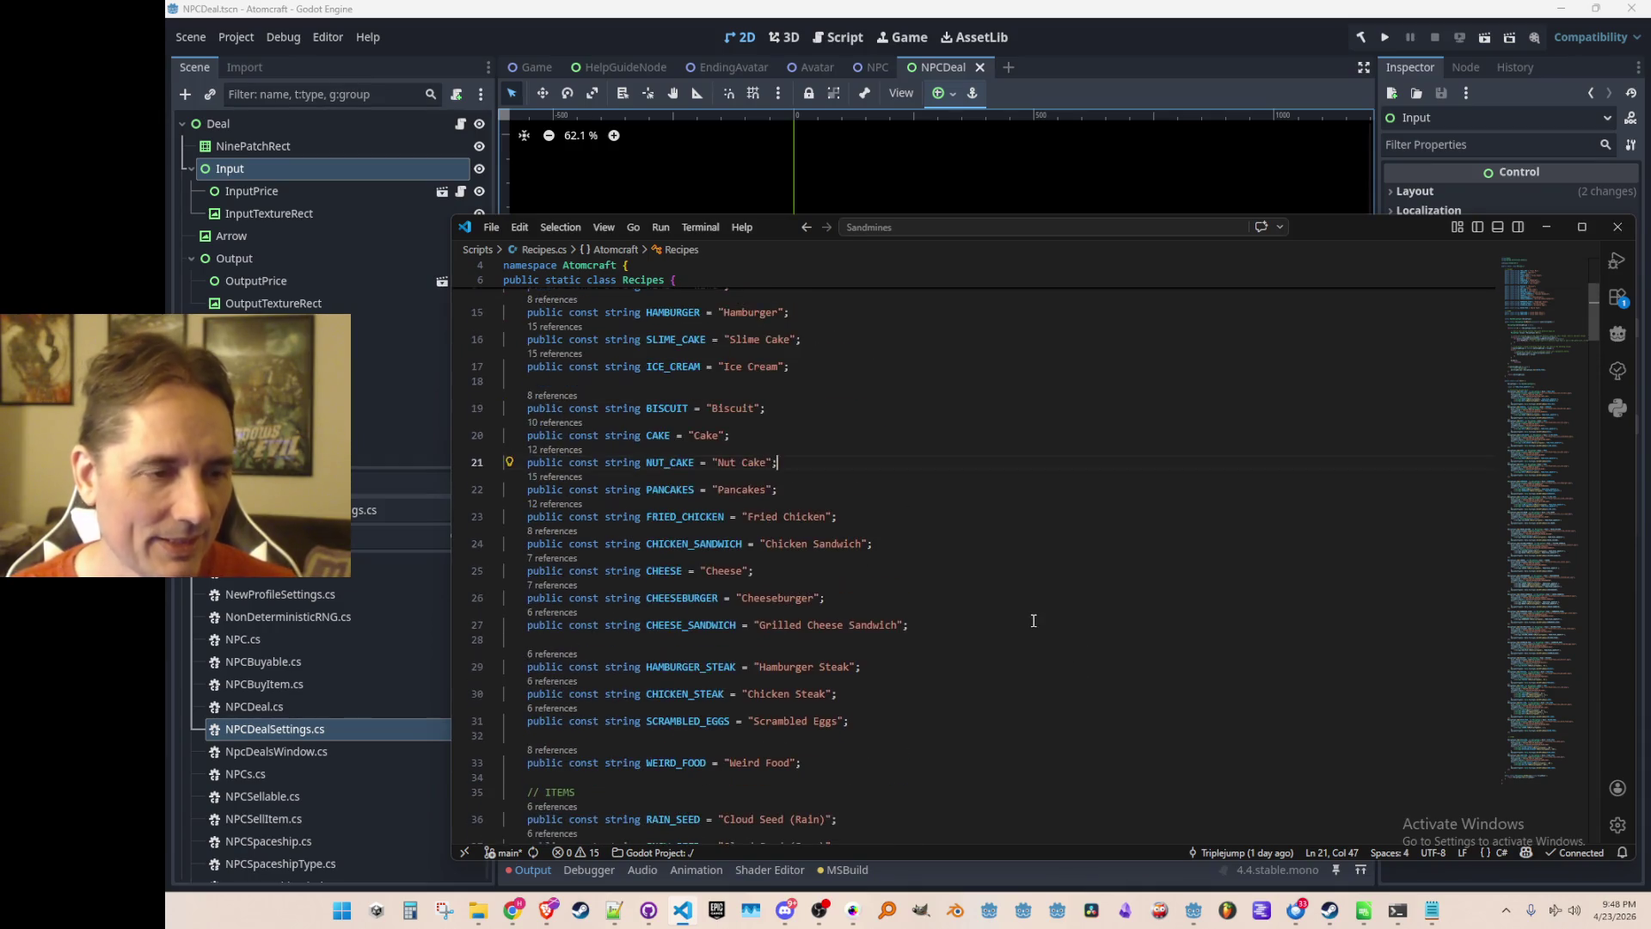
pyautogui.scroll(2, 1049, 641)
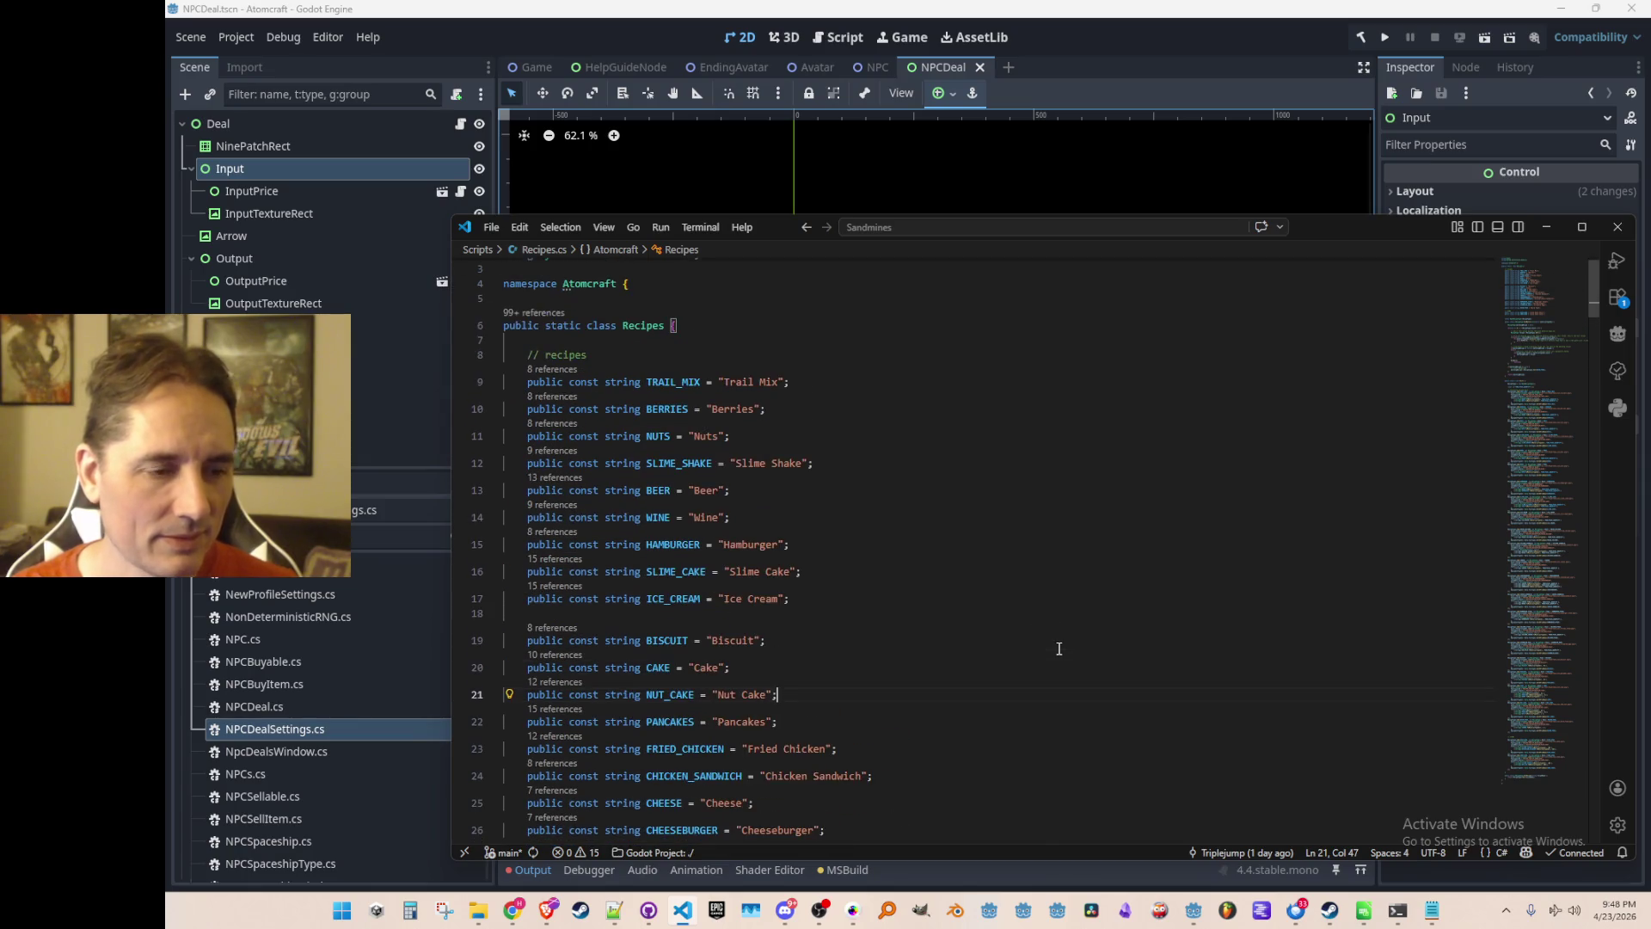
pyautogui.scroll(-2, 1073, 634)
pyautogui.scroll(-3, 1073, 634)
pyautogui.scroll(-3, 1072, 634)
pyautogui.scroll(3, 1117, 585)
pyautogui.click(1156, 530)
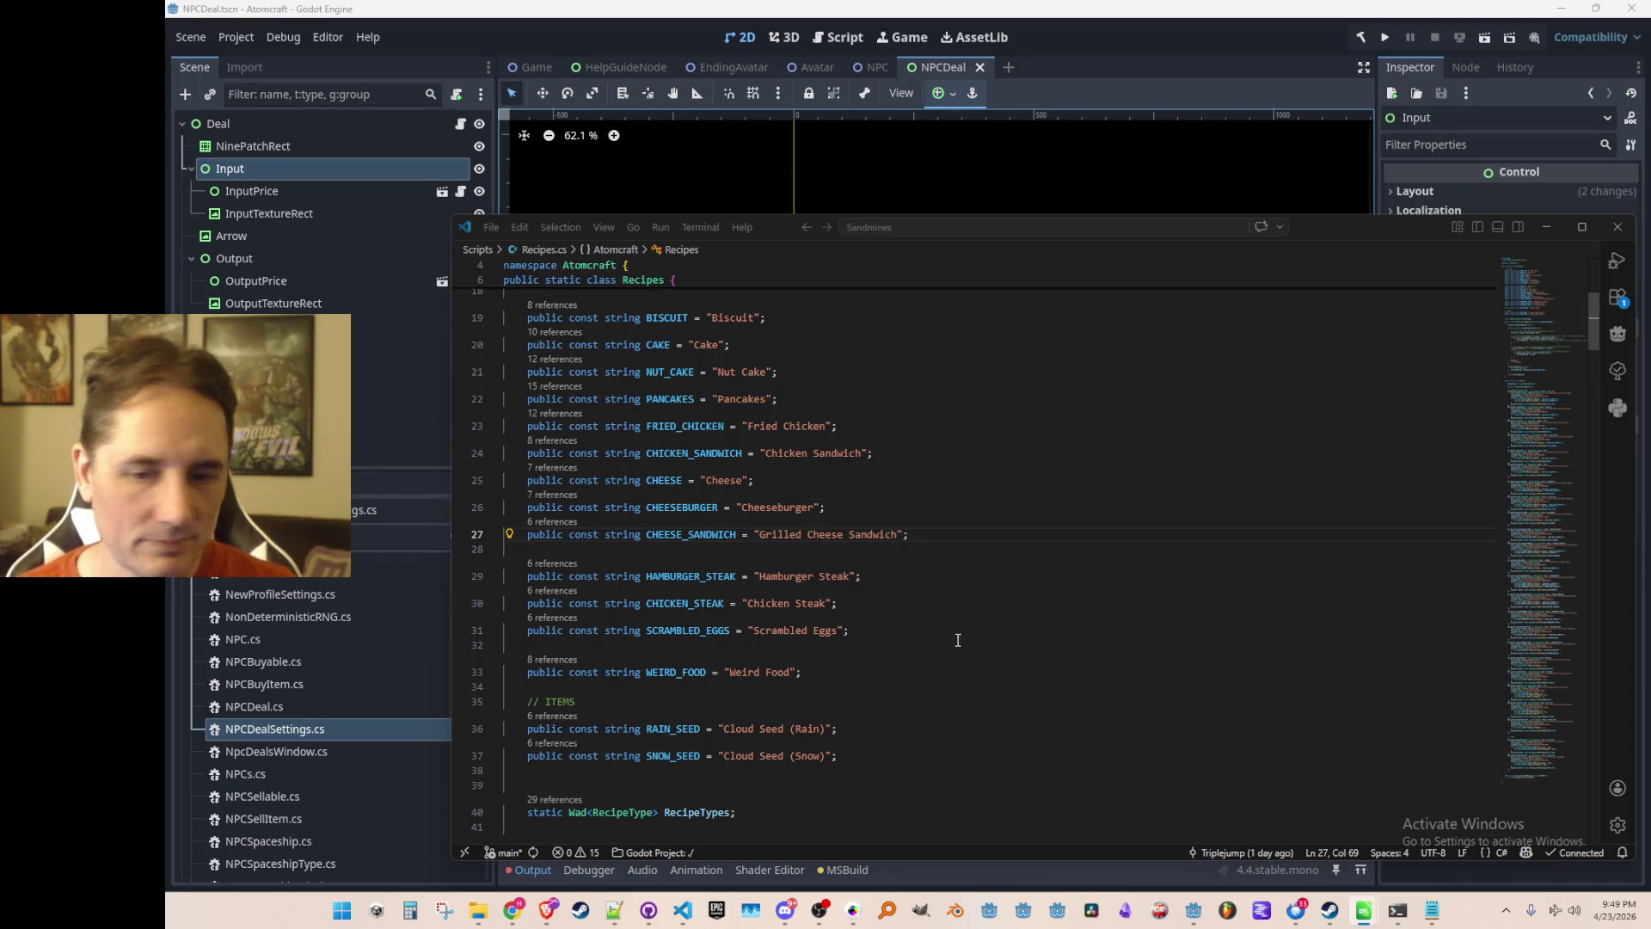
pyautogui.scroll(5, 1058, 552)
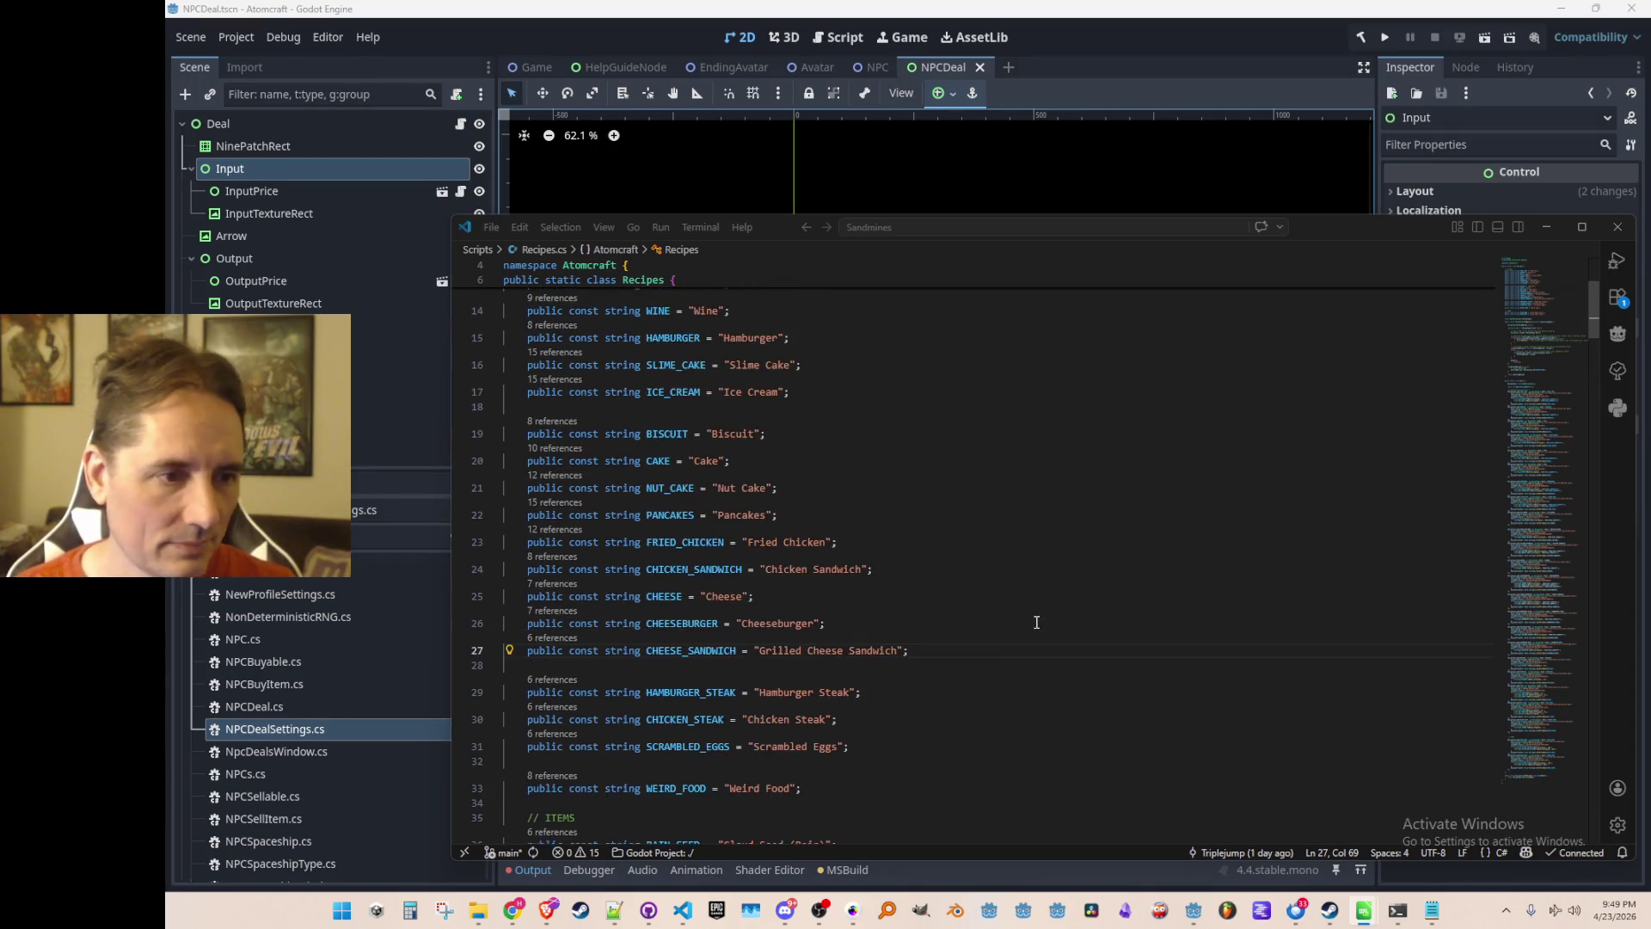
pyautogui.scroll(3, 1024, 619)
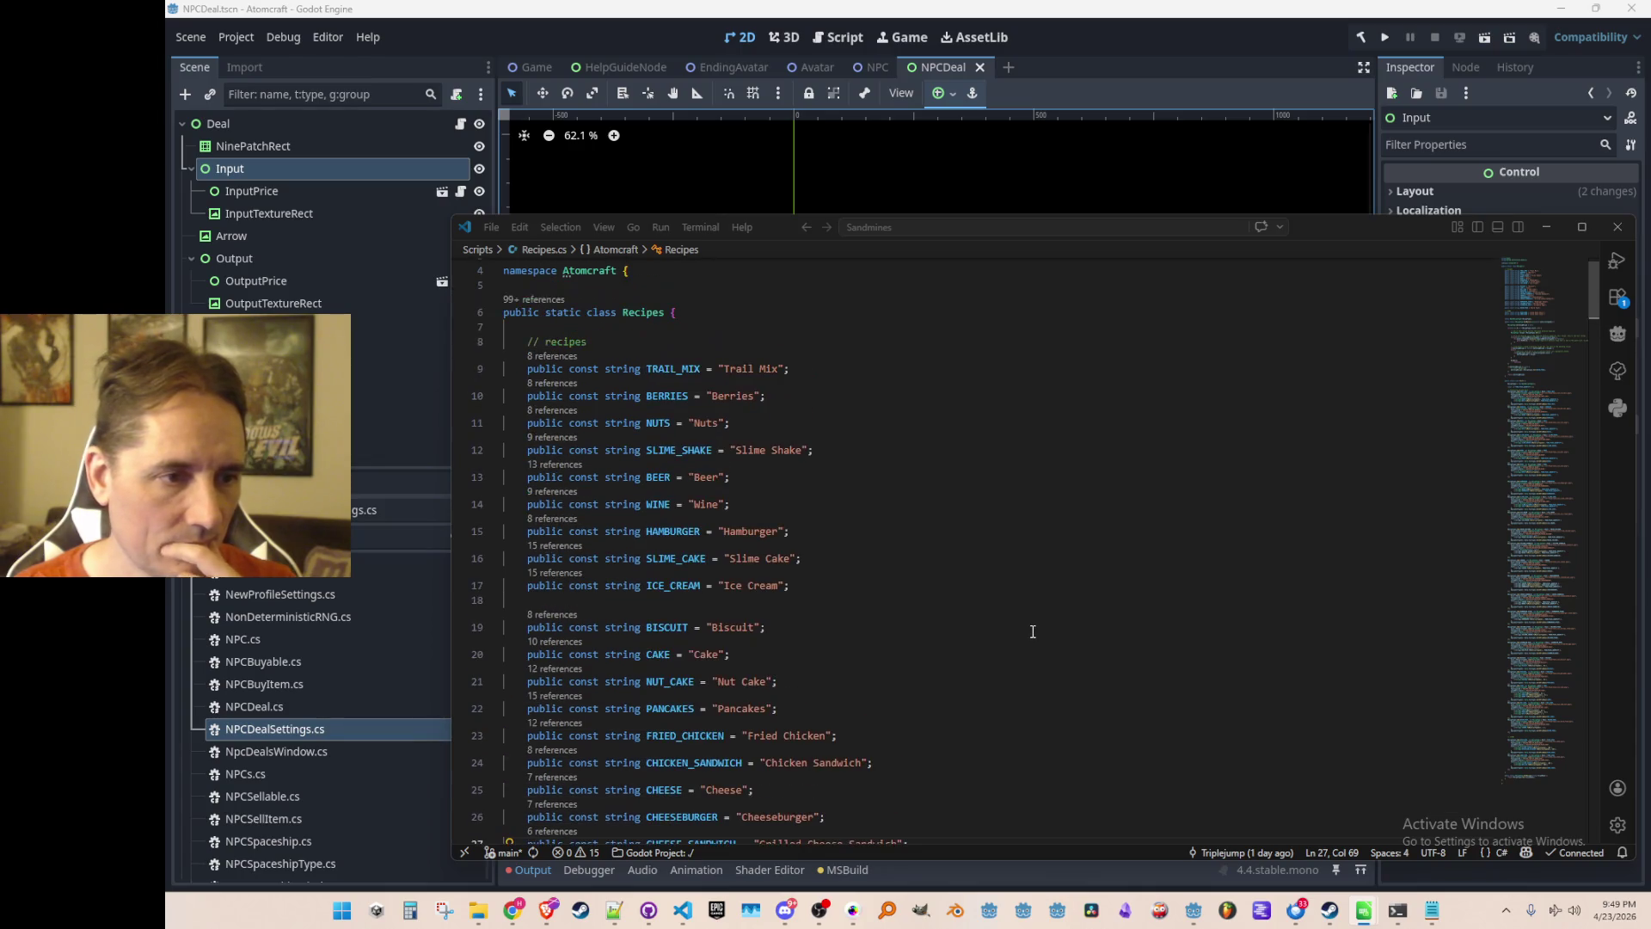
pyautogui.scroll(-1, 1044, 605)
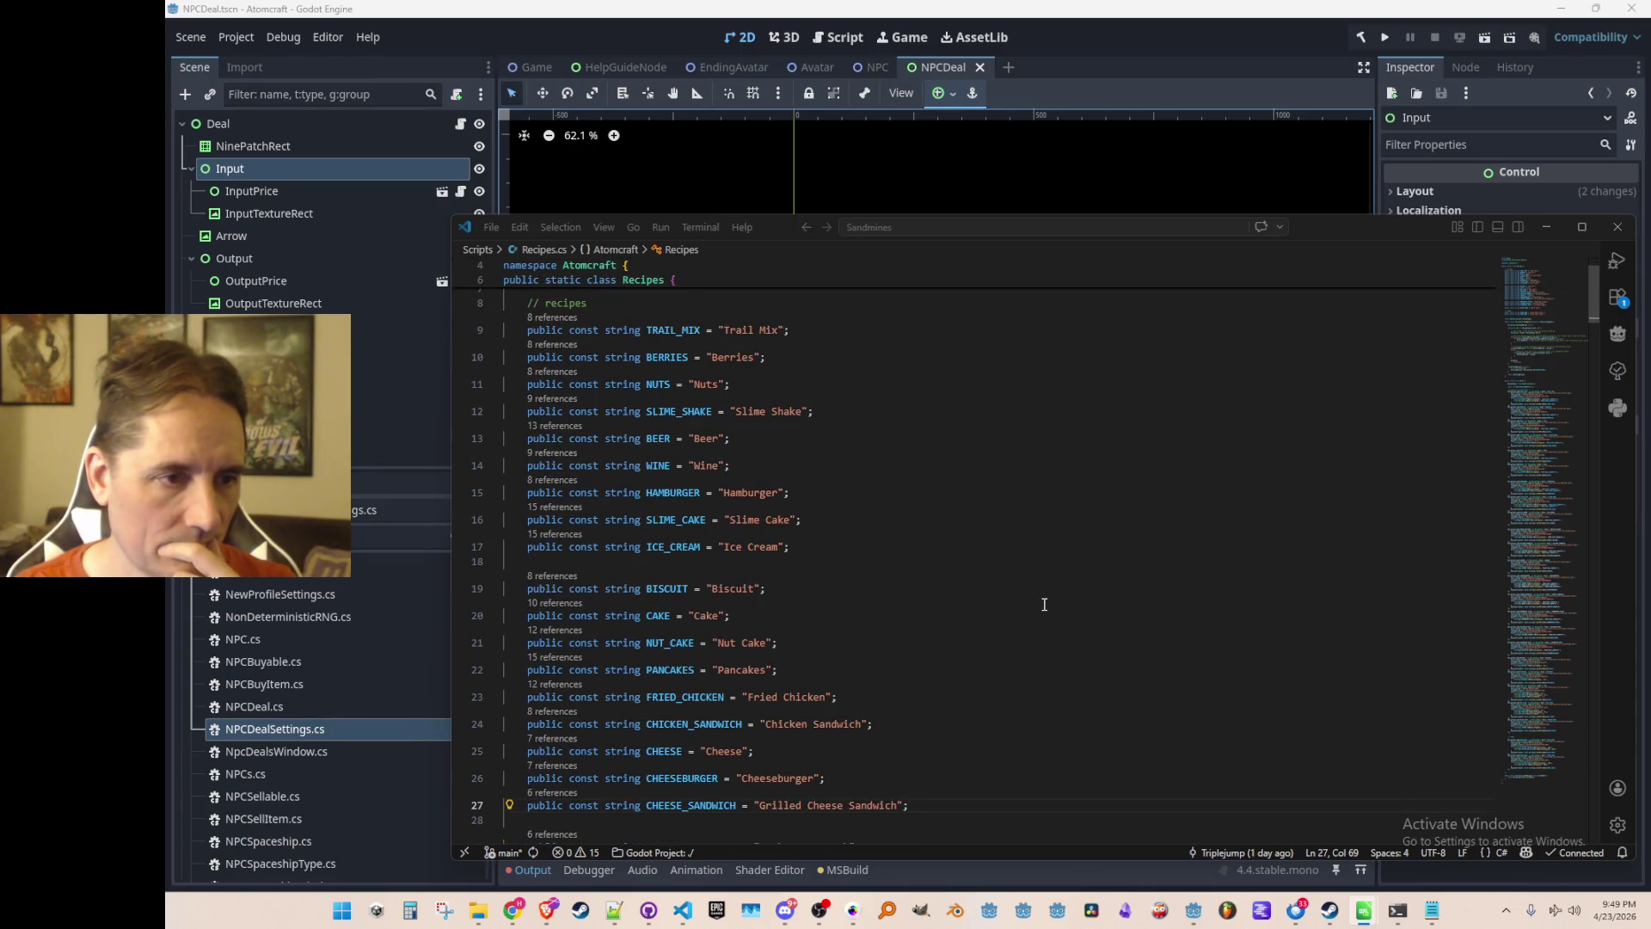
pyautogui.scroll(-10, 1091, 571)
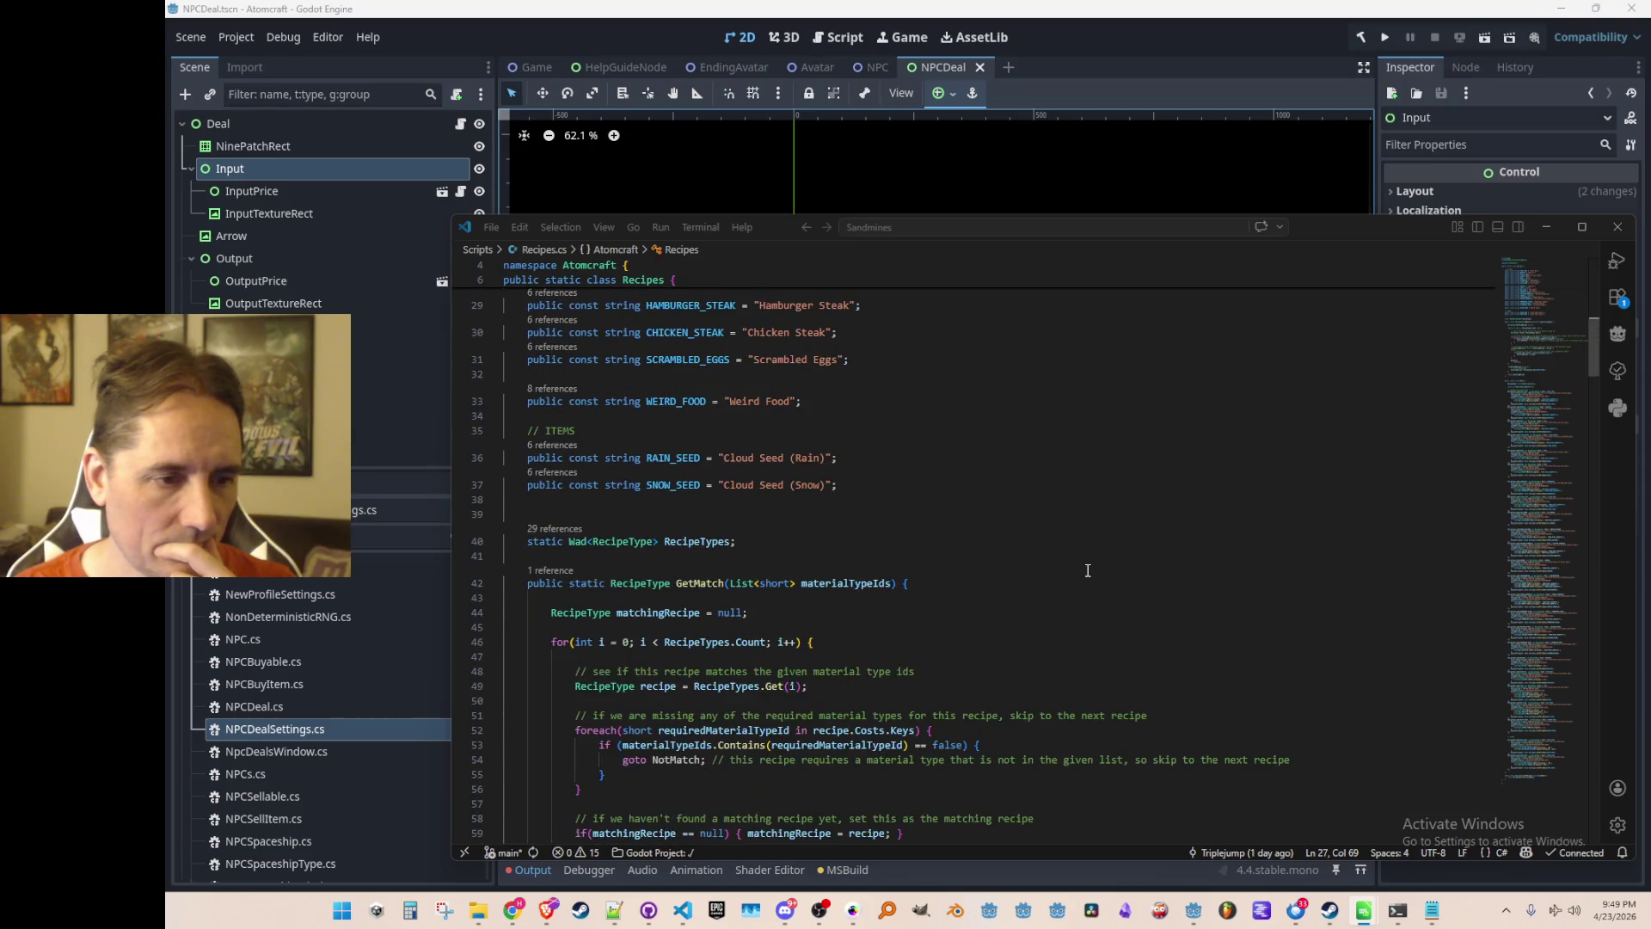
pyautogui.scroll(5, 1106, 539)
pyautogui.click(1099, 477)
# Go back to the NPC deal settings in Data.cs and locate Deal4.
pyautogui.hotkey('alt', 'Left')
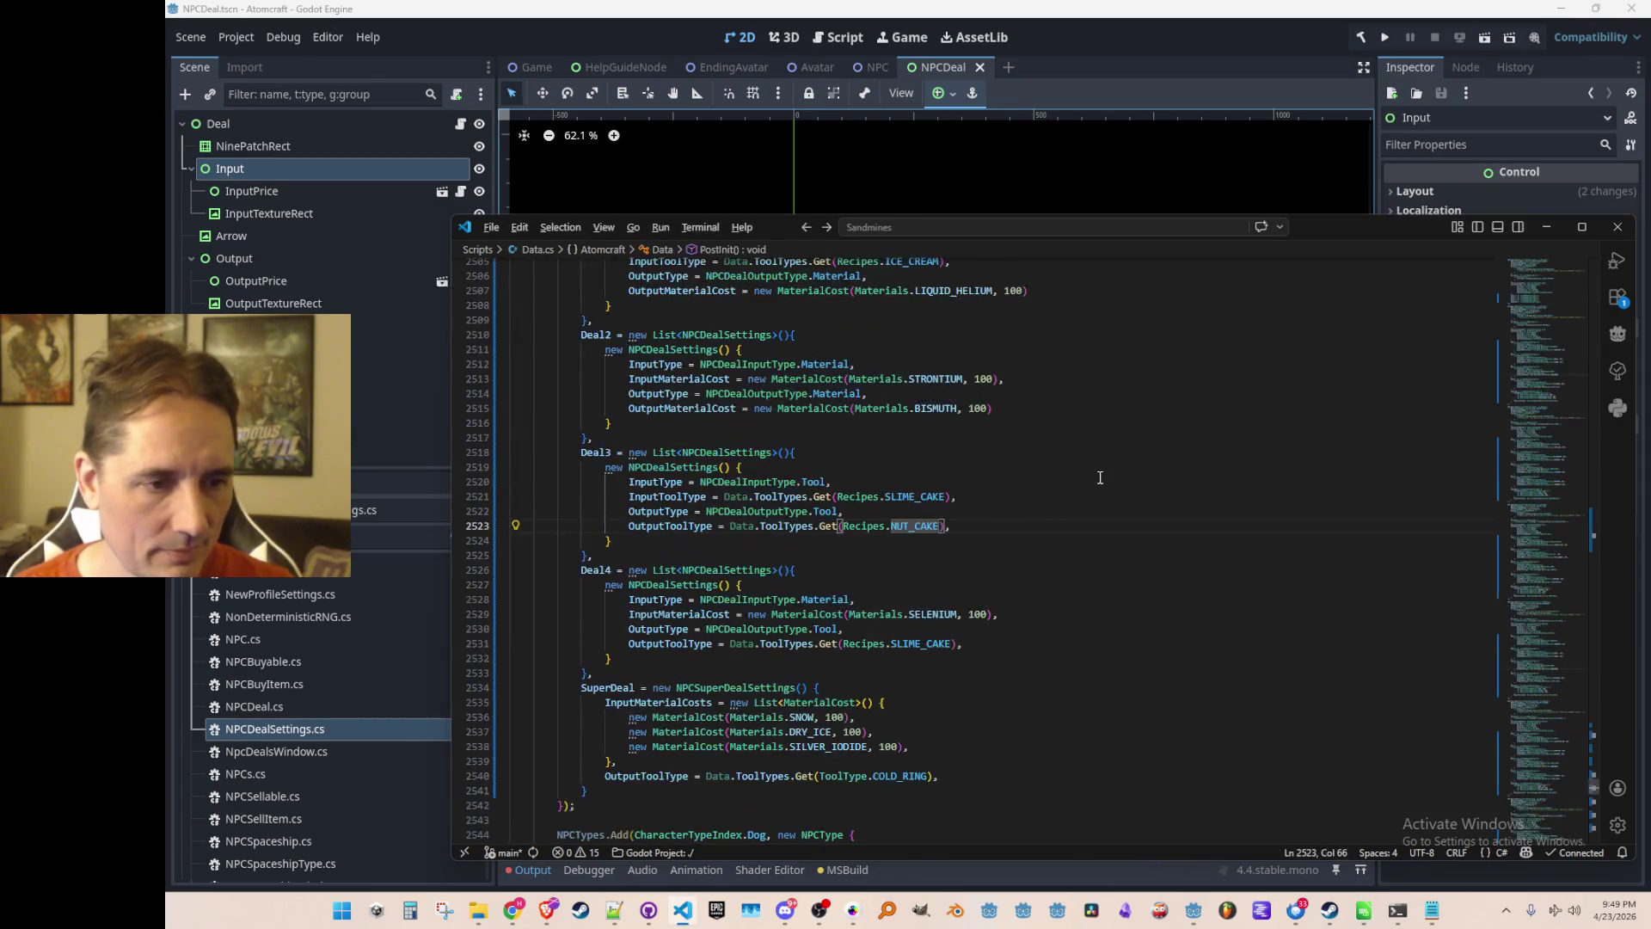
pyautogui.press('Up')
pyautogui.press('Up')
pyautogui.hotkey('shift', 'alt', 'Right')
pyautogui.hotkey('shift', 'alt', 'Right')
pyautogui.press('Escape')
pyautogui.scroll(3, 1126, 498)
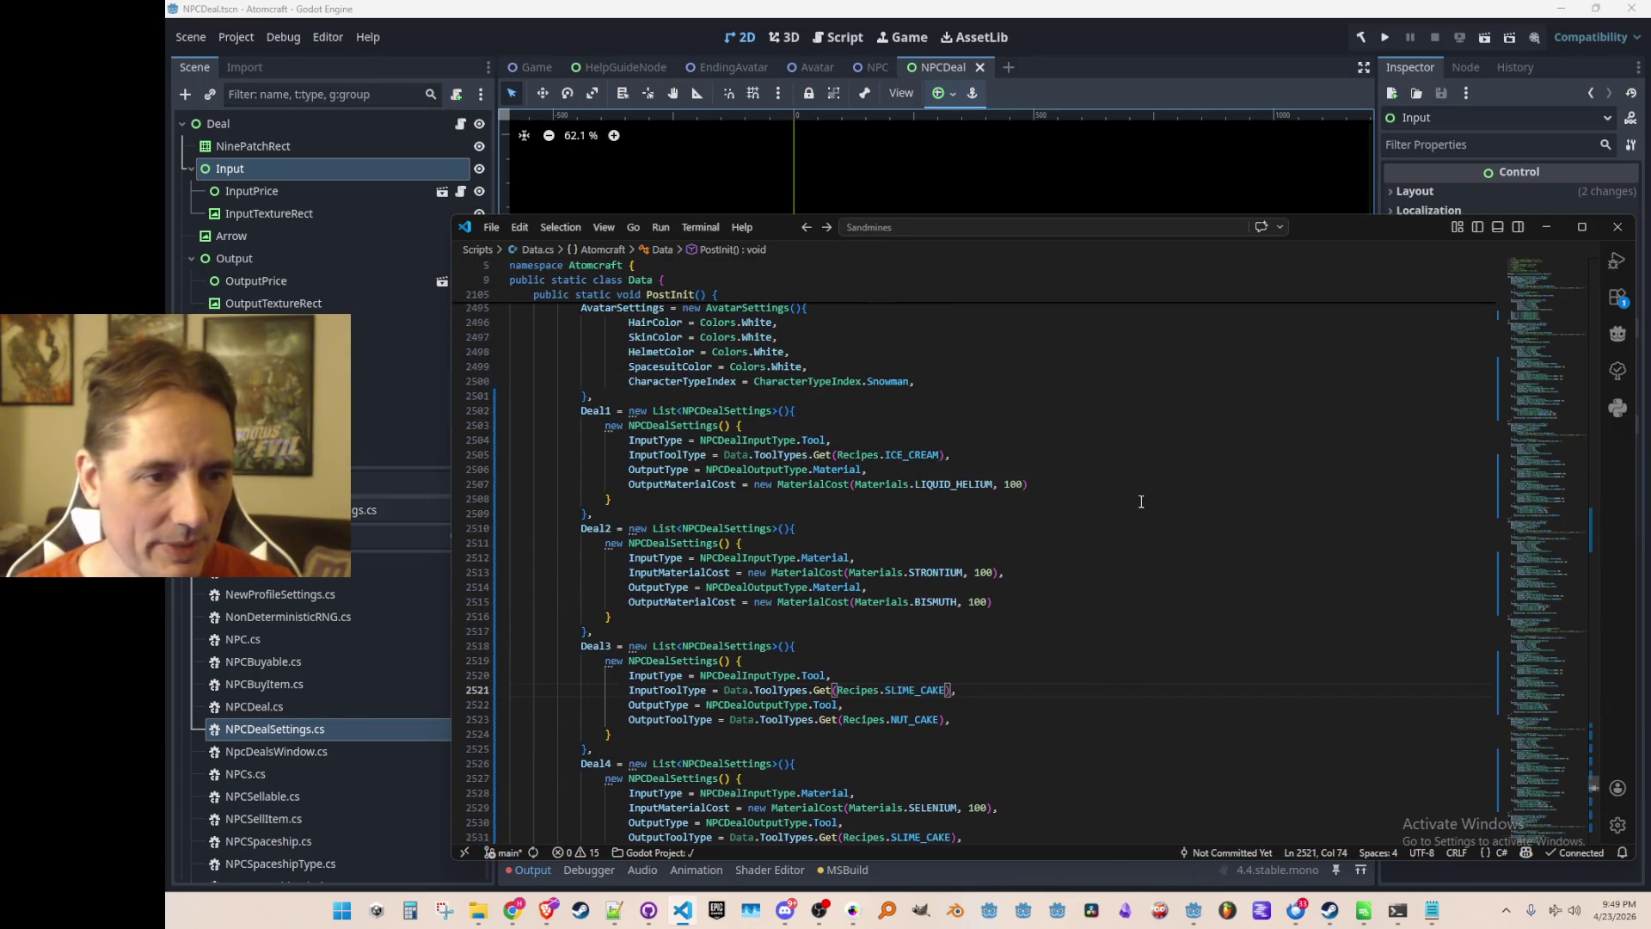
pyautogui.scroll(-1, 1135, 509)
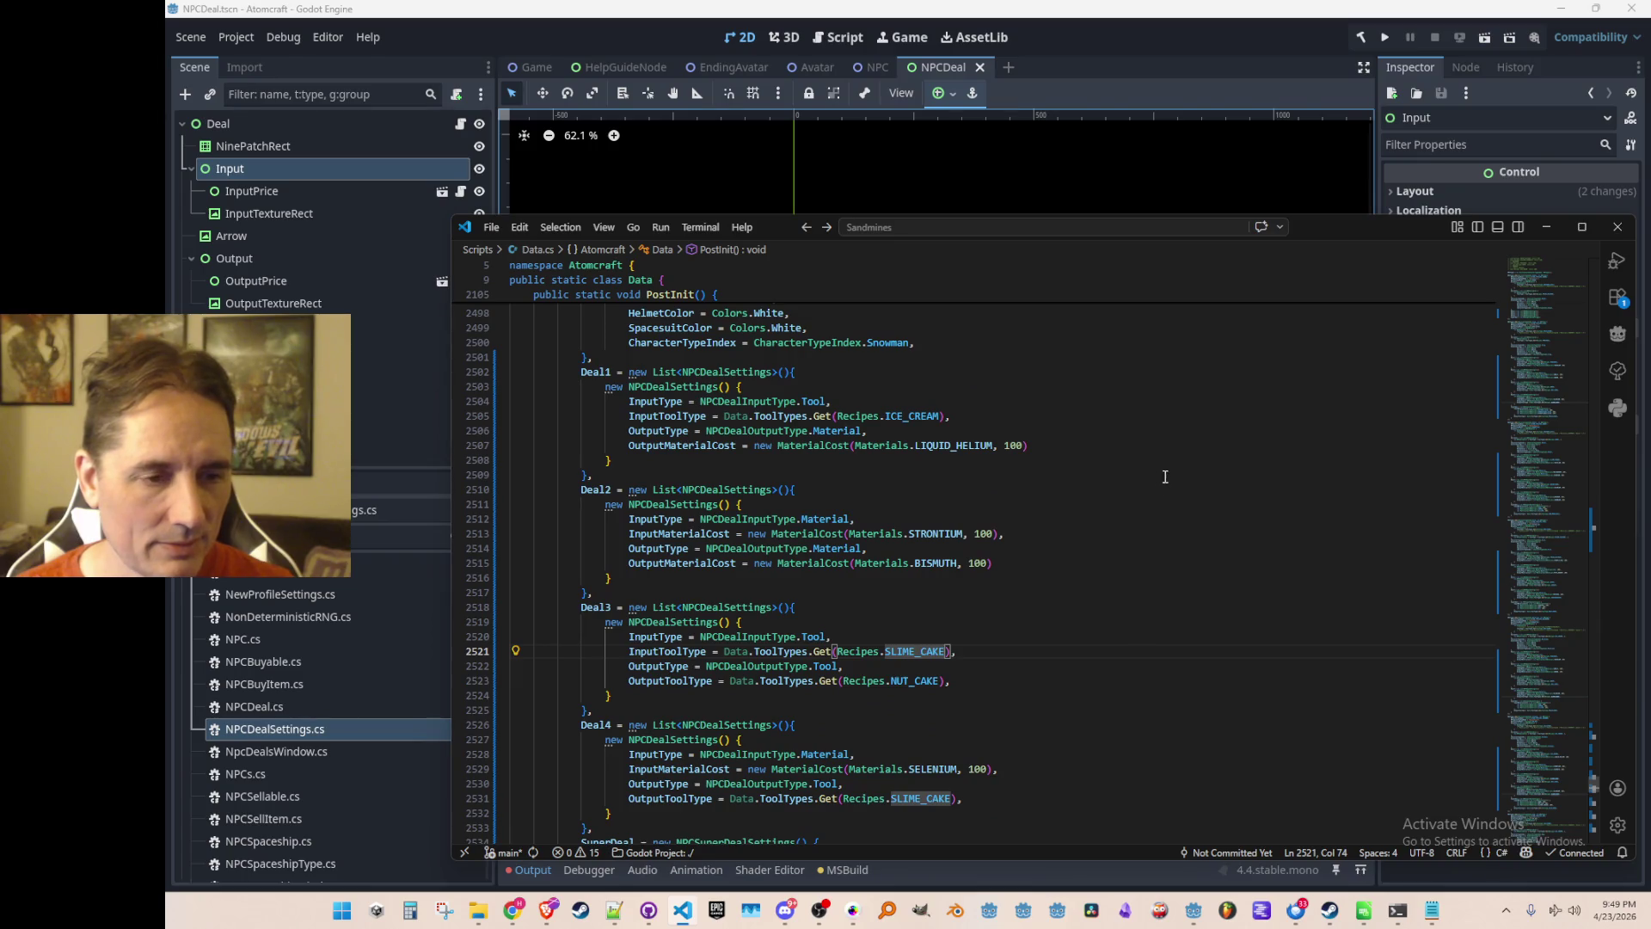
pyautogui.scroll(-4, 1192, 533)
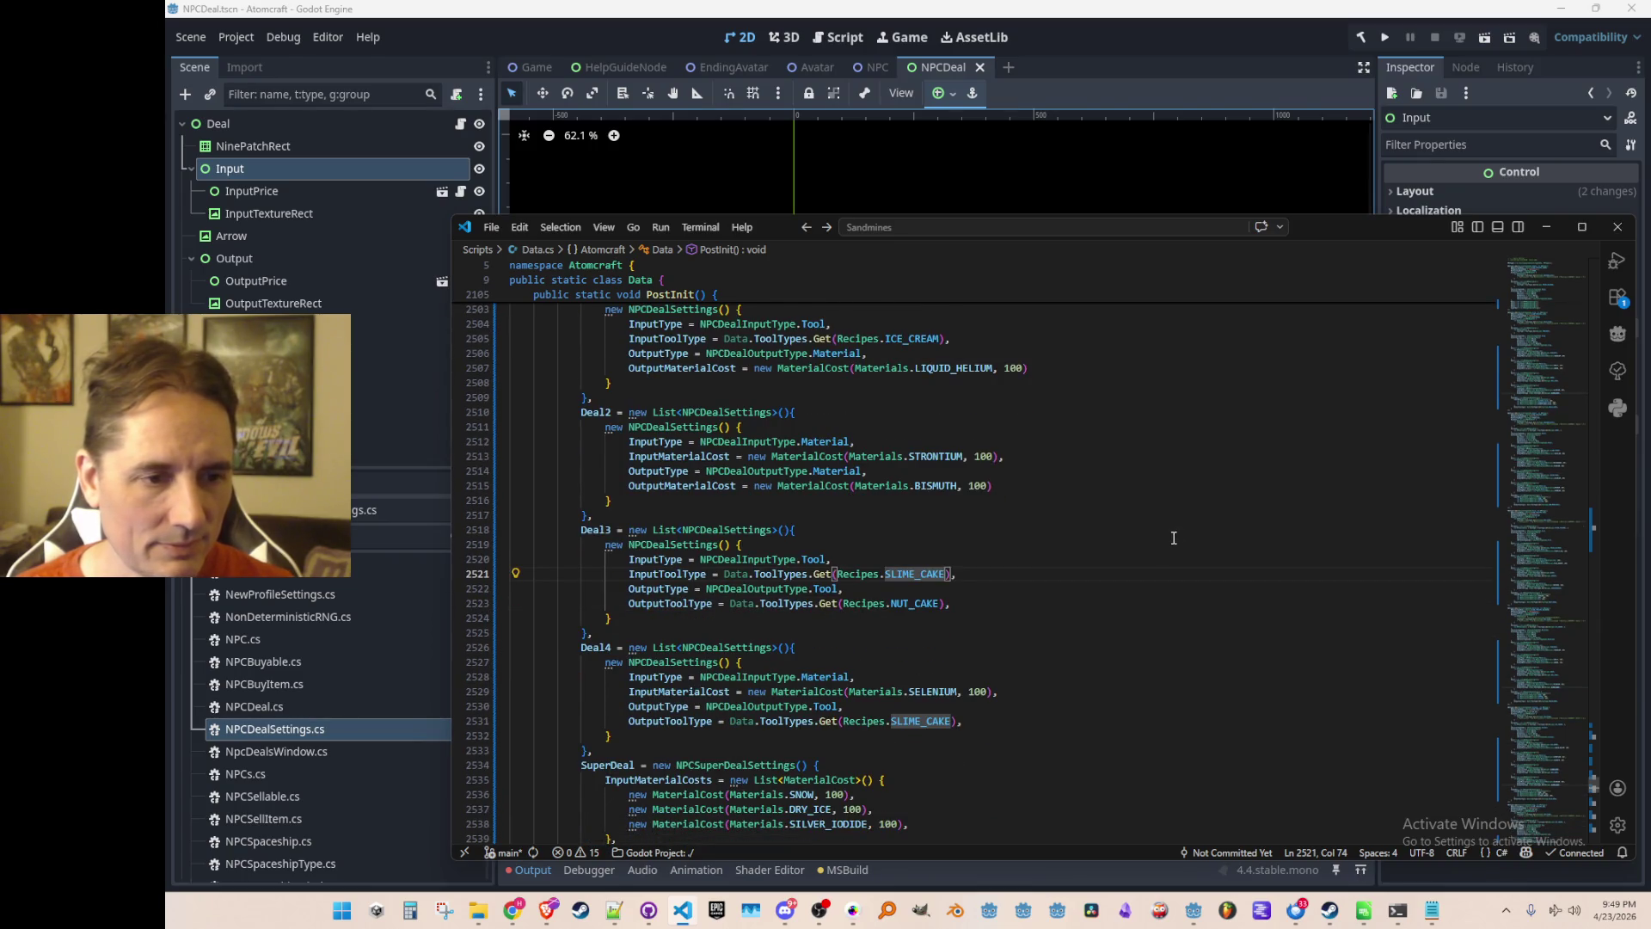
pyautogui.scroll(-1, 1180, 551)
pyautogui.scroll(3, 1180, 552)
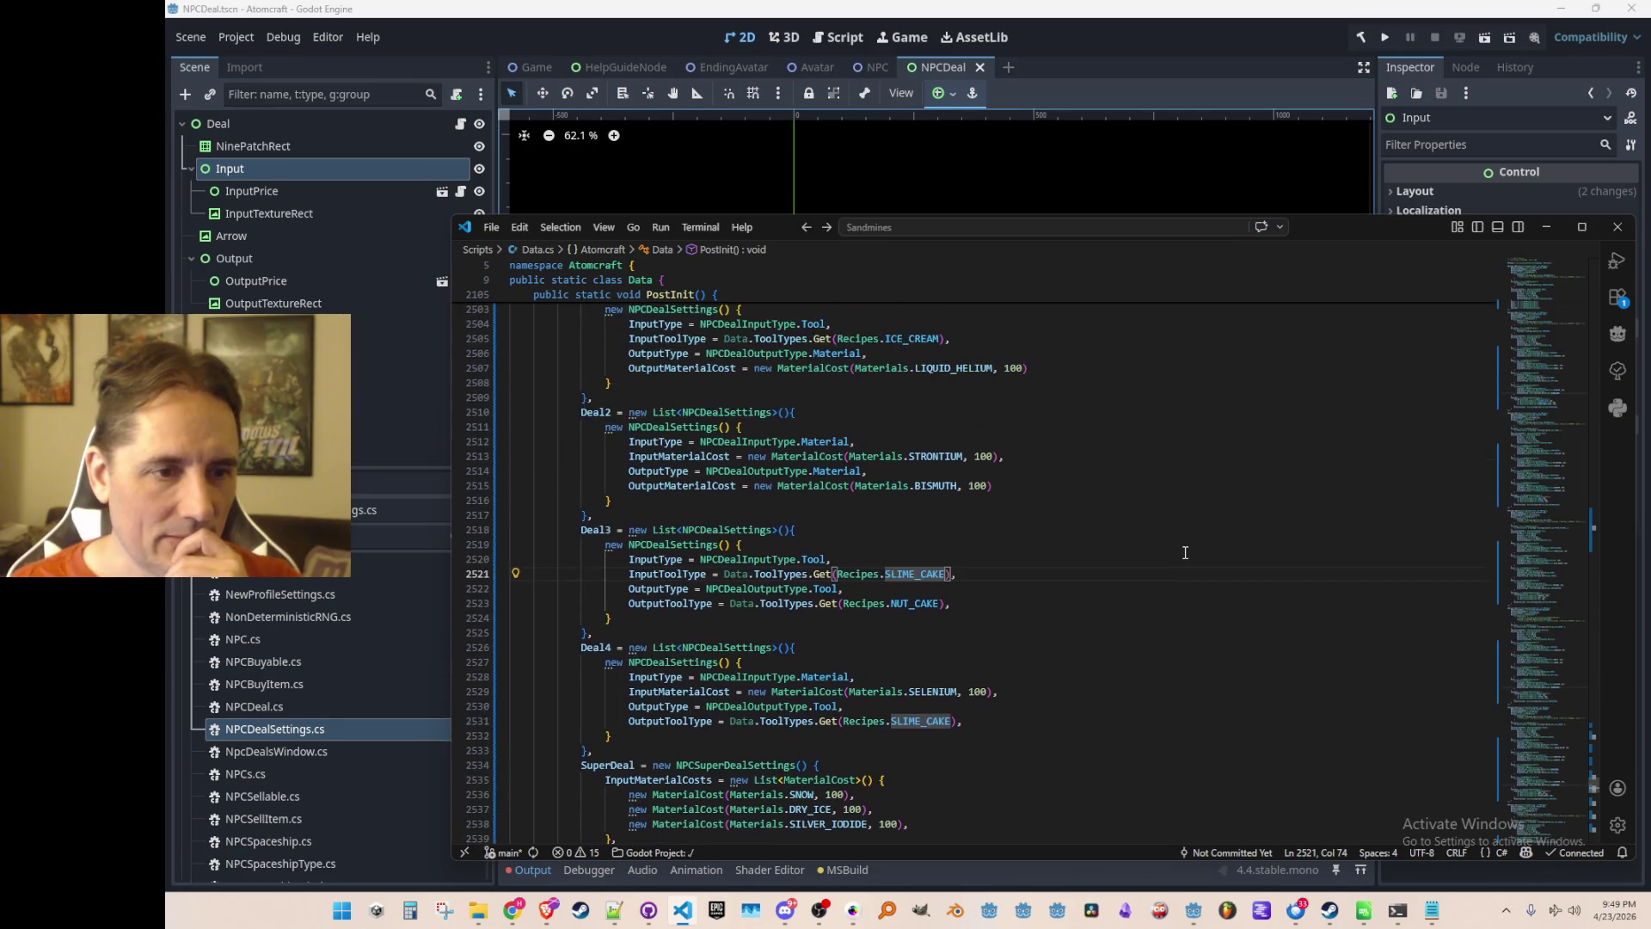
pyautogui.scroll(-4, 1202, 554)
pyautogui.scroll(3, 1211, 551)
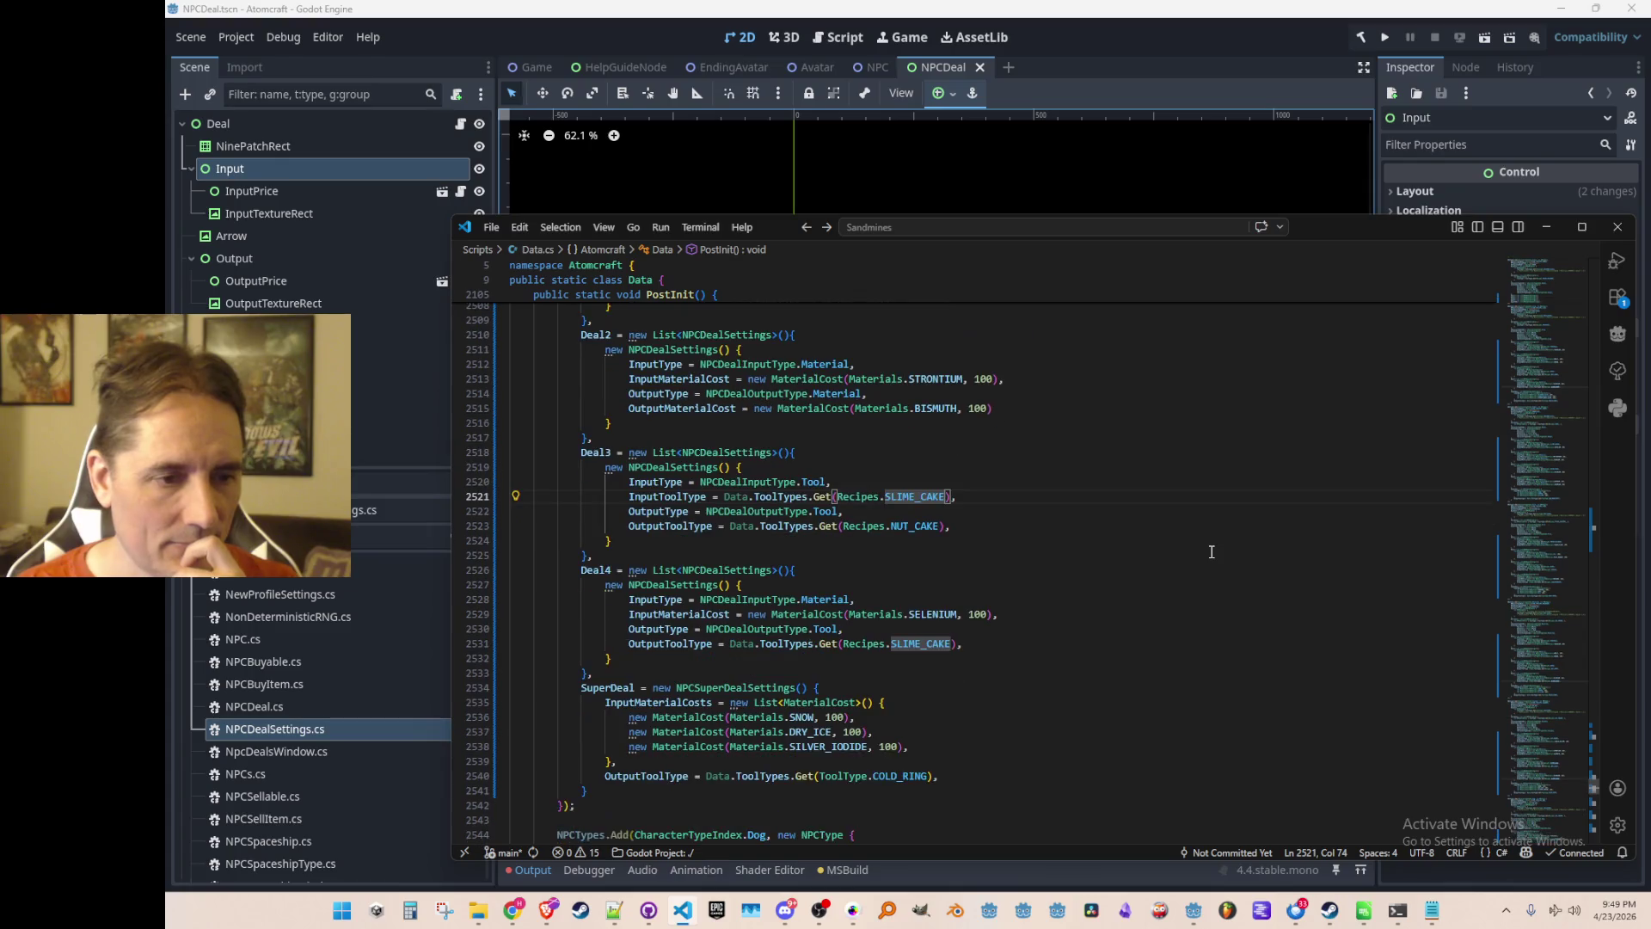
# Replace SELENIUM with LIQUID_NITROGEN as Deal4's 100-unit input material.
pyautogui.doubleClick(943, 614)
pyautogui.write('LIQUID_')
pyautogui.press('Down')
pyautogui.press('Down')
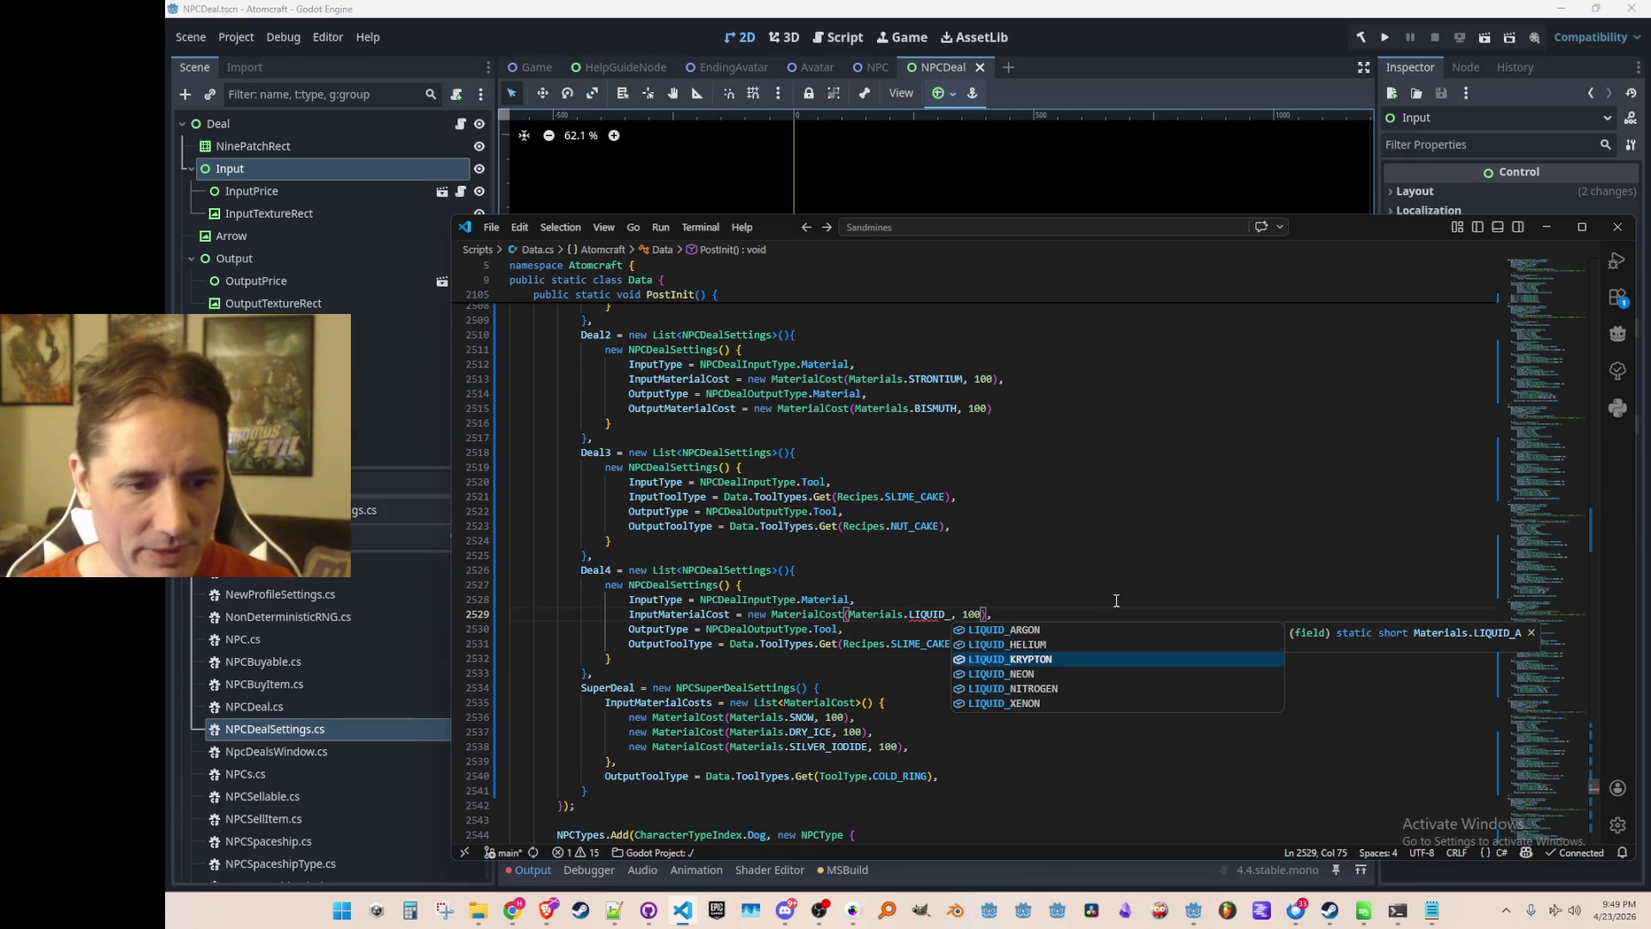
pyautogui.press('Down')
pyautogui.press('Down')
pyautogui.press('Tab')
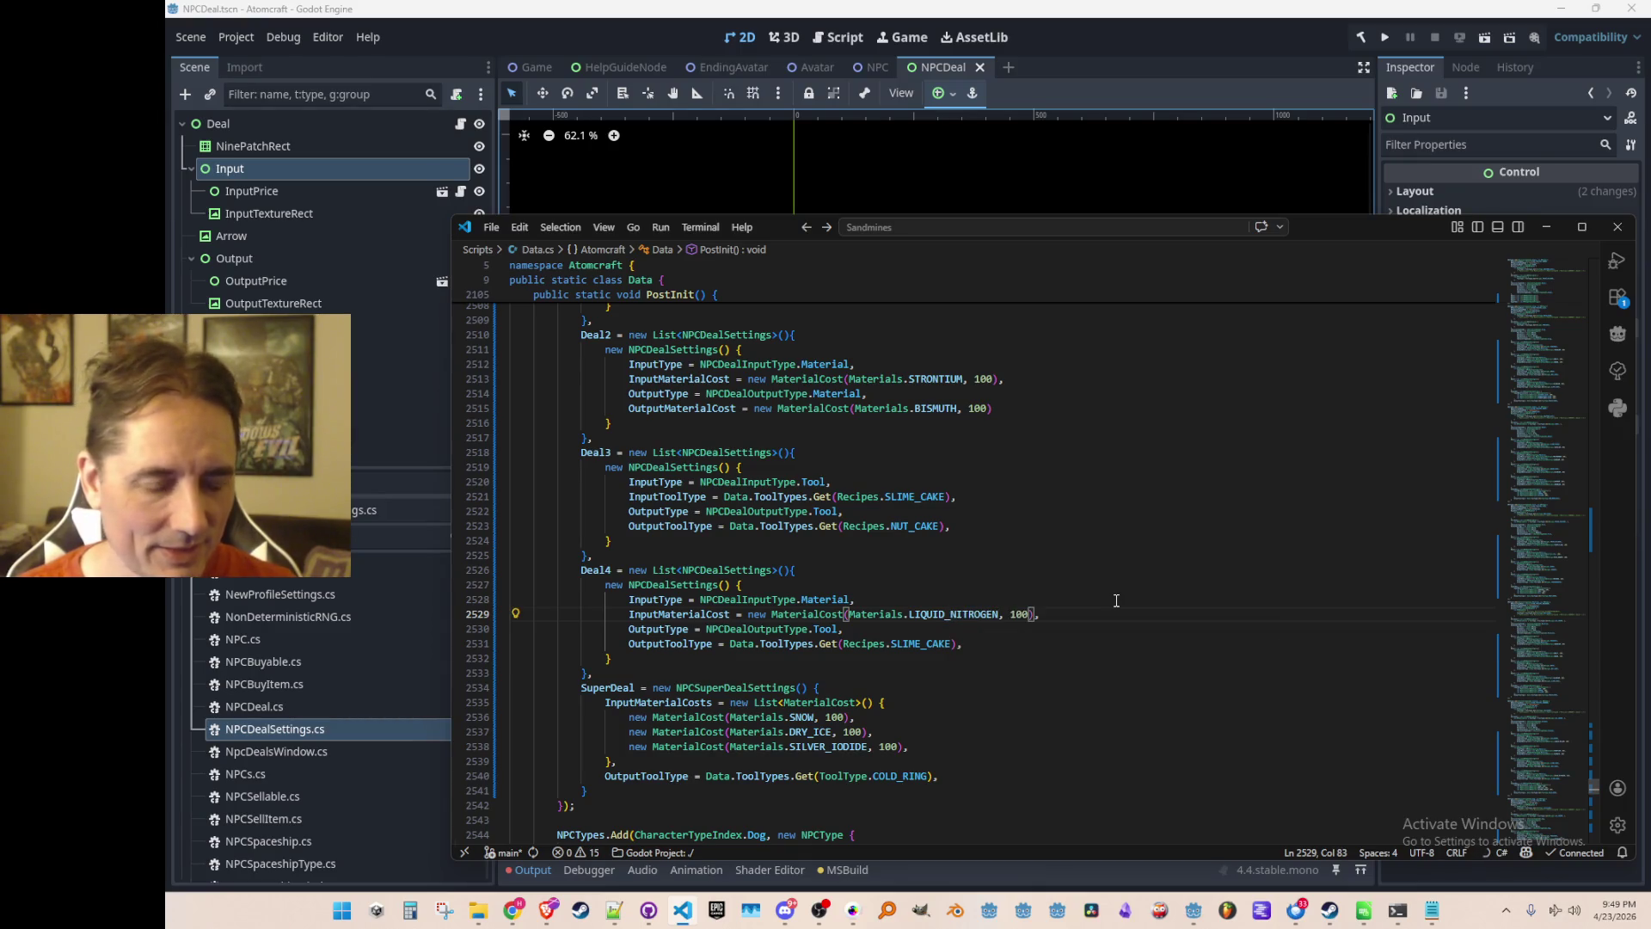
pyautogui.hotkey('ctrl', 'shift', 'Left')
pyautogui.press('BackSpace')
pyautogui.write('LIQUID')
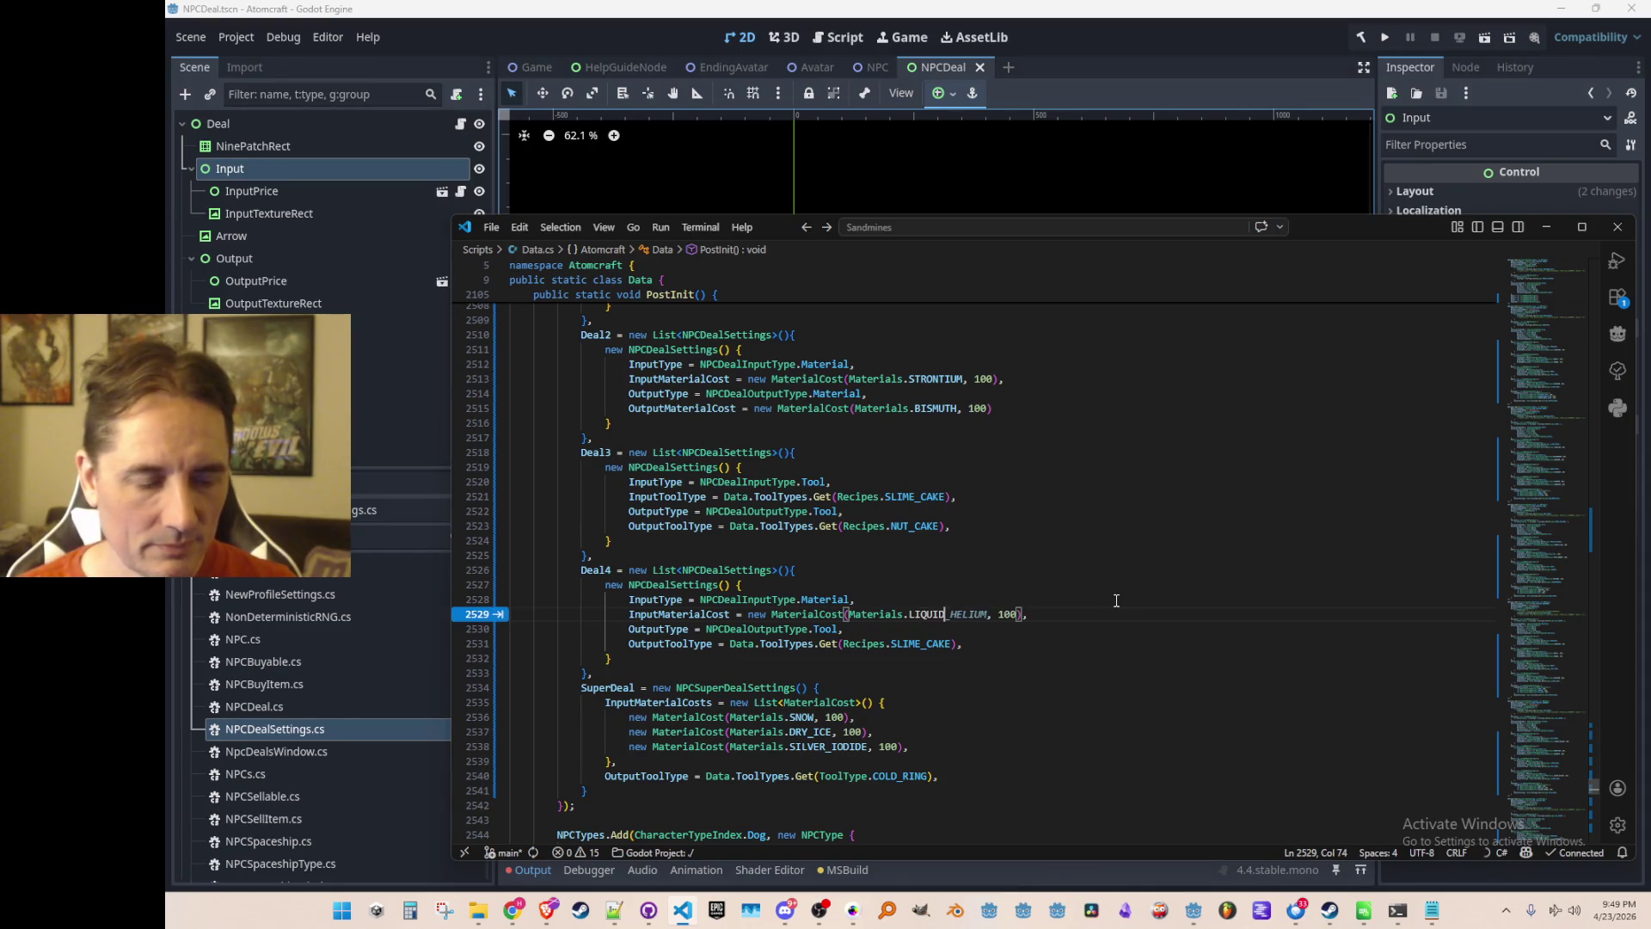
pyautogui.write('_NITROGEN')
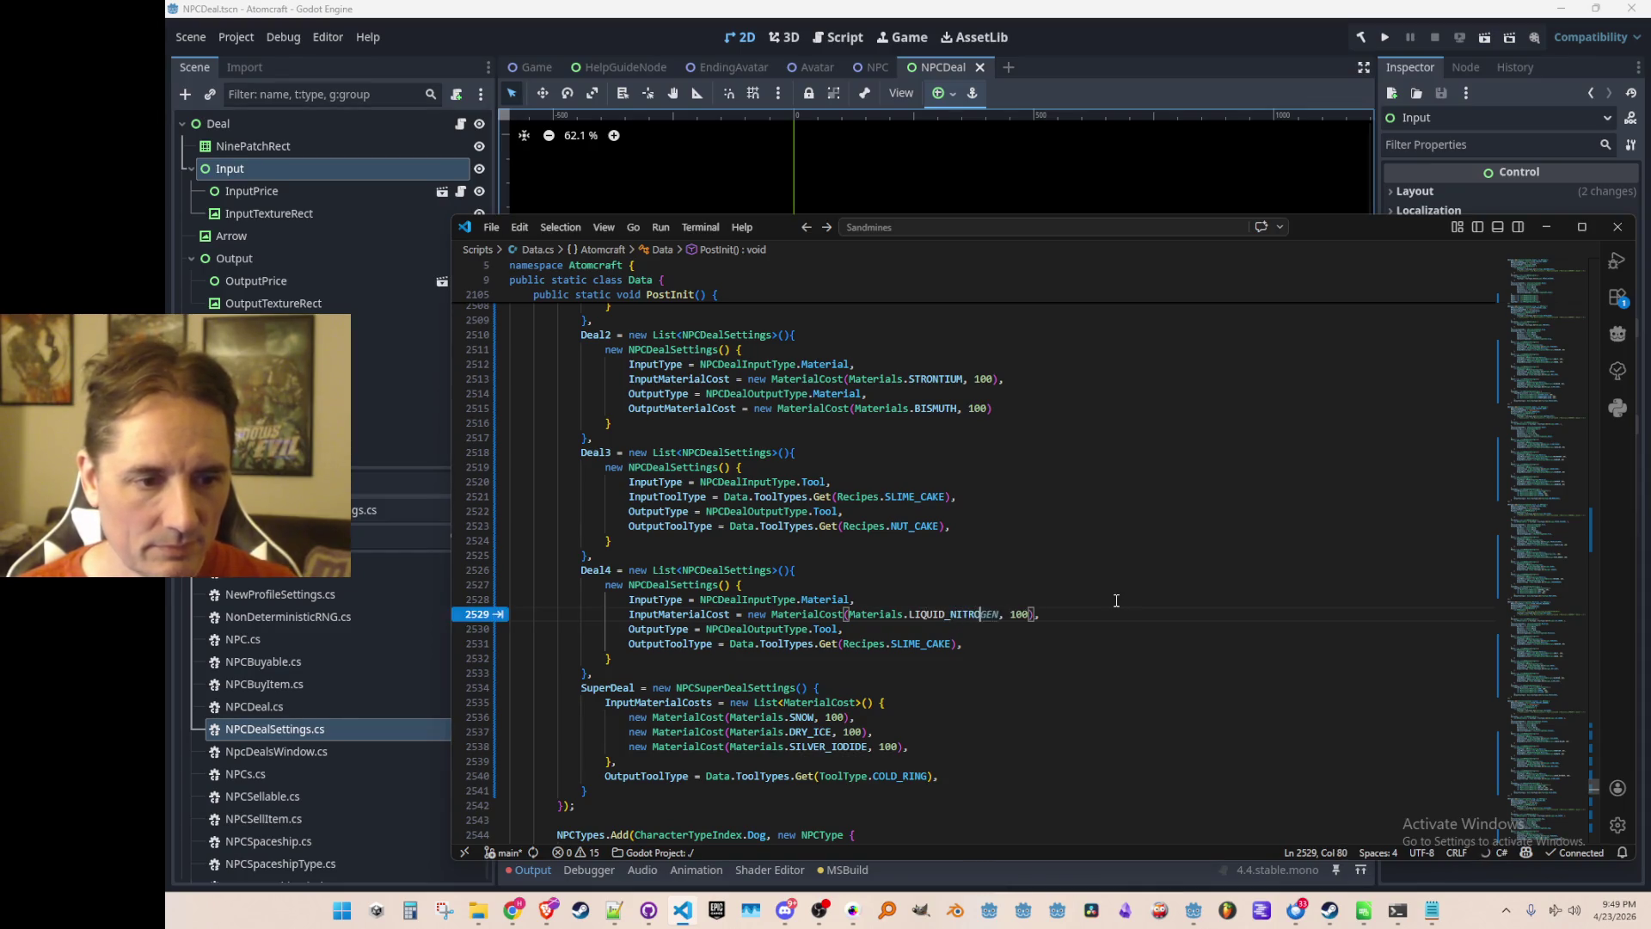
pyautogui.press('End')
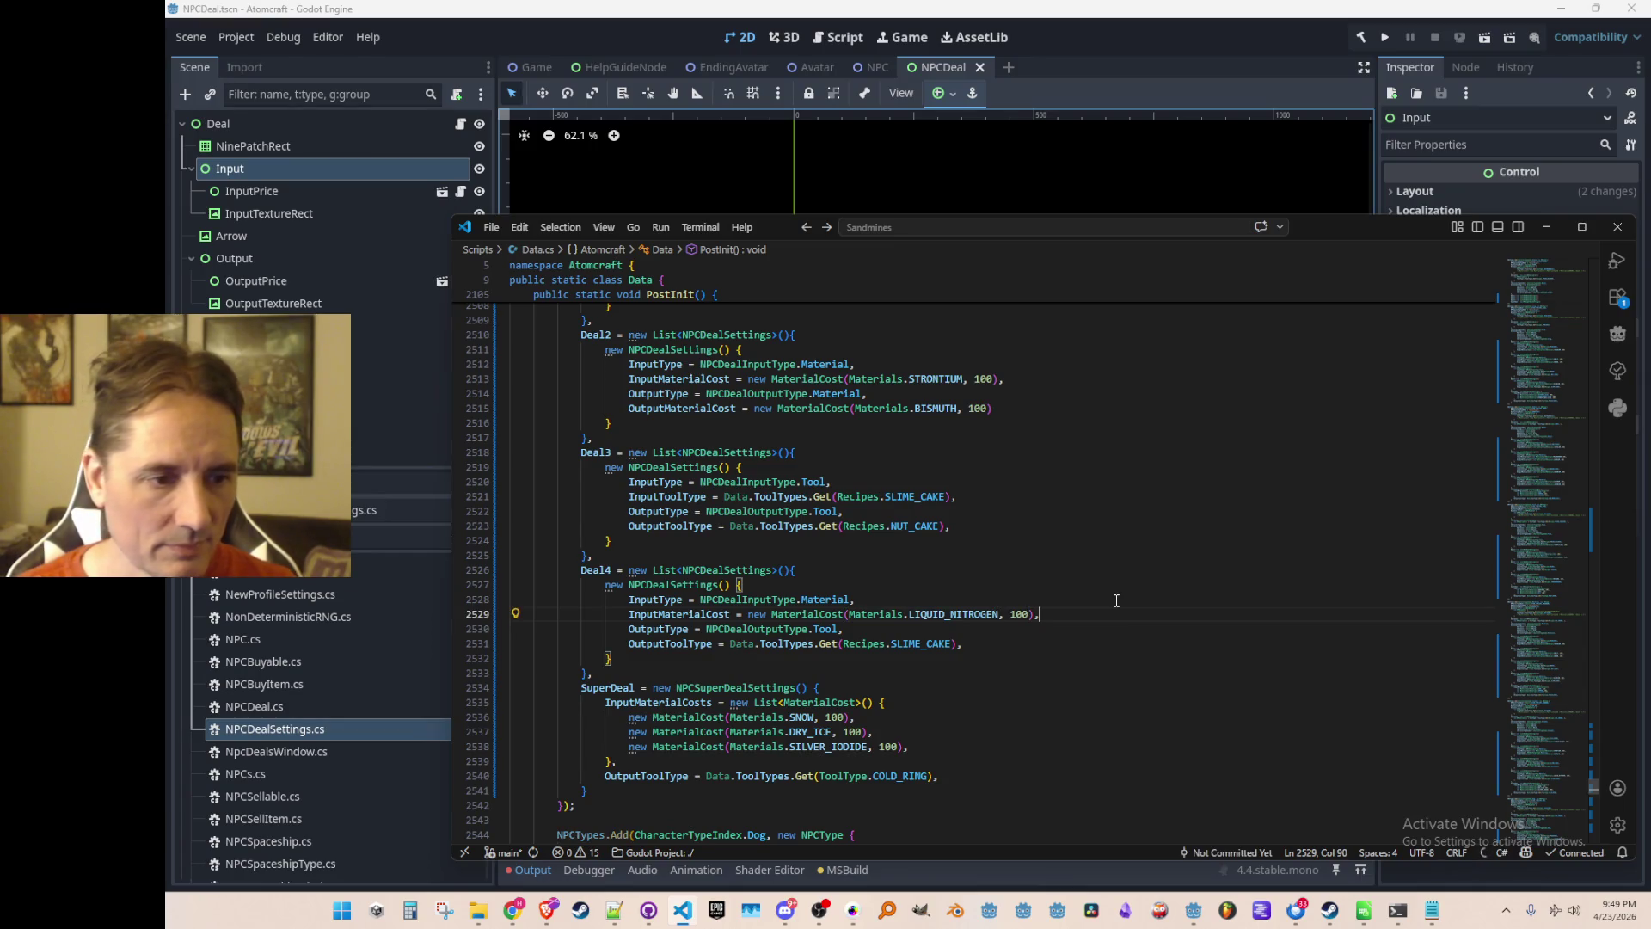
pyautogui.press('Down')
pyautogui.press('Down')
pyautogui.press('Home')
pyautogui.press('Home')
pyautogui.press('Up')
pyautogui.press('Up')
pyautogui.press('Up')
pyautogui.press('Up')
pyautogui.press('Up')
pyautogui.press('Up')
pyautogui.scroll(1, 1062, 567)
# Change Deal3's input tool from SLIME_CAKE to SLIME_SHAKE.
pyautogui.click(1088, 535)
pyautogui.scroll(3, 1143, 550)
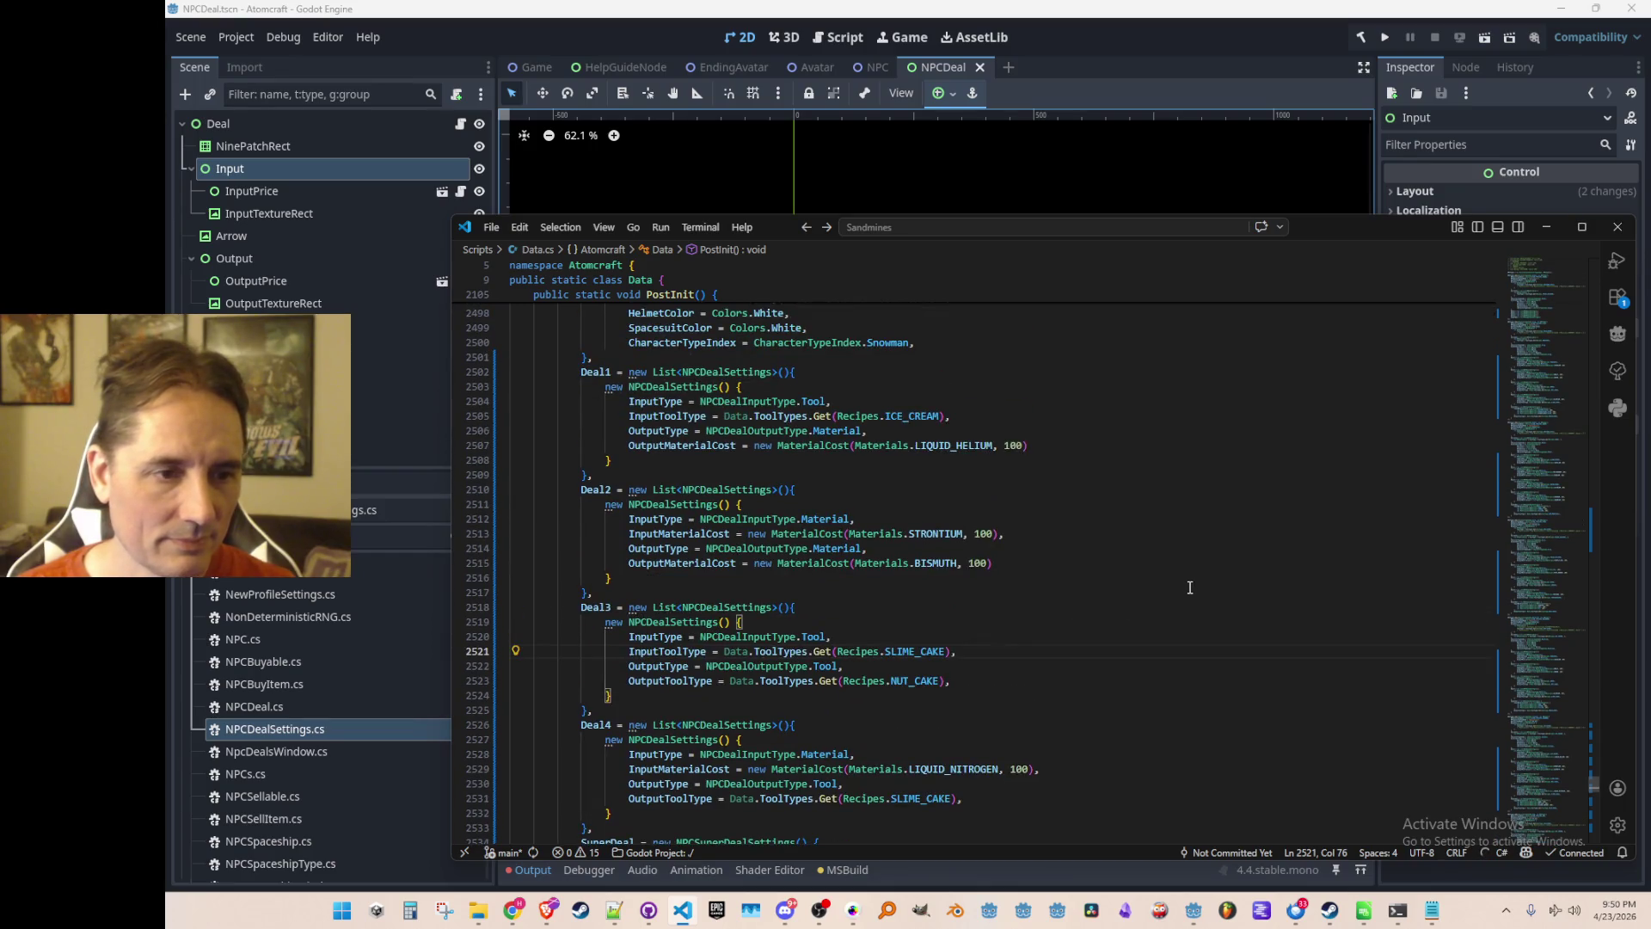
pyautogui.scroll(-1, 1190, 585)
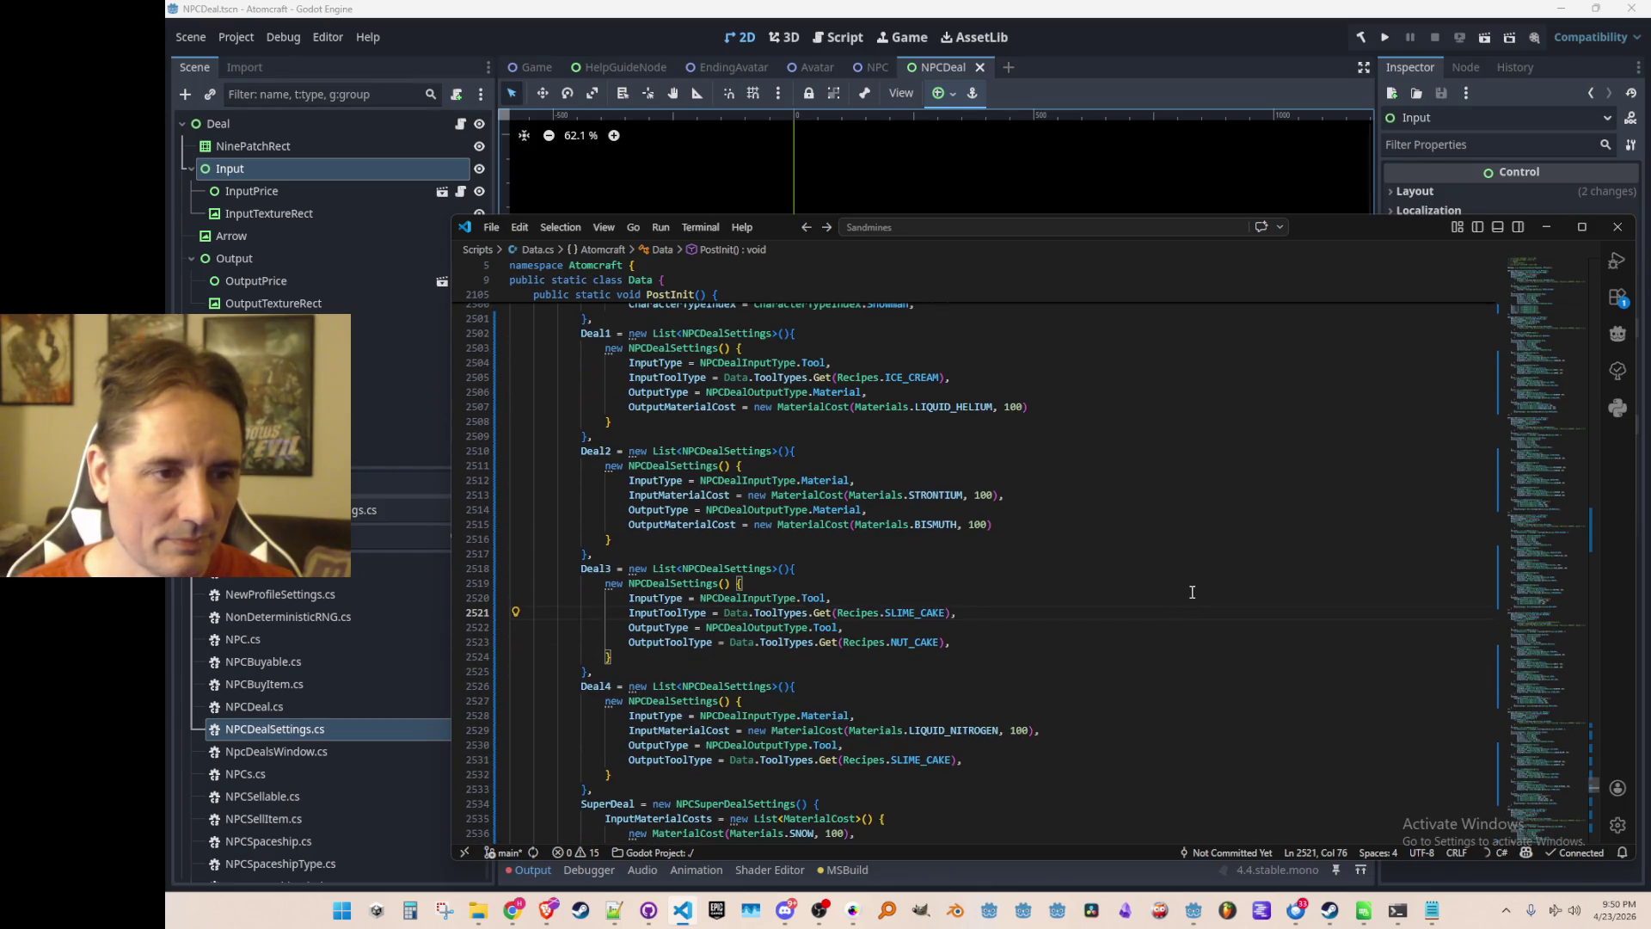
pyautogui.press('Left')
pyautogui.press('Left')
pyautogui.hotkey('ctrl', 'shift', 'Left')
pyautogui.write('SLIME')
pyautogui.press('Down')
pyautogui.press('Return')
pyautogui.press('Down')
pyautogui.press('Down')
pyautogui.press('Left')
pyautogui.press('Left')
# Copy FRIED_CHICKEN from Recipes.cs and make it Deal3's output tool in place of NUT_CAKE.
pyautogui.hotkey('ctrl', 'shift', 'Left')
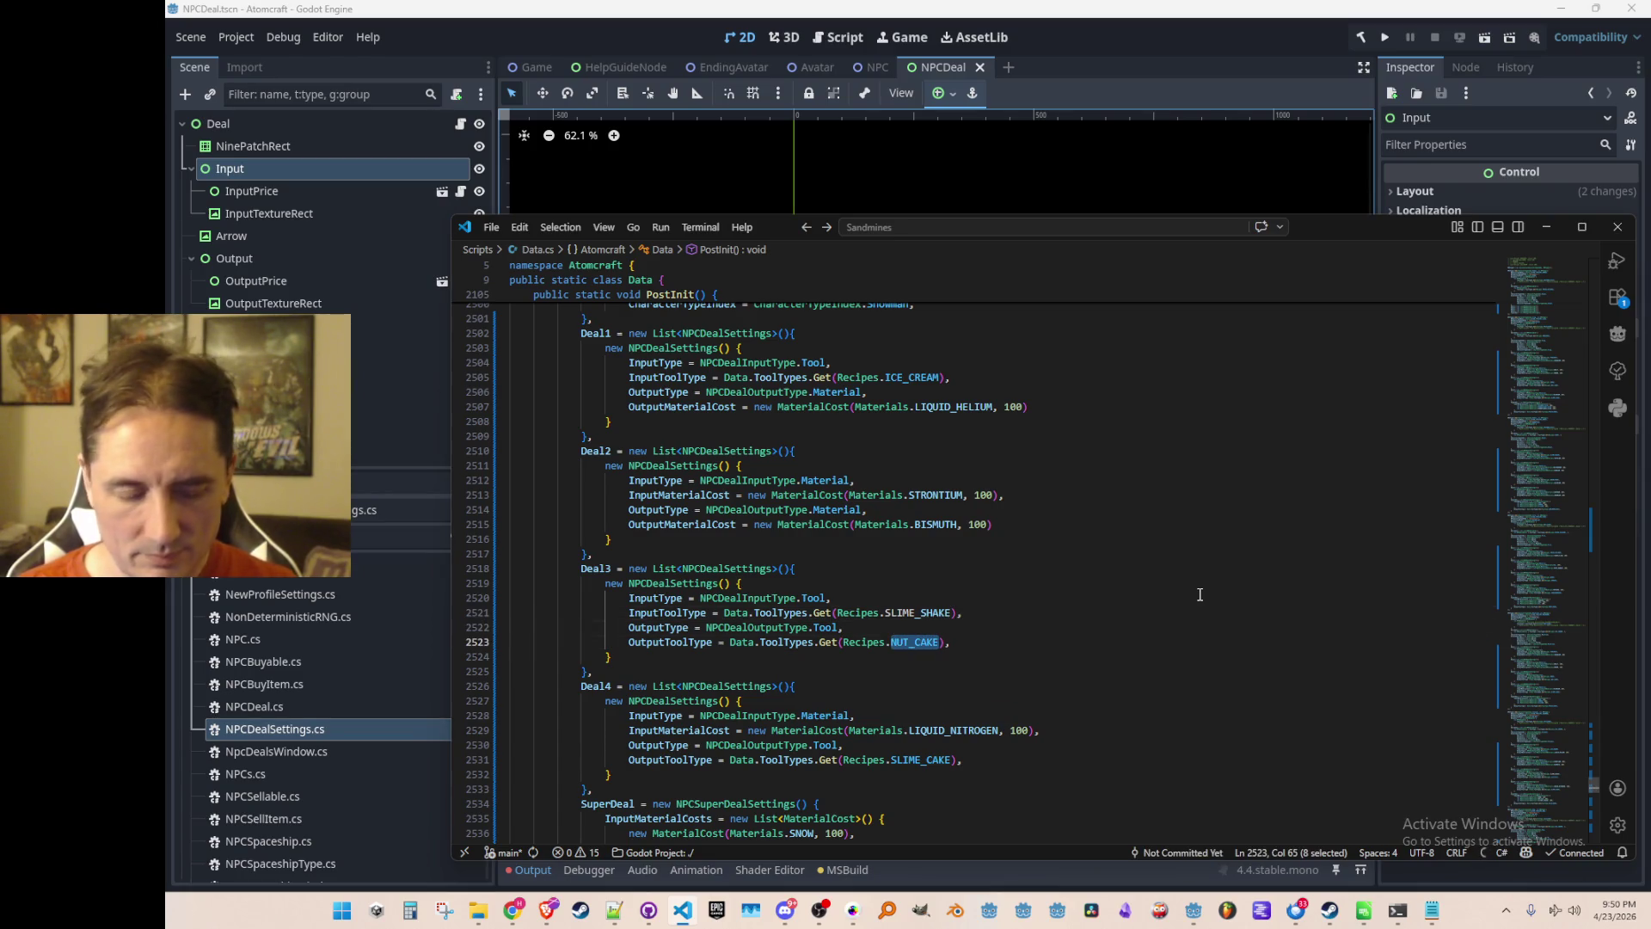
pyautogui.press('F12')
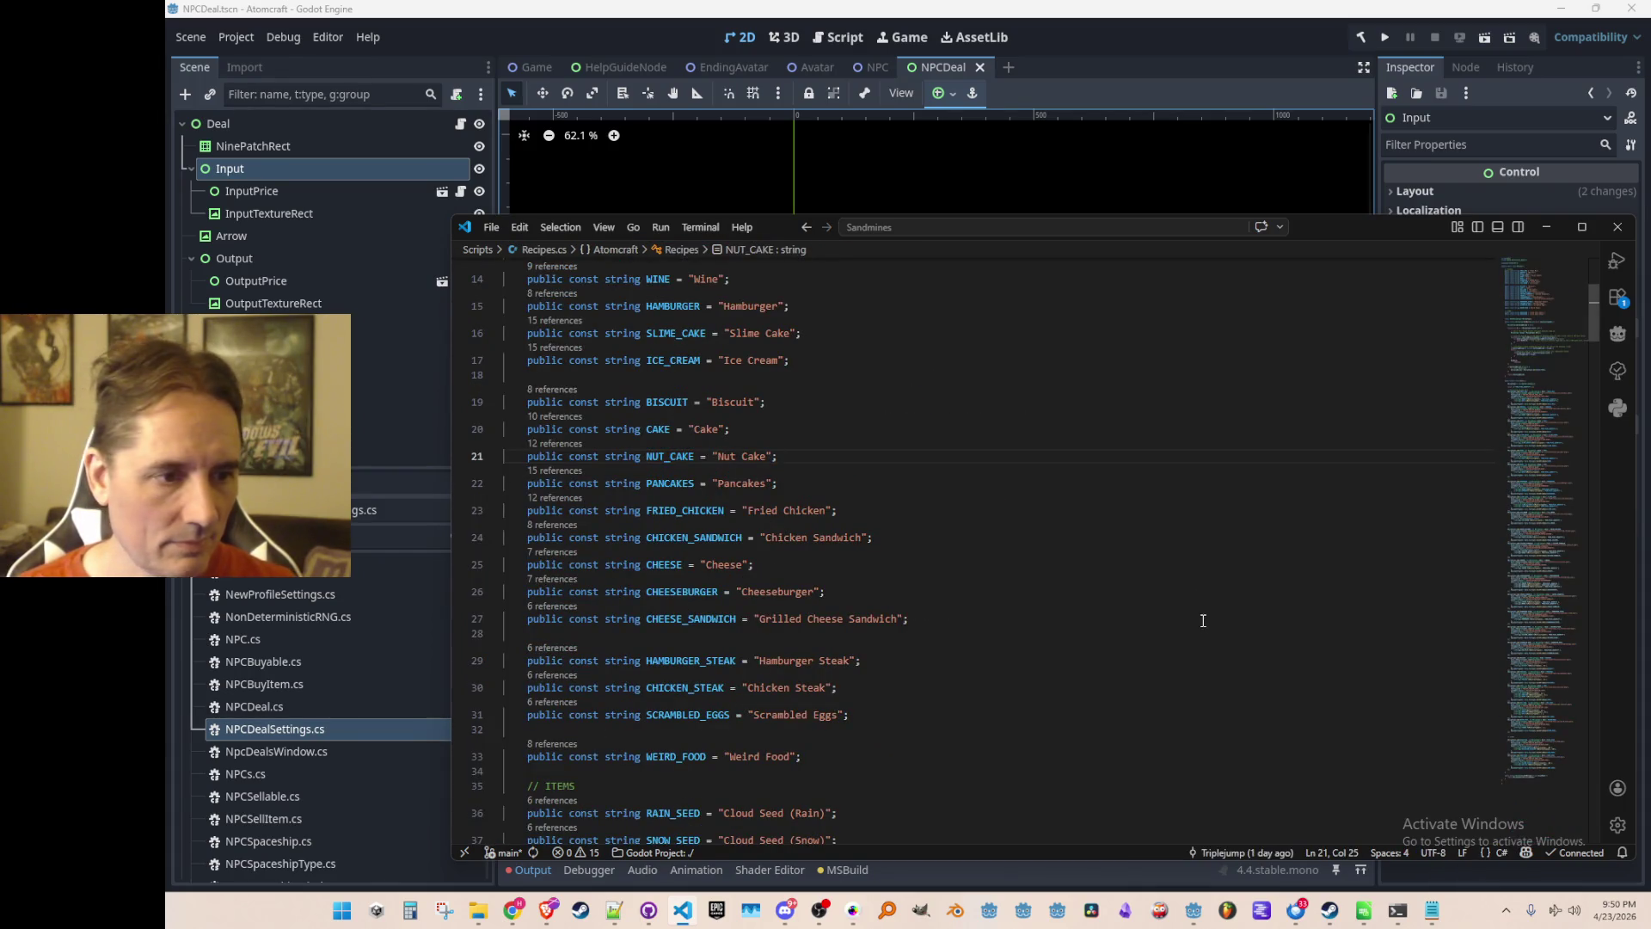
pyautogui.doubleClick(703, 511)
pyautogui.hotkey('ctrl', 'c')
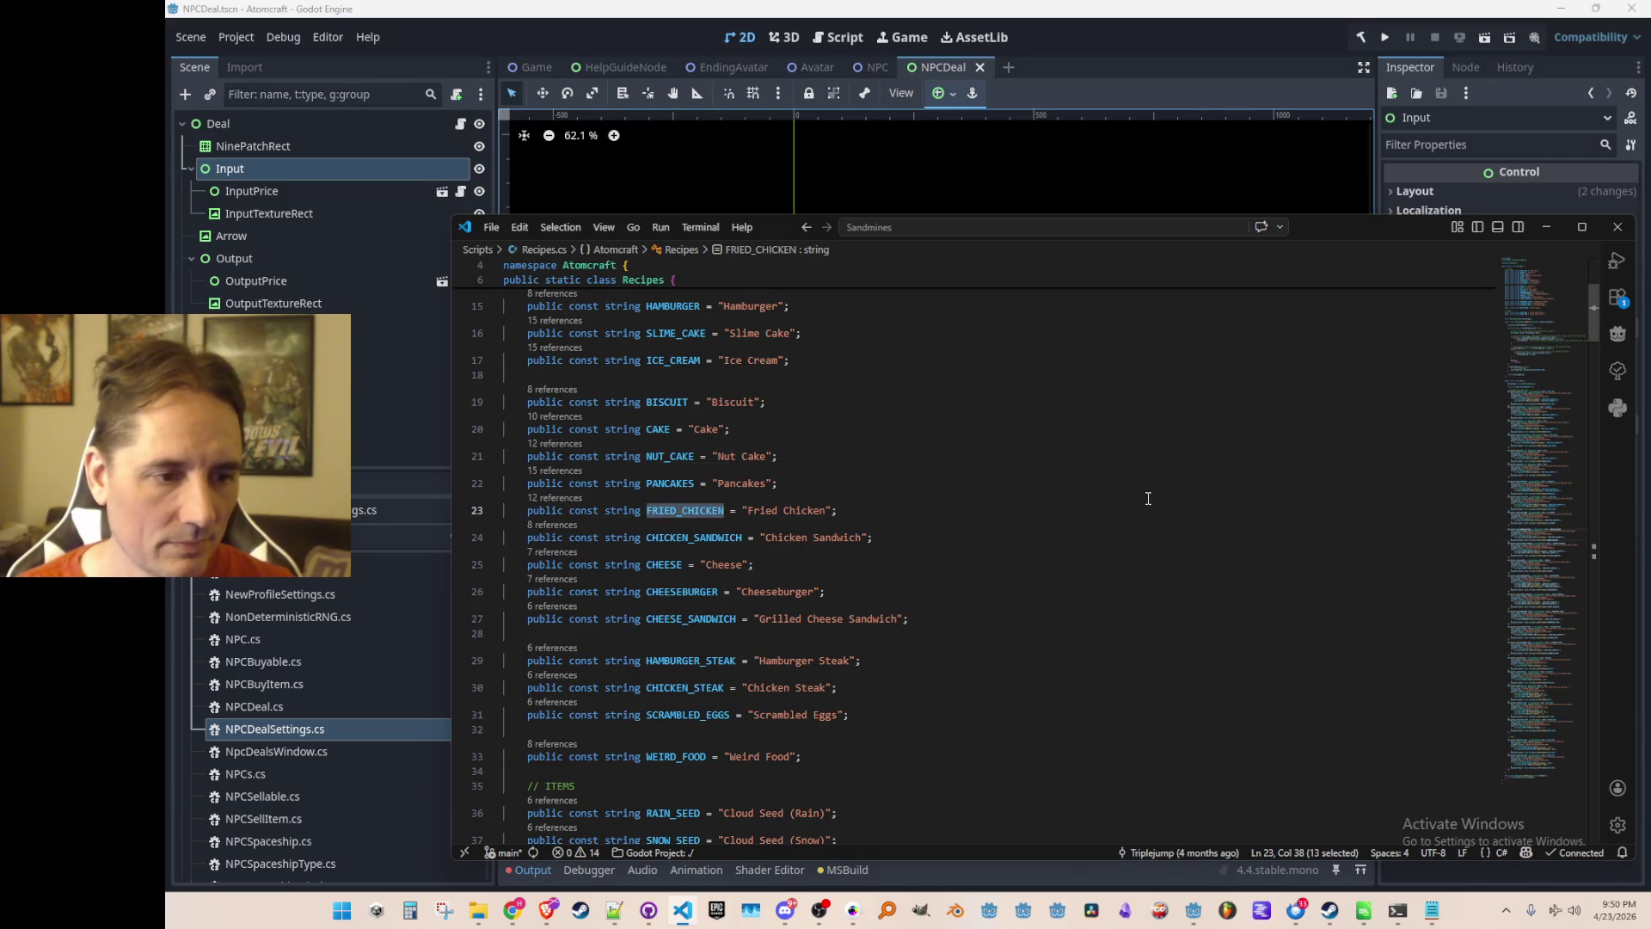
pyautogui.hotkey('alt', 'Left')
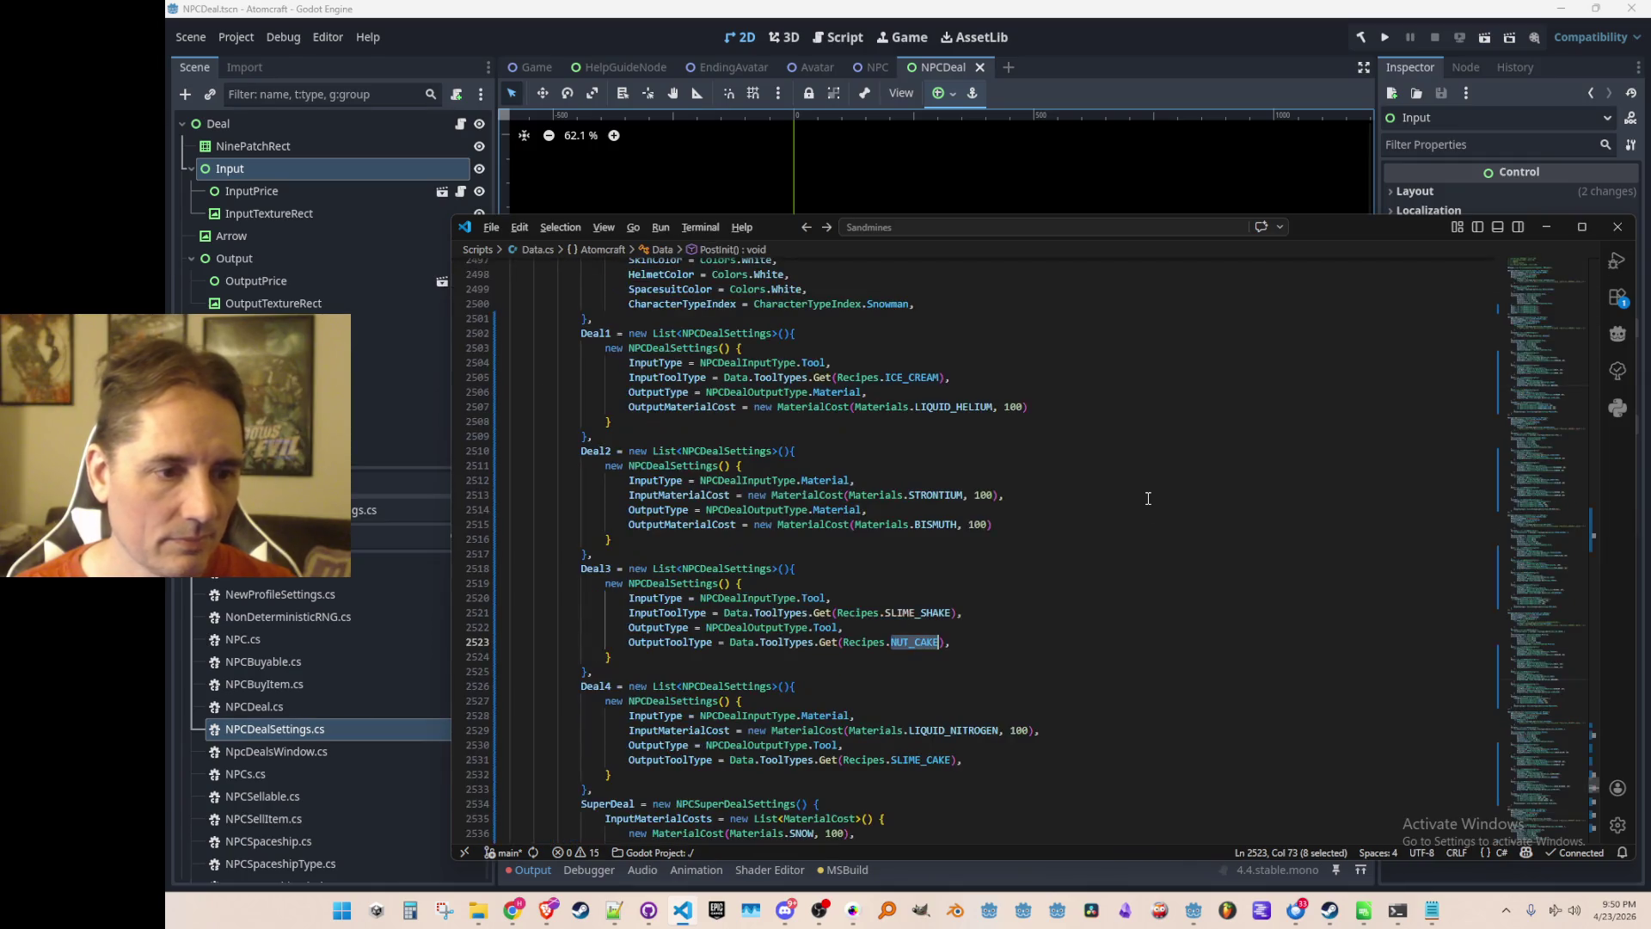
pyautogui.press('Right')
pyautogui.hotkey('ctrl', 'd')
pyautogui.hotkey('ctrl', 'v')
pyautogui.press('Down')
pyautogui.press('Down')
pyautogui.press('Home')
pyautogui.press('Home')
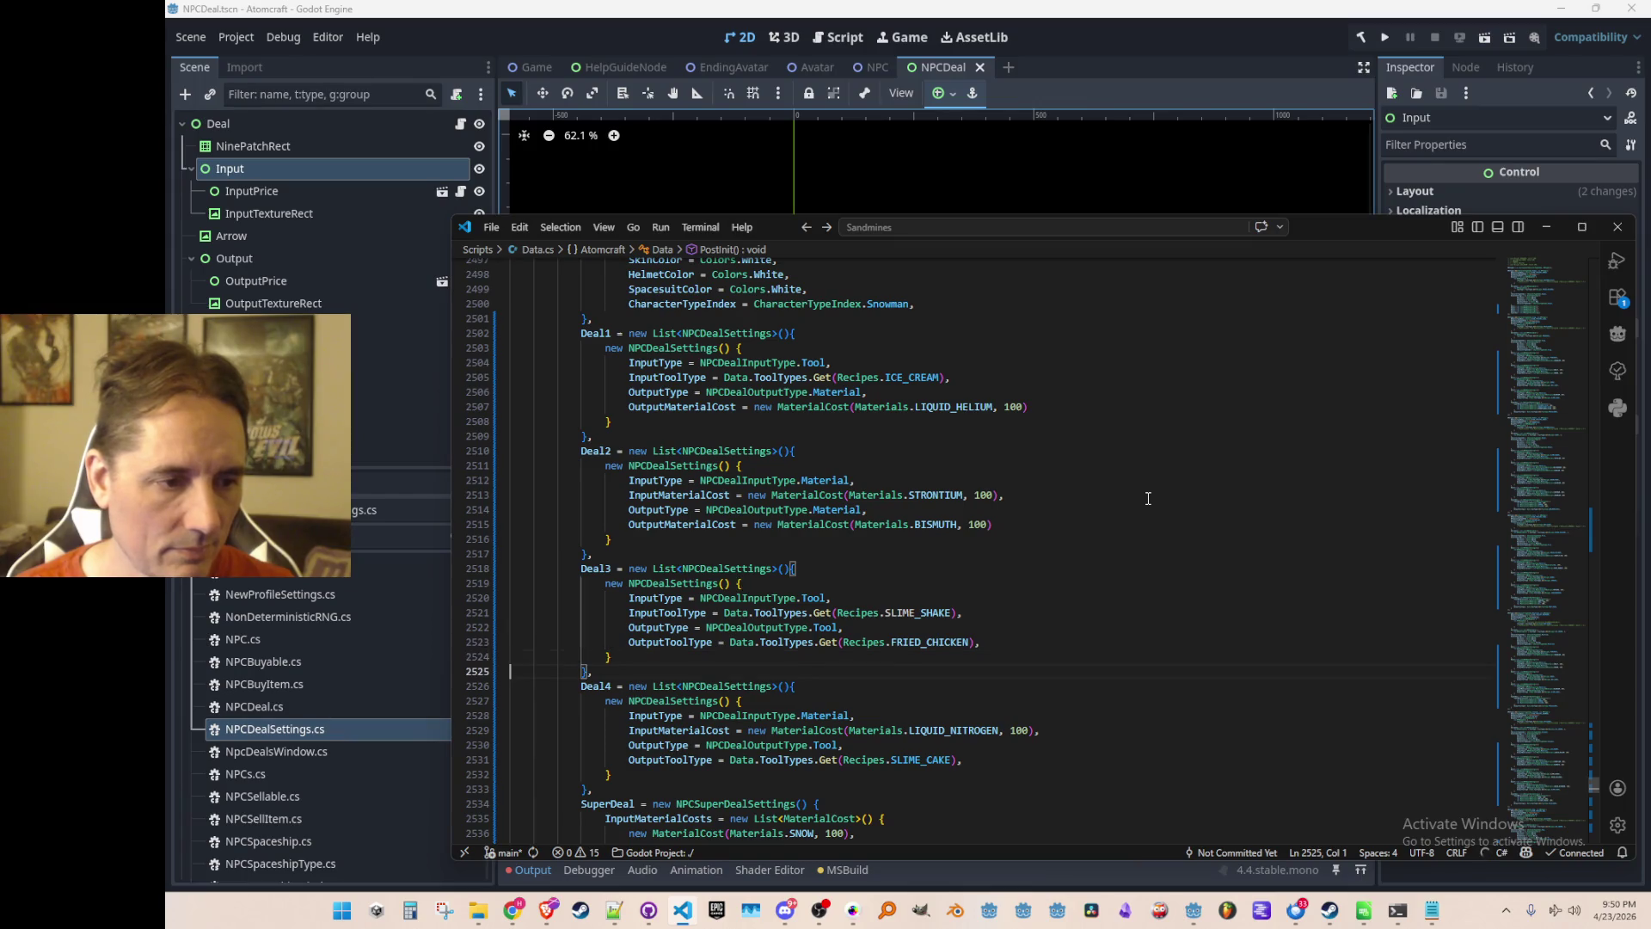
# Review the edited Deal3 lines and scroll down toward the SuperDeal.
pyautogui.click(1075, 643)
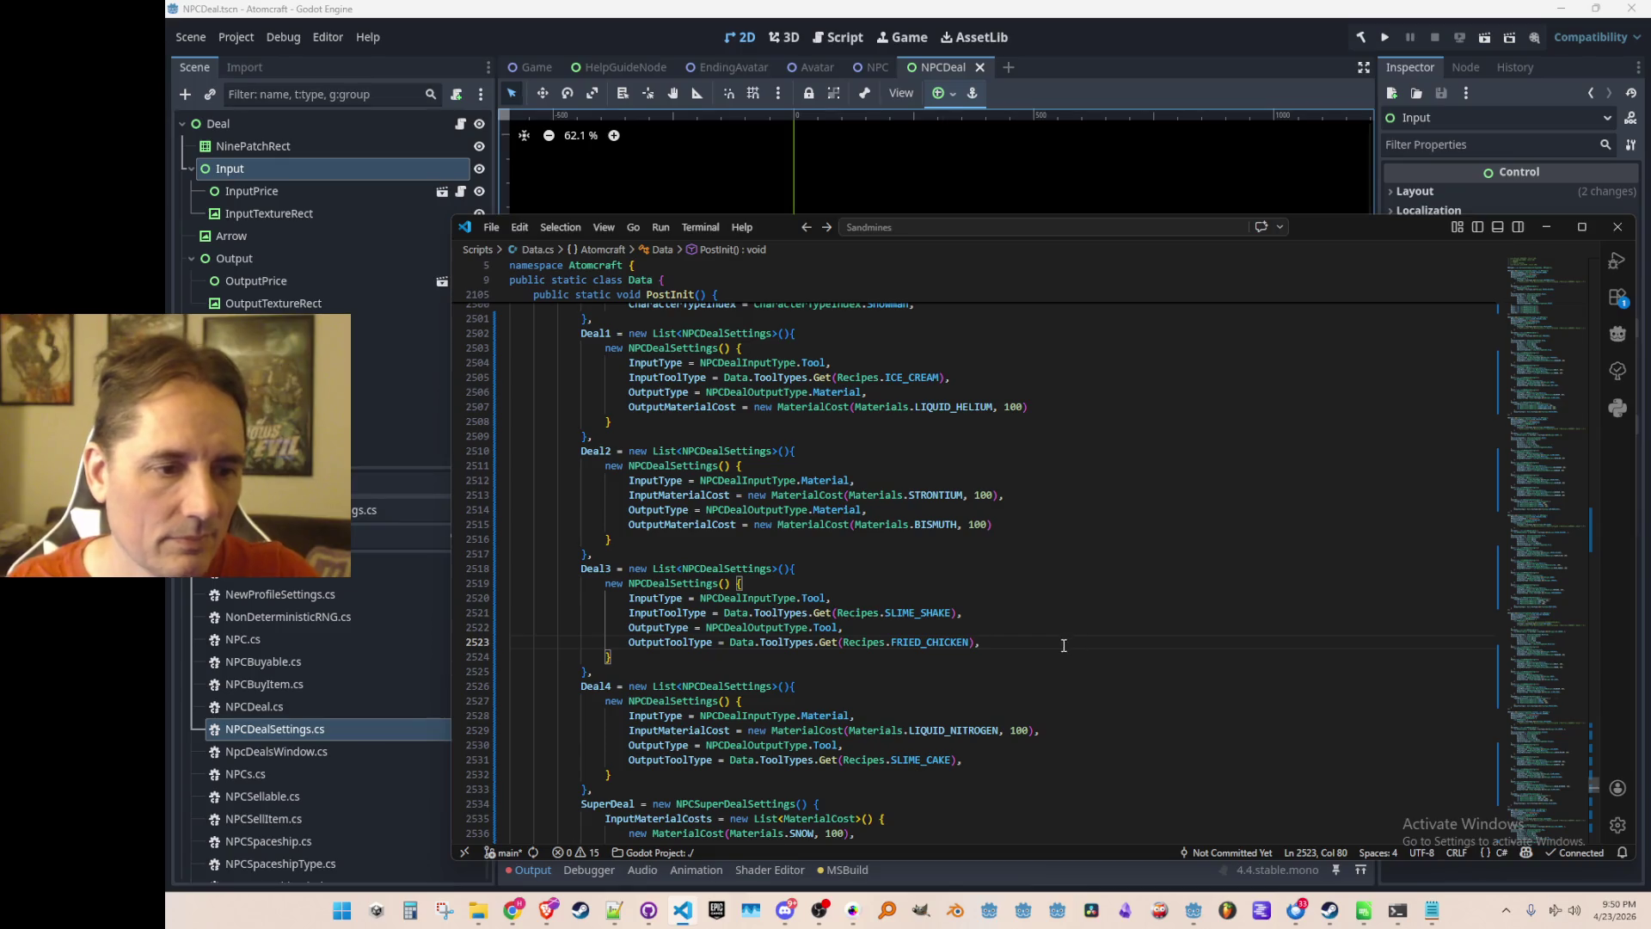
pyautogui.click(1142, 617)
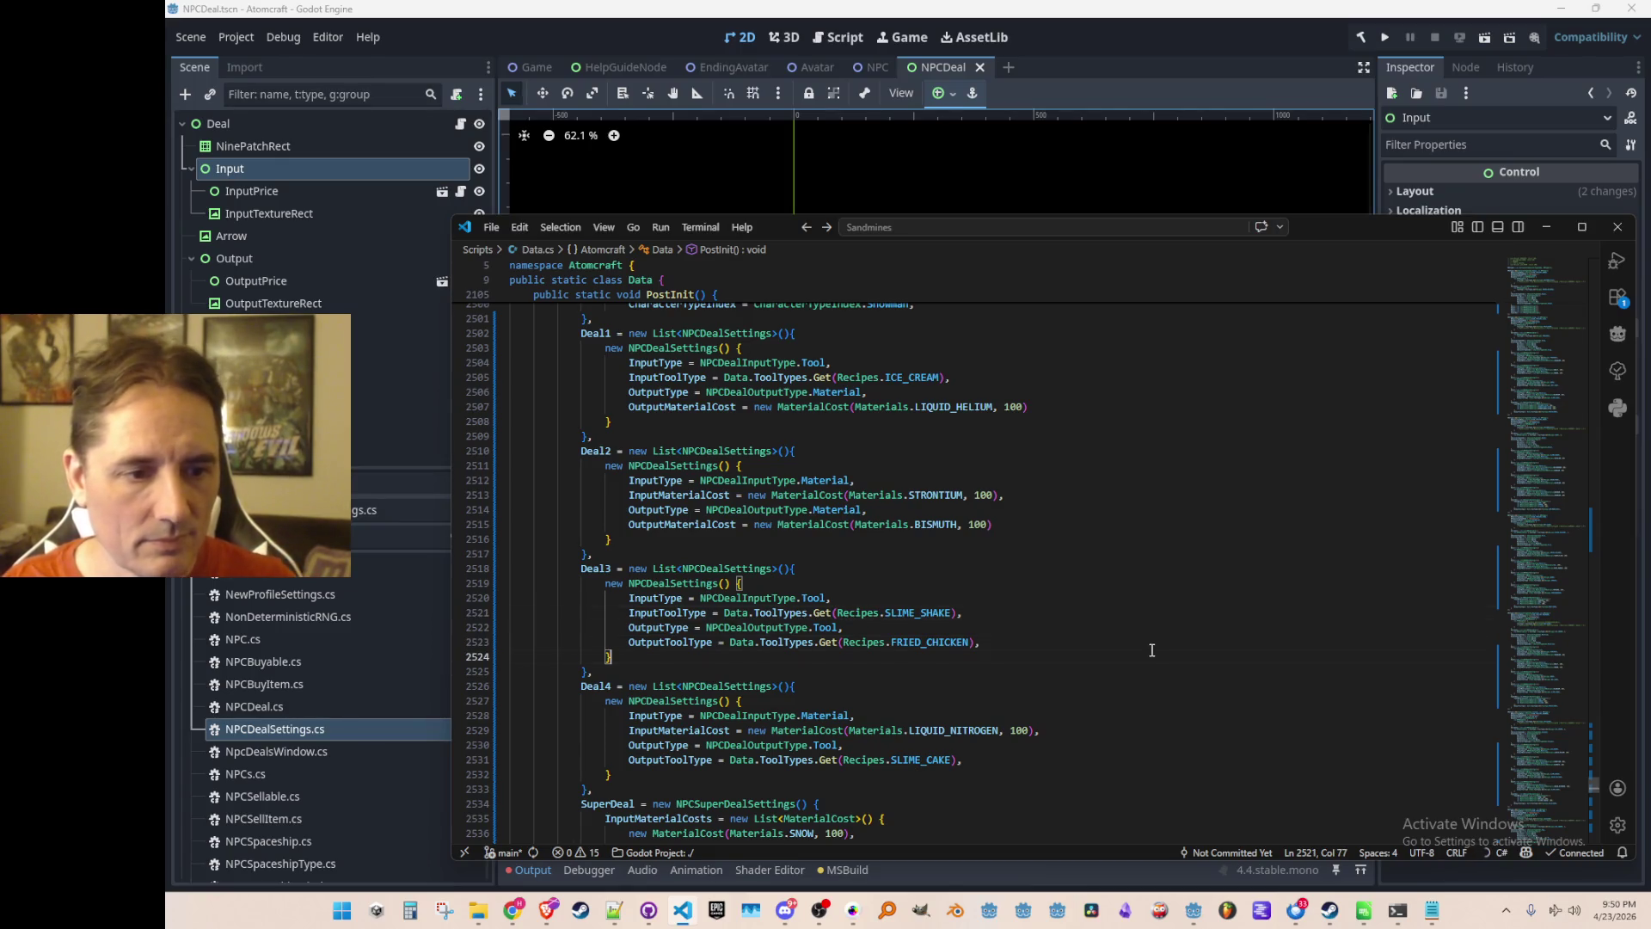
pyautogui.click(1151, 650)
pyautogui.click(1140, 645)
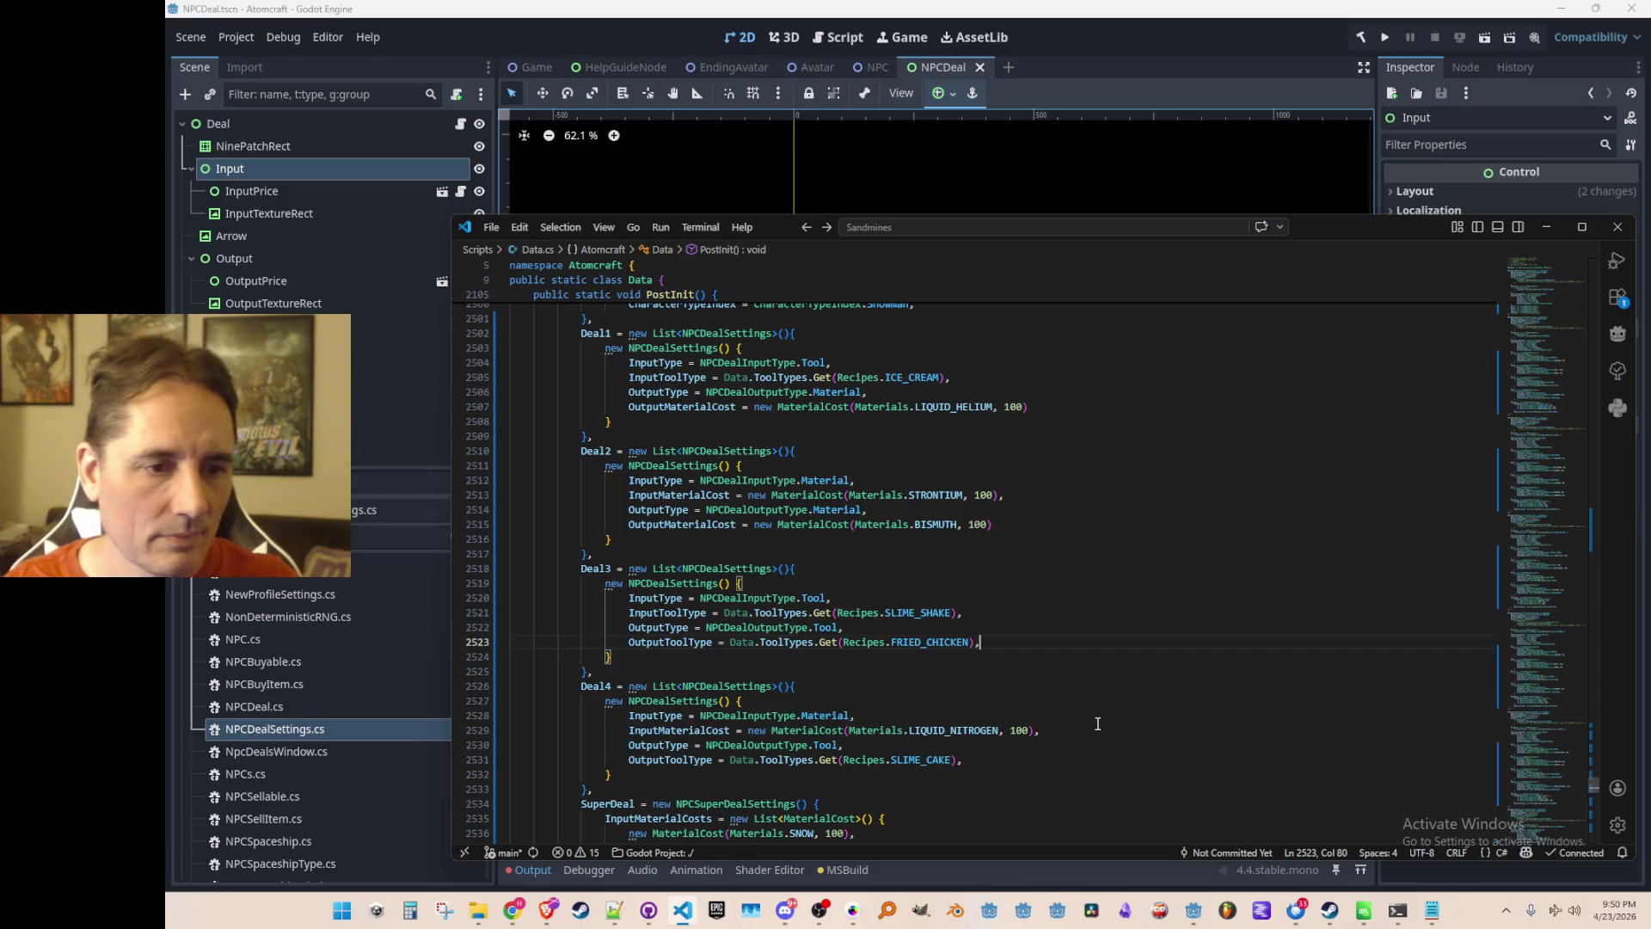
pyautogui.scroll(-6, 1139, 632)
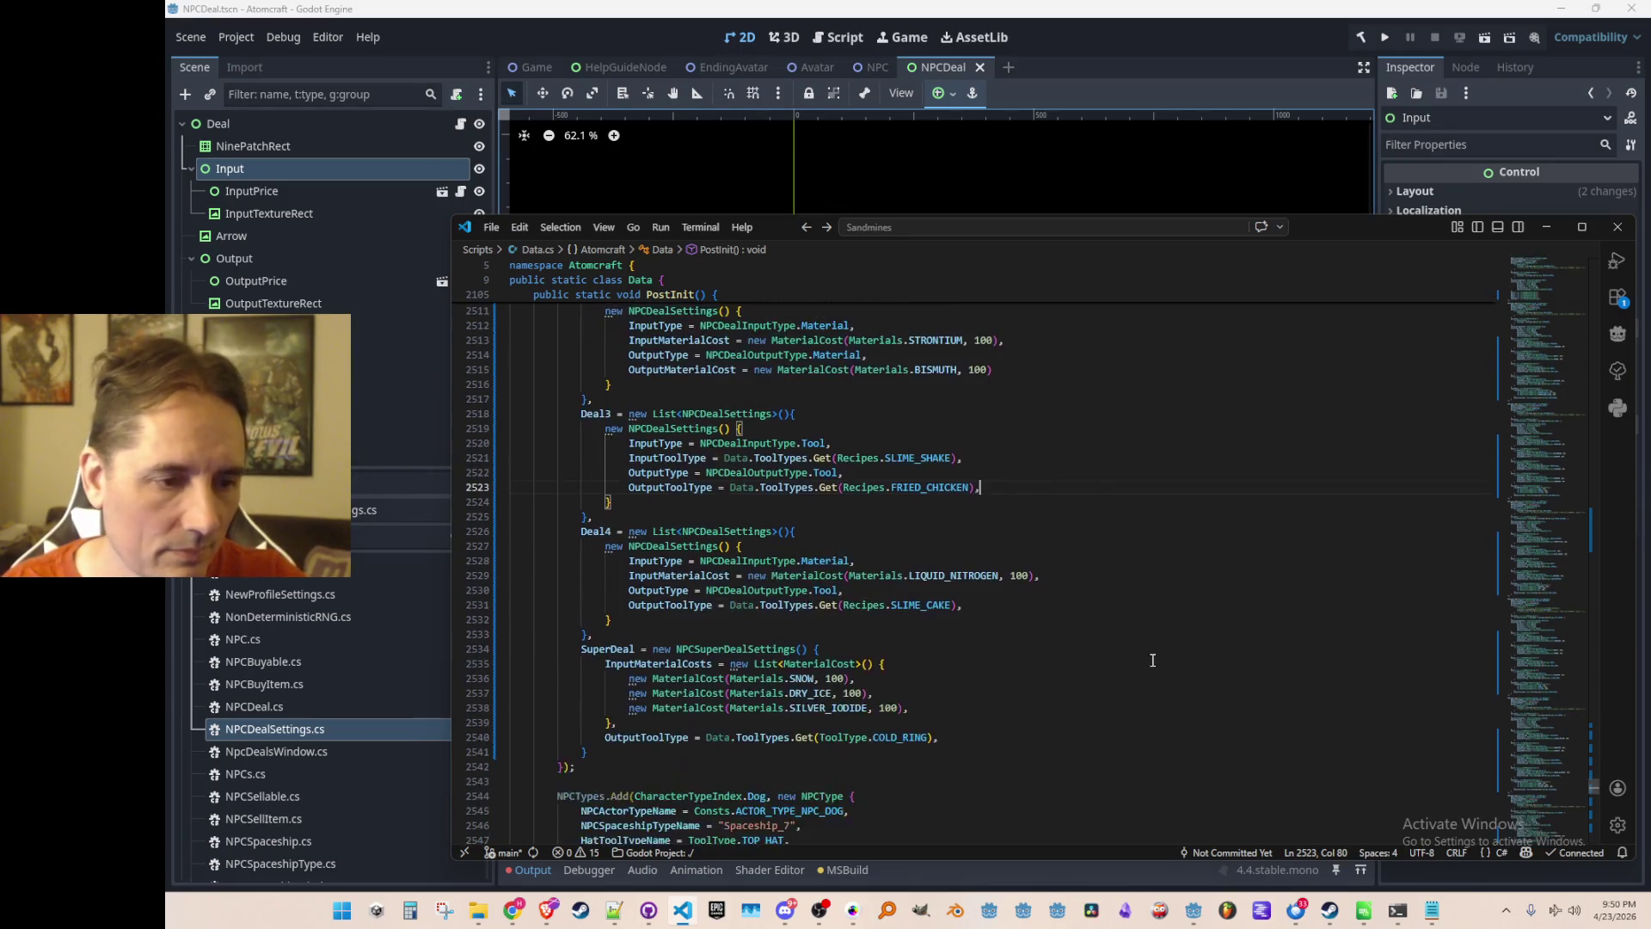
# Save the NPCDeal scene, run the game, and load Enchanted Vista in single player with the test profile.
pyautogui.click(1308, 45)
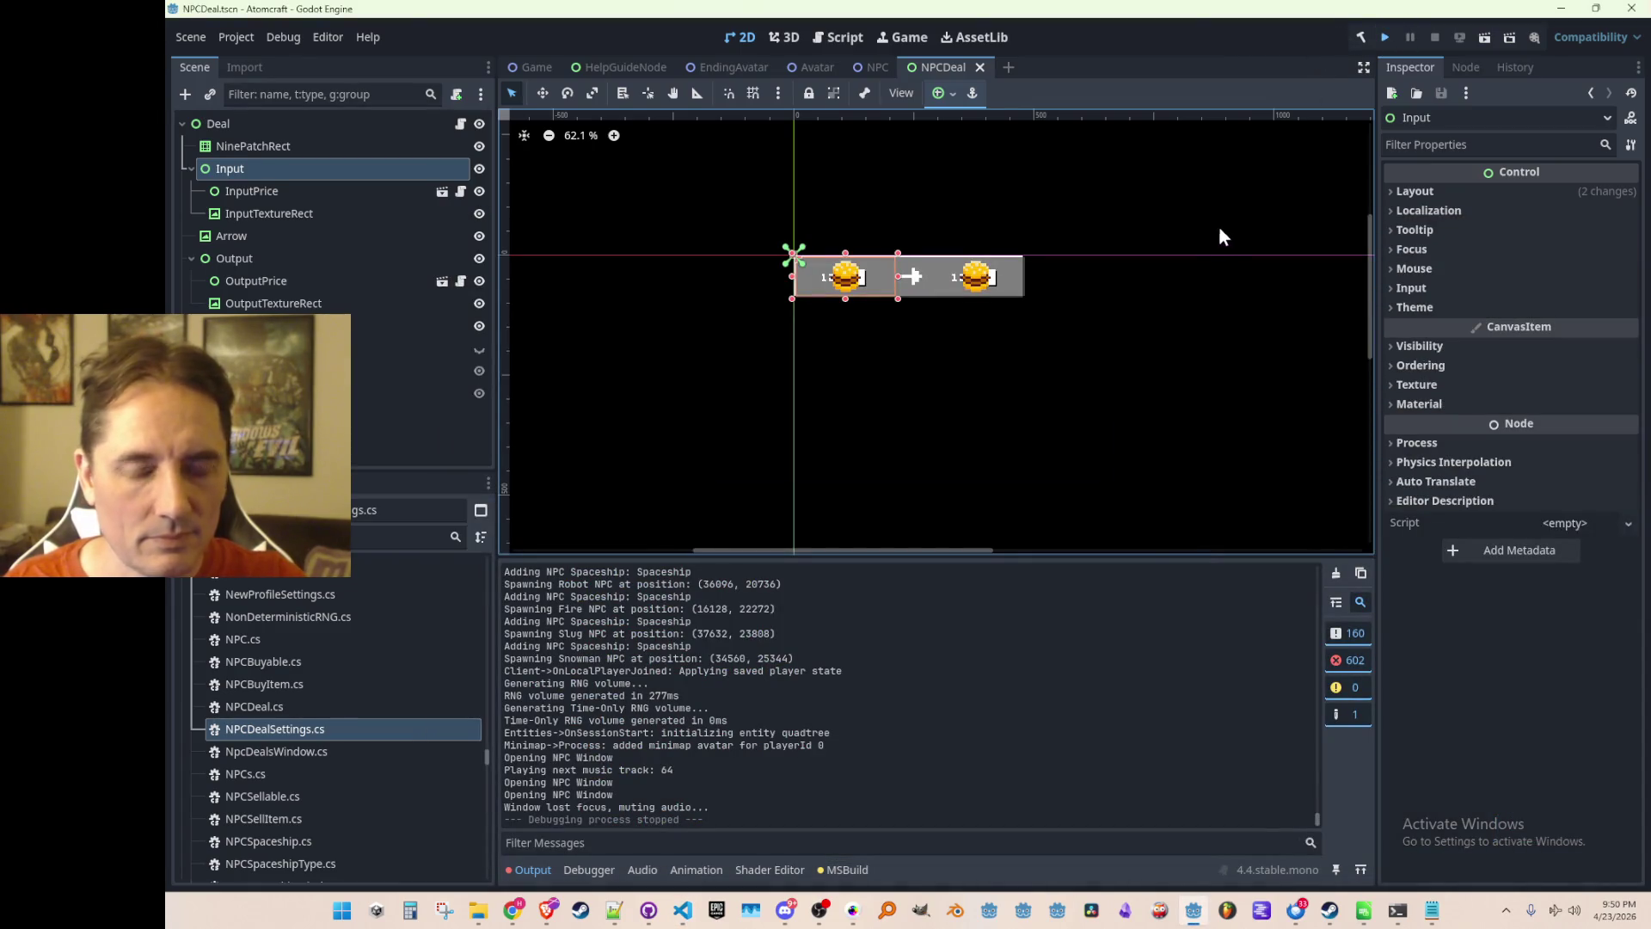
pyautogui.hotkey('ctrl', 's')
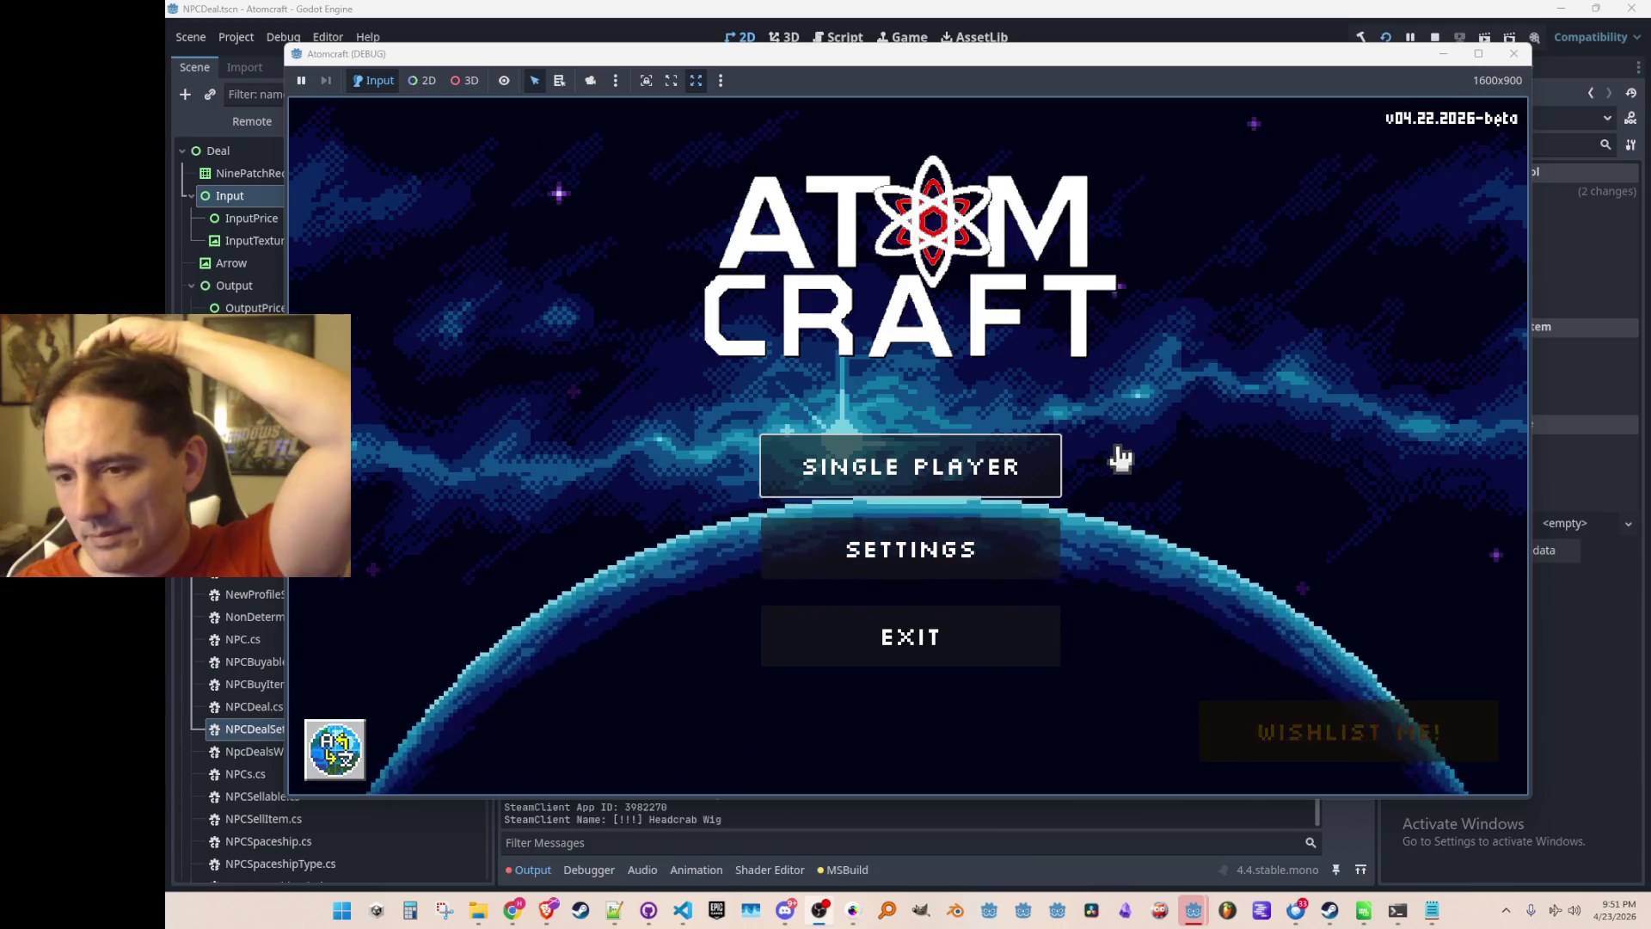
pyautogui.click(991, 480)
pyautogui.click(988, 366)
pyautogui.click(978, 414)
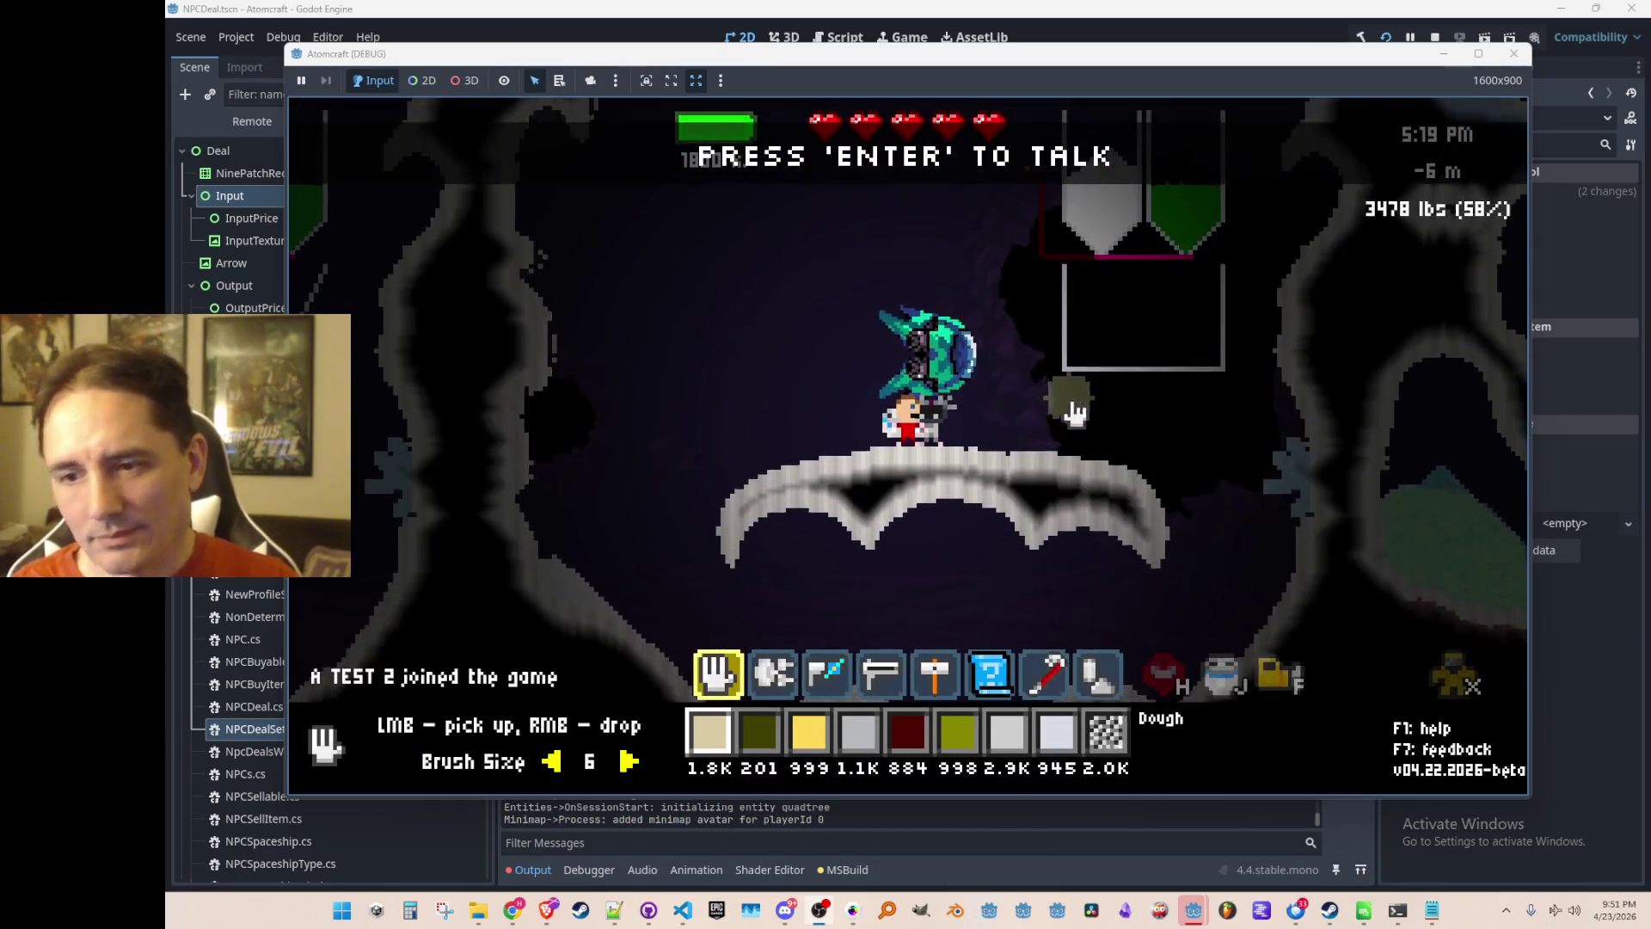
# Check the robot NPC's trades, then browse the blueprint list and world map.
pyautogui.press('Return')
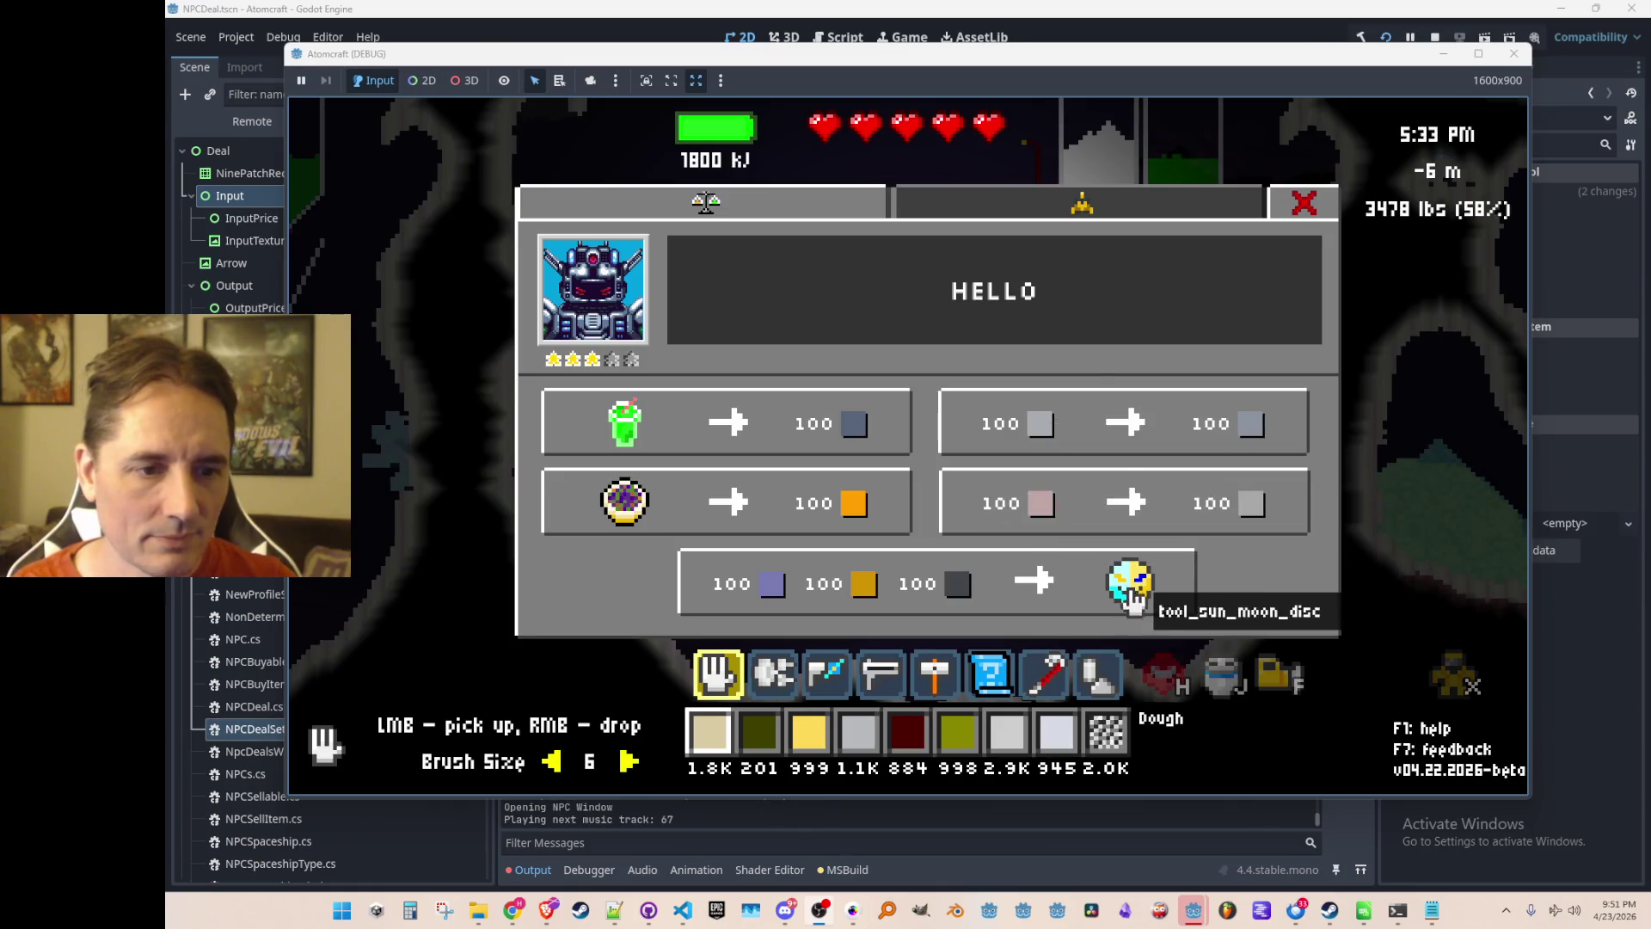
pyautogui.press('Escape')
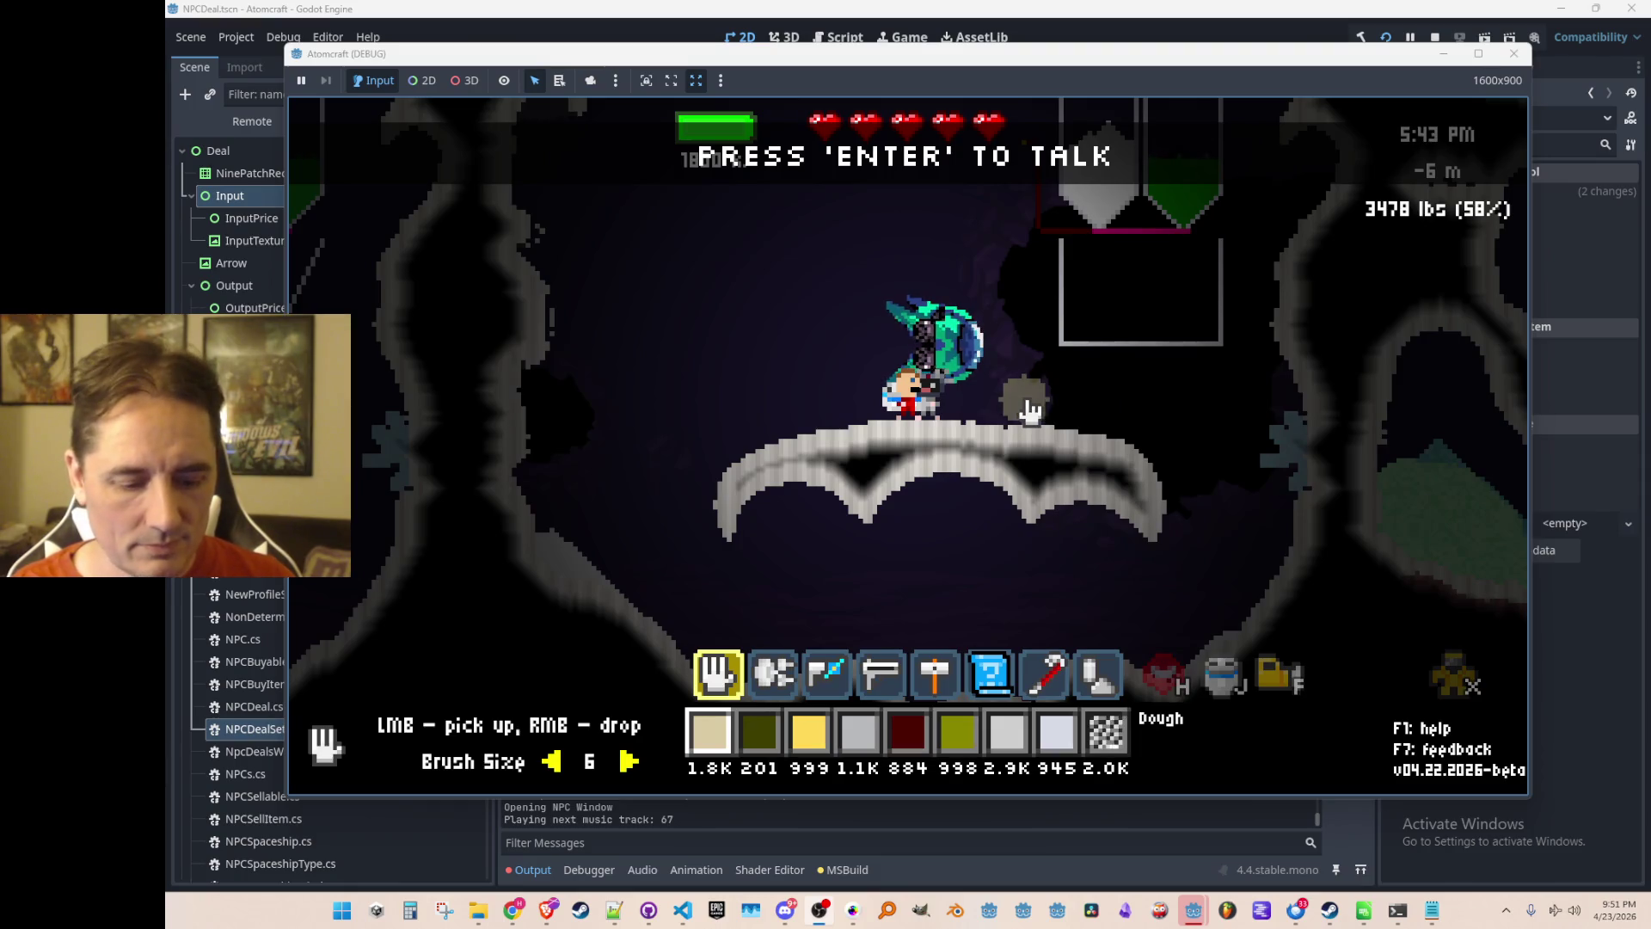
pyautogui.press('Tab')
pyautogui.click(911, 231)
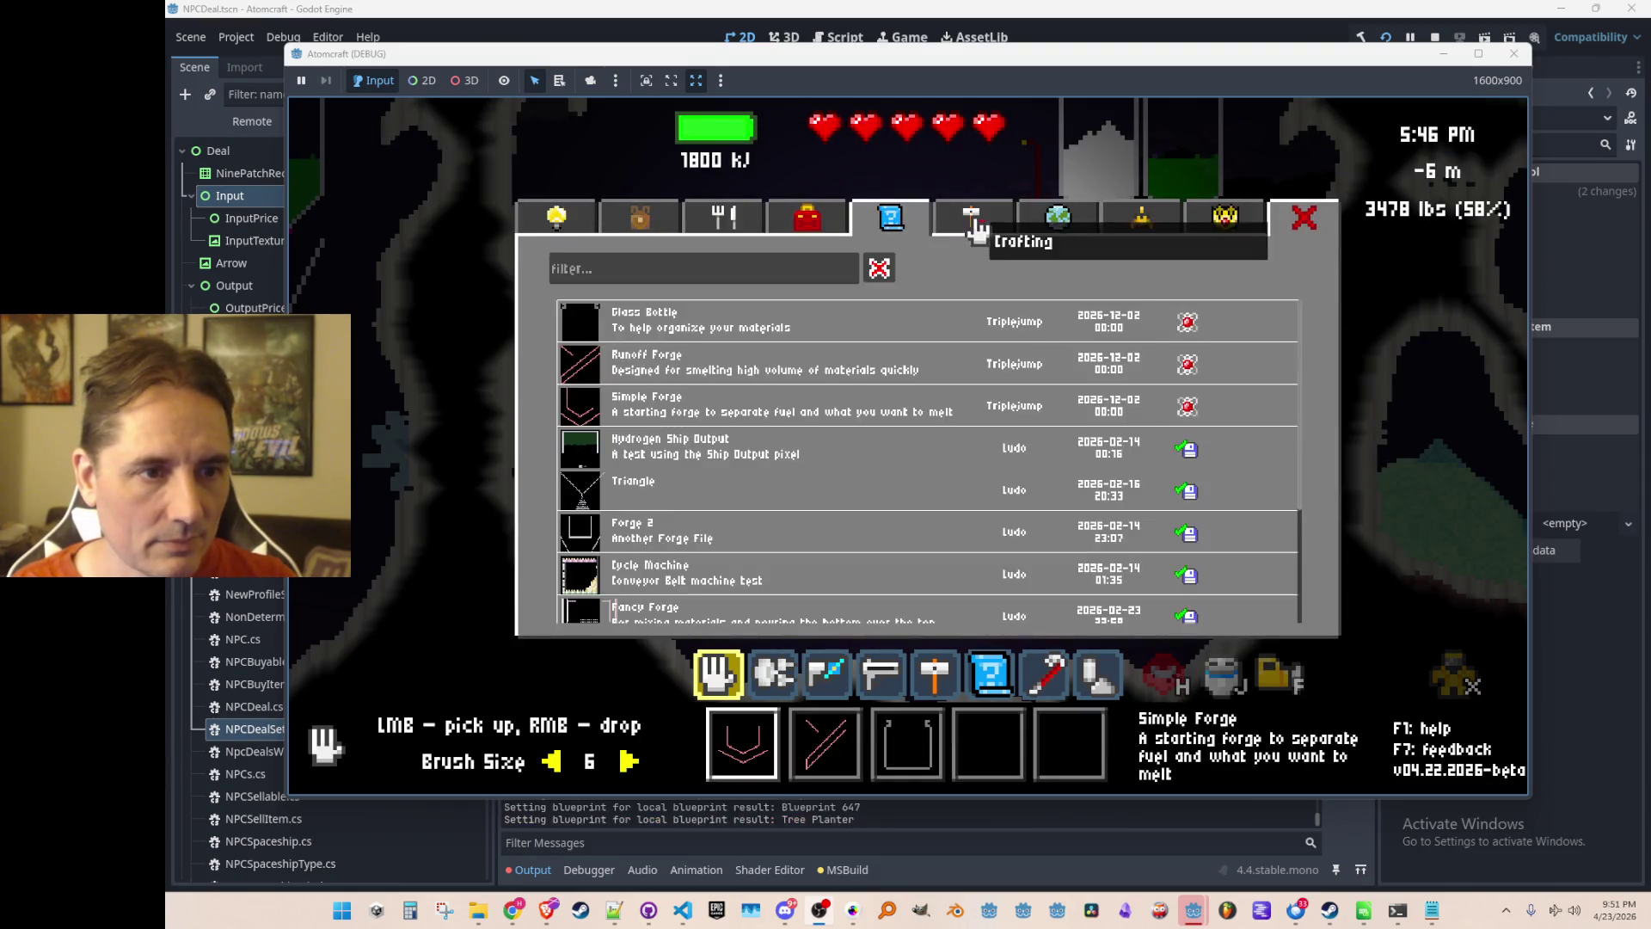
pyautogui.click(1055, 230)
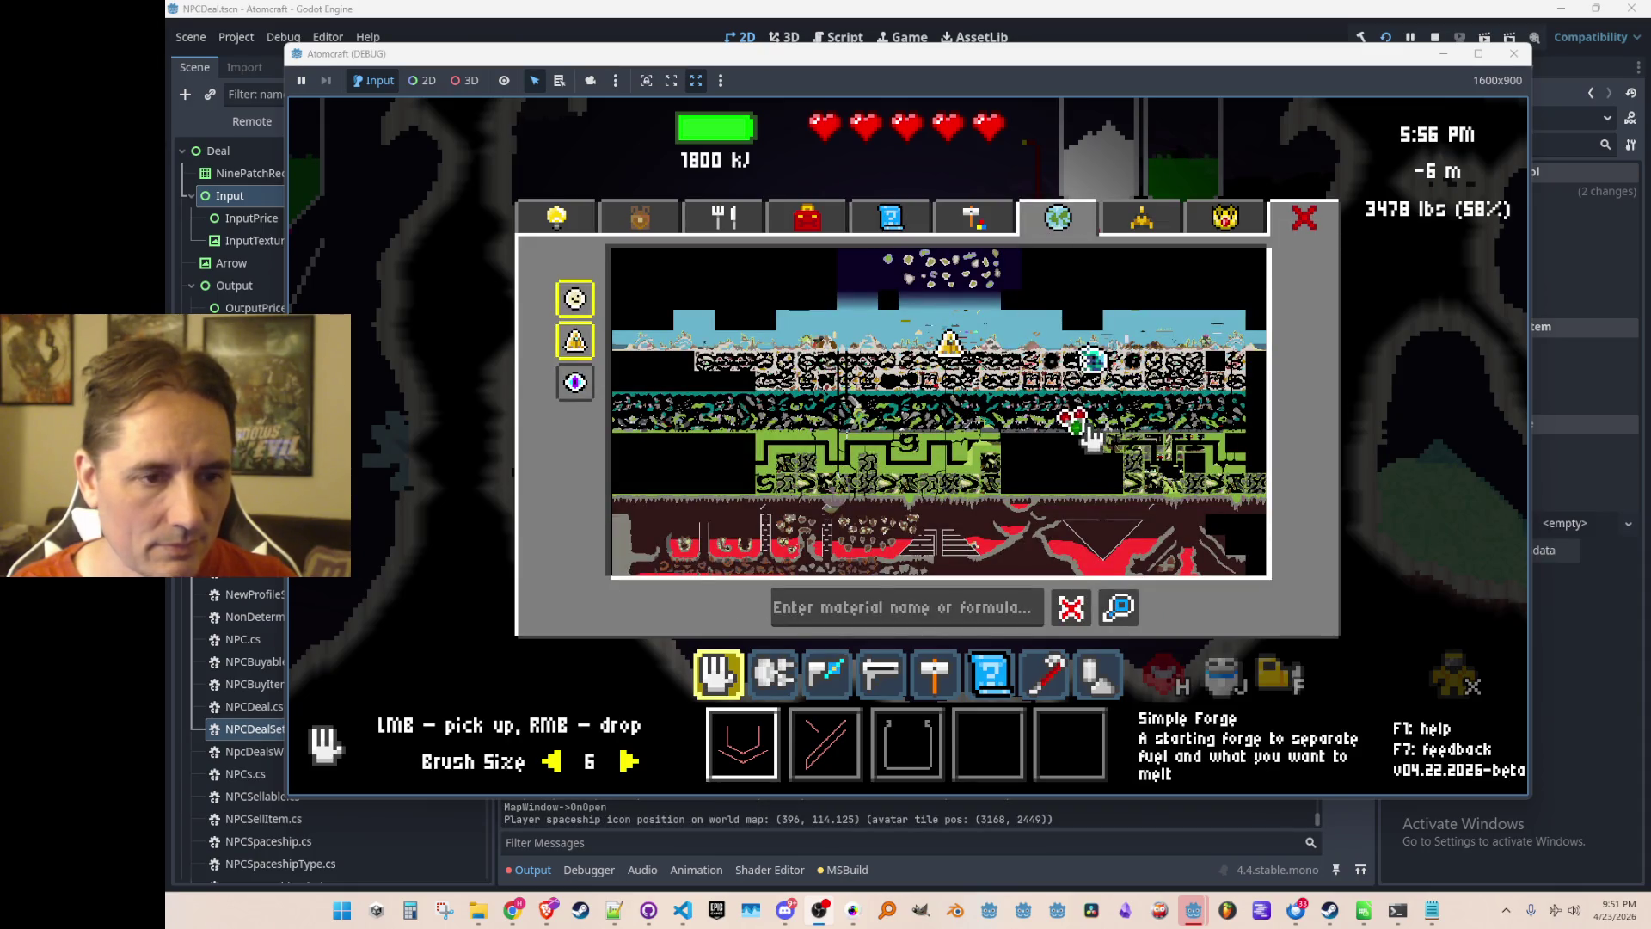
pyautogui.press('Tab')
# Toggle material editing mode to reach the snowman and open its trade window.
pyautogui.press('F2')
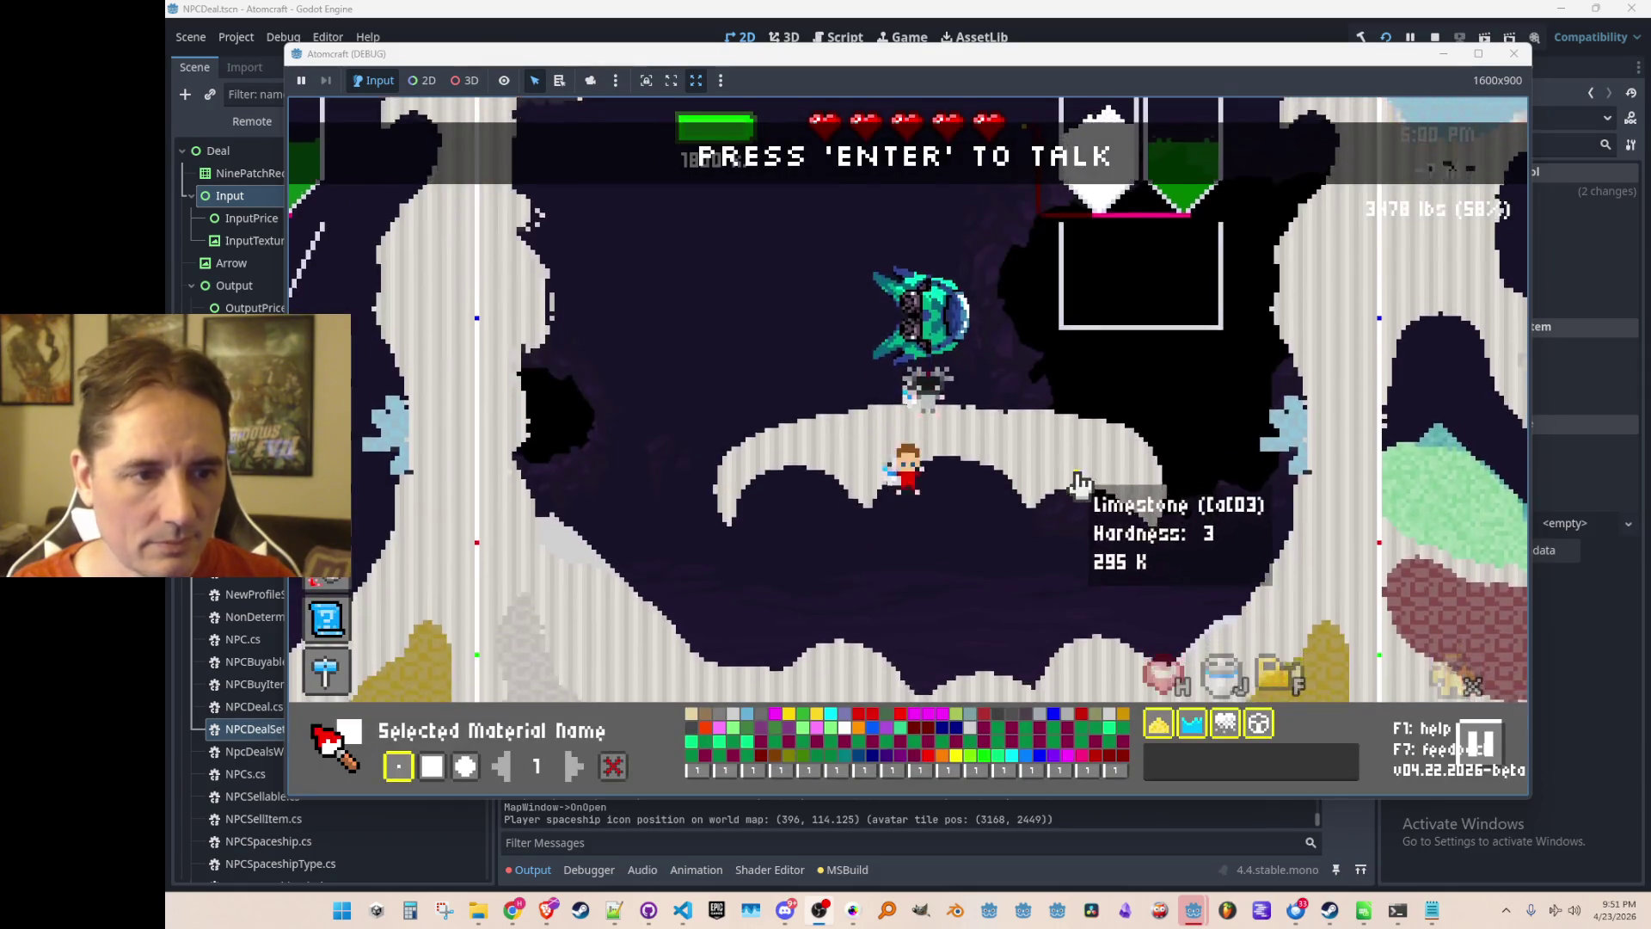
pyautogui.press('F2')
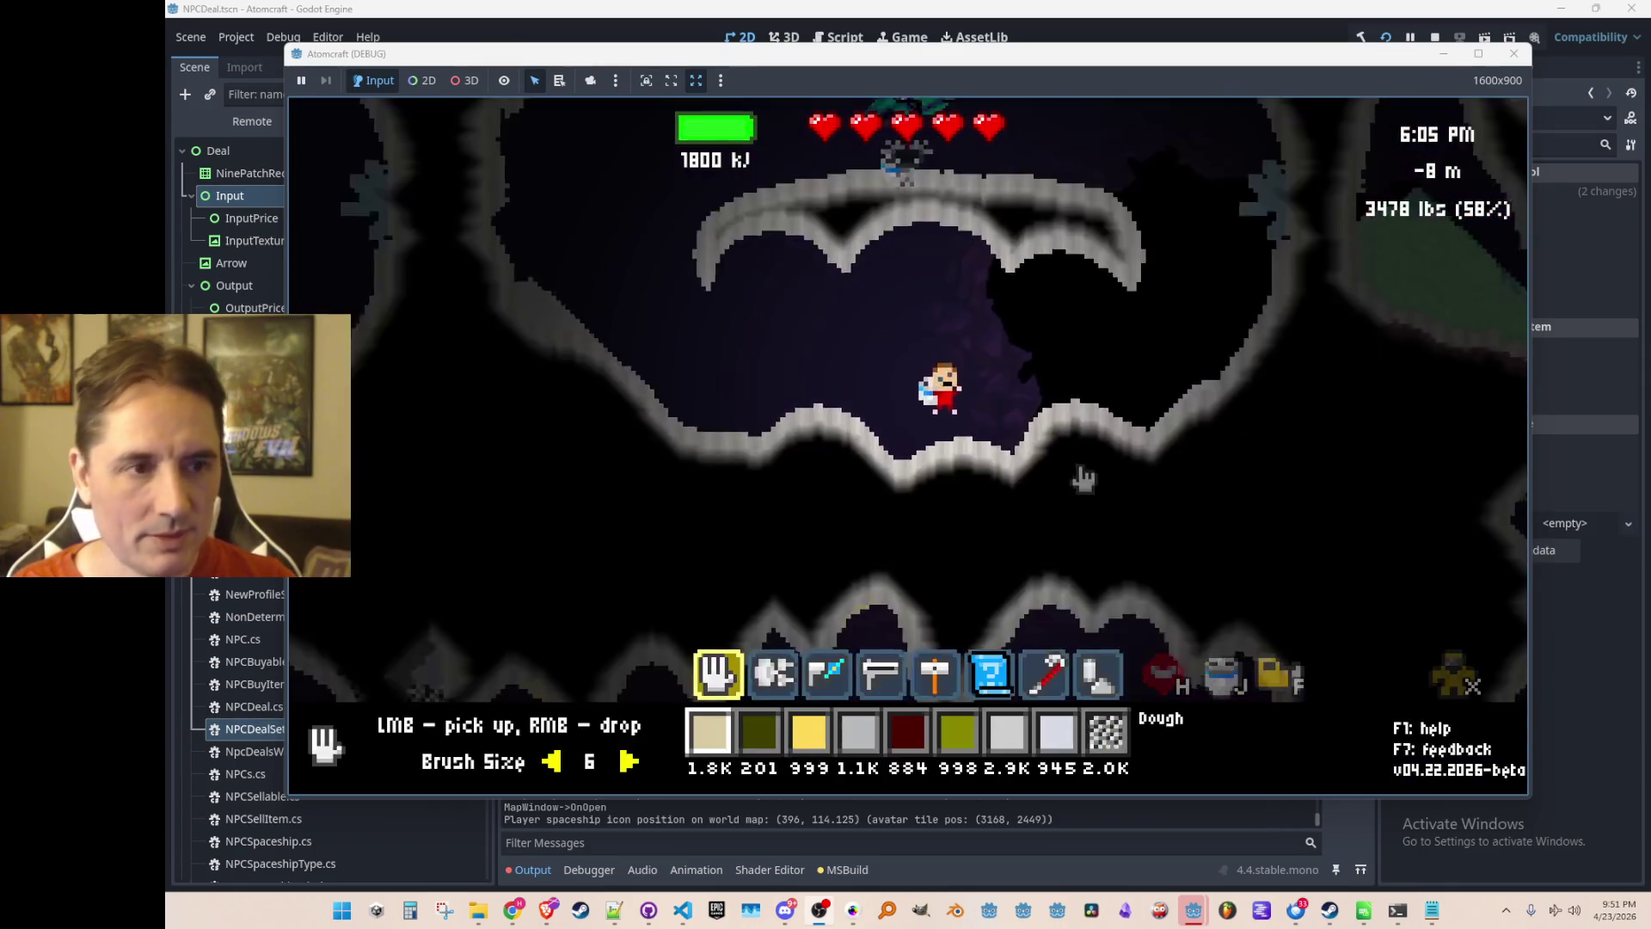
pyautogui.press('F2')
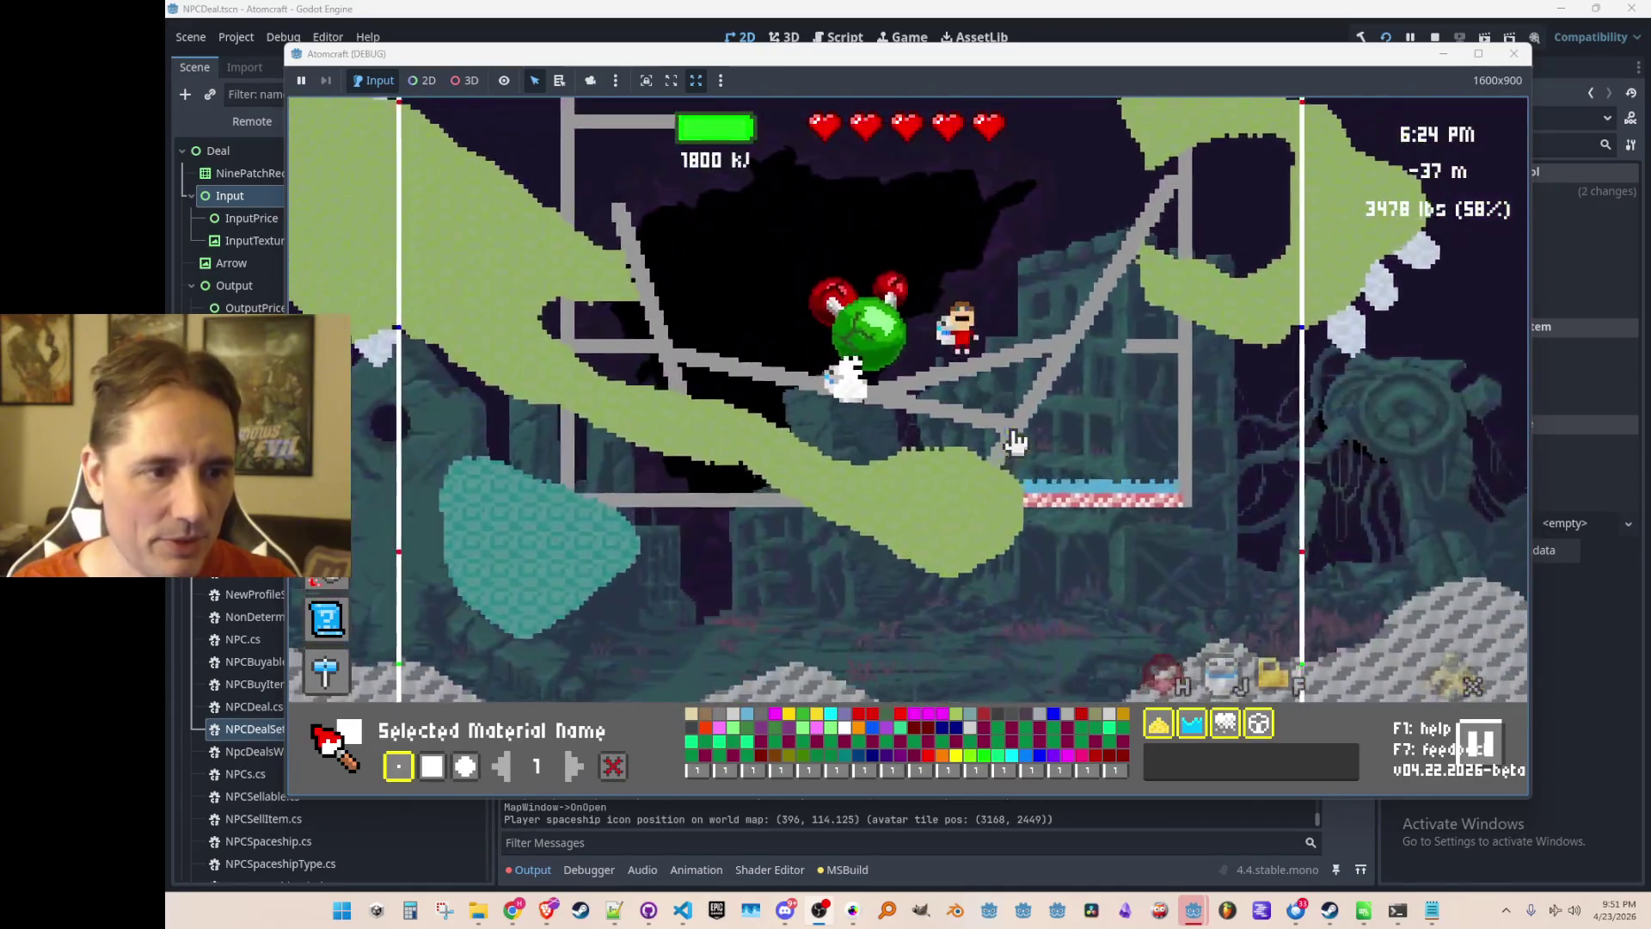
pyautogui.press('Return')
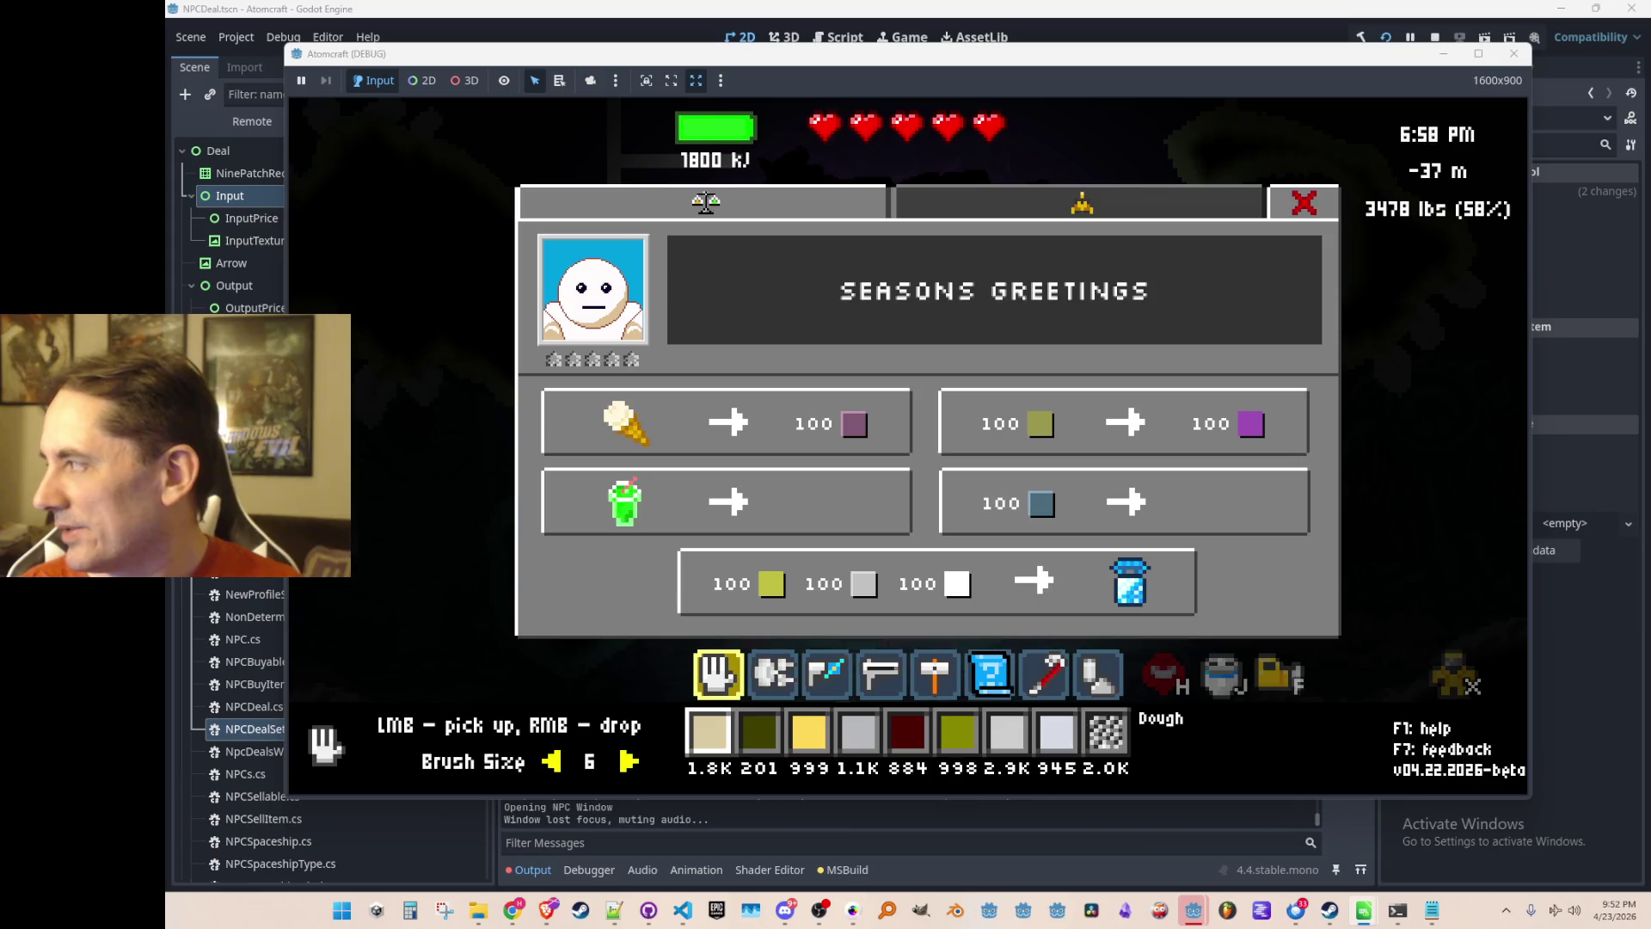
# Review the snowman's deals in the game window, then stop the debug run.
pyautogui.click(834, 314)
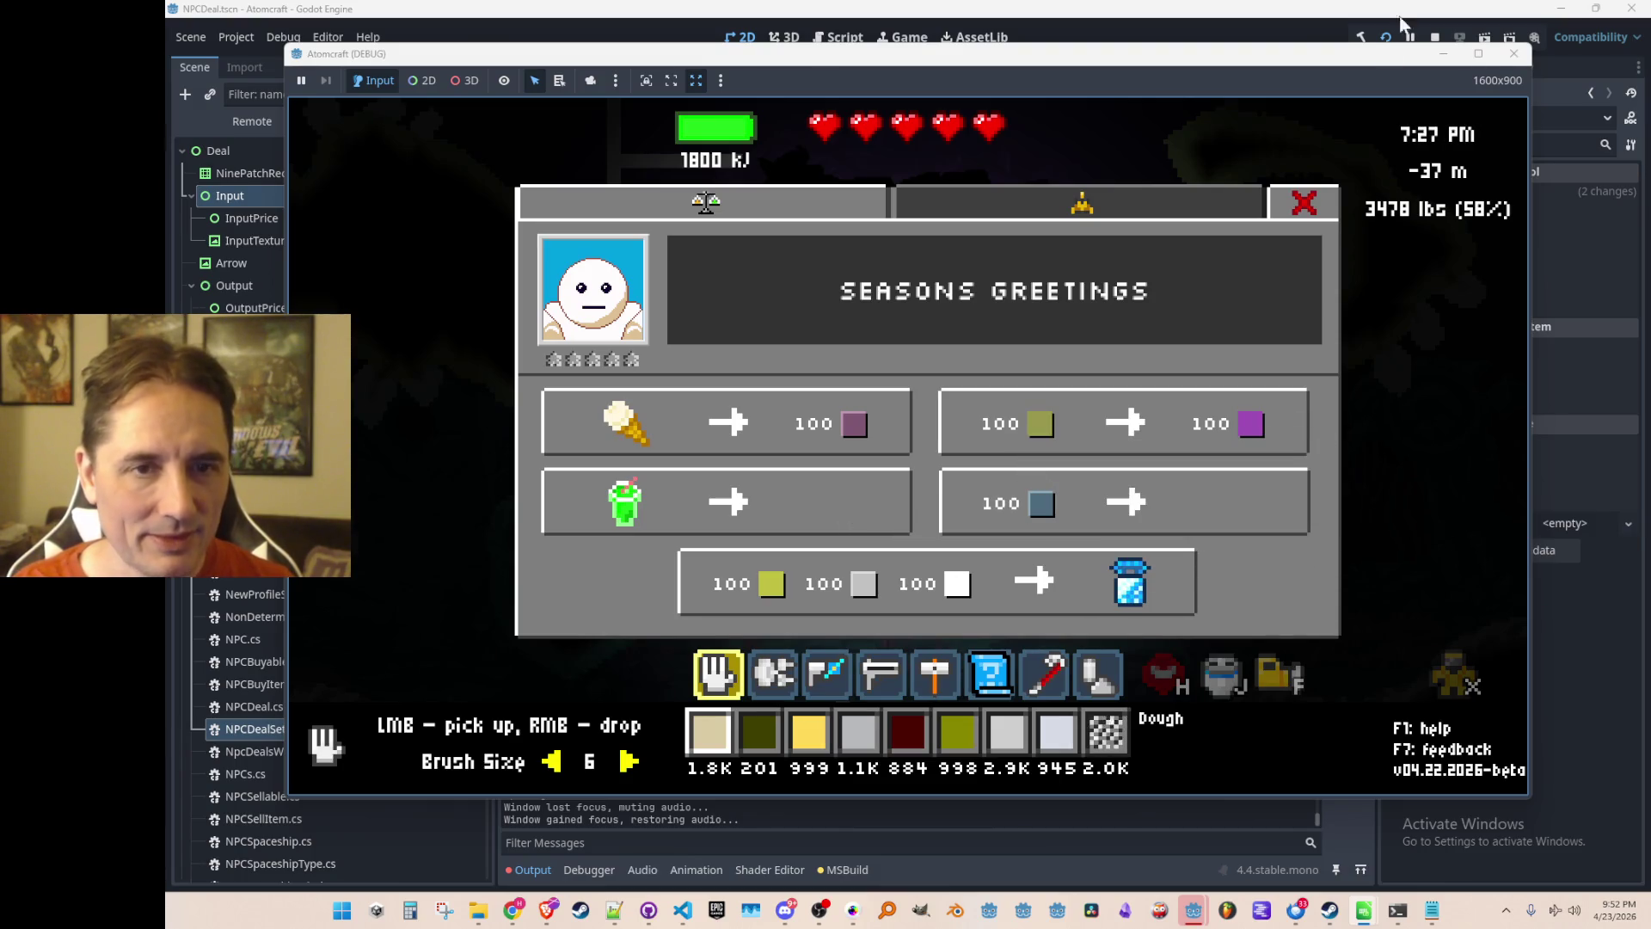
pyautogui.click(1434, 37)
pyautogui.click(682, 910)
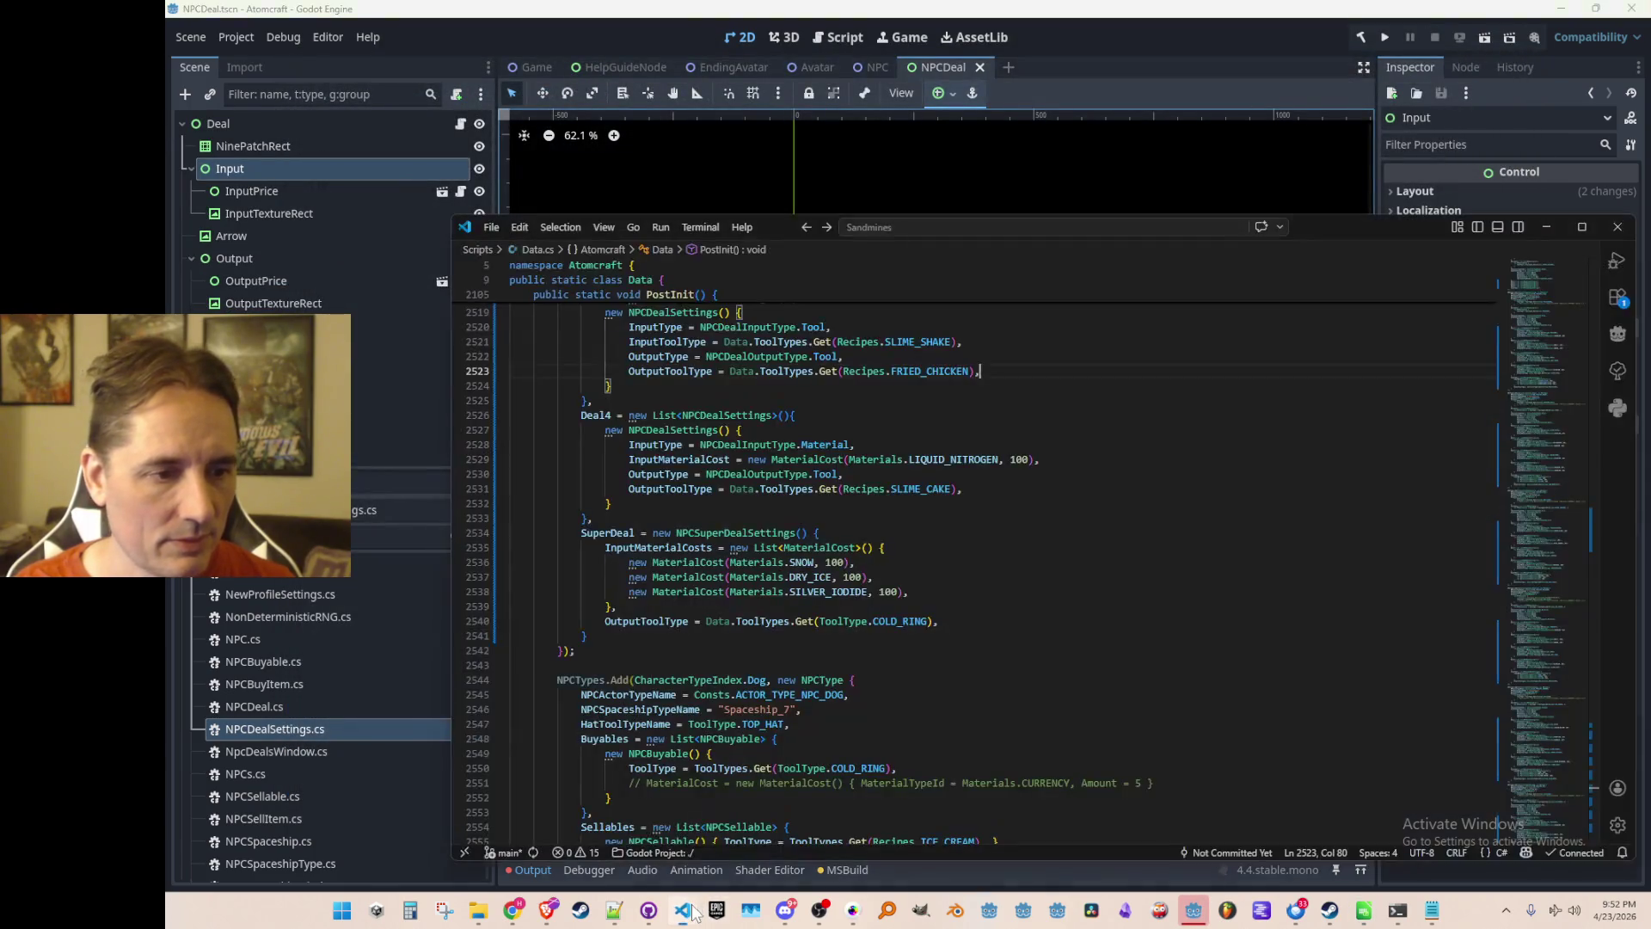
pyautogui.scroll(1, 1089, 610)
pyautogui.scroll(1, 1032, 634)
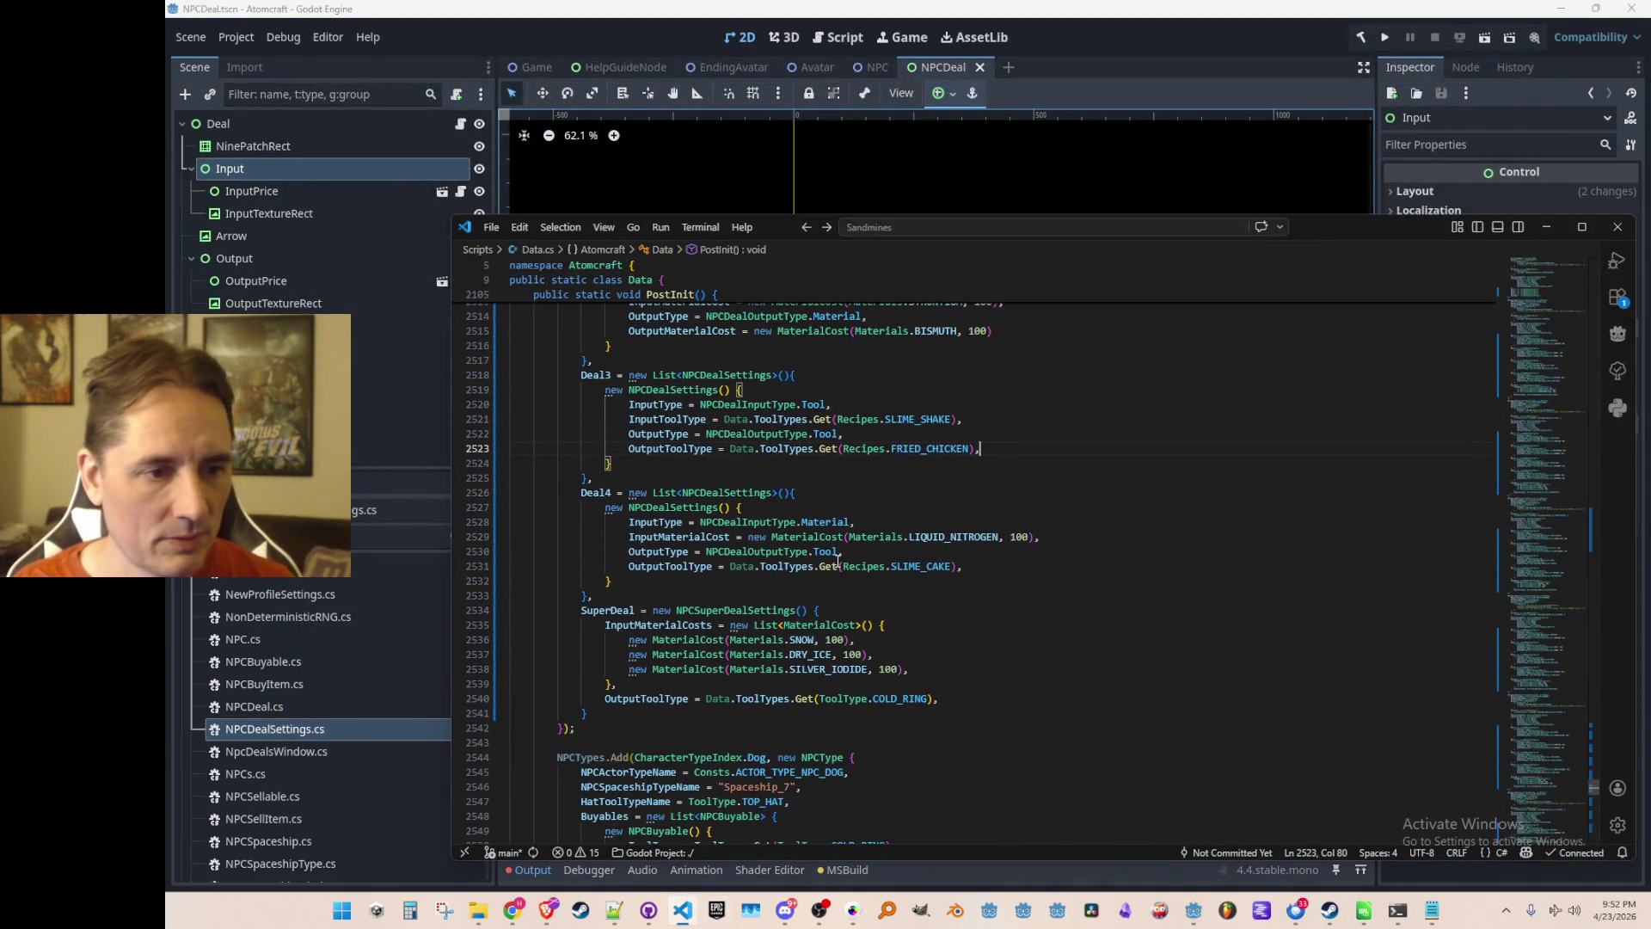
pyautogui.scroll(3, 838, 561)
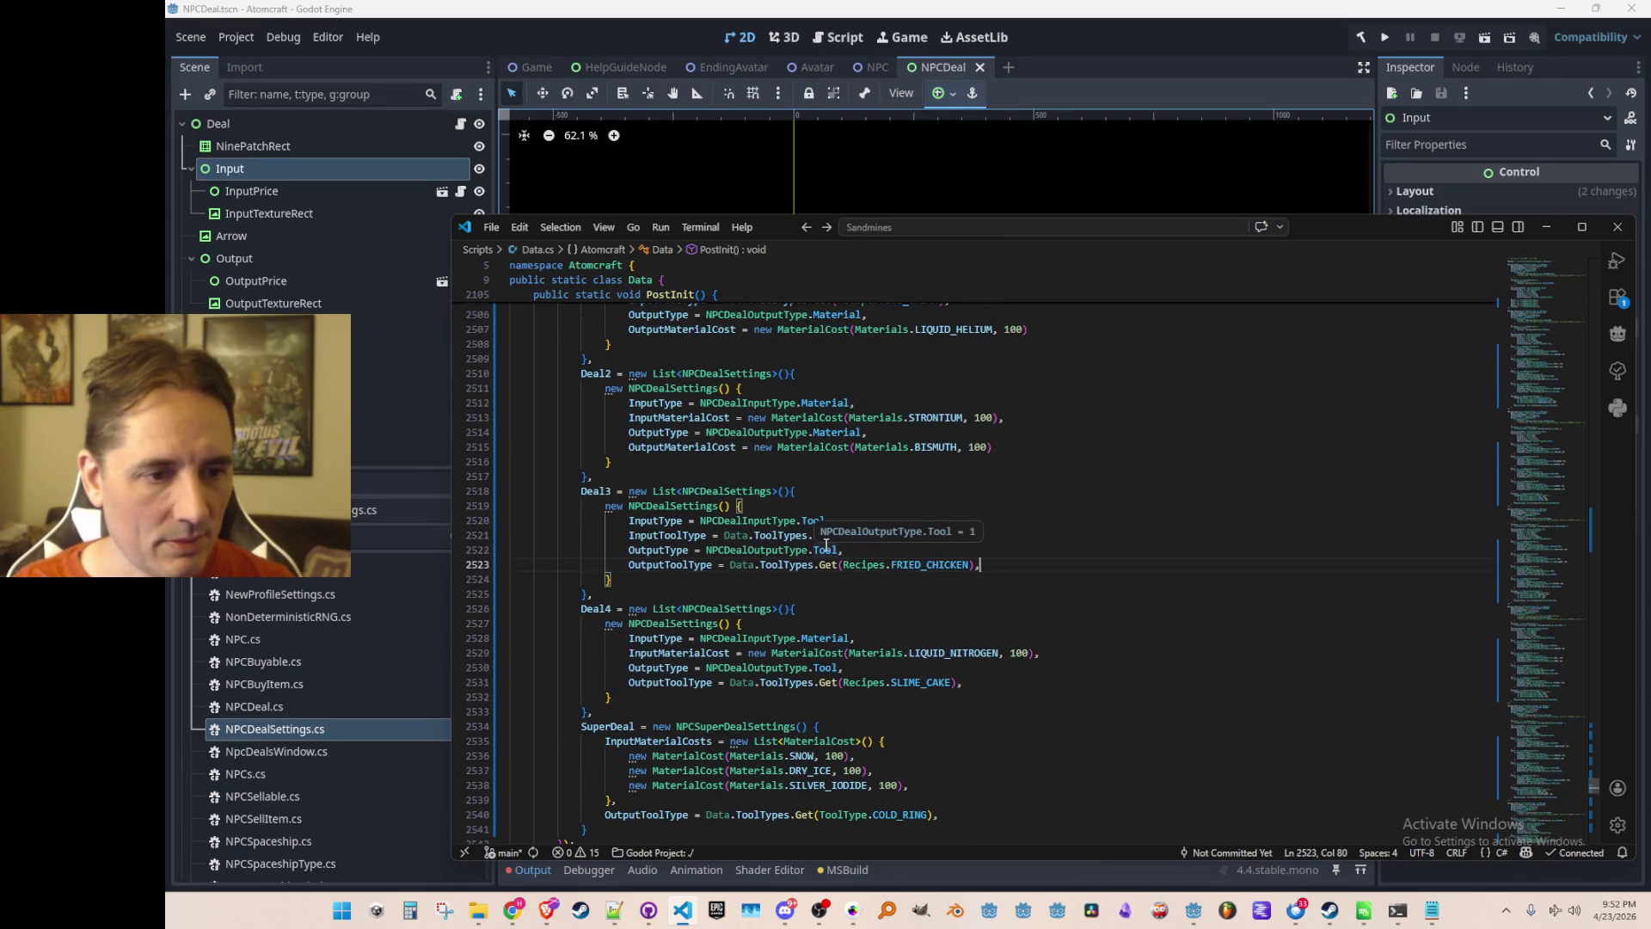
pyautogui.press('Down')
pyautogui.scroll(3, 868, 595)
pyautogui.moveTo(917, 602)
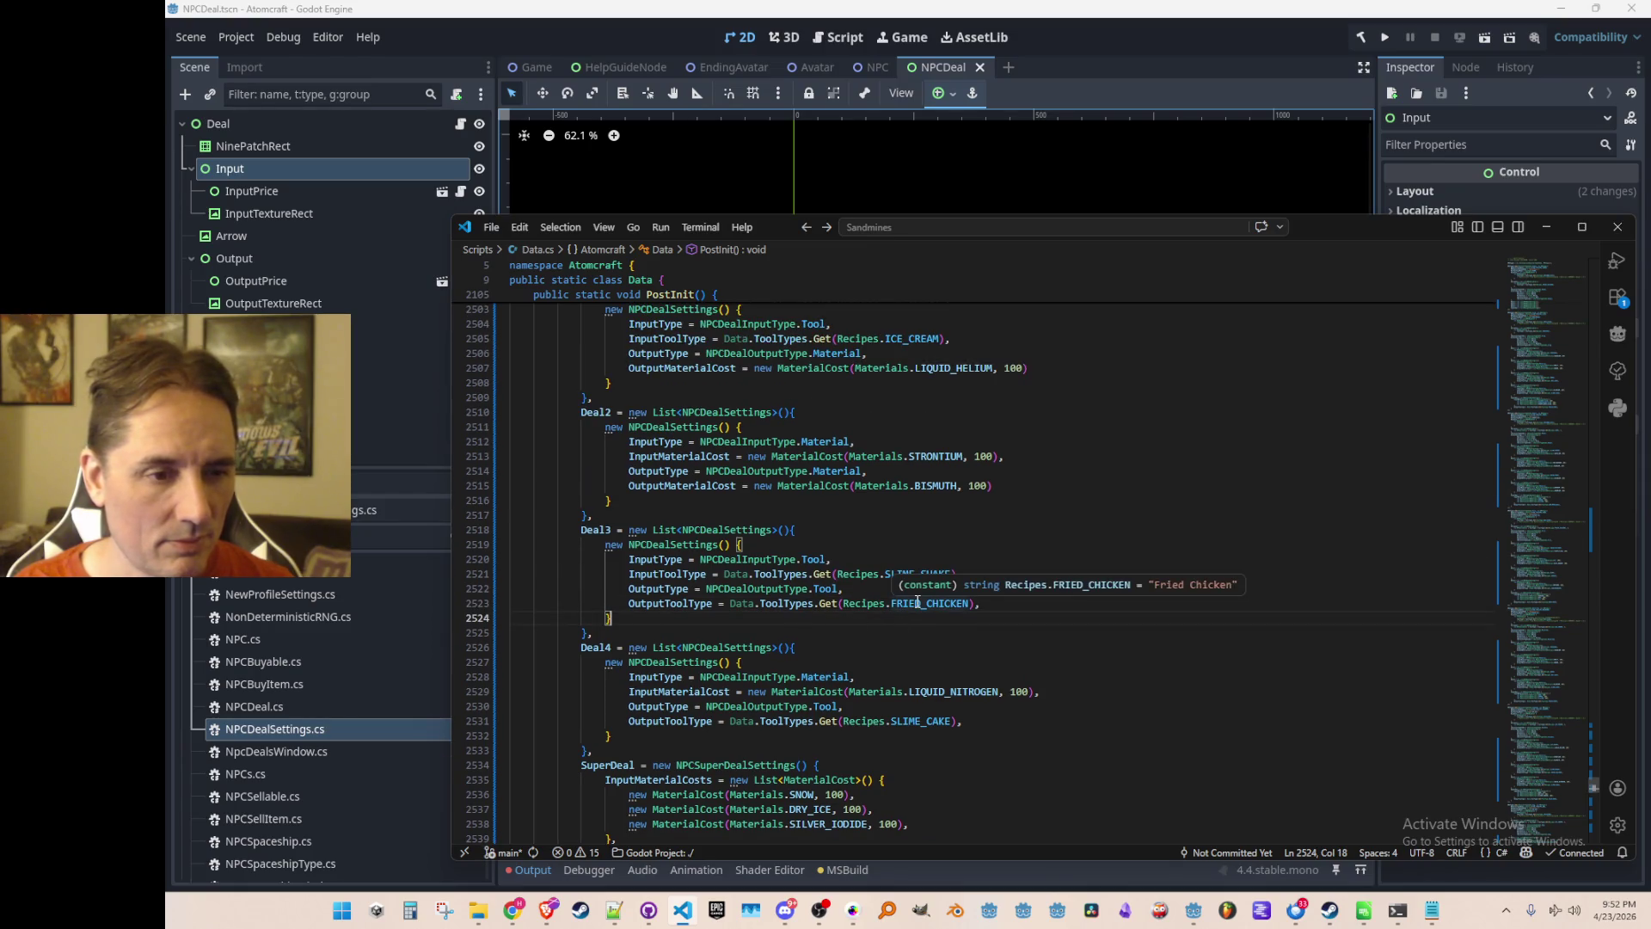
pyautogui.click(860, 626)
pyautogui.click(987, 569)
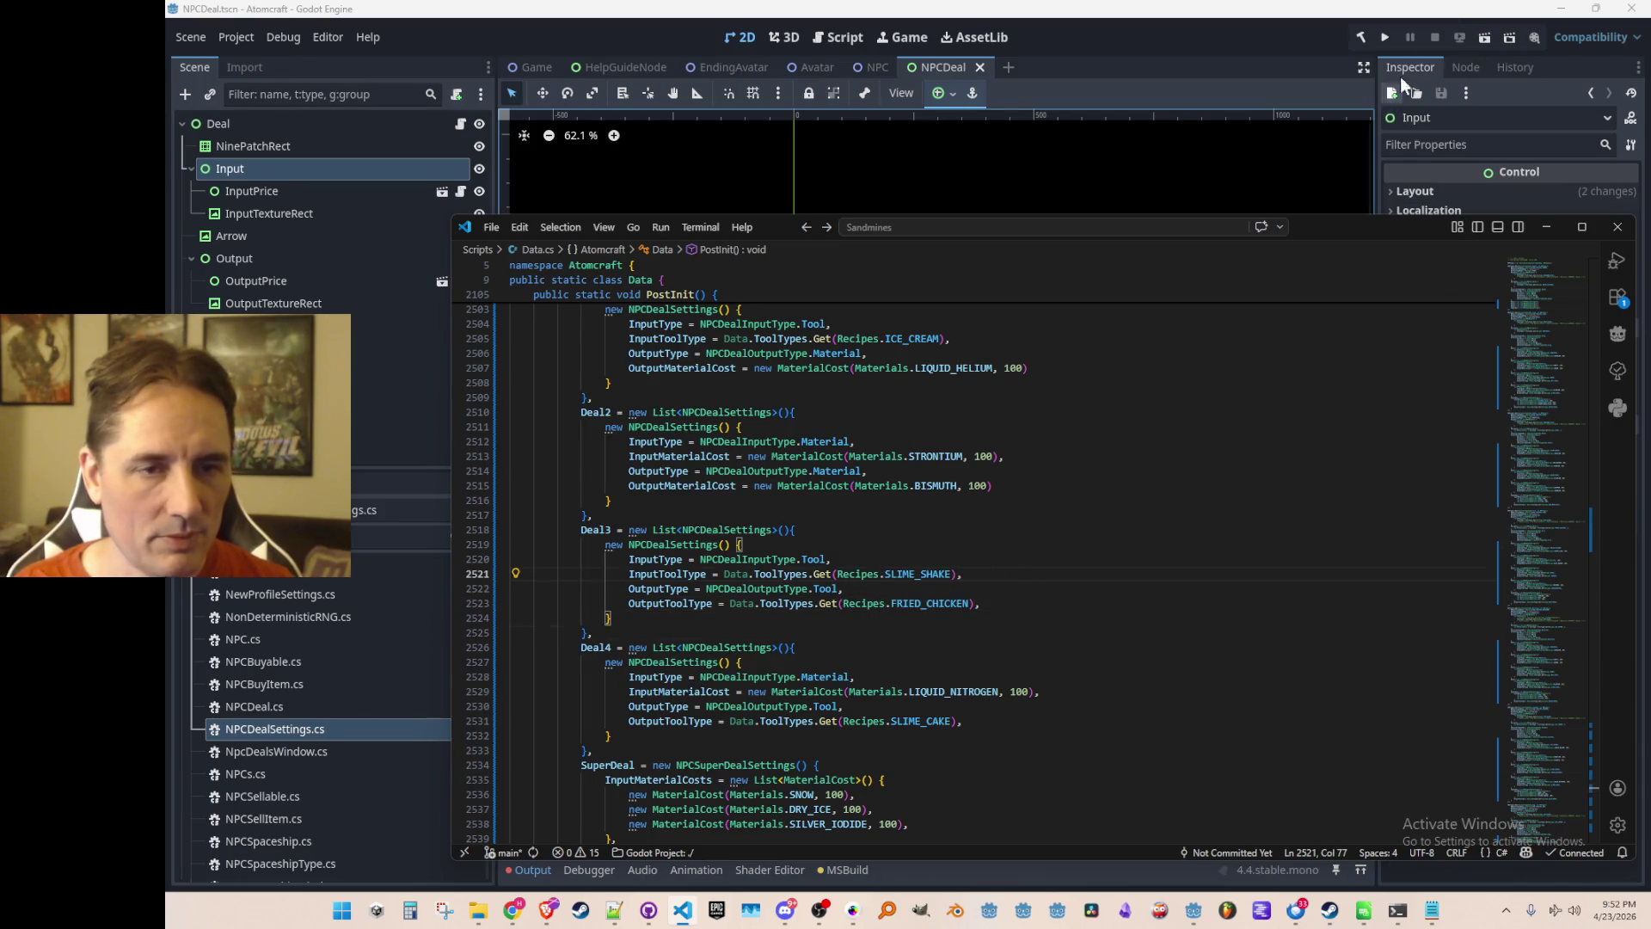
pyautogui.click(1386, 37)
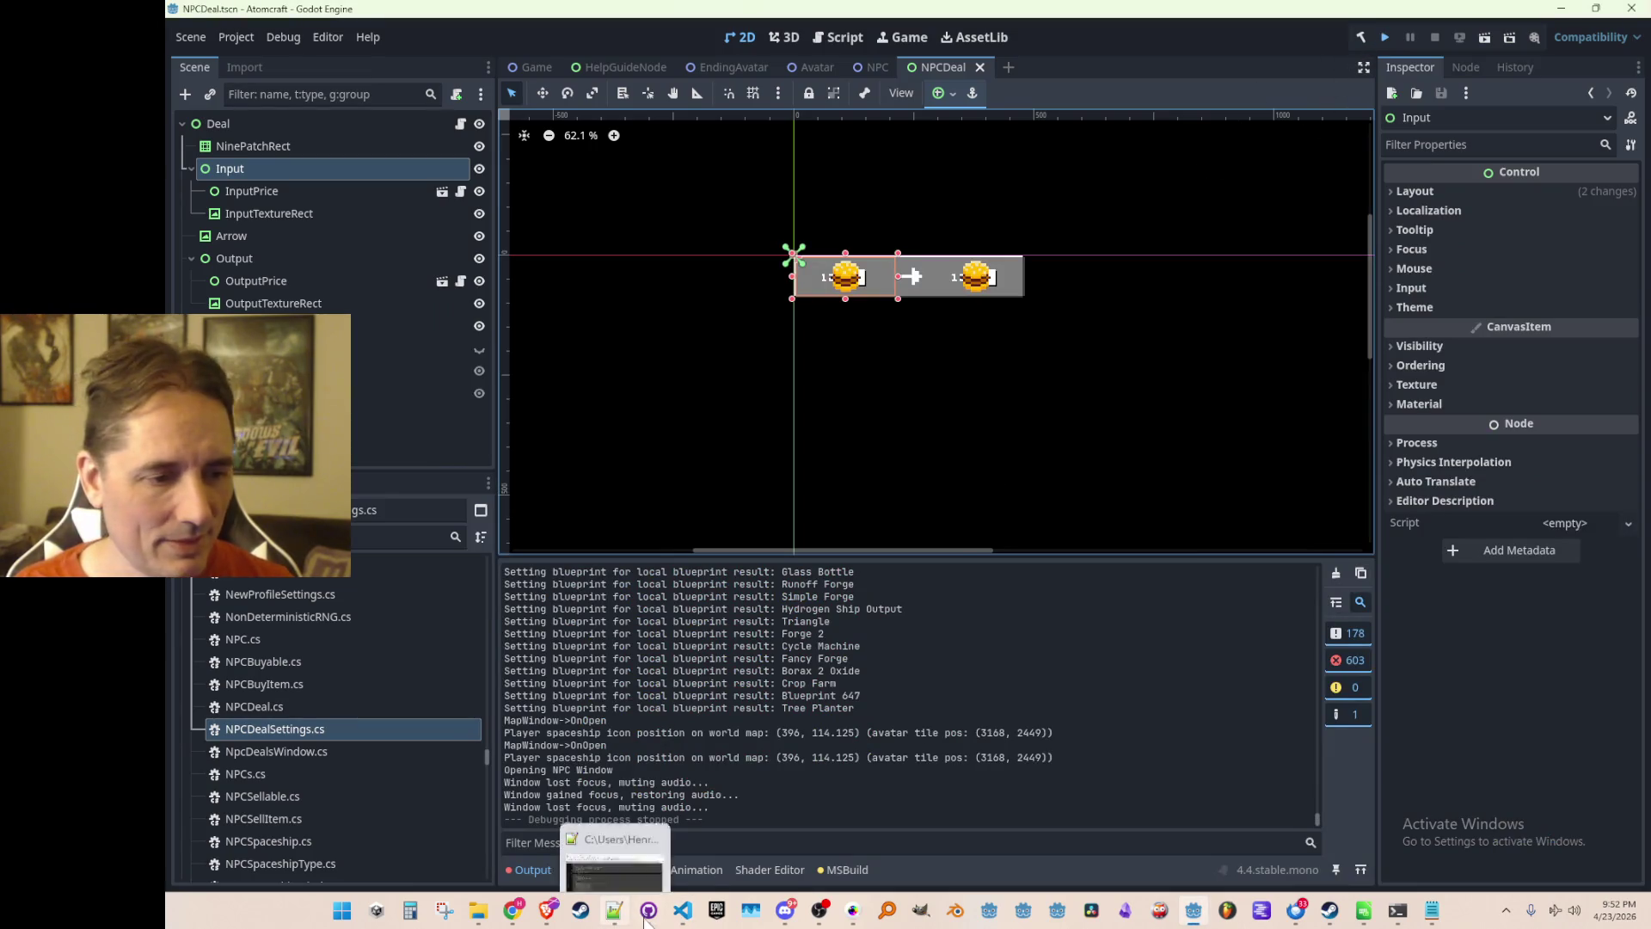
# Relaunch the project from the Godot editor to reach the Atomcraft main menu.
pyautogui.moveTo(1329, 898)
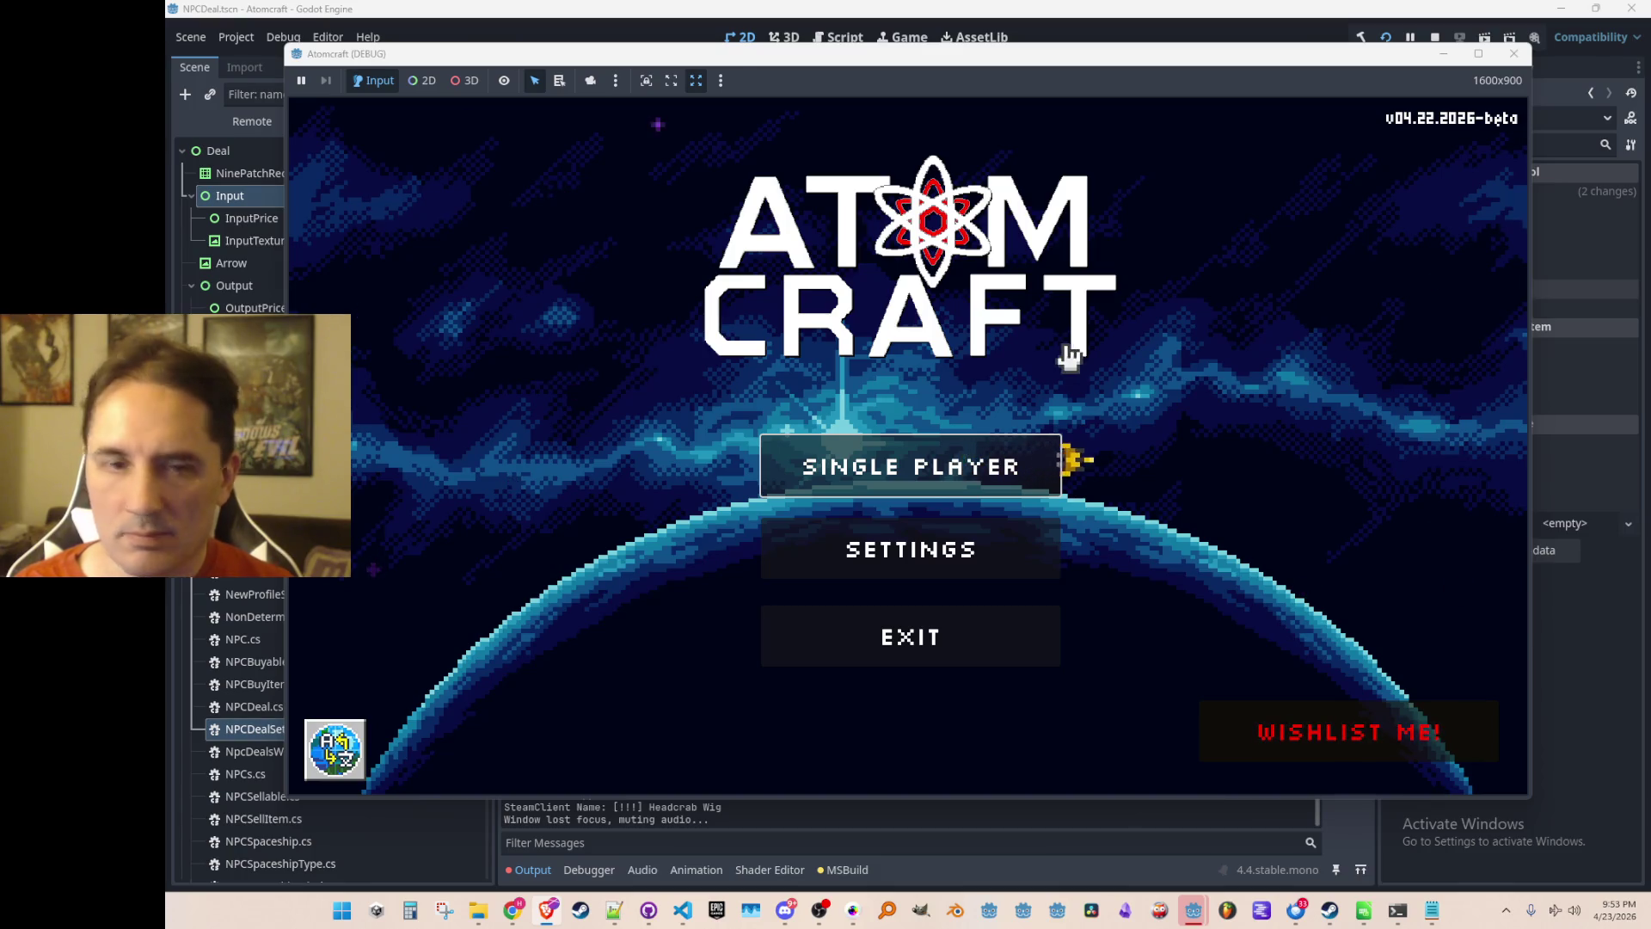
# Start single player with the test profile in the Enchanted Vista world.
pyautogui.click(965, 420)
pyautogui.click(954, 457)
pyautogui.click(917, 357)
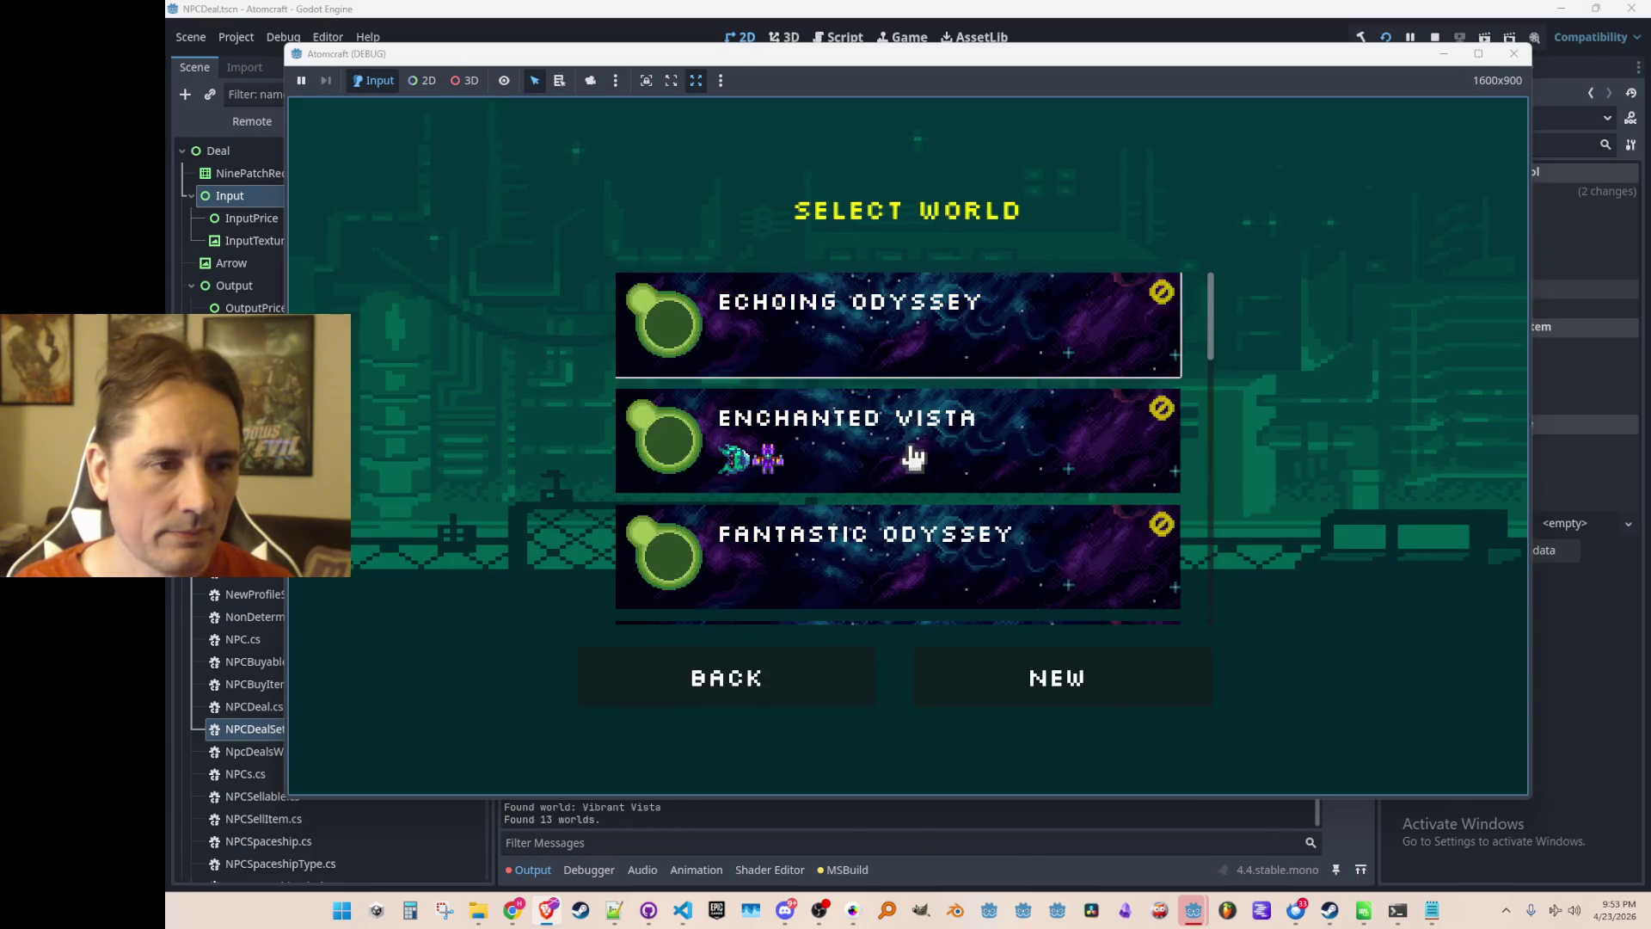
pyautogui.click(910, 450)
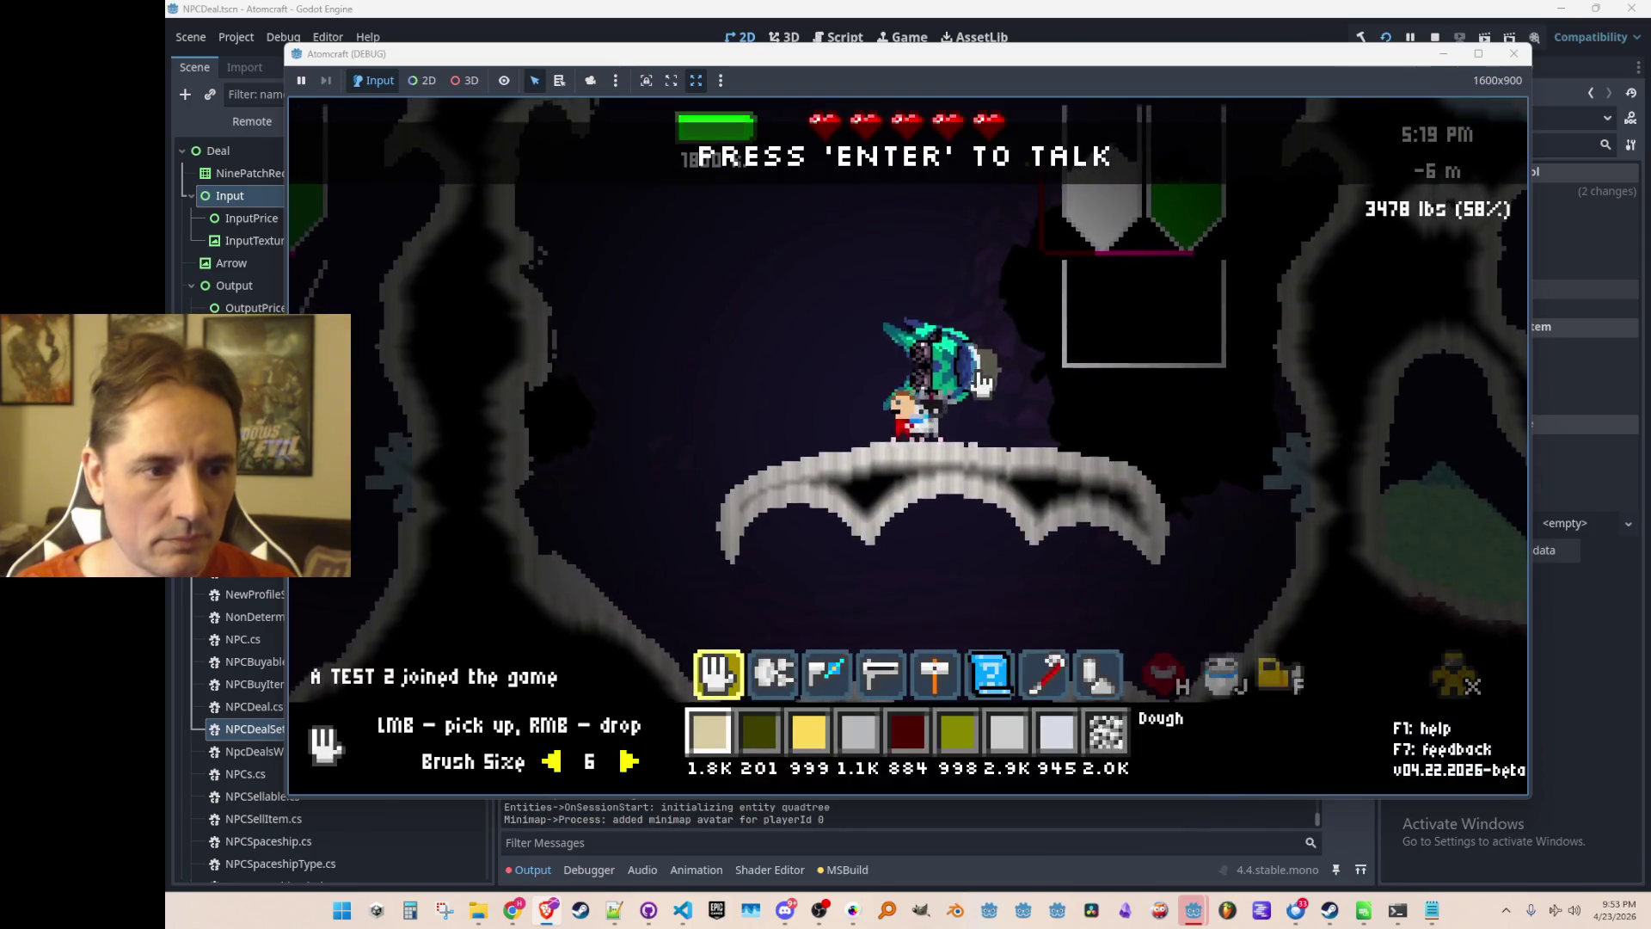
# Dismiss the robot NPC, drop into the cave, and talk to the snowman NPC.
pyautogui.press('Return')
pyautogui.press('Escape')
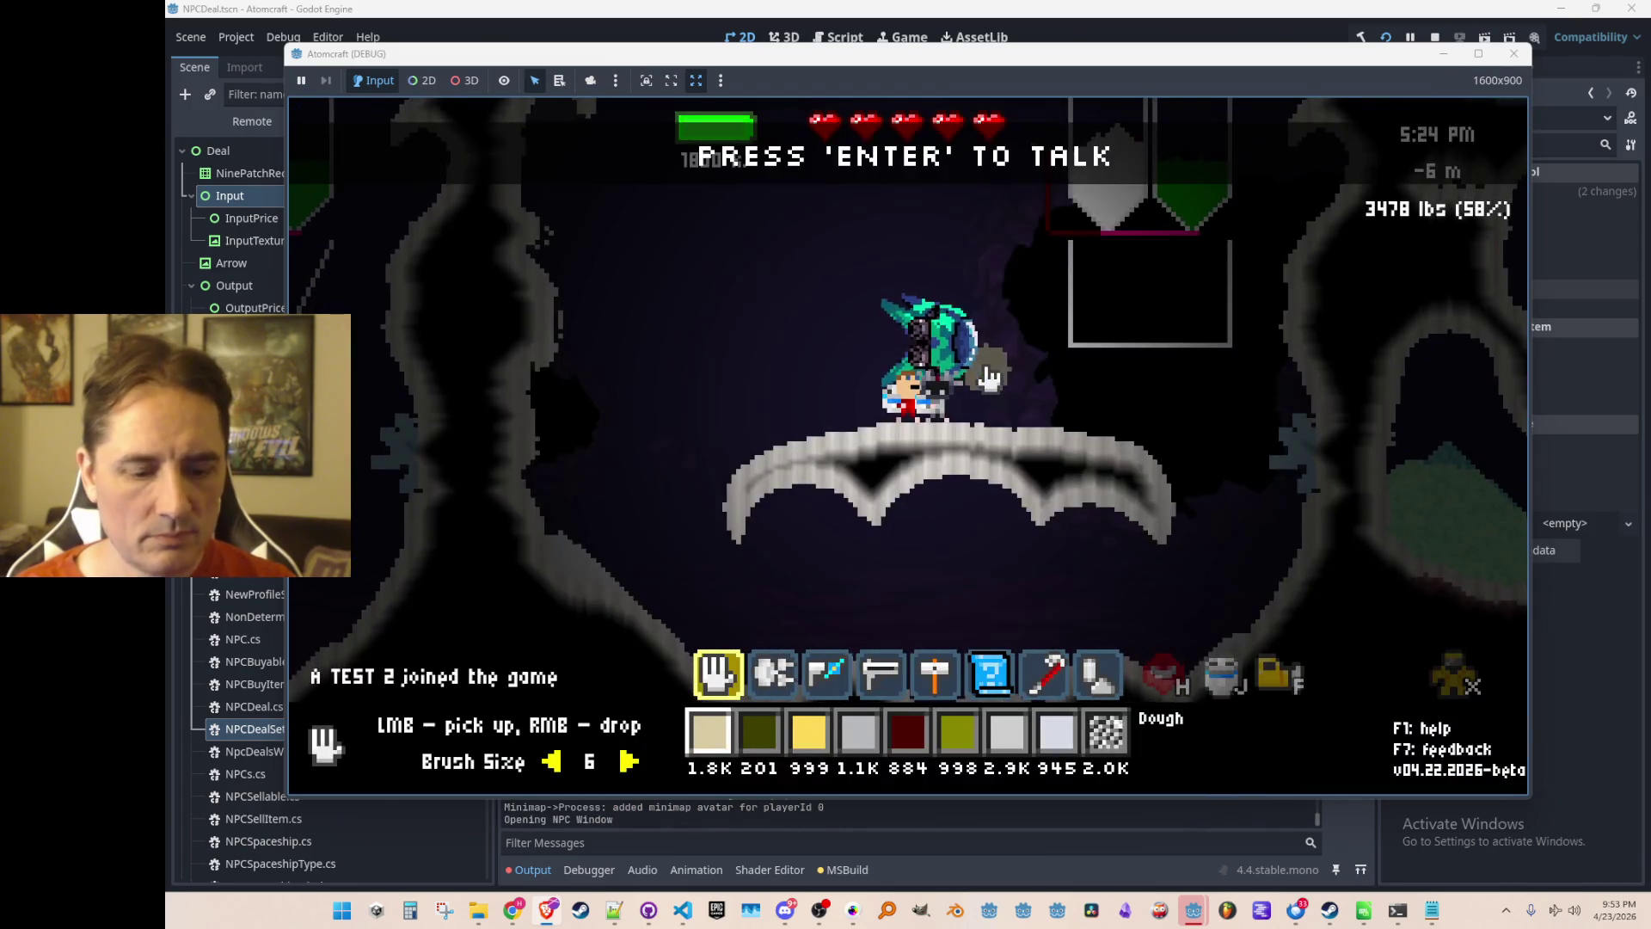
pyautogui.press('Tab')
pyautogui.press('s')
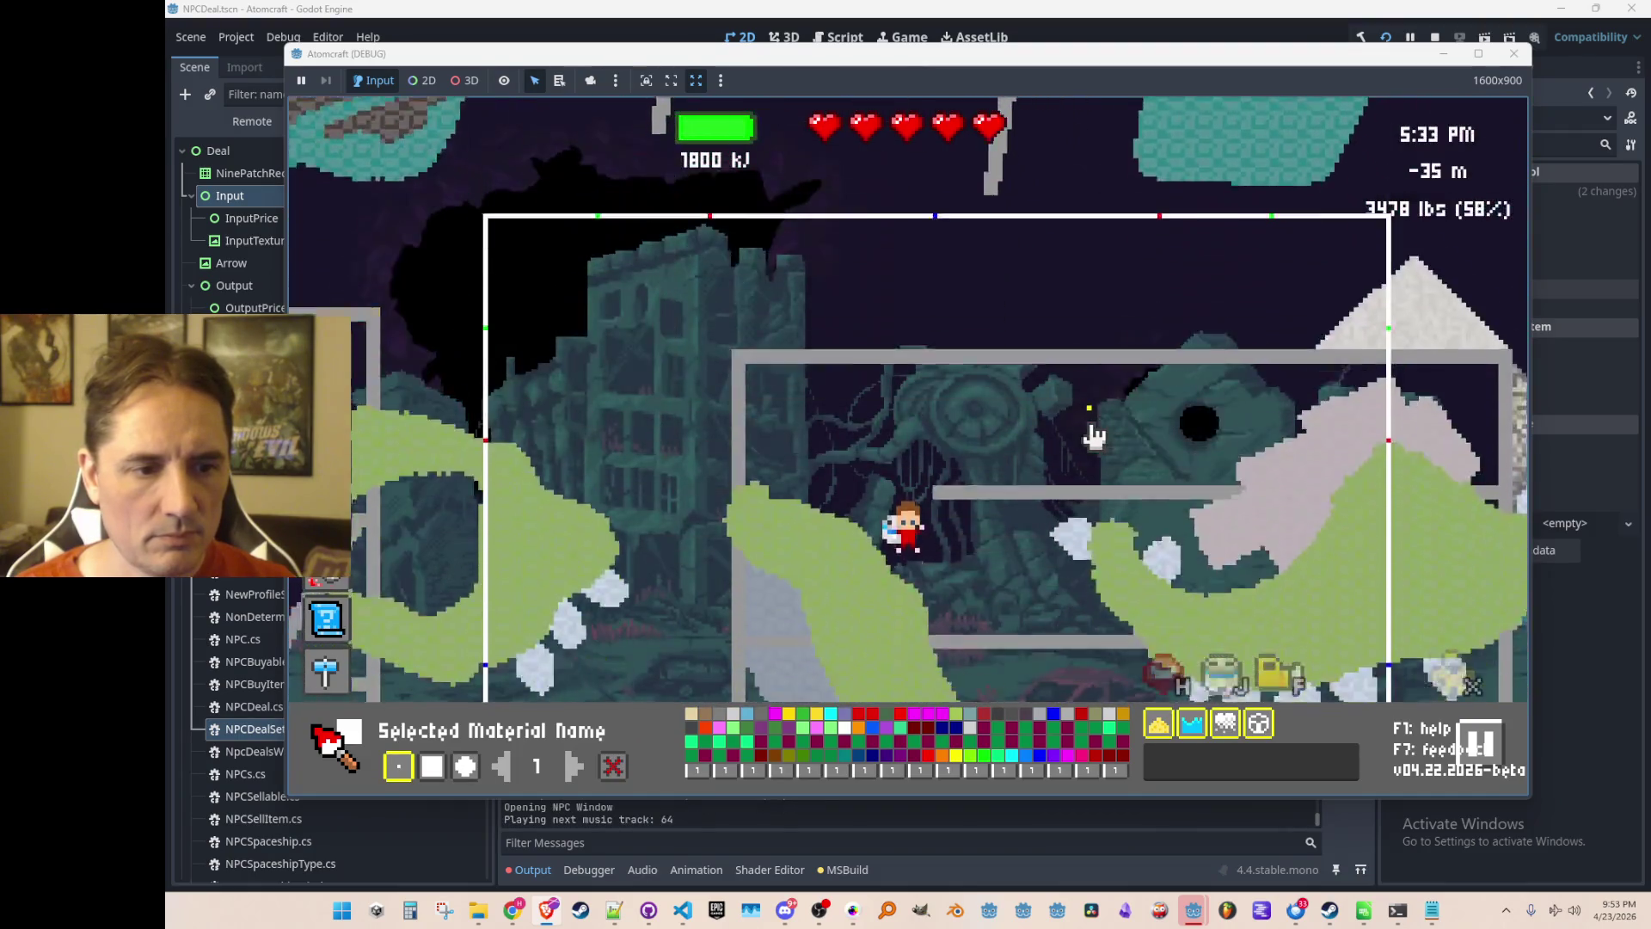
pyautogui.press('w')
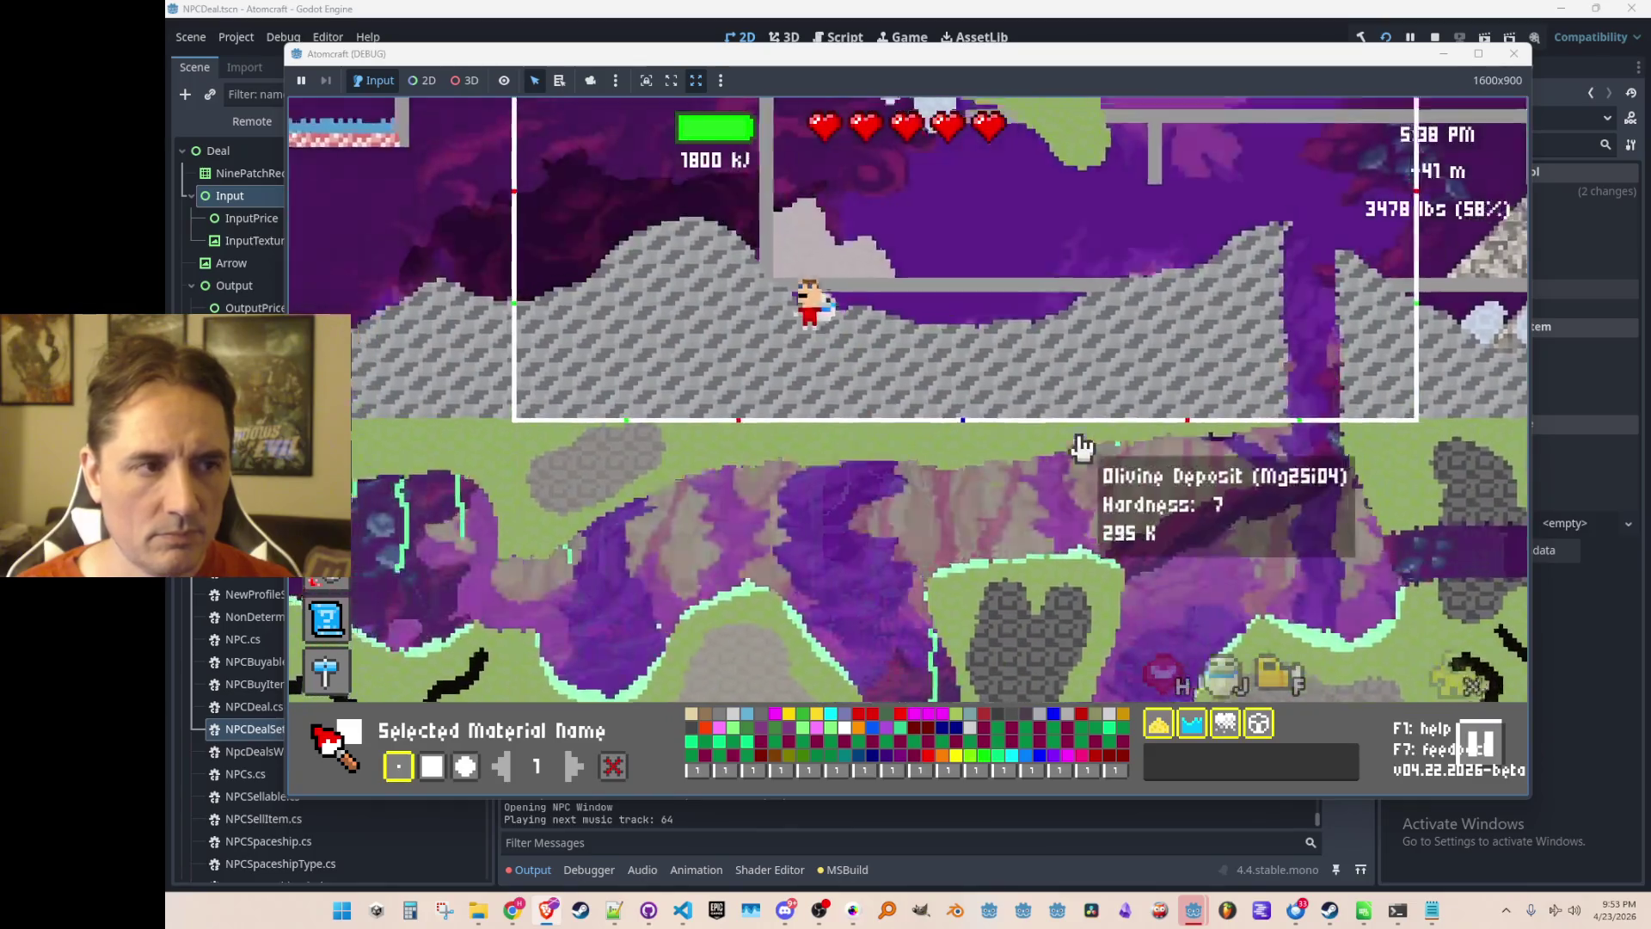
pyautogui.press('1')
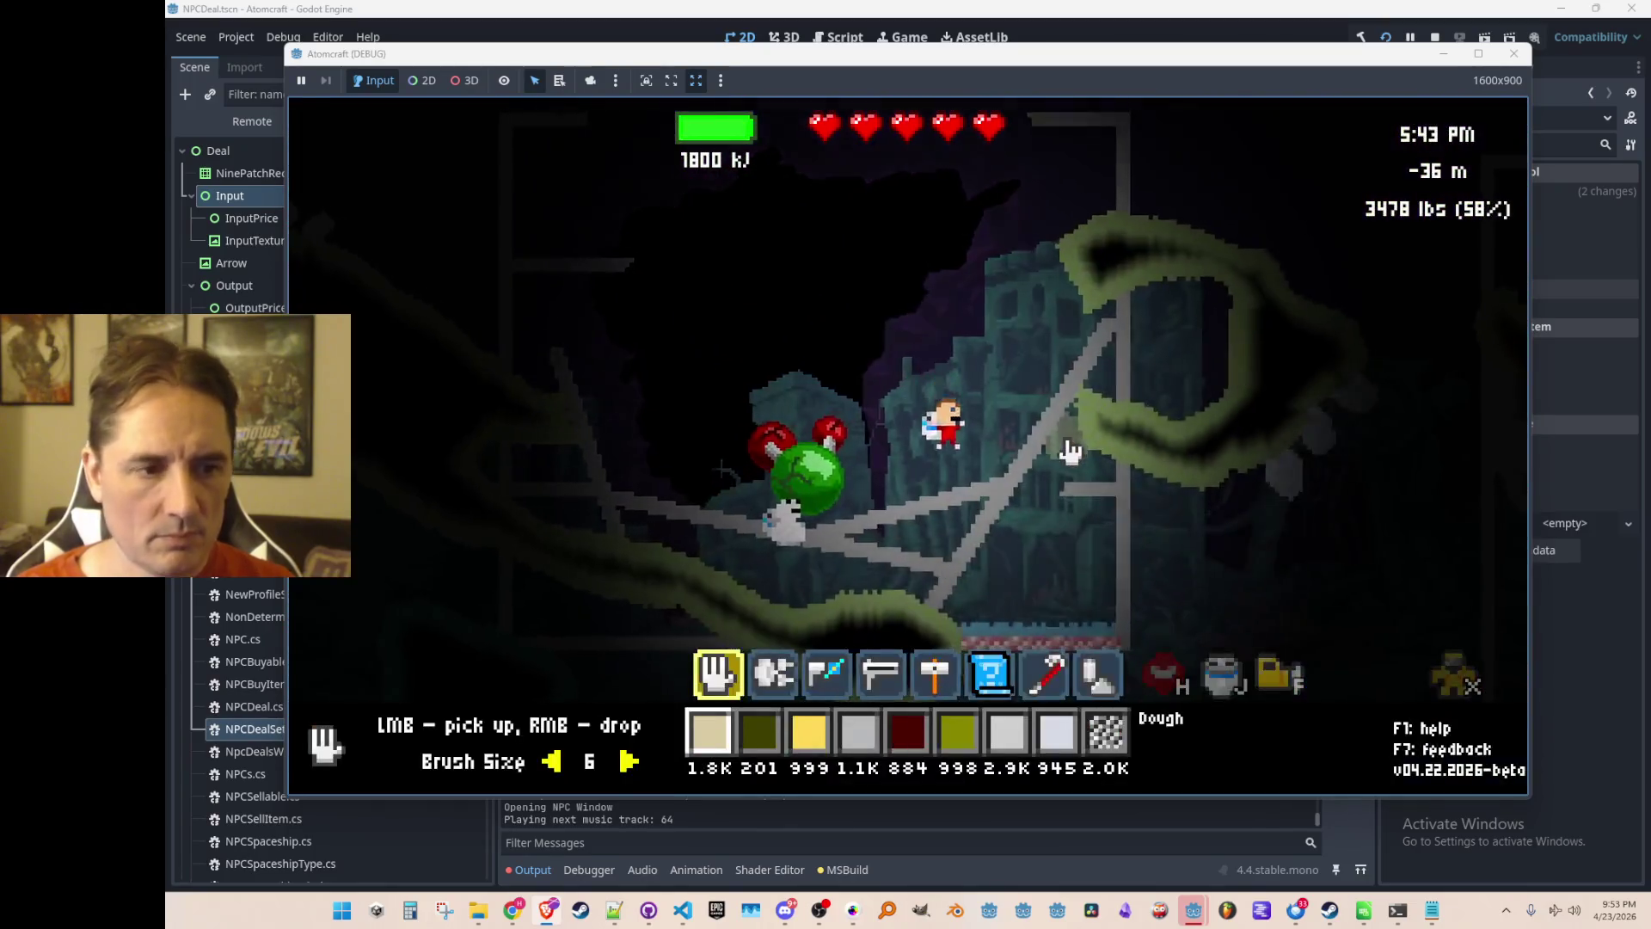
pyautogui.press('a')
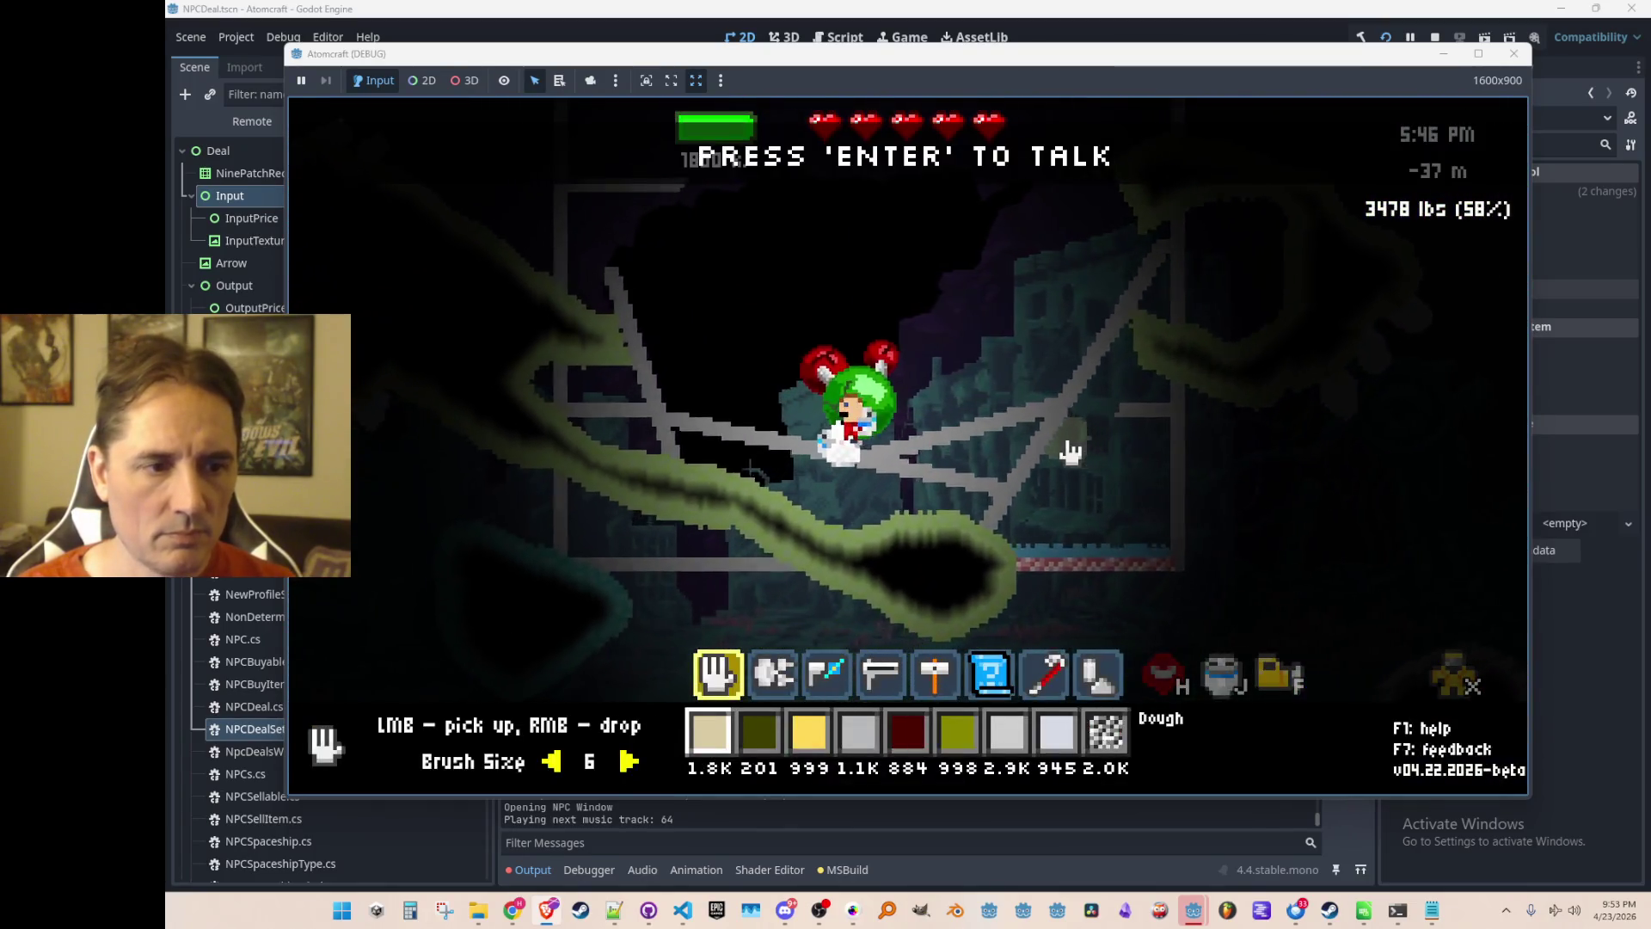
pyautogui.press('Return')
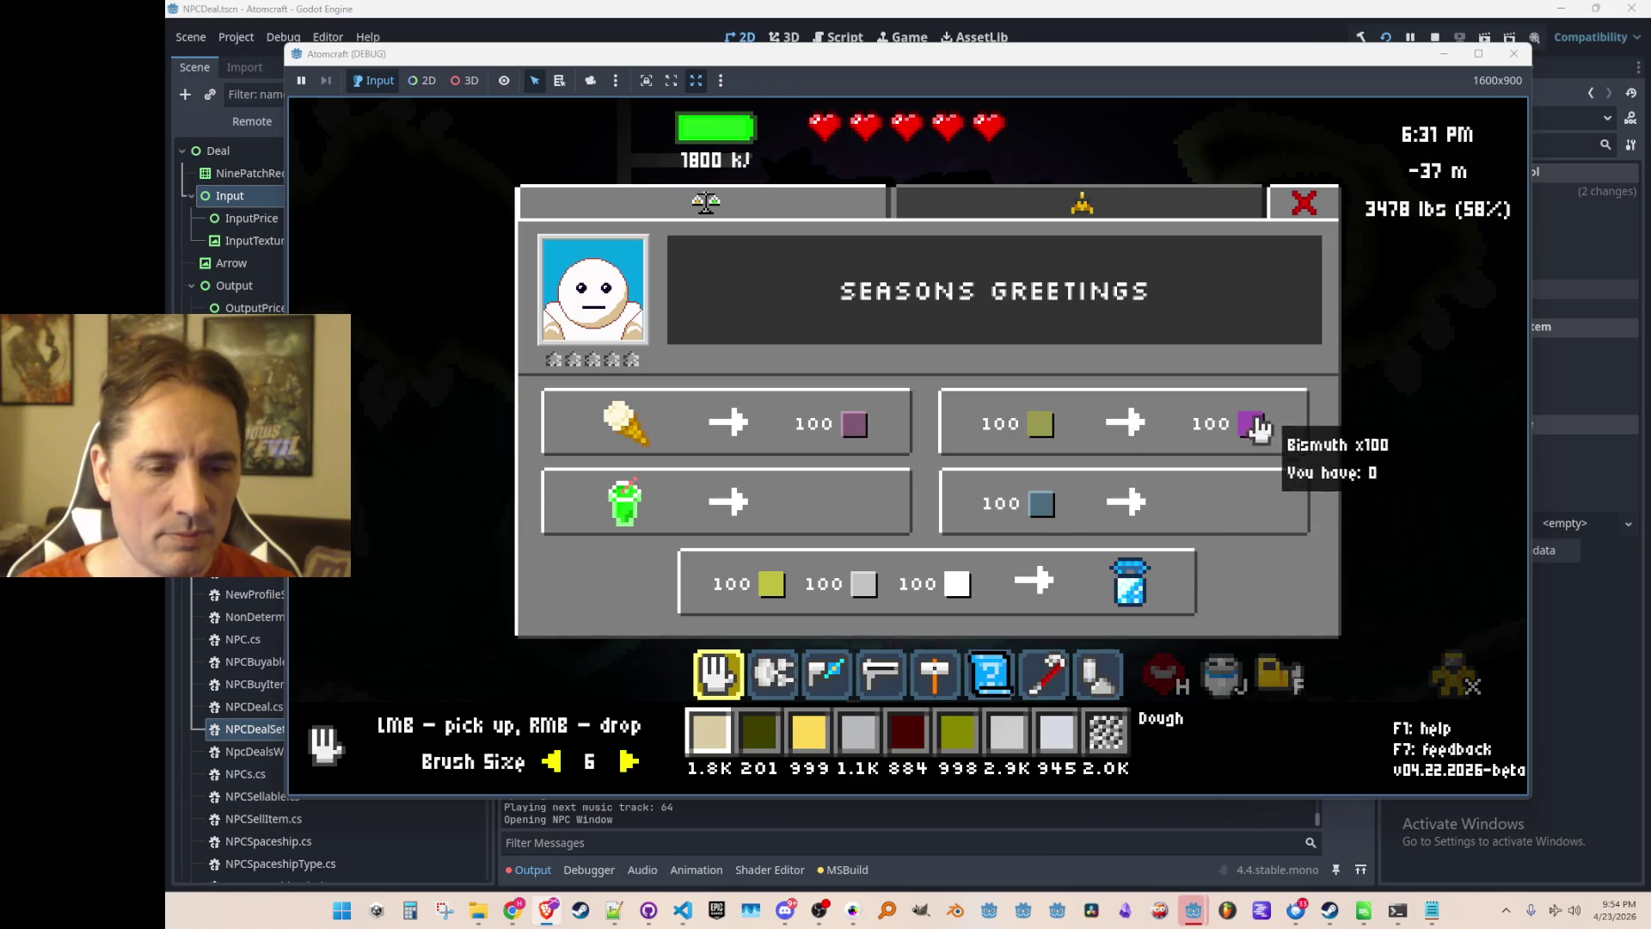
# Add Fried Chicken with the console 'give' command and view it in the inventory.
pyautogui.press('Escape')
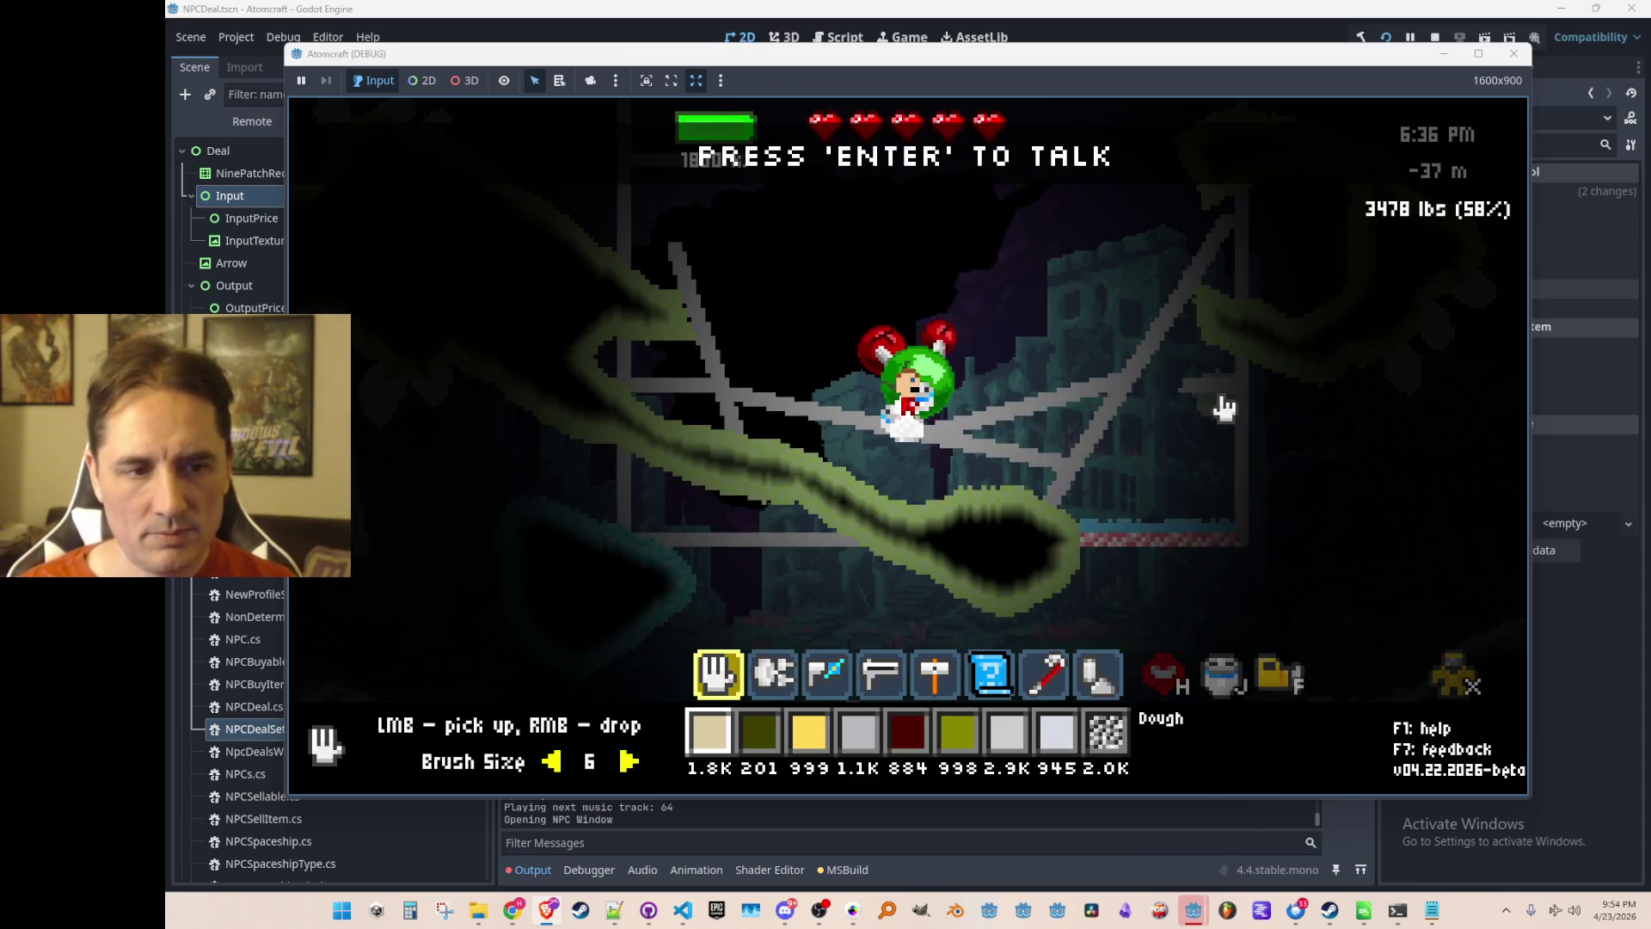
pyautogui.press('`')
pyautogui.write('give Fr')
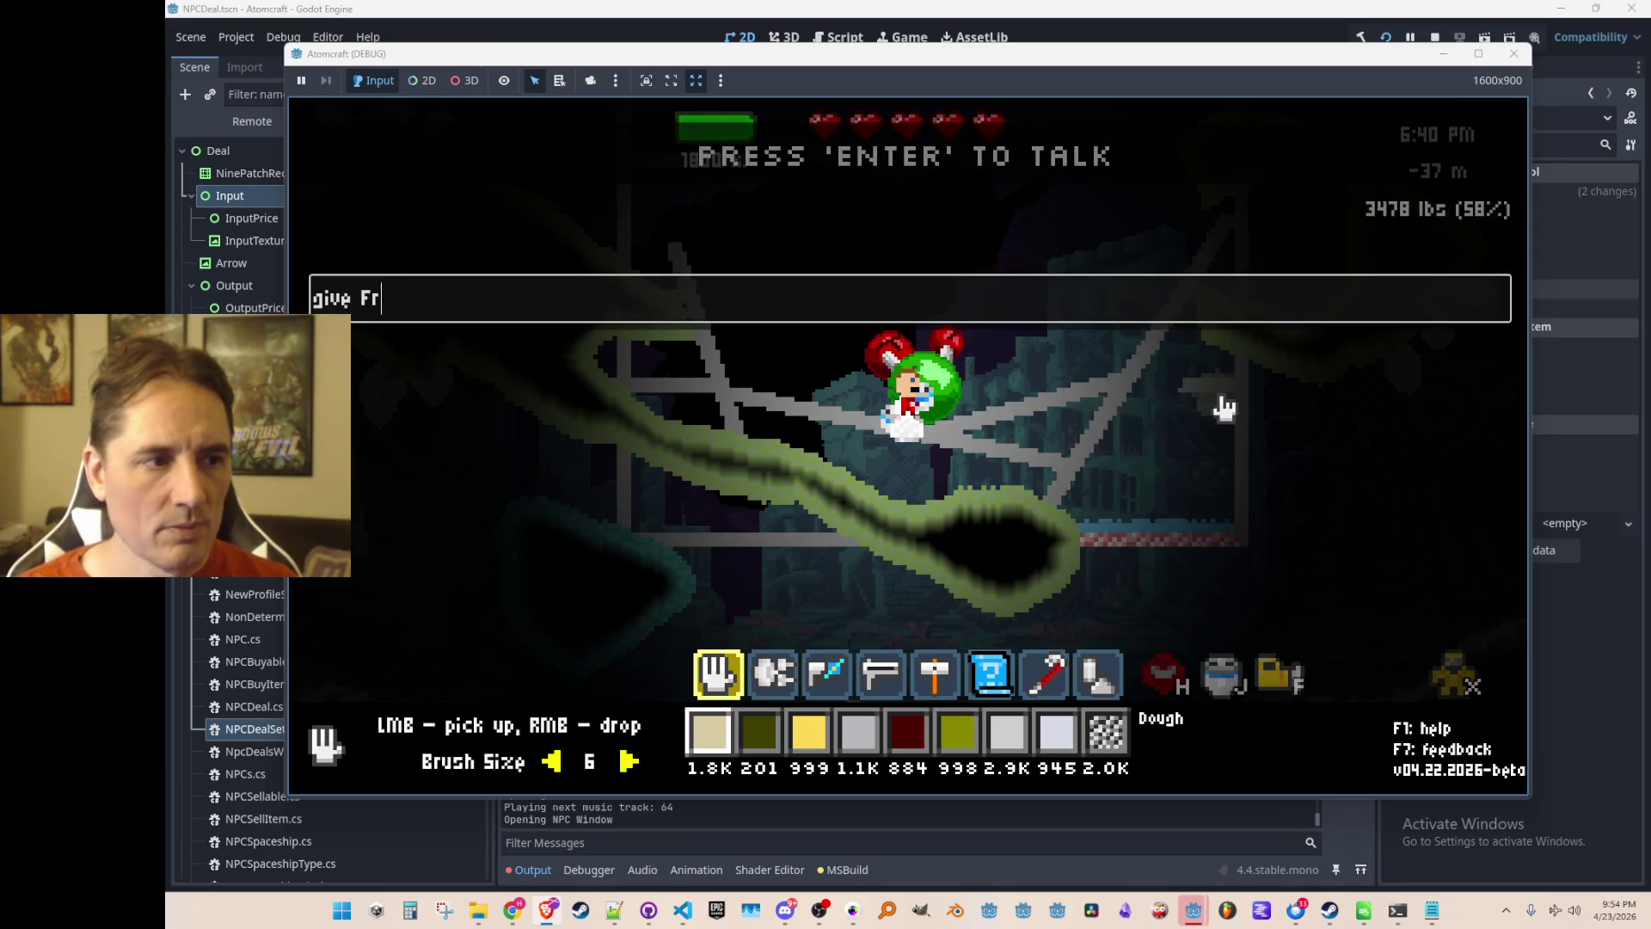
pyautogui.write('ied Chicken')
pyautogui.press('Return')
pyautogui.press('`')
pyautogui.press('Tab')
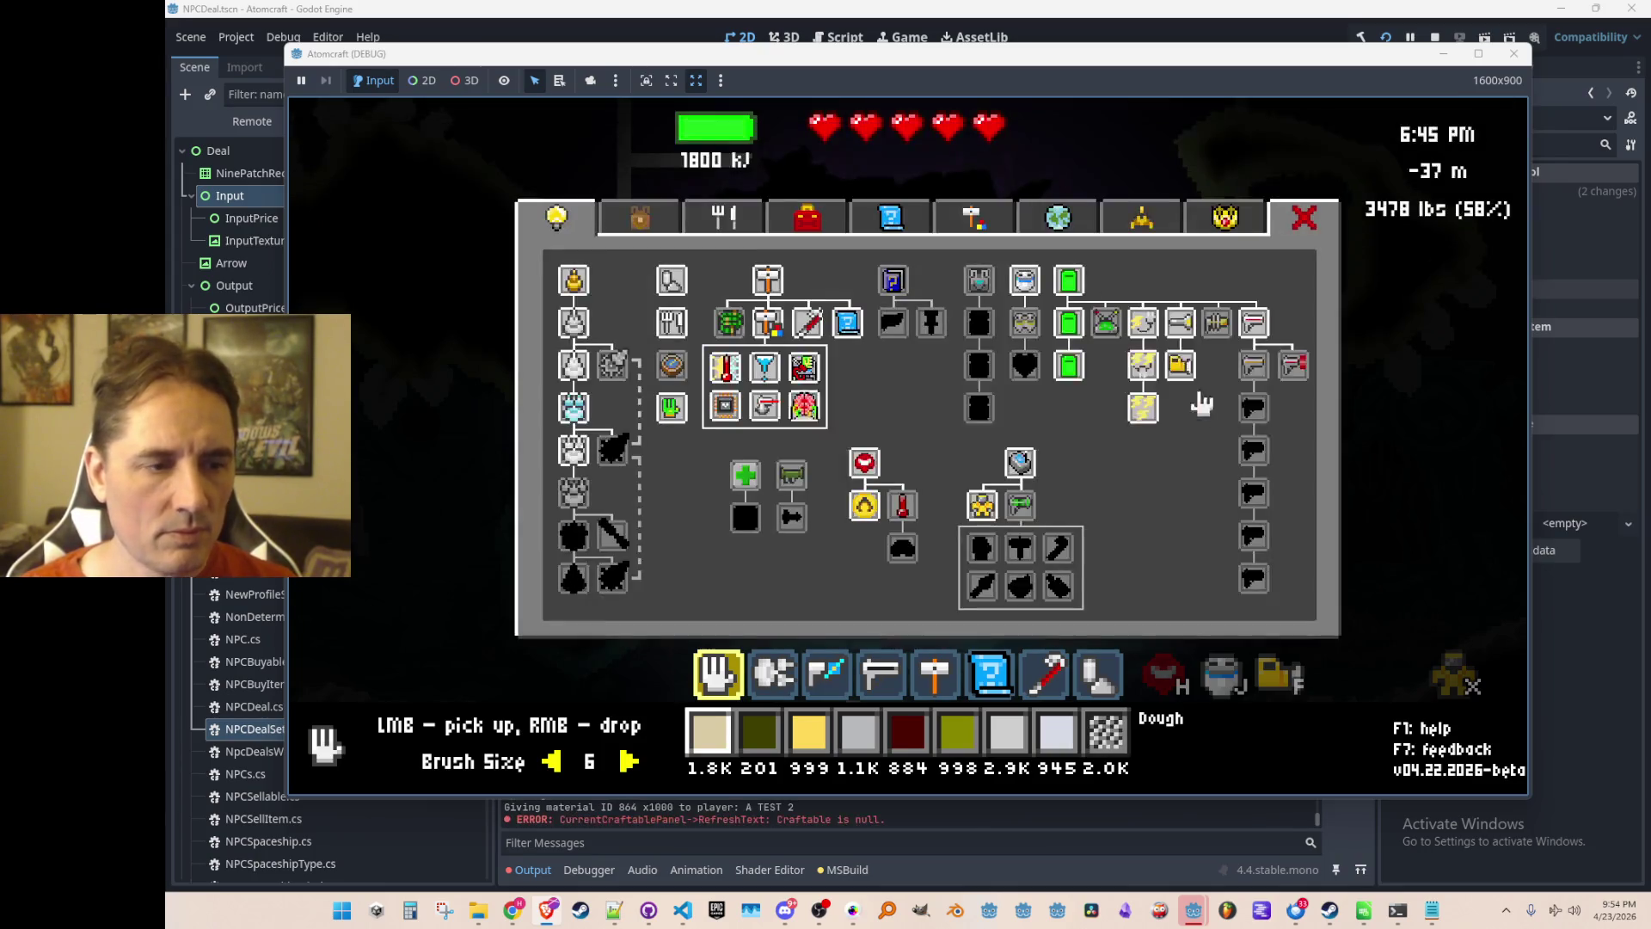
pyautogui.click(712, 209)
pyautogui.click(817, 220)
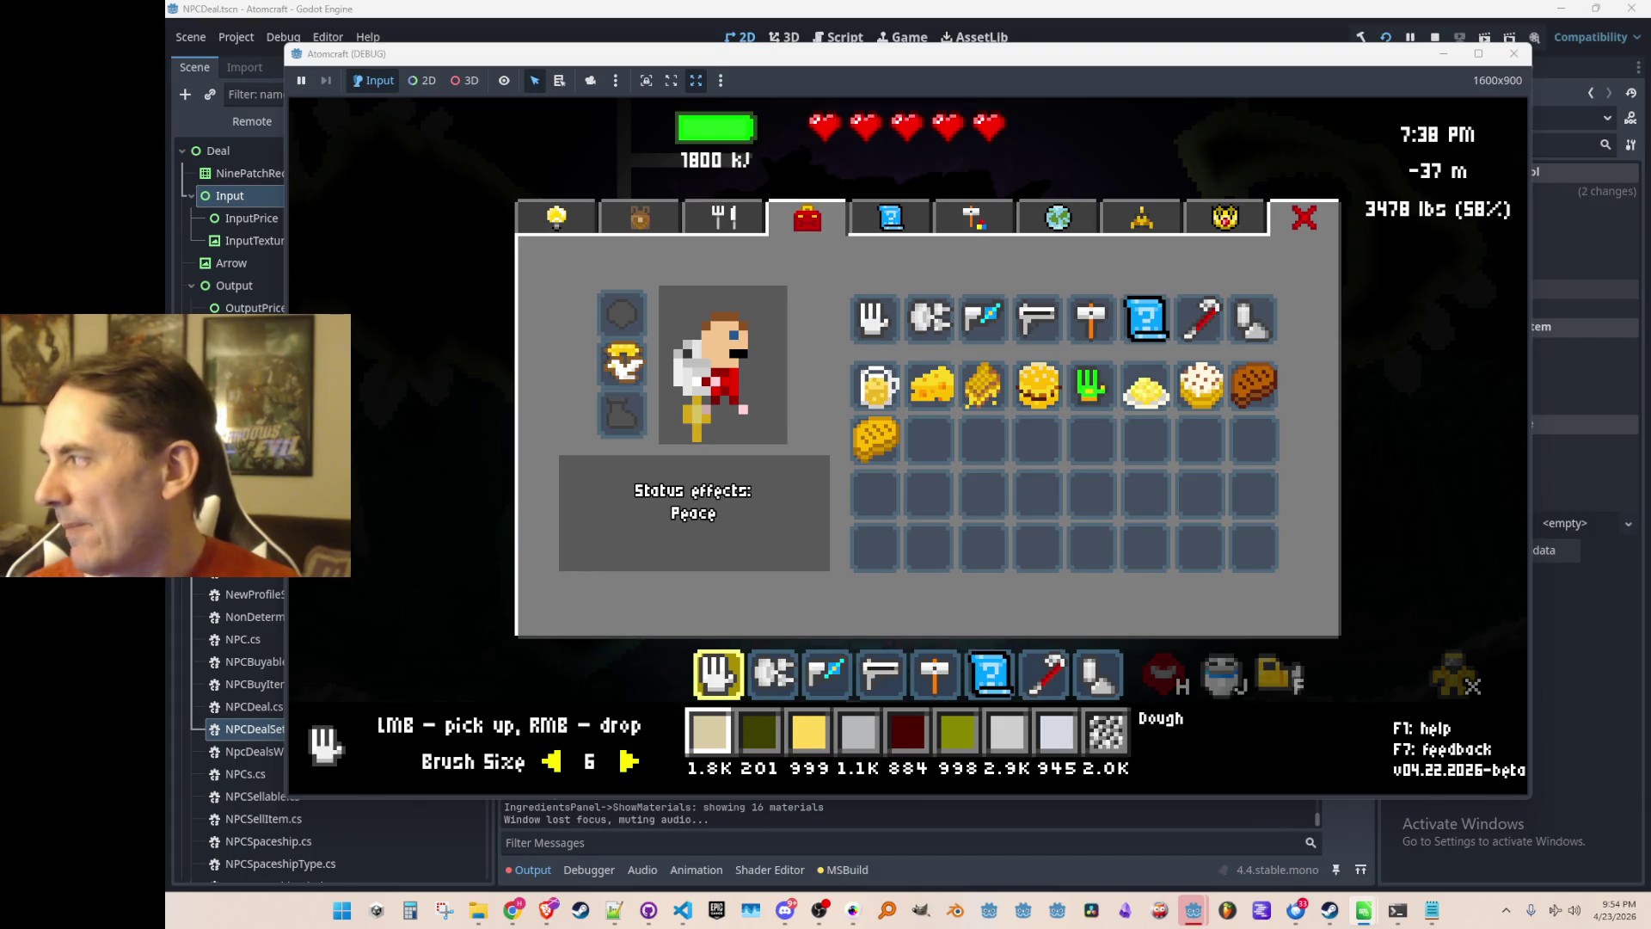
# Move the nut cake to an empty inventory slot and close the inventory.
pyautogui.click(1142, 431)
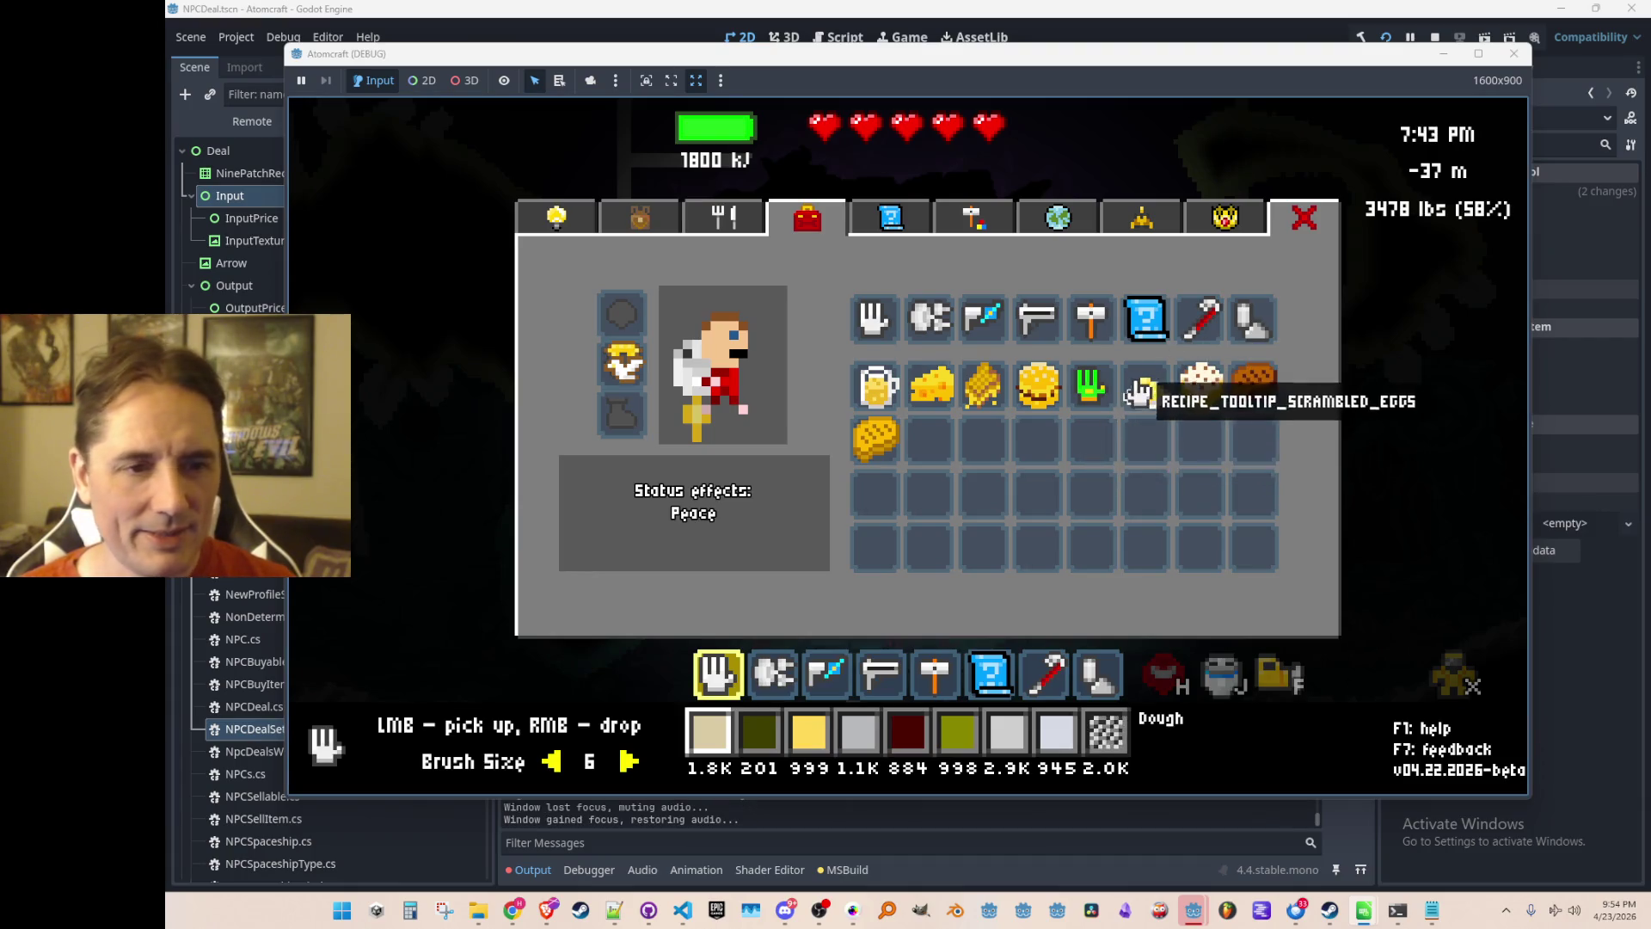
pyautogui.click(1195, 387)
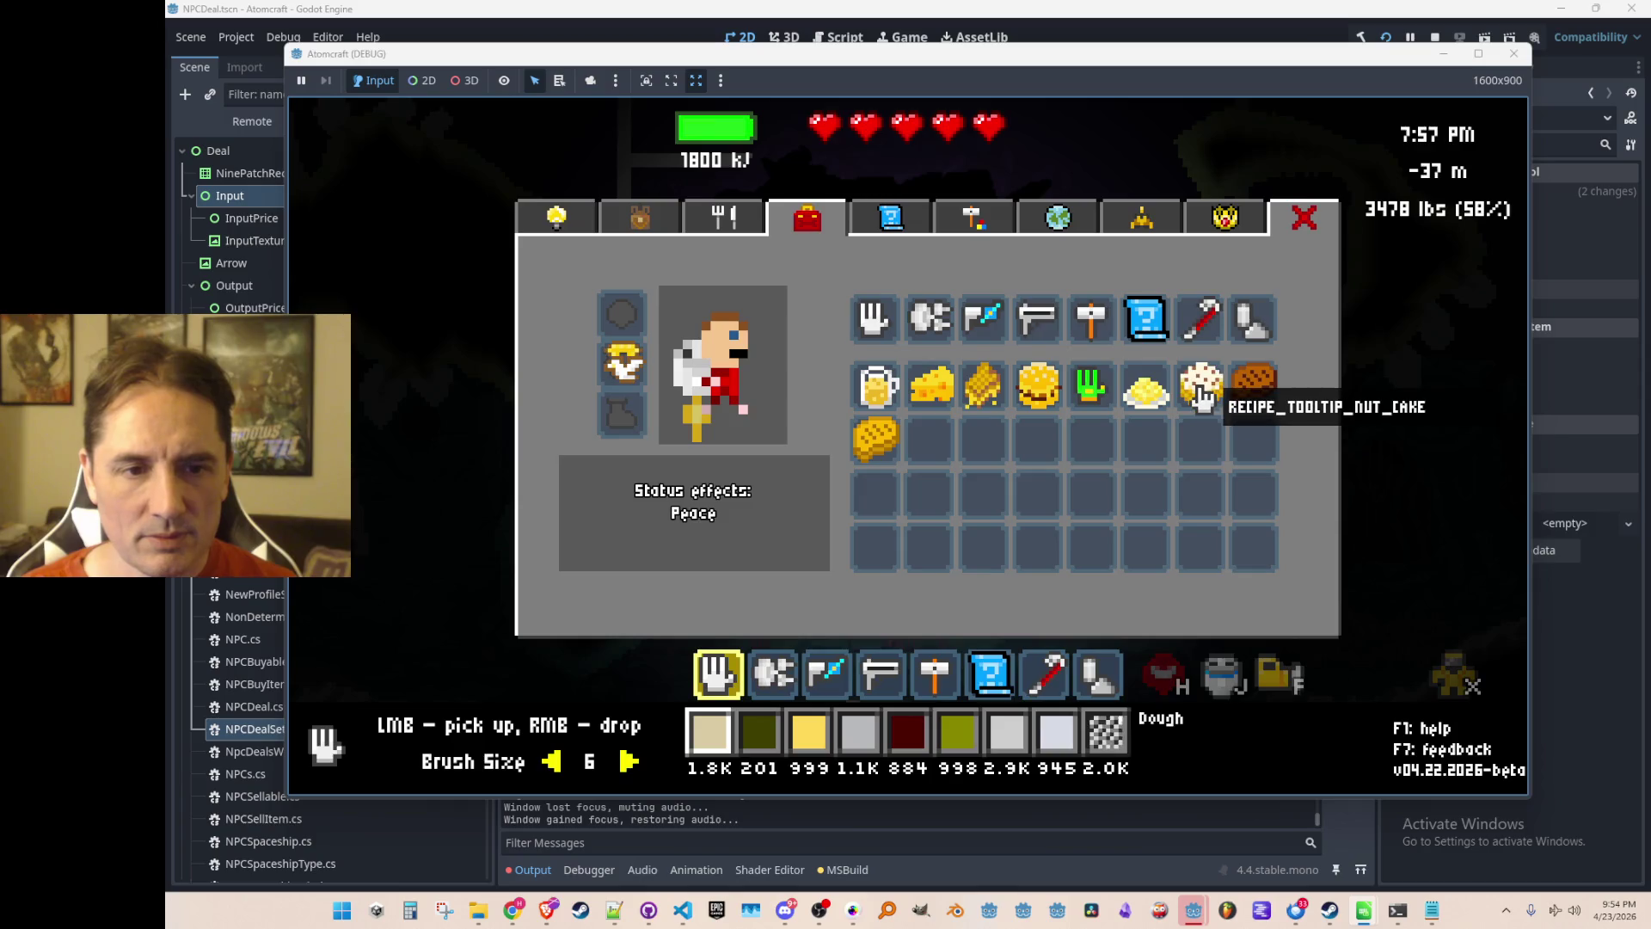
pyautogui.click(1200, 391)
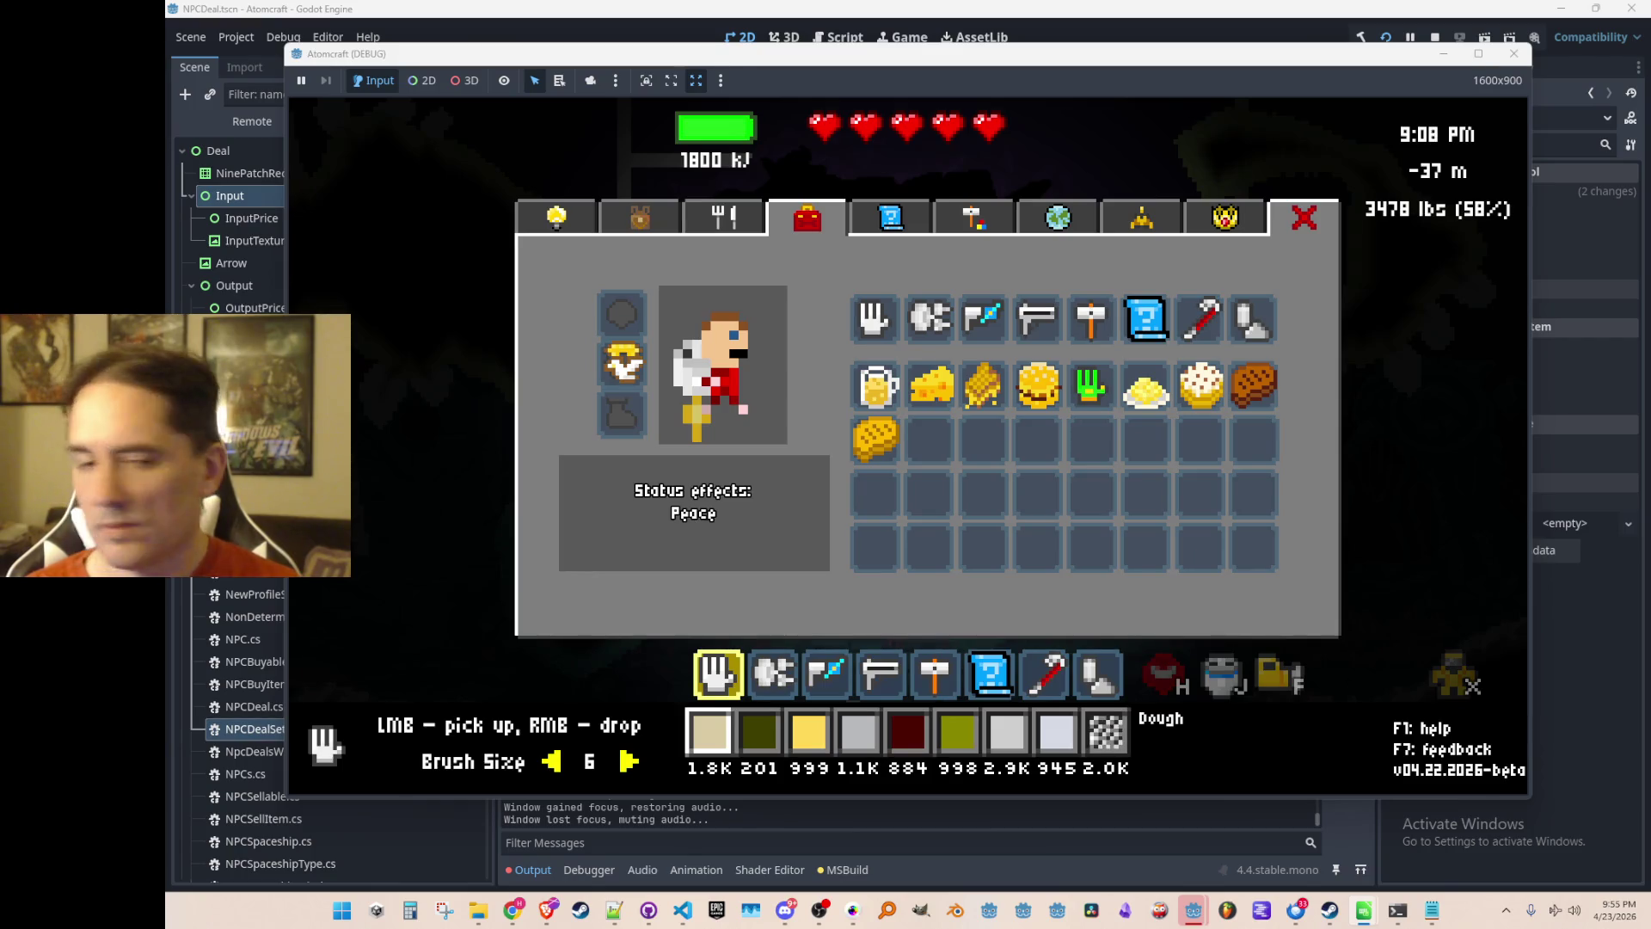
pyautogui.press('Escape')
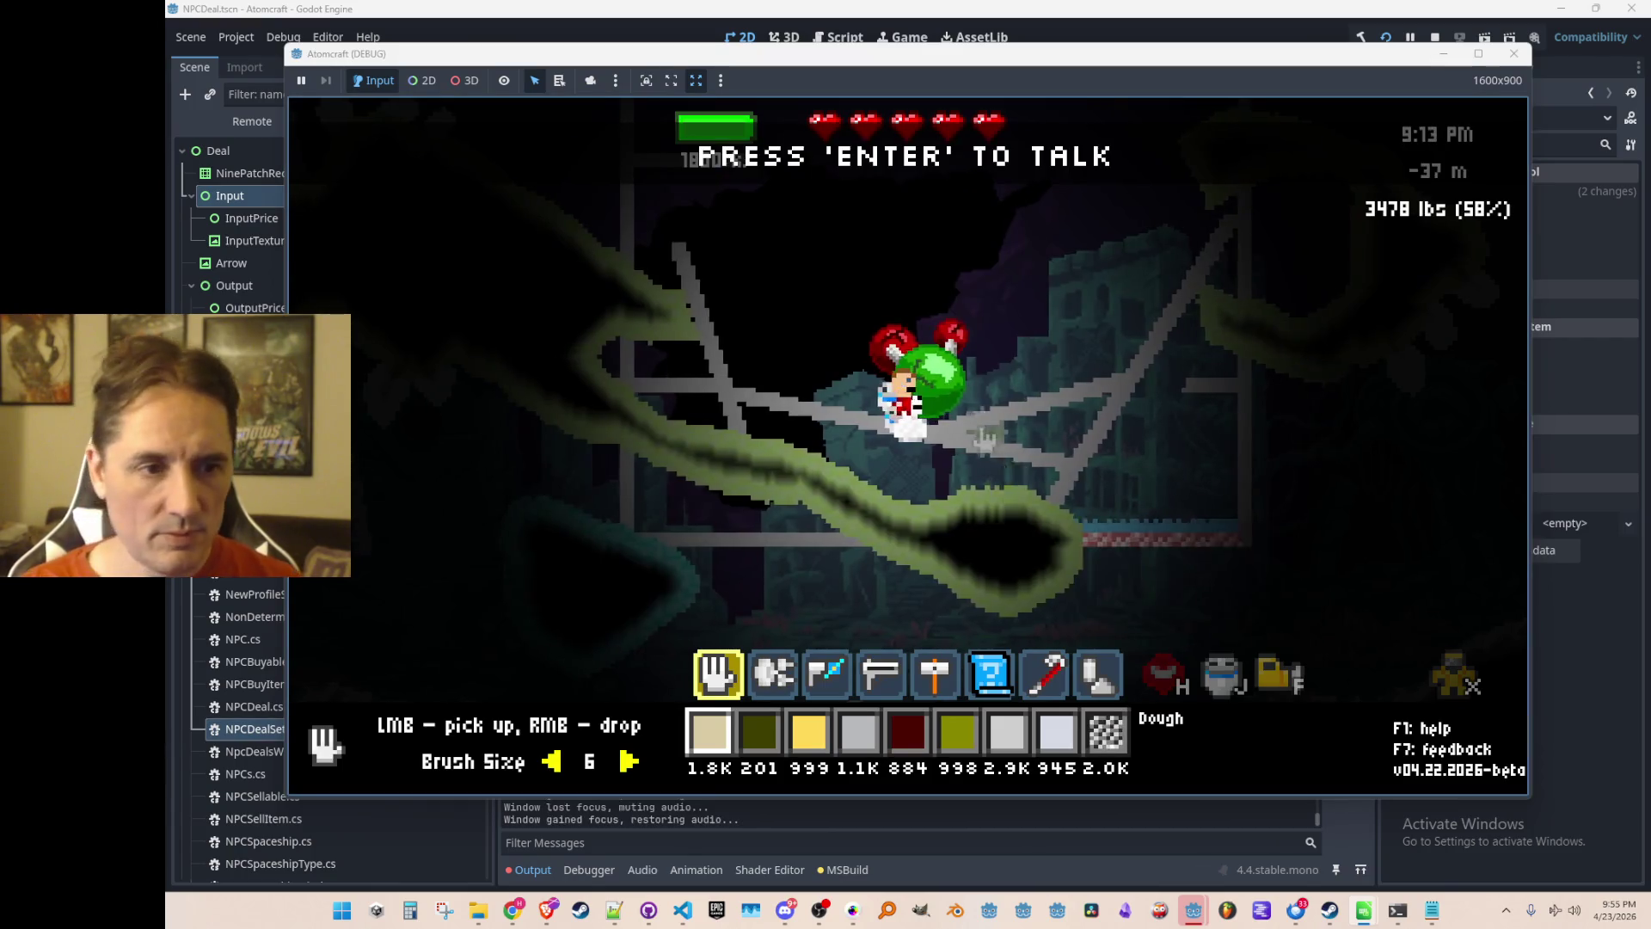
# Open the nearby NPC's trade deals, then close the dialog and walk away.
pyautogui.press('Return')
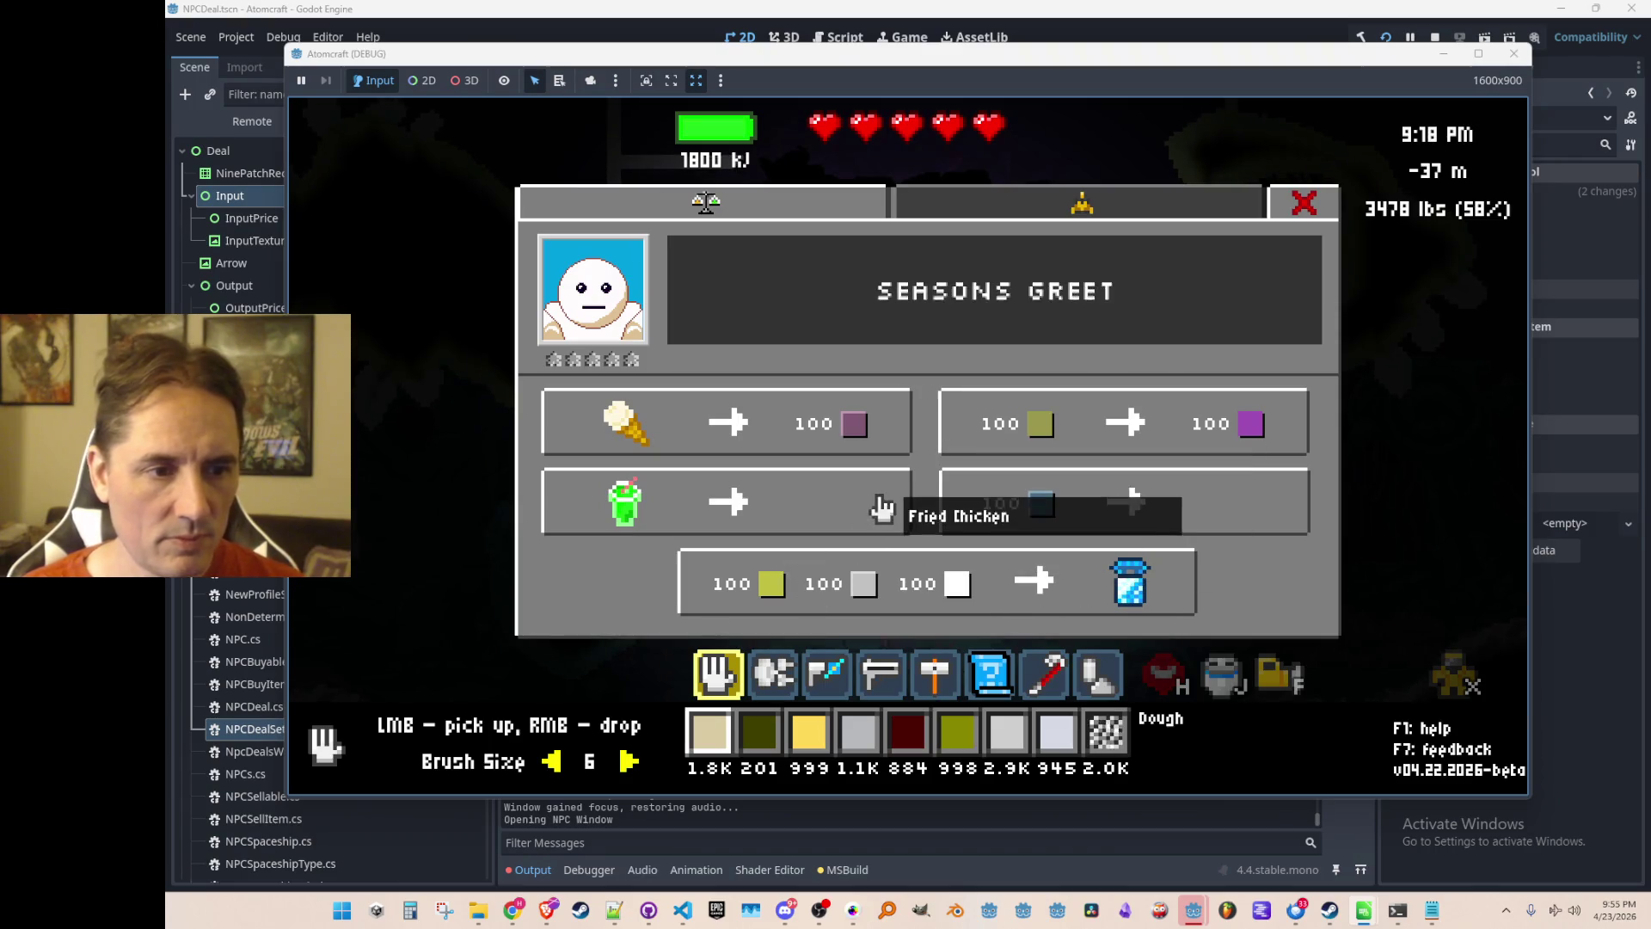
pyautogui.press('Escape')
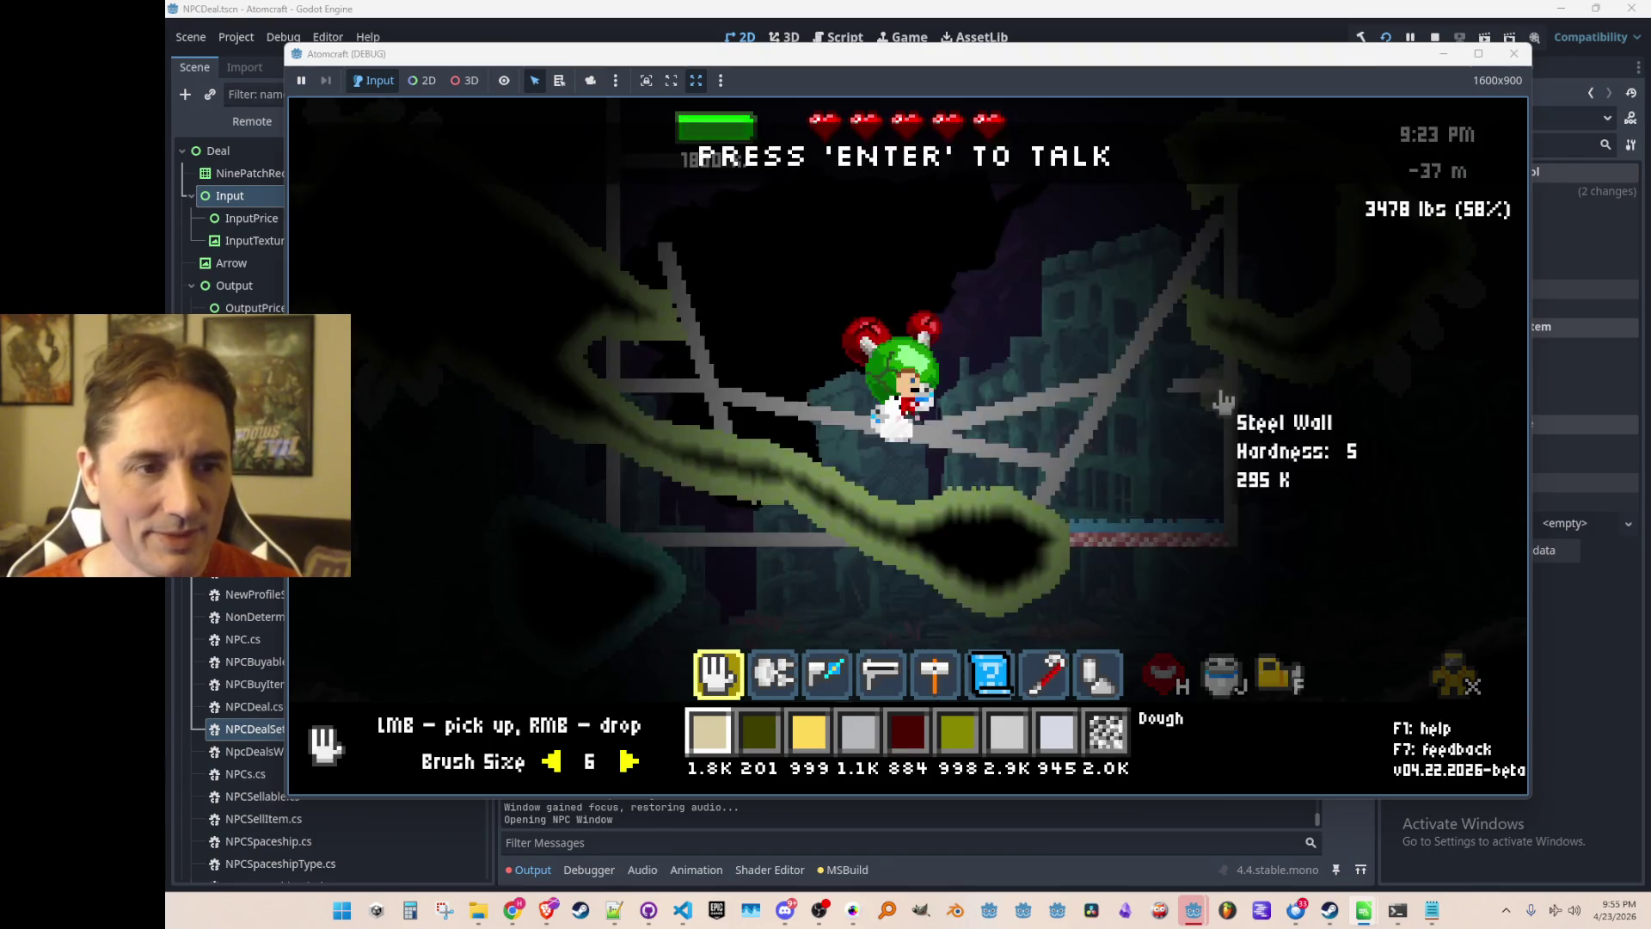
pyautogui.press('d')
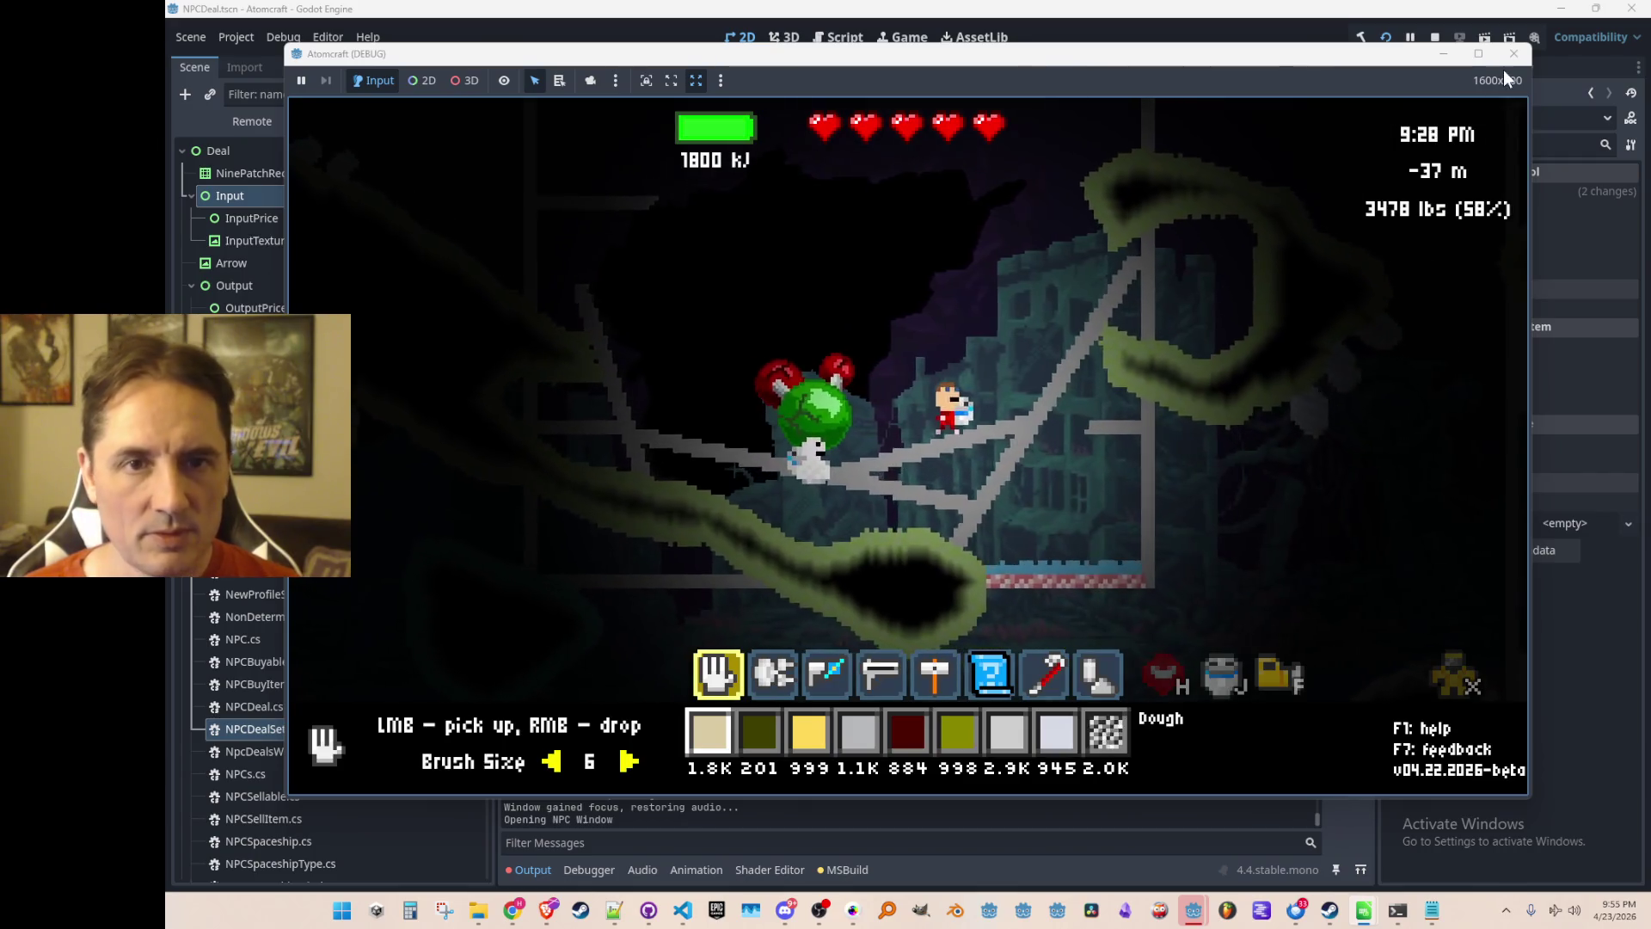
# Fly right to another NPC, open its trade window, then quit the game.
pyautogui.press('F2')
pyautogui.press('d')
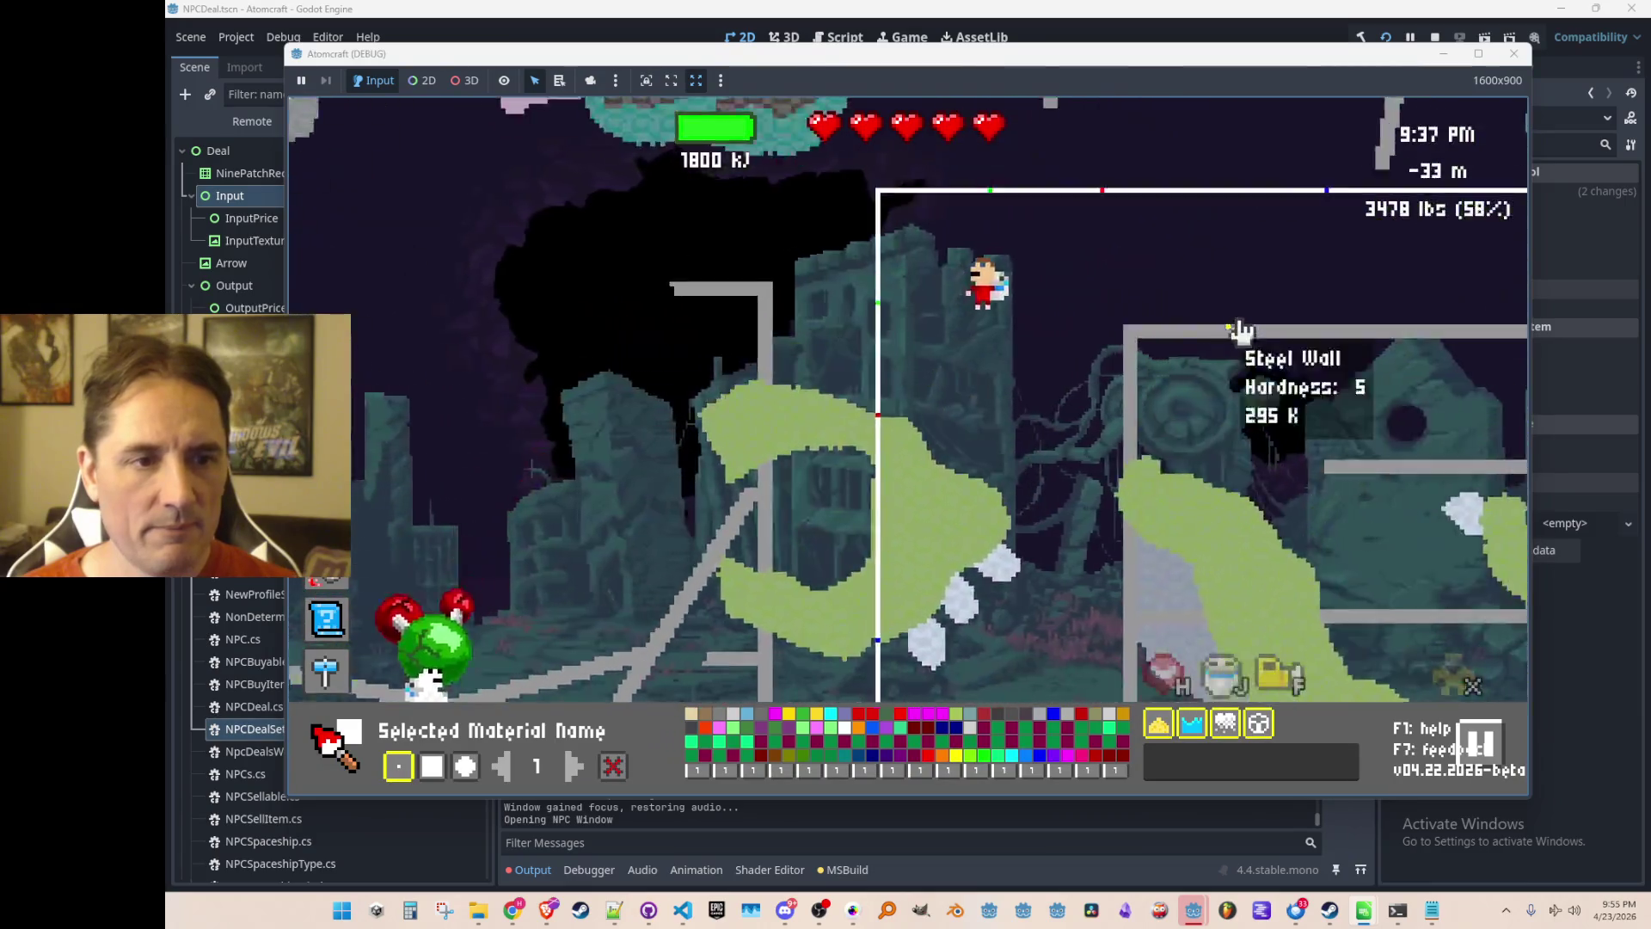
pyautogui.press('d')
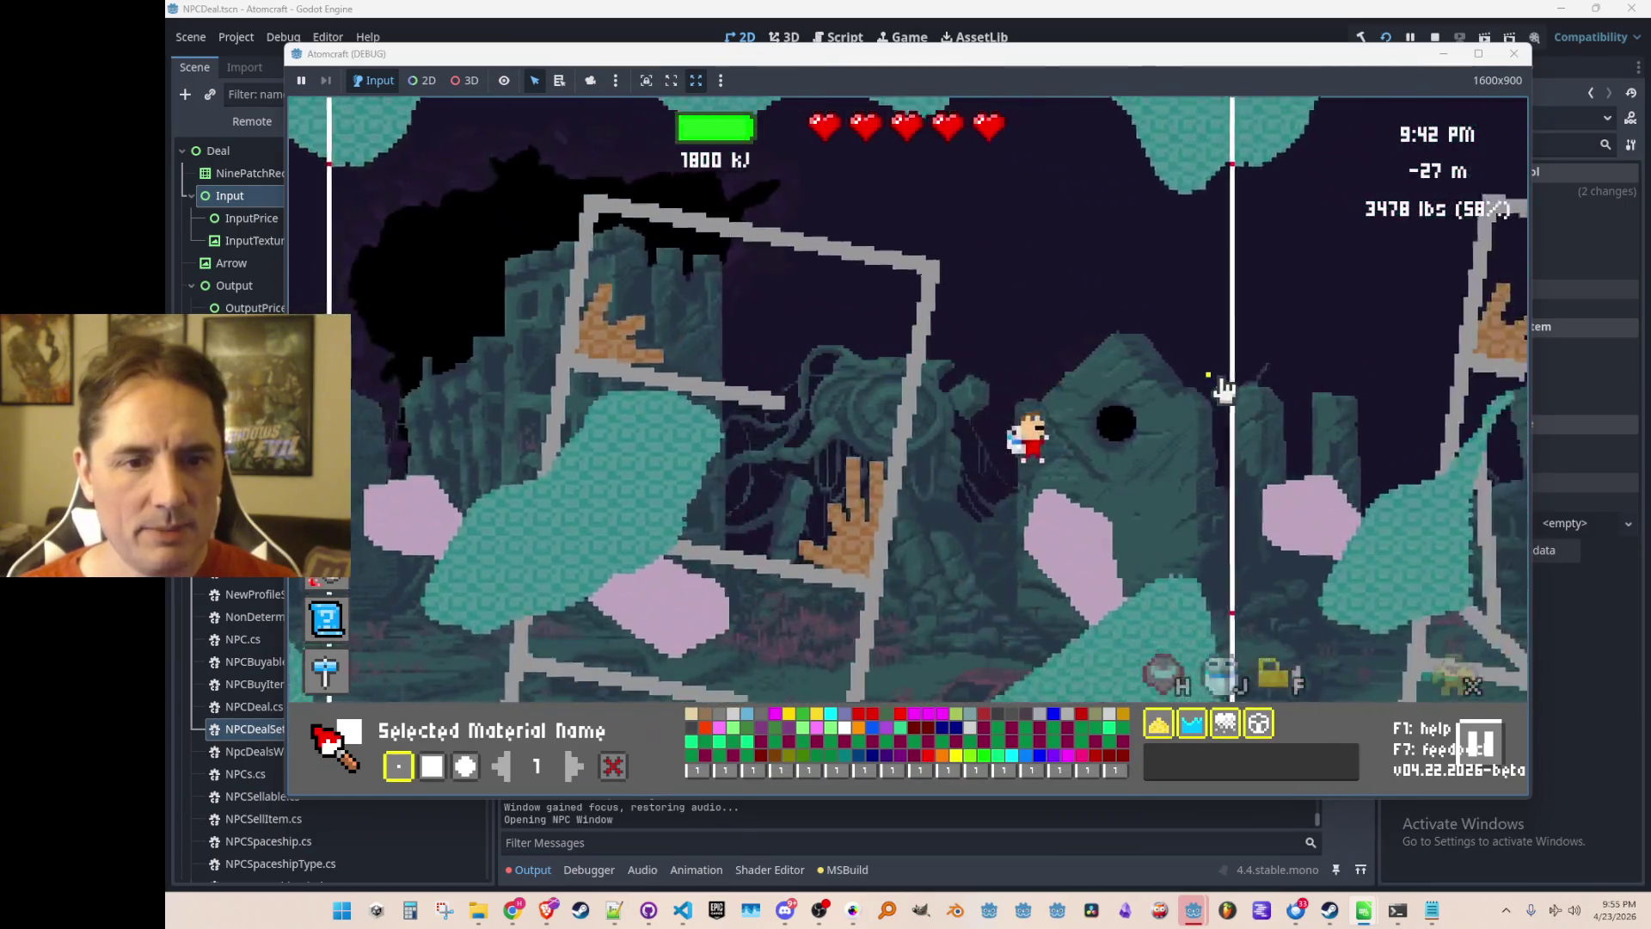
pyautogui.press('F2')
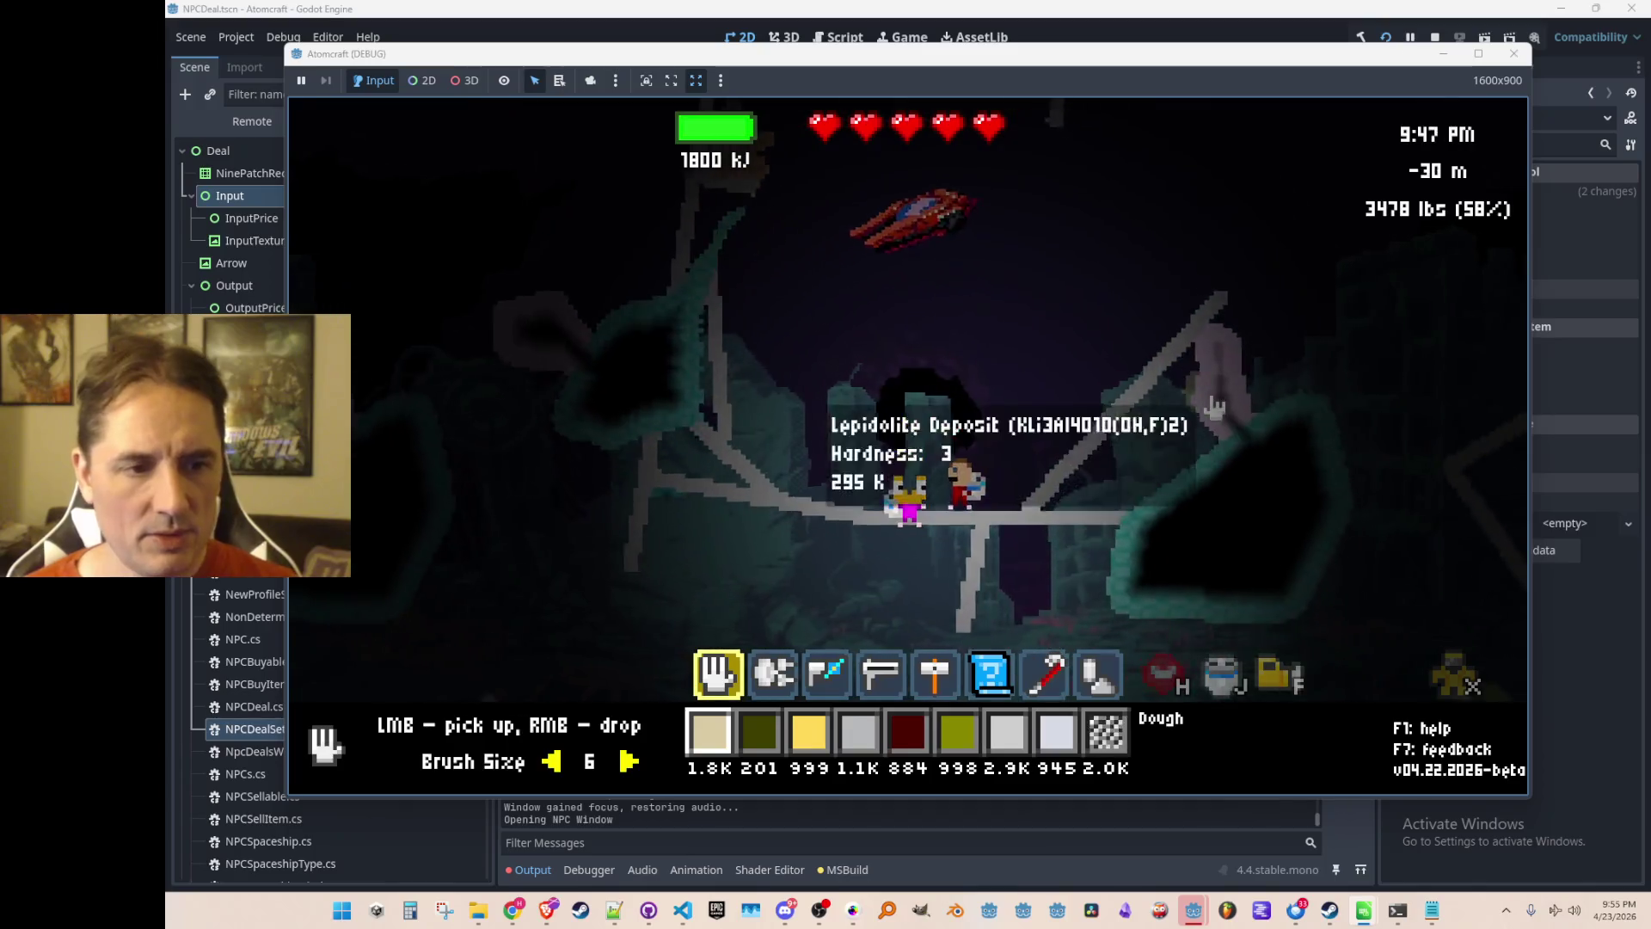
pyautogui.press('e')
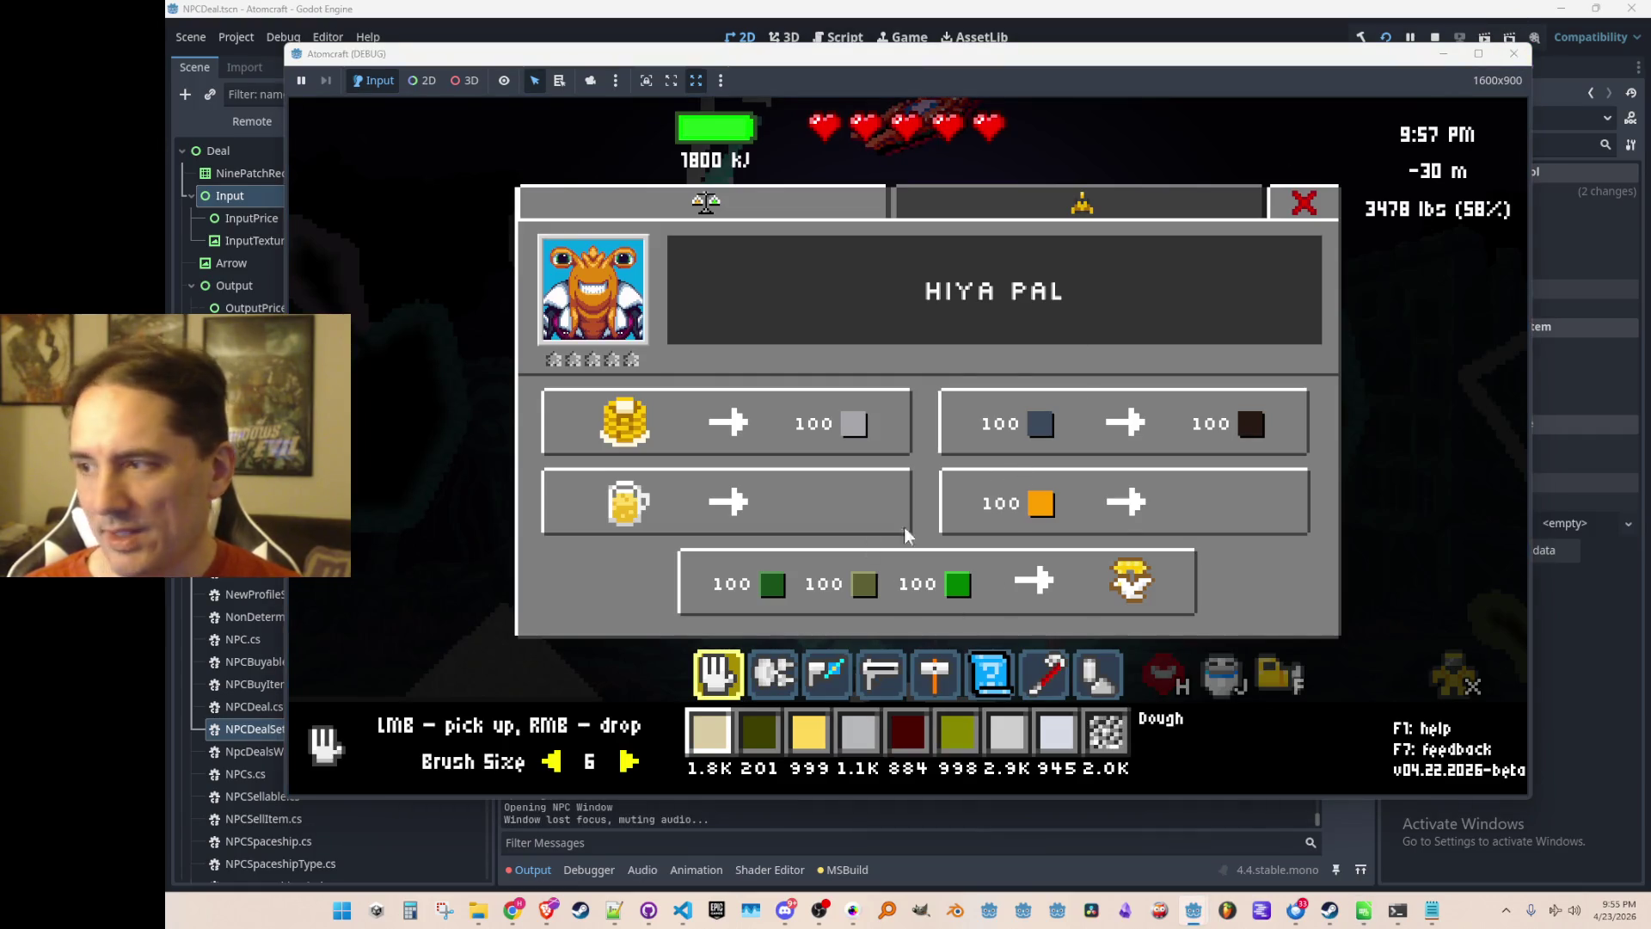
pyautogui.click(682, 910)
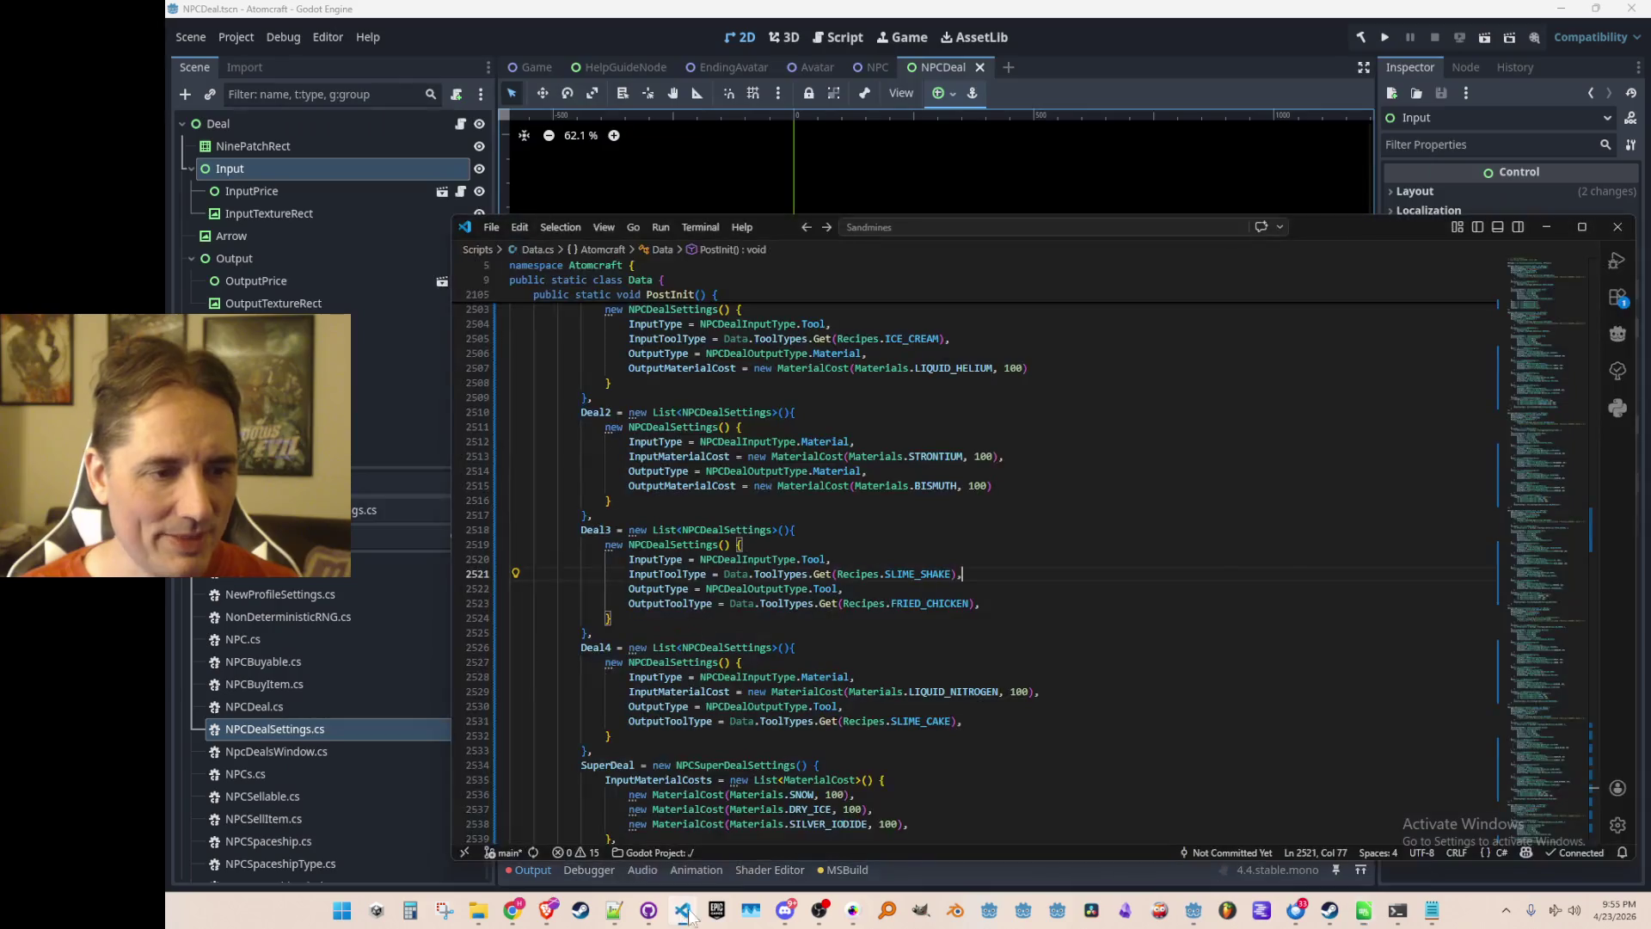
# Select SLIME_CAKE in Deal4's output on line 2531 of Data.cs, then return to the Godot editor.
pyautogui.doubleClick(907, 720)
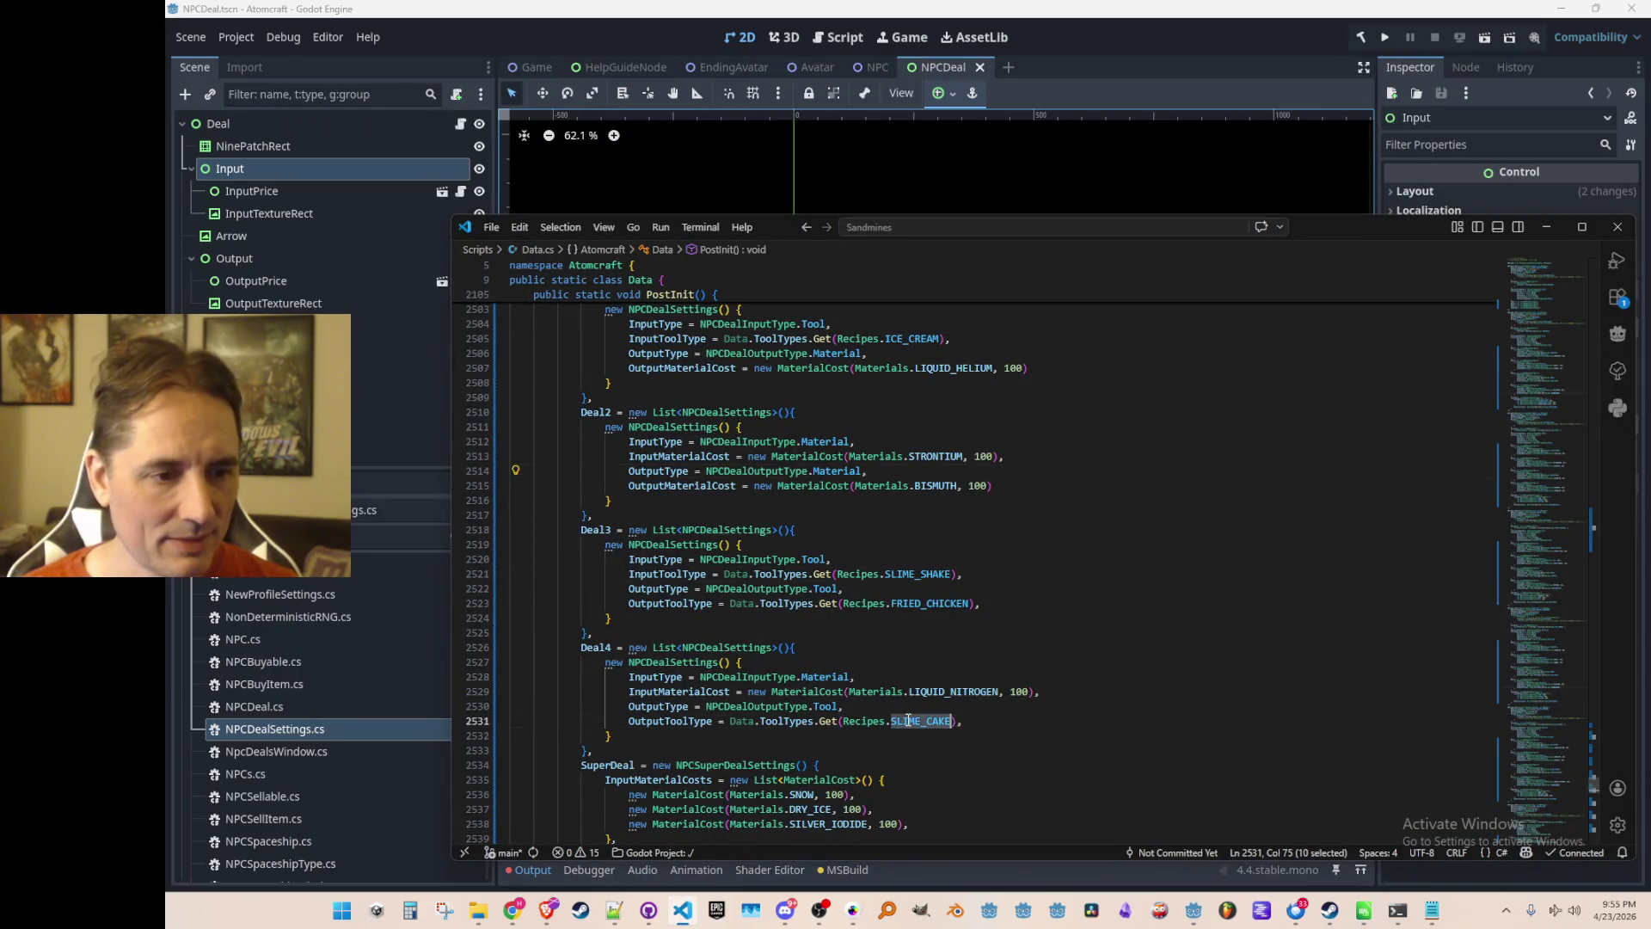
pyautogui.scroll(-2, 1210, 607)
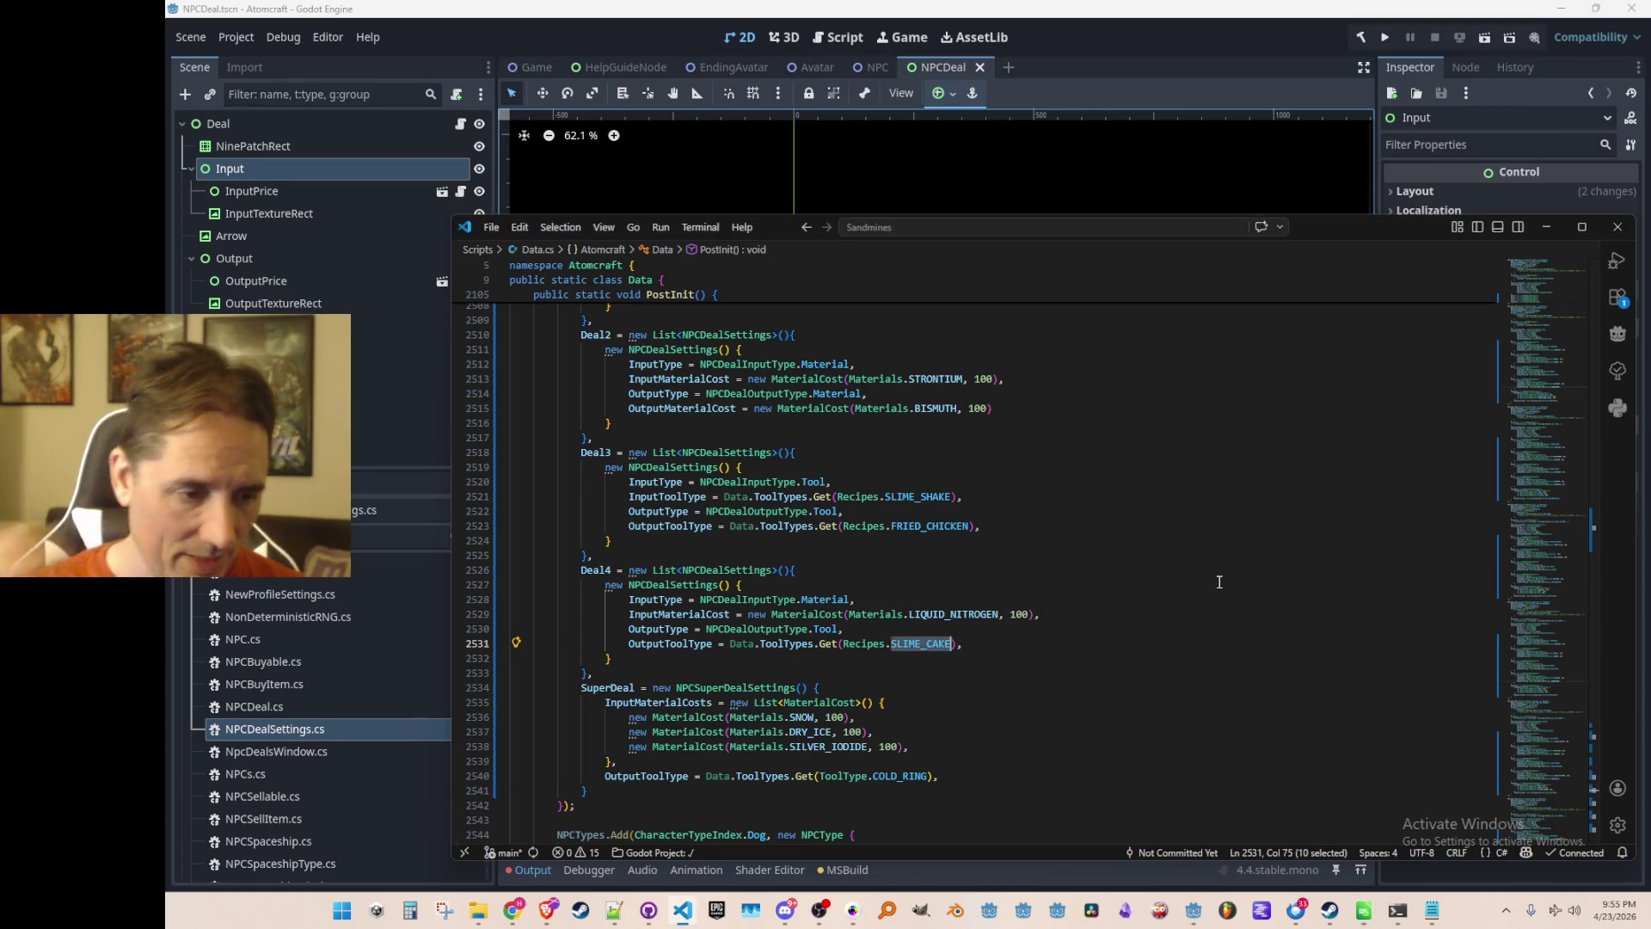
pyautogui.click(1241, 104)
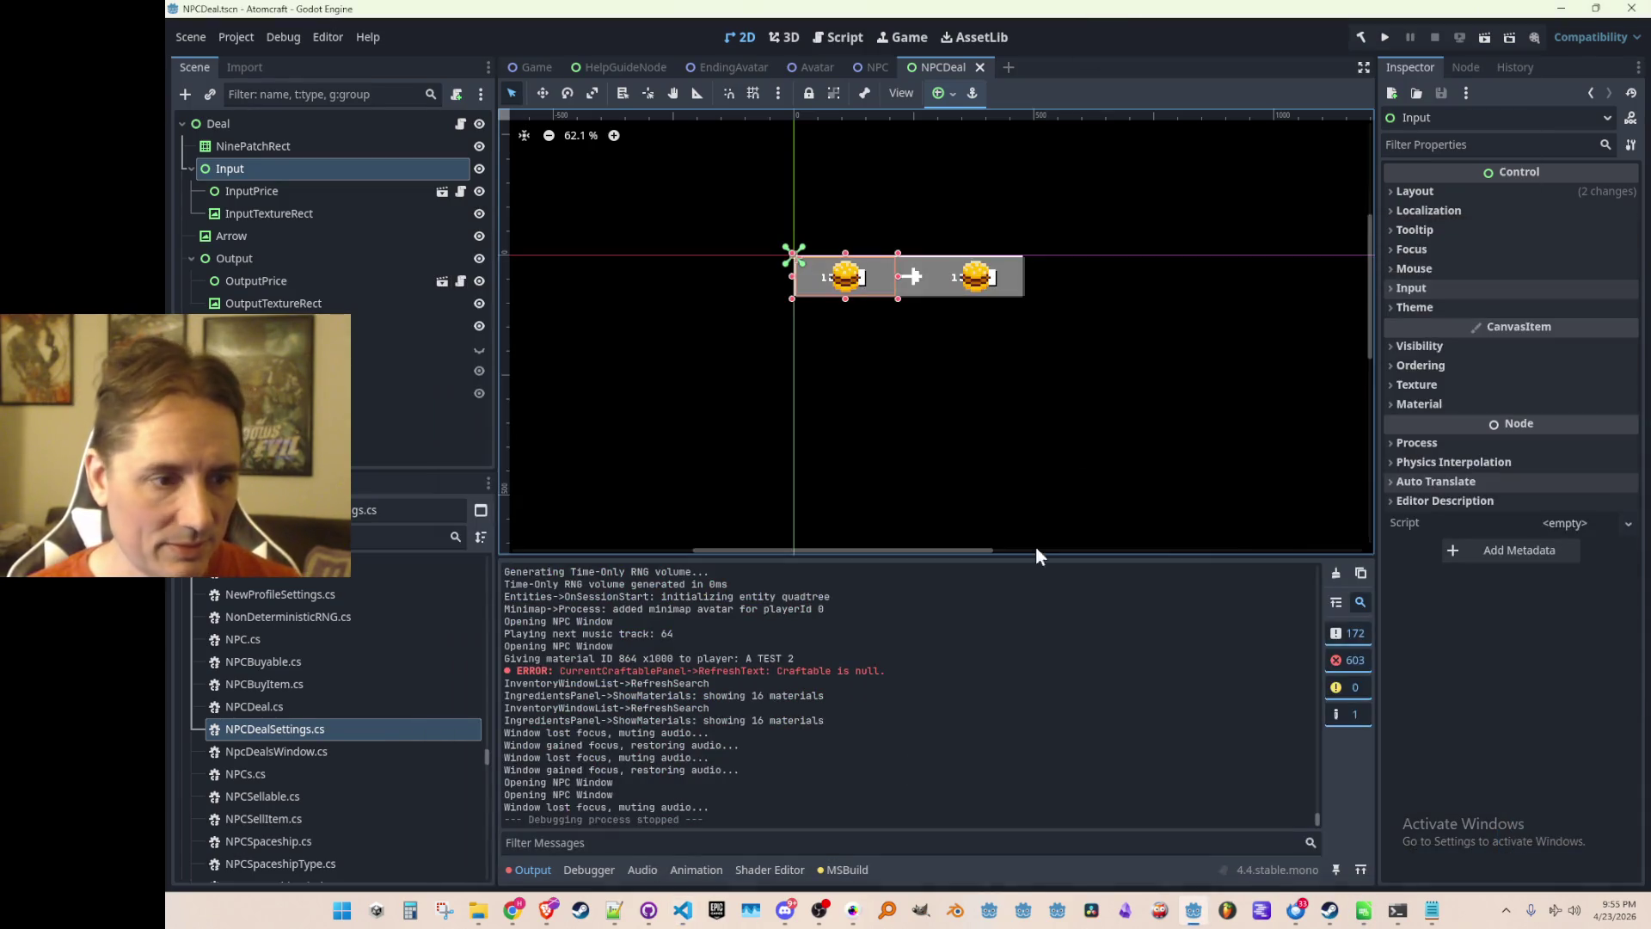
# Hide the 172 standard messages in the Output log to study the 603 errors.
pyautogui.click(1348, 634)
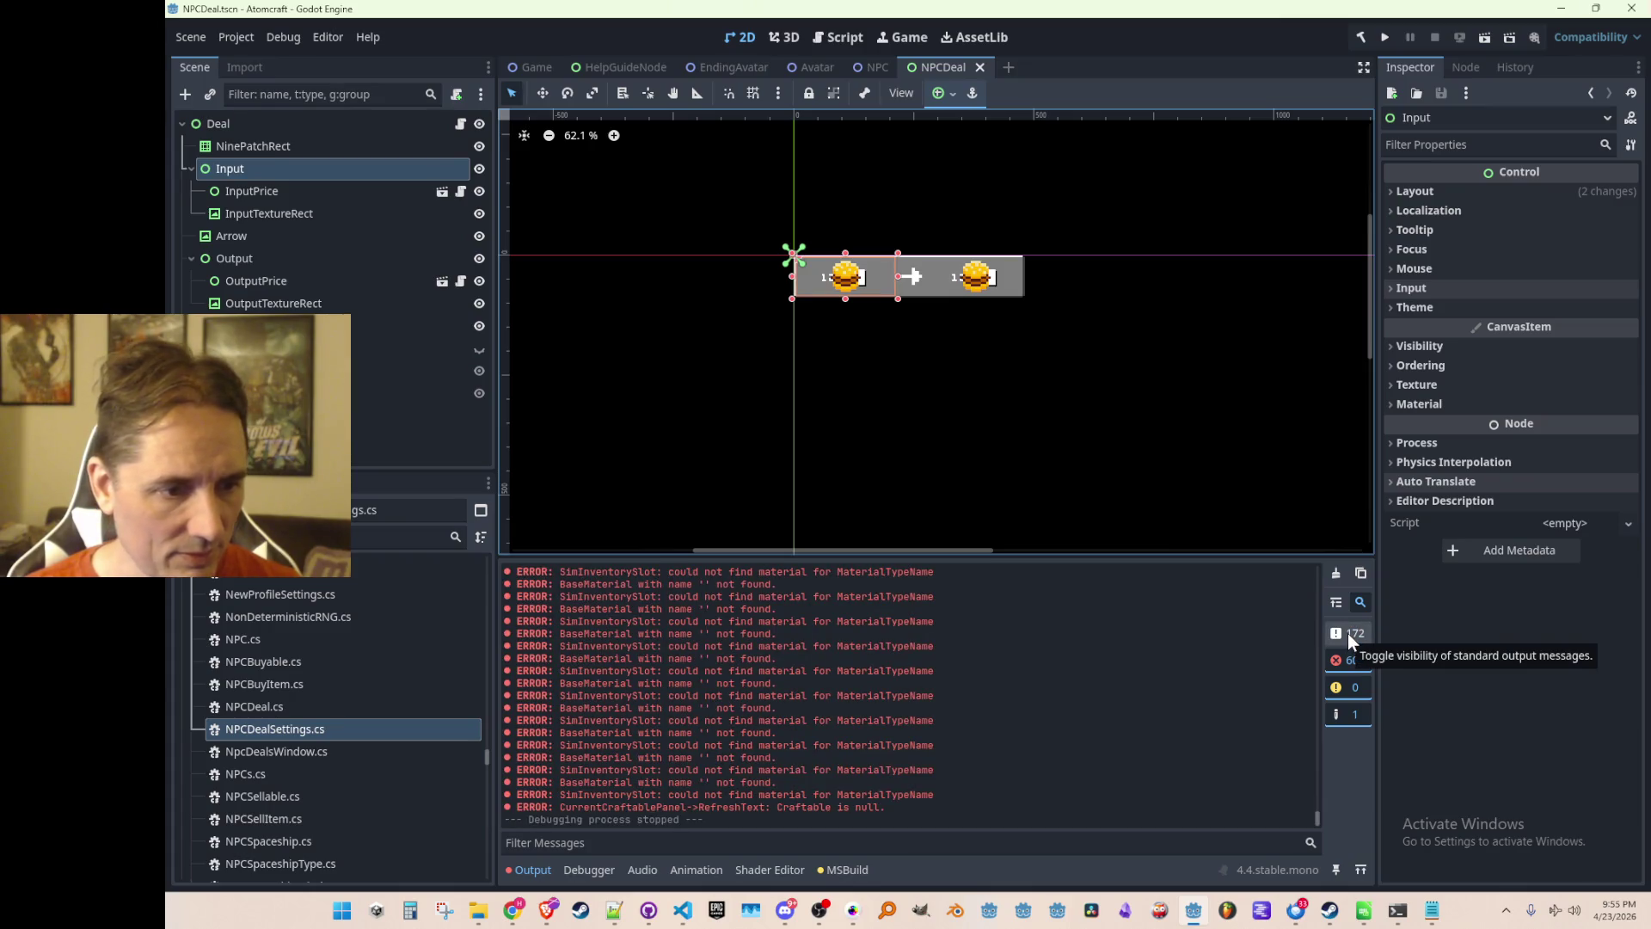
pyautogui.click(1349, 632)
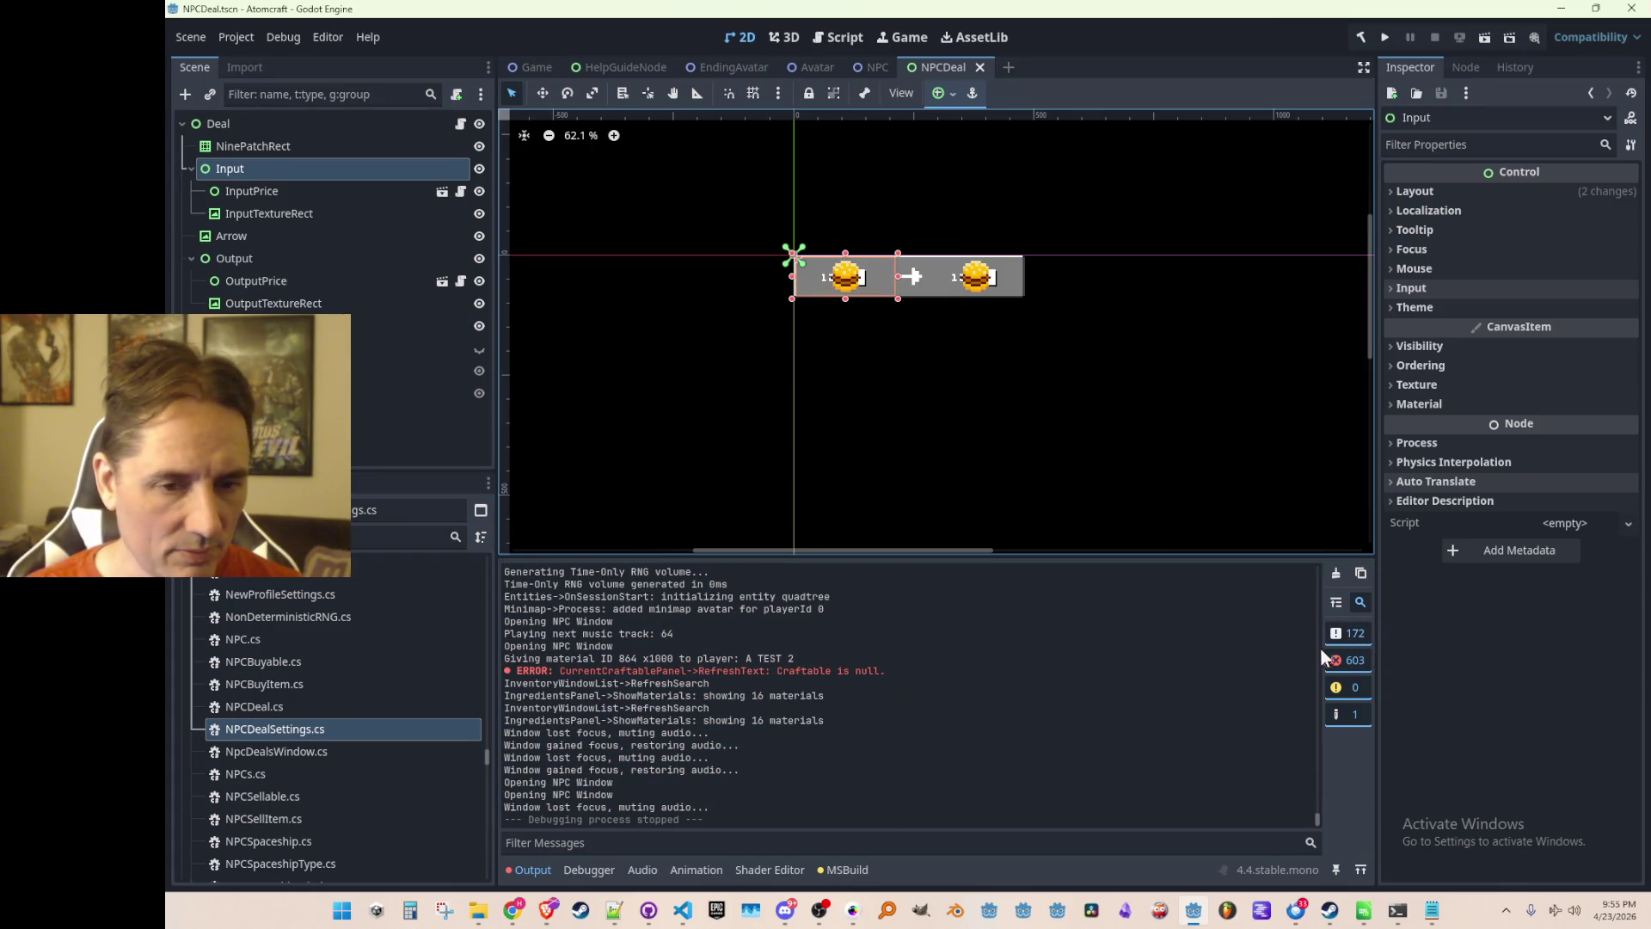
pyautogui.click(1355, 632)
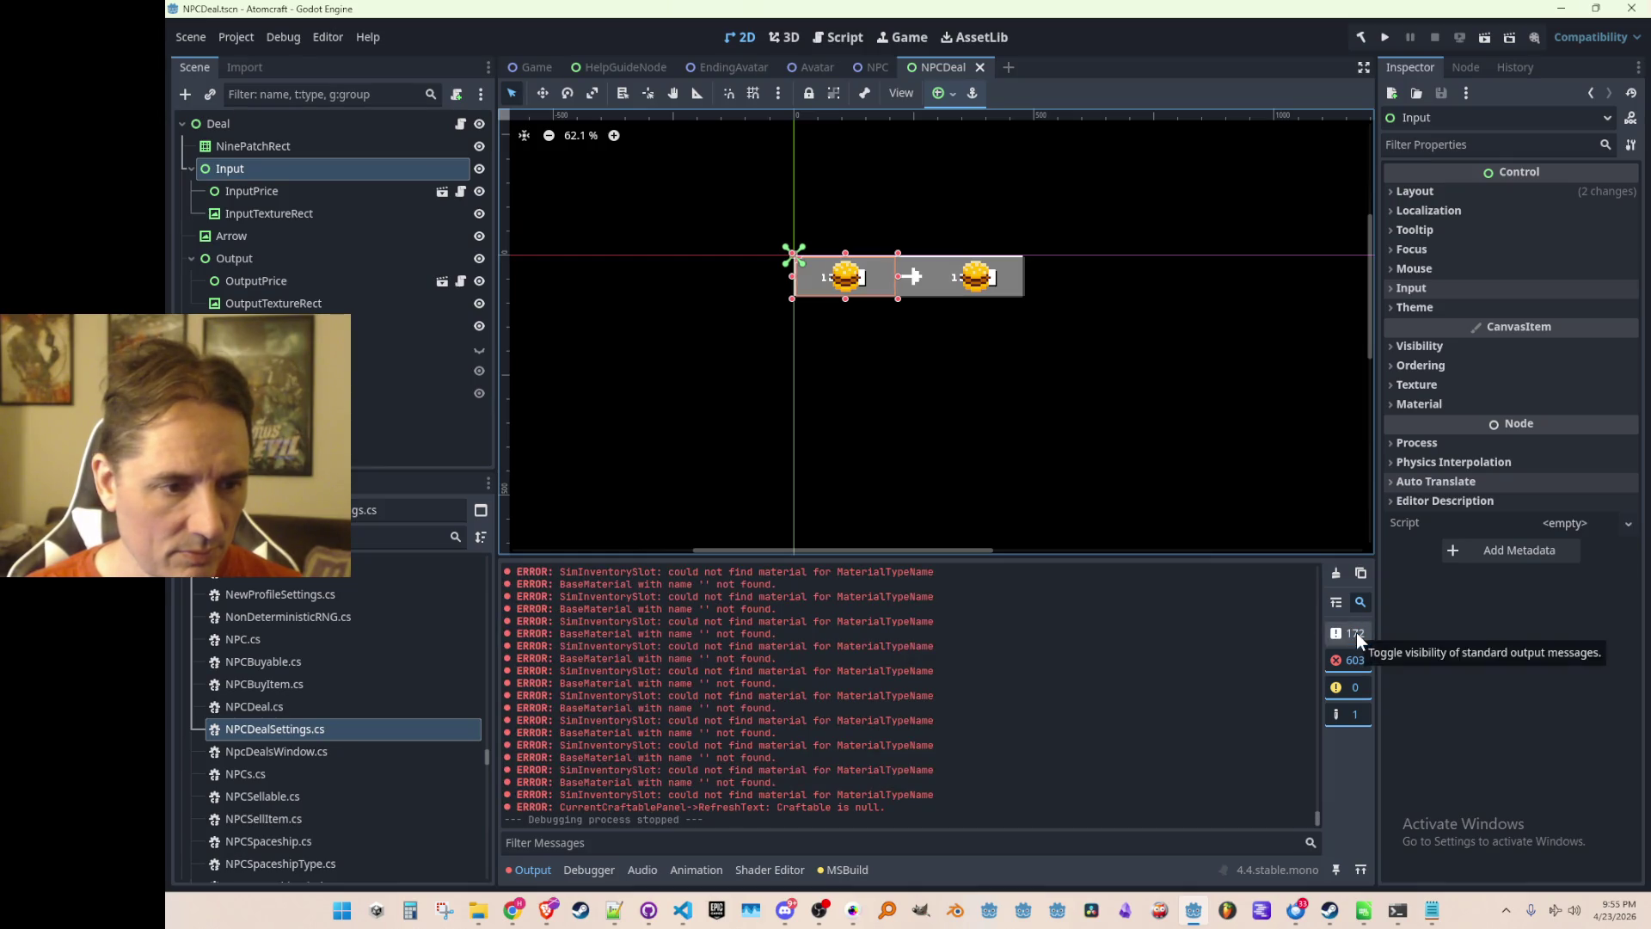
pyautogui.moveTo(1313, 814)
pyautogui.mouseDown()
pyautogui.moveTo(1299, 585)
pyautogui.moveTo(1283, 591)
pyautogui.moveTo(1288, 822)
pyautogui.mouseUp()
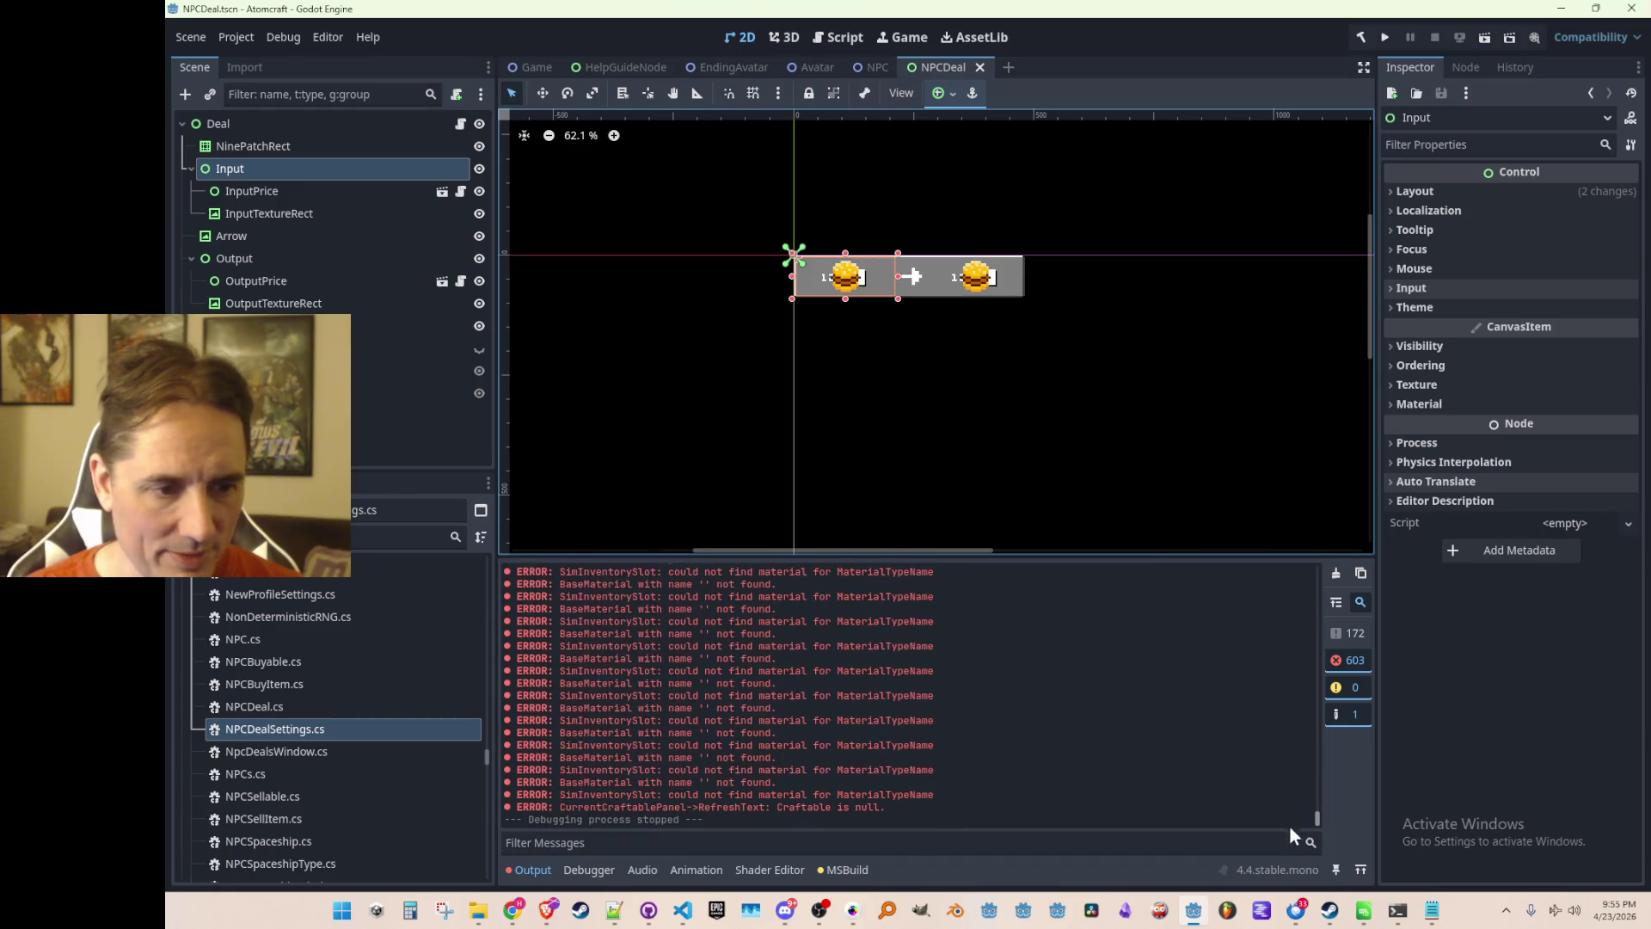
# Restore the full Output log and go back to Data.cs in Visual Studio Code.
pyautogui.click(1350, 636)
pyautogui.hotkey('alt', 'Tab')
pyautogui.hotkey('alt', 'Tab')
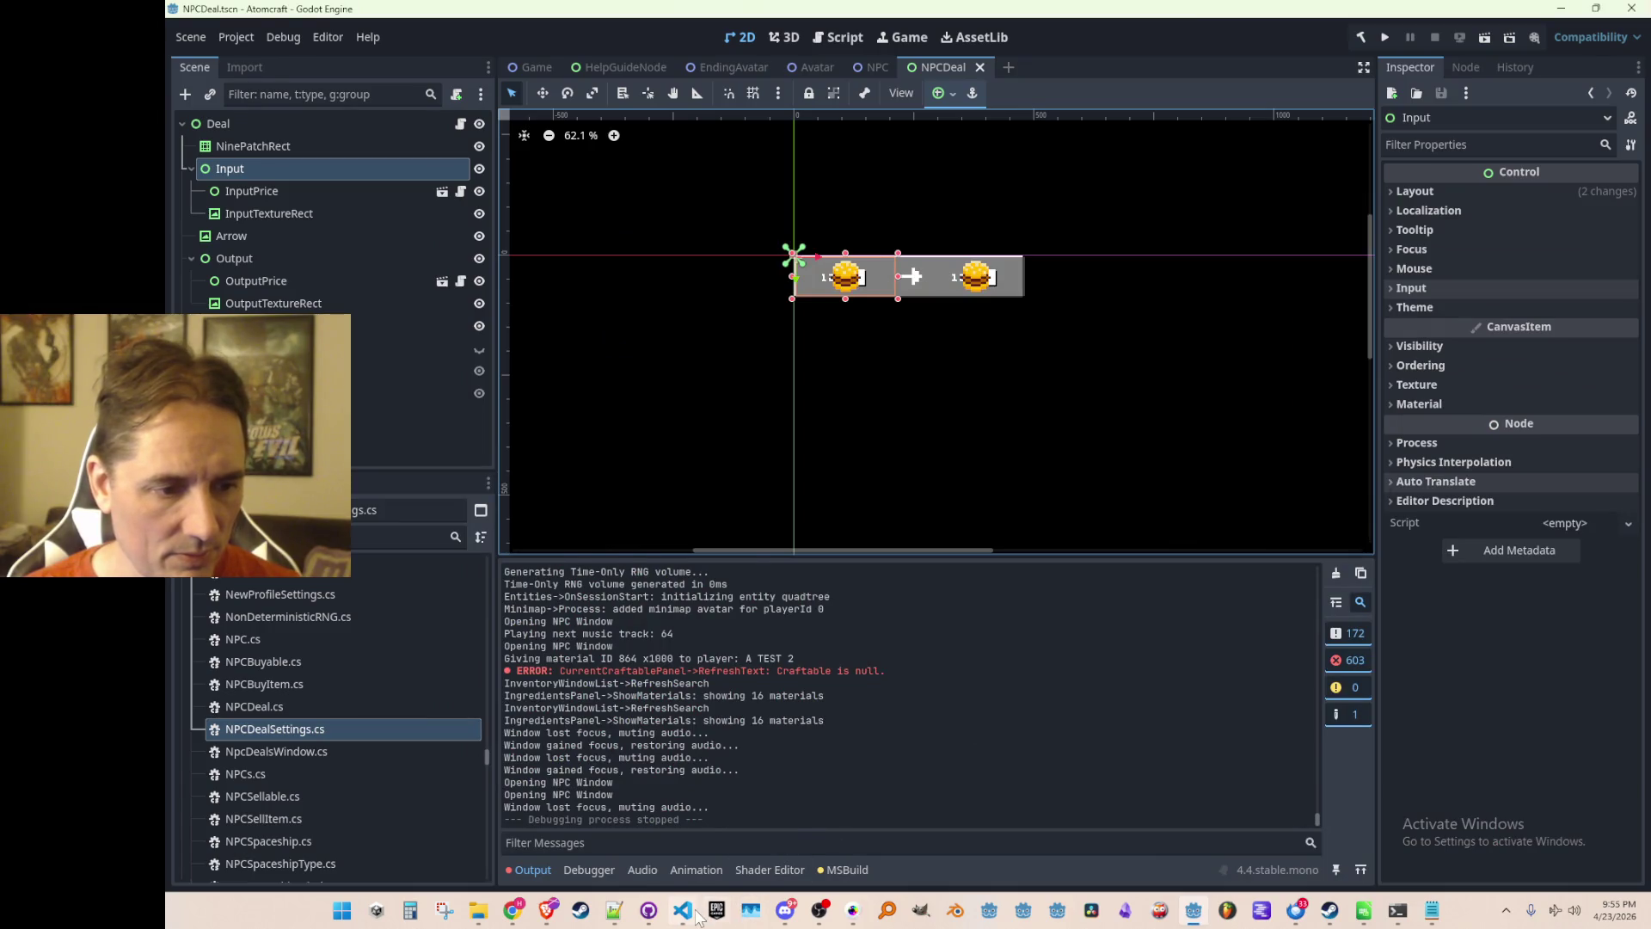
pyautogui.click(695, 913)
# Check SLIME_CAKE's definition in Recipes.cs from line 2531 and return to Data.cs.
pyautogui.click(1119, 627)
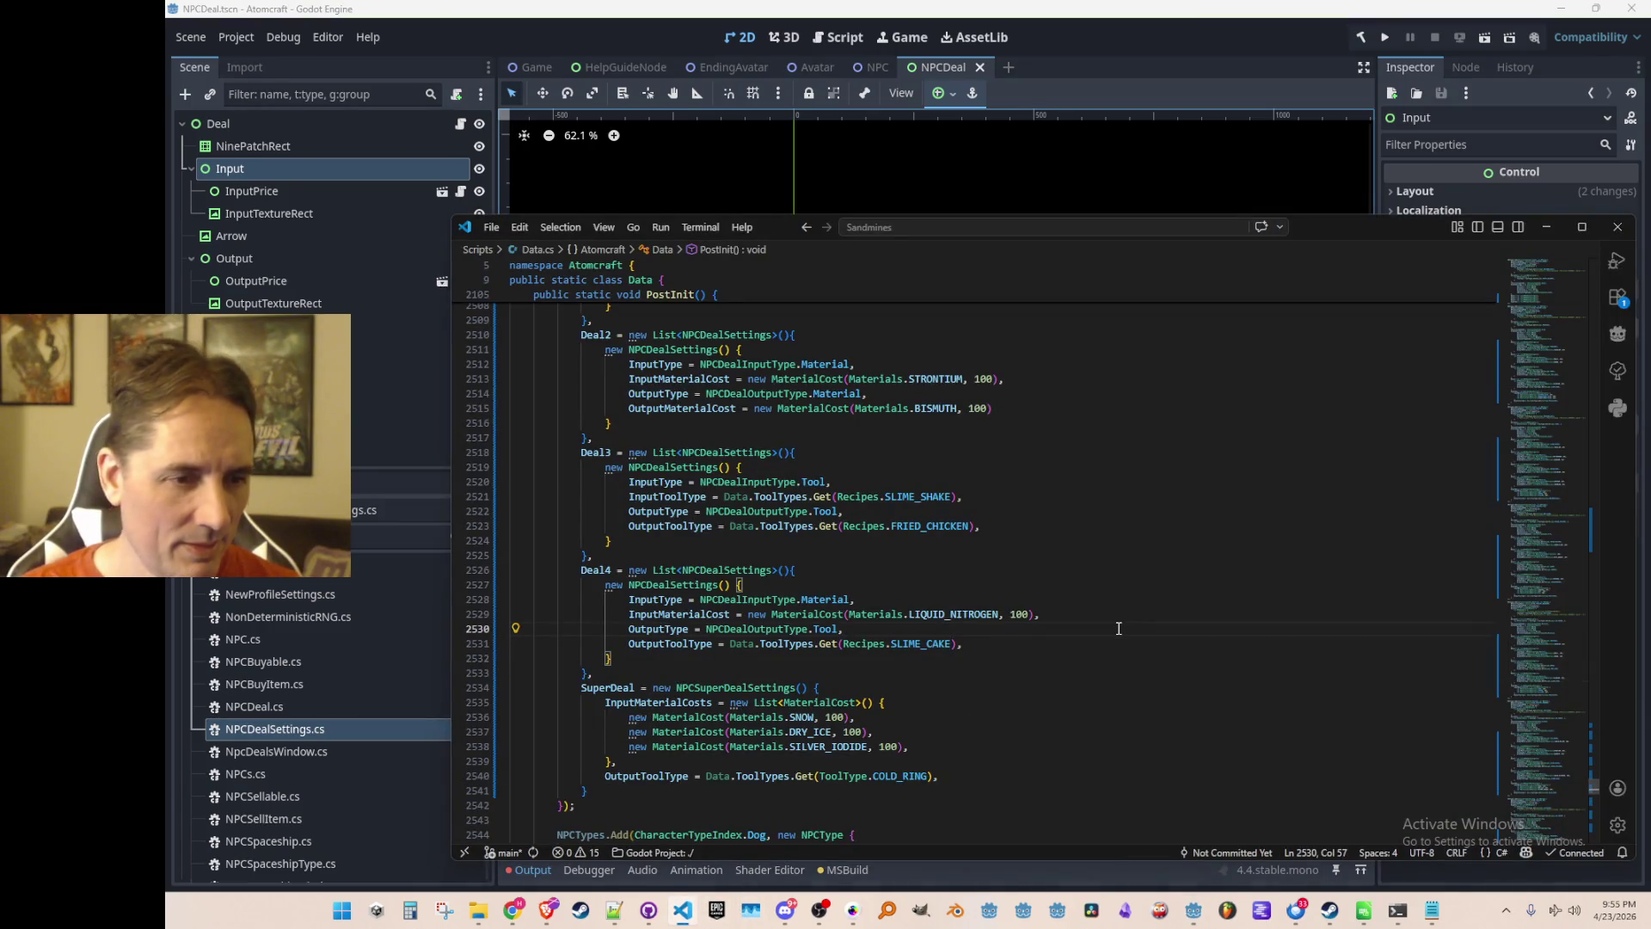
pyautogui.scroll(-2, 1118, 627)
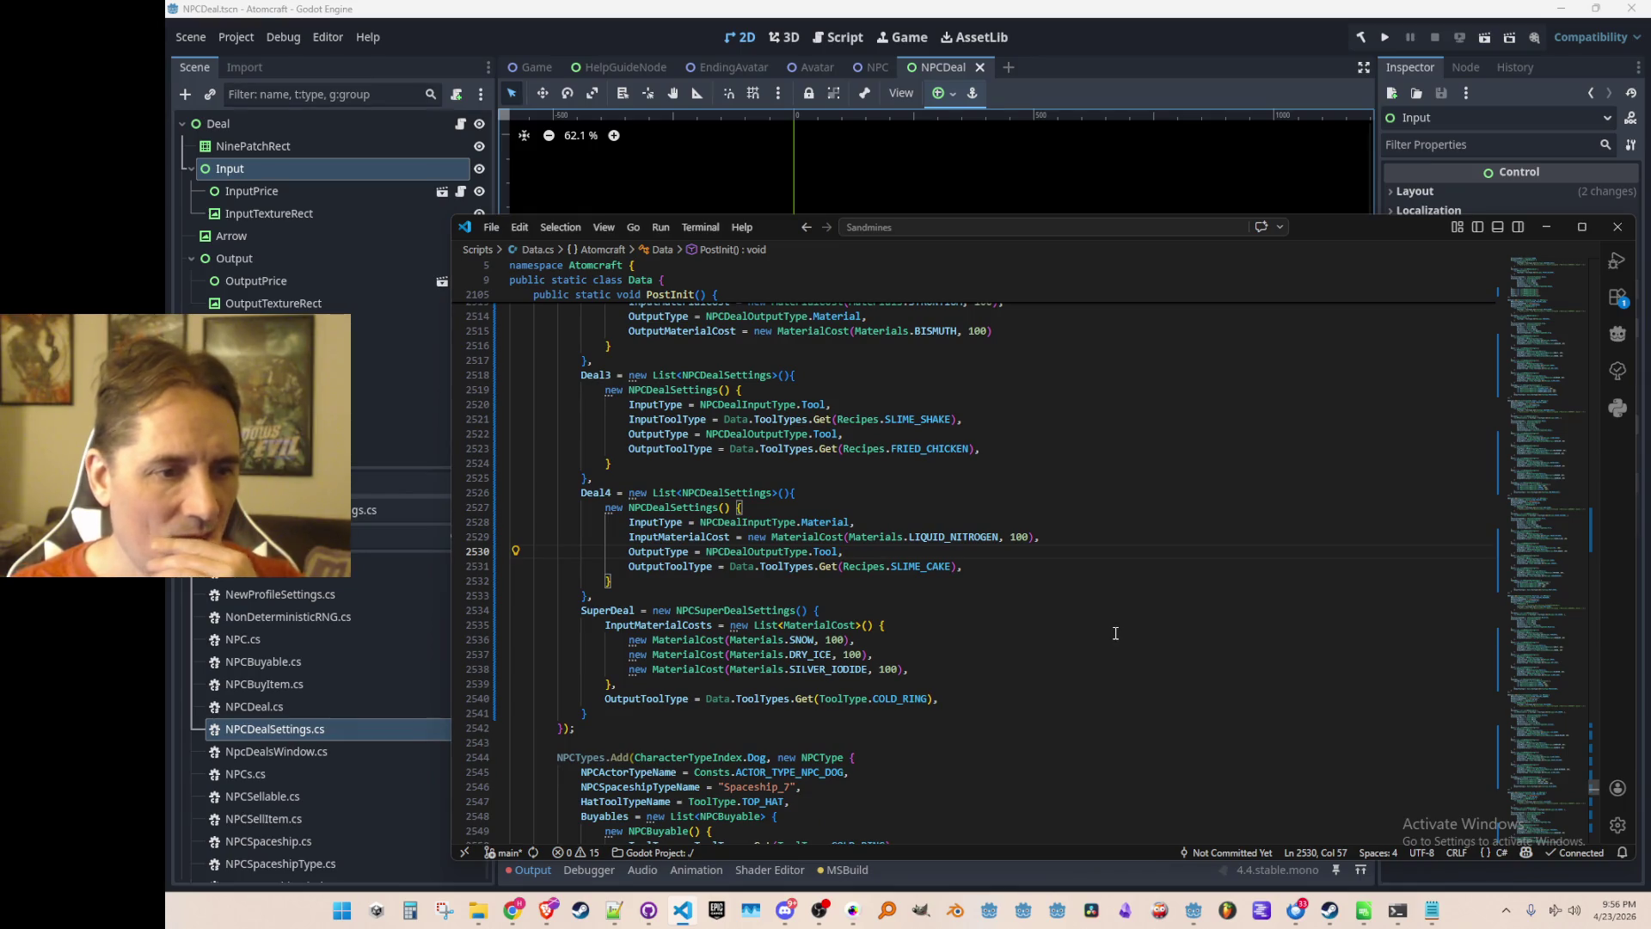
pyautogui.scroll(2, 1115, 633)
pyautogui.scroll(2, 1139, 607)
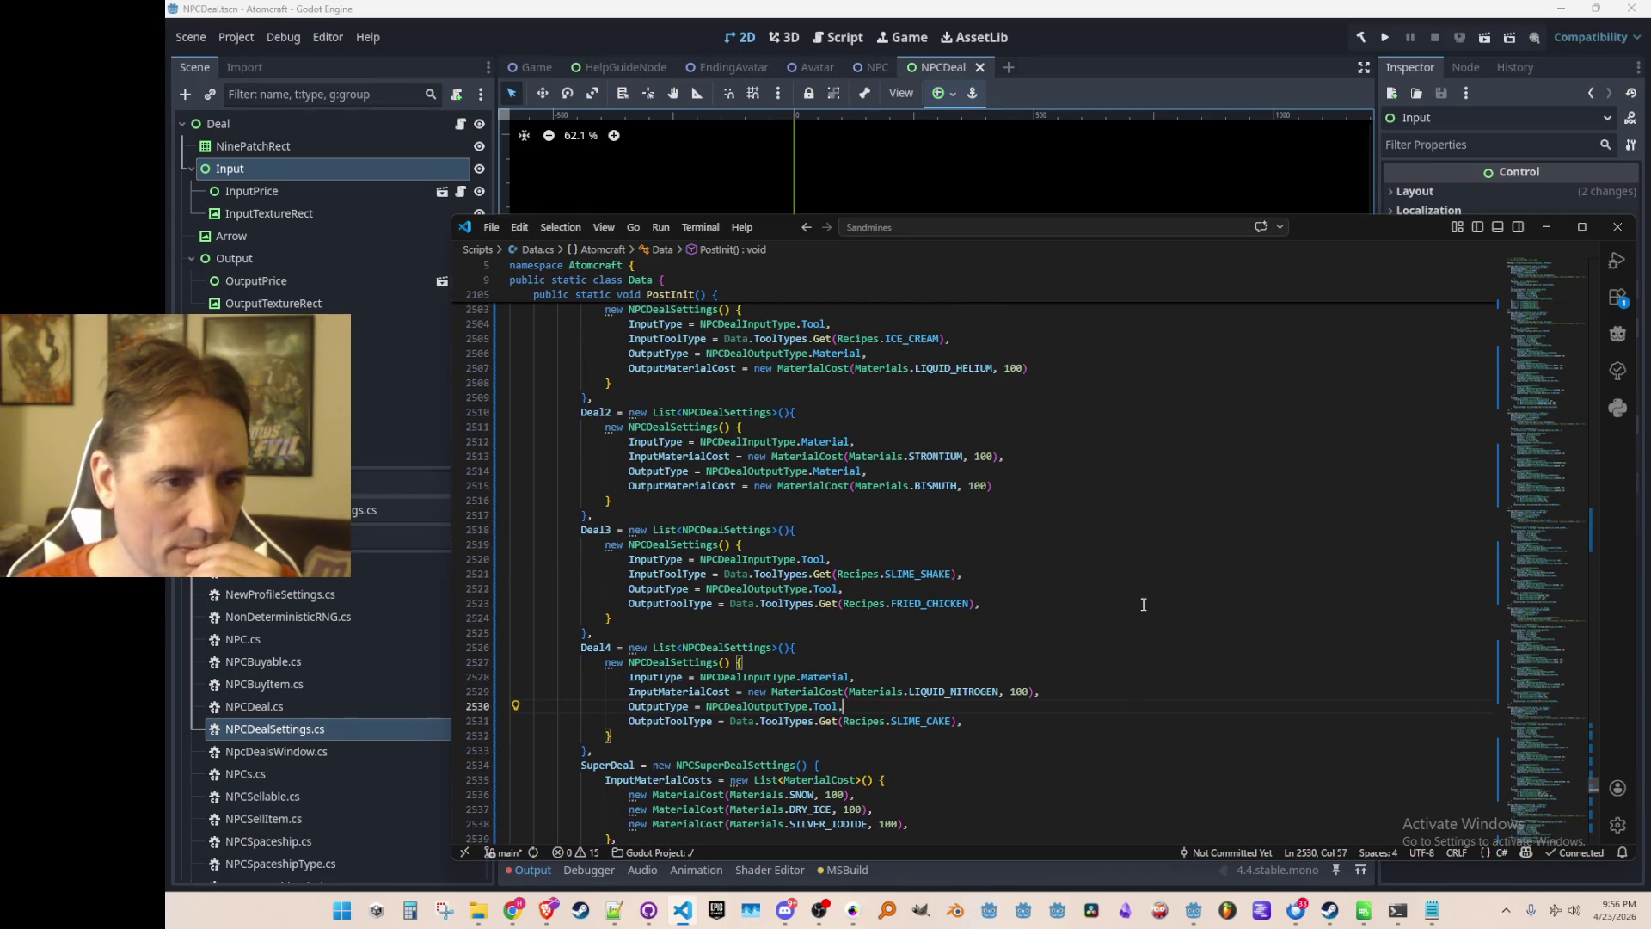
pyautogui.scroll(3, 1143, 604)
pyautogui.scroll(-6, 1118, 606)
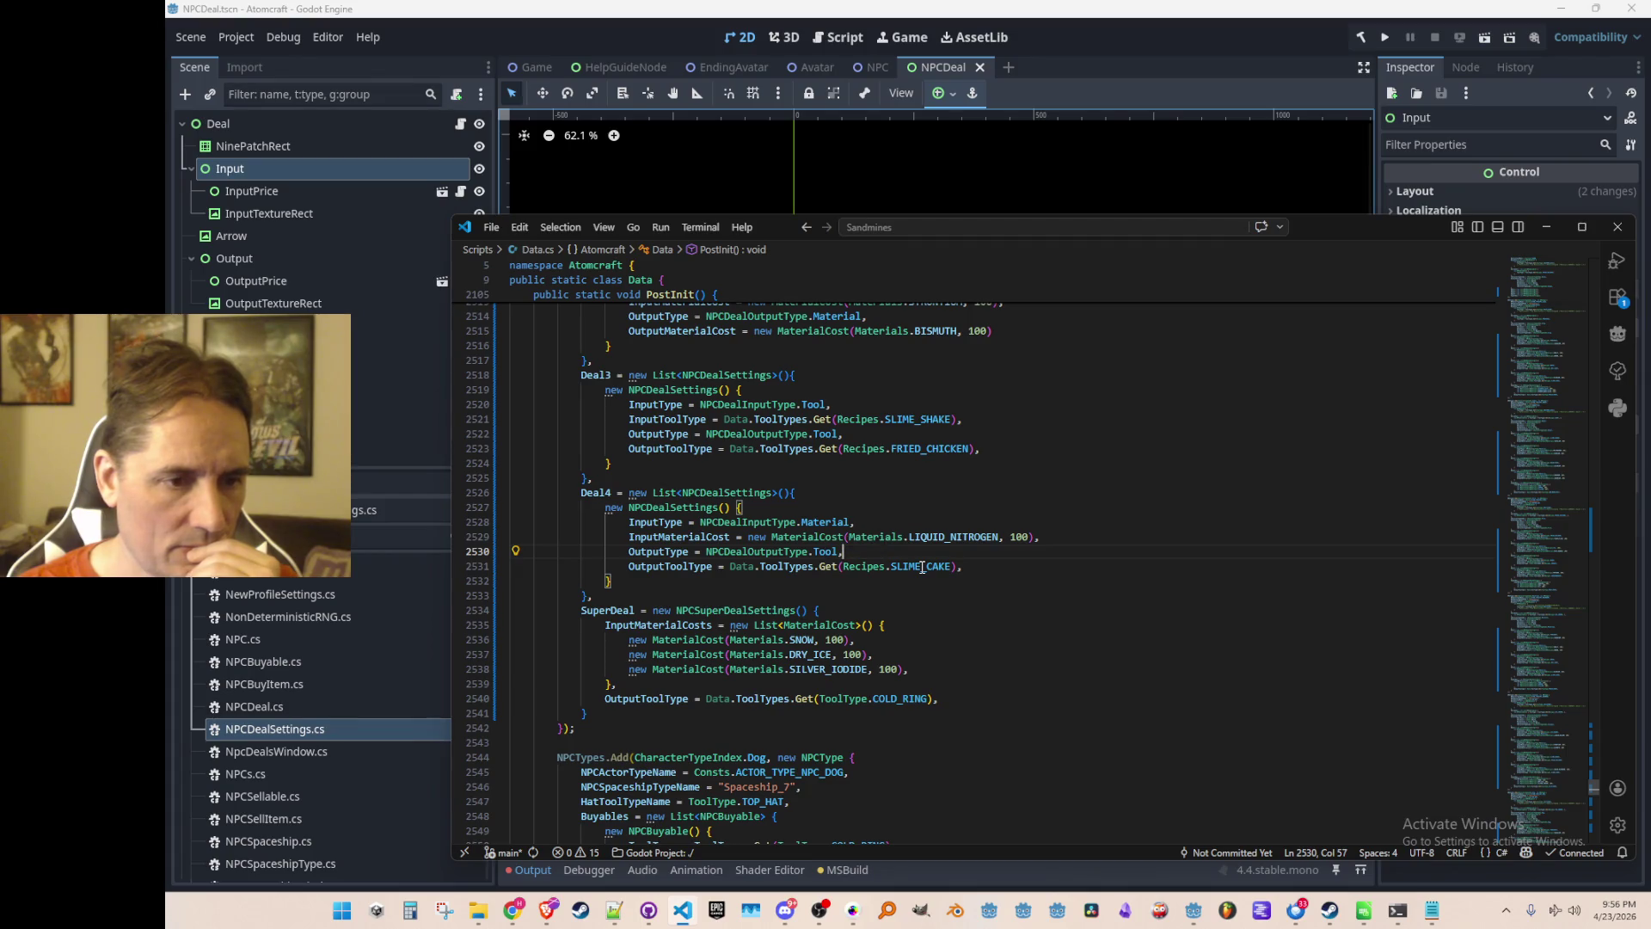
pyautogui.click(922, 567)
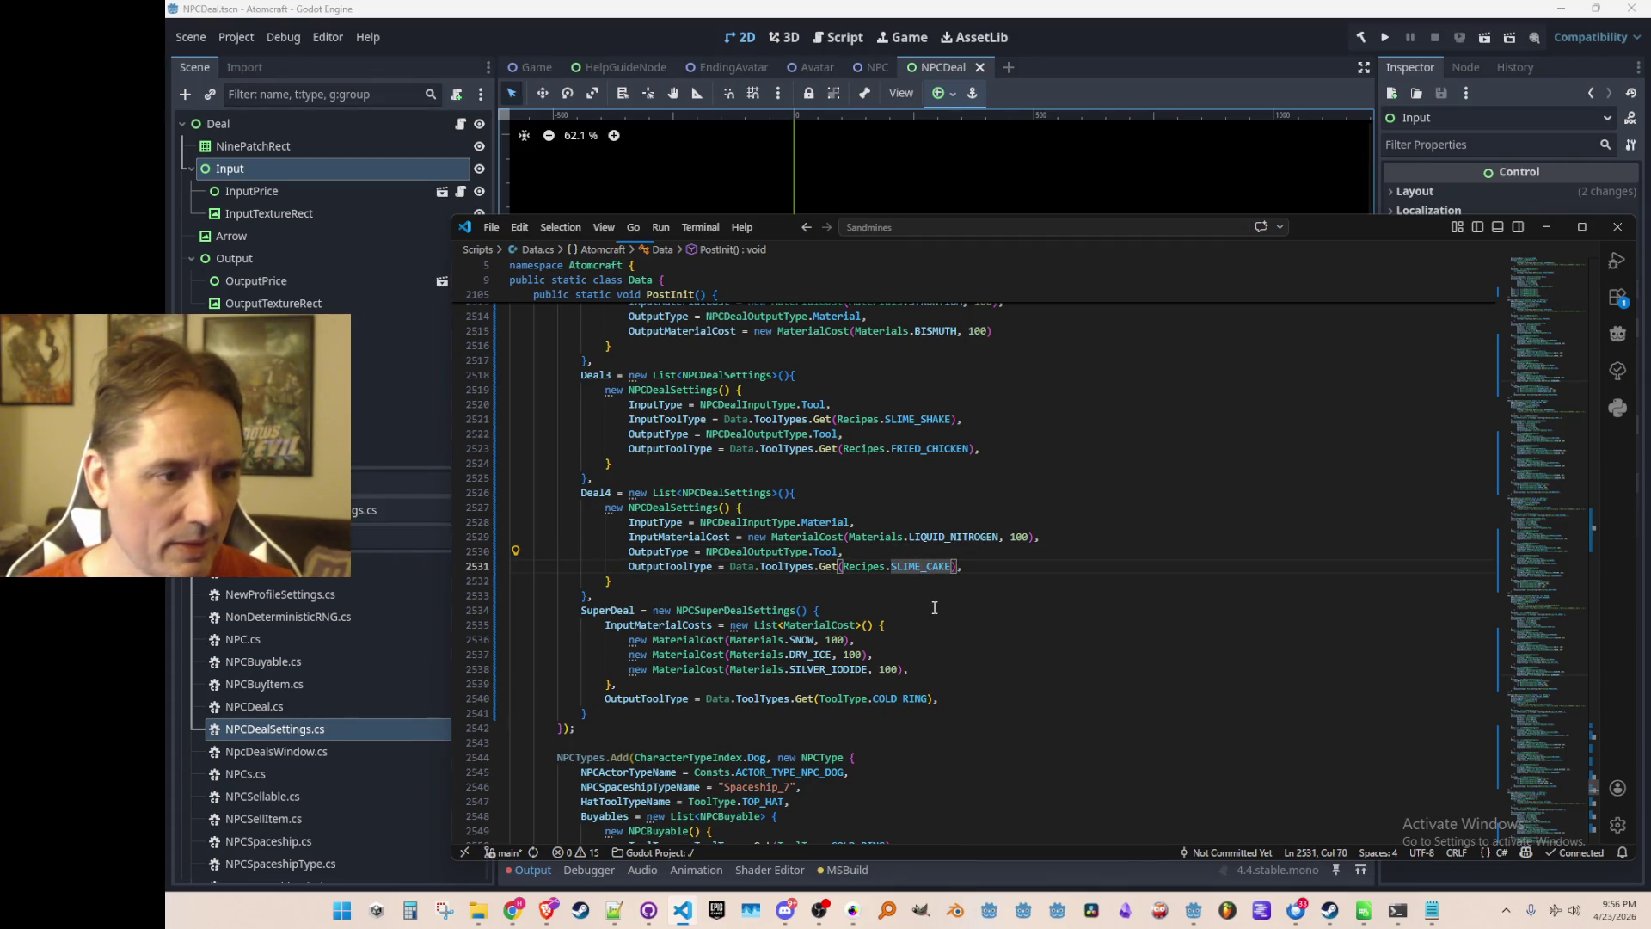
pyautogui.press('F12')
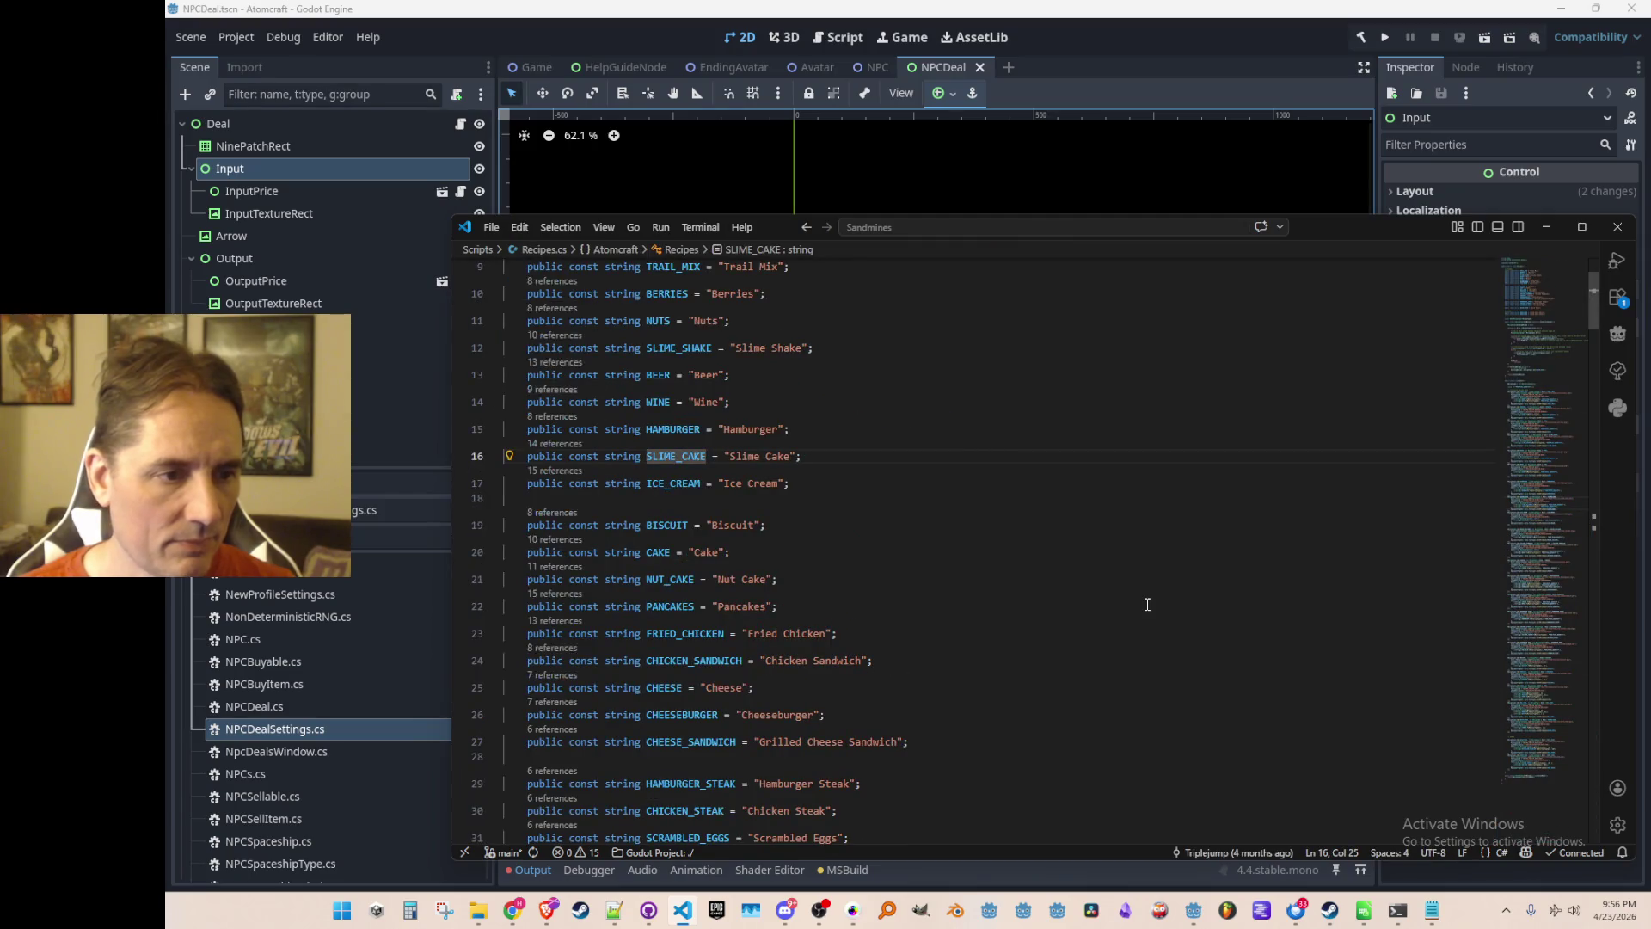
pyautogui.hotkey('alt', 'Left')
pyautogui.press('F12')
pyautogui.hotkey('alt', 'Left')
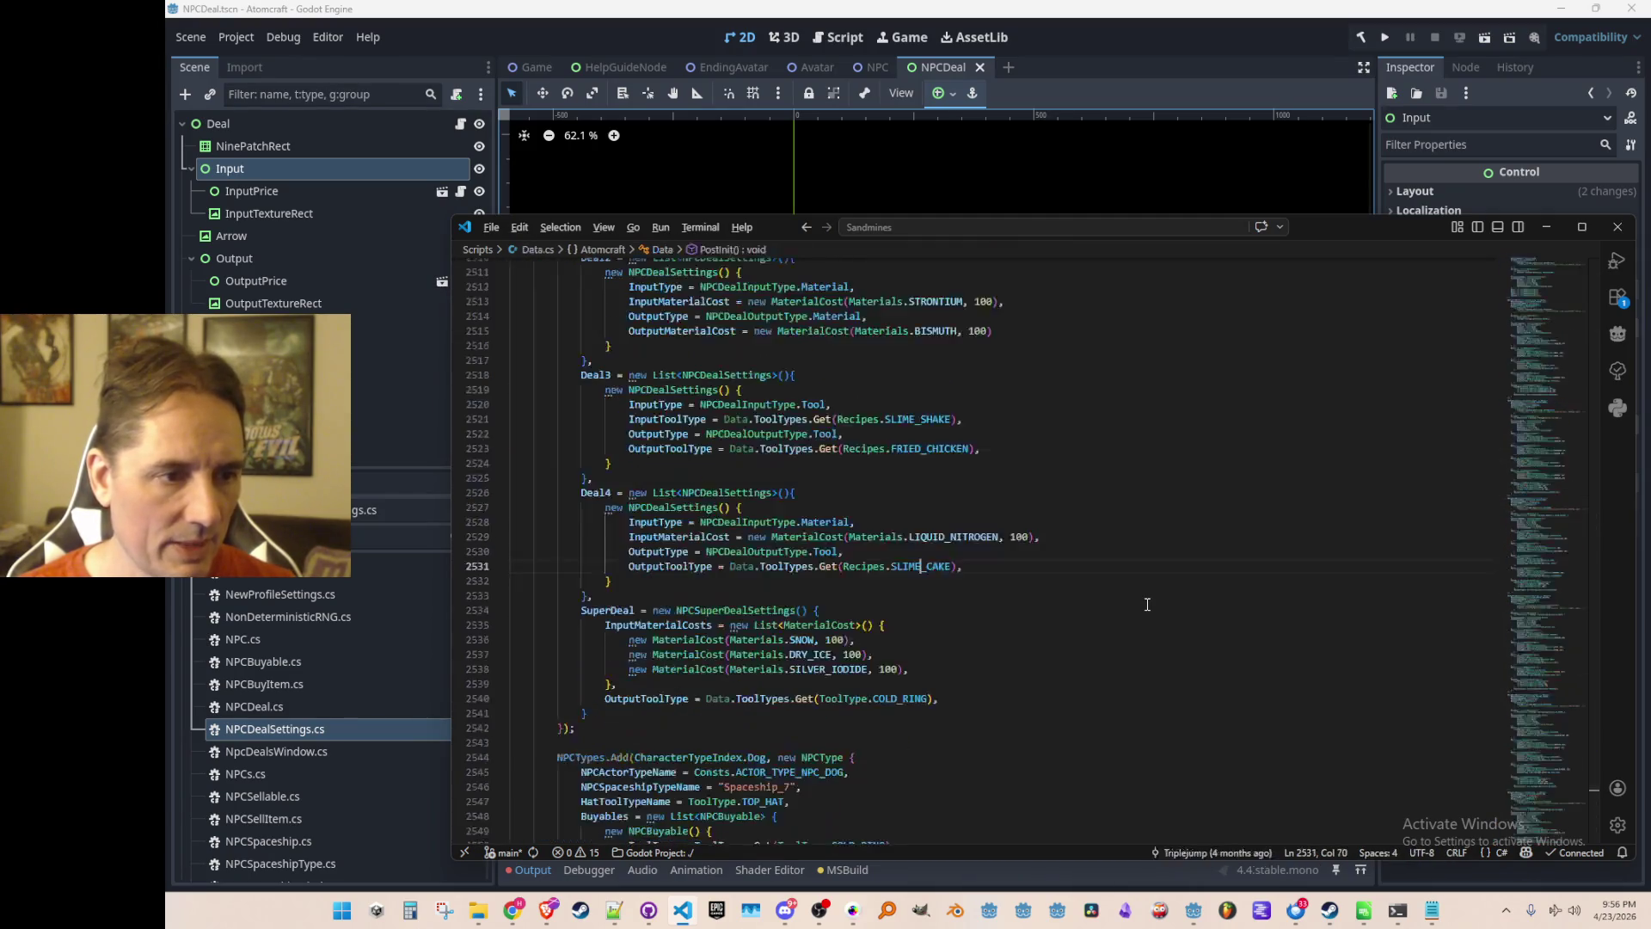
# Search Data.cs for Recipes.SLIME_CAKE and step through each of its matches.
pyautogui.hotkey('ctrl', 'shift', 'o')
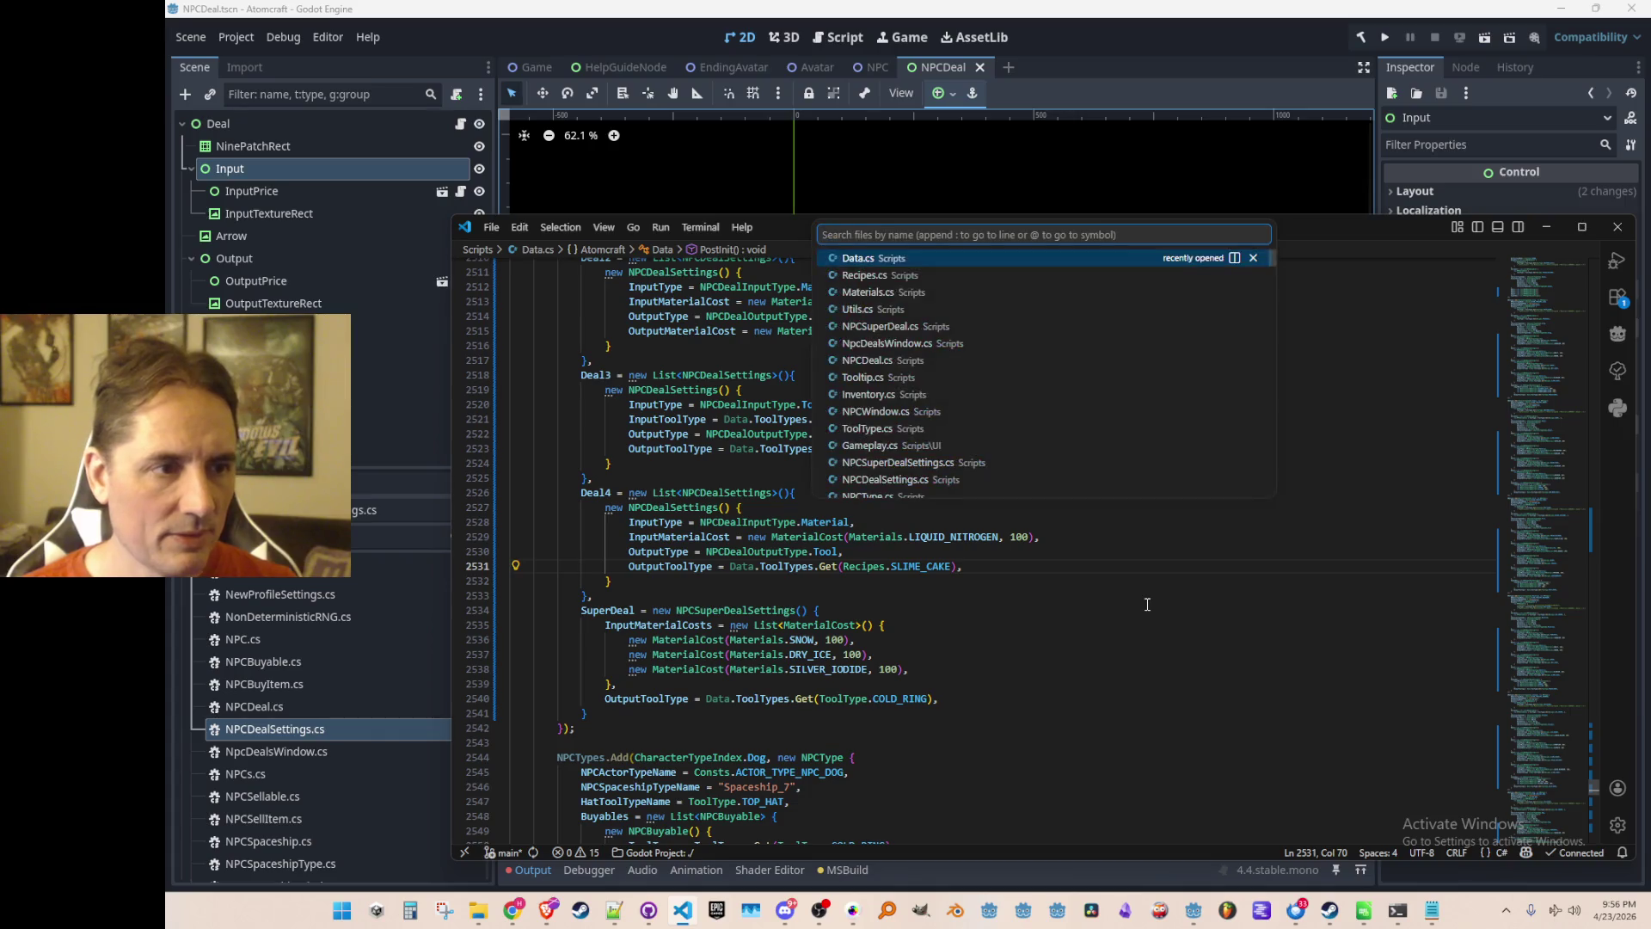
pyautogui.press('Escape')
pyautogui.hotkey('ctrl', 'Right')
pyautogui.hotkey('ctrl', 'Right')
pyautogui.hotkey('ctrl', 'Right')
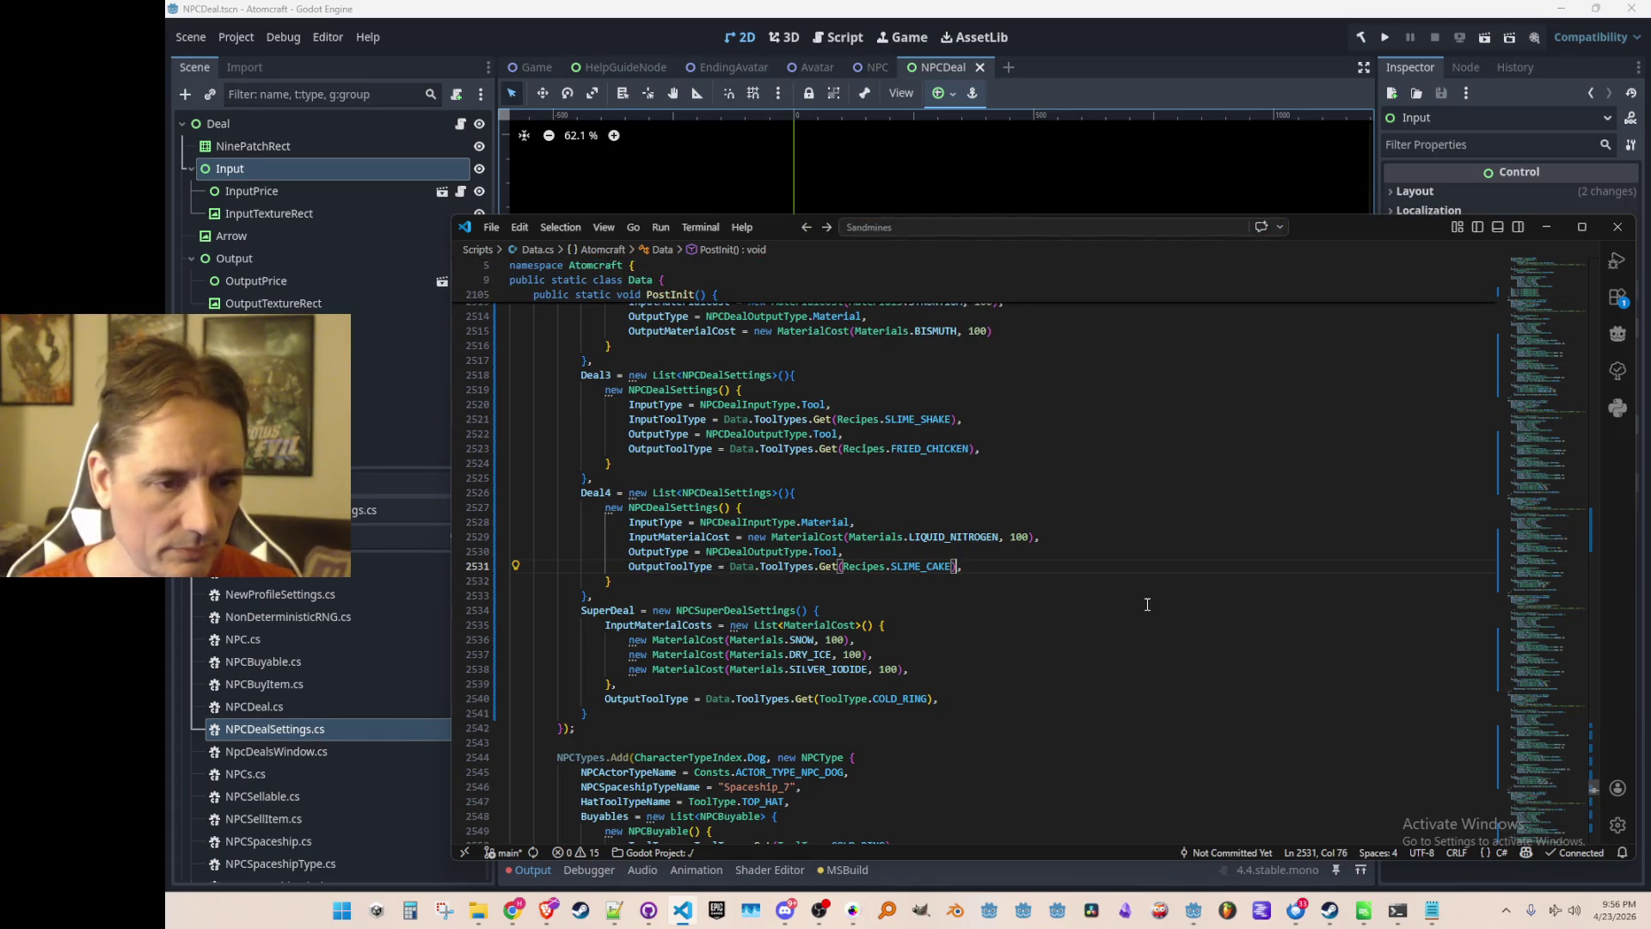
pyautogui.hotkey('ctrl', 'shift', 'Right')
pyautogui.hotkey('ctrl', 'shift', 'Right')
pyautogui.hotkey('ctrl', 'f')
pyautogui.press('Return')
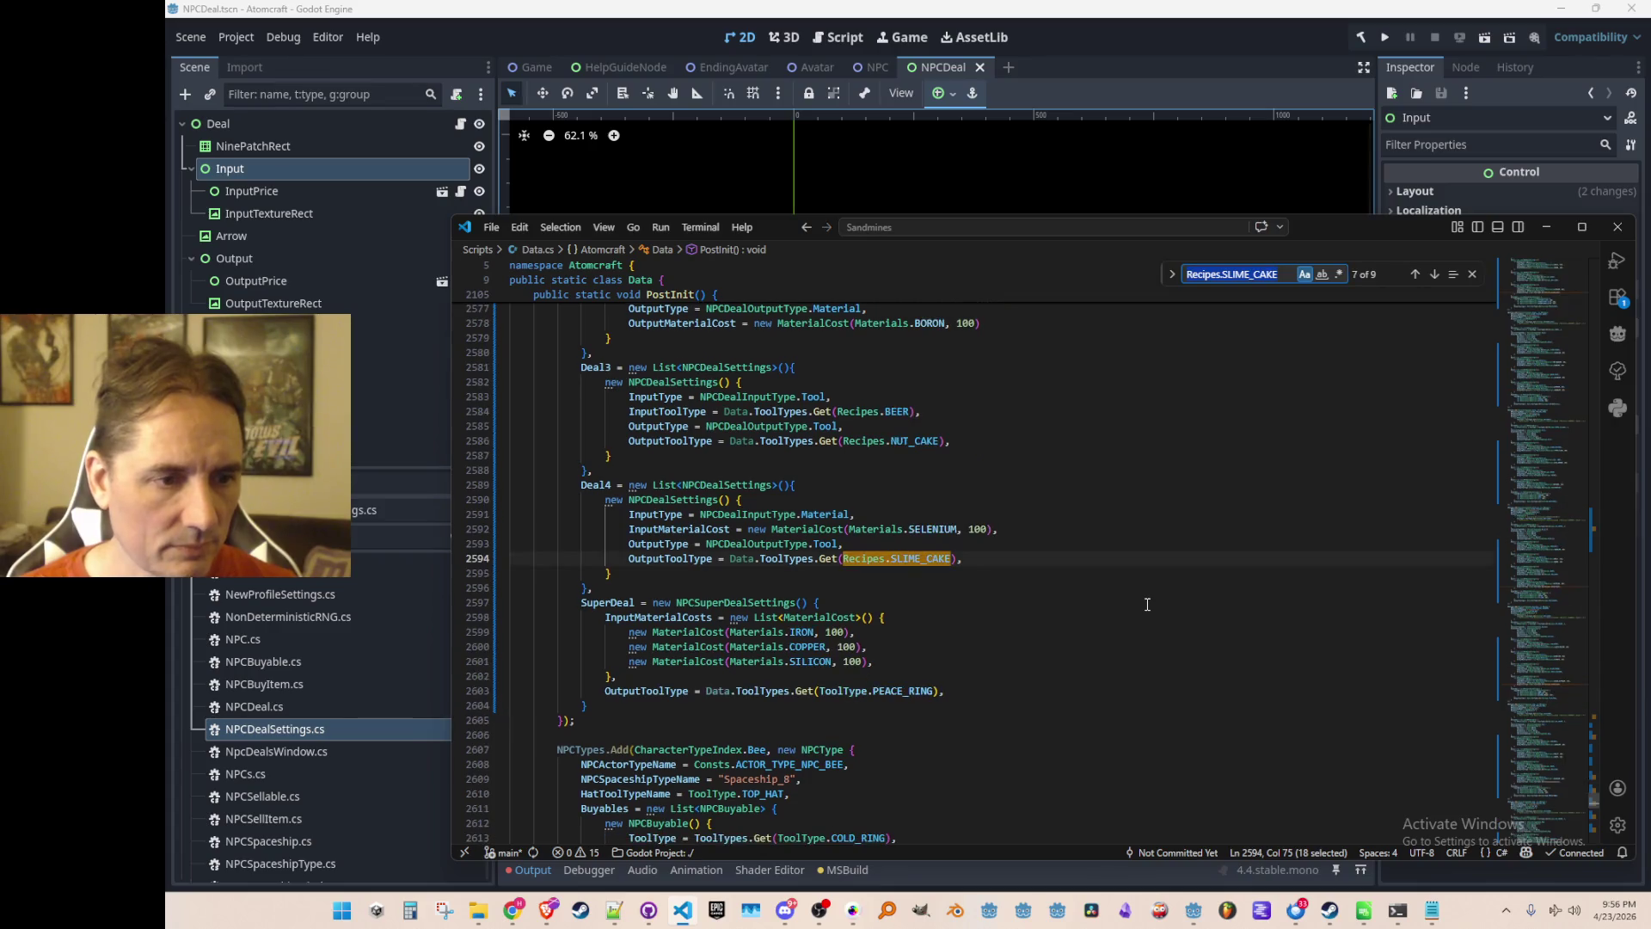
pyautogui.press('Return')
pyautogui.press('Return')
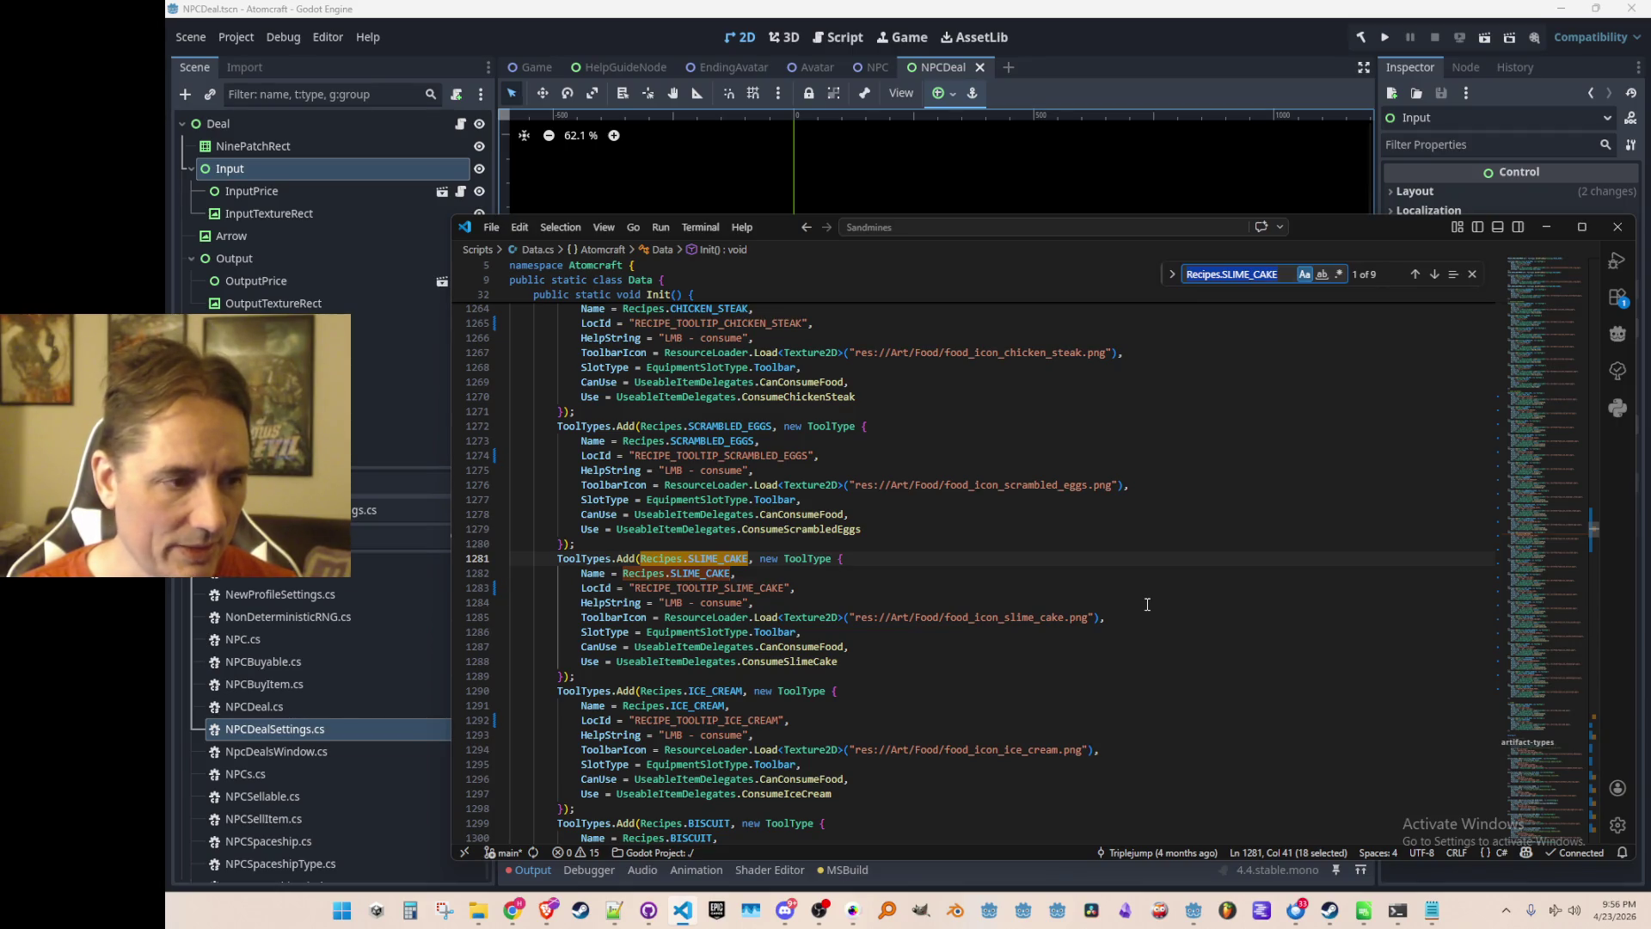
pyautogui.press('Return')
pyautogui.press('Return')
pyautogui.press('Return')
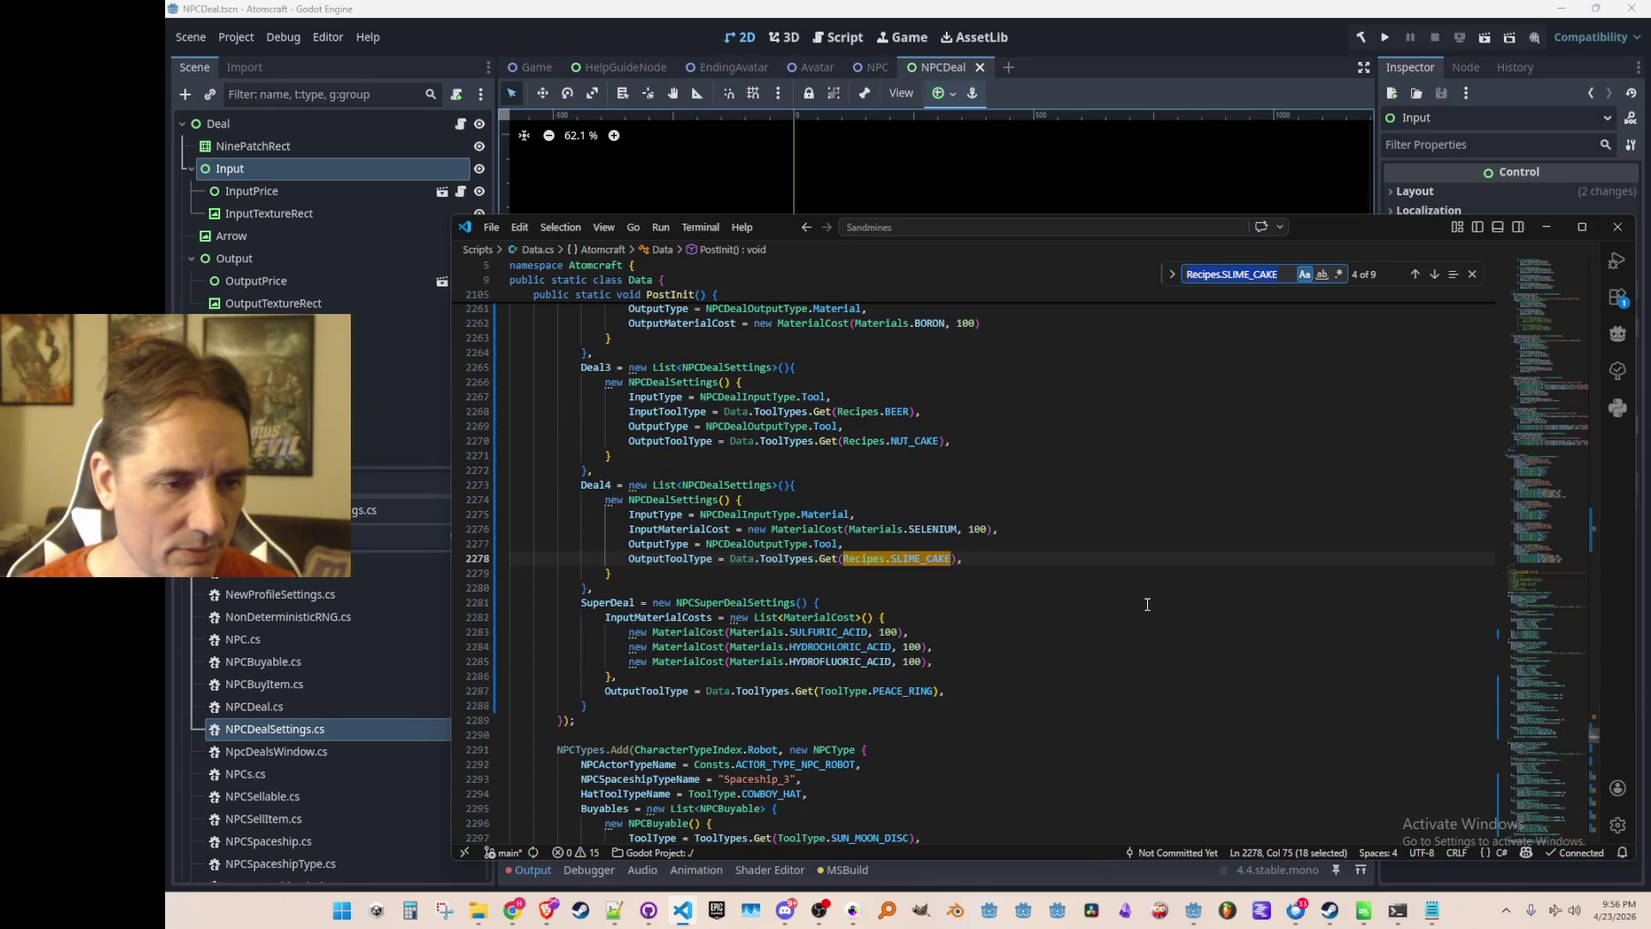
# Close the search and open Quick Open to look up a project file by name.
pyautogui.press('Escape')
pyautogui.press('End')
pyautogui.hotkey('ctrl', 'p')
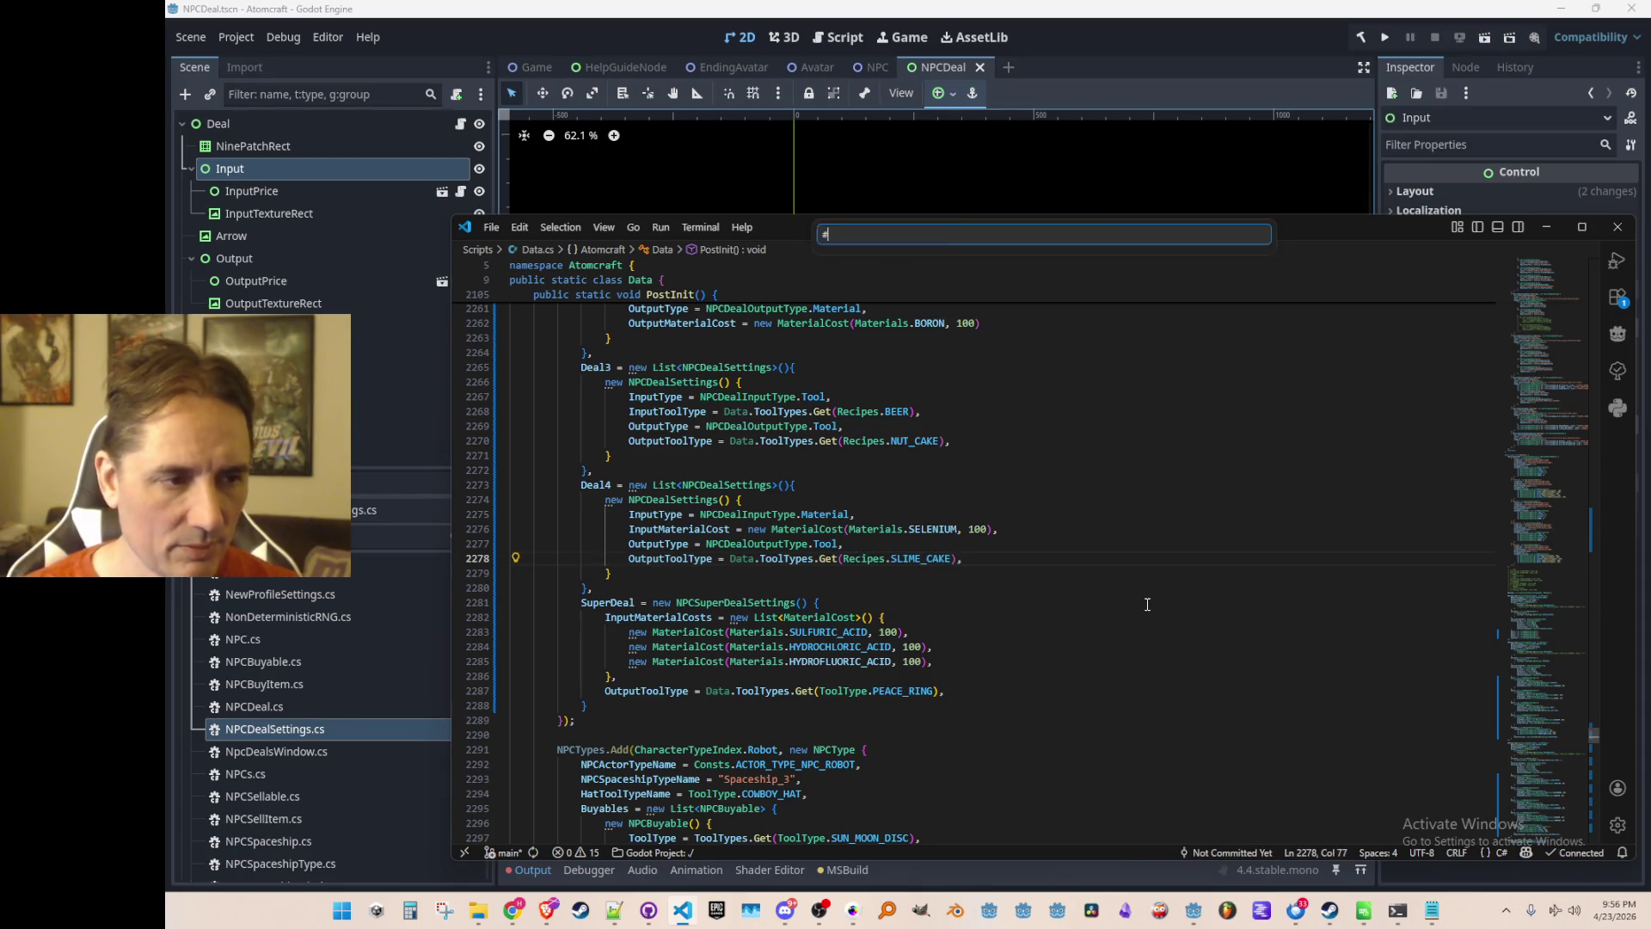
# Open NPCDeal.cs by typing 'Np' in Quick Open.
pyautogui.write('NpcD')
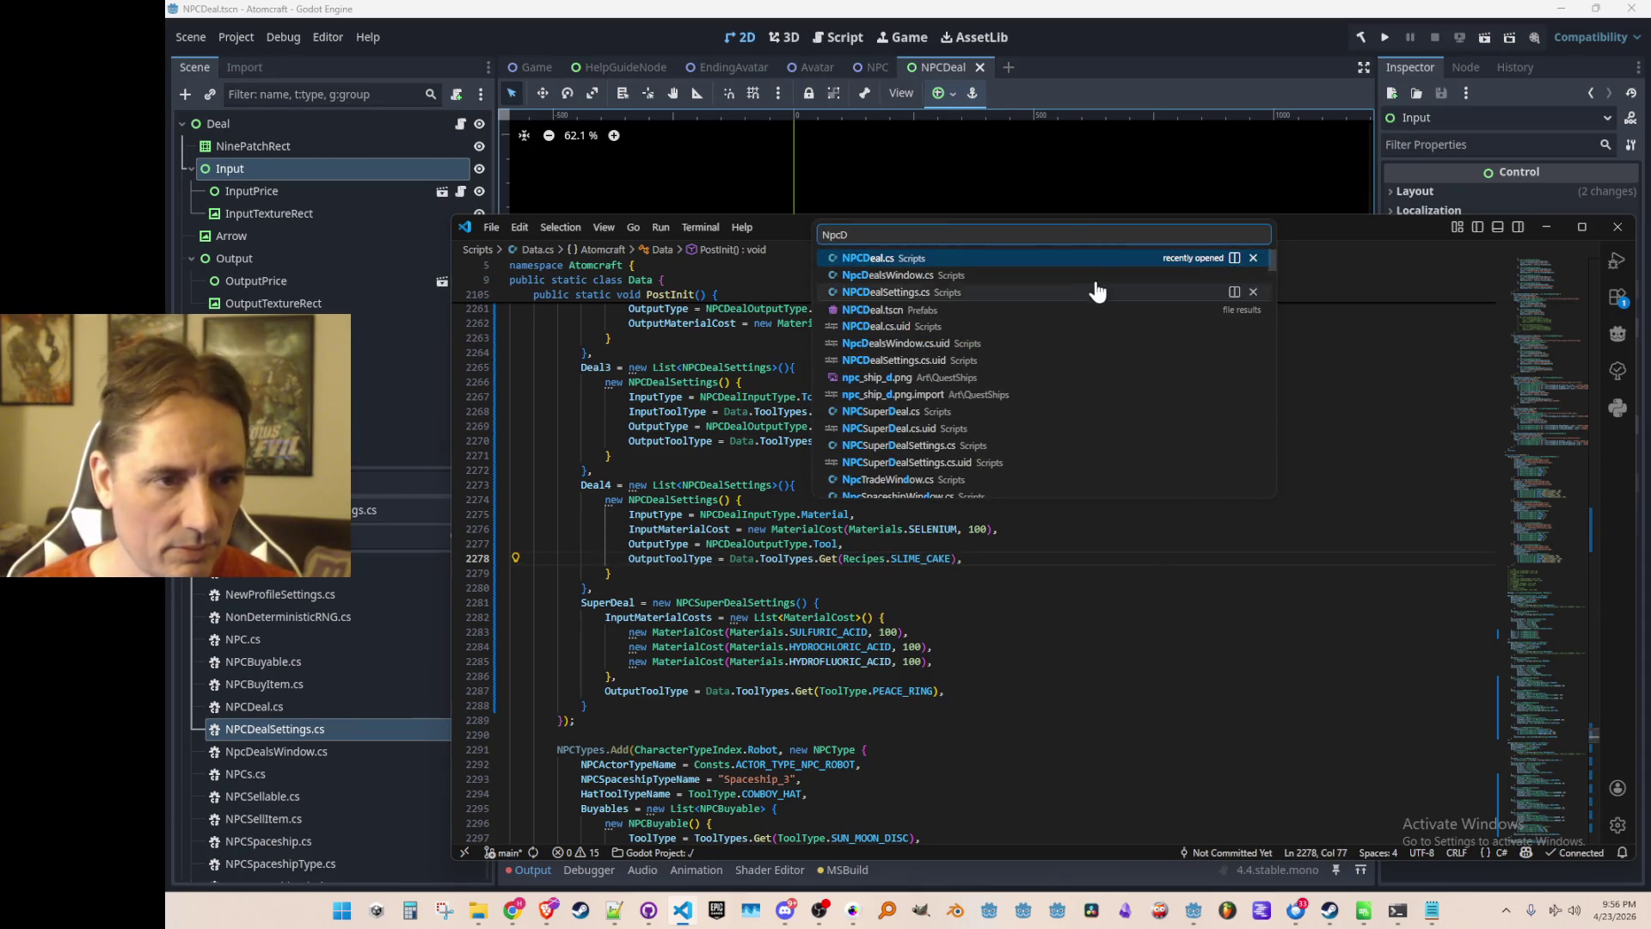
pyautogui.click(1088, 275)
pyautogui.scroll(-1, 1217, 677)
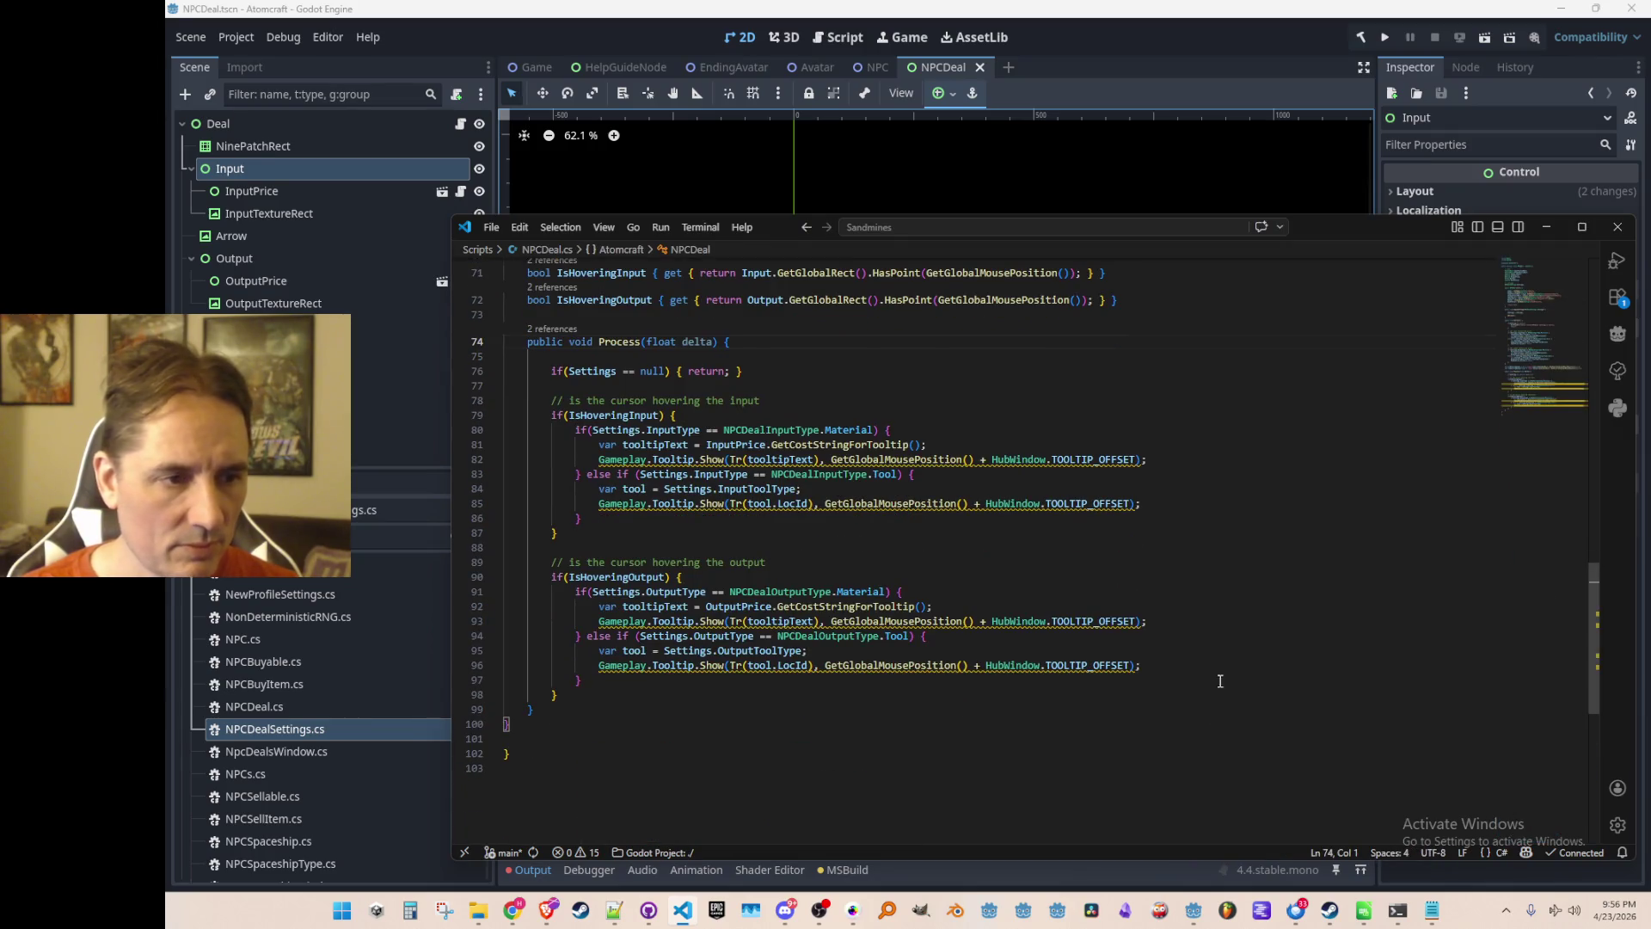
pyautogui.scroll(10, 1204, 653)
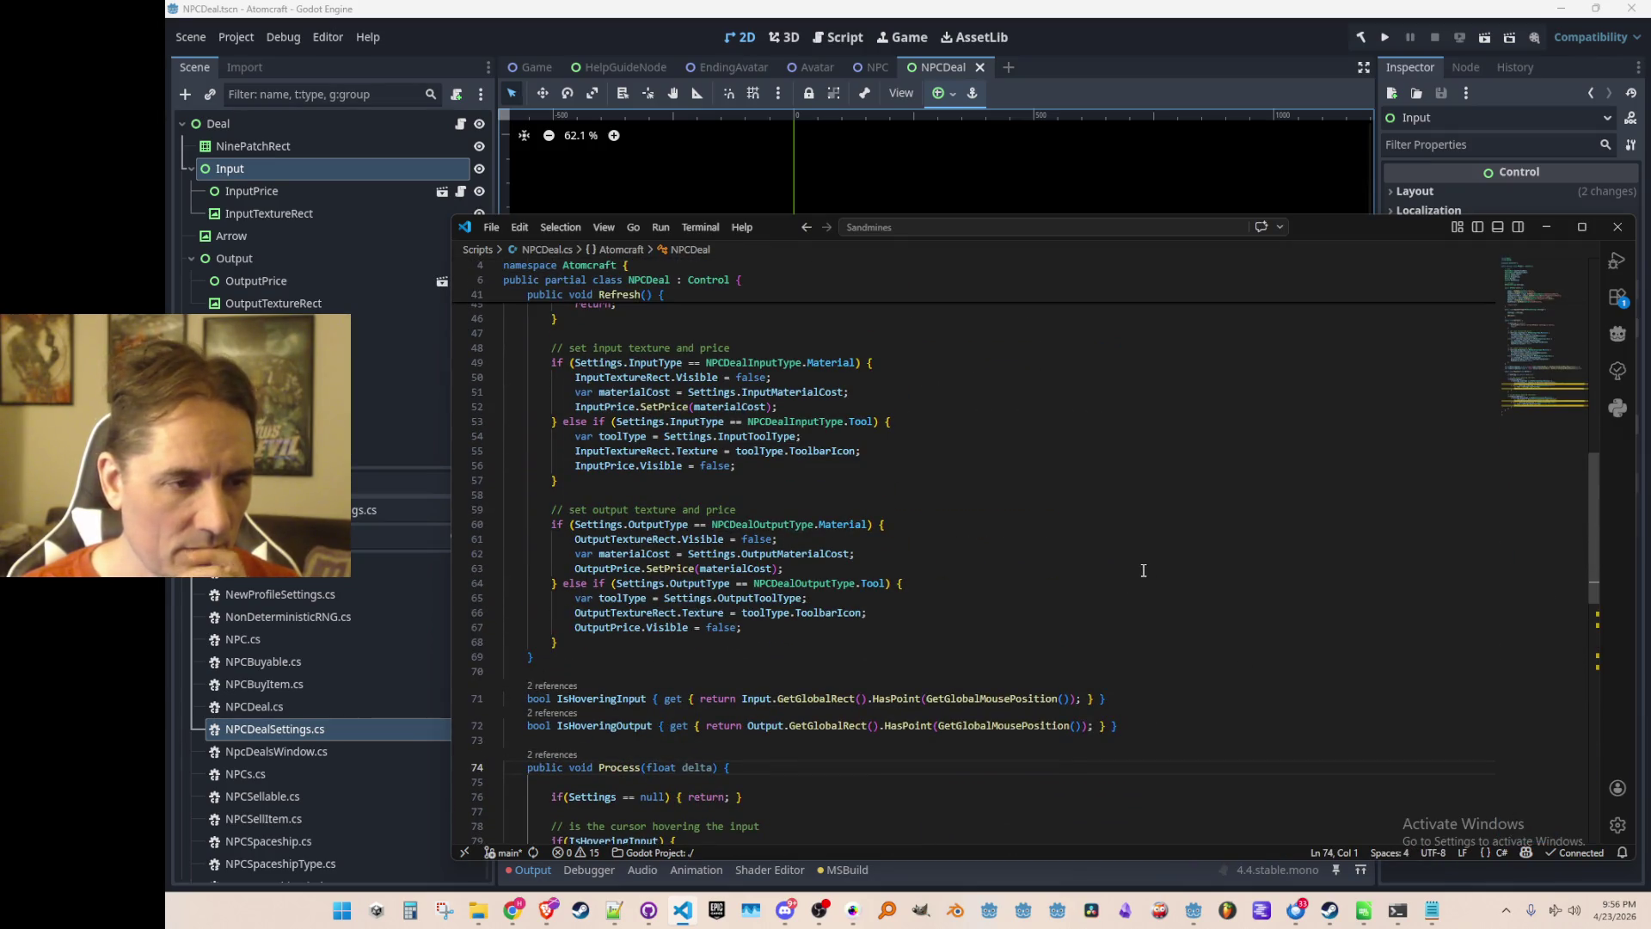
# In Refresh(), make OutputTextureRect visible in the output tool branch.
pyautogui.click(773, 629)
pyautogui.scroll(-1, 1153, 540)
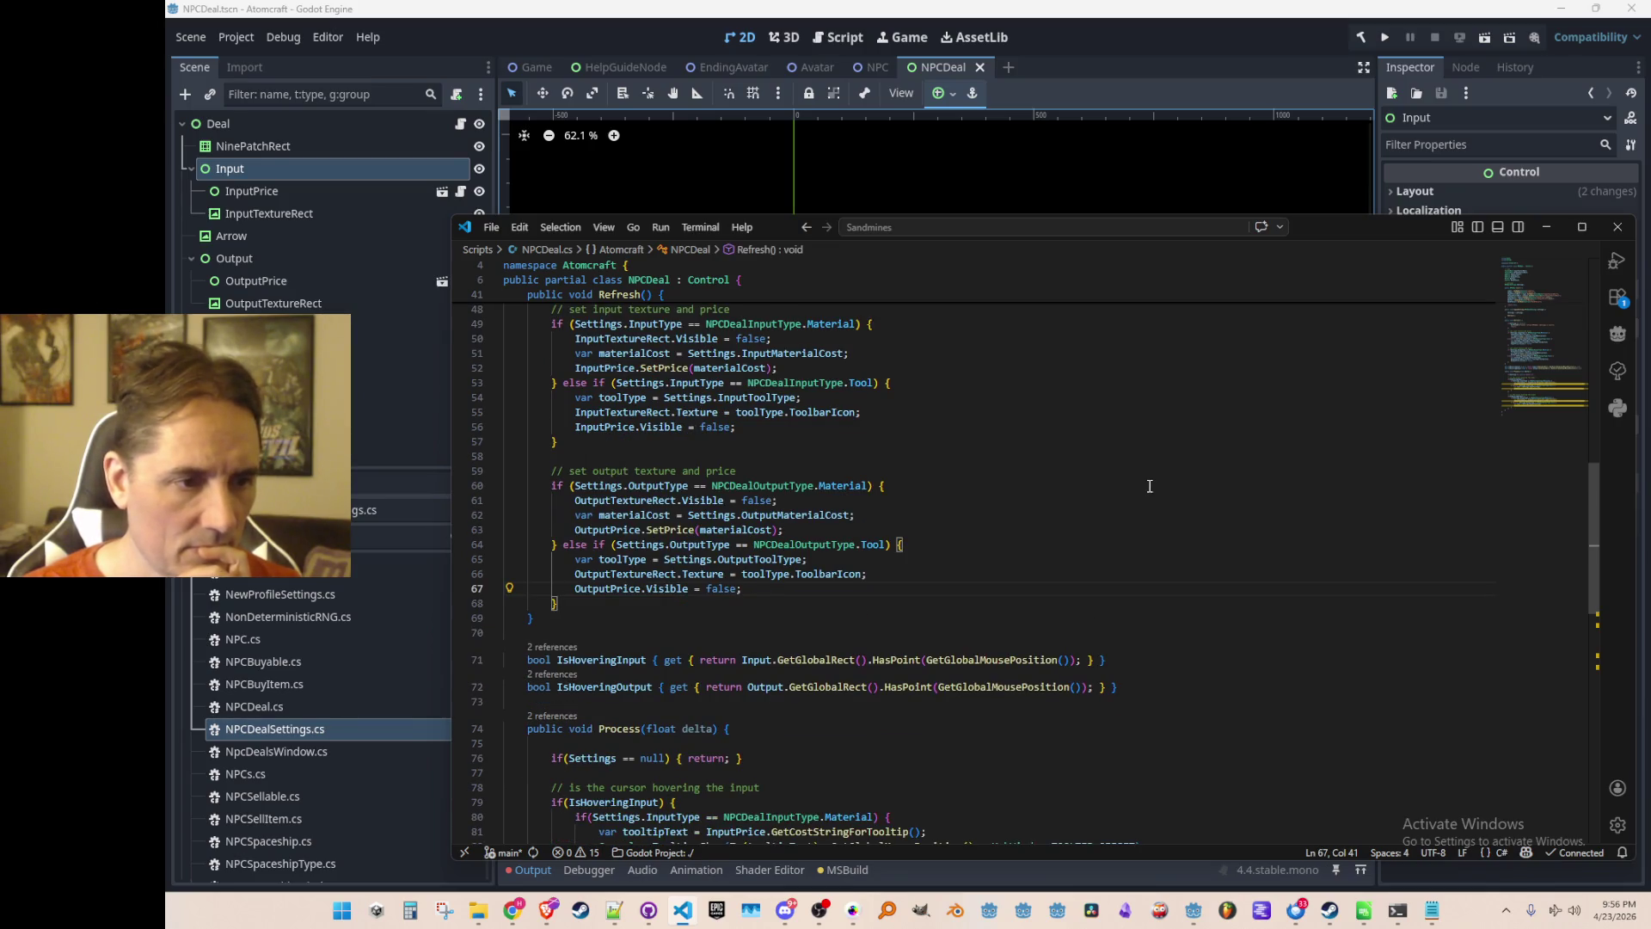
pyautogui.press('Home')
pyautogui.press('Up')
pyautogui.press('Up')
pyautogui.press('Up')
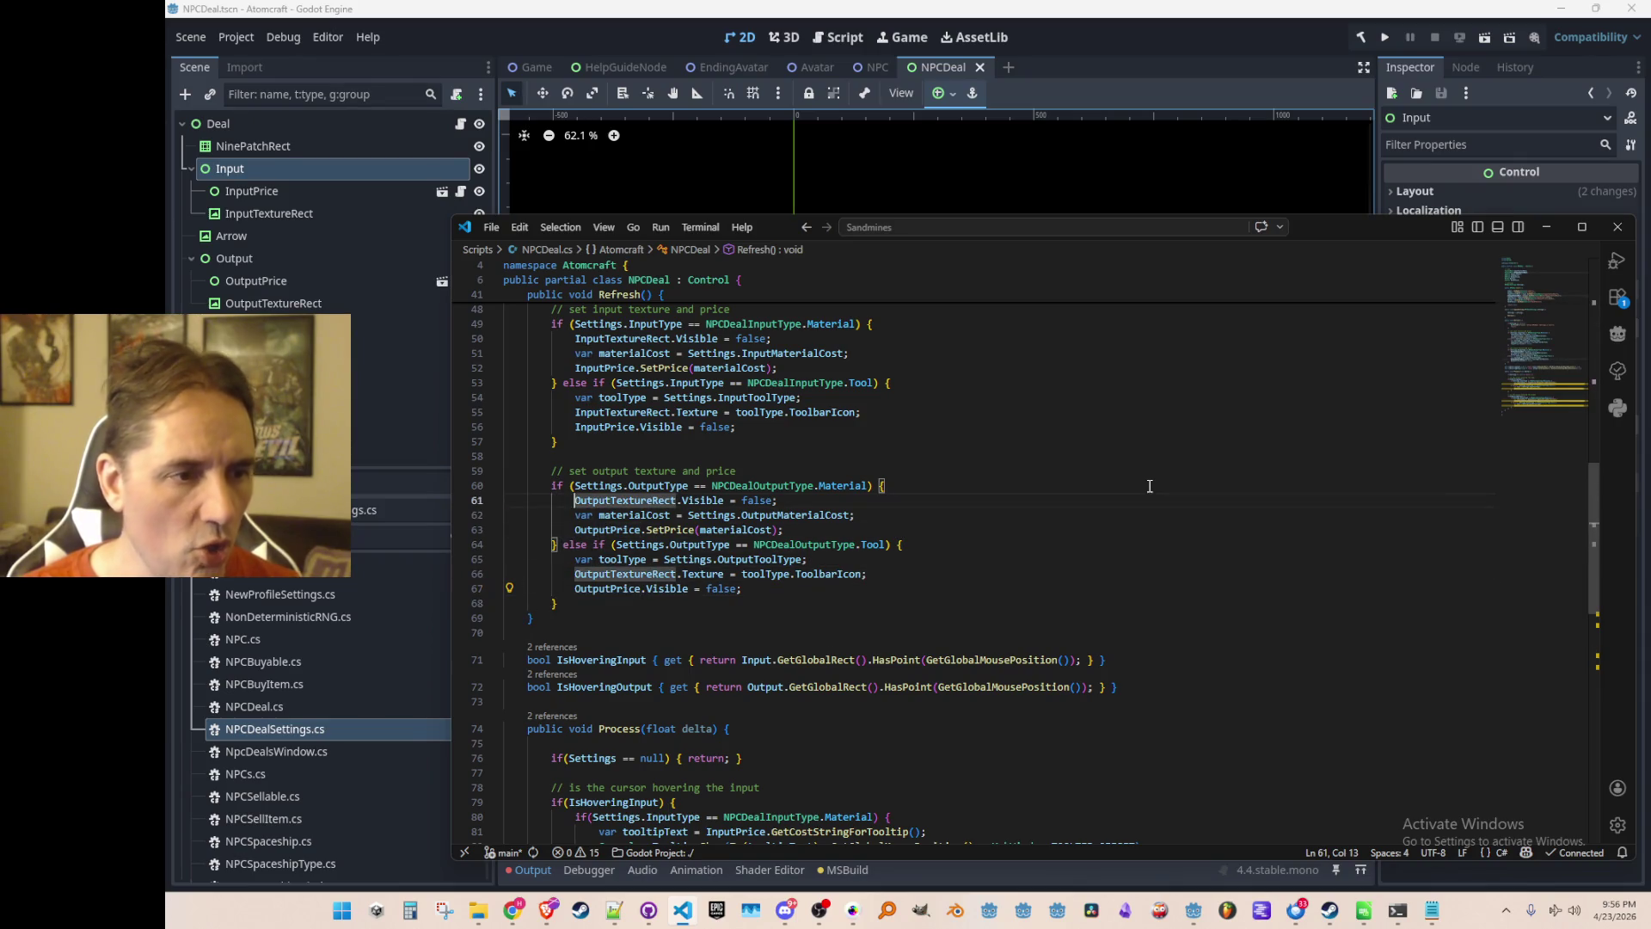
pyautogui.scroll(1, 1155, 472)
pyautogui.hotkey('ctrl', 'shift', 'Right')
pyautogui.hotkey('ctrl', 'c')
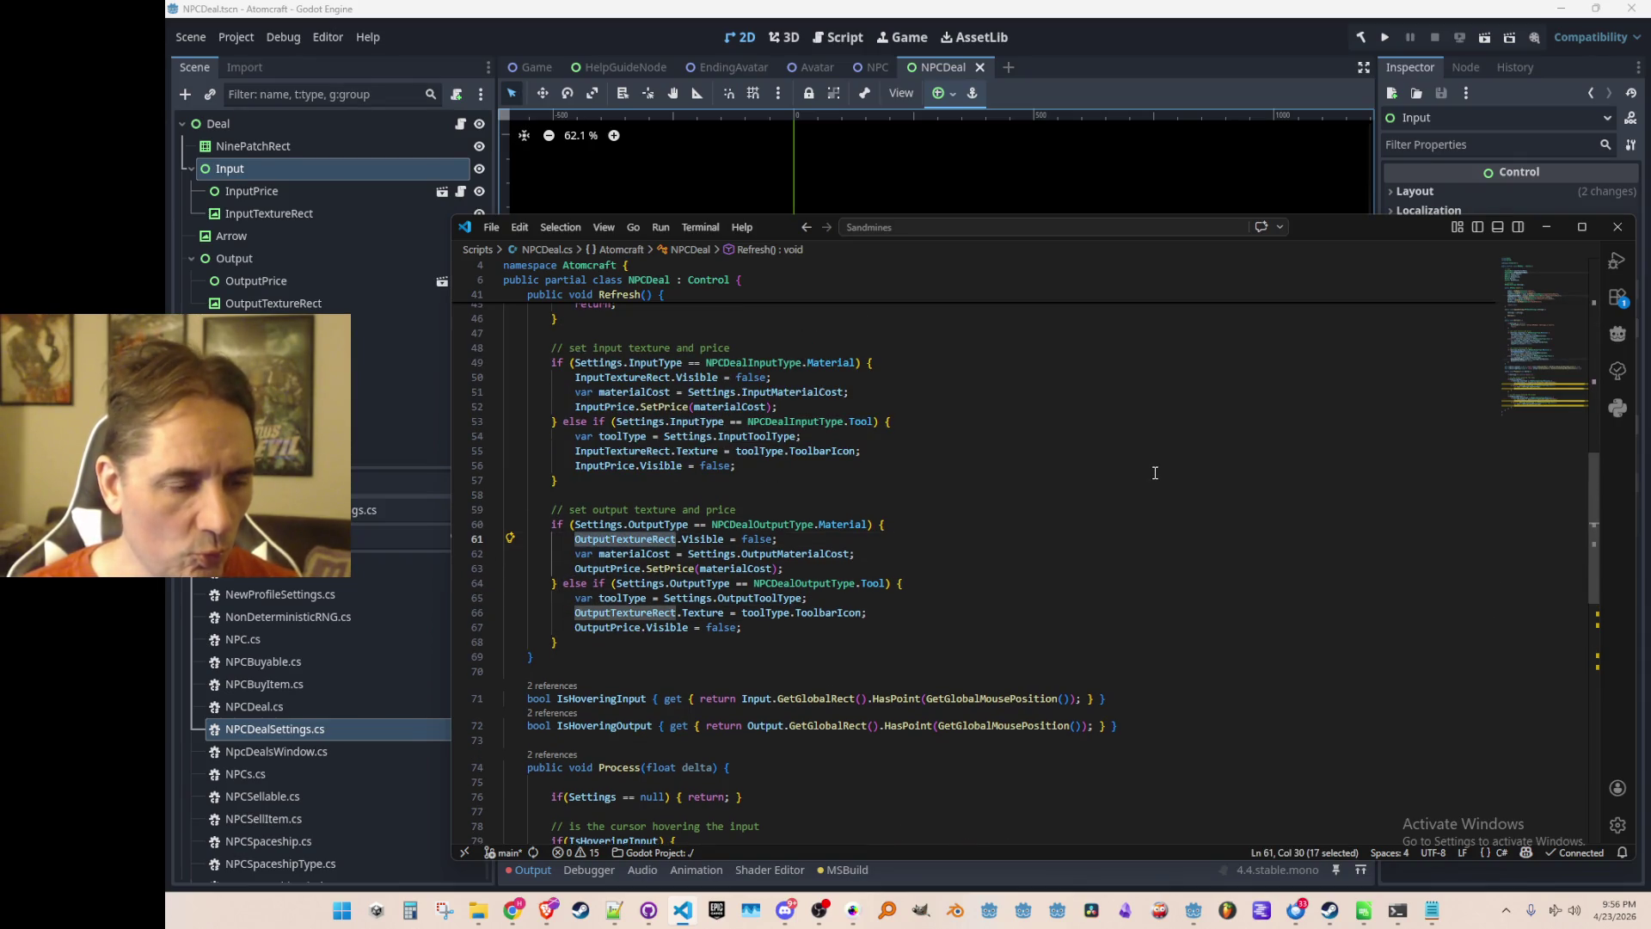
pyautogui.press('Down')
pyautogui.press('Down')
pyautogui.press('Down')
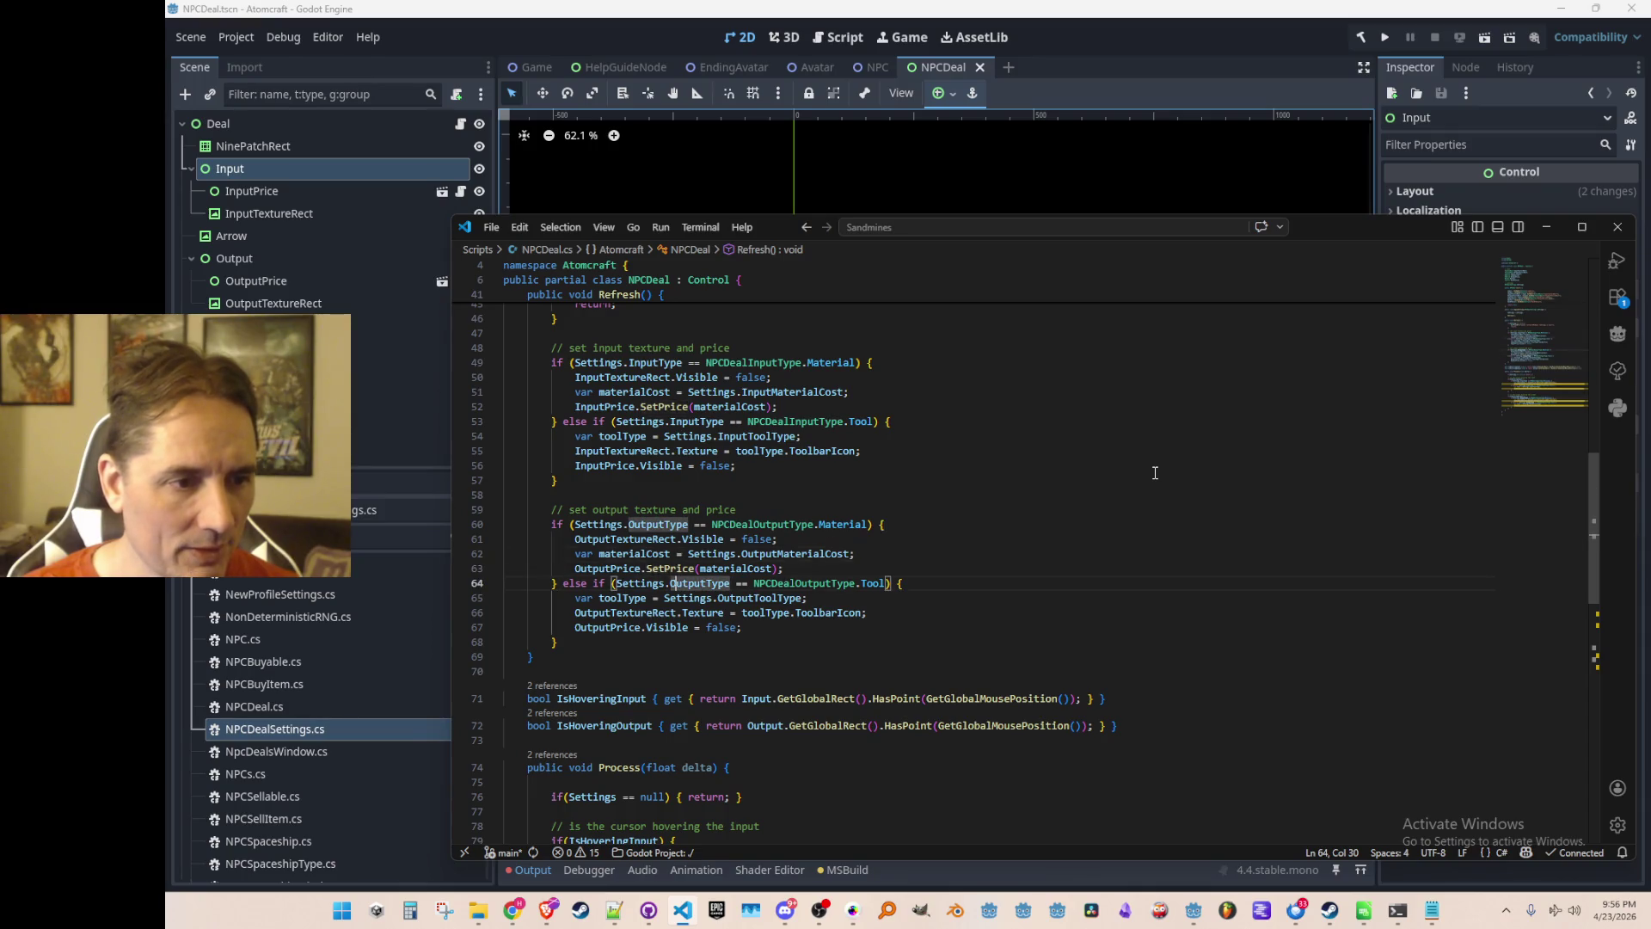
pyautogui.press('End')
pyautogui.press('Return')
pyautogui.hotkey('ctrl', 'v')
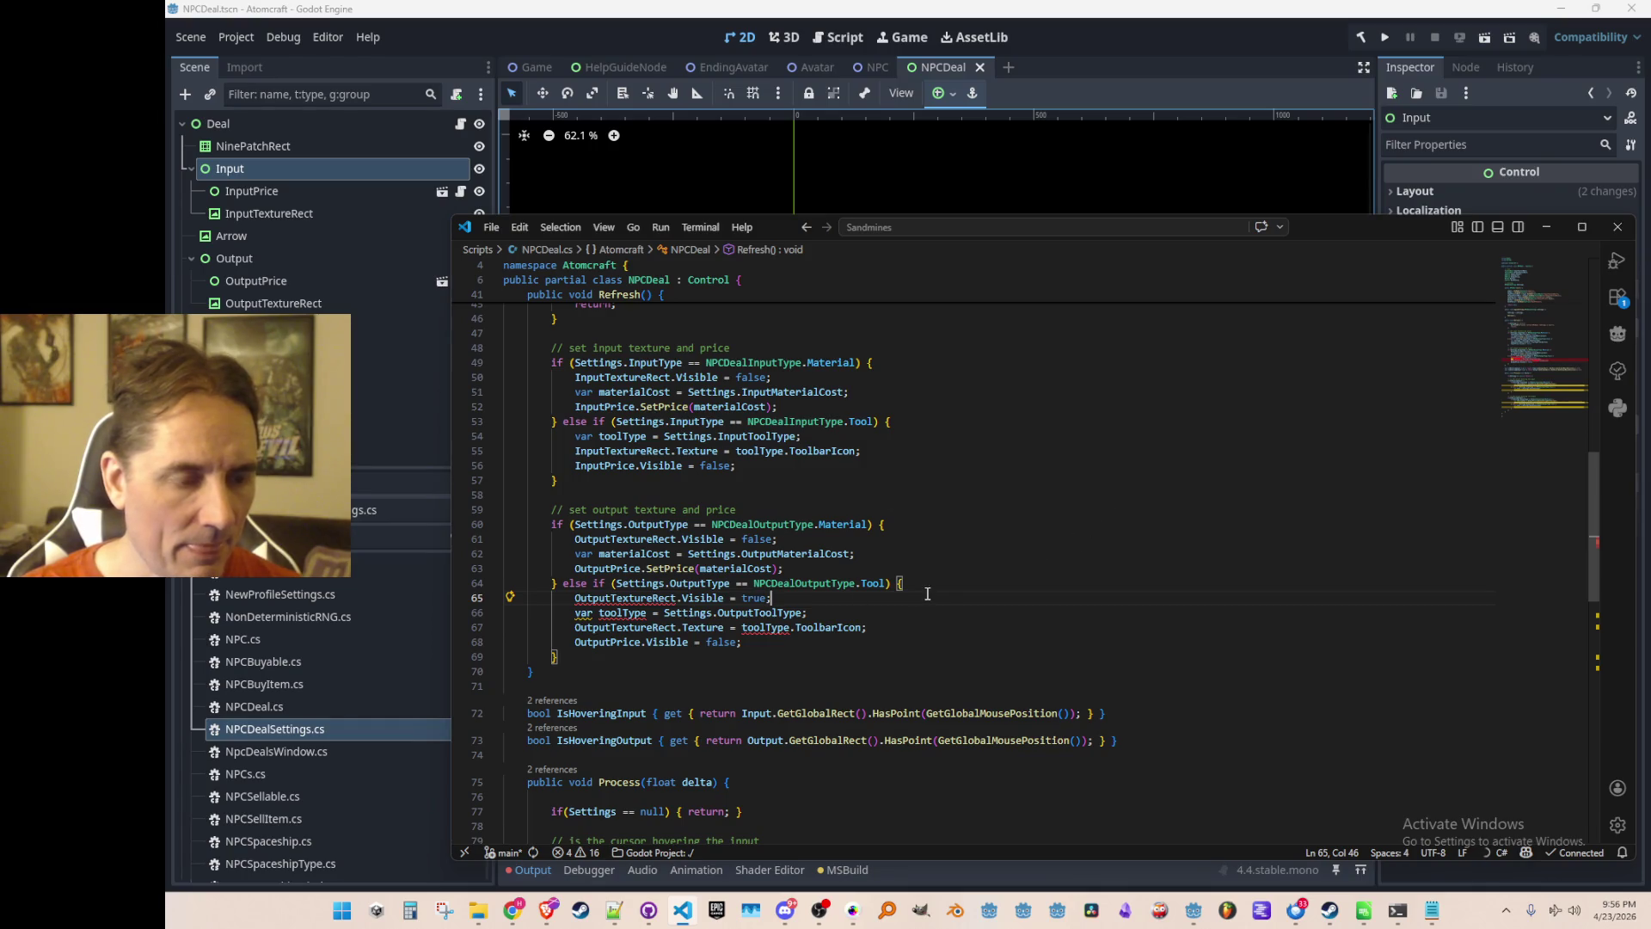
# Move the suggested InputTextureRect.Visible = true line into the input tool branch.
pyautogui.scroll(1, 1085, 586)
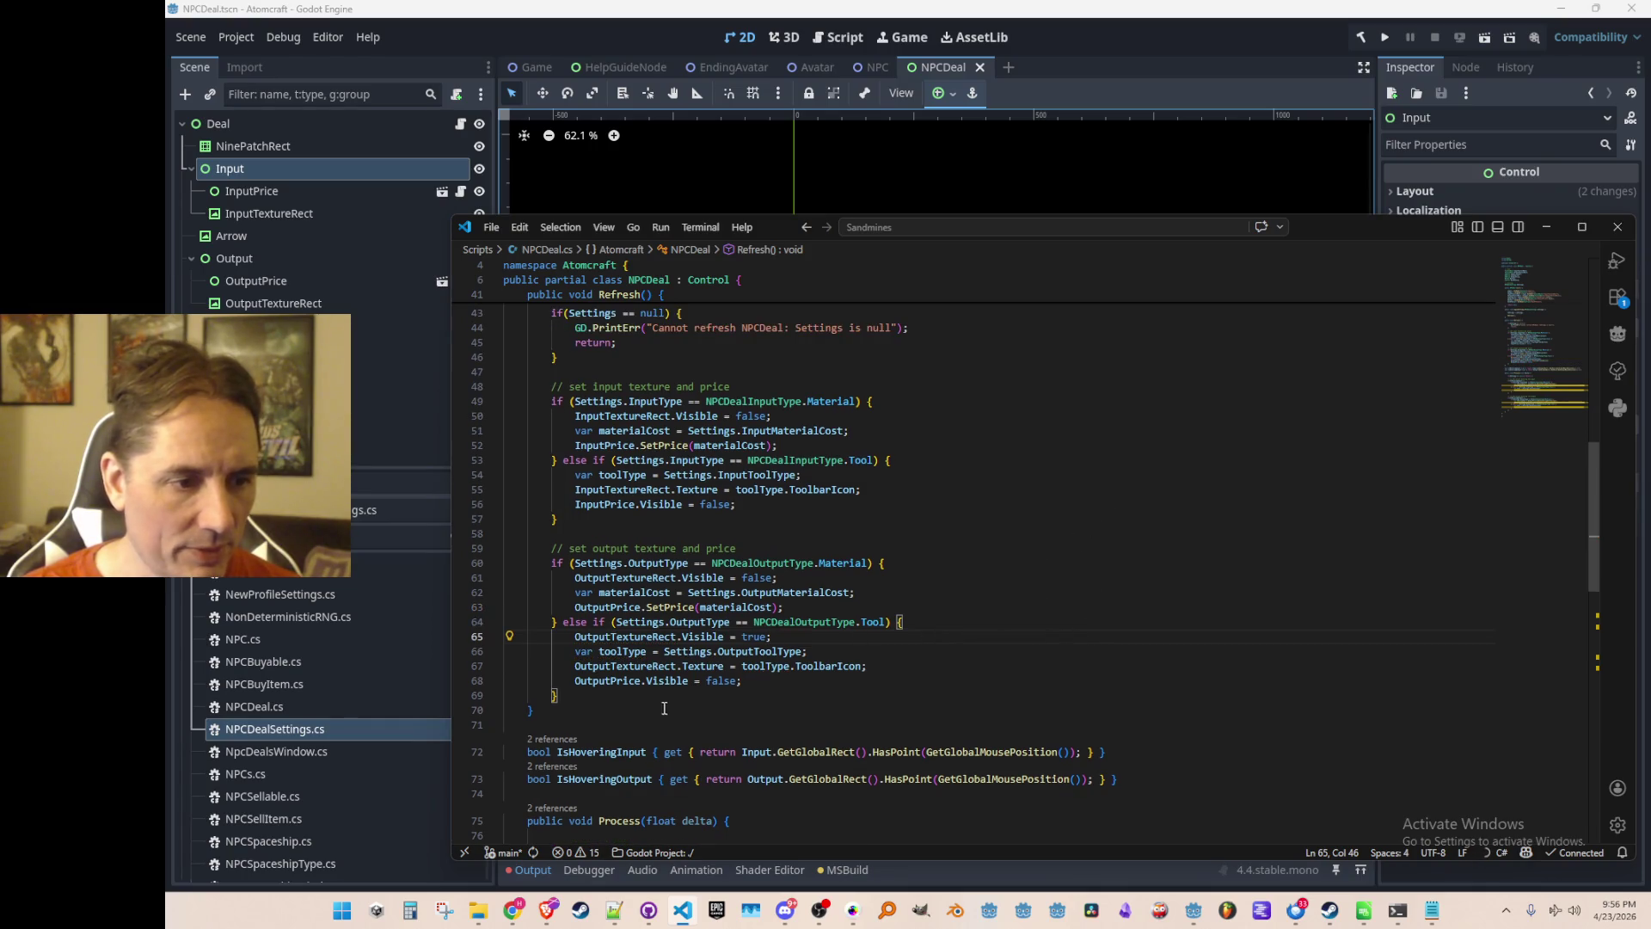
pyautogui.click(625, 680)
pyautogui.press('Tab')
pyautogui.press('Tab')
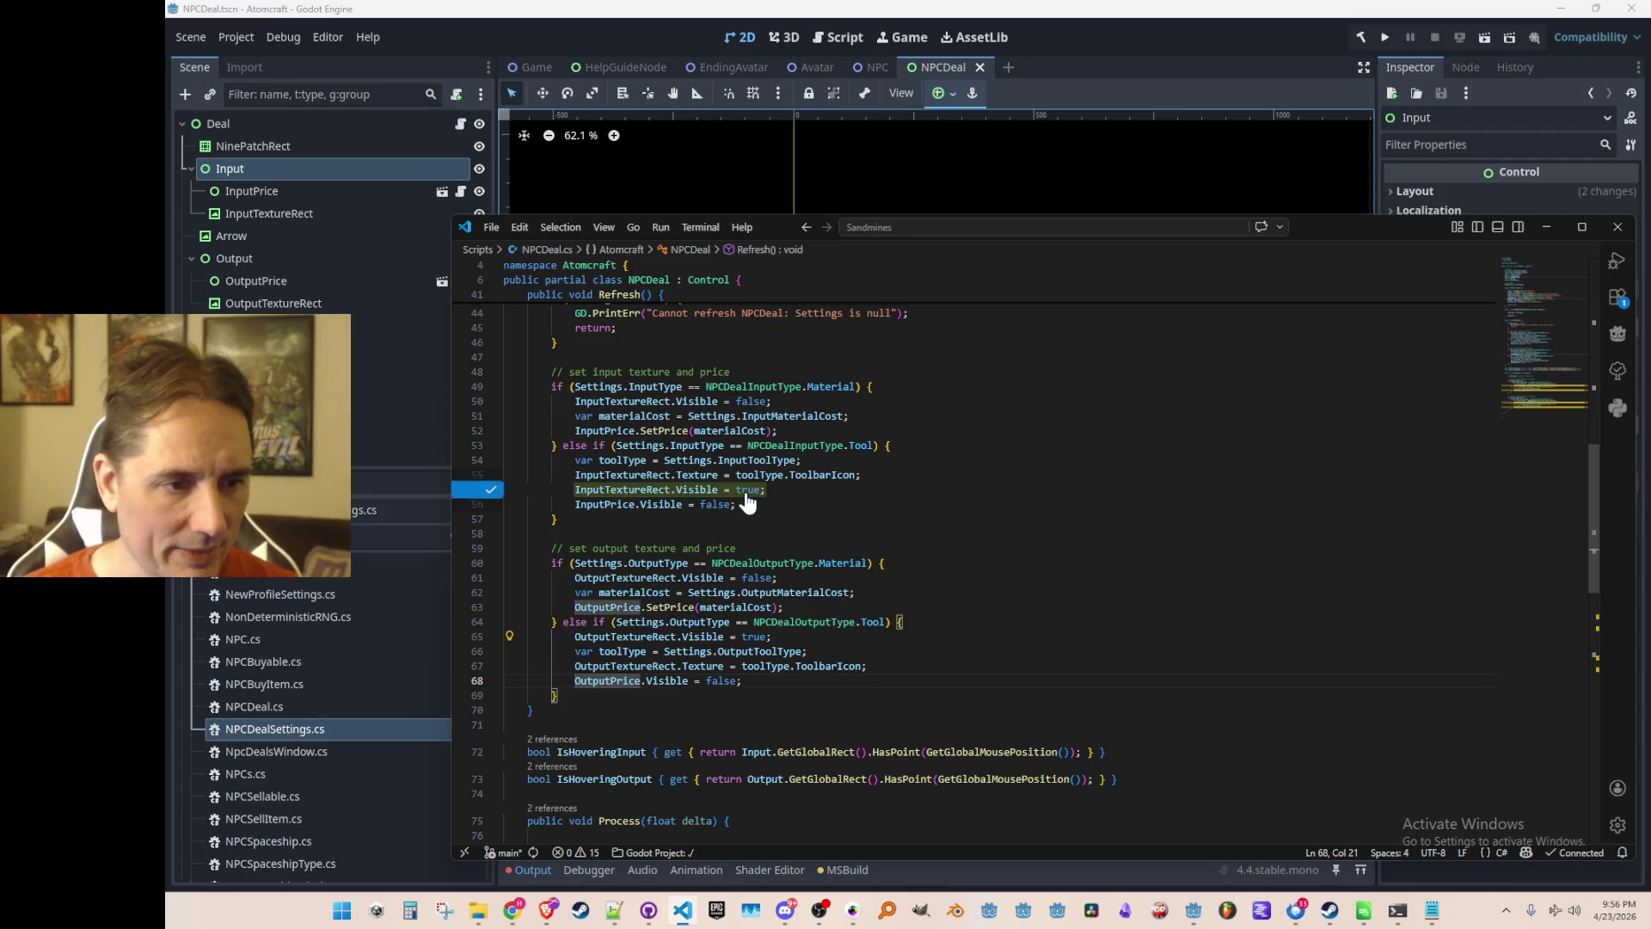
pyautogui.press('Home')
pyautogui.hotkey('shift', 'Down')
pyautogui.hotkey('ctrl', 'c')
pyautogui.press('Delete')
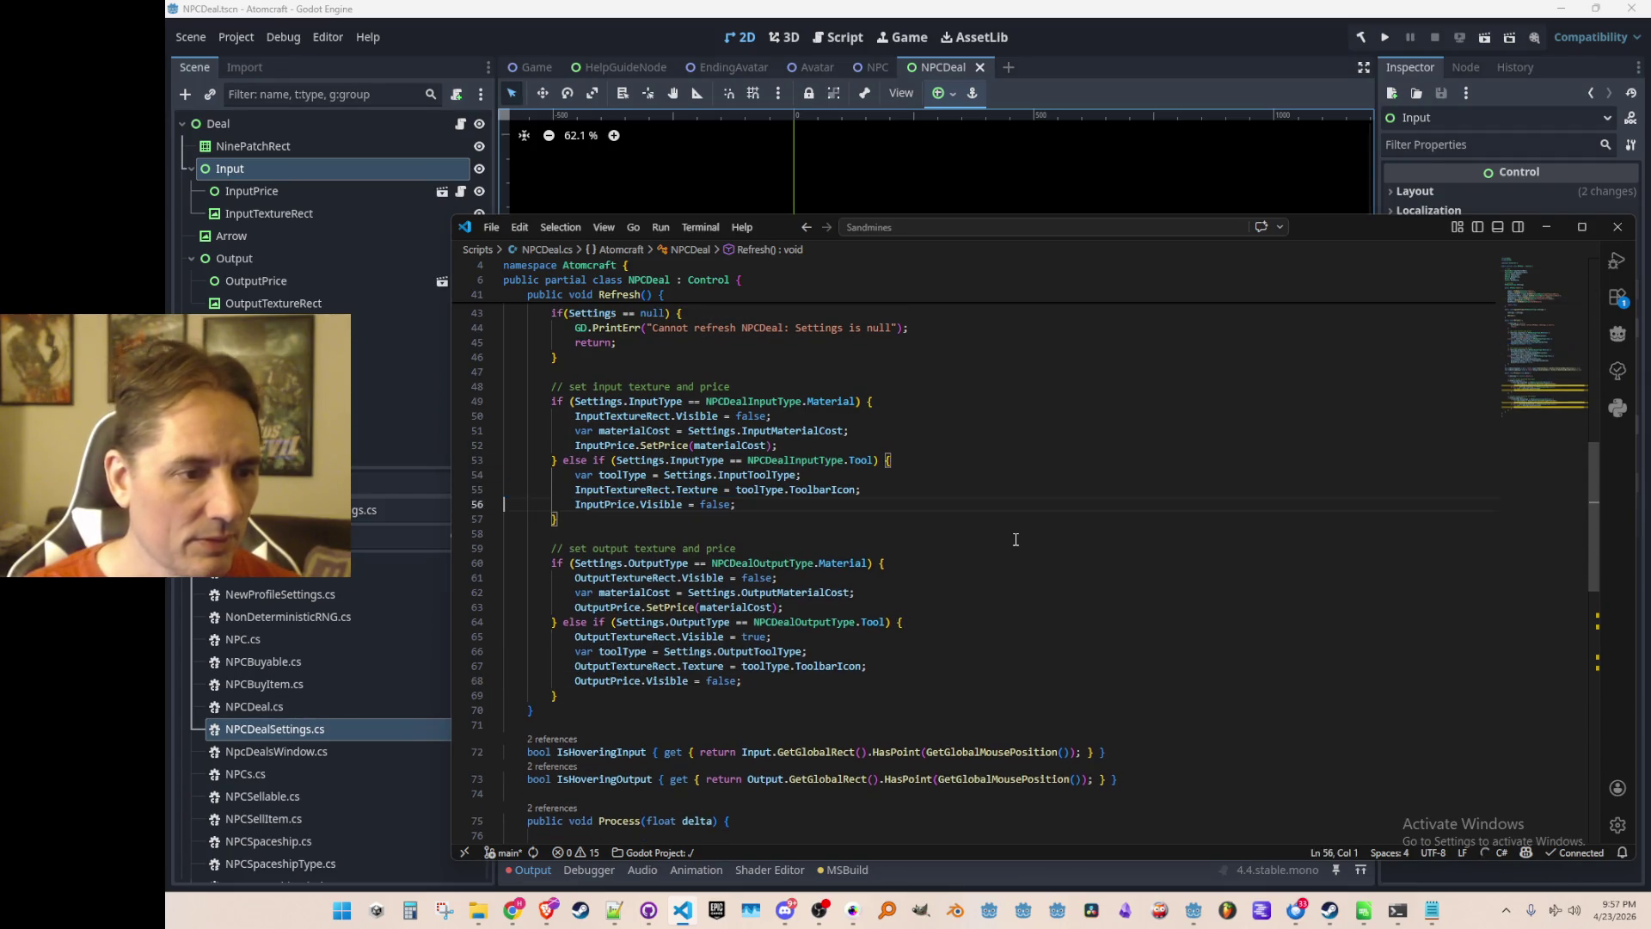
pyautogui.hotkey('ctrl', 'v')
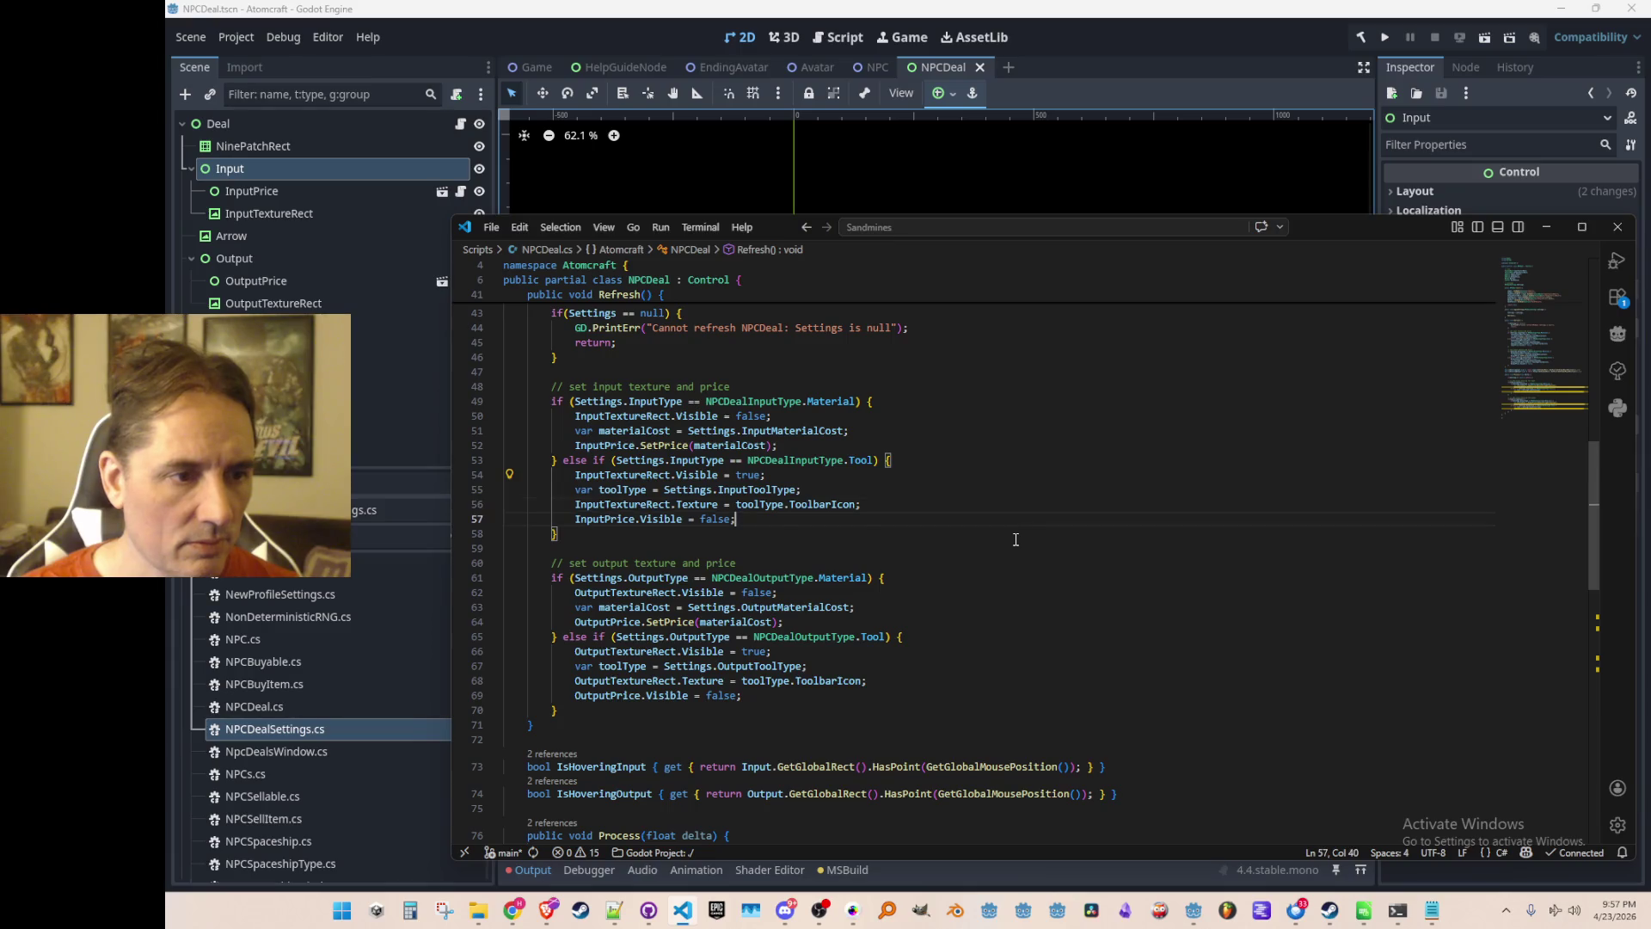
# Add InputPrice.Visible = true and OutputPrice.Visible = true to the material branches.
pyautogui.press('Up')
pyautogui.press('Up')
pyautogui.press('Up')
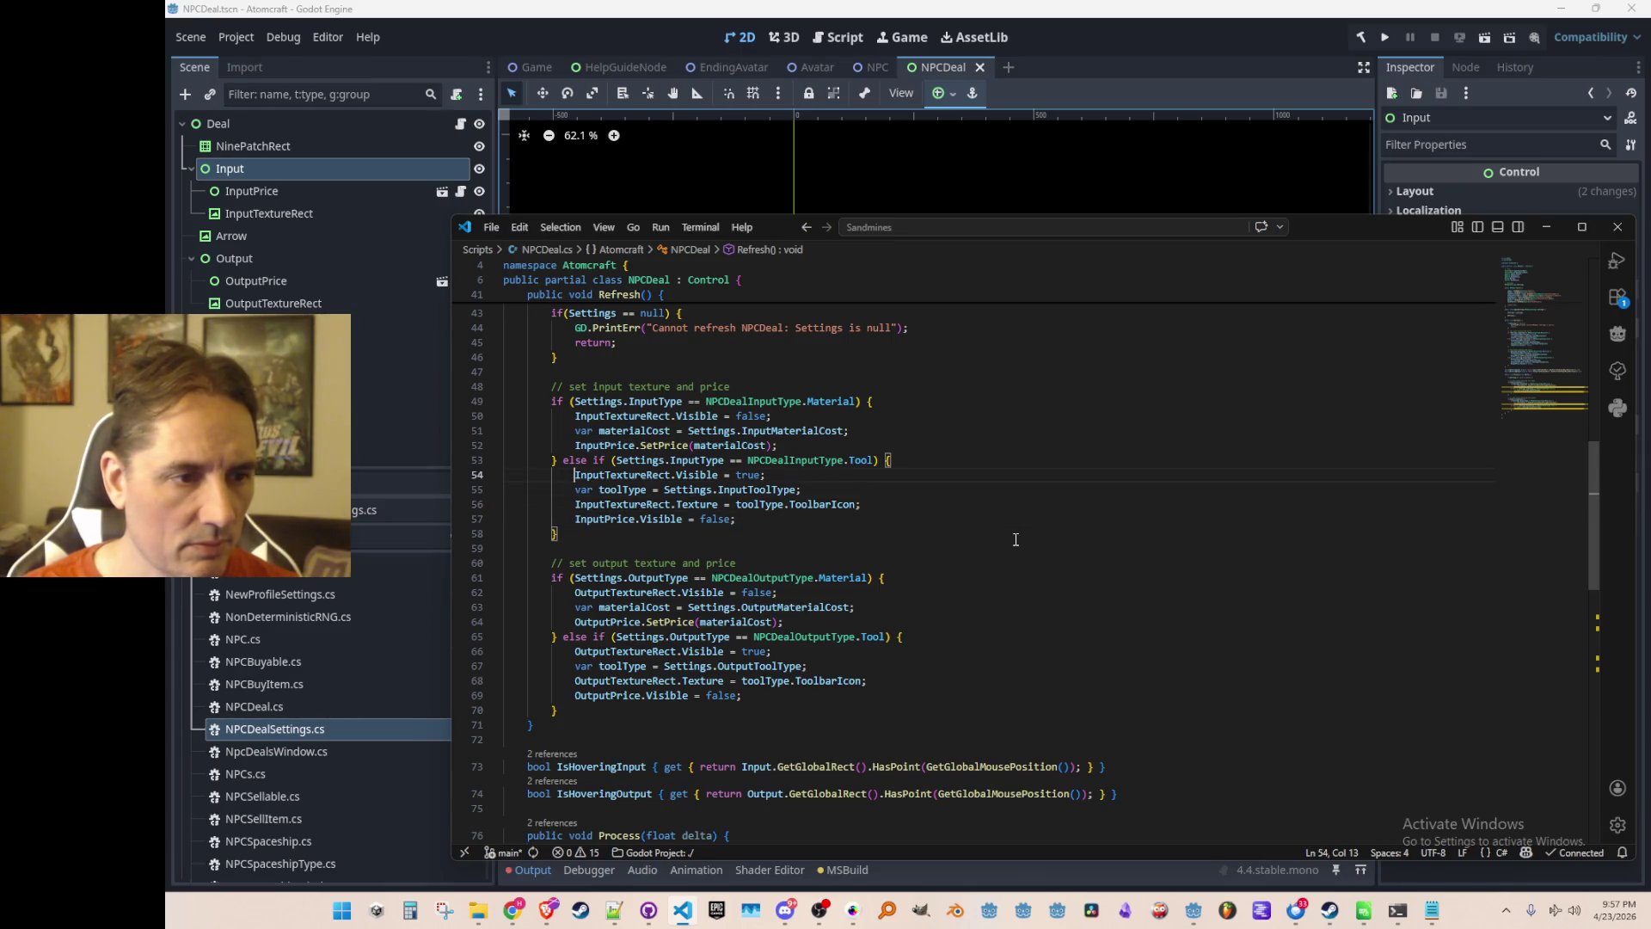
pyautogui.press('Return')
pyautogui.write('InputPrice.Visible = true;')
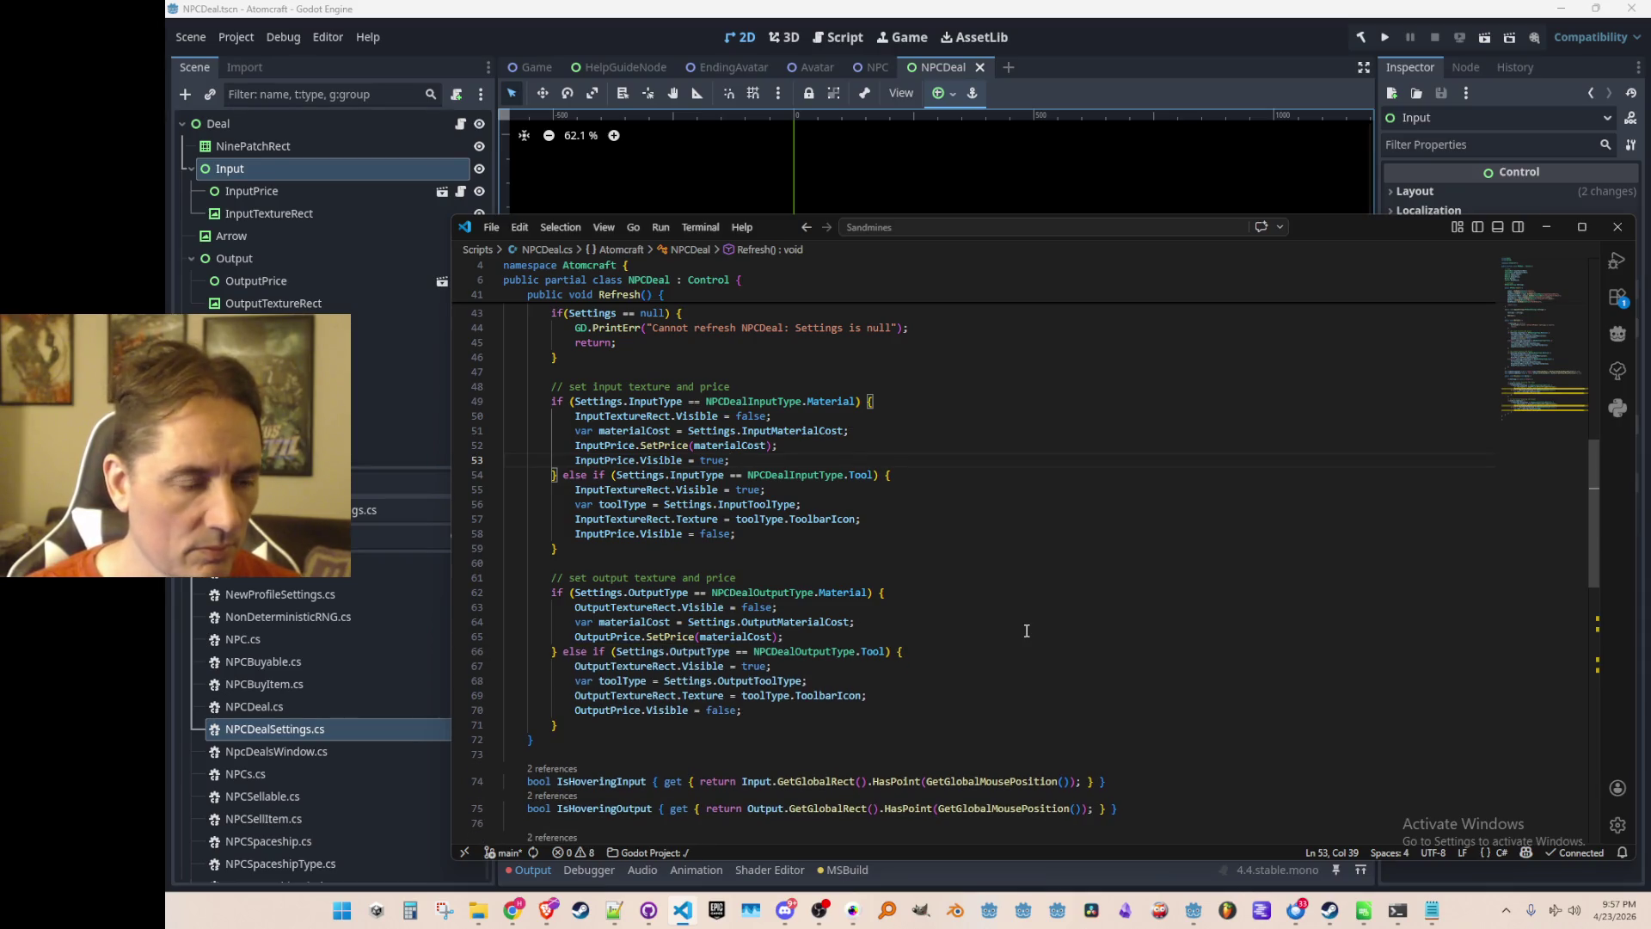
pyautogui.press('Down')
pyautogui.press('Return')
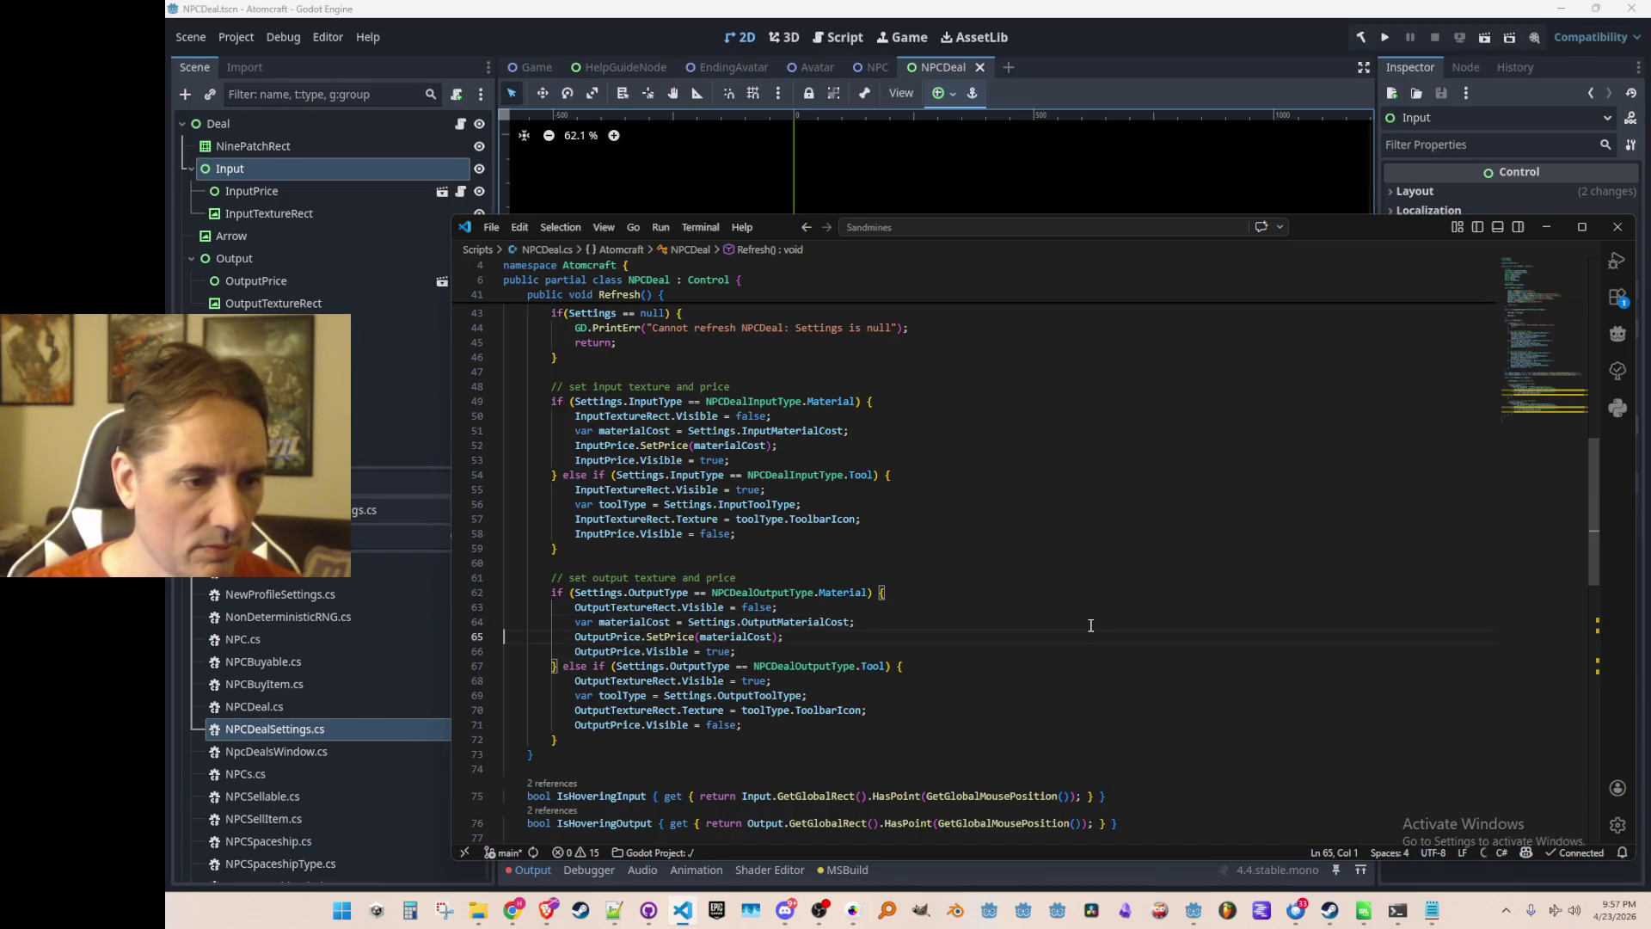
pyautogui.click(1224, 41)
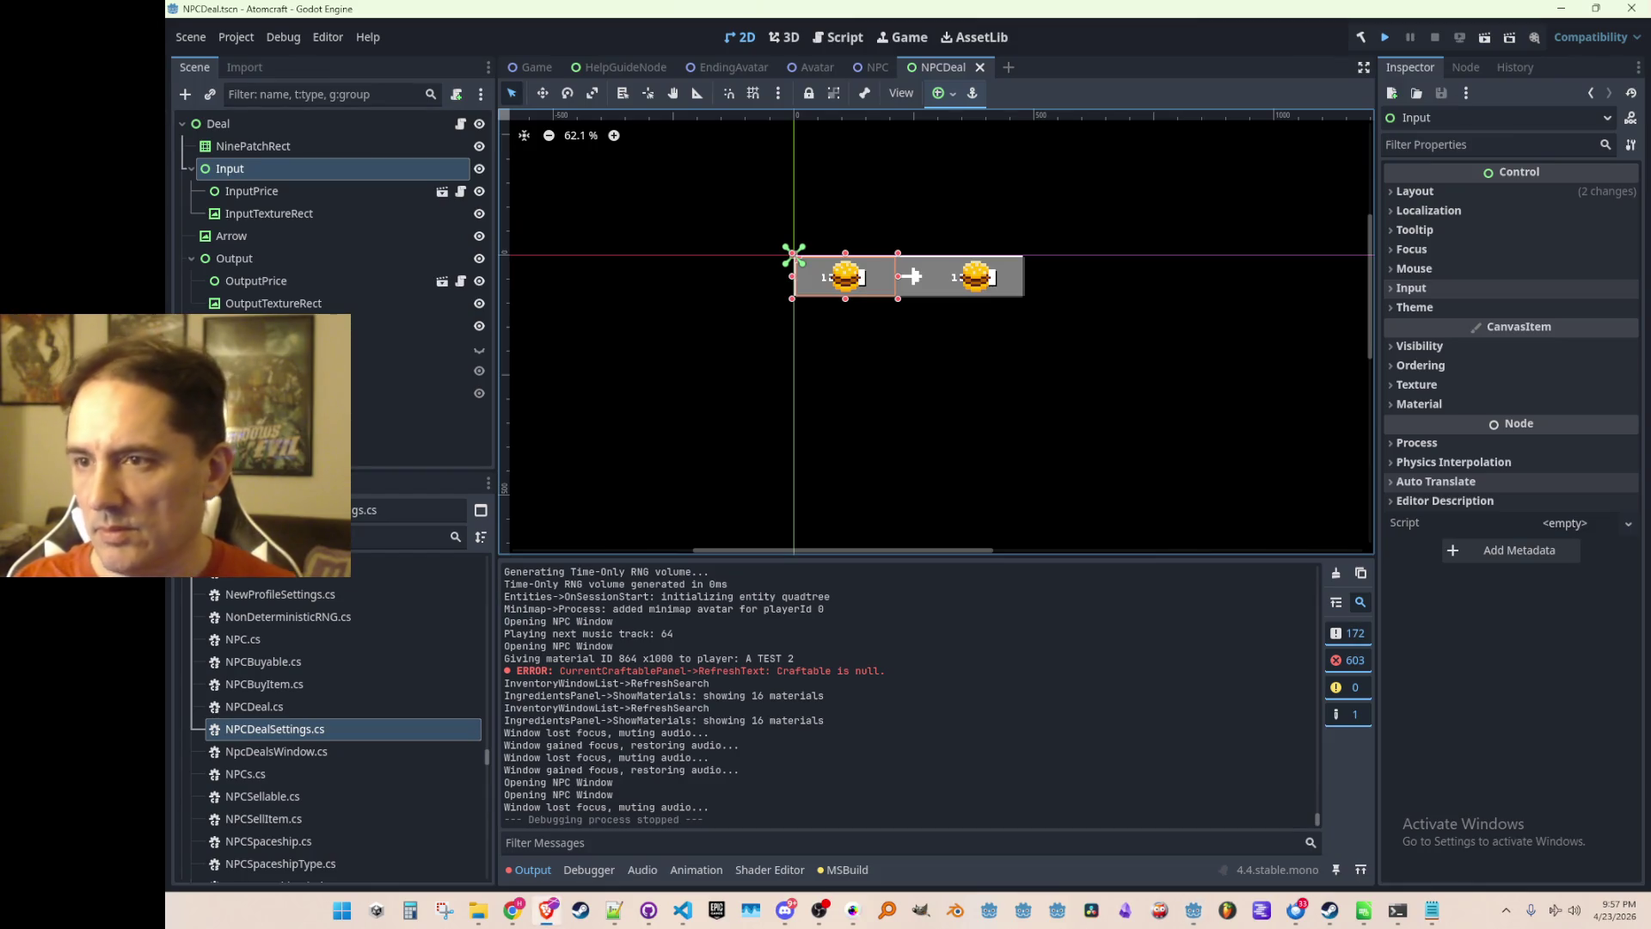
# Save, run the game with the test profile in Enchanted Vista, and open the NPC's deals.
pyautogui.hotkey('ctrl', 's')
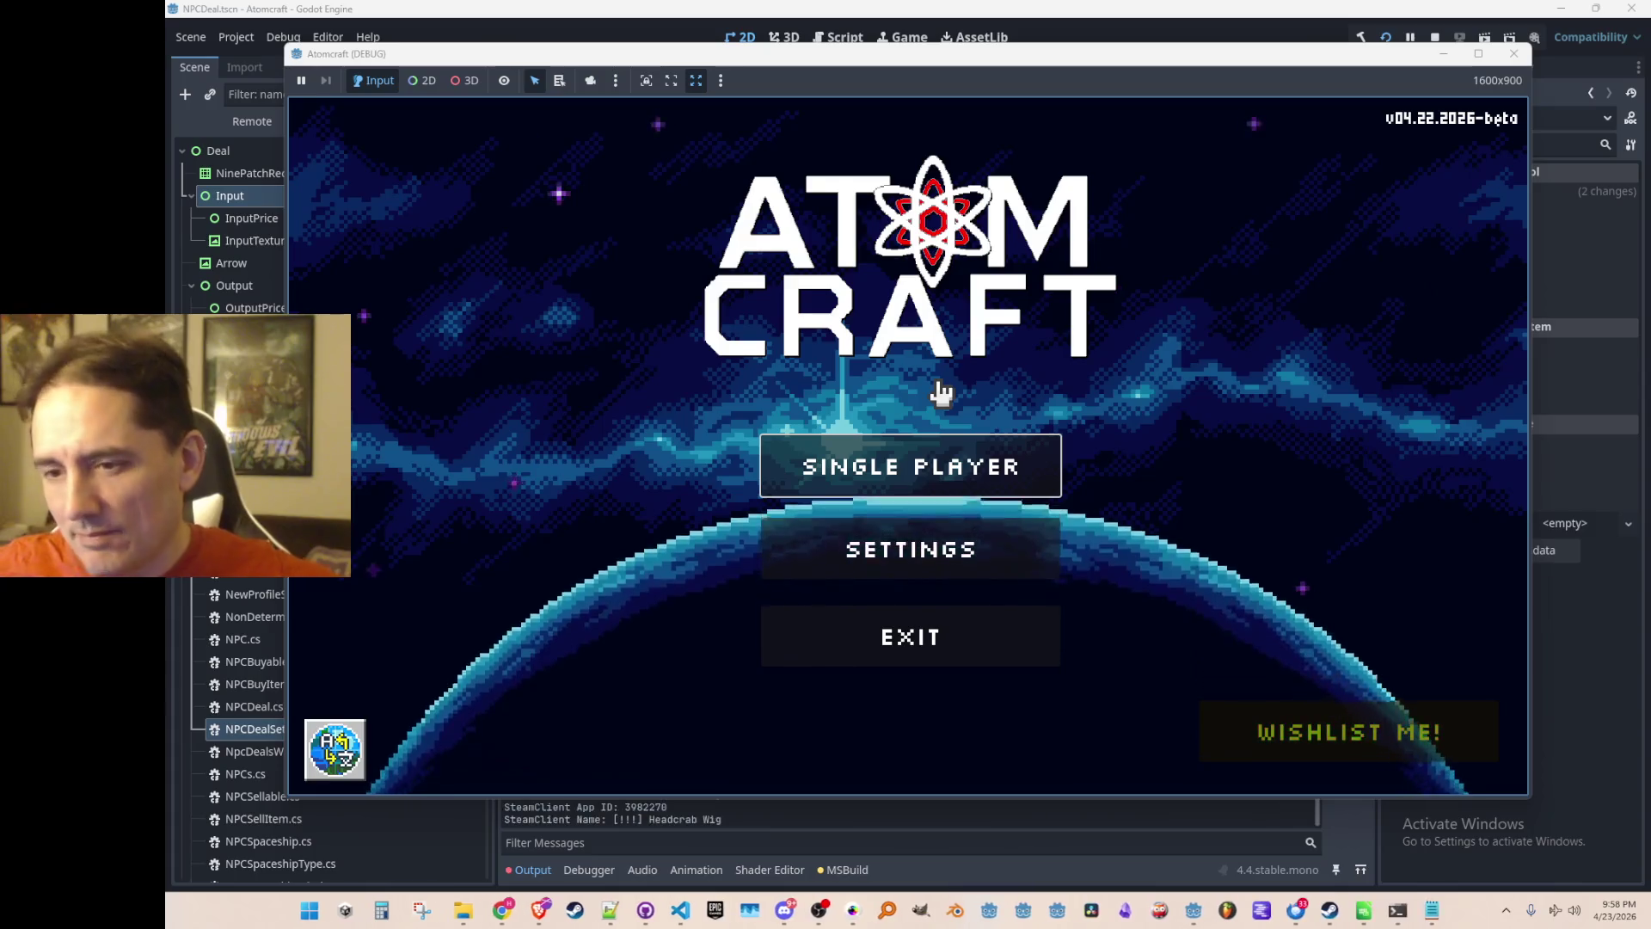
pyautogui.click(897, 449)
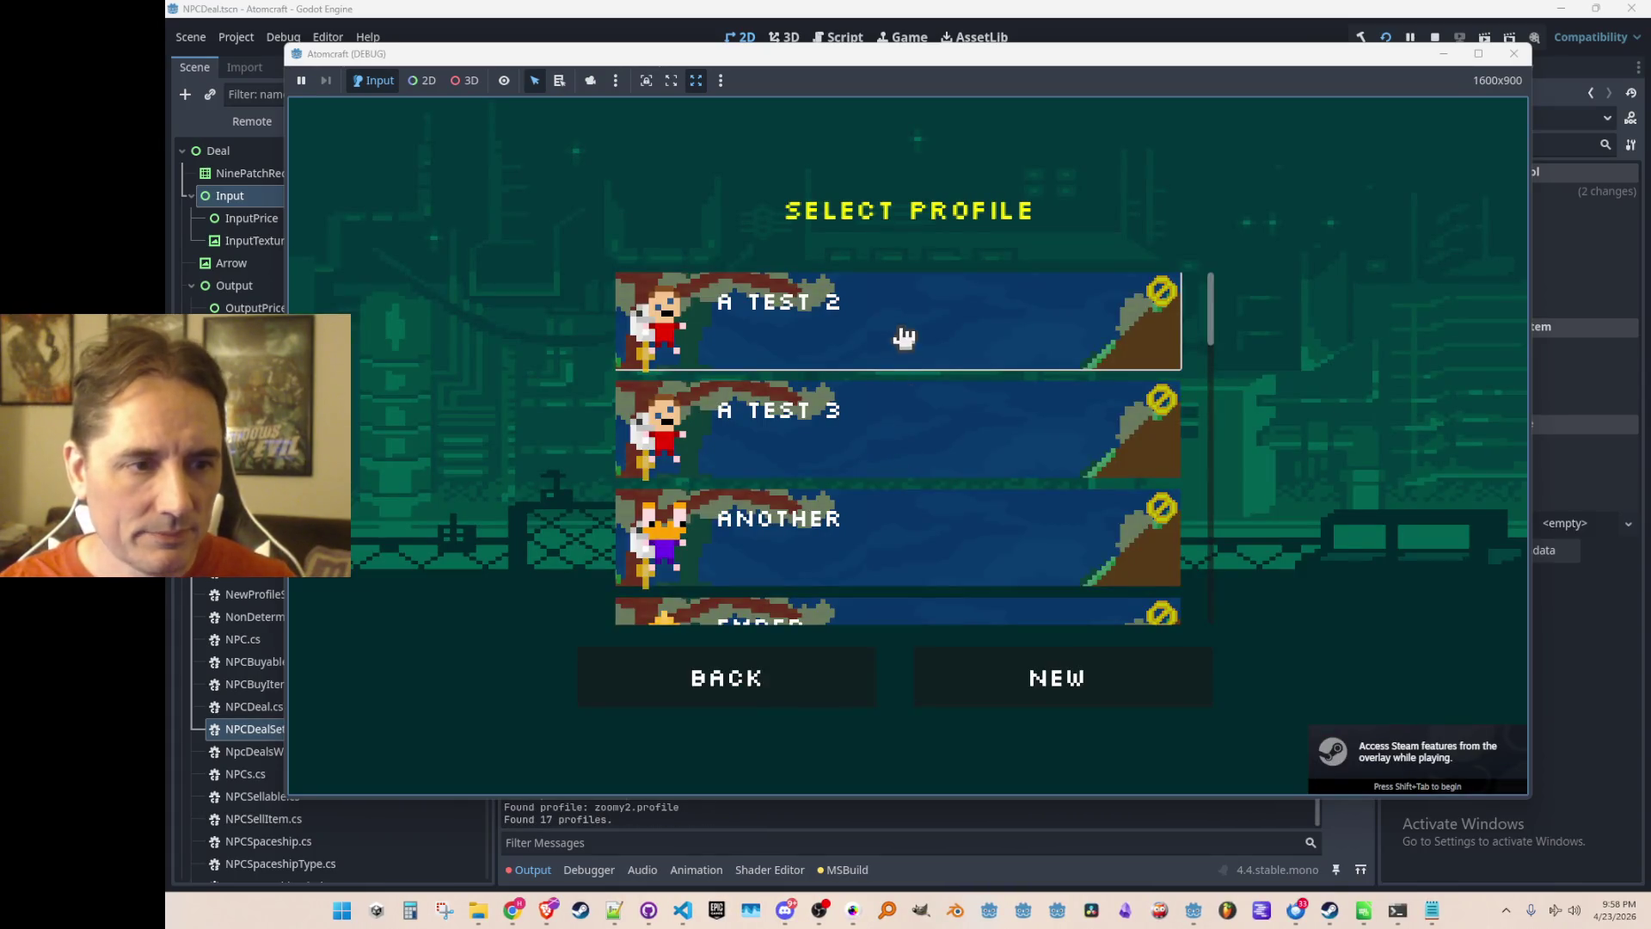
pyautogui.click(895, 336)
pyautogui.click(885, 452)
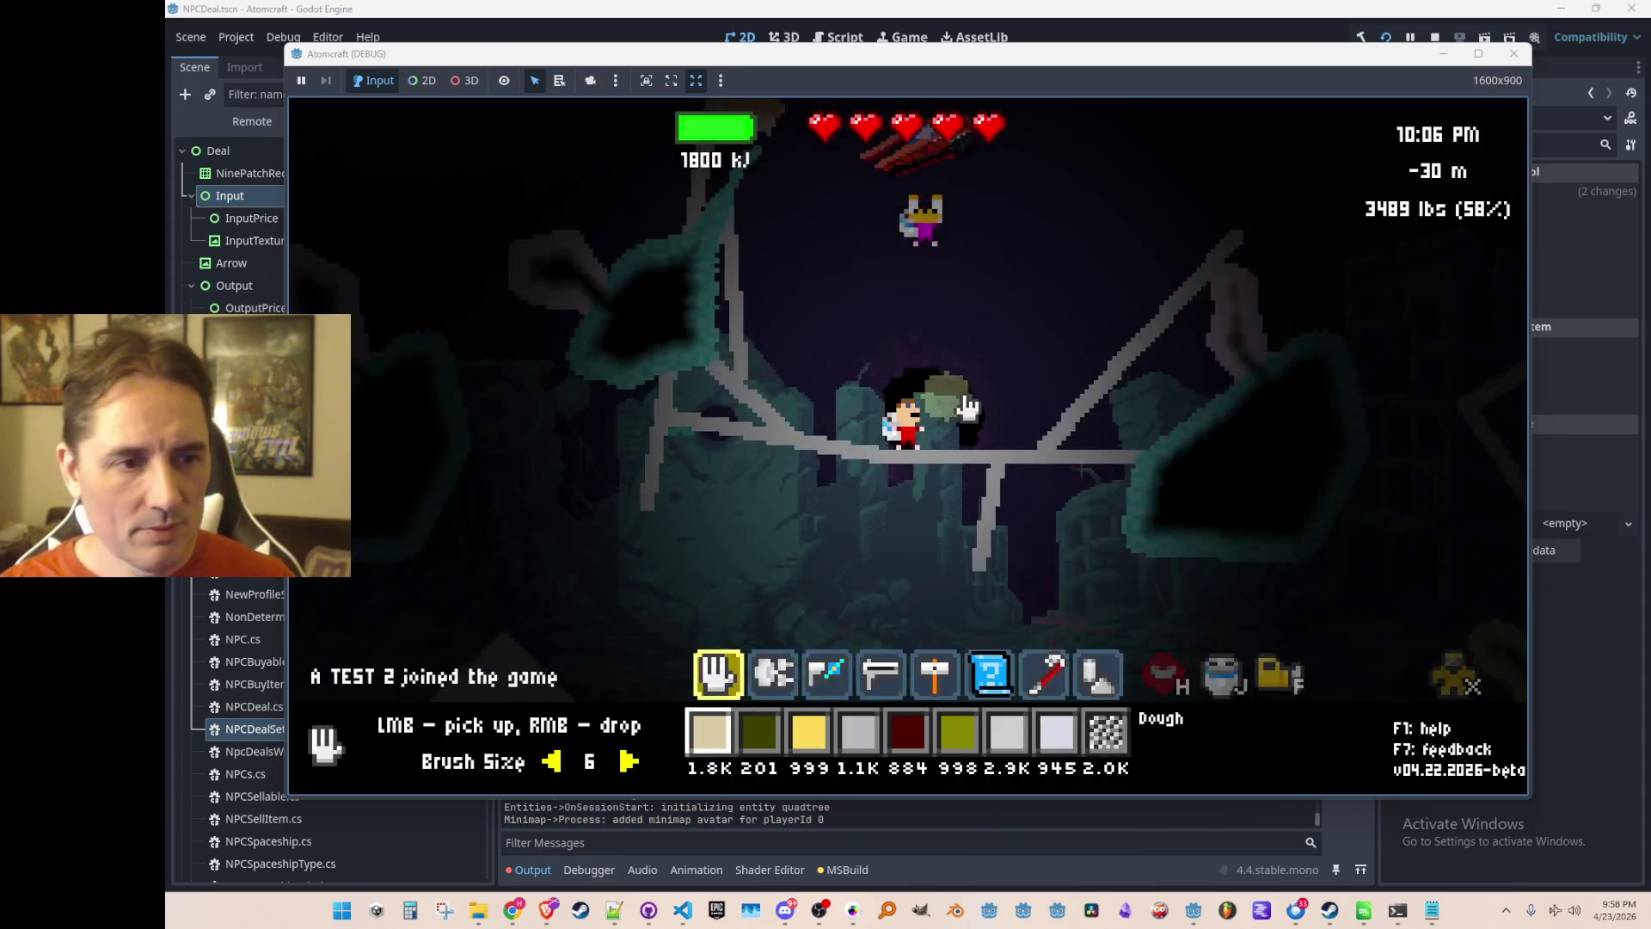
pyautogui.press('Return')
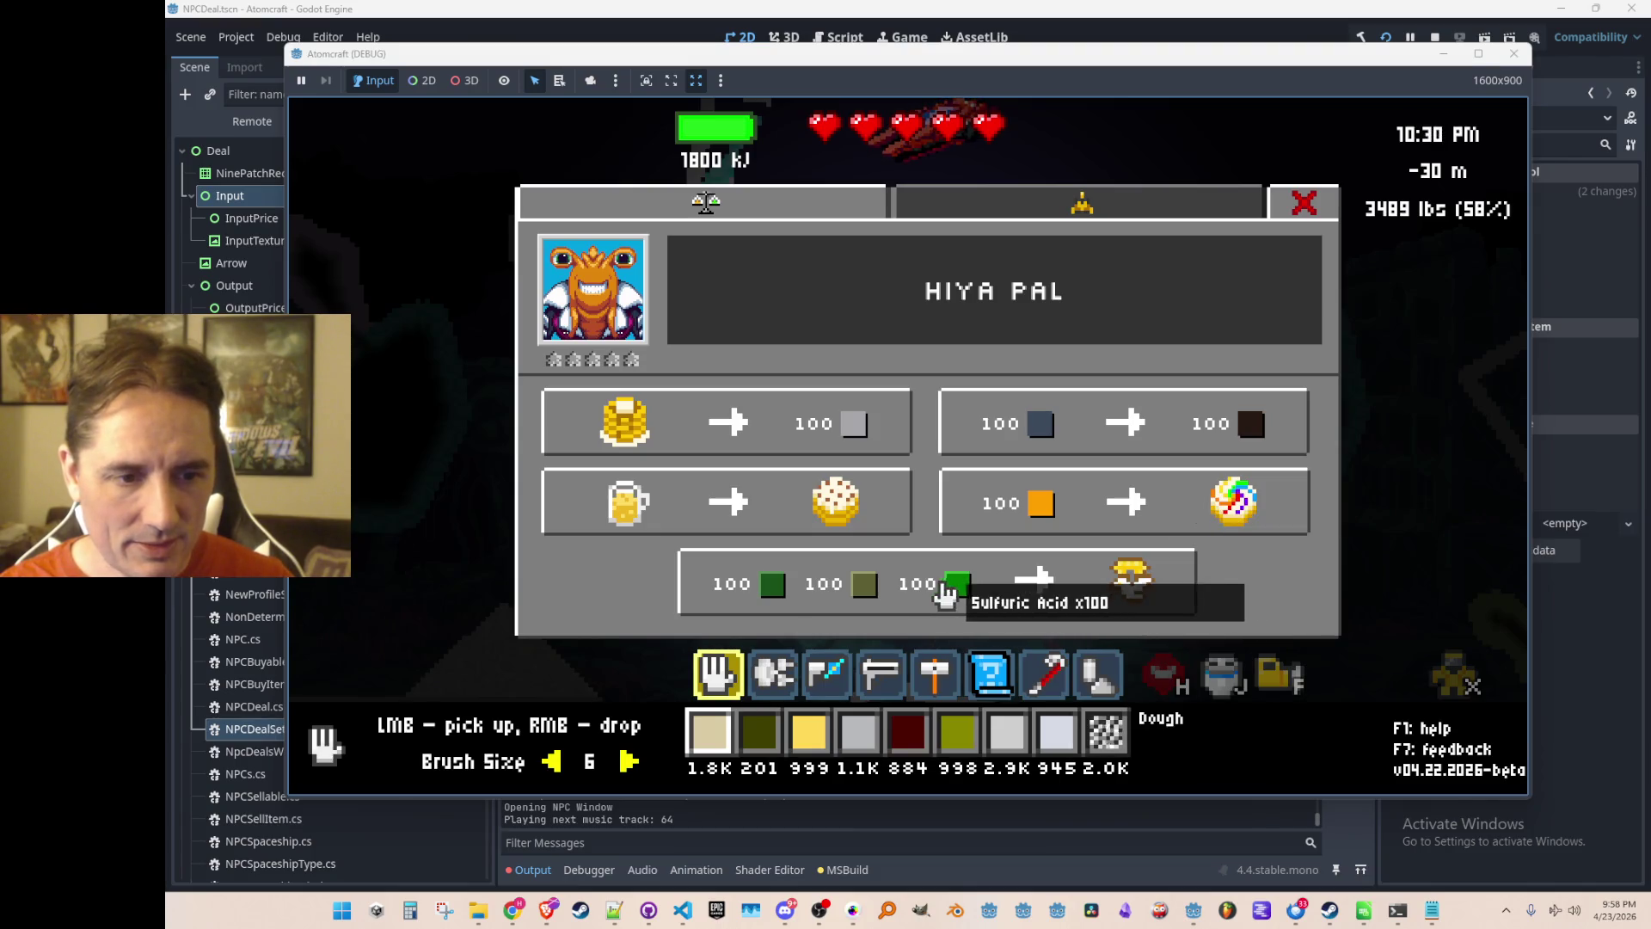
# Close the trade window, walk around the cave, and reopen the NPC's deals.
pyautogui.press('Escape')
pyautogui.press('7')
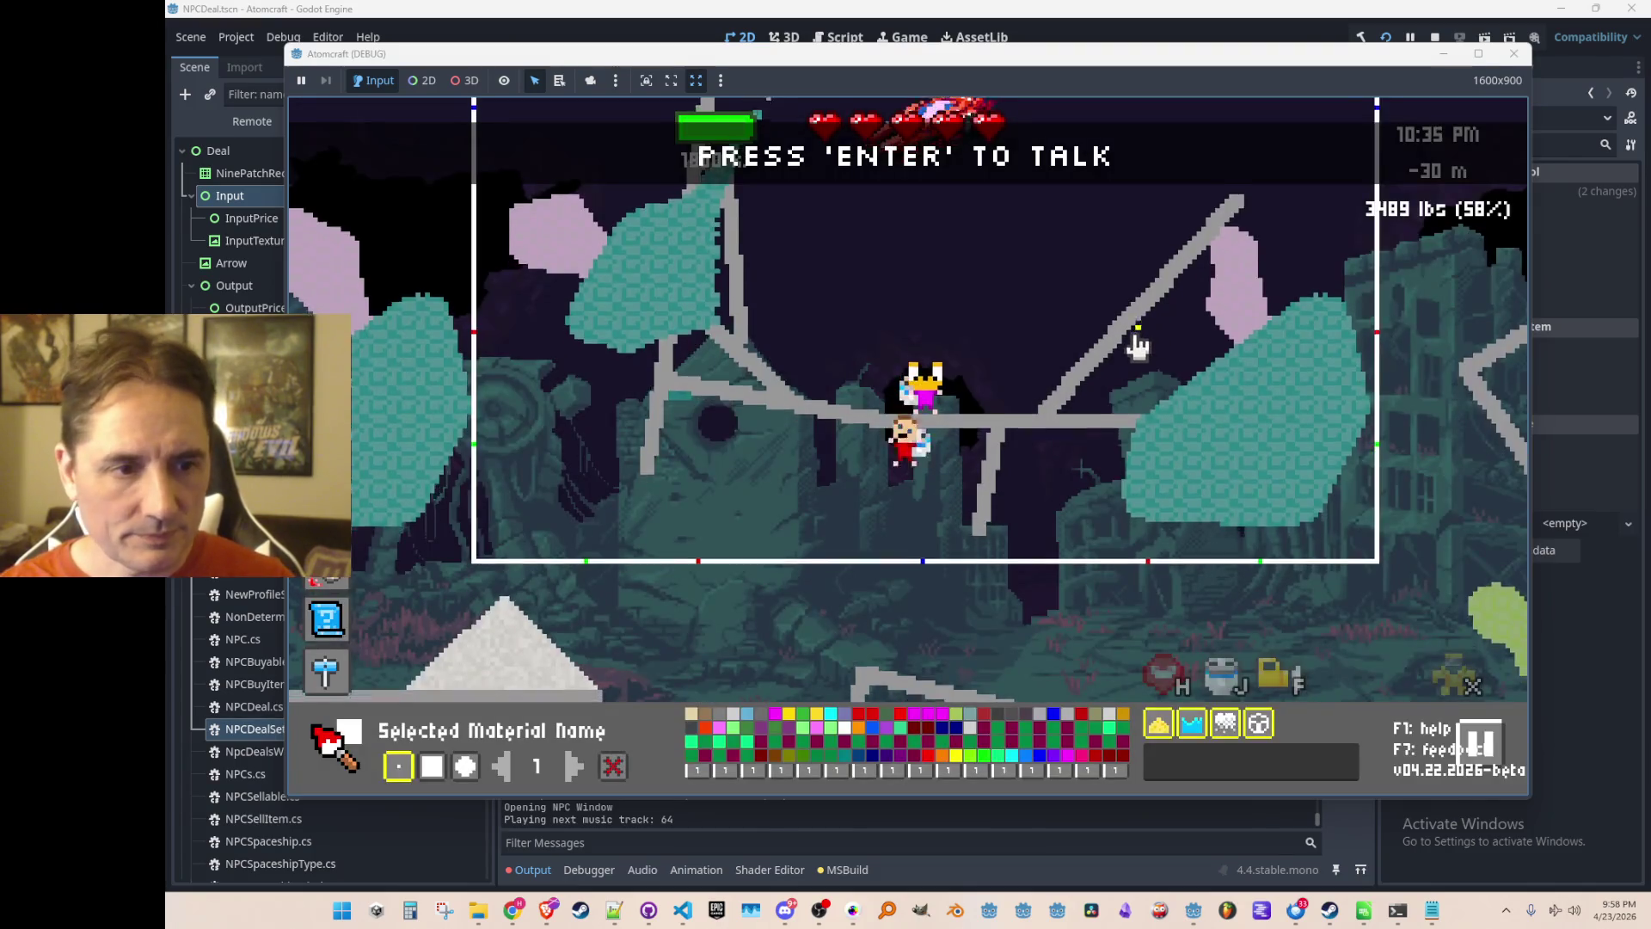
pyautogui.scroll(3, 1113, 361)
pyautogui.press('s')
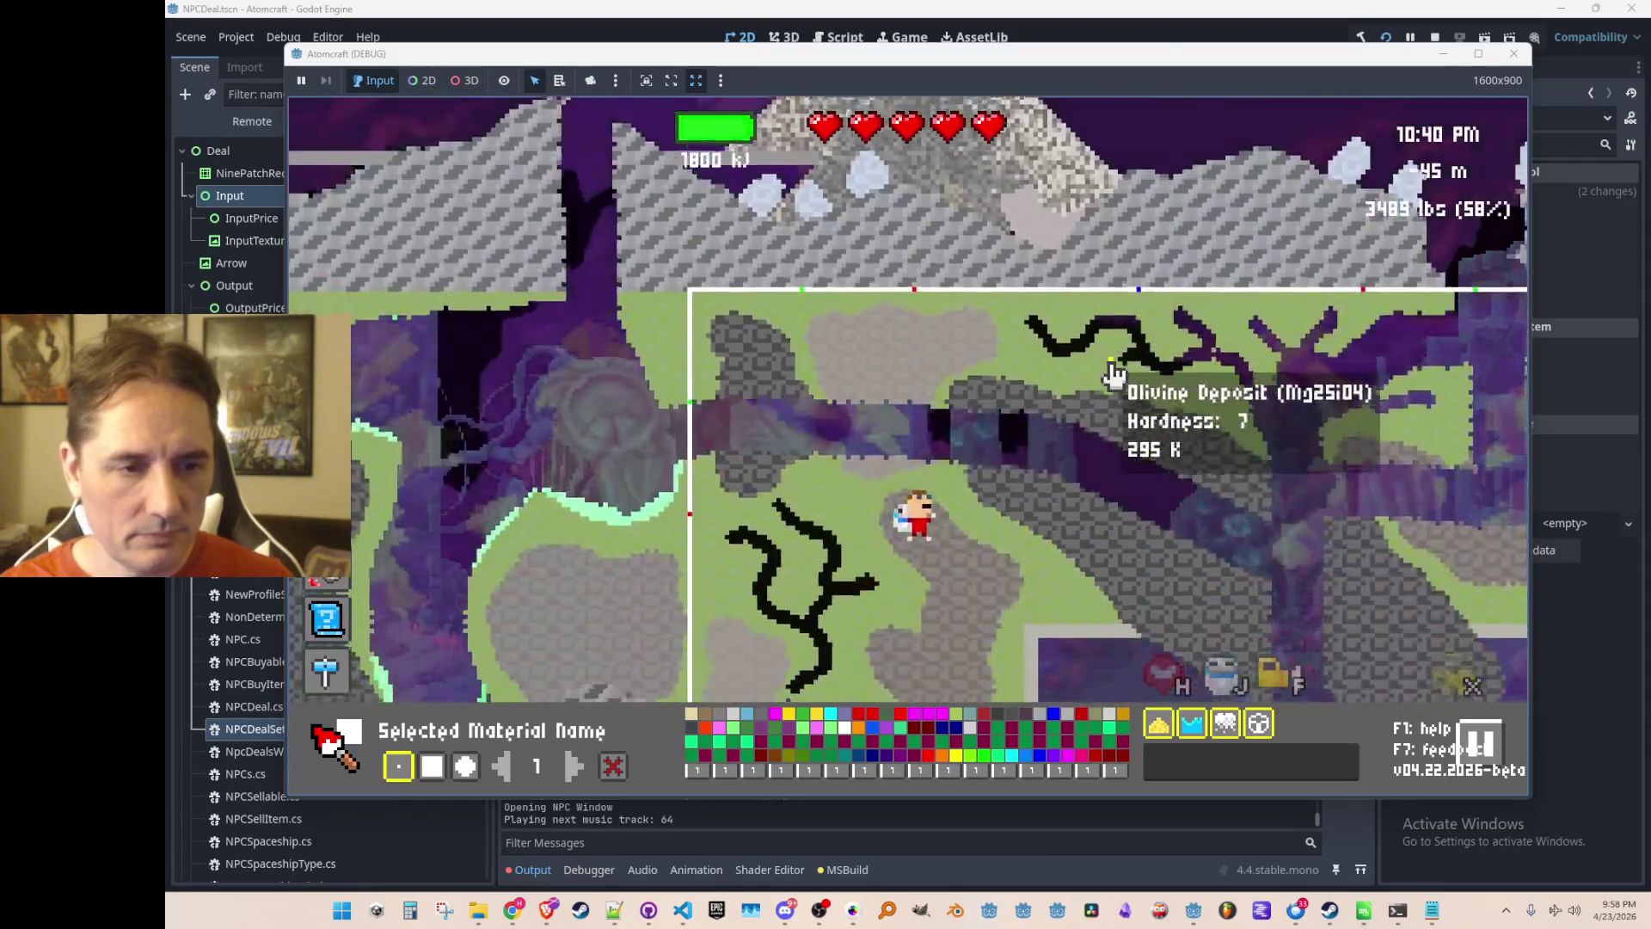
pyautogui.press('a')
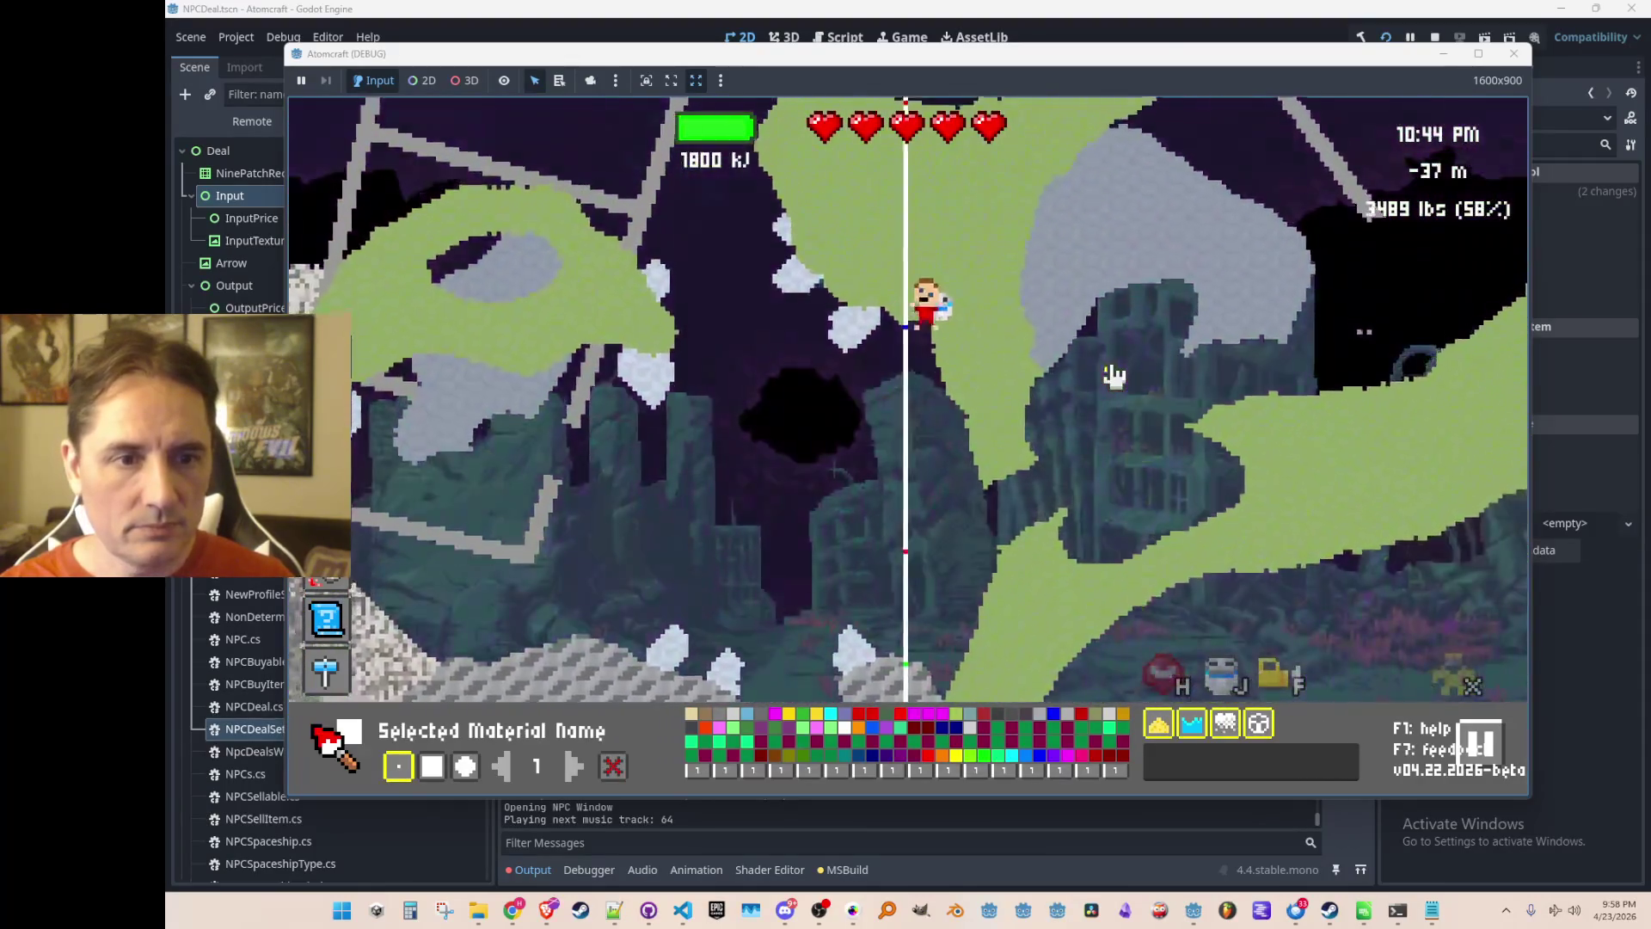
pyautogui.press('w')
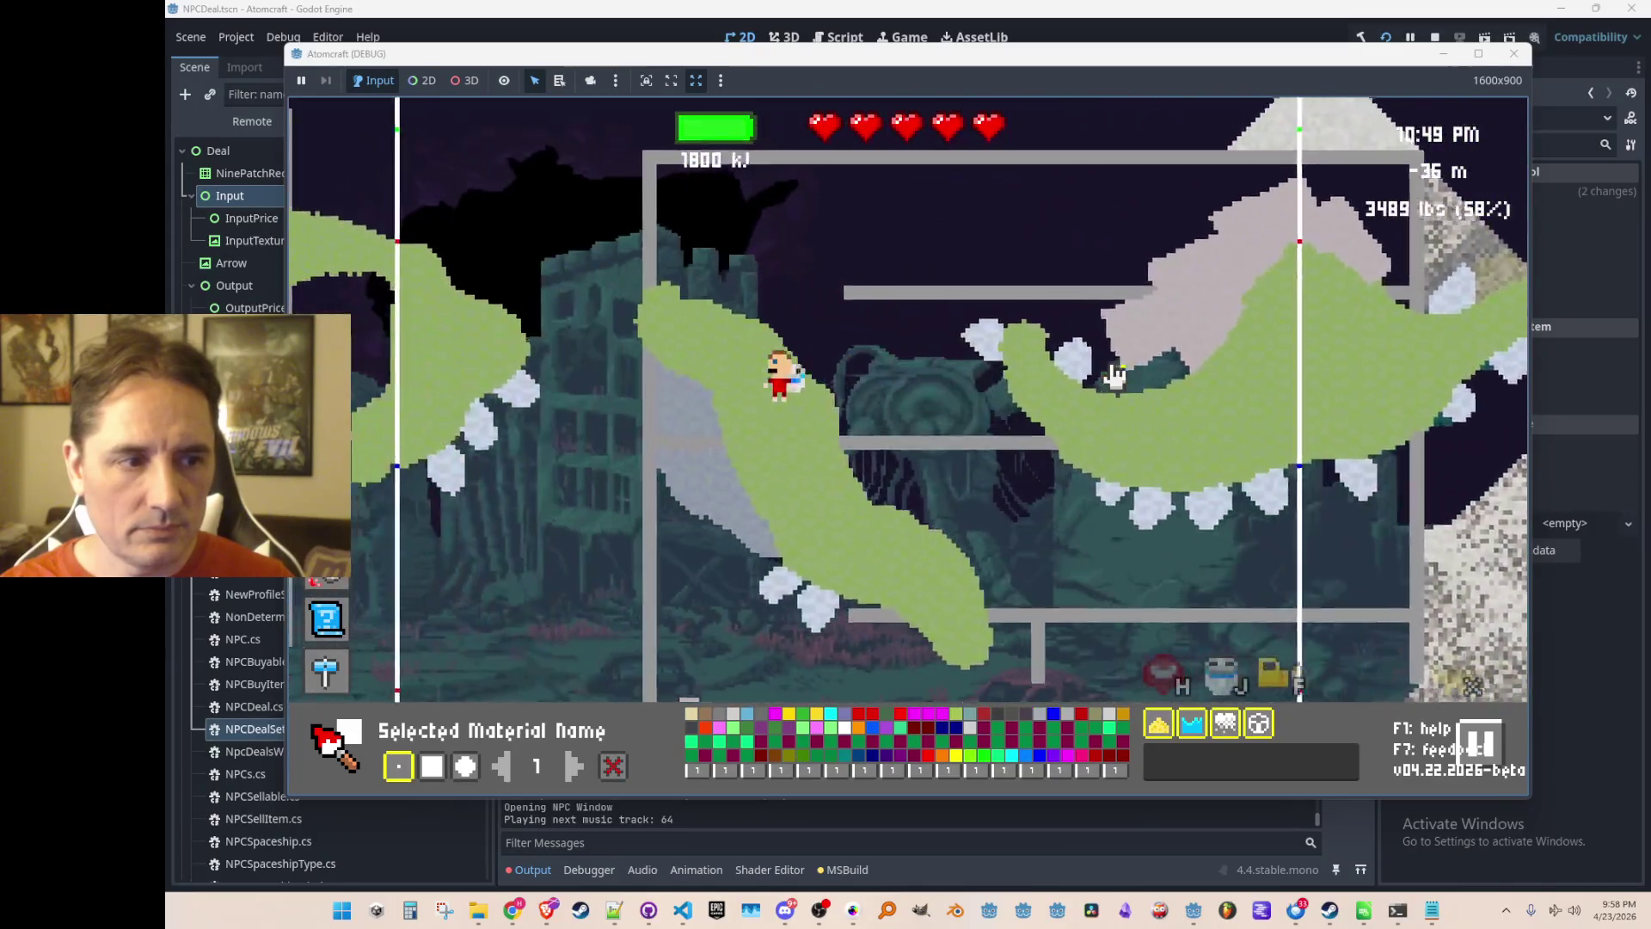
pyautogui.press('a')
pyautogui.press('Tab')
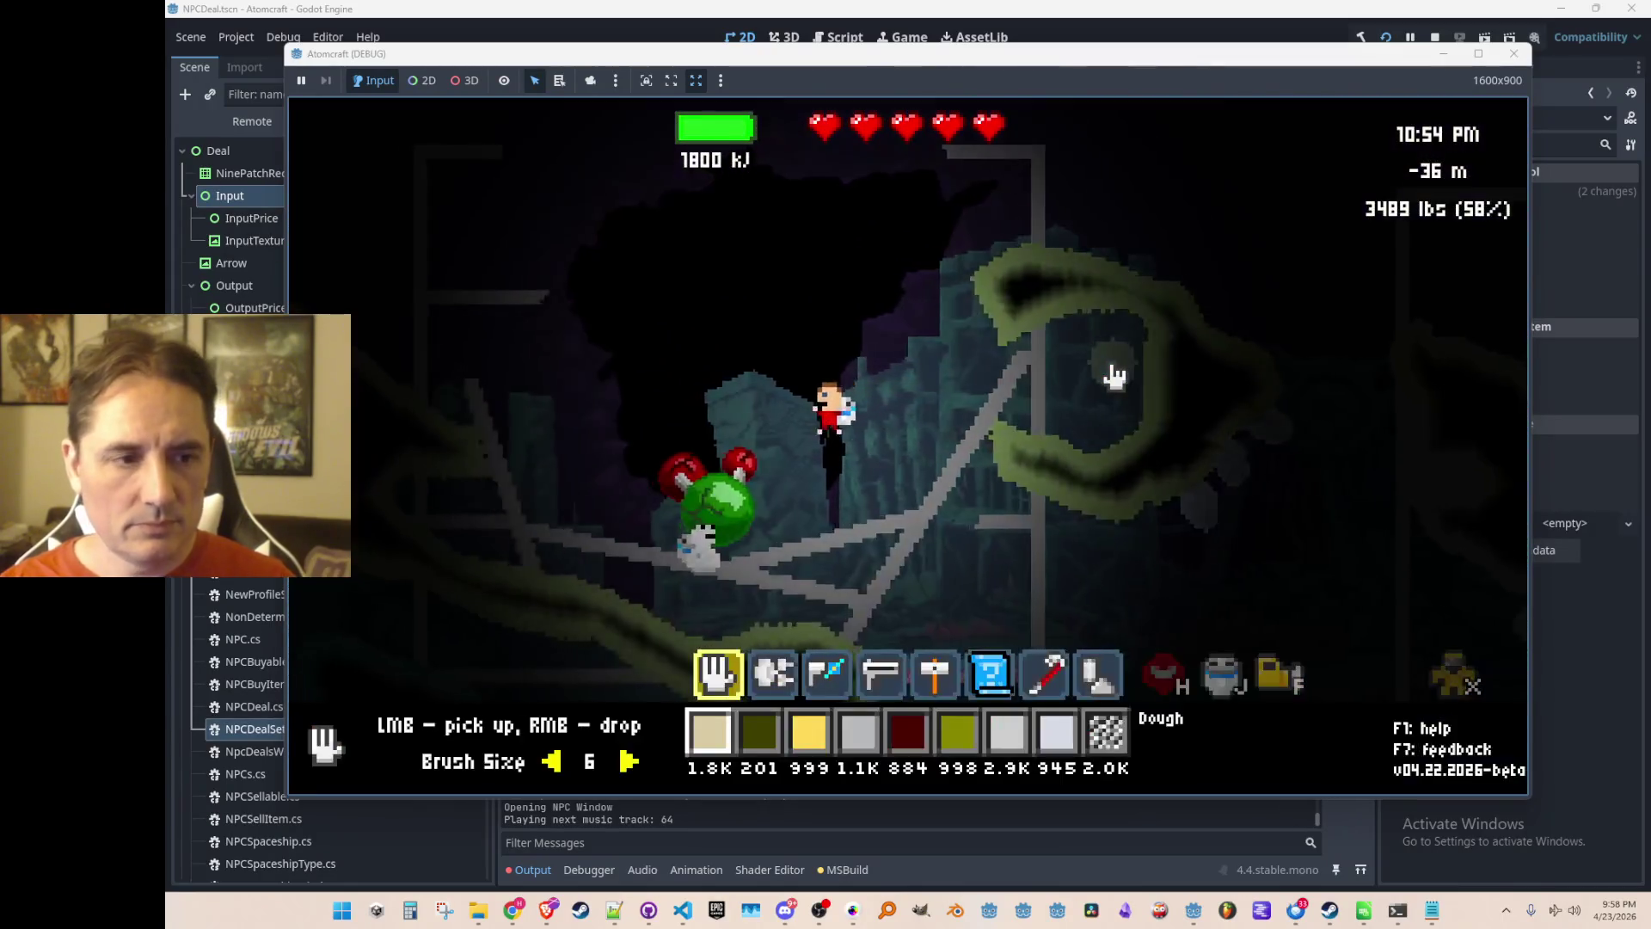
pyautogui.press('Return')
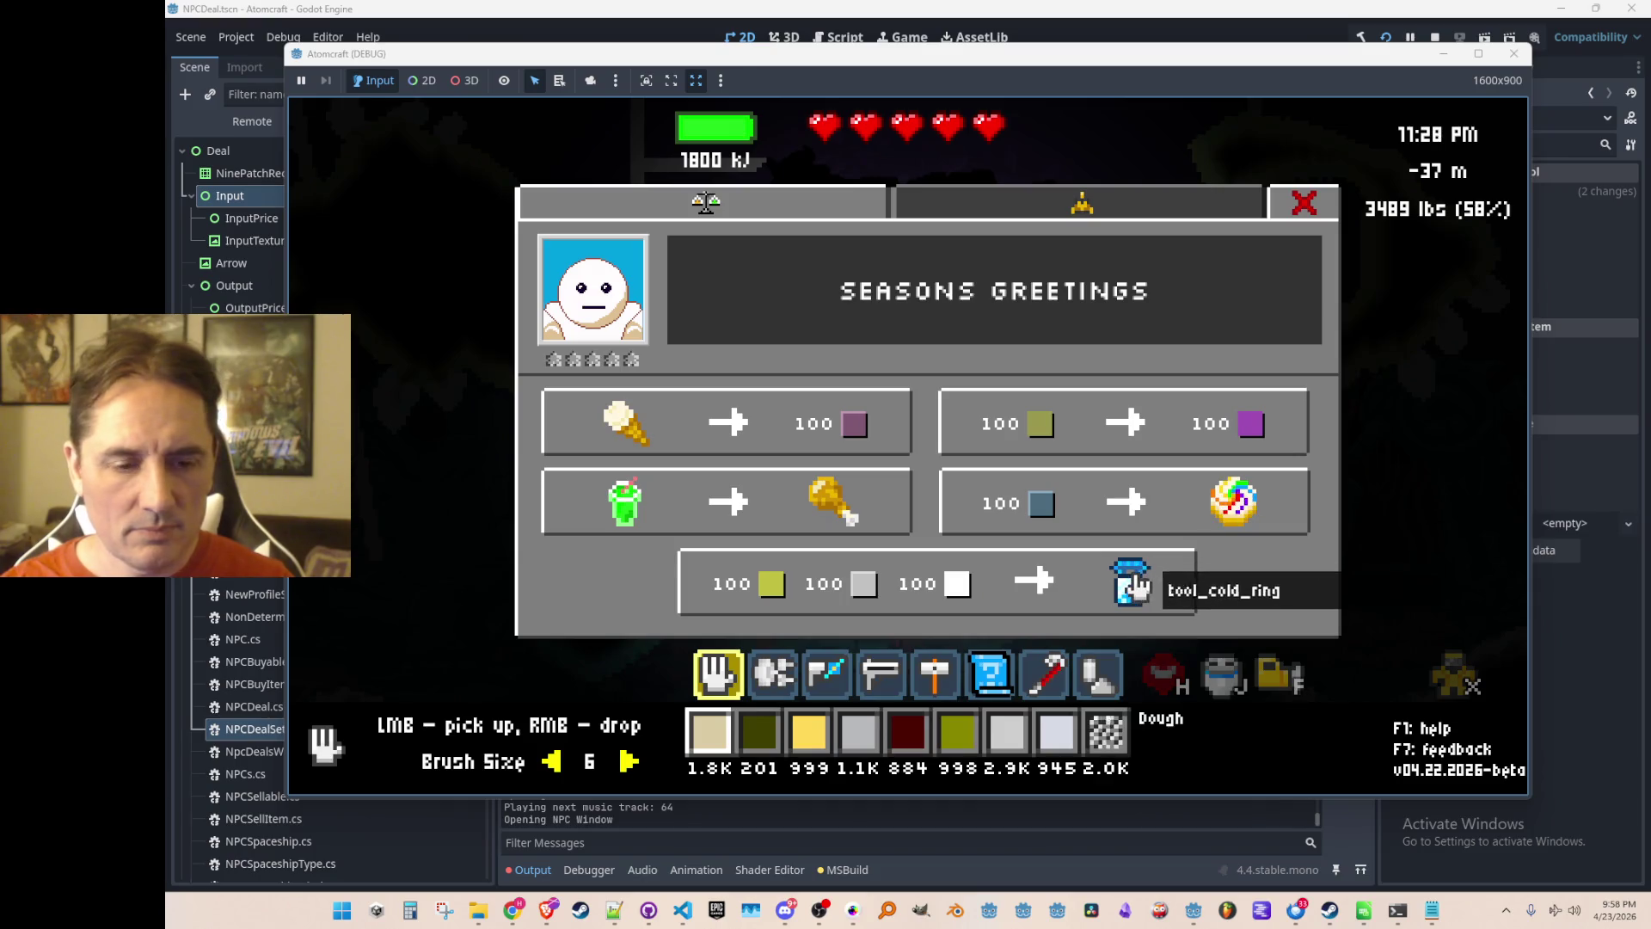
# Stop the Atomcraft debug run with F8 and bring NPCDeal.cs back to the front.
pyautogui.hotkey('alt', 'Tab')
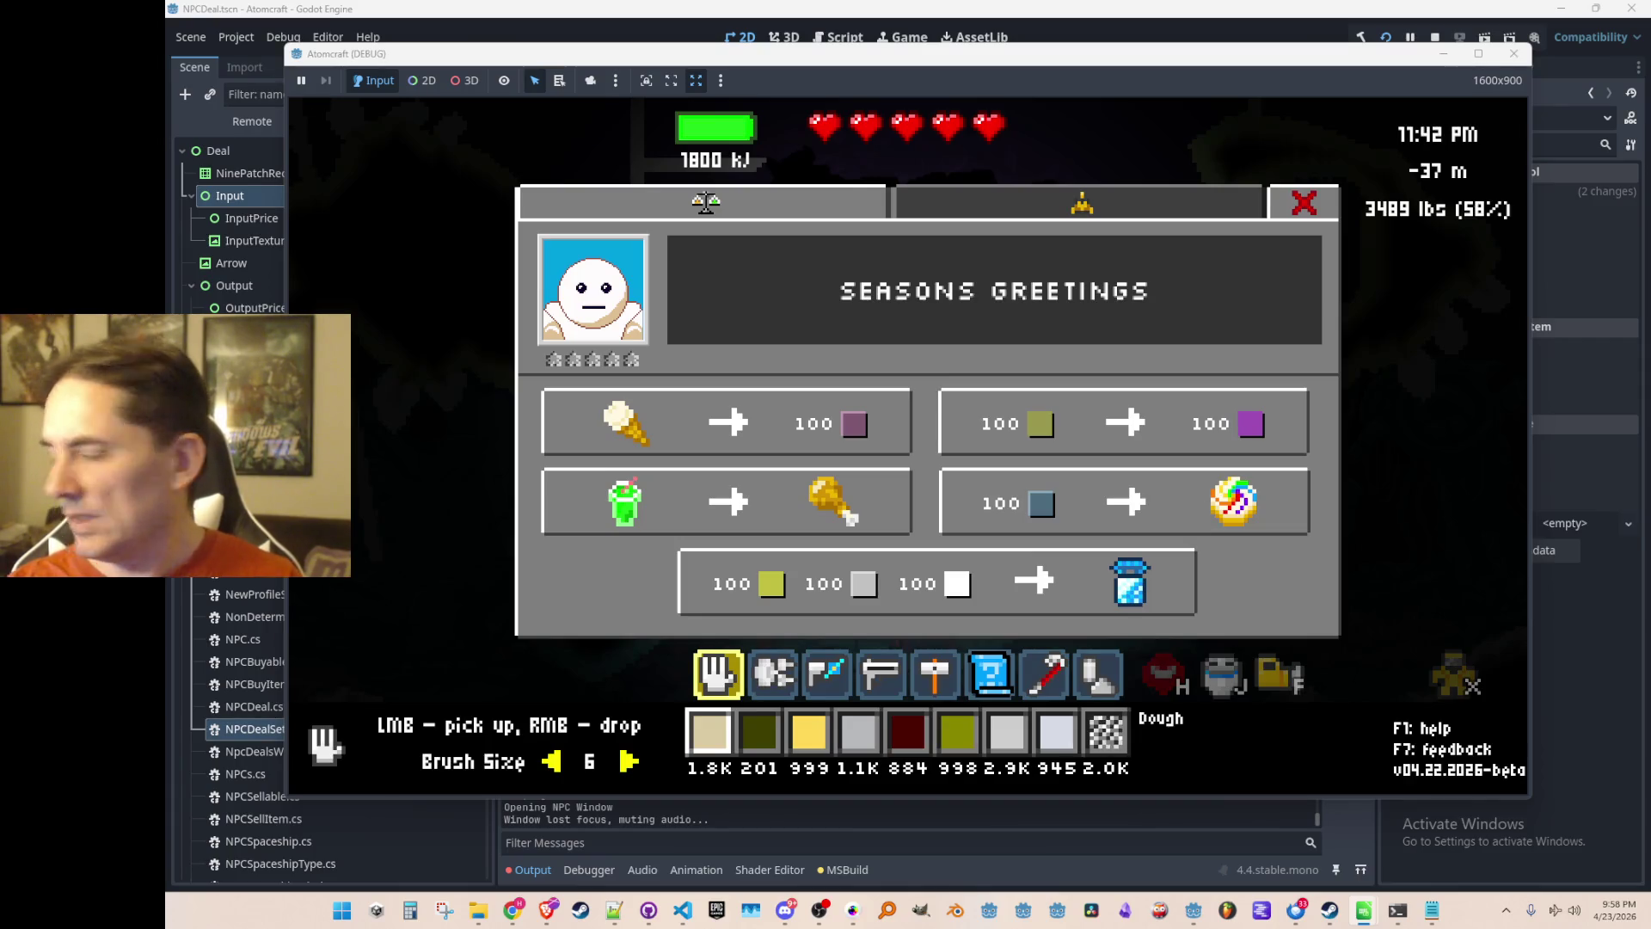
pyautogui.click(1170, 581)
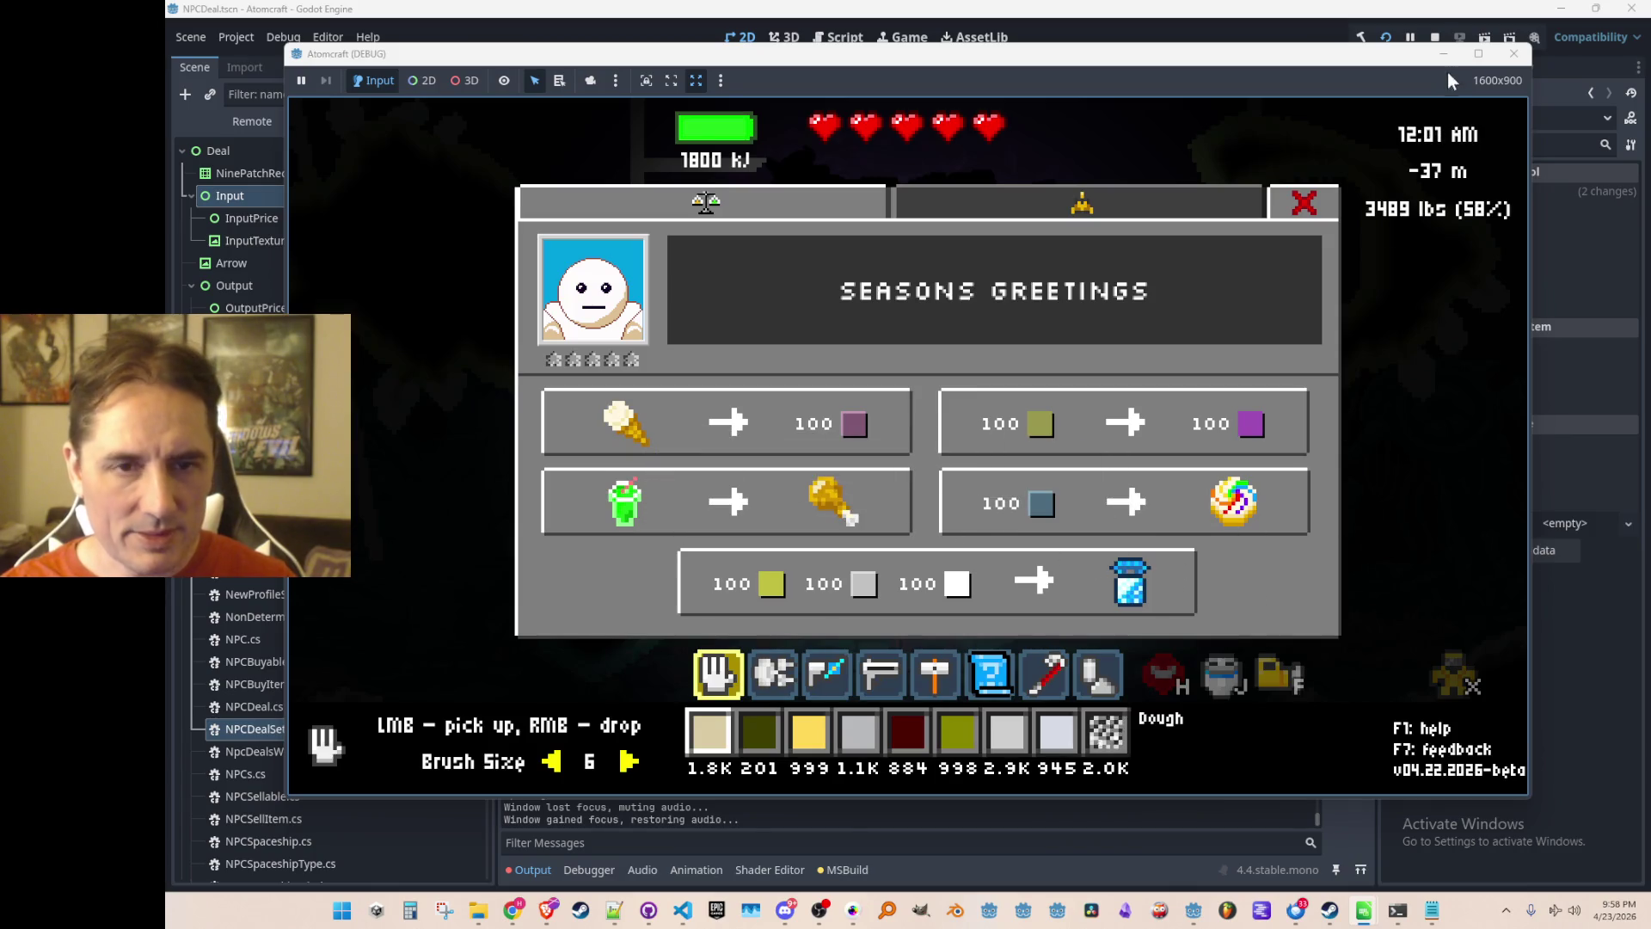
pyautogui.press('F8')
pyautogui.click(682, 909)
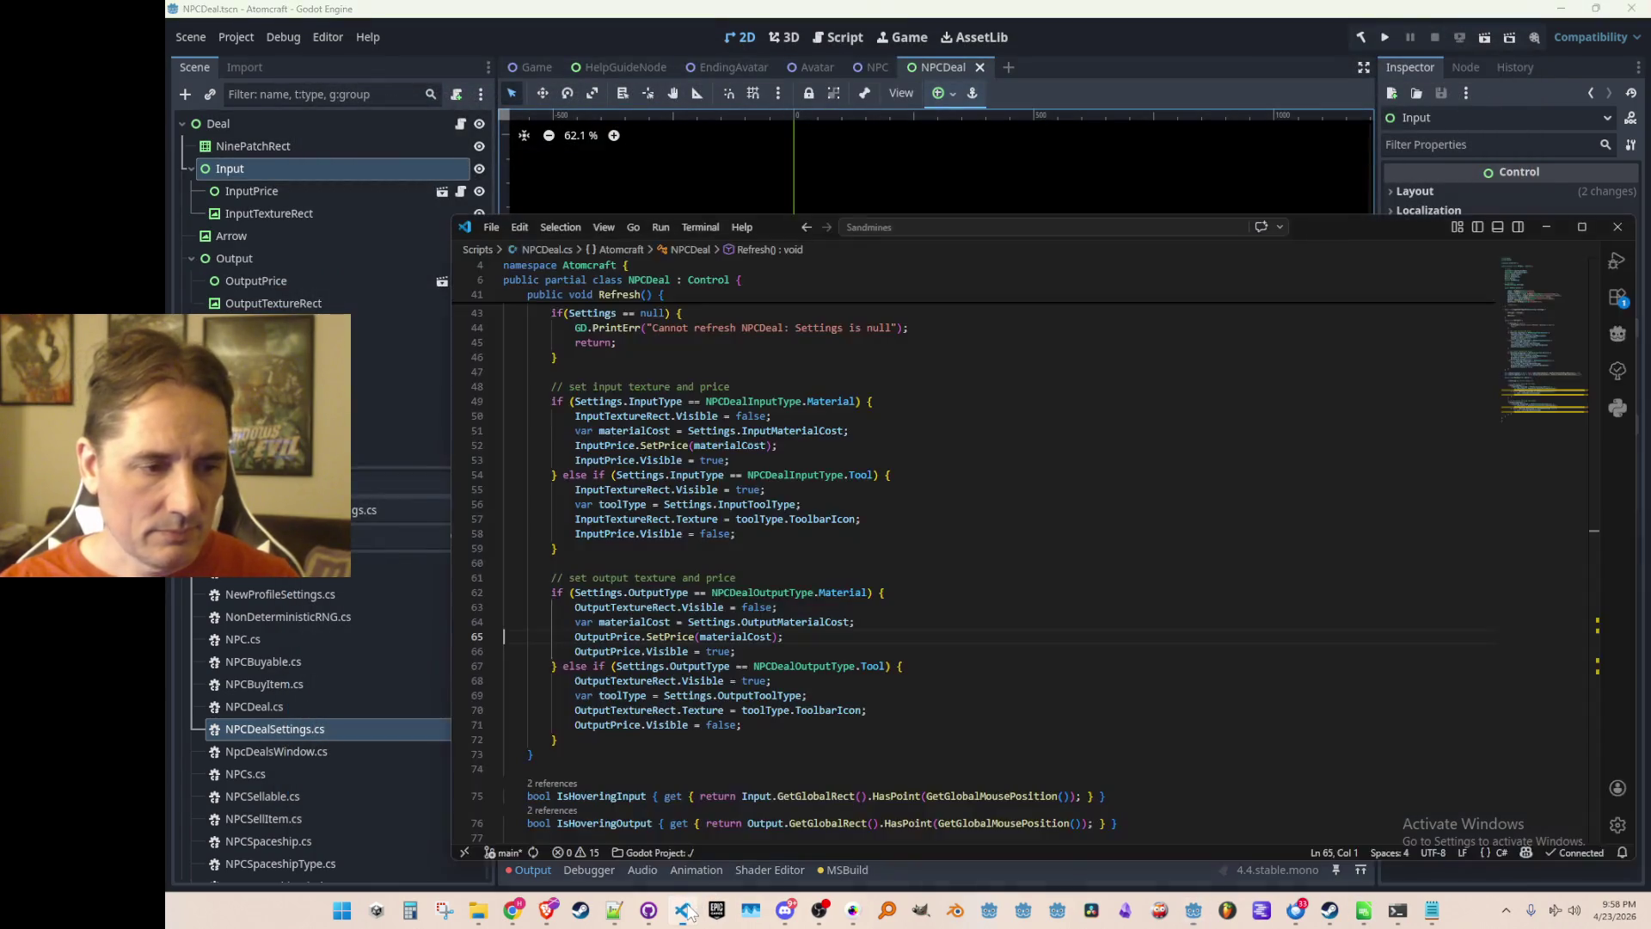
# Open Data.cs and find the tool_hand entry in the ITEMS section.
pyautogui.scroll(3, 1119, 616)
pyautogui.click(1155, 541)
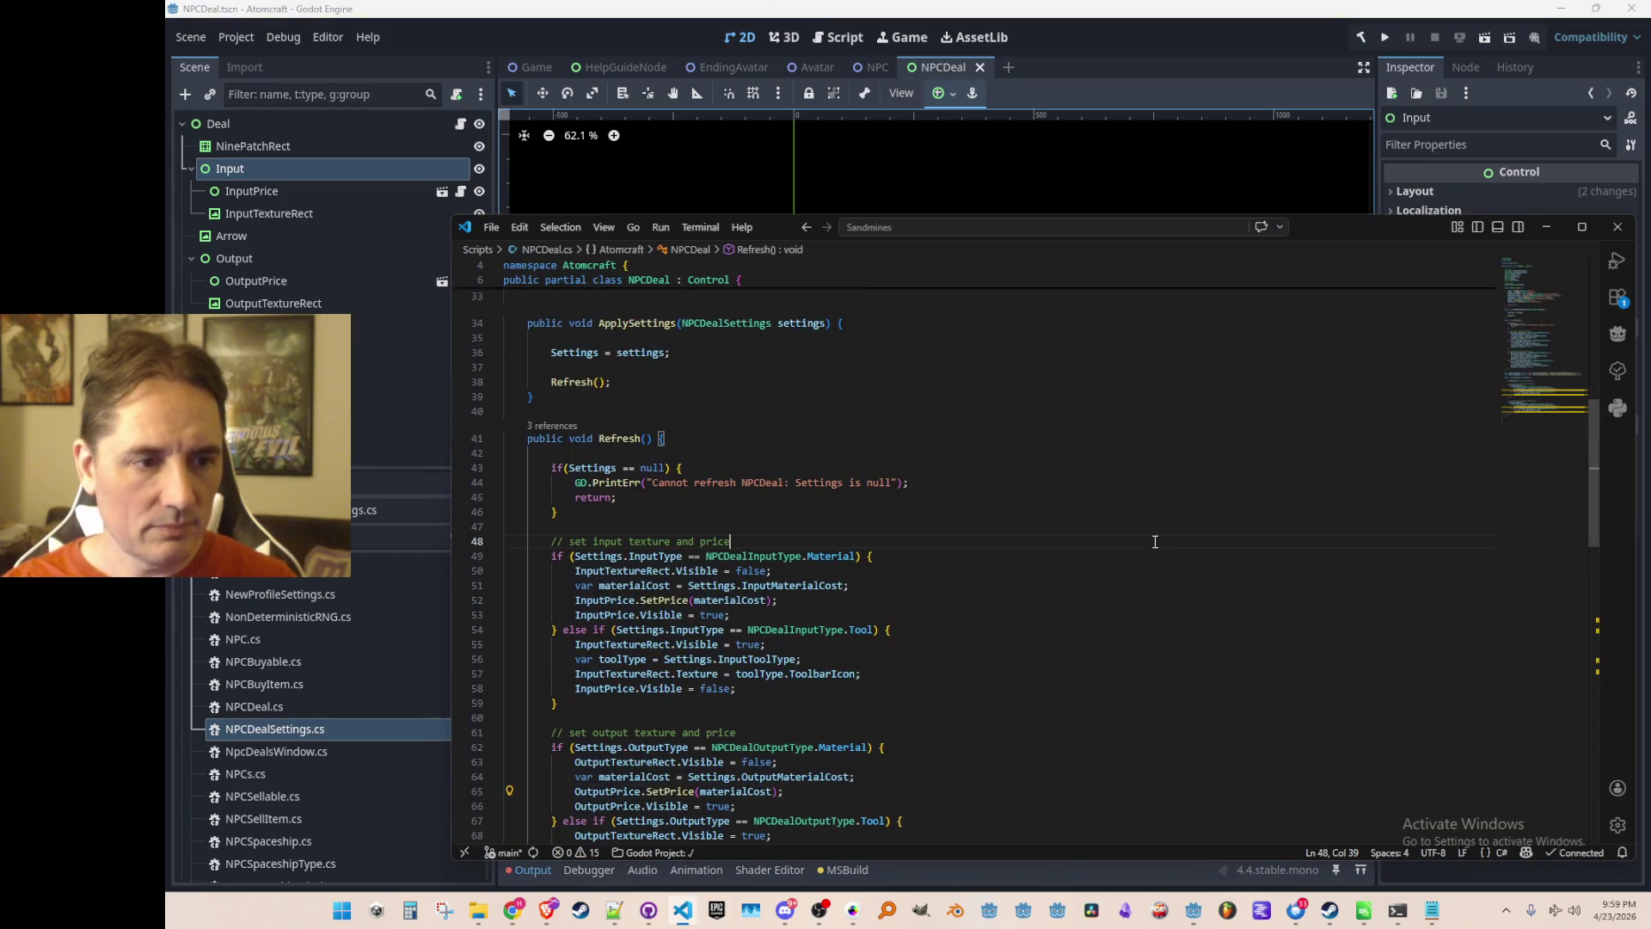
pyautogui.hotkey('ctrl', 'p')
pyautogui.press('Escape')
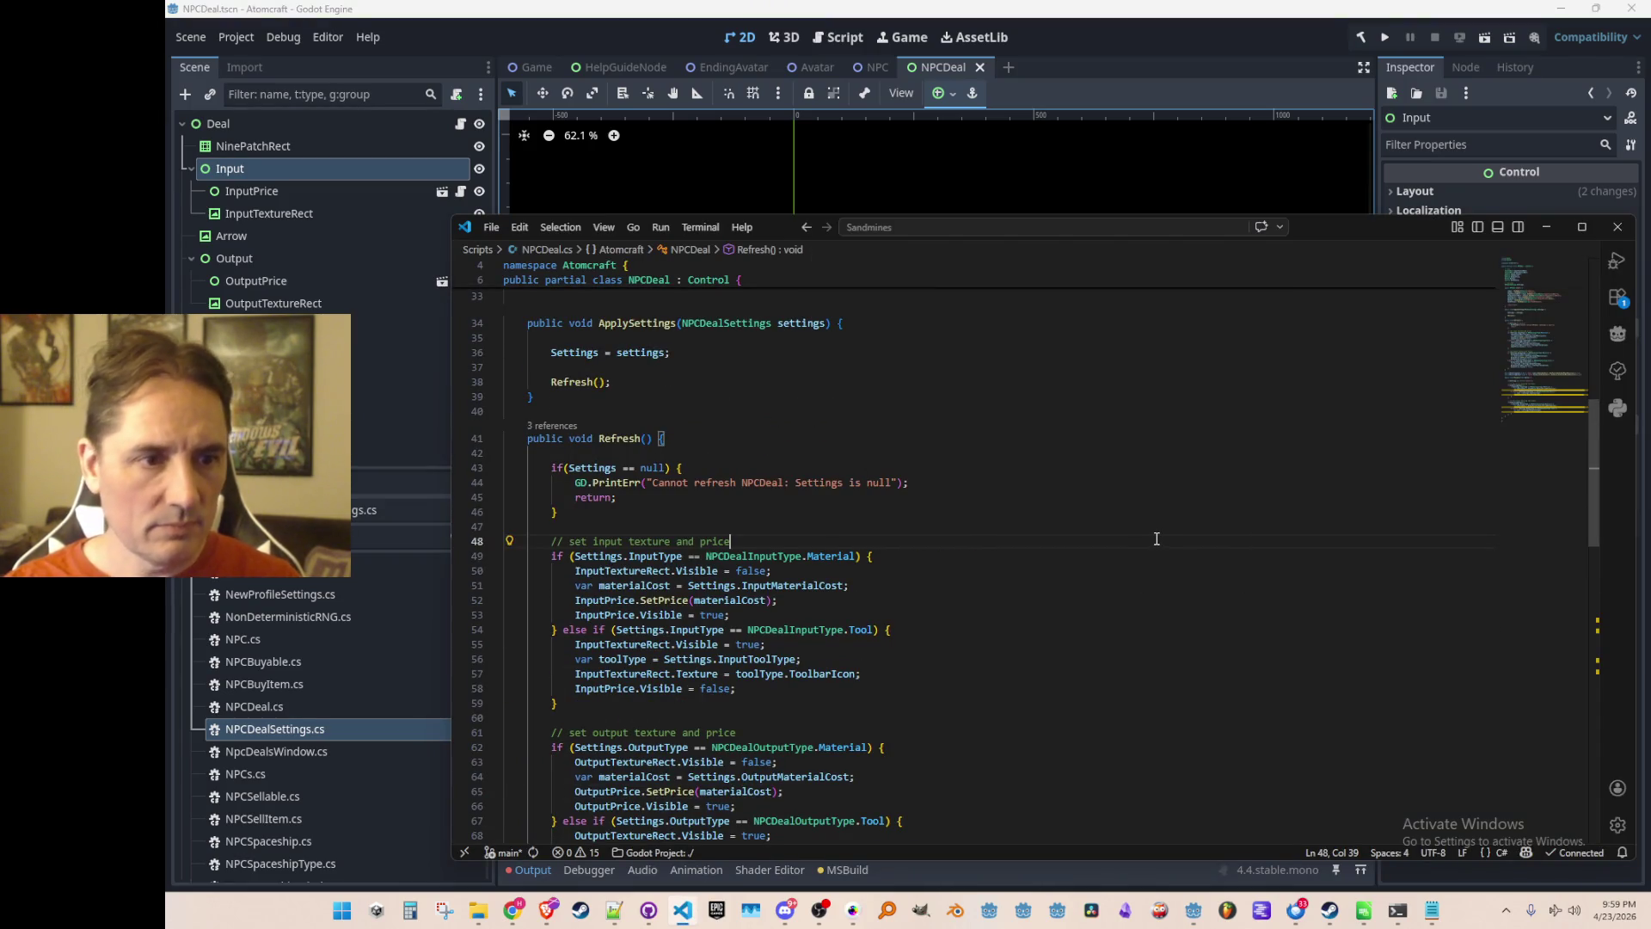
pyautogui.hotkey('ctrl', 'p')
pyautogui.write('data')
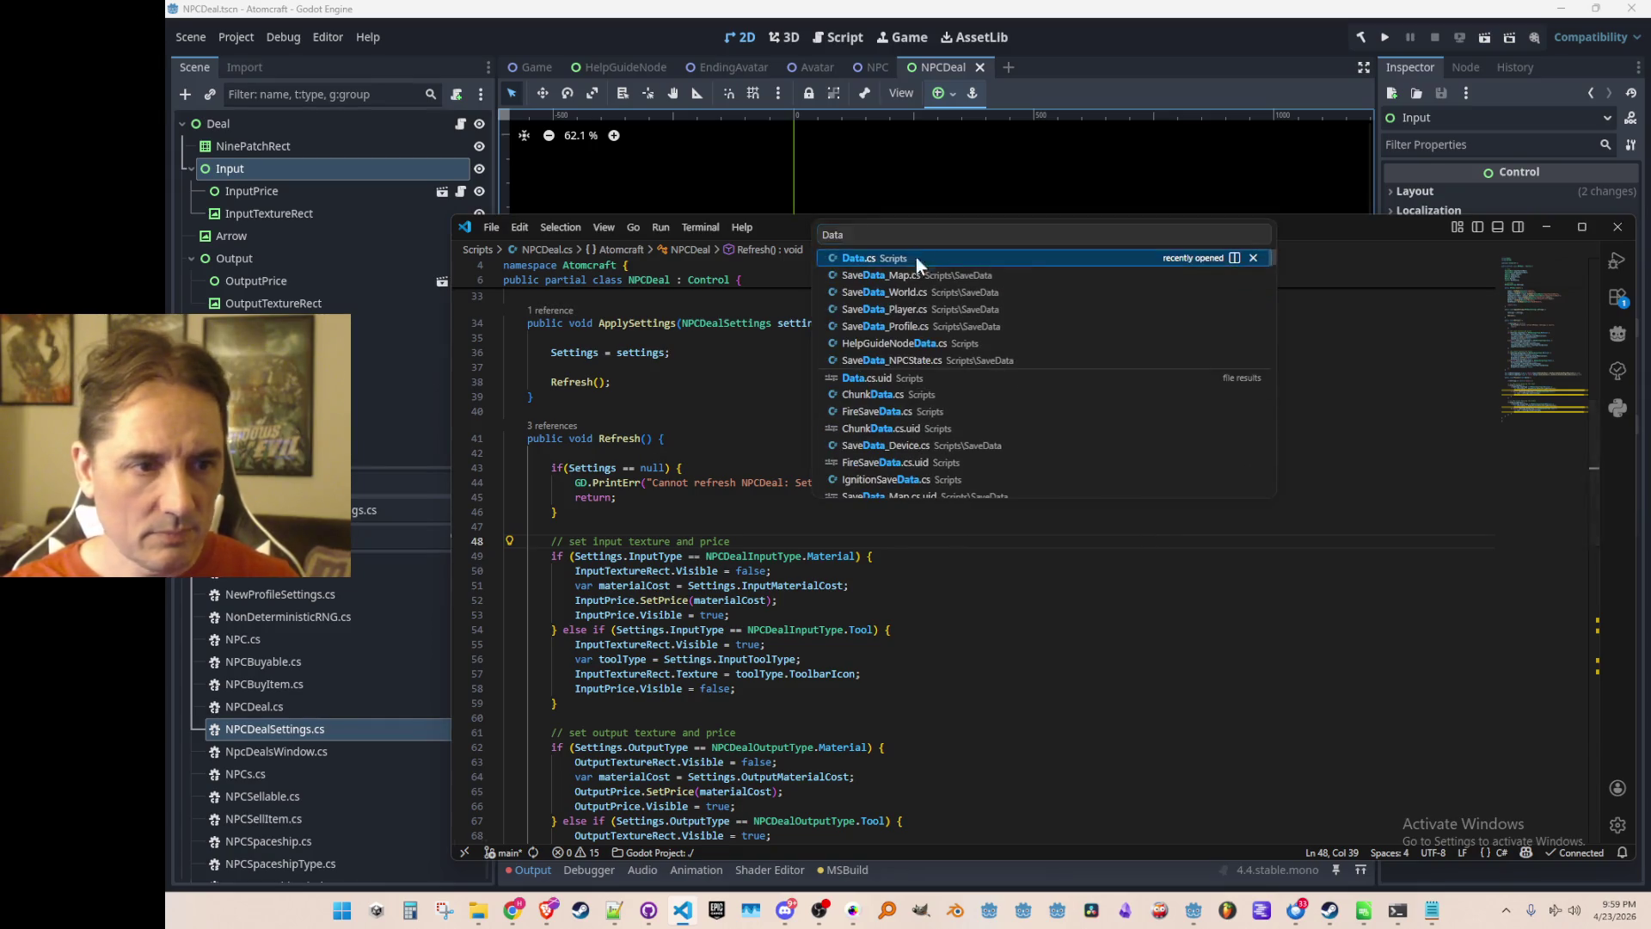
pyautogui.press('Return')
pyautogui.hotkey('ctrl', 'f')
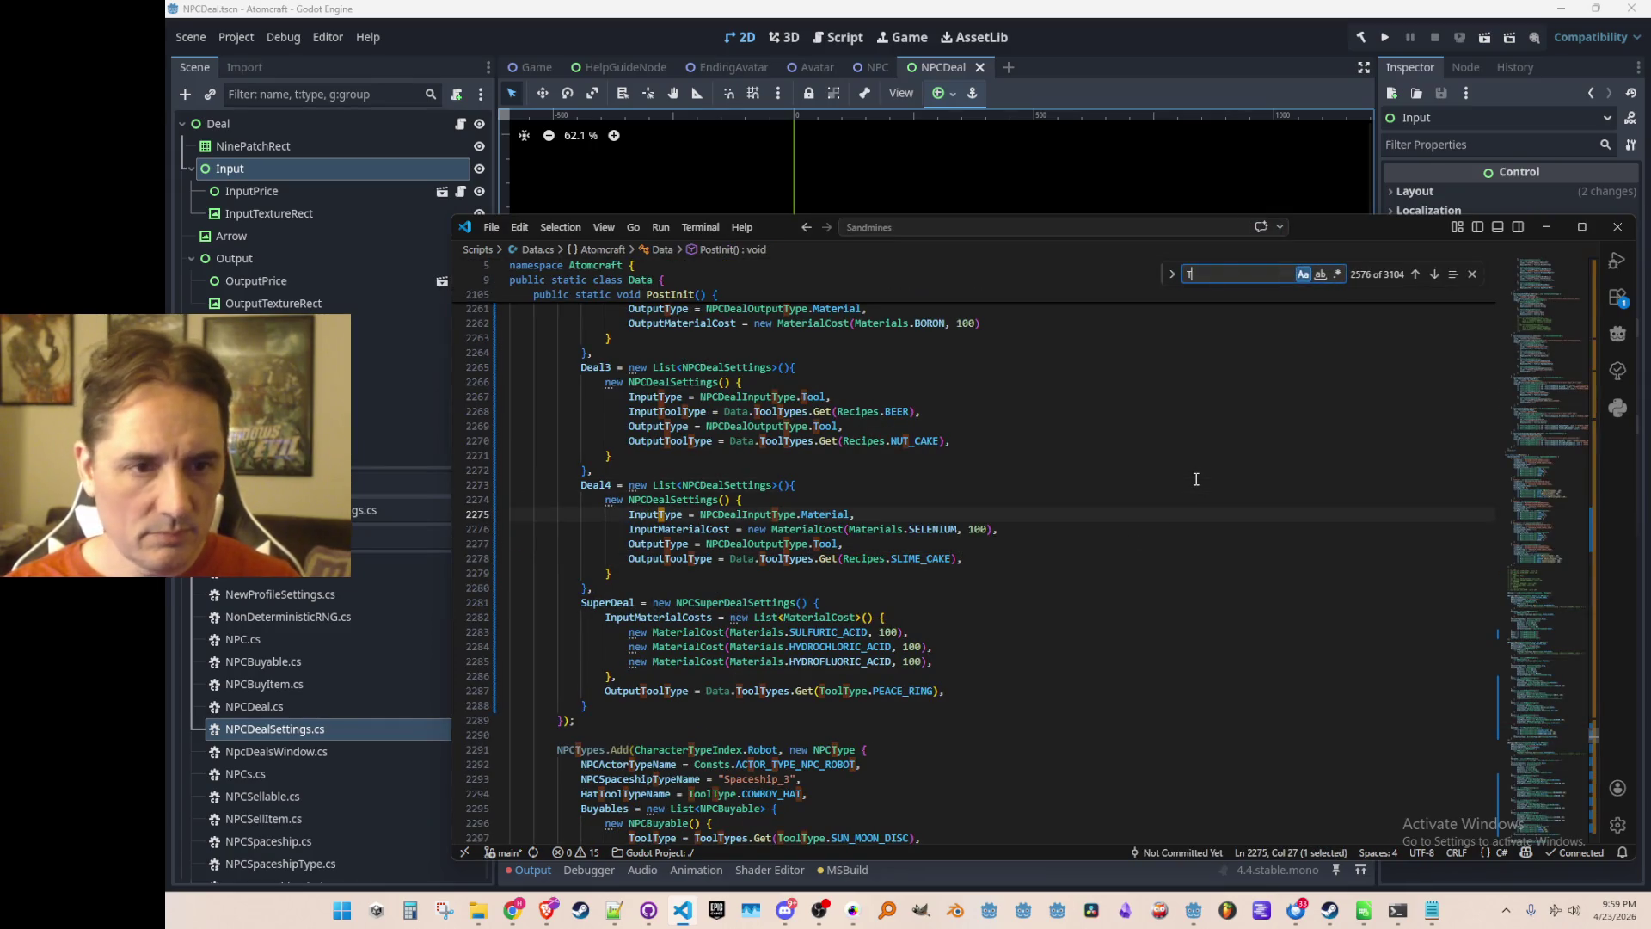
pyautogui.write('tool_hand')
pyautogui.press('Escape')
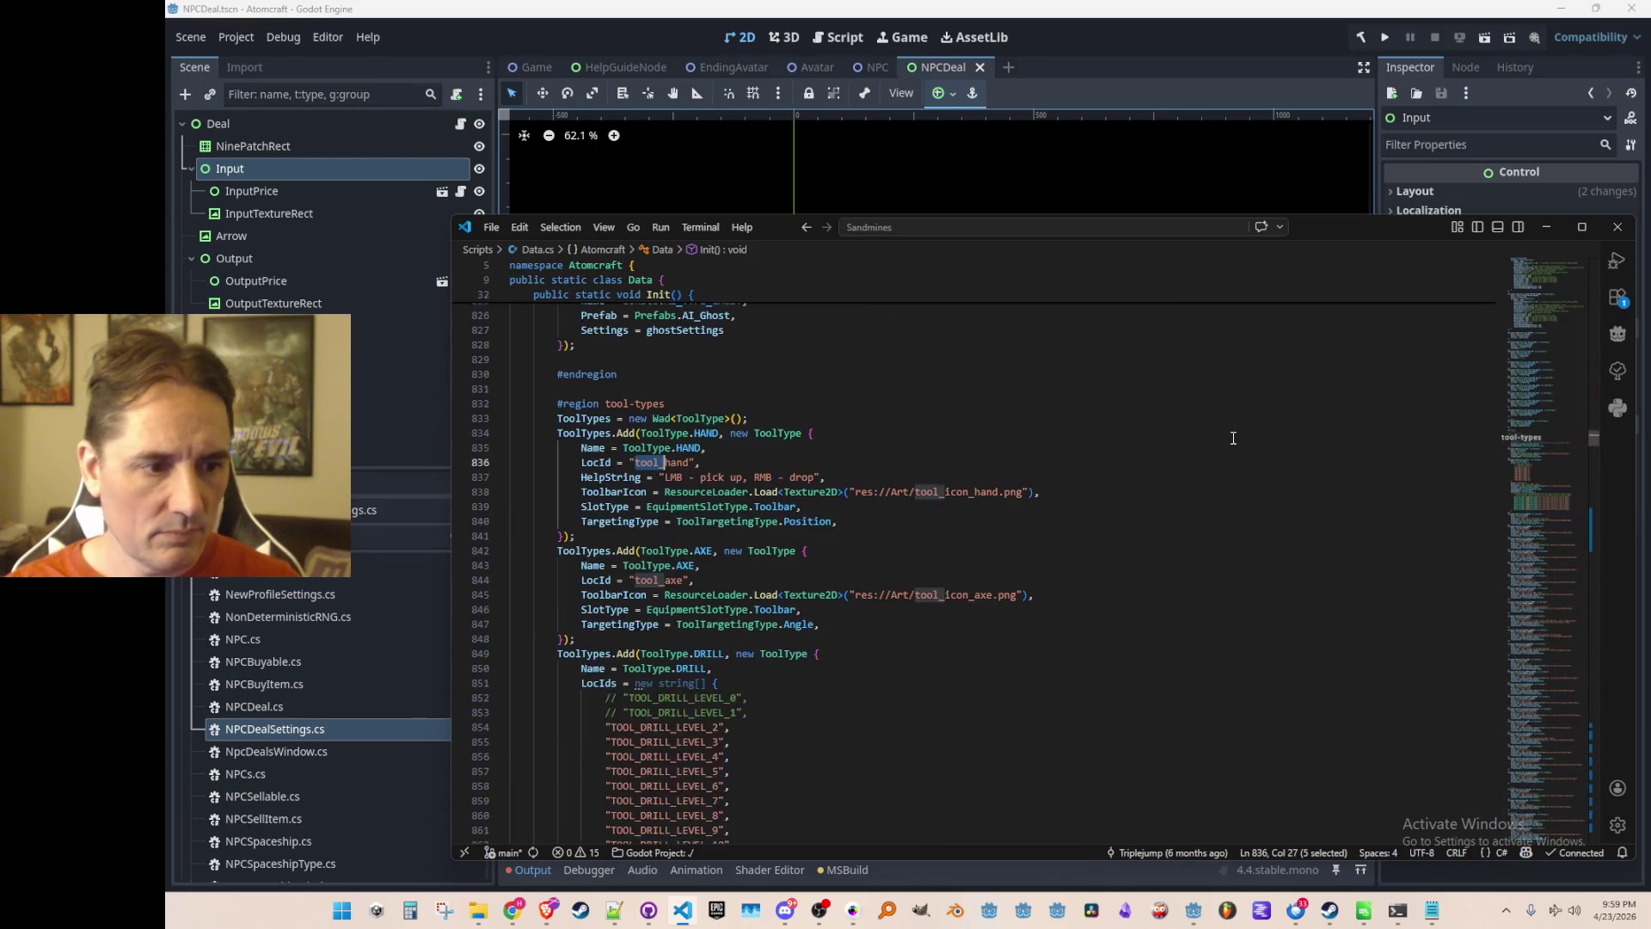
# Rewrite the tool axe LocId as uppercase TOOL_AXE and move on to the drill entry.
pyautogui.write('TOOL')
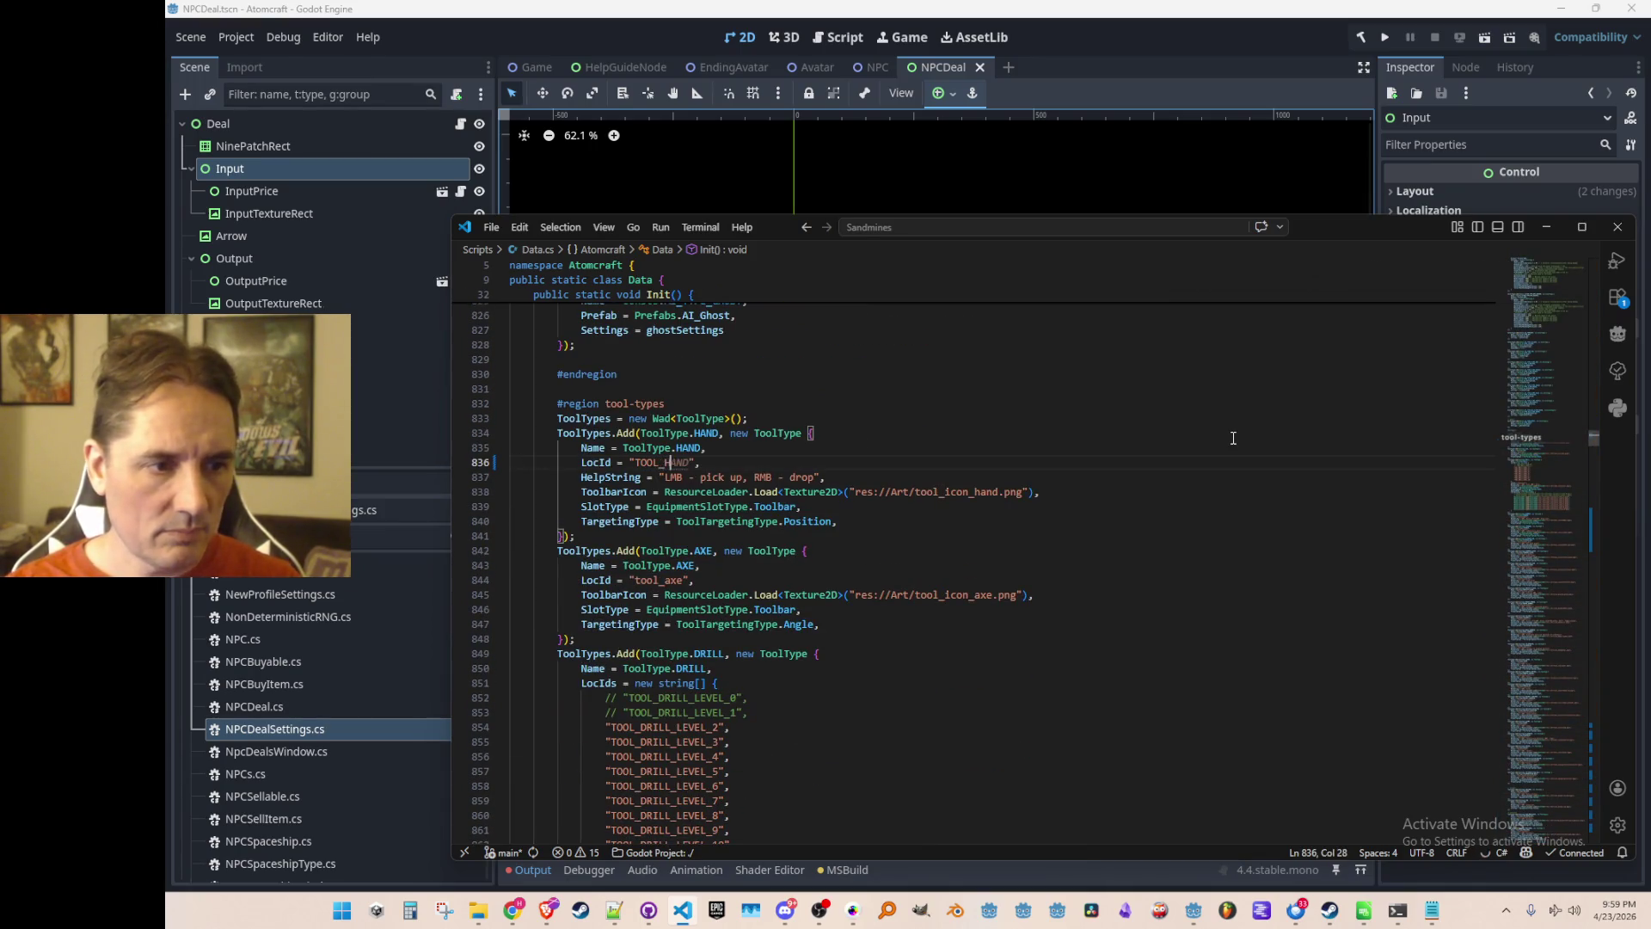
pyautogui.doubleClick(659, 579)
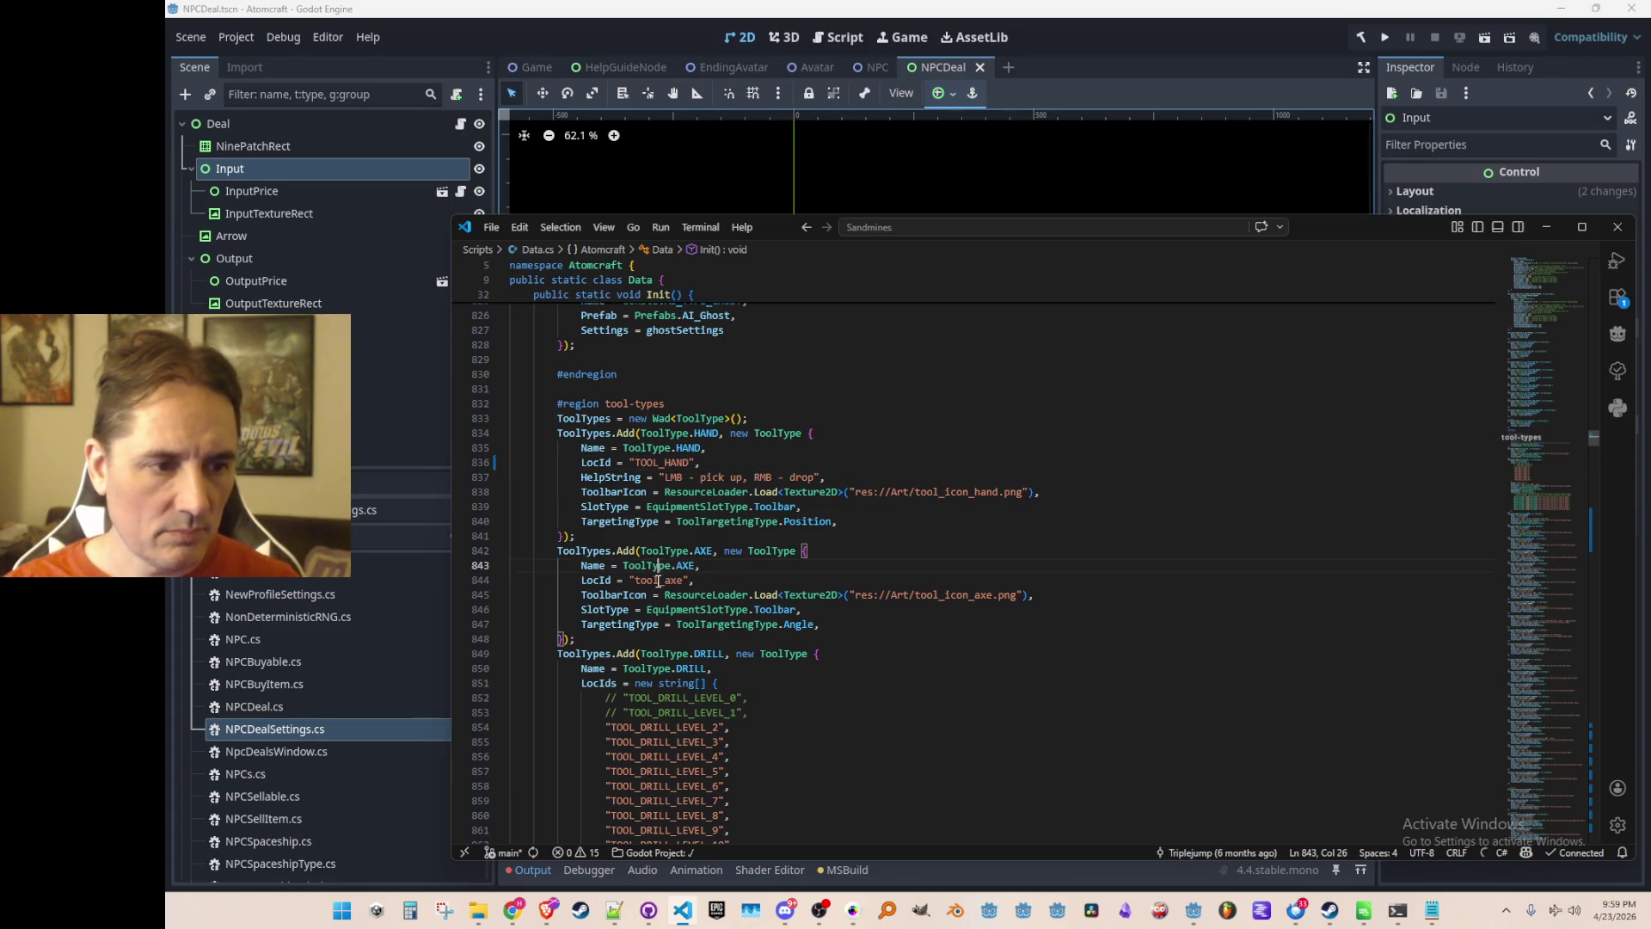
pyautogui.scroll(-2, 688, 594)
pyautogui.write('TOOL_AXE')
pyautogui.scroll(-3, 721, 599)
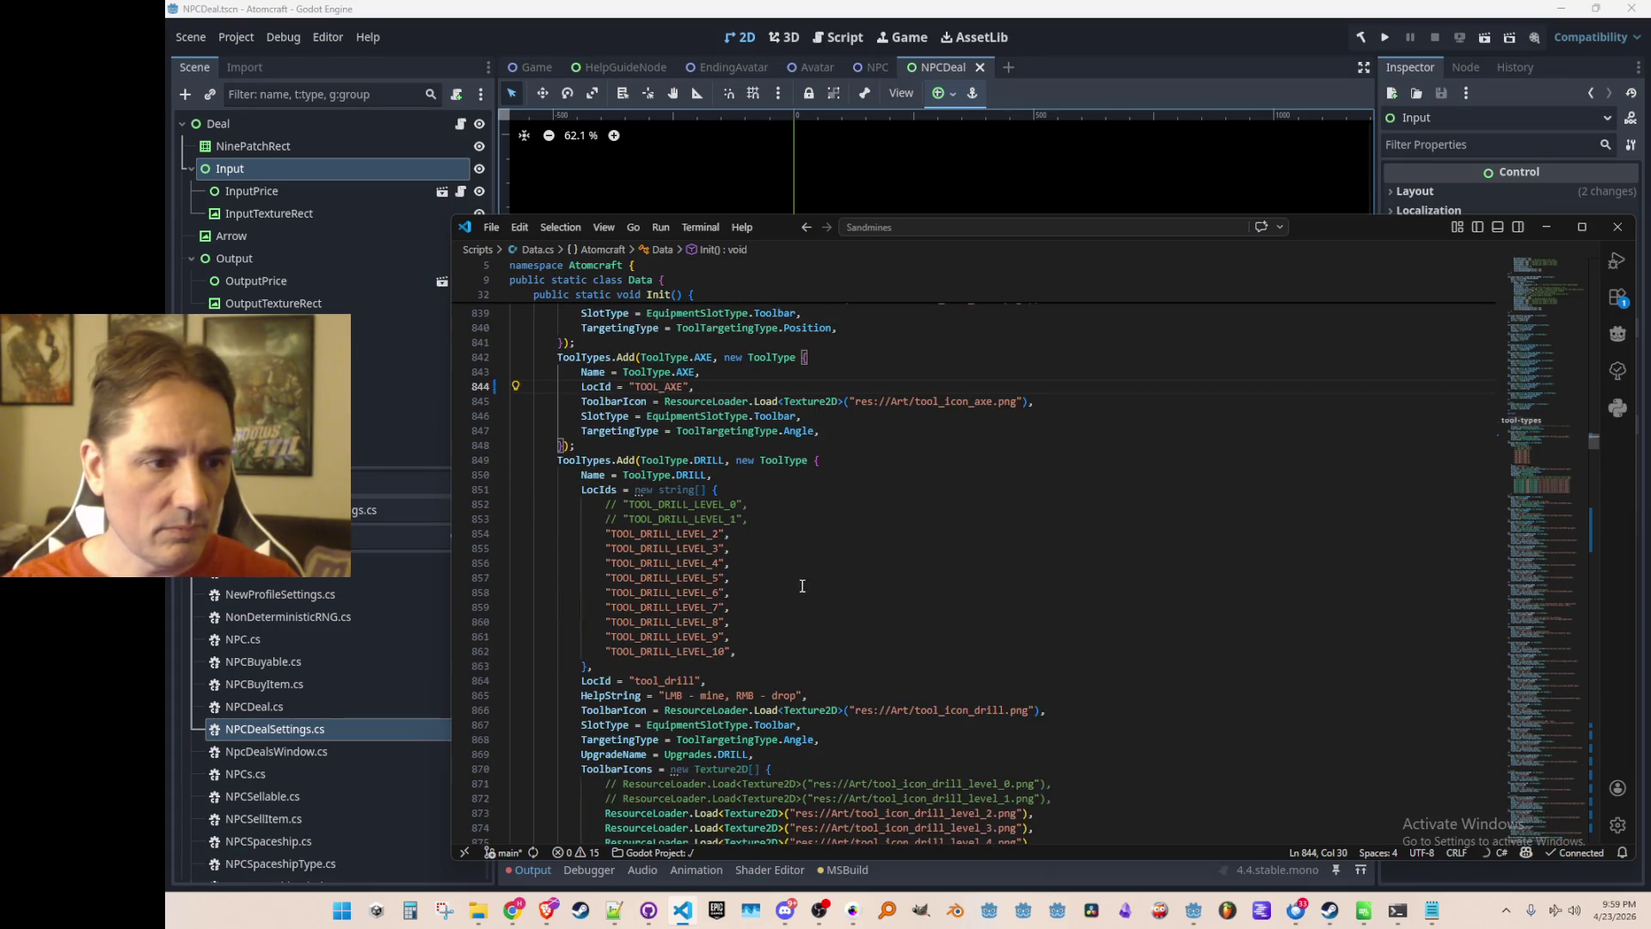
pyautogui.click(864, 577)
pyautogui.scroll(-5, 869, 567)
pyautogui.click(664, 448)
pyautogui.click(761, 522)
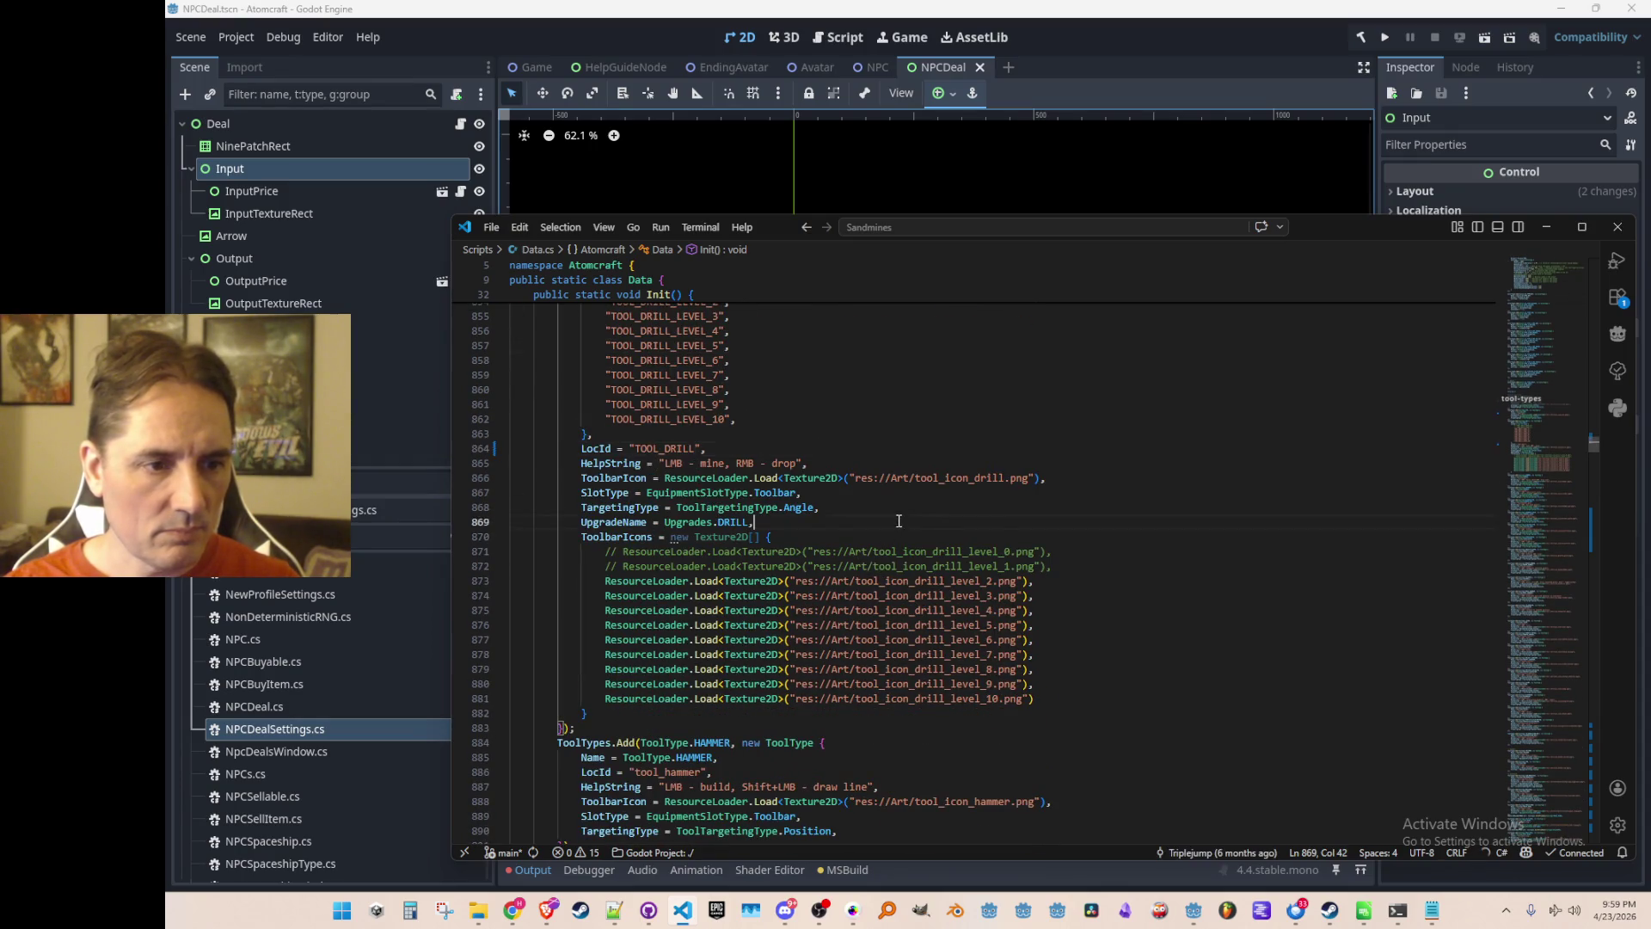
pyautogui.scroll(-6, 729, 526)
pyautogui.scroll(-2, 841, 529)
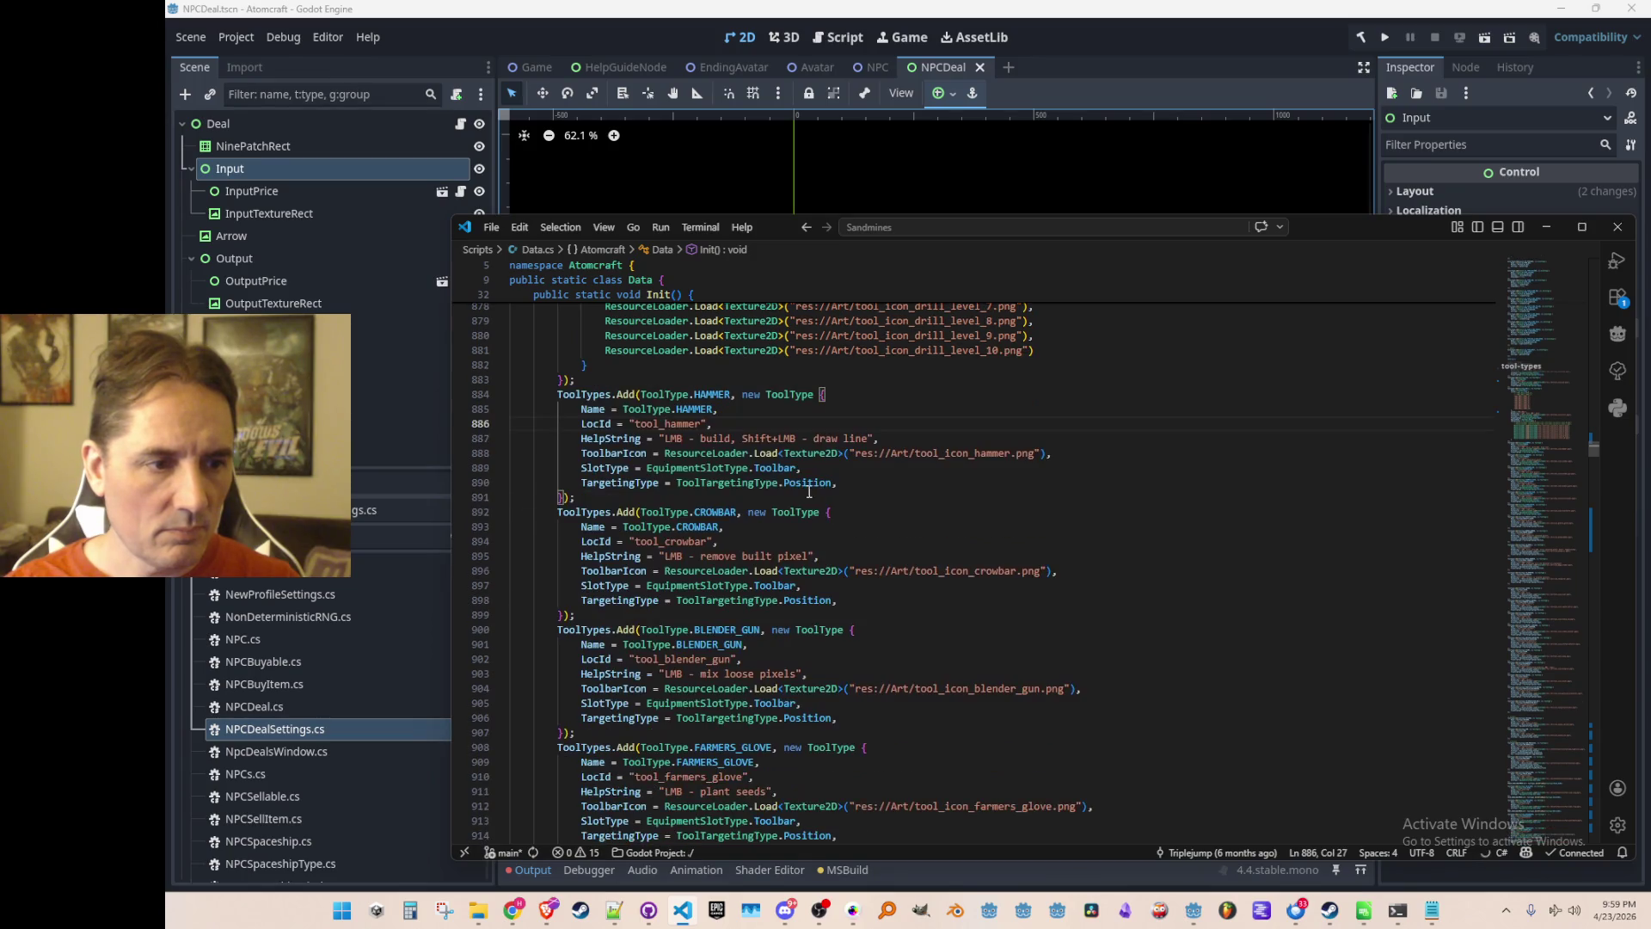
# Uppercase the tool LocIds from TOOL_HAMMER through TOOL_TELEPORTATION_BELT by accepting the suggested edits.
pyautogui.press('Tab')
pyautogui.press('Tab')
pyautogui.scroll(-8, 801, 539)
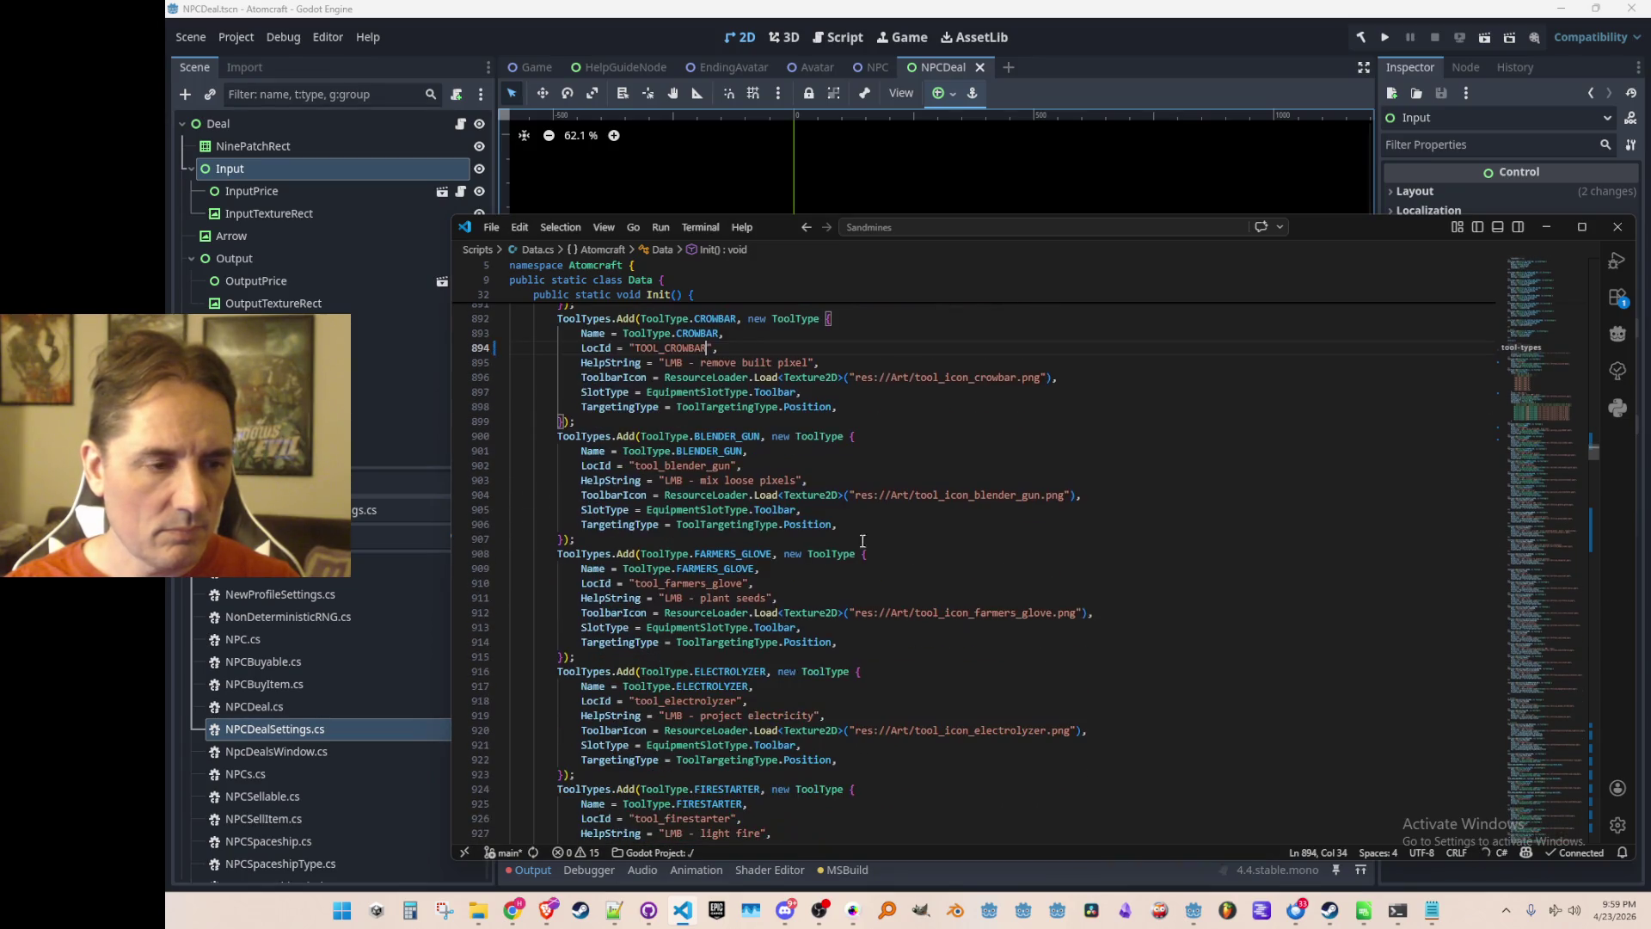
pyautogui.press('Tab')
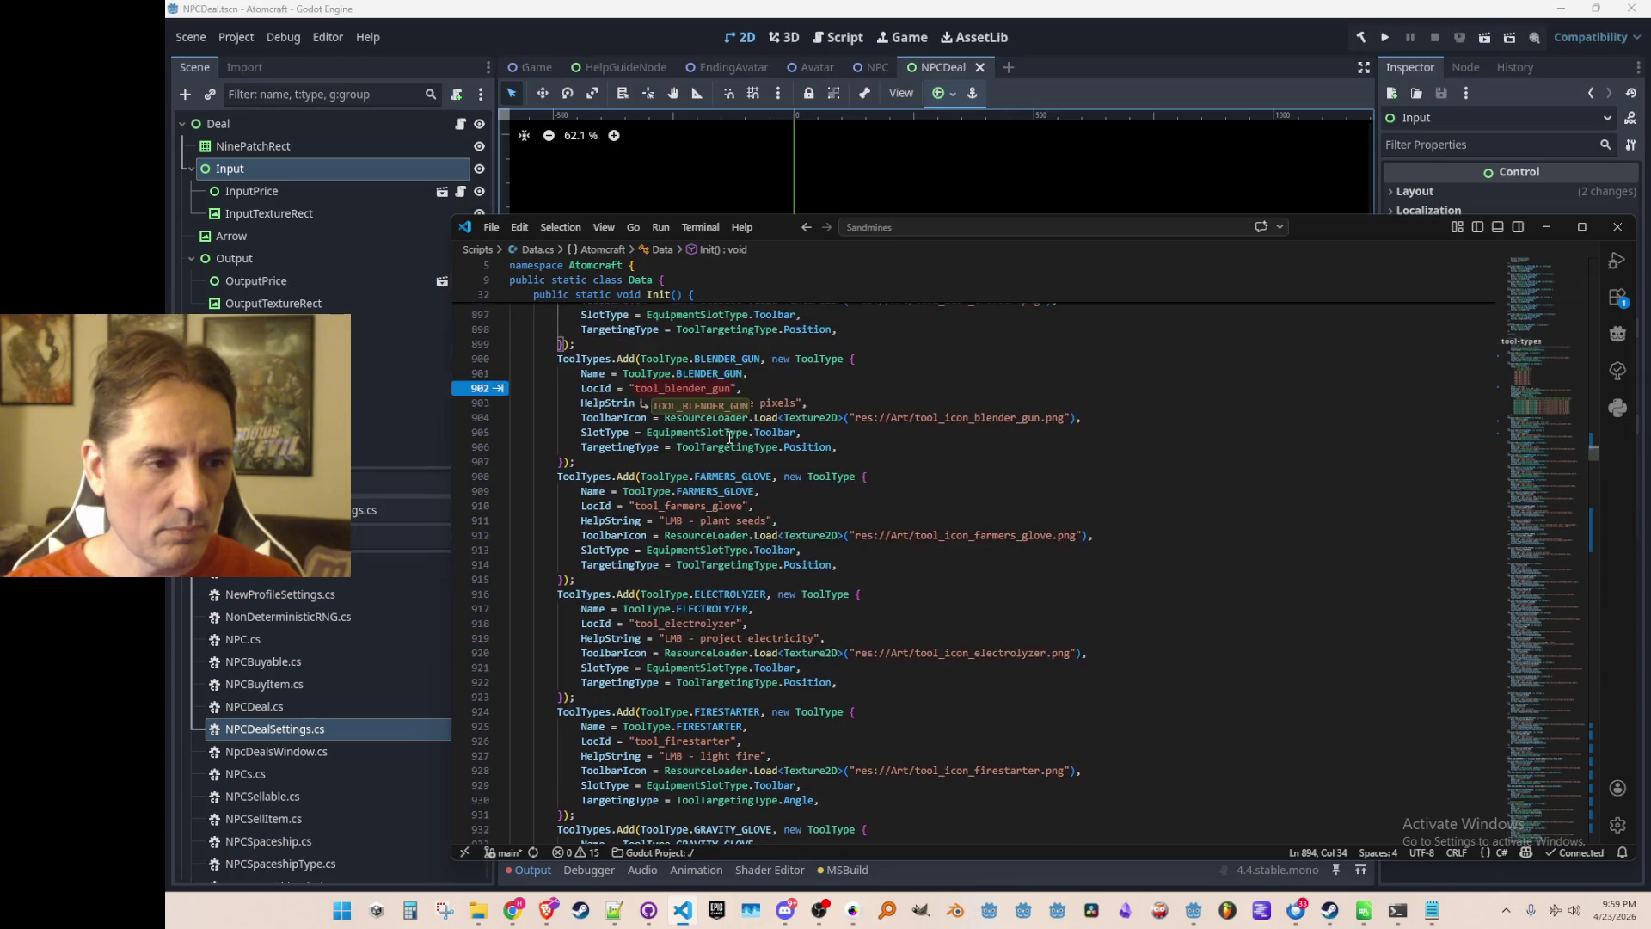
pyautogui.scroll(1, 698, 467)
pyautogui.press('Tab')
pyautogui.scroll(-5, 765, 477)
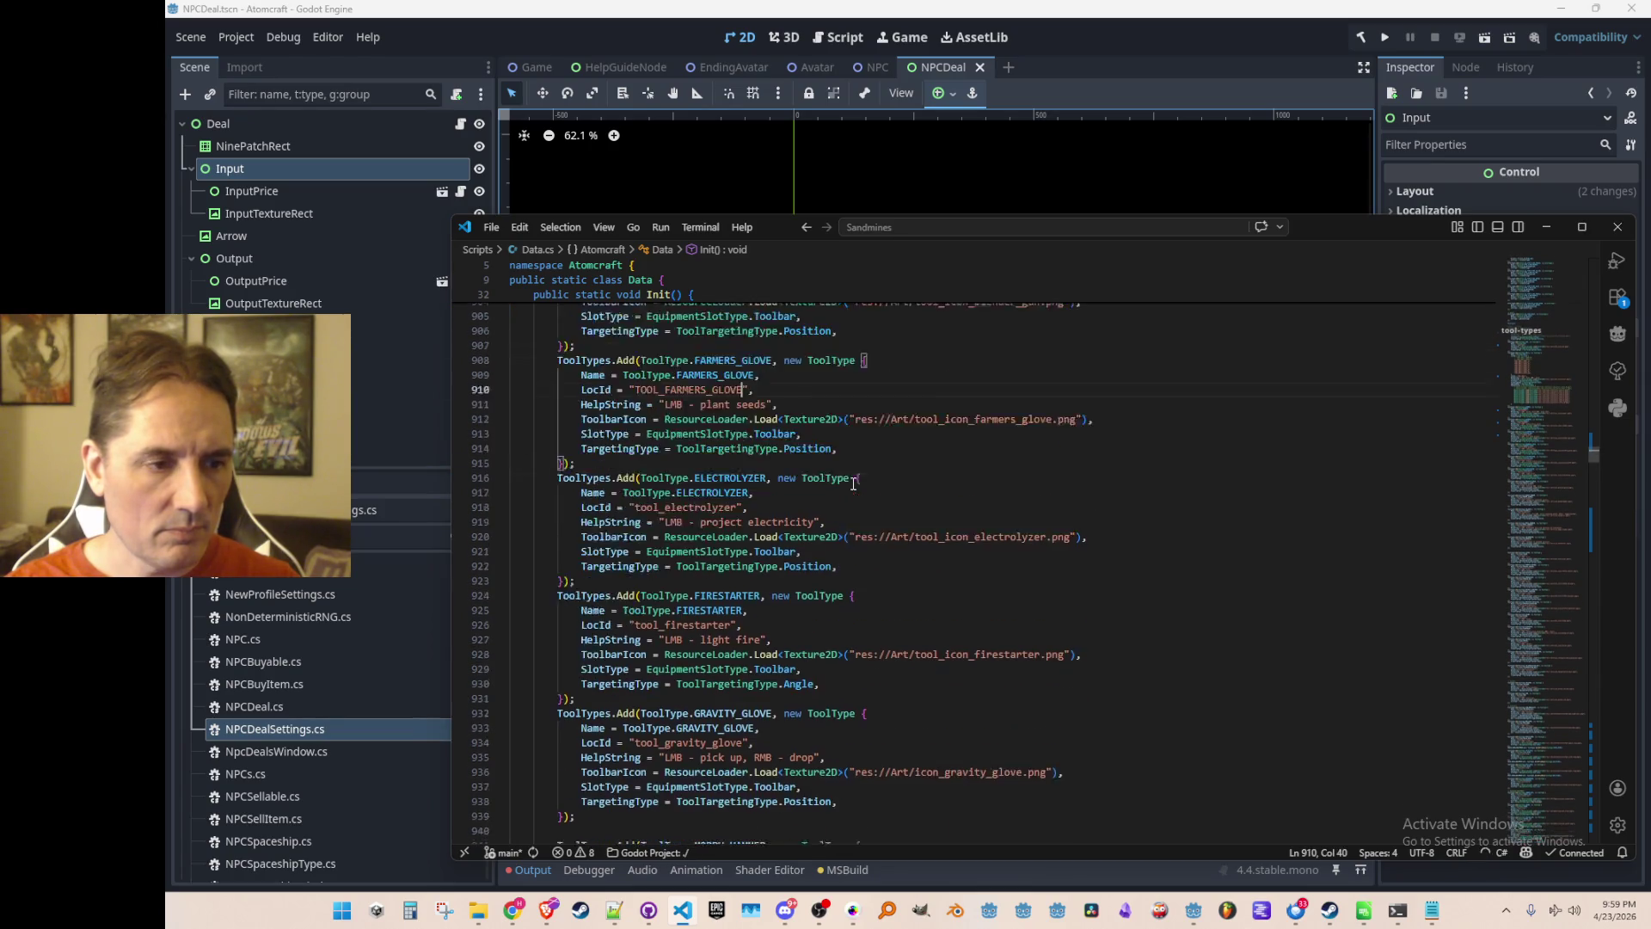
pyautogui.press('Tab')
pyautogui.press('Tab')
pyautogui.scroll(-2, 765, 484)
pyautogui.press('Tab')
pyautogui.scroll(-4, 817, 481)
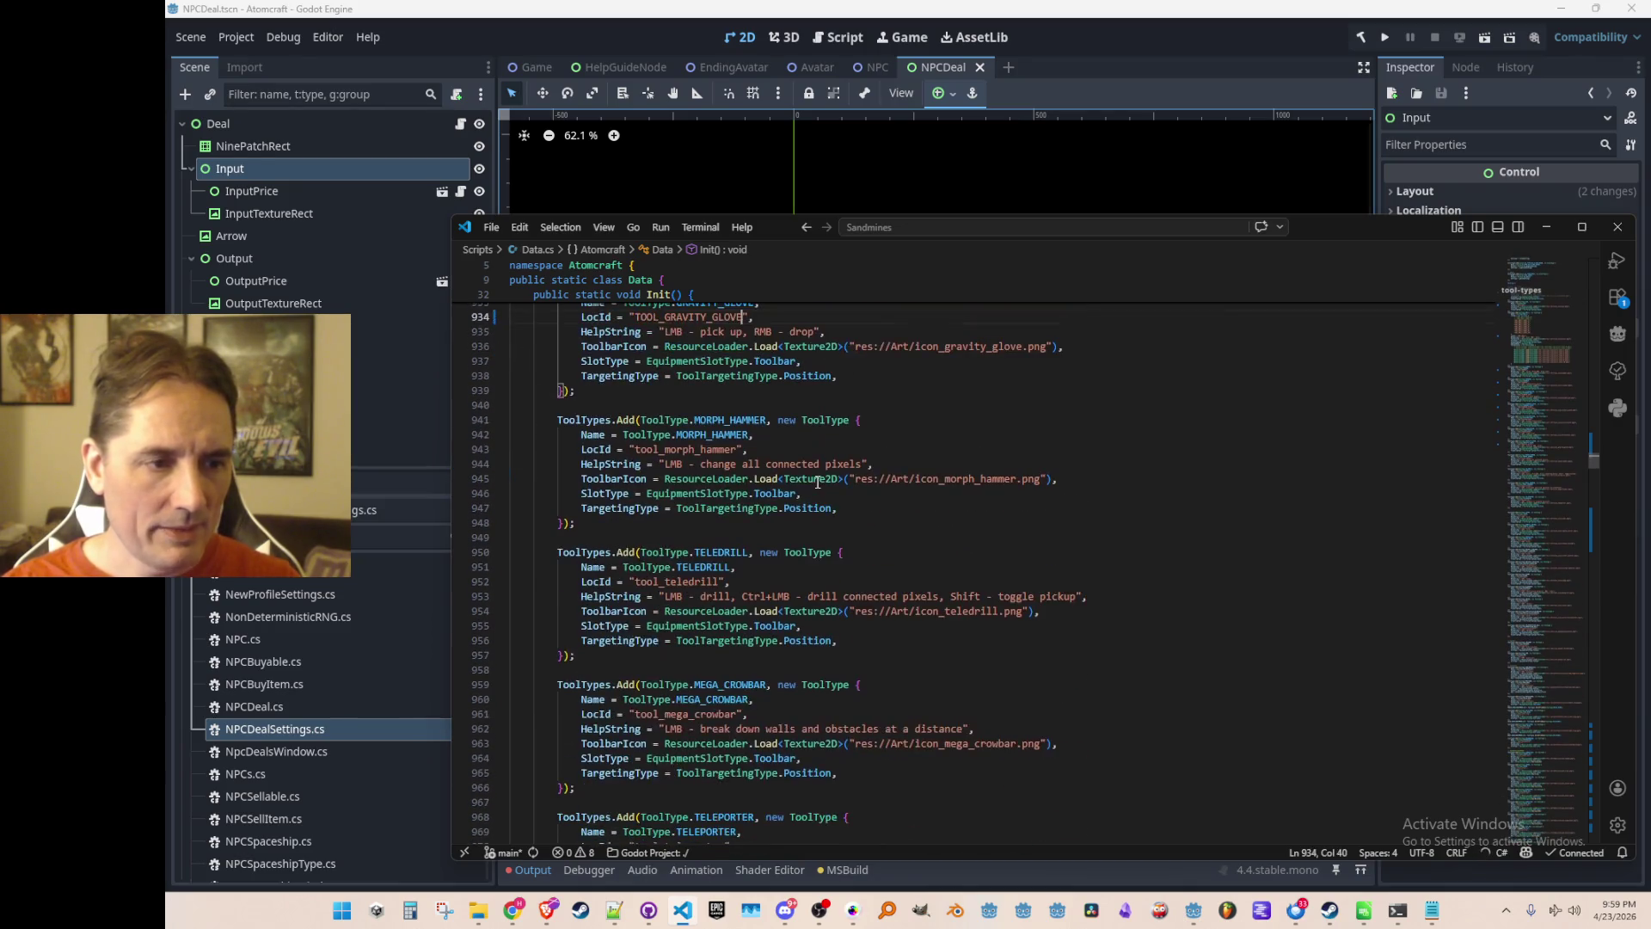
pyautogui.press('Tab')
pyautogui.scroll(-3, 824, 475)
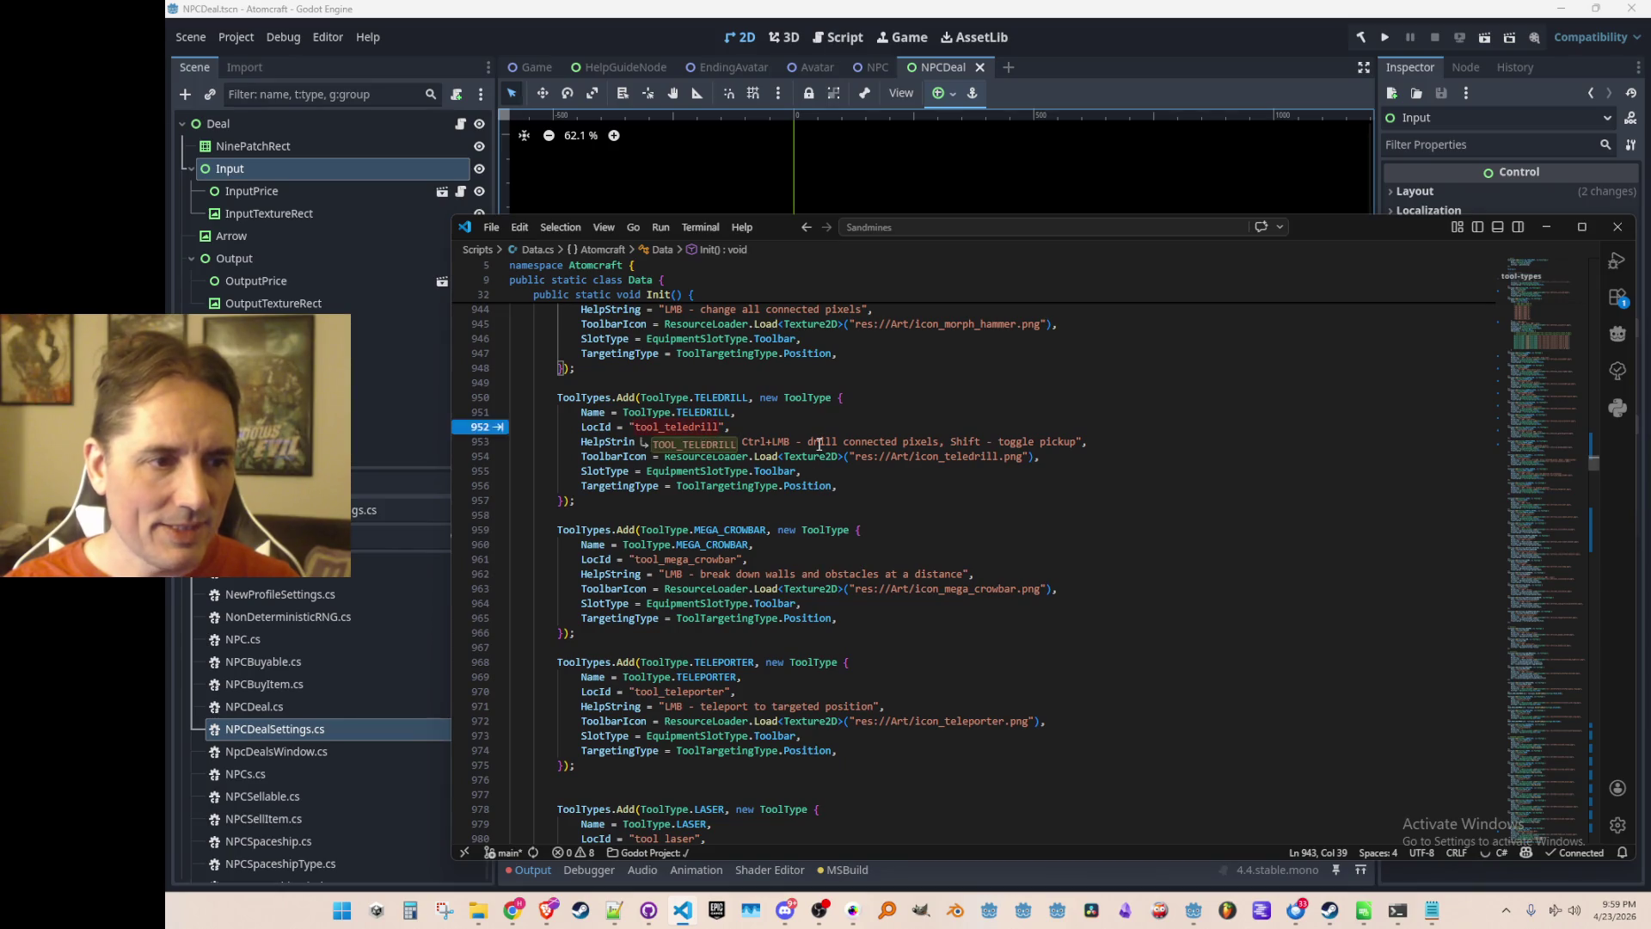
pyautogui.press('Tab')
pyautogui.scroll(-2, 824, 464)
pyautogui.press('Tab')
pyautogui.scroll(-3, 812, 493)
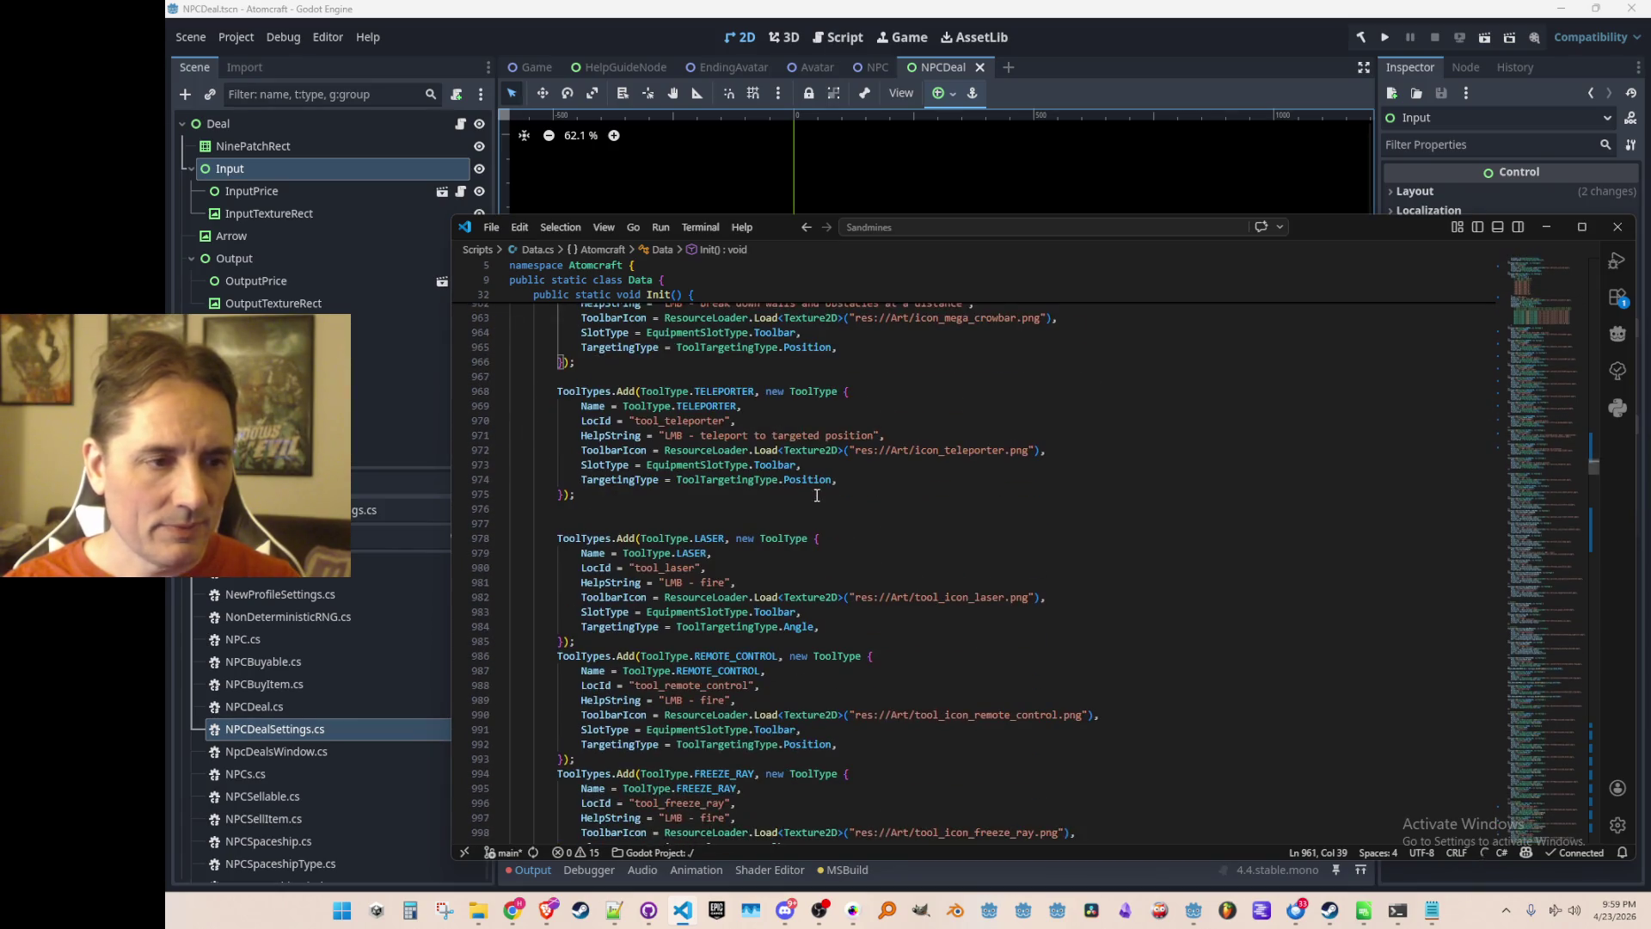
pyautogui.press('Tab')
pyautogui.scroll(-1, 845, 459)
pyautogui.press('Tab')
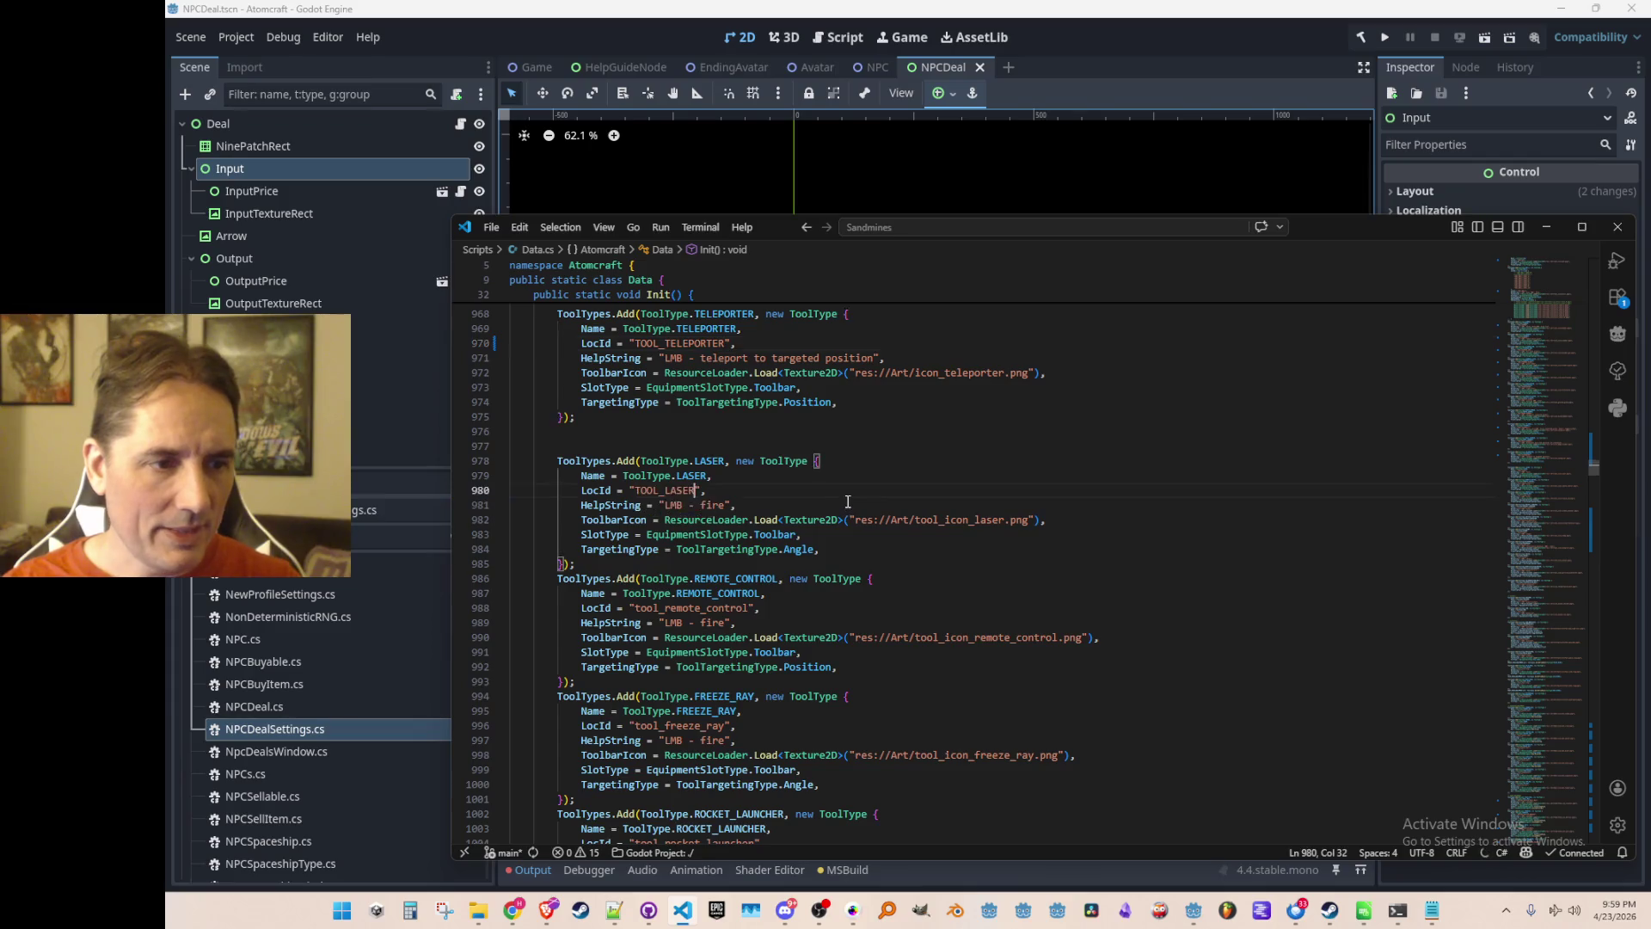
pyautogui.press('Tab')
pyautogui.scroll(-3, 860, 464)
pyautogui.press('Tab')
pyautogui.press('Tab')
pyautogui.scroll(-3, 871, 460)
pyautogui.press('Tab')
pyautogui.press('Tab')
pyautogui.scroll(-3, 863, 496)
pyautogui.press('Tab')
pyautogui.press('Tab')
pyautogui.scroll(-3, 872, 481)
pyautogui.press('Tab')
pyautogui.press('Tab')
pyautogui.press('Tab')
pyautogui.press('Tab')
pyautogui.scroll(-3, 886, 460)
pyautogui.press('Tab')
pyautogui.press('Tab')
pyautogui.press('Tab')
pyautogui.press('Tab')
pyautogui.scroll(-3, 902, 481)
pyautogui.press('Tab')
pyautogui.press('Tab')
pyautogui.press('Tab')
pyautogui.press('Tab')
pyautogui.scroll(-3, 906, 486)
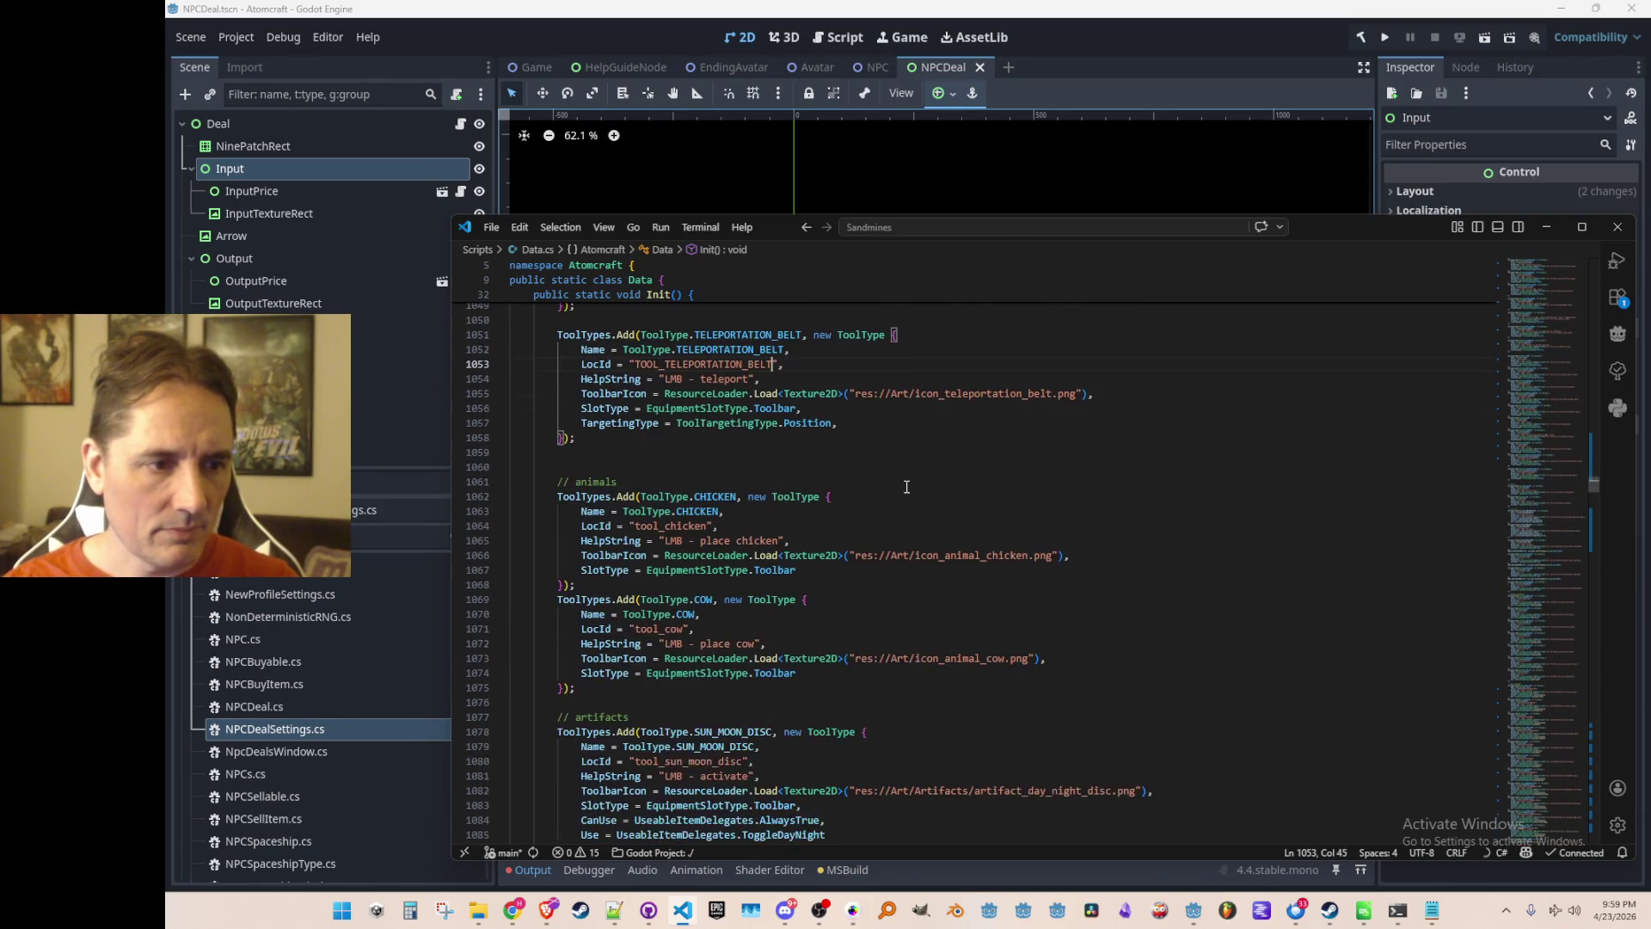
pyautogui.scroll(-2, 903, 498)
# Uppercase the remaining LocIds from TOOL_CHICKEN through TOOL_TOP_HAT, including rings and crown.
pyautogui.press('Tab')
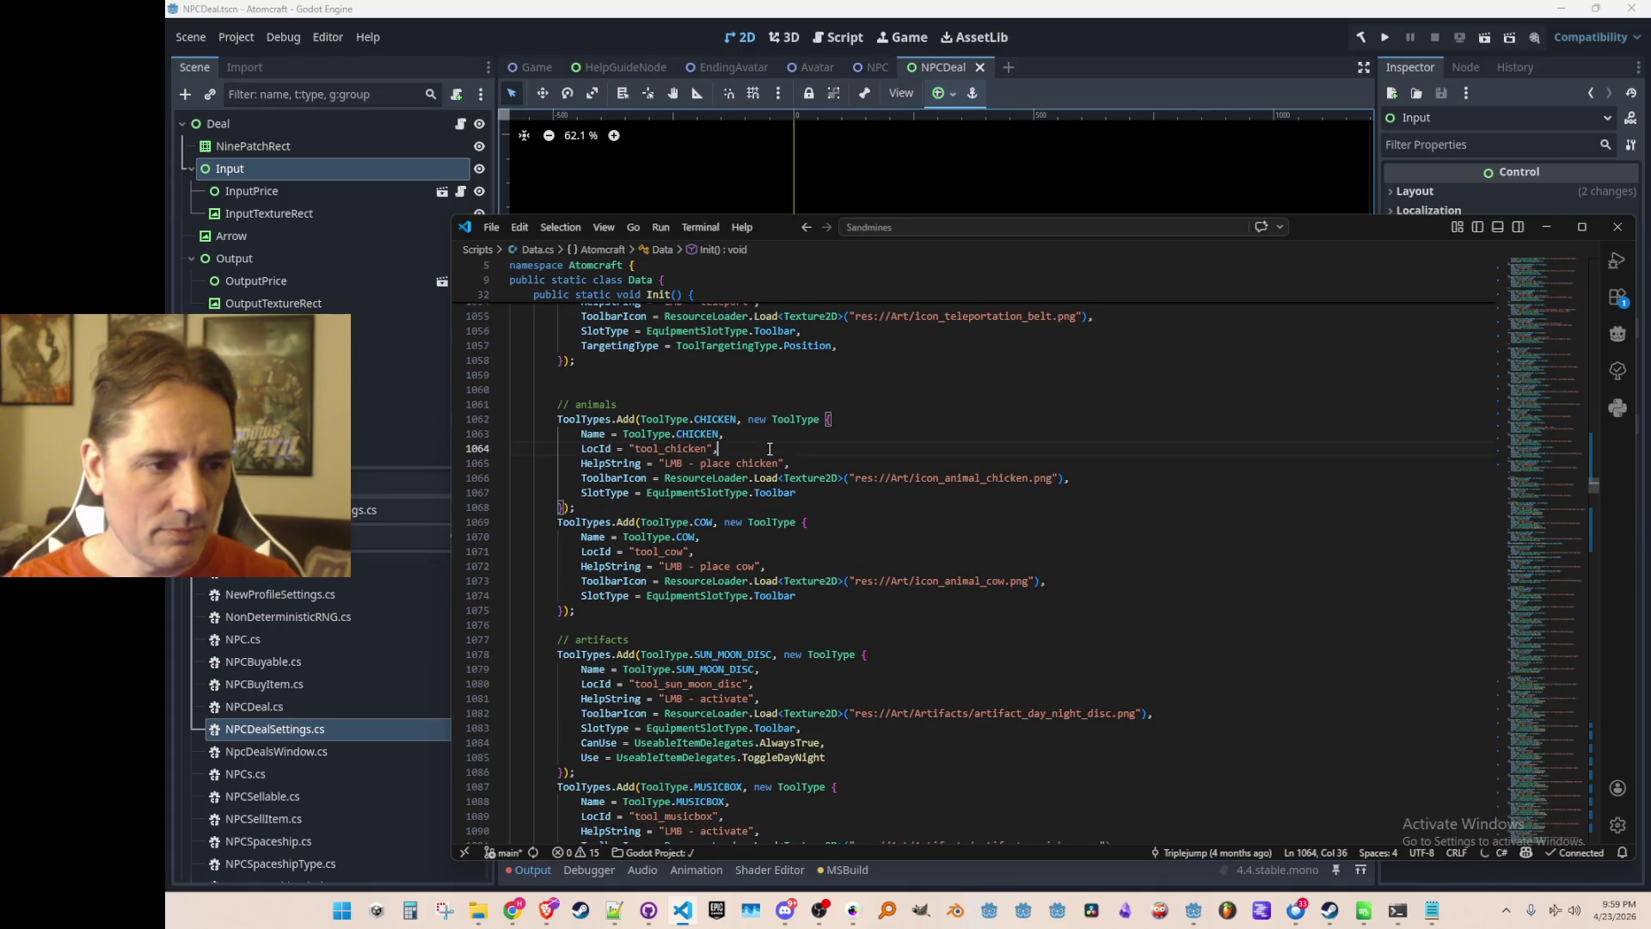
pyautogui.press('Tab')
pyautogui.scroll(-2, 754, 476)
pyautogui.press('Tab')
pyautogui.press('Tab')
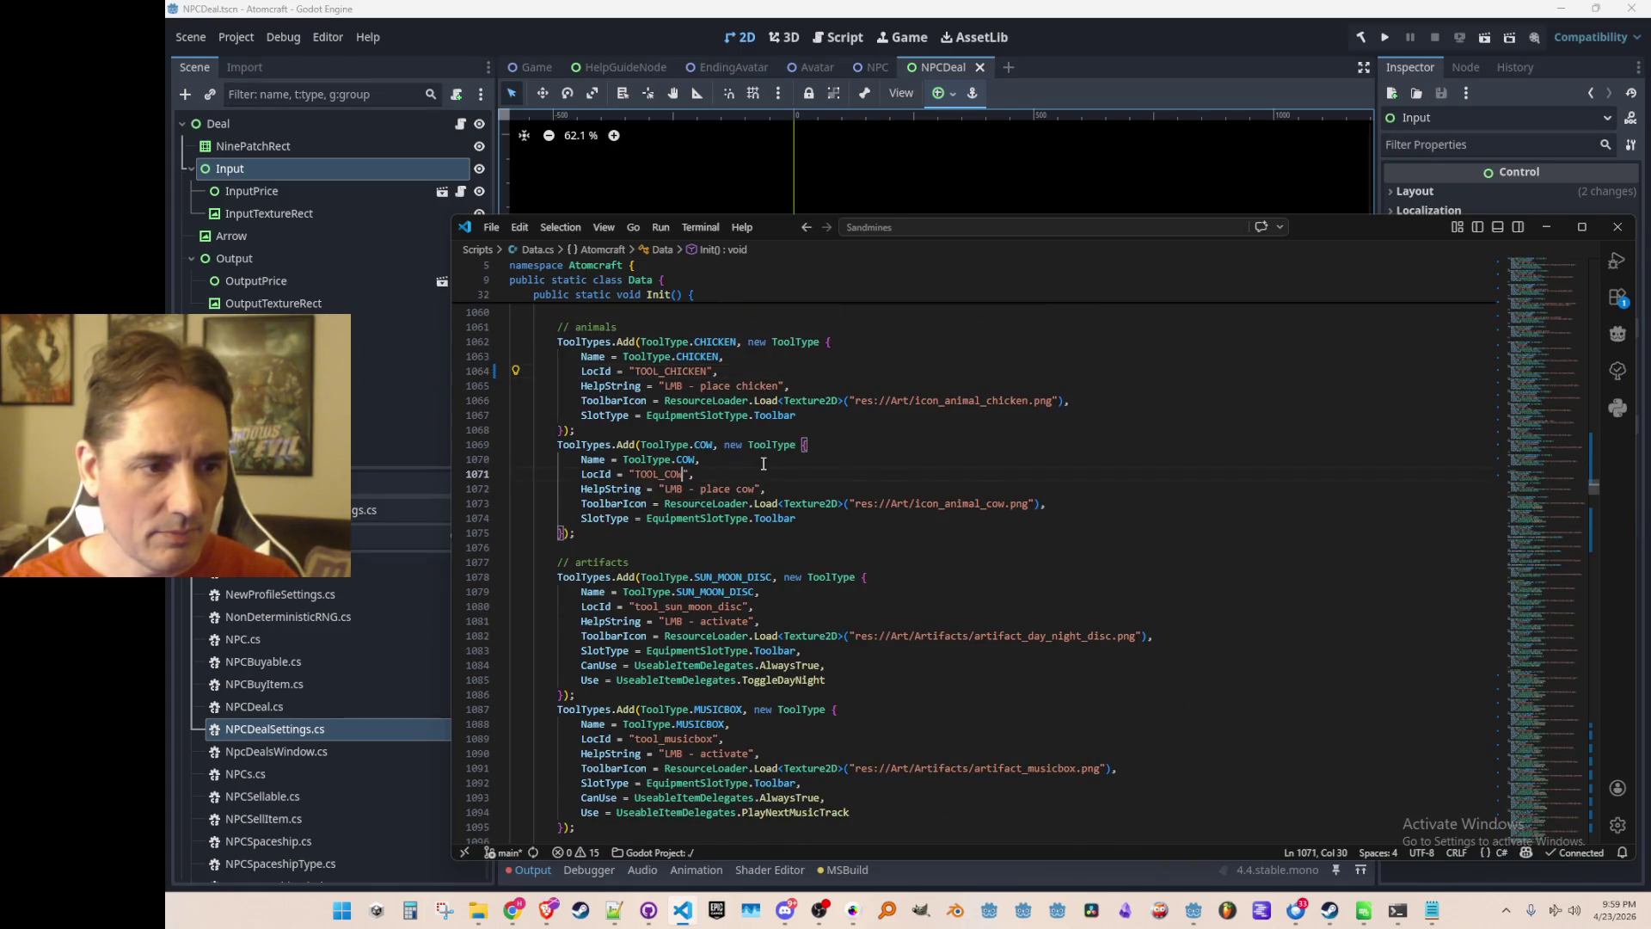
pyautogui.scroll(-3, 773, 474)
pyautogui.press('Tab')
pyautogui.press('Tab')
pyautogui.scroll(-3, 792, 452)
pyautogui.press('Tab')
pyautogui.press('Tab')
pyautogui.scroll(-3, 800, 460)
pyautogui.press('Tab')
pyautogui.press('Tab')
pyautogui.scroll(-5, 803, 464)
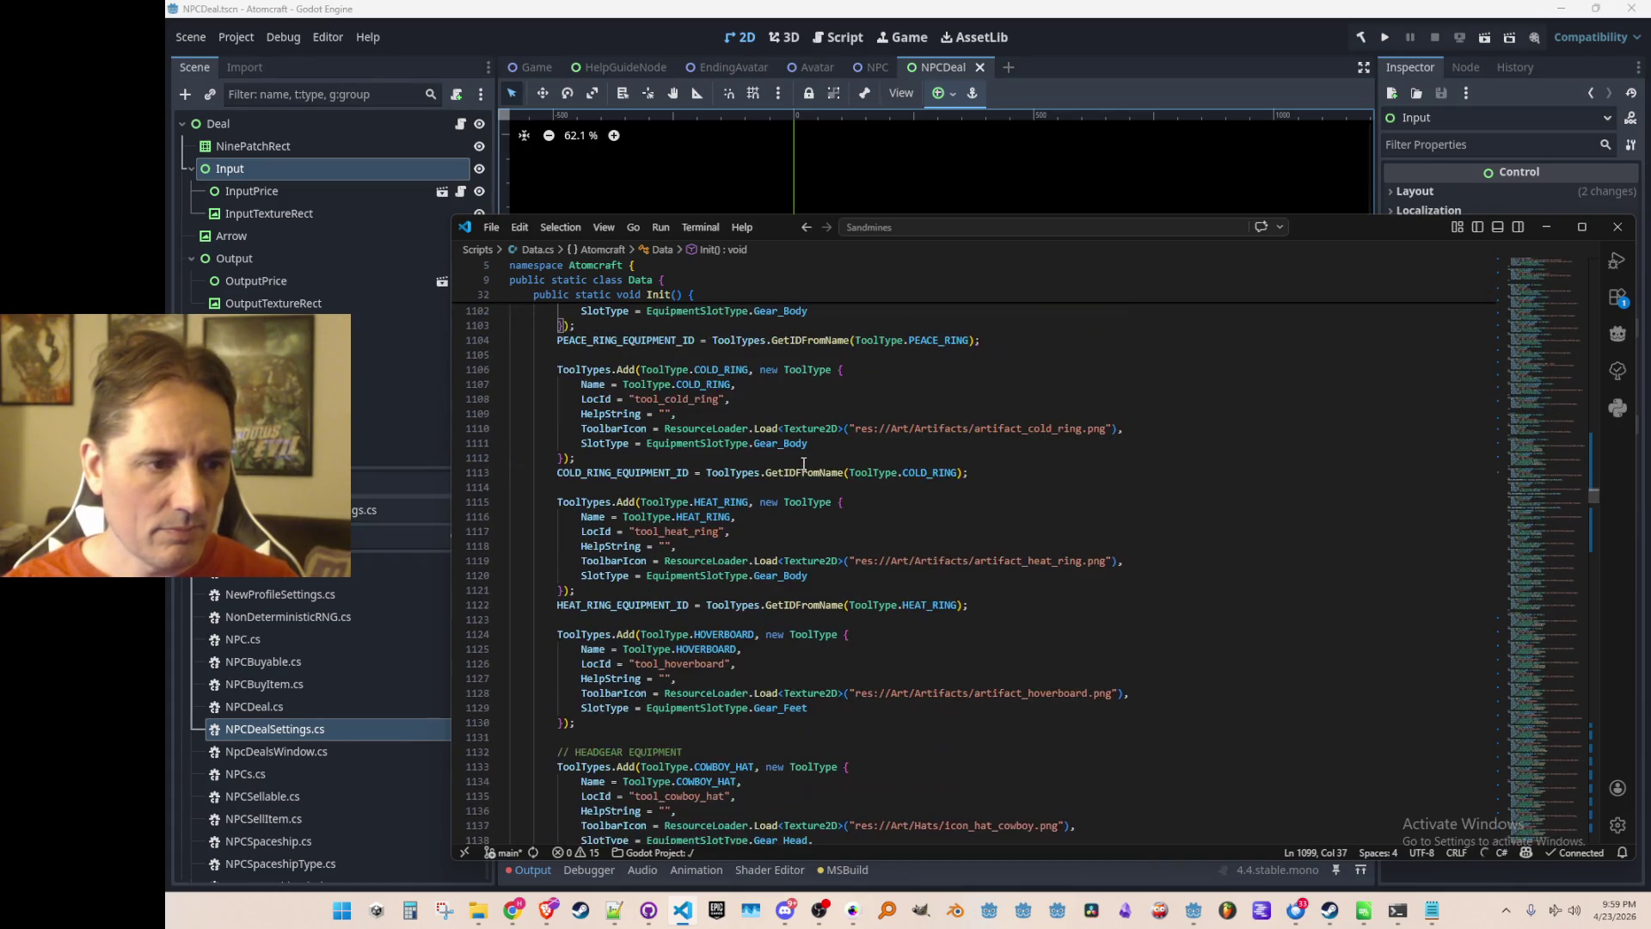
pyautogui.press('Tab')
pyautogui.press('Tab')
pyautogui.scroll(-3, 839, 425)
pyautogui.press('Tab')
pyautogui.press('Tab')
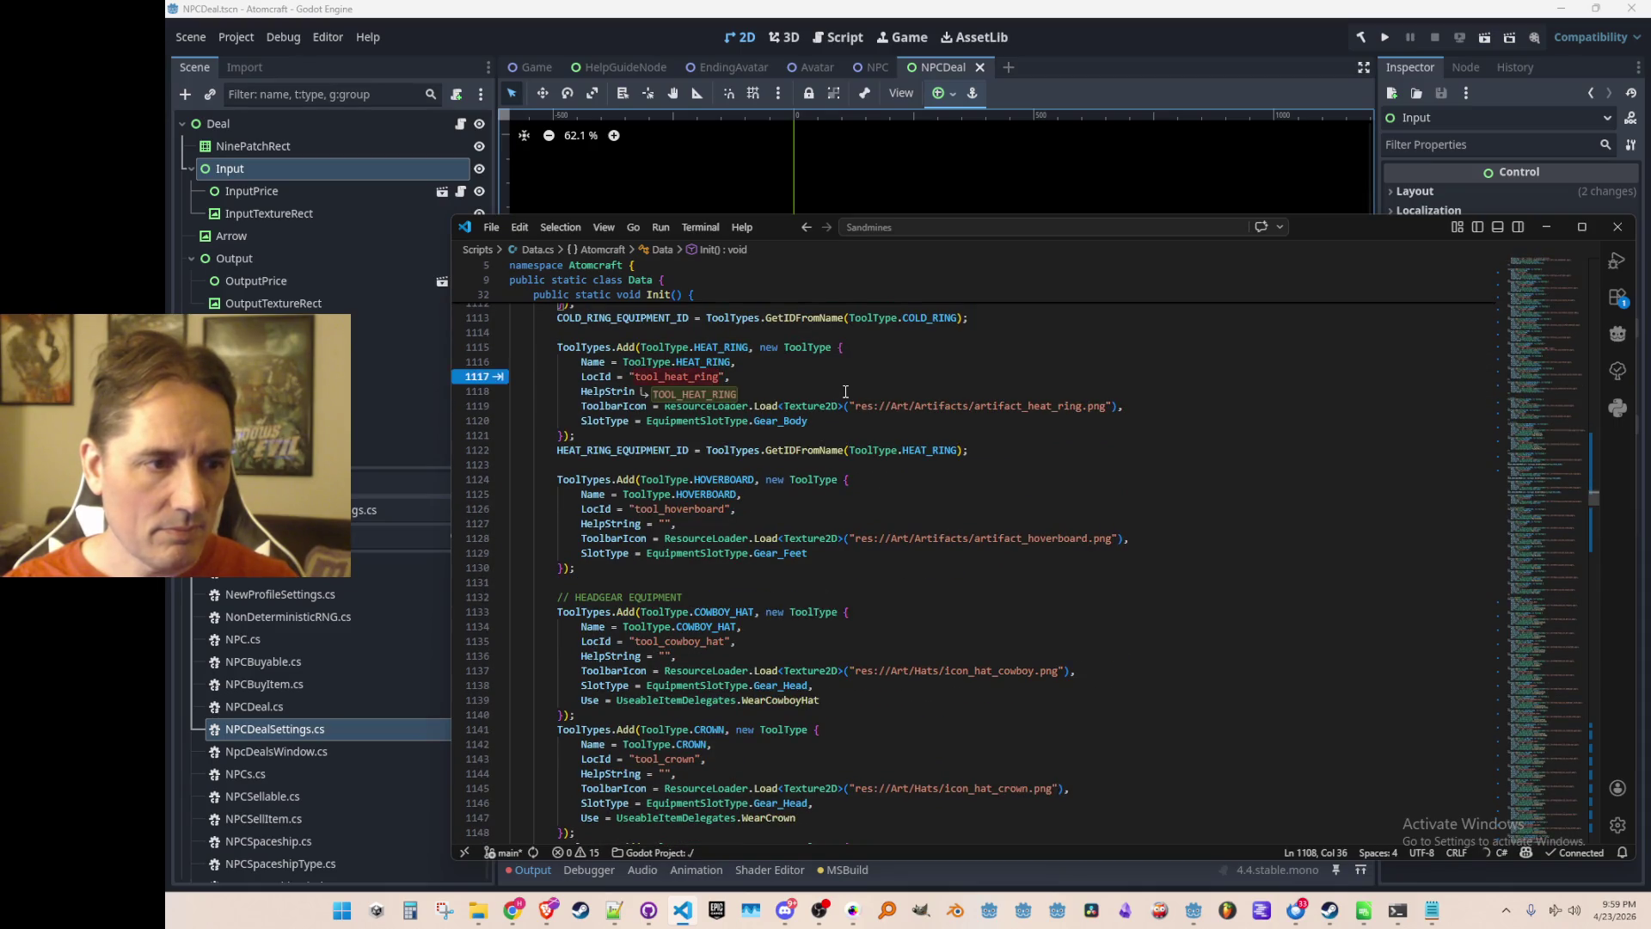
pyautogui.scroll(-2, 876, 428)
pyautogui.press('Tab')
pyautogui.scroll(-5, 885, 427)
pyautogui.press('Tab')
pyautogui.press('Tab')
pyautogui.press('Tab')
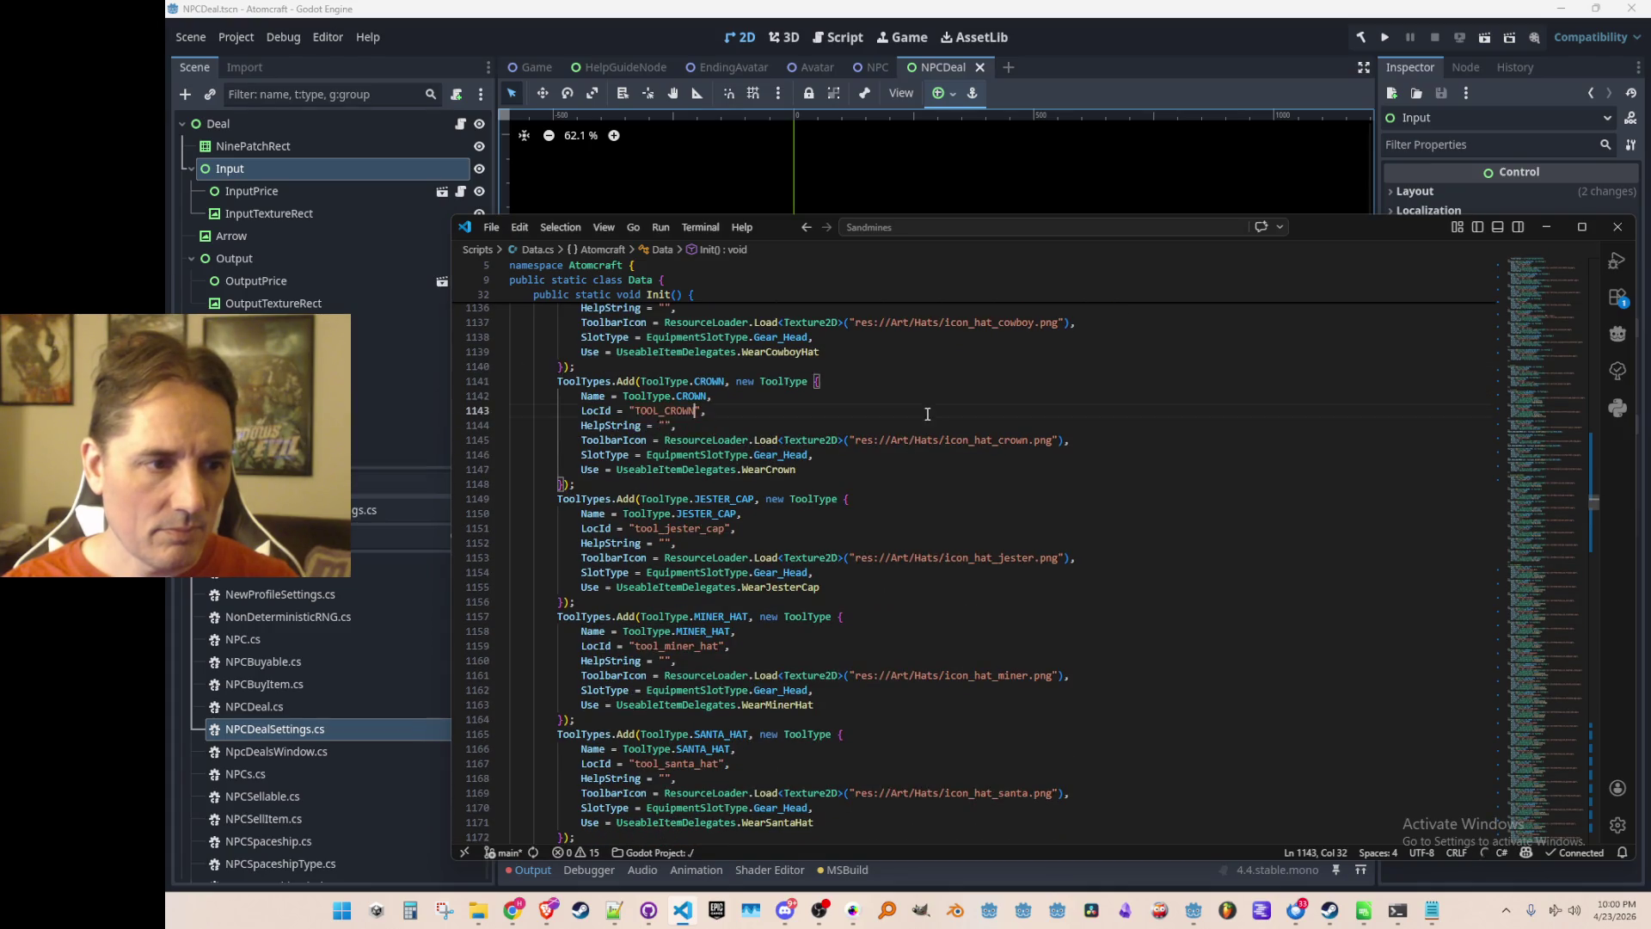
pyautogui.scroll(-3, 905, 454)
pyautogui.press('Tab')
pyautogui.press('Tab')
pyautogui.scroll(-2, 918, 424)
pyautogui.press('Tab')
pyautogui.scroll(-3, 920, 438)
pyautogui.press('Tab')
pyautogui.scroll(-3, 923, 432)
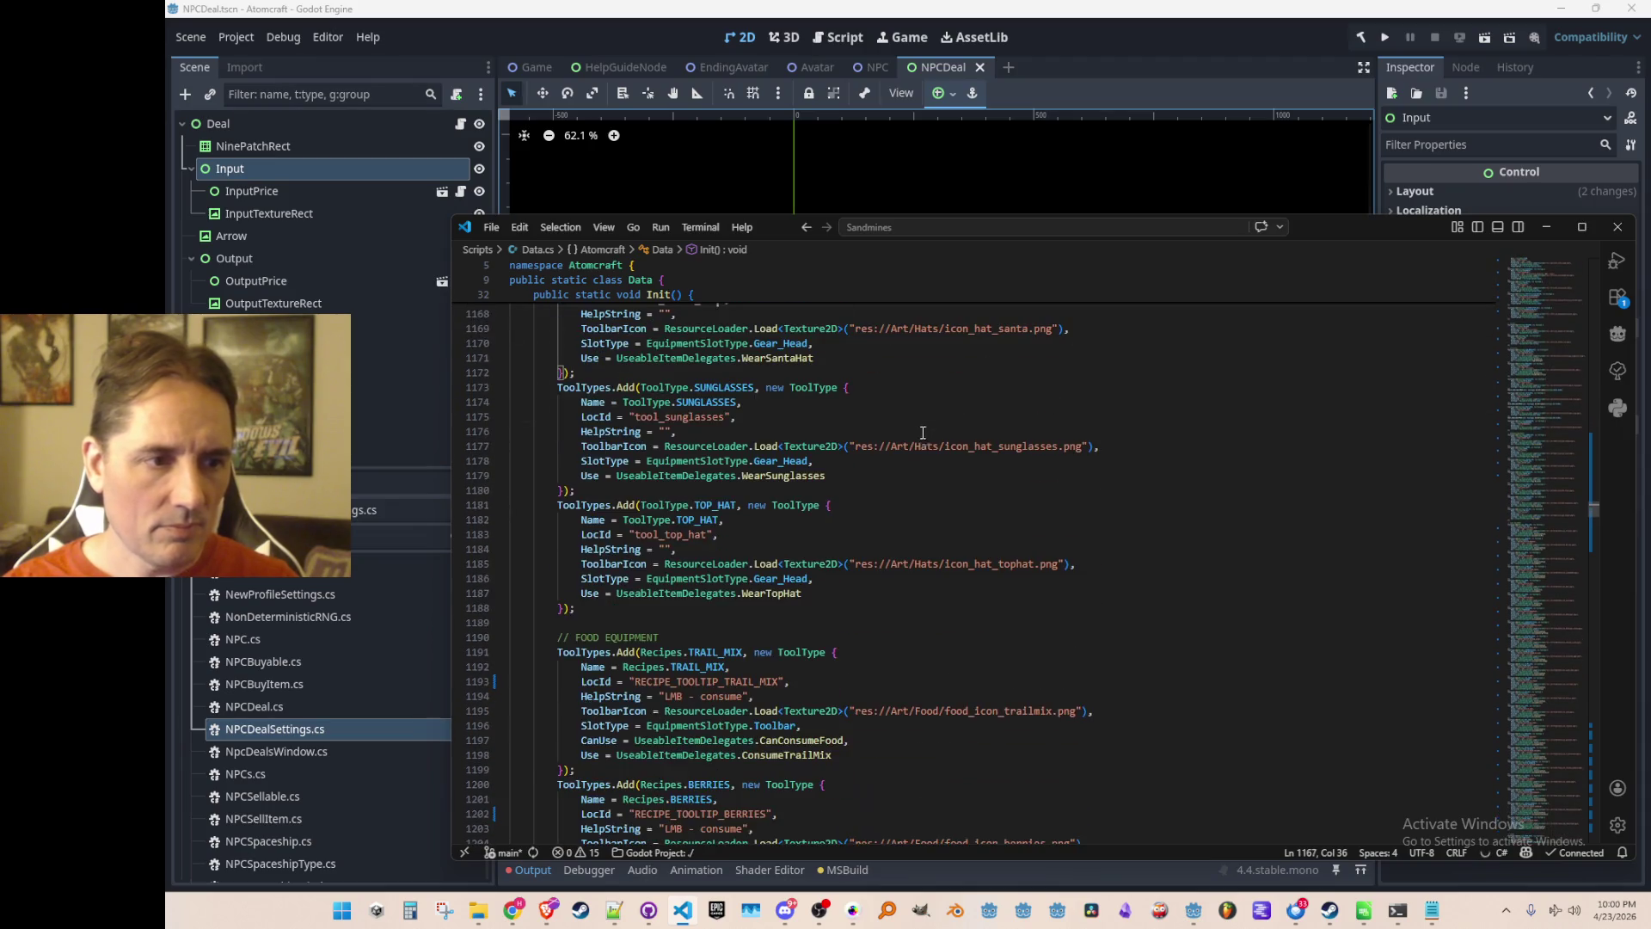
pyautogui.press('Tab')
pyautogui.scroll(-3, 932, 442)
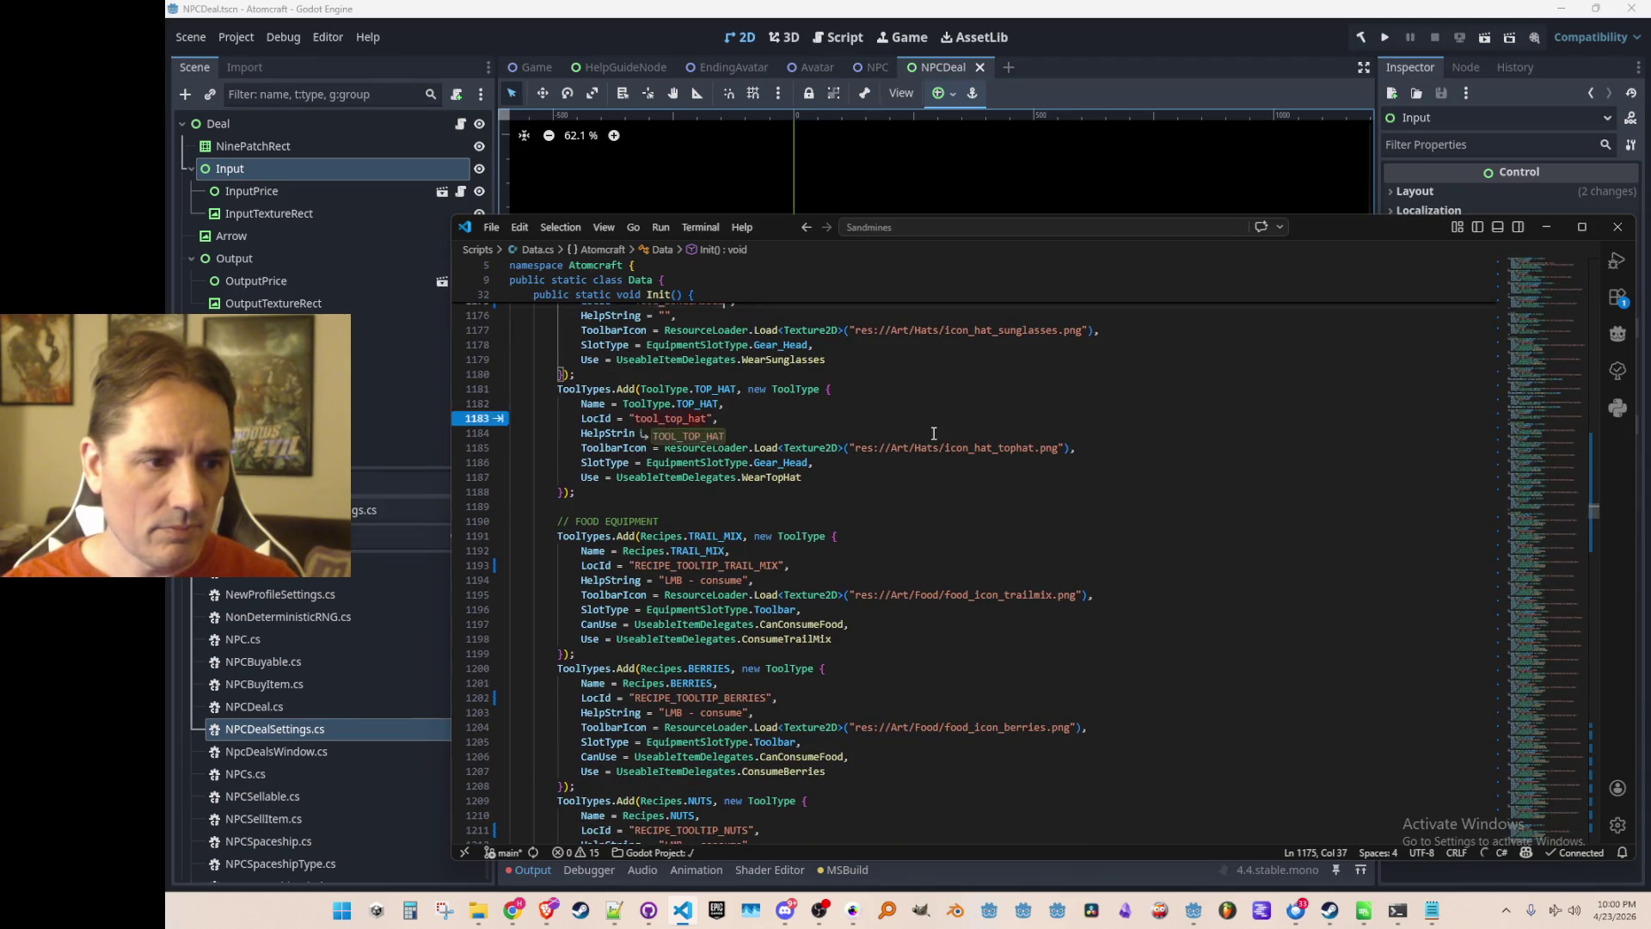
pyautogui.press('Tab')
# Transform the snow seed and rain seed LocIds to TOOL_SNOW_SEED and TOOL_RAIN_SEED.
pyautogui.scroll(-2, 934, 432)
pyautogui.scroll(-4, 924, 472)
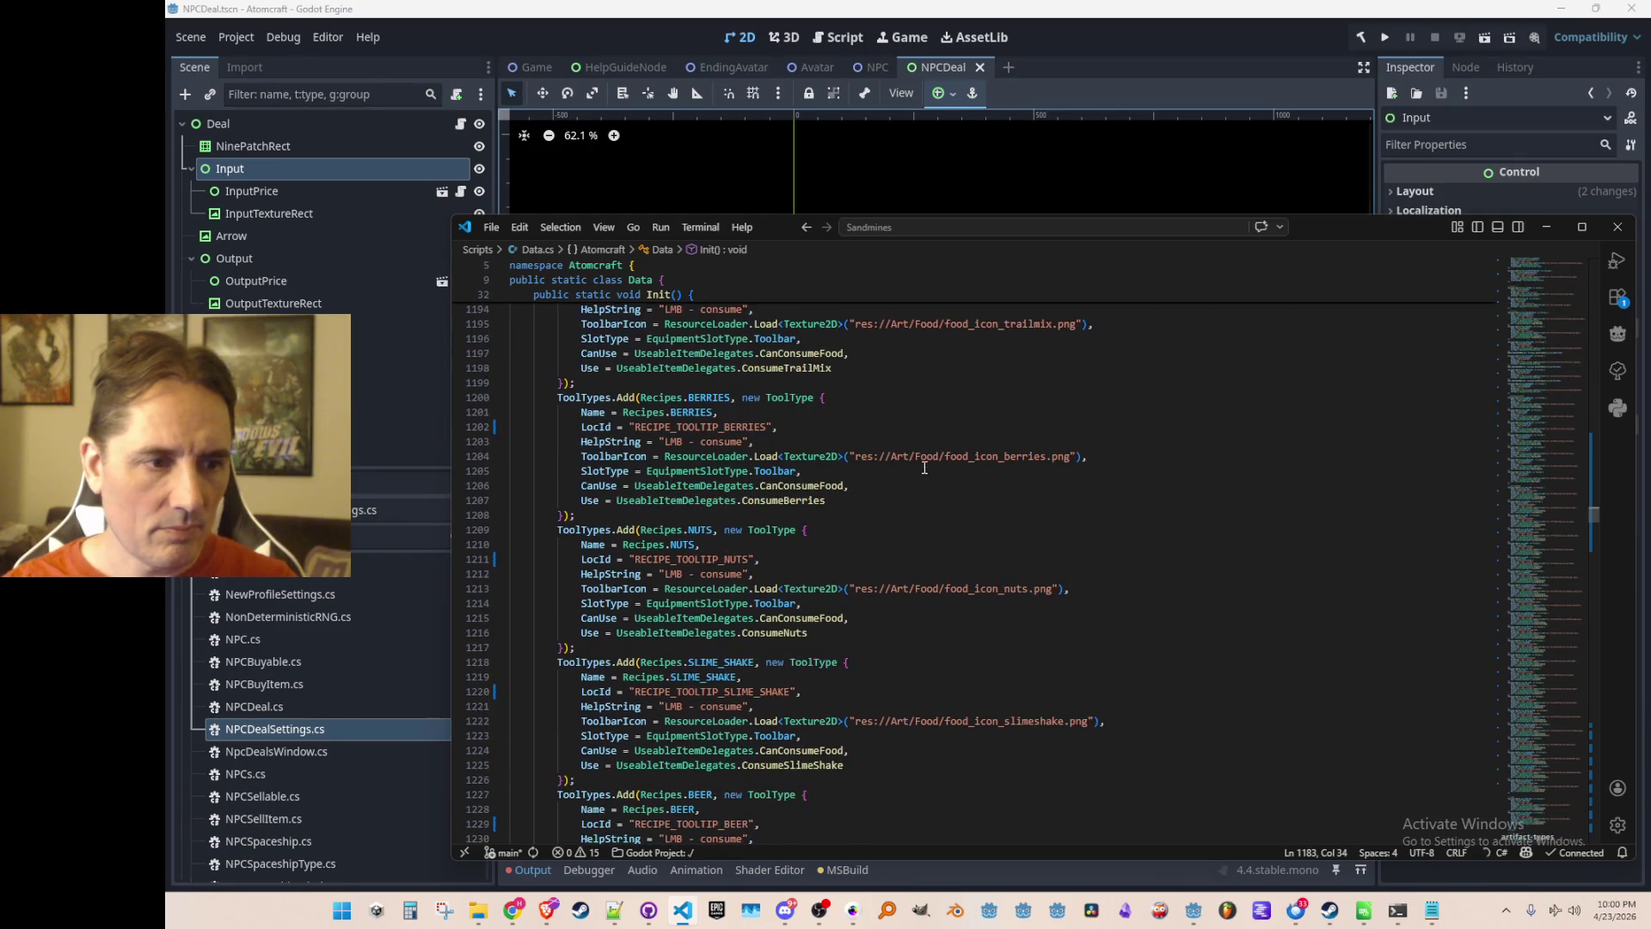
pyautogui.click(934, 530)
pyautogui.scroll(-20, 946, 482)
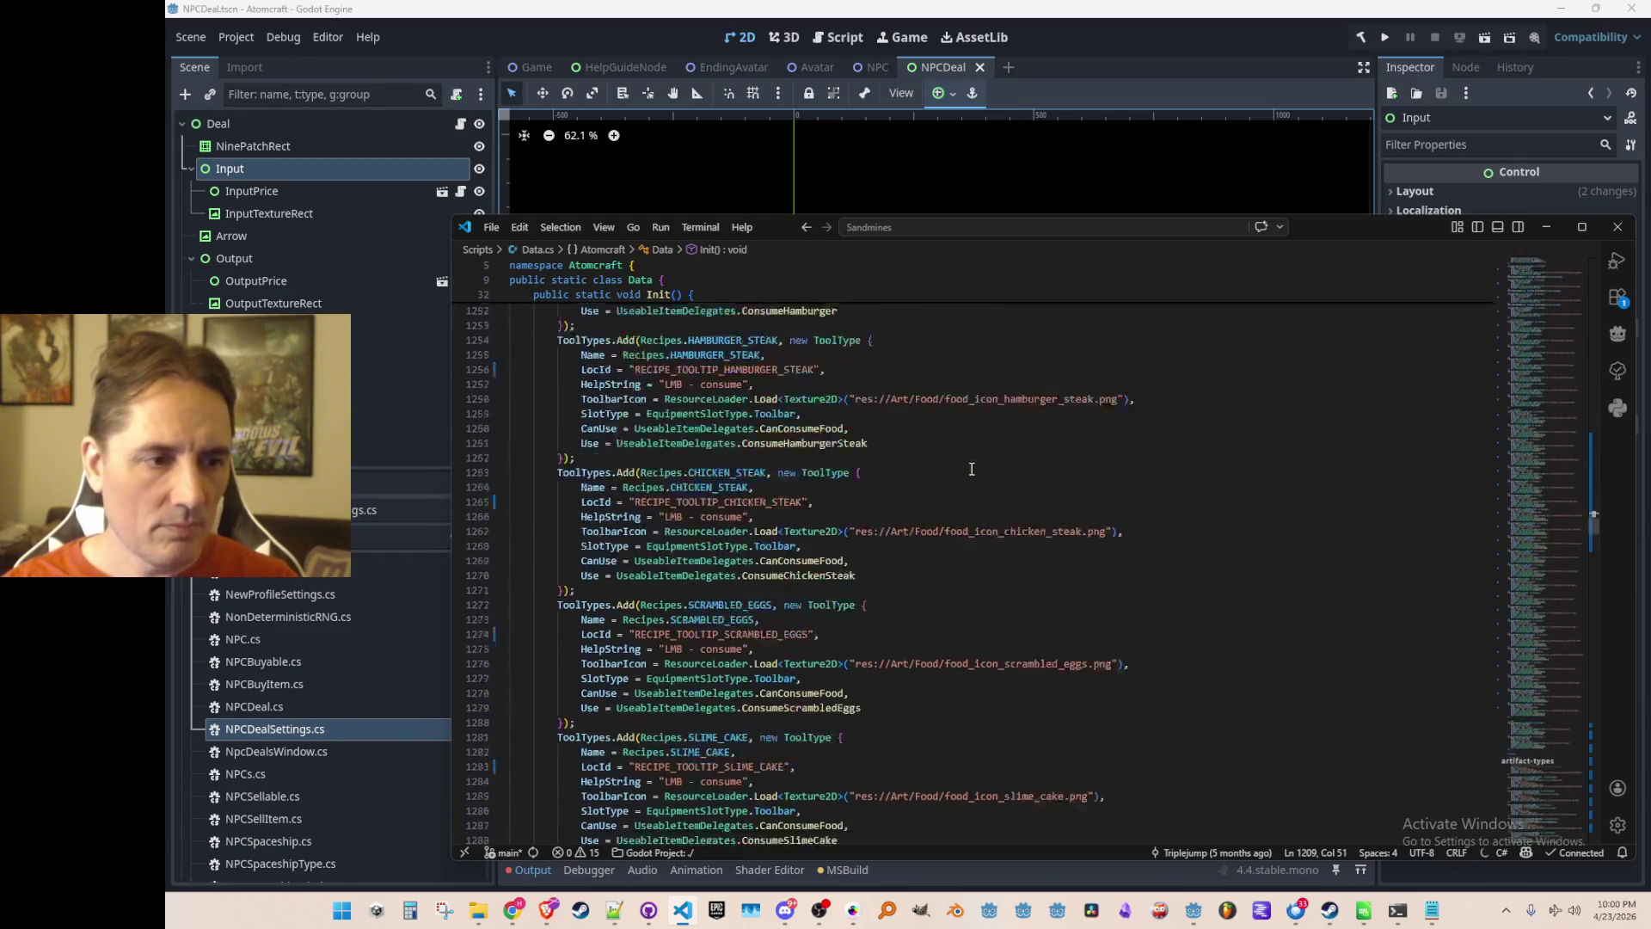
pyautogui.scroll(-20, 972, 458)
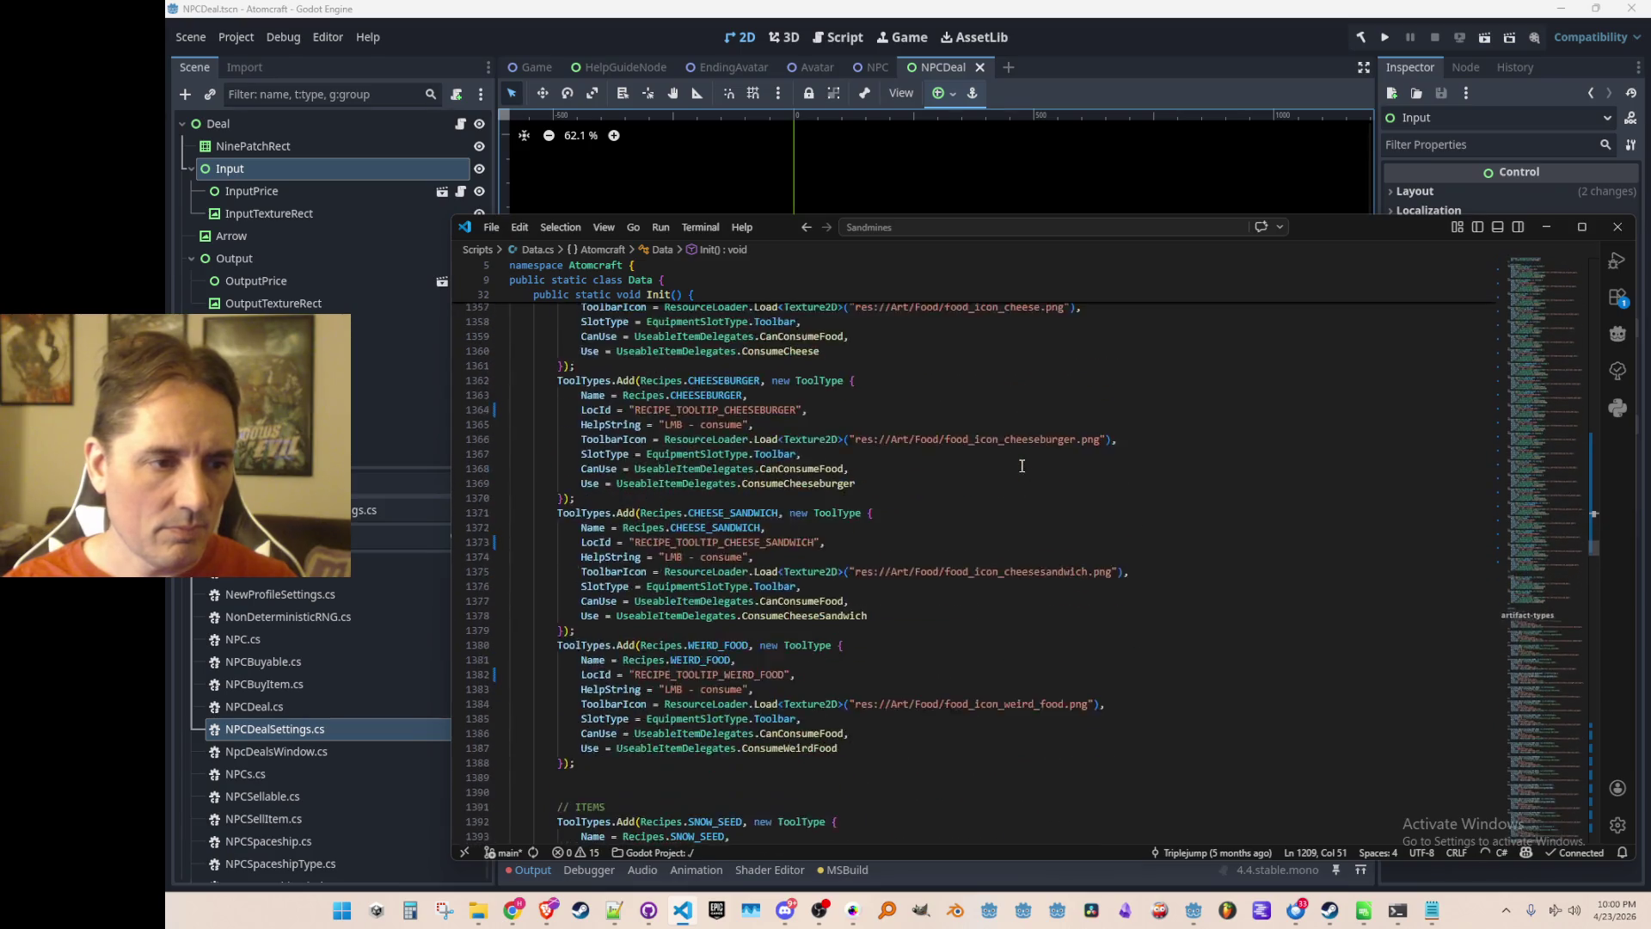
pyautogui.scroll(-6, 1024, 460)
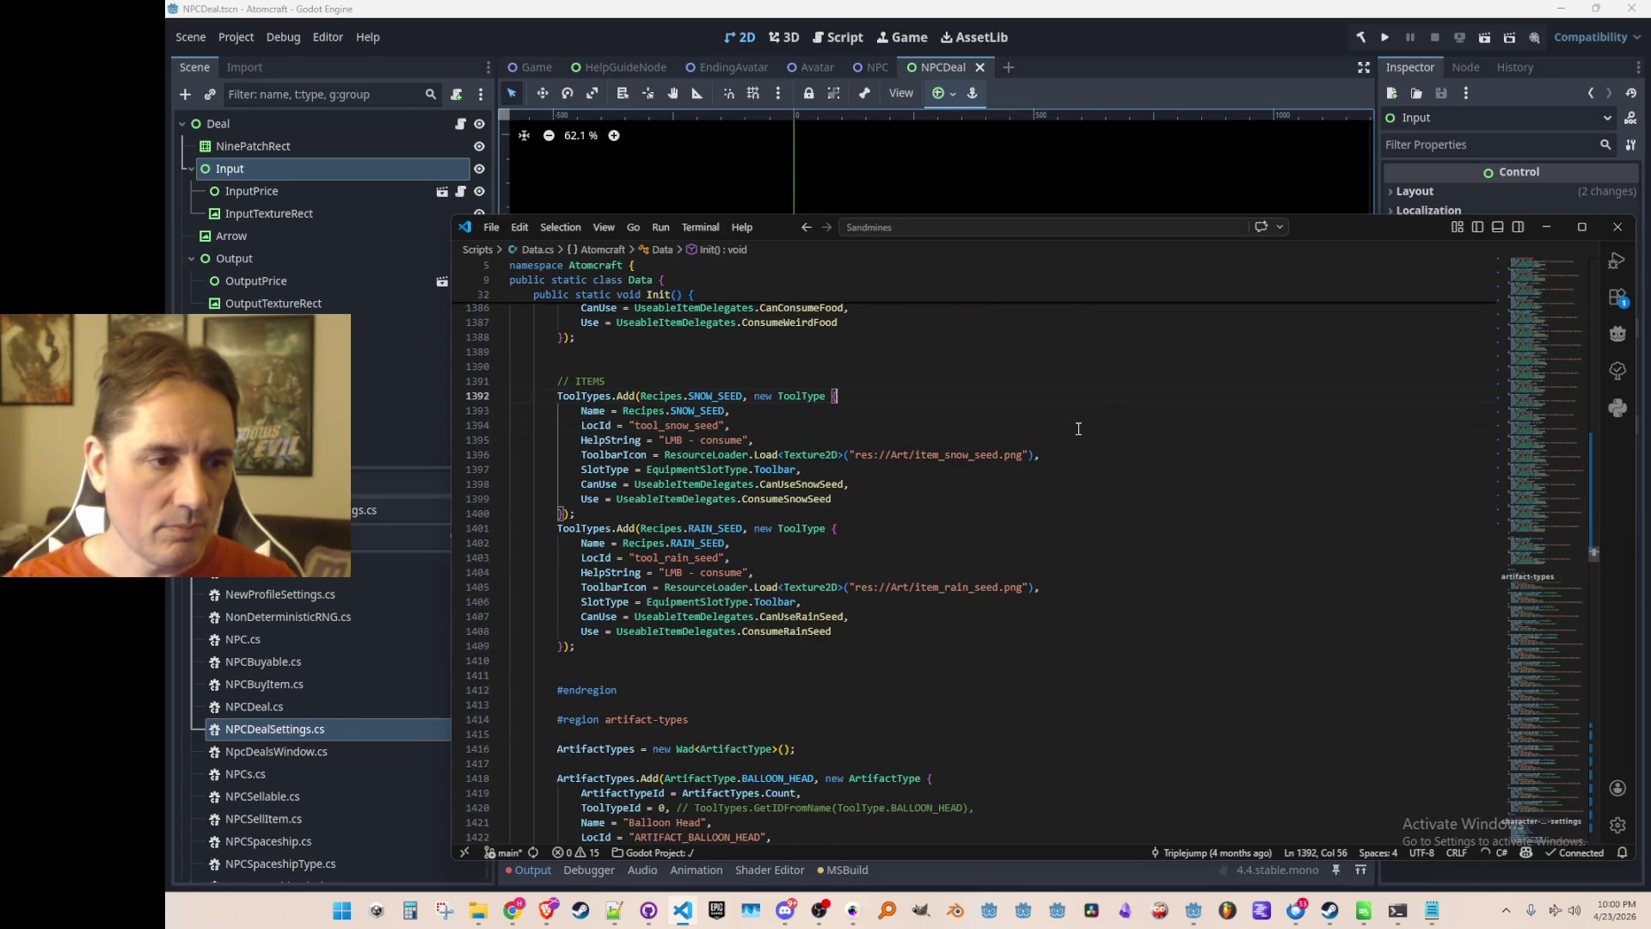
pyautogui.scroll(1, 772, 477)
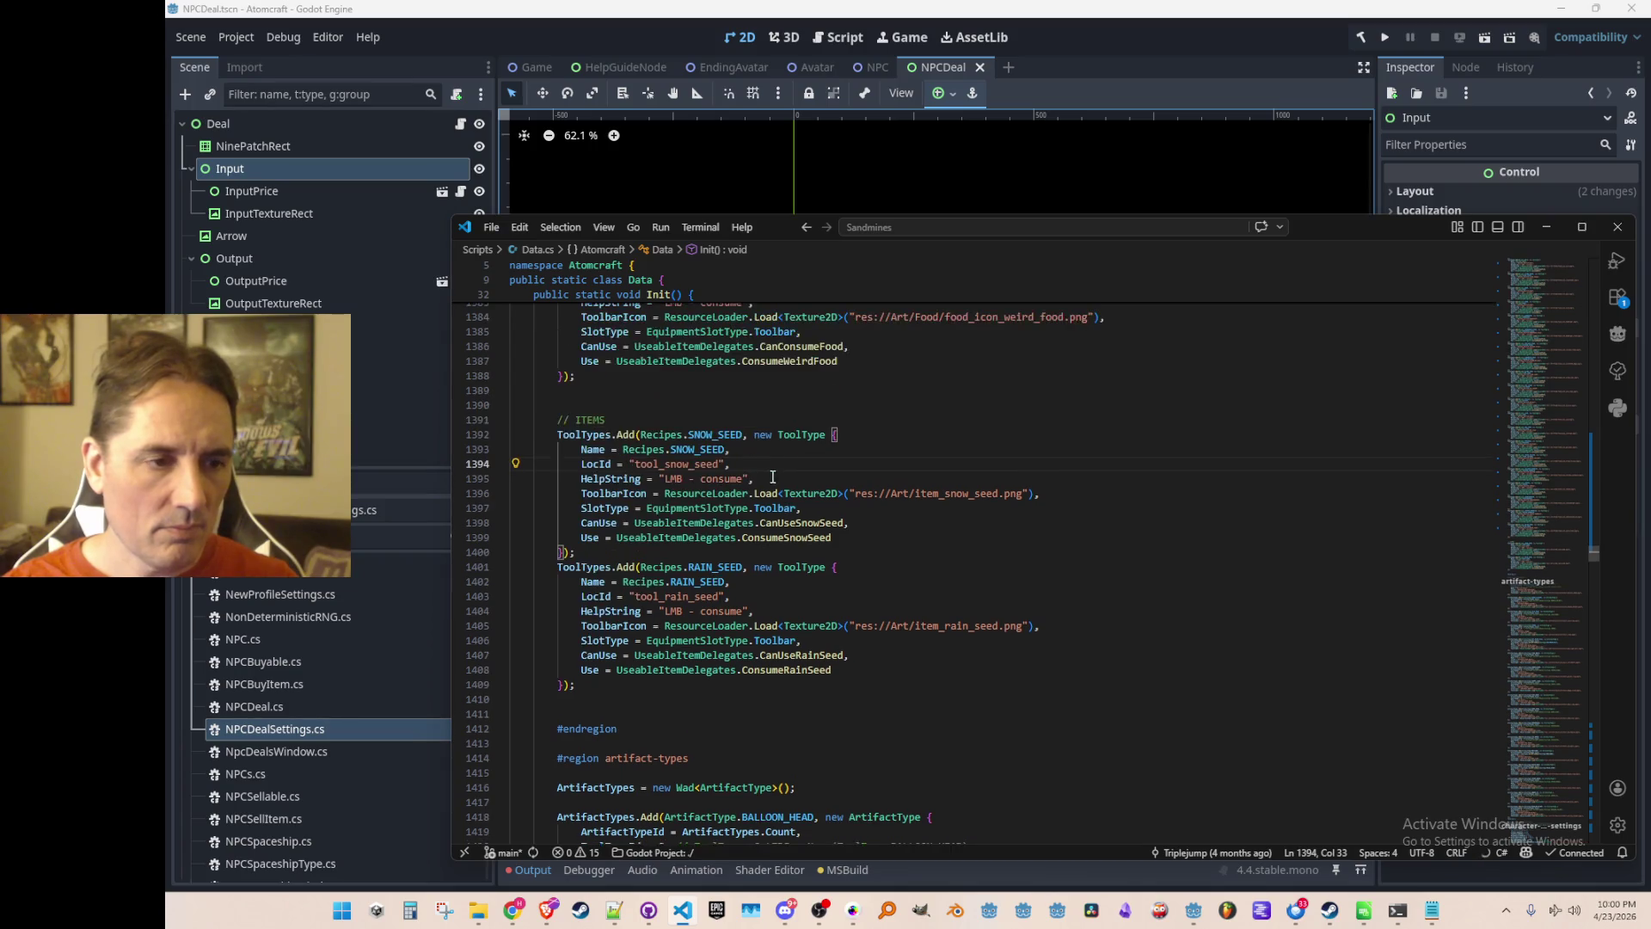
pyautogui.hotkey('ctrl', 'shift', 'u')
pyautogui.scroll(-2, 815, 540)
pyautogui.click(741, 513)
pyautogui.hotkey('ctrl', 'shift', 'u')
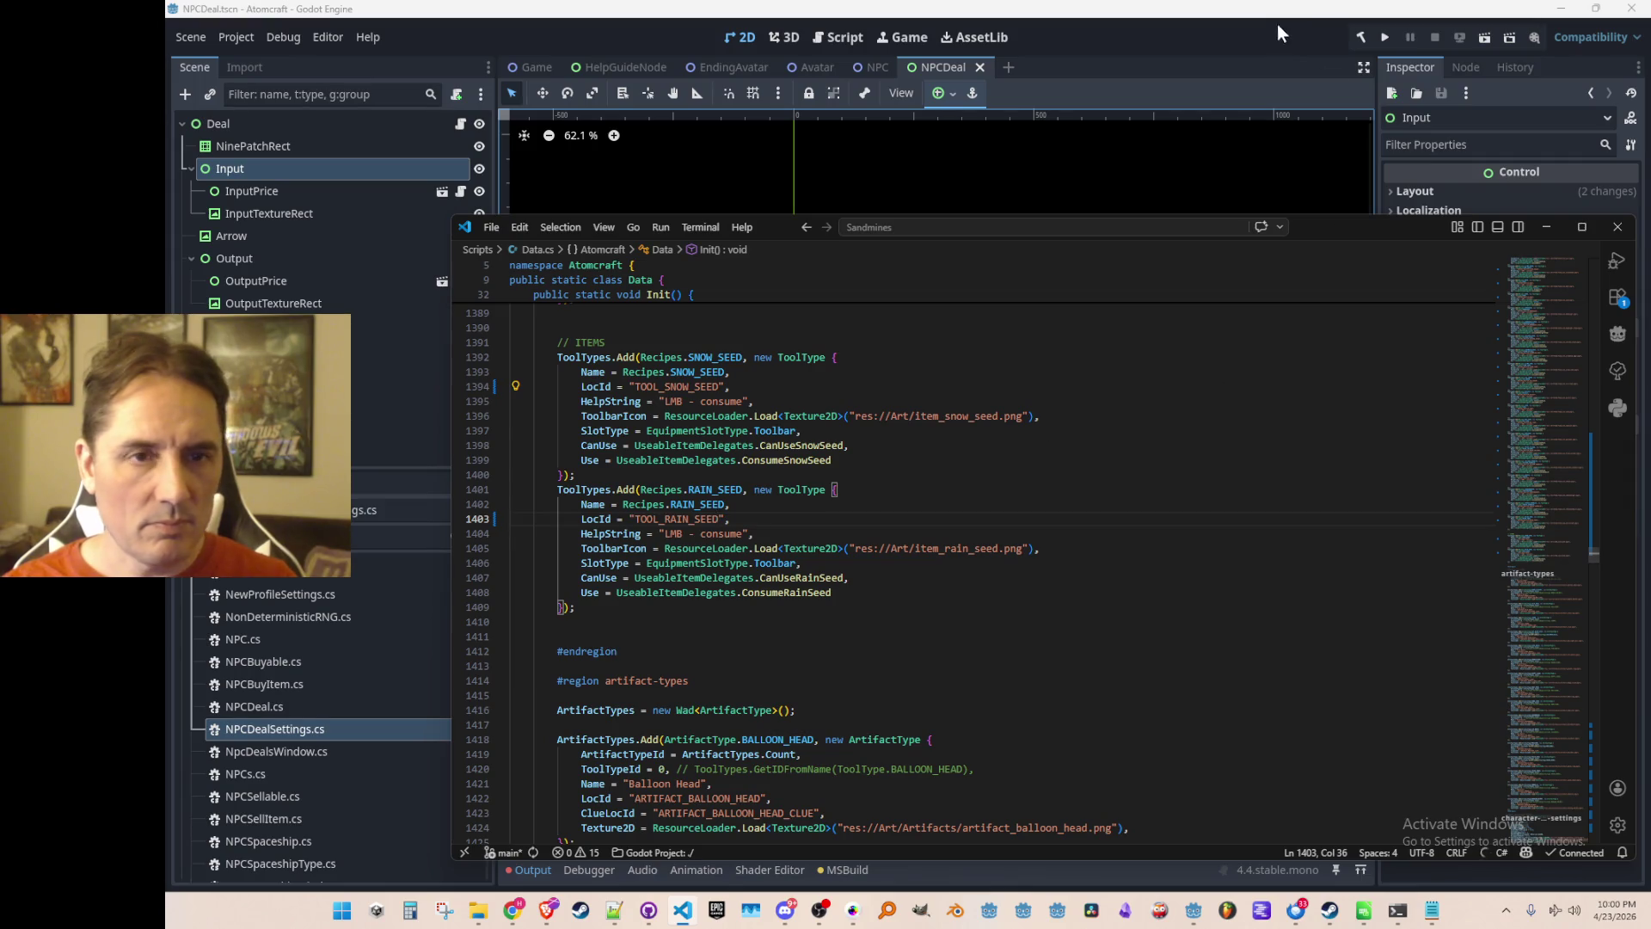
# Return to Godot, save the NPCDeal scene and start the Atom Craft debug run.
pyautogui.click(1280, 23)
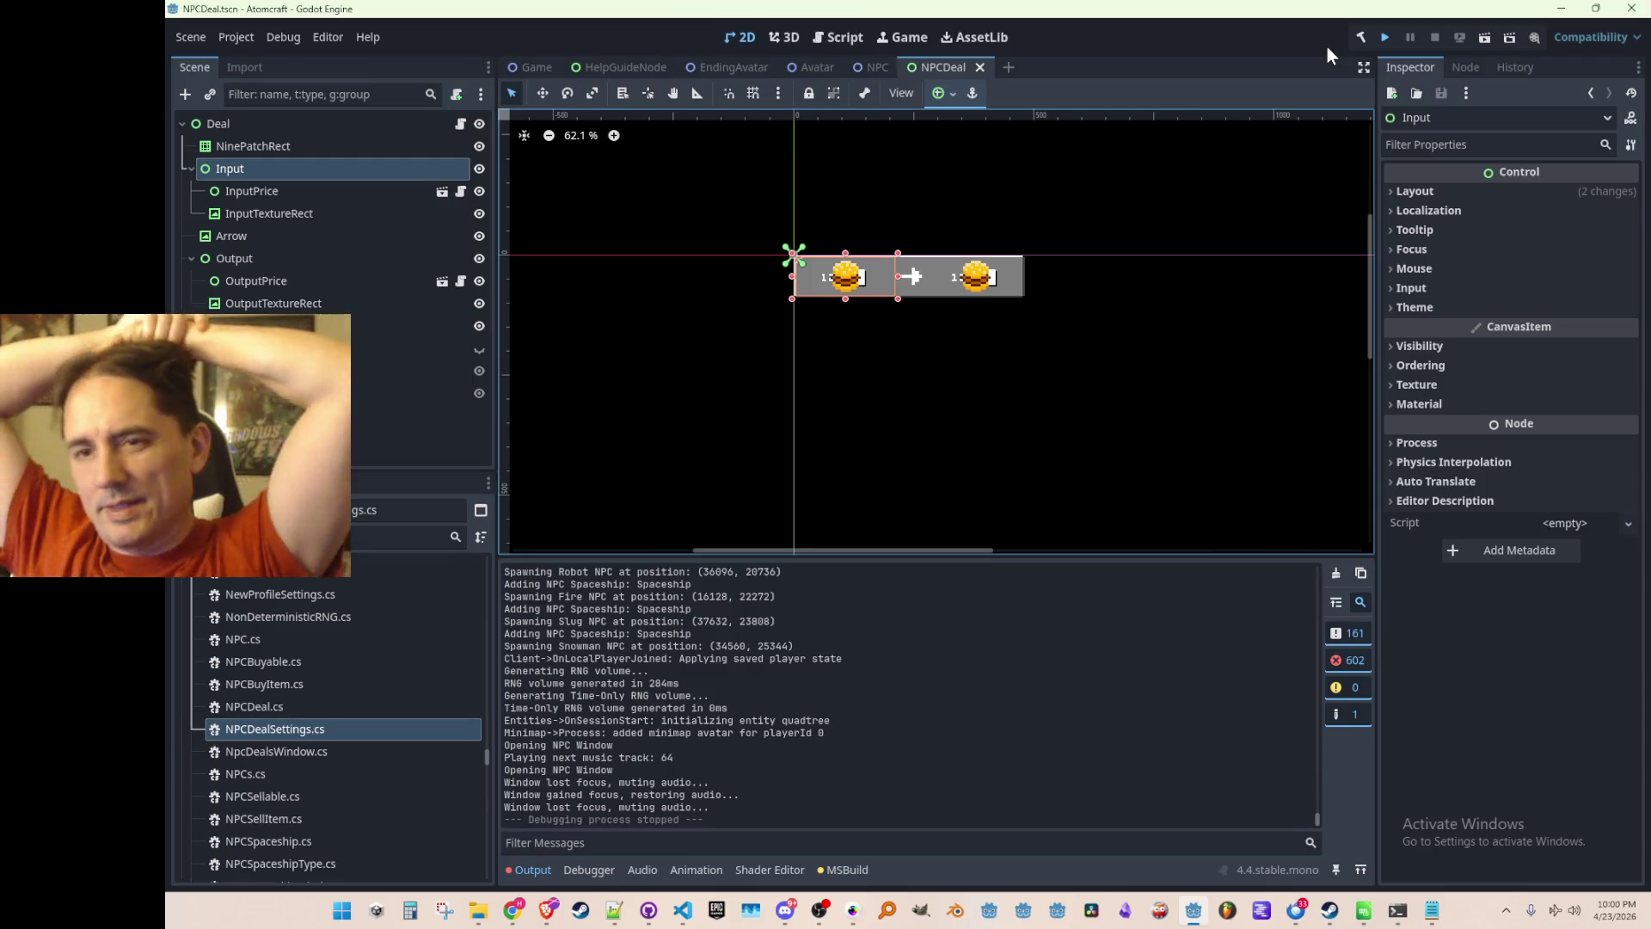
pyautogui.hotkey('ctrl', 's')
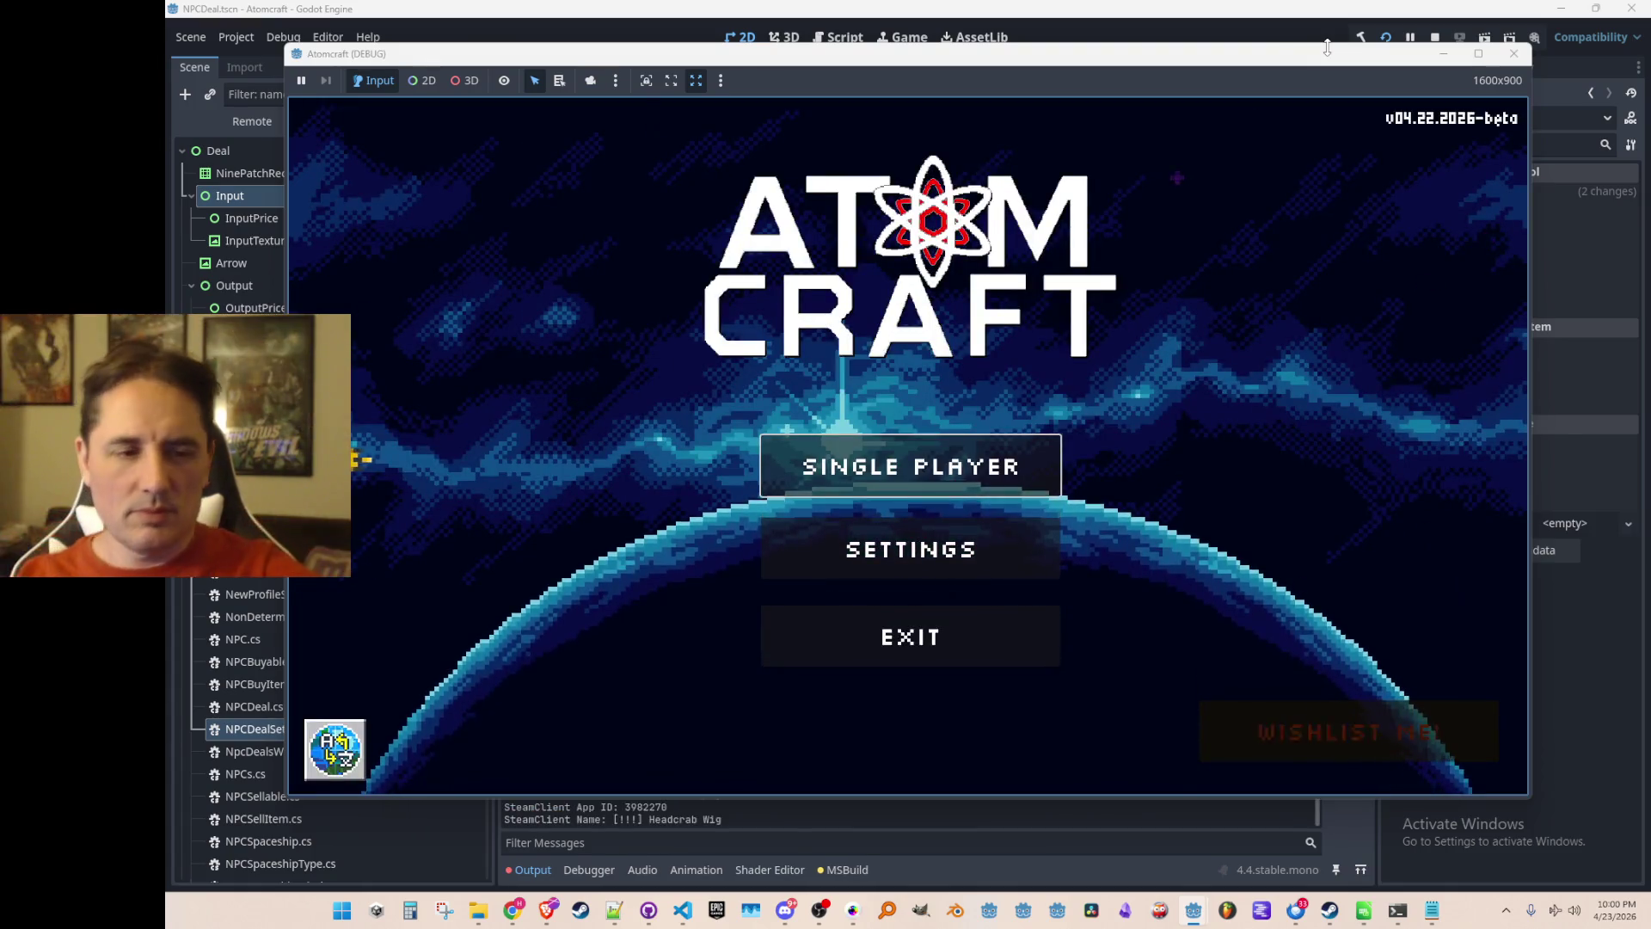
# Load Enchanted Vista with the first test profile, open the nearby NPC's trade window, then stop the game.
pyautogui.click(860, 455)
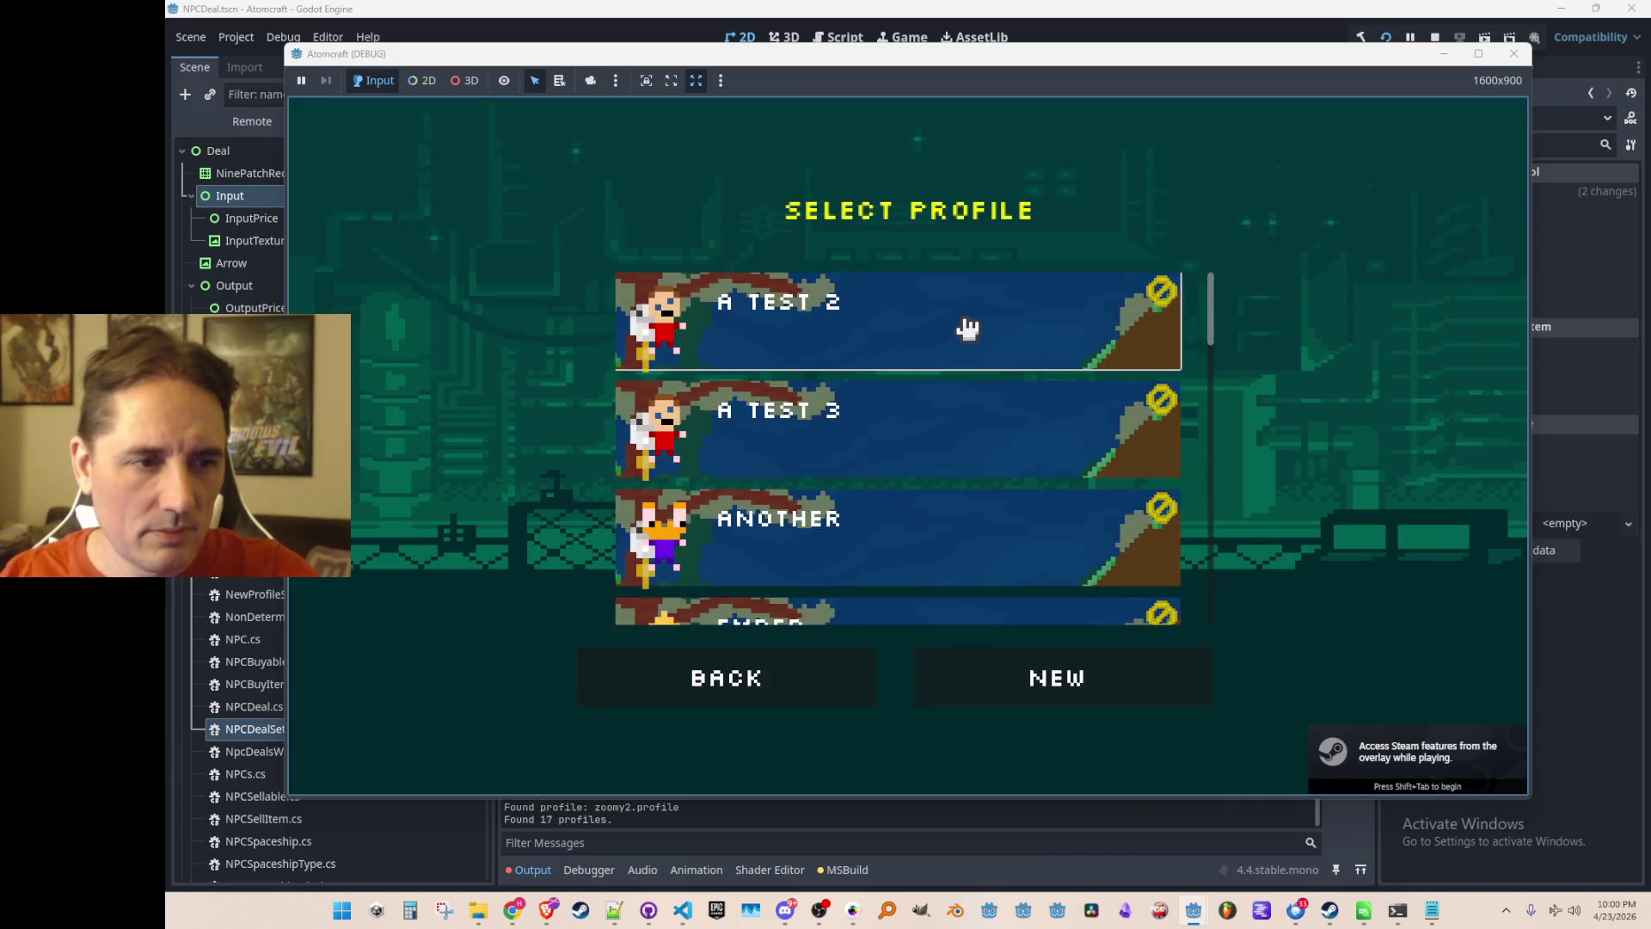
pyautogui.click(968, 328)
pyautogui.click(927, 456)
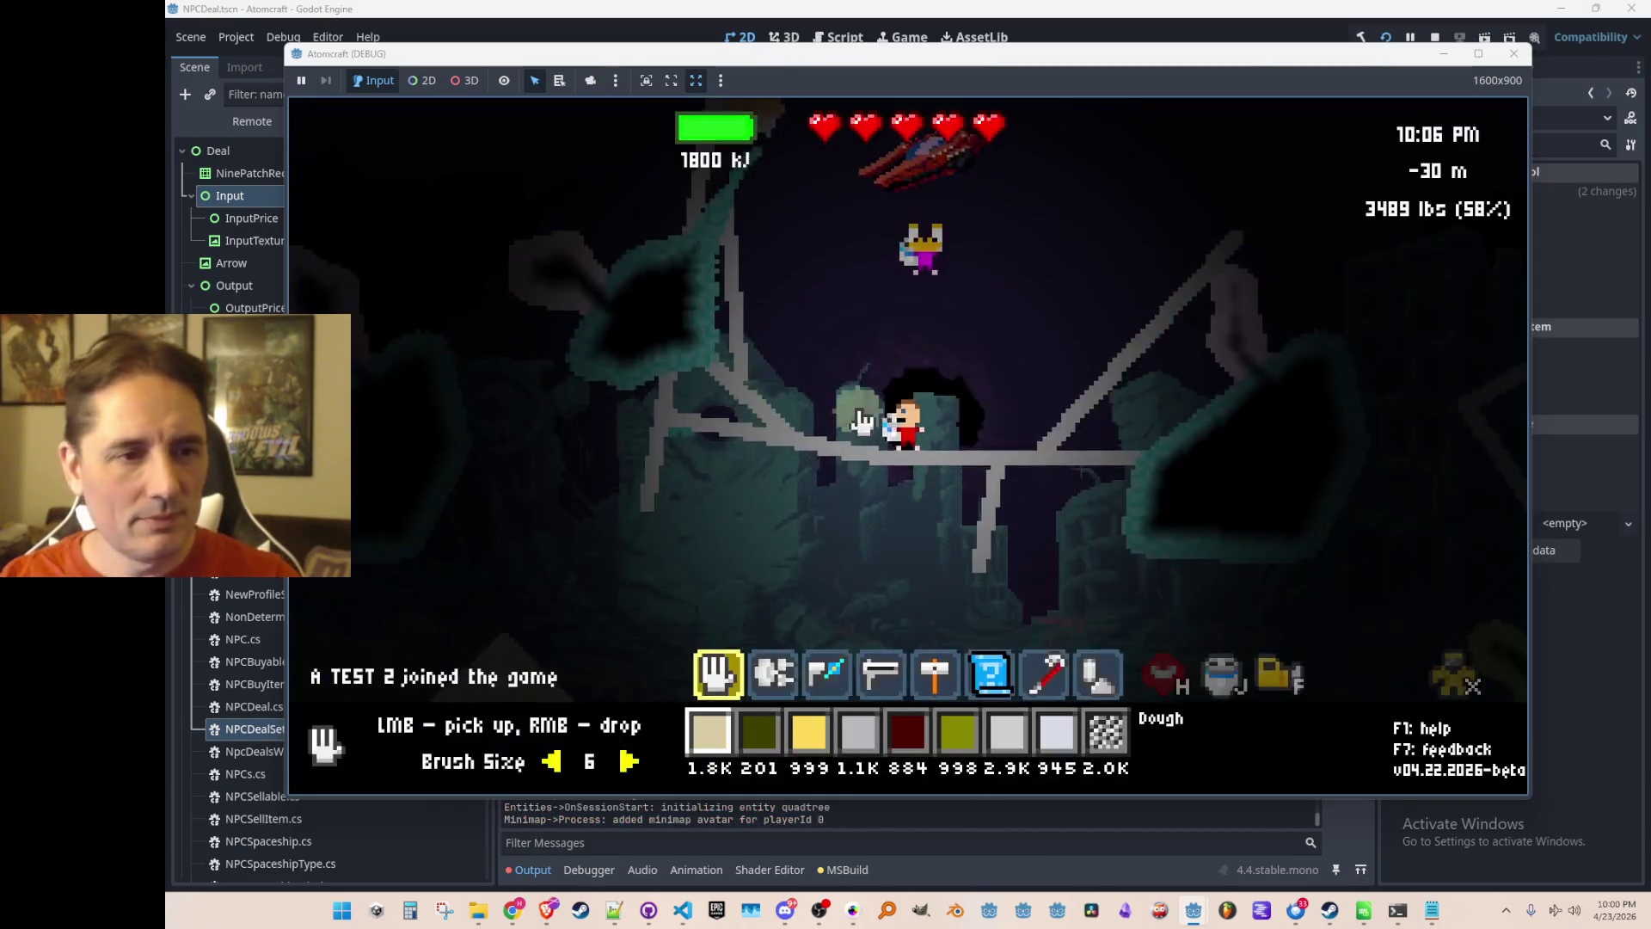
pyautogui.press('Return')
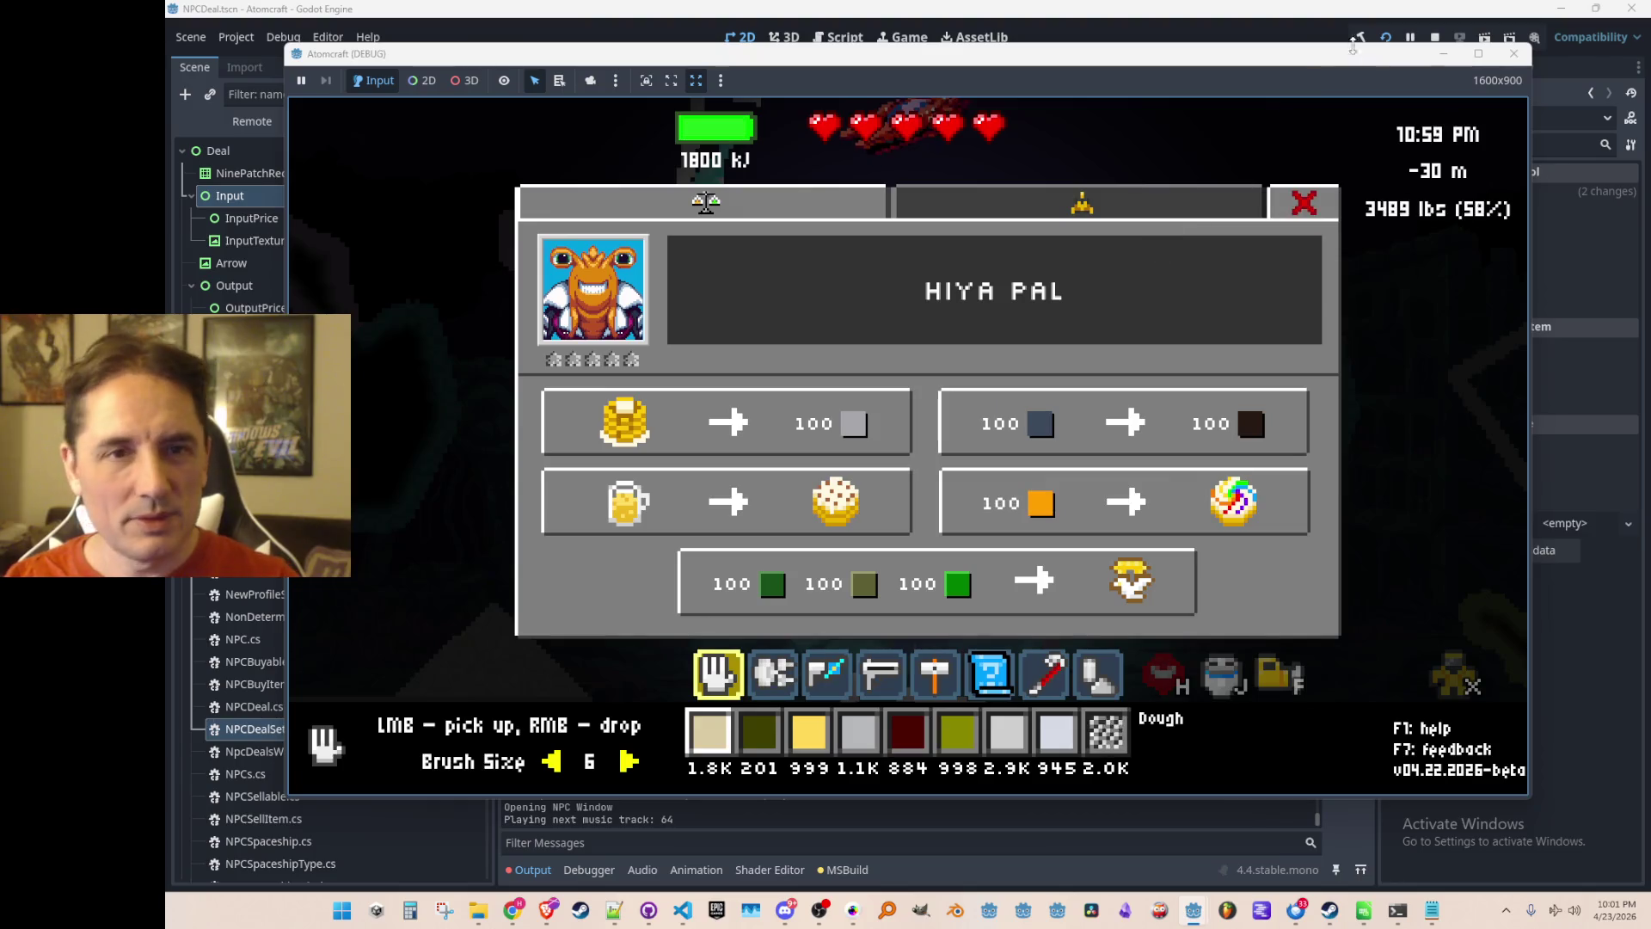
pyautogui.click(1435, 37)
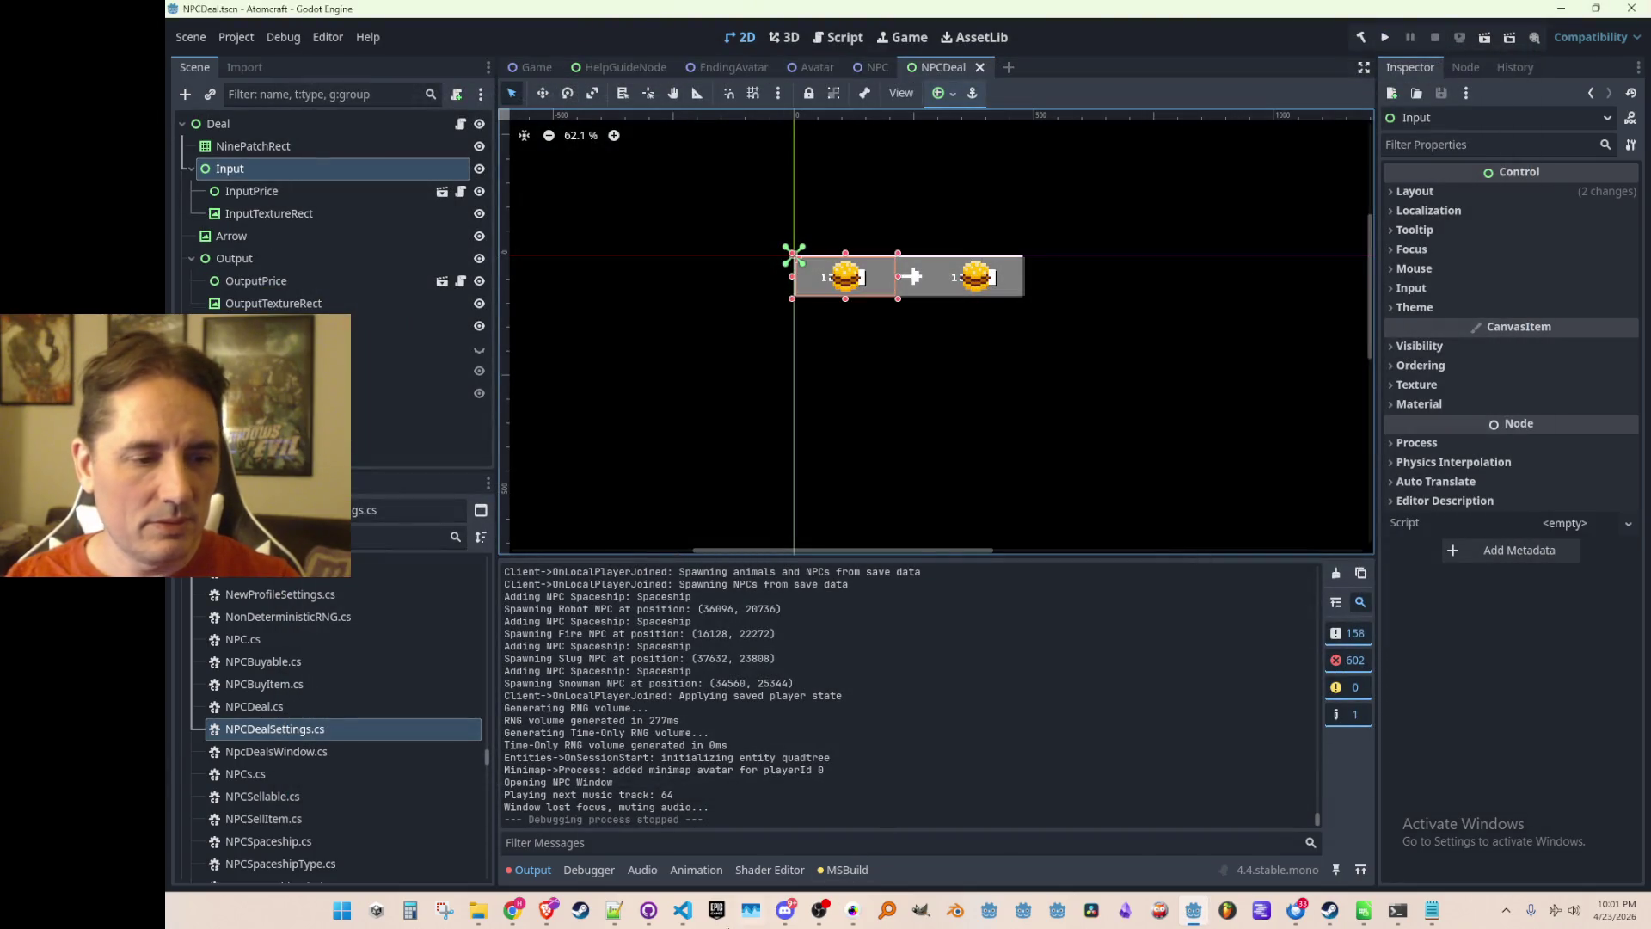
# Bring Data.cs back up and jump between the NPCDealSettings definition and its usages.
pyautogui.click(685, 913)
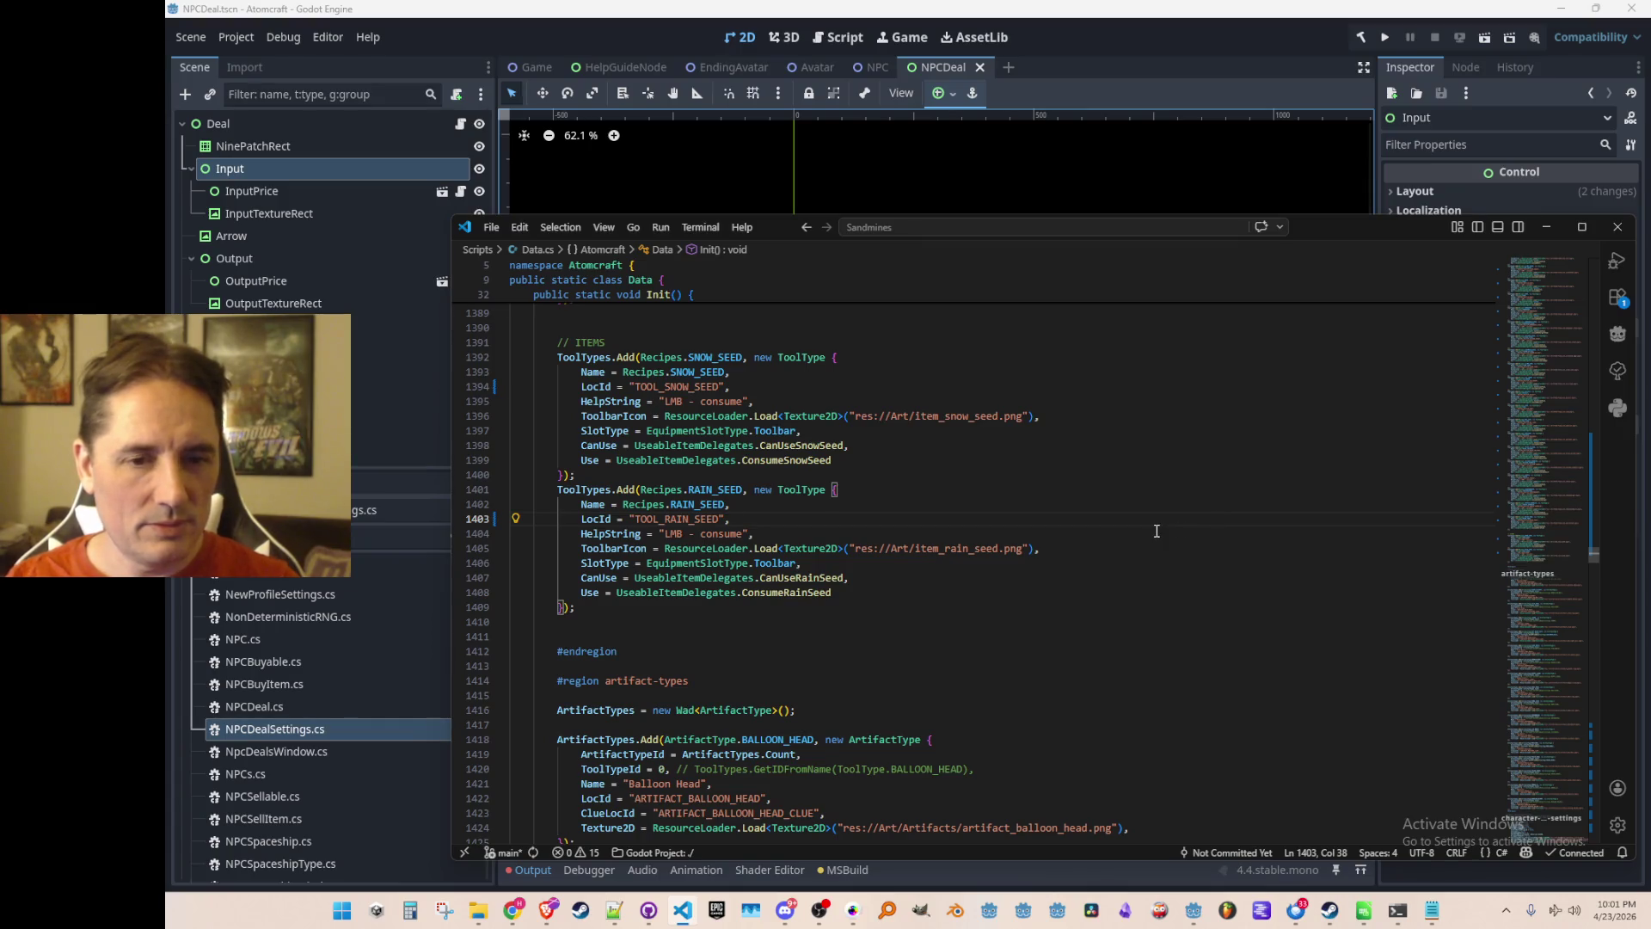
pyautogui.press('pageup')
pyautogui.press('pageup')
pyautogui.press('pageup')
pyautogui.press('pagedown')
pyautogui.press('pagedown')
pyautogui.press('pagedown')
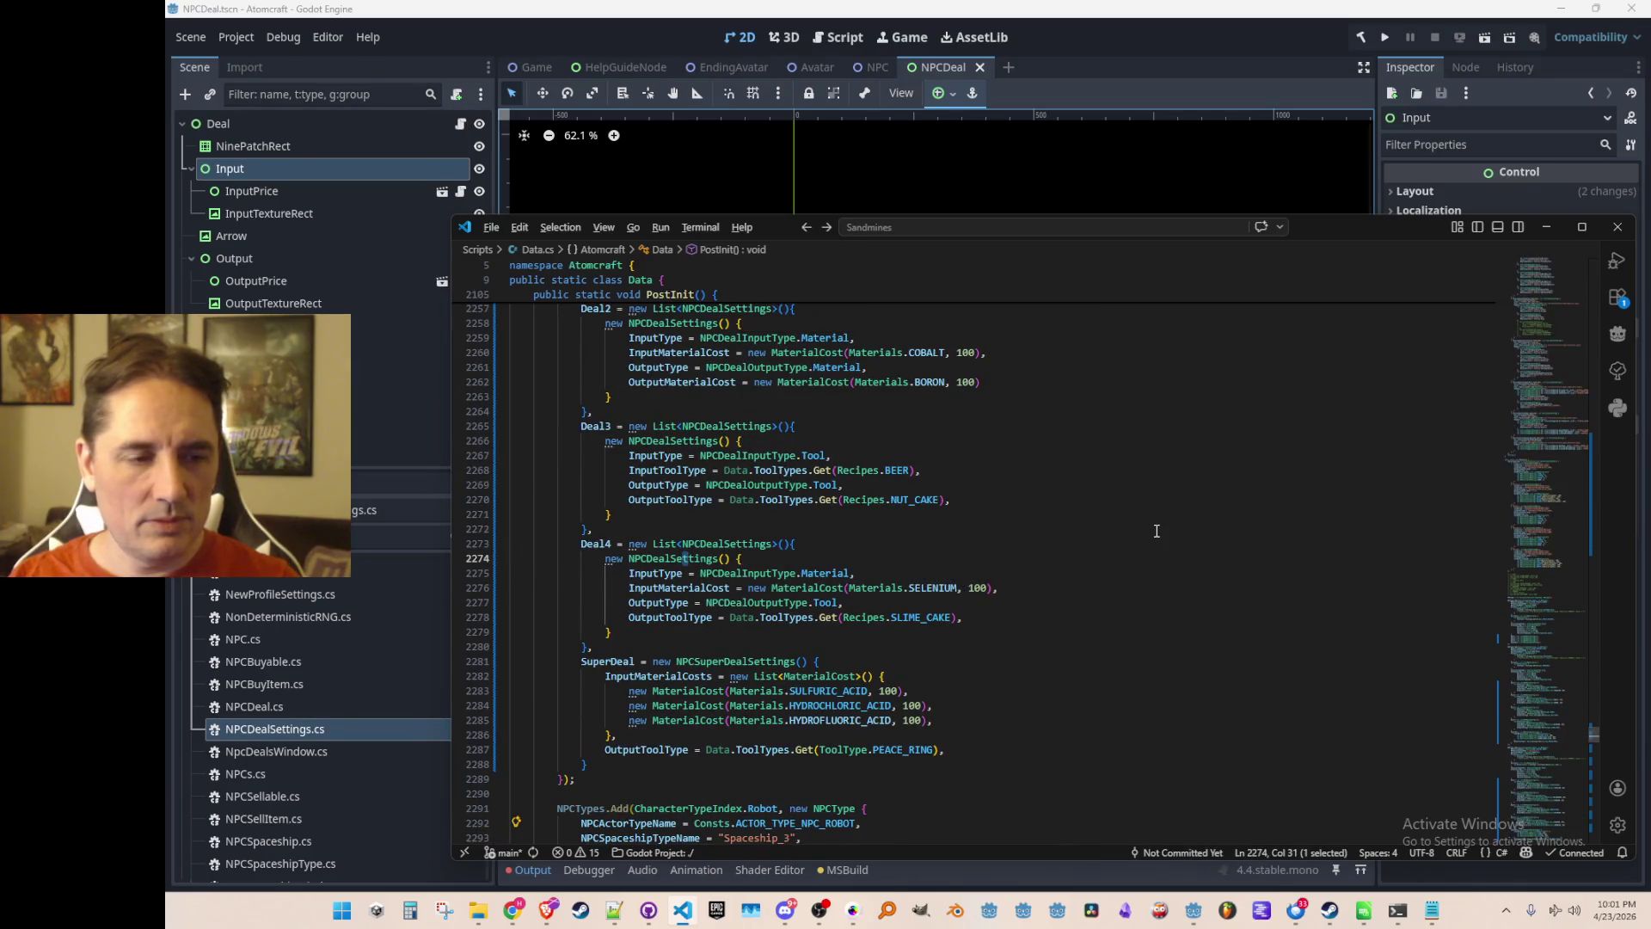
pyautogui.hotkey('alt', 'Left')
pyautogui.hotkey('alt', 'Right')
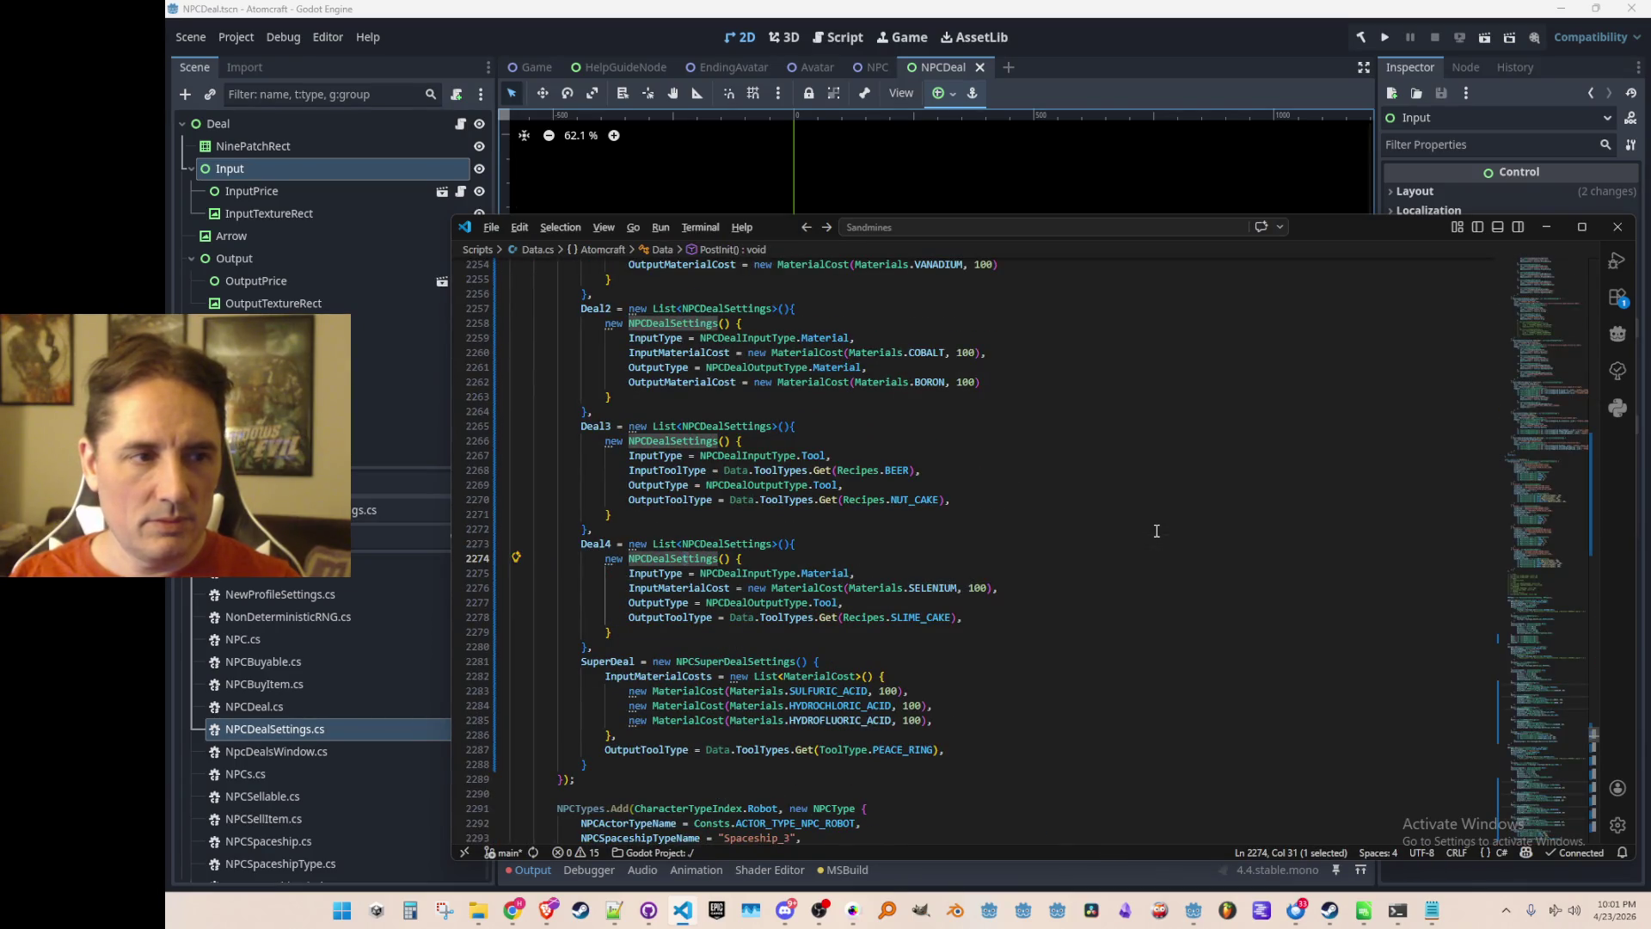
pyautogui.hotkey('alt', 'Left')
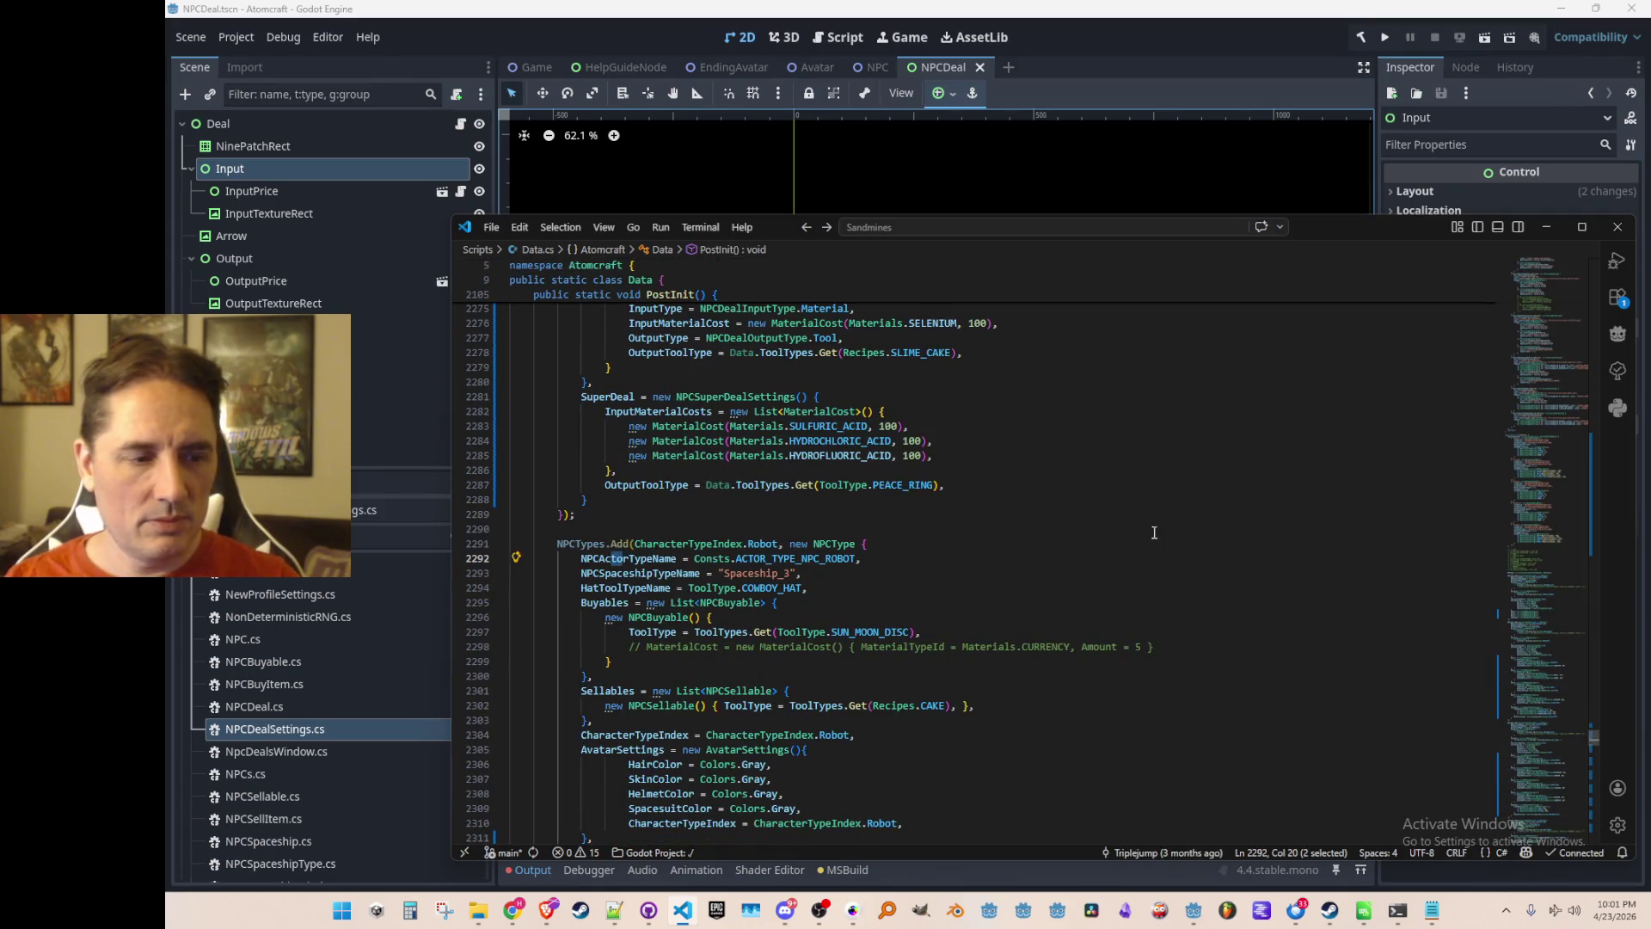
# Browse each NPC's Deal1–Deal4 and SuperDeal settings, ending at a PEACE_RING SuperDeal.
pyautogui.scroll(-2, 1158, 530)
pyautogui.scroll(-15, 1115, 539)
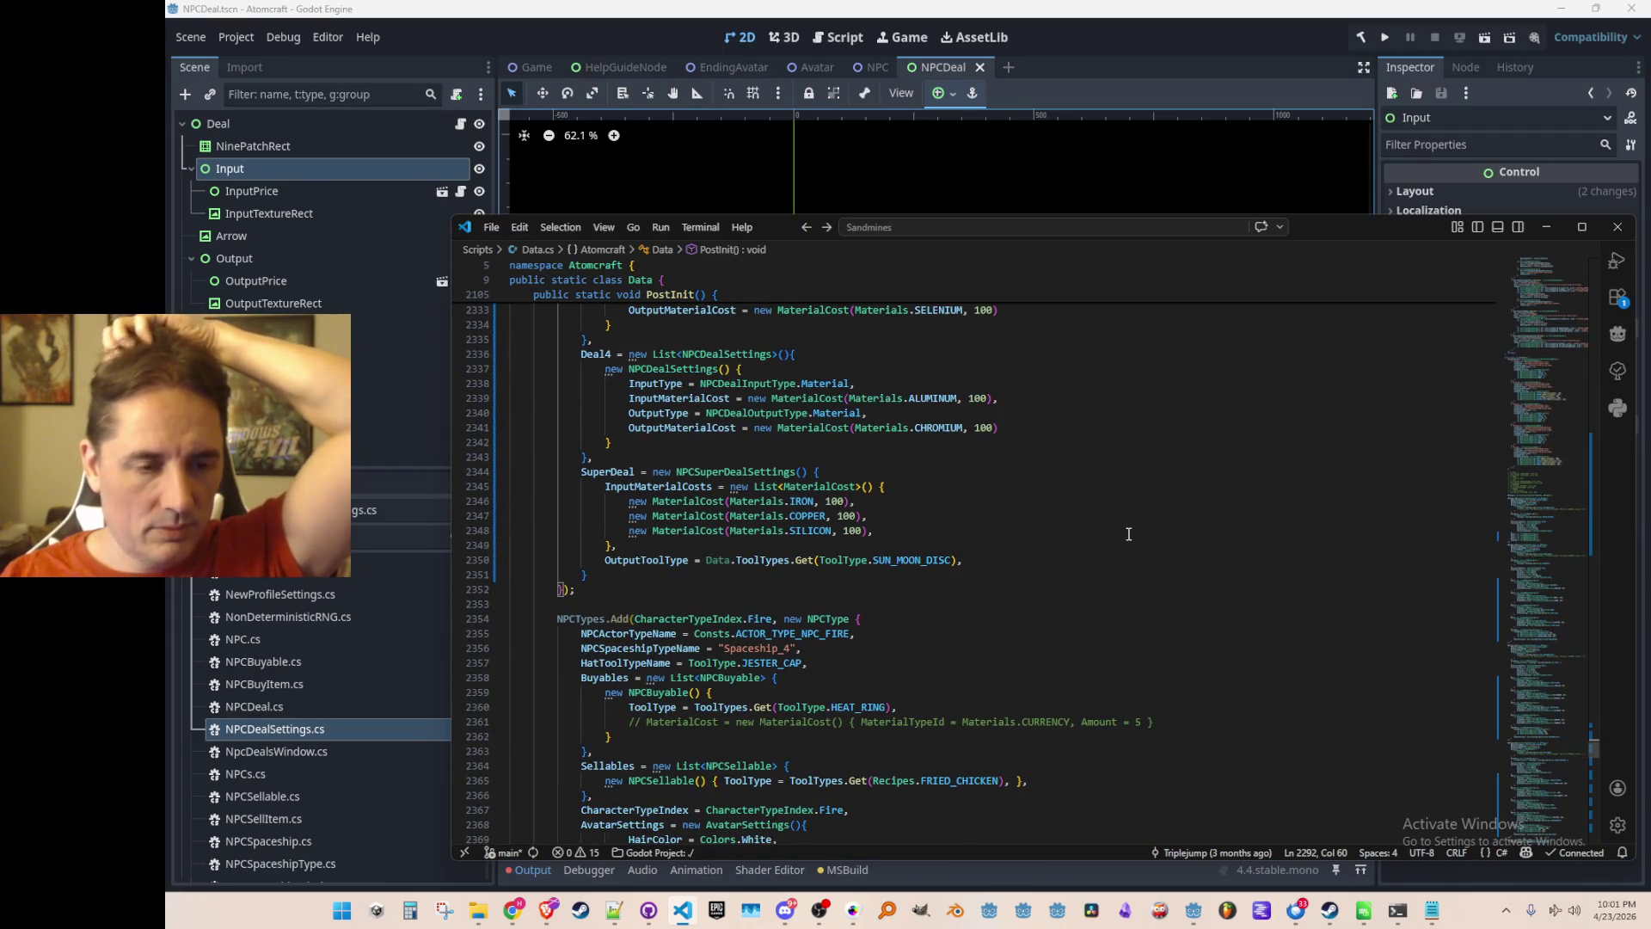
pyautogui.scroll(-20, 1129, 534)
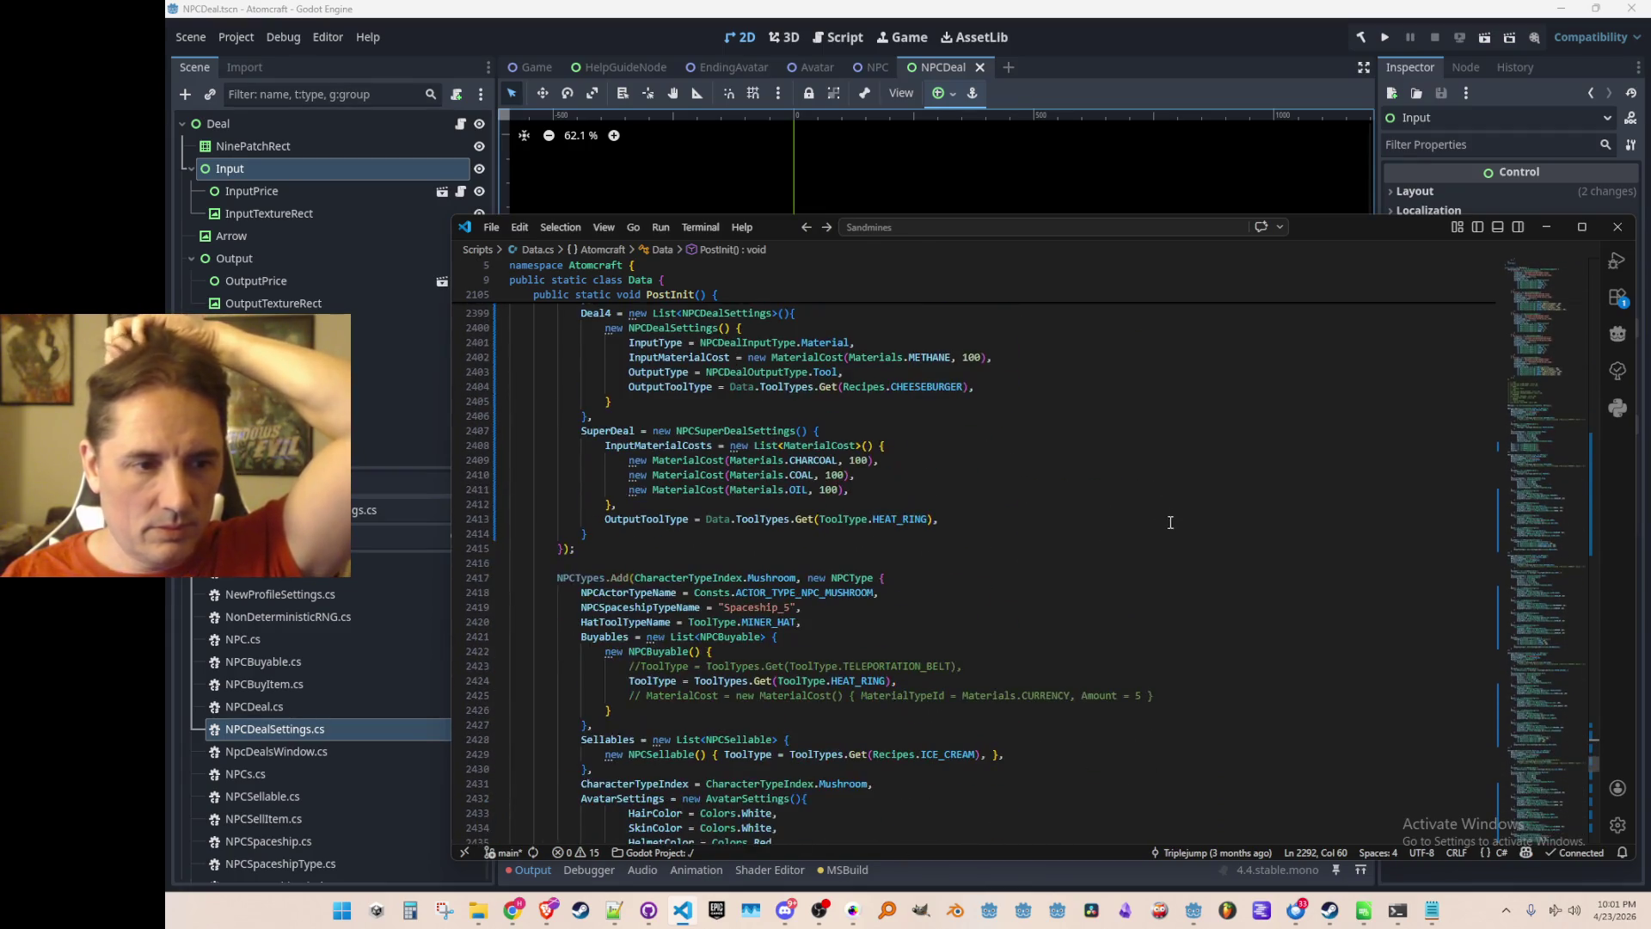
pyautogui.scroll(-4, 1155, 526)
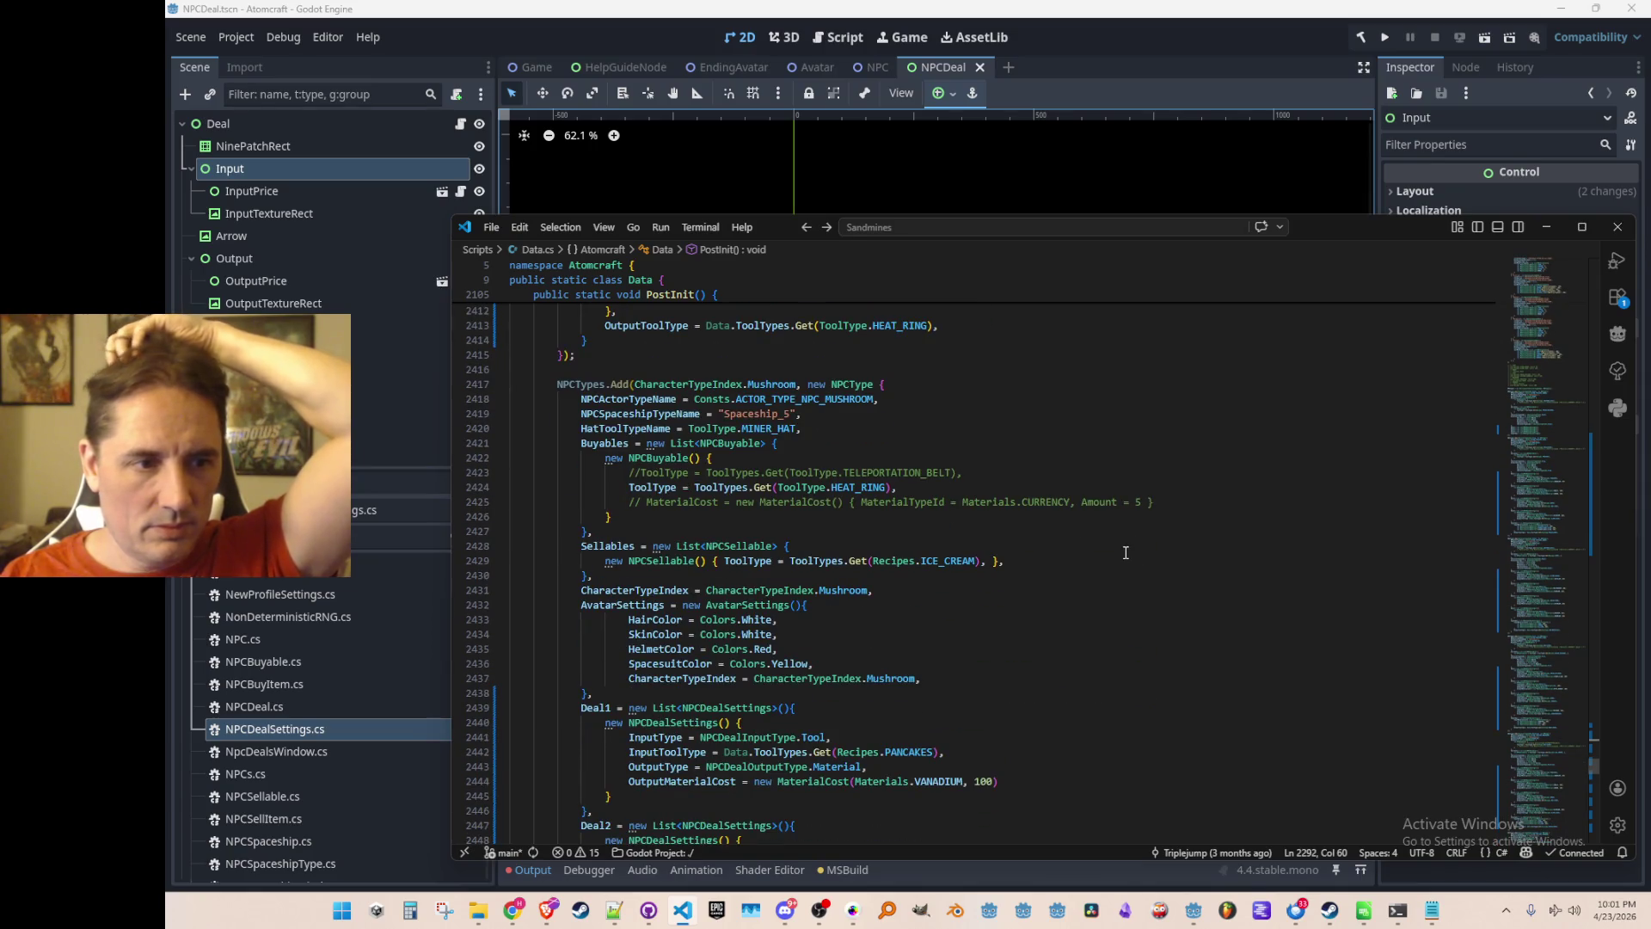
pyautogui.scroll(-19, 1126, 552)
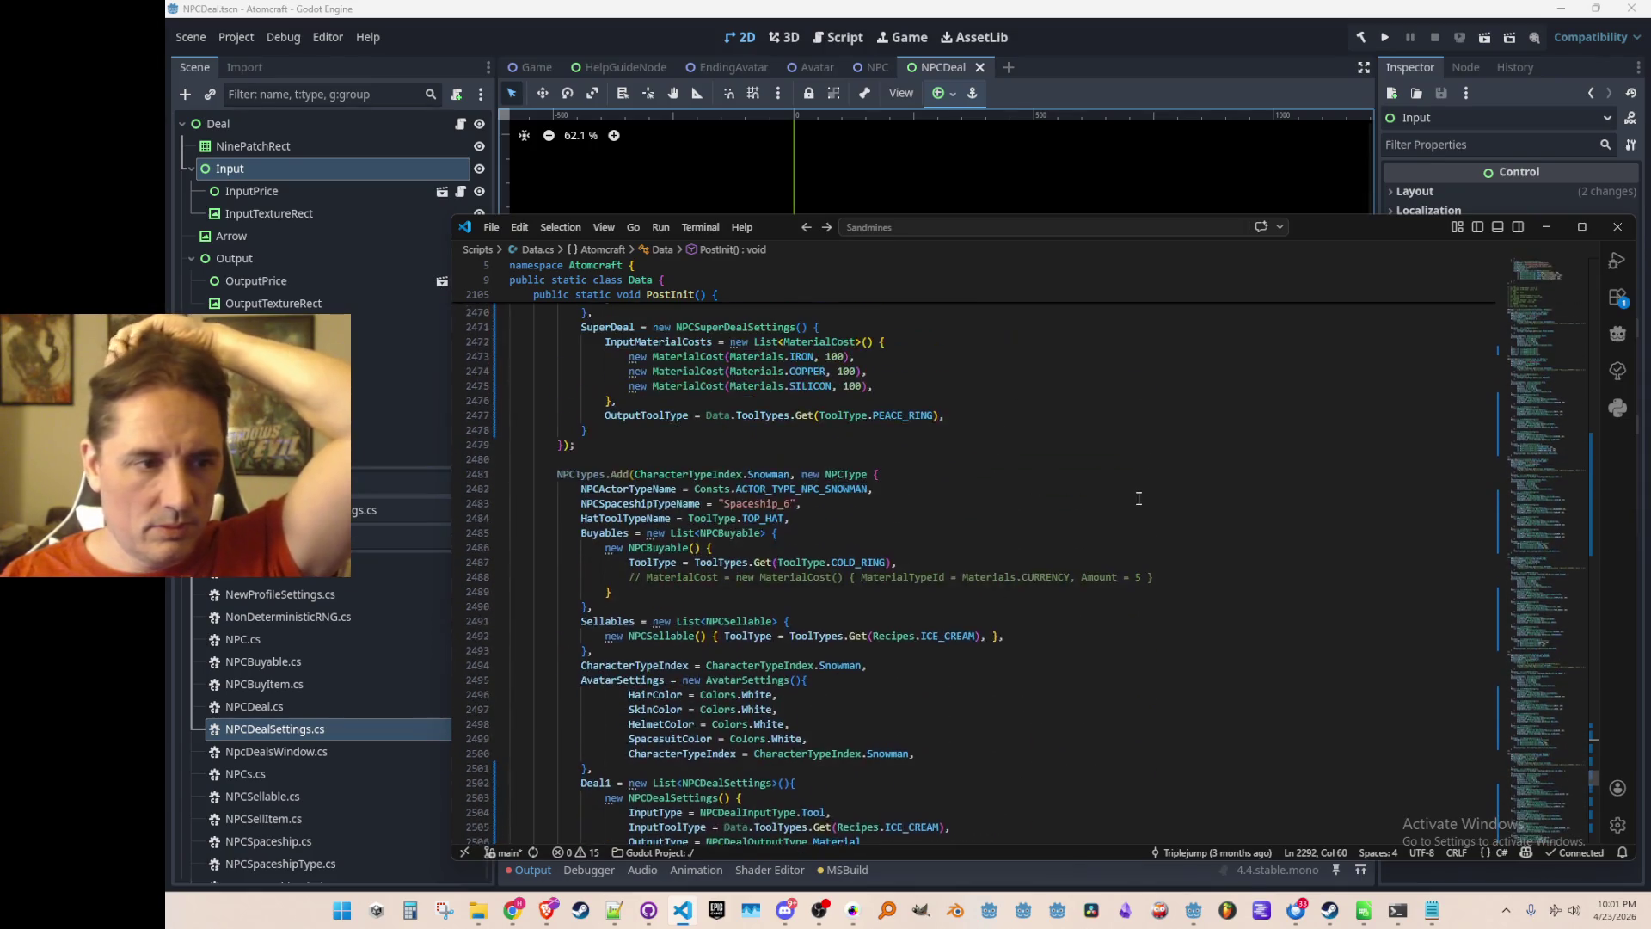
pyautogui.scroll(-20, 1138, 498)
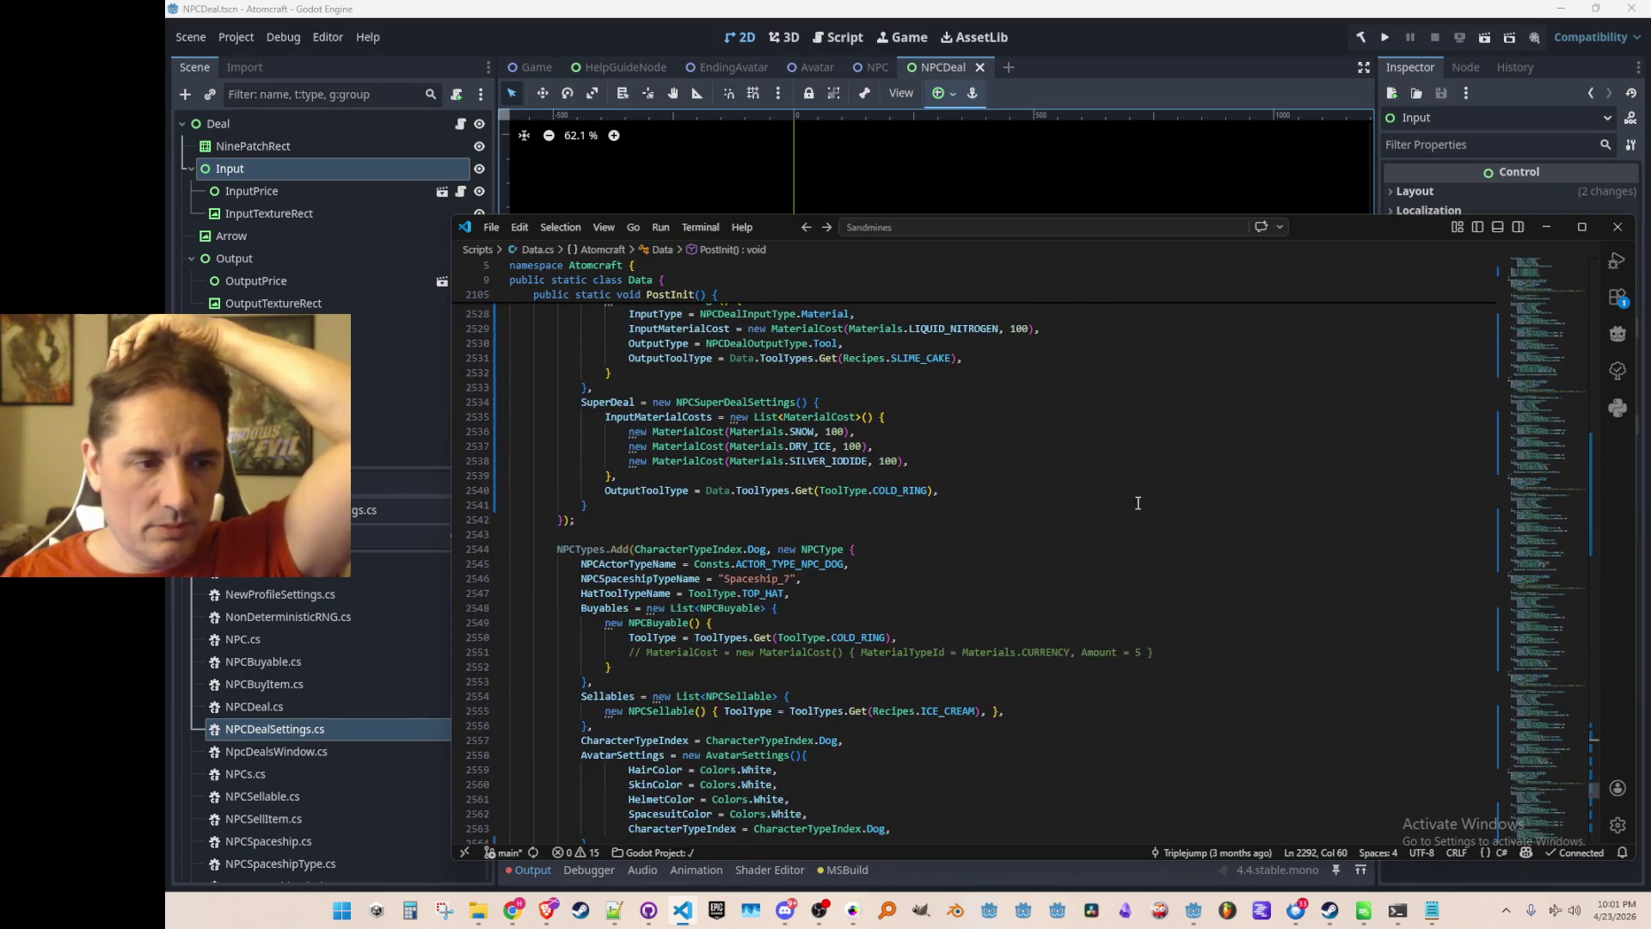
pyautogui.scroll(-20, 1139, 496)
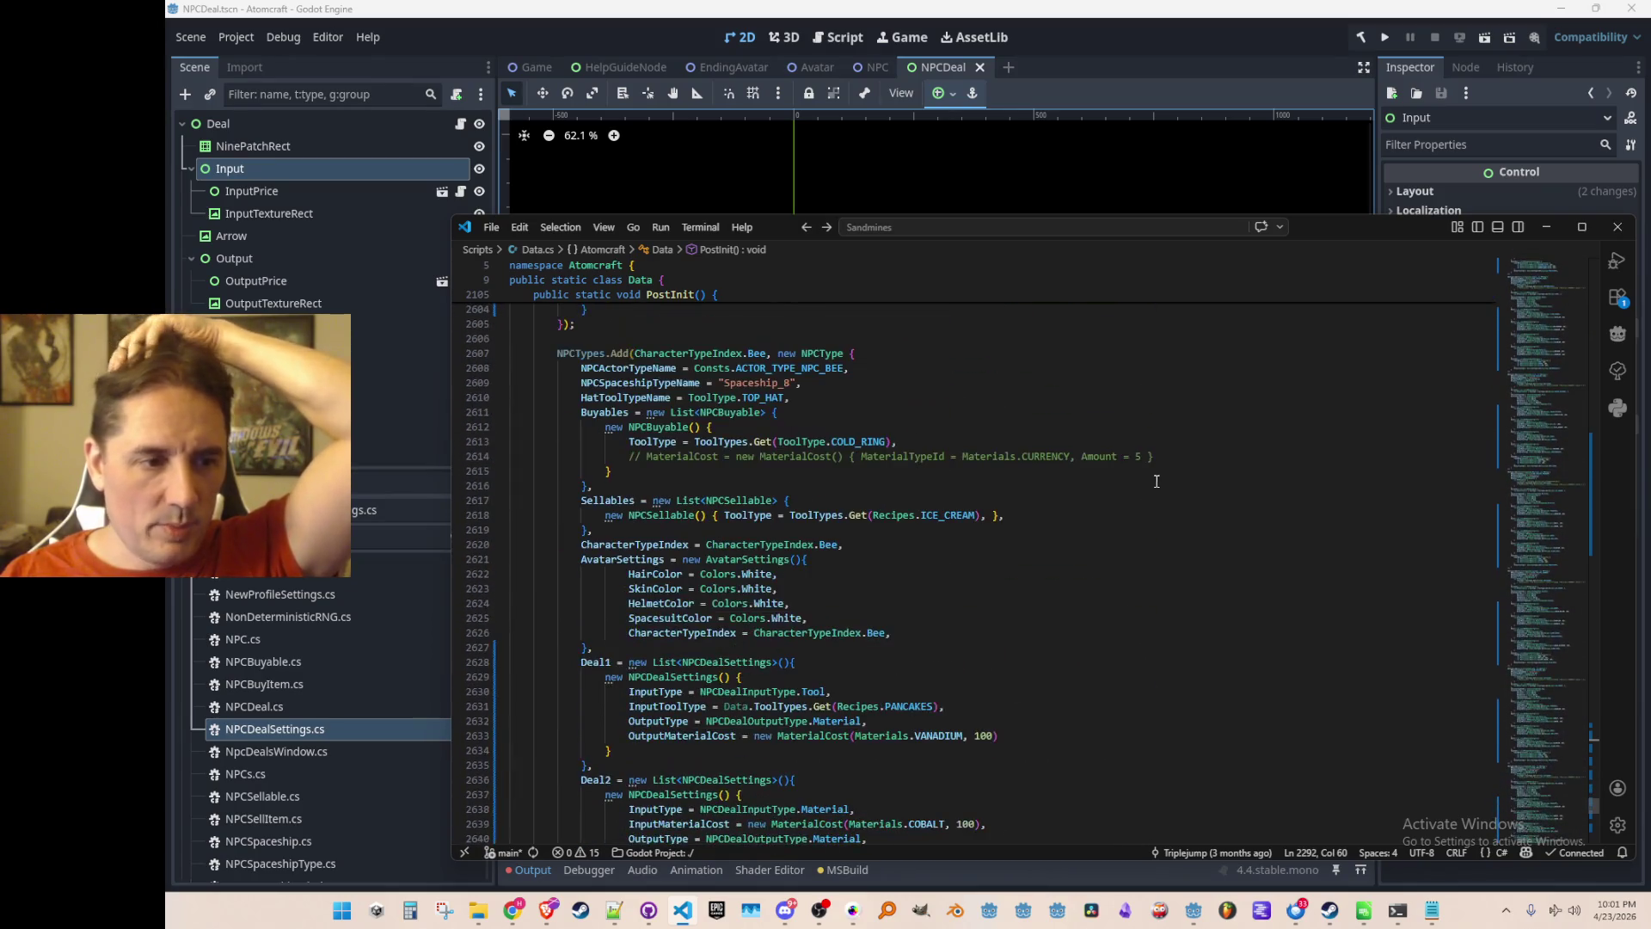
pyautogui.scroll(-20, 1211, 527)
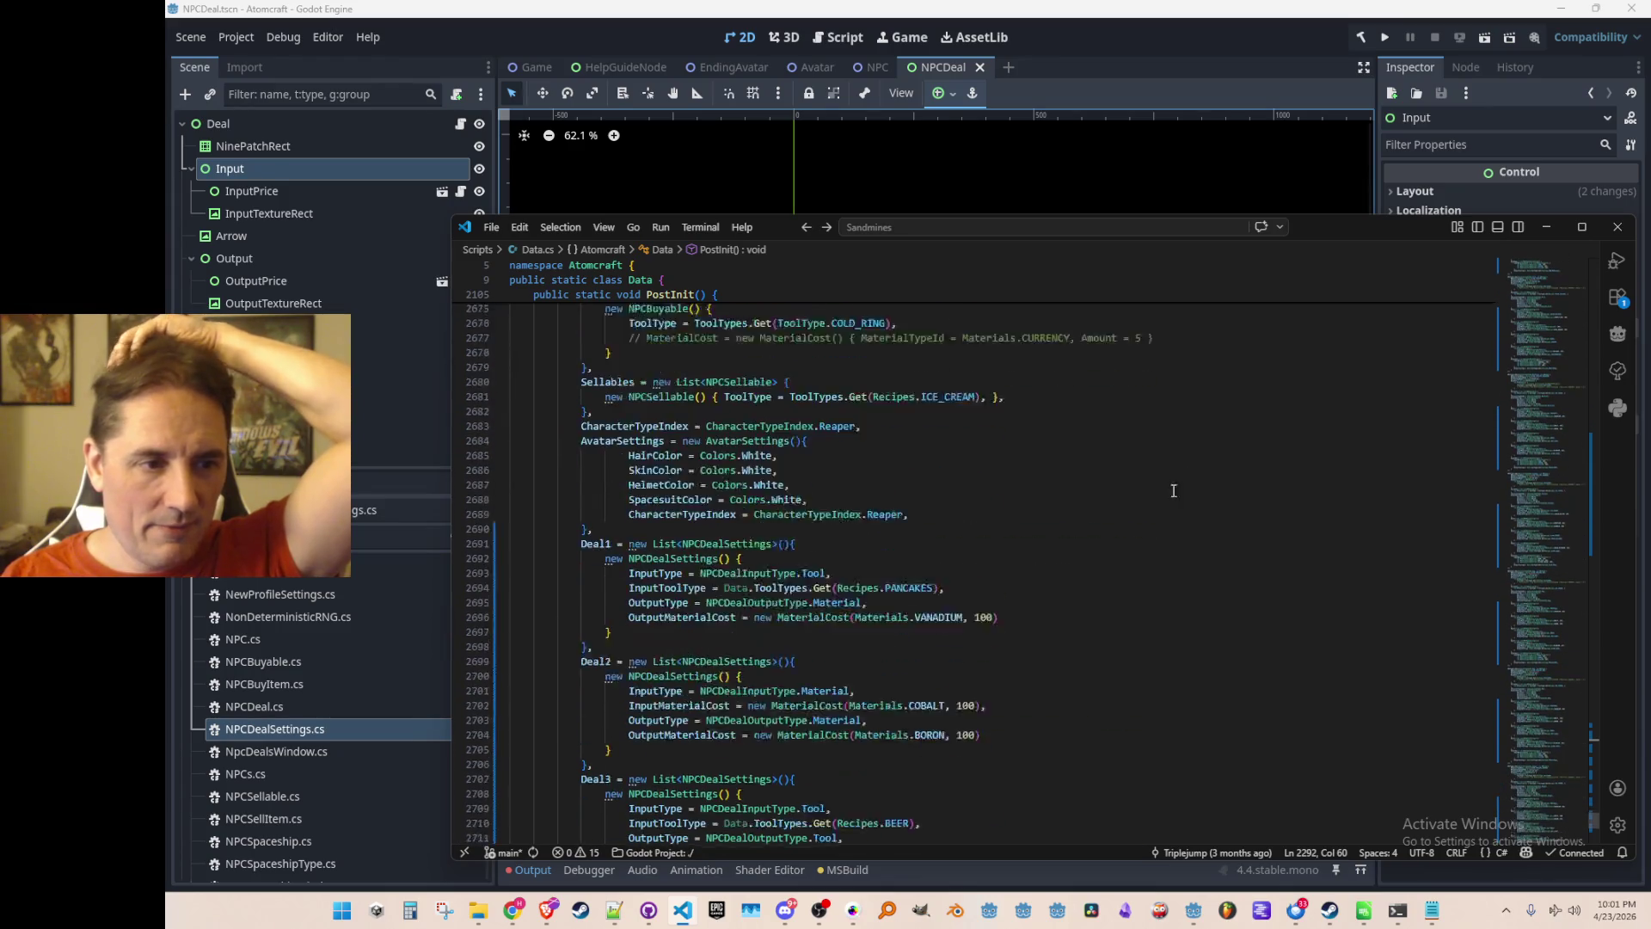
pyautogui.press('pageup')
pyautogui.press('pageup')
pyautogui.press('pageup')
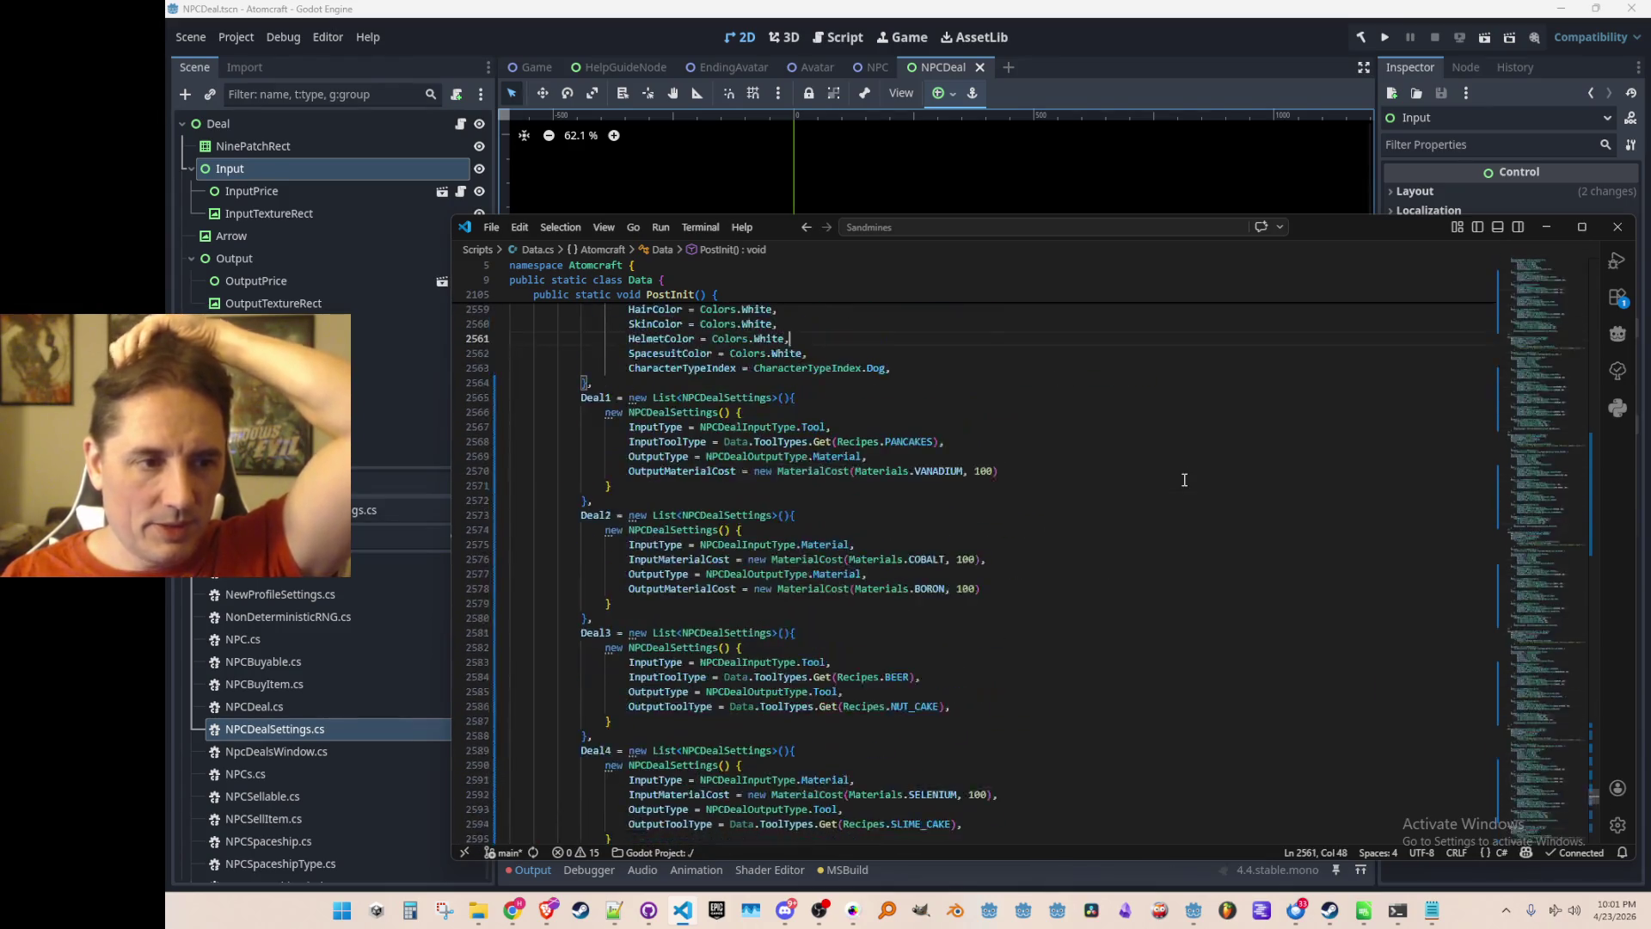
pyautogui.press('pageup')
pyautogui.press('pageup')
pyautogui.press('pageup')
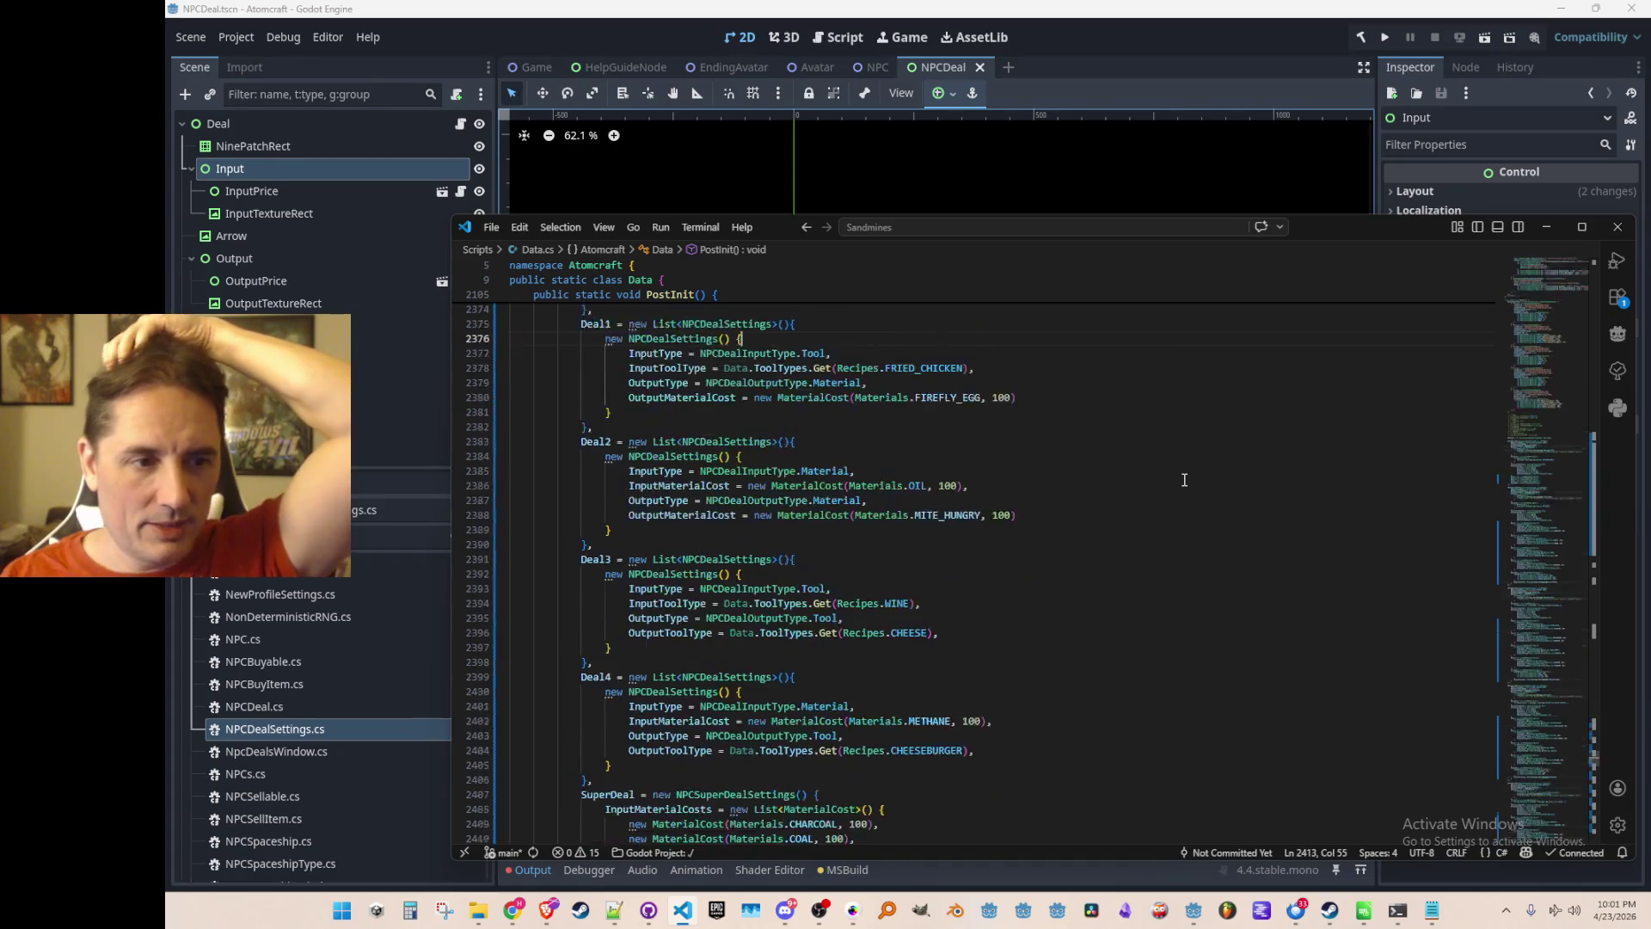
pyautogui.press('pagedown')
pyautogui.press('pagedown')
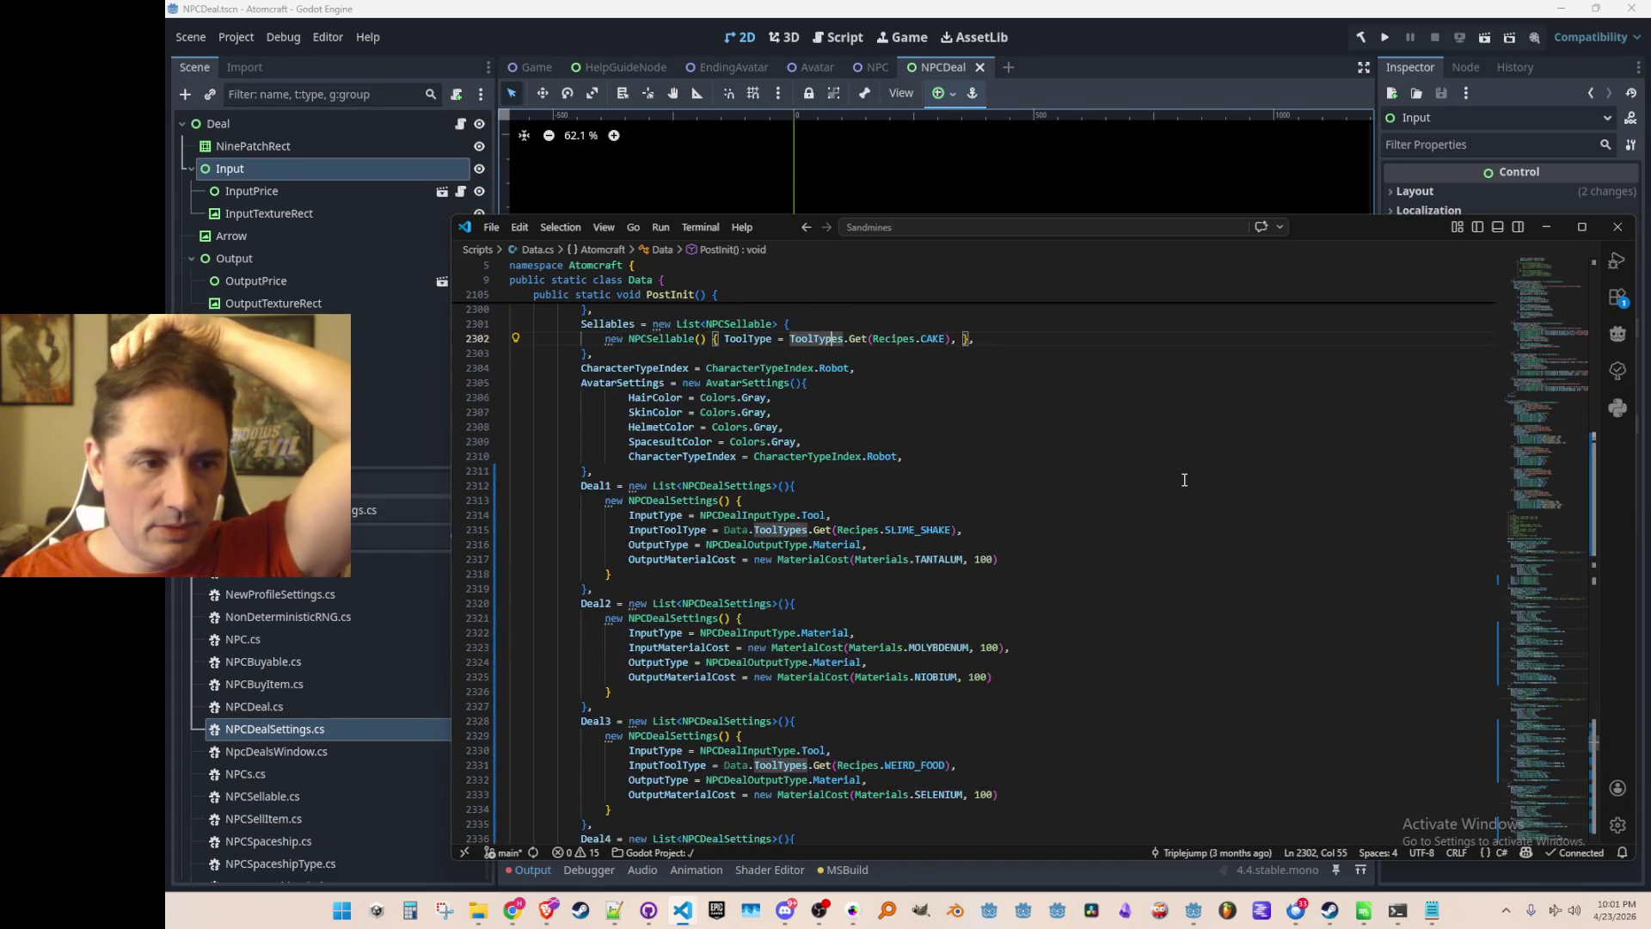
pyautogui.press('pageup')
pyautogui.press('pagedown')
pyautogui.press('pagedown')
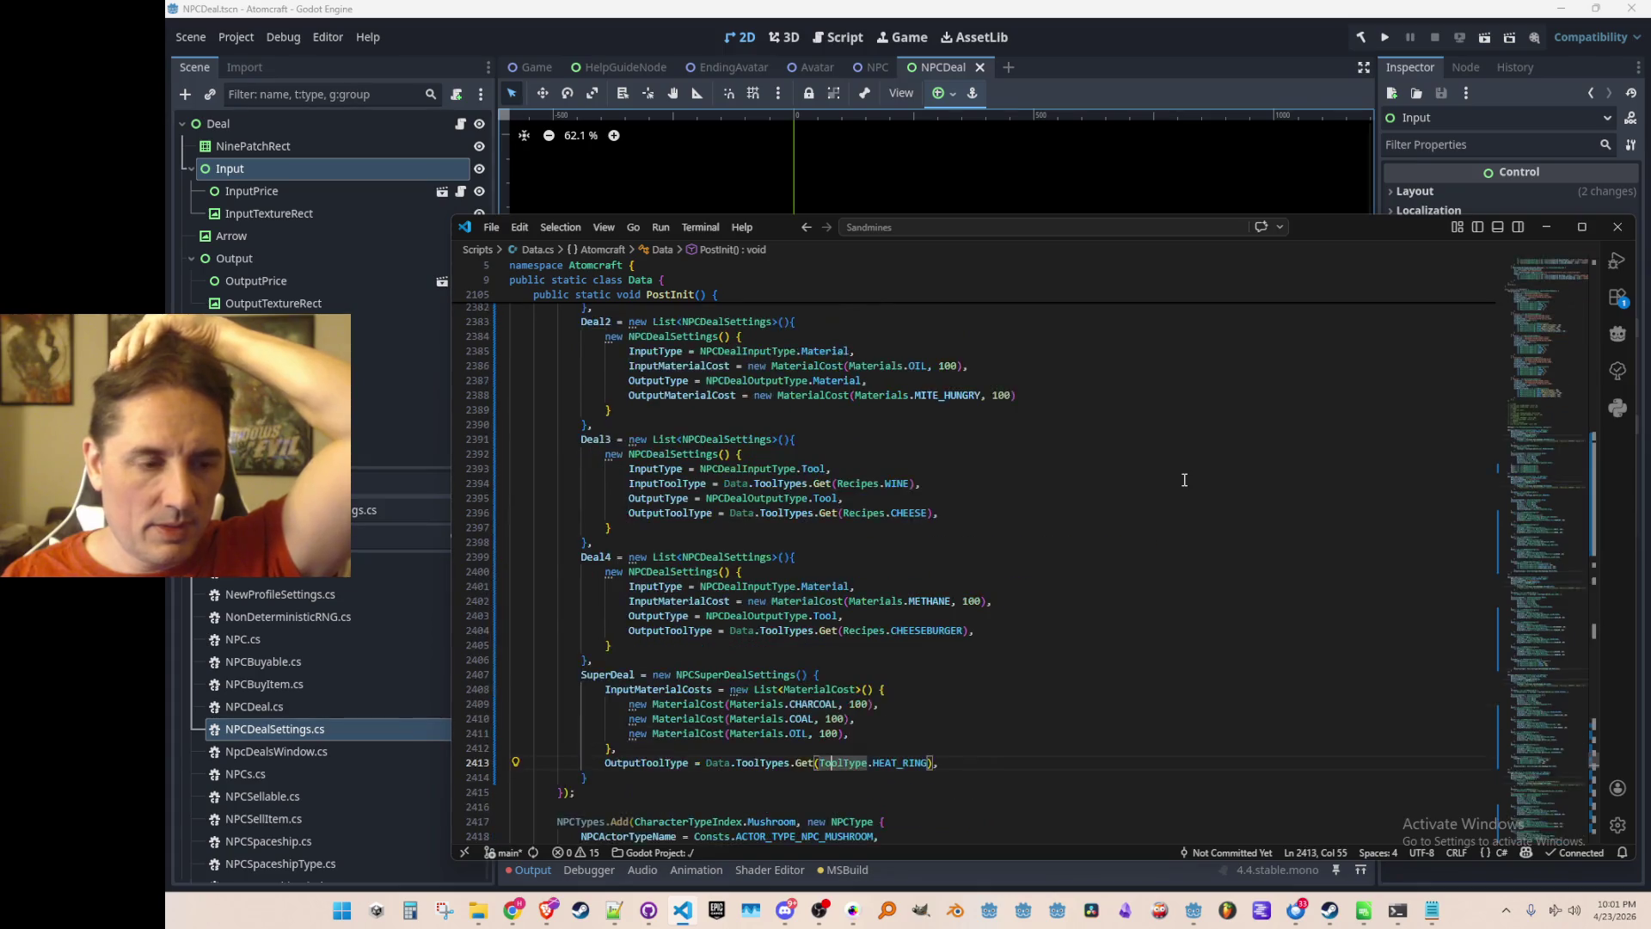
pyautogui.press('pagedown')
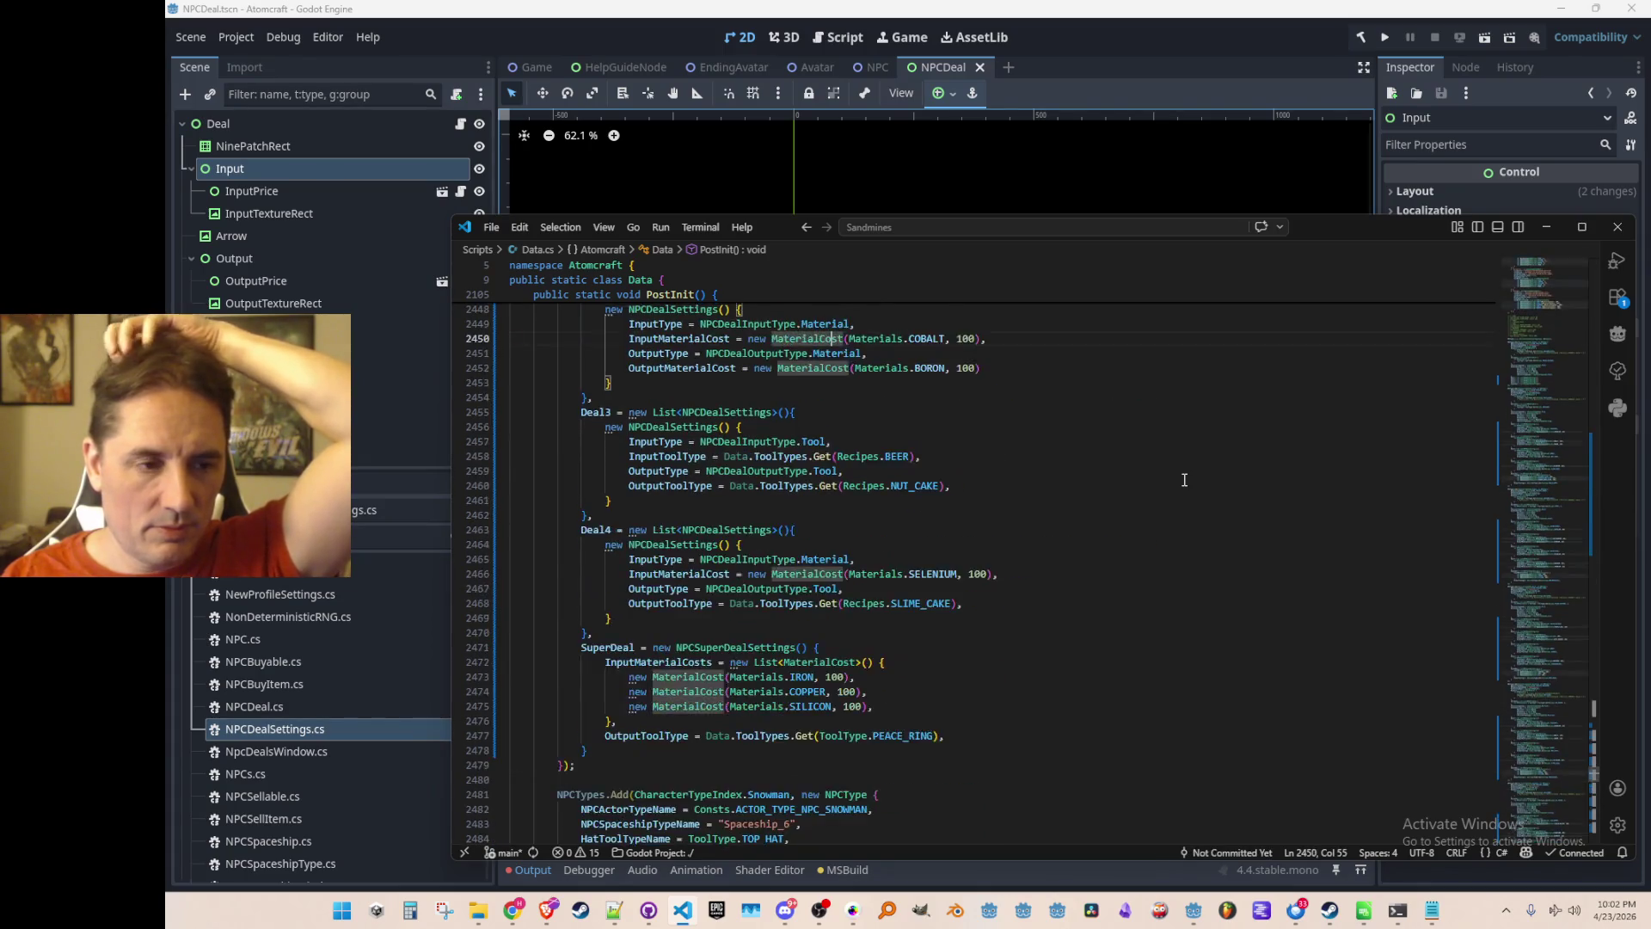
# Rebuild and run from Godot with F5, then pick Single Player, the test profile and Enchanted Vista.
pyautogui.click(1204, 26)
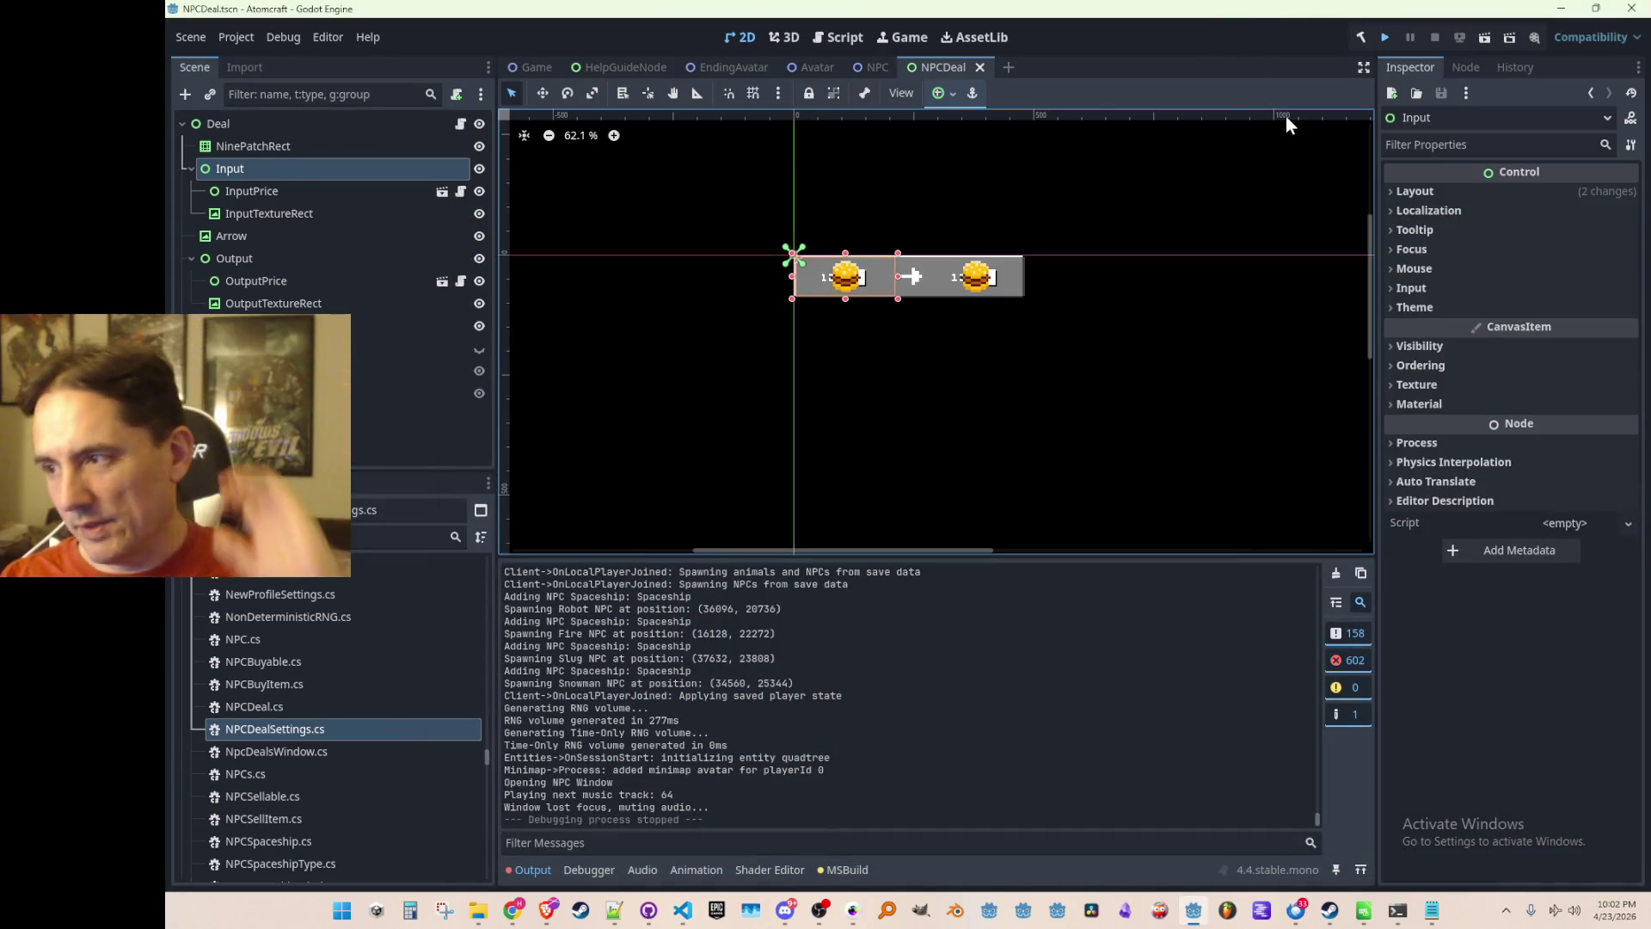
pyautogui.press('F5')
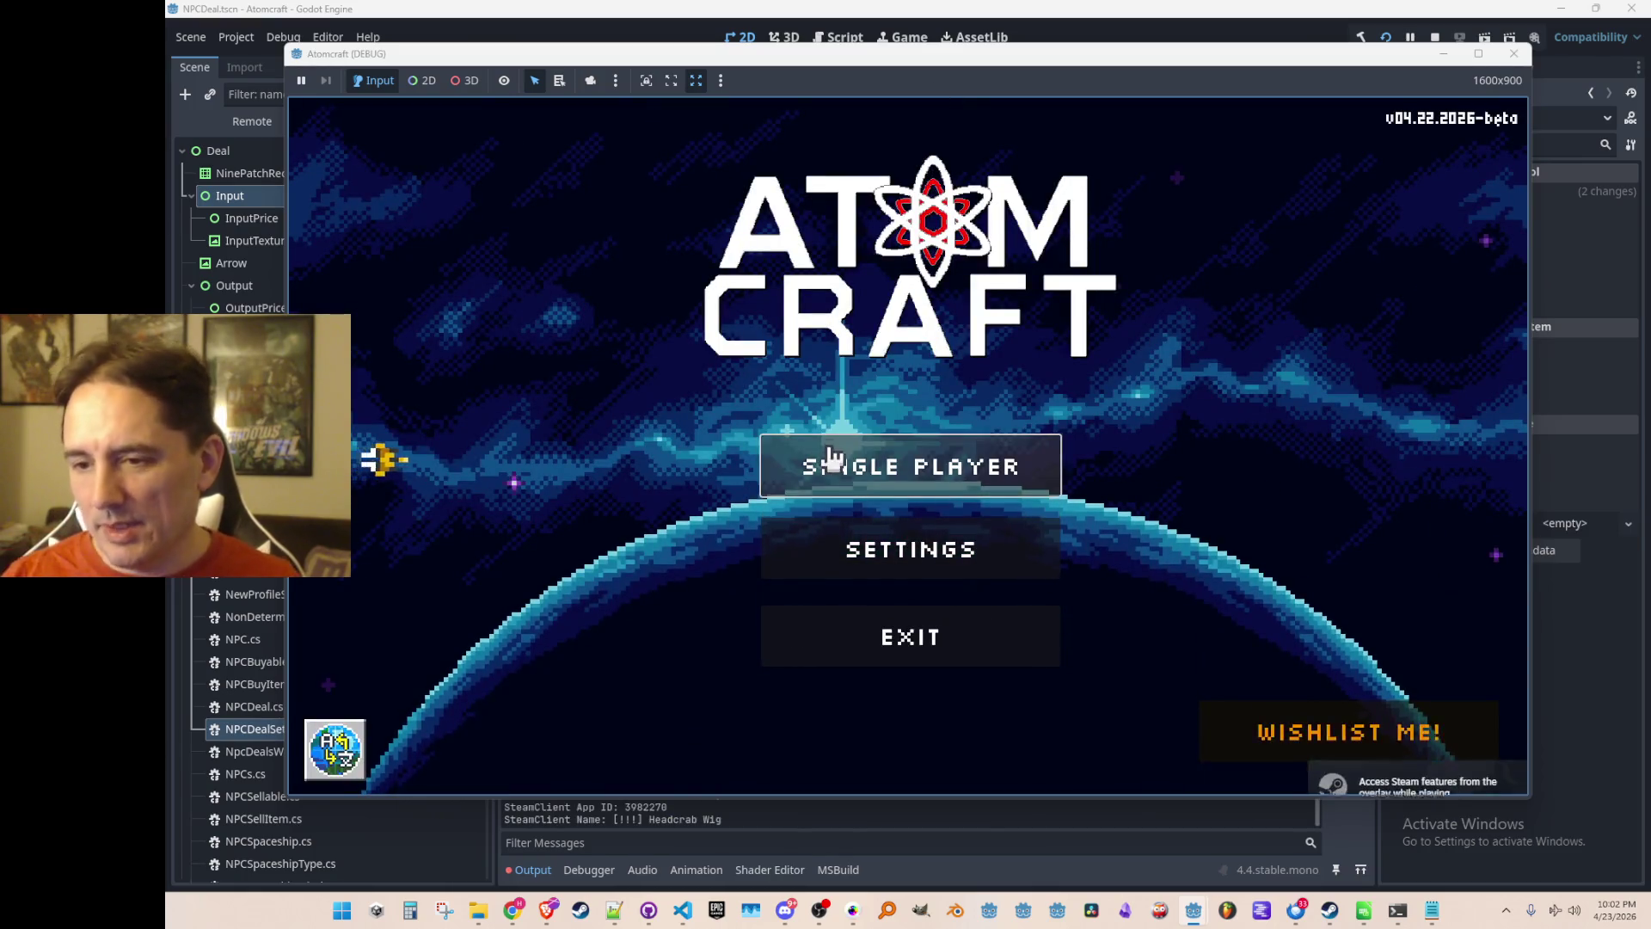
pyautogui.click(830, 458)
pyautogui.click(834, 431)
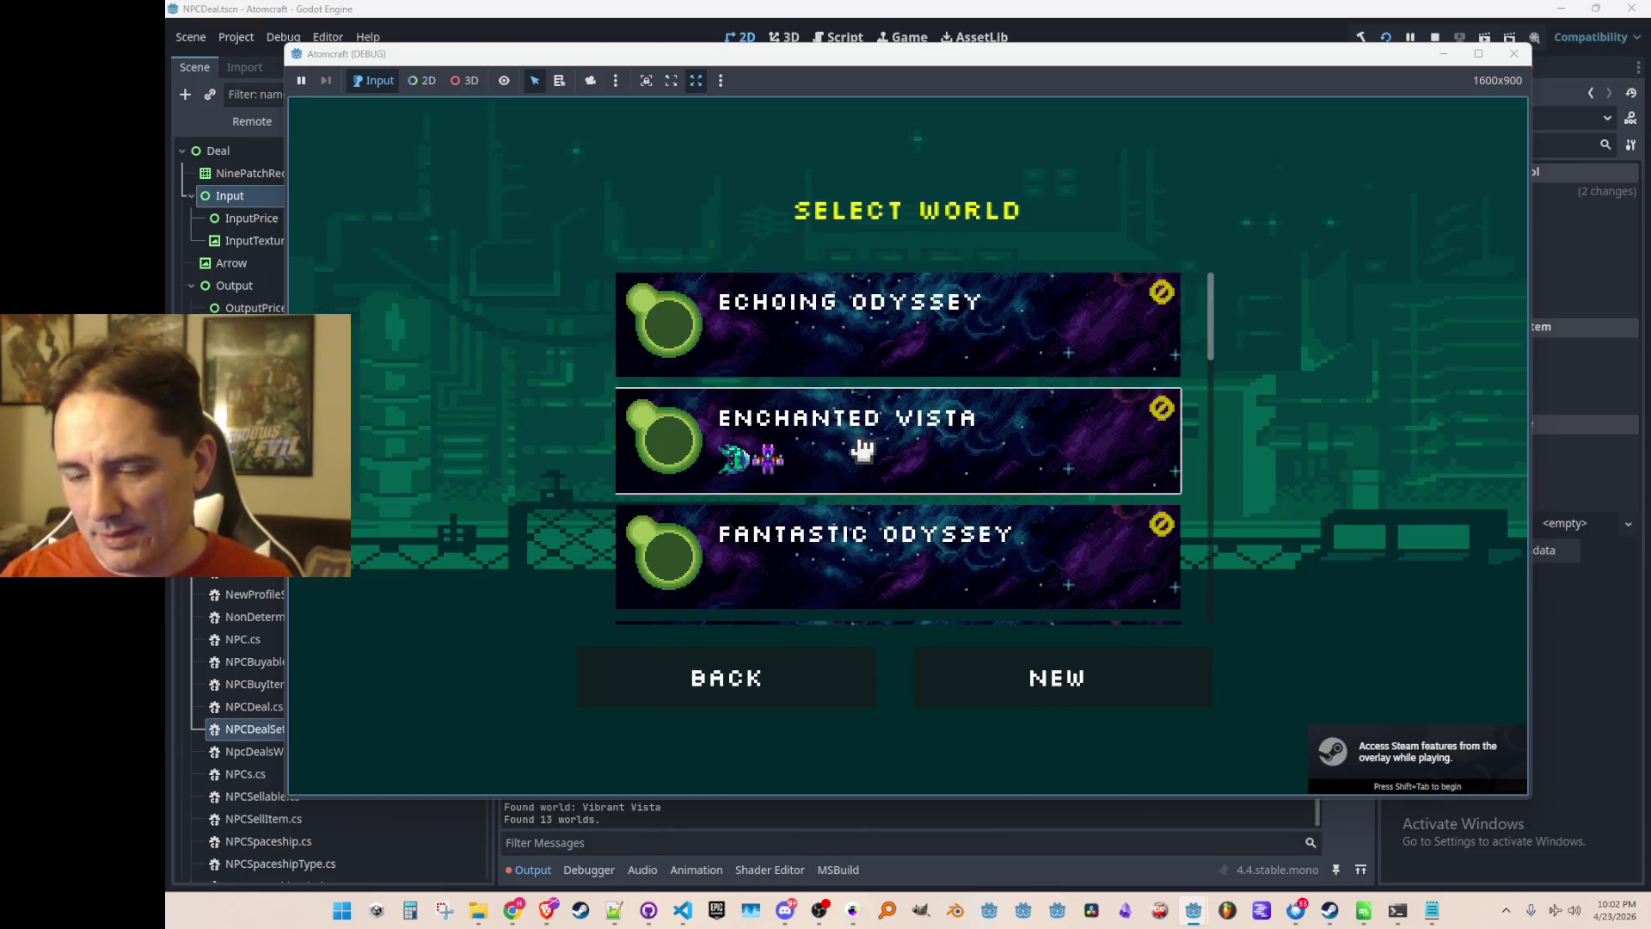
pyautogui.click(861, 447)
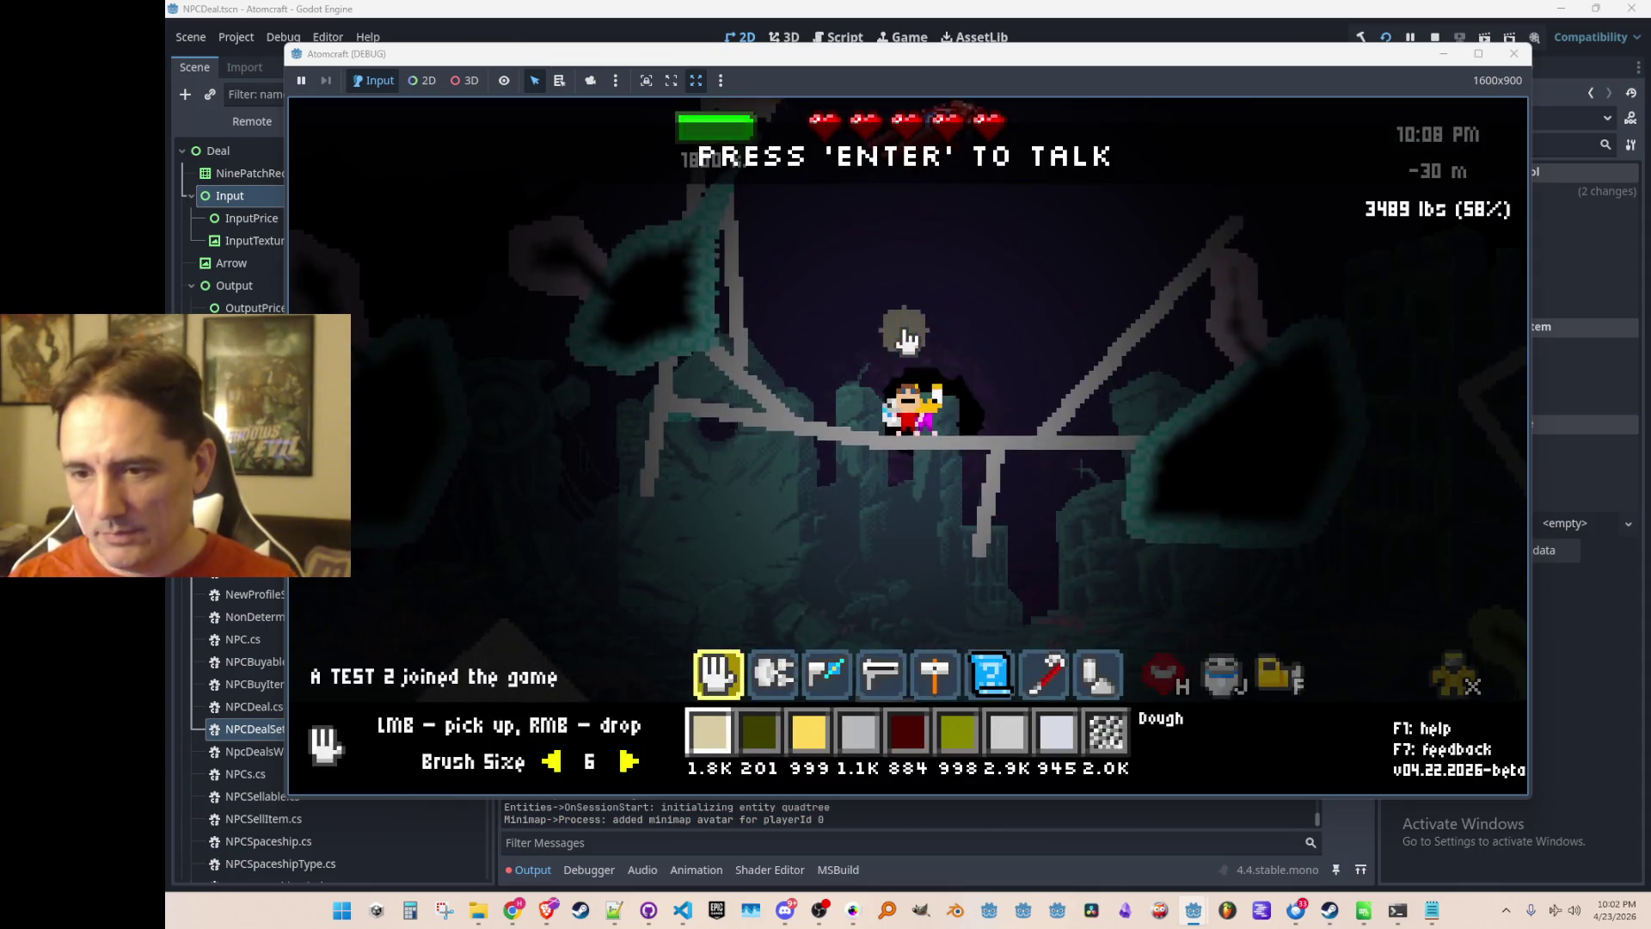
# Check the map, walk to the spaceship NPC and talk to it to show the GREETINGS deals.
pyautogui.press('Tab')
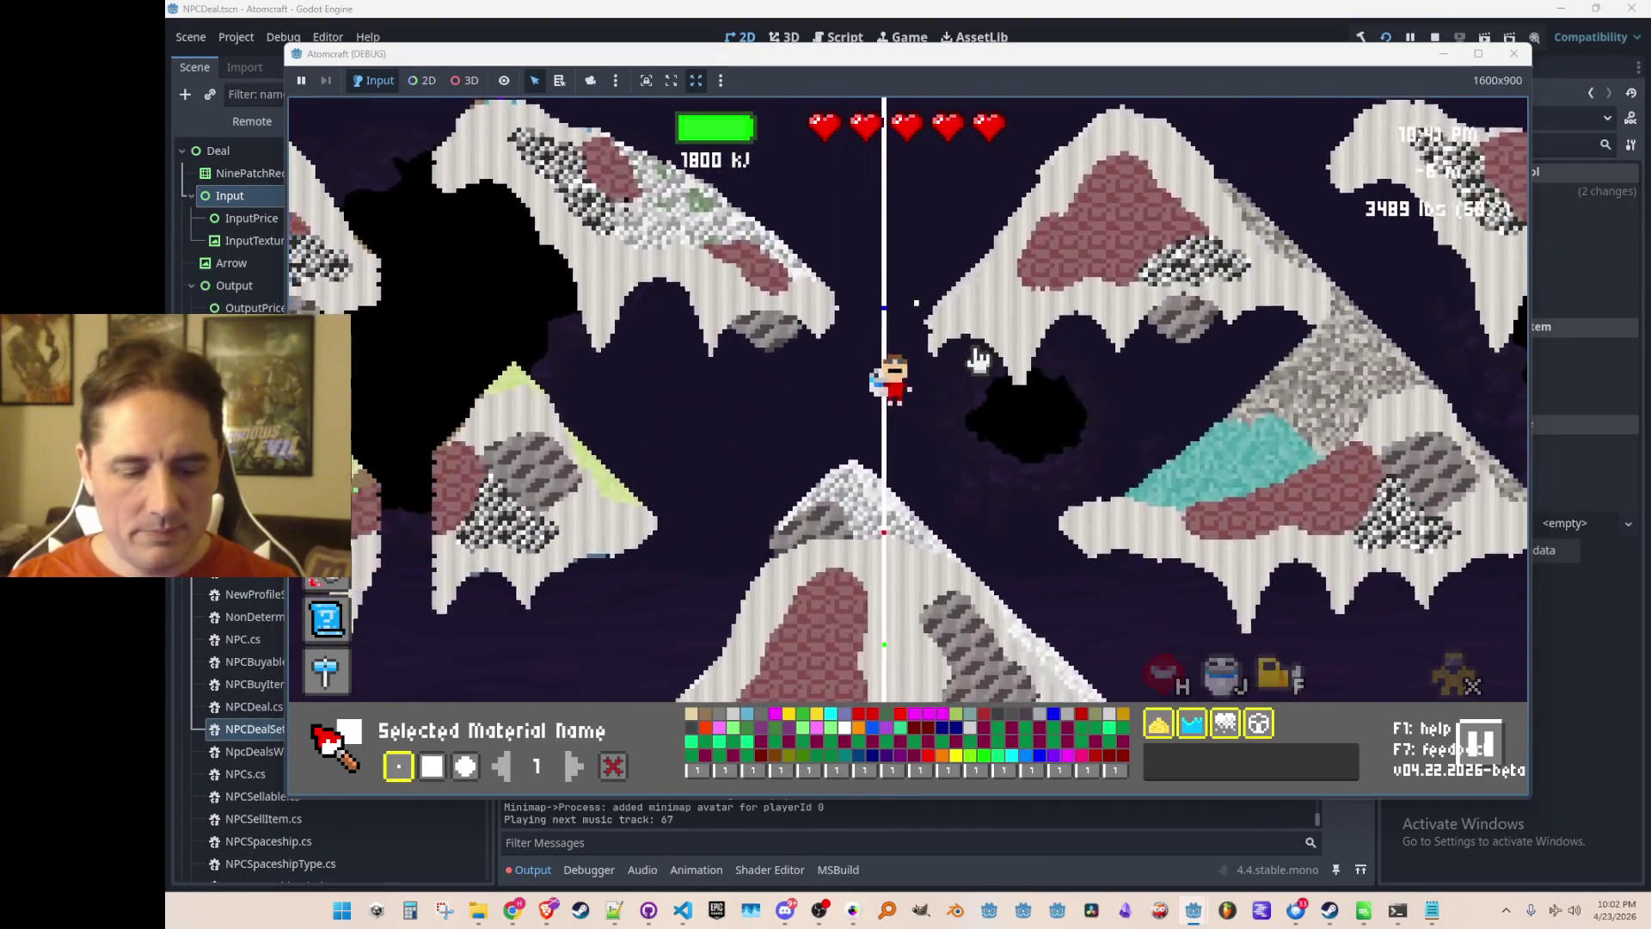
pyautogui.press('Tab')
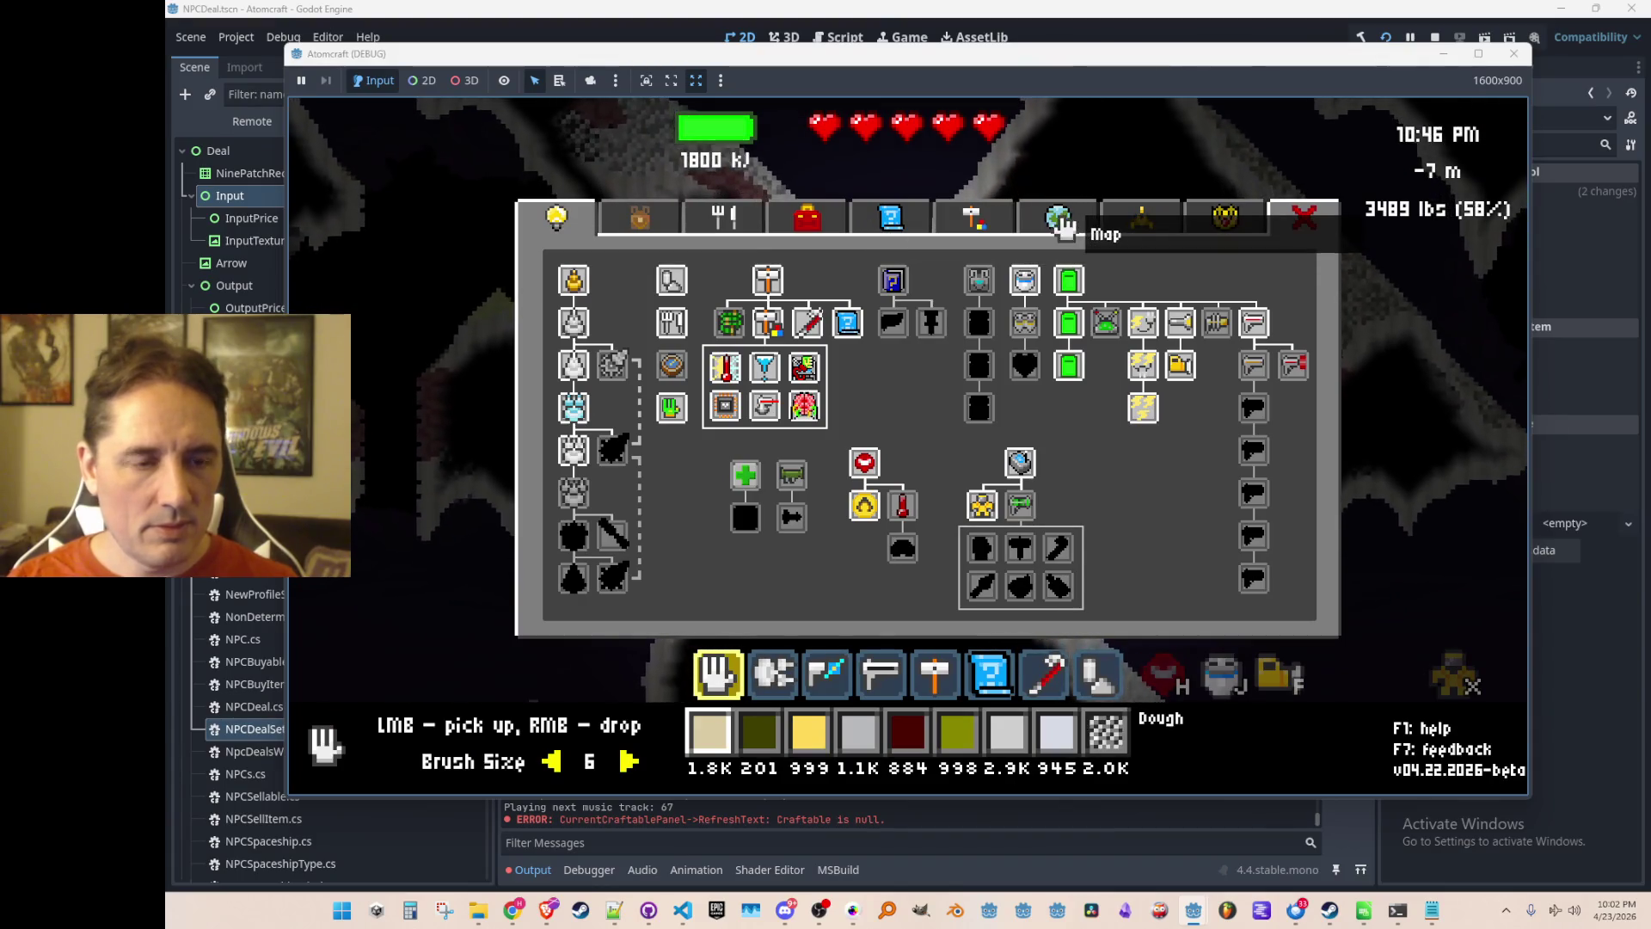
pyautogui.press('m')
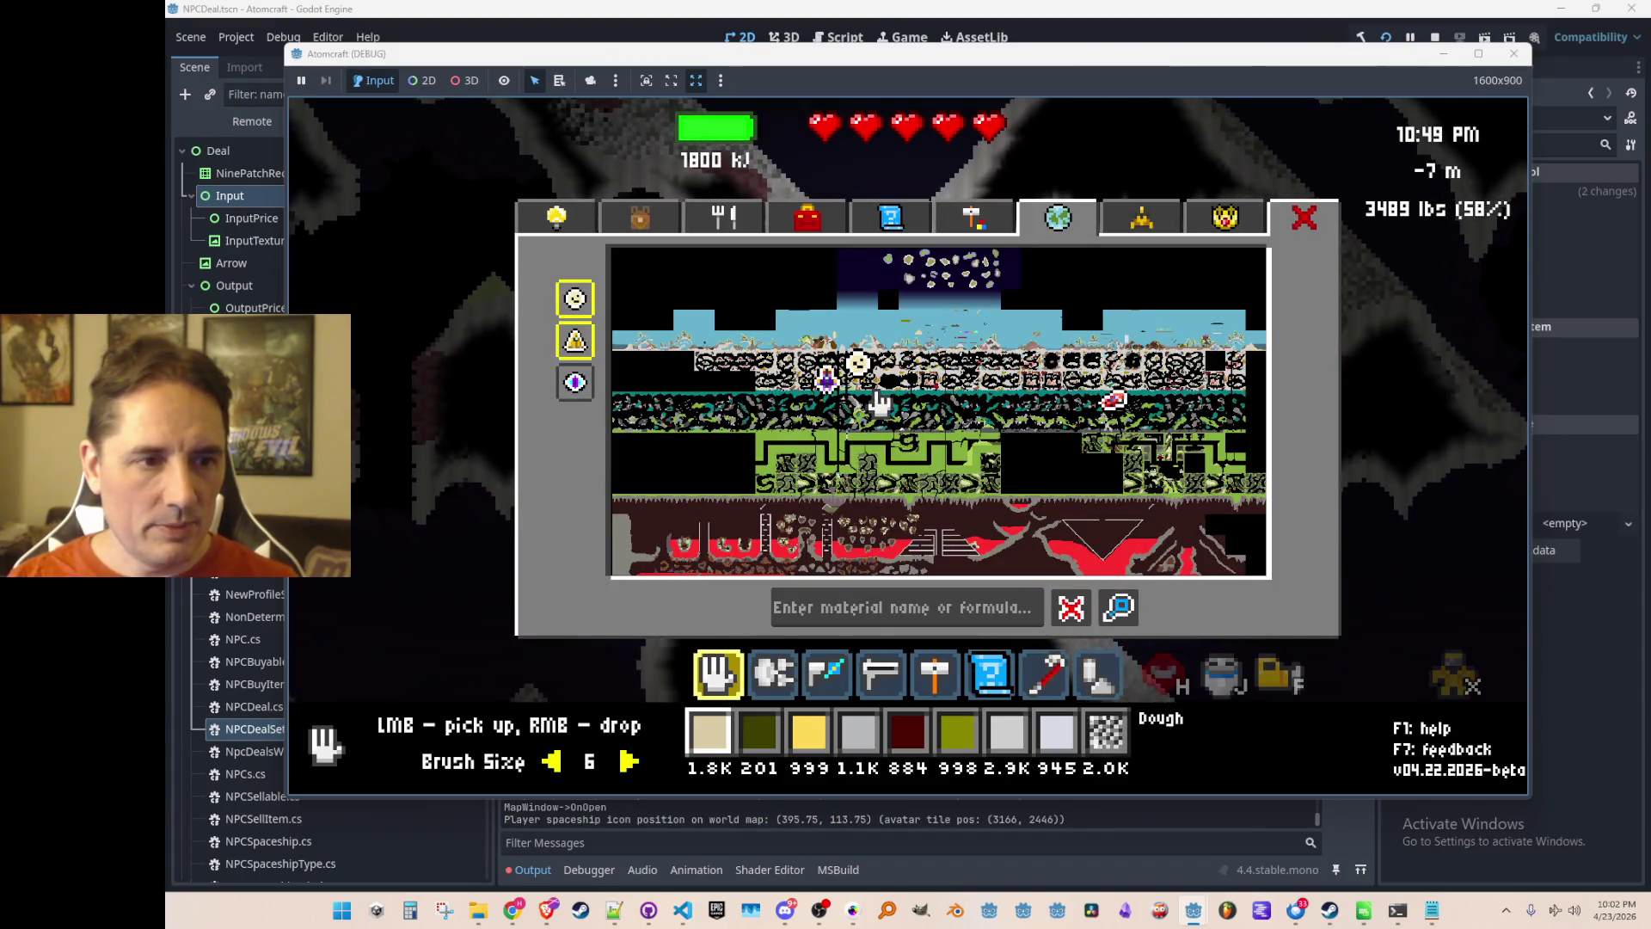
pyautogui.press('Tab')
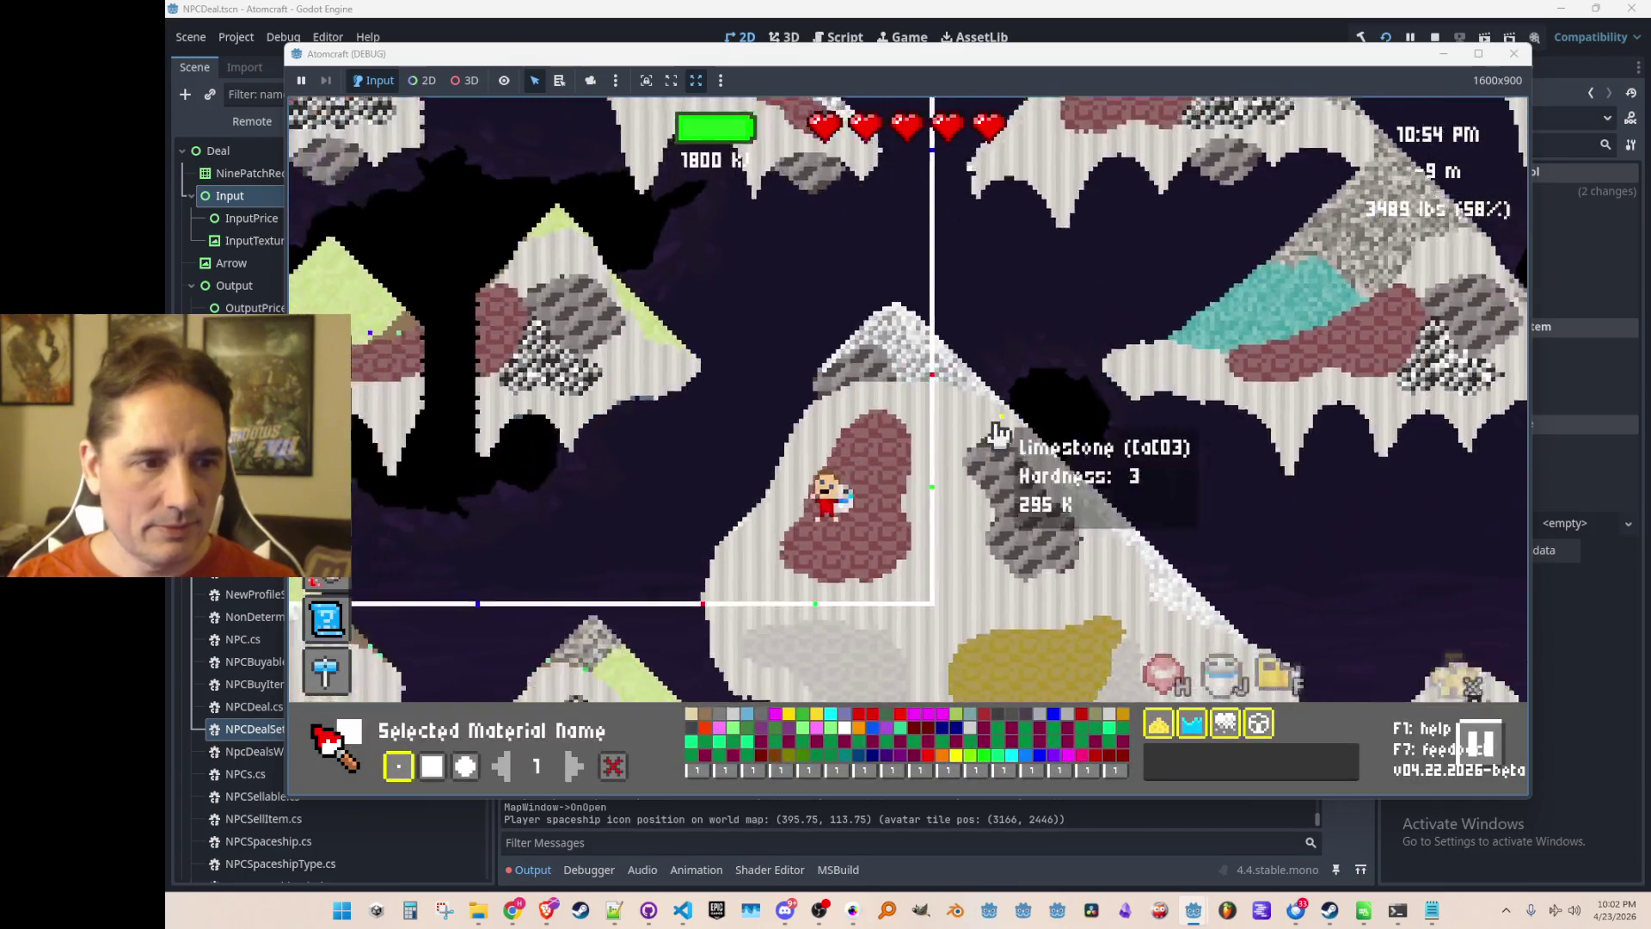
pyautogui.press('a')
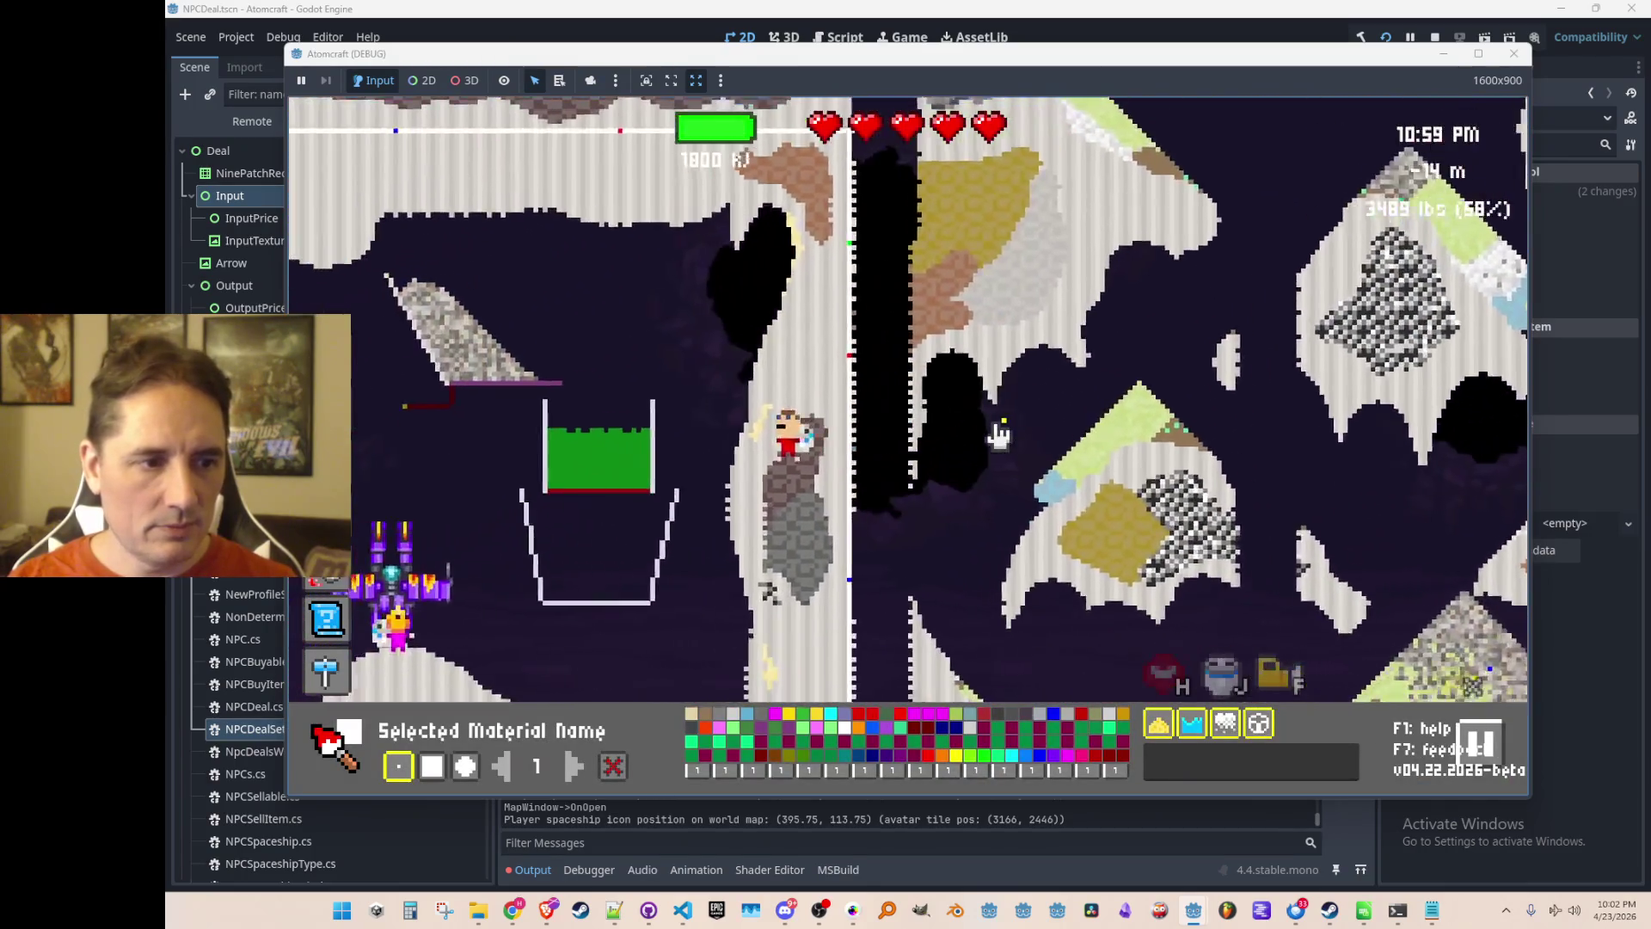
pyautogui.press('a')
pyautogui.press('Tab')
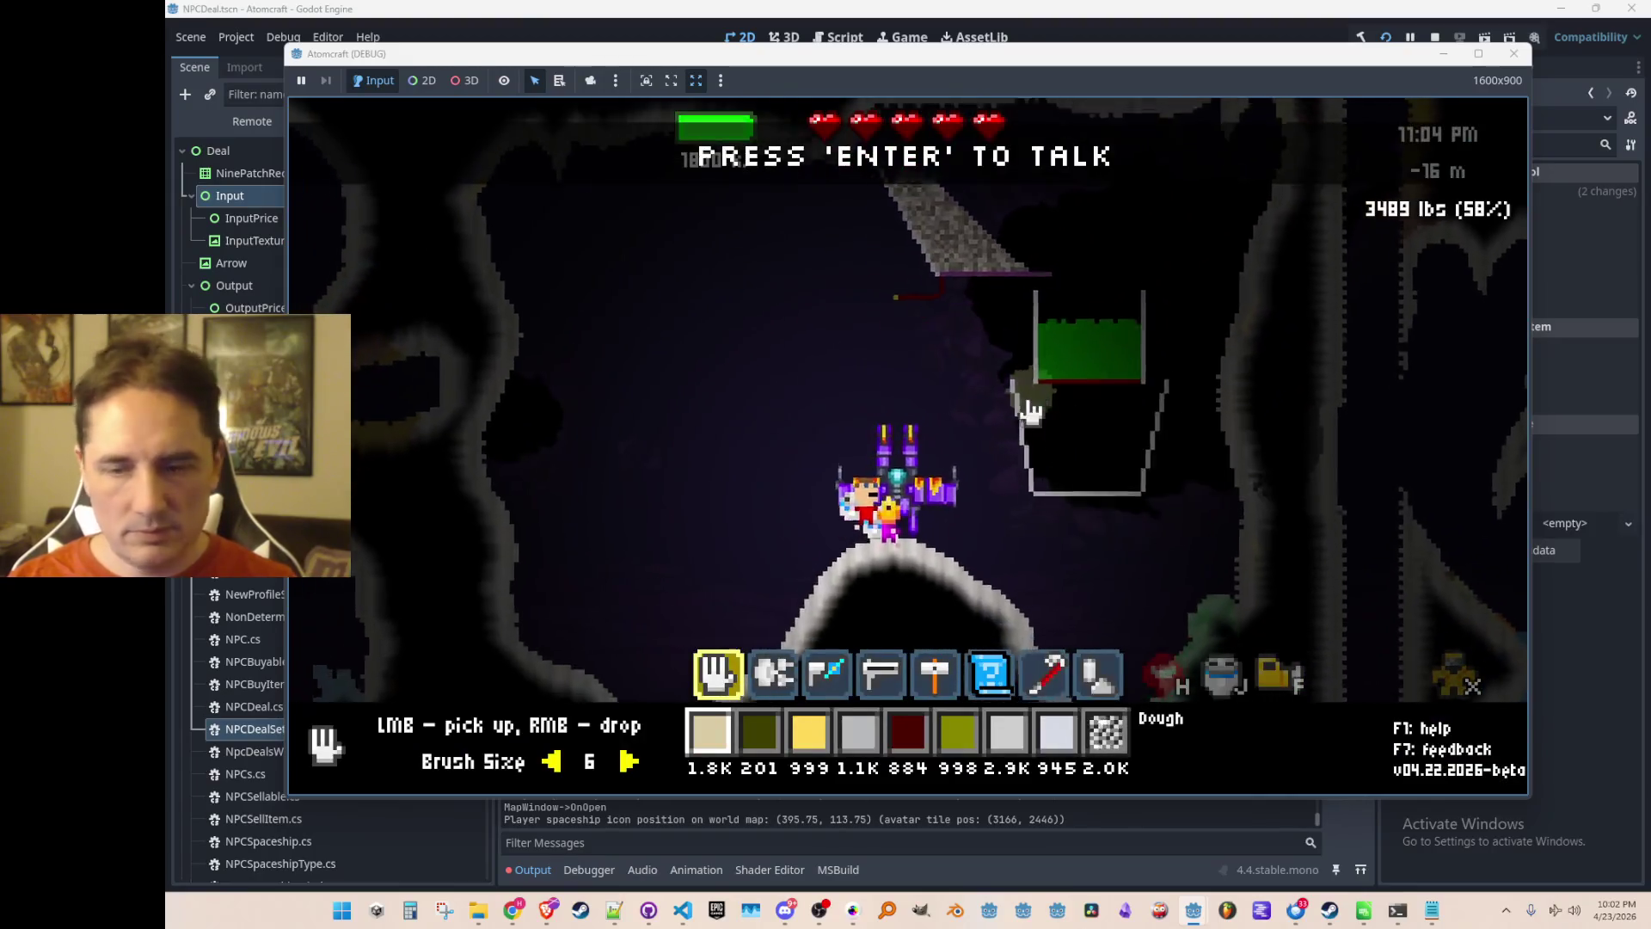
pyautogui.press('Return')
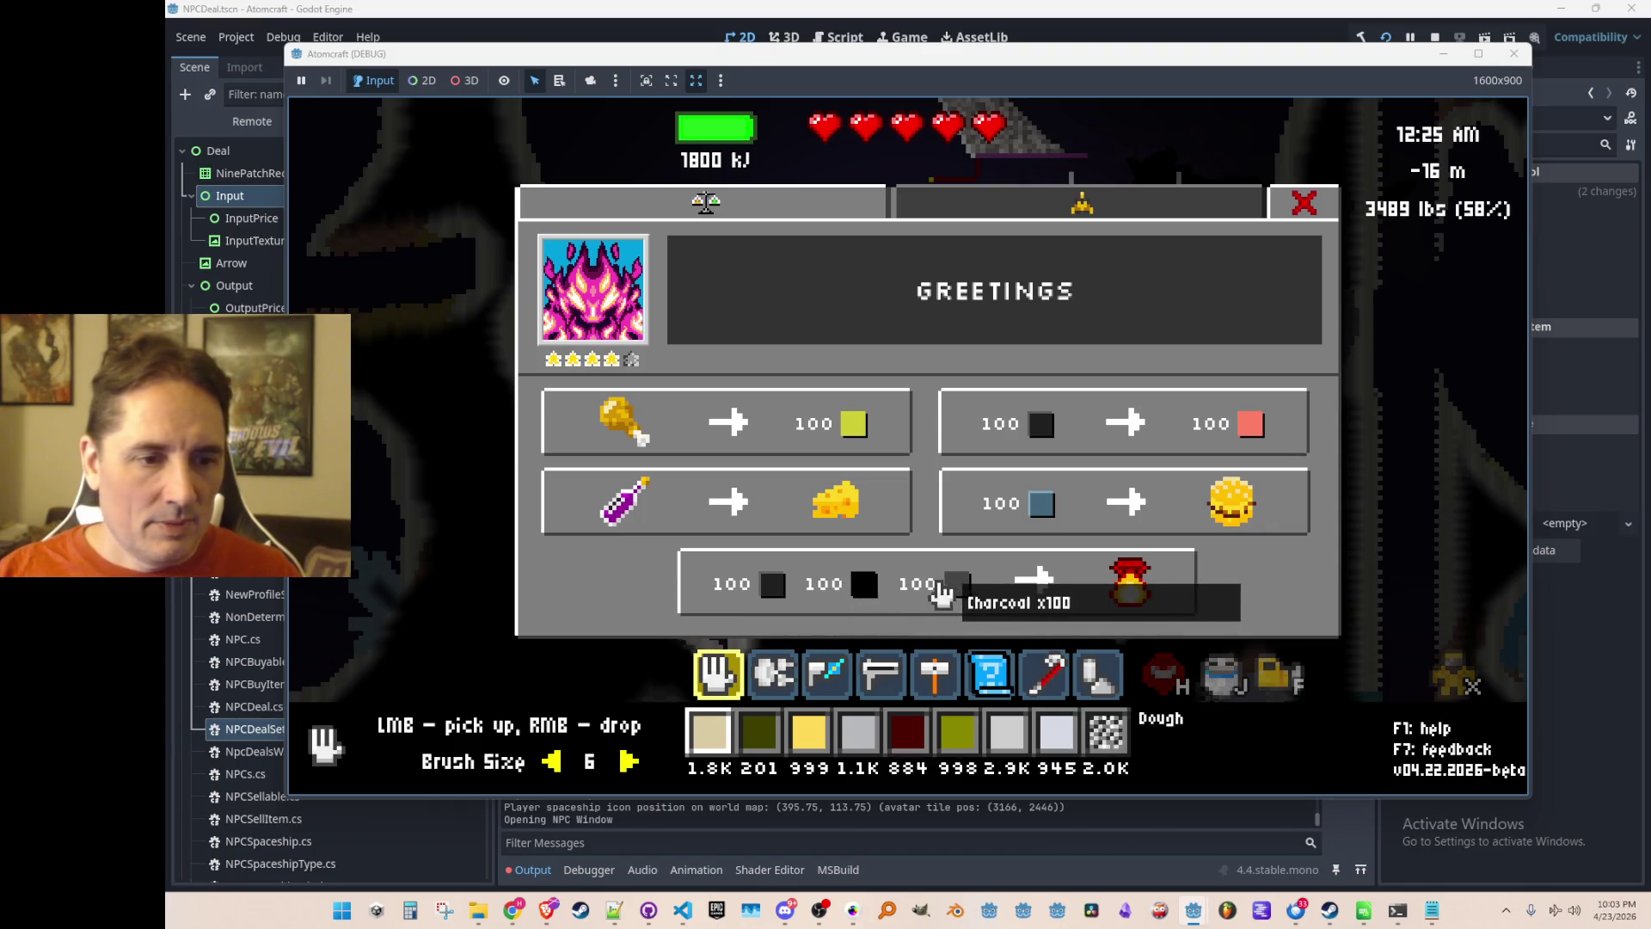
# Close the GREETINGS trade window and stop the debug game with F8.
pyautogui.click(1323, 220)
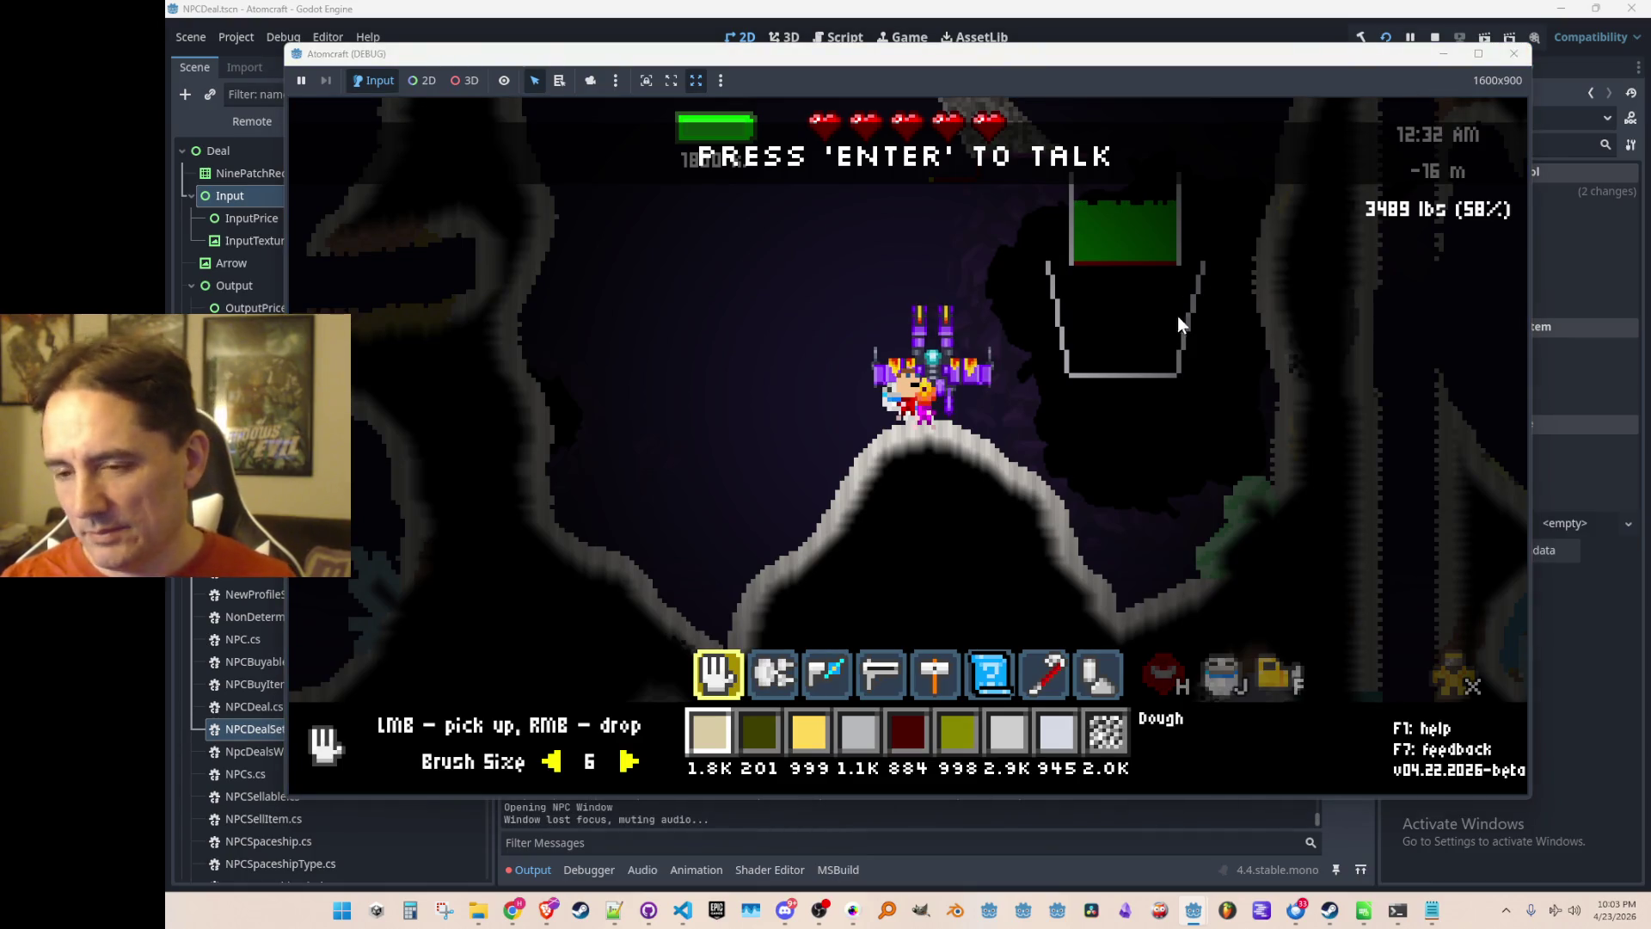
pyautogui.press('F8')
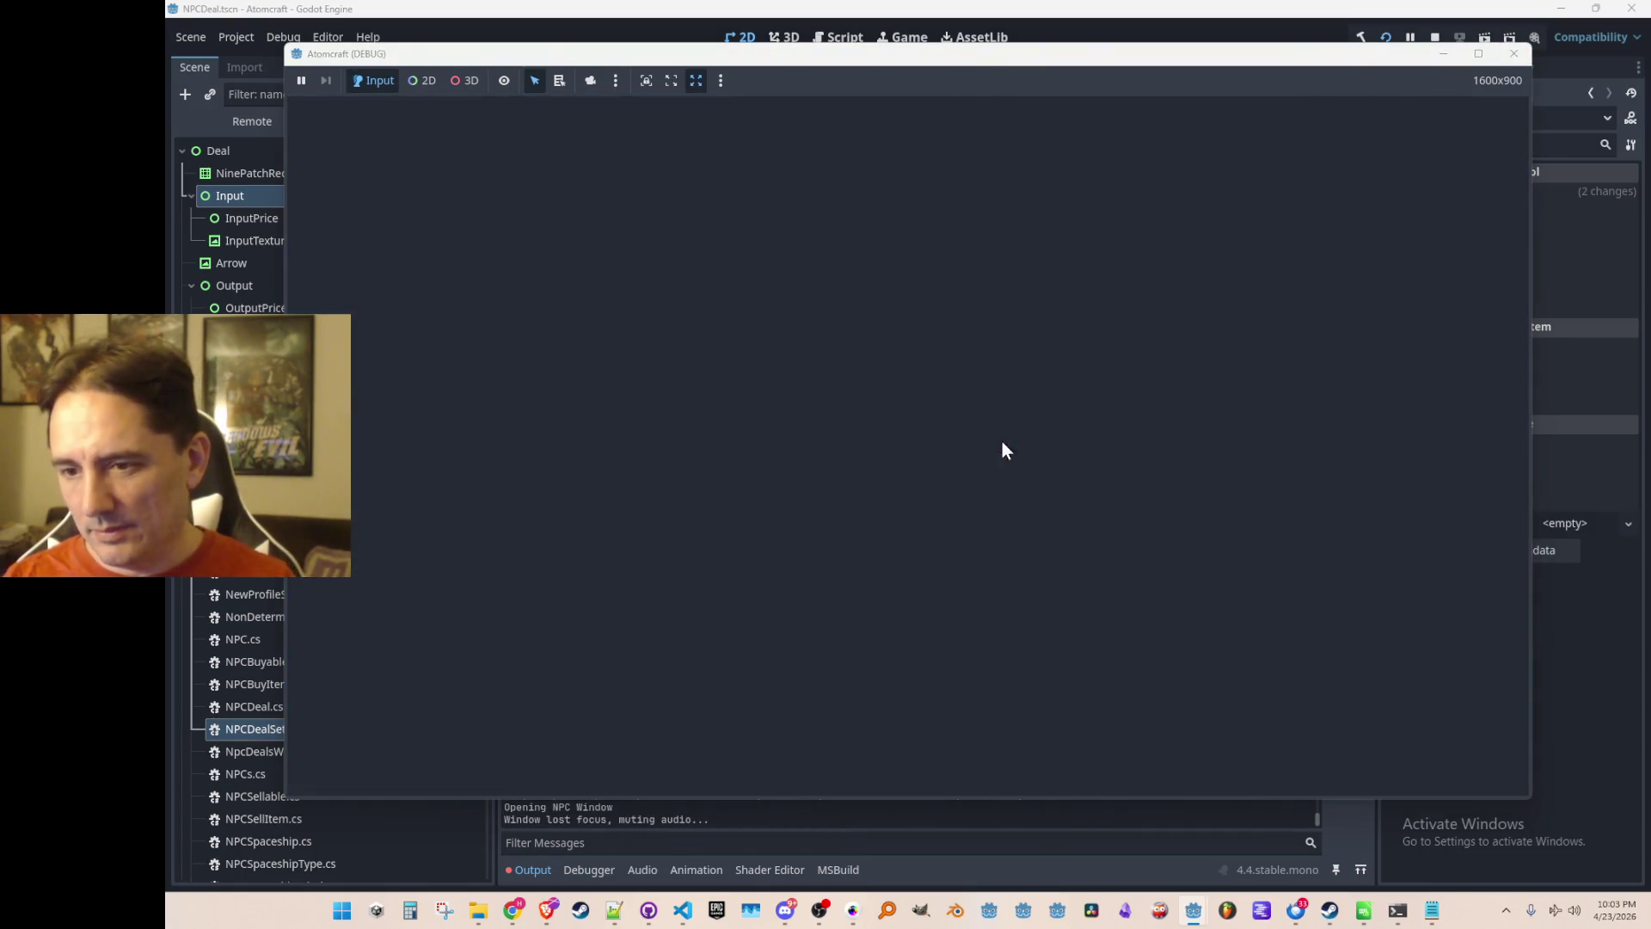
# Deselect the Input node and save the NPCDeal scene with Ctrl+S.
pyautogui.click(1013, 352)
pyautogui.scroll(1, 905, 343)
pyautogui.scroll(2, 925, 338)
pyautogui.scroll(-2, 916, 349)
pyautogui.scroll(1, 917, 379)
pyautogui.scroll(-4, 919, 397)
pyautogui.scroll(4, 916, 402)
pyautogui.hotkey('ctrl', 's')
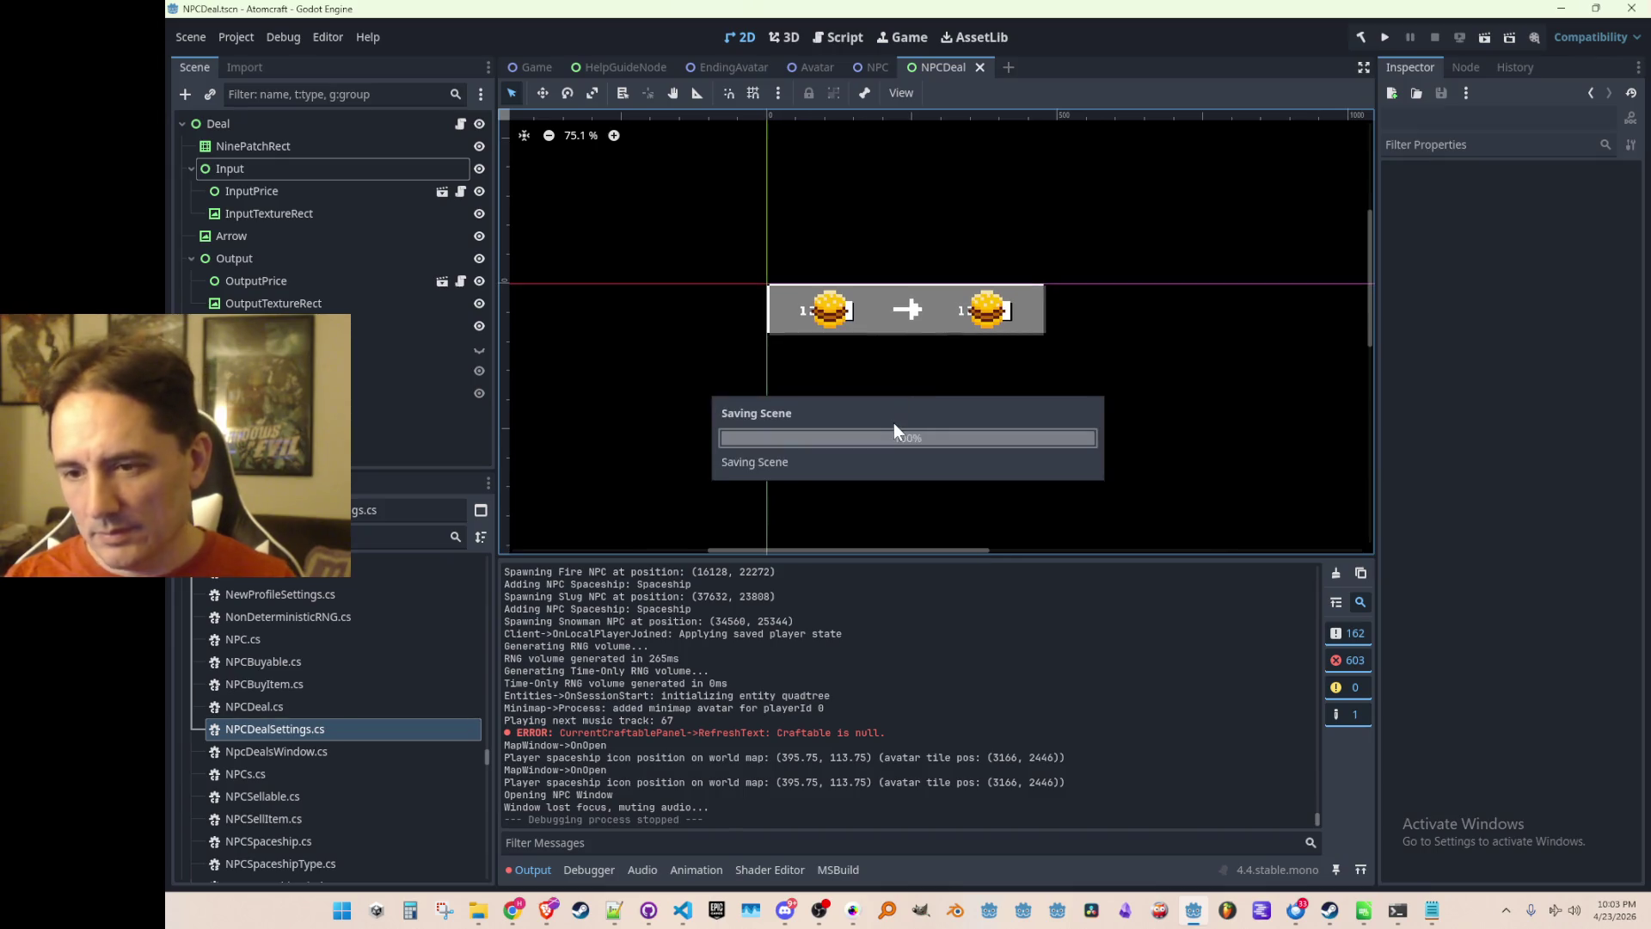
pyautogui.scroll(2, 890, 404)
pyautogui.scroll(-4, 890, 400)
pyautogui.scroll(3, 889, 406)
pyautogui.scroll(-1, 887, 409)
pyautogui.scroll(1, 886, 411)
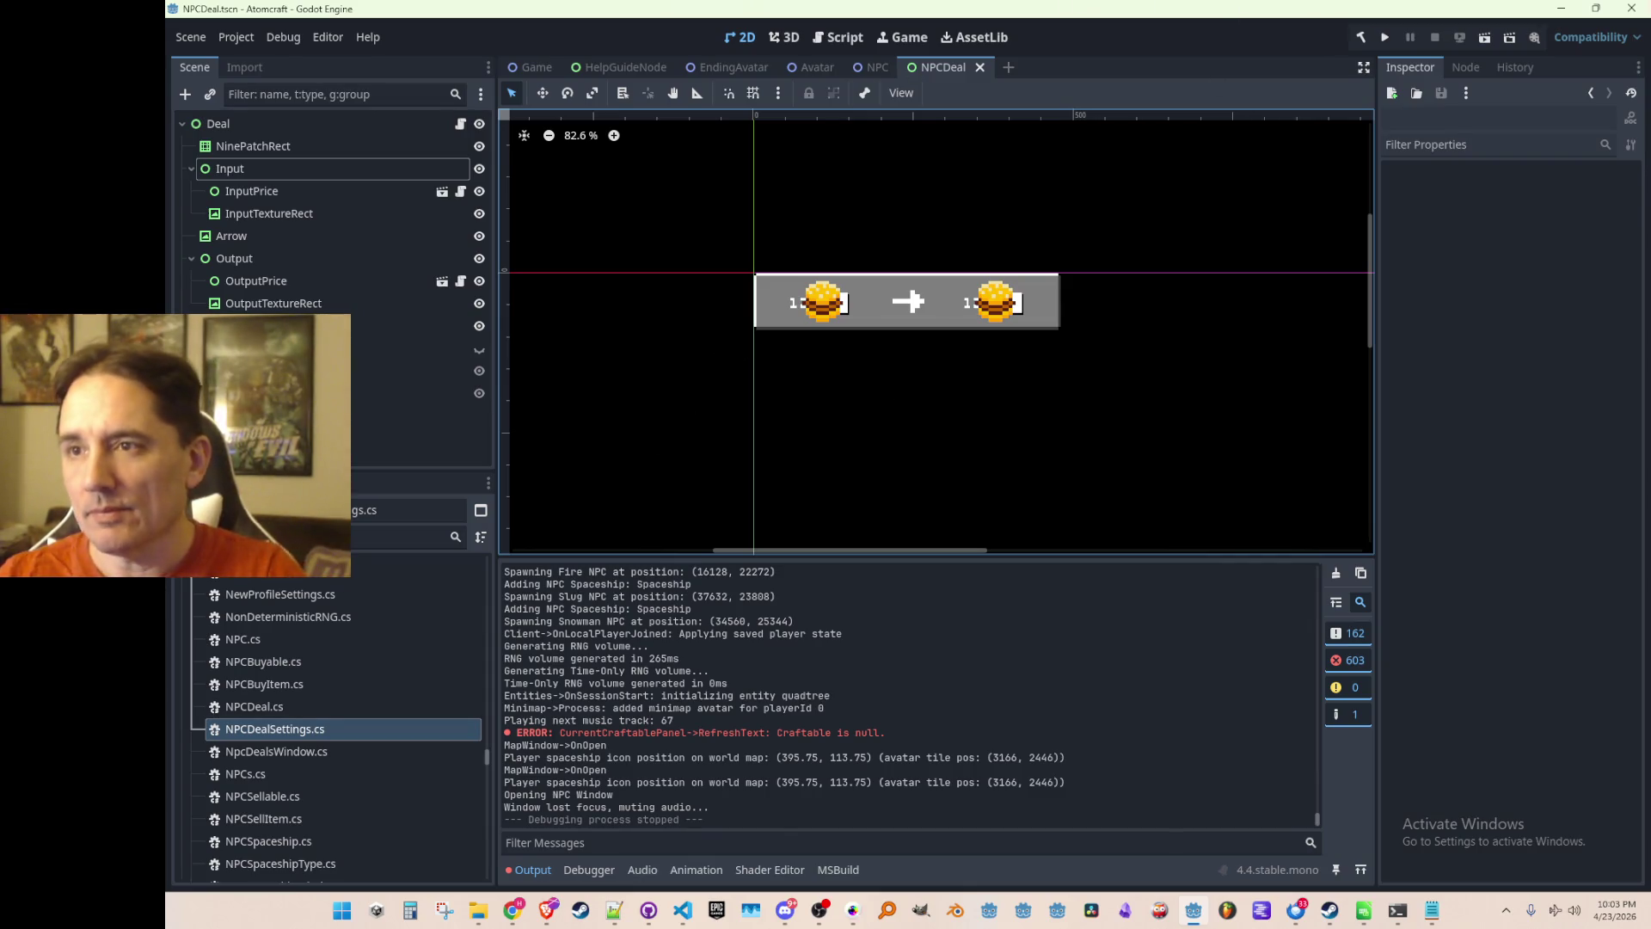
# Check the web browser briefly, then recentre the deal panel on the canvas.
pyautogui.hotkey('alt', 'Tab')
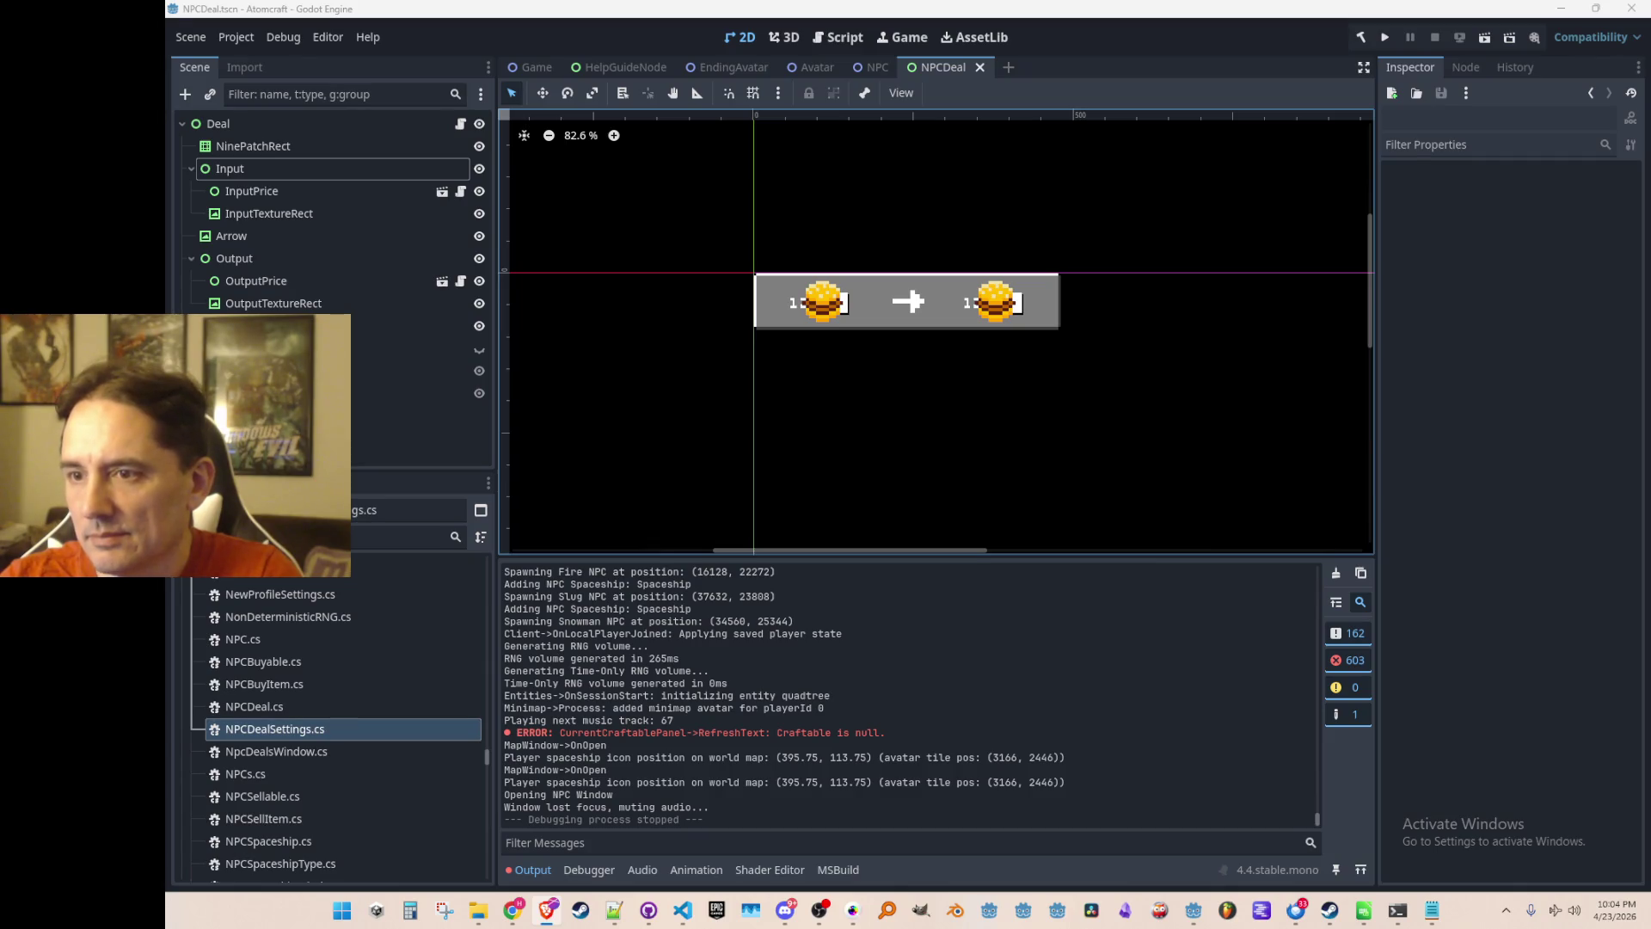
pyautogui.scroll(1, 1023, 370)
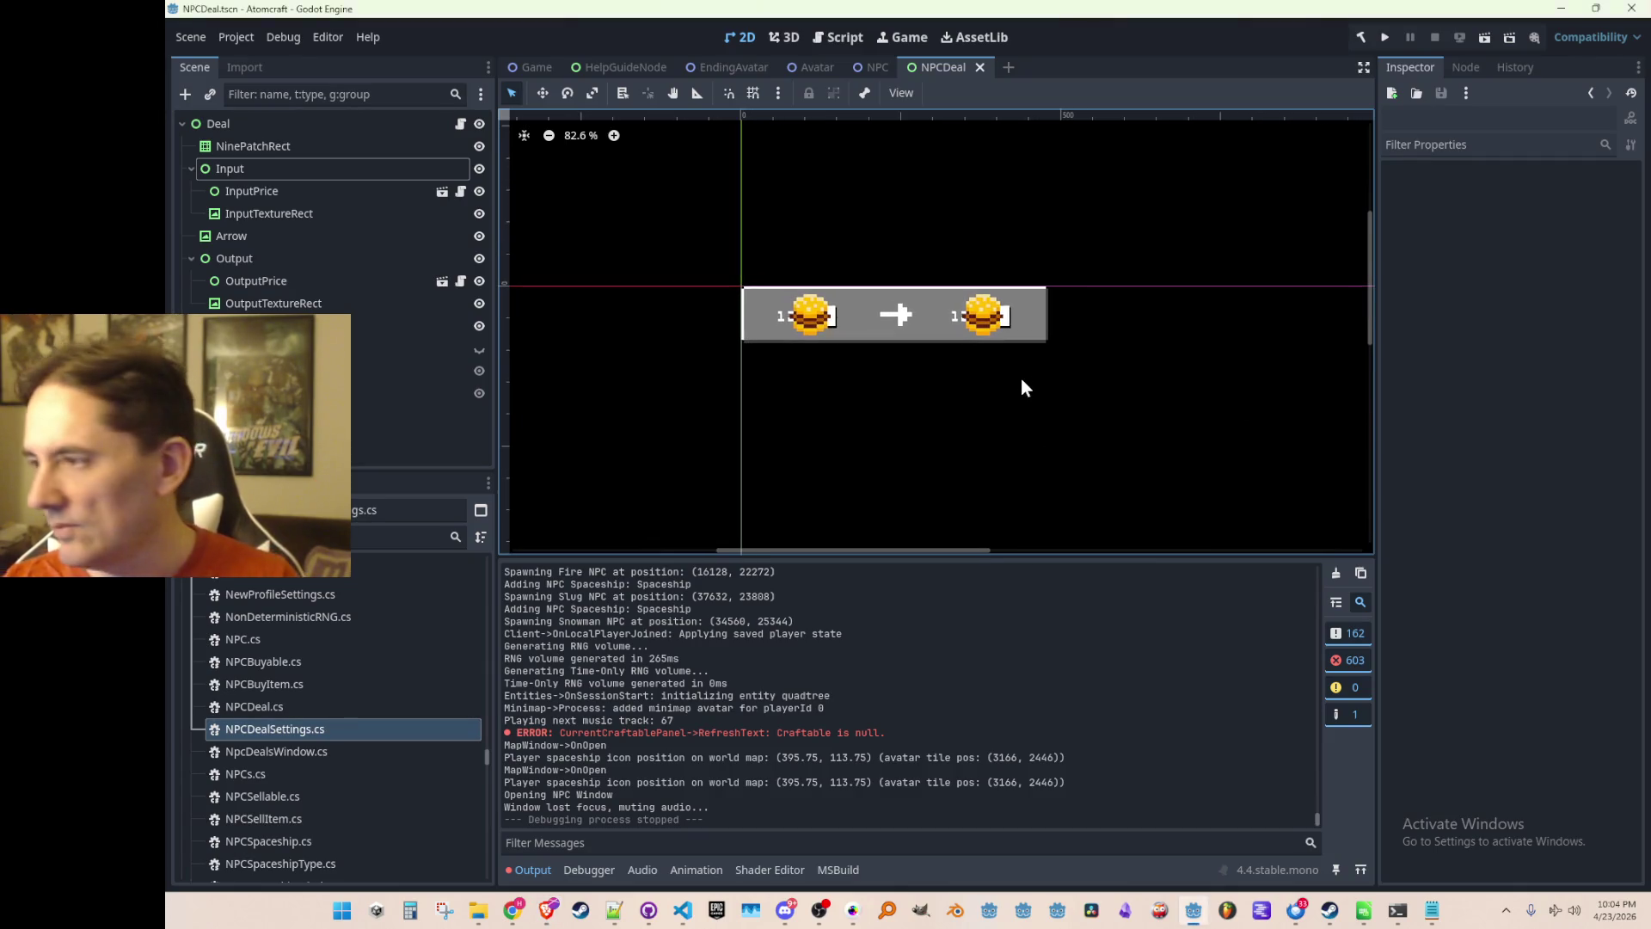
pyautogui.moveTo(1021, 373); pyautogui.dragTo(1018, 377)
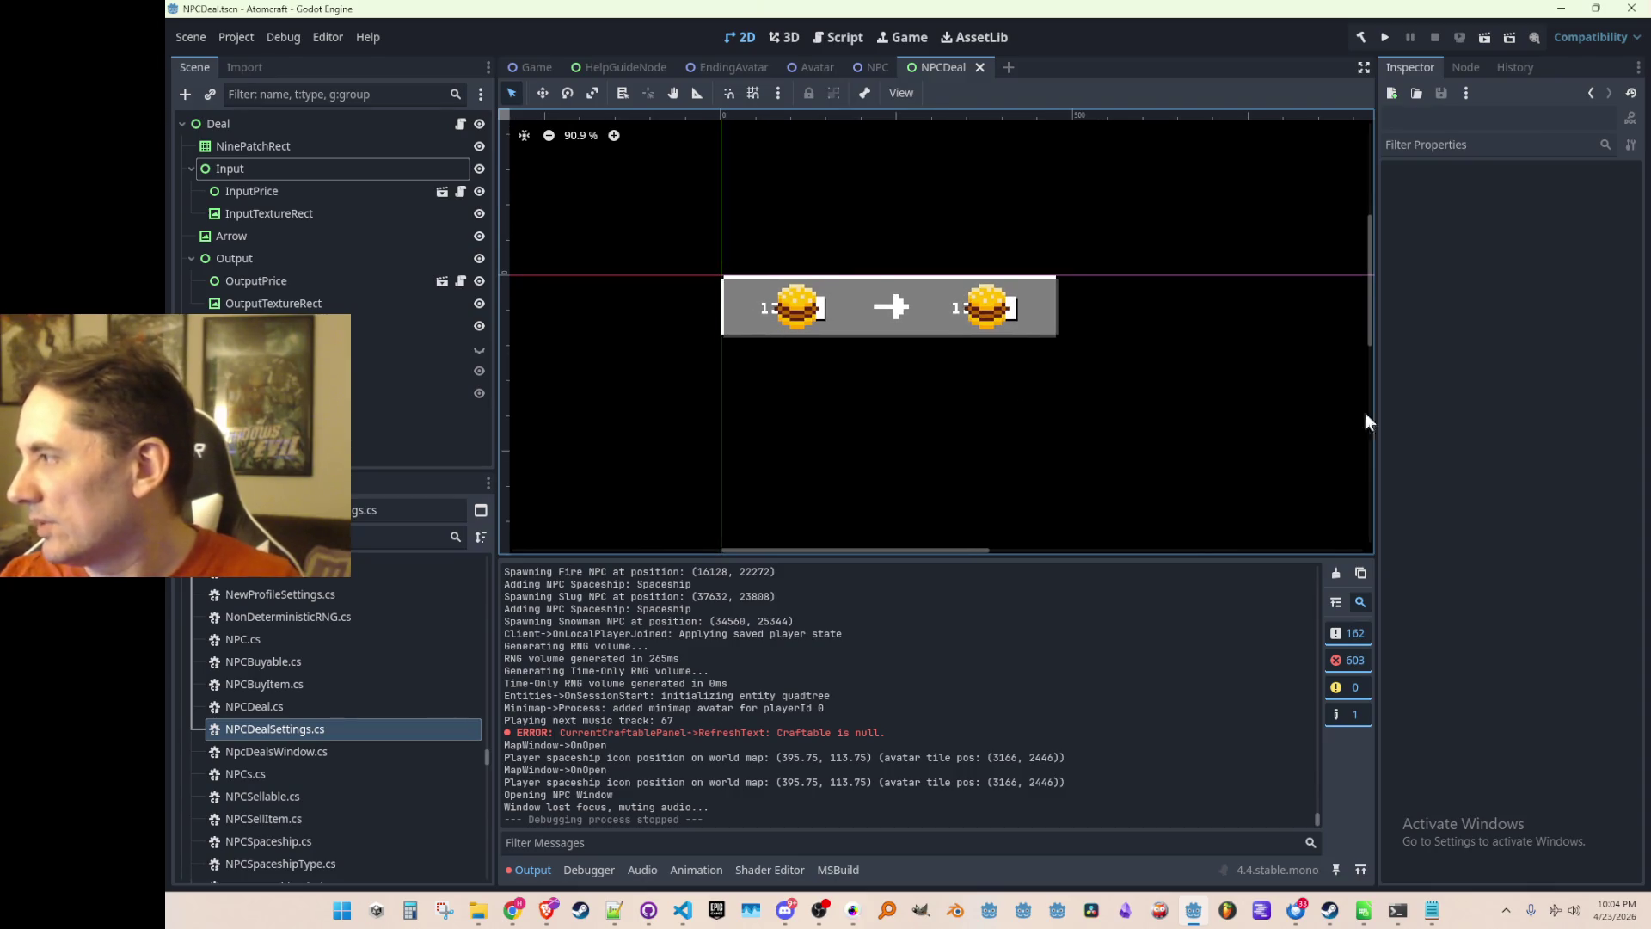
pyautogui.hotkey('alt', 'Tab')
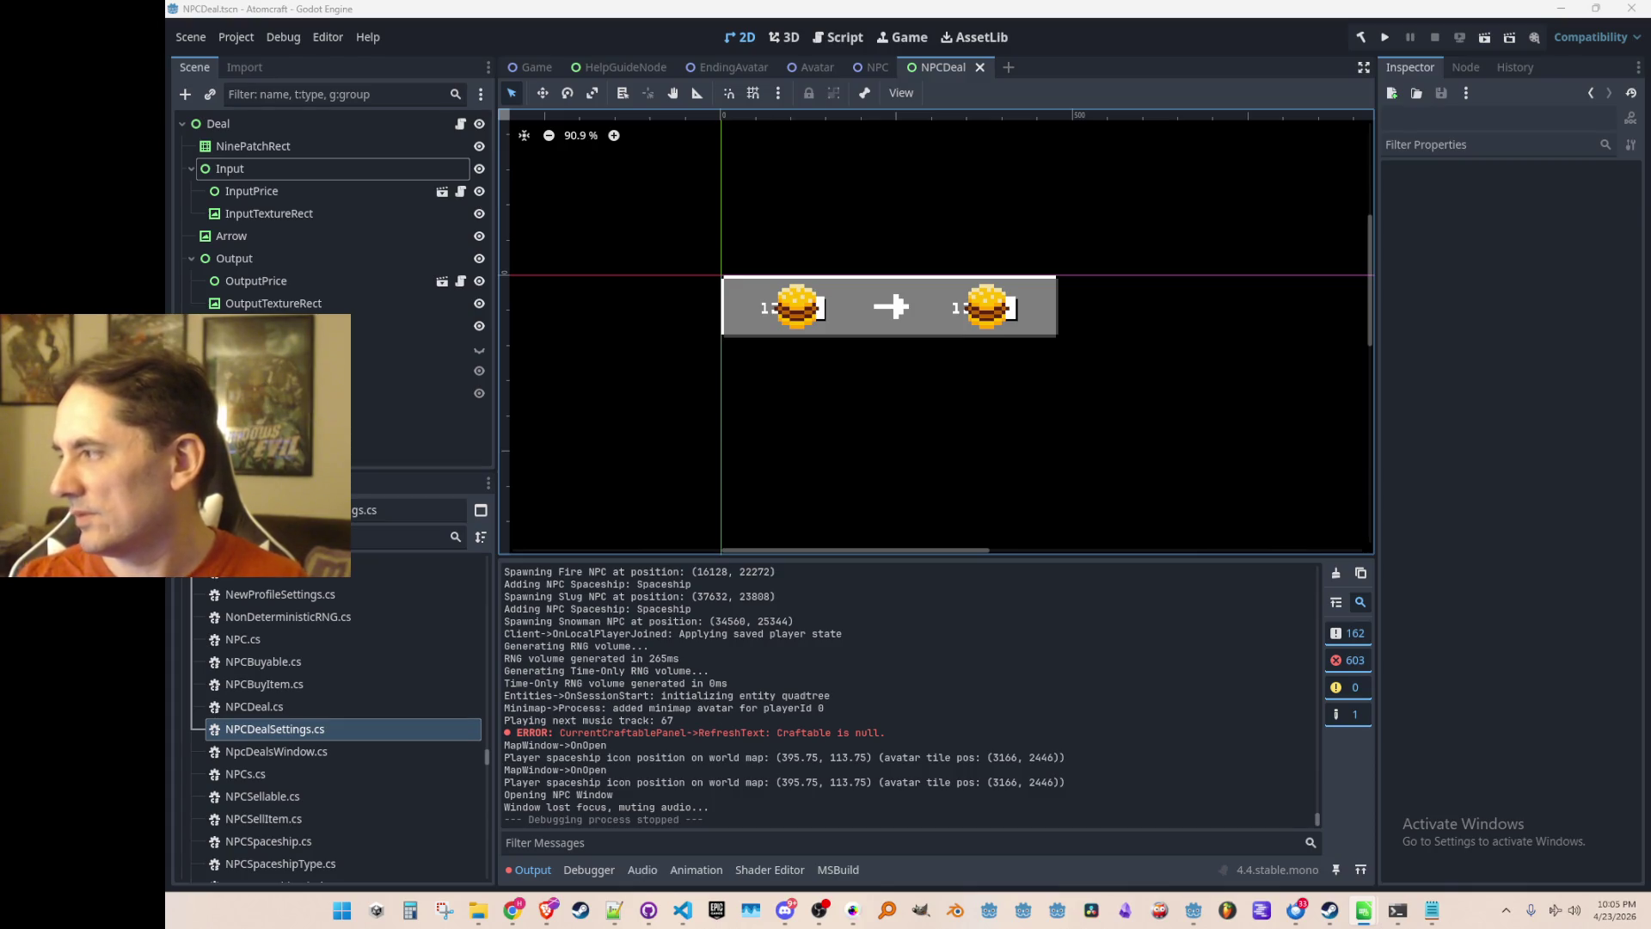
pyautogui.scroll(-1, 917, 382)
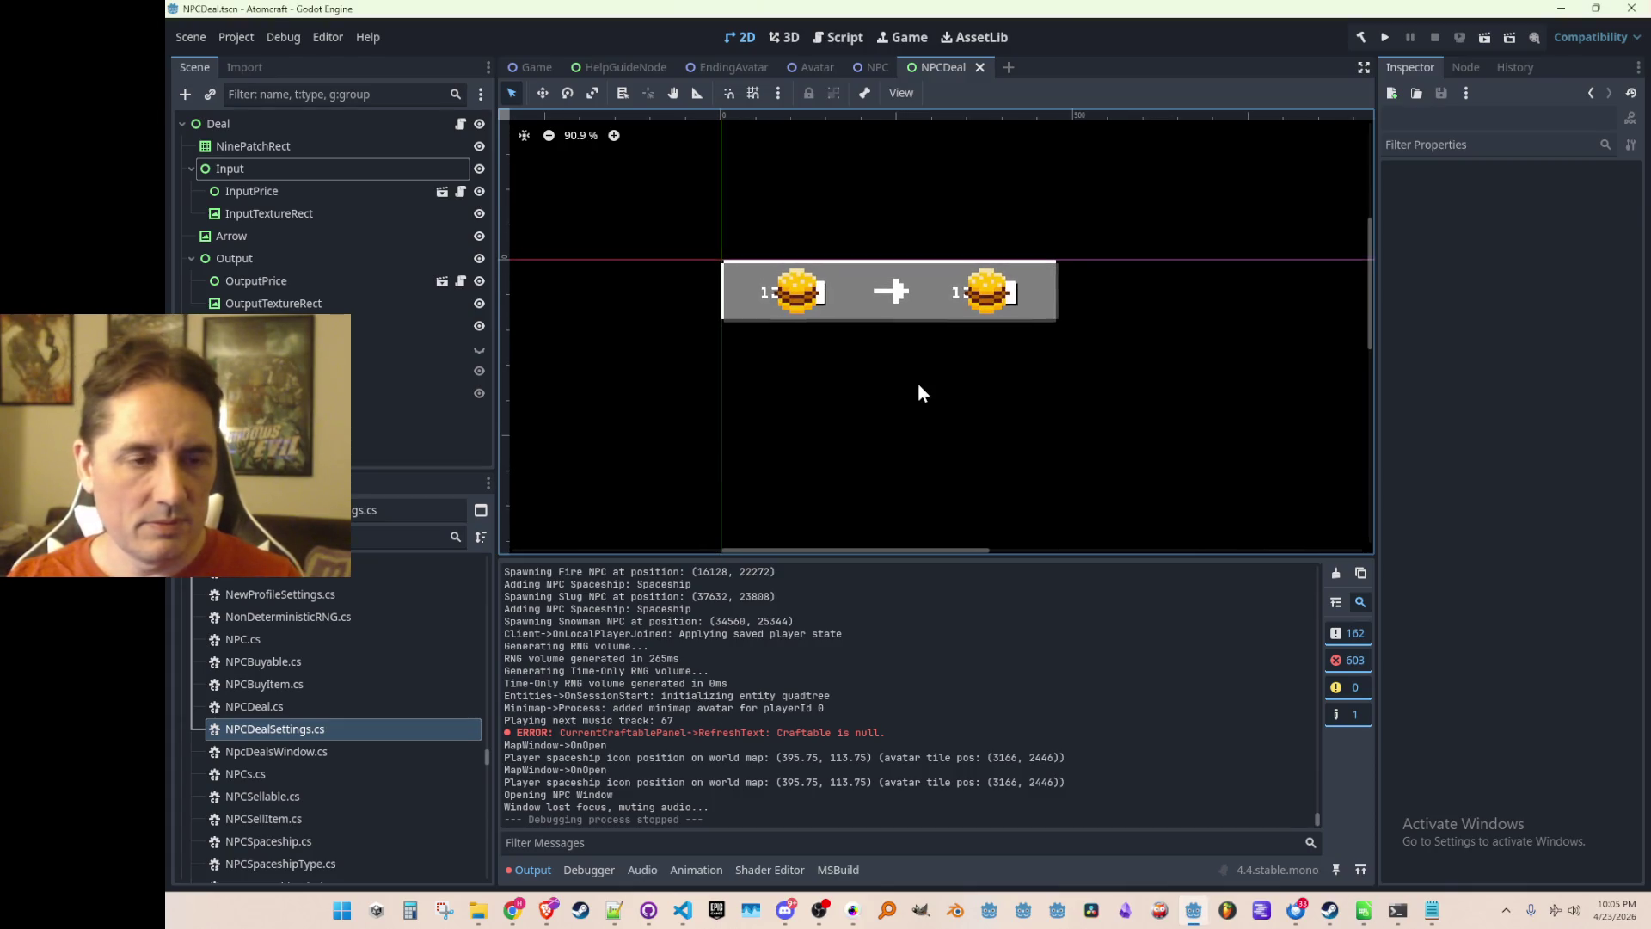
pyautogui.hotkey('ctrl', 's')
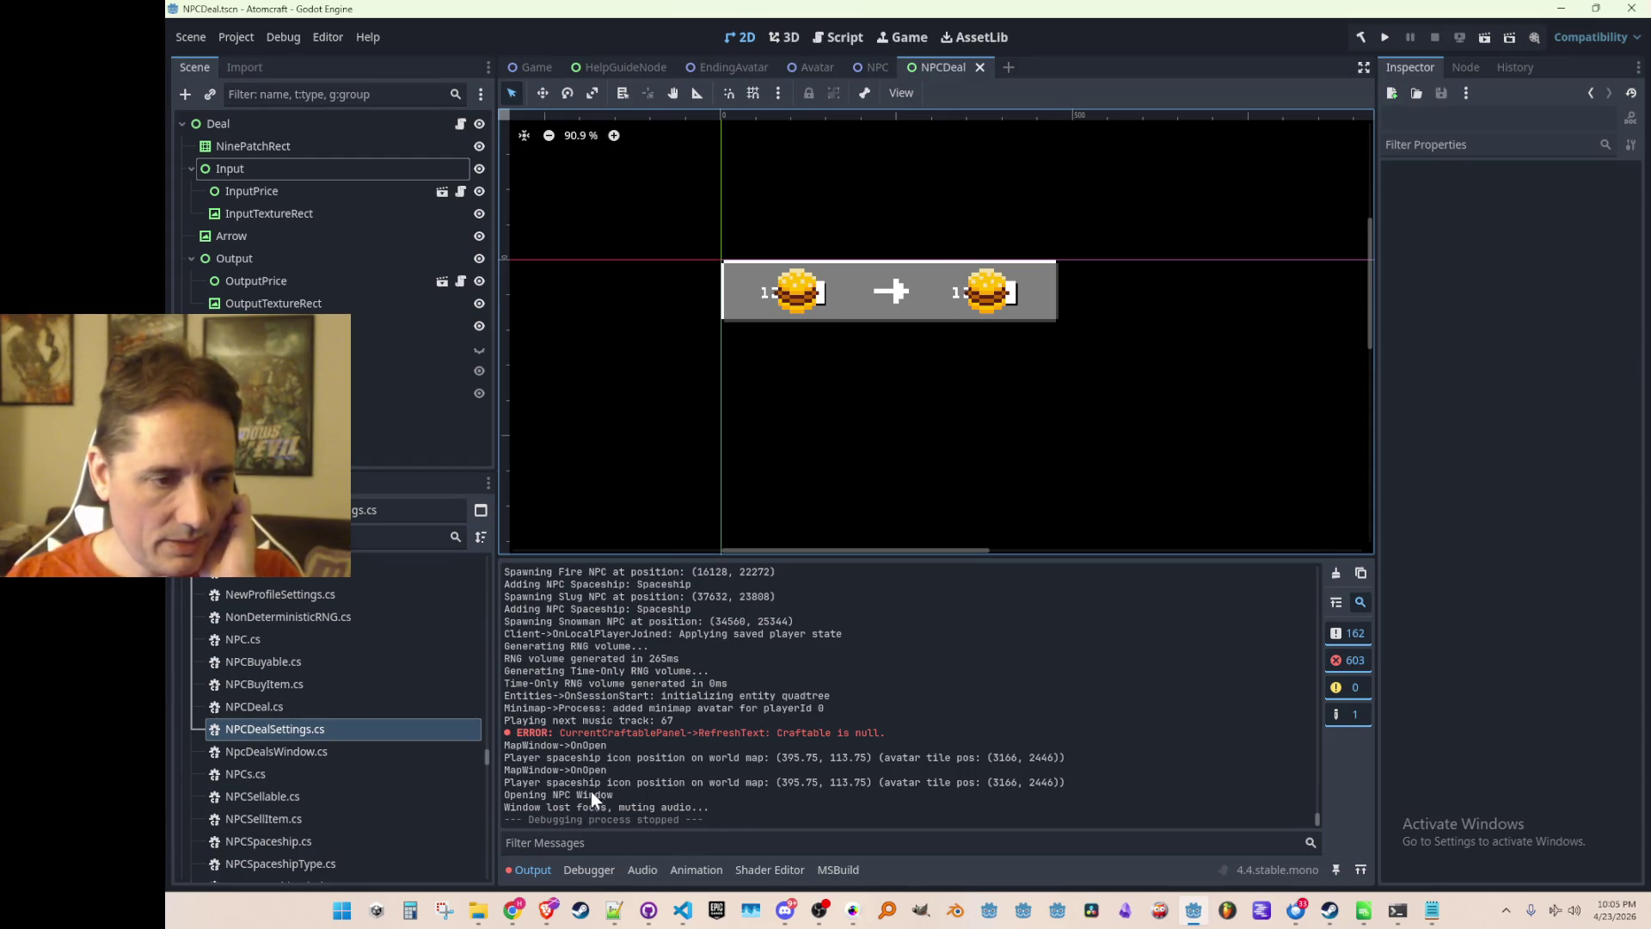
pyautogui.moveTo(826, 248); pyautogui.dragTo(810, 239)
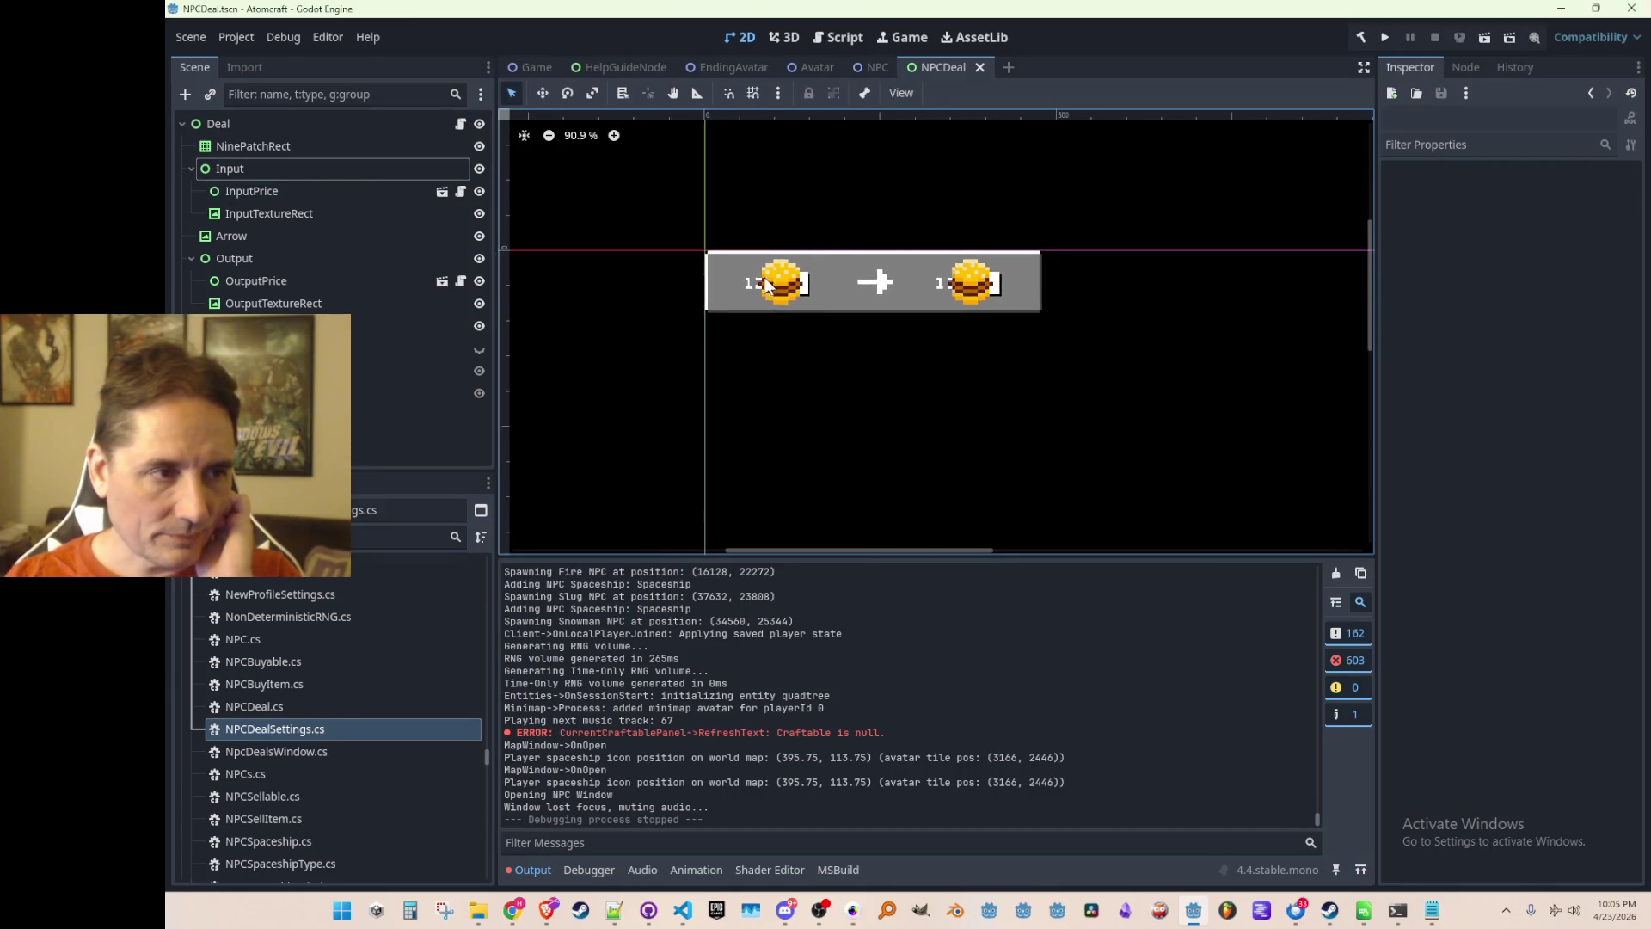
# Select the NinePatchRect node and clear its current Texture in the Inspector.
pyautogui.click(335, 145)
pyautogui.click(1566, 205)
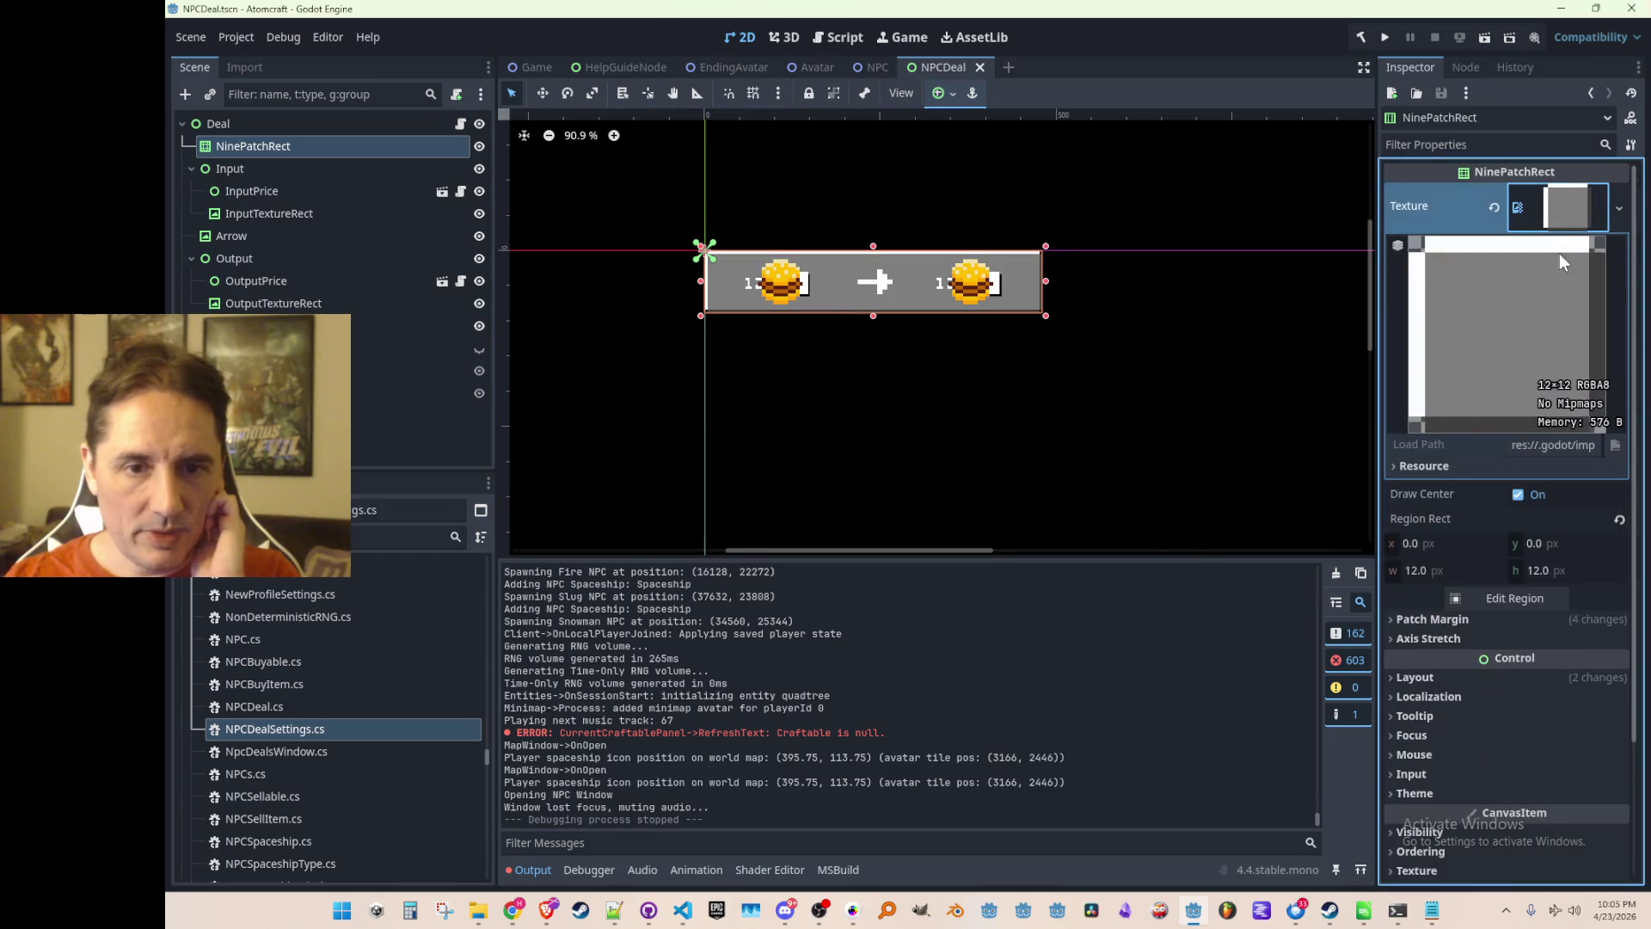
pyautogui.click(1447, 467)
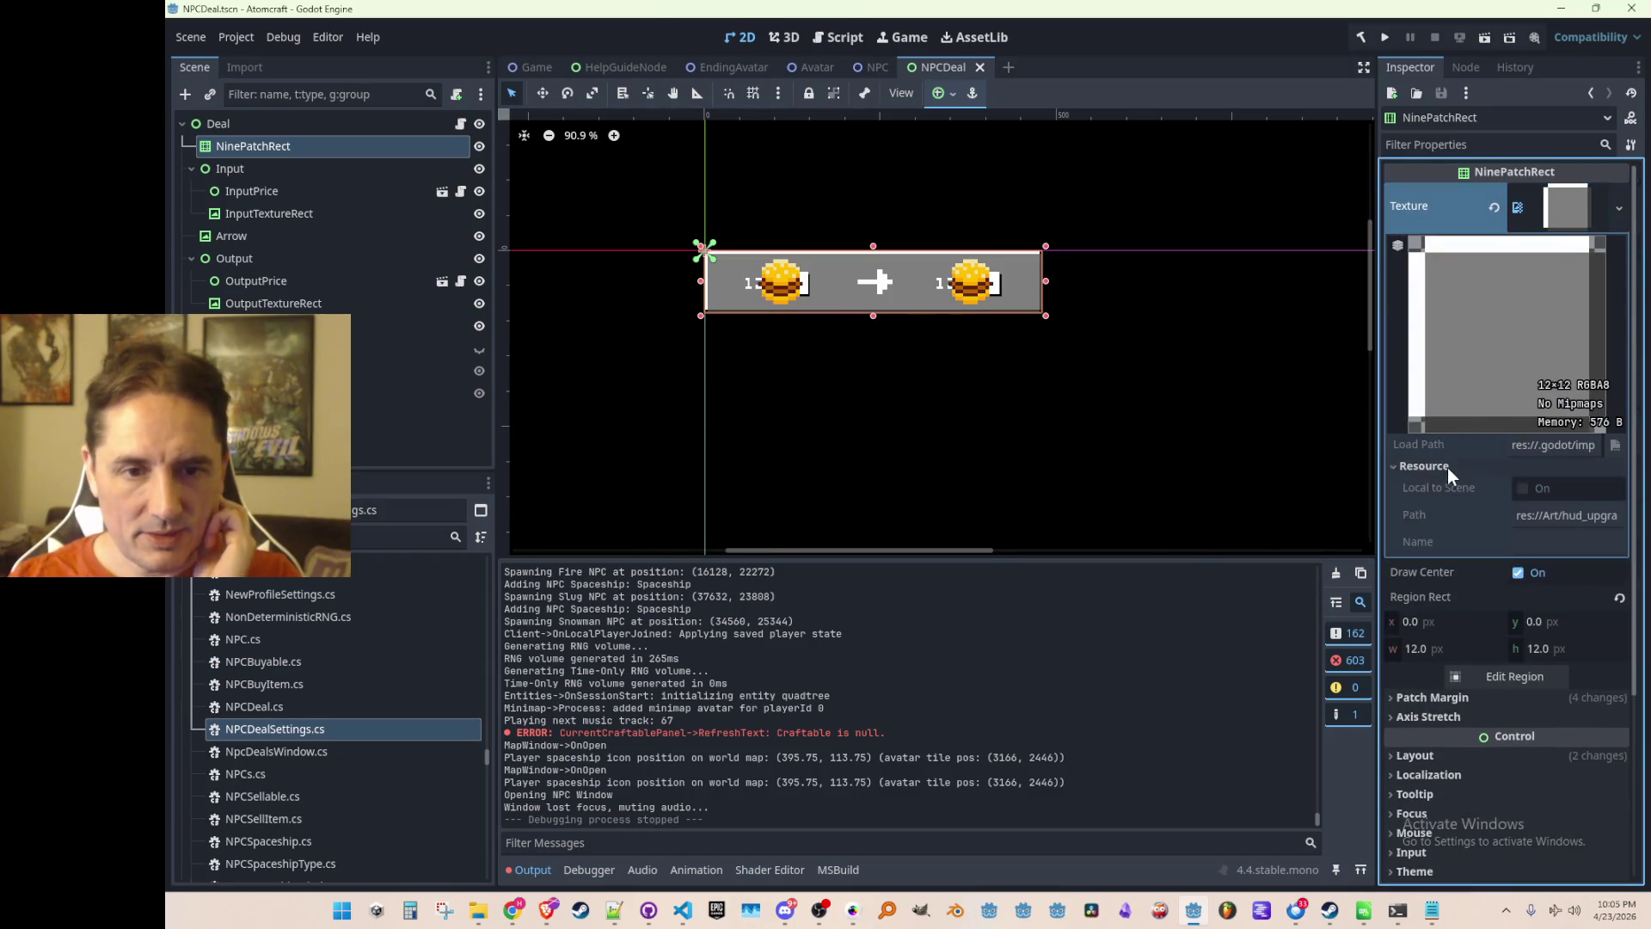
pyautogui.click(1447, 467)
pyautogui.click(1560, 208)
pyautogui.click(1560, 208)
pyautogui.click(1495, 208)
# Quick Load the grey ui_upgrade texture, found by searching 'upgrade', into the NinePatchRect.
pyautogui.click(1577, 206)
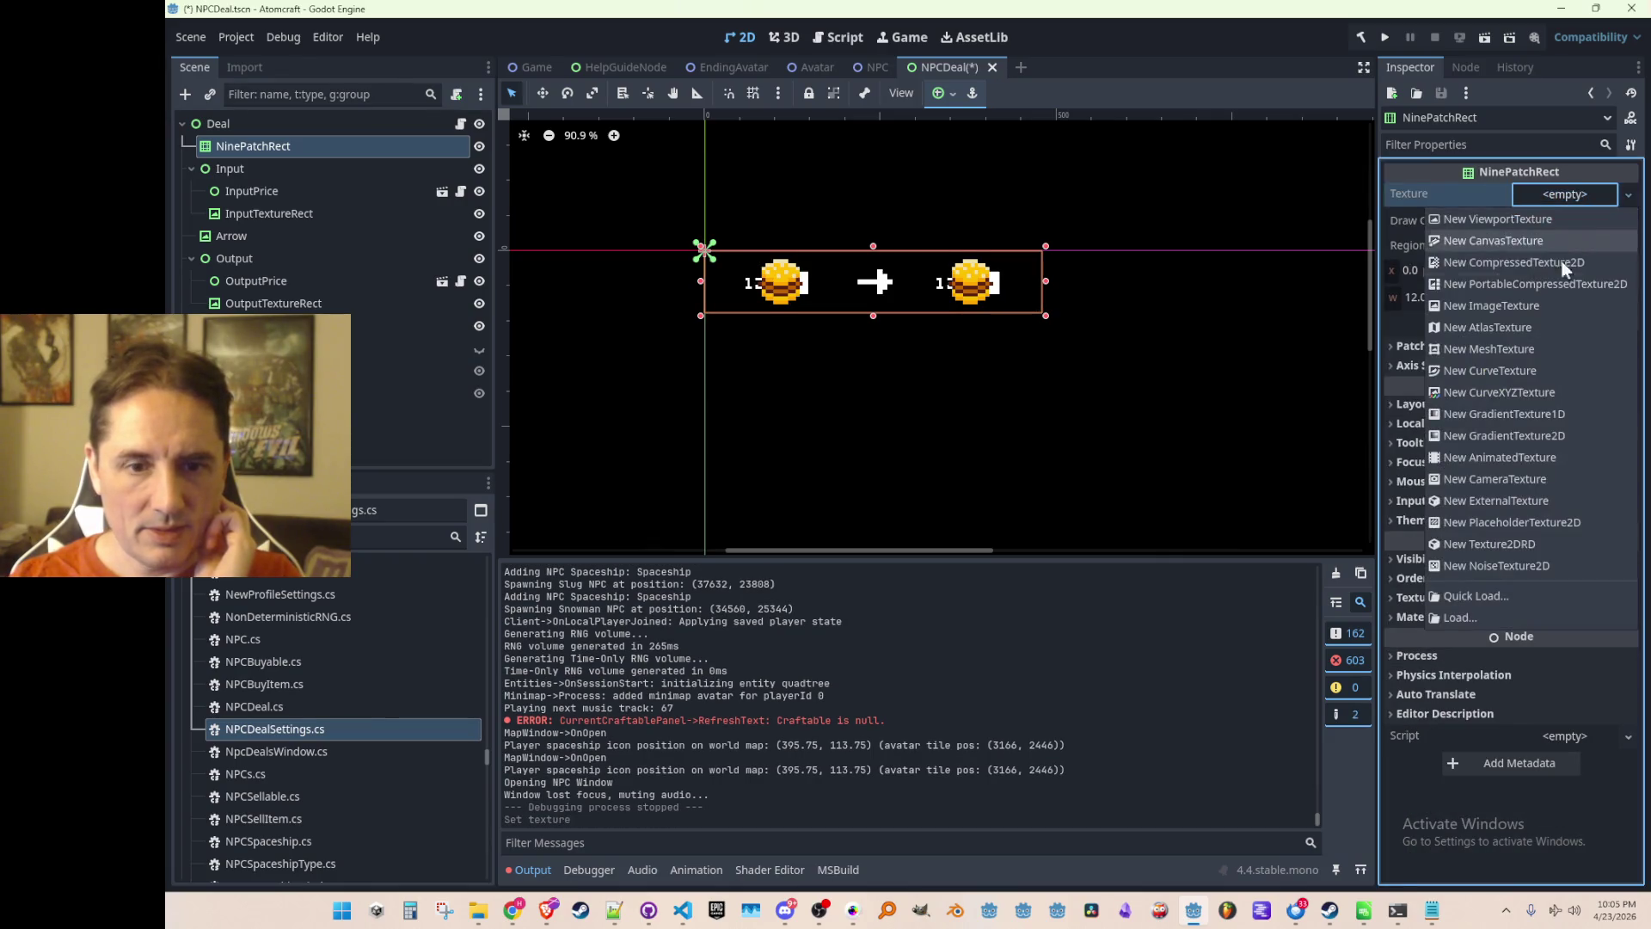
pyautogui.click(1496, 597)
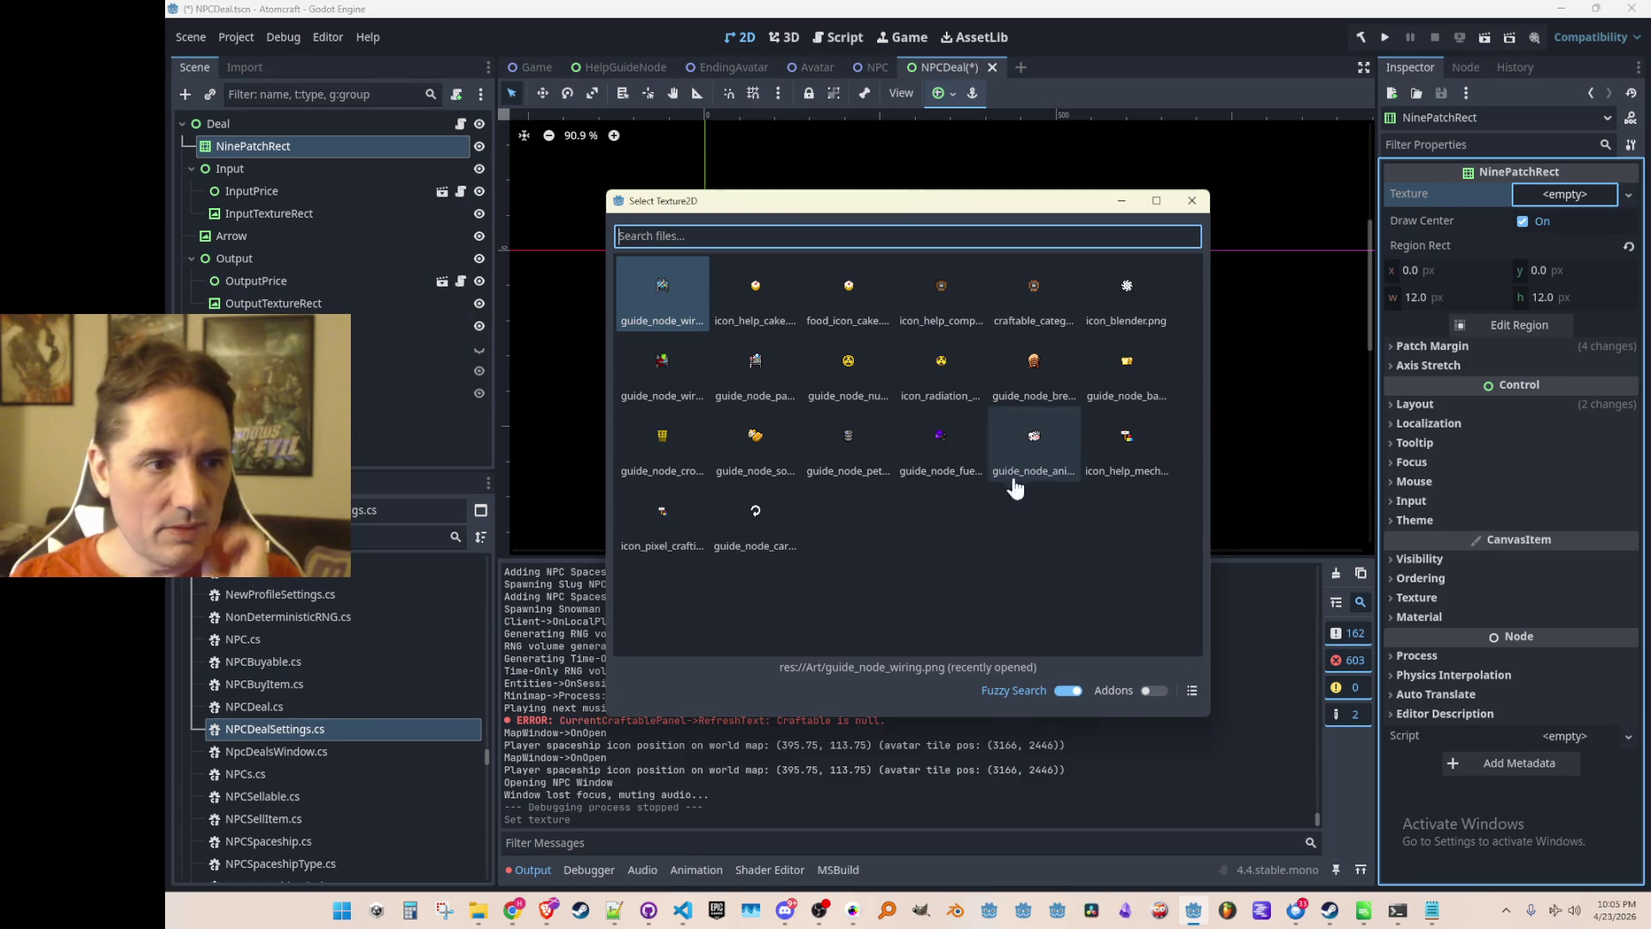
pyautogui.write('button')
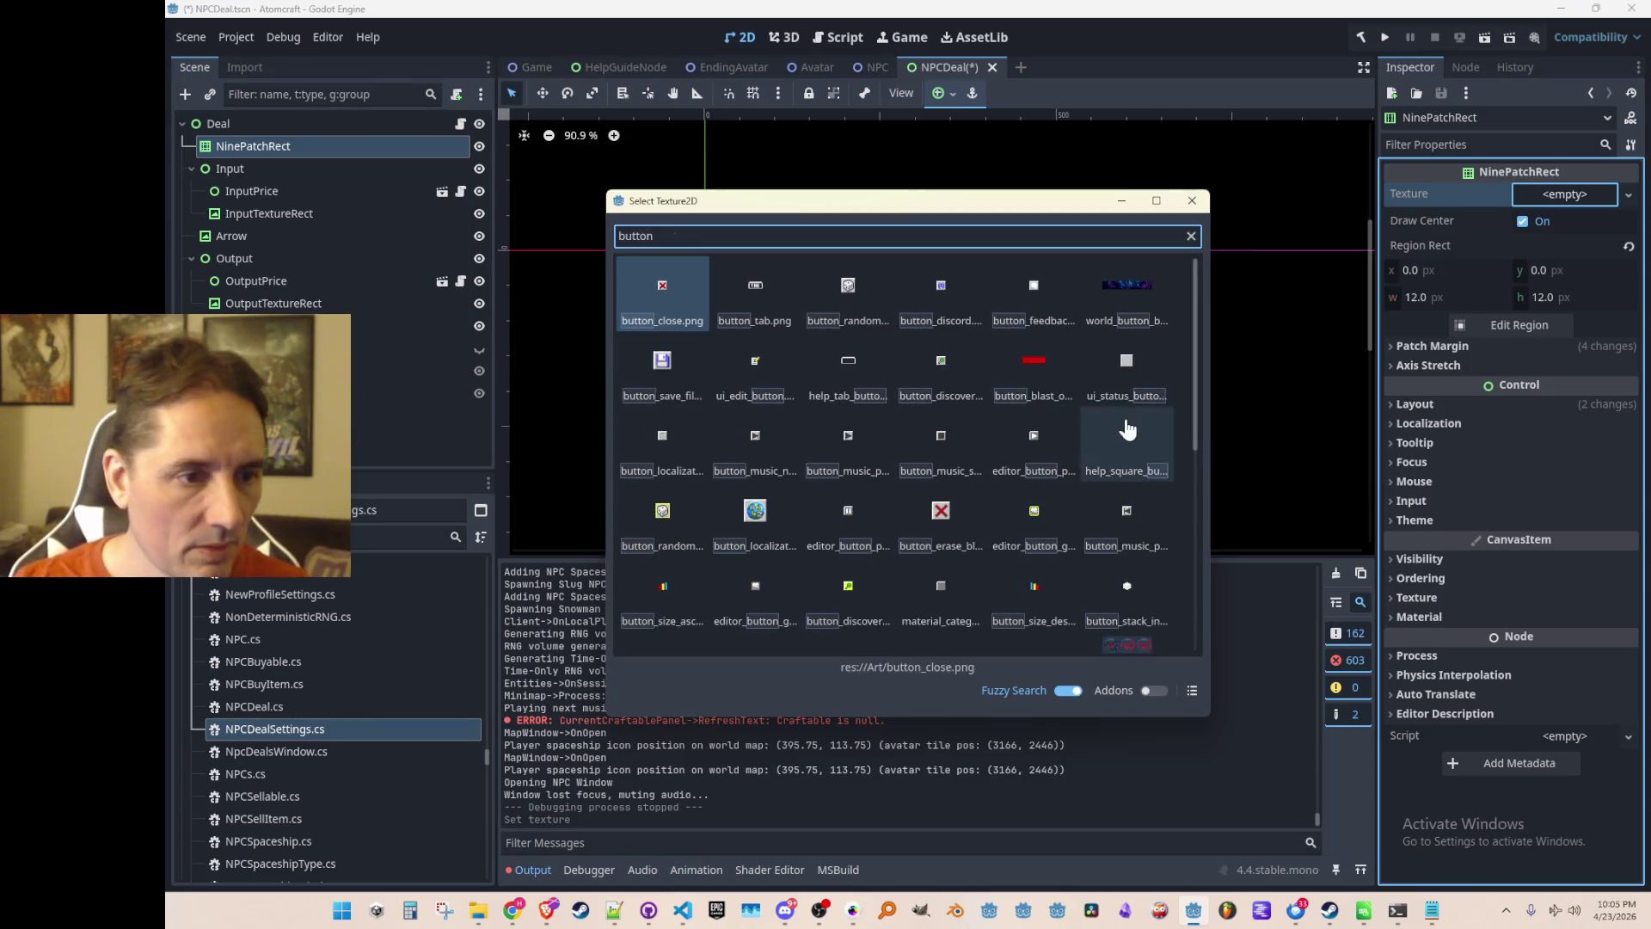
pyautogui.hotkey('ctrl', 'a')
pyautogui.write('upgrade')
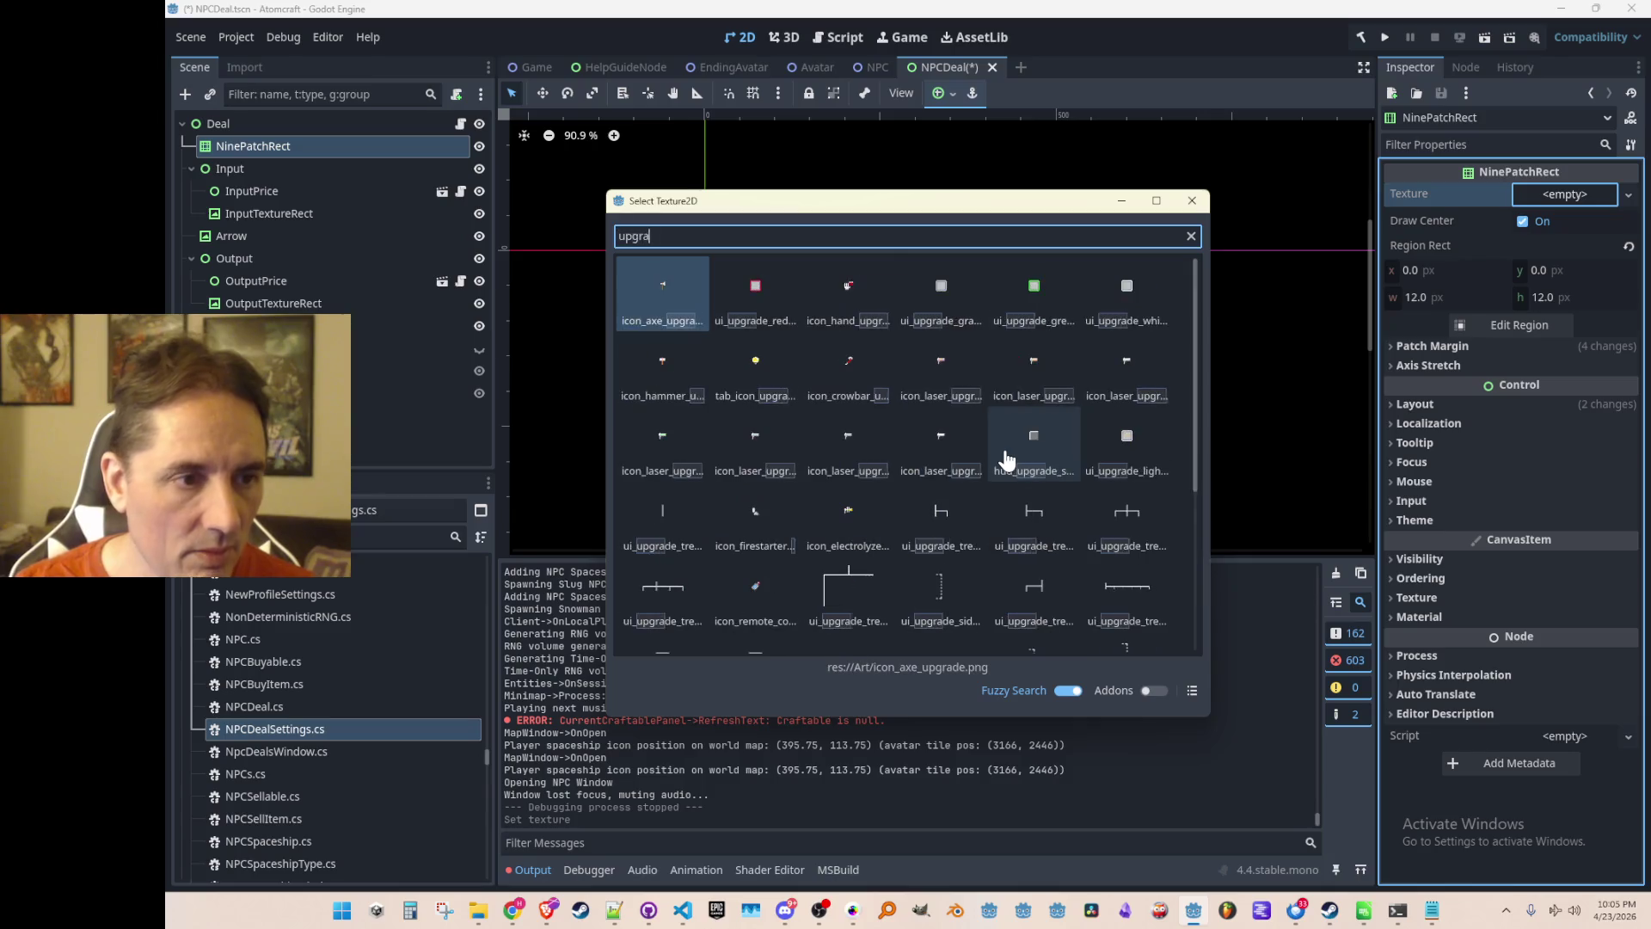
pyautogui.doubleClick(931, 293)
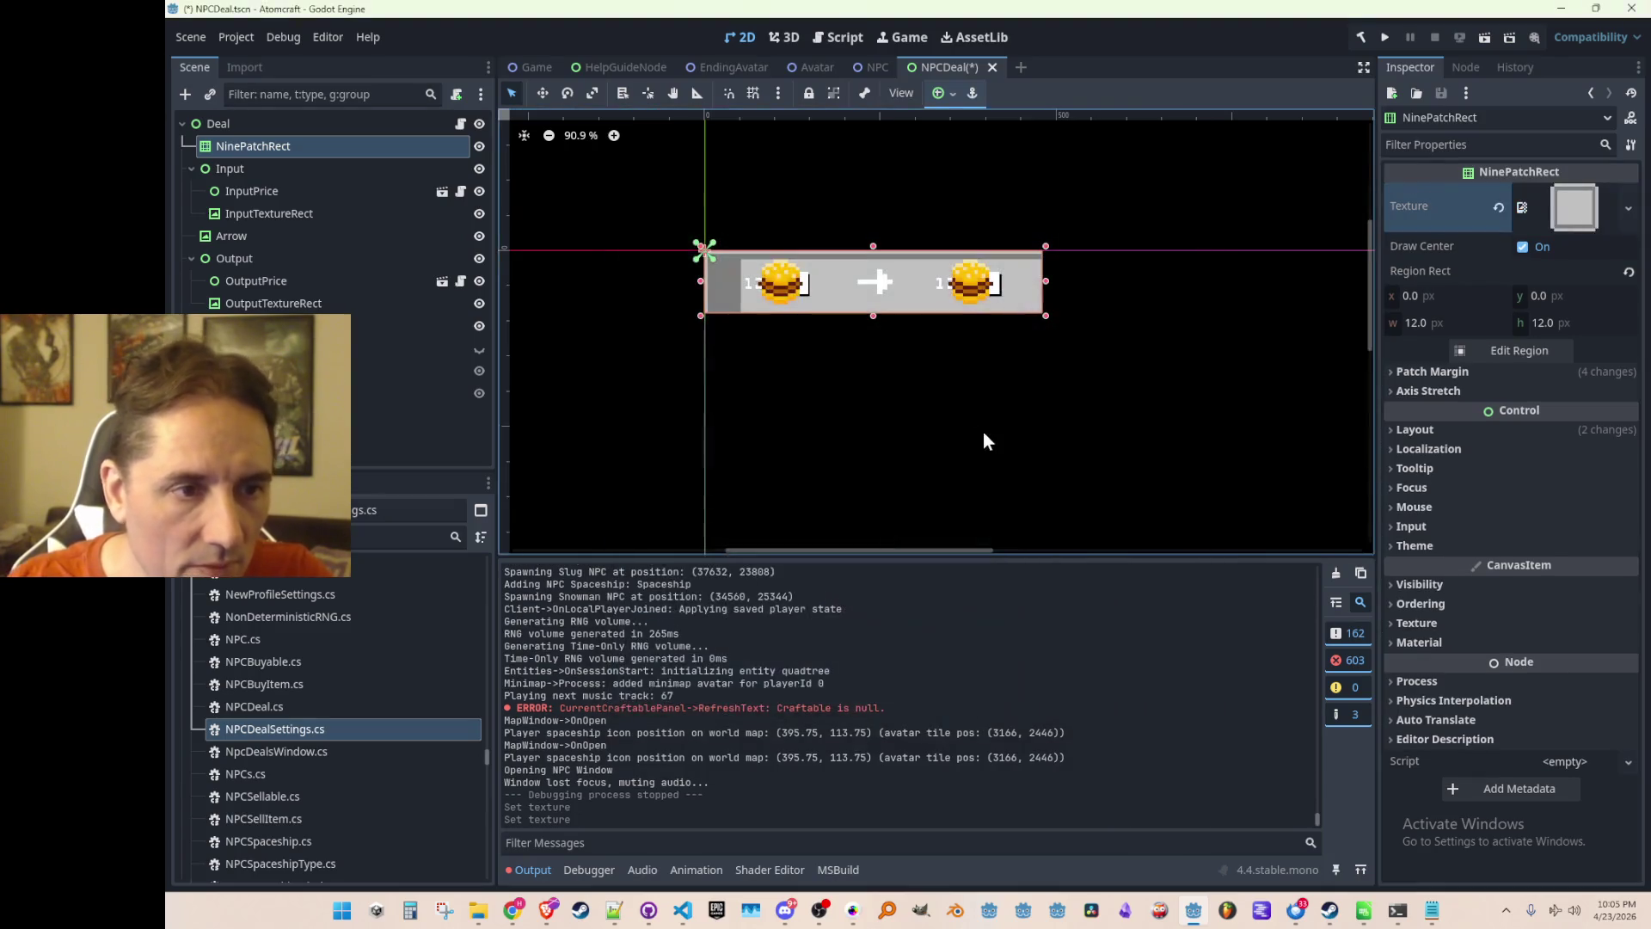
pyautogui.click(1468, 358)
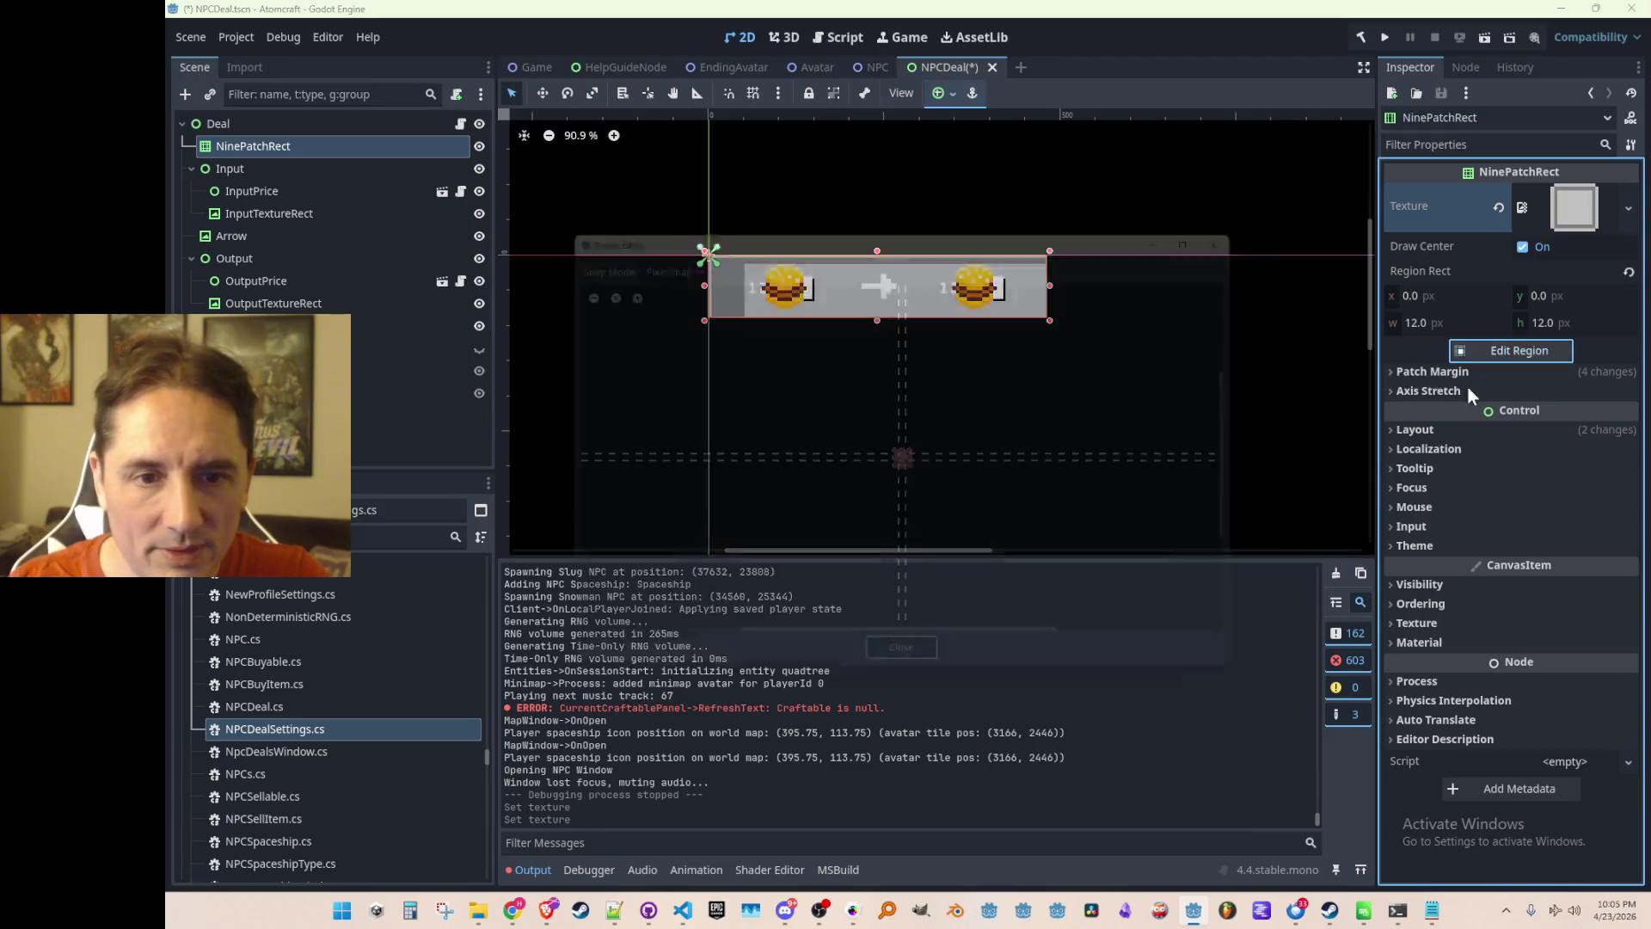
# Drag the patch margin guides in the Region Editor, then close it.
pyautogui.scroll(5, 967, 454)
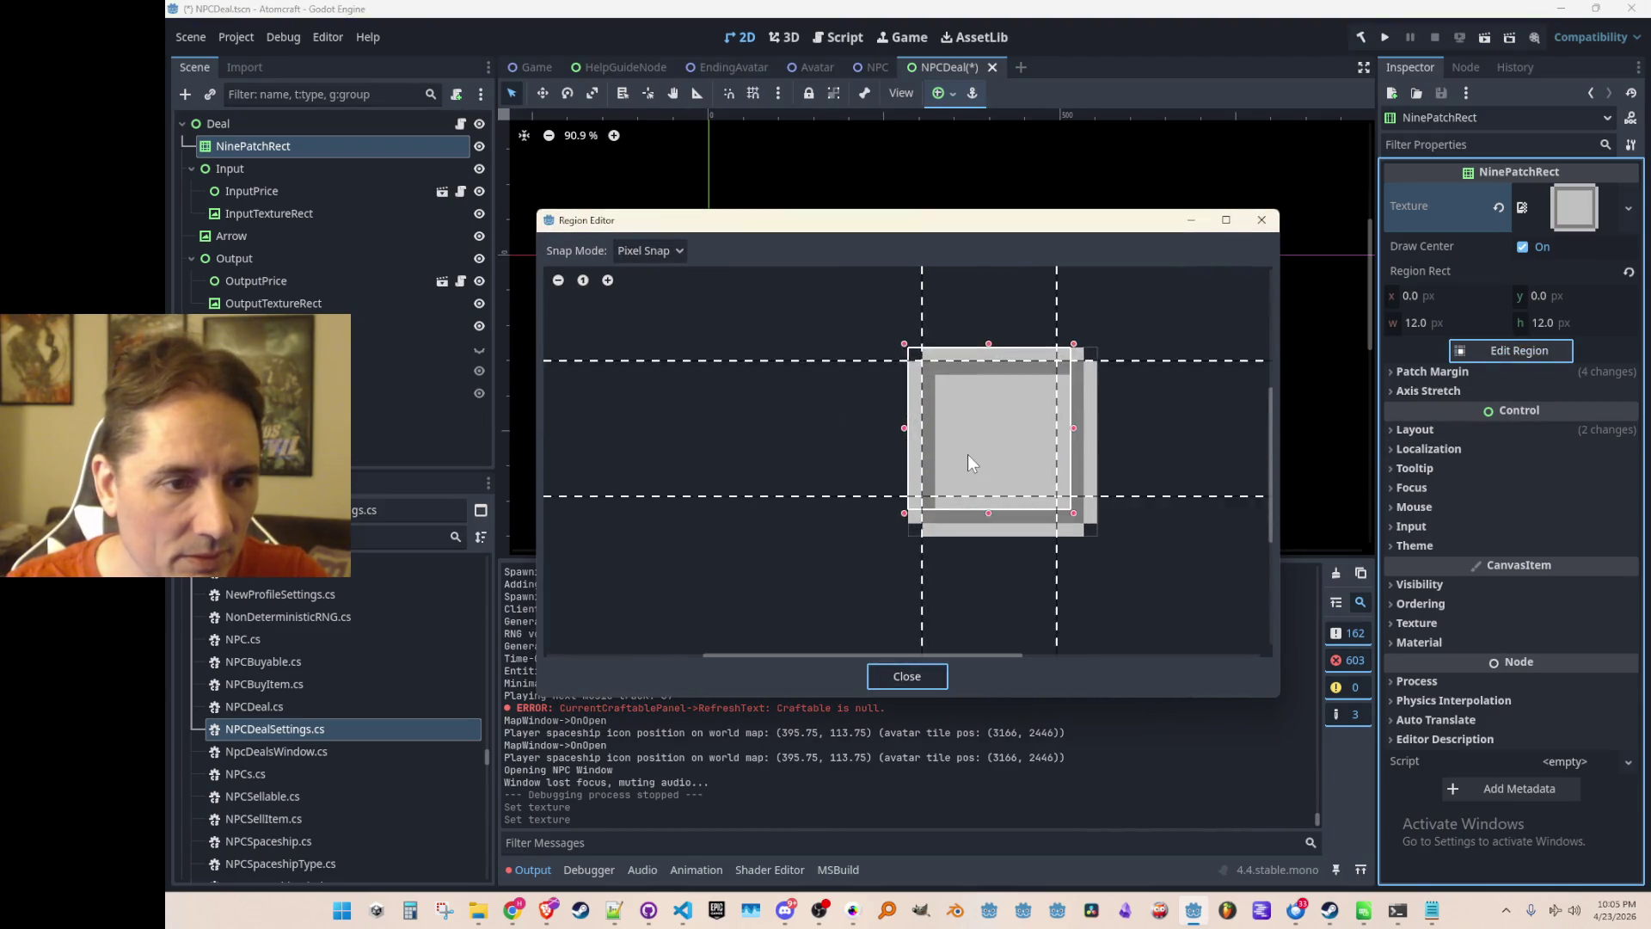
pyautogui.moveTo(1085, 526); pyautogui.dragTo(1125, 540)
pyautogui.moveTo(1109, 460); pyautogui.dragTo(1103, 473)
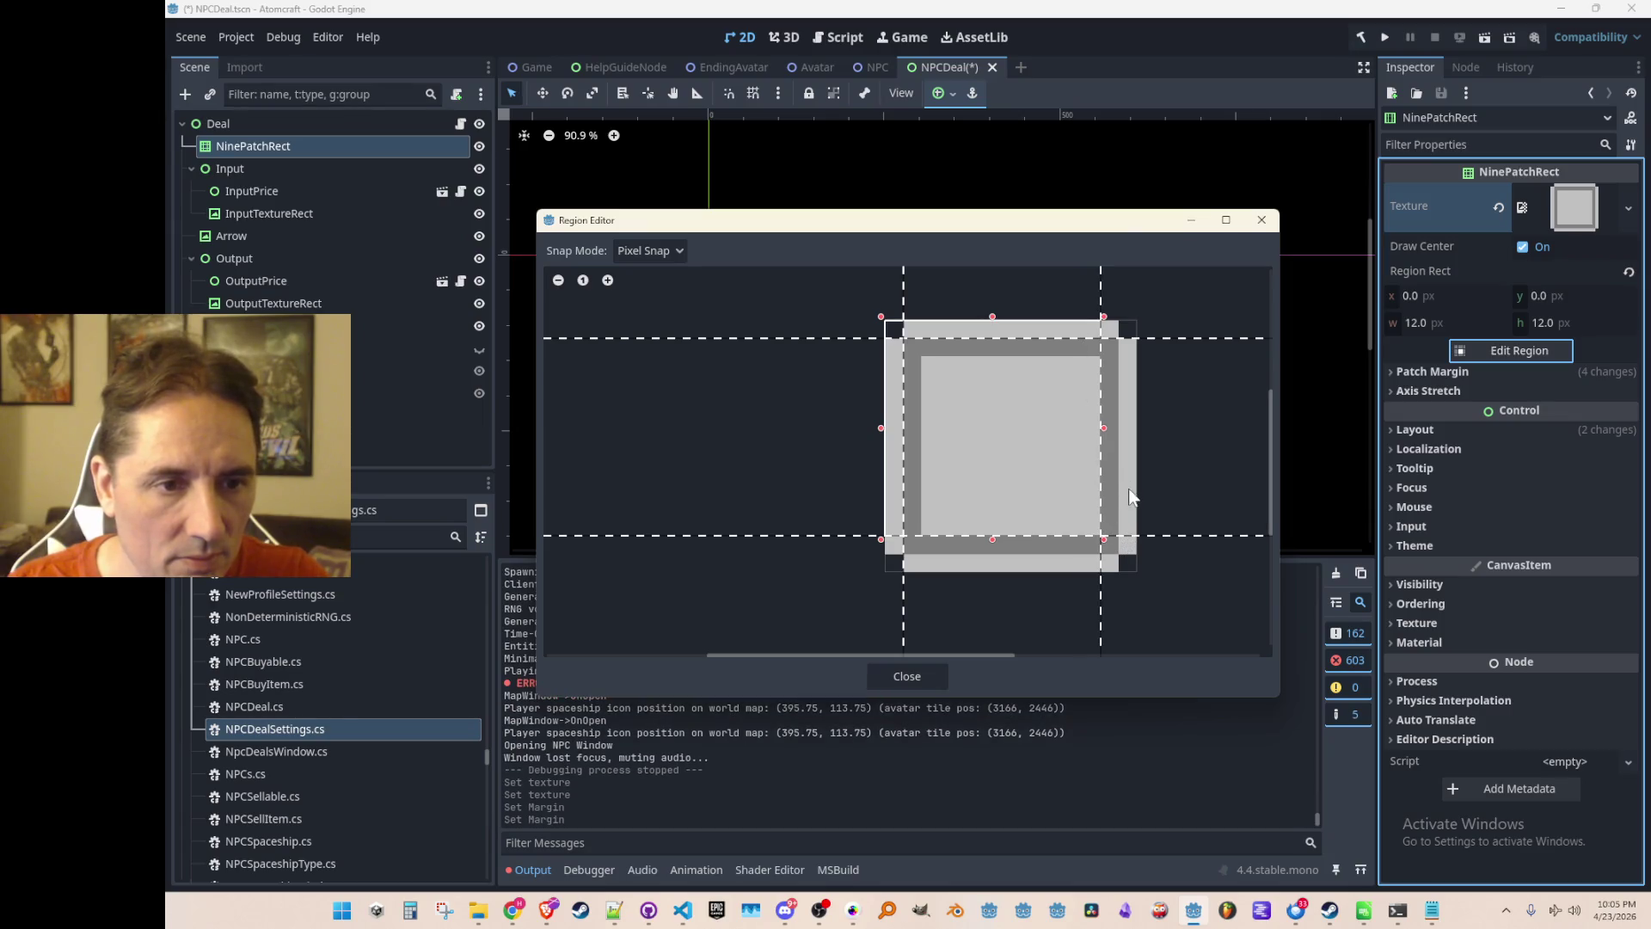
pyautogui.click(1101, 456)
pyautogui.click(1101, 456)
pyautogui.moveTo(906, 346)
pyautogui.mouseDown()
pyautogui.moveTo(932, 389)
pyautogui.moveTo(918, 392)
pyautogui.mouseUp()
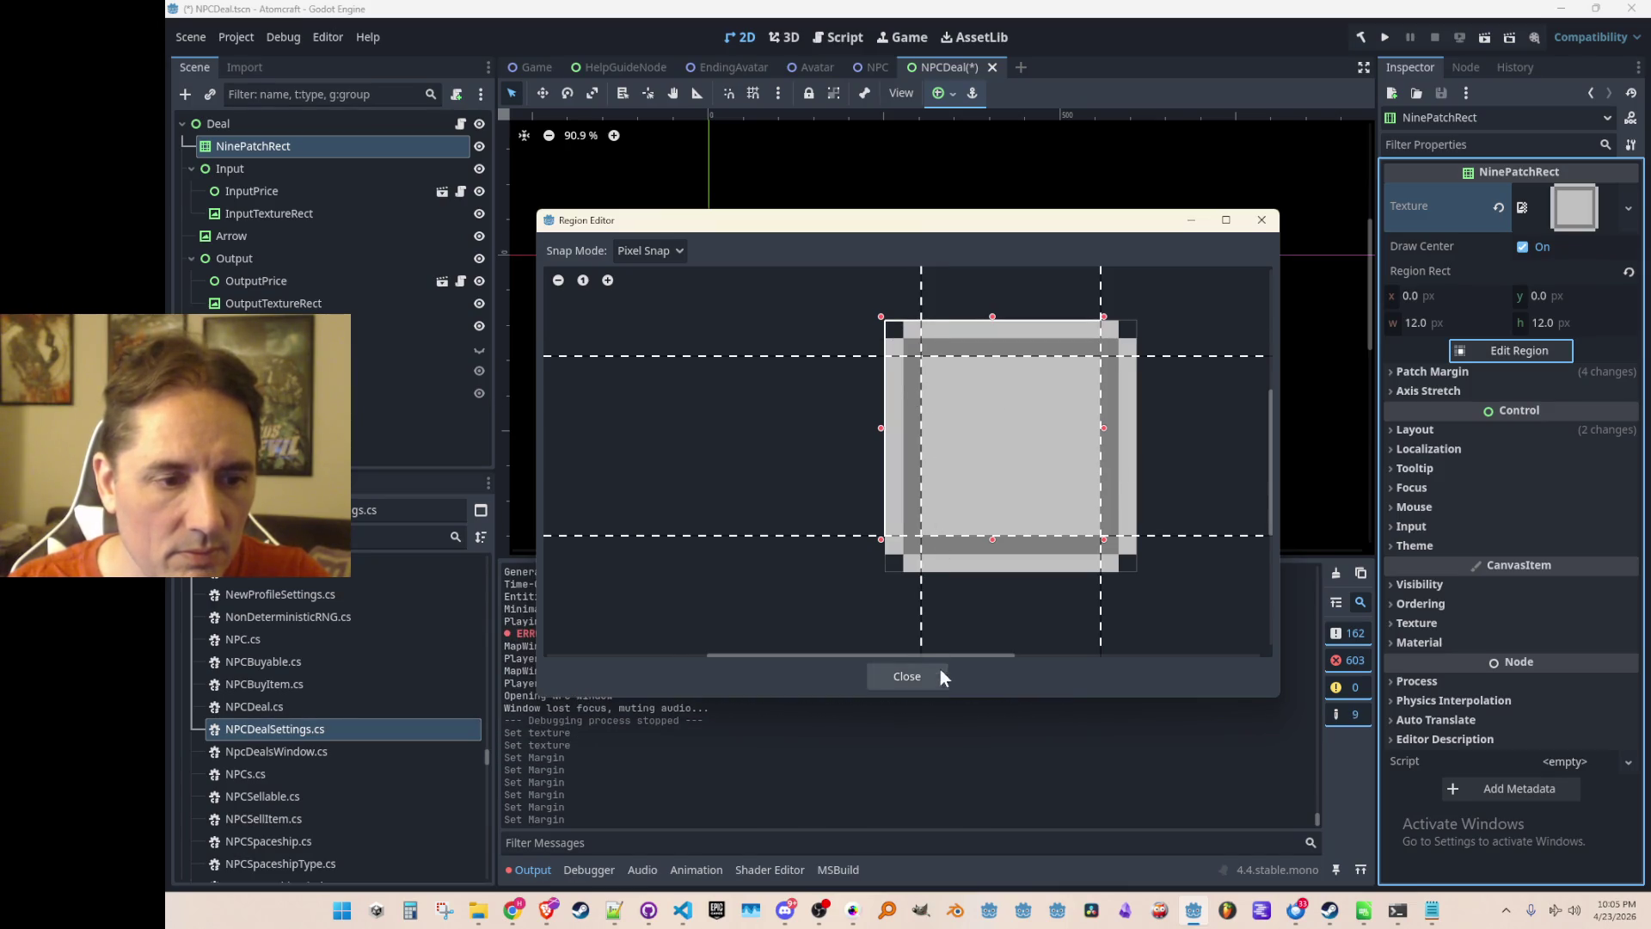
pyautogui.click(932, 676)
# Reopen the Region Editor and drag the region edges until it measures 12 × 11 px.
pyautogui.scroll(2, 898, 326)
pyautogui.scroll(3, 956, 314)
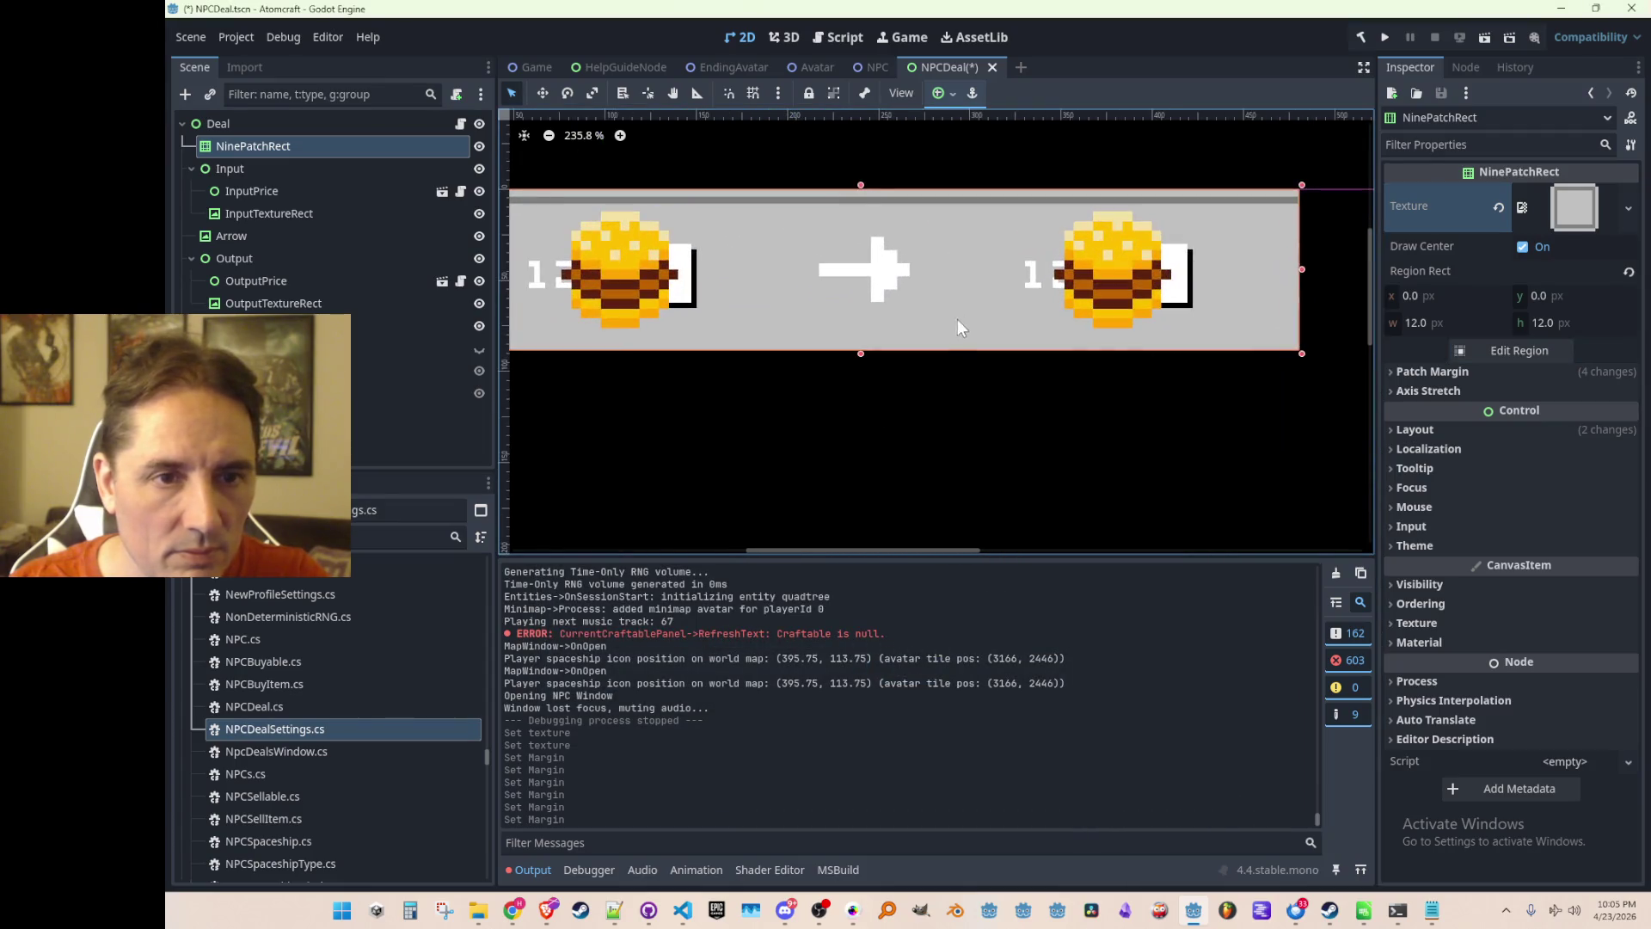
pyautogui.scroll(-3, 829, 327)
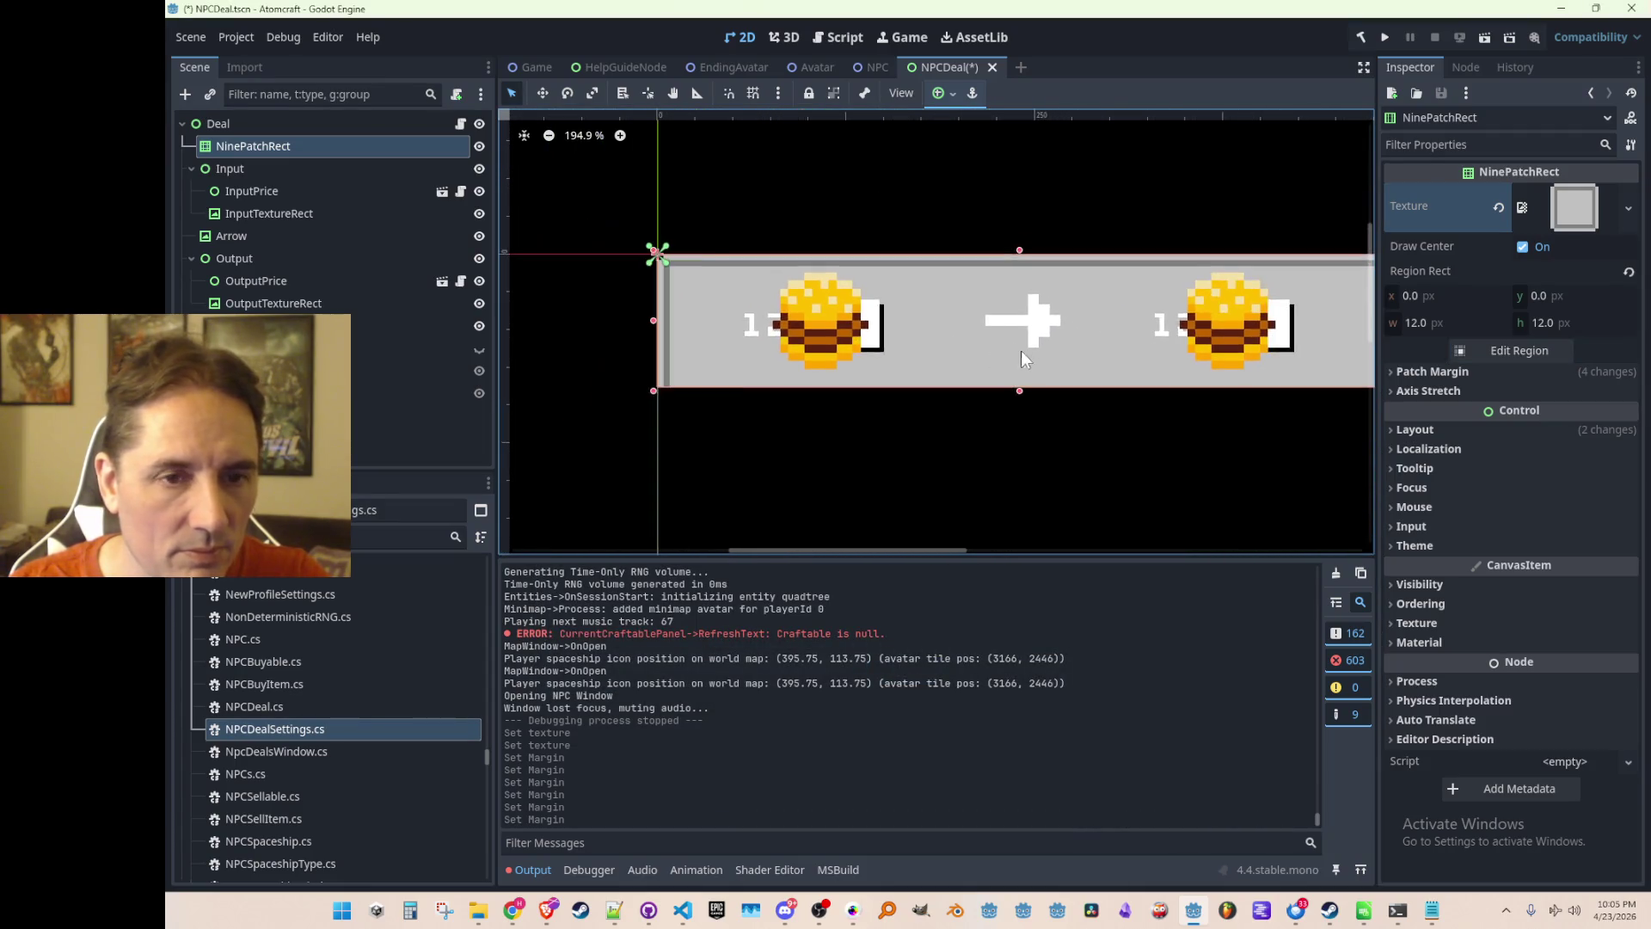
pyautogui.scroll(1, 994, 360)
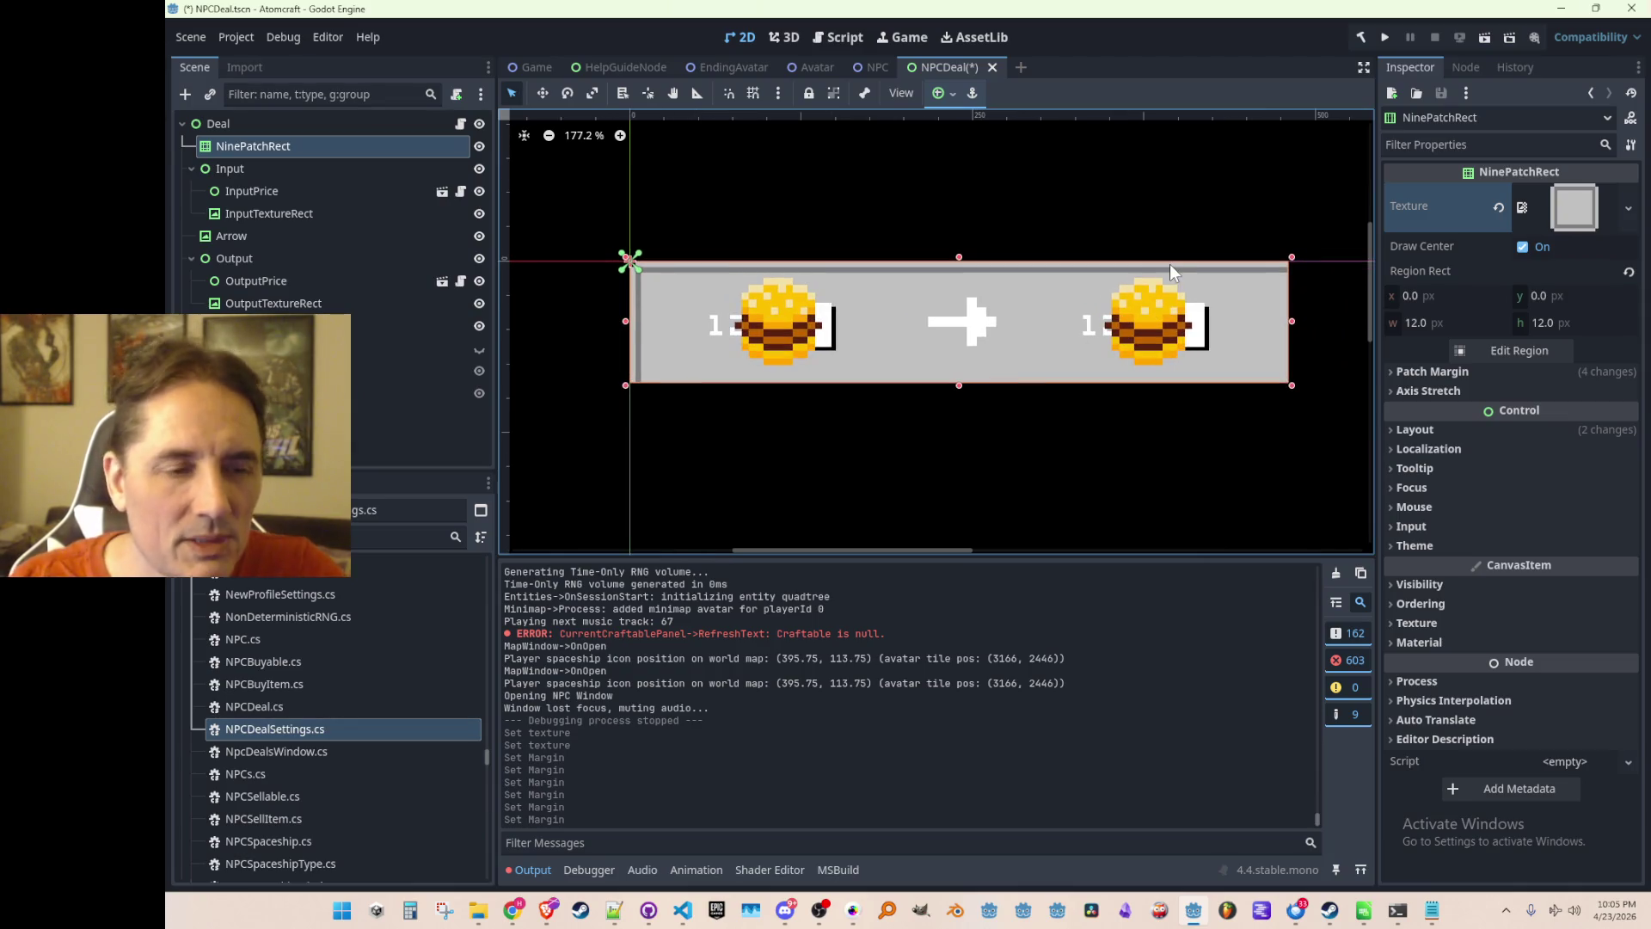
pyautogui.click(1511, 349)
pyautogui.moveTo(1021, 550)
pyautogui.mouseDown()
pyautogui.moveTo(1003, 539)
pyautogui.moveTo(995, 413)
pyautogui.moveTo(988, 509)
pyautogui.moveTo(1036, 553)
pyautogui.moveTo(1017, 545)
pyautogui.mouseUp()
pyautogui.moveTo(899, 547)
pyautogui.mouseDown()
pyautogui.moveTo(918, 542)
pyautogui.moveTo(877, 537)
pyautogui.mouseUp()
pyautogui.moveTo(1018, 427)
pyautogui.mouseDown()
pyautogui.moveTo(962, 445)
pyautogui.moveTo(989, 444)
pyautogui.mouseUp()
pyautogui.scroll(-2, 1031, 443)
pyautogui.scroll(-1, 988, 456)
pyautogui.scroll(4, 760, 433)
pyautogui.moveTo(705, 408)
pyautogui.mouseDown()
pyautogui.moveTo(795, 415)
pyautogui.moveTo(712, 427)
pyautogui.mouseUp()
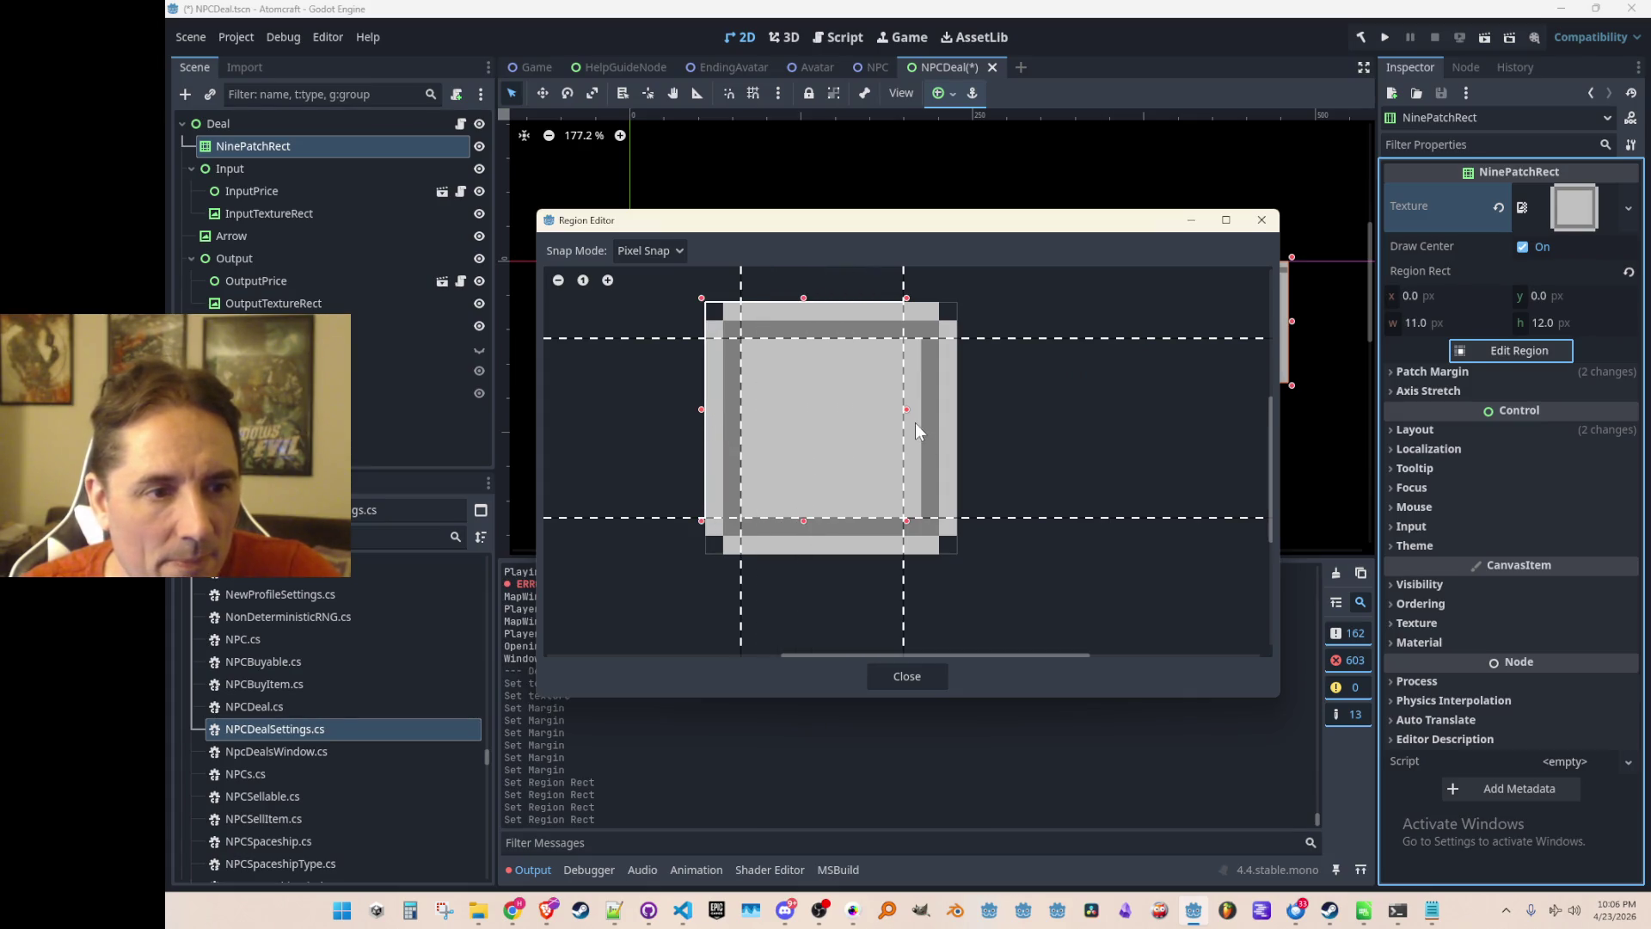
pyautogui.moveTo(906, 408)
pyautogui.mouseDown()
pyautogui.moveTo(957, 431)
pyautogui.moveTo(923, 430)
pyautogui.moveTo(870, 524)
pyautogui.moveTo(940, 559)
pyautogui.moveTo(888, 502)
pyautogui.mouseUp()
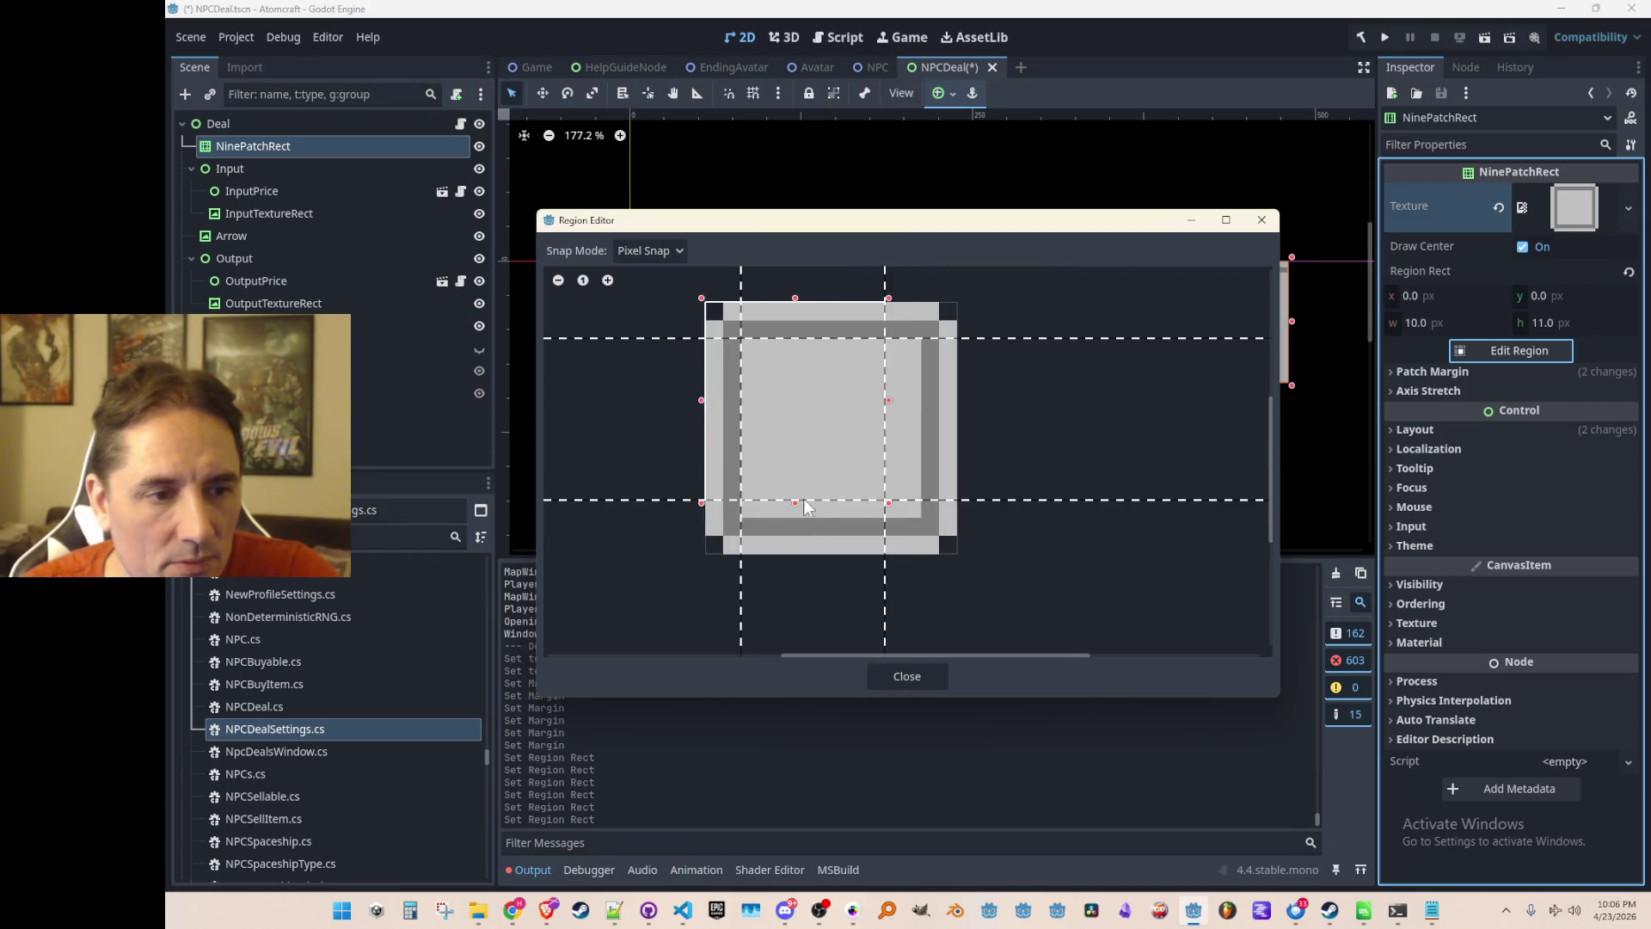
pyautogui.moveTo(708, 402)
pyautogui.mouseDown()
pyautogui.moveTo(596, 401)
pyautogui.moveTo(995, 440)
pyautogui.mouseUp()
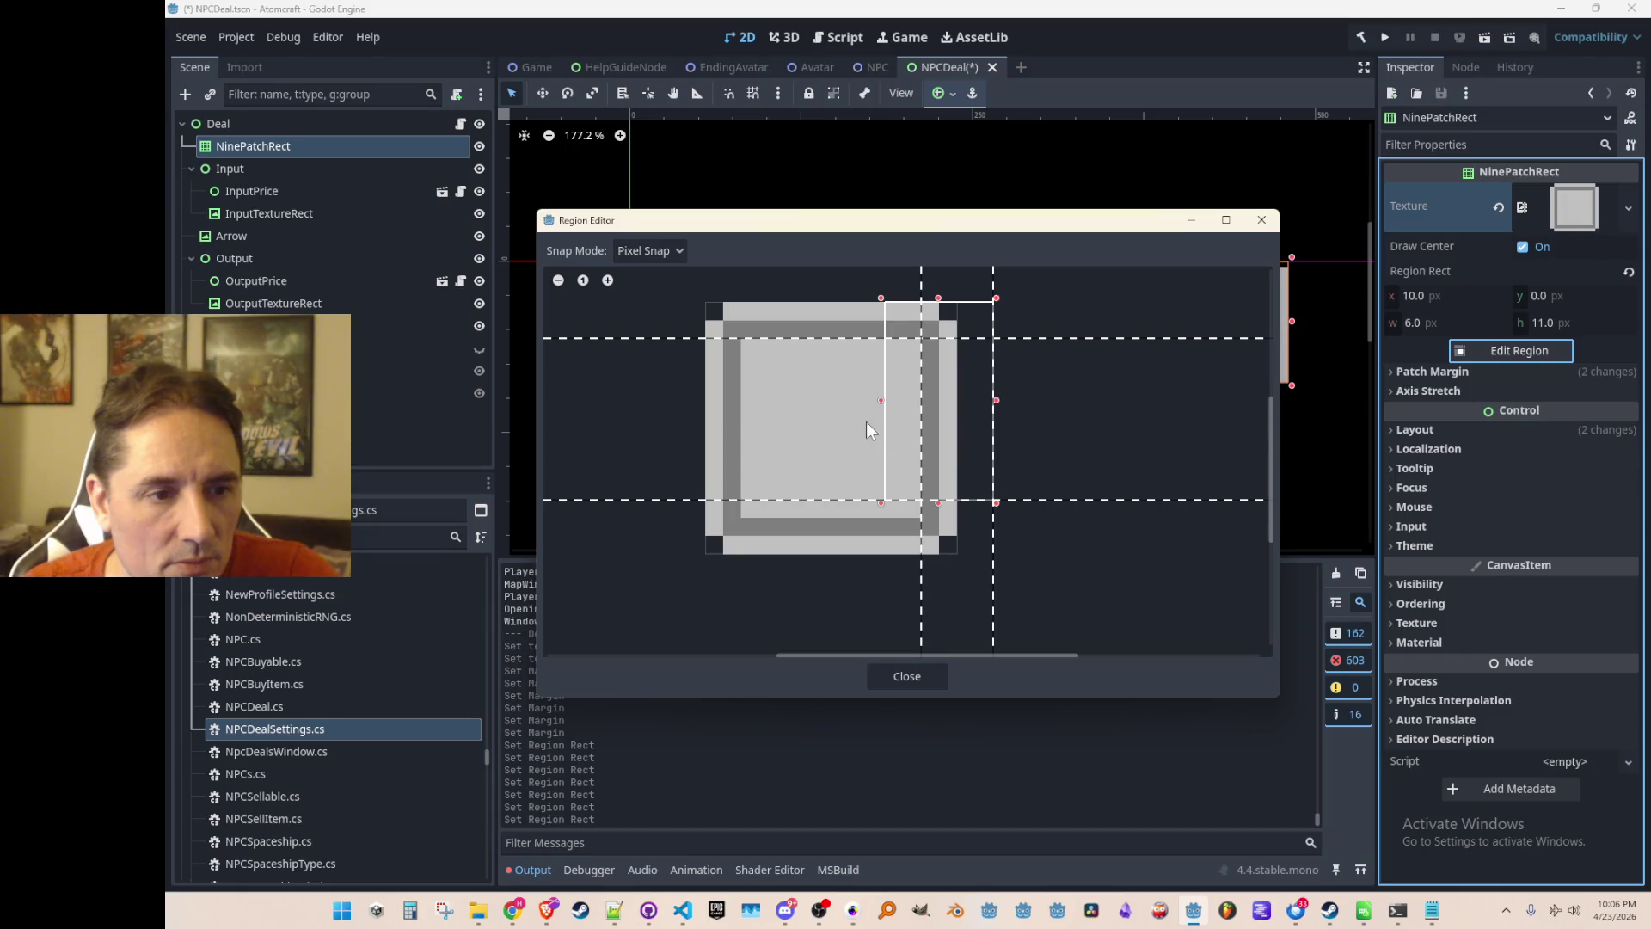
pyautogui.moveTo(877, 403)
pyautogui.mouseDown()
pyautogui.moveTo(1153, 428)
pyautogui.moveTo(812, 425)
pyautogui.moveTo(917, 424)
pyautogui.moveTo(813, 400)
pyautogui.moveTo(703, 414)
pyautogui.mouseUp()
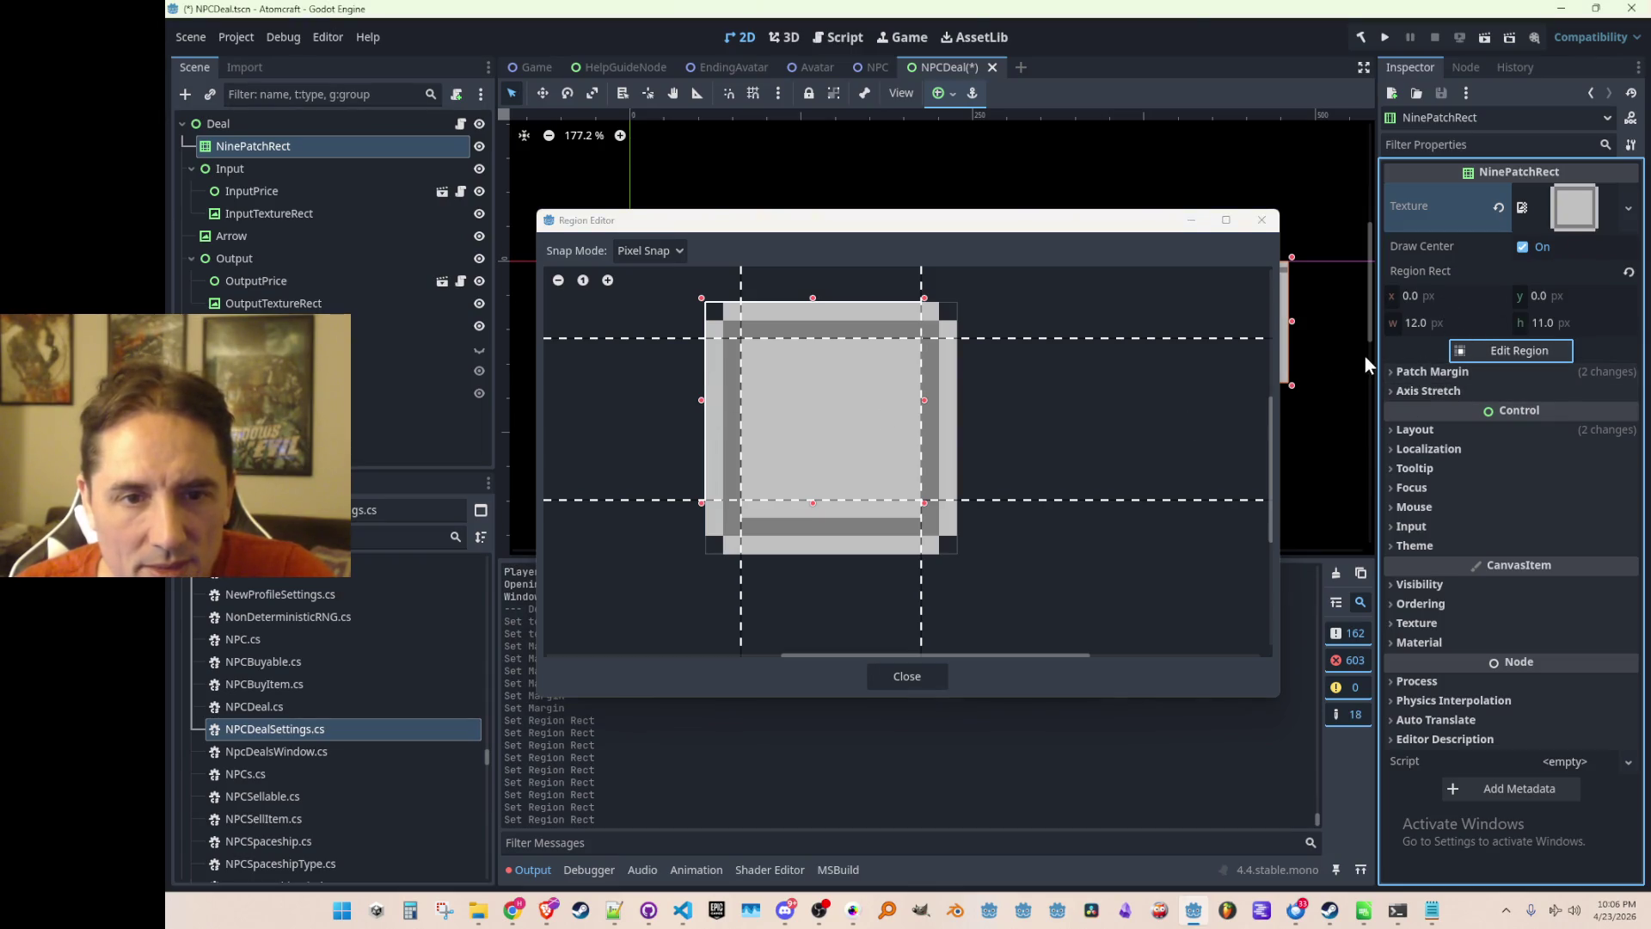
pyautogui.click(894, 675)
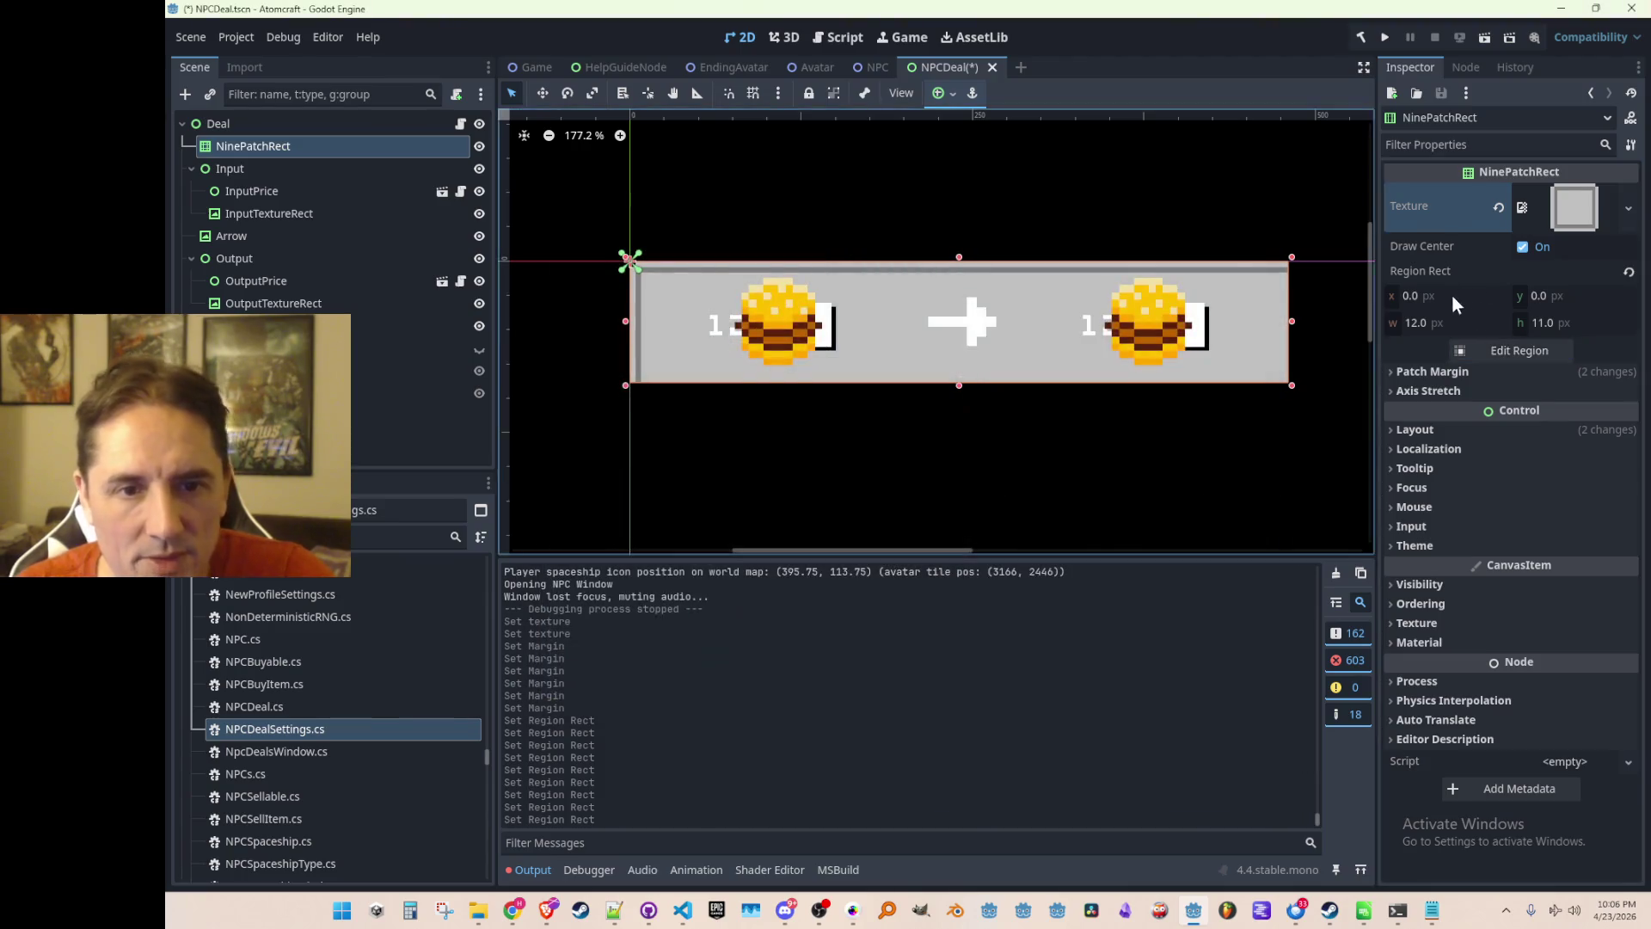
# Enter 12 into the NinePatchRect's region x, y and size fields.
pyautogui.click(1451, 294)
pyautogui.write('12')
pyautogui.press('Tab')
pyautogui.write('12')
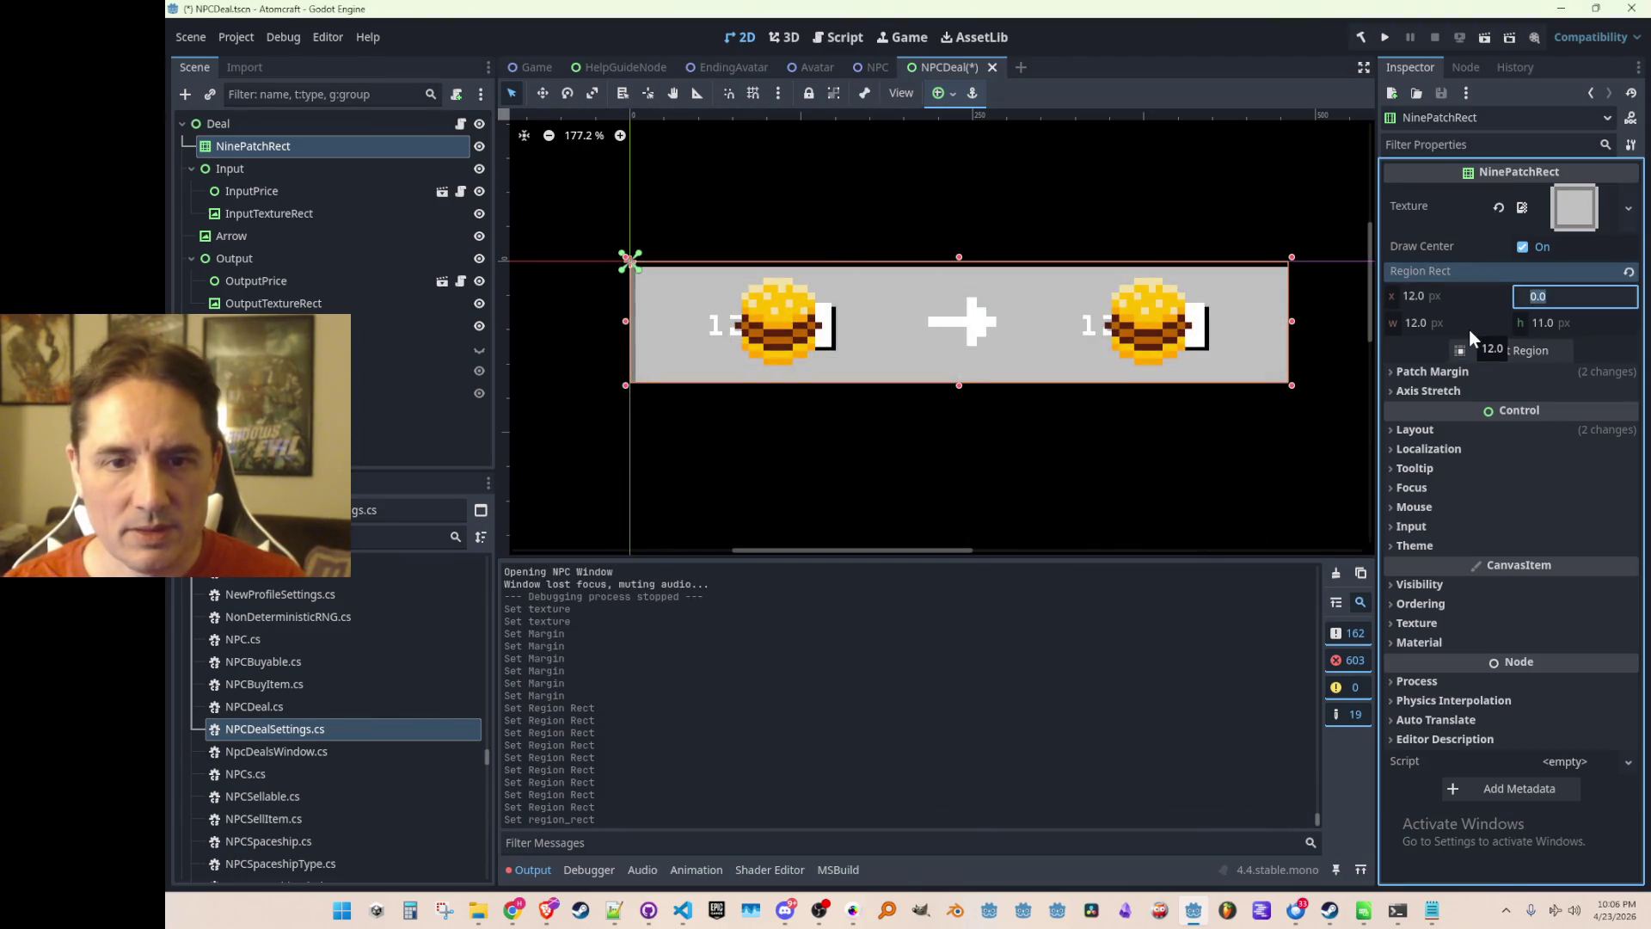
pyautogui.press('Tab')
pyautogui.press('Tab')
pyautogui.write('12')
pyautogui.press('Return')
# Redraw the texture region from the top-left corner as a 12 × 12 px square.
pyautogui.click(1466, 354)
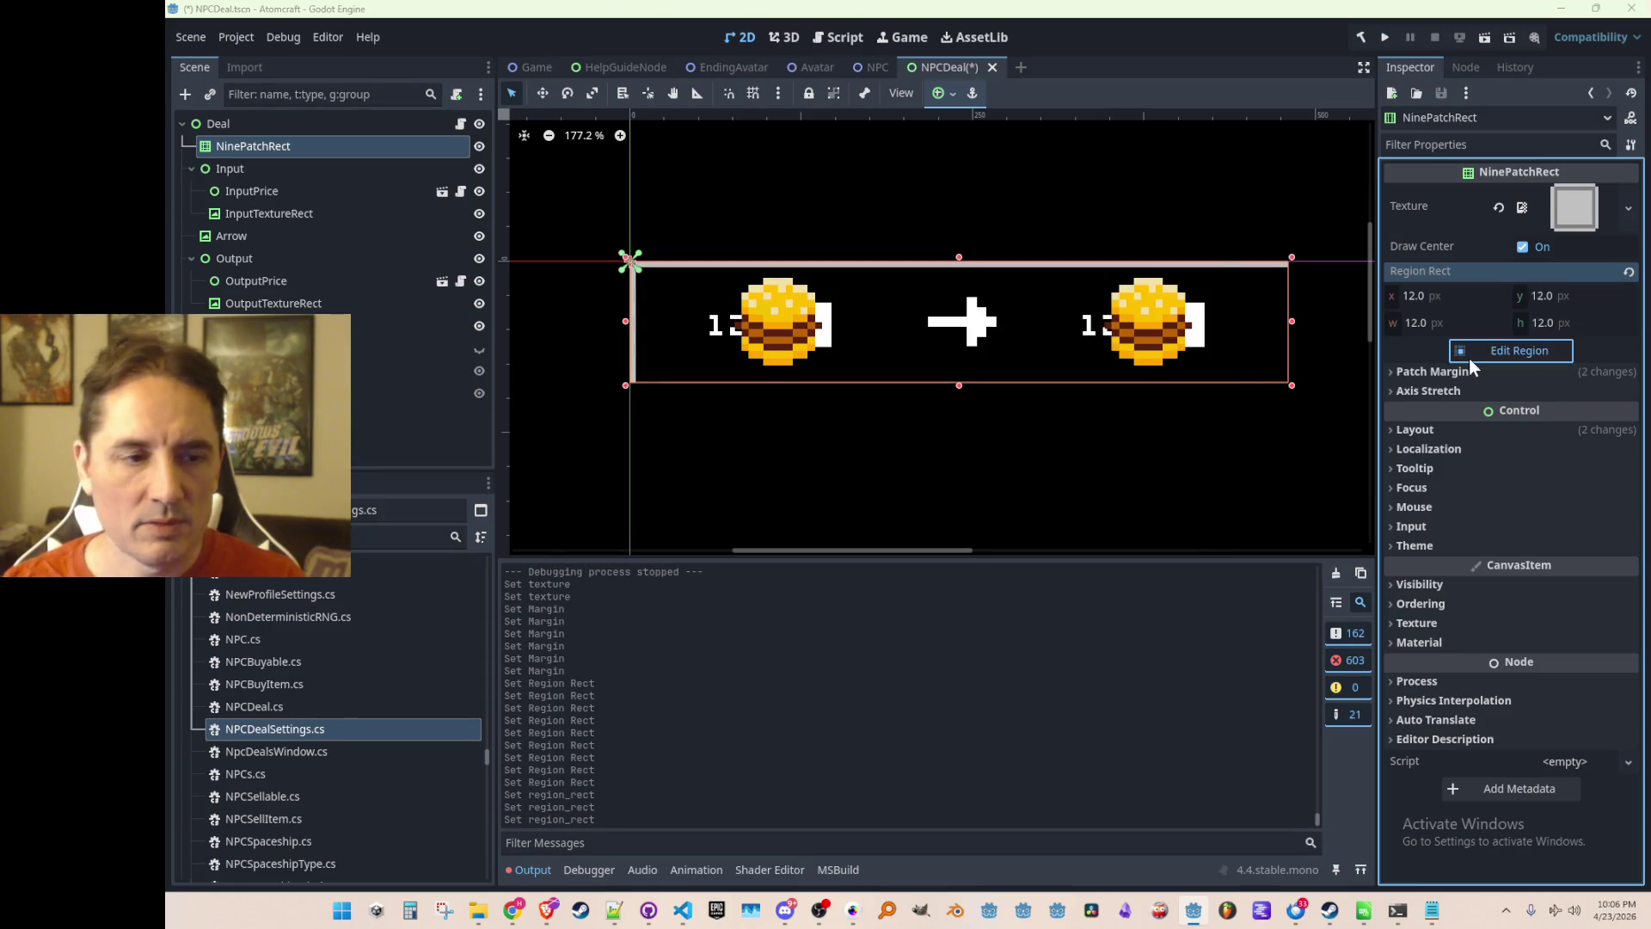
pyautogui.moveTo(991, 550)
pyautogui.mouseDown()
pyautogui.moveTo(946, 483)
pyautogui.moveTo(771, 323)
pyautogui.mouseUp()
pyautogui.moveTo(992, 552); pyautogui.dragTo(961, 510)
pyautogui.moveTo(796, 347)
pyautogui.mouseDown()
pyautogui.moveTo(903, 405)
pyautogui.moveTo(891, 354)
pyautogui.mouseUp()
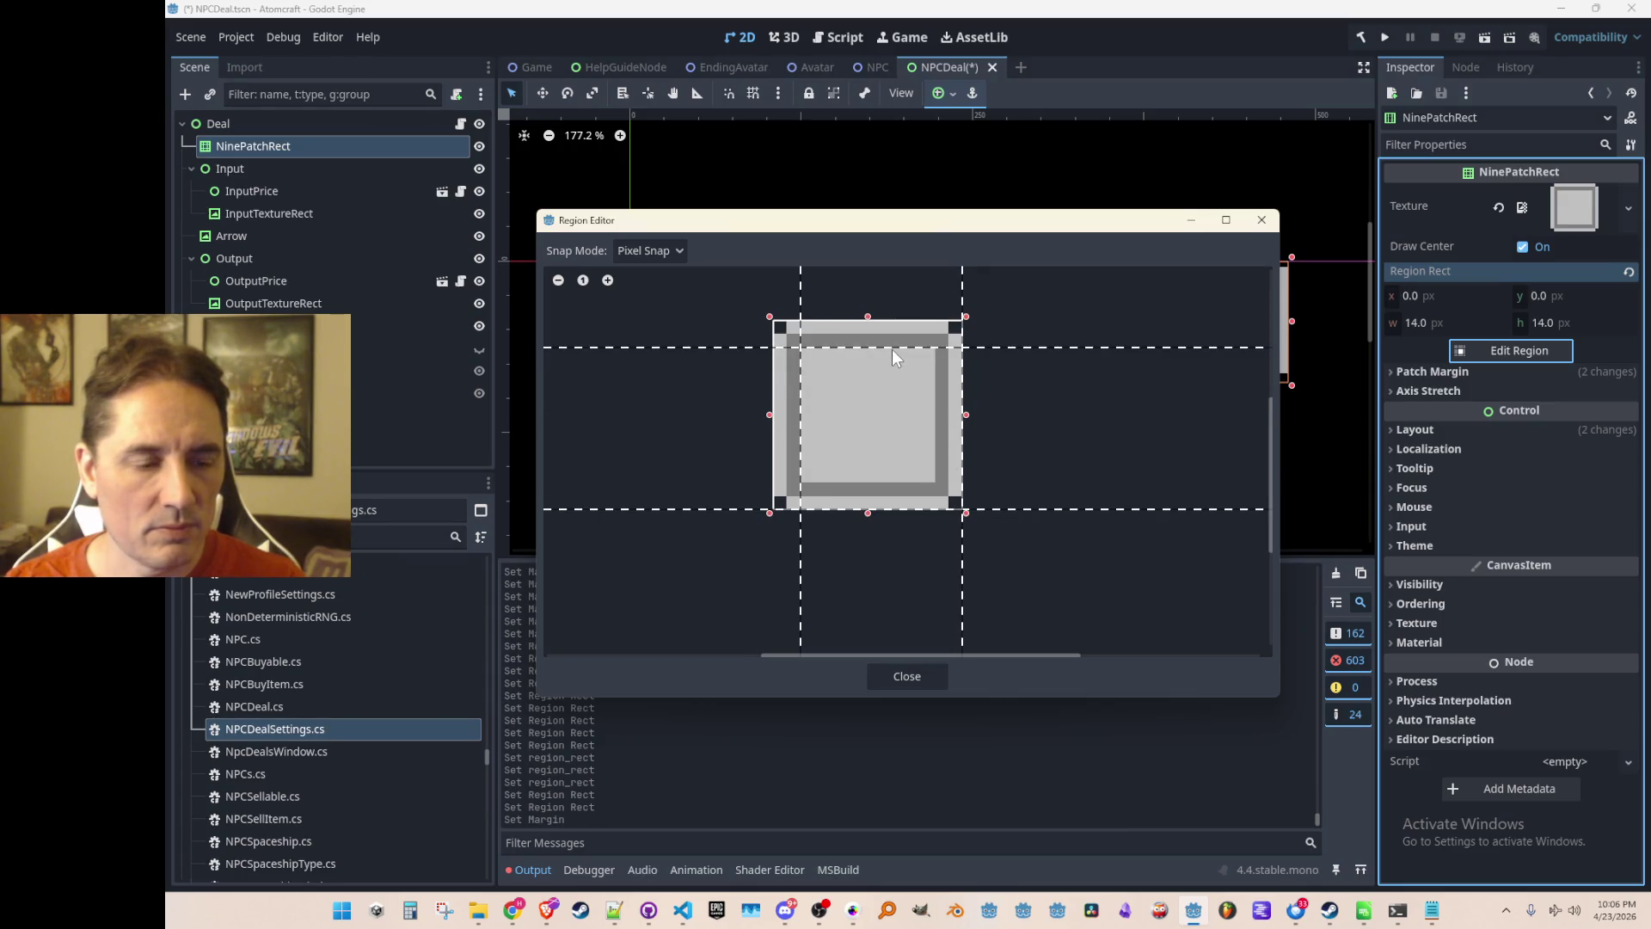
pyautogui.moveTo(868, 513)
pyautogui.mouseDown()
pyautogui.moveTo(870, 470)
pyautogui.moveTo(870, 483)
pyautogui.mouseUp()
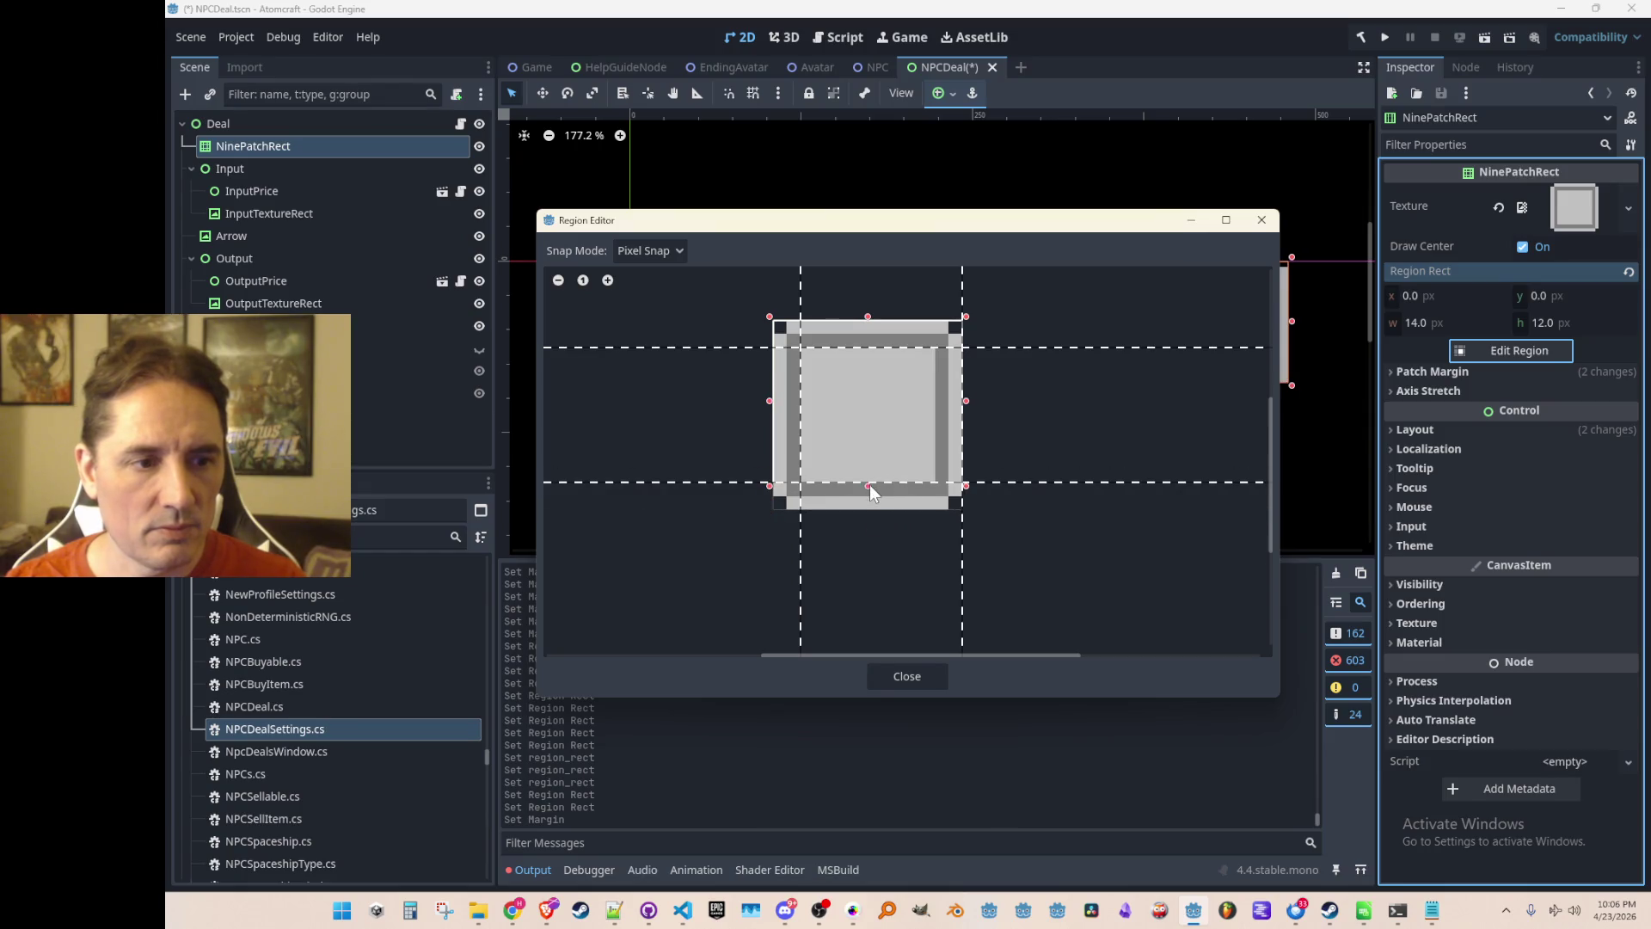
pyautogui.moveTo(964, 402); pyautogui.dragTo(932, 405)
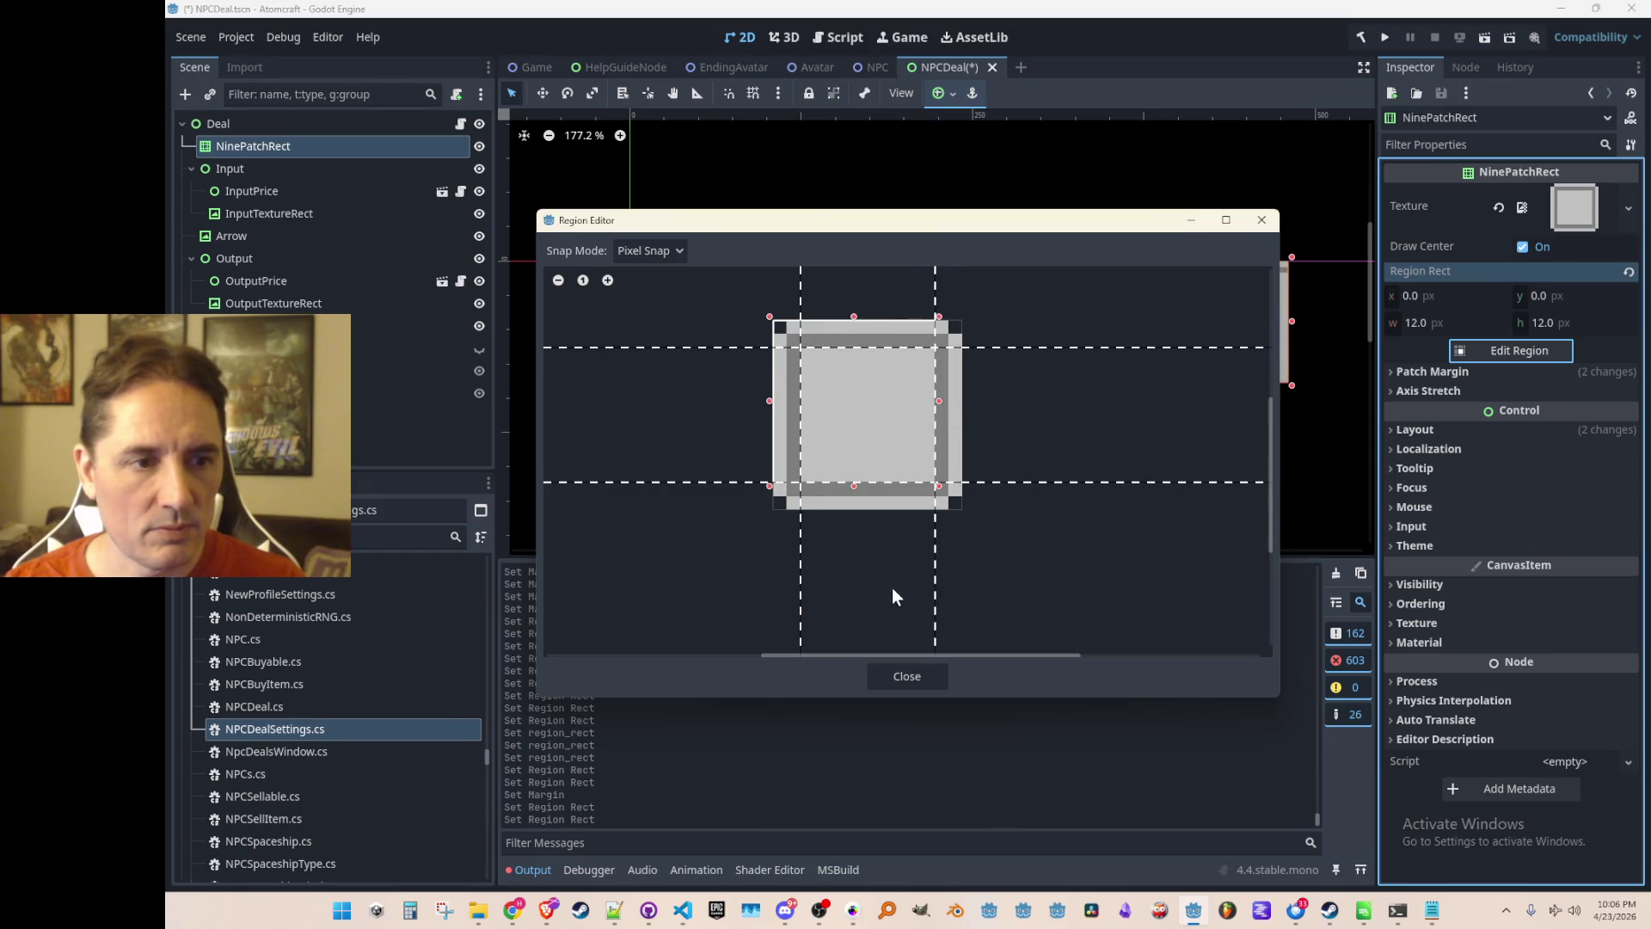
pyautogui.click(901, 678)
# Set the Right and Bottom patch margins to 2 and save NPCDeal.
pyautogui.click(1441, 370)
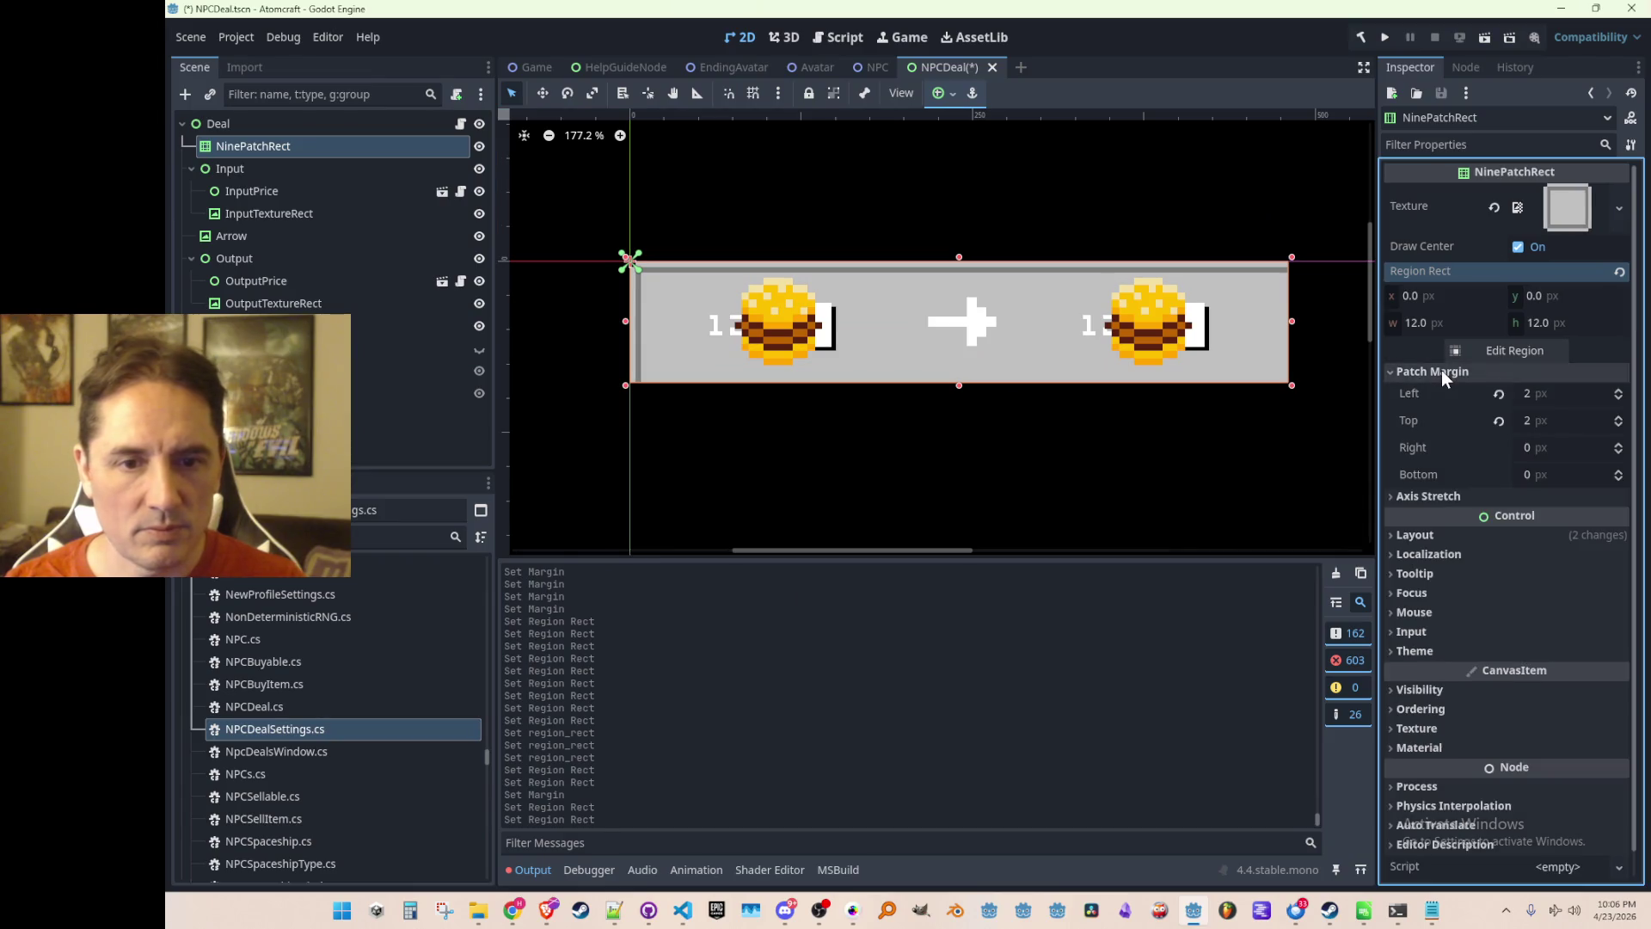
pyautogui.click(1551, 447)
pyautogui.write('2')
pyautogui.press('Tab')
pyautogui.write('2')
pyautogui.press('Tab')
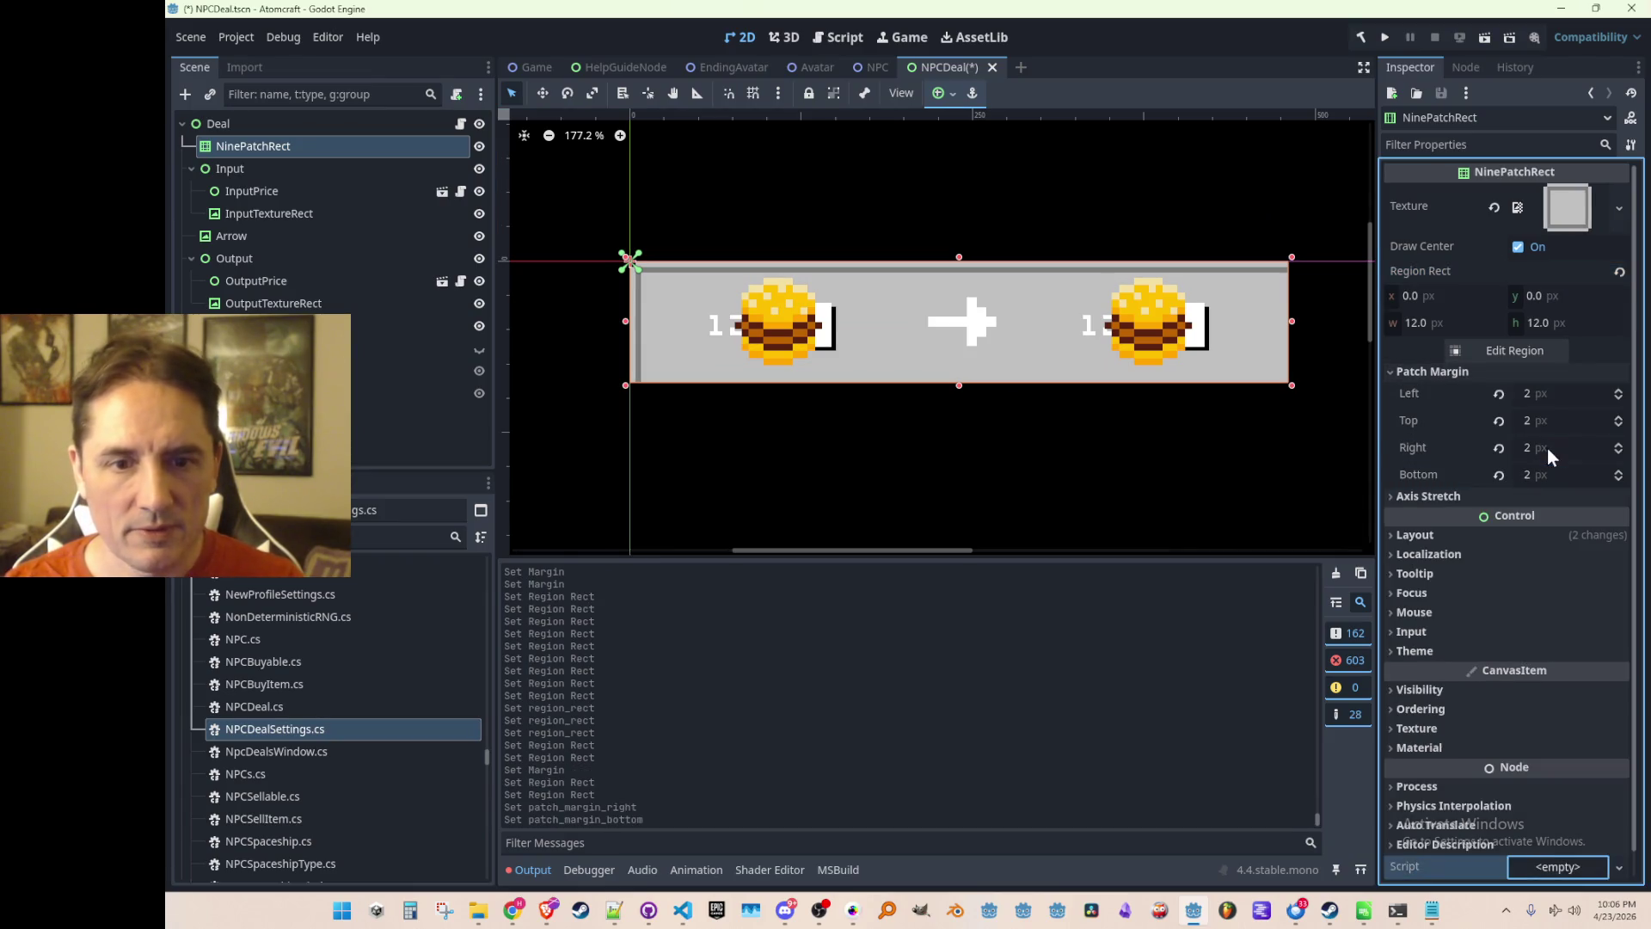
pyautogui.hotkey('ctrl', 's')
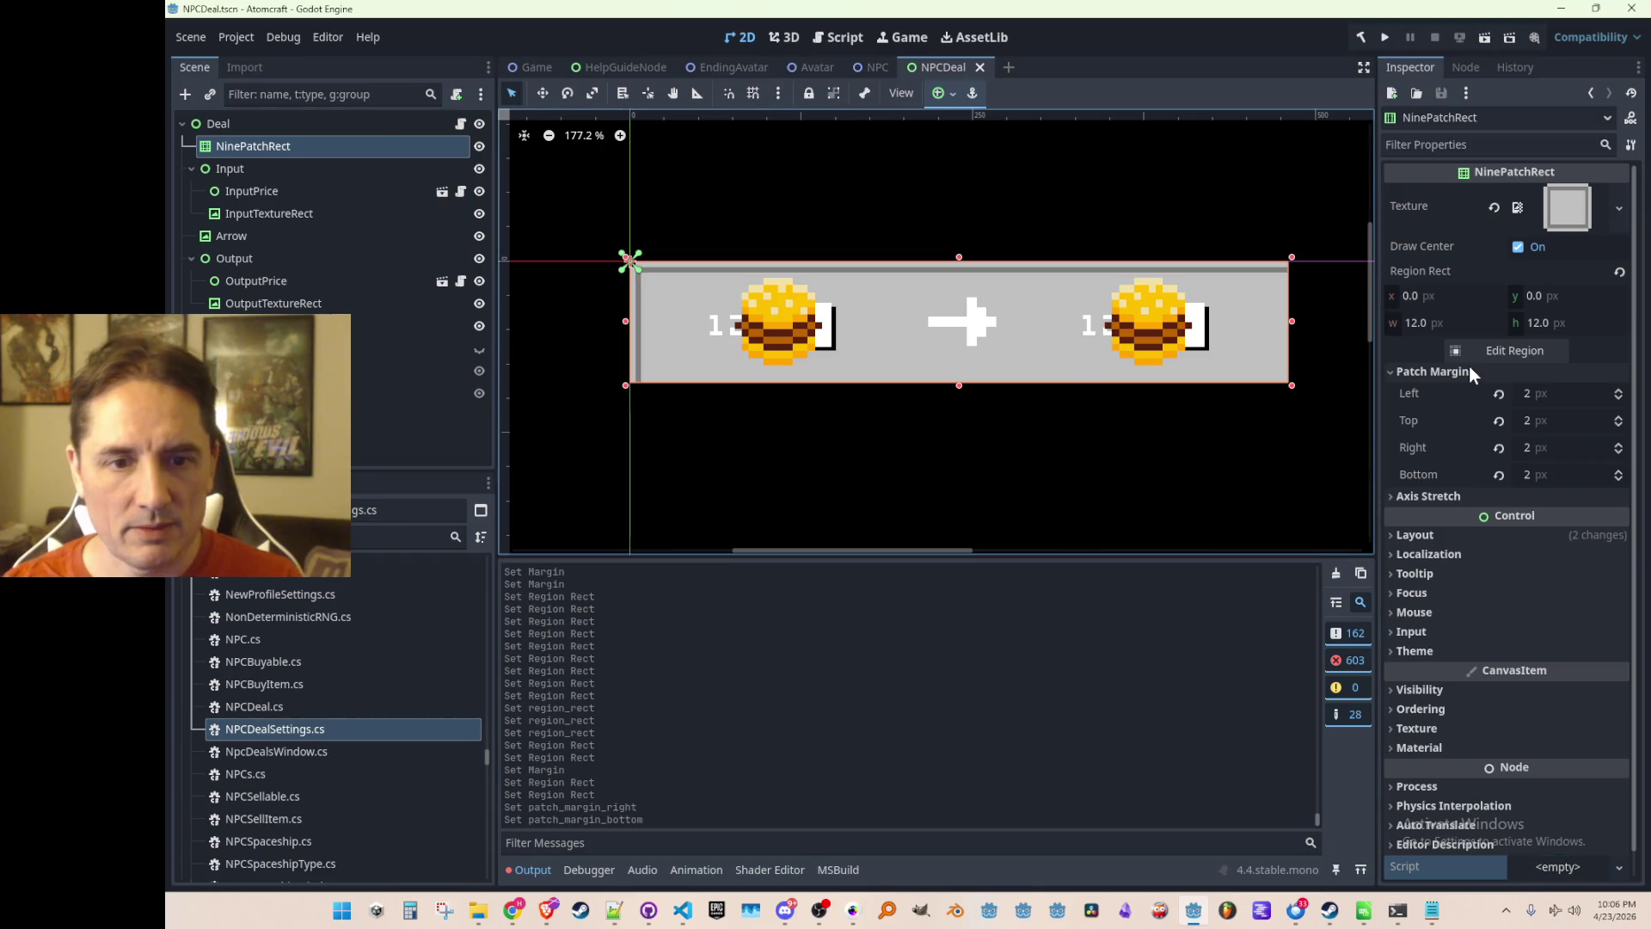
# Drag the region's bottom-right corner to make it 14 × 14 px, then save NPCDeal.
pyautogui.click(1463, 350)
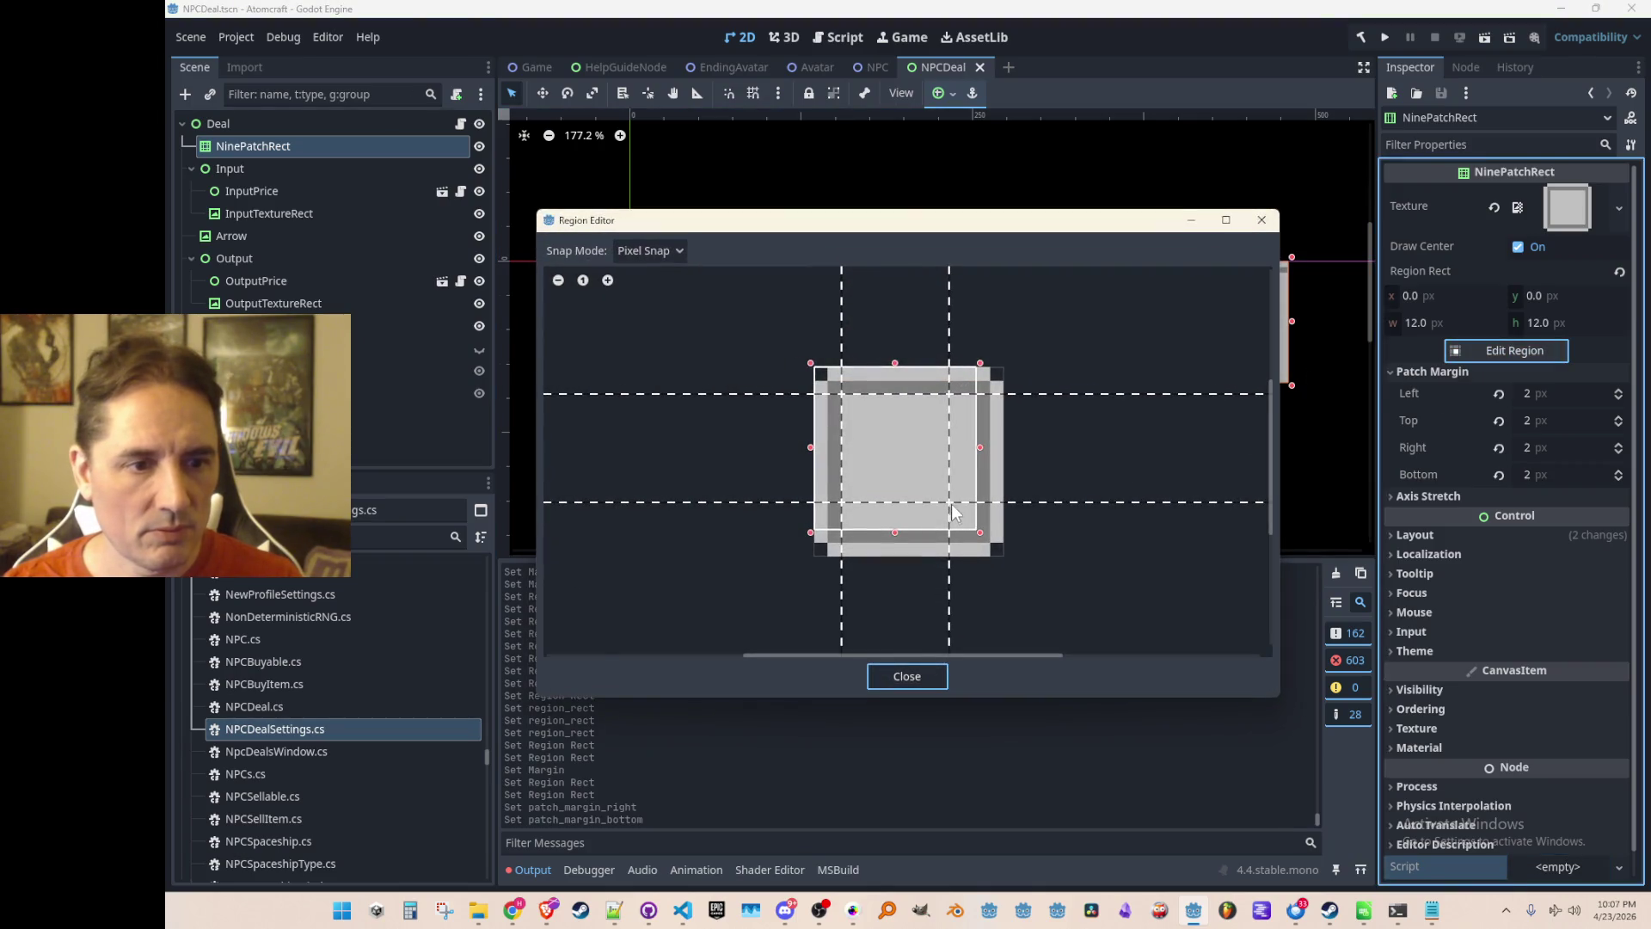
pyautogui.click(950, 504)
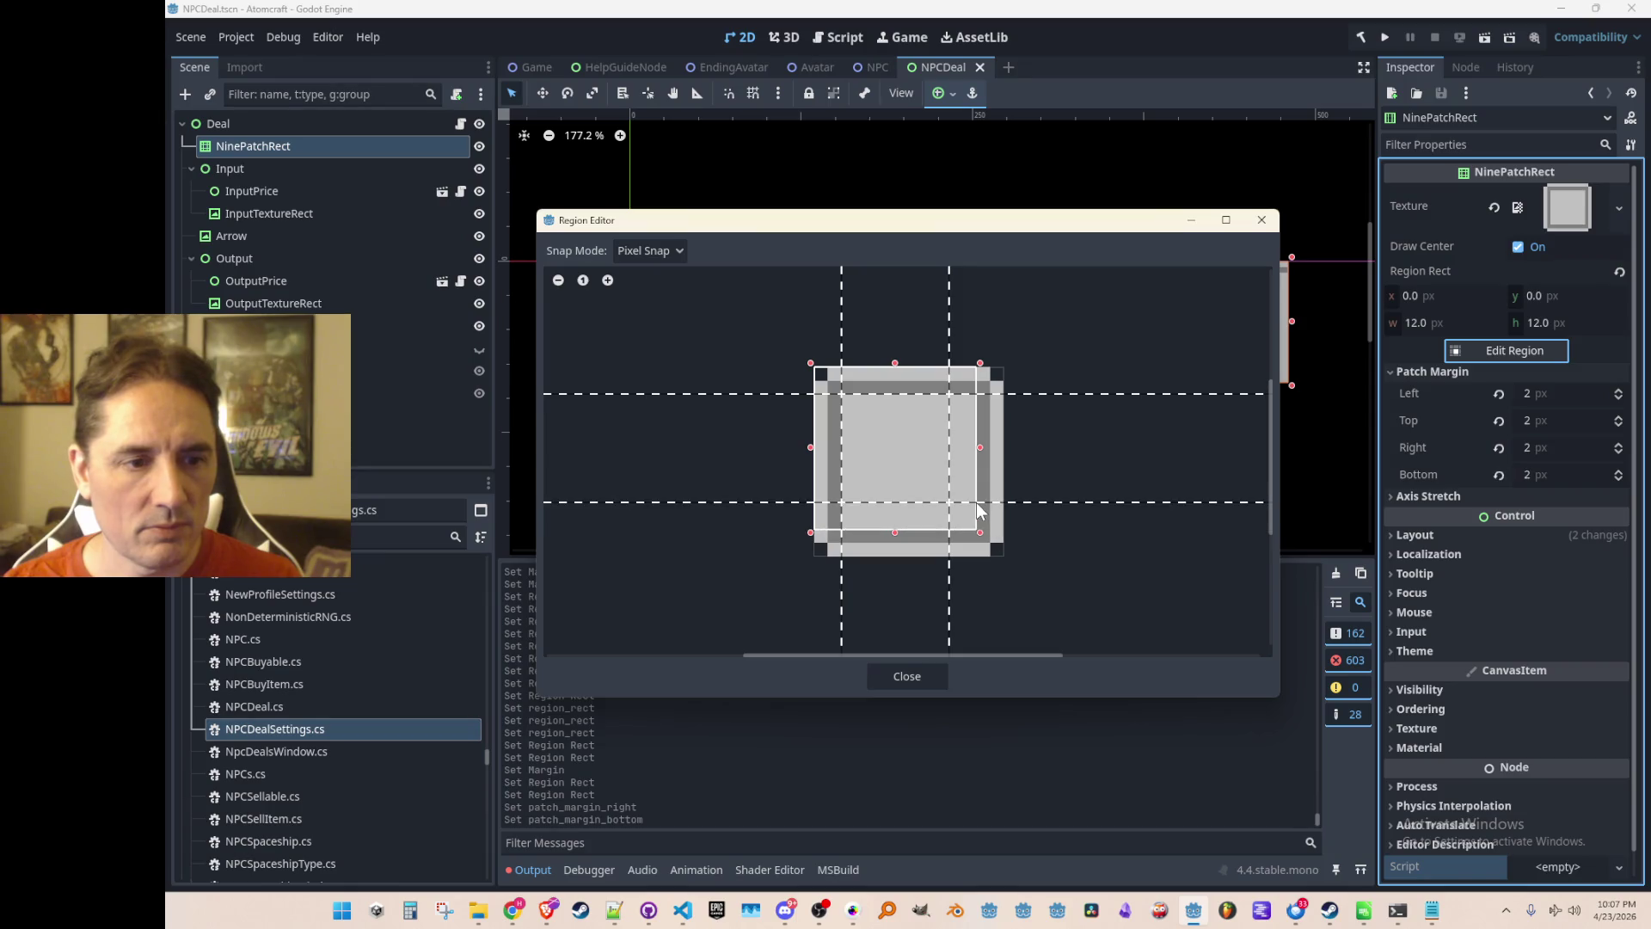
pyautogui.moveTo(980, 533); pyautogui.dragTo(1003, 551)
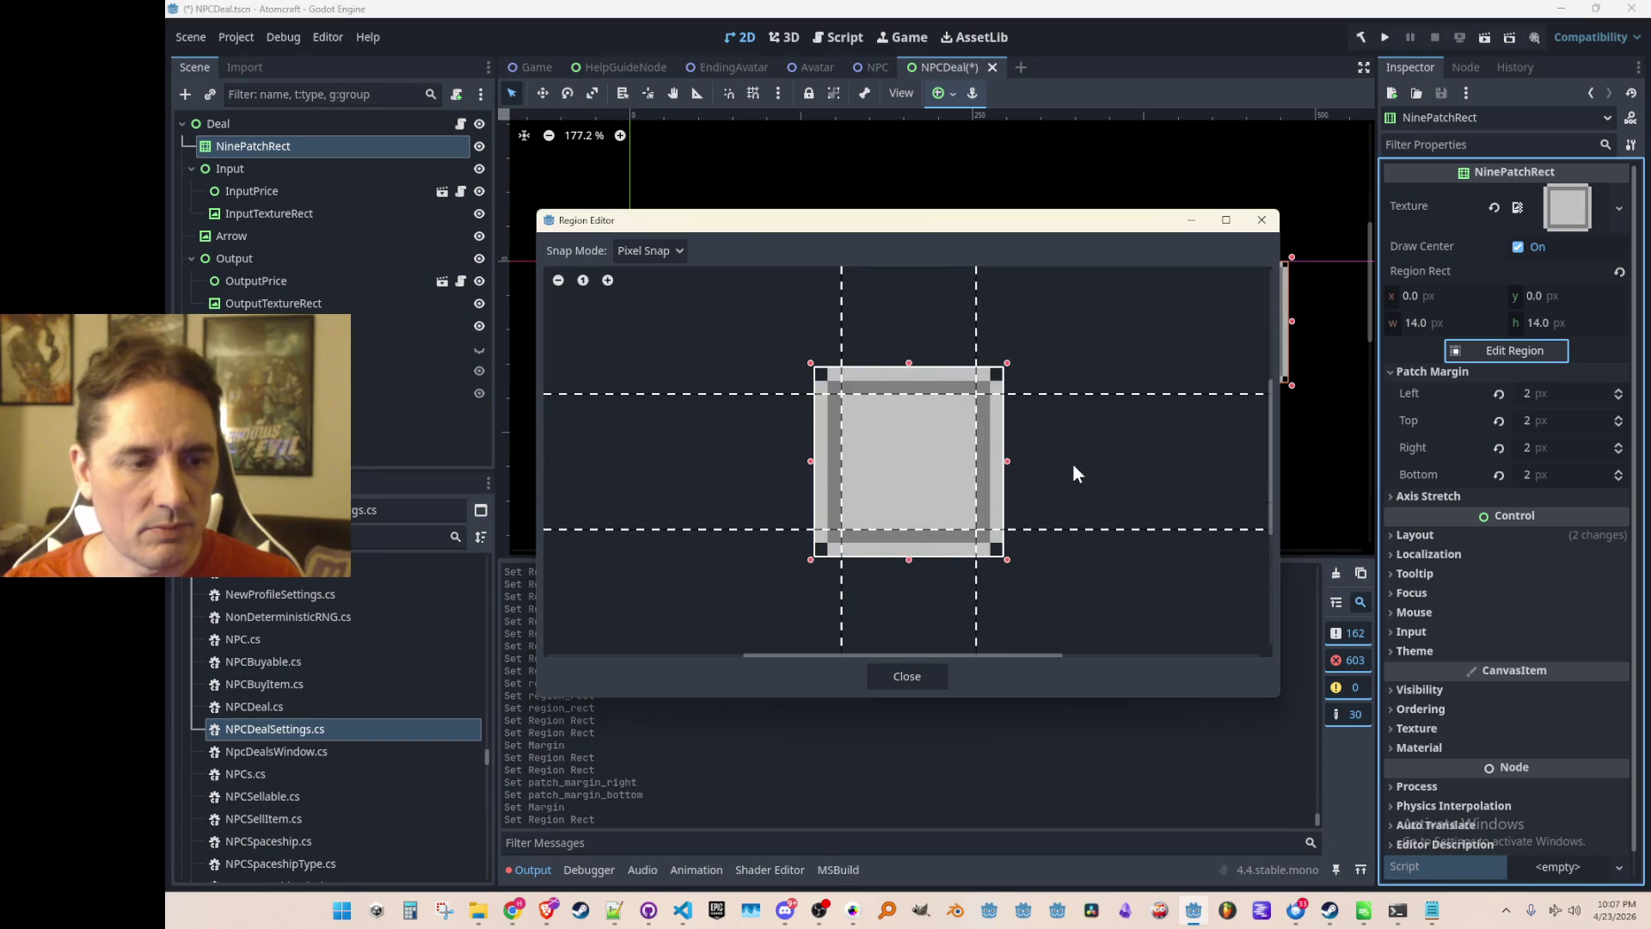
pyautogui.hotkey('ctrl', 's')
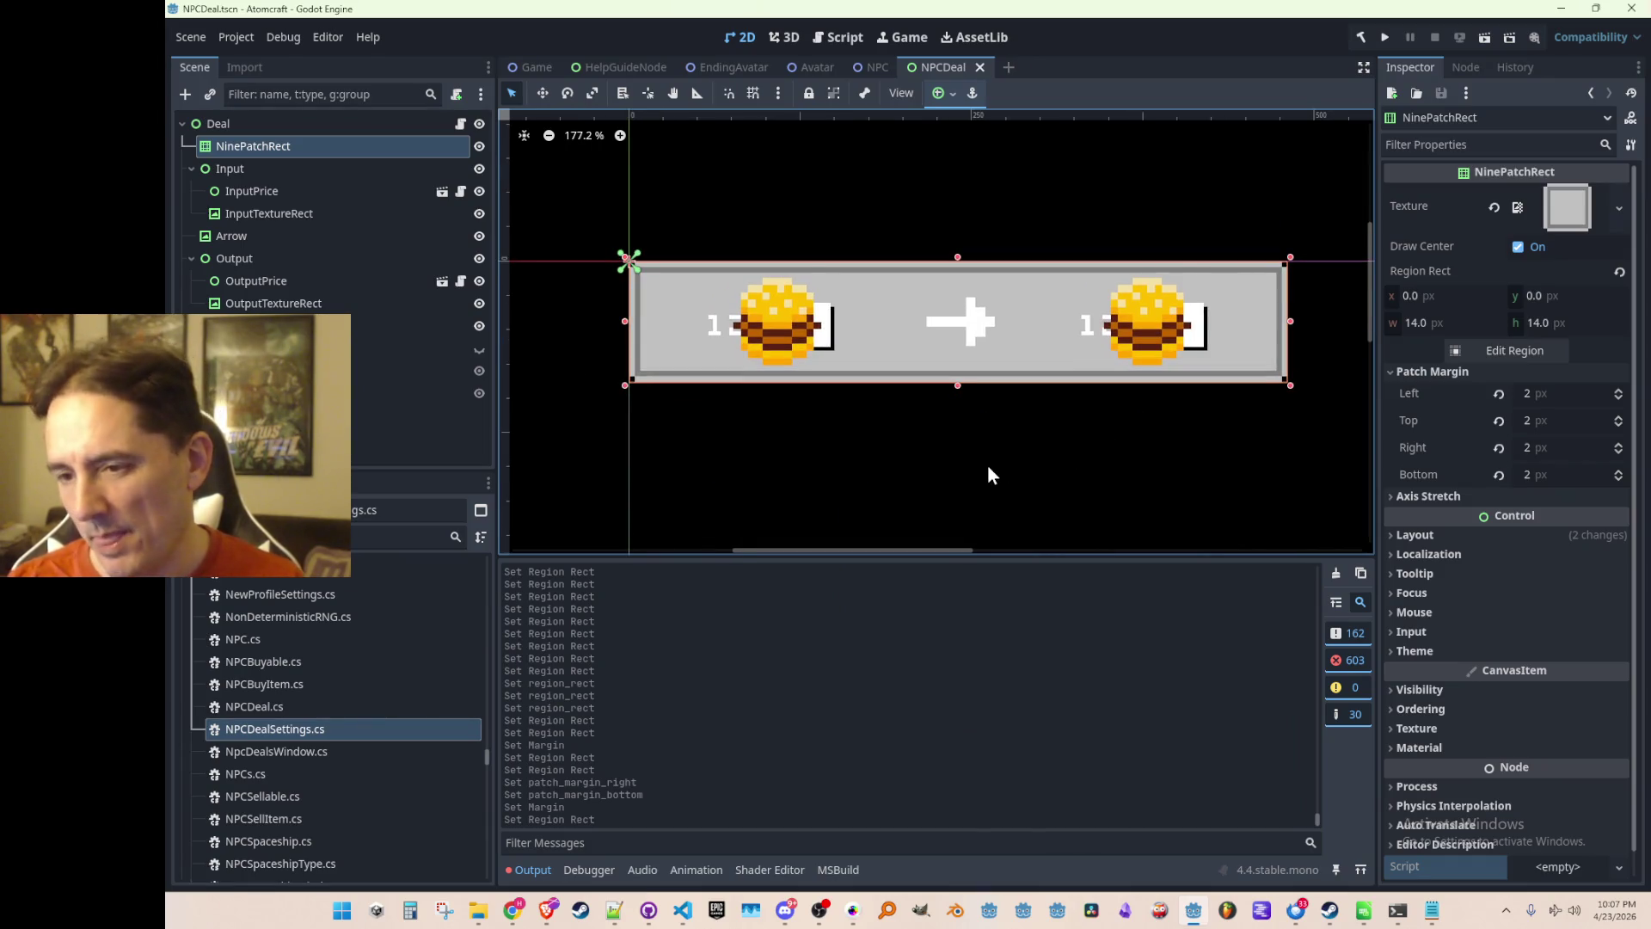
pyautogui.scroll(-1, 758, 266)
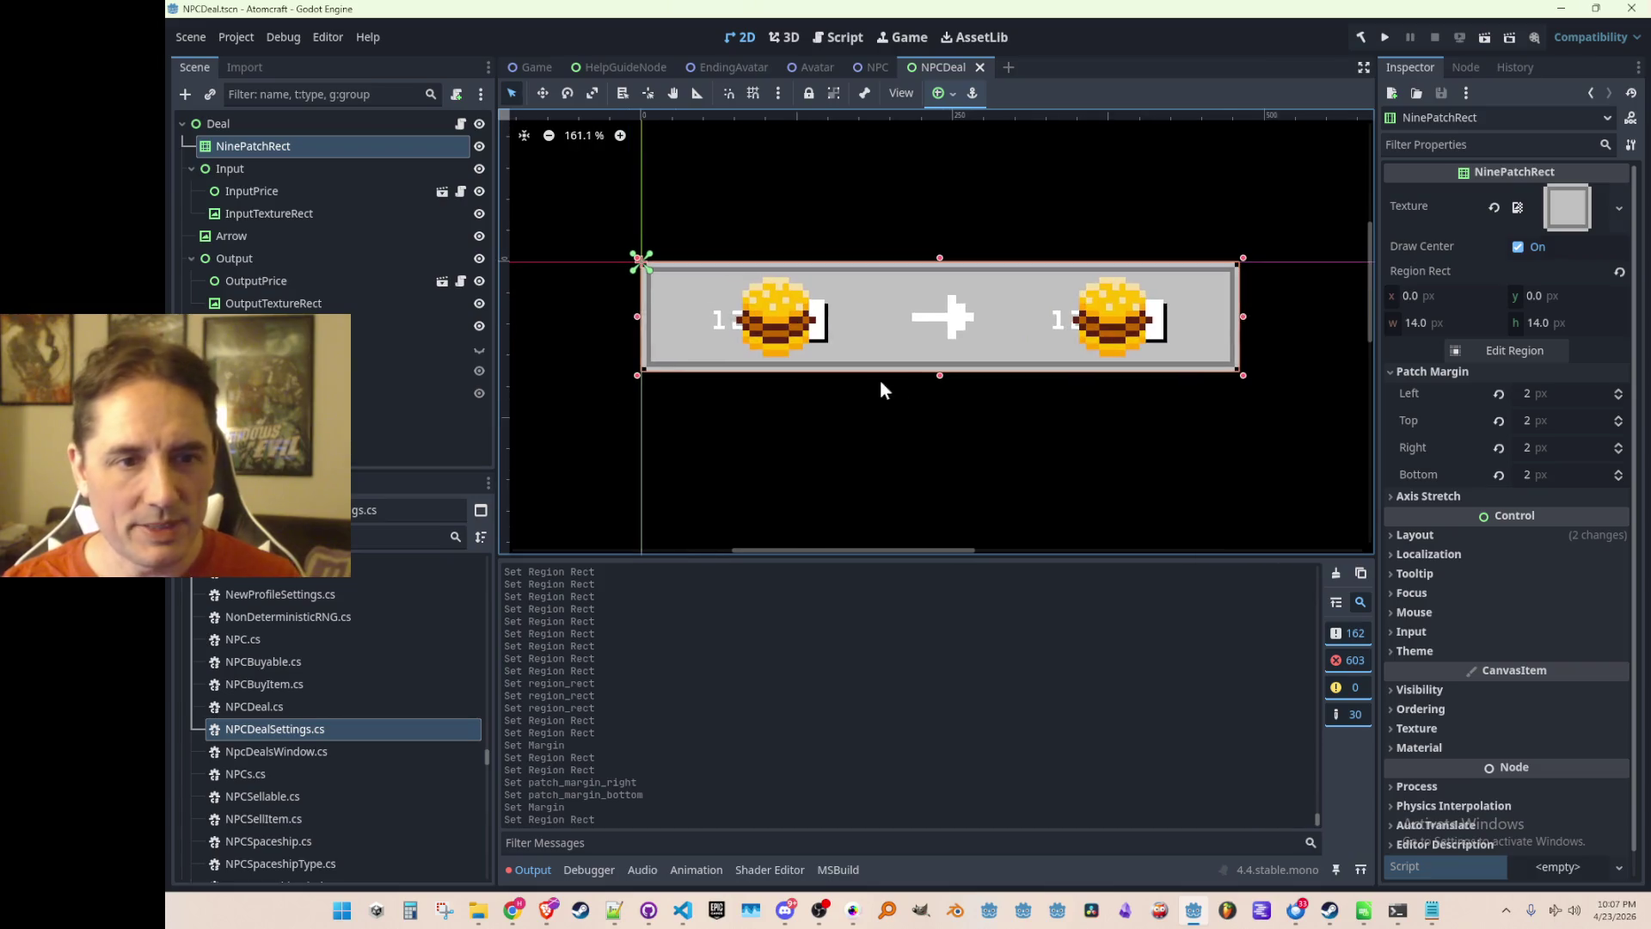
pyautogui.scroll(1, 877, 396)
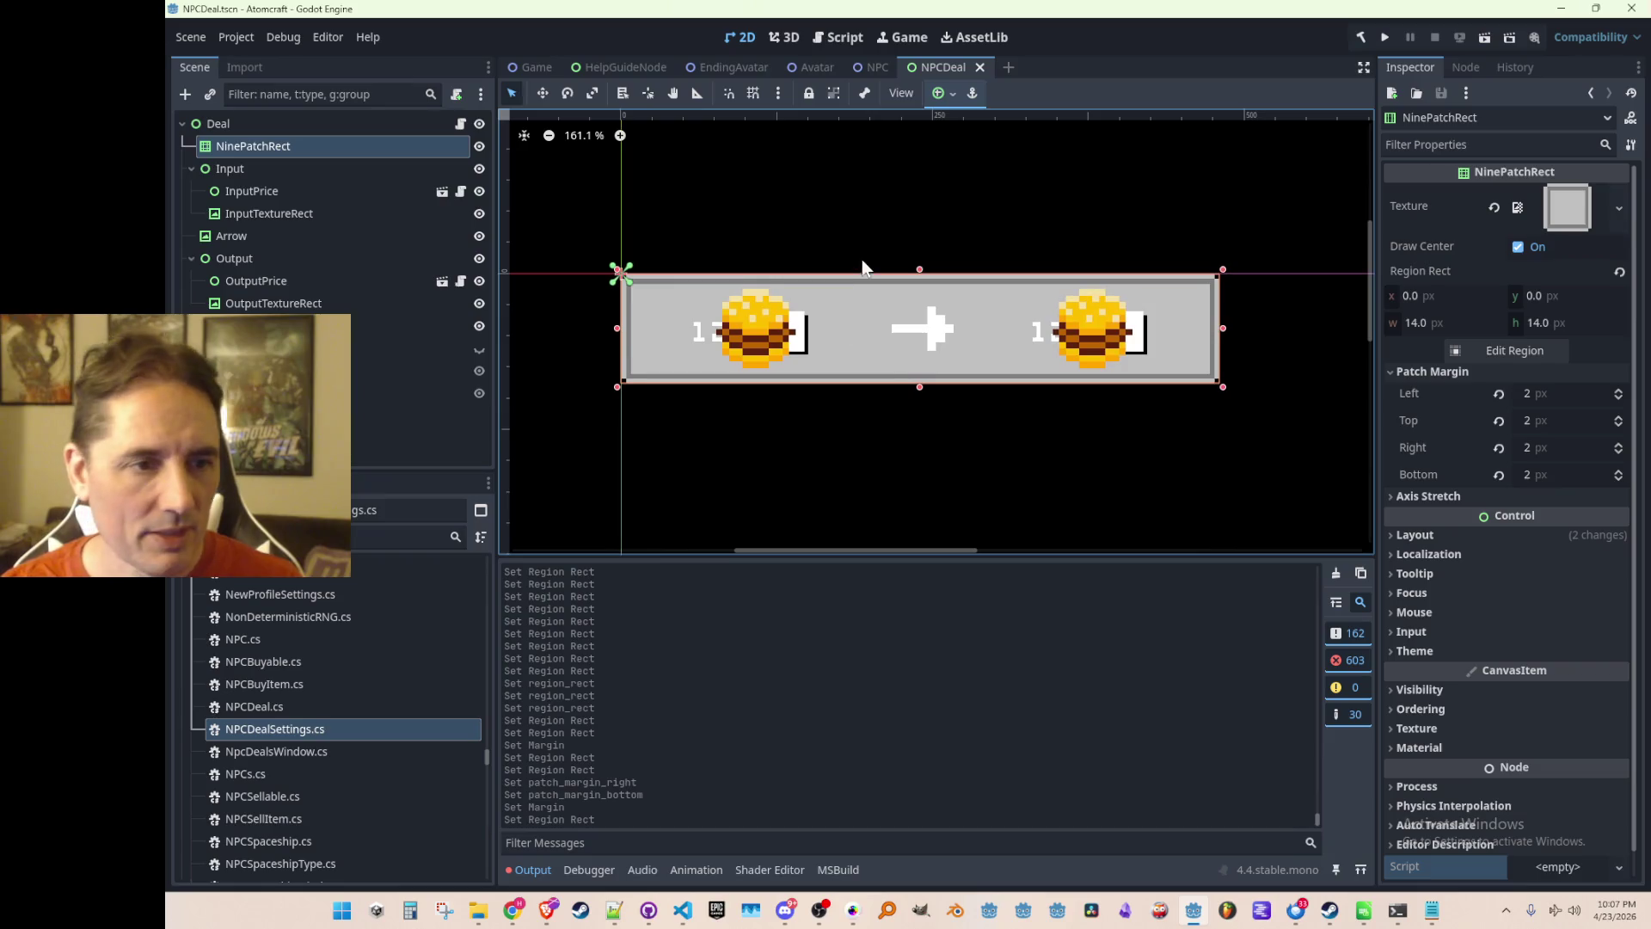
pyautogui.hotkey('ctrl', 's')
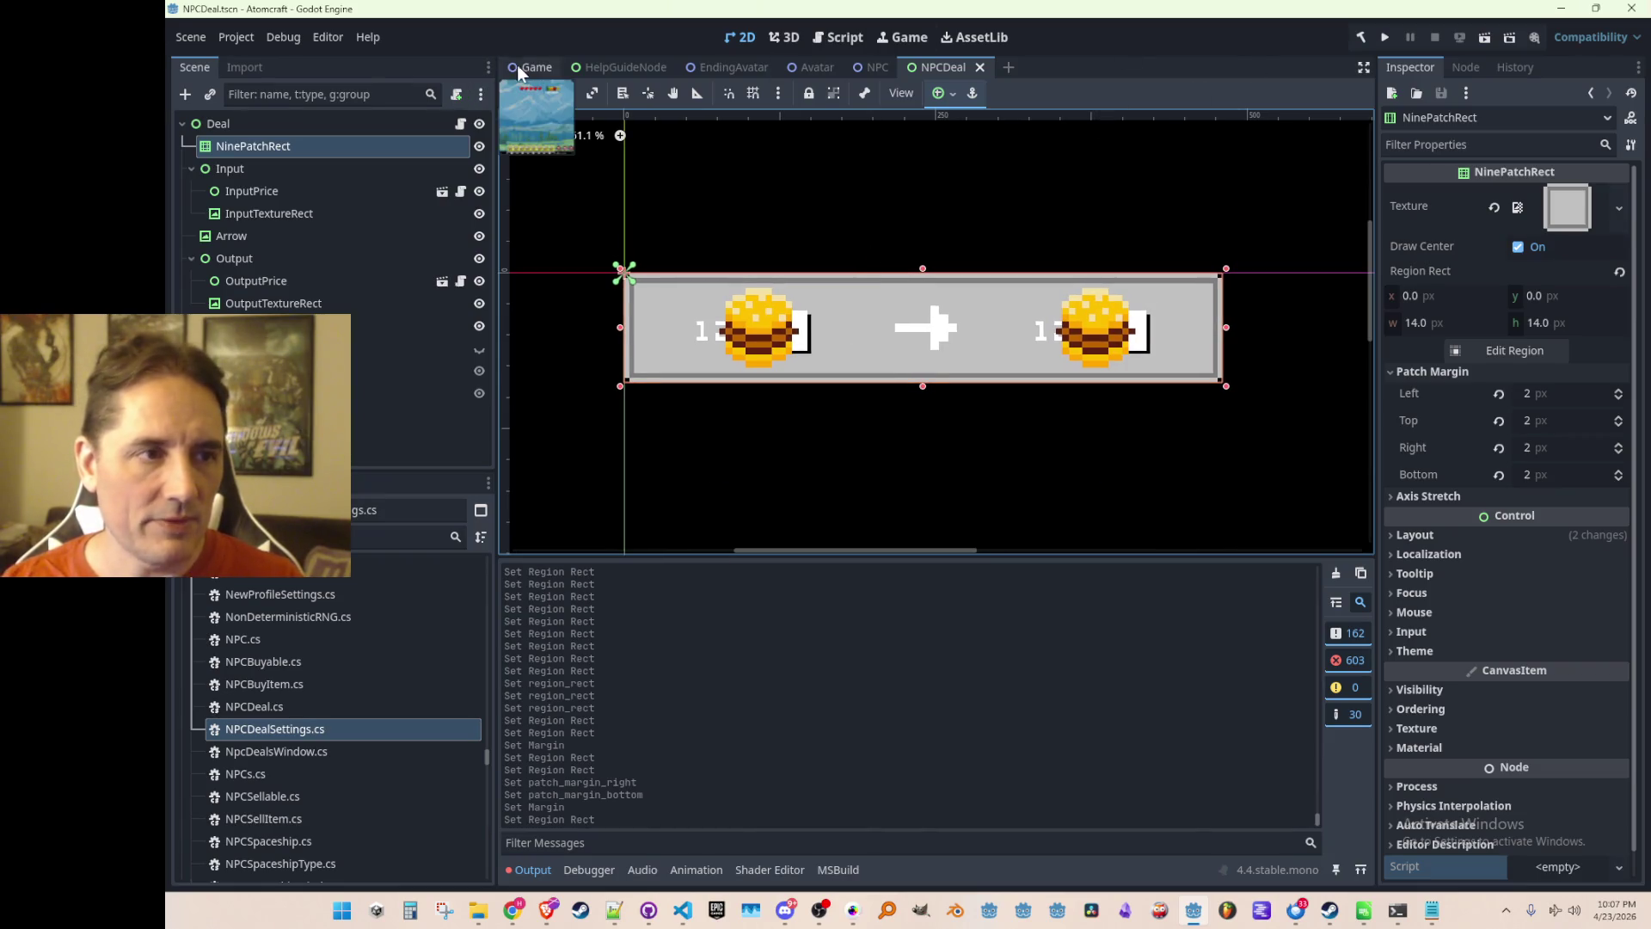
pyautogui.click(537, 67)
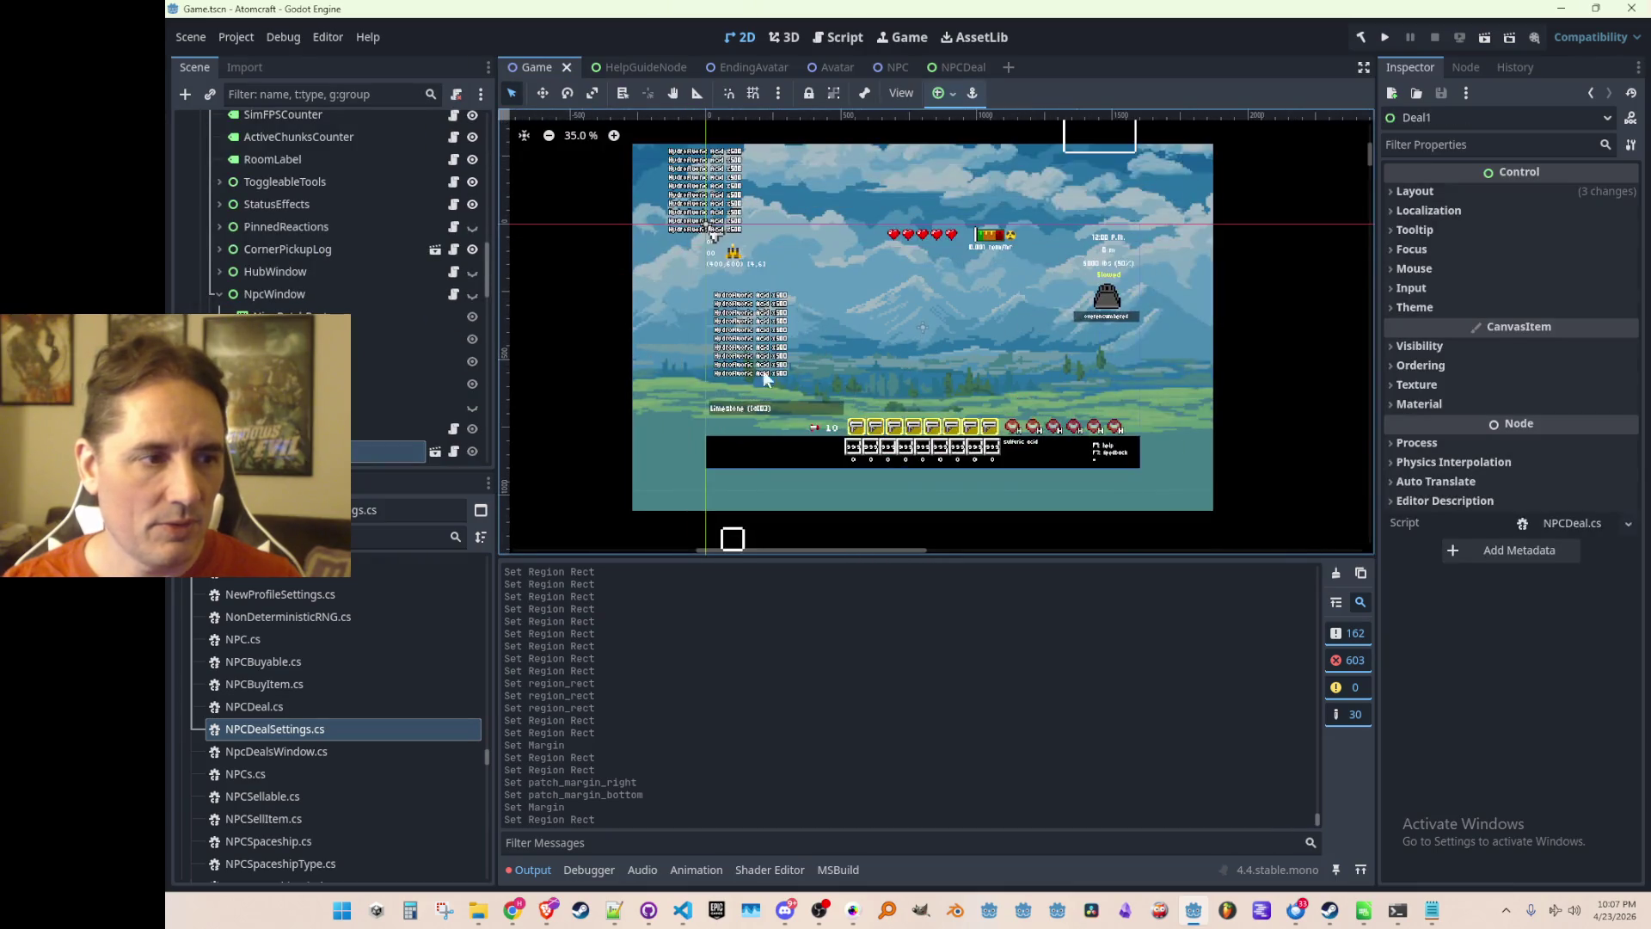
# Show NpcWindow to preview the grey-framed deals, hide it again, and save the Game scene.
pyautogui.scroll(-2, 398, 296)
pyautogui.click(472, 206)
pyautogui.scroll(3, 911, 270)
pyautogui.scroll(3, 894, 291)
pyautogui.scroll(-5, 896, 291)
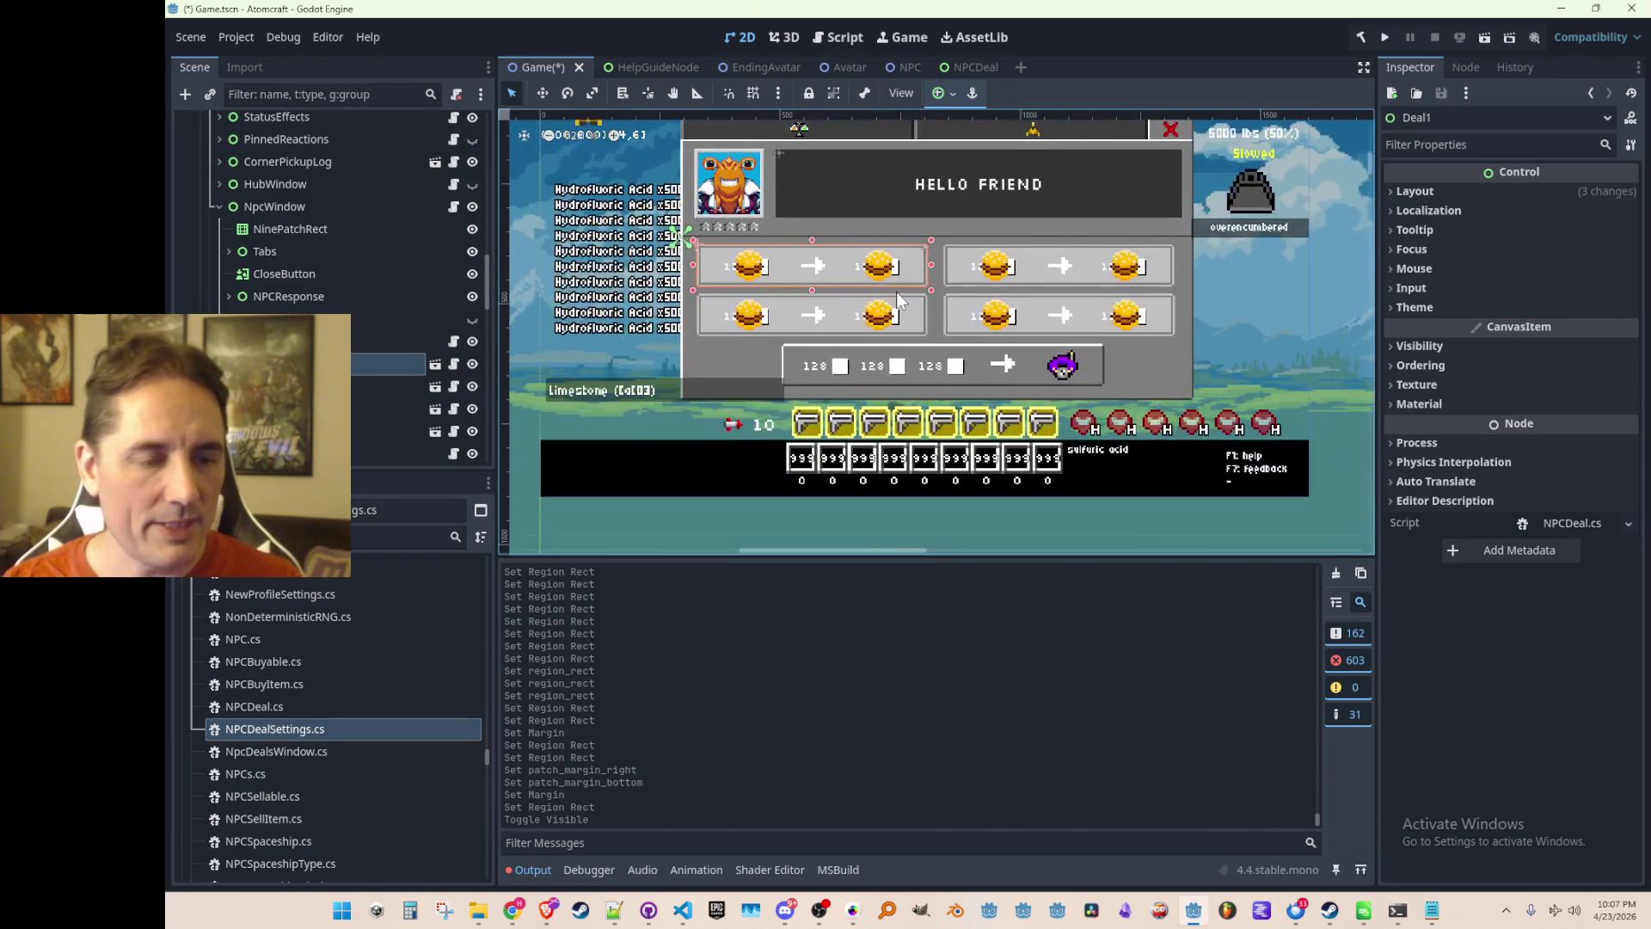
pyautogui.scroll(1, 896, 292)
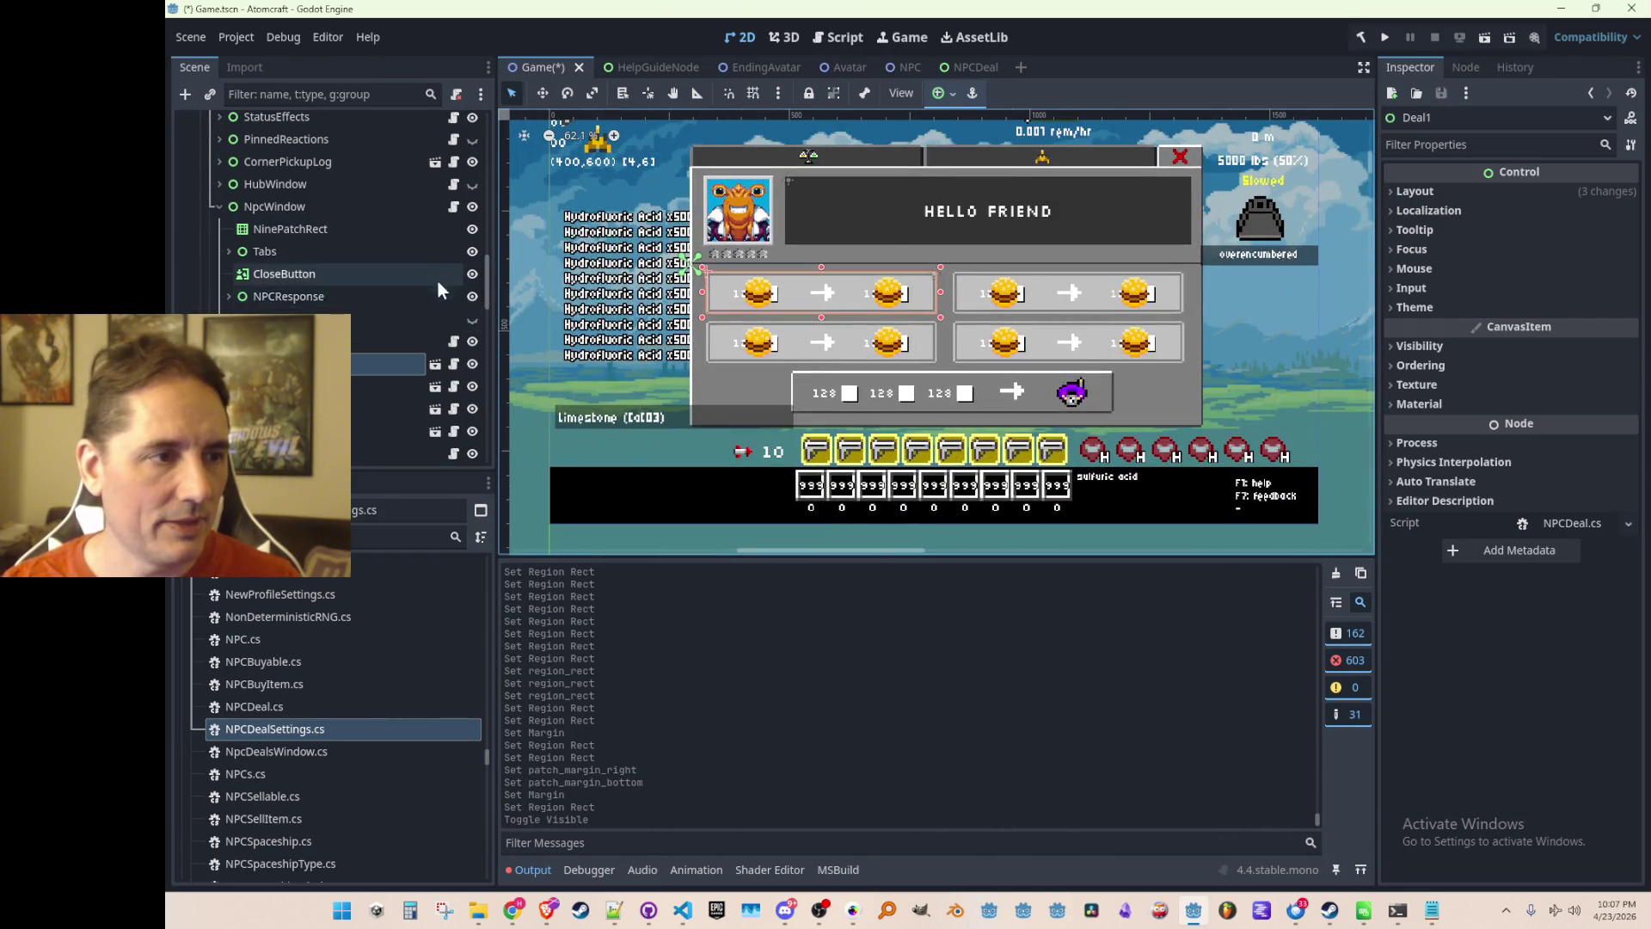
pyautogui.click(472, 207)
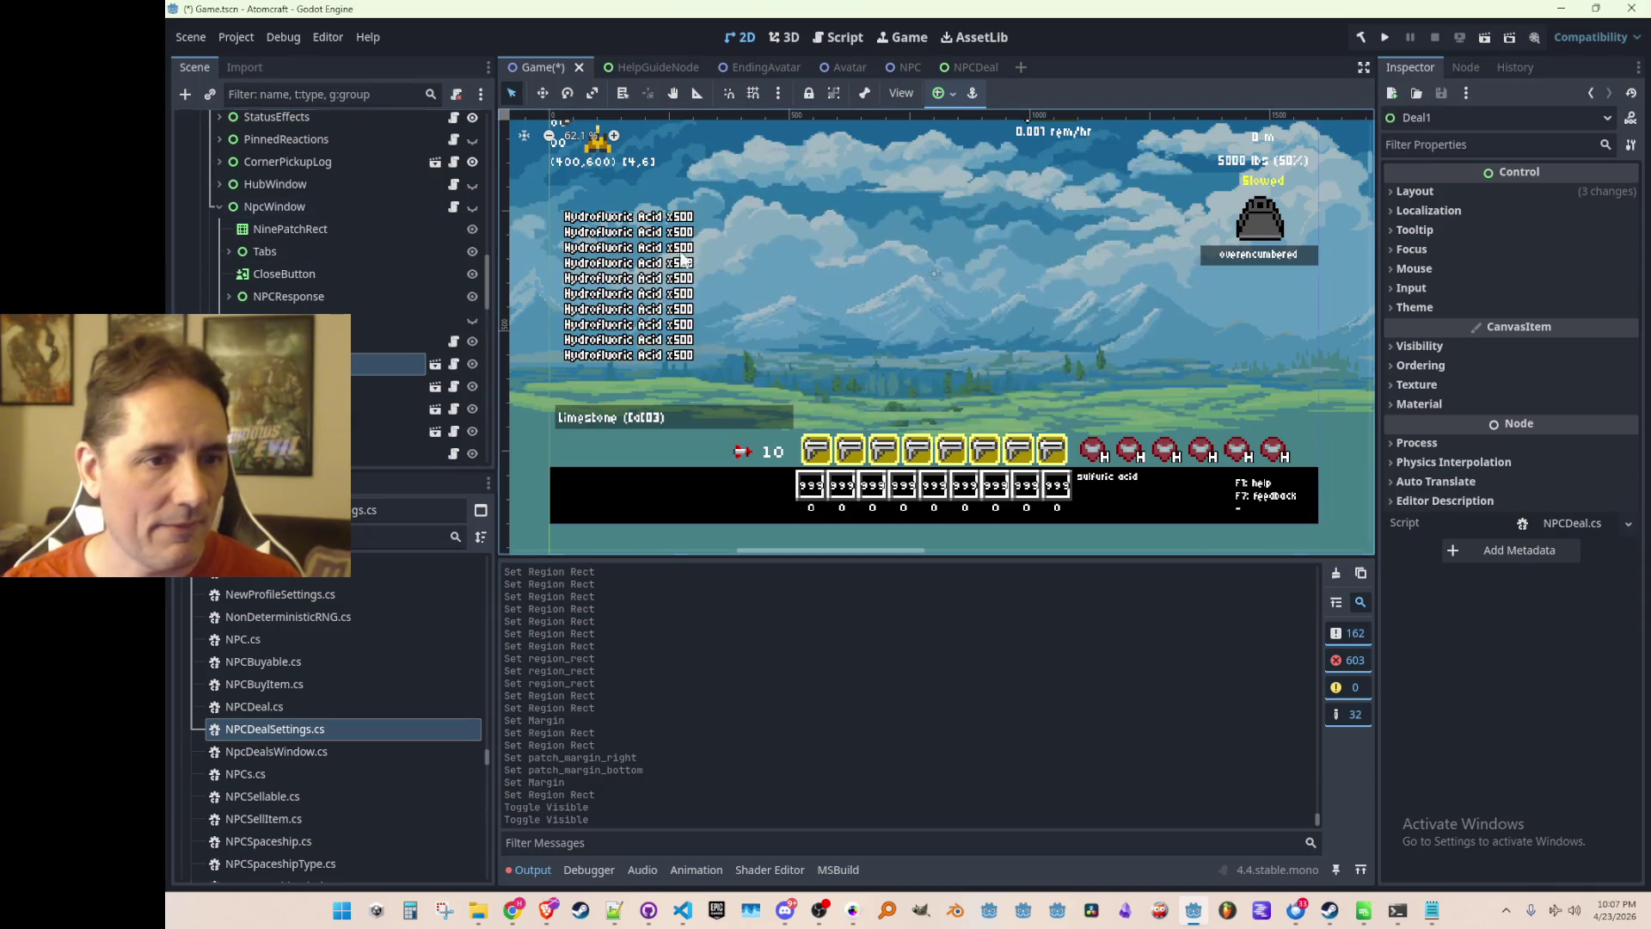
pyautogui.hotkey('ctrl', 's')
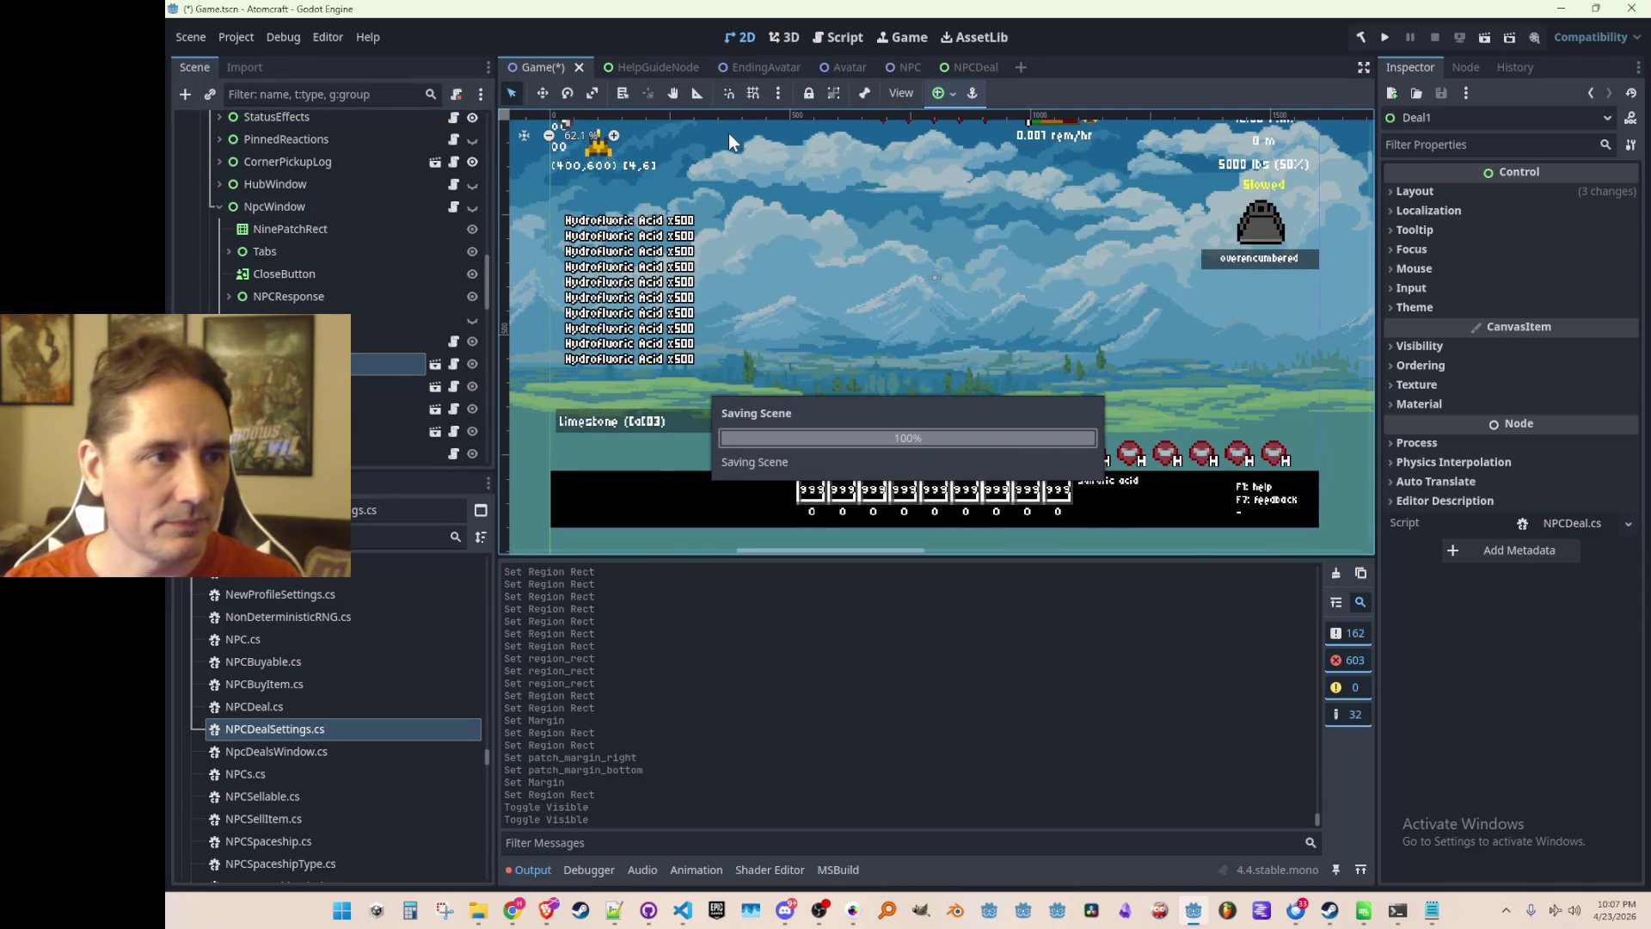
pyautogui.scroll(-4, 369, 344)
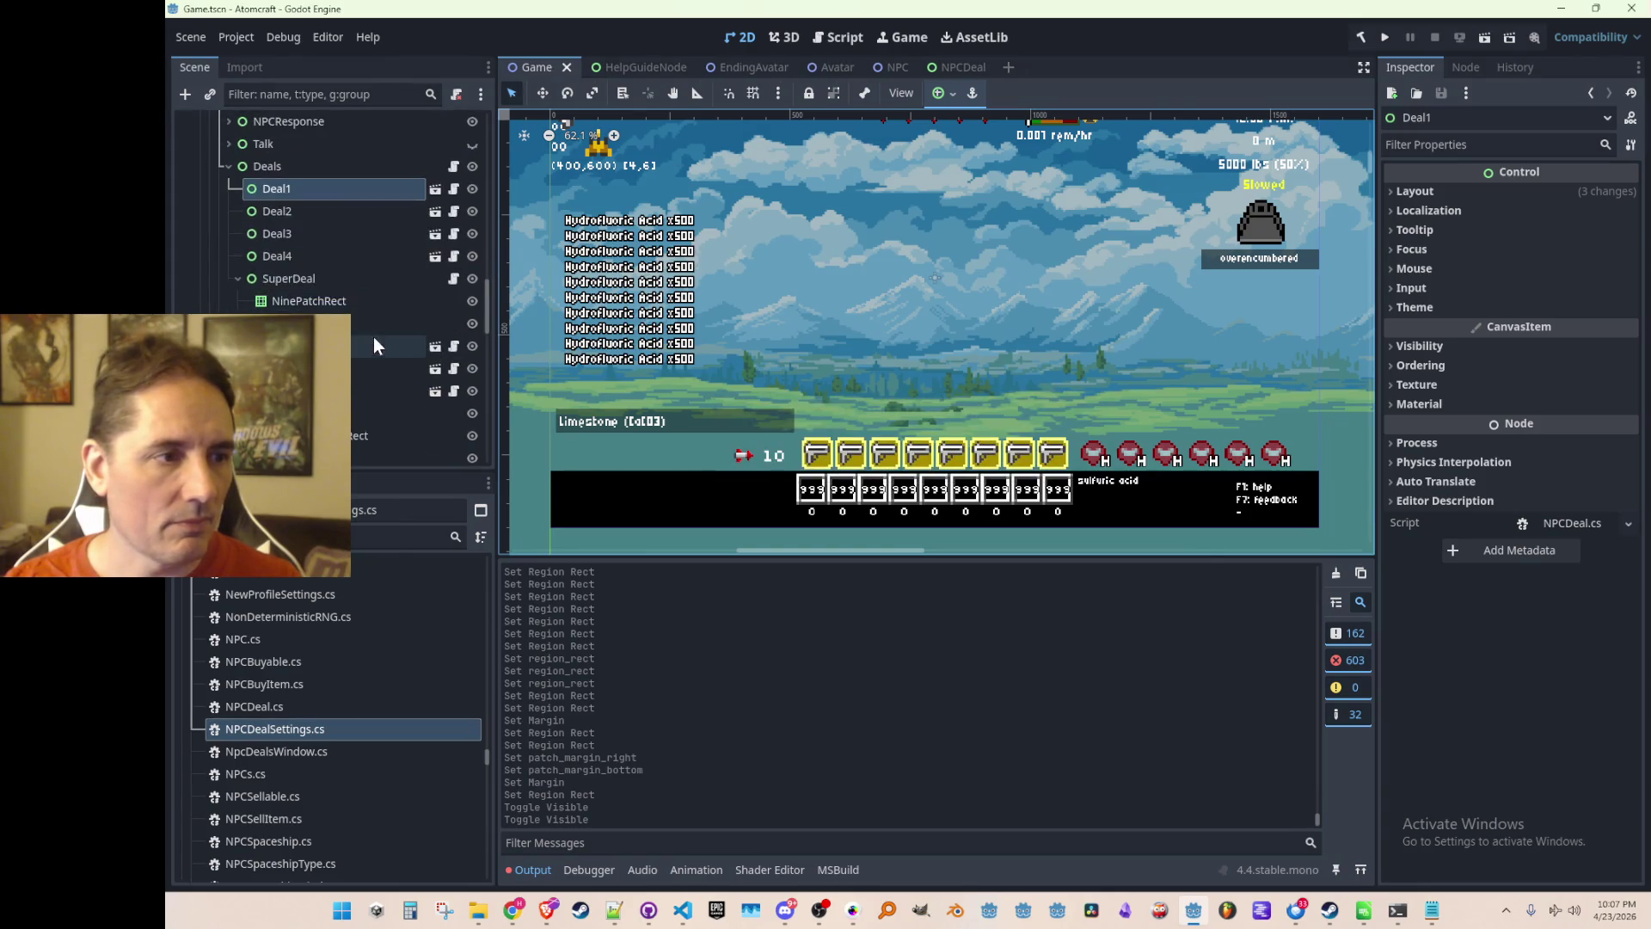
# Select the SuperDeal NinePatchRect and replace its texture with the gray panel texture.
pyautogui.click(359, 297)
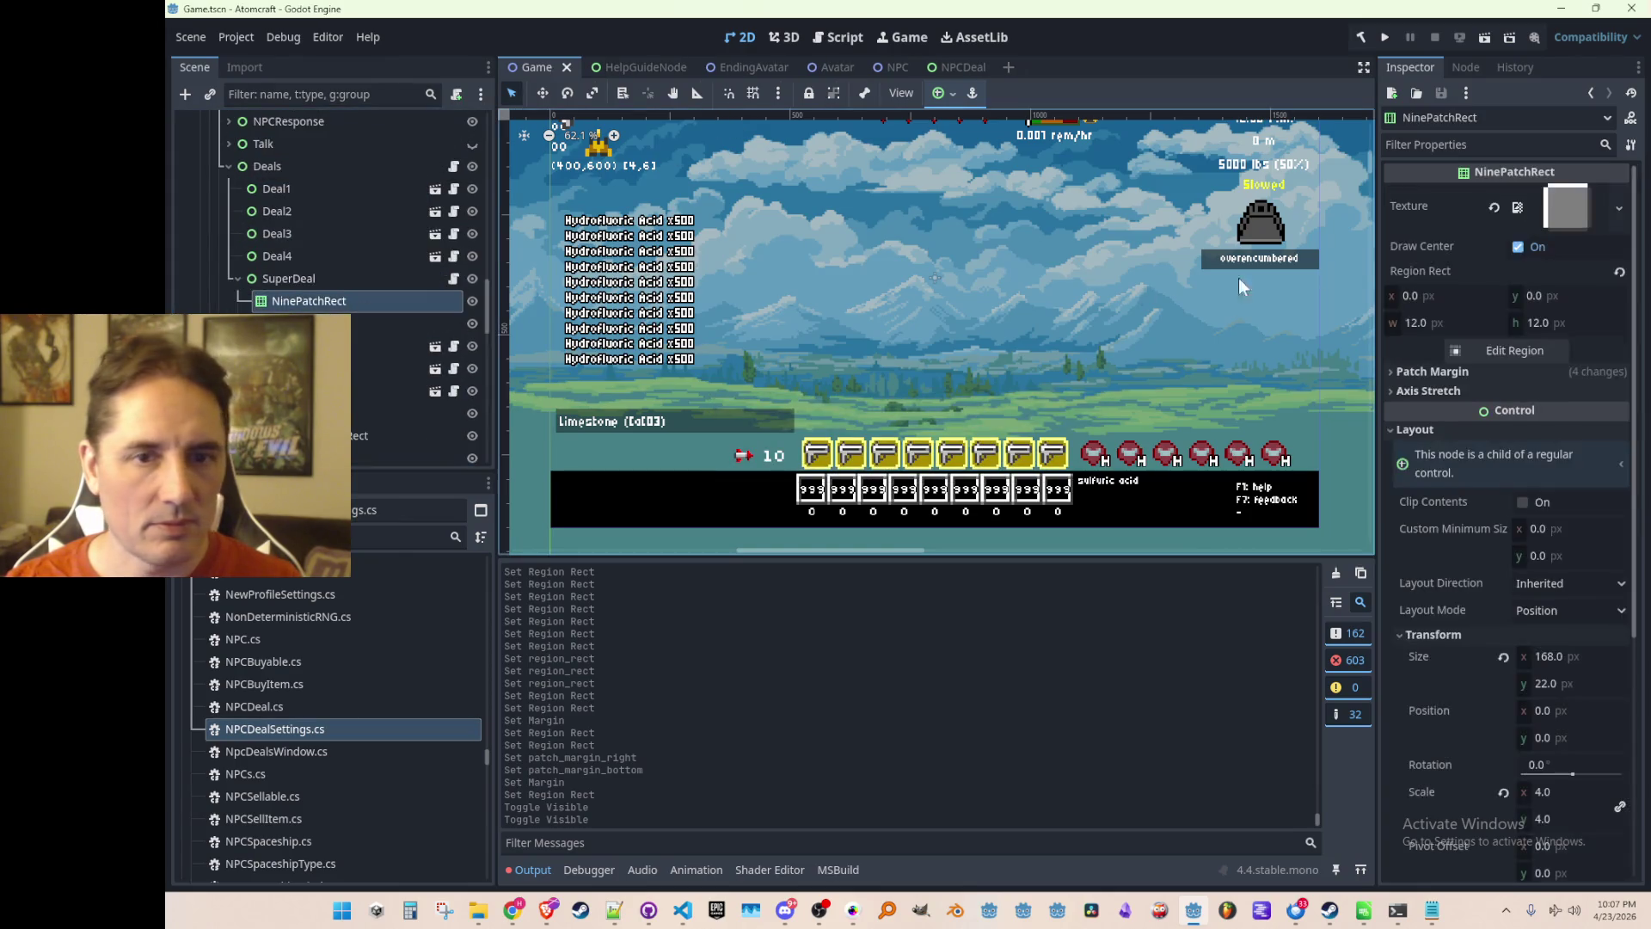
pyautogui.click(1494, 210)
pyautogui.click(1544, 200)
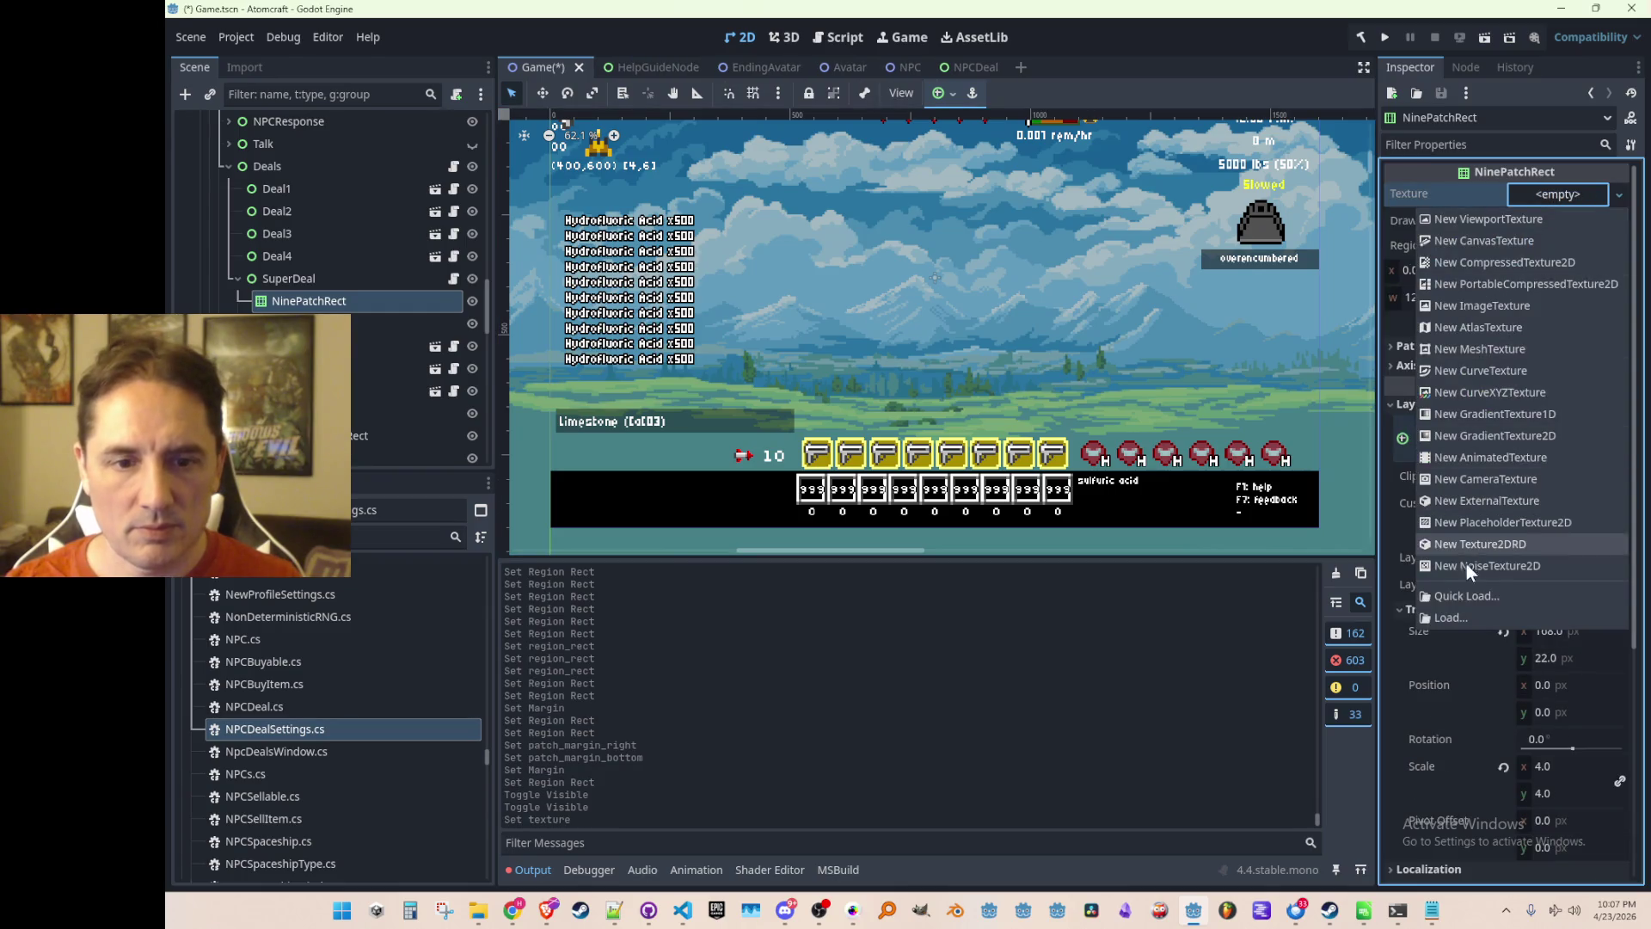
pyautogui.press('Escape')
pyautogui.doubleClick(700, 295)
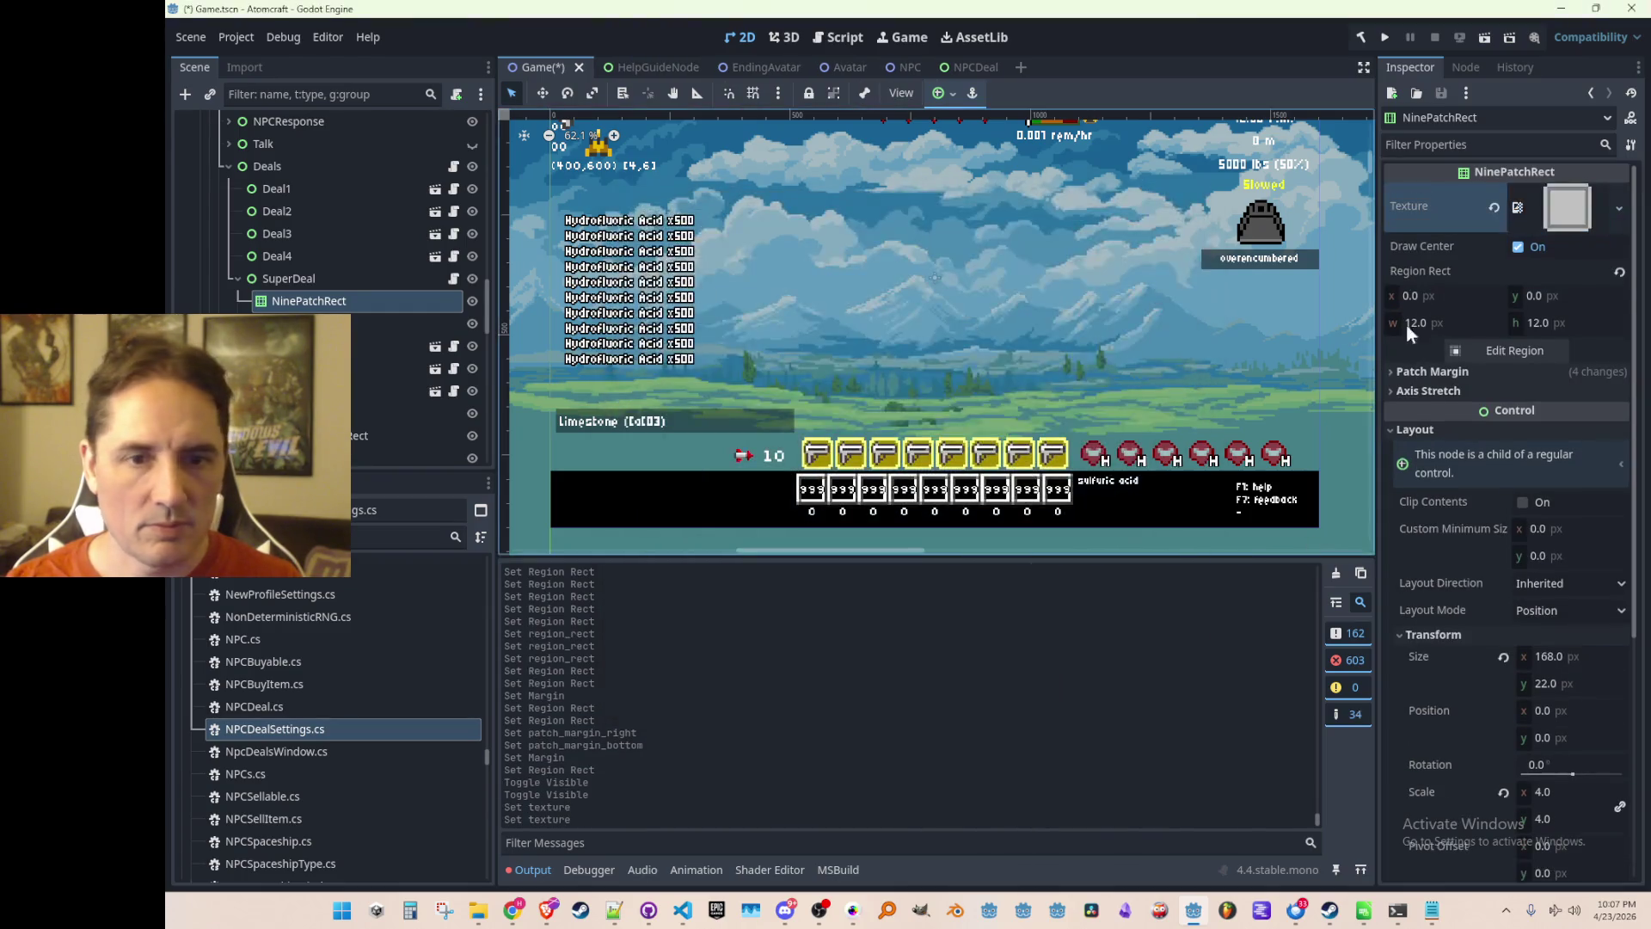
# Set all four patch margins (left, top, right, bottom) to 2.
pyautogui.click(1458, 375)
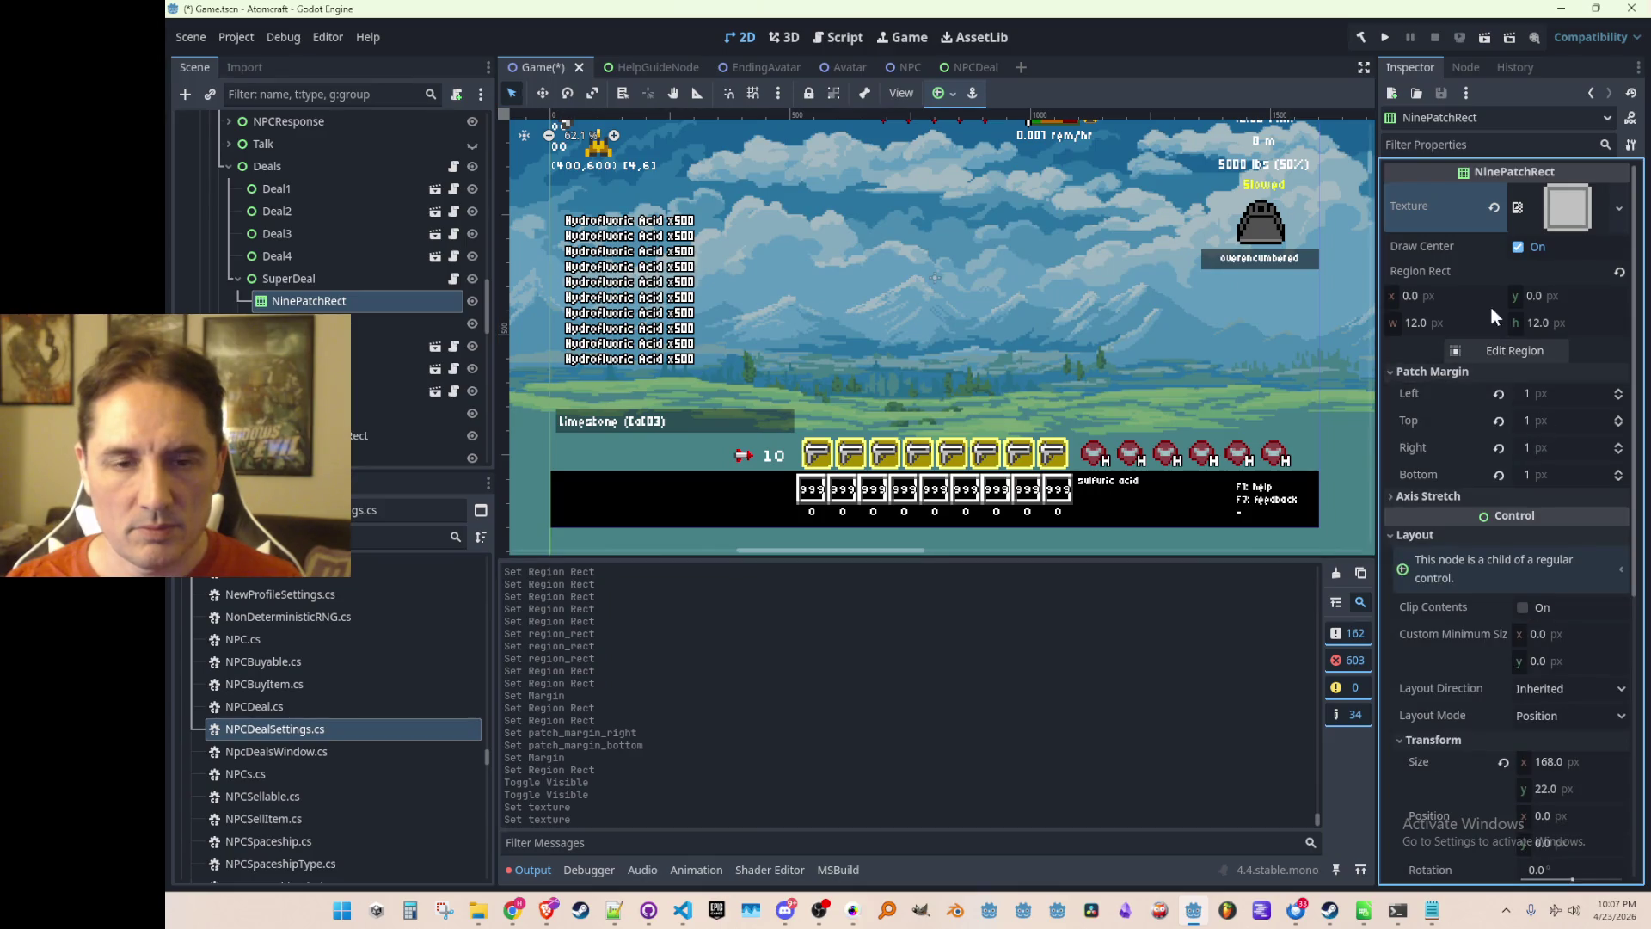
pyautogui.click(1548, 393)
pyautogui.write('2')
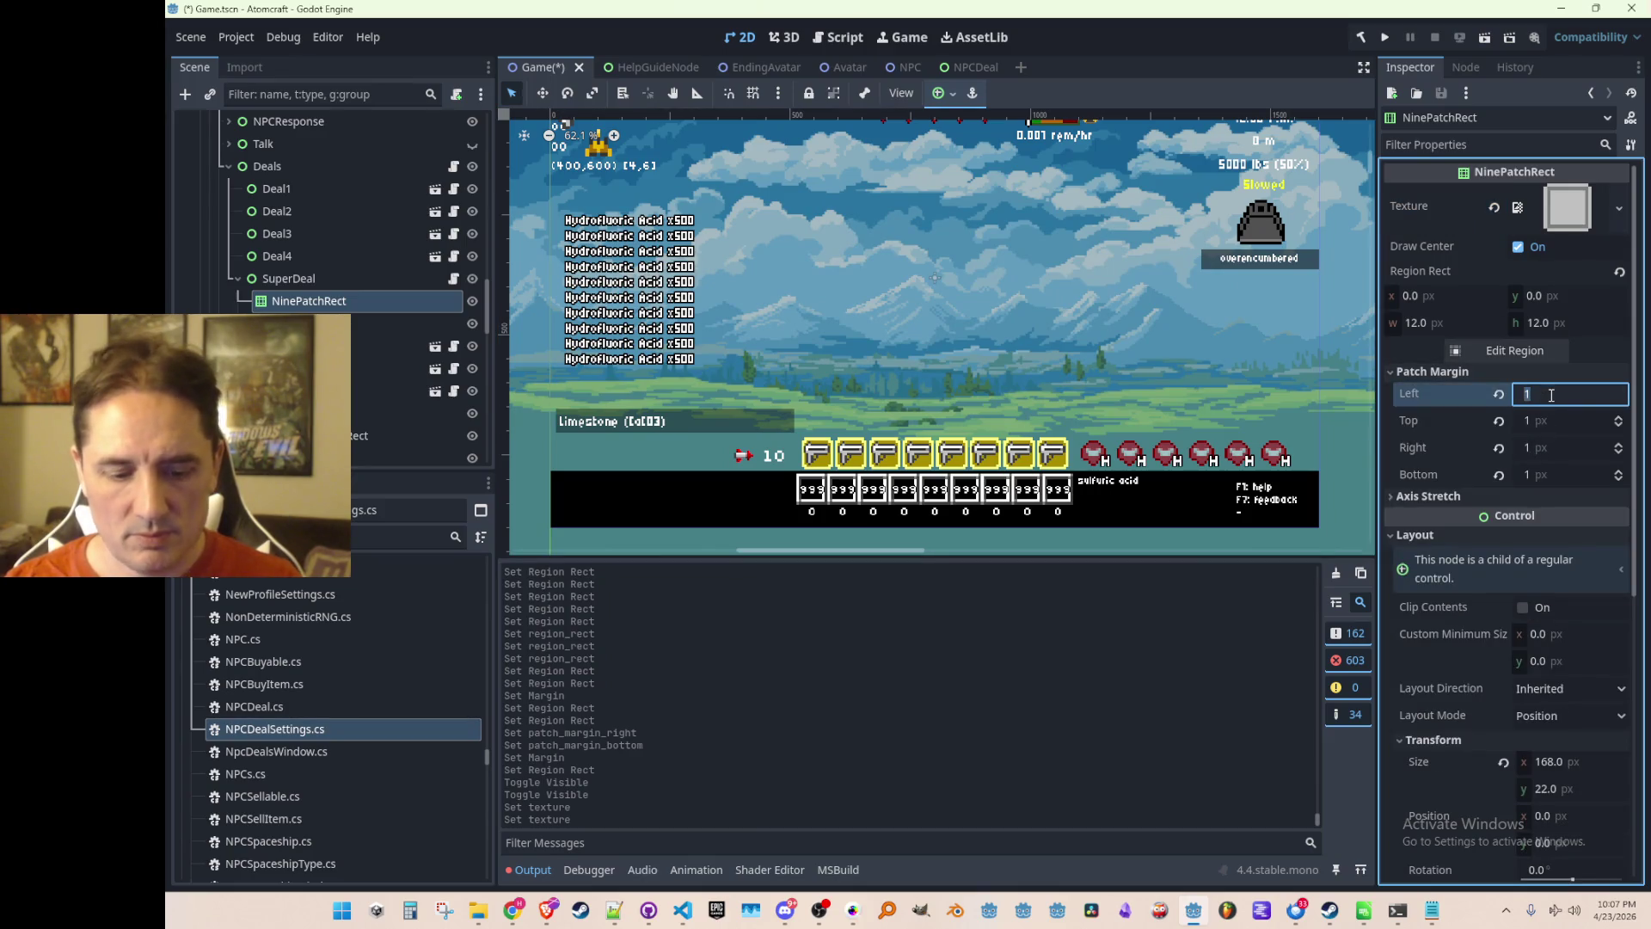
pyautogui.press('Tab')
pyautogui.write('2')
pyautogui.press('Tab')
pyautogui.write('2')
pyautogui.press('Tab')
pyautogui.write('2')
pyautogui.press('Tab')
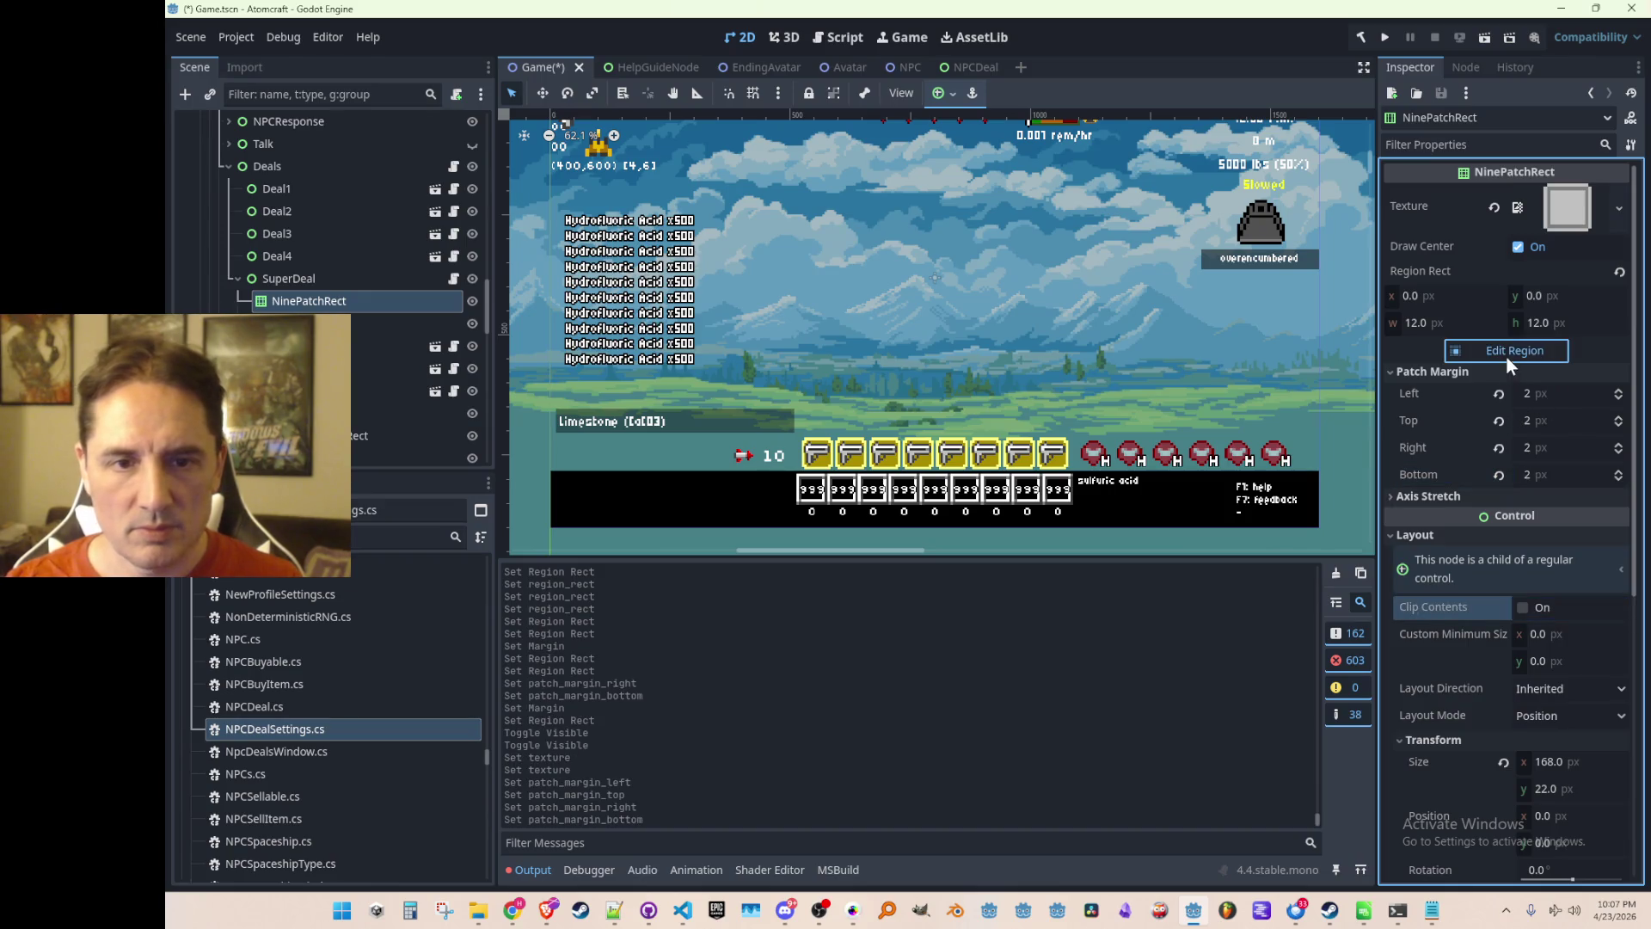
# Enlarge the texture region to 14 × 14 px and save the Game scene.
pyautogui.click(1506, 351)
pyautogui.moveTo(981, 532); pyautogui.dragTo(1007, 559)
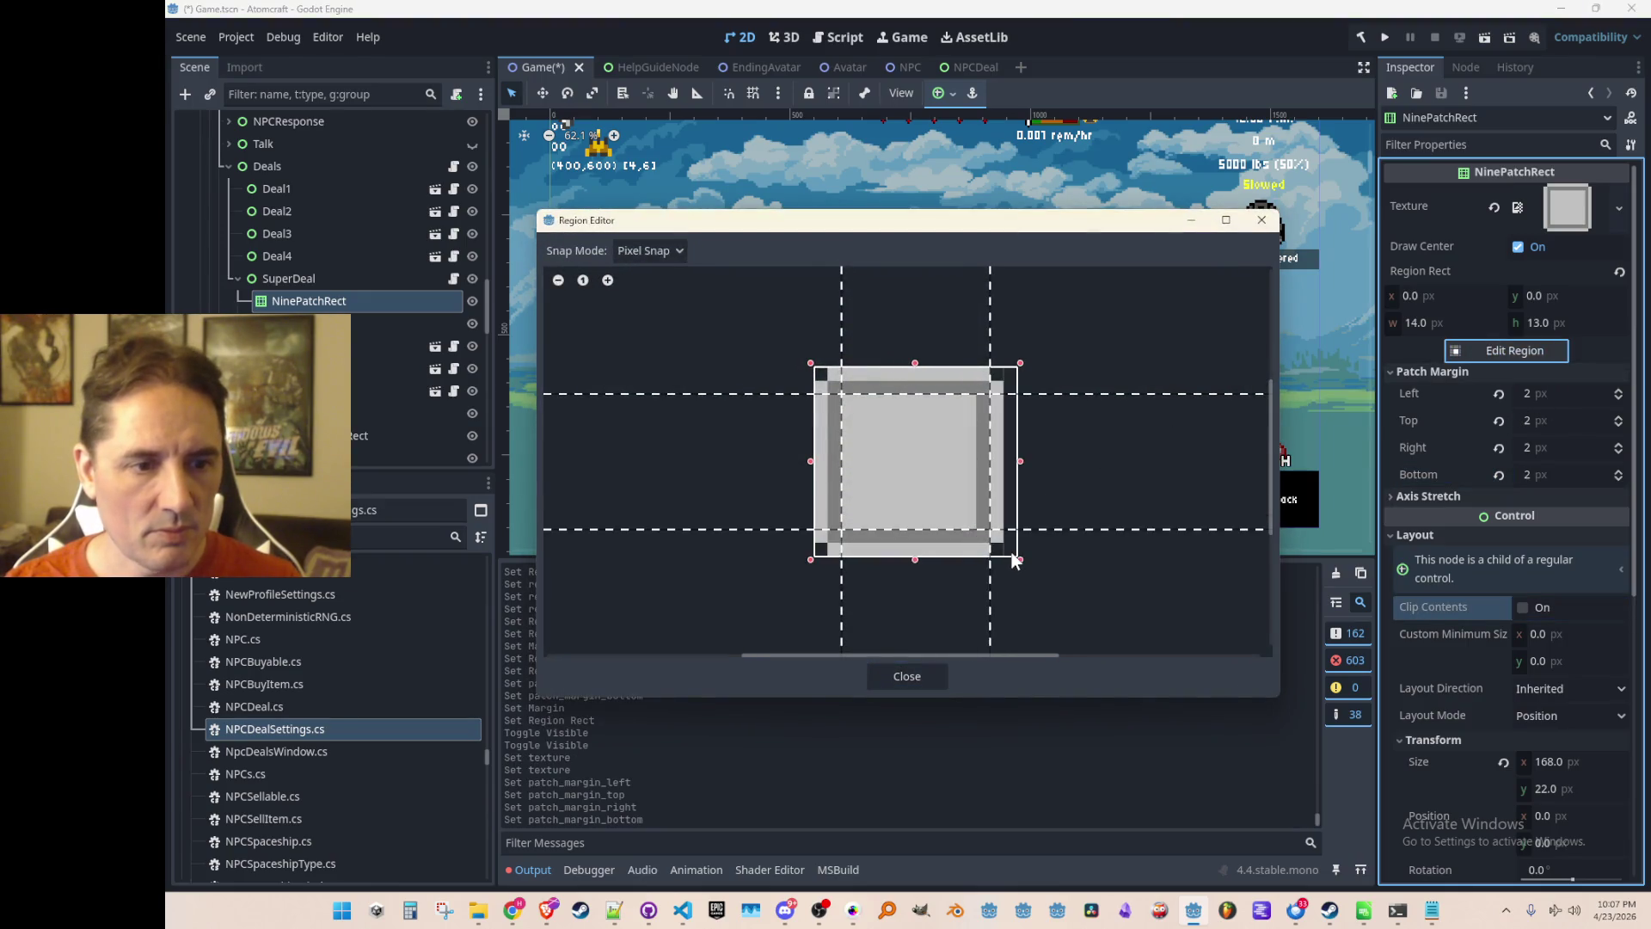
pyautogui.click(909, 679)
pyautogui.scroll(-5, 1204, 323)
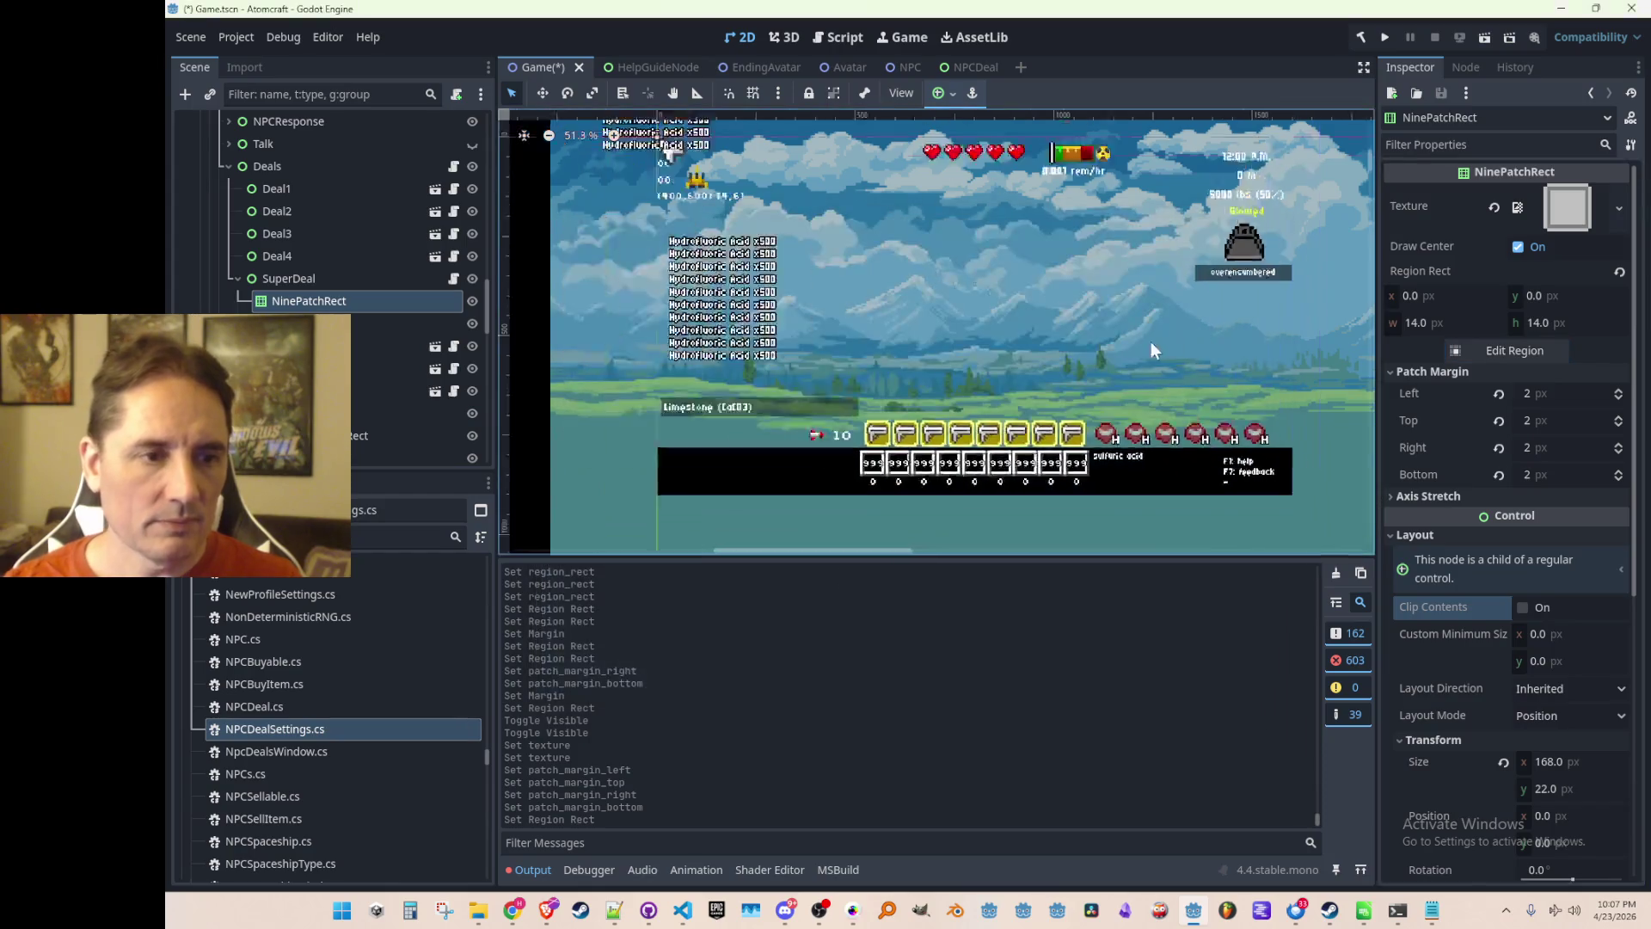
pyautogui.click(1255, 284)
pyautogui.moveTo(1245, 264)
pyautogui.mouseDown()
pyautogui.moveTo(976, 313)
pyautogui.moveTo(1027, 275)
pyautogui.mouseUp()
pyautogui.hotkey('ctrl', 's')
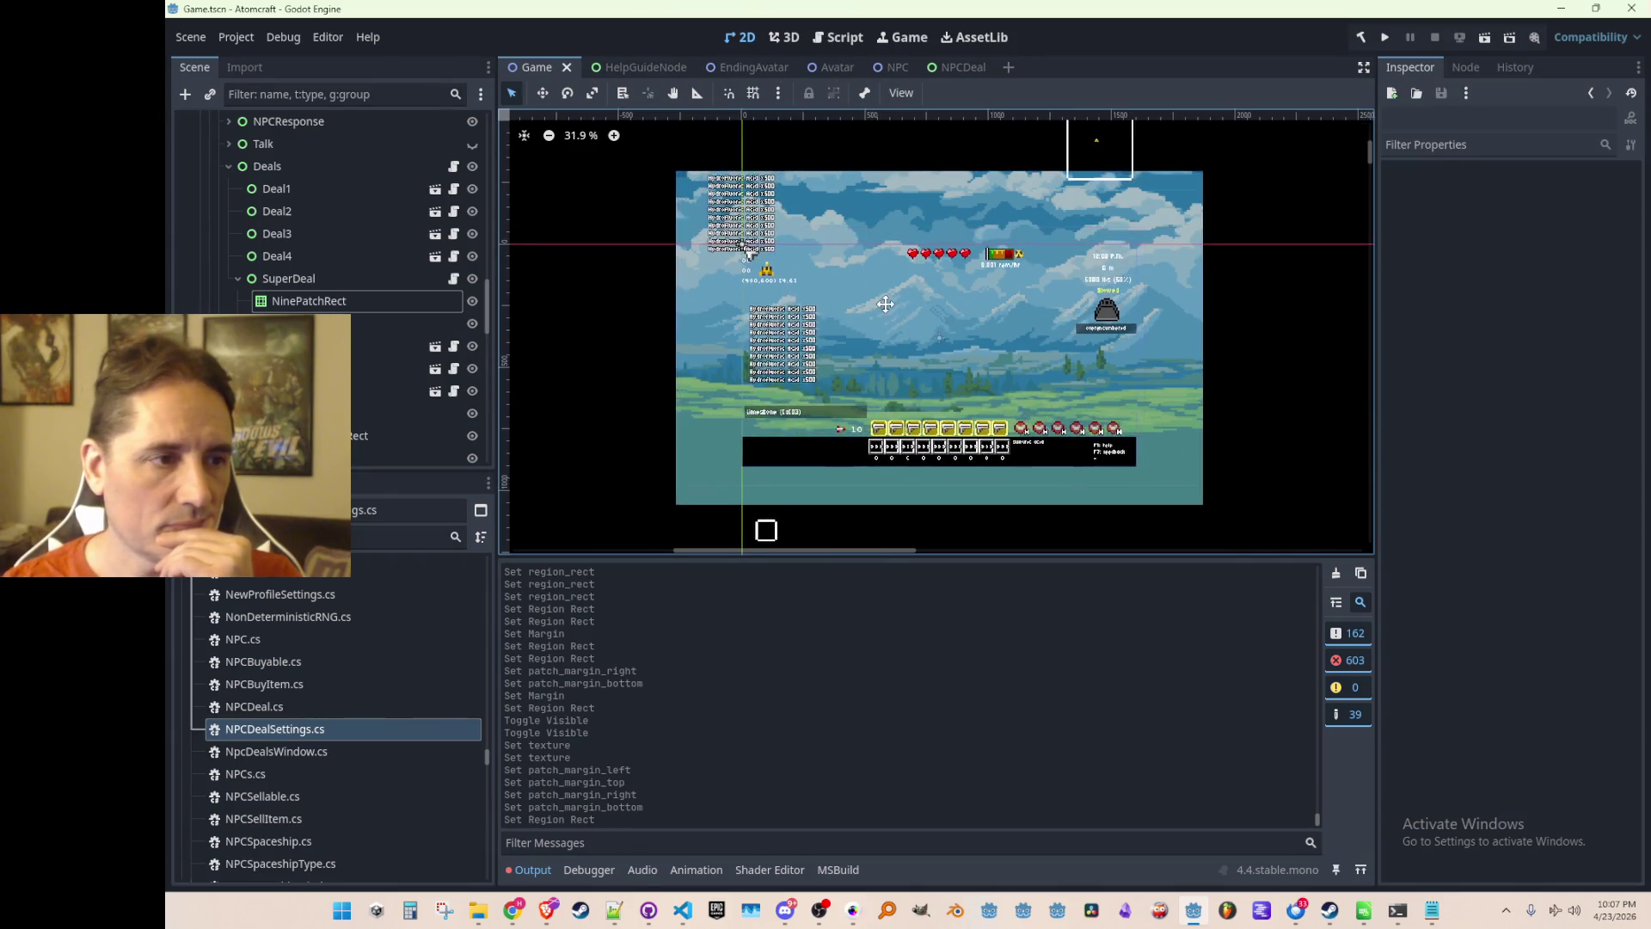
# Fold SuperDeal's children in the Scene dock, recentre the 2D view, and save the Game scene.
pyautogui.click(238, 279)
pyautogui.scroll(1, 308, 270)
pyautogui.scroll(1, 756, 312)
pyautogui.scroll(-1, 755, 312)
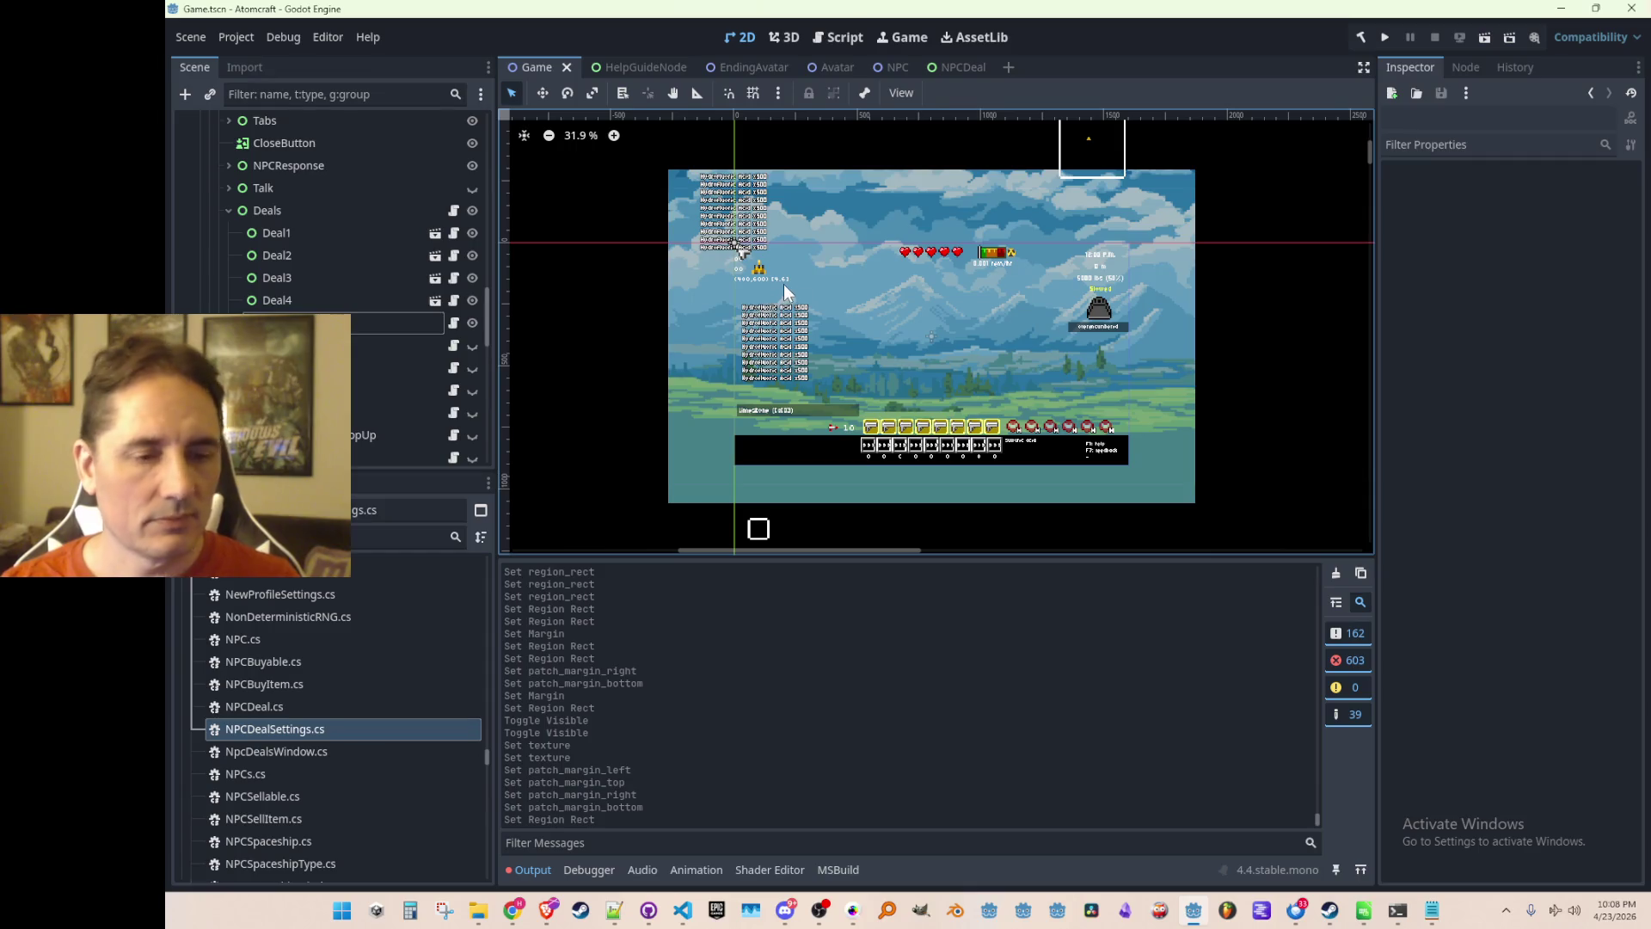
pyautogui.scroll(-1, 843, 294)
pyautogui.scroll(-1, 865, 273)
pyautogui.moveTo(880, 279); pyautogui.dragTo(870, 295)
pyautogui.hotkey('ctrl', 's')
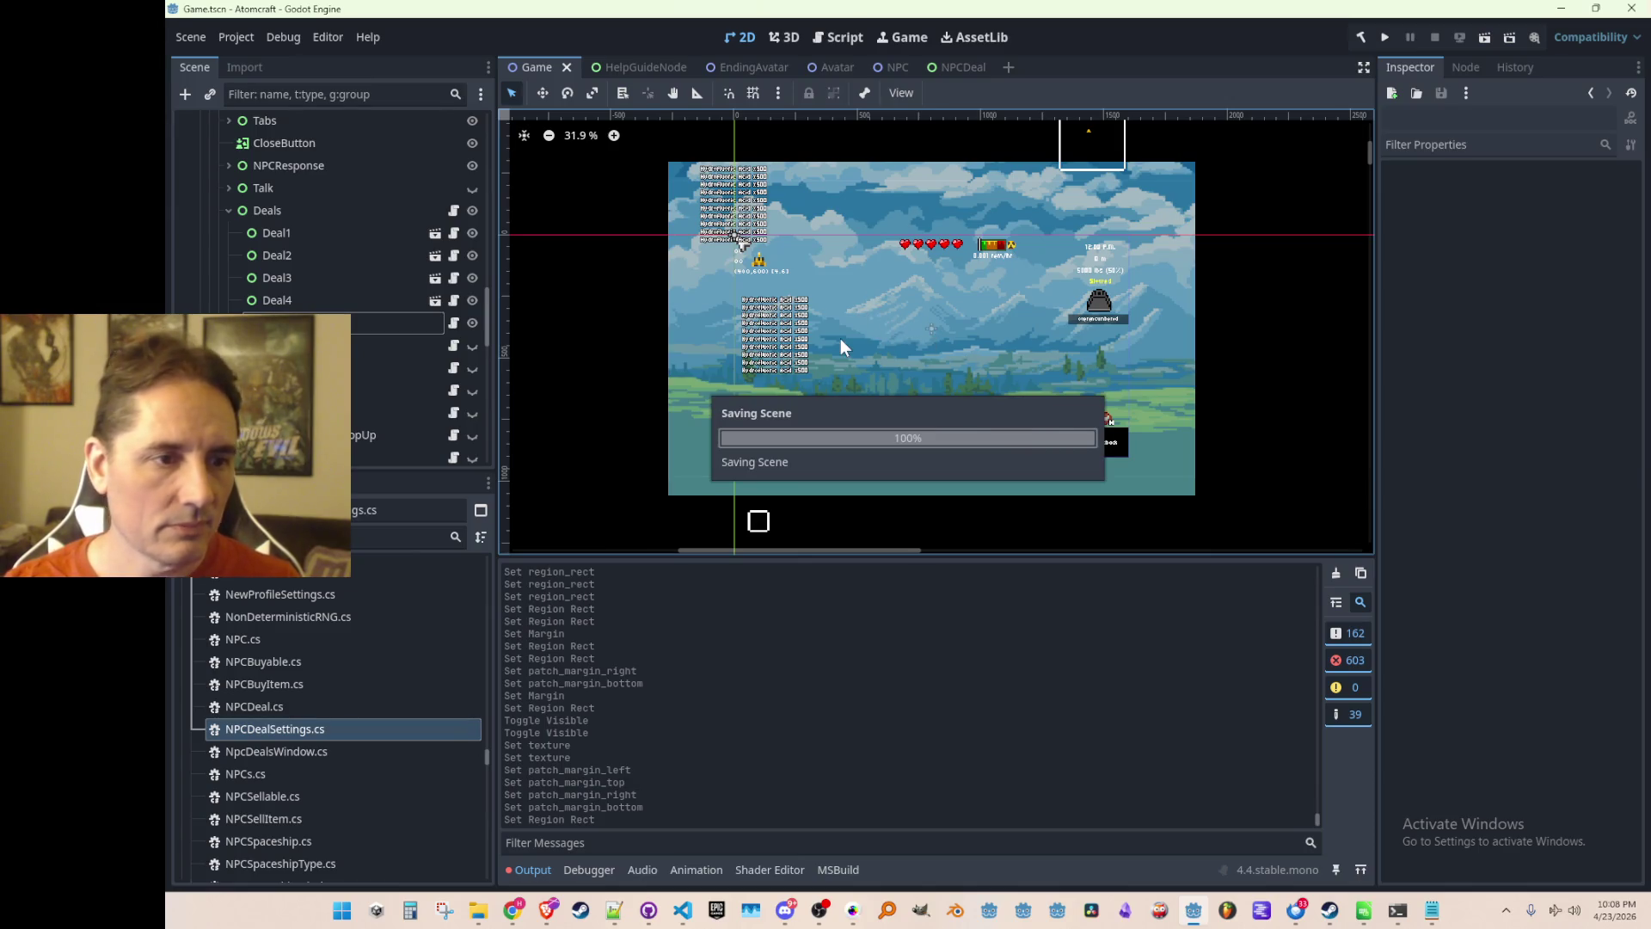
pyautogui.scroll(-1, 950, 314)
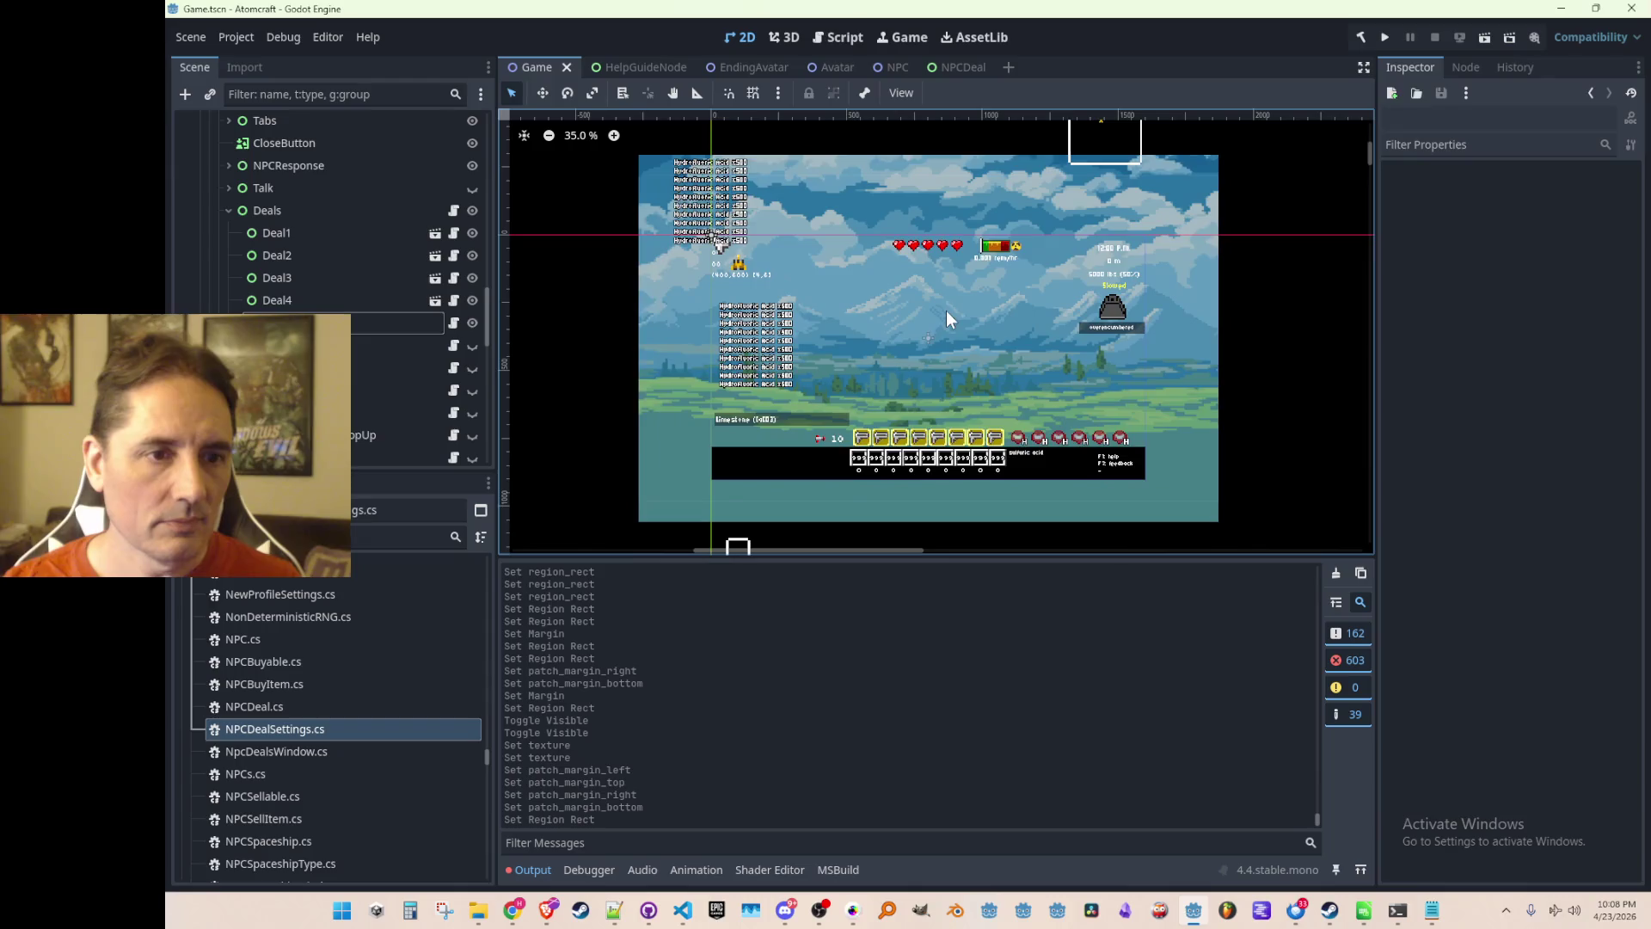
pyautogui.scroll(3, 946, 309)
pyautogui.scroll(-2, 943, 306)
pyautogui.scroll(2, 934, 314)
pyautogui.scroll(-2, 926, 326)
pyautogui.scroll(-1, 925, 330)
pyautogui.hotkey('ctrl', 's')
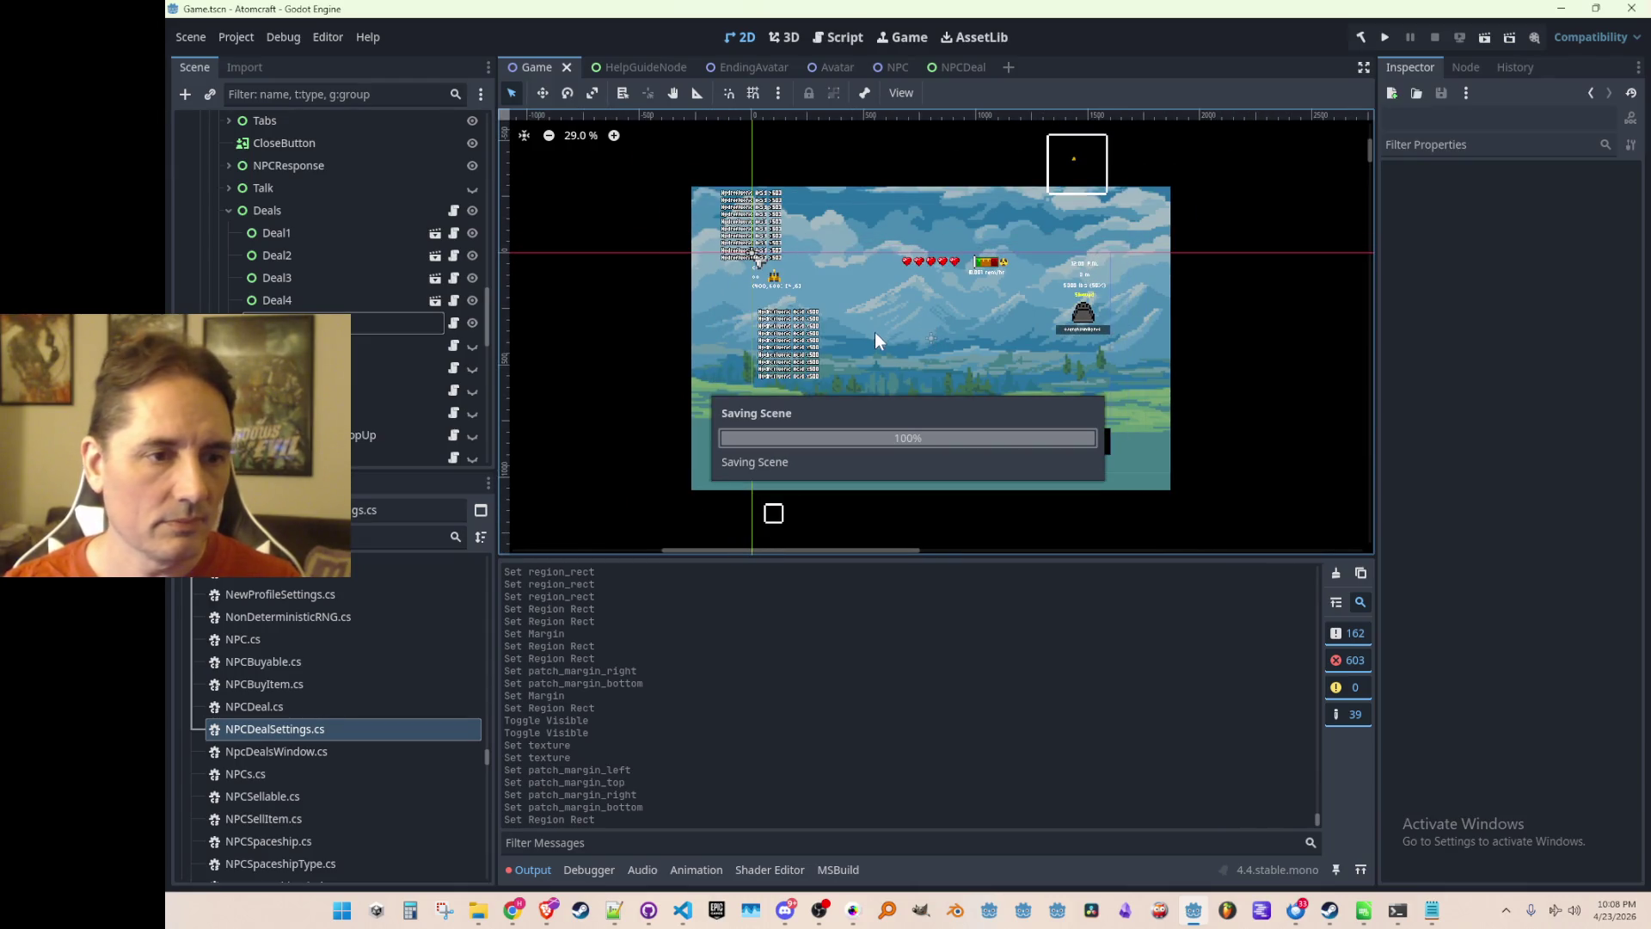
pyautogui.scroll(2, 911, 347)
pyautogui.scroll(-1, 905, 349)
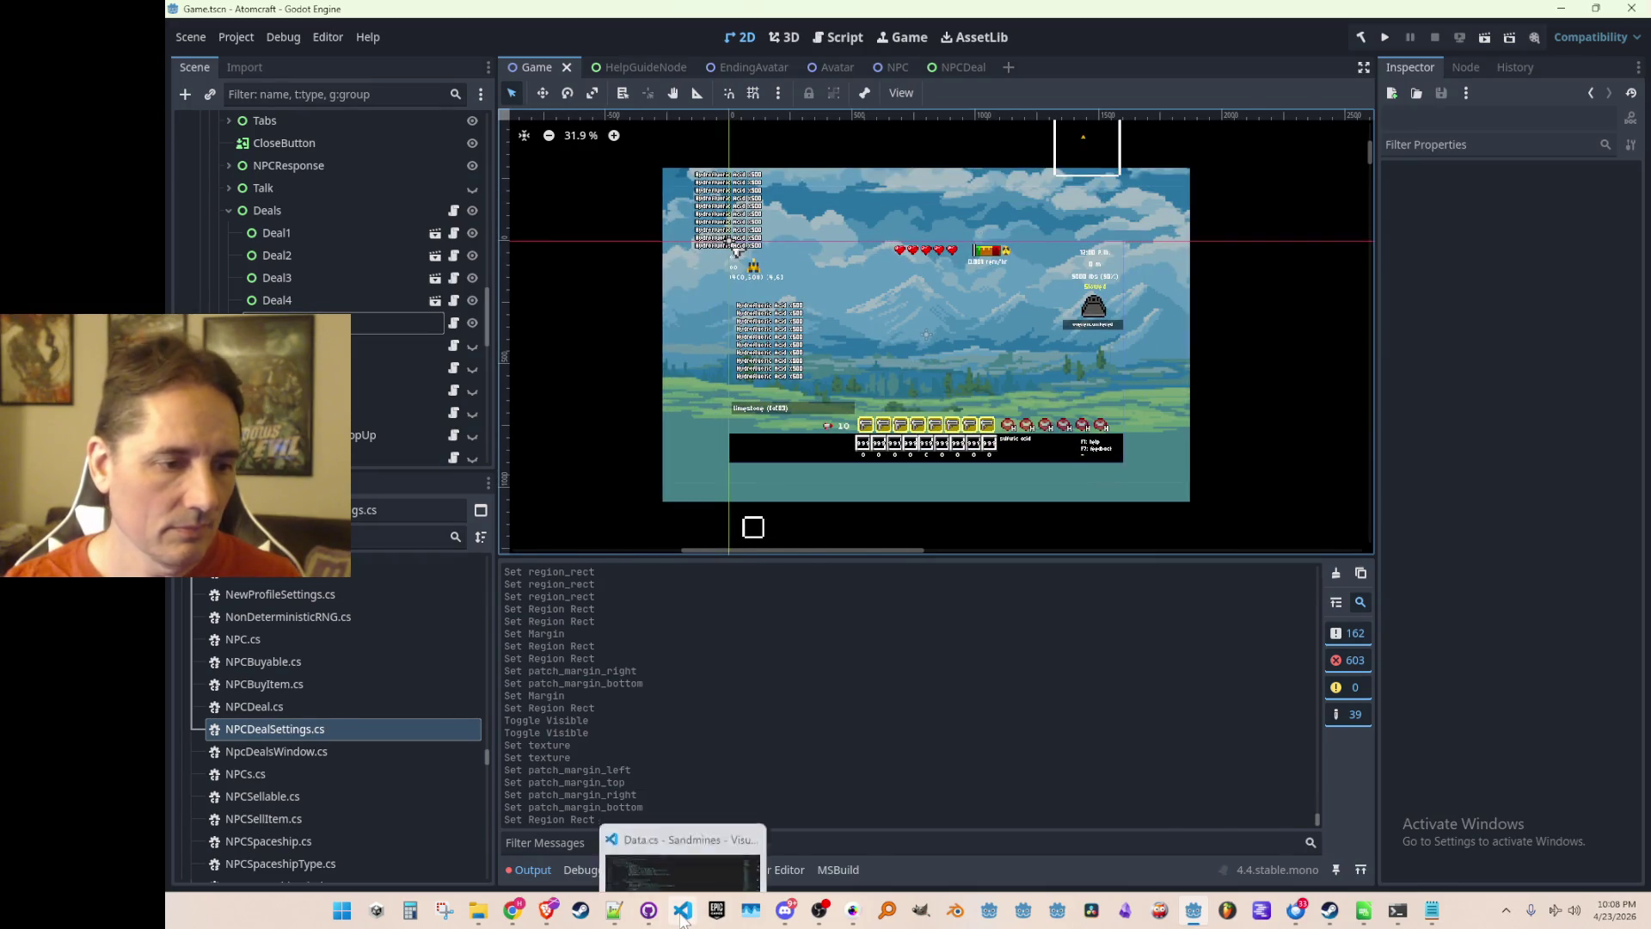
# Review the SuperDeal input material costs and output tool line in Data.cs.
pyautogui.click(681, 909)
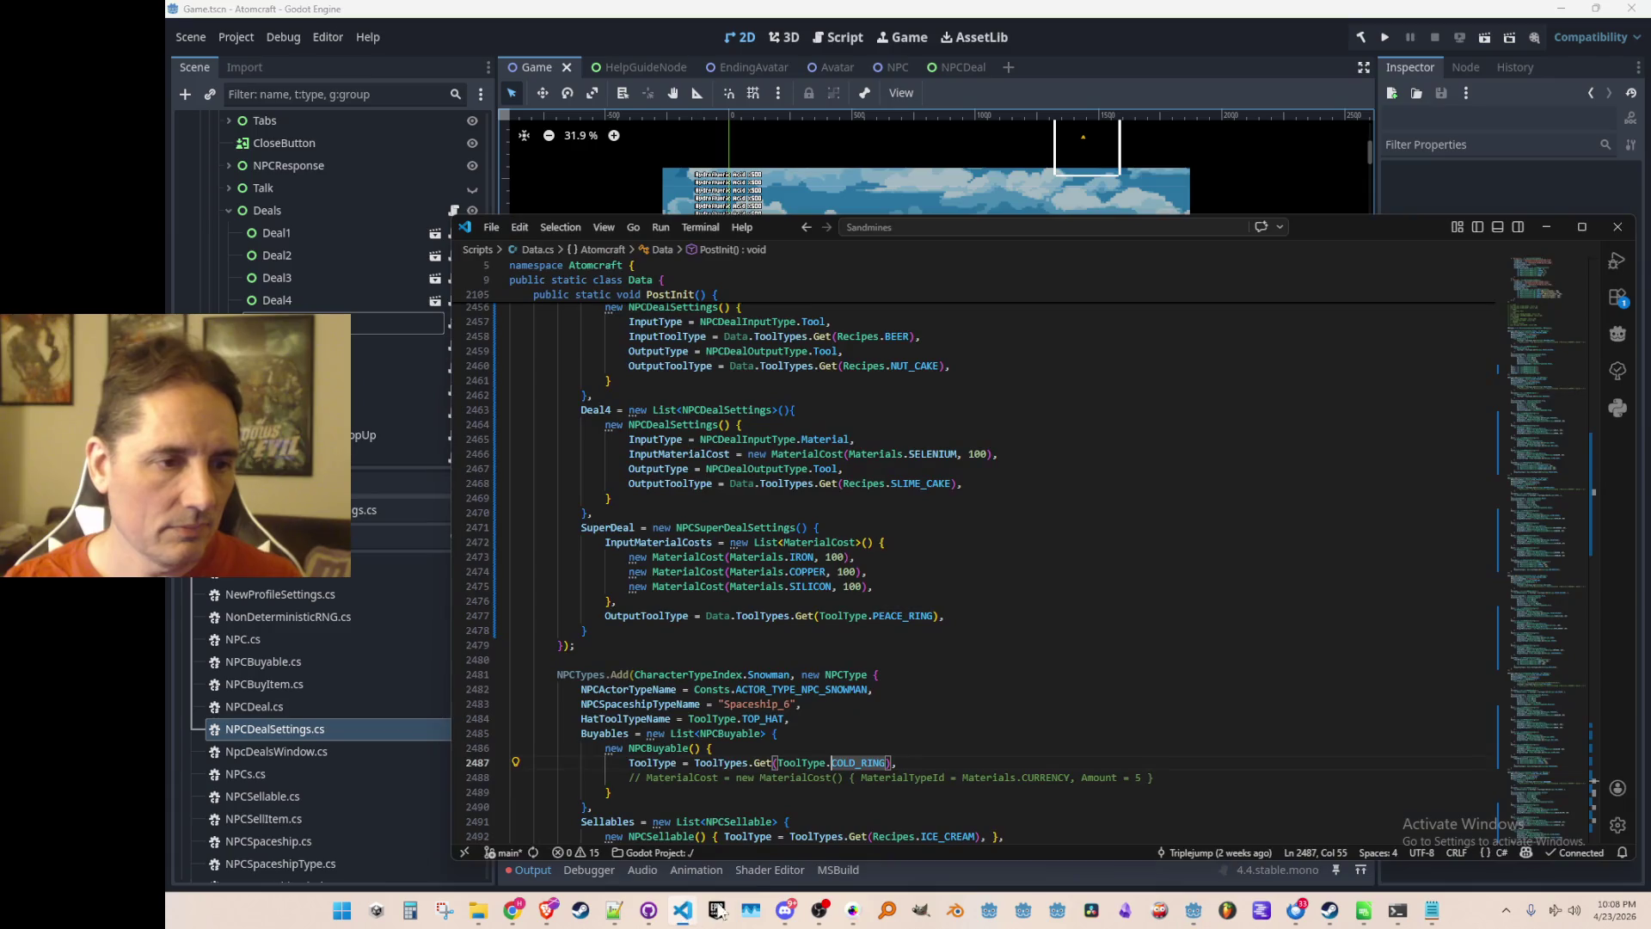
pyautogui.click(1188, 573)
pyautogui.scroll(-2, 1196, 596)
pyautogui.click(1220, 534)
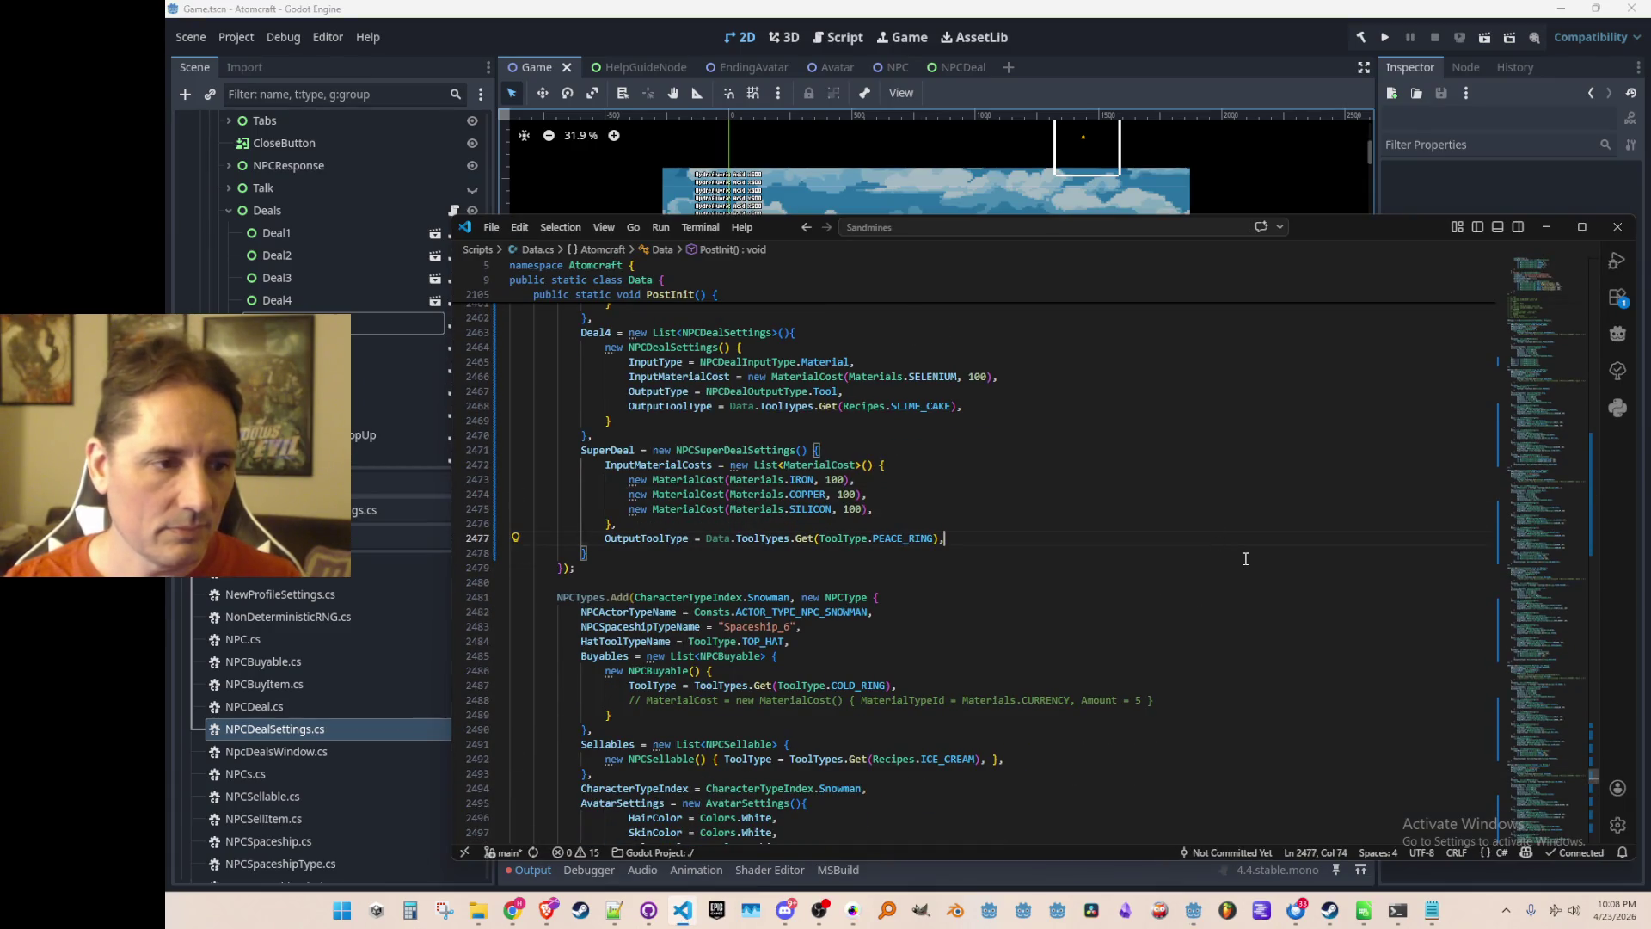
pyautogui.scroll(-1, 1223, 518)
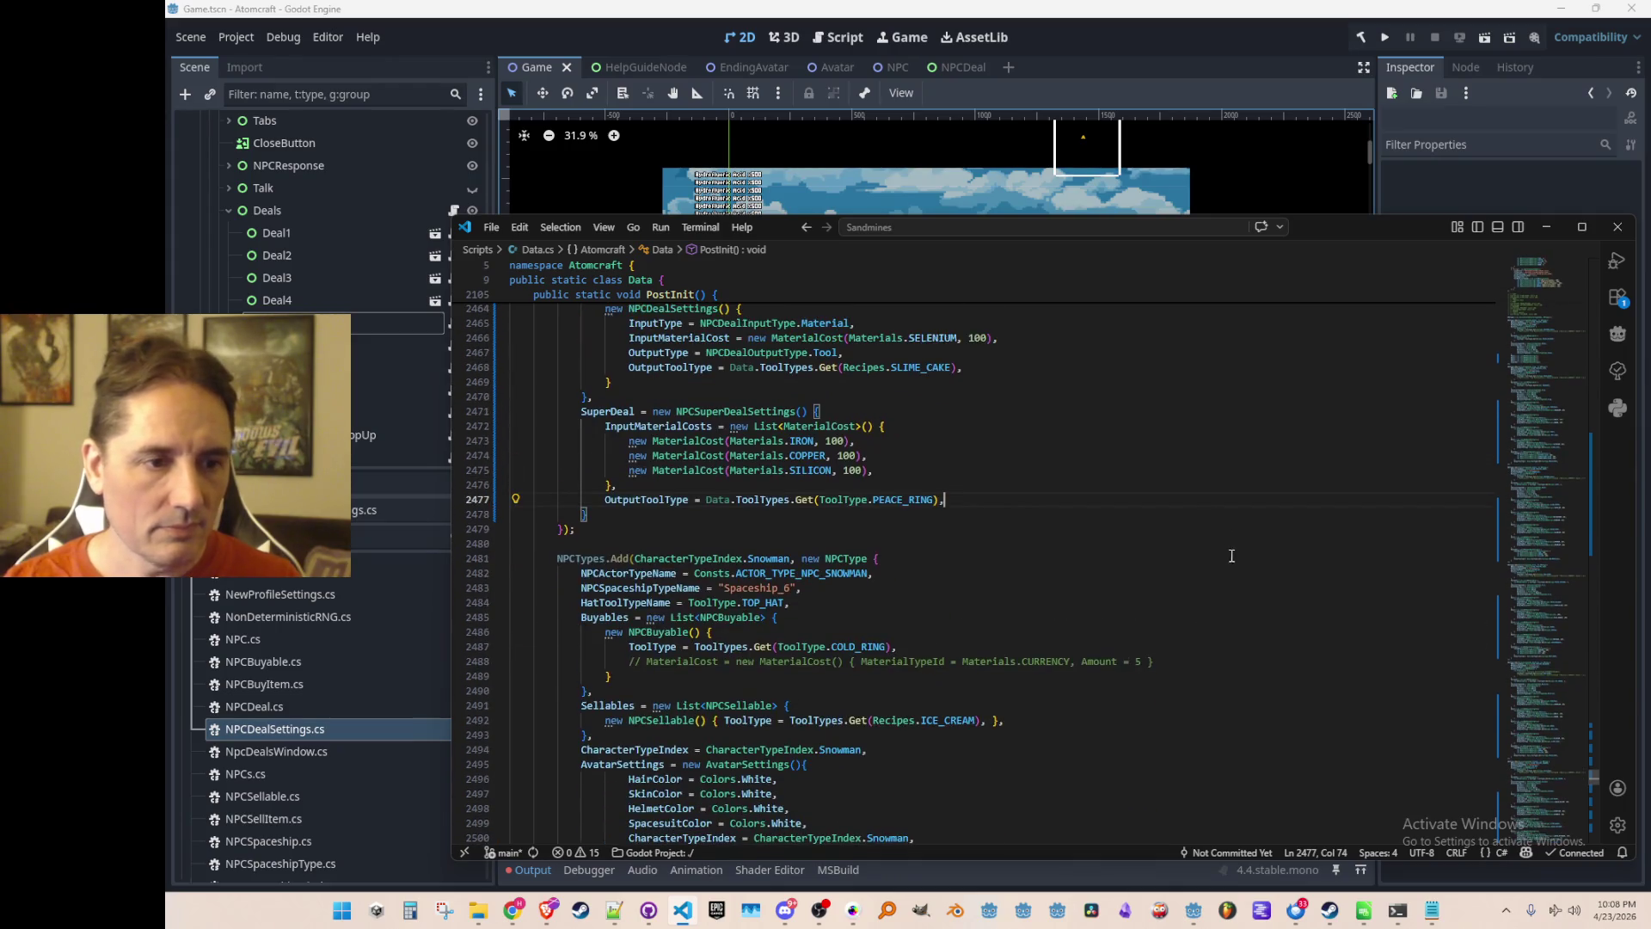
pyautogui.scroll(6, 1262, 516)
pyautogui.scroll(-8, 1257, 550)
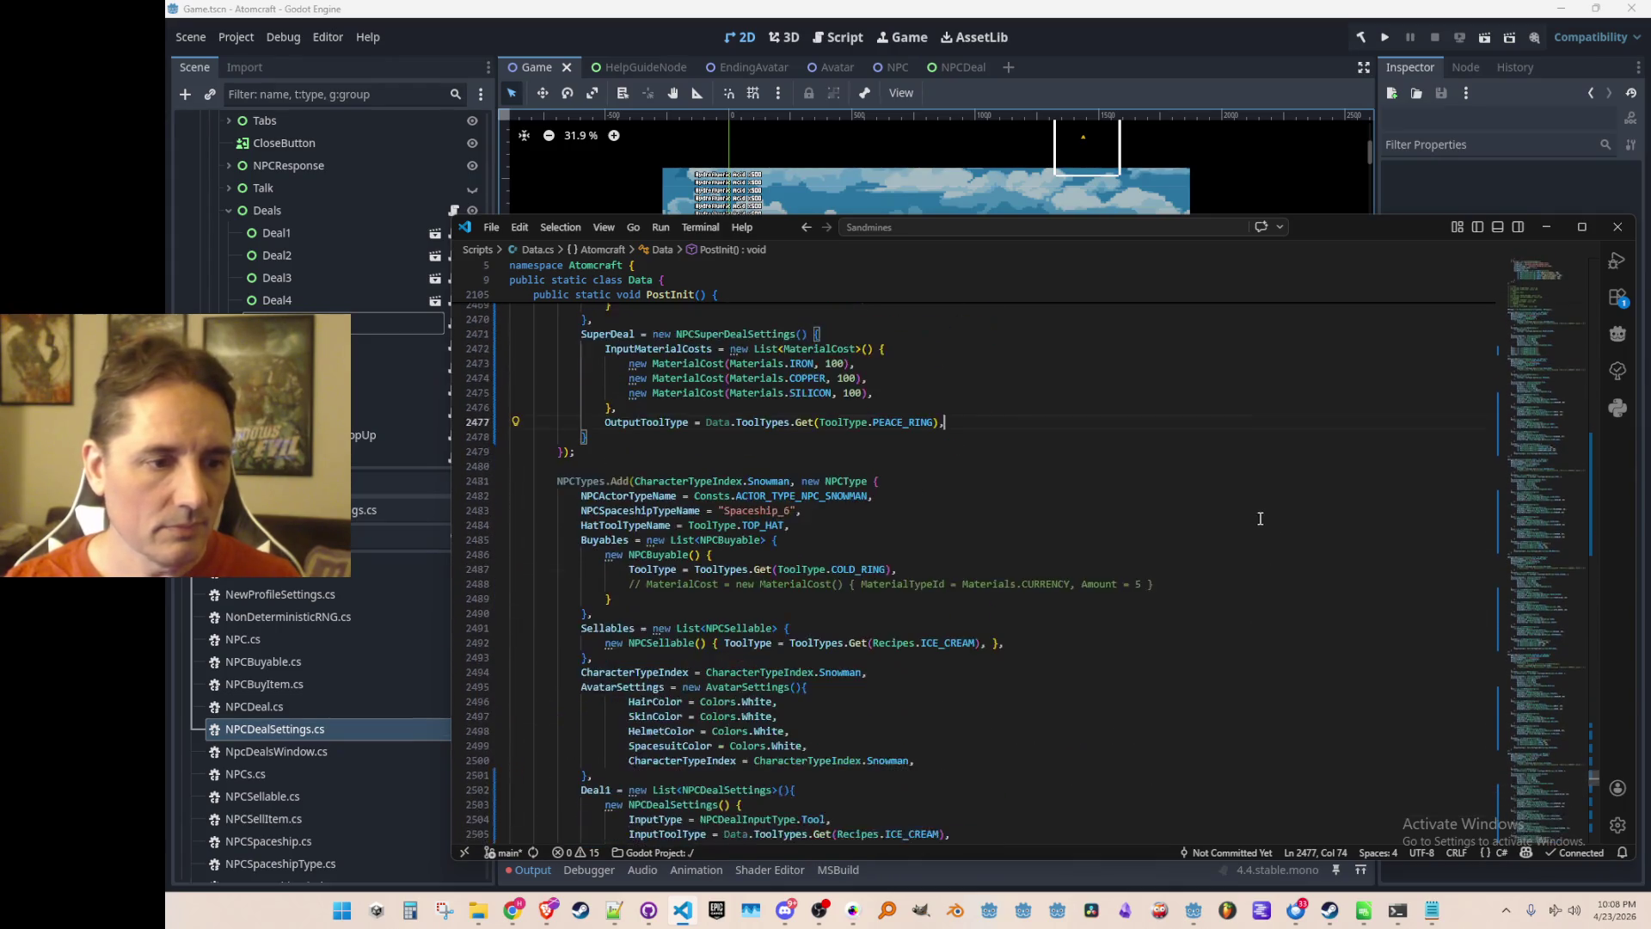
pyautogui.scroll(1, 1259, 519)
pyautogui.scroll(2, 1257, 519)
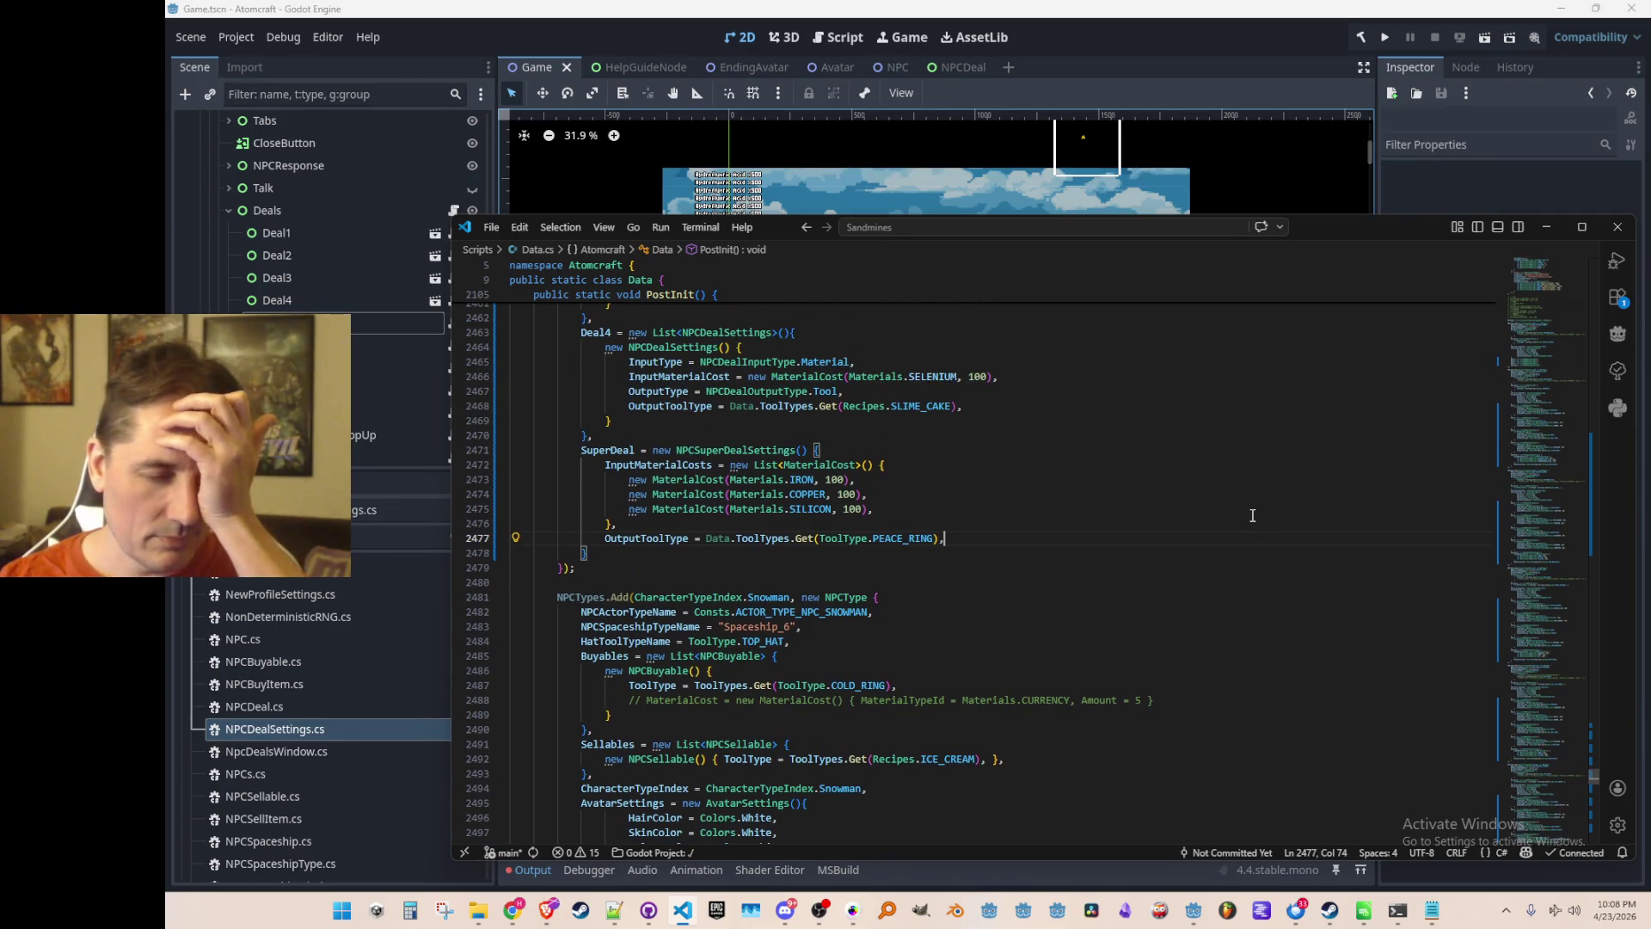
pyautogui.click(1246, 465)
# Open NPCDeal.cs through quick open, then search project files for 'Upgrade'.
pyautogui.hotkey('ctrl', 'p')
pyautogui.write('Deal')
pyautogui.click(932, 258)
pyautogui.scroll(-10, 1314, 528)
pyautogui.click(1341, 501)
pyautogui.hotkey('ctrl', 'p')
pyautogui.write('Upgrade')
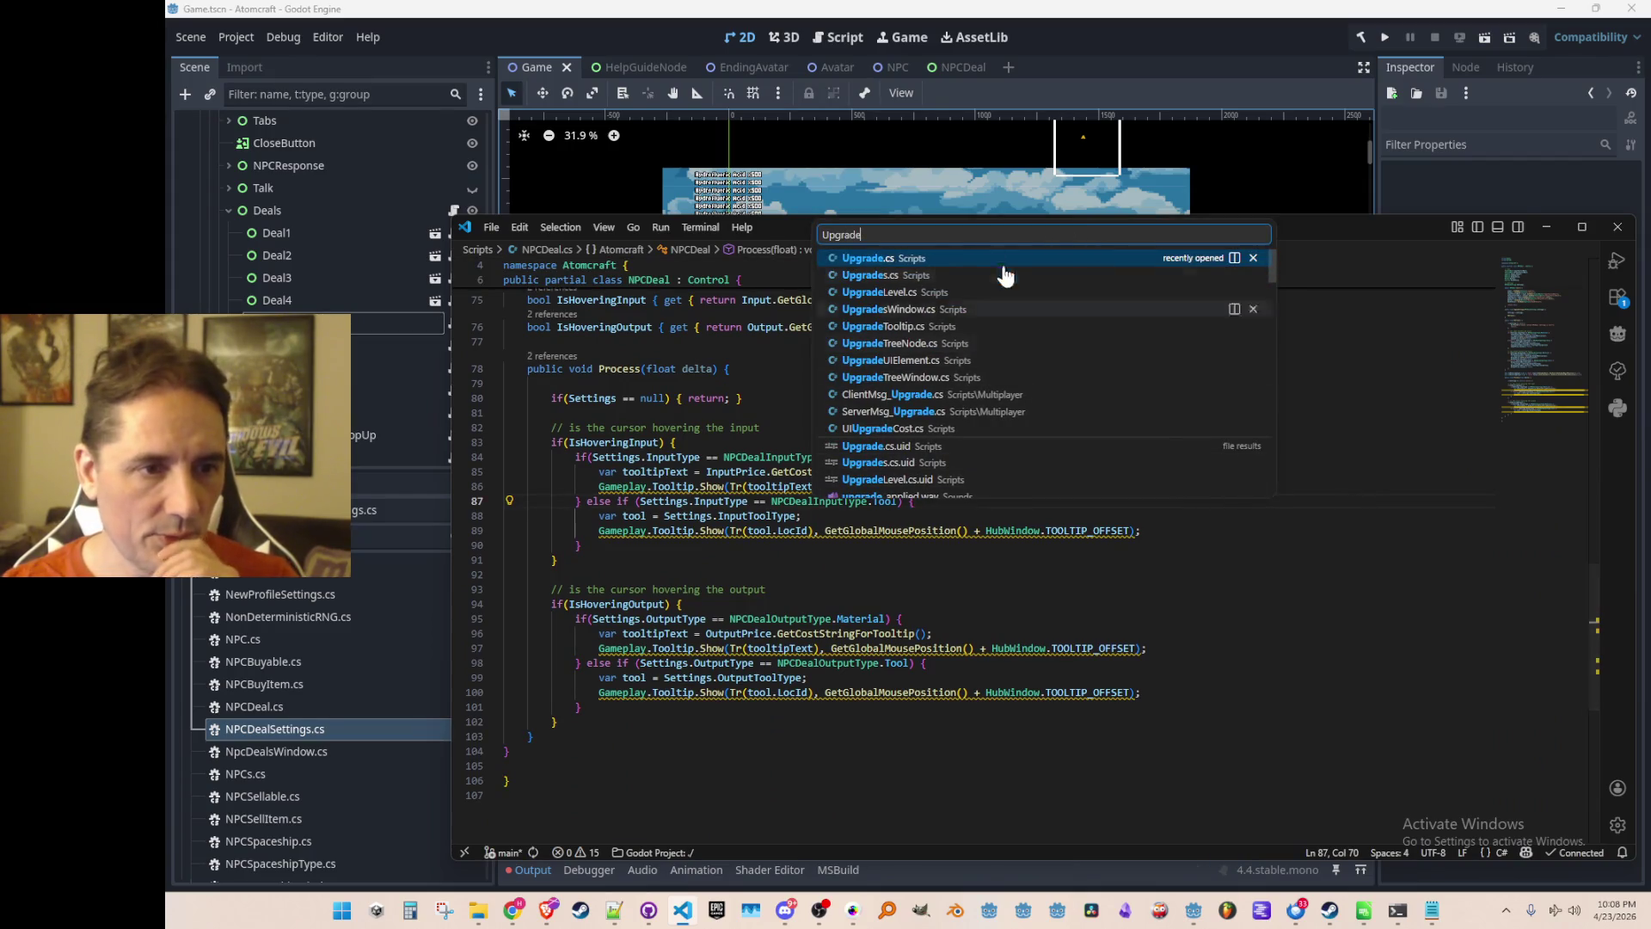
# In UpgradeTreeNode.cs, copy the four static Texture2D background definitions and their comment.
pyautogui.click(955, 343)
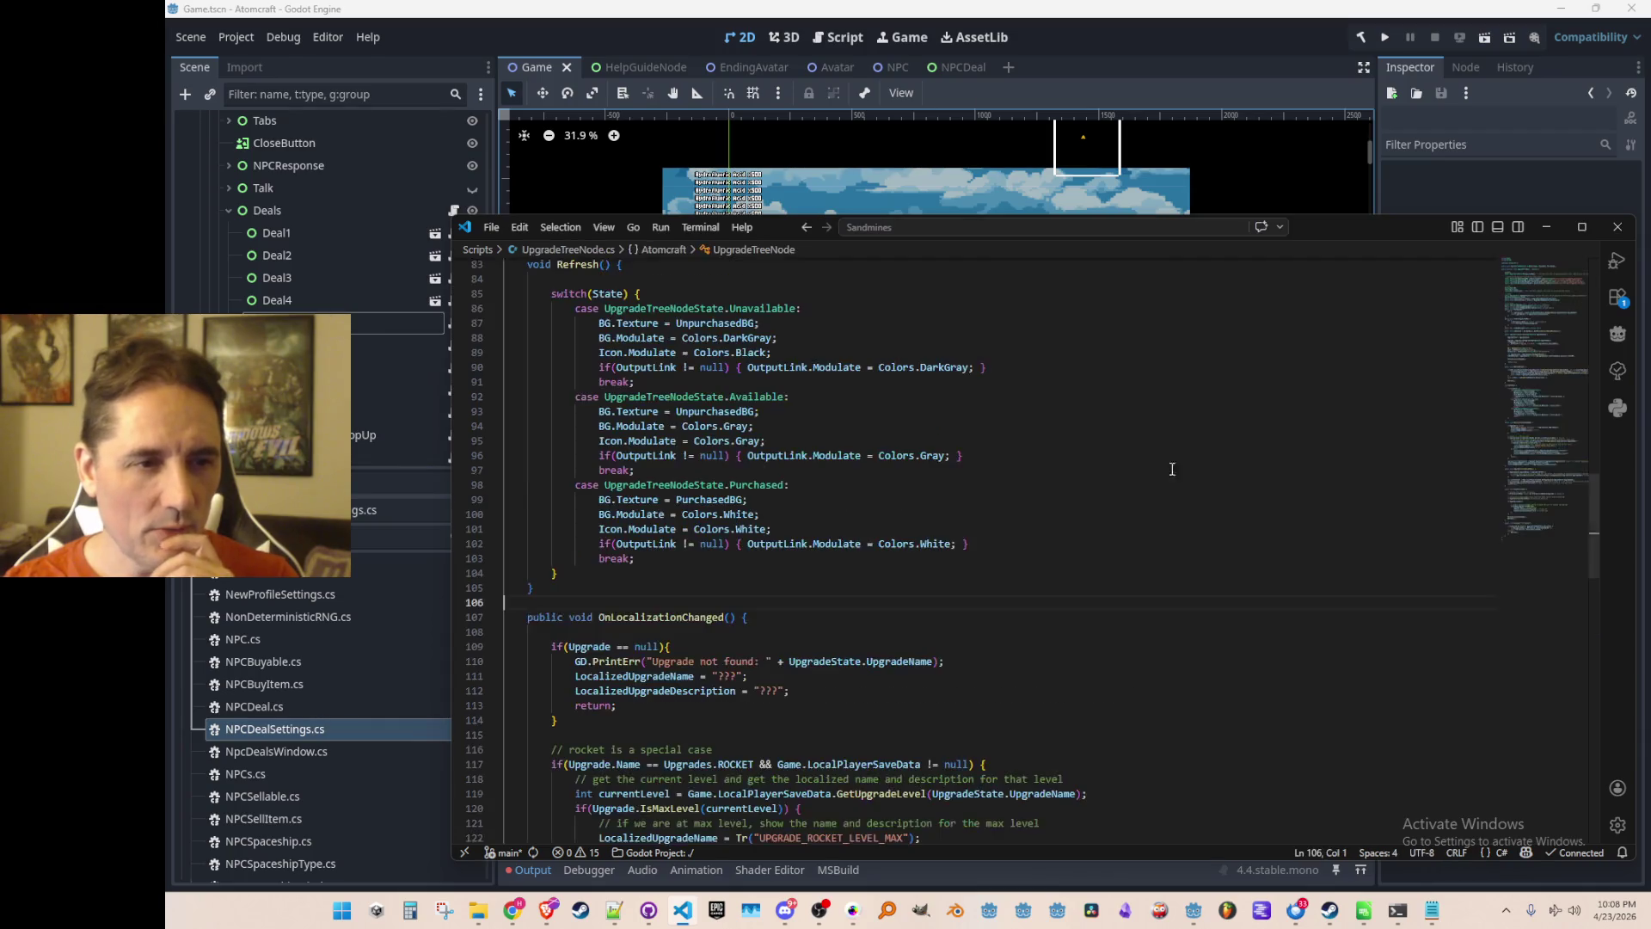
pyautogui.scroll(-15, 1512, 507)
pyautogui.scroll(-5, 1511, 519)
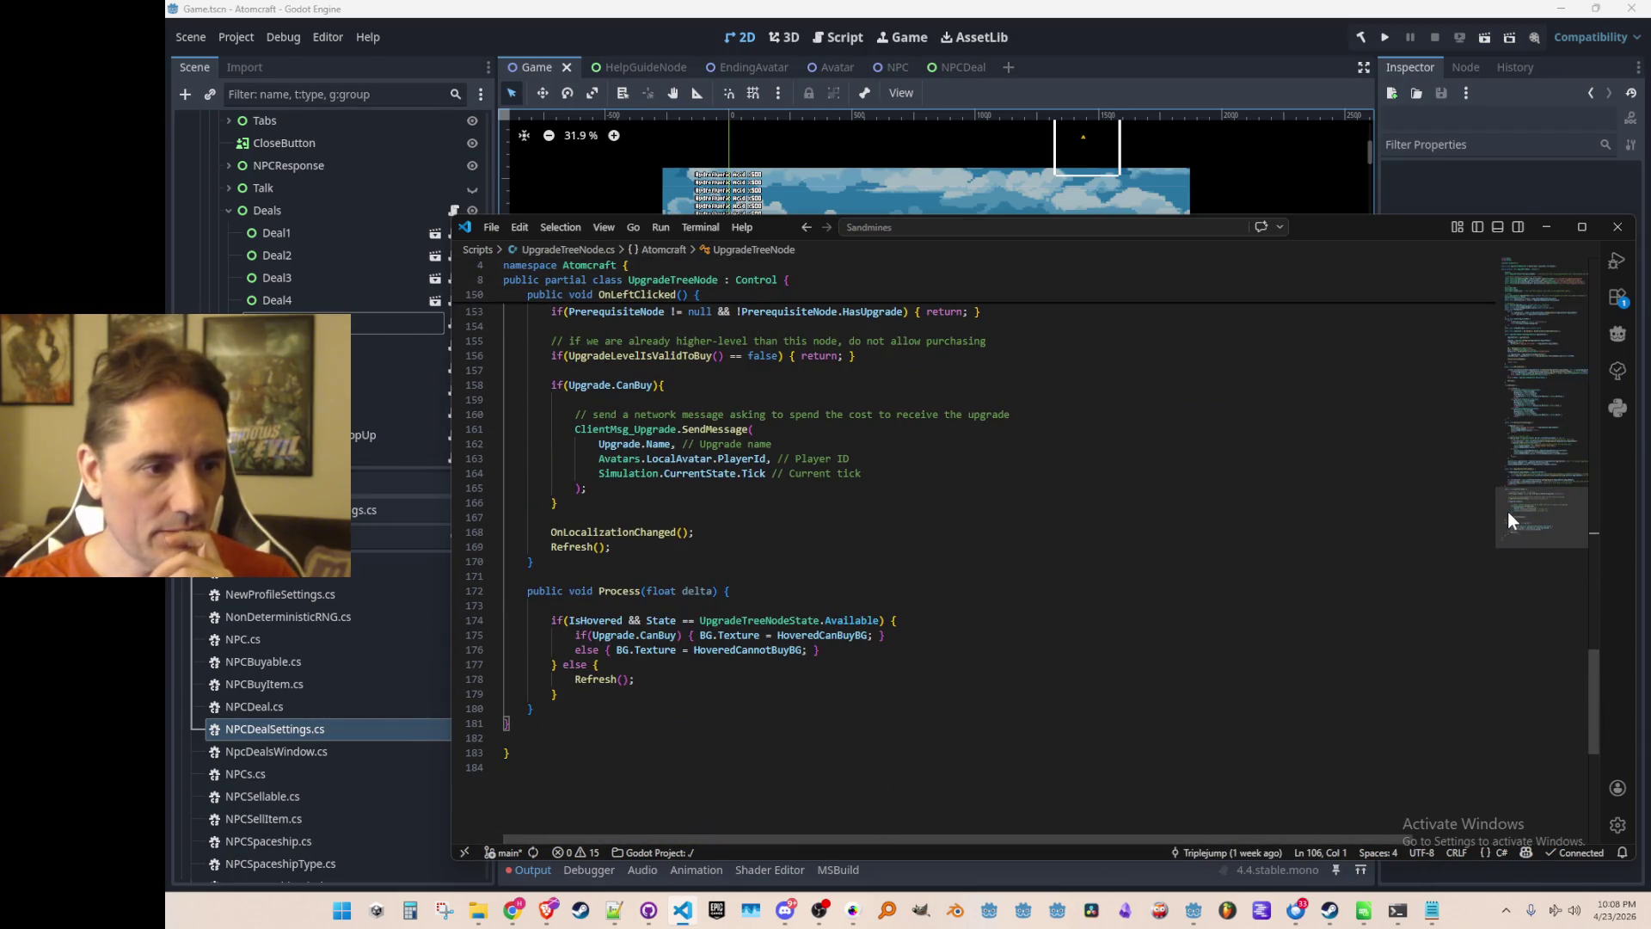
pyautogui.scroll(-3, 1508, 511)
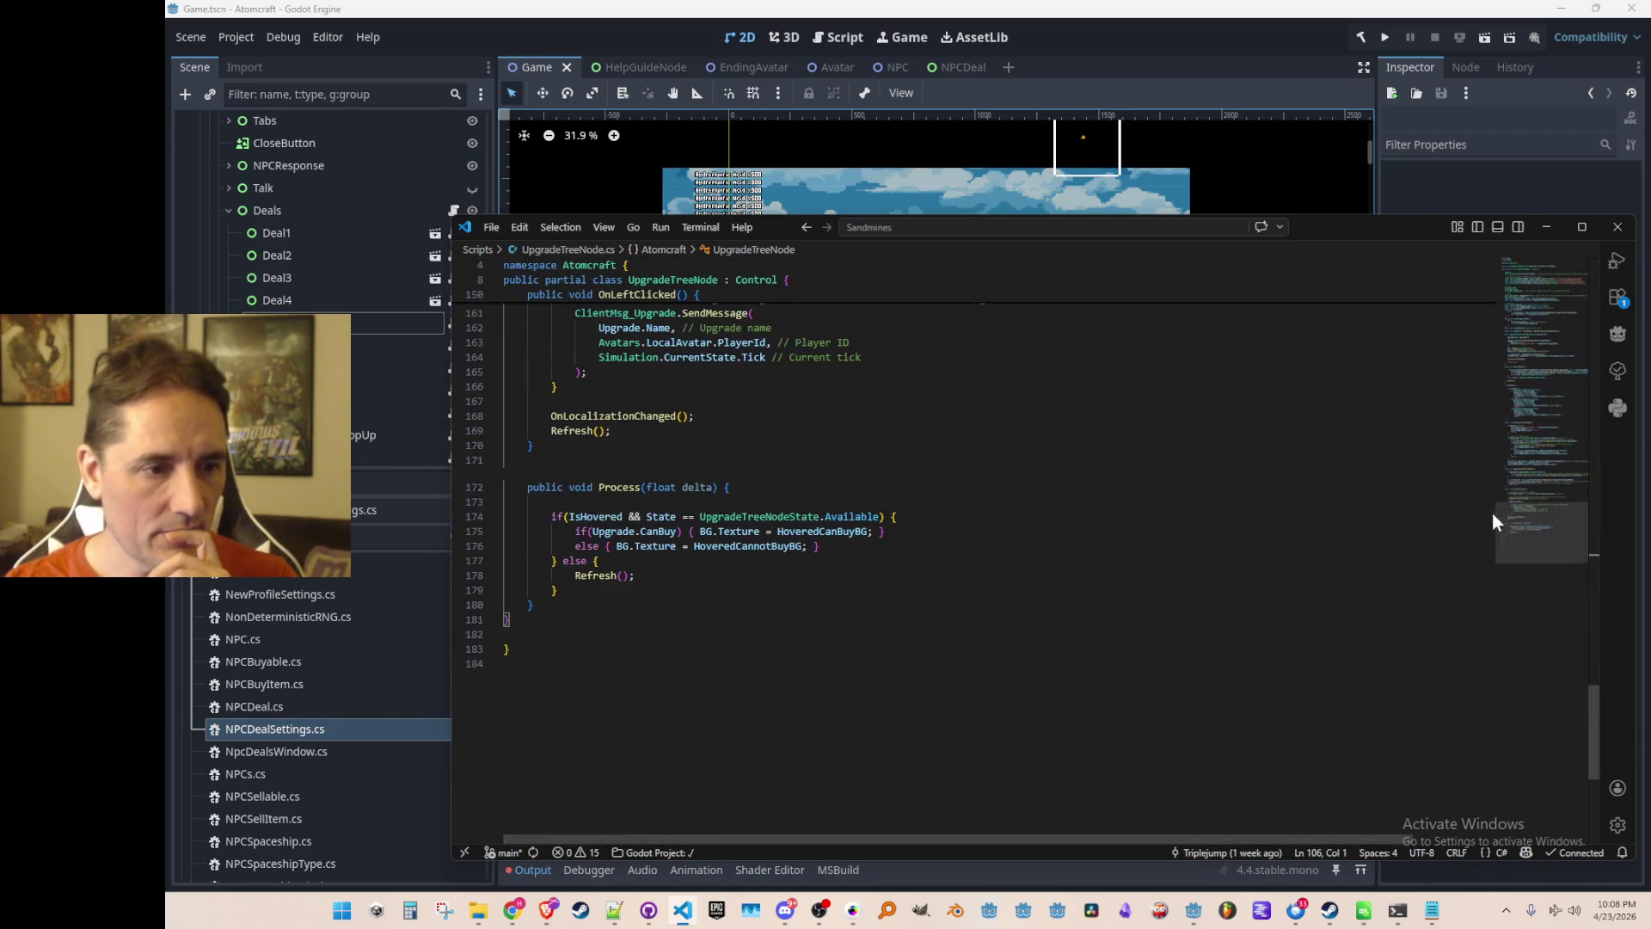
pyautogui.click(807, 530)
pyautogui.press('F12')
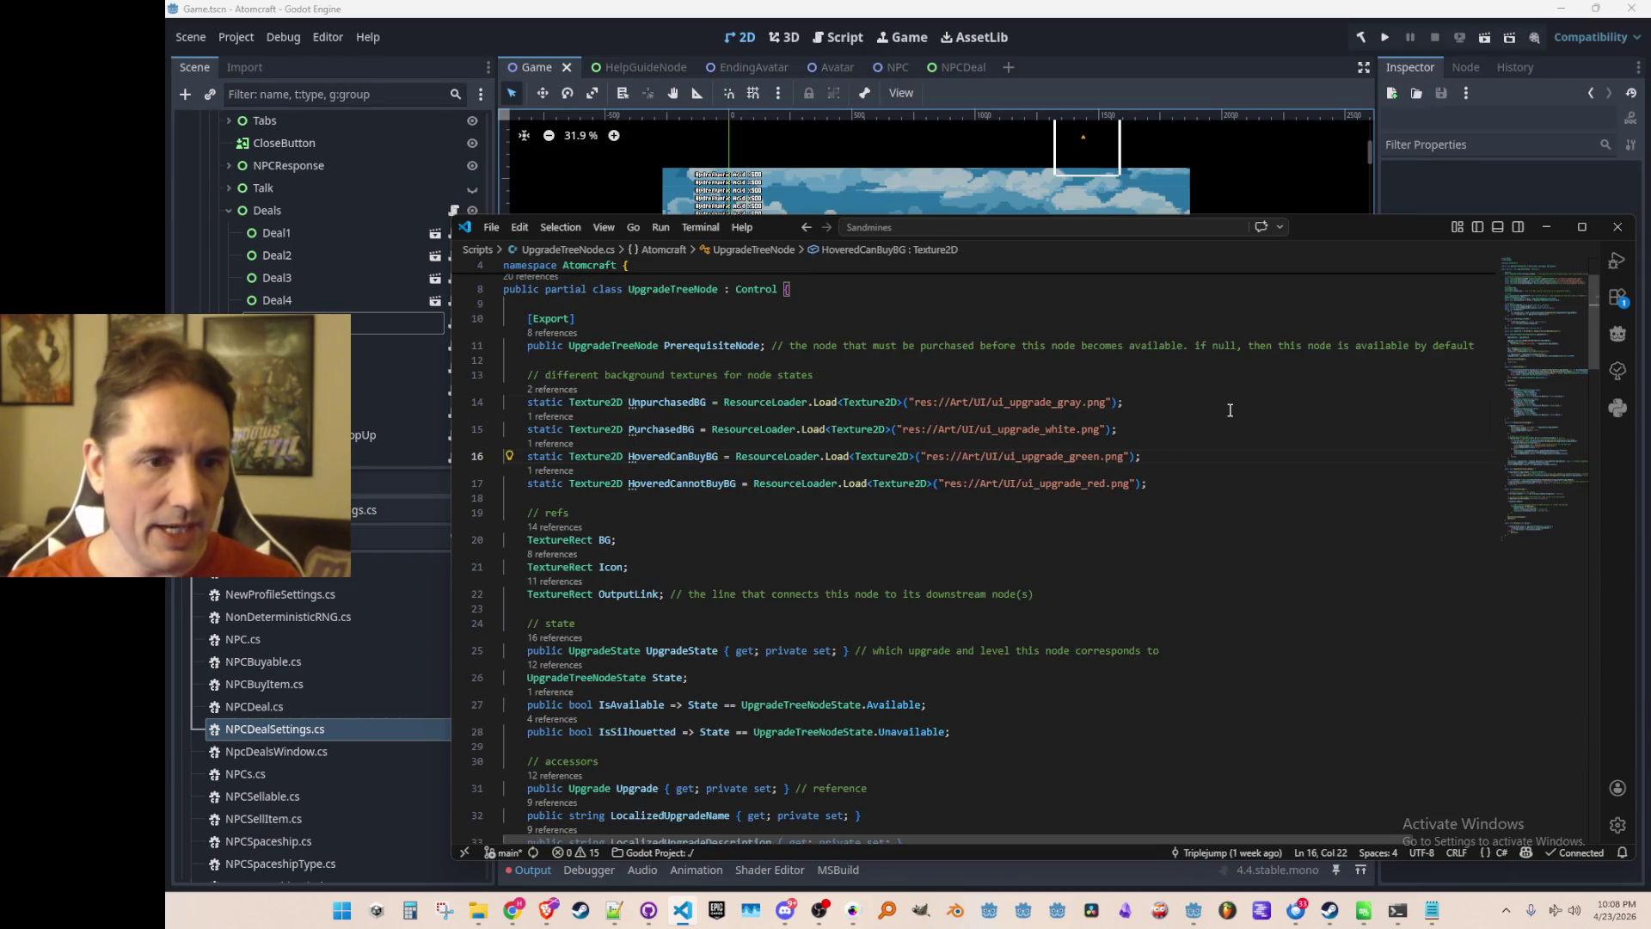
pyautogui.press('Up')
pyautogui.press('Up')
pyautogui.press('Up')
pyautogui.hotkey('shift', 'Down')
pyautogui.hotkey('shift', 'Down')
pyautogui.hotkey('shift', 'Down')
pyautogui.hotkey('ctrl', 'c')
# Paste the gray, white, green and red textures into NPCDeal.cs after Settings, dropping 'node' from the comment.
pyautogui.hotkey('ctrl', 'Tab')
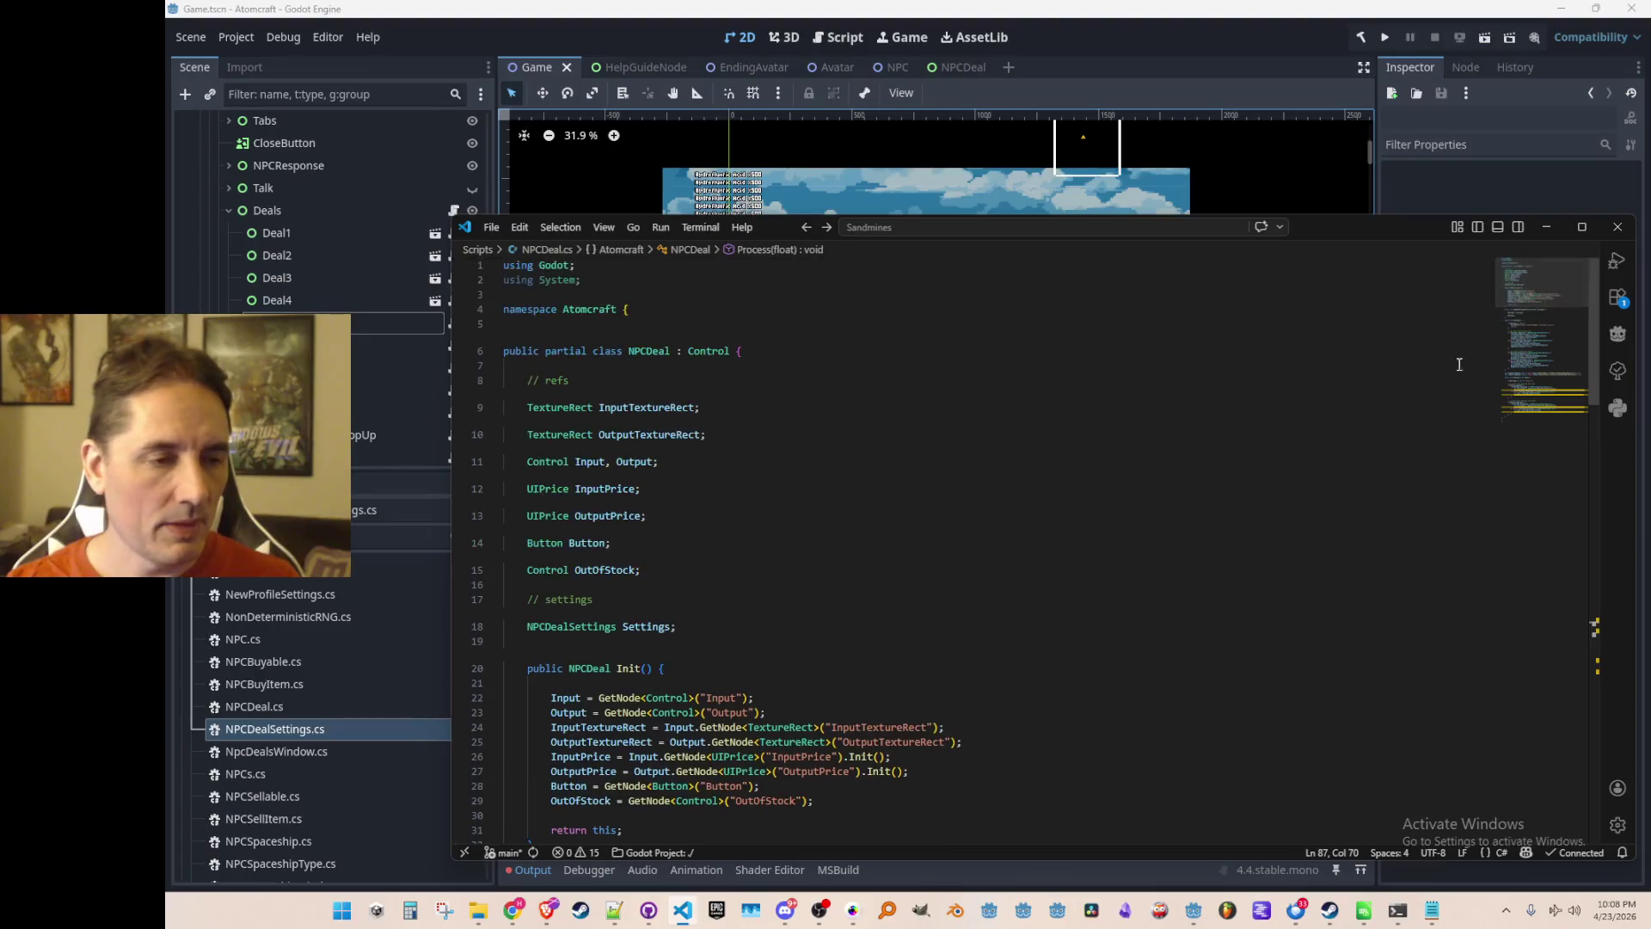
pyautogui.scroll(-2, 1492, 339)
pyautogui.click(1284, 497)
pyautogui.press('Down')
pyautogui.press('Down')
pyautogui.press('Down')
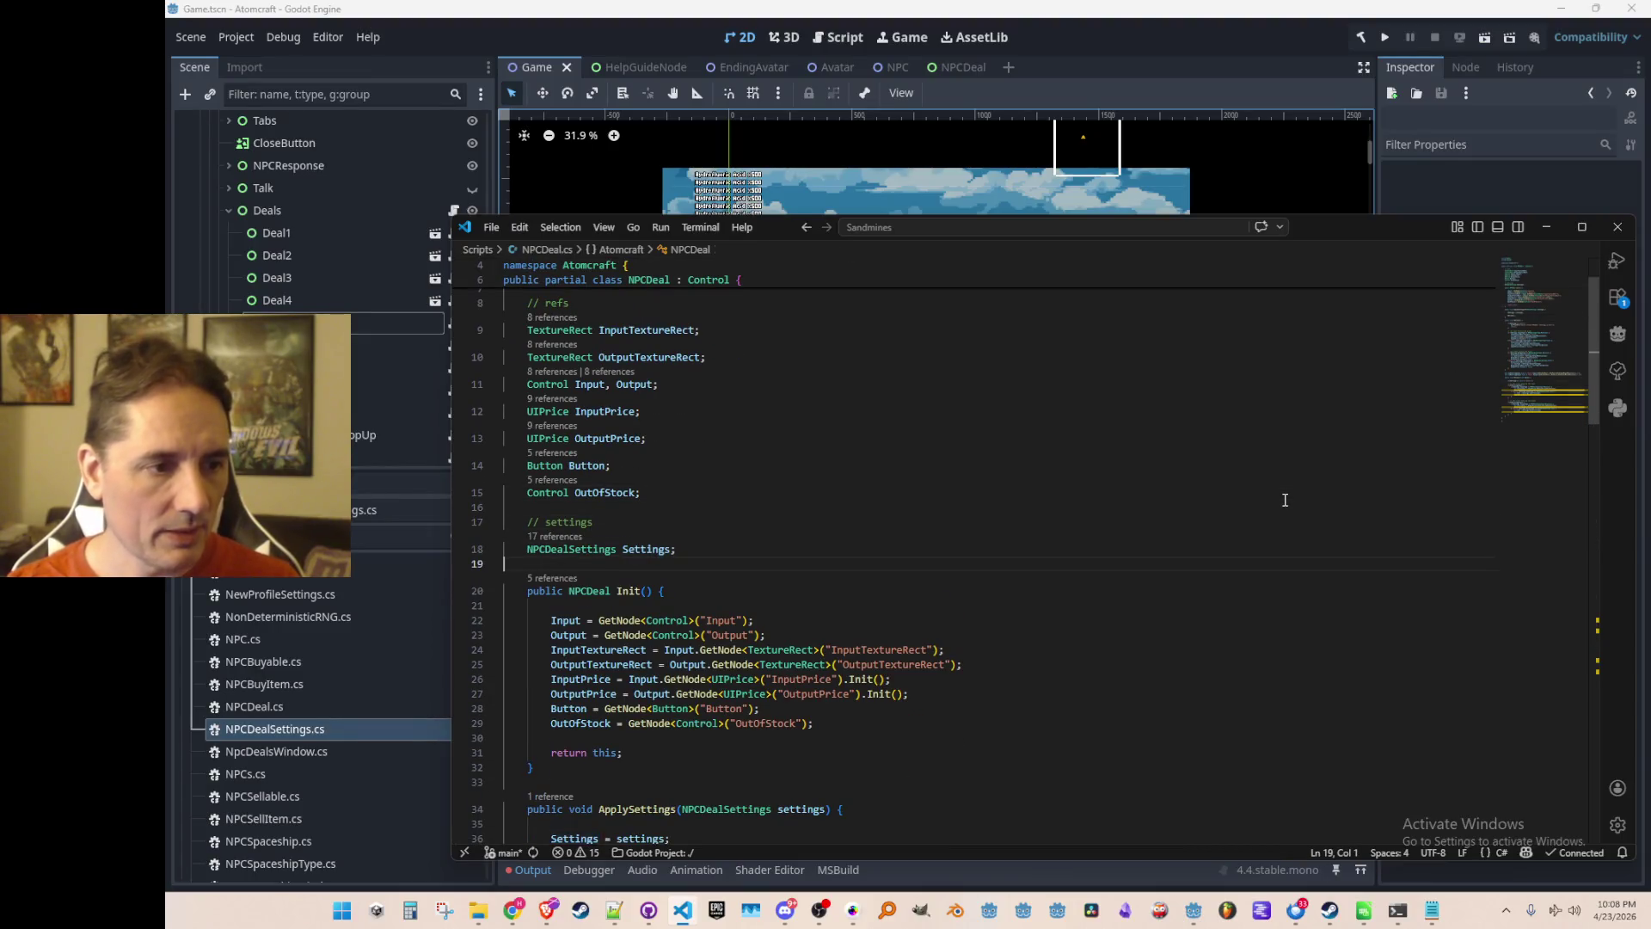
pyautogui.hotkey('ctrl', 'v')
pyautogui.press('Up')
pyautogui.press('Up')
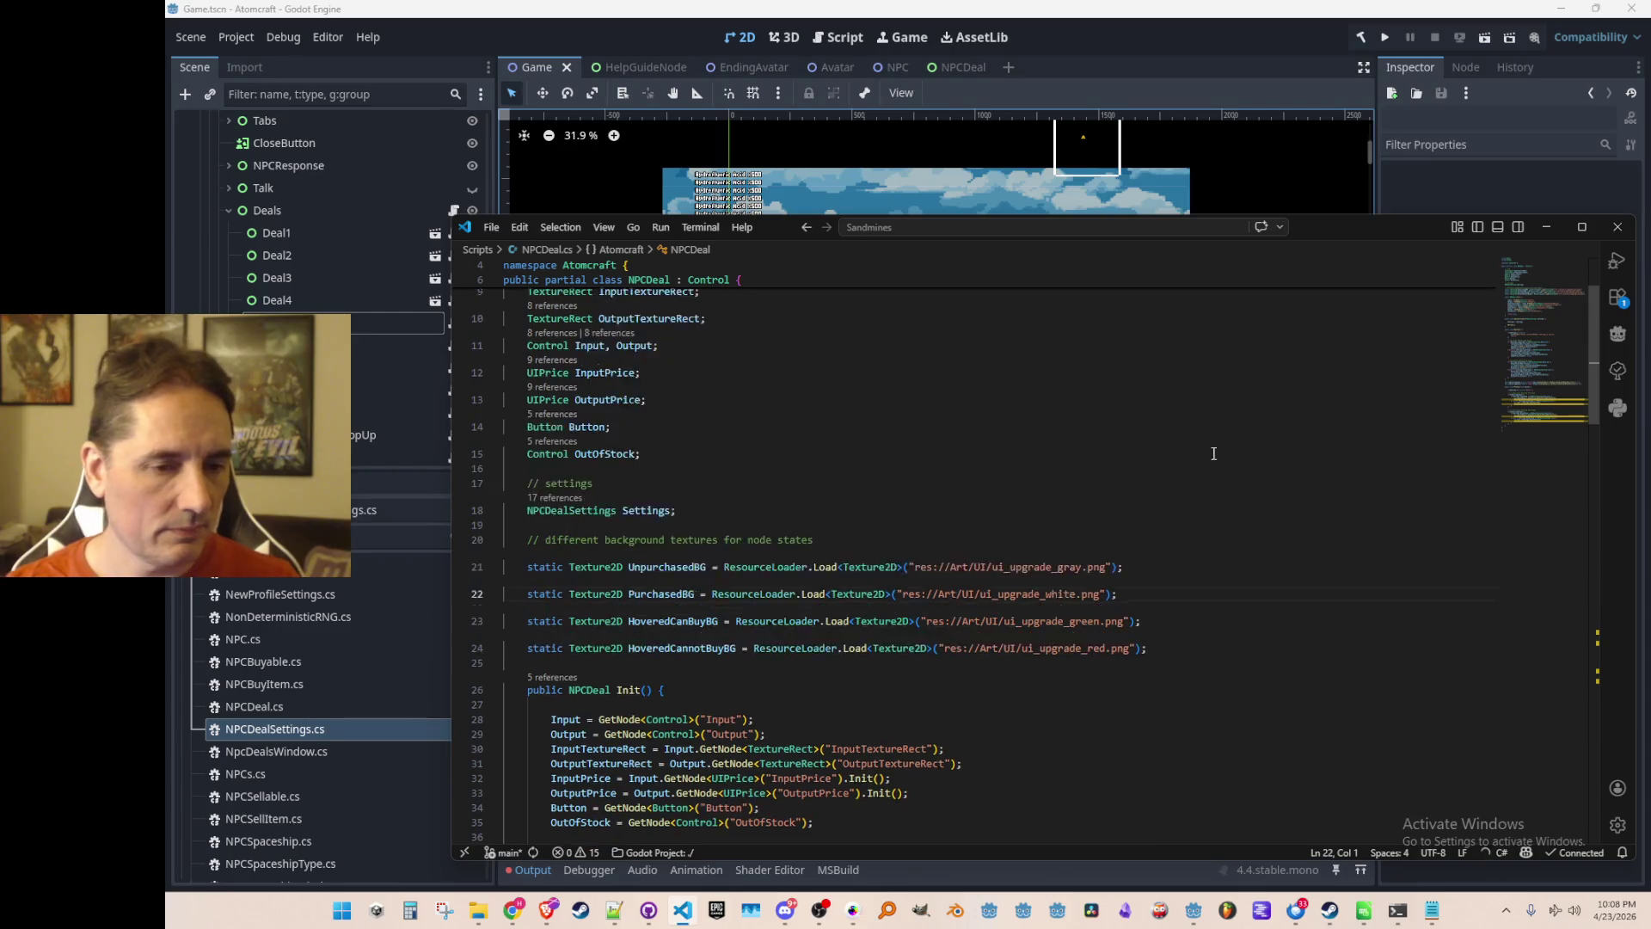
pyautogui.doubleClick(760, 502)
pyautogui.press('BackSpace')
pyautogui.press('BackSpace')
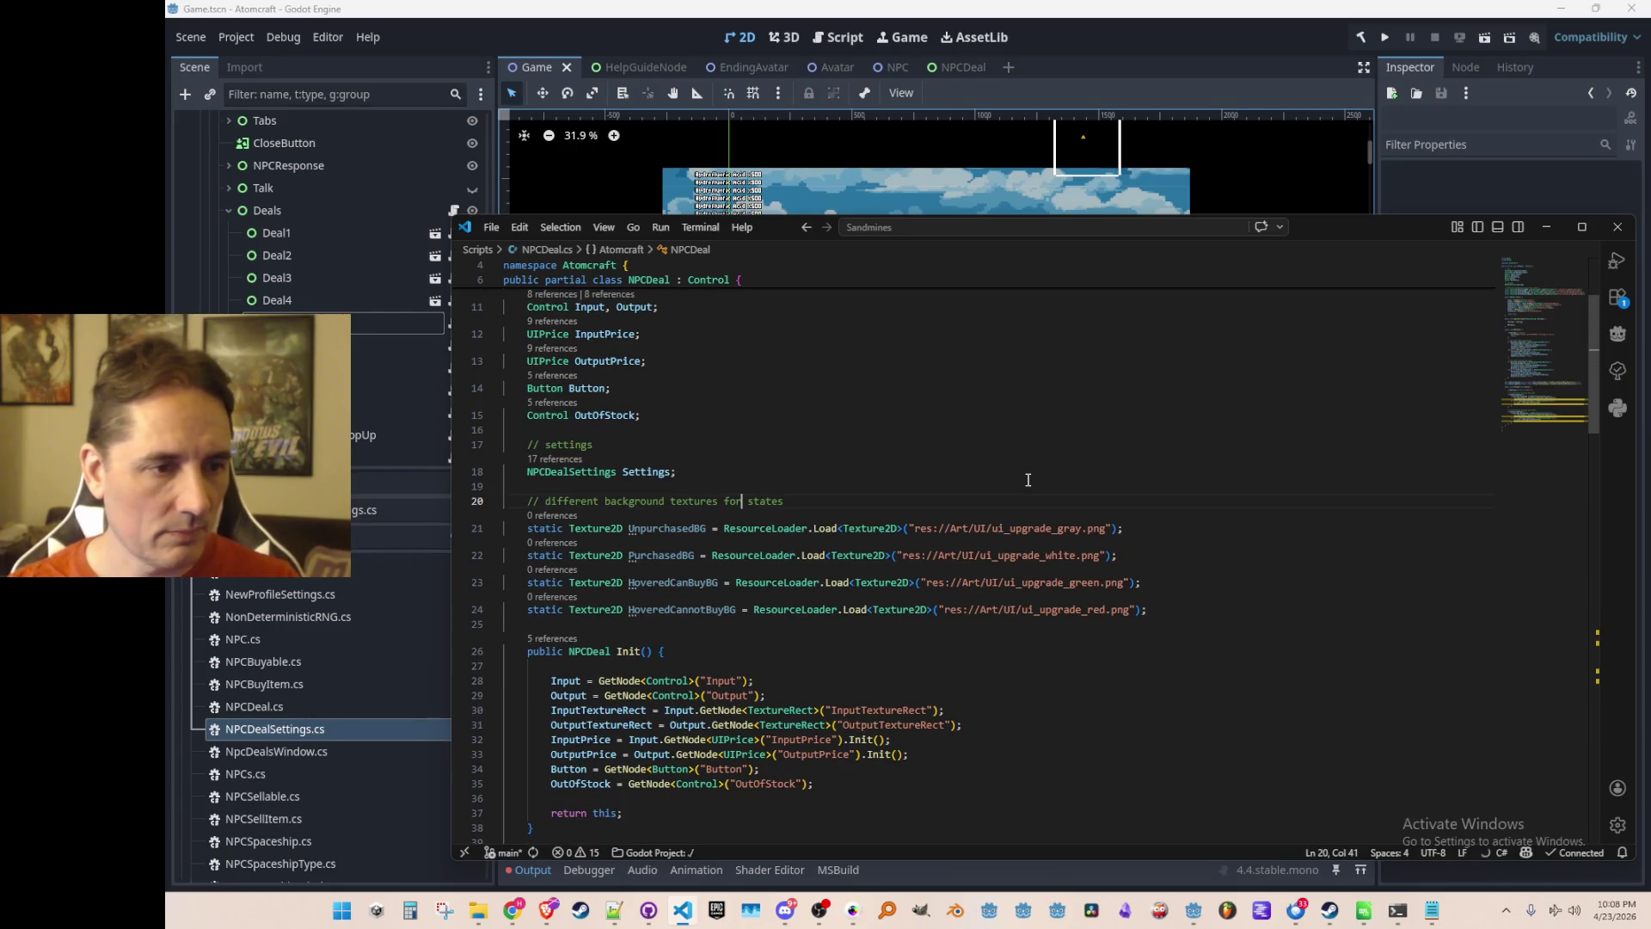
pyautogui.press('Down')
pyautogui.press('Down')
pyautogui.press('Home')
pyautogui.press('Home')
pyautogui.scroll(-2, 970, 528)
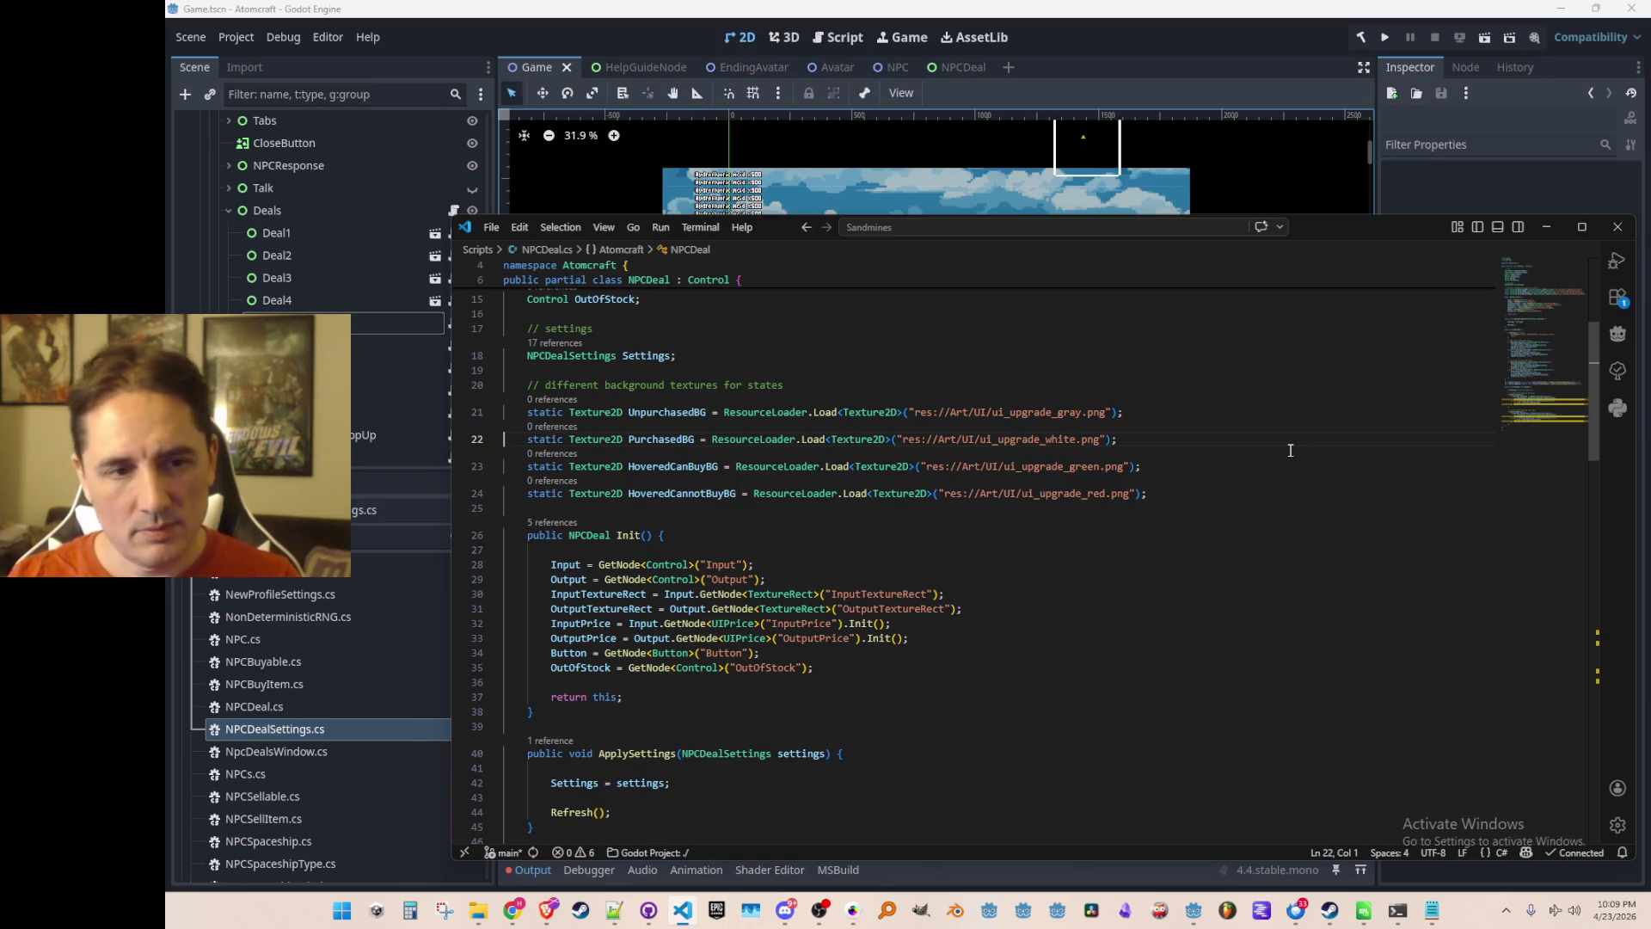
pyautogui.click(1282, 443)
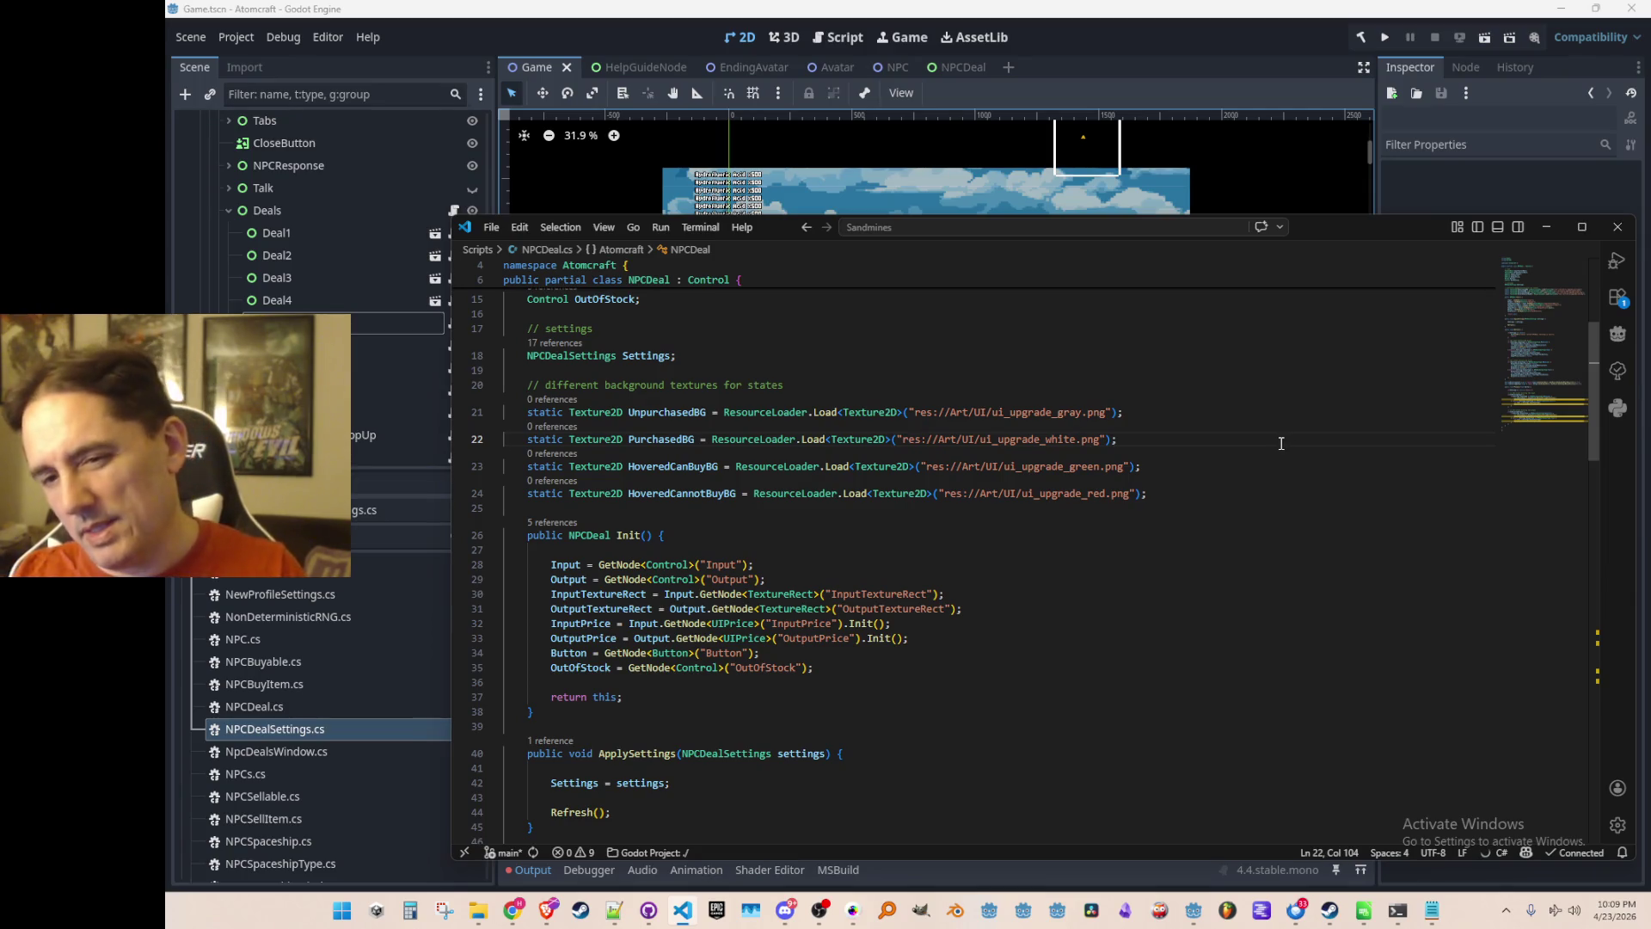
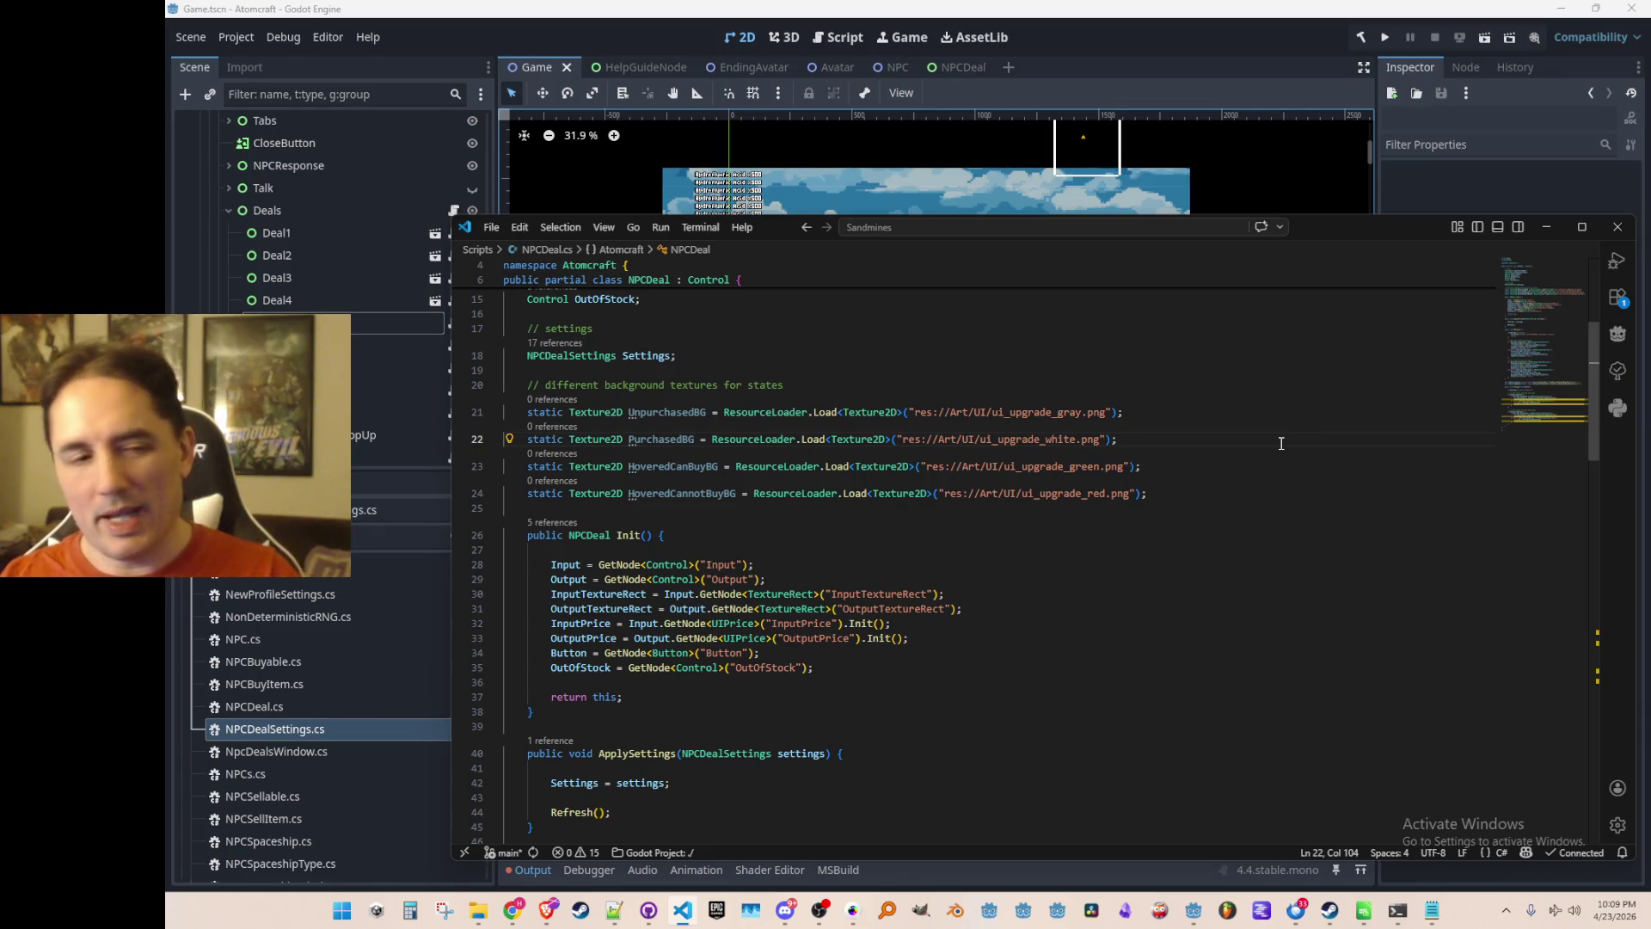
# Delete the PurchasedBG texture line from NPCDeal.cs and keep the UnpurchasedBG line.
pyautogui.press('Home')
pyautogui.press('Home')
pyautogui.press('Up')
pyautogui.hotkey('shift', 'Down')
pyautogui.hotkey('shift', 'Down')
pyautogui.press('Delete')
pyautogui.press('Up')
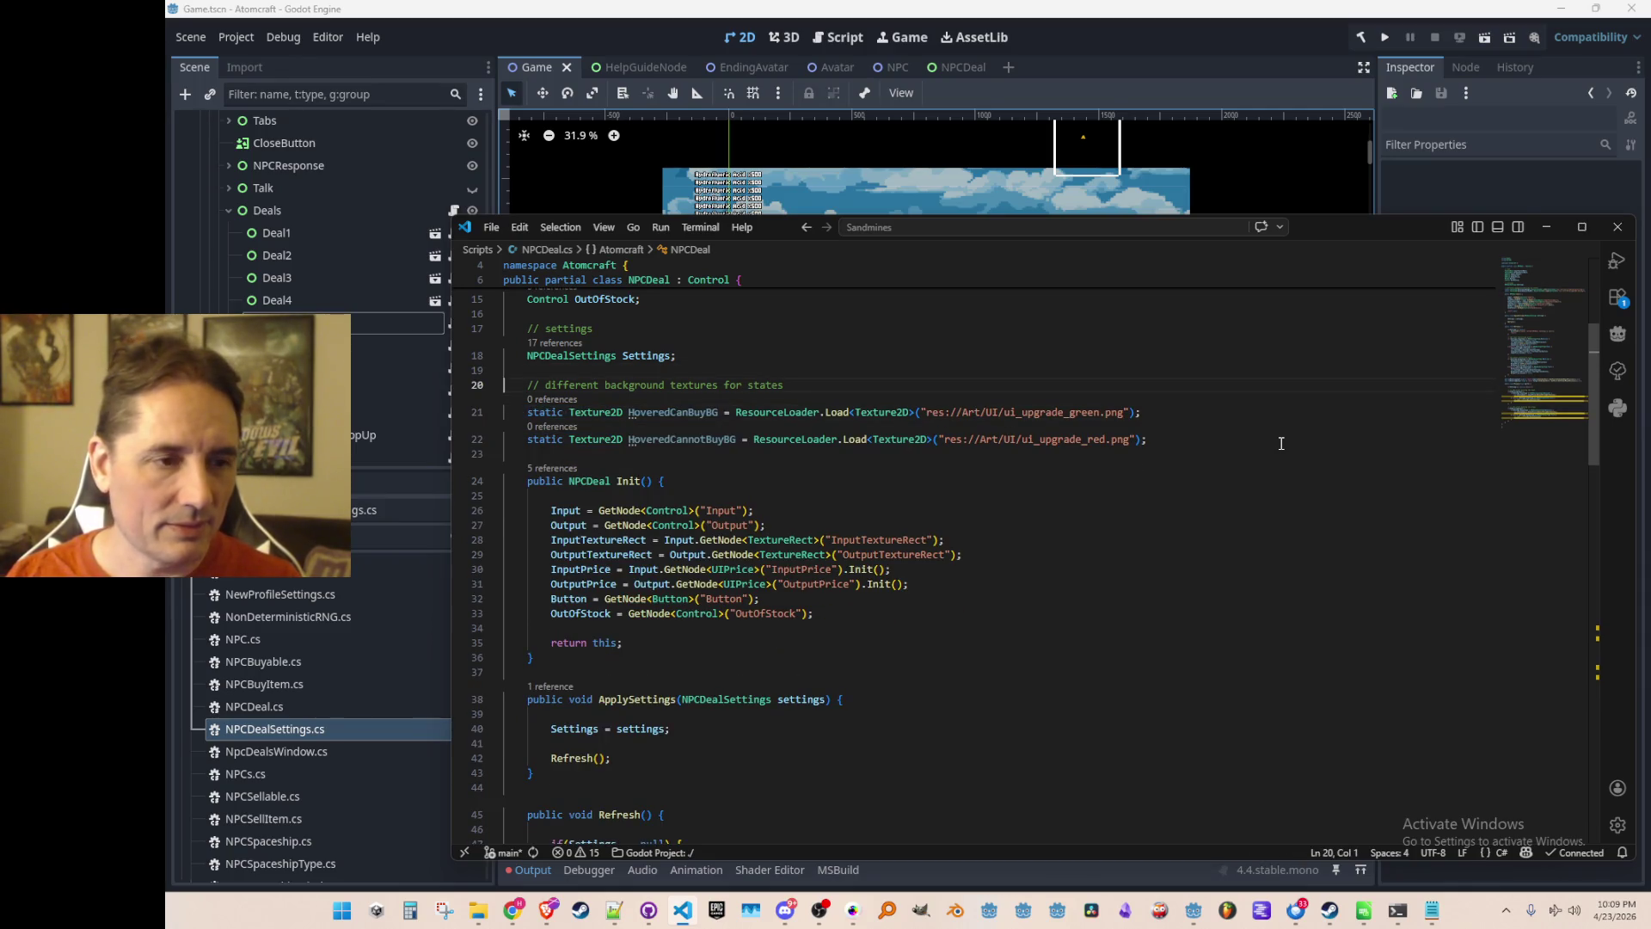
pyautogui.hotkey('ctrl', 'z')
pyautogui.press('Down')
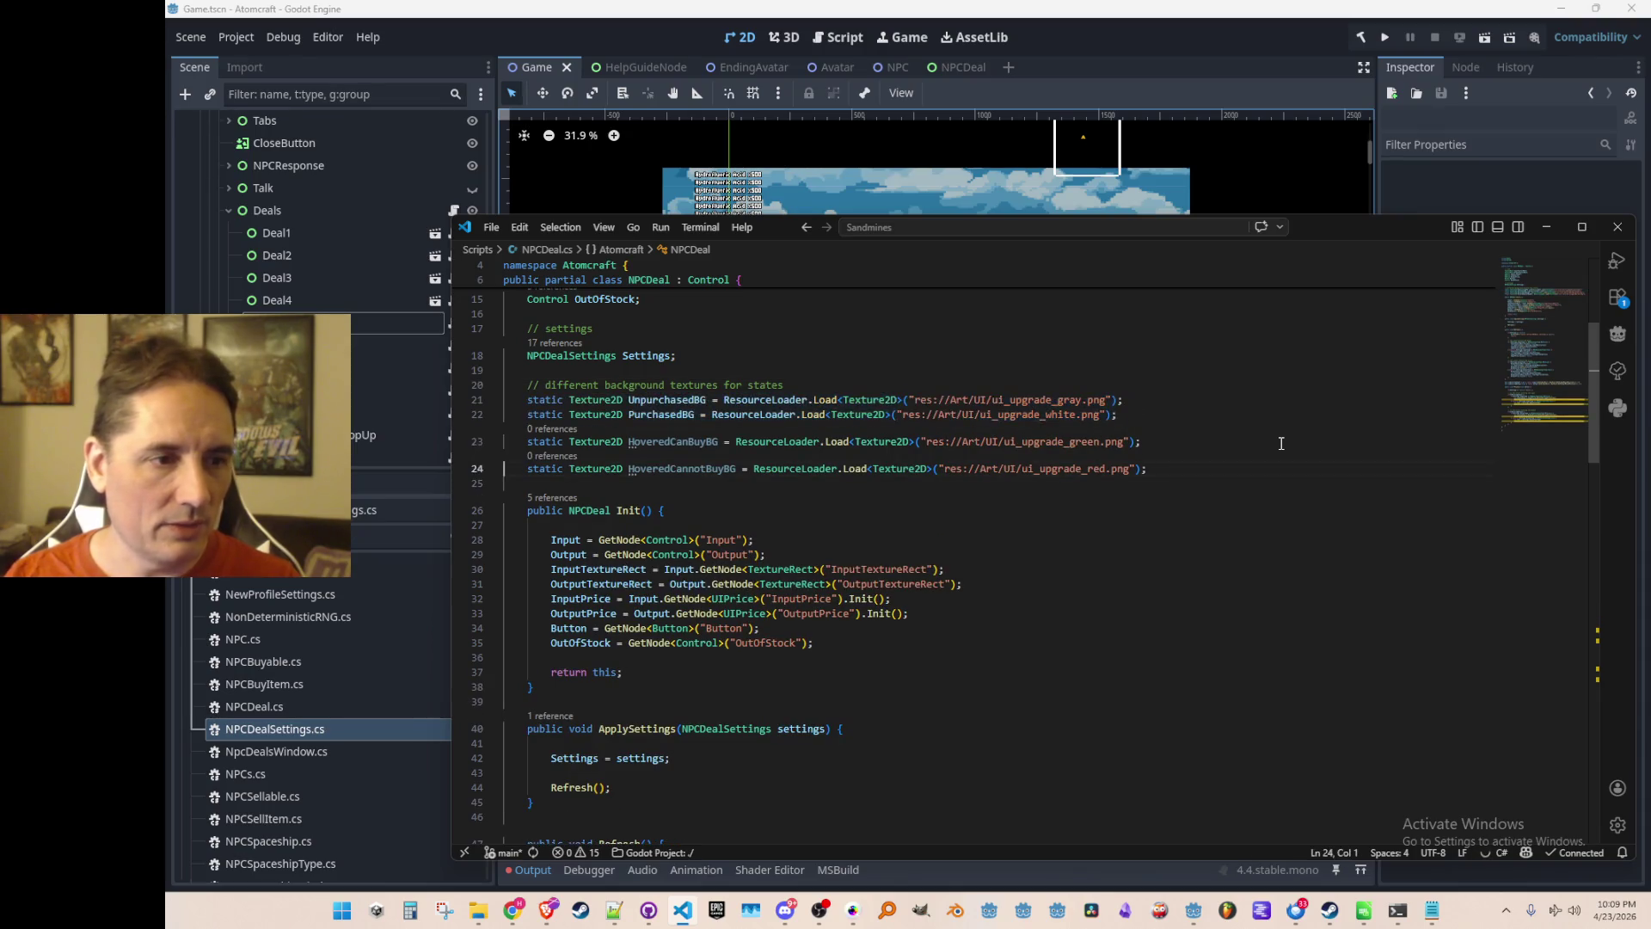
pyautogui.hotkey('ctrl', 'x')
# Rename UnpurchasedBG to UnhoveredBG, still loading ui_upgrade_gray.png.
pyautogui.hotkey('ctrl', 'Right')
pyautogui.hotkey('ctrl', 'Right')
pyautogui.hotkey('ctrl', 'Right')
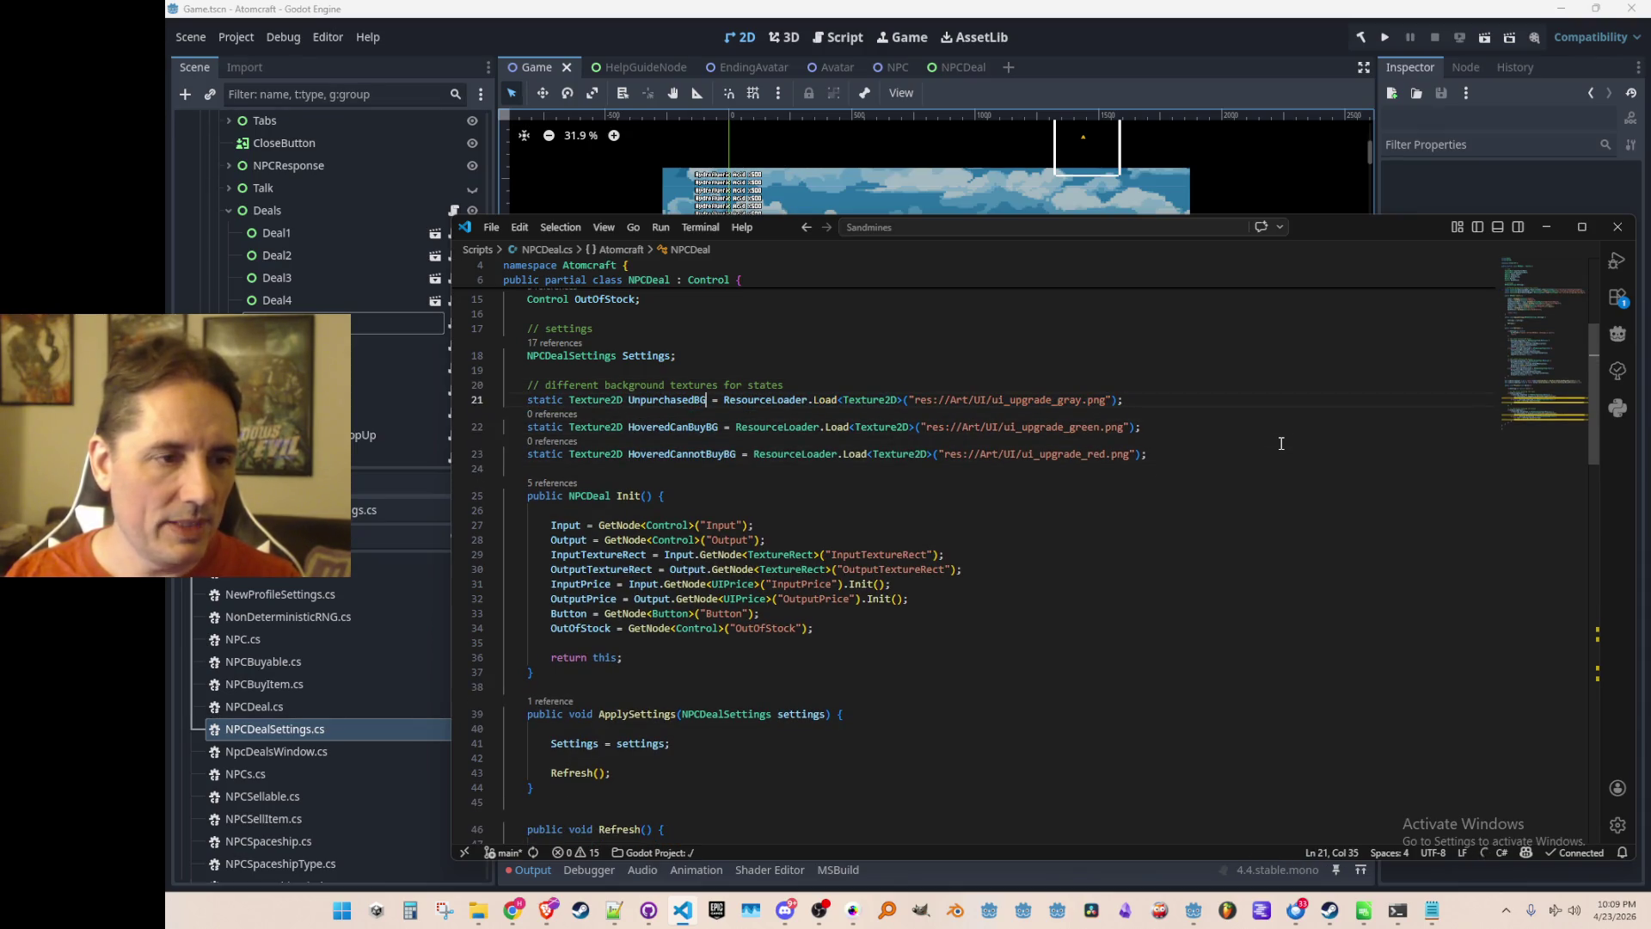
pyautogui.hotkey('ctrl', 'shift', 'Right')
pyautogui.hotkey('shift', 'Left')
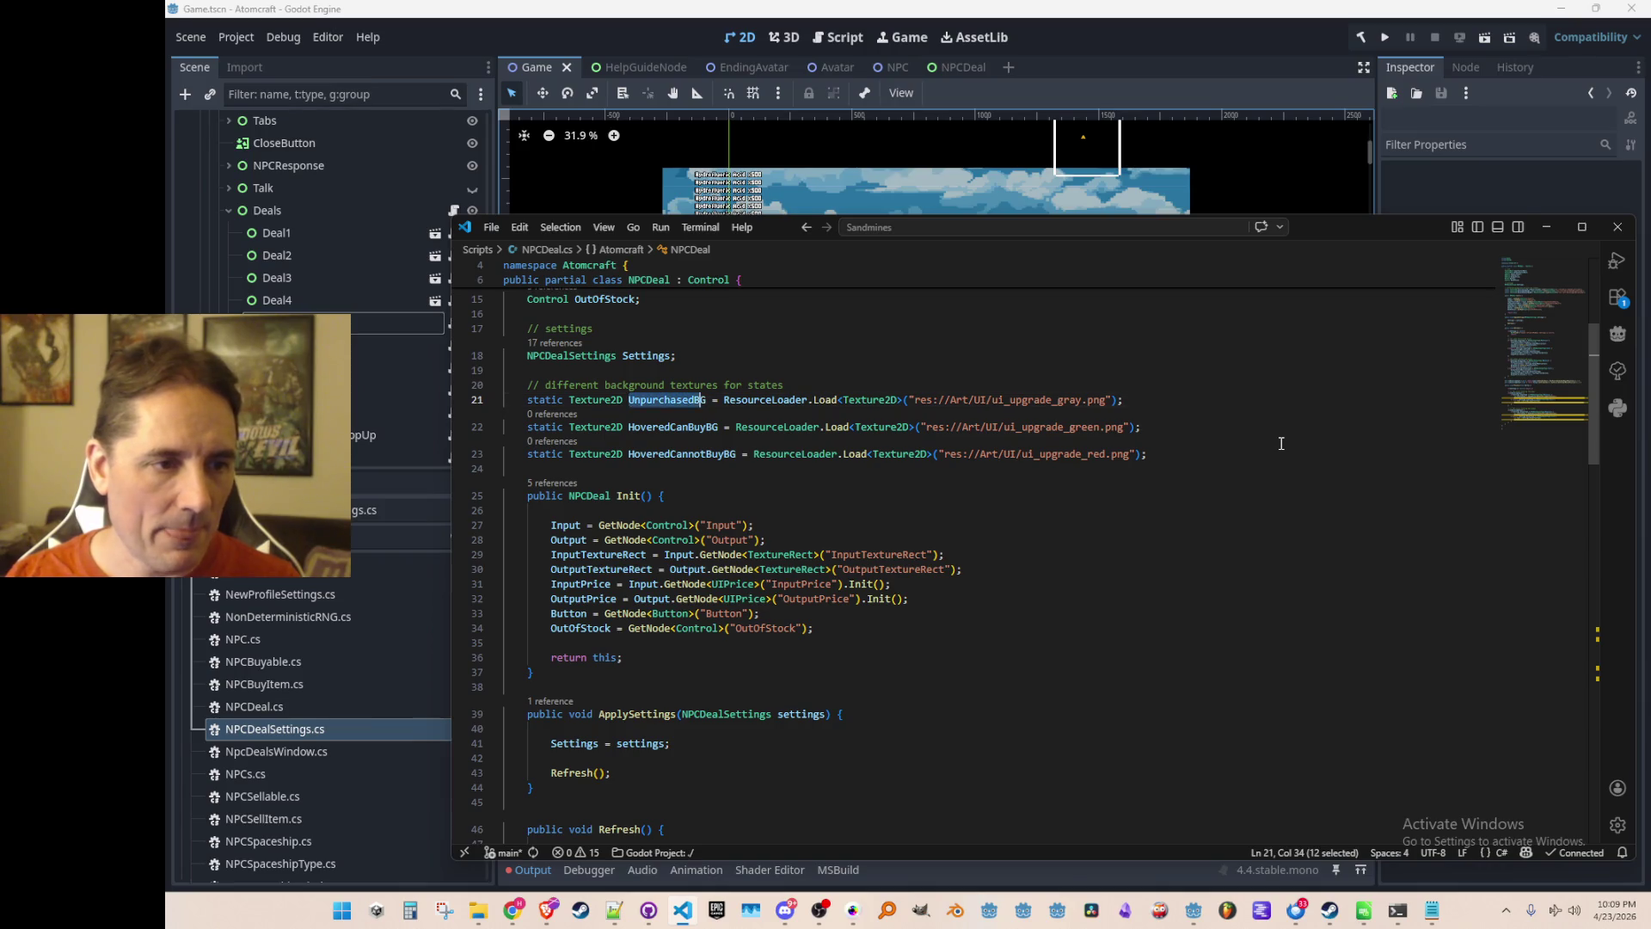
pyautogui.write('Unhovered')
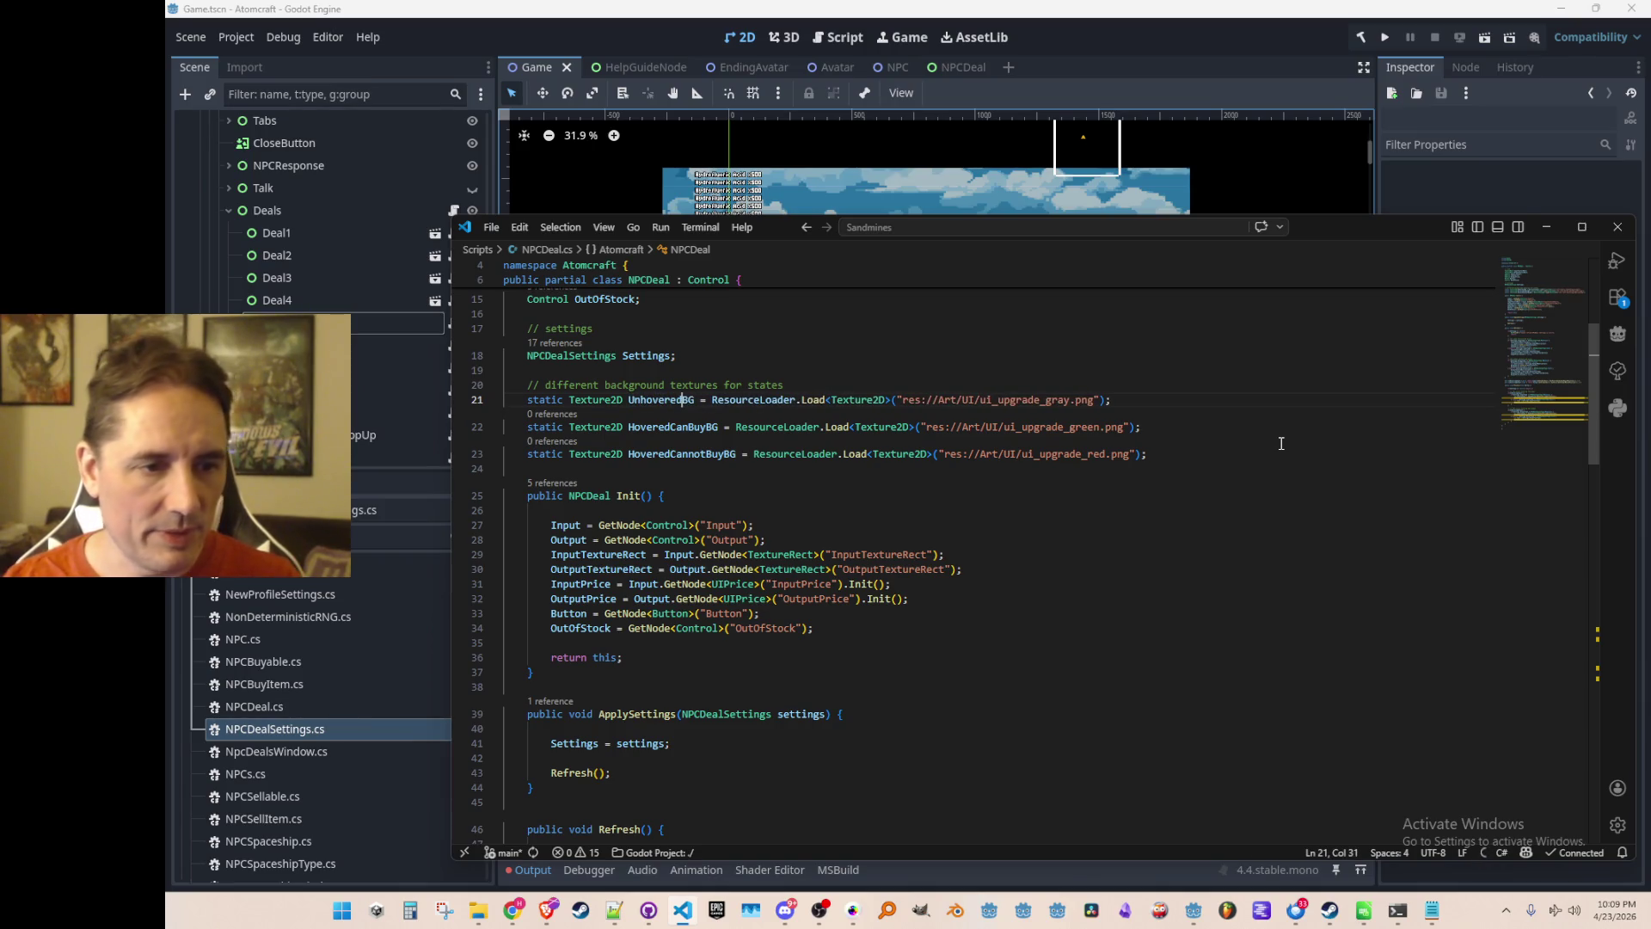
pyautogui.press('Home')
pyautogui.press('Home')
pyautogui.hotkey('ctrl', 'Right')
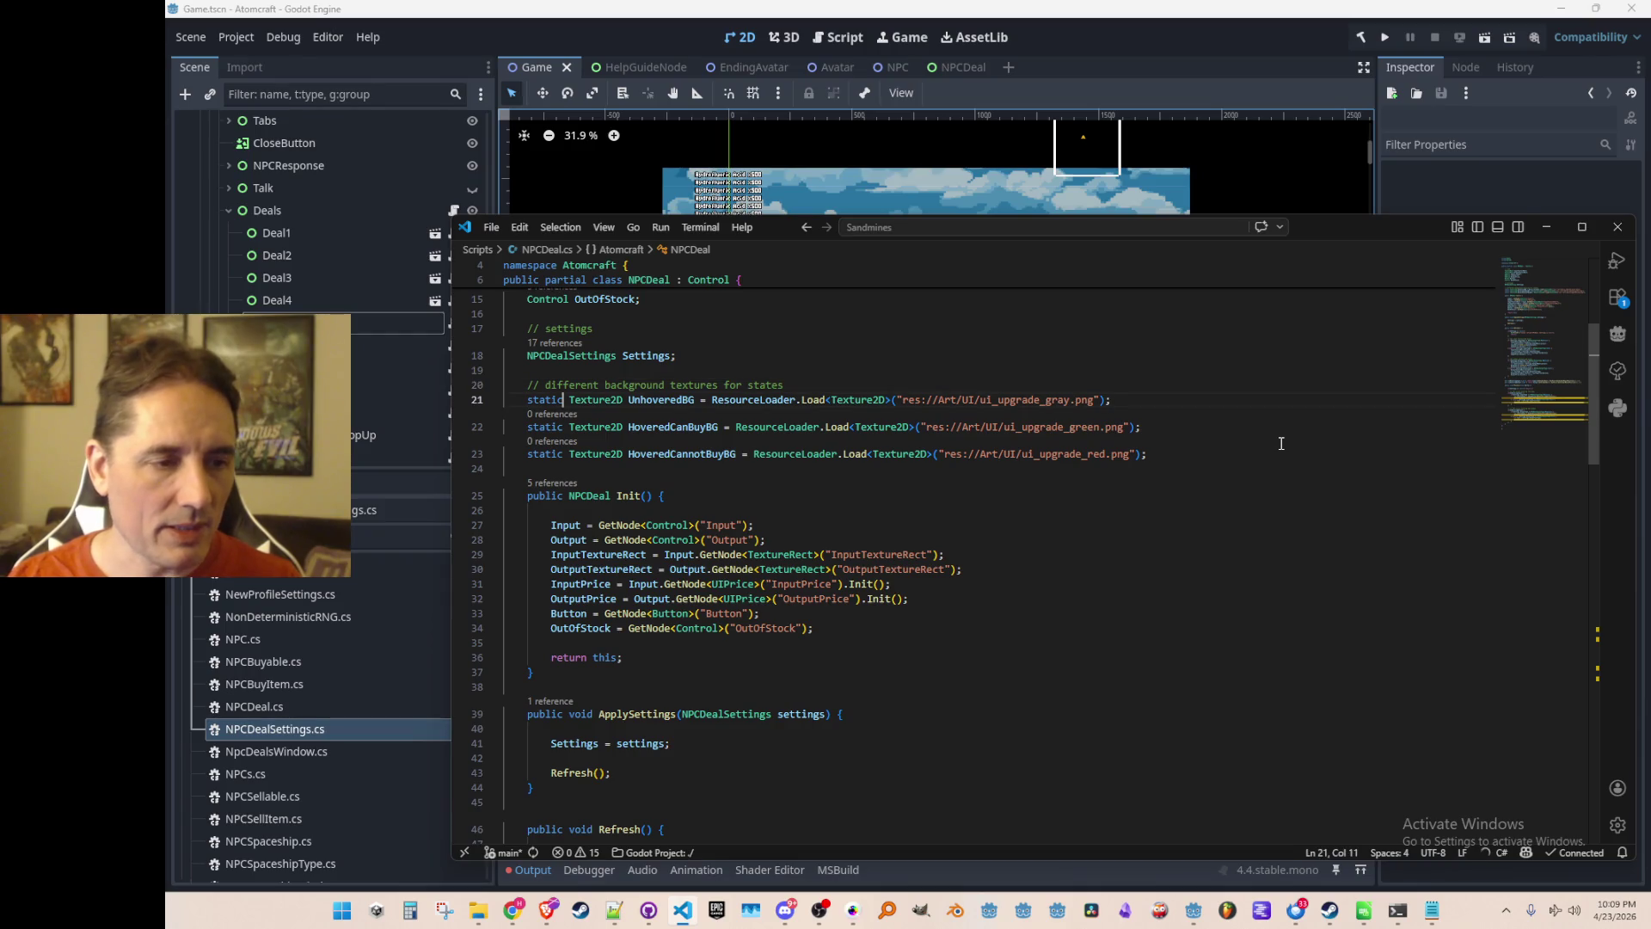
pyautogui.press('Down')
pyautogui.press('End')
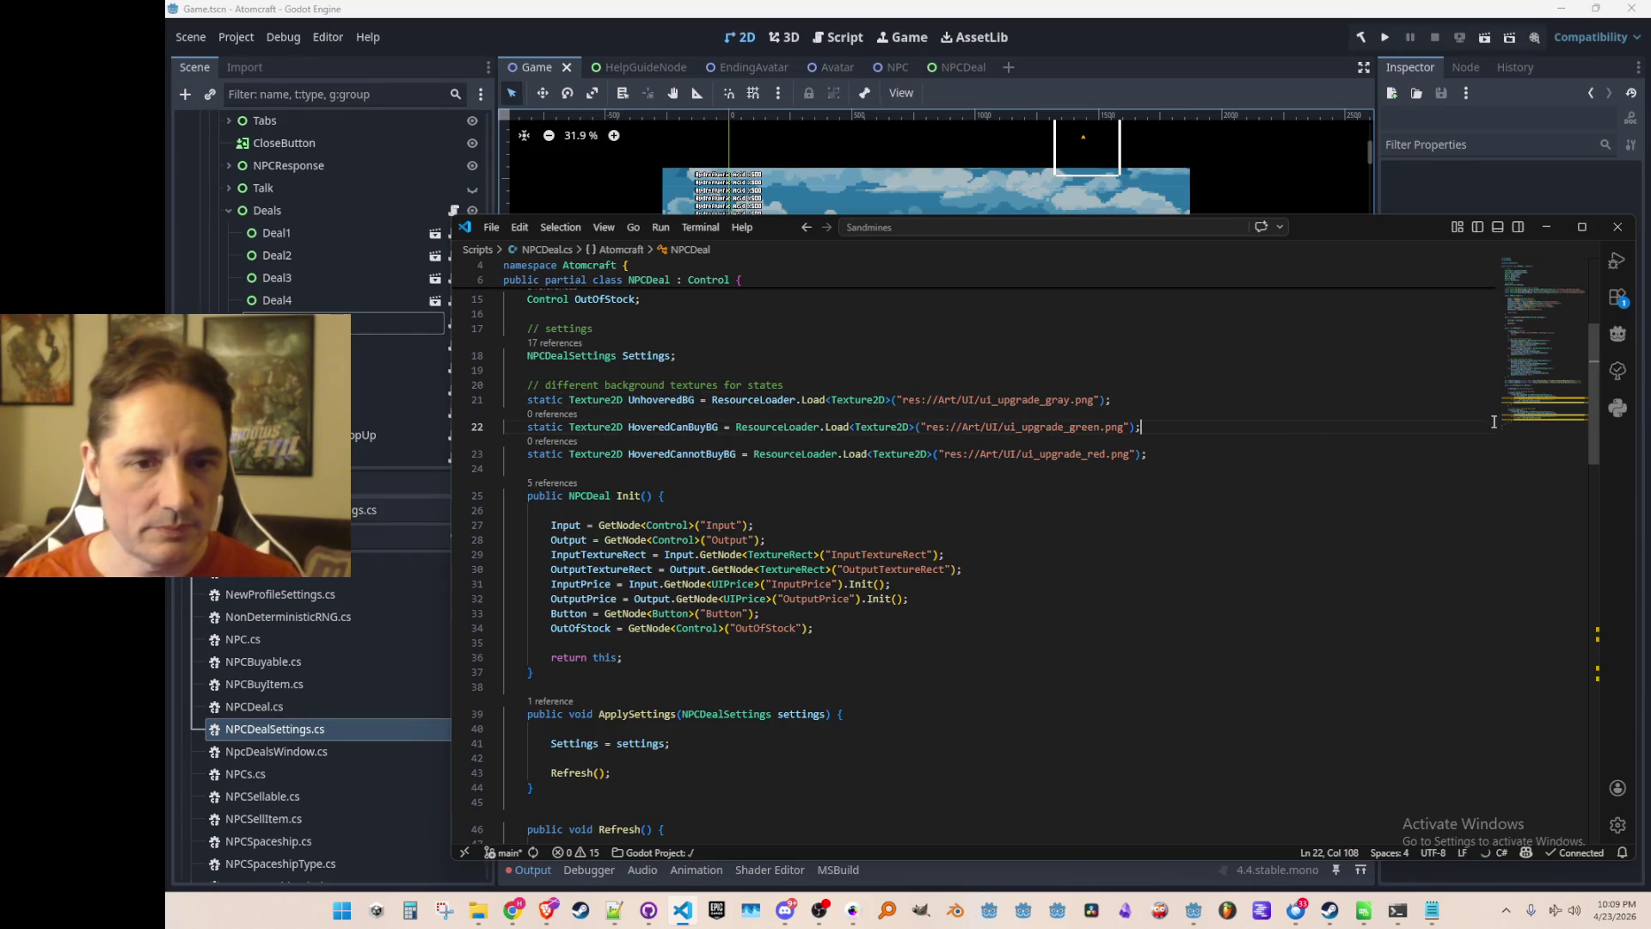
pyautogui.click(1529, 432)
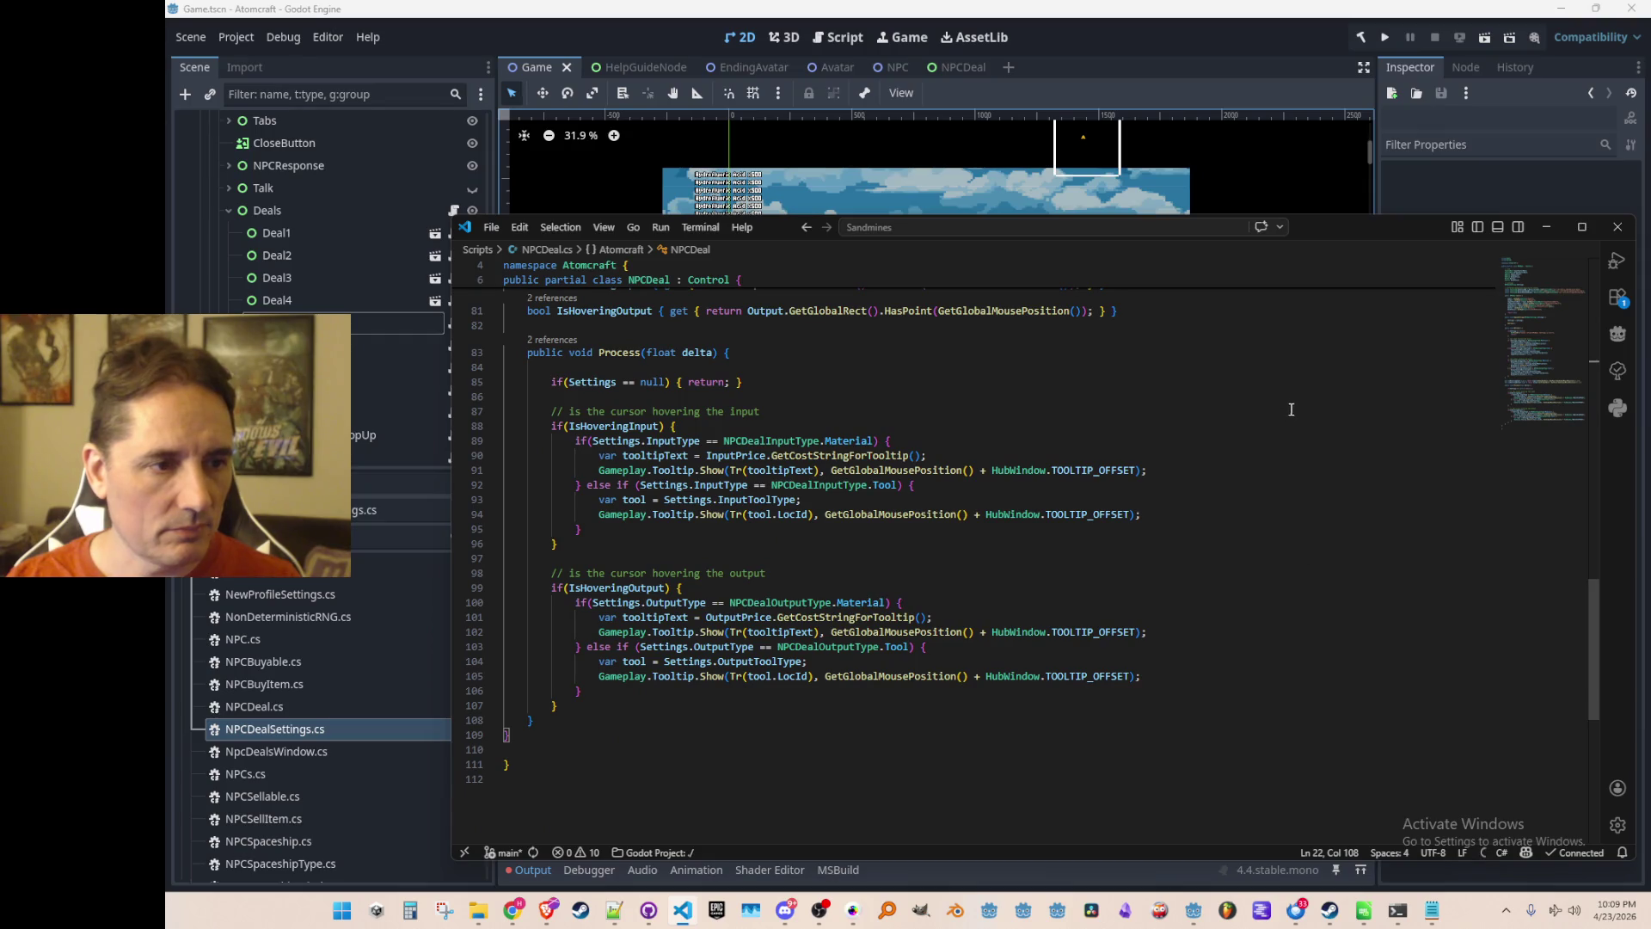
# Start a 'bool IsHovered { get {' property above IsHoveringInput, dropping a stray line in Process.
pyautogui.click(1298, 368)
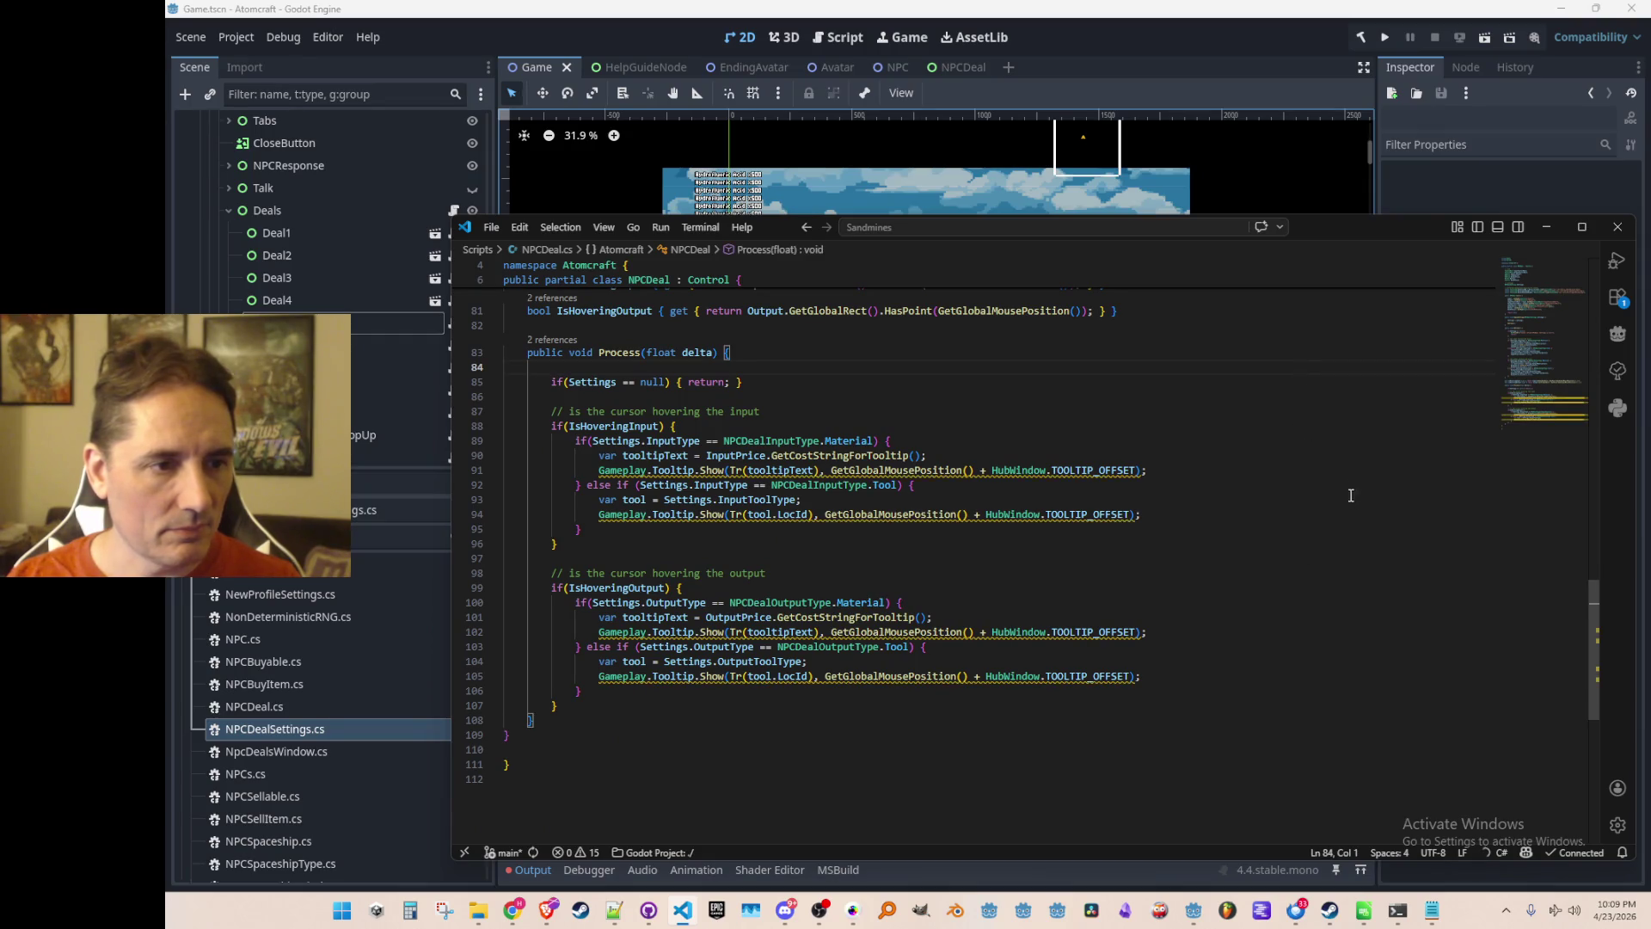
pyautogui.press('Down')
pyautogui.press('End')
pyautogui.press('Return')
pyautogui.press('Return')
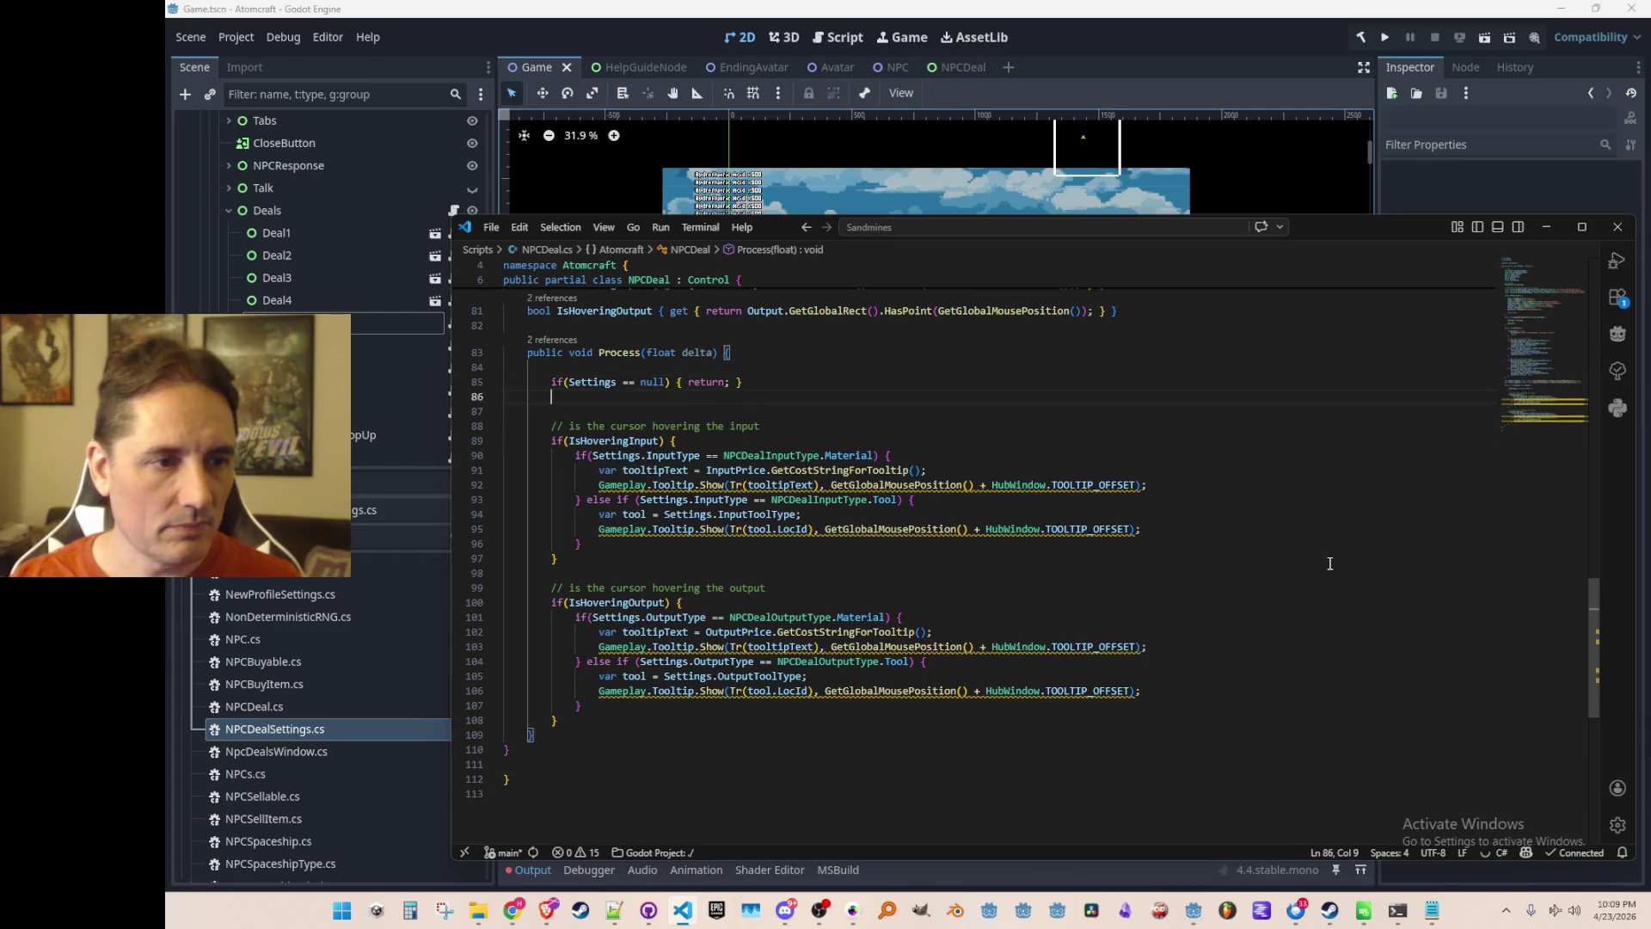
pyautogui.write('bool')
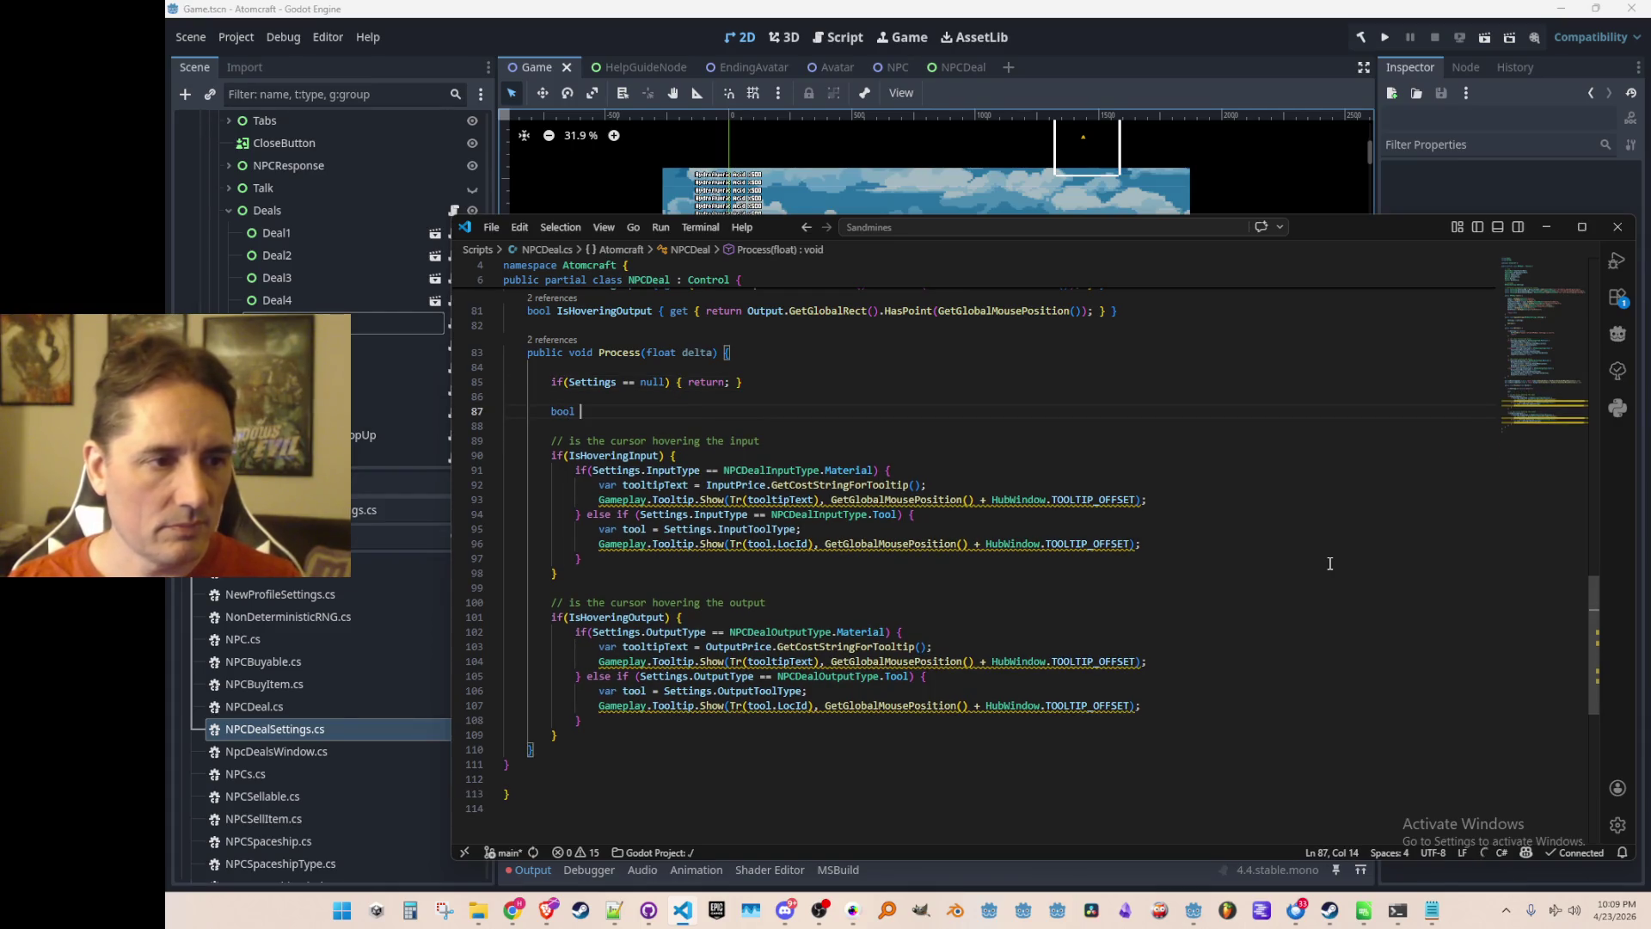
pyautogui.scroll(2, 1330, 564)
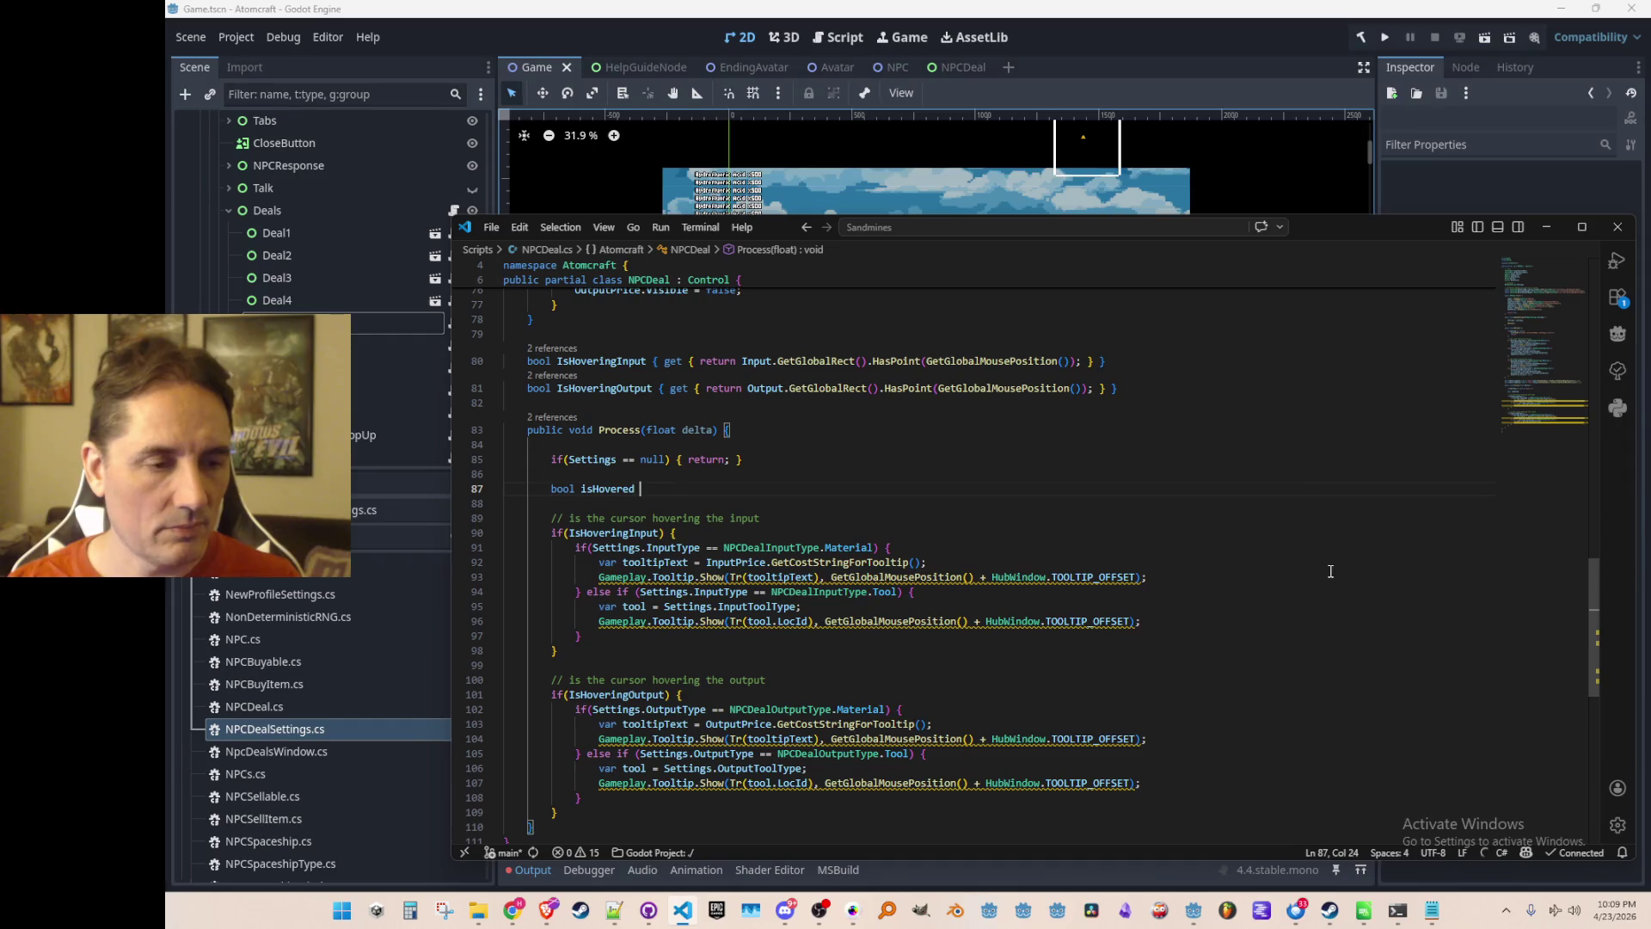
pyautogui.hotkey('shift', 'Home')
pyautogui.press('BackSpace')
pyautogui.click(1292, 333)
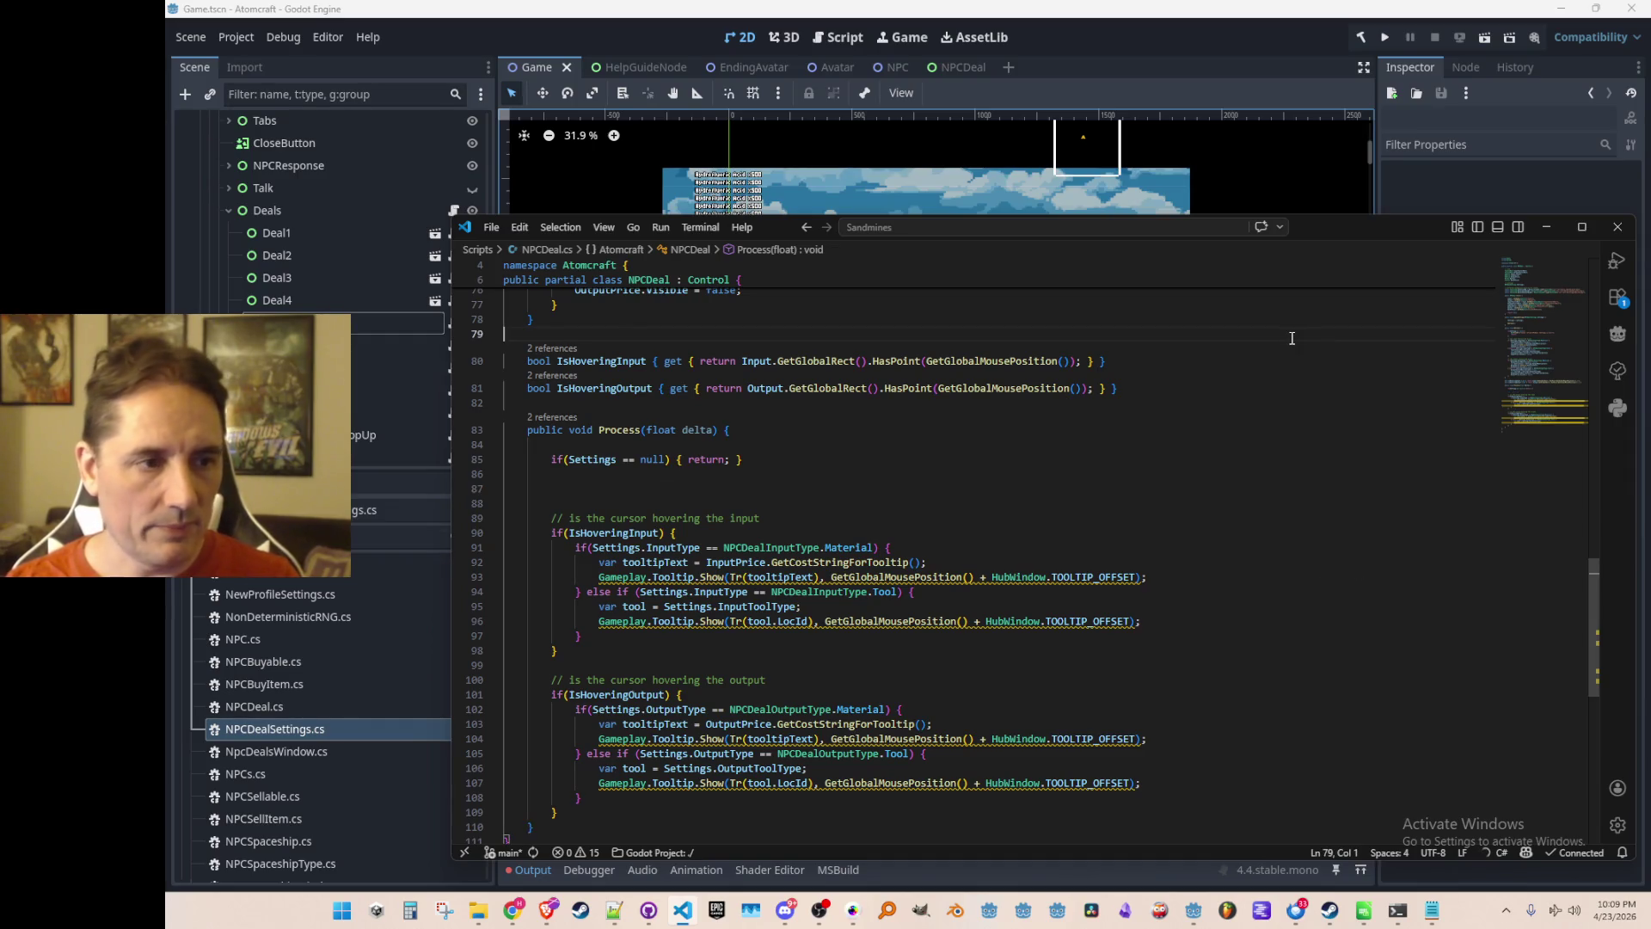
pyautogui.press('Return')
pyautogui.write('bool Is')
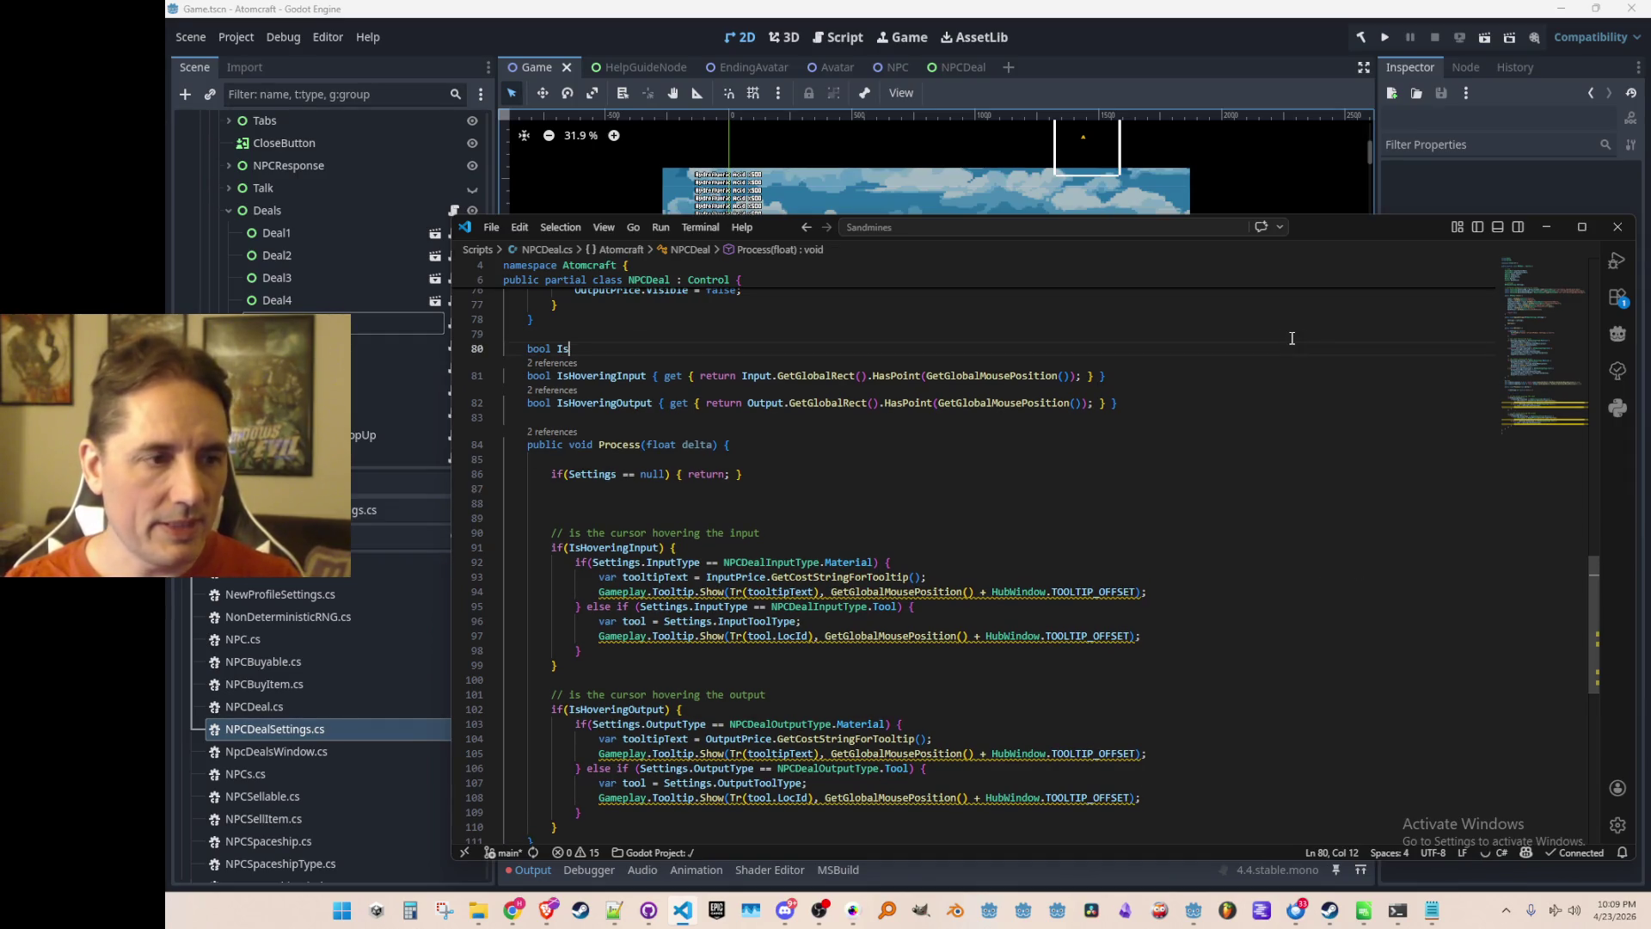
pyautogui.write('Hovered { g')
pyautogui.write('et { return')
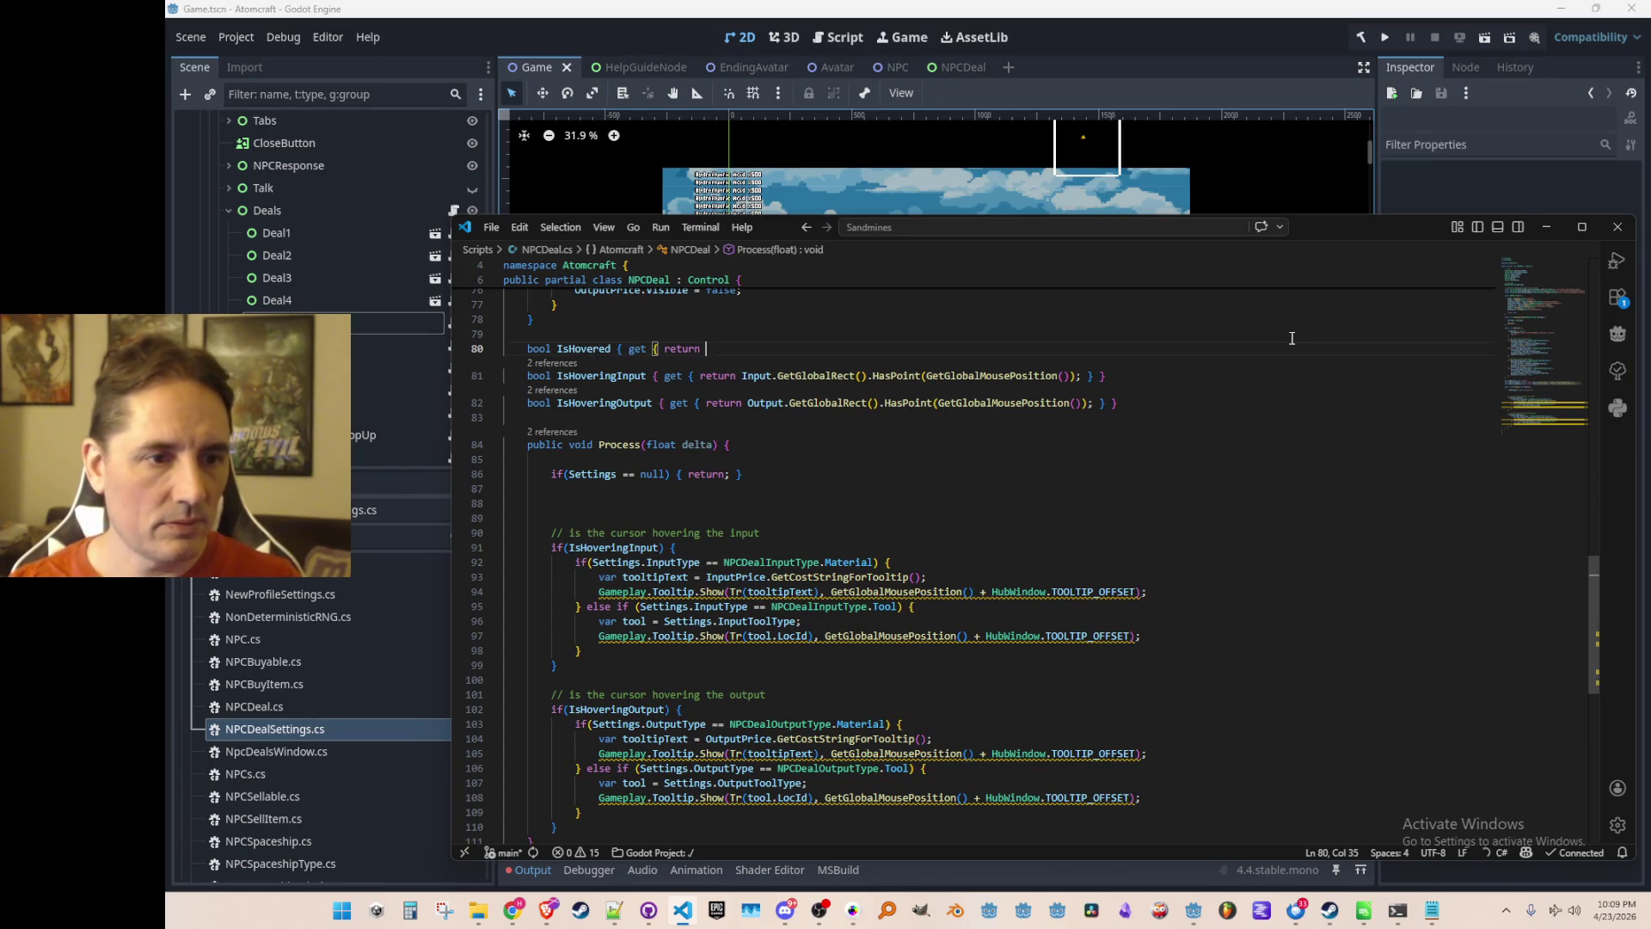
# Copy the GetGlobalRect().HasPoint(GetGlobalMousePosition()) hit-test from IsHoveringInput into IsHovered.
pyautogui.press('Down')
pyautogui.hotkey('ctrl', 'Right')
pyautogui.hotkey('ctrl', 'Left')
pyautogui.hotkey('ctrl', 'shift', 'Right')
pyautogui.hotkey('shift', 'End')
pyautogui.hotkey('ctrl', 'c')
pyautogui.click(1292, 338)
pyautogui.press('Down')
pyautogui.press('End')
pyautogui.hotkey('ctrl', 'v')
pyautogui.press('Down')
pyautogui.press('Home')
# Add 'if(IsHovered == false){ return; }' at the start of Process.
pyautogui.click(1017, 509)
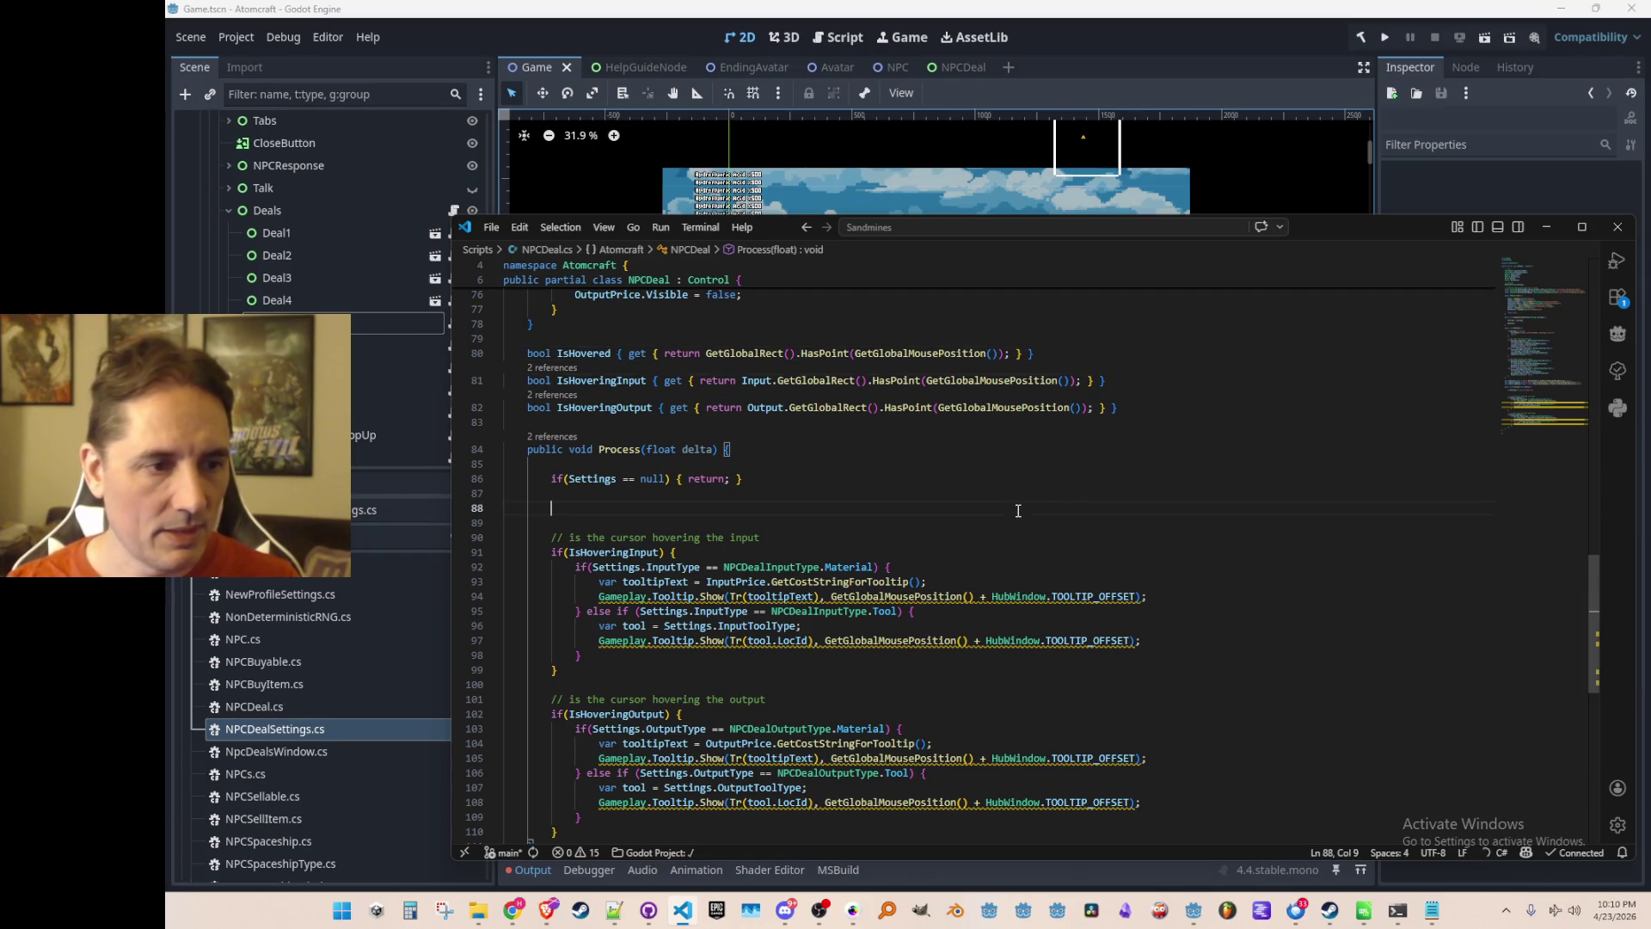
pyautogui.write('if(IsHovered){')
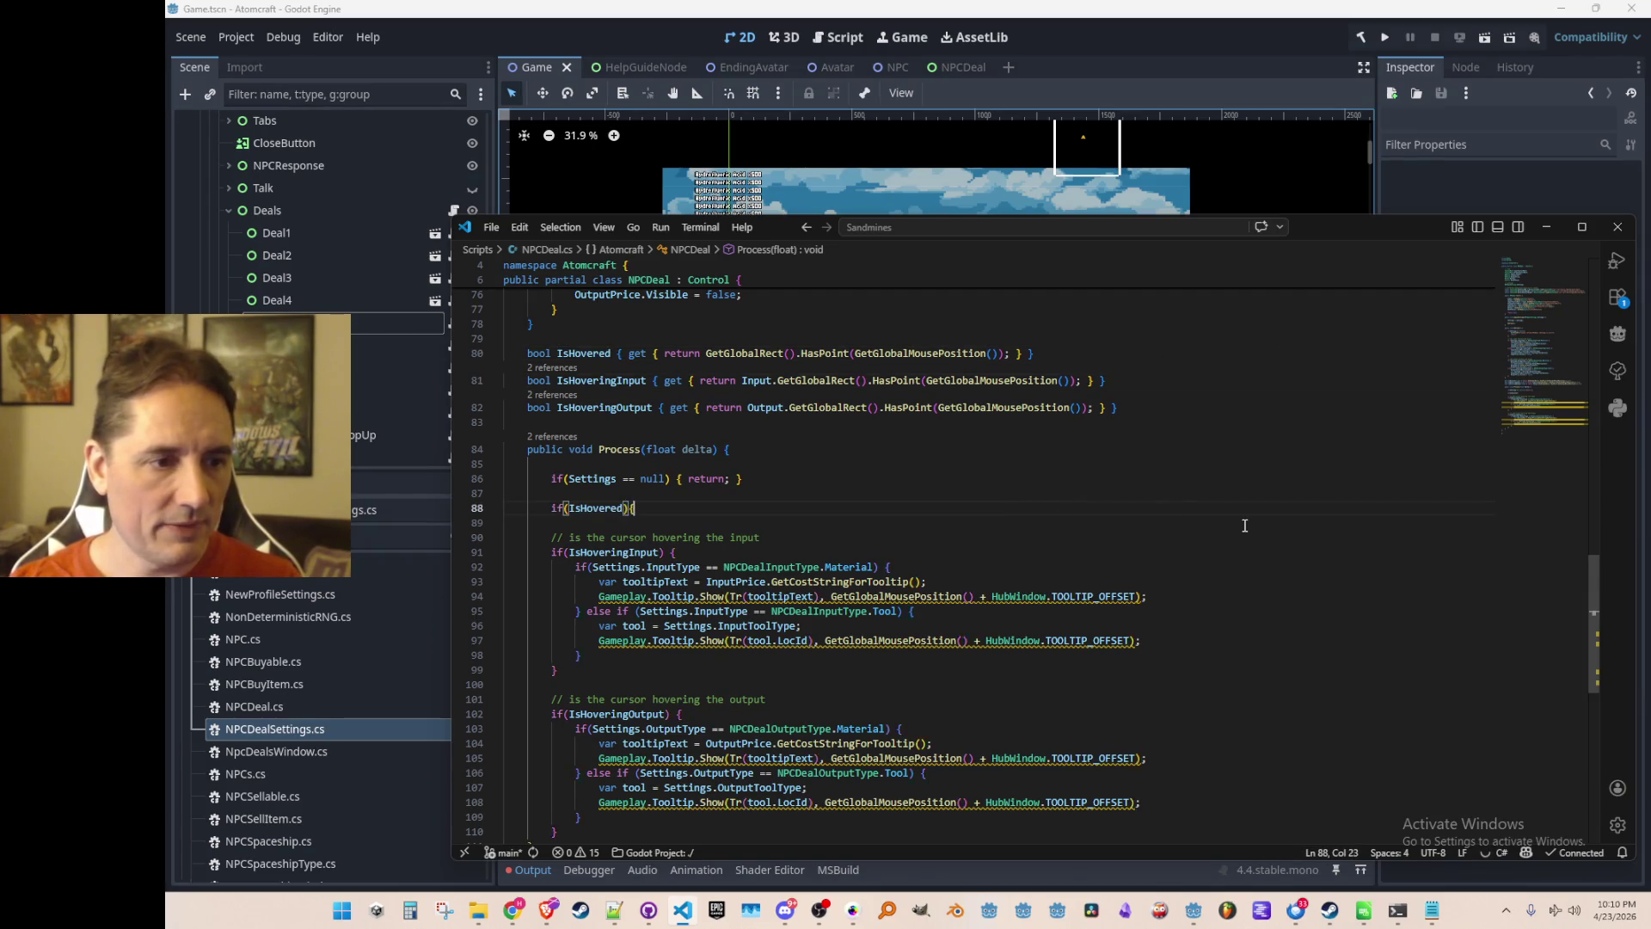
pyautogui.press('Return')
pyautogui.press('Return')
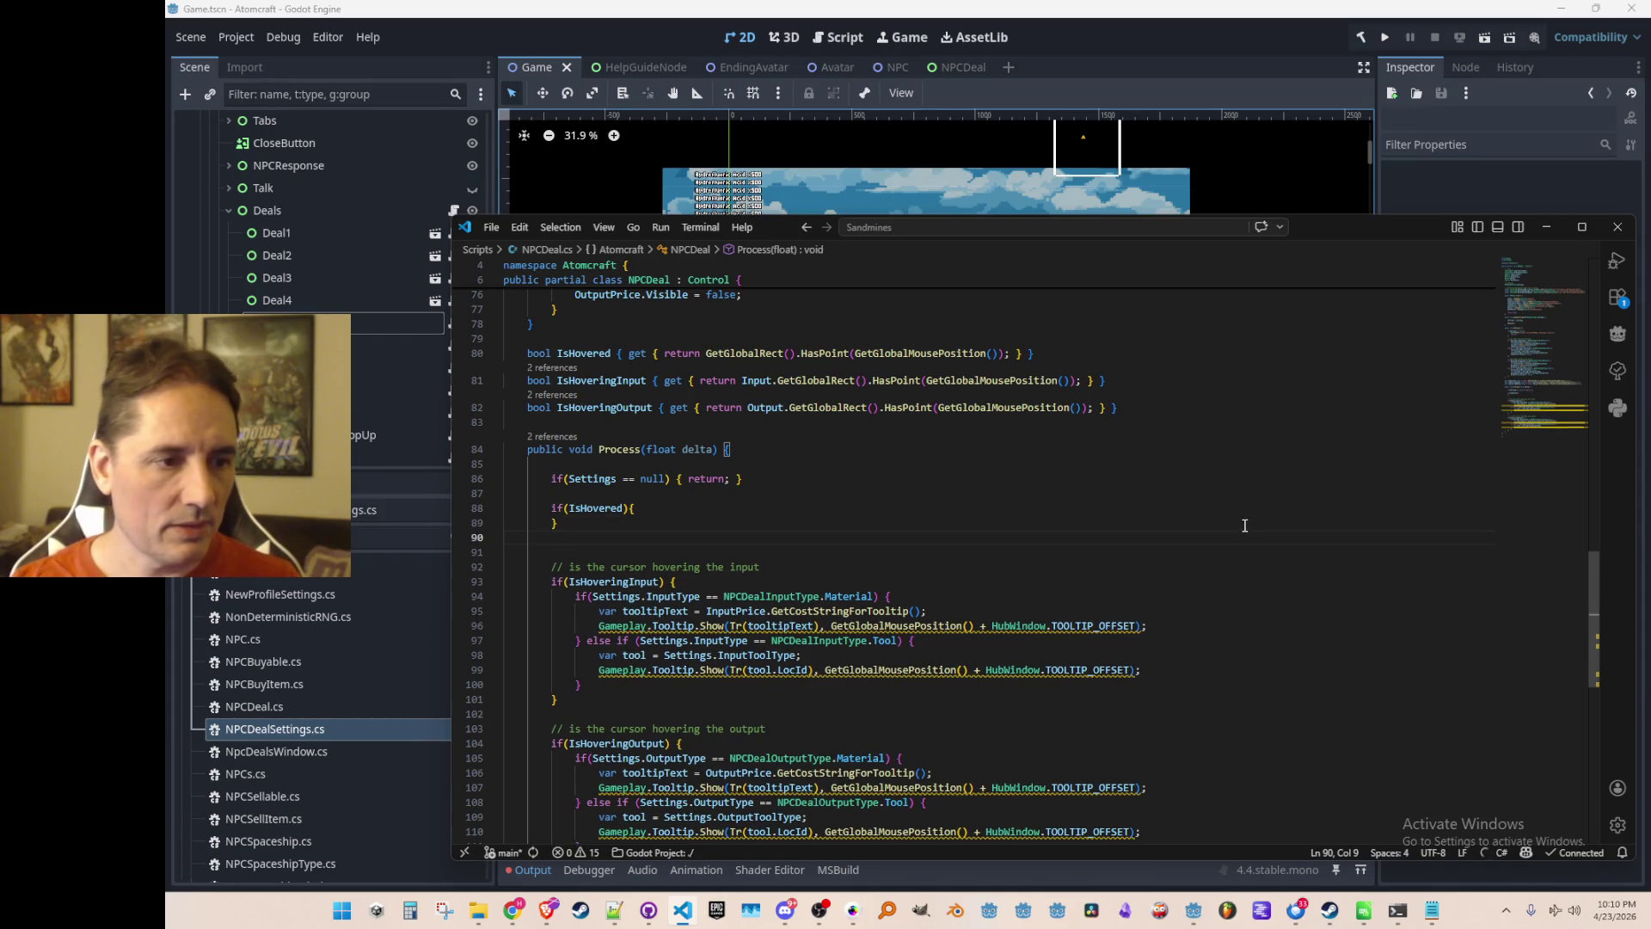
pyautogui.hotkey('ctrl', 'z')
pyautogui.press('Up')
pyautogui.press('End')
pyautogui.press('Left')
pyautogui.press('Left')
pyautogui.write('== false')
pyautogui.press('Return')
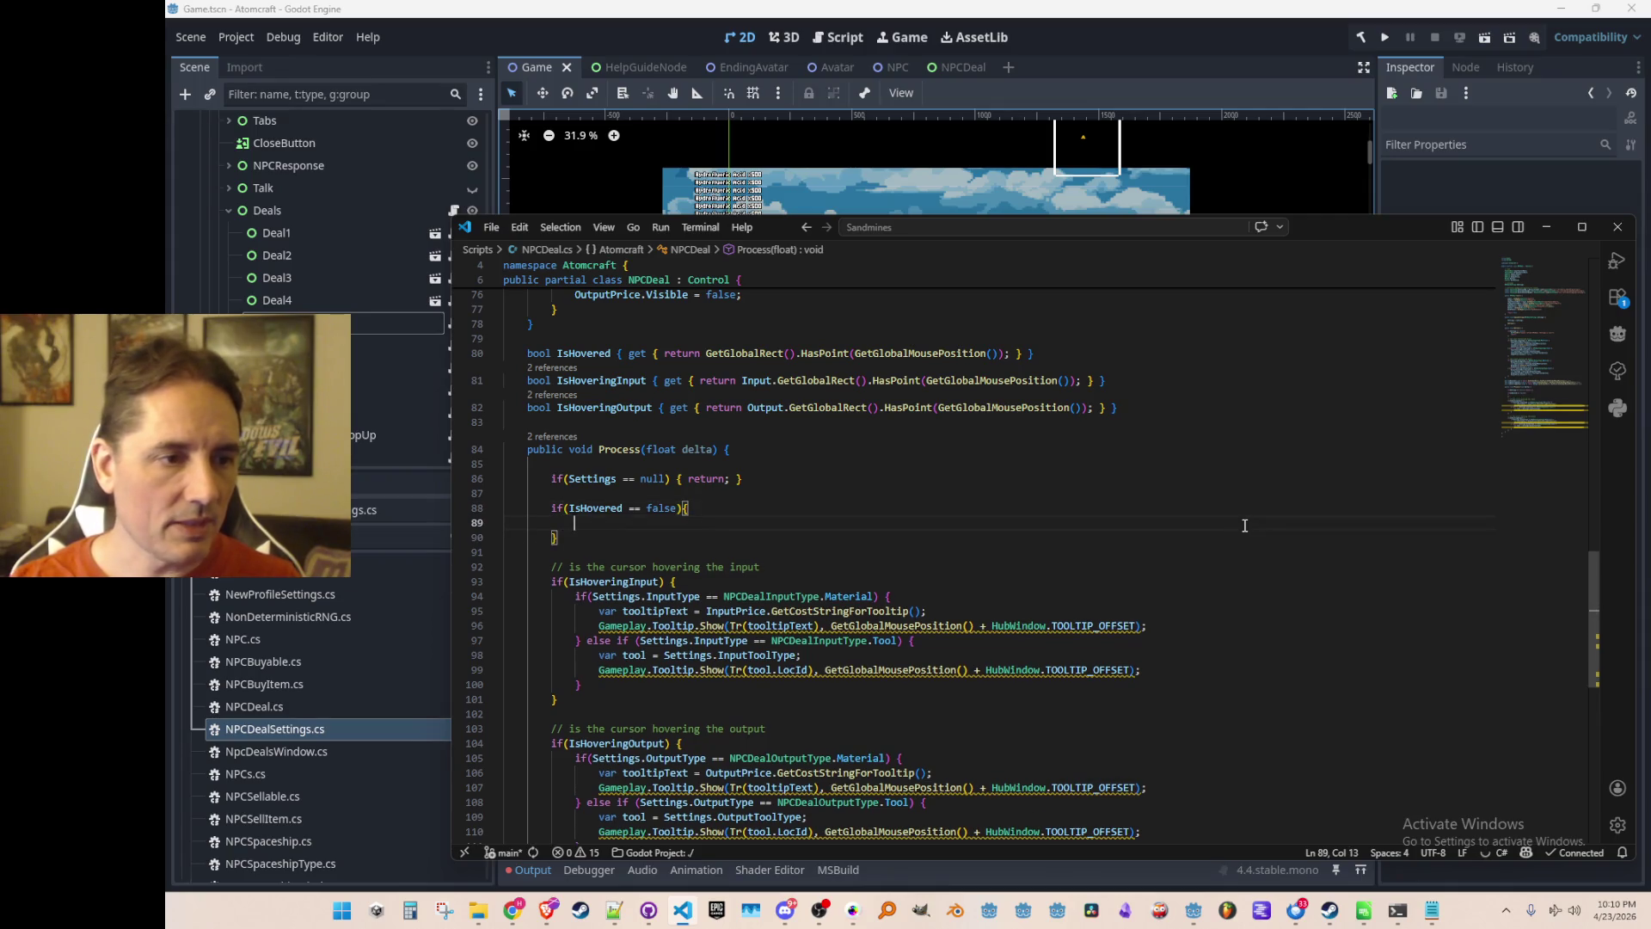
pyautogui.write('return;')
pyautogui.hotkey('ctrl', 'shift', 'Return')
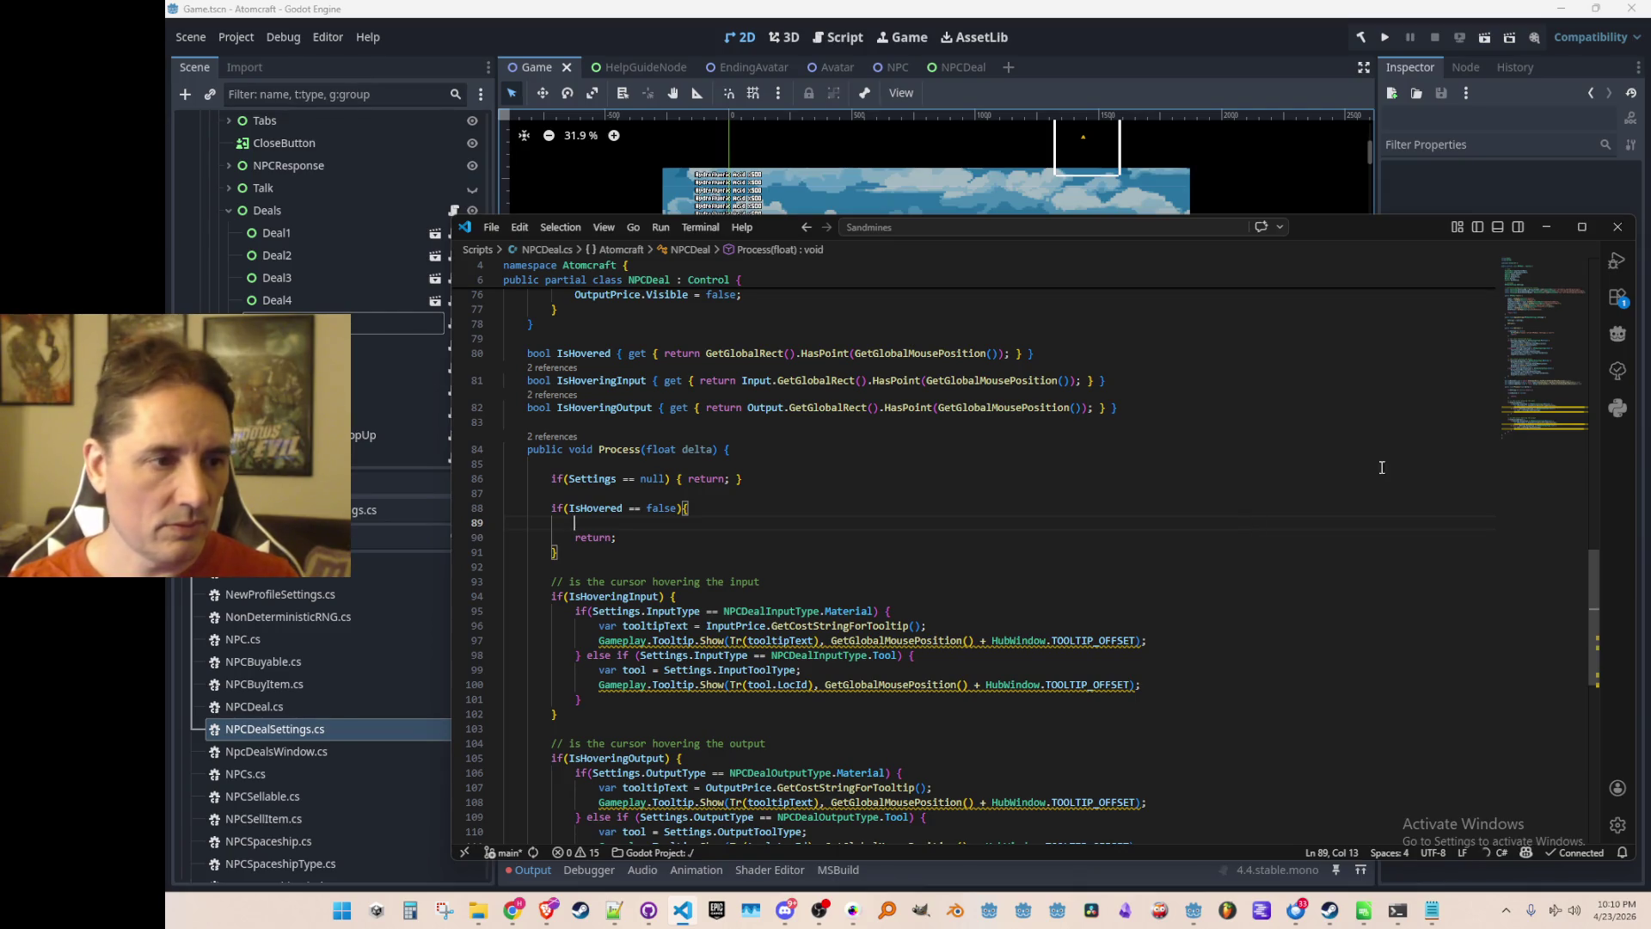
pyautogui.click(1541, 265)
pyautogui.click(277, 220)
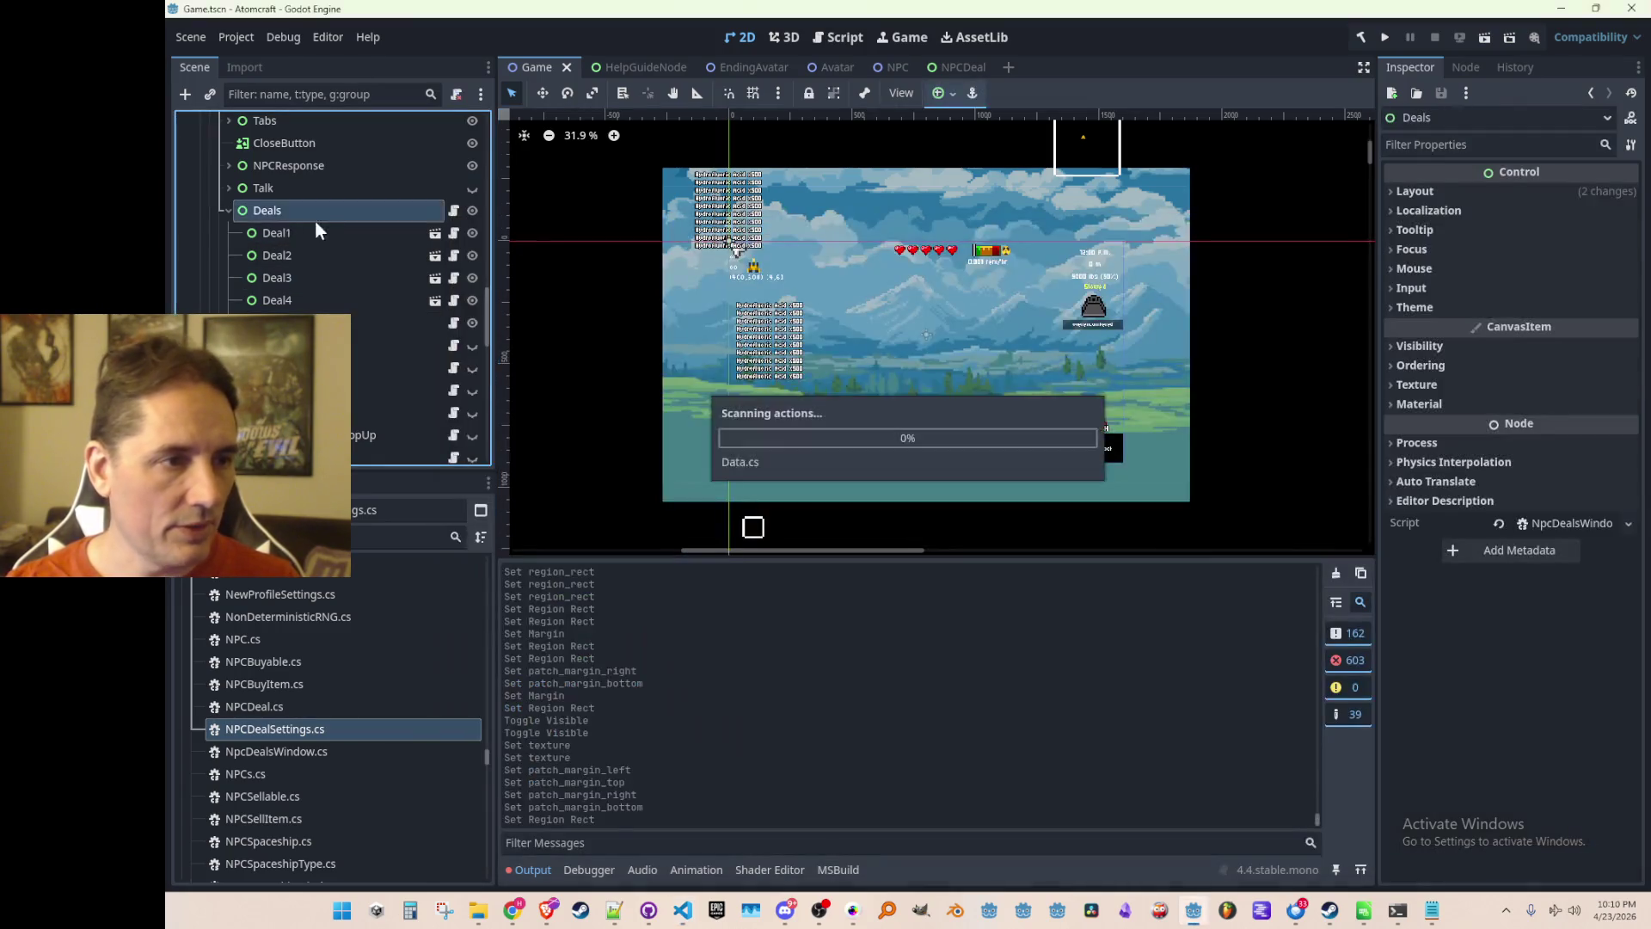
# After checking the NPCDeal scene, declare a NinePatchRect field under the refs comment.
pyautogui.click(323, 233)
pyautogui.click(432, 232)
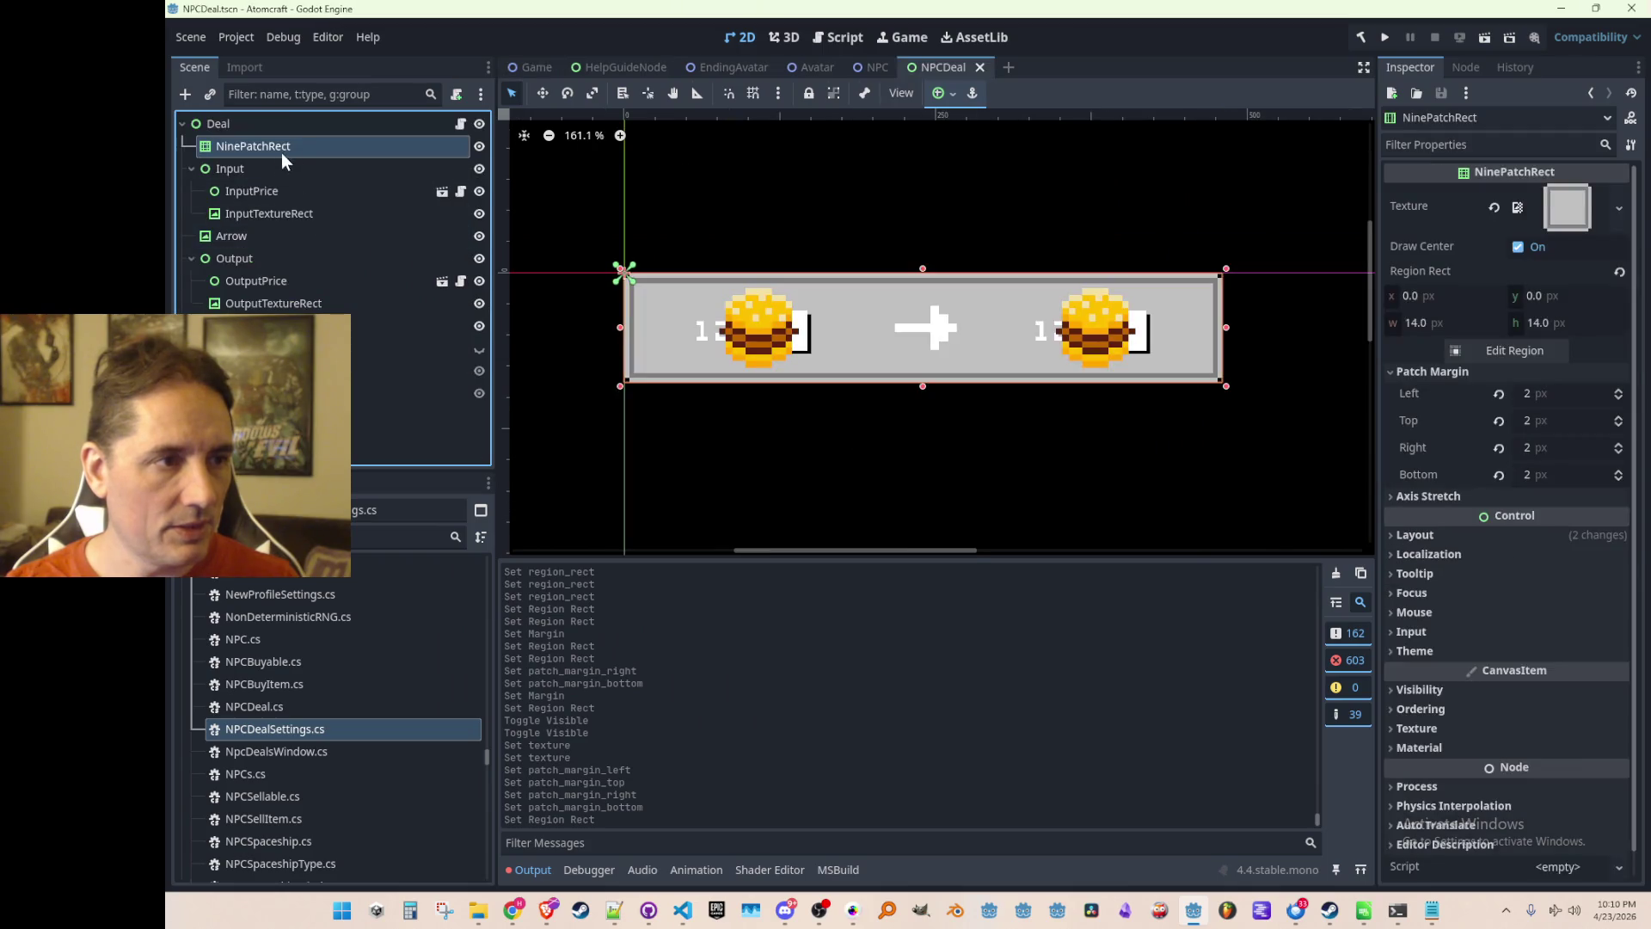
pyautogui.hotkey('alt', 'Tab')
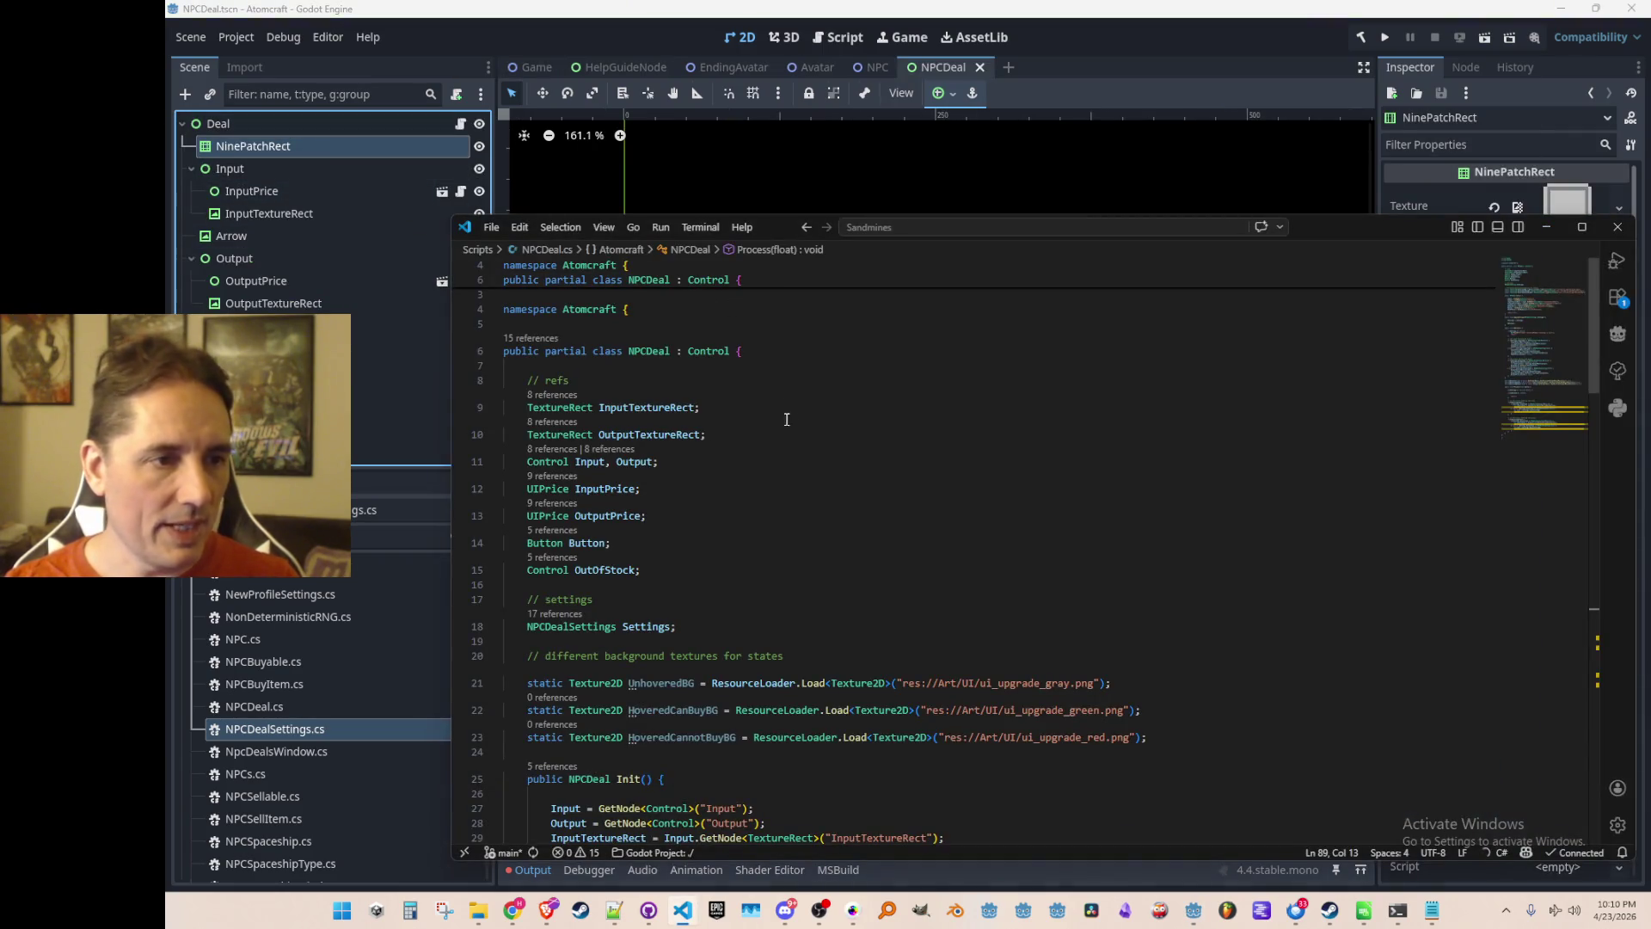
pyautogui.click(1027, 390)
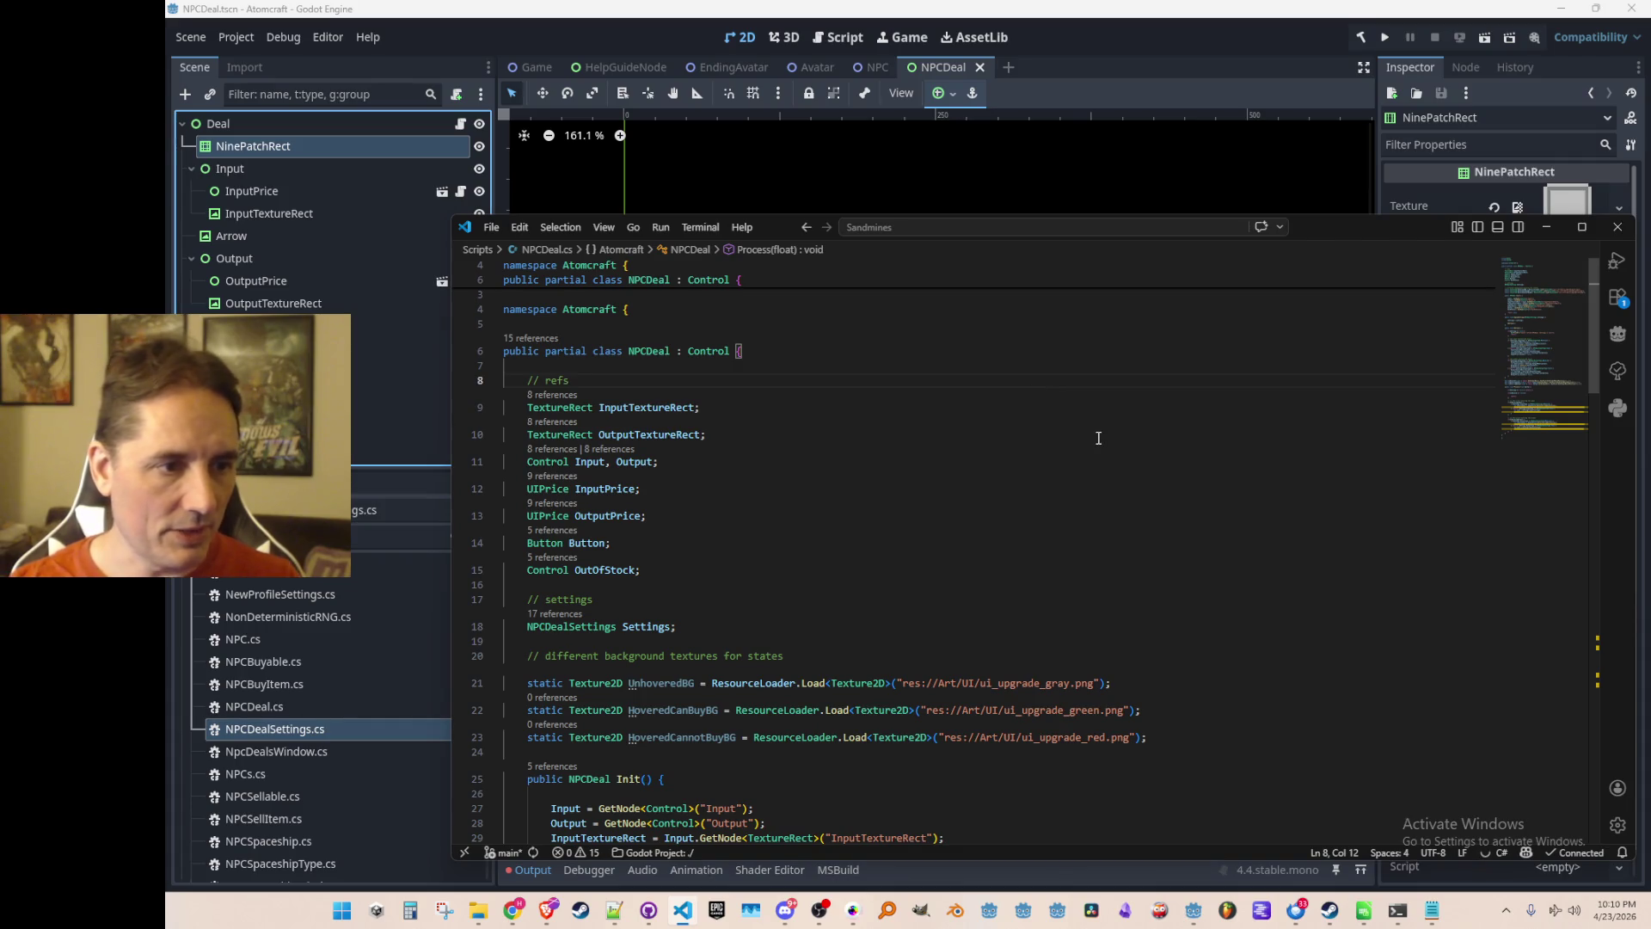
pyautogui.press('Return')
pyautogui.write('NinePatchRe')
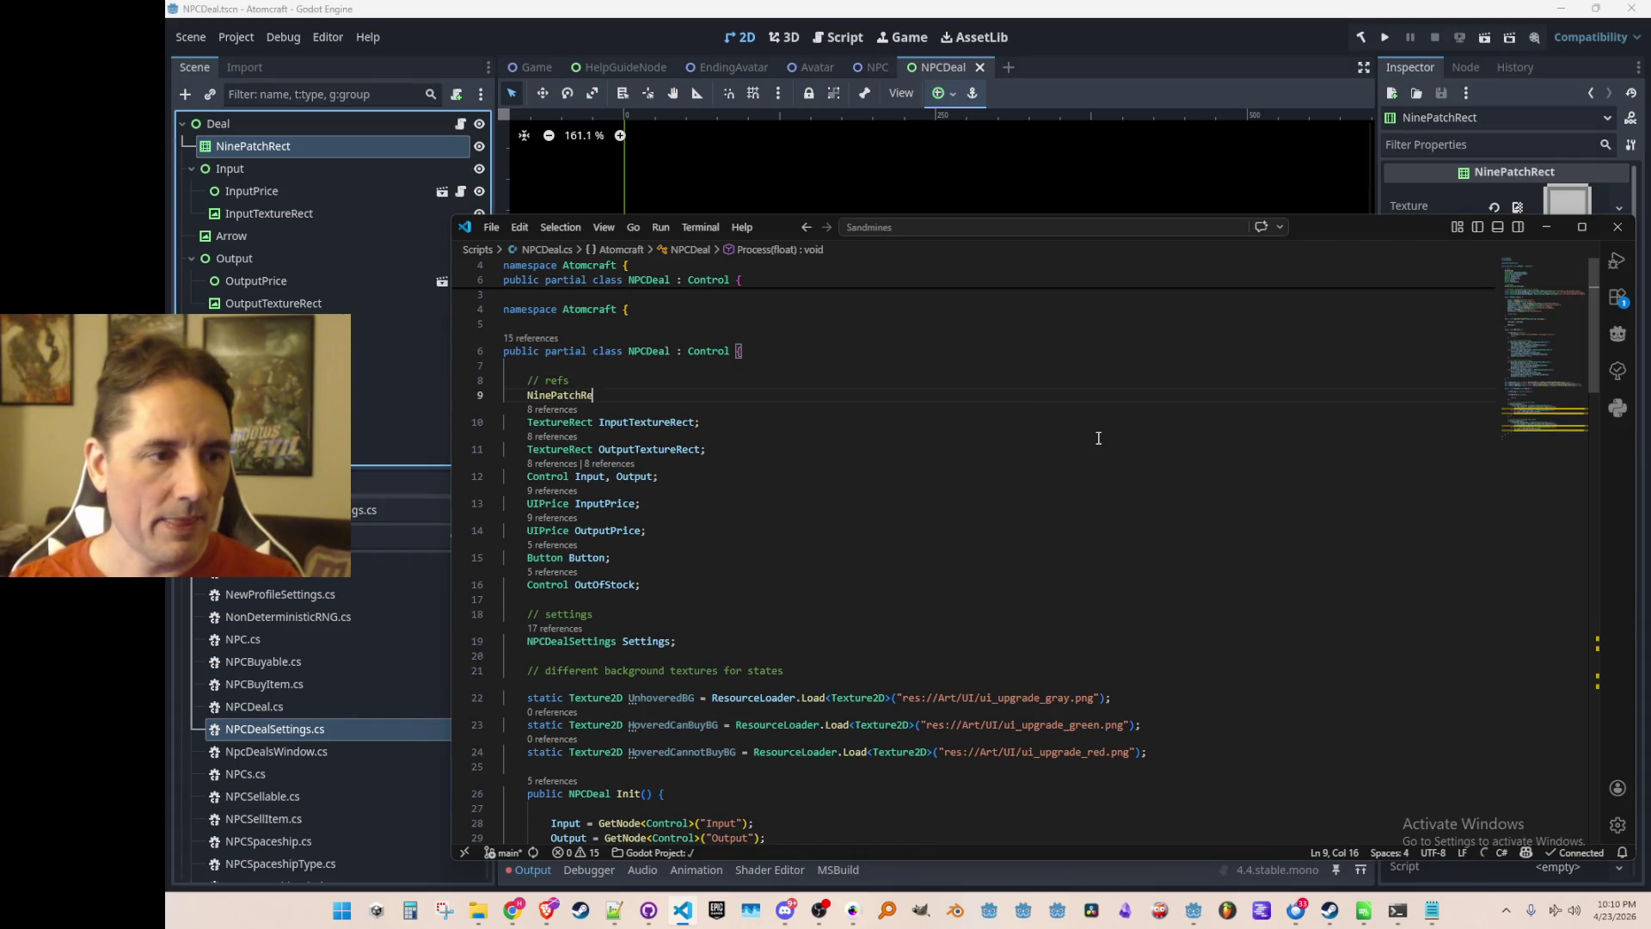
pyautogui.write('ct NinePatchRect')
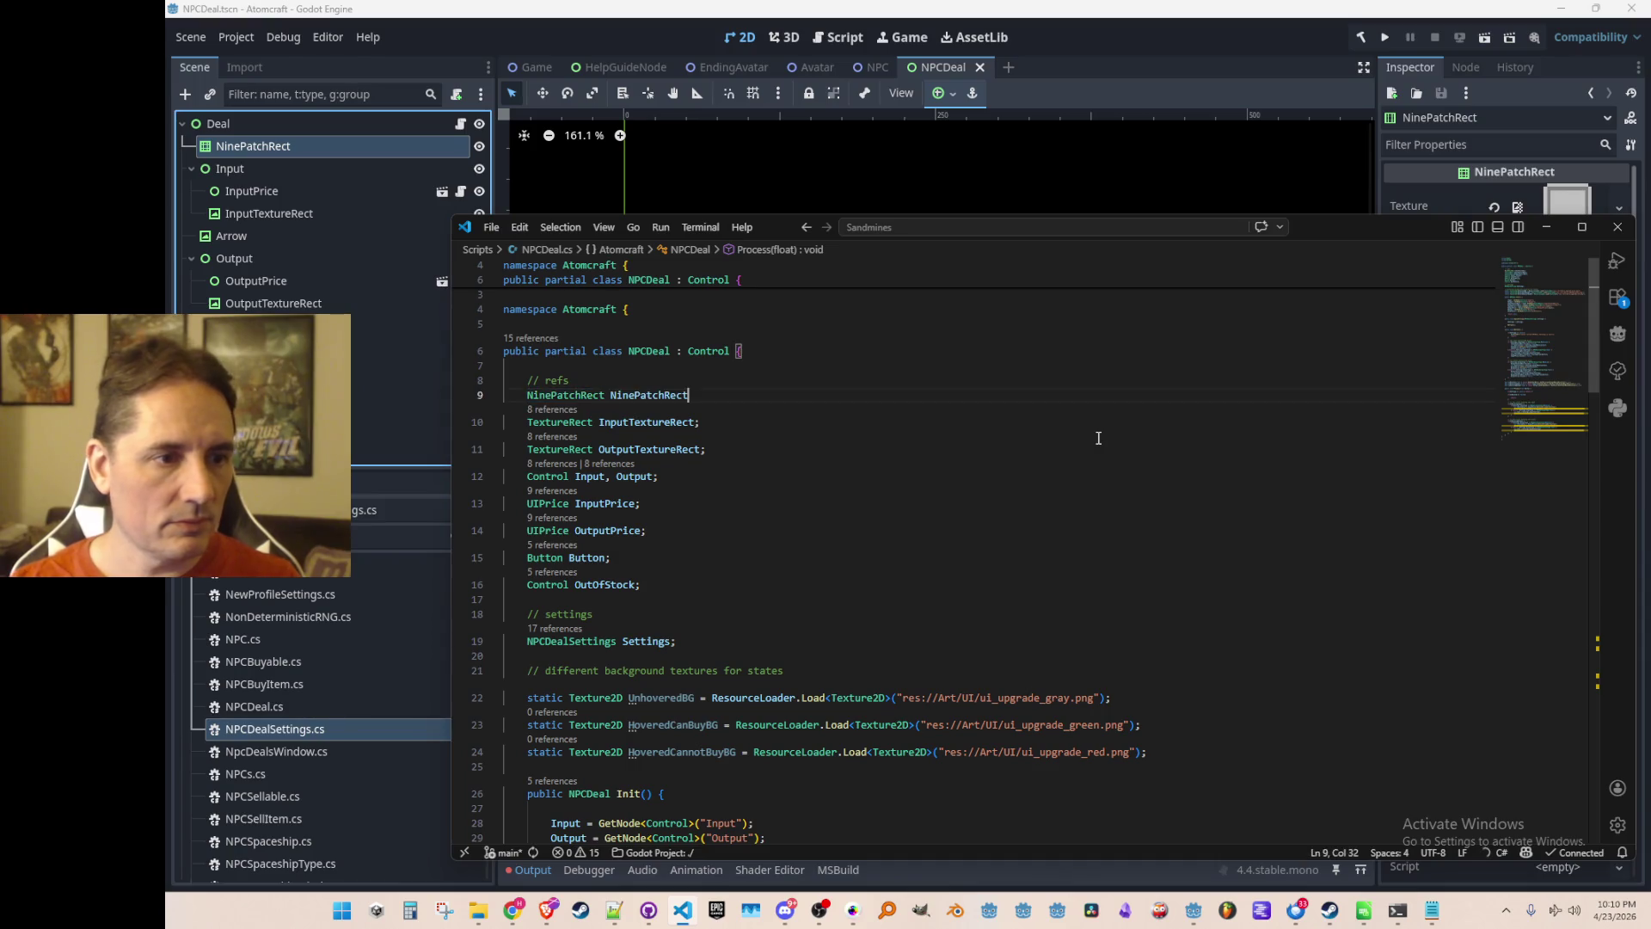
pyautogui.scroll(-10, 1097, 438)
pyautogui.scroll(3, 1182, 458)
# In Init, assign the field with GetNode<NinePatchRect>("NinePatchRect").
pyautogui.click(1182, 460)
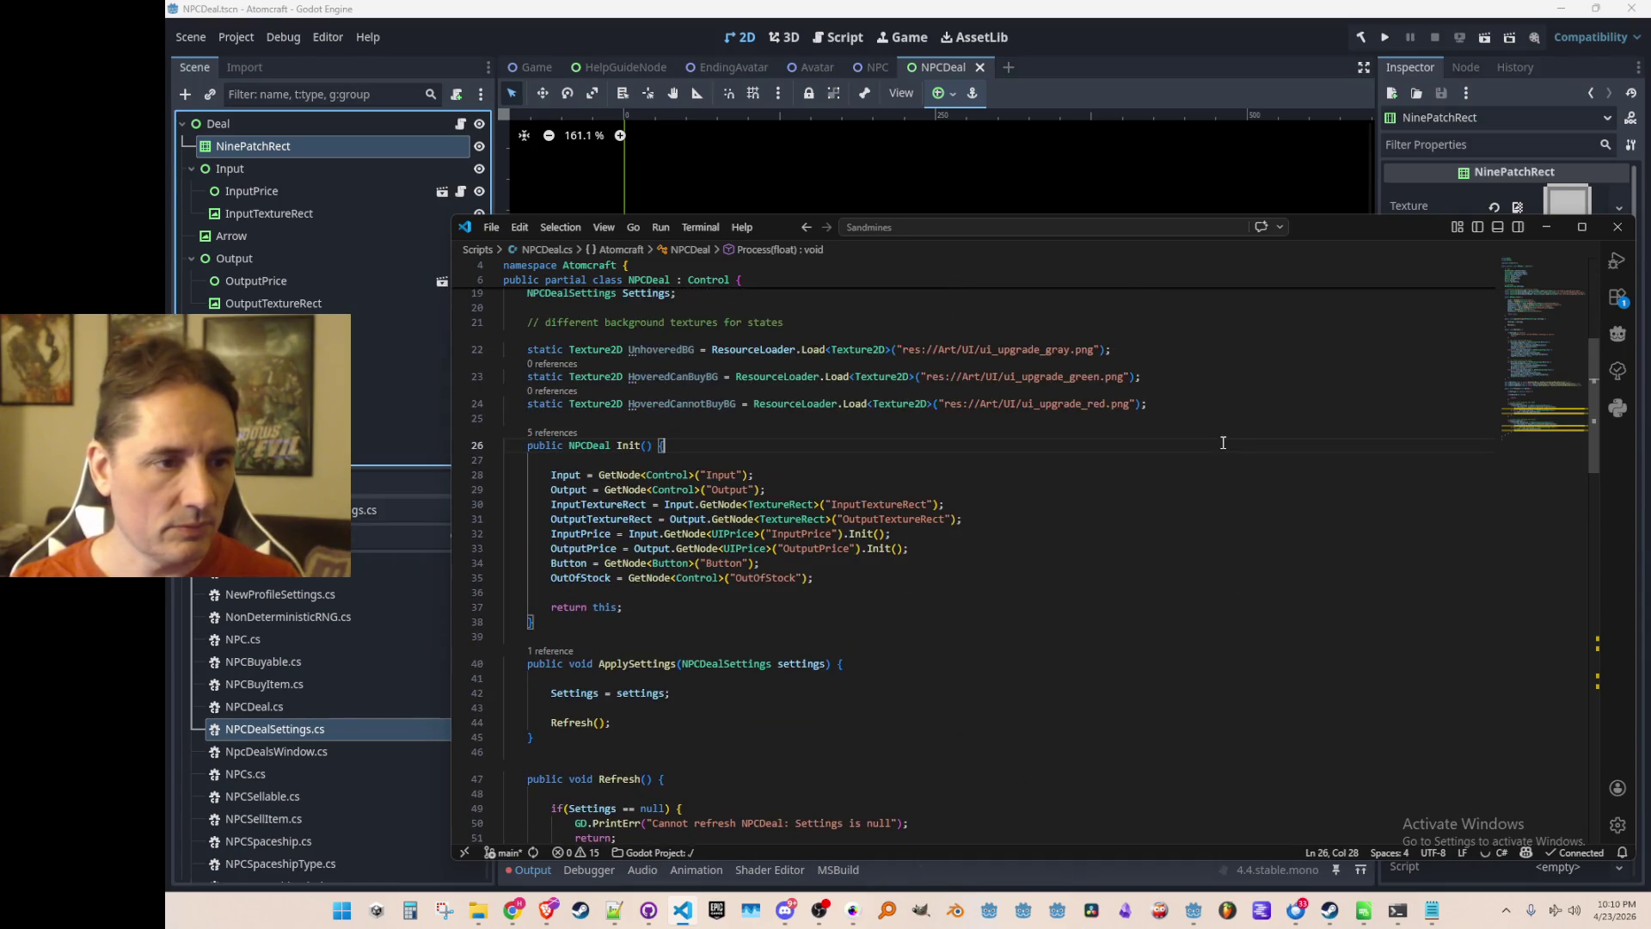
pyautogui.press('Return')
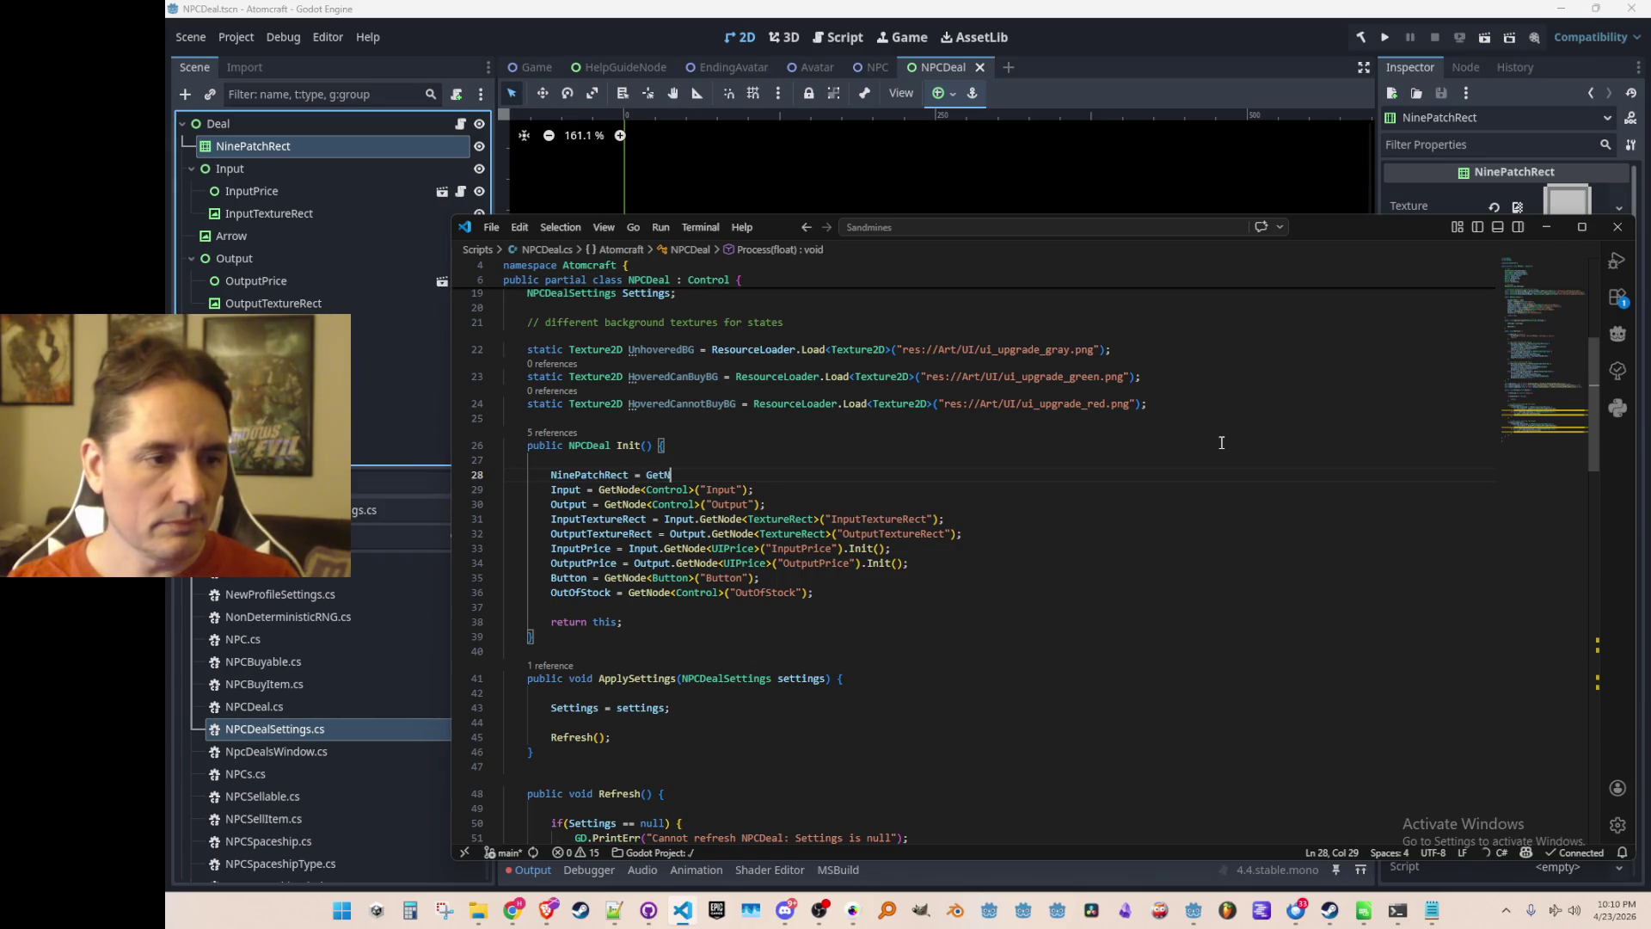
pyautogui.write('ode<NinePatchRect>("NinePatchRect')
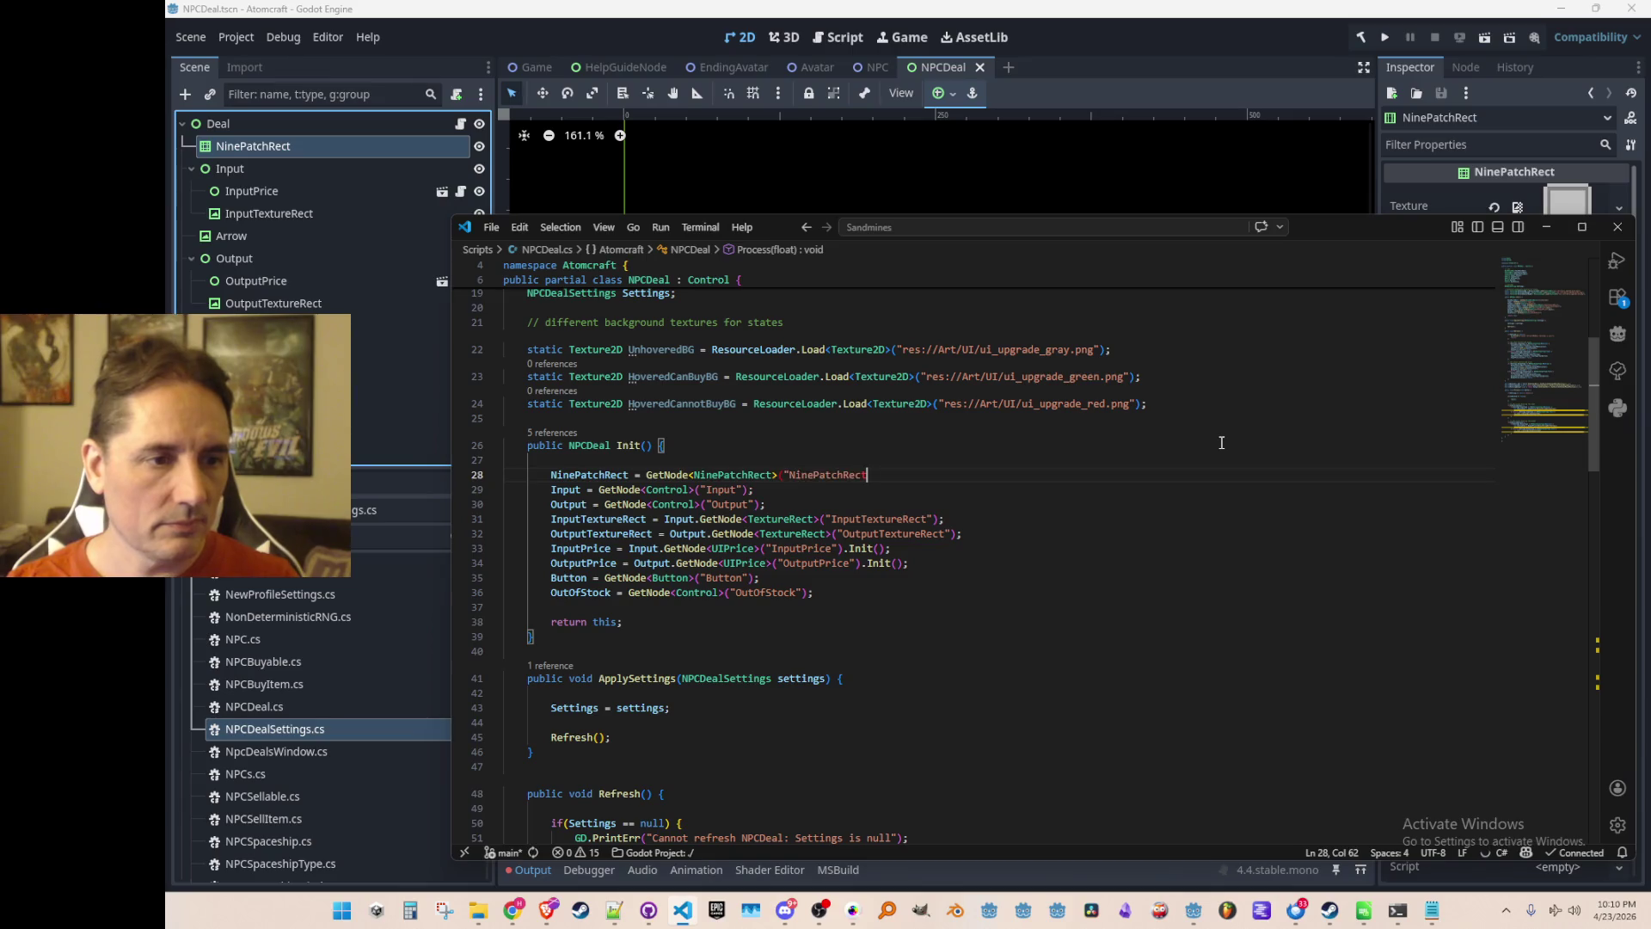
pyautogui.write('");')
pyautogui.press('End')
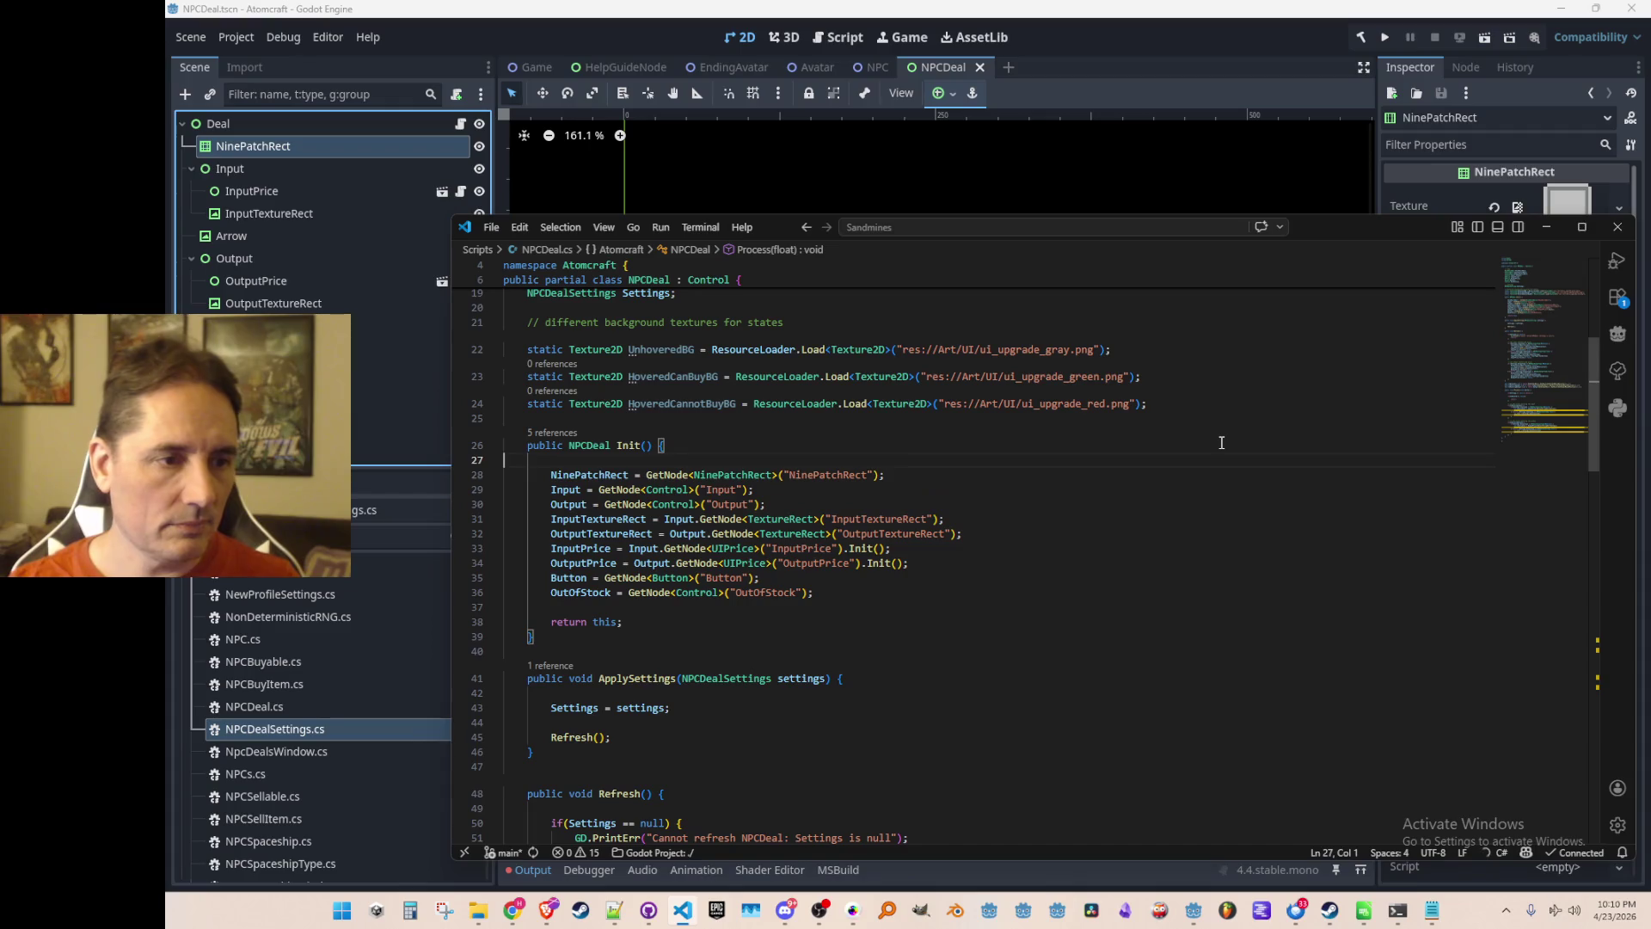
# Begin a NinePatchRect.Texture assignment inside the not-hovered branch of Process.
pyautogui.click(1563, 421)
pyautogui.scroll(5, 1288, 550)
pyautogui.scroll(-2, 1288, 551)
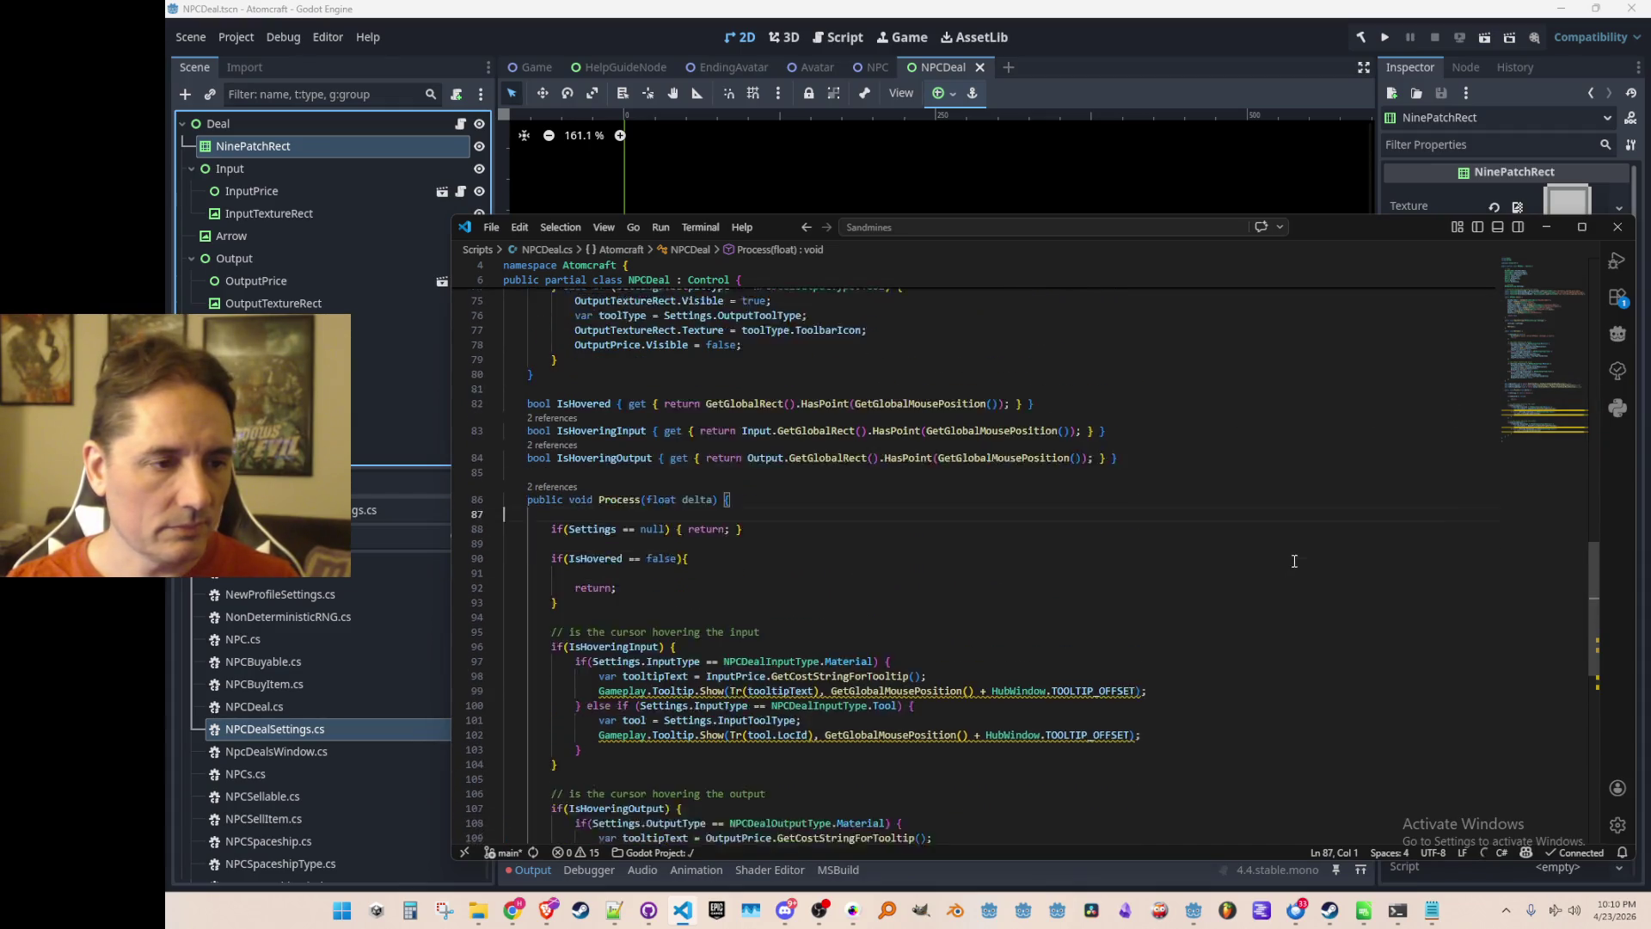
pyautogui.click(1303, 534)
pyautogui.press('Tab')
pyautogui.press('Tab')
pyautogui.press('Tab')
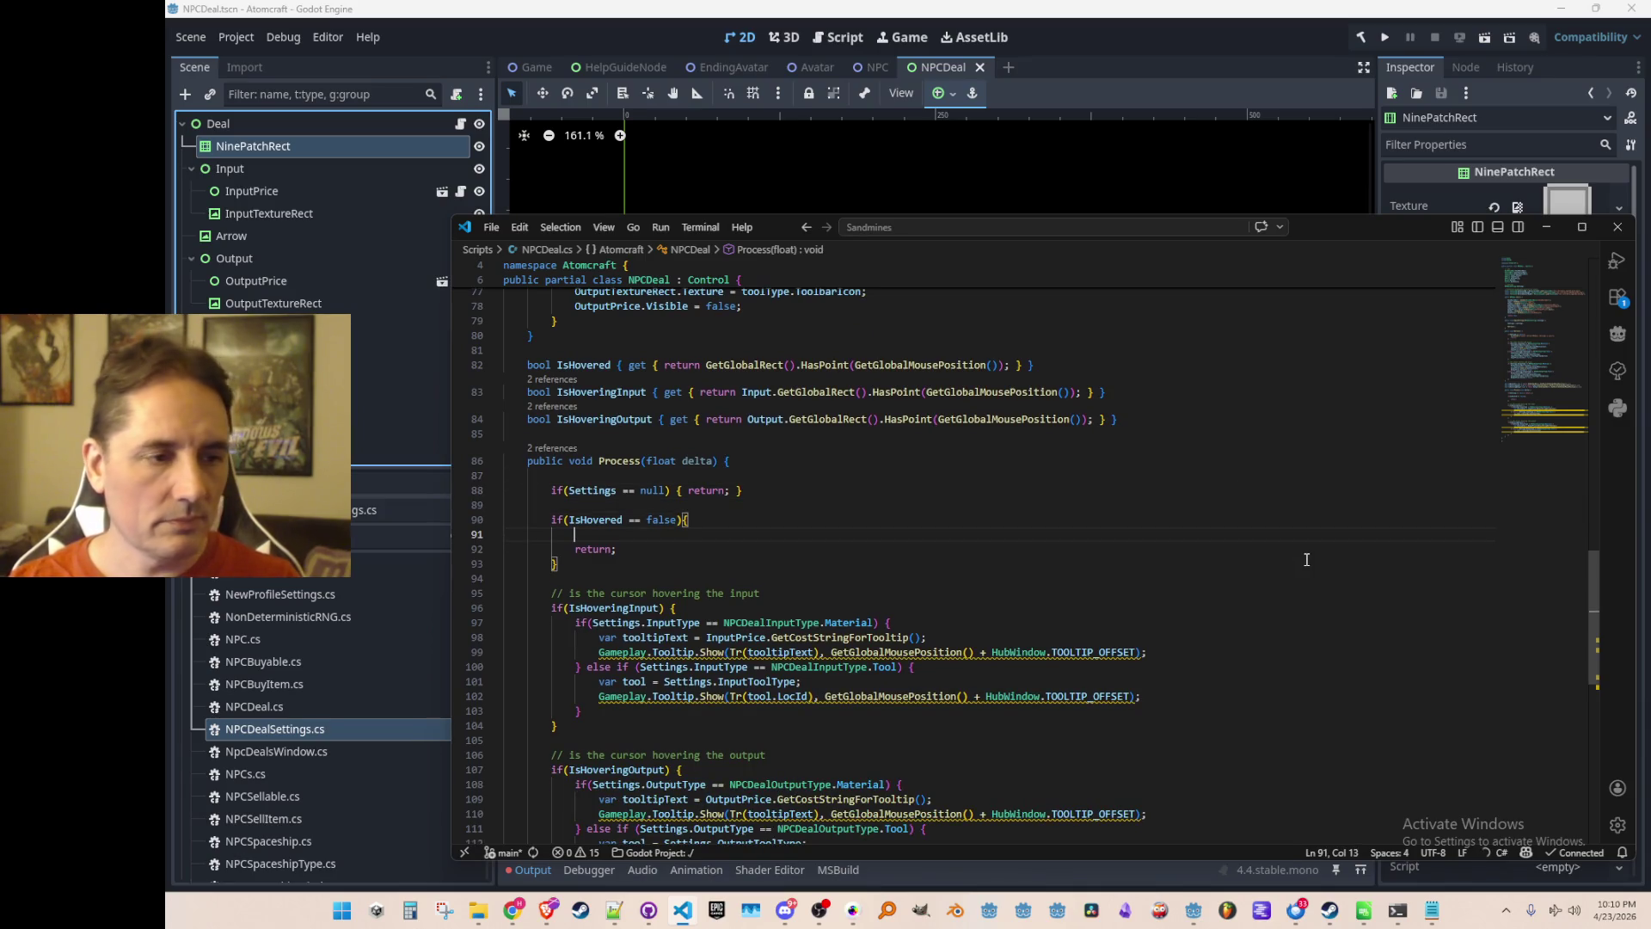
pyautogui.write('NinePatchRect')
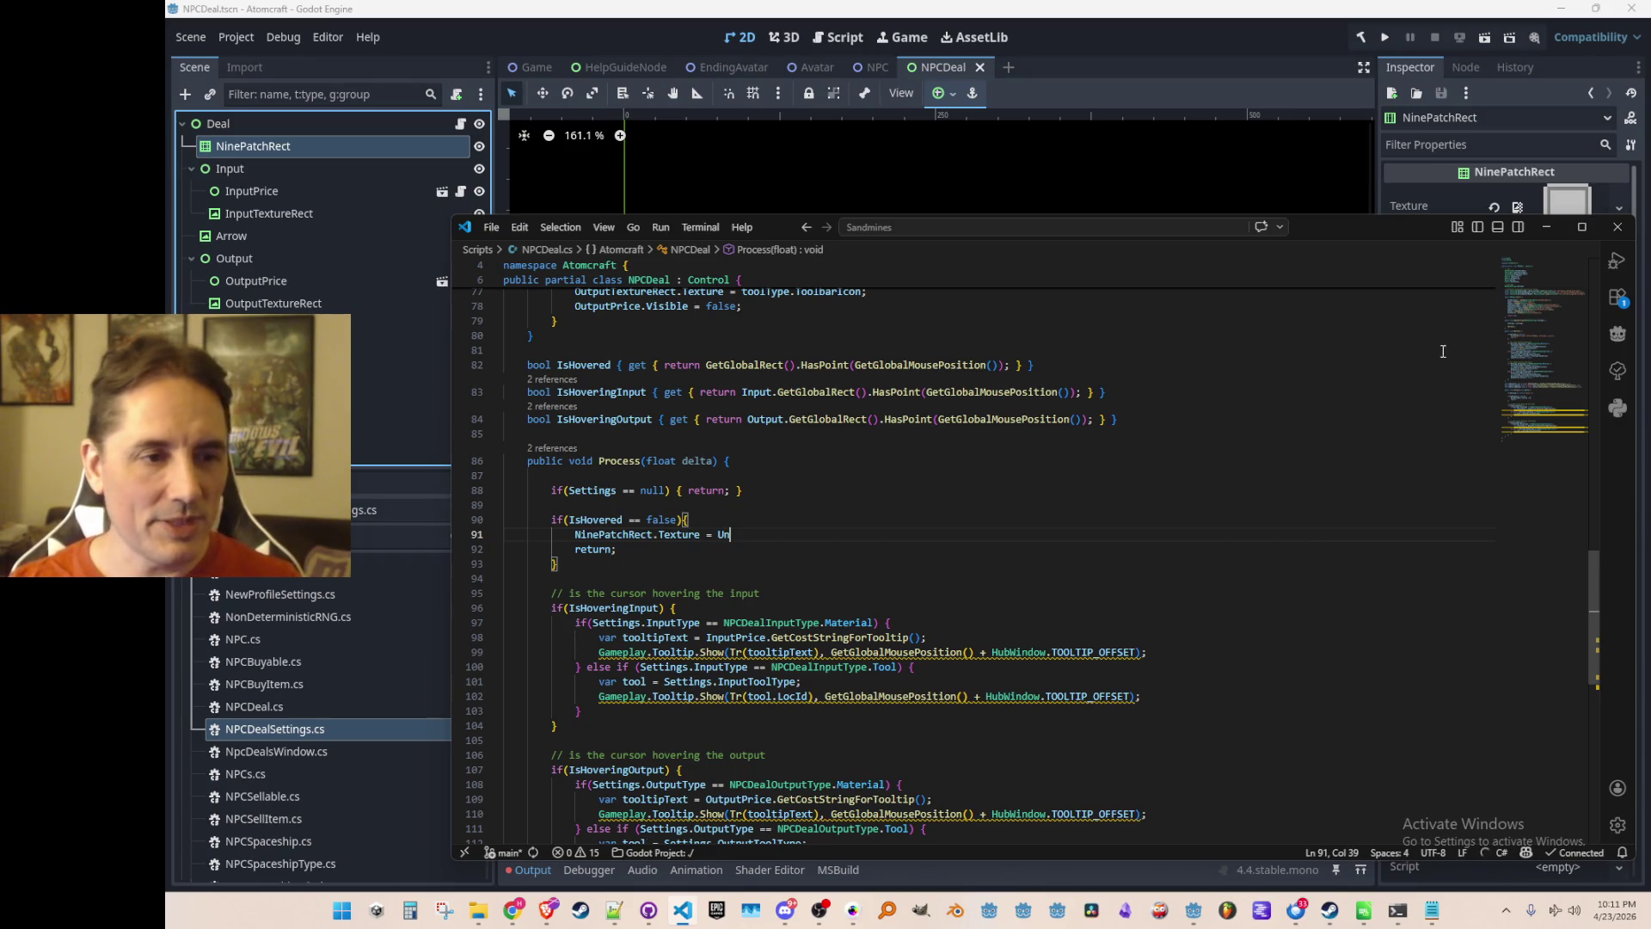
# Complete the assignment as NinePatchRect.Texture = UnhoveredBG.
pyautogui.click(1605, 226)
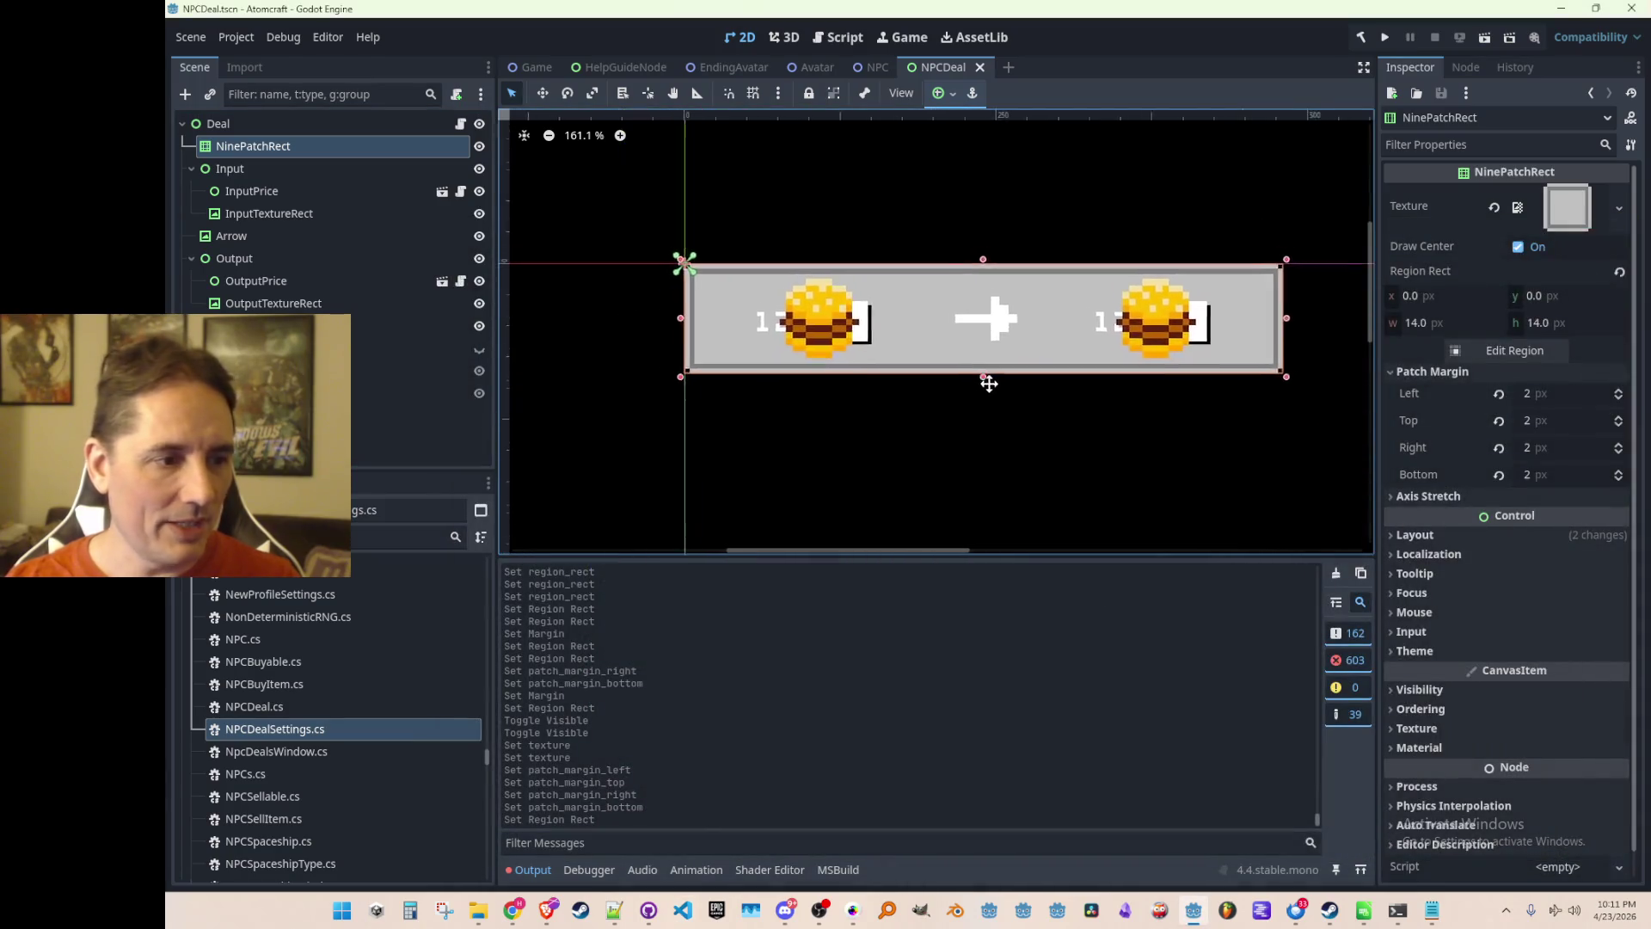
pyautogui.click(260, 713)
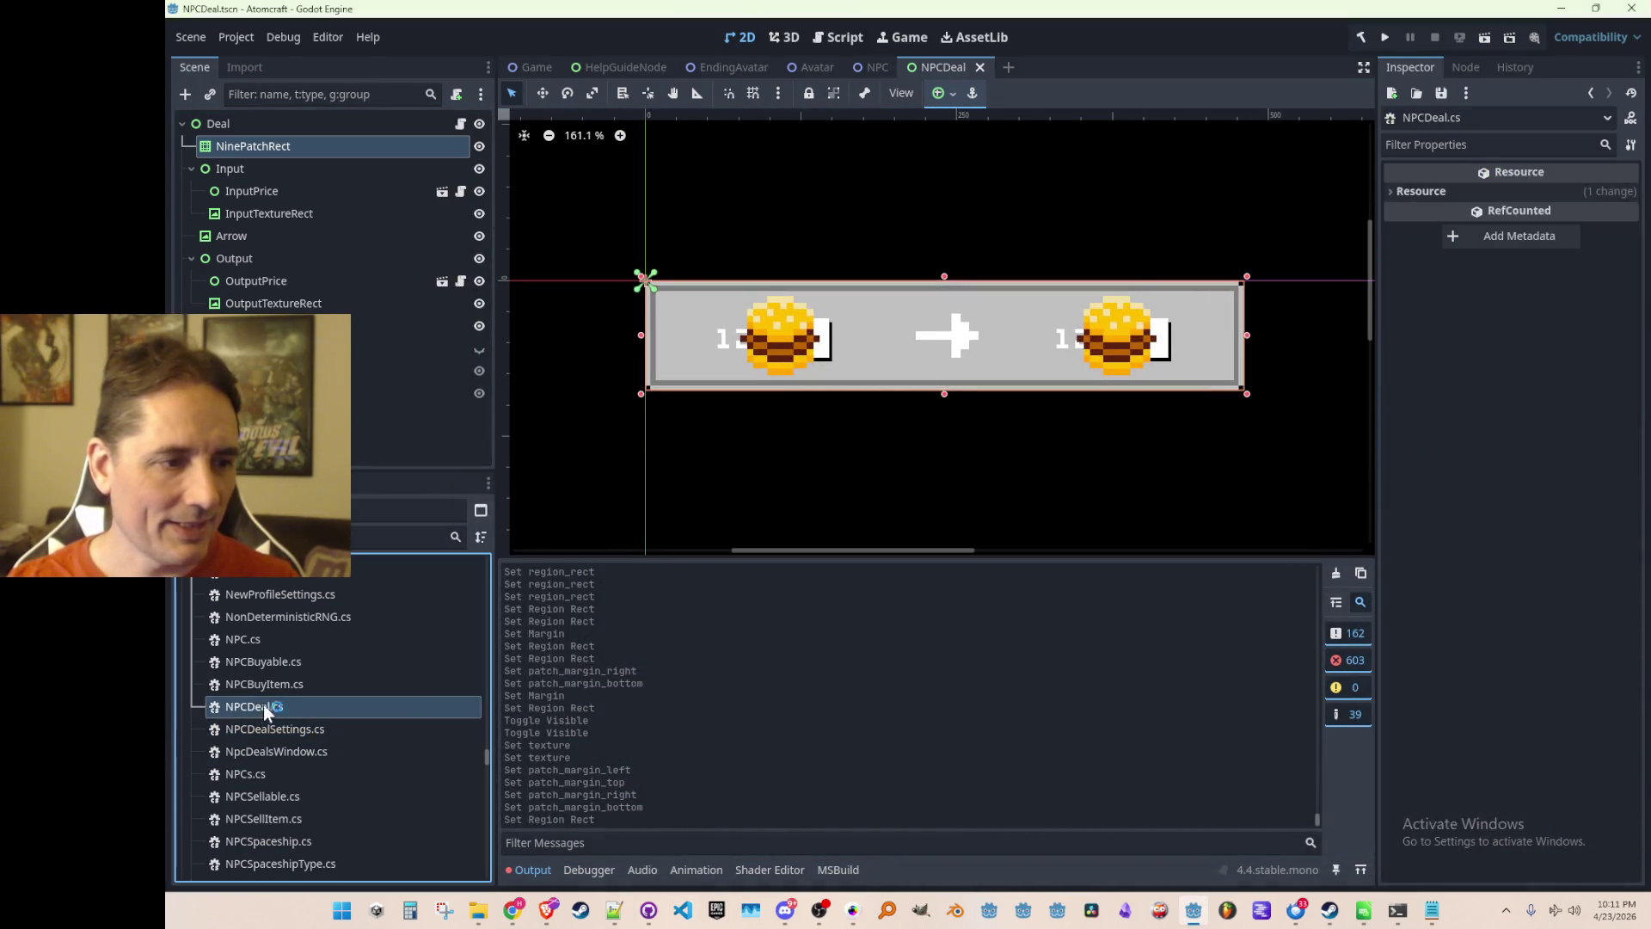
pyautogui.doubleClick(261, 712)
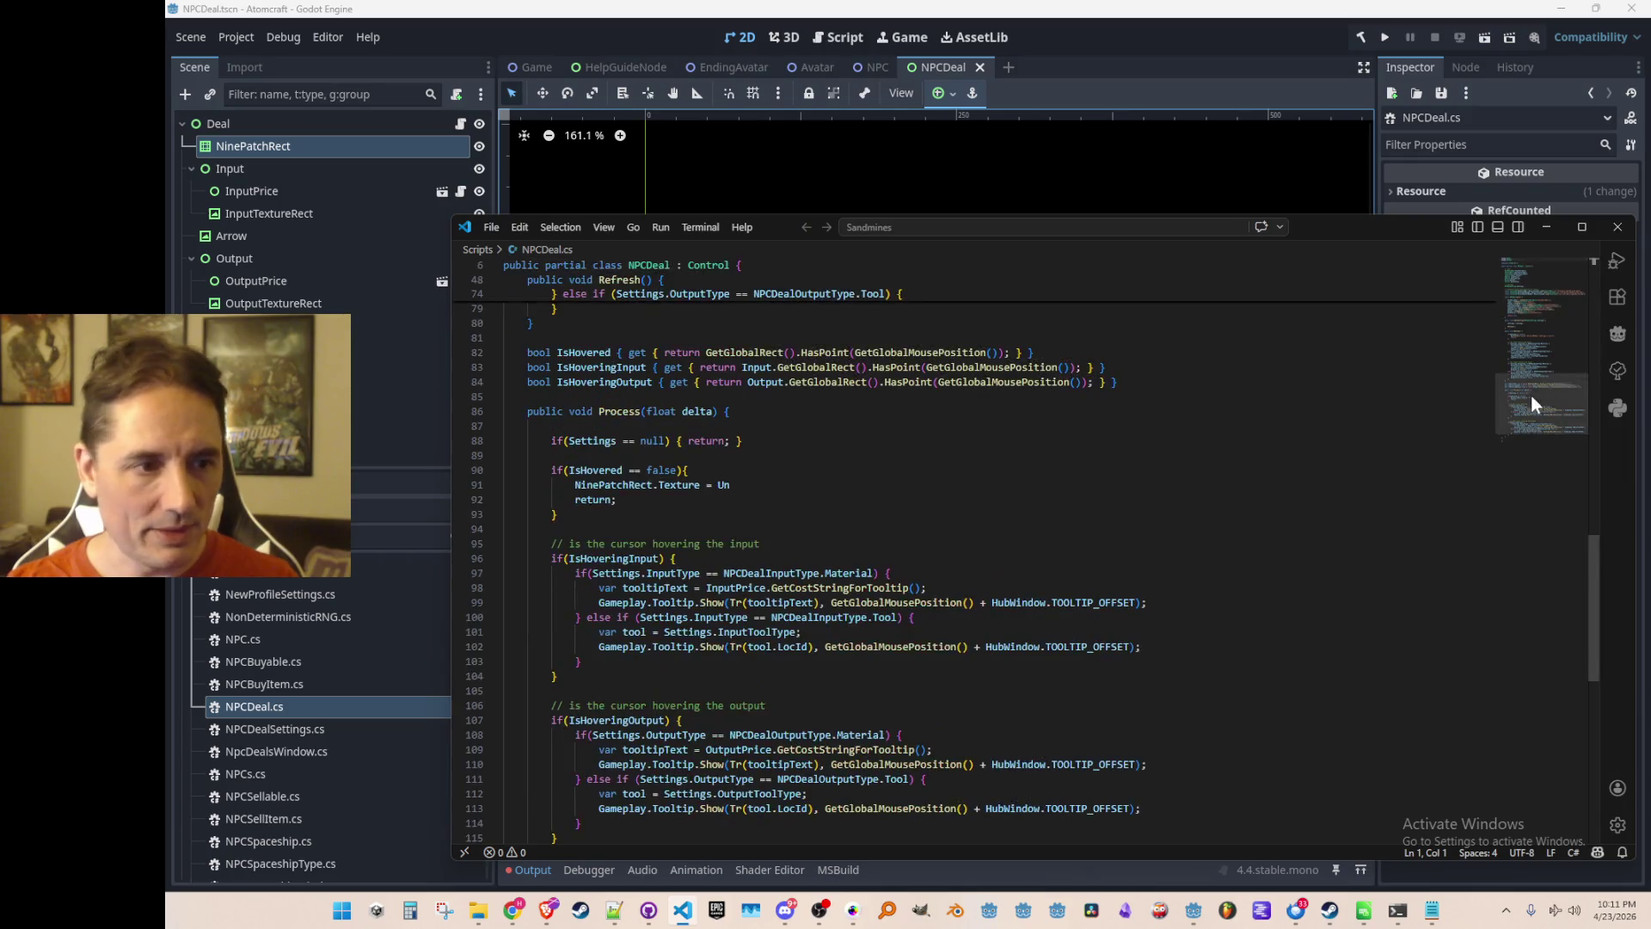
pyautogui.write('NinePatchRect.Texture = Unho')
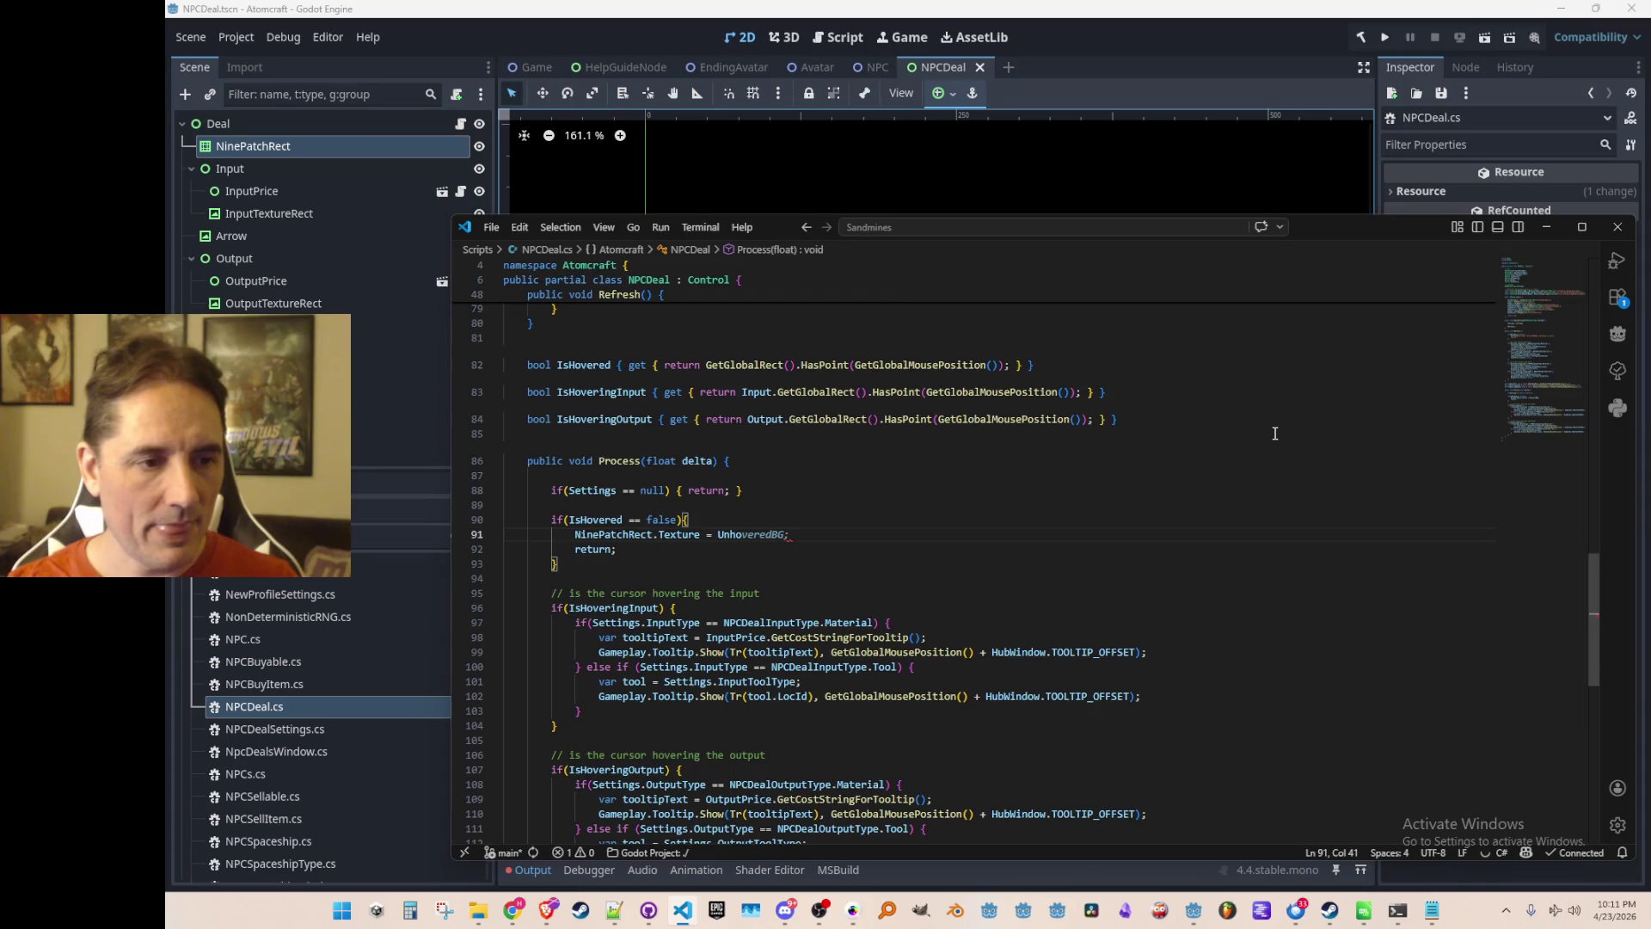
pyautogui.press('Tab')
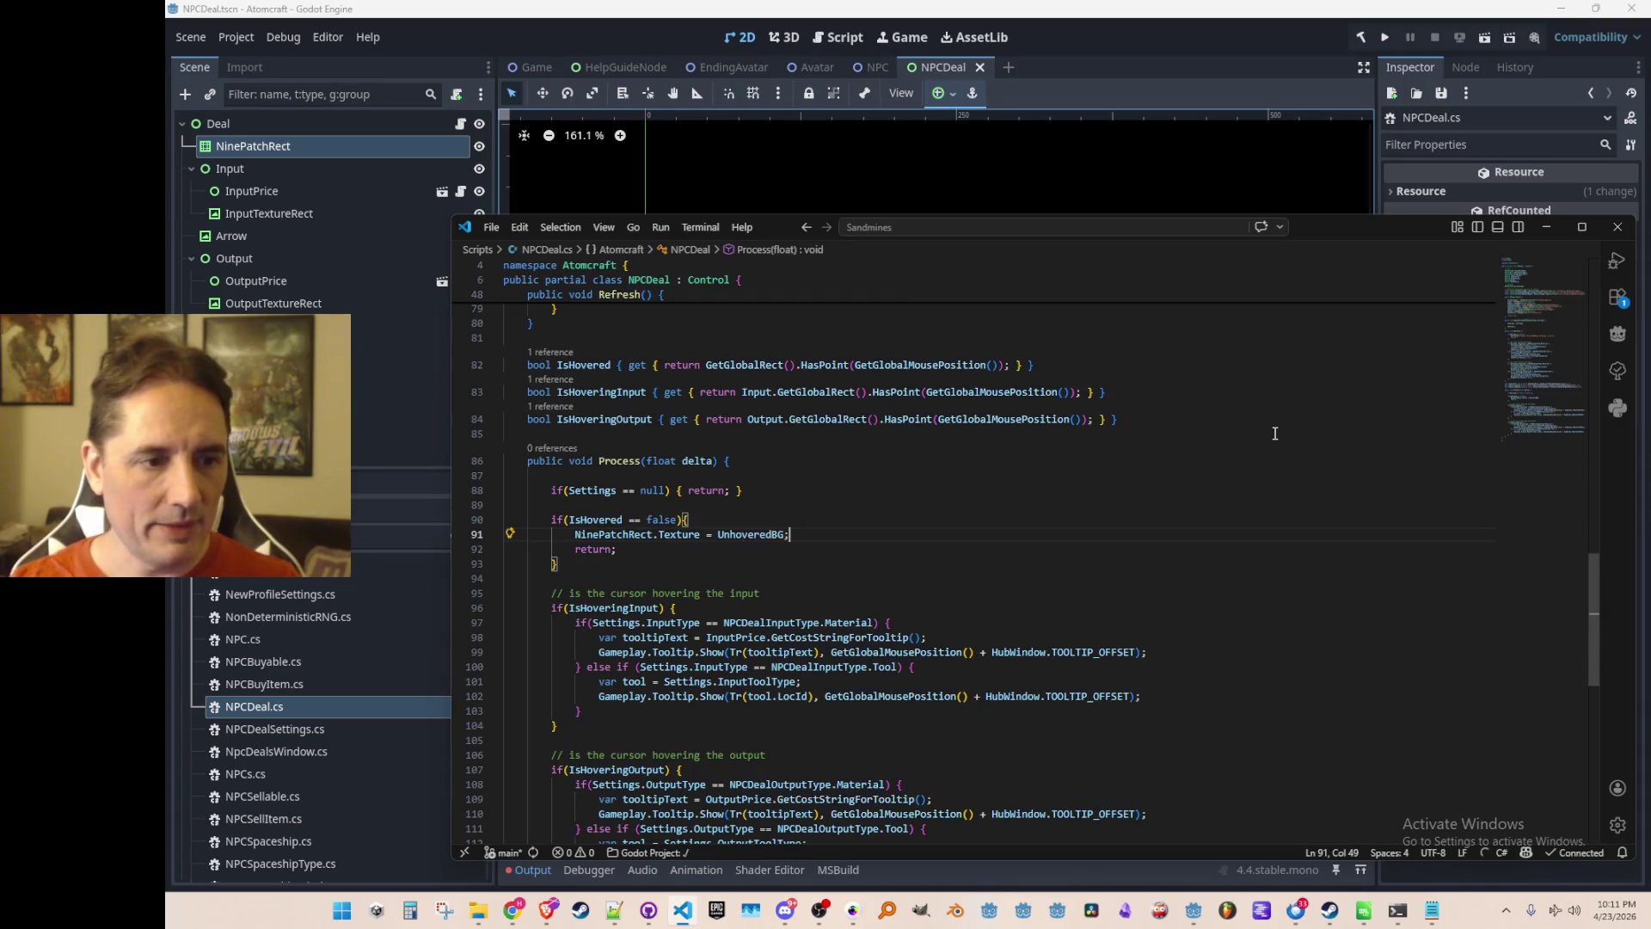
# Tidy the blank lines after the hover properties around line 84.
pyautogui.scroll(-1, 1315, 499)
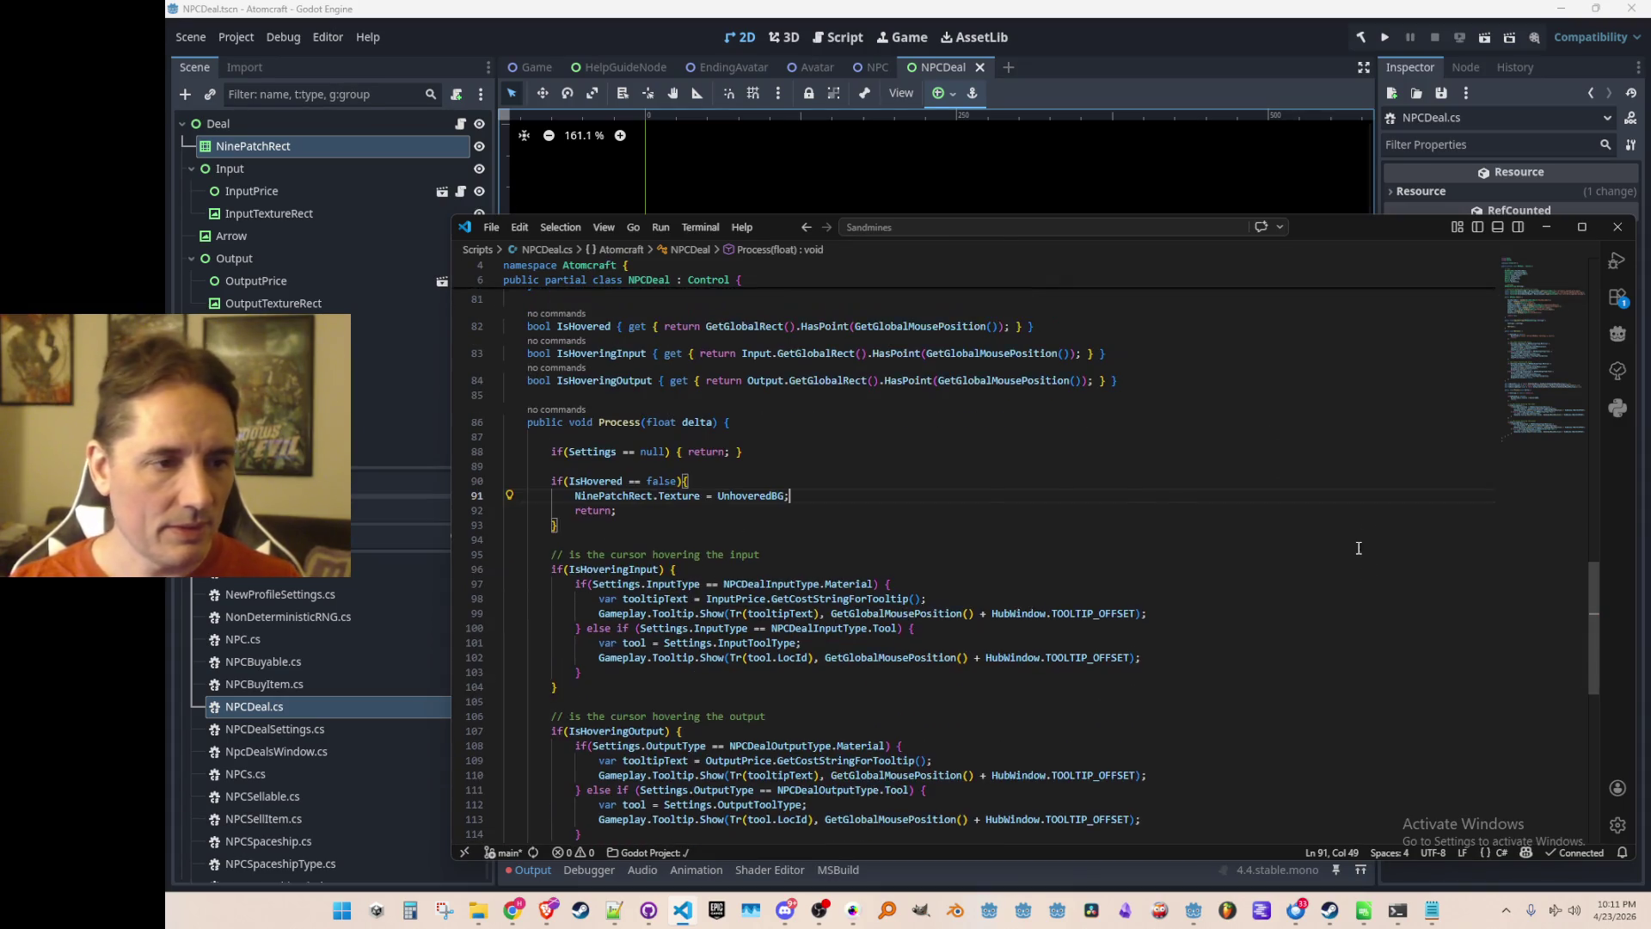
pyautogui.press('Up')
pyautogui.press('Up')
pyautogui.scroll(-3, 1339, 520)
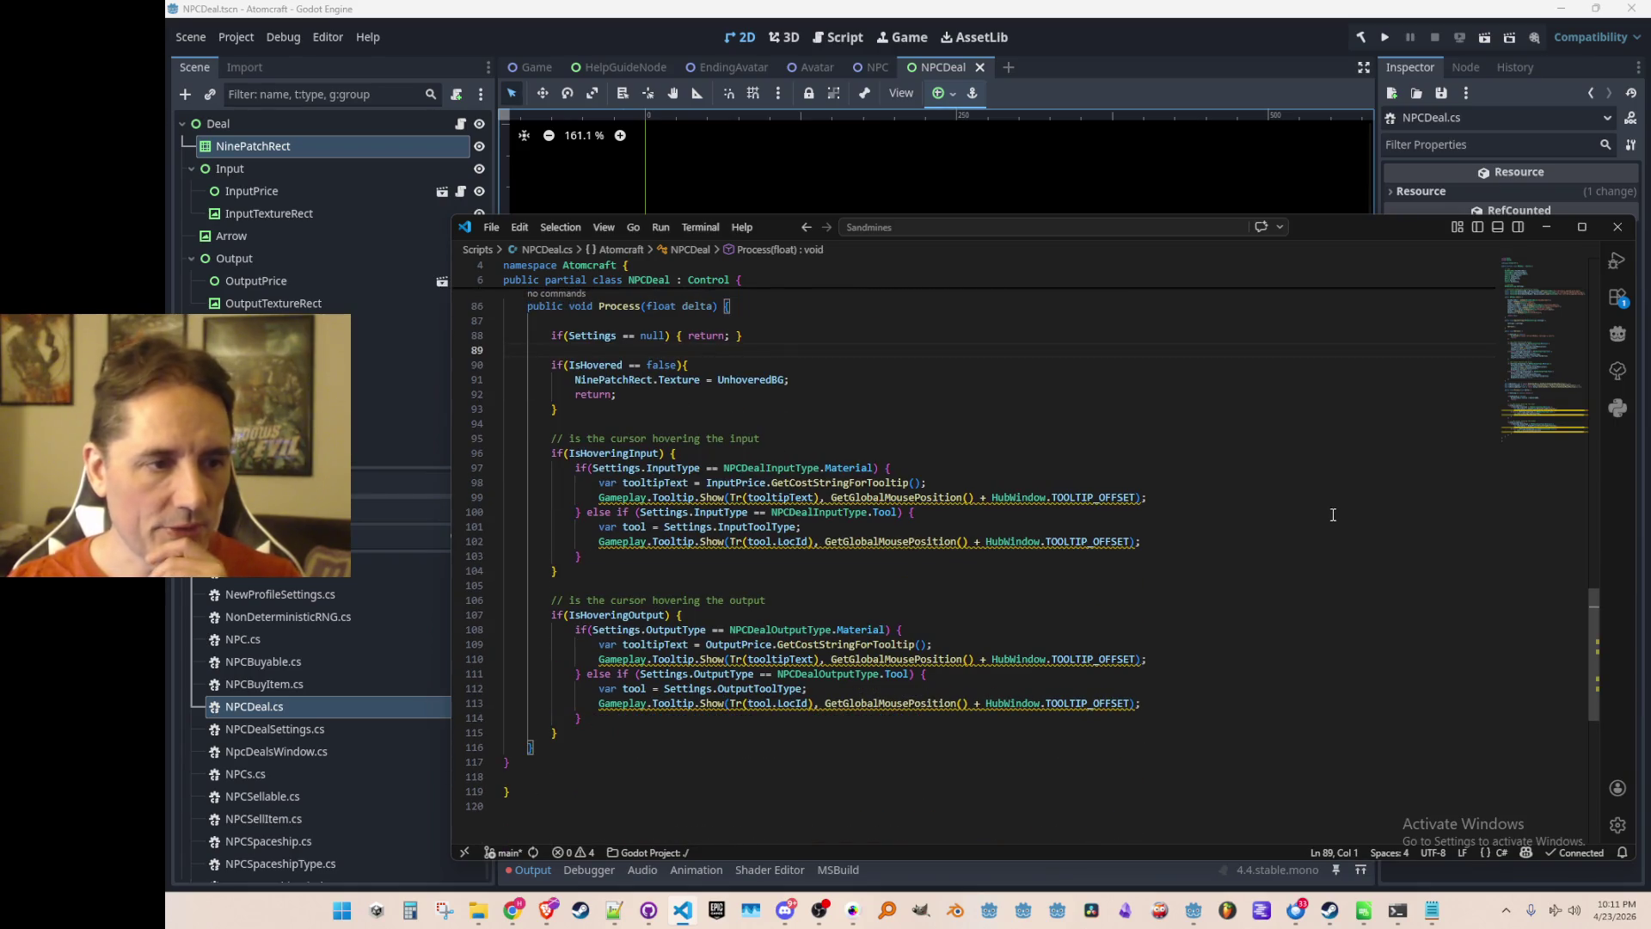
pyautogui.scroll(1, 1332, 510)
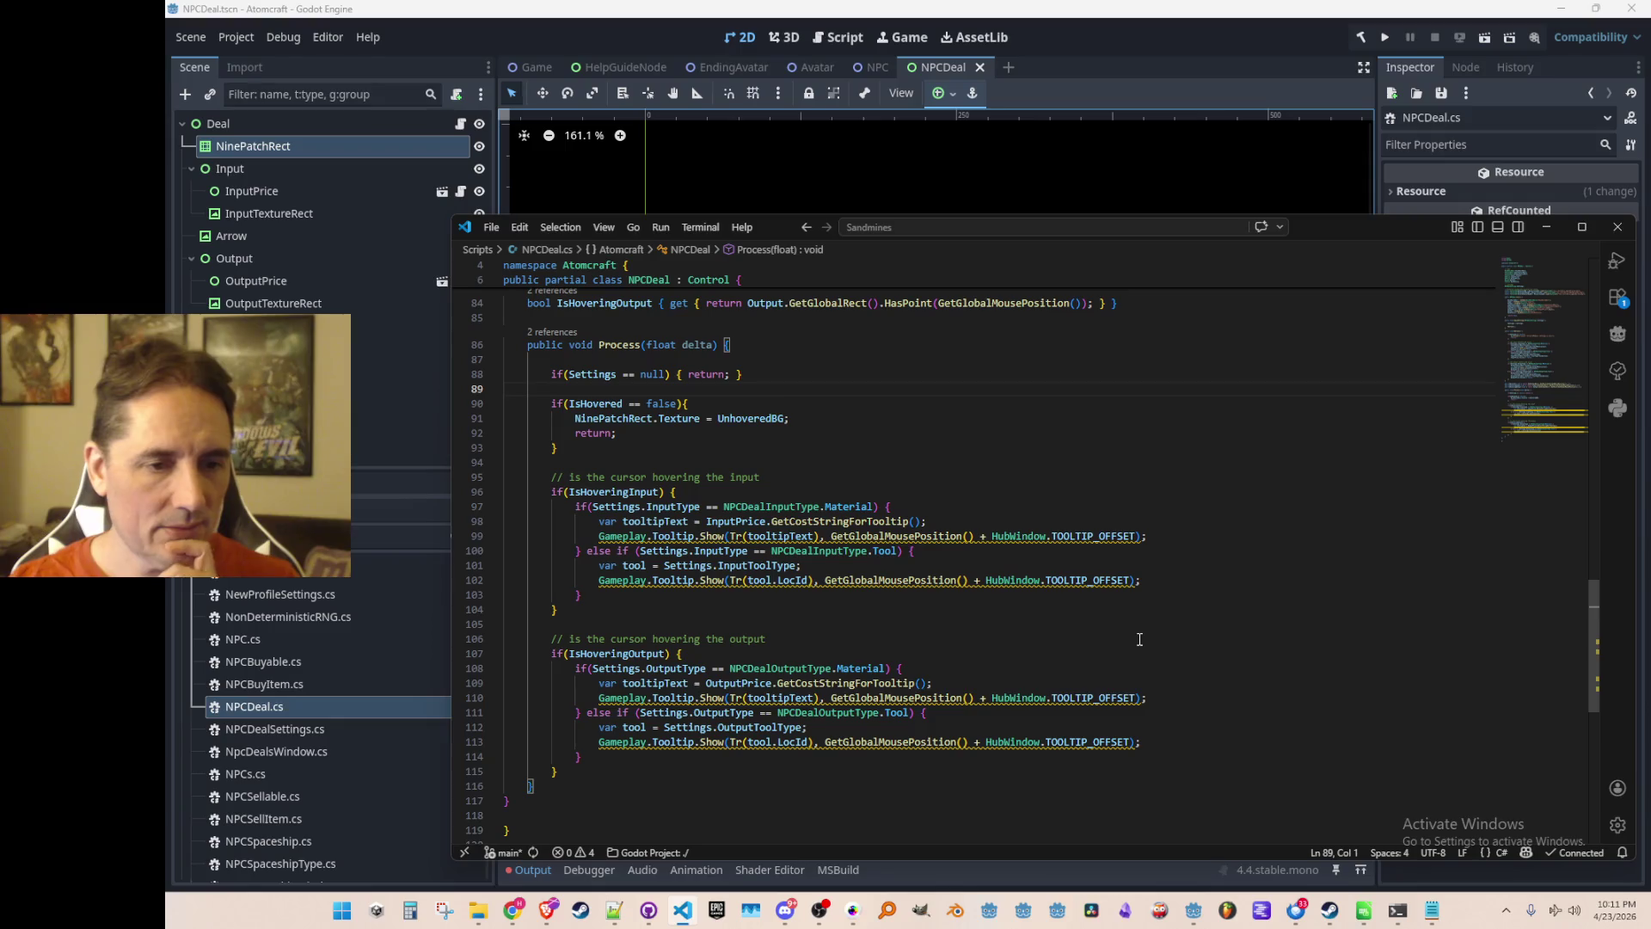
pyautogui.scroll(3, 1143, 656)
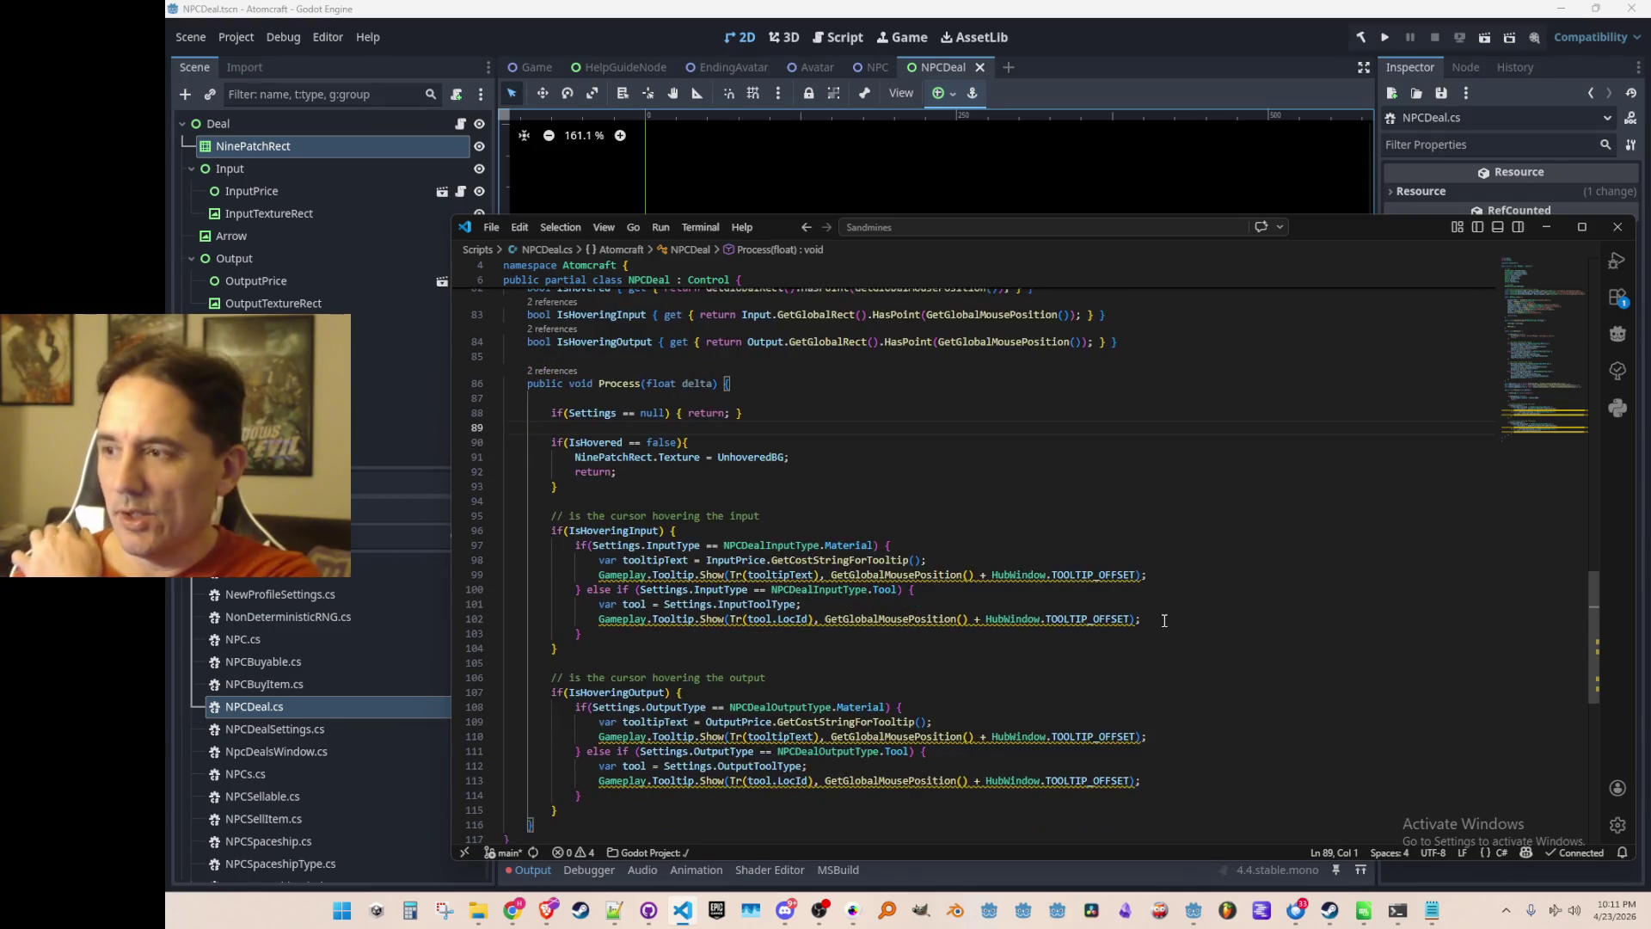
pyautogui.click(1277, 443)
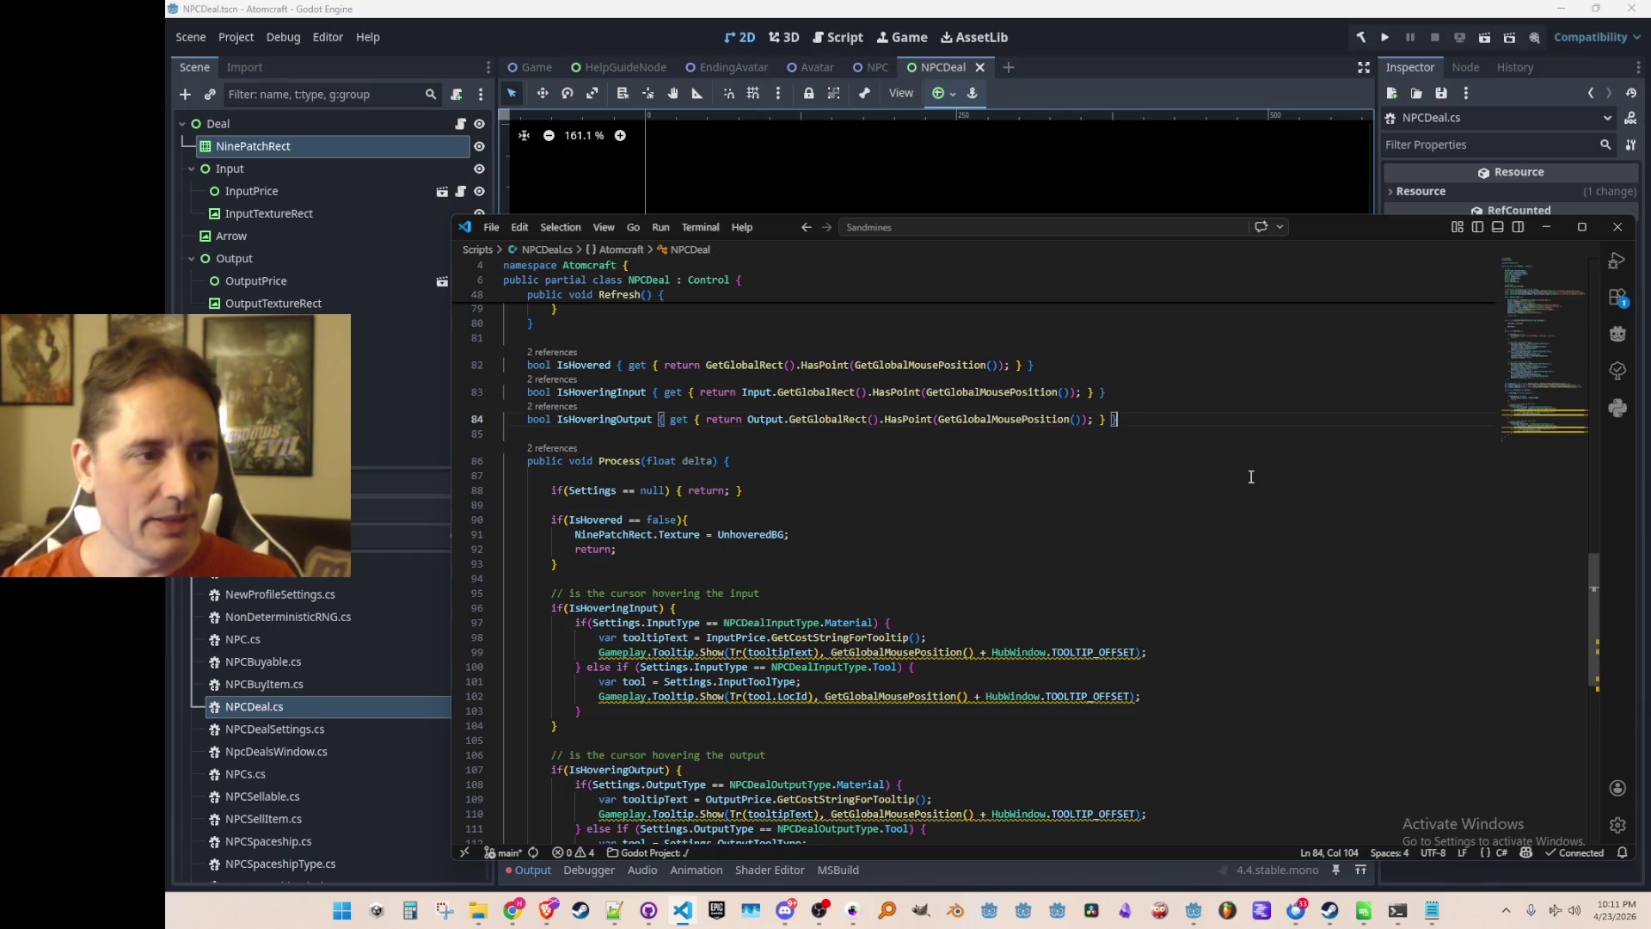
pyautogui.press('Return')
pyautogui.press('BackSpace')
pyautogui.press('BackSpace')
pyautogui.scroll(3, 1172, 387)
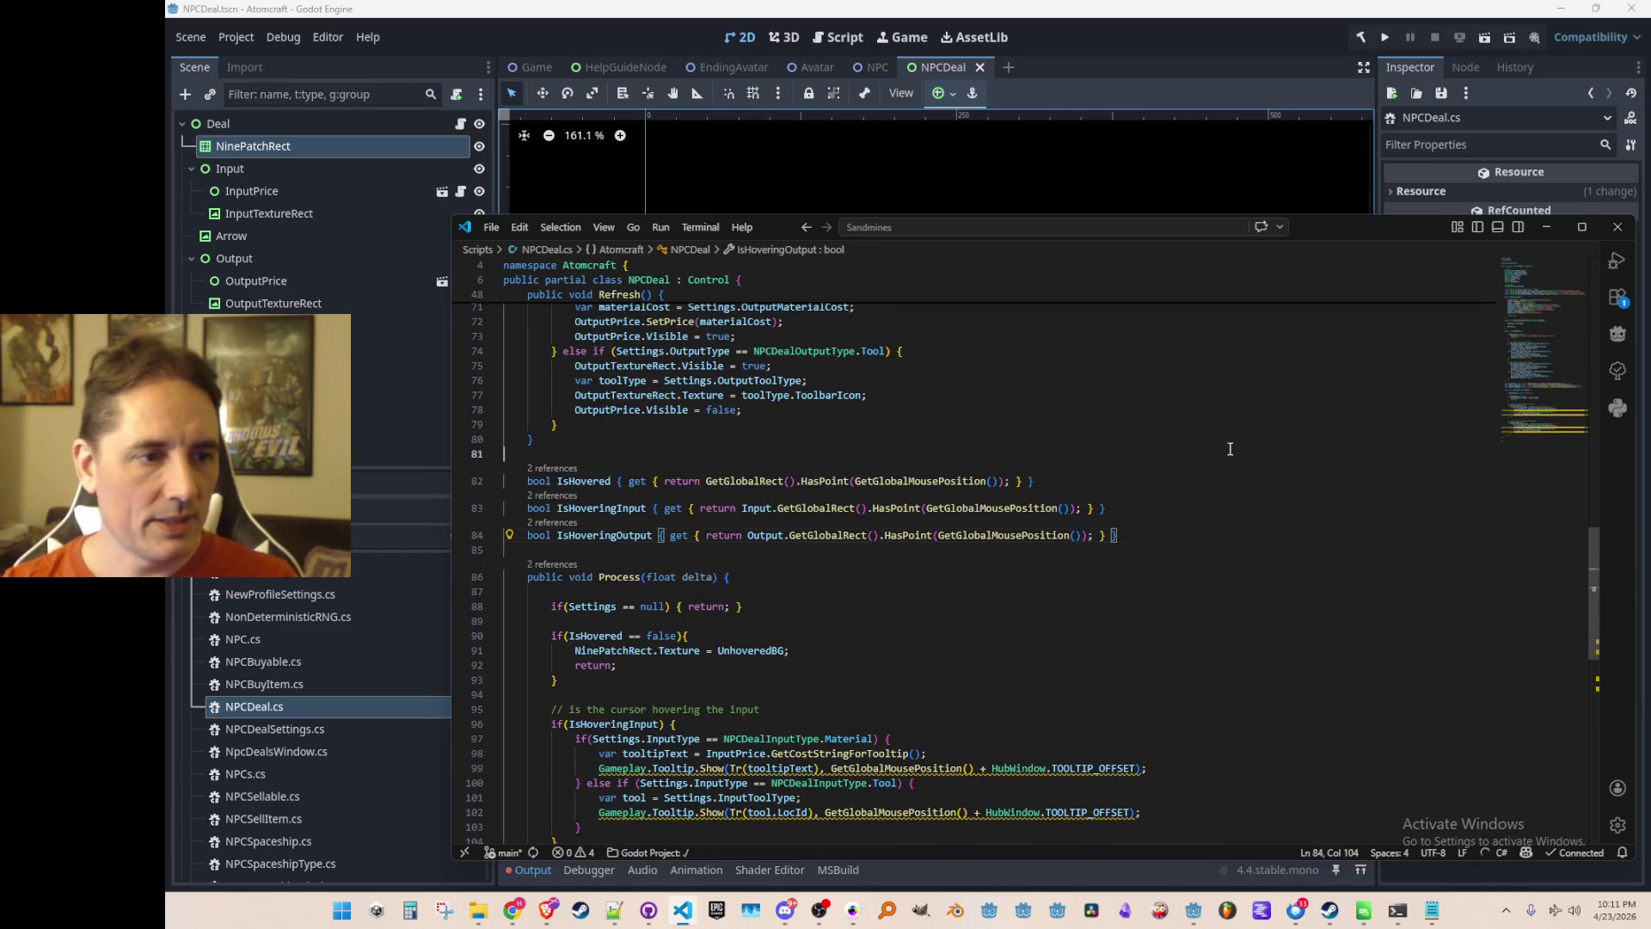
# Add a bool CanBuy() method to NPCDeal by accepting the suggested body.
pyautogui.click(1230, 448)
pyautogui.press('Return')
pyautogui.press('Return')
pyautogui.press('Up')
pyautogui.write('boo')
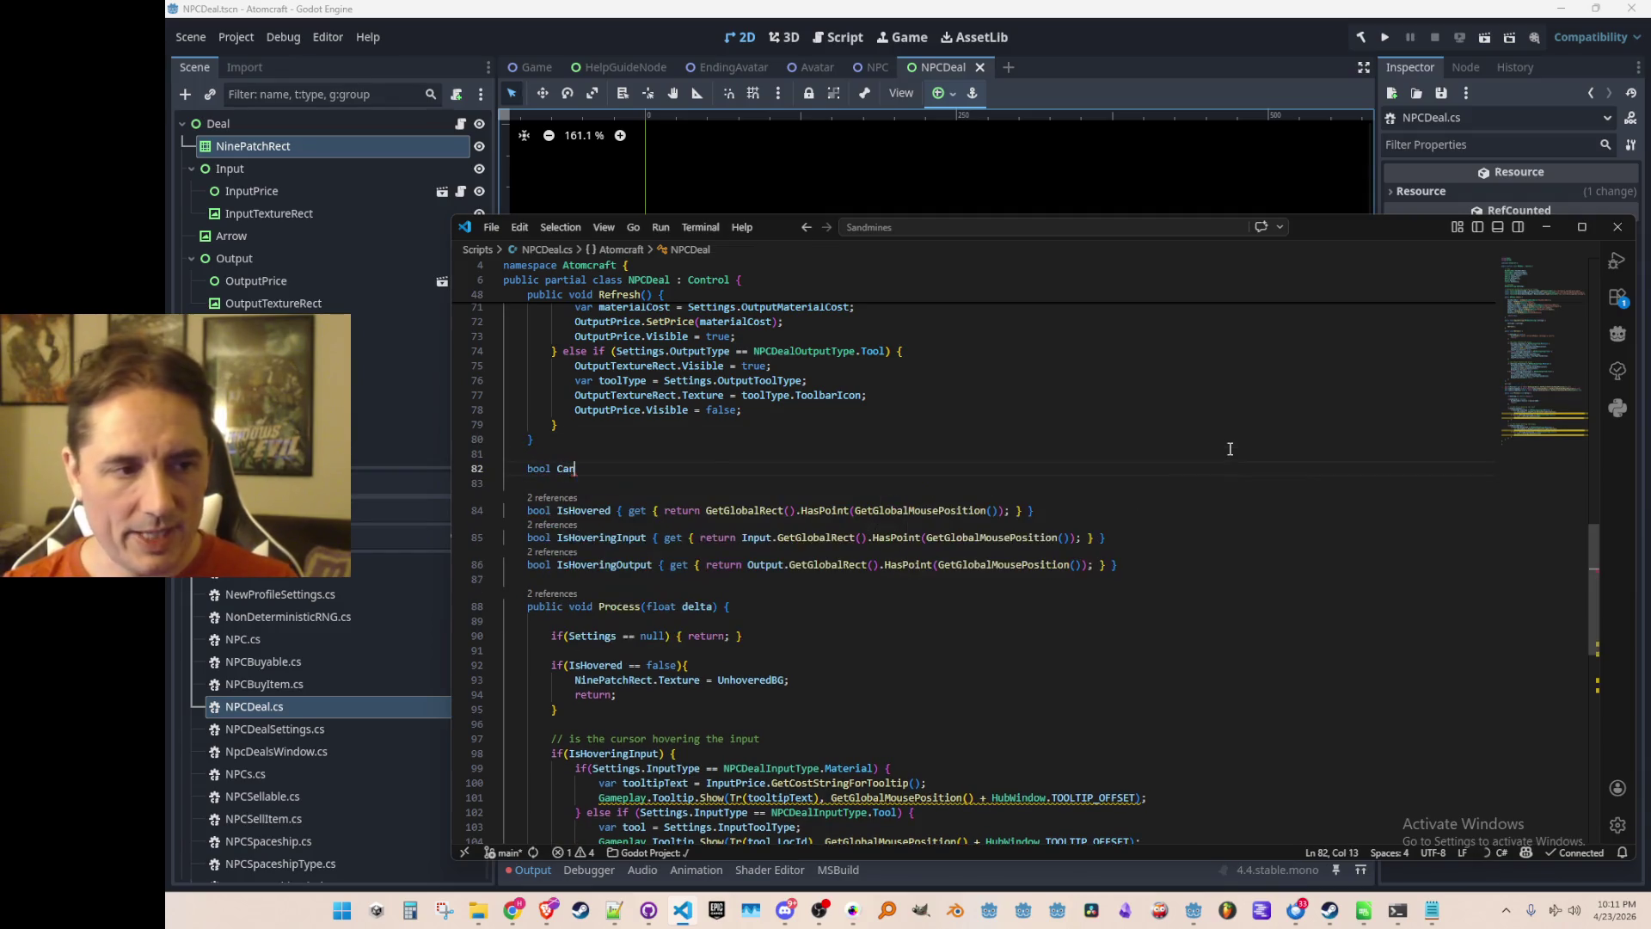
pyautogui.write('() {')
pyautogui.press('Tab')
pyautogui.scroll(-2, 783, 525)
pyautogui.click(745, 492)
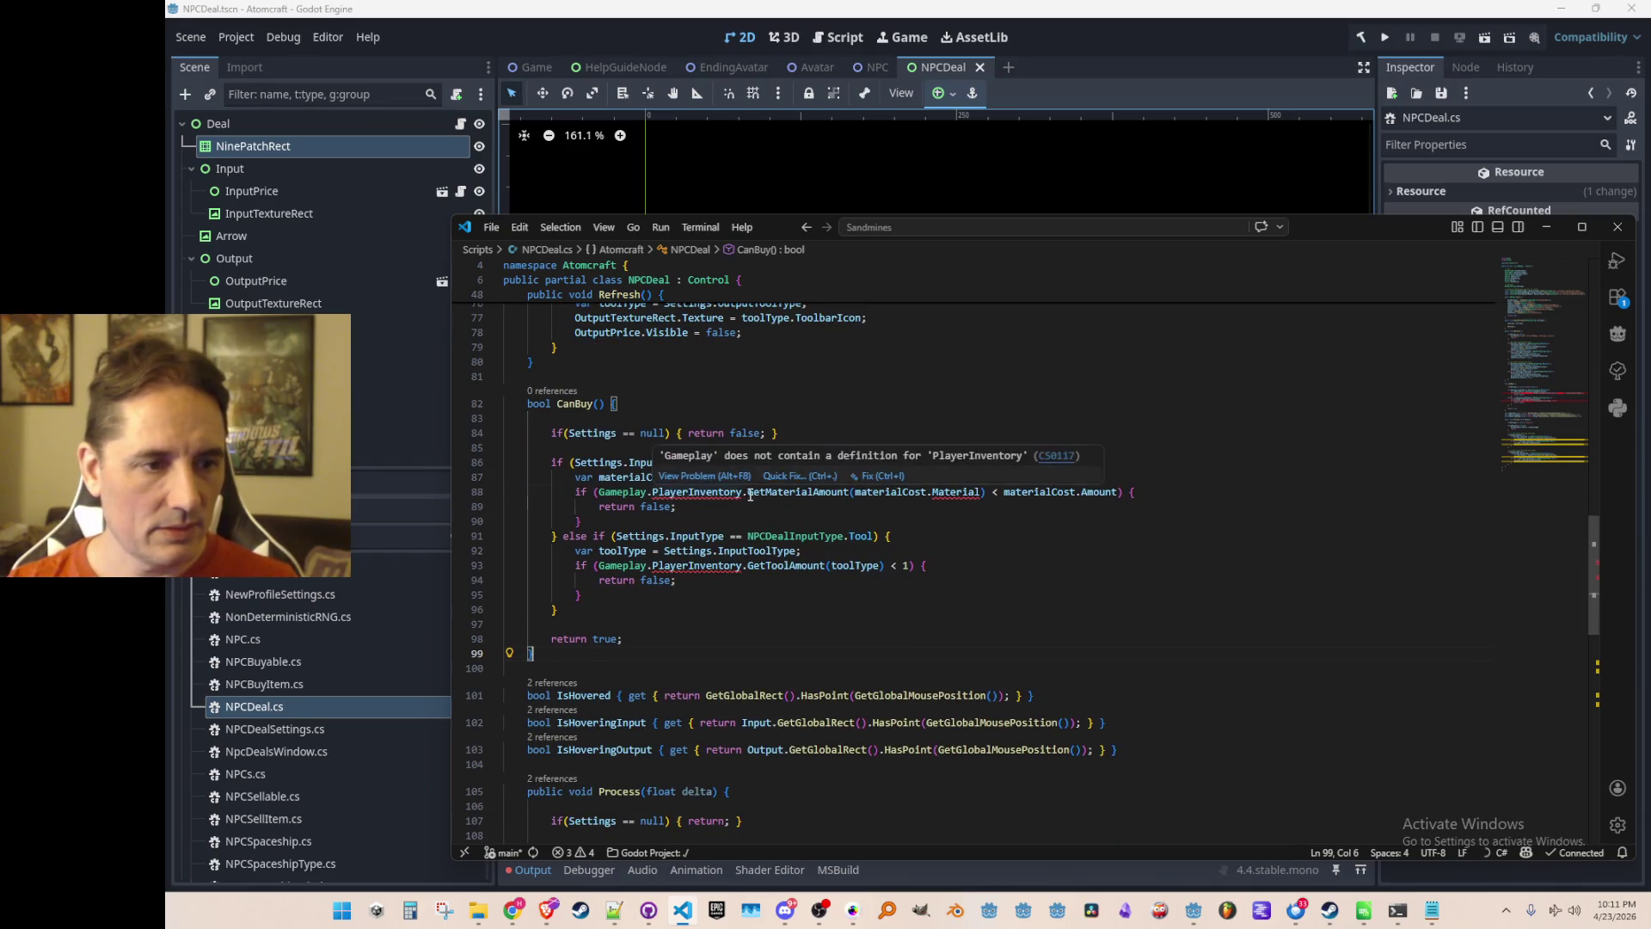
# Look up the existing CanBuy definition in Upgrade.cs by way of UpgradeTreeNode.cs.
pyautogui.hotkey('ctrl', 'p')
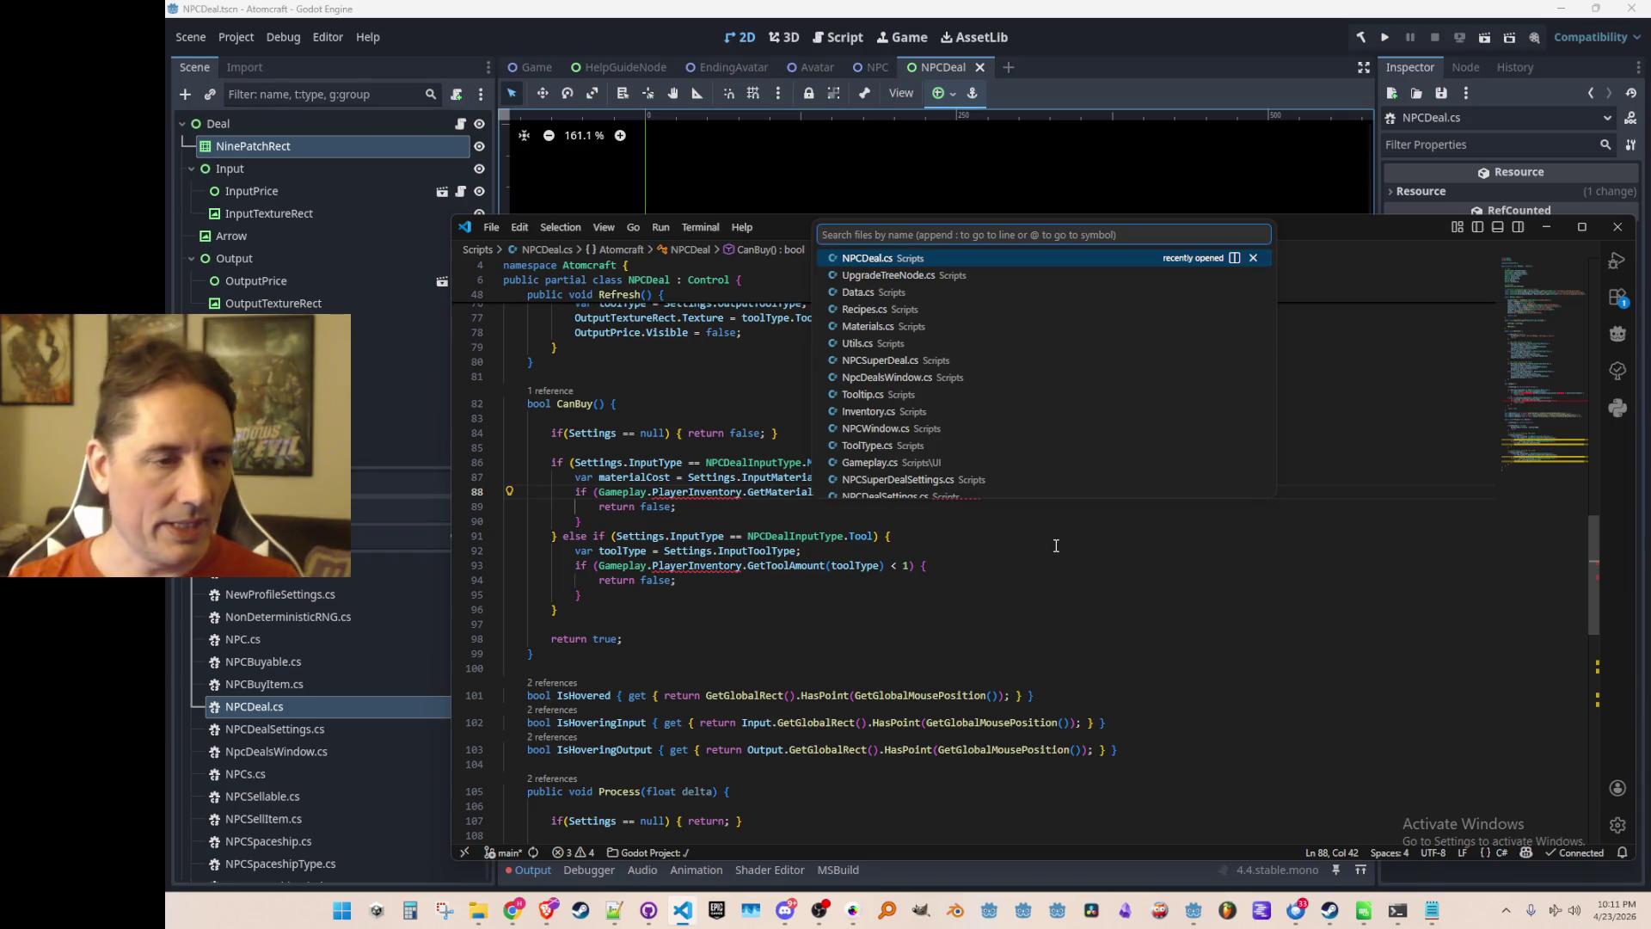
pyautogui.click(914, 276)
pyautogui.hotkey('ctrl', 'f')
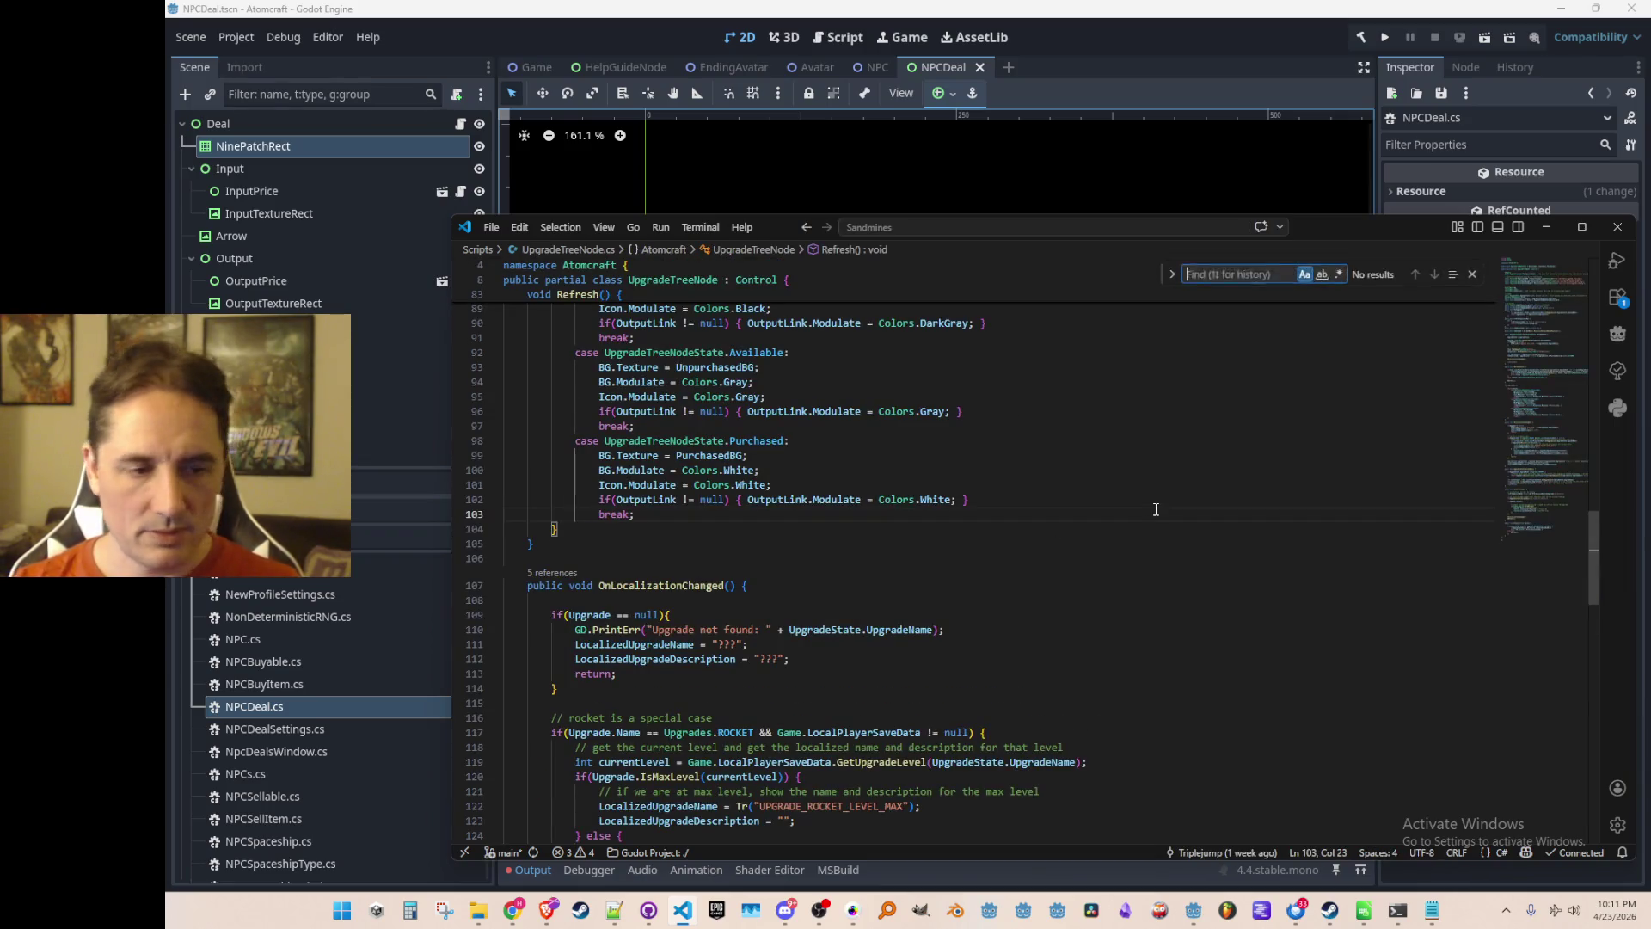
pyautogui.write('CanBuy')
pyautogui.press('Escape')
pyautogui.press('F12')
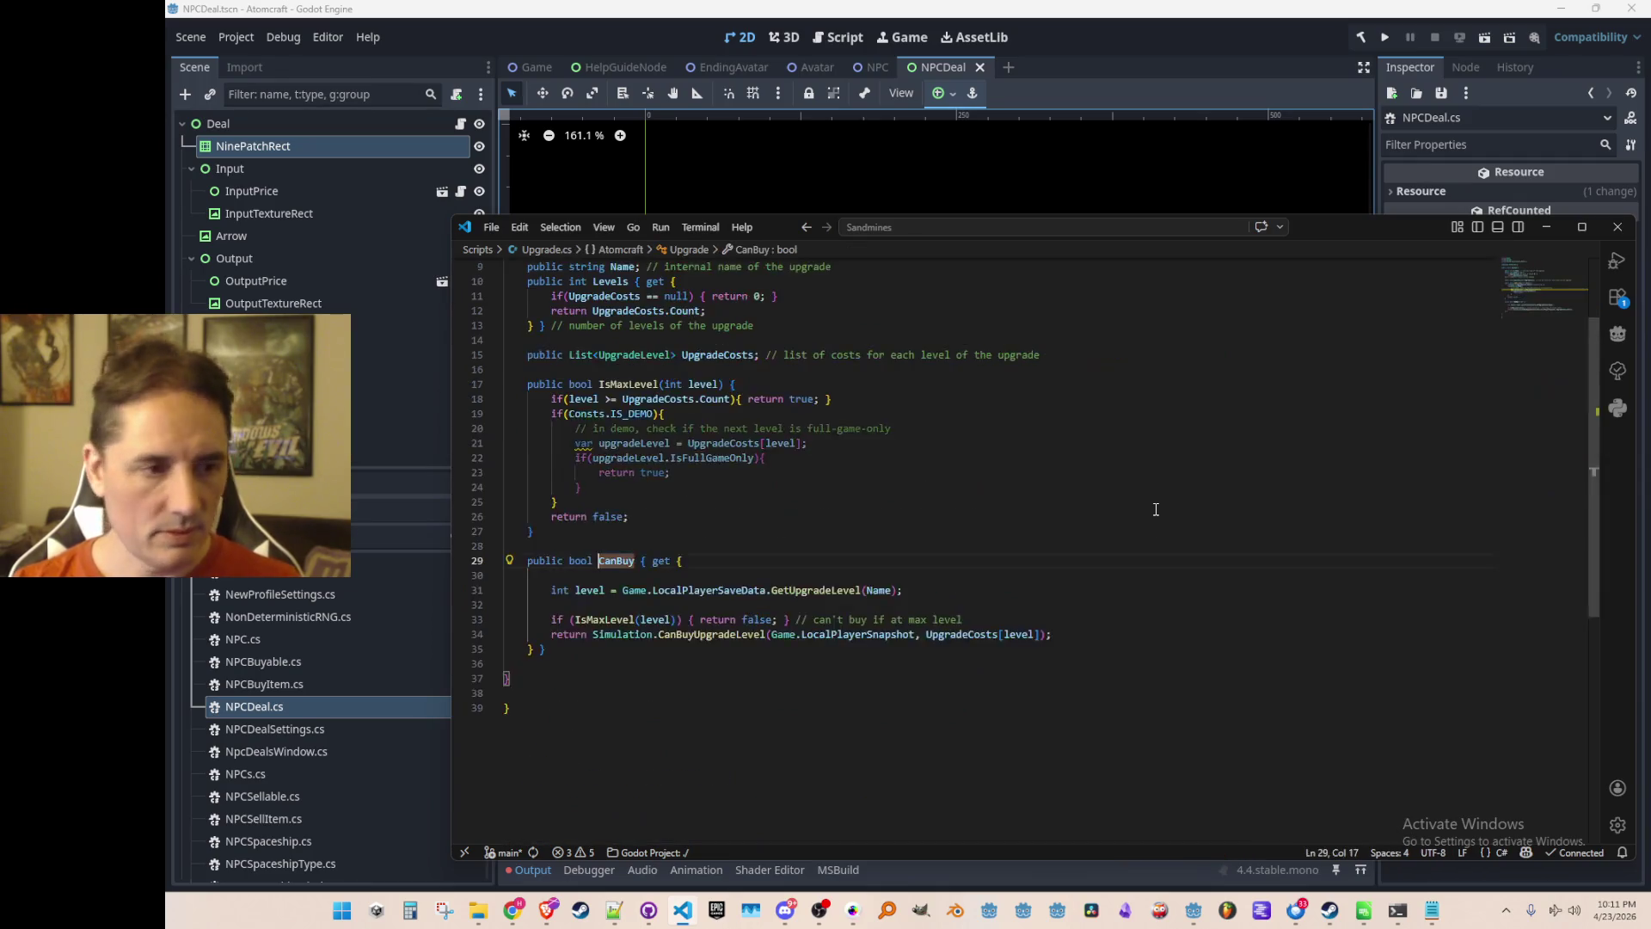
pyautogui.scroll(-2, 1178, 499)
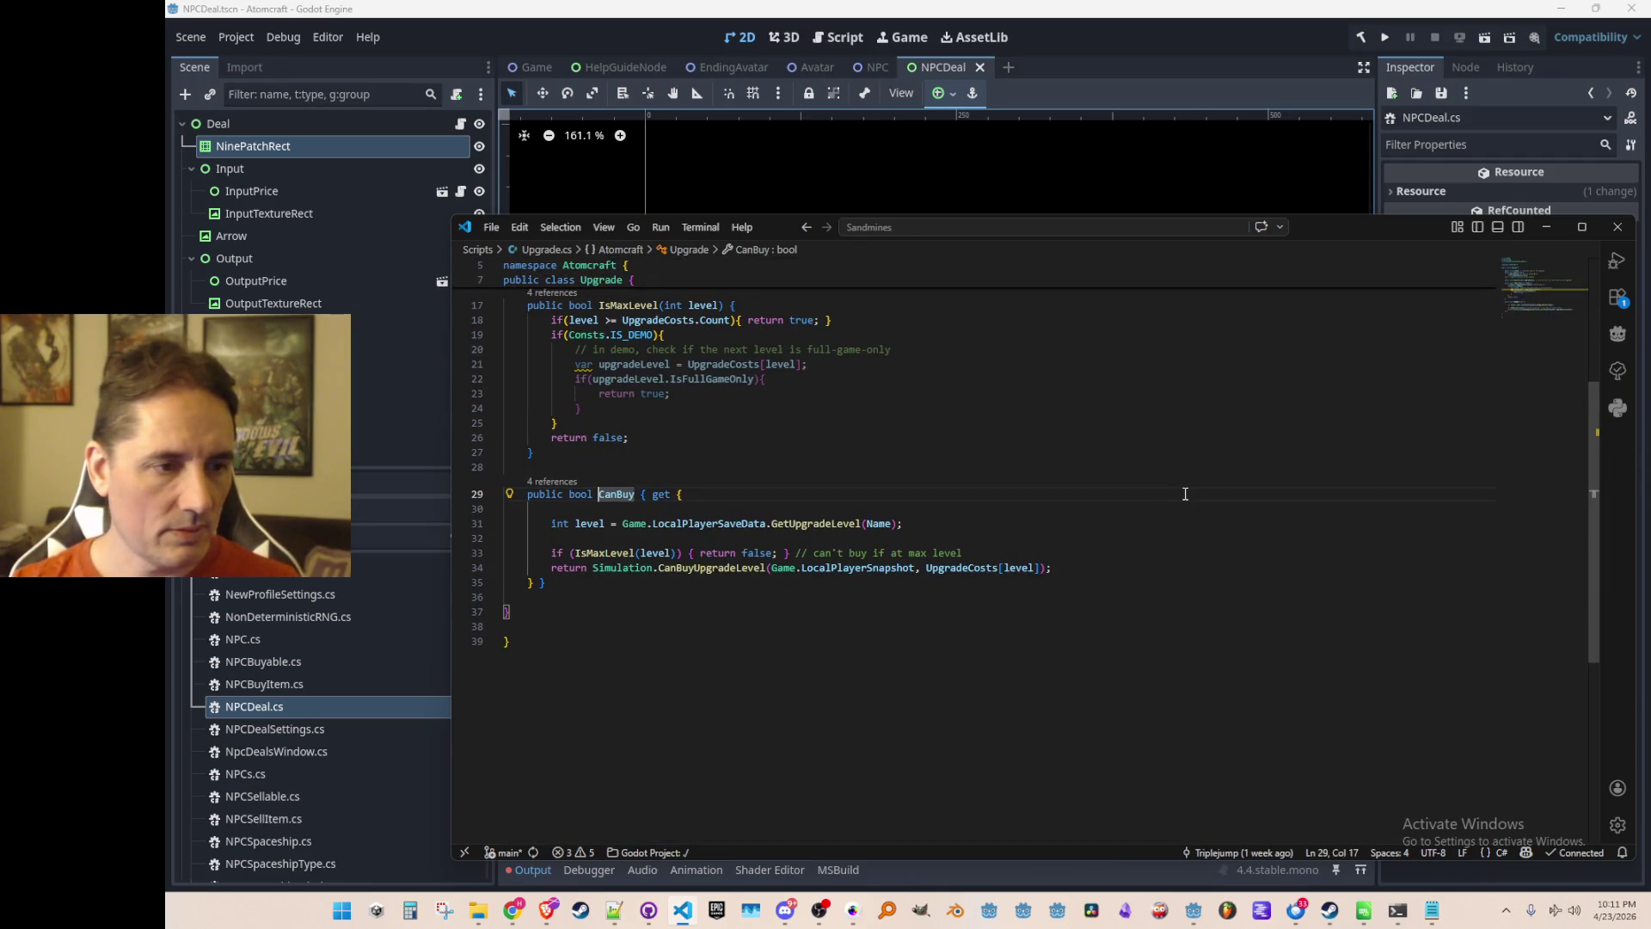
pyautogui.hotkey('alt', 'Left')
pyautogui.hotkey('alt', 'Right')
pyautogui.hotkey('alt', 'Left')
pyautogui.hotkey('alt', 'Left')
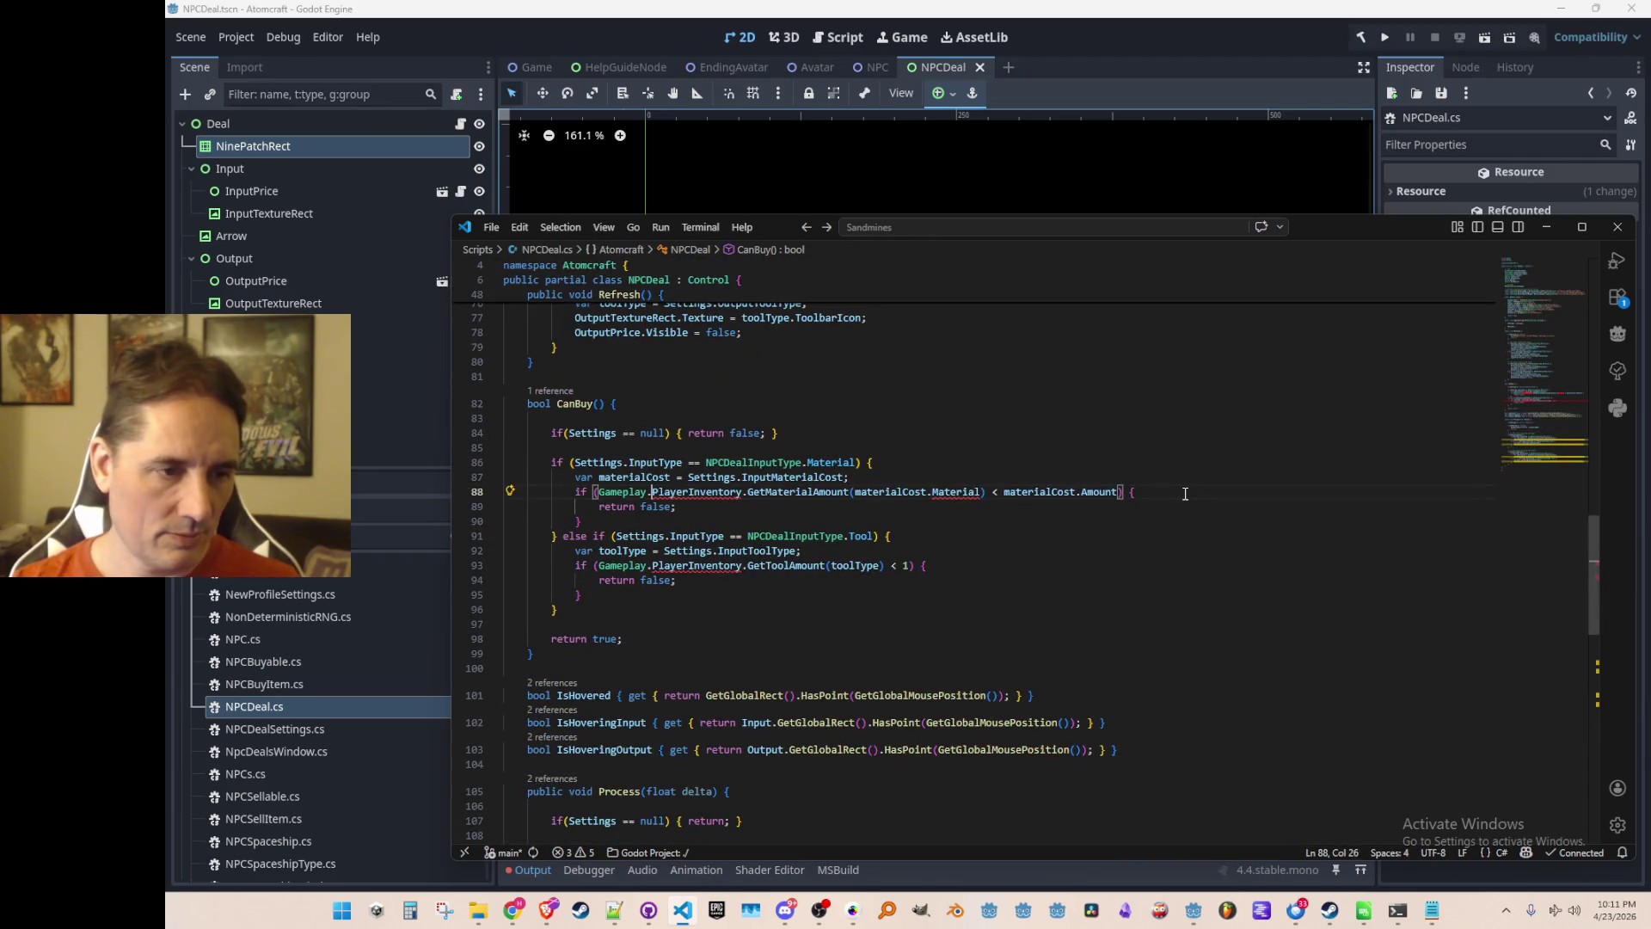
# Replace Gameplay.PlayerInventory with Game.LocalPlayerSaveData, keeping GetMaterialAmount, in CanBuy.
pyautogui.hotkey('ctrl', 'shift', 'Right')
pyautogui.write('Loc')
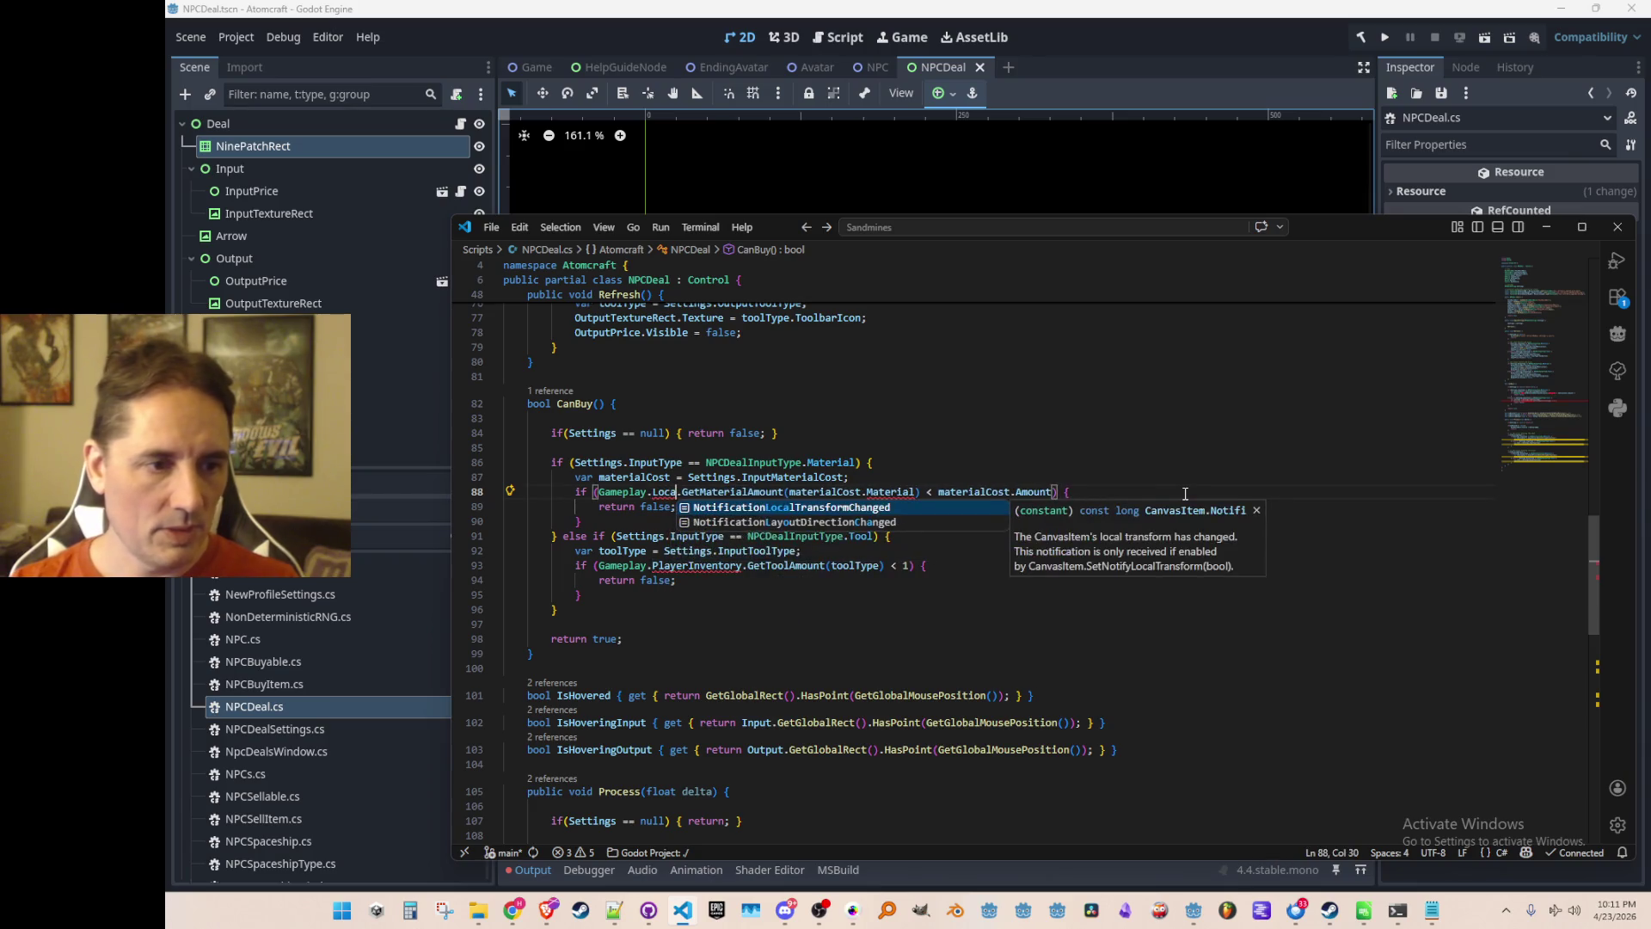
pyautogui.press('Escape')
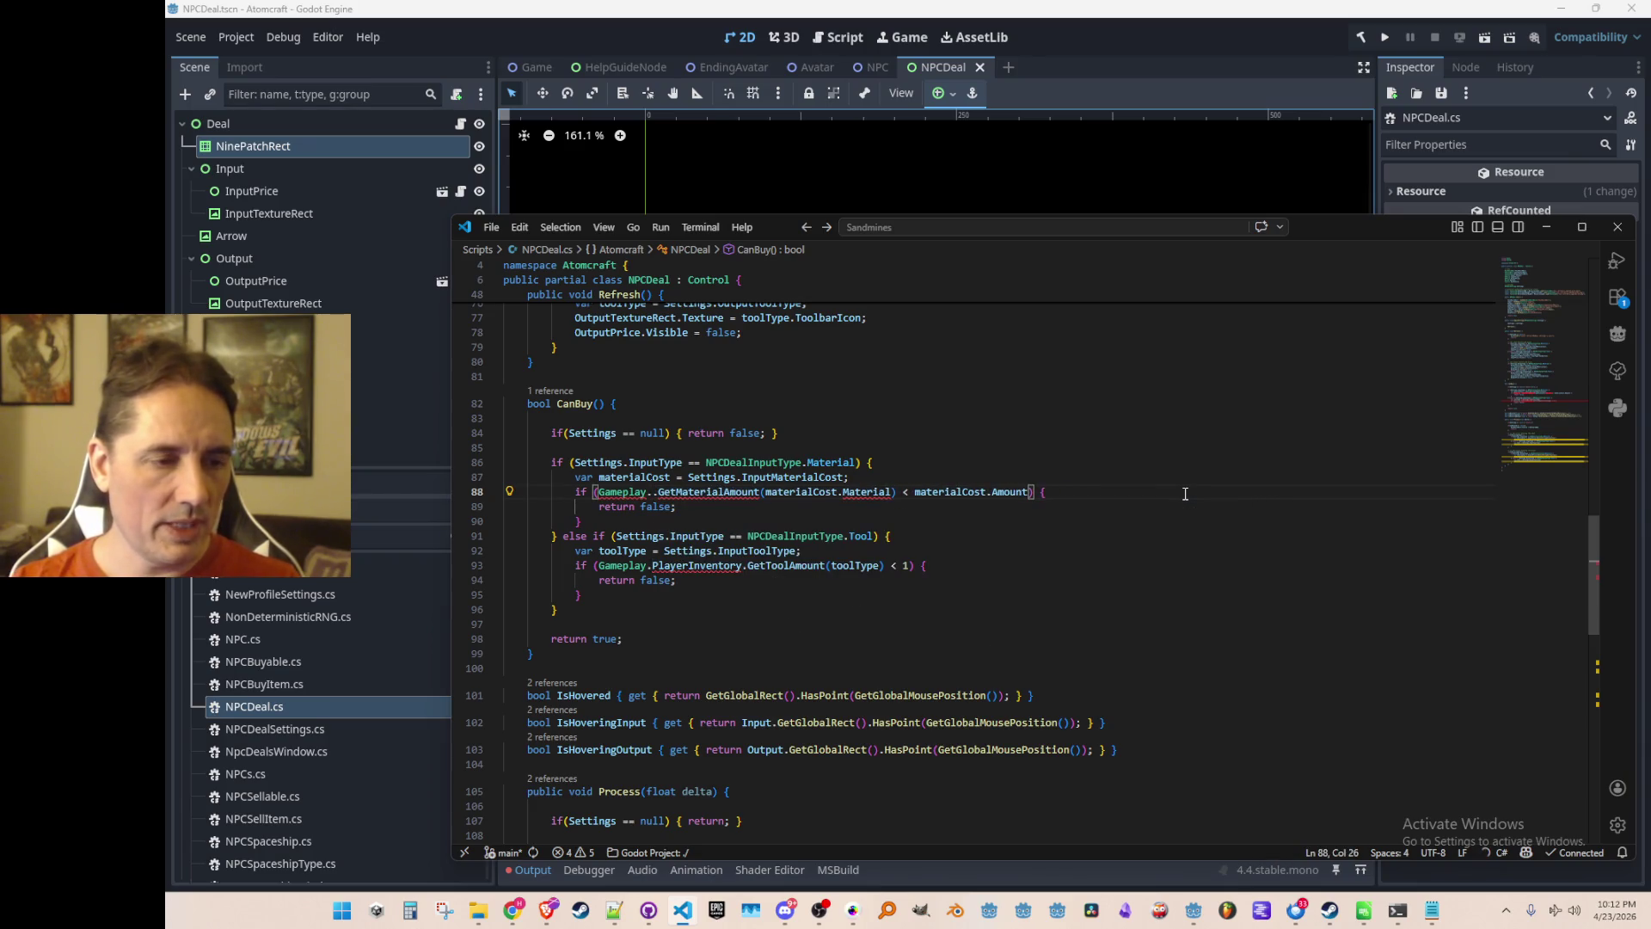
pyautogui.press('BackSpace')
pyautogui.press('BackSpace')
pyautogui.press('BackSpace')
pyautogui.write('.Player')
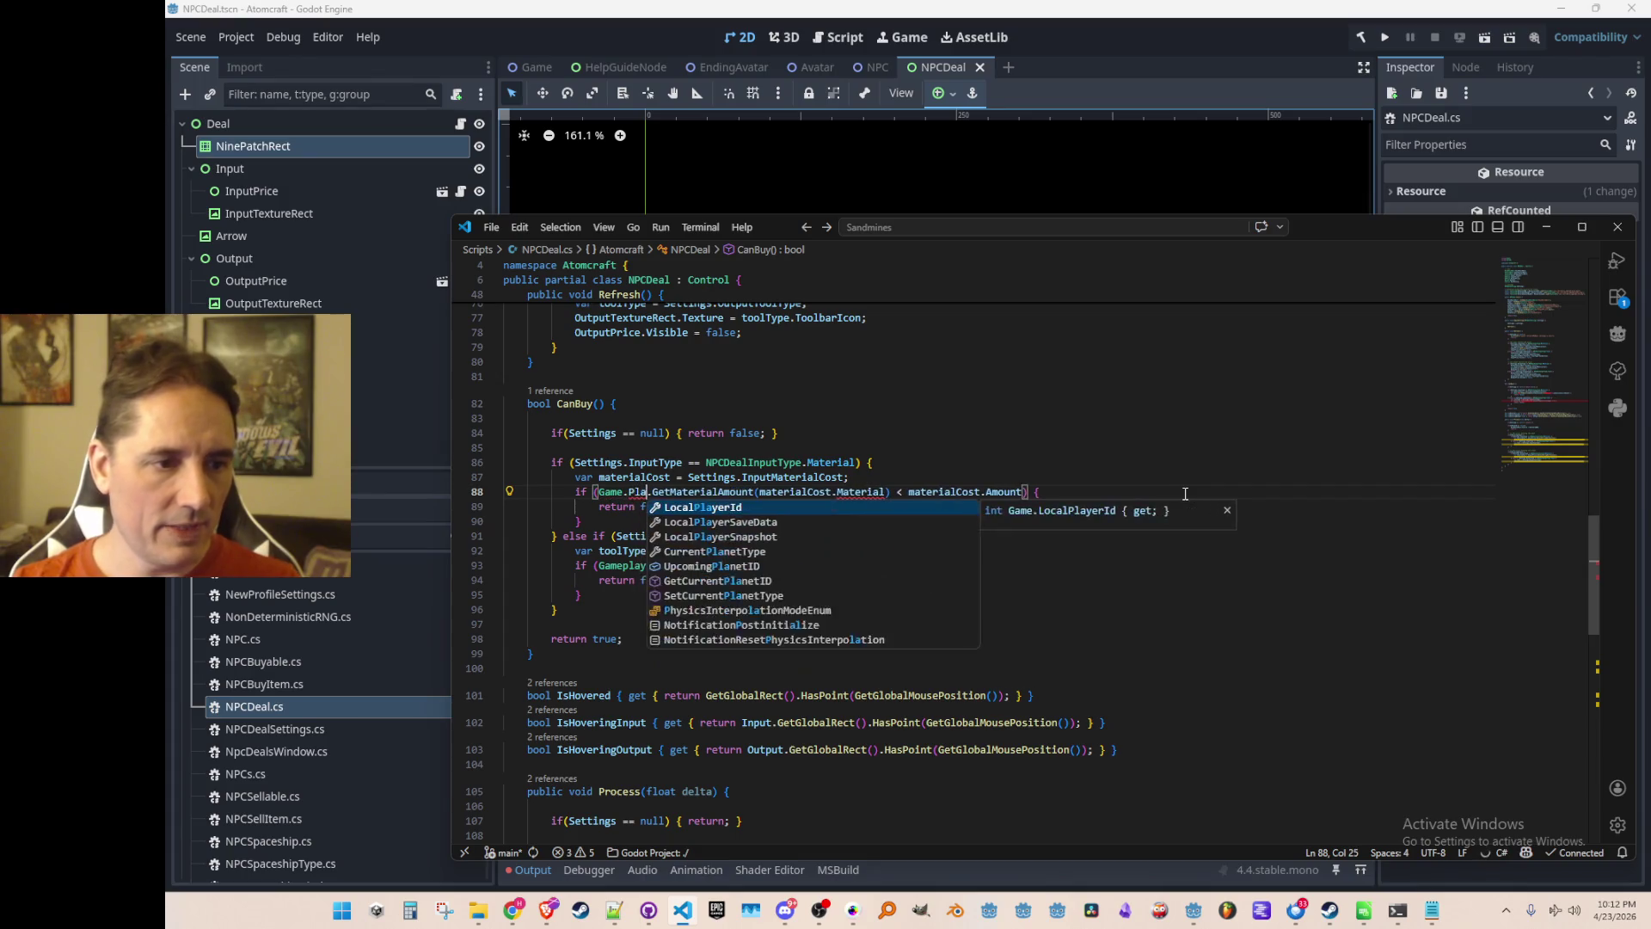
pyautogui.press('Tab')
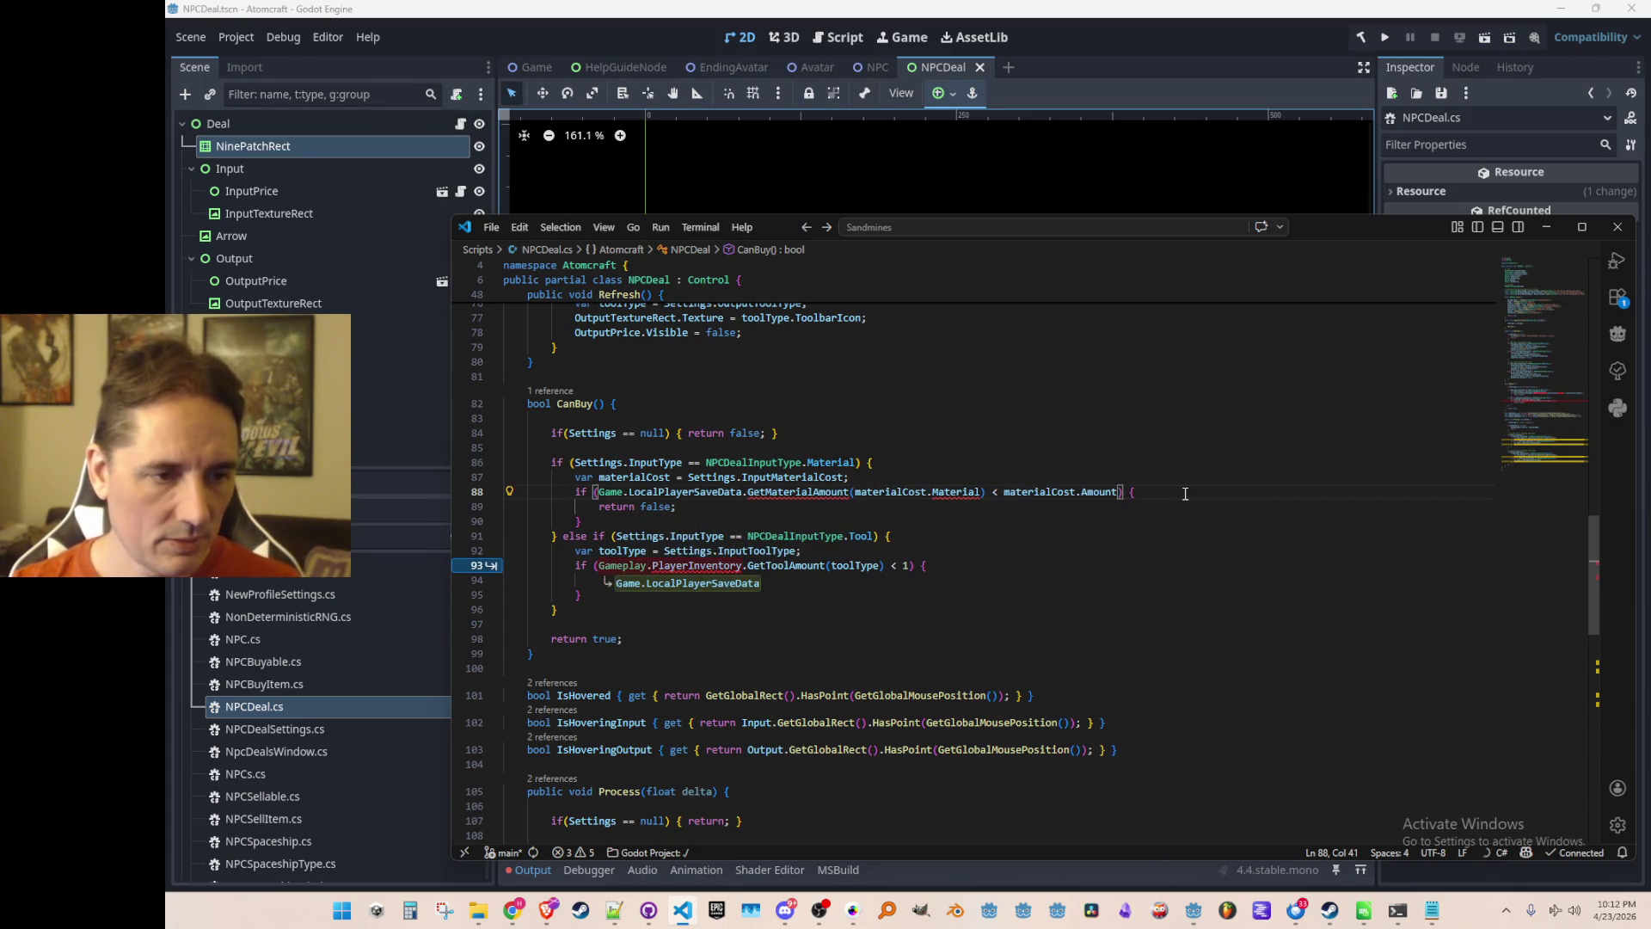
pyautogui.hotkey('ctrl', 'Delete')
pyautogui.write('Get')
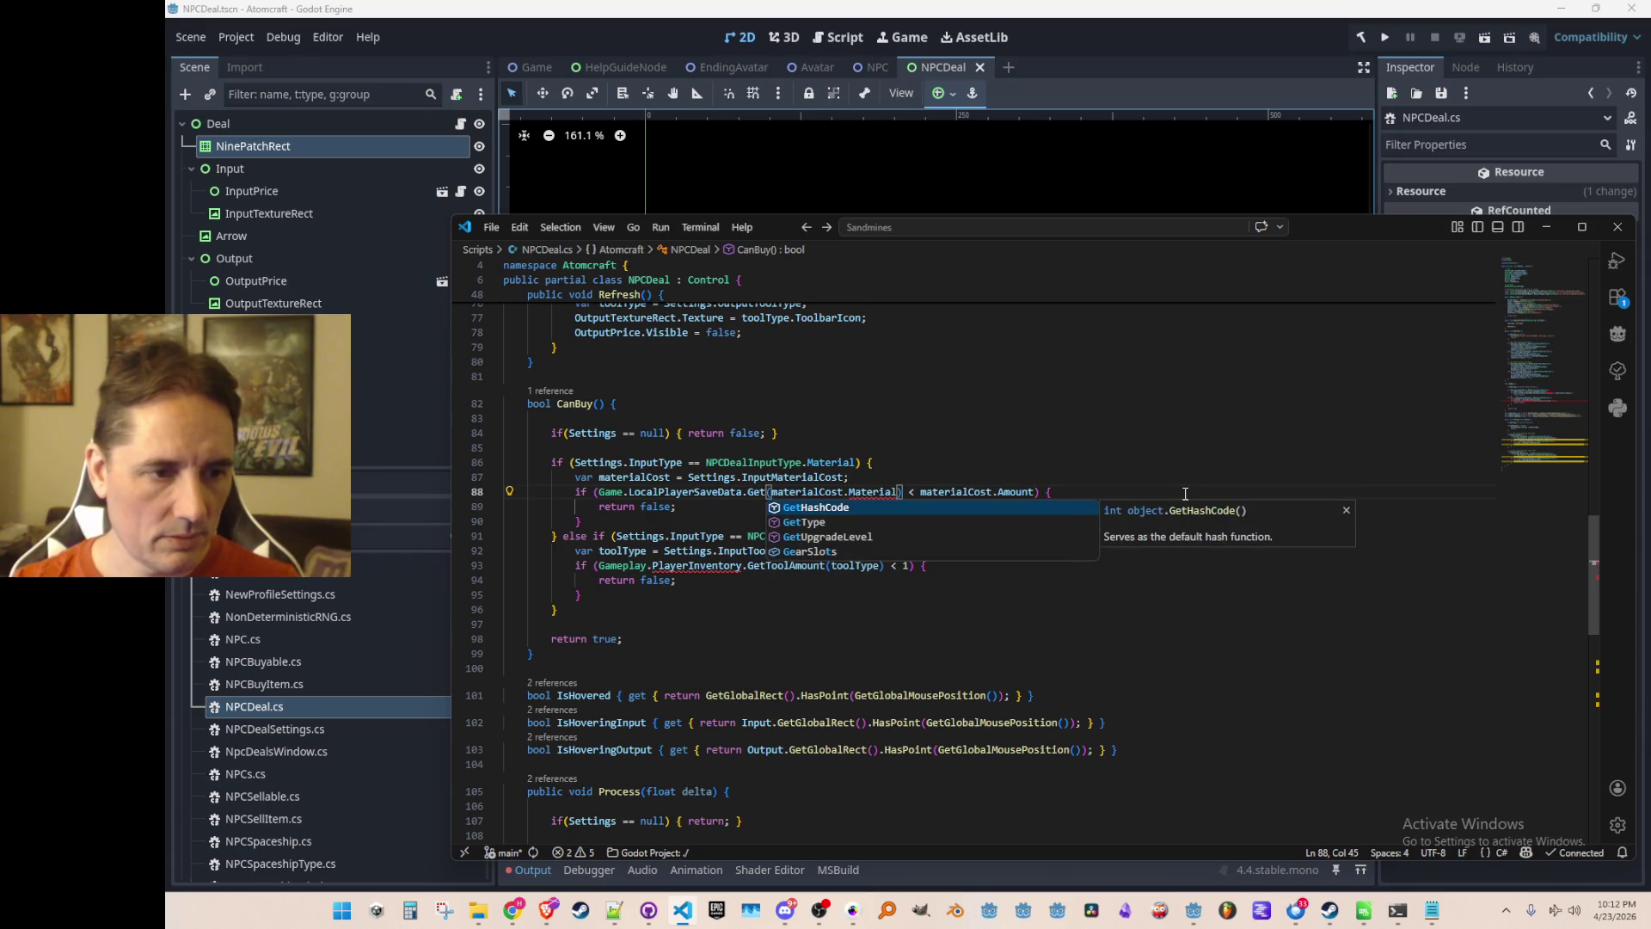
pyautogui.press('BackSpace')
pyautogui.press('BackSpace')
pyautogui.press('BackSpace')
pyautogui.write('Mat')
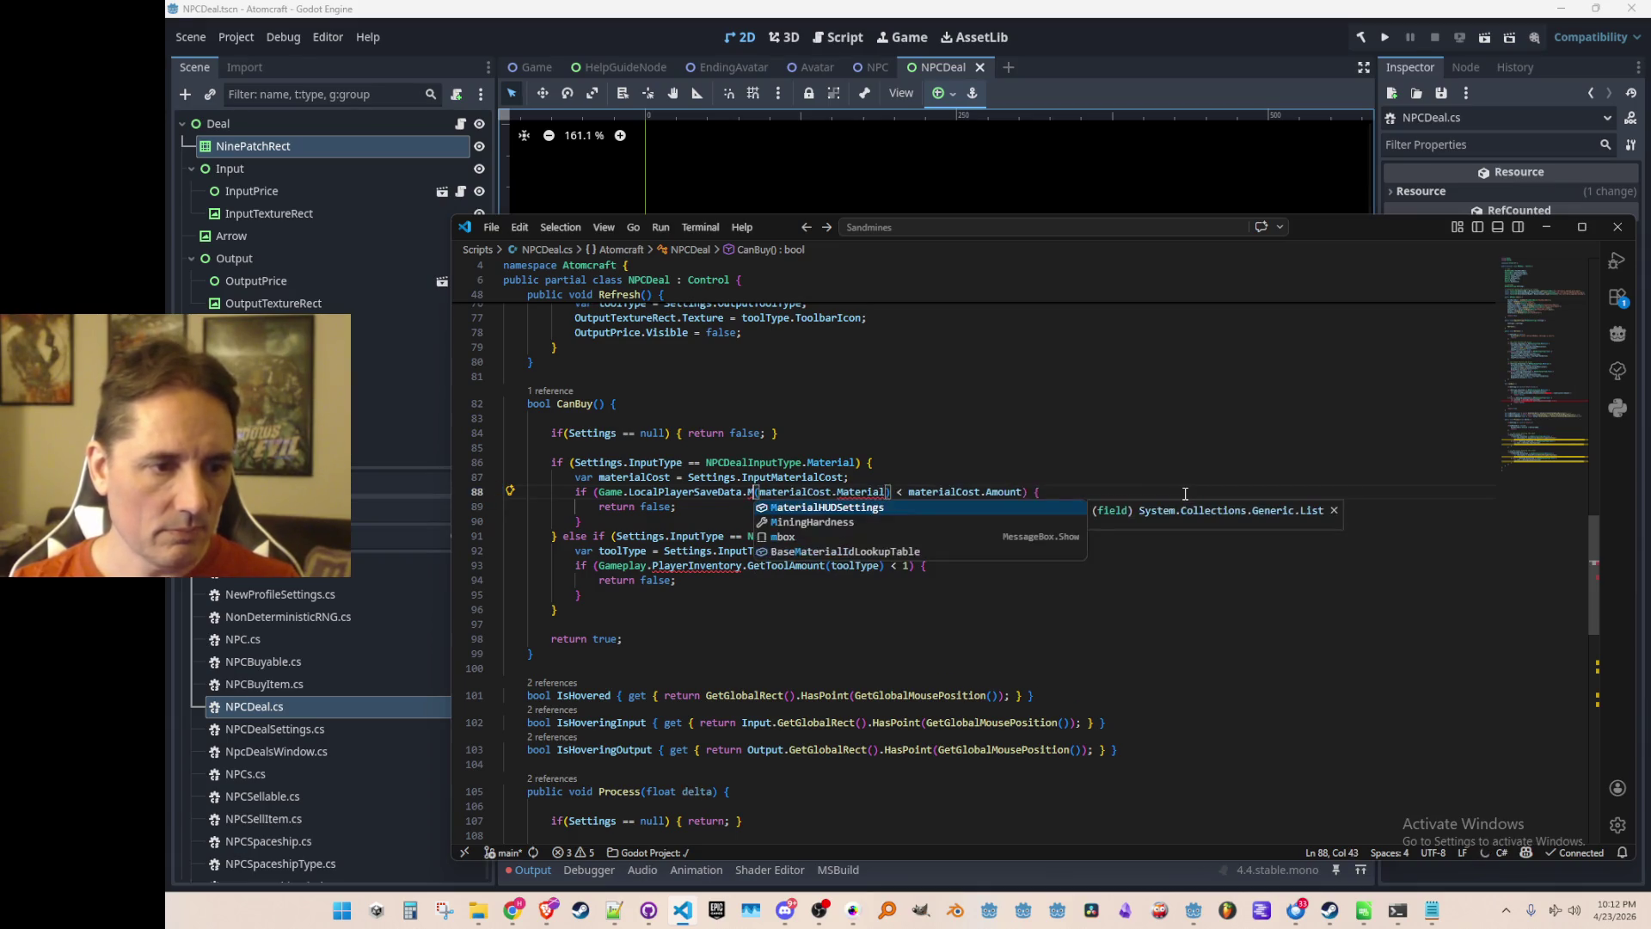
pyautogui.press('BackSpace')
pyautogui.press('BackSpace')
pyautogui.press('BackSpace')
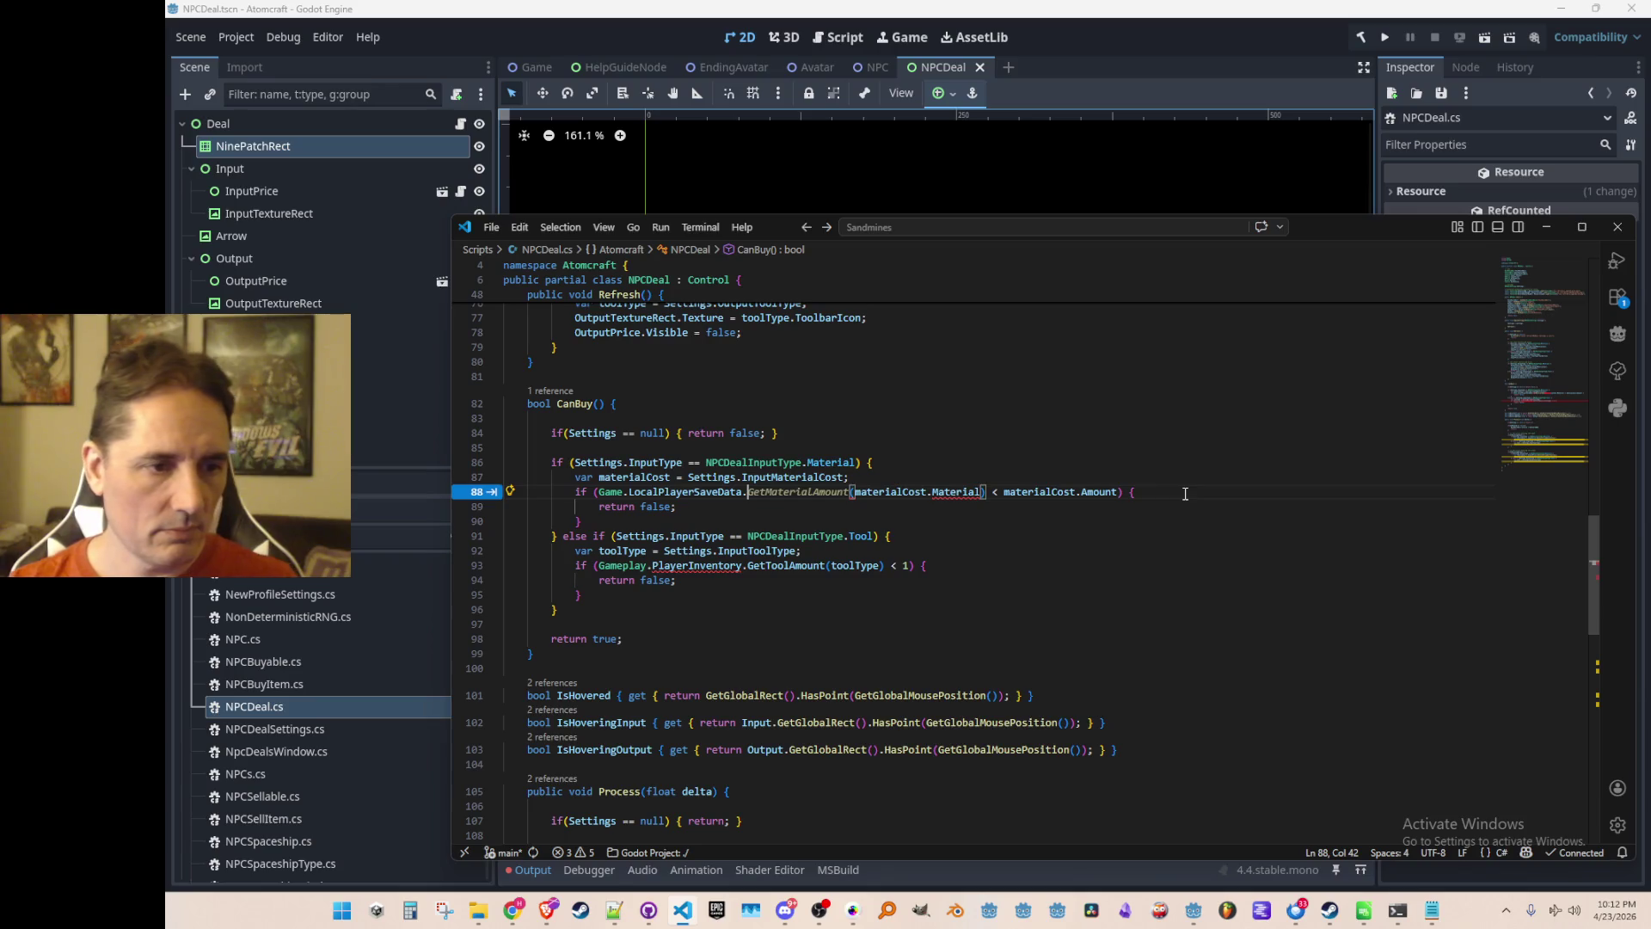
pyautogui.press('Tab')
pyautogui.press('Tab')
pyautogui.press('Tab')
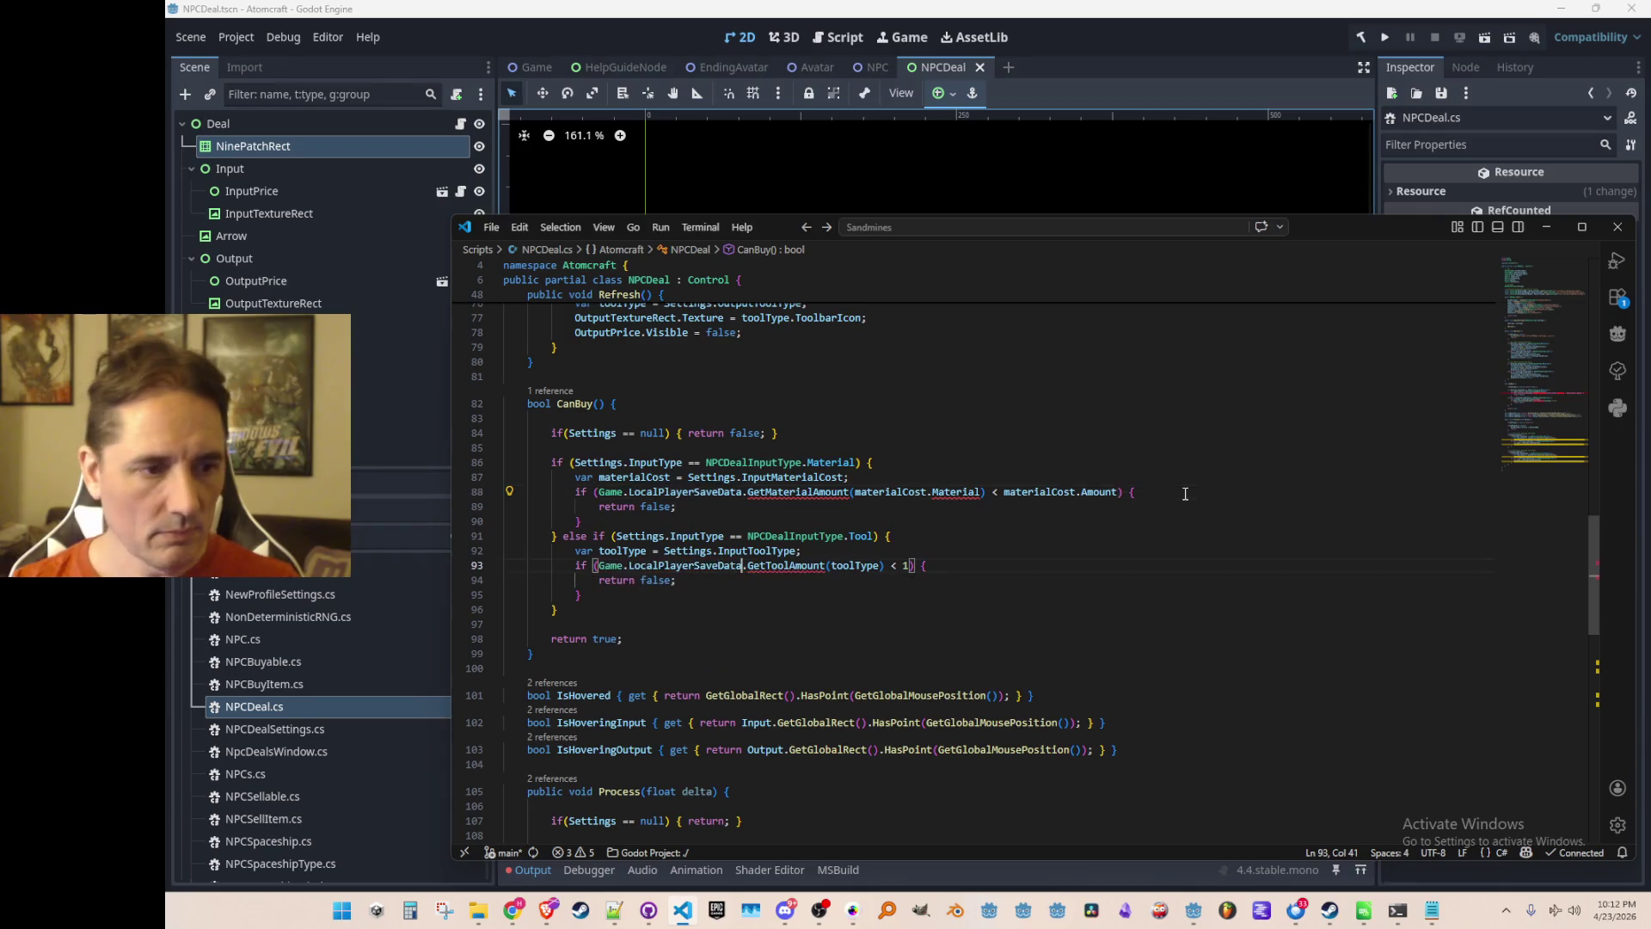
pyautogui.press('Up')
pyautogui.press('Up')
pyautogui.press('Up')
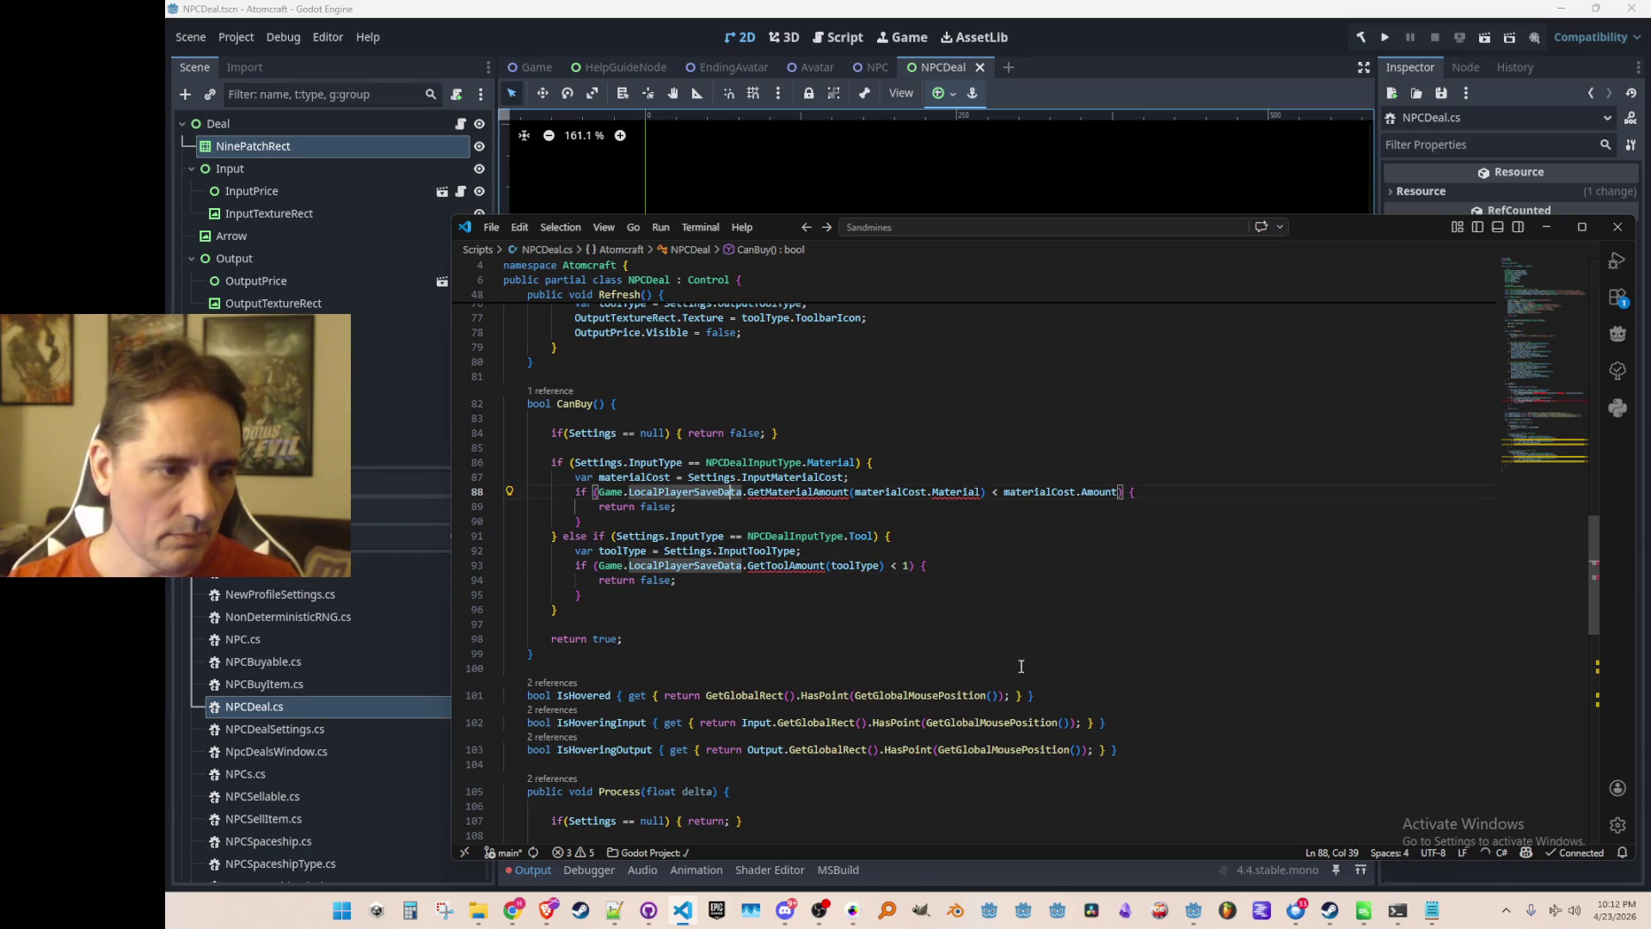
# Follow definitions from LocalPlayerSaveData to the SaveData_Player class and inspect its UpgradeLevels and MaterialHUDSettings fields.
pyautogui.press('F12')
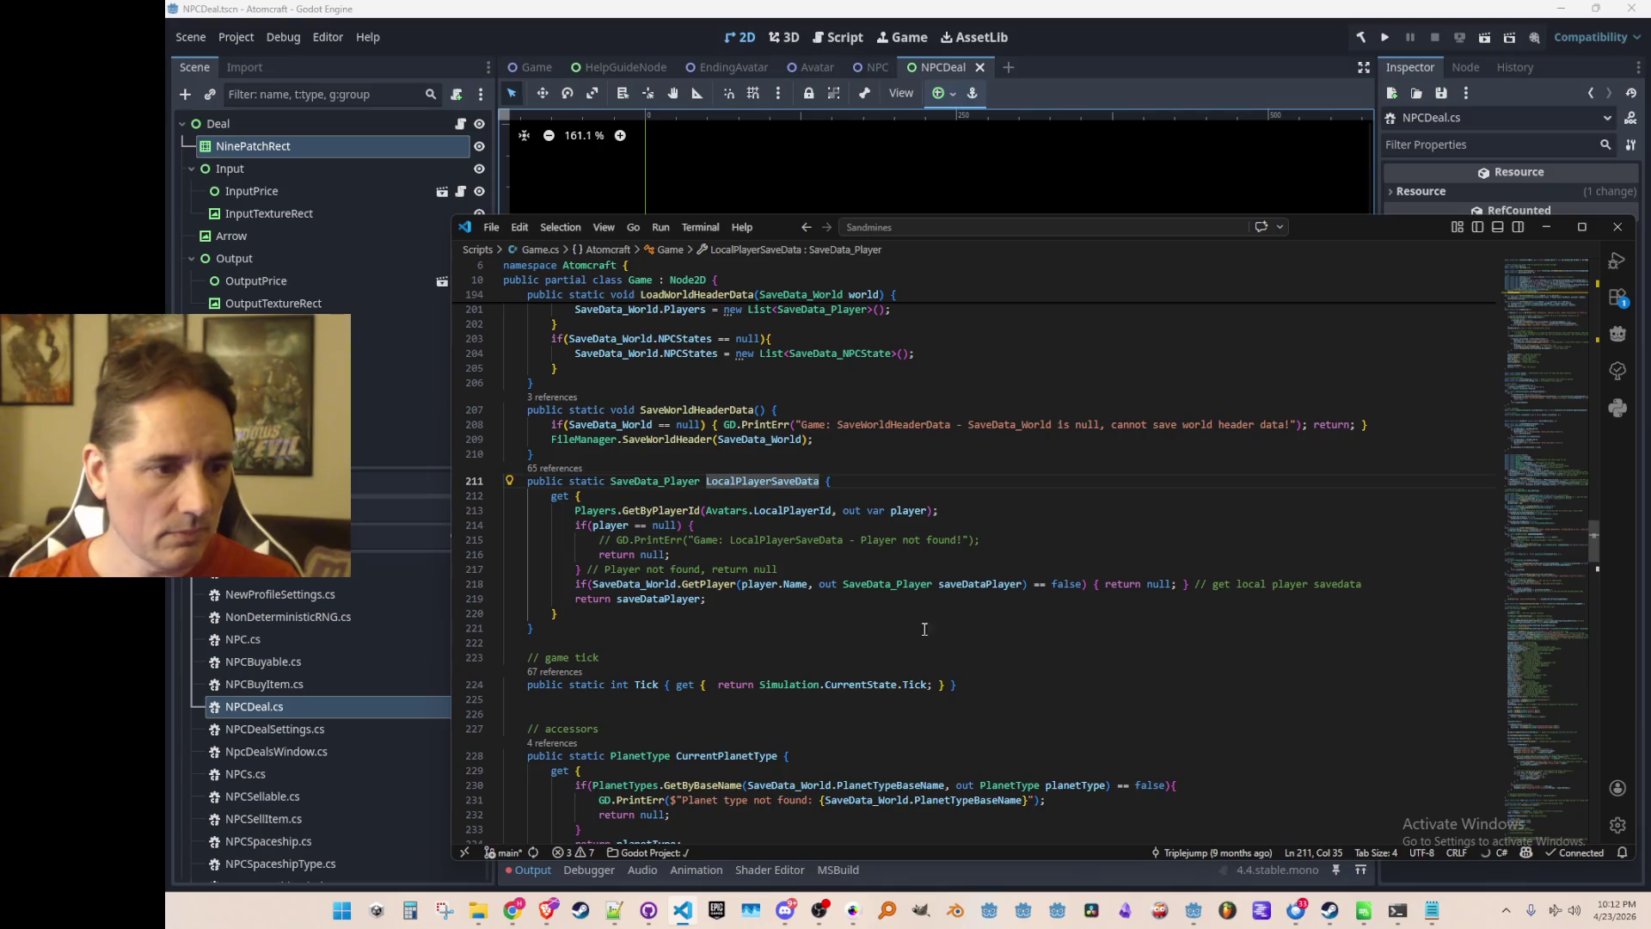
pyautogui.click(695, 480)
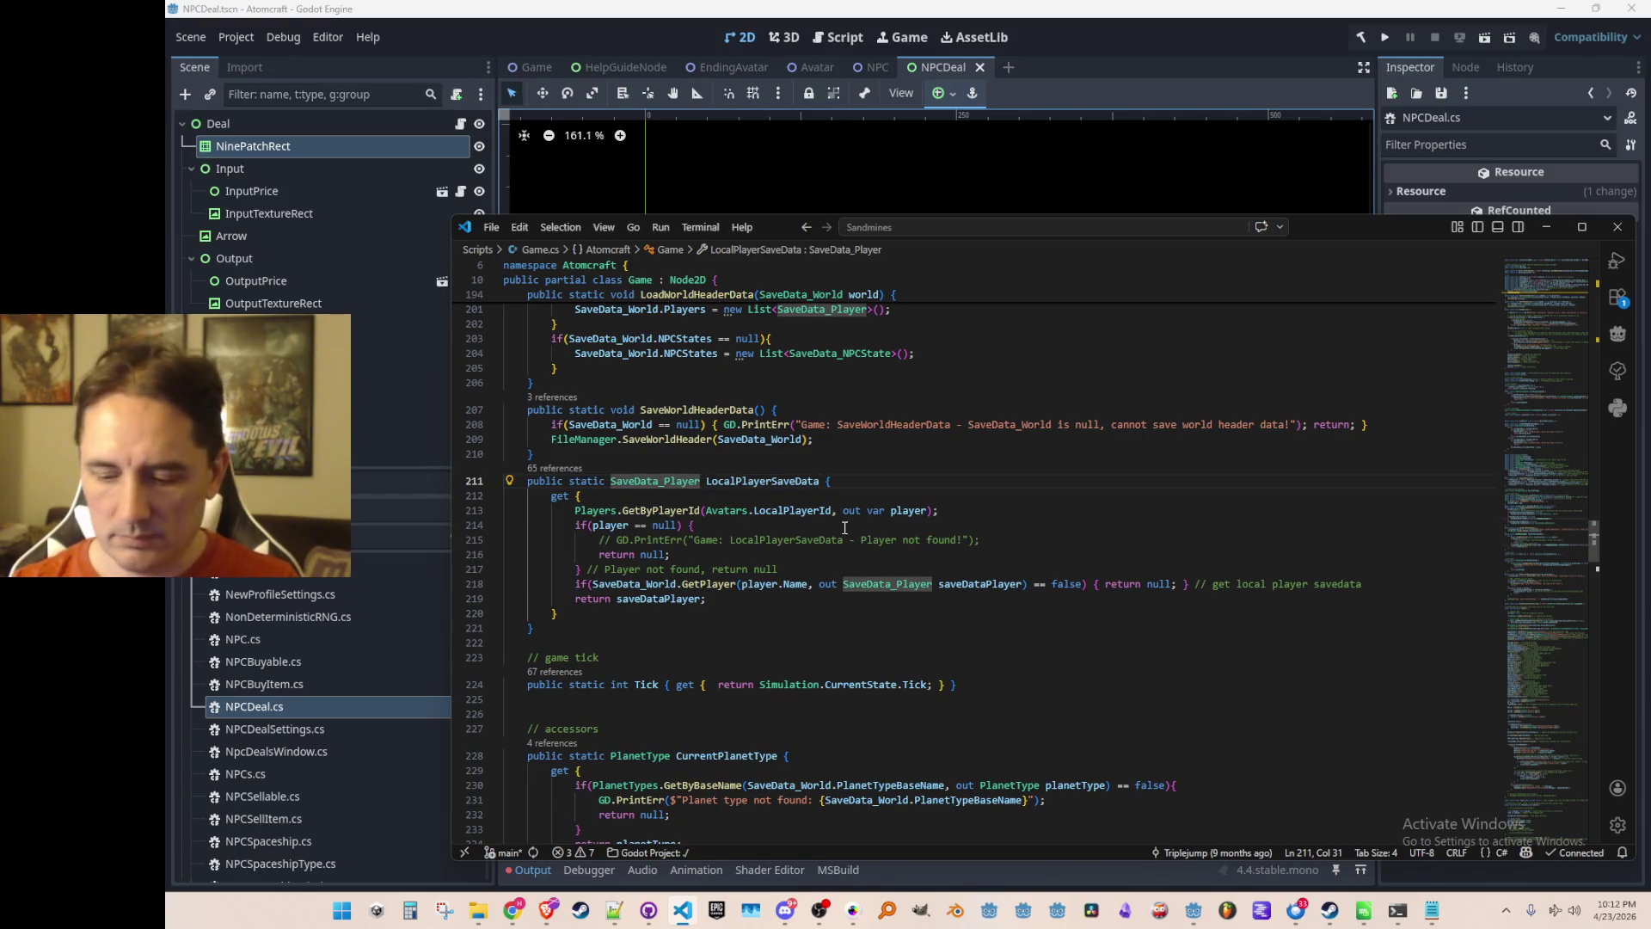
pyautogui.press('F12')
pyautogui.scroll(-2, 1085, 525)
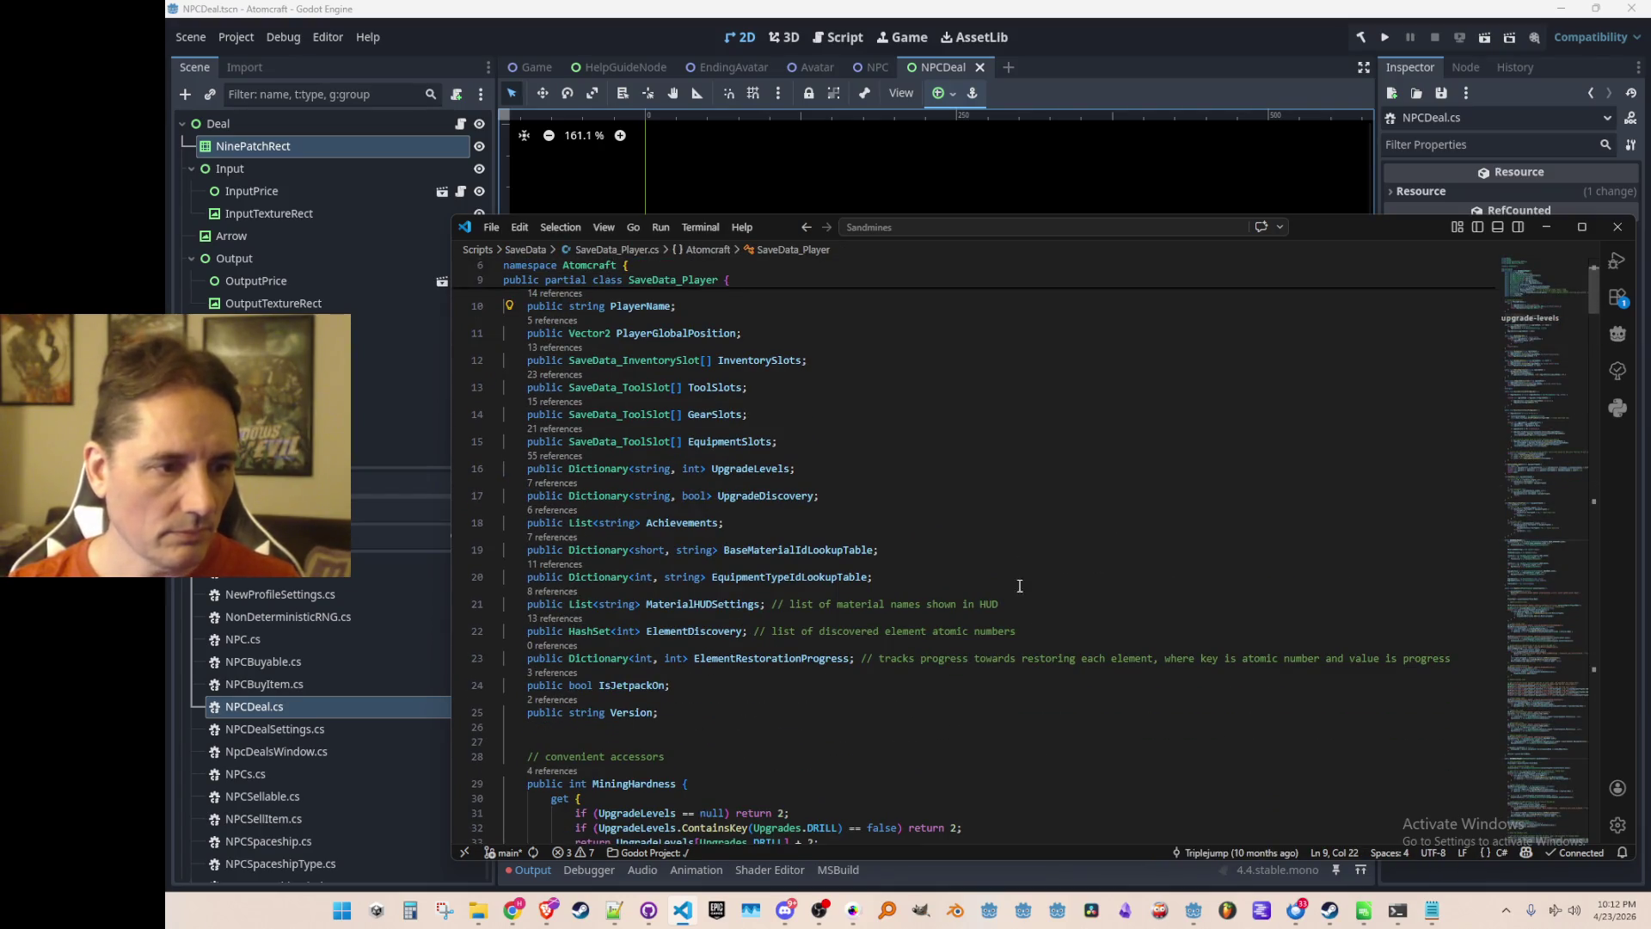
pyautogui.click(1094, 466)
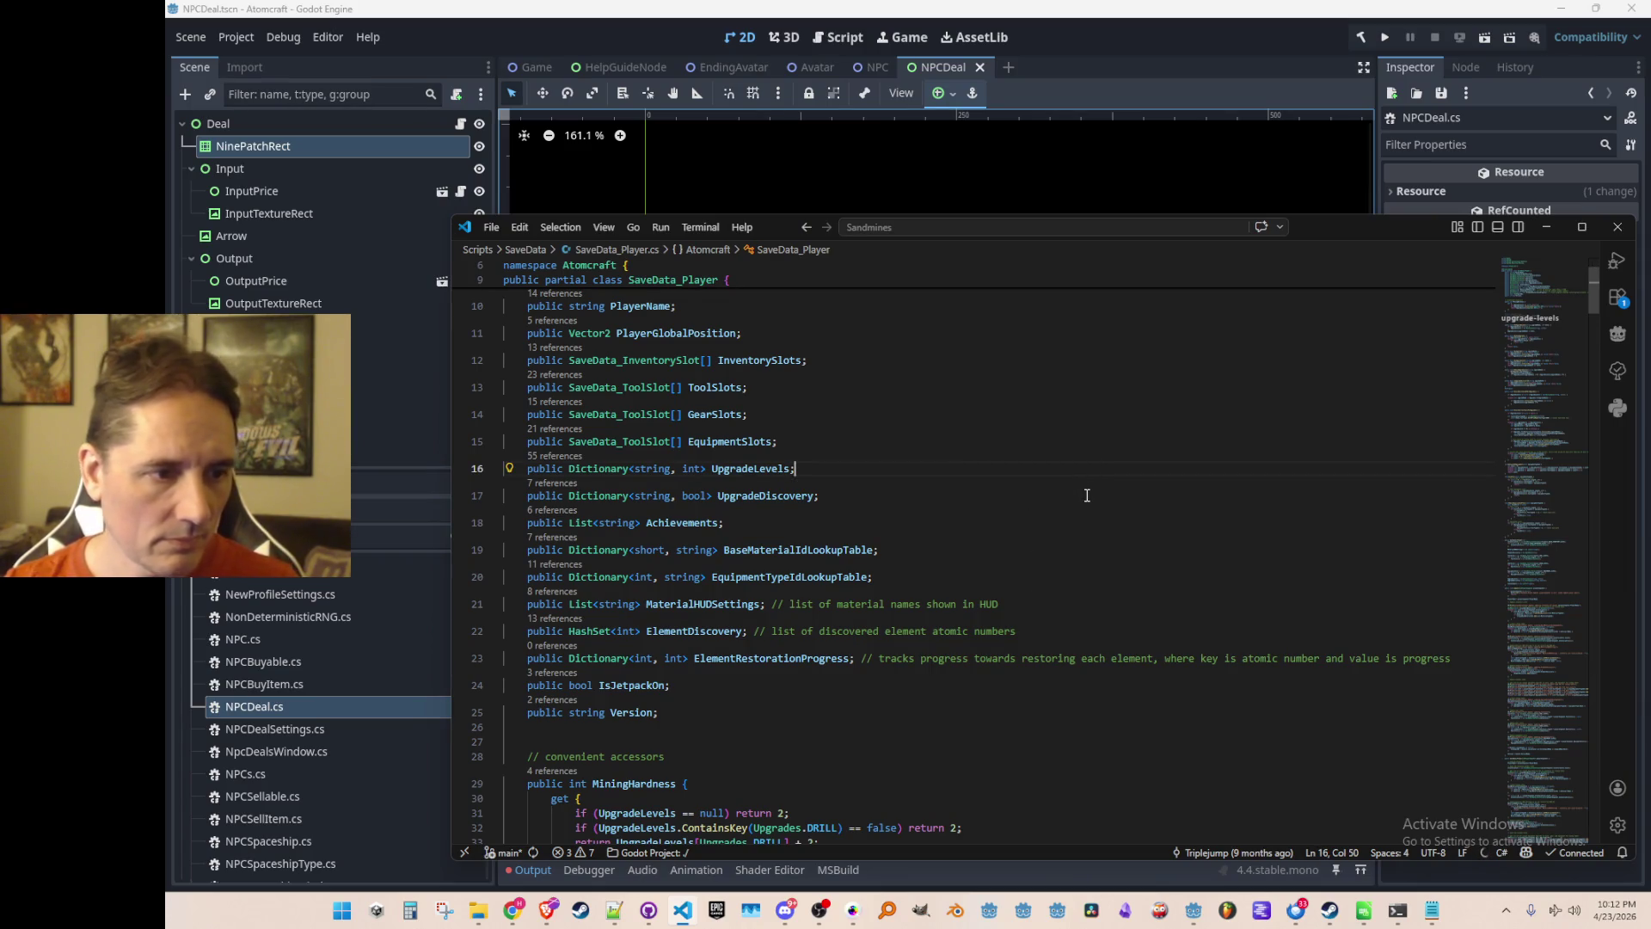
pyautogui.scroll(-1, 1116, 531)
pyautogui.scroll(-3, 1116, 531)
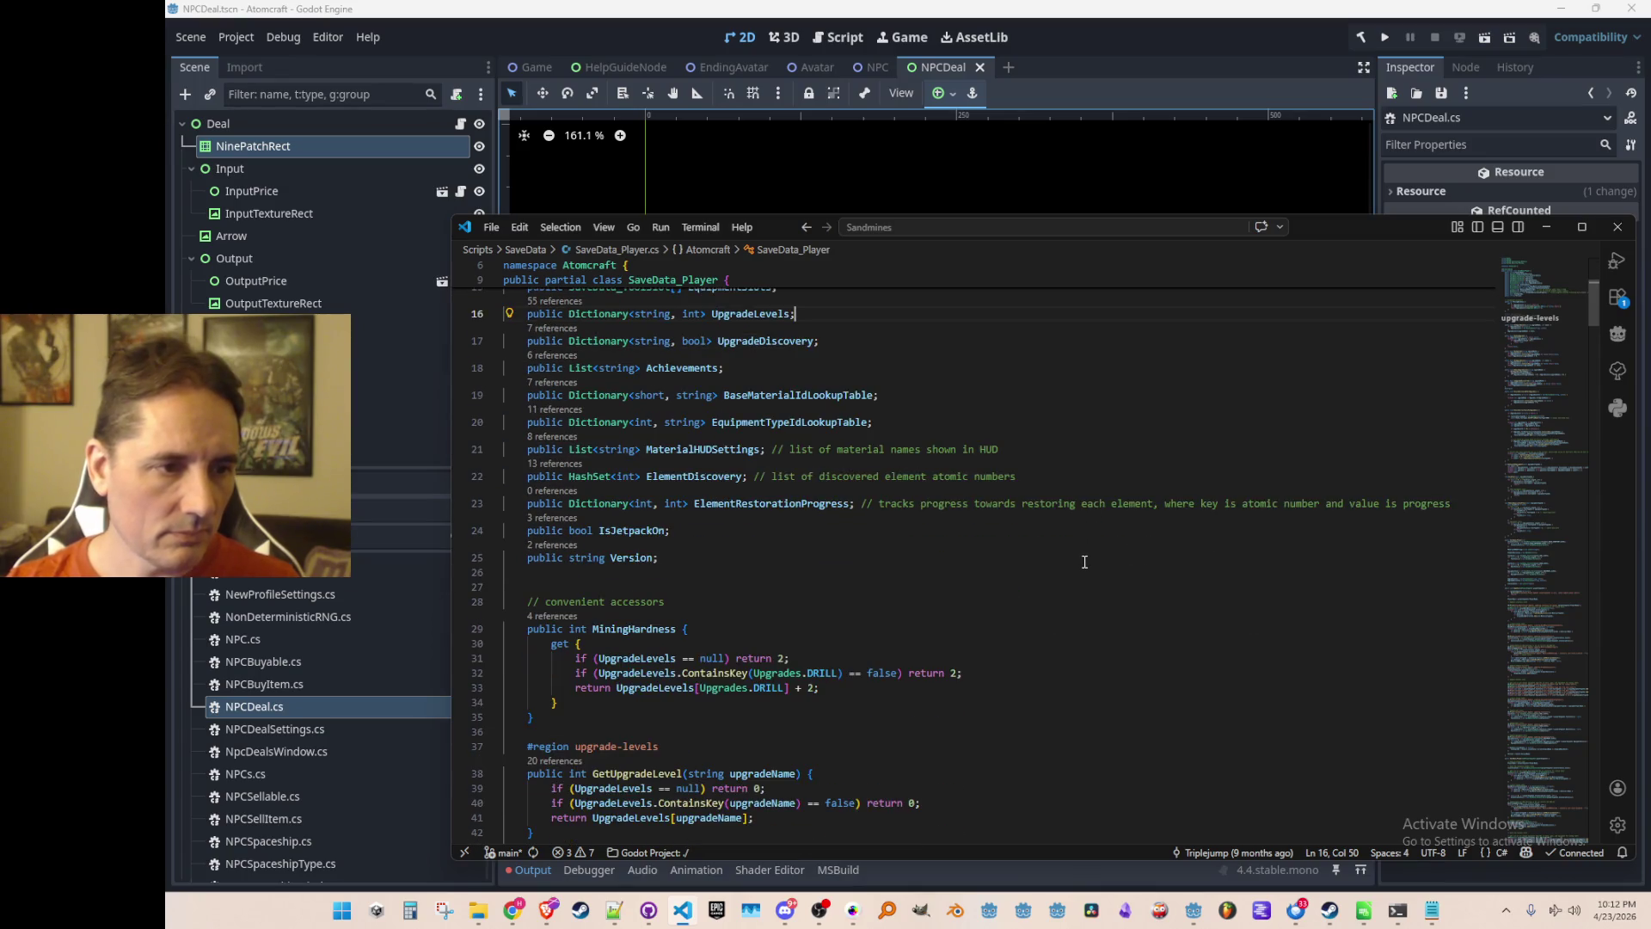
pyautogui.scroll(4, 1093, 540)
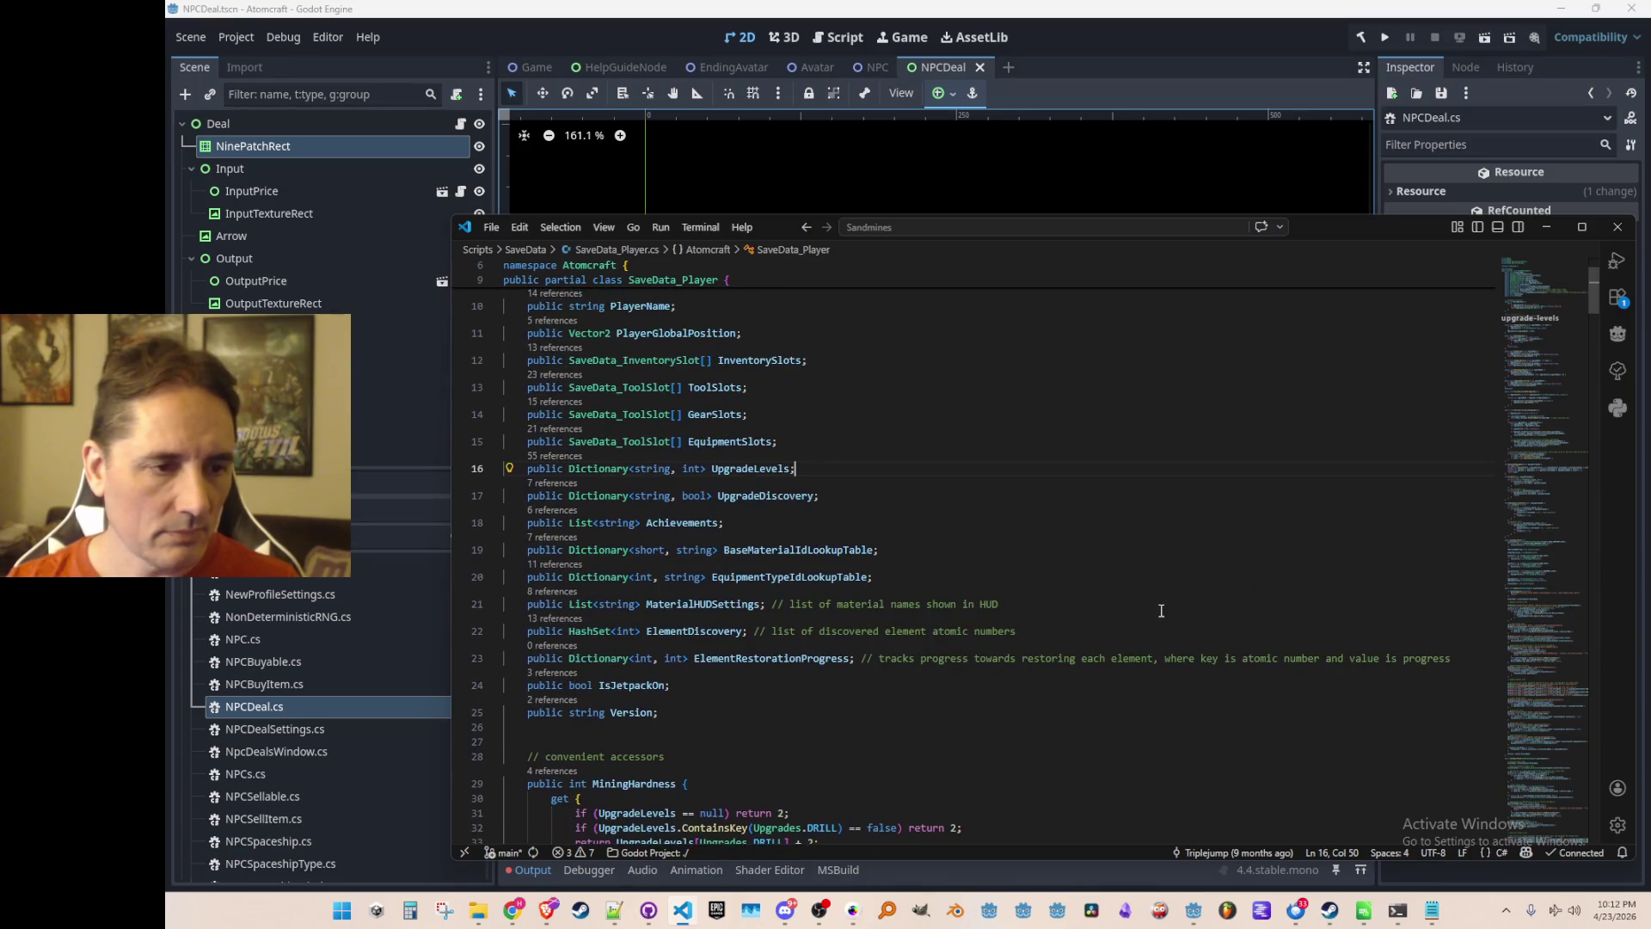
pyautogui.click(1183, 605)
# Review SaveData_Player's tool-counting helpers, upgrade checks and Update method, then return to CanBuy.
pyautogui.scroll(-1, 1191, 602)
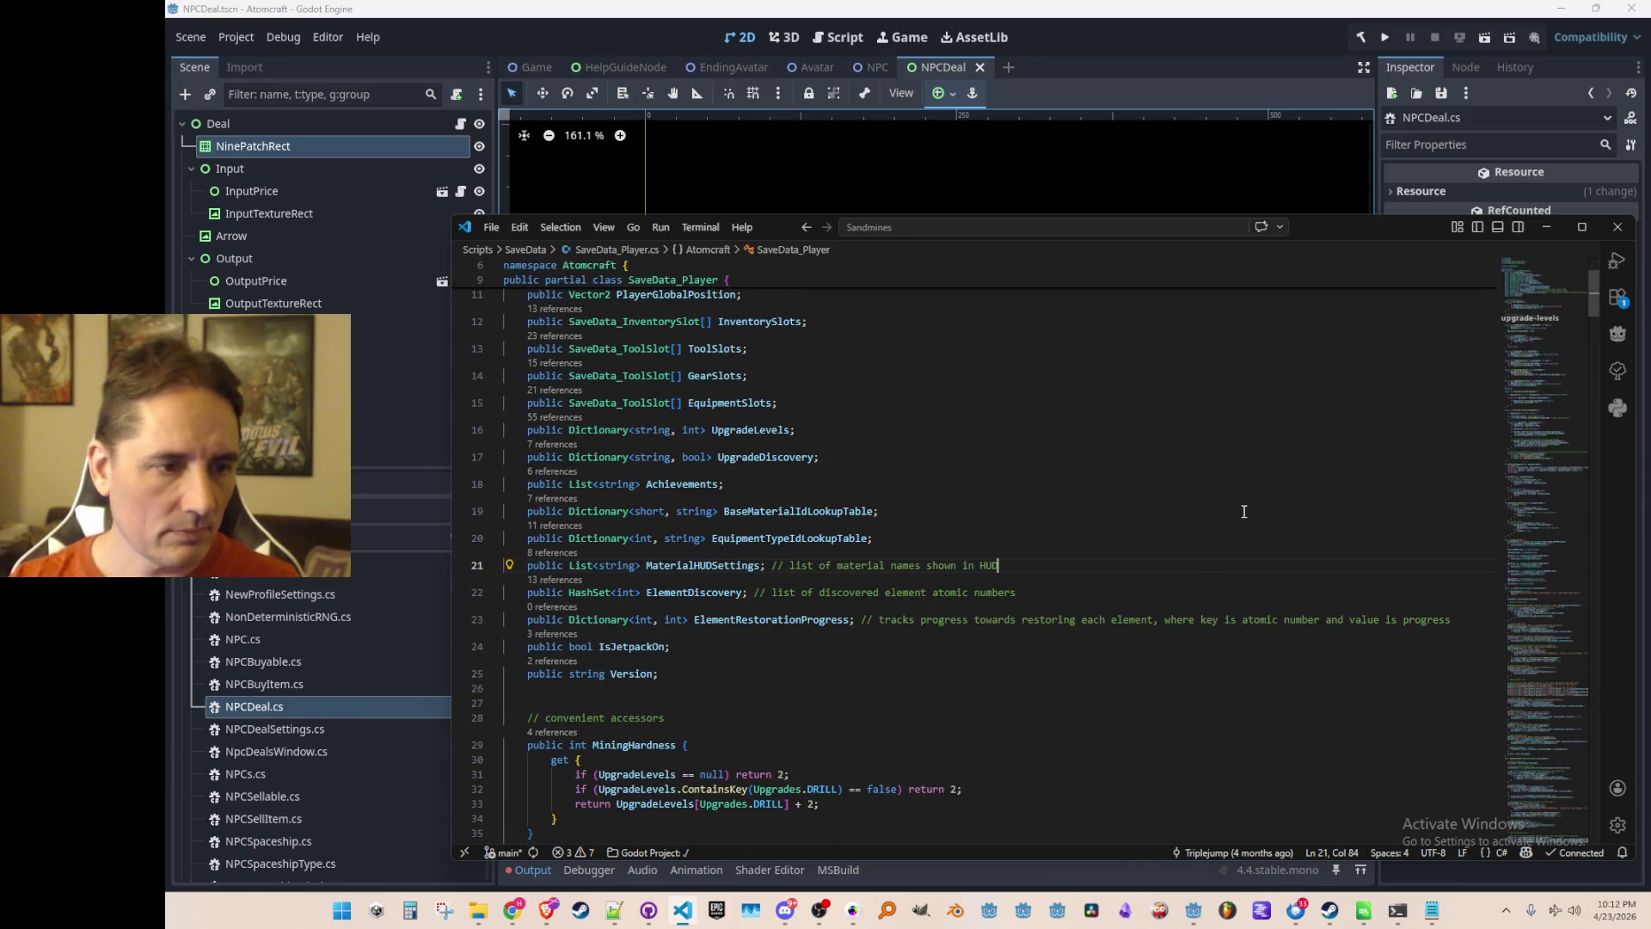
pyautogui.scroll(-15, 1244, 511)
pyautogui.scroll(-15, 1238, 516)
pyautogui.scroll(-9, 1228, 520)
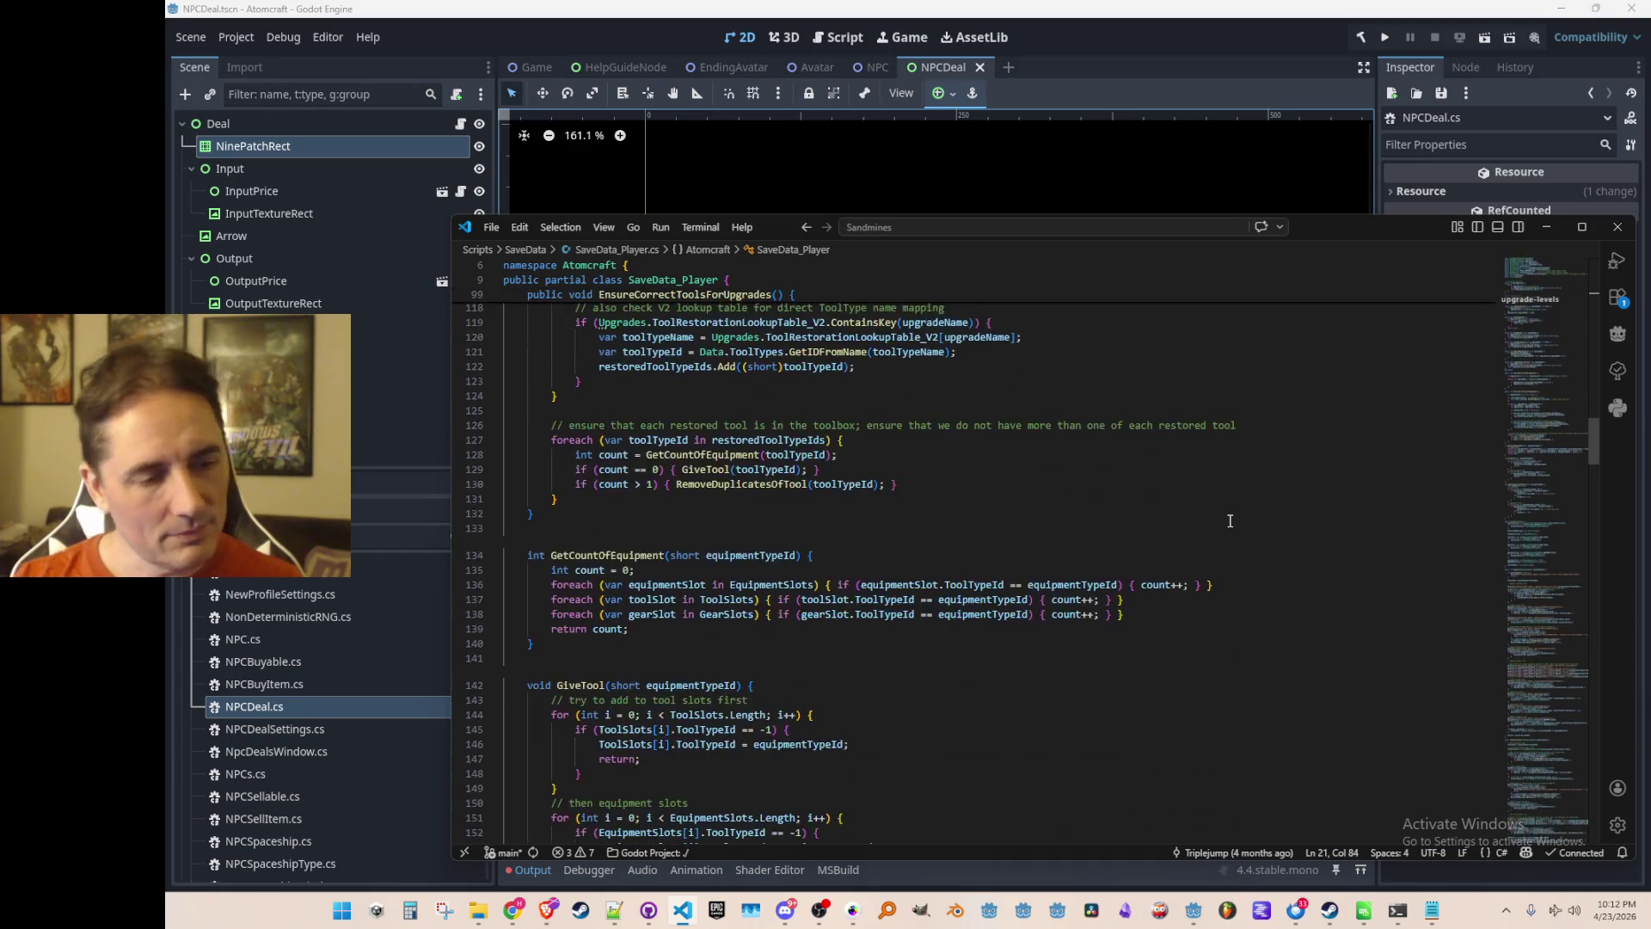
pyautogui.scroll(-5, 1229, 520)
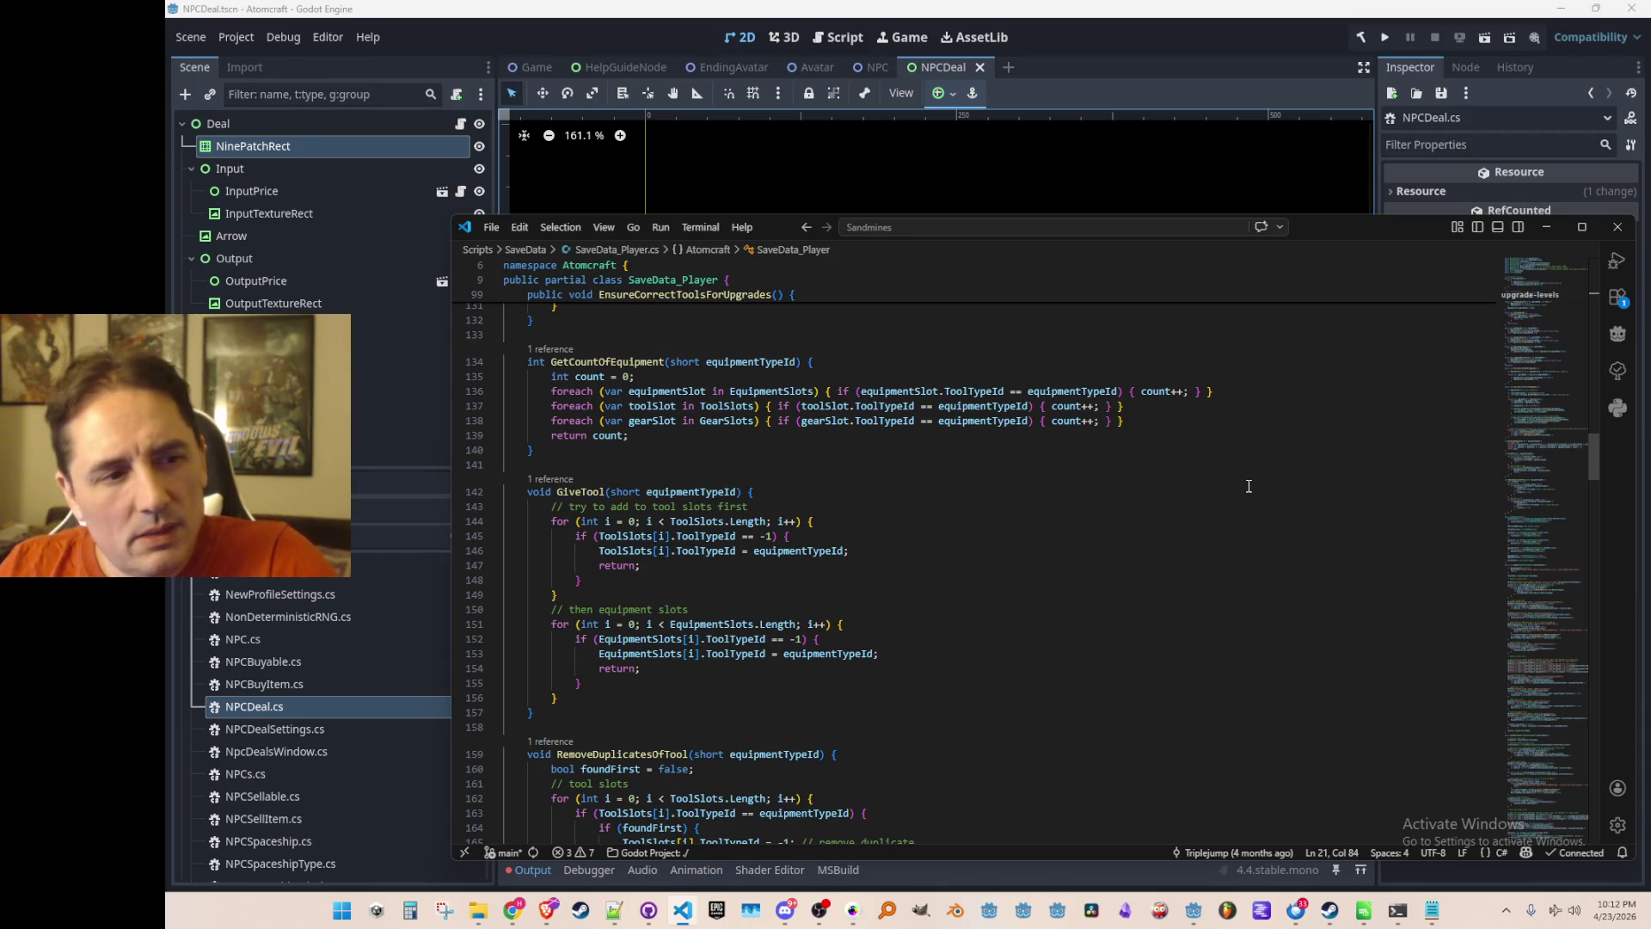
pyautogui.scroll(3, 1249, 487)
pyautogui.scroll(-9, 1264, 490)
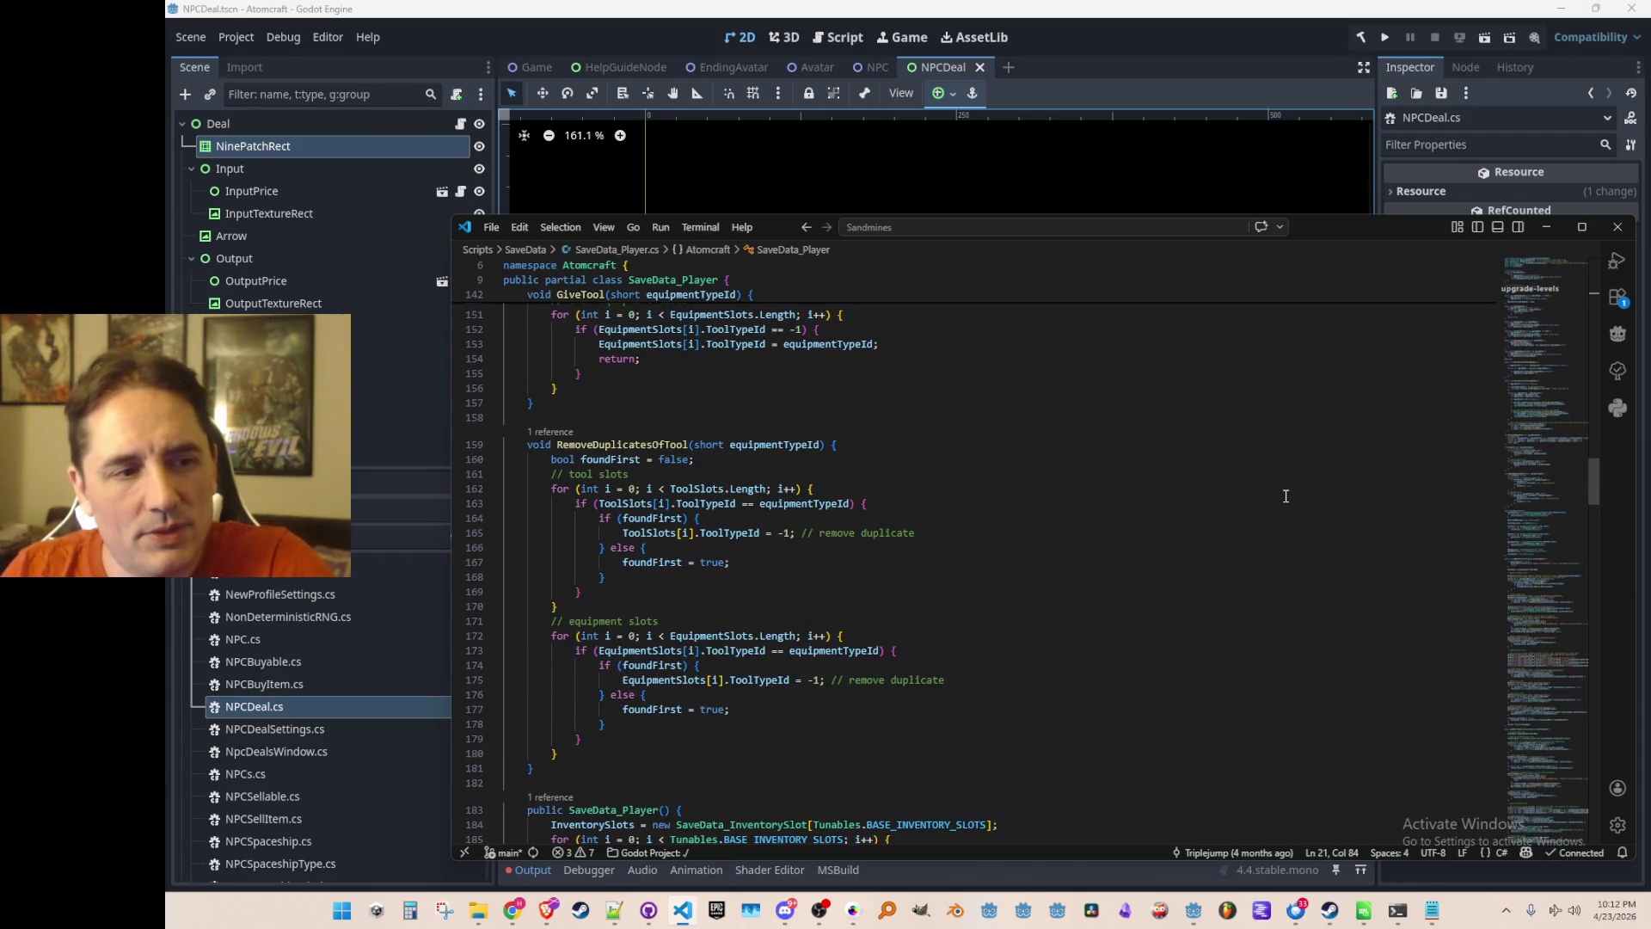
pyautogui.scroll(-10, 1285, 496)
pyautogui.scroll(15, 1283, 495)
pyautogui.scroll(15, 1285, 495)
pyautogui.scroll(5, 1288, 499)
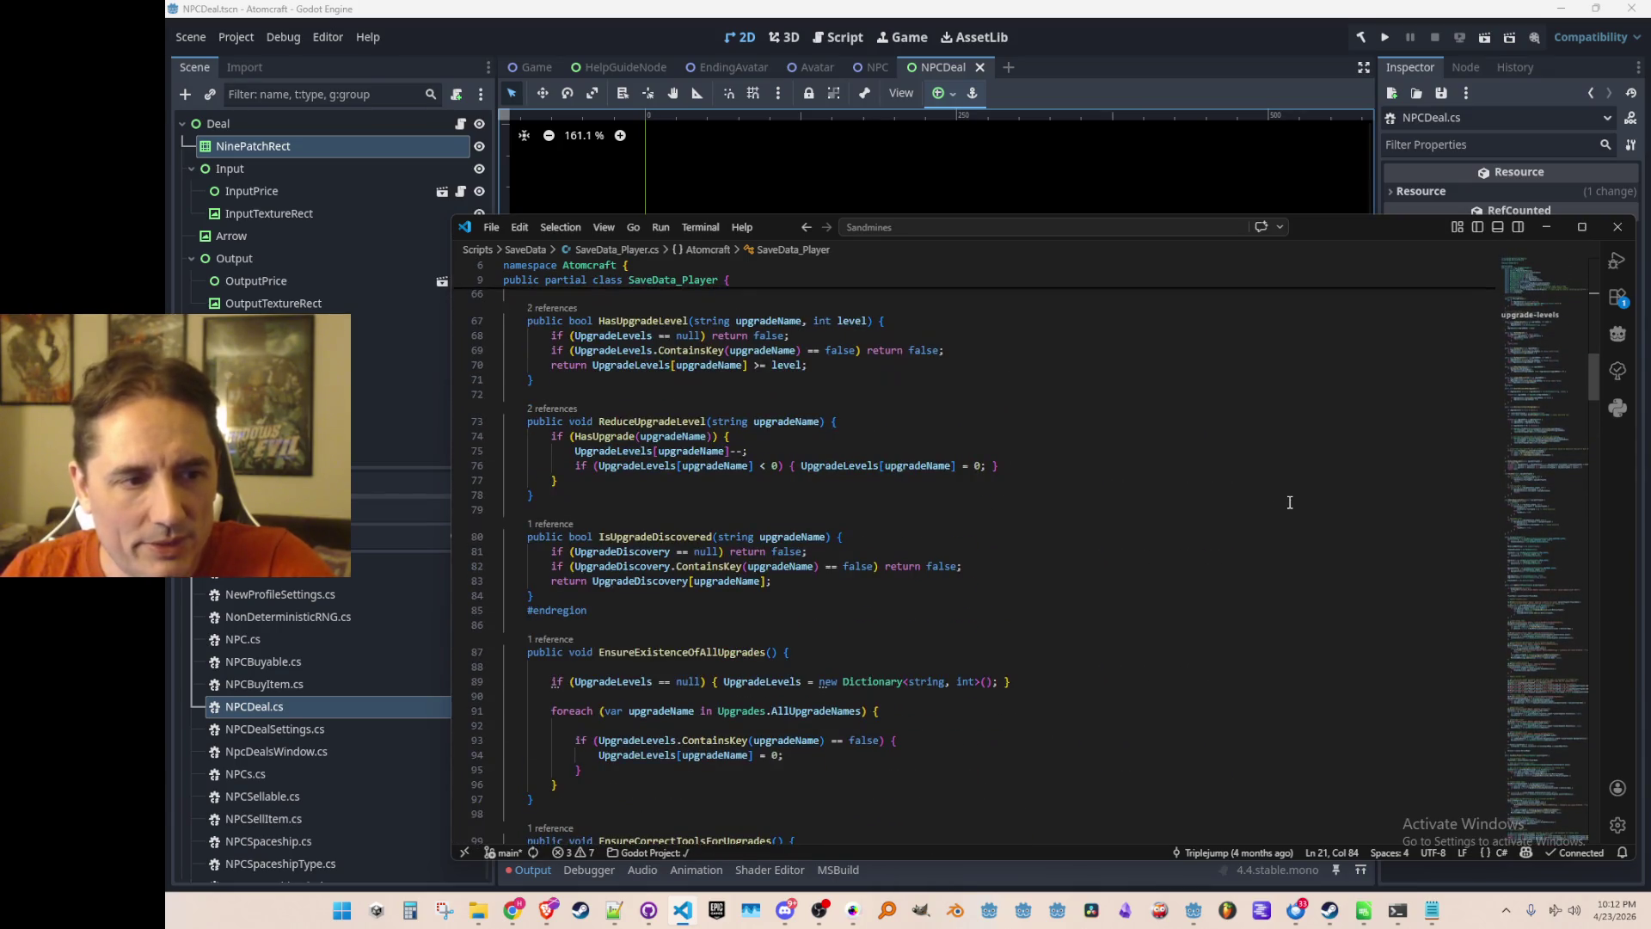
pyautogui.scroll(7, 1289, 503)
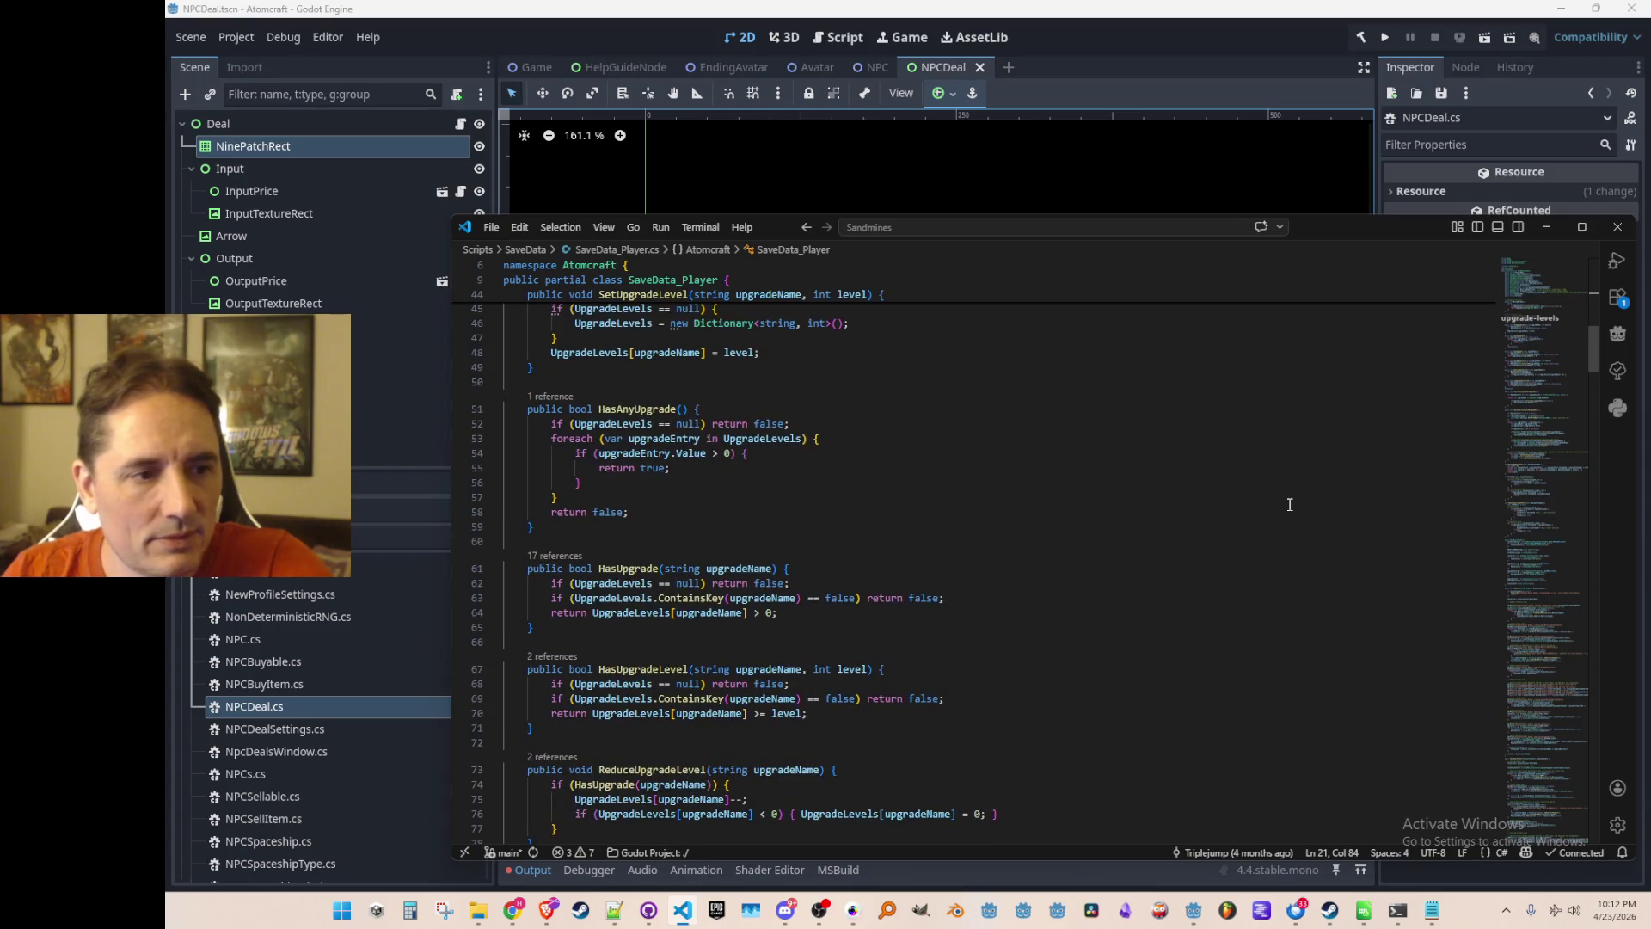
pyautogui.scroll(10, 1289, 504)
pyautogui.scroll(-11, 1289, 497)
pyautogui.scroll(-20, 1289, 494)
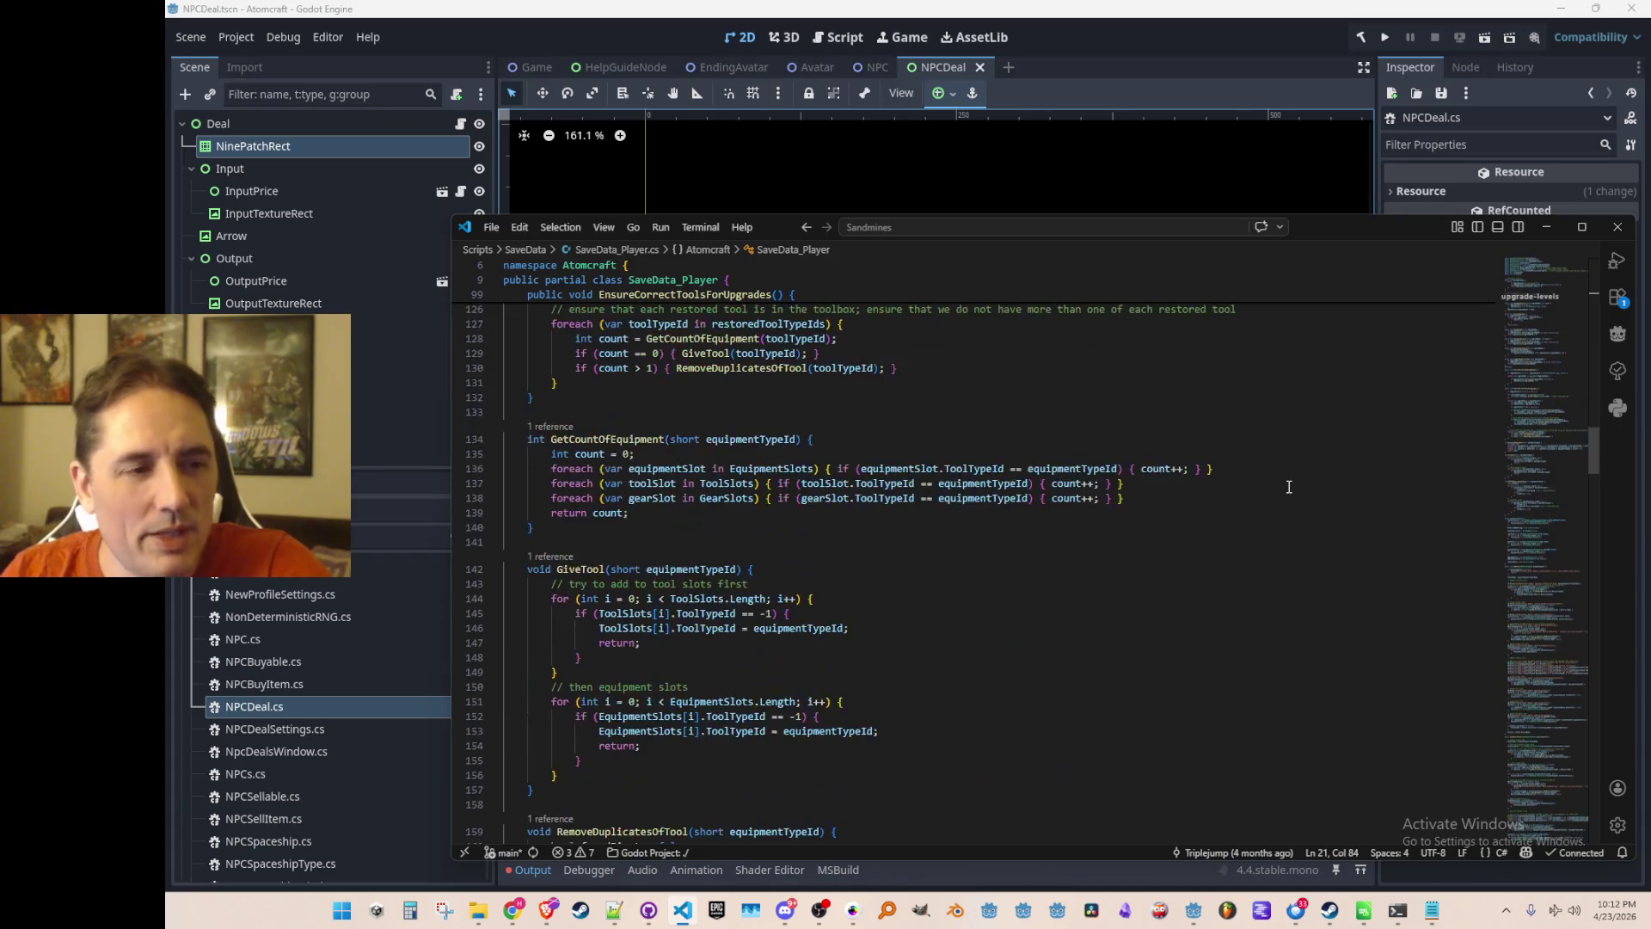
pyautogui.scroll(-4, 1289, 487)
pyautogui.scroll(-14, 1282, 516)
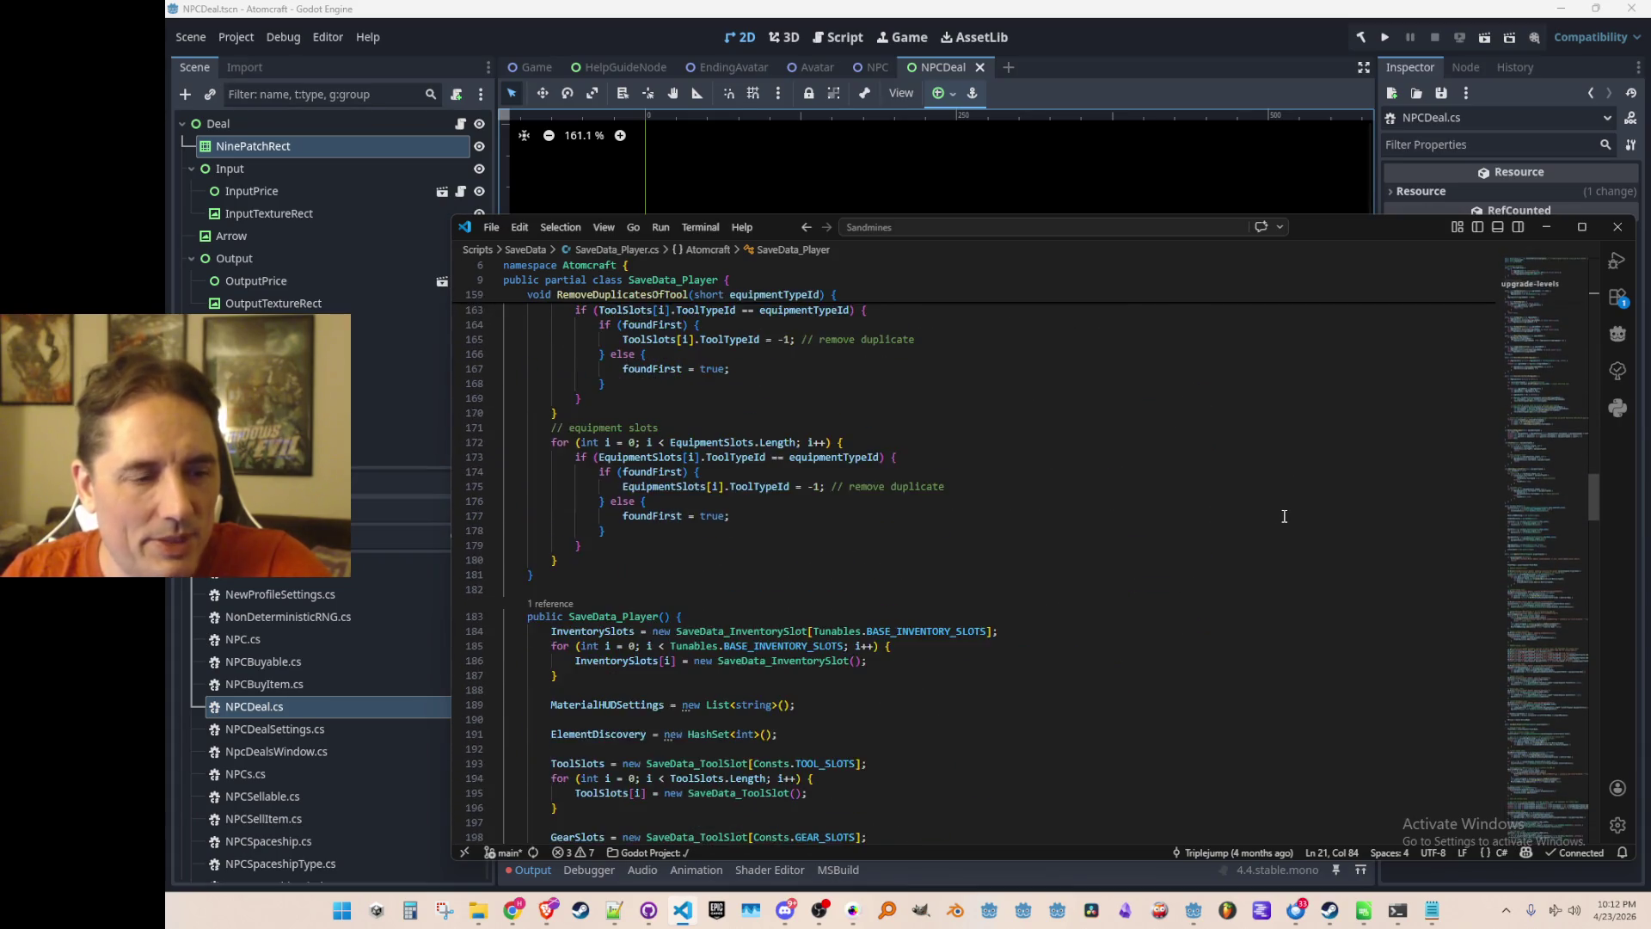
pyautogui.scroll(-9, 1278, 495)
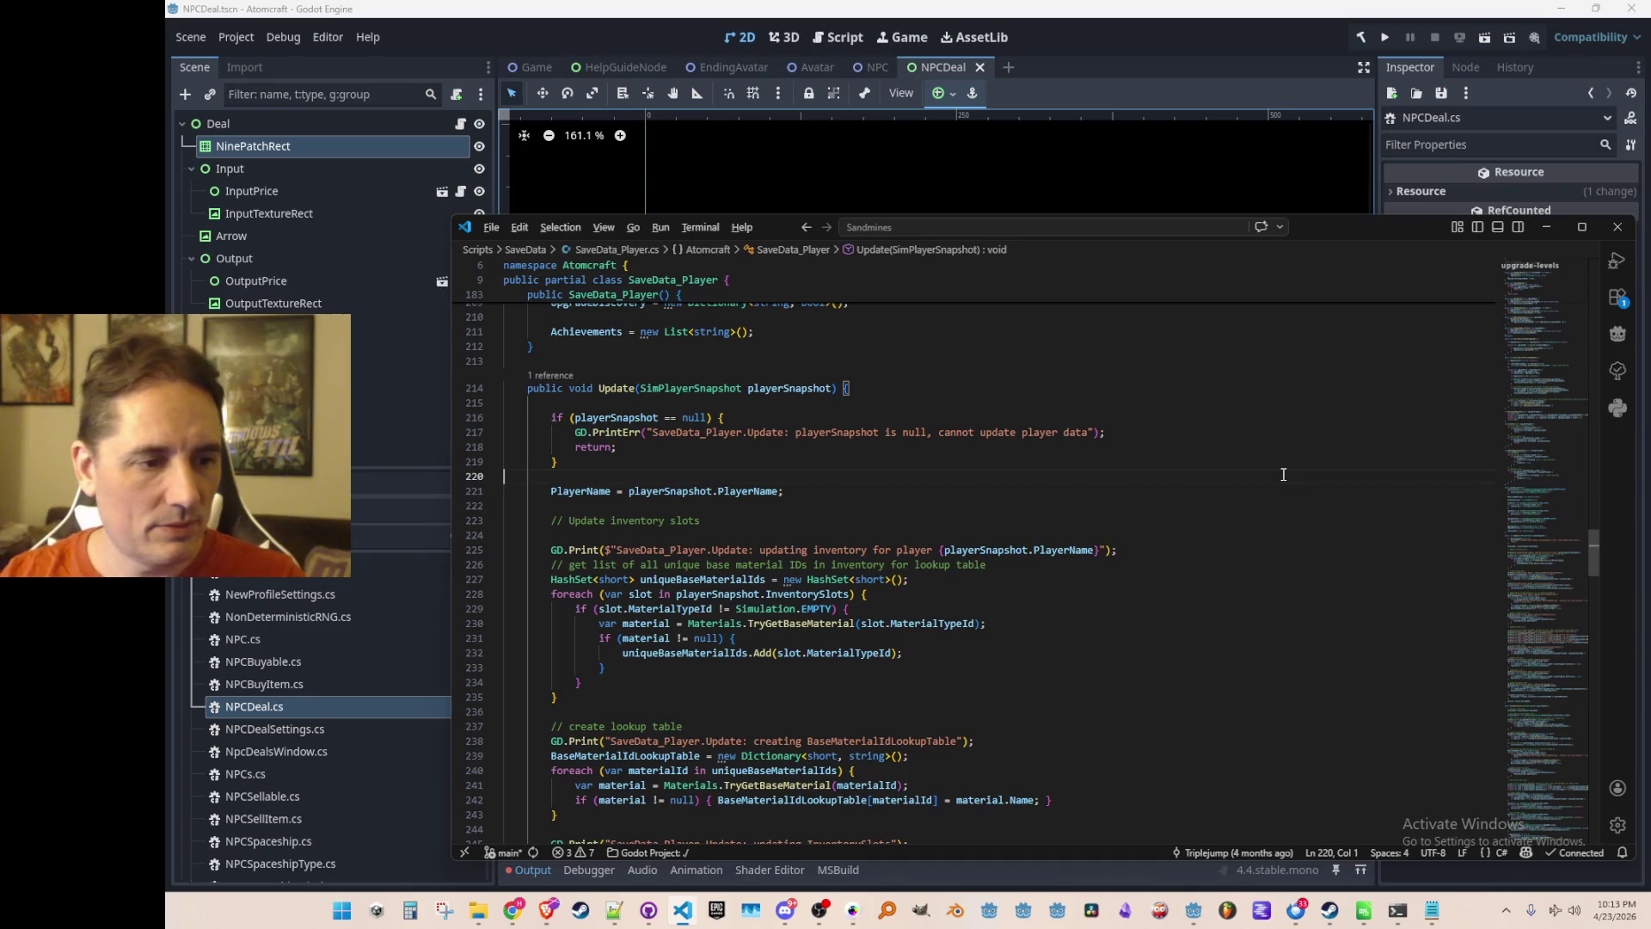
pyautogui.hotkey('alt', 'Left')
pyautogui.hotkey('alt', 'Left')
# Replace the material check with Game.LocalPlayerSnapshot.GetAmountOfMaterial.
pyautogui.hotkey('shift', 'End')
pyautogui.press('Delete')
pyautogui.write('Local')
pyautogui.press('Down')
pyautogui.press('Down')
pyautogui.press('Down')
pyautogui.write('.')
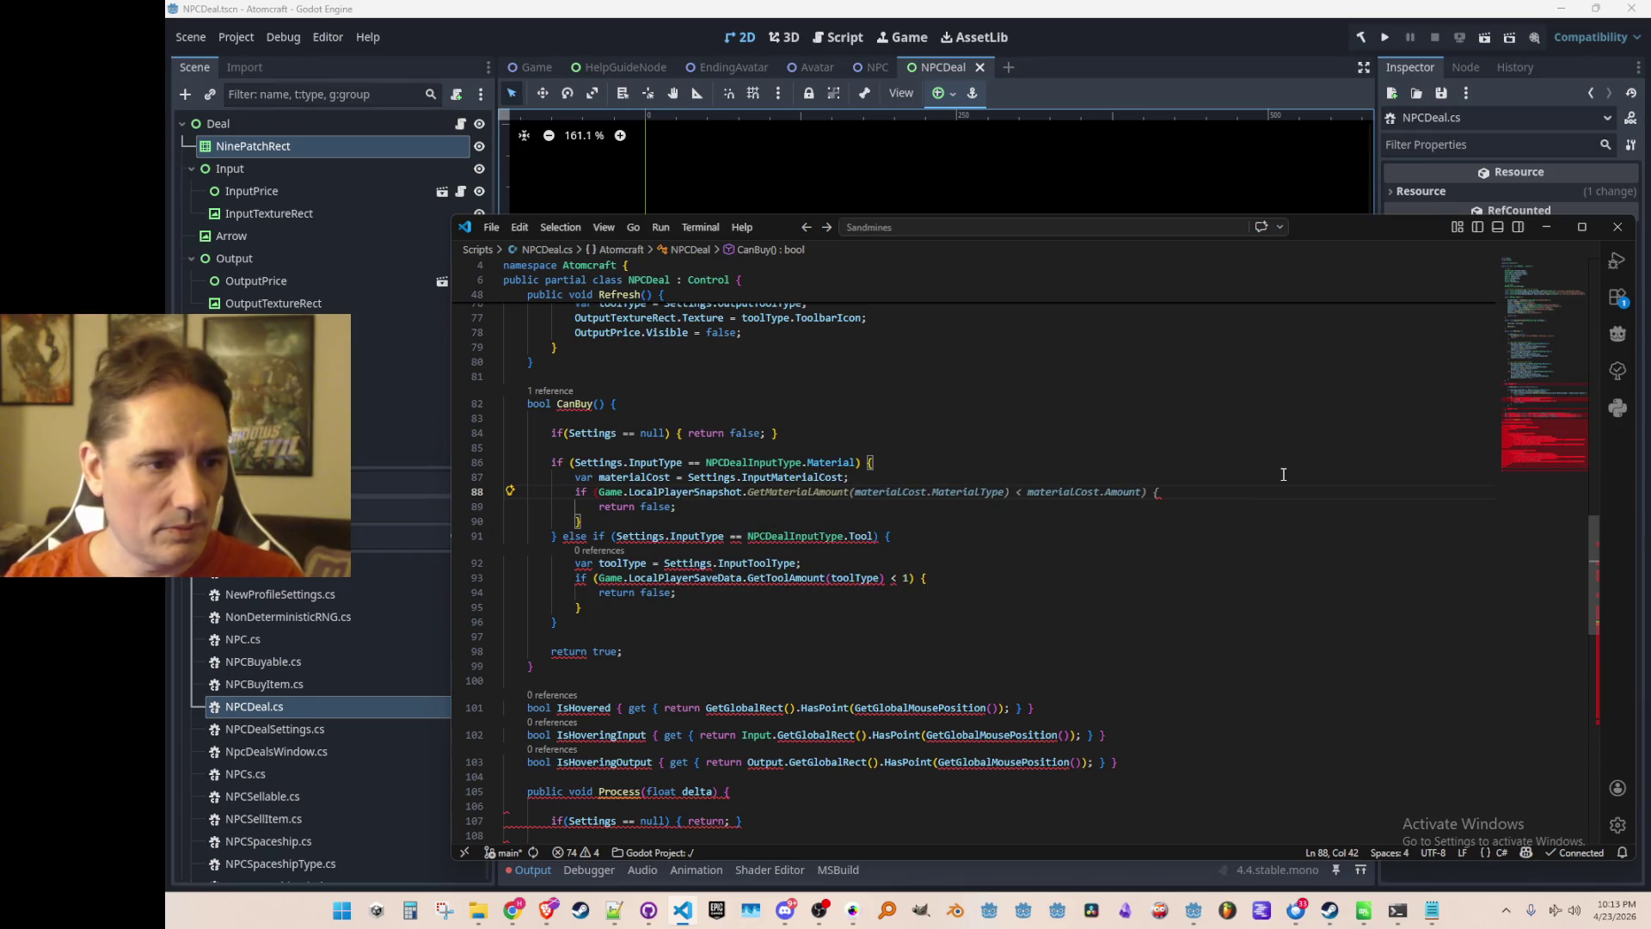
pyautogui.write('Has')
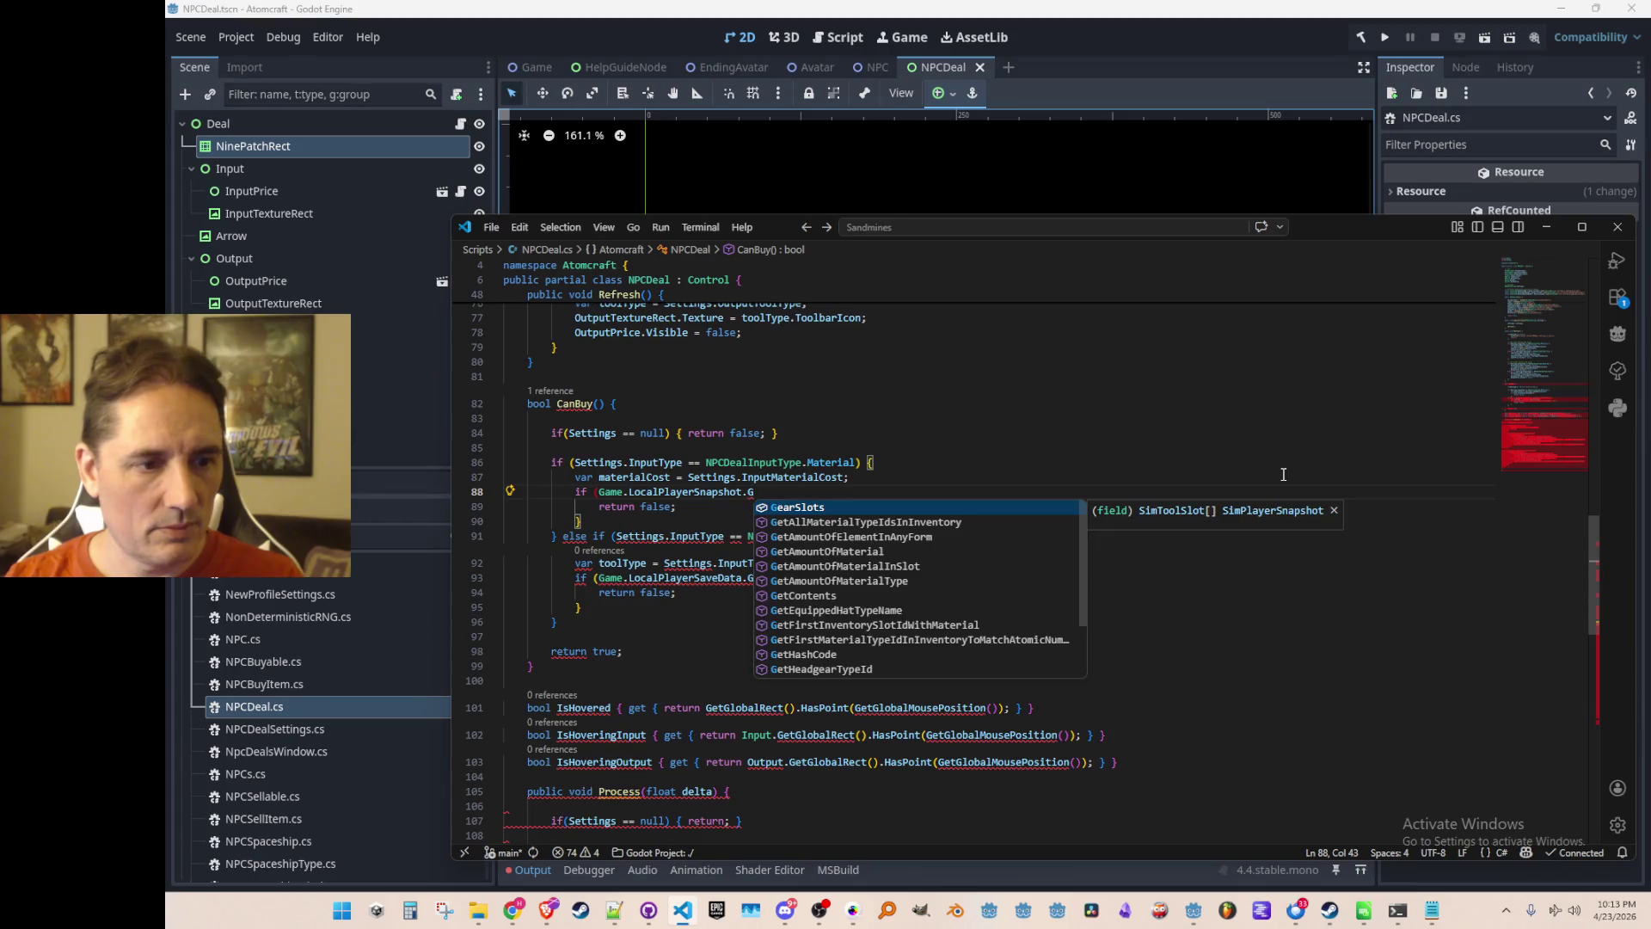
pyautogui.press('BackSpace')
pyautogui.press('BackSpace')
pyautogui.press('BackSpace')
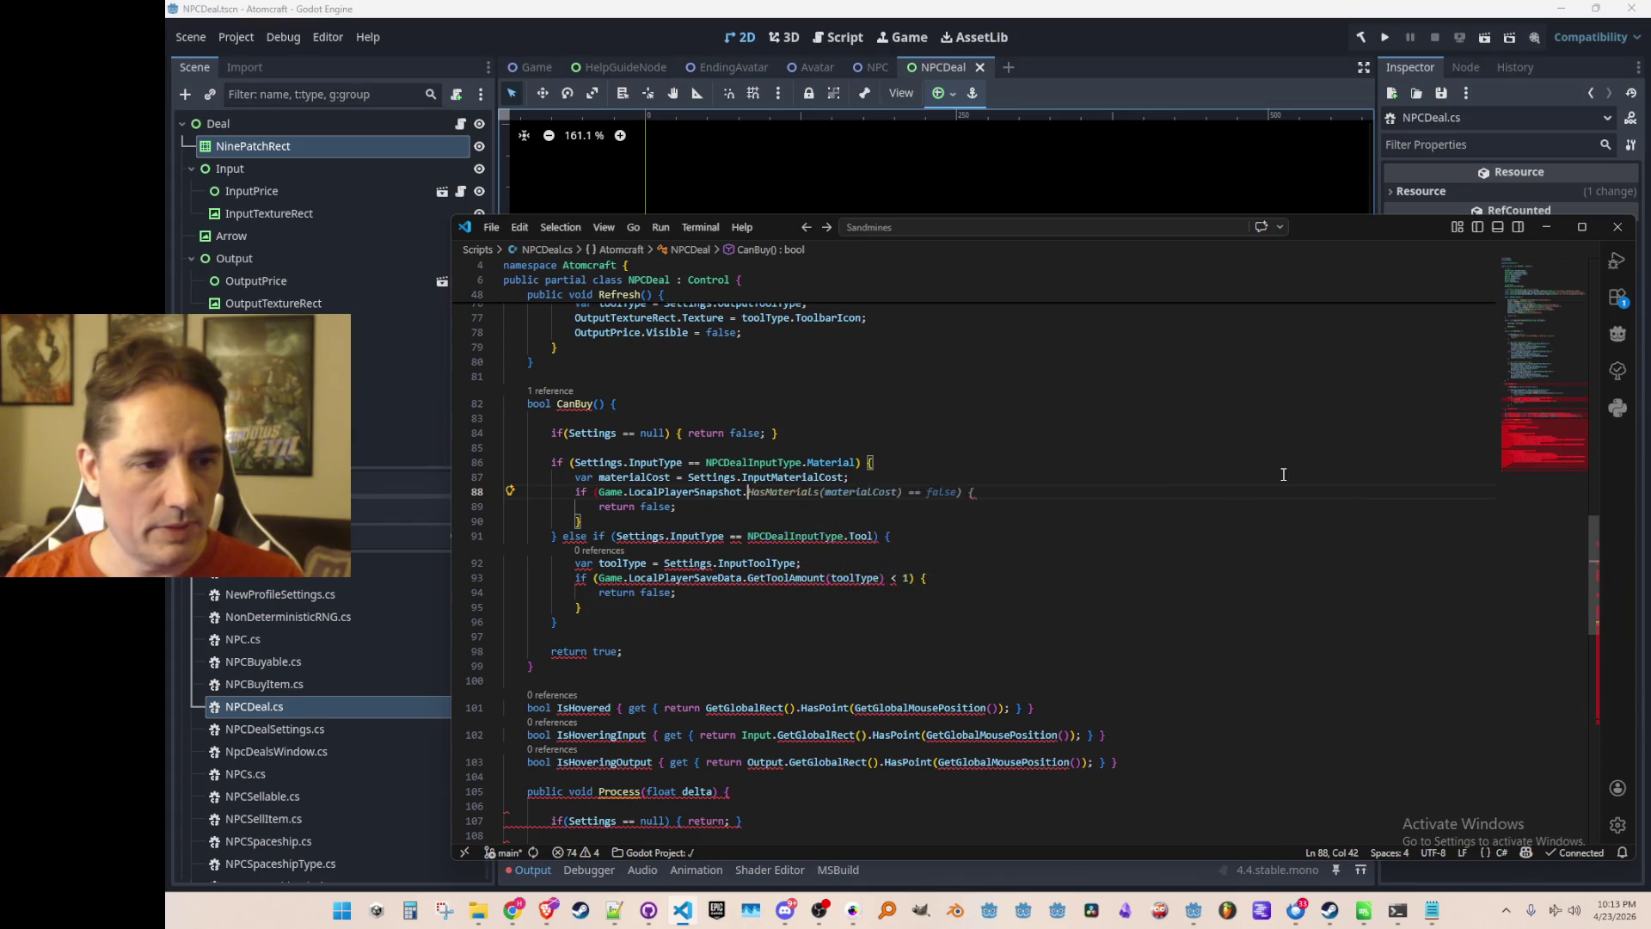
pyautogui.write('GetMat')
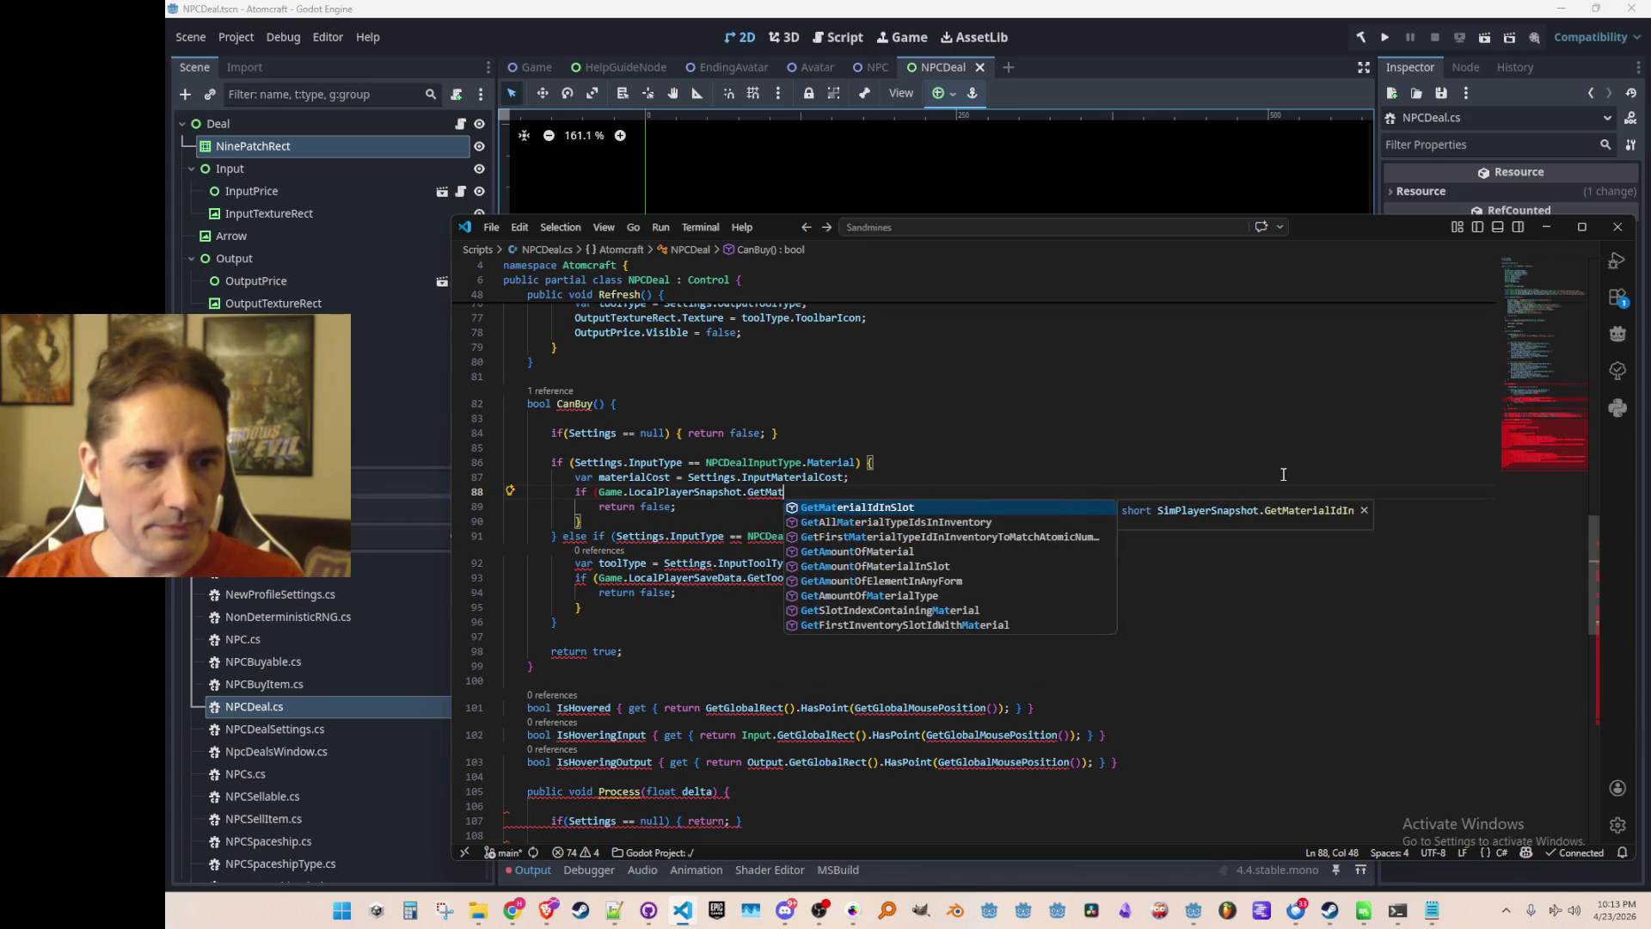
pyautogui.press('Down')
pyautogui.press('Down')
pyautogui.press('Down')
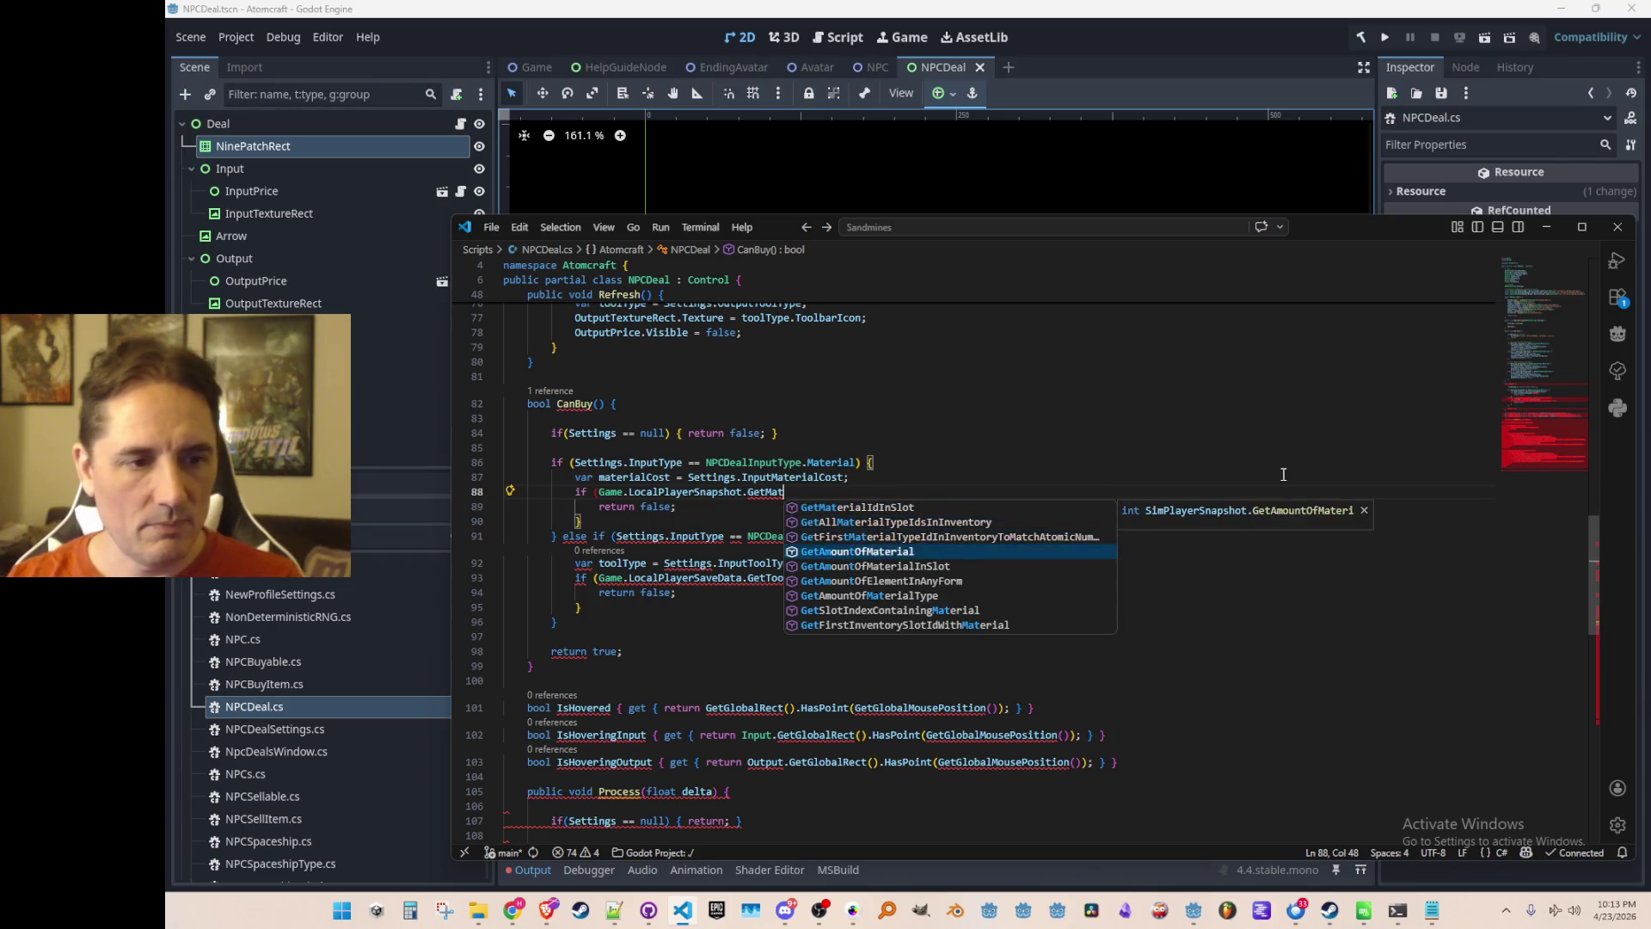
pyautogui.press('Tab')
pyautogui.press('Tab')
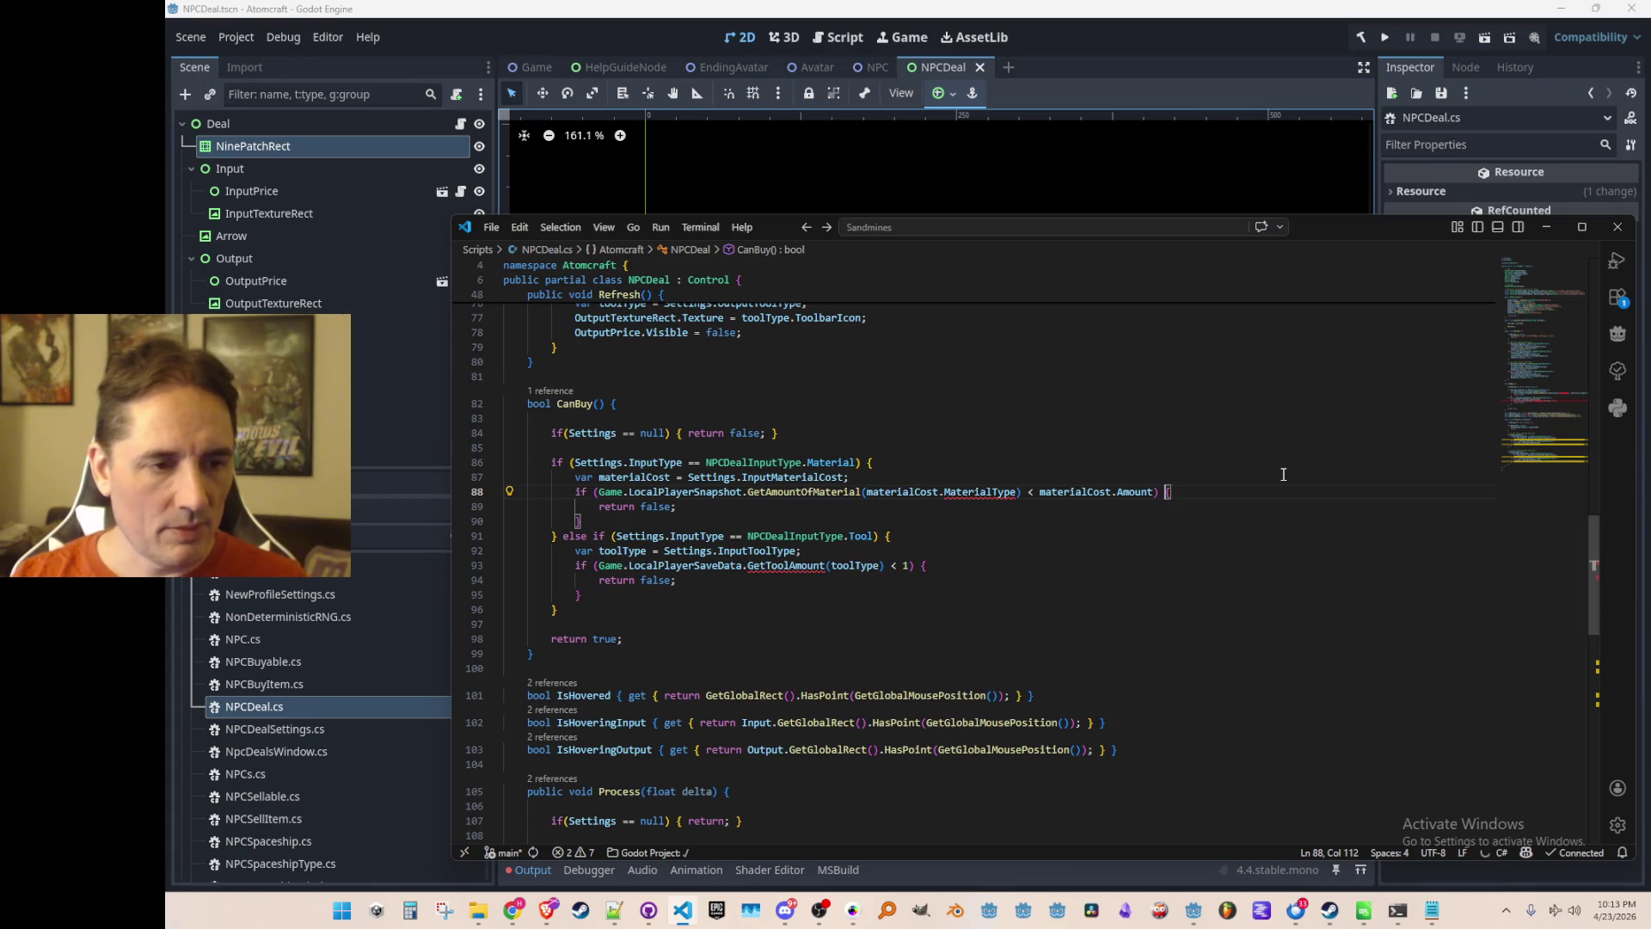
# Swap the tool check's GetAmountOfTool call for HasEquipment, removing the == false comparison.
pyautogui.press('Up')
pyautogui.press('Tab')
pyautogui.press('Tab')
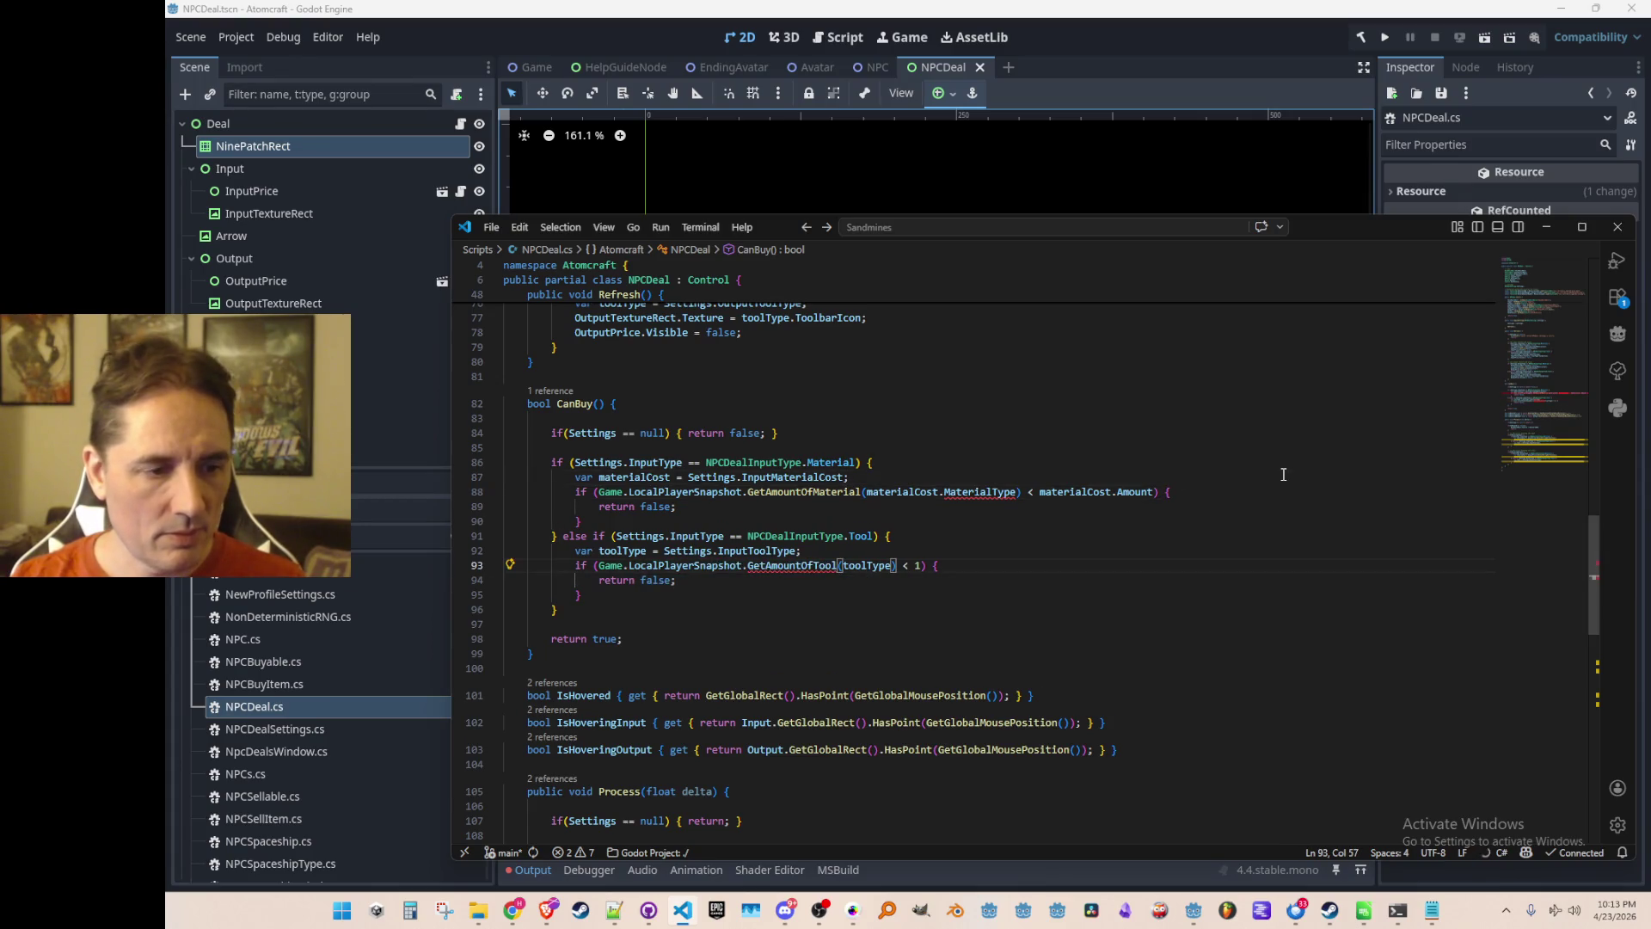
pyautogui.hotkey('shift', 'alt', 'Right')
pyautogui.hotkey('shift', 'alt', 'Right')
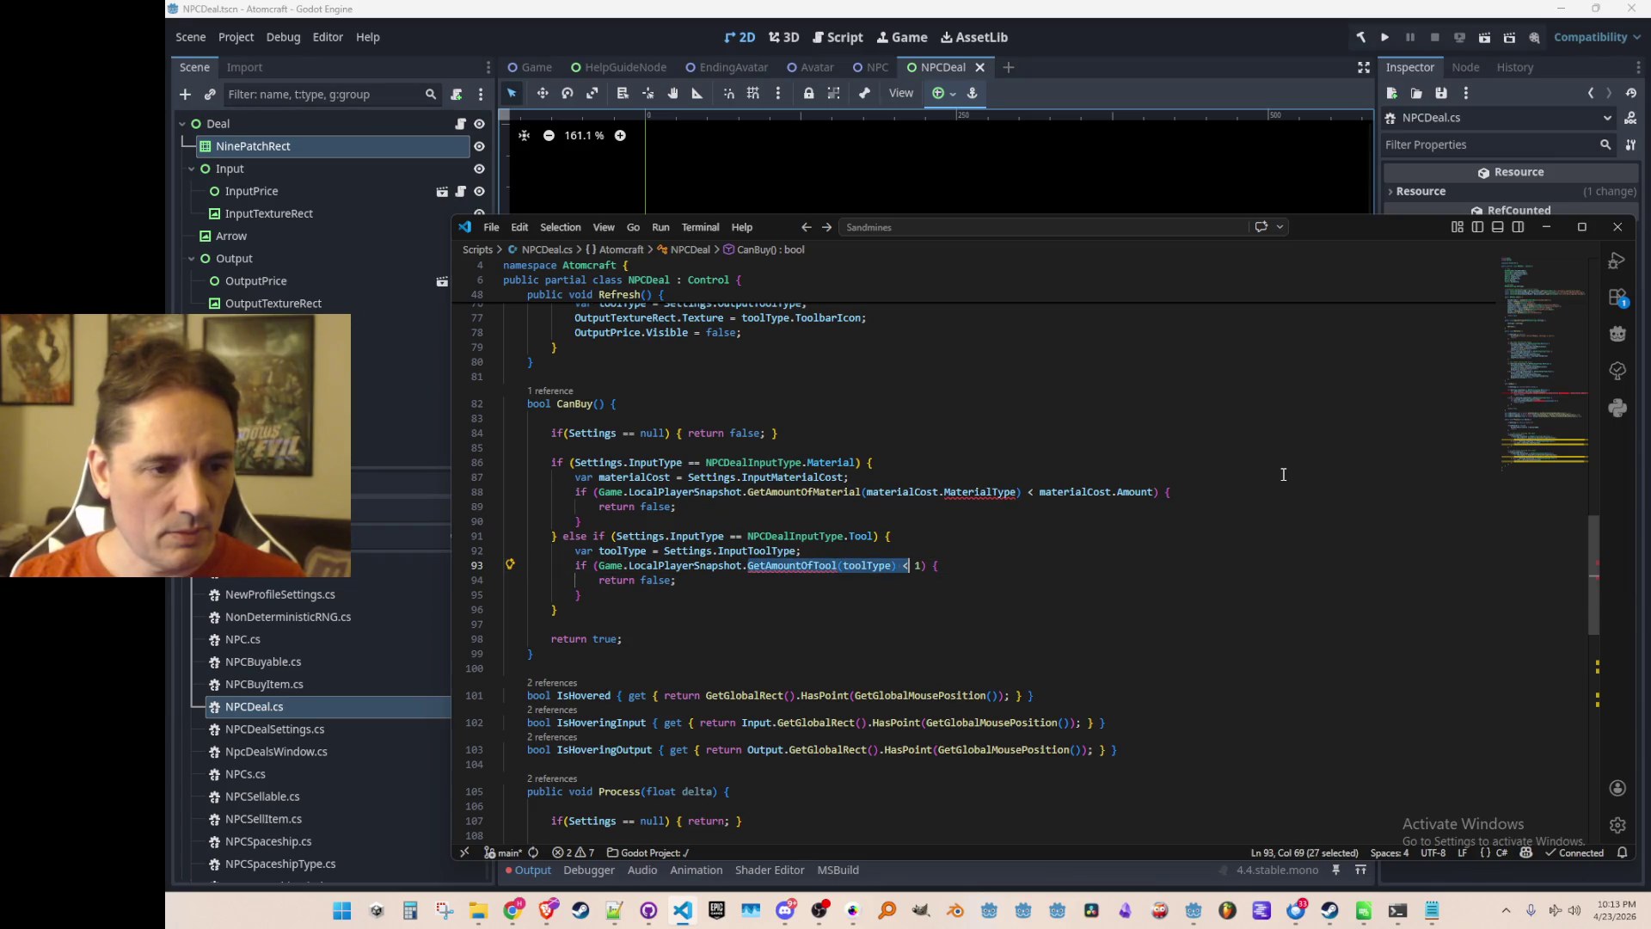
pyautogui.write('Has')
pyautogui.press('Tab')
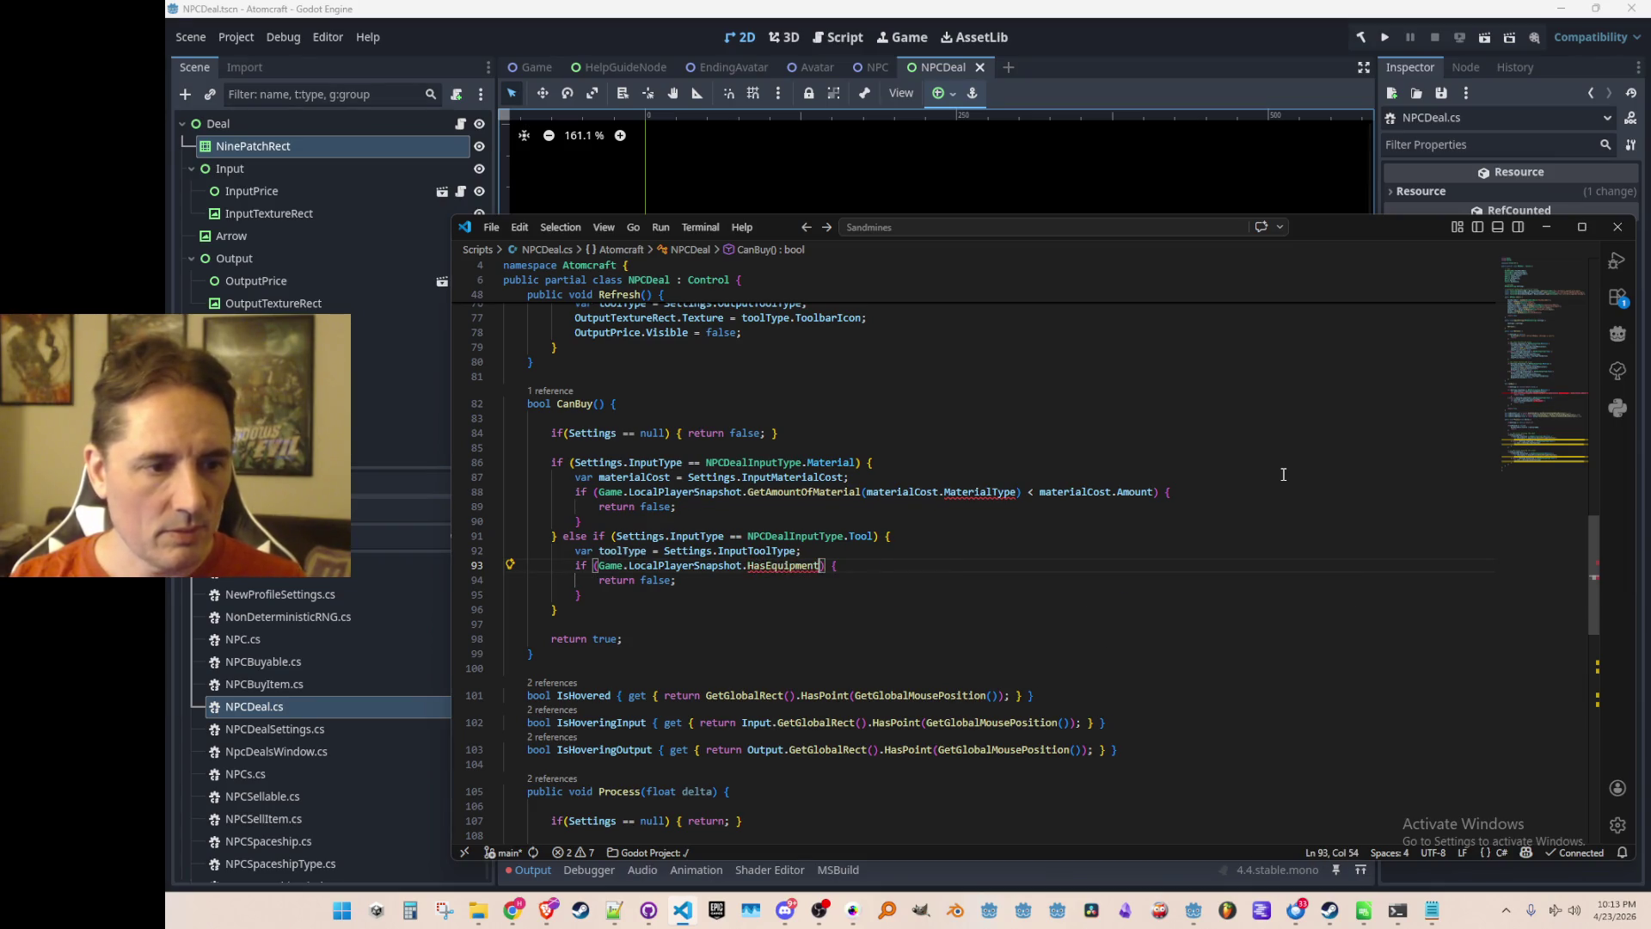
pyautogui.press('Tab')
pyautogui.hotkey('ctrl', 'shift', 'Left')
pyautogui.hotkey('ctrl', 'shift', 'Left')
pyautogui.hotkey('ctrl', 'shift', 'Left')
pyautogui.press('BackSpace')
# Pass Settings.InputToolType, copied from line 92, as the HasEquipment argument.
pyautogui.press('Up')
pyautogui.press('Left')
pyautogui.hotkey('ctrl', 'shift', 'Left')
pyautogui.hotkey('ctrl', 'shift', 'Left')
pyautogui.hotkey('ctrl', 'shift', 'Left')
pyautogui.hotkey('ctrl', 'c')
pyautogui.press('Down')
pyautogui.hotkey('ctrl', 'Right')
pyautogui.hotkey('ctrl', 'Right')
pyautogui.hotkey('ctrl', 'shift', 'Right')
pyautogui.hotkey('ctrl', 'v')
# Inspect the HasEquipment method and the toolType/InputToolType line 92.
pyautogui.press('Home')
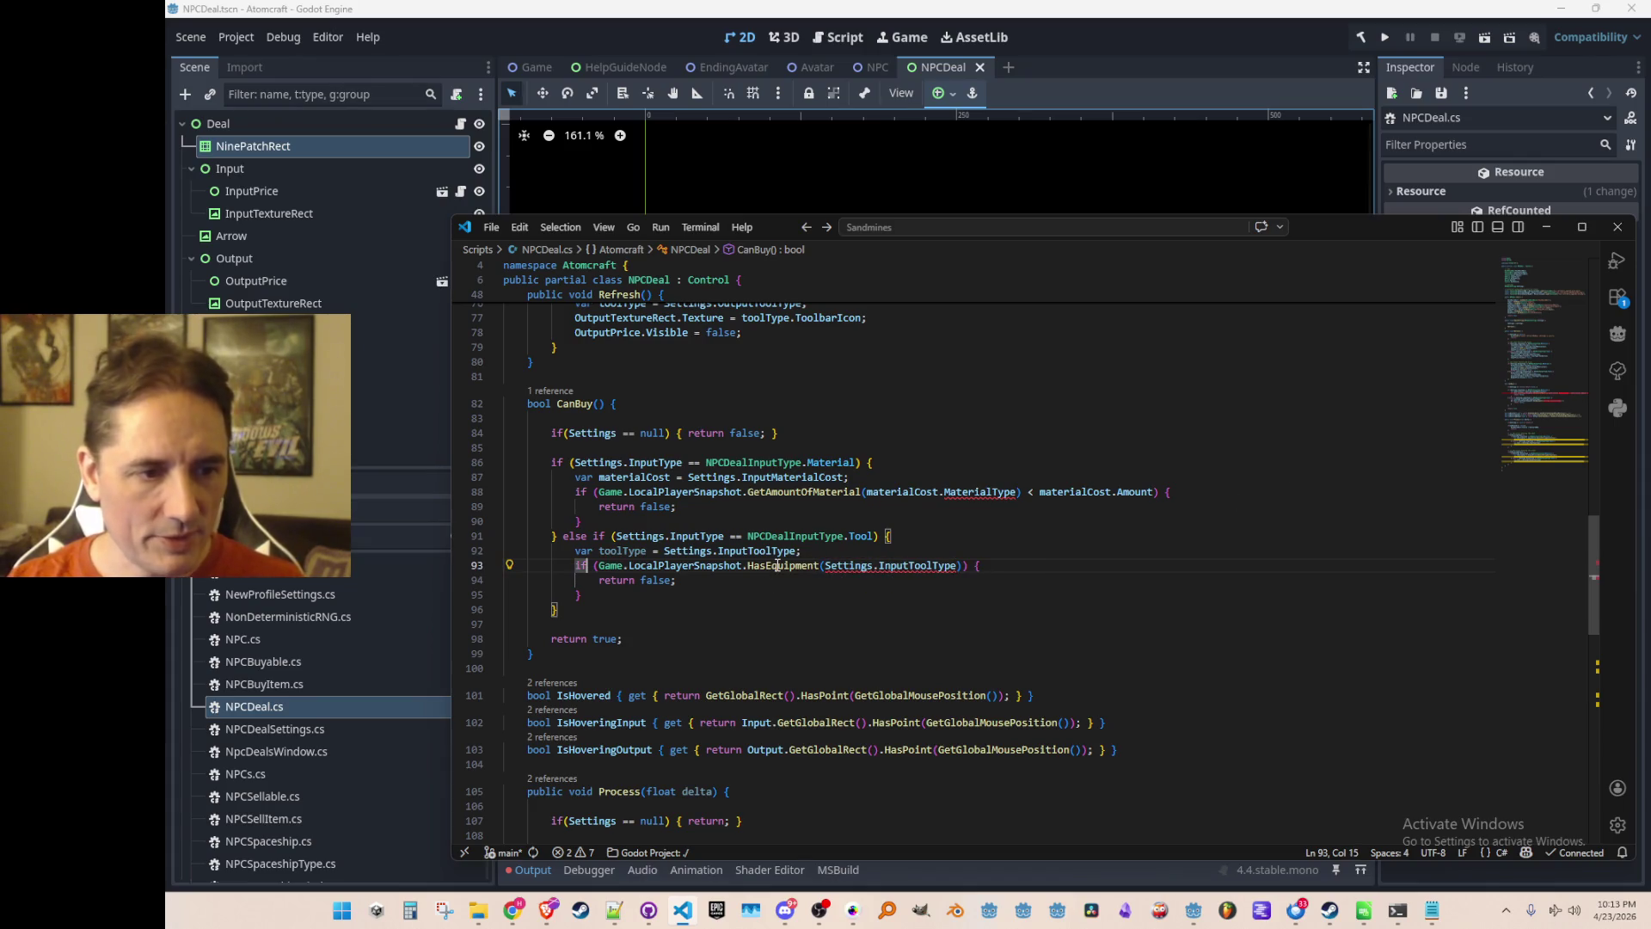
pyautogui.click(778, 565)
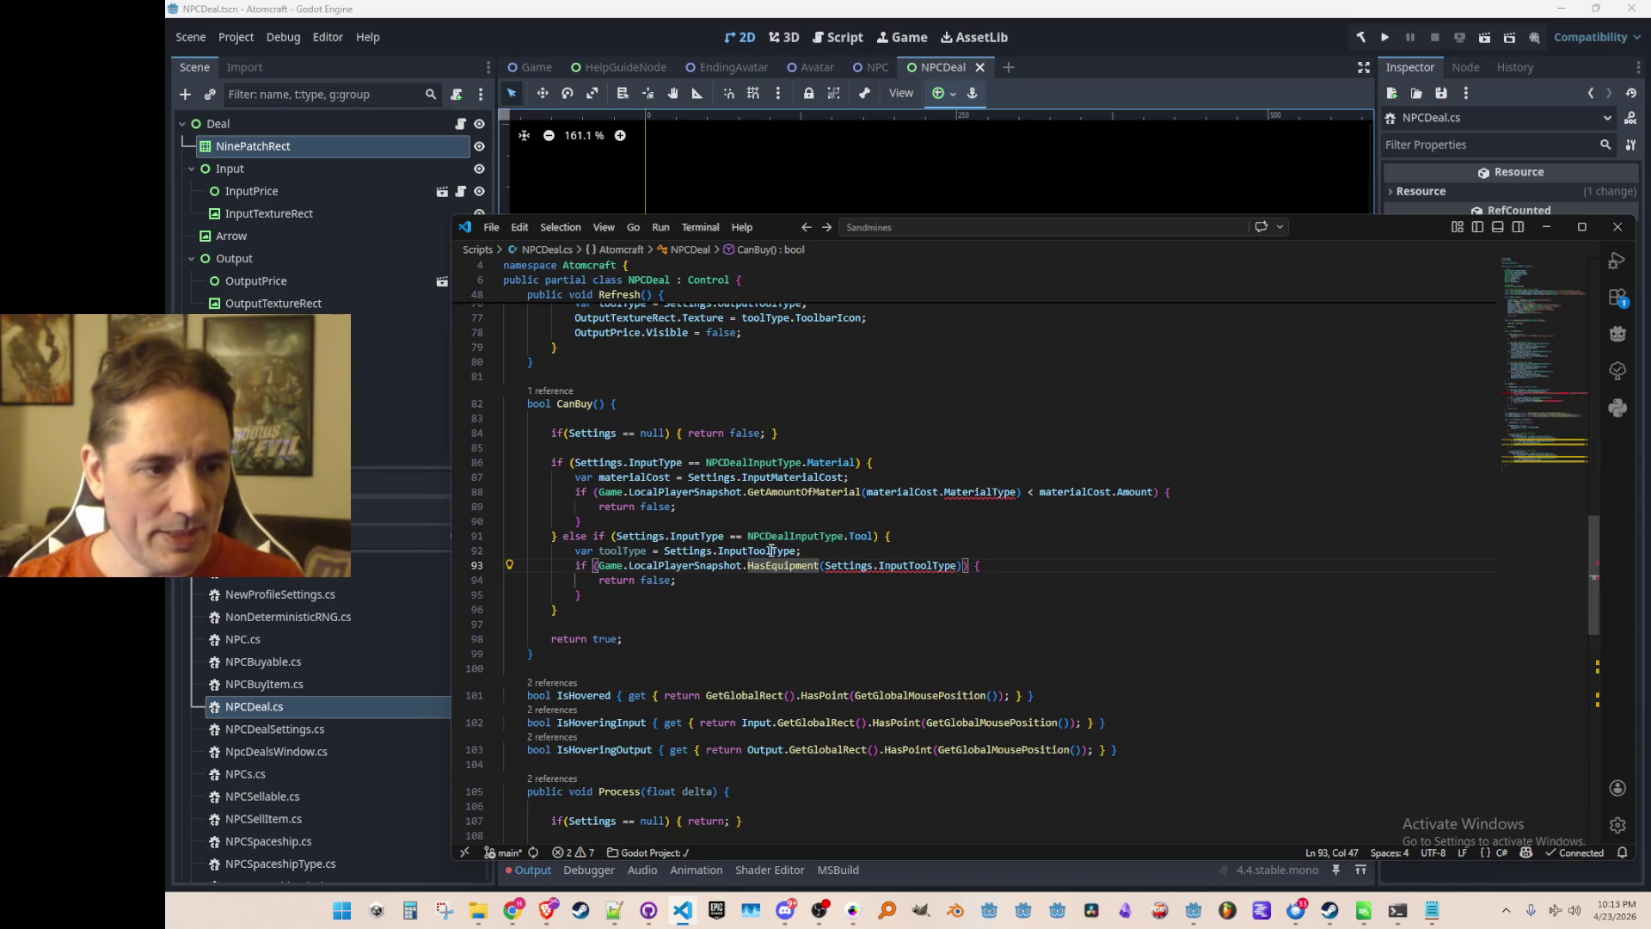
pyautogui.click(771, 550)
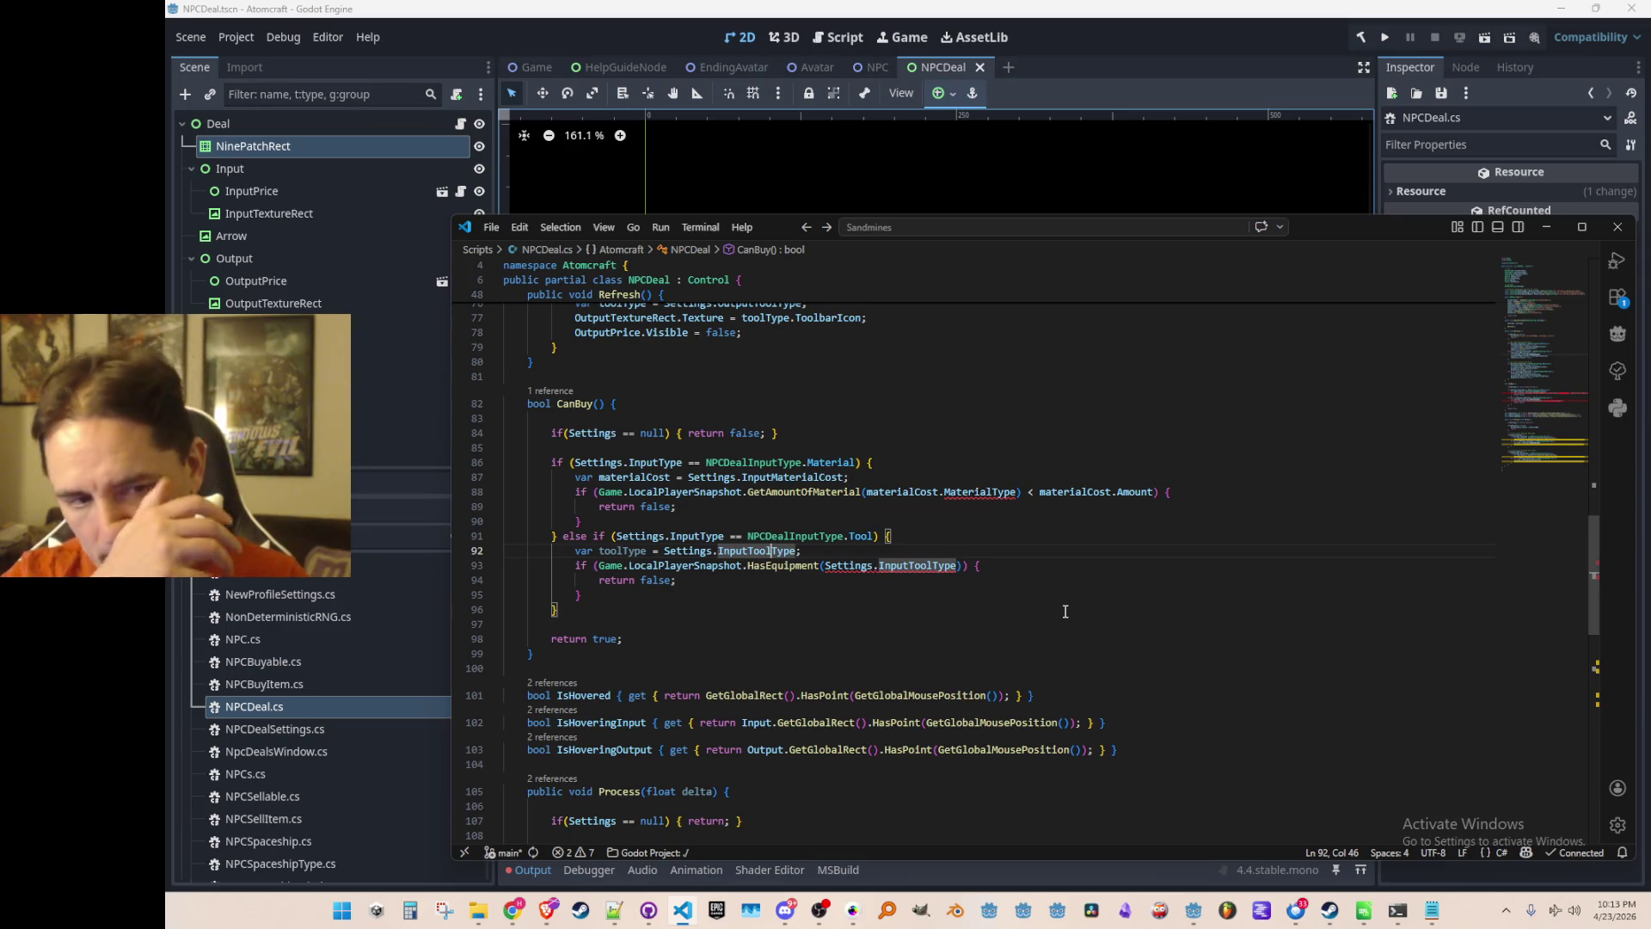
pyautogui.press('Home')
pyautogui.hotkey('ctrl', 'Right')
pyautogui.hotkey('ctrl', 'Right')
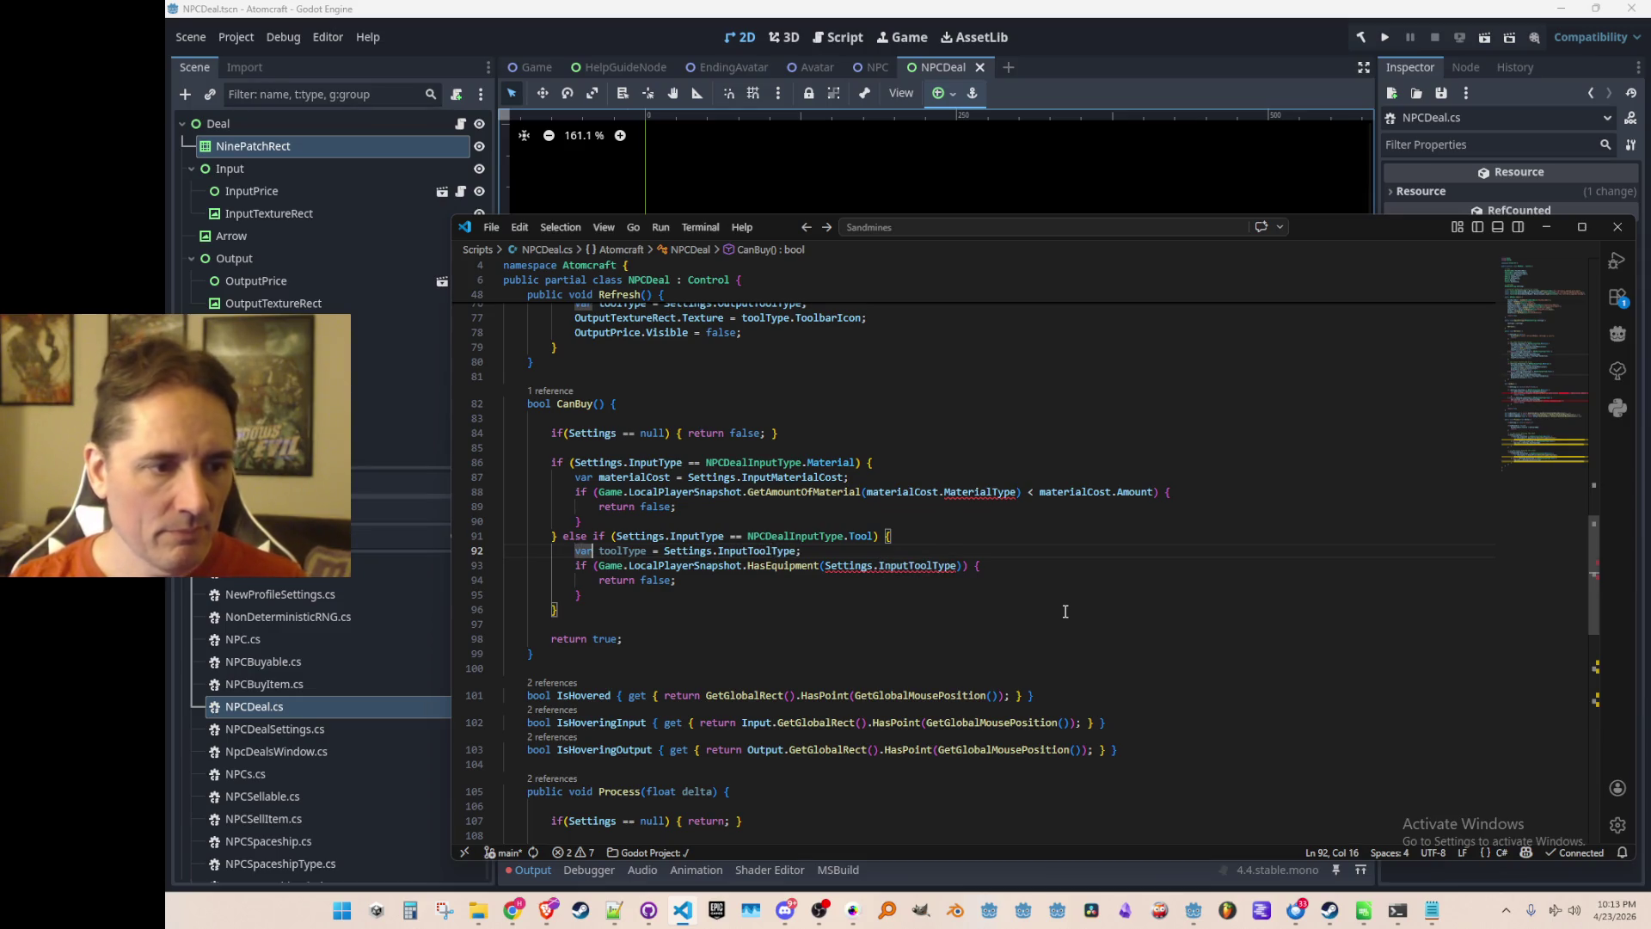
# Open ToolType.cs via quick file search and scroll to its Name and SlotType fields.
pyautogui.hotkey('ctrl', 'p')
pyautogui.write('TooTyp')
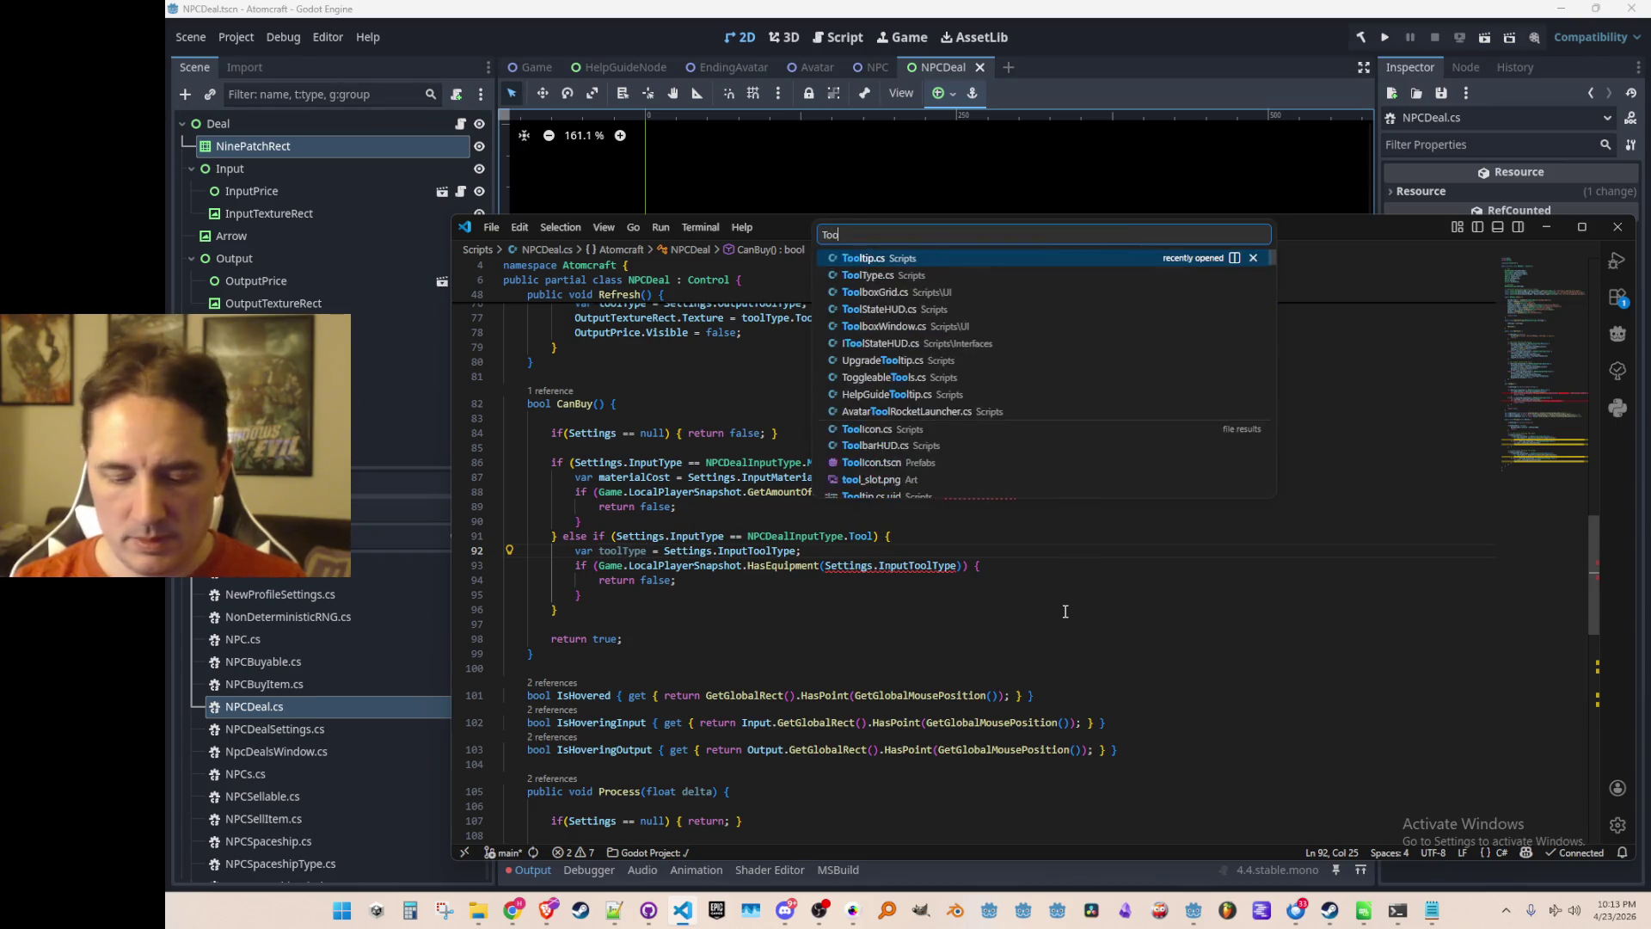
pyautogui.click(1169, 257)
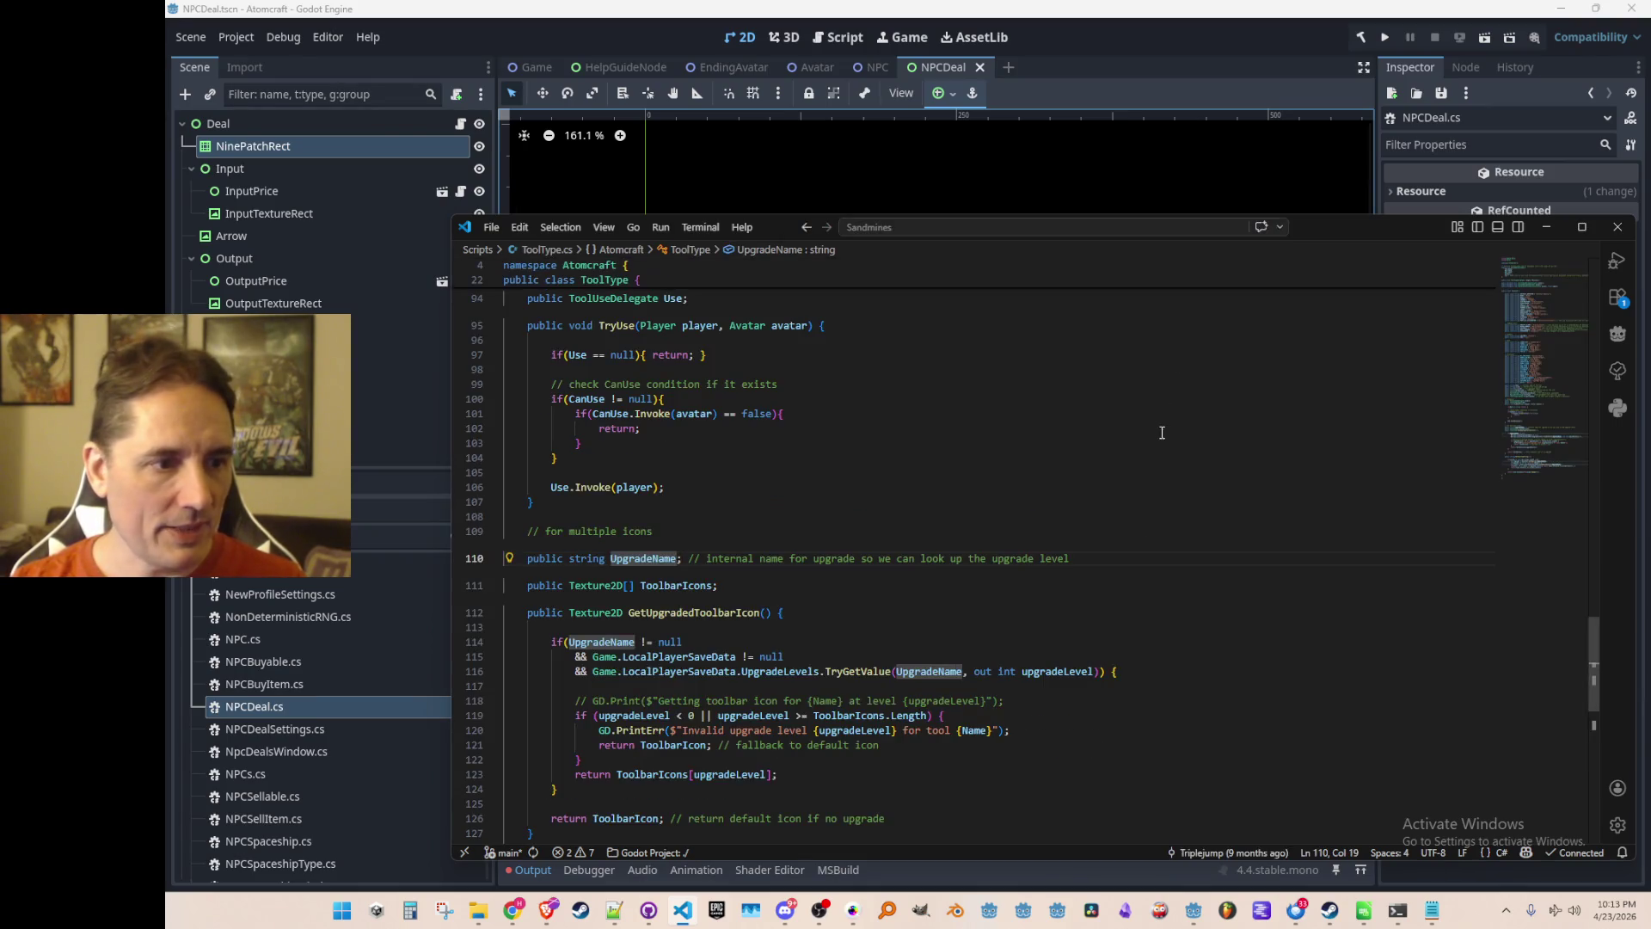
pyautogui.scroll(-8, 1343, 516)
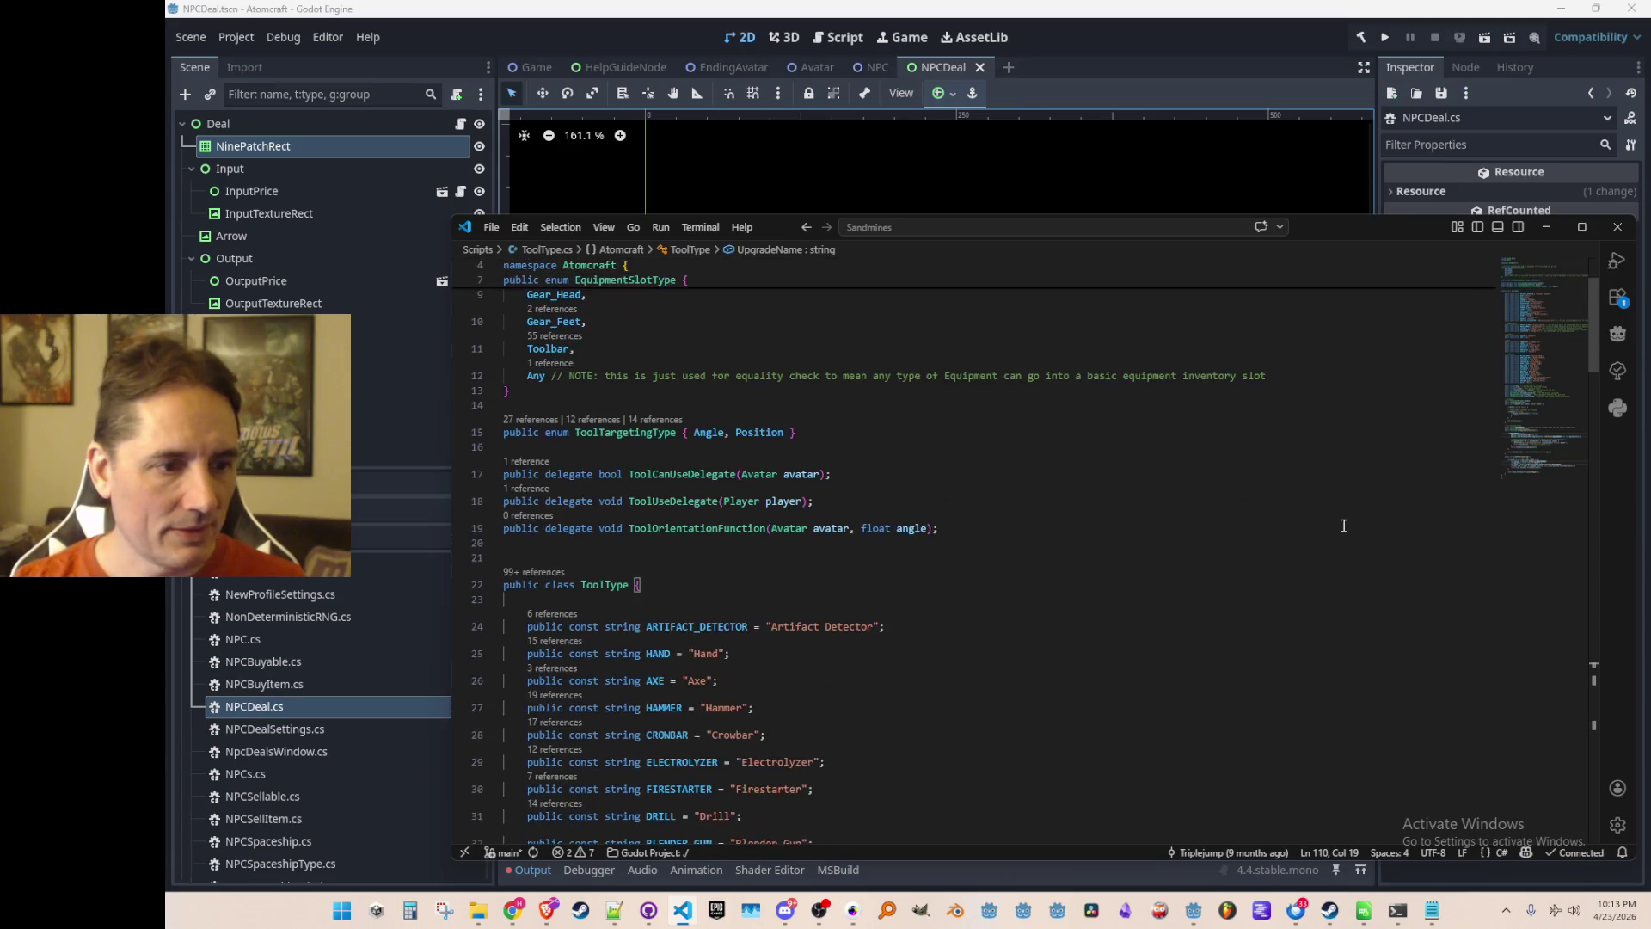
pyautogui.scroll(-13, 1340, 490)
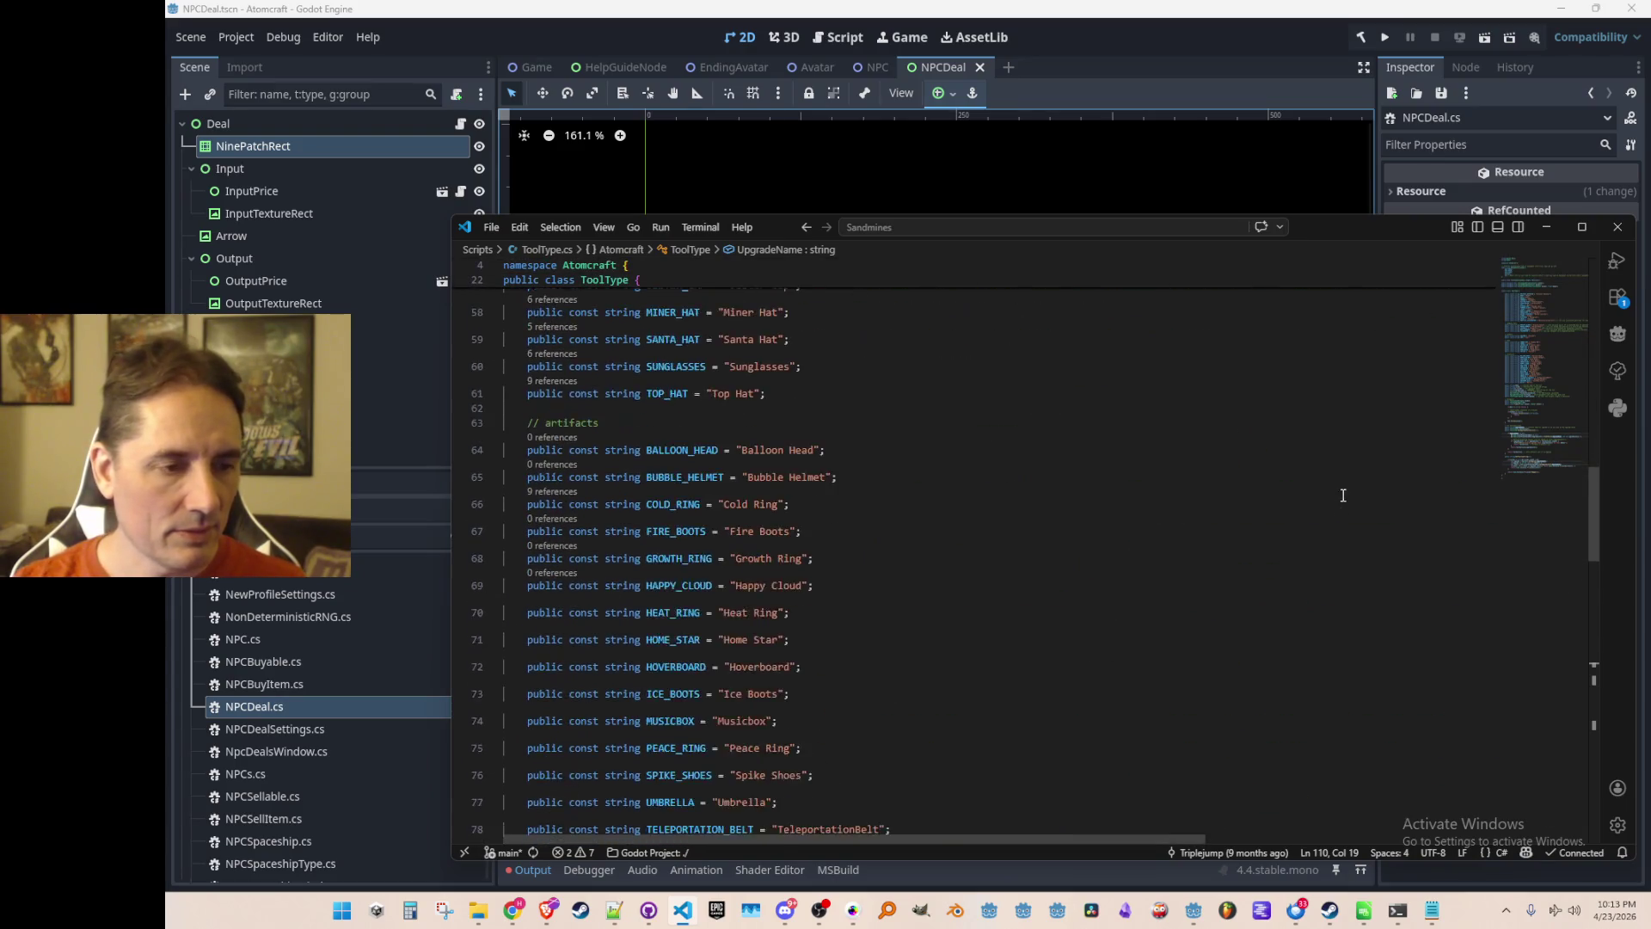
pyautogui.click(1283, 413)
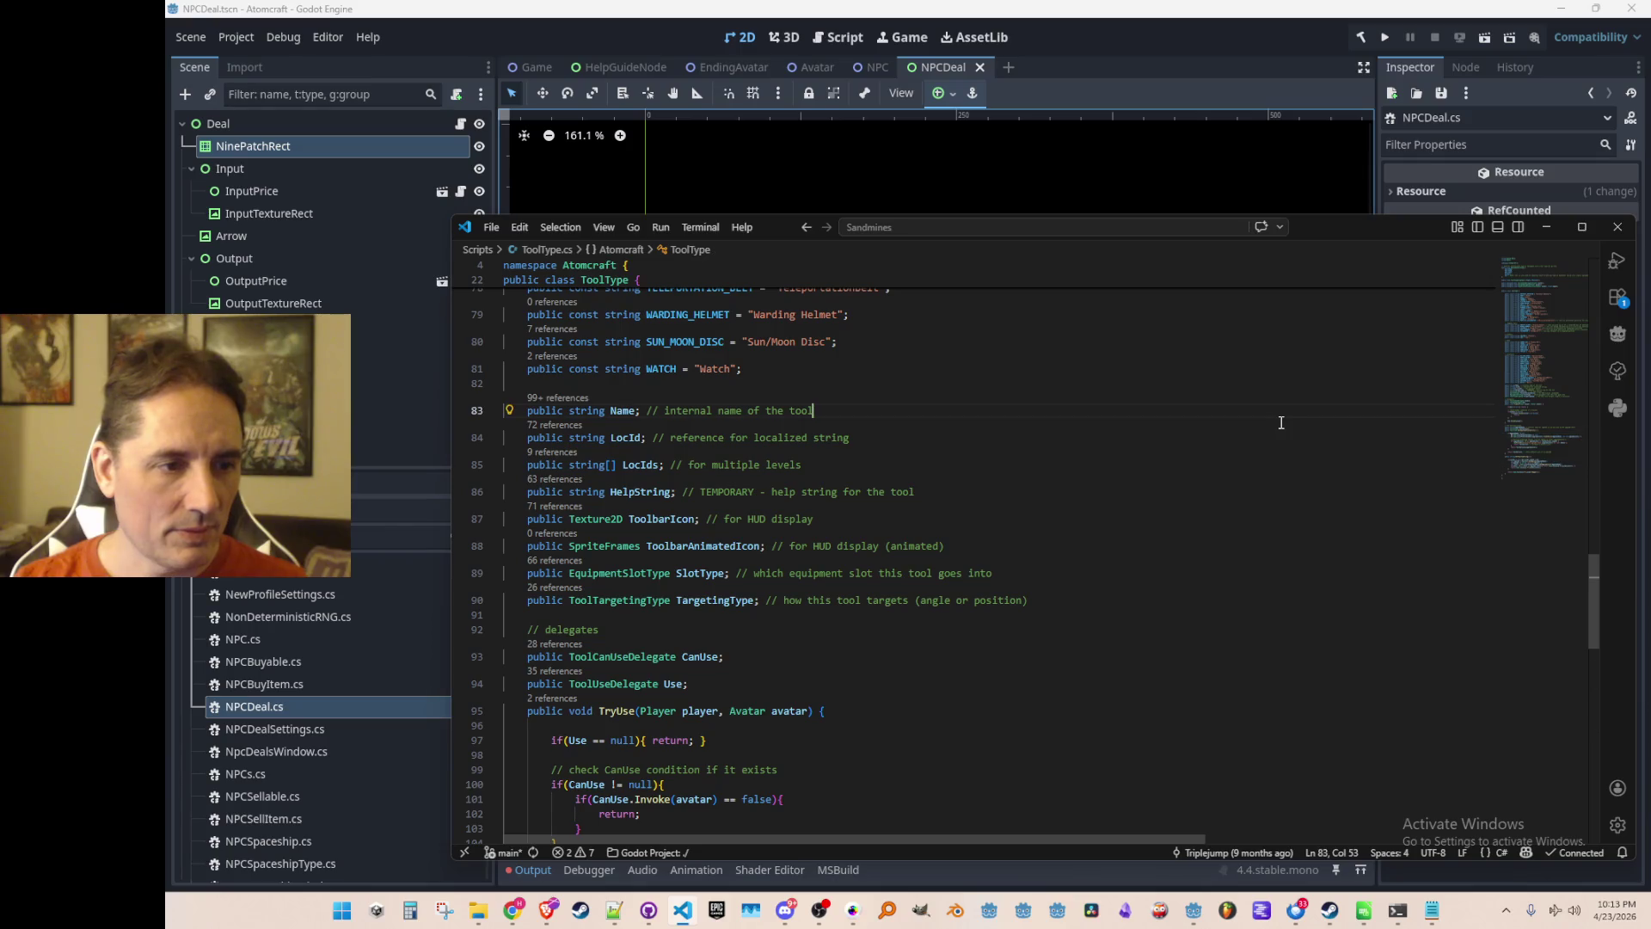
# Back in NPCDeal.cs, add 'int toolTypeId = Data.ToolTypes.GetIDFromName(toolType.Name);' below the toolType line.
pyautogui.hotkey('alt', 'Left')
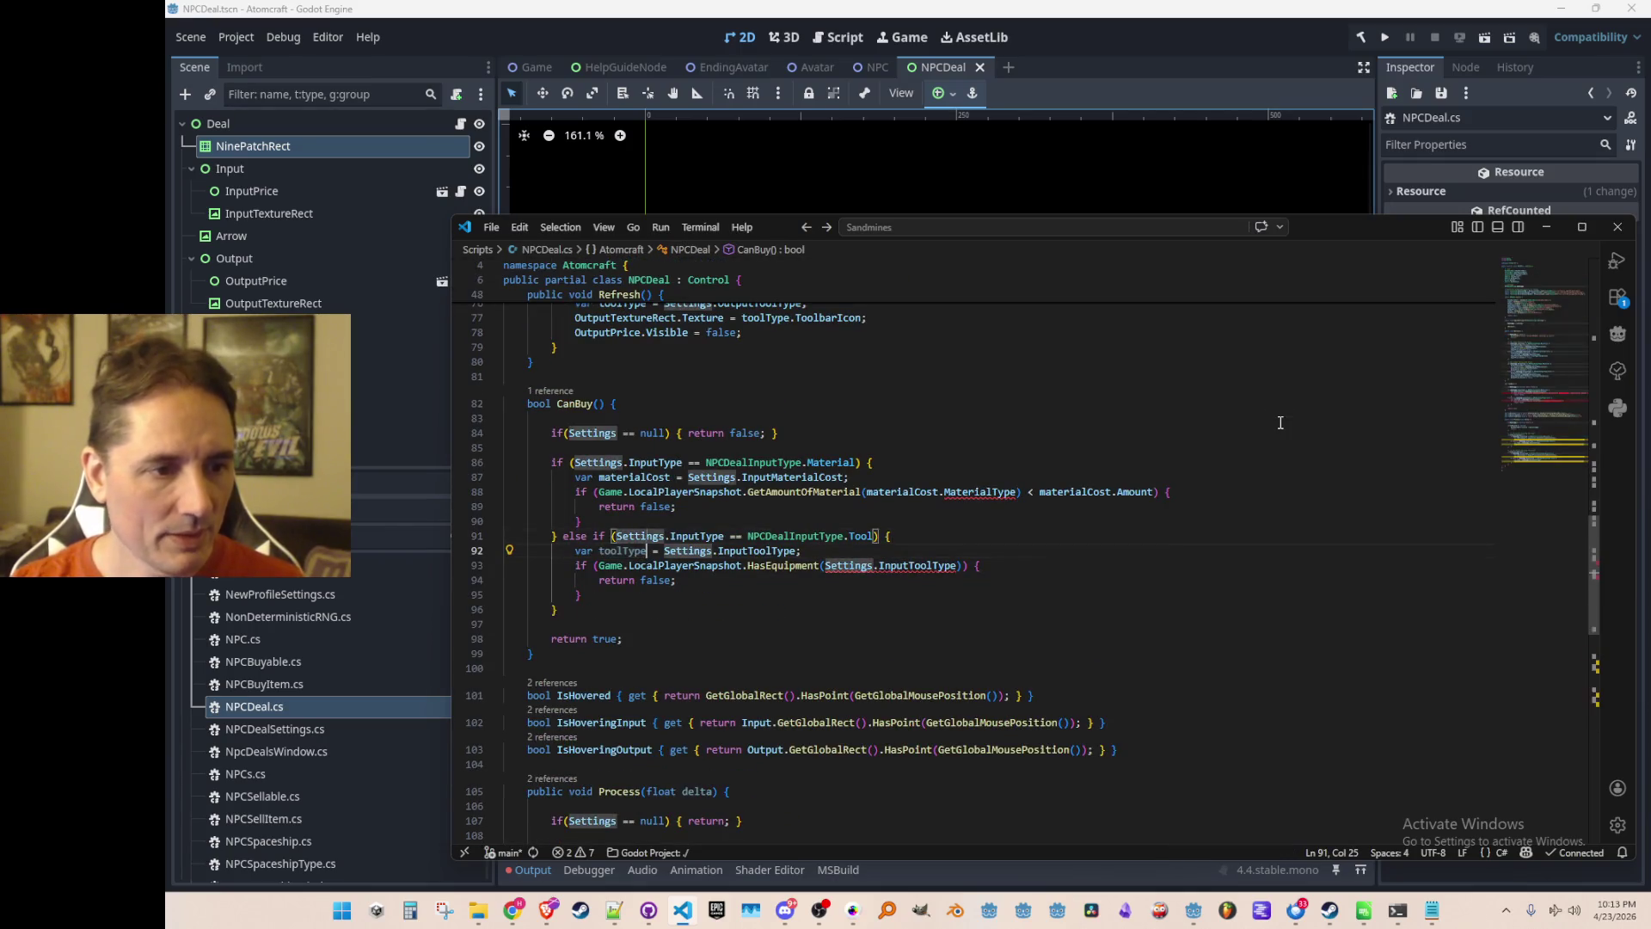
pyautogui.press('Return')
pyautogui.write('int toolTypeId = ')
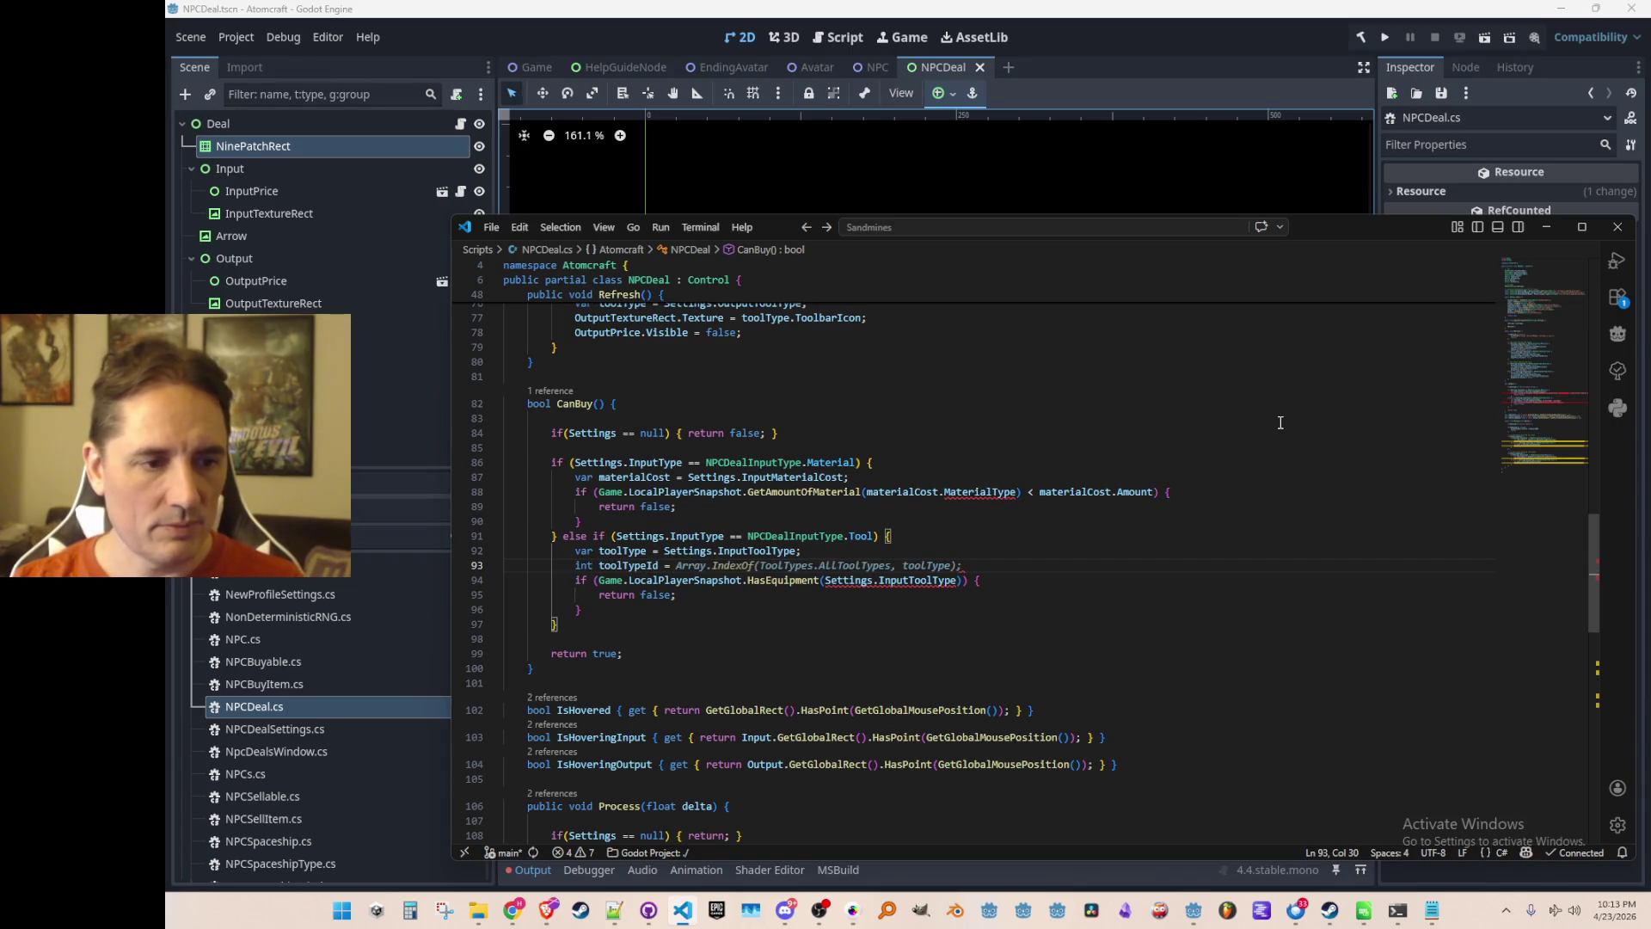
pyautogui.write('Data.Too')
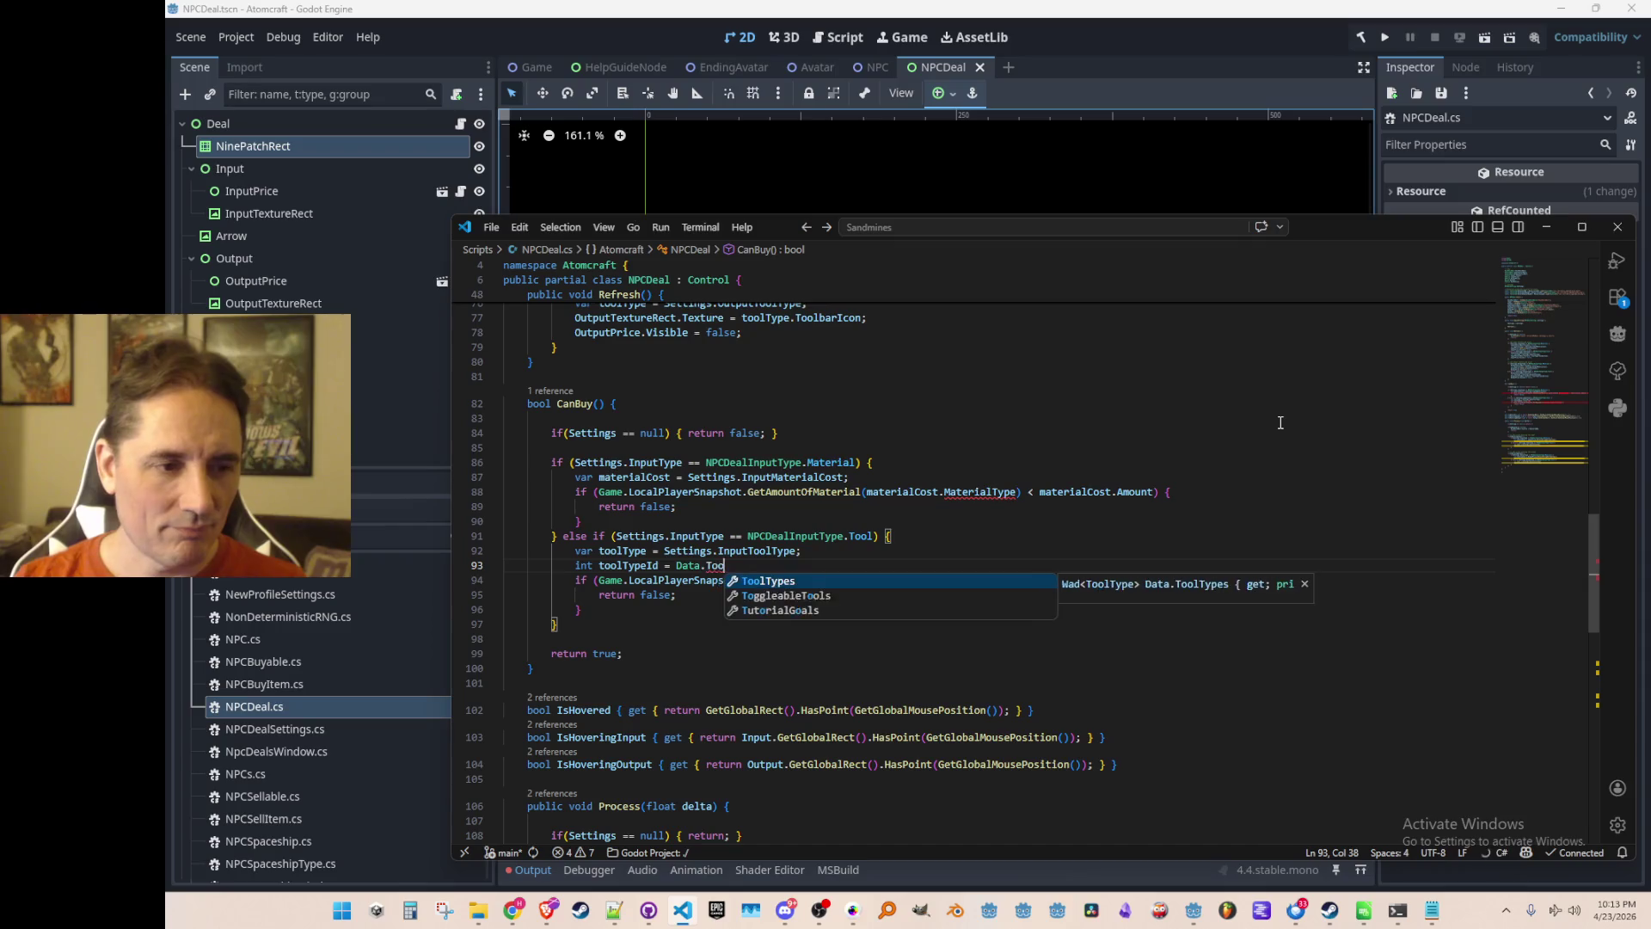
pyautogui.press('BackSpace')
pyautogui.press('BackSpace')
pyautogui.press('BackSpace')
pyautogui.write('Get')
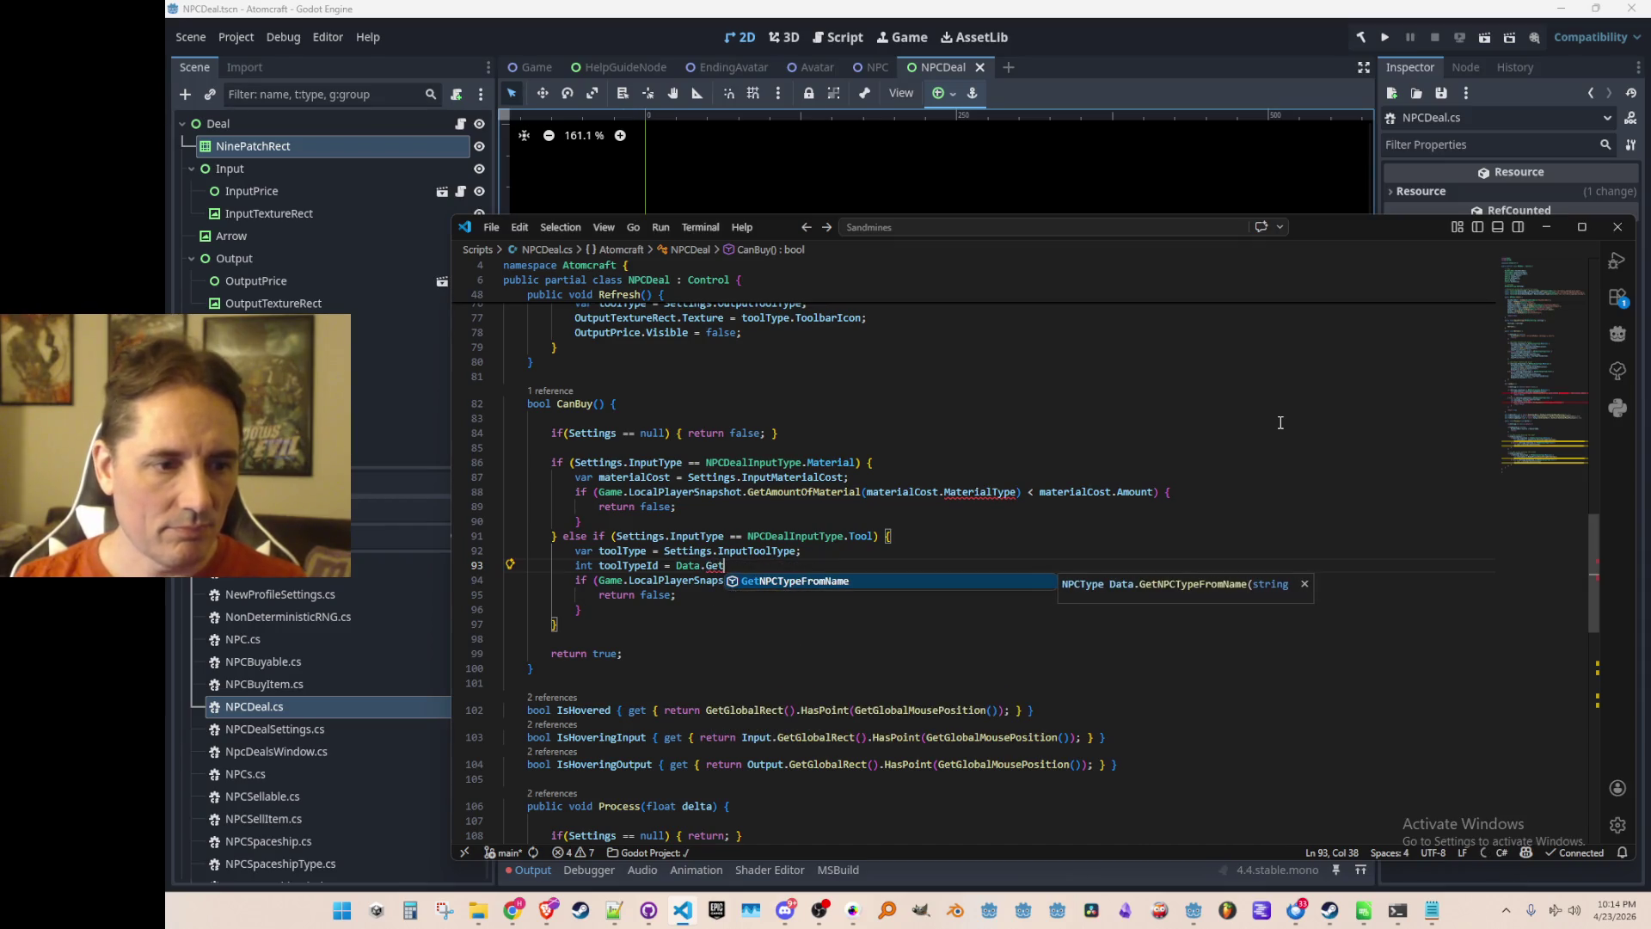
pyautogui.press('BackSpace')
pyautogui.press('BackSpace')
pyautogui.press('BackSpace')
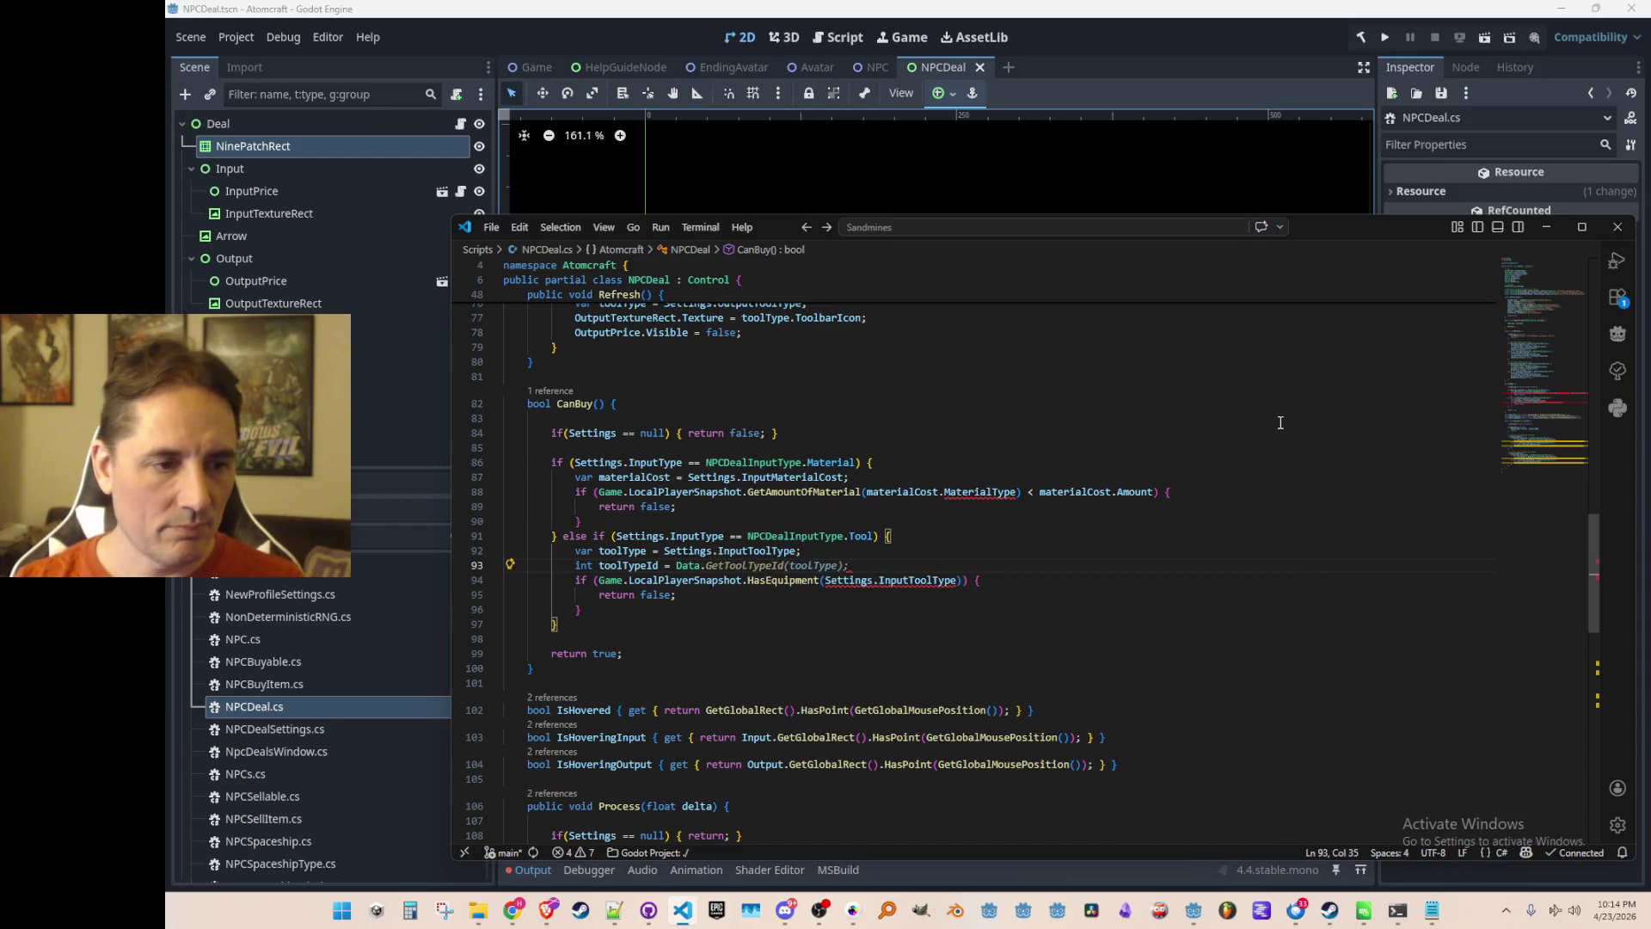
pyautogui.write('Tool')
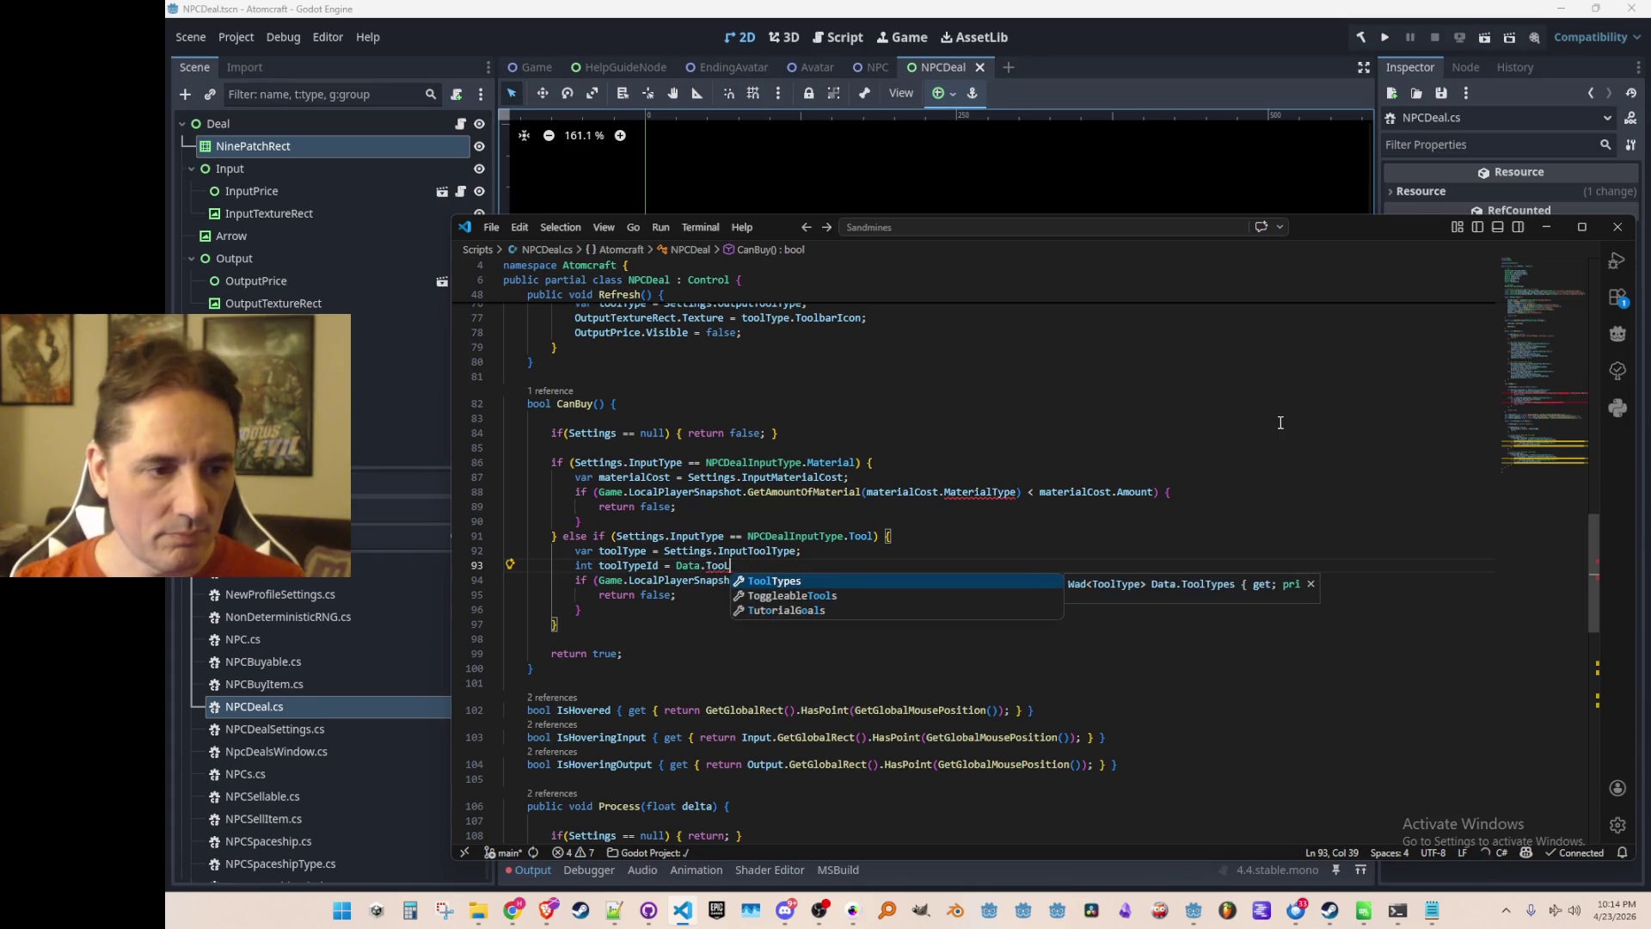
pyautogui.press('Tab')
pyautogui.write('.GetI')
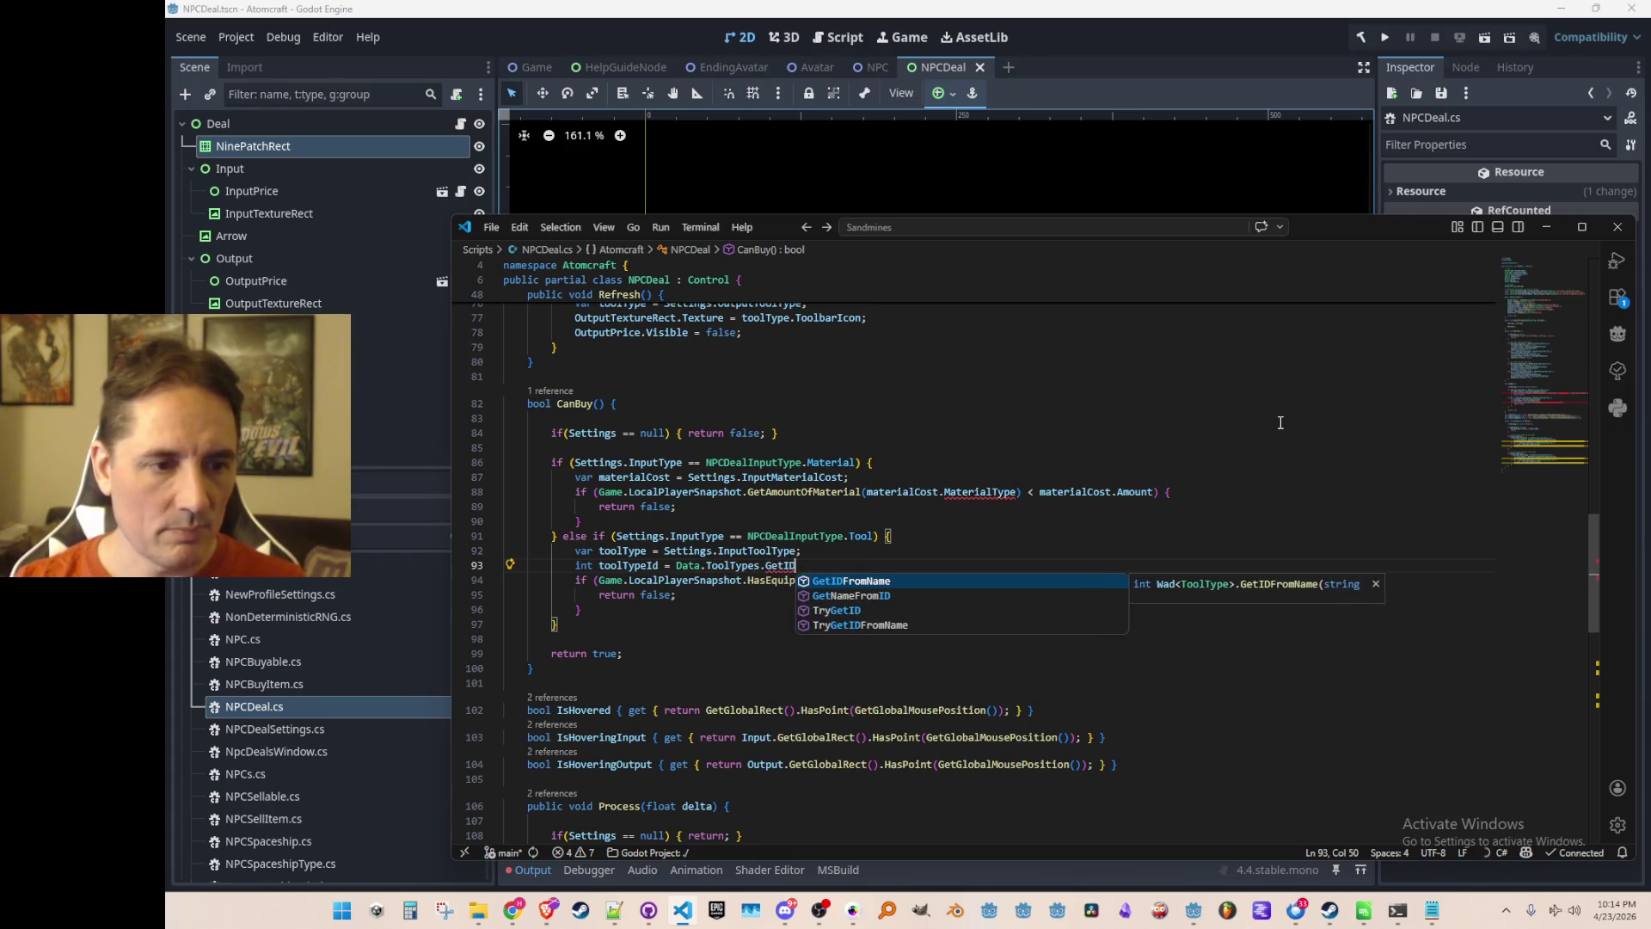
pyautogui.press('Tab')
pyautogui.write('(')
pyautogui.press('Tab')
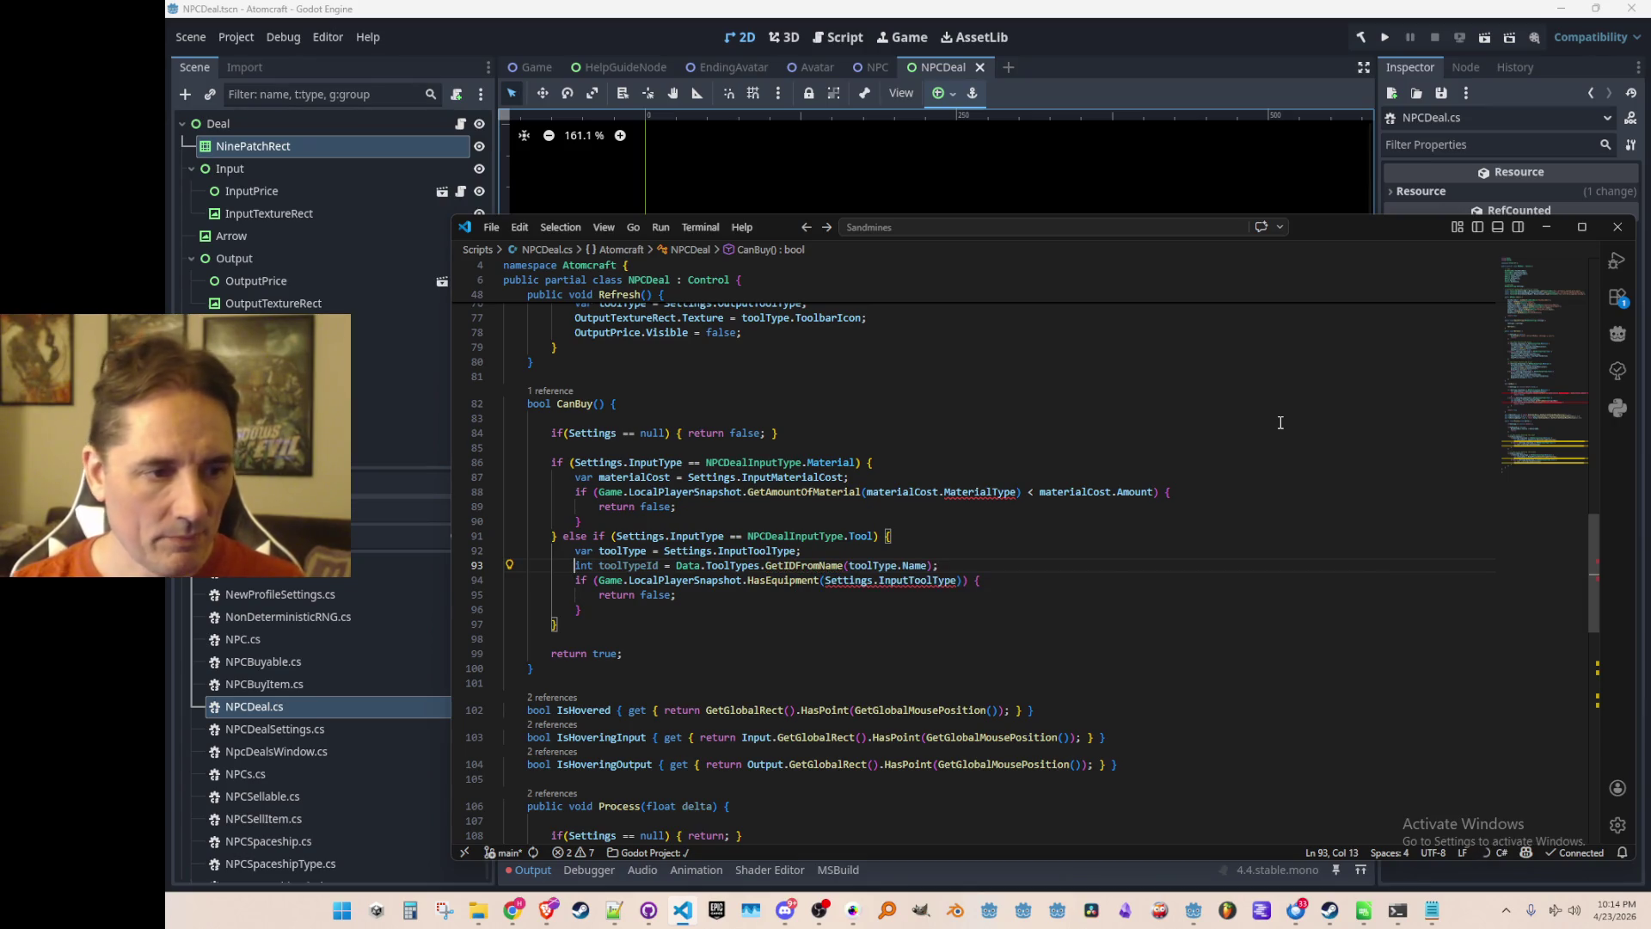
# Pass toolTypeId to HasEquipment, dismissing the == false suggestion.
pyautogui.press('Tab')
pyautogui.press('Tab')
pyautogui.press('Escape')
pyautogui.press('Up')
pyautogui.press('Home')
pyautogui.press('Home')
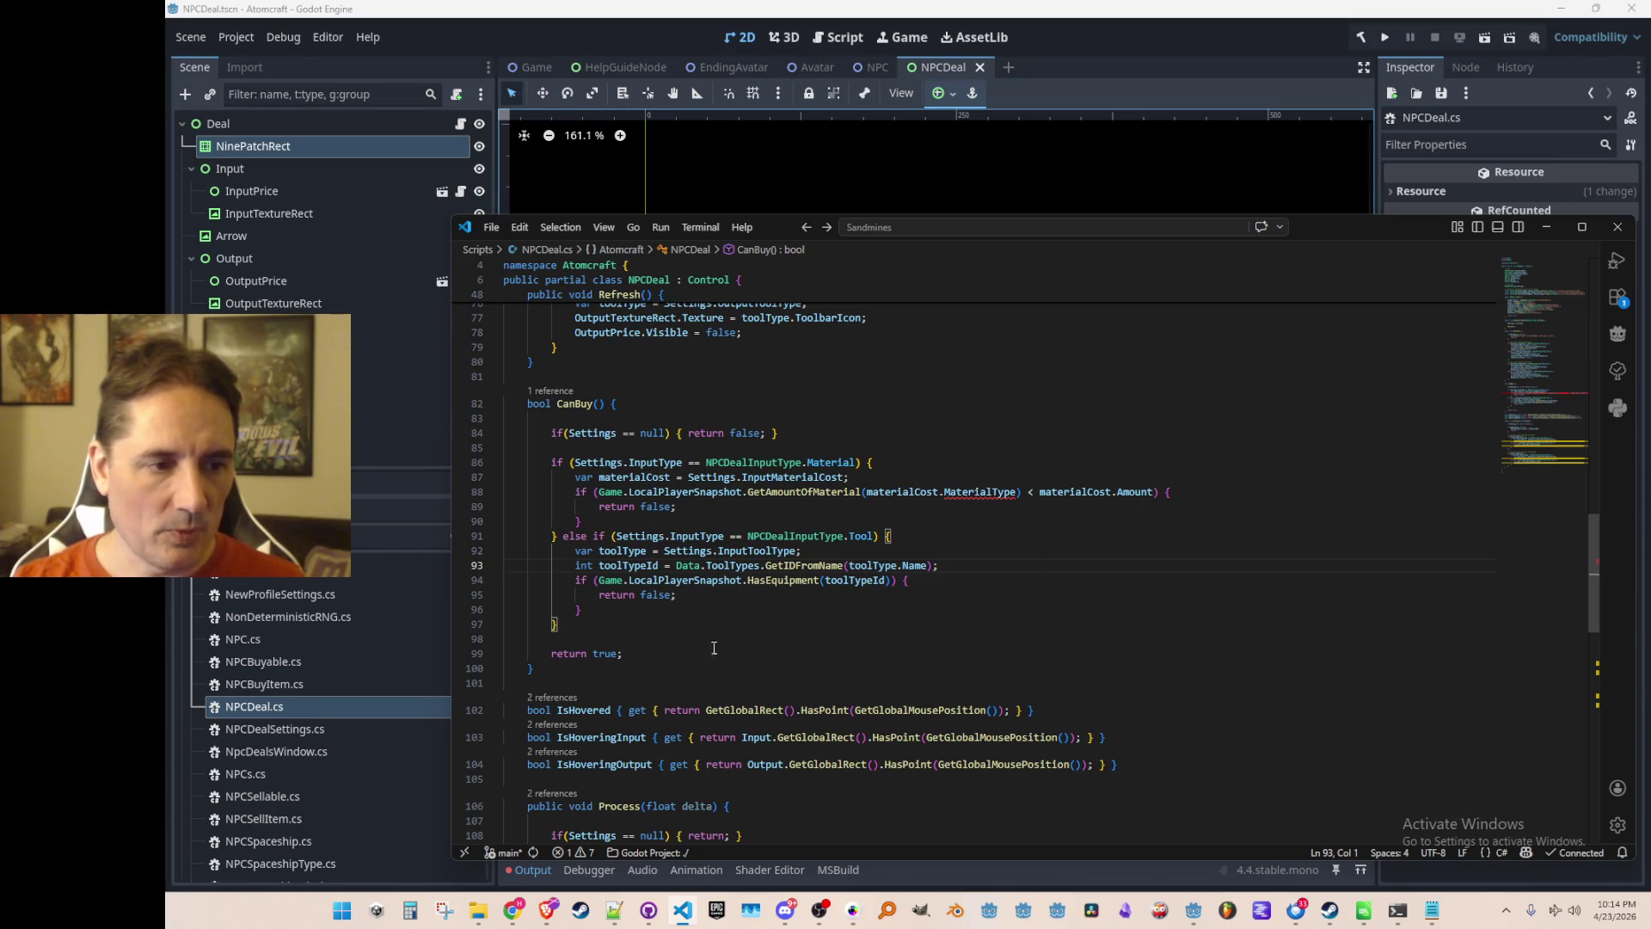
# Make the tool branch return true and CanBuy's final statement return false.
pyautogui.scroll(1, 860, 627)
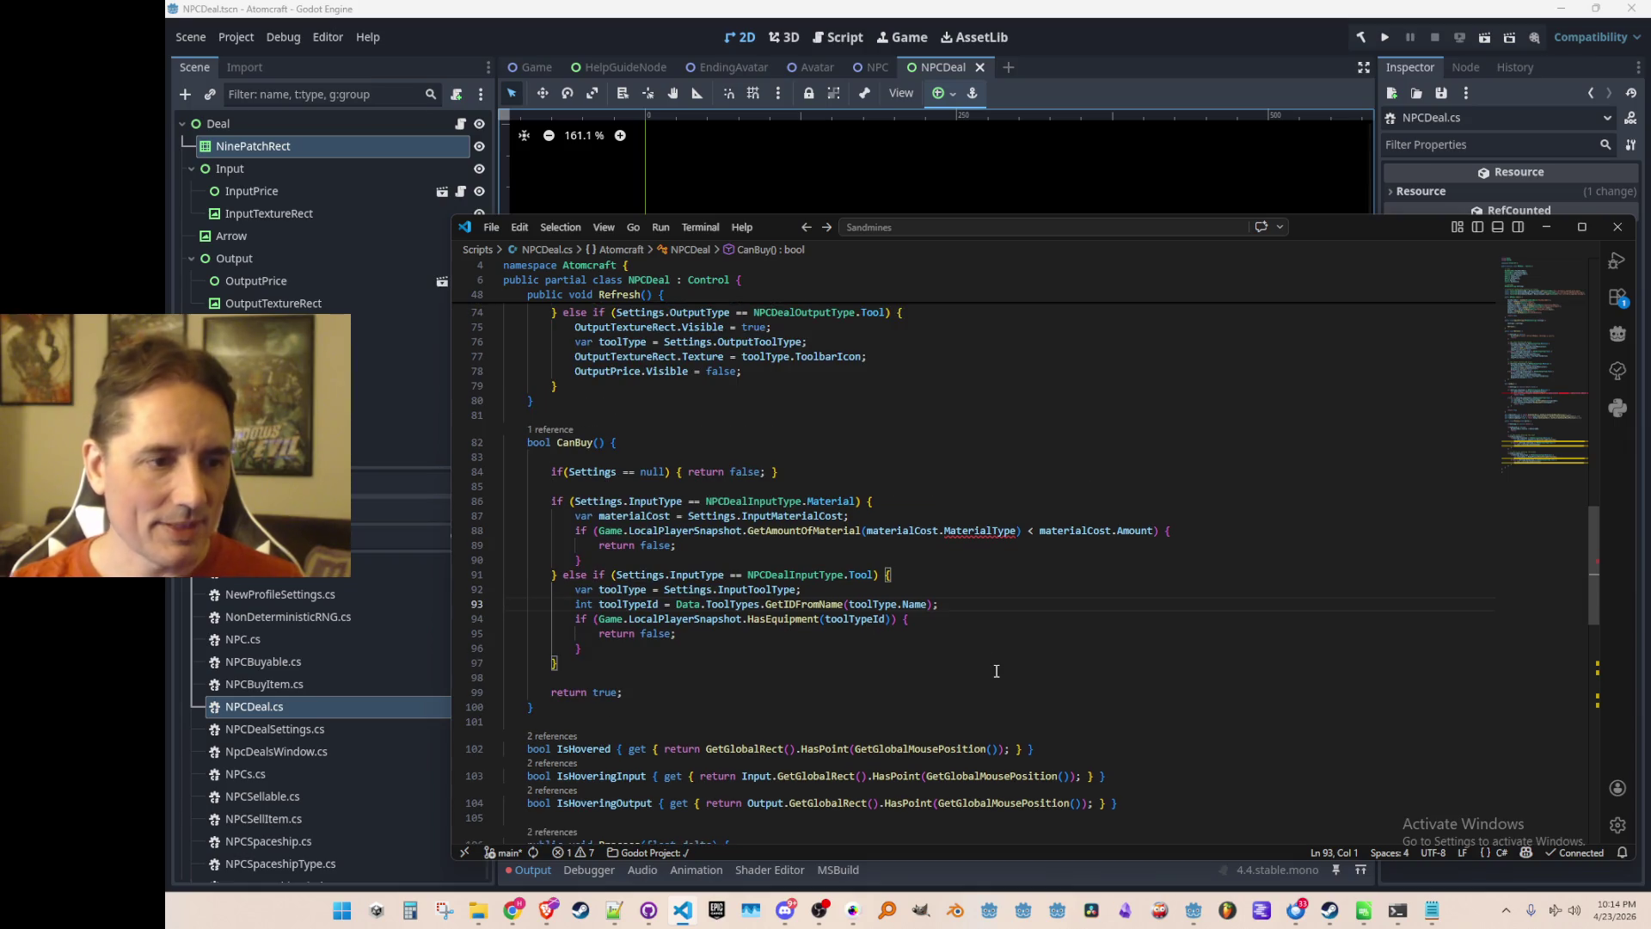
pyautogui.scroll(-1, 989, 563)
pyautogui.click(1087, 526)
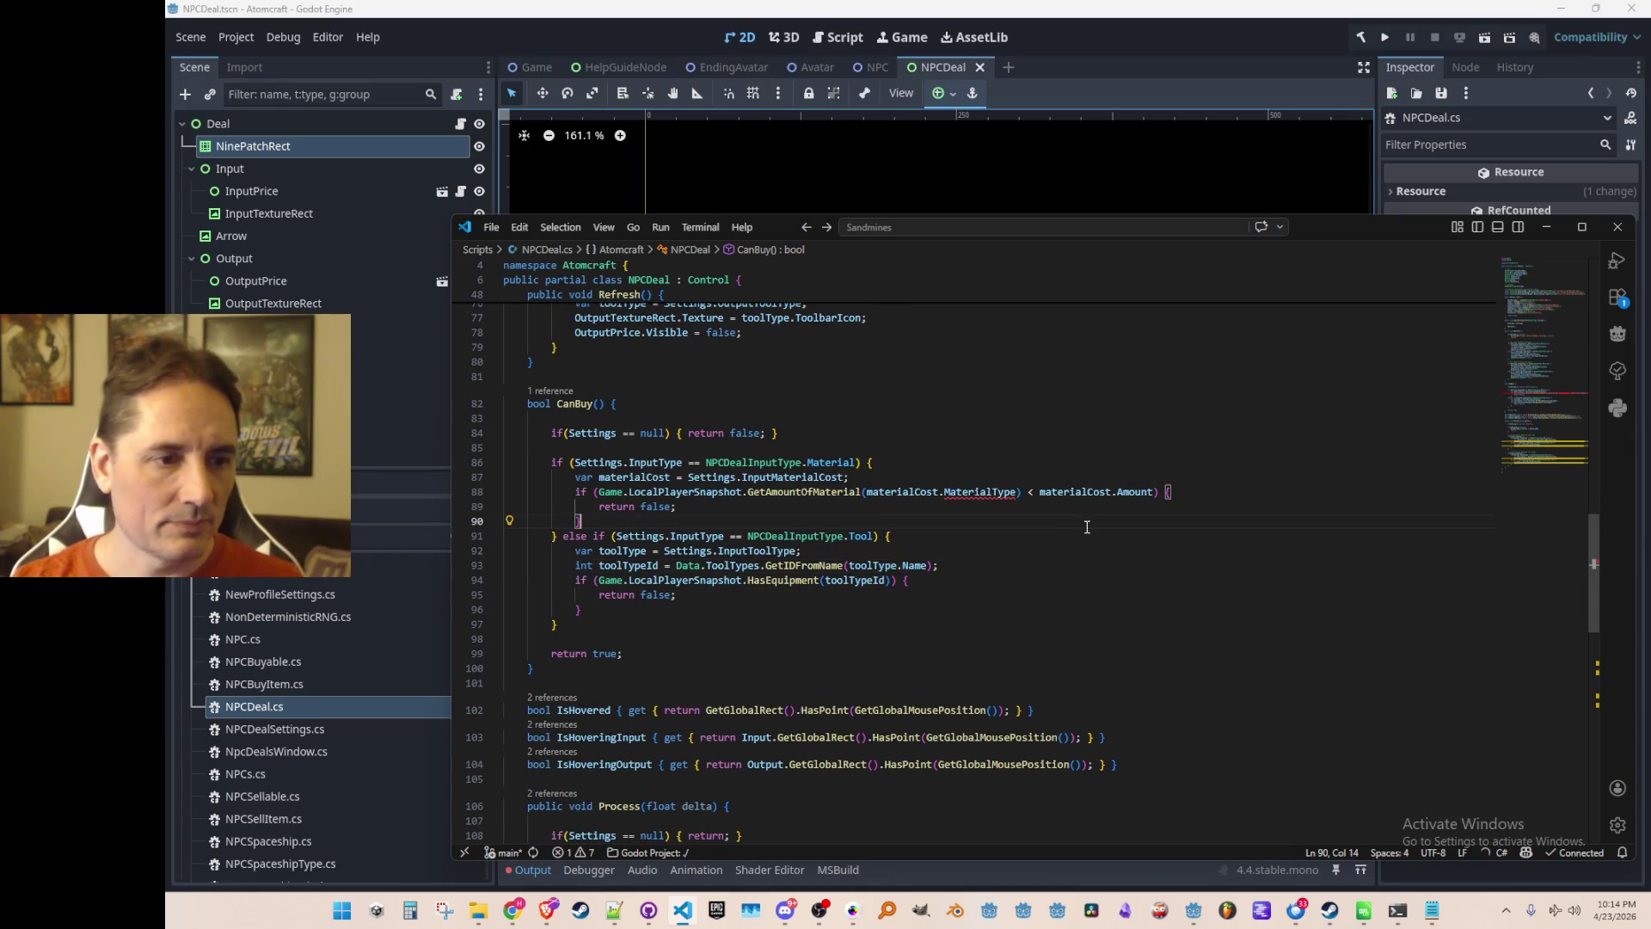
pyautogui.scroll(1, 1086, 552)
pyautogui.scroll(-1, 1083, 568)
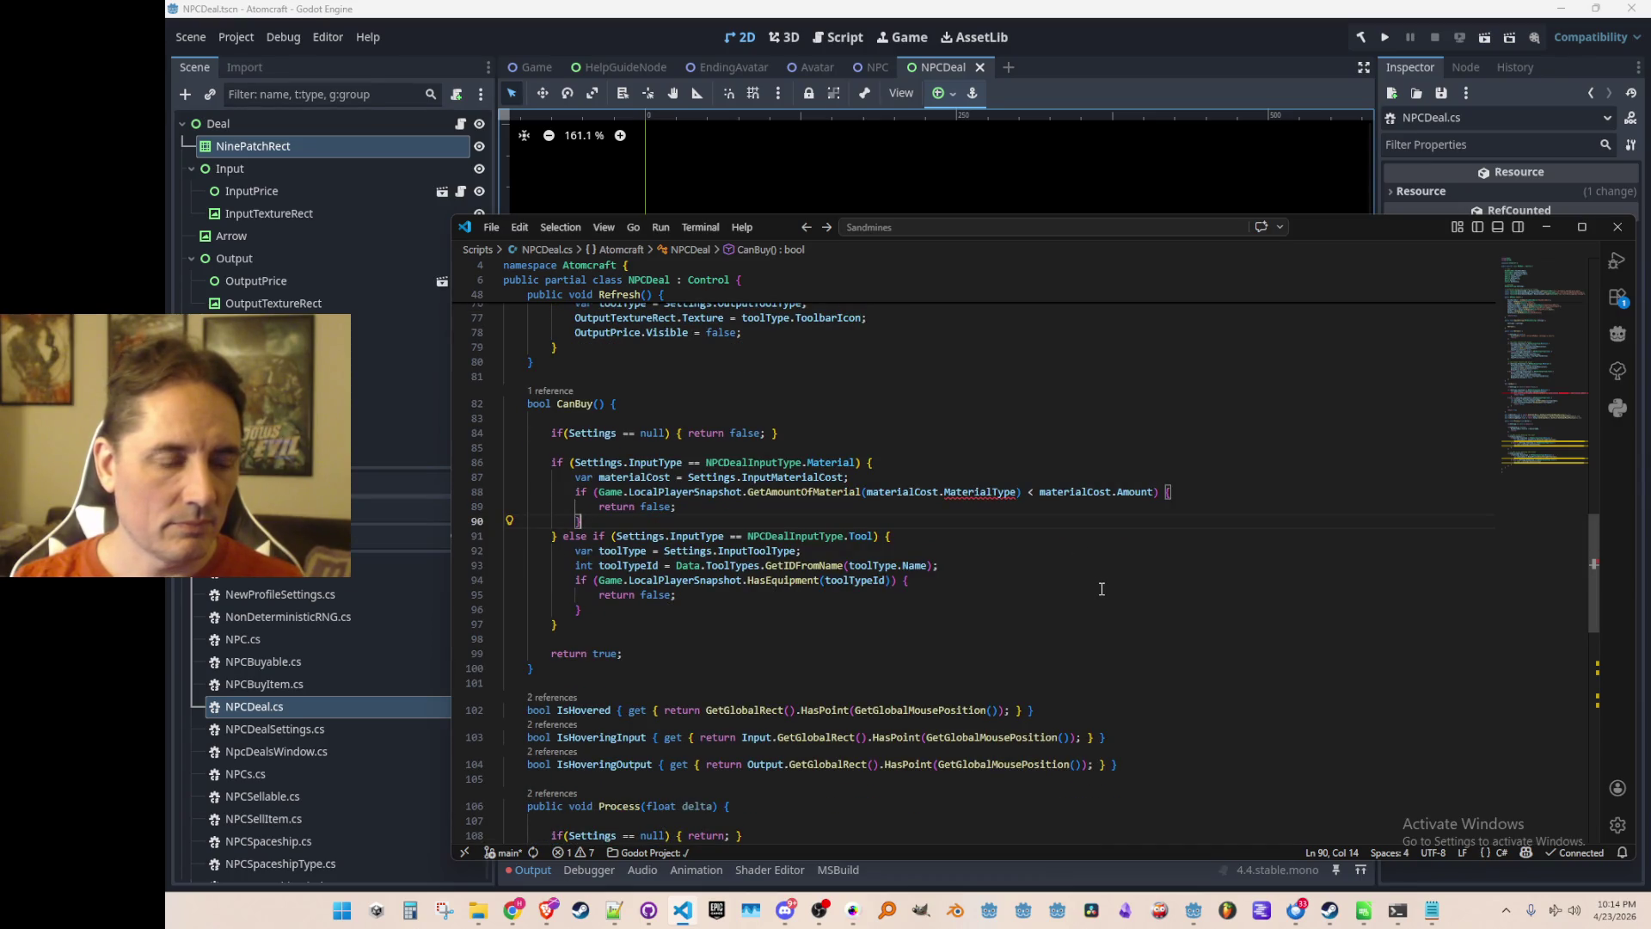
pyautogui.press('Down')
pyautogui.press('Down')
pyautogui.press('Down')
pyautogui.hotkey('ctrl', 'Right')
pyautogui.hotkey('ctrl', 'Right')
pyautogui.hotkey('ctrl', 'Right')
pyautogui.press('Down')
pyautogui.press('Down')
pyautogui.press('End')
pyautogui.hotkey('ctrl', 'BackSpace')
pyautogui.hotkey('ctrl', 'BackSpace')
pyautogui.write('true;')
pyautogui.press('Down')
pyautogui.press('Down')
pyautogui.press('Down')
pyautogui.press('Left')
pyautogui.hotkey('ctrl', 'BackSpace')
pyautogui.write('false')
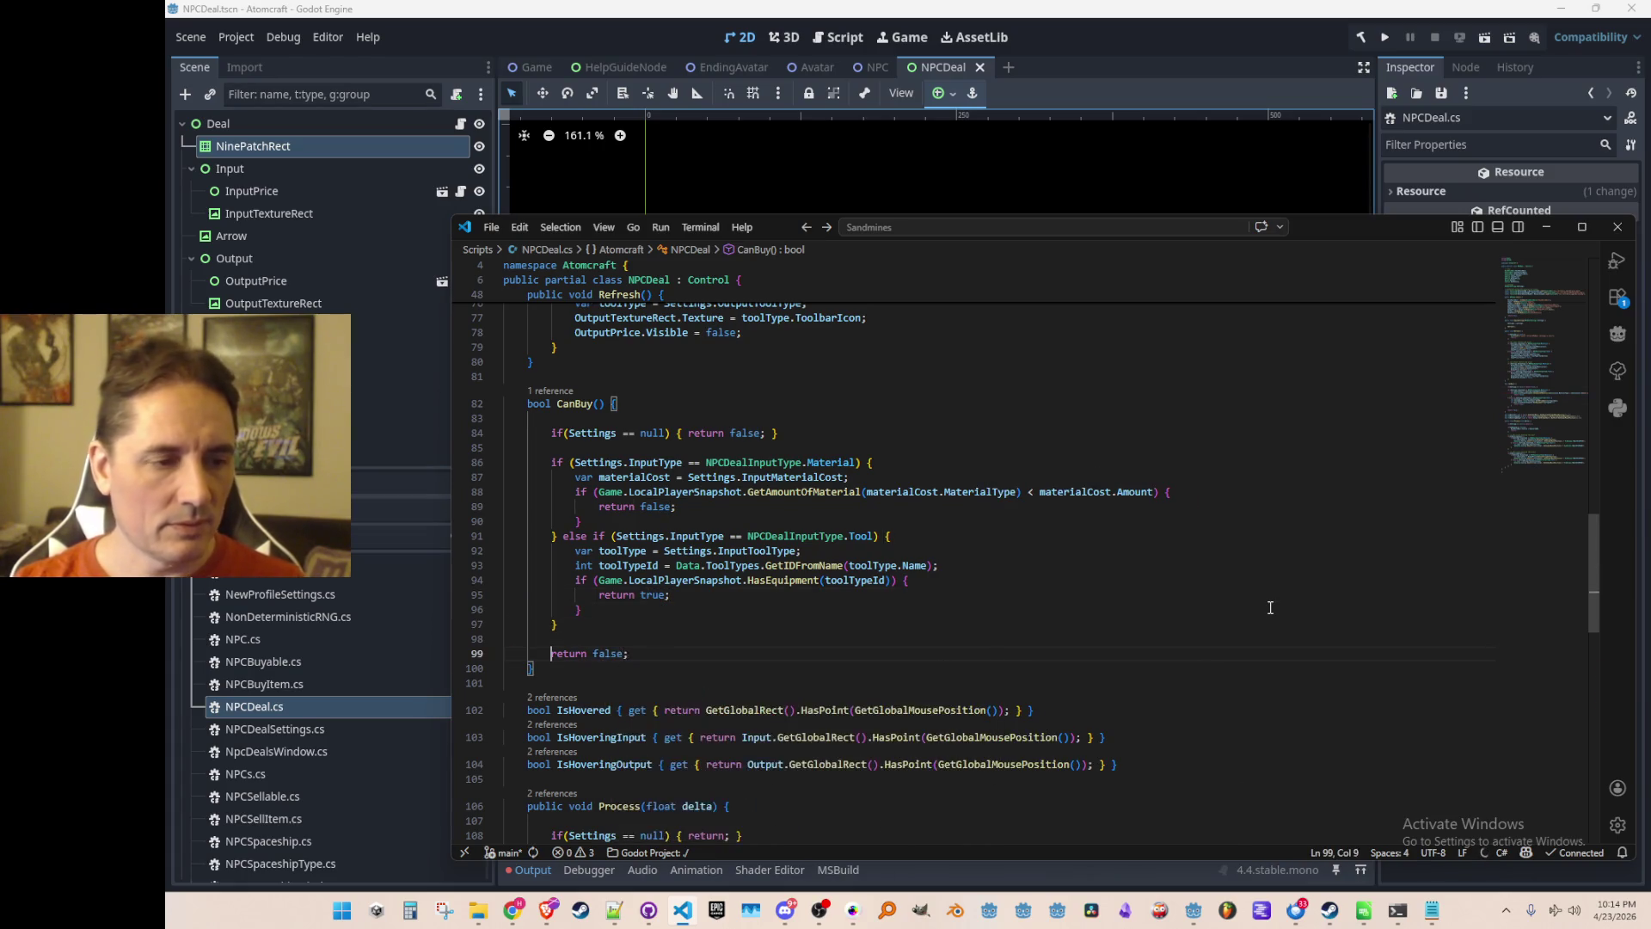
# Add the comment '// do we have the required input?' above the material check.
pyautogui.press('Up')
pyautogui.press('Up')
pyautogui.press('Up')
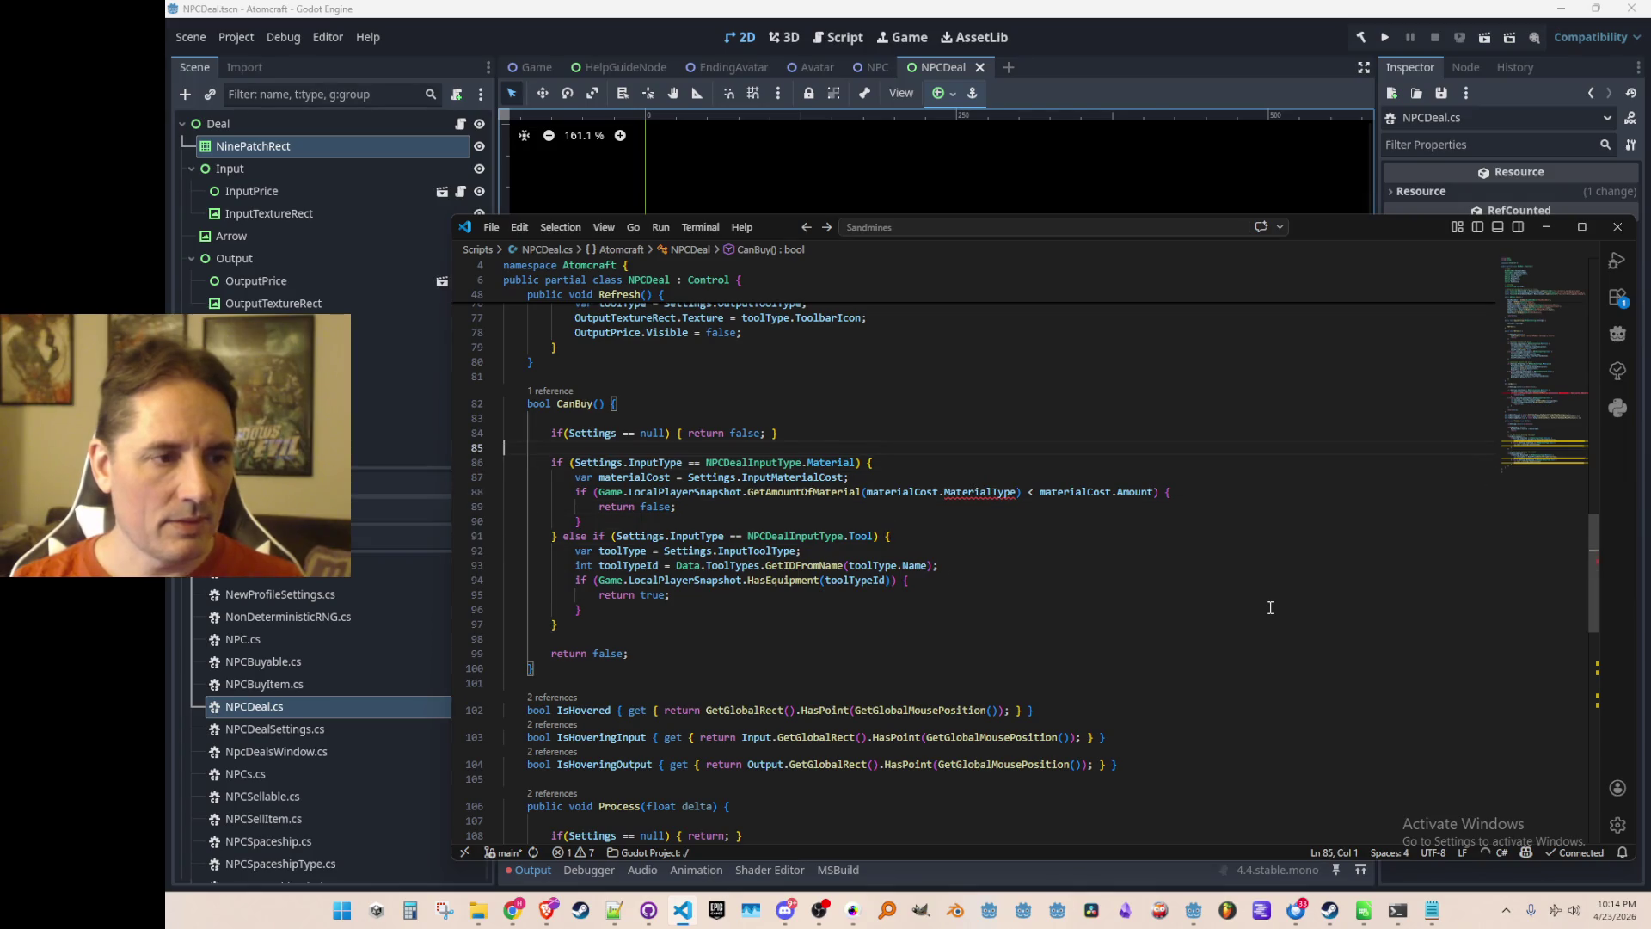
pyautogui.press('Return')
pyautogui.write('// do we have the required input?')
# Move to the MaterialType argument in the material amount check.
pyautogui.press('Down')
pyautogui.press('Down')
pyautogui.press('Down')
pyautogui.press('End')
pyautogui.hotkey('ctrl', 'Left')
pyautogui.hotkey('ctrl', 'Left')
pyautogui.hotkey('ctrl', 'Left')
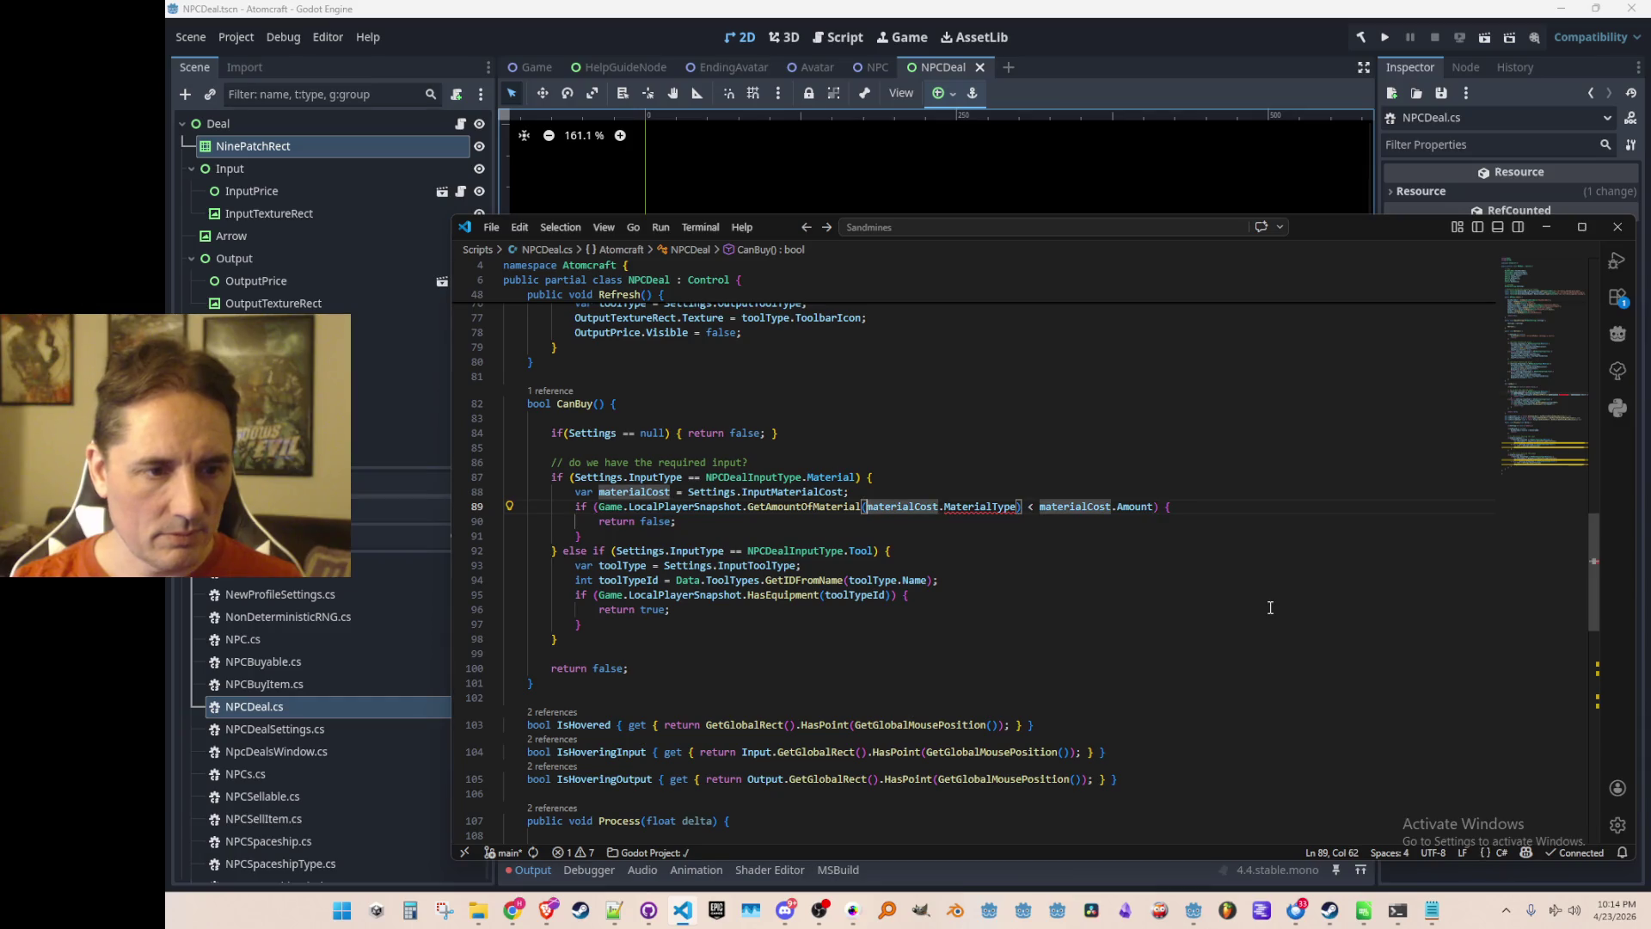
pyautogui.hotkey('ctrl', 'shift', 'Right')
pyautogui.press('Left')
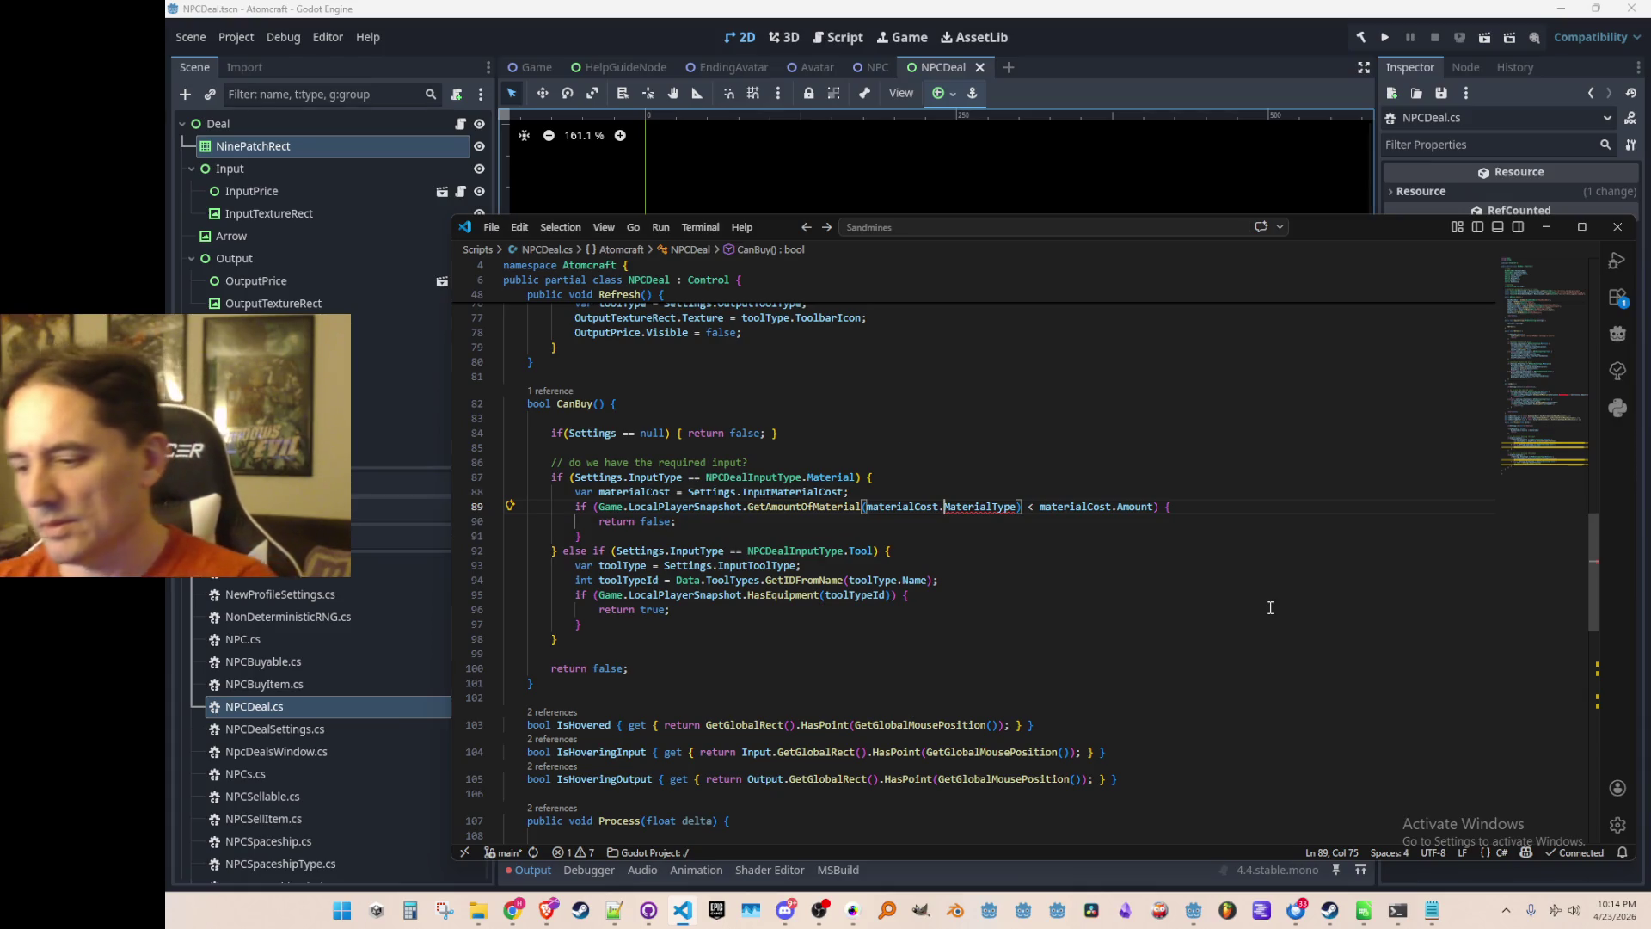
pyautogui.hotkey('ctrl', 'Left')
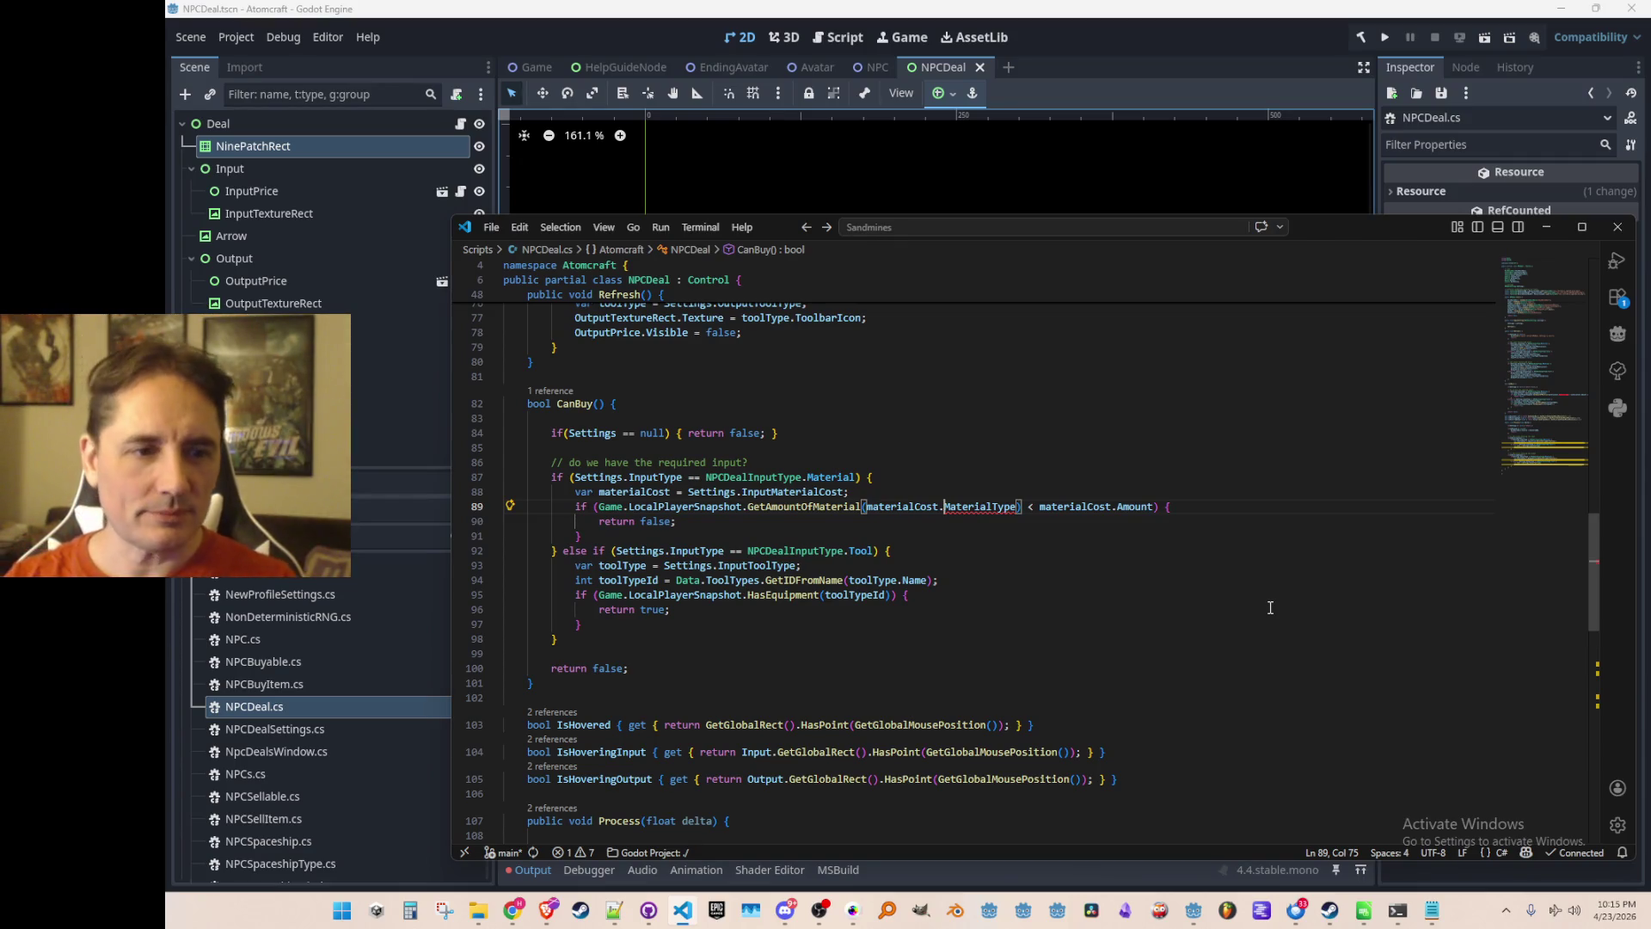
pyautogui.press('Up')
pyautogui.press('Up')
pyautogui.press('Up')
pyautogui.press('Down')
pyautogui.press('Down')
pyautogui.press('Down')
pyautogui.press('Up')
pyautogui.press('End')
pyautogui.press('Up')
pyautogui.press('Up')
pyautogui.hotkey('ctrl', 'Right')
pyautogui.hotkey('ctrl', 'Right')
pyautogui.hotkey('ctrl', 'Right')
pyautogui.hotkey('ctrl', 'Right')
pyautogui.press('Left')
pyautogui.press('Left')
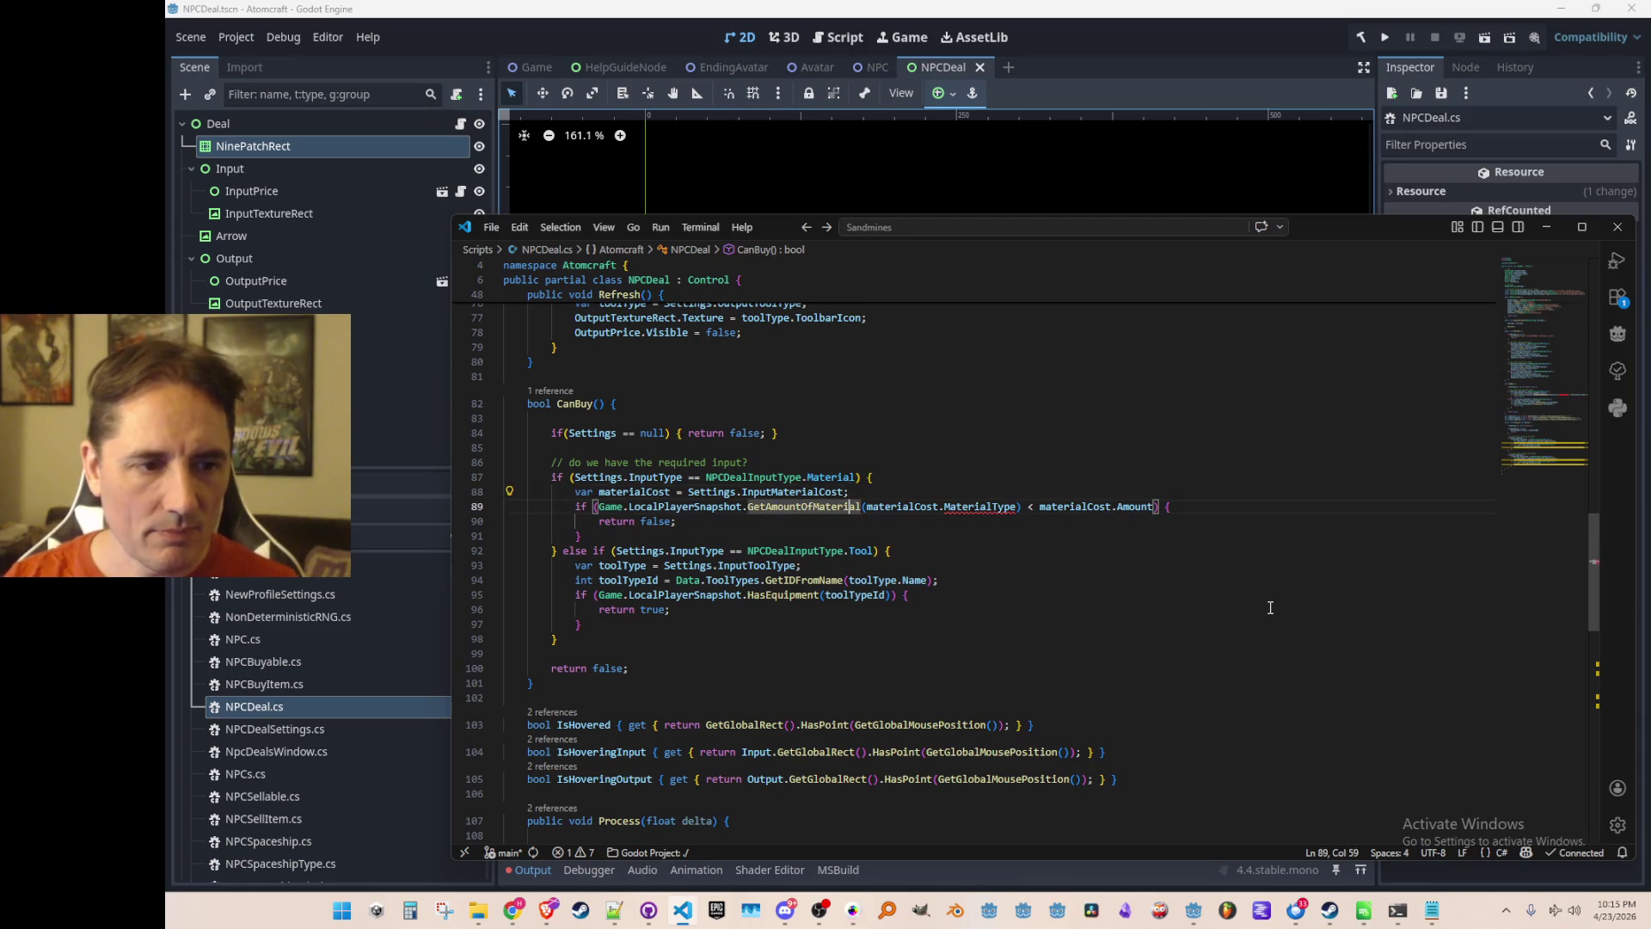
pyautogui.hotkey('ctrl', 'Right')
pyautogui.hotkey('ctrl', 'Right')
pyautogui.press('Right')
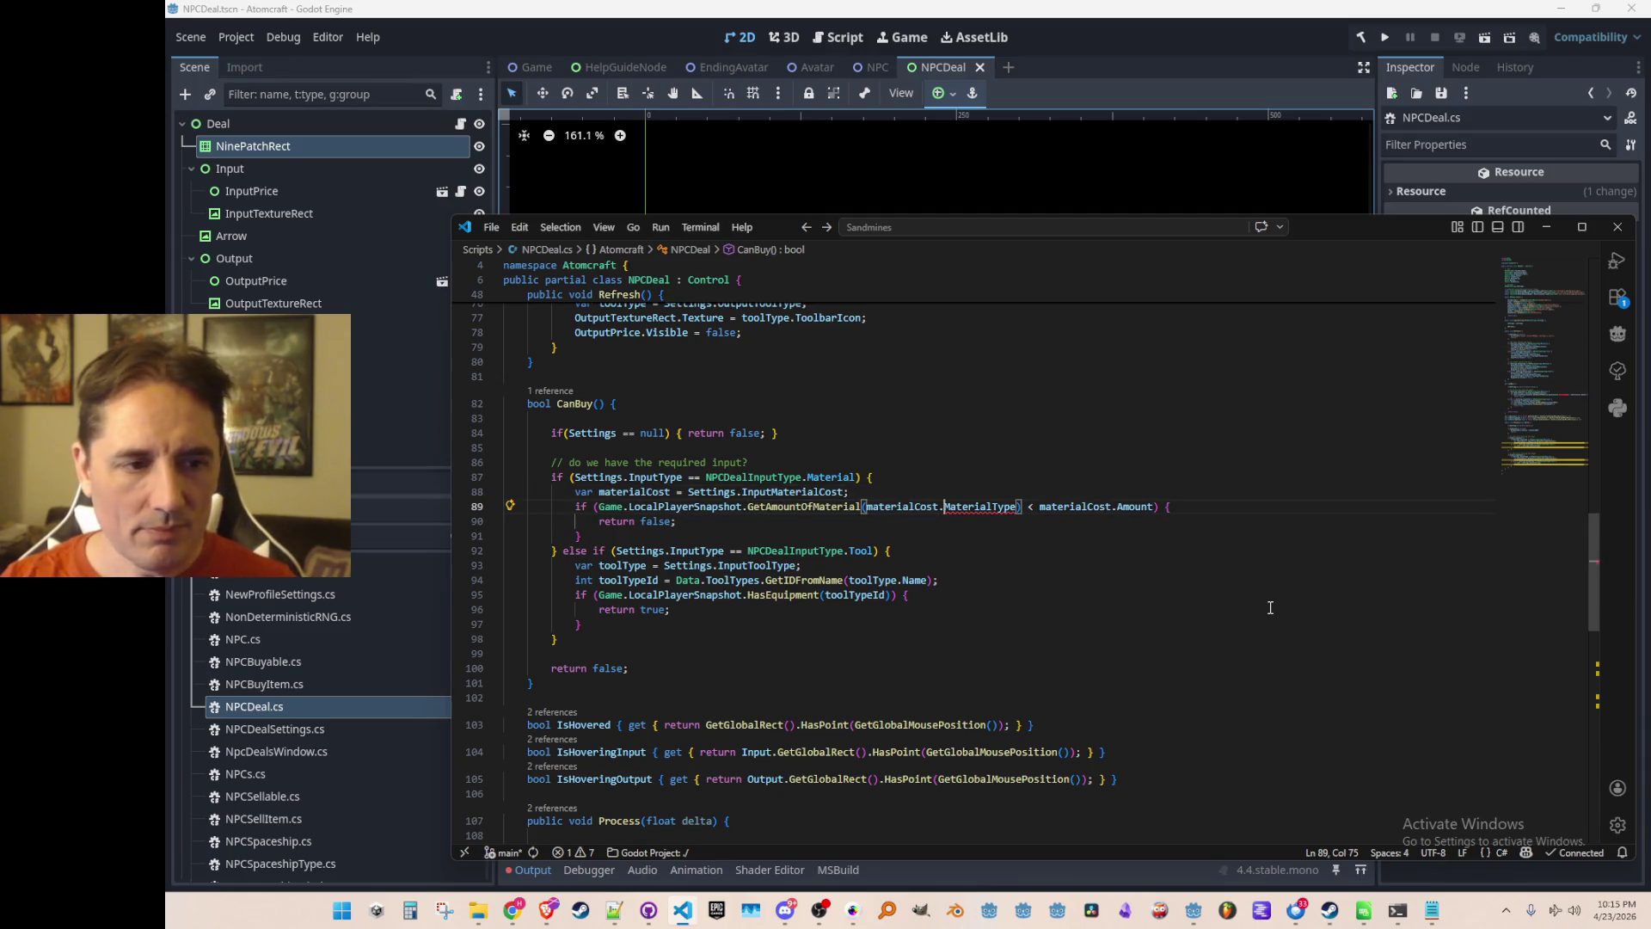
pyautogui.press('Left')
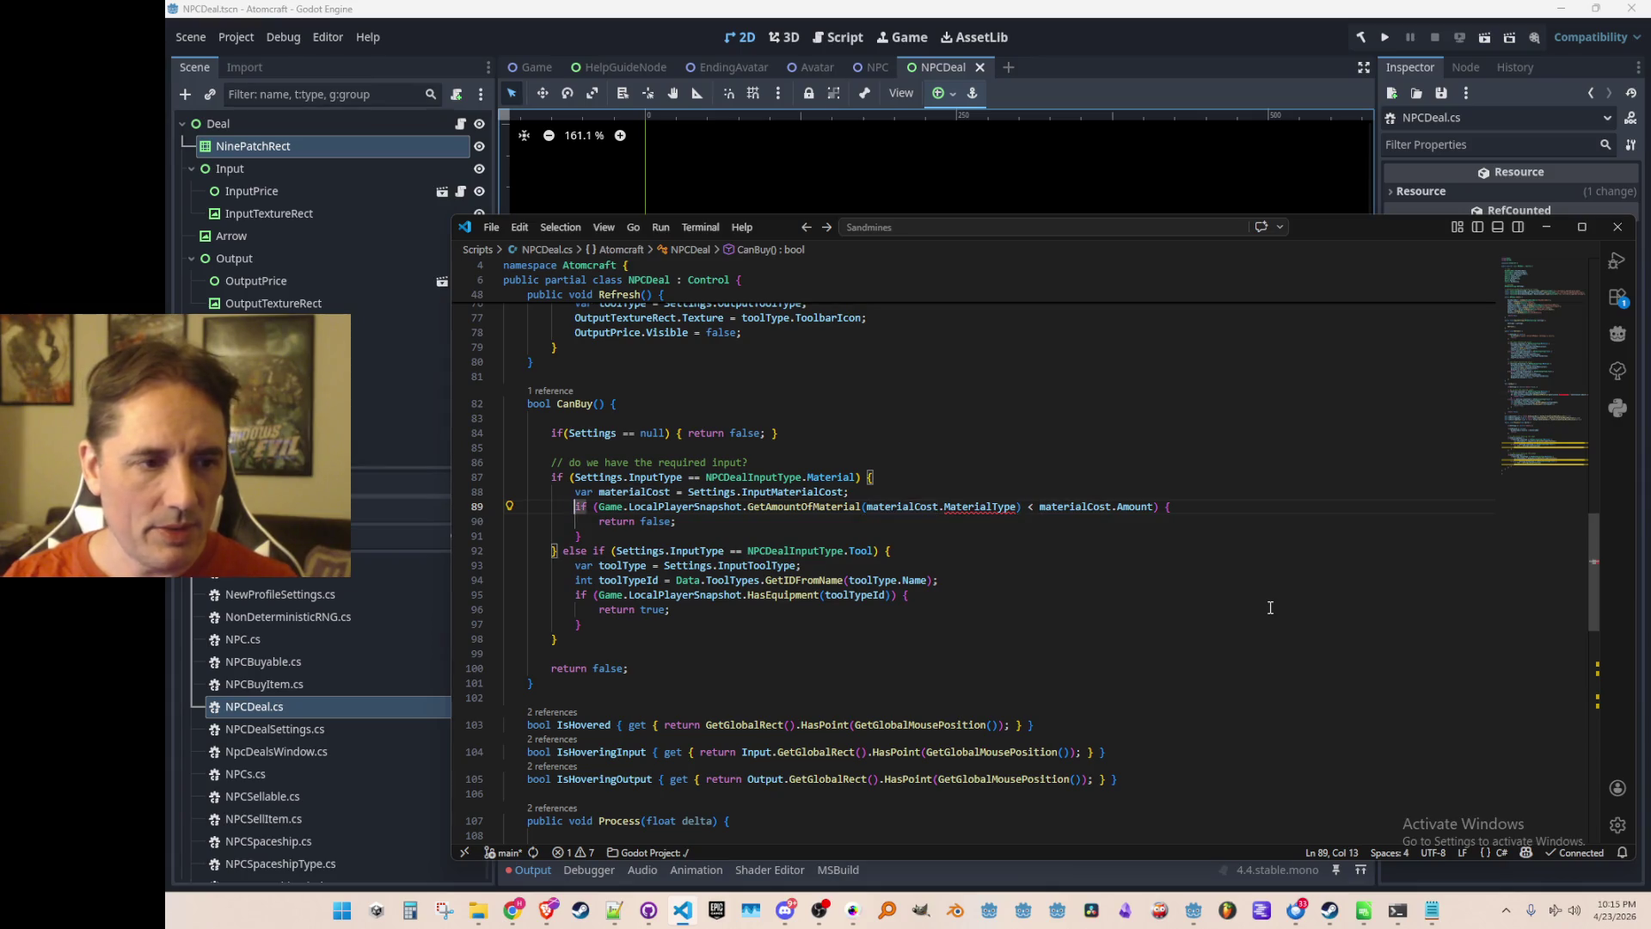
pyautogui.press('Up')
pyautogui.press('Left')
pyautogui.press('Left')
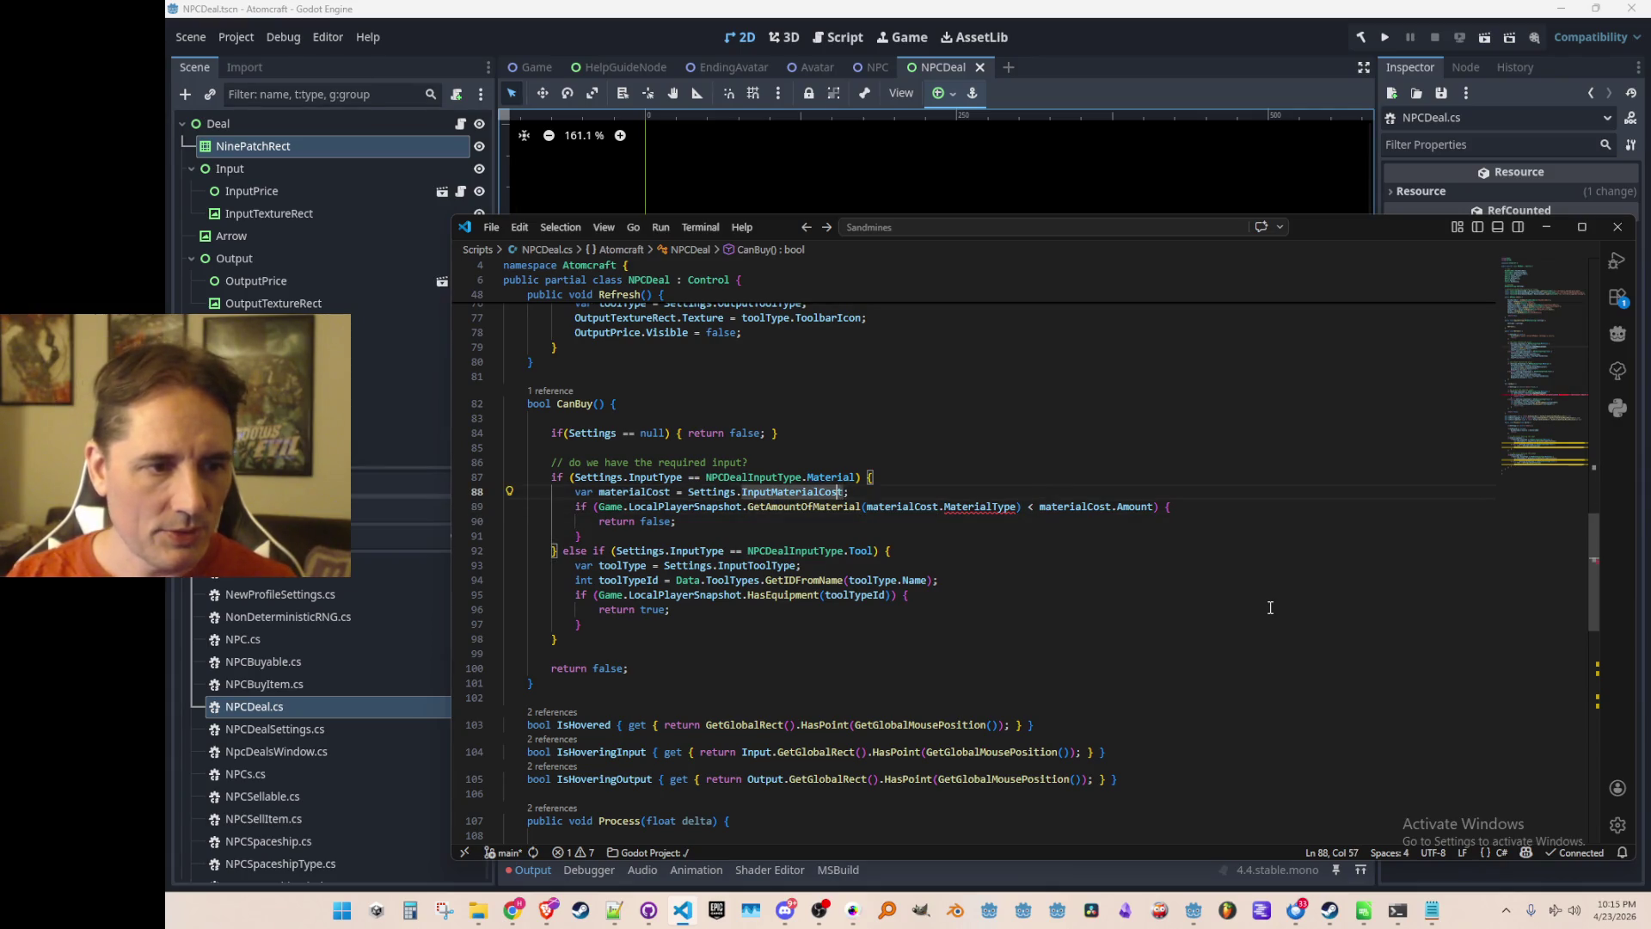
pyautogui.press('Left')
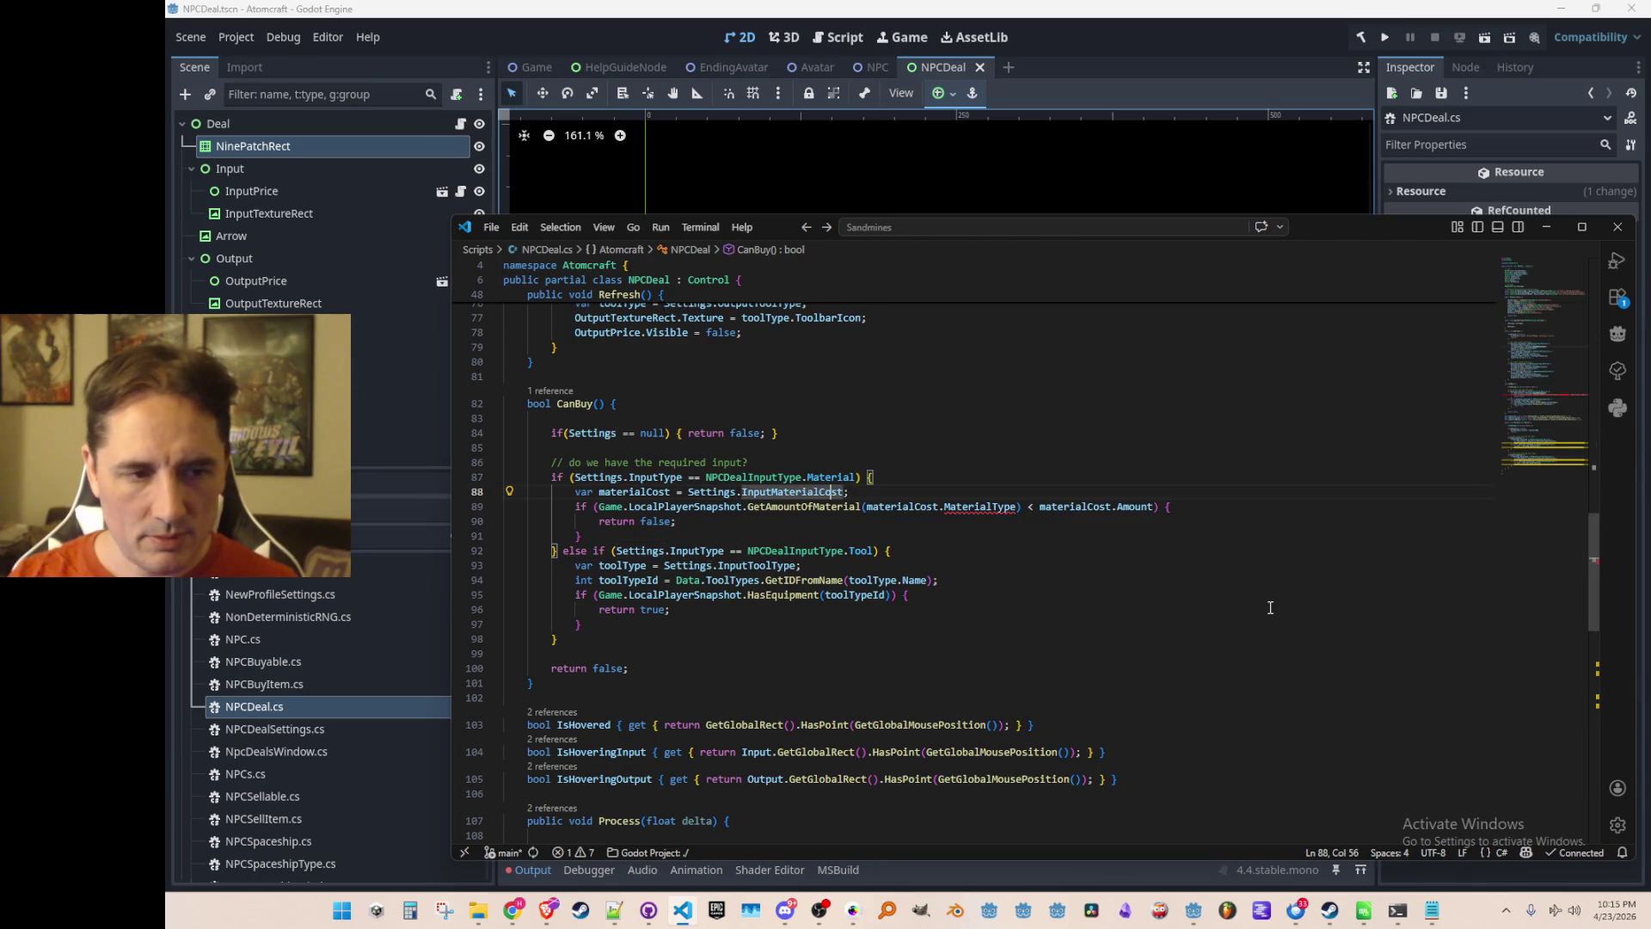
pyautogui.press('Down')
pyautogui.hotkey('ctrl', 'Right')
pyautogui.hotkey('ctrl', 'Right')
pyautogui.hotkey('ctrl', 'Right')
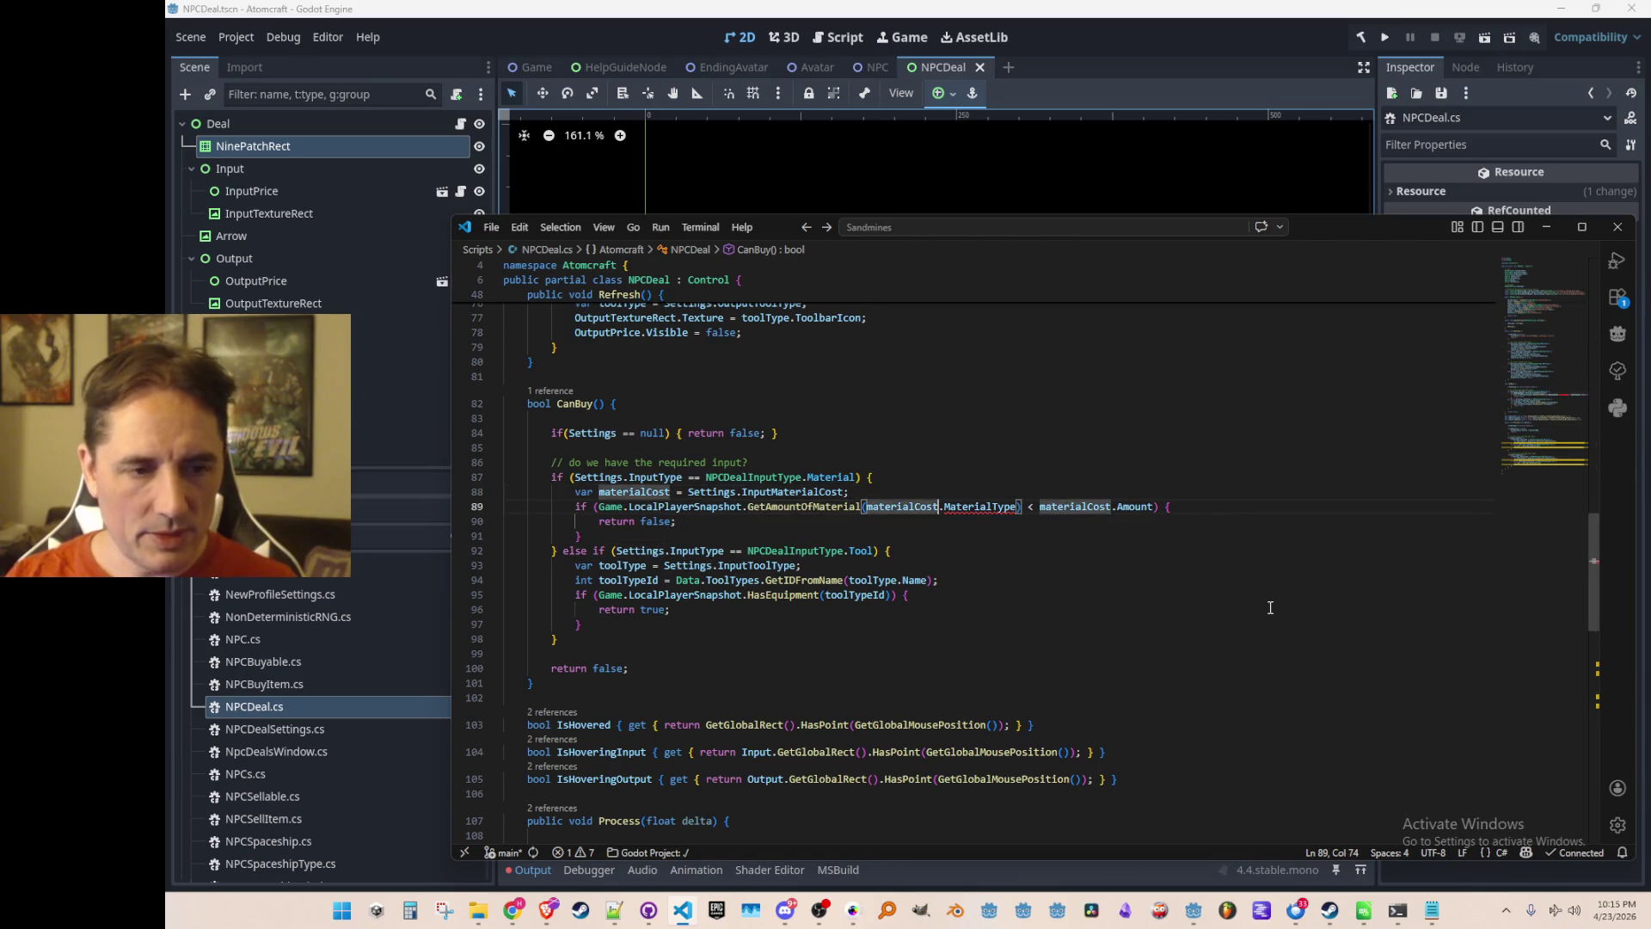
# Make the material check use materialCost.MaterialTypeId with >= and return true when enough is owned.
pyautogui.write('Id')
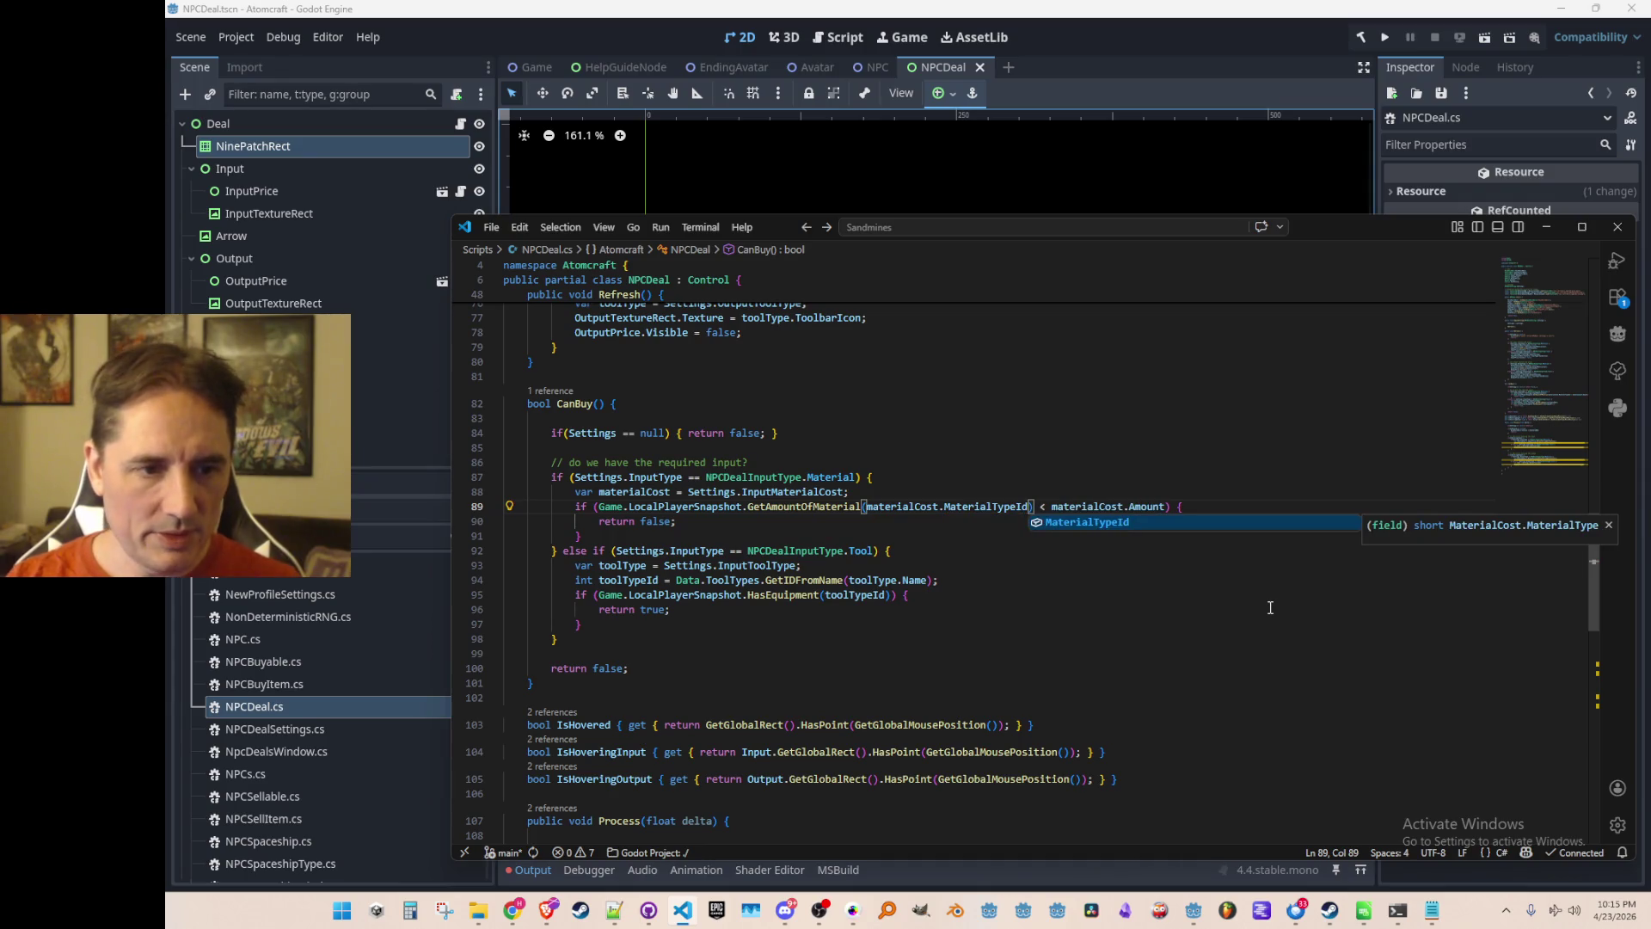
pyautogui.press('Right')
pyautogui.press('Right')
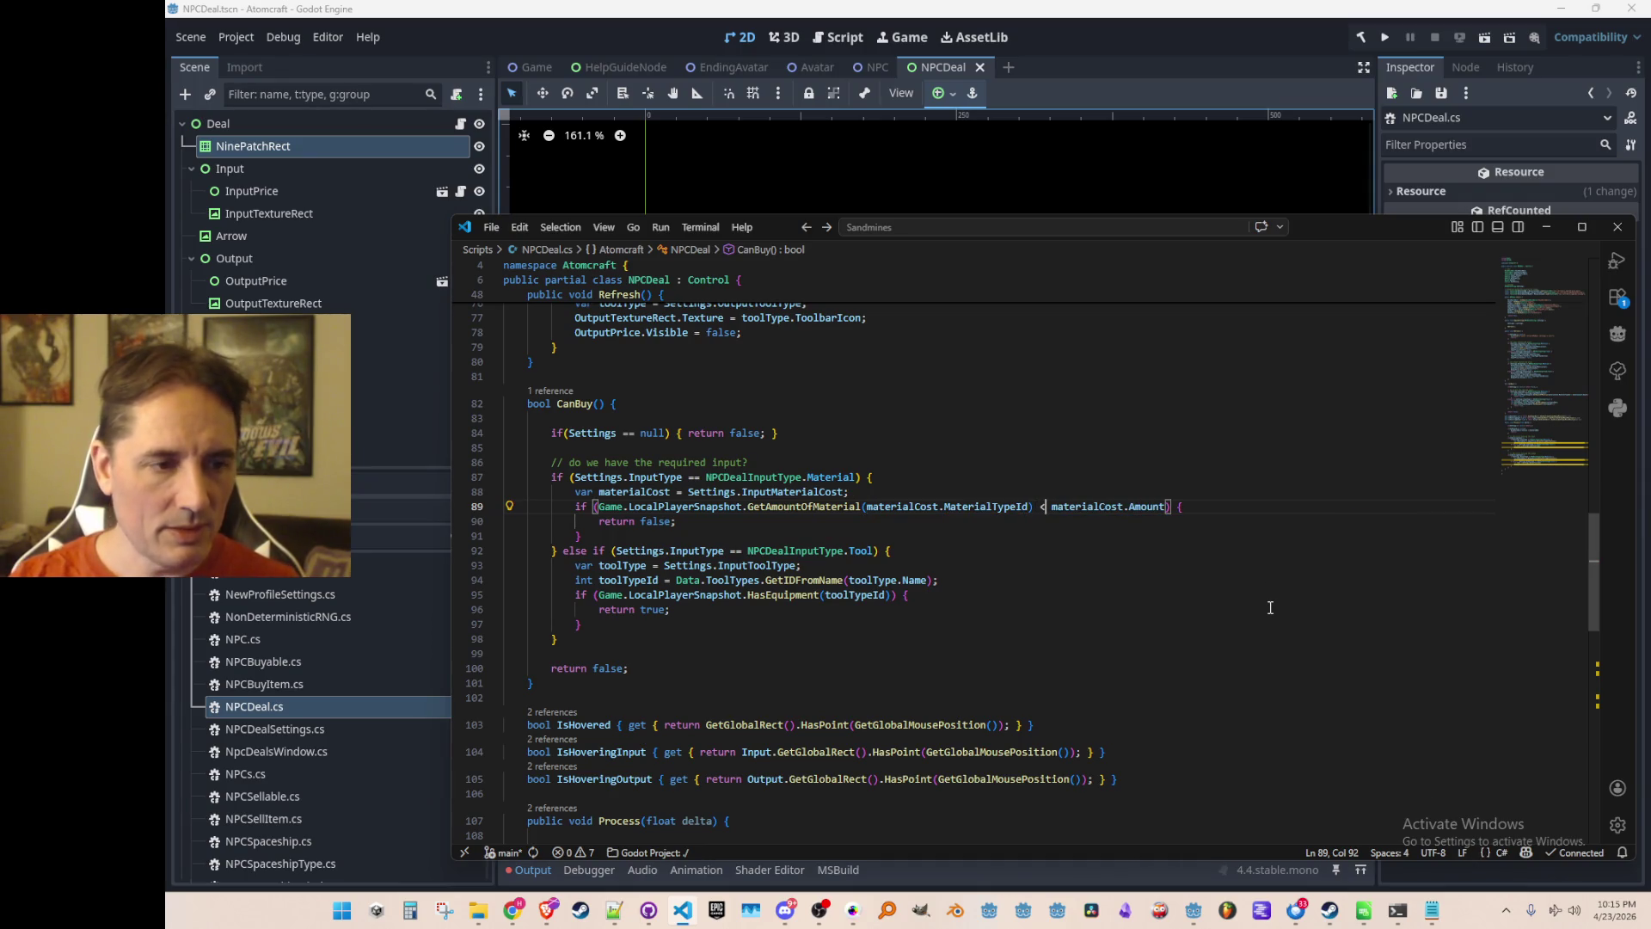
pyautogui.press('Delete')
pyautogui.write('>=')
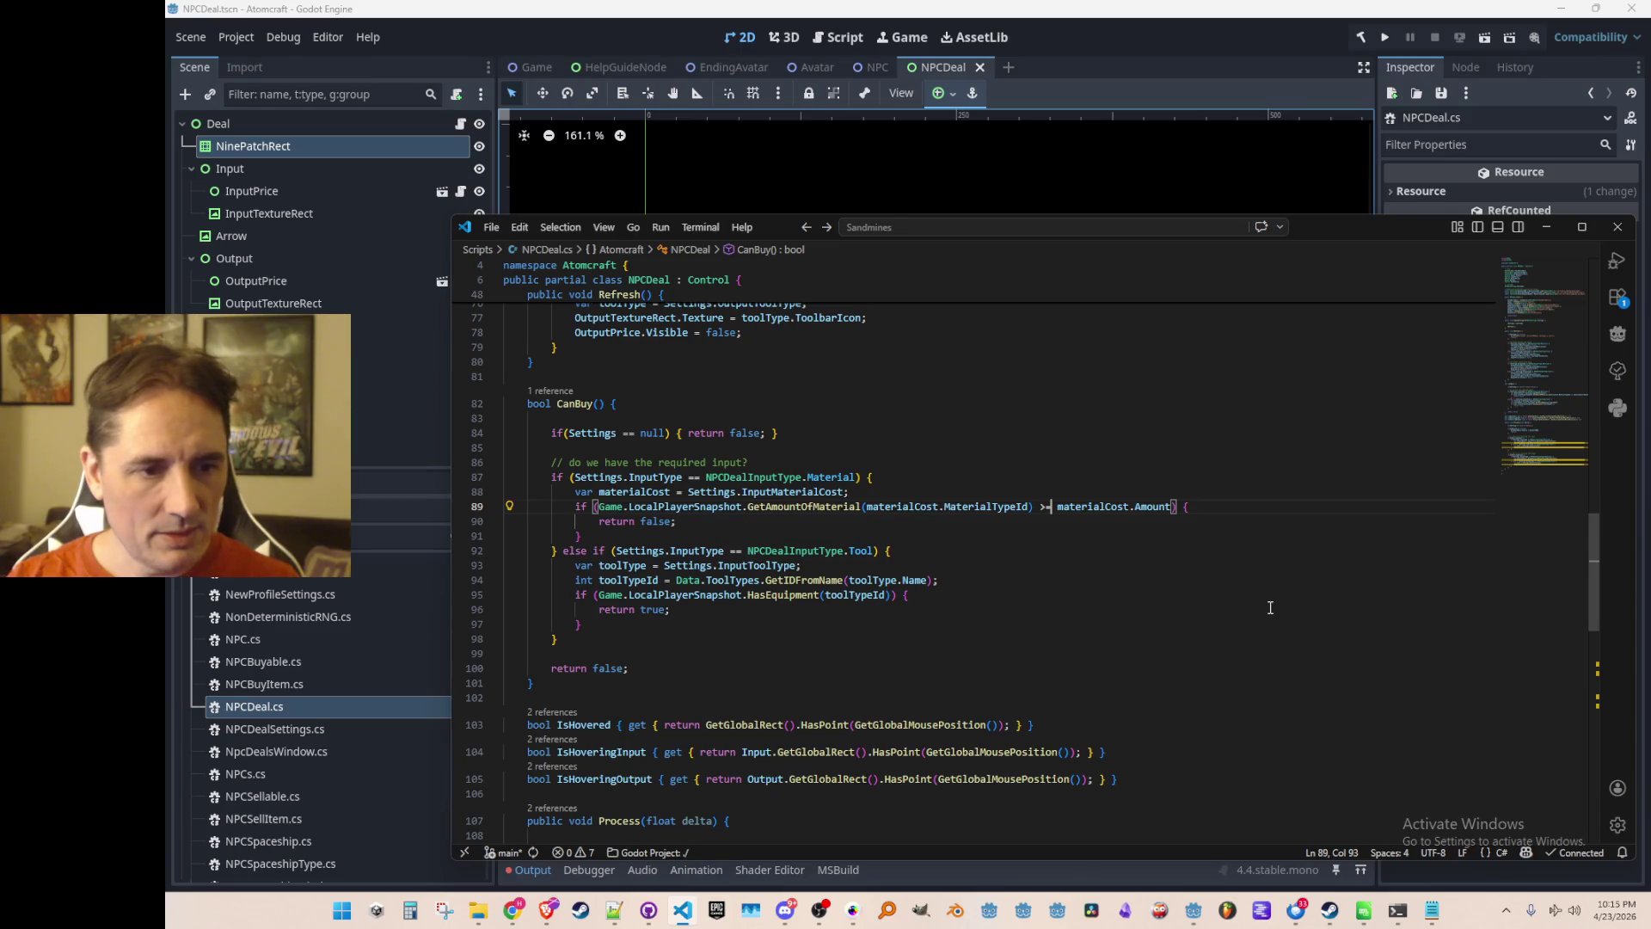
pyautogui.press('Left')
pyautogui.press('Left')
pyautogui.press('Left')
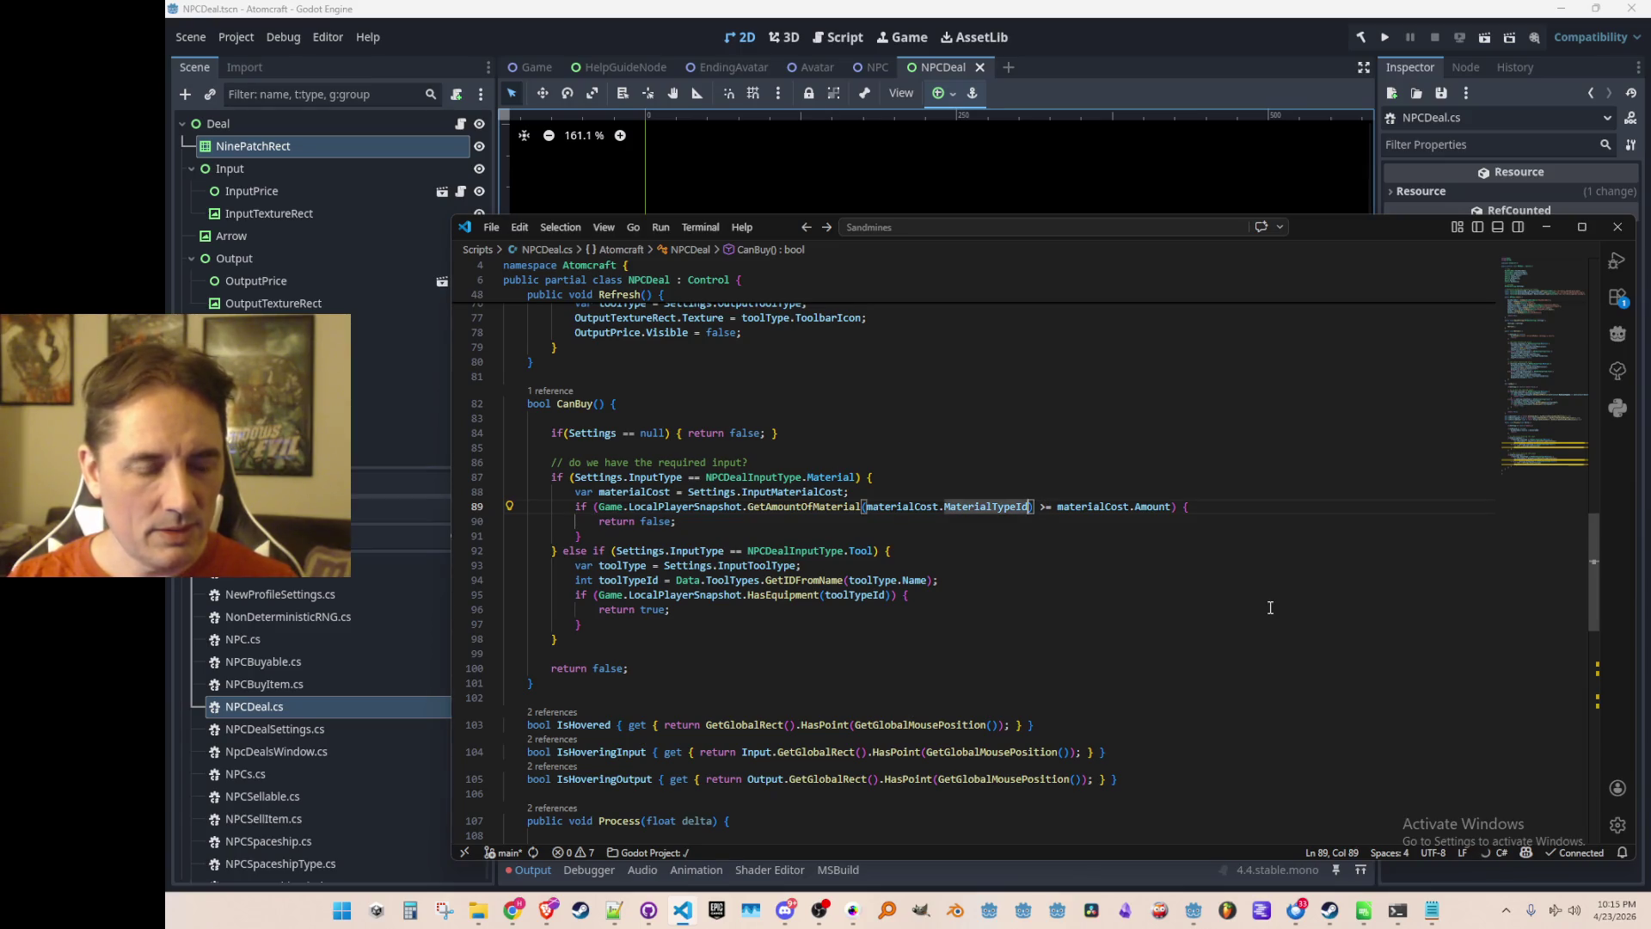
pyautogui.press('Down')
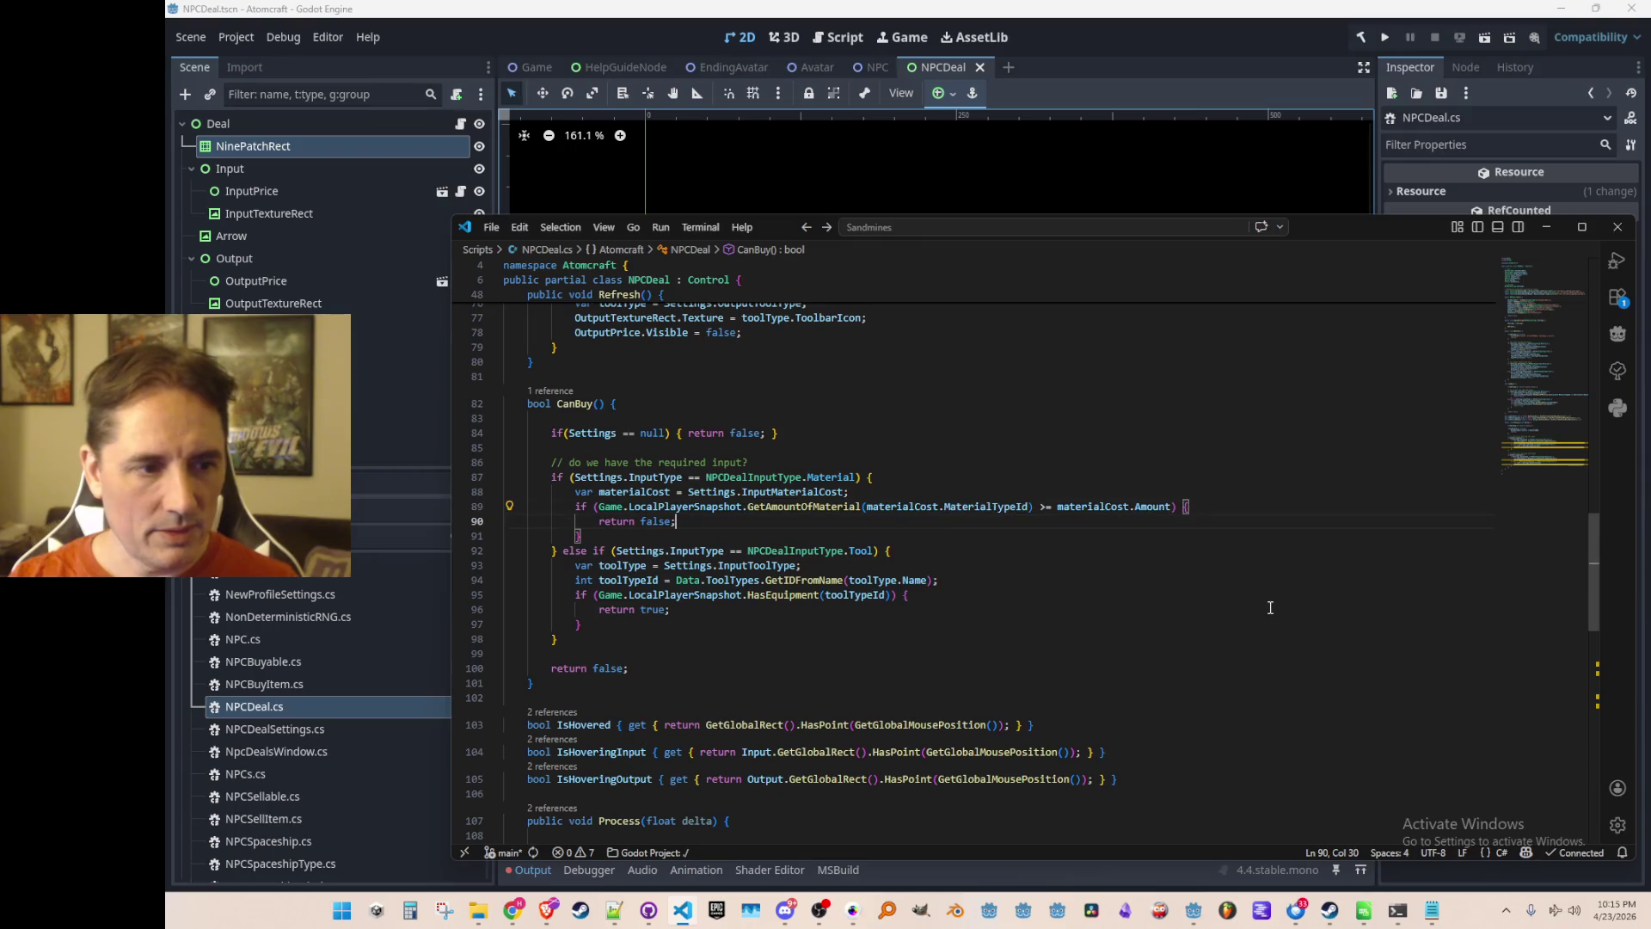
pyautogui.hotkey('ctrl', 'BackSpace')
pyautogui.write('tr')
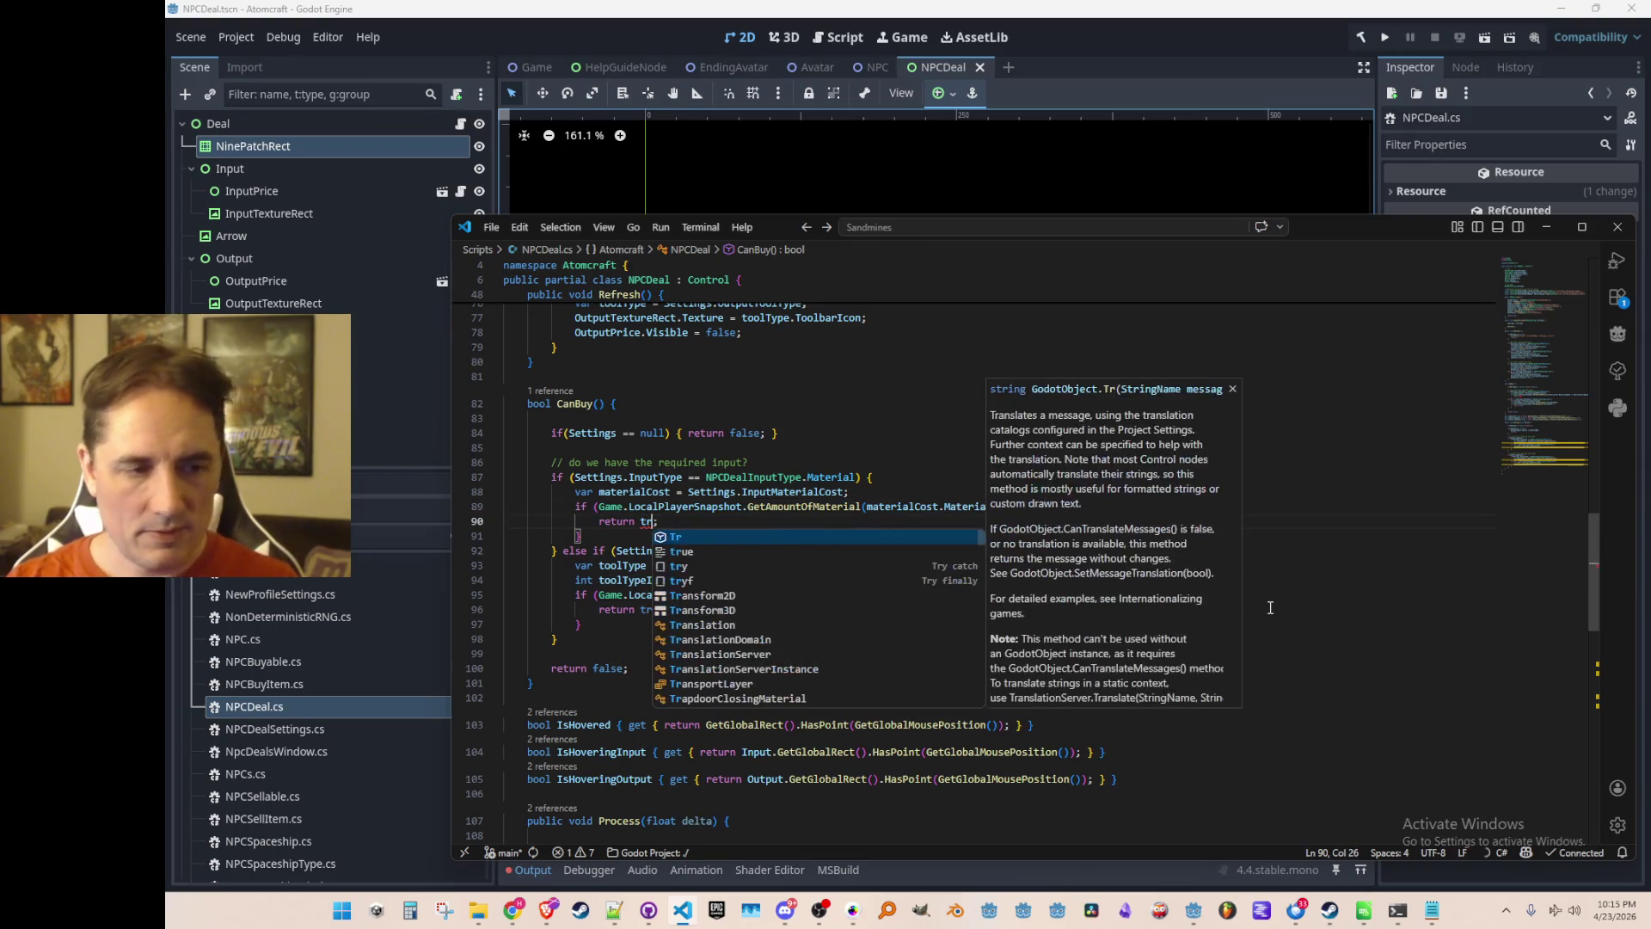
pyautogui.write('ue')
# Tidy the blank lines so the required-input comment sits right below the Settings null check.
pyautogui.press('Up')
pyautogui.press('Up')
pyautogui.press('Up')
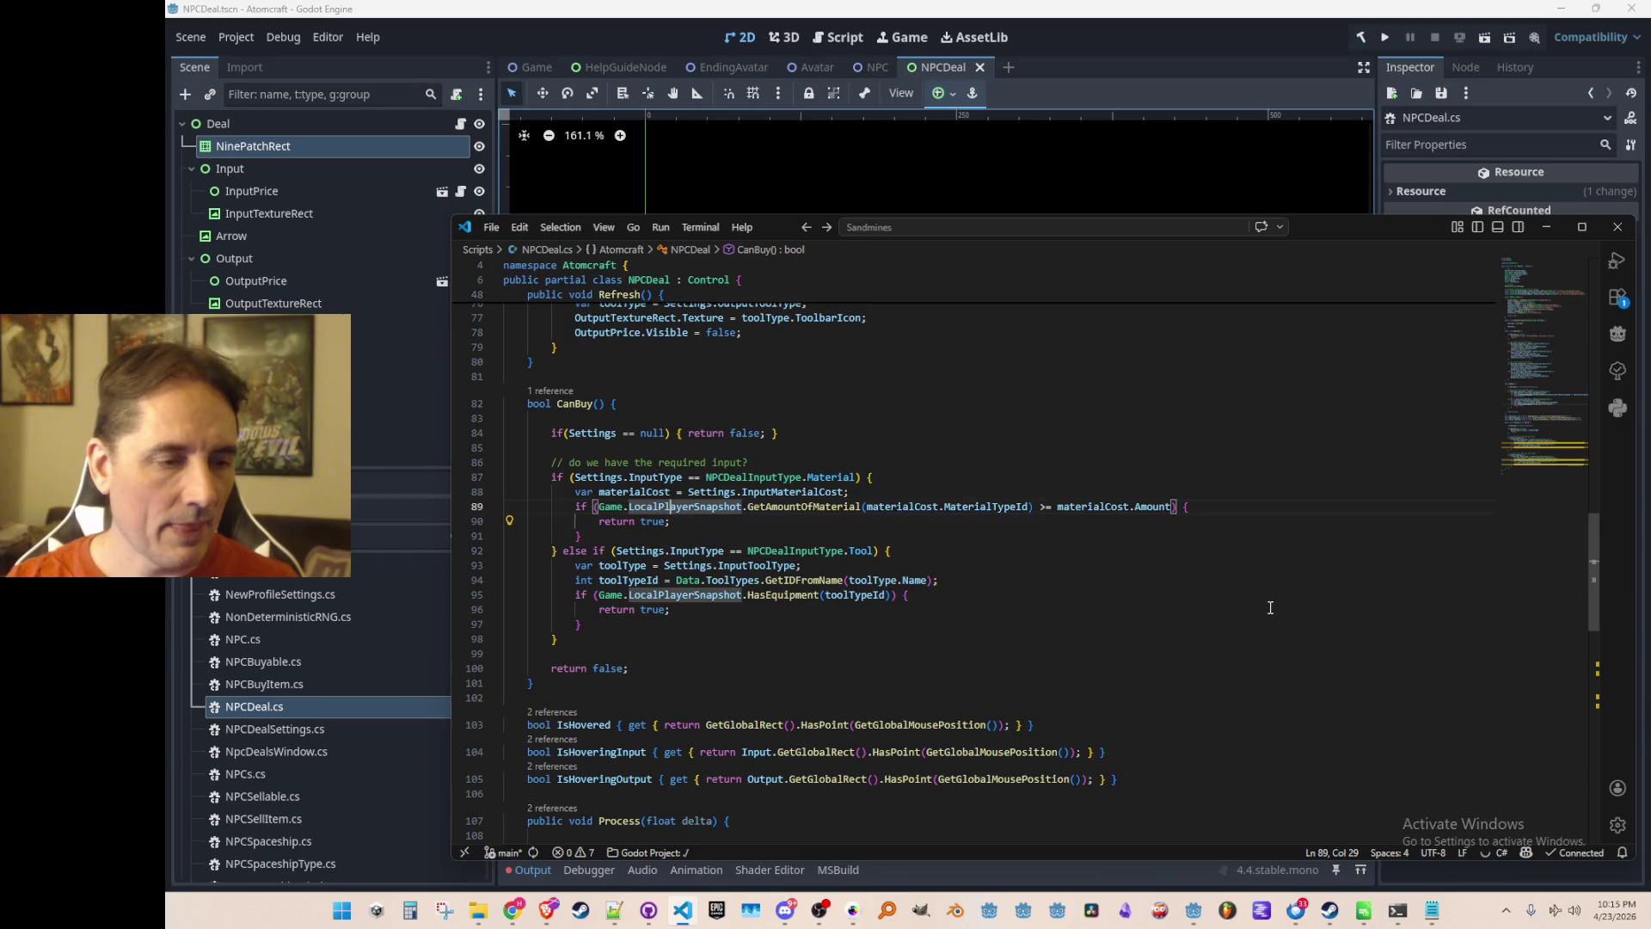
pyautogui.scroll(-1, 1328, 653)
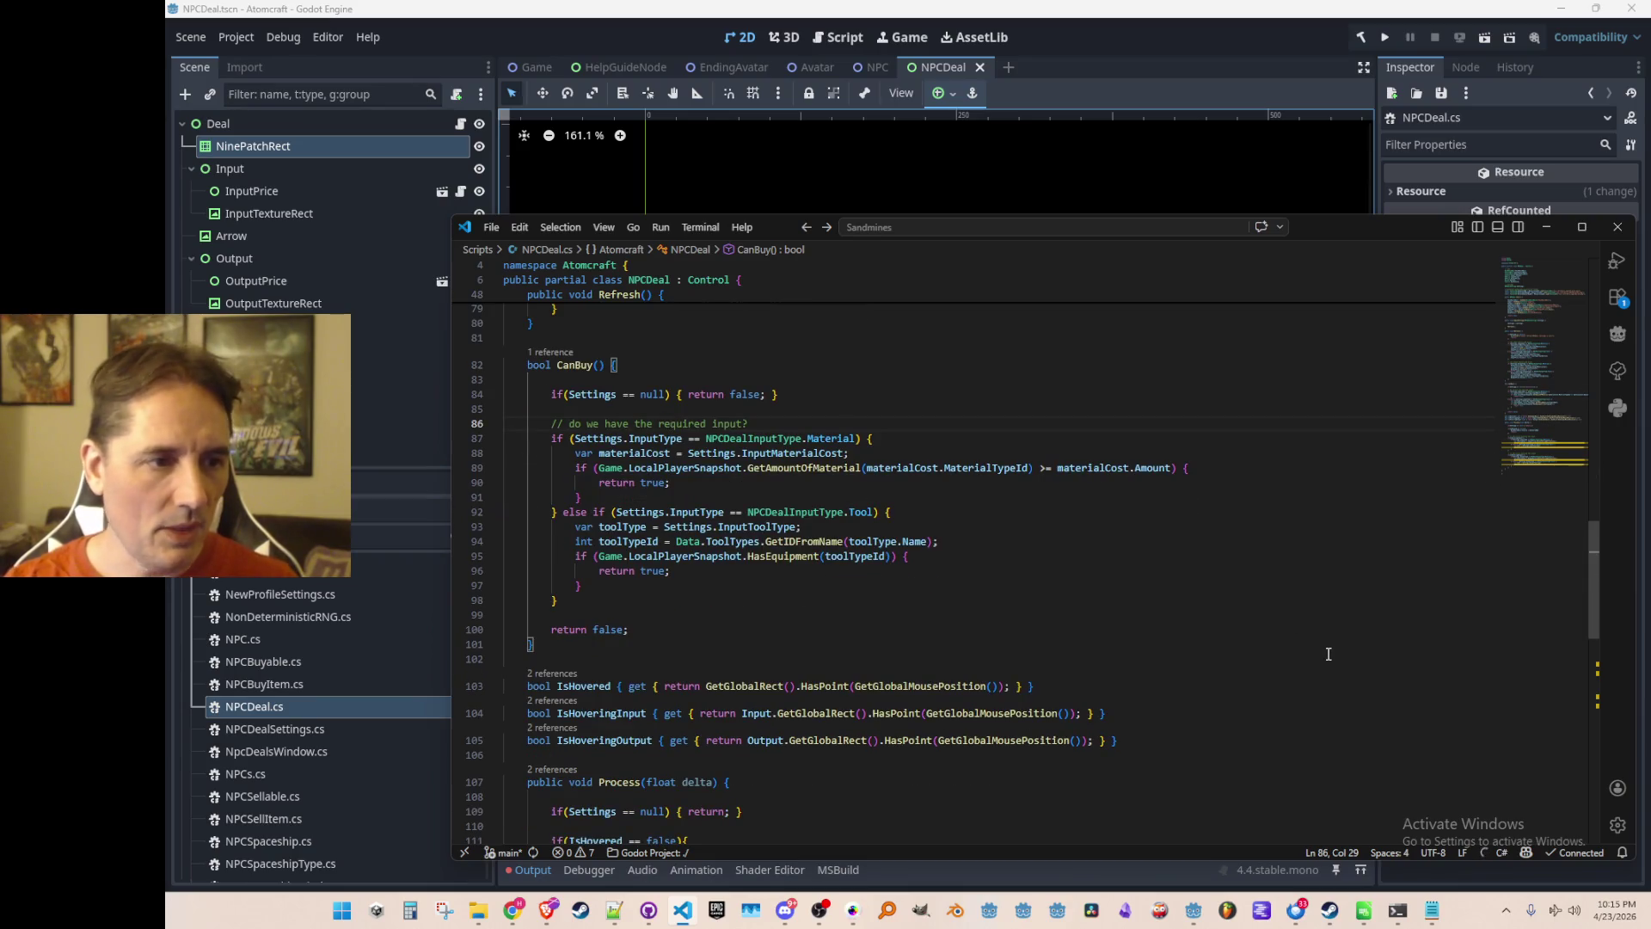
pyautogui.press('Up')
pyautogui.scroll(1, 1315, 644)
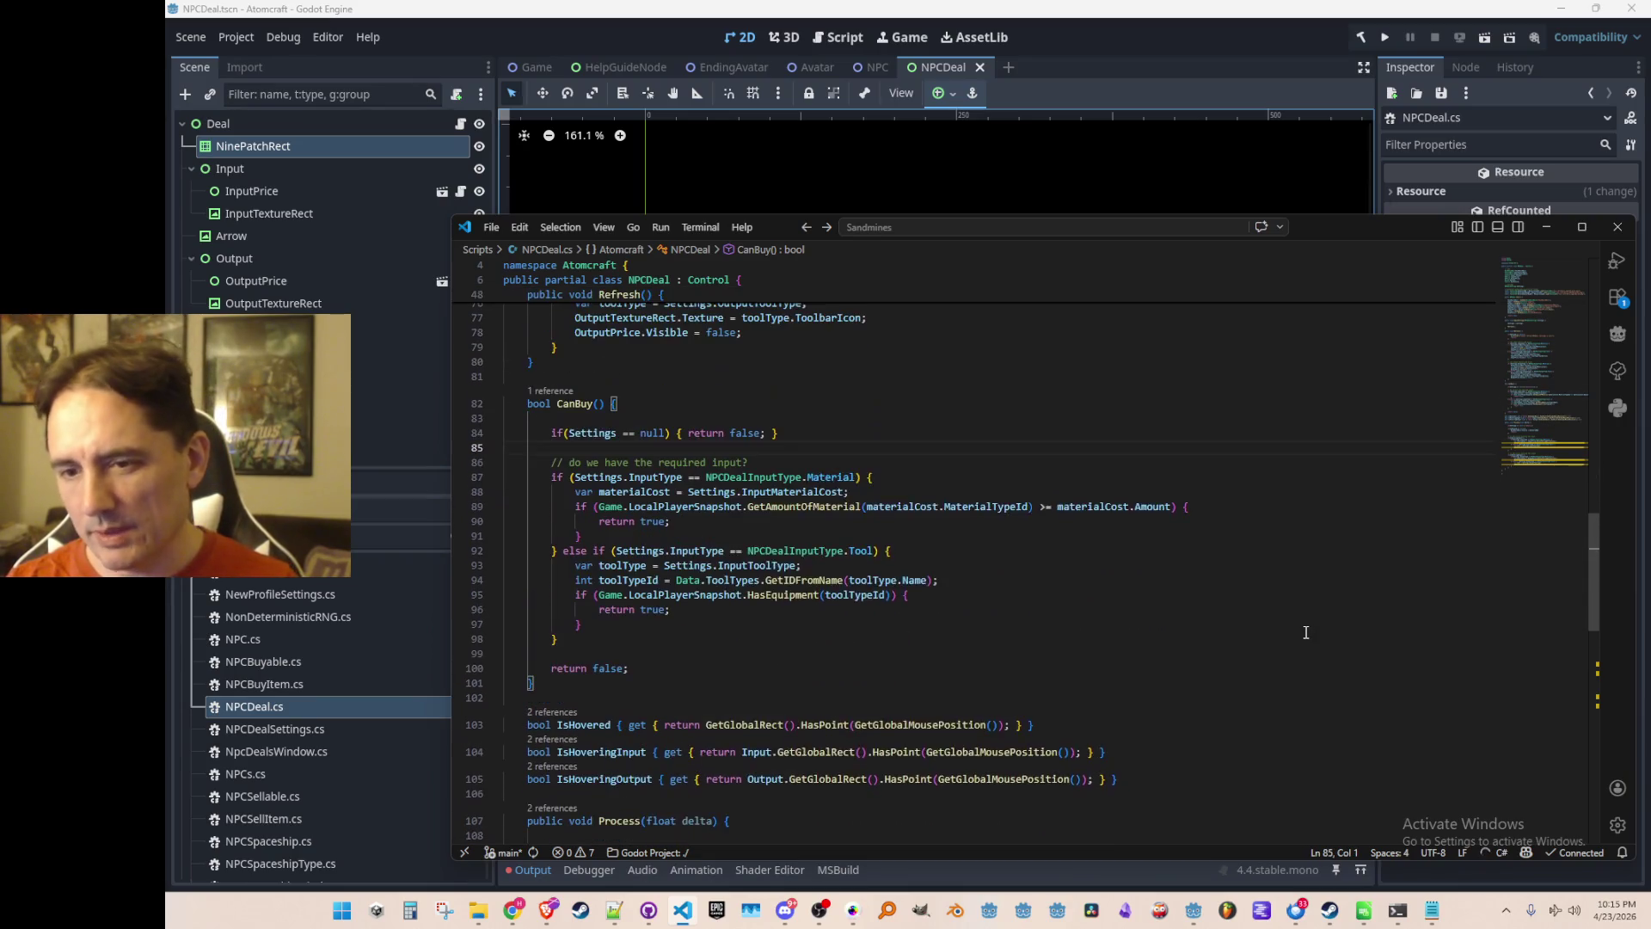
pyautogui.press('Up')
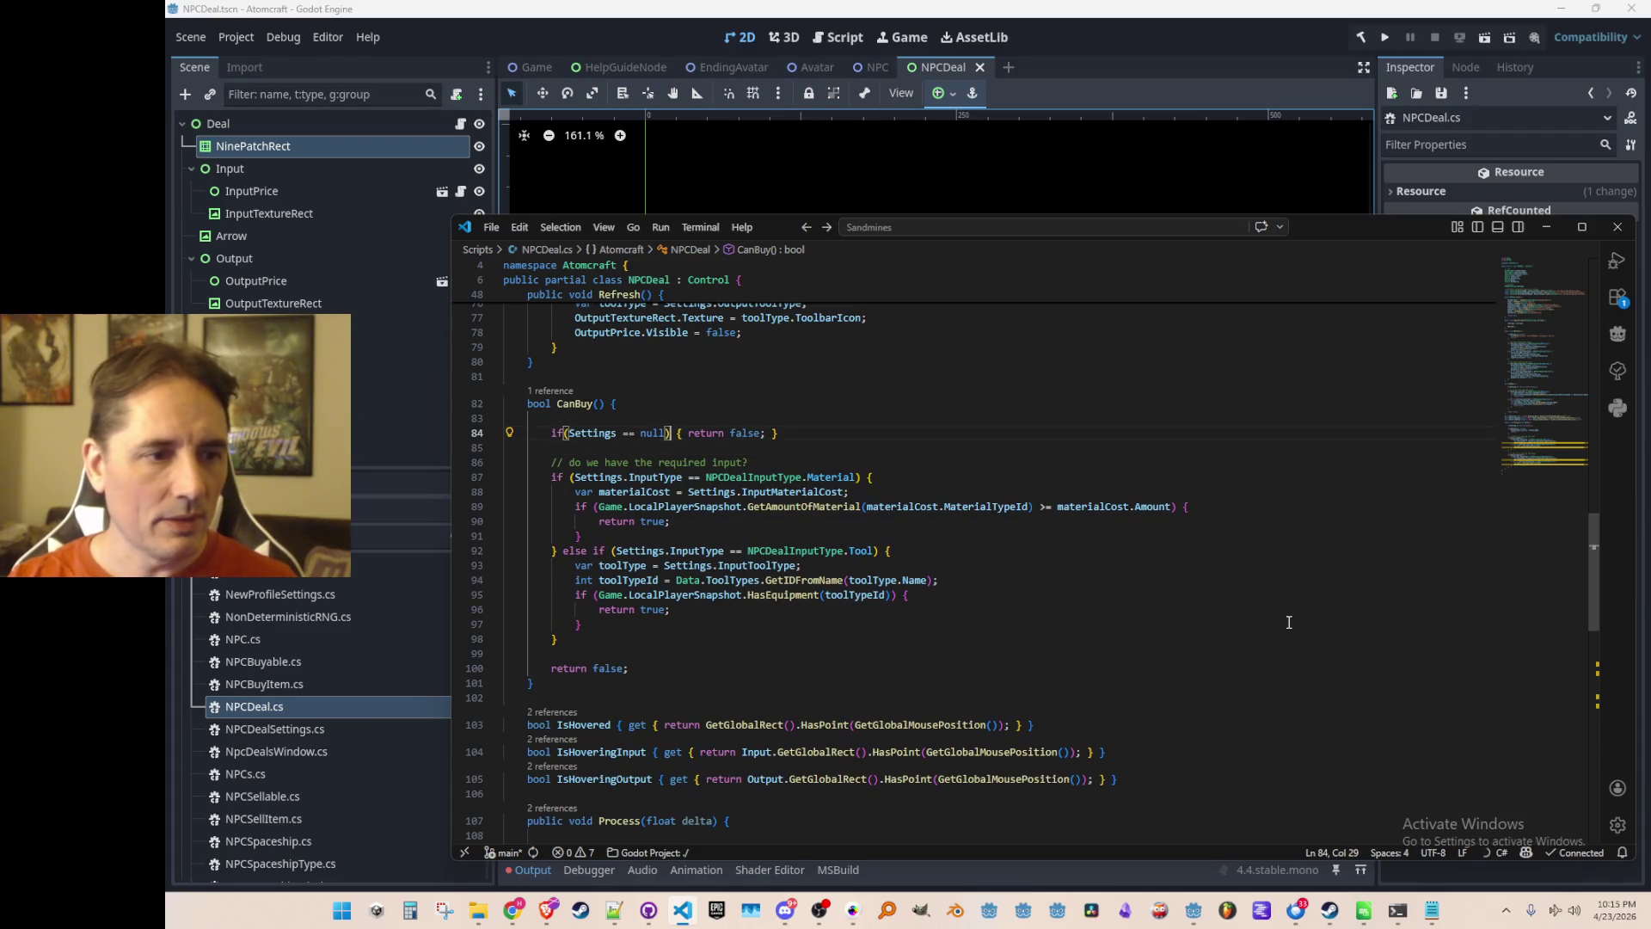
pyautogui.press('End')
pyautogui.press('Return')
pyautogui.press('Return')
pyautogui.hotkey('ctrl', 'shift', 'k')
pyautogui.hotkey('ctrl', 'shift', 'k')
pyautogui.press('End')
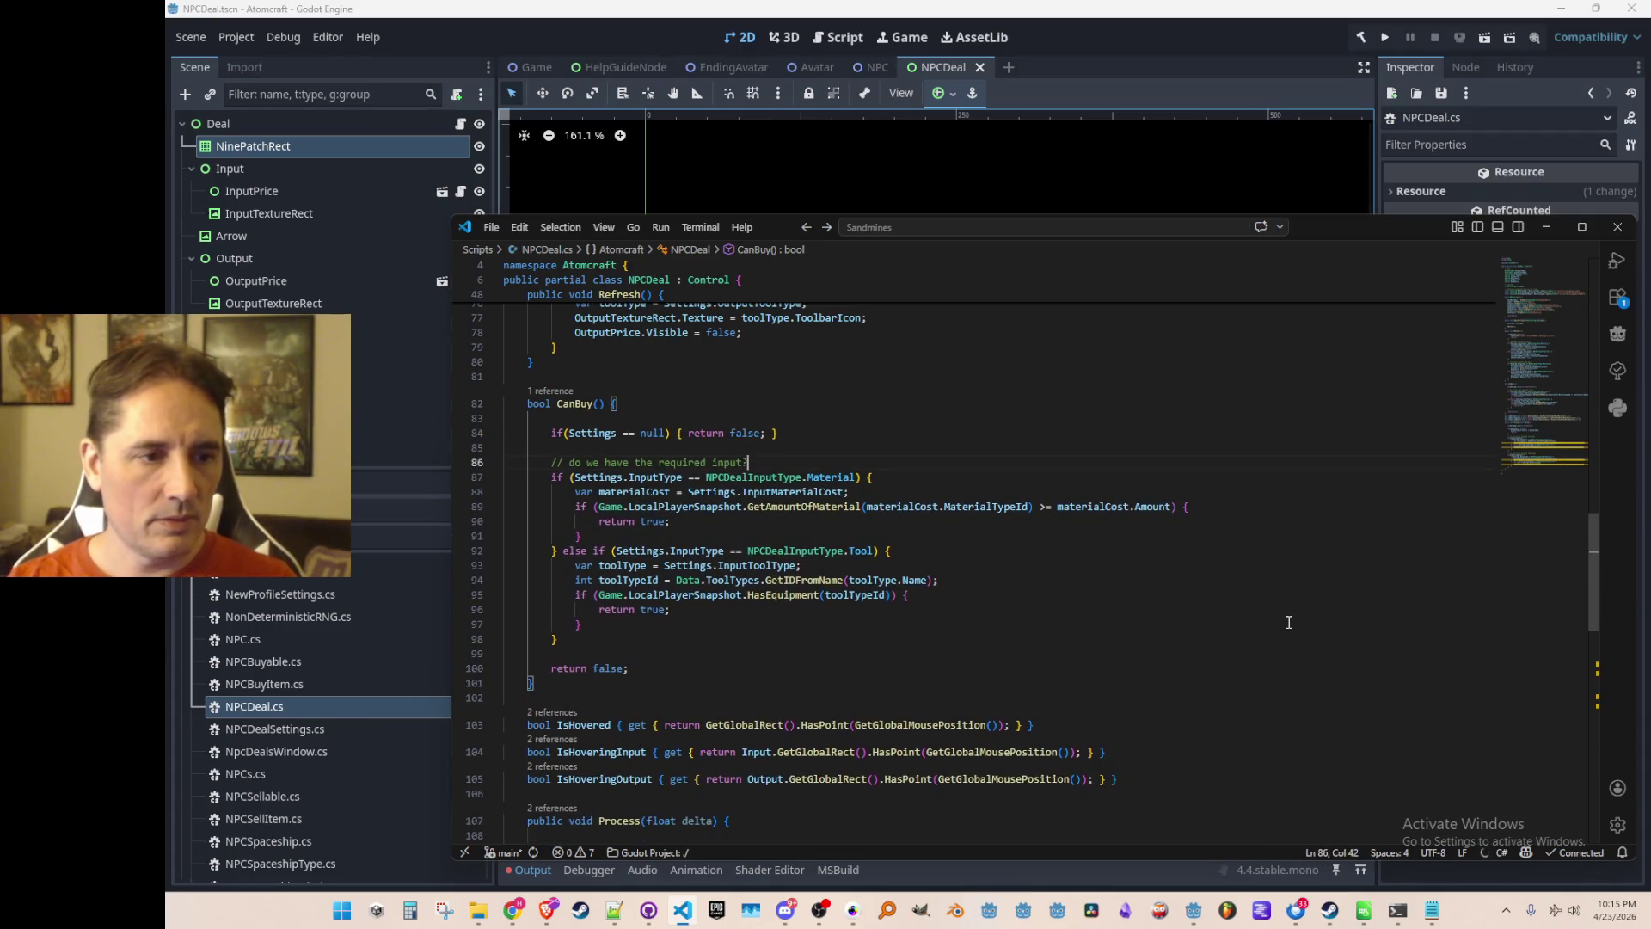
# Declare hasRequiredInput = false and set it in the material and tool input branches instead of returning.
pyautogui.press('Return')
pyautogui.write('bool hasRequiredInput = false;')
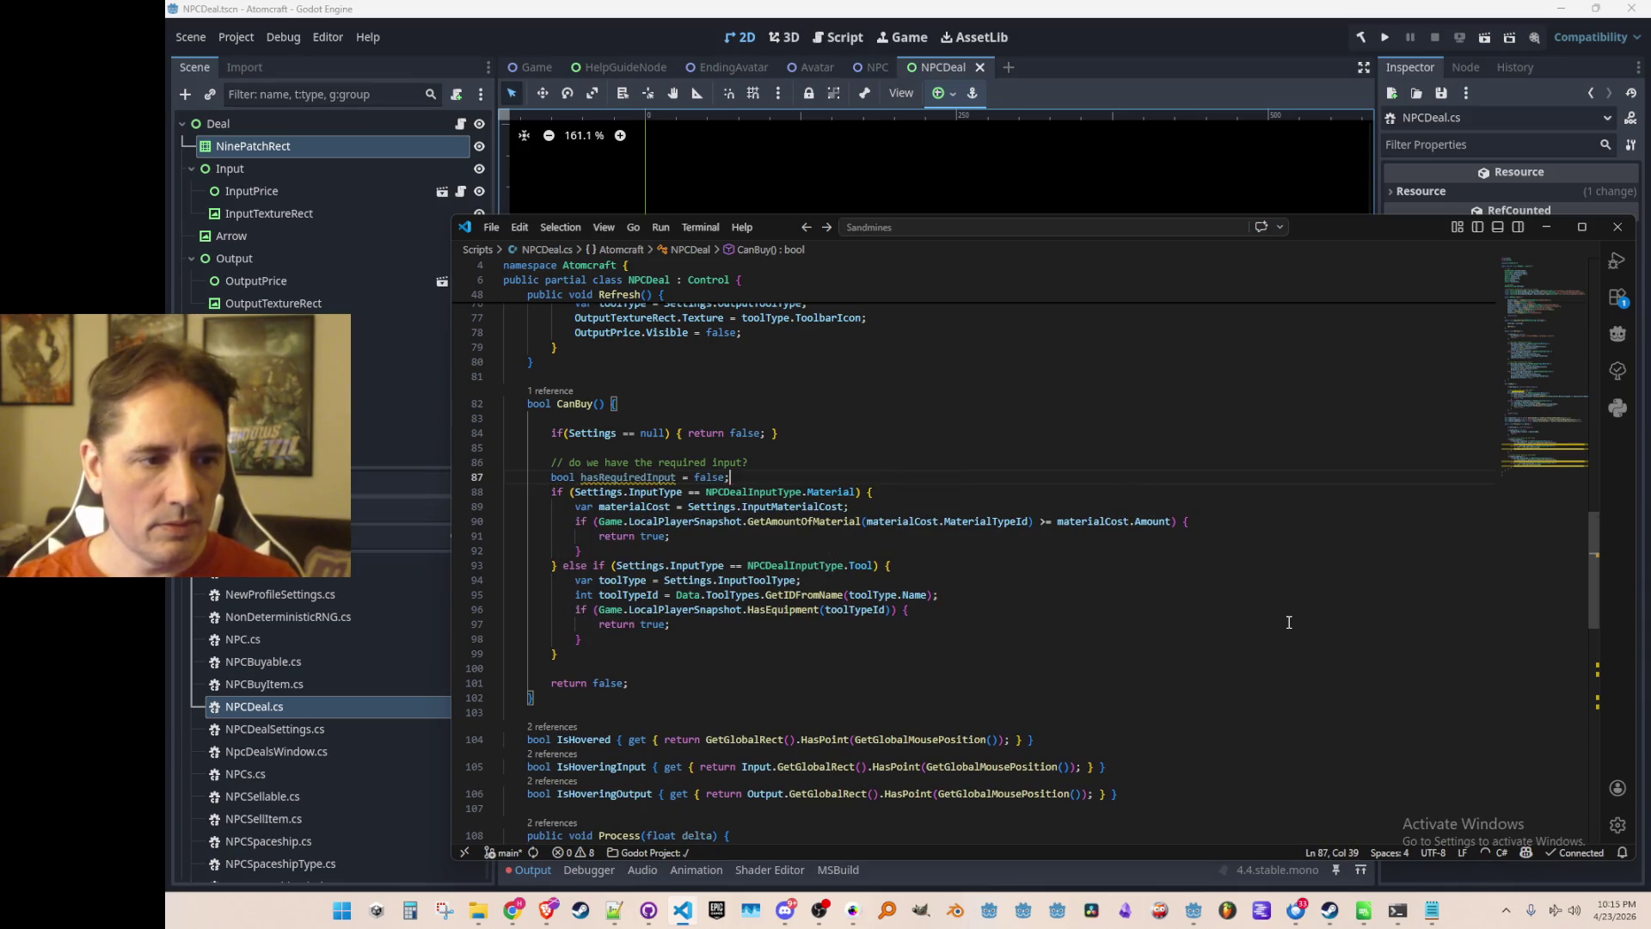
pyautogui.press('Tab')
pyautogui.press('Down')
pyautogui.press('Down')
pyautogui.press('Down')
pyautogui.hotkey('ctrl', 'shift', 'Left')
pyautogui.write('hasRequiredInput =')
pyautogui.press('Down')
pyautogui.press('Down')
pyautogui.press('Home')
pyautogui.press('Home')
pyautogui.press('Tab')
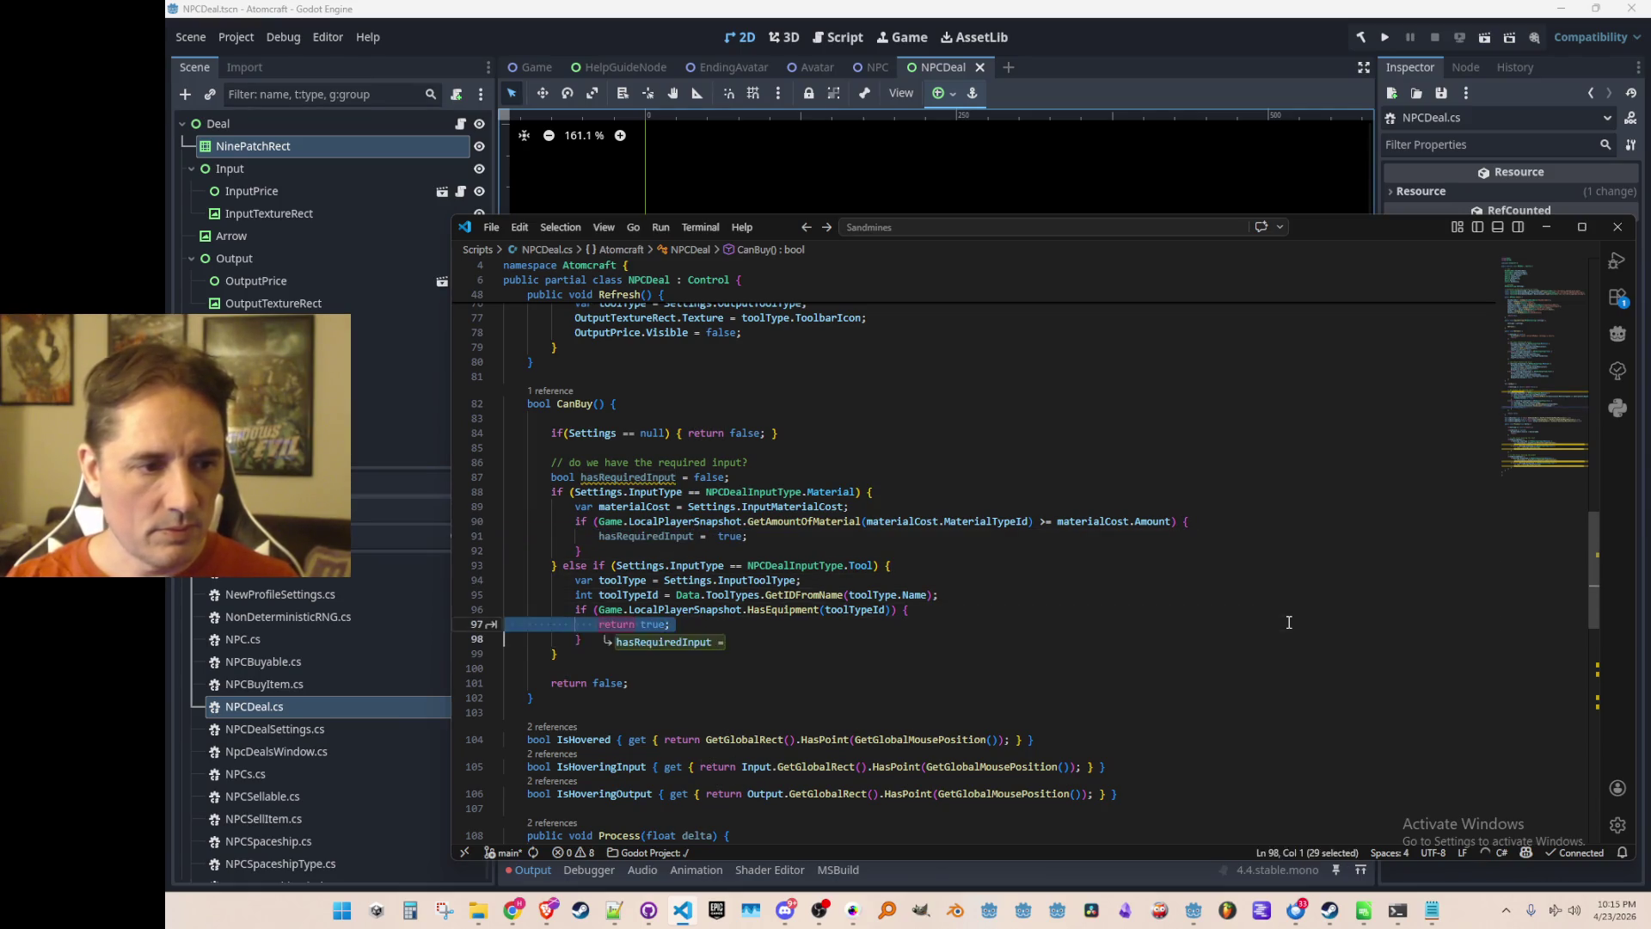
pyautogui.press('Tab')
pyautogui.press('Escape')
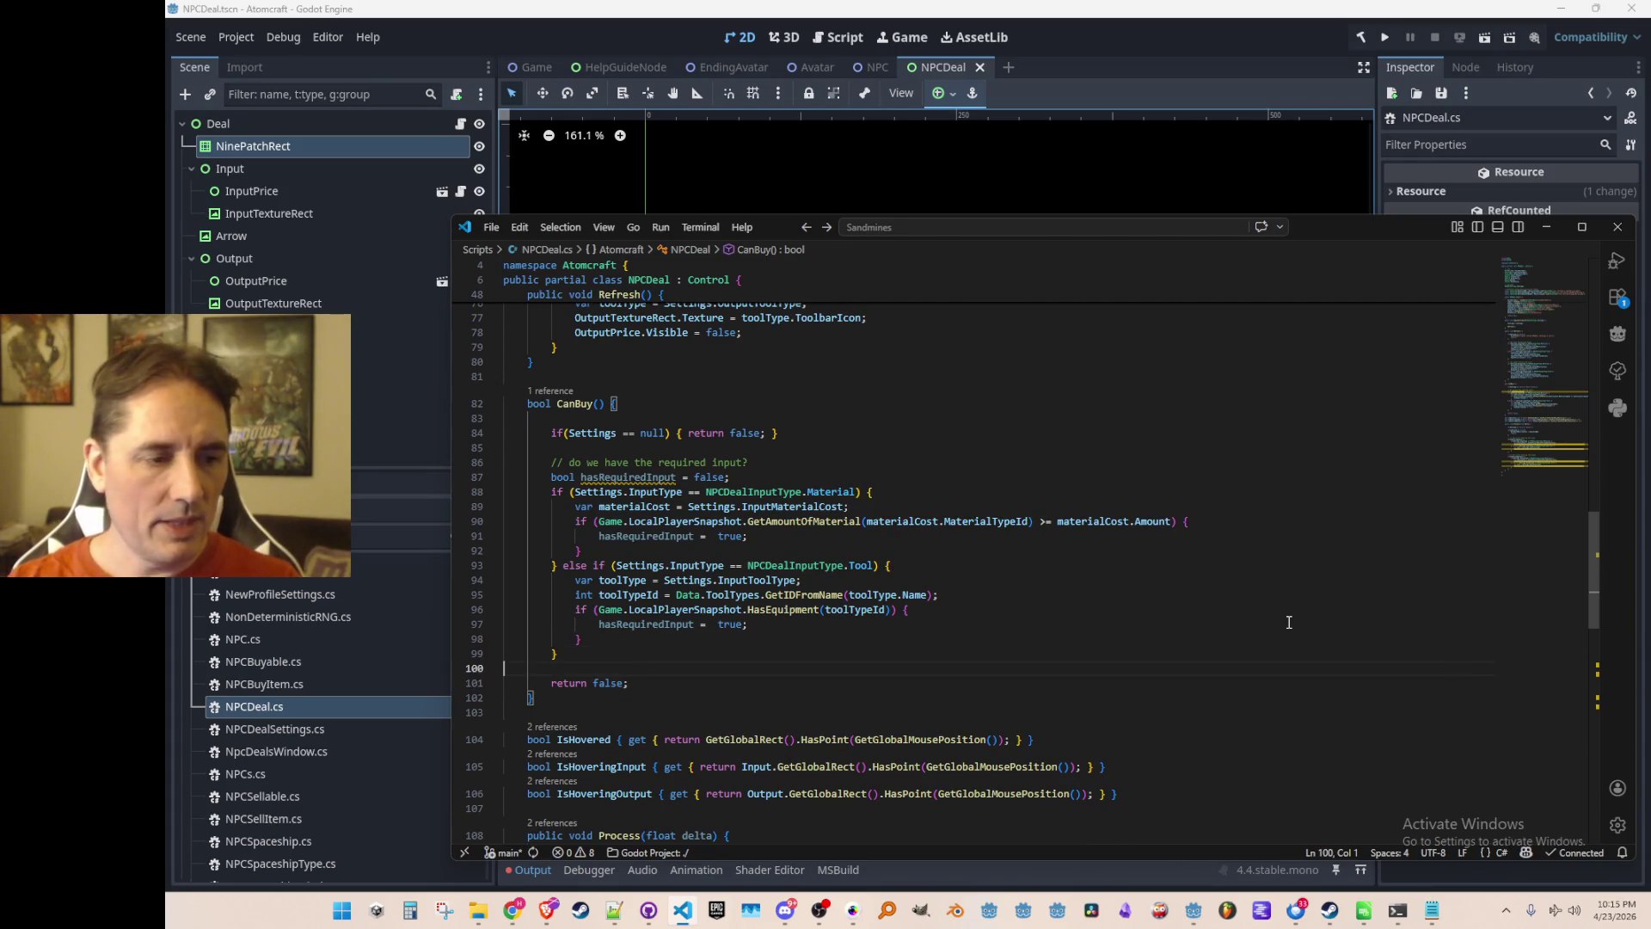
# Add a space-for-output comment, the hasSpaceForOutput declaration and its material check.
pyautogui.scroll(-3, 1289, 622)
pyautogui.press('Return')
pyautogui.press('Return')
pyautogui.press('Up')
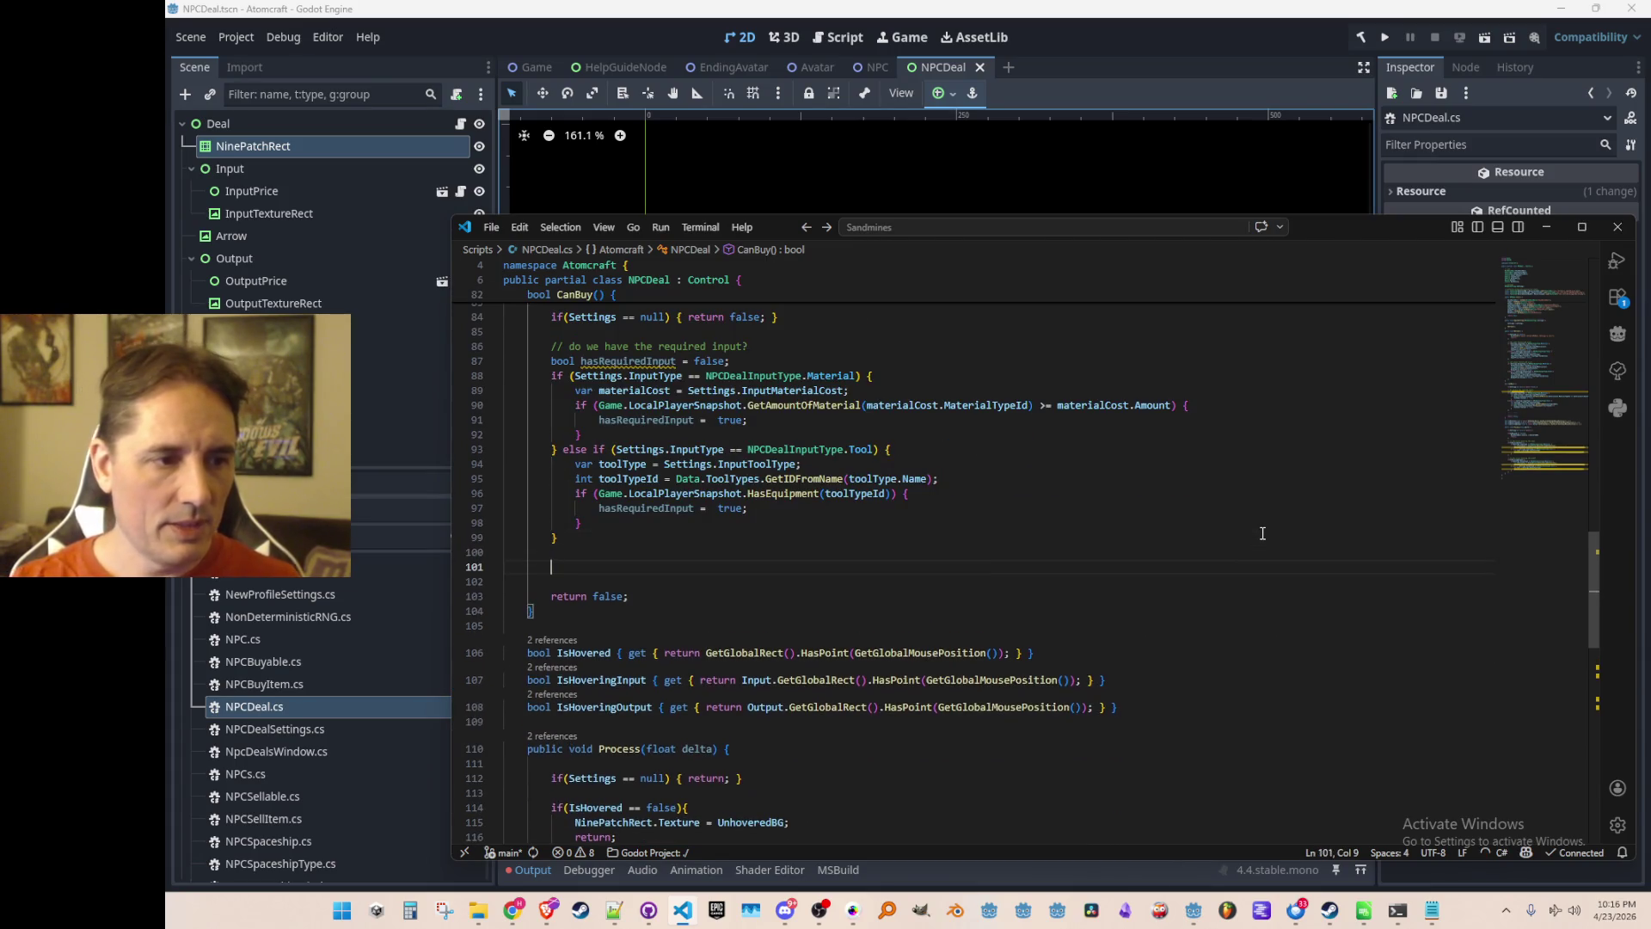
pyautogui.write('//')
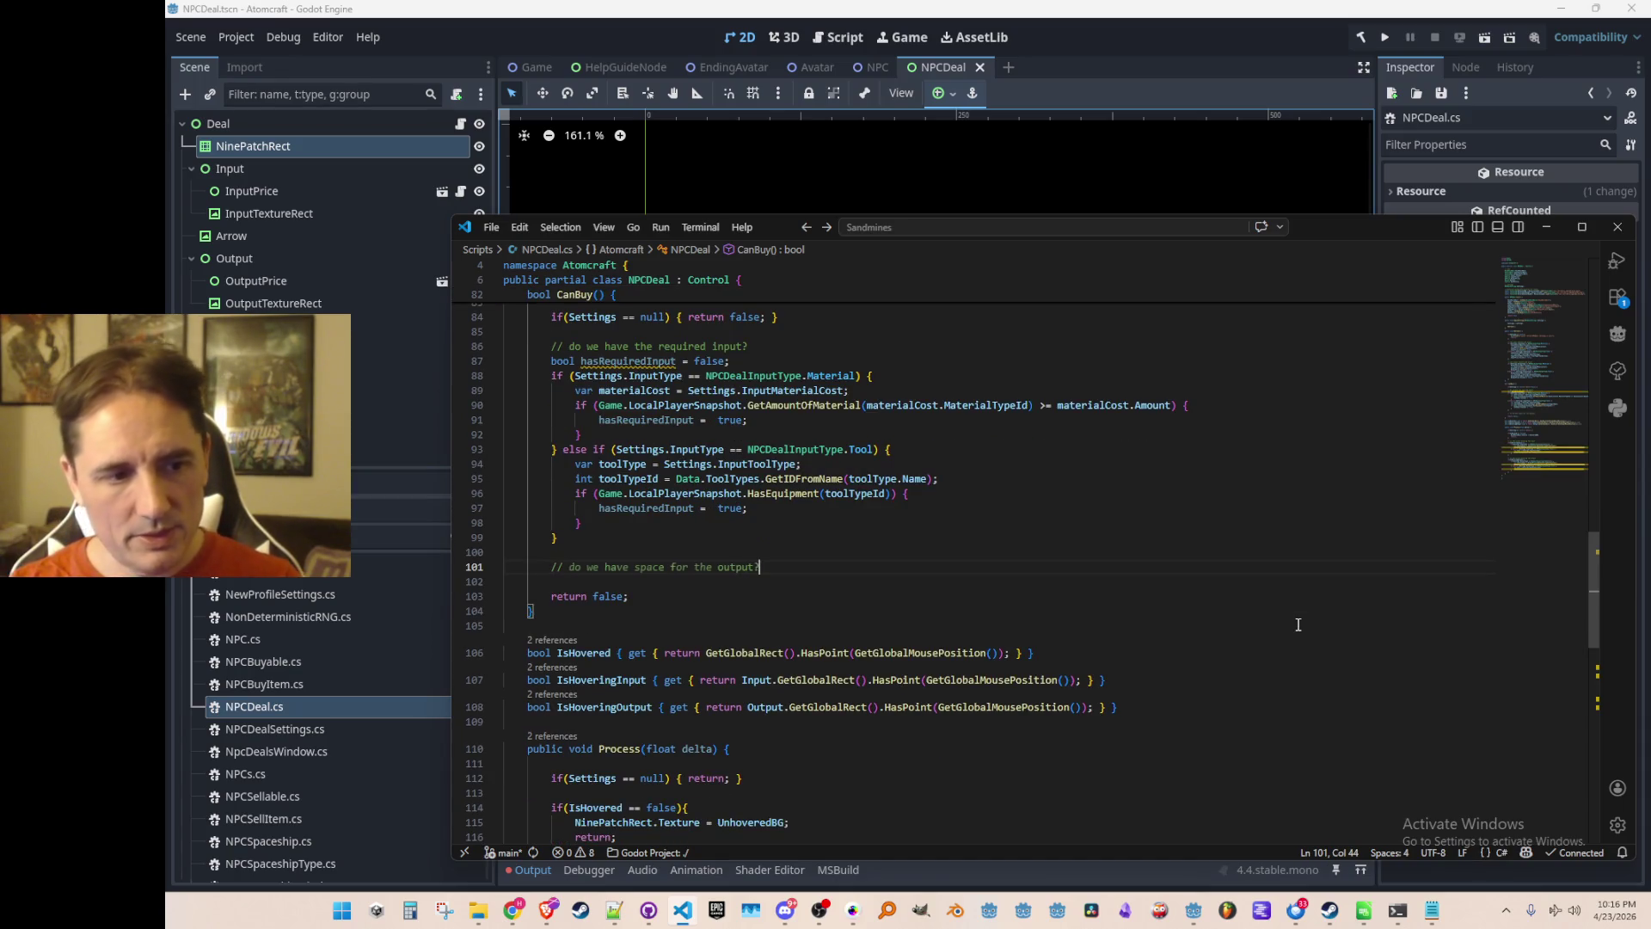
pyautogui.press('Tab')
pyautogui.press('Tab')
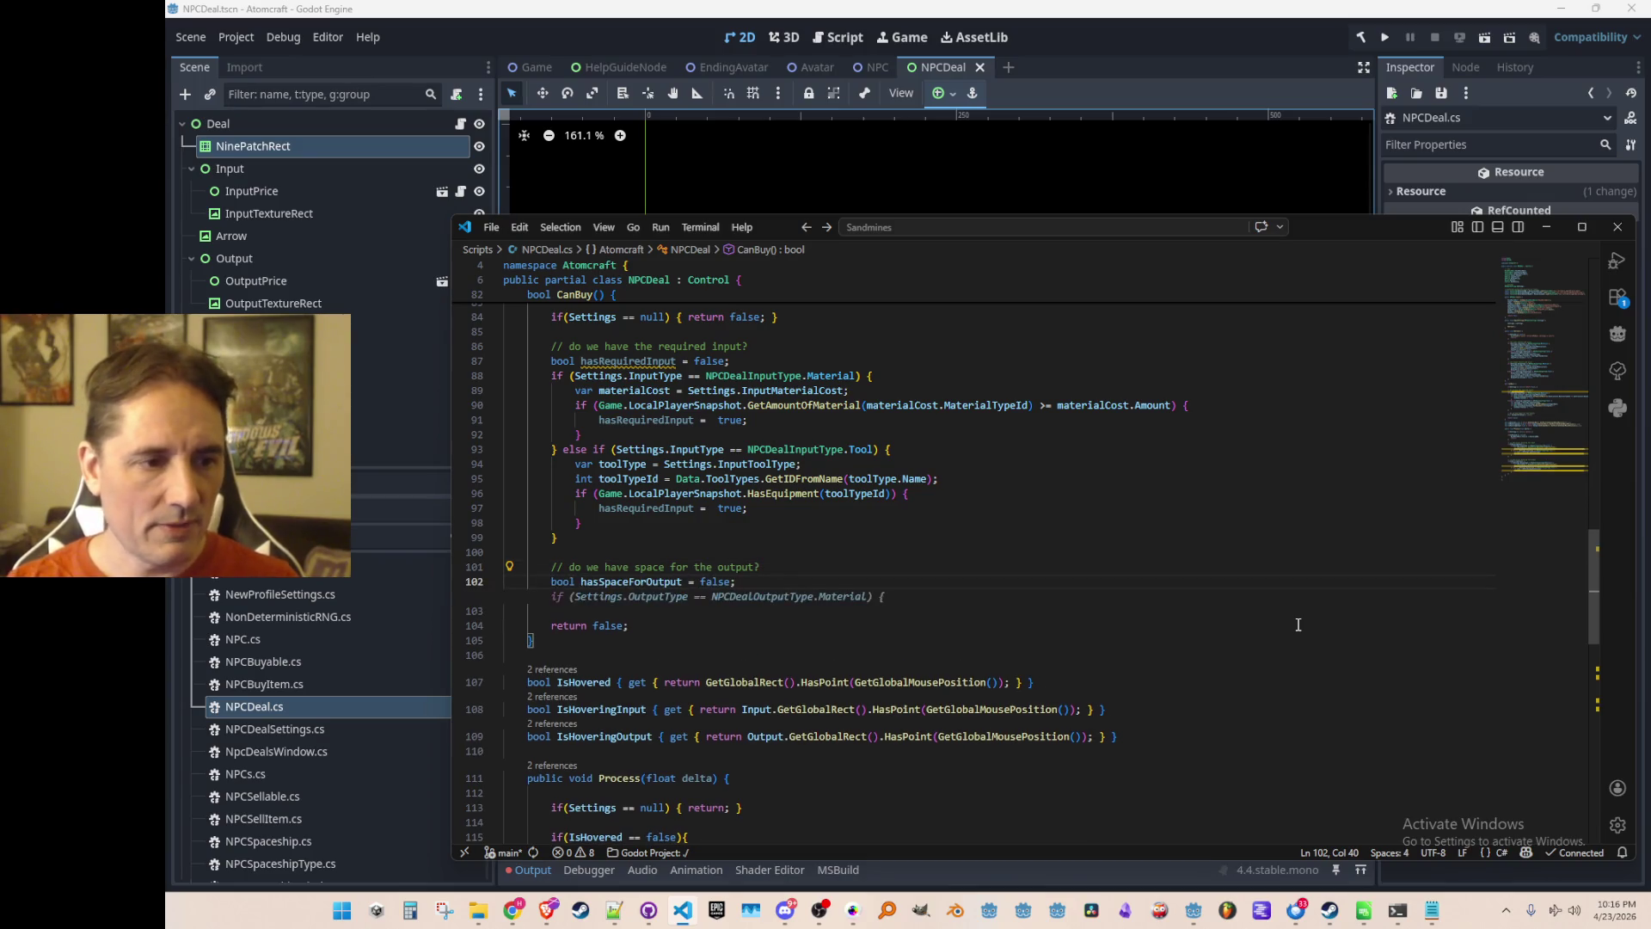
pyautogui.press('Tab')
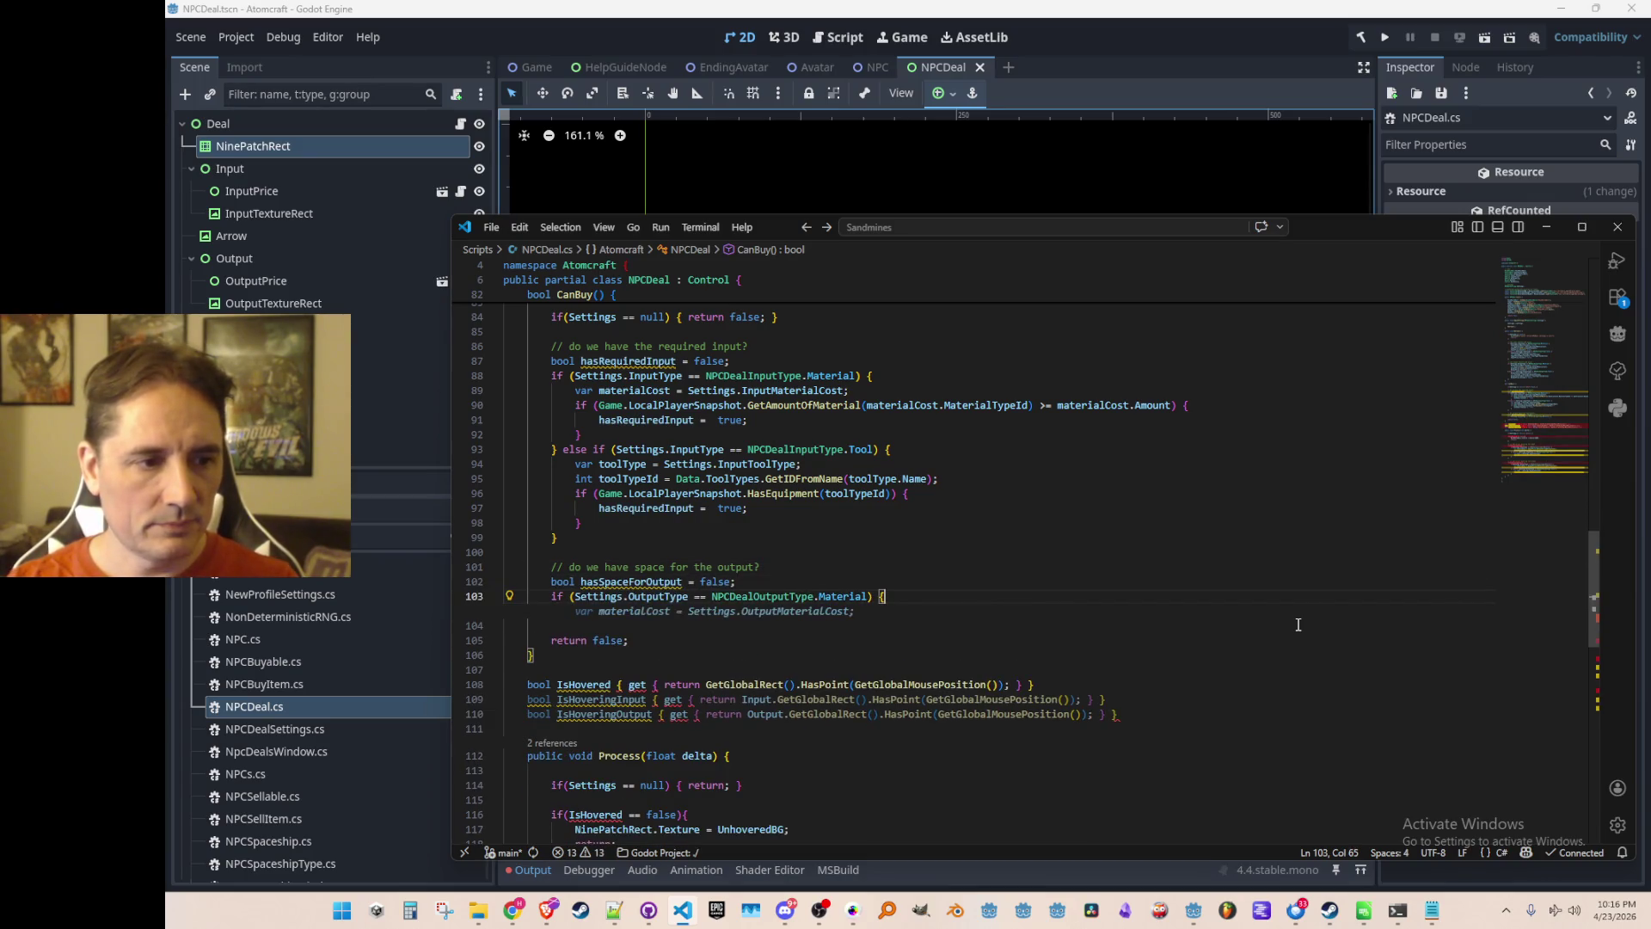
# Set hasSpaceForOutput true for materials and add a tool output branch, clearing its suggested body.
pyautogui.press('Return')
pyautogui.write('has')
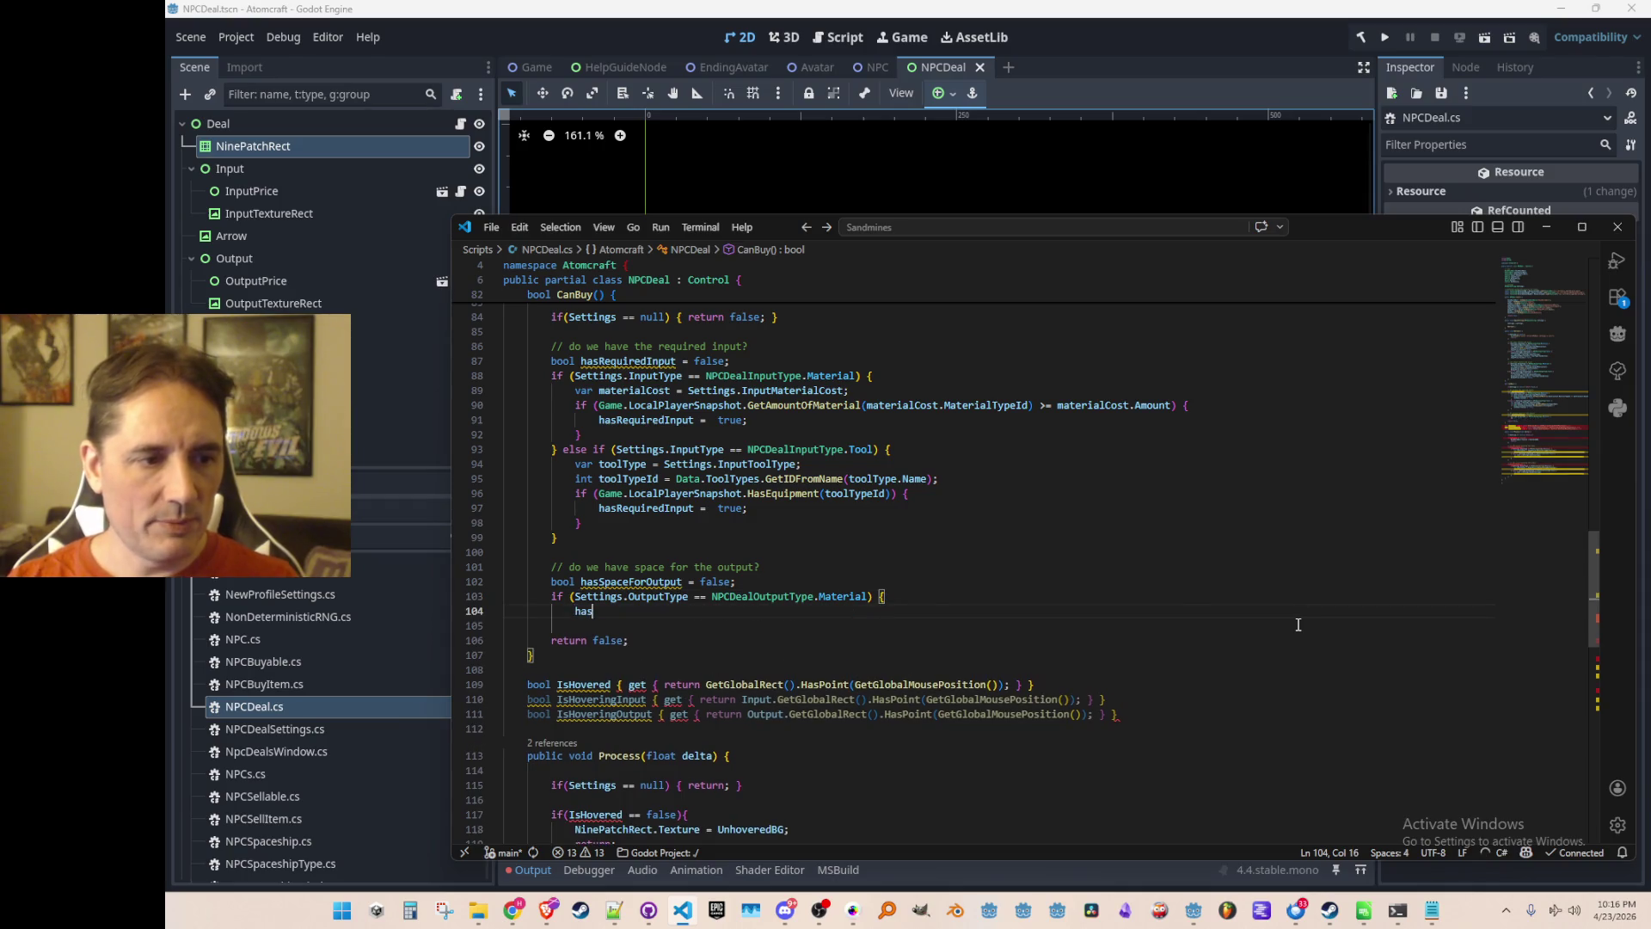
pyautogui.press('Tab')
pyautogui.press('Tab')
pyautogui.press('Return')
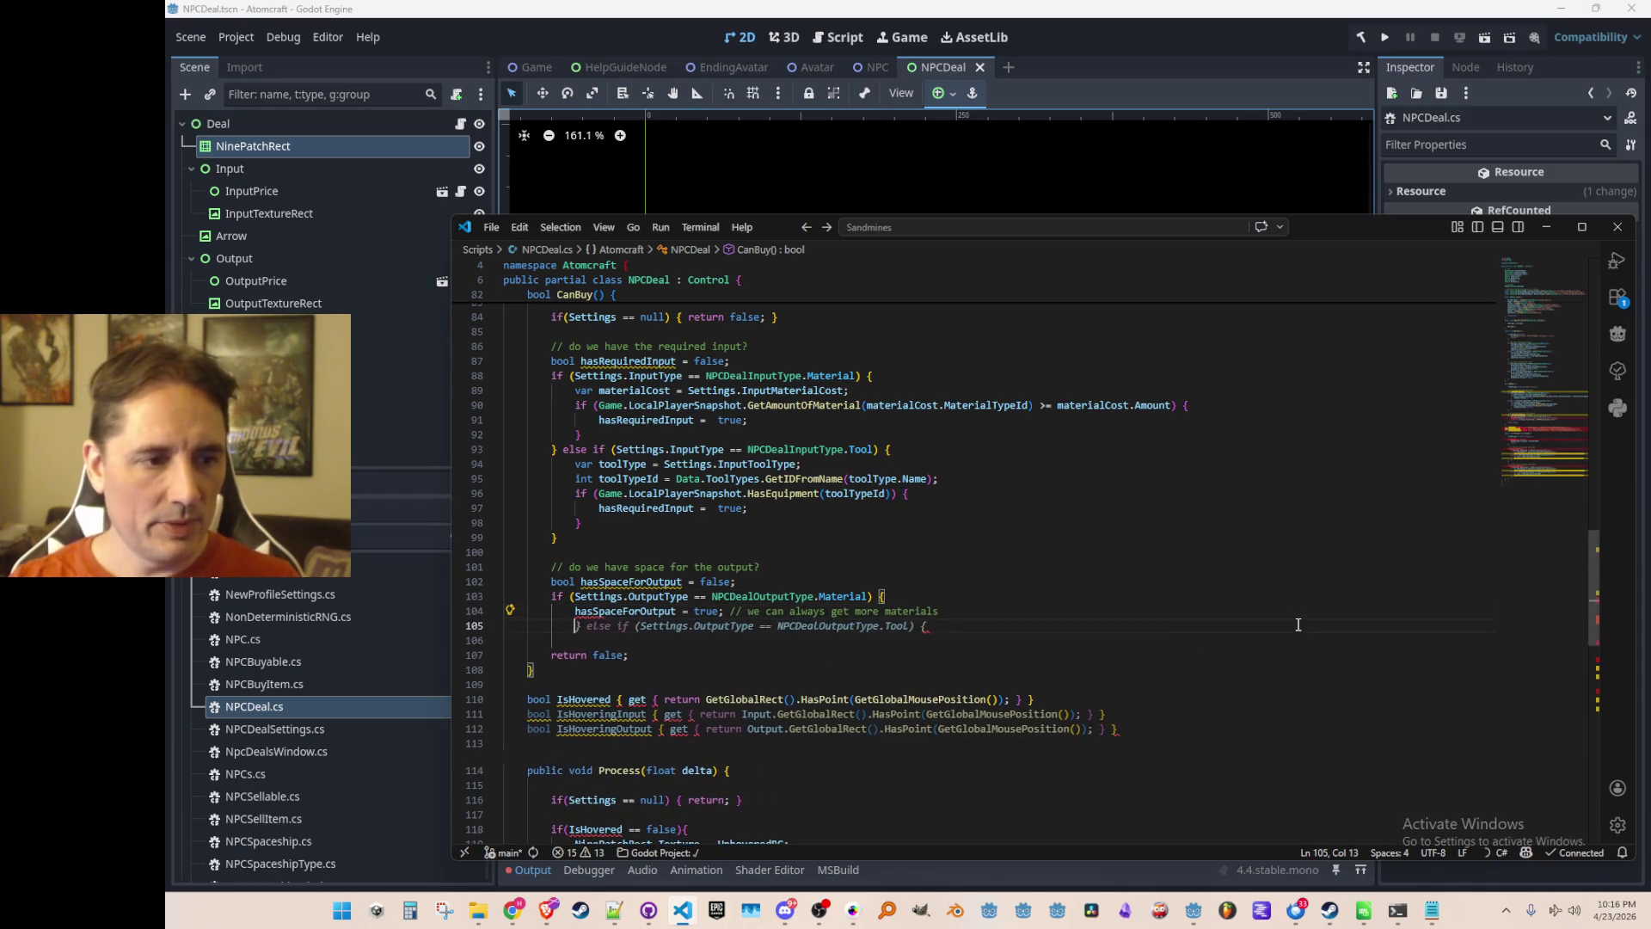
pyautogui.press('Tab')
pyautogui.press('Return')
pyautogui.press('Tab')
pyautogui.press('Return')
pyautogui.press('Tab')
pyautogui.press('Tab')
pyautogui.press('Return')
pyautogui.press('Tab')
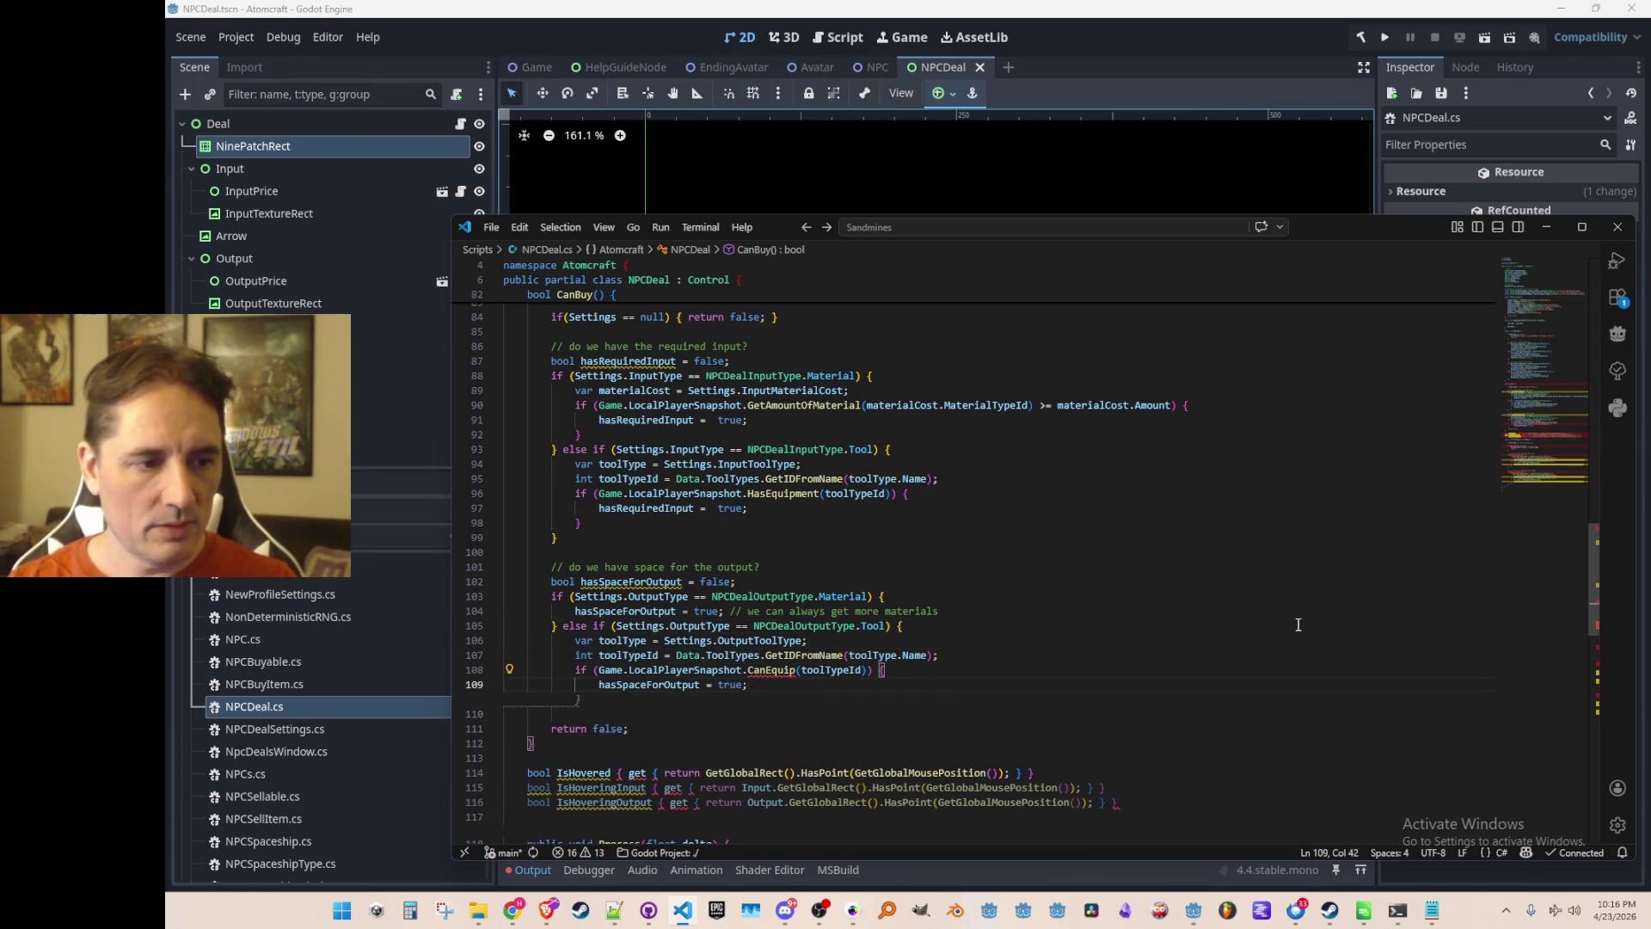
pyautogui.hotkey('shift', 'Up')
pyautogui.hotkey('shift', 'Up')
pyautogui.hotkey('shift', 'Up')
pyautogui.hotkey('shift', 'Home')
pyautogui.press('BackSpace')
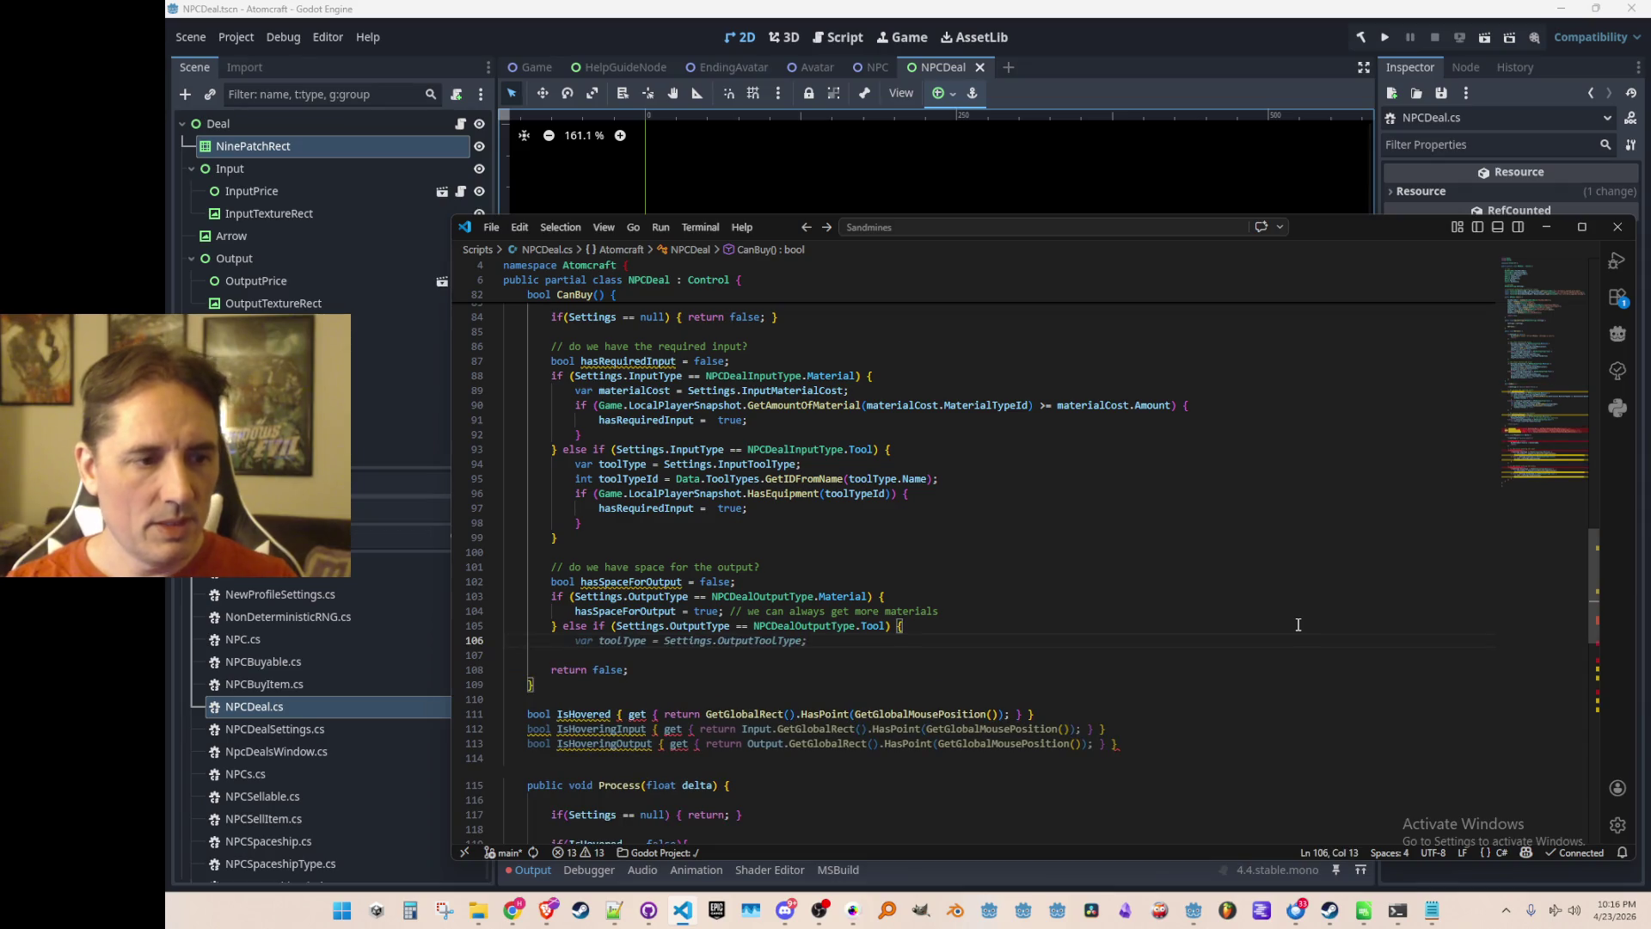
# Add an equipment-slot check on Game.LocalPlayerSnapshot inside the tool output branch.
pyautogui.click(743, 419)
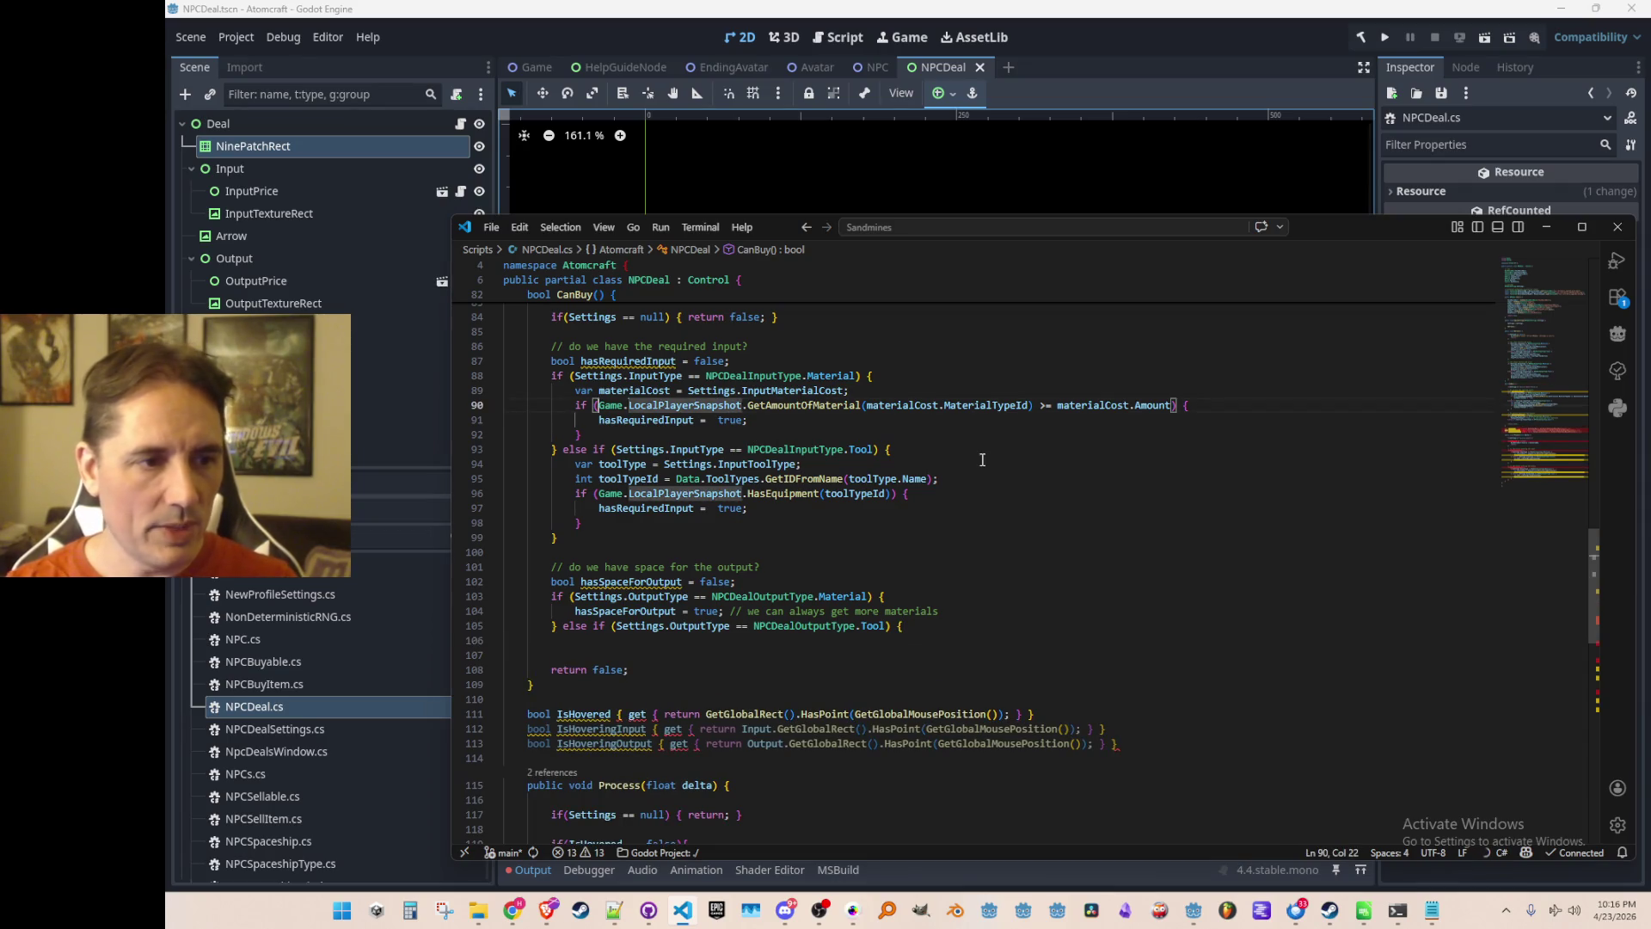
pyautogui.press('Down')
pyautogui.press('Down')
pyautogui.press('Down')
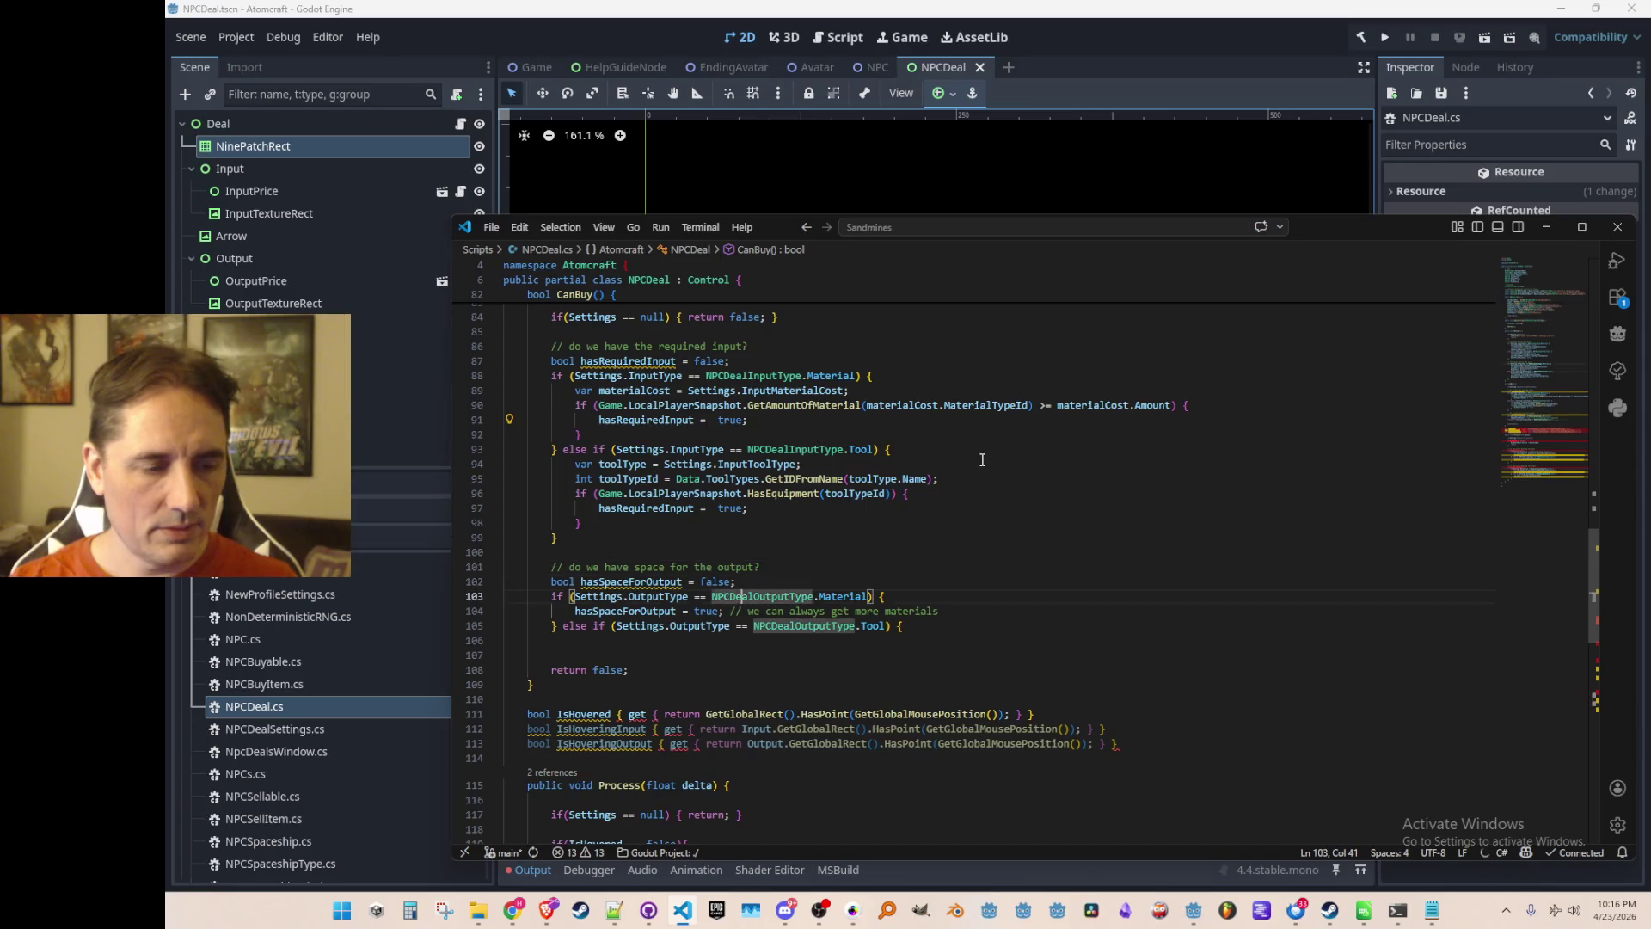
pyautogui.write('if(Game.LocalPlayerSnapshot')
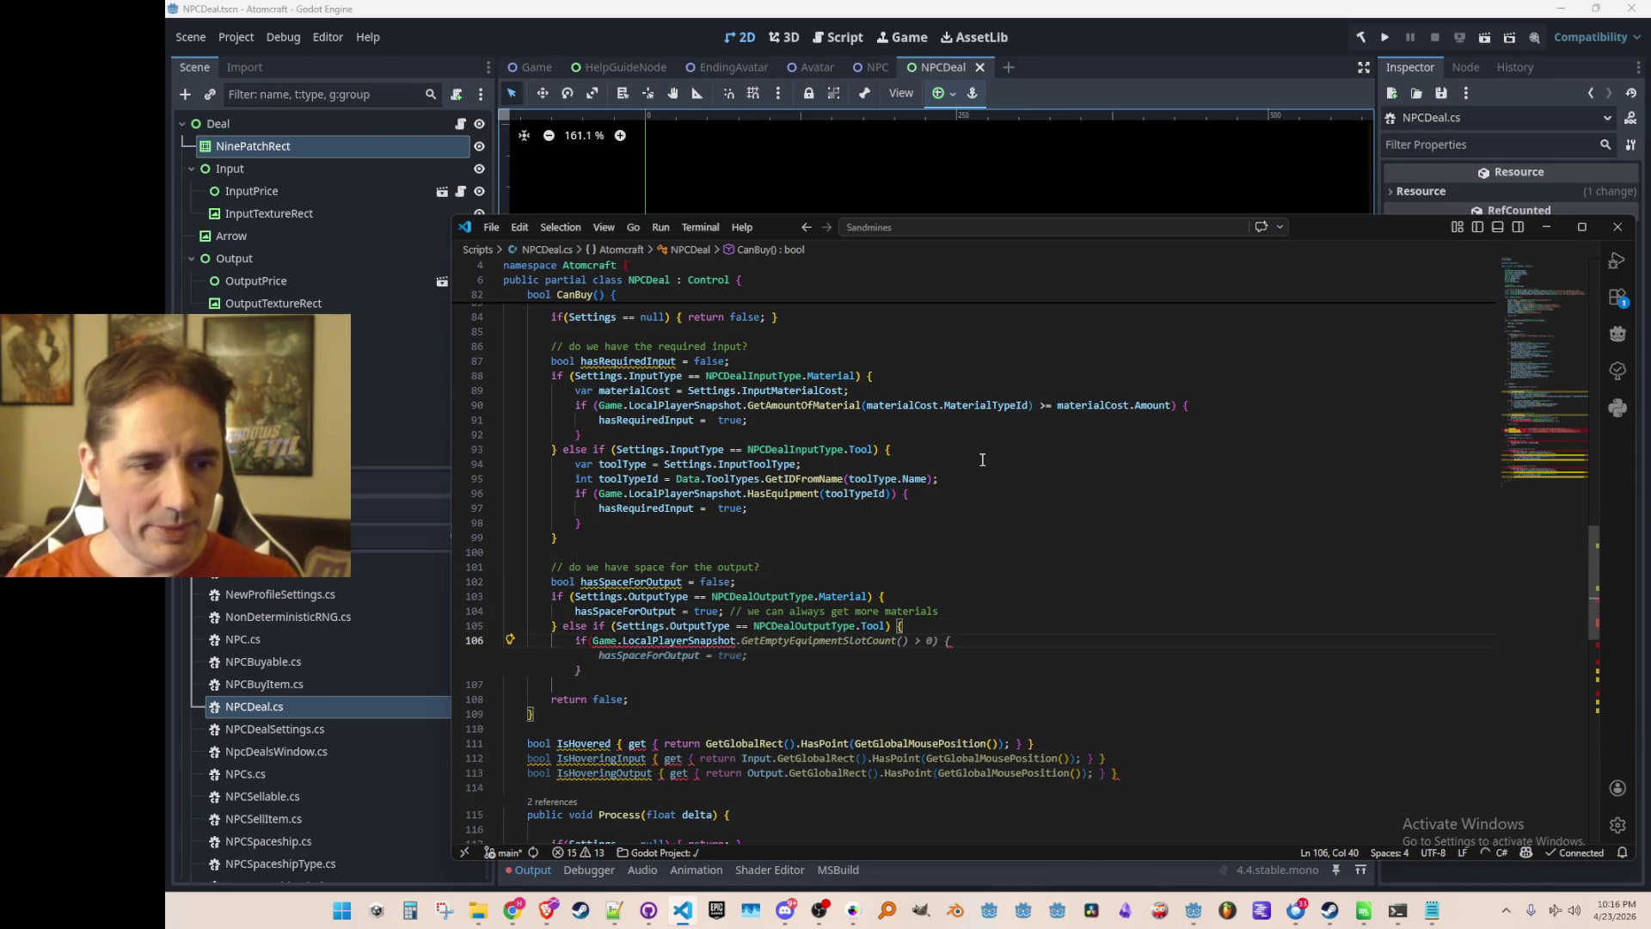
pyautogui.press('Tab')
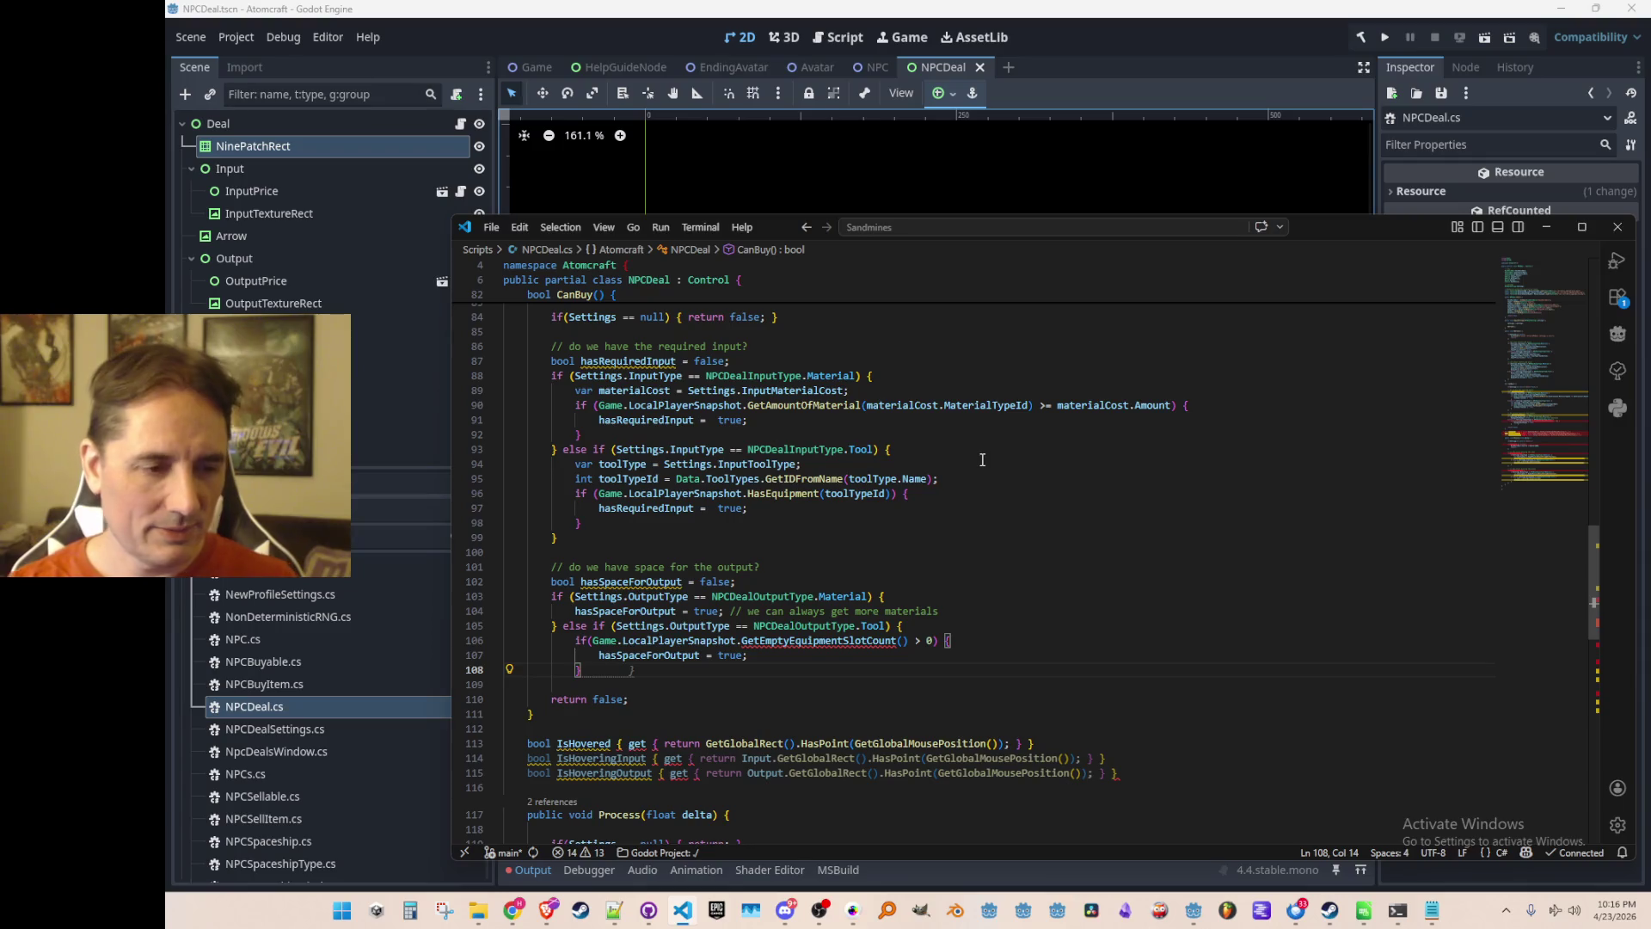
# Replace GetEmptyEquipmentSlotCount() > 0 with HasSpaceForEquipment() and close the tool branch.
pyautogui.doubleClick(785, 642)
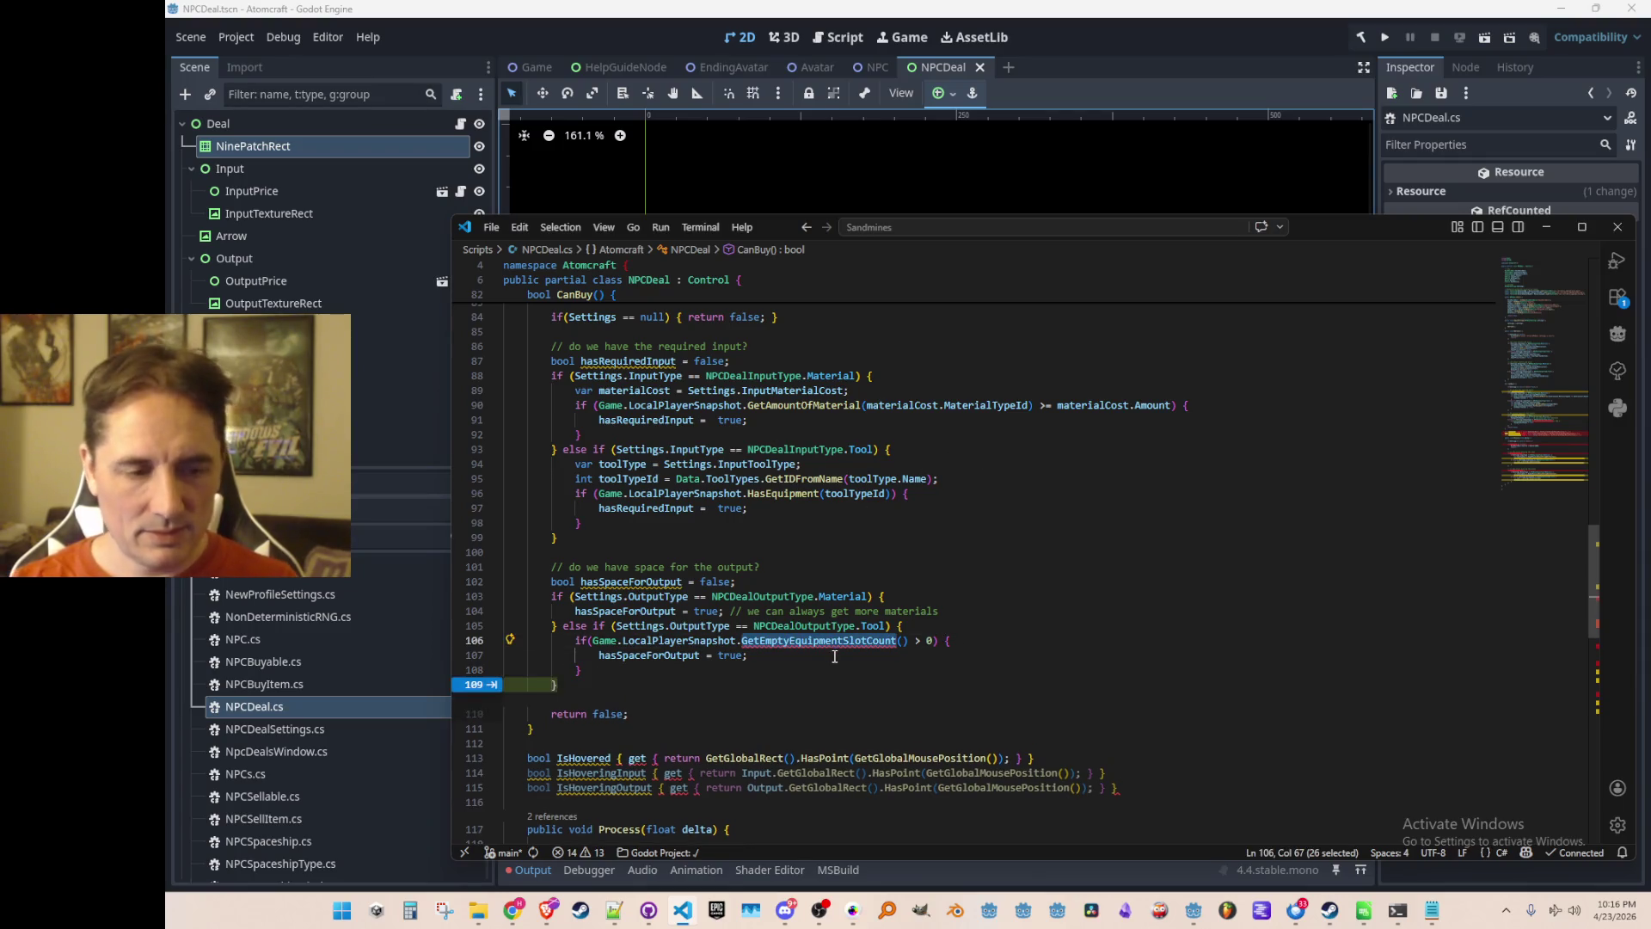
pyautogui.write('Empt')
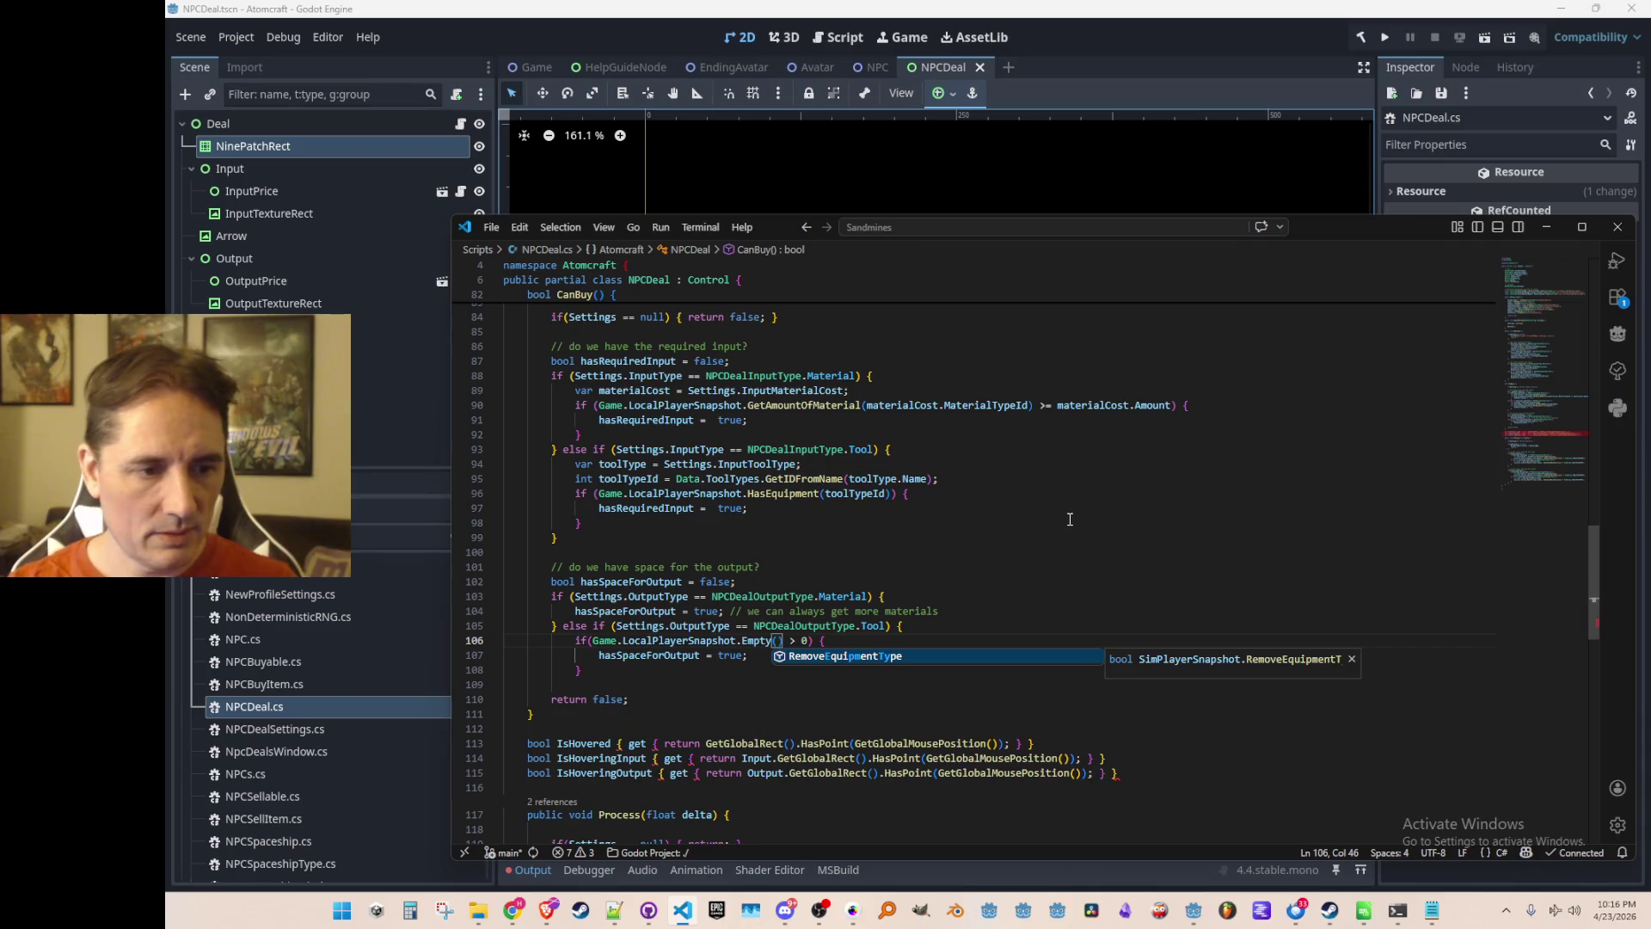
pyautogui.press('BackSpace')
pyautogui.press('BackSpace')
pyautogui.press('BackSpace')
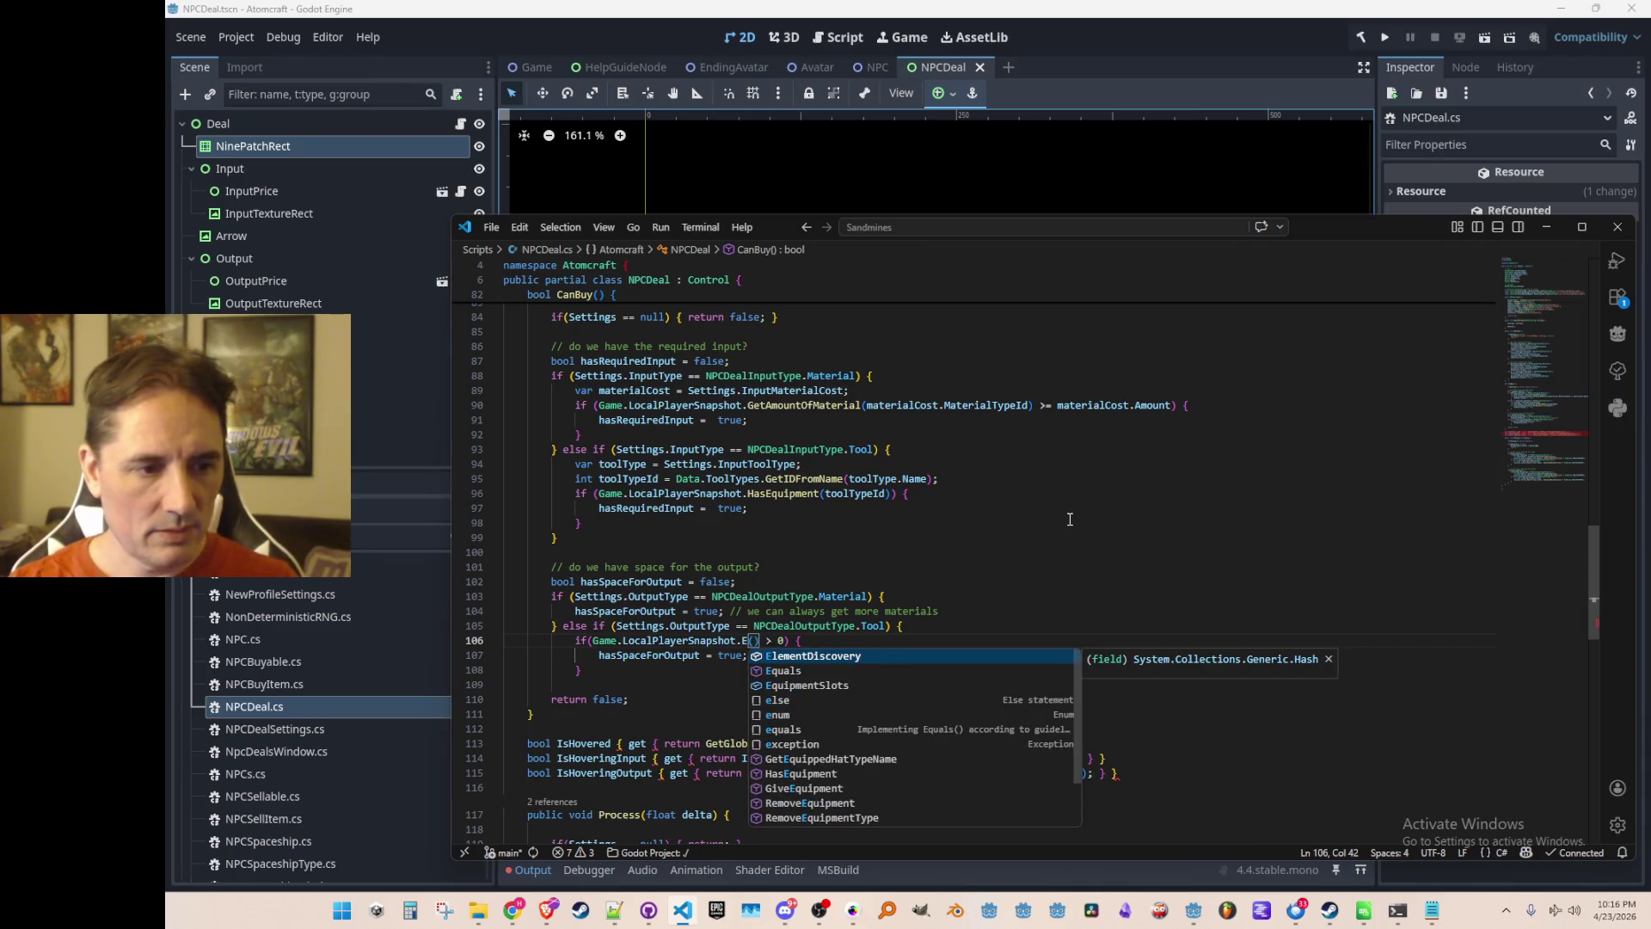
pyautogui.write('Slo')
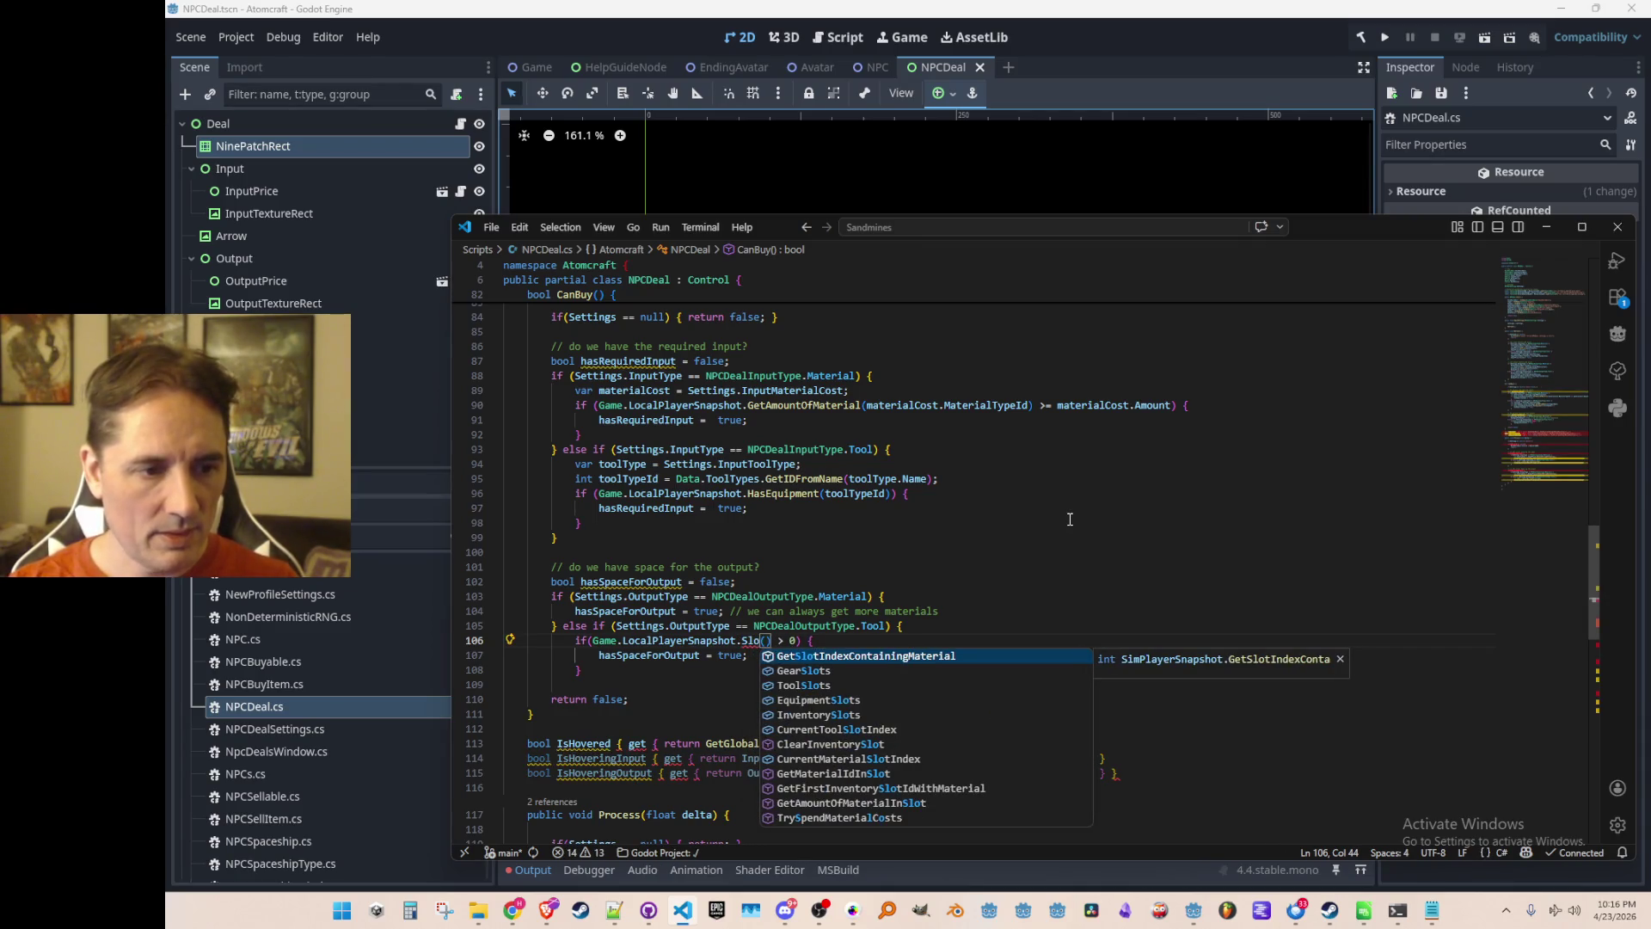
pyautogui.press('BackSpace')
pyautogui.press('BackSpace')
pyautogui.press('BackSpace')
pyautogui.write('Has')
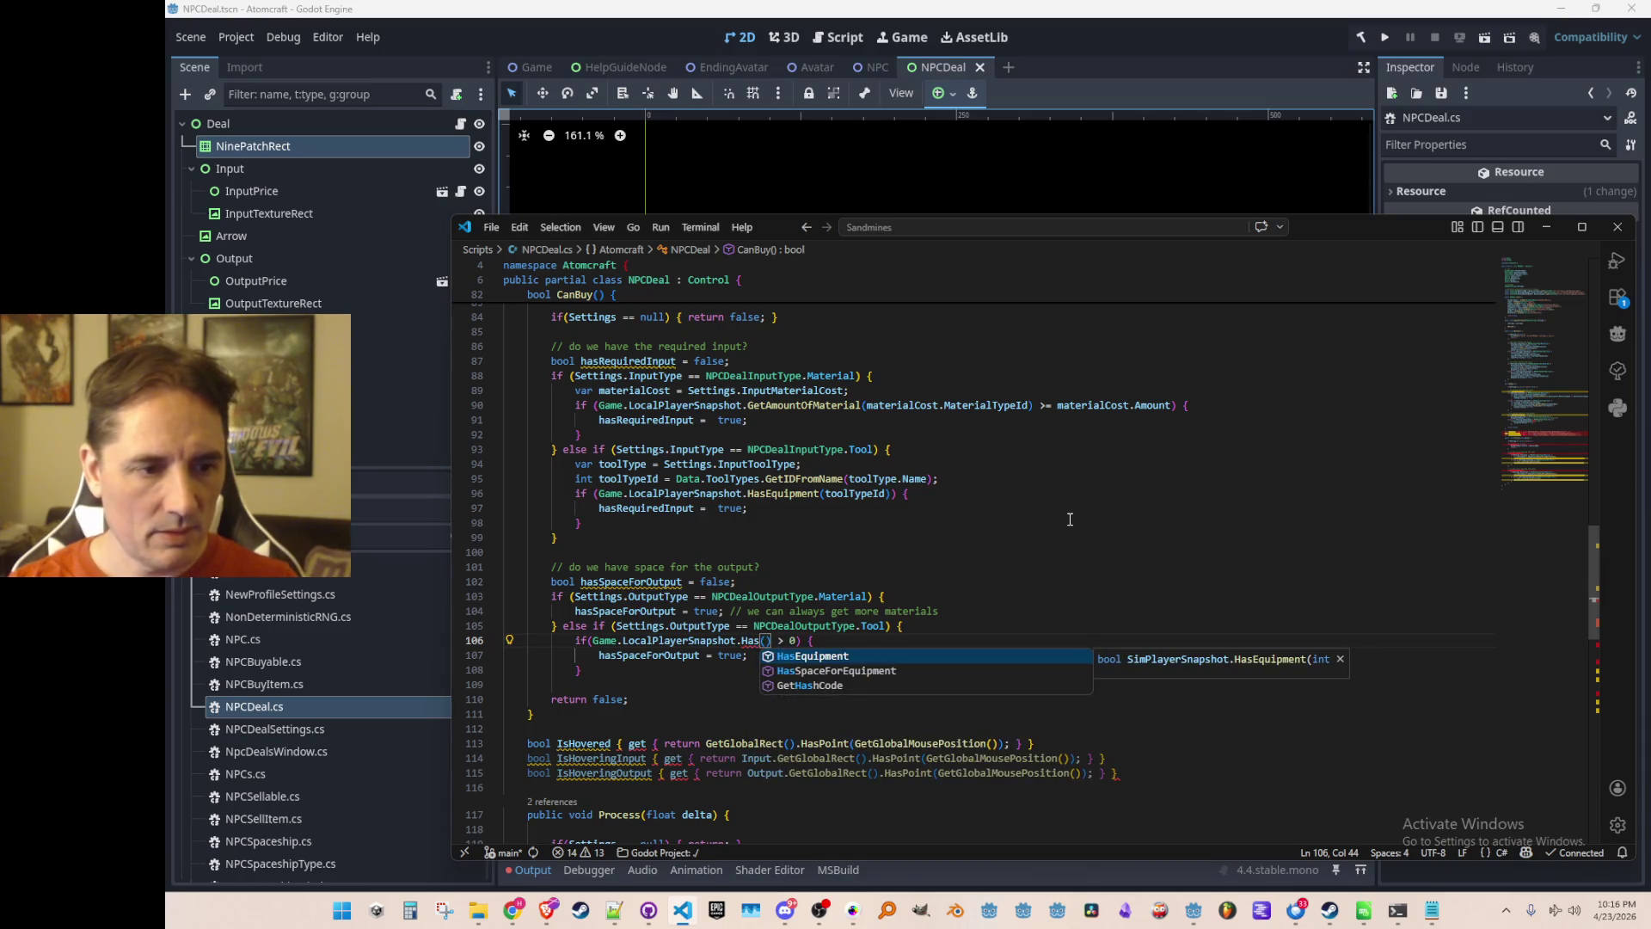
pyautogui.press('Down')
pyautogui.press('Tab')
pyautogui.write('()')
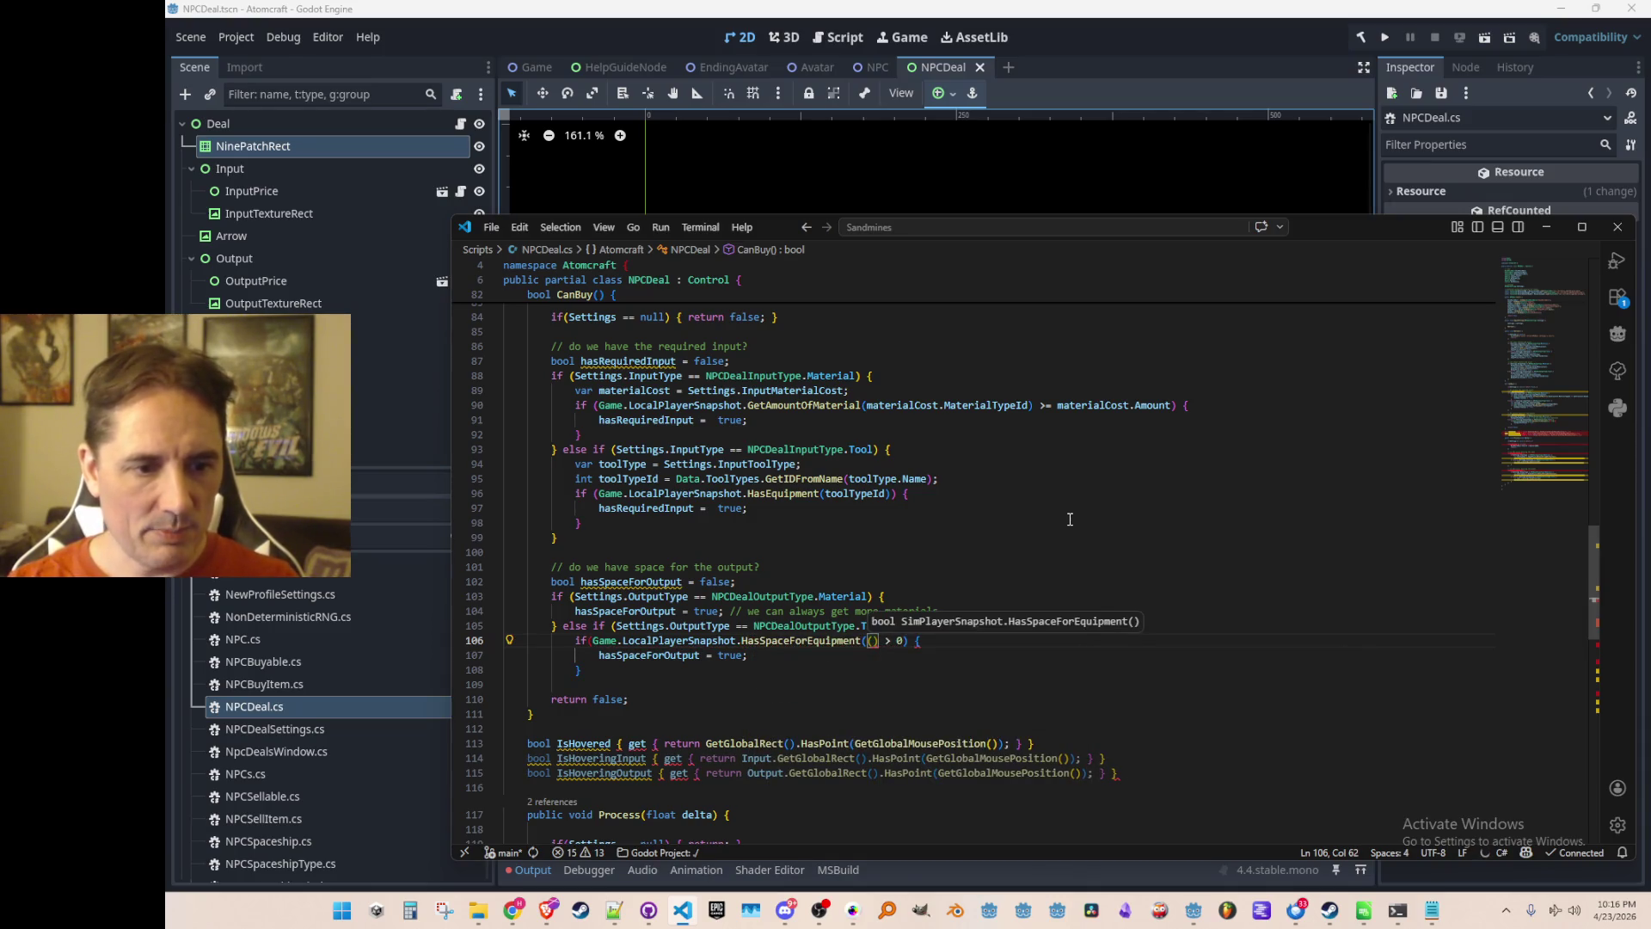
pyautogui.press('Delete')
pyautogui.press('Delete')
pyautogui.press('Delete')
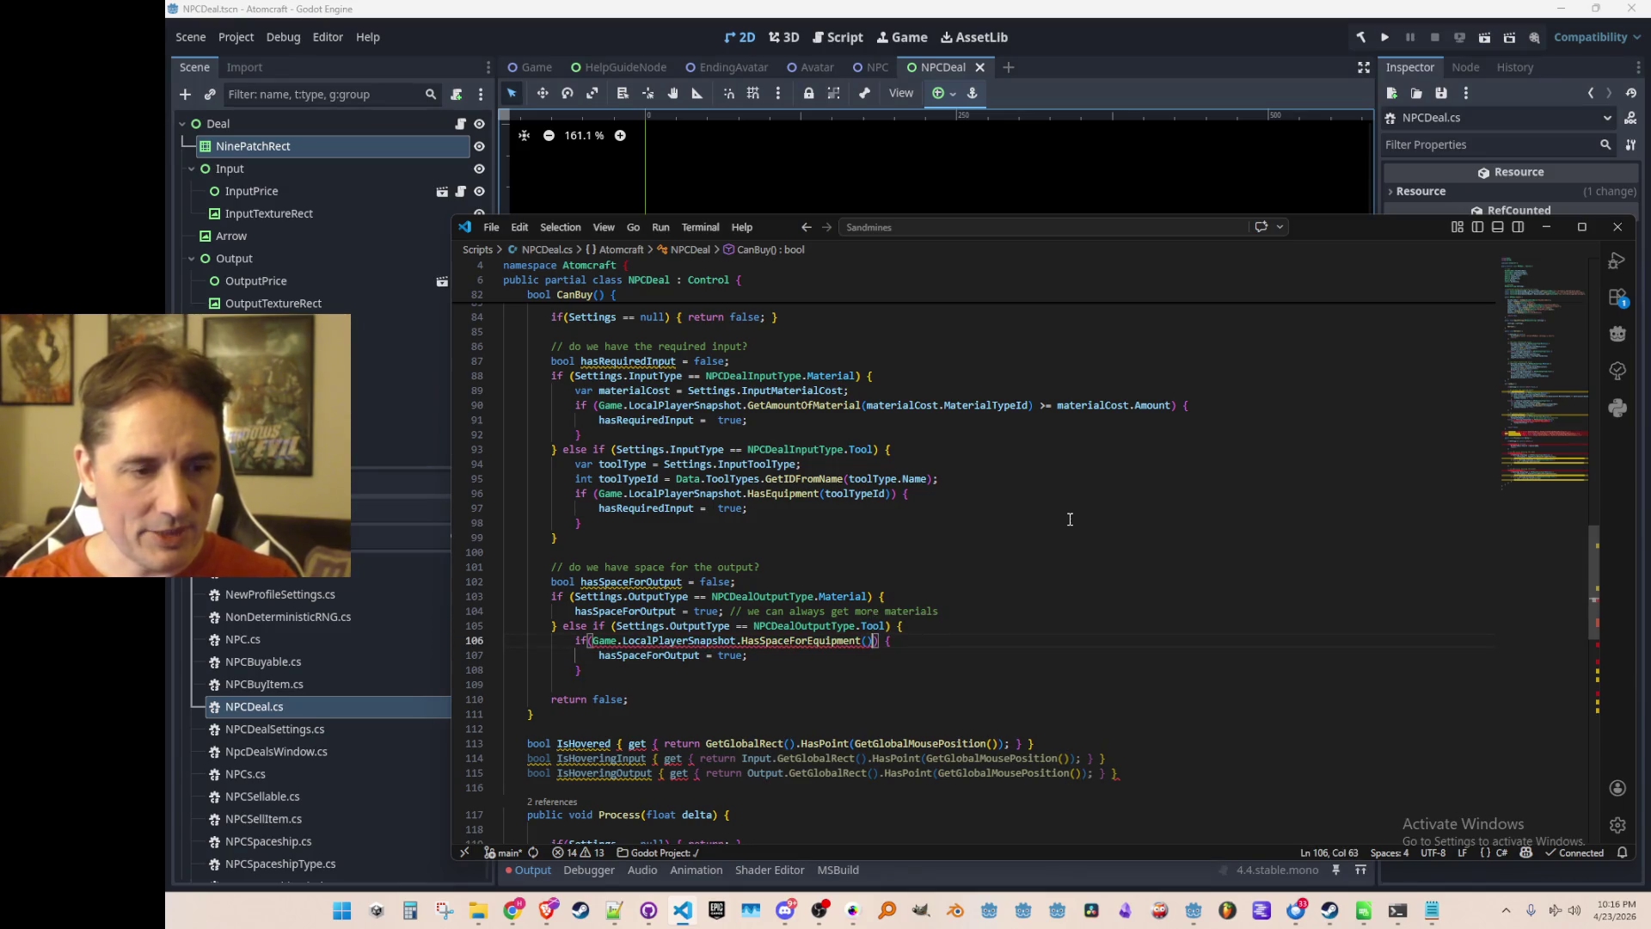
pyautogui.press('End')
pyautogui.press('Down')
pyautogui.press('Down')
pyautogui.press('Down')
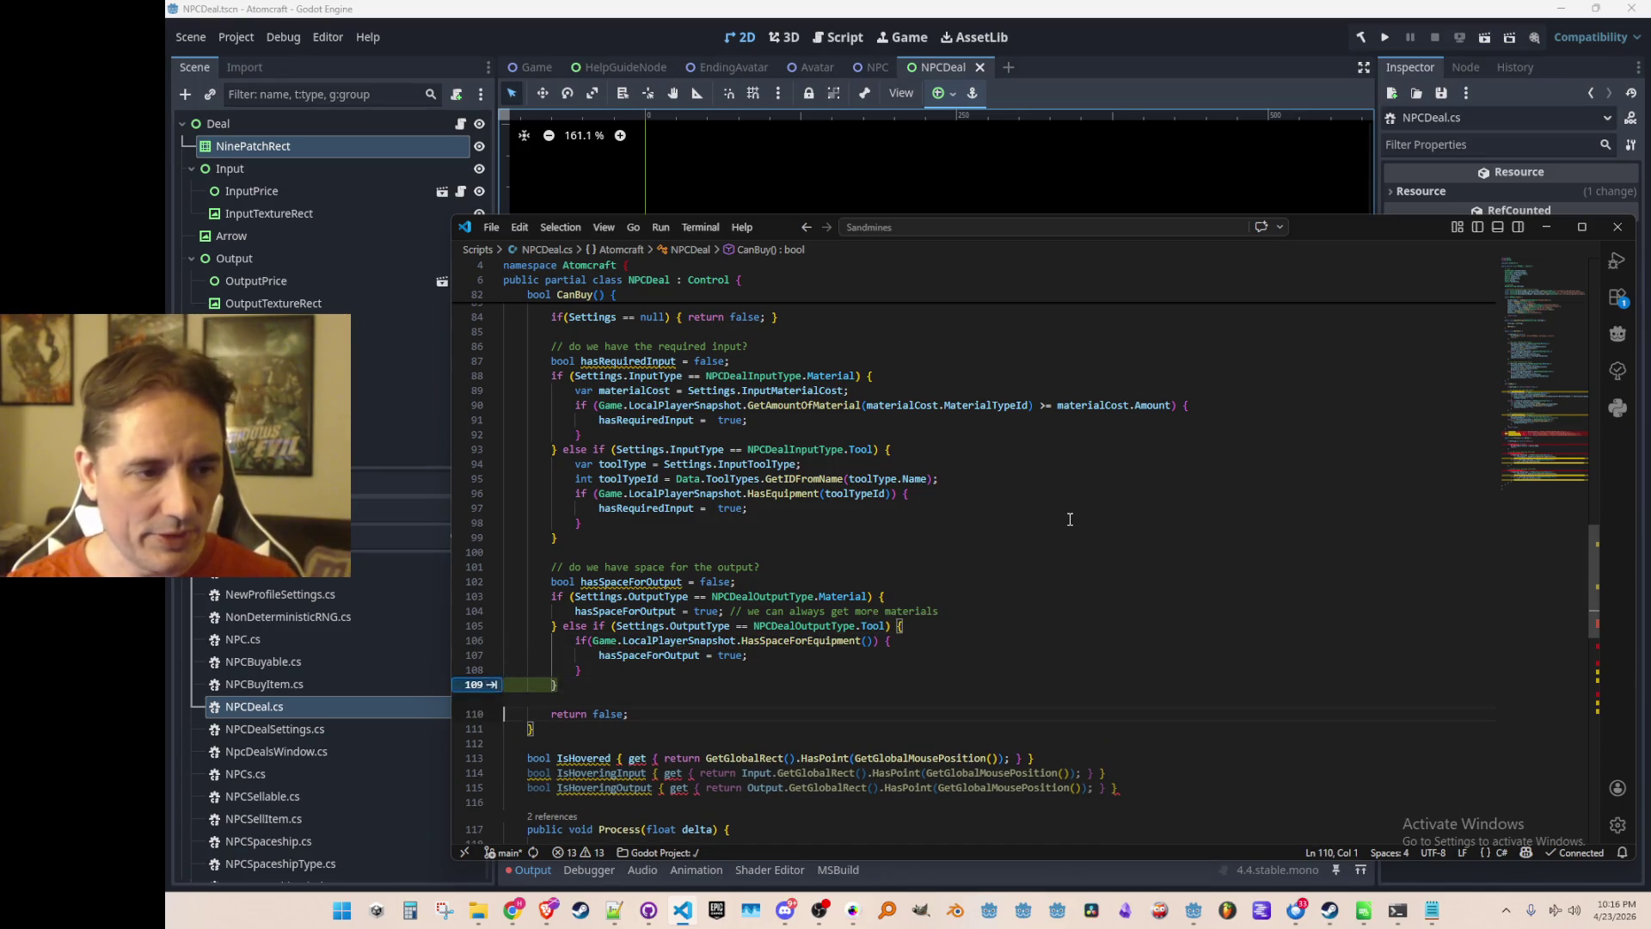
pyautogui.press('Tab')
pyautogui.press('Return')
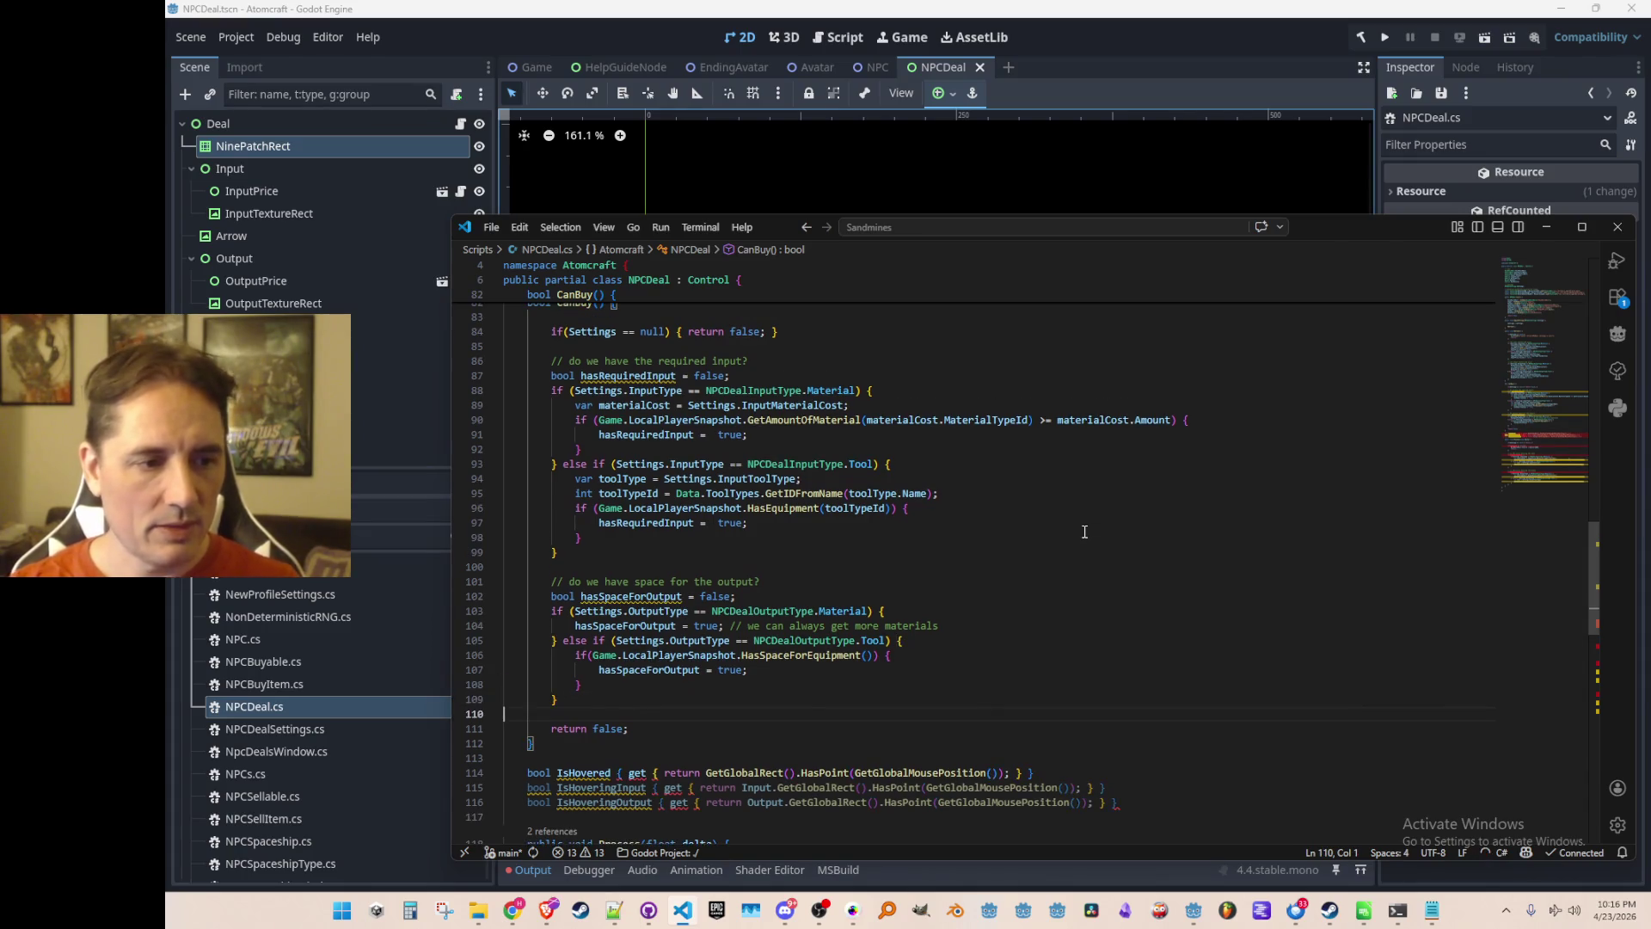
# Return hasRequiredInput && hasSpaceForOutput at the end of CanBuy and review the checks.
pyautogui.doubleClick(627, 375)
pyautogui.scroll(-2, 945, 559)
pyautogui.click(1096, 620)
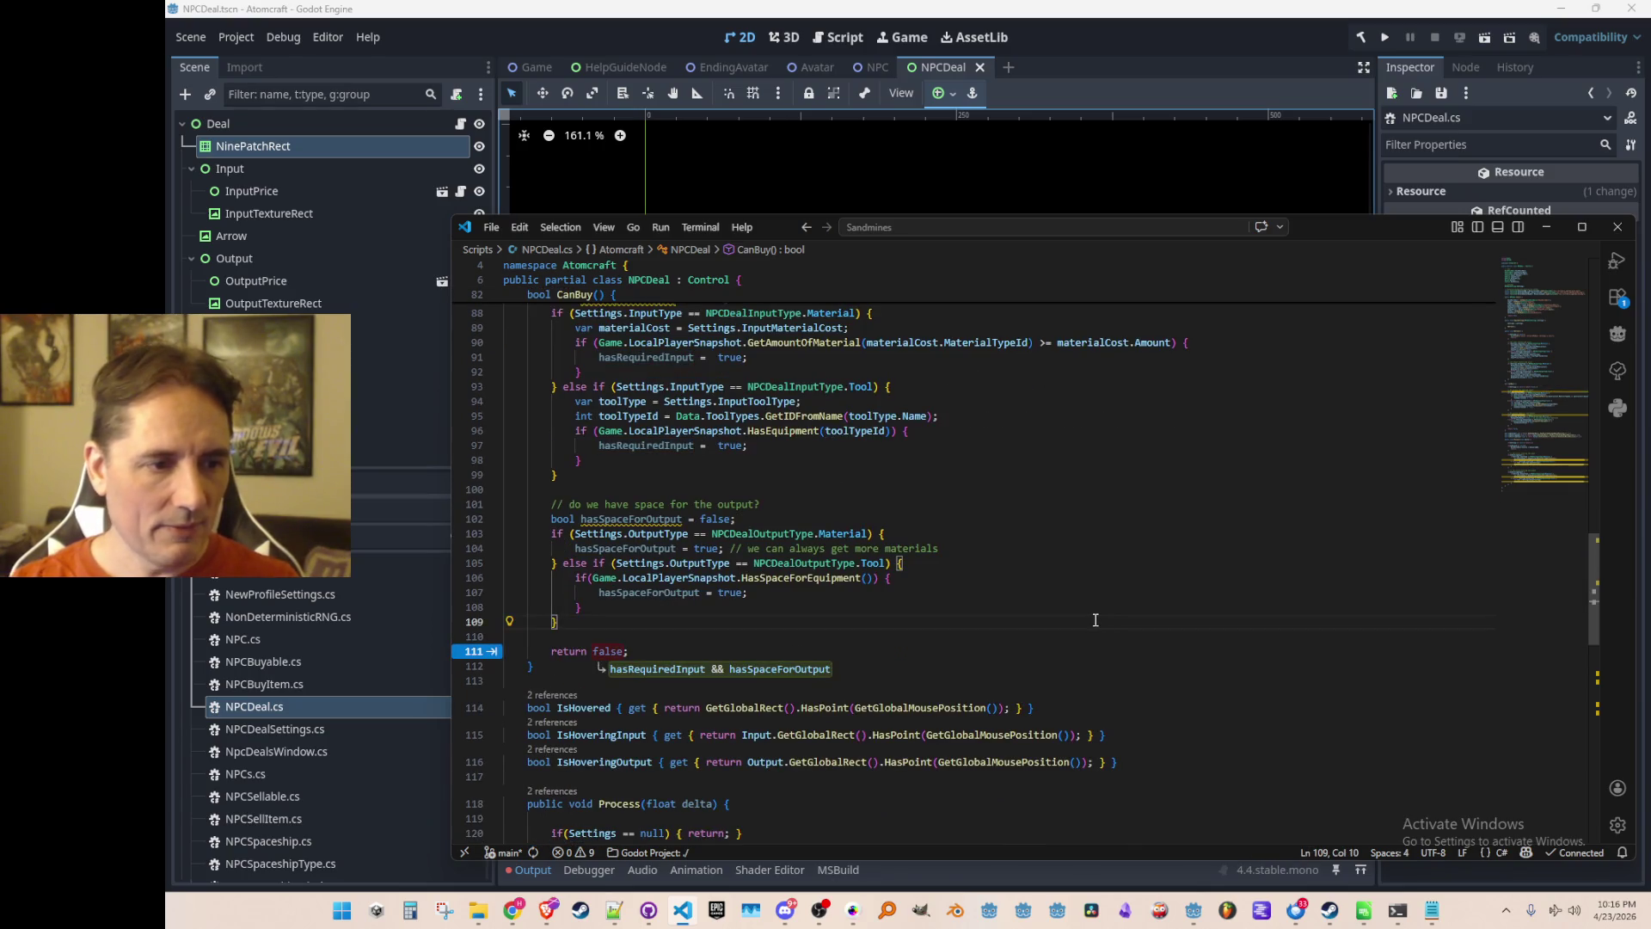
pyautogui.press('Tab')
pyautogui.press('Tab')
pyautogui.press('Up')
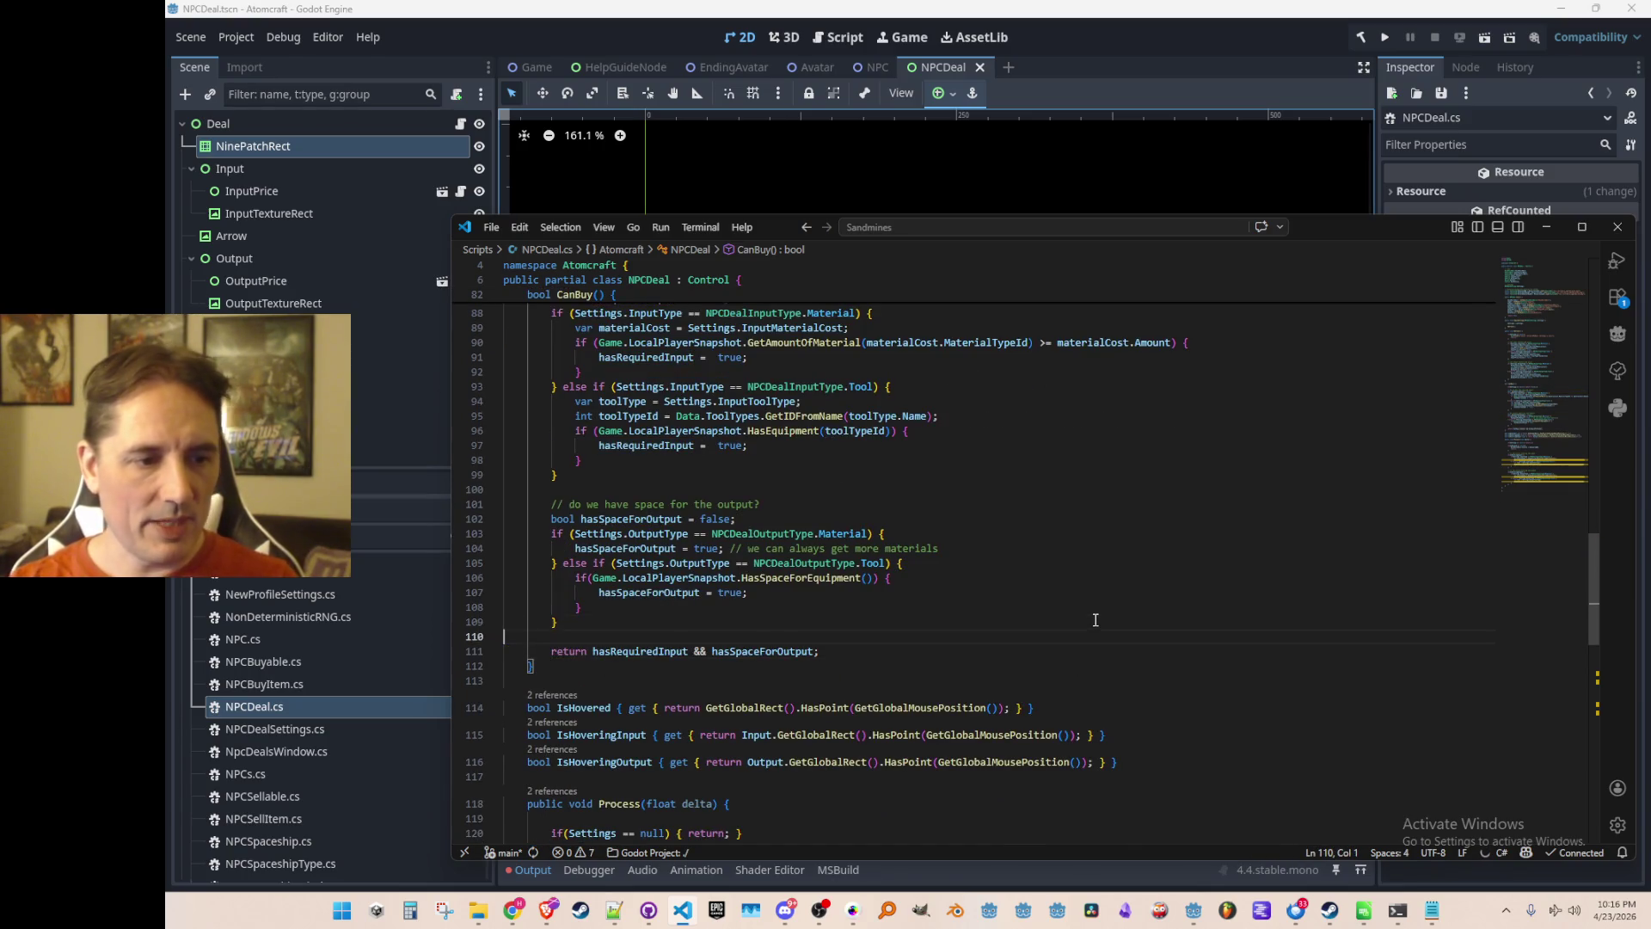
pyautogui.scroll(2, 801, 398)
pyautogui.scroll(2, 802, 398)
pyautogui.scroll(-1, 923, 619)
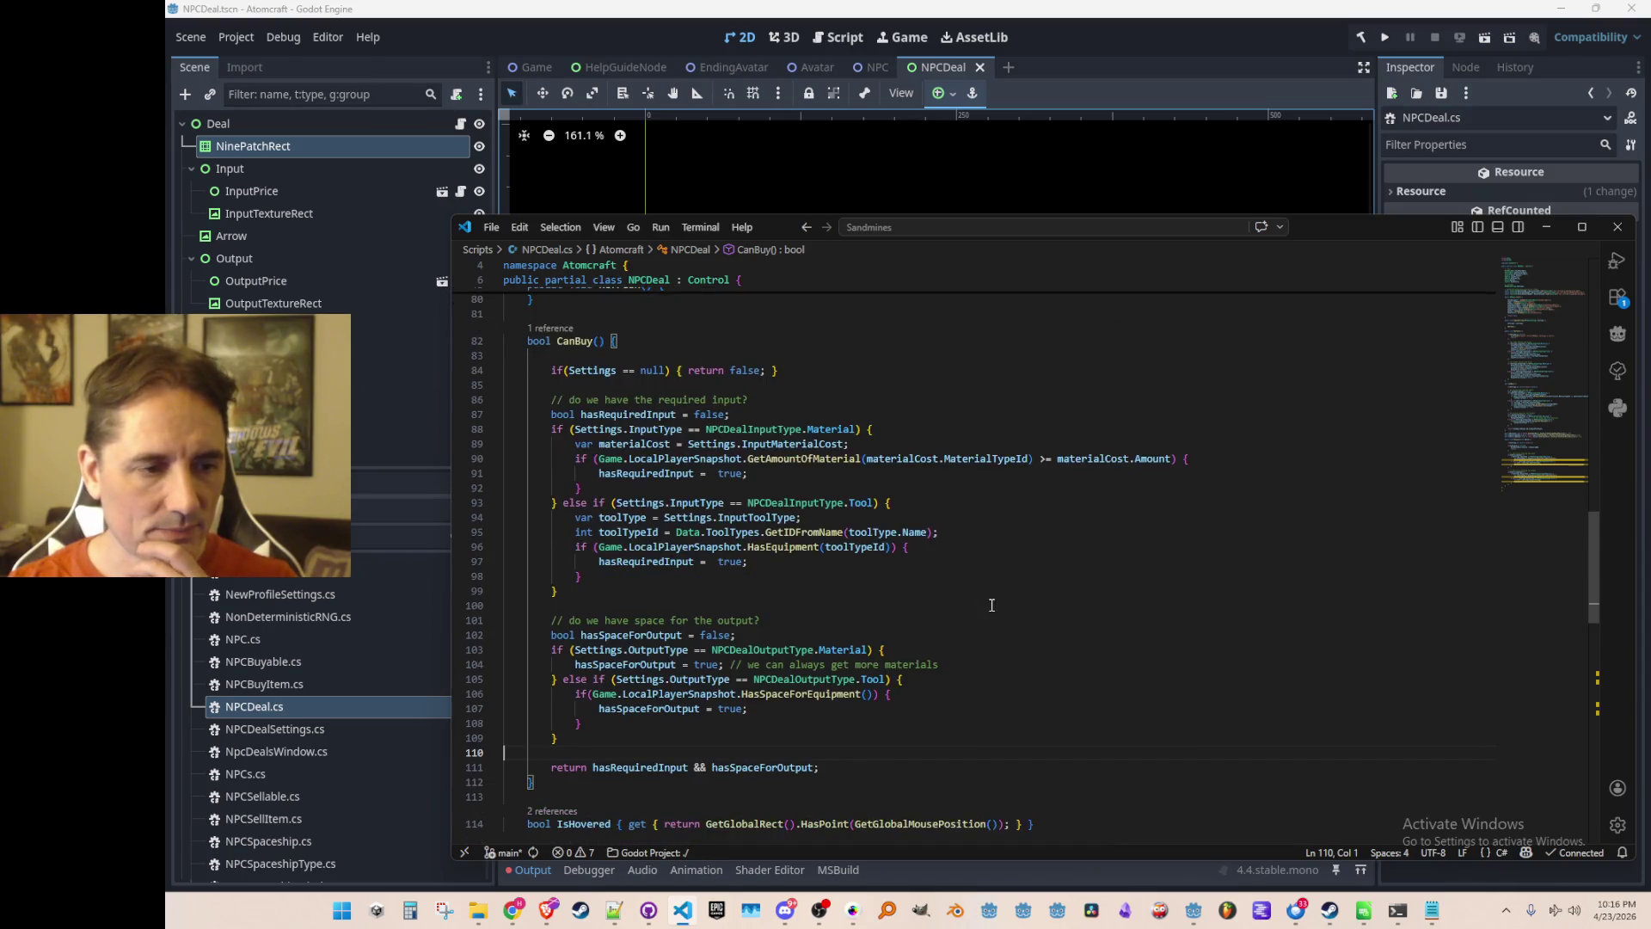
pyautogui.click(1064, 552)
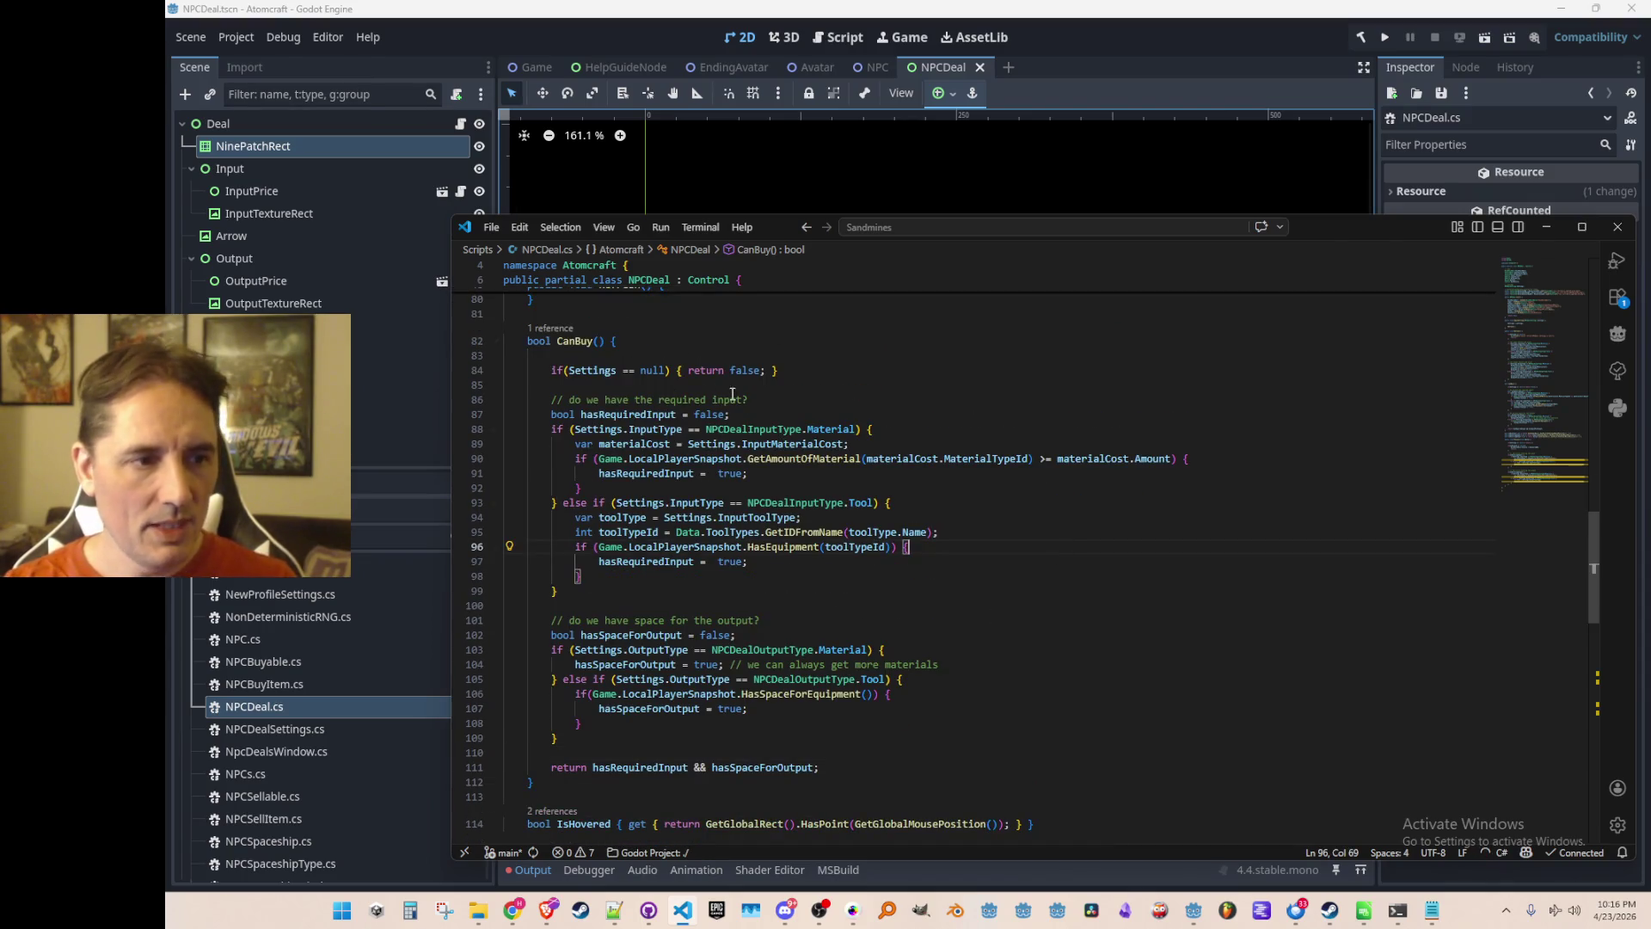
pyautogui.scroll(-12, 1075, 541)
pyautogui.scroll(1, 1118, 550)
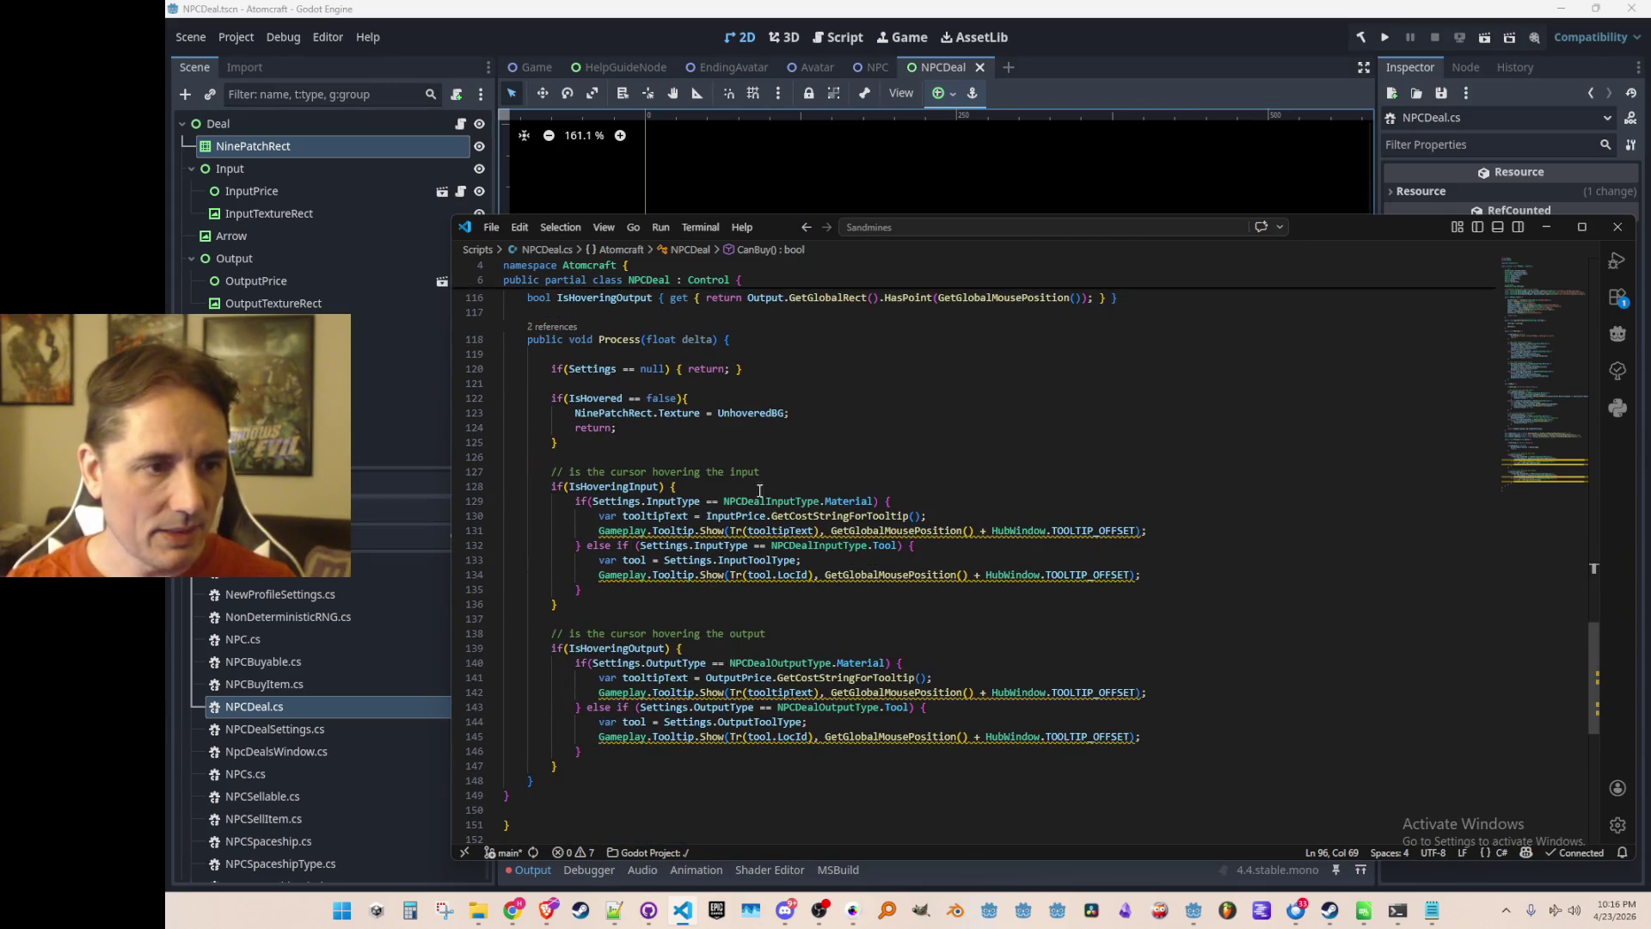
# Add a CanBuy() if/else choosing HoveredCanBuyBG or HoveredCannotBuyBG, deleting the OutOfStock lines.
pyautogui.click(1035, 452)
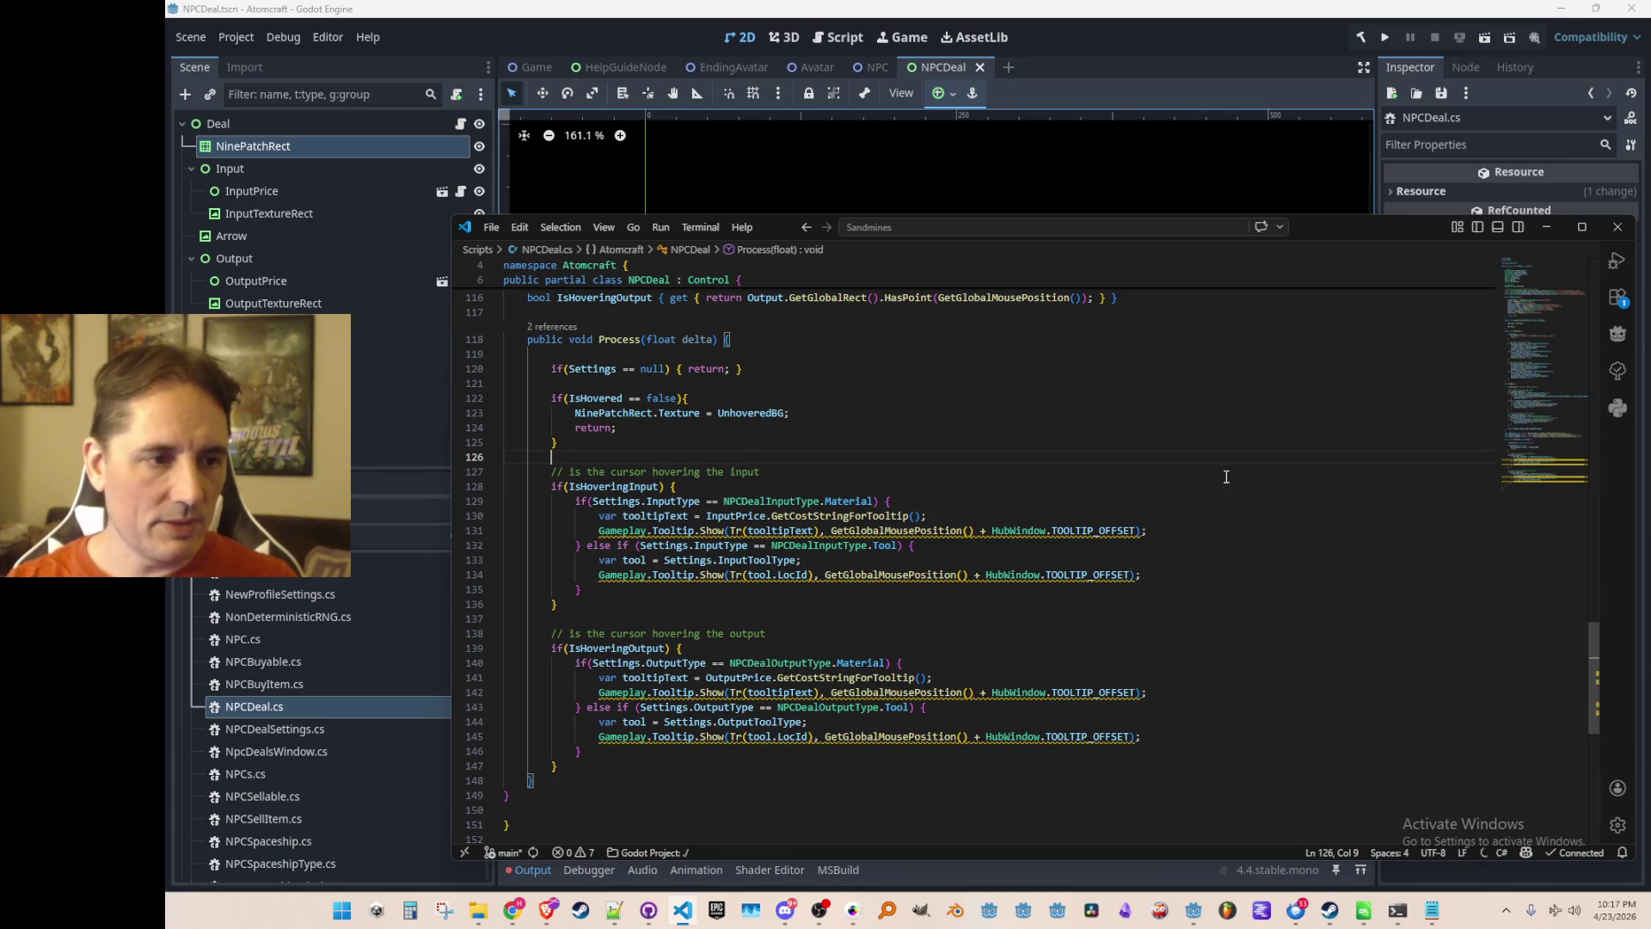
pyautogui.press('Return')
pyautogui.press('Return')
pyautogui.press('Up')
pyautogui.write('if')
pyautogui.press('Tab')
pyautogui.press('Up')
pyautogui.hotkey('ctrl', 'l')
pyautogui.press('BackSpace')
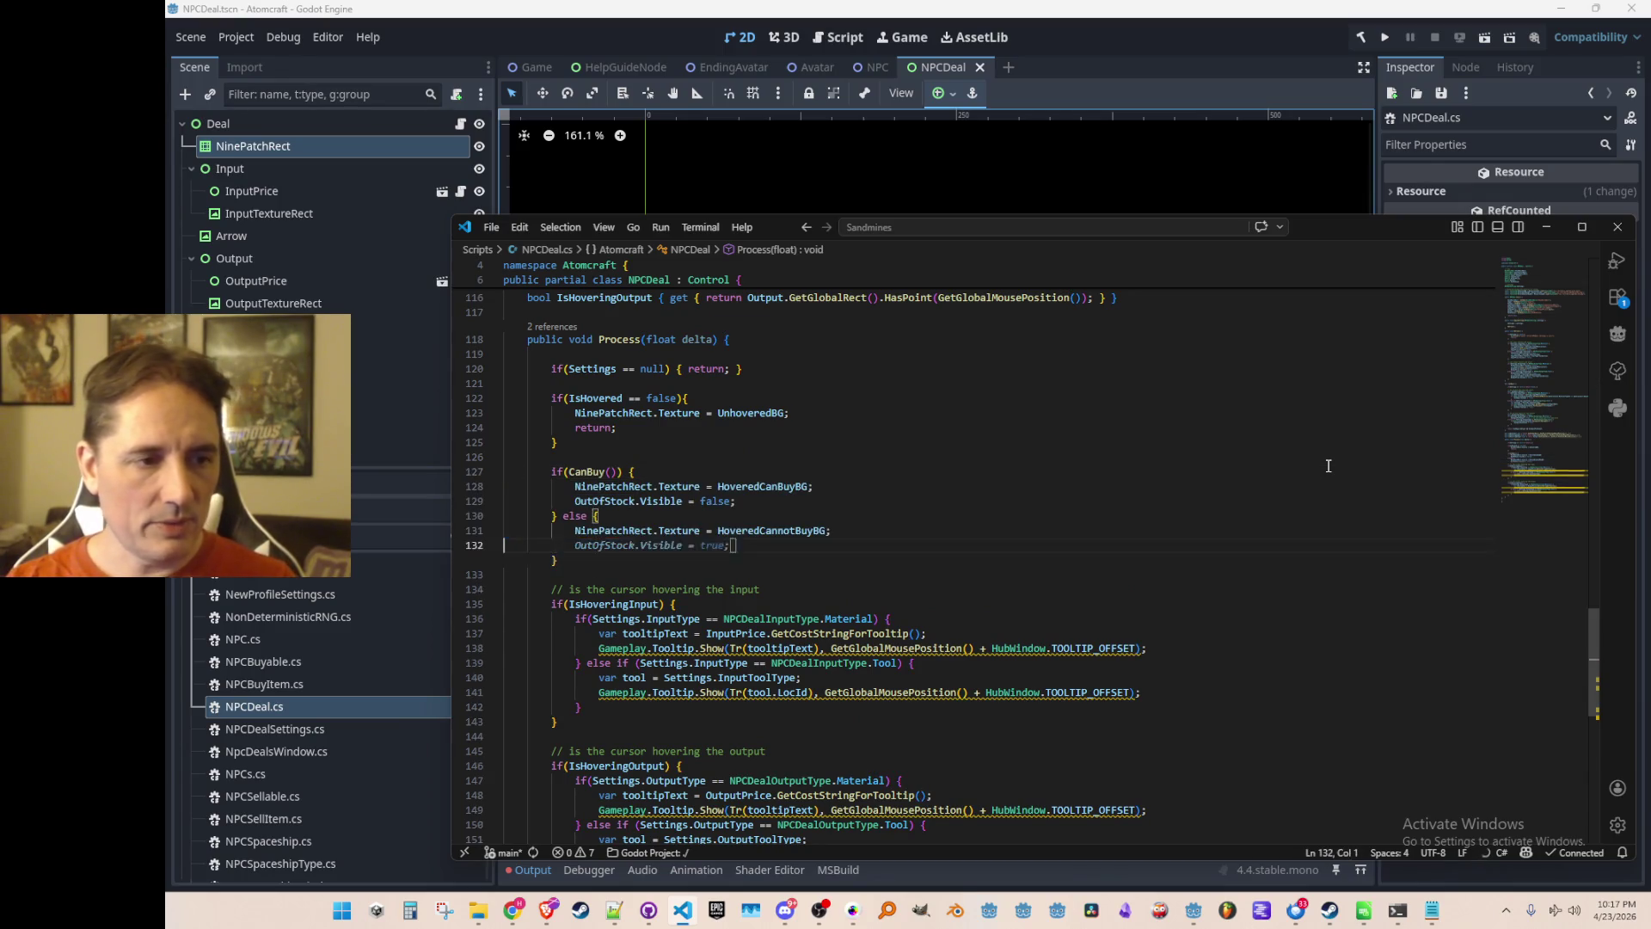
pyautogui.press('Up')
pyautogui.press('Up')
pyautogui.press('Up')
pyautogui.hotkey('ctrl', 'l')
pyautogui.press('BackSpace')
pyautogui.press('Up')
pyautogui.press('Up')
pyautogui.press('Up')
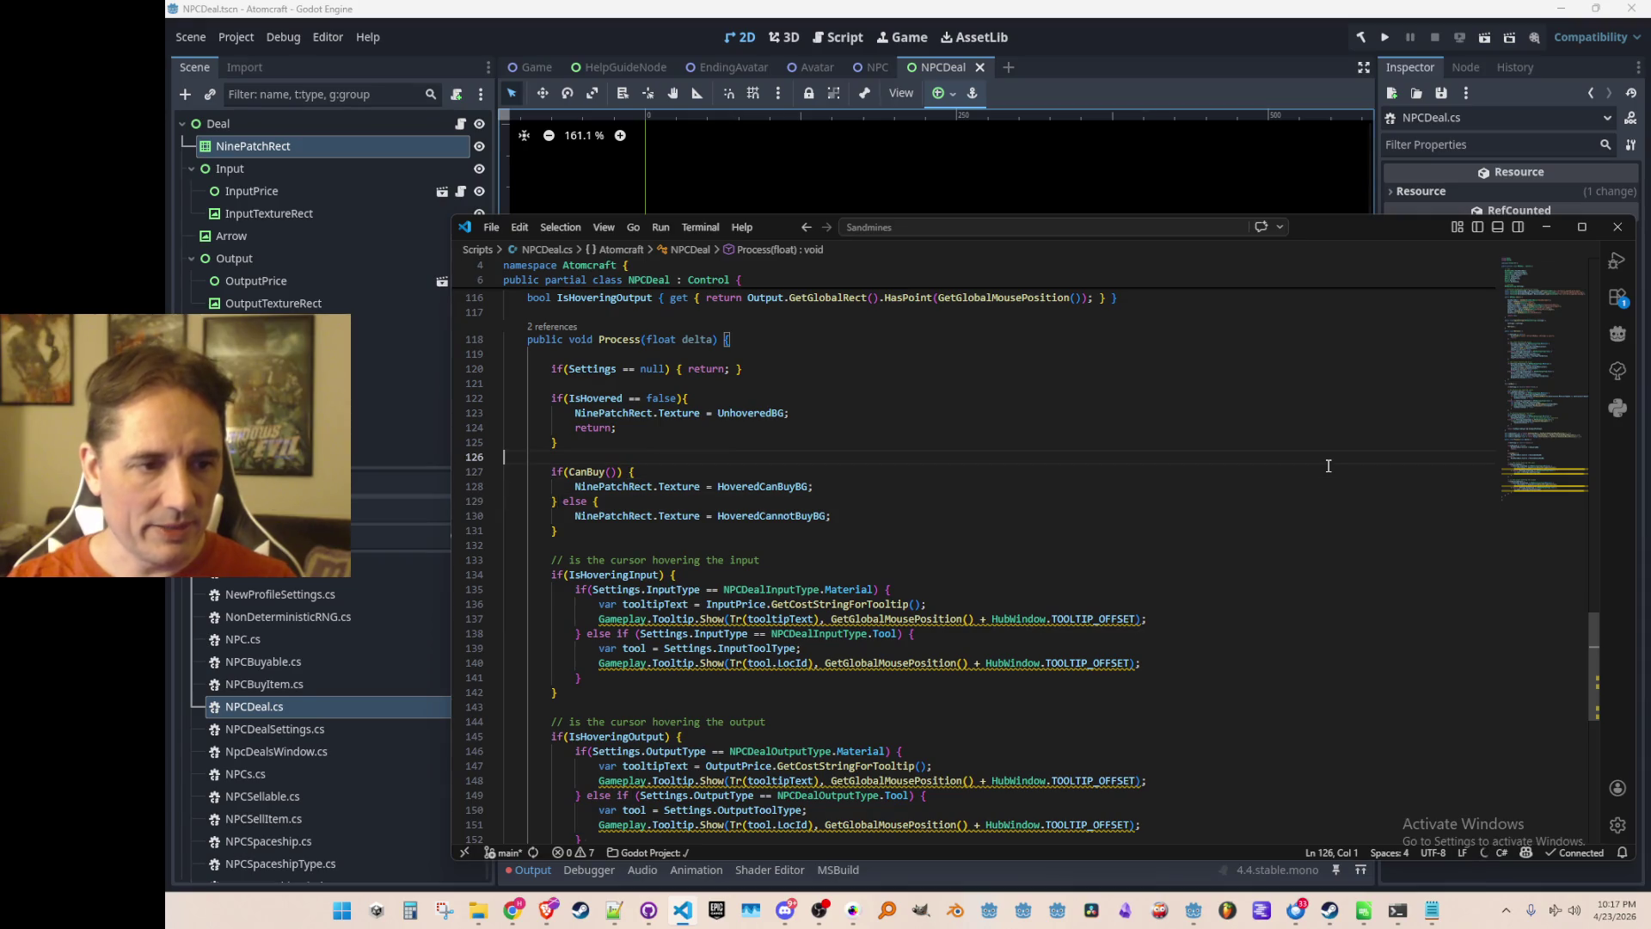
pyautogui.press('Up')
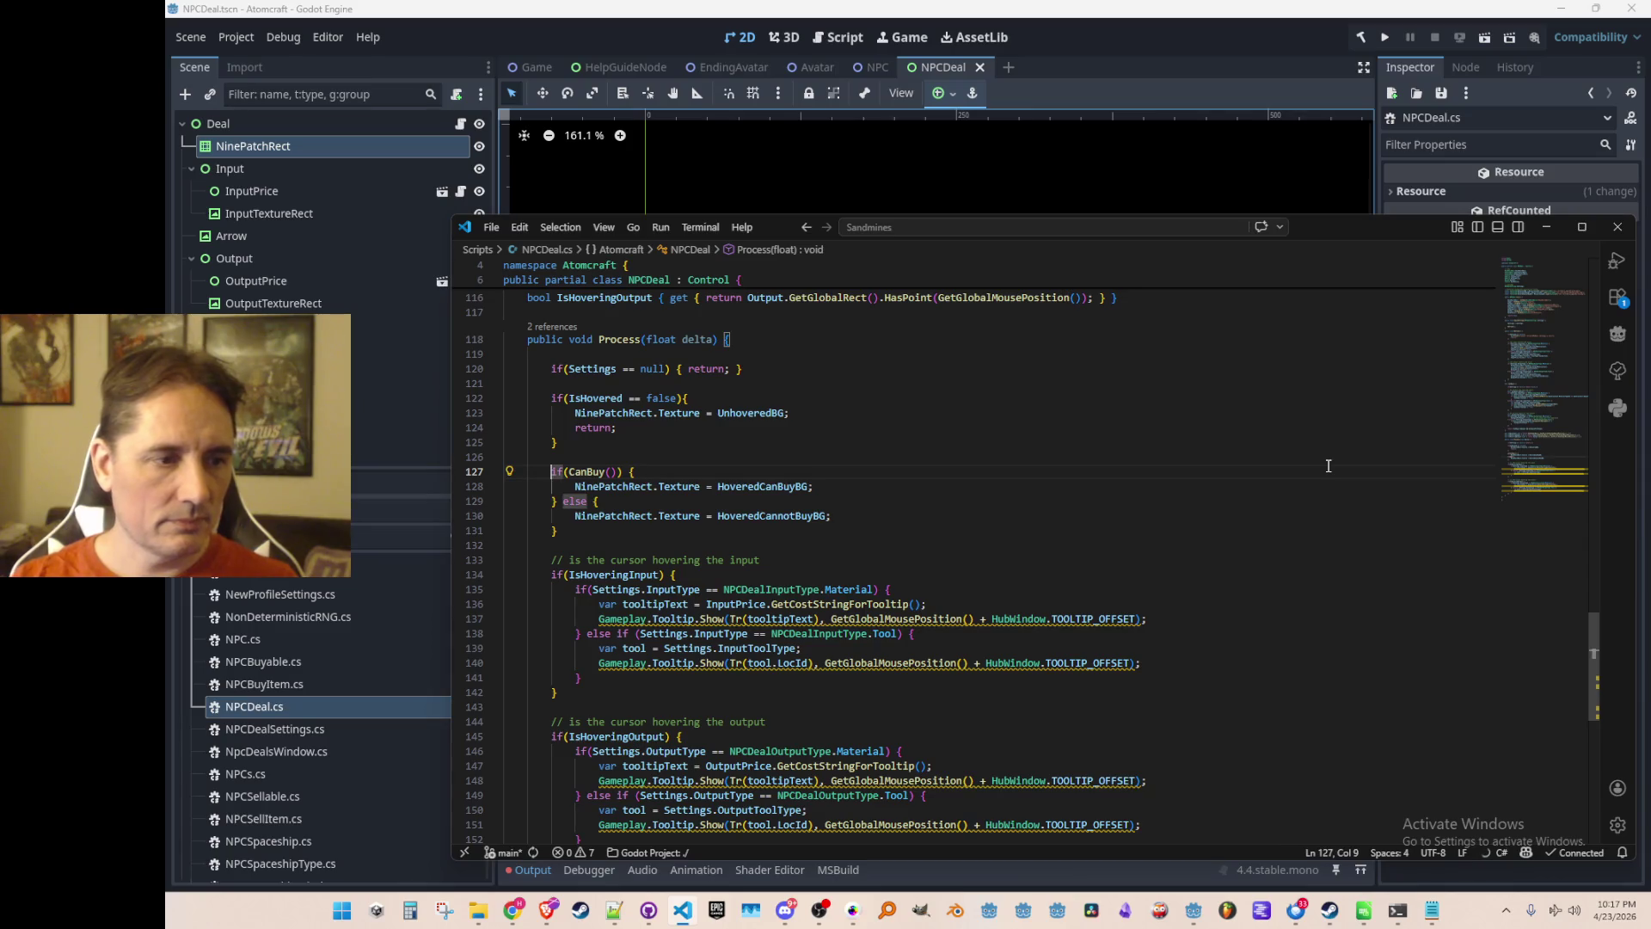
# Start a border comment above the IsHovered block, then switch to the Godot editor.
pyautogui.press('Home')
pyautogui.press('Up')
pyautogui.press('Up')
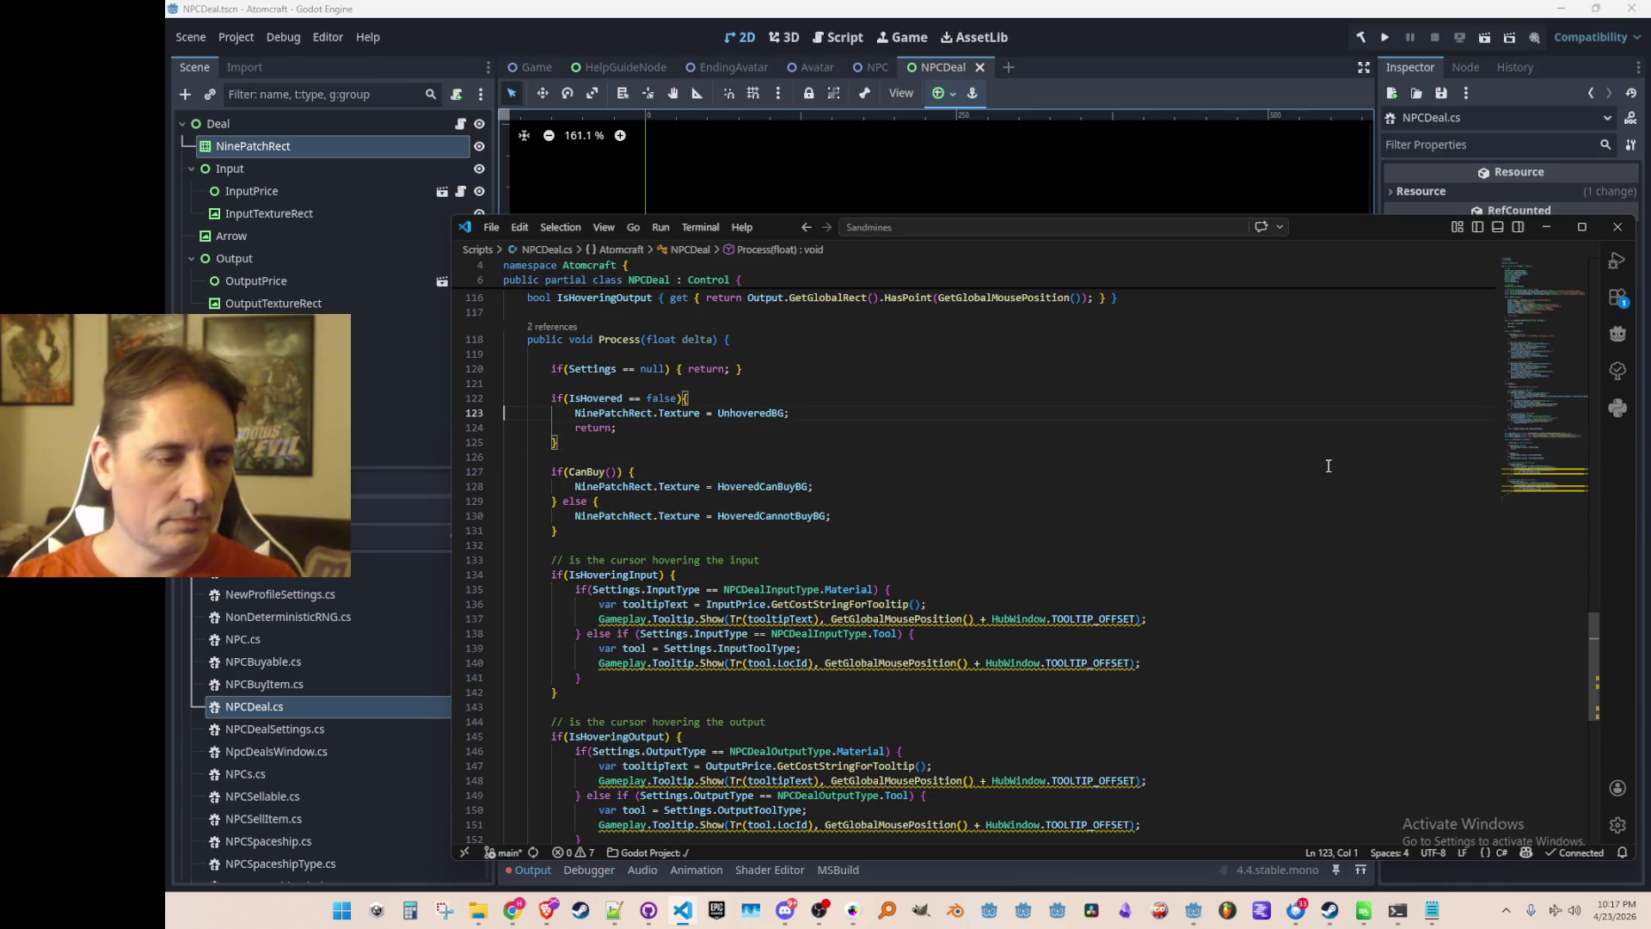
pyautogui.press('Return')
pyautogui.write('// first, how should hte')
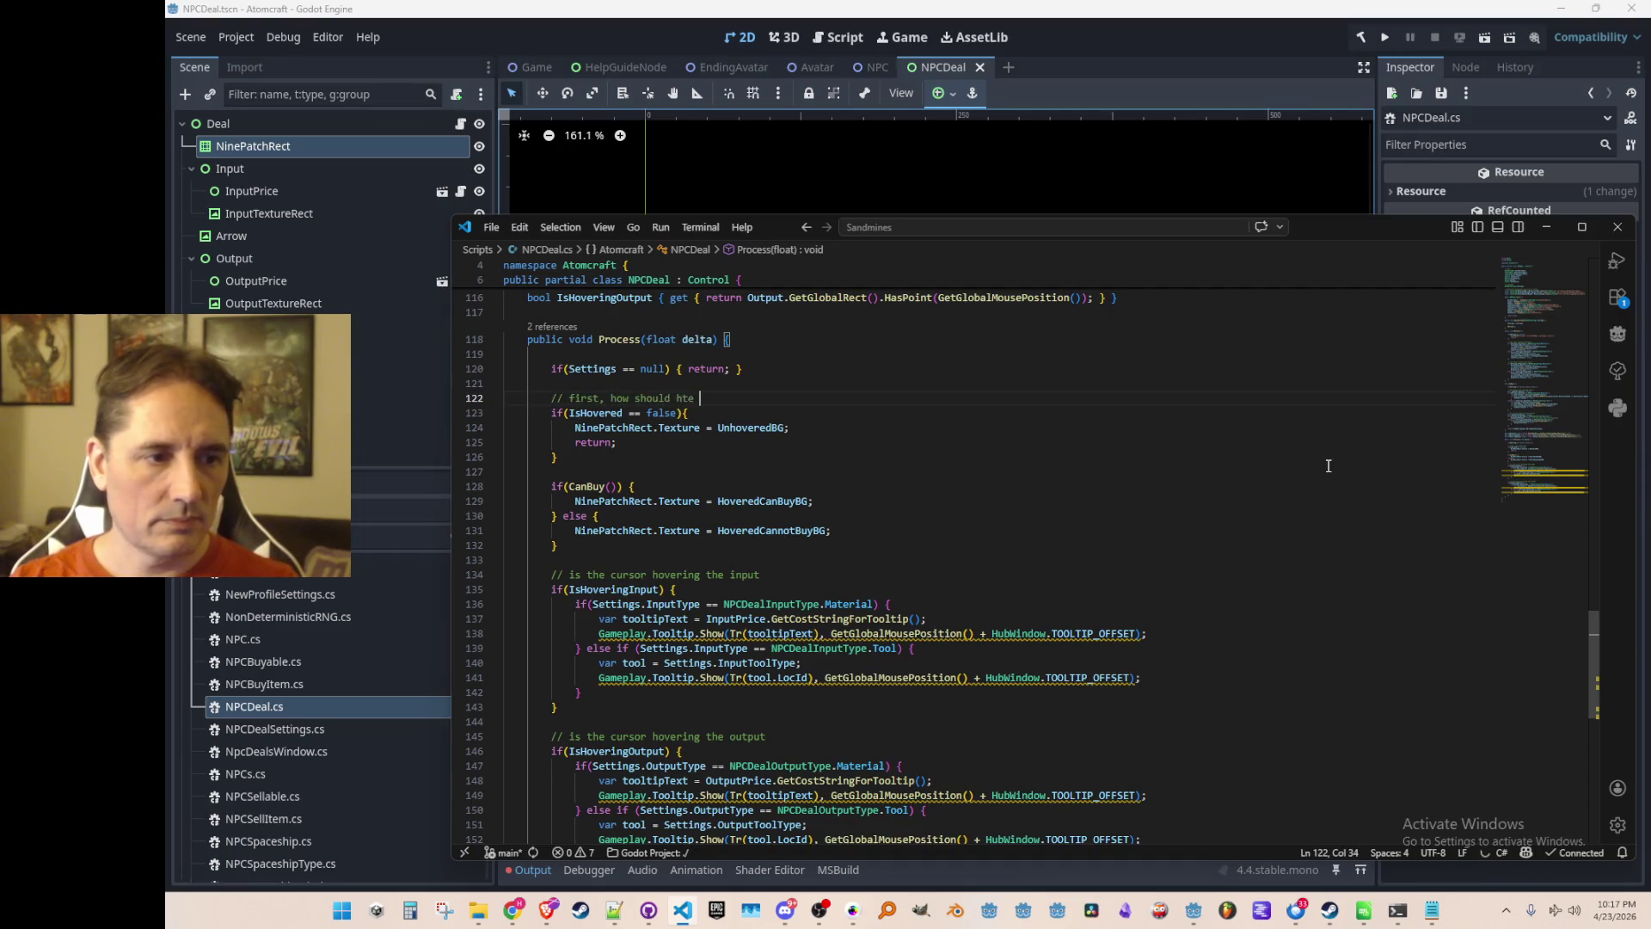
pyautogui.write('bo')
pyautogui.press('BackSpace')
pyautogui.press('BackSpace')
pyautogui.press('BackSpace')
pyautogui.write('th')
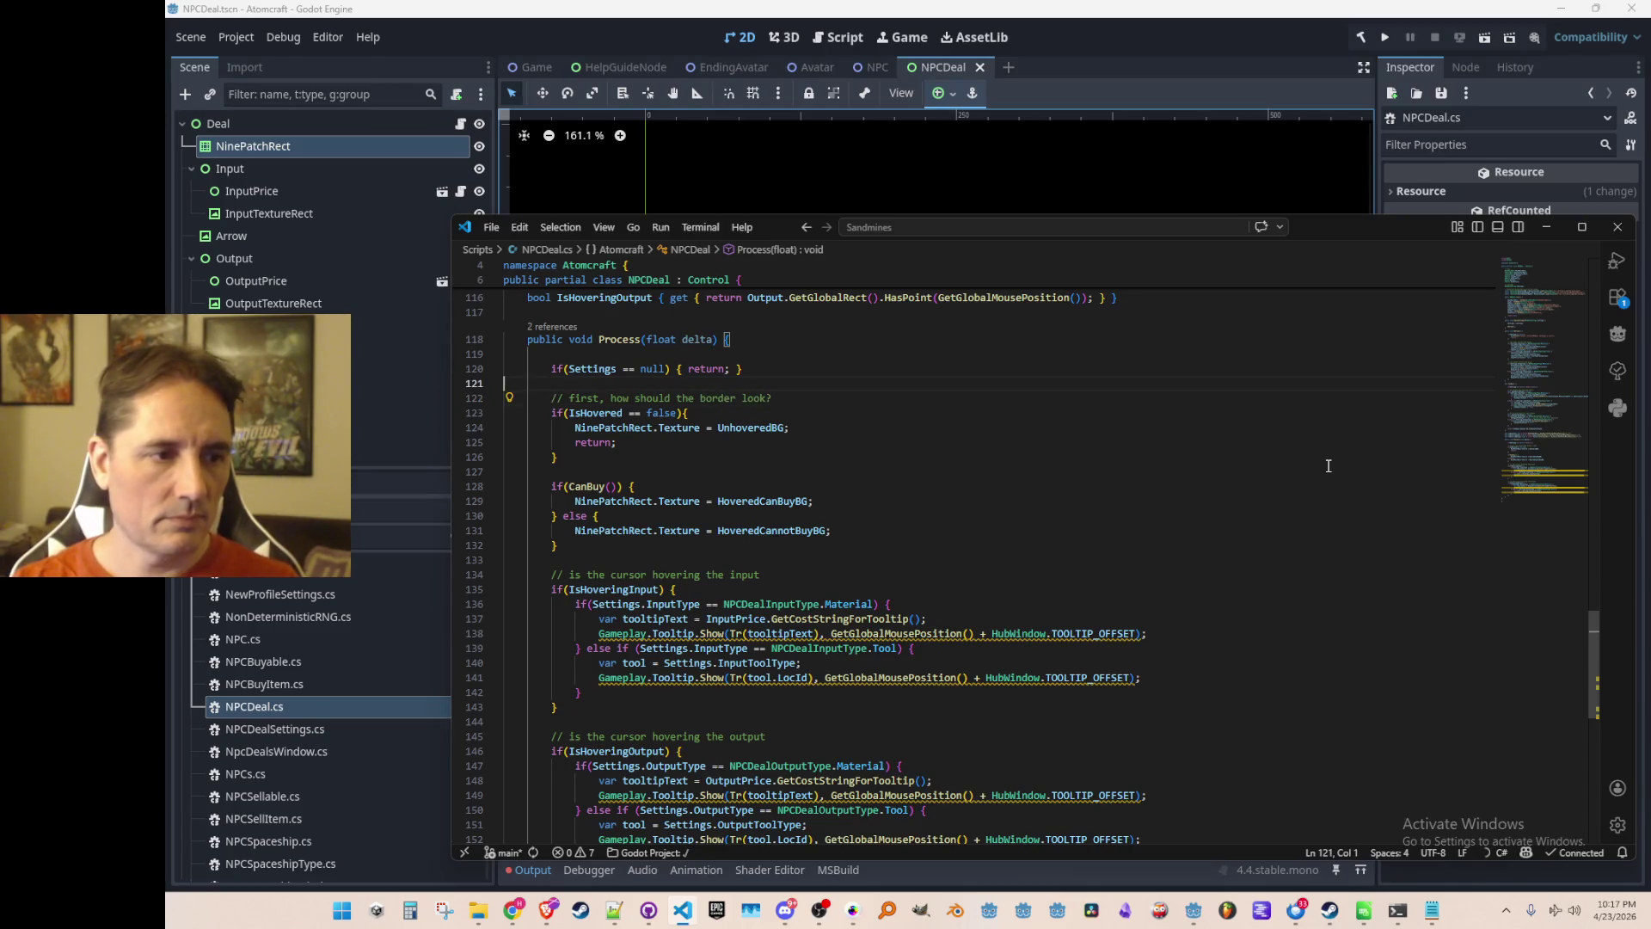
pyautogui.click(1286, 36)
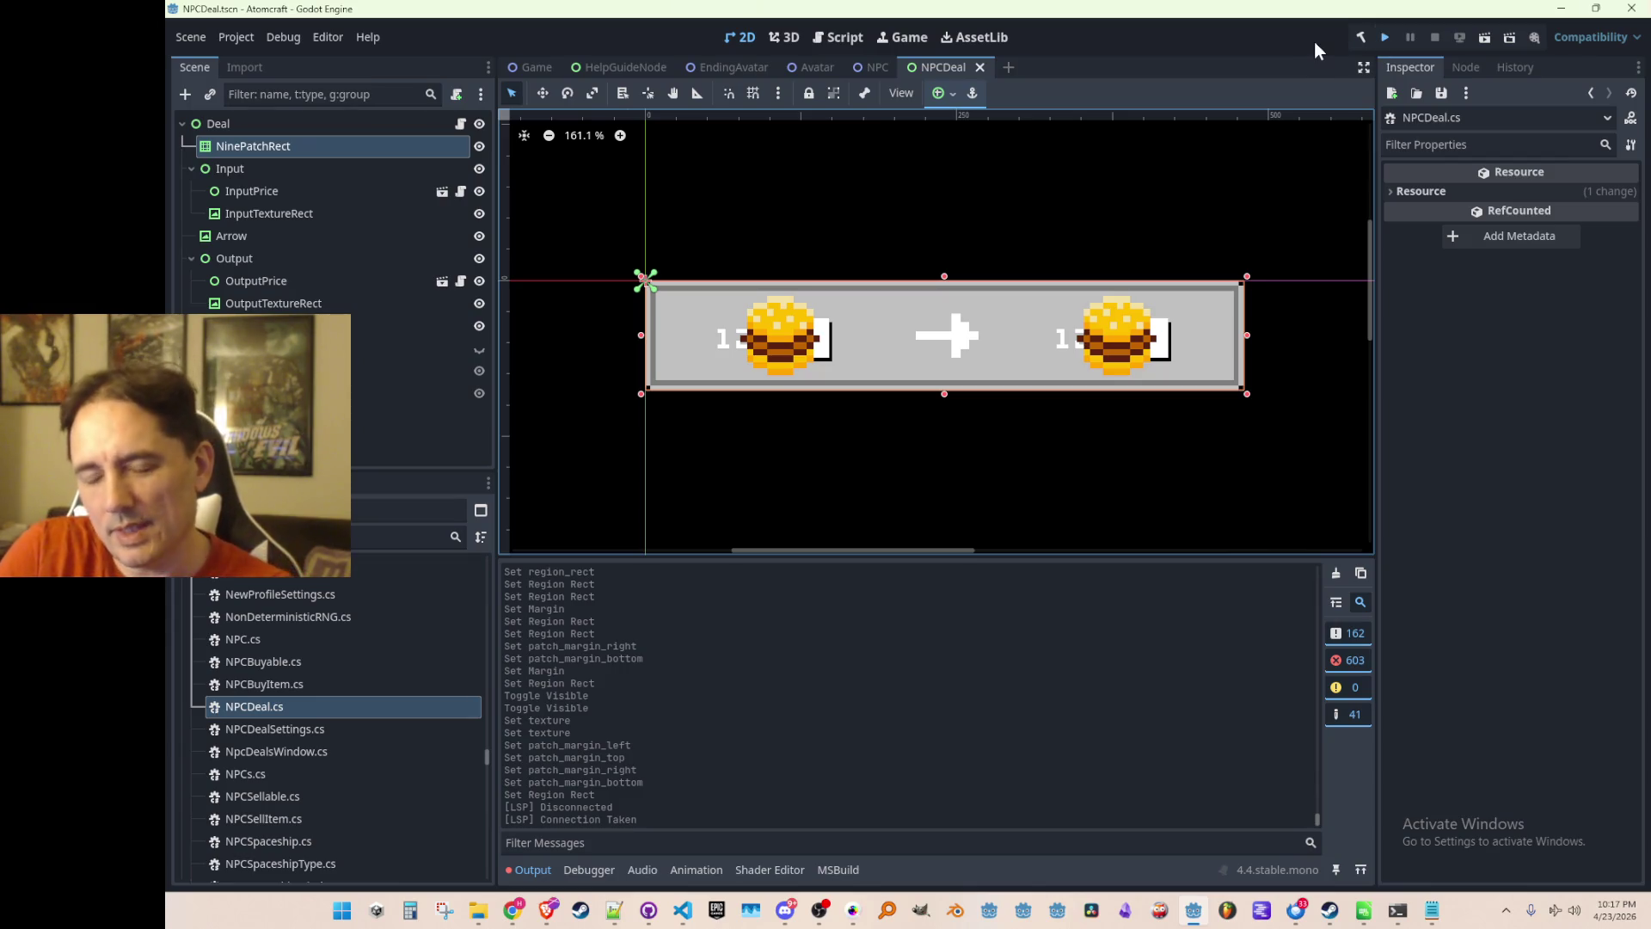
# Save the NPCDeal scene and launch Atomcraft in a debug window.
pyautogui.hotkey('ctrl', 's')
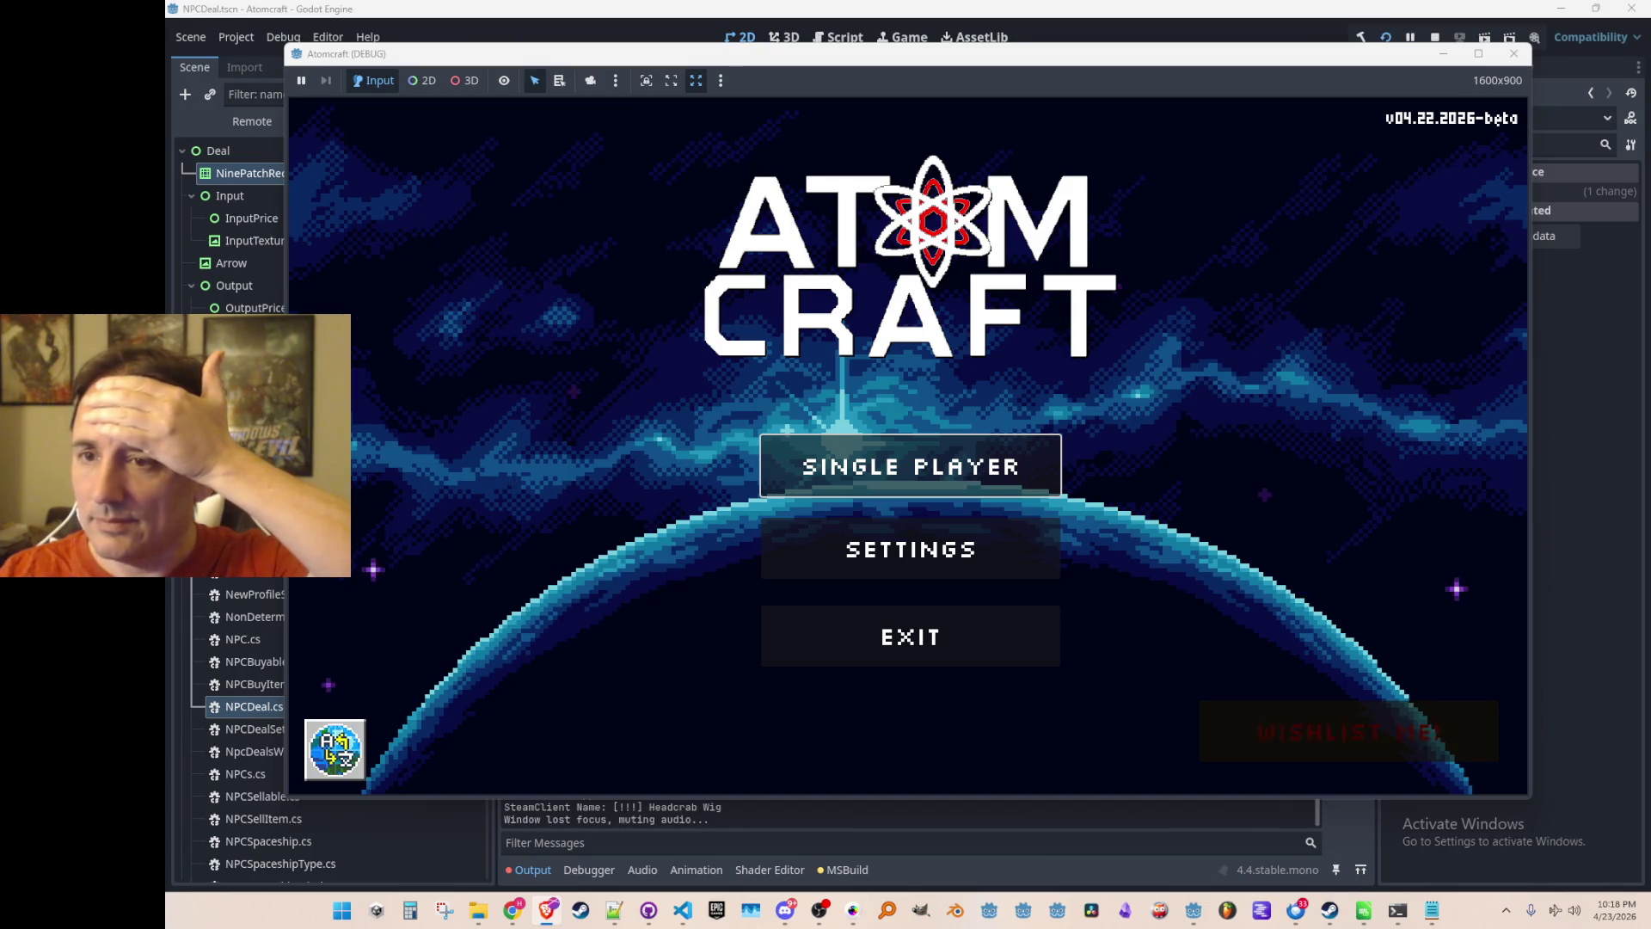
# Load the Enchanted Vista world in Single Player with the A TEST 2 profile and check the NPC's trades.
pyautogui.click(946, 464)
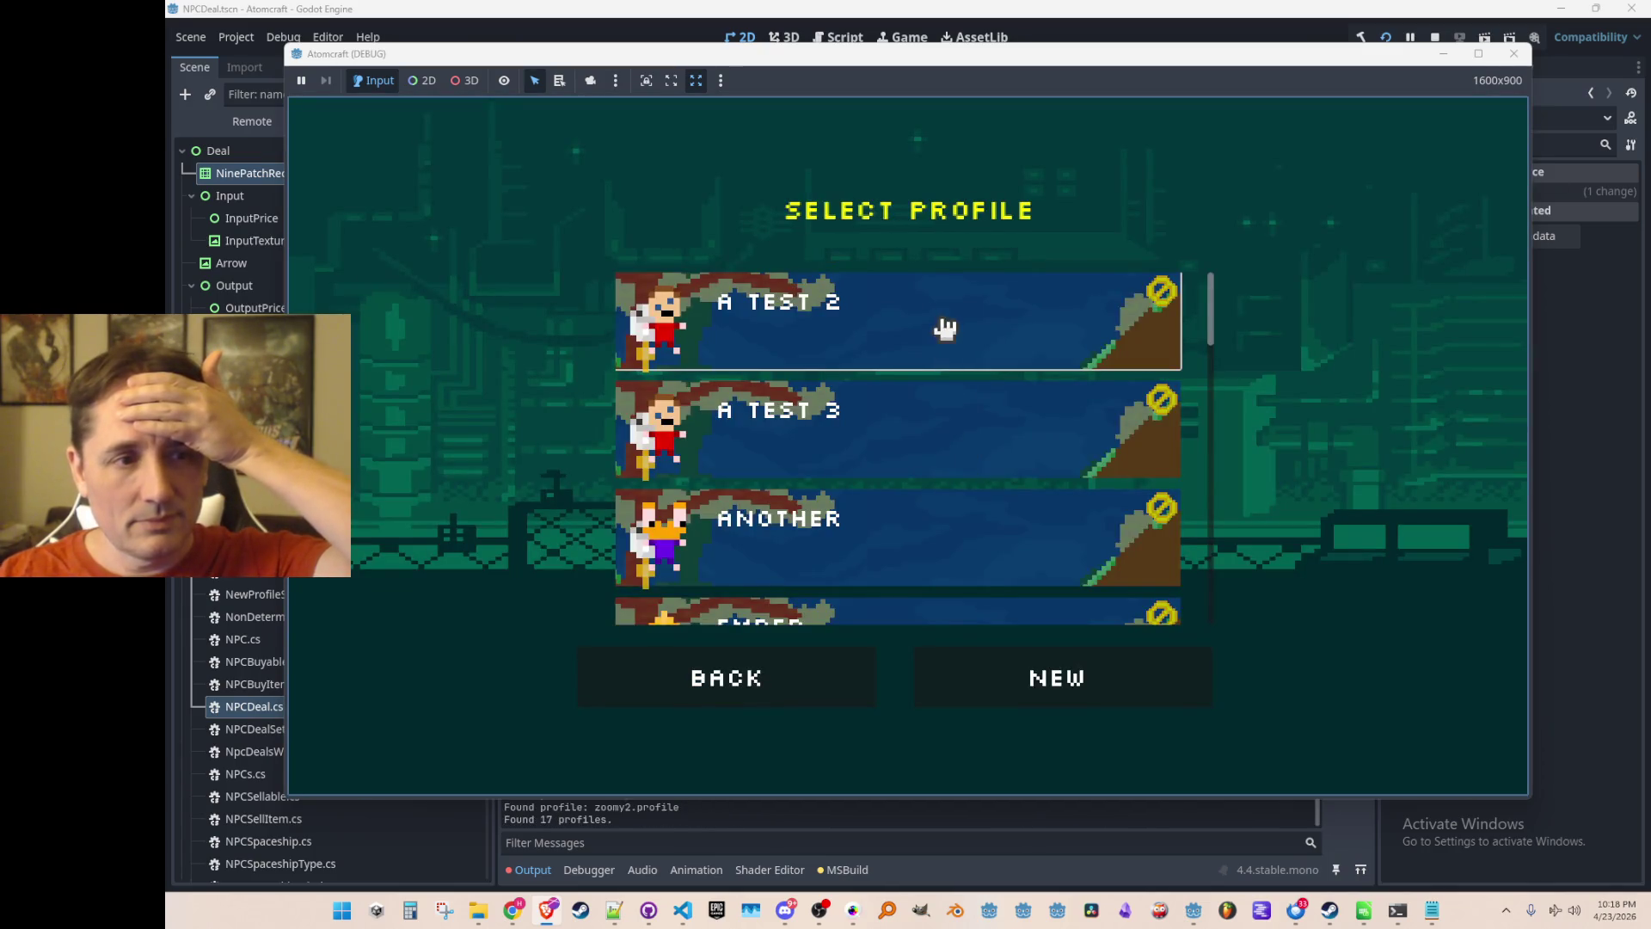
pyautogui.click(945, 329)
pyautogui.click(925, 419)
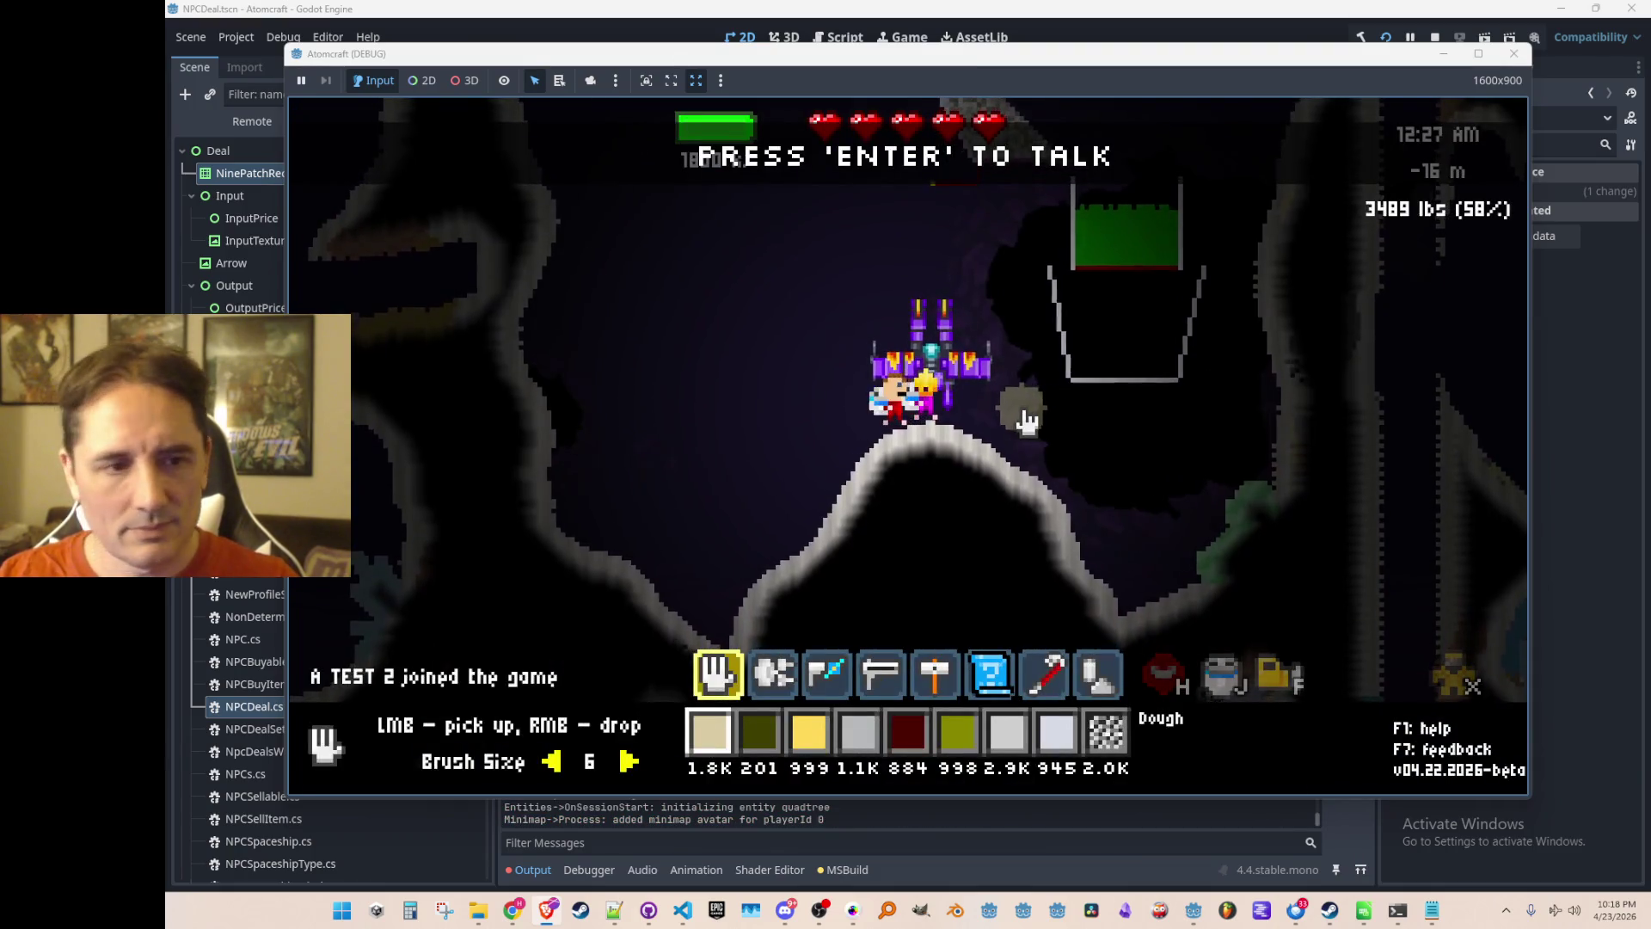
pyautogui.press('Return')
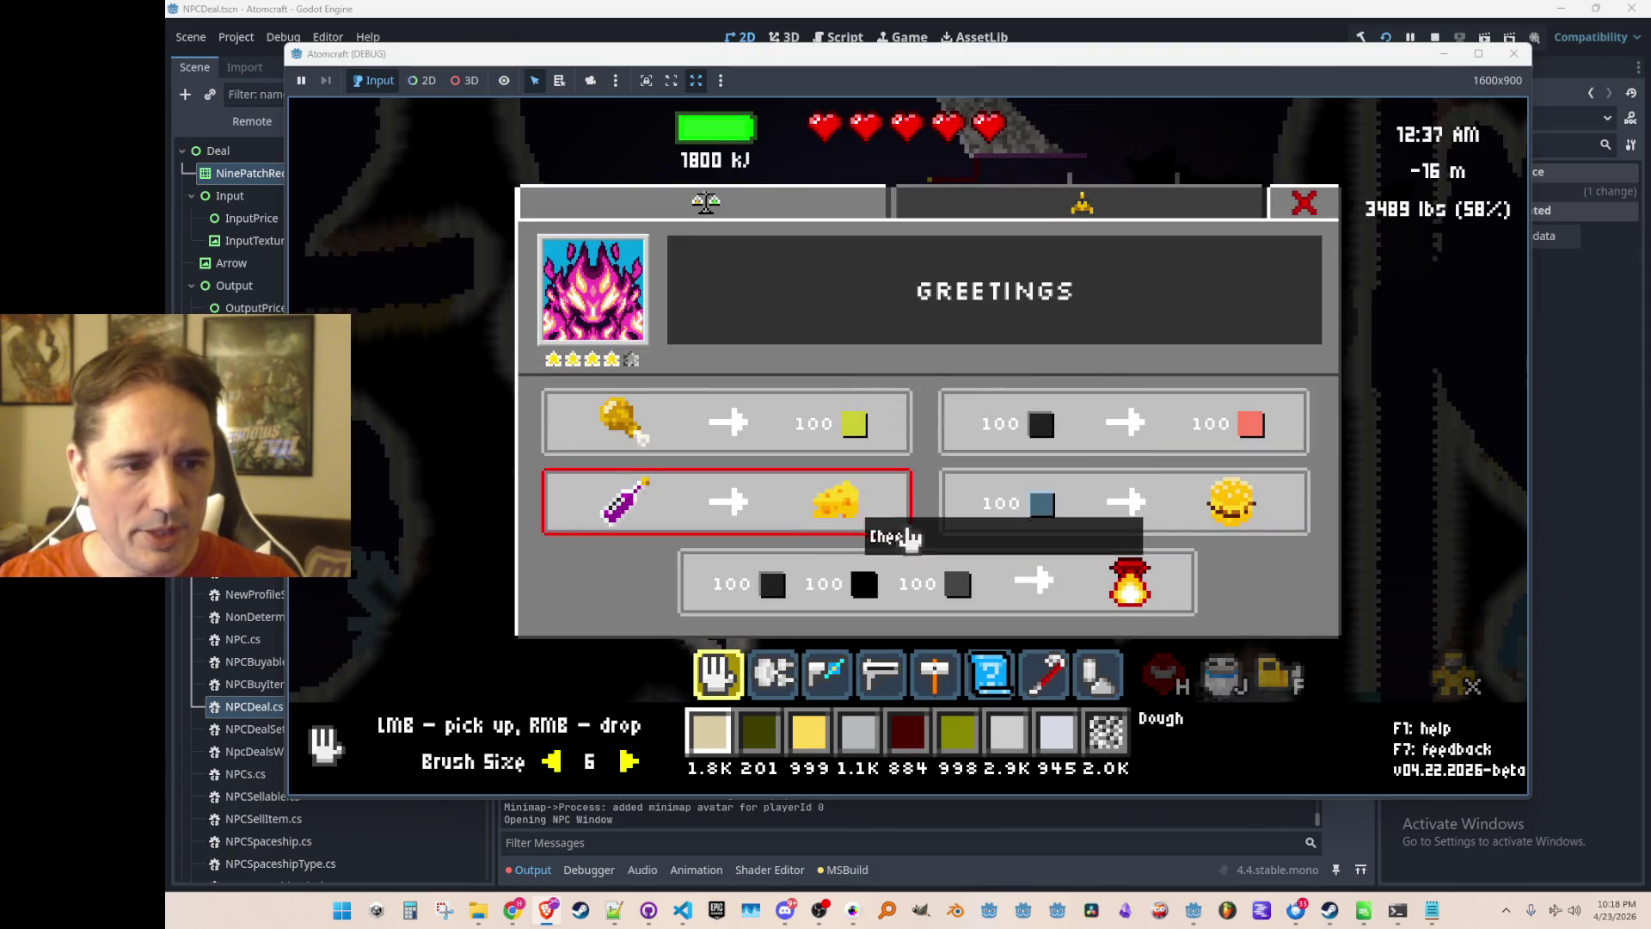
pyautogui.press('Escape')
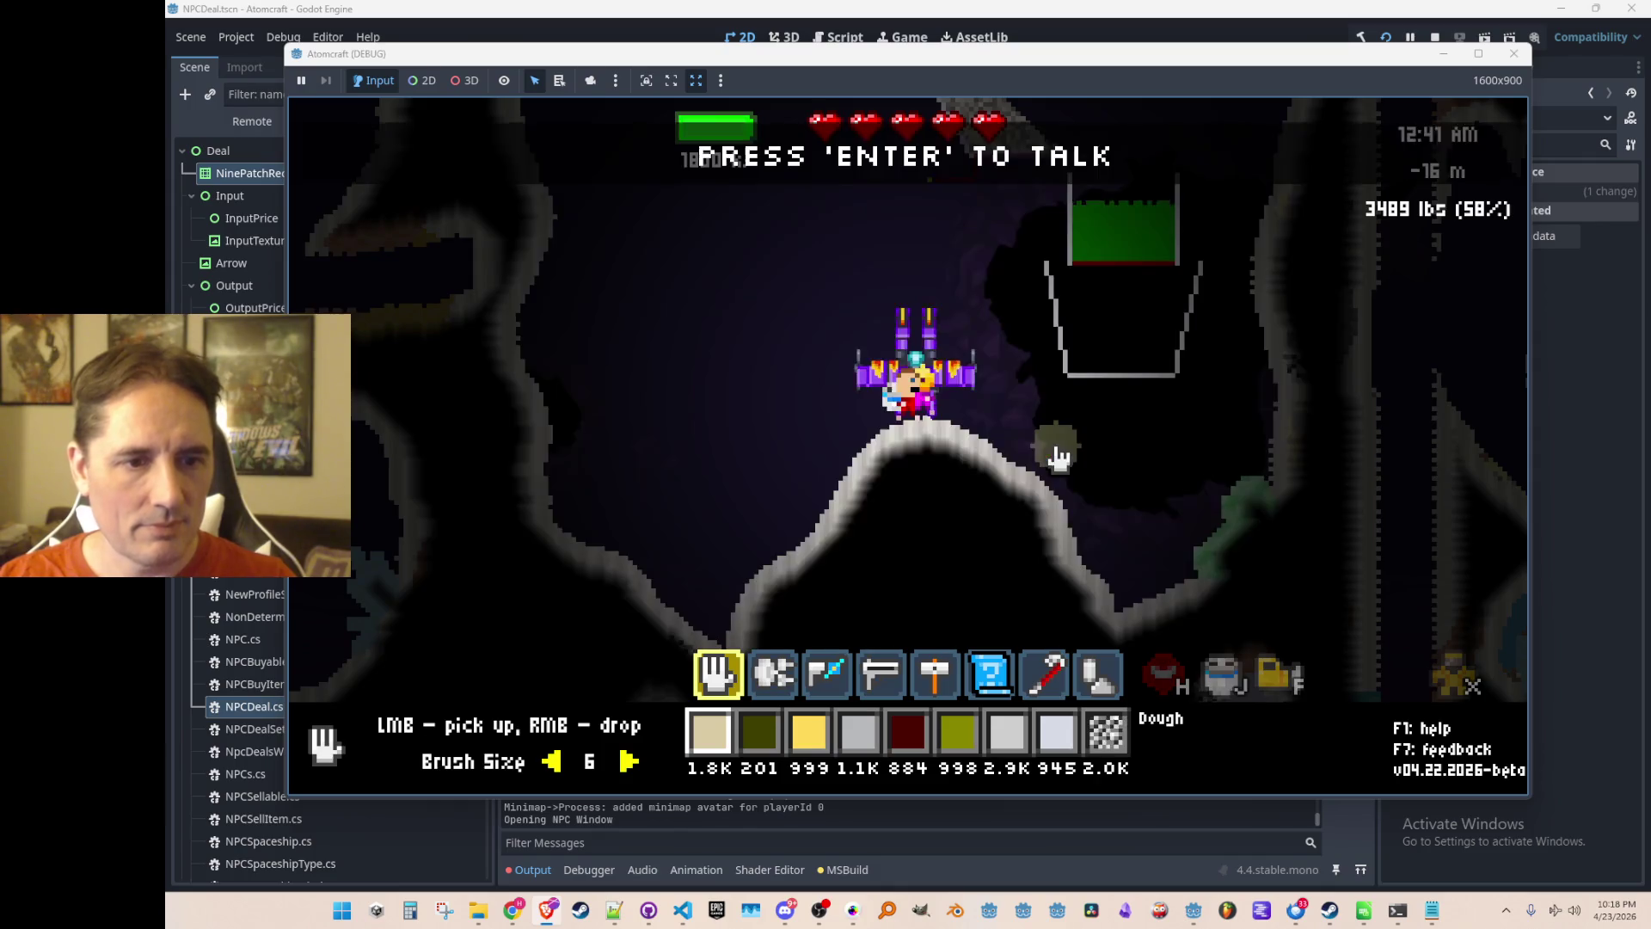
# Search the inventory materials for 'car' to check carbon stock, then reopen the NPC trades.
pyautogui.press('i')
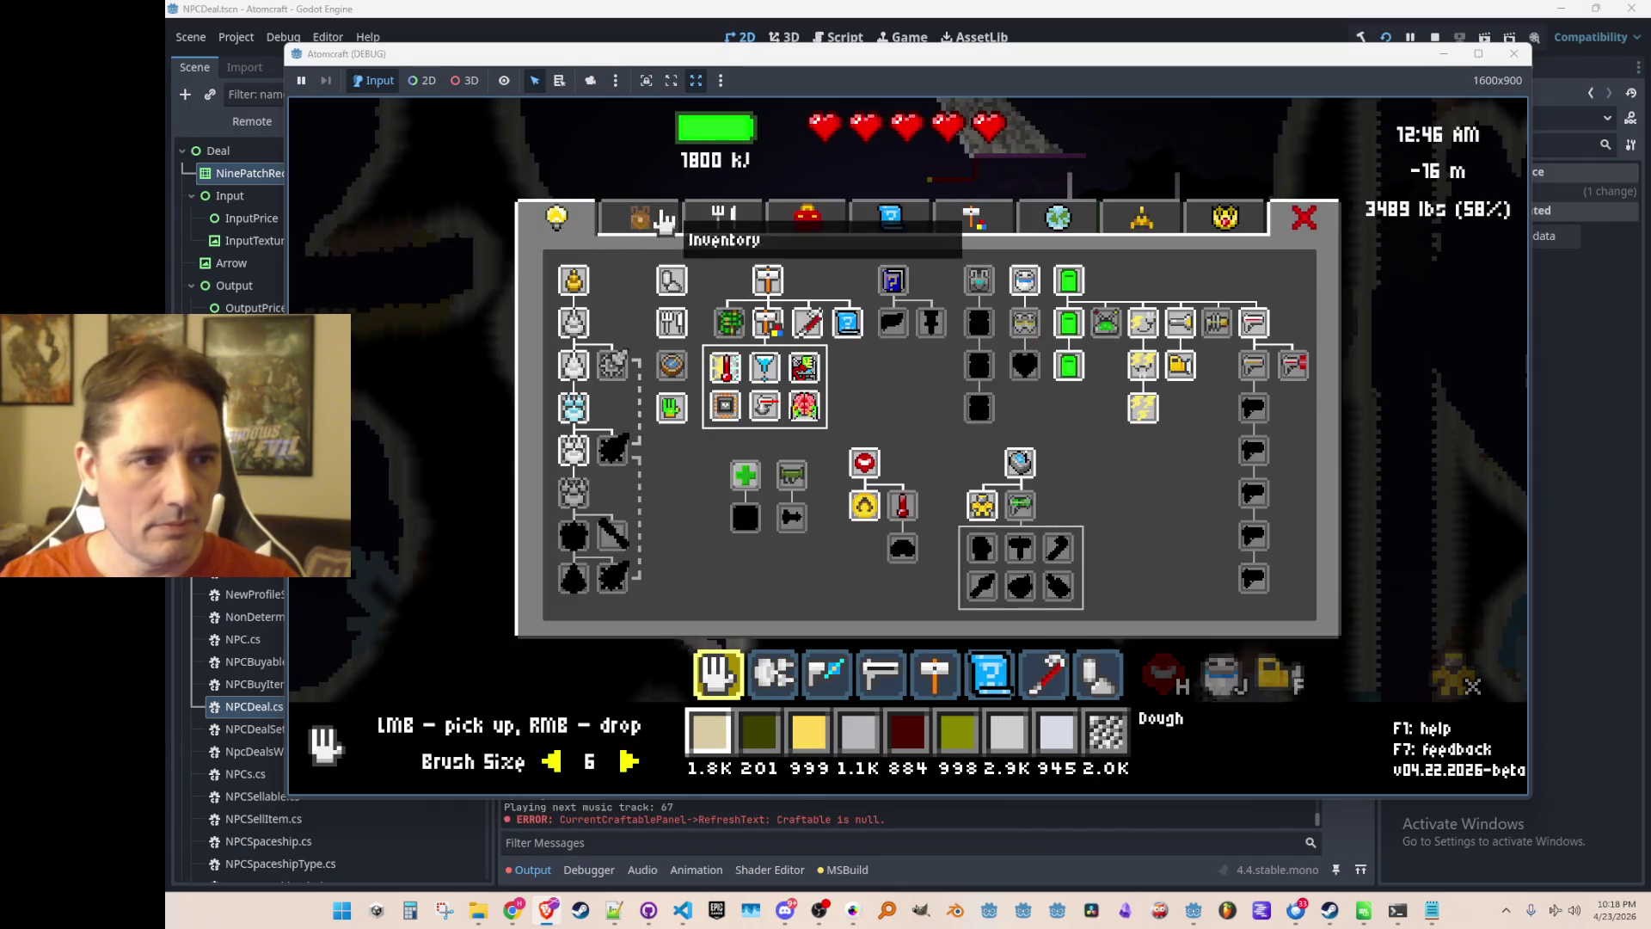
pyautogui.click(653, 225)
pyautogui.click(720, 273)
pyautogui.write('car')
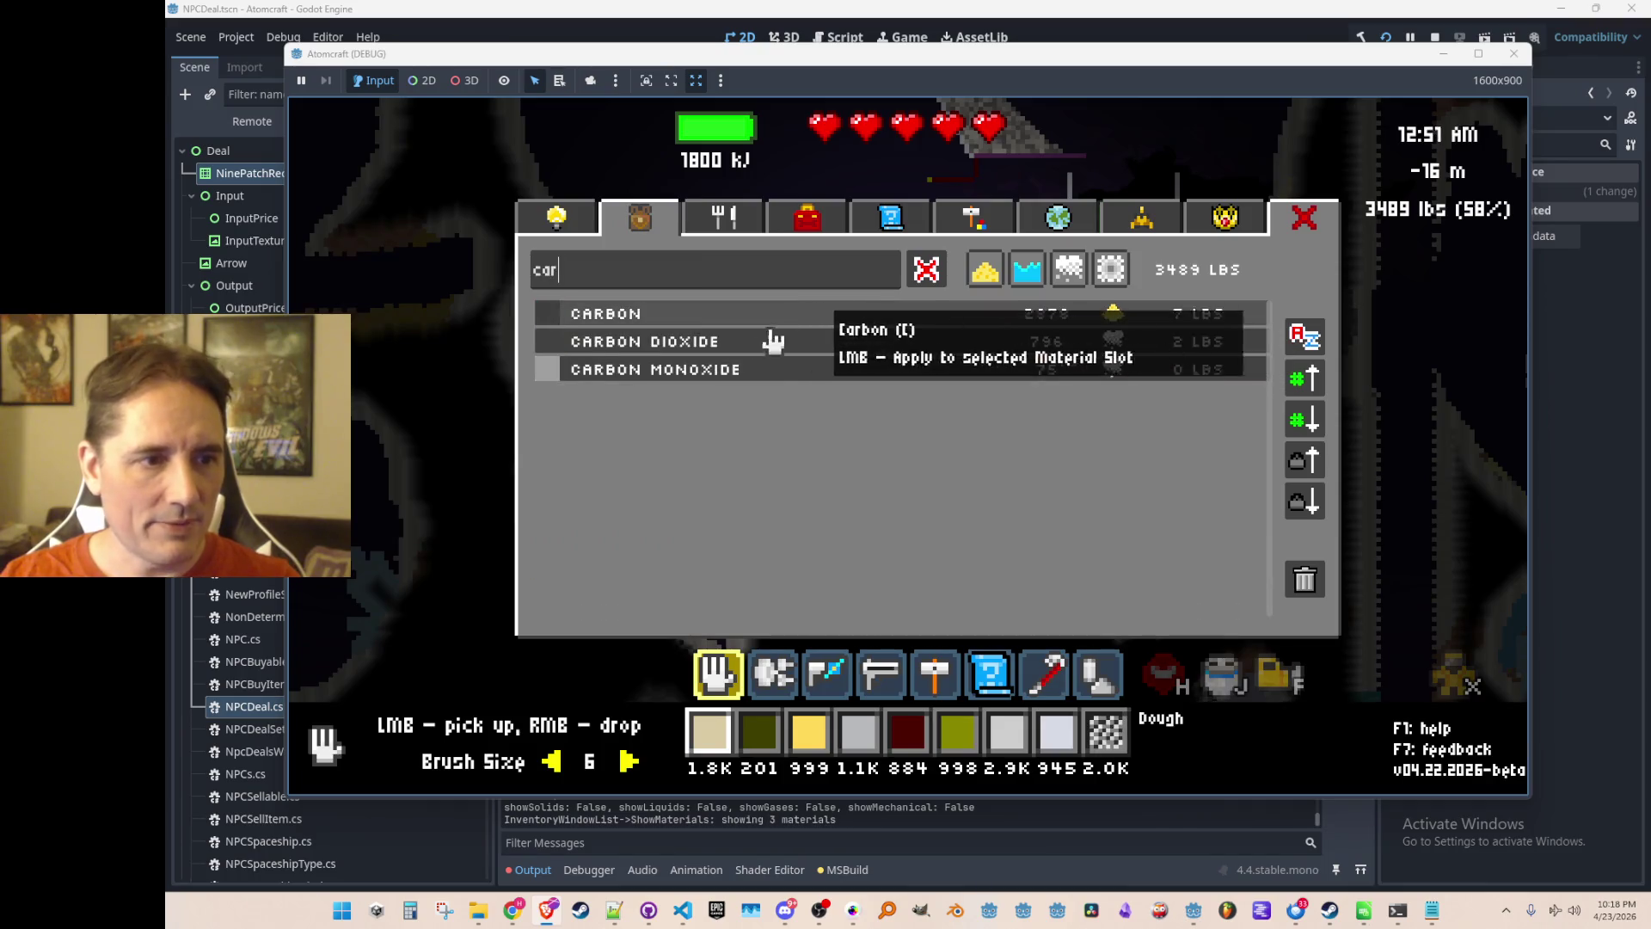
pyautogui.press('Escape')
pyautogui.press('i')
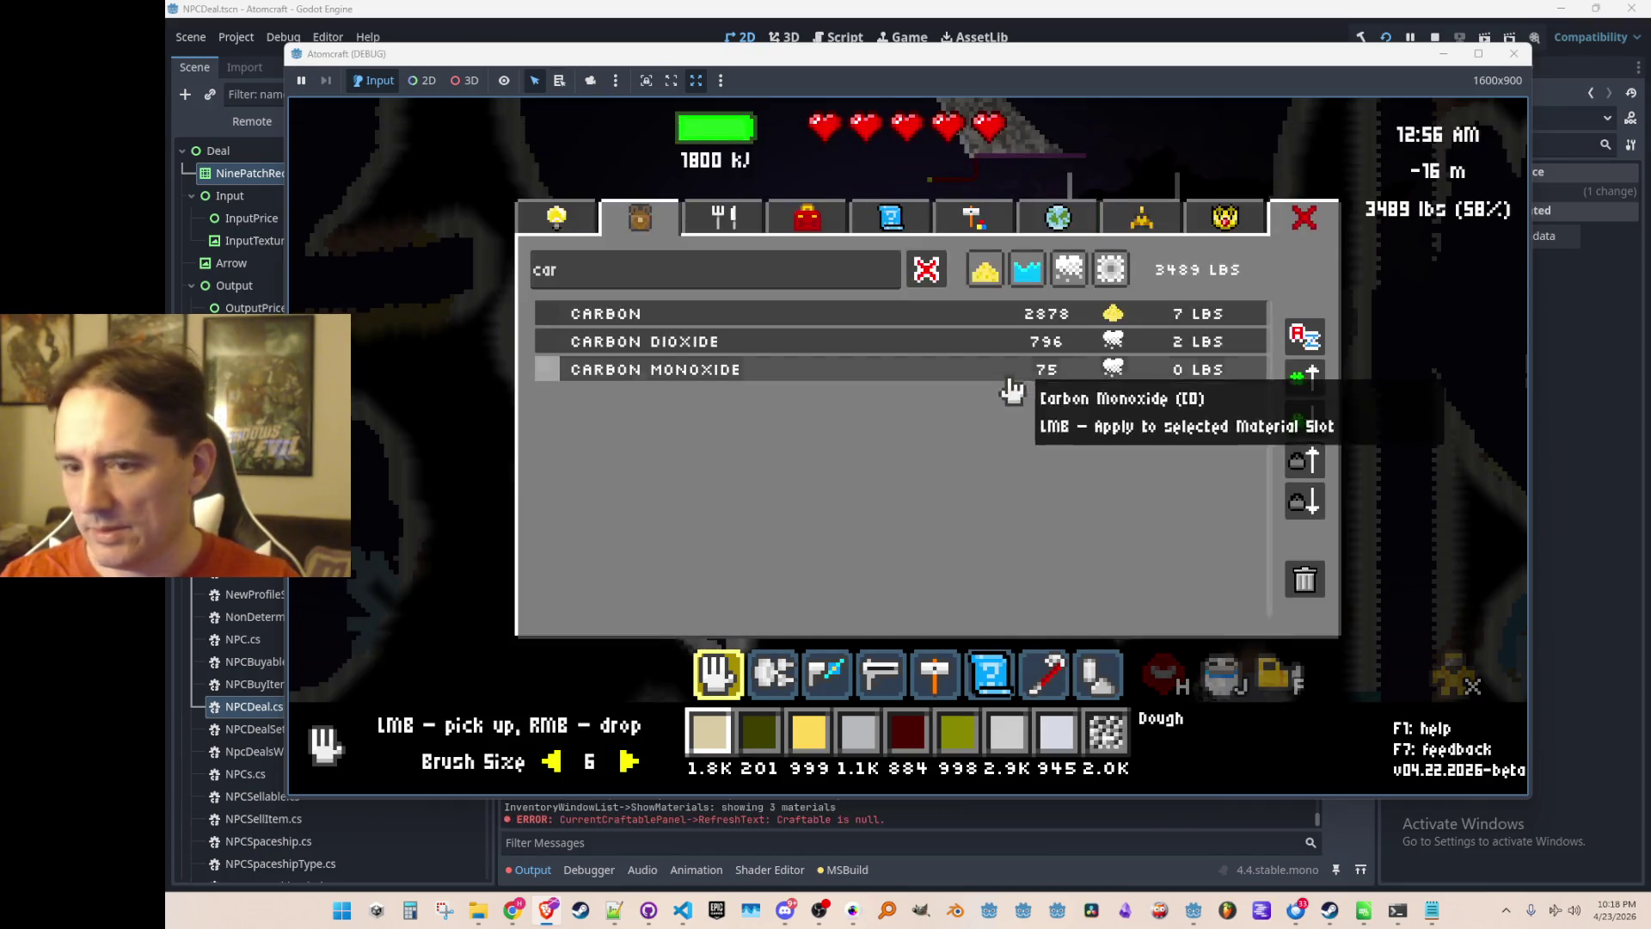
pyautogui.press('Escape')
pyautogui.press('Return')
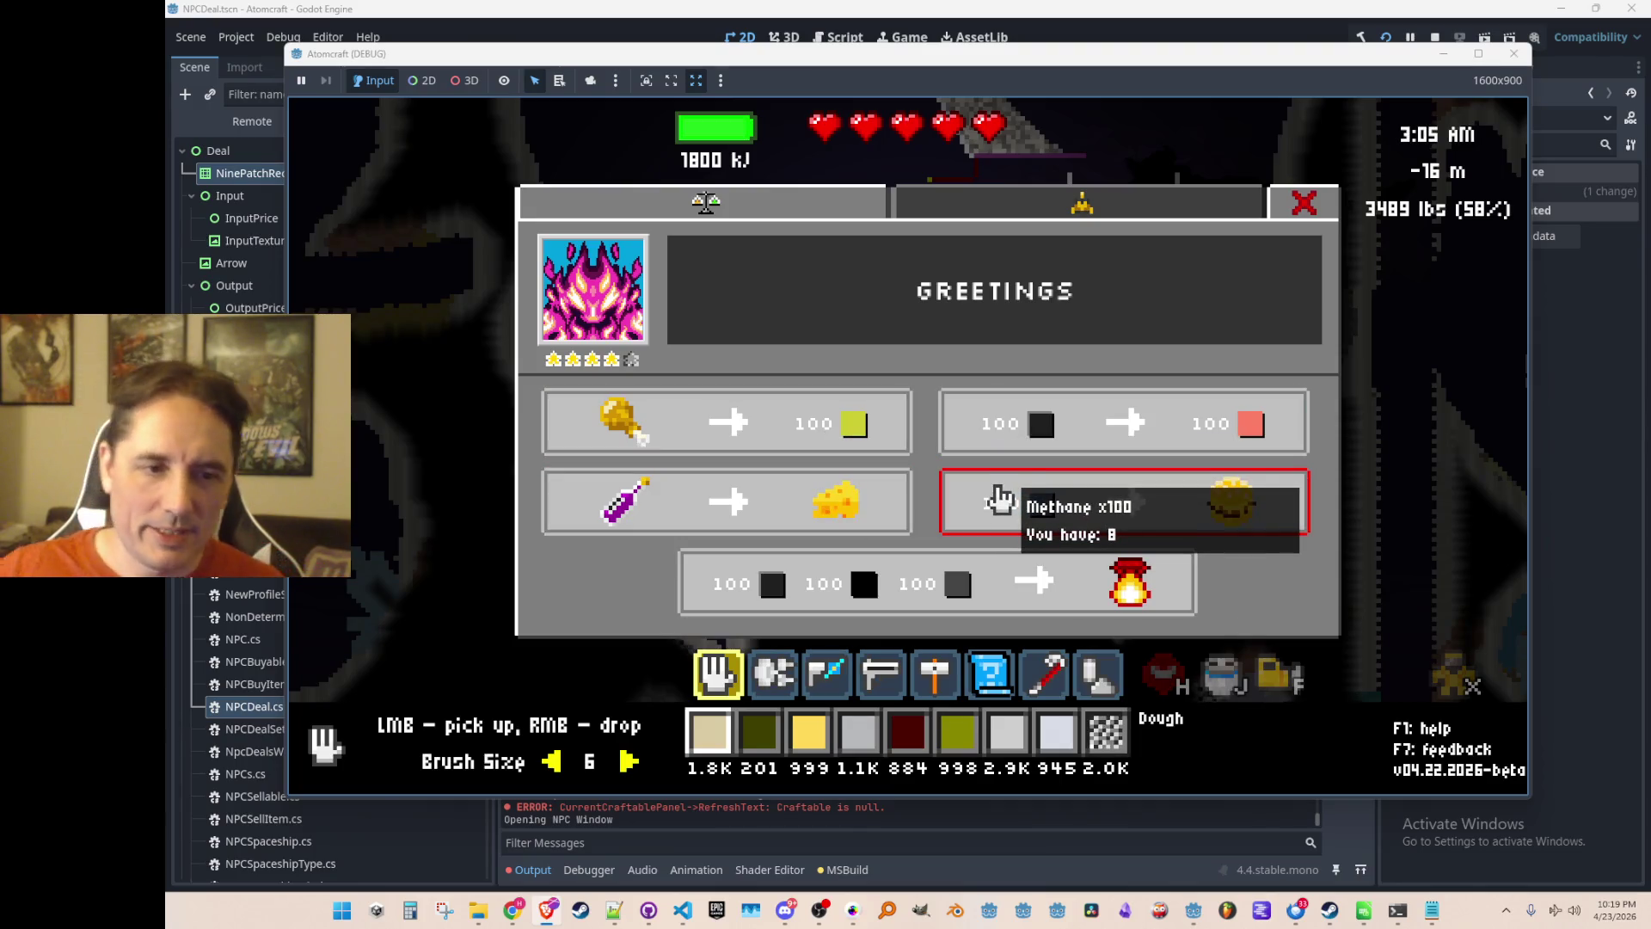
# Look over the upgrades tech tree in the inventory window.
pyautogui.press('Escape')
pyautogui.press('i')
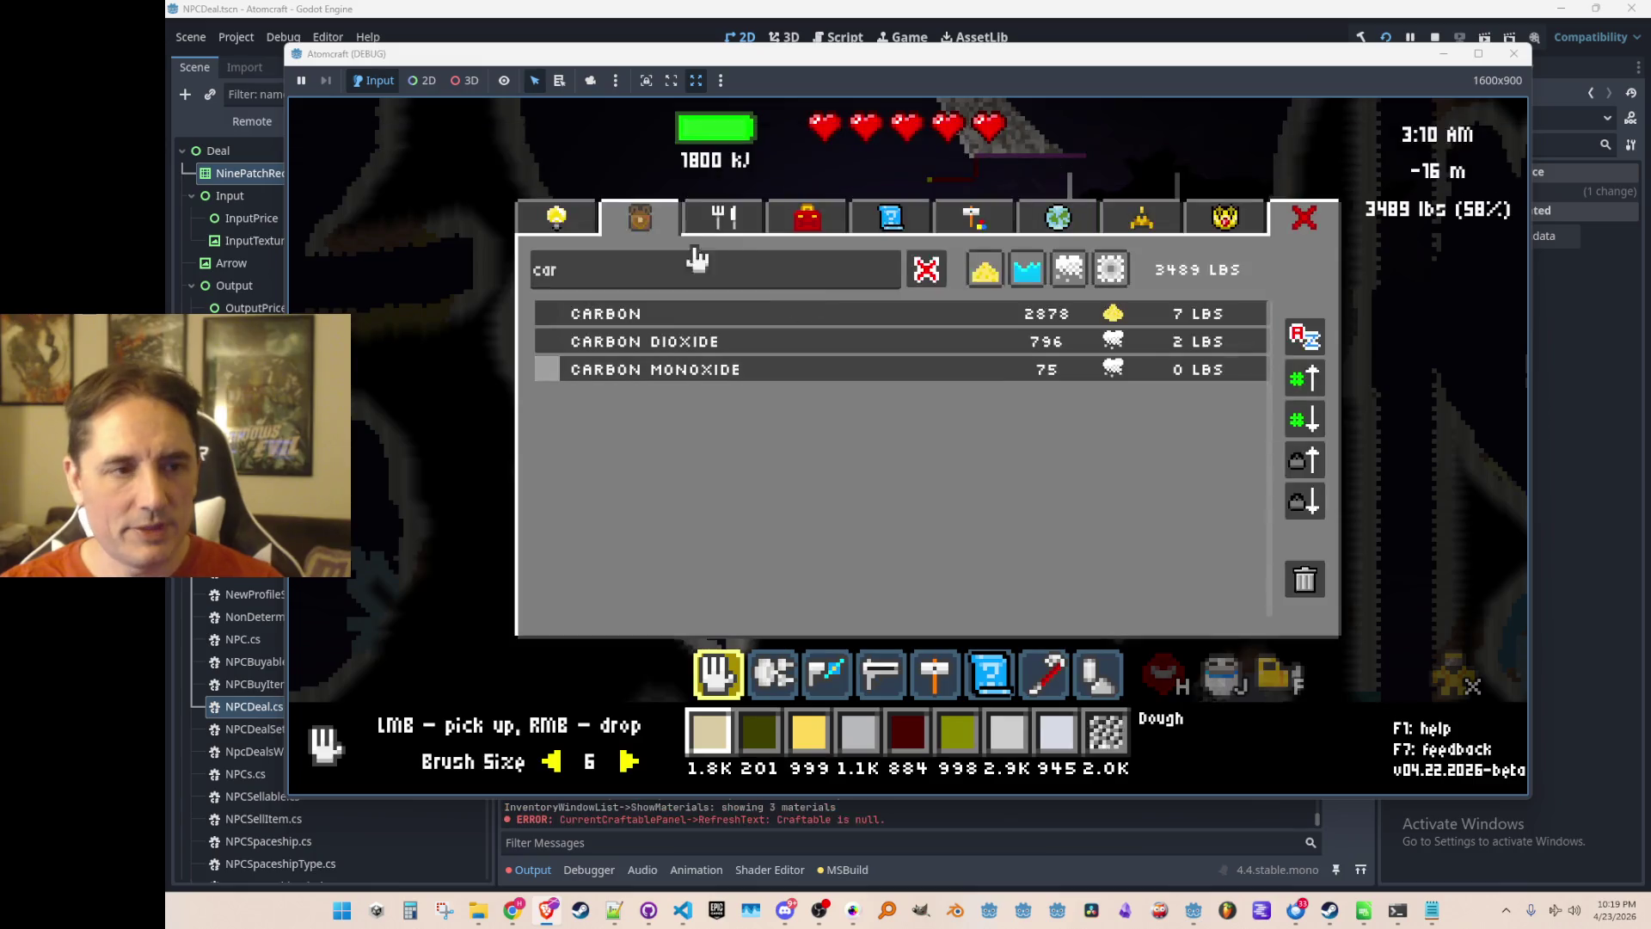
pyautogui.click(557, 217)
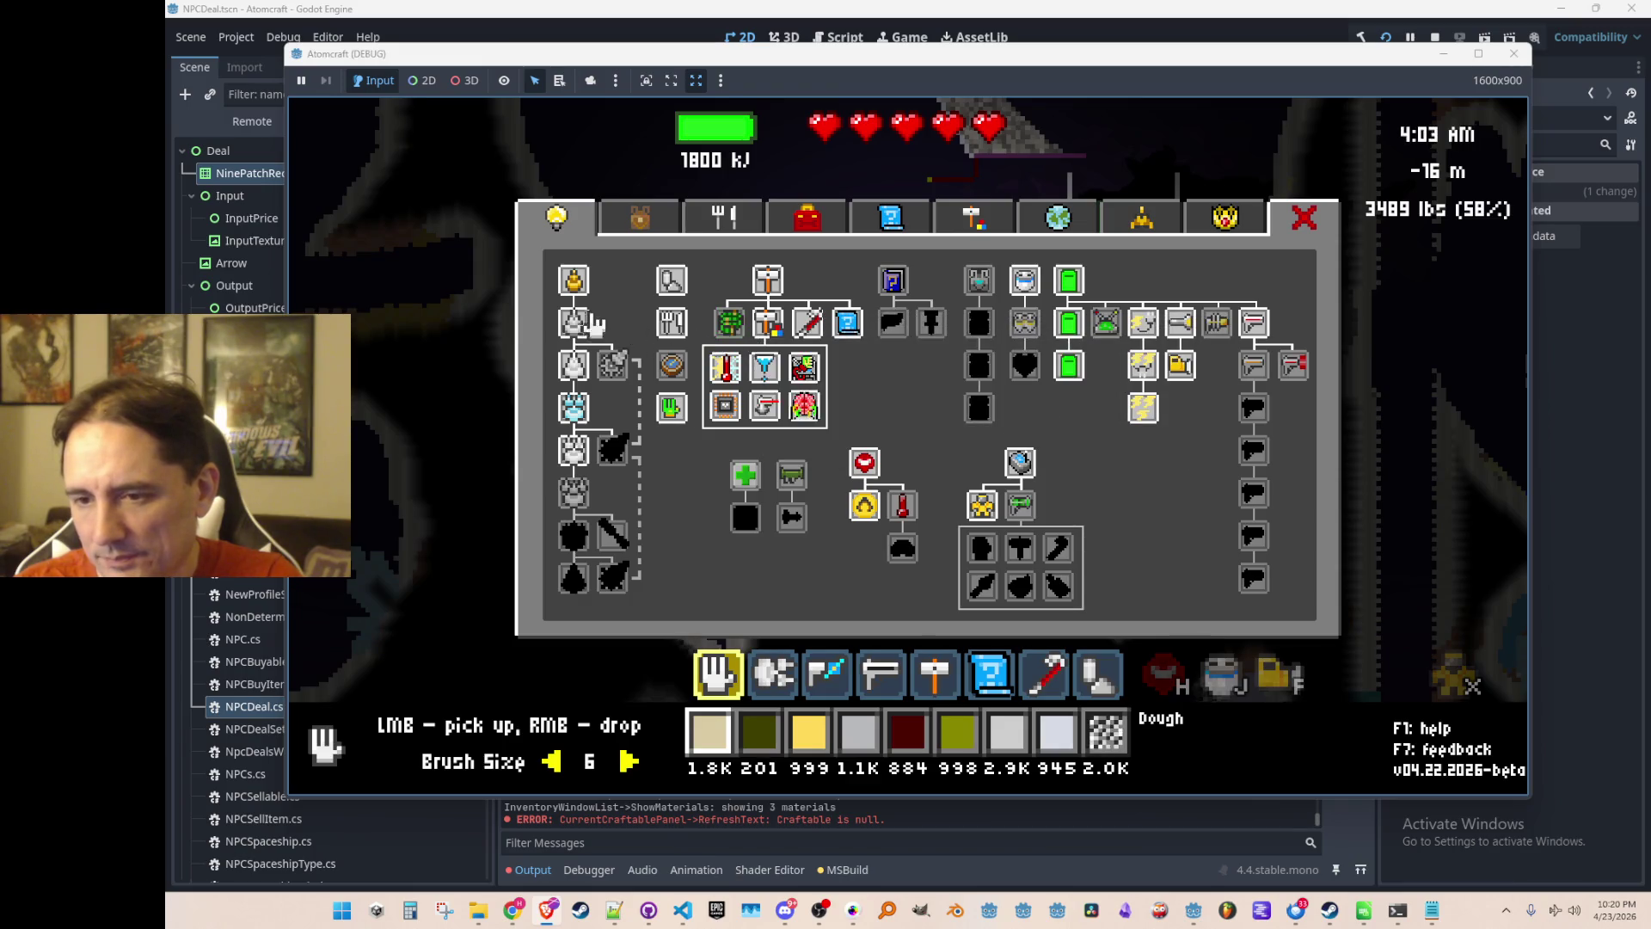
pyautogui.press('Escape')
# View the NPC's Spaceship and Trading pages, then stop the debug game.
pyautogui.press('Return')
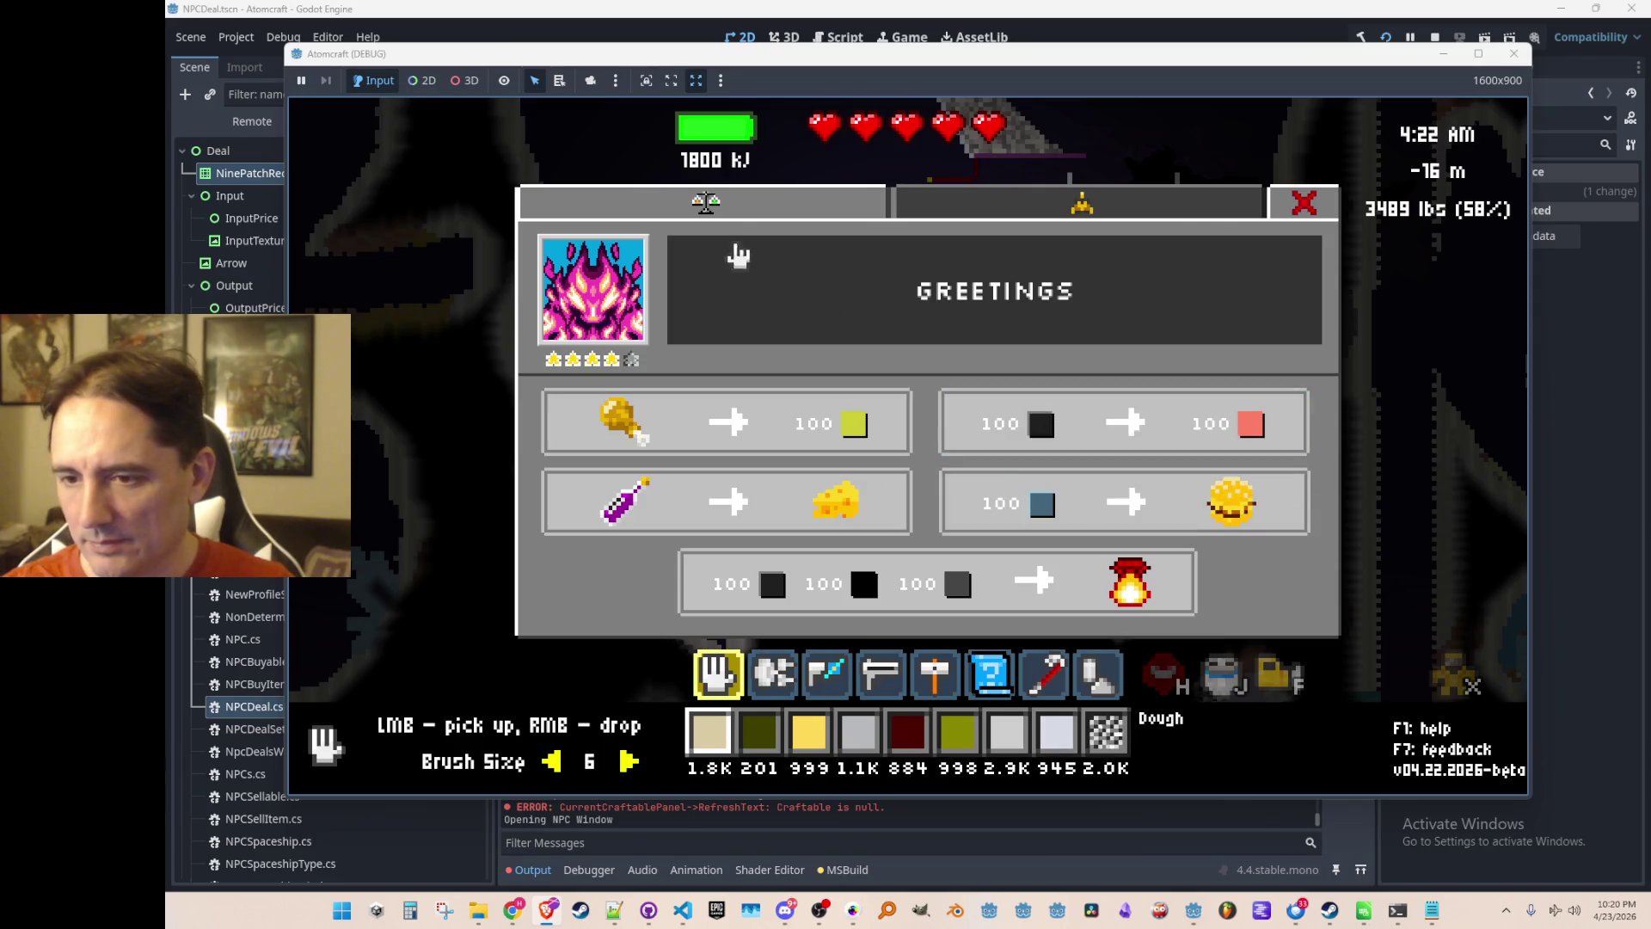
pyautogui.click(899, 220)
pyautogui.click(881, 220)
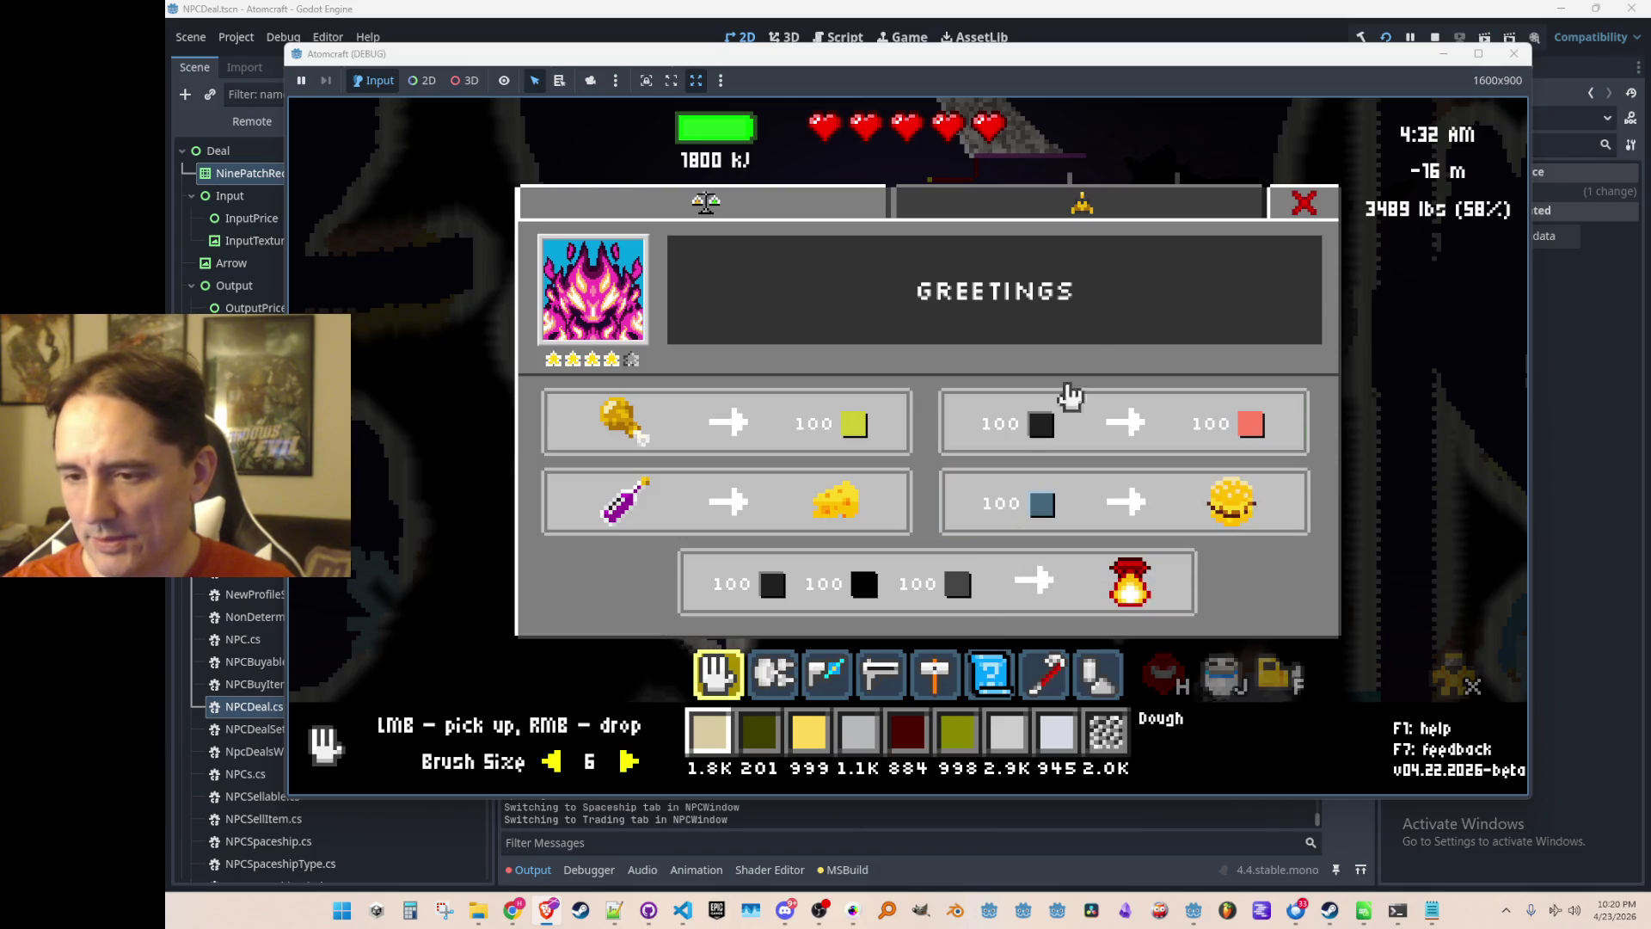
pyautogui.click(1433, 39)
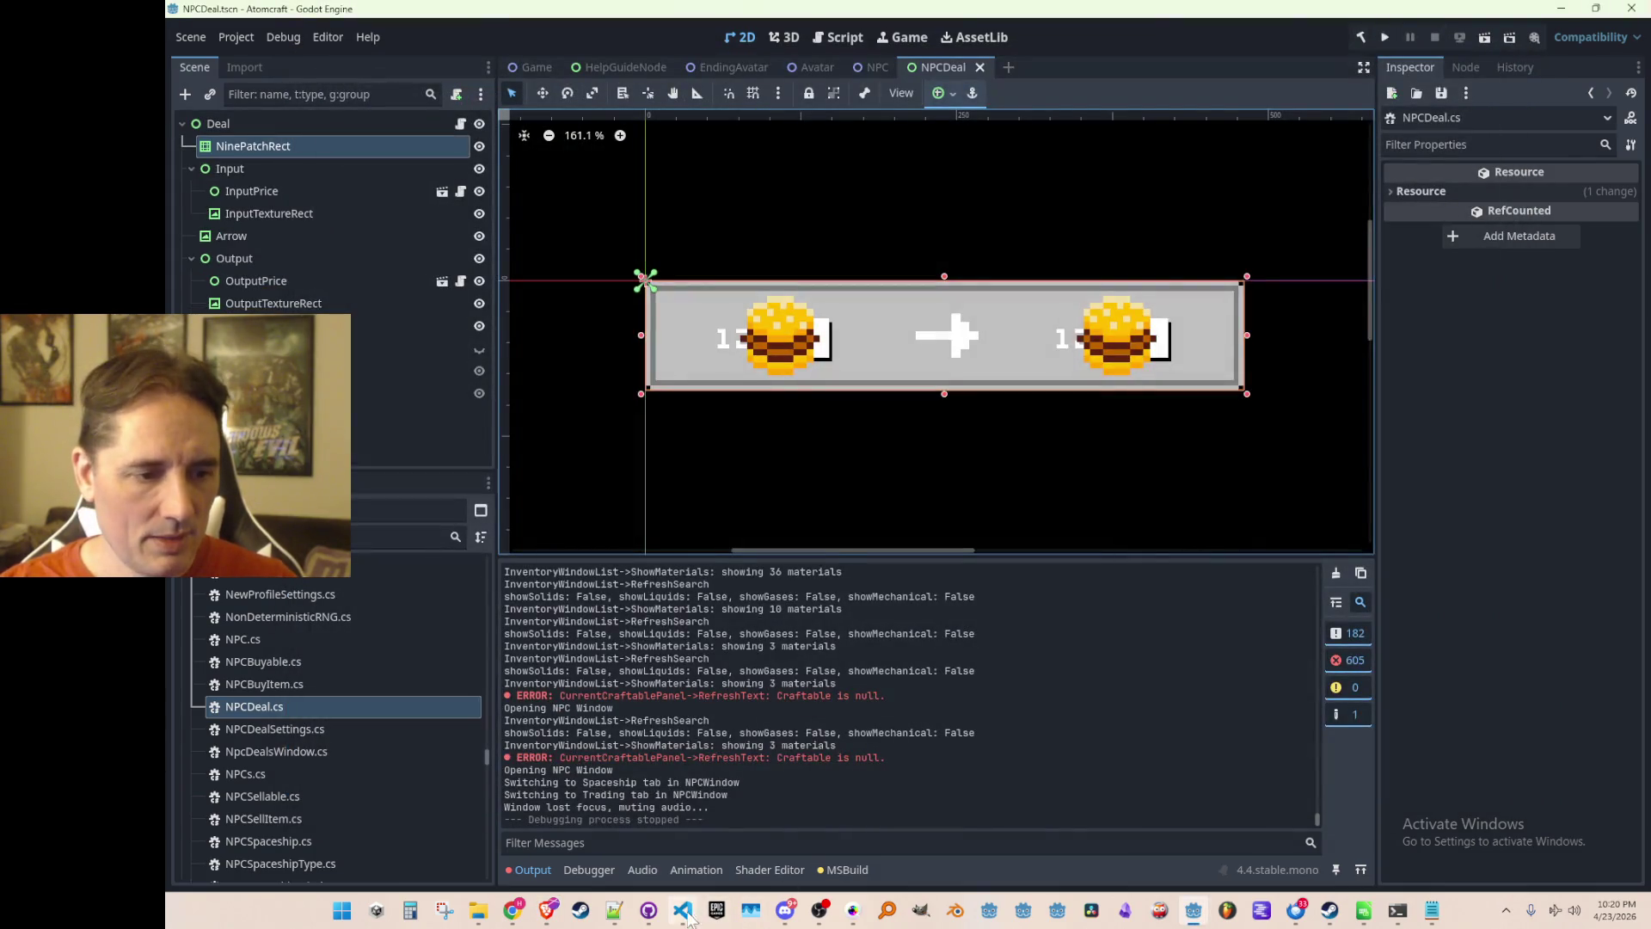
# Copy the three background texture declarations from NPCDeal.cs.
pyautogui.click(682, 910)
pyautogui.scroll(-1, 963, 498)
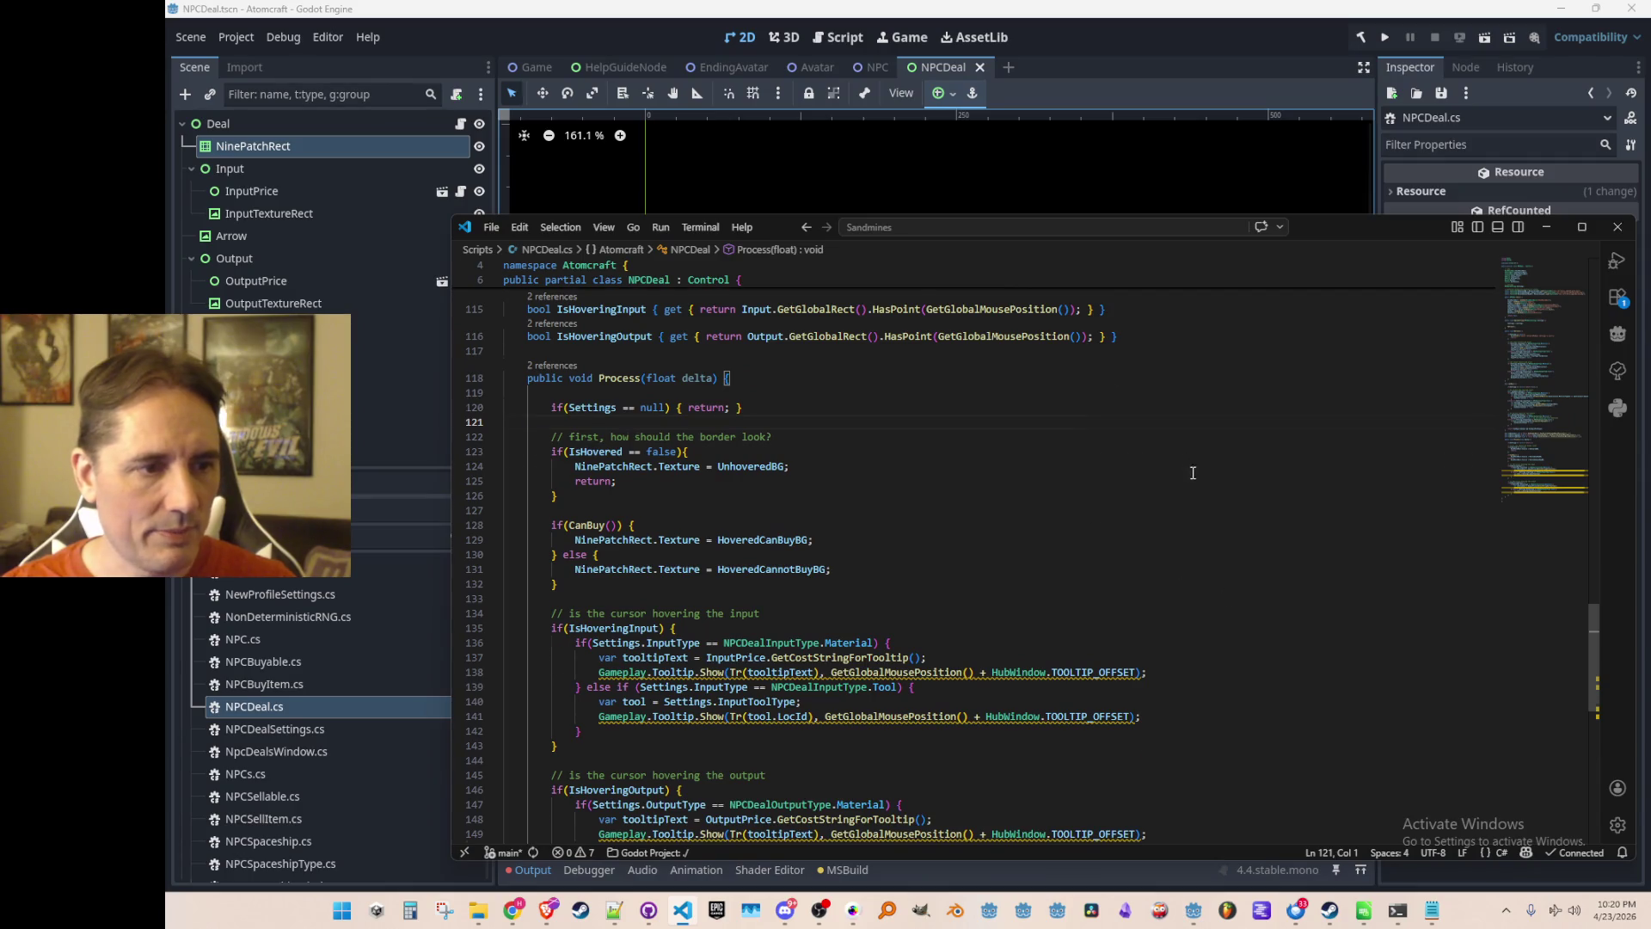
pyautogui.scroll(20, 1190, 467)
pyautogui.scroll(-5, 1395, 376)
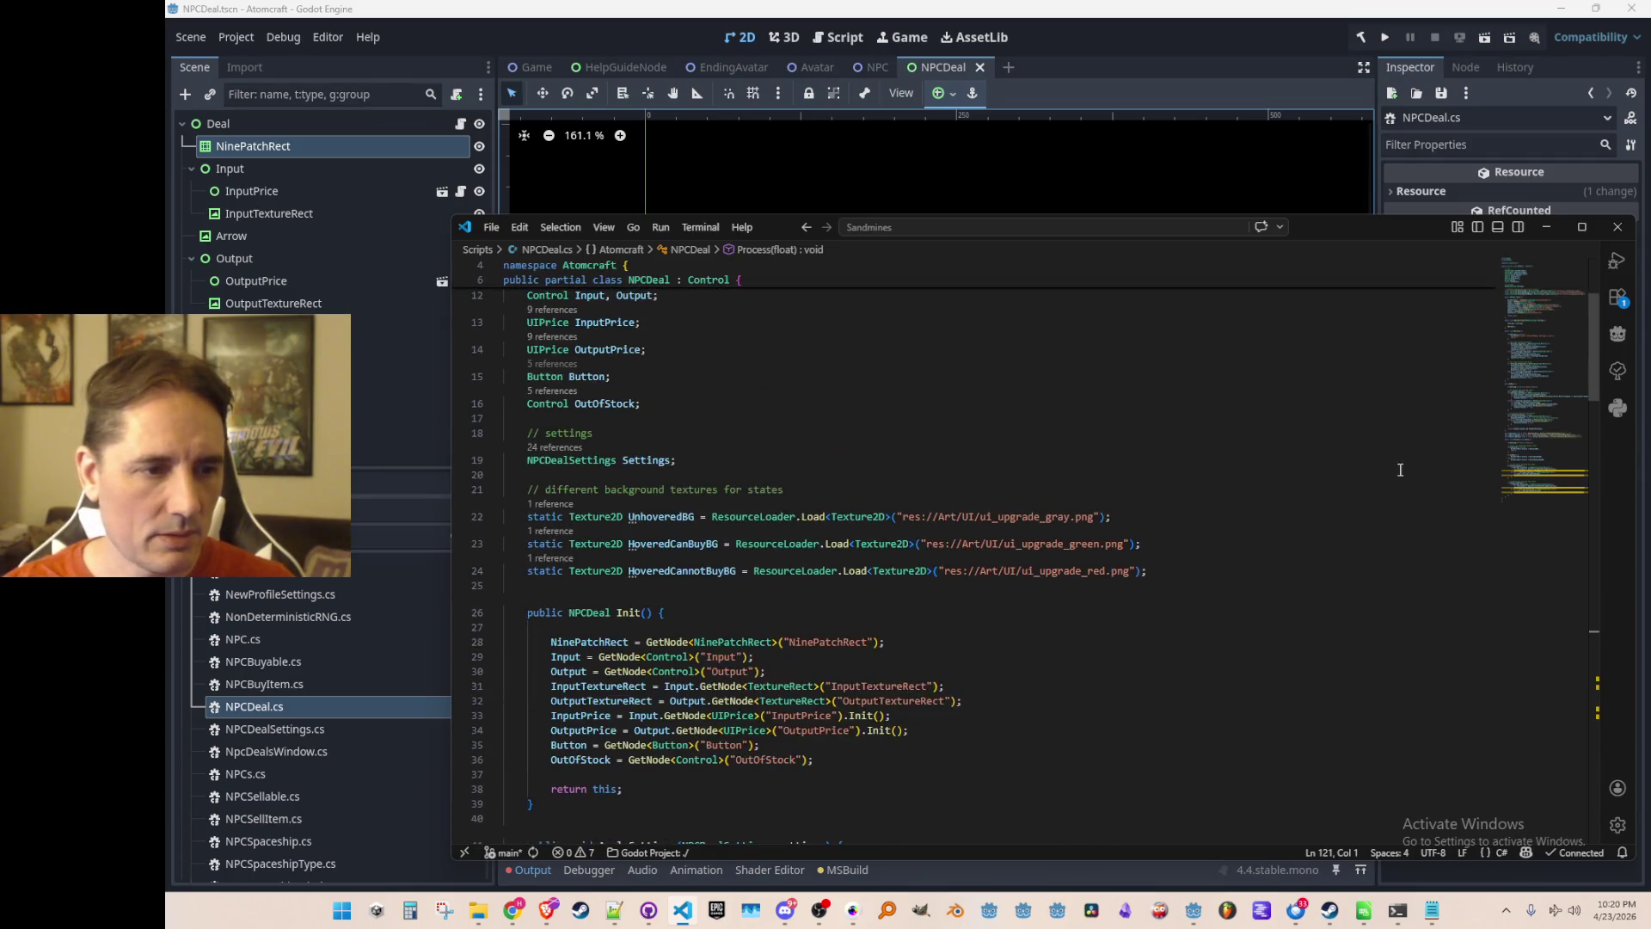
pyautogui.click(1394, 376)
pyautogui.press('Home')
pyautogui.hotkey('shift', 'Down')
pyautogui.hotkey('shift', 'Down')
pyautogui.hotkey('shift', 'Down')
# Open NPCSuperDeal.cs and paste the texture declarations on a new line below Settings.
pyautogui.press('Down')
pyautogui.hotkey('ctrl', 'p')
pyautogui.write('Super')
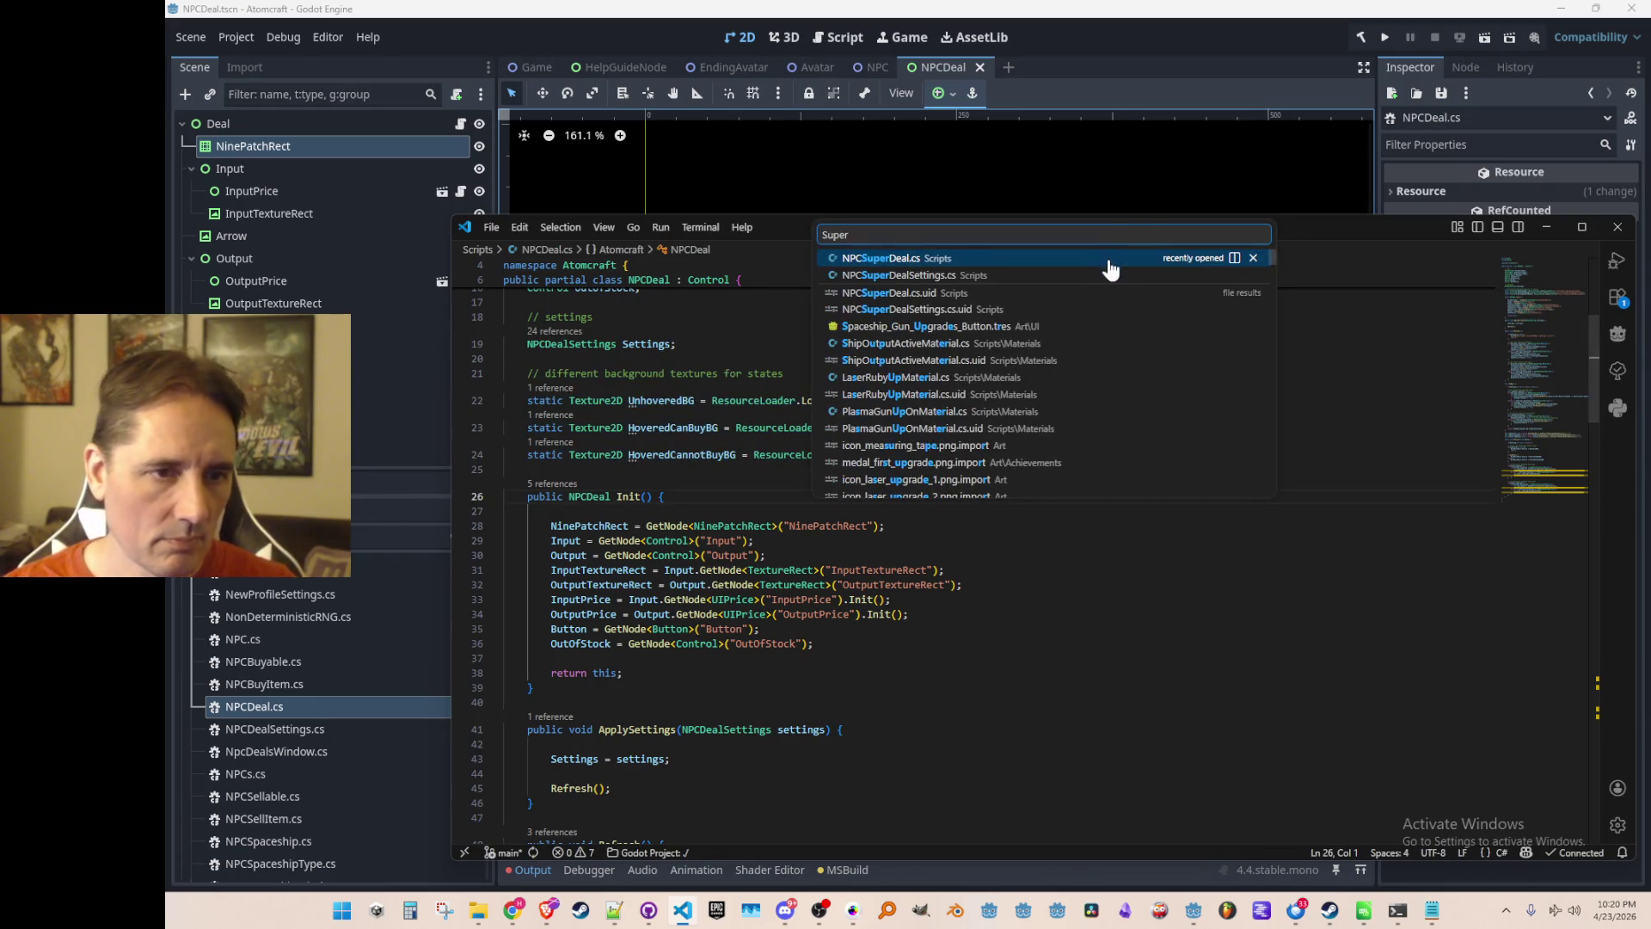
pyautogui.click(1109, 267)
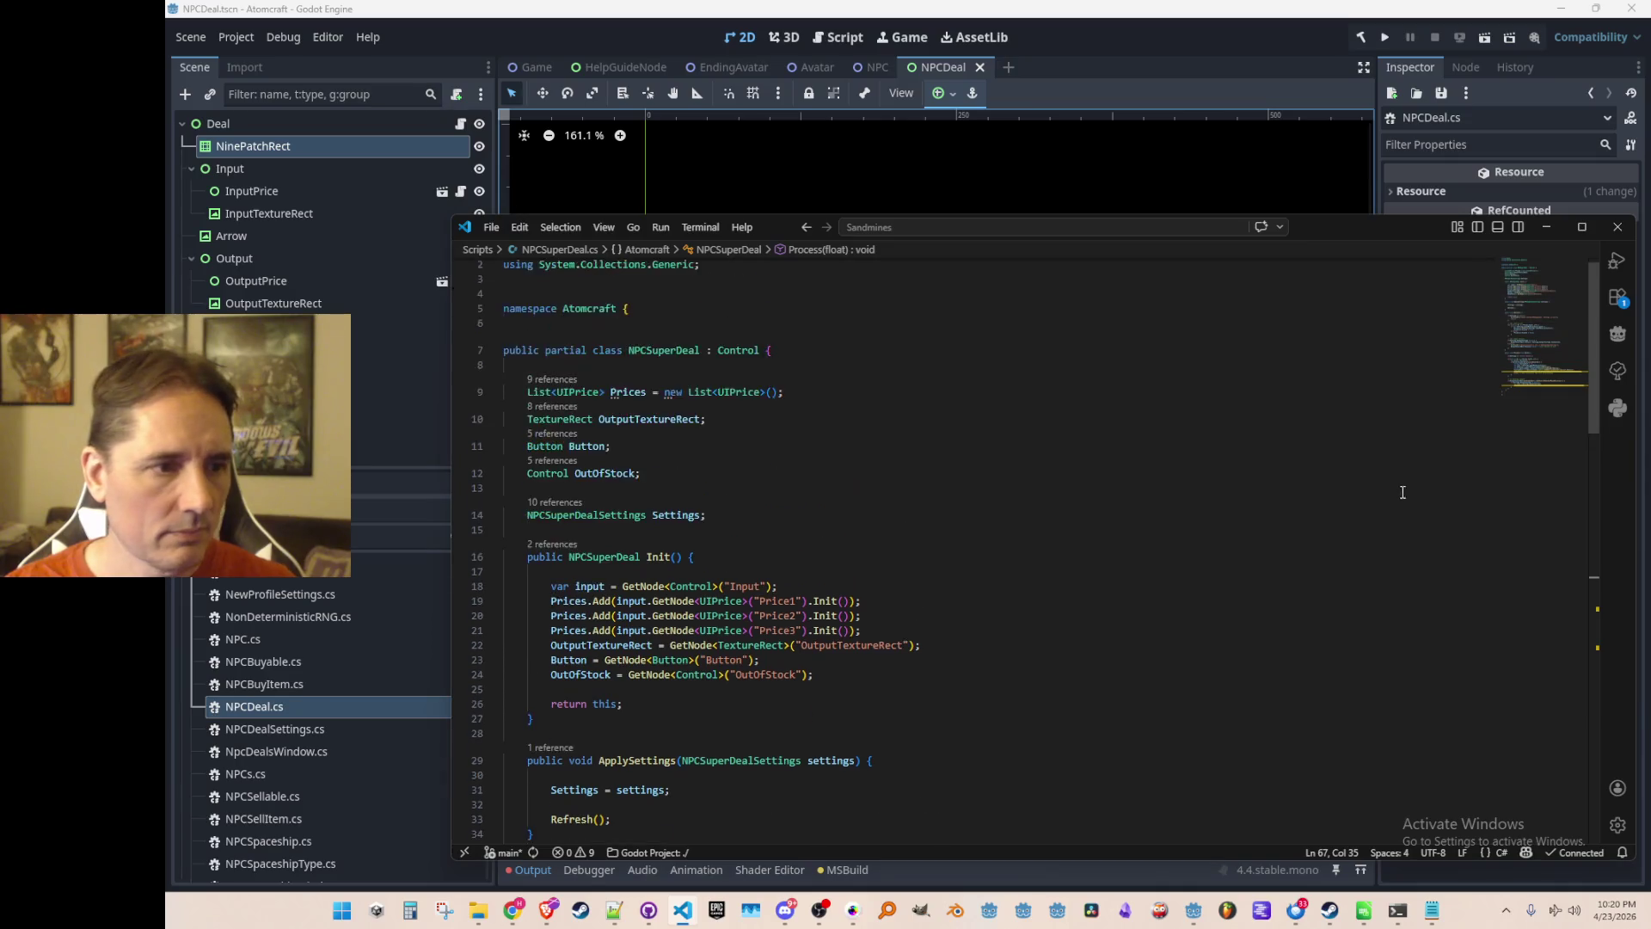
pyautogui.click(1377, 447)
pyautogui.press('Return')
pyautogui.write('// different background textures for states     static Texture2D UnhoveredBG = ResourceLoader.Load<Texture2D>("res://Art/UI/ui_upgrade_gray.png");     static Texture2D HoveredCanBuyBG = ResourceLoader.Load<Texture2D>("res://Art/UI/ui_upgrade_green.png");     static Texture2D HoveredCannotBuyBG = ResourceLoader.Load<Texture2D>("res://Art/UI/ui_upgrade_red.png");')
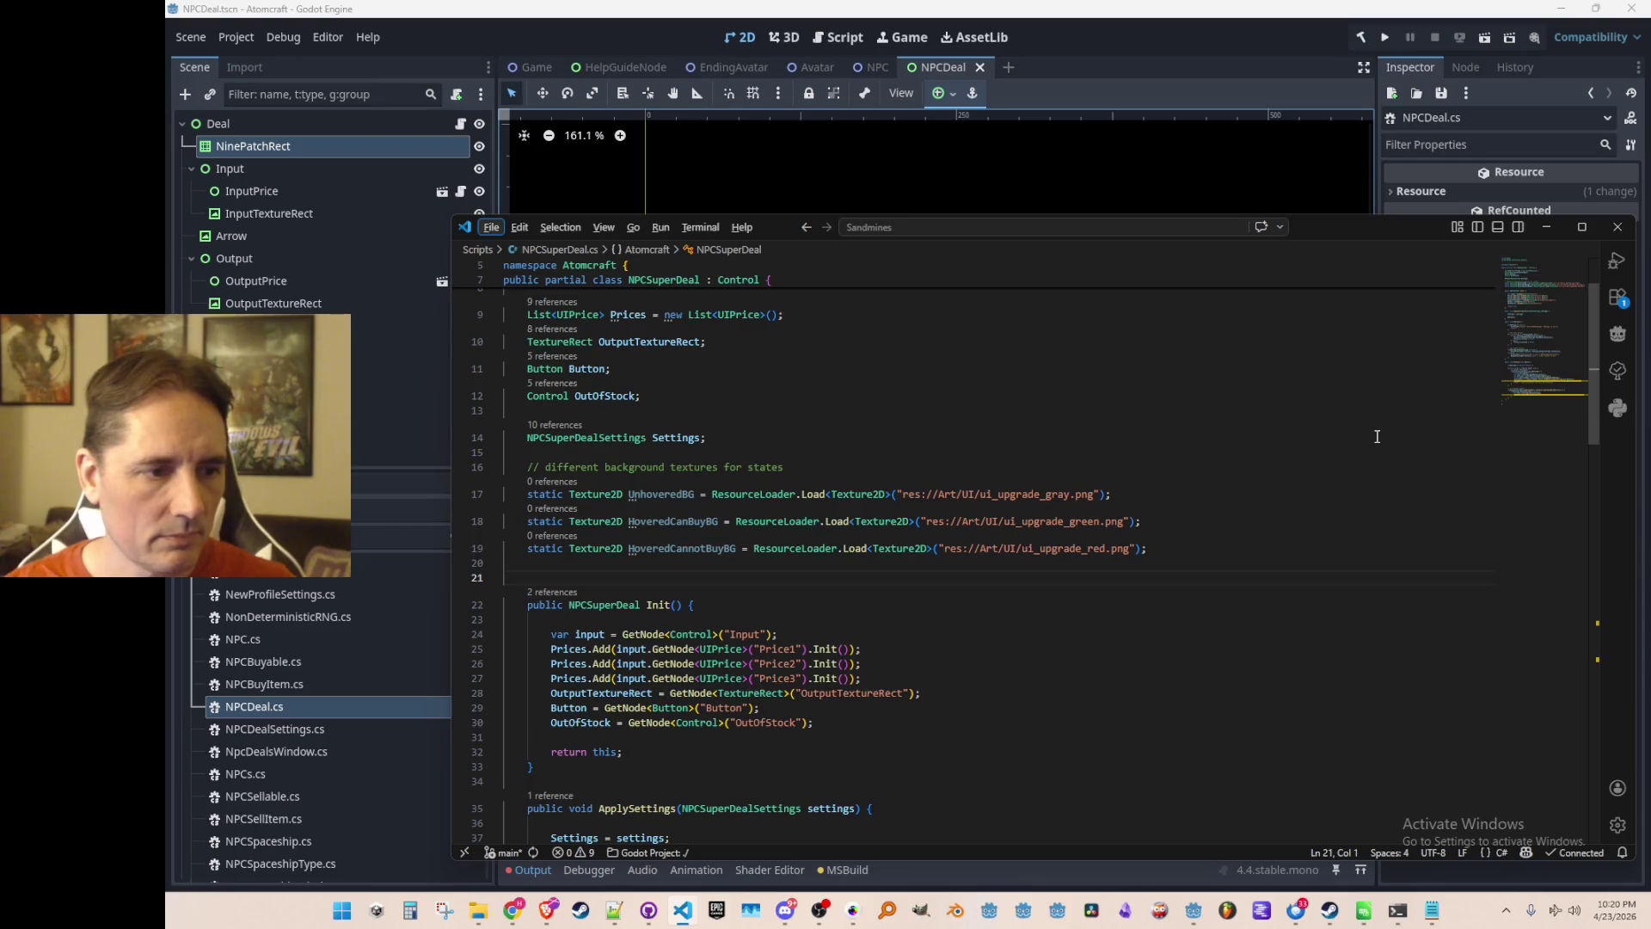
pyautogui.press('pagedown')
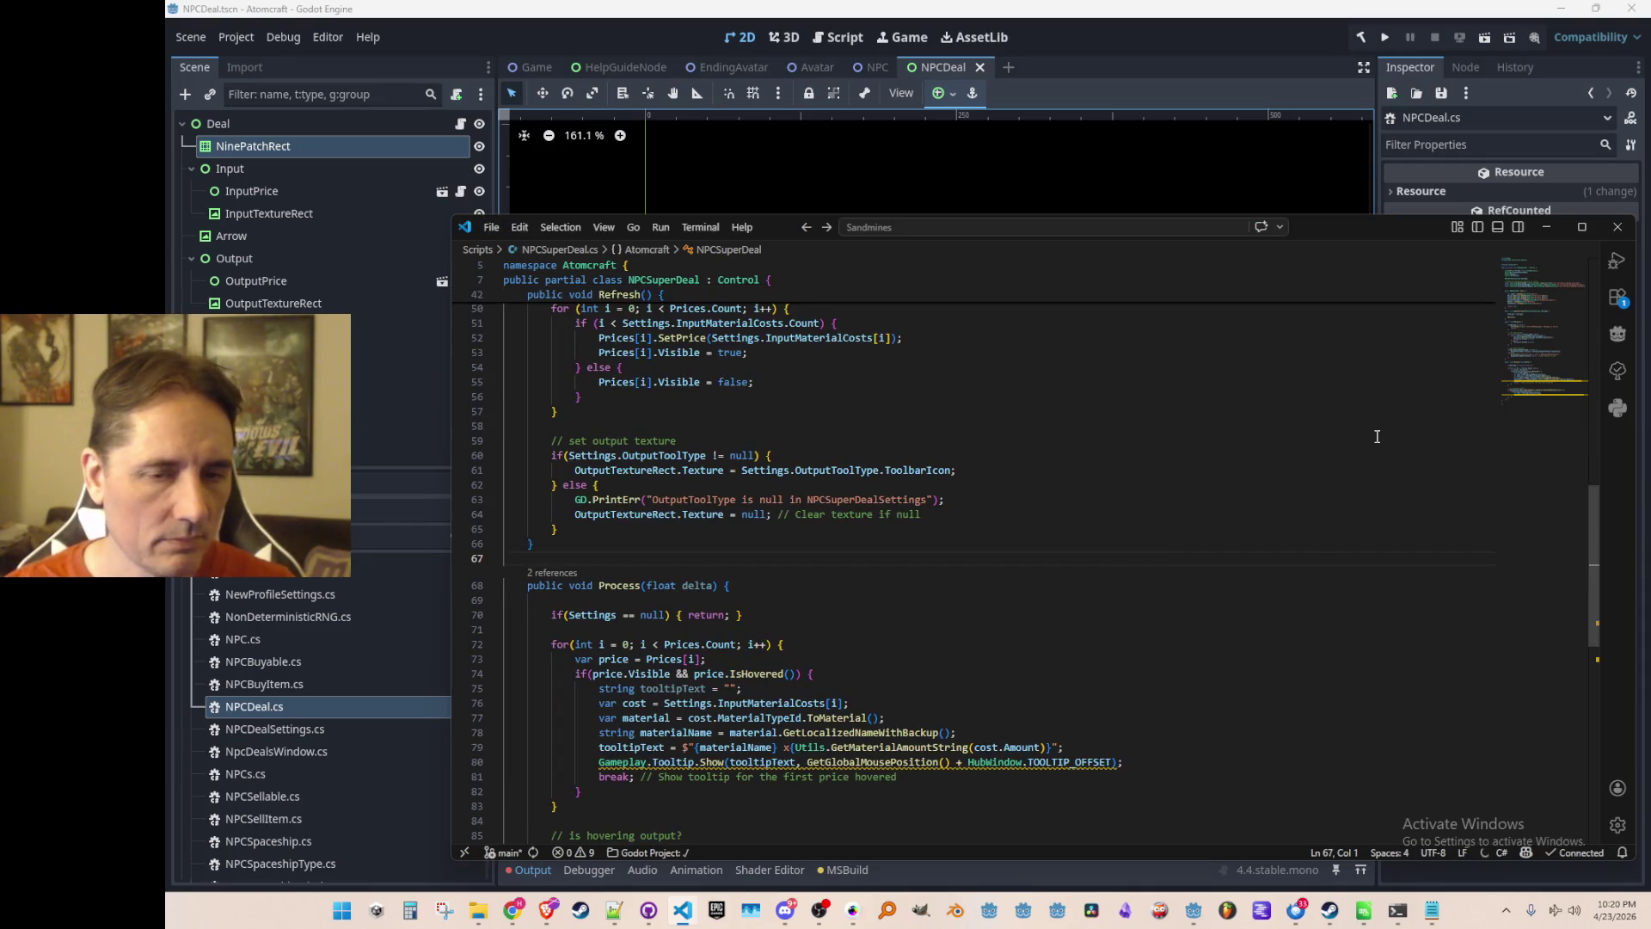
pyautogui.click(1543, 302)
pyautogui.click(1351, 429)
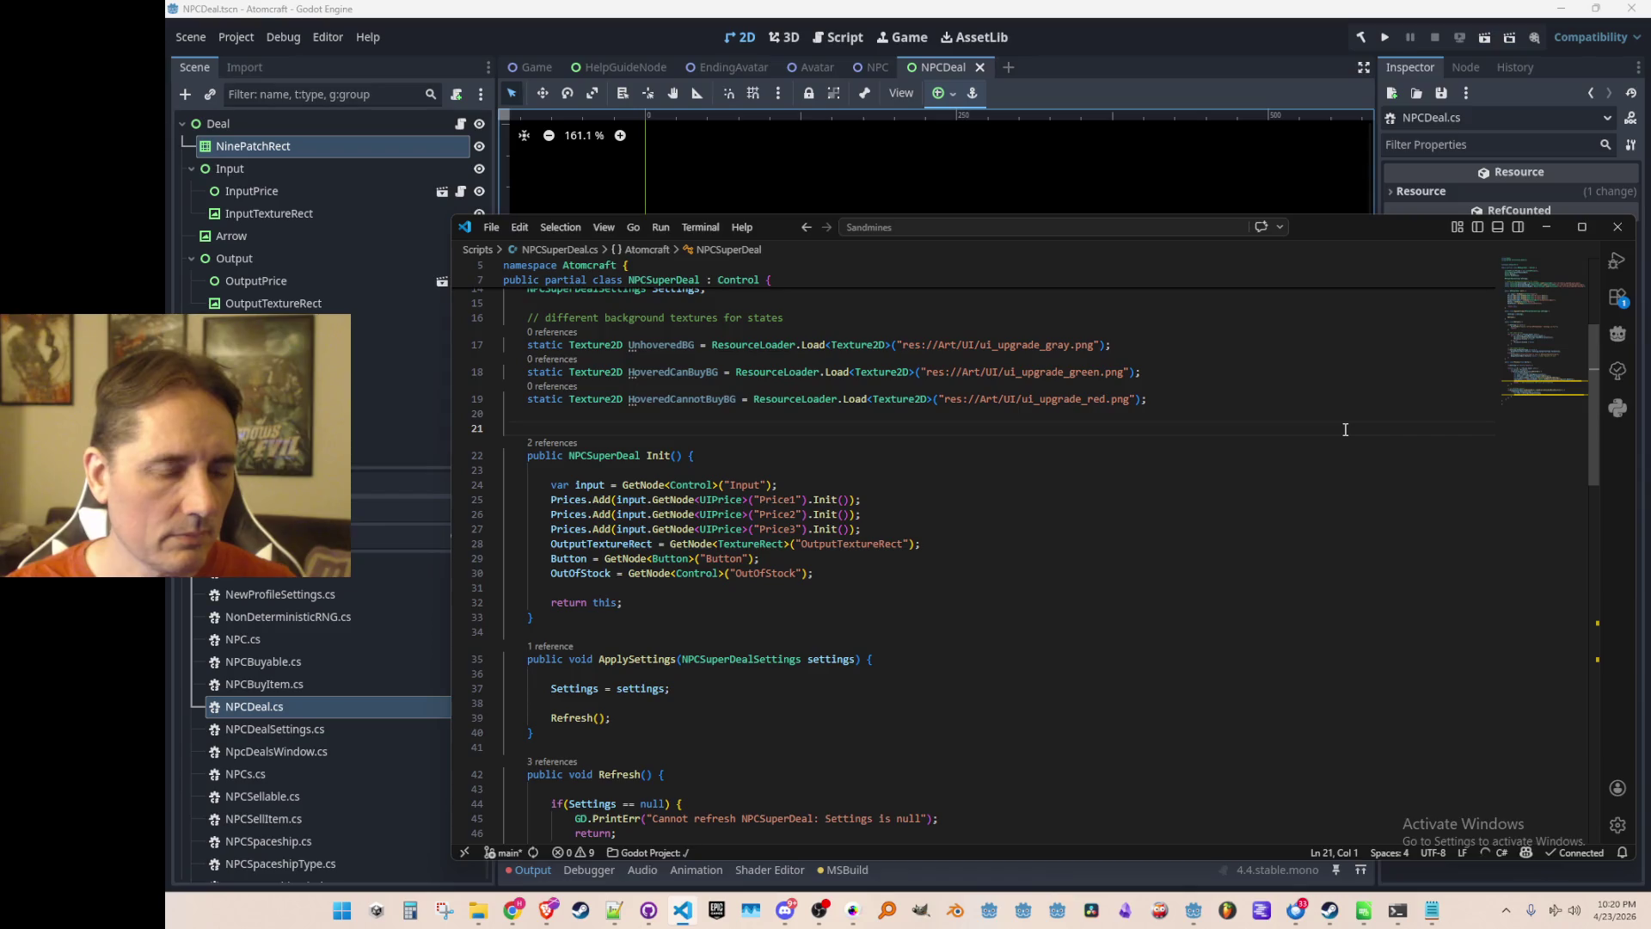
# In NPCSuperDeal.cs, find the Process method and set the edit point below the Refresh method.
pyautogui.click(1549, 395)
pyautogui.scroll(2, 1383, 482)
pyautogui.scroll(-2, 1384, 481)
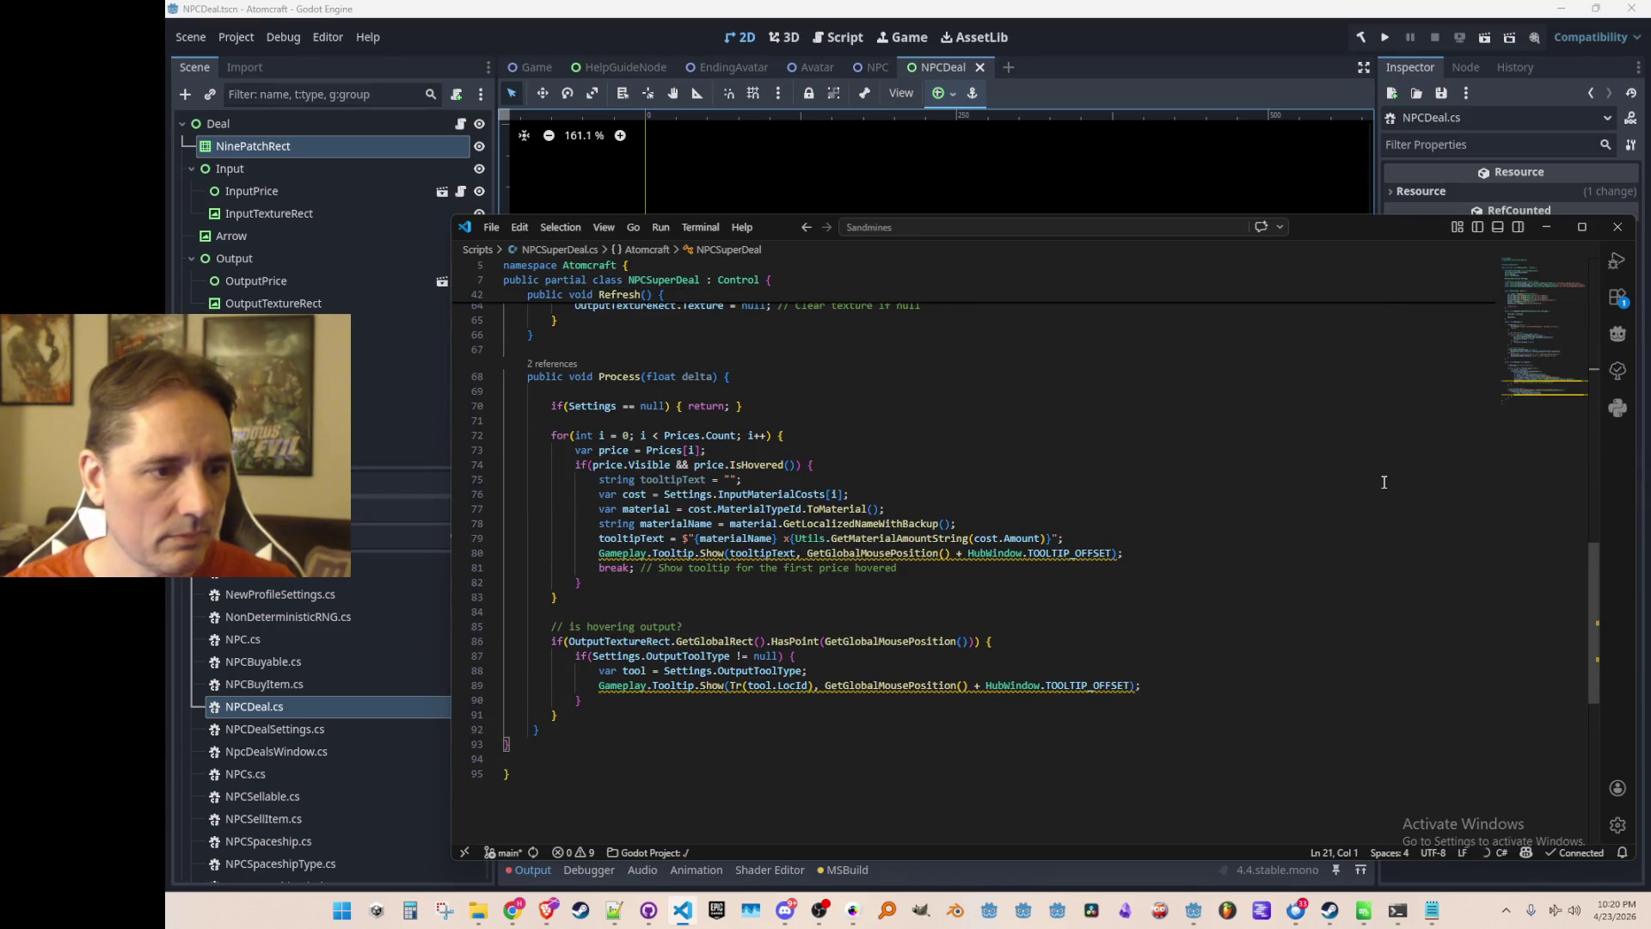
pyautogui.scroll(6, 1393, 464)
pyautogui.scroll(-7, 1386, 470)
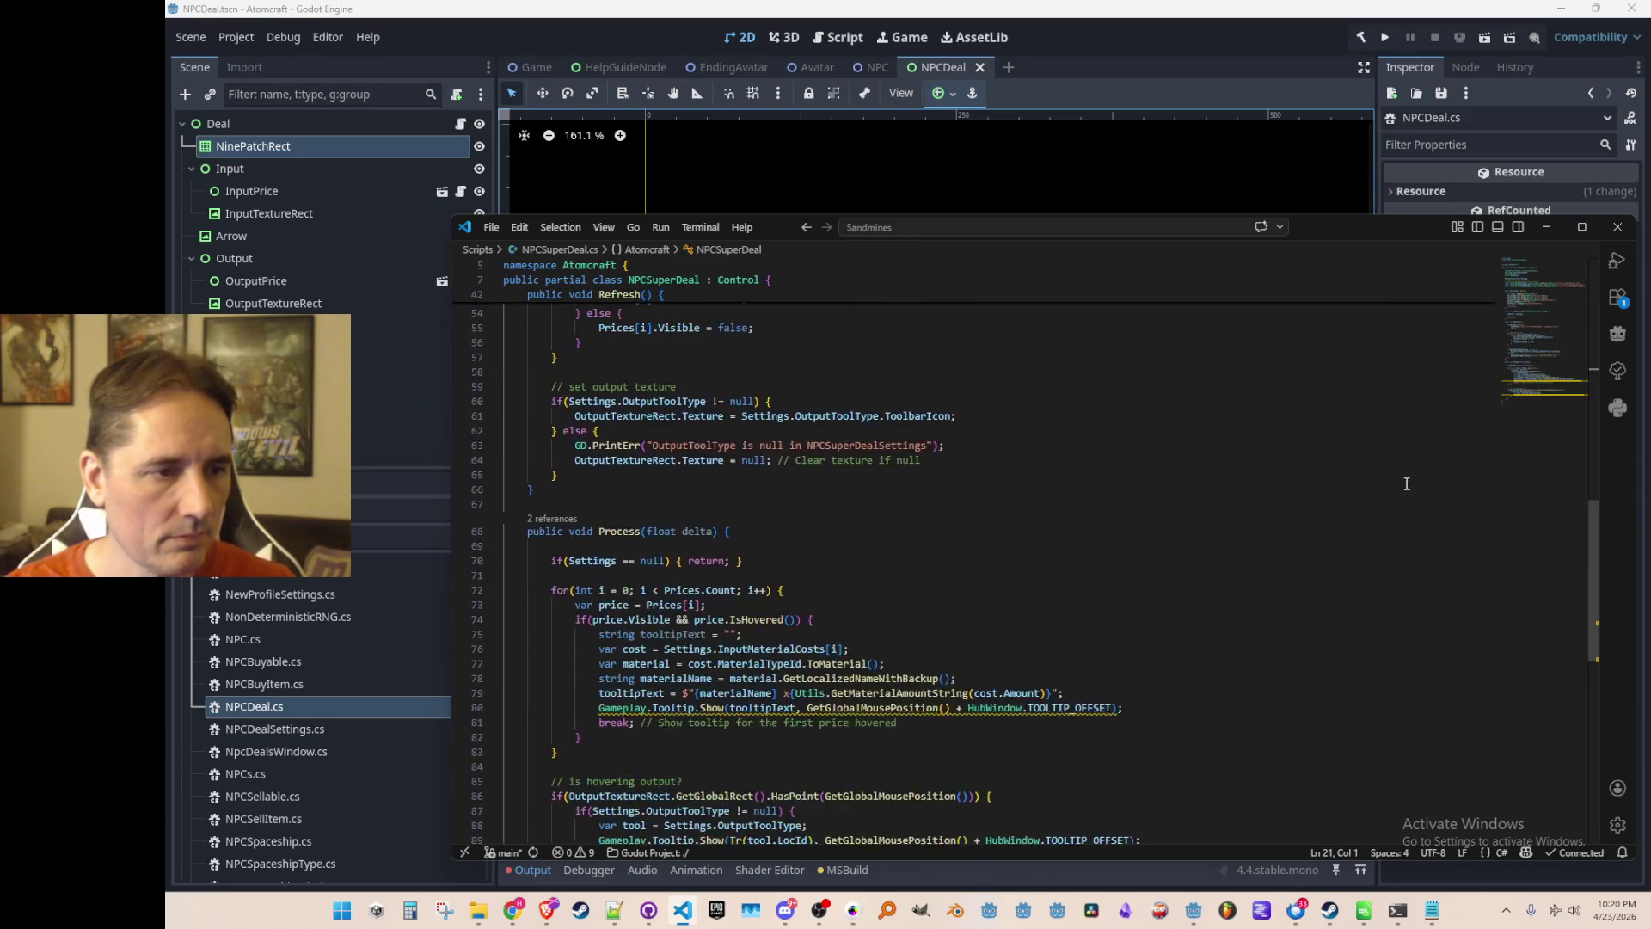
pyautogui.scroll(3, 1386, 471)
pyautogui.click(1361, 469)
pyautogui.scroll(12, 1314, 494)
pyautogui.scroll(-10, 1314, 495)
pyautogui.scroll(10, 1313, 494)
pyautogui.scroll(-10, 1314, 494)
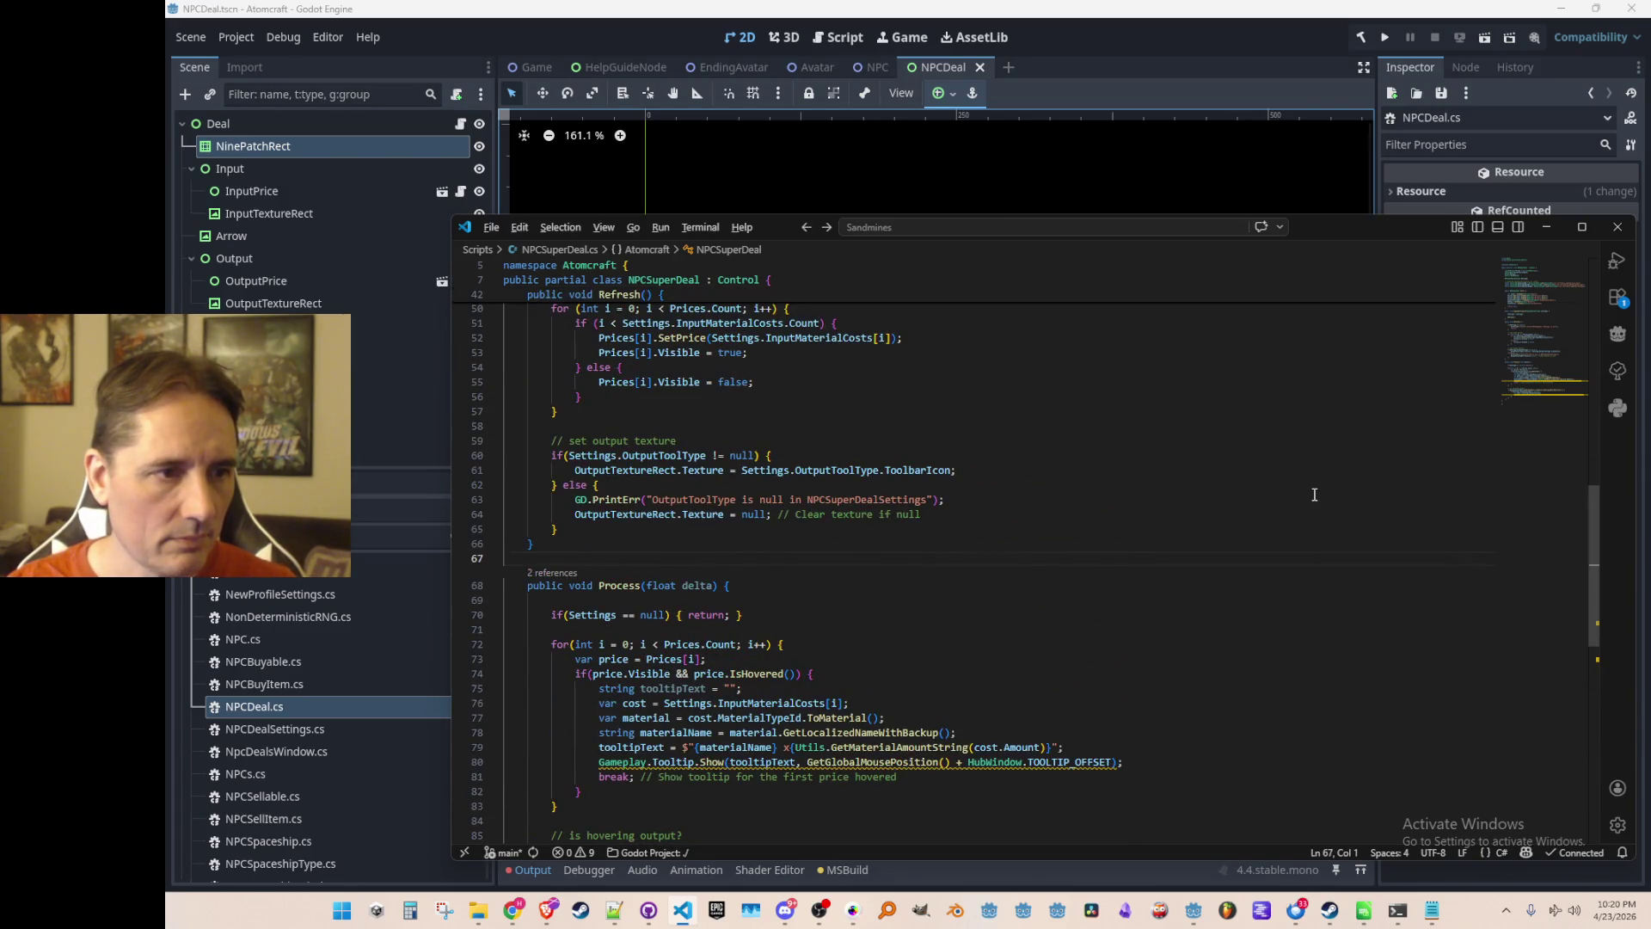
# In NPCDeal.cs, select and copy the code from the CanBuy declaration through the end of Process.
pyautogui.hotkey('ctrl', 'Tab')
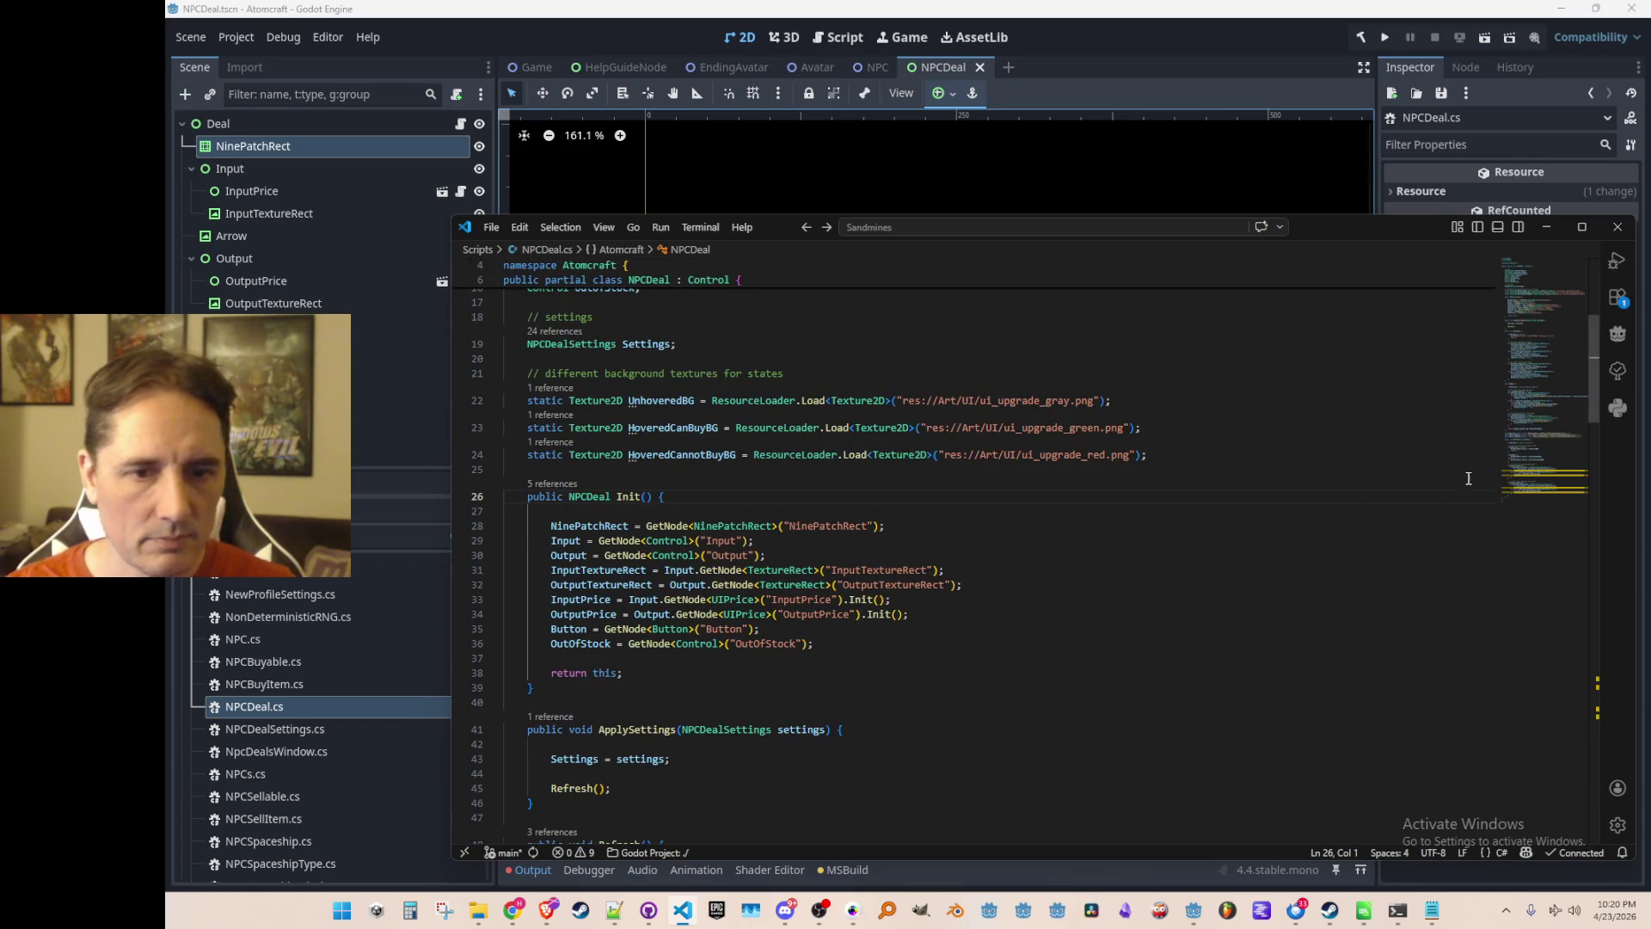
pyautogui.scroll(-20, 1465, 479)
pyautogui.scroll(1, 1404, 481)
pyautogui.click(1404, 419)
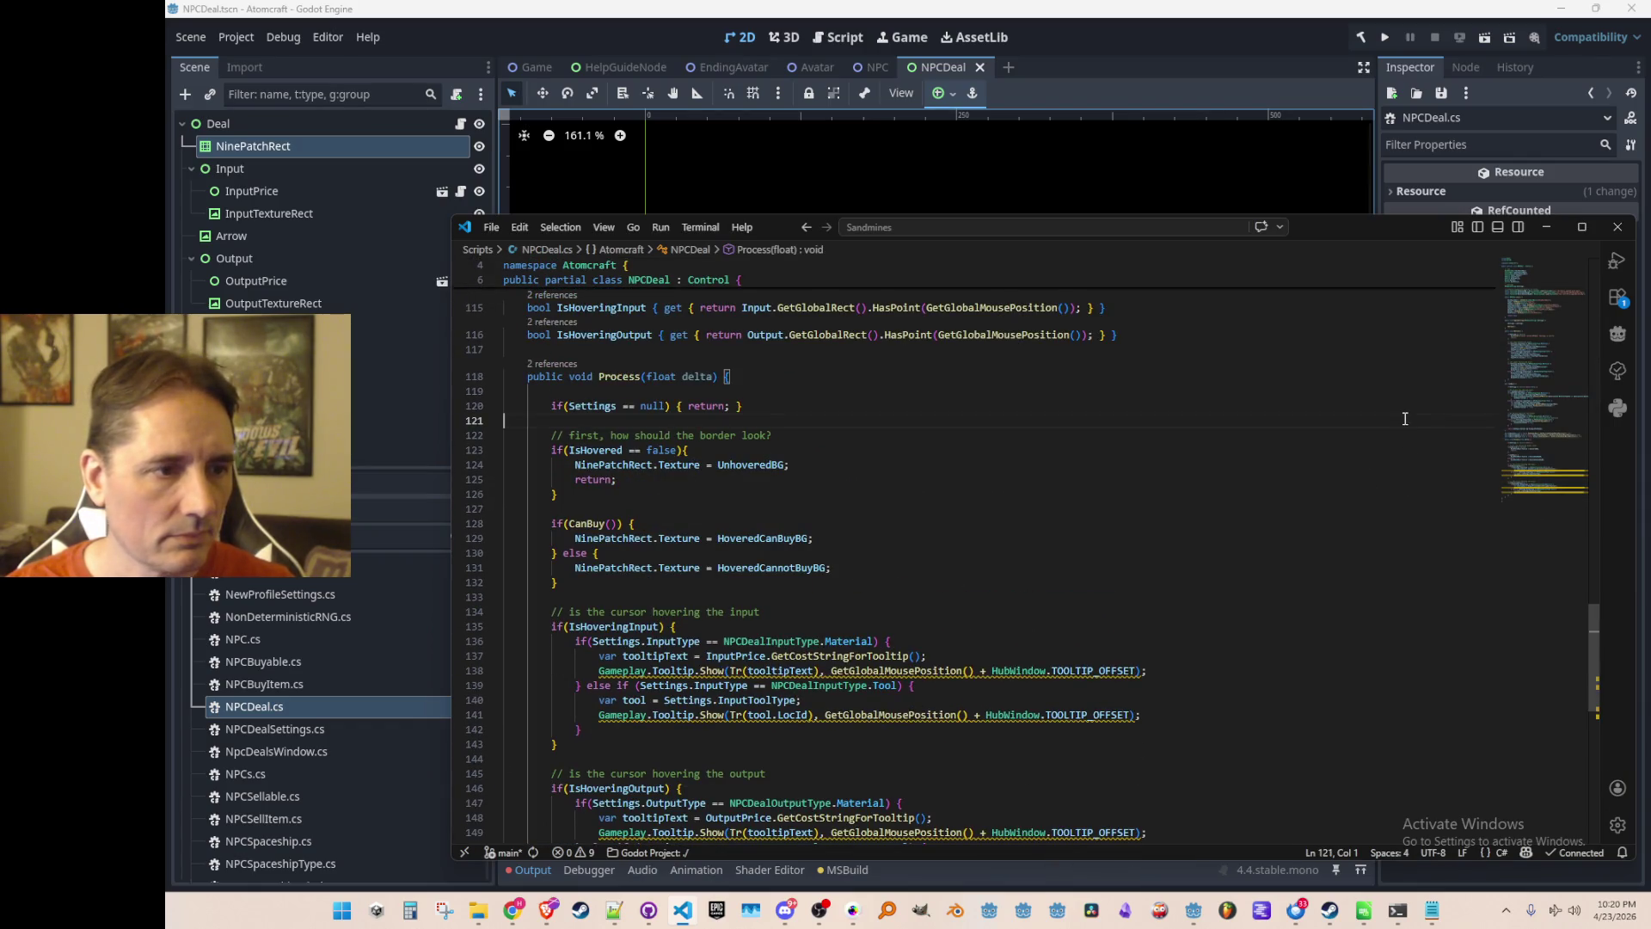
pyautogui.scroll(12, 1384, 409)
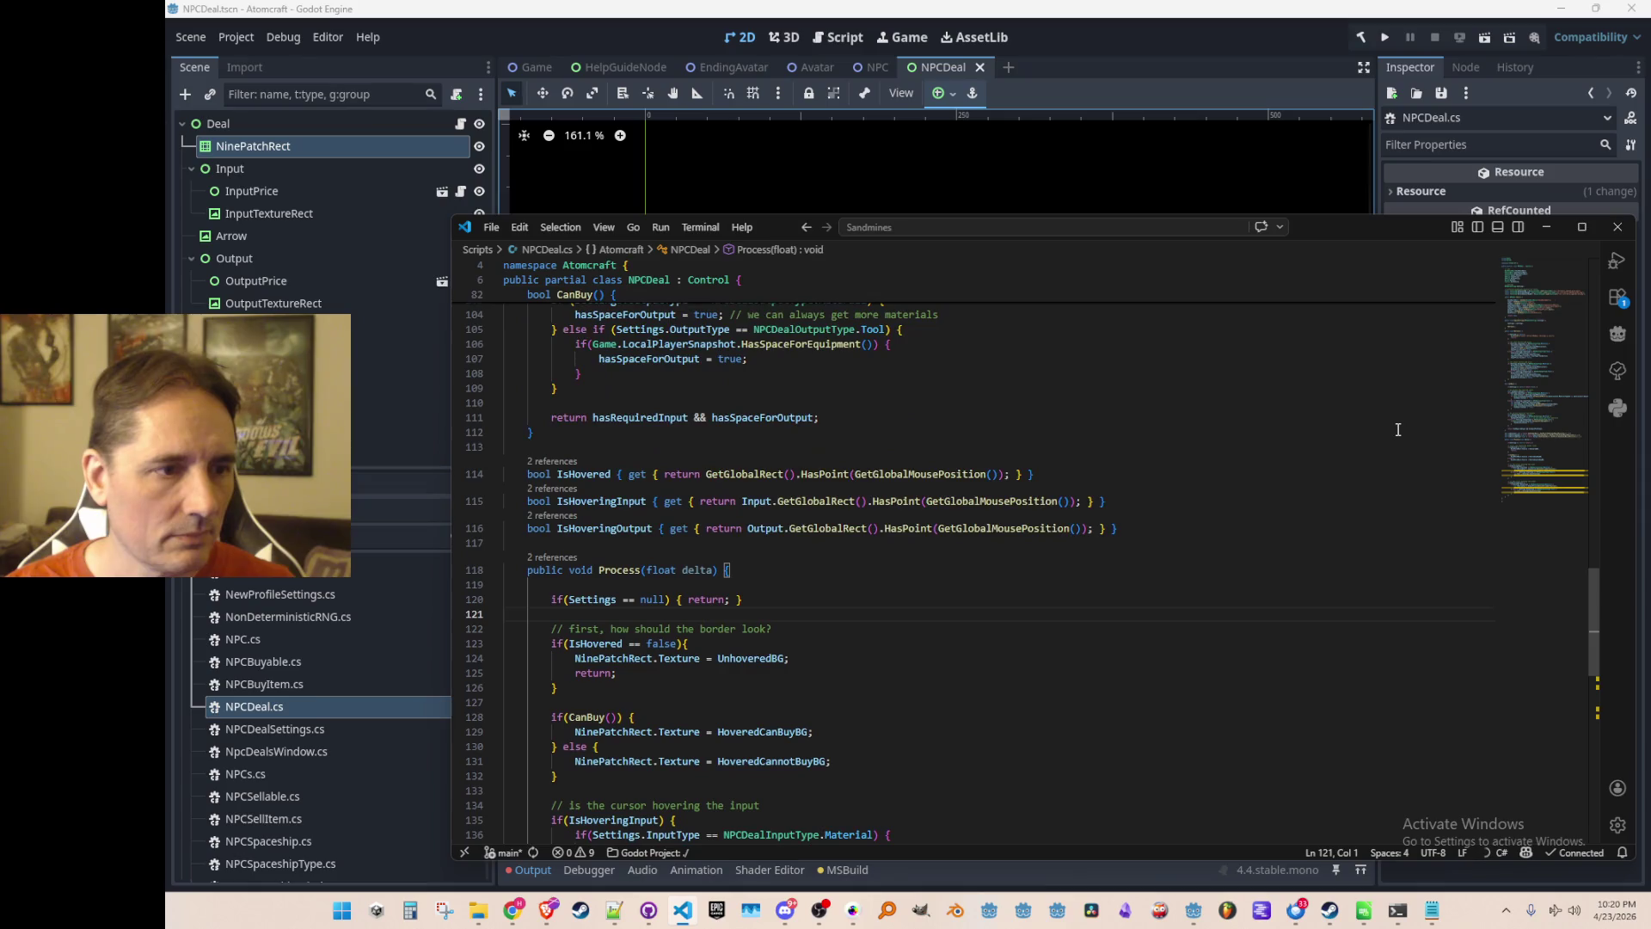
pyautogui.tripleClick(1331, 370)
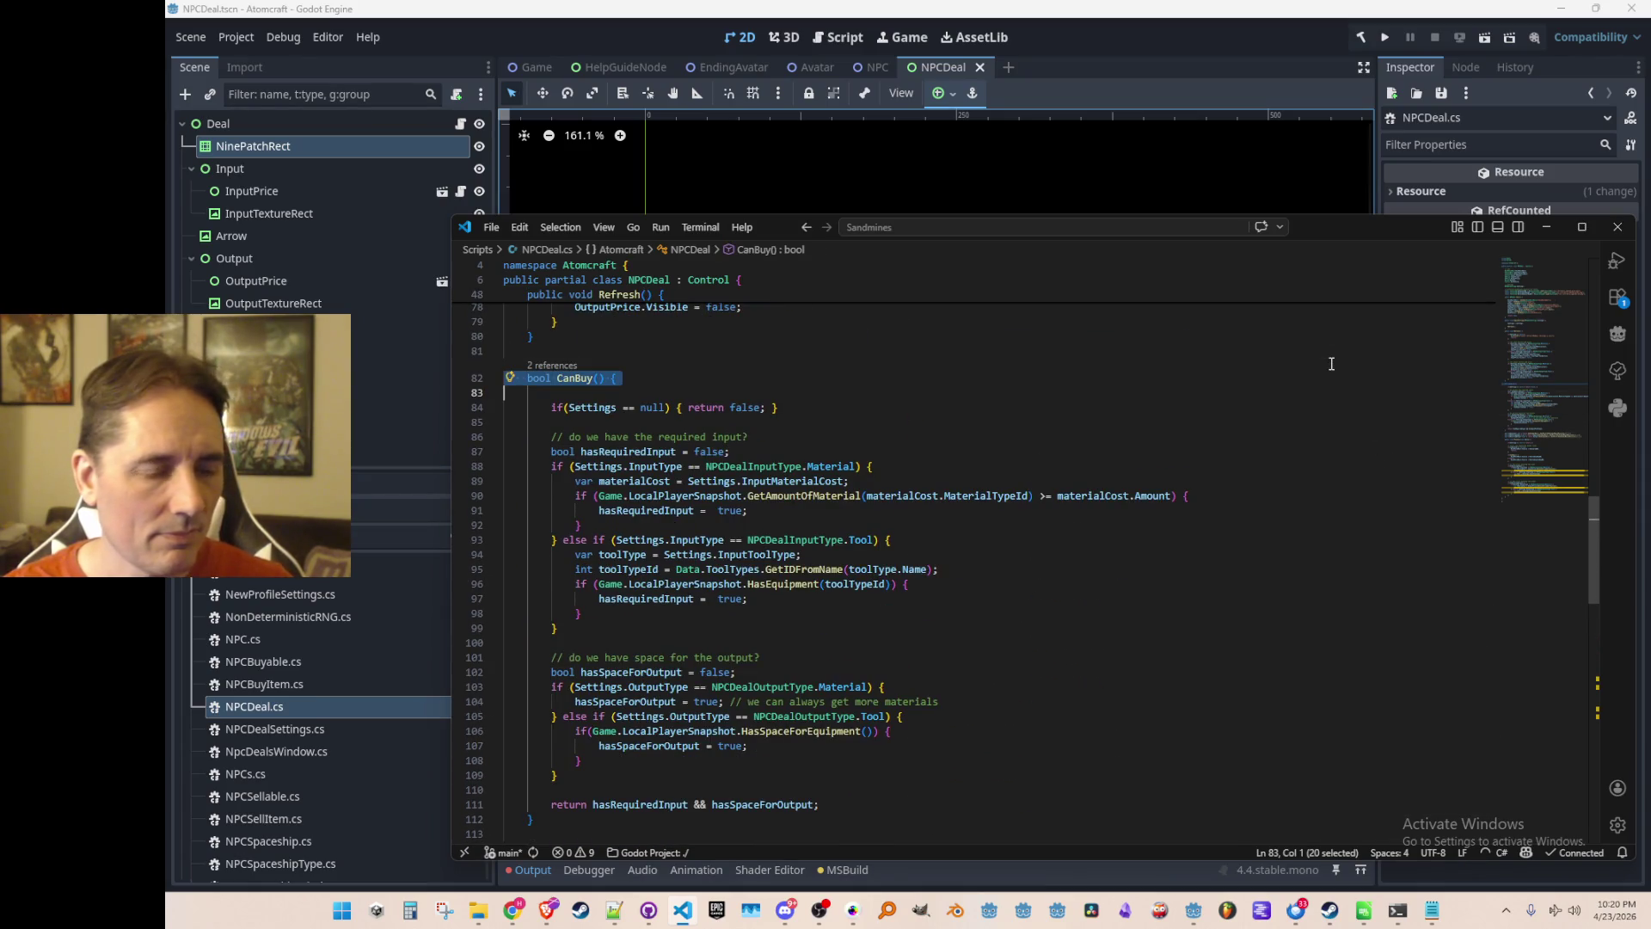
pyautogui.hotkey('shift', 'Down')
pyautogui.hotkey('shift', 'Down')
pyautogui.hotkey('shift', 'Down')
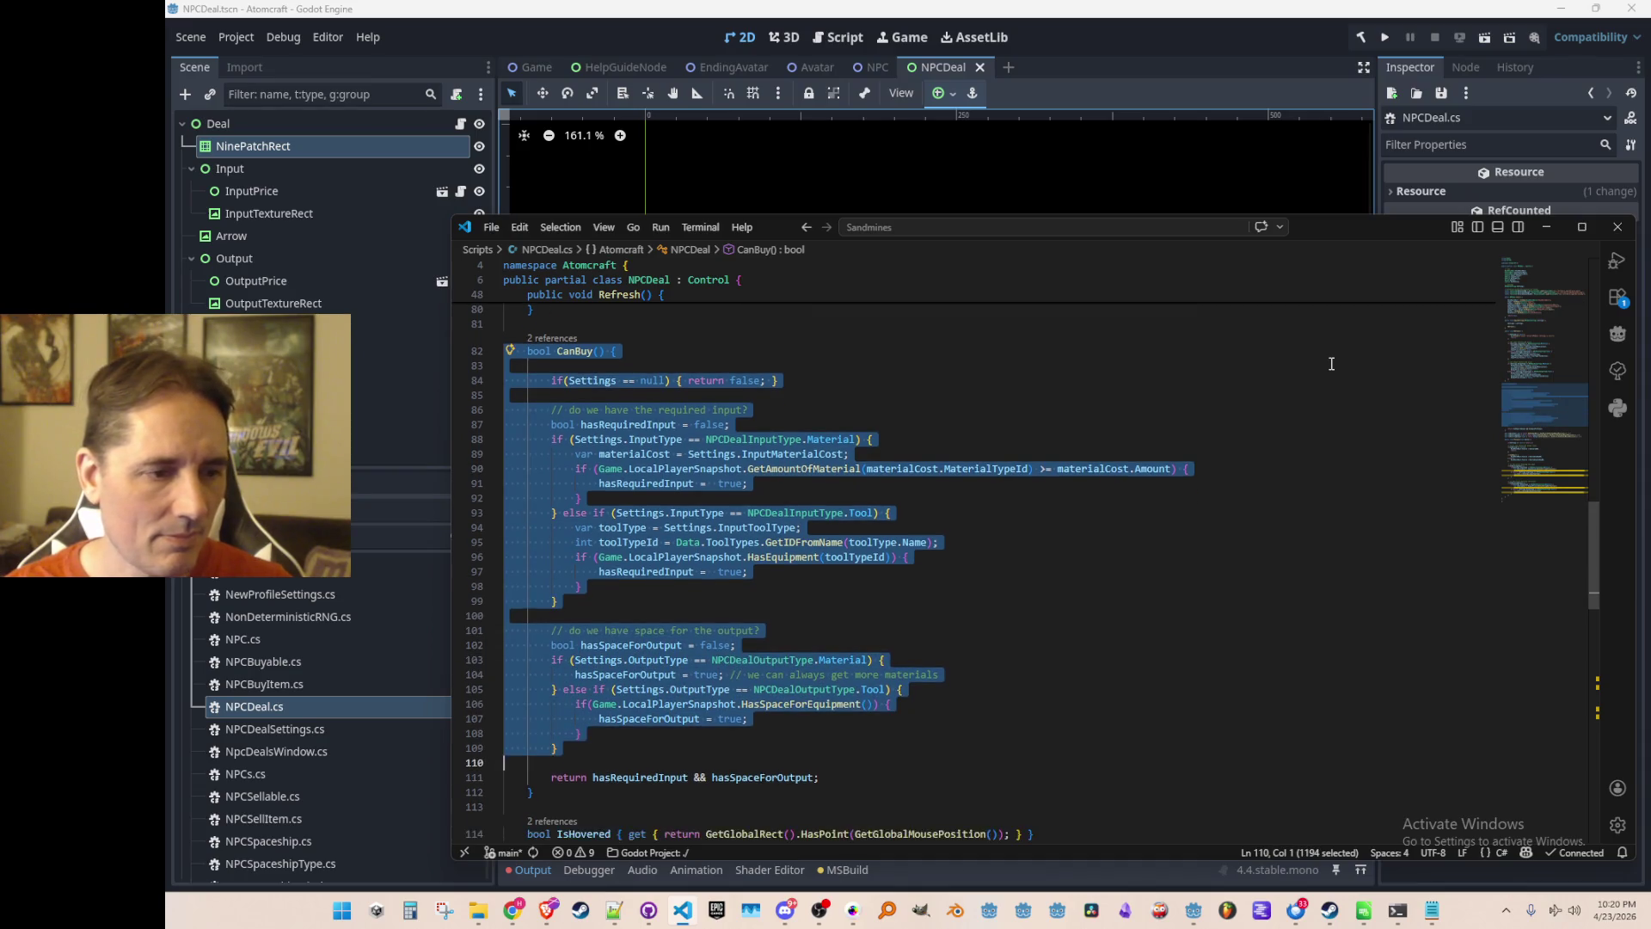
pyautogui.hotkey('shift', 'Down')
pyautogui.hotkey('shift', 'Down')
pyautogui.hotkey('shift', 'Down')
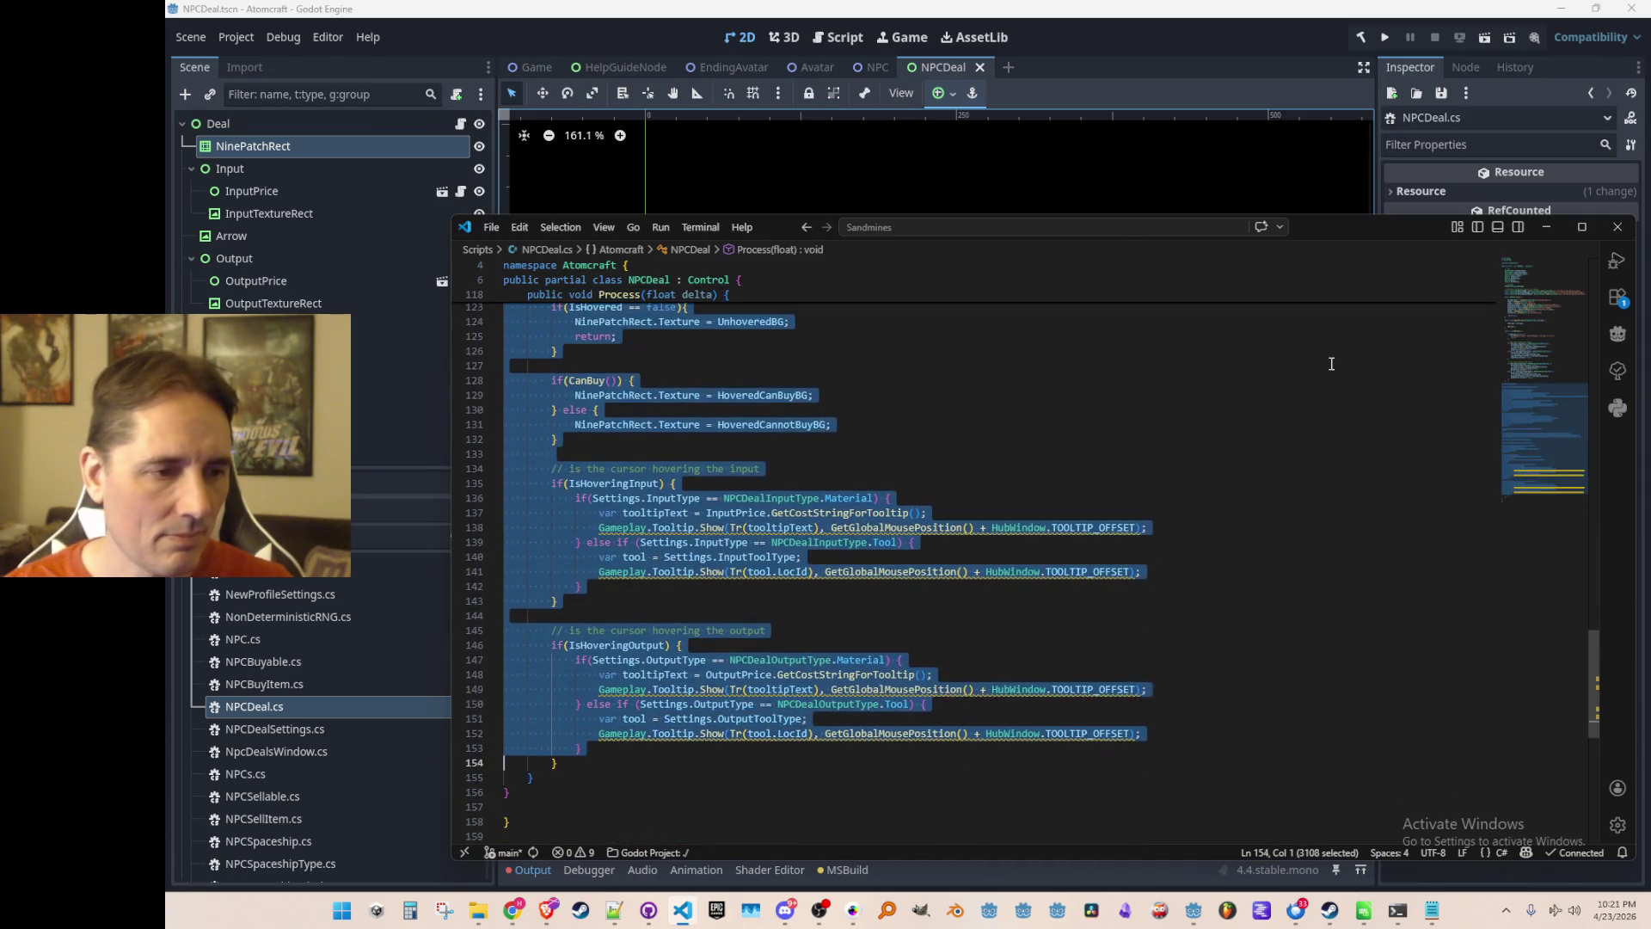
pyautogui.hotkey('shift', 'Down')
pyautogui.hotkey('shift', 'Down')
pyautogui.press('Left')
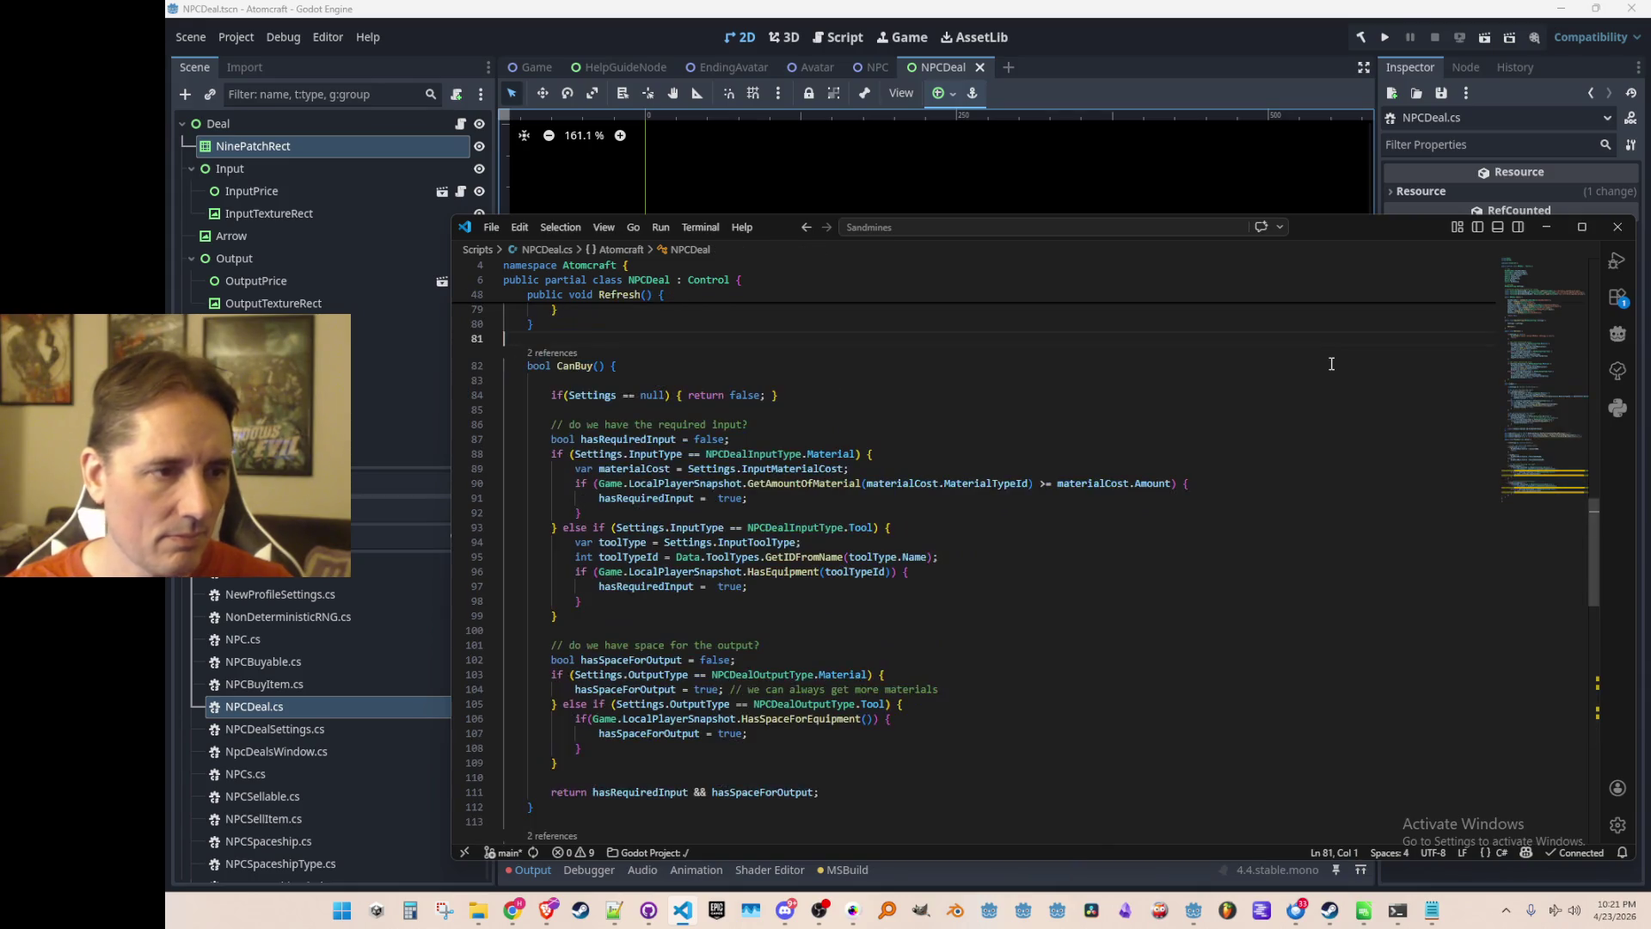
# Go back to the line above CanBuy and bring up the file finder.
pyautogui.hotkey('ctrl', 'z')
pyautogui.hotkey('ctrl', 'z')
pyautogui.hotkey('ctrl', 'z')
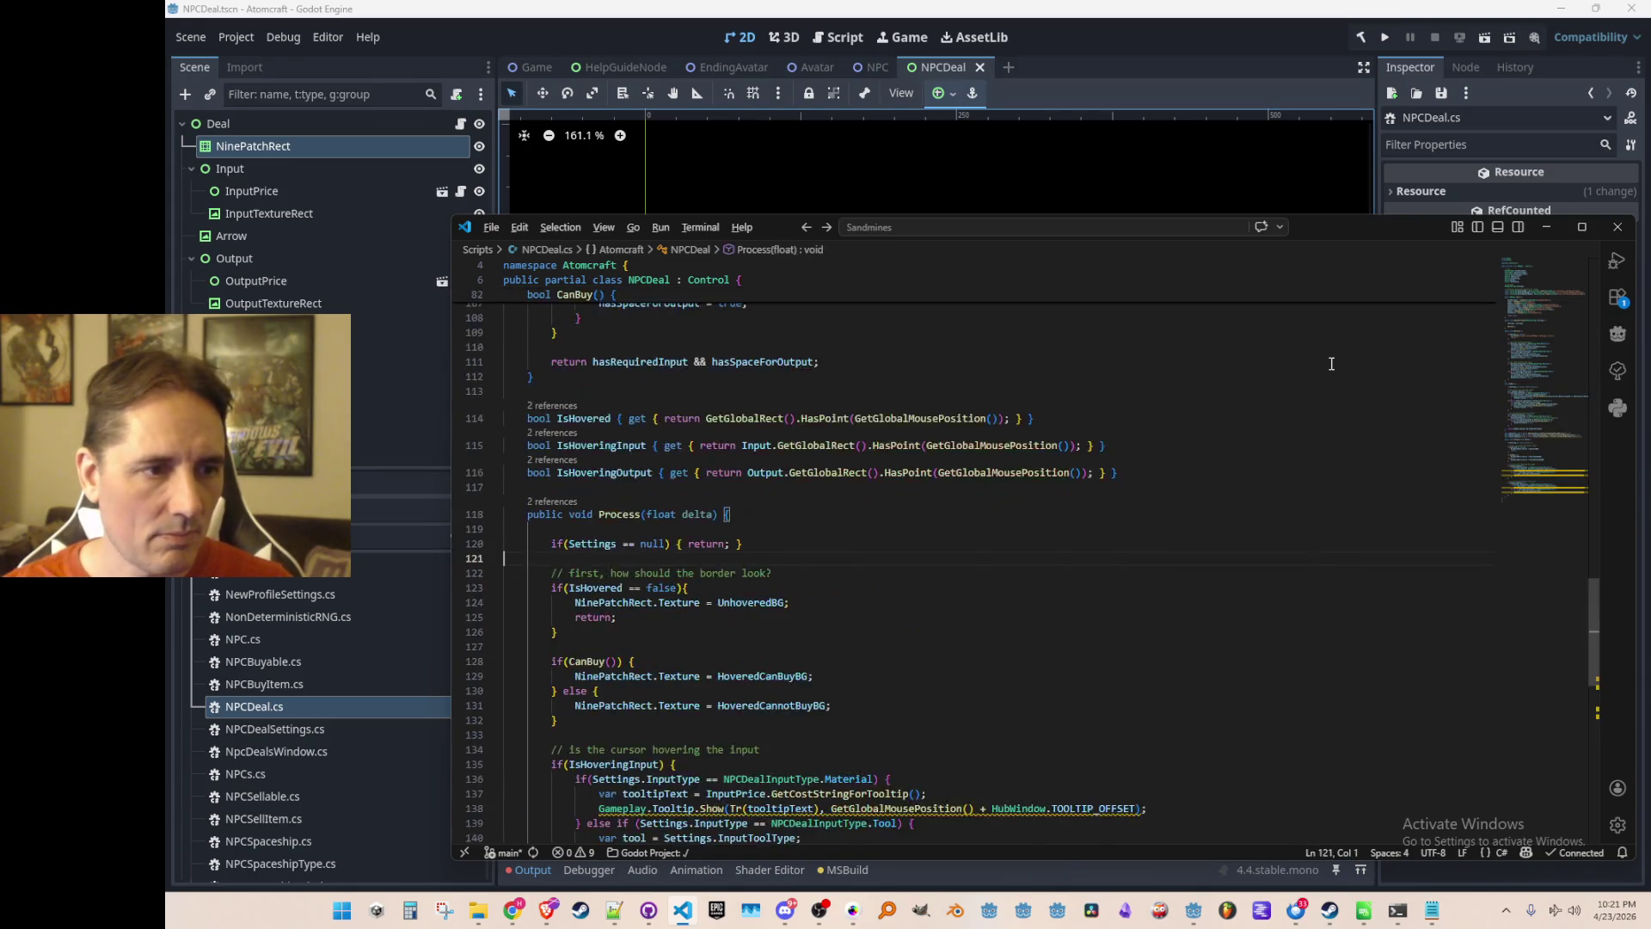
pyautogui.hotkey('ctrl', 'z')
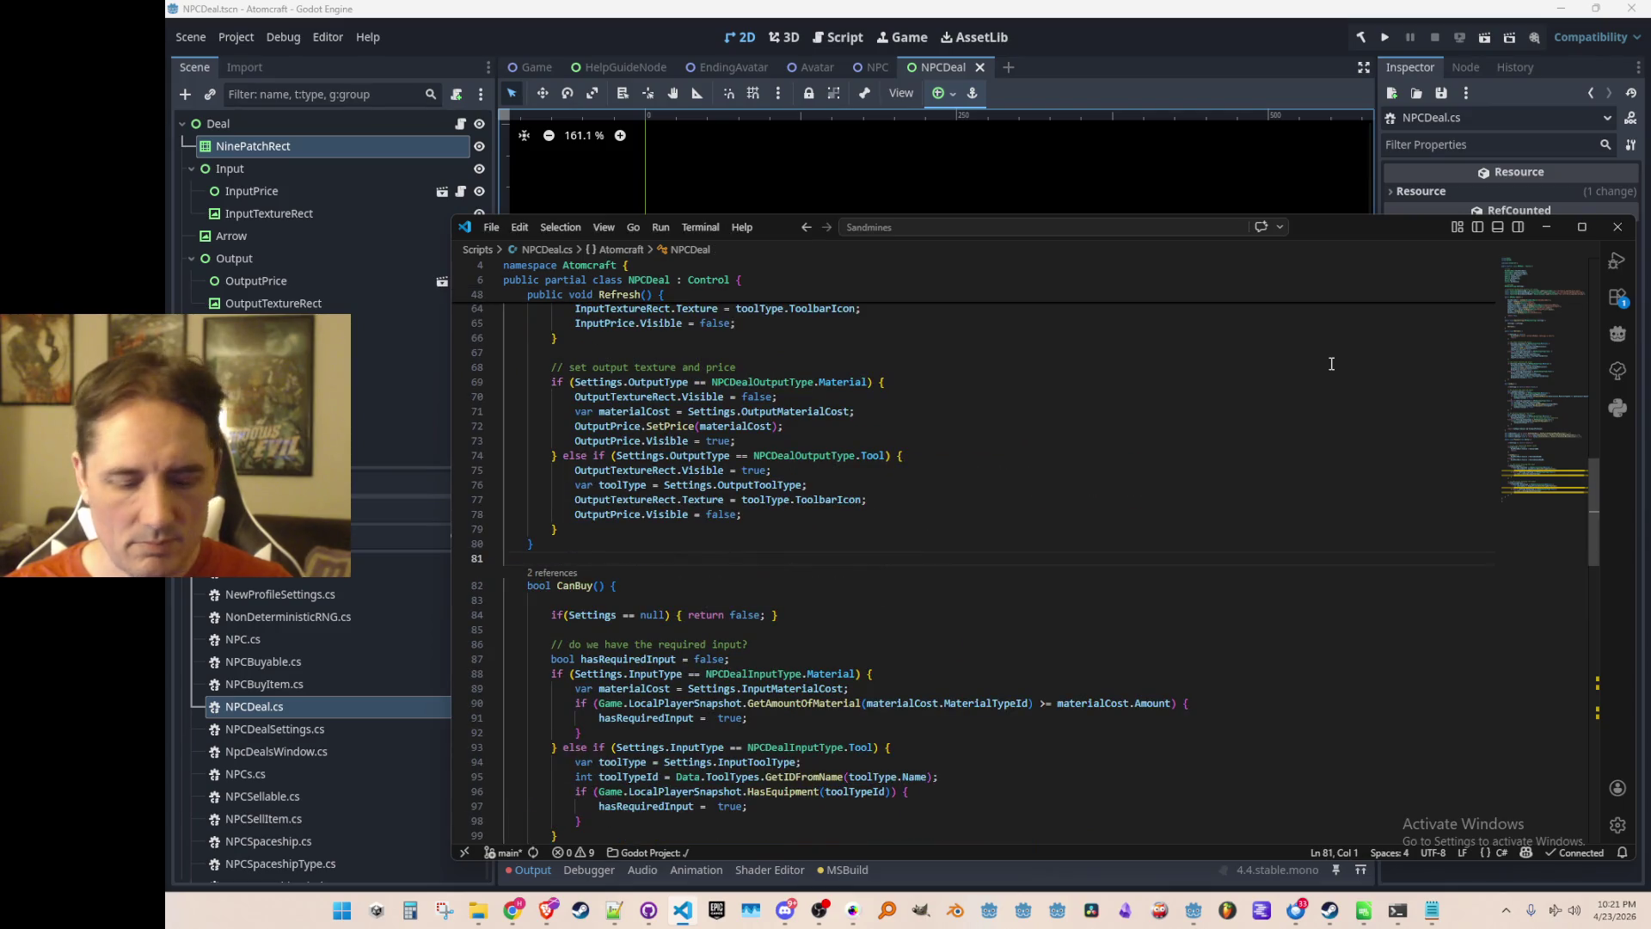
pyautogui.hotkey('ctrl', 'p')
# Open NPCSuperDeal.cs via a 'Super' search and test-paste the copied code near the file end.
pyautogui.write('Super')
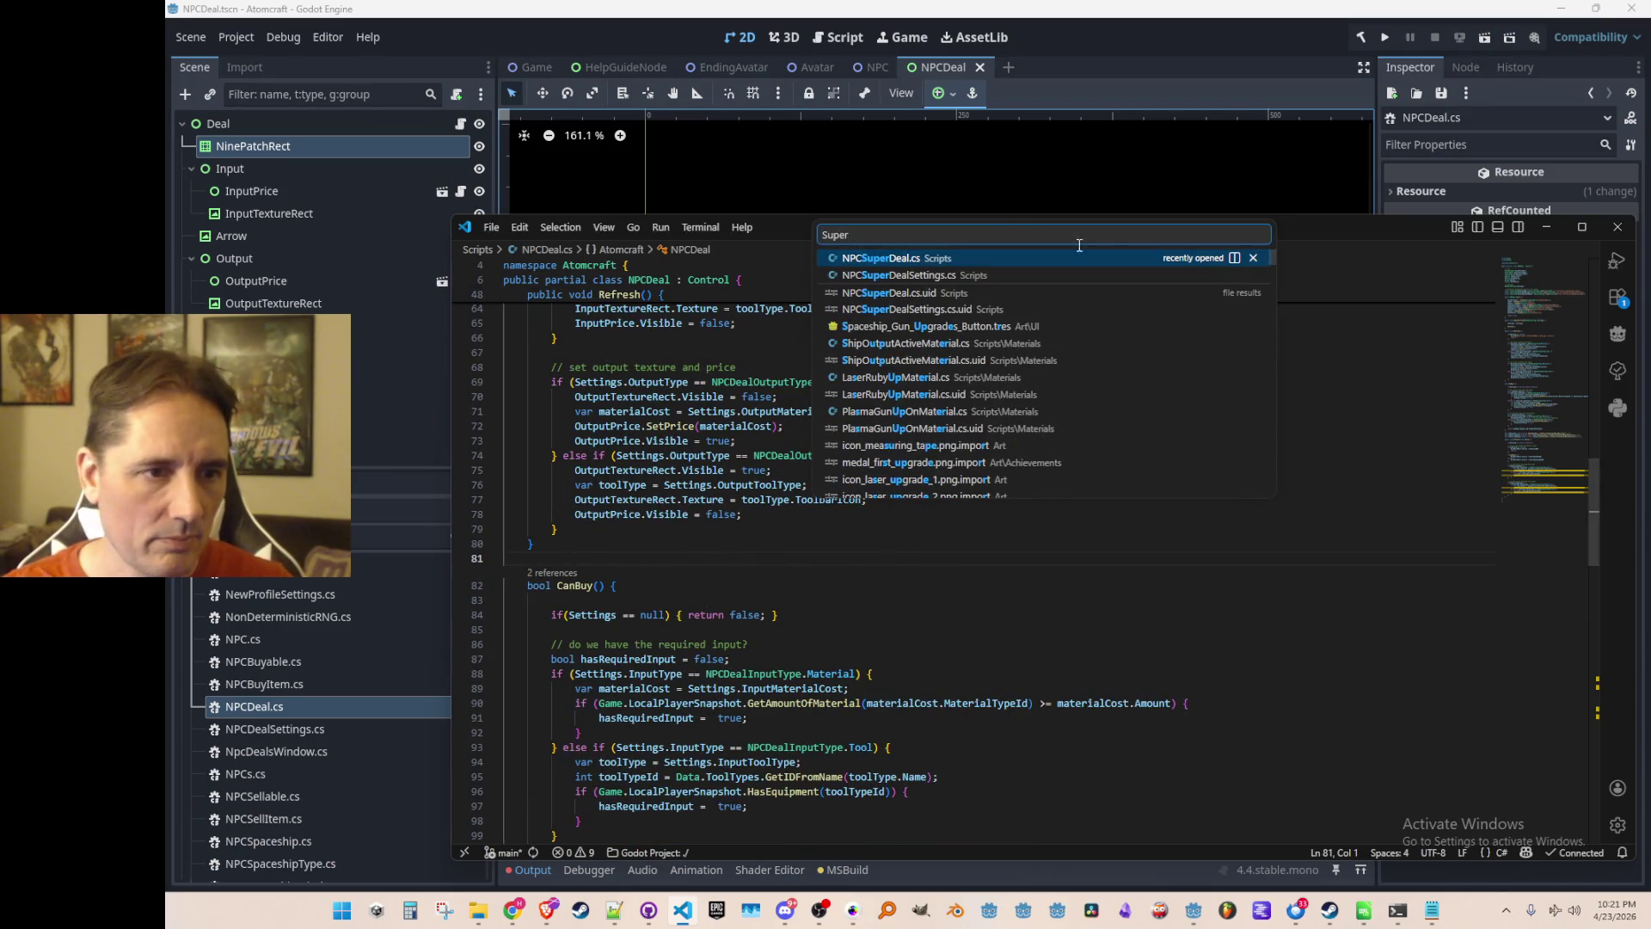
pyautogui.click(1087, 258)
pyautogui.scroll(-5, 1203, 602)
pyautogui.click(1295, 704)
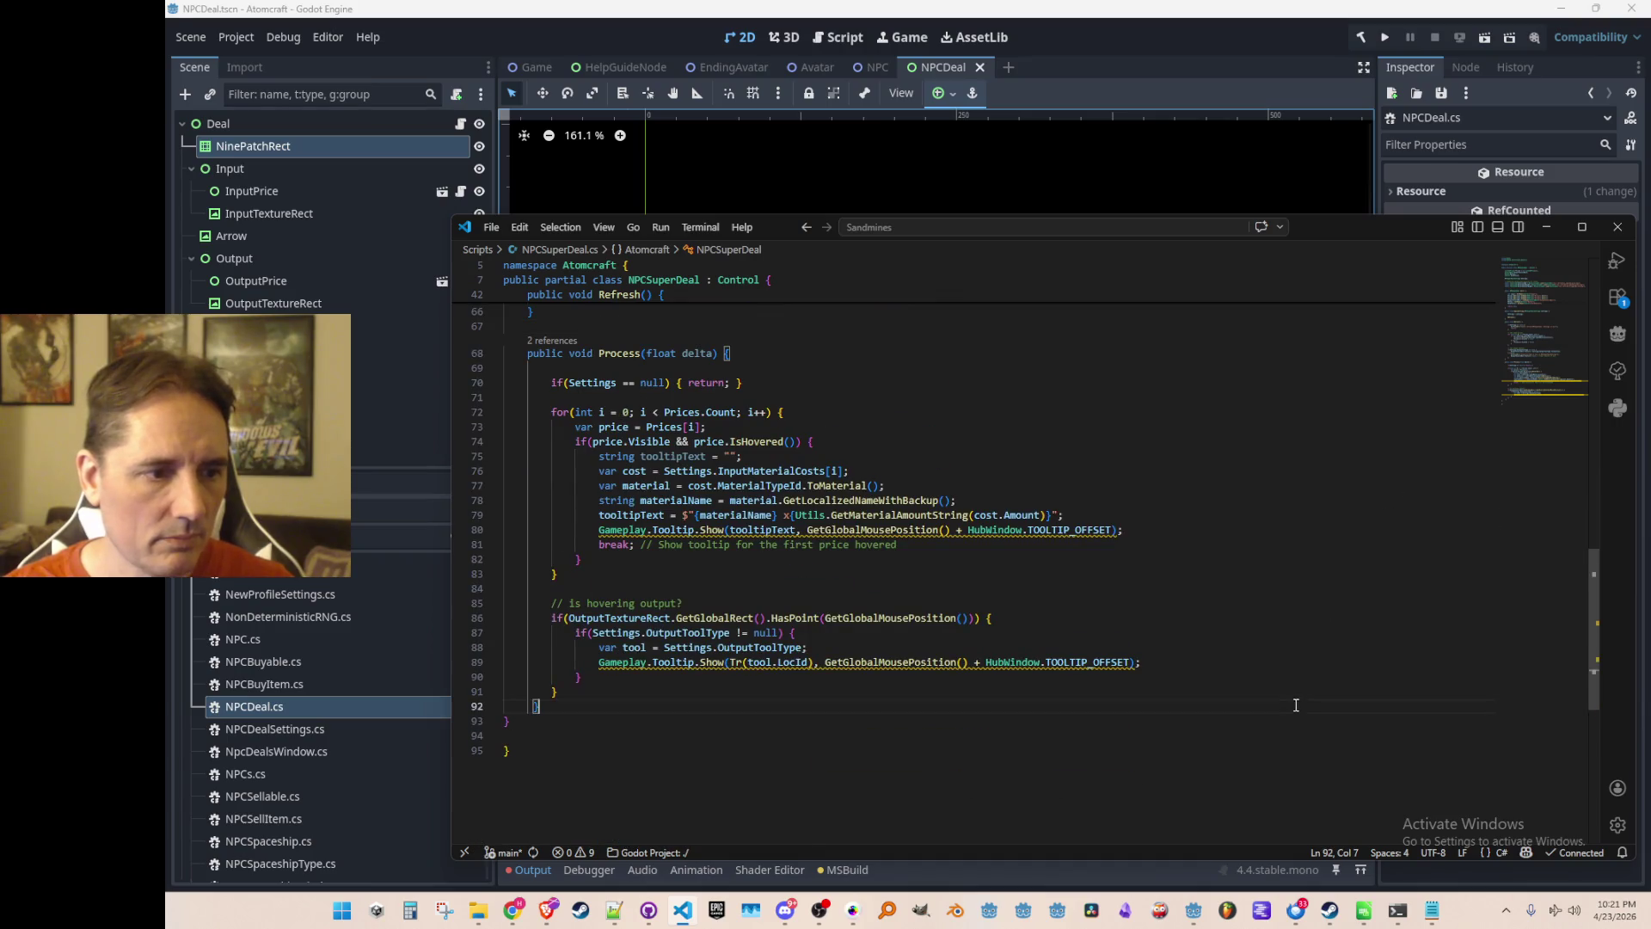
pyautogui.scroll(1, 1324, 667)
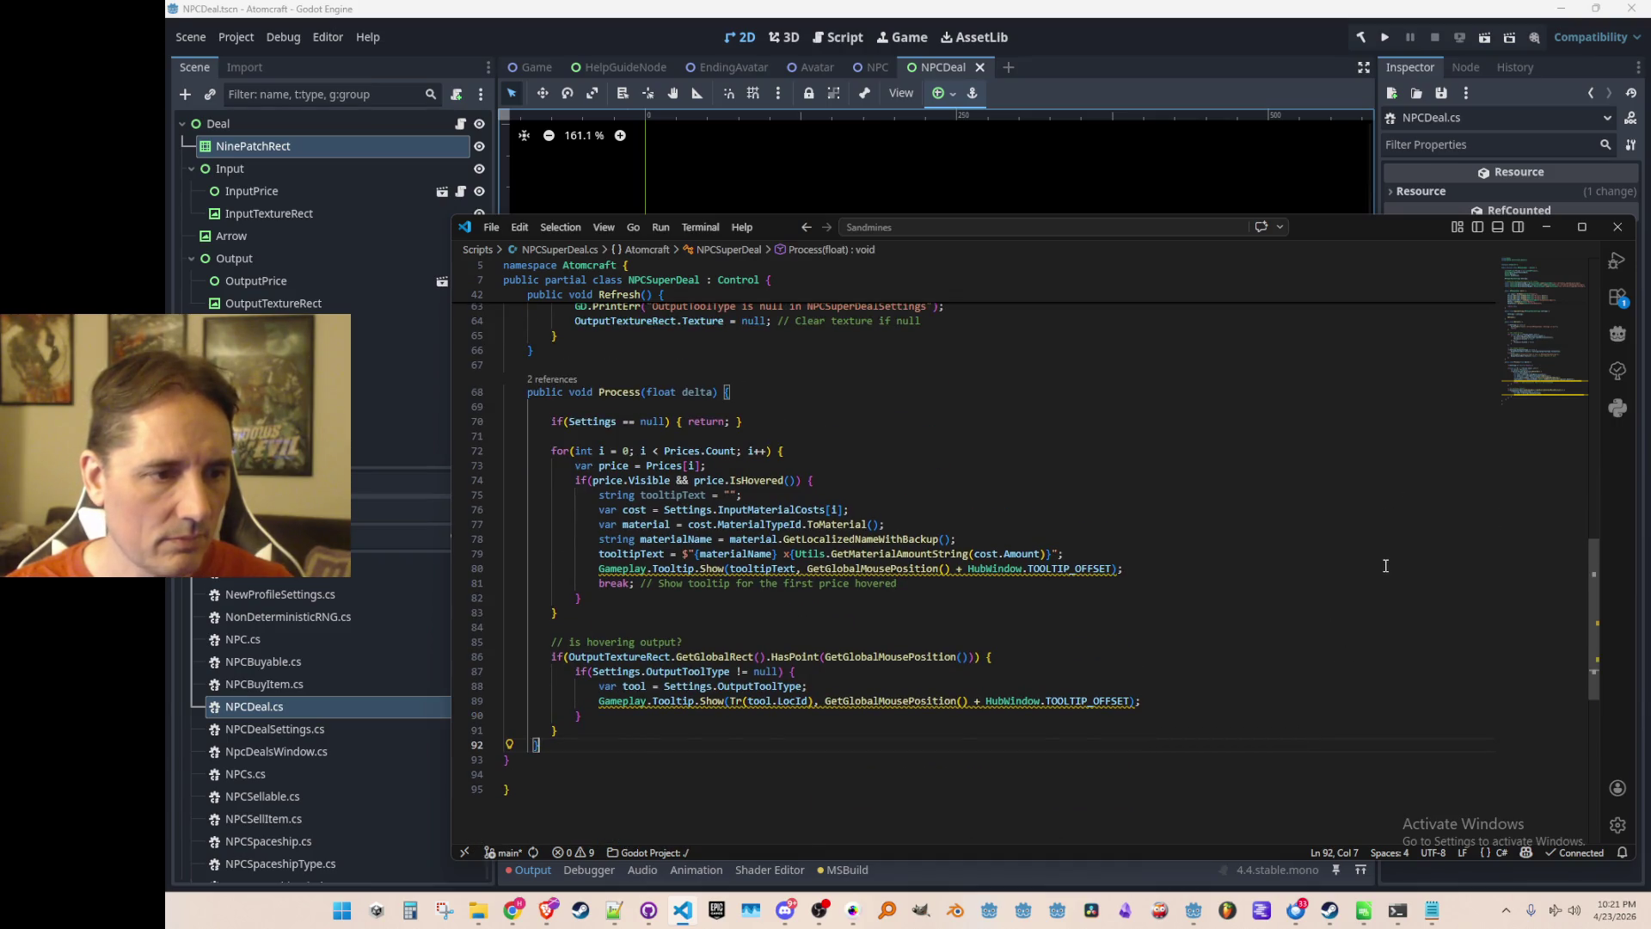
pyautogui.scroll(-1, 1374, 571)
pyautogui.press('Up')
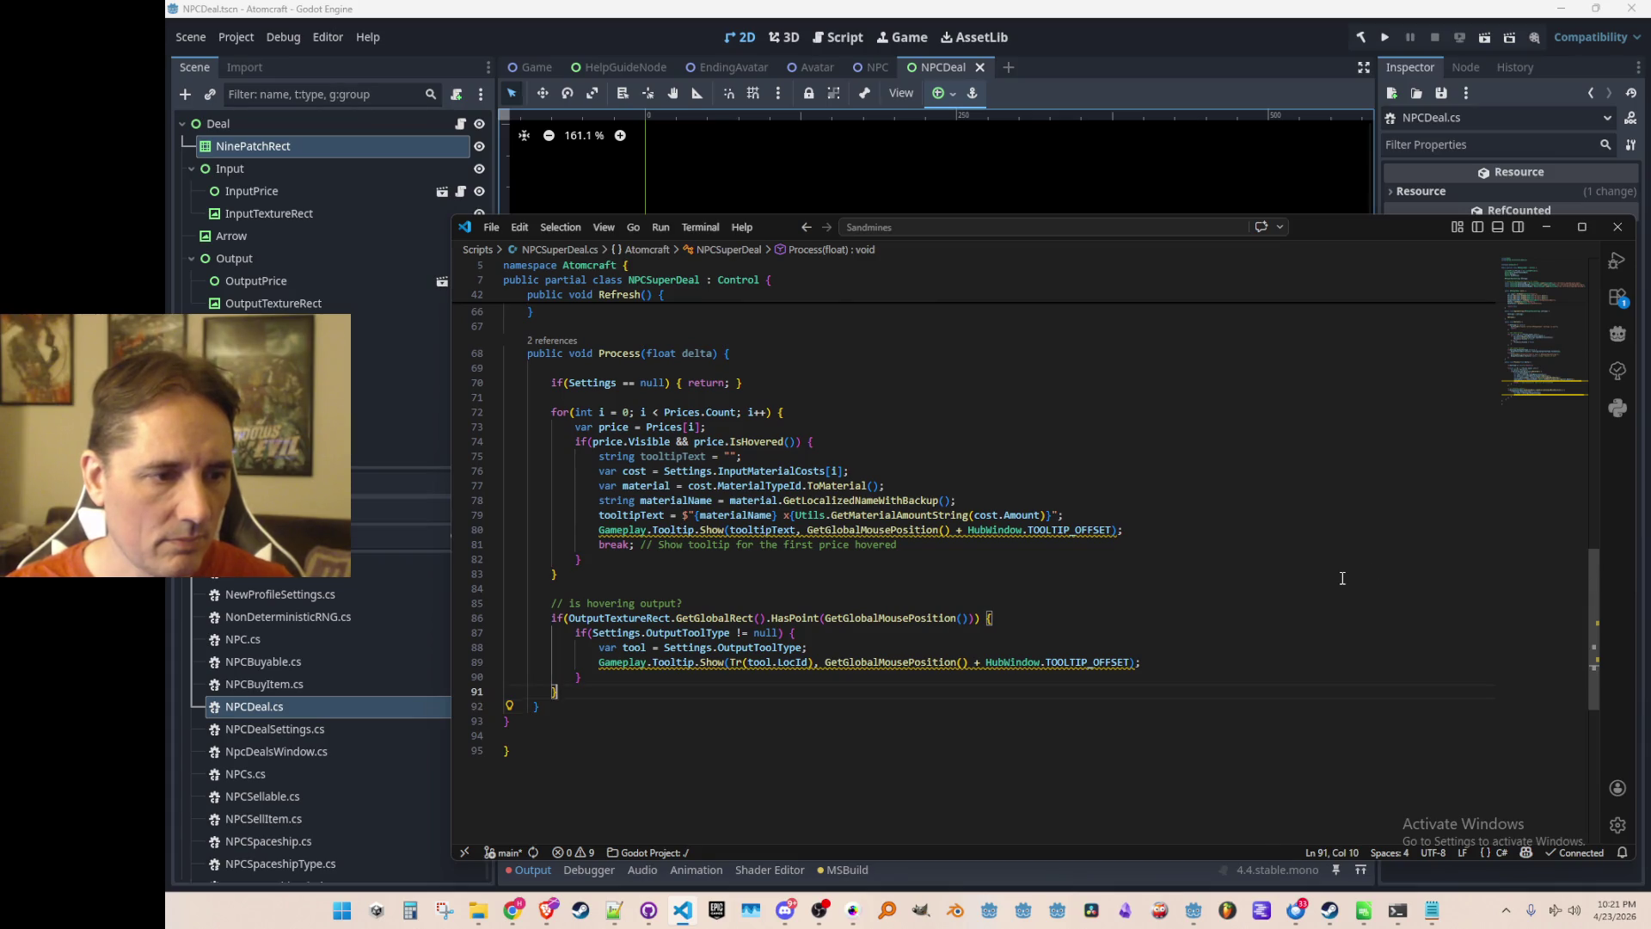
pyautogui.press('Down')
pyautogui.hotkey('shift', 'Down')
pyautogui.hotkey('shift', 'Down')
pyautogui.hotkey('ctrl', 'v')
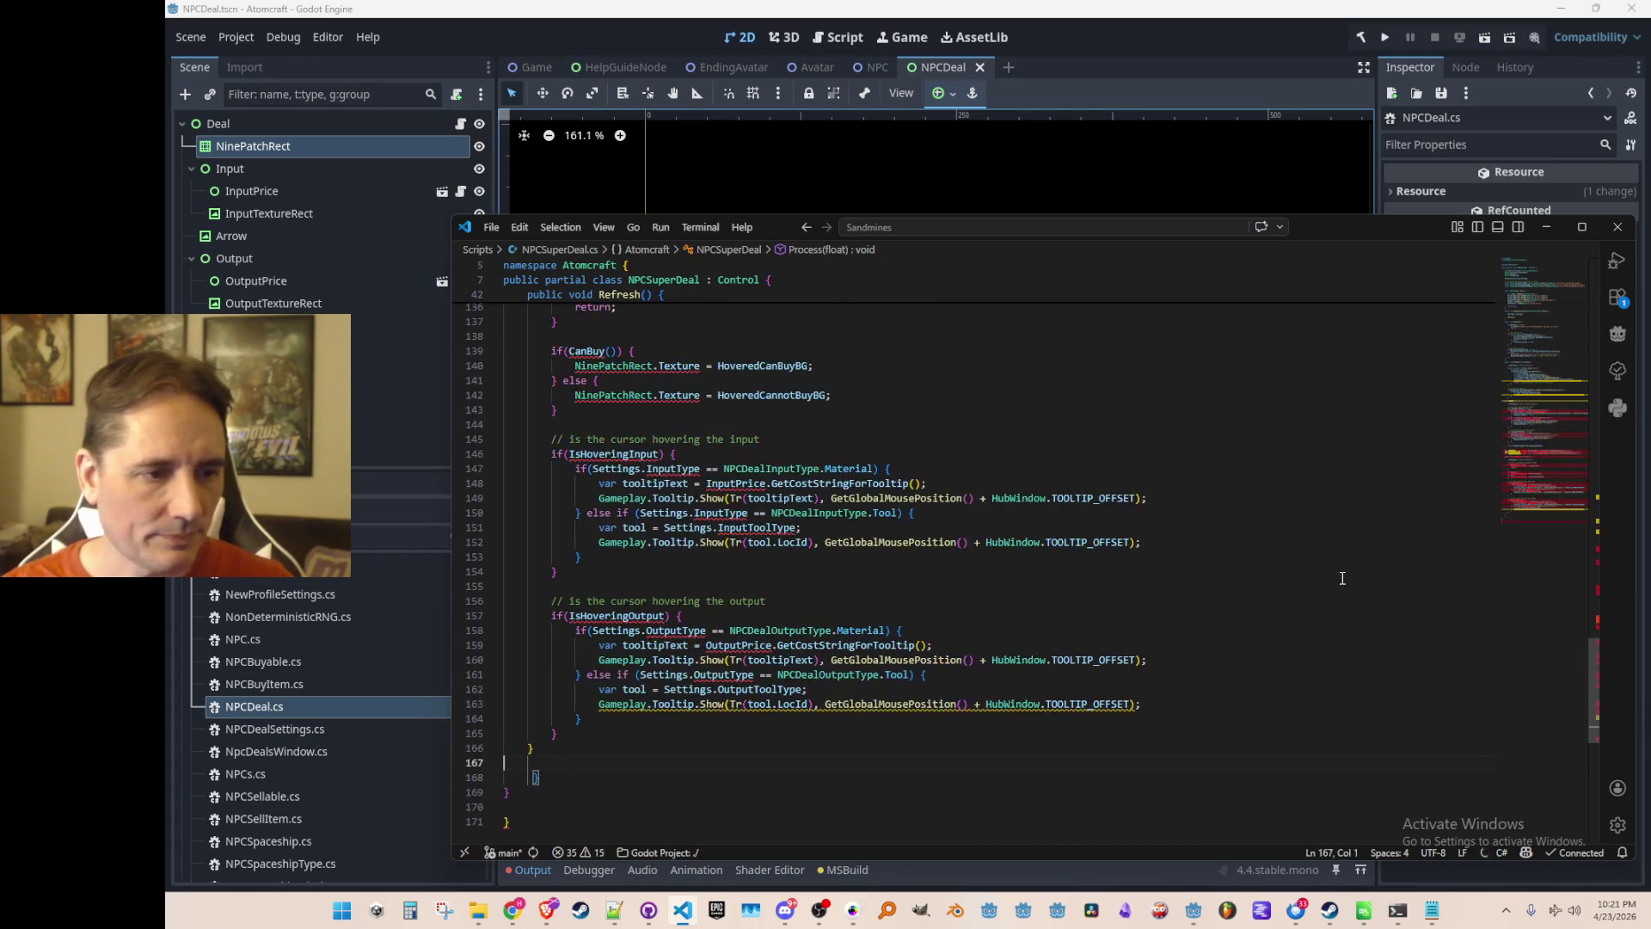
pyautogui.hotkey('ctrl', 'z')
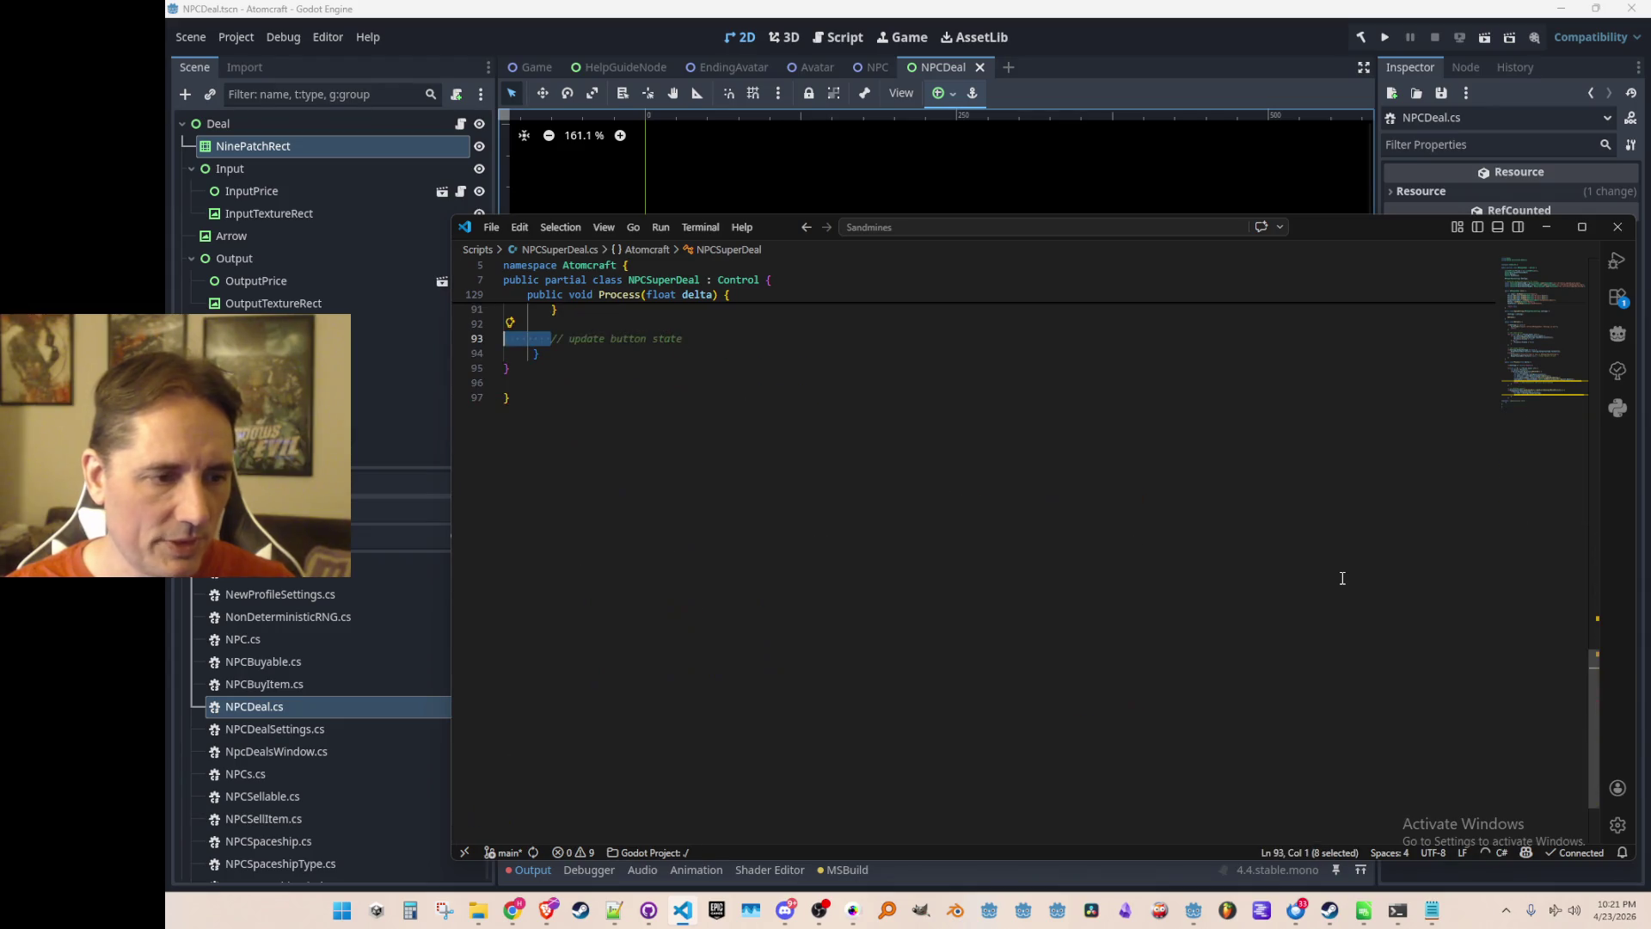
# Paste the copied CanBuy-to-Process code after the Refresh method in NPCSuperDeal.cs.
pyautogui.scroll(5, 1341, 578)
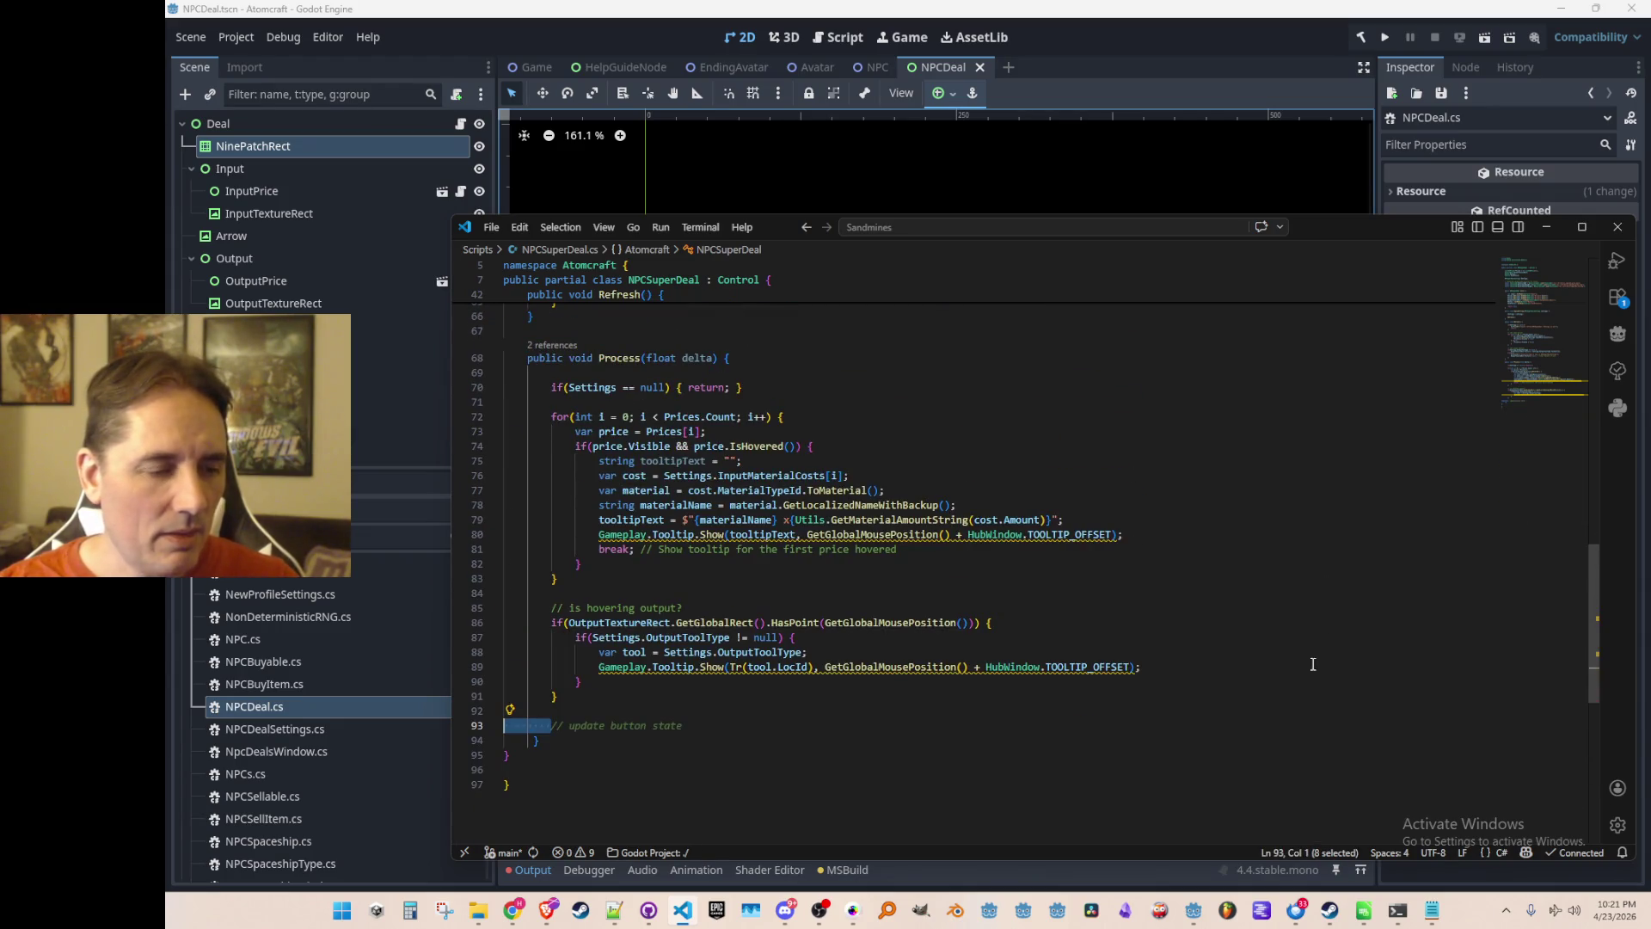
pyautogui.scroll(-1, 1315, 655)
pyautogui.hotkey('ctrl', 'z')
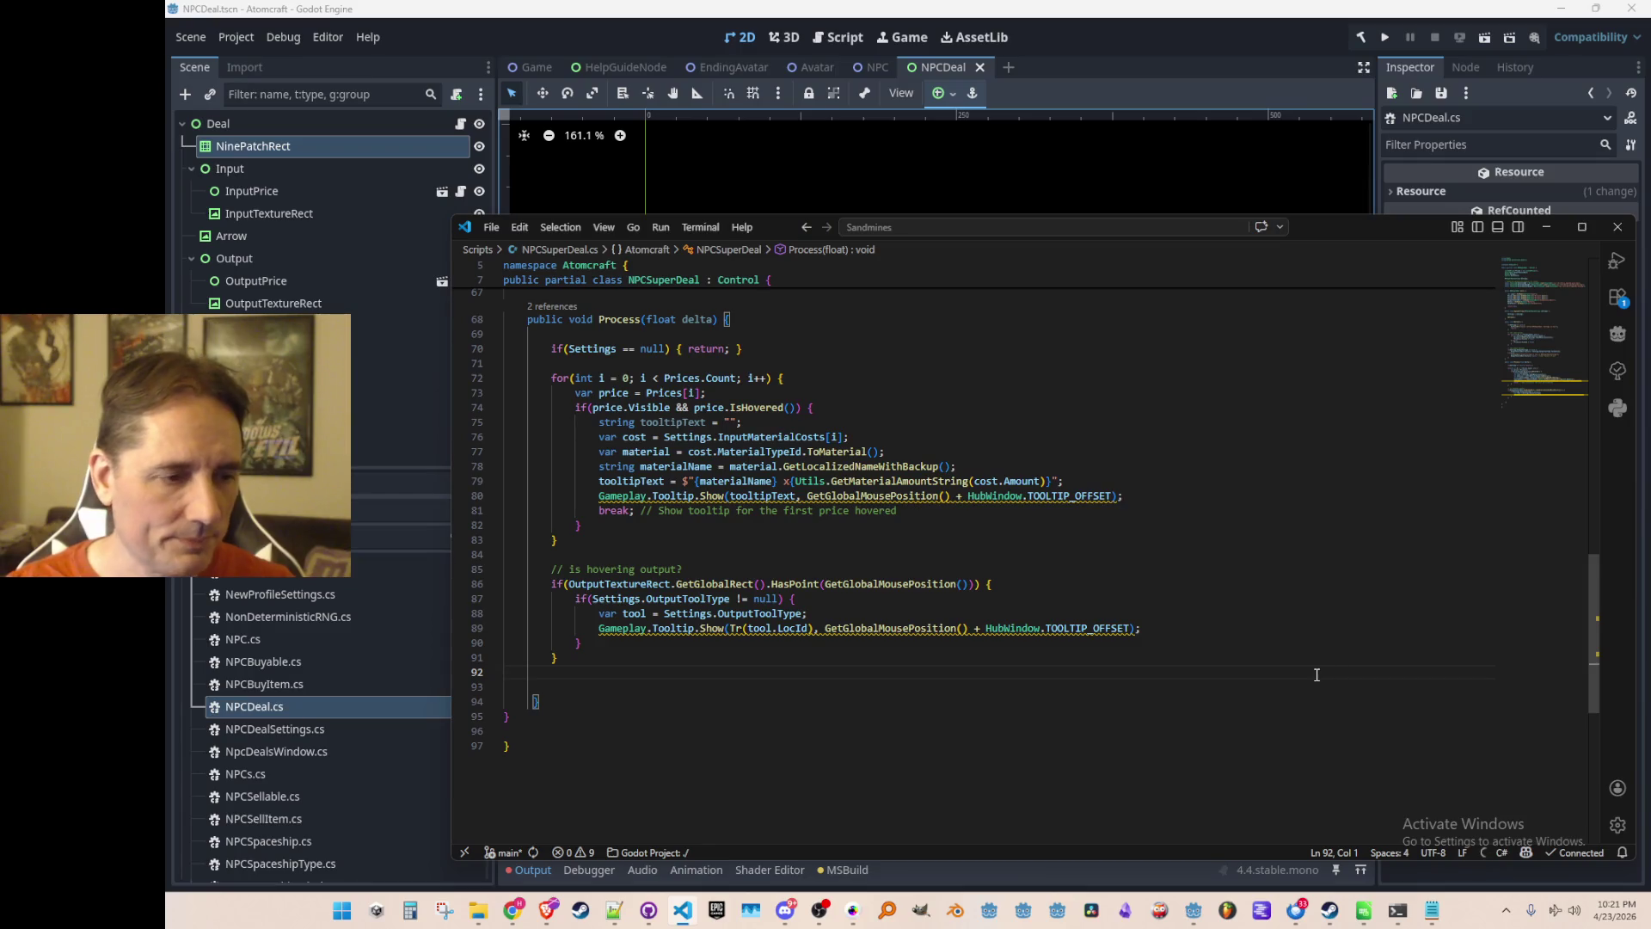
pyautogui.hotkey('ctrl', 'v')
pyautogui.scroll(4, 1317, 662)
pyautogui.hotkey('ctrl', 'z')
pyautogui.scroll(3, 1290, 619)
pyautogui.hotkey('ctrl', 'z')
pyautogui.scroll(4, 1290, 576)
pyautogui.hotkey('ctrl', 'z')
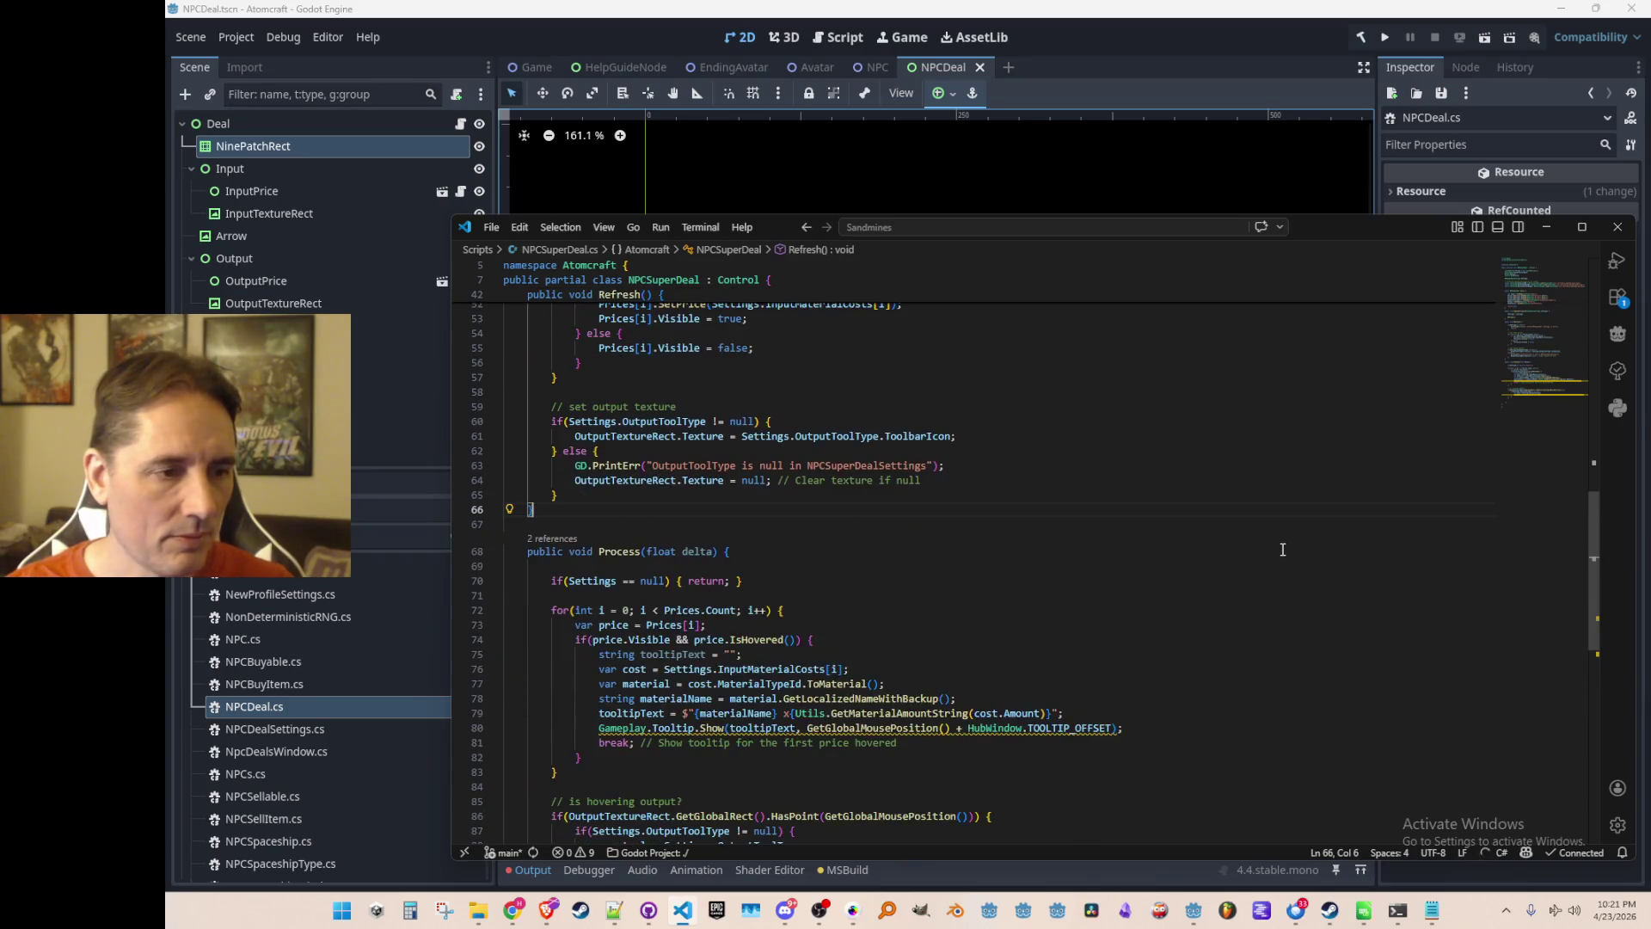
pyautogui.hotkey('ctrl', 'v')
# Delete the duplicated three hover-check properties, starting at IsHoveringInput, from the pasted code.
pyautogui.scroll(10, 1282, 549)
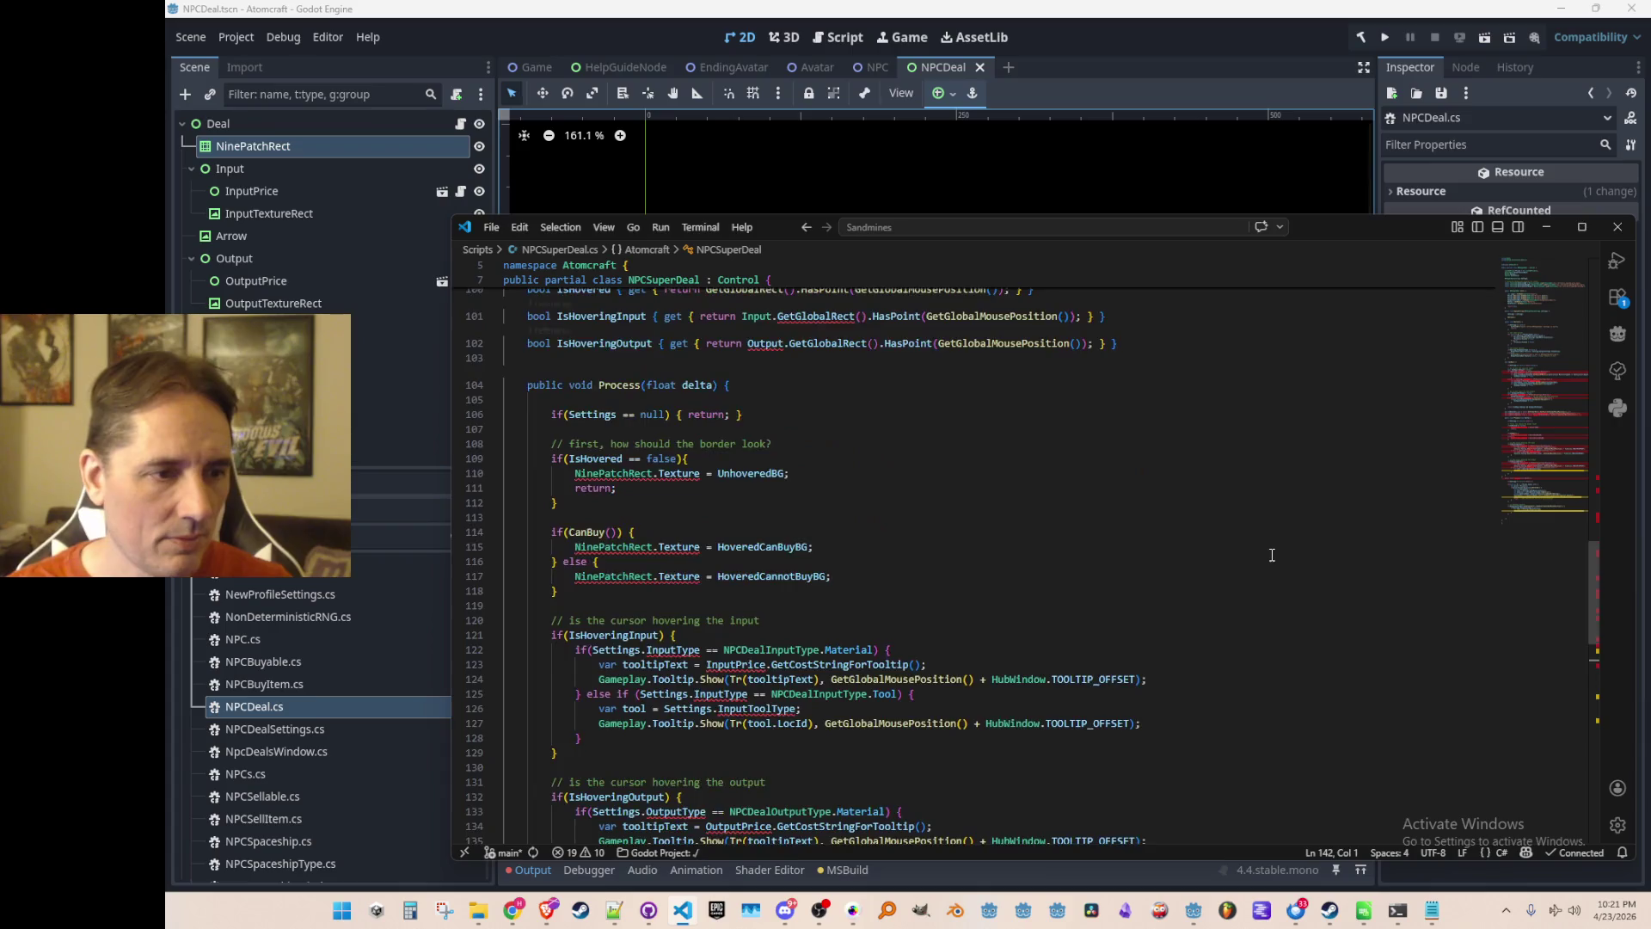
pyautogui.scroll(3, 1247, 598)
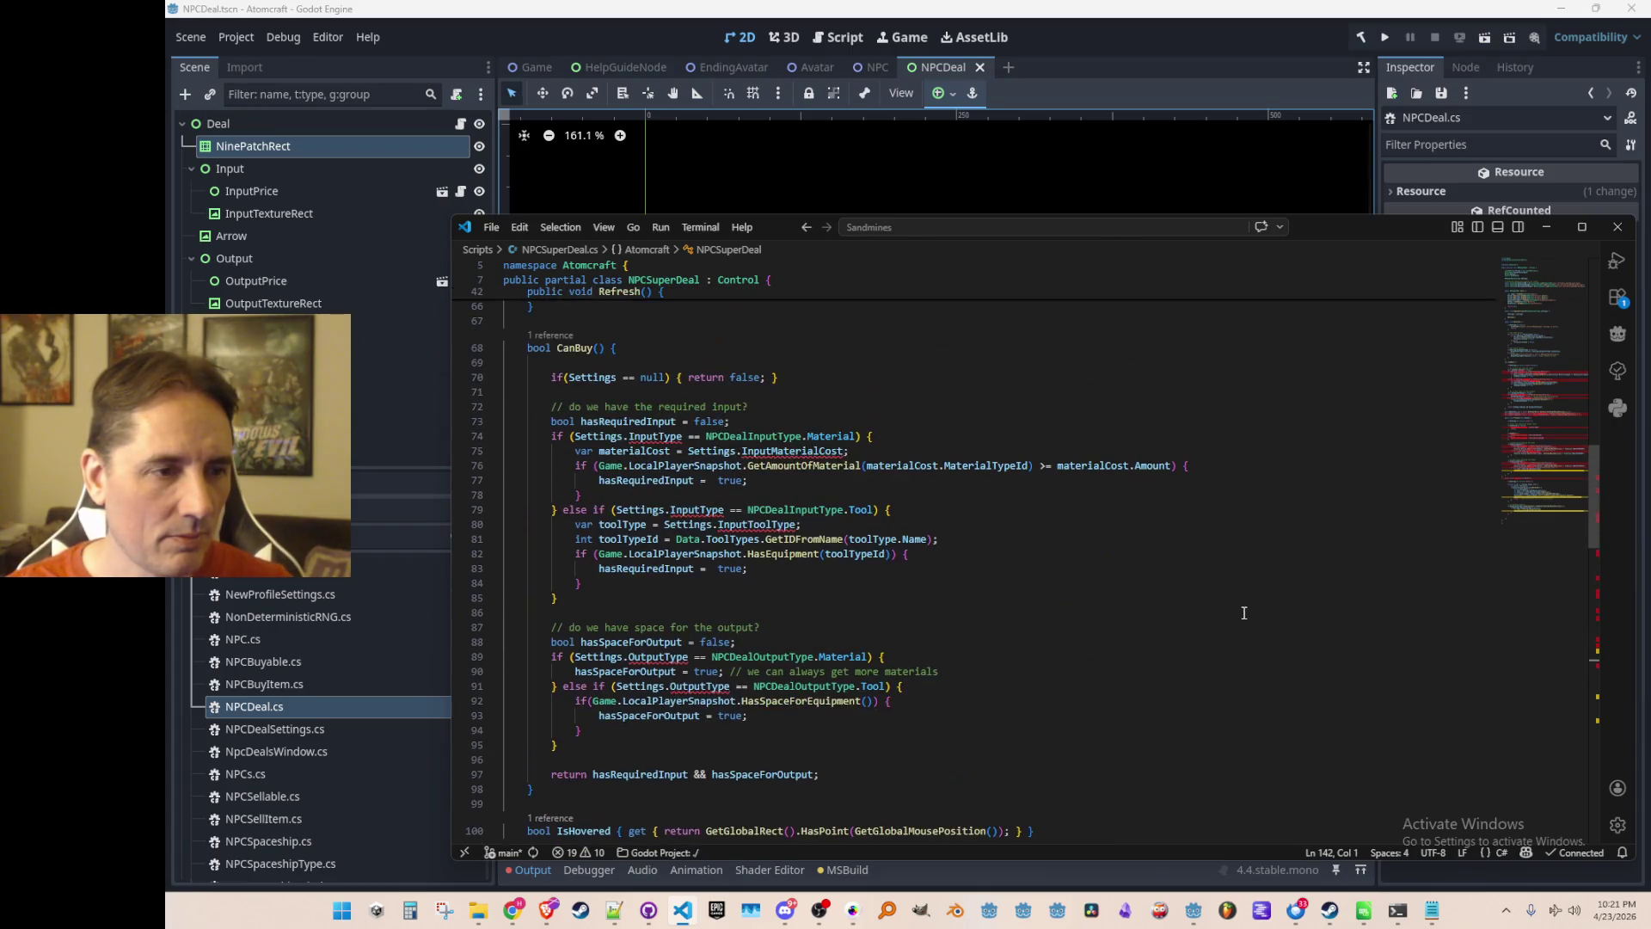
pyautogui.scroll(-5, 1243, 612)
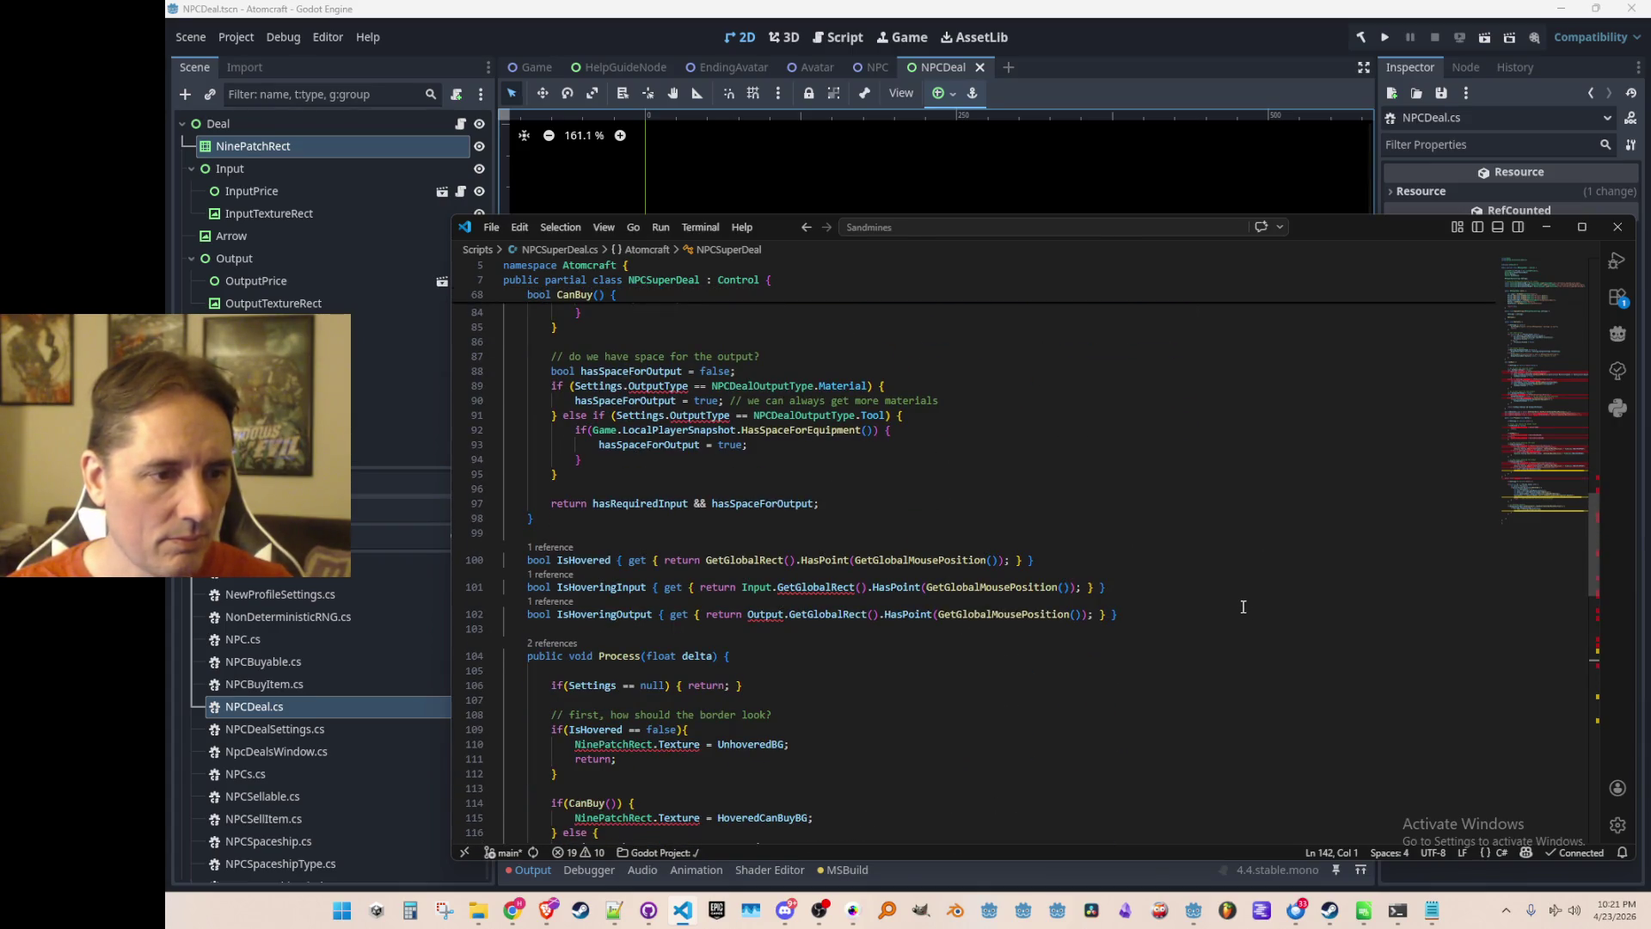
pyautogui.scroll(5, 1243, 607)
pyautogui.scroll(-2, 1242, 602)
pyautogui.scroll(2, 1240, 597)
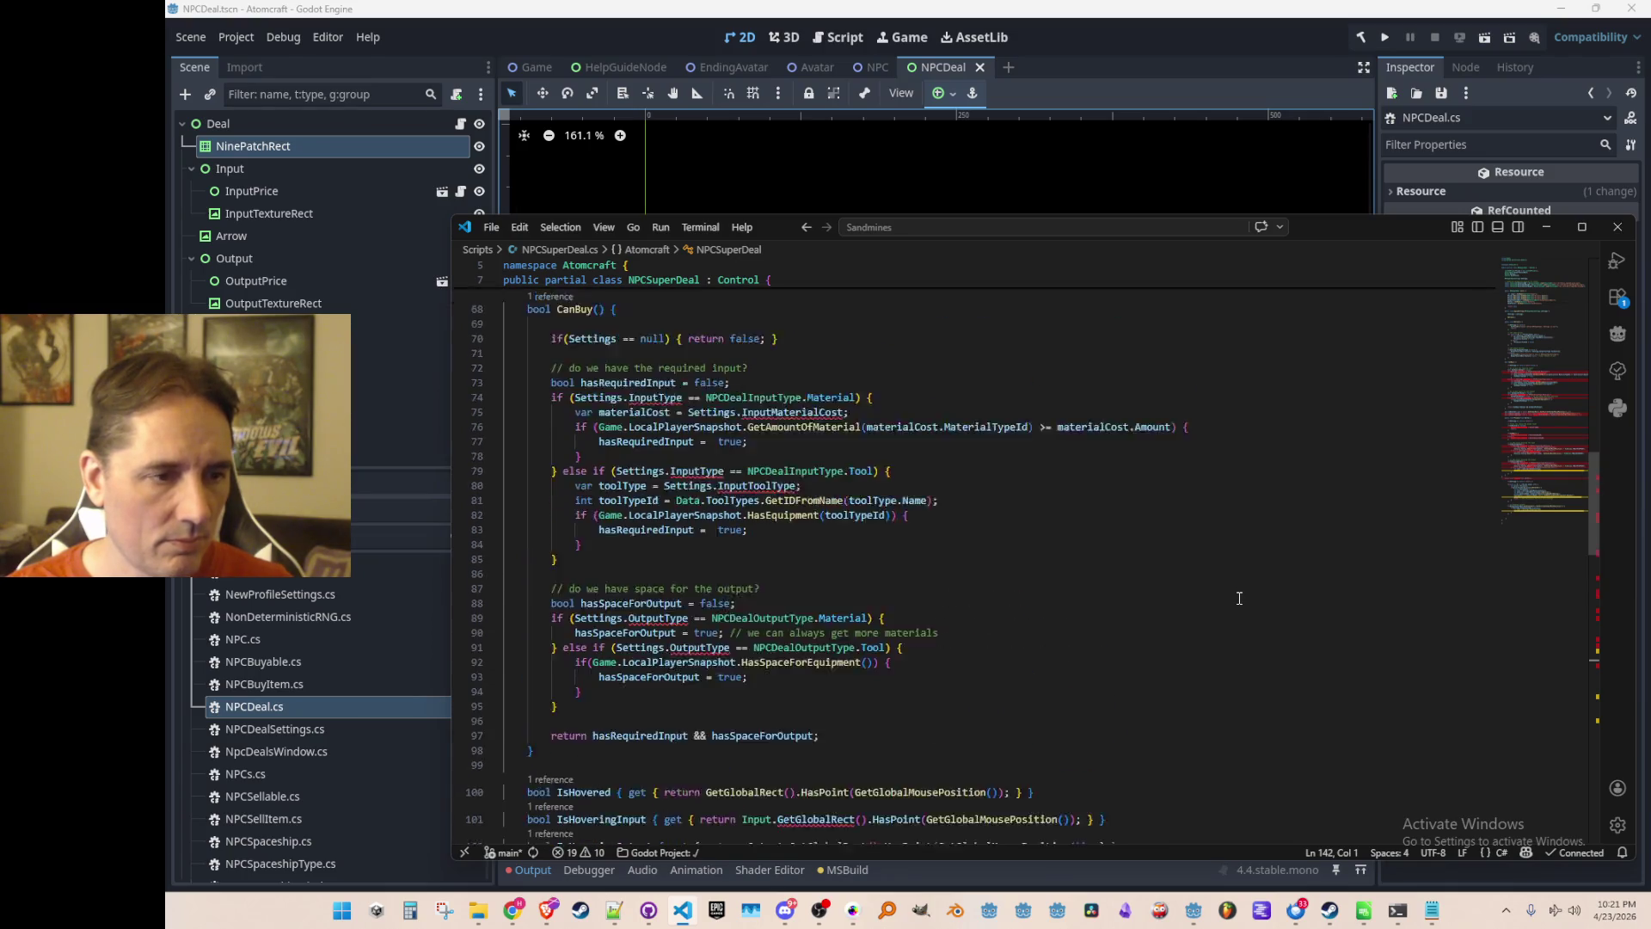
pyautogui.scroll(1, 1240, 597)
pyautogui.scroll(-8, 1204, 481)
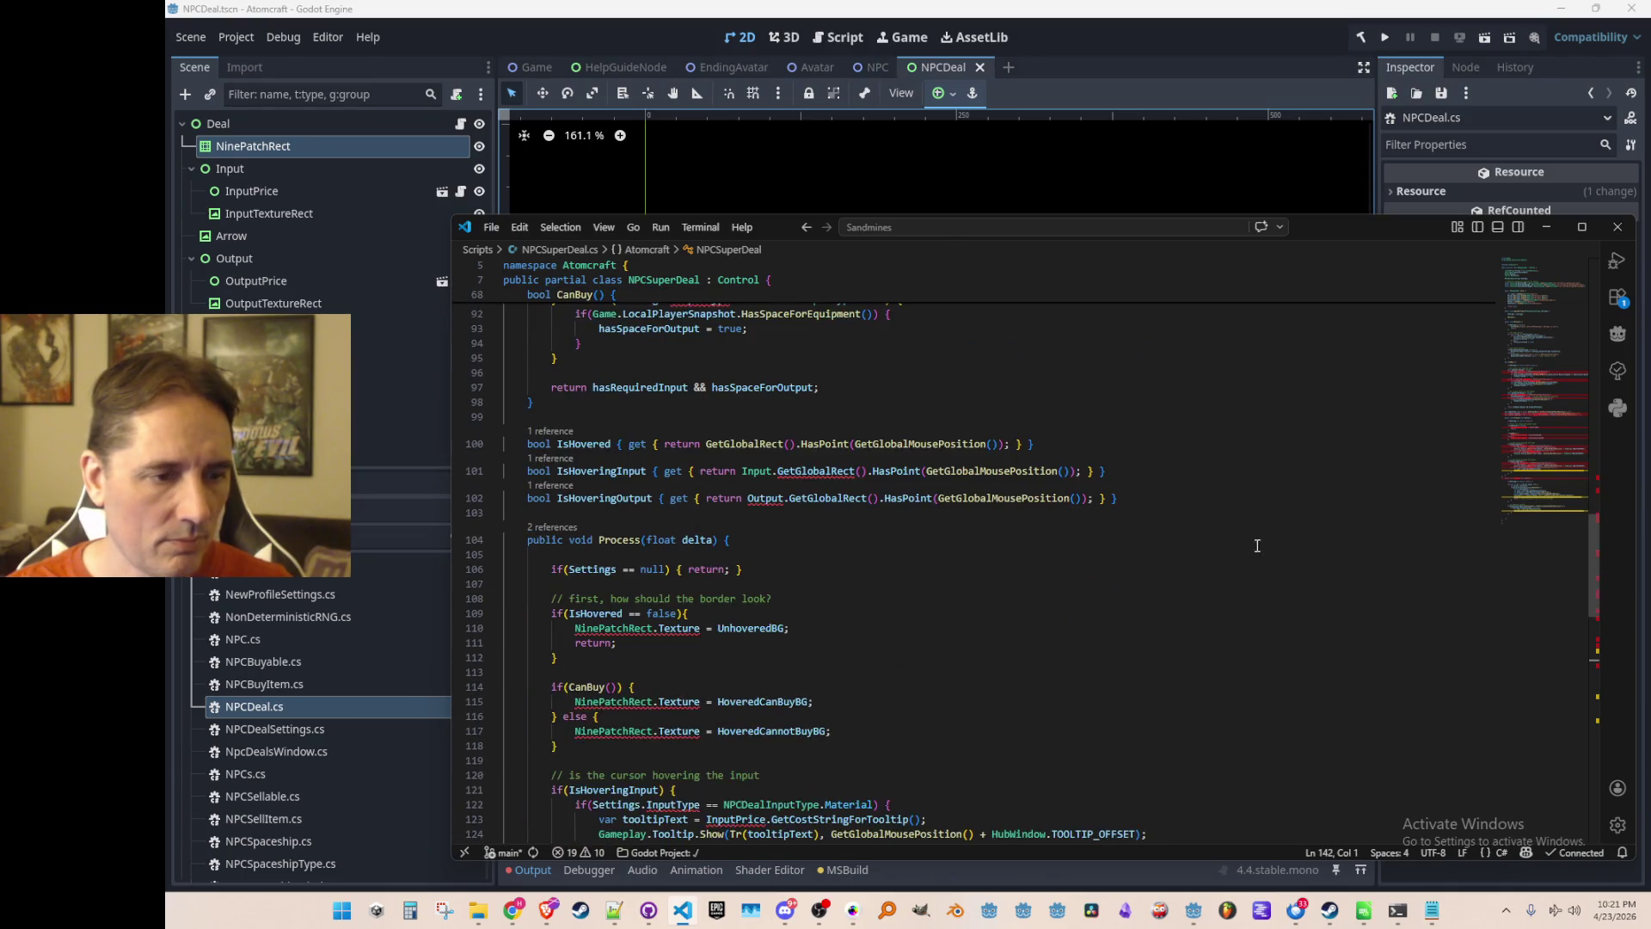
pyautogui.click(1244, 474)
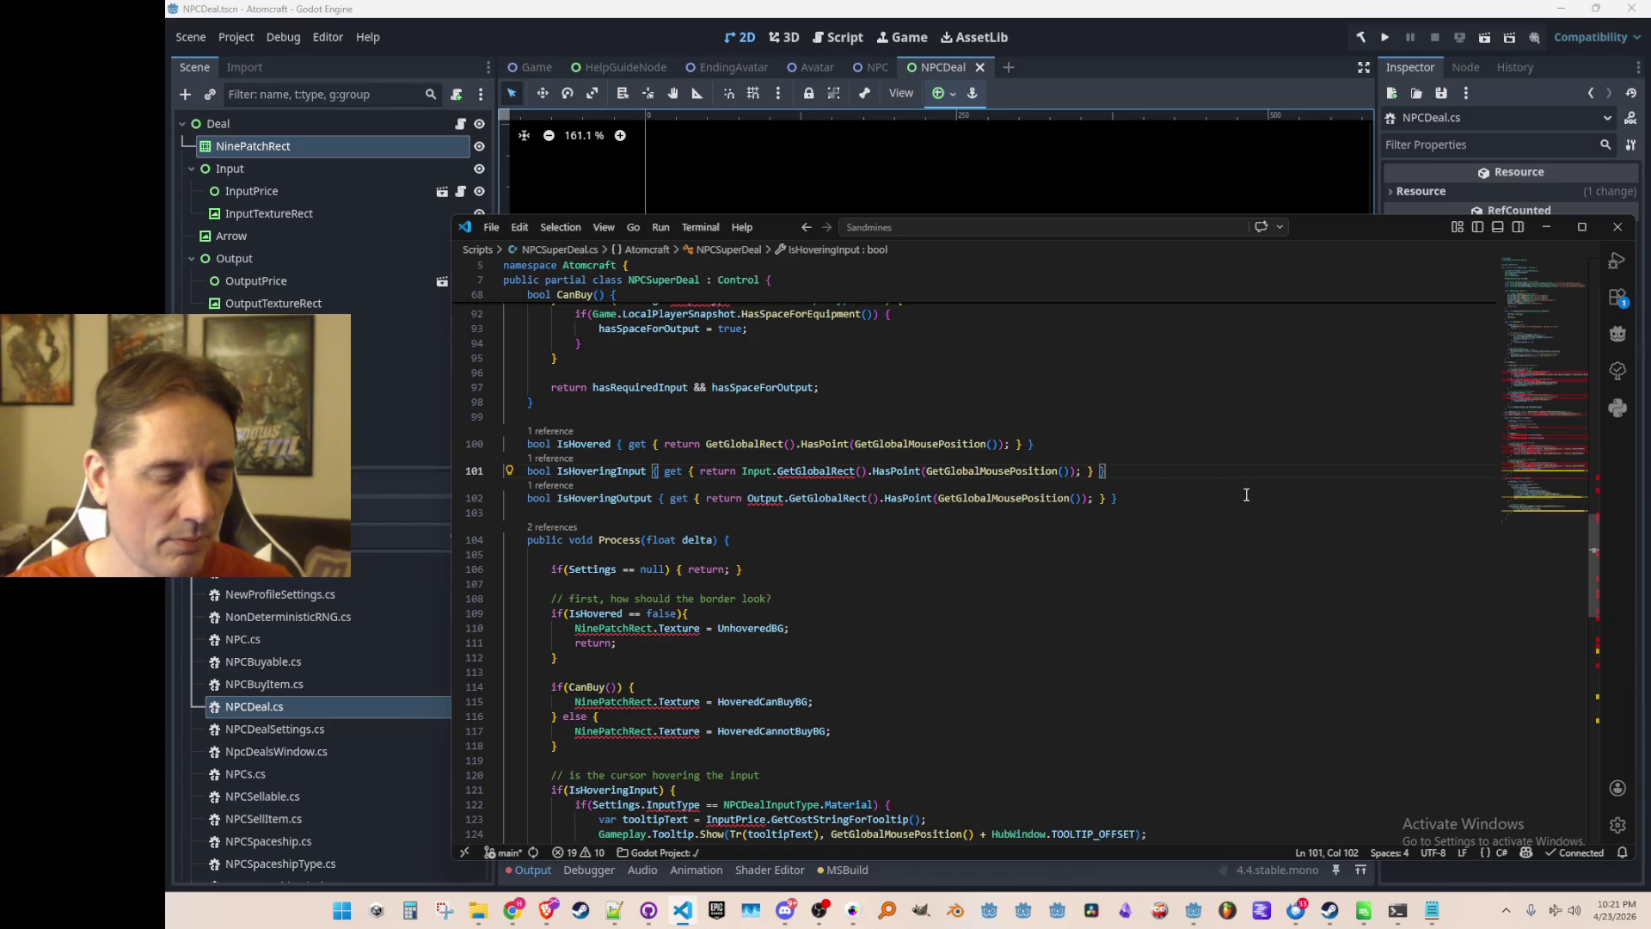
pyautogui.press('Up')
pyautogui.press('Home')
pyautogui.hotkey('shift', 'Down')
pyautogui.hotkey('shift', 'Down')
pyautogui.hotkey('shift', 'Down')
pyautogui.press('Delete')
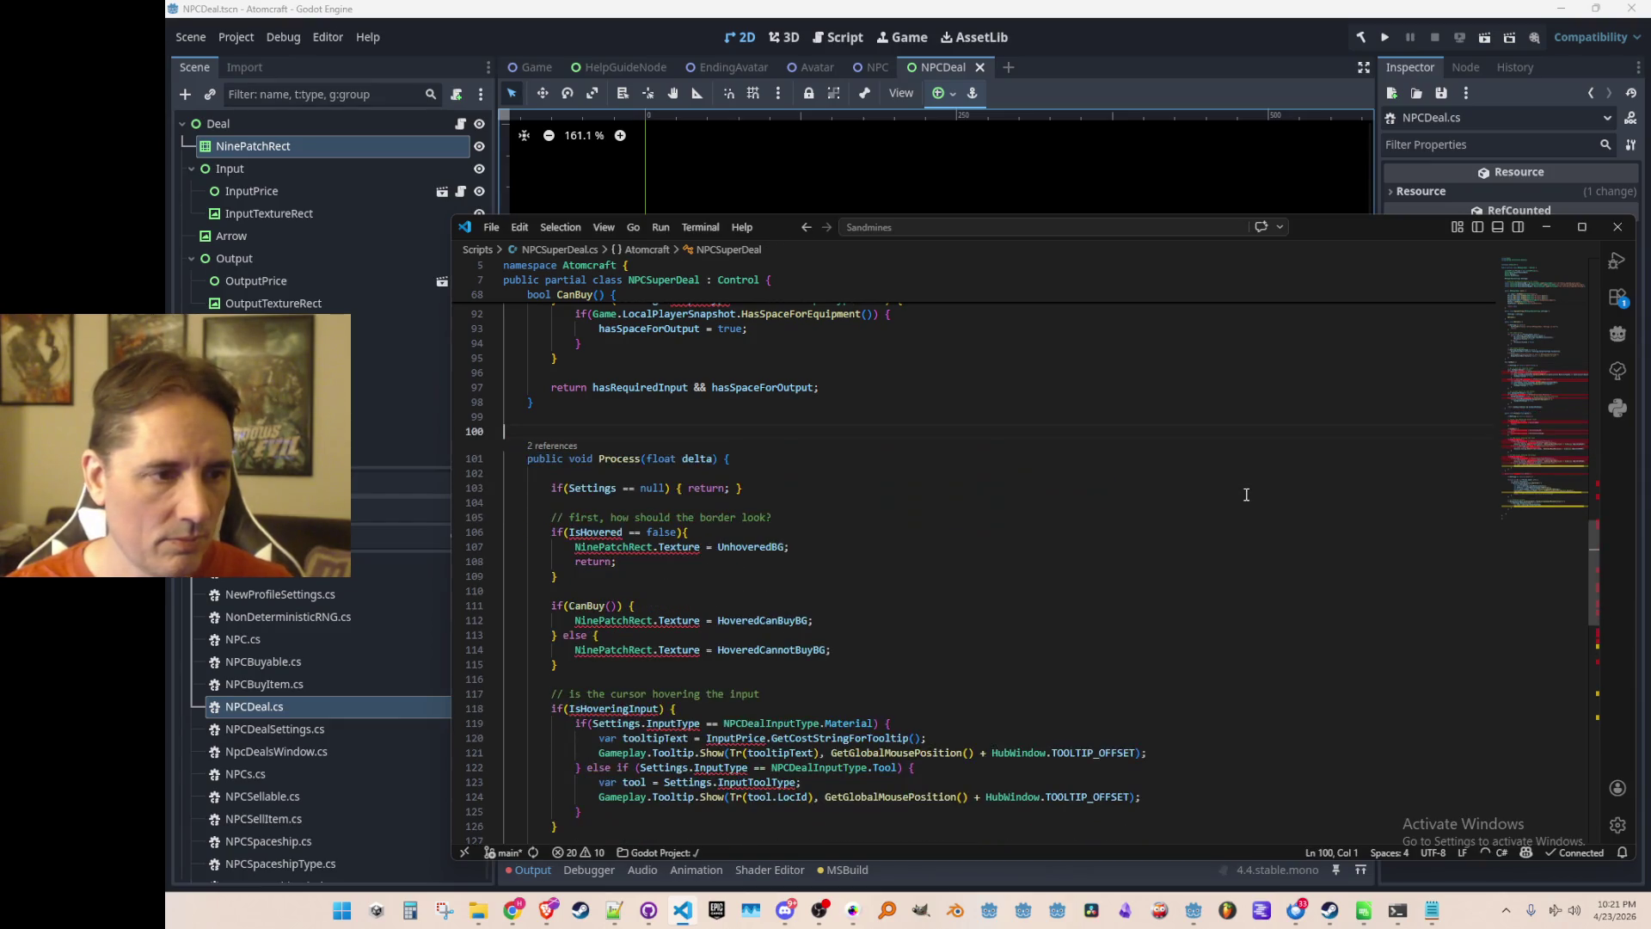
# Select and remove the pasted border-look if/else block.
pyautogui.scroll(-10, 1246, 494)
pyautogui.scroll(7, 1225, 456)
pyautogui.press('Down')
pyautogui.press('Down')
pyautogui.press('Down')
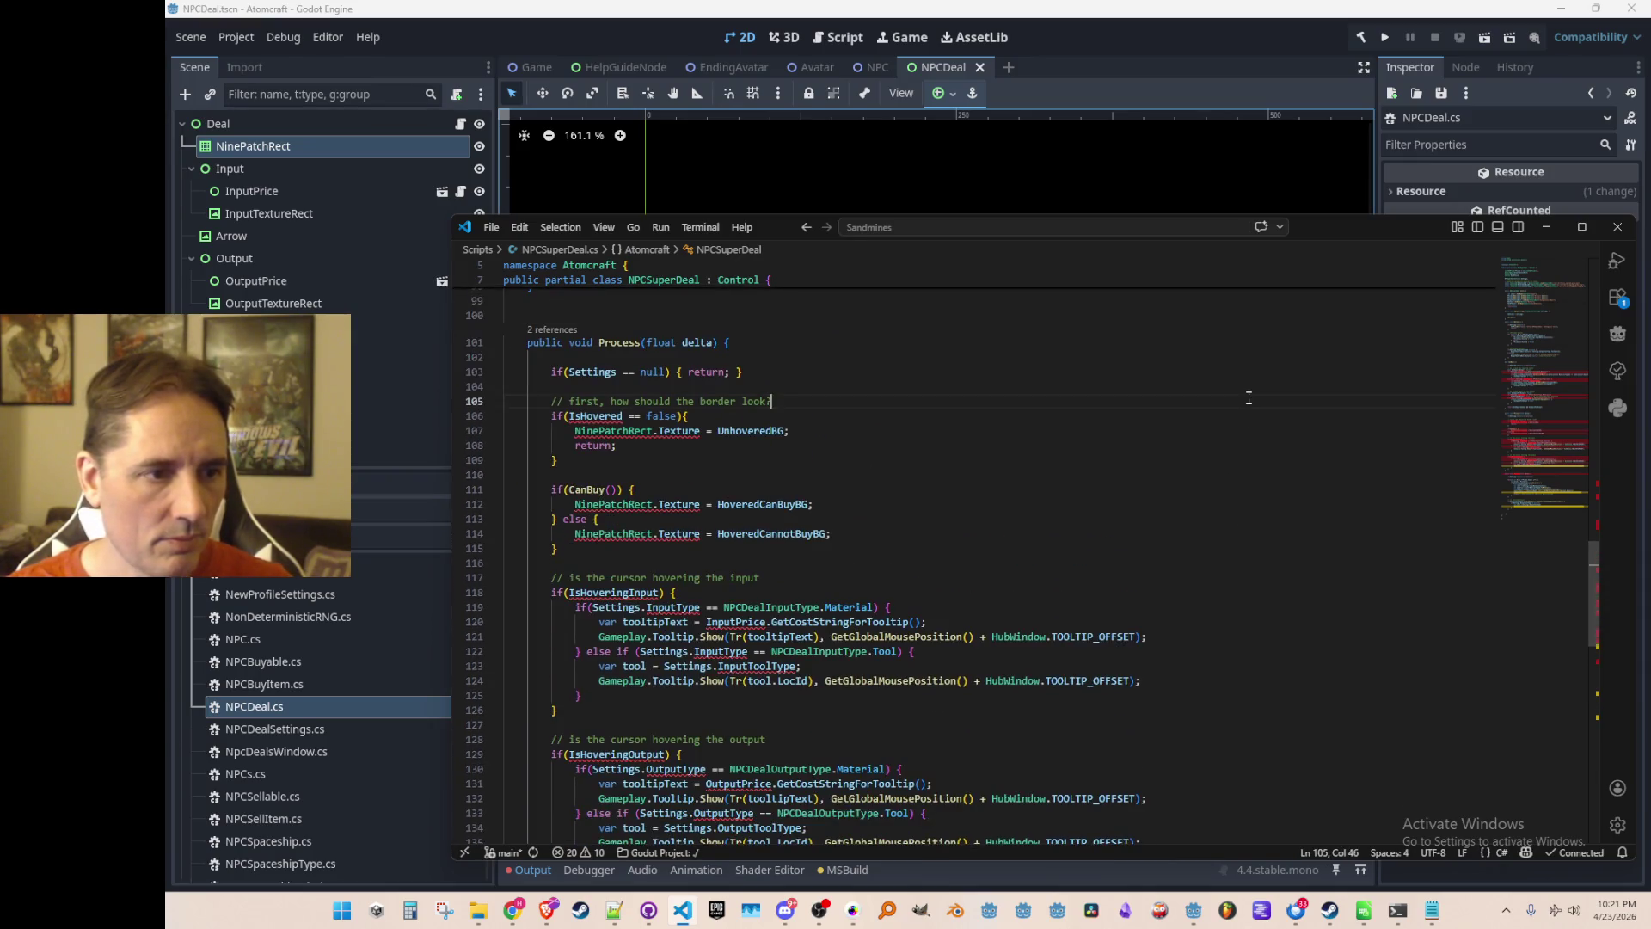
pyautogui.hotkey('shift', 'Down')
pyautogui.hotkey('shift', 'Down')
pyautogui.hotkey('shift', 'Down')
pyautogui.hotkey('shift', 'Down')
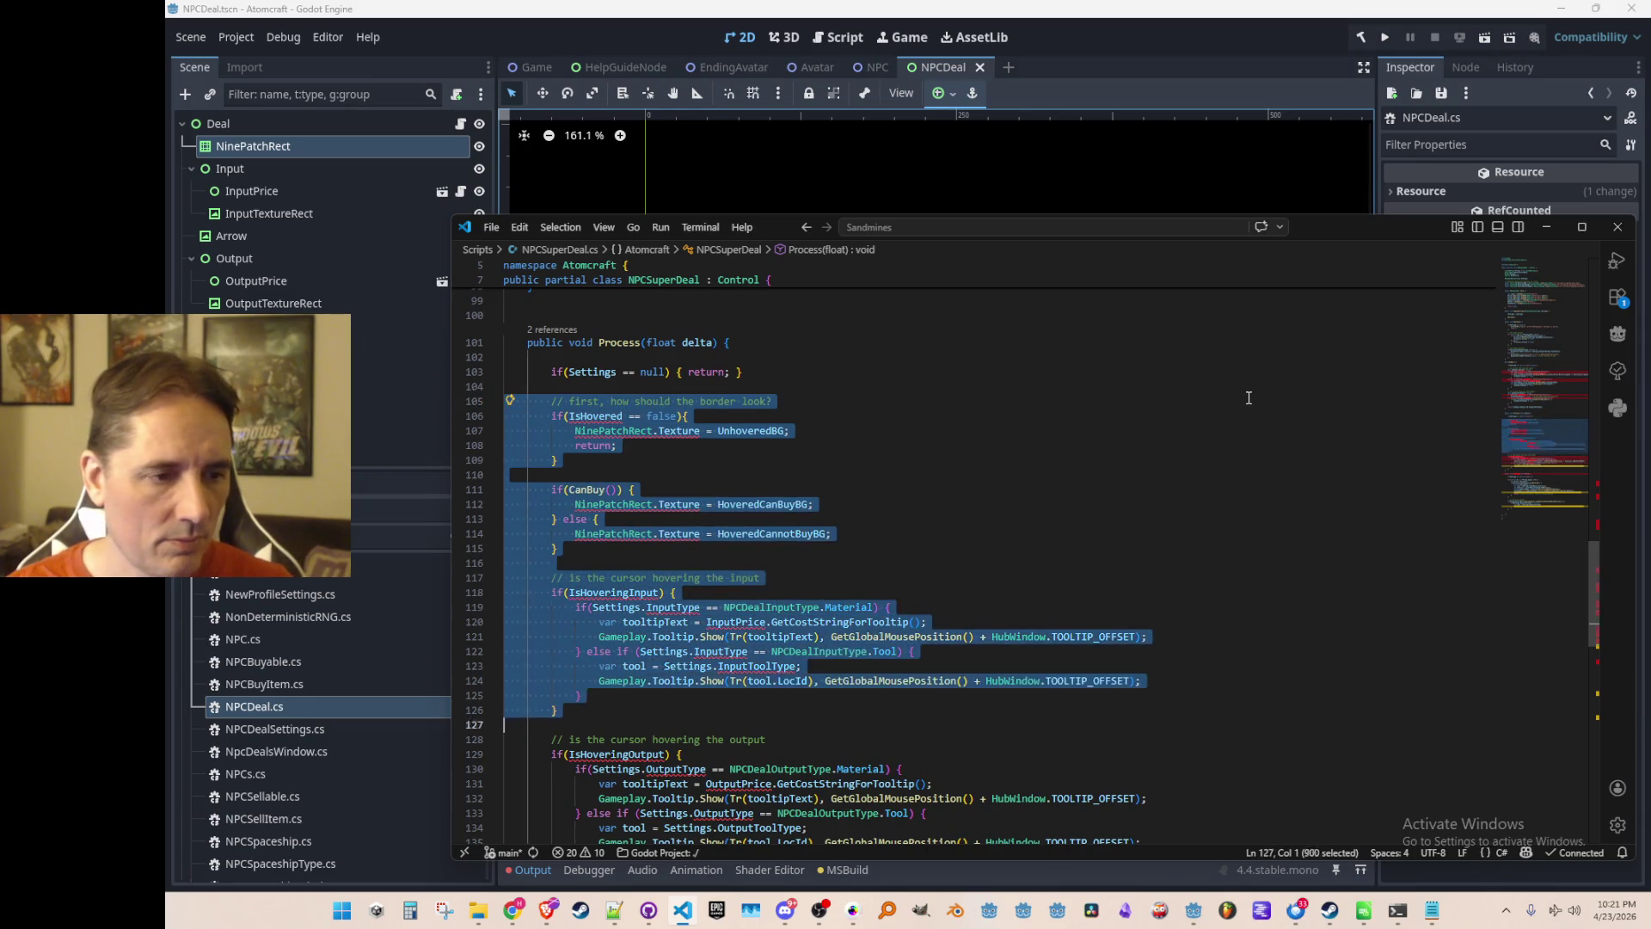
pyautogui.hotkey('shift', 'Up')
pyautogui.hotkey('shift', 'Up')
pyautogui.hotkey('shift', 'Up')
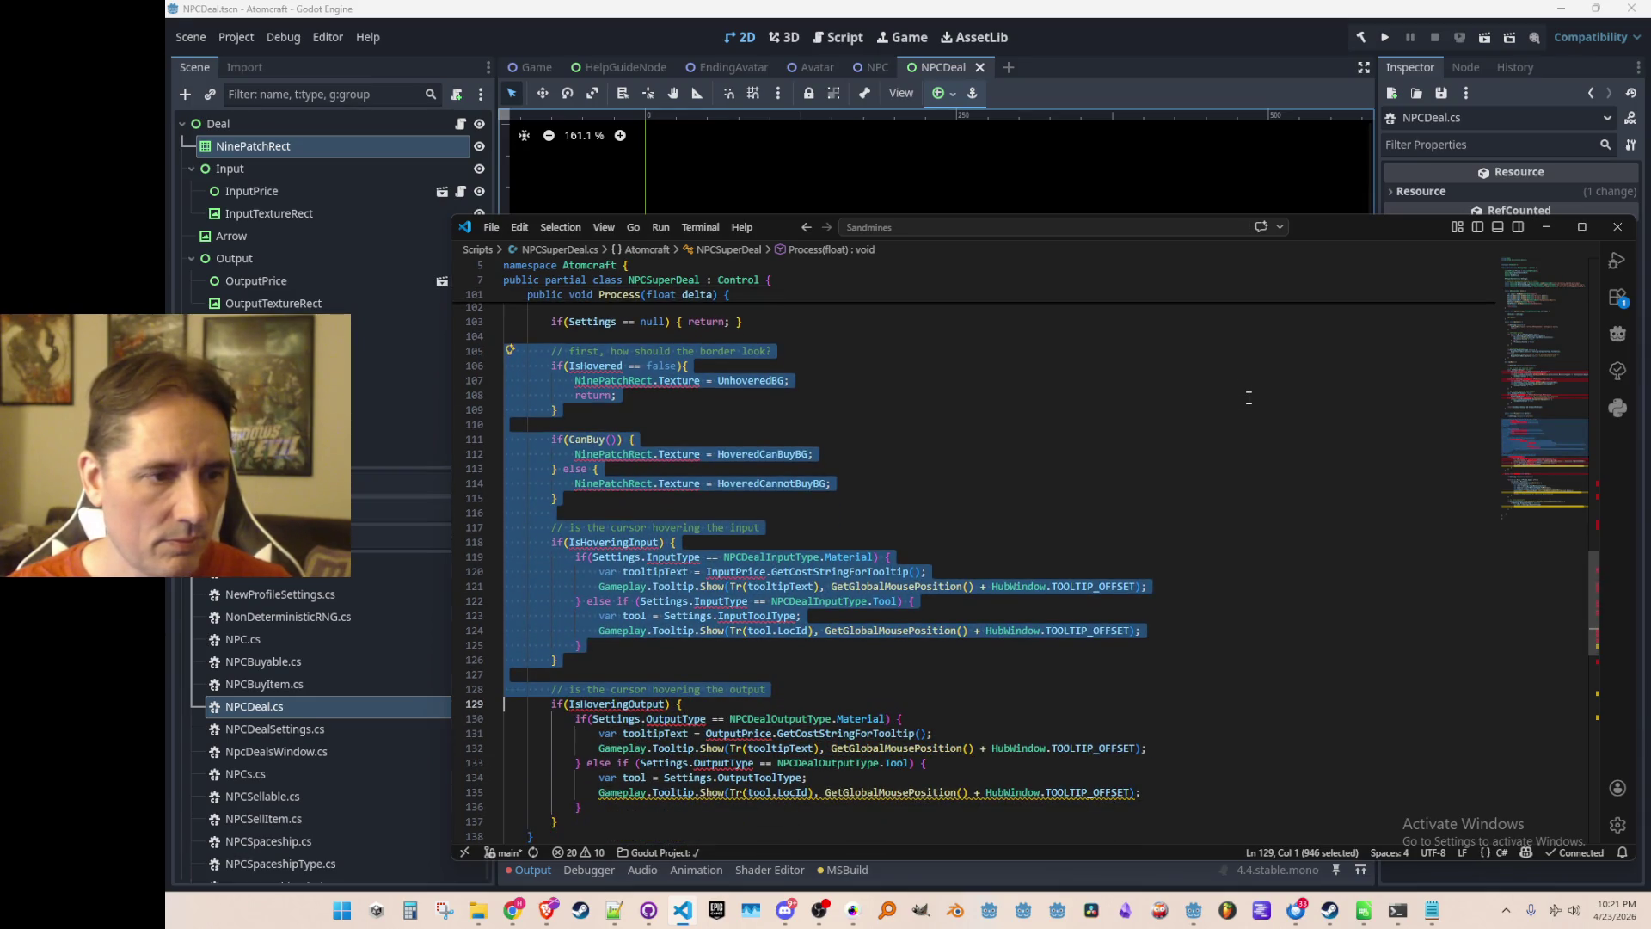
pyautogui.hotkey('shift', 'Down')
pyautogui.hotkey('shift', 'Down')
pyautogui.press('Delete')
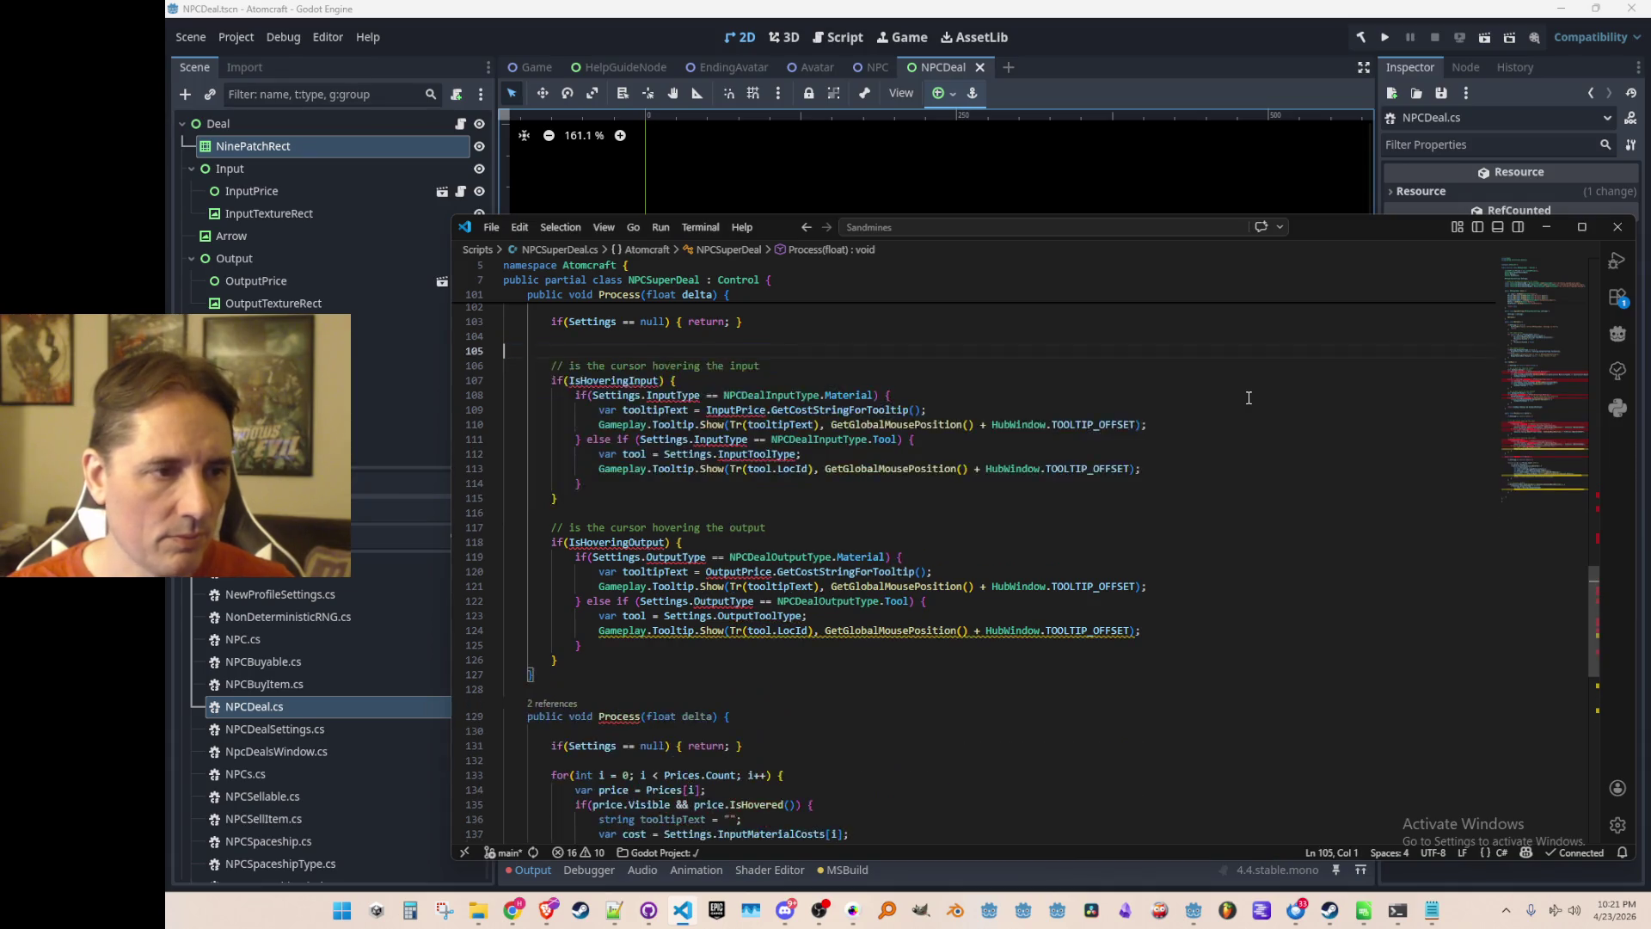
pyautogui.press('Up')
pyautogui.press('Up')
pyautogui.press('Up')
# Delete the old Process block, leaving the border-look if/else above the Prices for loop.
pyautogui.press('Down')
pyautogui.hotkey('shift', 'Down')
pyautogui.hotkey('shift', 'Down')
pyautogui.hotkey('shift', 'Down')
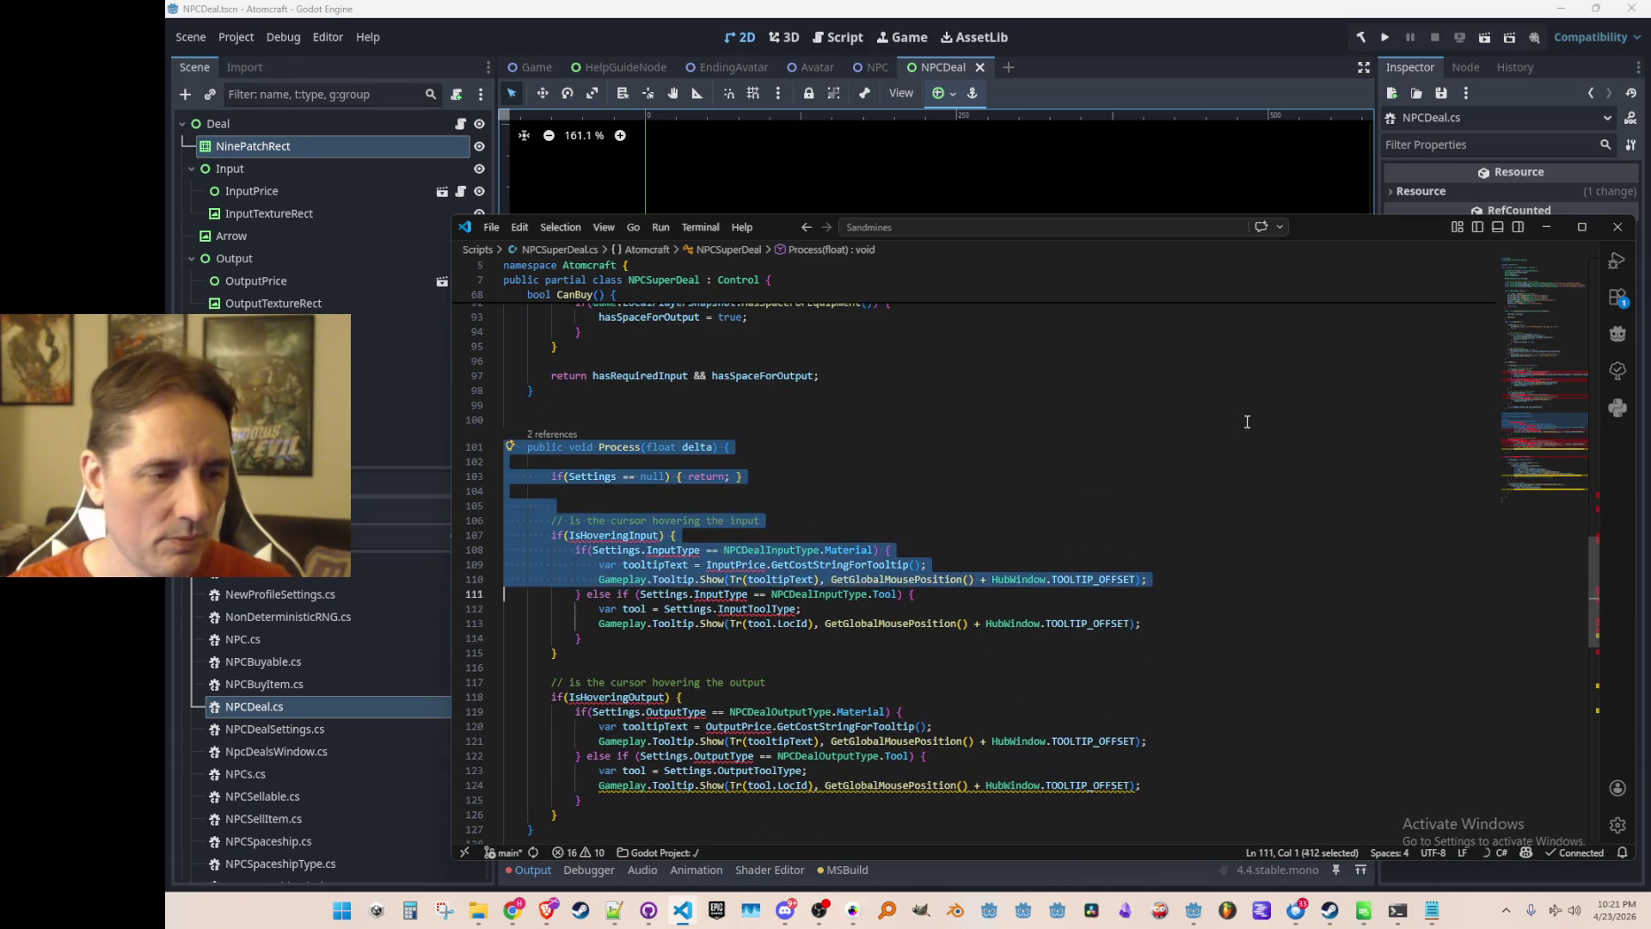
pyautogui.press('Delete')
pyautogui.press('BackSpace')
pyautogui.press('BackSpace')
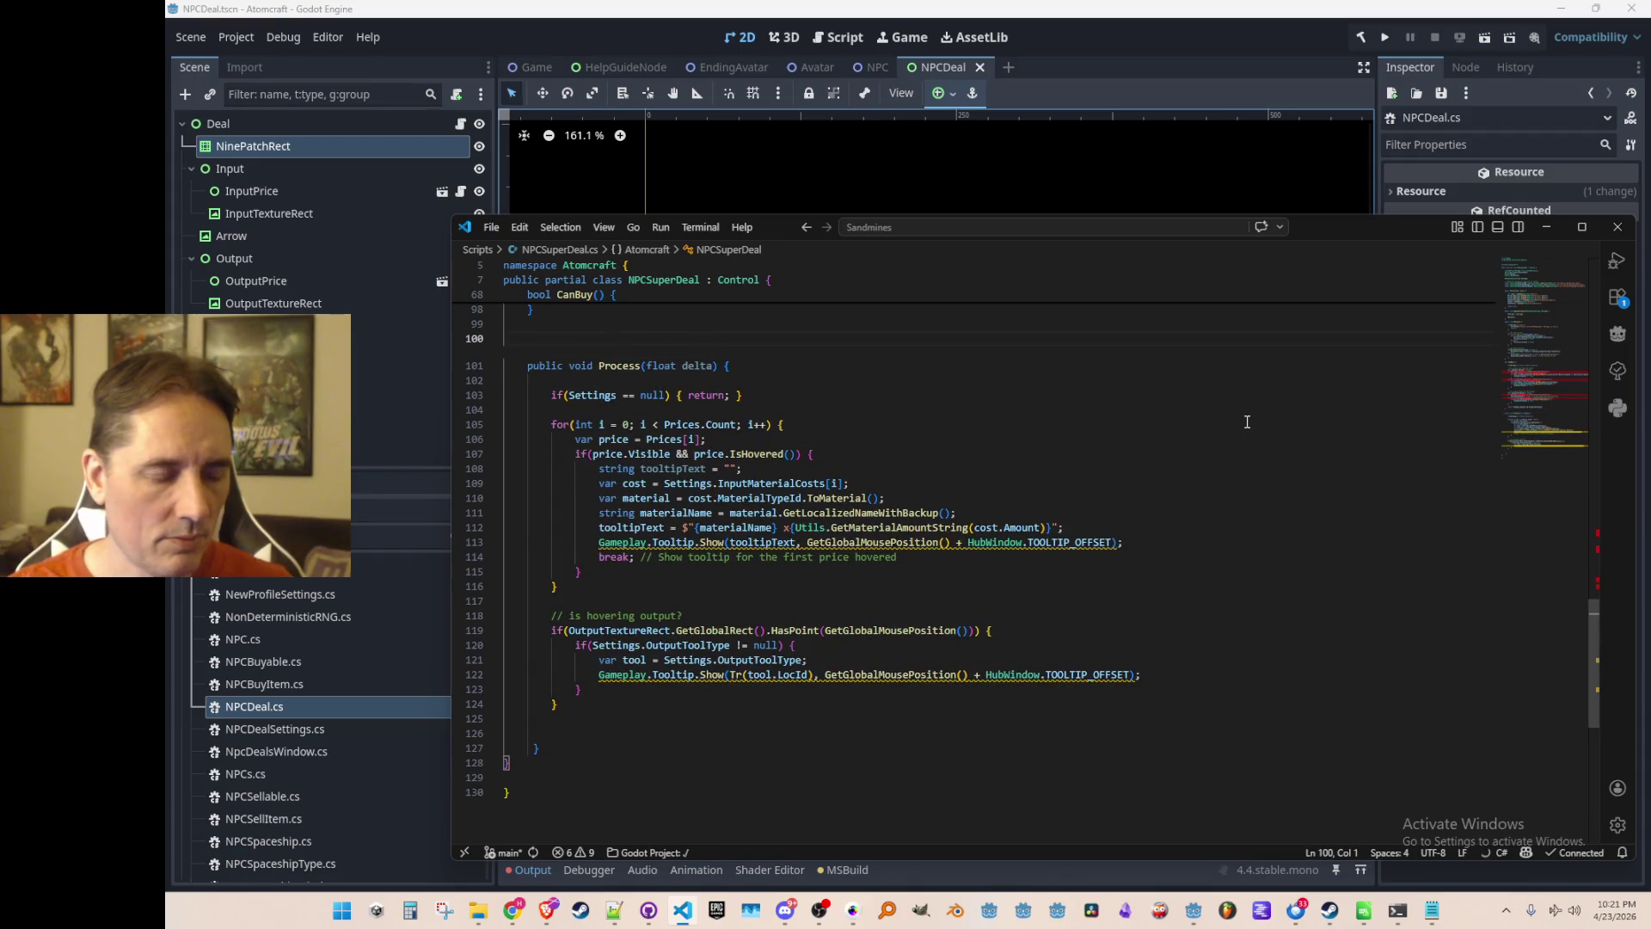
pyautogui.hotkey('ctrl', 'z')
pyautogui.hotkey('ctrl', 'z')
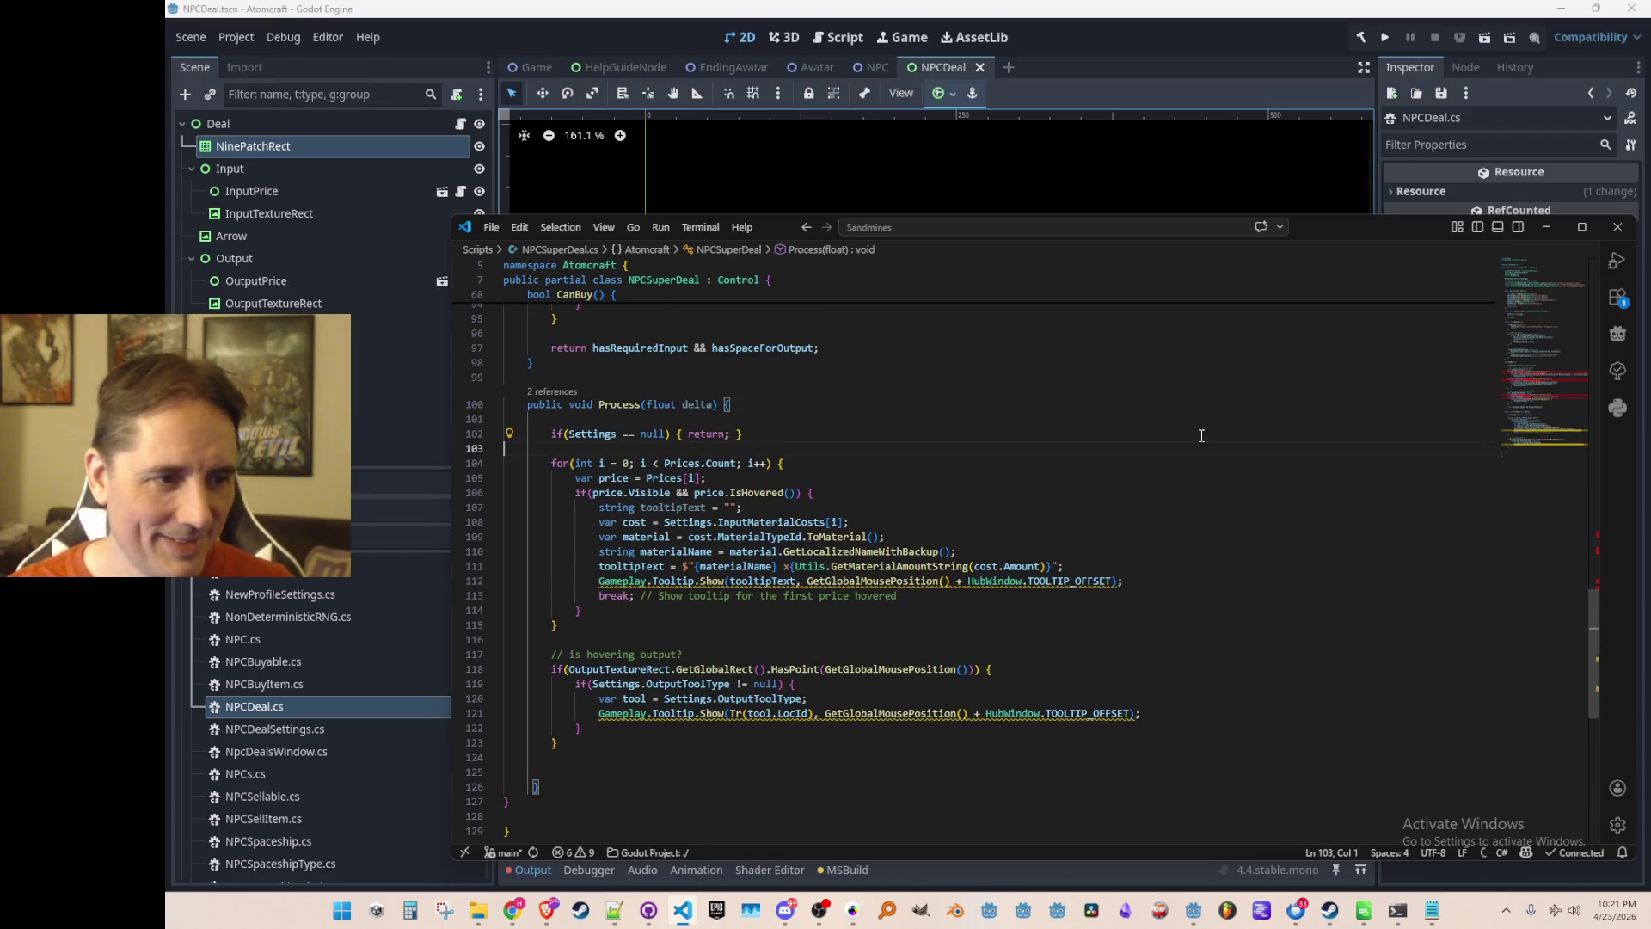
# Look up where NinePatchRect is declared, then return to an empty line in the class.
pyautogui.press('Up')
pyautogui.press('Up')
pyautogui.press('Up')
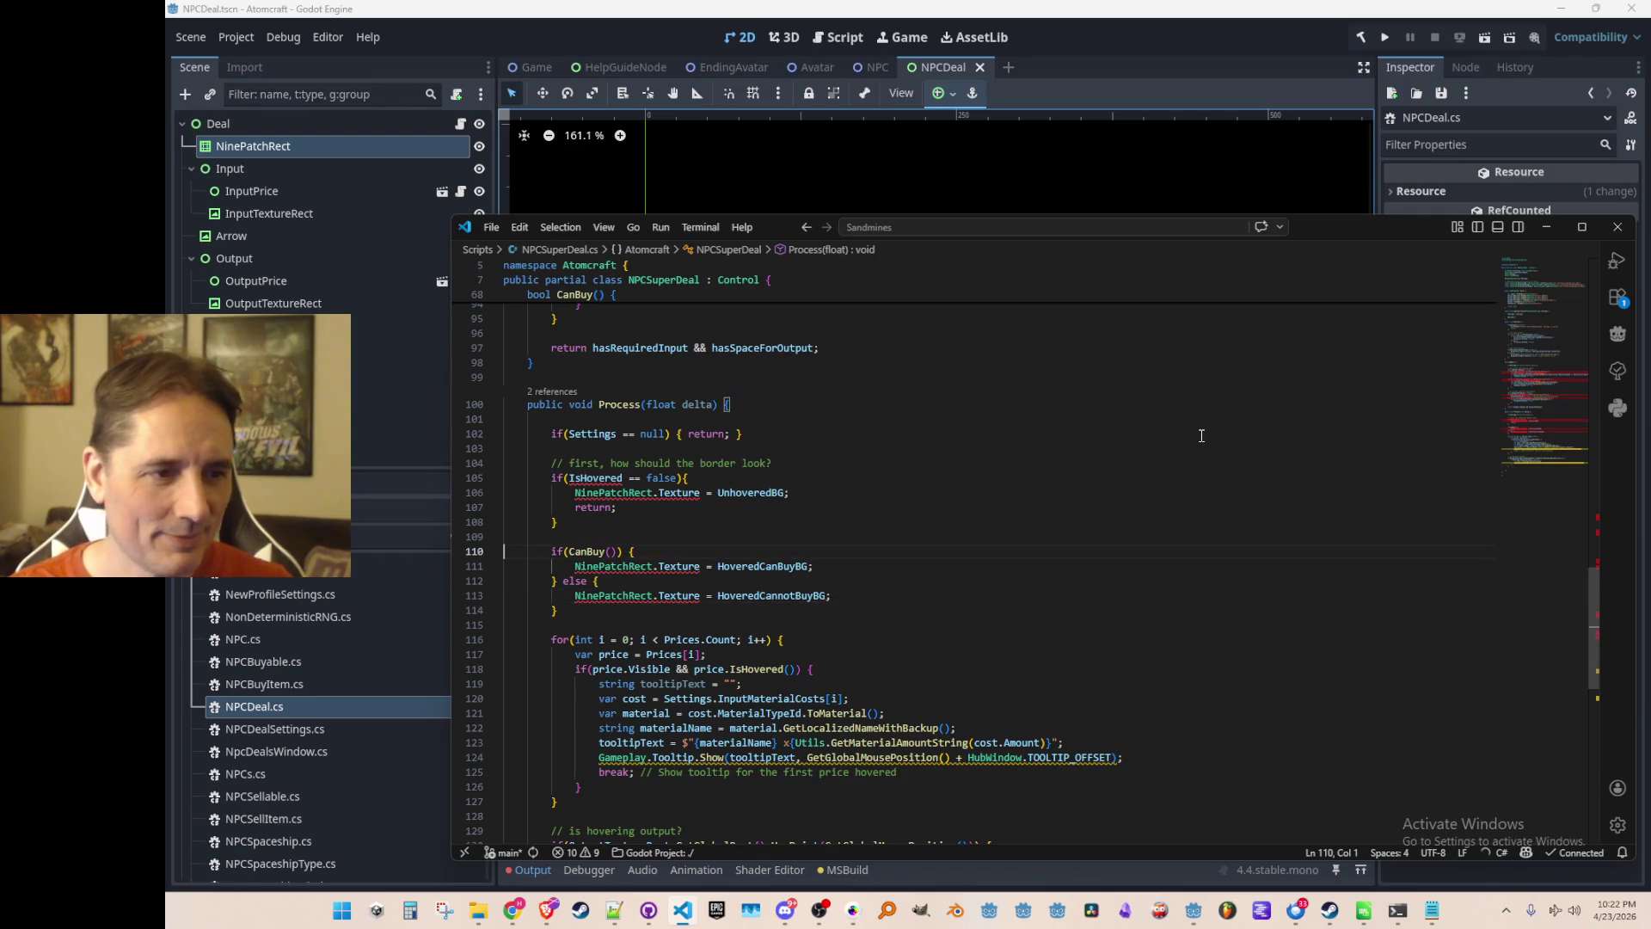
pyautogui.doubleClick(612, 492)
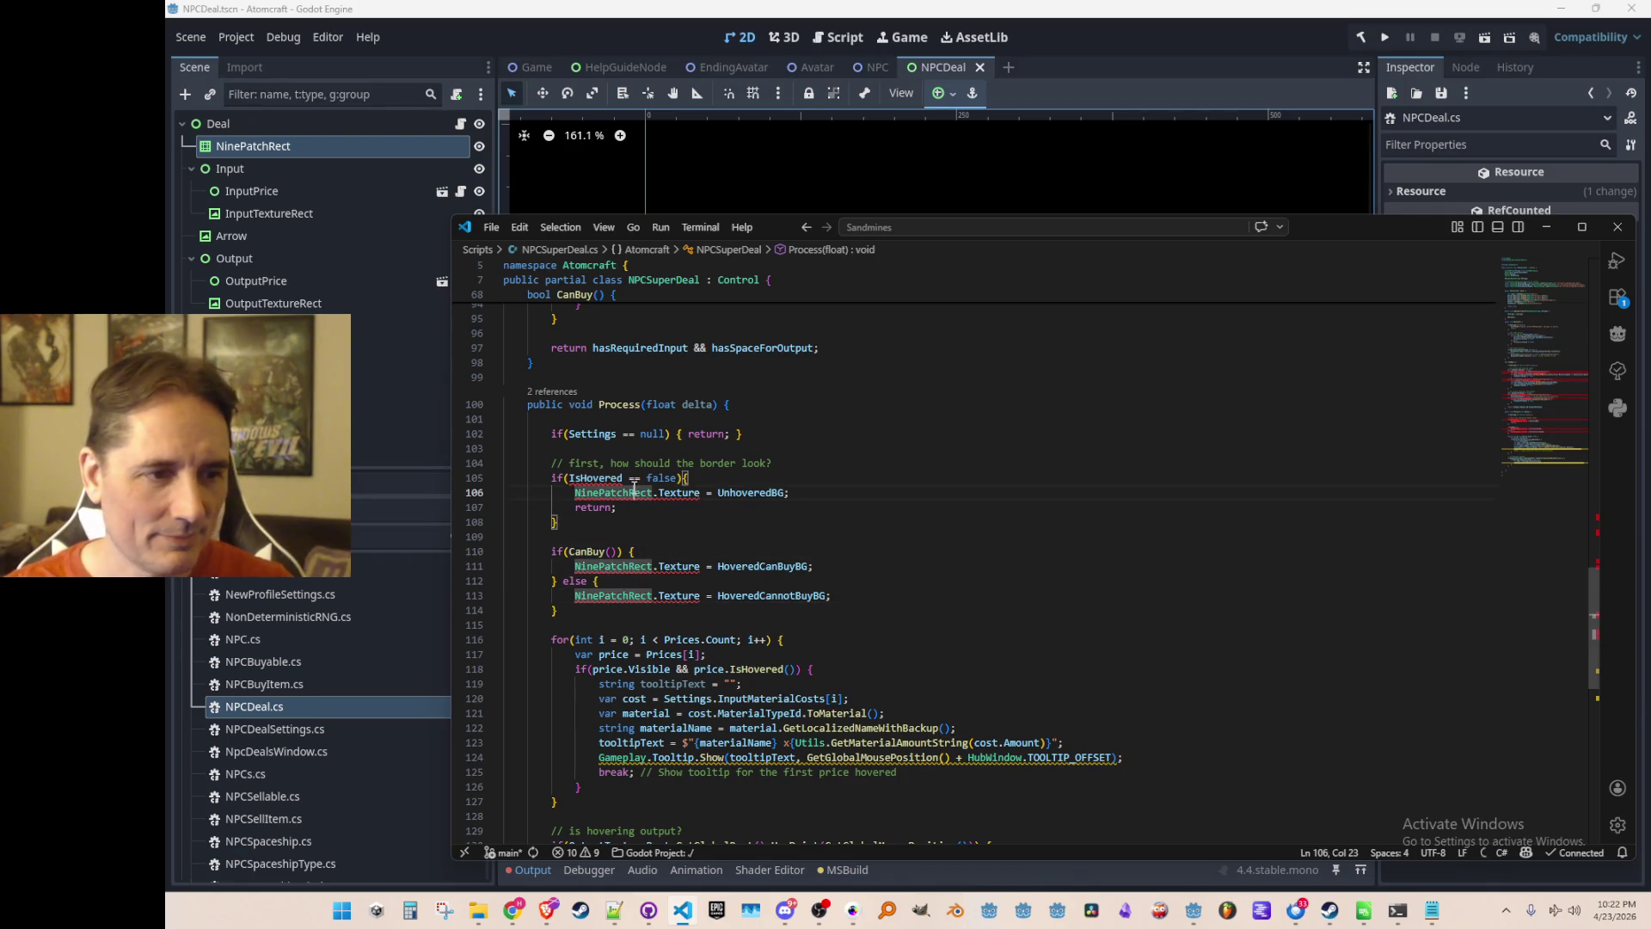
pyautogui.click(1539, 291)
pyautogui.scroll(3, 1399, 398)
pyautogui.click(1384, 401)
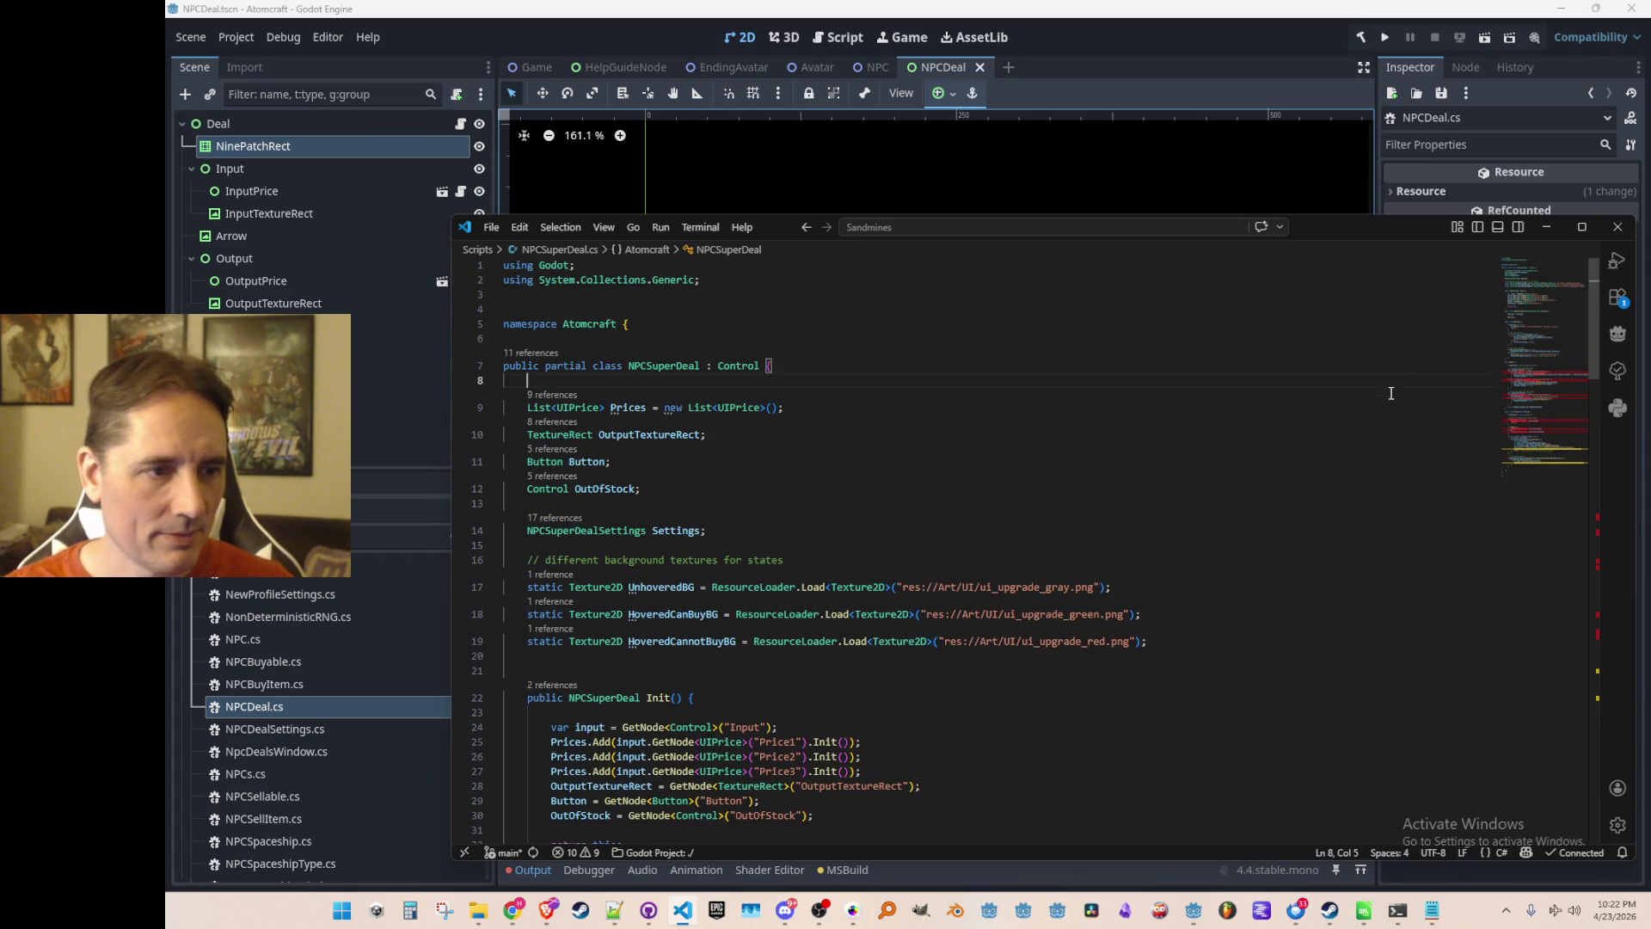
# Declare a 'NinePatchRect NinePatchRect;' field and accept the suggested GetNode lookup in Init.
pyautogui.scroll(-1, 1382, 403)
pyautogui.press('Return')
pyautogui.write('NinePatchRect NinePatchRect;')
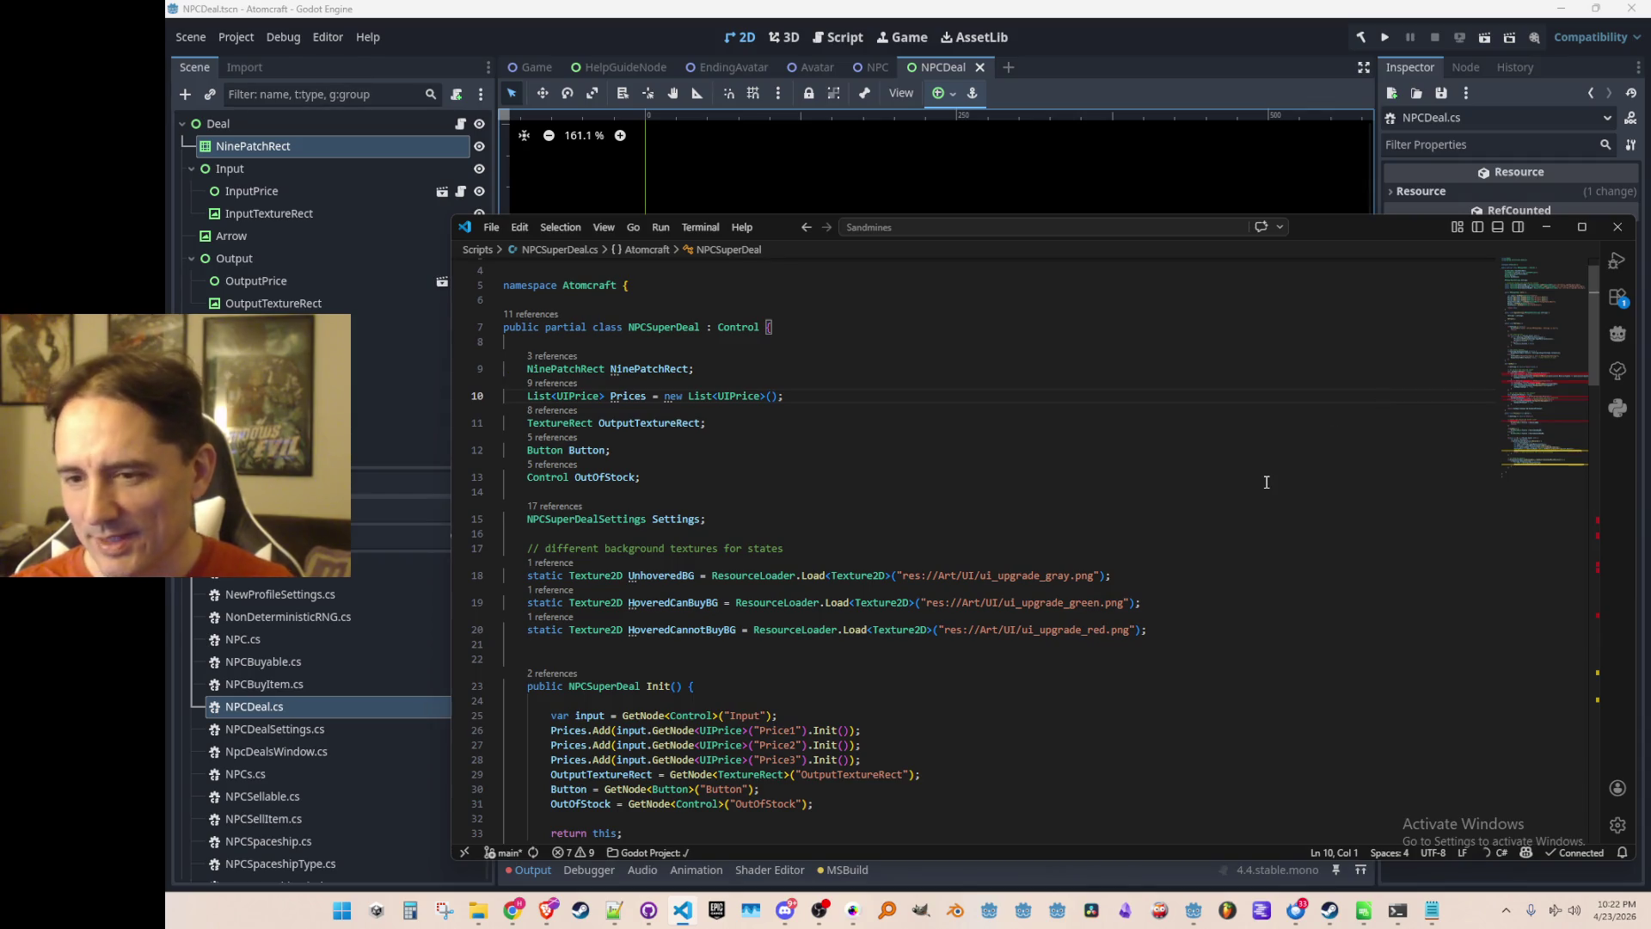
pyautogui.scroll(-10, 830, 534)
pyautogui.scroll(5, 830, 533)
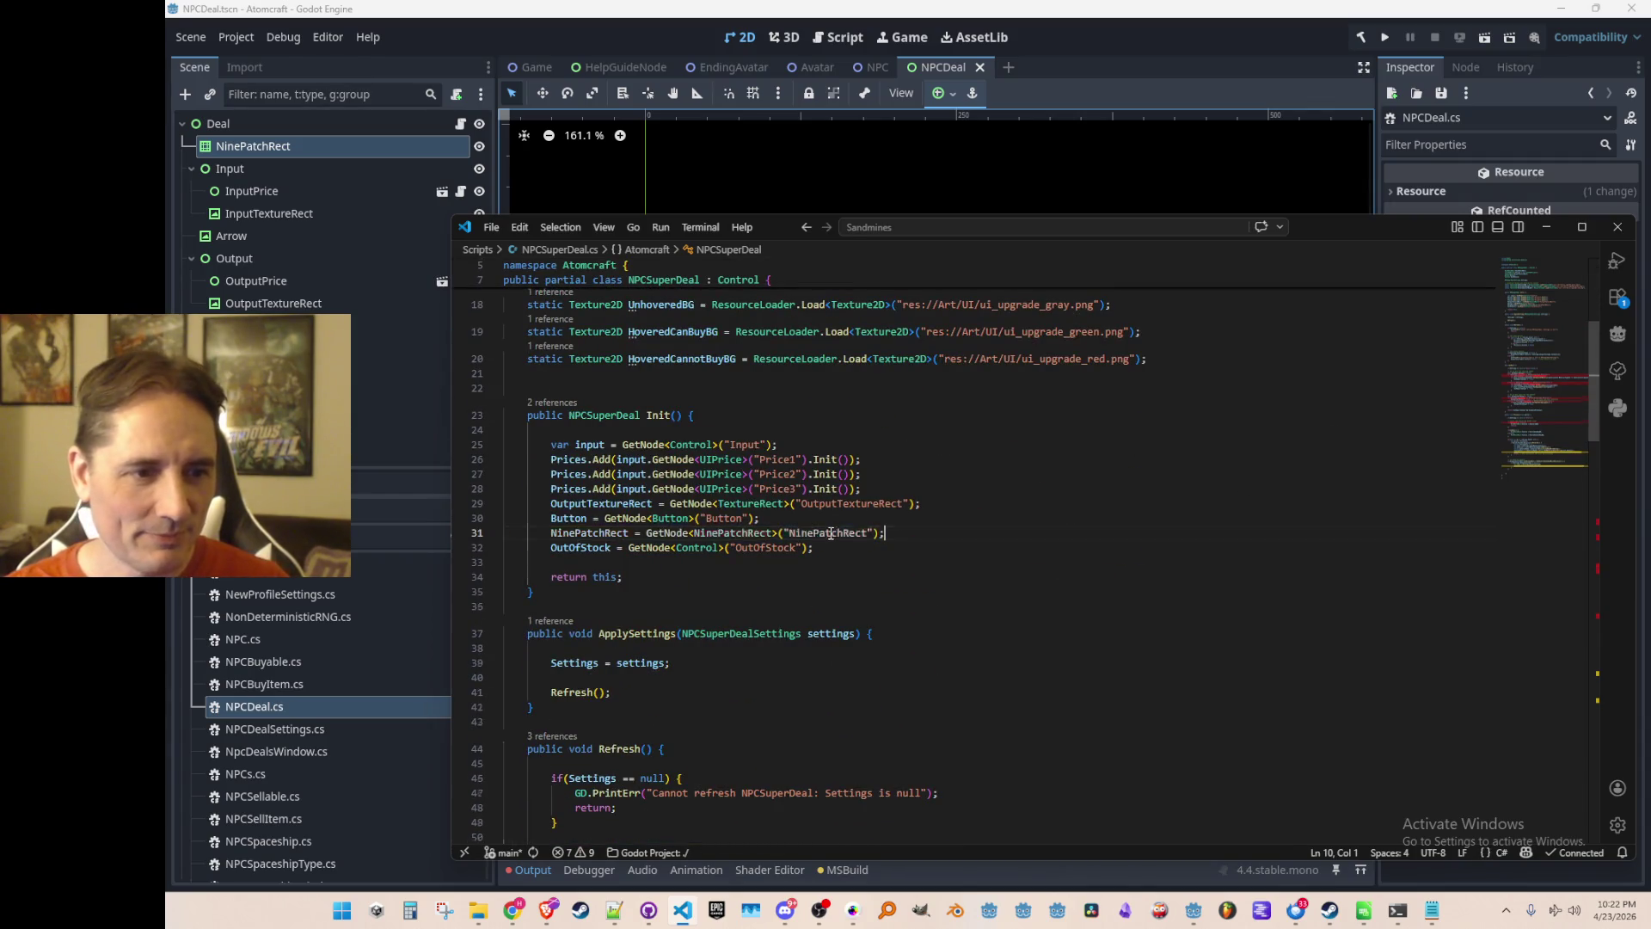
pyautogui.press('Tab')
pyautogui.scroll(-5, 1091, 637)
pyautogui.scroll(8, 1223, 613)
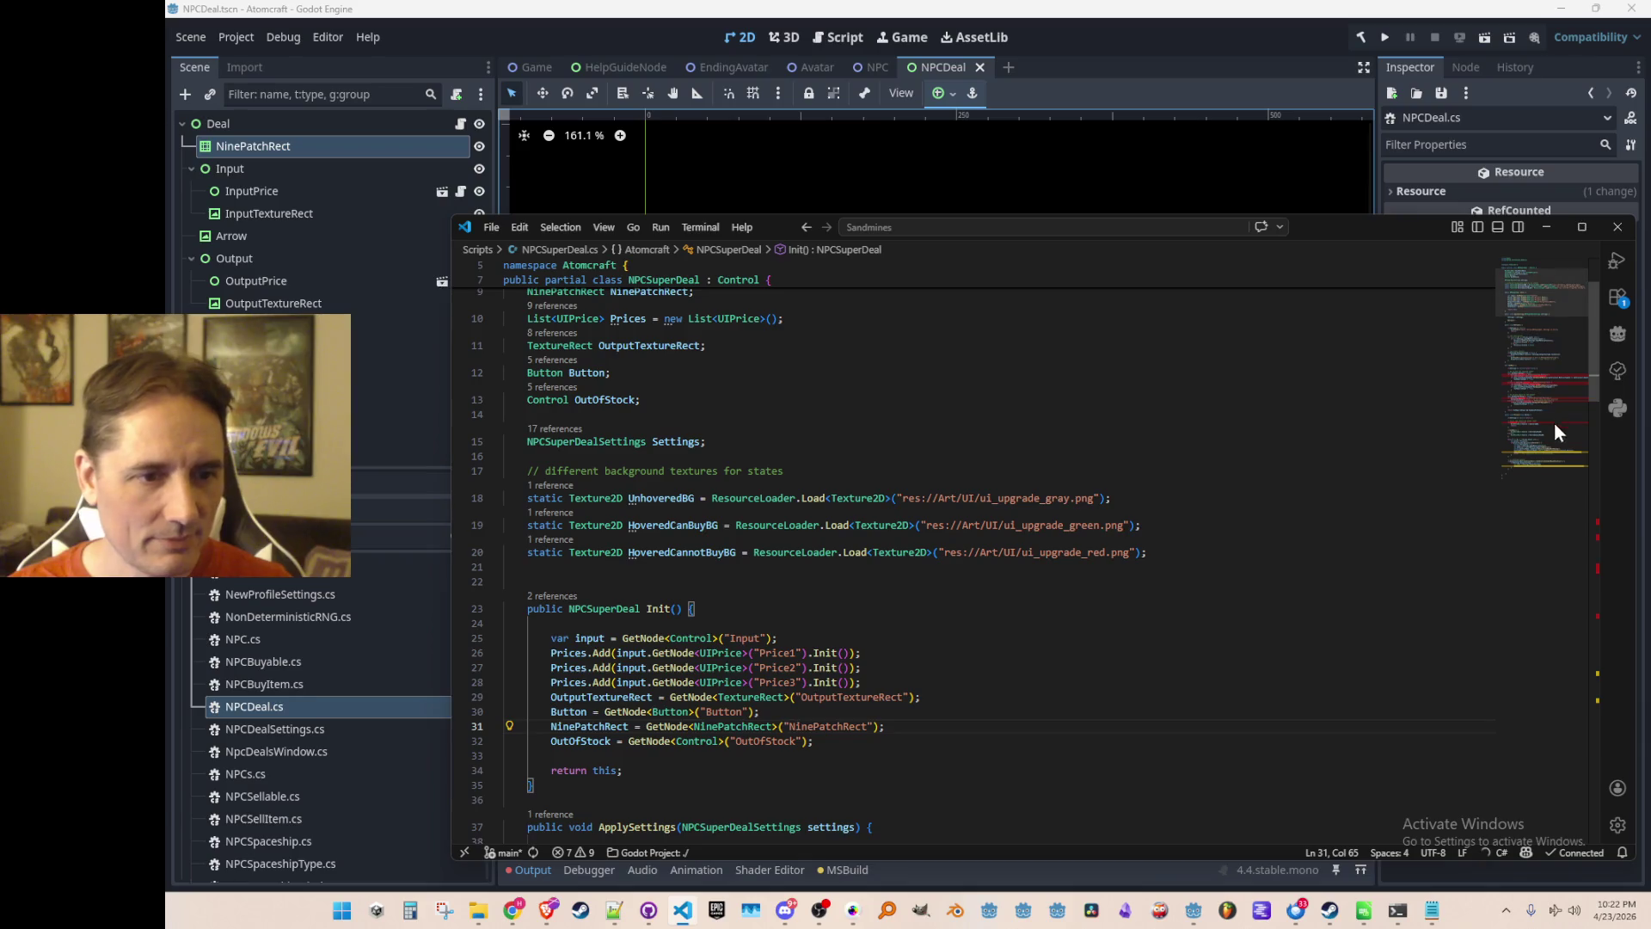
pyautogui.scroll(-10, 1533, 413)
pyautogui.scroll(3, 1375, 447)
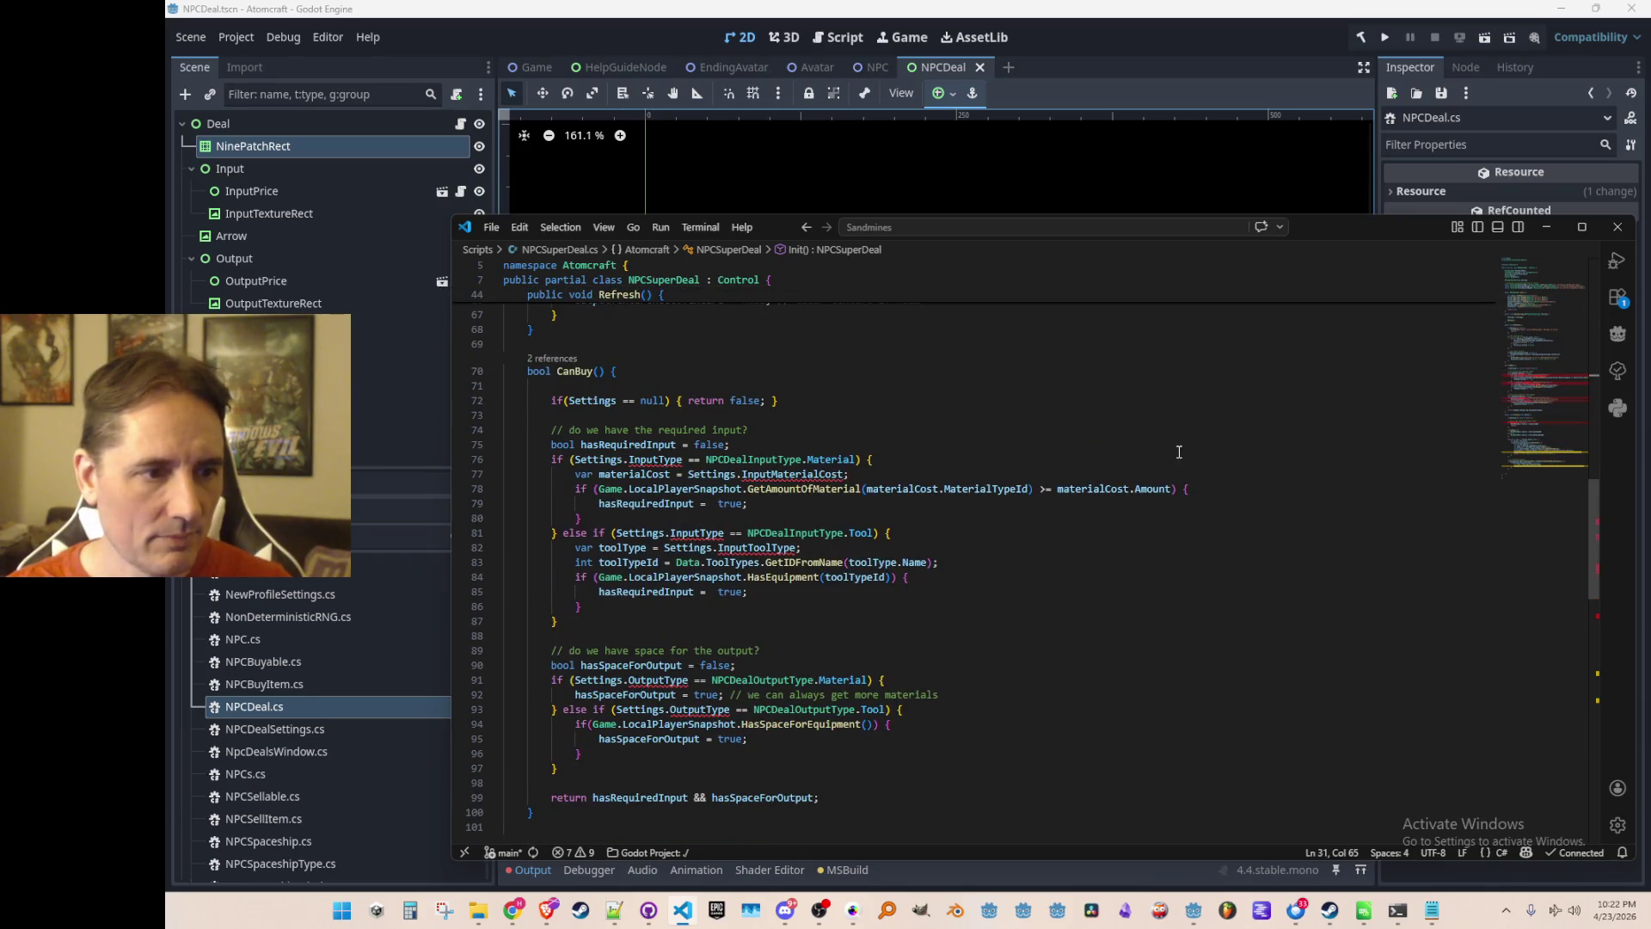
# Rename hasRequiredInput to hasRequiredInputs, initialize it to true, and add a foreach over InputMaterialCosts.
pyautogui.click(1233, 478)
pyautogui.scroll(-1, 1322, 608)
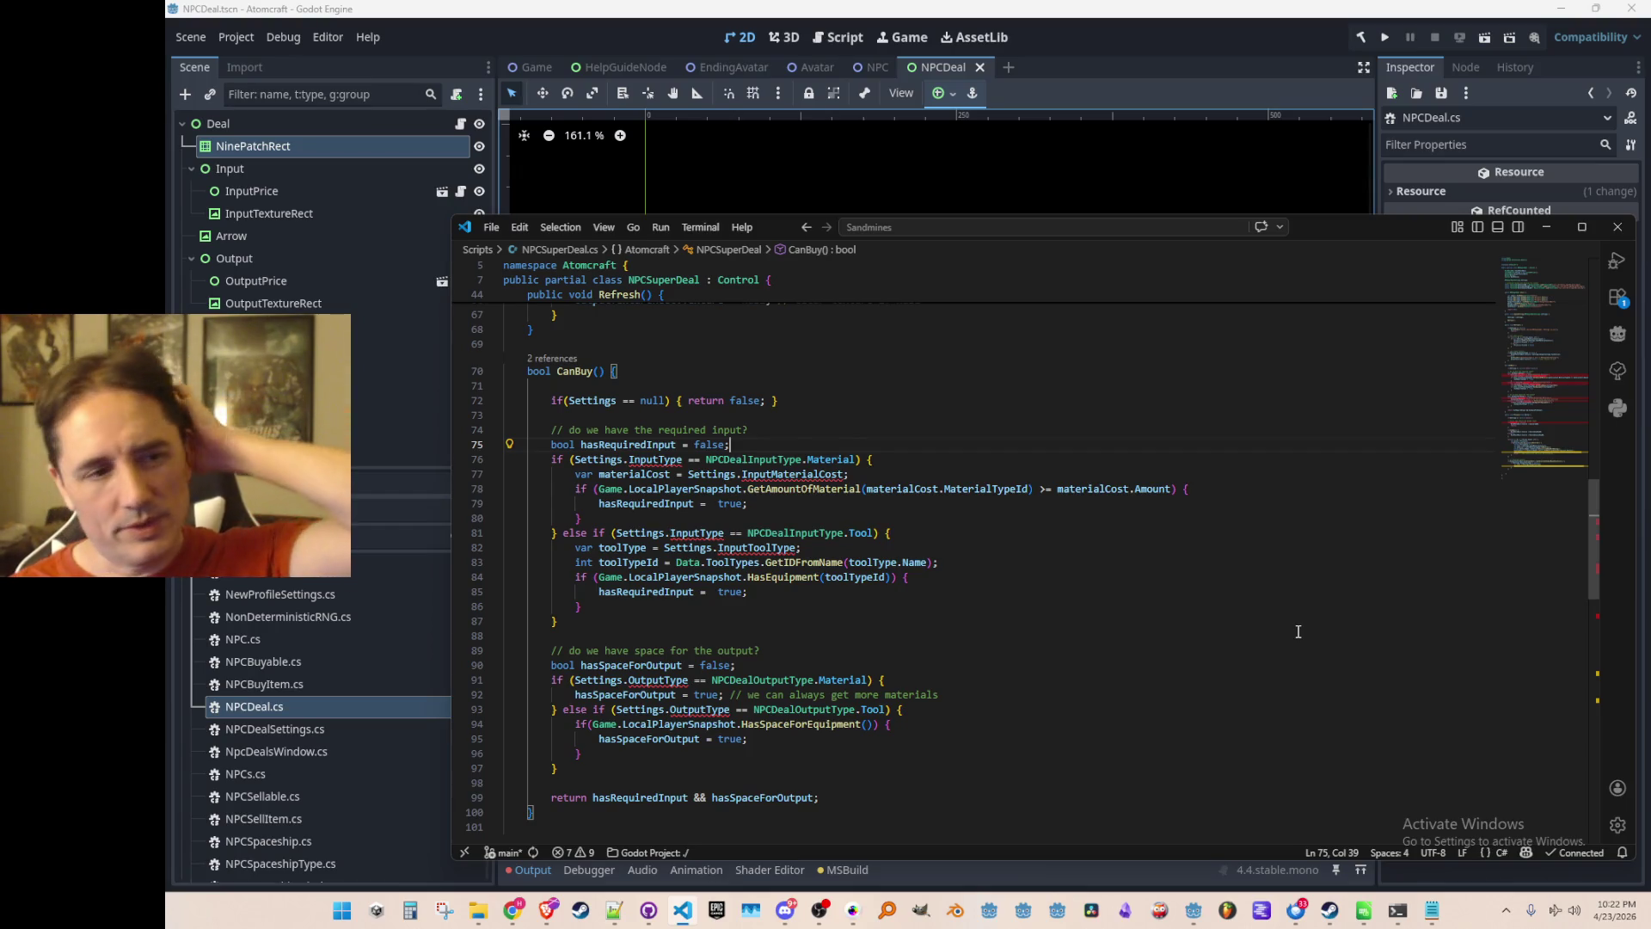
pyautogui.press('Return')
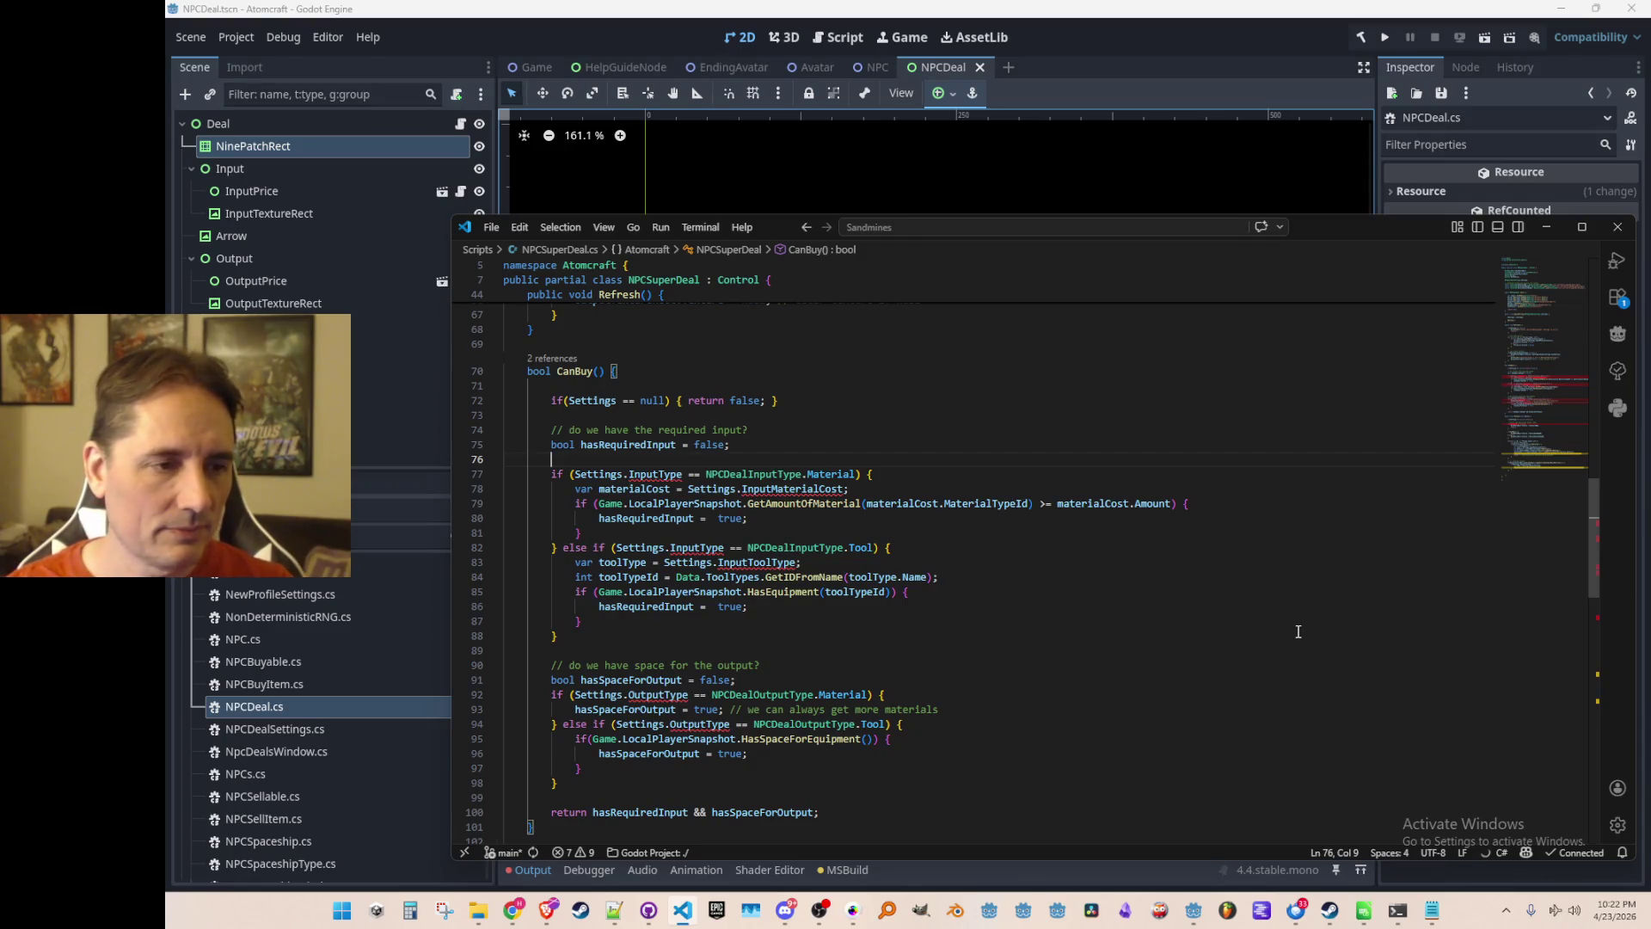
pyautogui.press('Up')
pyautogui.write('s')
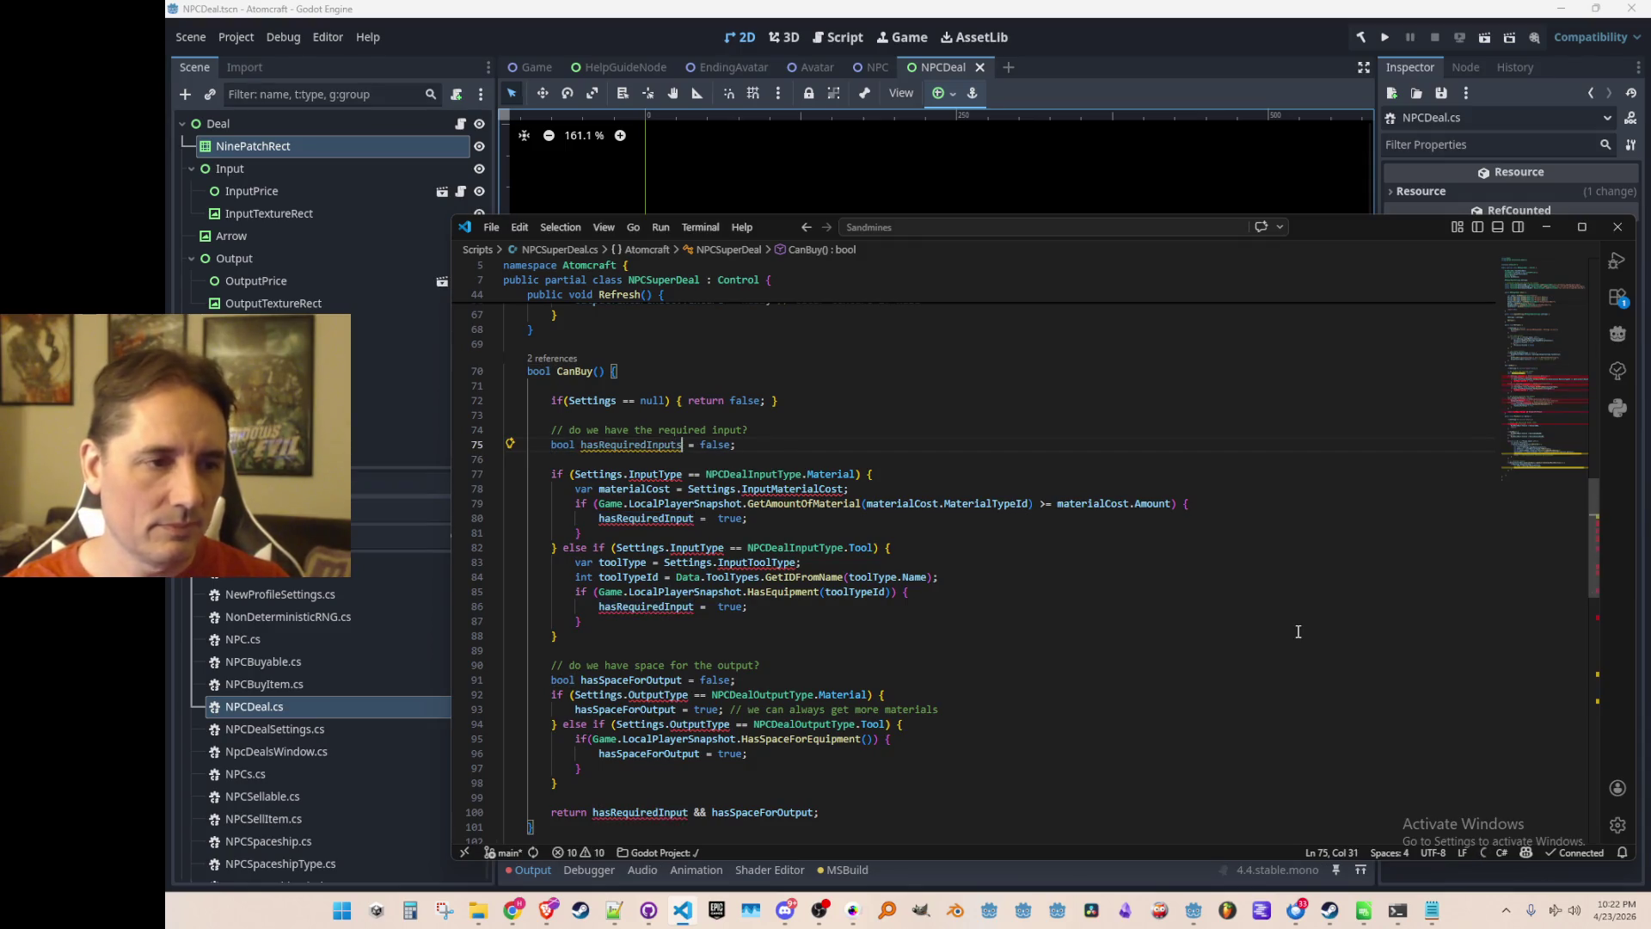
pyautogui.press('Return')
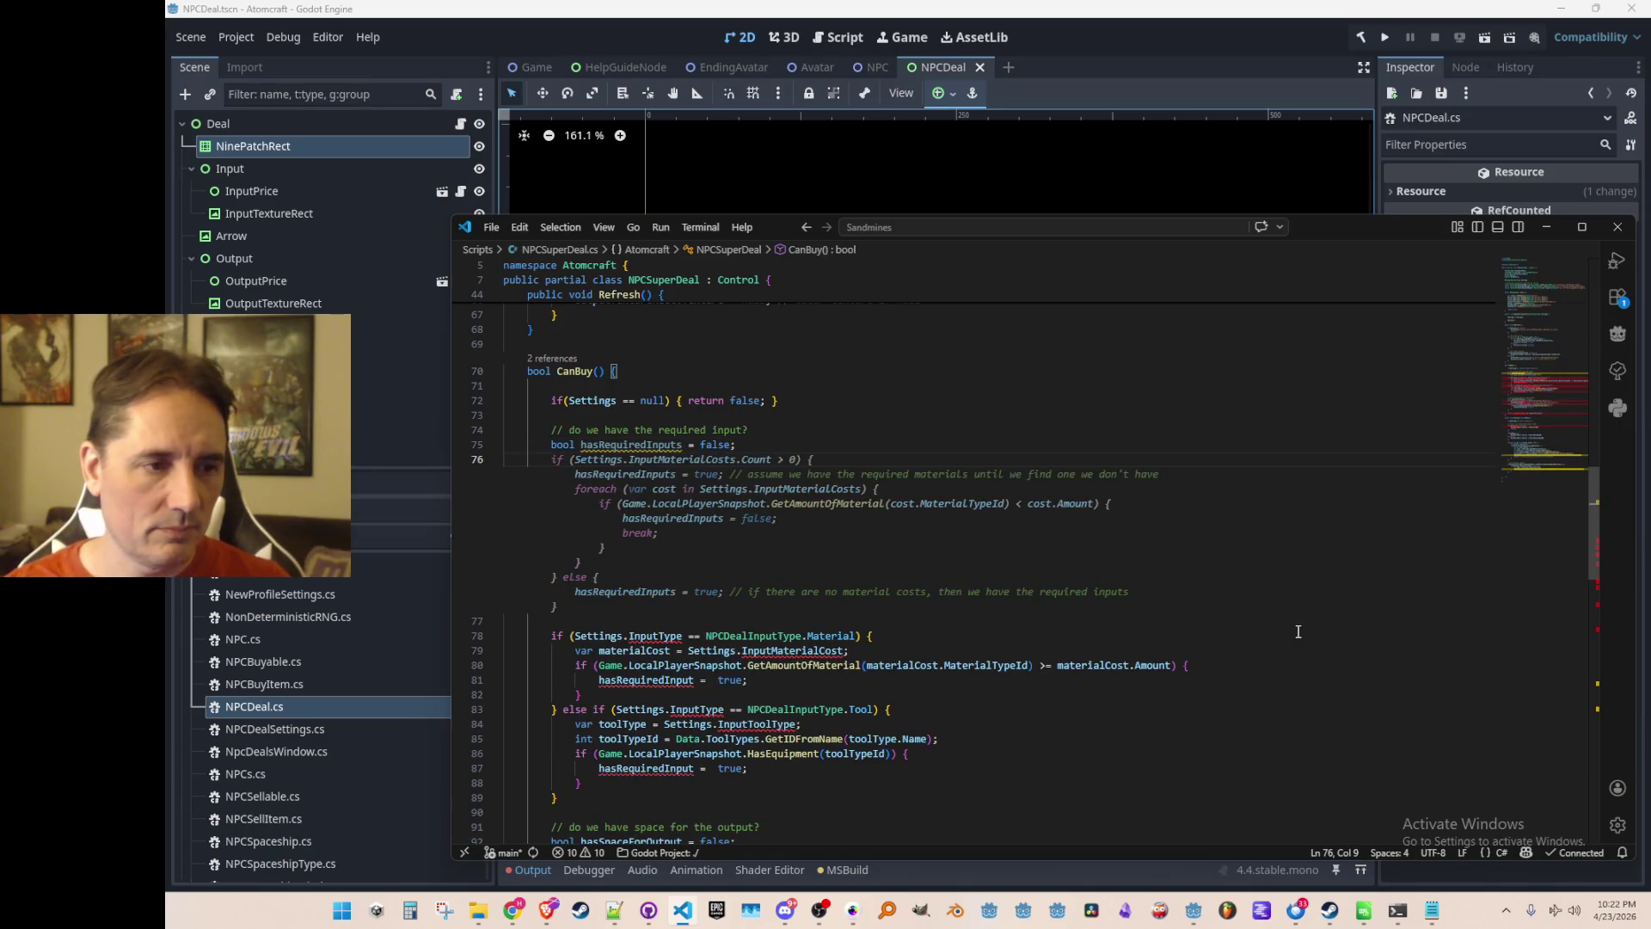
pyautogui.press('Up')
pyautogui.press('End')
pyautogui.press('BackSpace')
pyautogui.press('BackSpace')
pyautogui.press('BackSpace')
pyautogui.write('true;')
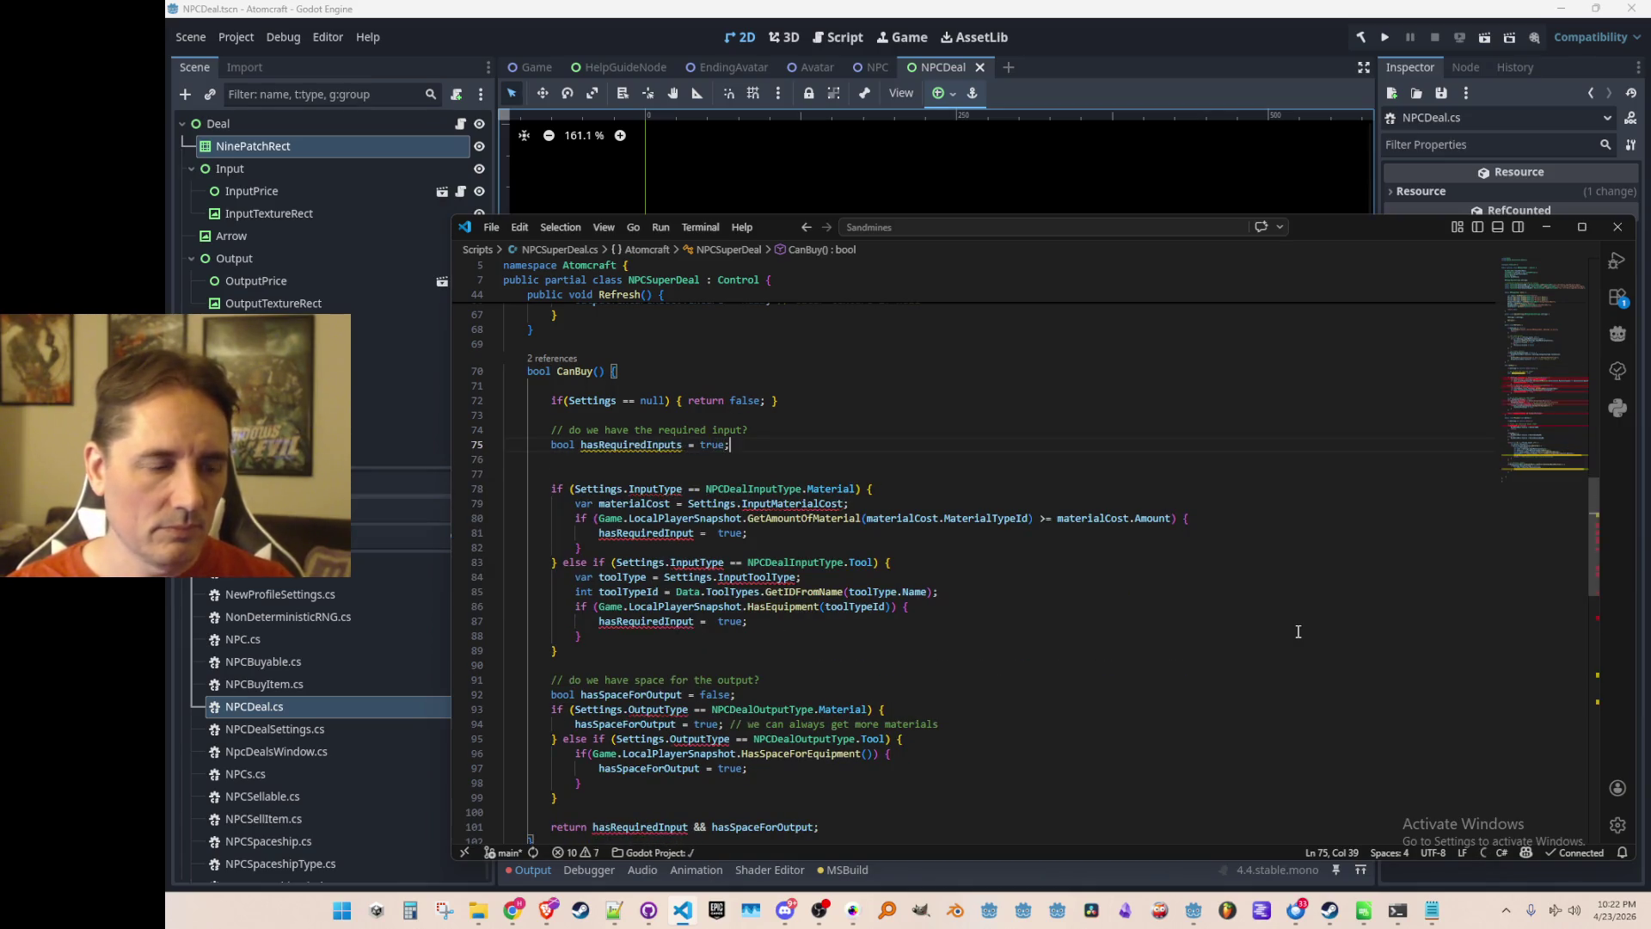
pyautogui.press('Return')
pyautogui.write('foreach')
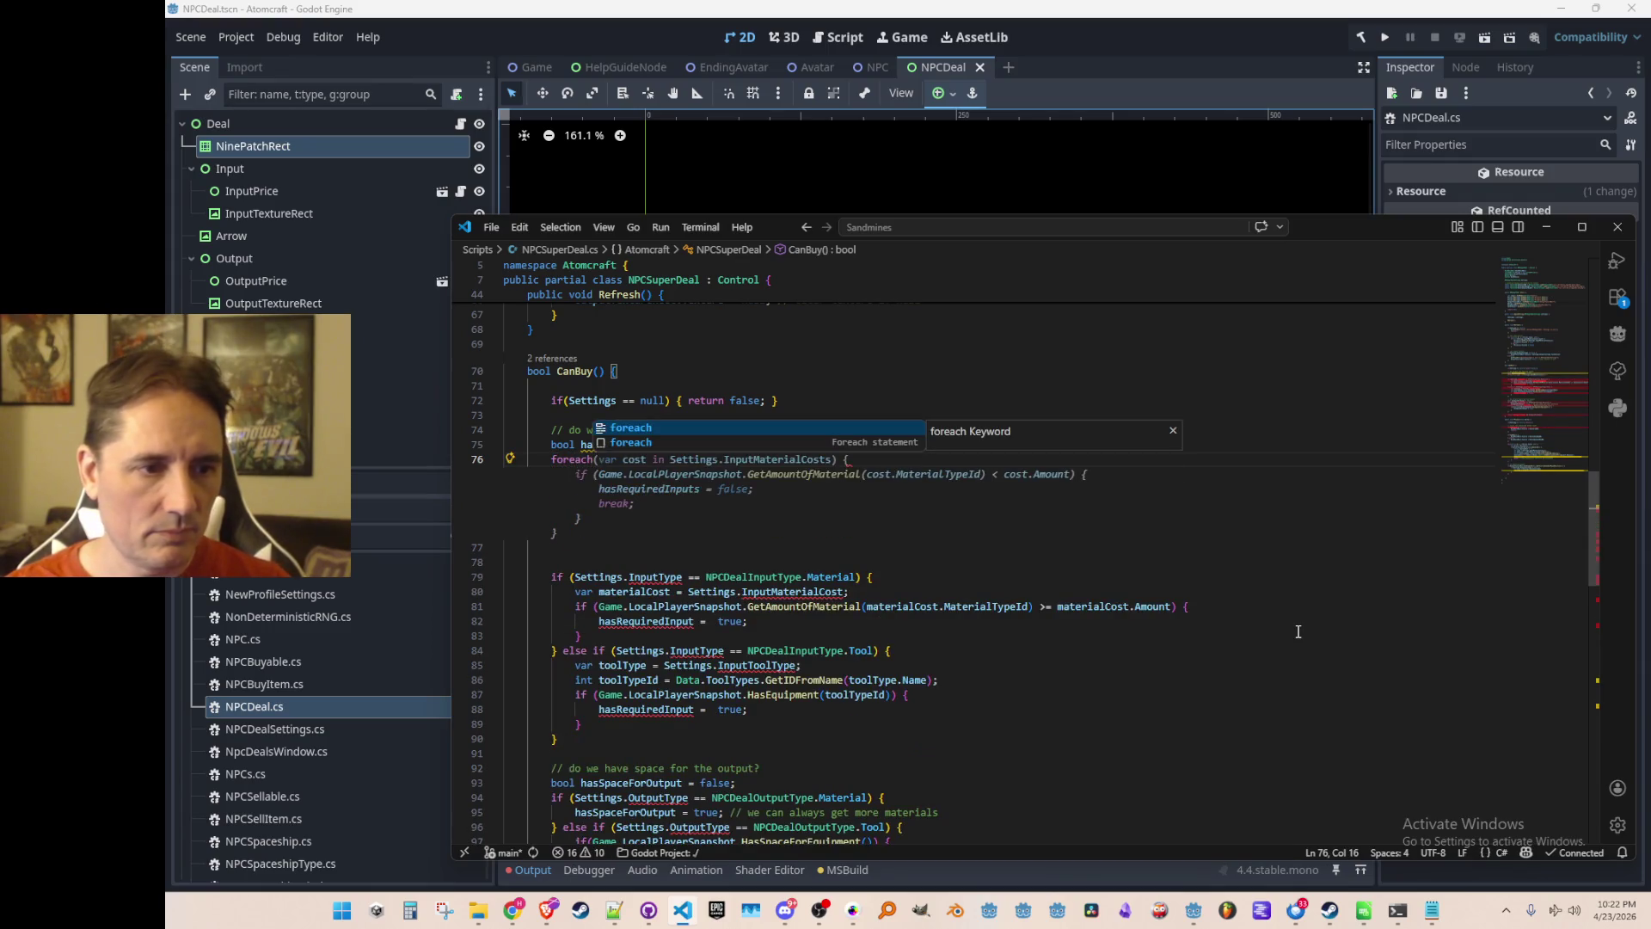
pyautogui.press('Tab')
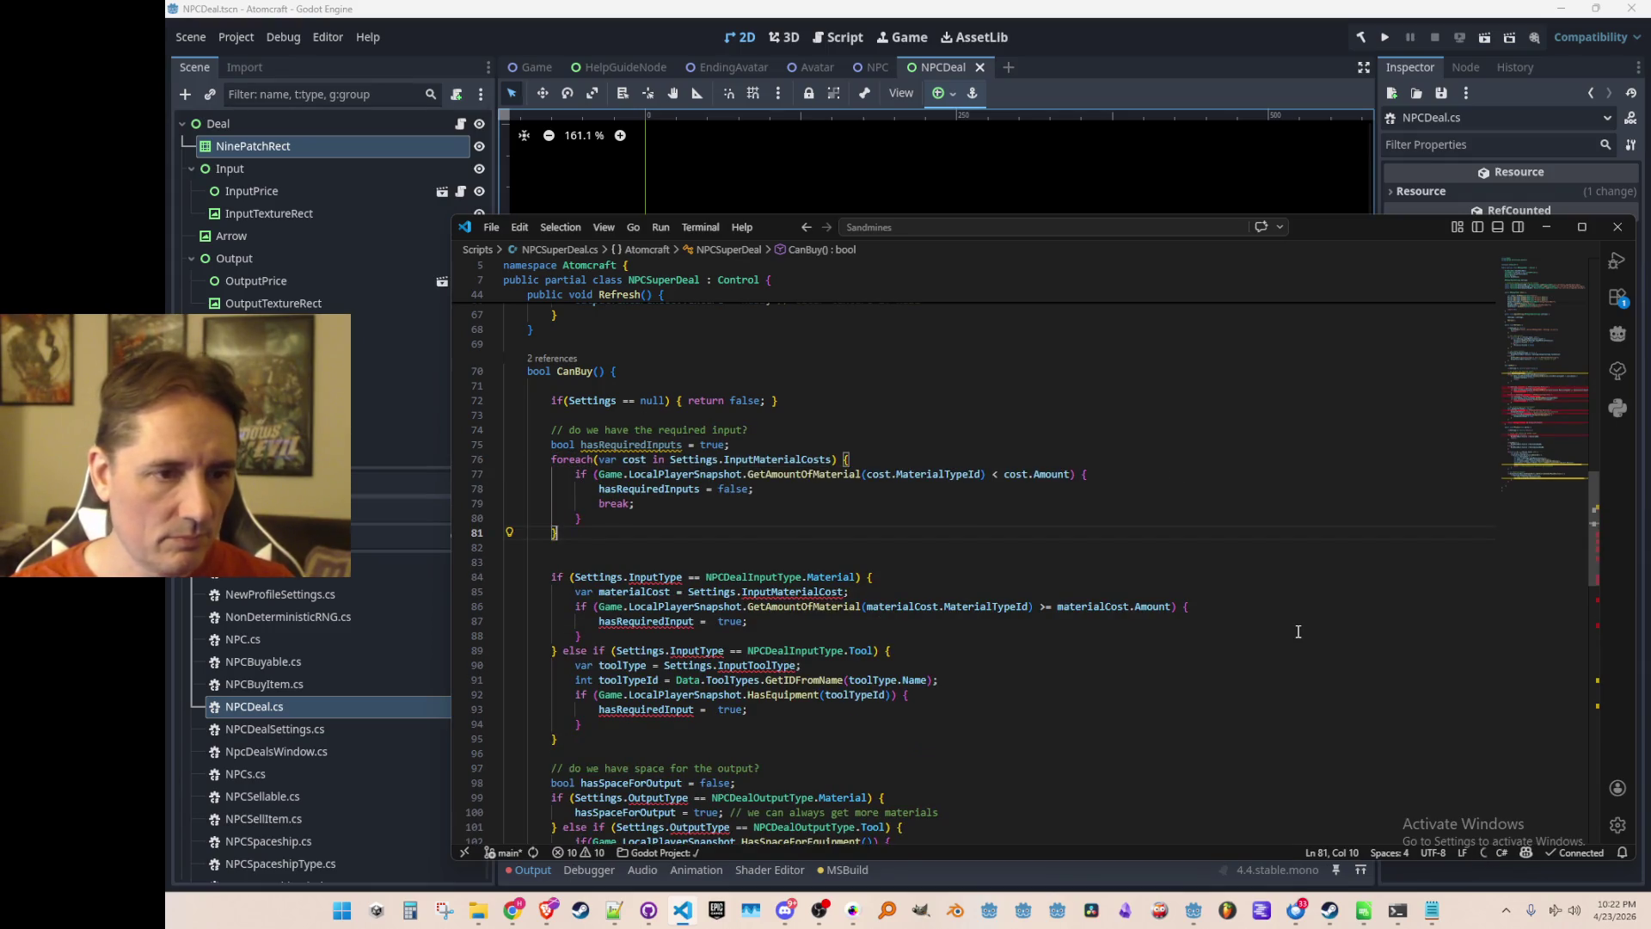
# Delete the old material and tool input checks and return hasRequiredInputs instead.
pyautogui.scroll(-3, 948, 532)
pyautogui.press('Down')
pyautogui.press('Down')
pyautogui.press('Down')
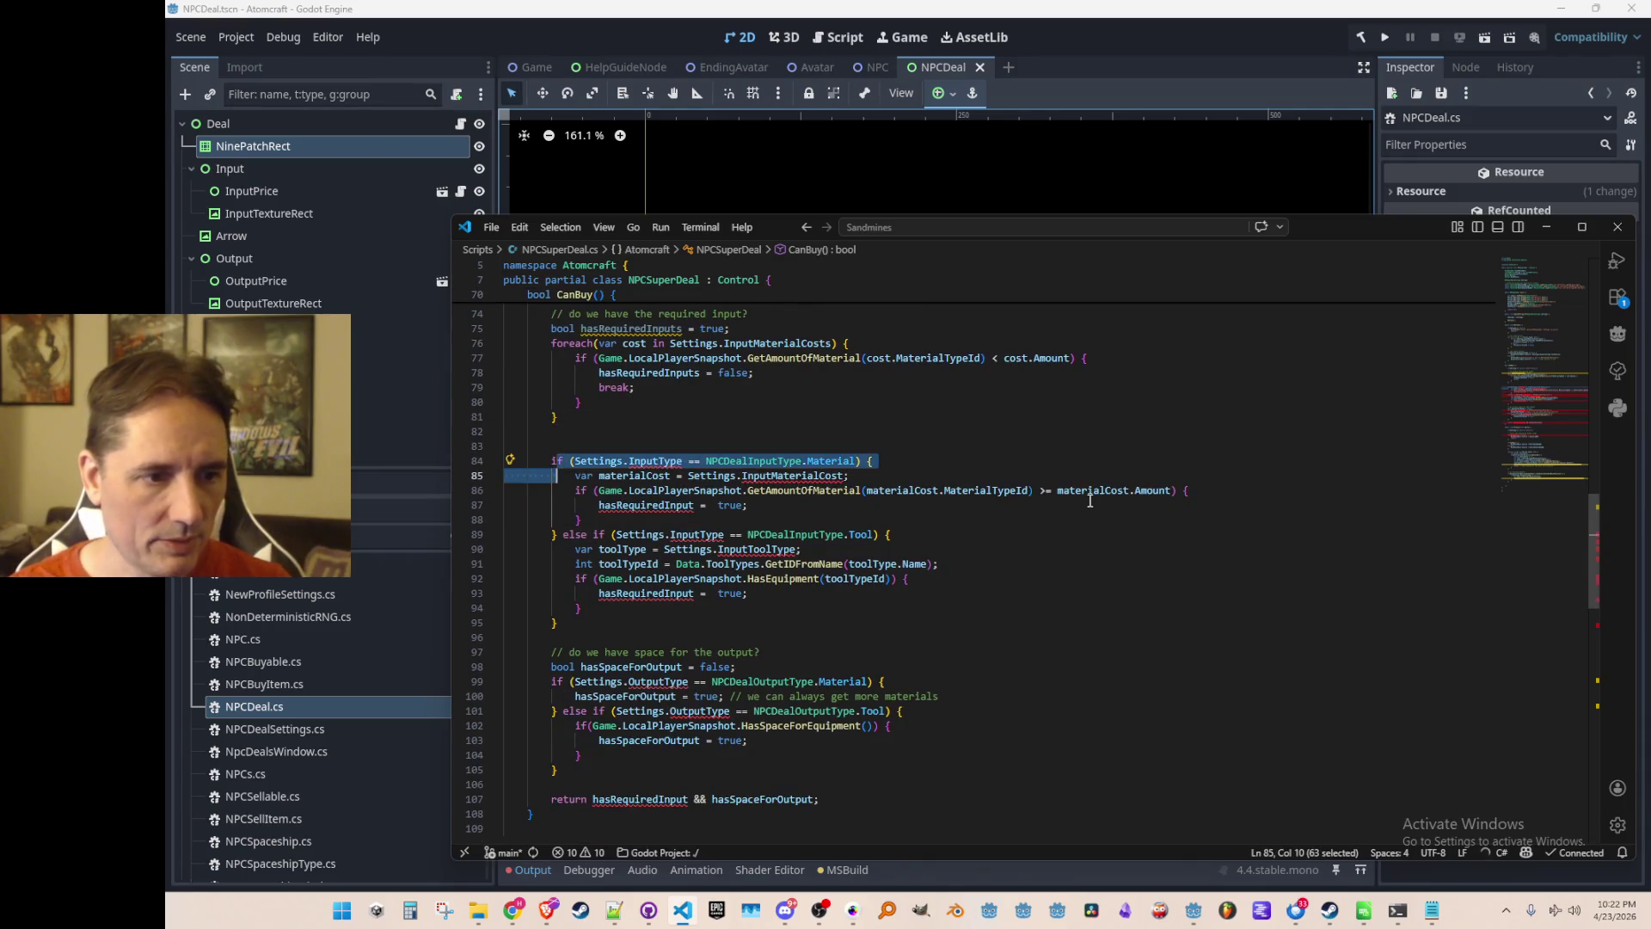
pyautogui.hotkey('shift', 'Down')
pyautogui.hotkey('shift', 'Down')
pyautogui.hotkey('shift', 'Down')
pyautogui.press('Delete')
pyautogui.hotkey('shift', 'Home')
pyautogui.press('BackSpace')
pyautogui.press('BackSpace')
pyautogui.press('BackSpace')
pyautogui.scroll(2, 771, 475)
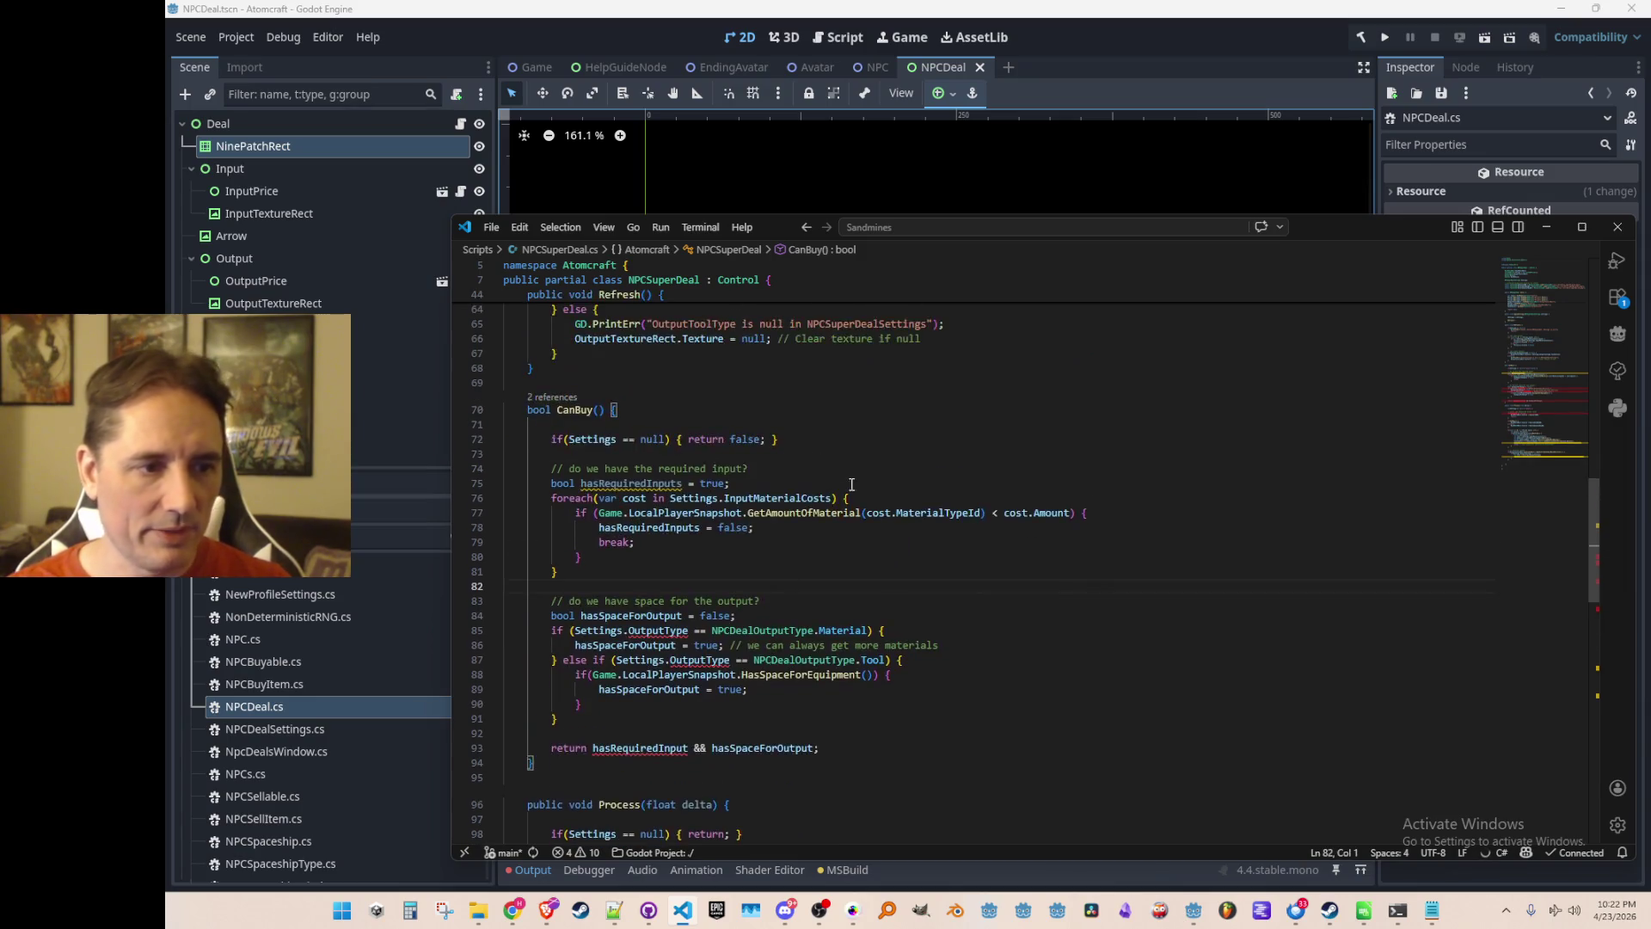
pyautogui.doubleClick(653, 407)
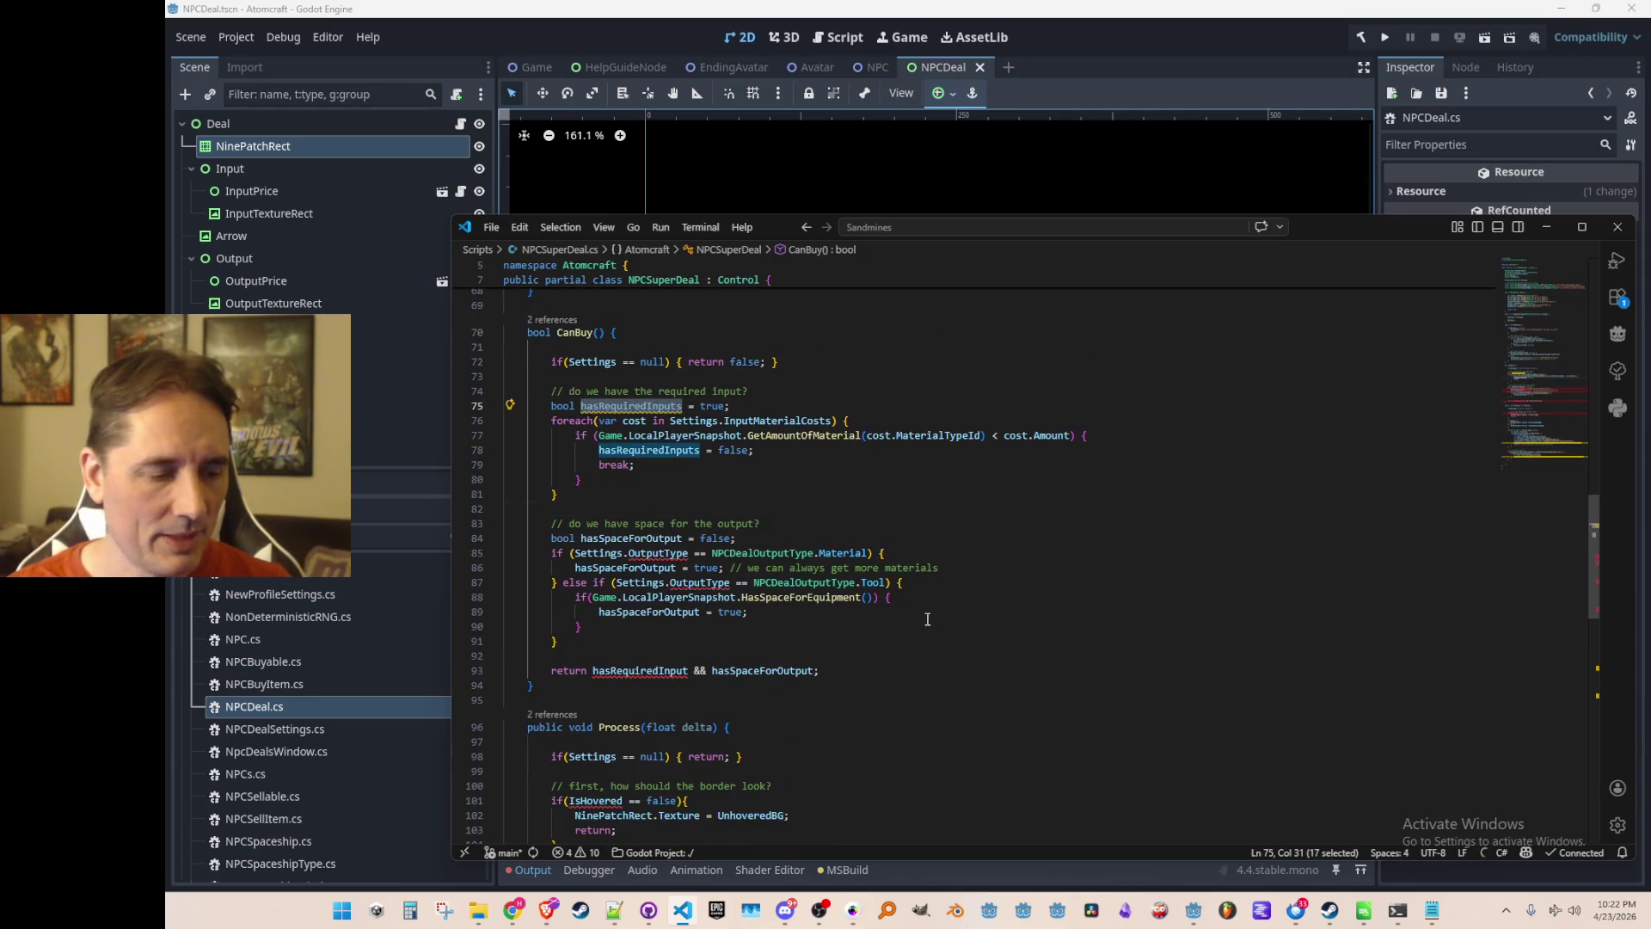
pyautogui.click(674, 665)
pyautogui.write('s')
pyautogui.doubleClick(663, 670)
pyautogui.press('Tab')
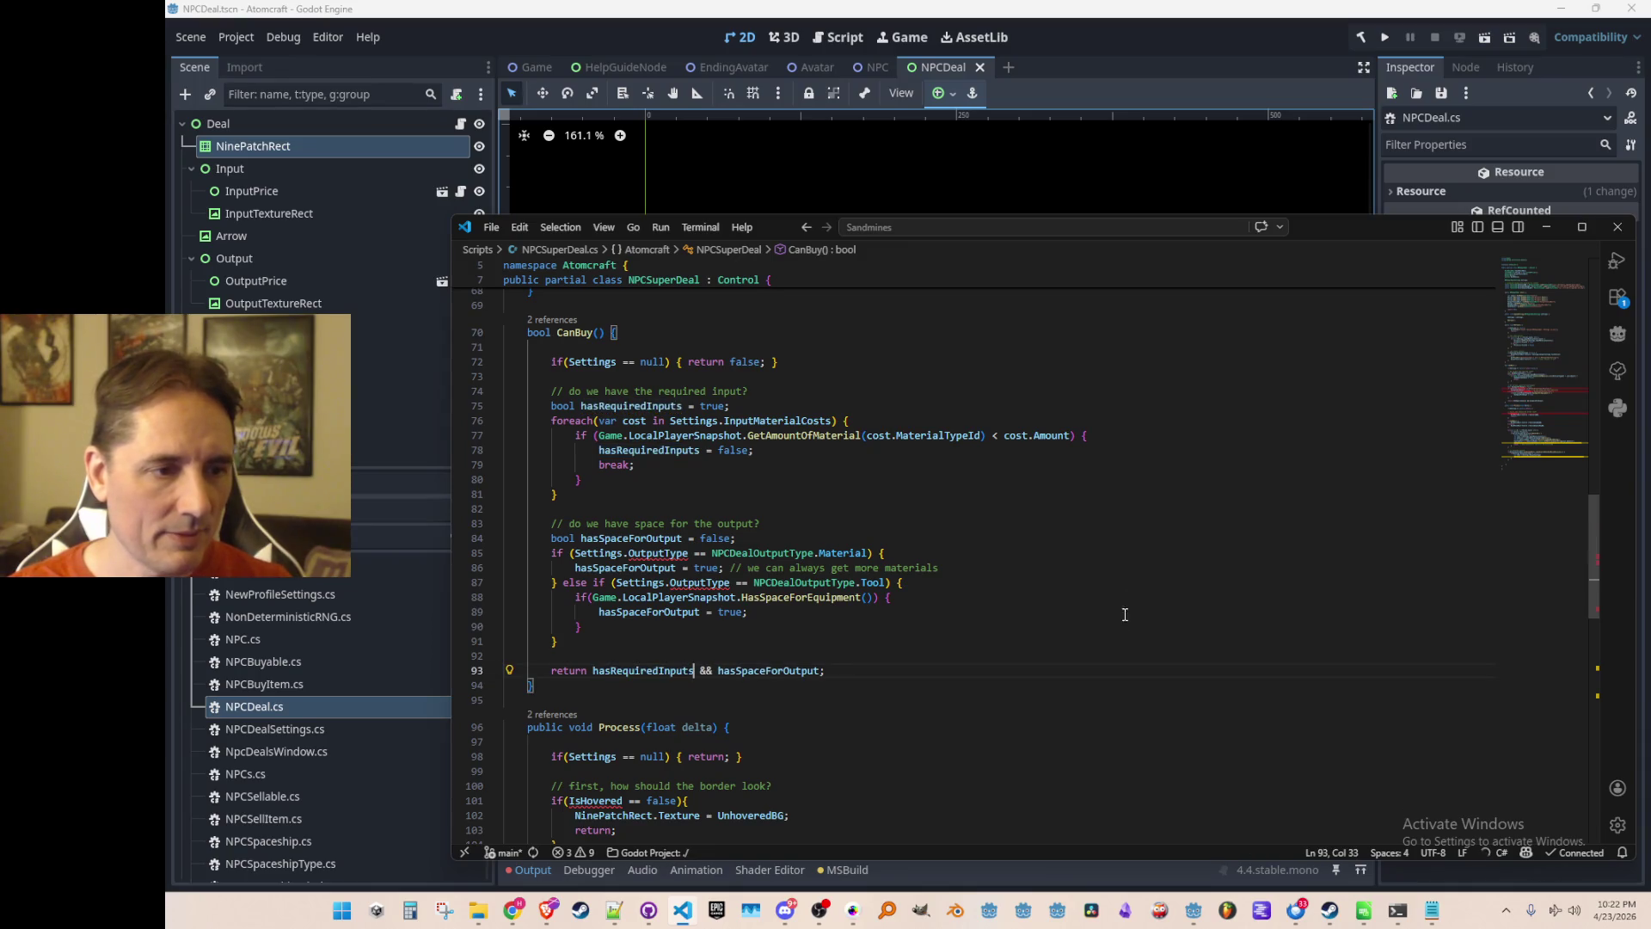
# Remove the material output branch and surplus brace, then reformat the document.
pyautogui.scroll(-1, 1122, 582)
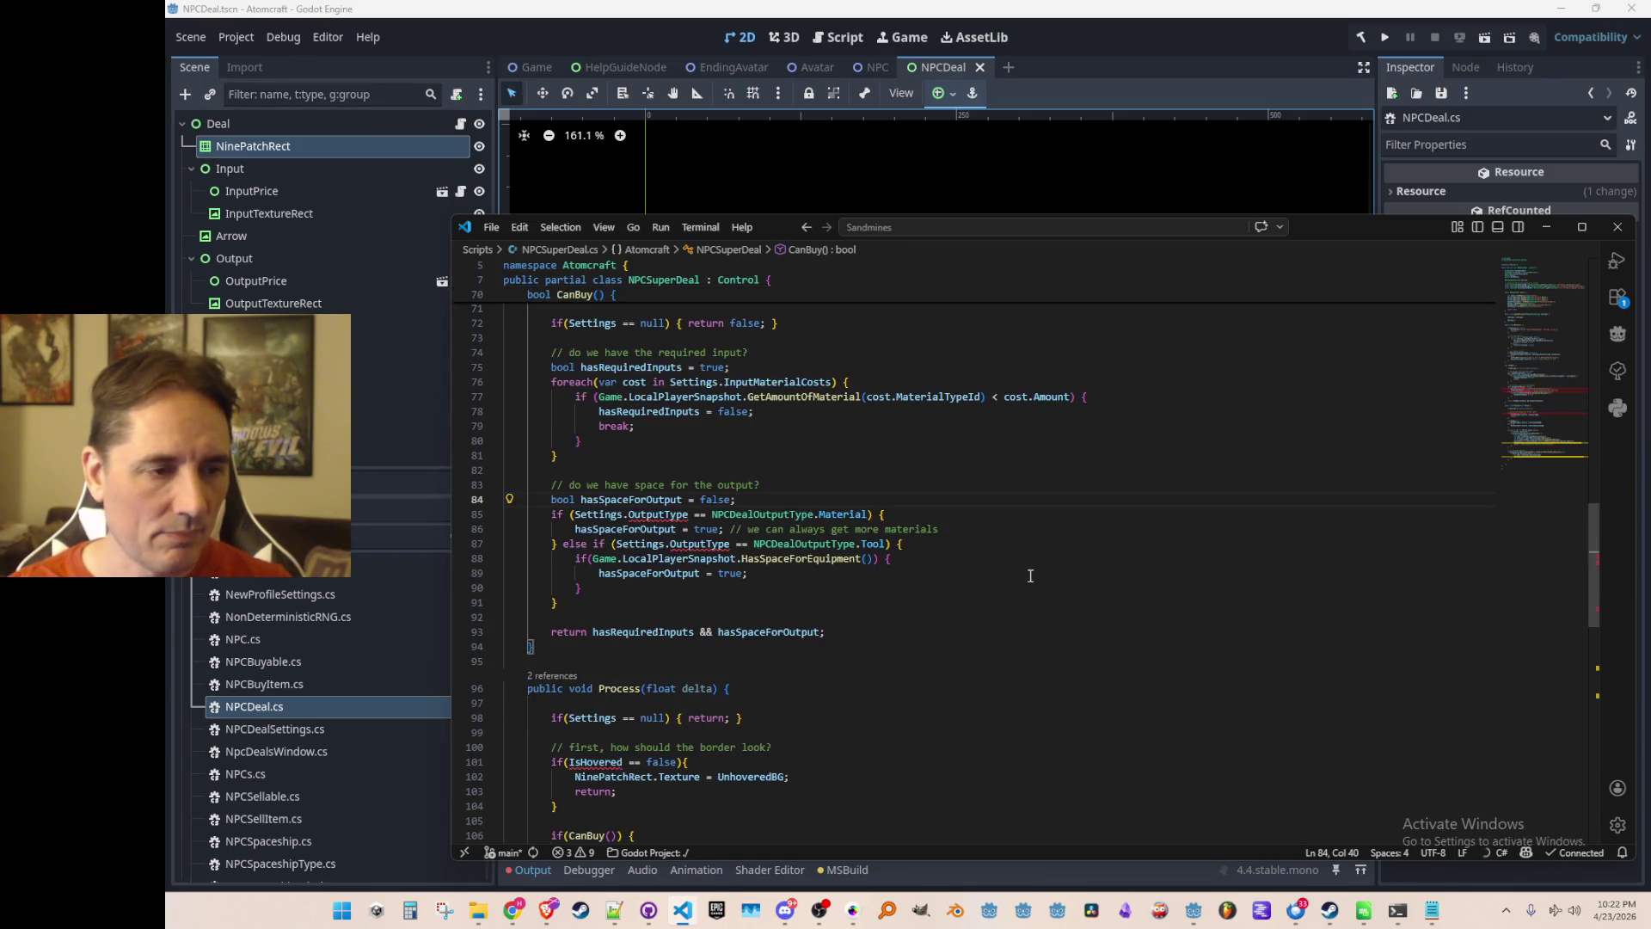
pyautogui.scroll(-1, 741, 511)
pyautogui.click(836, 475)
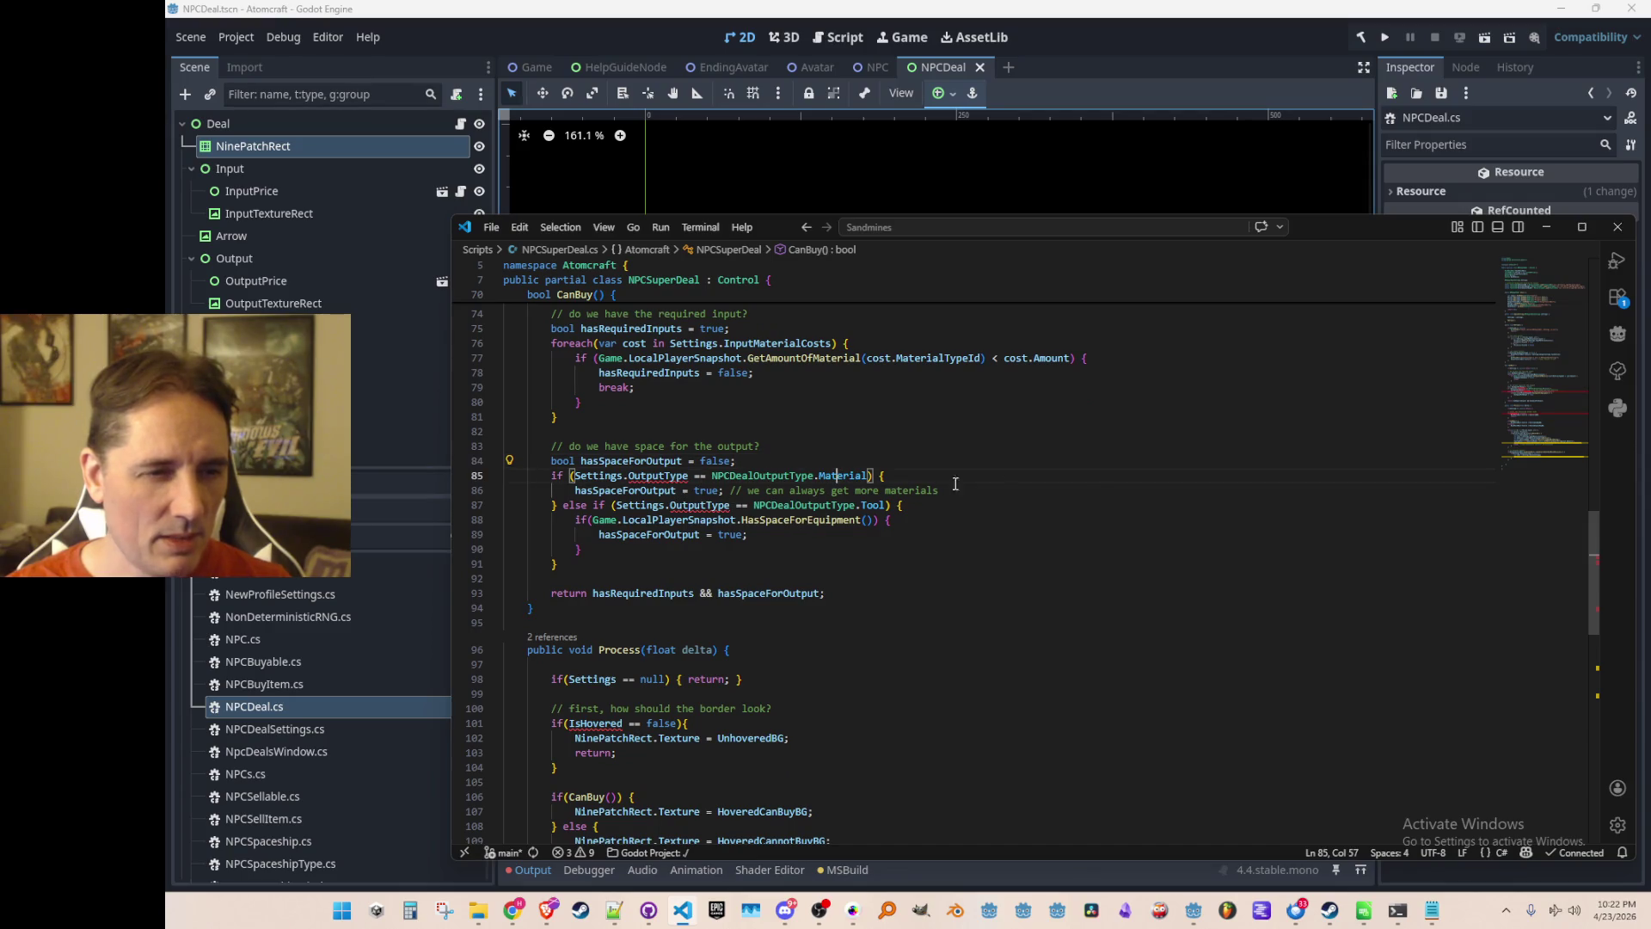
pyautogui.tripleClick(1084, 489)
pyautogui.hotkey('shift', 'Up')
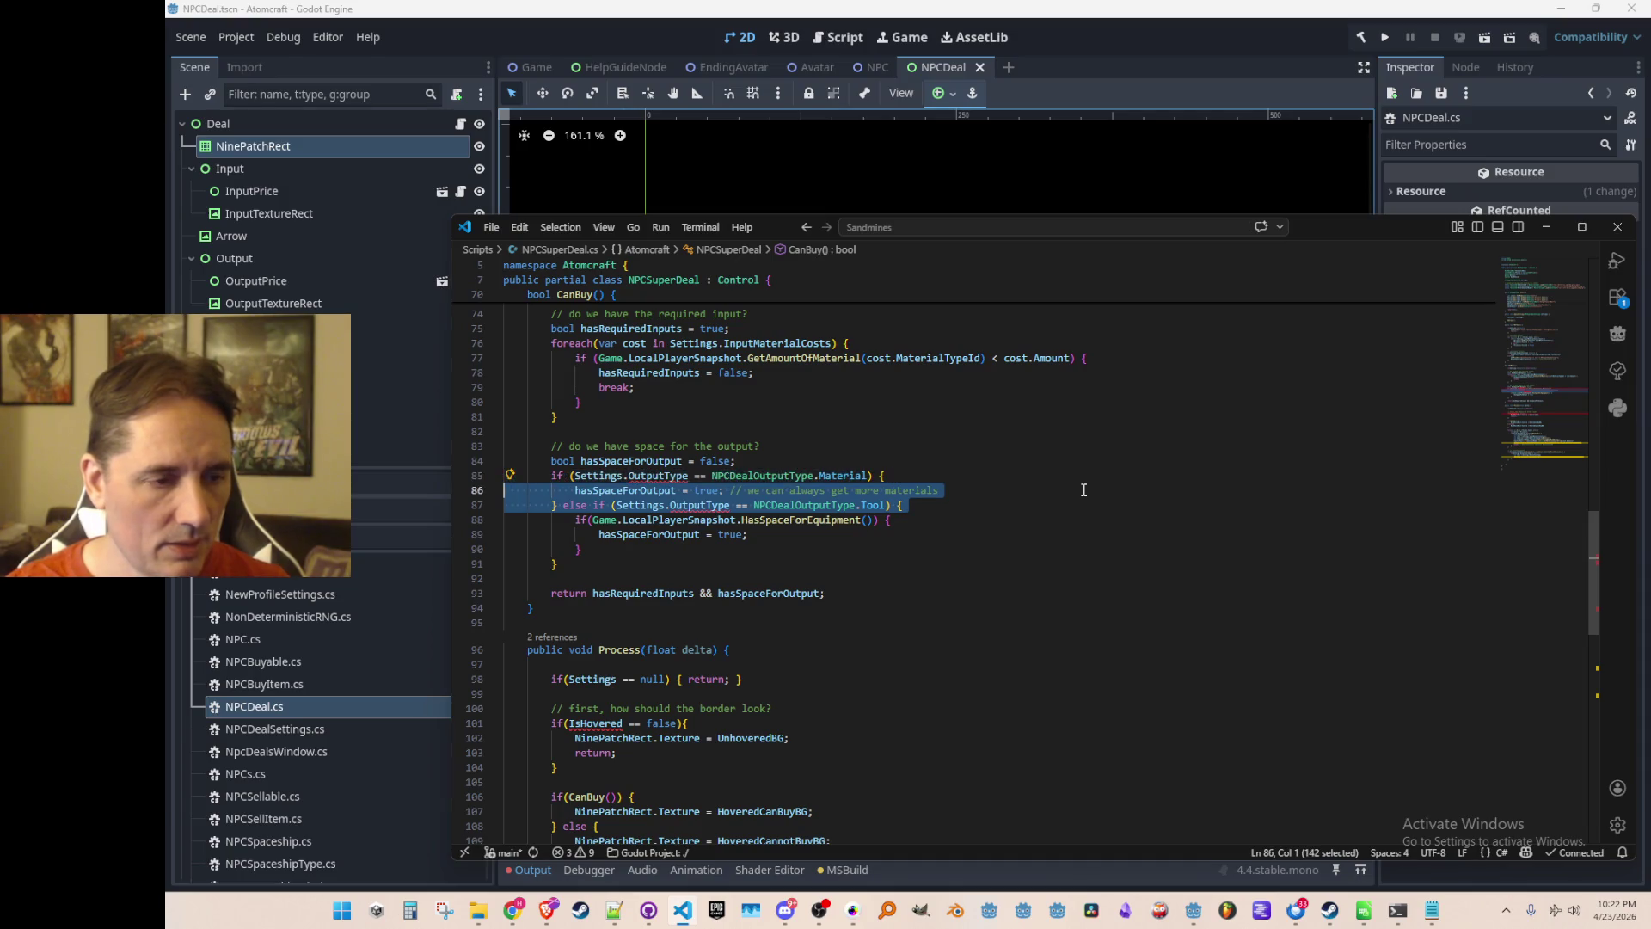
pyautogui.hotkey('ctrl', 'shift', 'k')
pyautogui.press('Down')
pyautogui.press('Down')
pyautogui.press('Down')
pyautogui.hotkey('ctrl', 'shift', 'k')
pyautogui.hotkey('shift', 'alt', 'f')
pyautogui.press('Up')
pyautogui.press('Up')
pyautogui.press('Up')
pyautogui.press('Down')
pyautogui.press('Down')
pyautogui.press('Down')
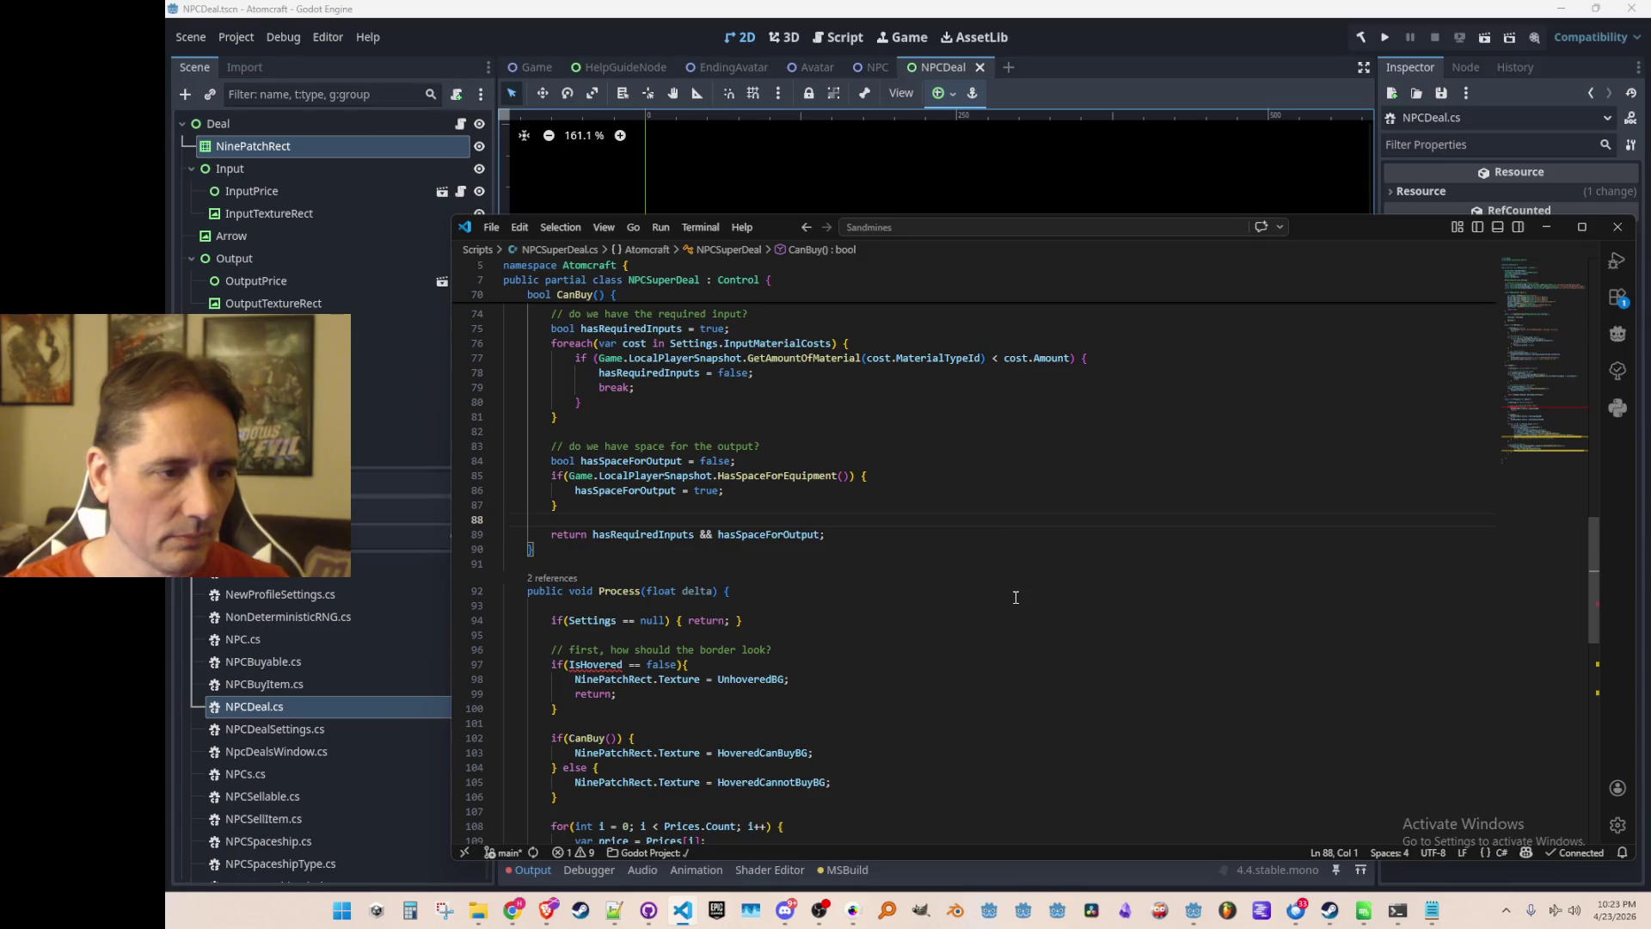
# In Process, go to the border-look check and select the word IsHovered.
pyautogui.scroll(3, 1015, 597)
pyautogui.scroll(-6, 1005, 595)
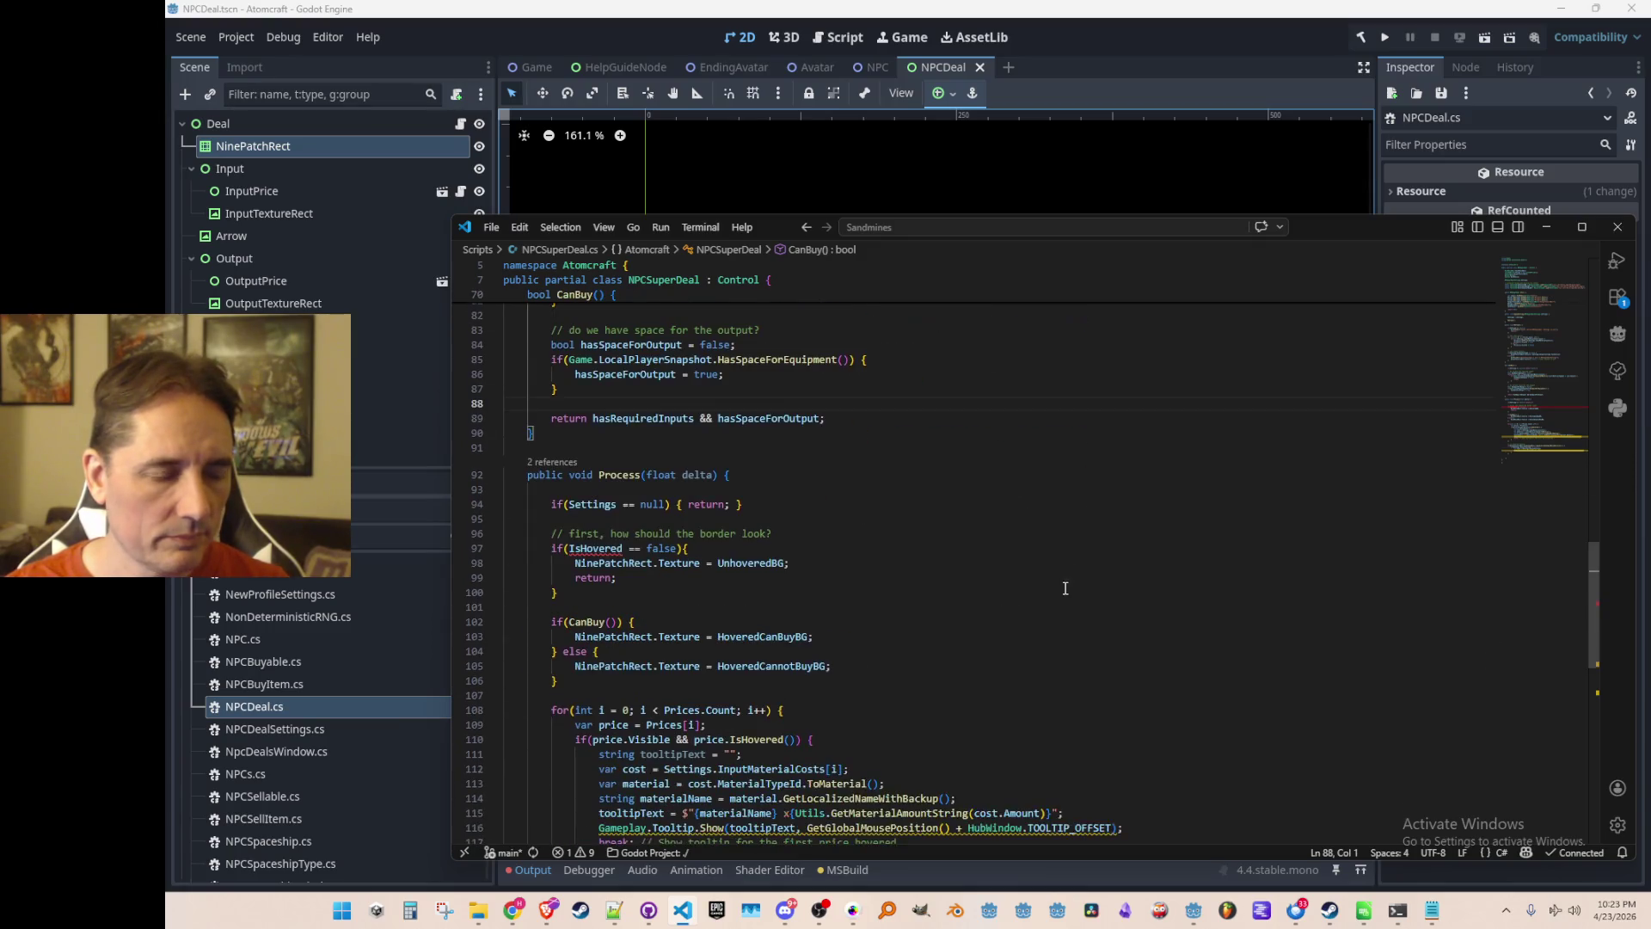
pyautogui.scroll(-1, 1092, 568)
pyautogui.click(1181, 493)
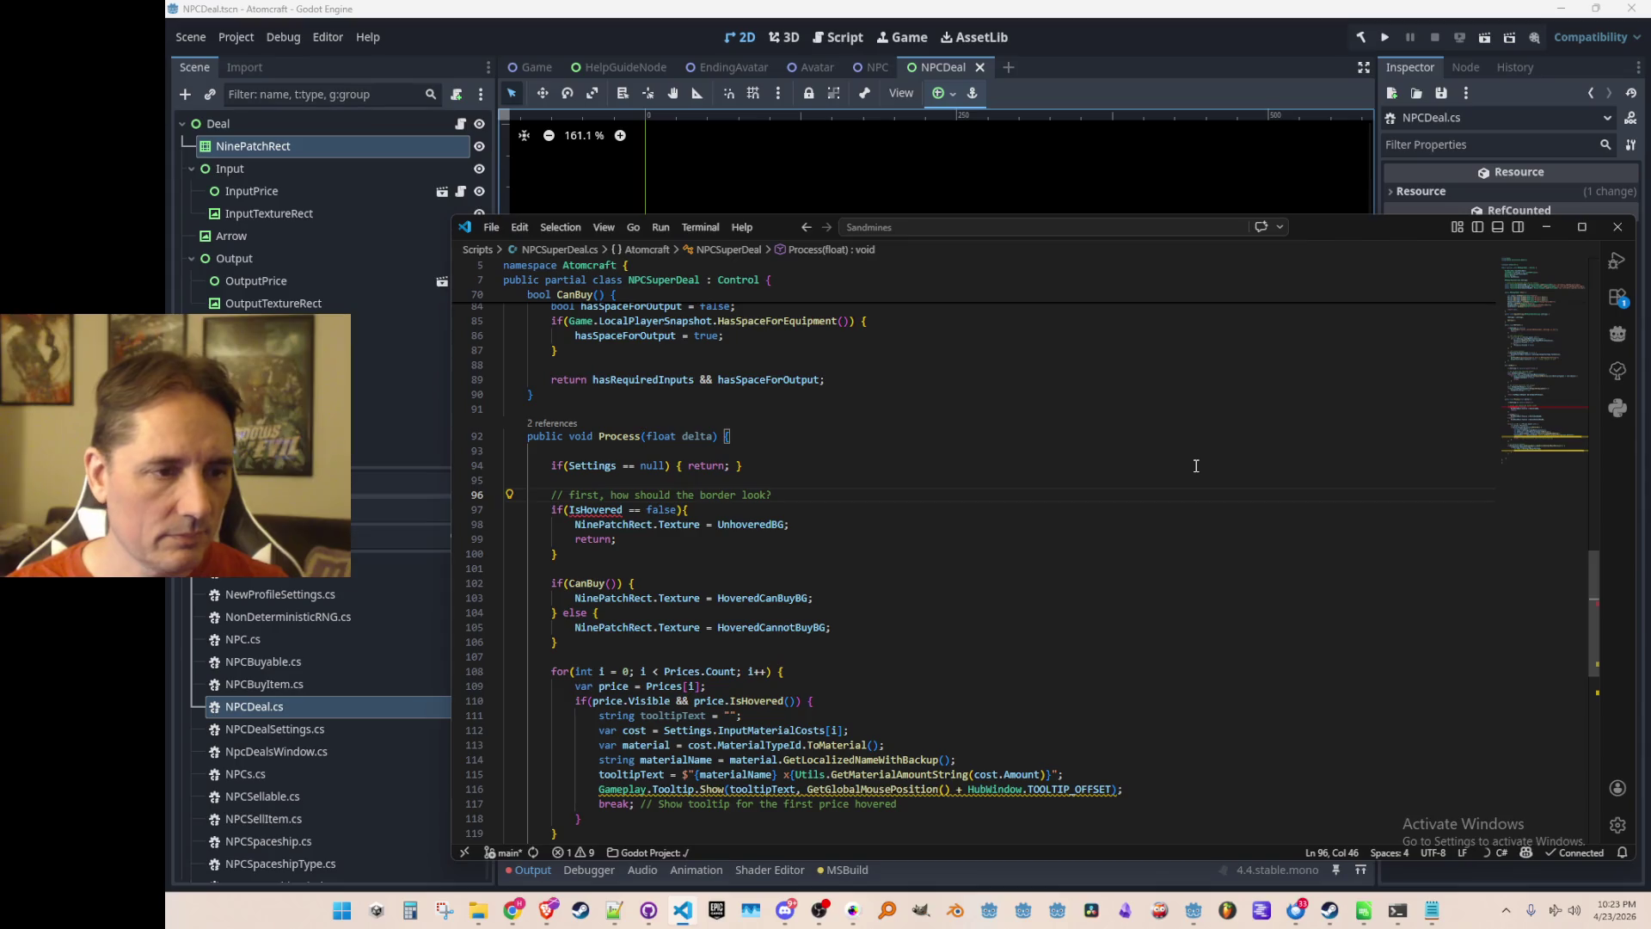
pyautogui.press('Down')
pyautogui.hotkey('ctrl', 'Right')
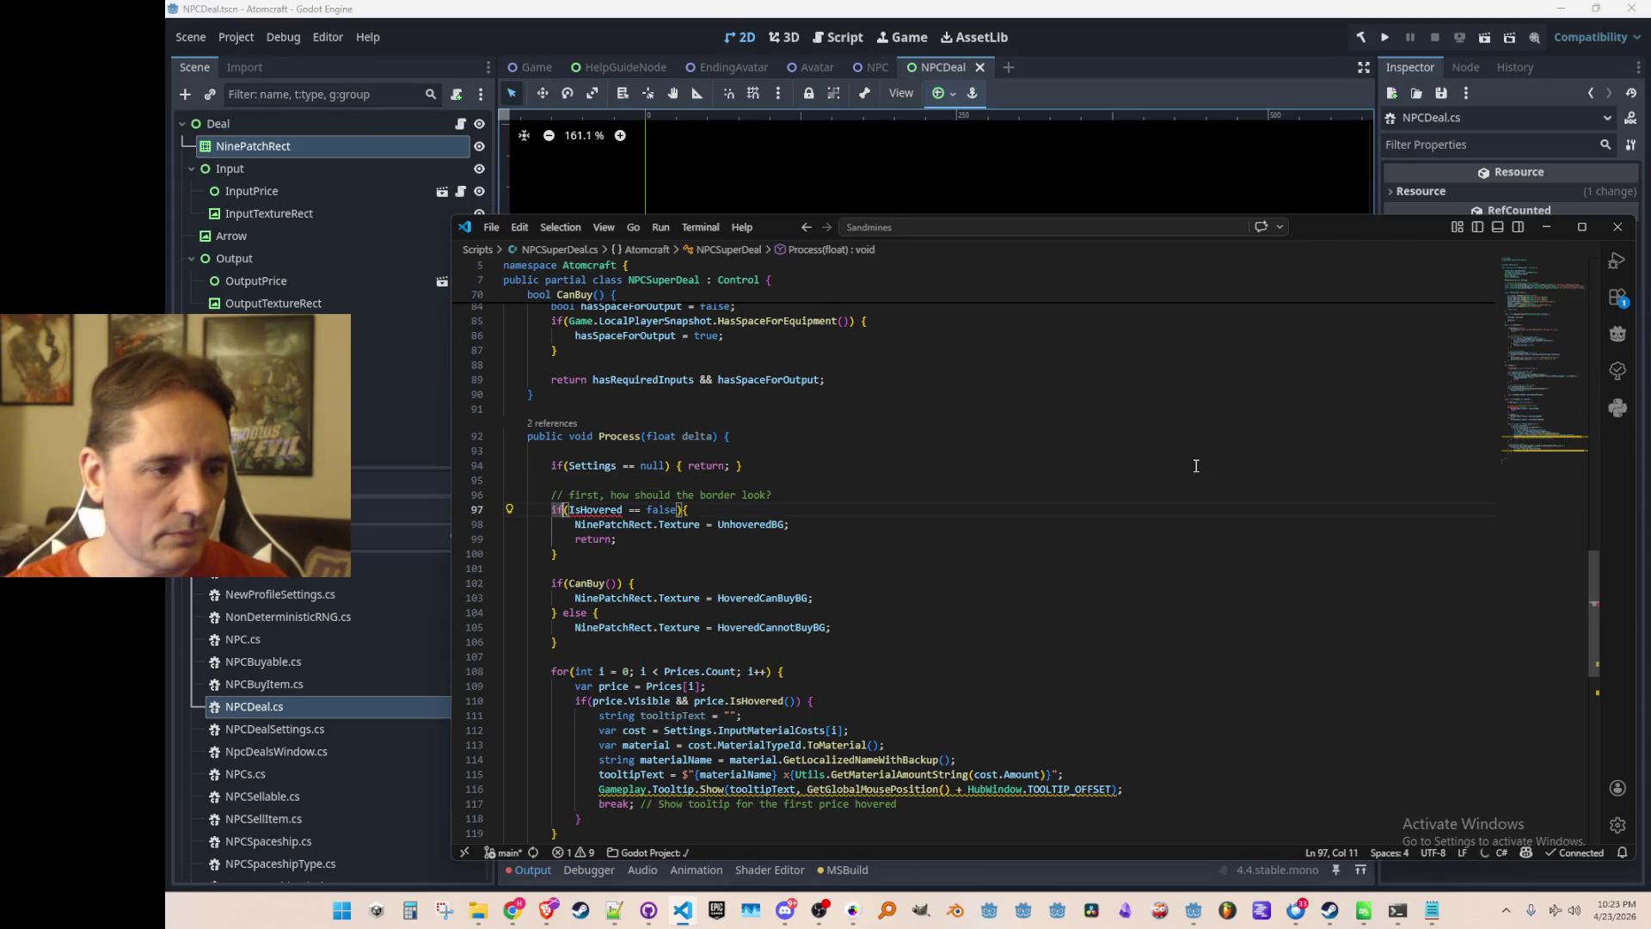
pyautogui.hotkey('ctrl', 'shift', 'Right')
# Review the surrounding code, then bring up the project file finder.
pyautogui.scroll(-1, 1118, 465)
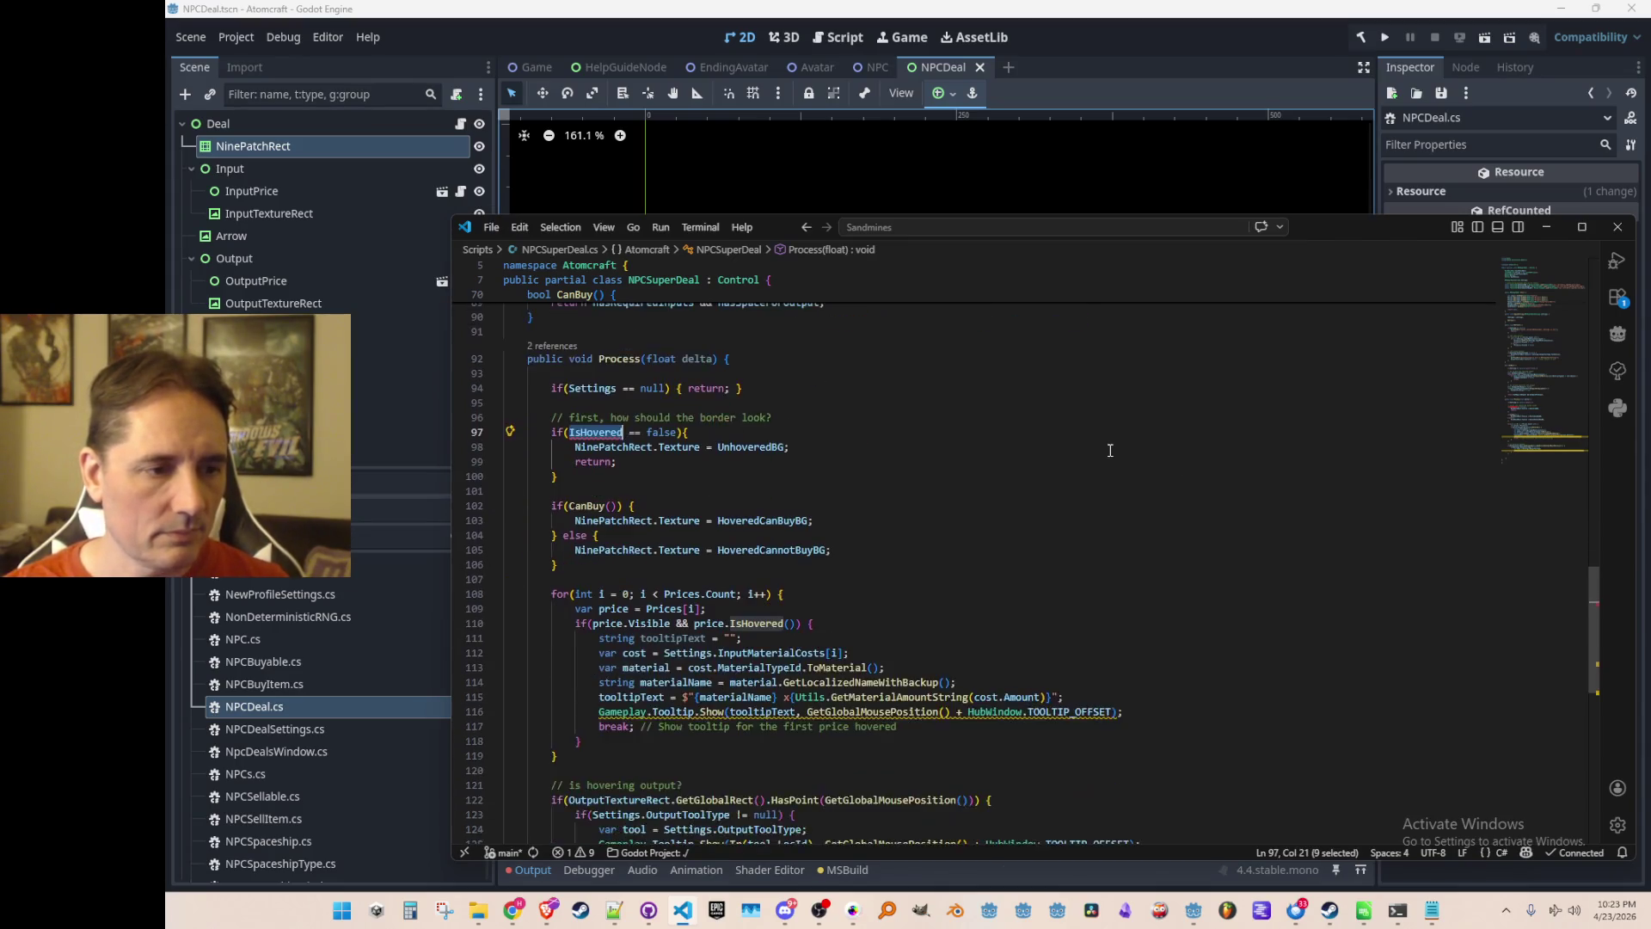
pyautogui.scroll(1, 1100, 469)
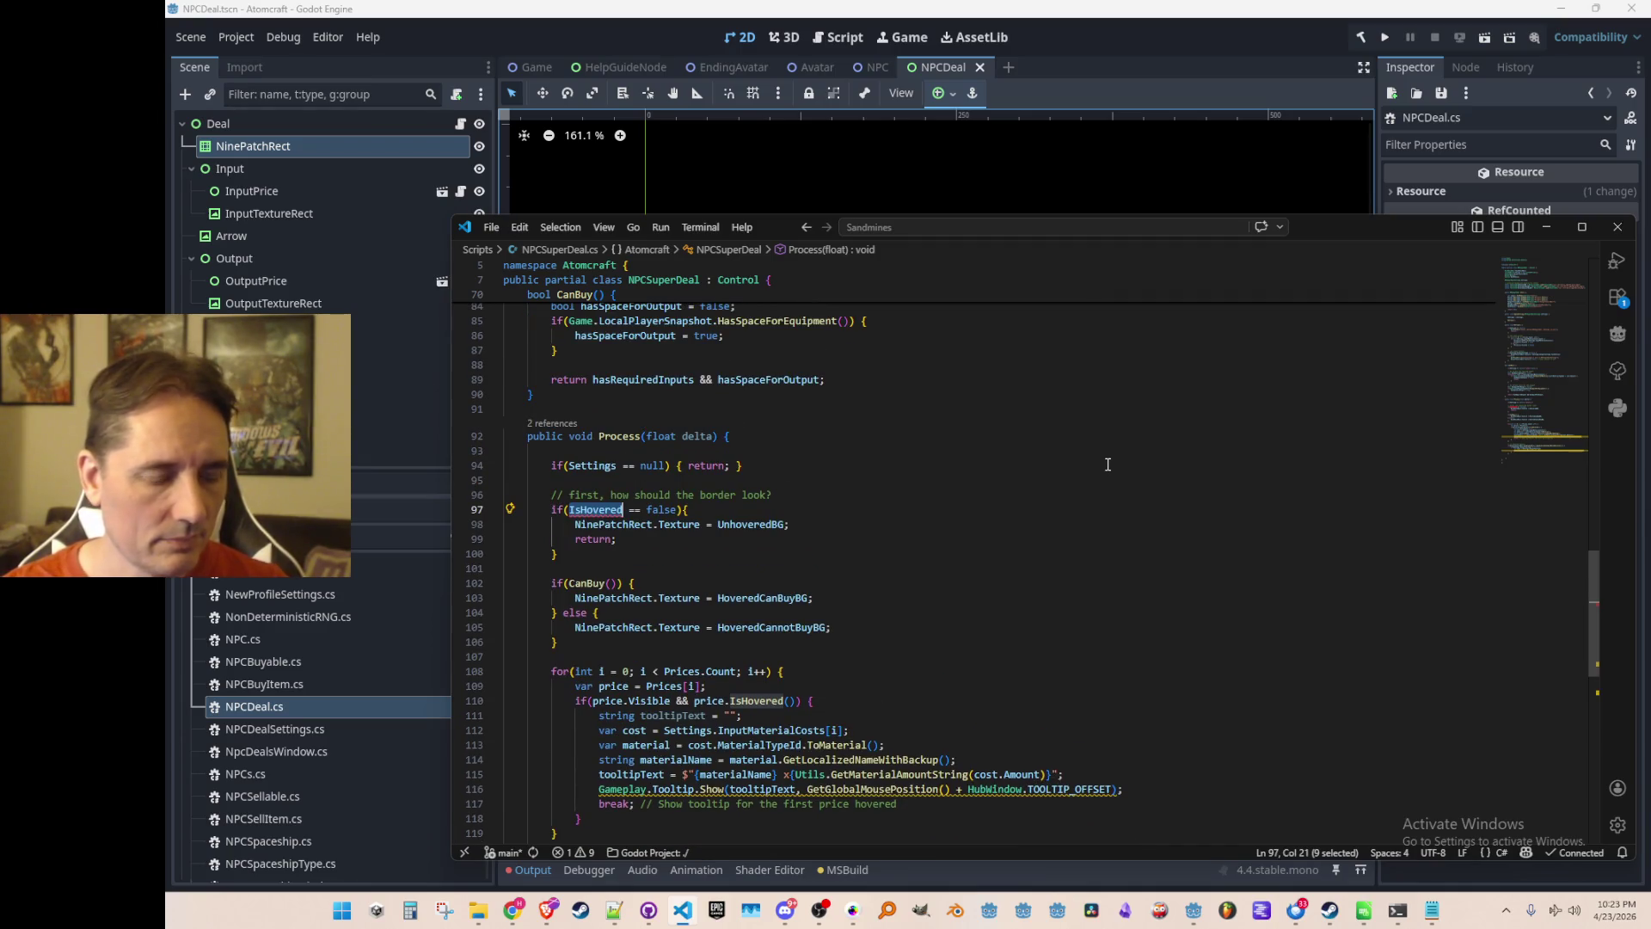
pyautogui.scroll(20, 1108, 464)
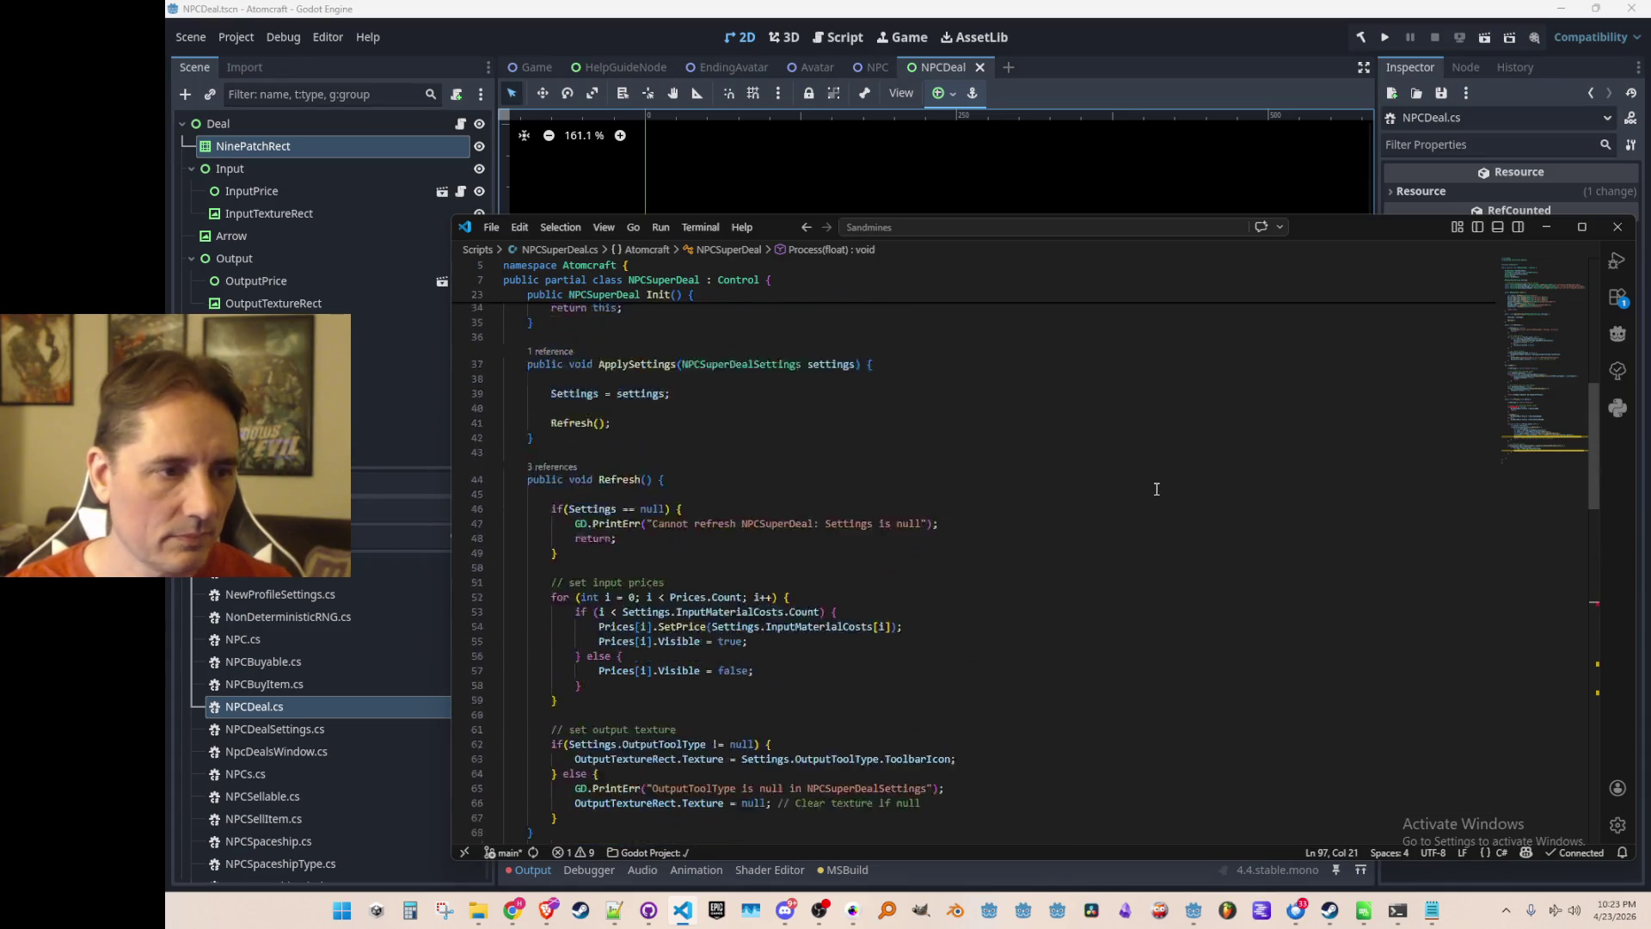
pyautogui.scroll(-18, 1197, 525)
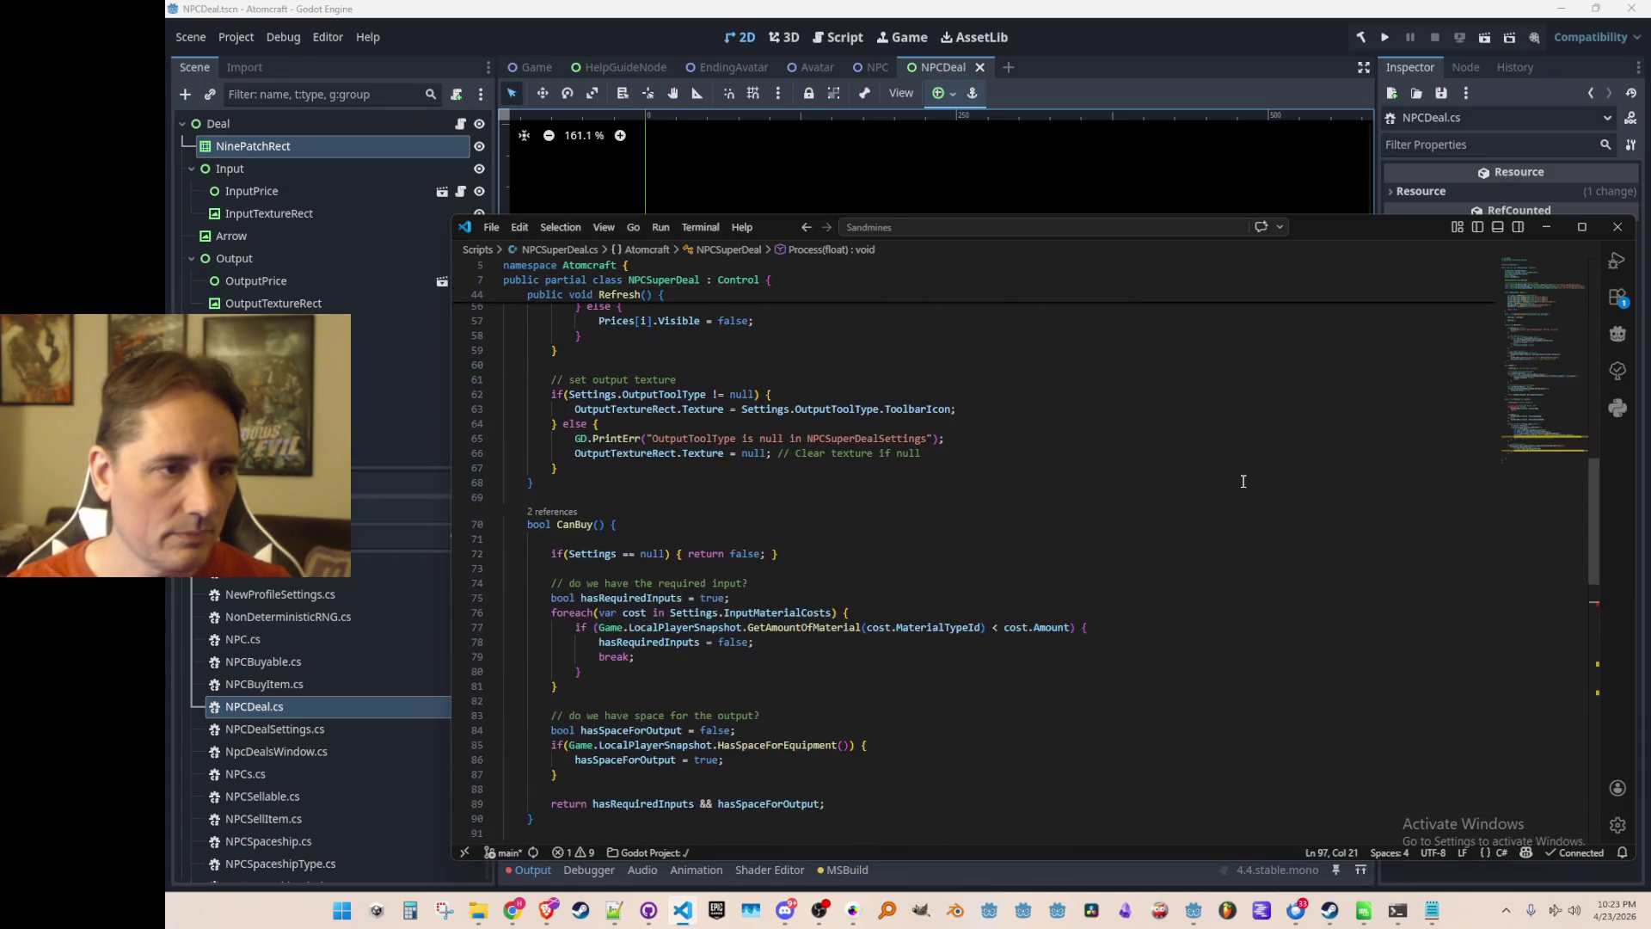
pyautogui.hotkey('ctrl', 'p')
# Open NPCDeal.cs and select its state background texture declarations.
pyautogui.write('NpcDea')
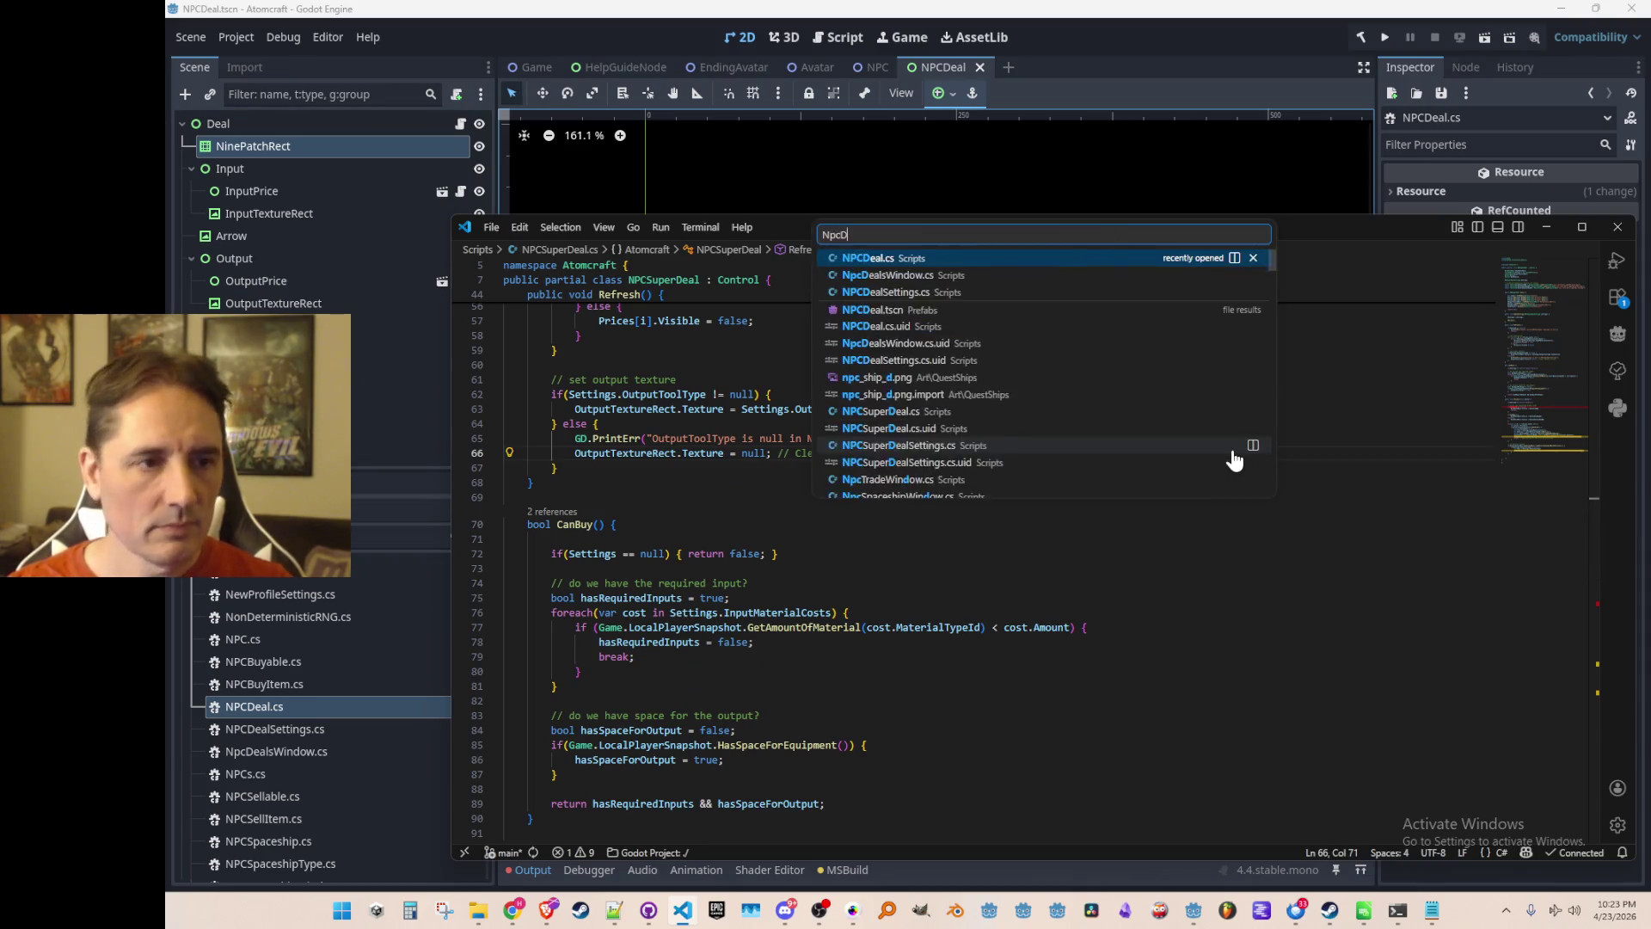
pyautogui.click(1195, 258)
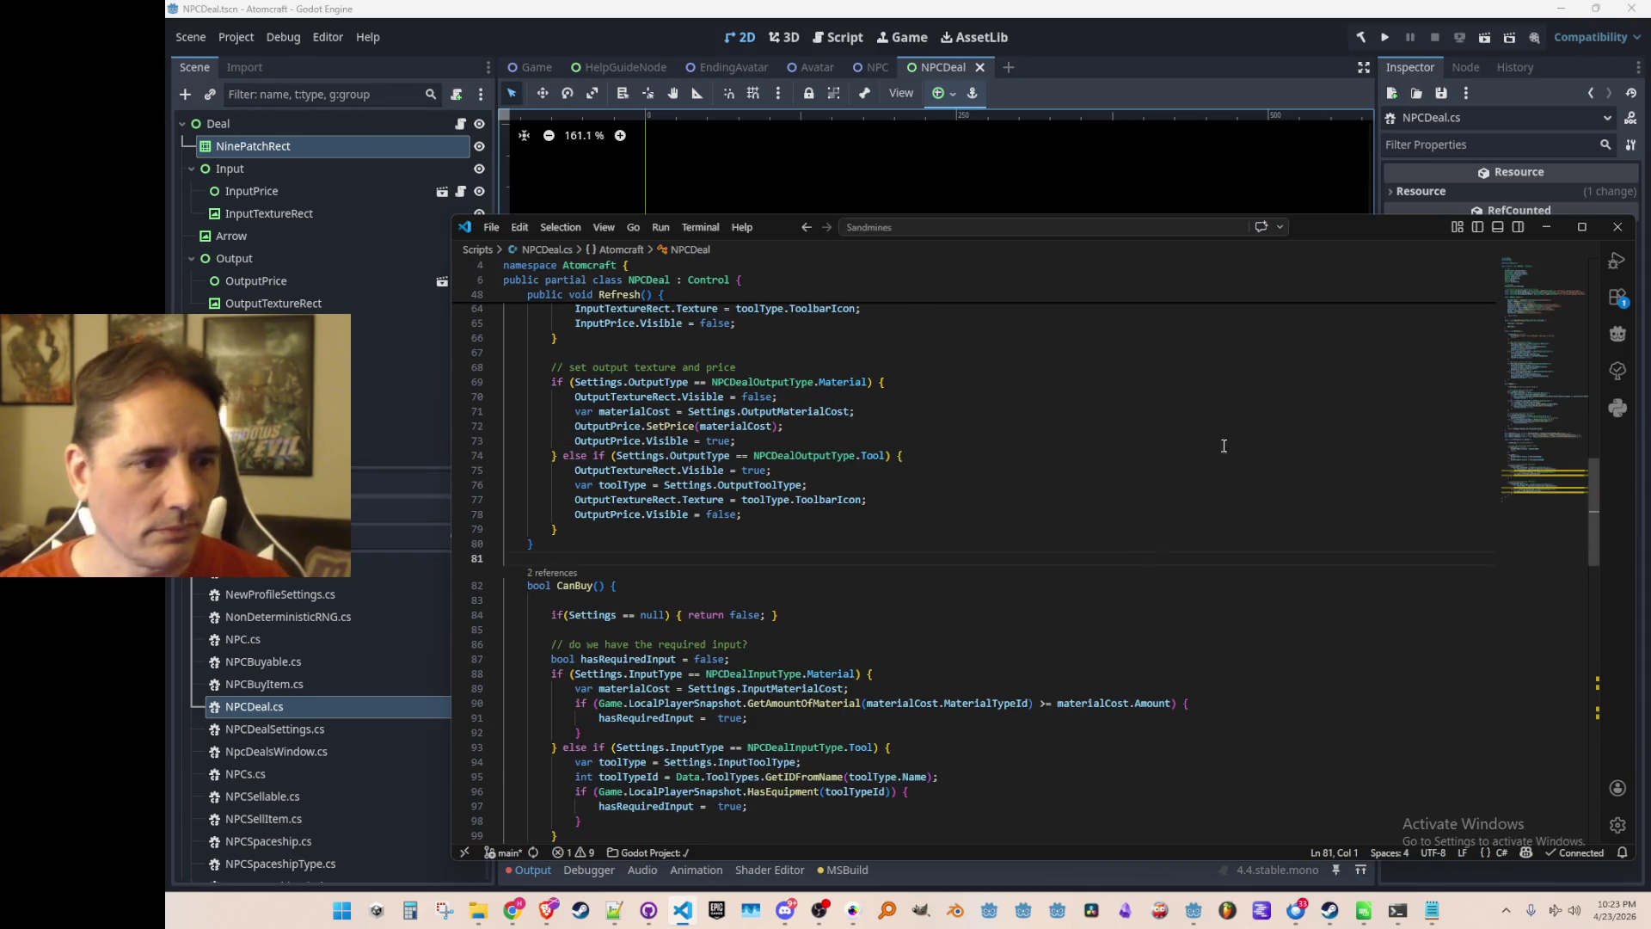
pyautogui.scroll(8, 1313, 503)
pyautogui.scroll(8, 1313, 504)
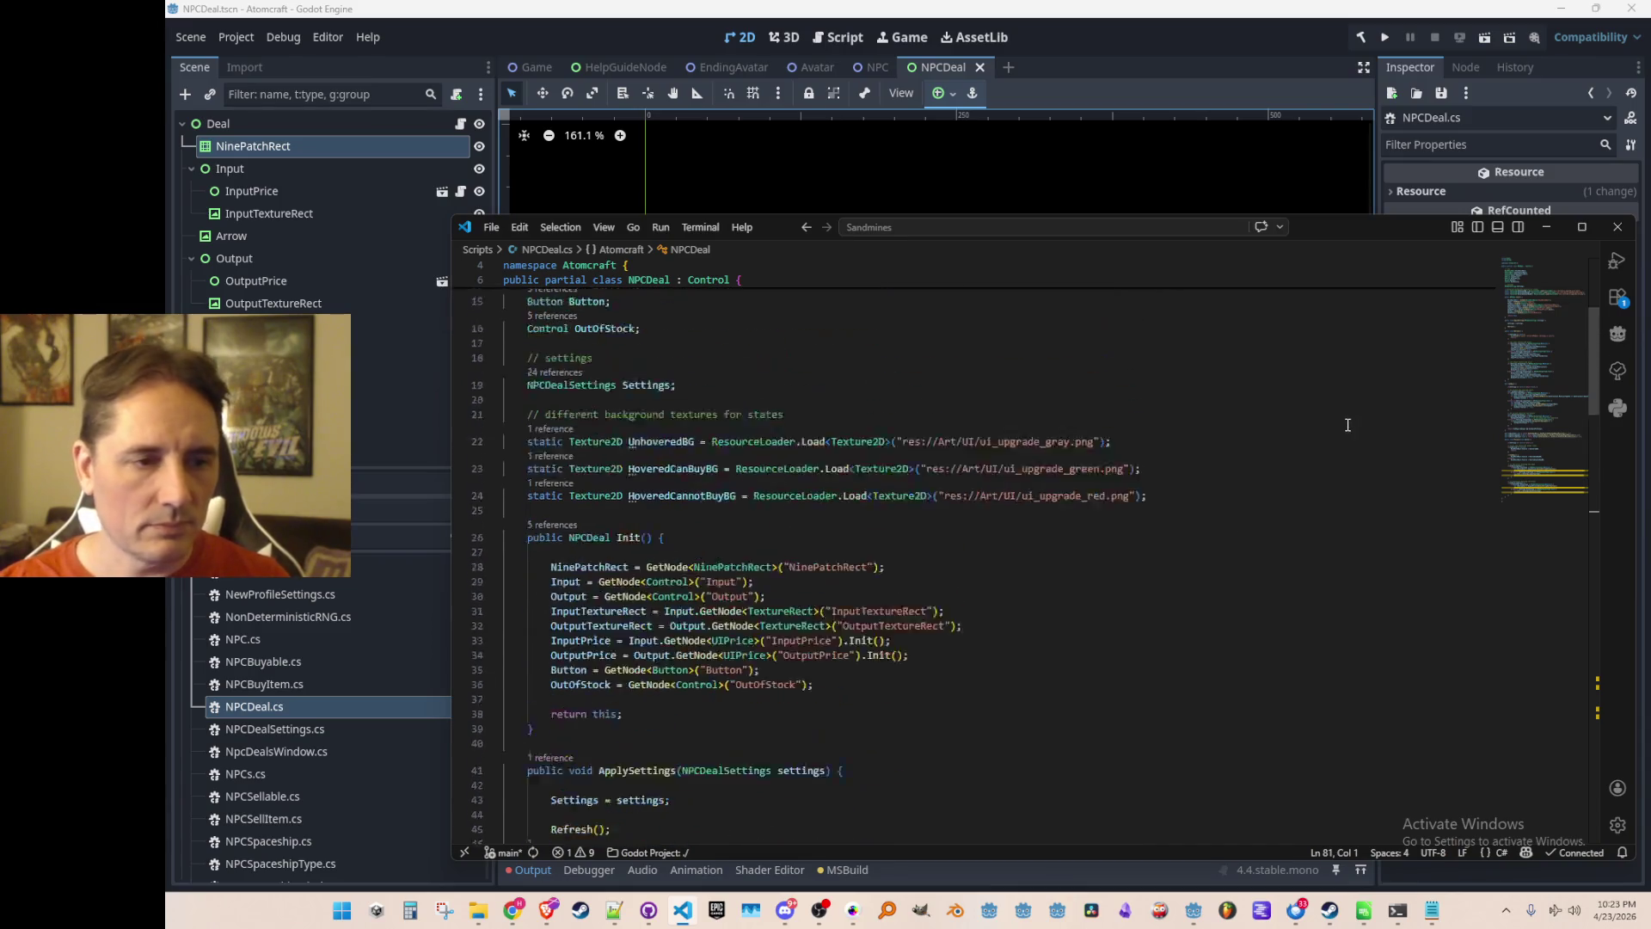
pyautogui.scroll(-3, 1301, 518)
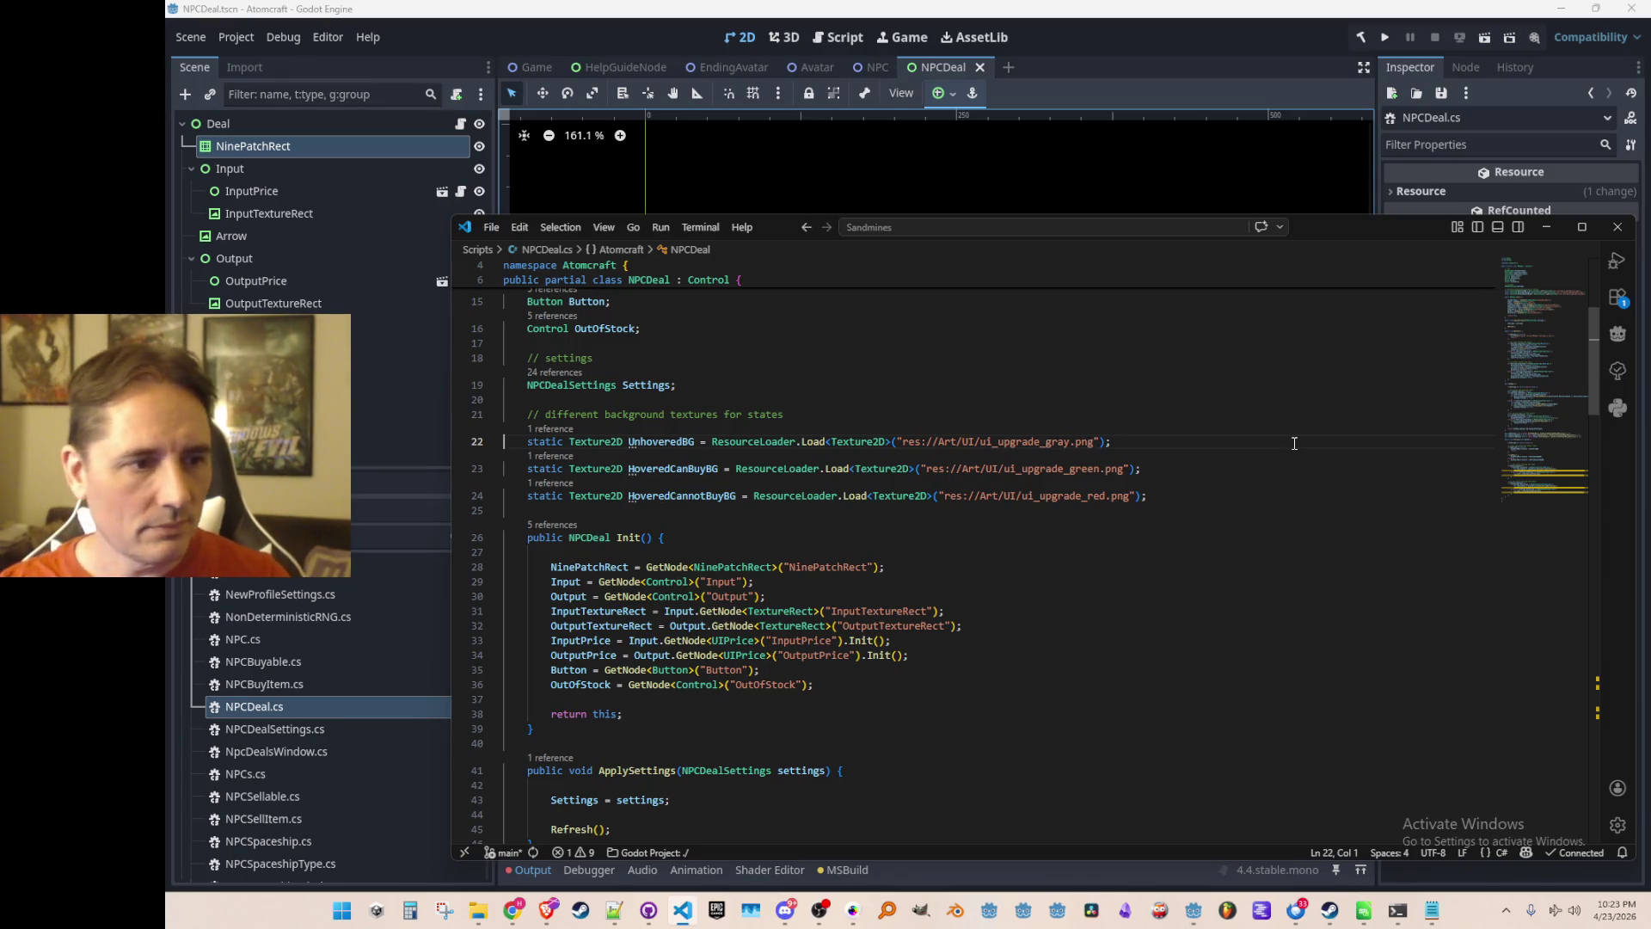
pyautogui.press('Up')
pyautogui.hotkey('shift', 'Down')
pyautogui.hotkey('shift', 'Down')
pyautogui.hotkey('shift', 'Down')
pyautogui.hotkey('shift', 'Down')
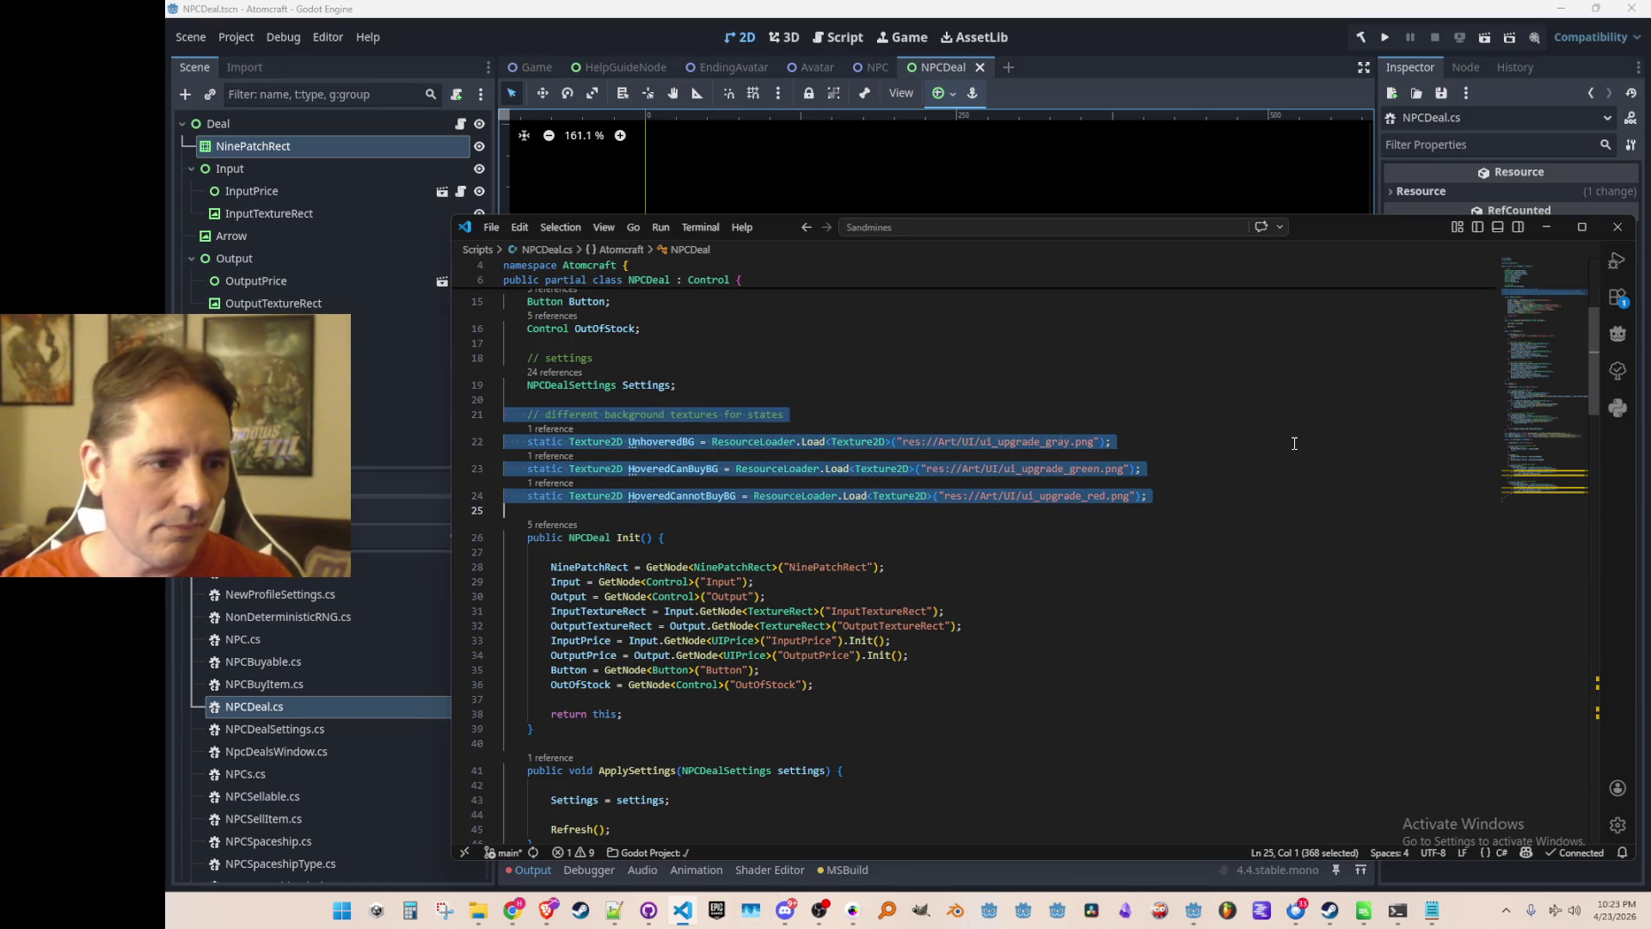
# Find IsHovered in NPCDeal.cs, select the hover property declarations, and return to NPCSuperDeal.cs.
pyautogui.hotkey('ctrl', 'f')
pyautogui.write('IsHovere')
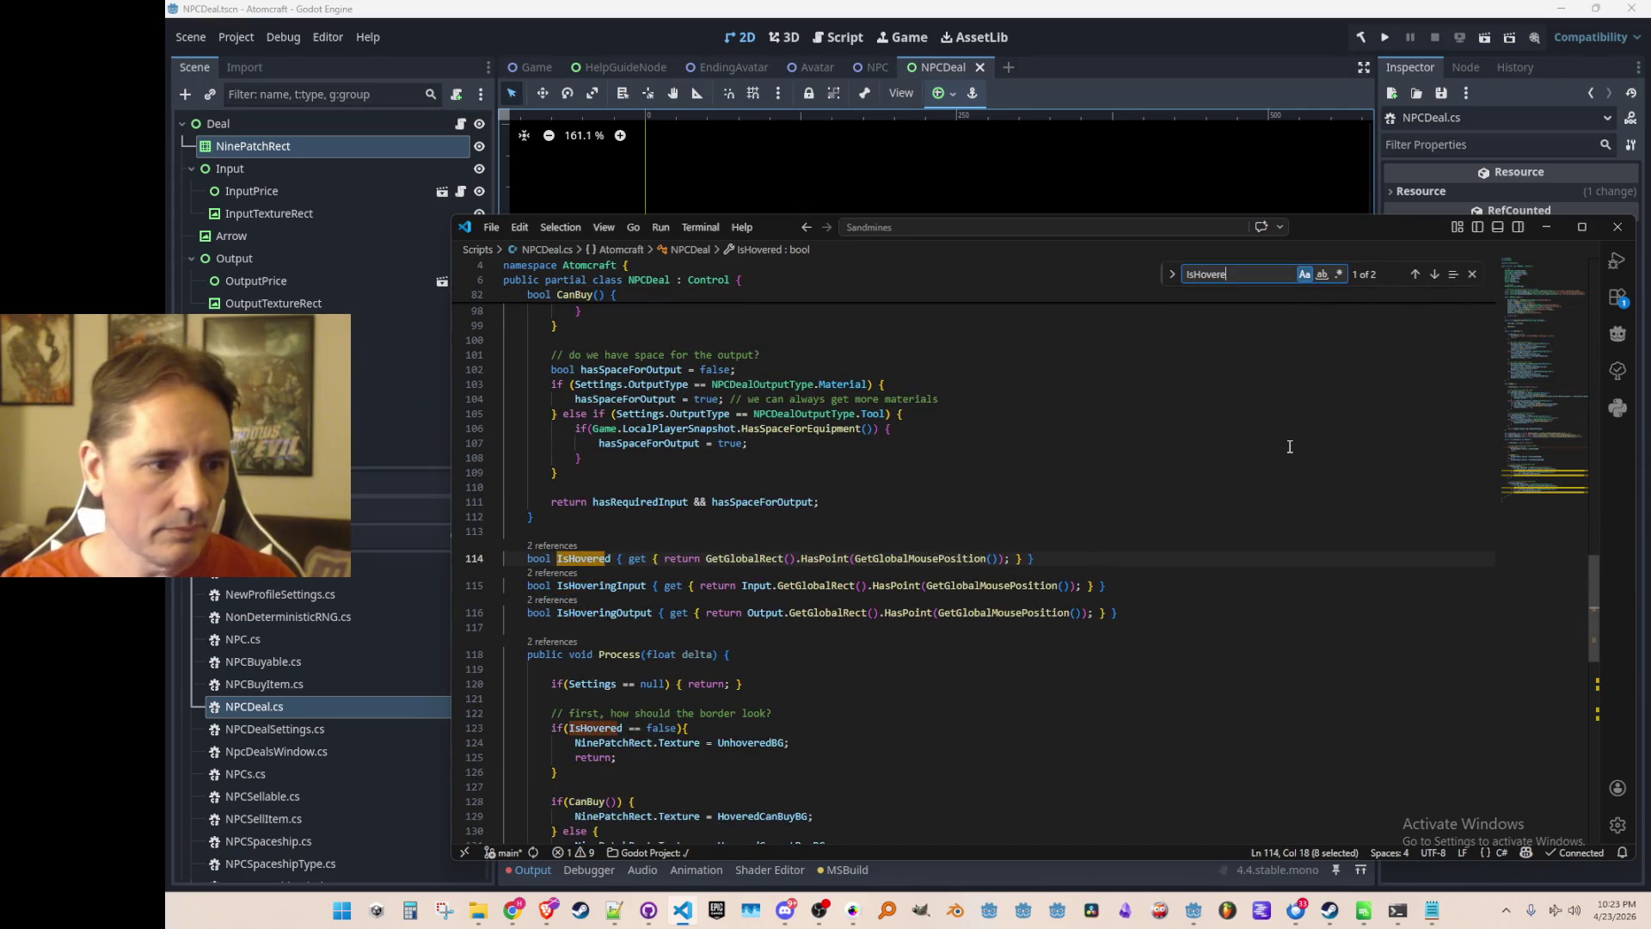
pyautogui.press('Escape')
pyautogui.press('Home')
pyautogui.press('Home')
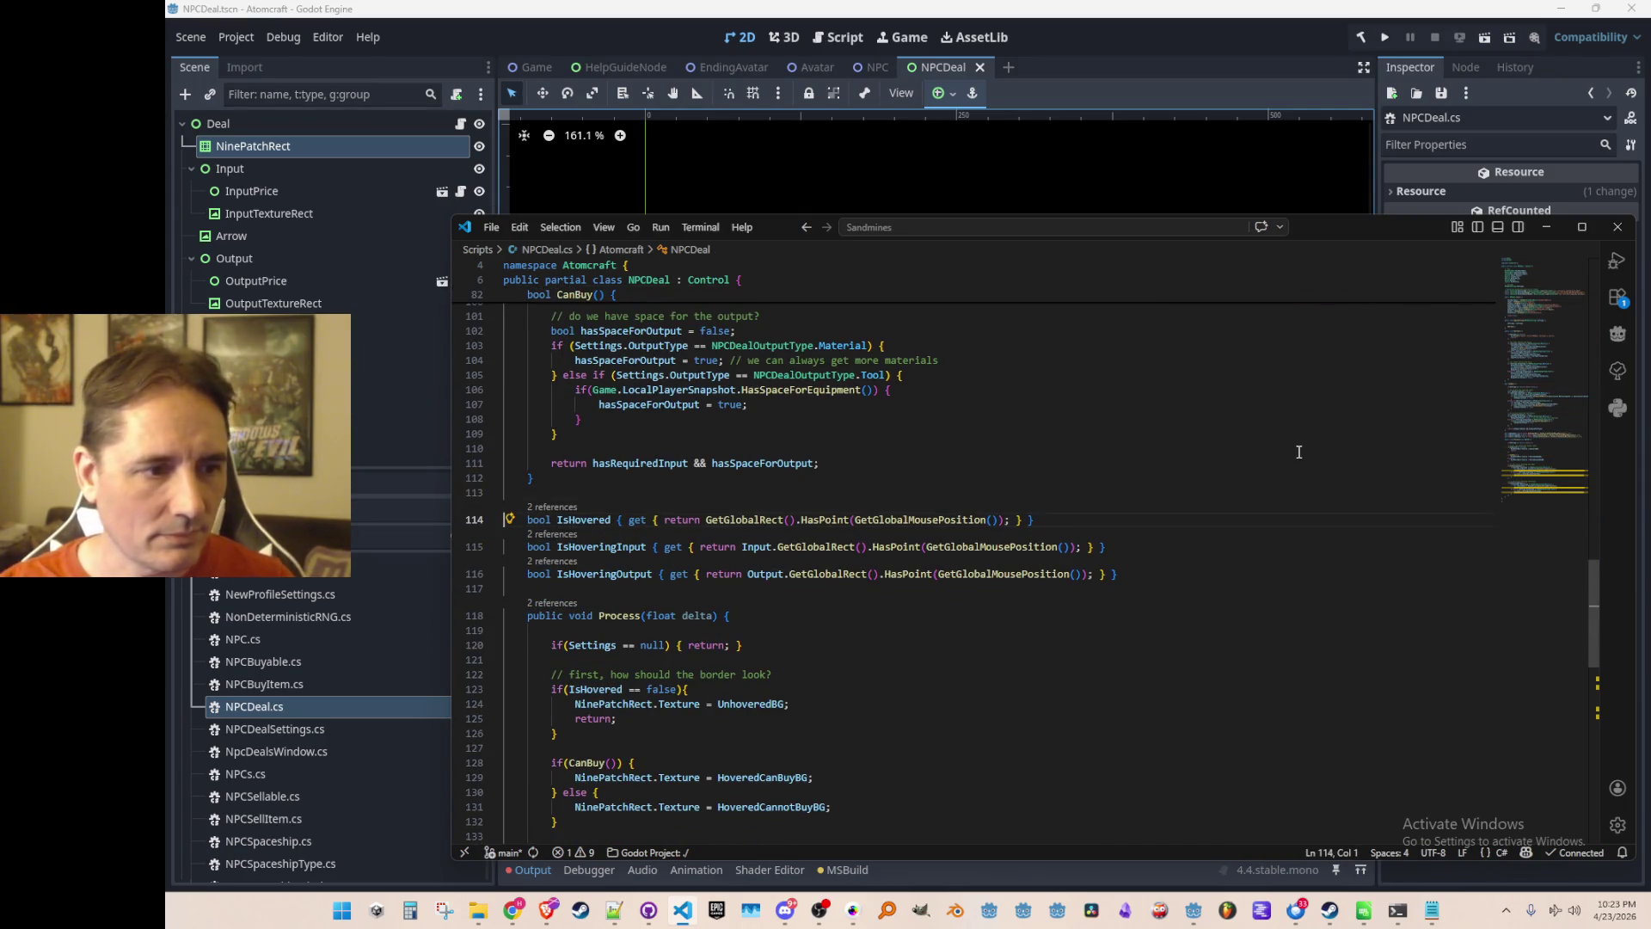
pyautogui.hotkey('shift', 'Down')
pyautogui.hotkey('shift', 'Down')
pyautogui.hotkey('ctrl', 'c')
pyautogui.hotkey('ctrl', 'Tab')
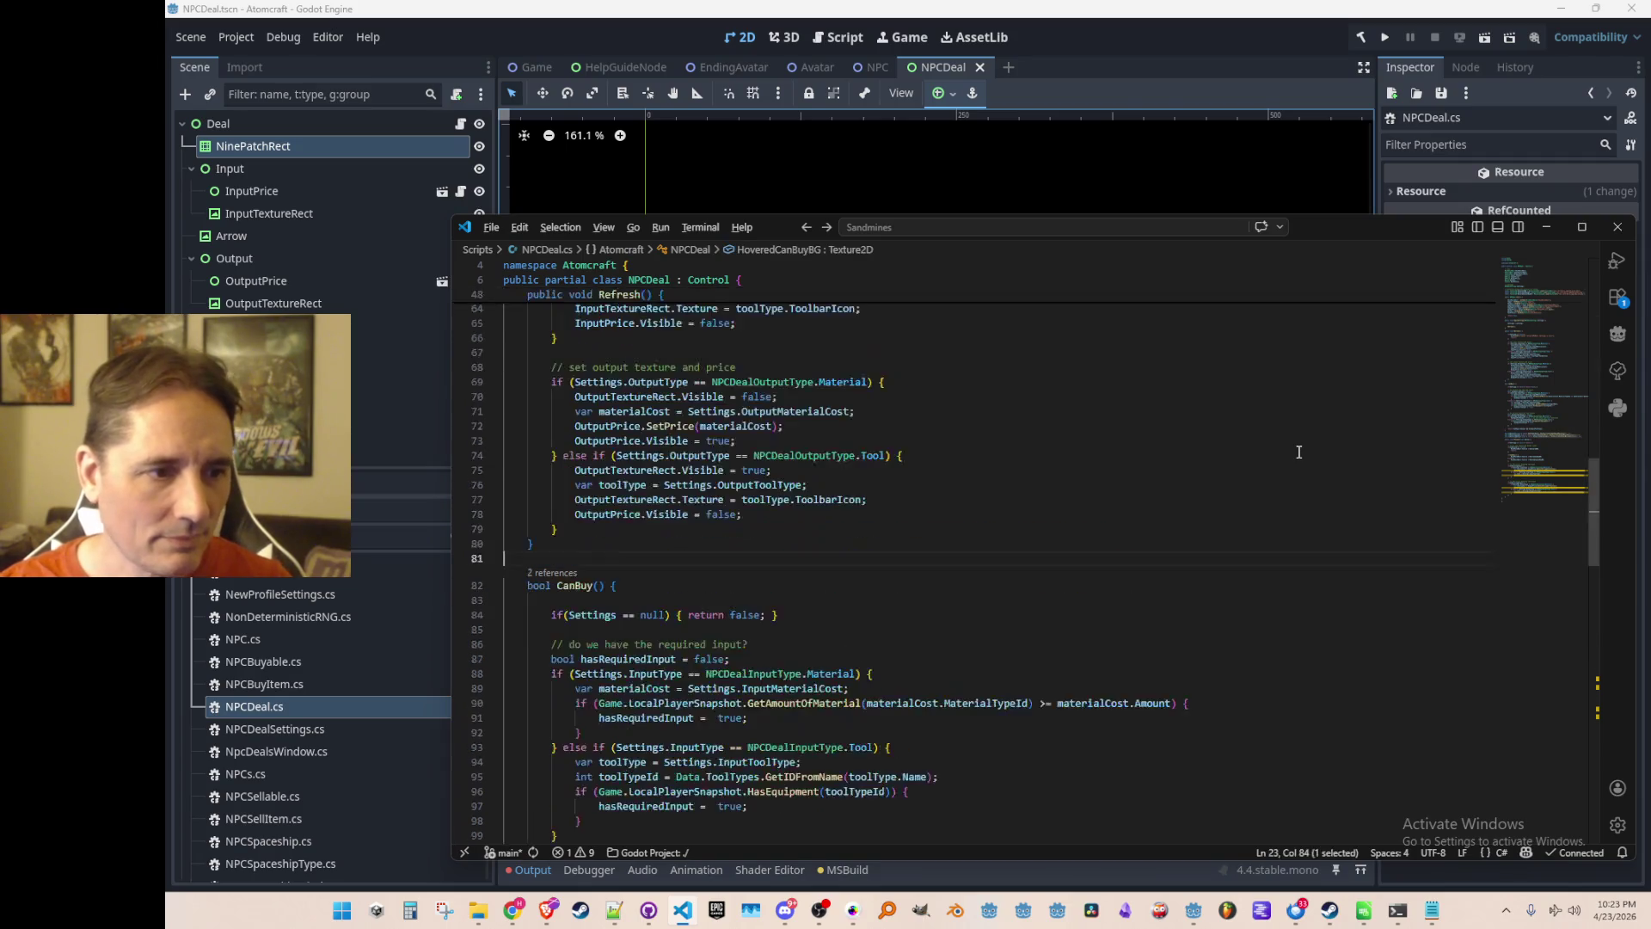
pyautogui.hotkey('ctrl', 'Tab')
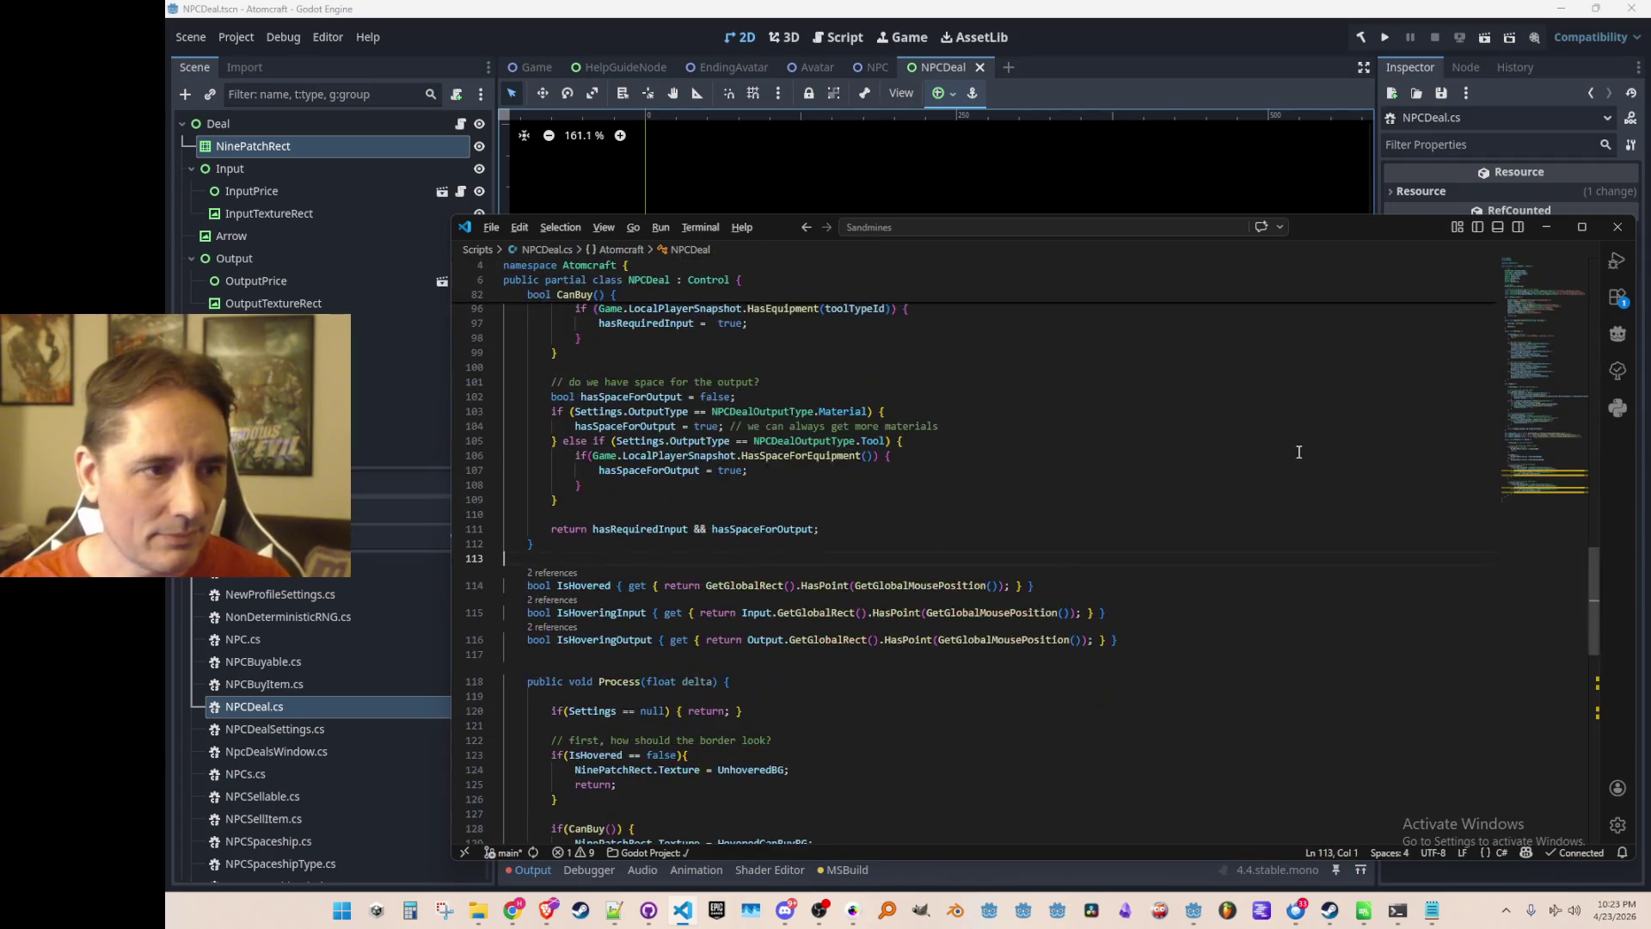
pyautogui.hotkey('ctrl', 'Tab')
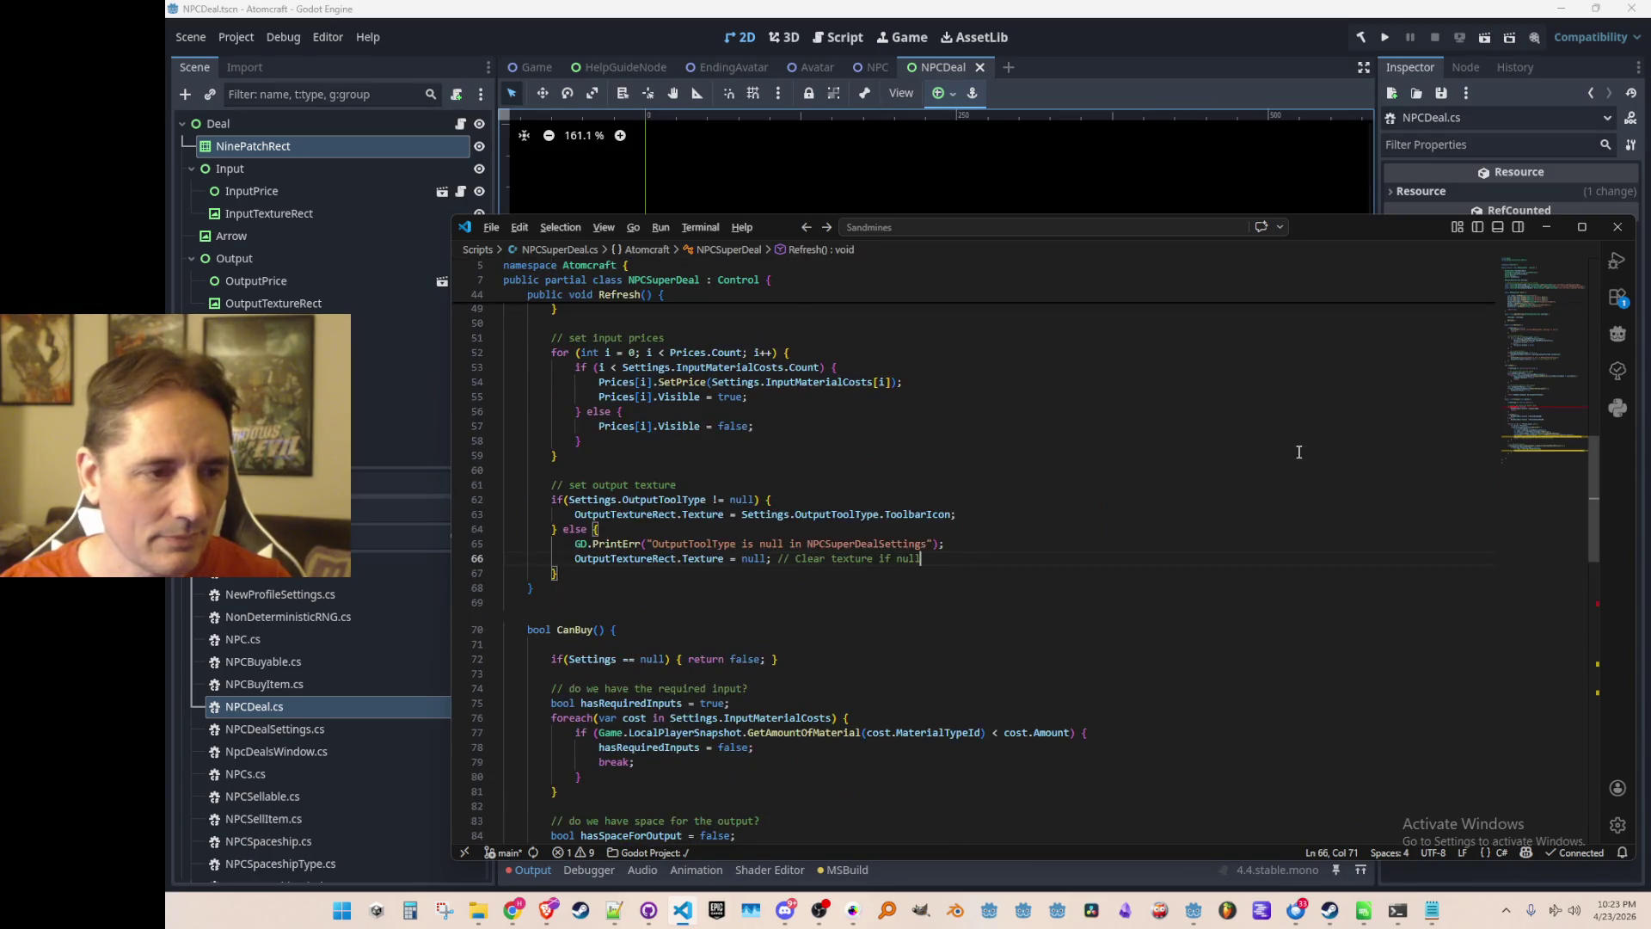
# Paste the hover properties after CanBuy, deleting IsHoveringInput and IsHoveringOutput to keep only IsHovered.
pyautogui.click(1298, 451)
pyautogui.hotkey('ctrl', 'v')
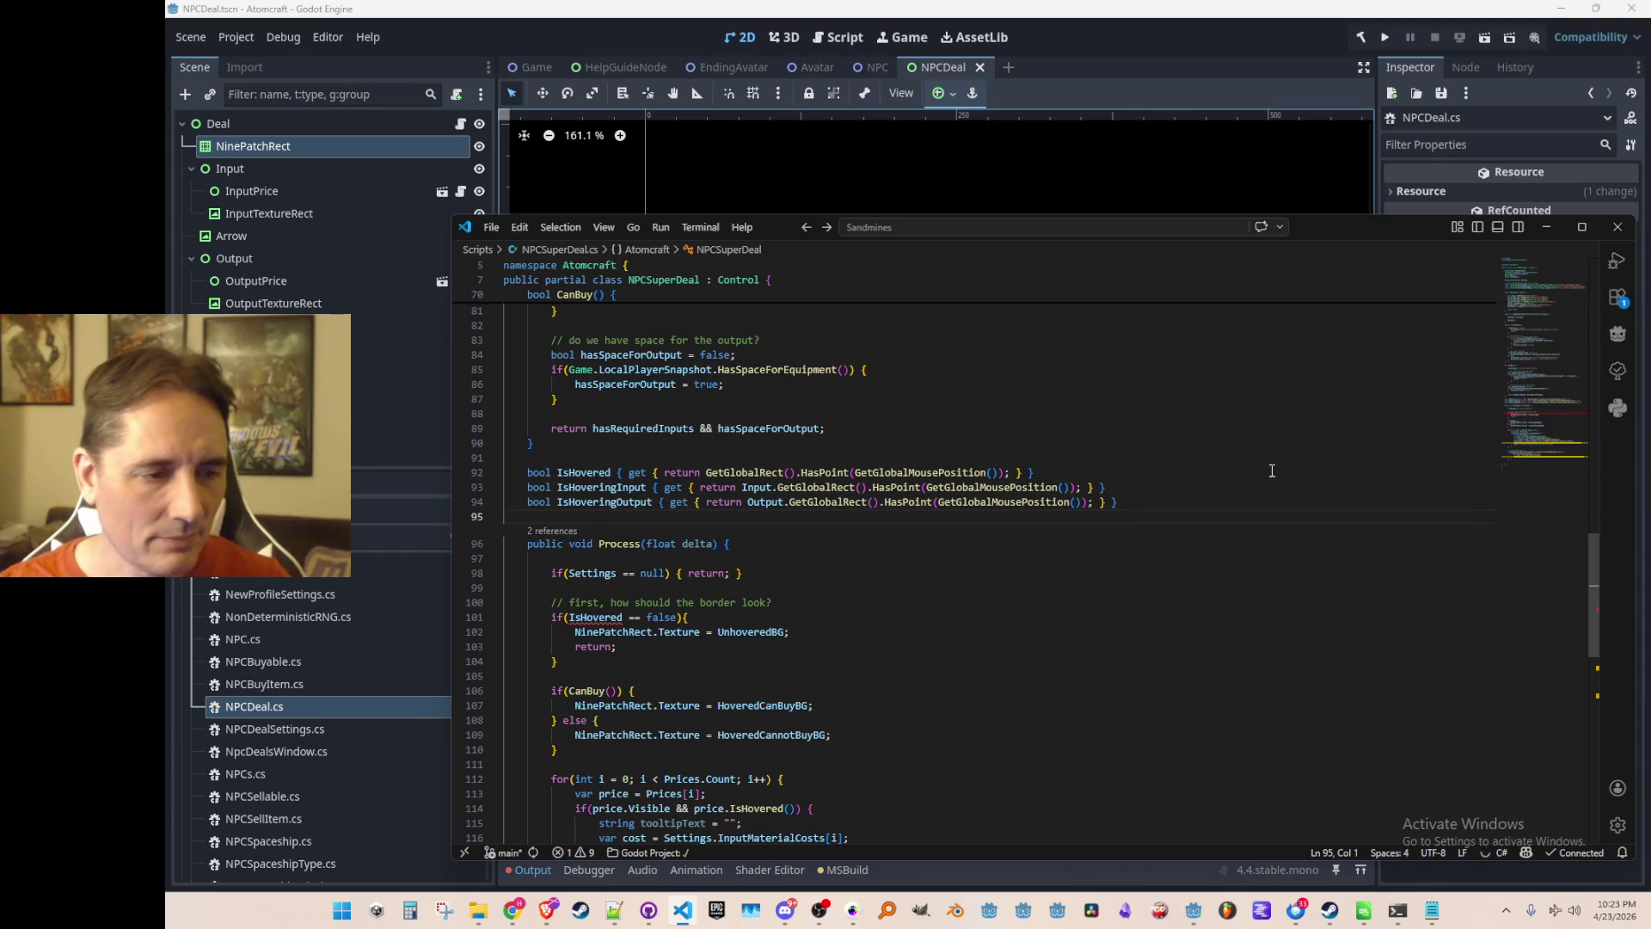
pyautogui.scroll(-5, 1272, 471)
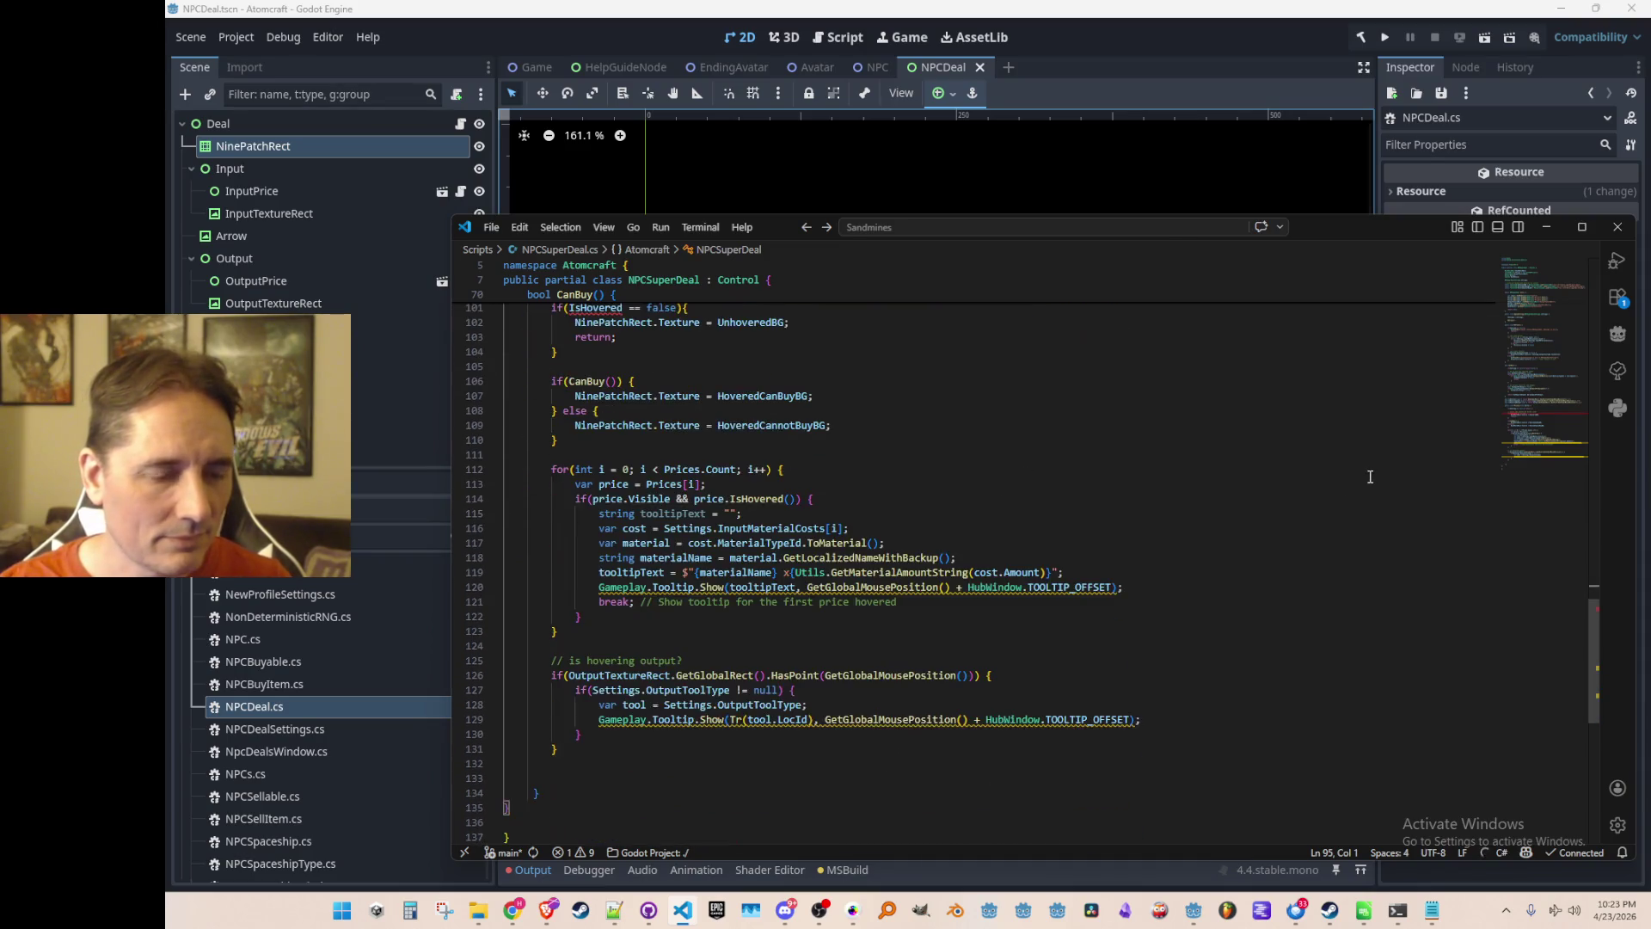
pyautogui.scroll(4, 1369, 477)
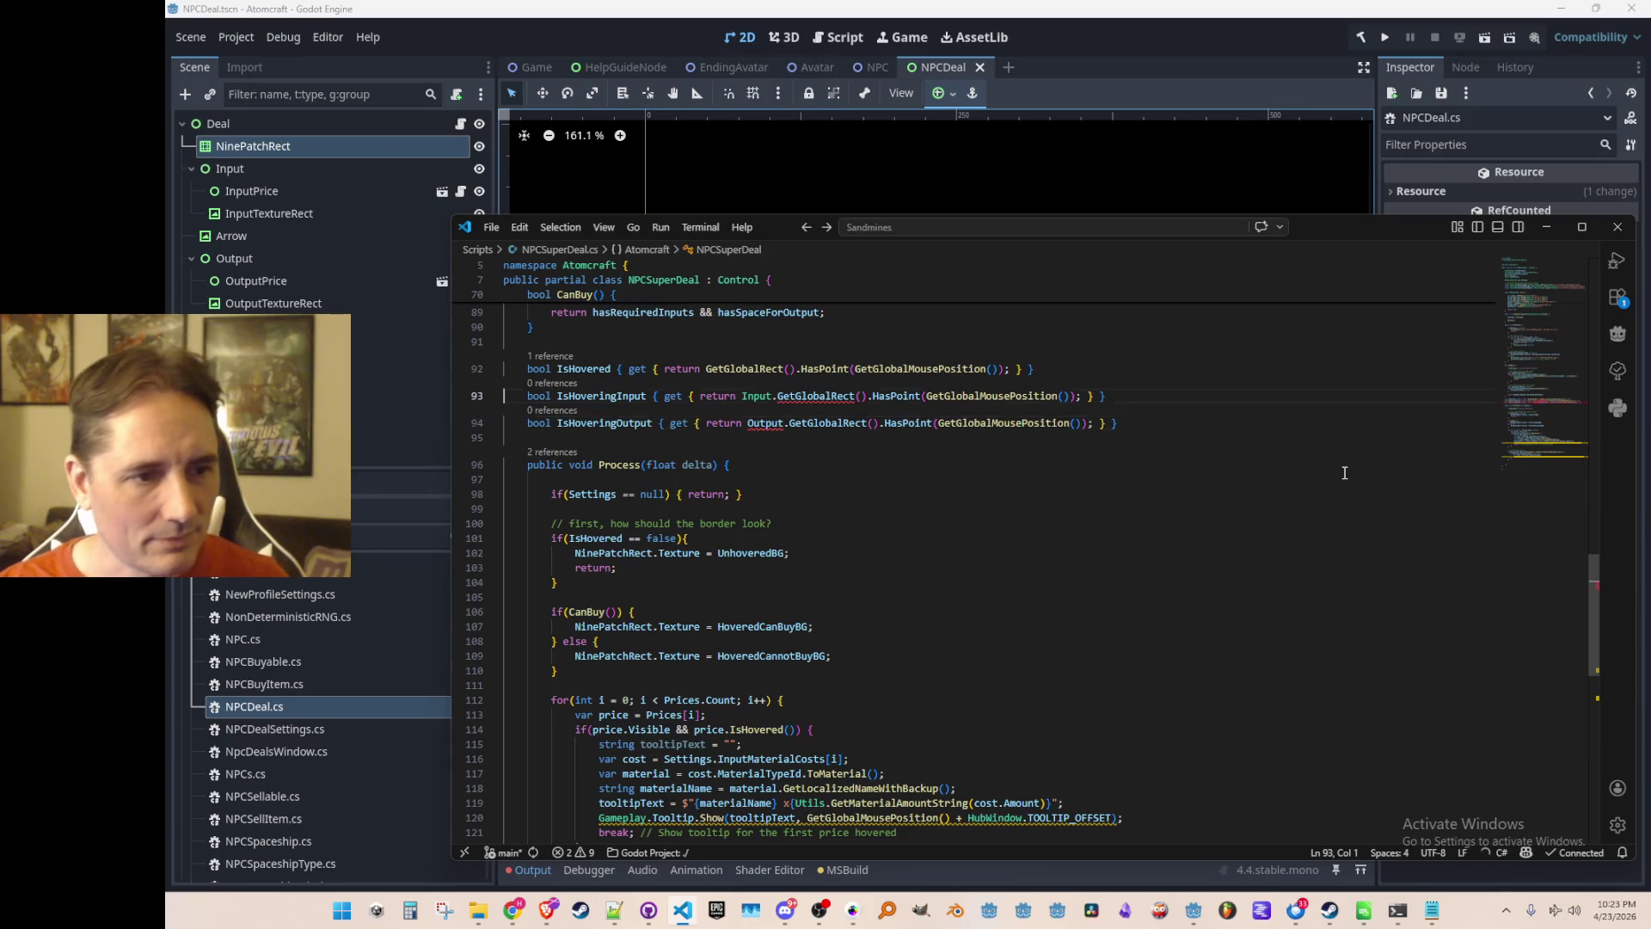
pyautogui.hotkey('ctrl', 'shift', 'k')
pyautogui.hotkey('ctrl', 'shift', 'k')
pyautogui.press('Down')
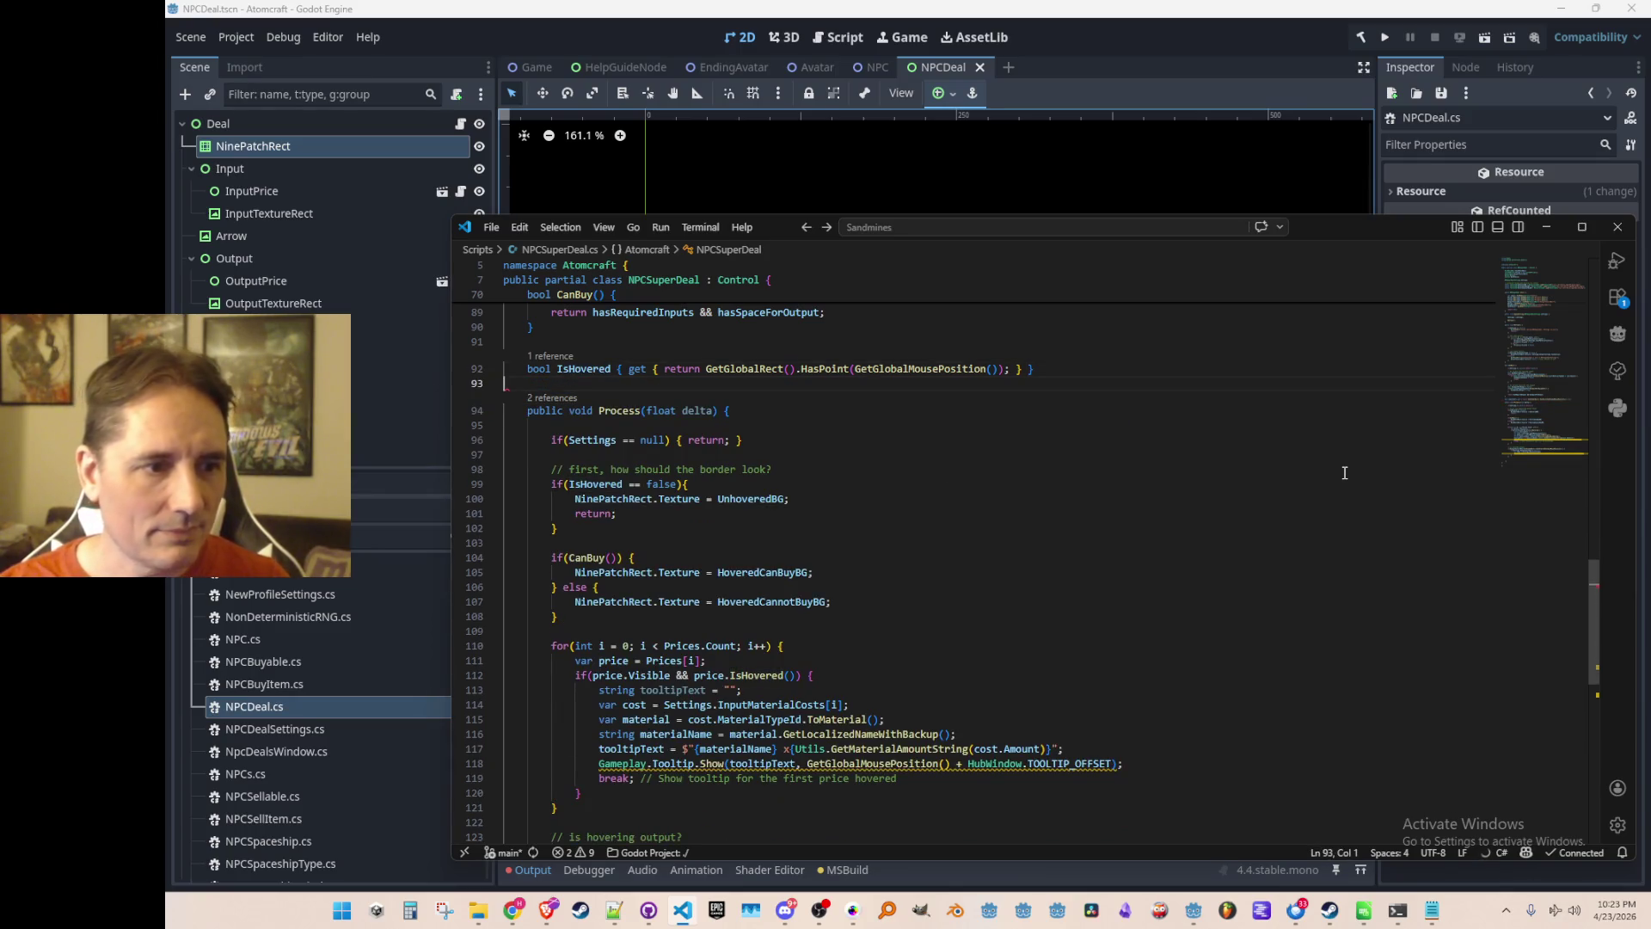
# Put the cursor on the blank Process line, then switch back to the Godot editor.
pyautogui.scroll(-1, 1282, 479)
pyautogui.click(1208, 503)
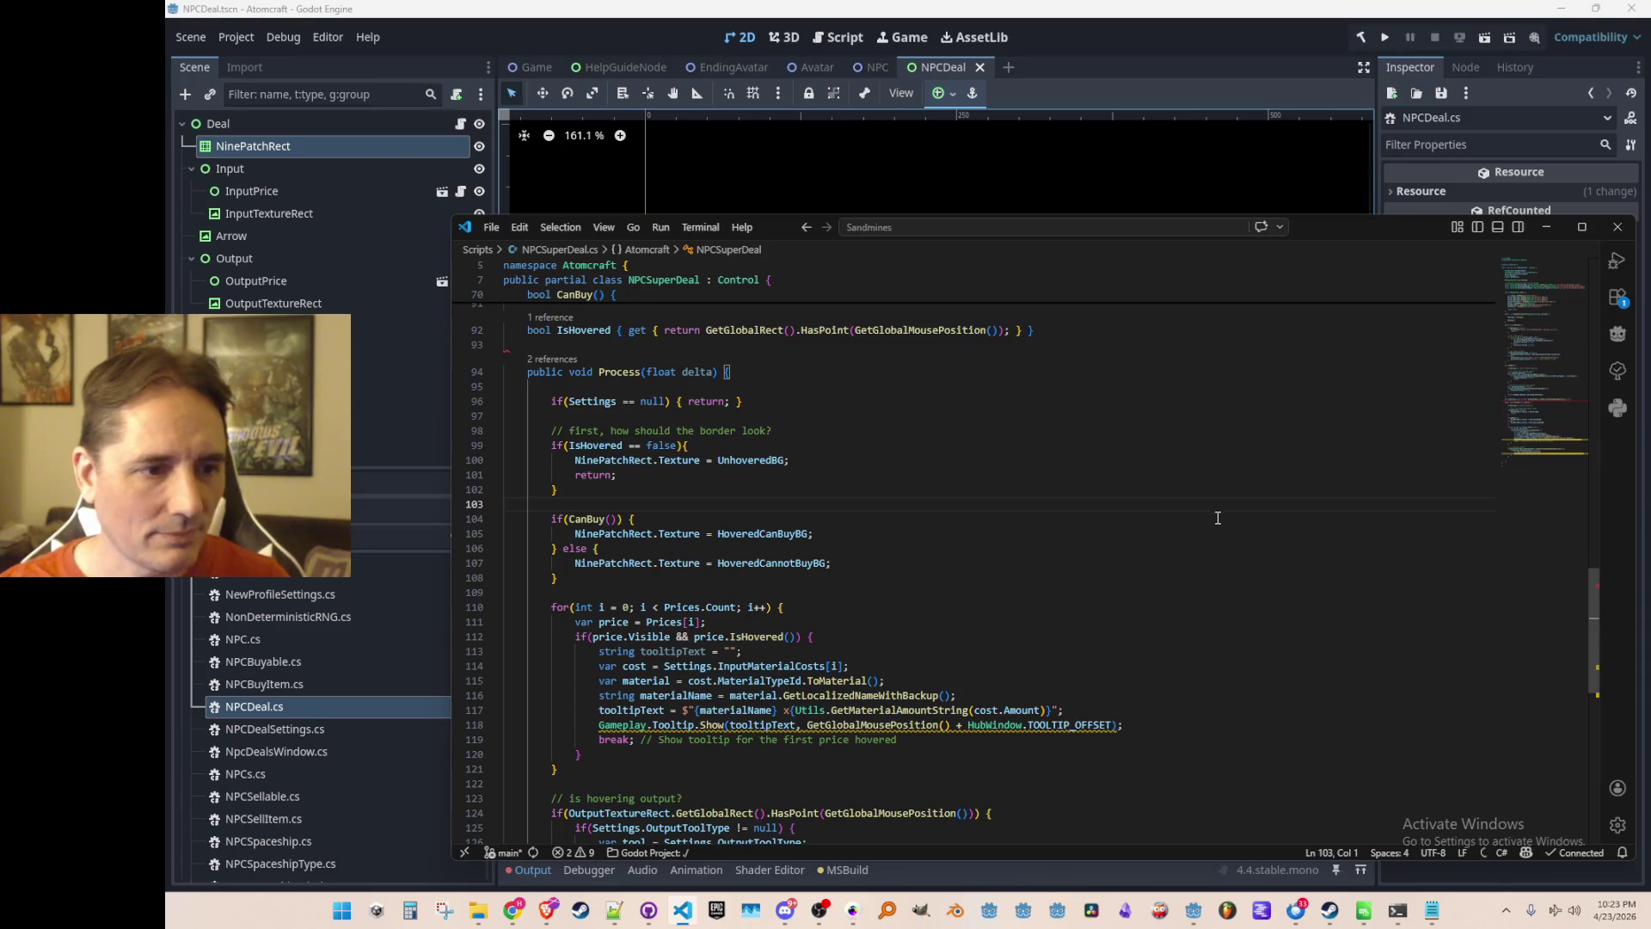
pyautogui.click(1250, 29)
pyautogui.scroll(1, 1241, 230)
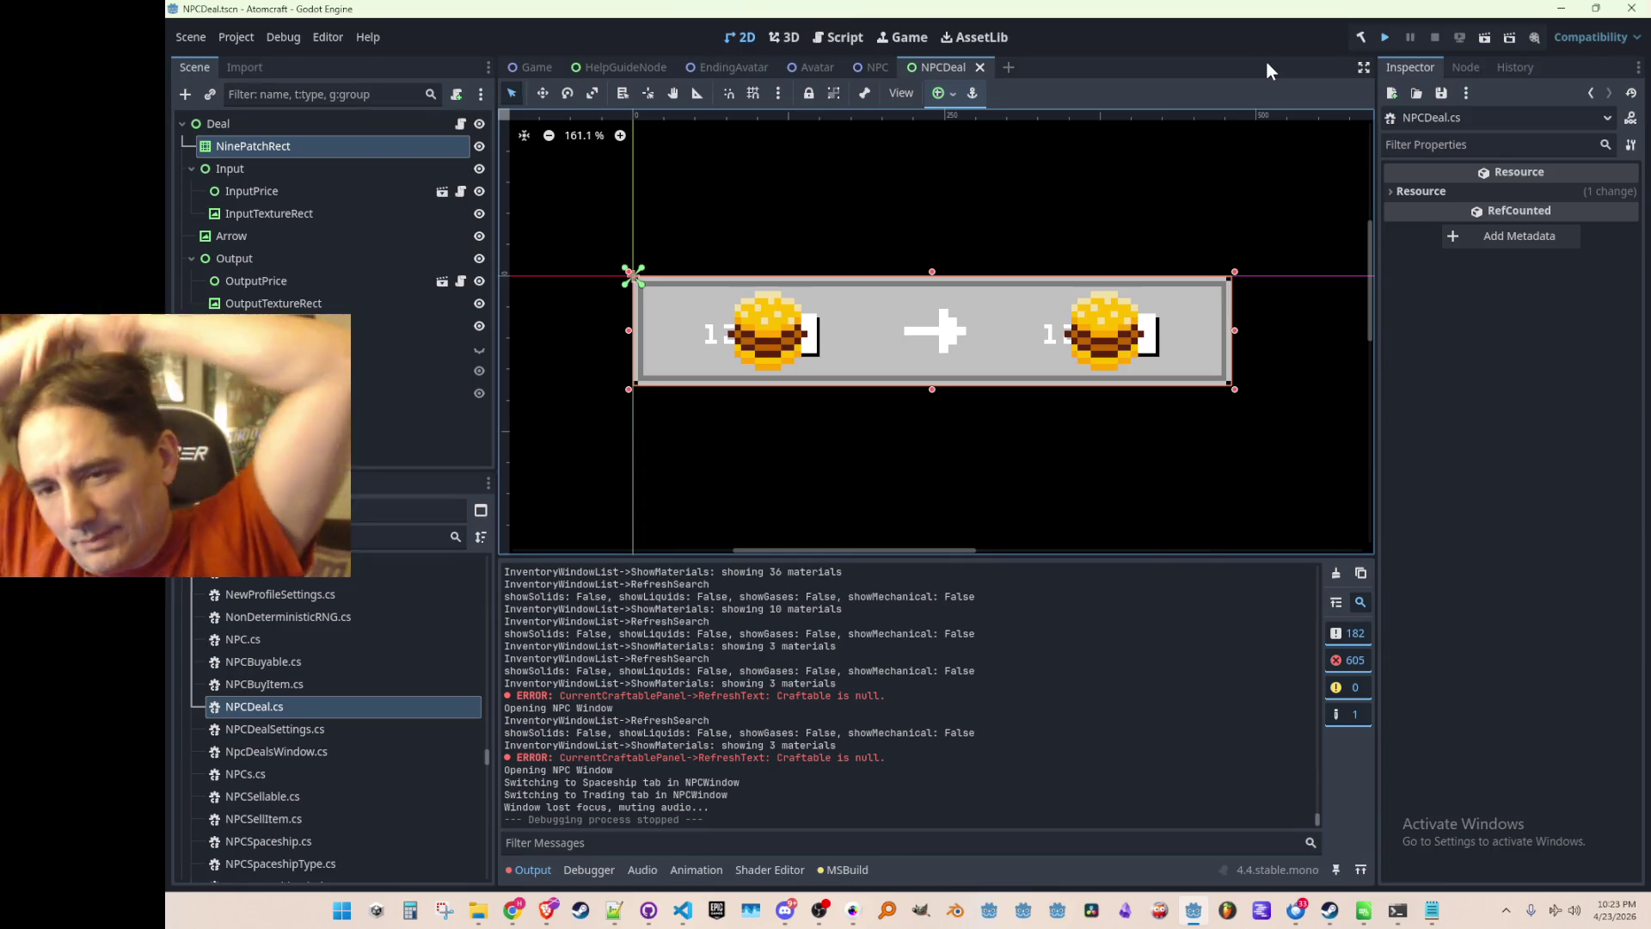
# Build with F5, close the stale game window, relaunch, and load a Single Player world with the chosen profile.
pyautogui.press('F5')
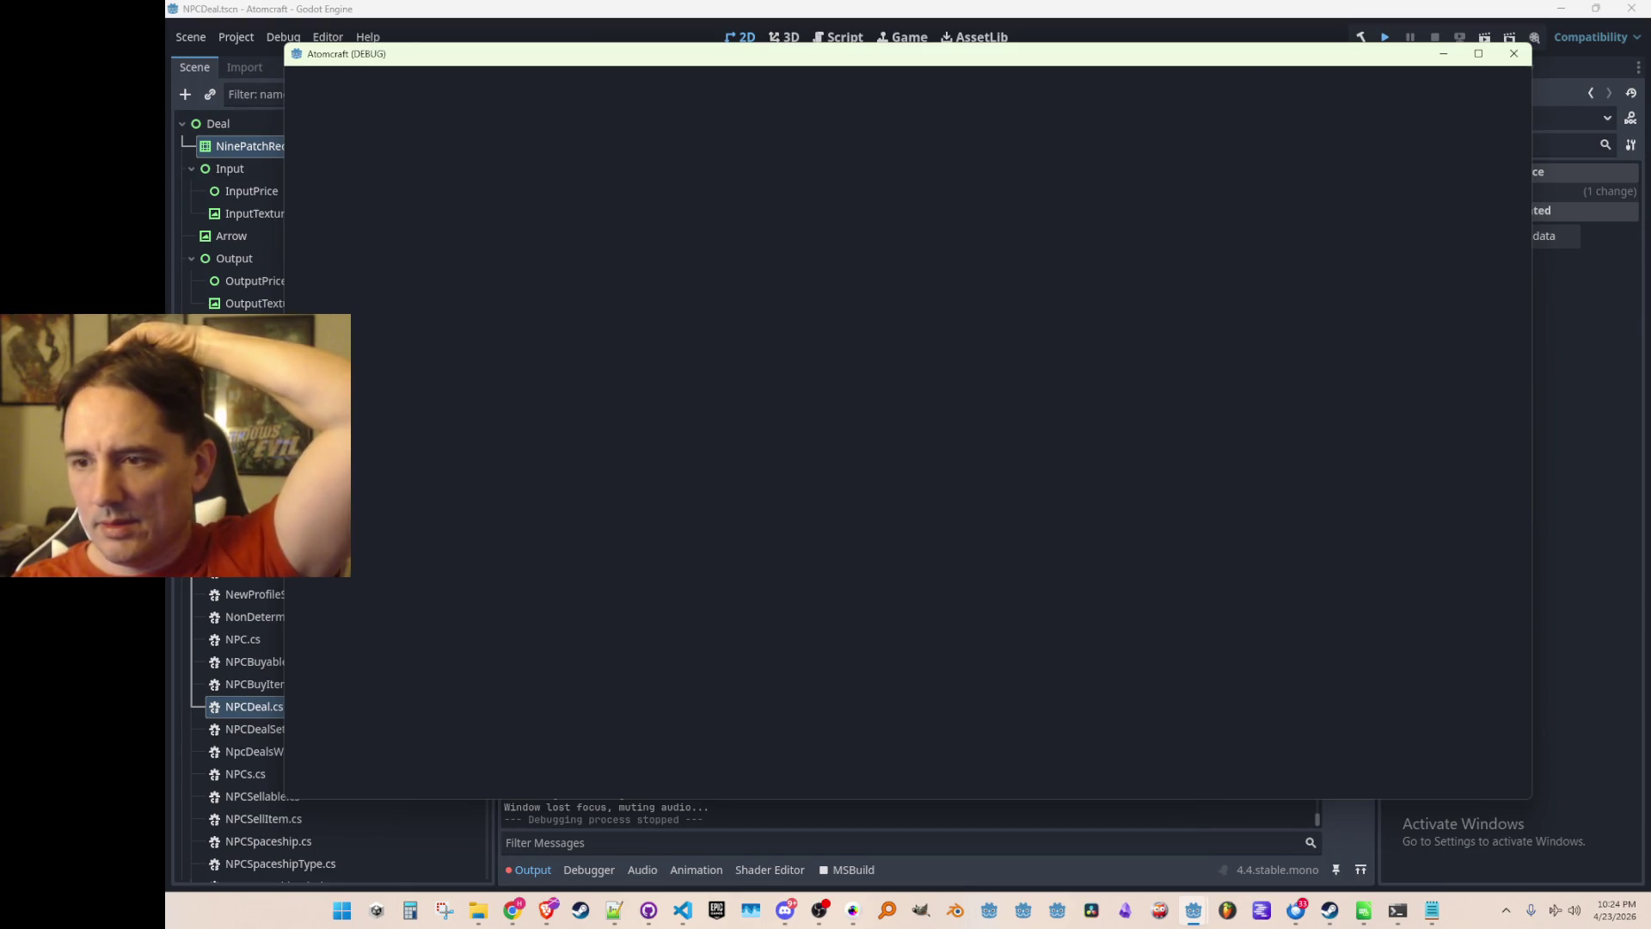
pyautogui.click(1513, 53)
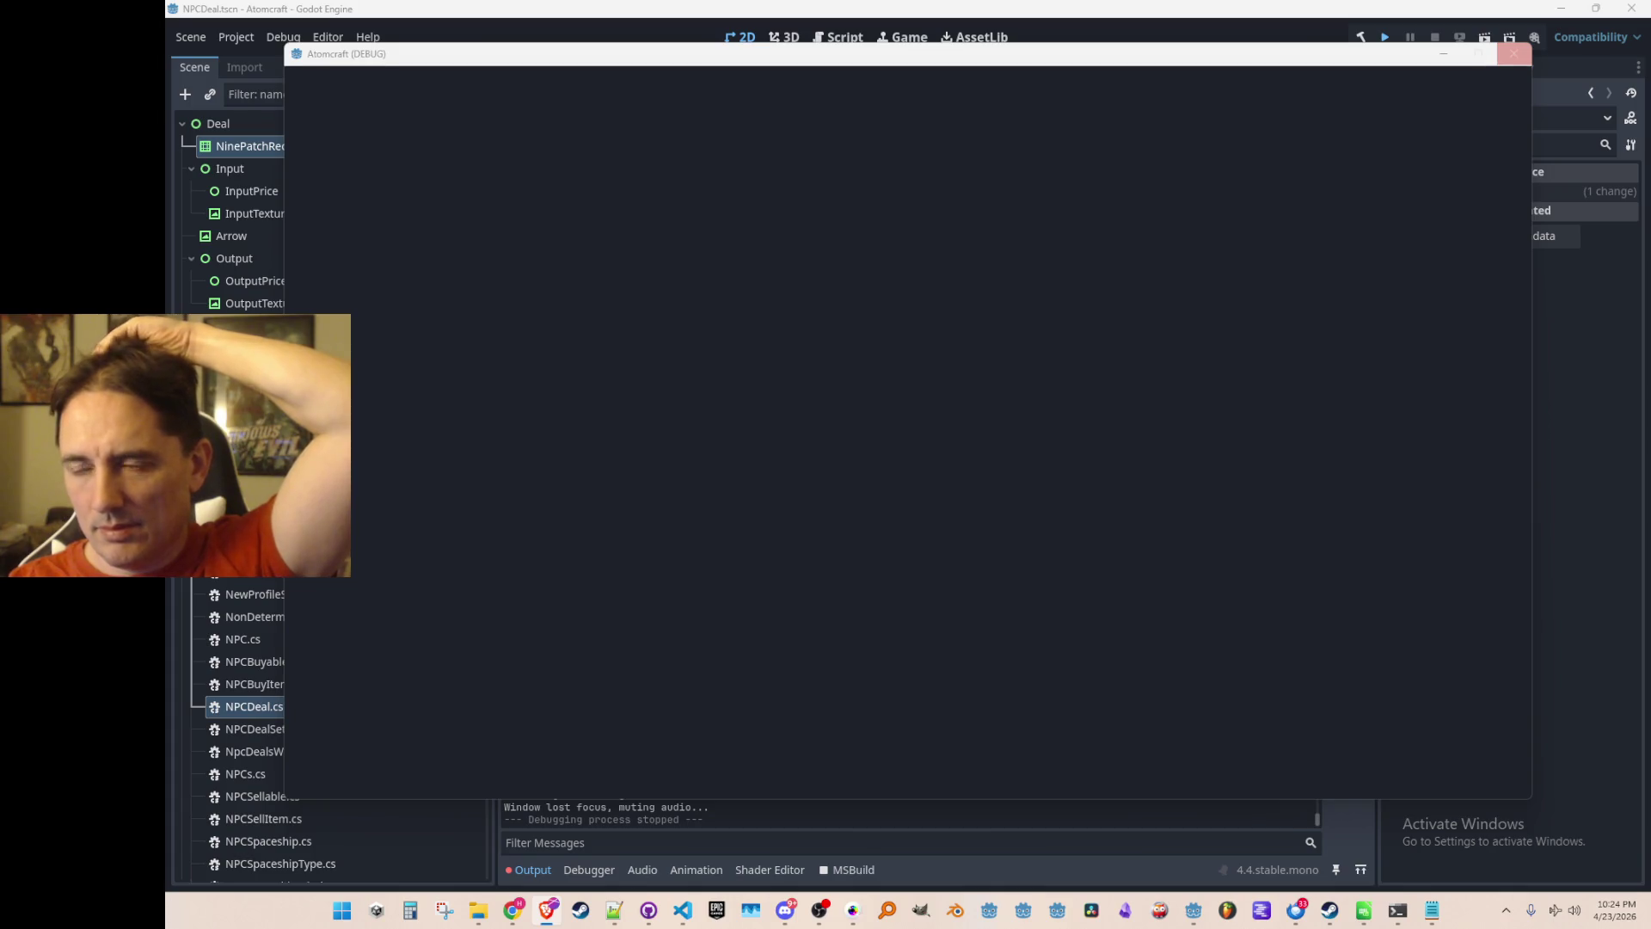
pyautogui.press('F5')
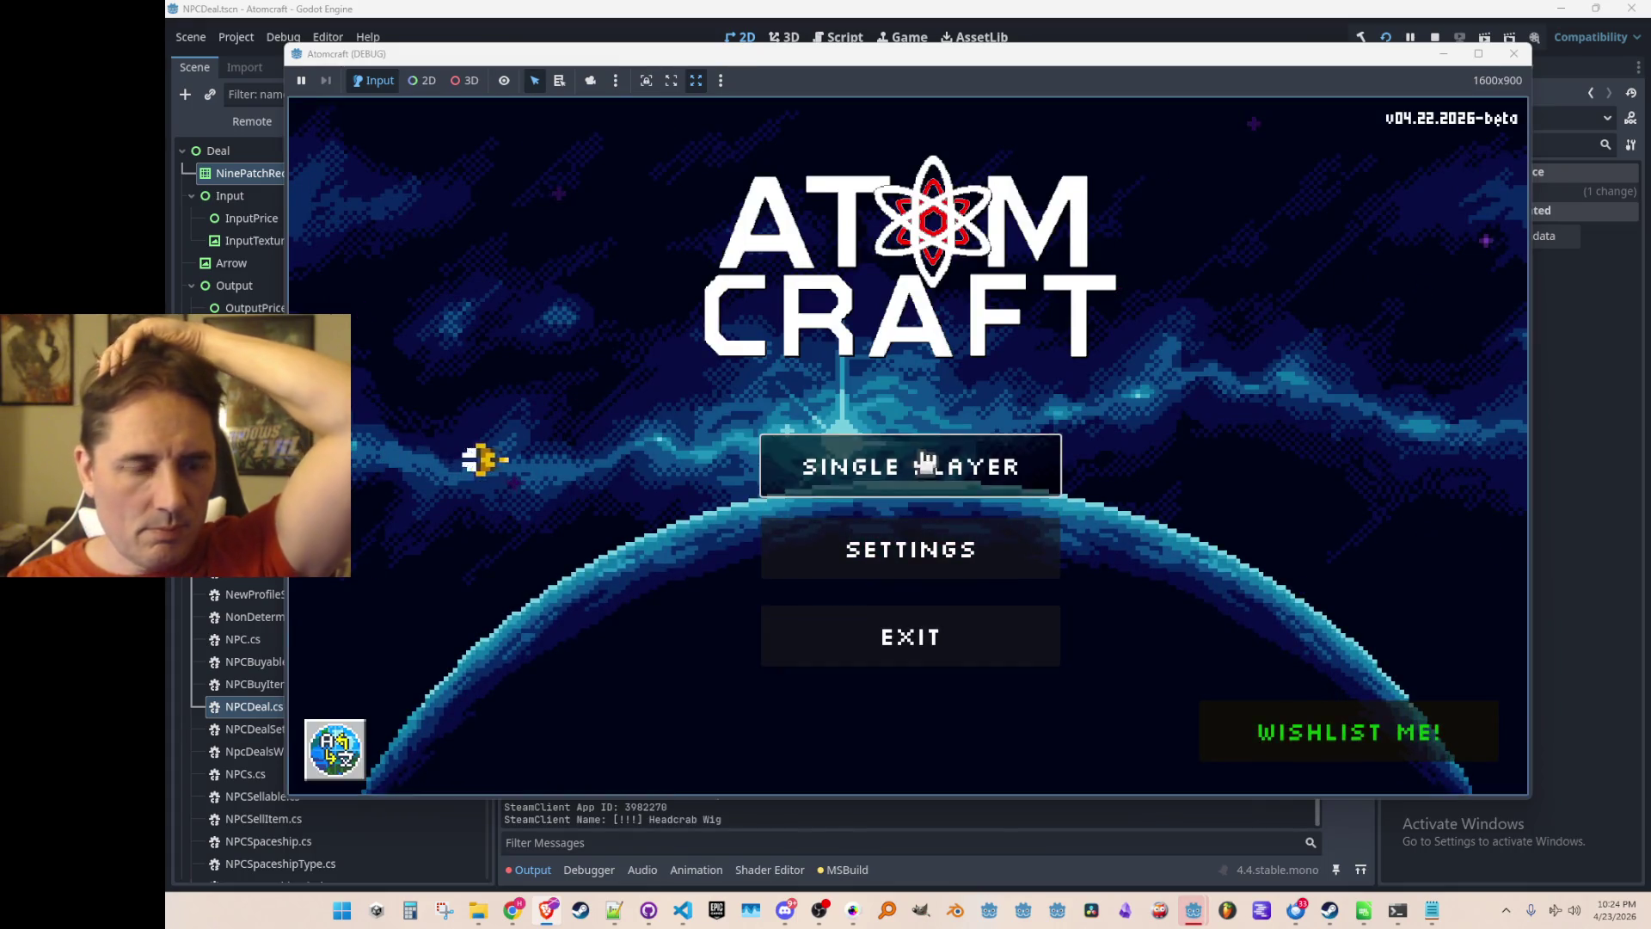
pyautogui.click(1014, 464)
pyautogui.click(878, 329)
pyautogui.click(856, 448)
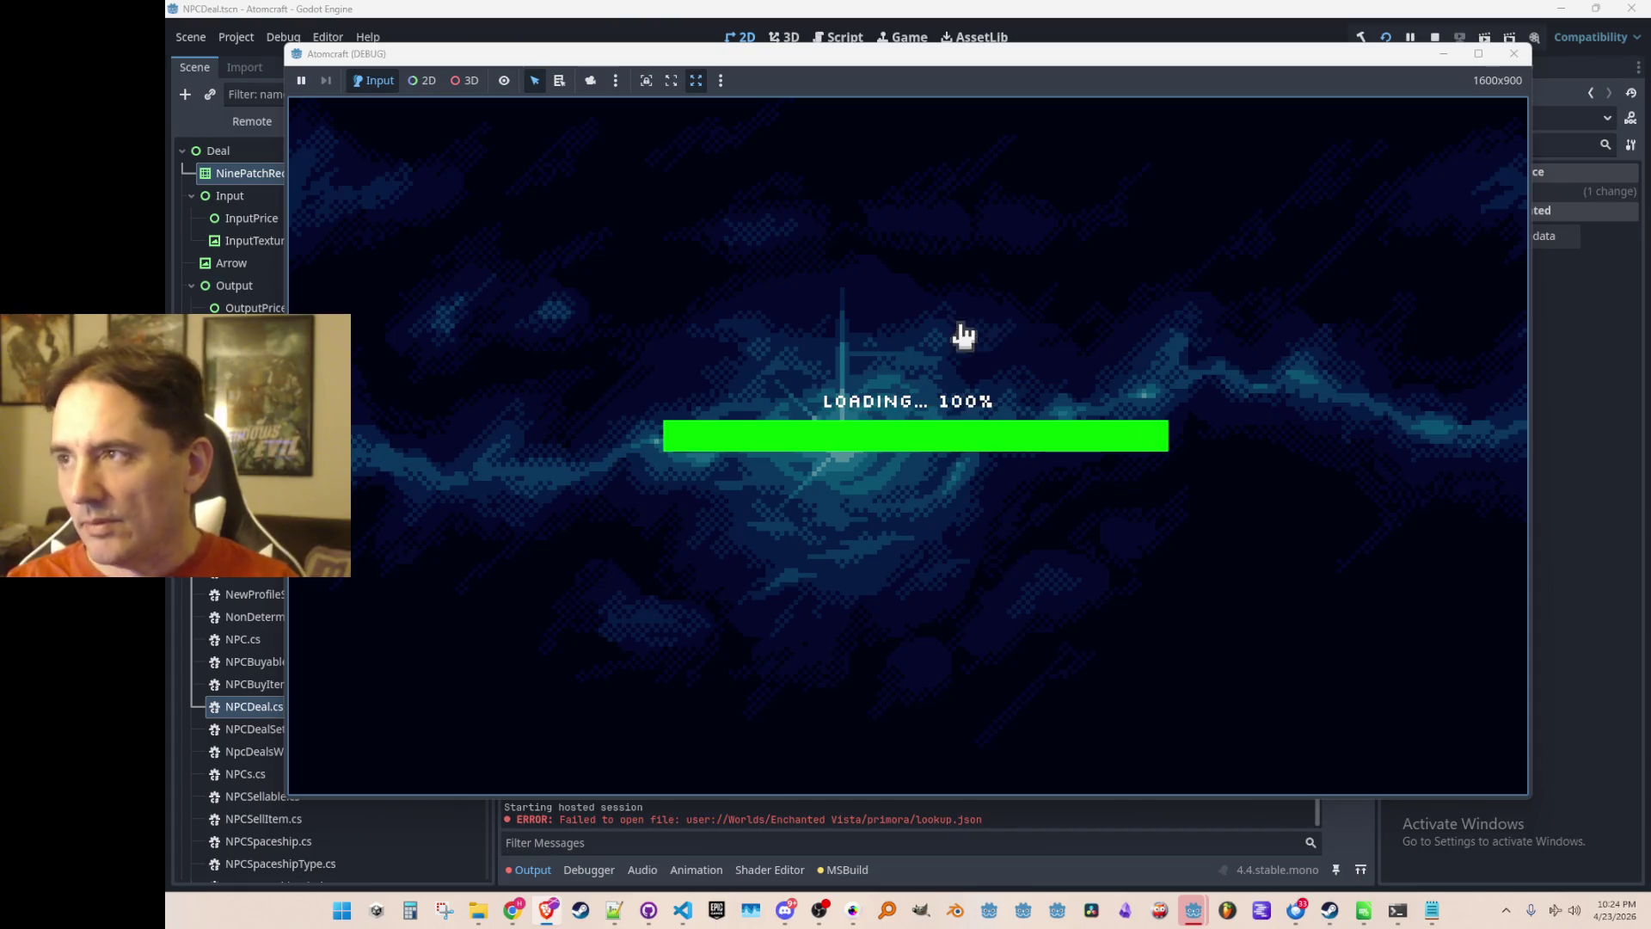
# Open the NPC trade window, check the deals and spaceship tab, then close the dialog and stop the game.
pyautogui.press('Return')
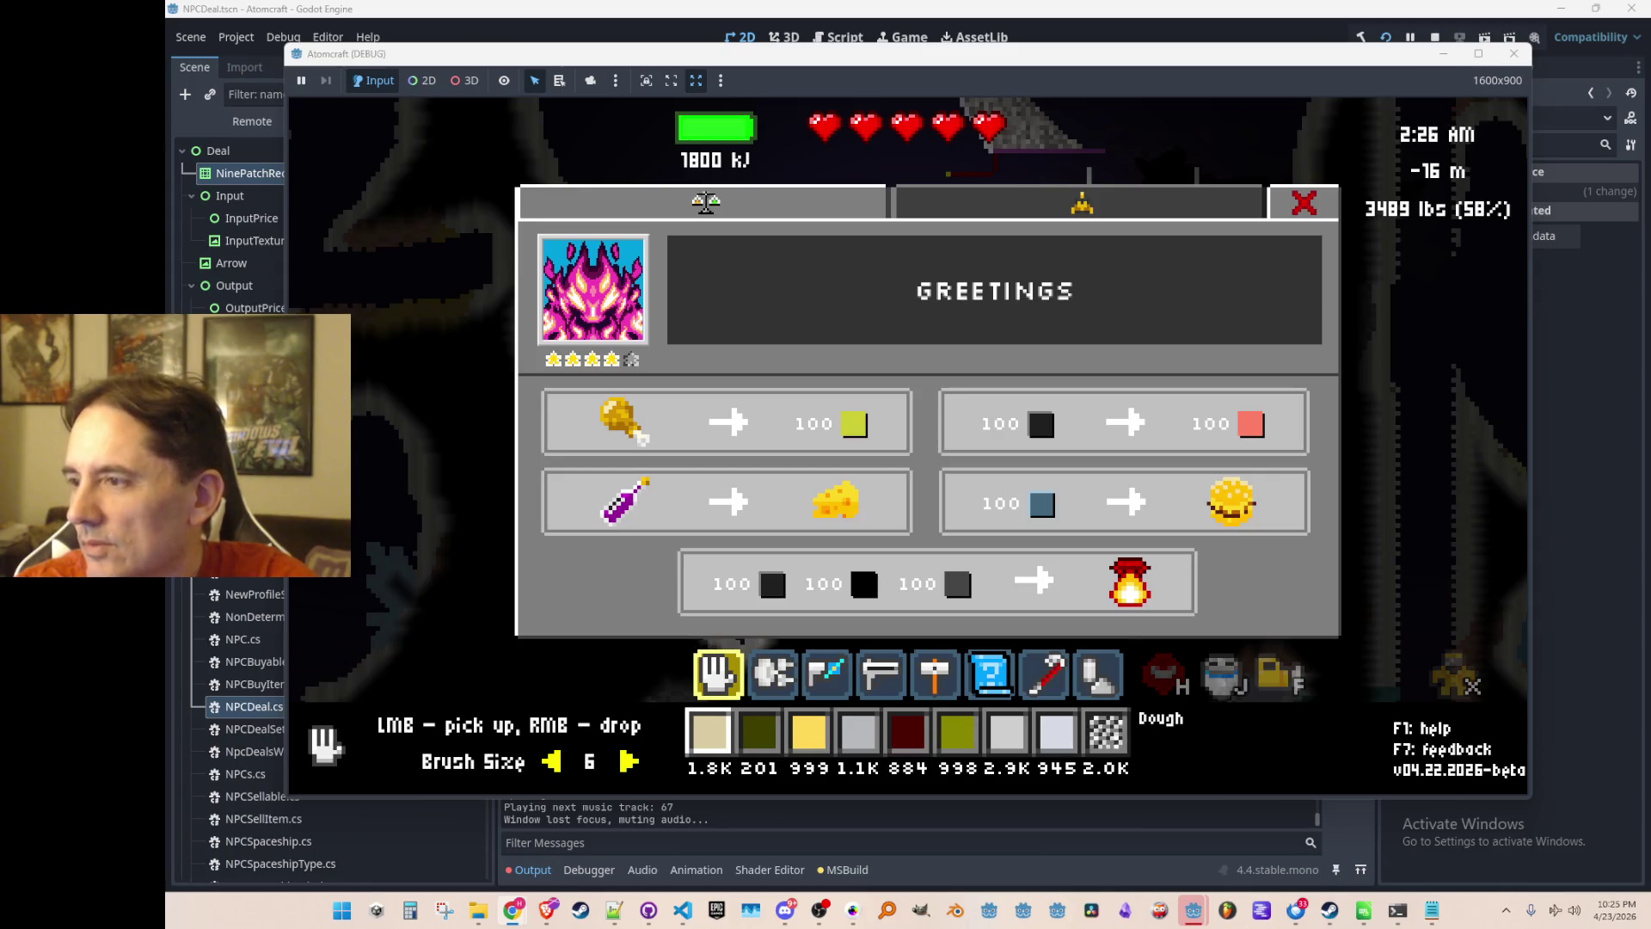
pyautogui.click(1028, 319)
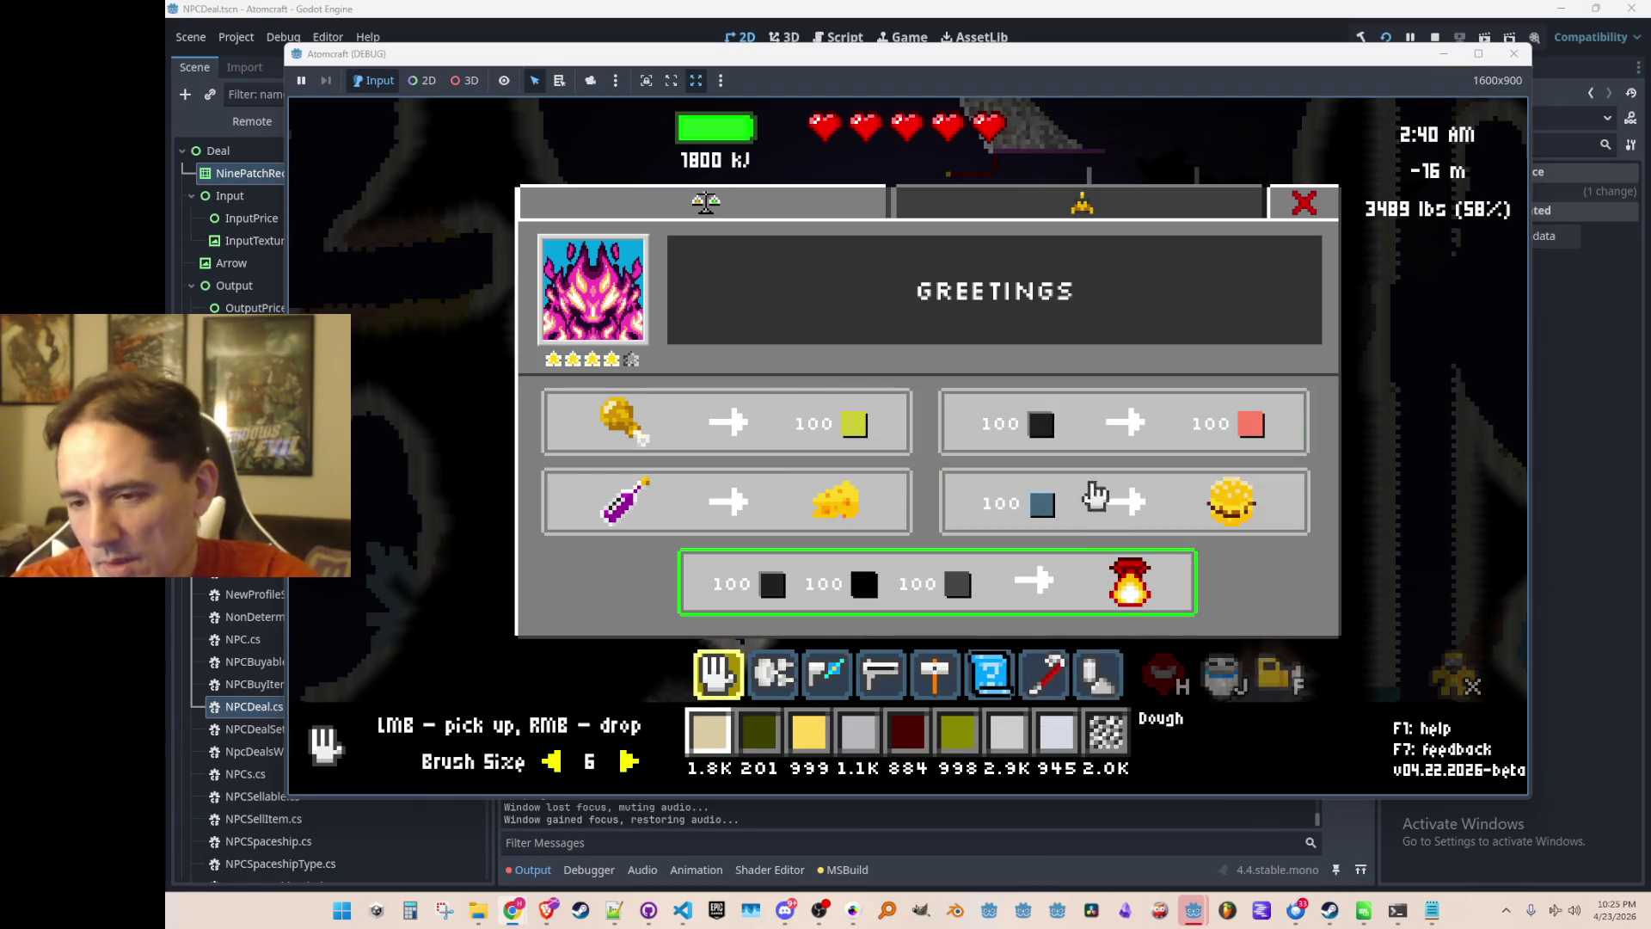
pyautogui.click(1110, 208)
pyautogui.click(829, 211)
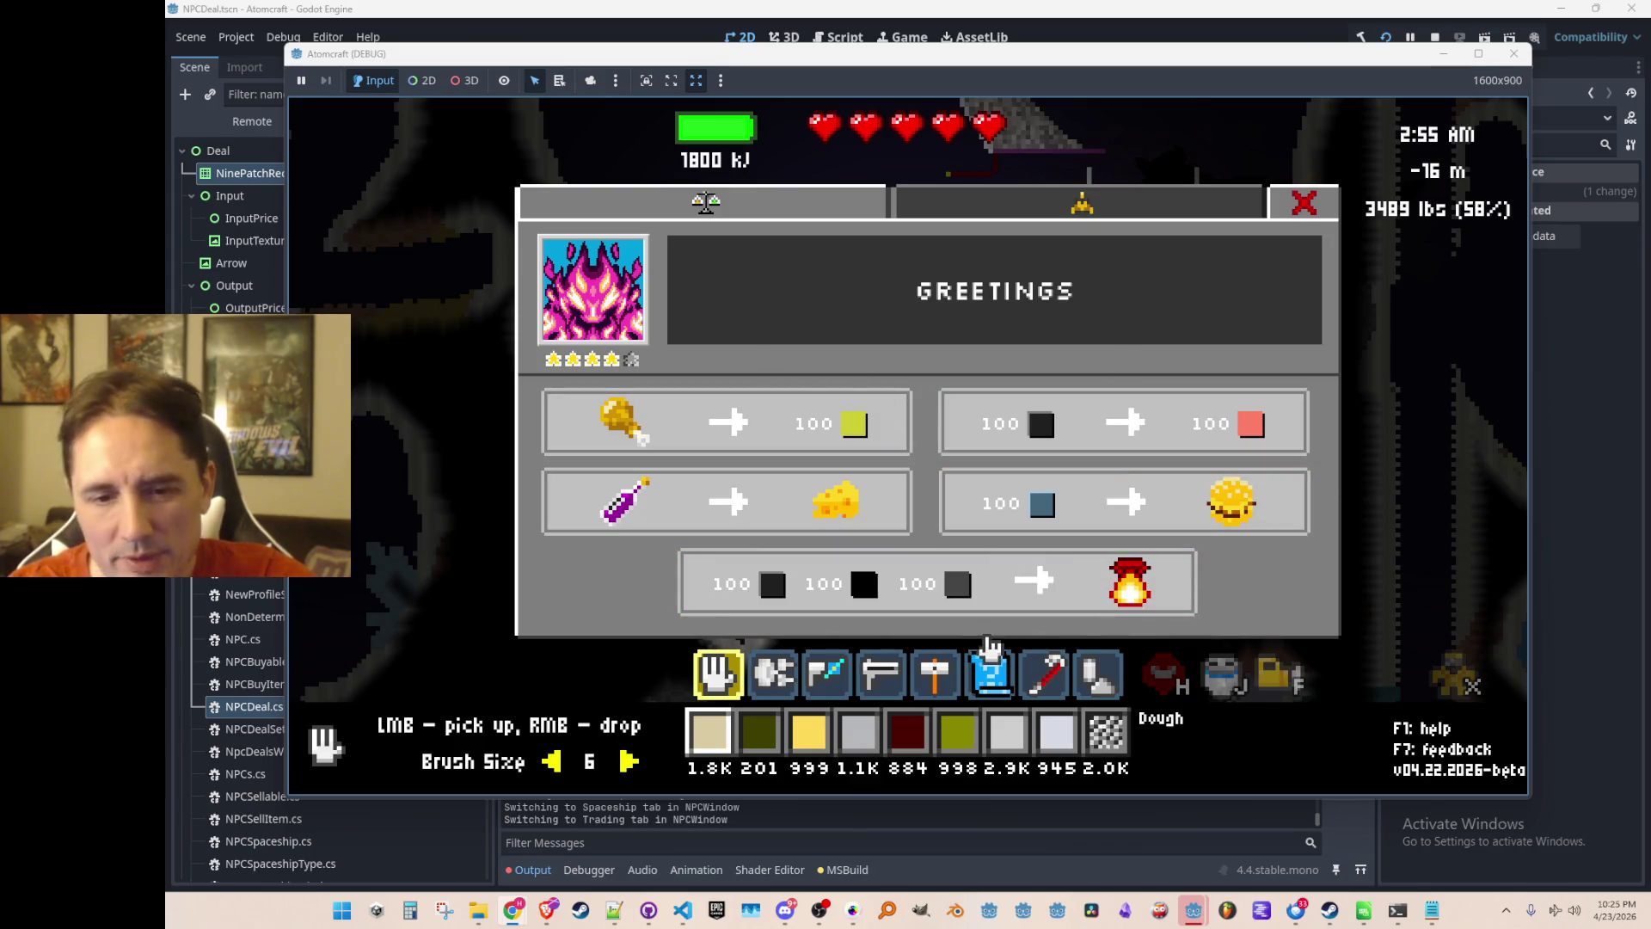
pyautogui.click(1302, 204)
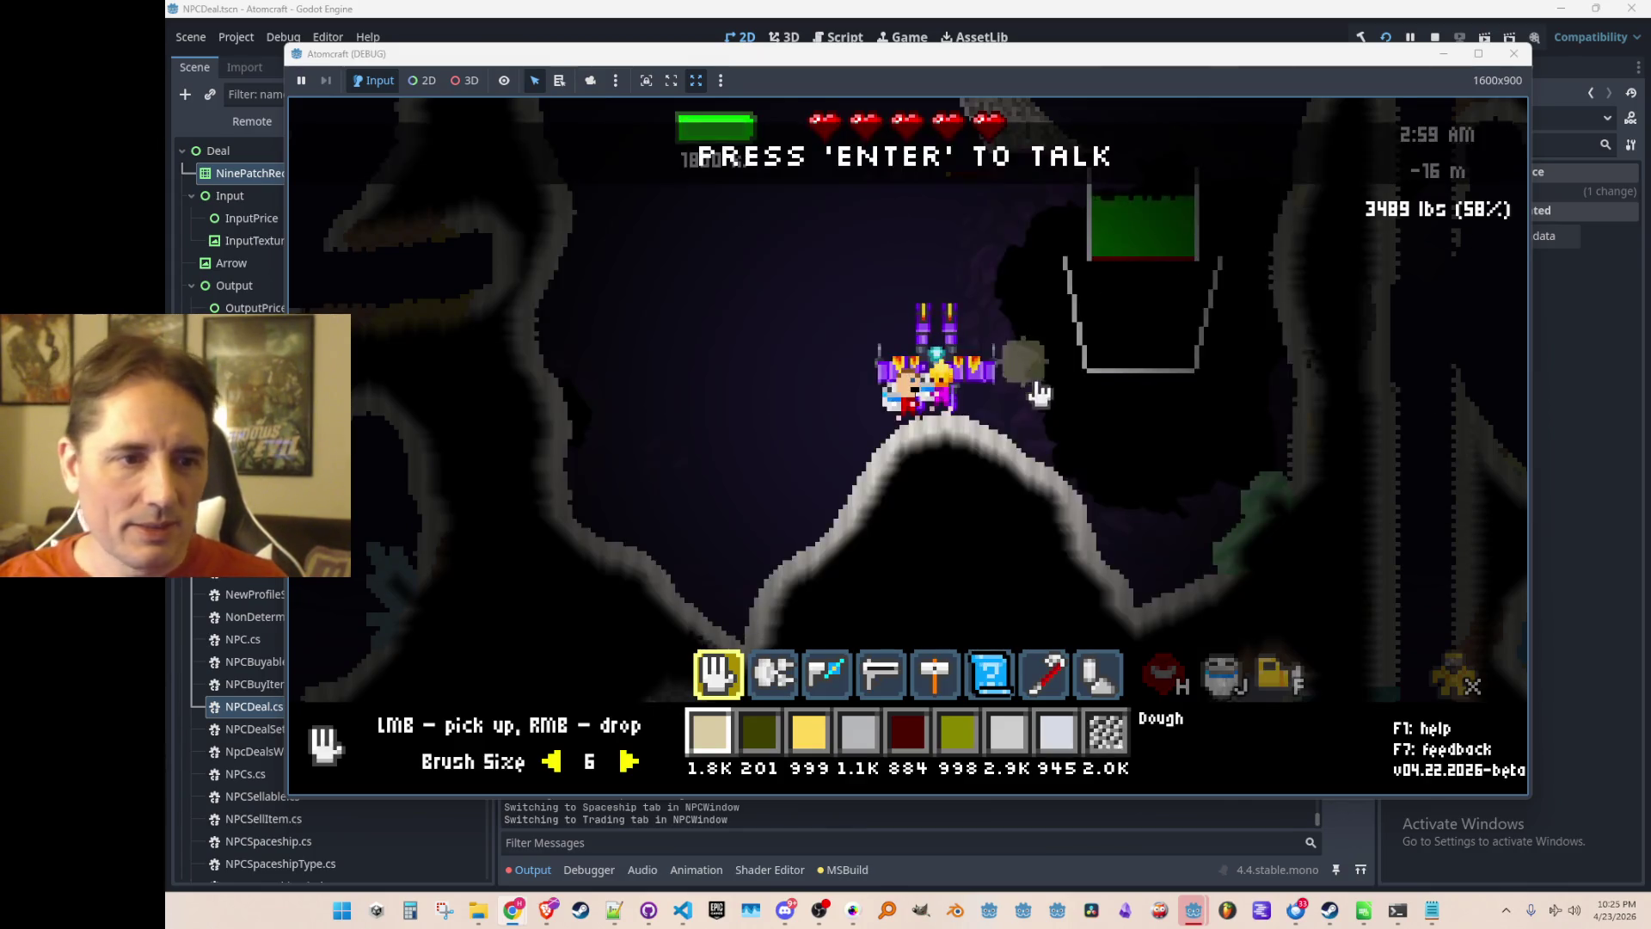
pyautogui.click(1435, 35)
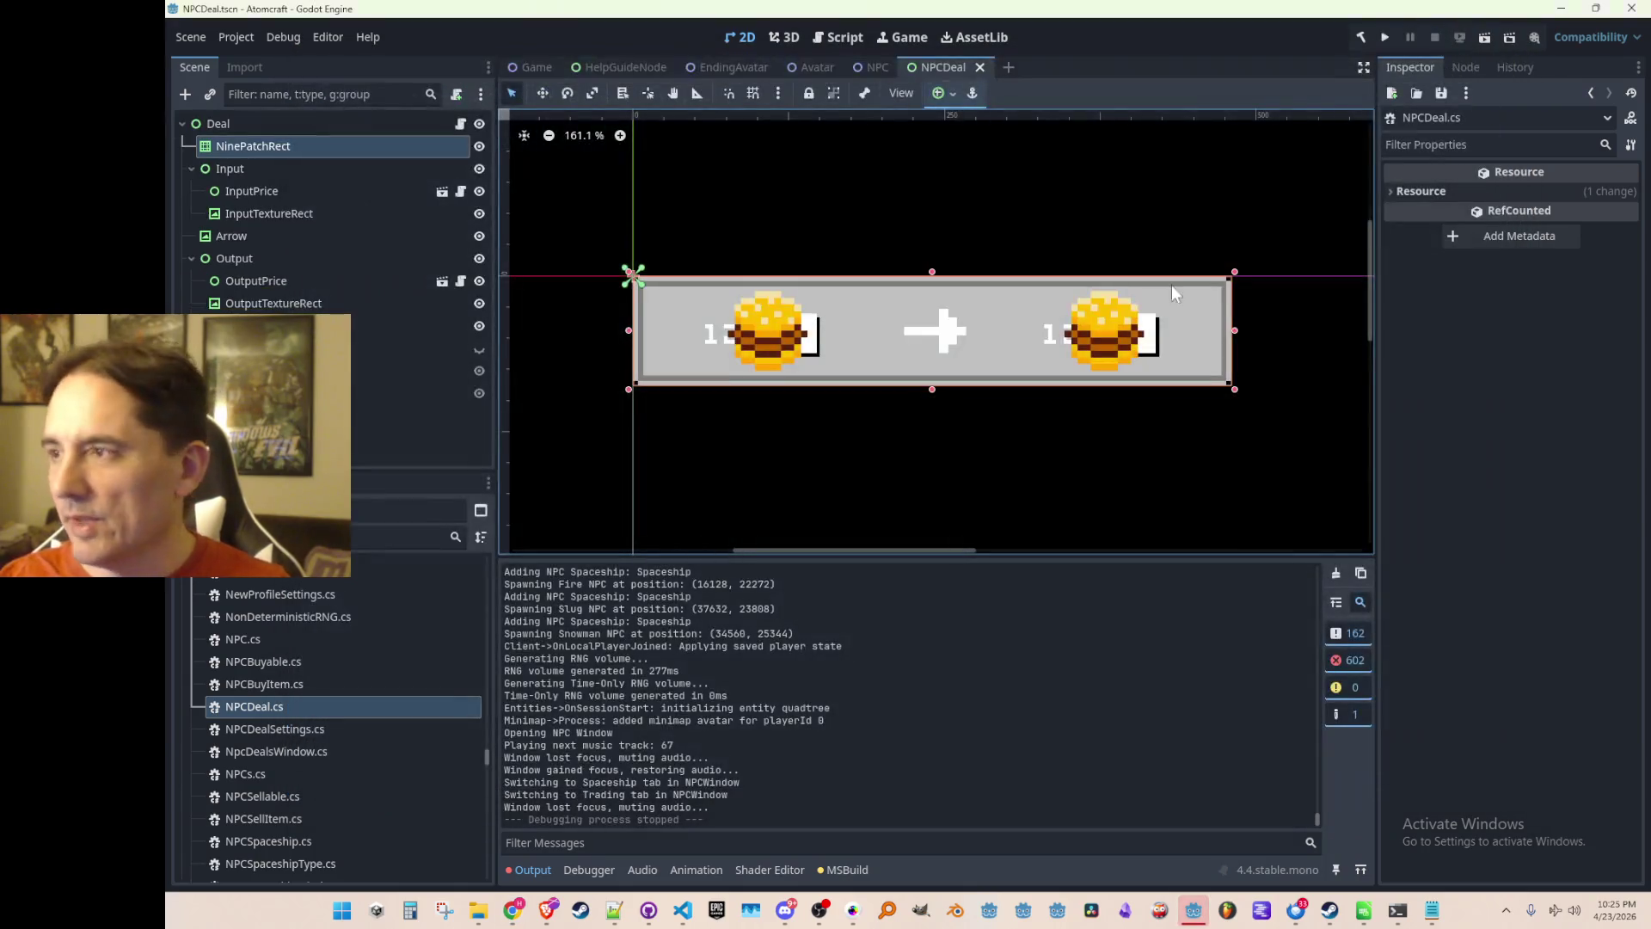
# Switch from Godot to Visual Studio Code via the taskbar, showing NPCSuperDeal.cs.
pyautogui.scroll(-2, 1117, 384)
pyautogui.scroll(1, 1111, 383)
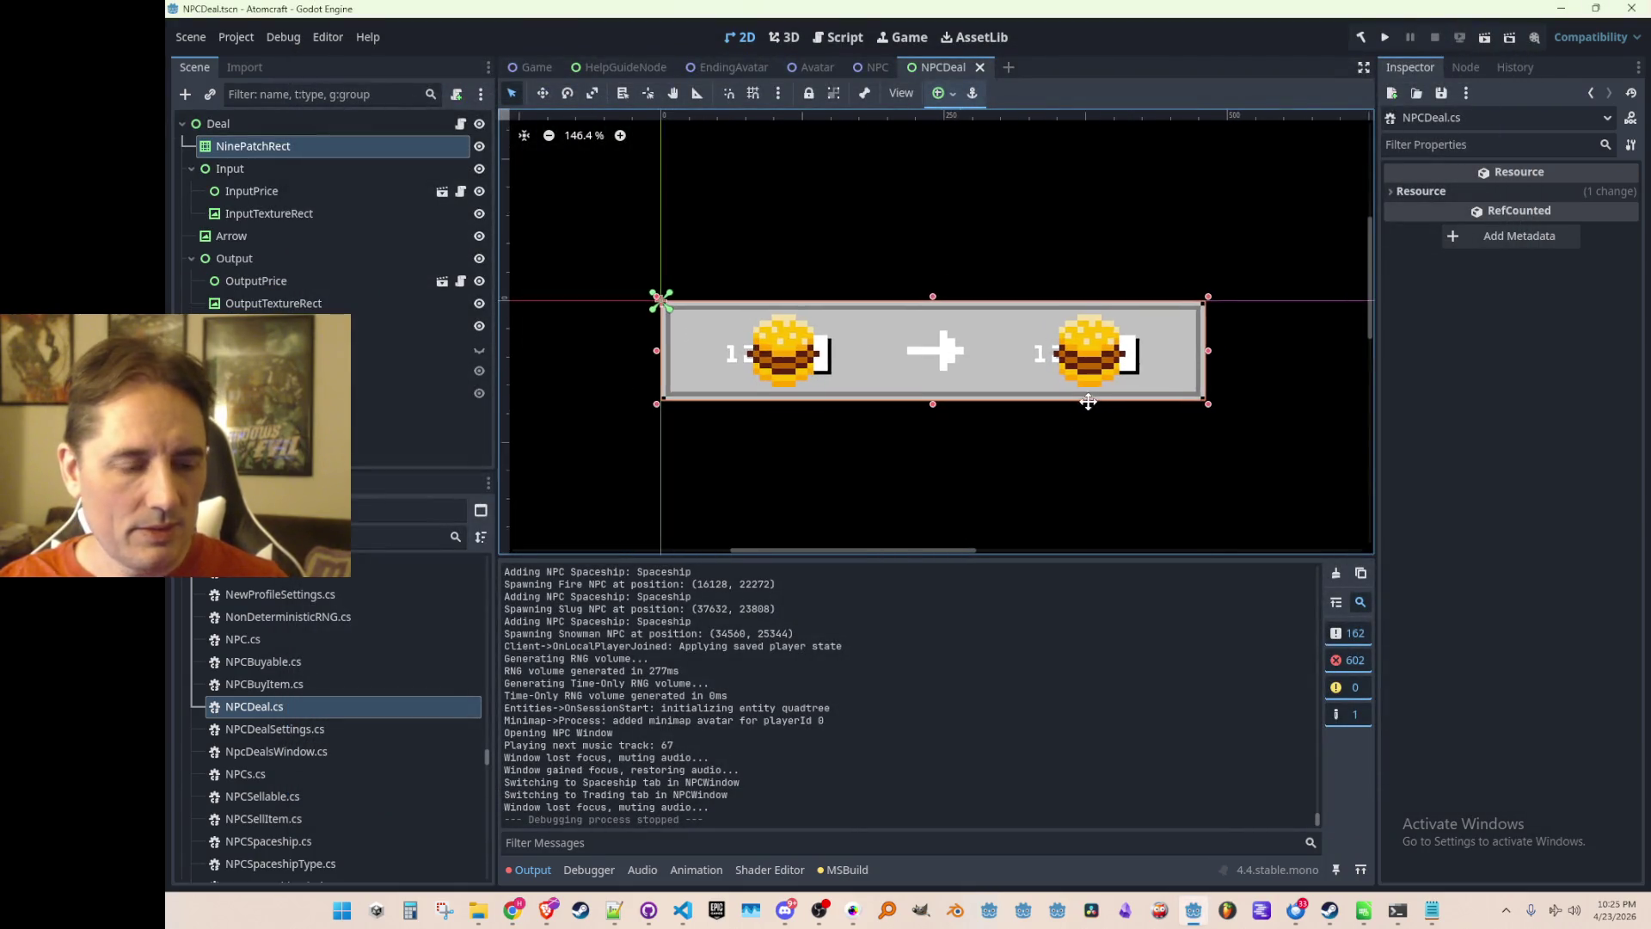
pyautogui.click(682, 910)
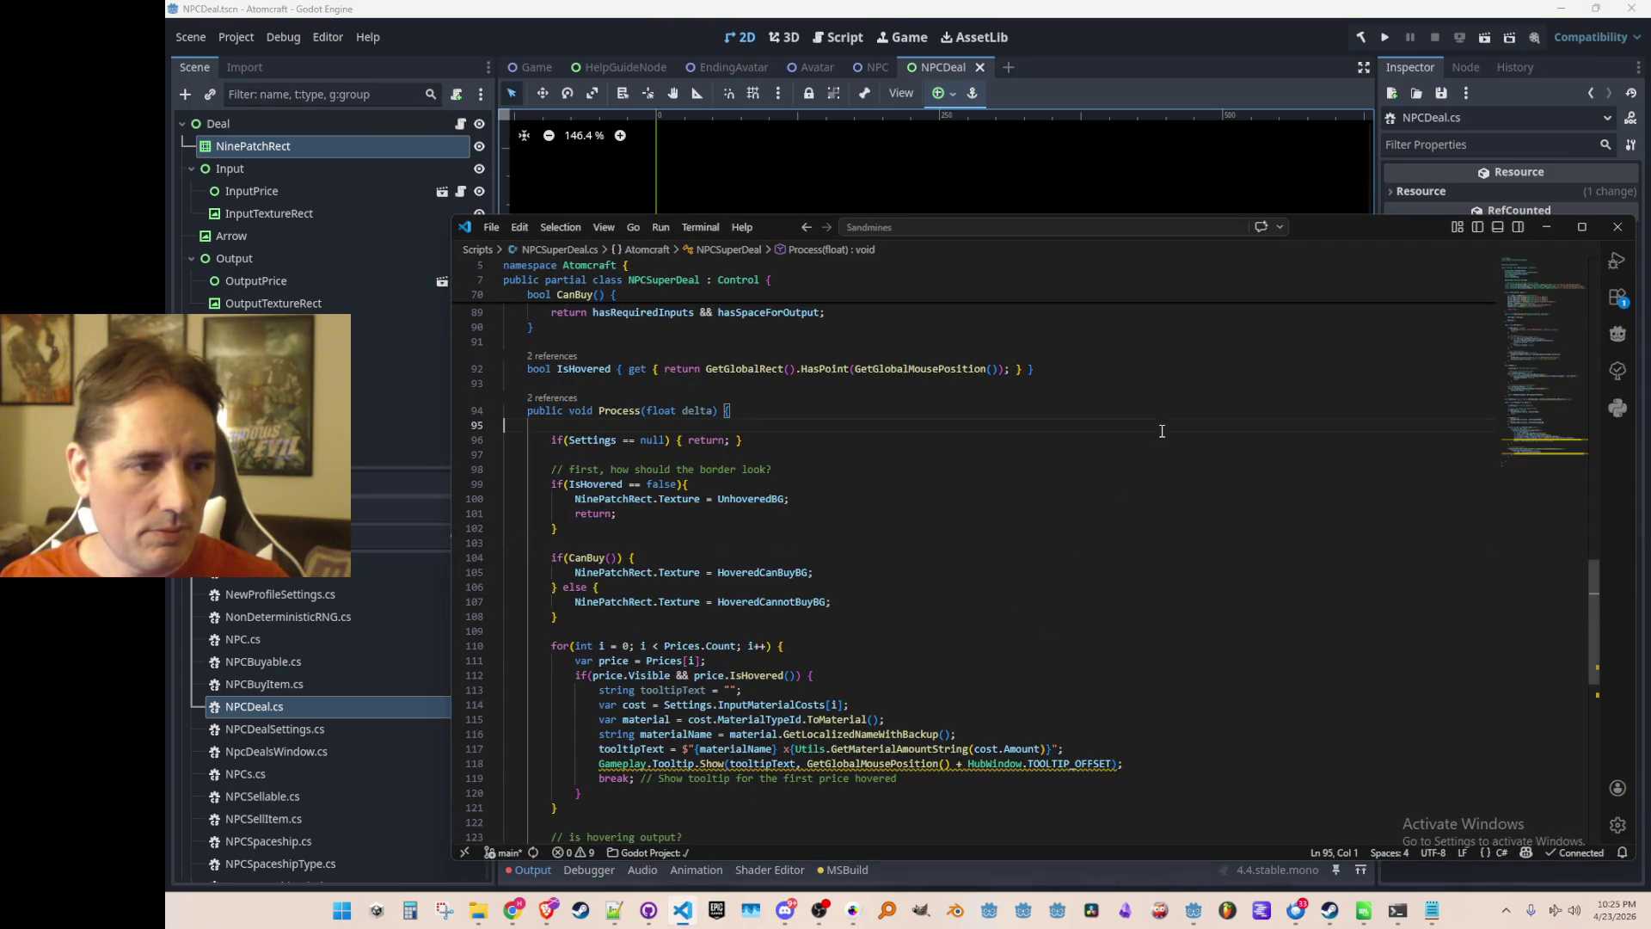
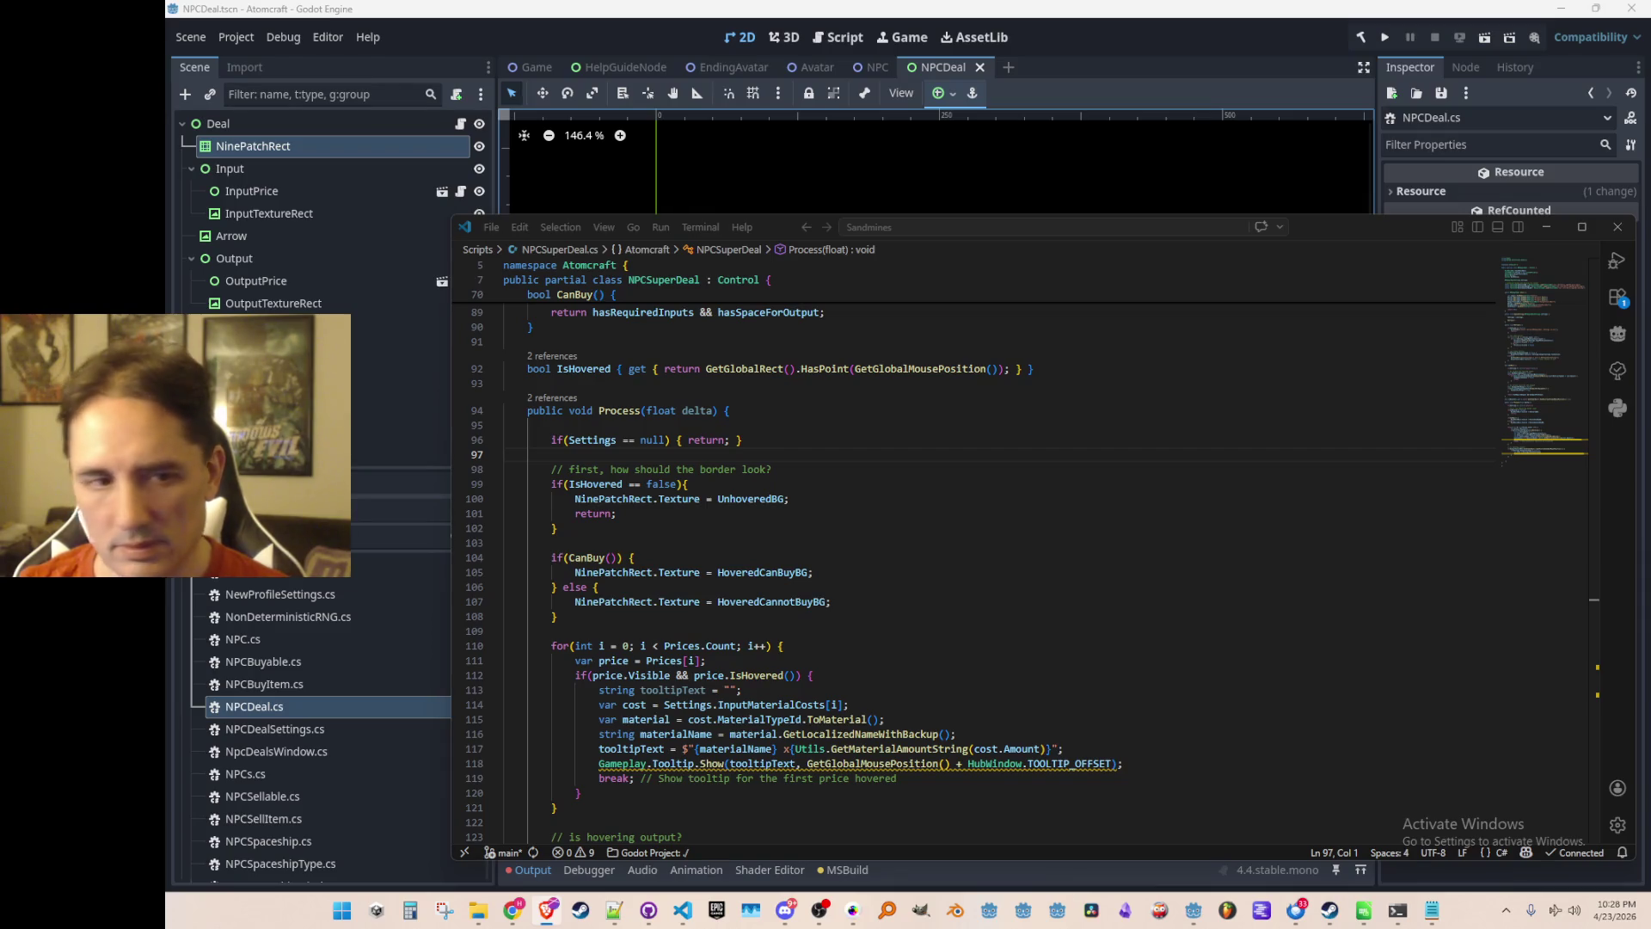
# In NPCSuperDeal.cs, join the CanBuy texture assignment onto the if(CanBuy()) line.
pyautogui.click(1249, 538)
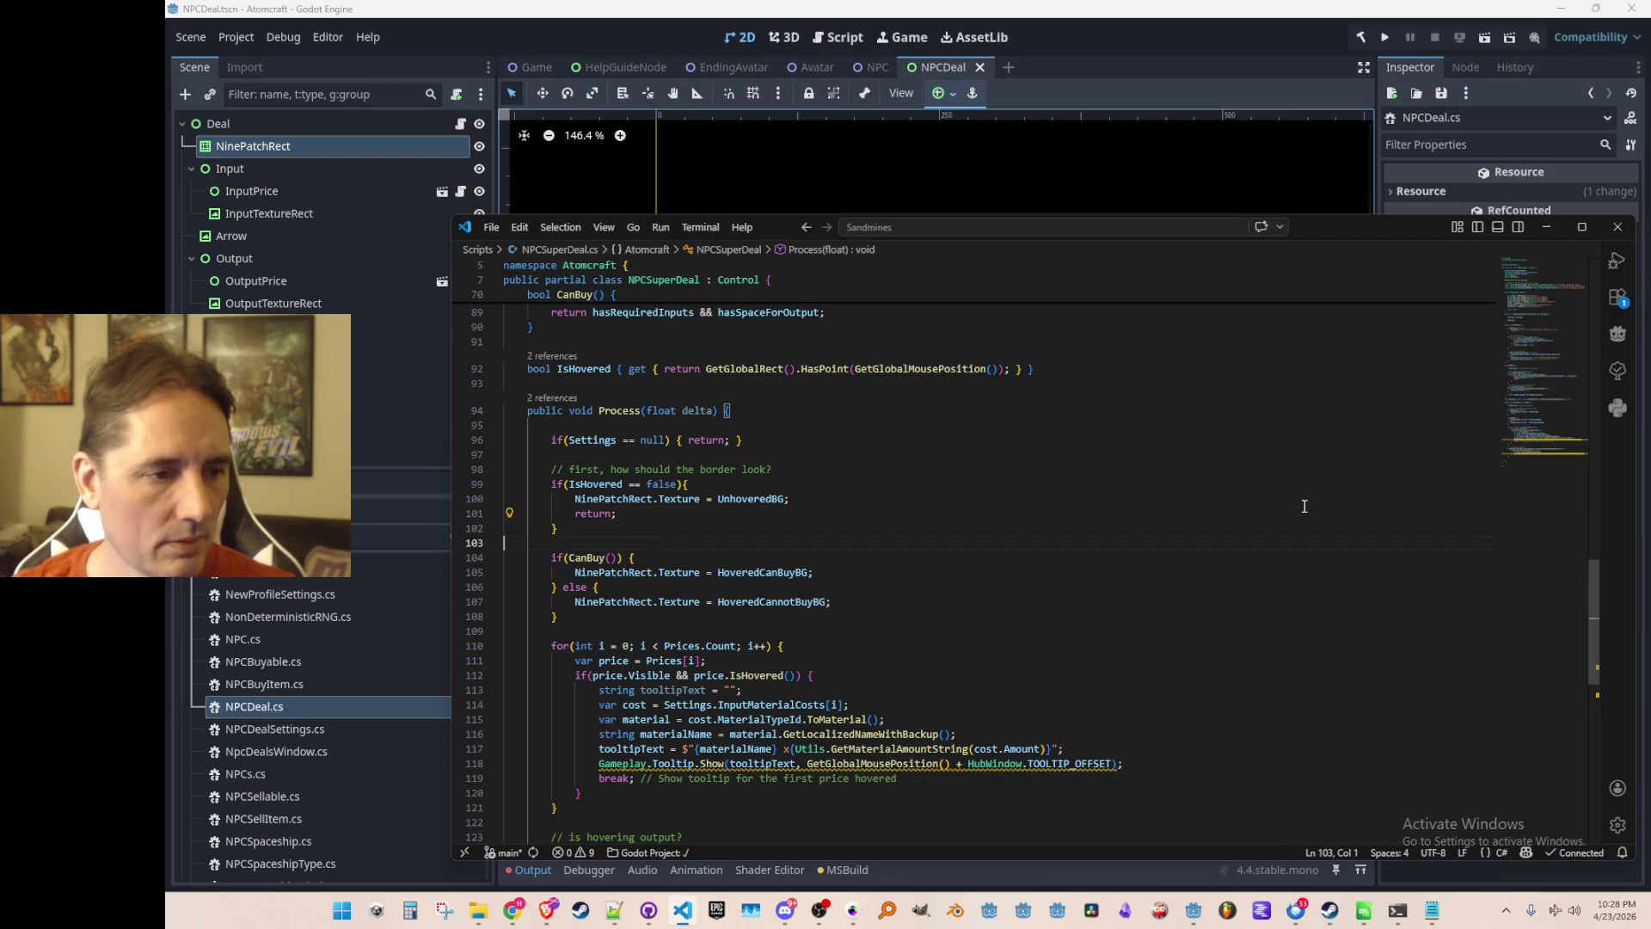
pyautogui.press('Down')
pyautogui.press('End')
pyautogui.hotkey('ctrl', 'Delete')
pyautogui.press('Down')
pyautogui.press('Home')
pyautogui.hotkey('ctrl', 'BackSpace')
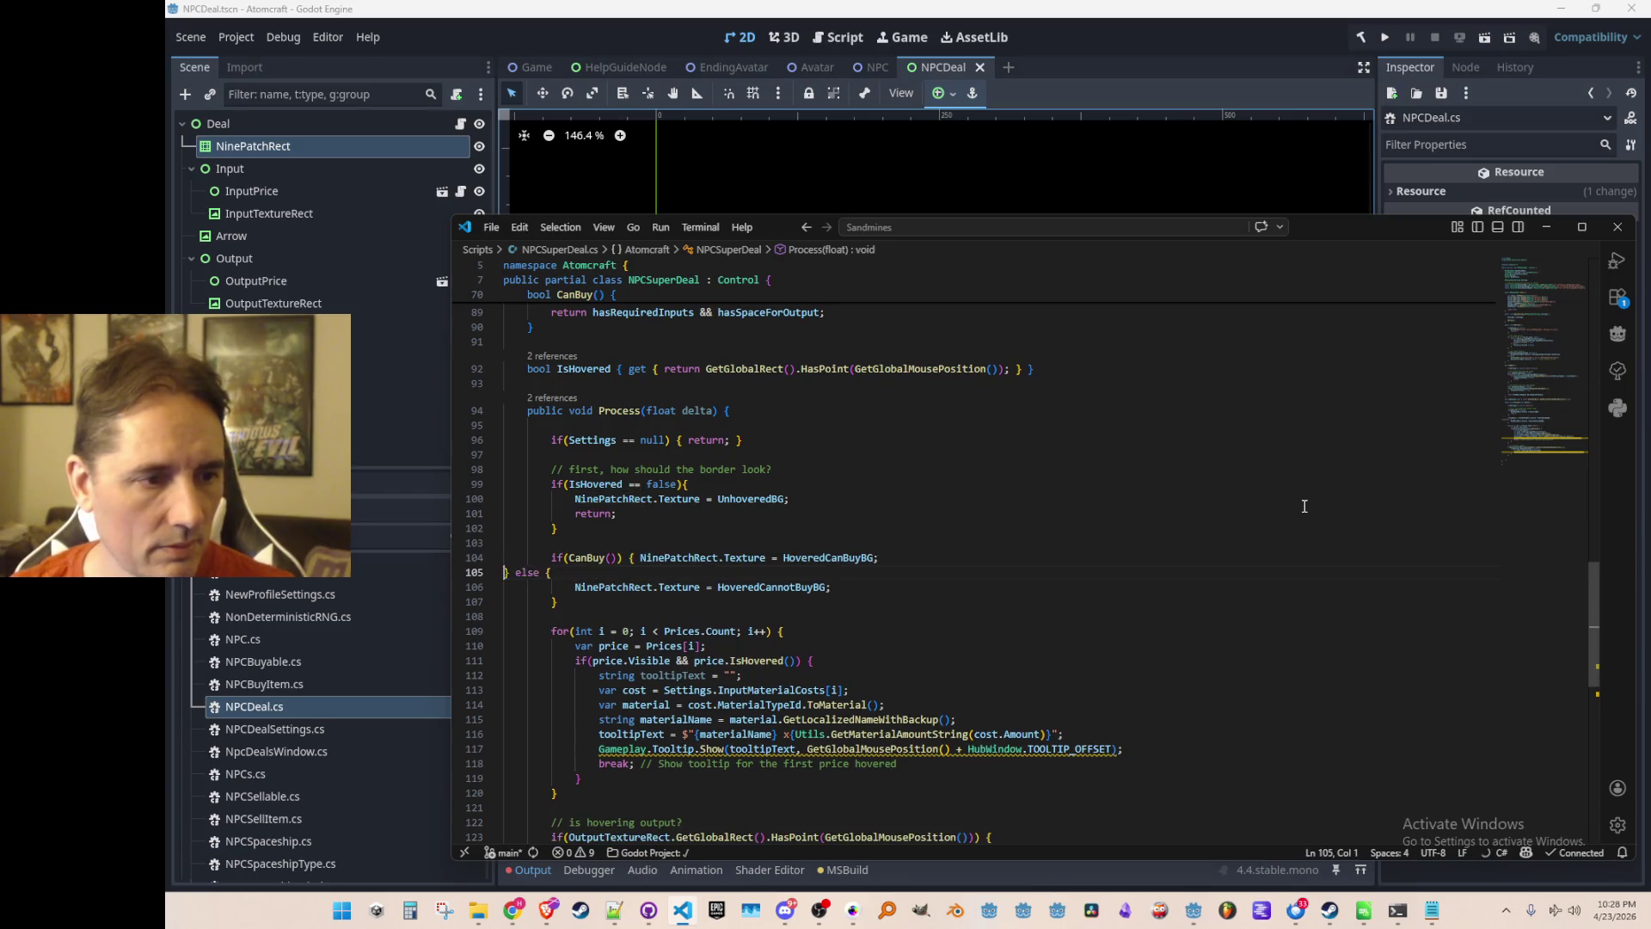
pyautogui.press('BackSpace')
pyautogui.press('Right')
pyautogui.press('Return')
pyautogui.press('Down')
# Pull the else-branch texture assignment up onto the else line.
pyautogui.hotkey('ctrl', 'BackSpace')
pyautogui.press('BackSpace')
pyautogui.press('End')
pyautogui.hotkey('ctrl', 'Delete')
pyautogui.press('Up')
pyautogui.press('Home')
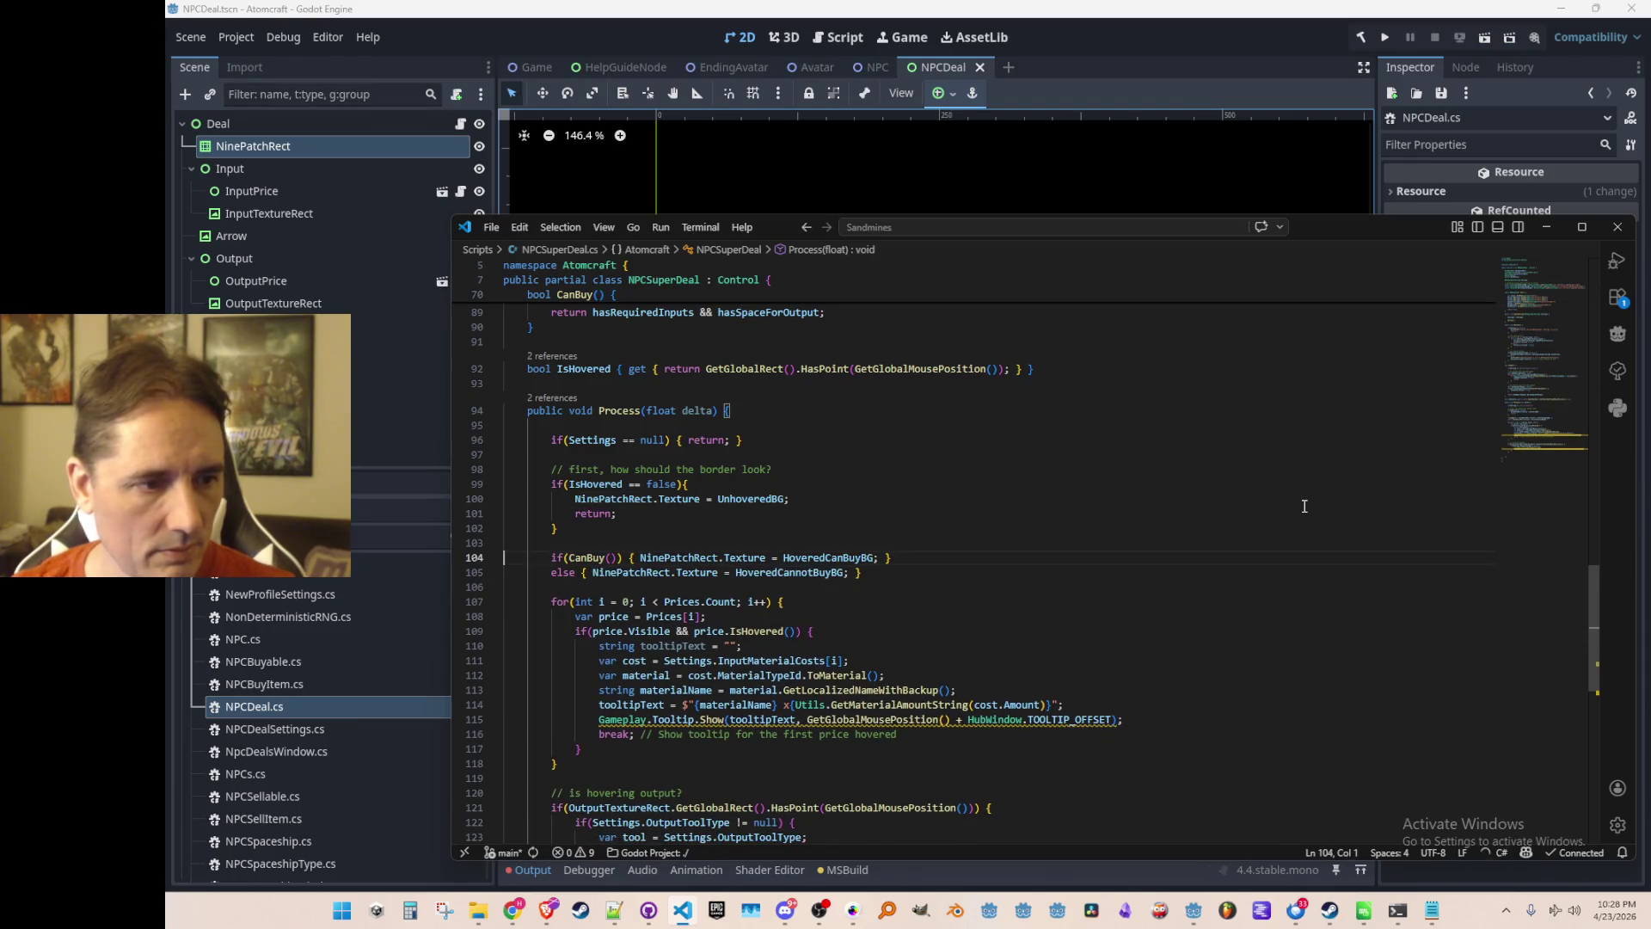
# Merge the if and else parts into one line of code.
pyautogui.press('Up')
pyautogui.press('Up')
pyautogui.press('Up')
pyautogui.press('Down')
pyautogui.press('Down')
pyautogui.press('Up')
pyautogui.press('Up')
pyautogui.press('Up')
pyautogui.press('Down')
pyautogui.press('Down')
pyautogui.press('Down')
pyautogui.press('Down')
pyautogui.press('Down')
pyautogui.press('Up')
pyautogui.press('Up')
pyautogui.press('Up')
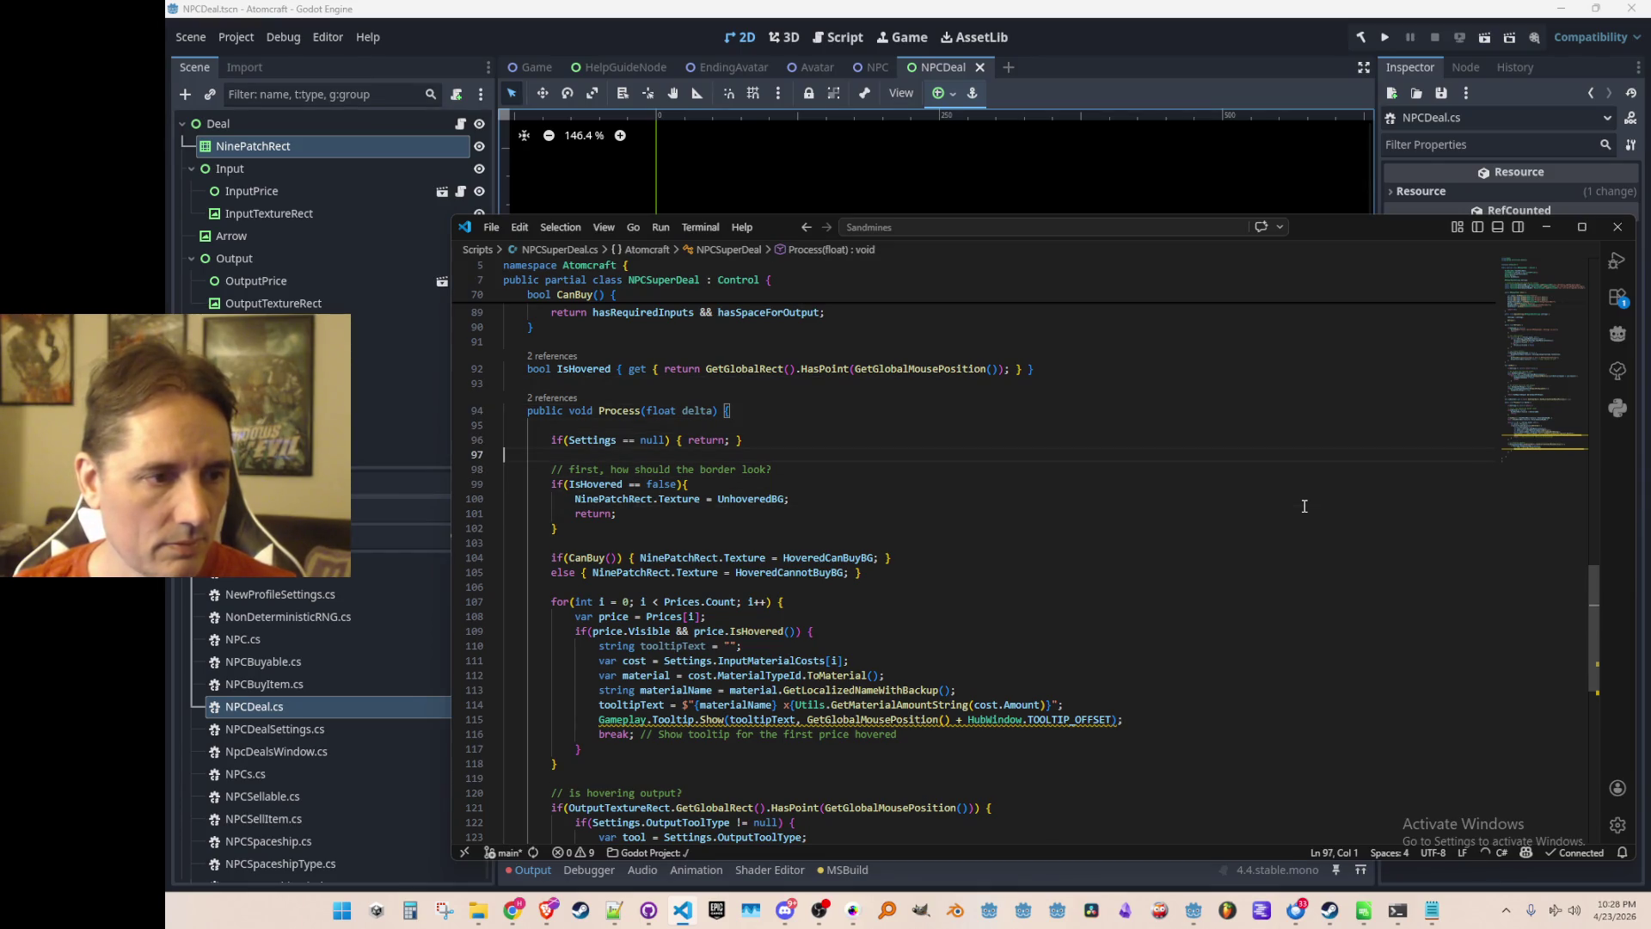
pyautogui.press('Down')
pyautogui.press('Down')
pyautogui.press('Down')
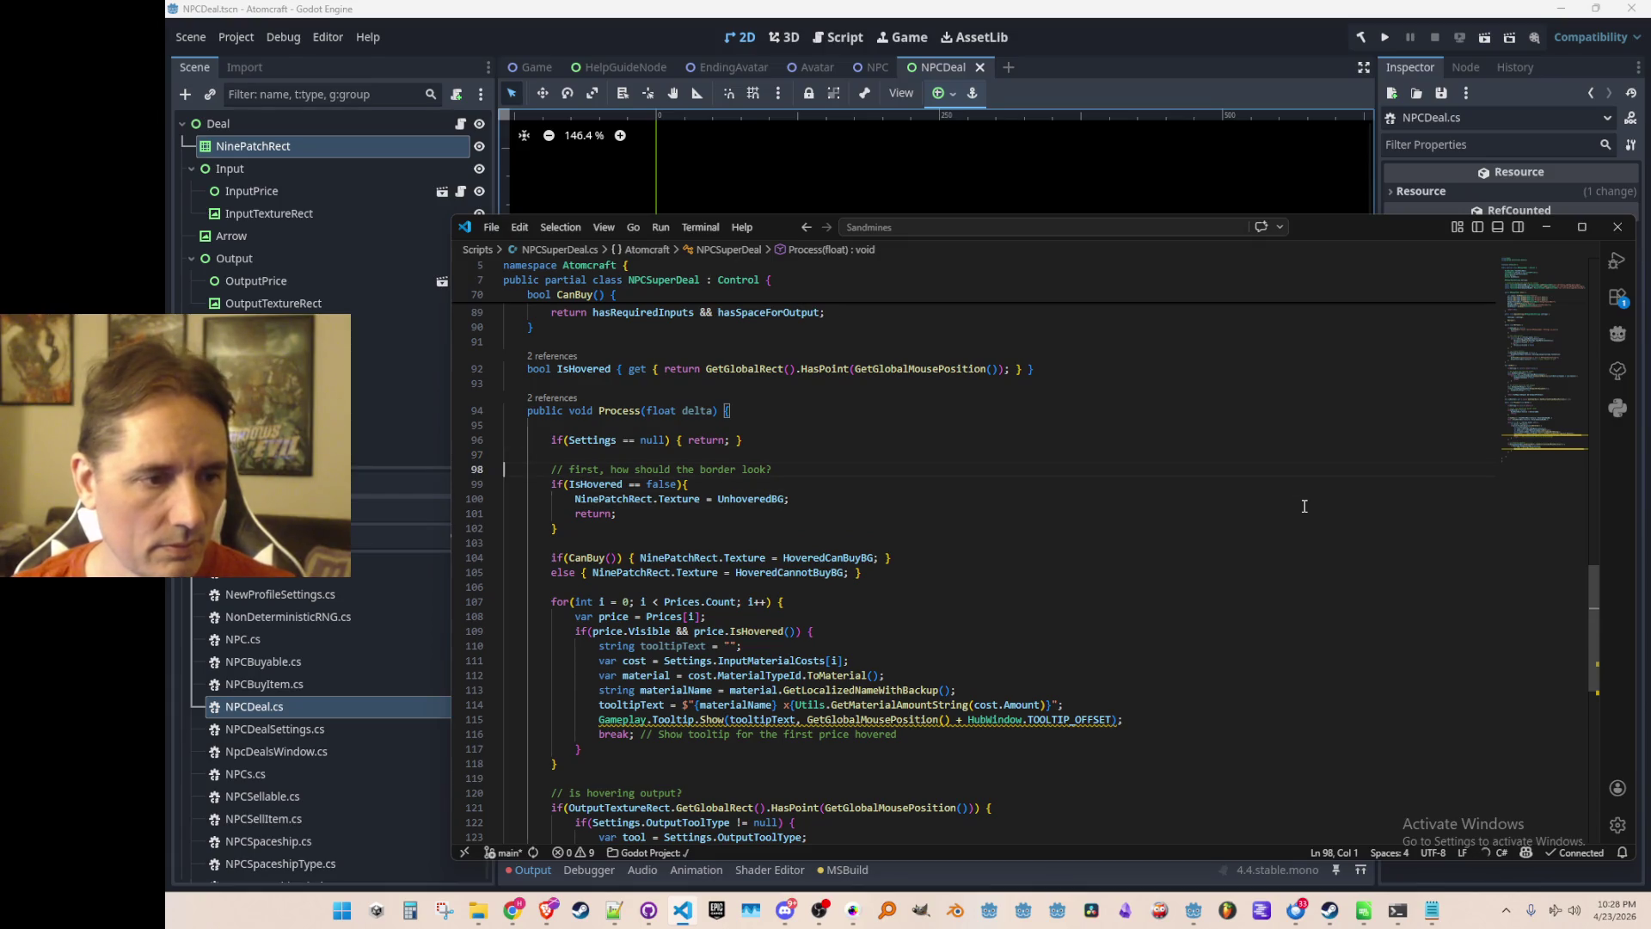
pyautogui.press('Up')
pyautogui.press('Up')
pyautogui.press('Down')
pyautogui.press('Down')
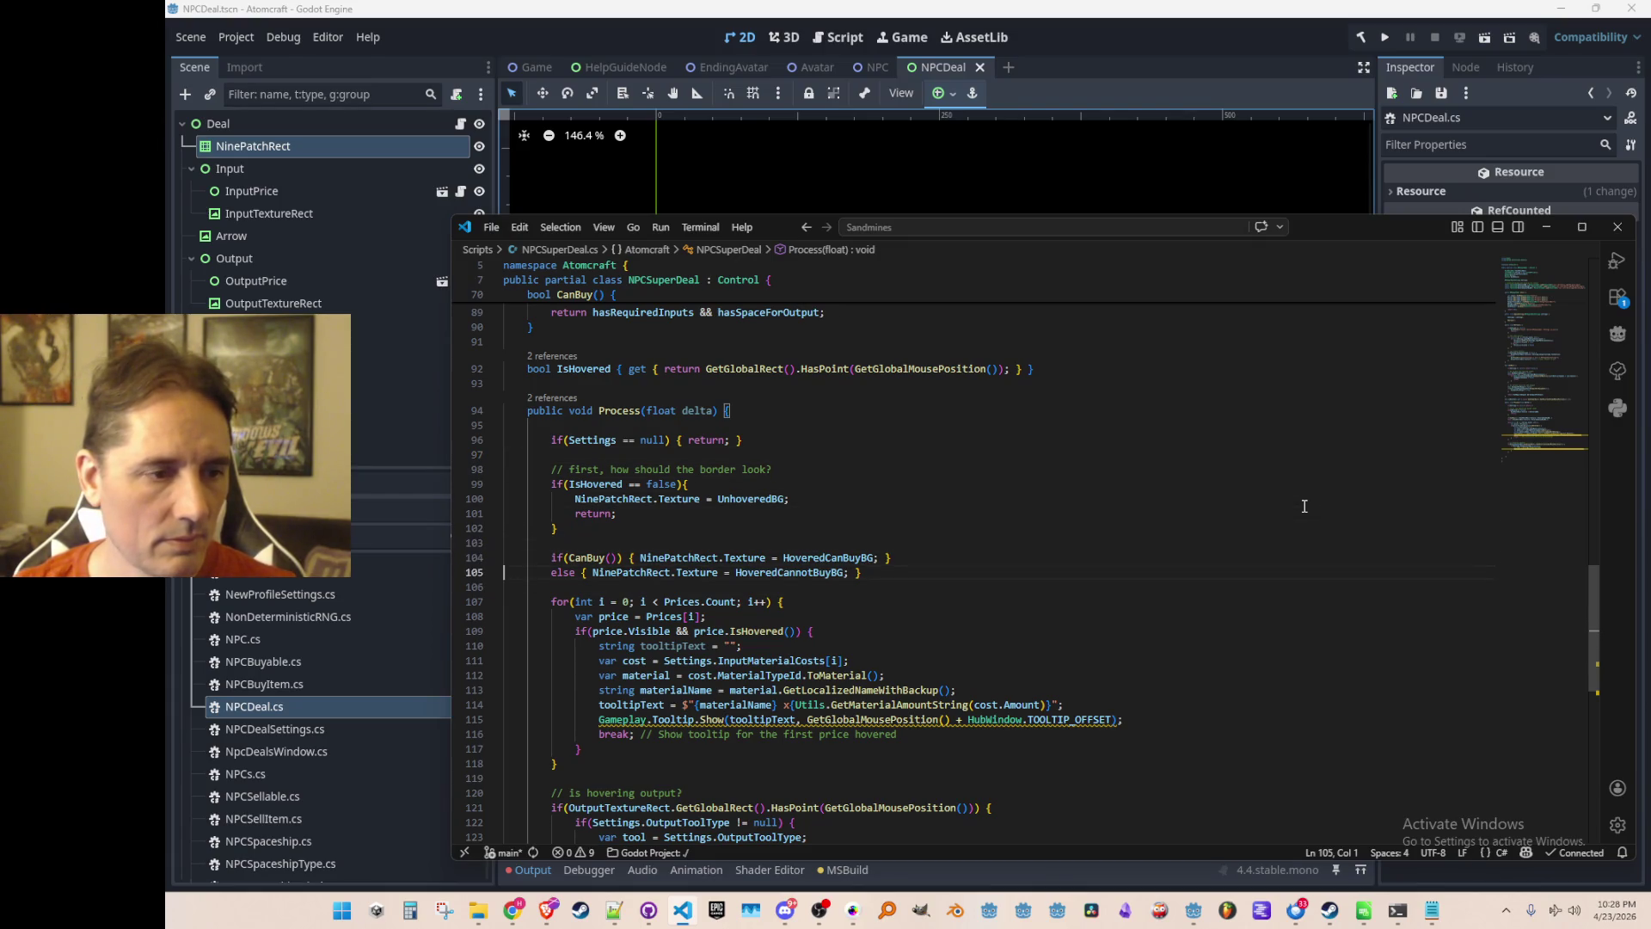
pyautogui.press('BackSpace')
pyautogui.press('Up')
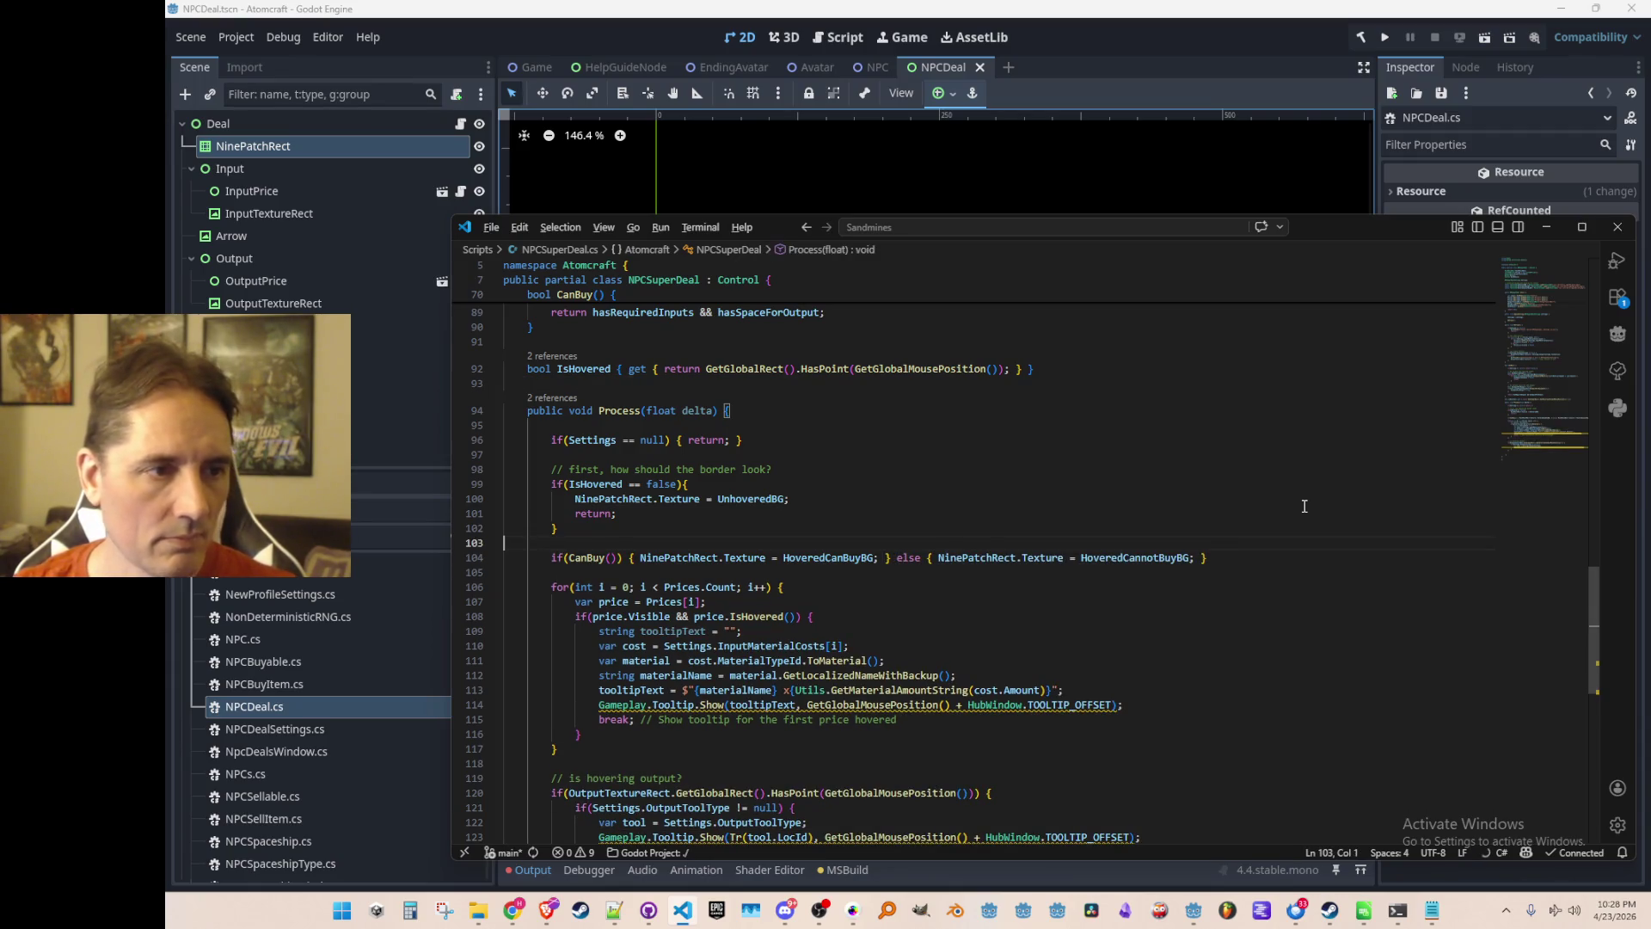
pyautogui.hotkey('ctrl', 'p')
# Open NPCDeal.cs through Quick Open by searching 'NpcDea'.
pyautogui.write('NpcDea')
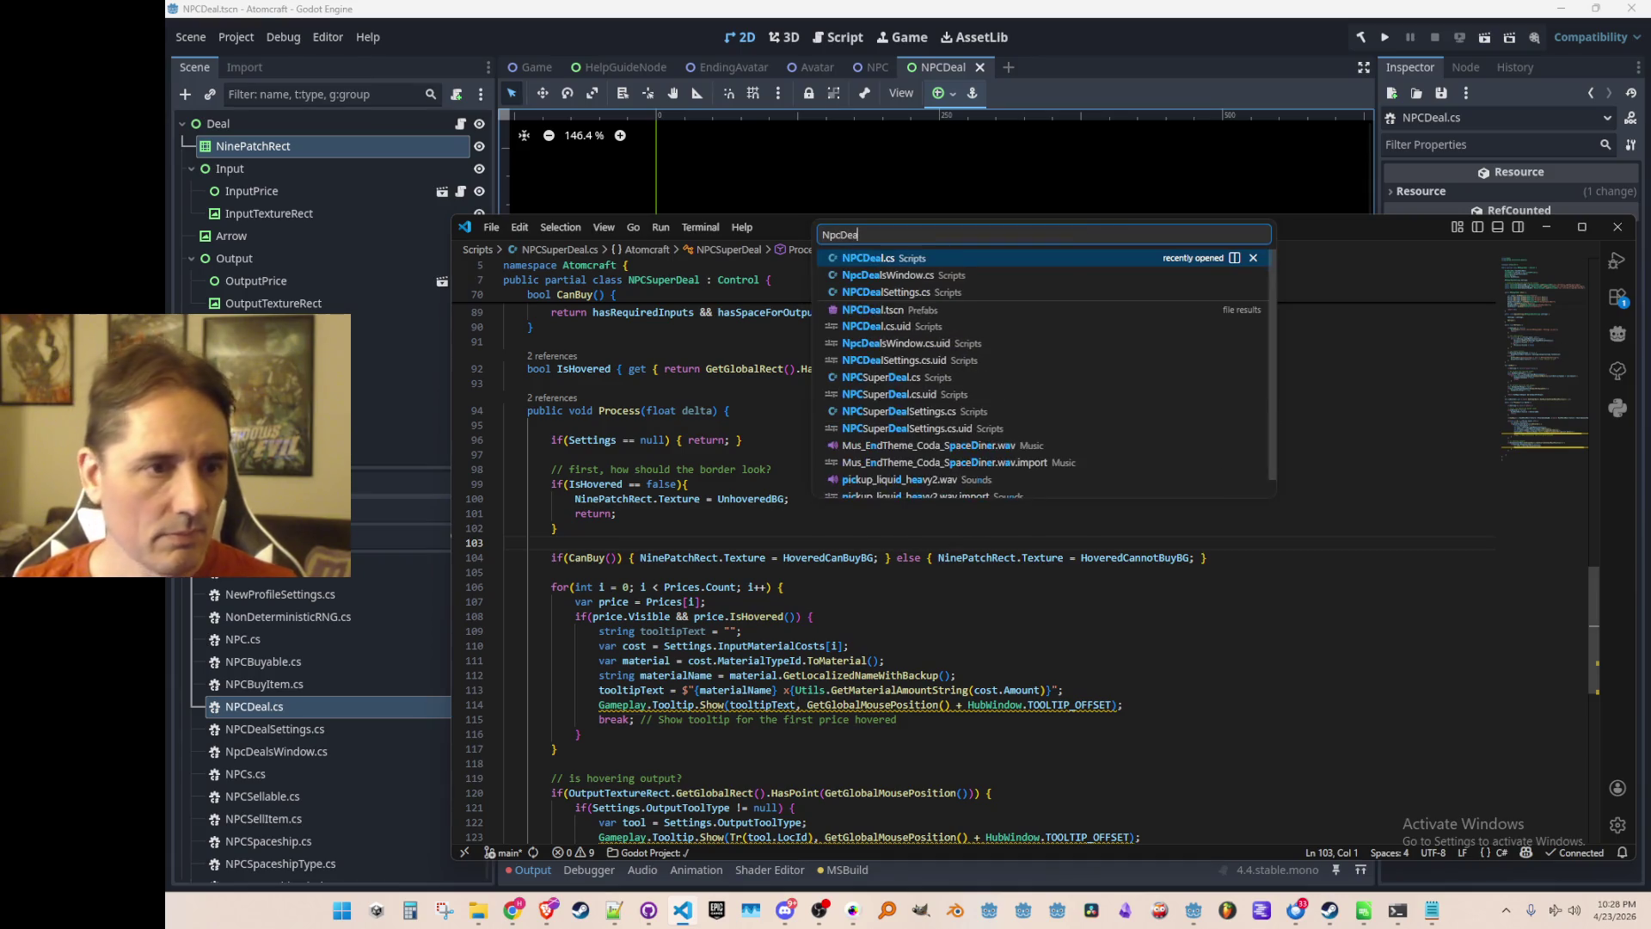
pyautogui.press('Return')
pyautogui.scroll(-4, 1279, 579)
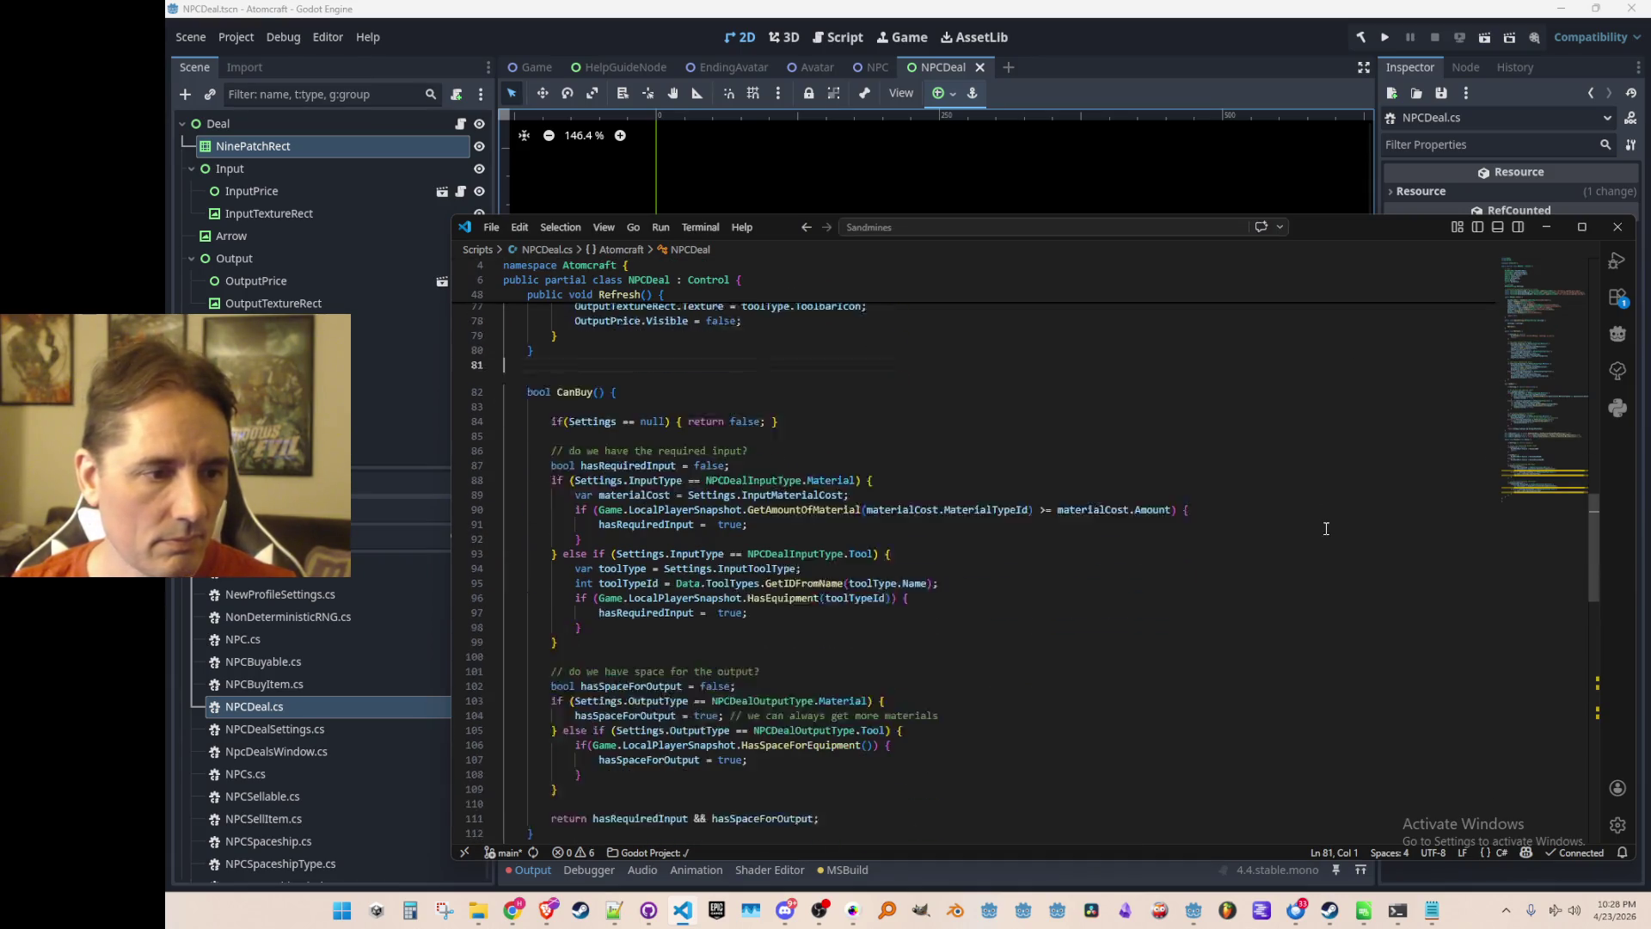
pyautogui.scroll(-10, 1280, 578)
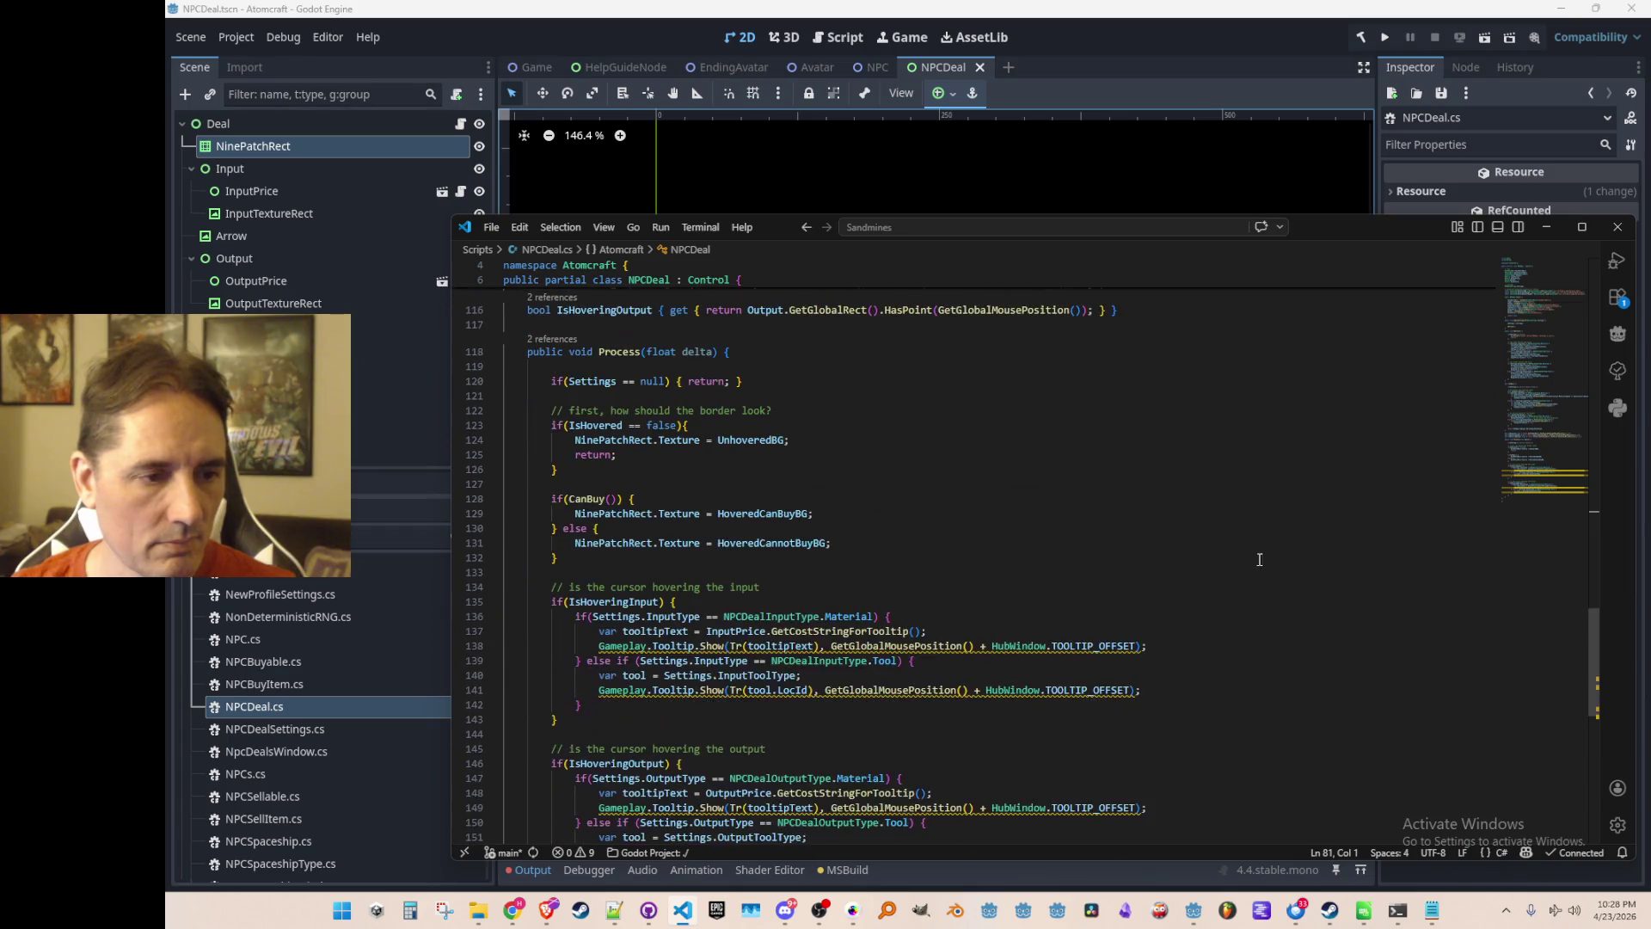
# Join the CanBuy branch's texture assignment onto the if line 128.
pyautogui.click(1228, 551)
pyautogui.hotkey('shift', 'Home')
pyautogui.press('BackSpace')
pyautogui.press('BackSpace')
pyautogui.press('Down')
pyautogui.press('Home')
pyautogui.hotkey('shift', 'Home')
pyautogui.press('BackSpace')
pyautogui.press('BackSpace')
pyautogui.press('Down')
pyautogui.press('Home')
pyautogui.hotkey('shift', 'Home')
# Pull the else branch onto line 128 so the whole check is one line.
pyautogui.press('BackSpace')
pyautogui.press('BackSpace')
pyautogui.press('Down')
pyautogui.press('Home')
pyautogui.hotkey('shift', 'Home')
pyautogui.press('BackSpace')
pyautogui.press('BackSpace')
pyautogui.press('Up')
pyautogui.press('Up')
pyautogui.press('Home')
pyautogui.press('Home')
pyautogui.press('Down')
pyautogui.press('Down')
pyautogui.press('Down')
pyautogui.press('Up')
pyautogui.press('Up')
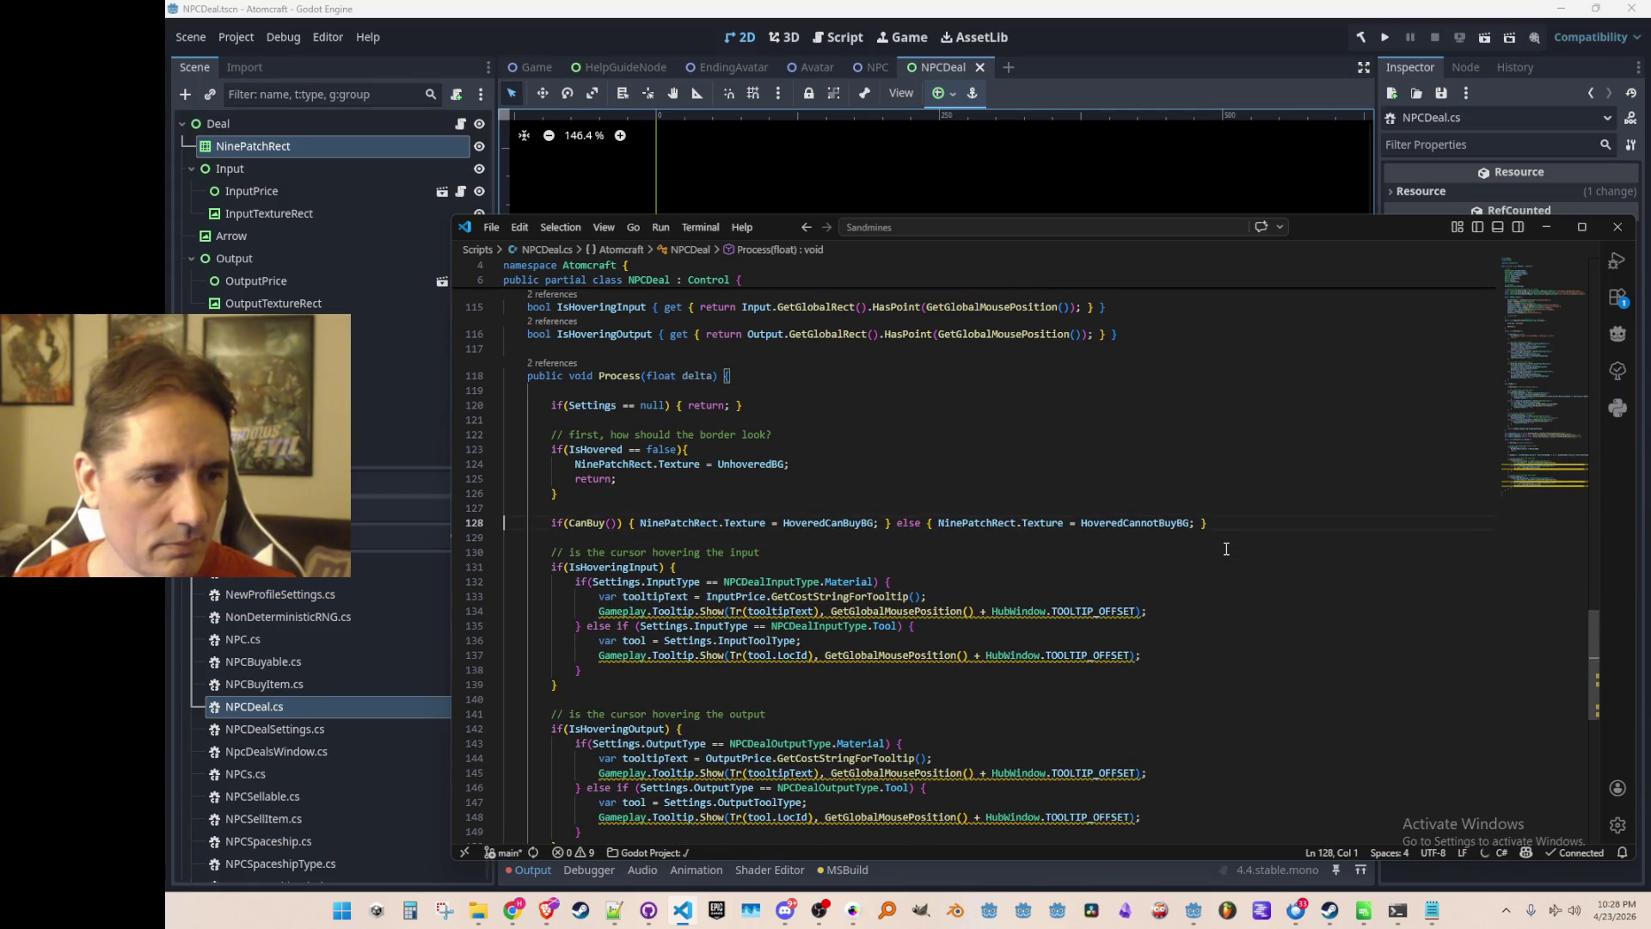
# Switch to NPCSuperDeal.cs to compare its one-line CanBuy check.
pyautogui.scroll(3, 1272, 552)
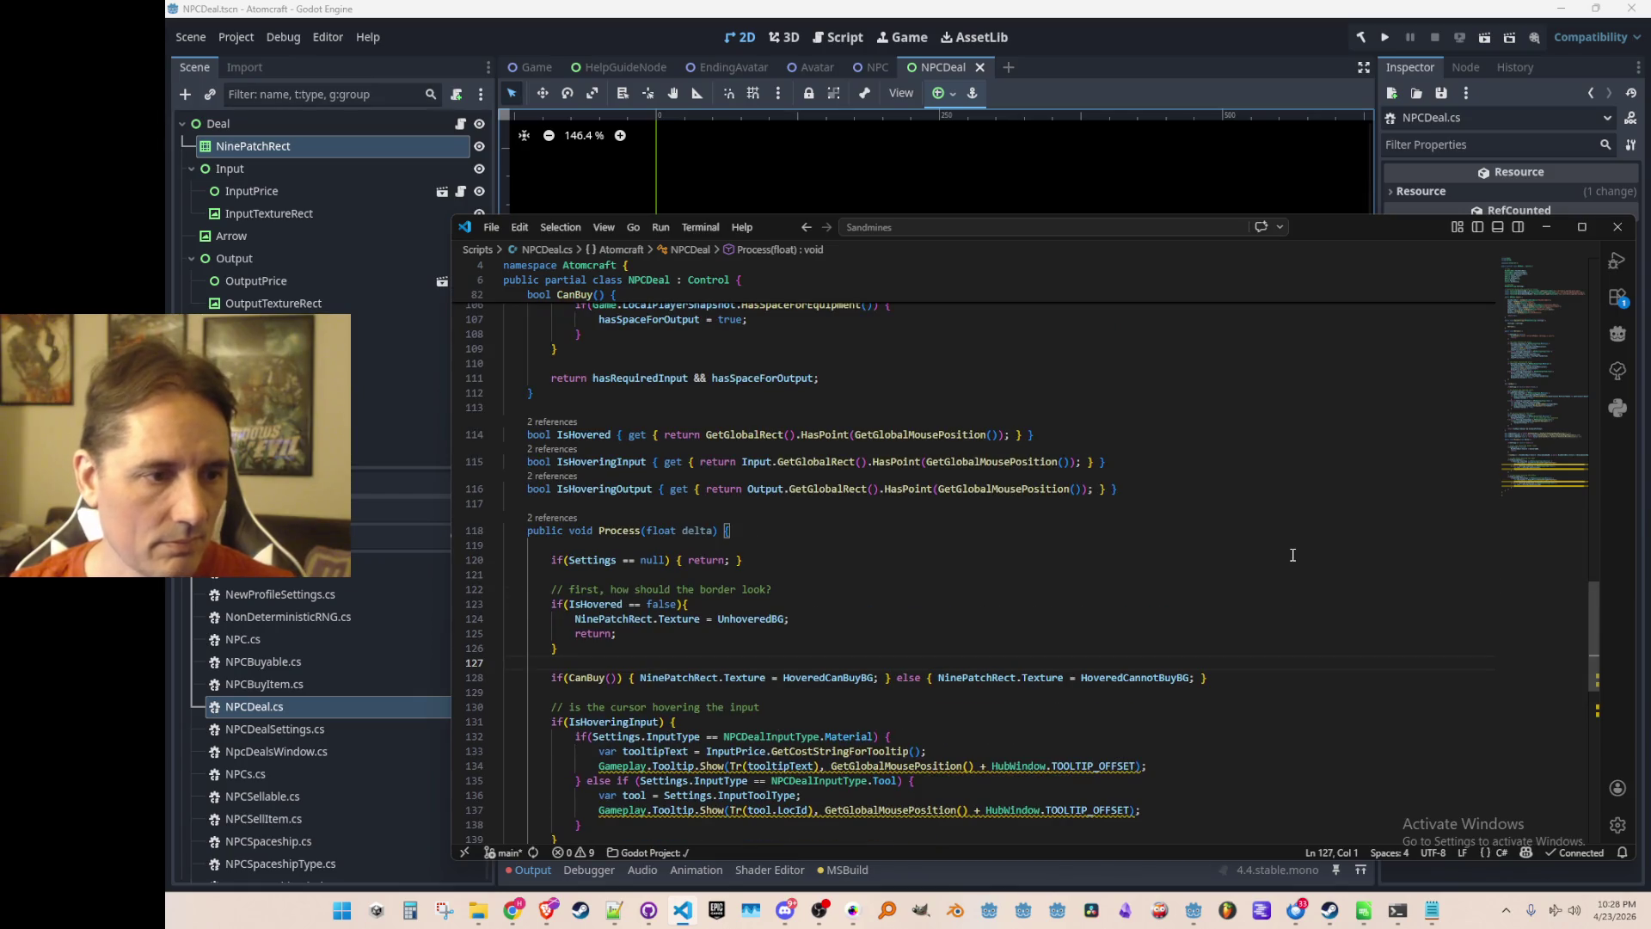
pyautogui.scroll(13, 1292, 555)
pyautogui.click(1292, 557)
pyautogui.hotkey('ctrl', 'Tab')
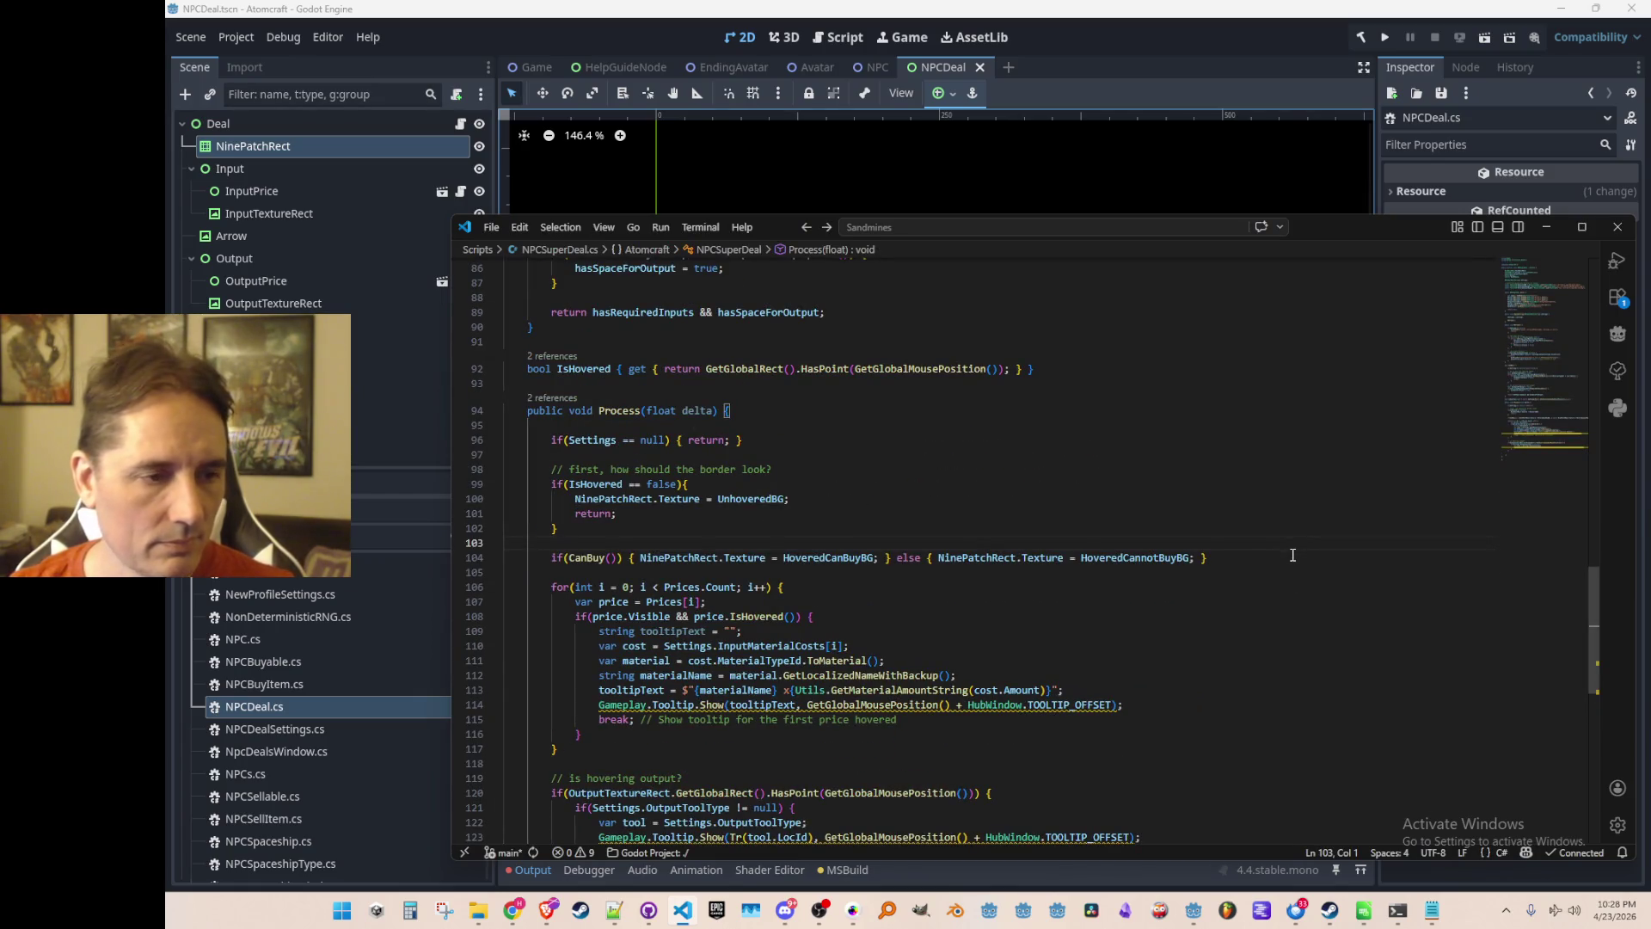
pyautogui.press('Up')
pyautogui.press('Up')
pyautogui.press('Up')
pyautogui.press('Up')
pyautogui.press('Up')
pyautogui.press('Down')
pyautogui.press('Down')
pyautogui.press('Down')
pyautogui.press('Up')
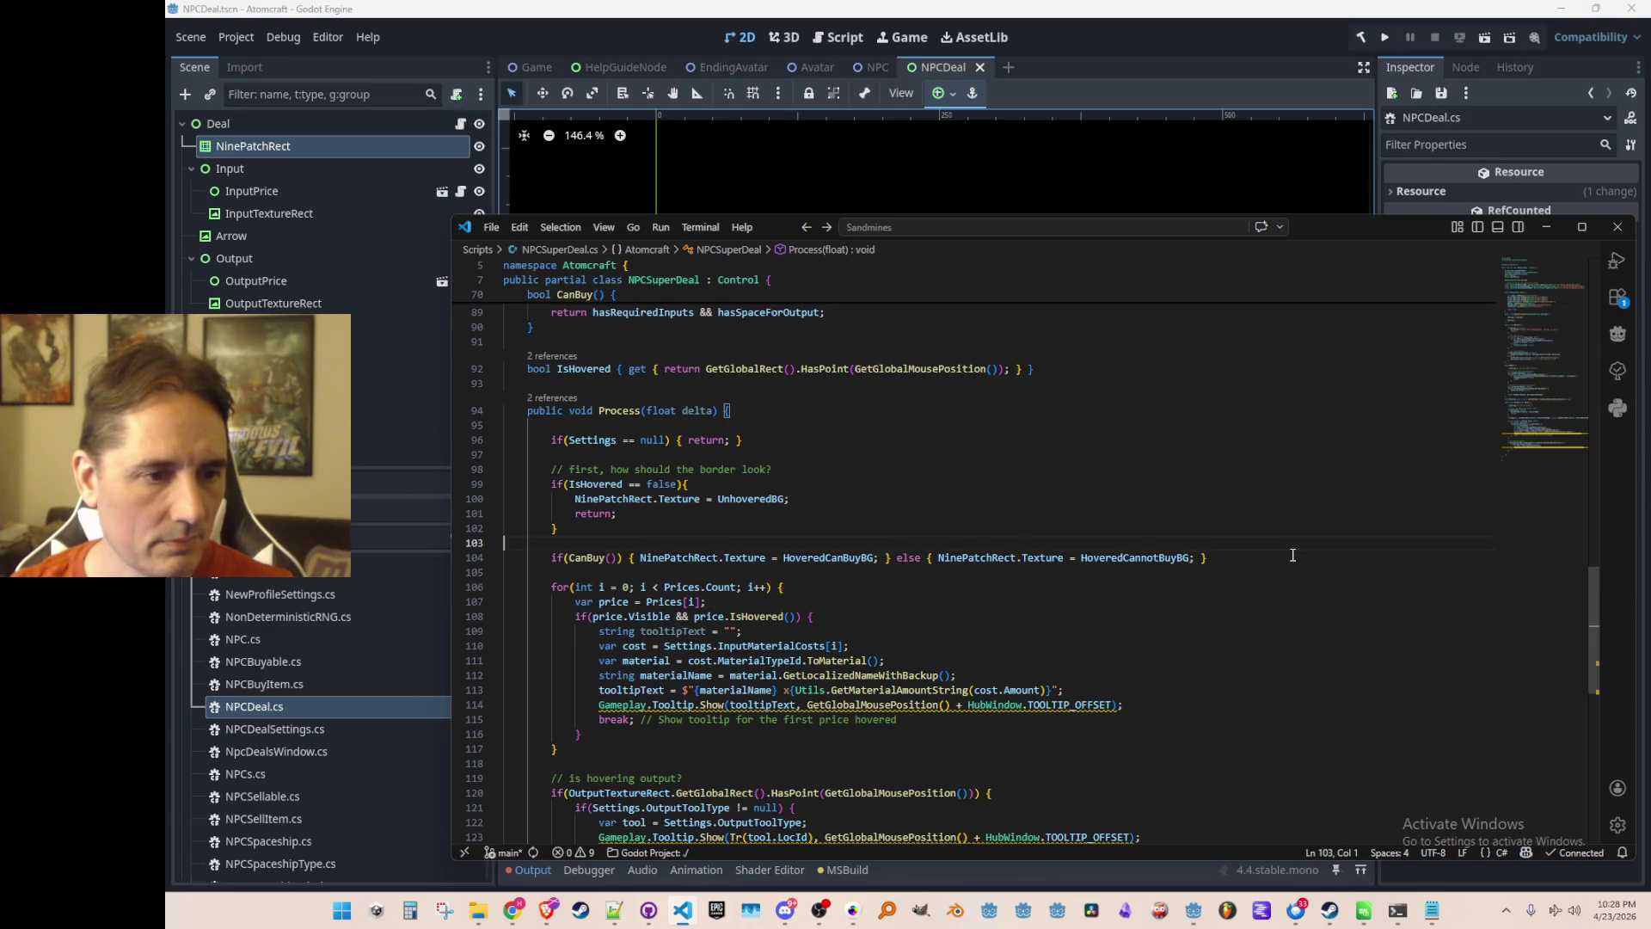
# Review the surrounding code, then navigate back to the Process method in NPCDeal.cs.
pyautogui.scroll(3, 1292, 555)
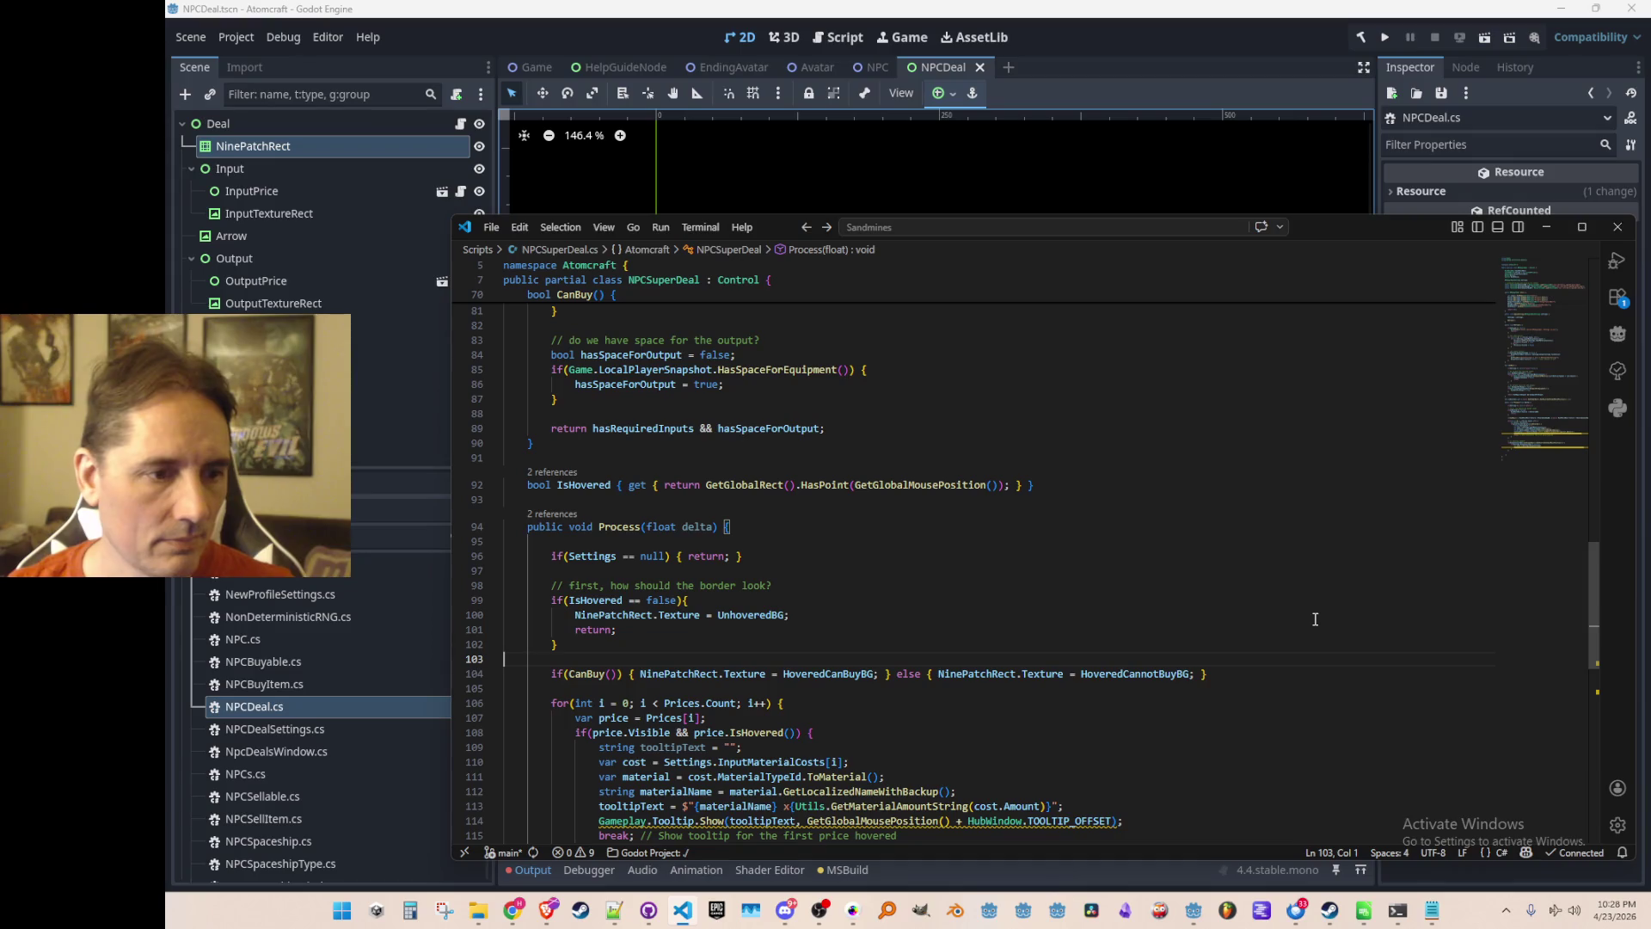
pyautogui.scroll(-2, 1270, 587)
pyautogui.scroll(6, 1270, 587)
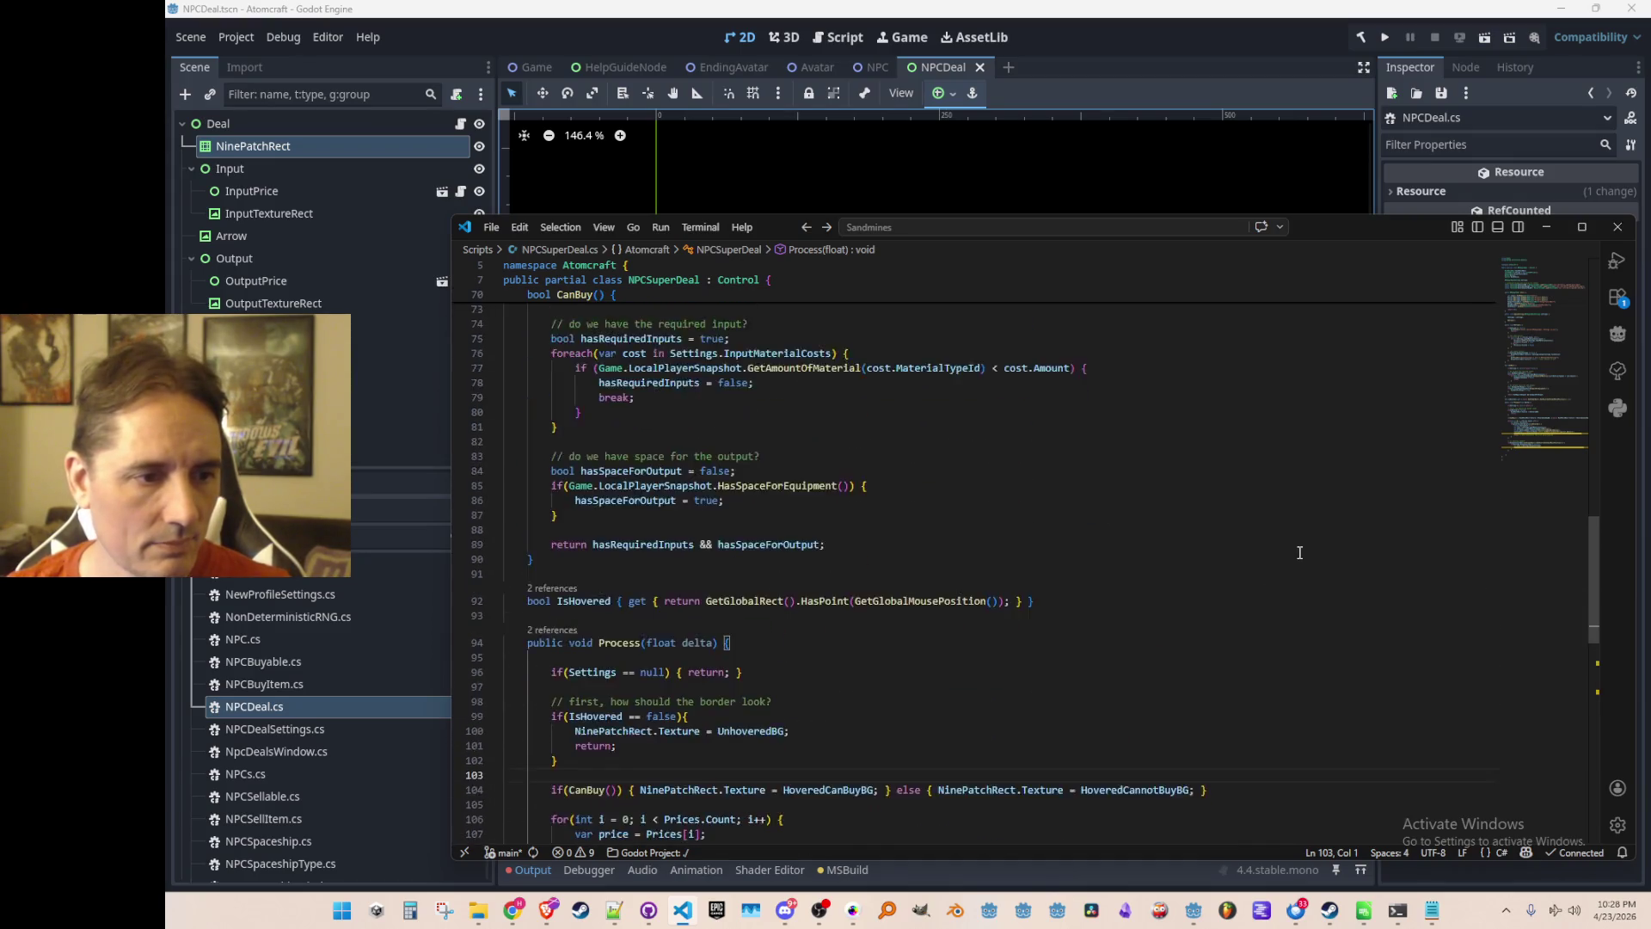
pyautogui.scroll(-6, 1304, 563)
pyautogui.scroll(-3, 1304, 562)
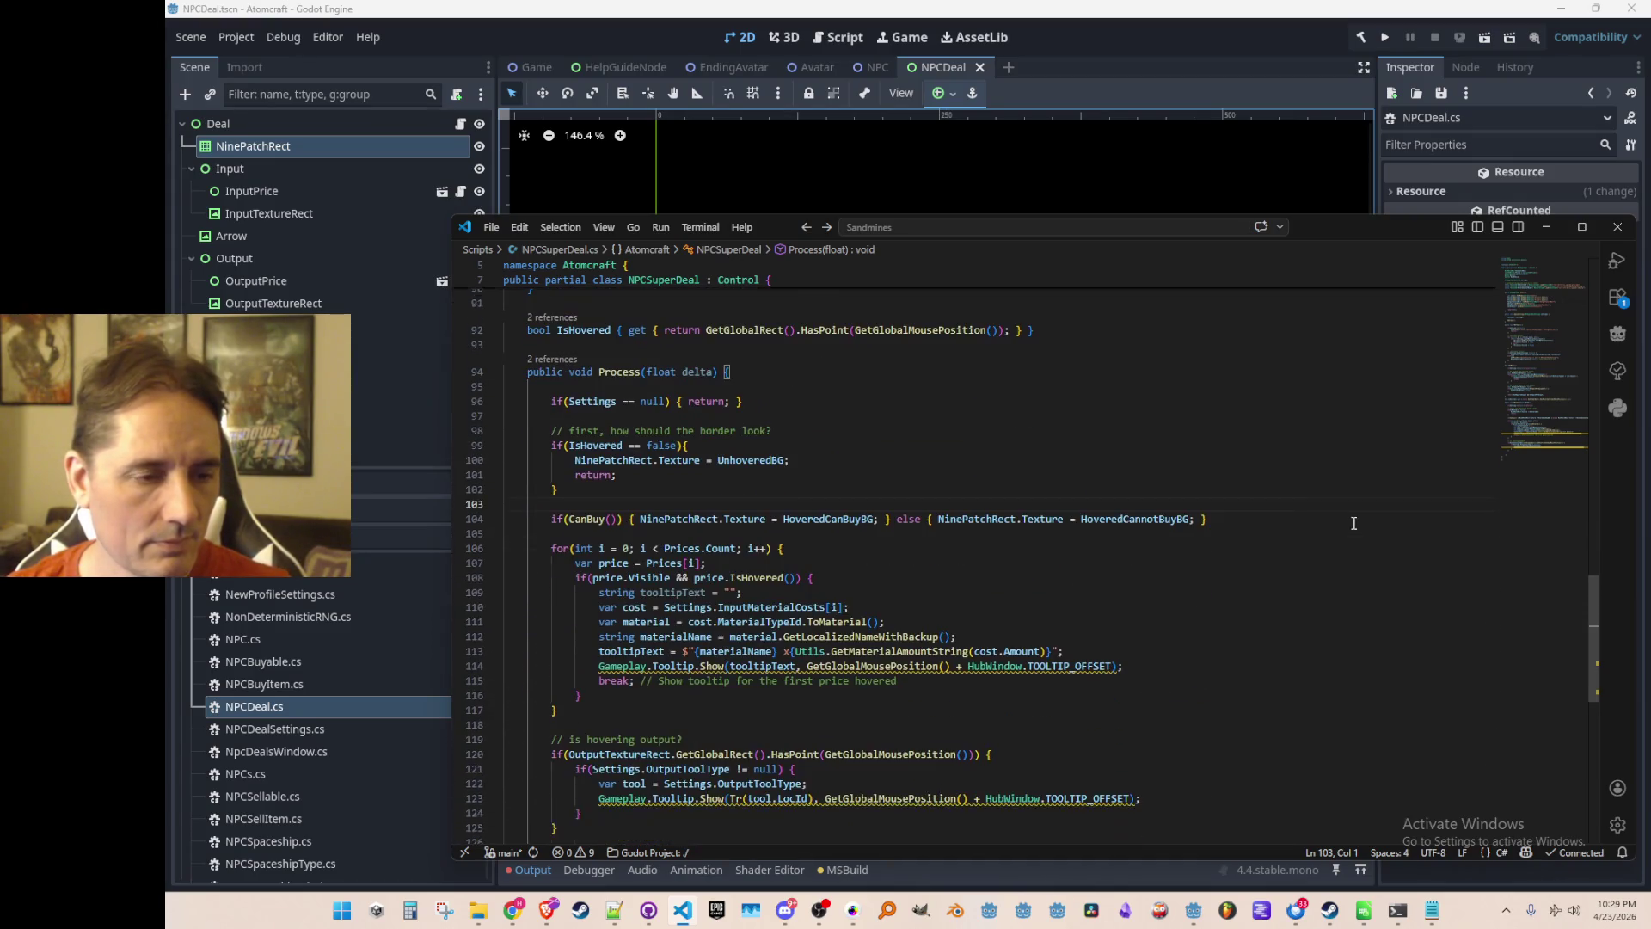
pyautogui.scroll(3, 1354, 523)
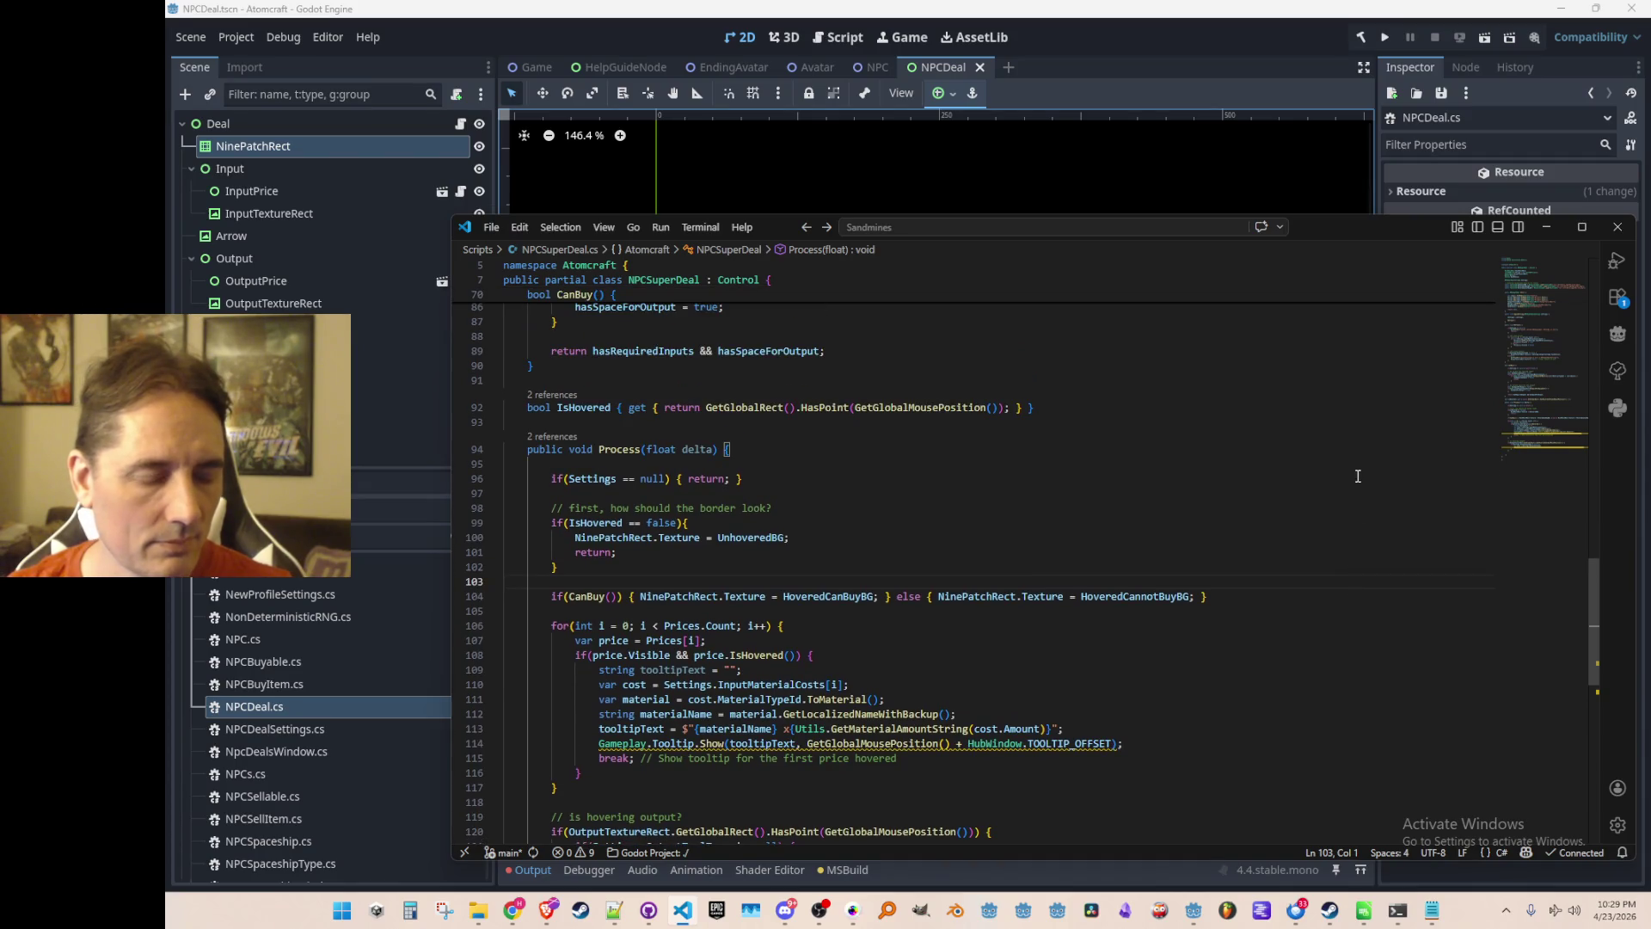
pyautogui.scroll(-2, 1357, 476)
pyautogui.hotkey('alt', 'Left')
pyautogui.hotkey('alt', 'Left')
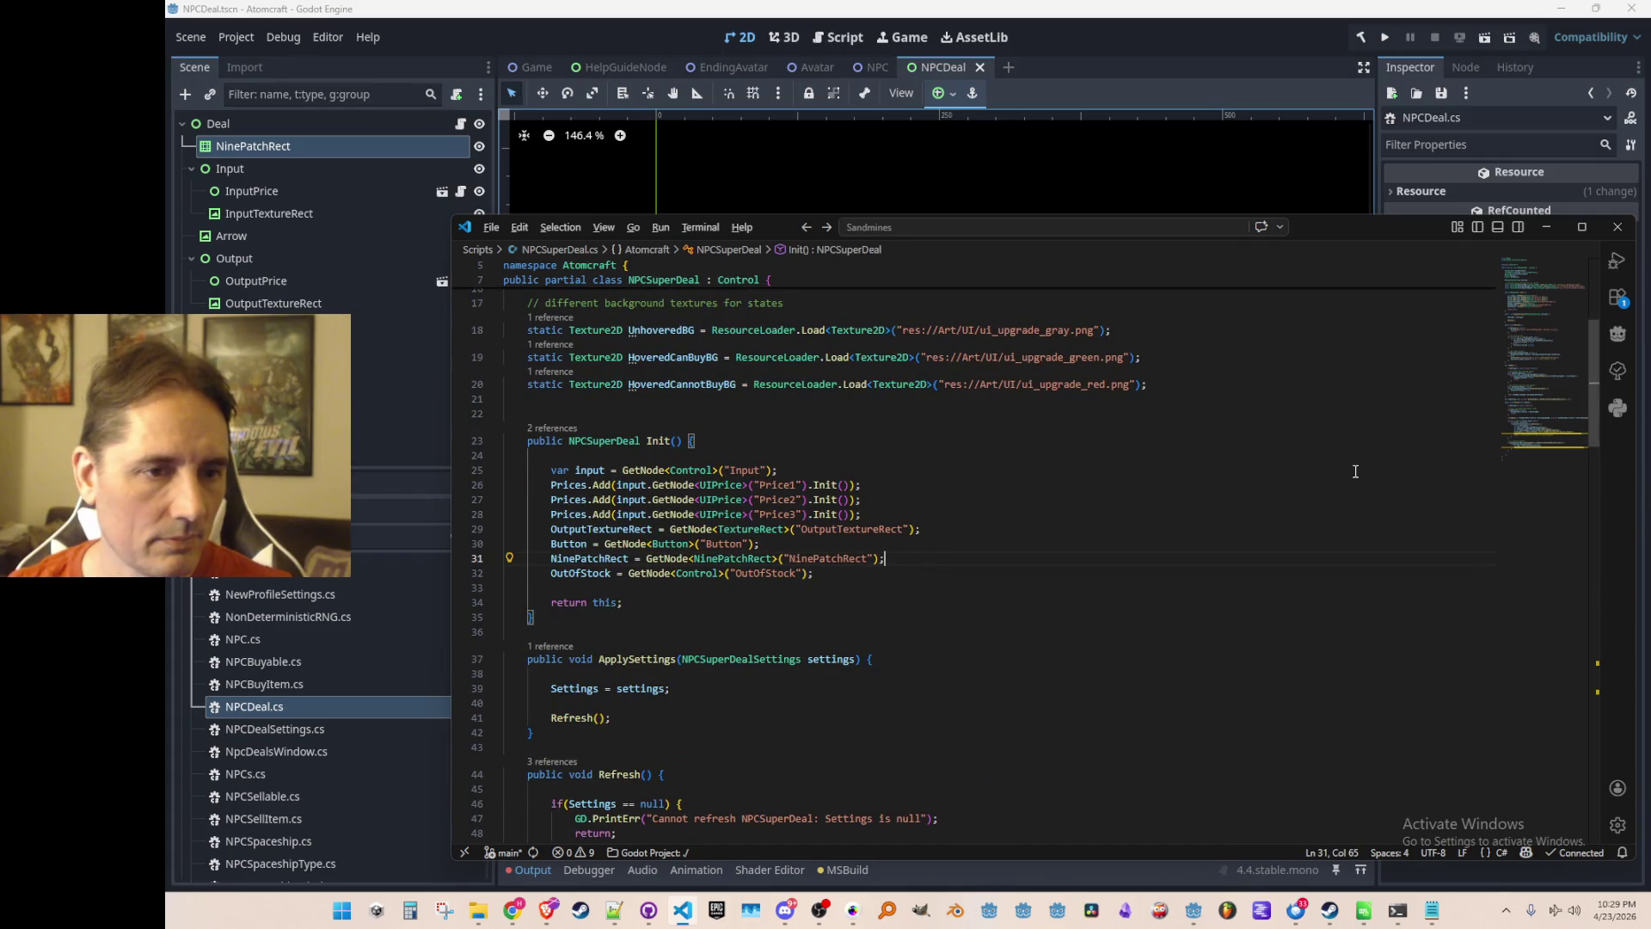
pyautogui.hotkey('alt', 'Right')
pyautogui.hotkey('alt', 'Right')
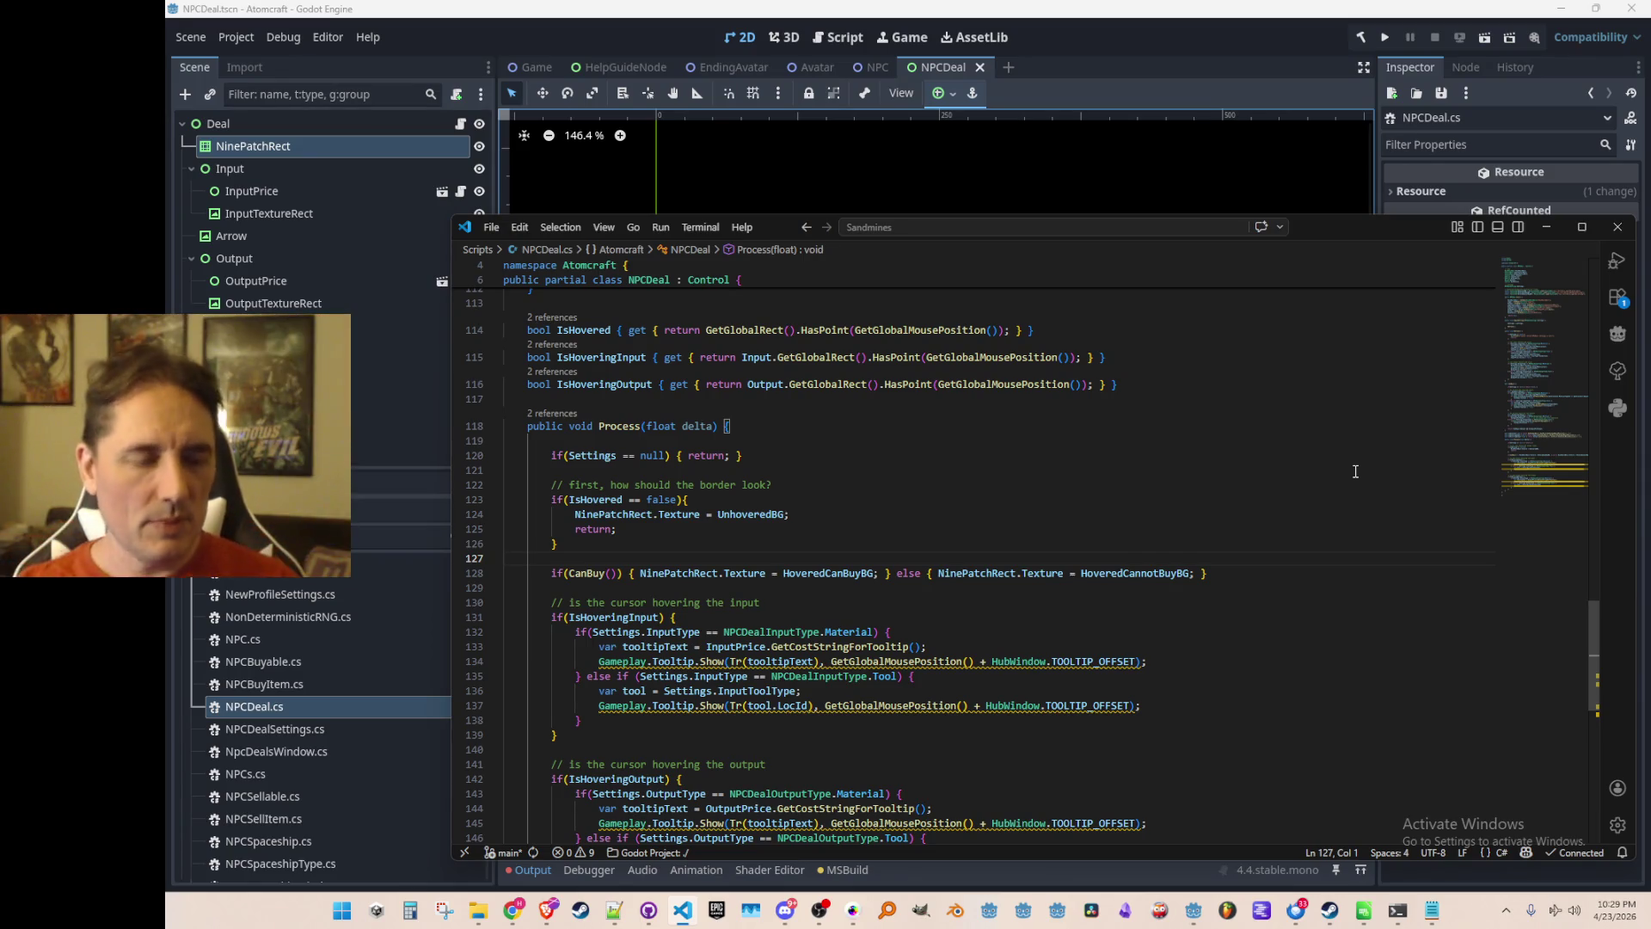
pyautogui.hotkey('ctrl', 'p')
# Open NpcTradeWindow.cs by searching 'Trad' in Quick Open.
pyautogui.write('Trad')
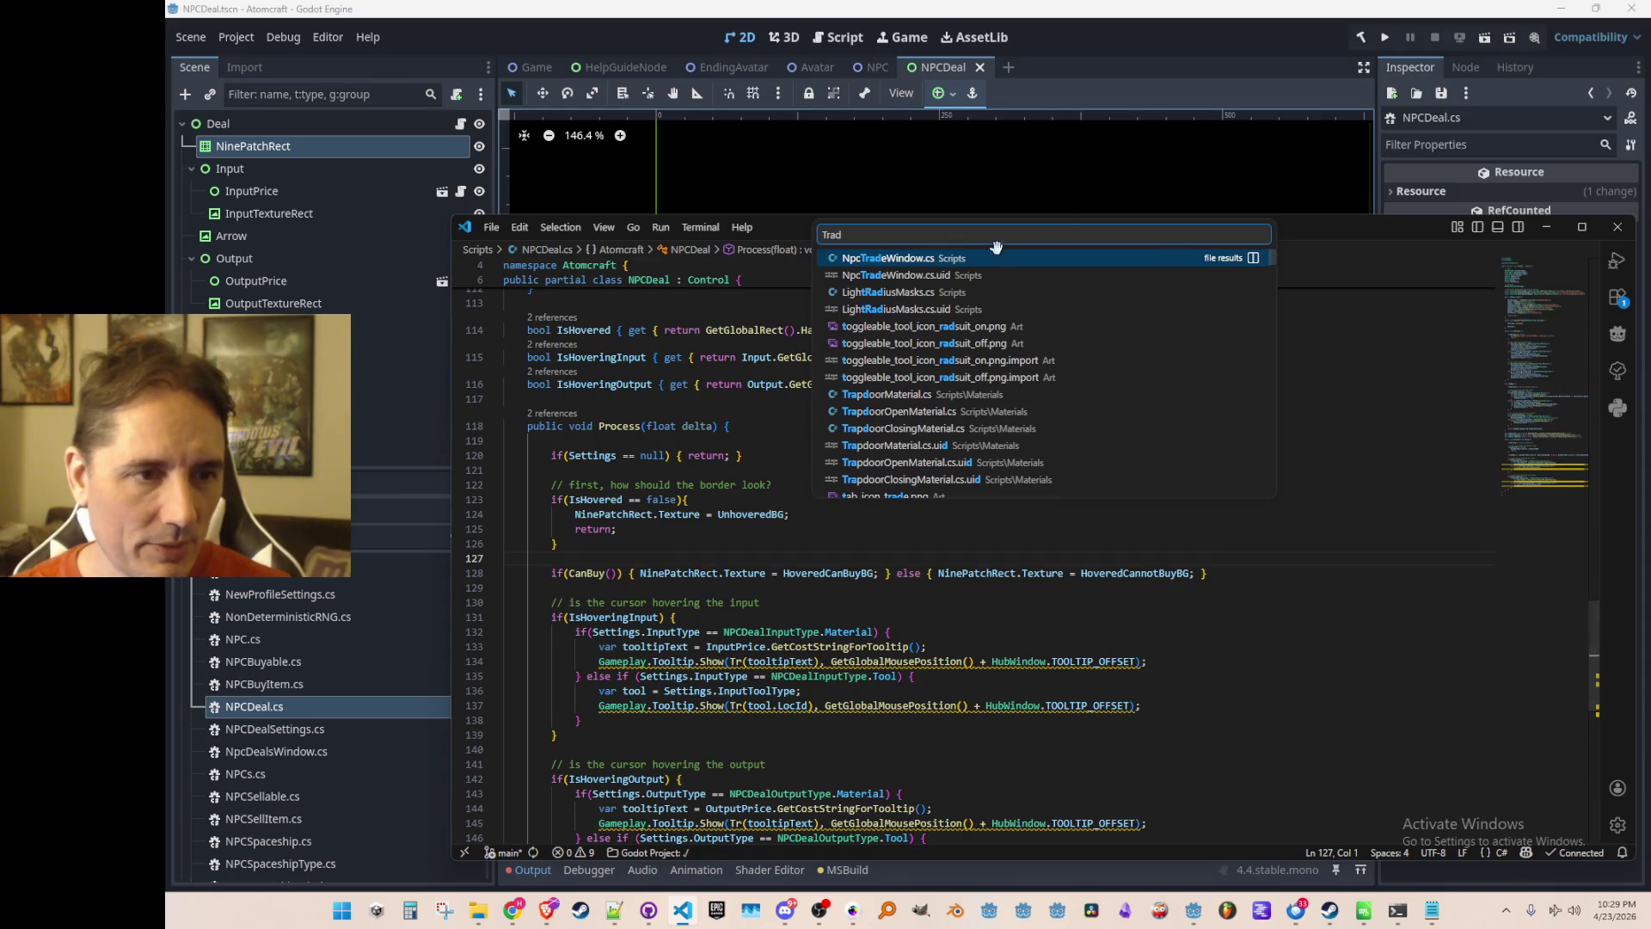
pyautogui.click(1015, 277)
pyautogui.hotkey('ctrl', 'w')
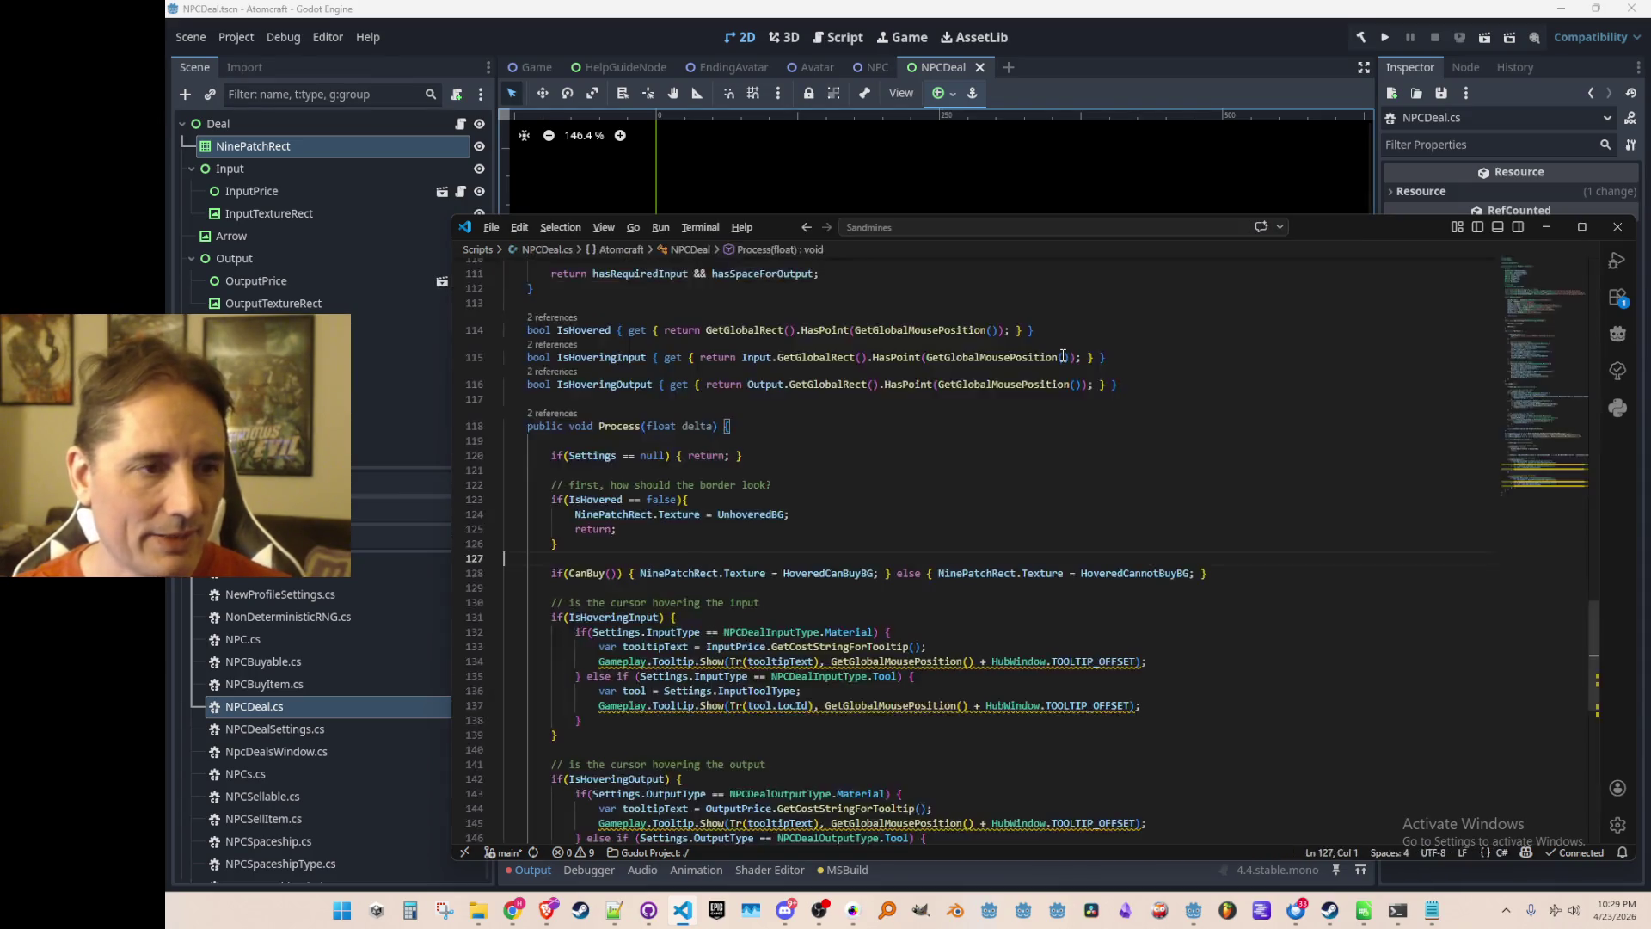
pyautogui.hotkey('ctrl', 'p')
pyautogui.write('Trad')
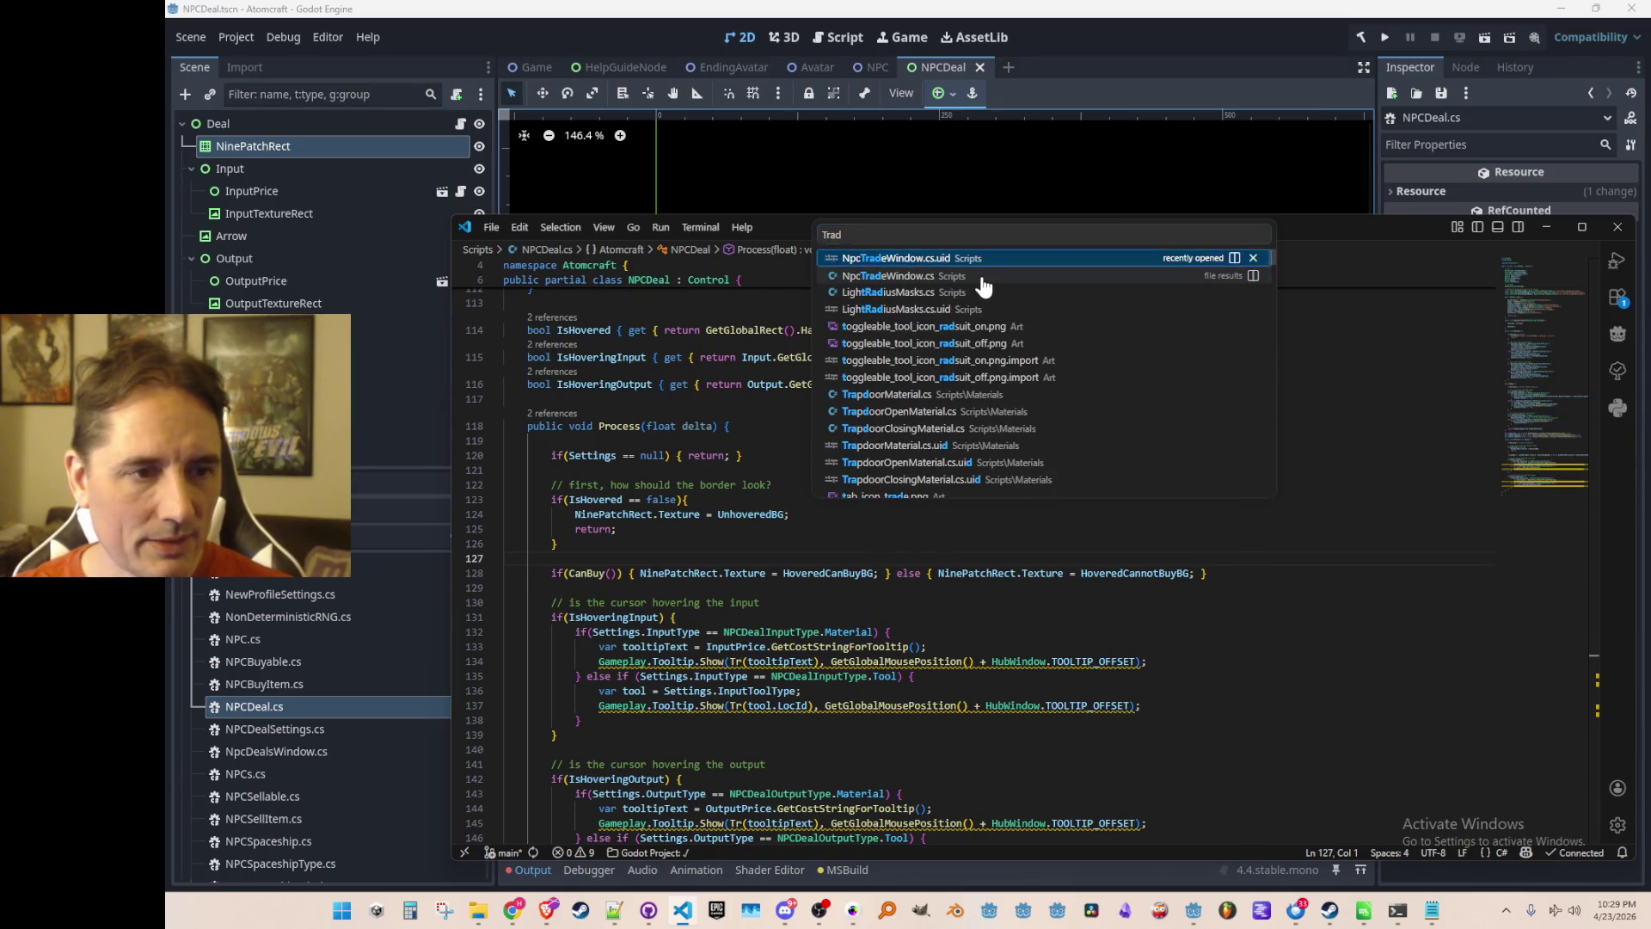
pyautogui.click(983, 277)
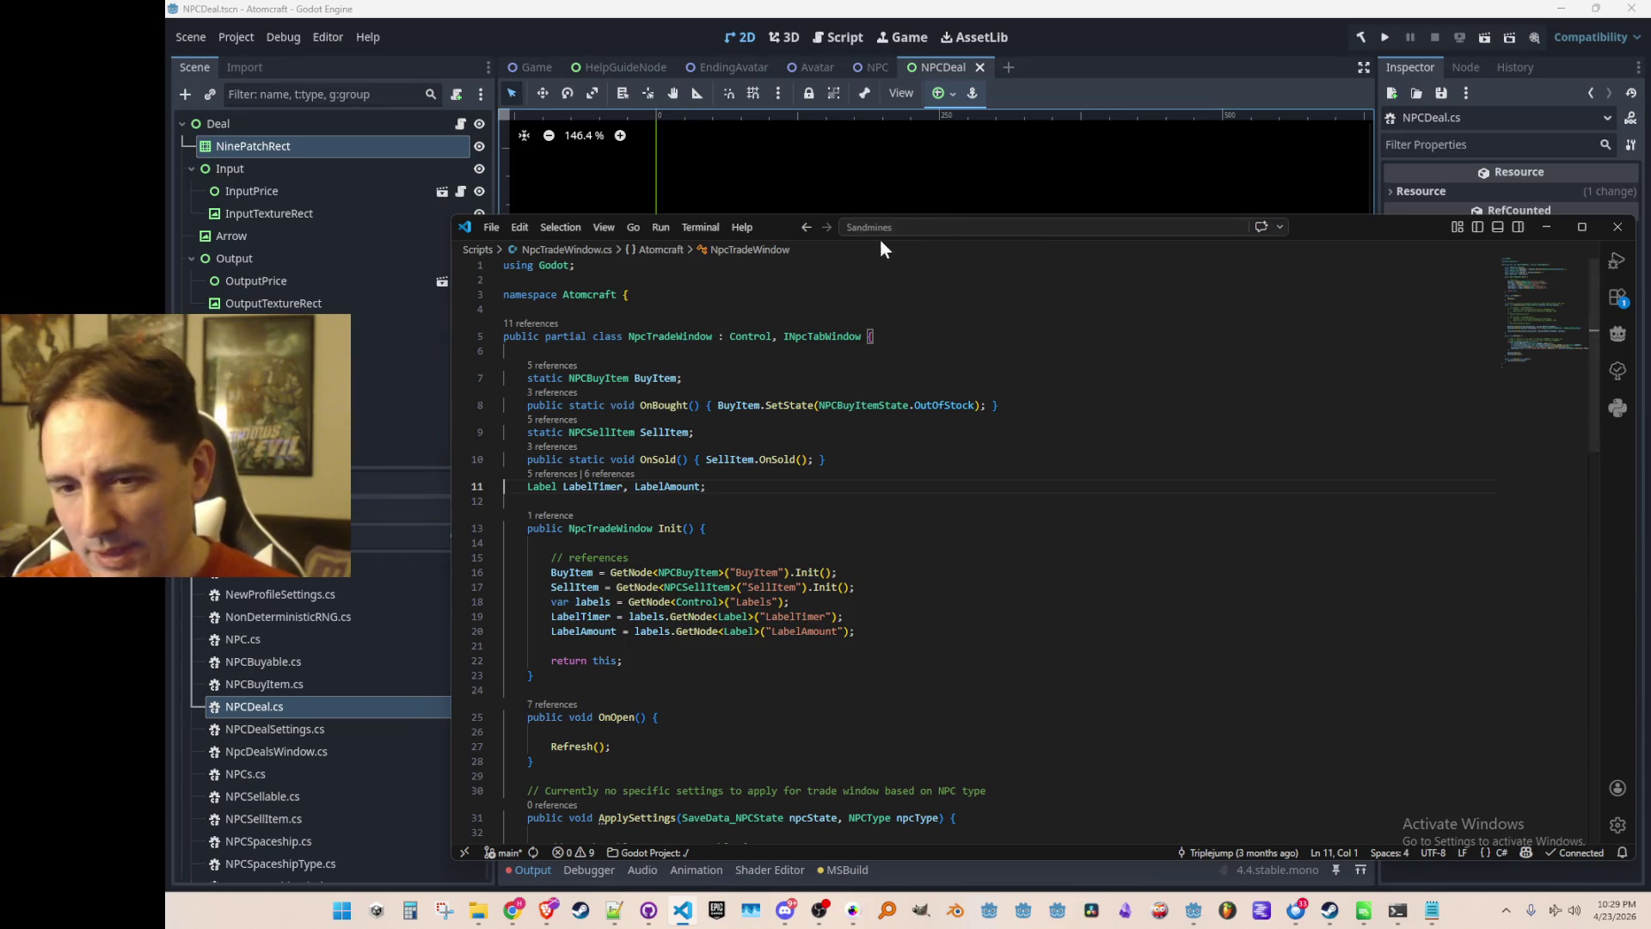
# Jump from the BuyItem SetState call in ApplySettings to its definition in NPCBuyItem.cs.
pyautogui.scroll(-3, 761, 404)
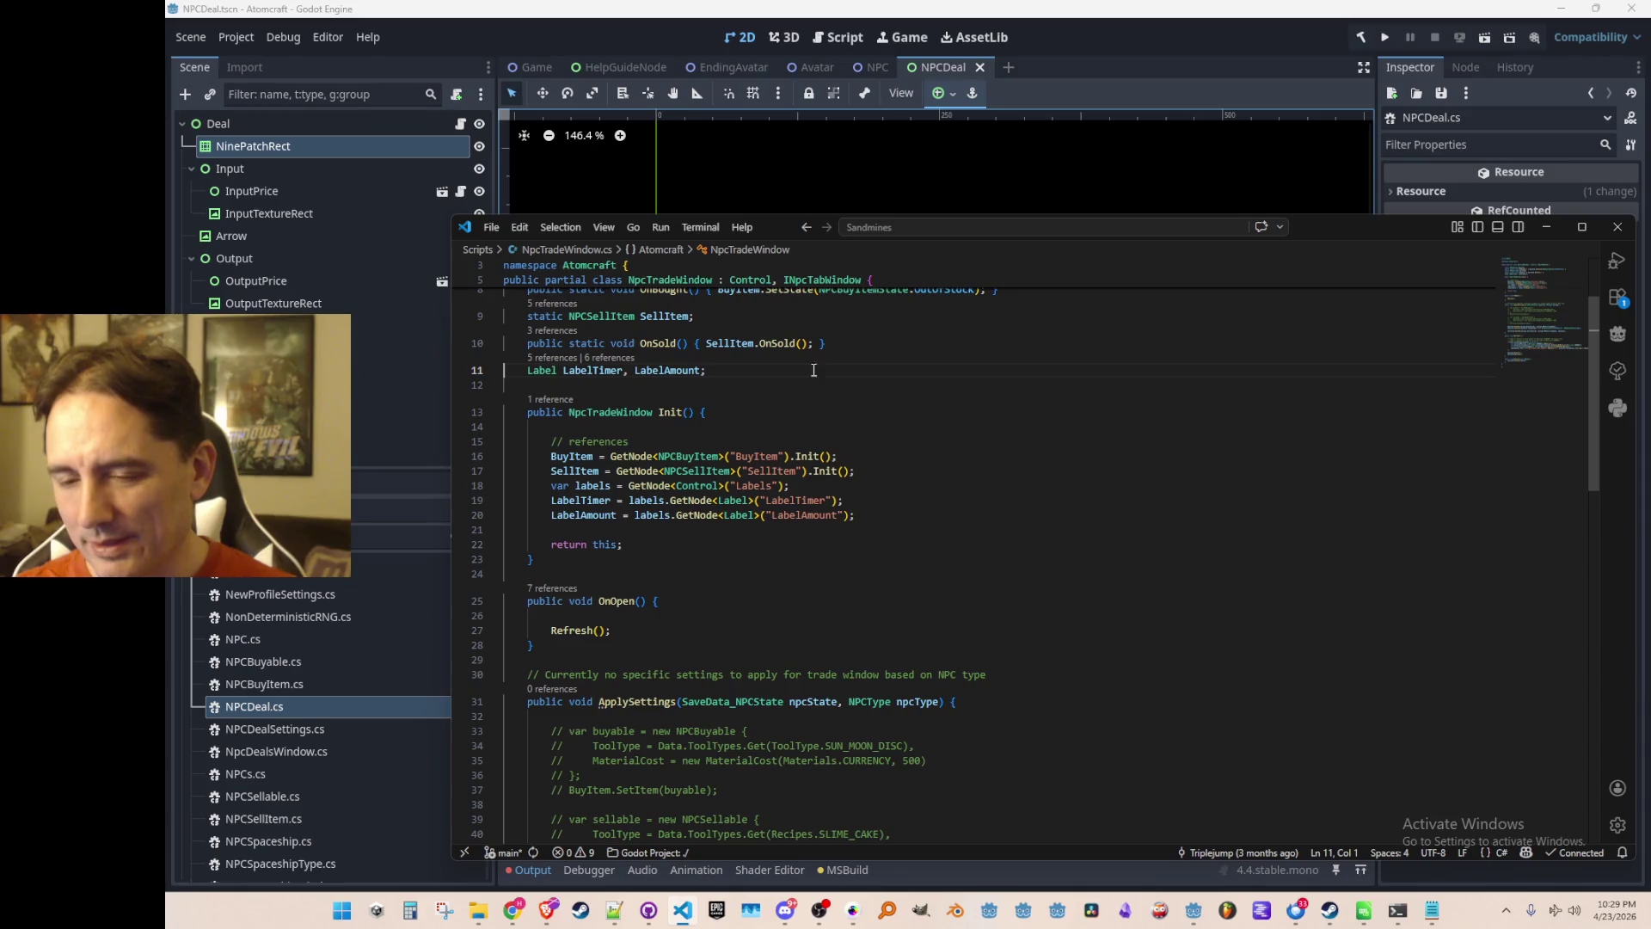
pyautogui.scroll(-5, 1003, 361)
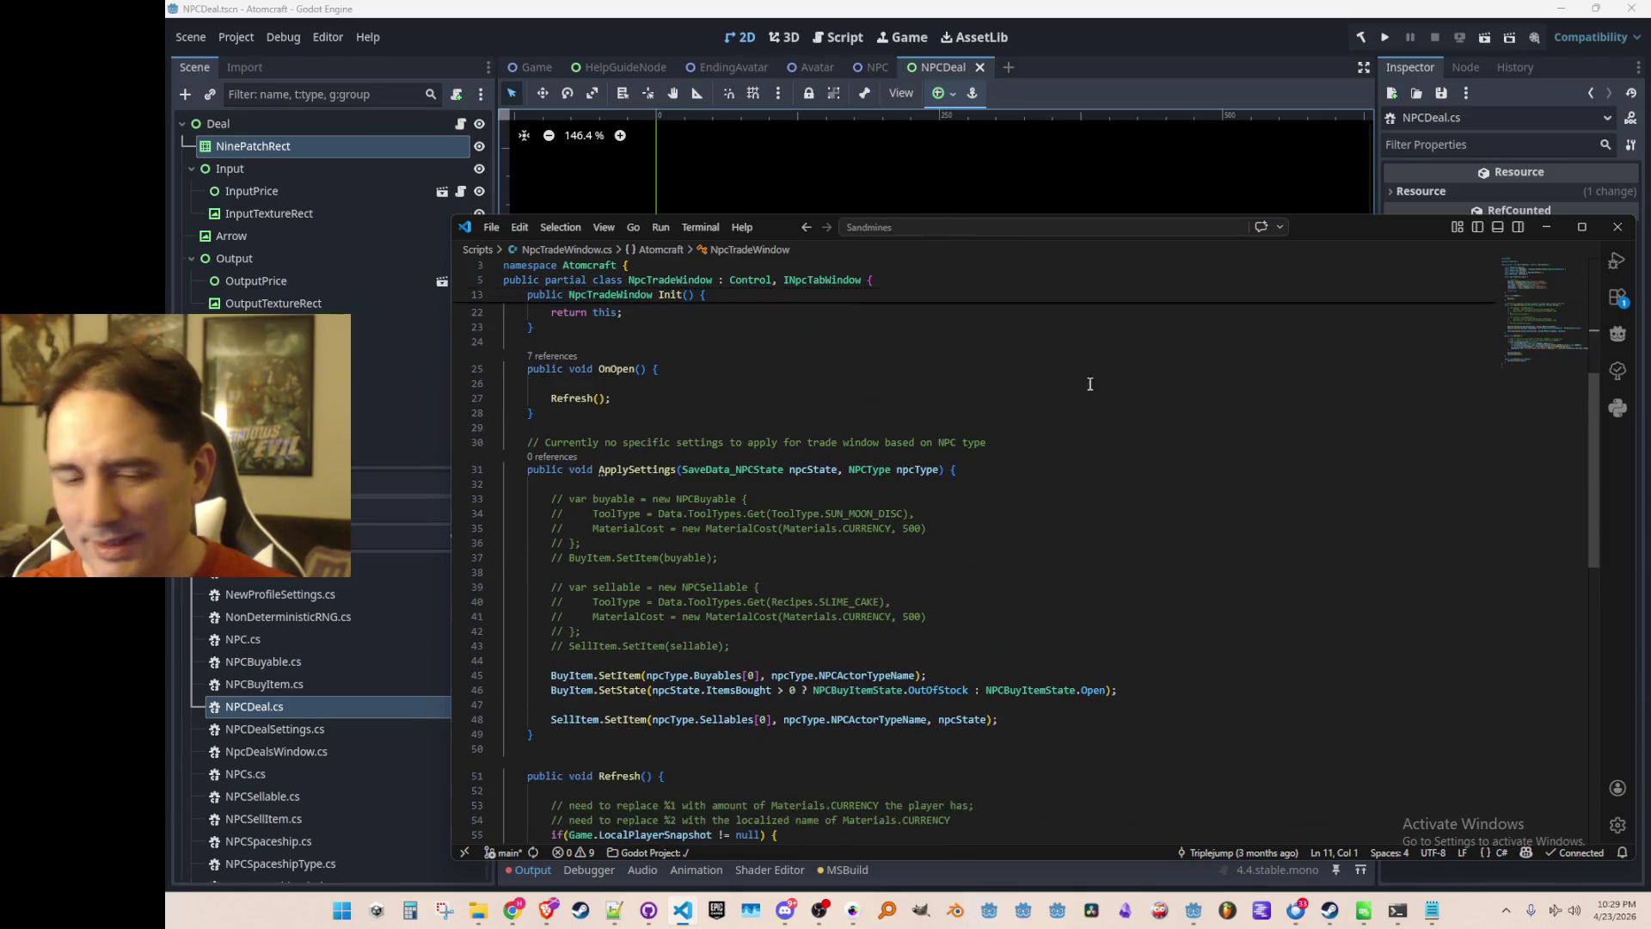
pyautogui.scroll(-3, 1080, 380)
pyautogui.scroll(1, 1262, 531)
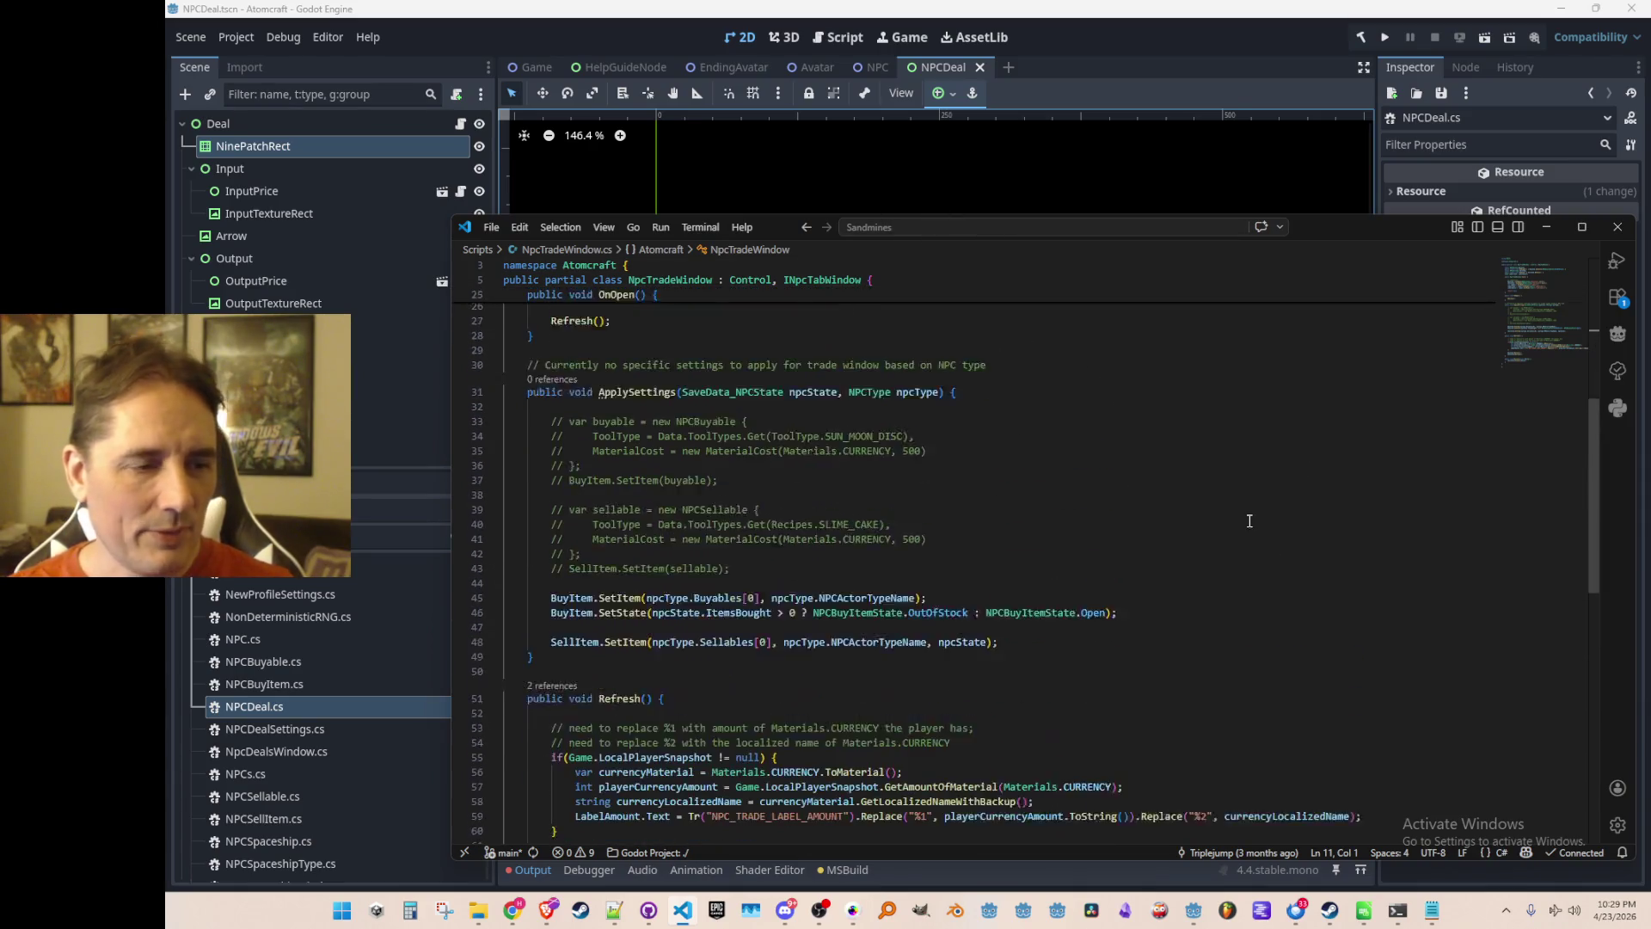
pyautogui.scroll(-1, 1261, 531)
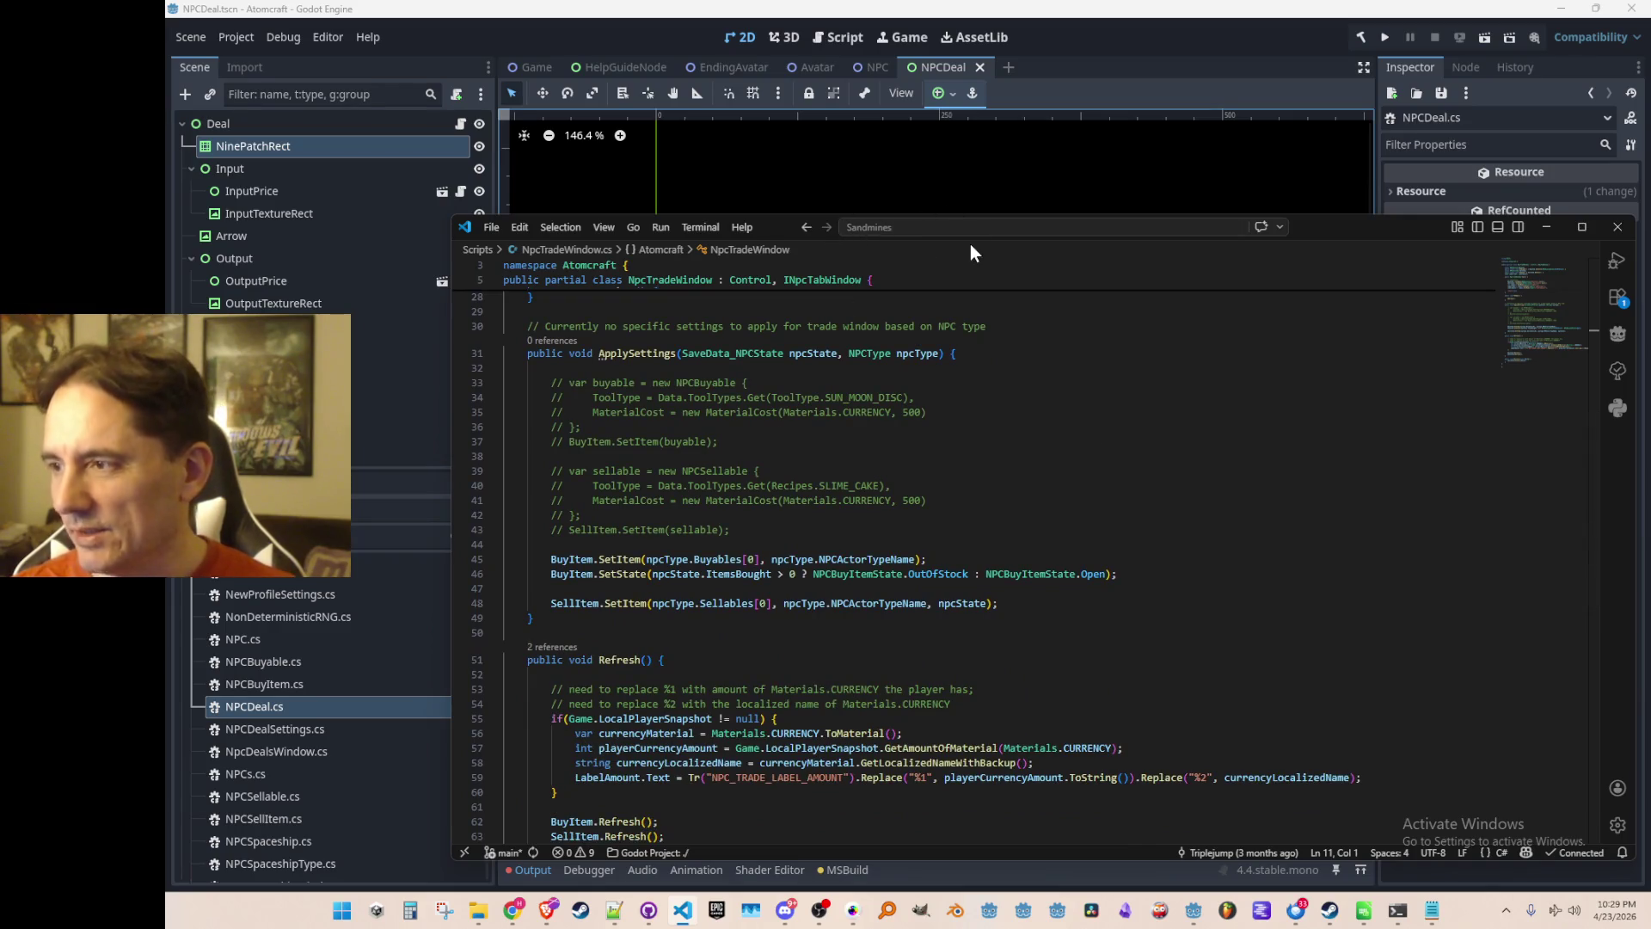
pyautogui.click(880, 457)
pyautogui.click(1039, 517)
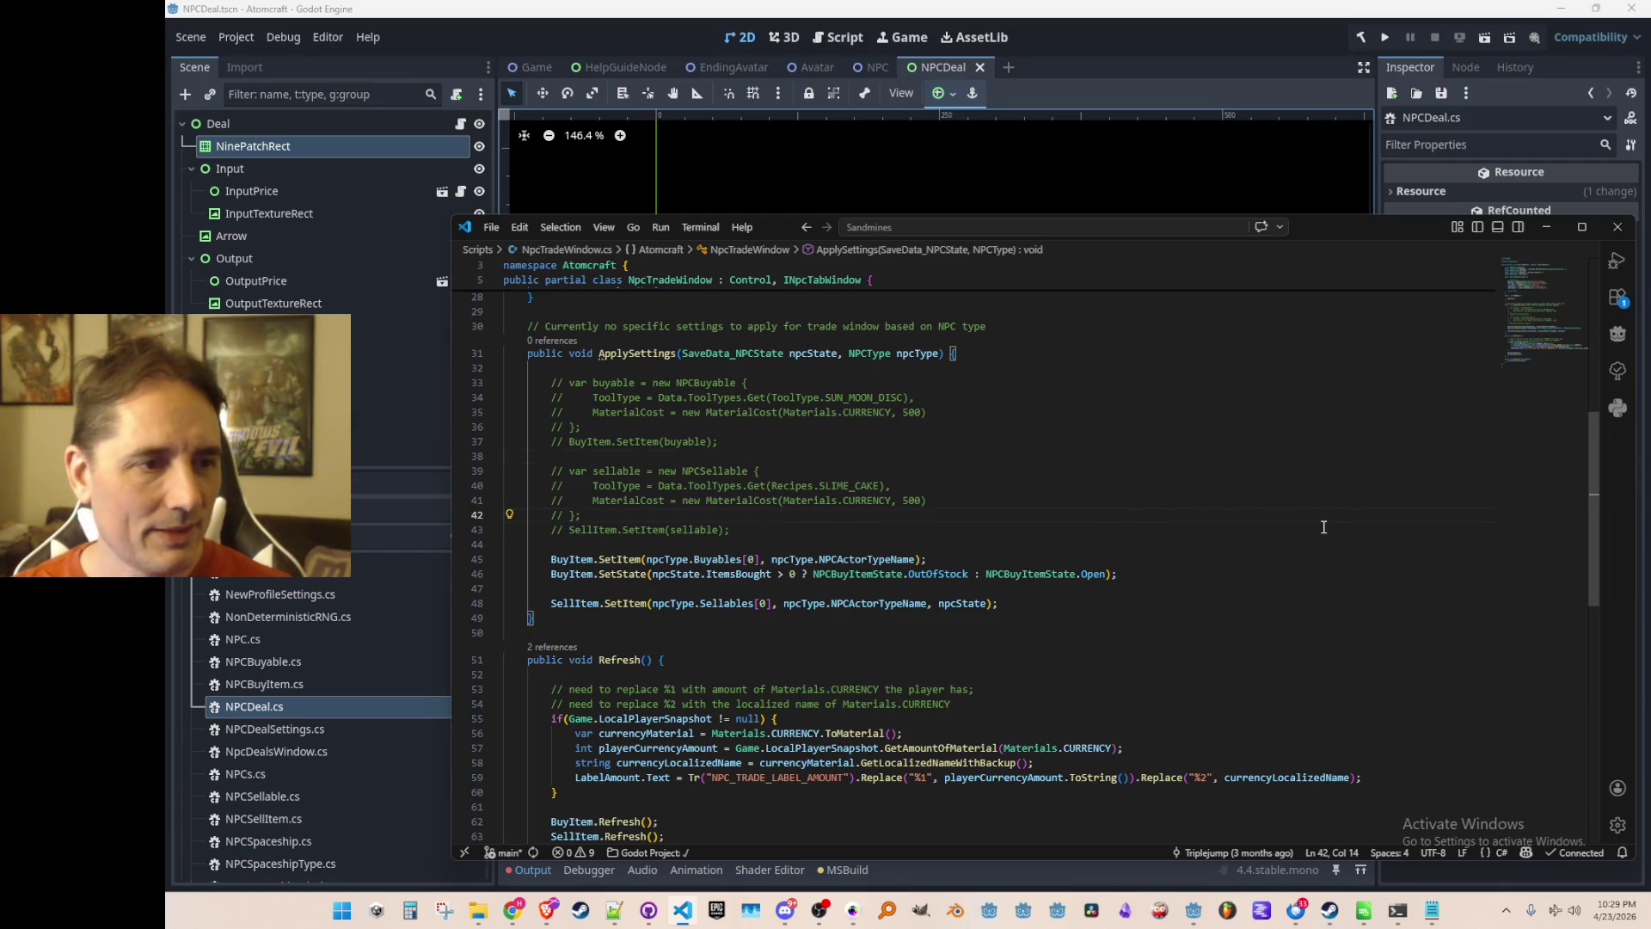
pyautogui.scroll(-3, 1057, 522)
pyautogui.click(637, 457)
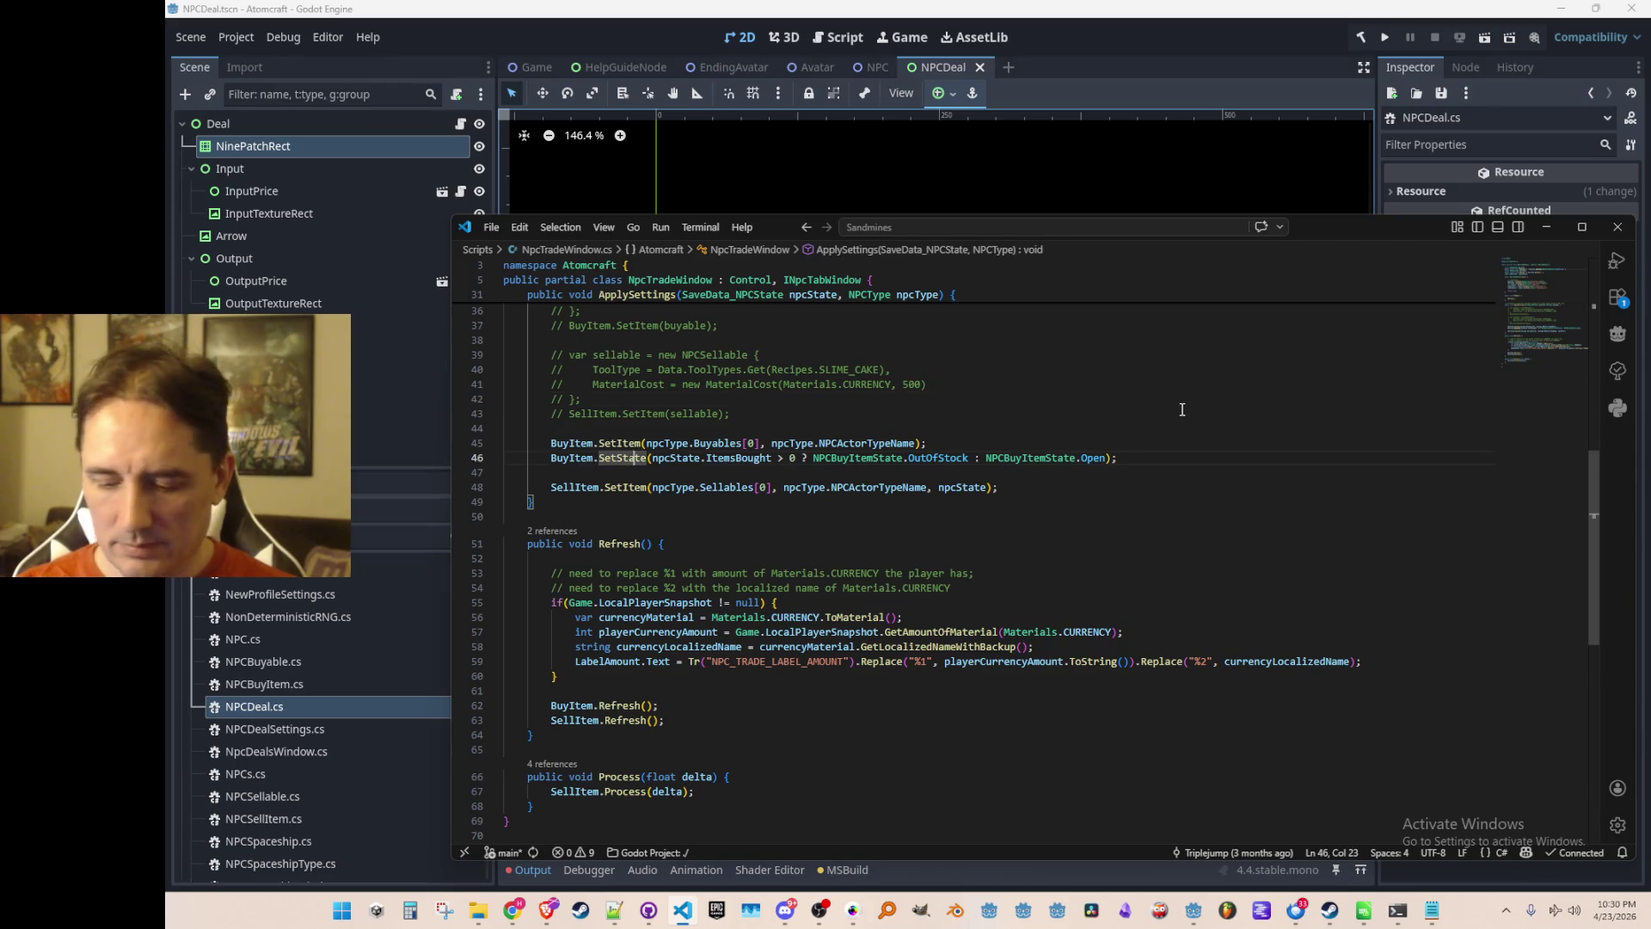
pyautogui.press('F12')
pyautogui.scroll(-10, 1197, 424)
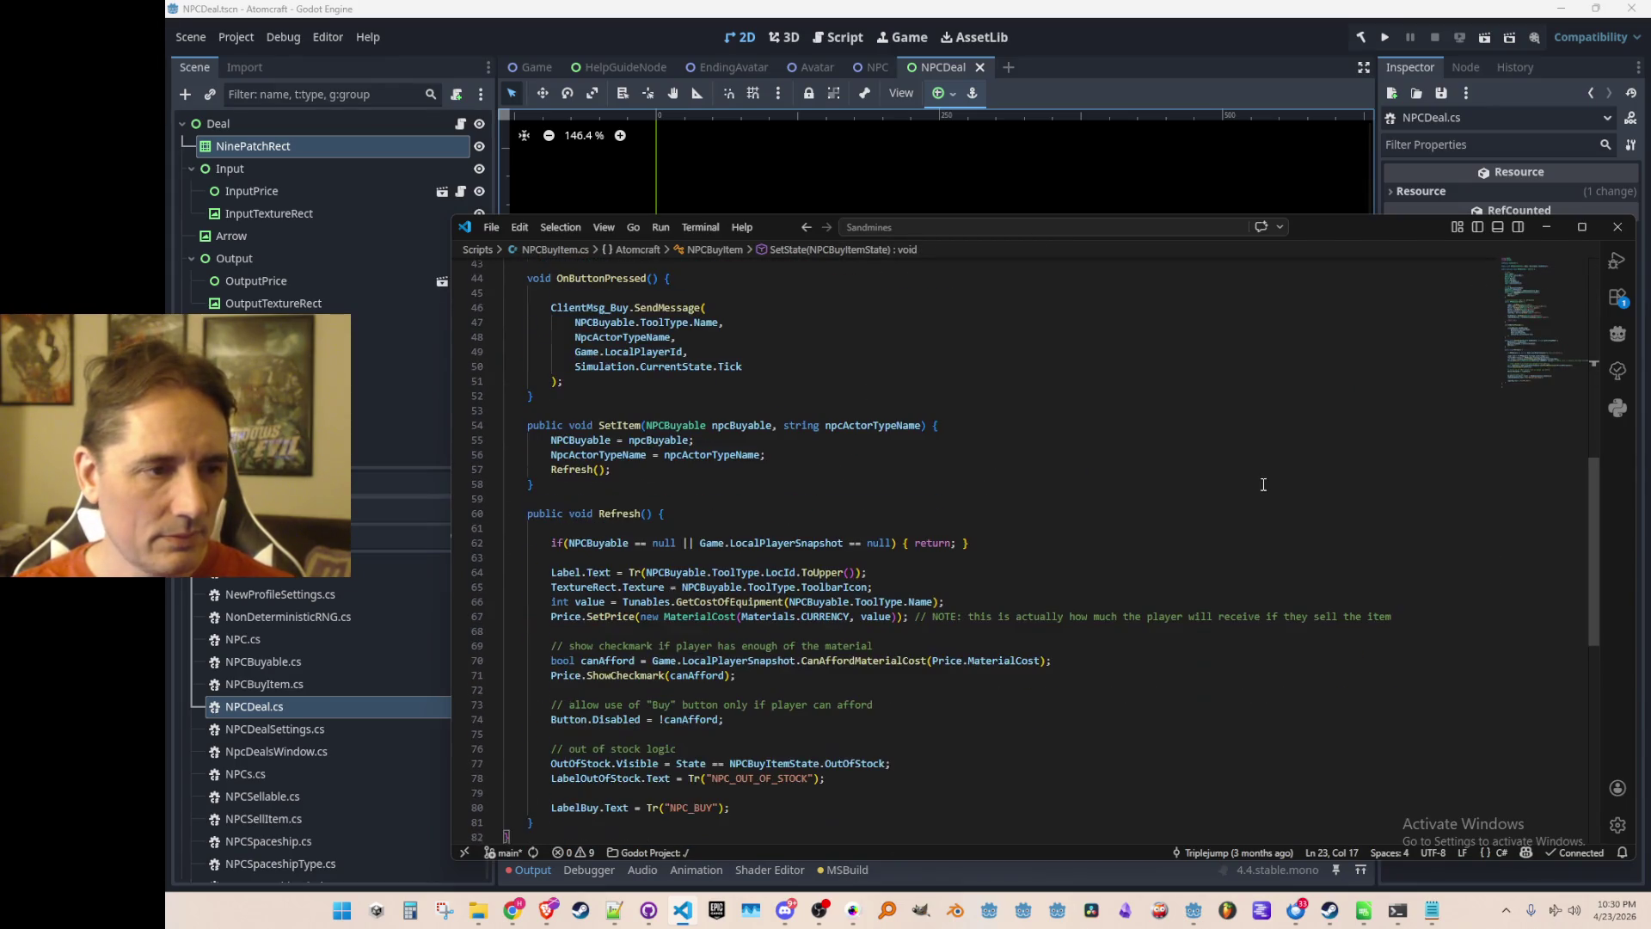
pyautogui.scroll(-5, 1263, 484)
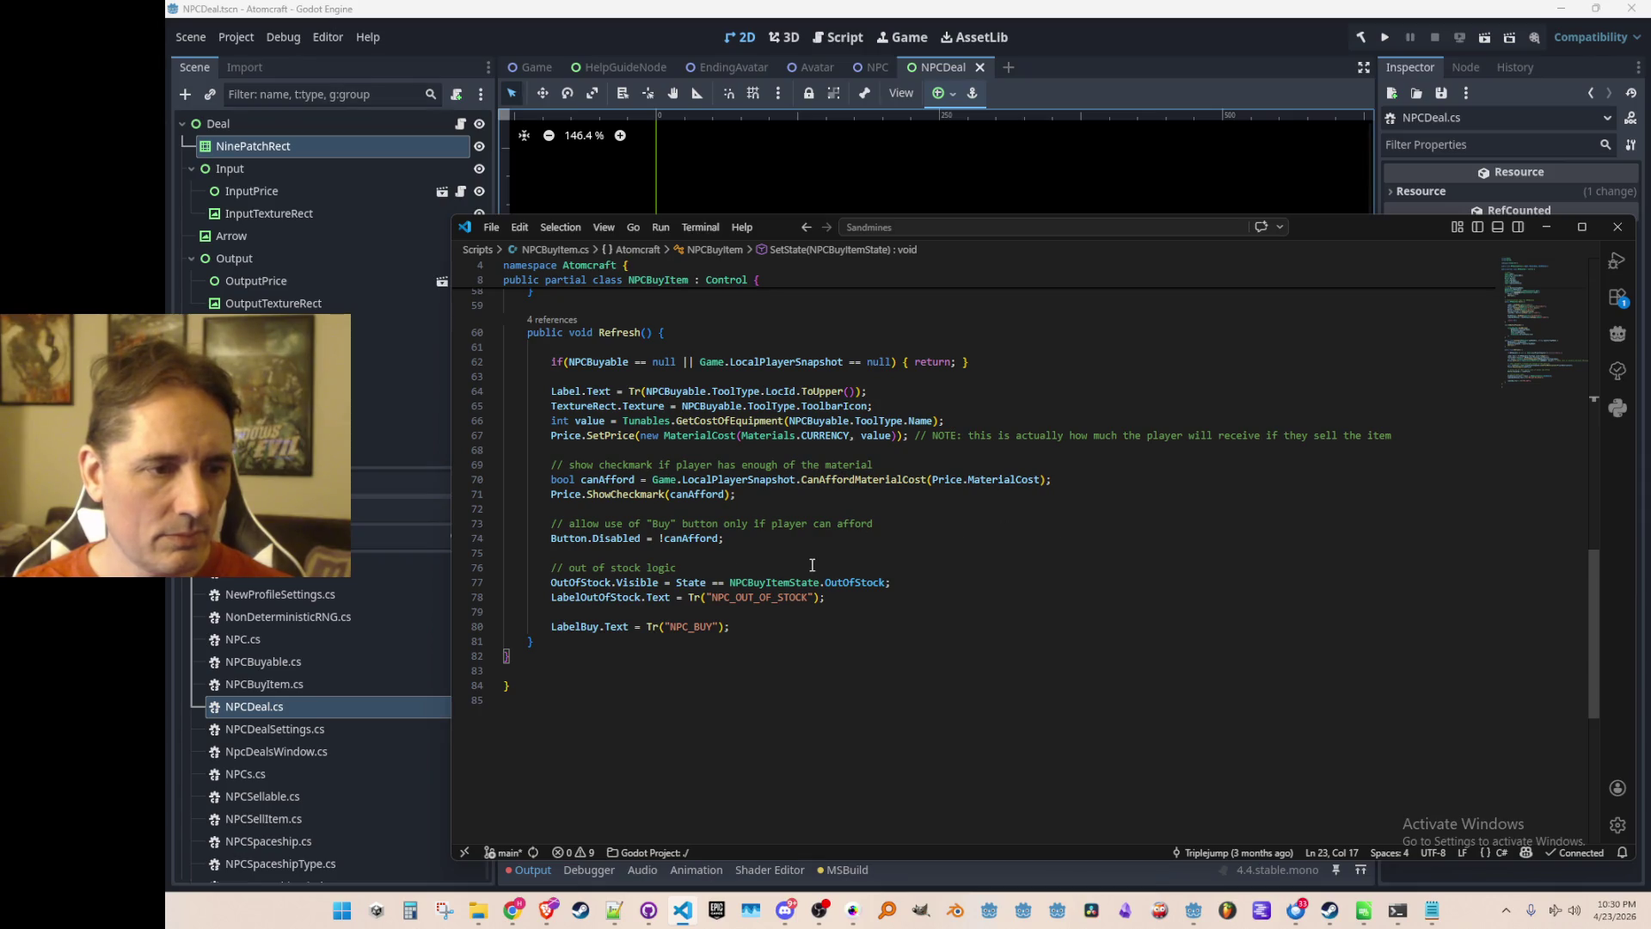
pyautogui.click(778, 582)
pyautogui.click(831, 583)
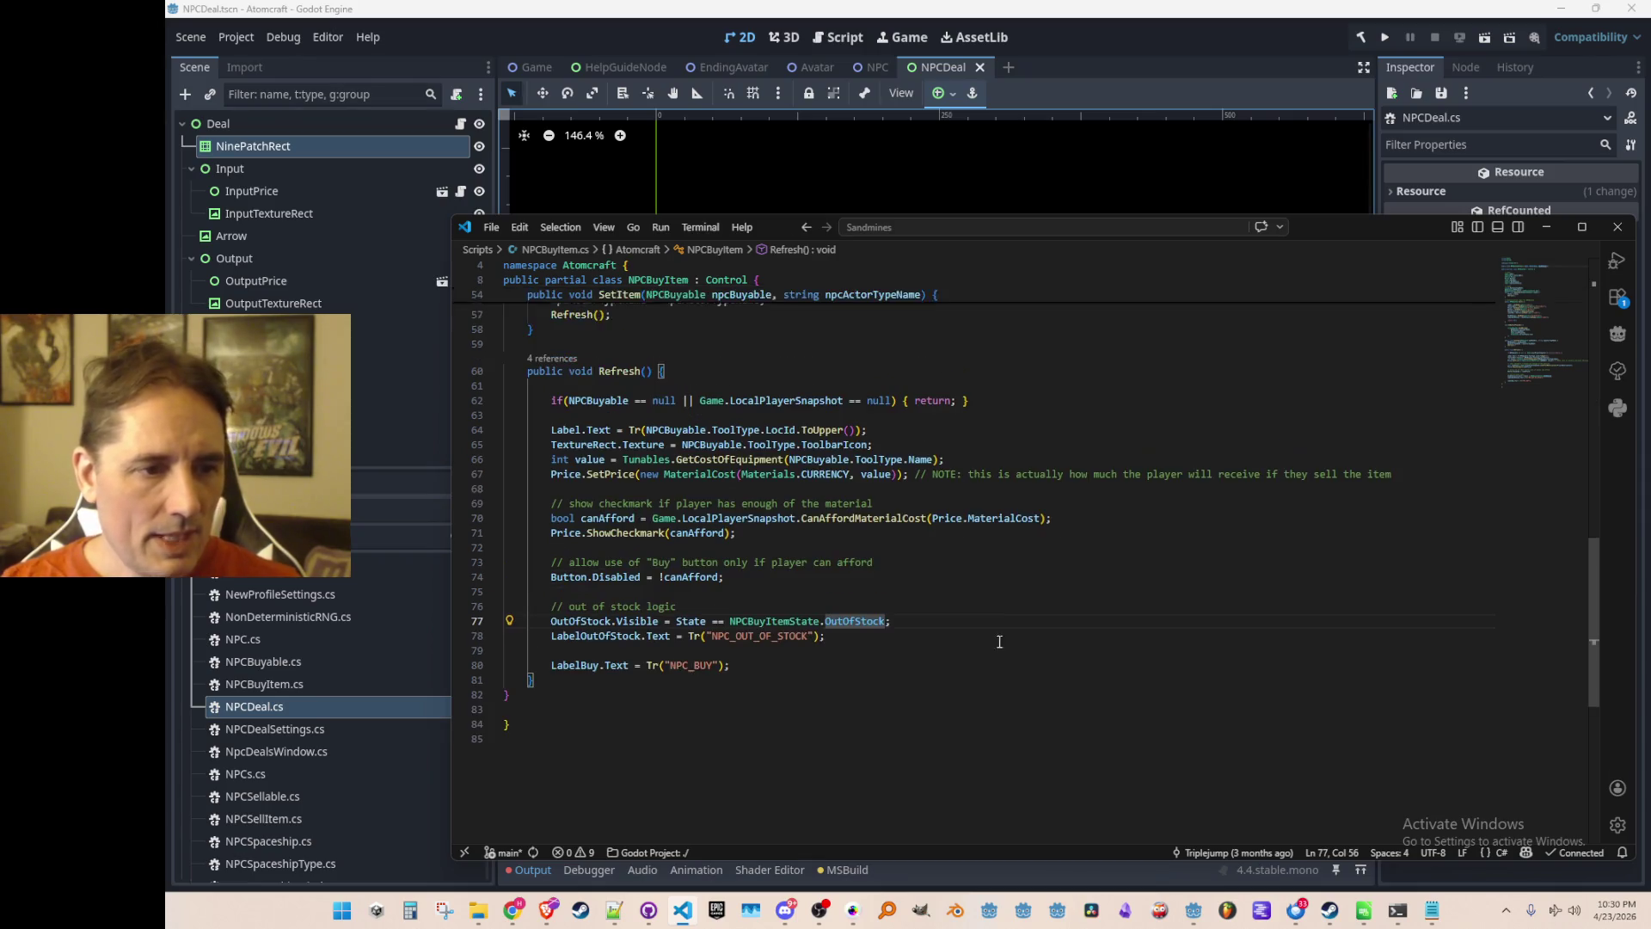
pyautogui.press('F12')
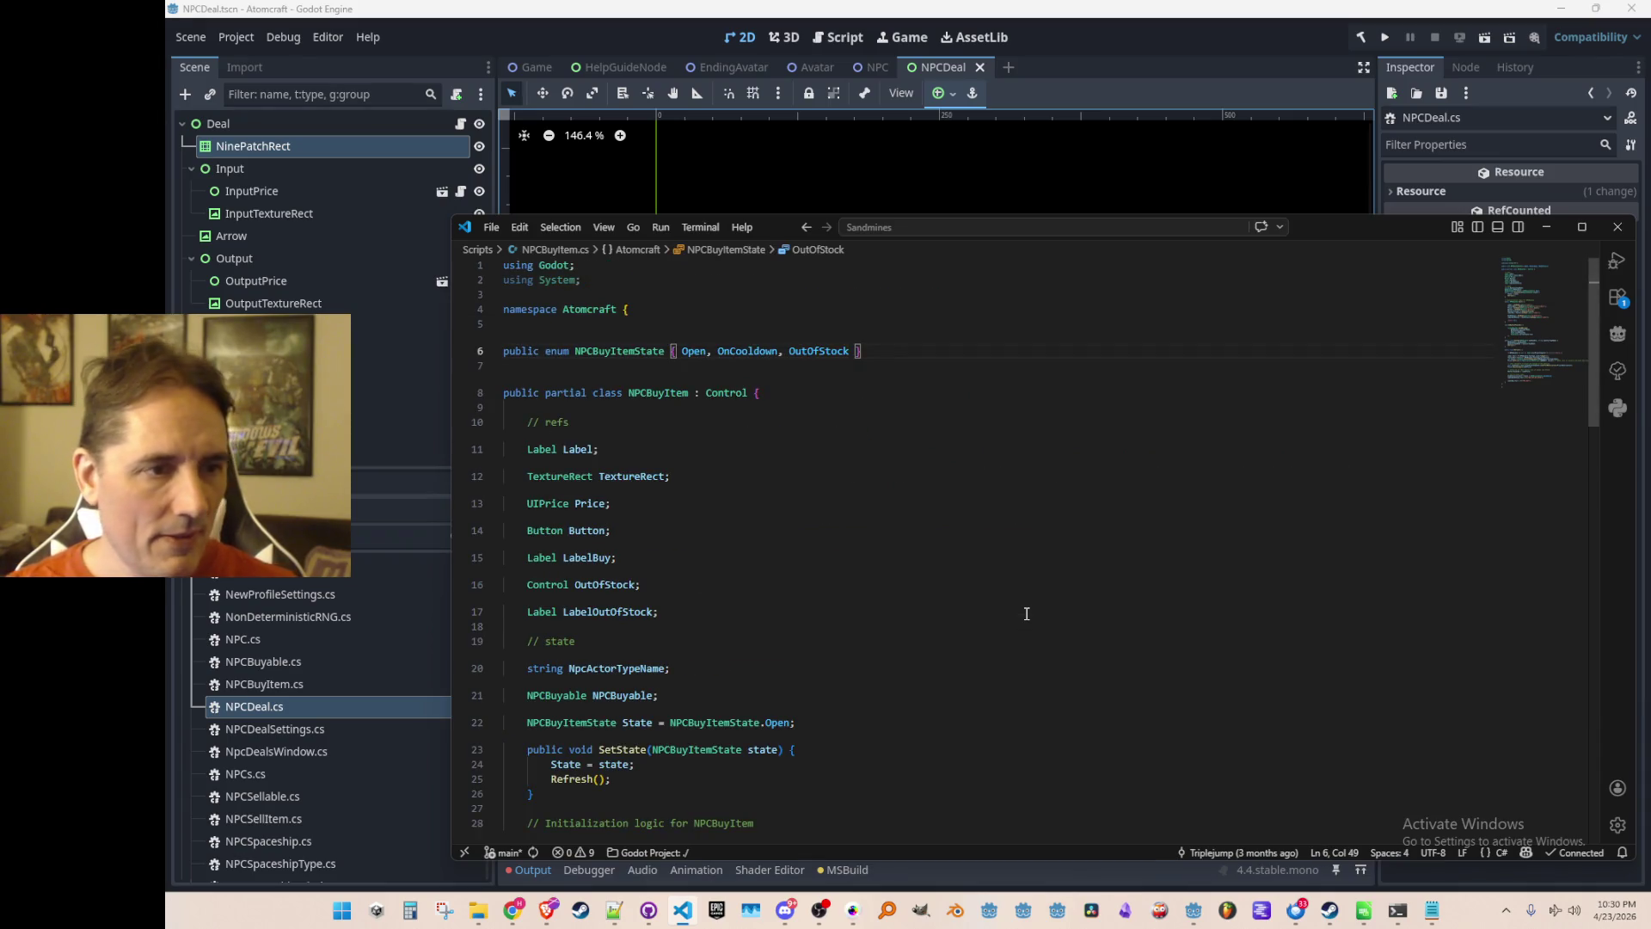
pyautogui.hotkey('alt', 'Left')
pyautogui.hotkey('ctrl', 'Left')
pyautogui.hotkey('ctrl', 'Left')
pyautogui.hotkey('ctrl', 'Left')
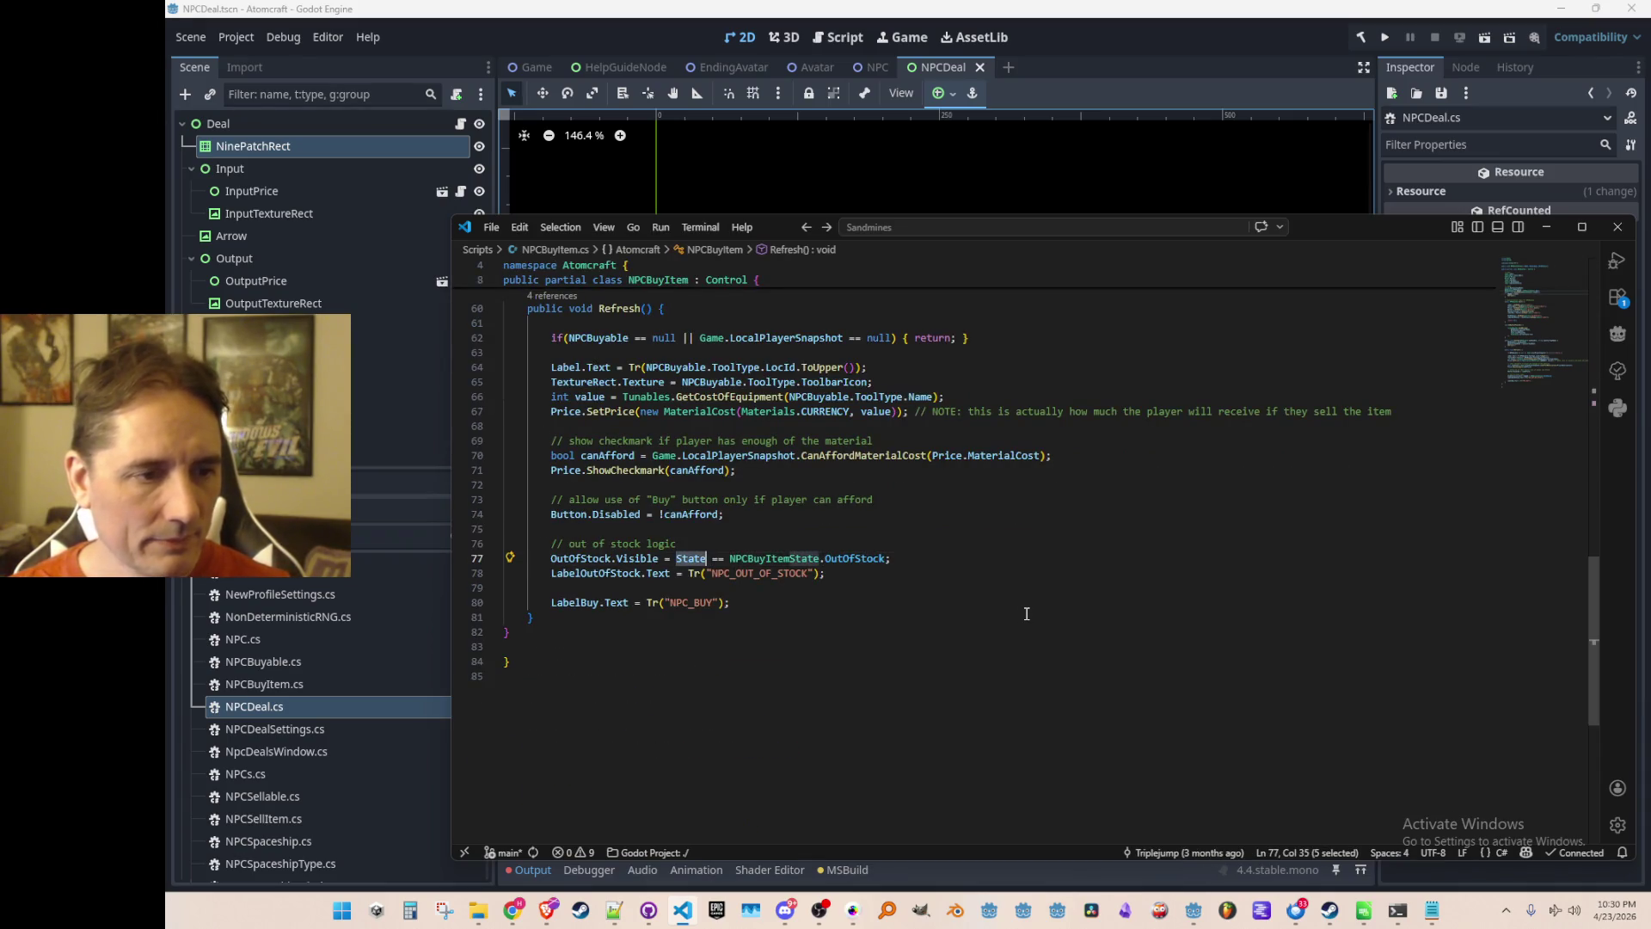
pyautogui.hotkey('ctrl', 'f')
pyautogui.press('Return')
pyautogui.press('Return')
pyautogui.press('Return')
pyautogui.press('Return')
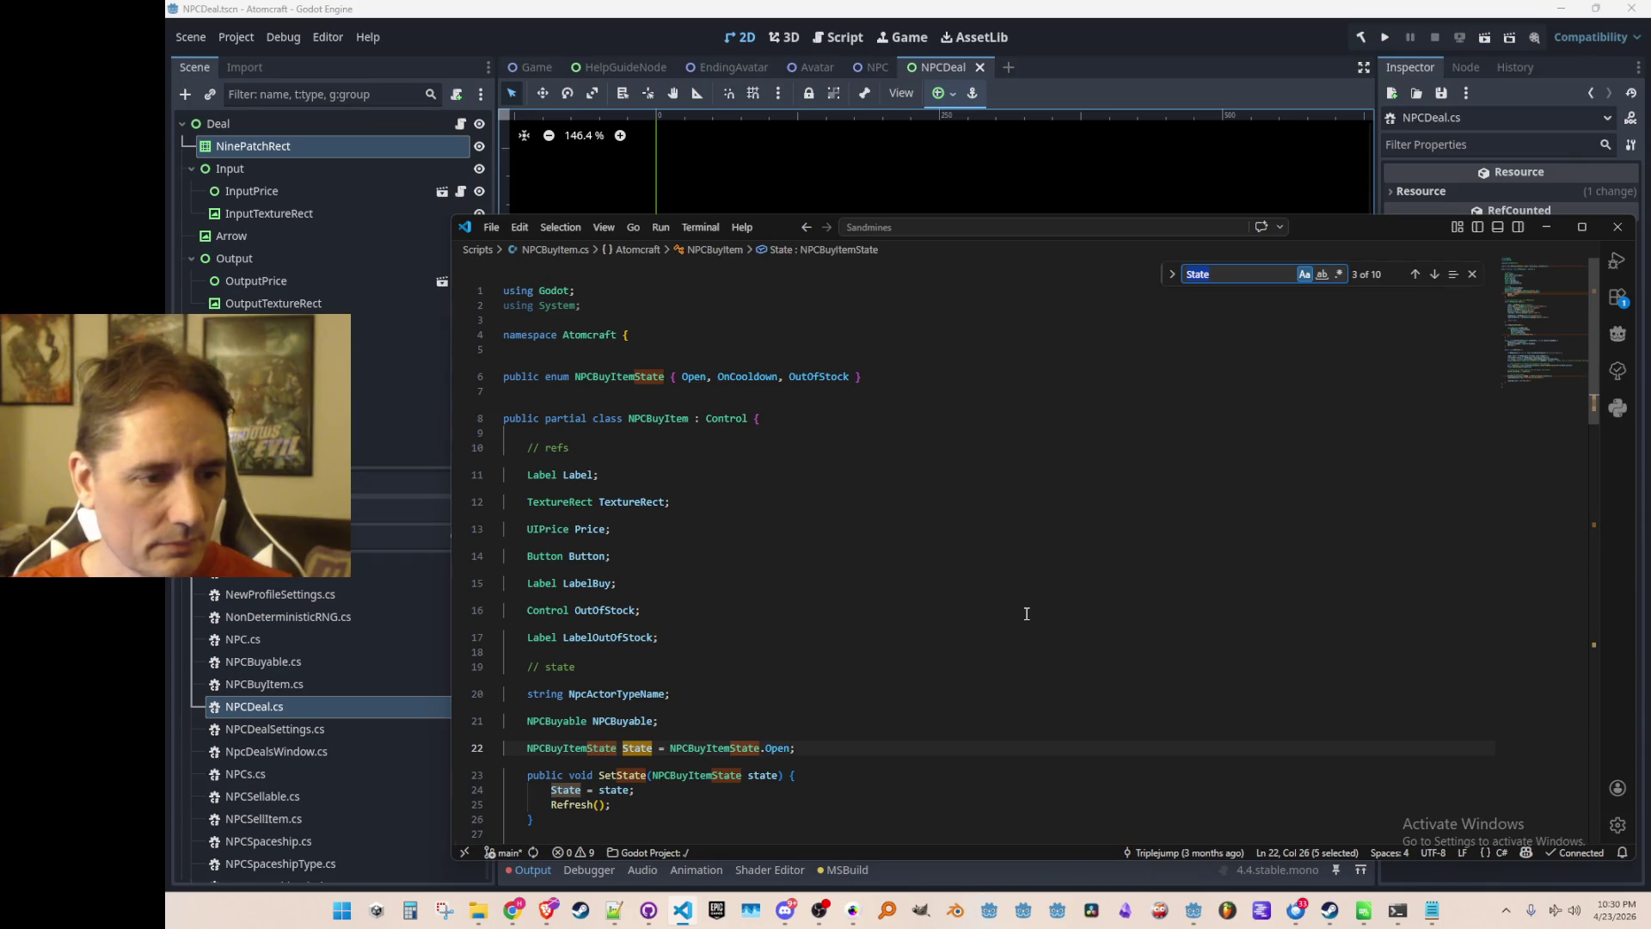
pyautogui.press('Escape')
pyautogui.press('Escape')
pyautogui.scroll(-3, 572, 513)
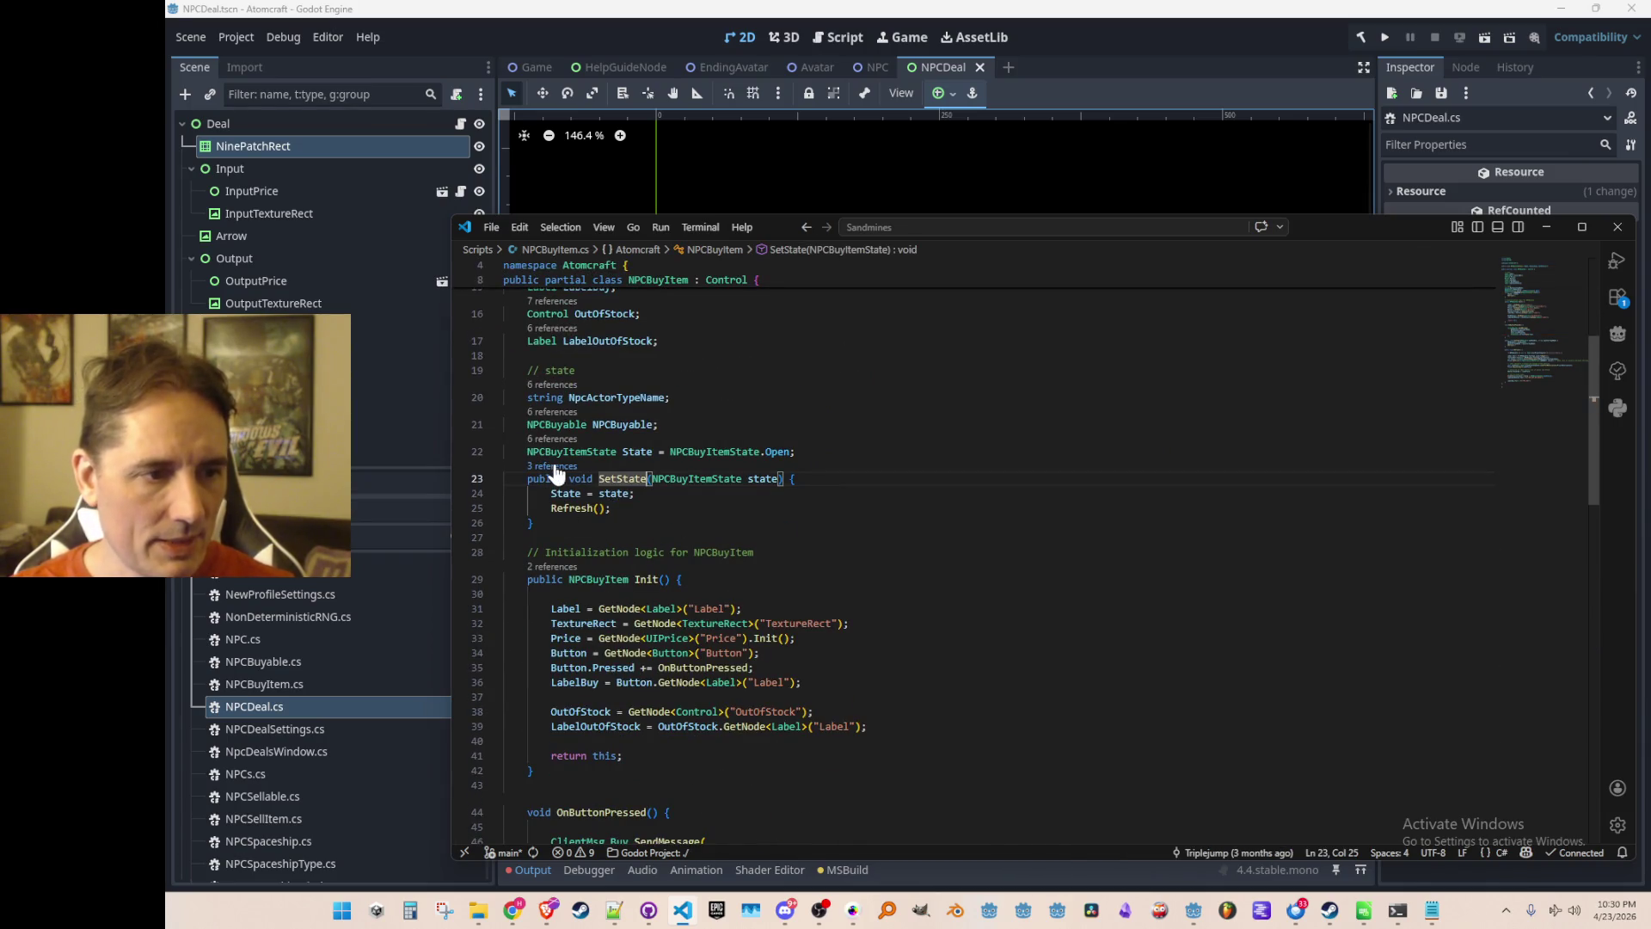
pyautogui.click(554, 466)
pyautogui.click(997, 557)
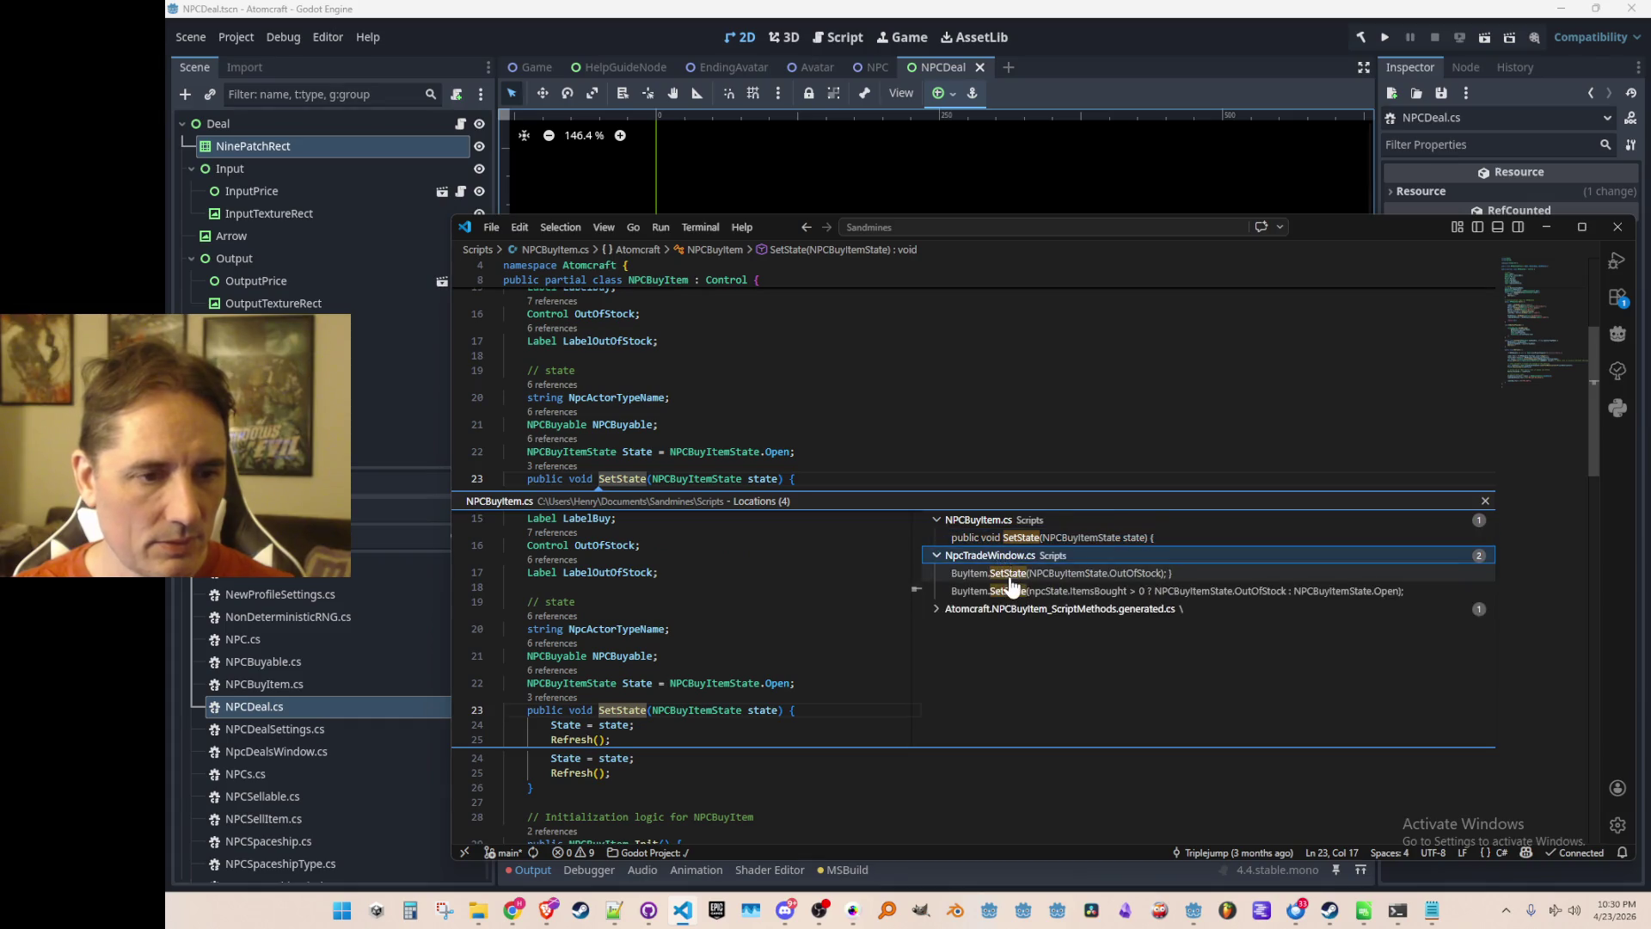
pyautogui.click(1001, 573)
pyautogui.click(1004, 592)
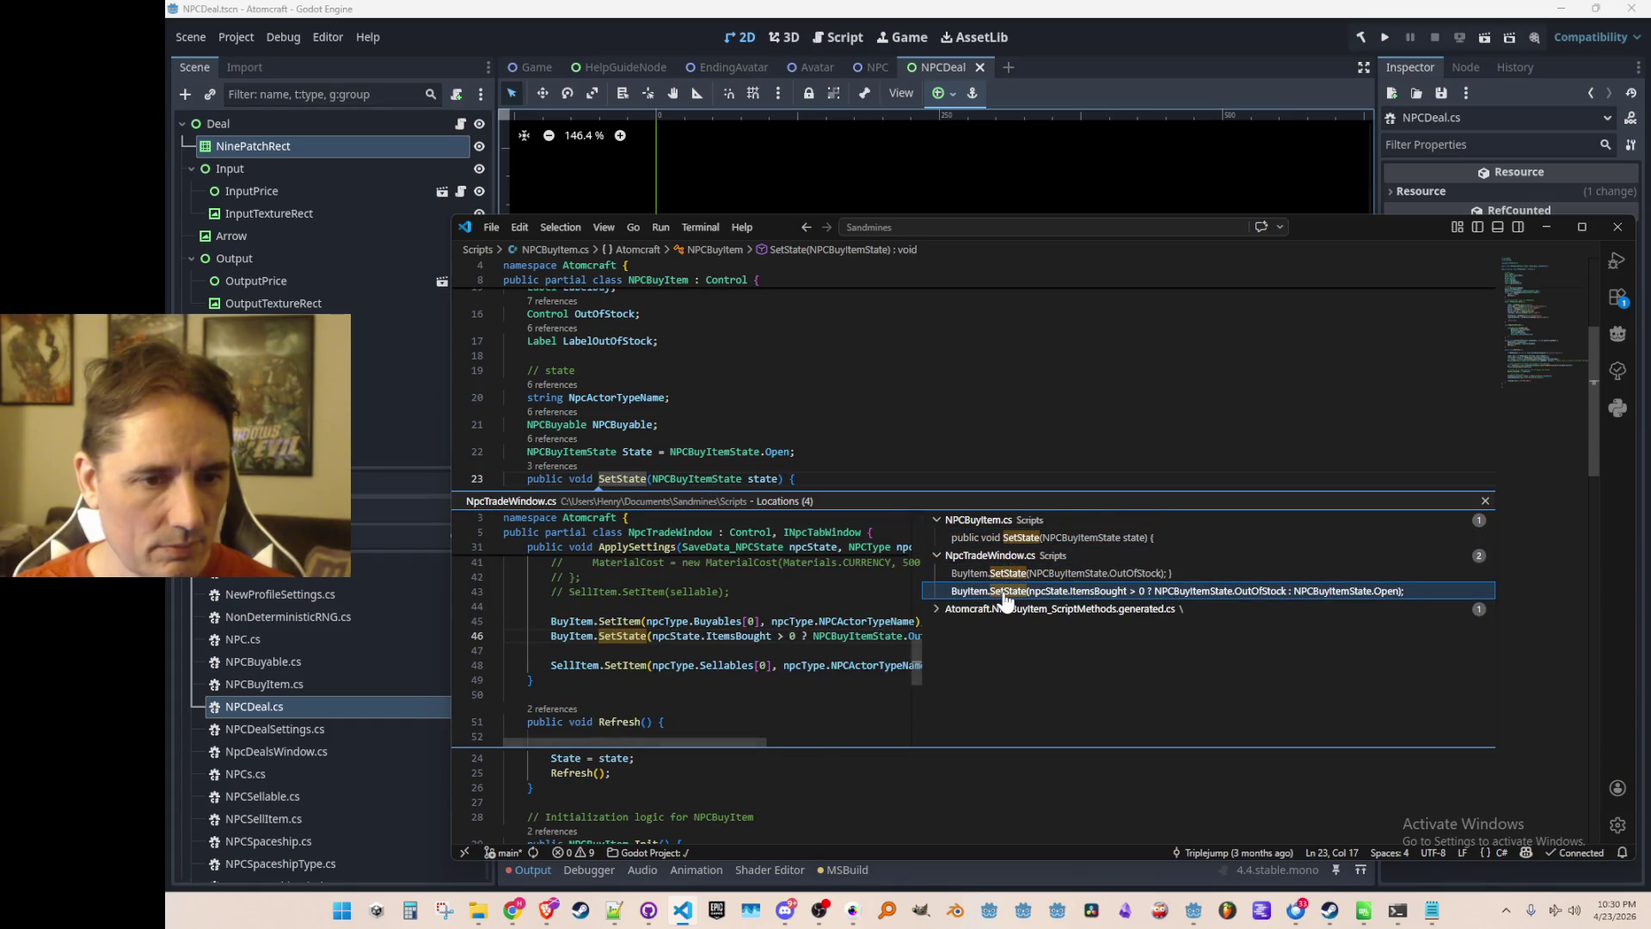
pyautogui.doubleClick(1004, 592)
pyautogui.scroll(3, 1264, 560)
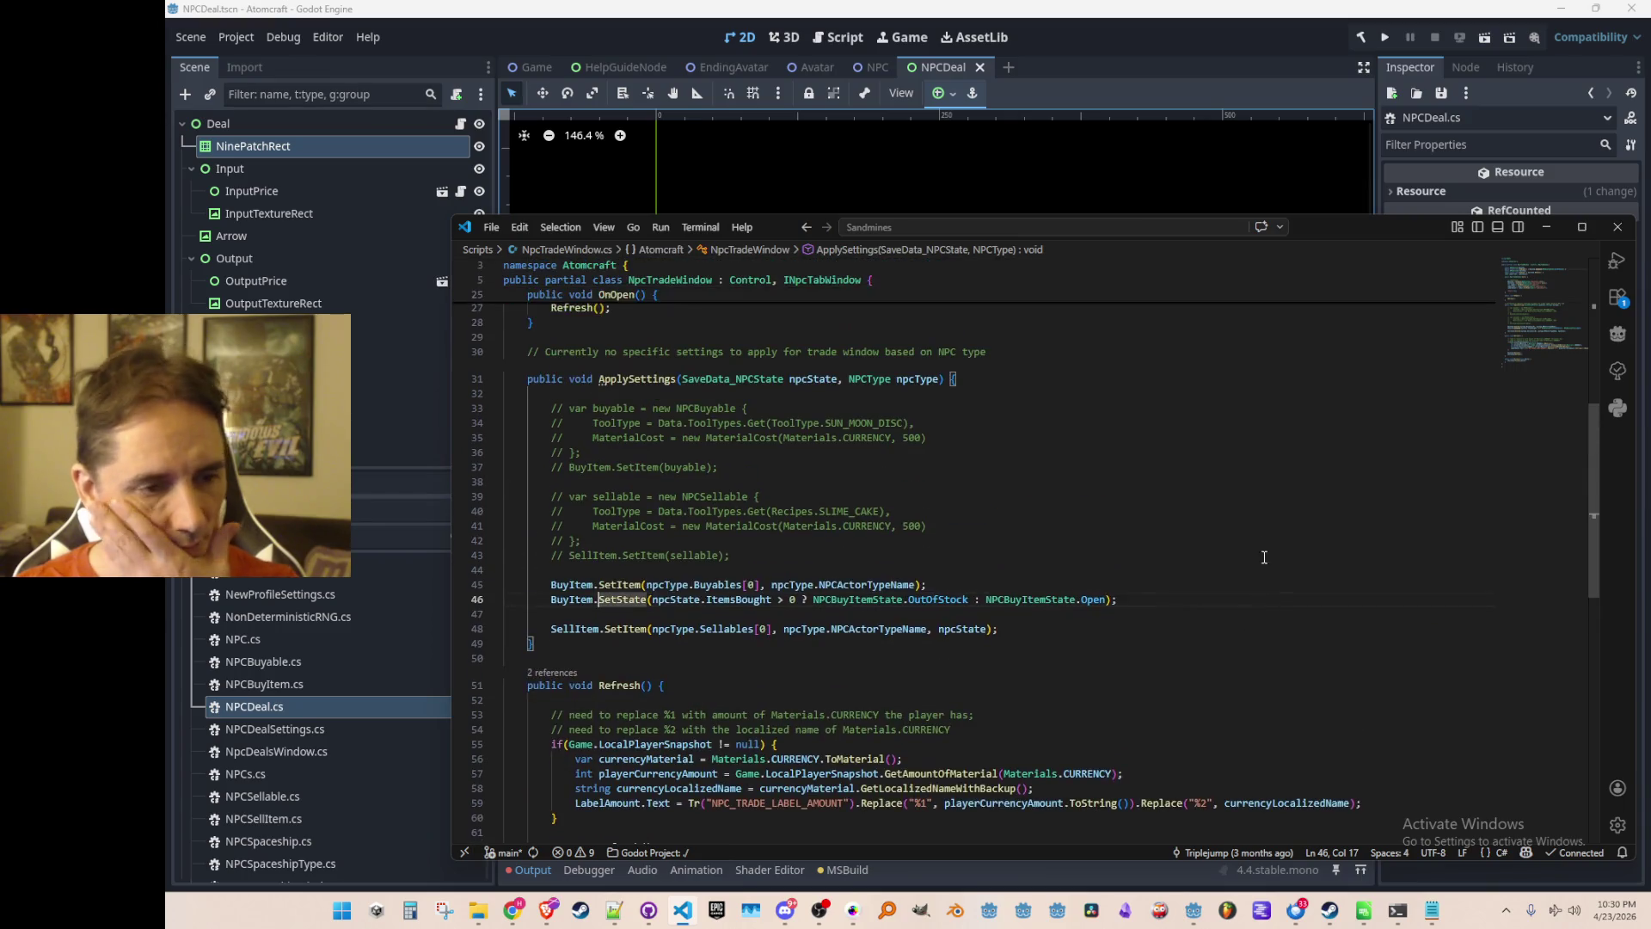
pyautogui.scroll(-1, 1264, 560)
pyautogui.click(1237, 529)
pyautogui.scroll(2, 1234, 521)
pyautogui.scroll(-2, 1232, 517)
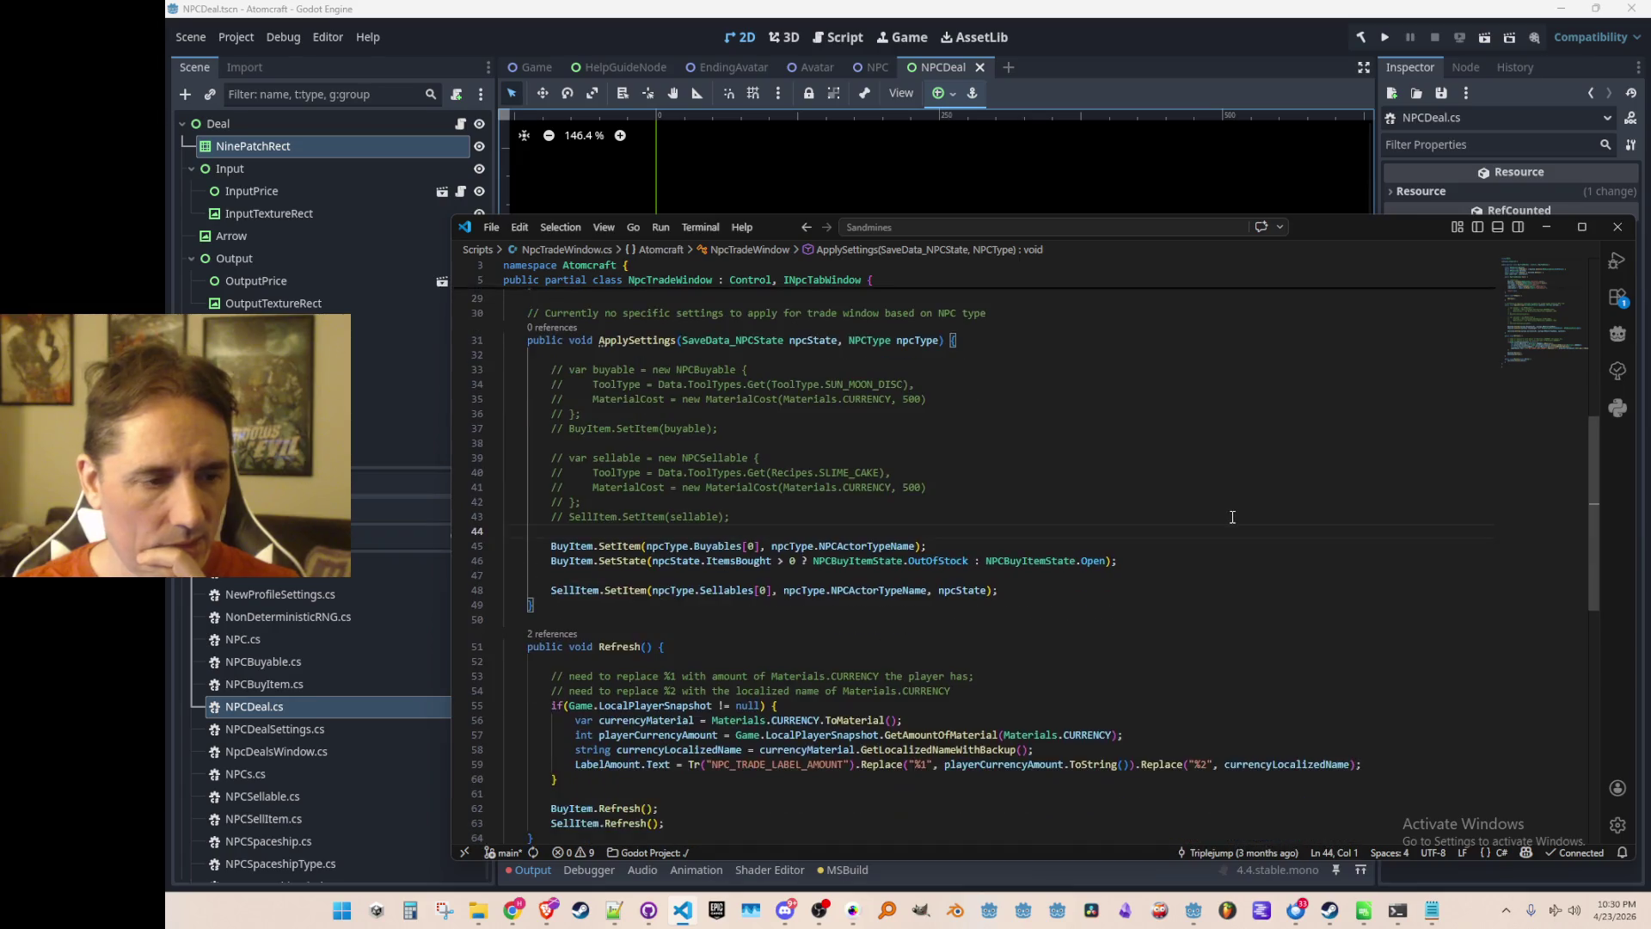
pyautogui.scroll(2, 1232, 517)
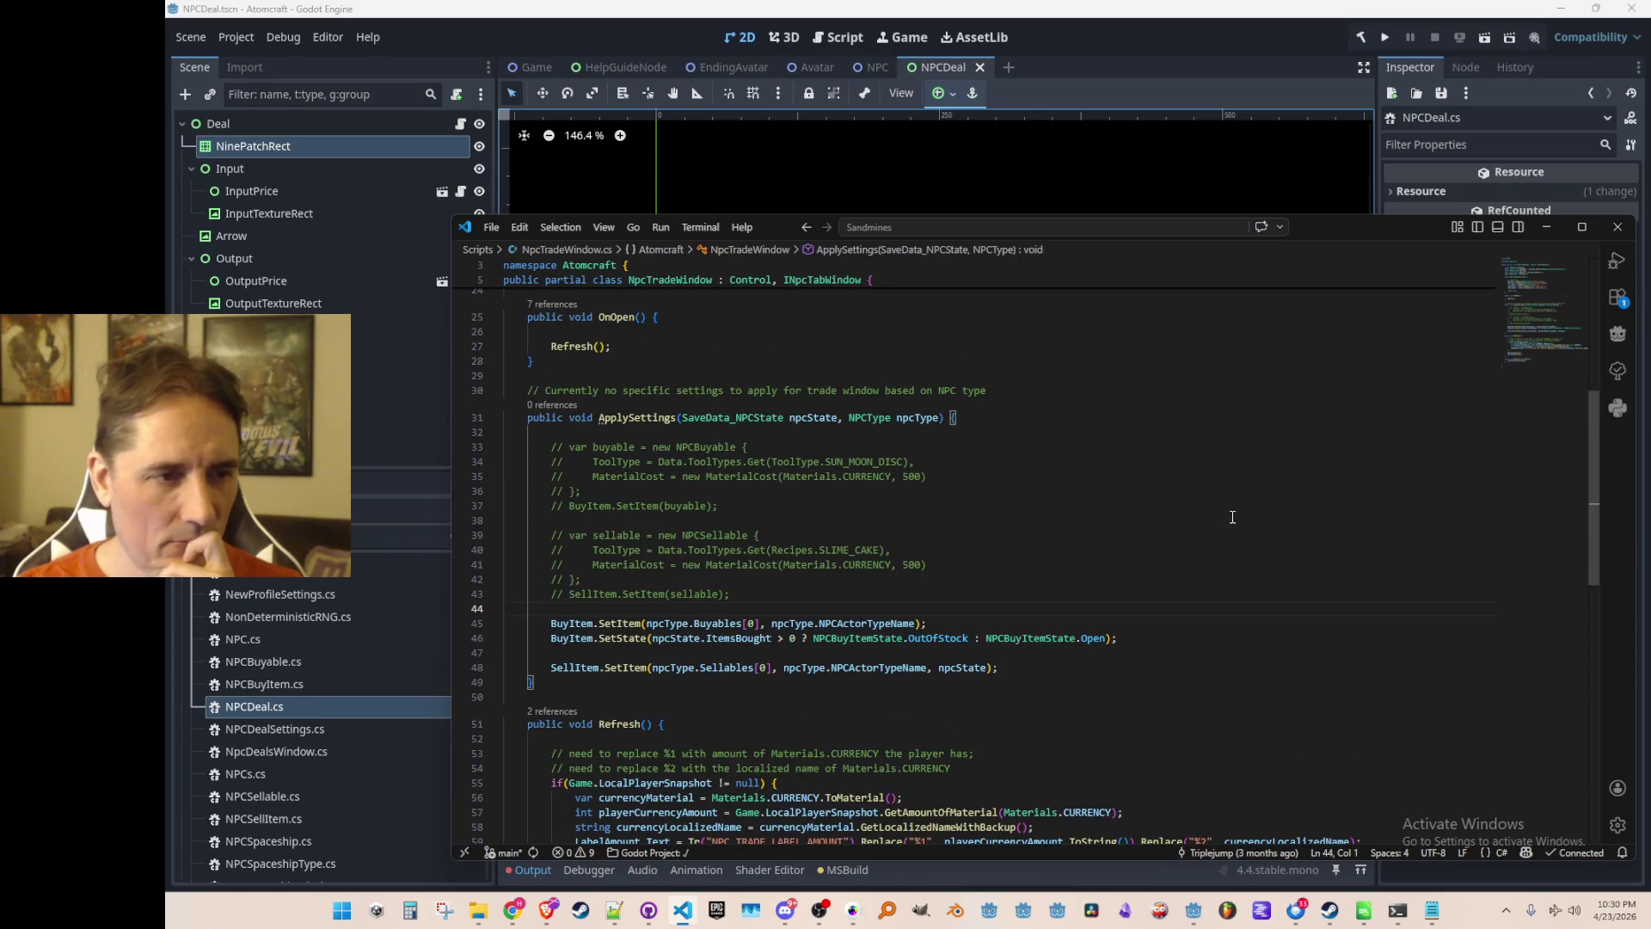
pyautogui.scroll(-7, 1232, 516)
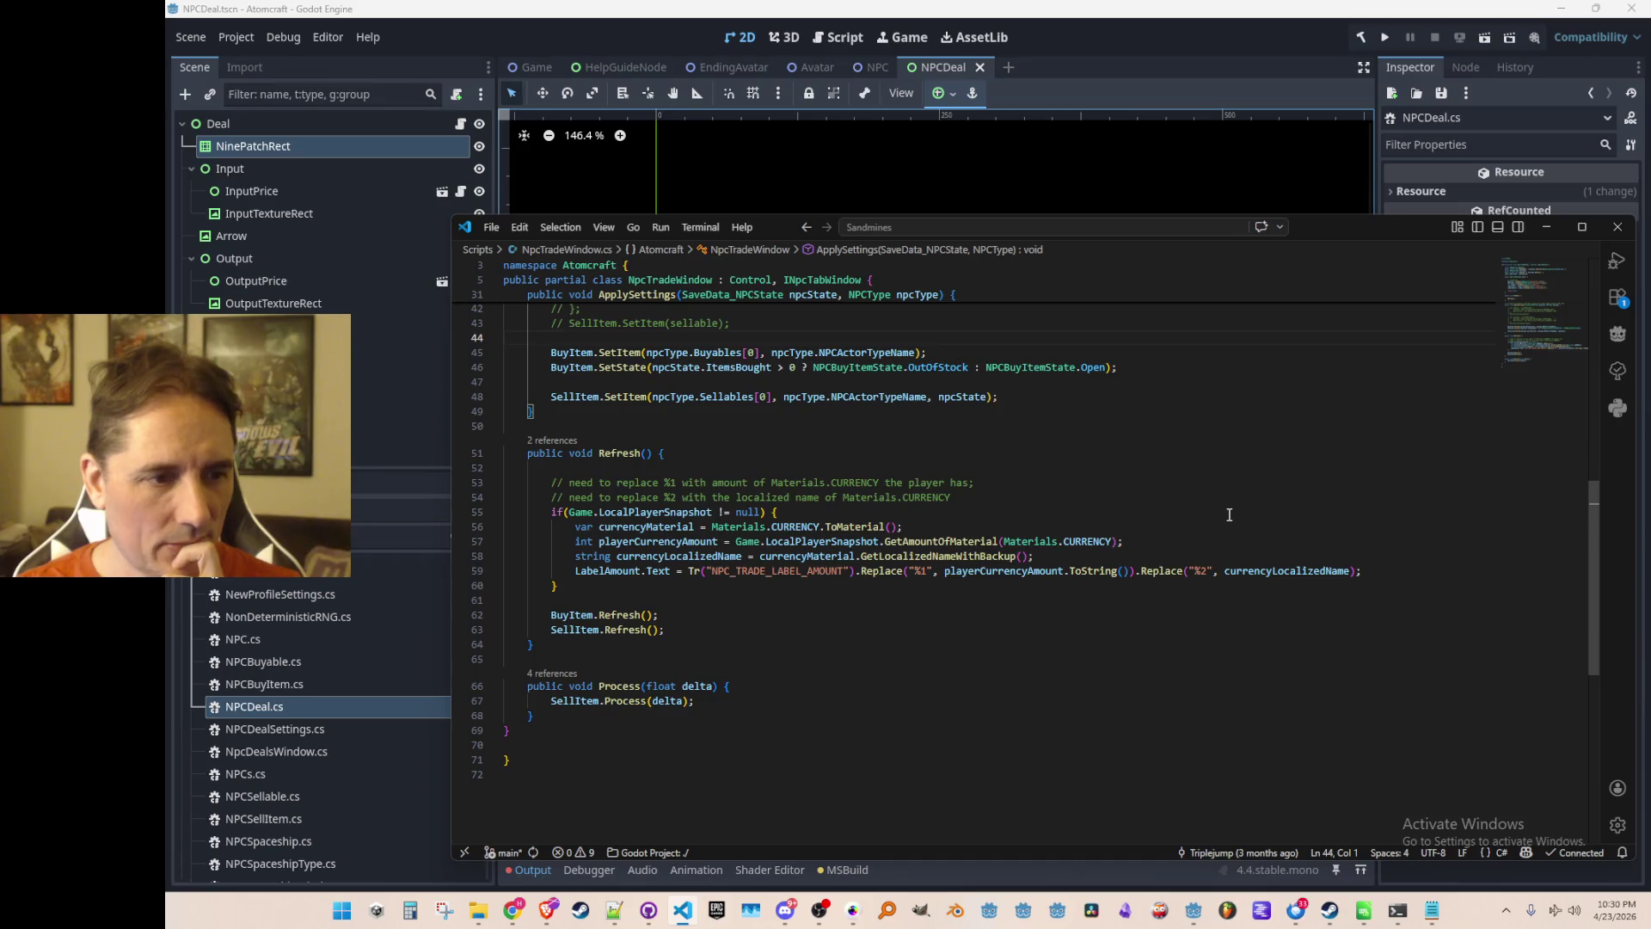
pyautogui.scroll(4, 1230, 515)
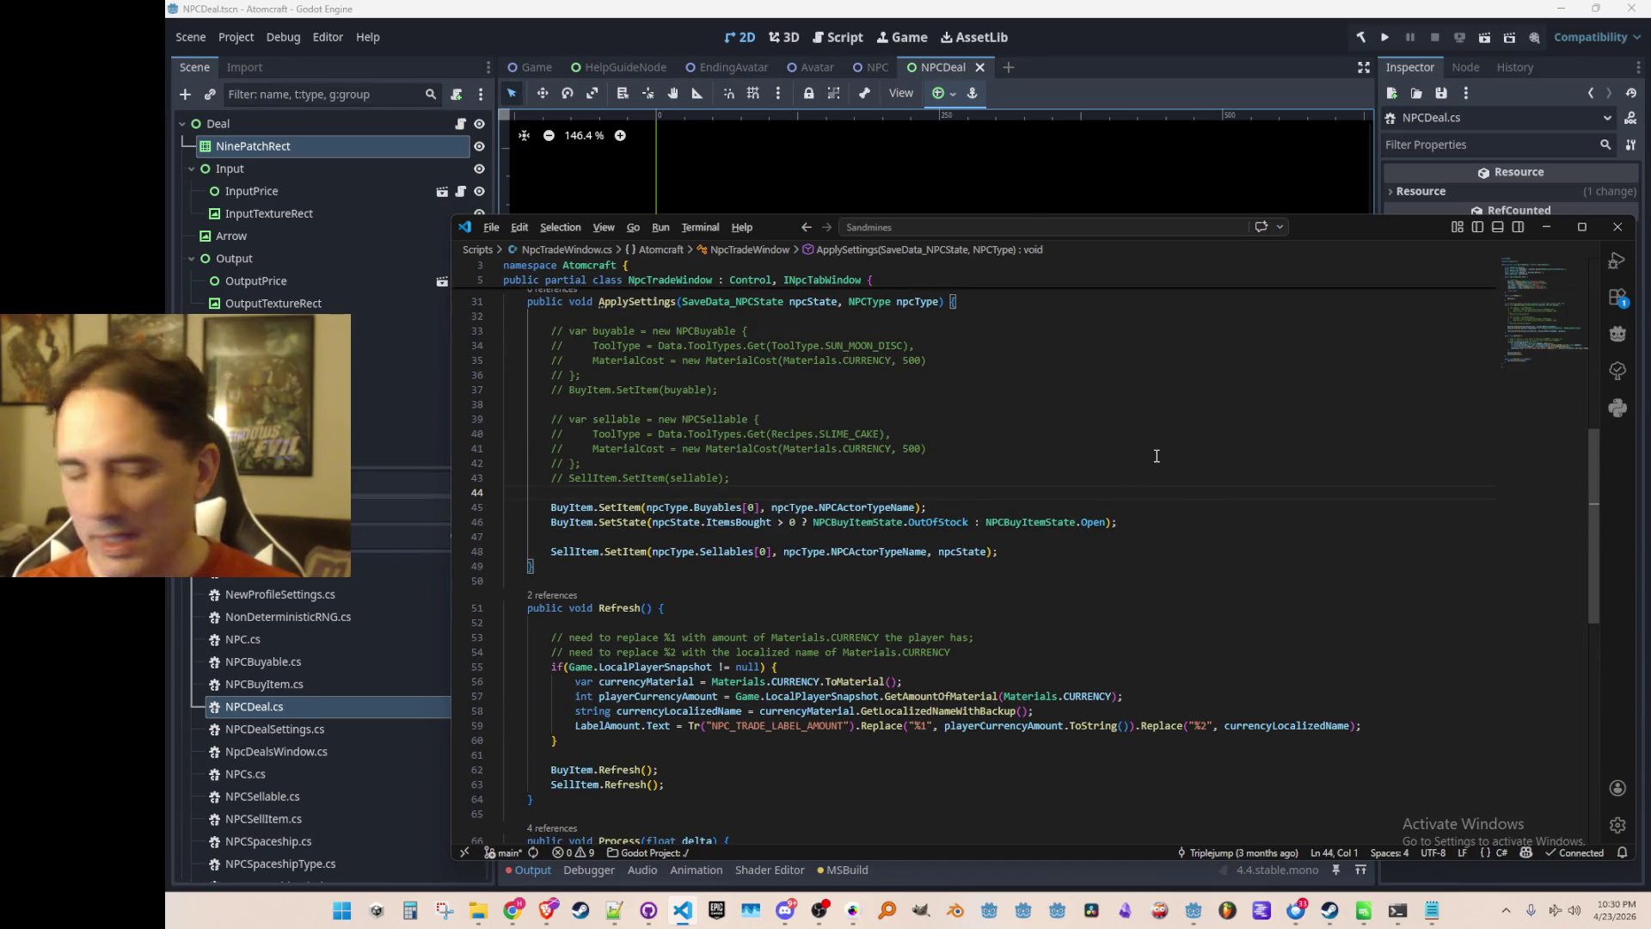
pyautogui.hotkey('alt', 'Left')
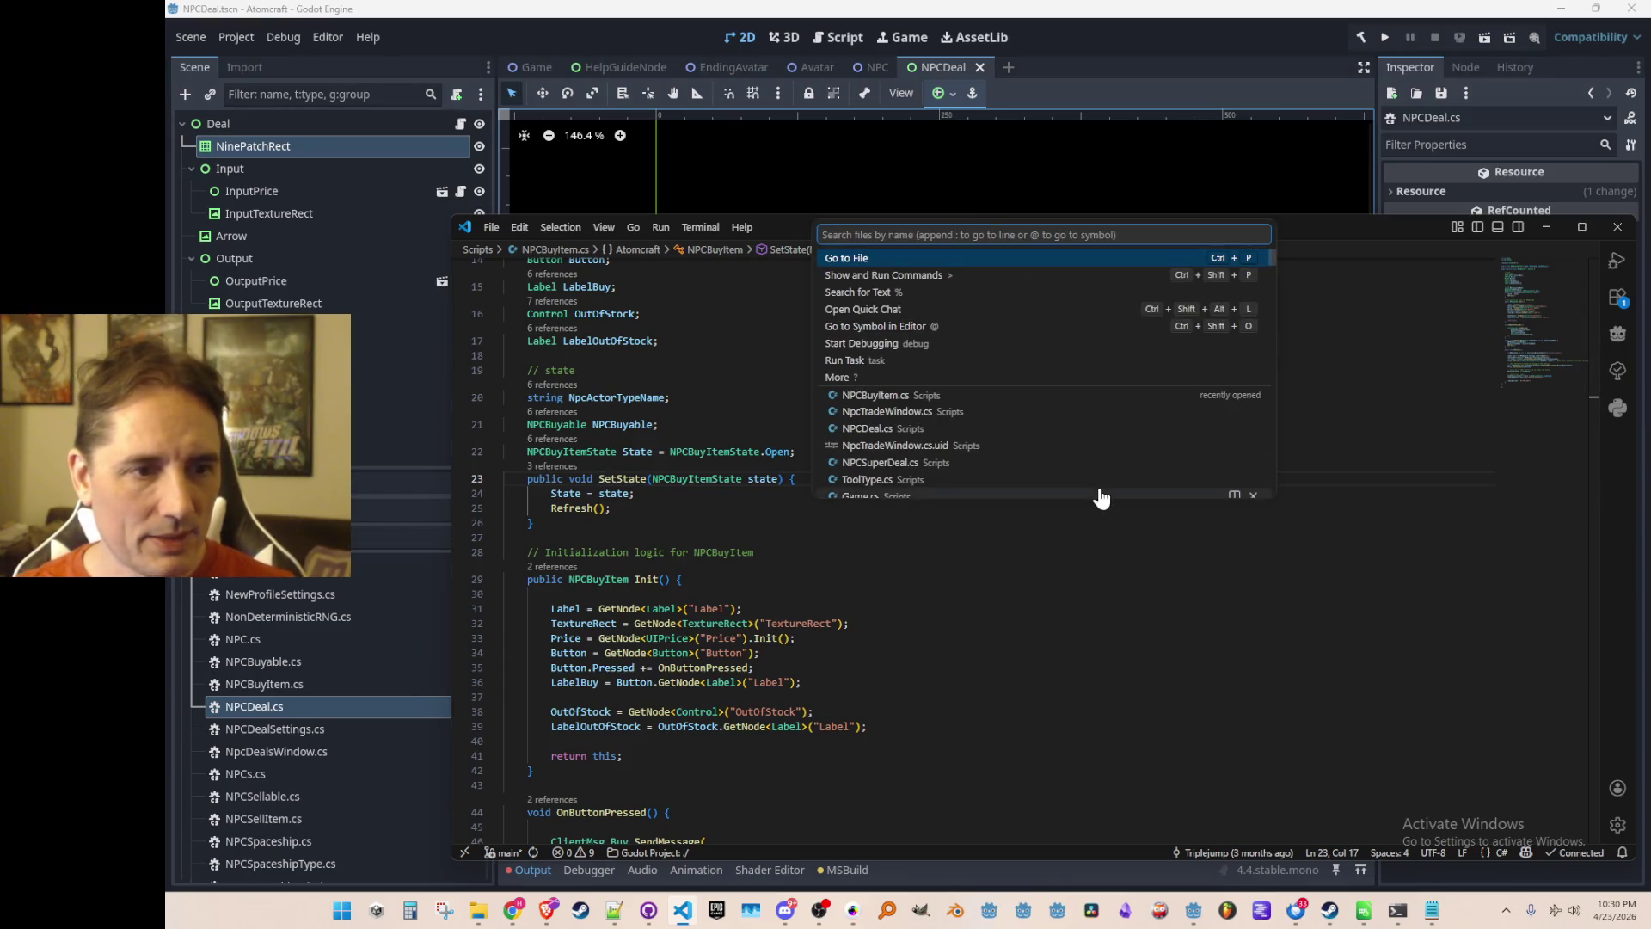
pyautogui.press('Escape')
pyautogui.press('End')
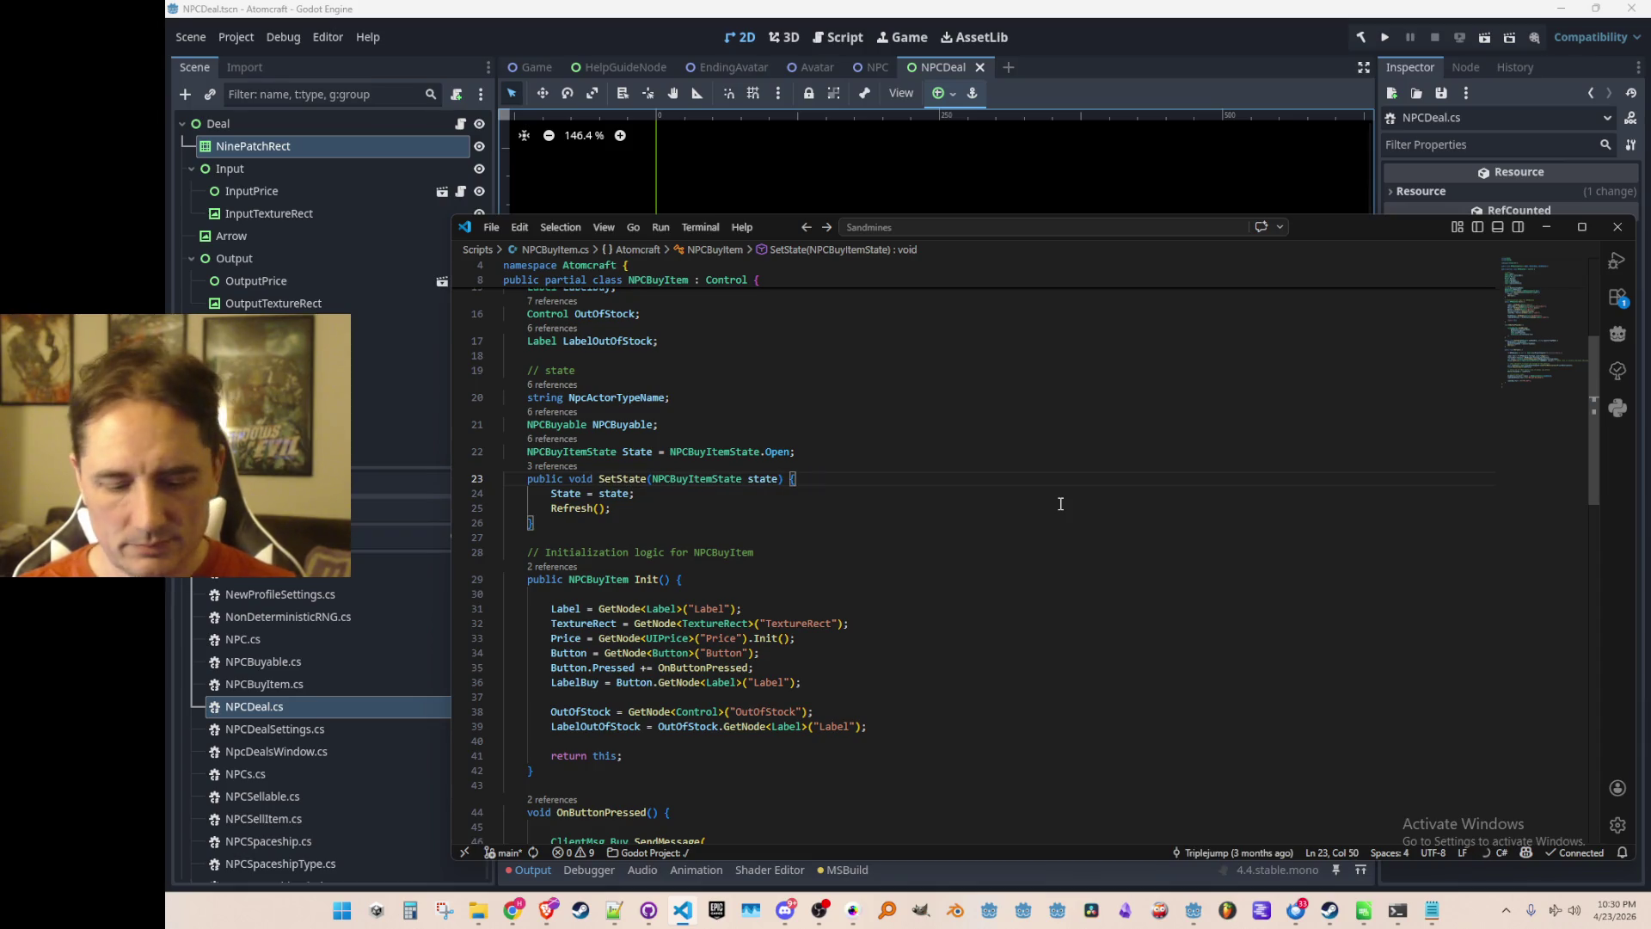
pyautogui.hotkey('ctrl', 'p')
pyautogui.write('NpcTrade')
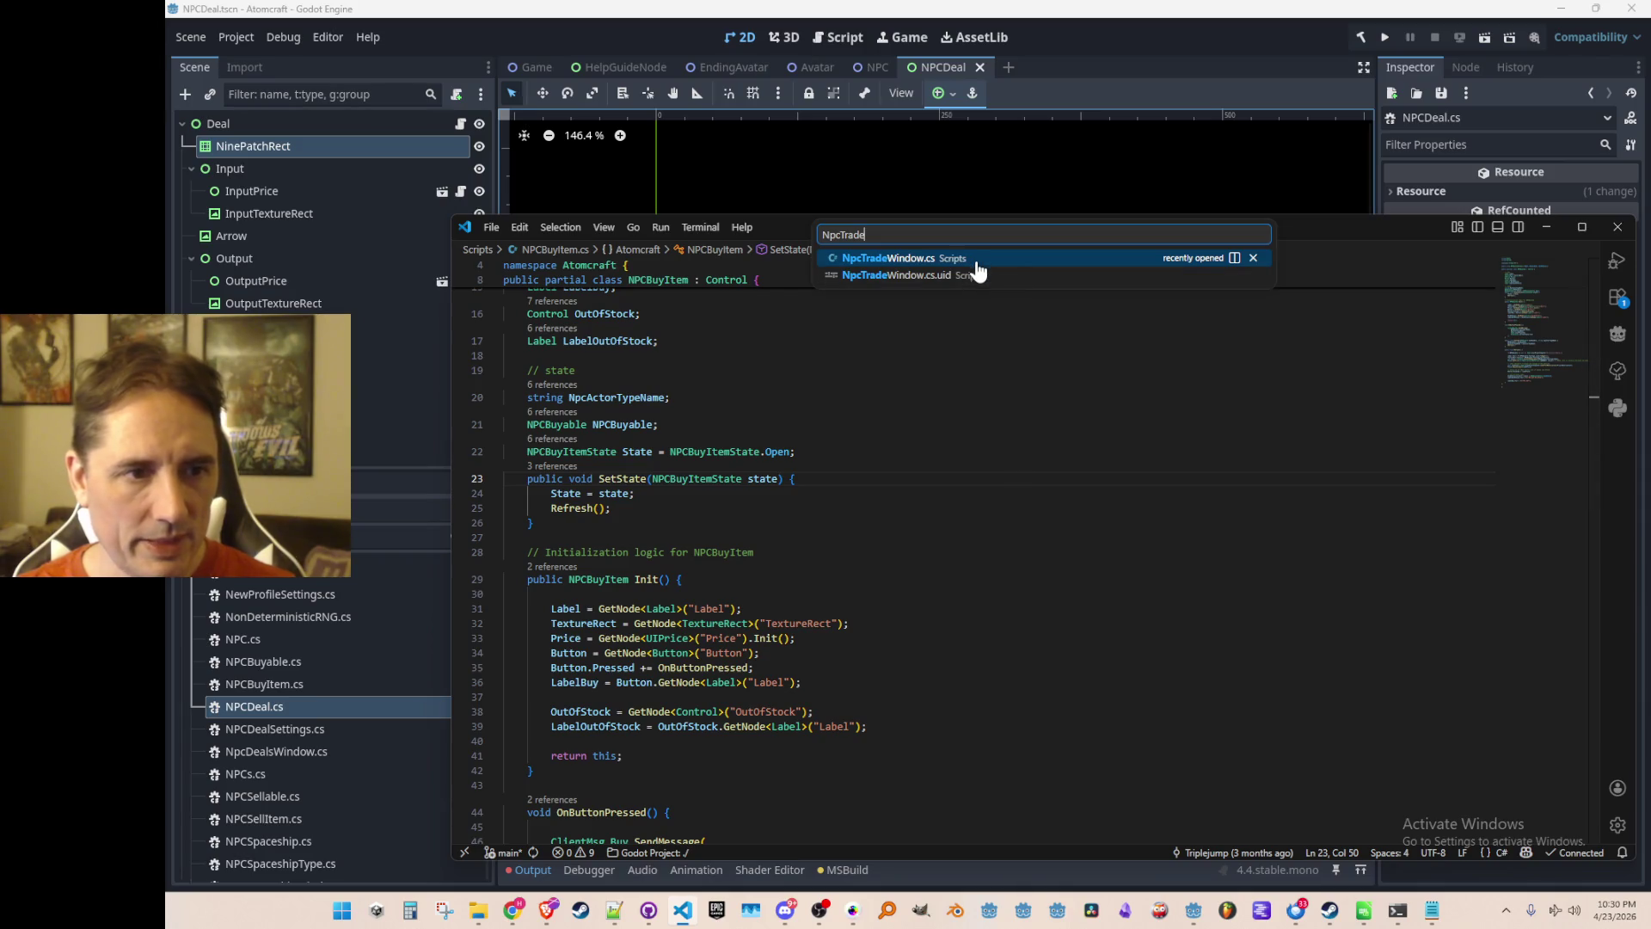
pyautogui.press('Escape')
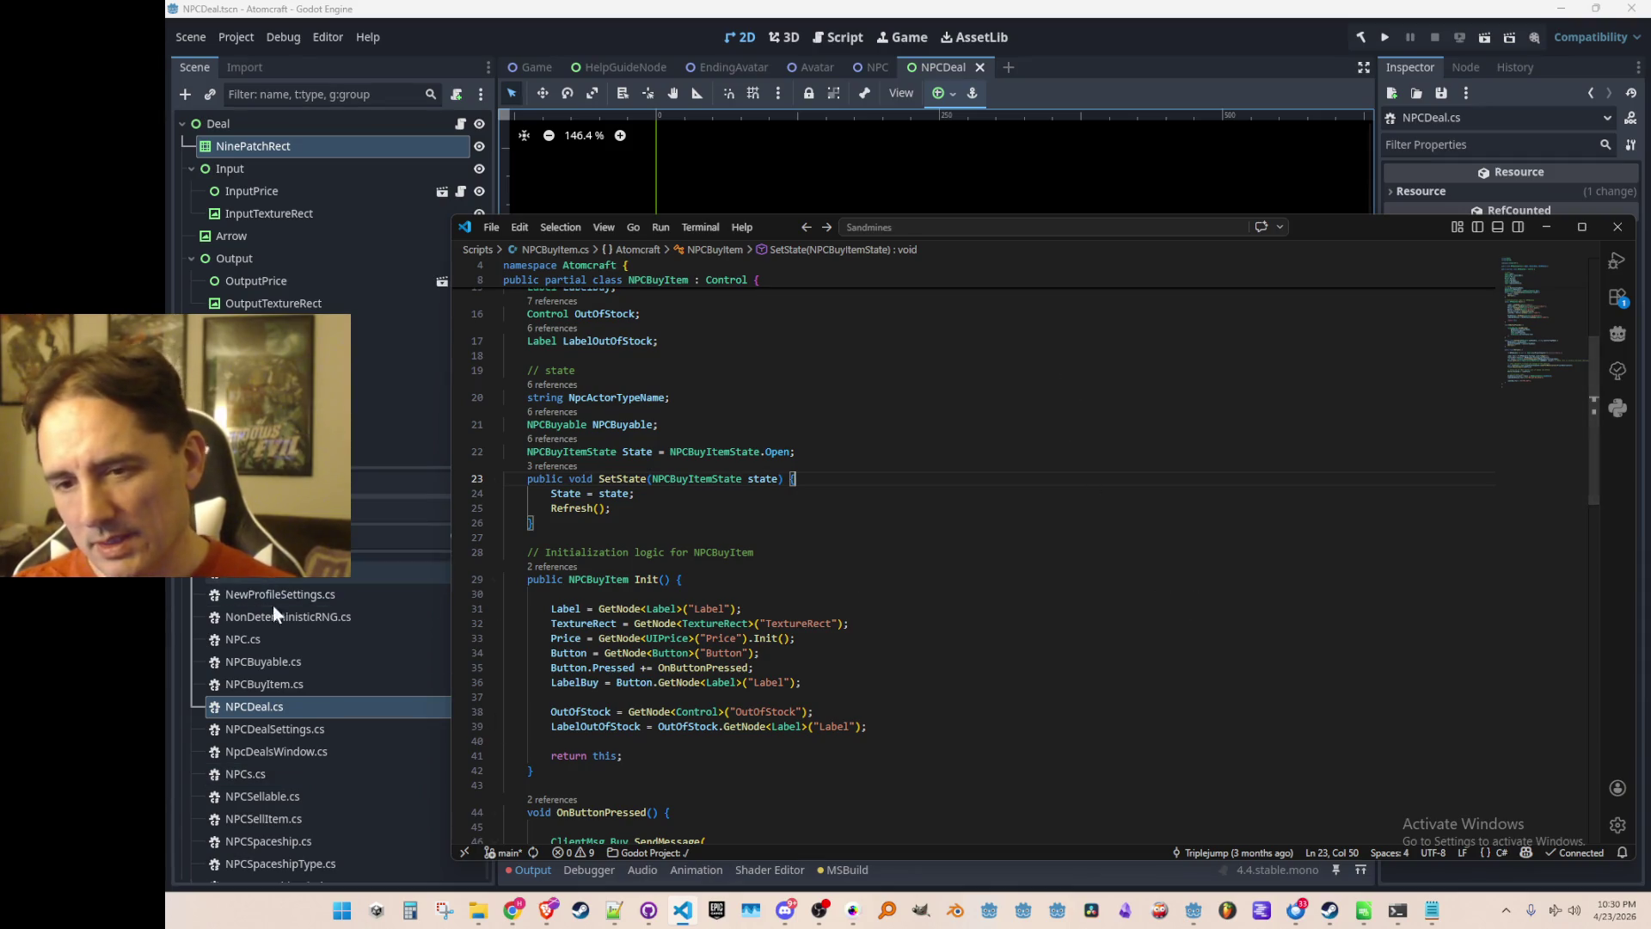
pyautogui.click(972, 520)
pyautogui.click(929, 551)
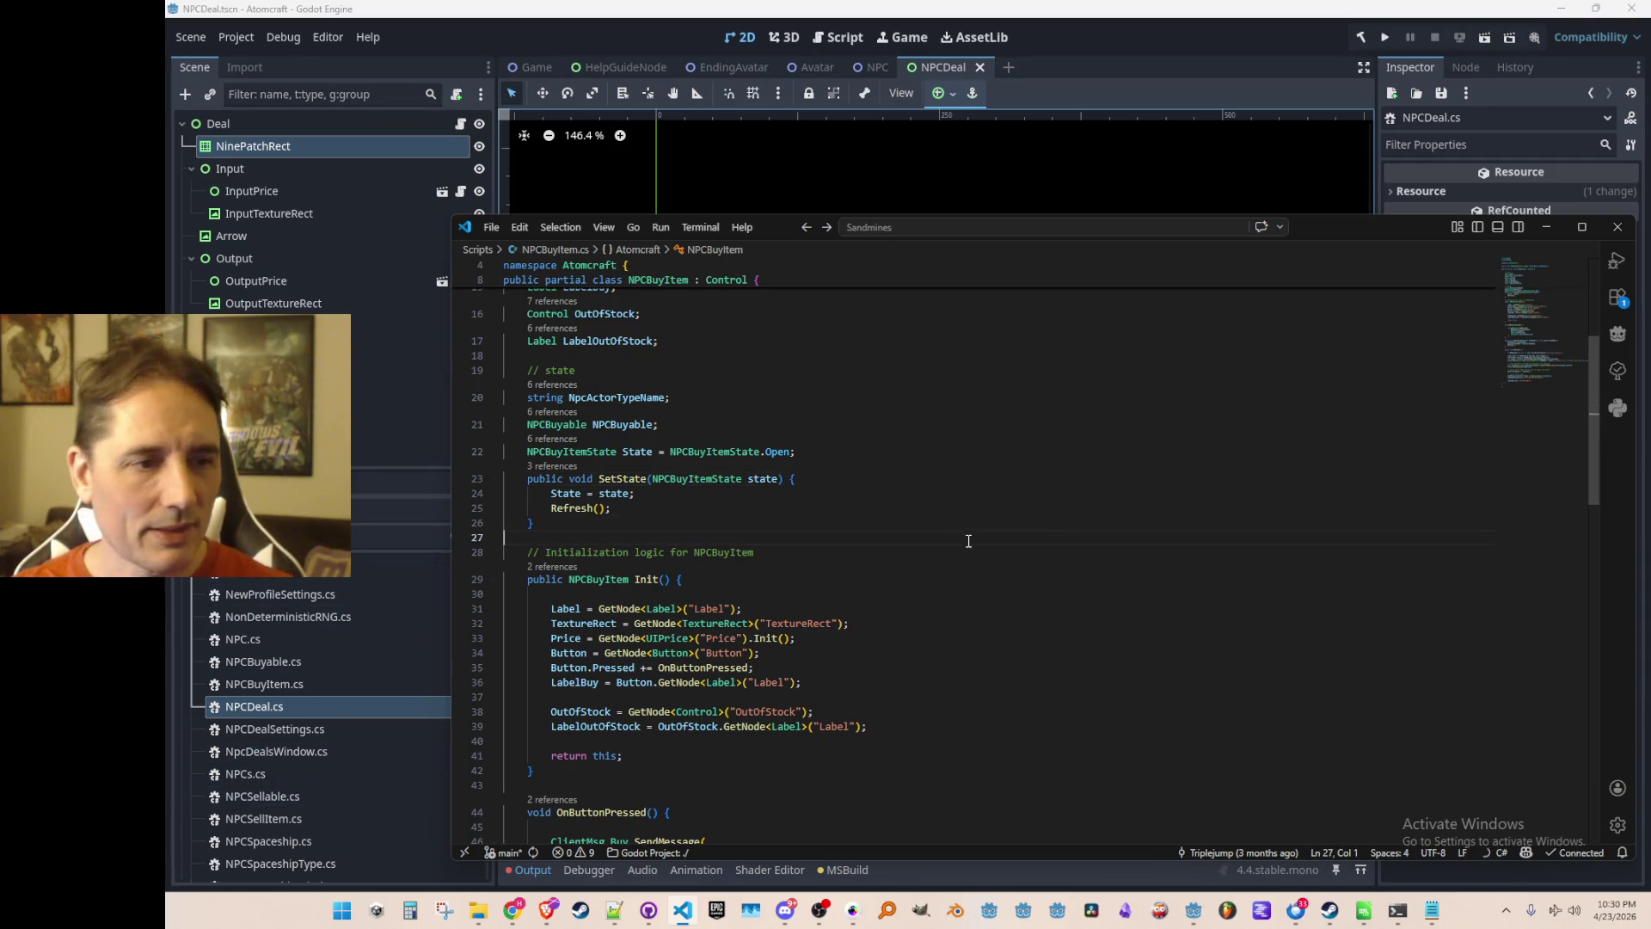
pyautogui.scroll(-1, 1175, 559)
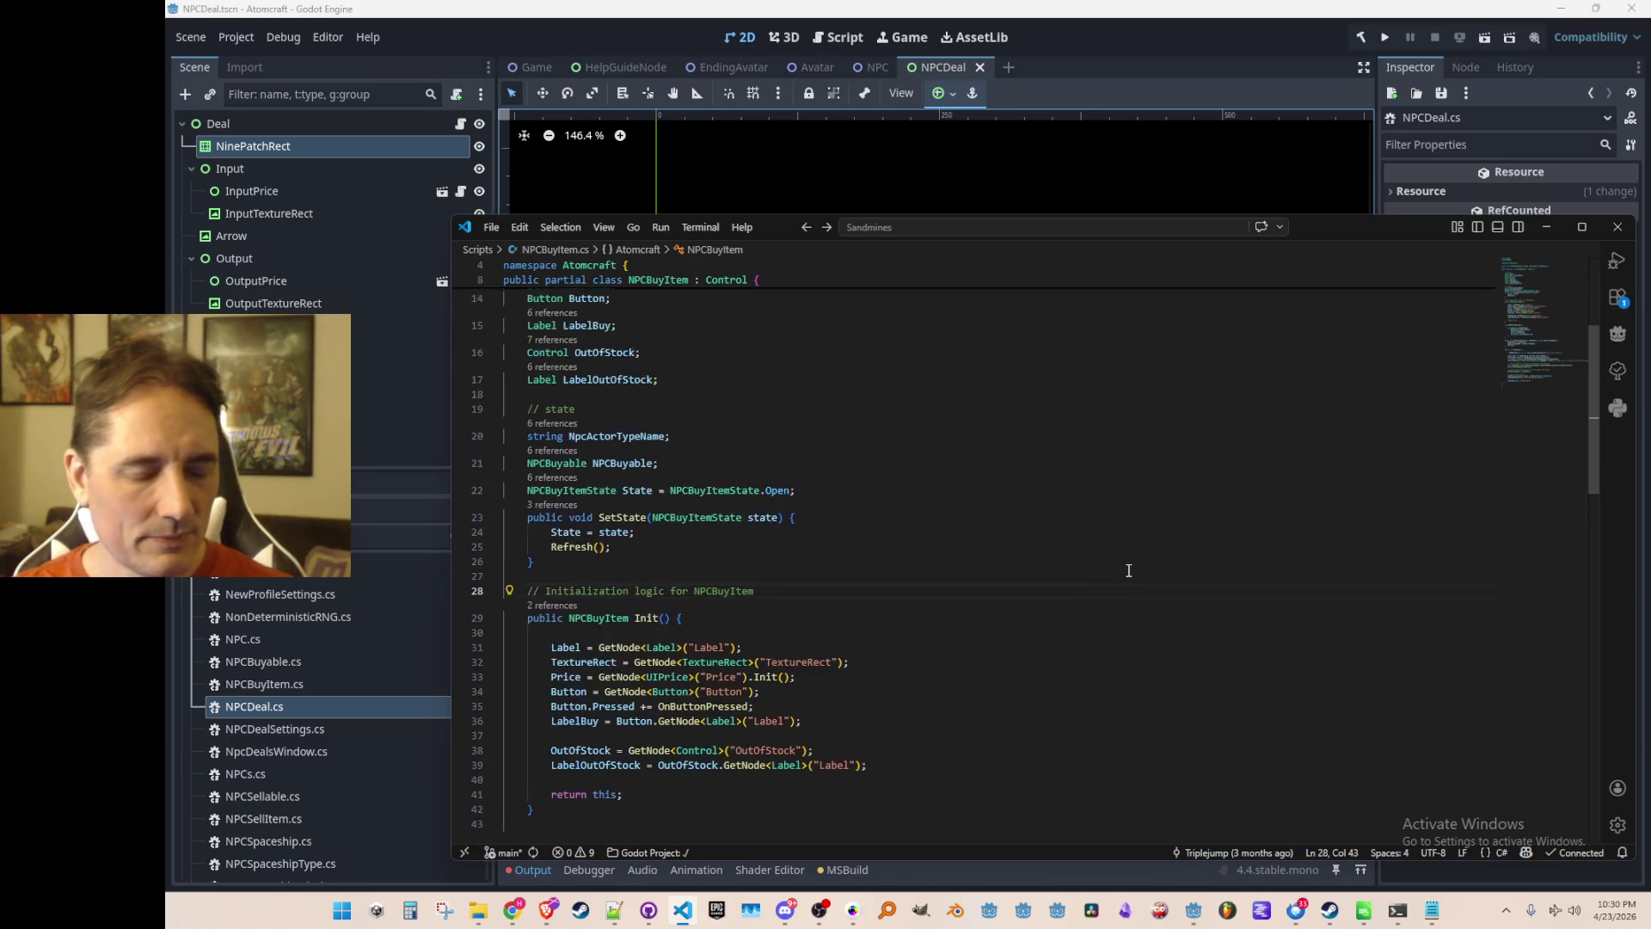
pyautogui.scroll(-1, 1120, 545)
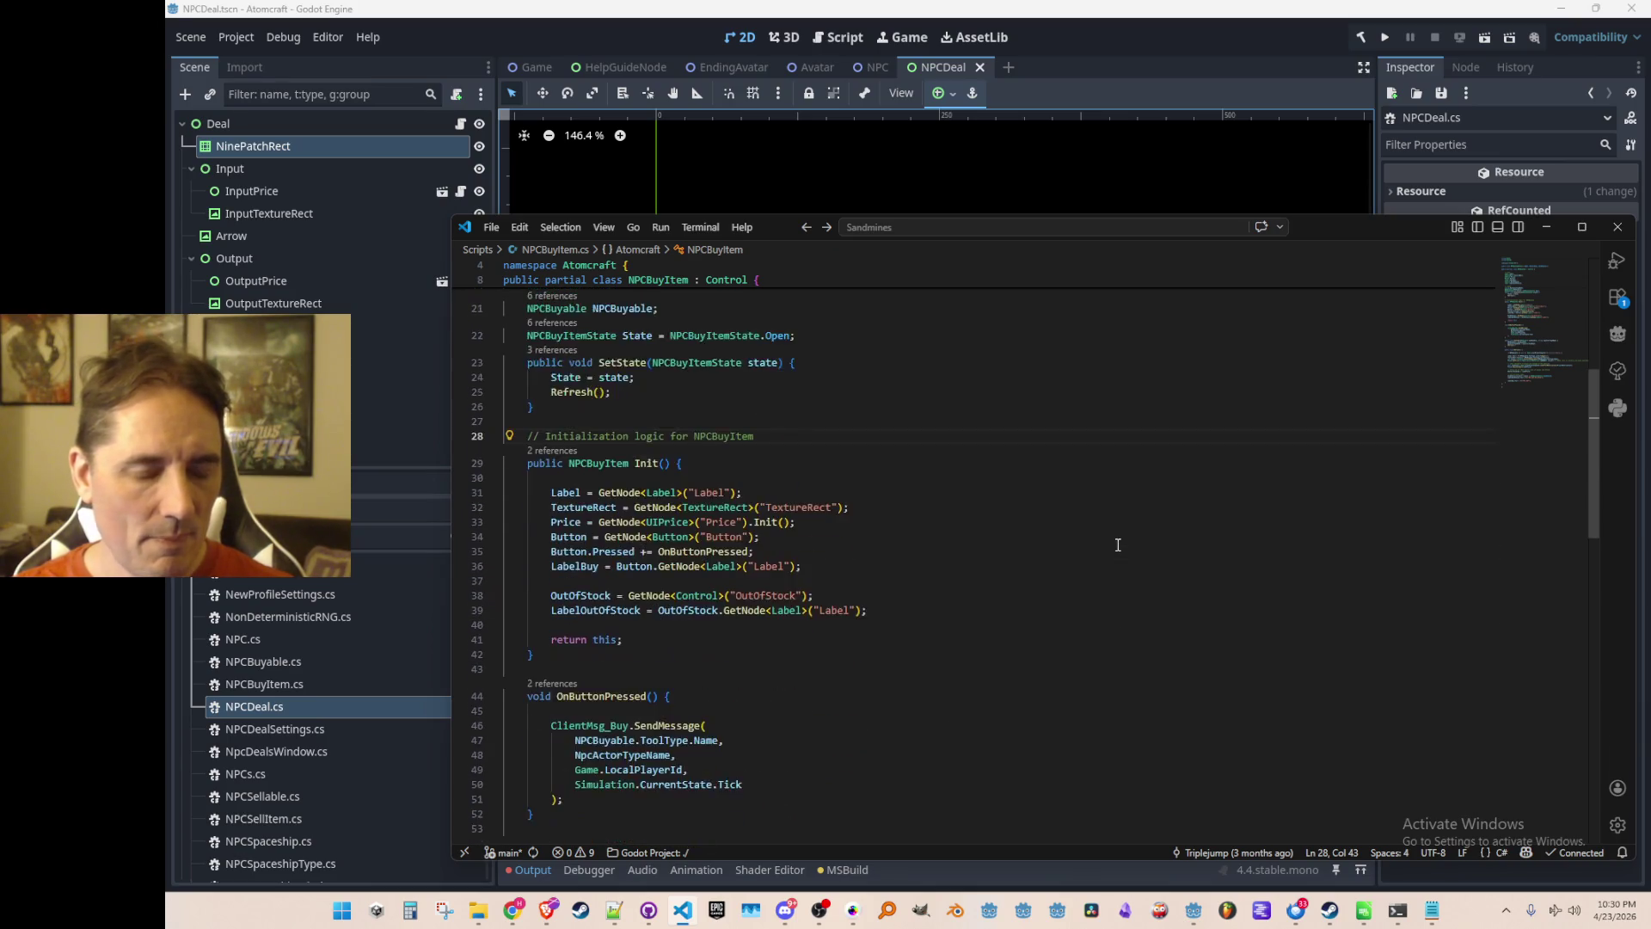
pyautogui.hotkey('ctrl', 'p')
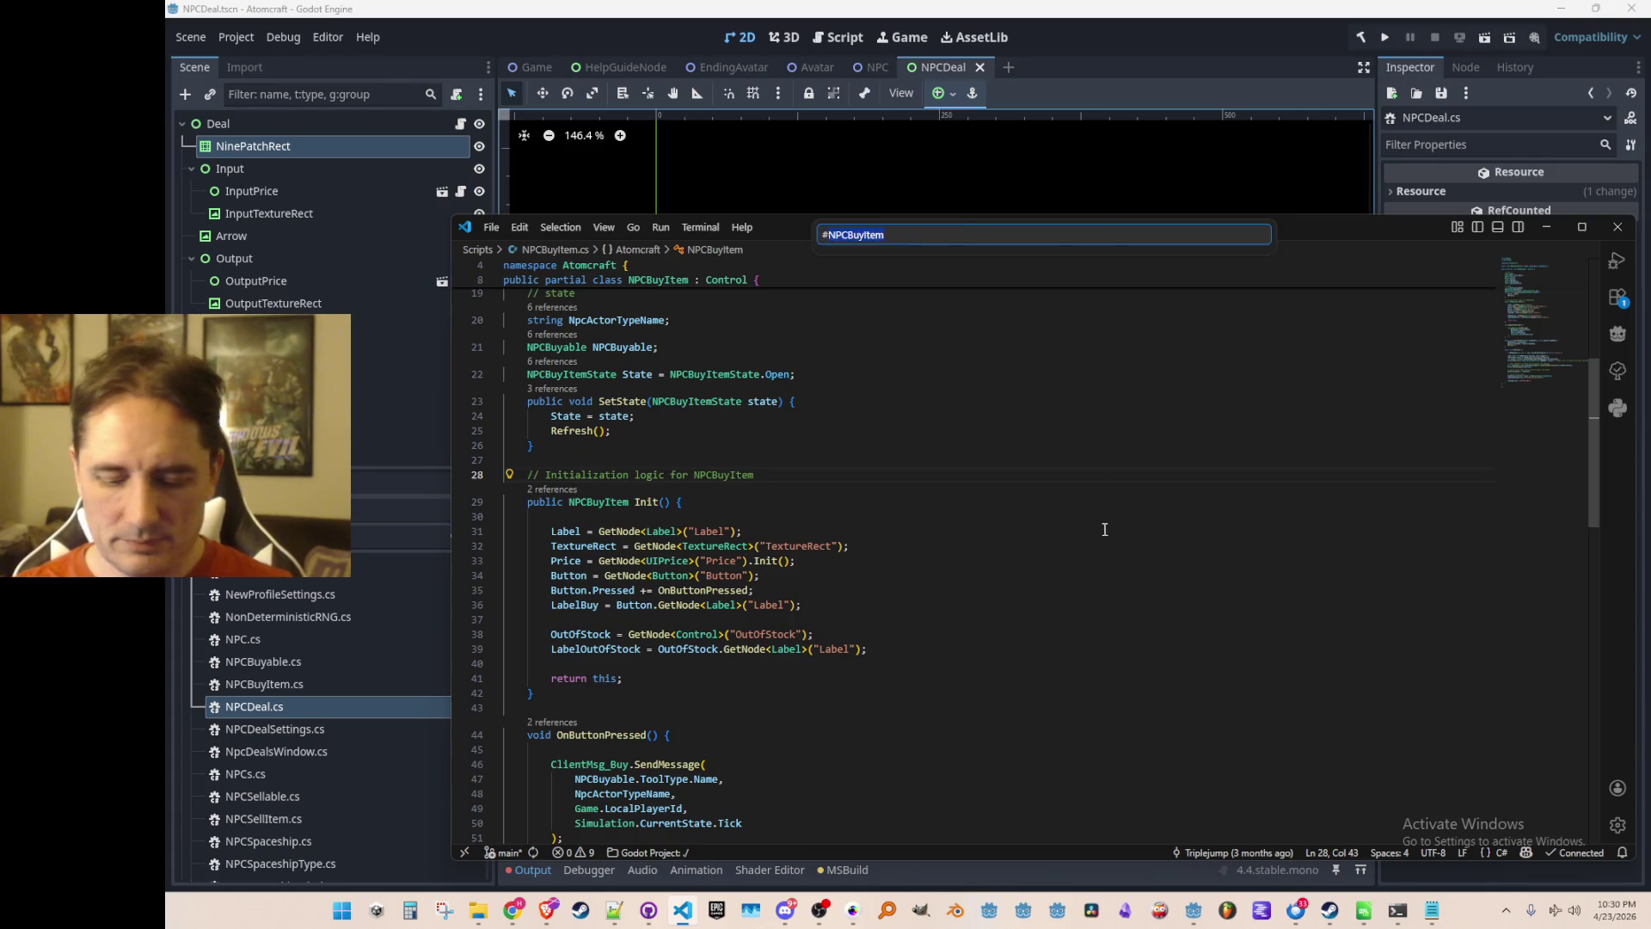
pyautogui.click(941, 312)
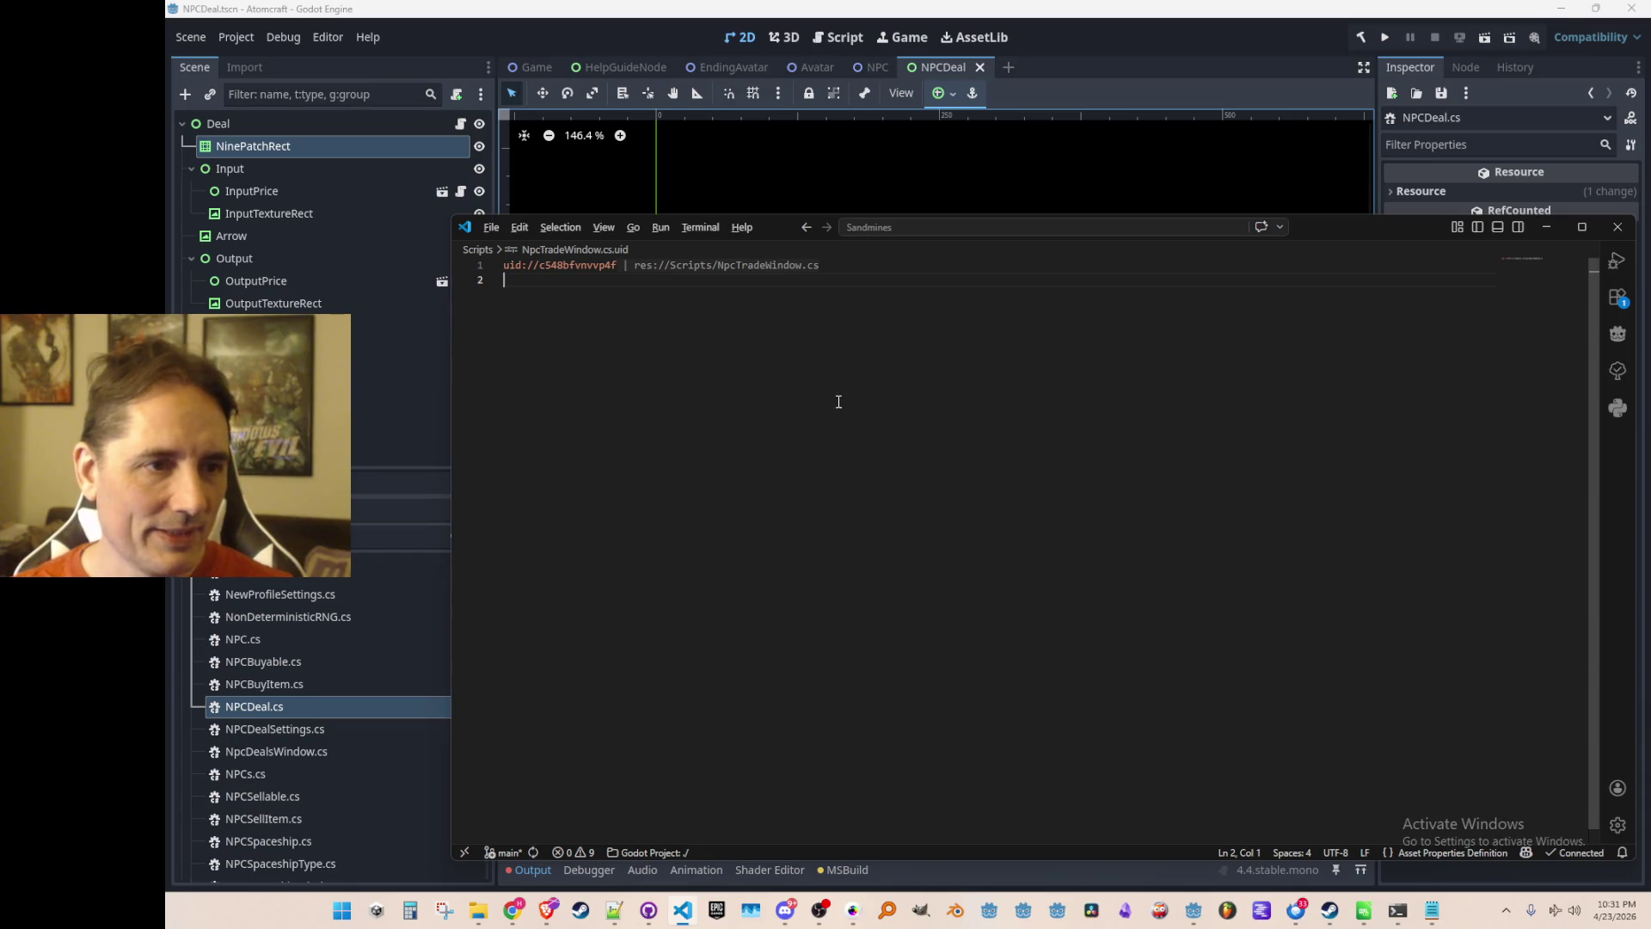
pyautogui.hotkey('alt', 'Left')
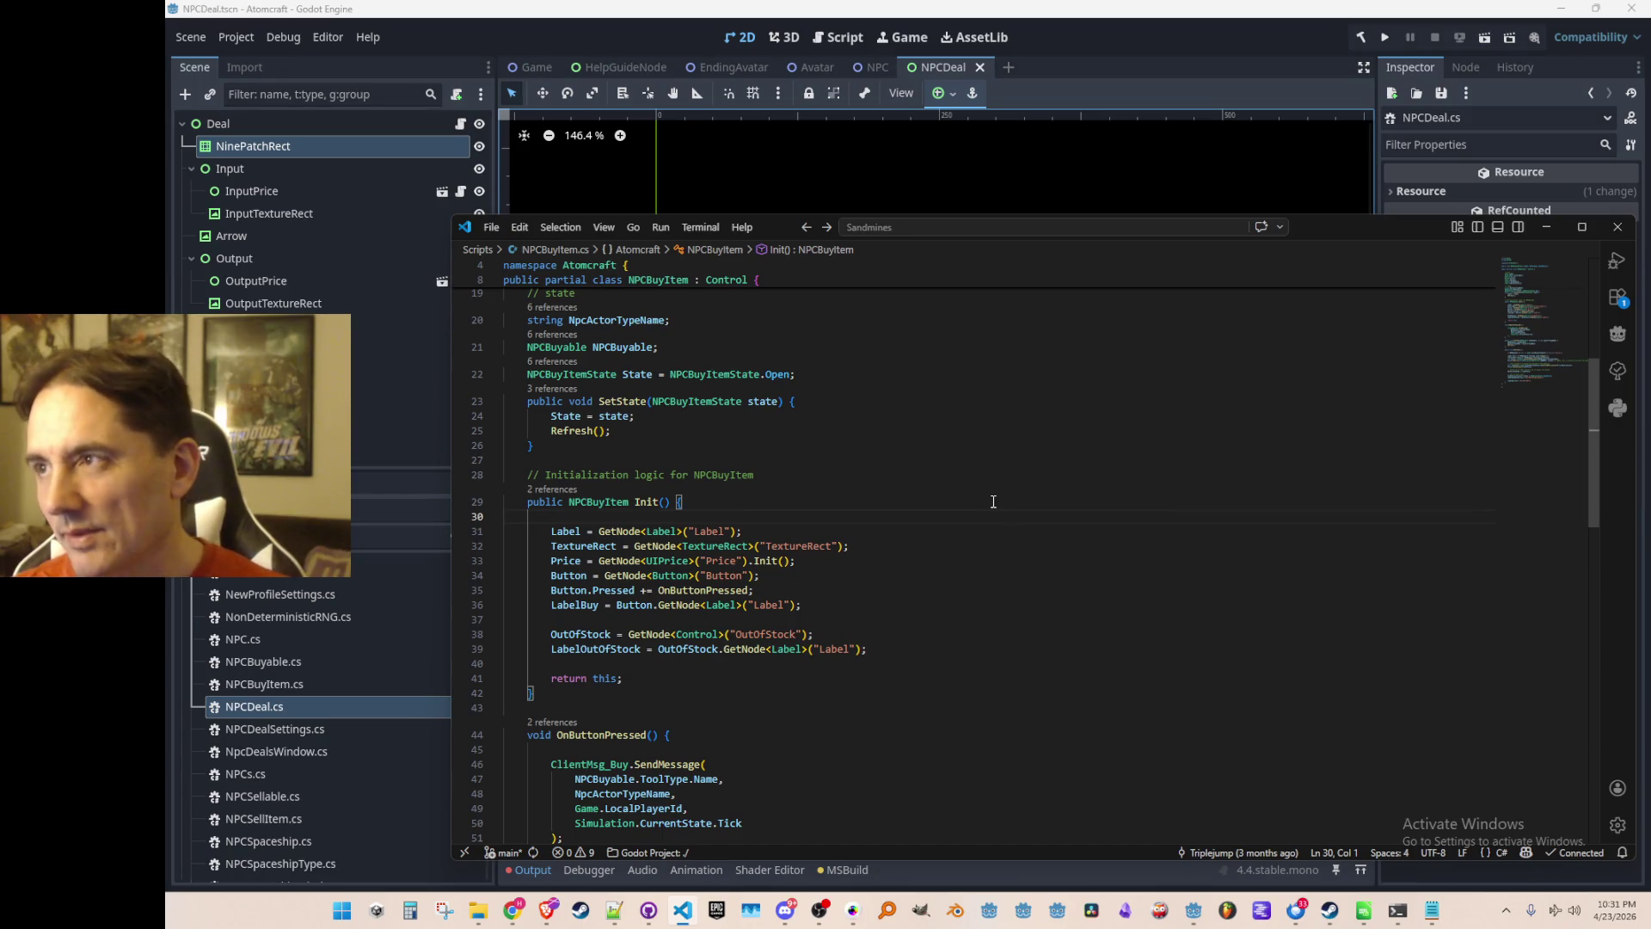
# Browse NPCBuyItem.cs, briefly try the symbol search, and return to line 38.
pyautogui.scroll(-1, 993, 501)
pyautogui.scroll(1, 993, 501)
pyautogui.scroll(-1, 1002, 506)
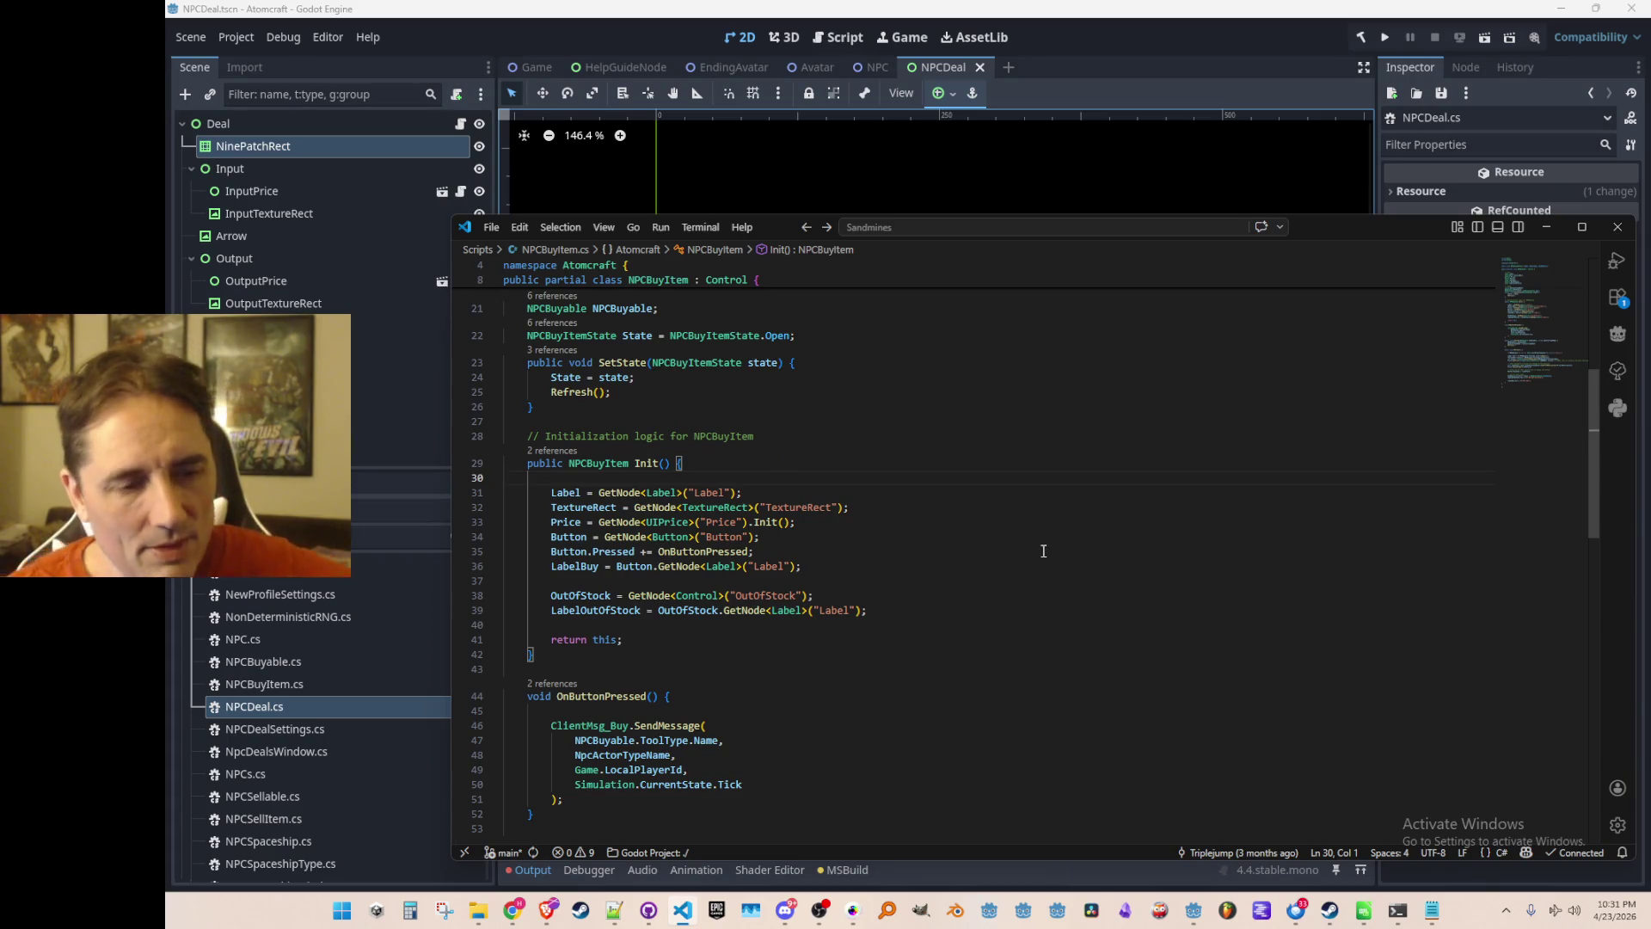
pyautogui.scroll(-2, 1112, 531)
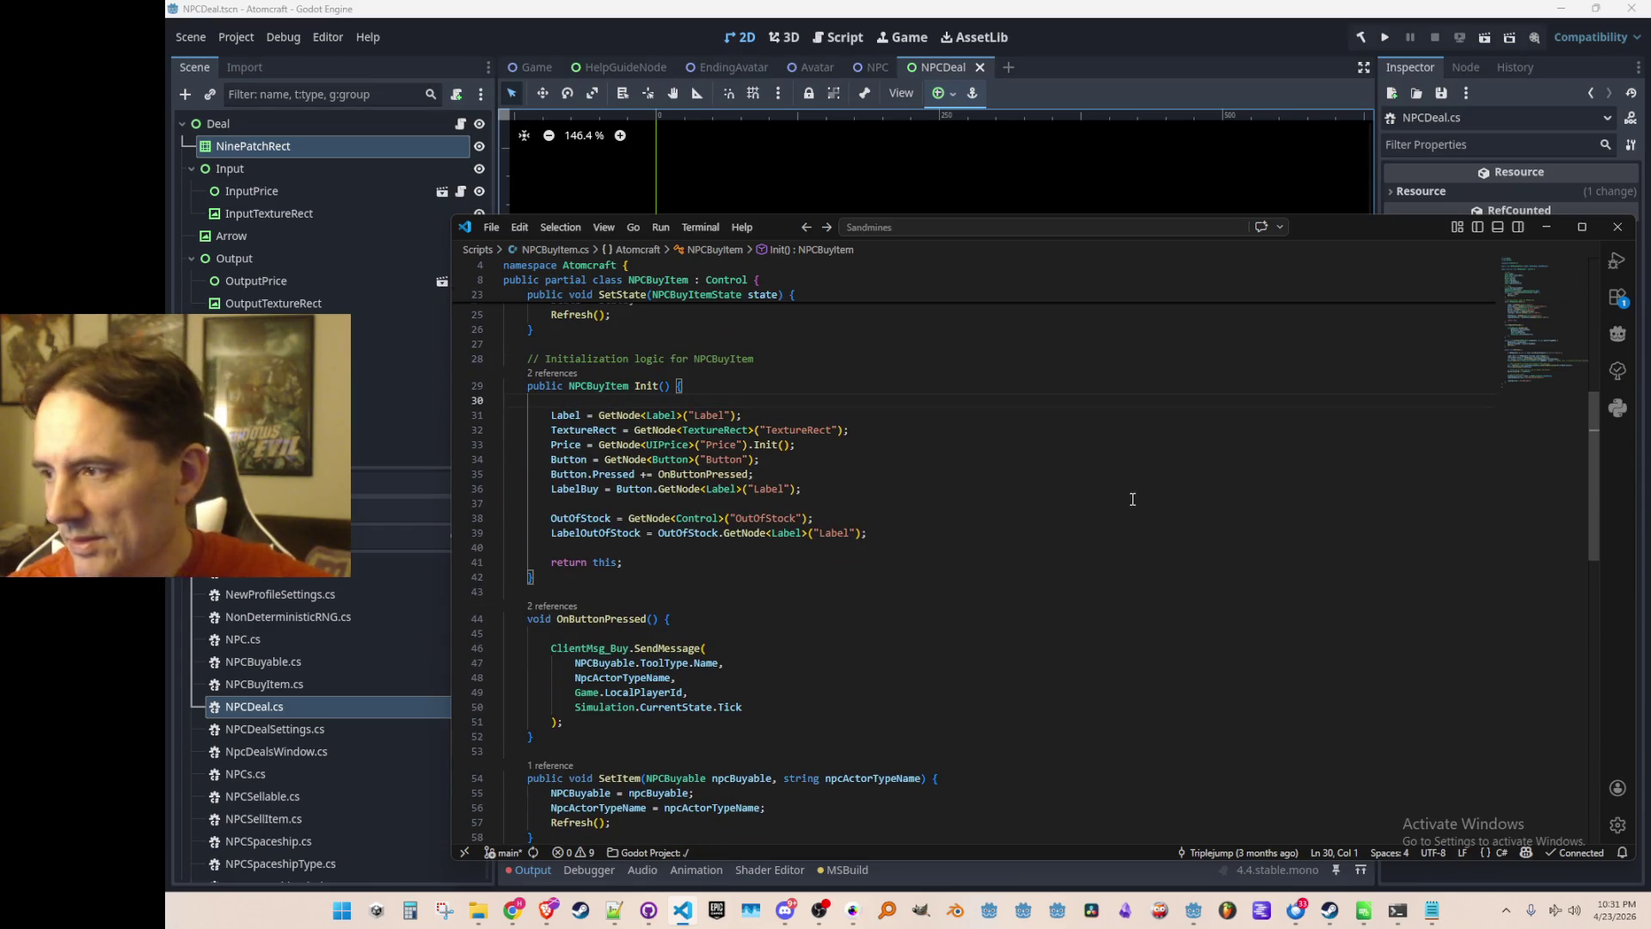
pyautogui.scroll(-1, 1133, 499)
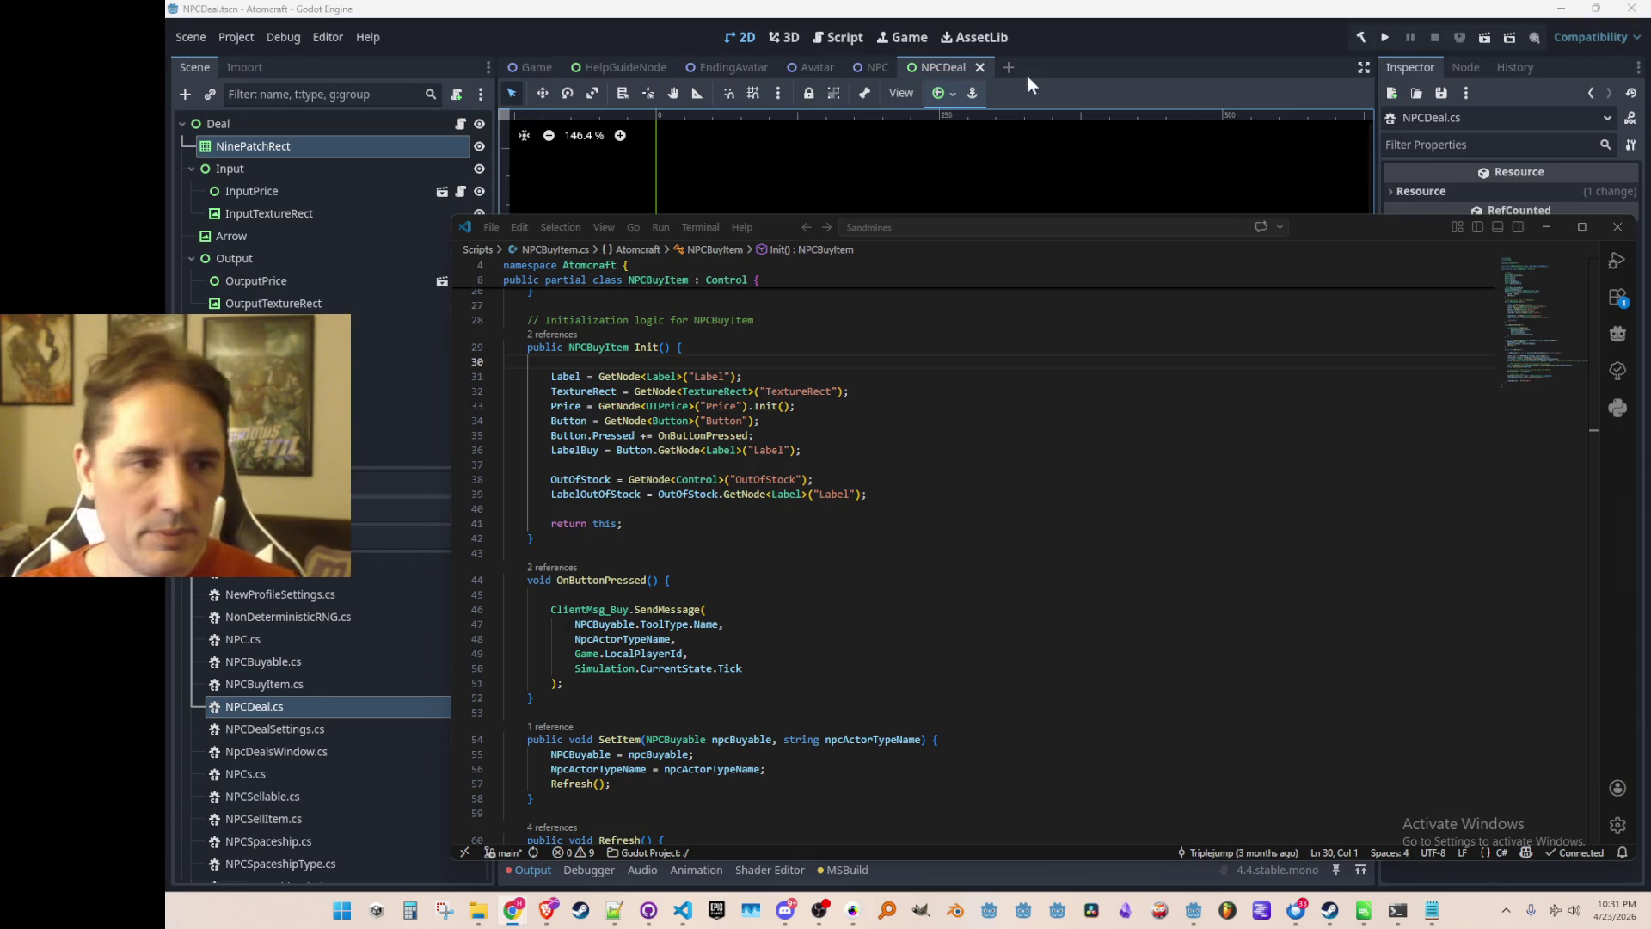
pyautogui.click(995, 421)
pyautogui.hotkey('ctrl', 't')
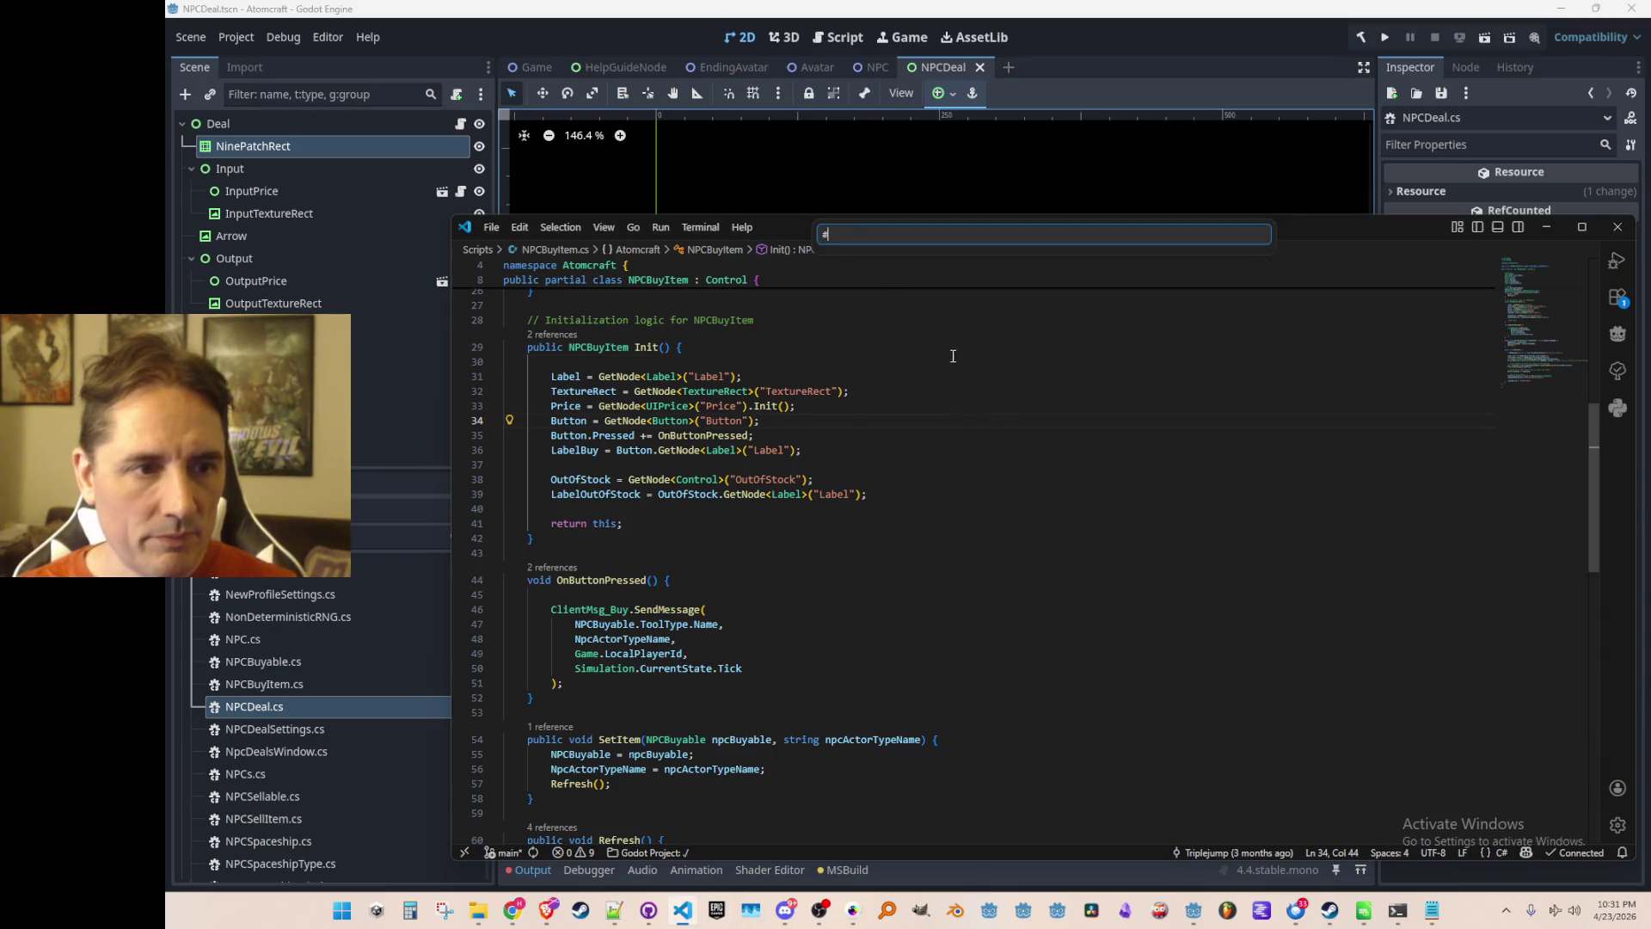
pyautogui.press('BackSpace')
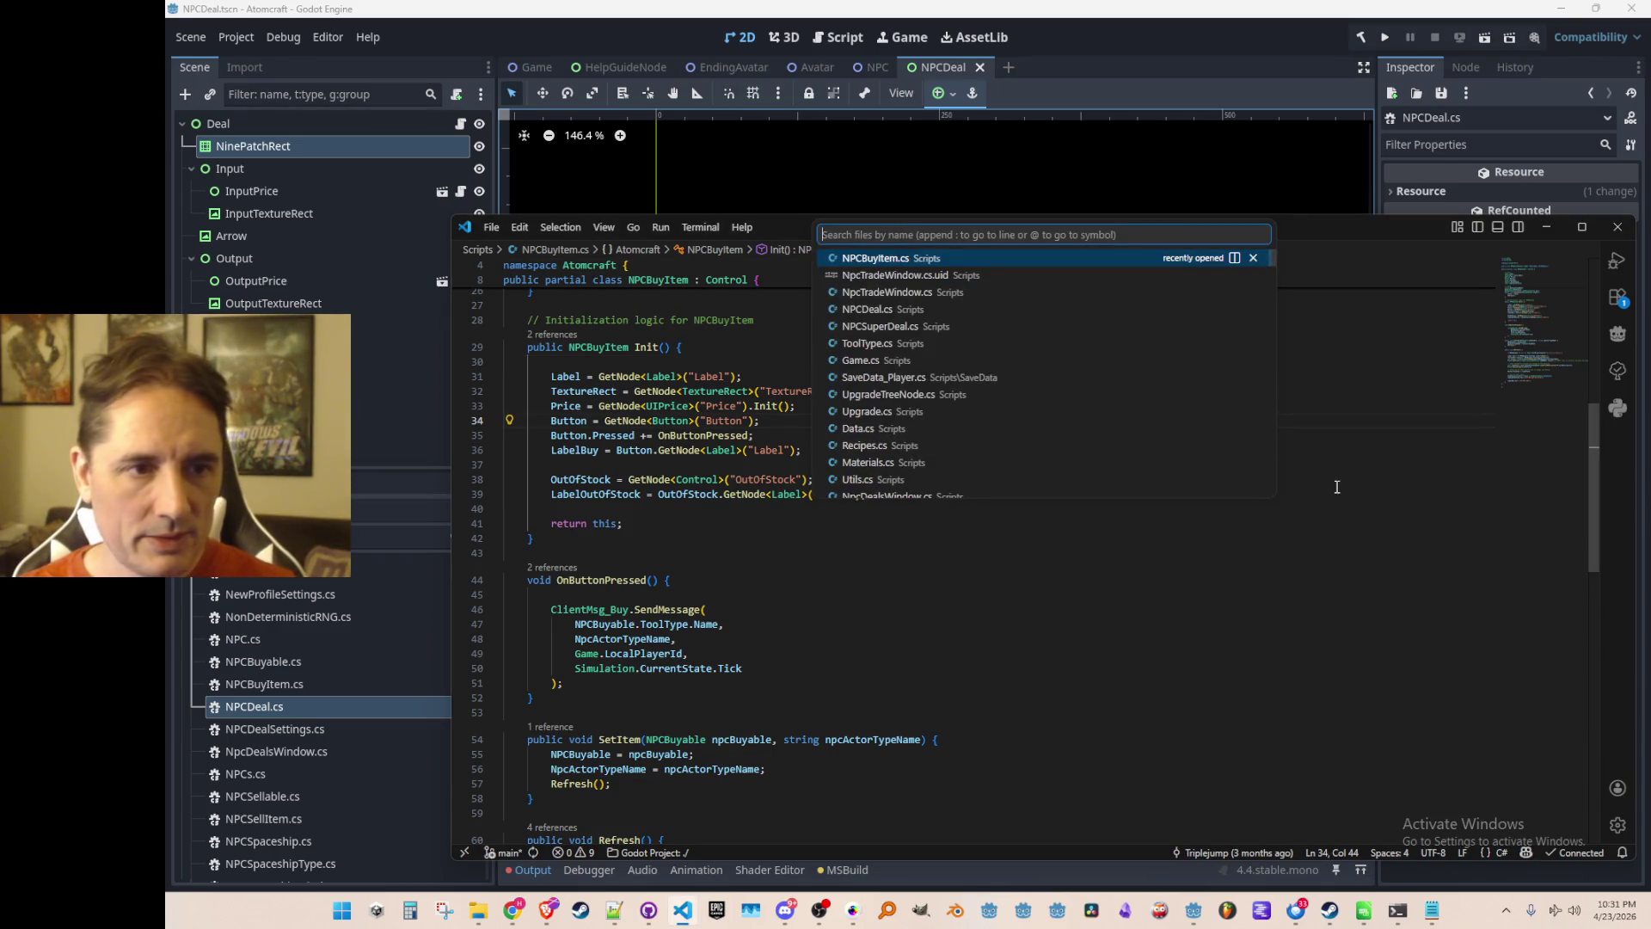
pyautogui.click(1339, 487)
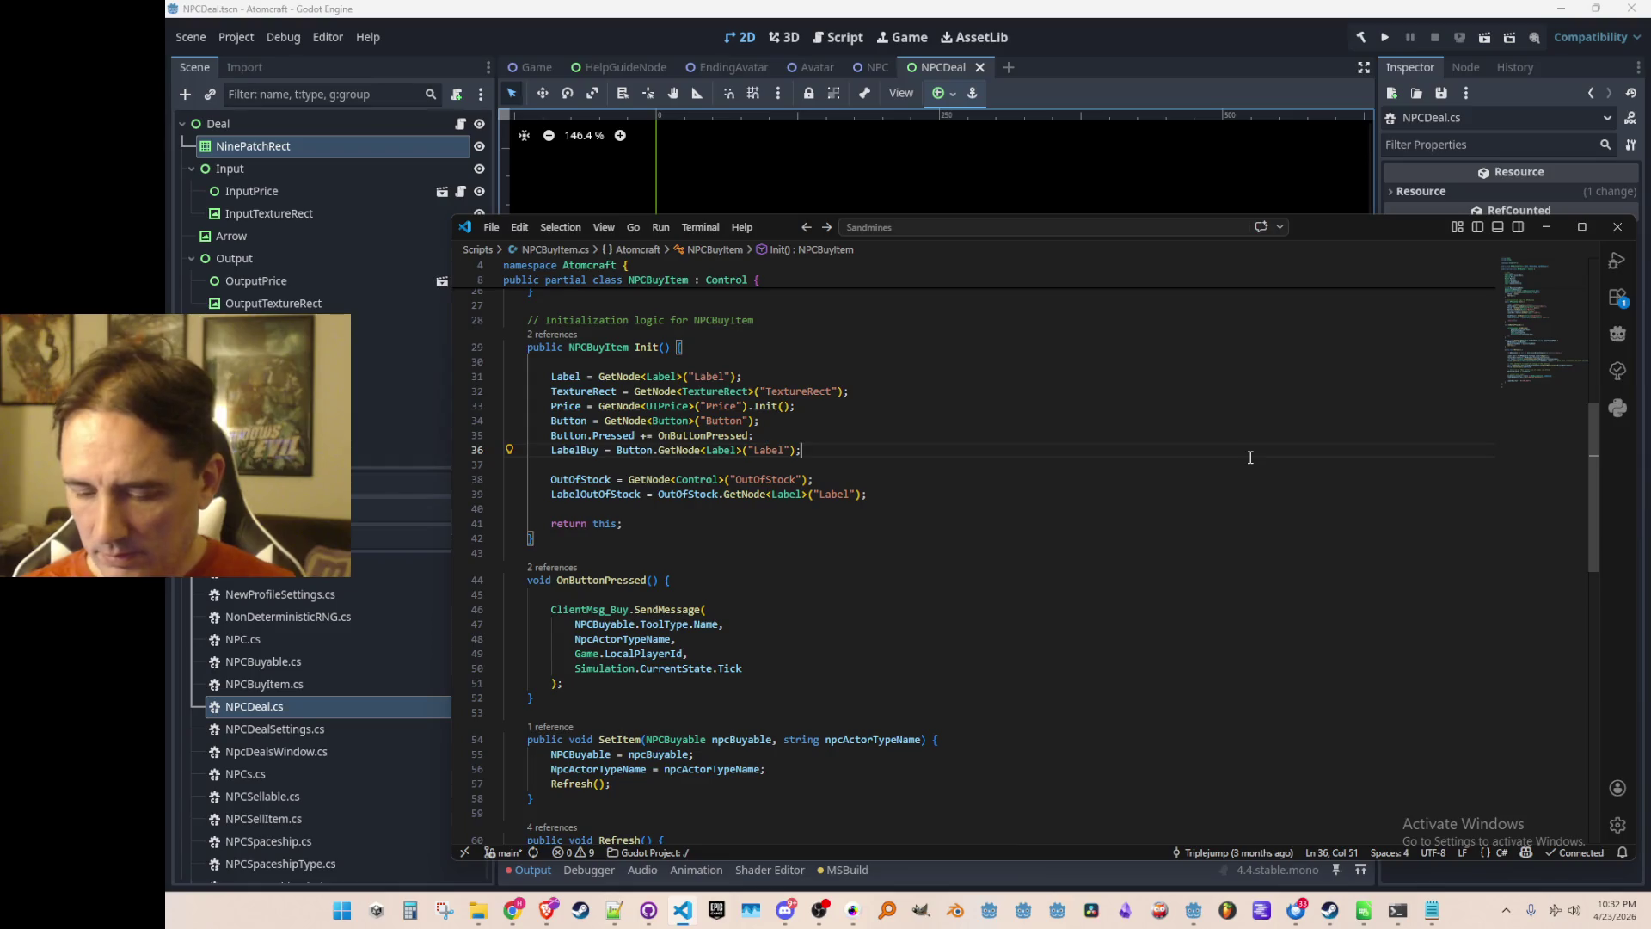
# Reset the zoom and open the Command Palette from the end of line 38.
pyautogui.hotkey('ctrl', '=')
pyautogui.press('Up')
pyautogui.press('Up')
pyautogui.hotkey('ctrl', '-')
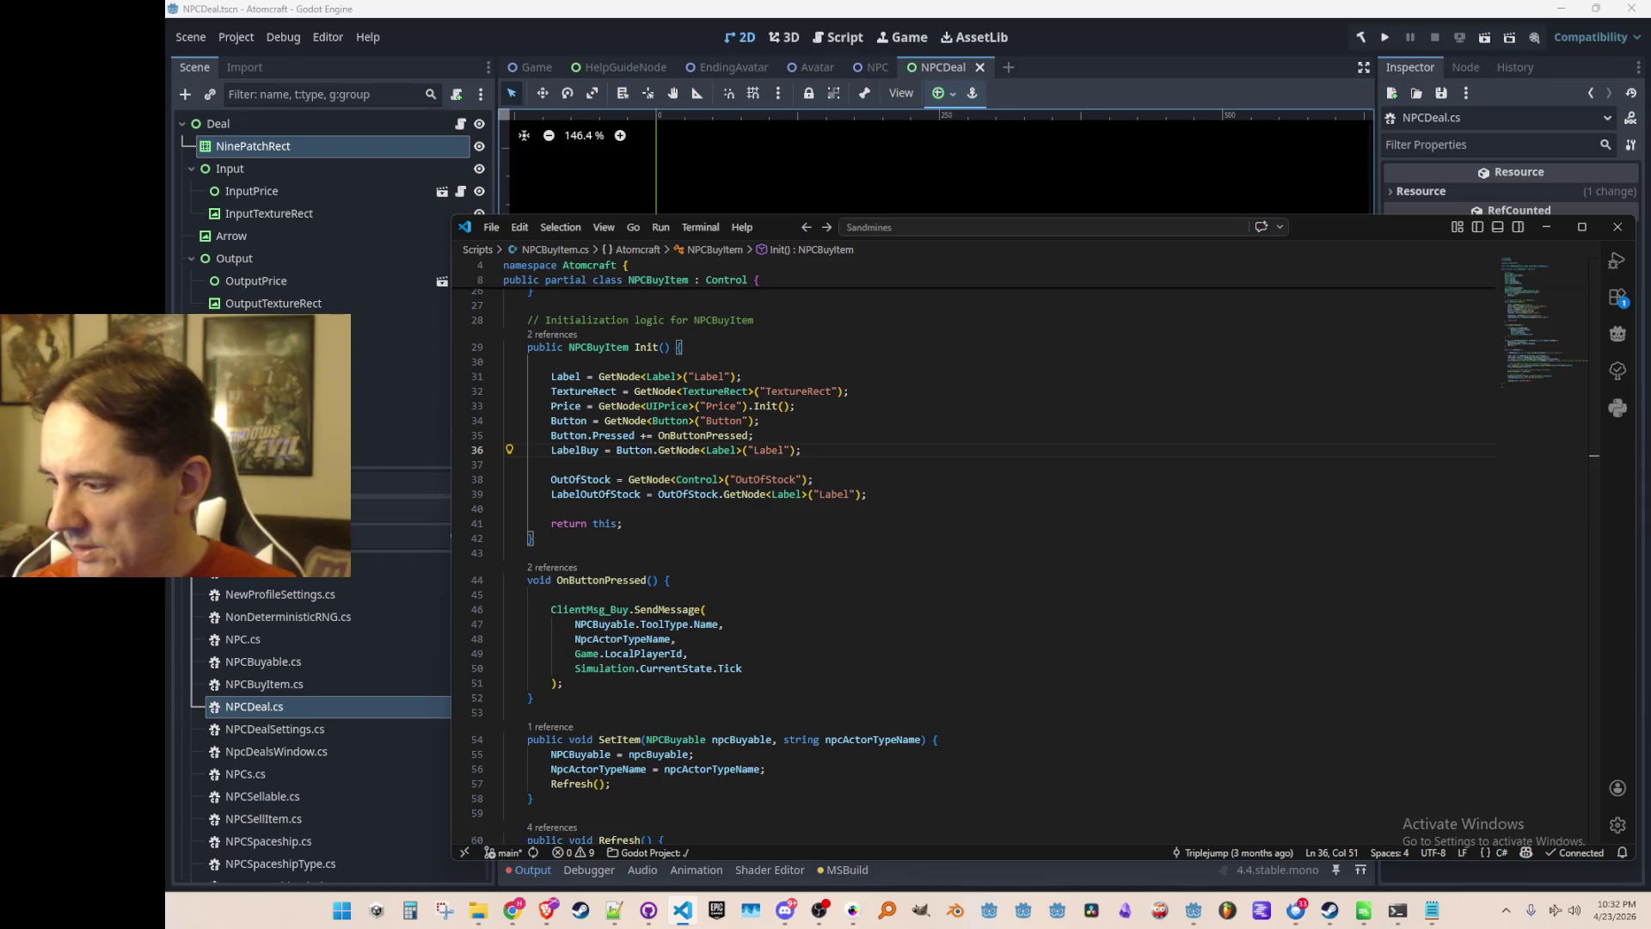
pyautogui.click(1192, 484)
pyautogui.hotkey('ctrl', 'shift', 'p')
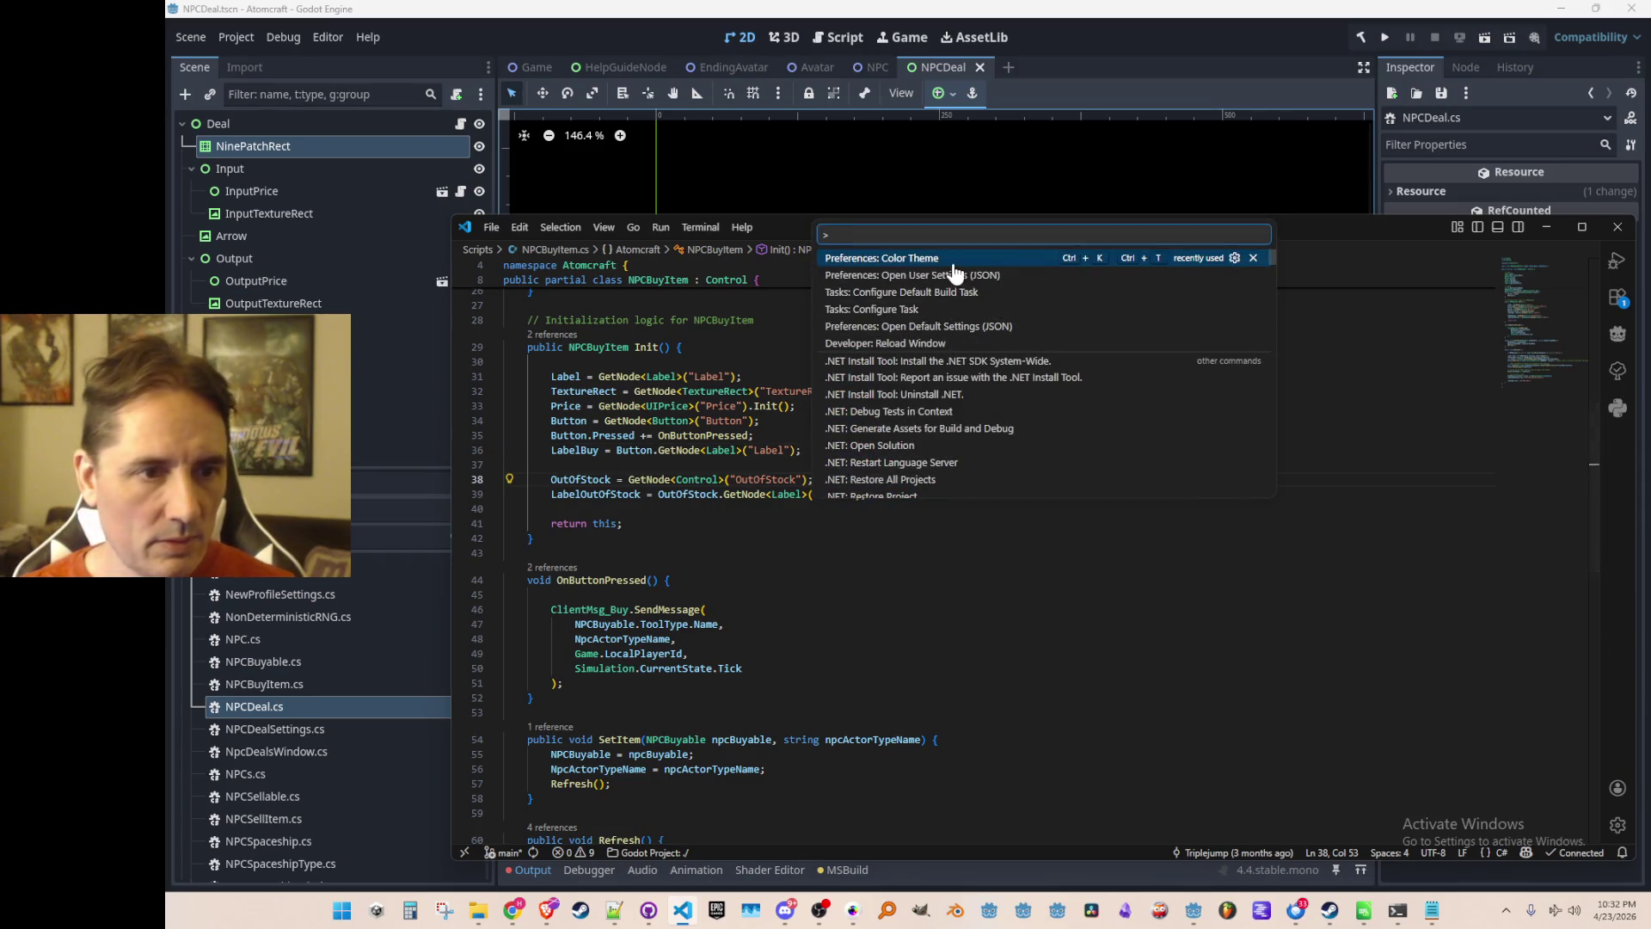
# Open the user settings JSON file.
pyautogui.press('Escape')
pyautogui.hotkey('ctrl', ',')
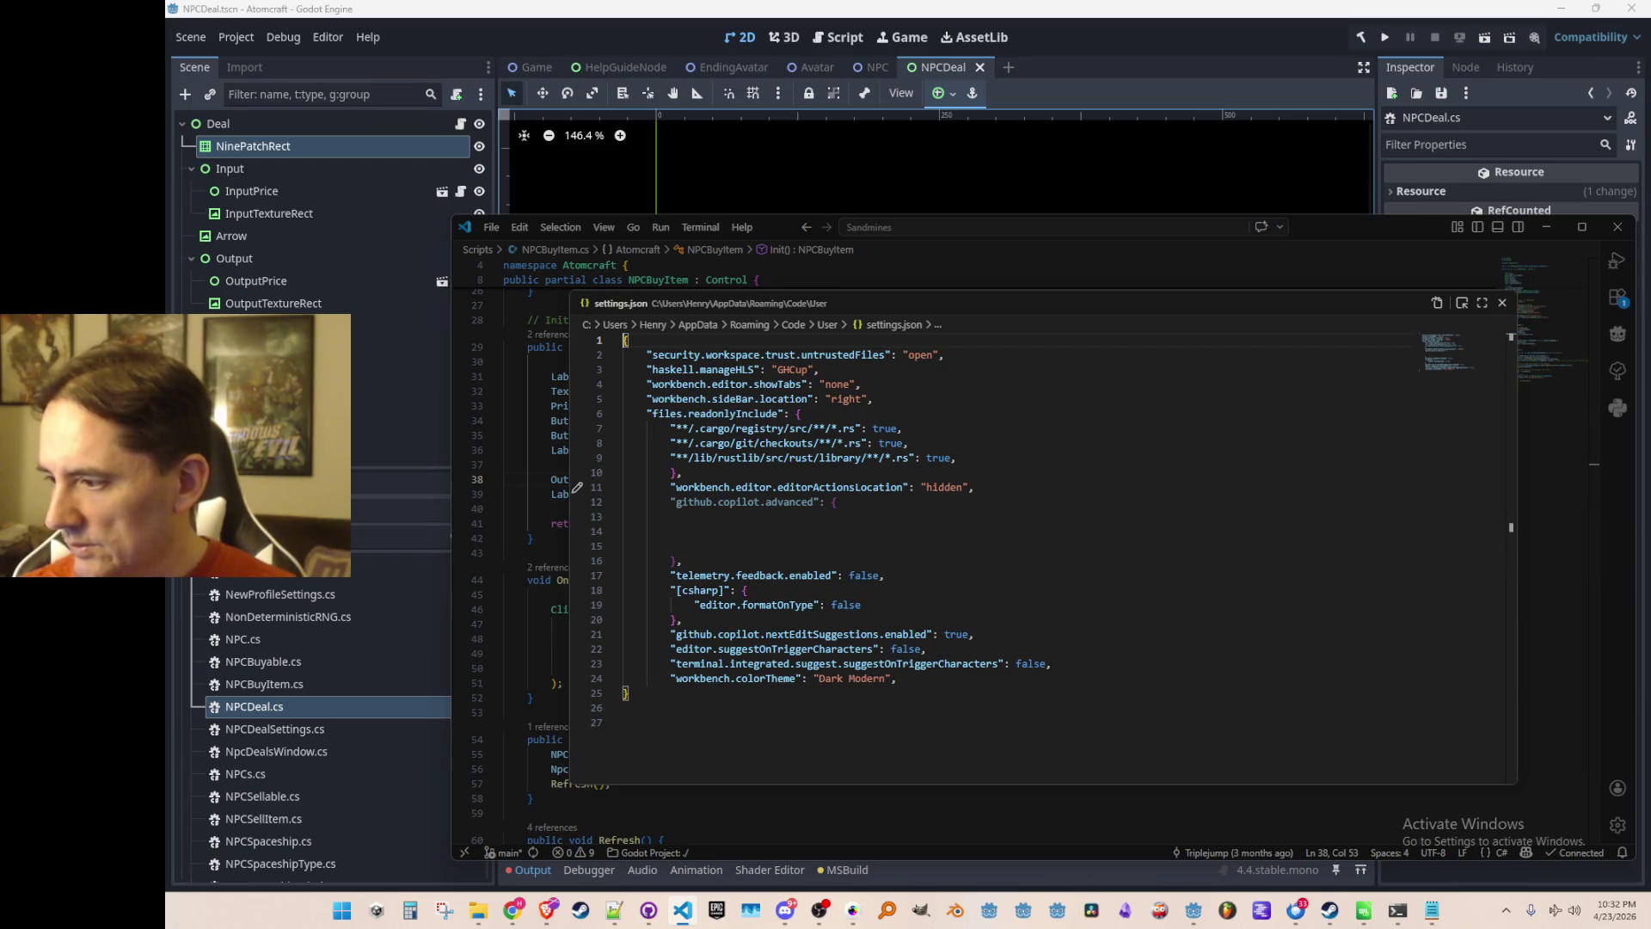
pyautogui.hotkey('alt', 'Tab')
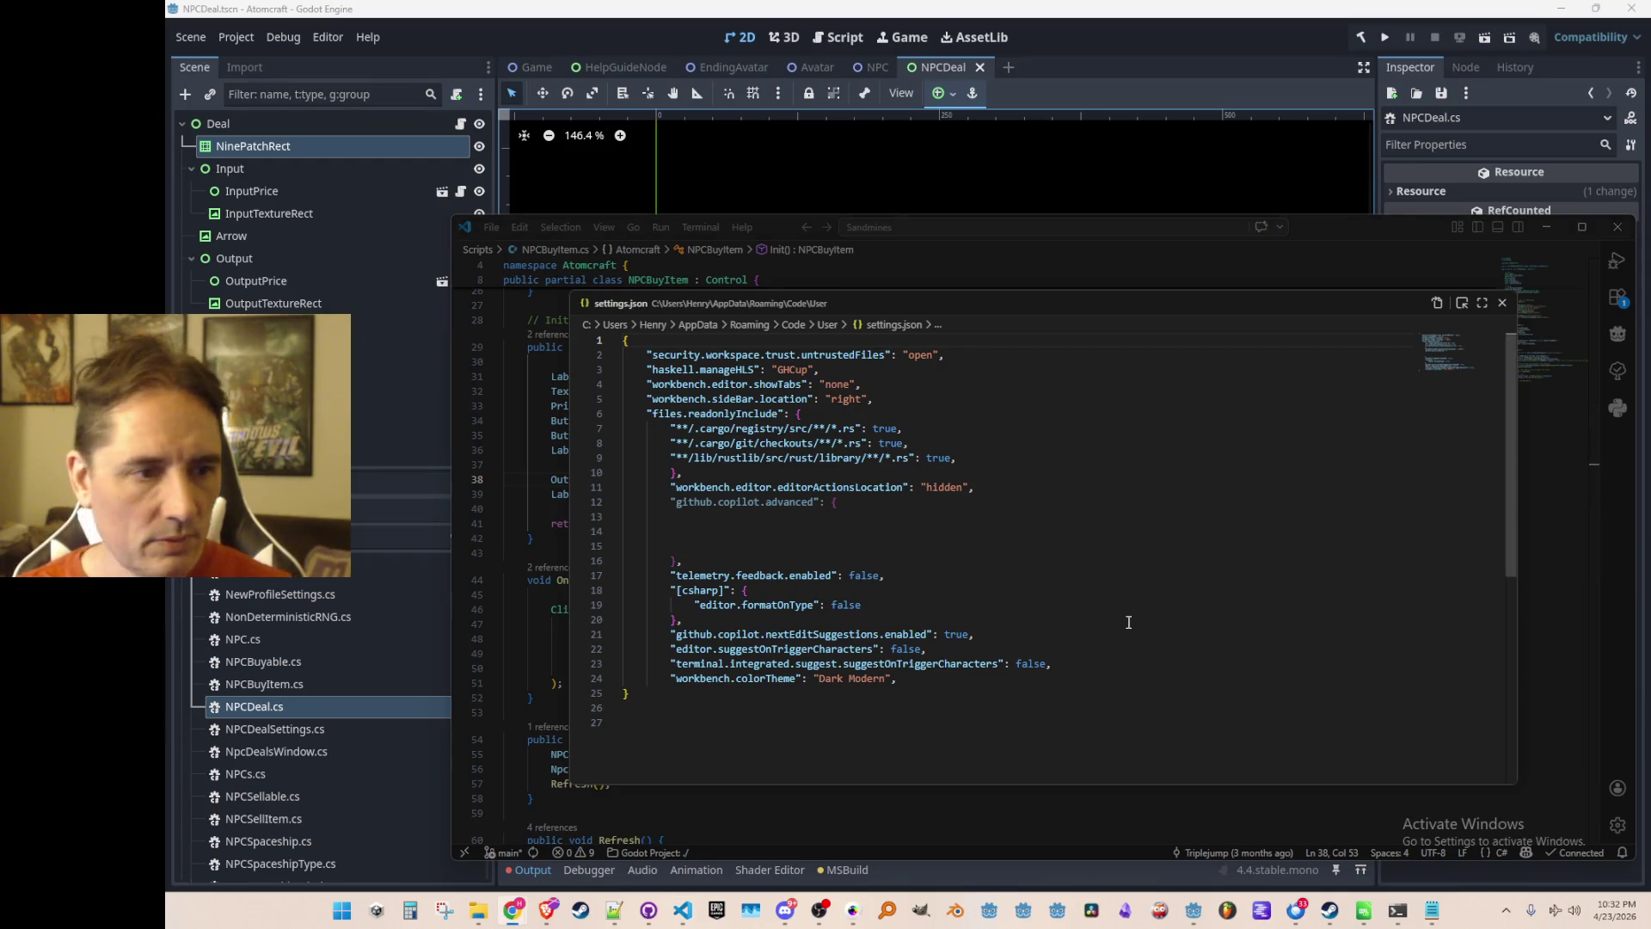
pyautogui.click(1105, 413)
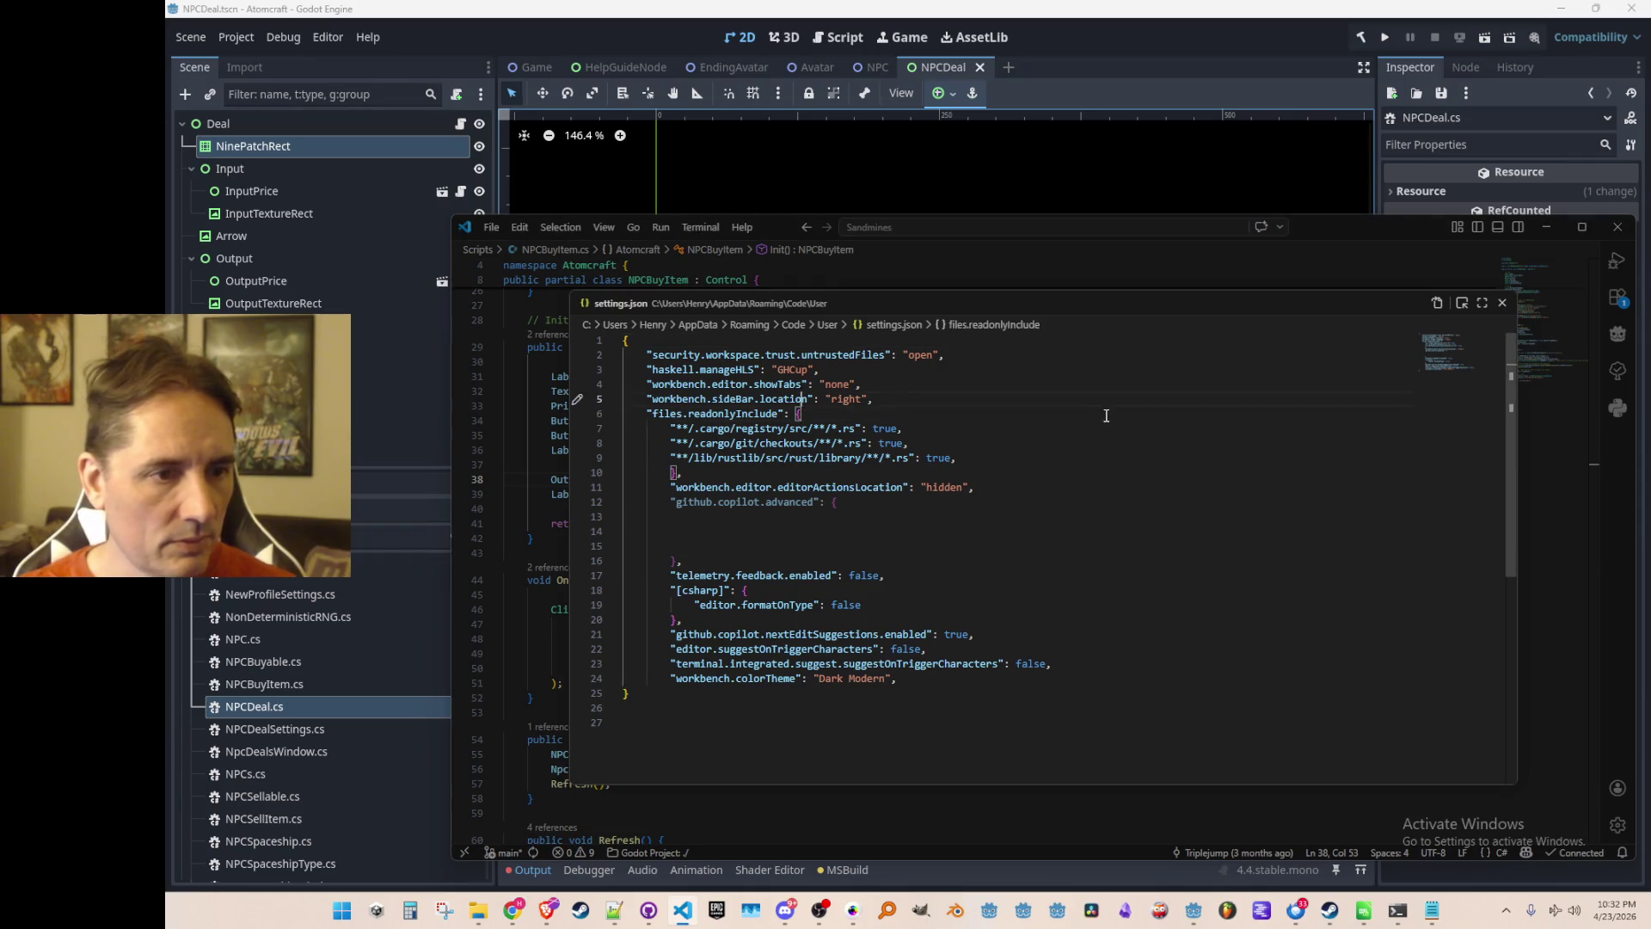
# Paste a files.exclude block, change its log pattern to uid, drop the *.tmp line, then close settings.
pyautogui.hotkey('ctrl', 'v')
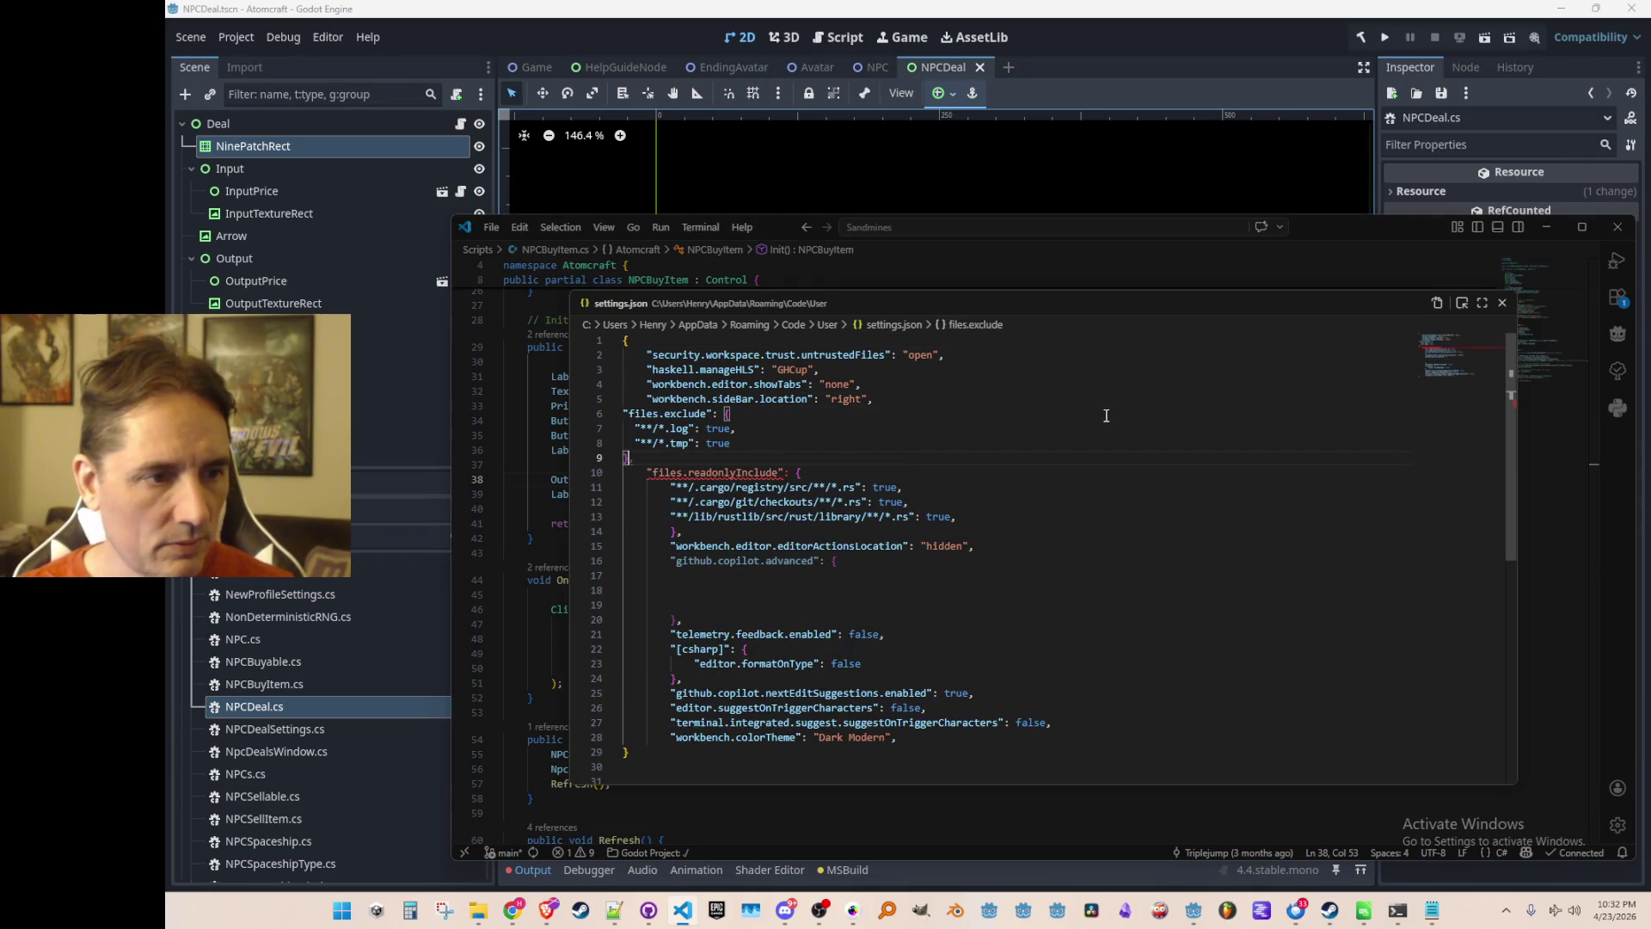
pyautogui.write(',')
pyautogui.press('Up')
pyautogui.press('Up')
pyautogui.hotkey('ctrl', 'Right')
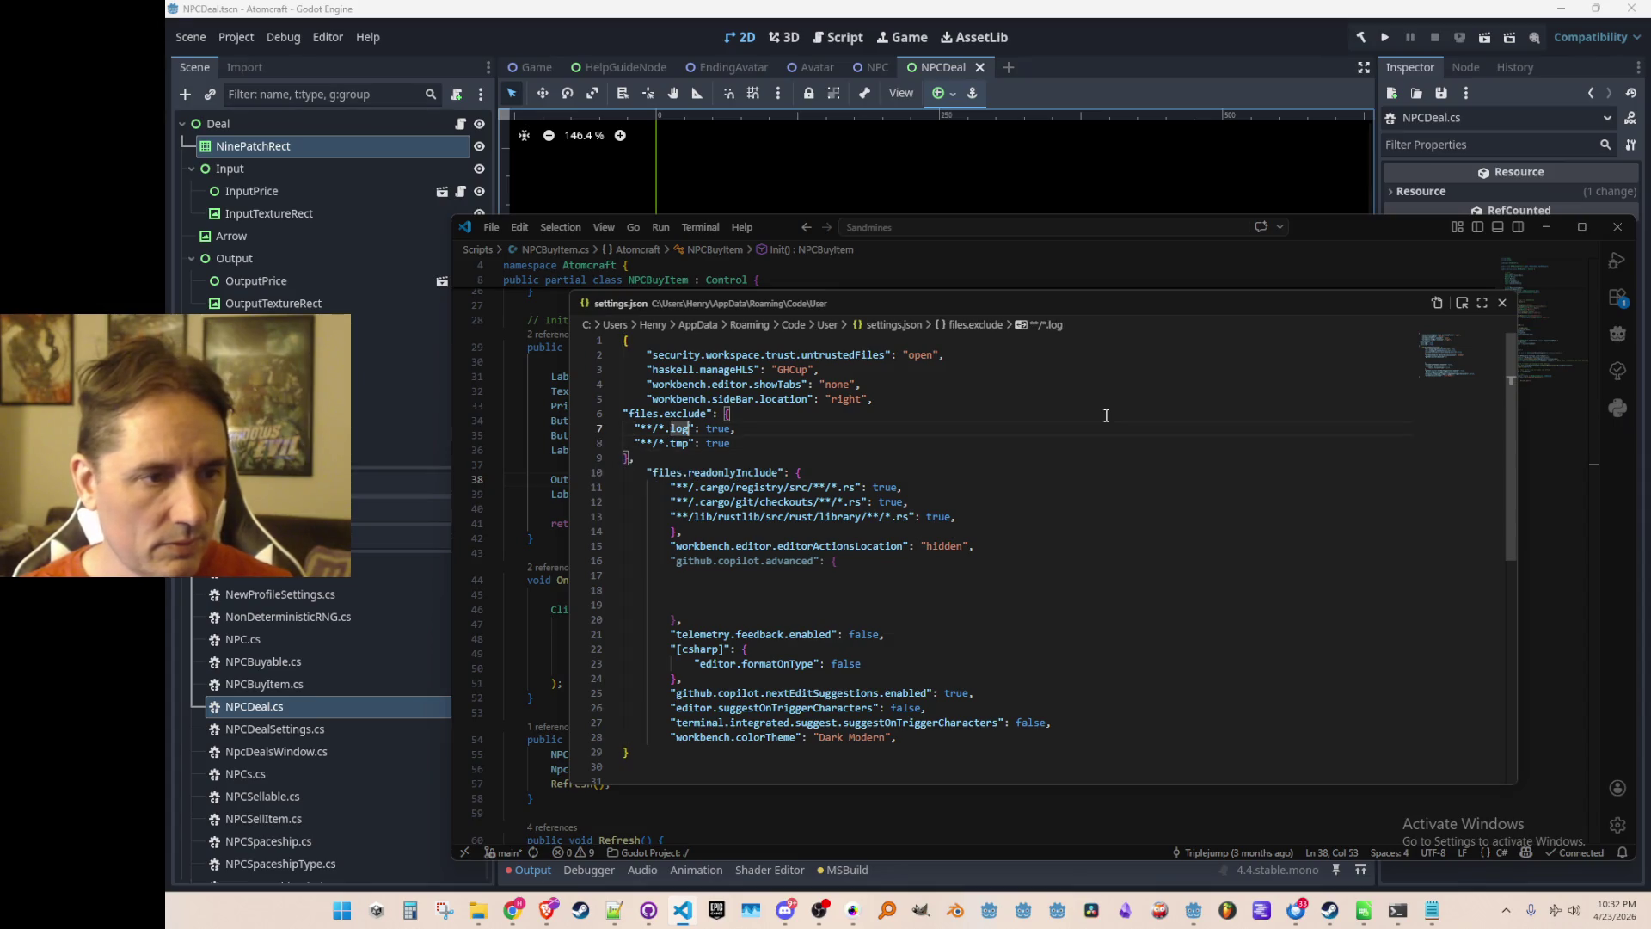
pyautogui.write('uid')
pyautogui.press('Down')
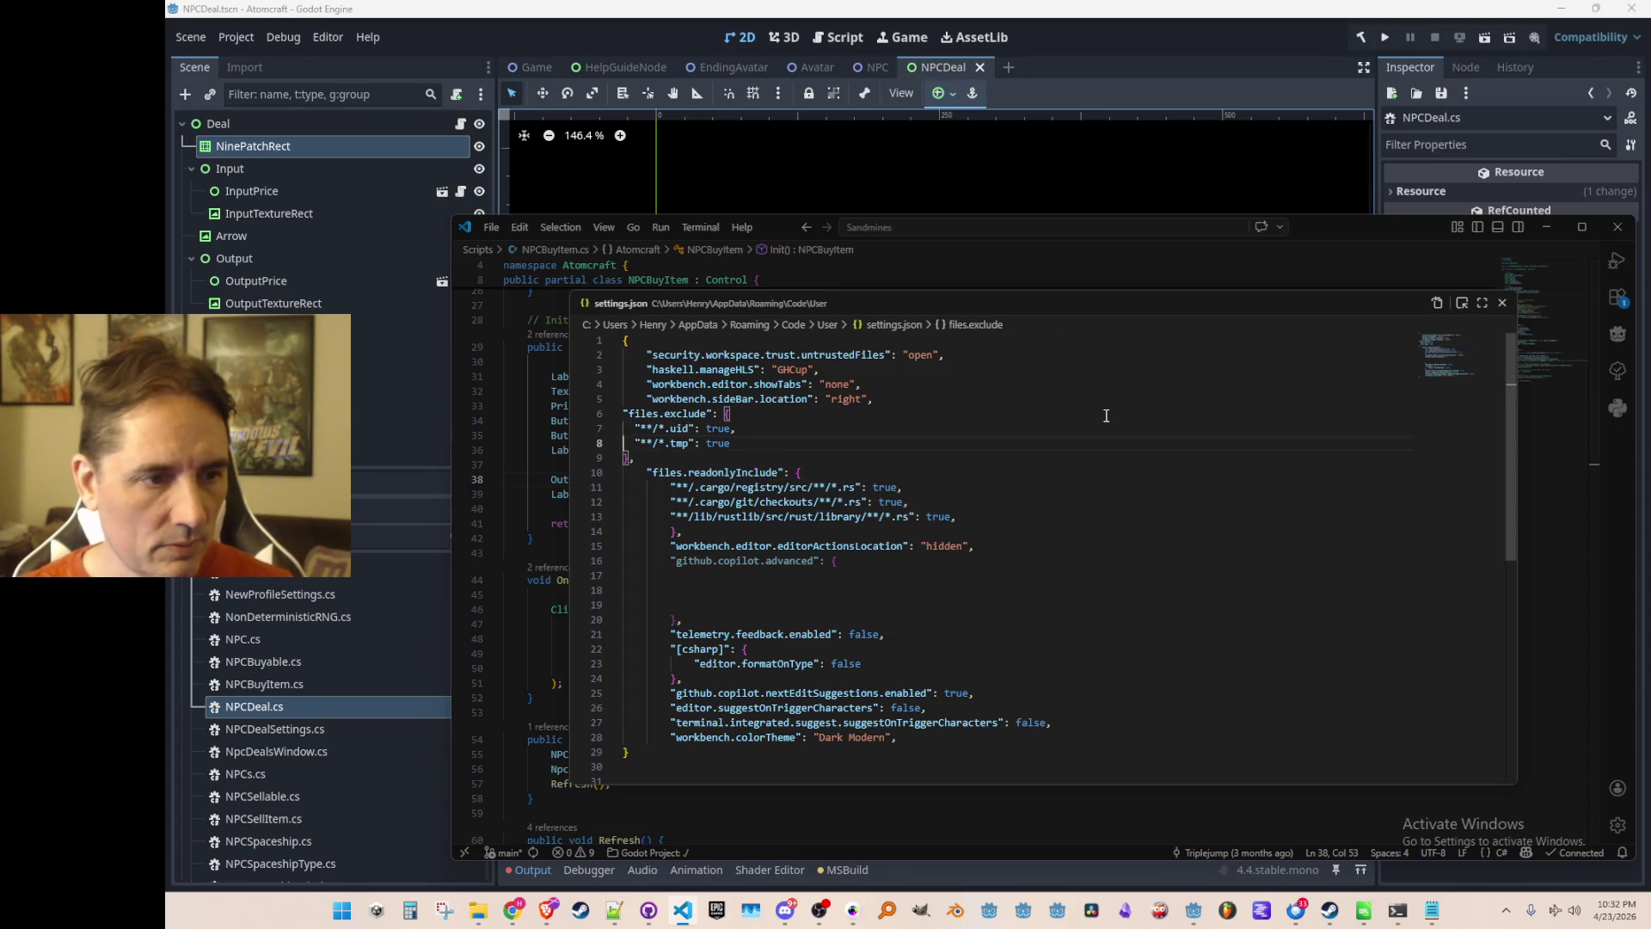
pyautogui.hotkey('ctrl', 'shift', 'k')
pyautogui.press('Tab')
pyautogui.click(1502, 303)
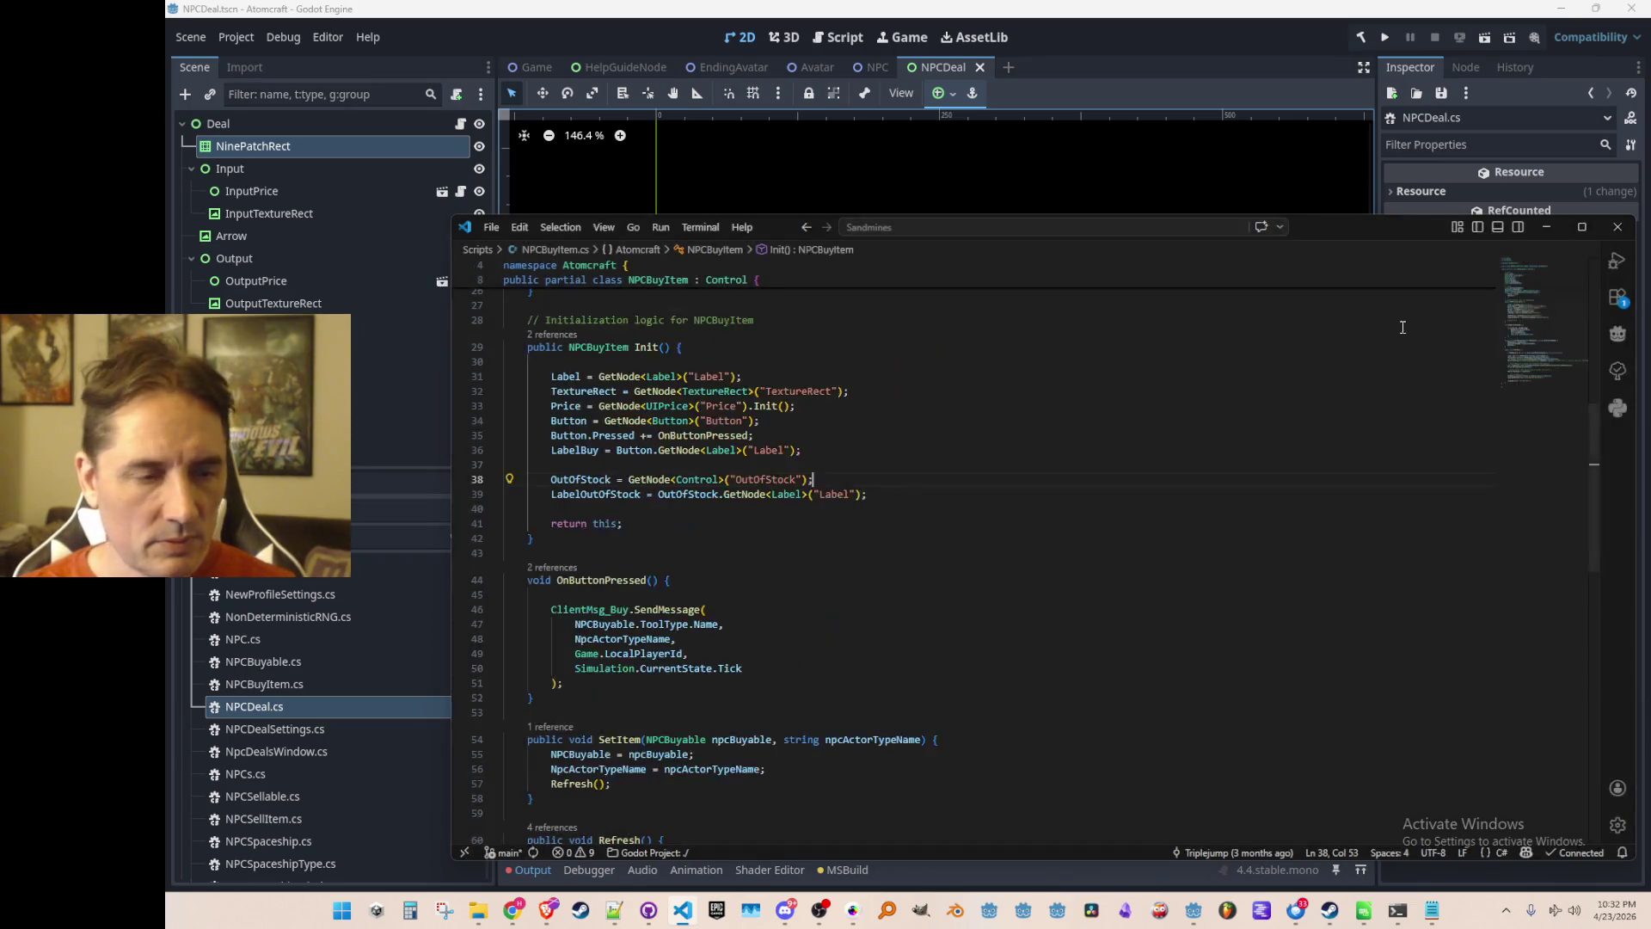
pyautogui.hotkey('ctrl', 'p')
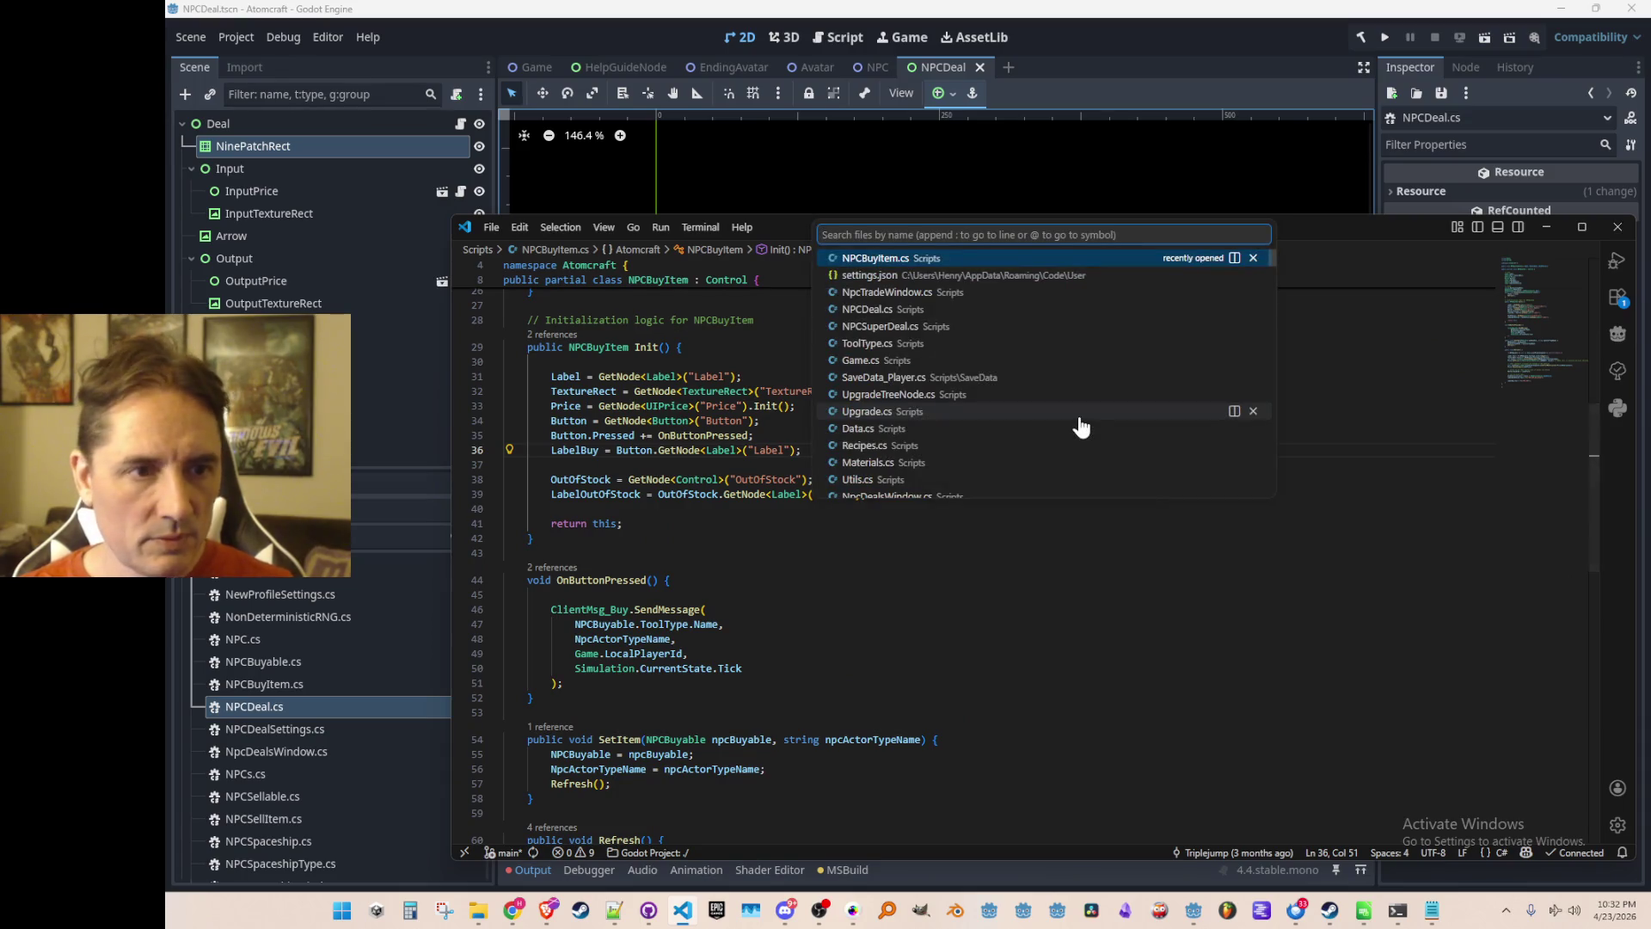
pyautogui.write('NpcTrade')
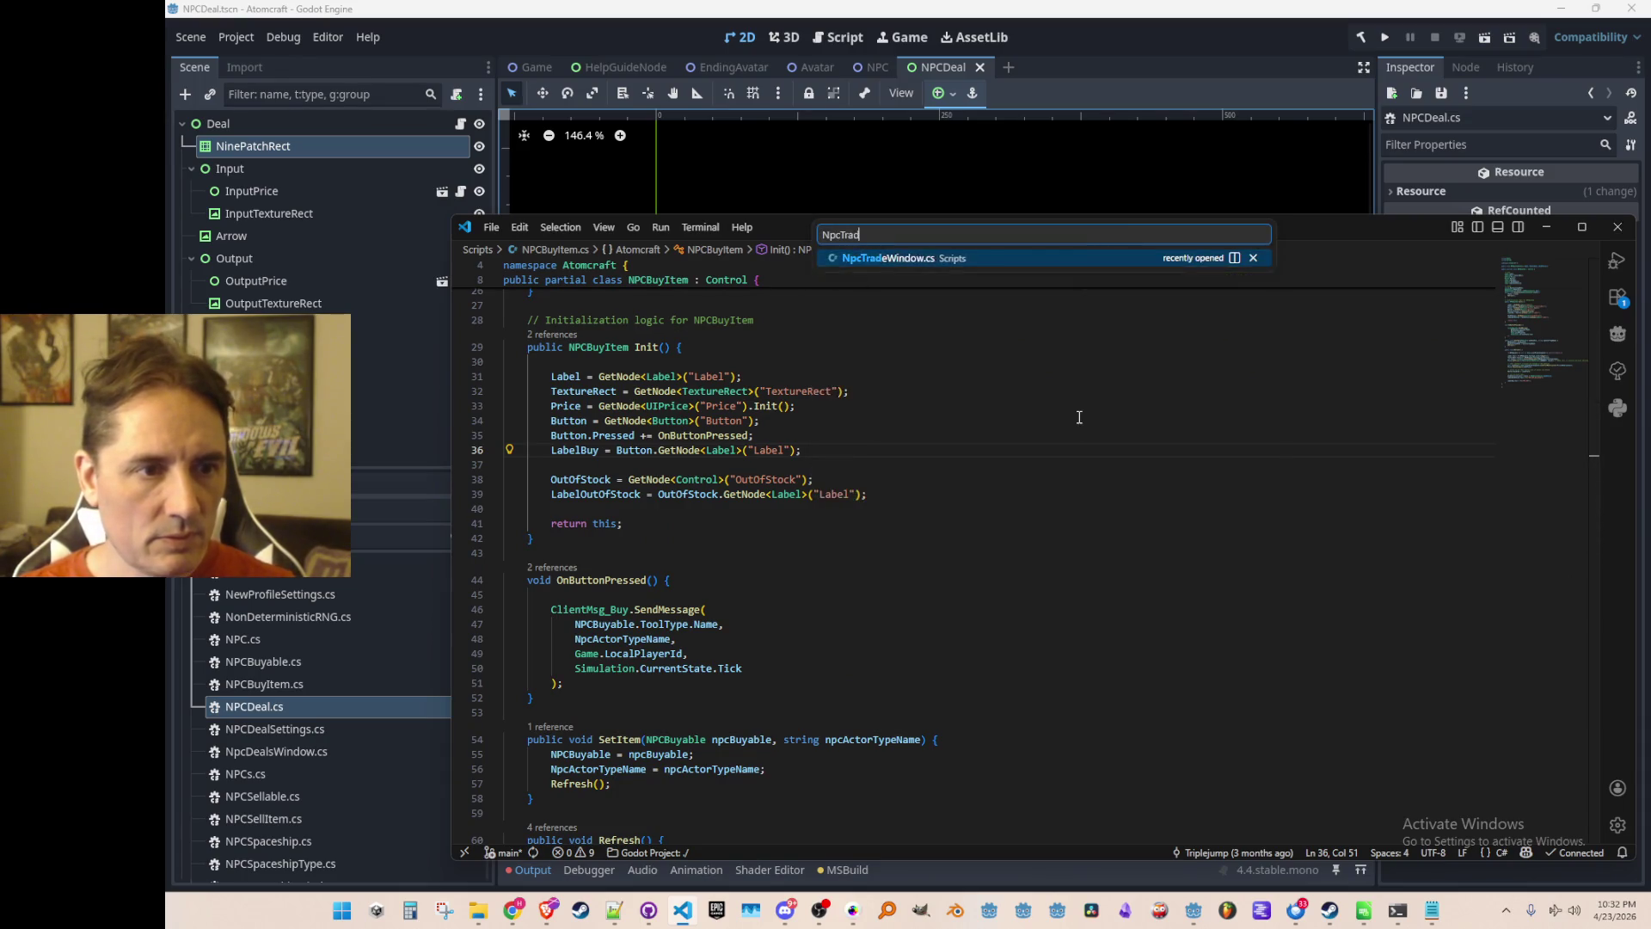
pyautogui.press('BackSpace')
pyautogui.press('BackSpace')
pyautogui.press('BackSpace')
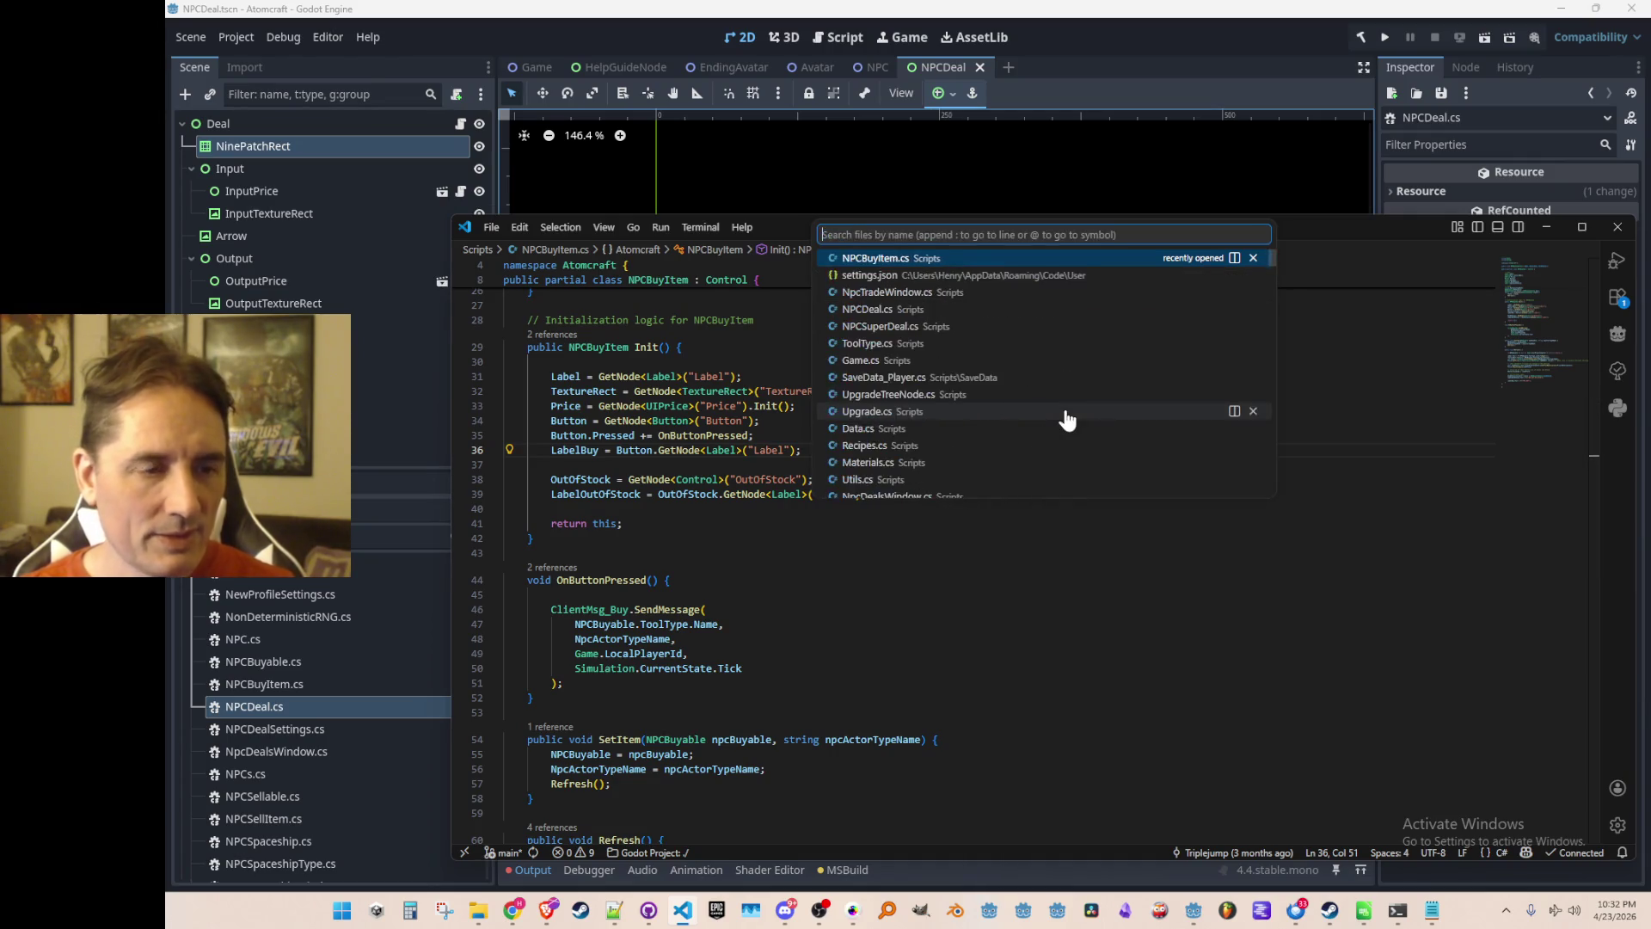
pyautogui.press('Escape')
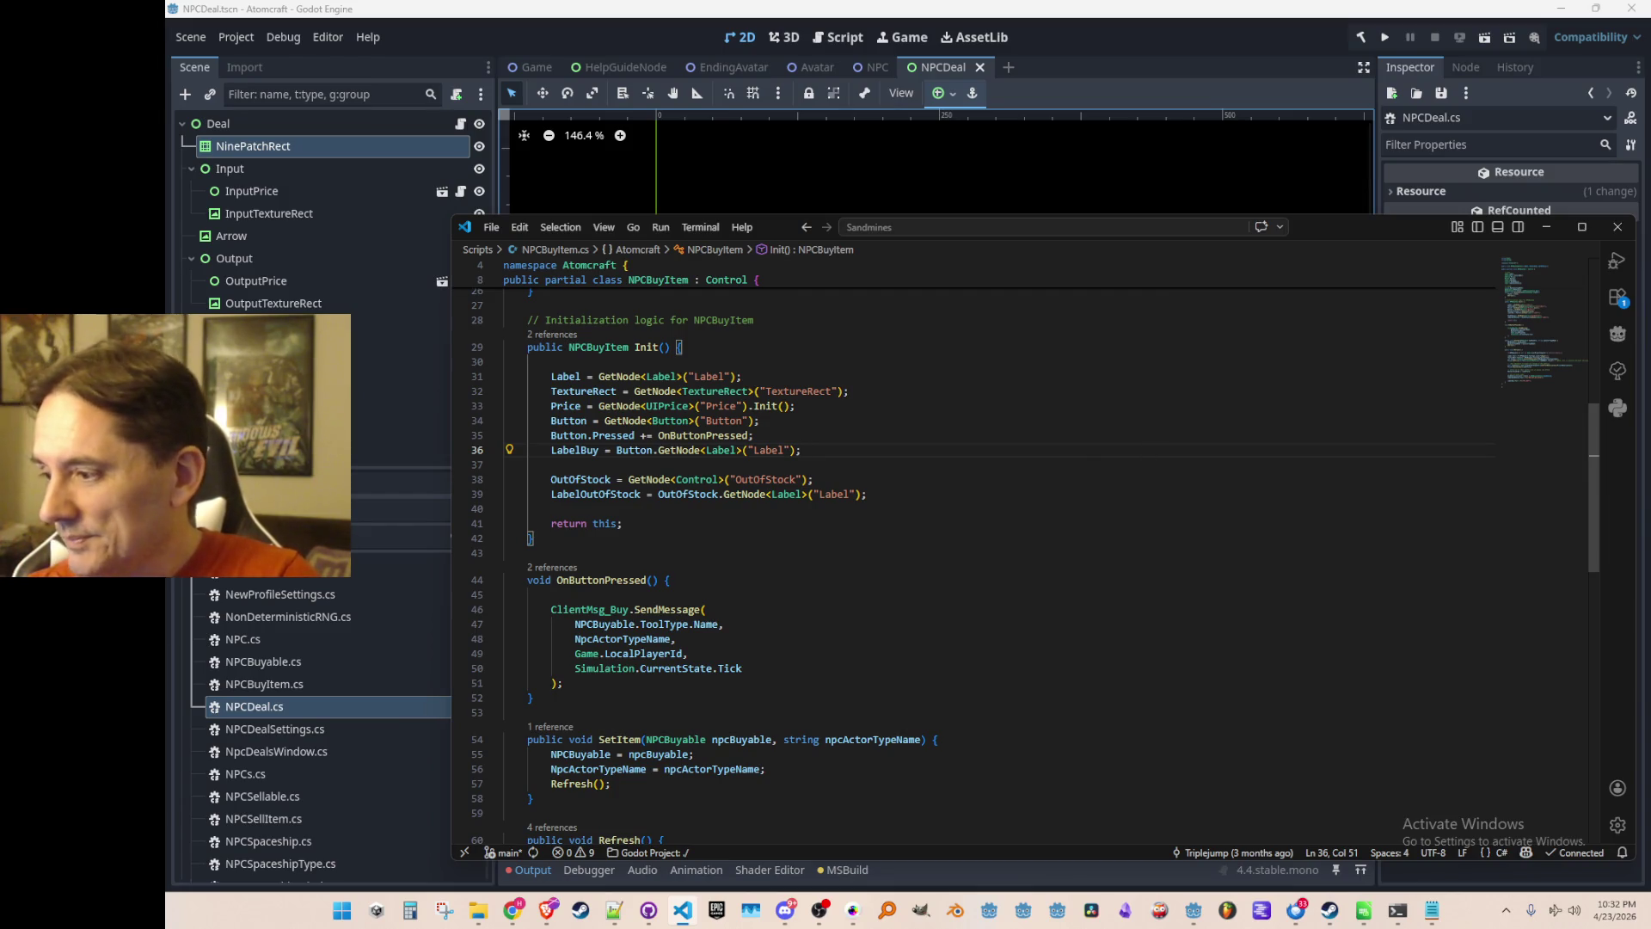
pyautogui.hotkey('alt', 'Tab')
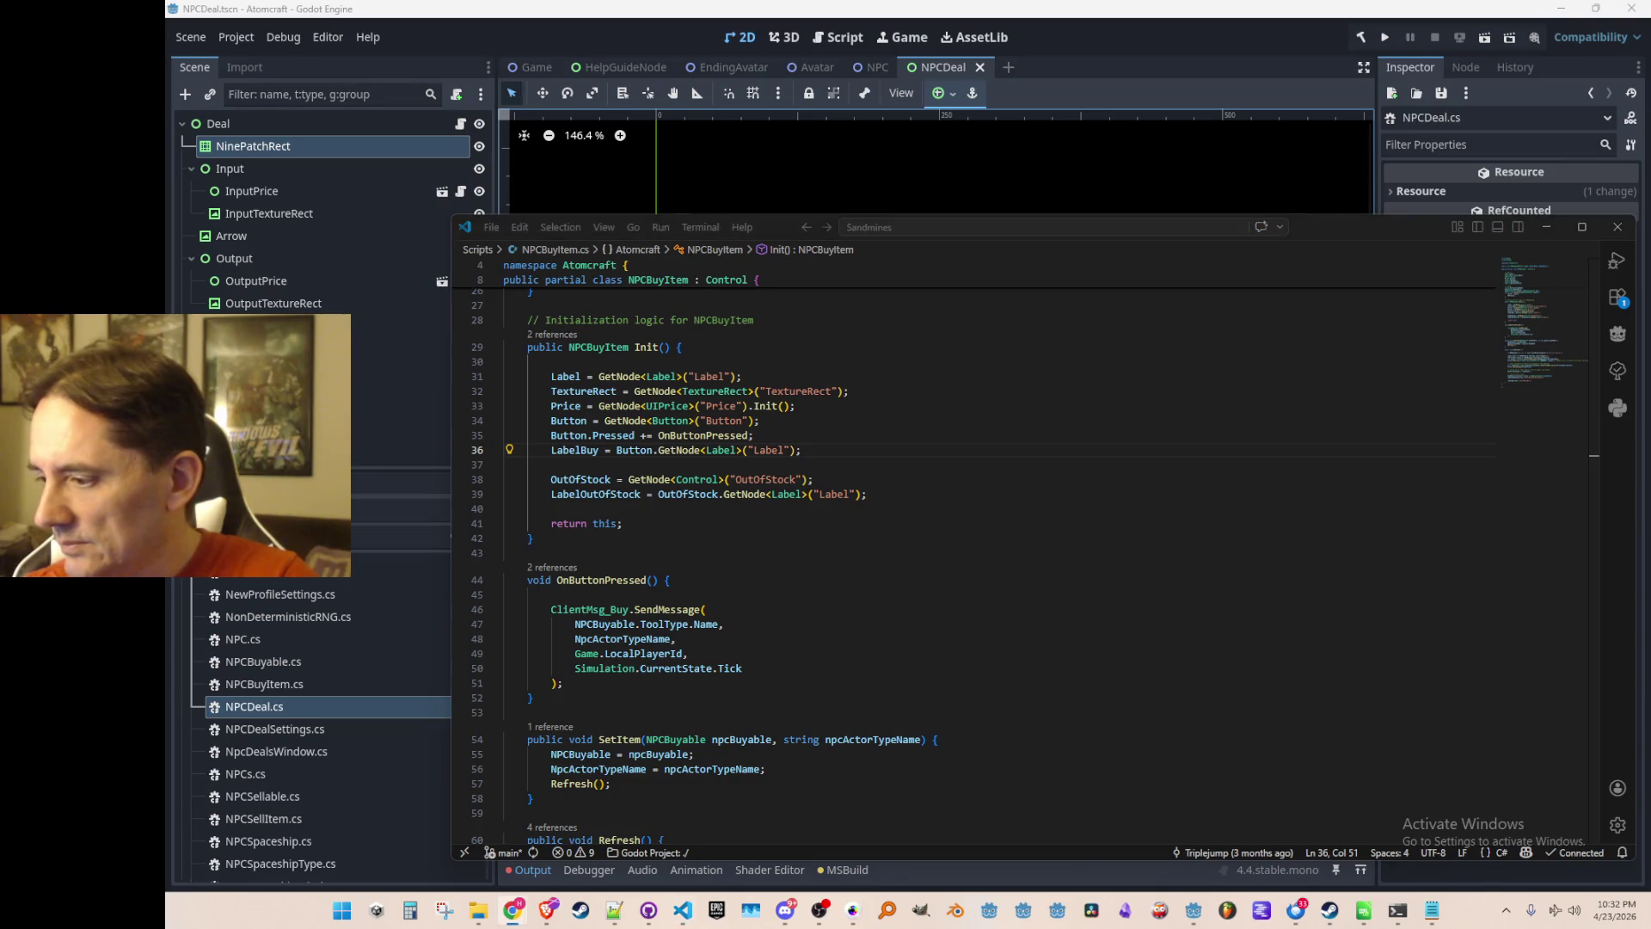
pyautogui.click(1010, 421)
pyautogui.scroll(3, 1010, 421)
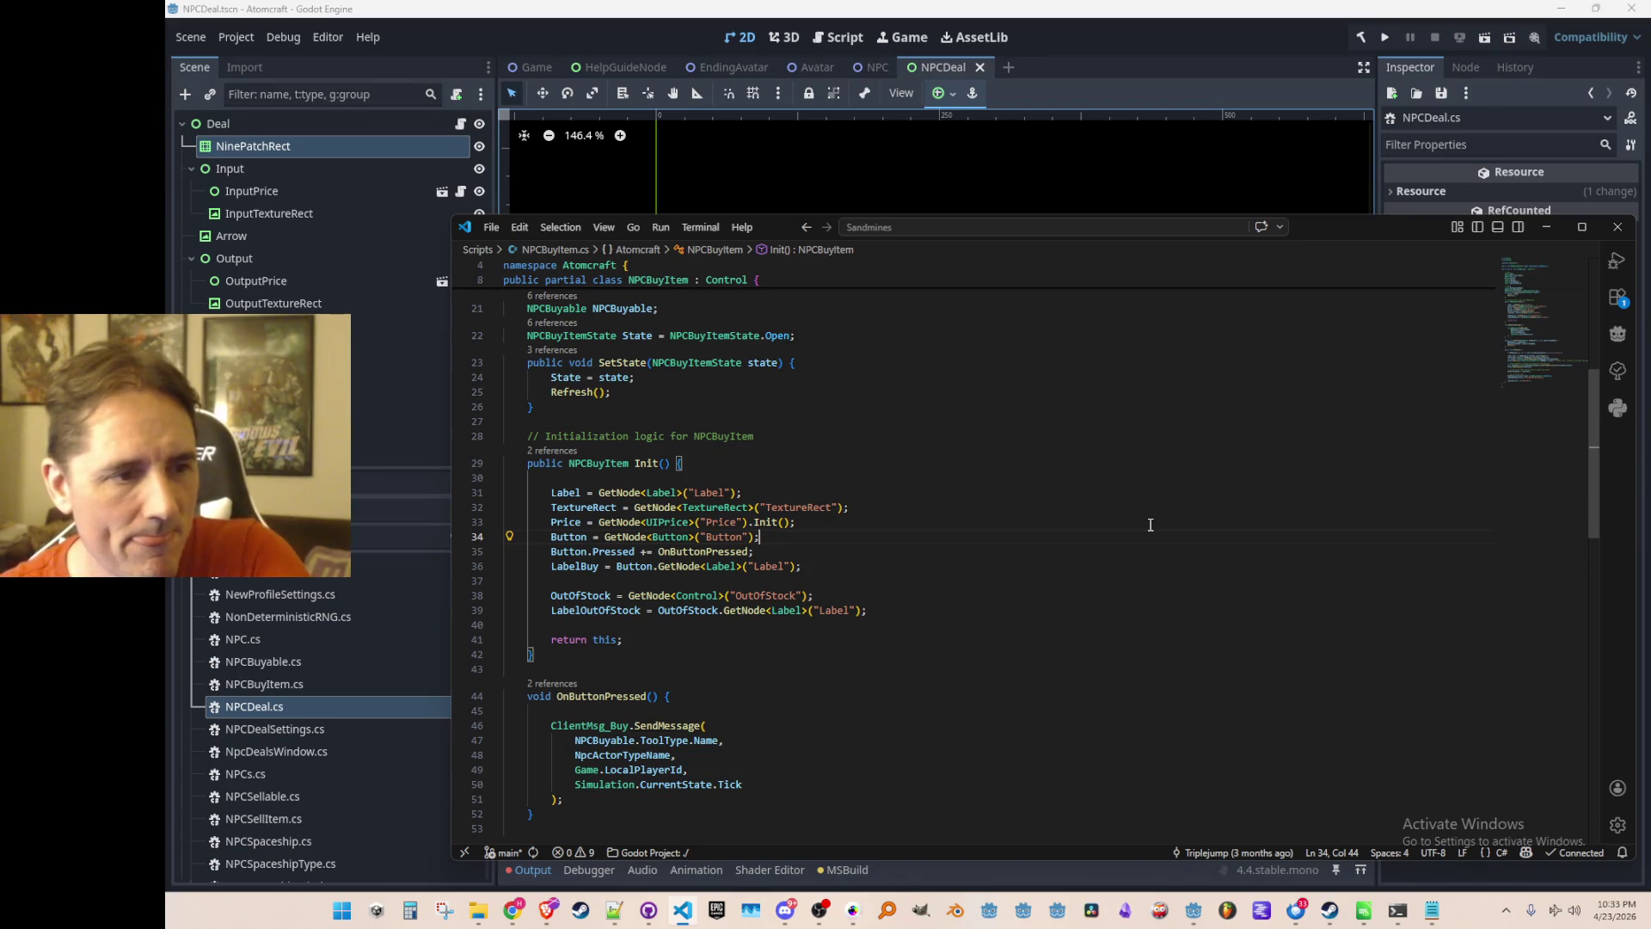
pyautogui.scroll(3, 1040, 548)
pyautogui.scroll(-3, 1166, 542)
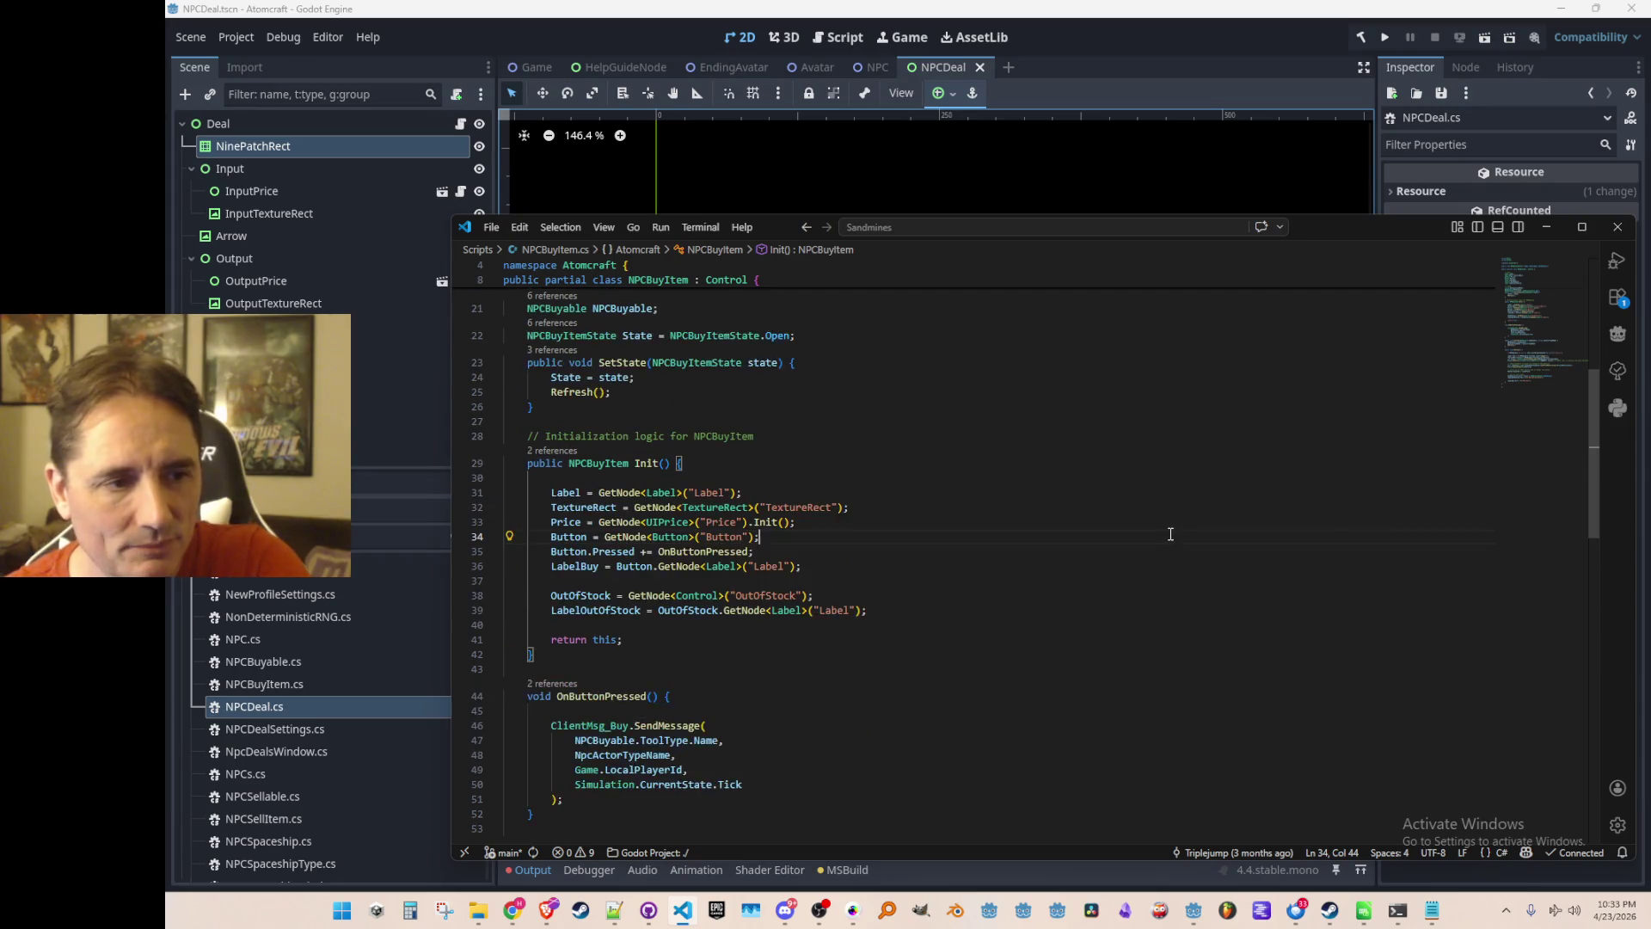
pyautogui.scroll(1, 720, 497)
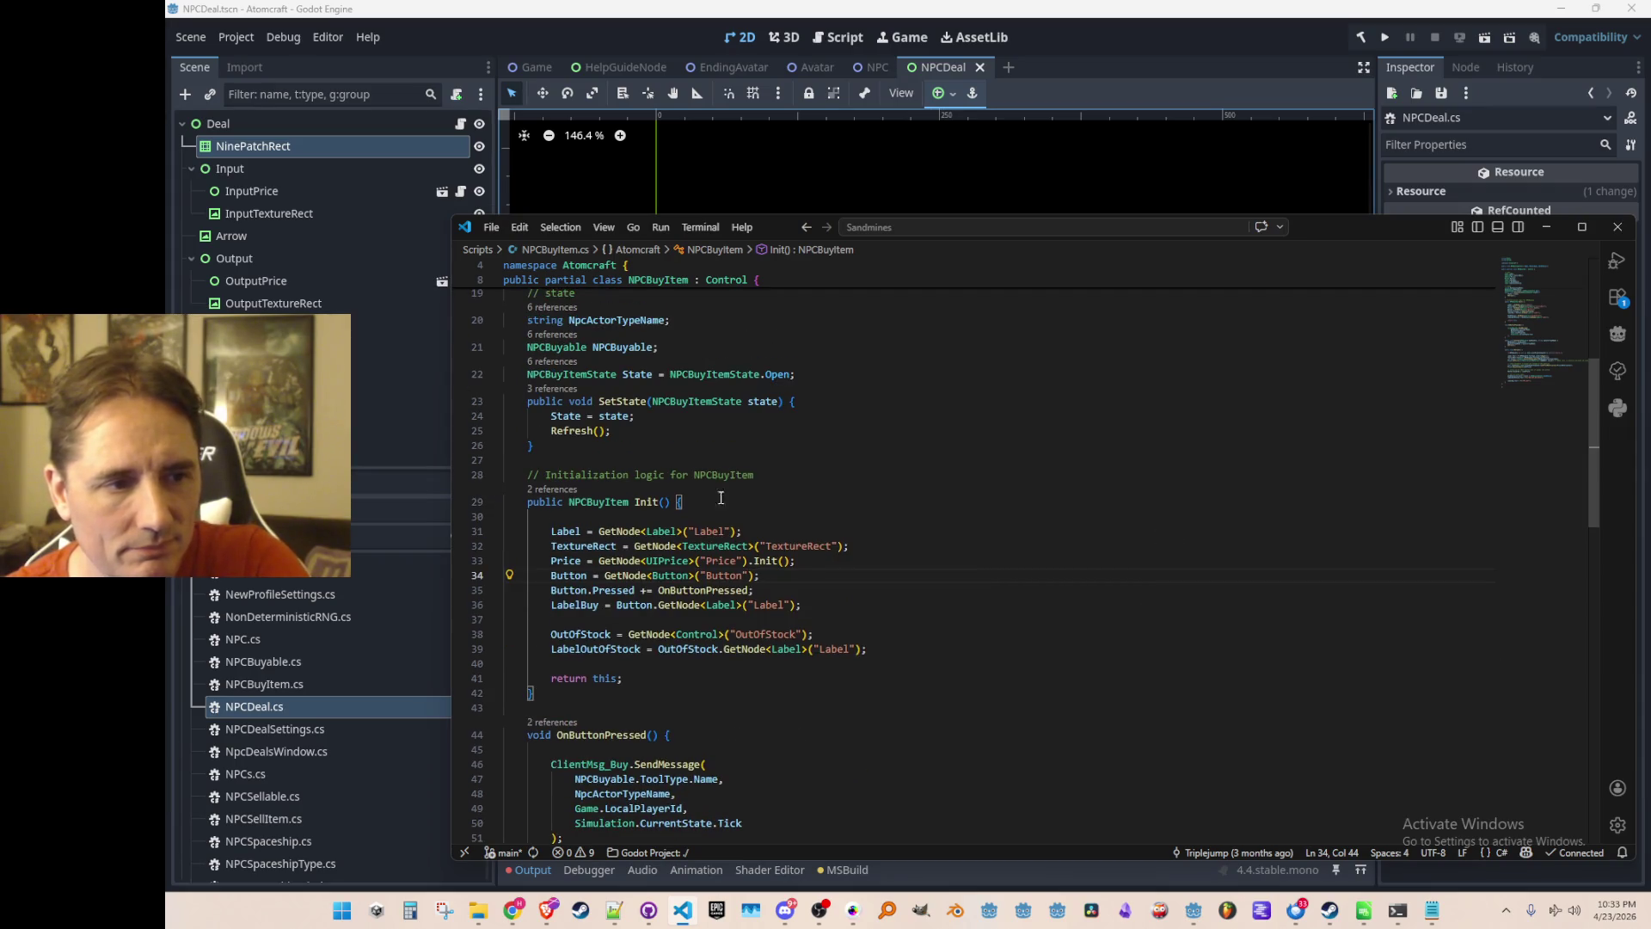
pyautogui.click(555, 389)
# Open NpcTradeWindow.cs at its SetState call from the references list.
pyautogui.click(1093, 482)
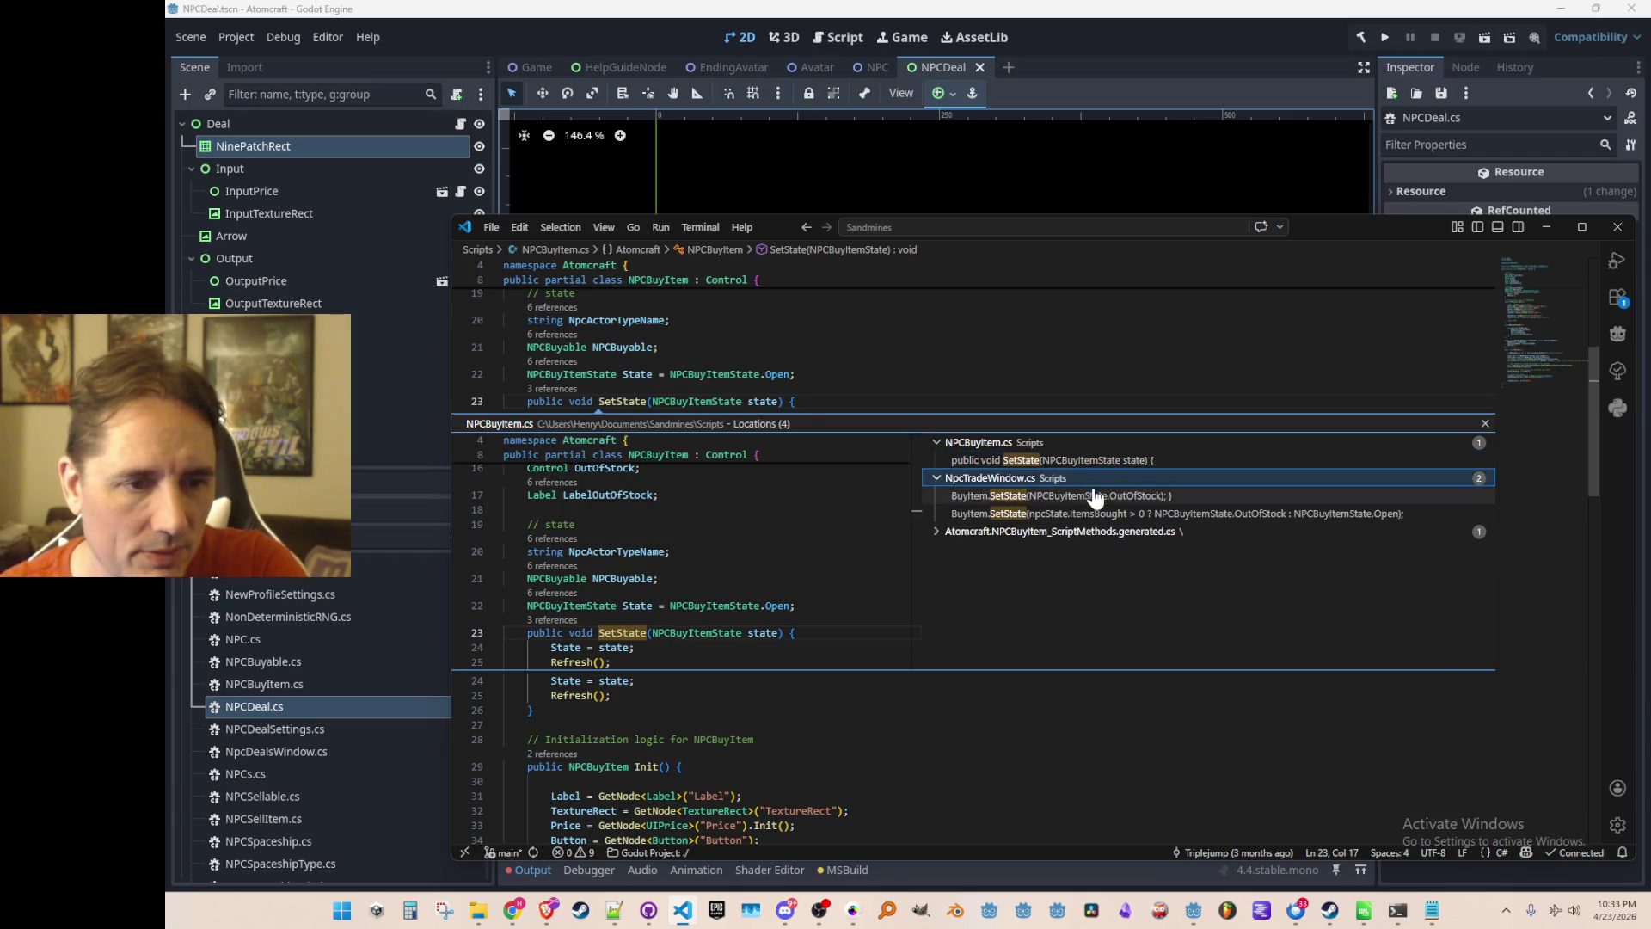
pyautogui.press('Down')
pyautogui.press('Down')
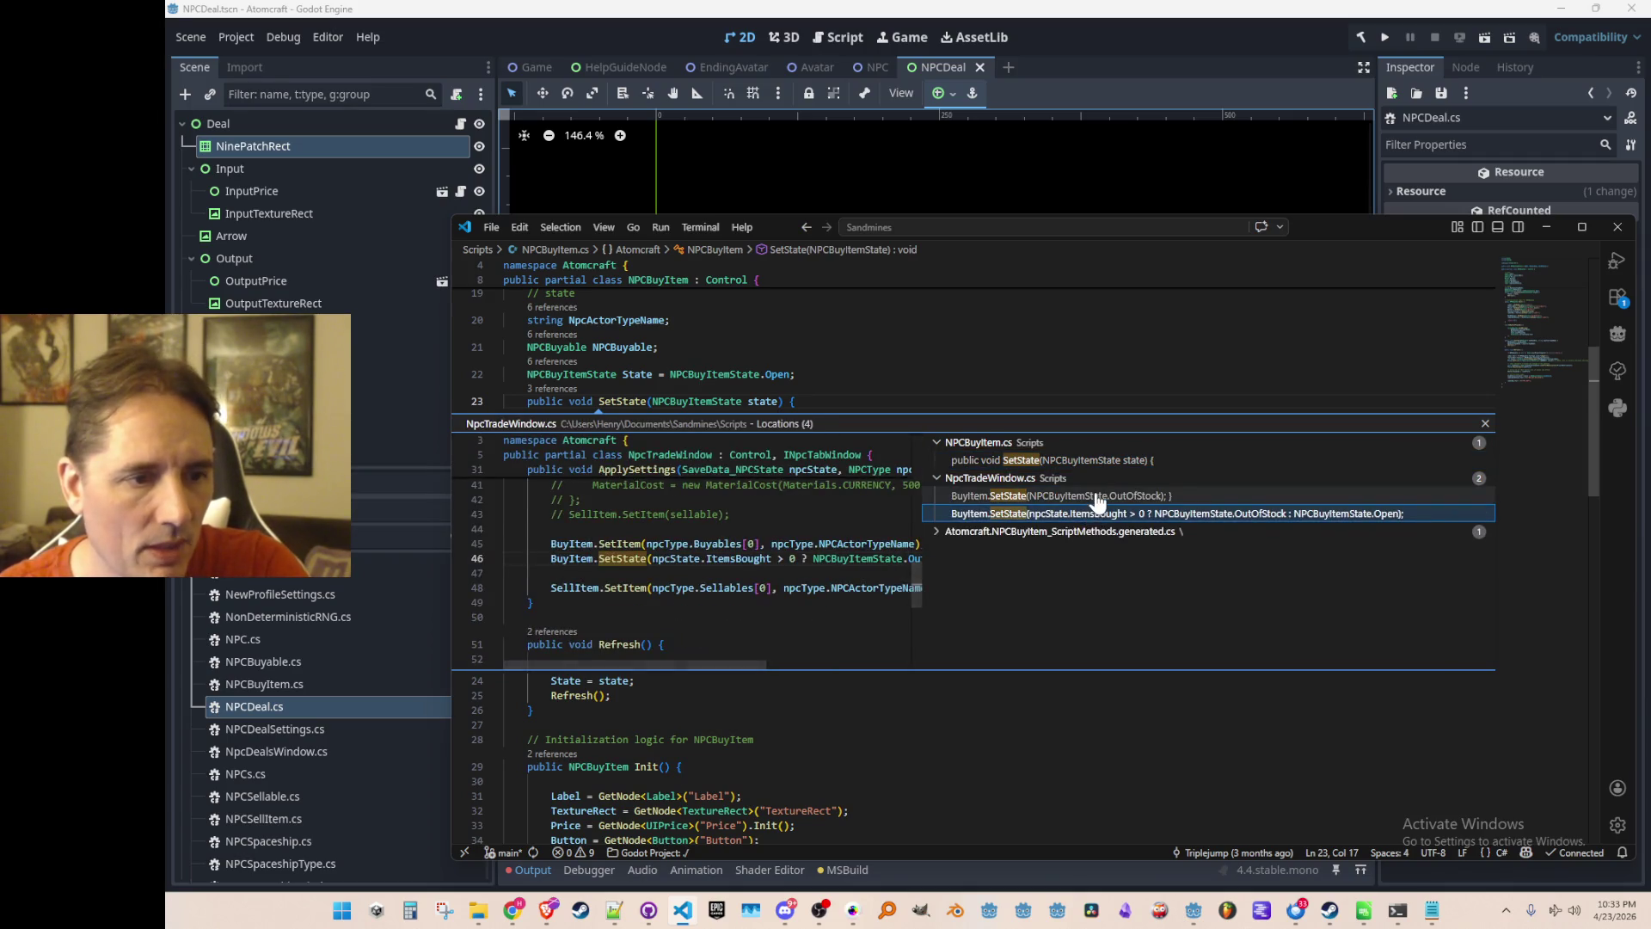
pyautogui.doubleClick(1097, 497)
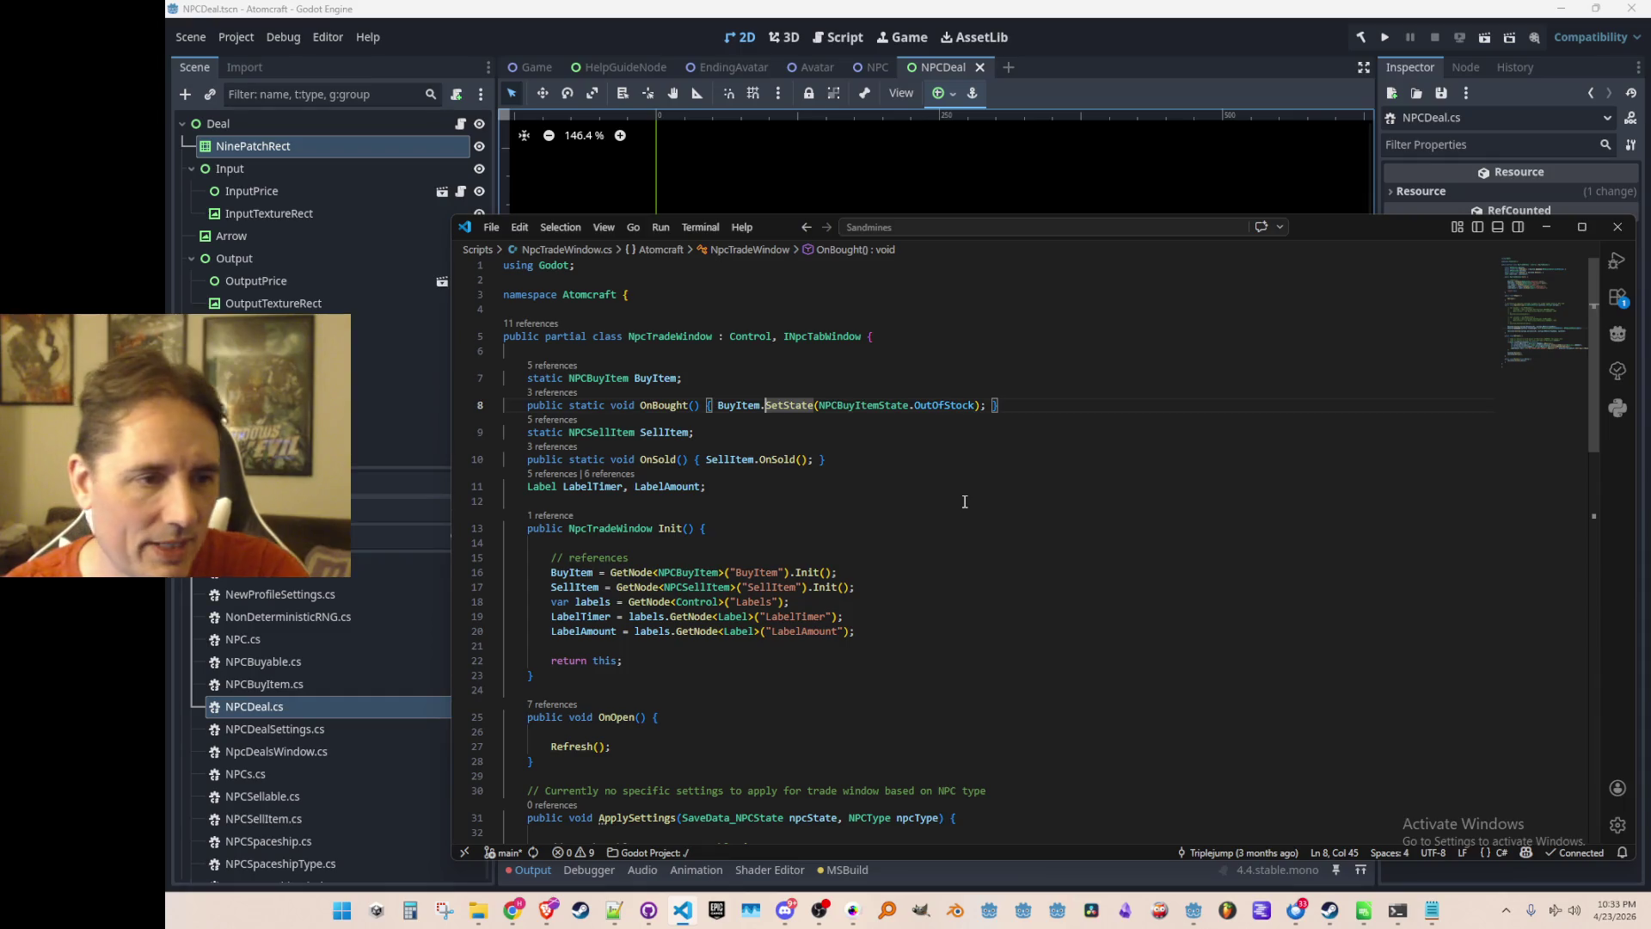
pyautogui.scroll(-10, 1036, 498)
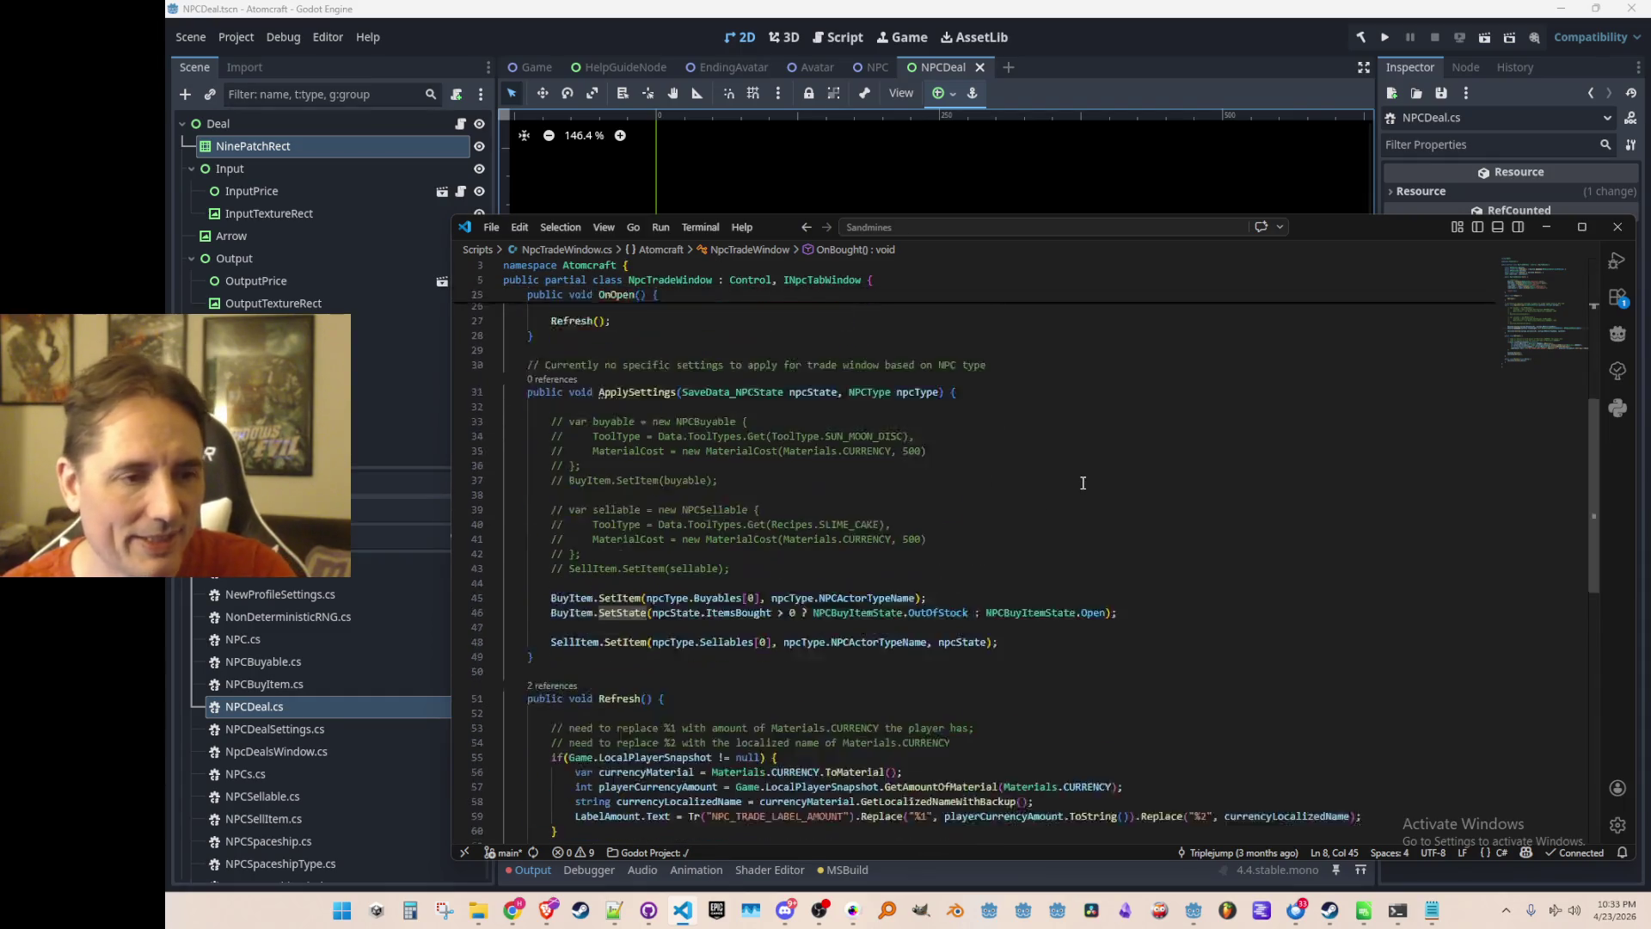
pyautogui.scroll(3, 1082, 484)
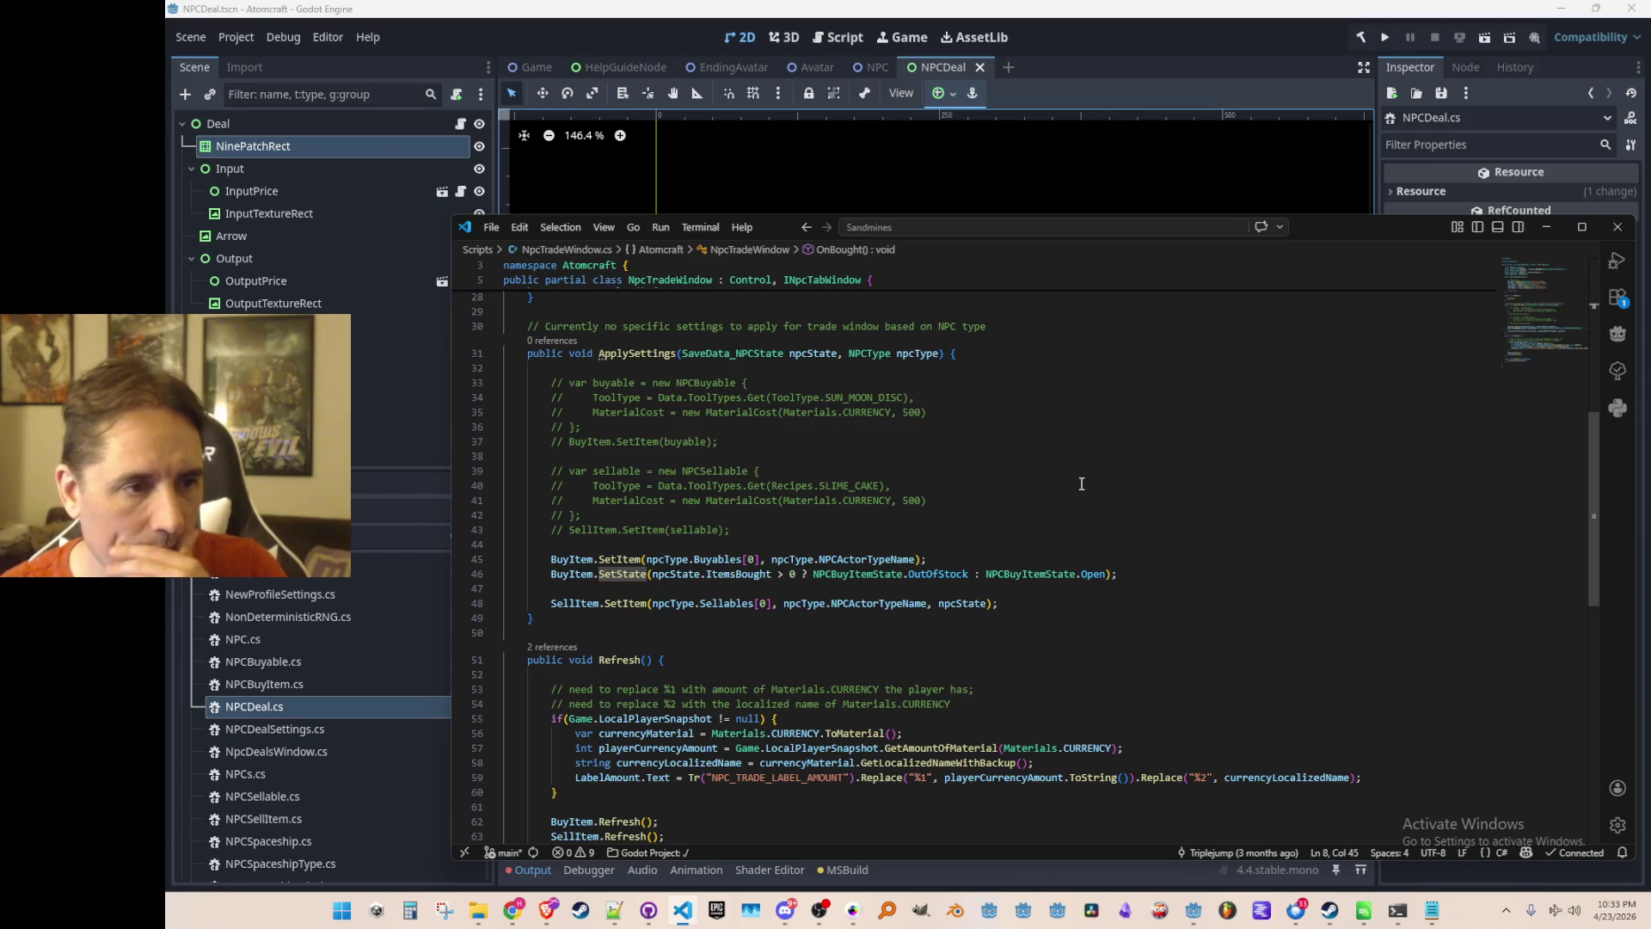
pyautogui.scroll(-4, 1081, 484)
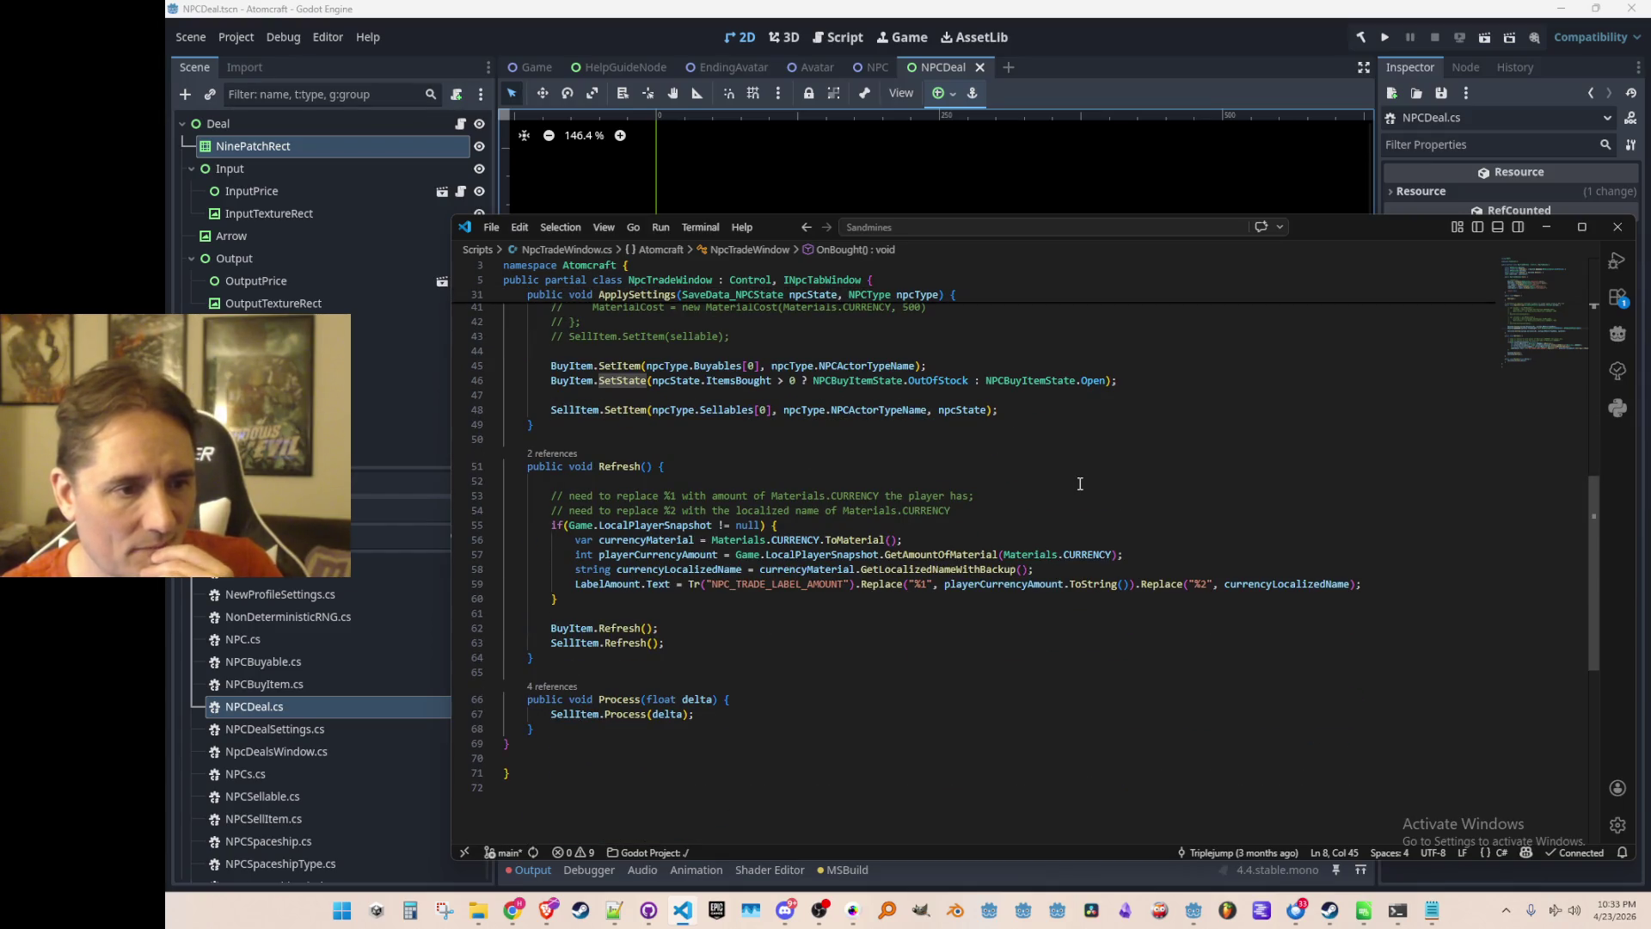
pyautogui.scroll(12, 1080, 484)
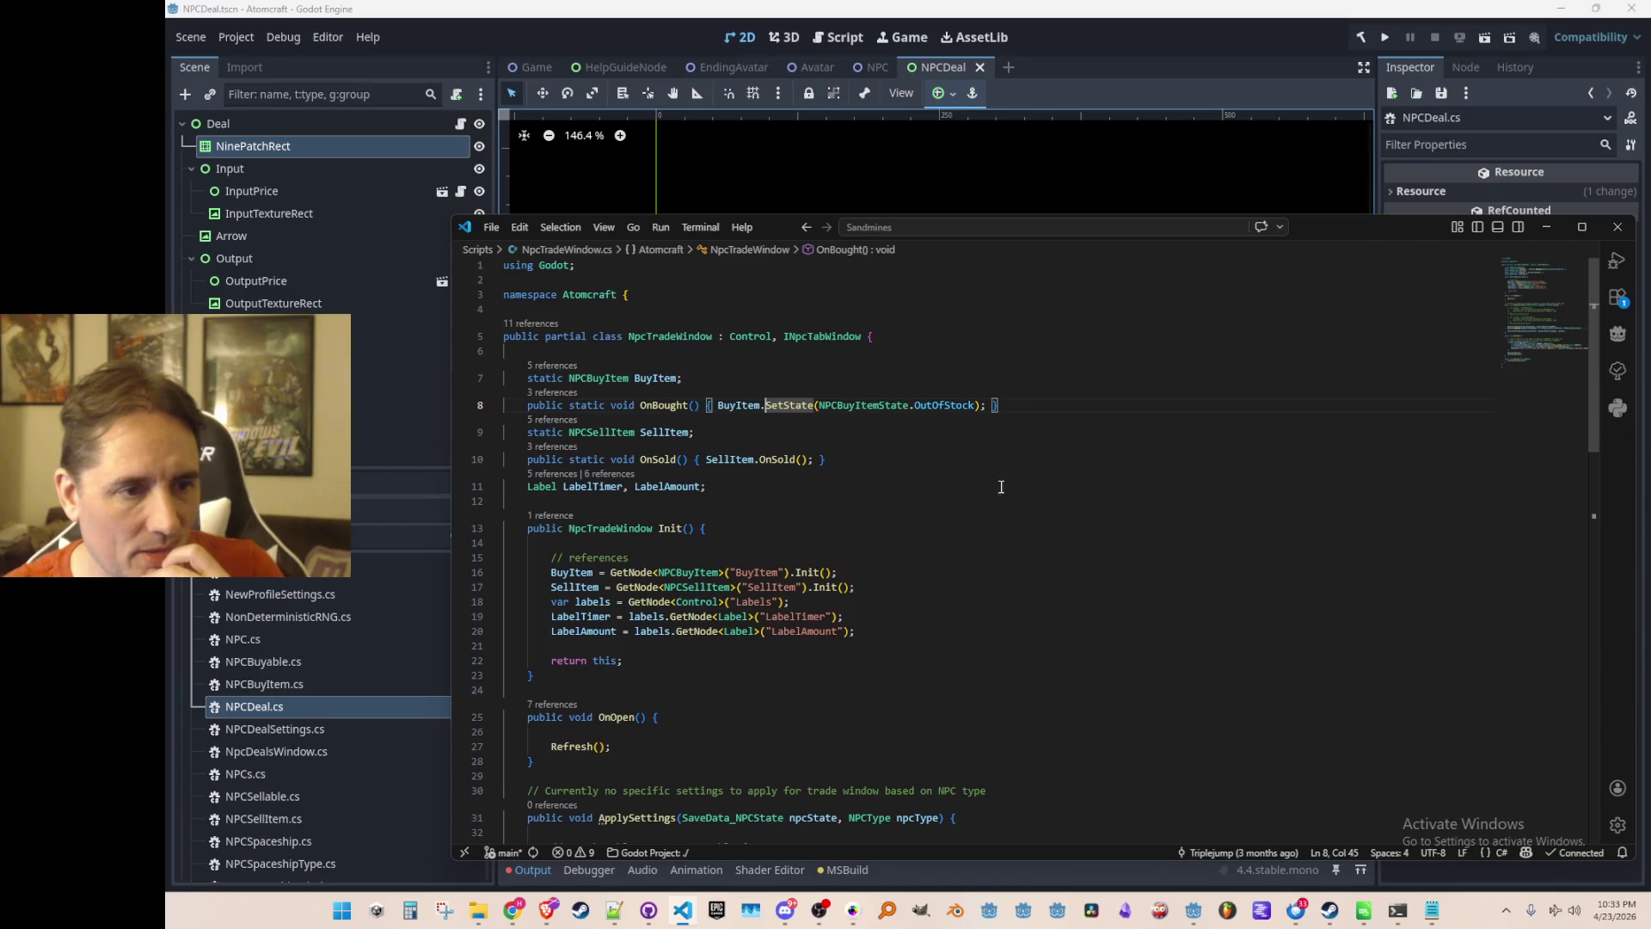
# Check where OnBought is used, then step back through history to ApplySettings.
pyautogui.click(557, 393)
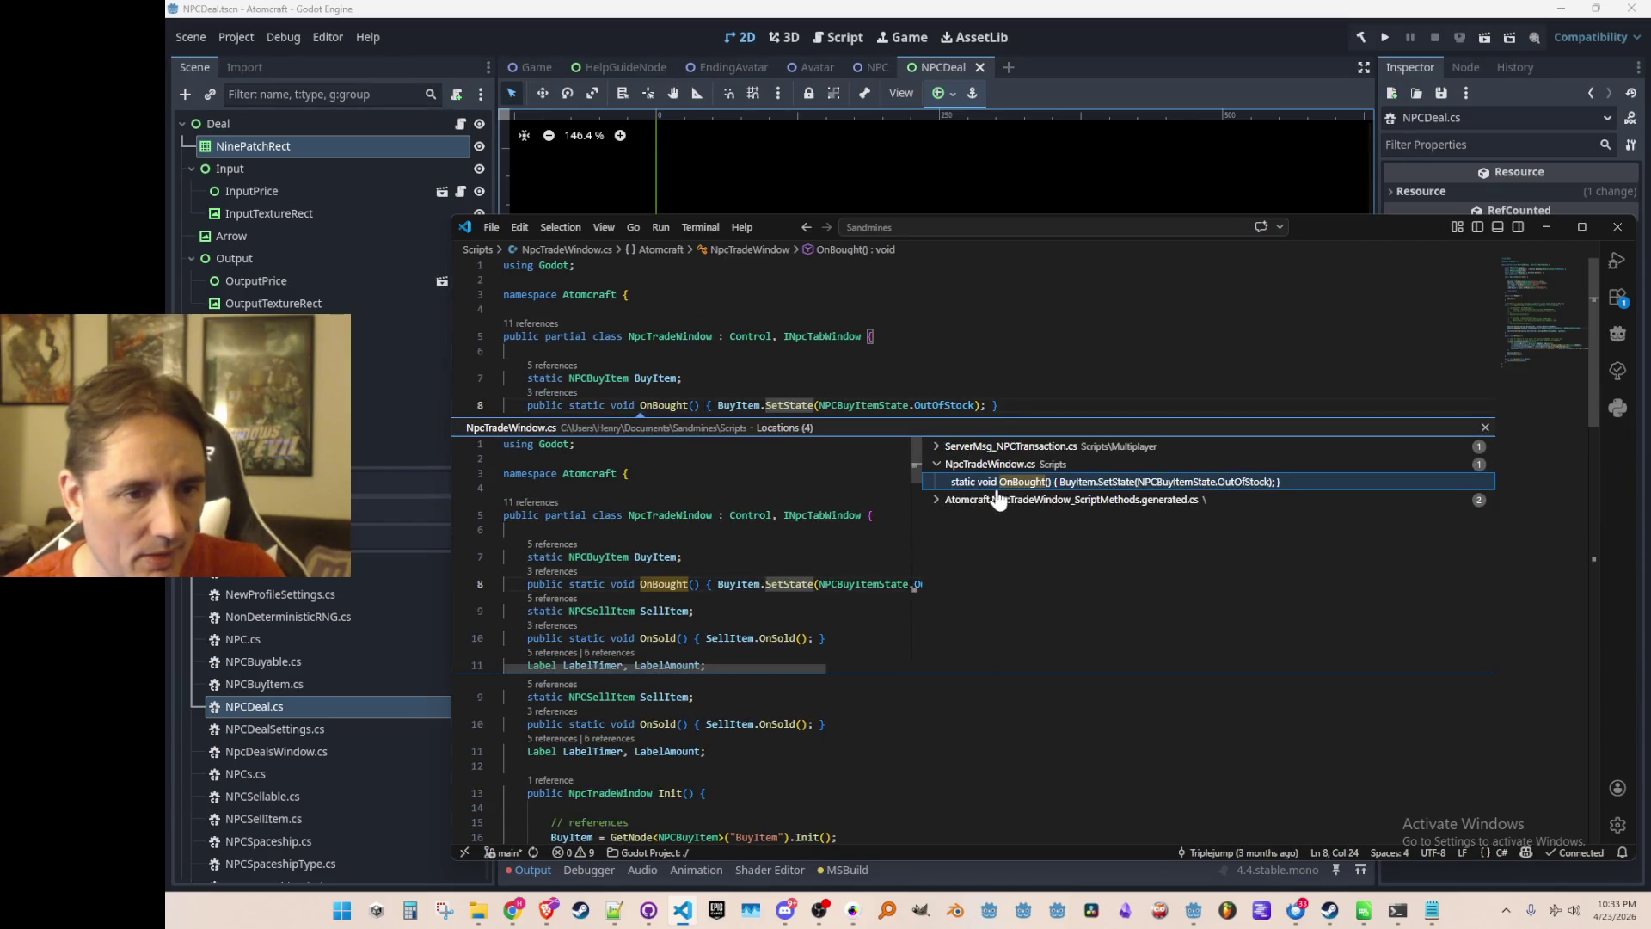
pyautogui.press('Escape')
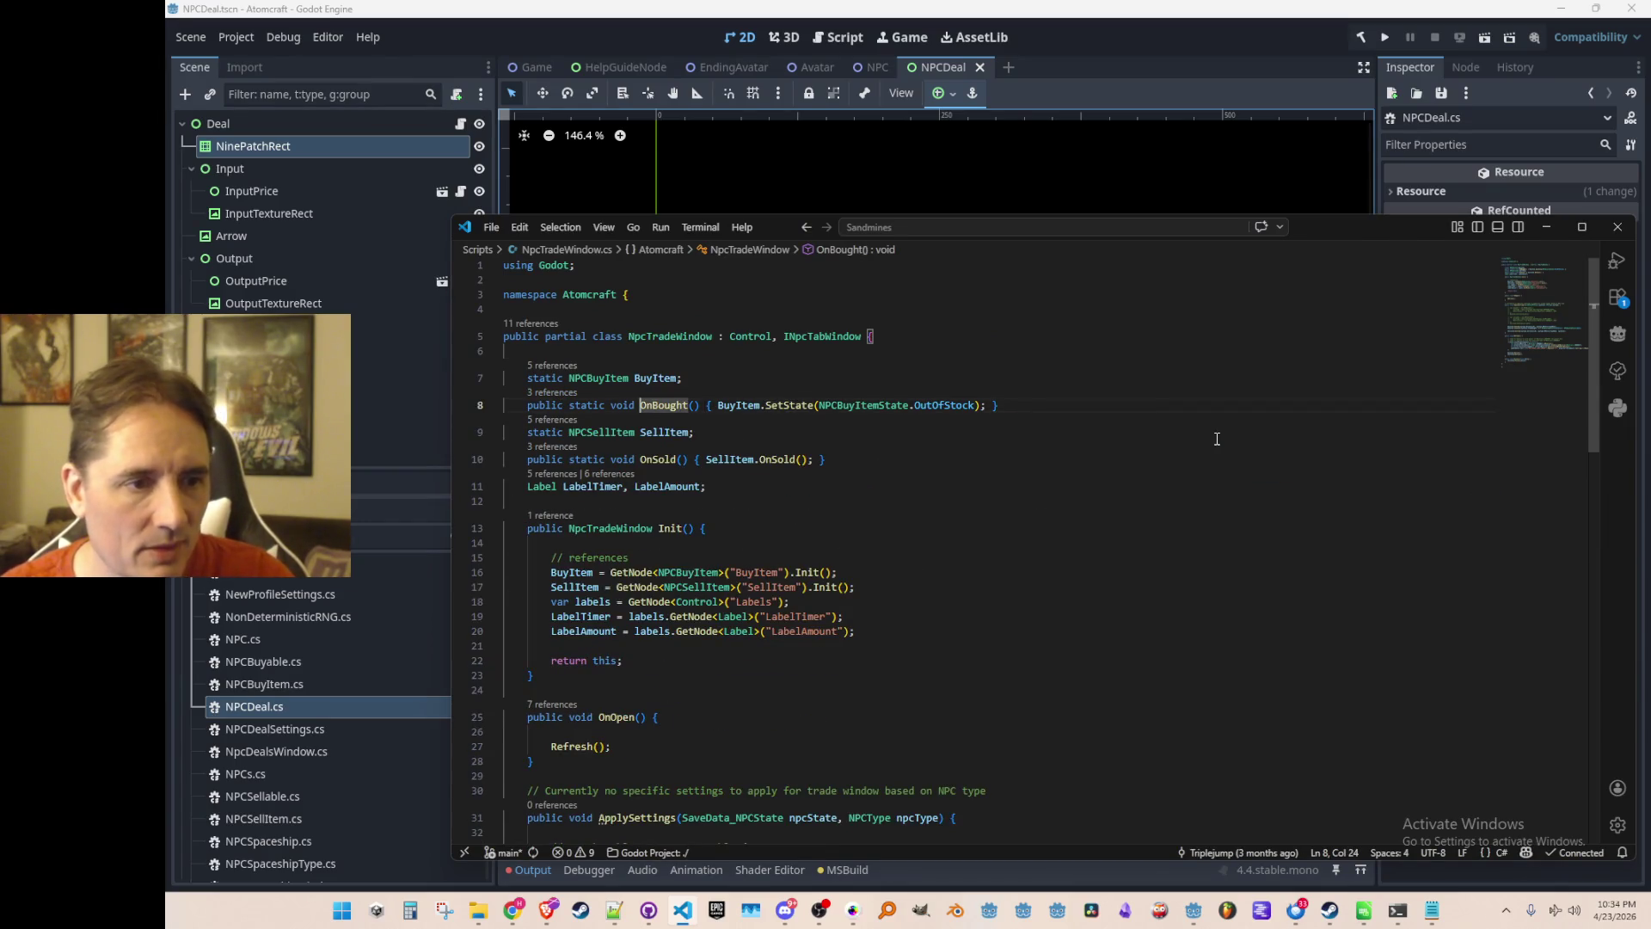
pyautogui.hotkey('alt', 'Left')
pyautogui.hotkey('alt', 'Right')
pyautogui.hotkey('alt', 'Left')
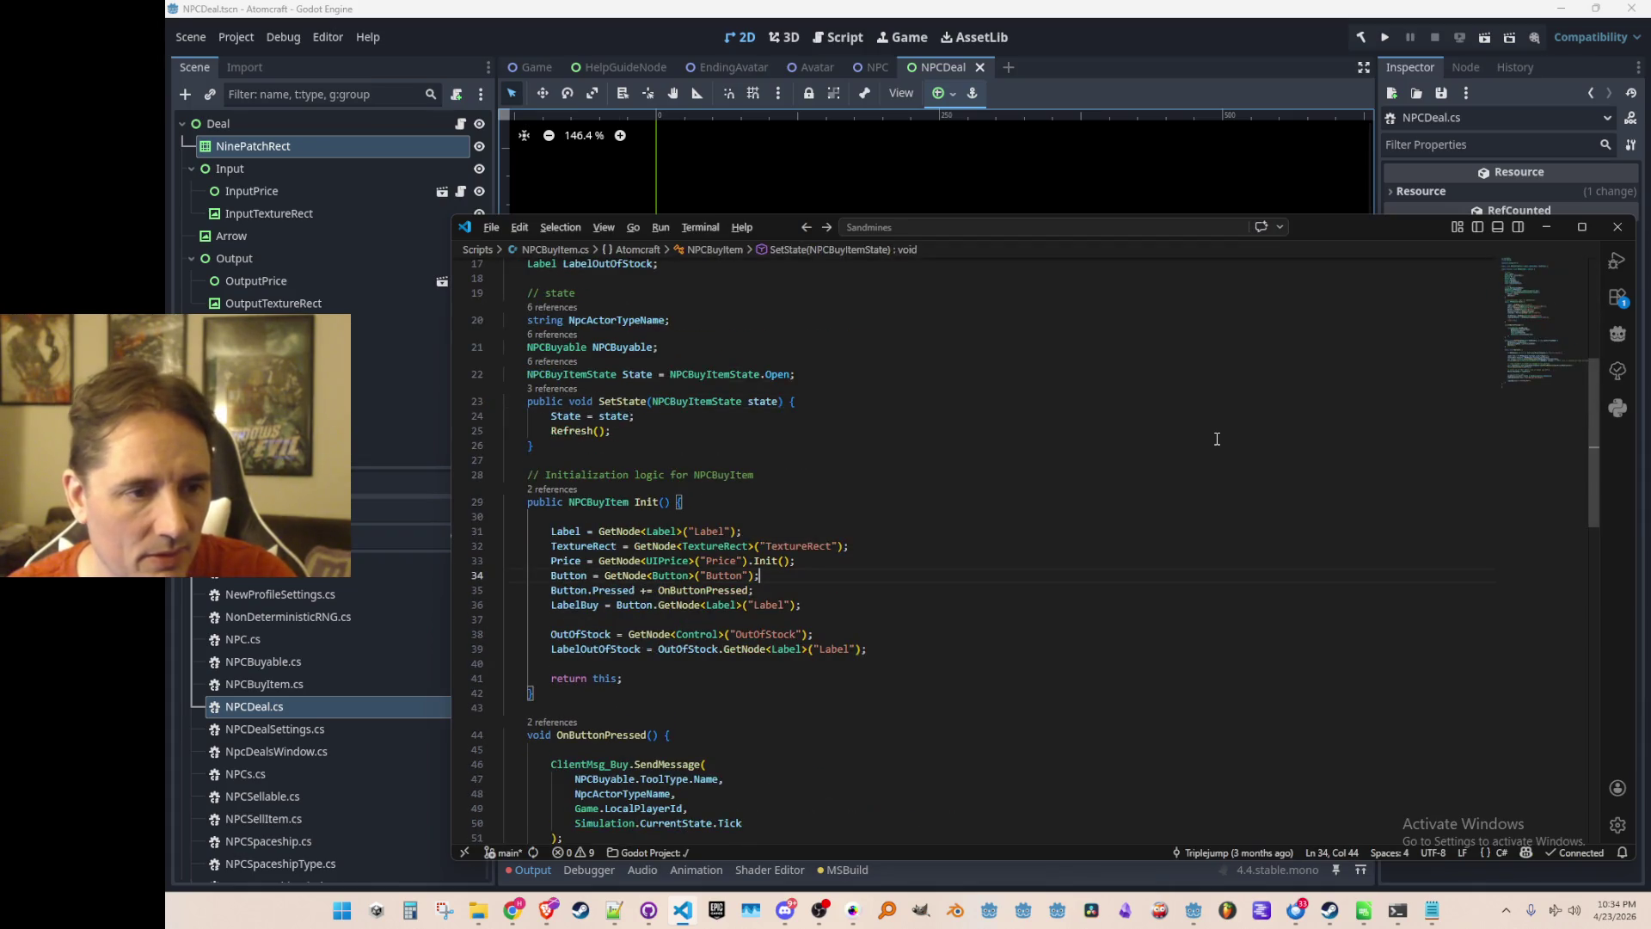
pyautogui.hotkey('alt', 'Left')
pyautogui.hotkey('alt', 'Left')
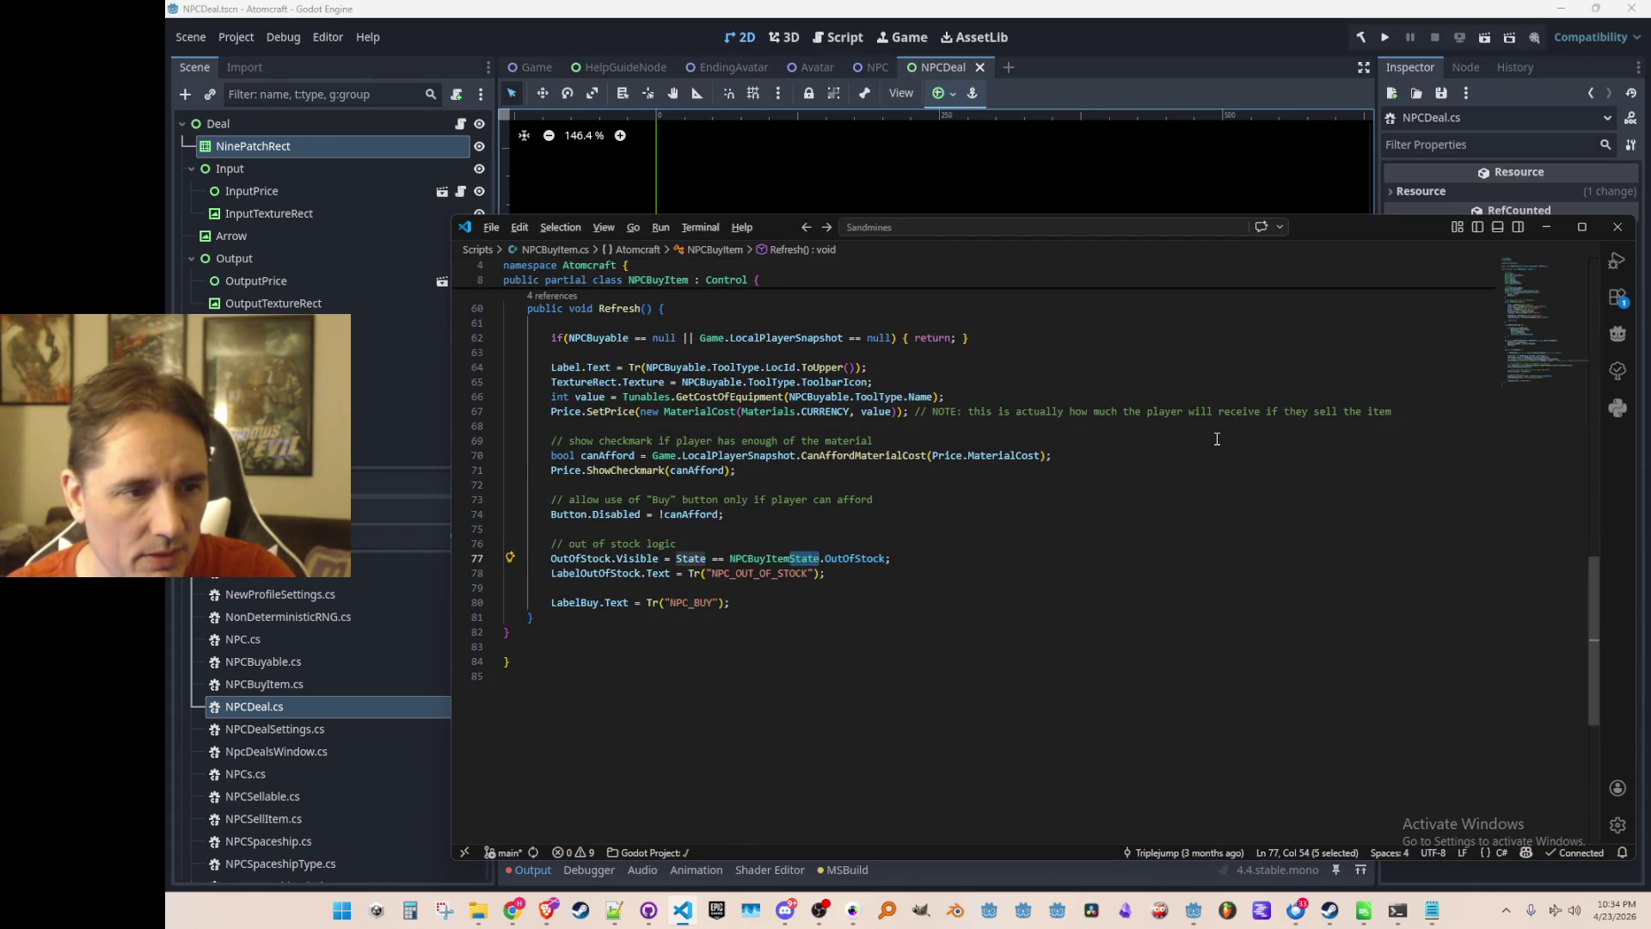
pyautogui.hotkey('alt', 'Left')
pyautogui.hotkey('alt', 'Left')
# Return from ApplySettings line 43 to the Process method in NPCDeal.cs.
pyautogui.press('Home')
pyautogui.press('Up')
pyautogui.press('Up')
pyautogui.press('Up')
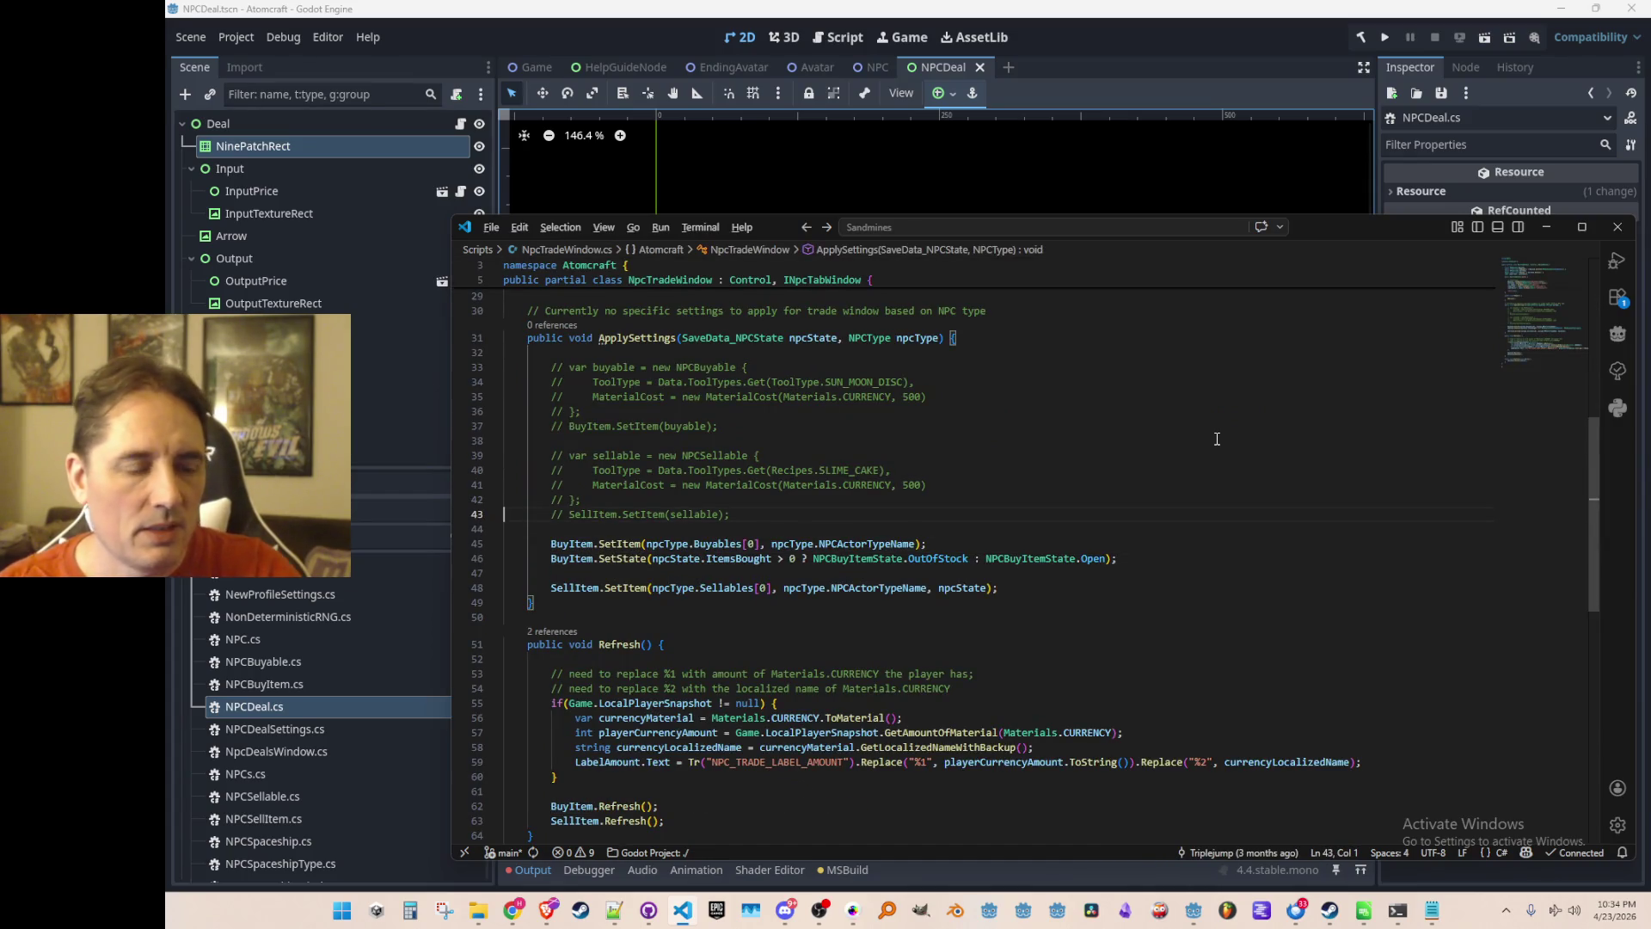
pyautogui.hotkey('alt', 'Left')
pyautogui.hotkey('alt', 'Left')
pyautogui.press('Up')
pyautogui.press('Up')
pyautogui.press('Down')
pyautogui.press('Down')
pyautogui.press('Down')
pyautogui.press('Down')
pyautogui.press('Up')
pyautogui.press('Up')
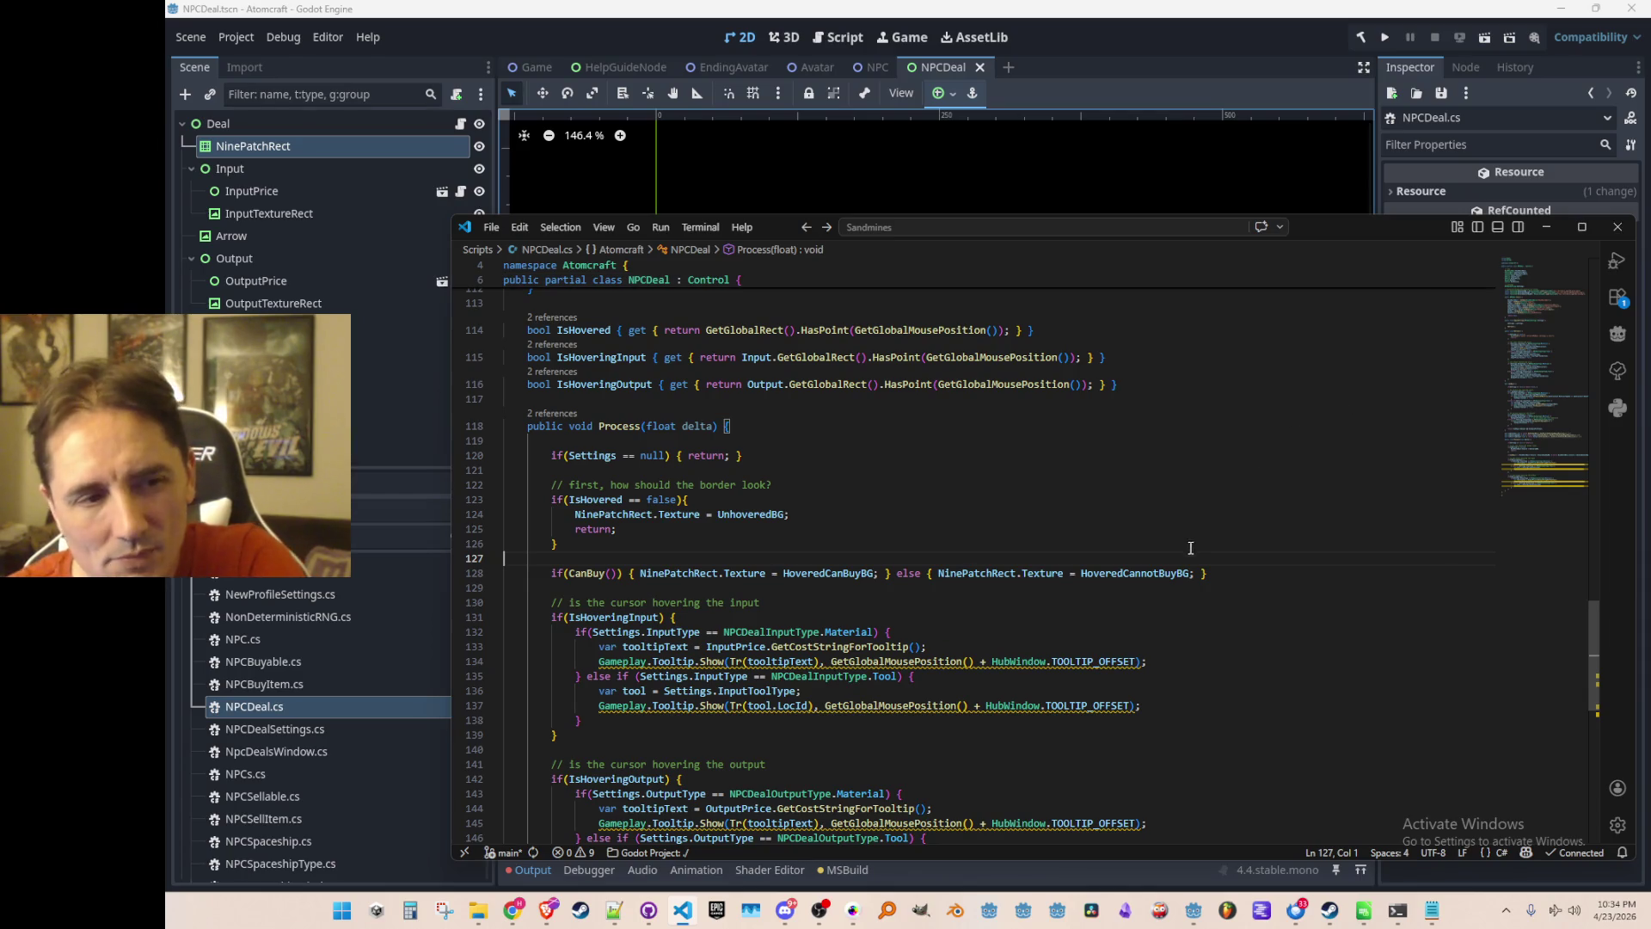
# Add 'Button.Pressed += OnButtonPressed;' below the Button lookup in Init.
pyautogui.scroll(3, 1350, 540)
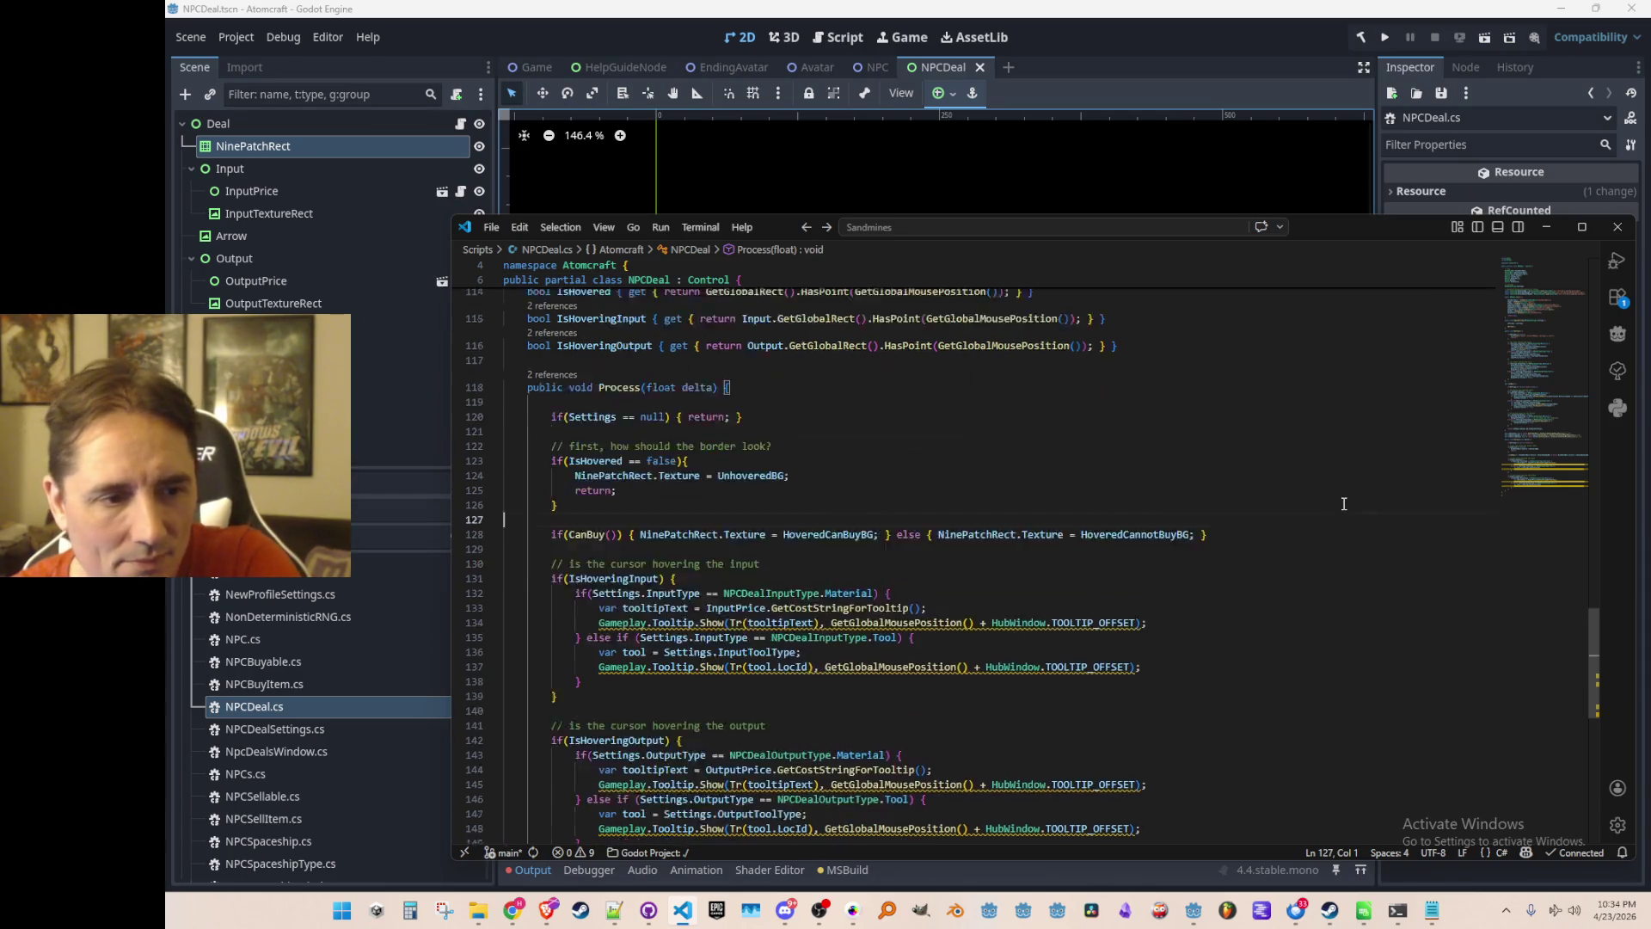
pyautogui.scroll(20, 1319, 544)
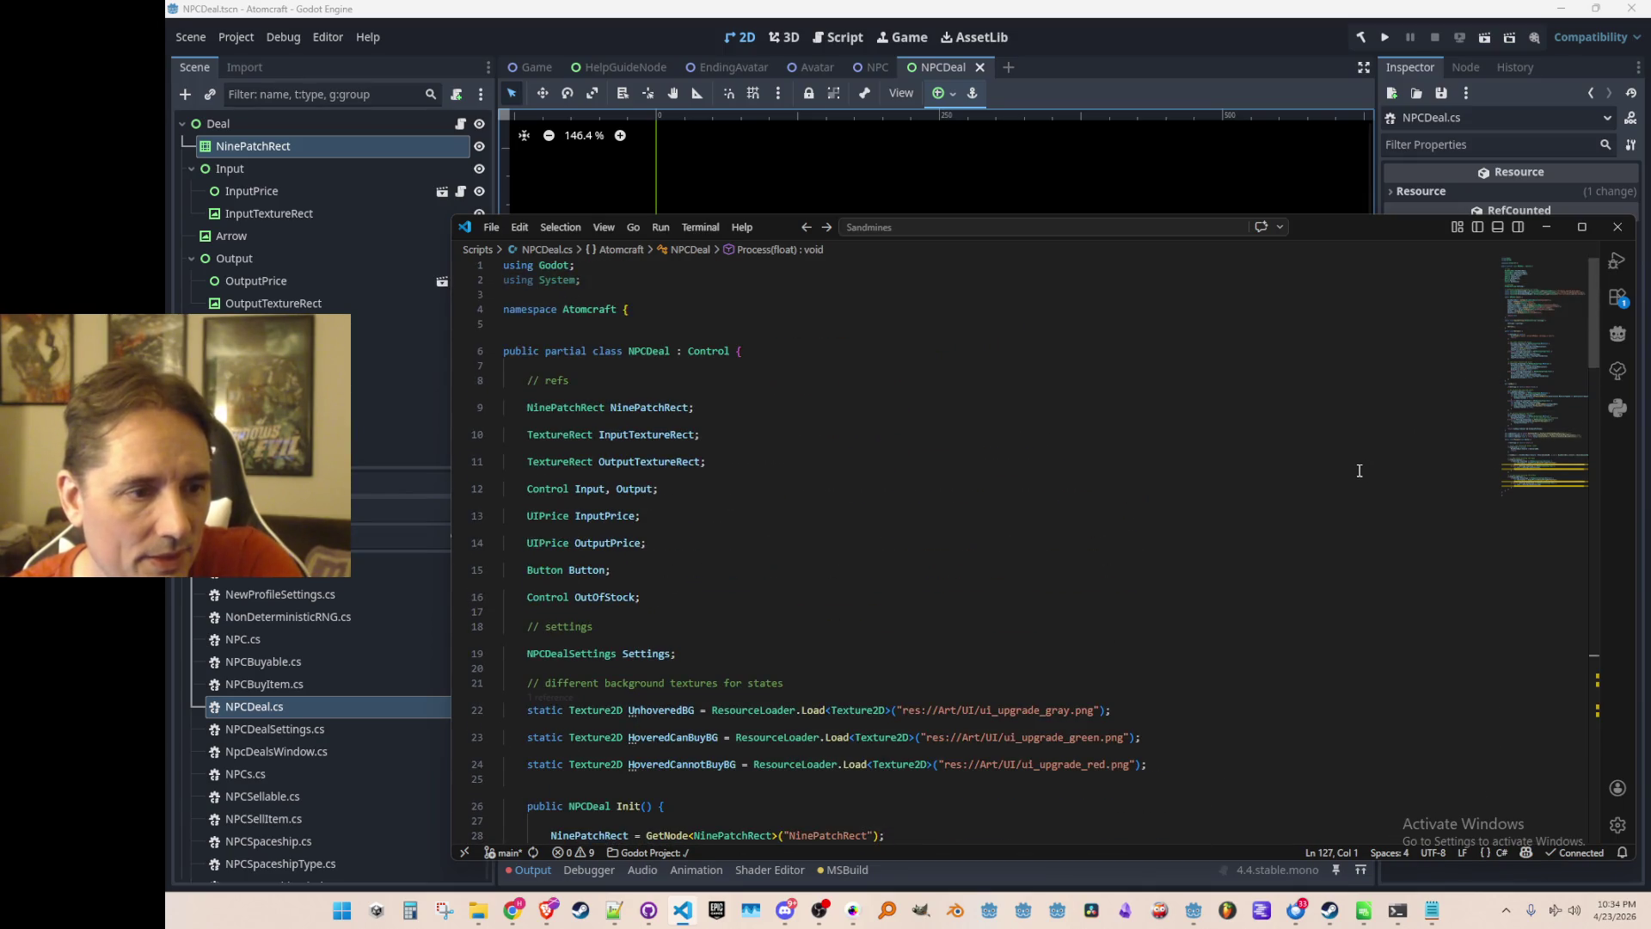
pyautogui.click(580, 456)
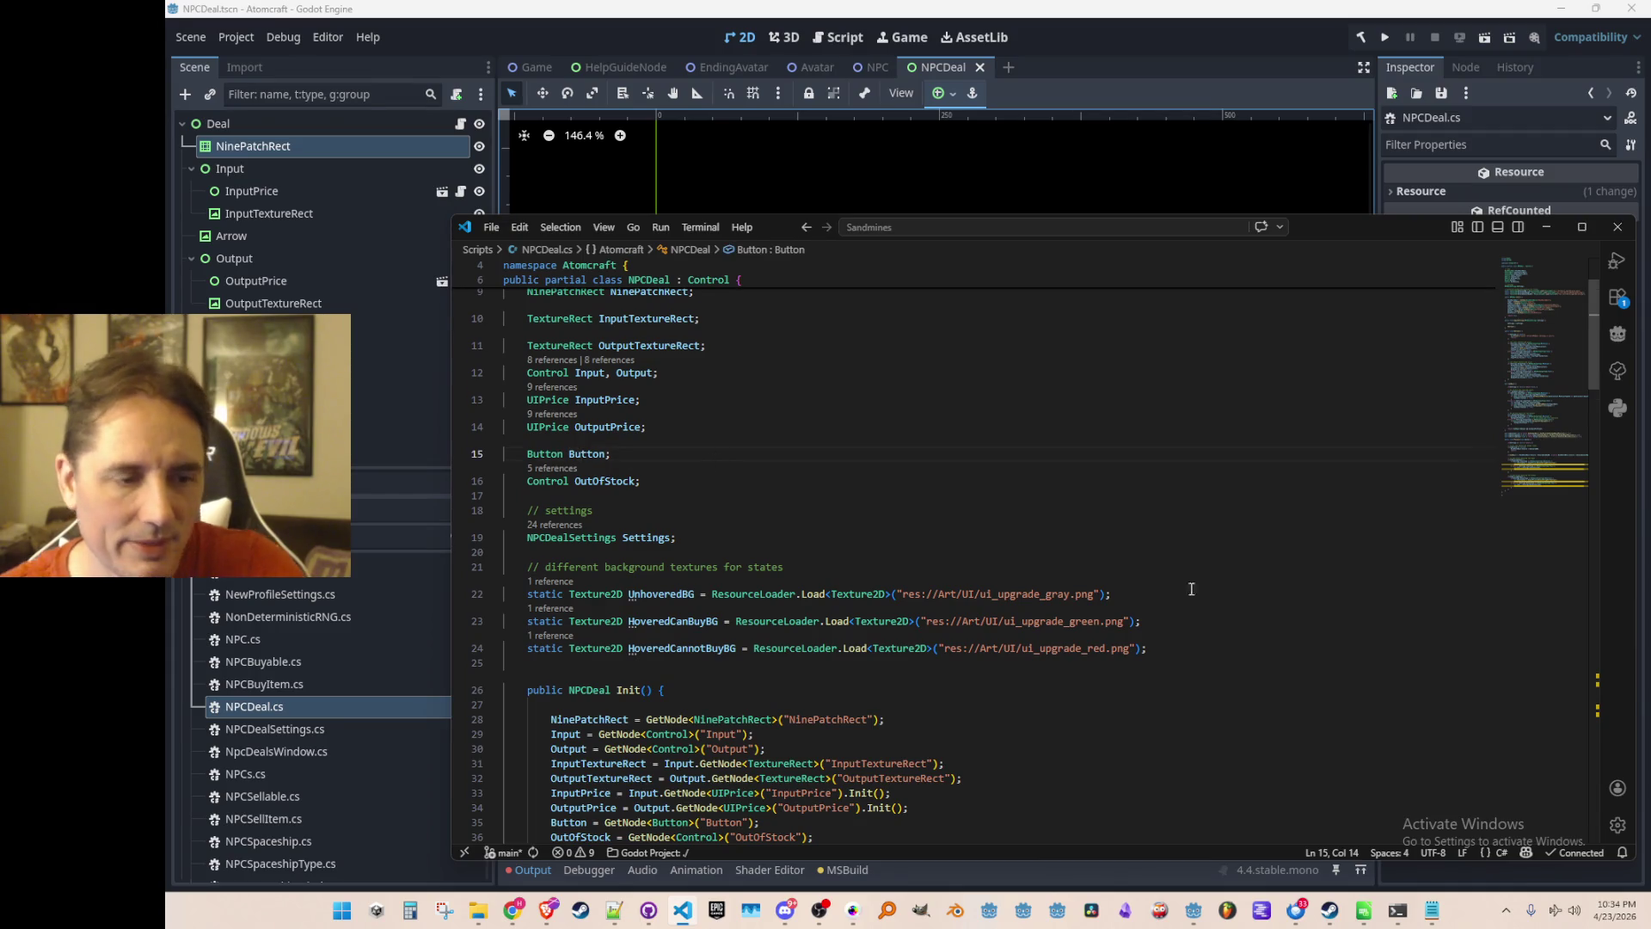
pyautogui.scroll(-1, 1195, 576)
pyautogui.press('End')
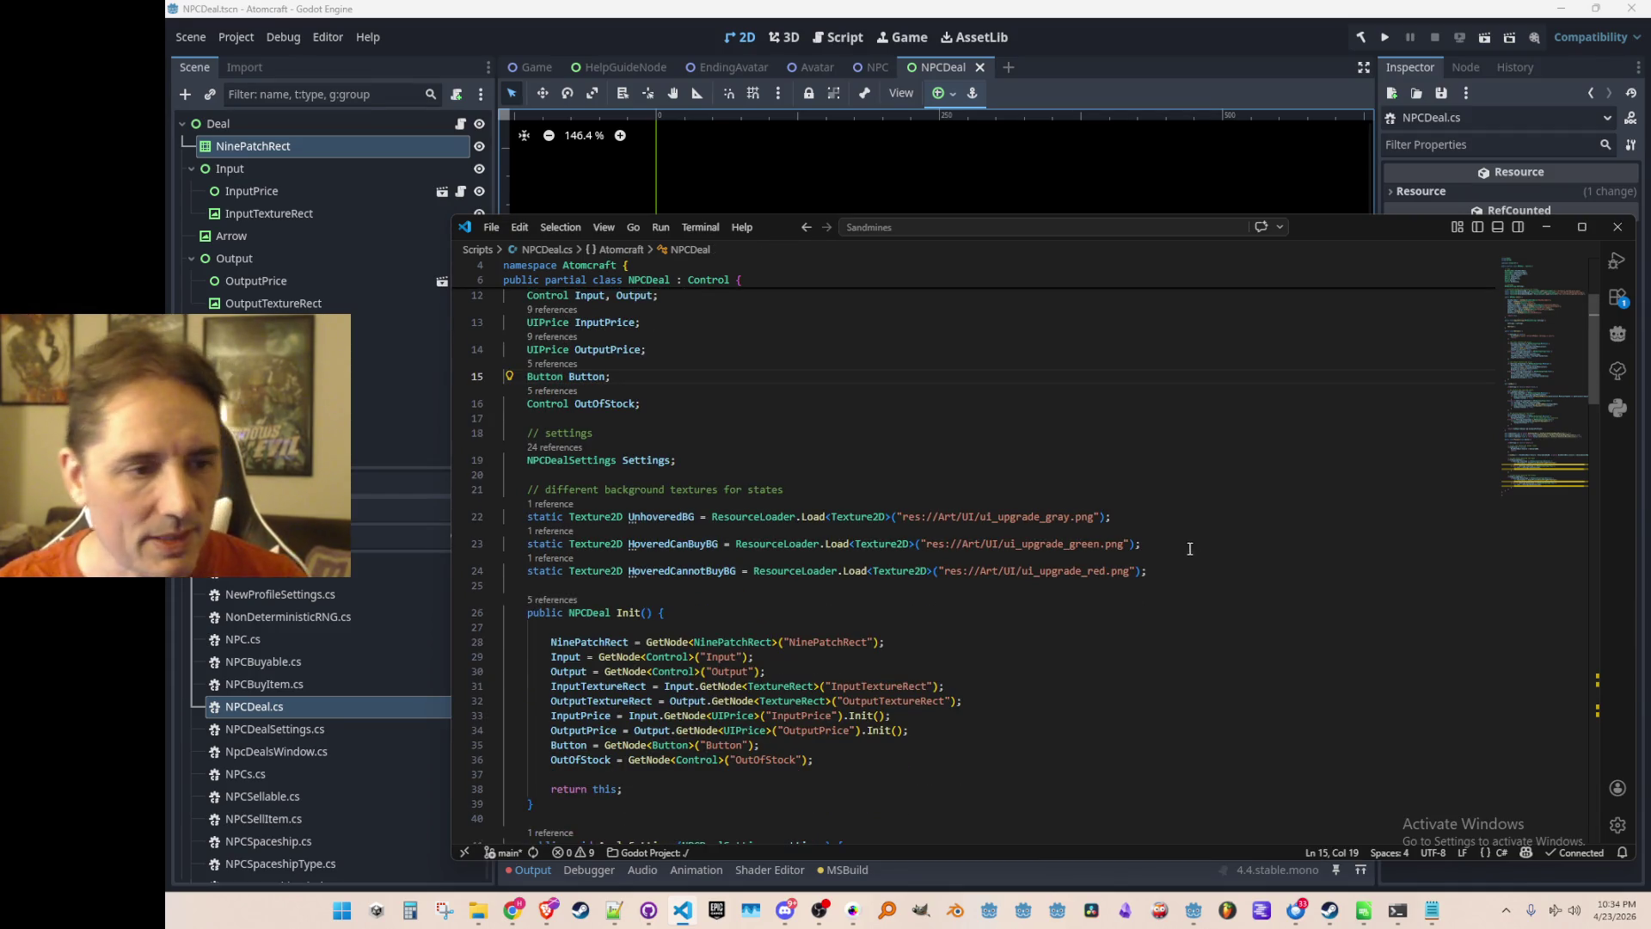
pyautogui.scroll(-5, 1221, 524)
pyautogui.scroll(1, 1212, 560)
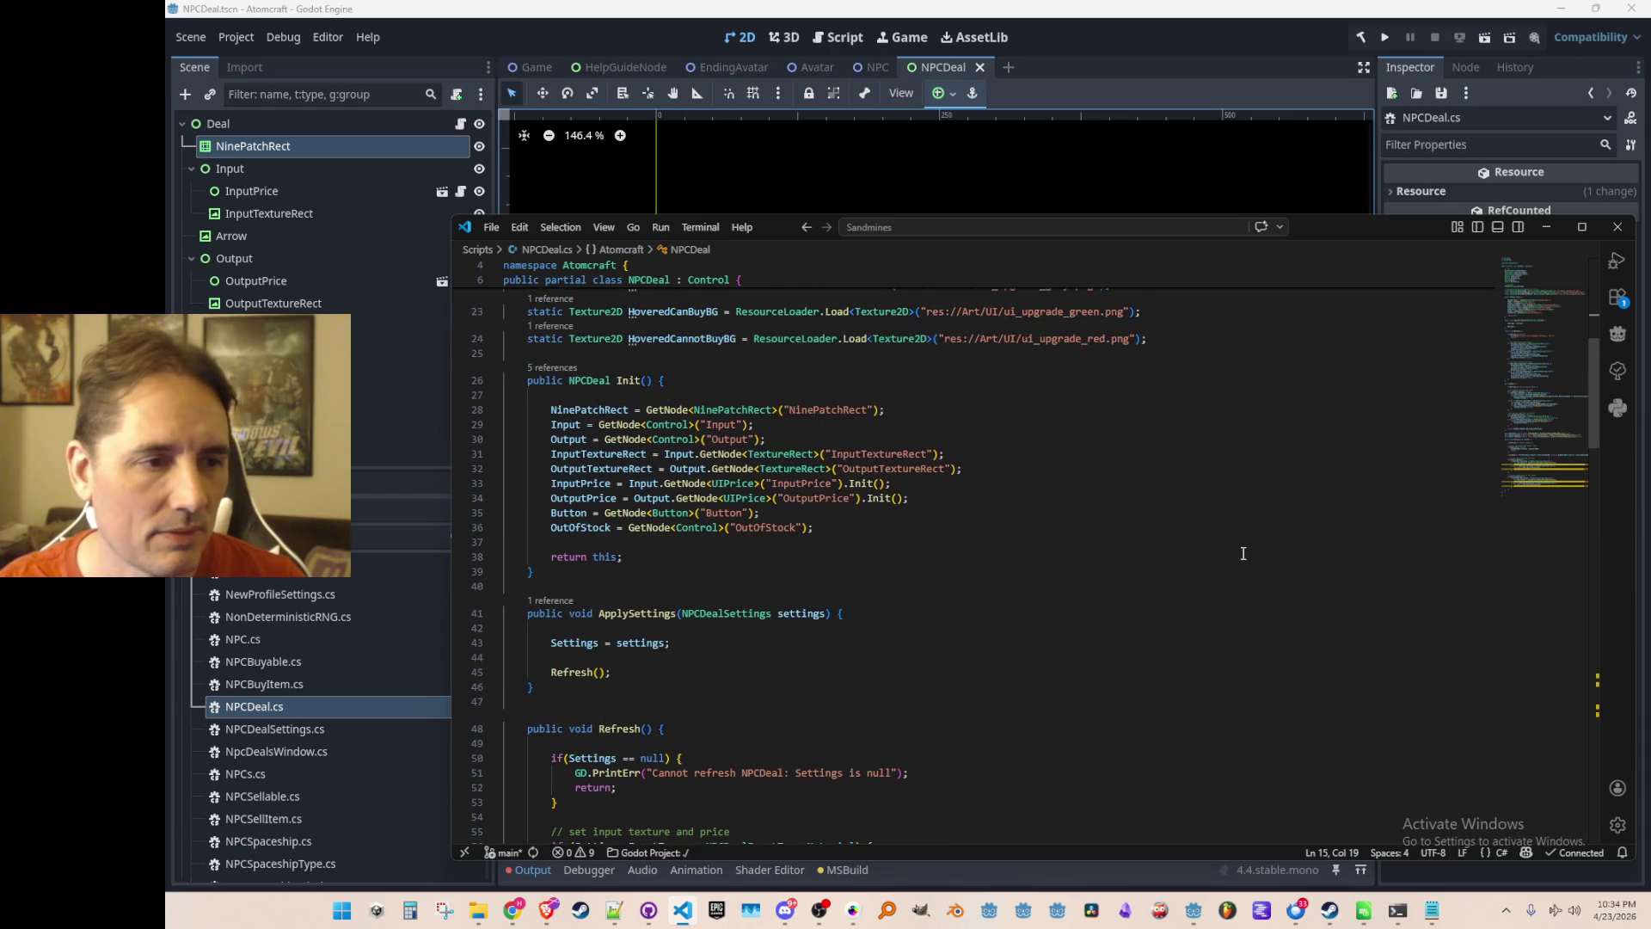
pyautogui.scroll(-2, 1264, 514)
pyautogui.click(1281, 436)
pyautogui.press('Return')
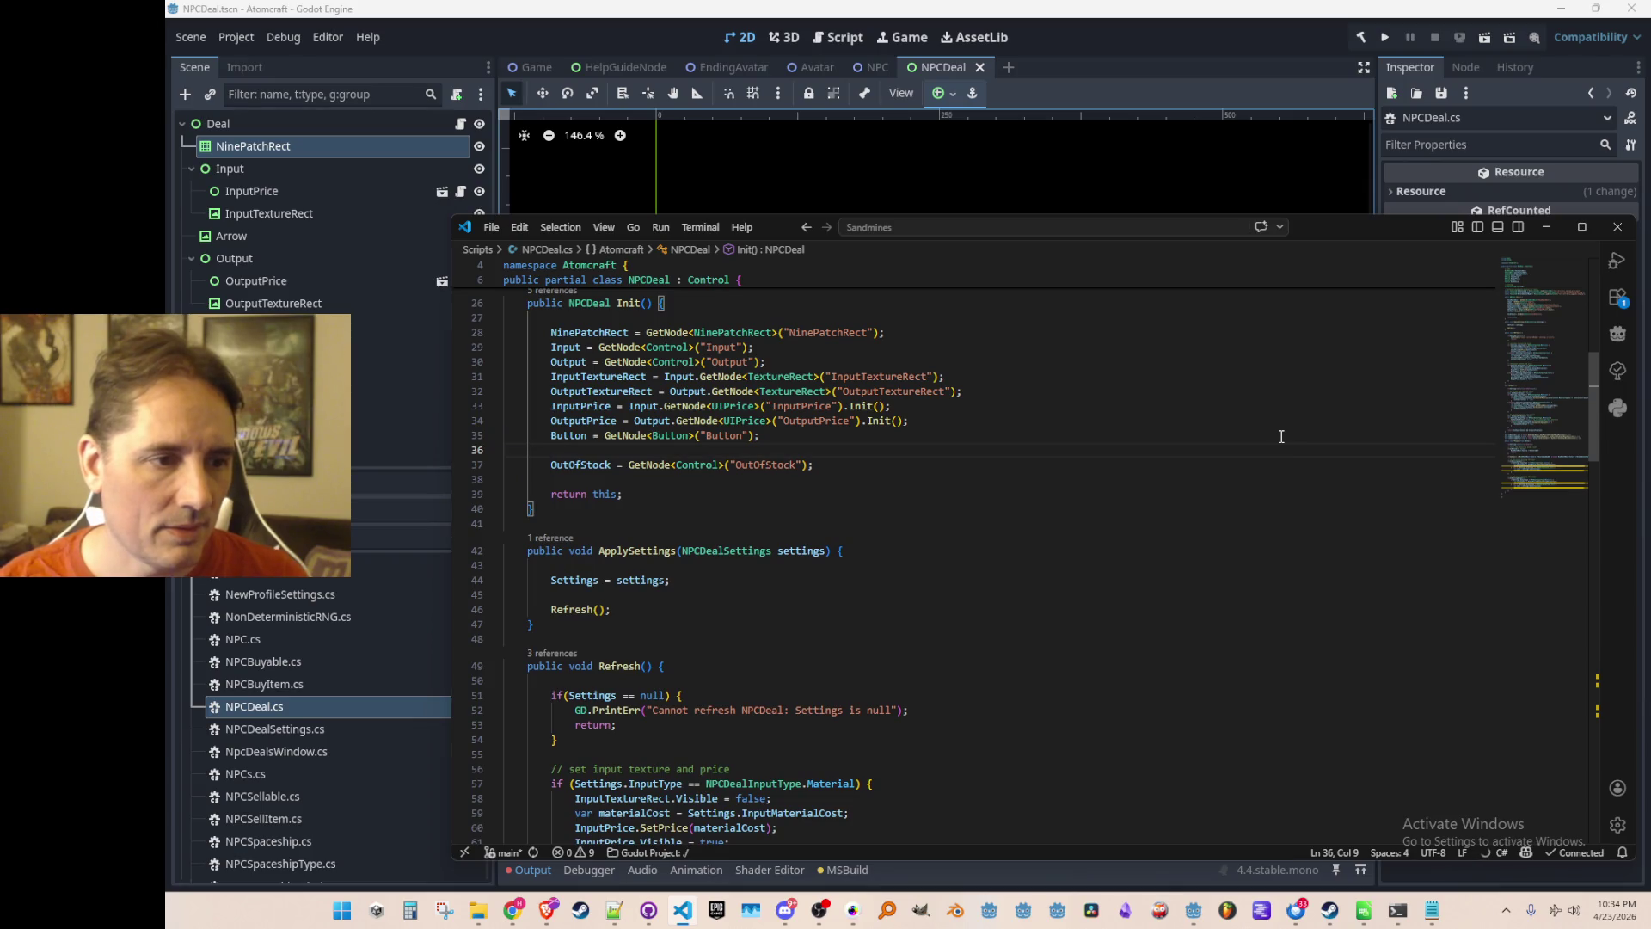
pyautogui.write('Button')
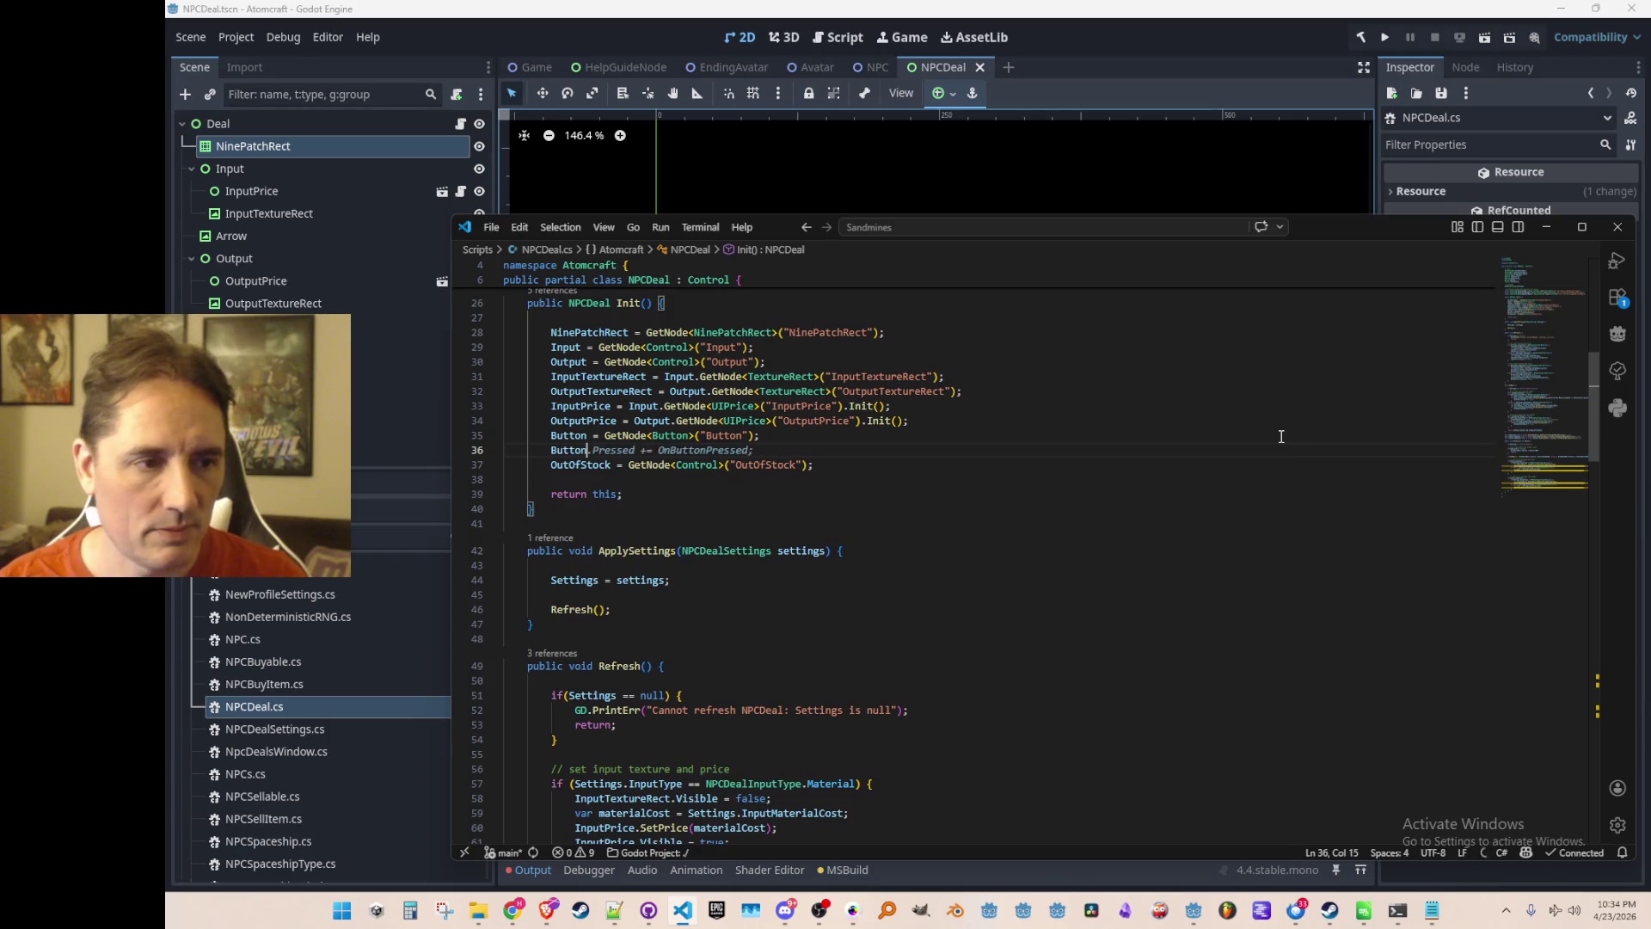
pyautogui.press('Tab')
# Insert the suggested OnButtonPressed method after the Init method.
pyautogui.press('Down')
pyautogui.press('Down')
pyautogui.press('Down')
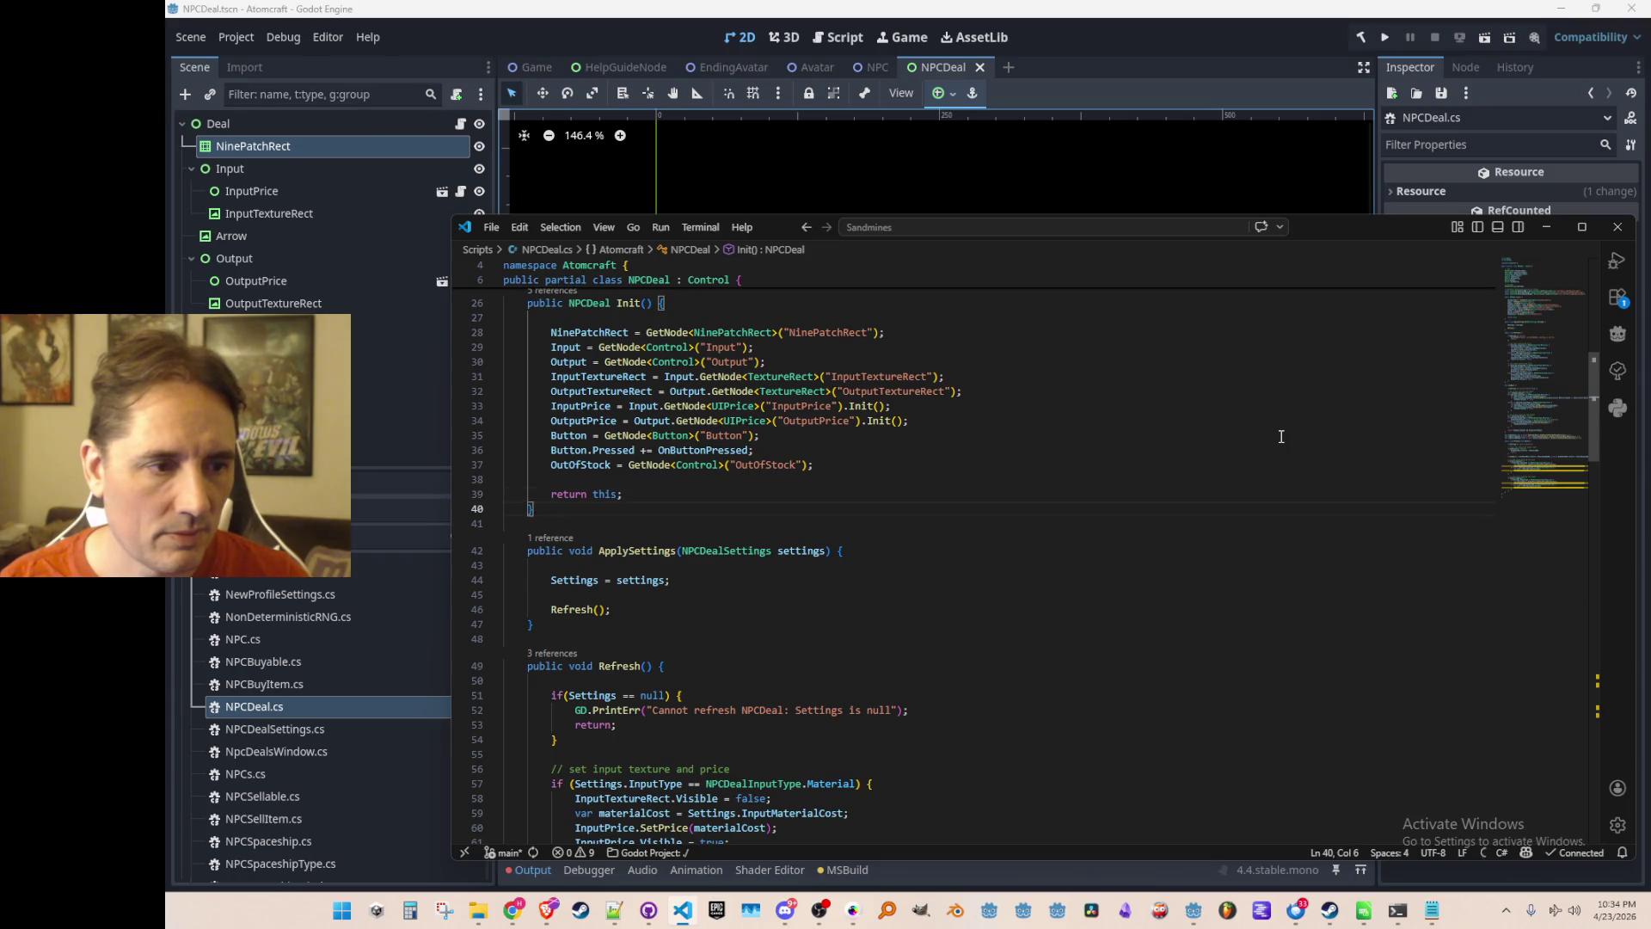
pyautogui.press('Down')
pyautogui.press('Down')
pyautogui.press('Down')
pyautogui.press('Up')
pyautogui.press('Up')
pyautogui.press('Up')
pyautogui.press('Return')
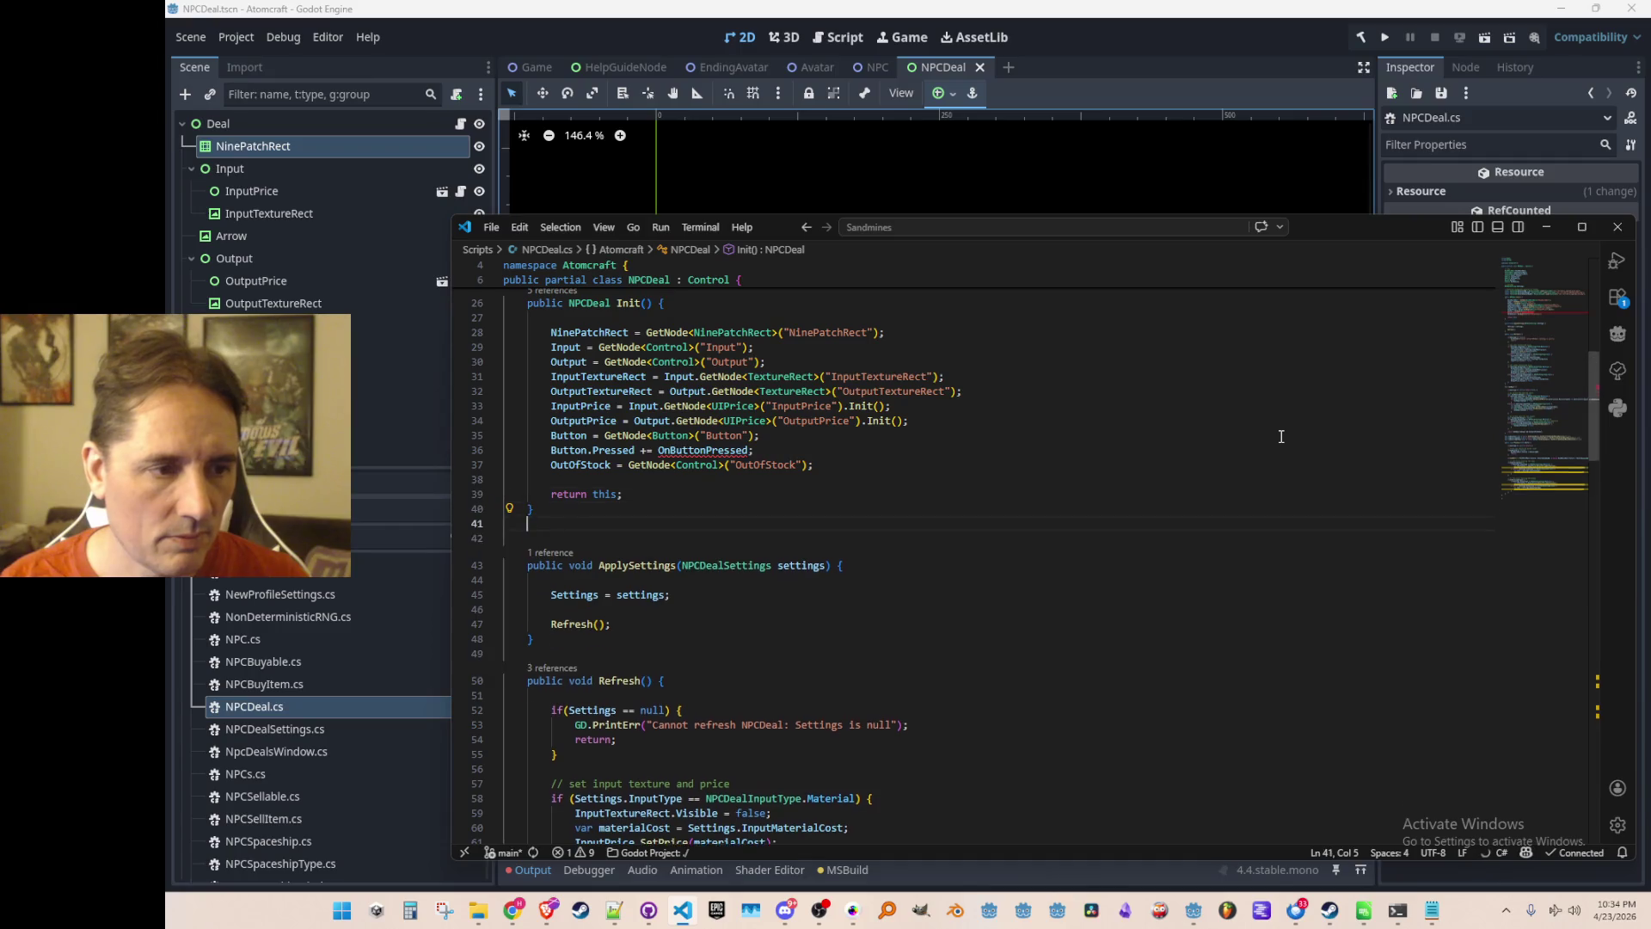
pyautogui.write('void OnButtonPressed() {          if(Settings == null) { return; }          if(CanBuy() == false) {             GD.Print("Cannot buy NPCDeal: requirements not met");             return;         }          ClientMsg_BuyNPCDeal.SendMessage(             Settings.DealId,             Game.LocalPlayerId,             Simulation.CurrentState.Tick         );     }')
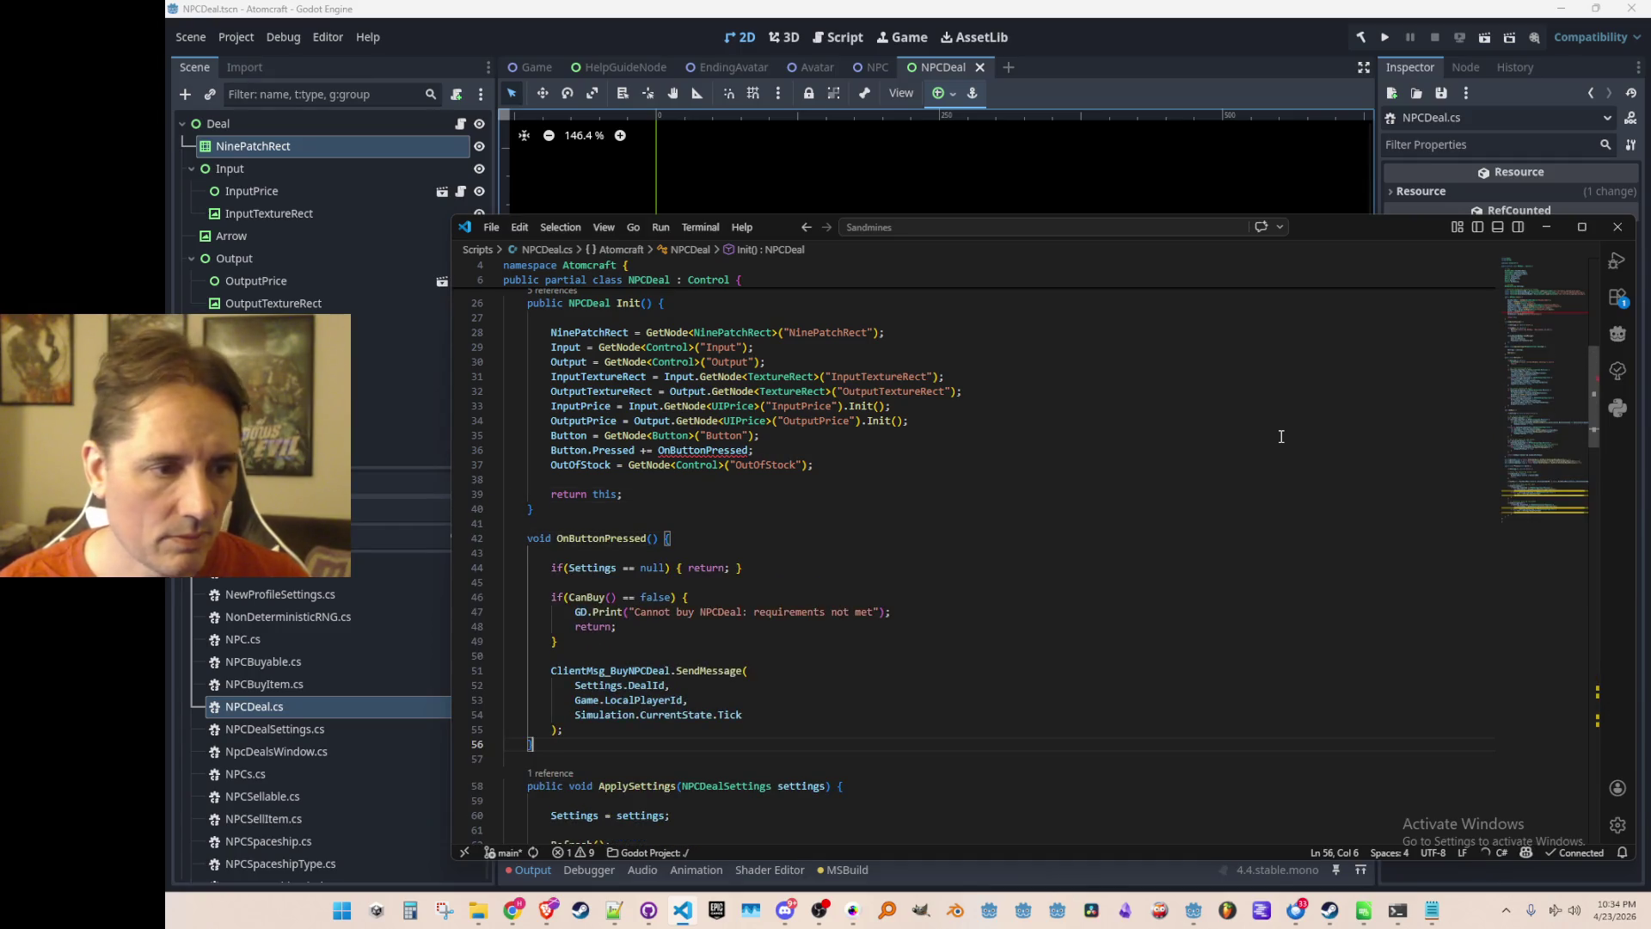
# Comment out the ClientMsg_BuyNPCDeal.SendMessage call lines inside OnButtonPressed.
pyautogui.scroll(-3, 1220, 471)
pyautogui.click(1194, 525)
pyautogui.press('Home')
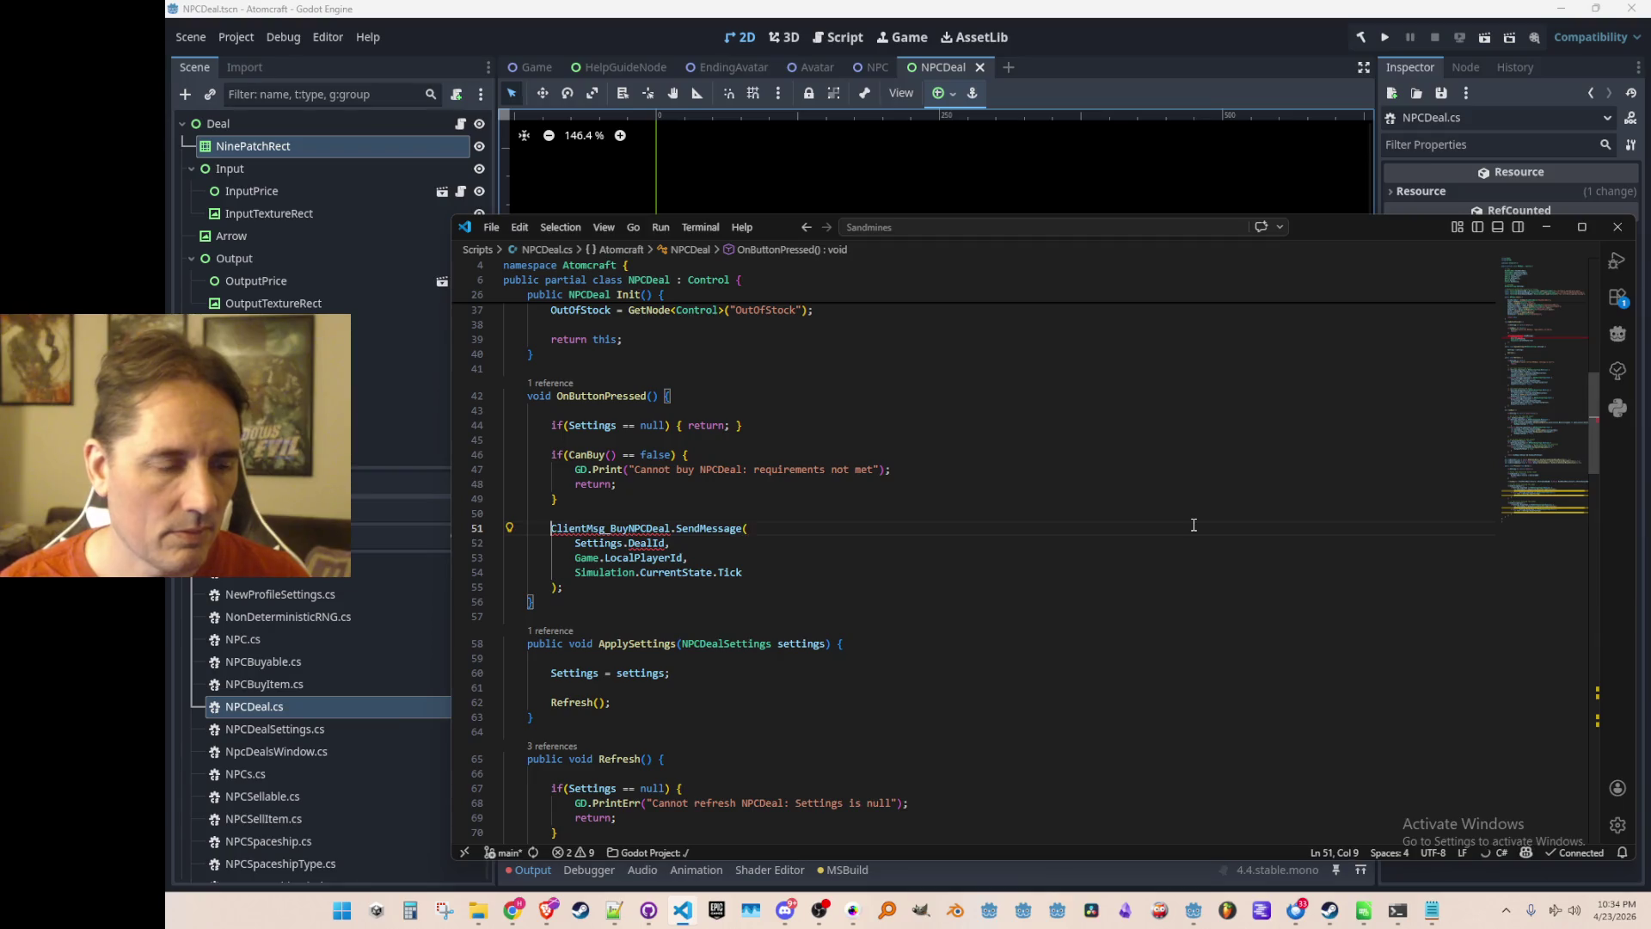
pyautogui.press('Home')
pyautogui.hotkey('shift', 'Down')
pyautogui.hotkey('shift', 'Down')
pyautogui.hotkey('shift', 'Down')
pyautogui.hotkey('ctrl', '/')
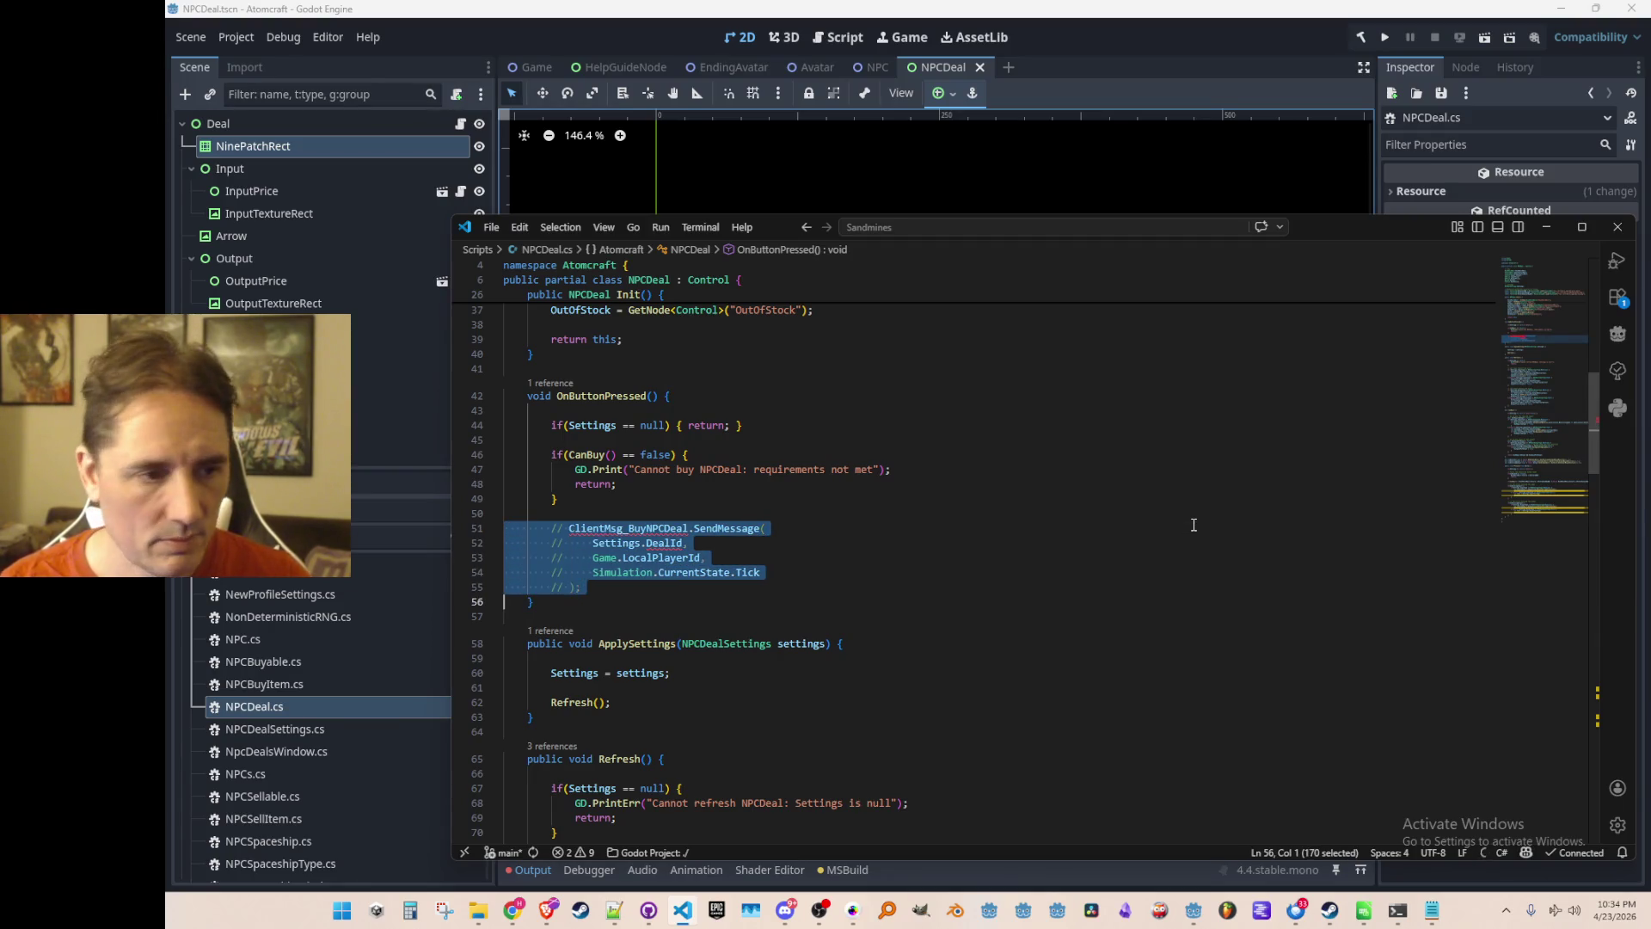
pyautogui.press('Up')
pyautogui.press('Up')
pyautogui.press('Up')
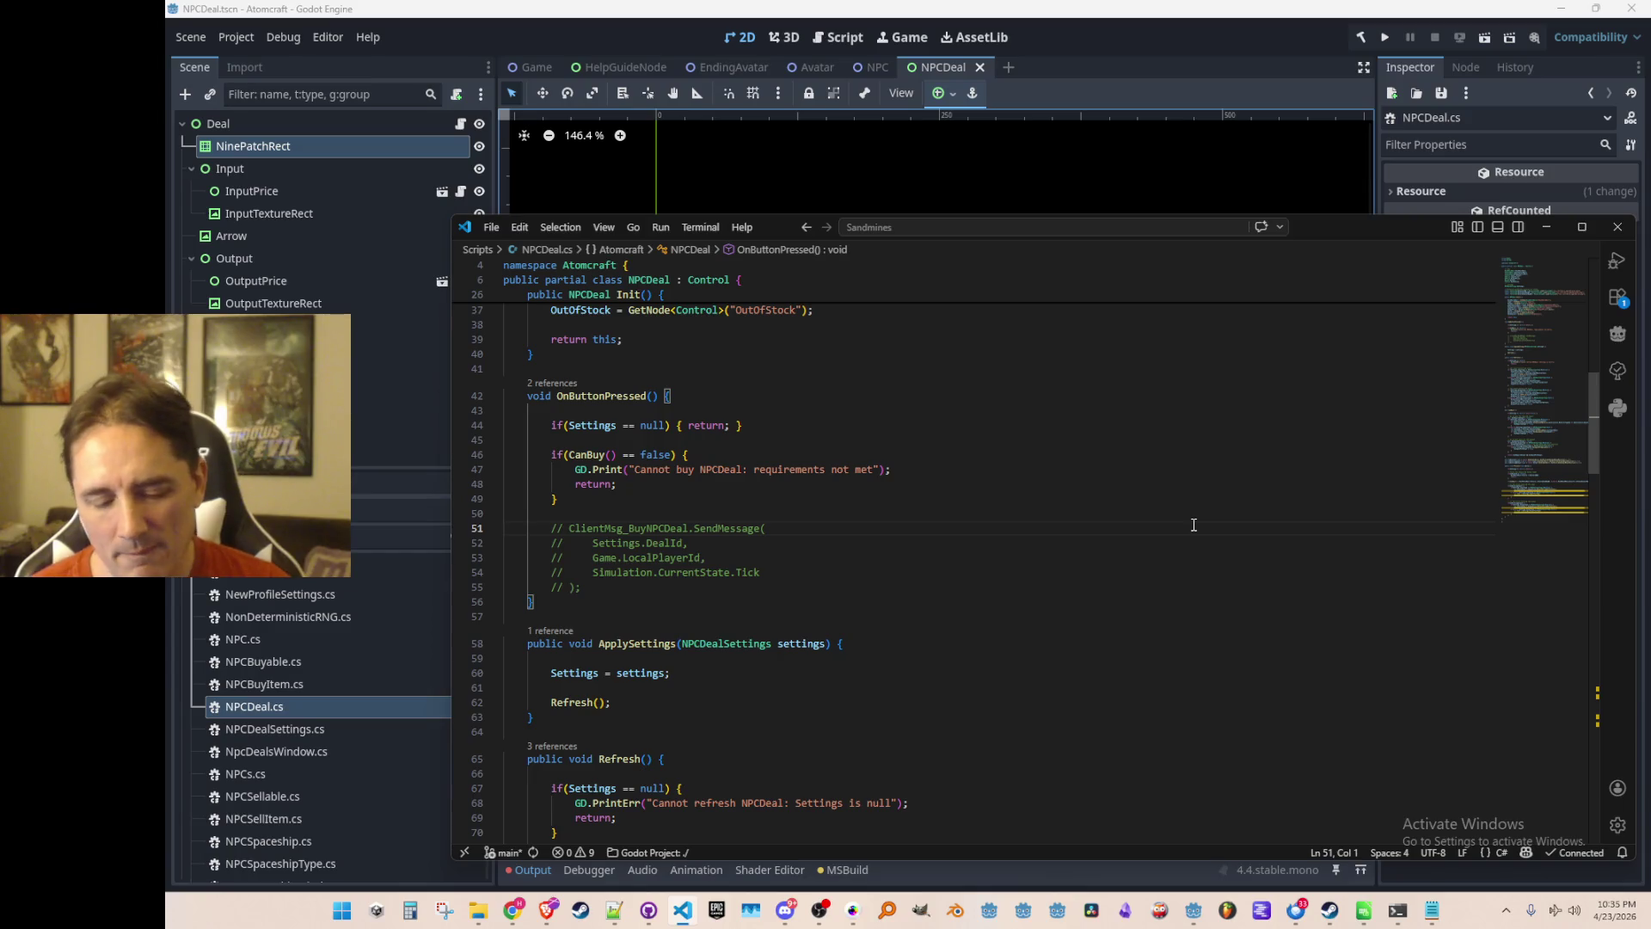
# Open NPCBuyItem.cs from the recent files and scroll to OnButtonPressed.
pyautogui.hotkey('ctrl', 'p')
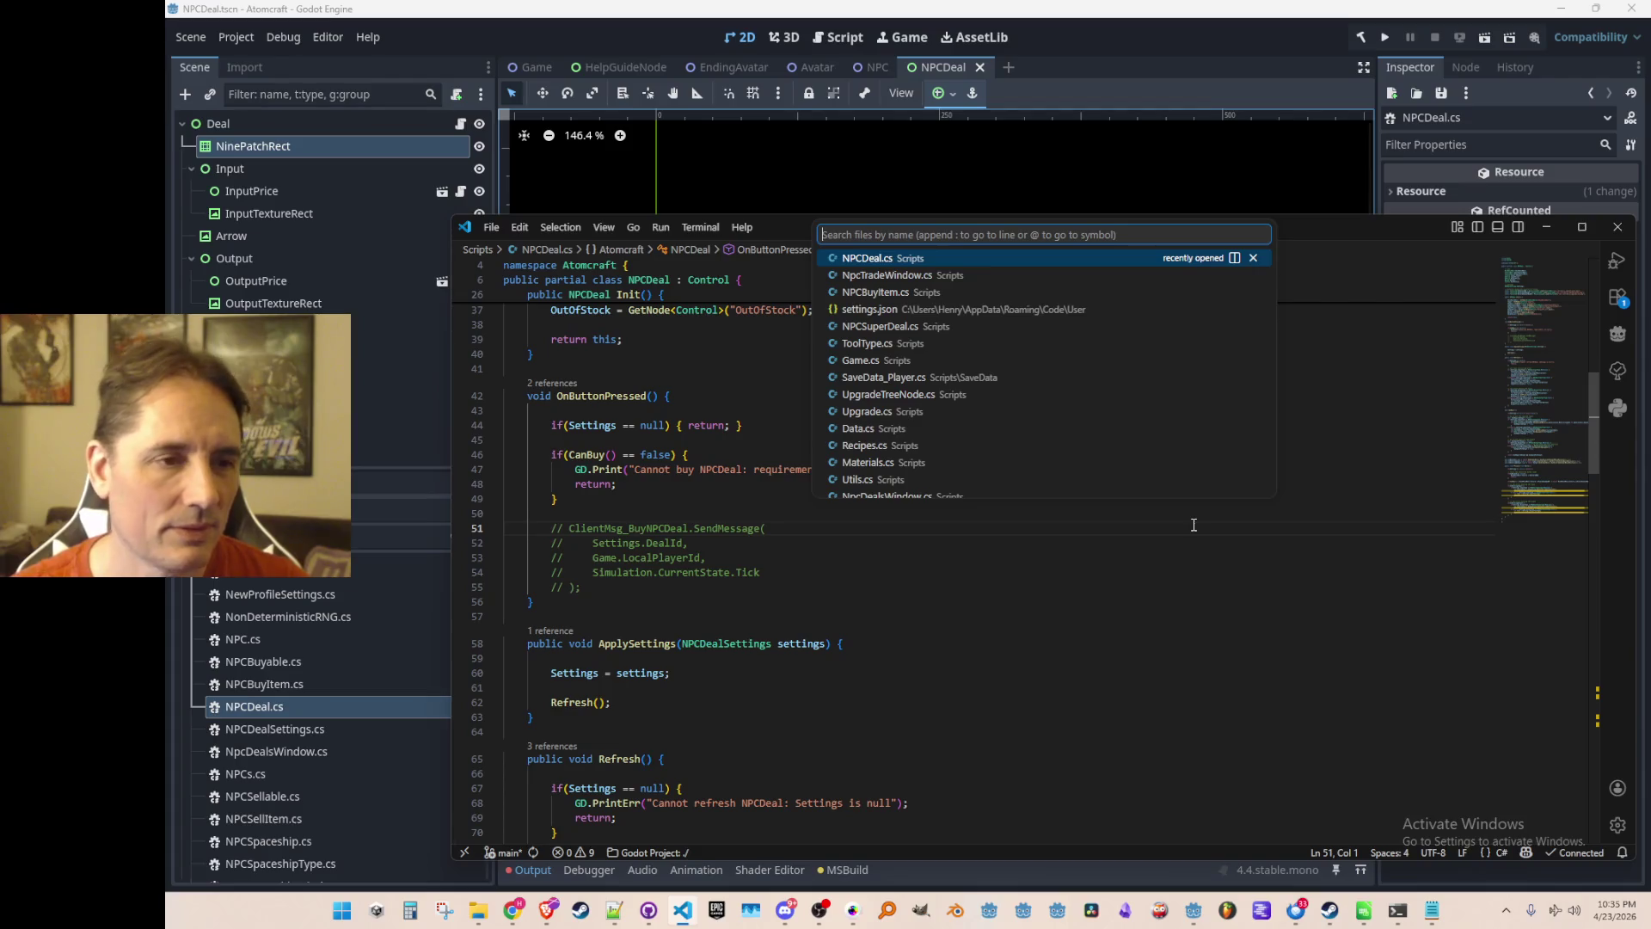
pyautogui.click(928, 293)
pyautogui.scroll(-7, 1080, 527)
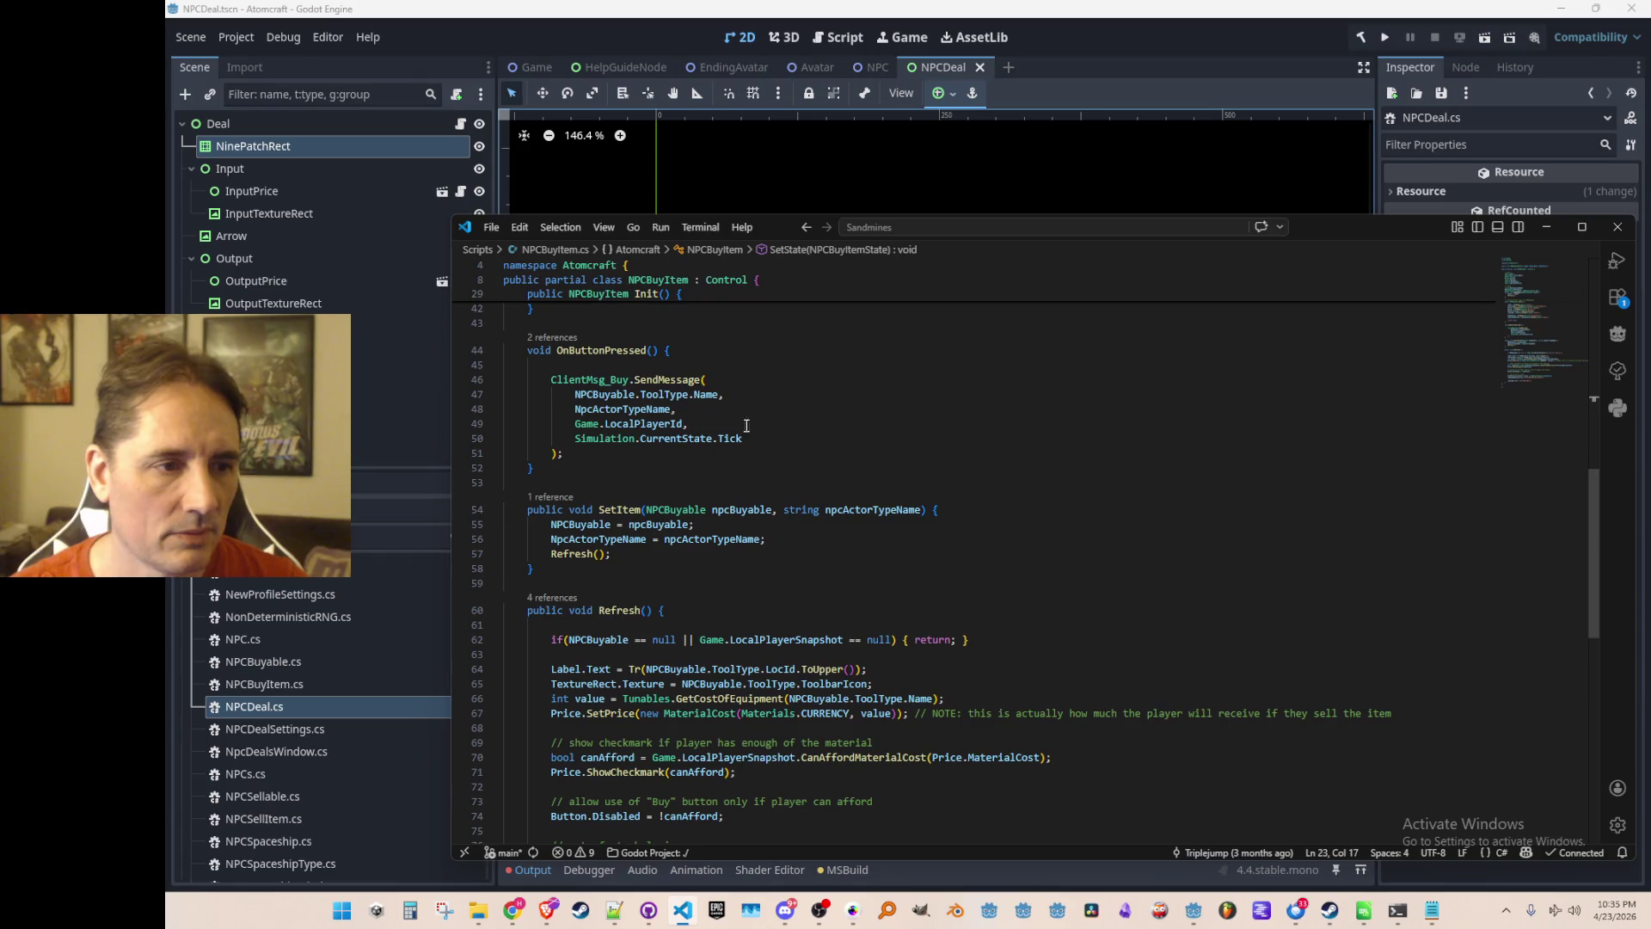
# Trace the SendMessage call into ClientMsg_Buy.cs and return to NPCBuyItem.cs.
pyautogui.click(640, 375)
pyautogui.press('F12')
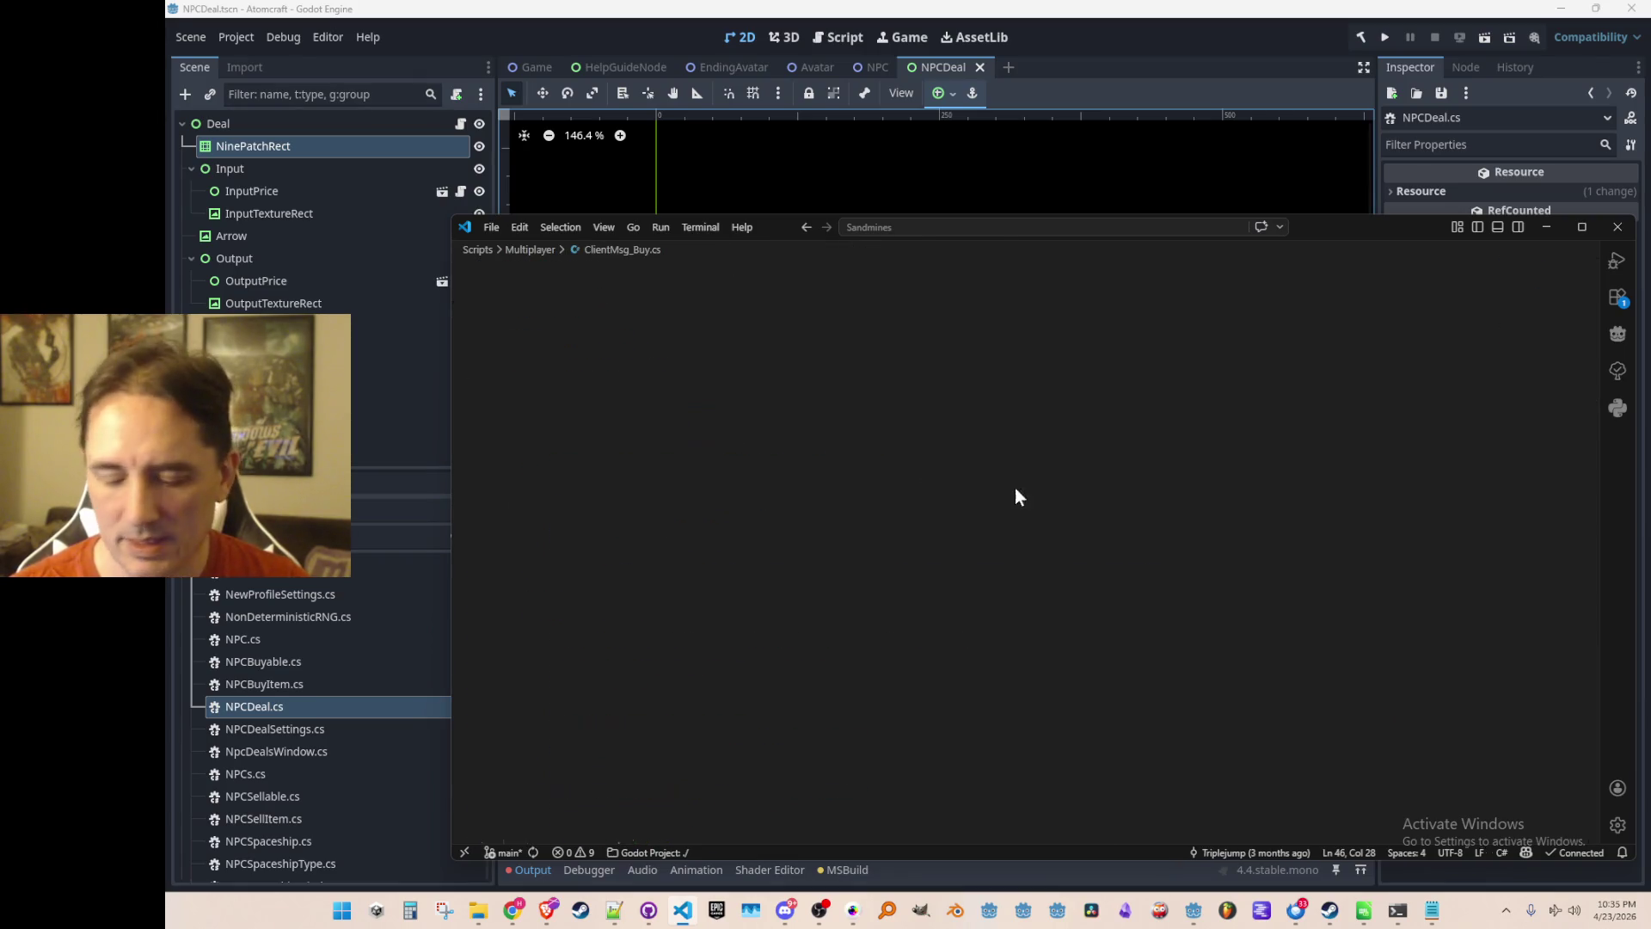
pyautogui.scroll(-4, 1306, 521)
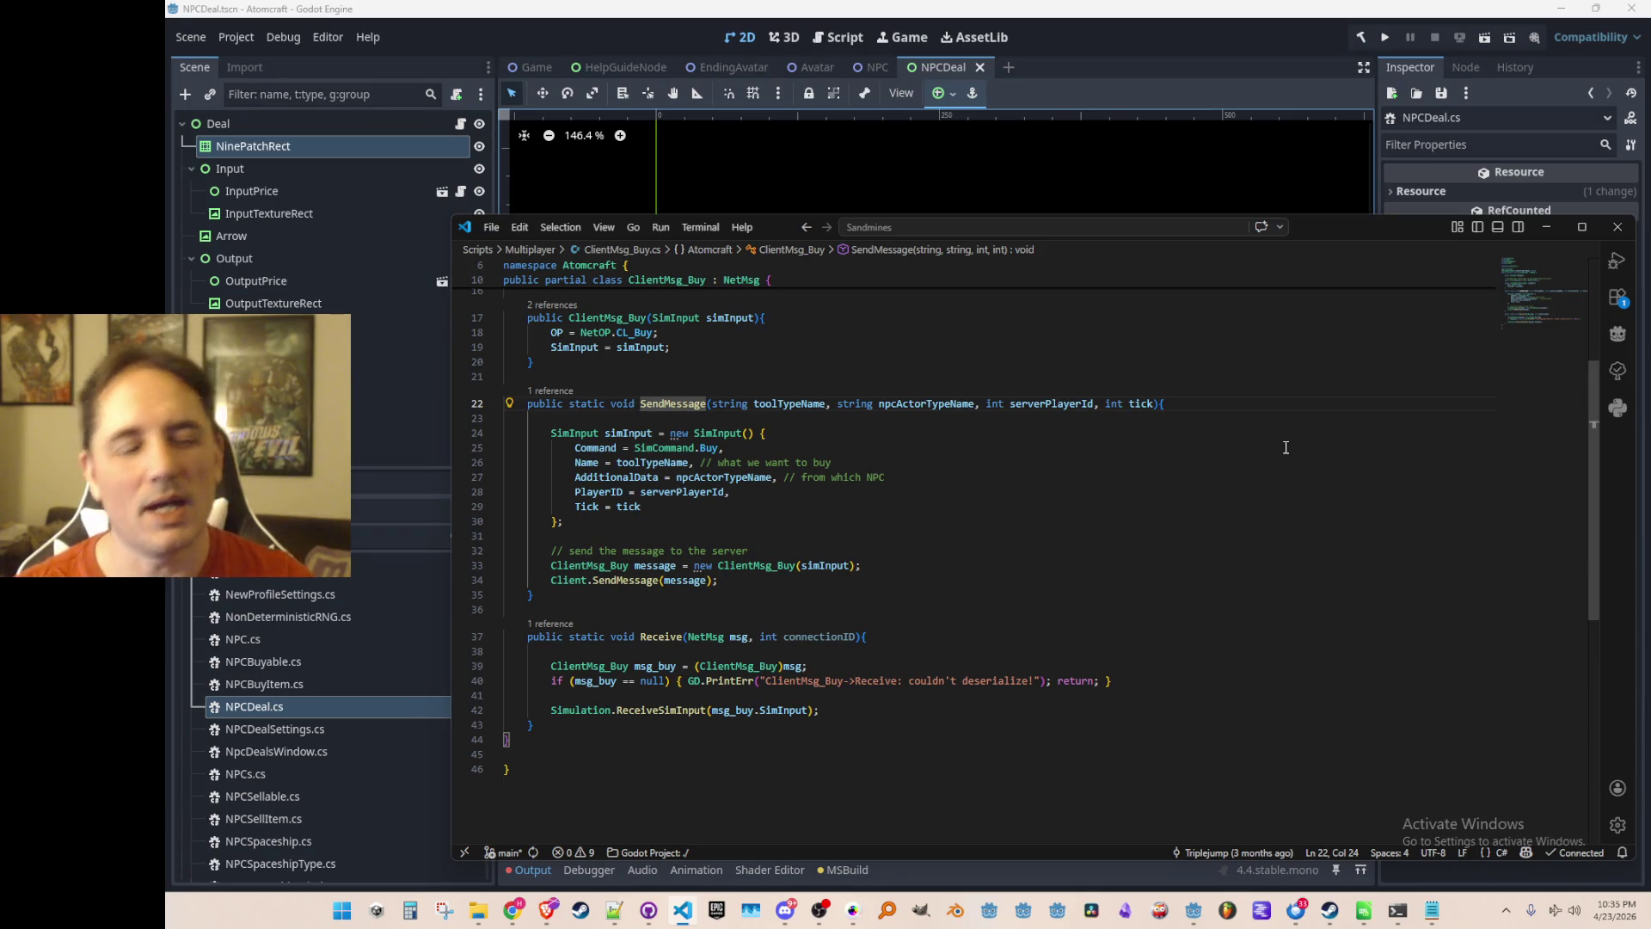
pyautogui.hotkey('alt', 'Left')
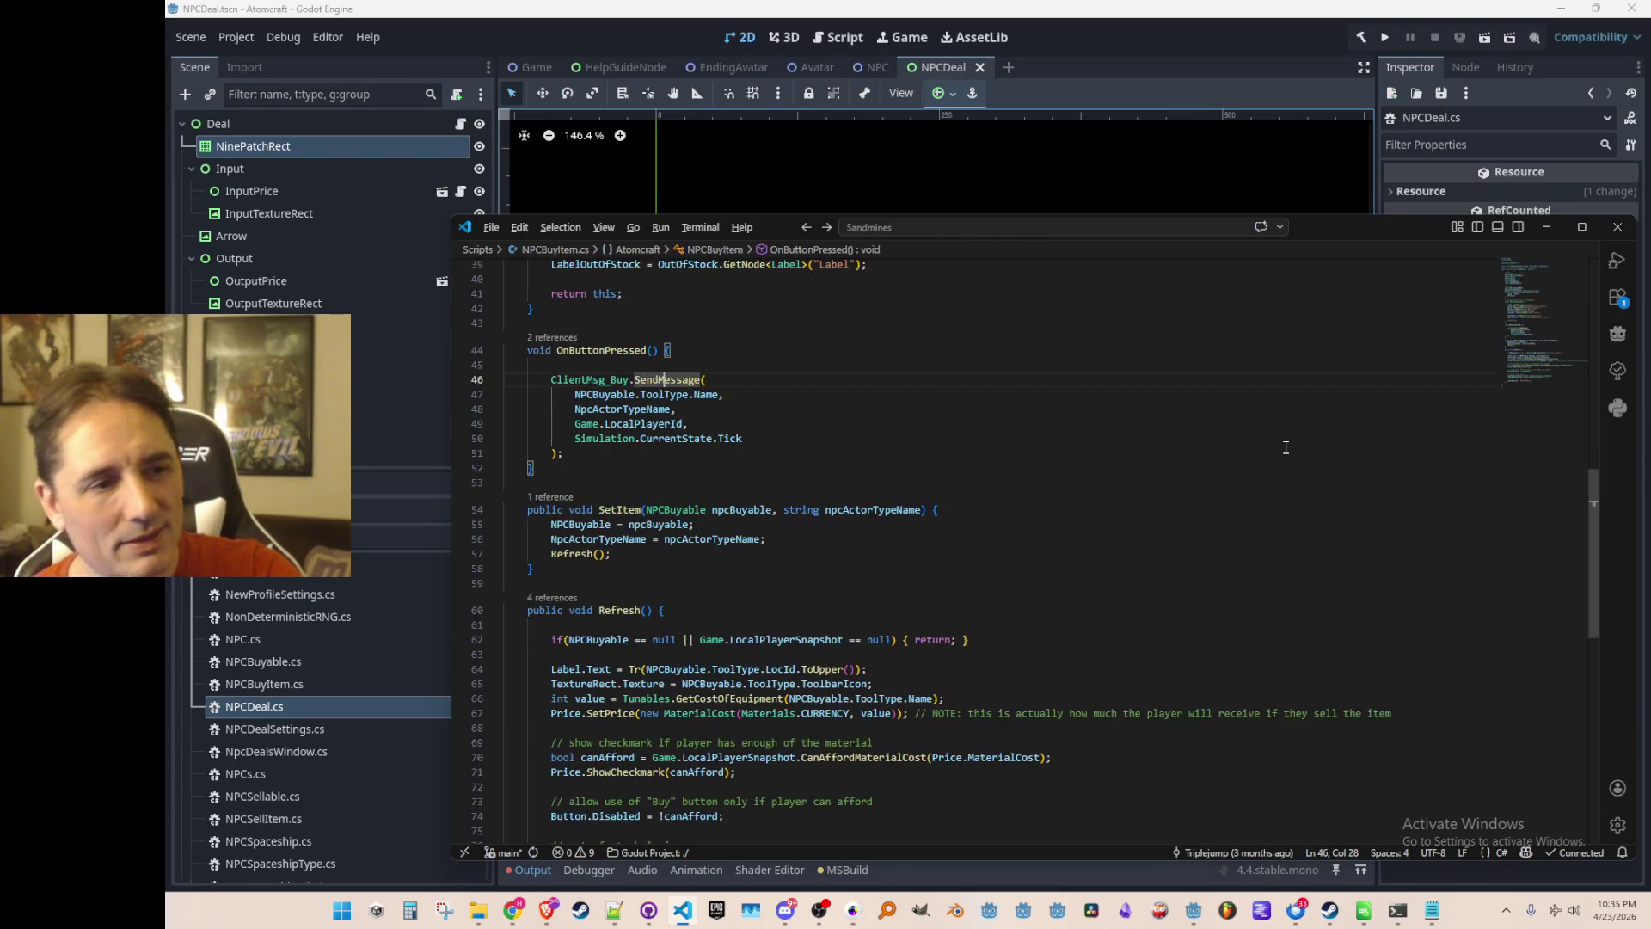
pyautogui.press('F12')
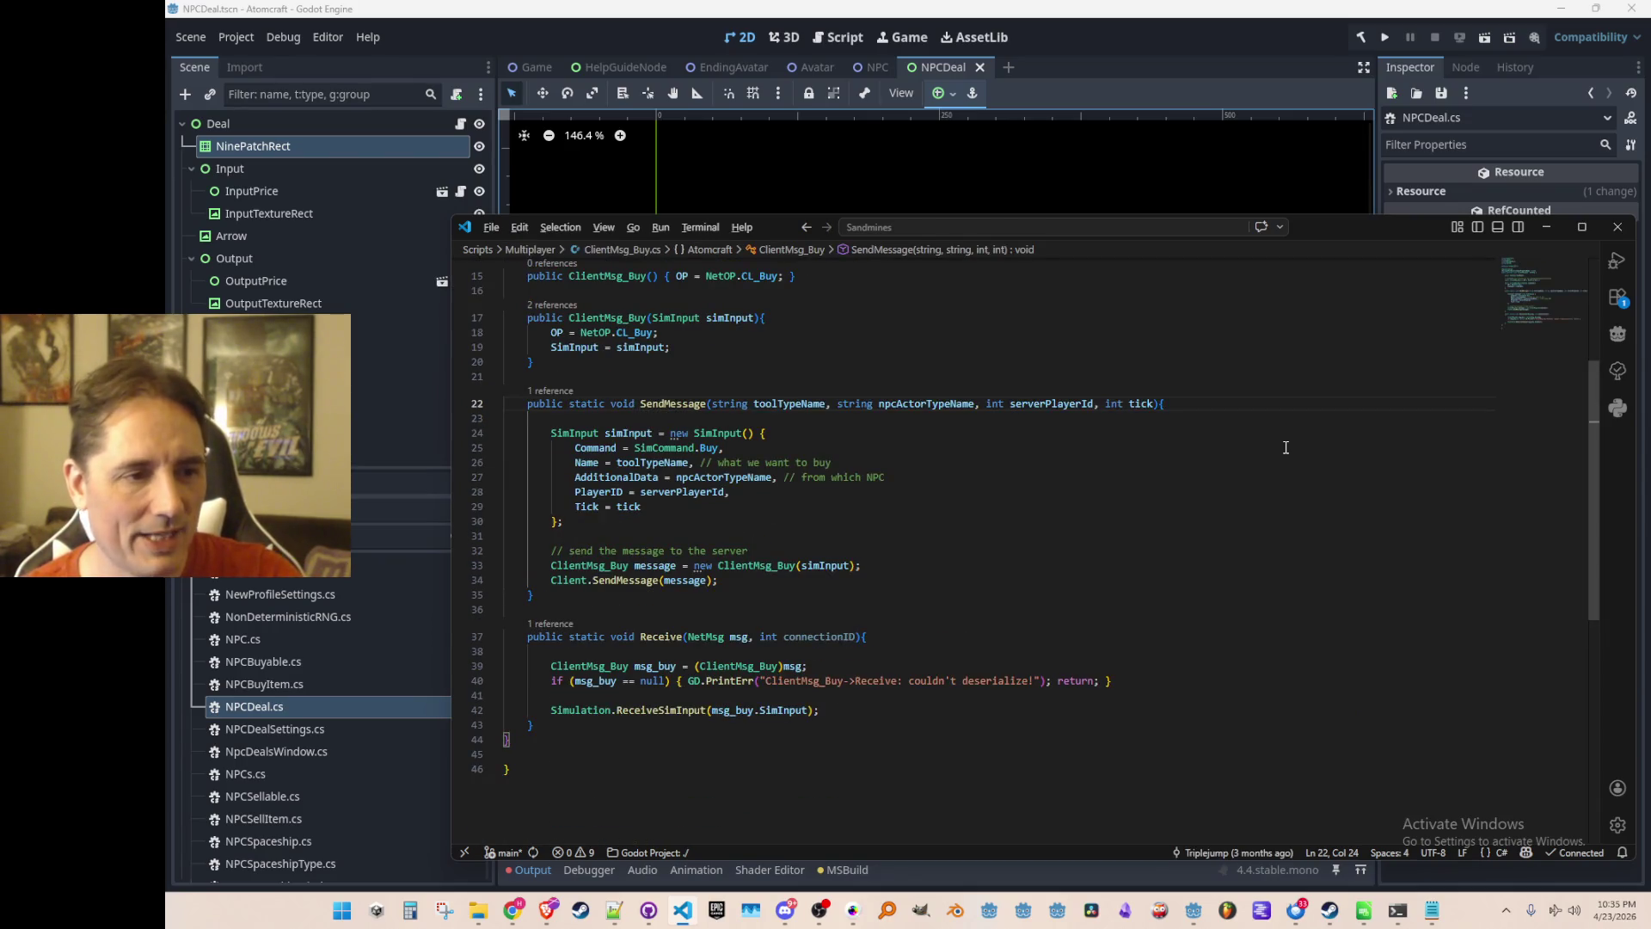
pyautogui.hotkey('alt', 'Left')
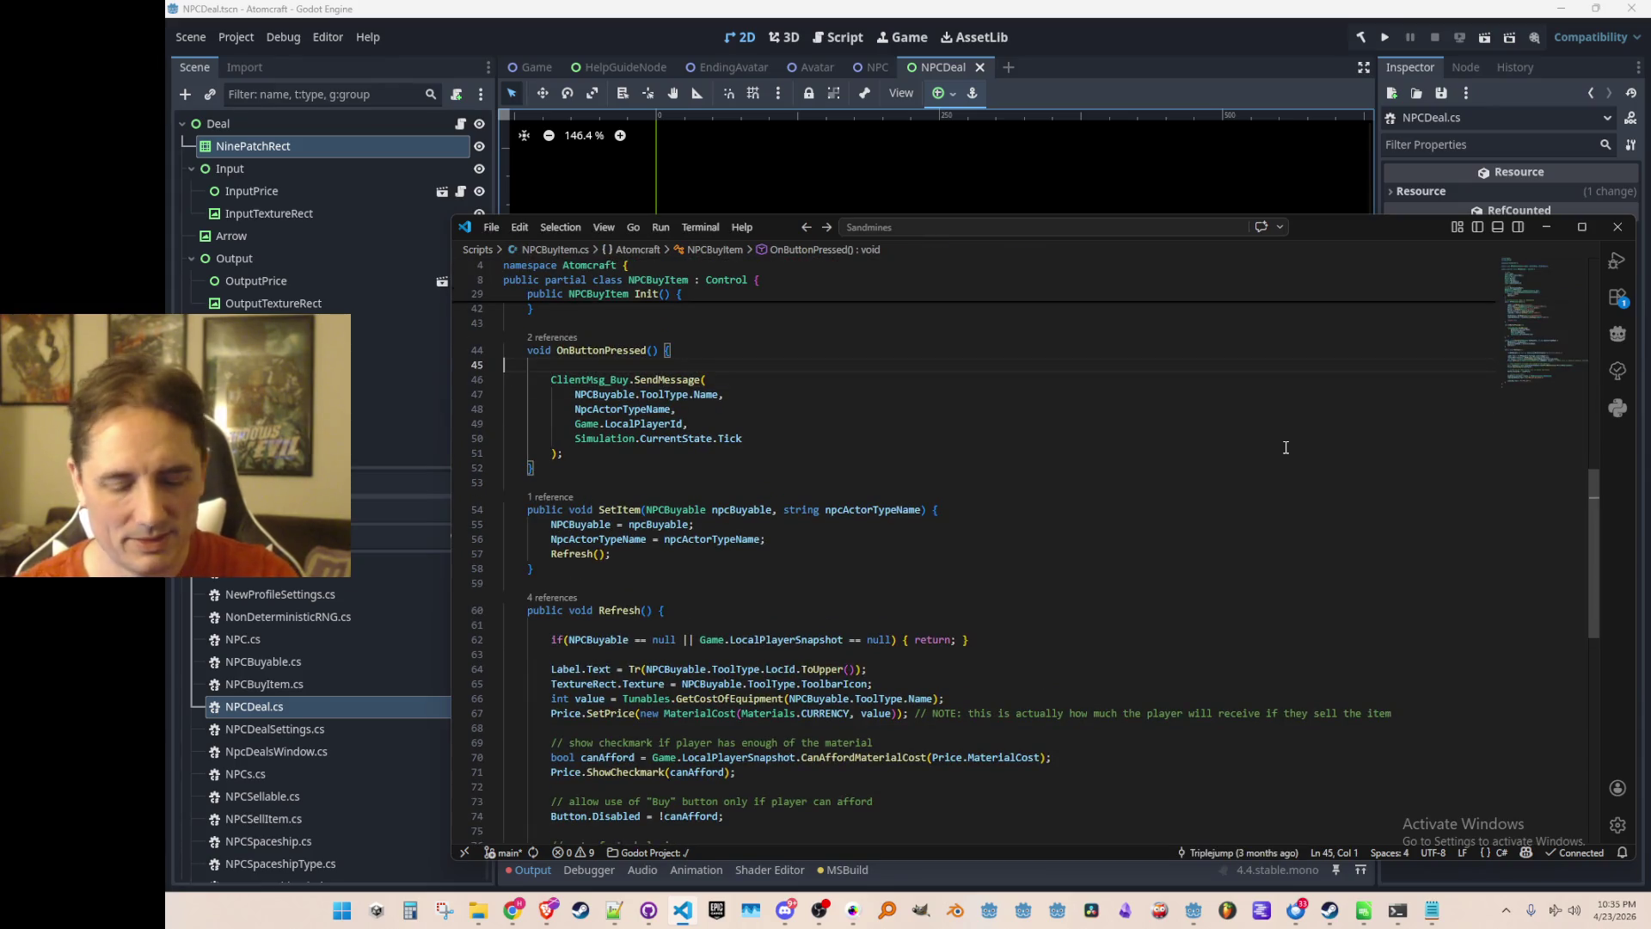
pyautogui.hotkey('ctrl', 'p')
# Open Simulation.cs and find the SimCommand.Buy case by searching for '.Buy'.
pyautogui.write('Simul')
pyautogui.click(1199, 260)
pyautogui.hotkey('ctrl', 'f')
pyautogui.write('.Buy')
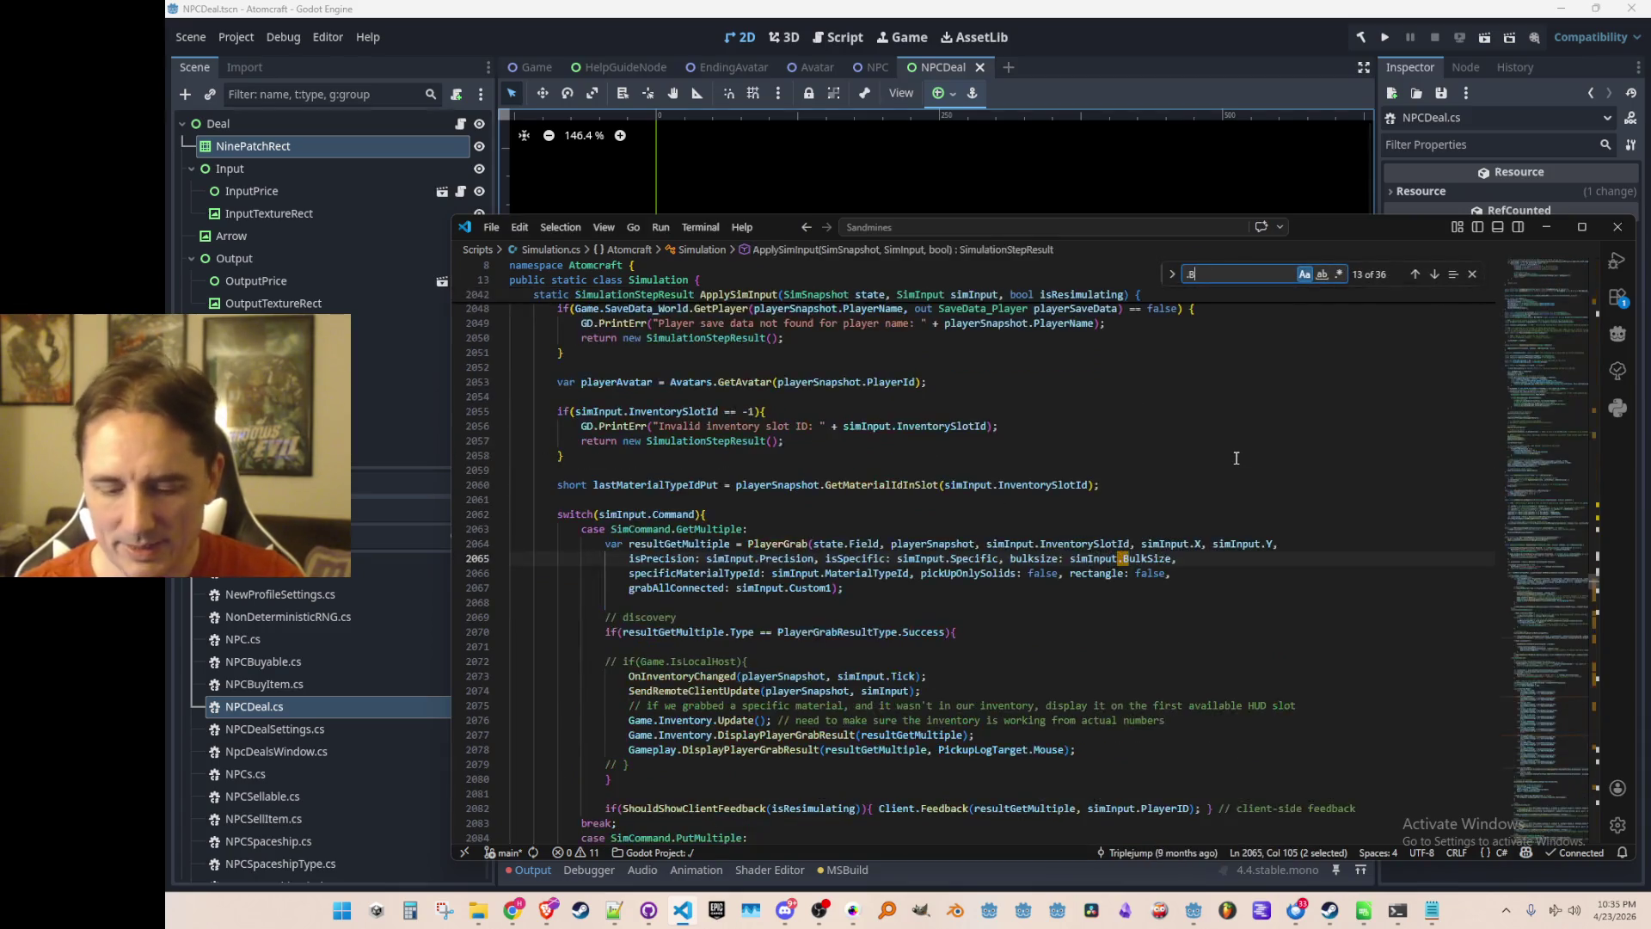
pyautogui.press('Escape')
pyautogui.scroll(-4, 1221, 482)
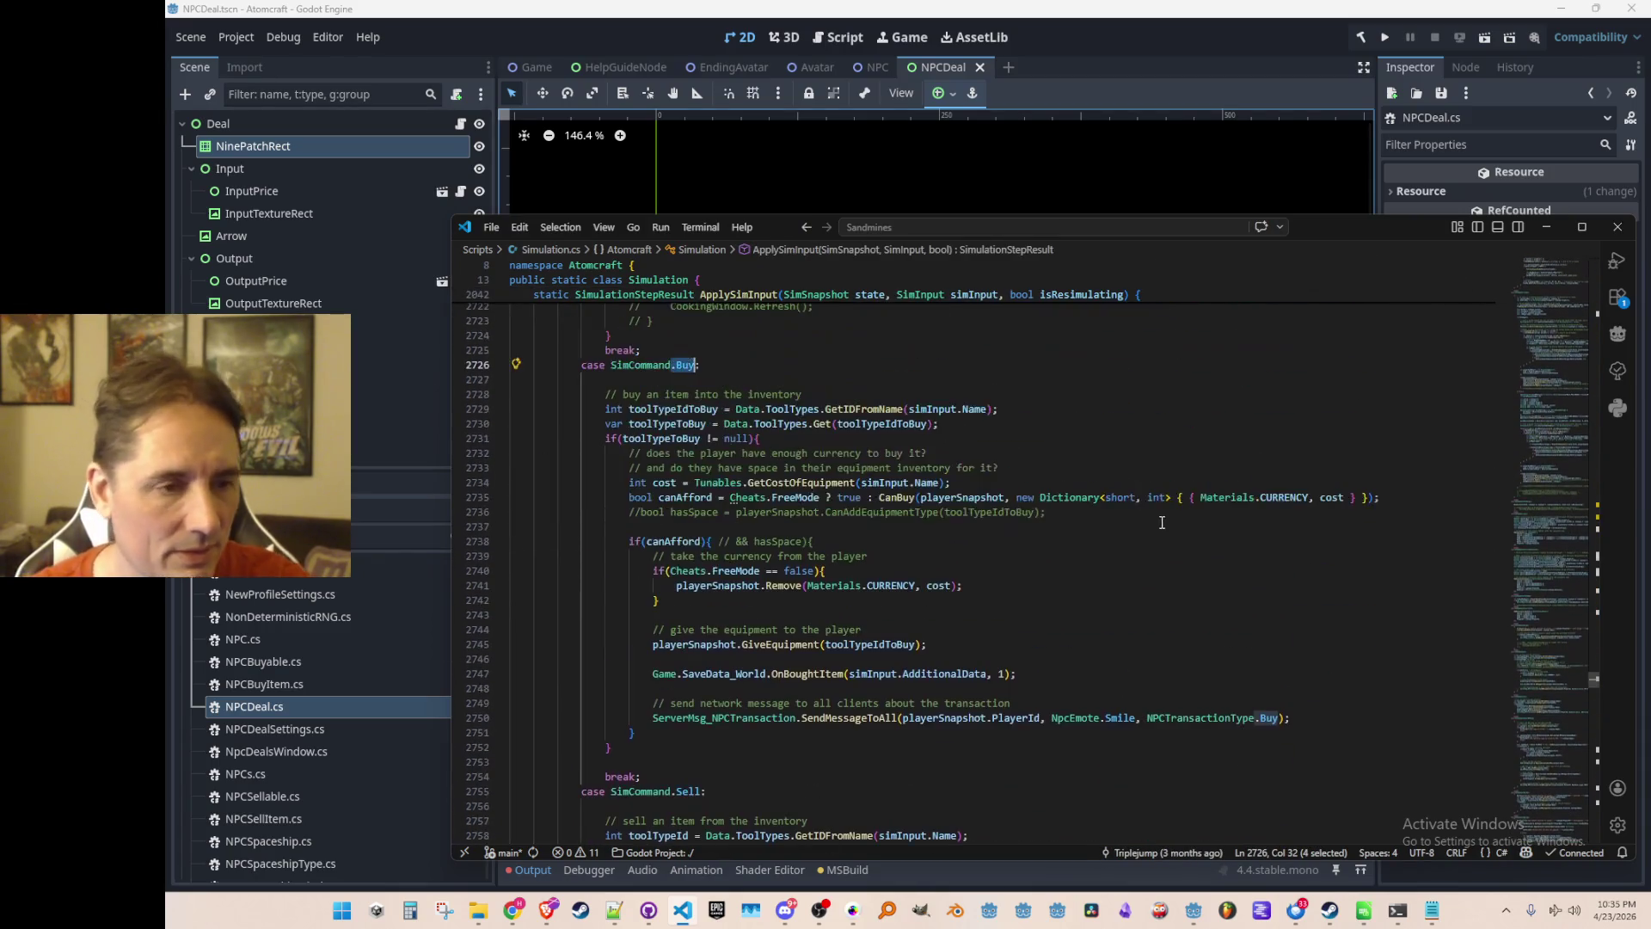
pyautogui.scroll(-1, 1145, 575)
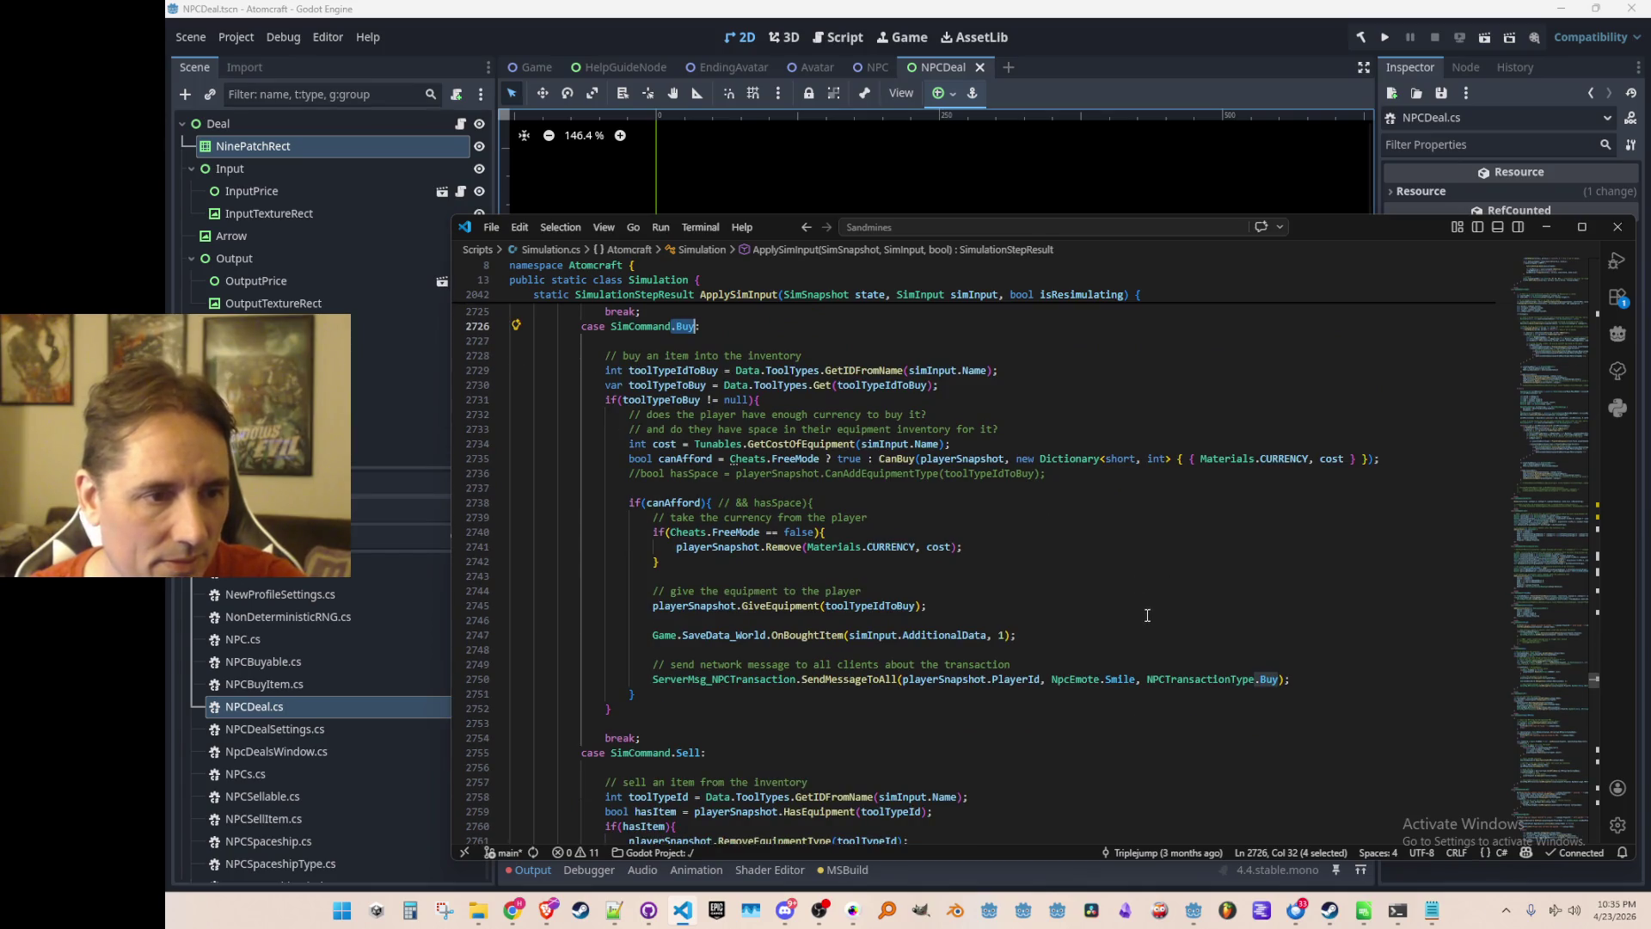
pyautogui.click(1153, 575)
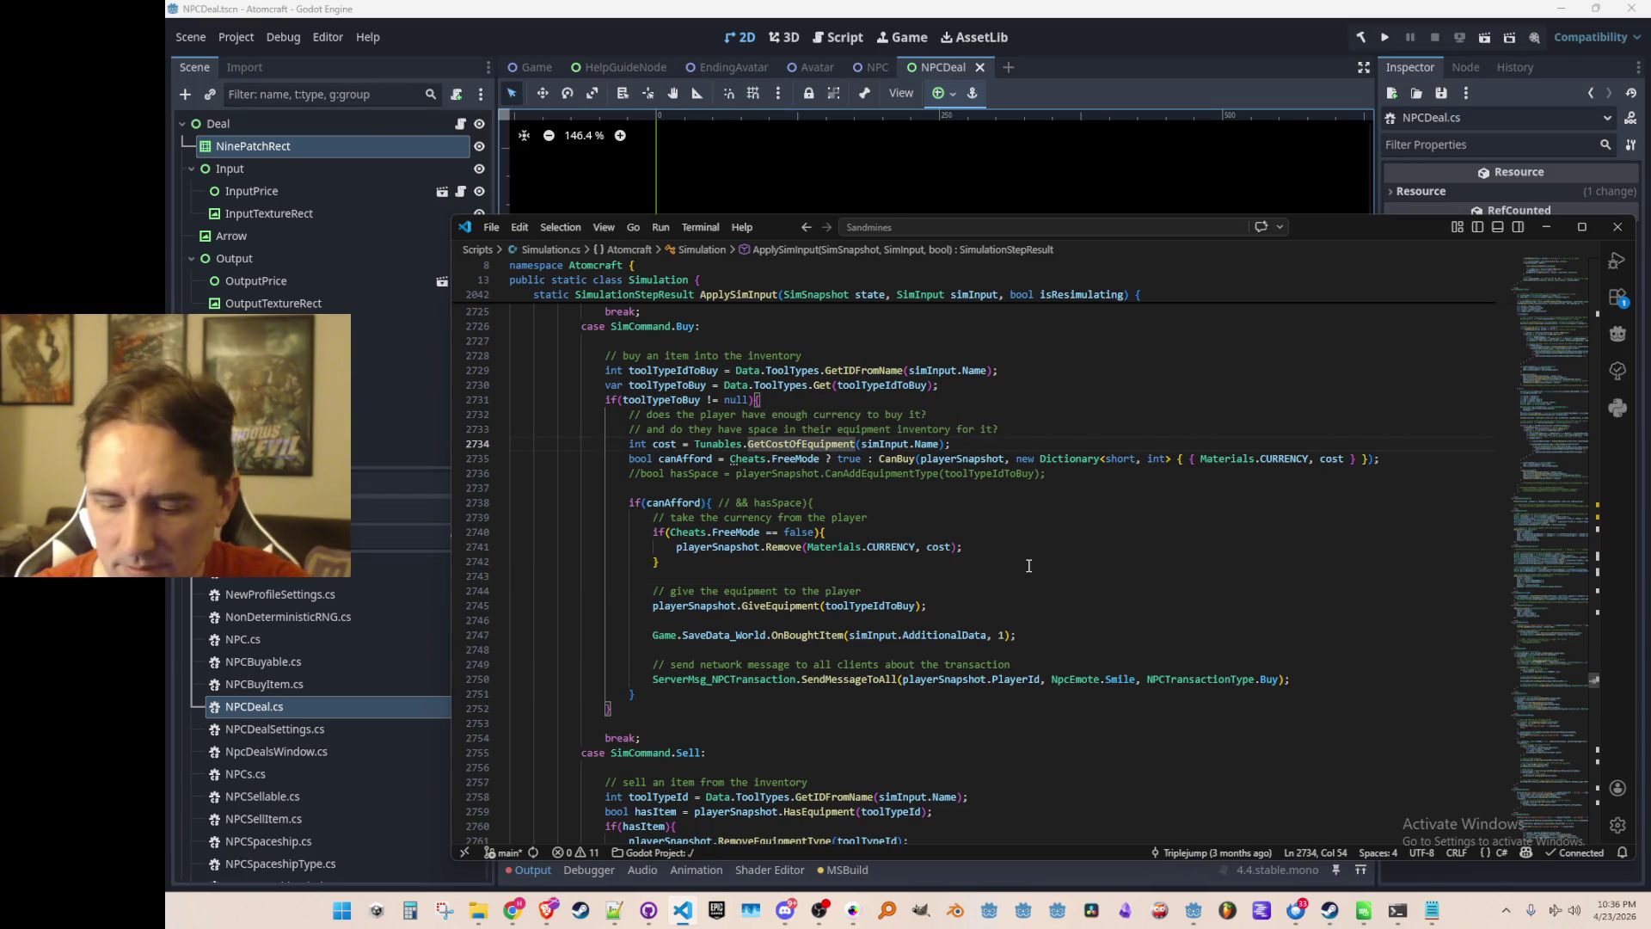
# Inspect GetCostOfEquipment in Tunables.cs, then return to the canAfford check in the Buy case.
pyautogui.keyDown('ctrl'); pyautogui.click(825, 442); pyautogui.keyUp('ctrl')
pyautogui.click(1101, 532)
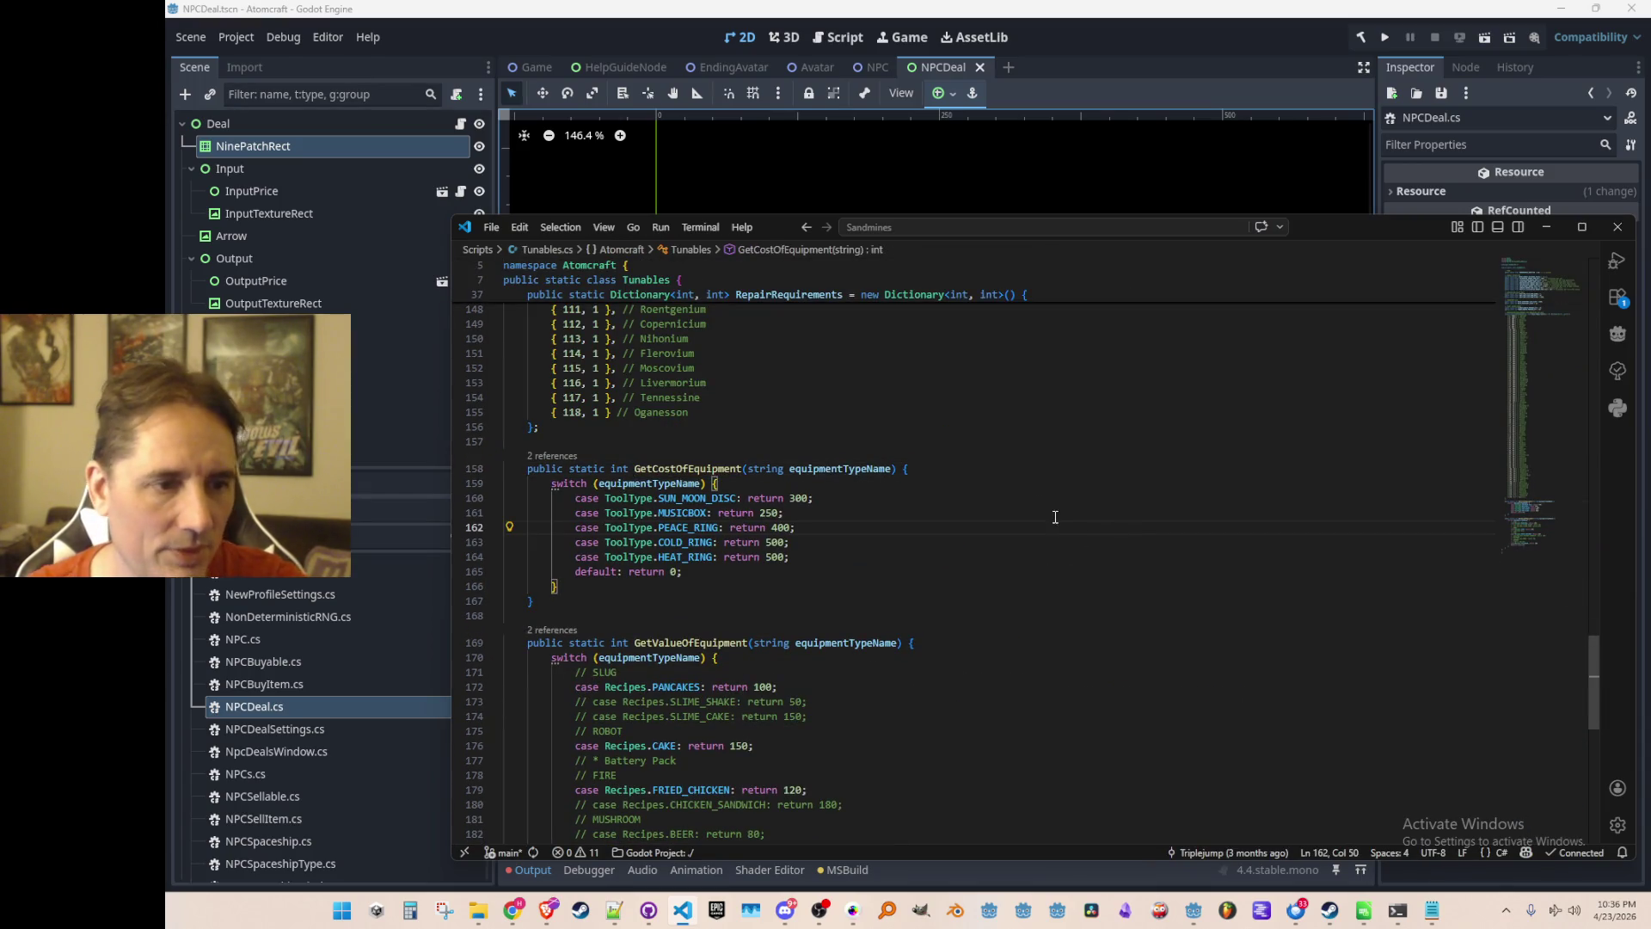
pyautogui.hotkey('alt', 'Left')
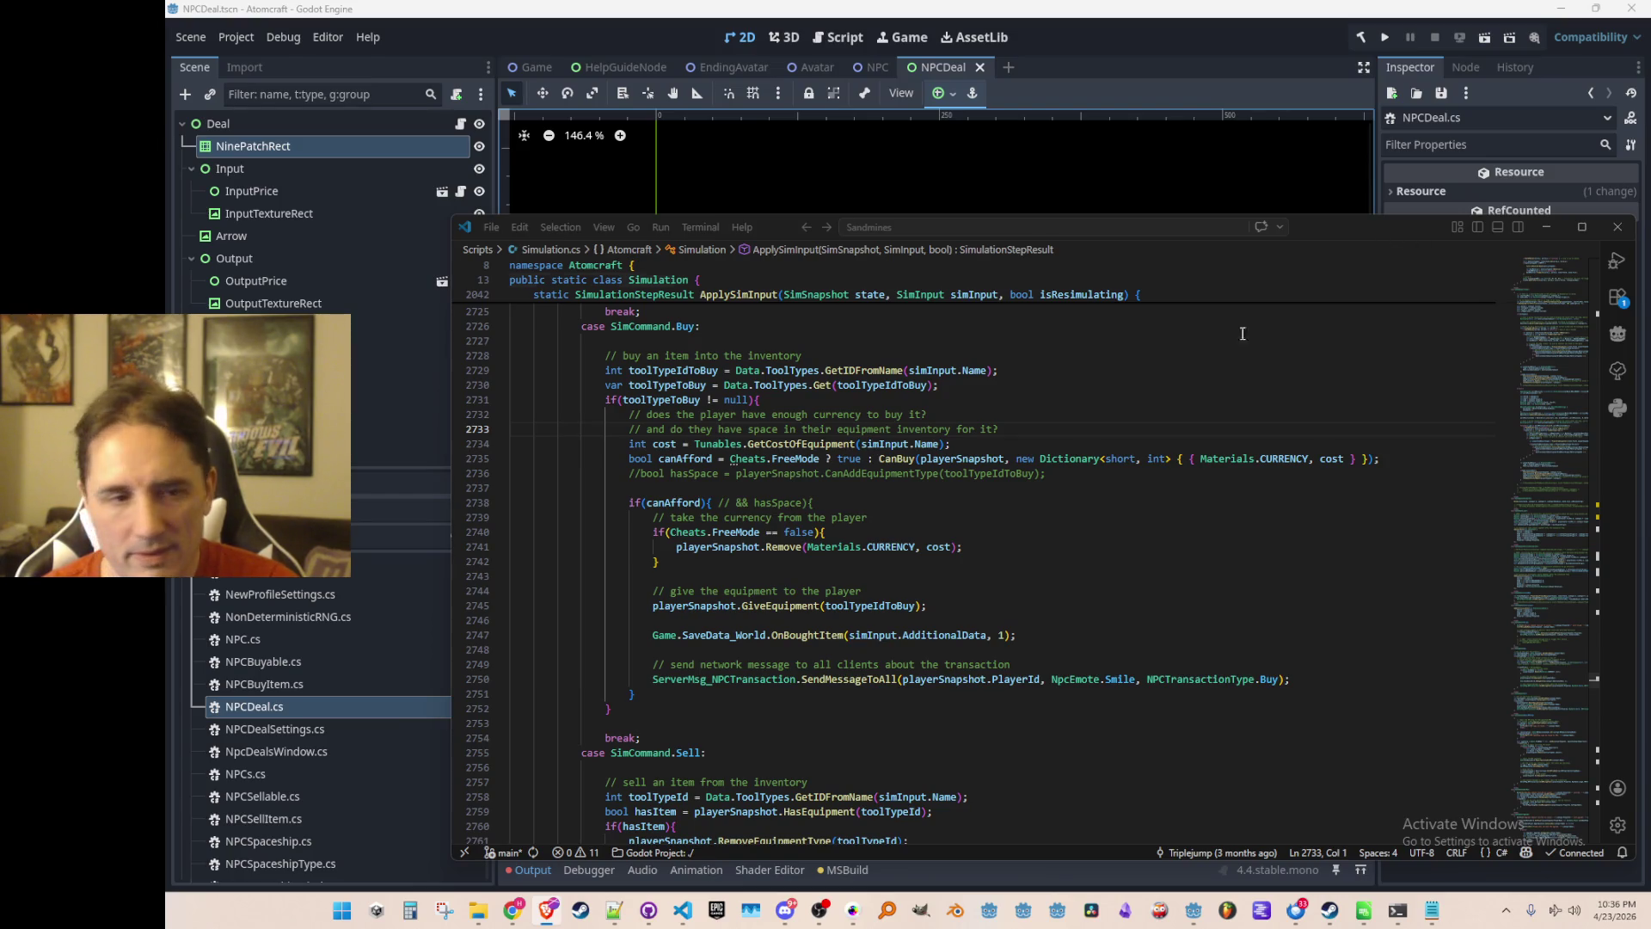
pyautogui.click(1258, 488)
pyautogui.scroll(1, 1307, 602)
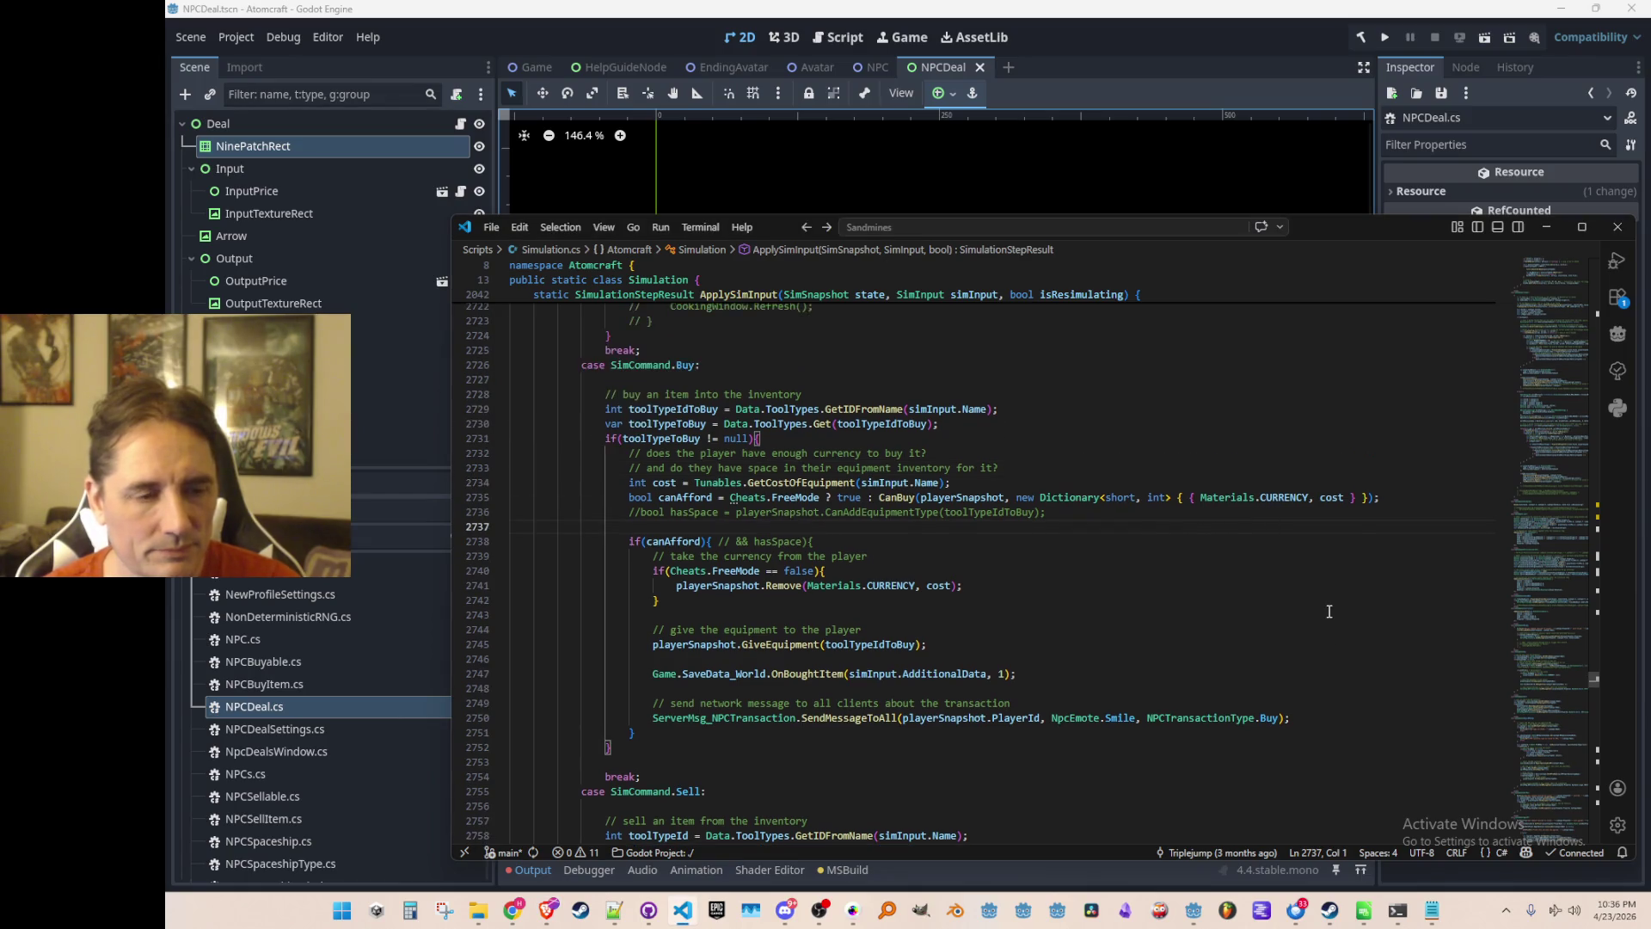